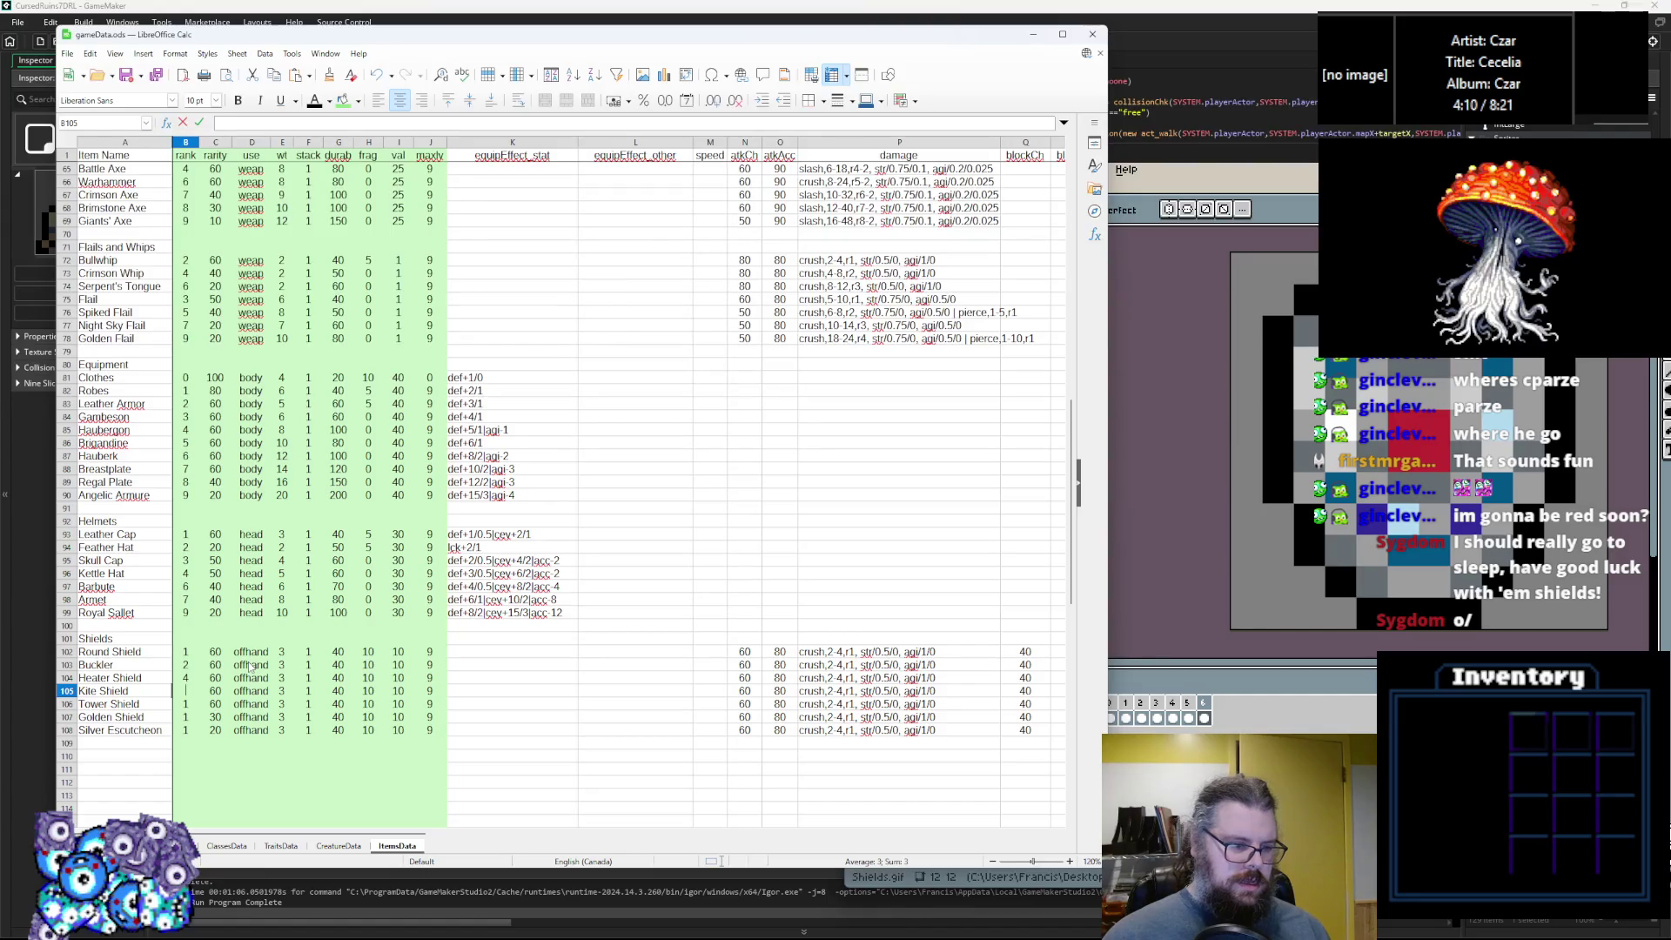
Enter shield ranks 7, 8 and 9 starting at the Kite Shield, then reach the Silver Escutcheon's rank.
{"action": "type", "text": "7"}
{"action": "key", "text": "Return"}
{"action": "type", "text": "8"}
{"action": "key", "text": "Return"}
{"action": "type", "text": "9"}
{"action": "key", "text": "Up"}
{"action": "key", "text": "Up"}
{"action": "key", "text": "Down"}
{"action": "key", "text": "Right"}
{"action": "key", "text": "Right"}
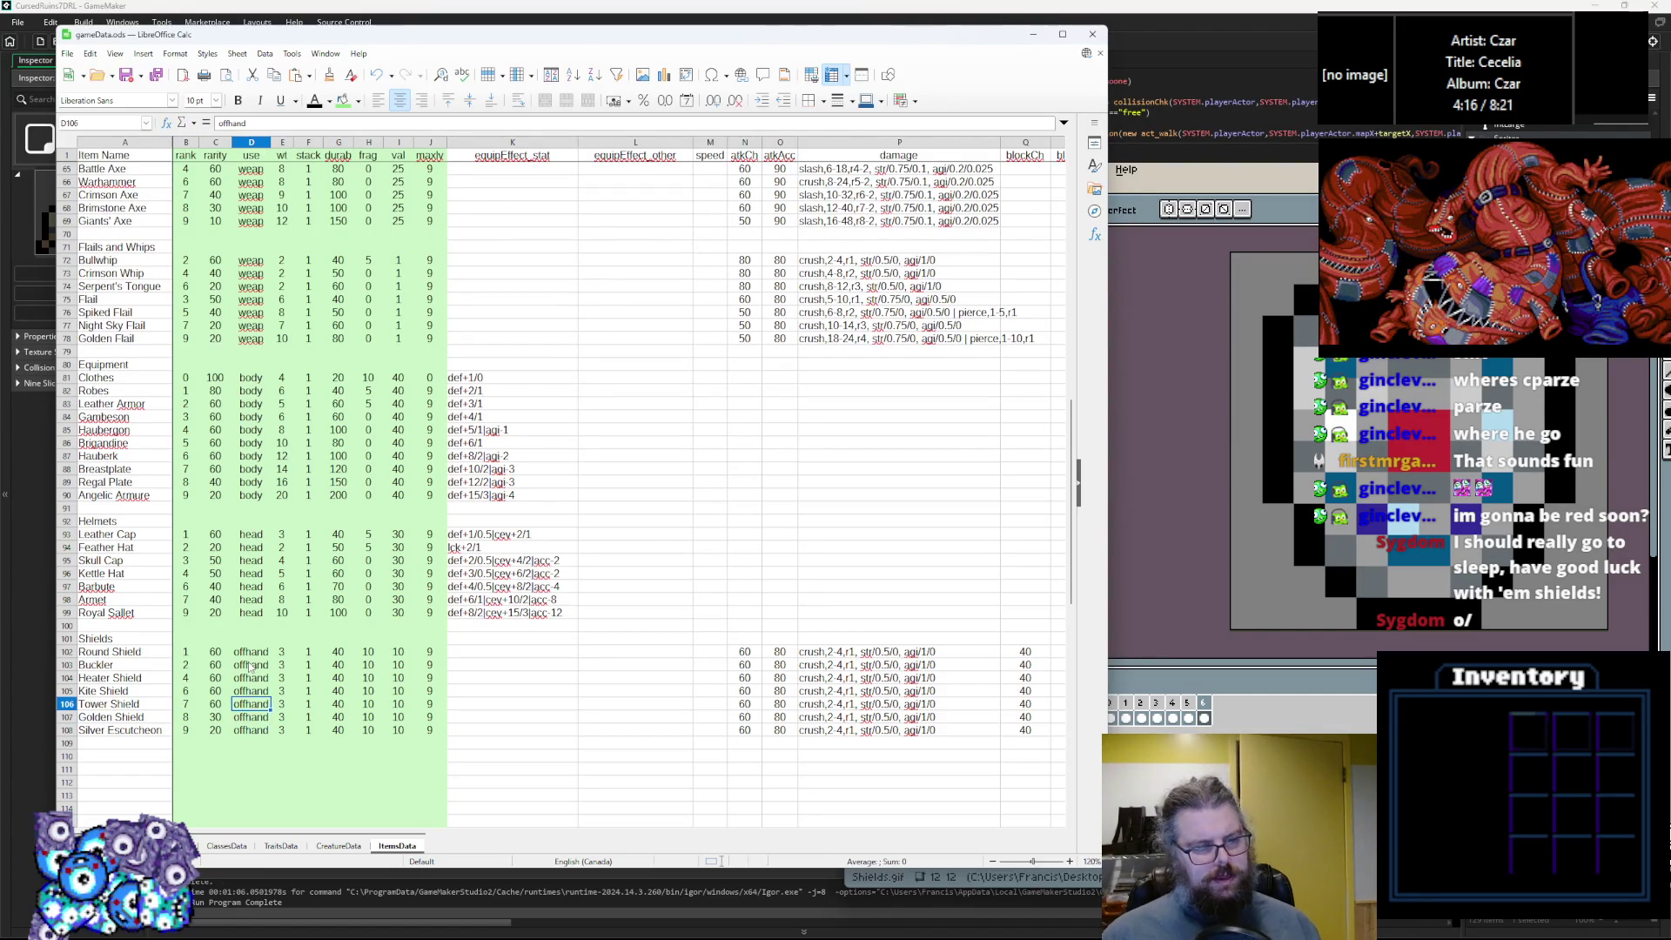
{"action": "key", "text": "Up"}
{"action": "key", "text": "Left"}
{"action": "key", "text": "Down"}
{"action": "key", "text": "Down"}
{"action": "key", "text": "Right"}
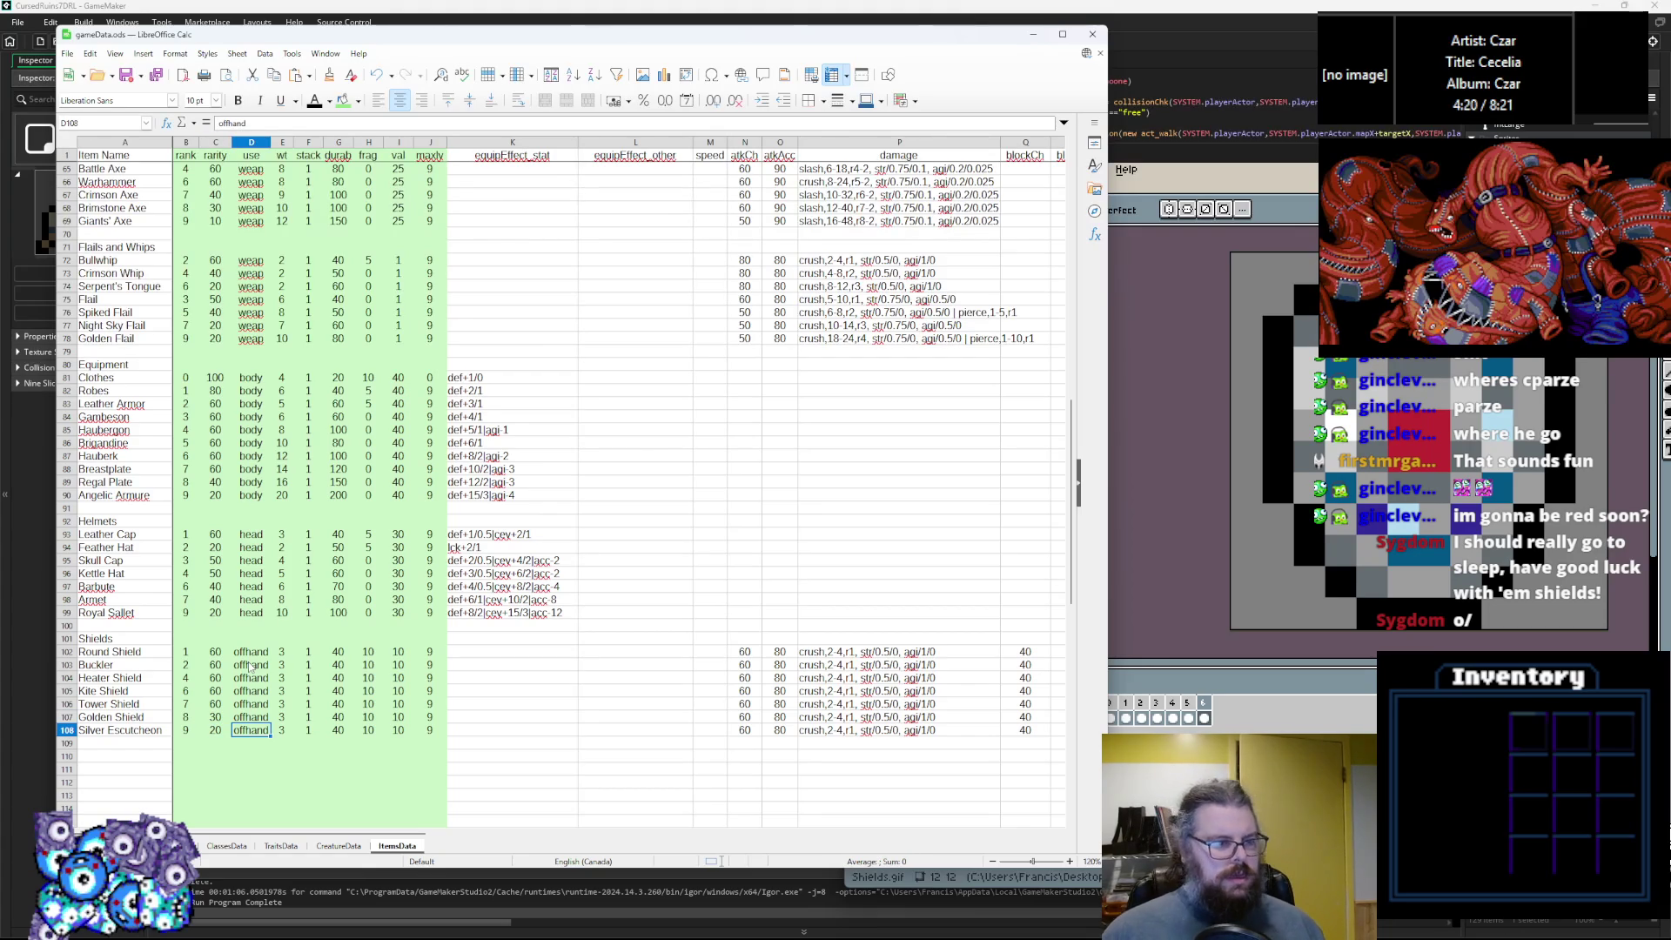
{"action": "key", "text": "Left"}
{"action": "key", "text": "Left"}
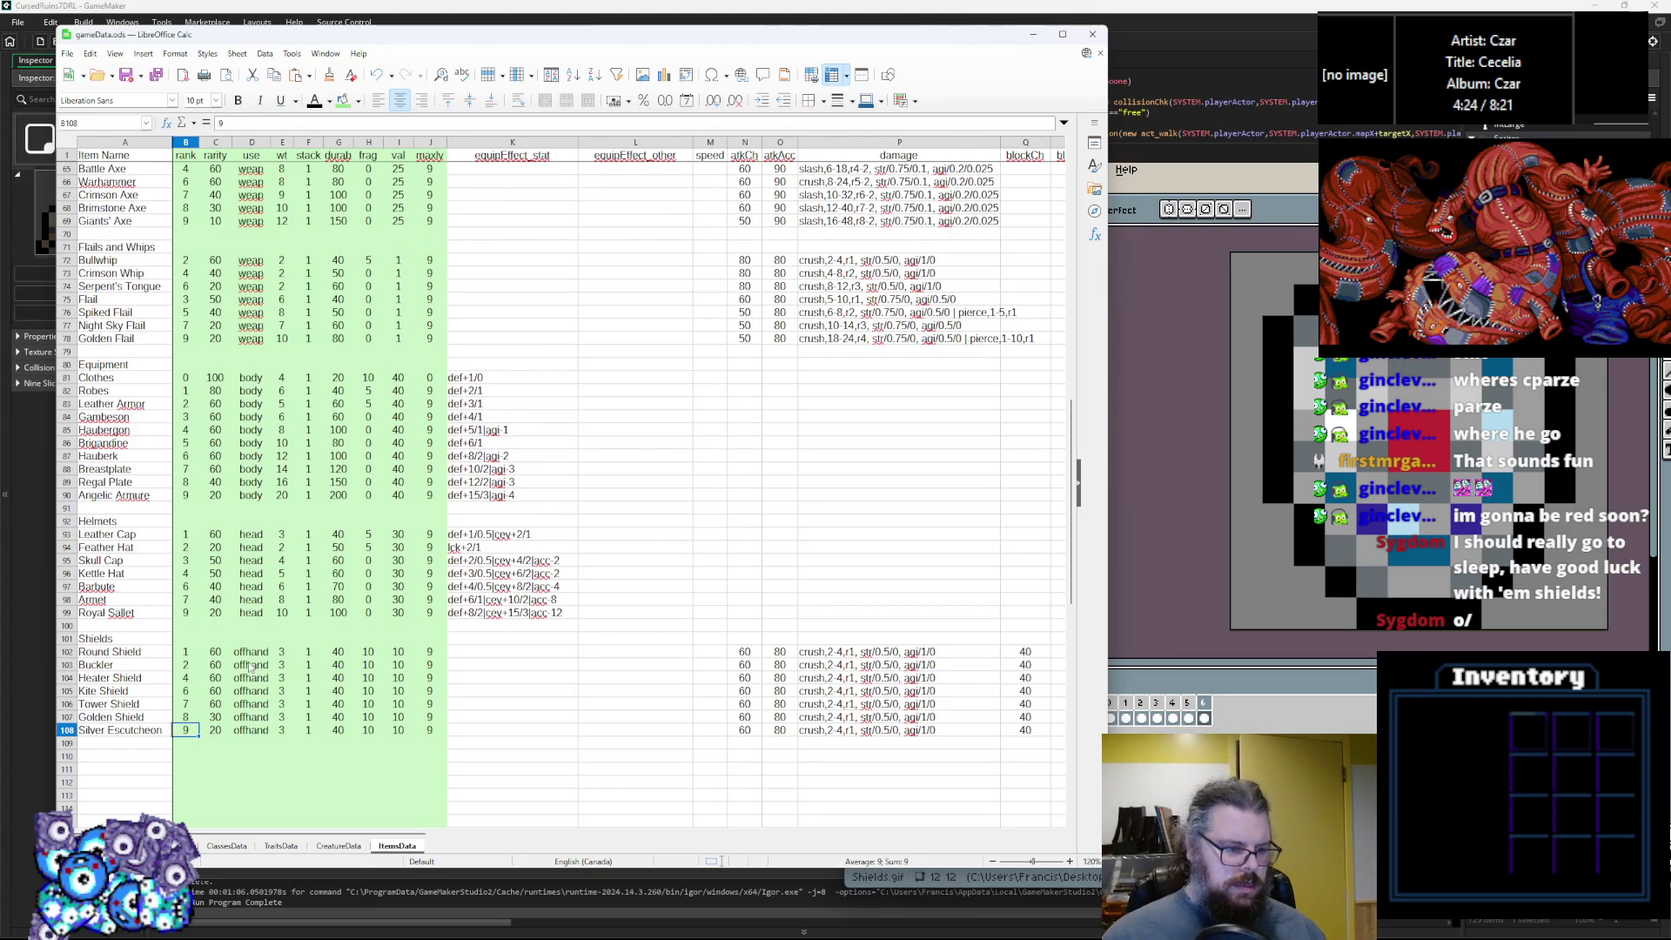
Renumber ranks upward 8, 7, 6, 5 from the Silver Escutcheon, with 3 for the Heater Shield.
{"action": "type", "text": "8"}
{"action": "key", "text": "Up"}
{"action": "type", "text": "7"}
{"action": "key", "text": "Up"}
{"action": "type", "text": "6"}
{"action": "key", "text": "Up"}
{"action": "type", "text": "5"}
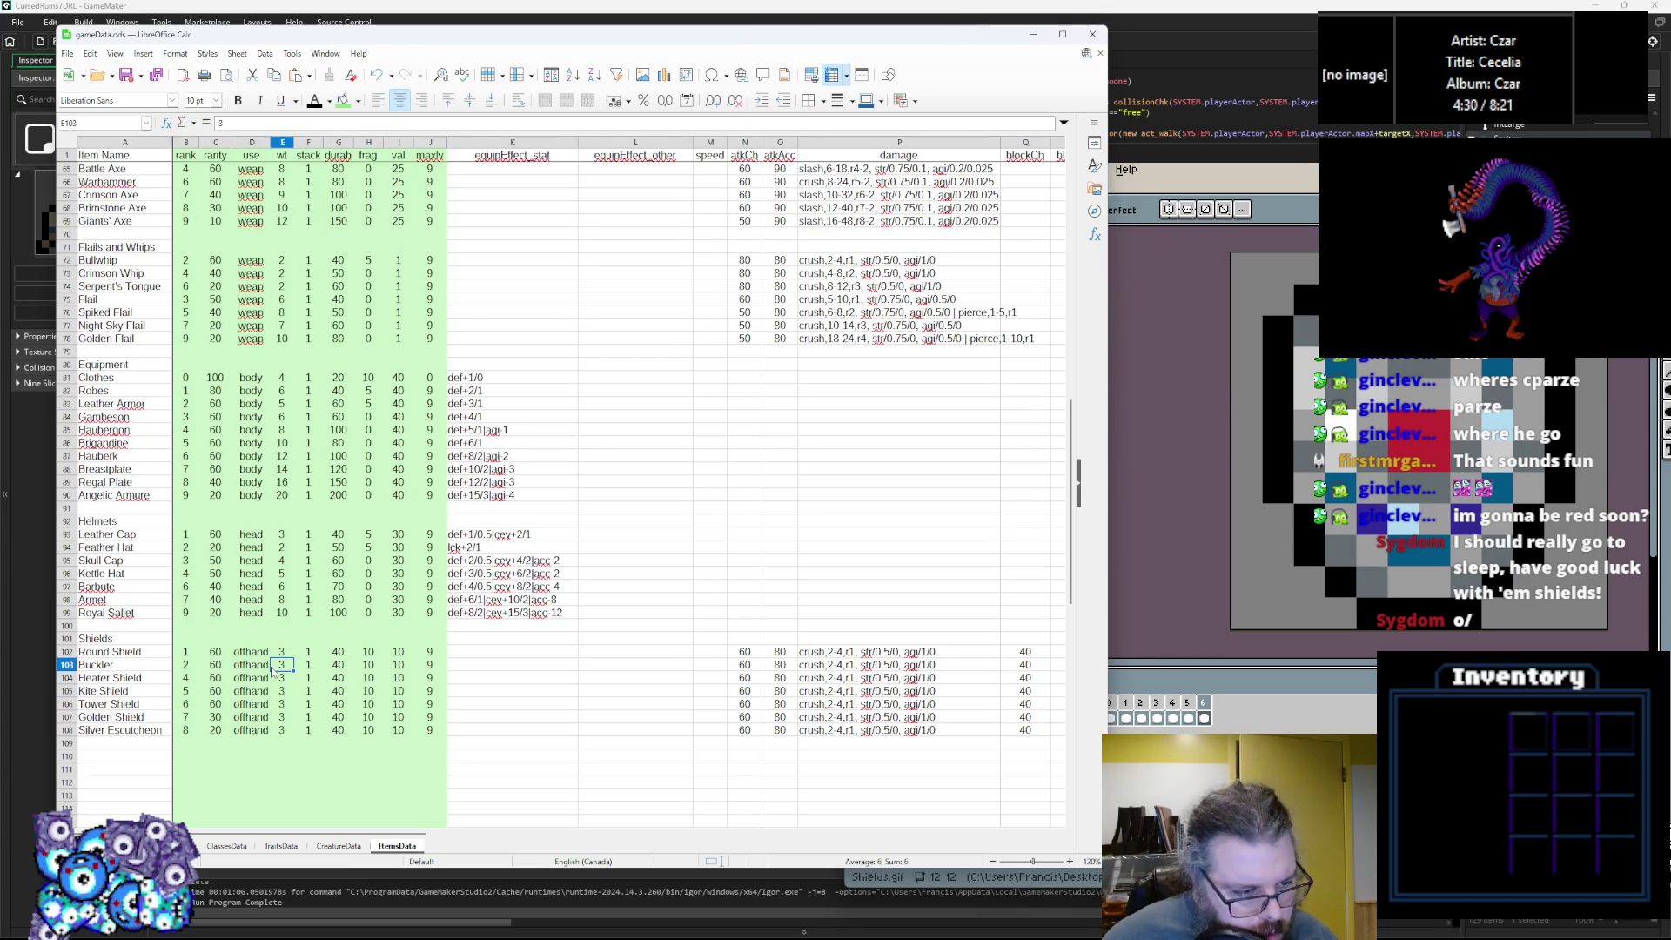
{"action": "left_click", "coordinate": [195, 682]}
{"action": "type", "text": "3"}
{"action": "left_click", "coordinate": [250, 730]}
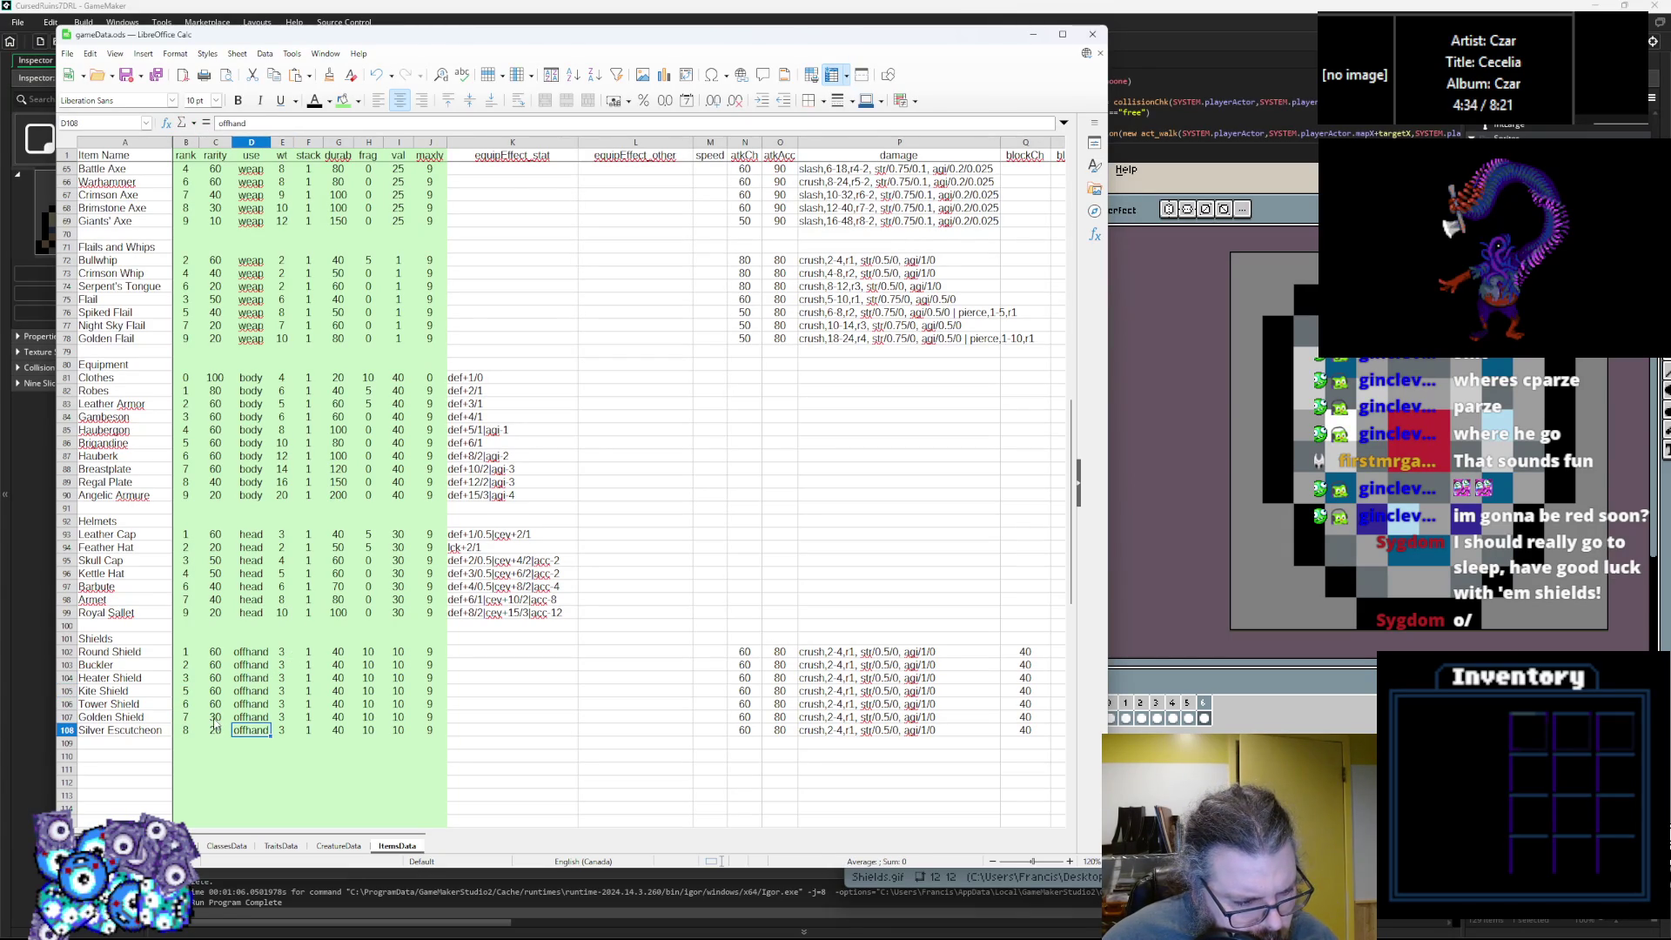
Enter shield weights 2, 5, 8, 10, 6 and 7 from the Buckler down to the Silver Escutcheon.
{"action": "left_click", "coordinate": [230, 701]}
{"action": "key", "text": "Right"}
{"action": "key", "text": "Right"}
{"action": "key", "text": "Right"}
{"action": "key", "text": "Left"}
{"action": "key", "text": "Left"}
{"action": "key", "text": "Up"}
{"action": "key", "text": "Up"}
{"action": "key", "text": "Up"}
{"action": "key", "text": "Down"}
{"action": "type", "text": "4"}
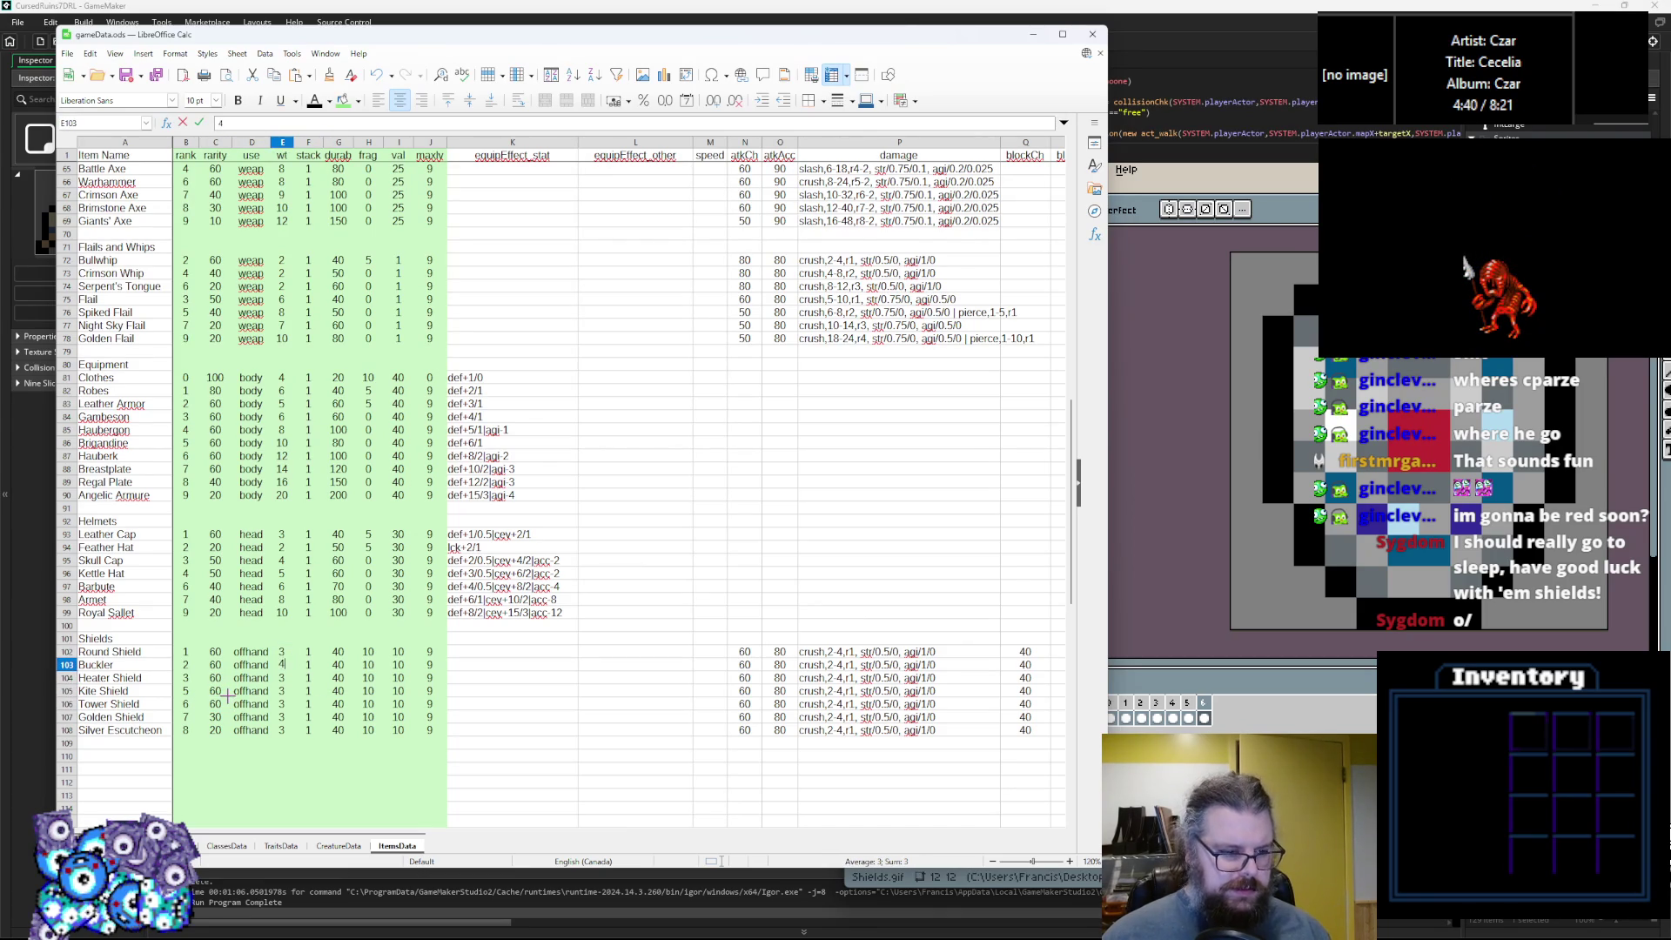
{"action": "key", "text": "Return"}
{"action": "type", "text": "5"}
{"action": "key", "text": "Return"}
{"action": "type", "text": "6"}
{"action": "type", "text": "8"}
{"action": "key", "text": "Return"}
{"action": "type", "text": "10"}
{"action": "key", "text": "Return"}
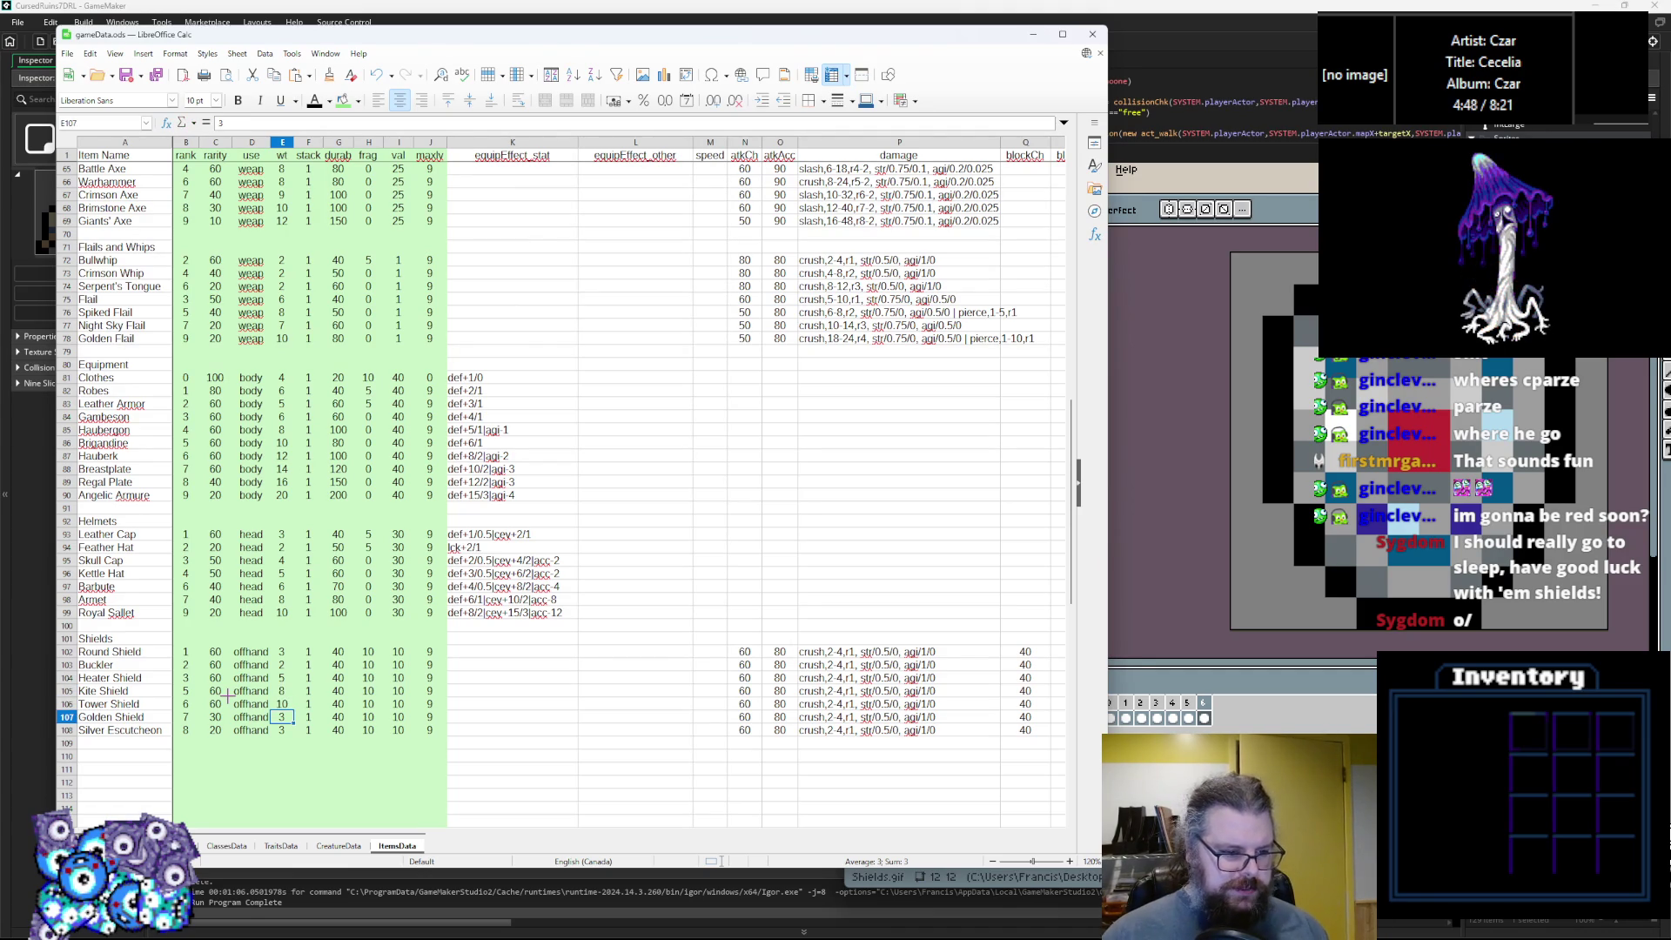
{"action": "type", "text": "4"}
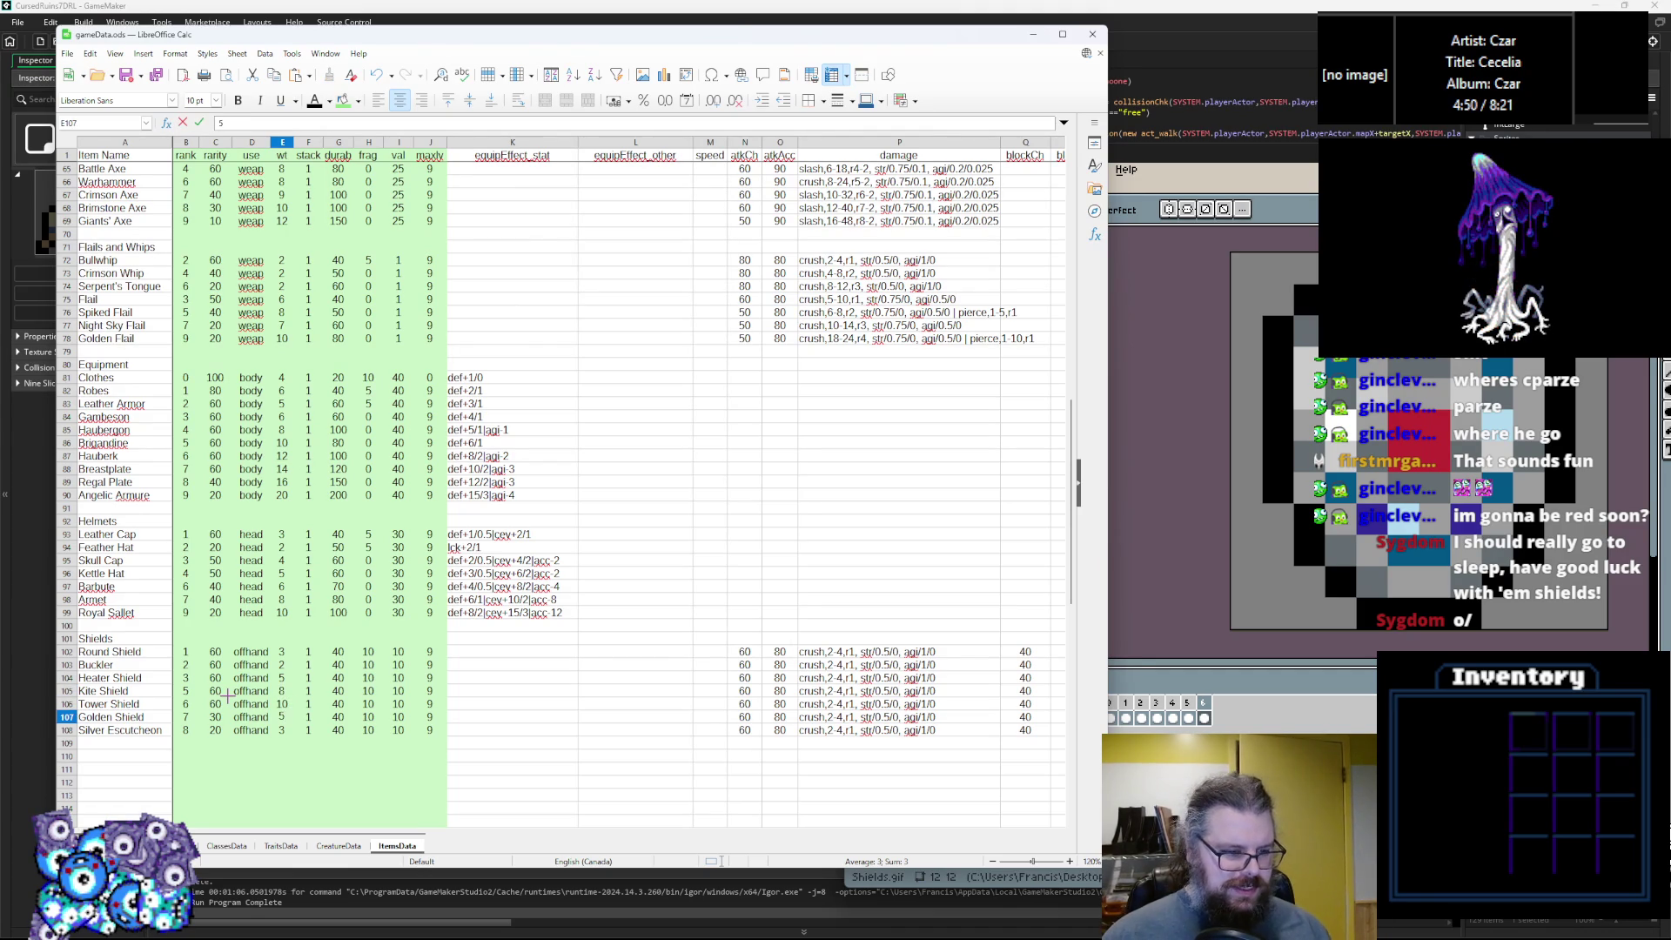
{"action": "key", "text": "Return"}
{"action": "type", "text": "7"}
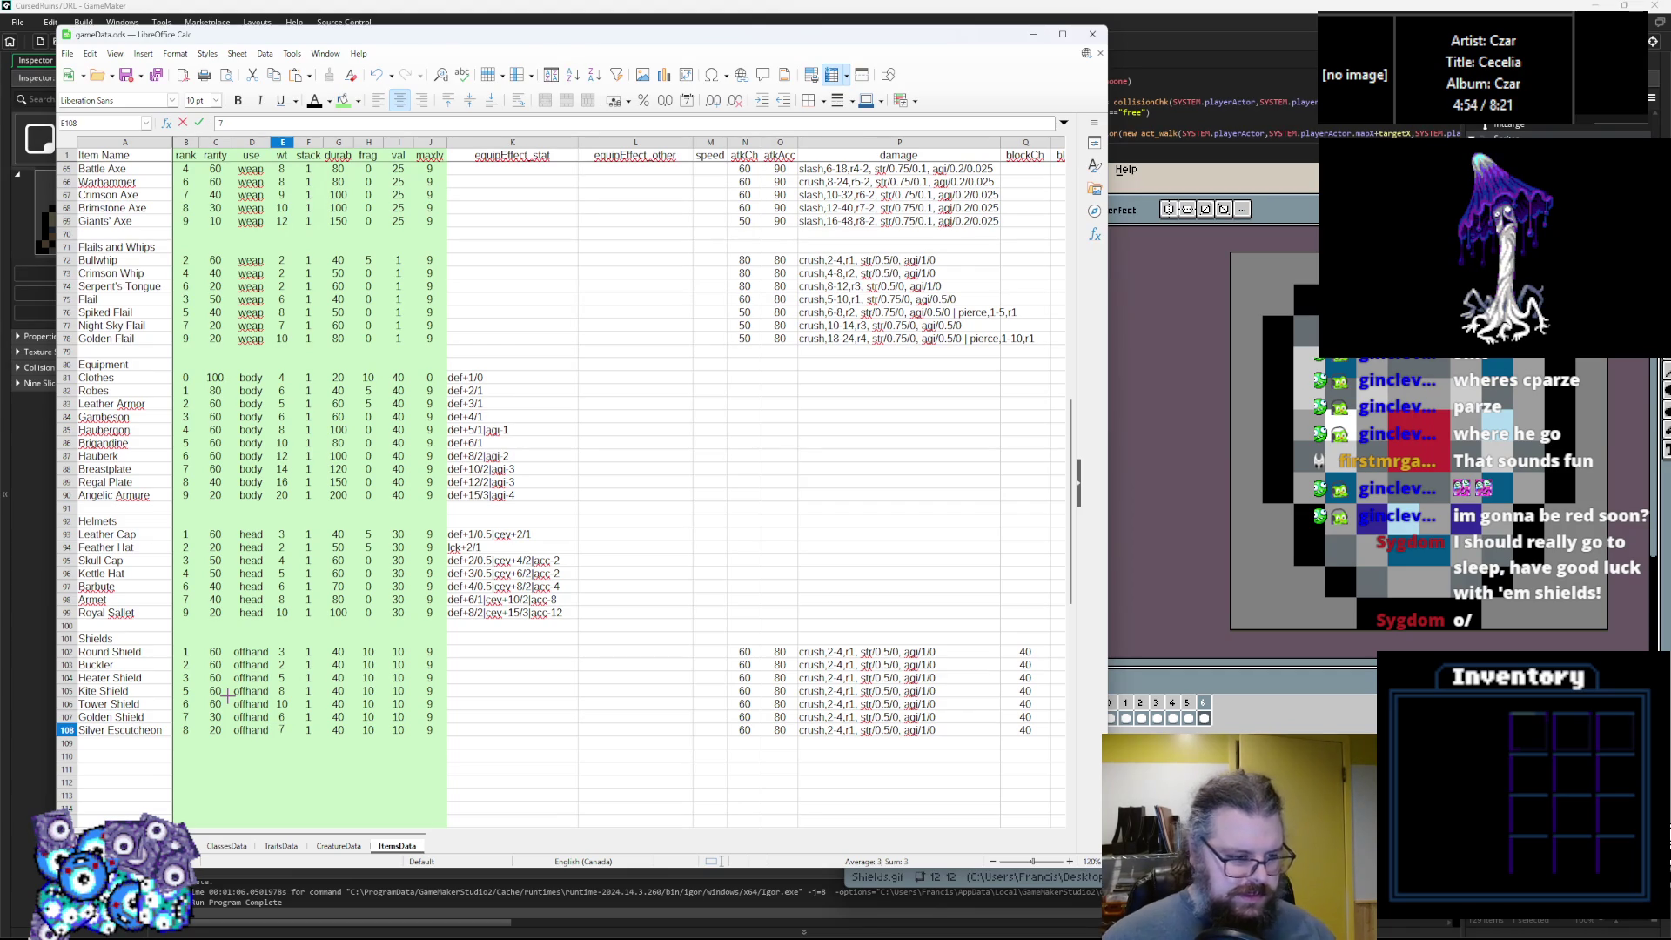
{"action": "left_click", "coordinate": [369, 756]}
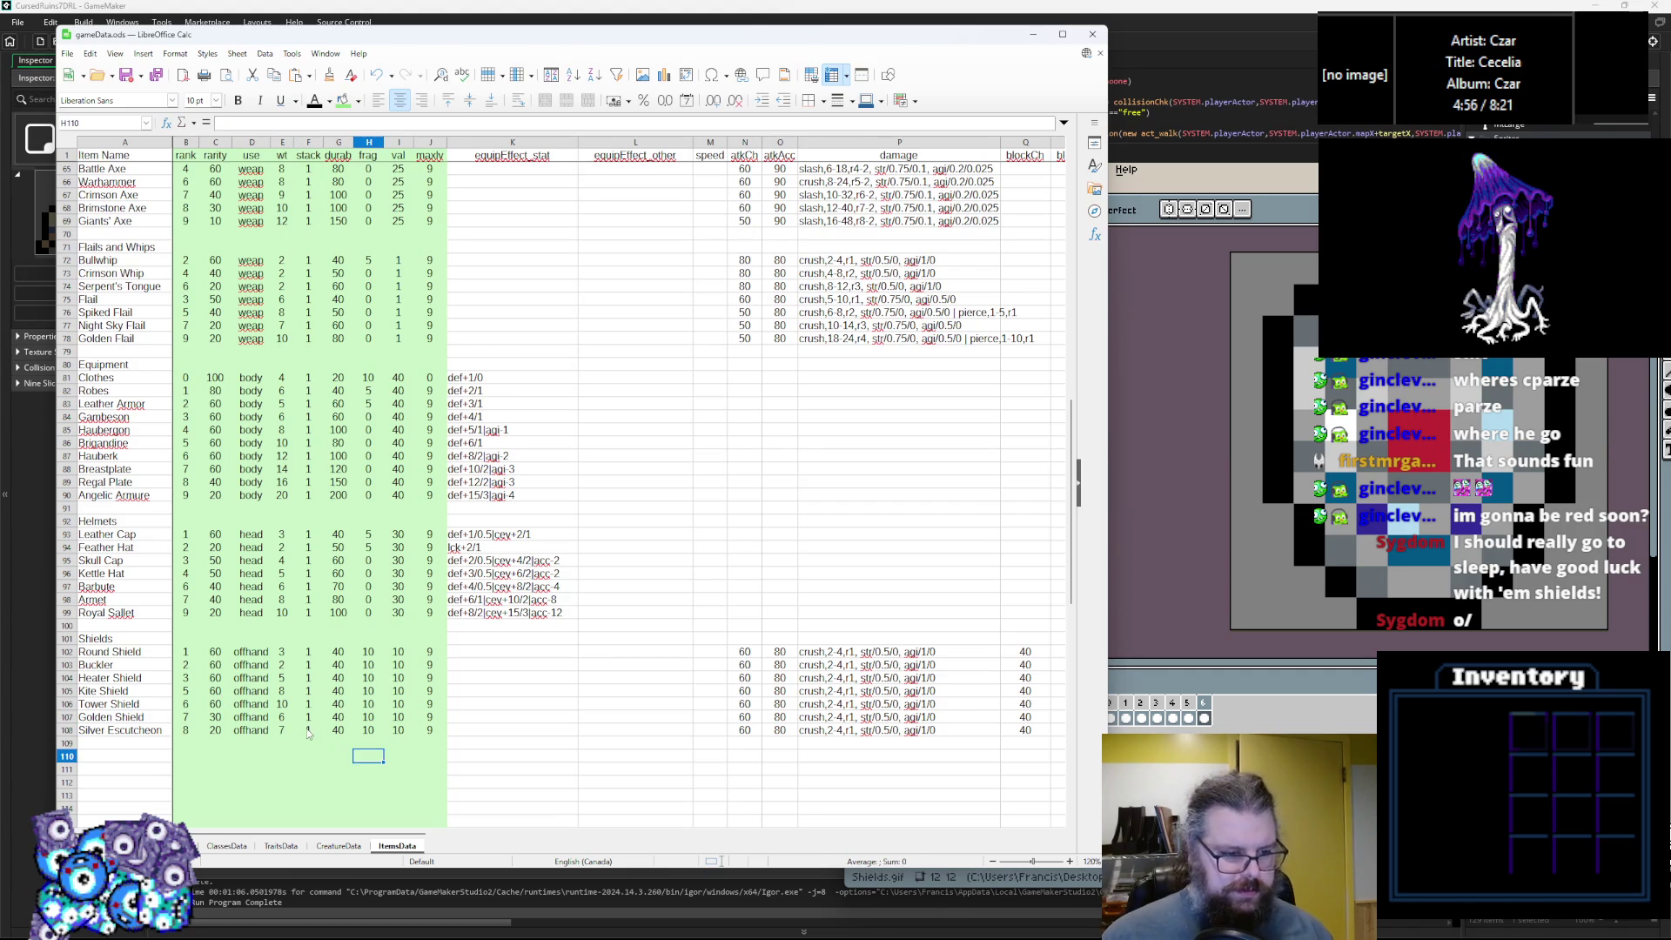
Set the Buckler's durability and enter 0 in frag for six shields.
{"action": "key", "text": "Left"}
{"action": "key", "text": "Up"}
{"action": "key", "text": "Up"}
{"action": "key", "text": "Up"}
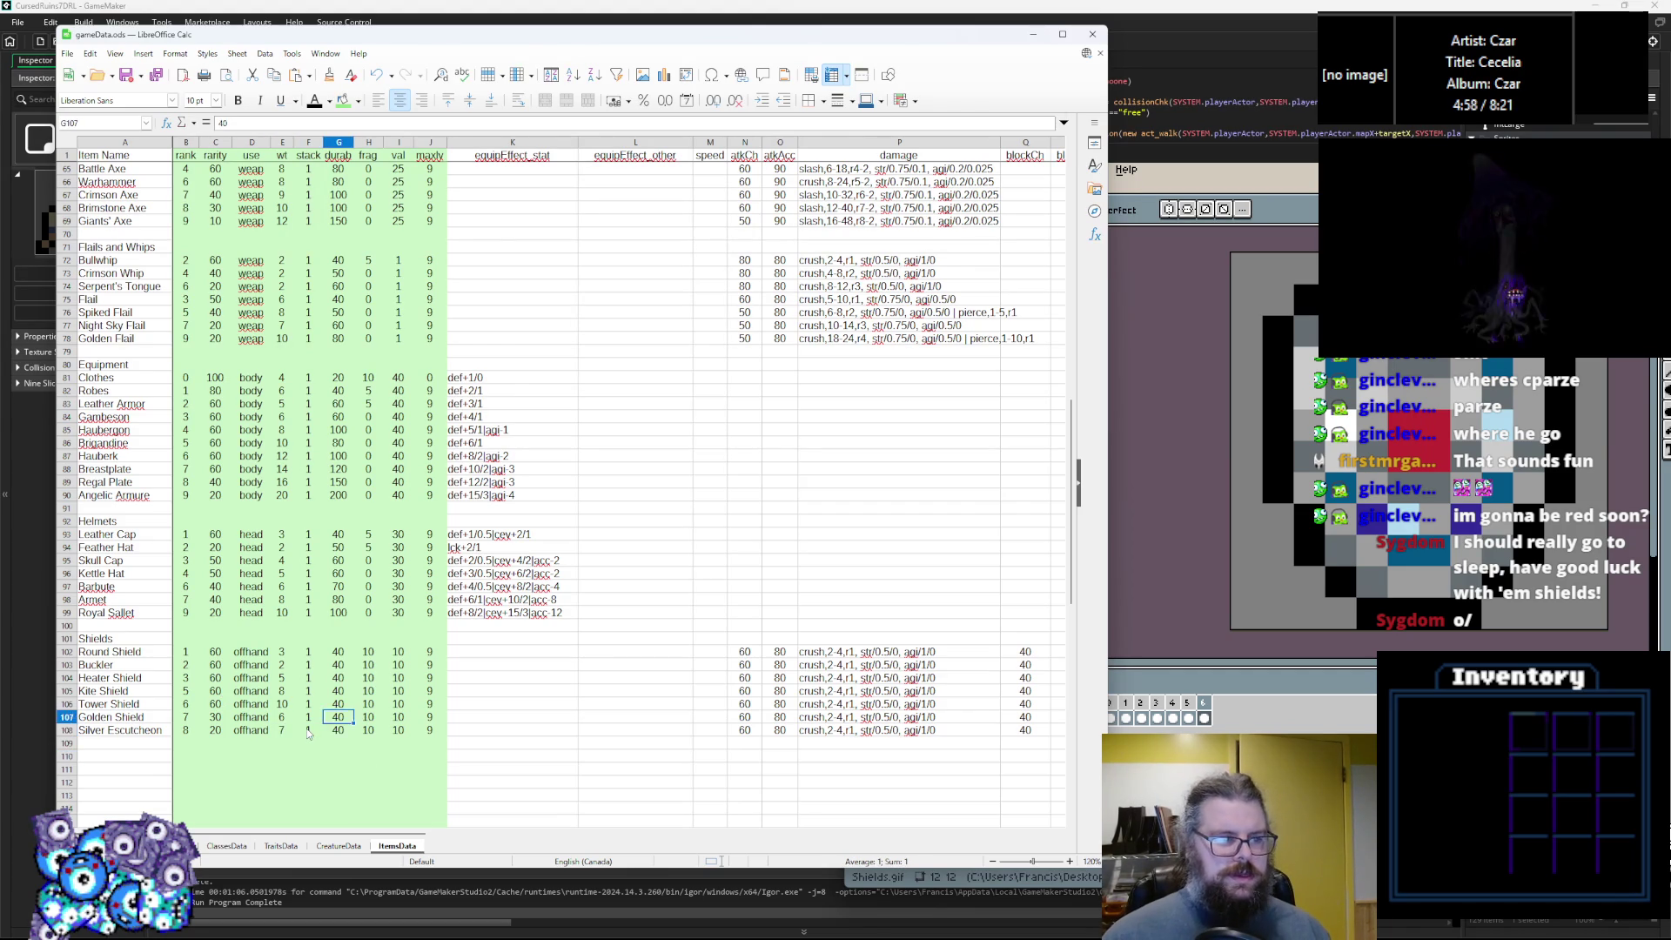
{"action": "key", "text": "Up"}
{"action": "key", "text": "Up"}
{"action": "type", "text": "5"}
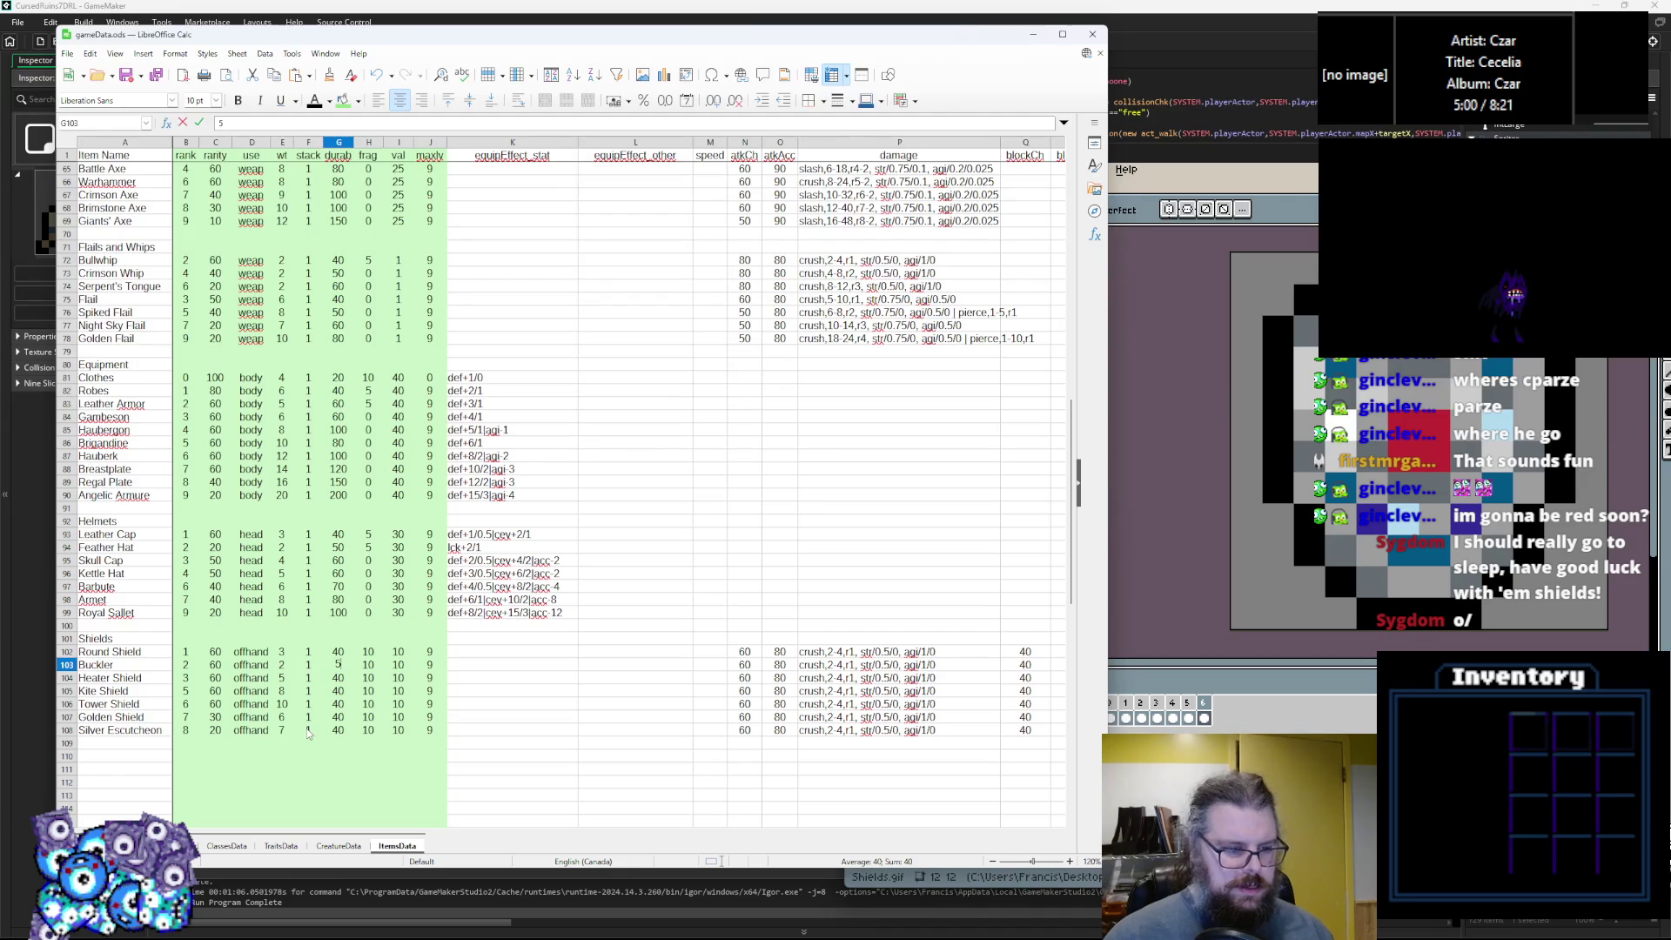
{"action": "type", "text": "0"}
{"action": "key", "text": "Tab"}
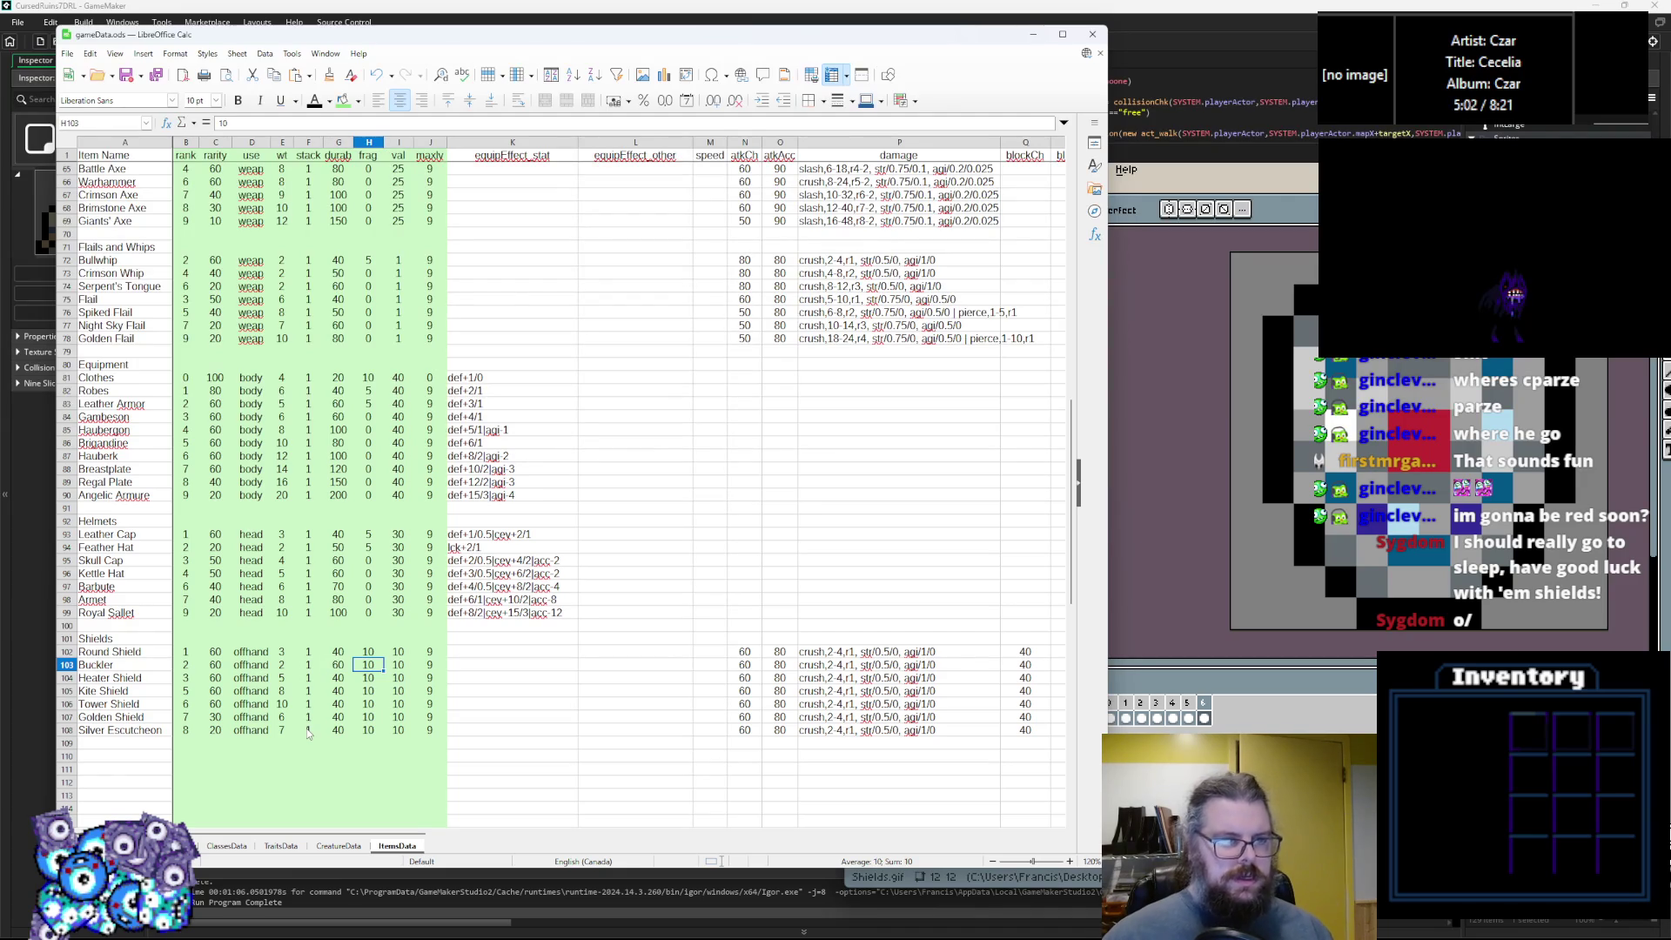
{"action": "type", "text": "0 0 0 0 0 0"}
{"action": "key", "text": "Up"}
{"action": "key", "text": "Up"}
{"action": "key", "text": "Up"}
{"action": "key", "text": "Up"}
{"action": "key", "text": "Left"}
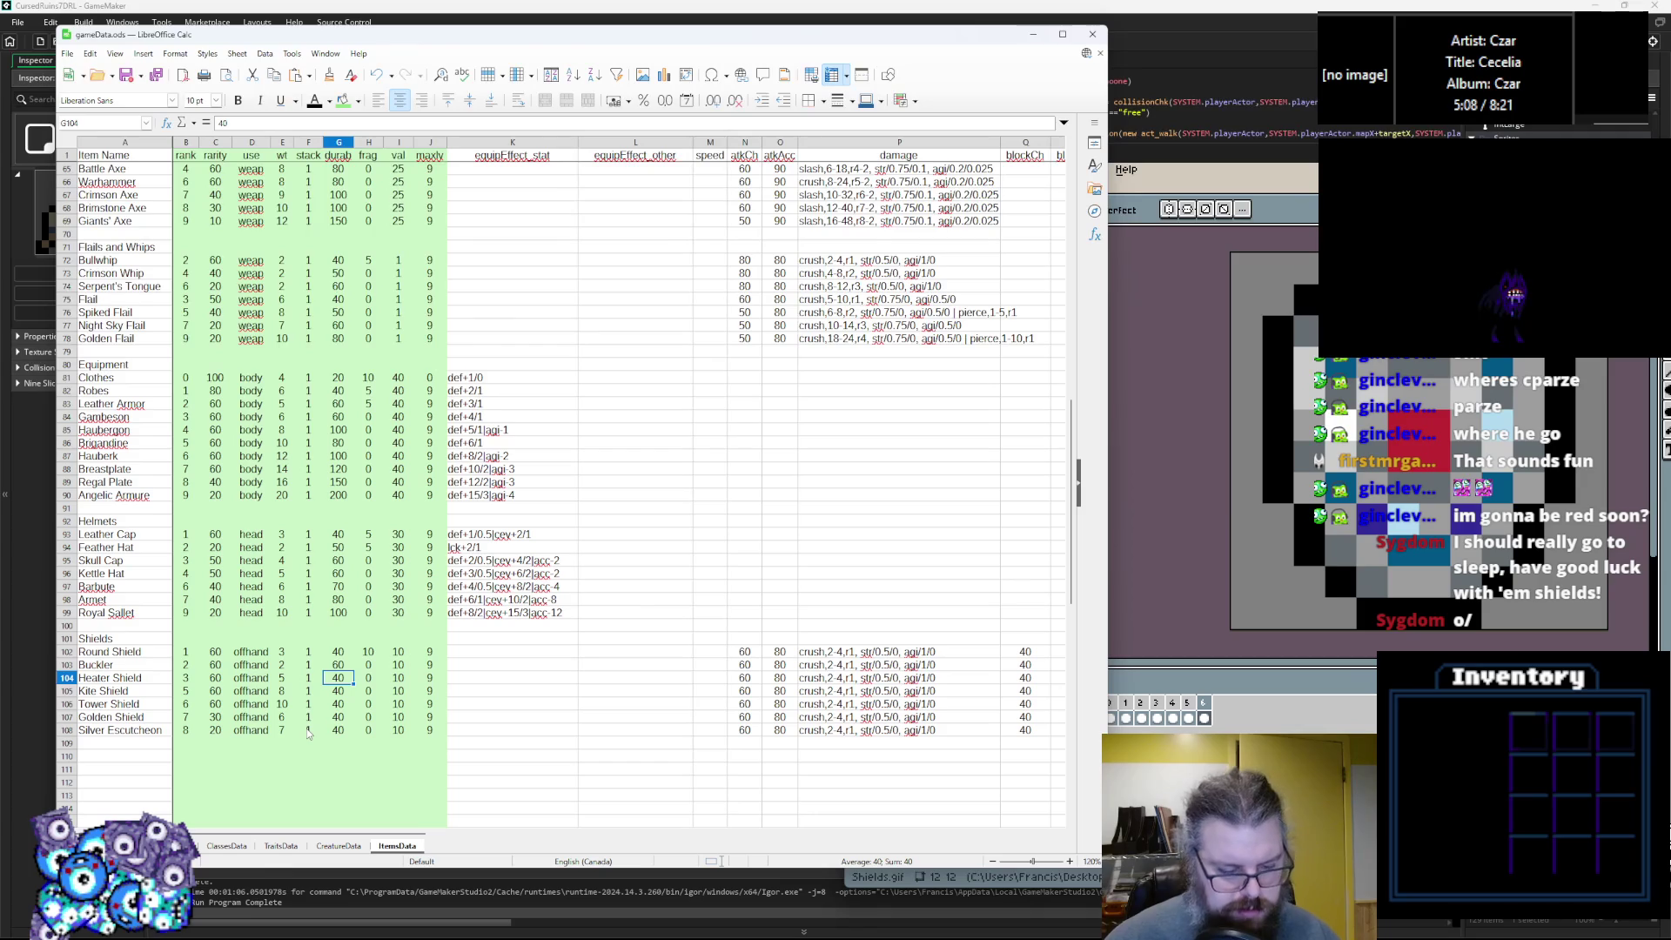
Set Heater, Kite and Tower Shield durability to 80, 50 and 60.
{"action": "type", "text": "80"}
{"action": "key", "text": "Return"}
{"action": "type", "text": "80"}
{"action": "key", "text": "Return"}
{"action": "key", "text": "Up"}
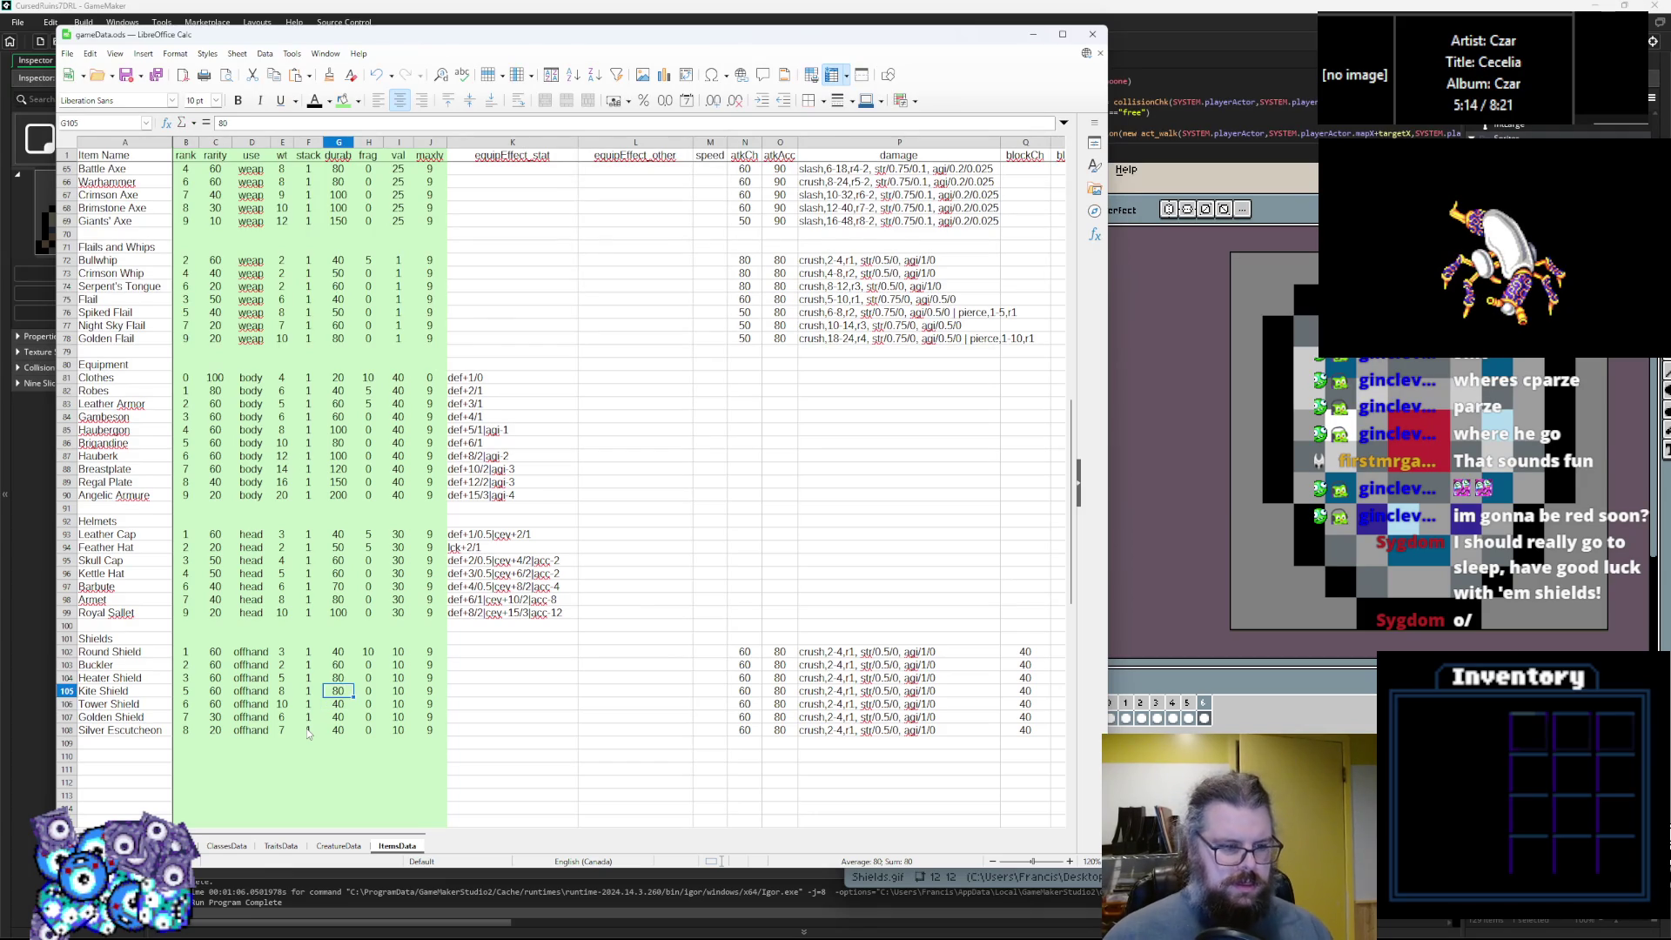
{"action": "type", "text": "50"}
{"action": "key", "text": "Return"}
{"action": "type", "text": "80"}
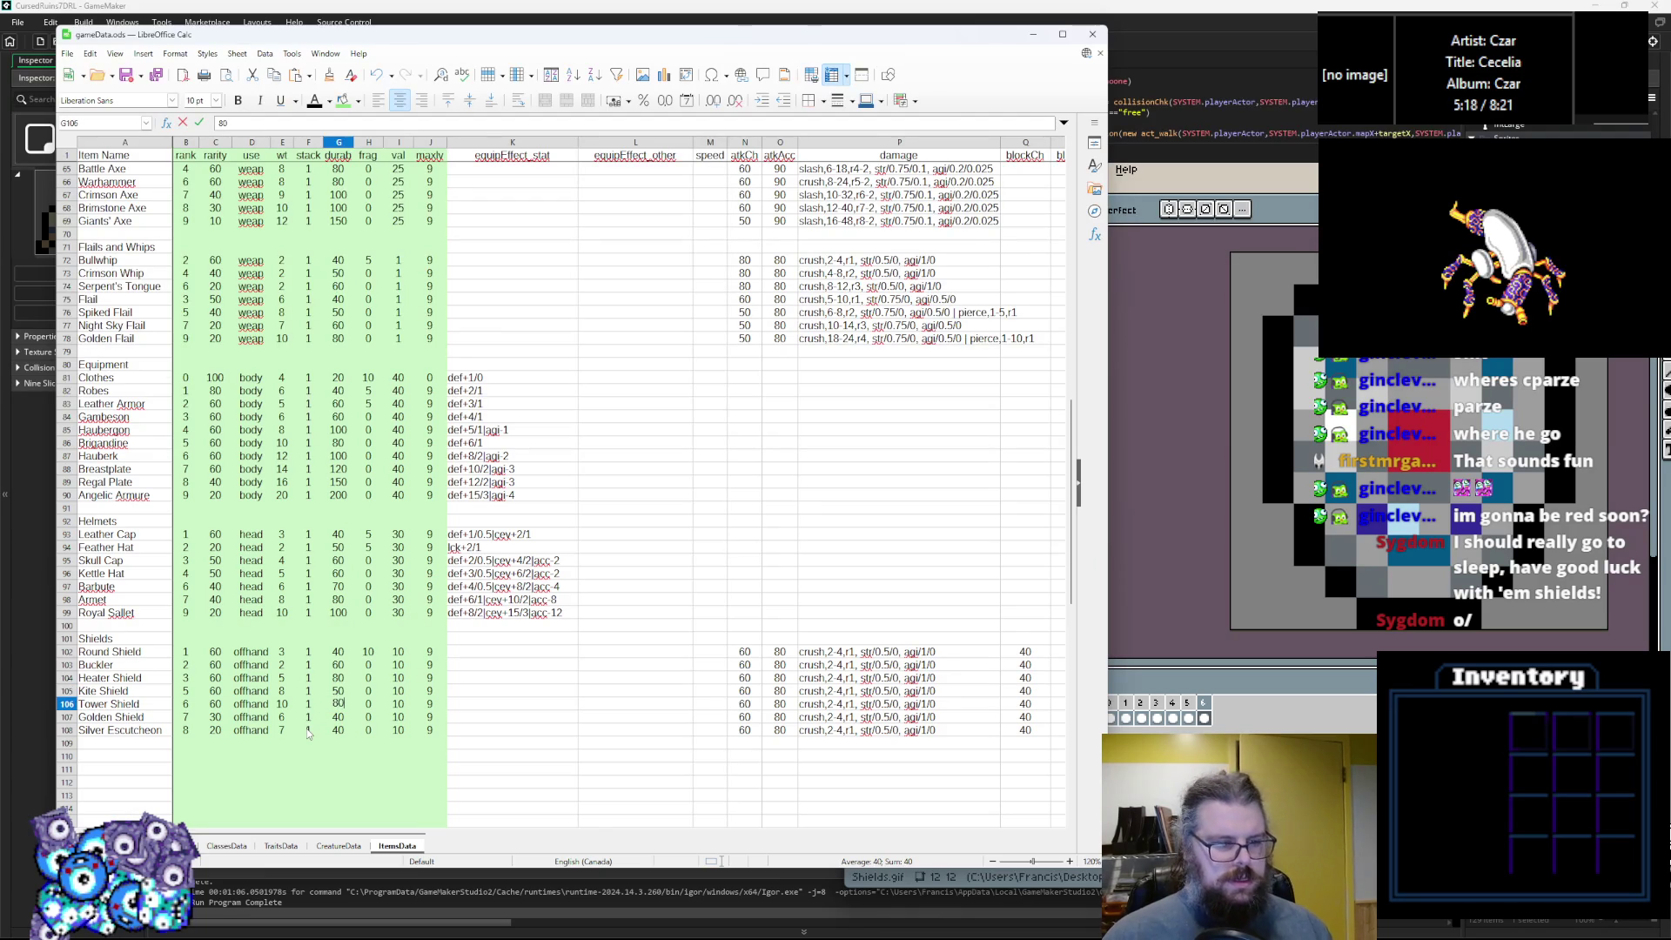
{"action": "key", "text": "BackSpace"}
{"action": "key", "text": "BackSpace"}
{"action": "type", "text": "6"}
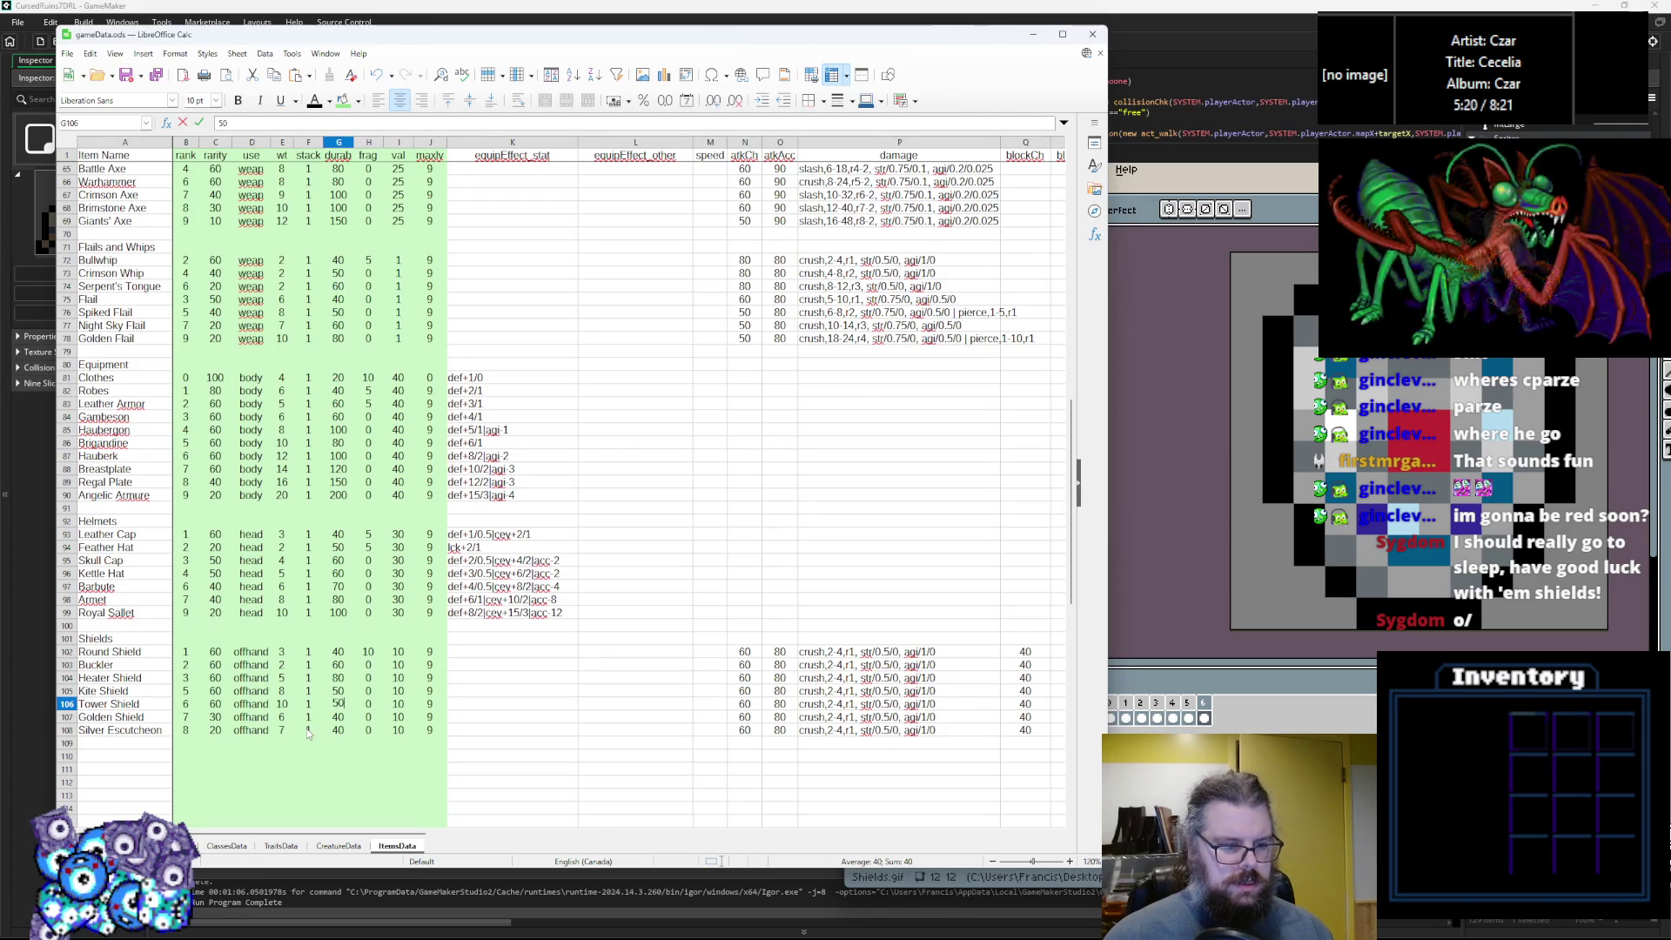
{"action": "type", "text": "0"}
{"action": "key", "text": "Return"}
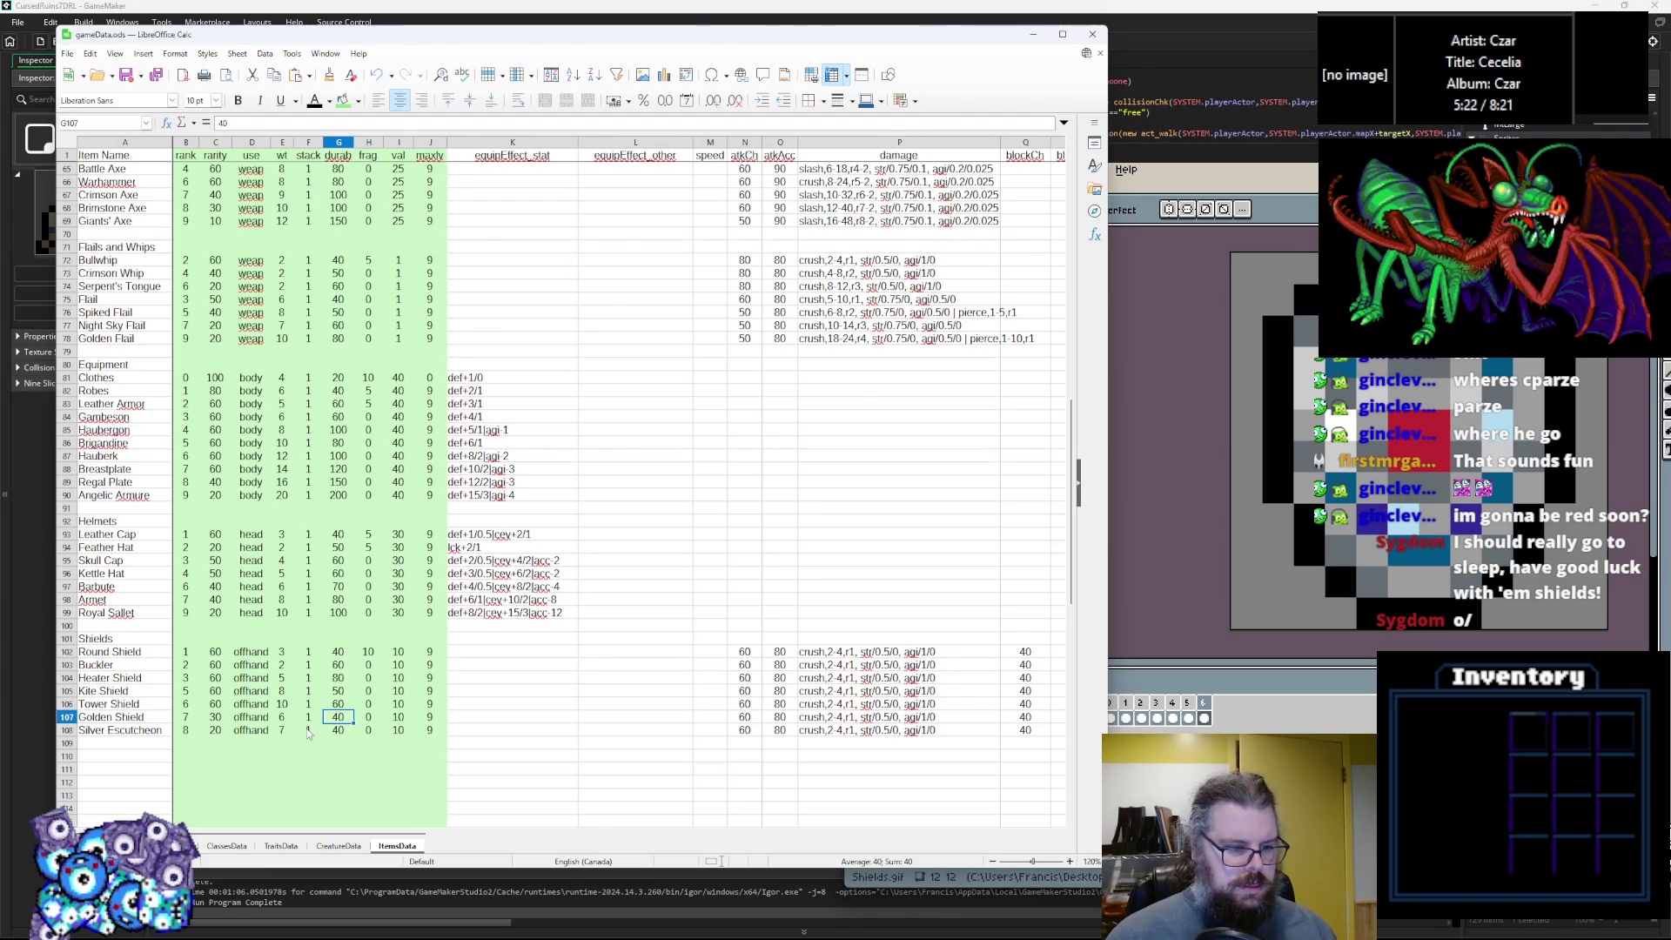
Set Golden Shield durability to 100 and Silver Escutcheon durability to 120.
{"action": "type", "text": "100"}
{"action": "key", "text": "Return"}
{"action": "type", "text": "1200"}
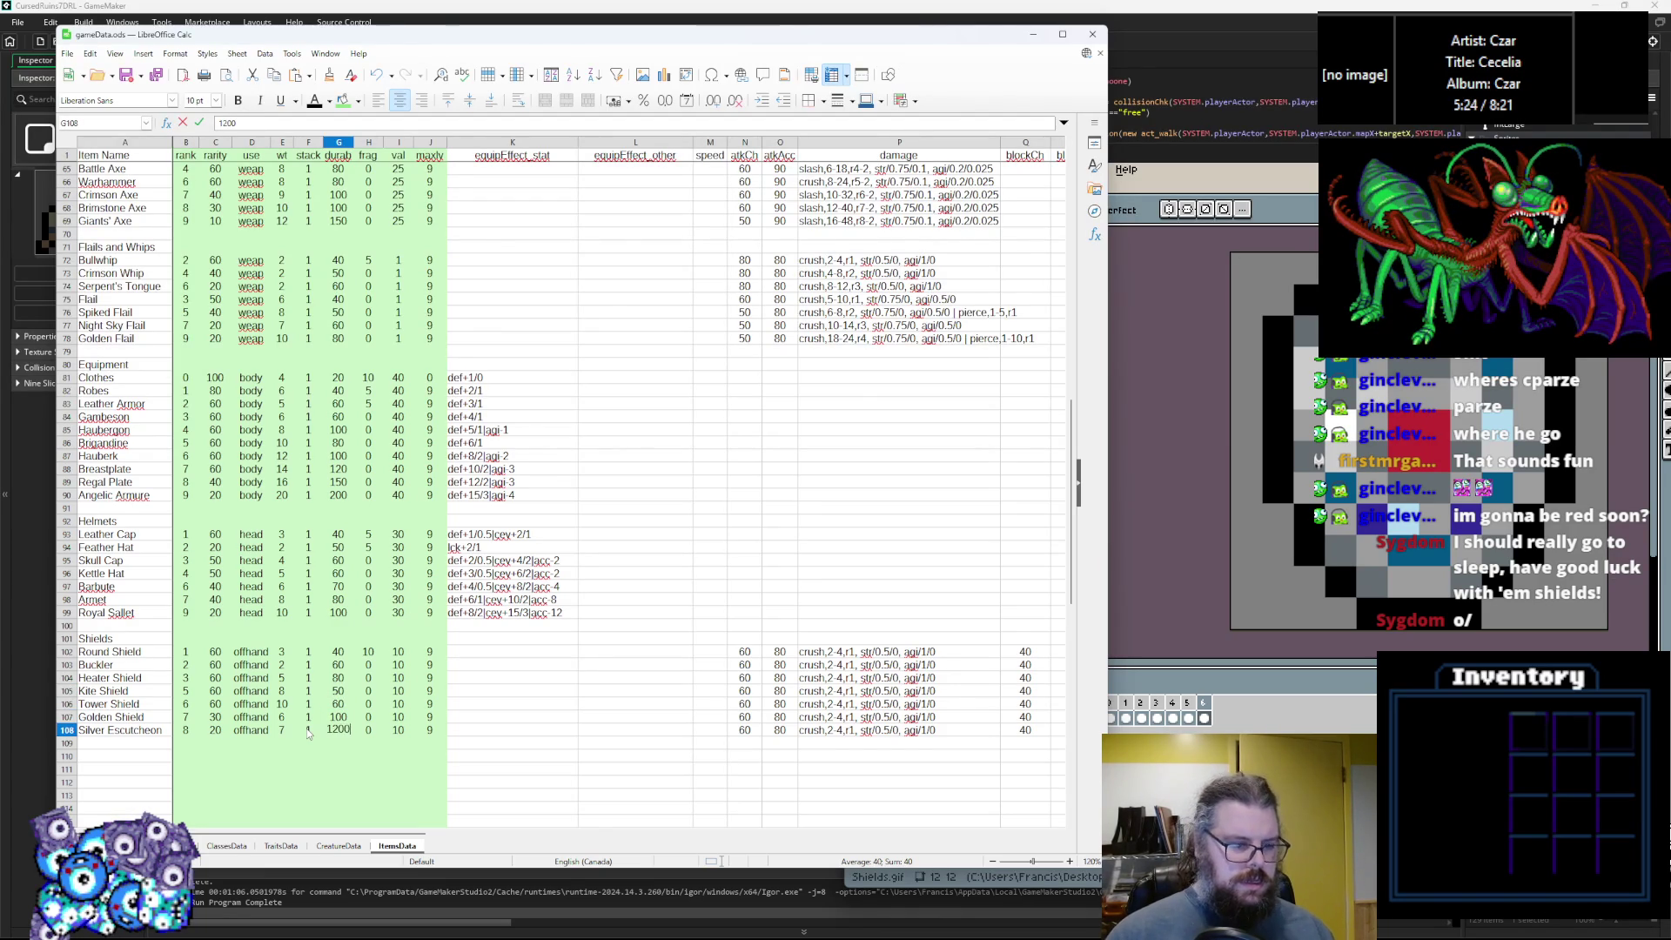
{"action": "key", "text": "BackSpace"}
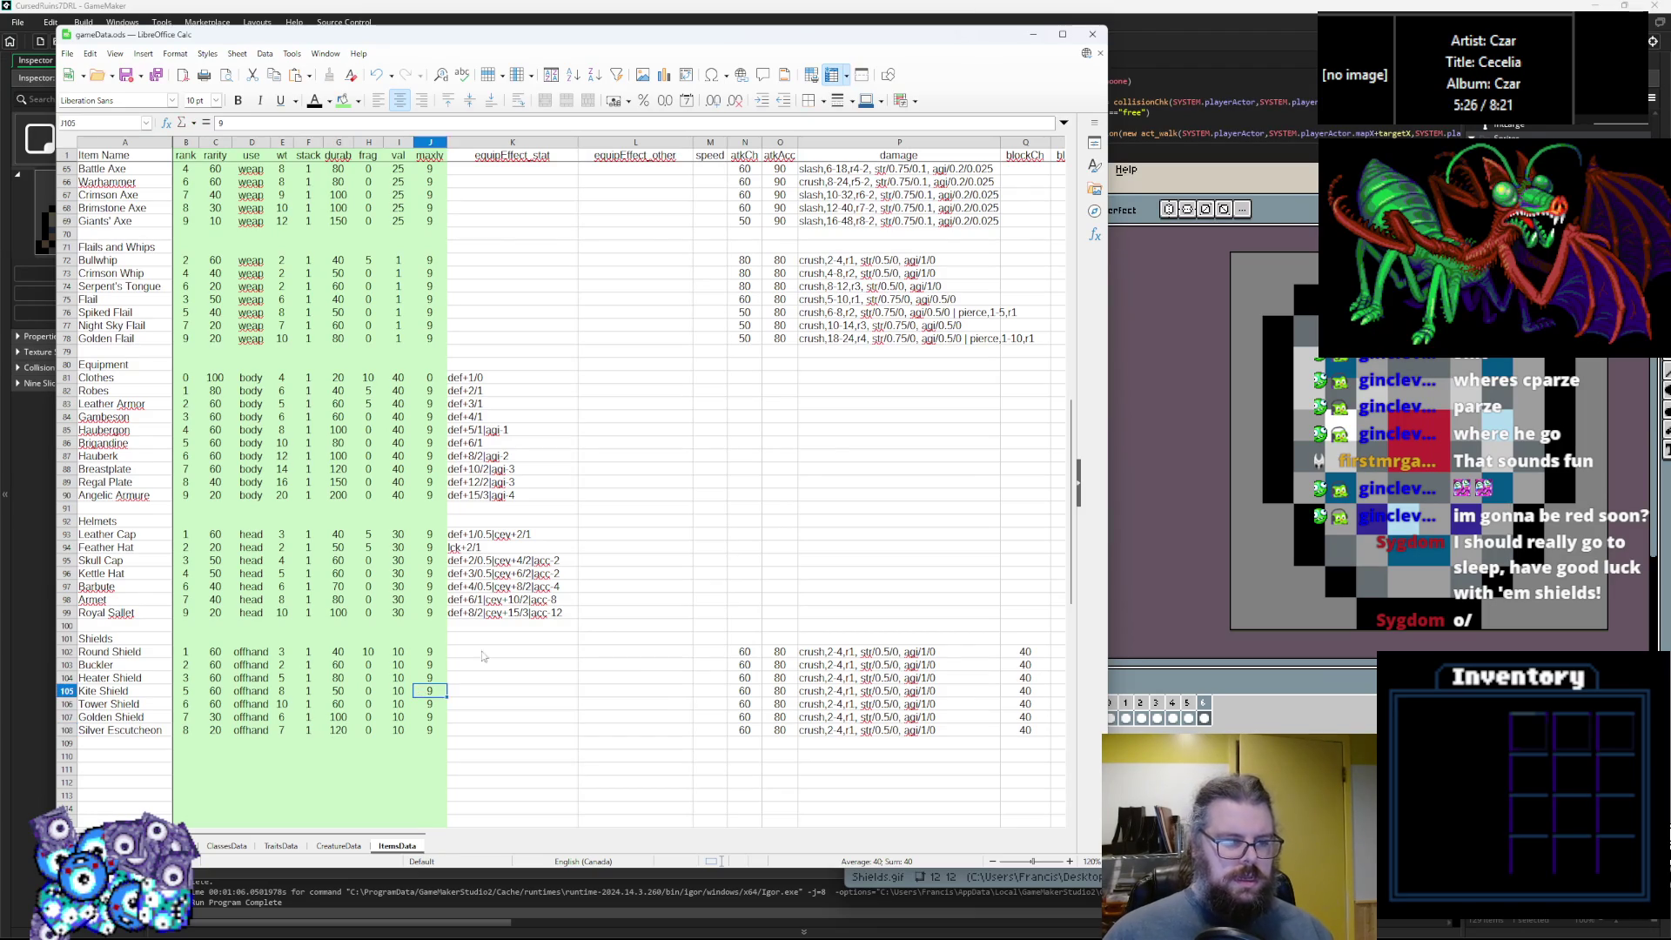
{"action": "left_click", "coordinate": [490, 640]}
{"action": "left_click", "coordinate": [637, 652]}
{"action": "left_click", "coordinate": [514, 655]}
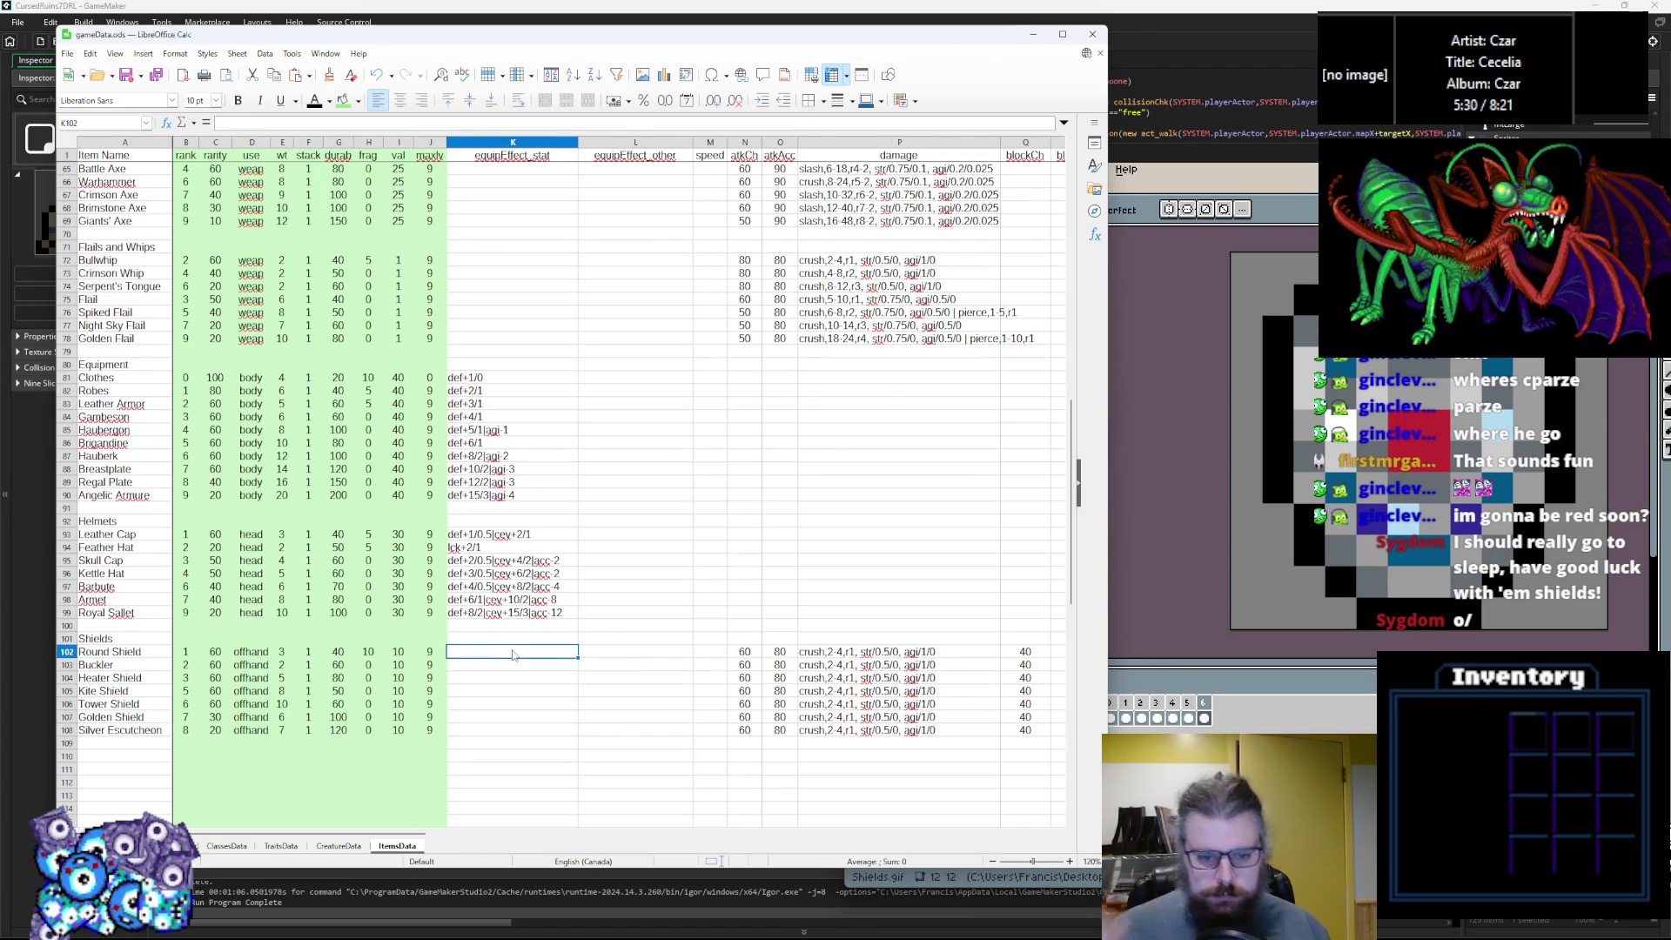
{"action": "left_click", "coordinate": [827, 653]}
Give the Buckler atkAcc 90 and atkCh 70.
{"action": "double_click", "coordinate": [829, 667]}
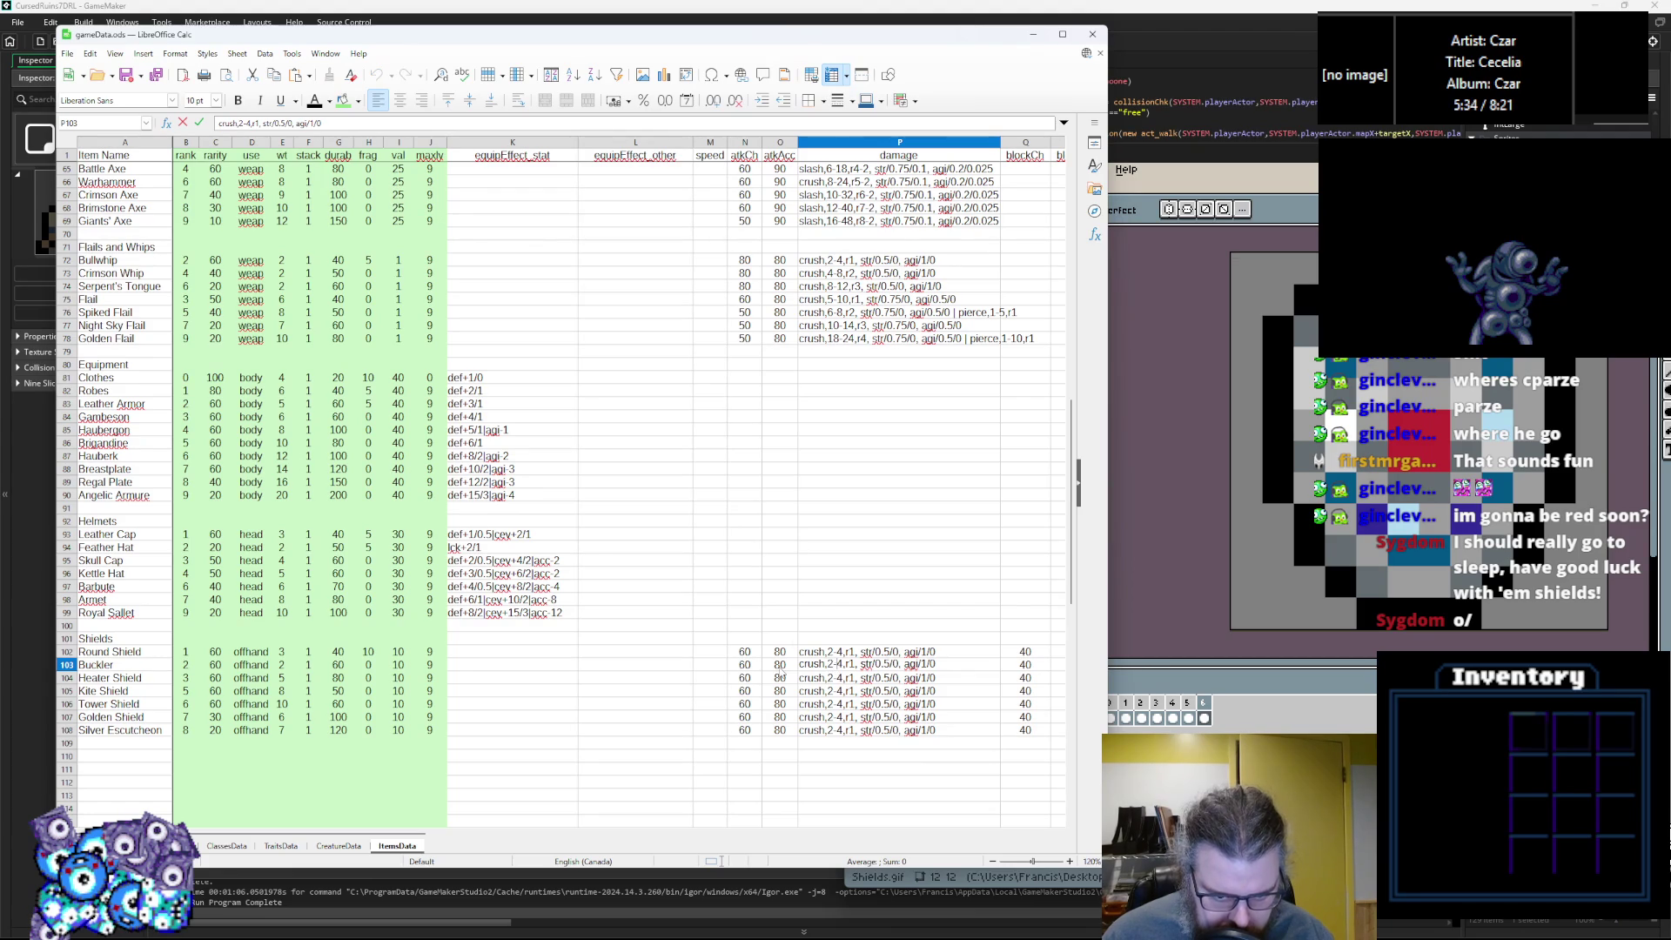
{"action": "left_click", "coordinate": [788, 667]}
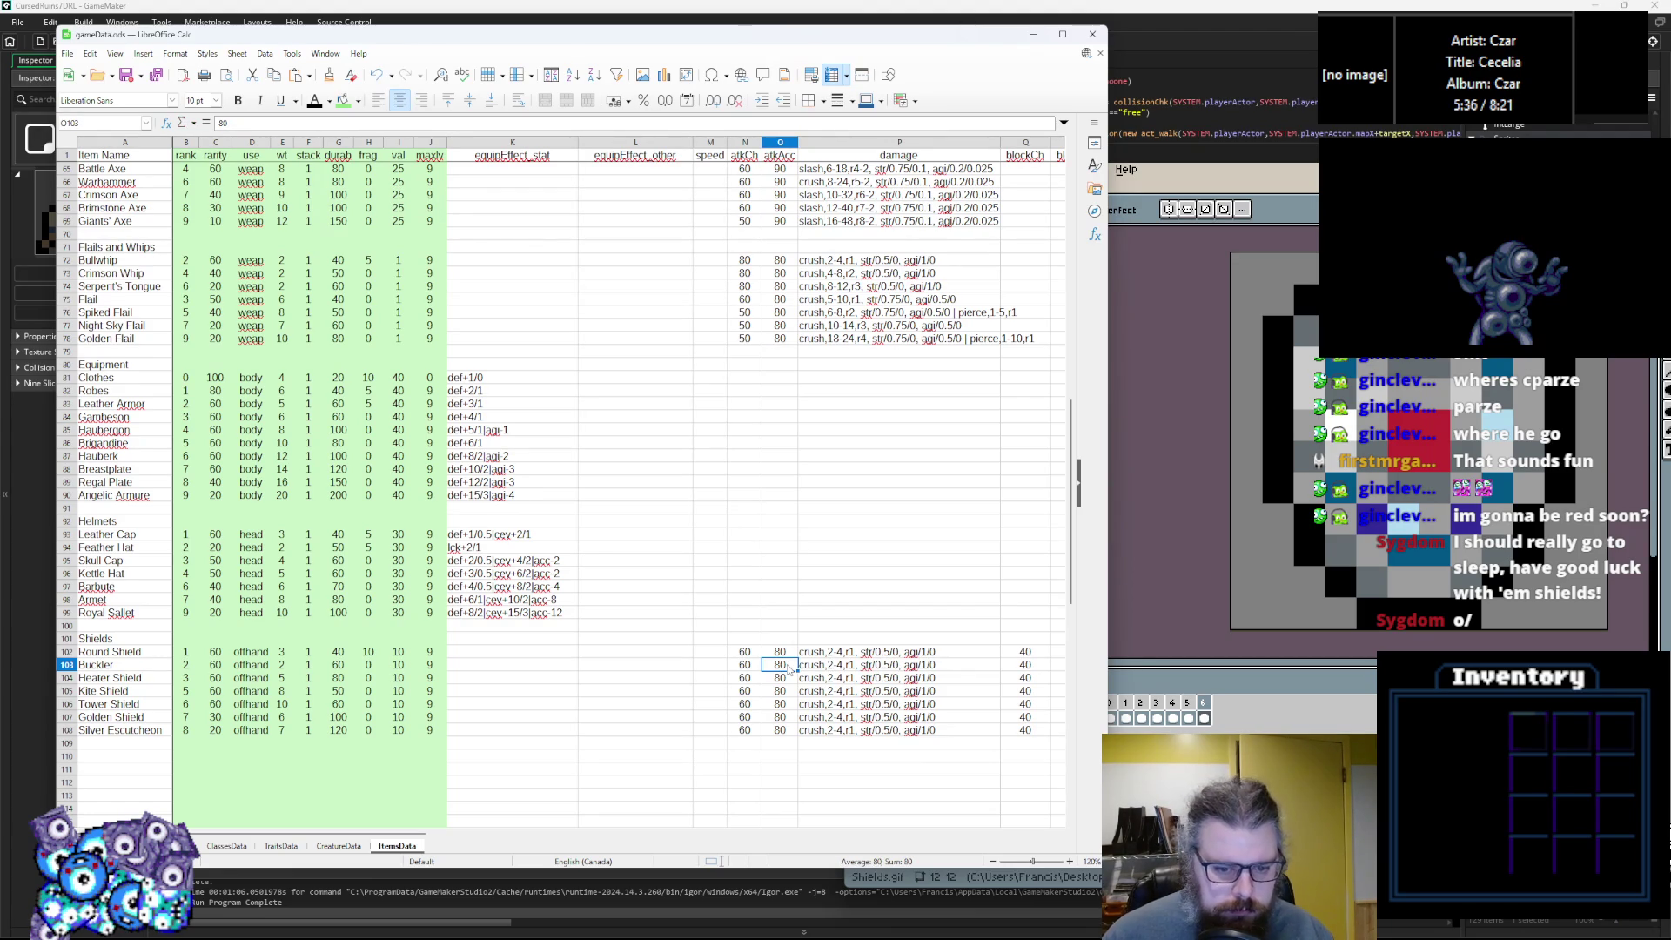
{"action": "type", "text": "90"}
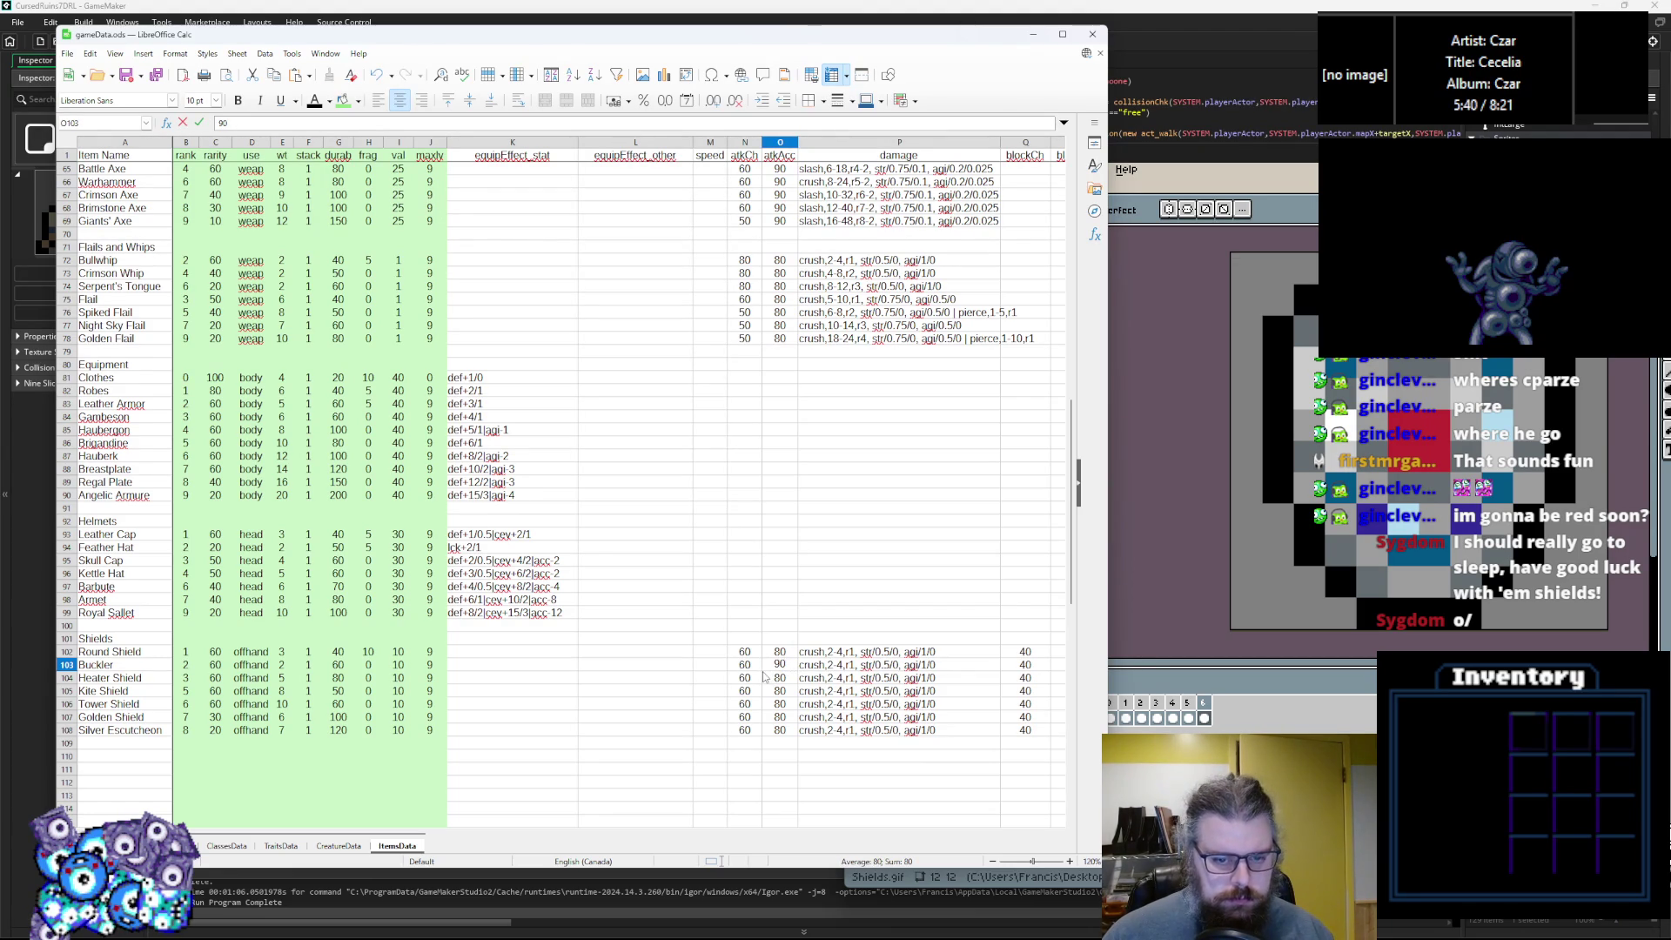
{"action": "left_click", "coordinate": [756, 668]}
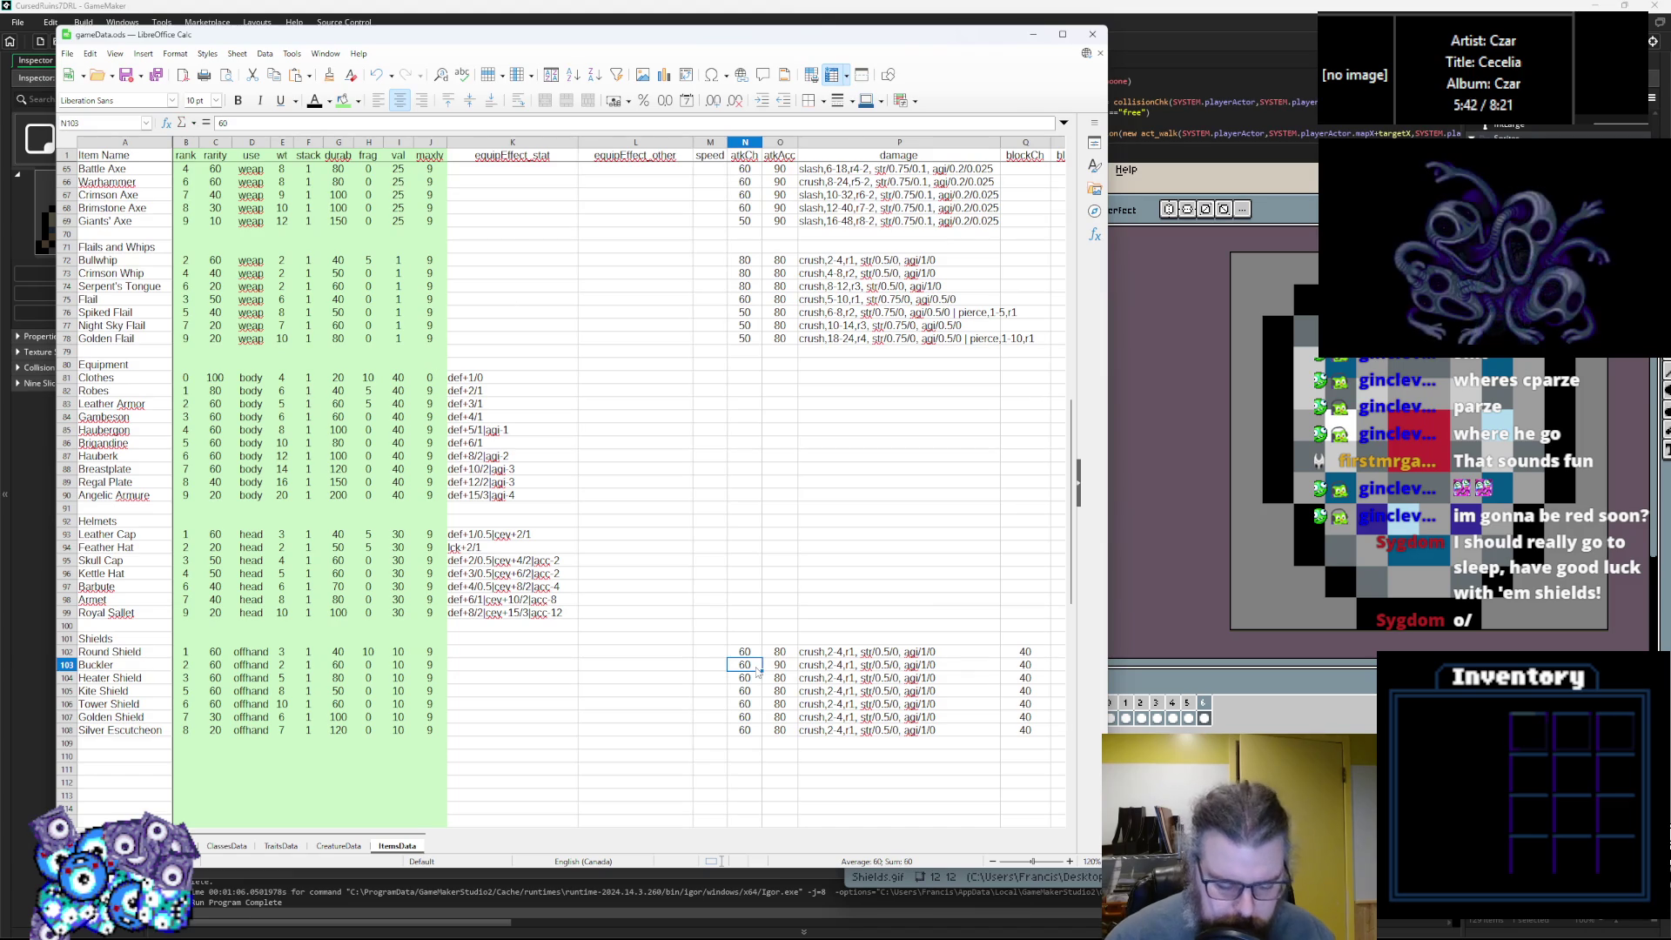
{"action": "type", "text": "70"}
{"action": "key", "text": "Return"}
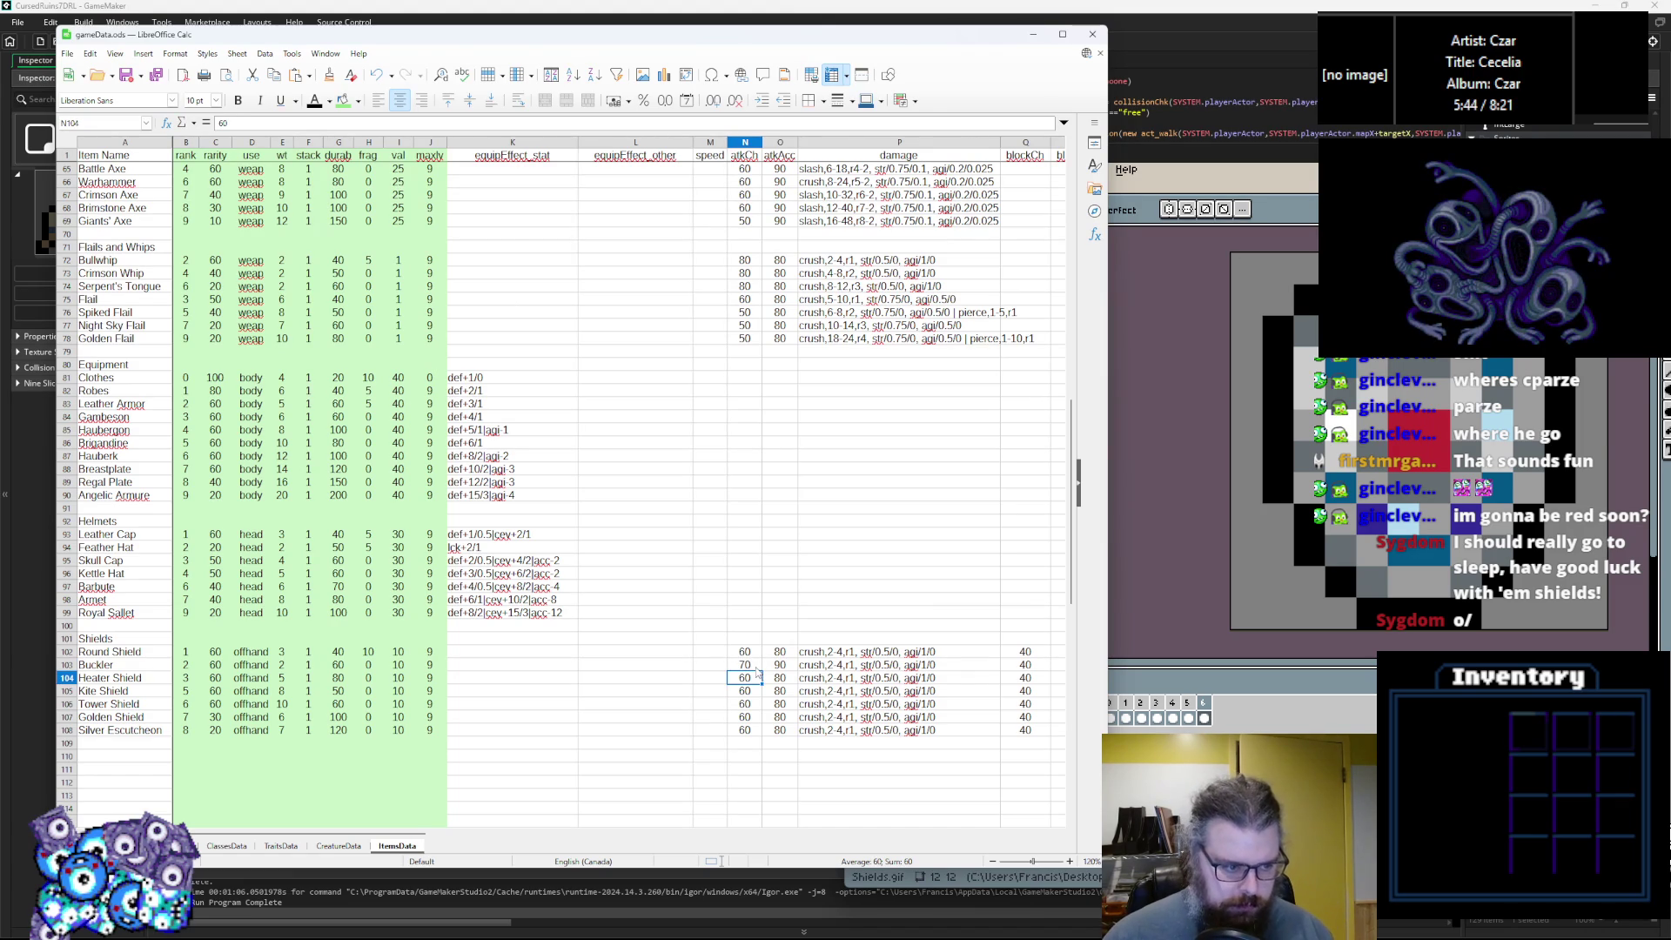
Set atkCh to 50, 30 and 50 for the Kite, Tower and Golden Shields.
{"action": "key", "text": "Down"}
{"action": "type", "text": "50"}
{"action": "key", "text": "Return"}
{"action": "key", "text": "BackSpace"}
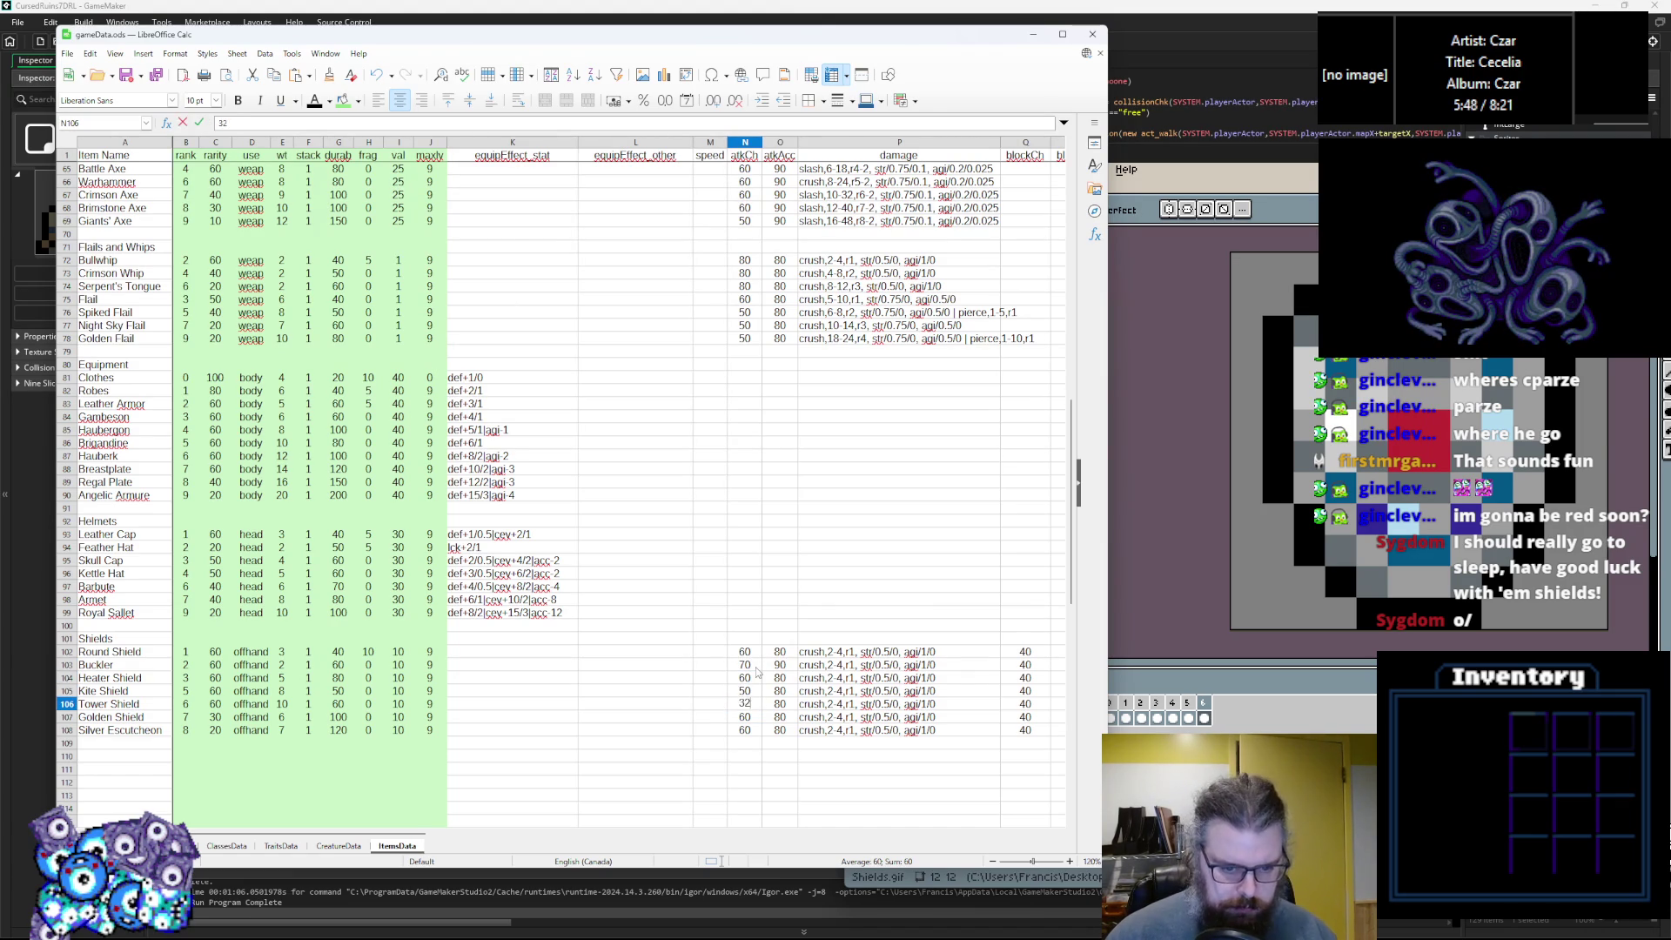
{"action": "type", "text": "0"}
{"action": "key", "text": "Return"}
{"action": "type", "text": "5"}
{"action": "key", "text": "Return"}
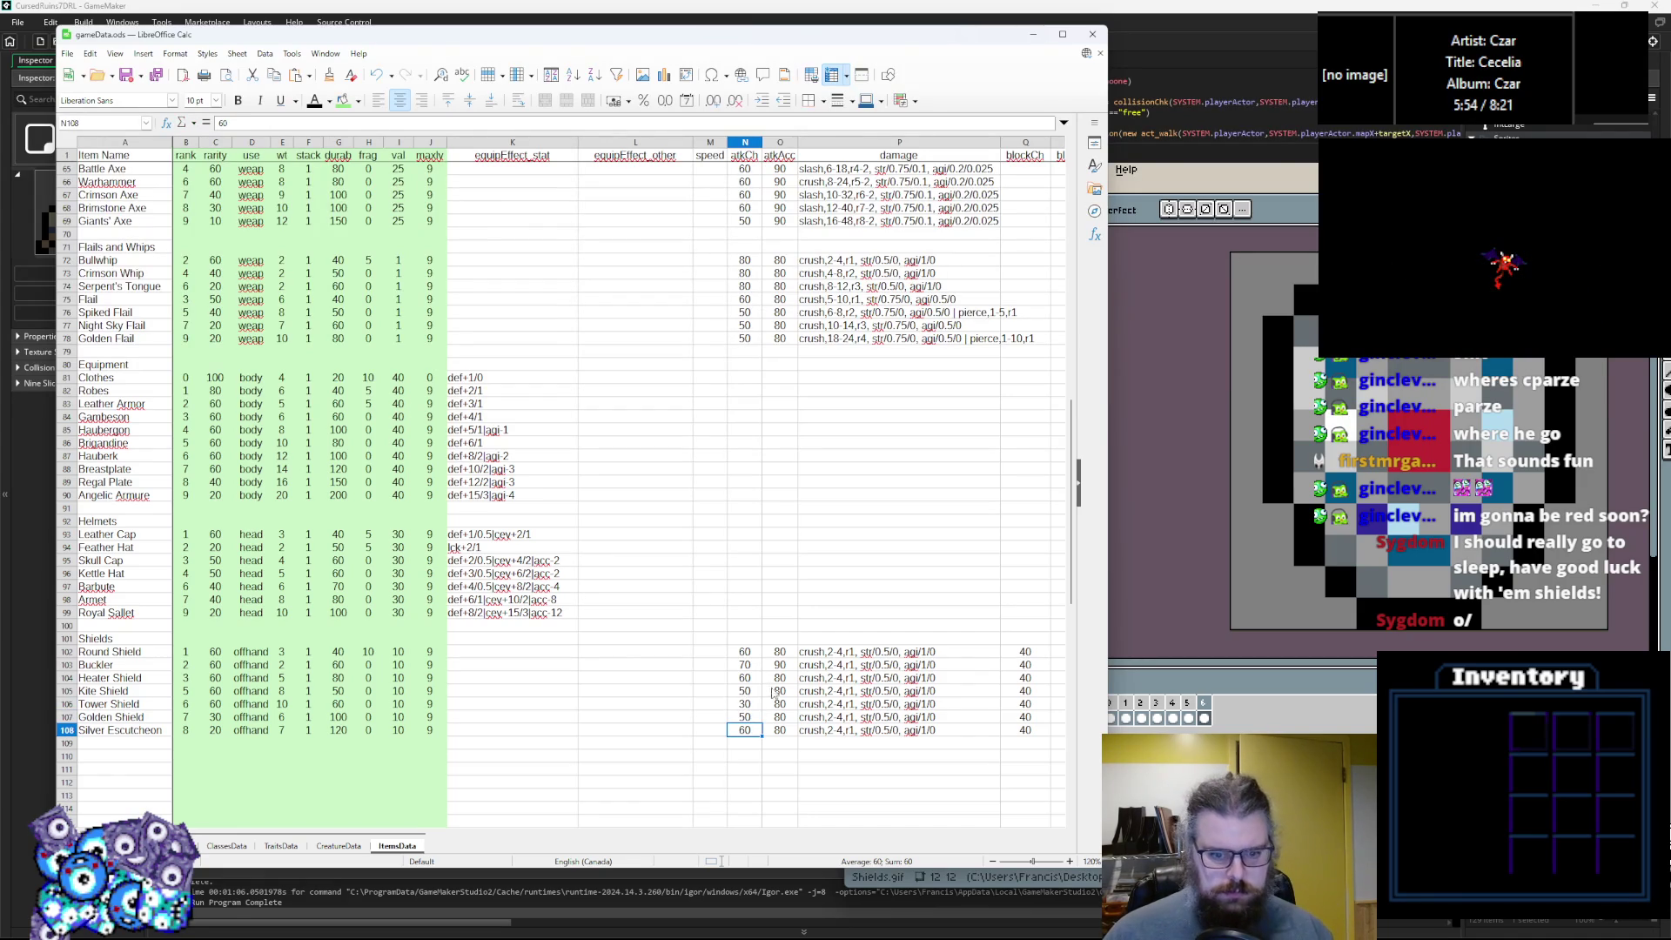
Set atkAcc to 70, 60 and 70 for the Kite, Tower and Golden Shields.
{"action": "left_click", "coordinate": [779, 677]}
{"action": "key", "text": "Down"}
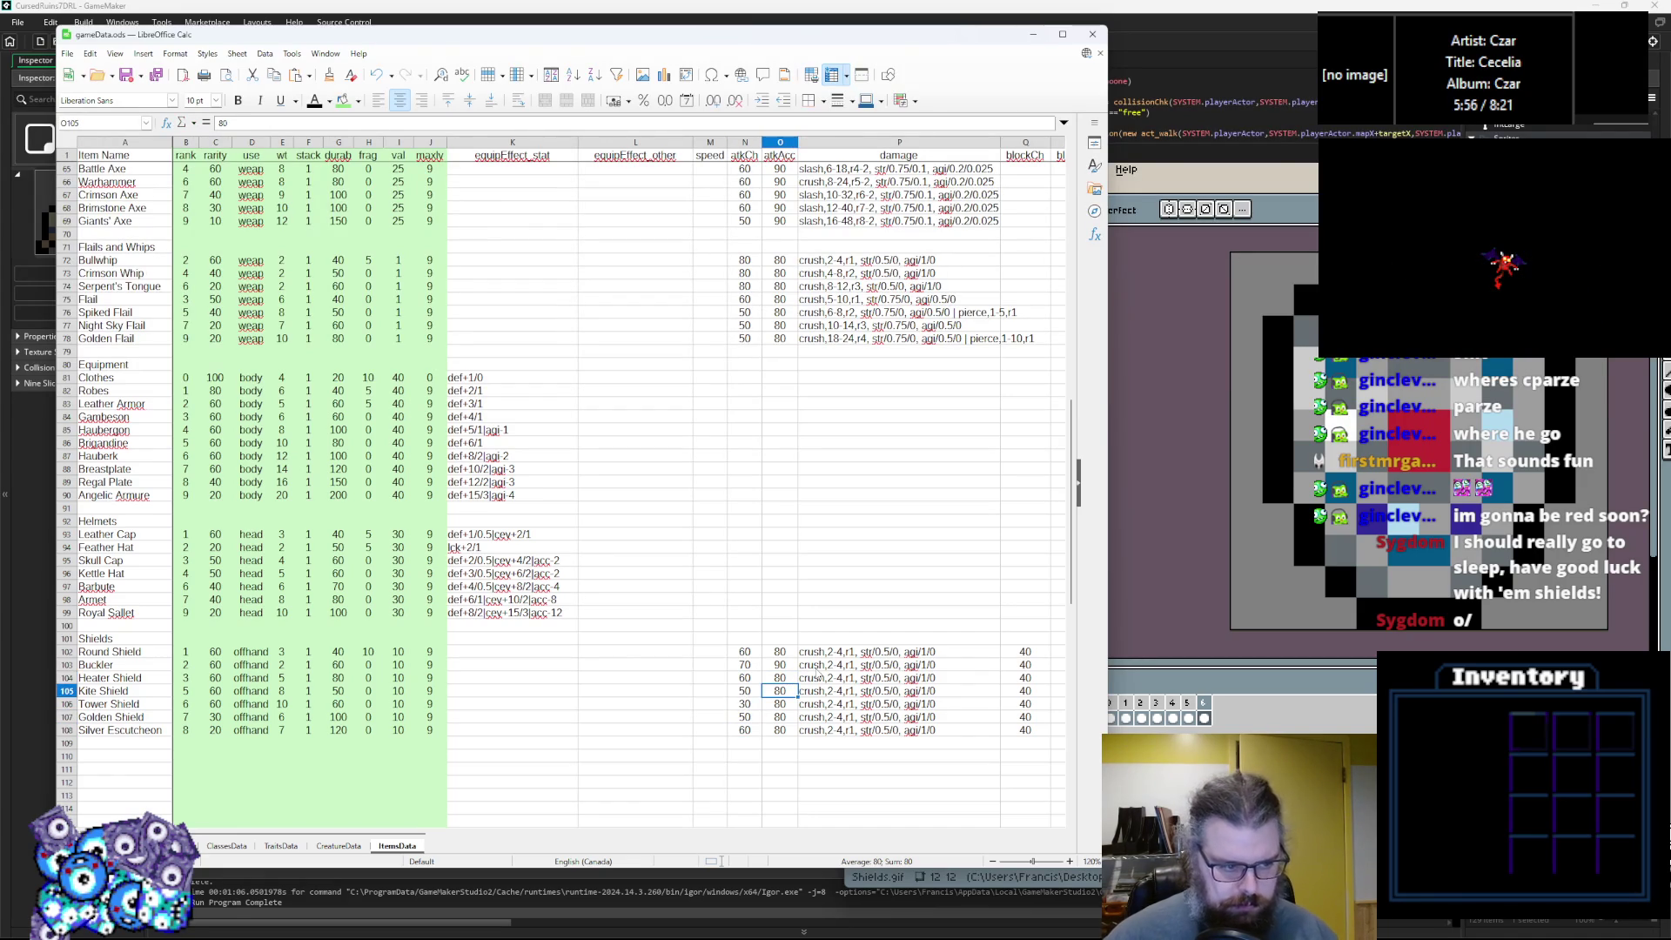
{"action": "type", "text": "70"}
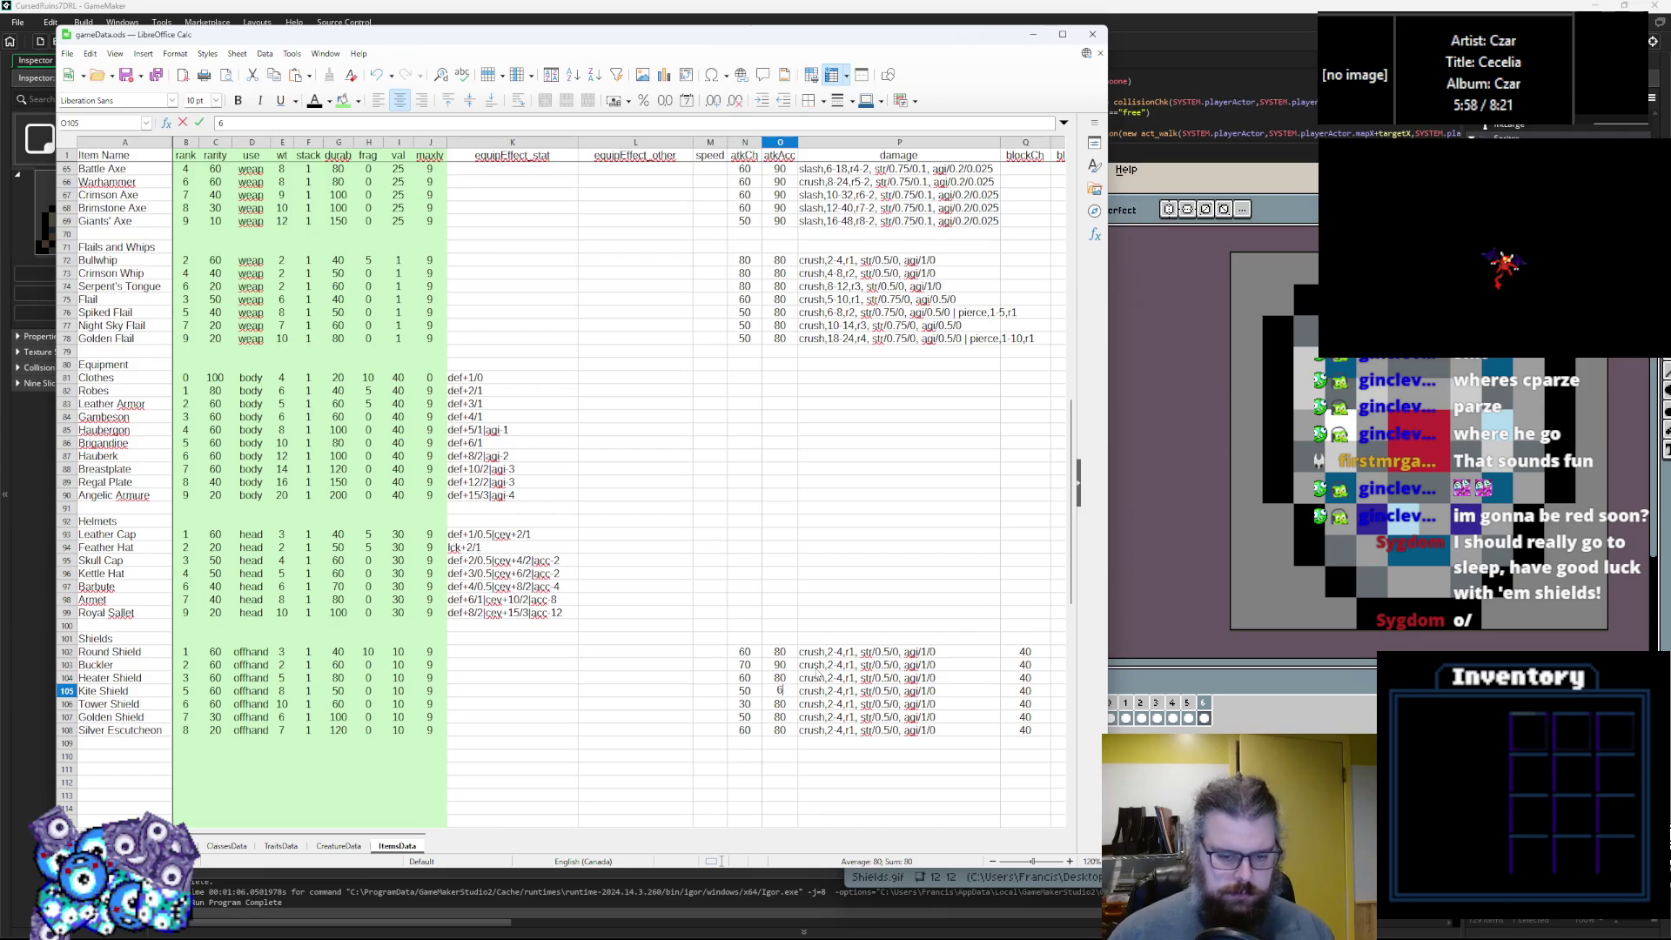
{"action": "key", "text": "Return"}
{"action": "type", "text": "60"}
{"action": "key", "text": "Return"}
{"action": "type", "text": "70"}
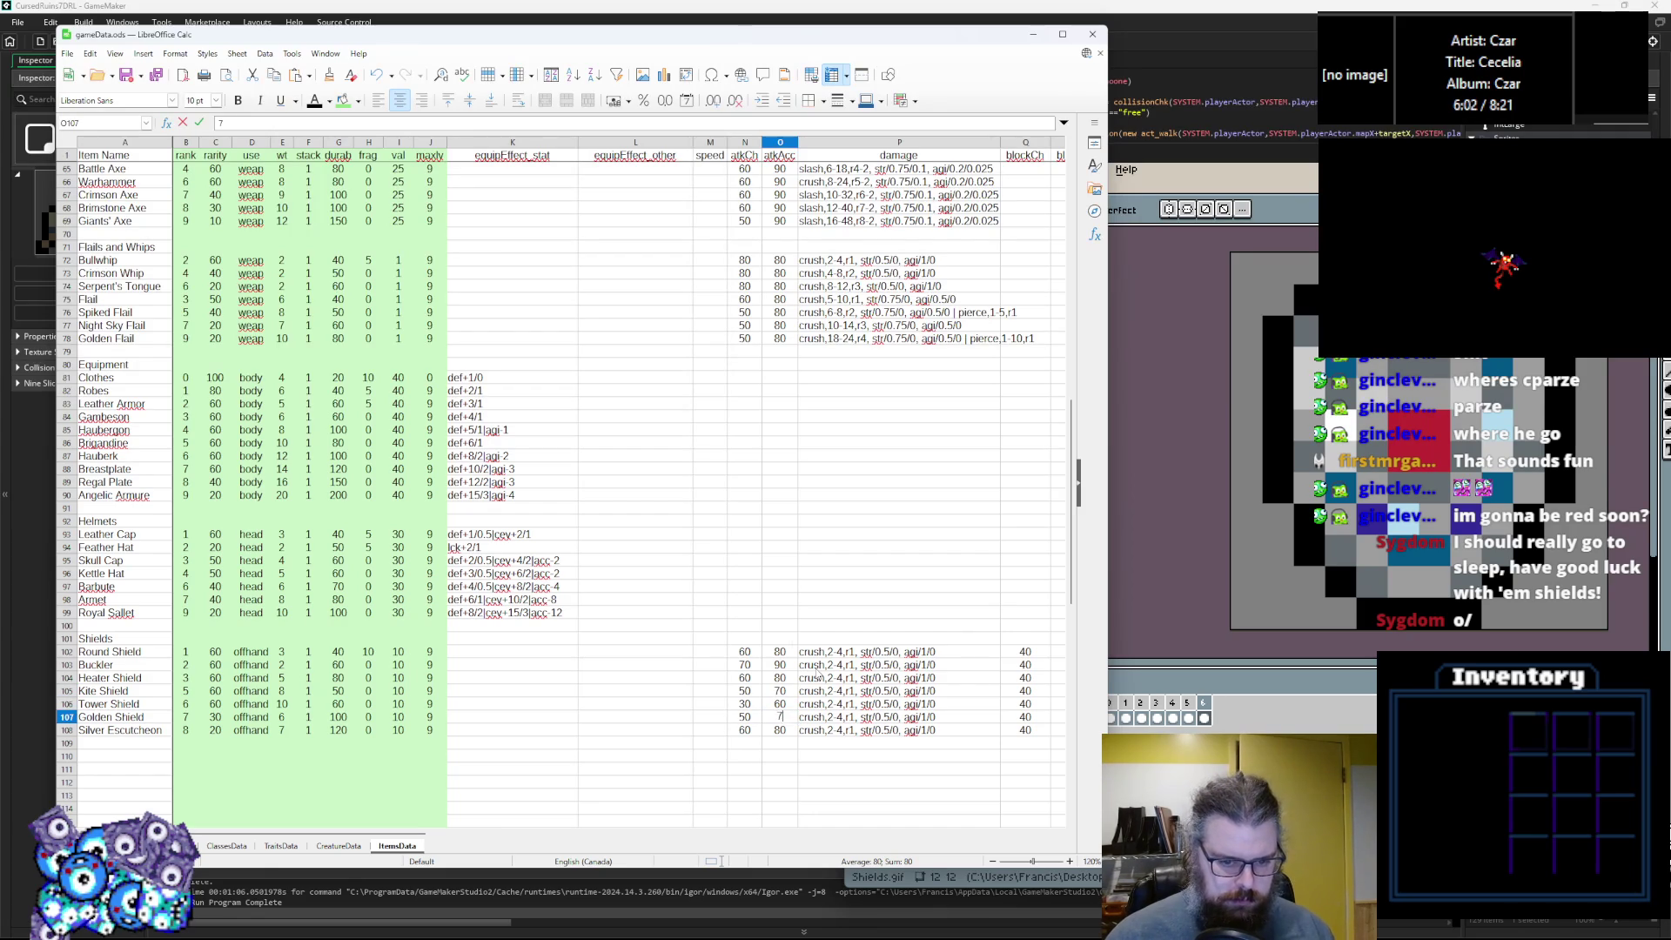
{"action": "left_click", "coordinate": [833, 663]}
{"action": "type", "text": "1"}
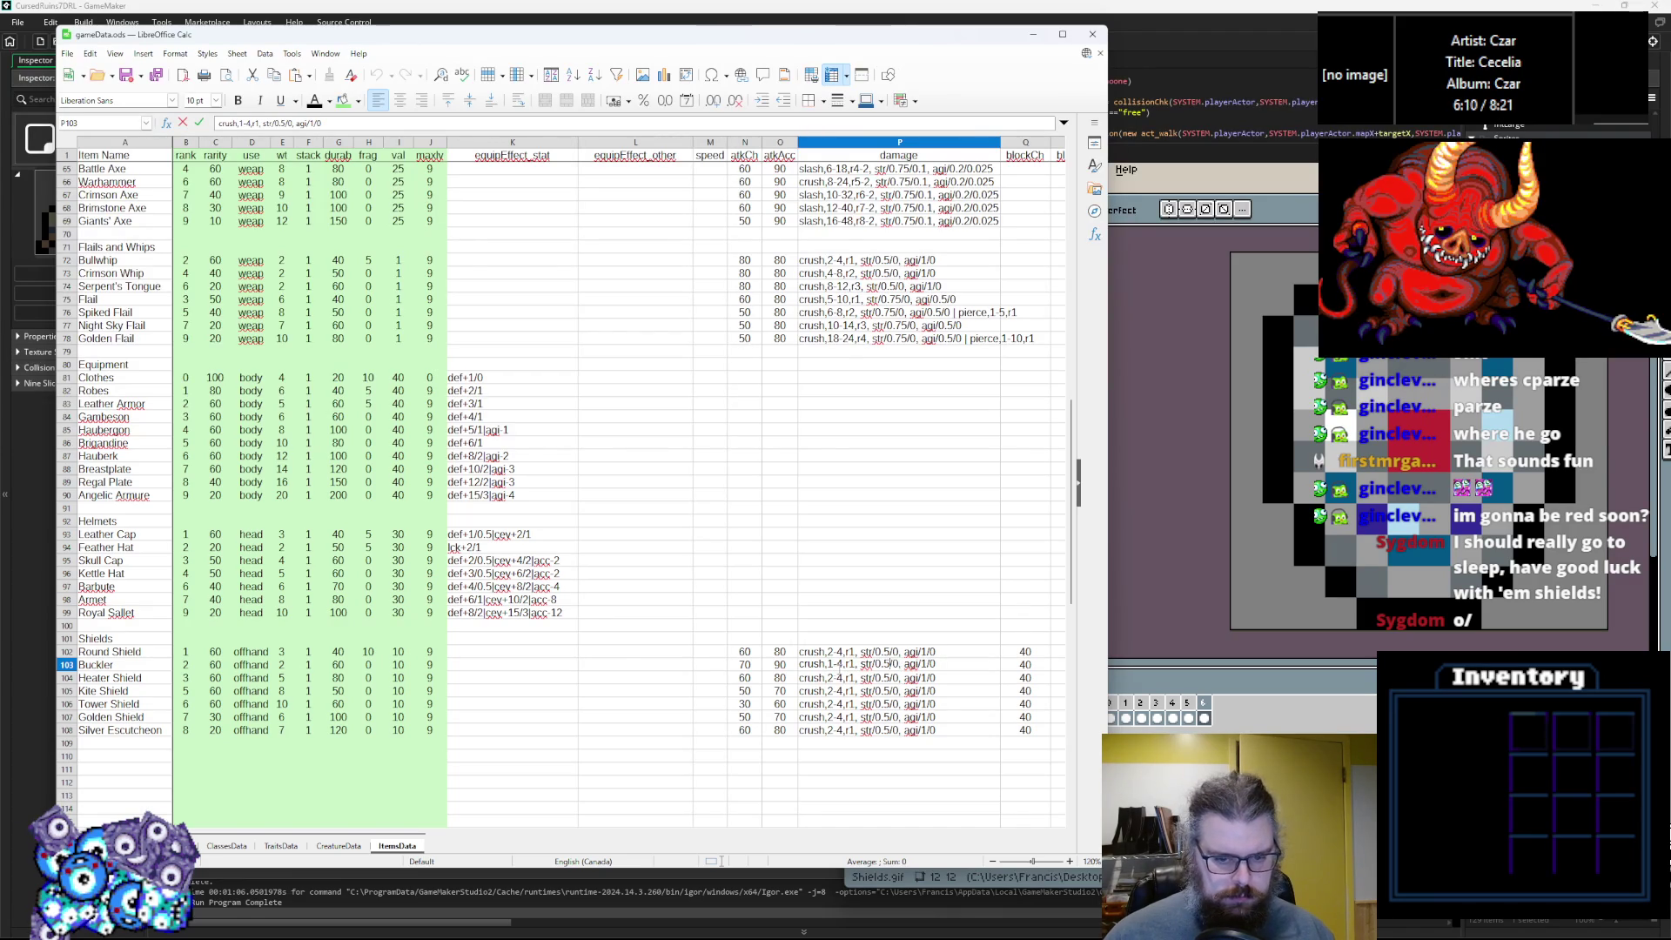
Set crush damage to 1-3 for the Buckler, 3-6 for the Heater Shield and 4-8 for the Kite Shield.
{"action": "double_click", "coordinate": [841, 667]}
{"action": "type", "text": "3"}
{"action": "key", "text": "Return"}
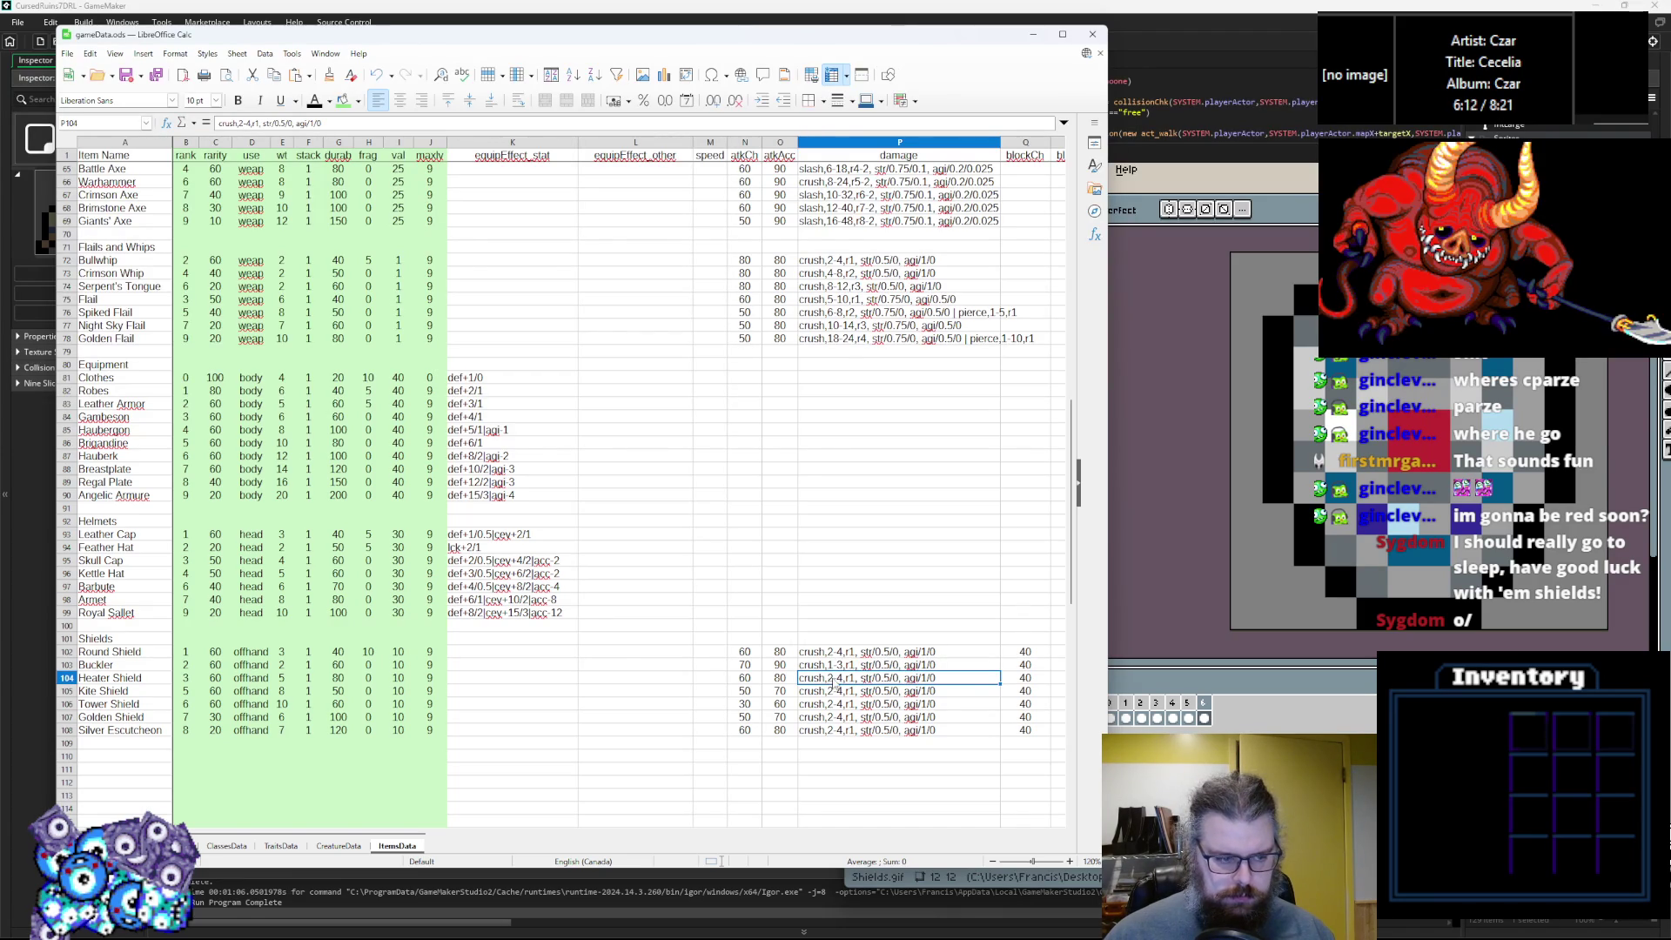
{"action": "double_click", "coordinate": [832, 678]}
{"action": "key", "text": "BackSpace"}
{"action": "type", "text": "3"}
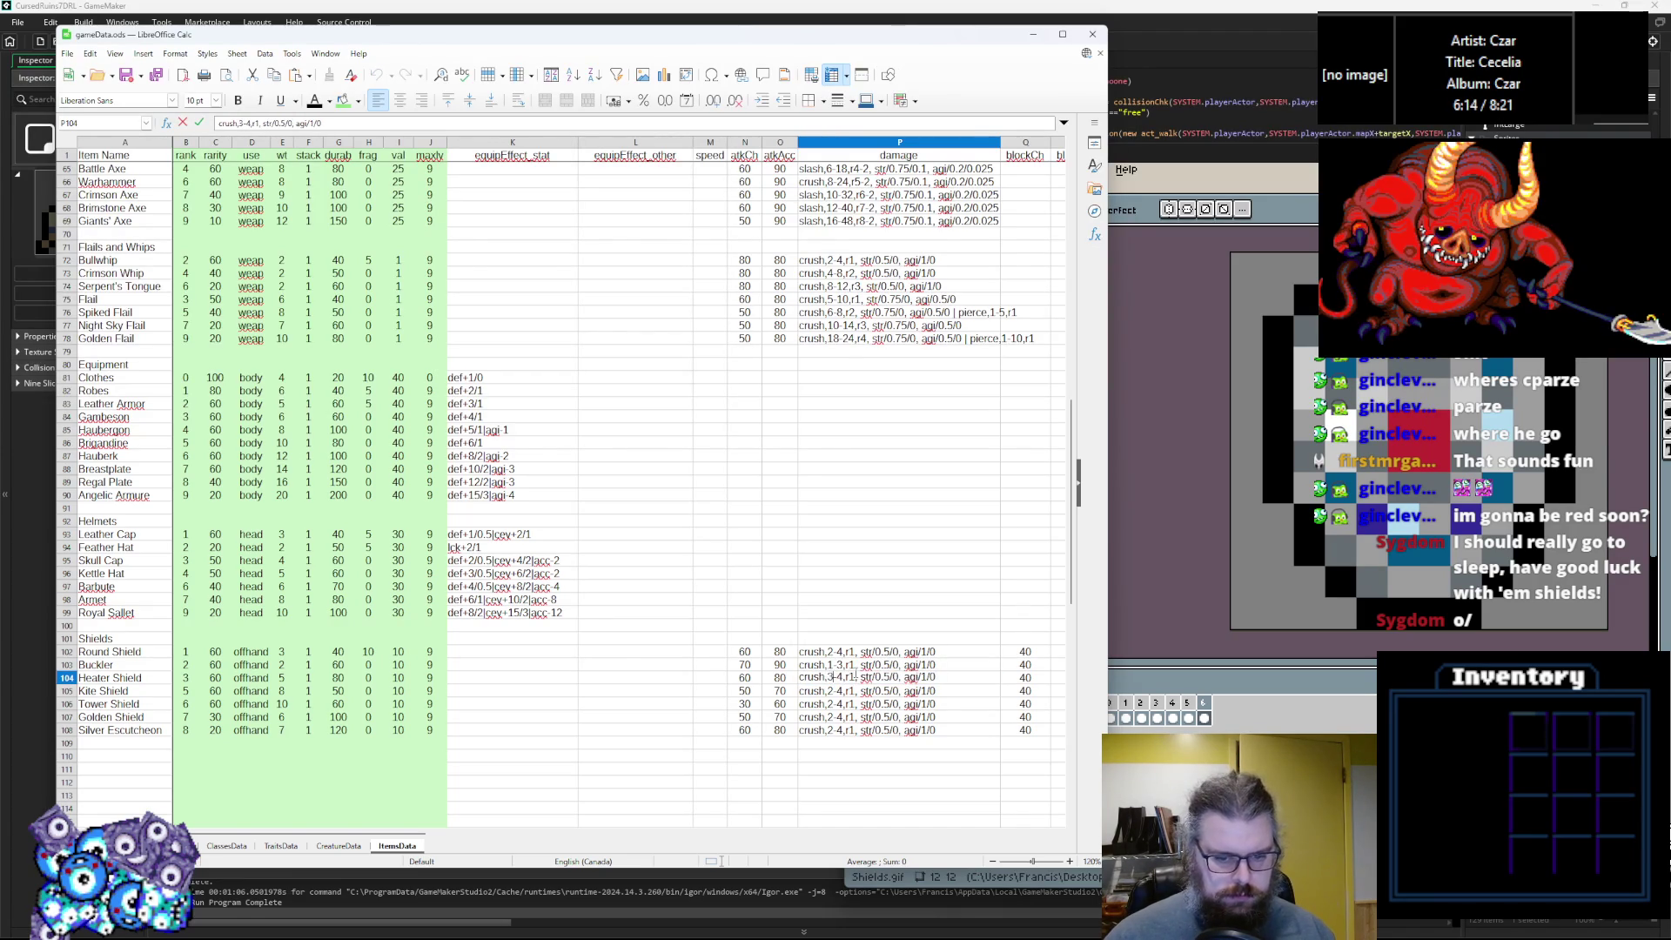
{"action": "key", "text": "Right"}
{"action": "key", "text": "Right"}
{"action": "key", "text": "BackSpace"}
{"action": "type", "text": "6"}
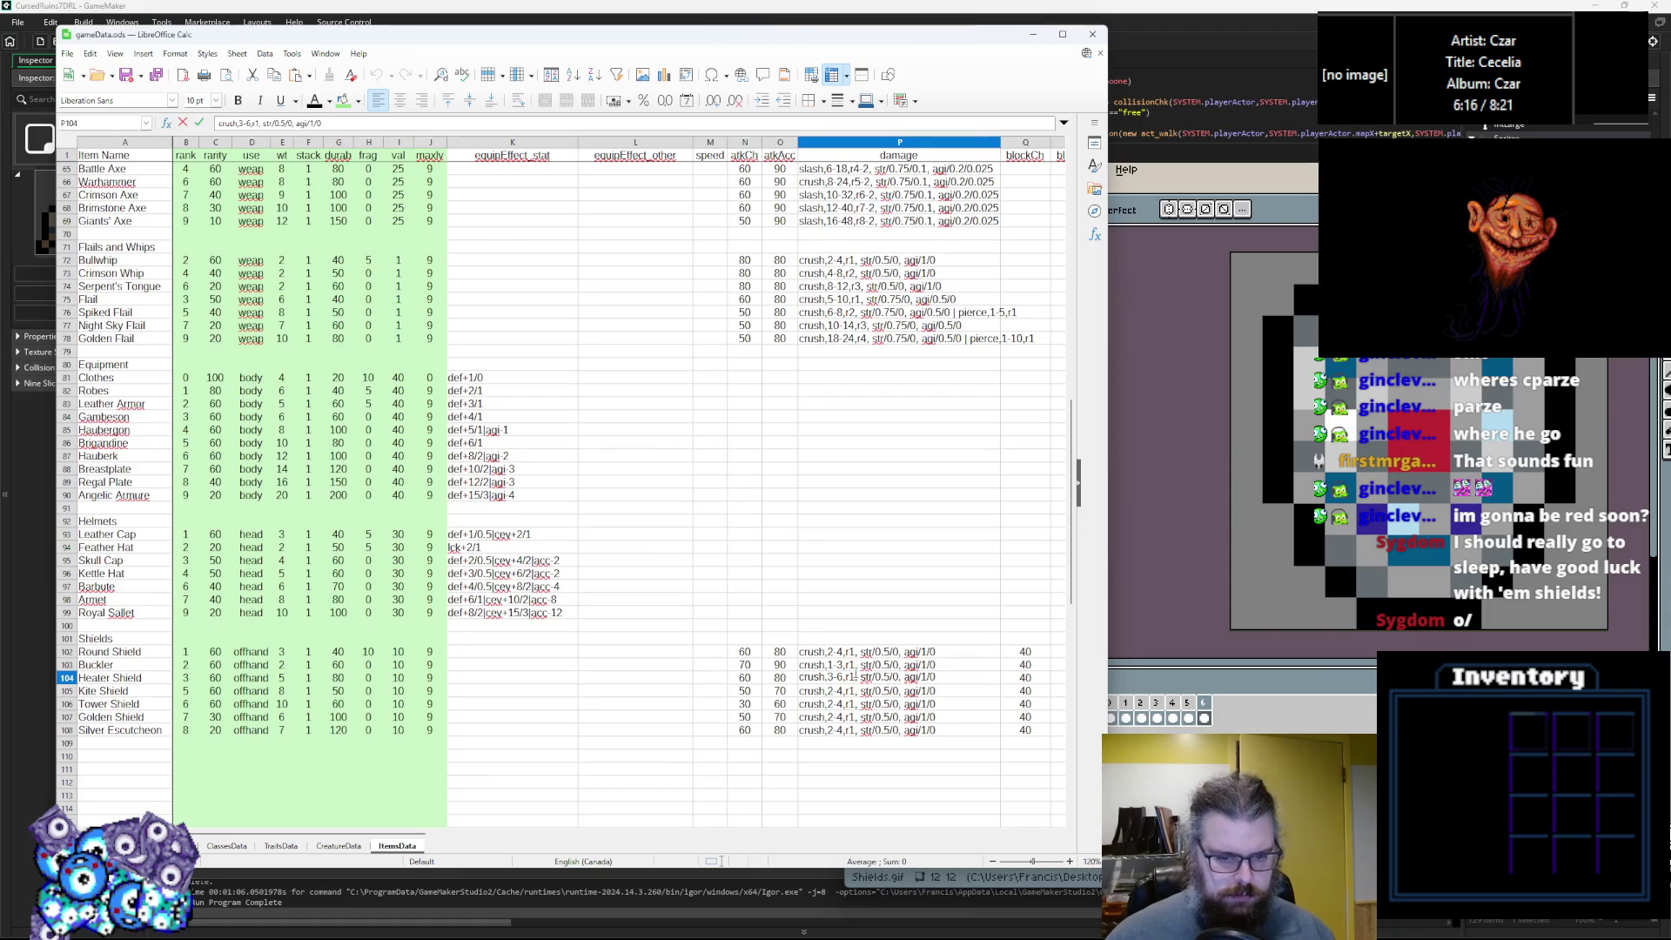
{"action": "double_click", "coordinate": [840, 690]}
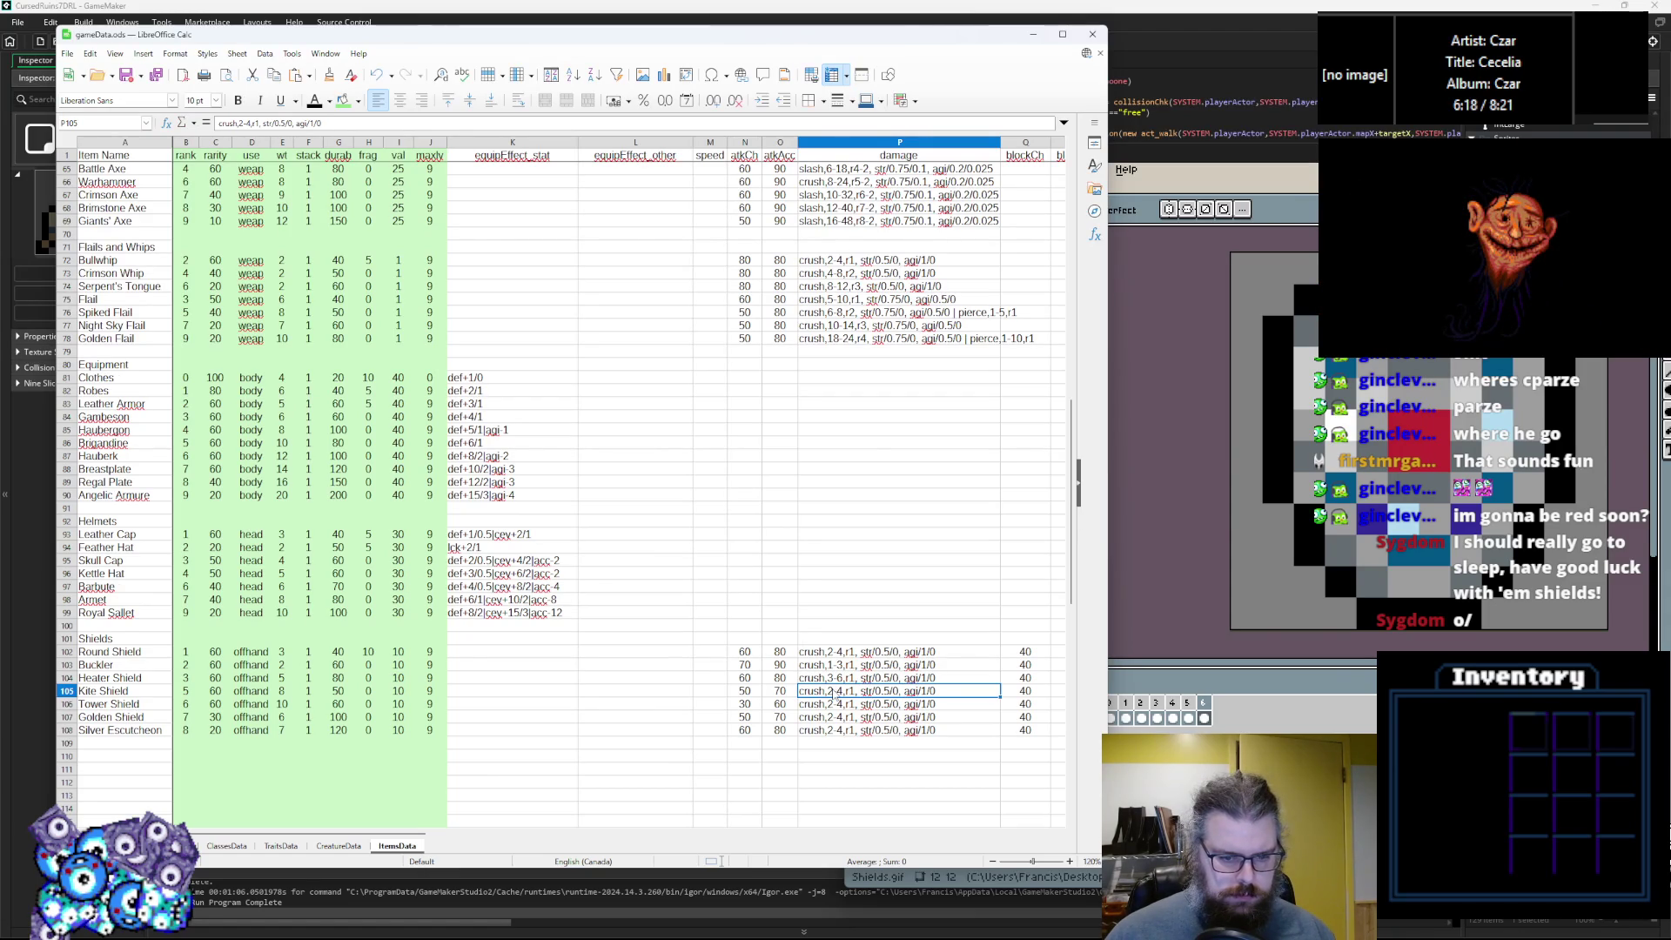
{"action": "key", "text": "BackSpace"}
{"action": "type", "text": "4"}
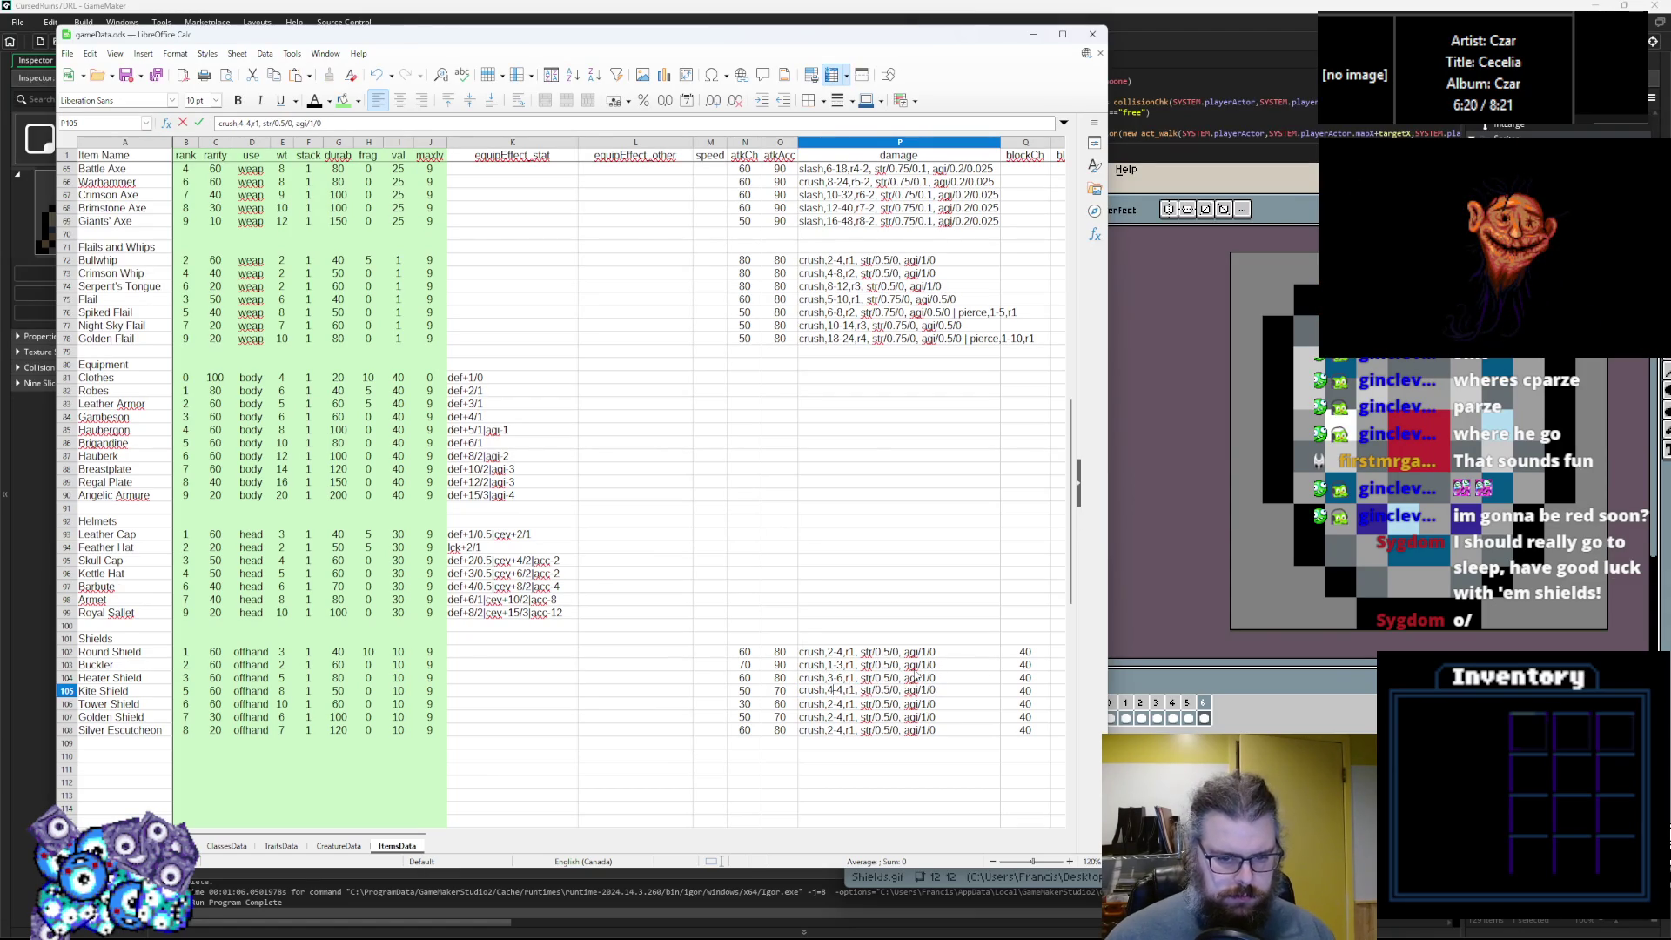
{"action": "key", "text": "BackSpace"}
{"action": "type", "text": "8"}
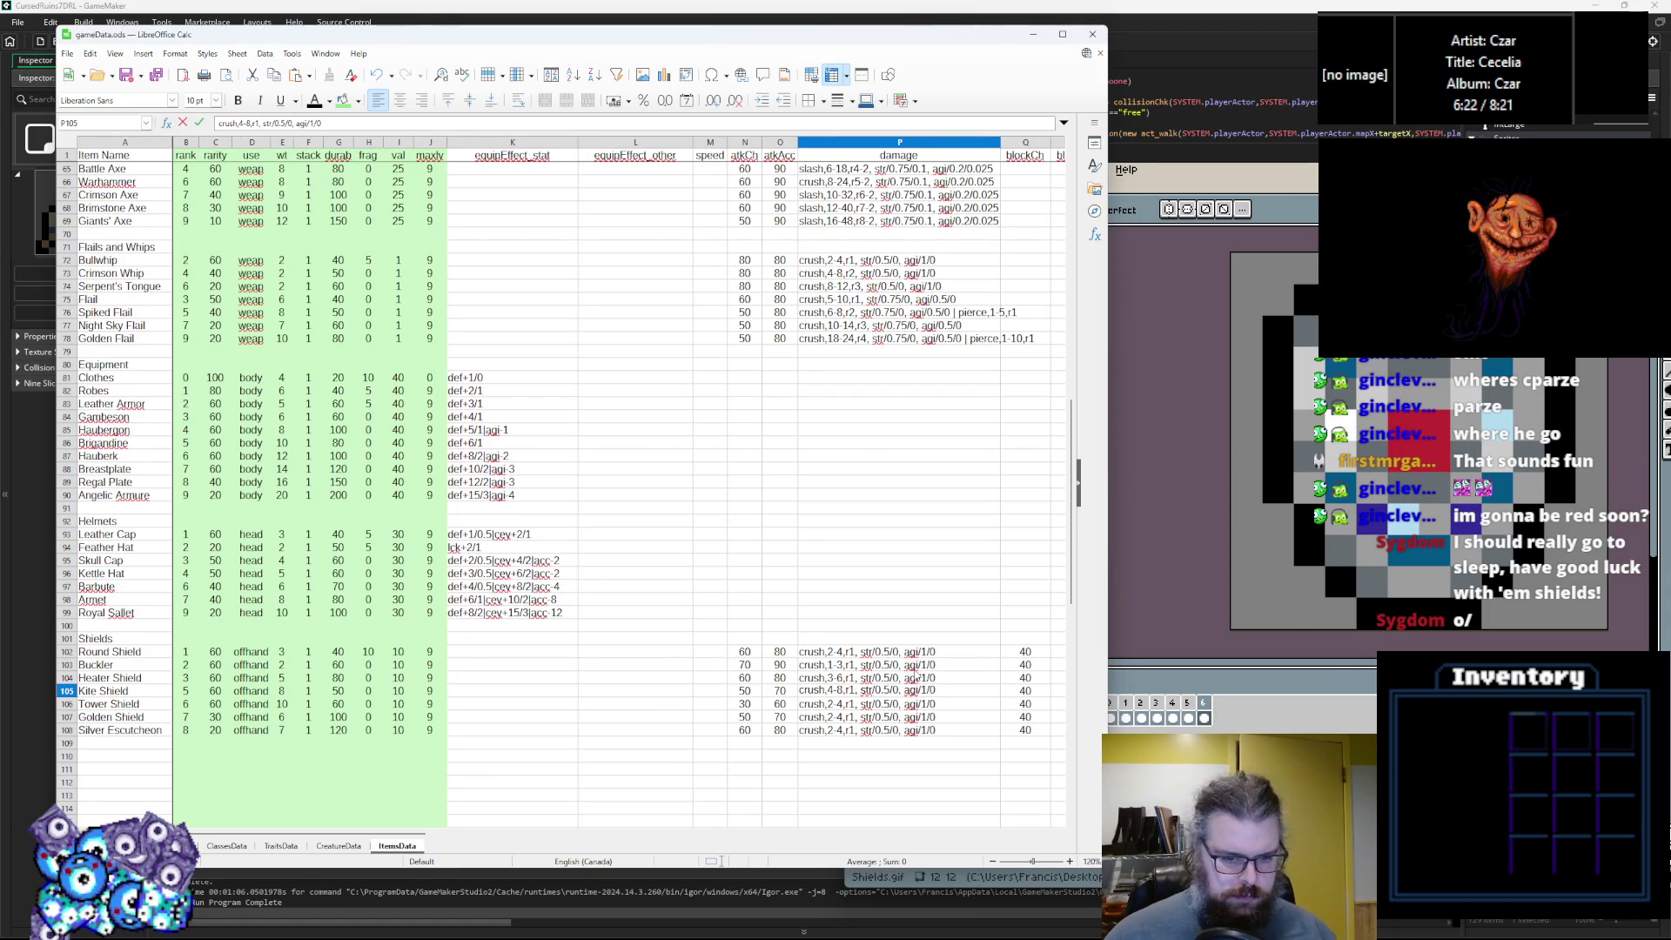
Raise the Tower Shield to crush 8-10, update the Golden Shield, and give the Silver Escutcheon 10-15.
{"action": "double_click", "coordinate": [831, 703]}
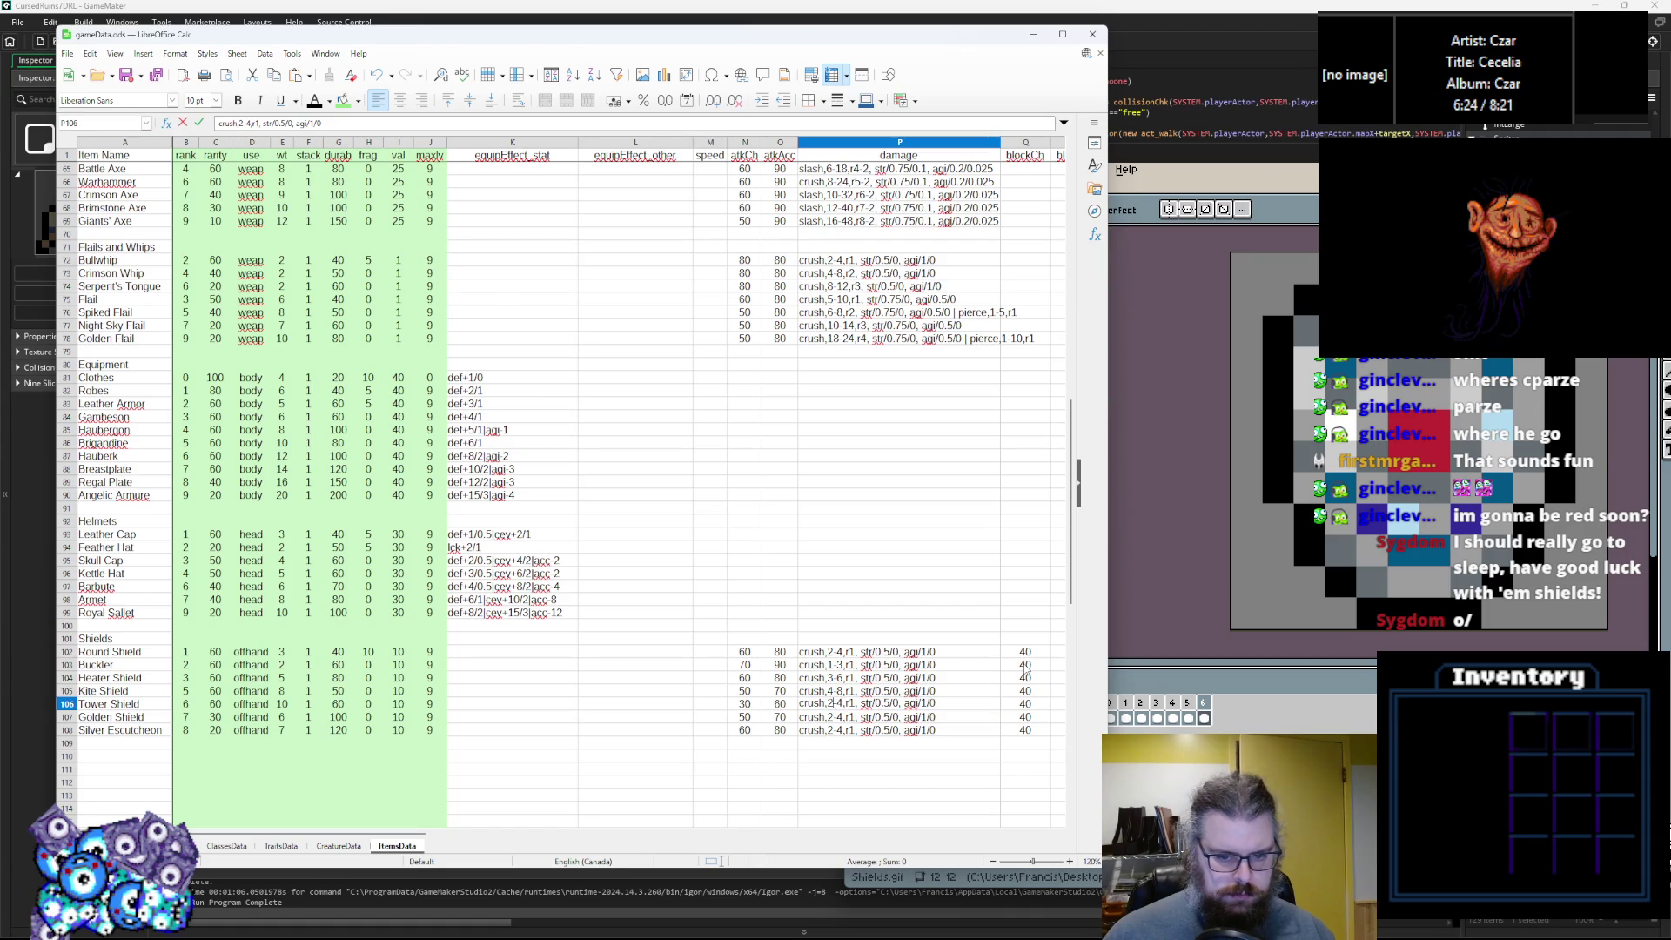
{"action": "key", "text": "BackSpace"}
{"action": "type", "text": "8"}
{"action": "key", "text": "BackSpace"}
{"action": "type", "text": "10"}
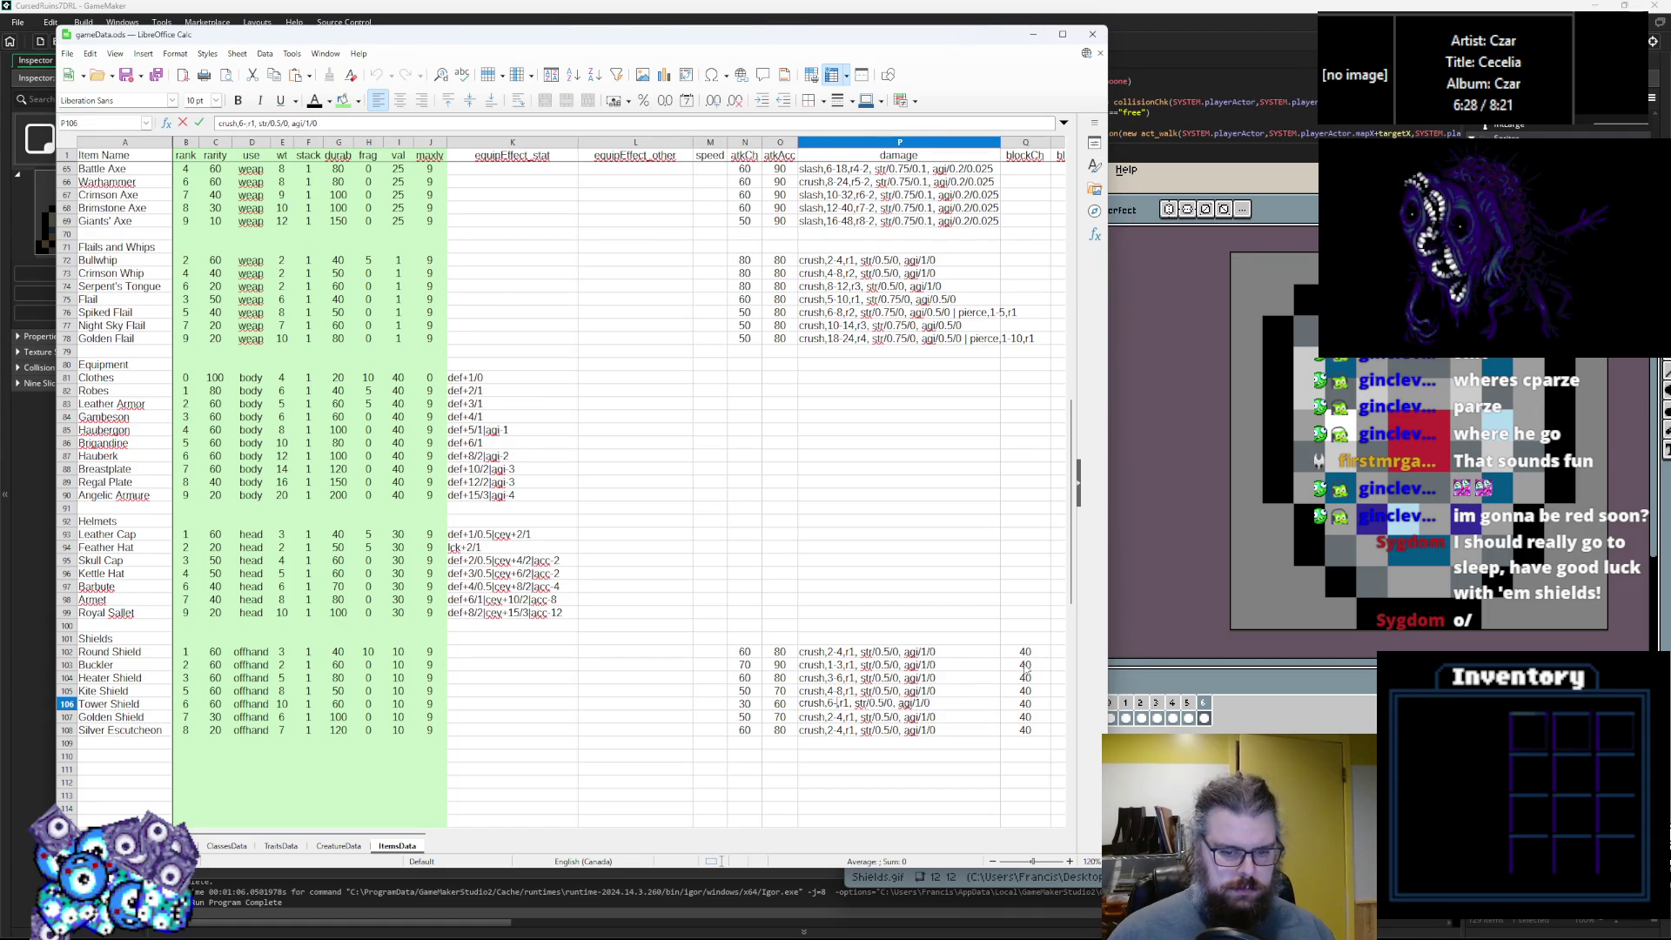
{"action": "double_click", "coordinate": [831, 715]}
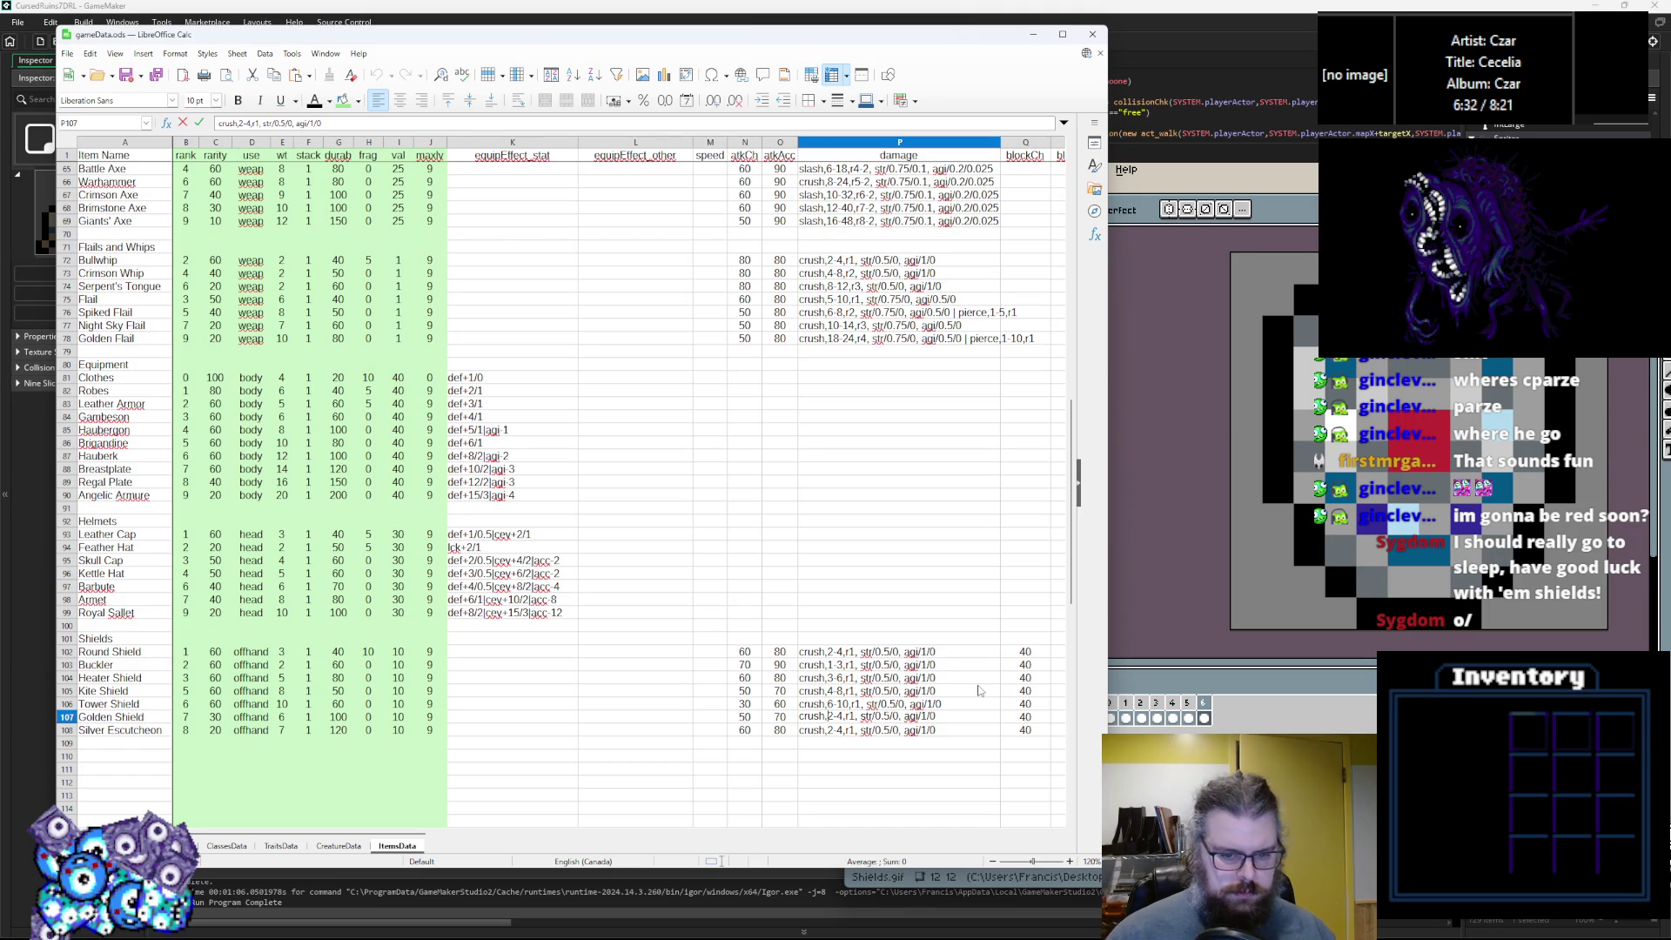
{"action": "key", "text": "BackSpace"}
{"action": "type", "text": "8"}
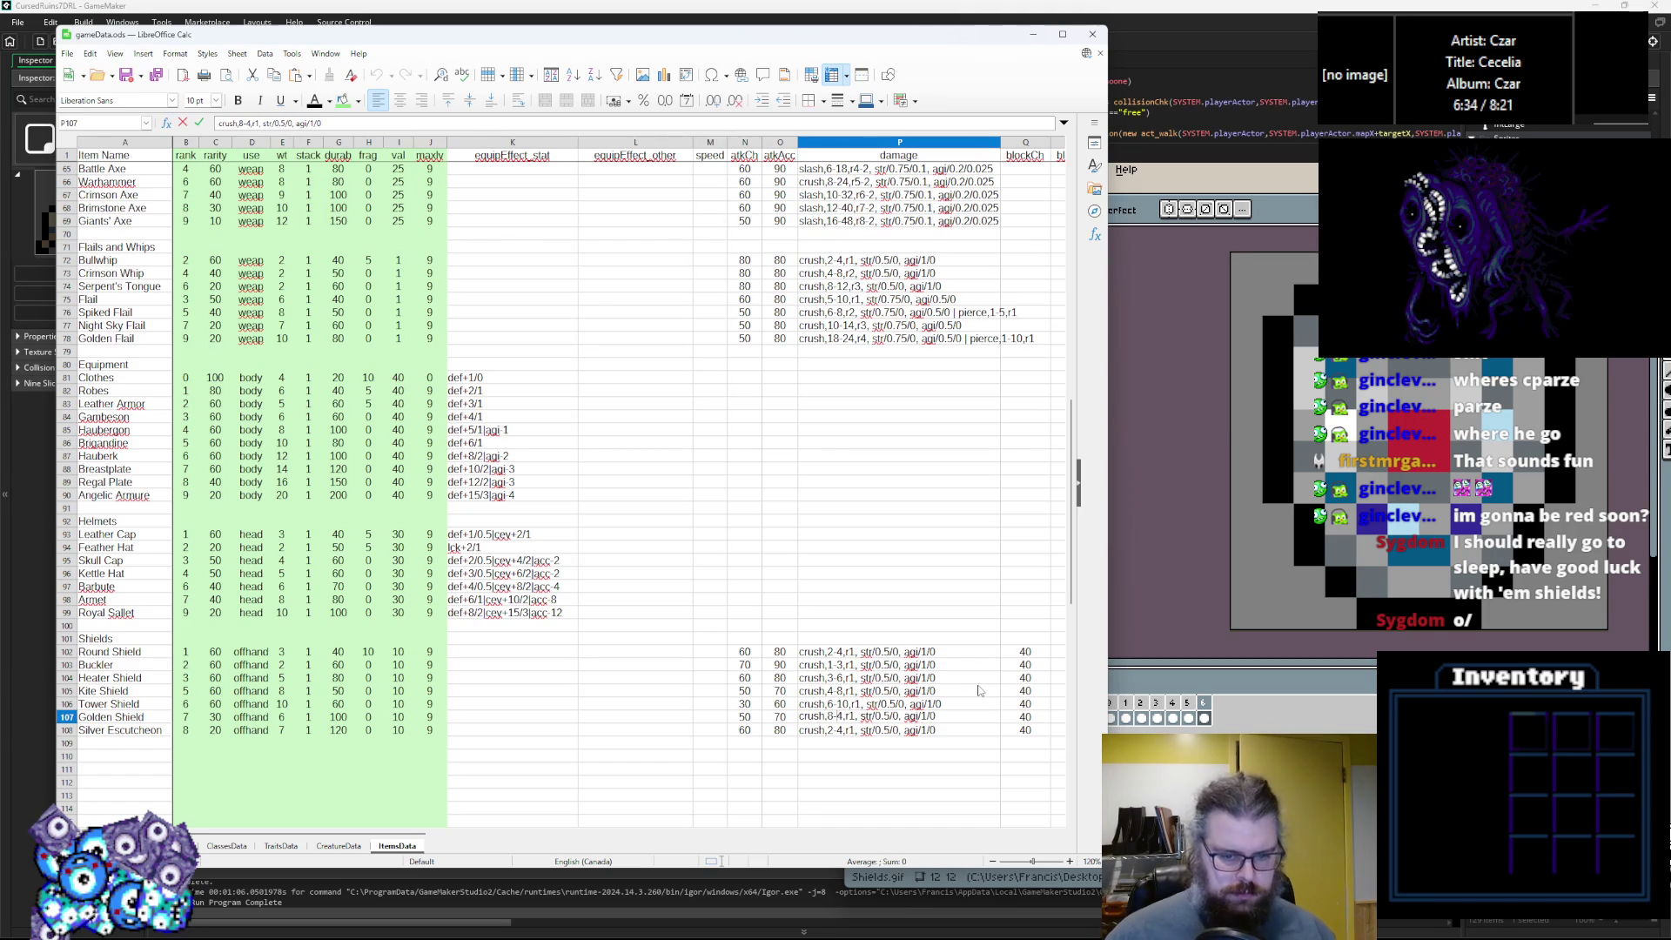
{"action": "type", "text": "2"}
{"action": "double_click", "coordinate": [831, 729]}
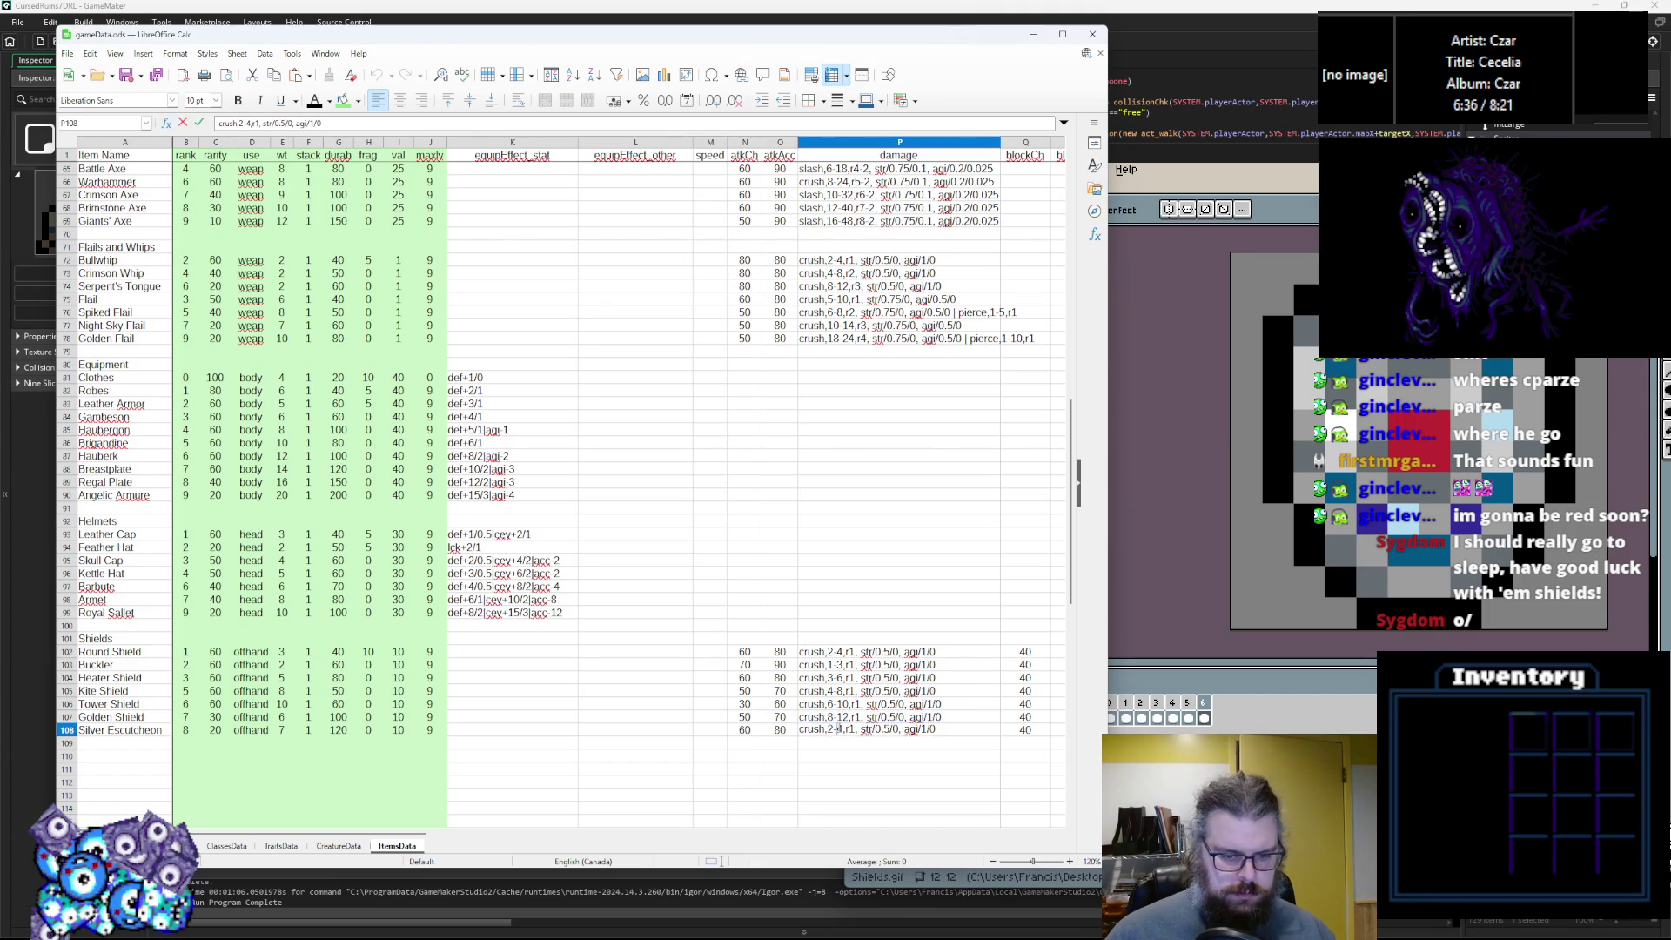
{"action": "key", "text": "BackSpace"}
{"action": "type", "text": "10"}
{"action": "key", "text": "Right"}
Set reach values: Kite Shield 2, Tower Shield 2, Golden Shield 3, Silver Escutcheon 3.
{"action": "key", "text": "BackSpace"}
{"action": "type", "text": "1"}
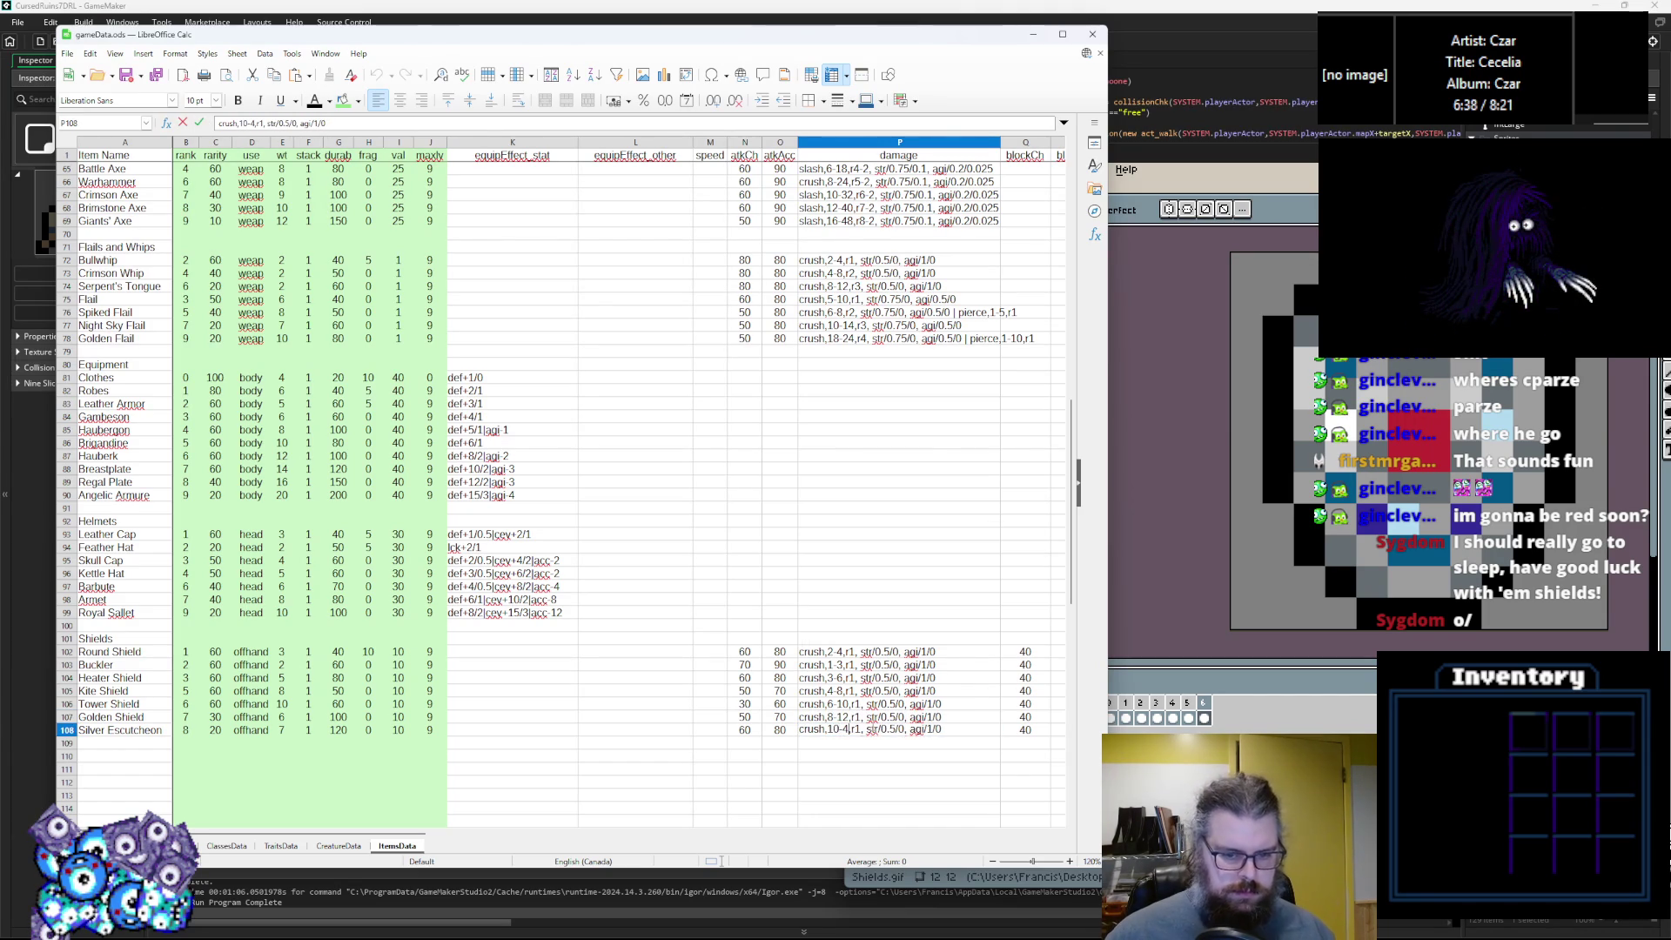
{"action": "type", "text": "5"}
{"action": "left_click", "coordinate": [851, 716]}
{"action": "left_click", "coordinate": [852, 691]}
{"action": "double_click", "coordinate": [853, 692]}
{"action": "key", "text": "BackSpace"}
{"action": "type", "text": "3"}
{"action": "left_click", "coordinate": [860, 705]}
{"action": "double_click", "coordinate": [853, 691]}
{"action": "key", "text": "BackSpace"}
{"action": "type", "text": "2"}
{"action": "left_click", "coordinate": [860, 718]}
{"action": "double_click", "coordinate": [861, 703]}
{"action": "key", "text": "BackSpace"}
{"action": "type", "text": "2"}
{"action": "double_click", "coordinate": [859, 716]}
{"action": "key", "text": "BackSpace"}
{"action": "type", "text": "3"}
{"action": "double_click", "coordinate": [866, 729]}
{"action": "key", "text": "BackSpace"}
{"action": "type", "text": "3"}
{"action": "key", "text": "Return"}
{"action": "left_click", "coordinate": [938, 718]}
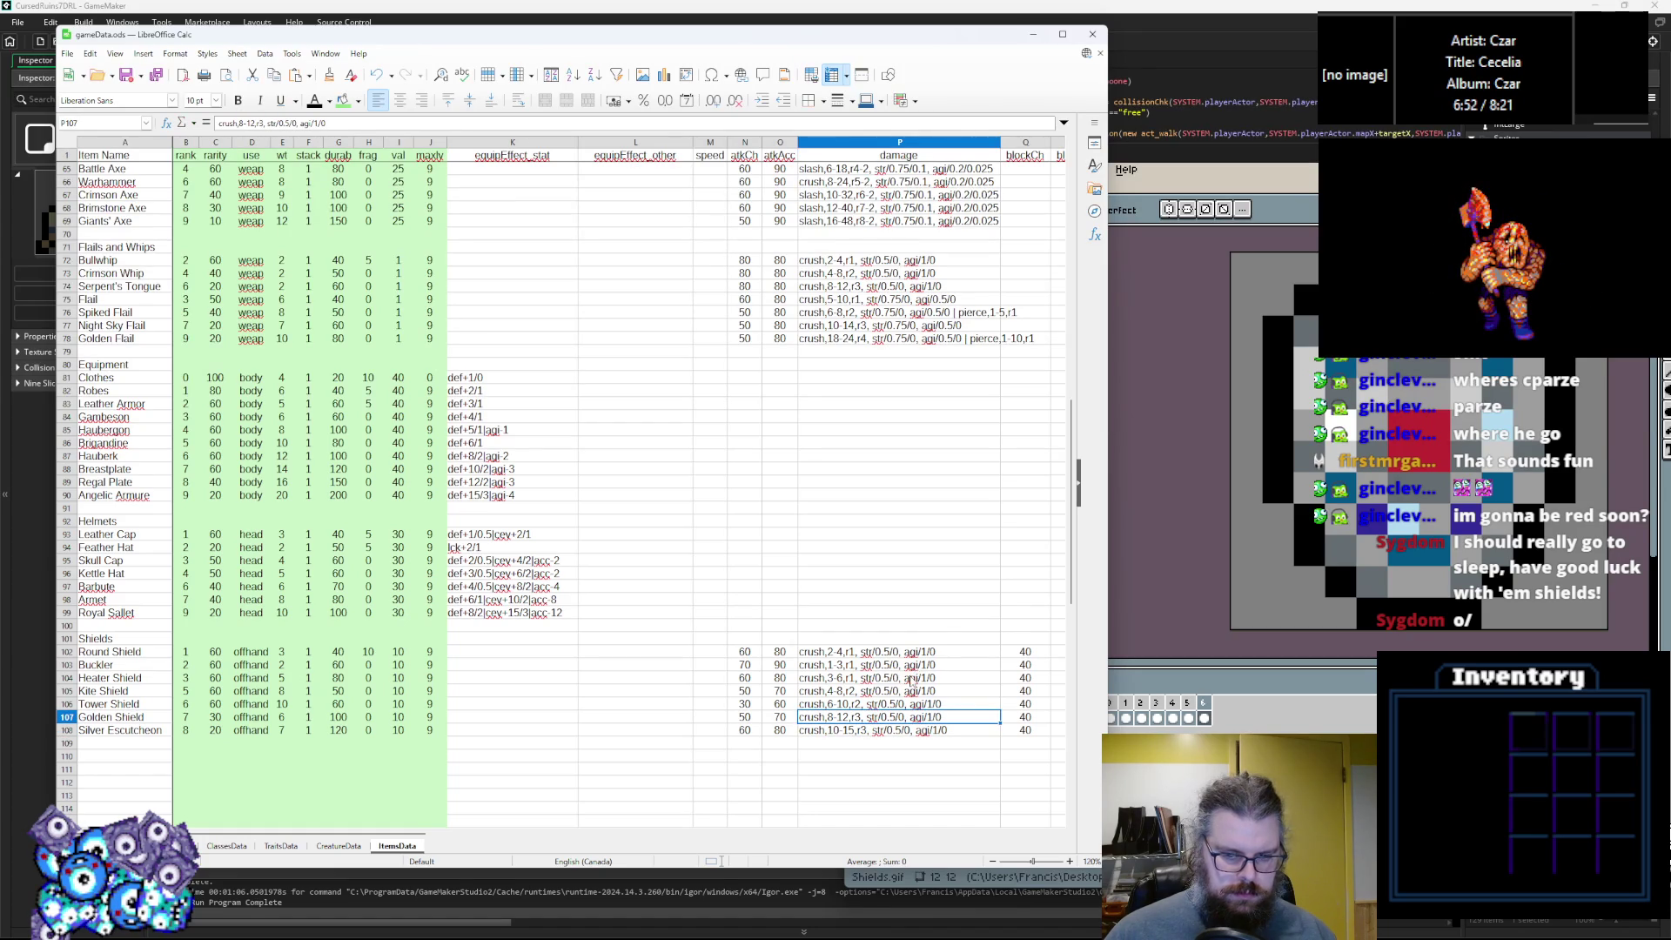
Rework the Kite Shield's stat scaling, setting its agility scaling to .75.
{"action": "left_click", "coordinate": [925, 678]}
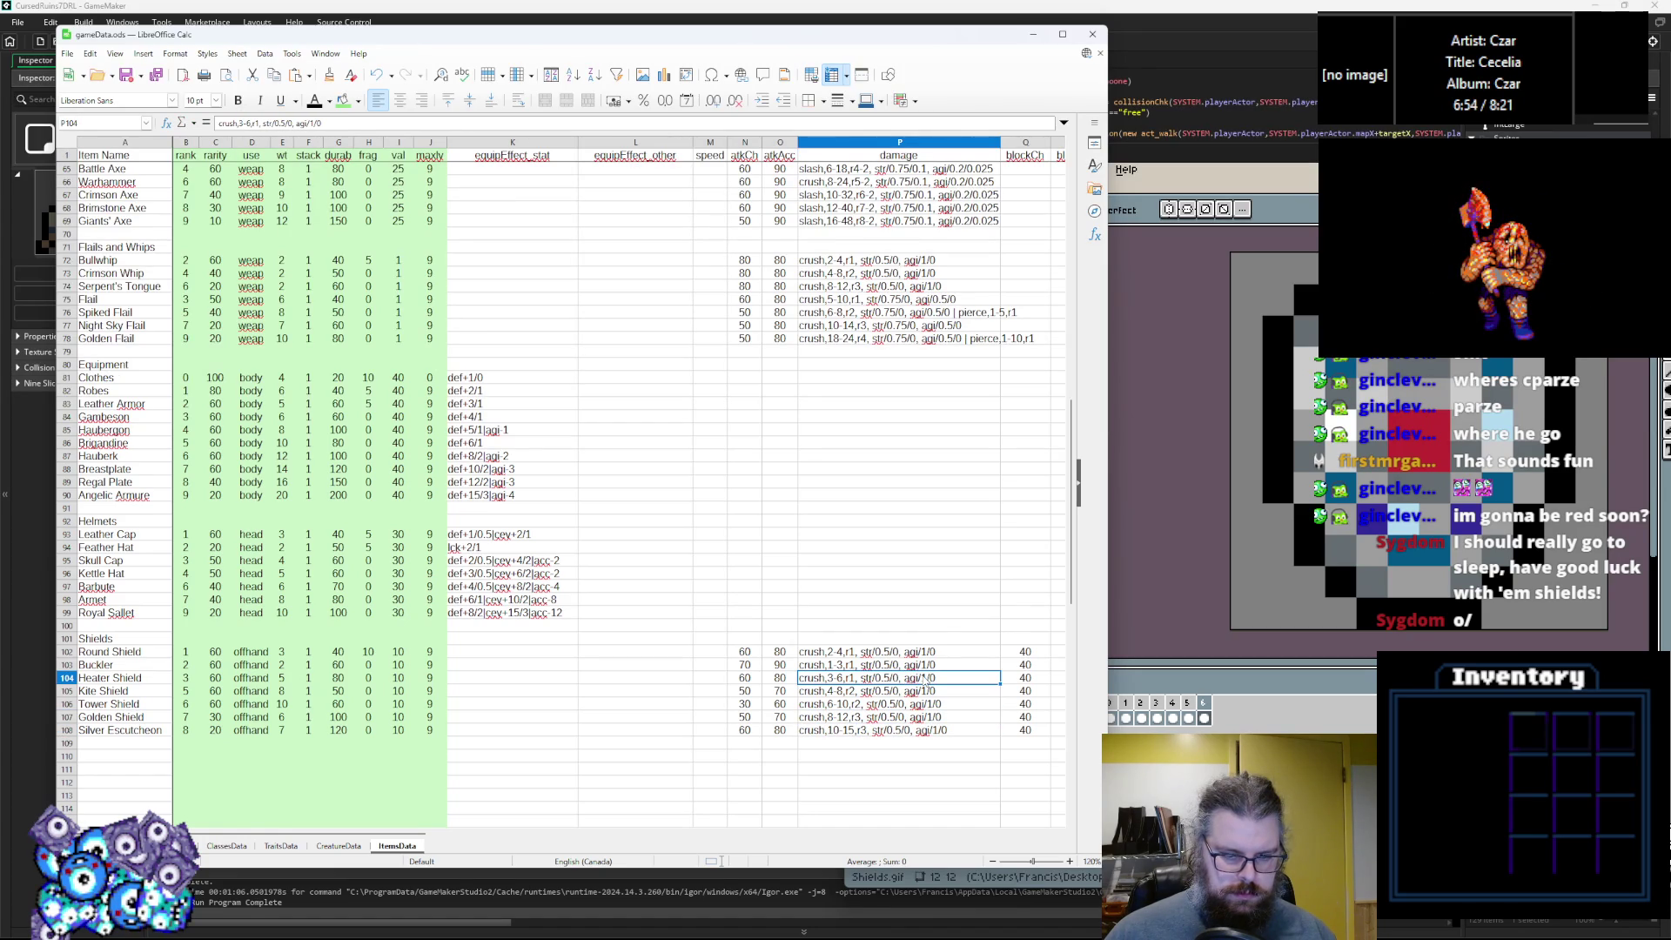
{"action": "left_click", "coordinate": [889, 690]}
{"action": "double_click", "coordinate": [889, 690]}
{"action": "left_click", "coordinate": [925, 688]}
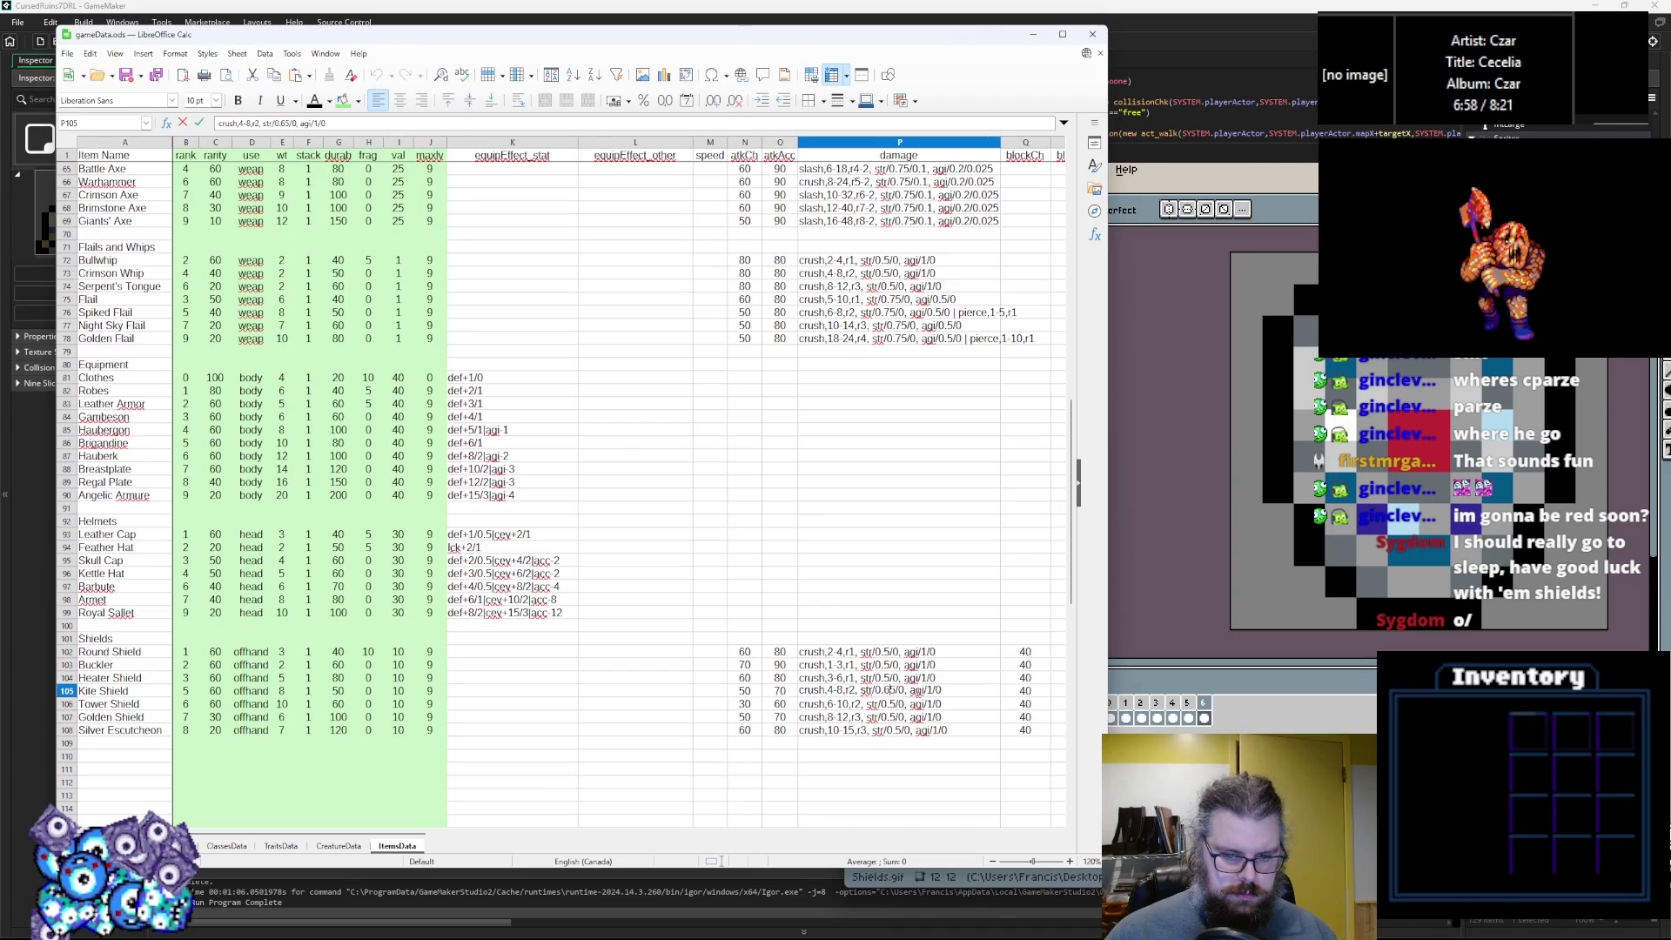
{"action": "type", "text": "7"}
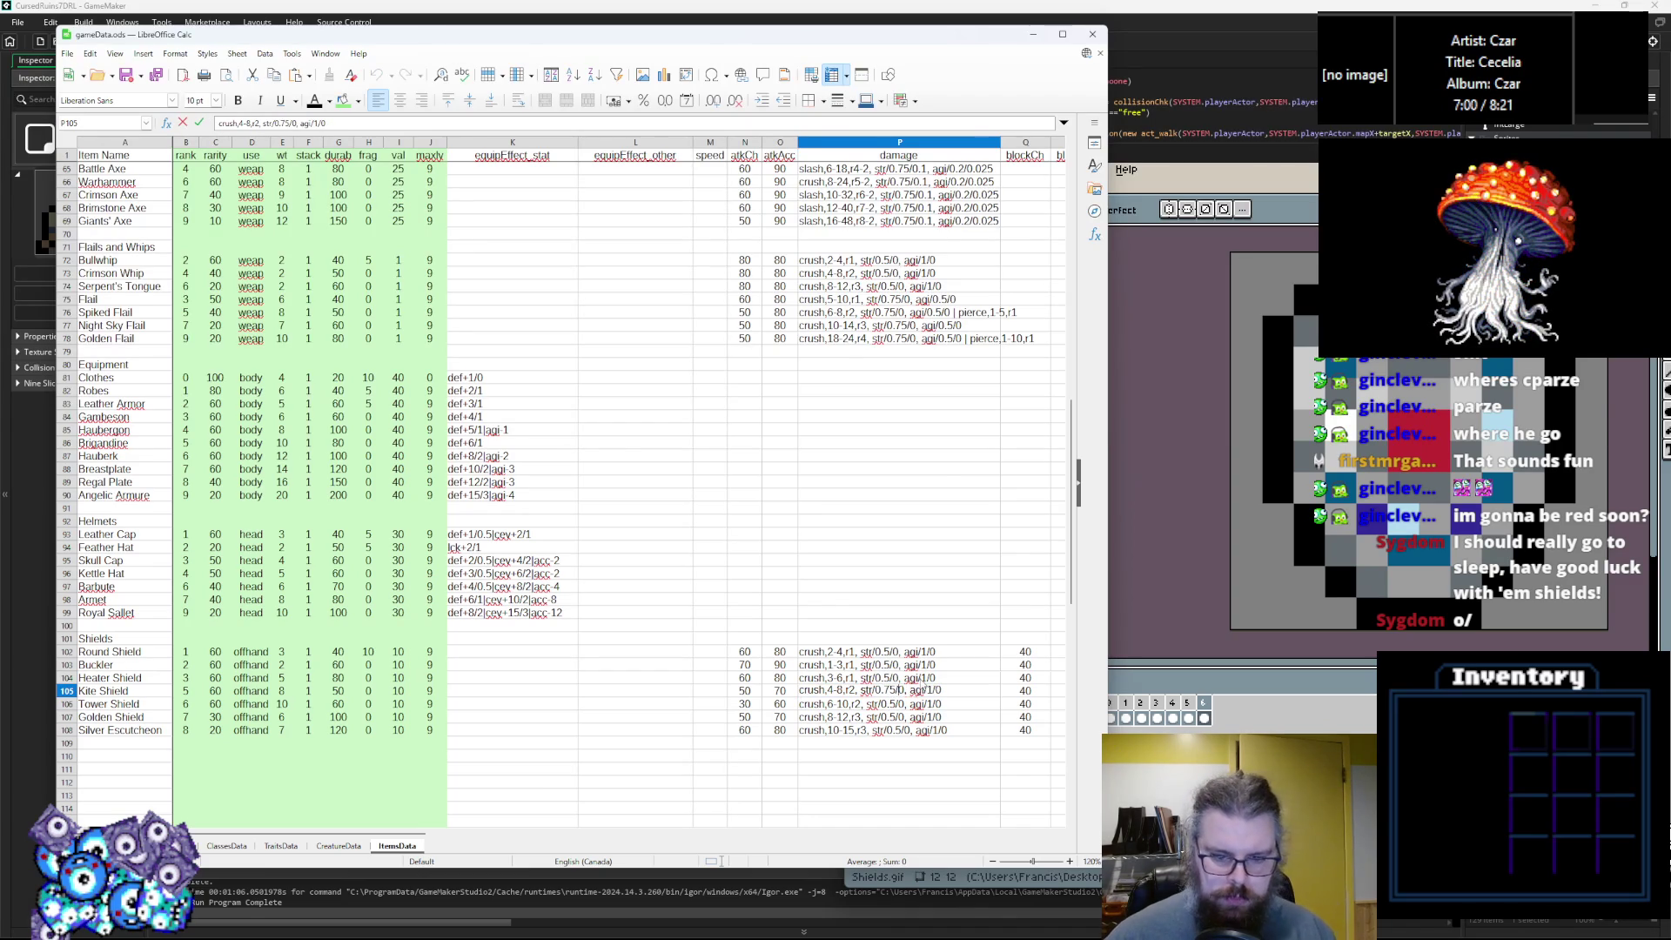
{"action": "key", "text": "BackSpace"}
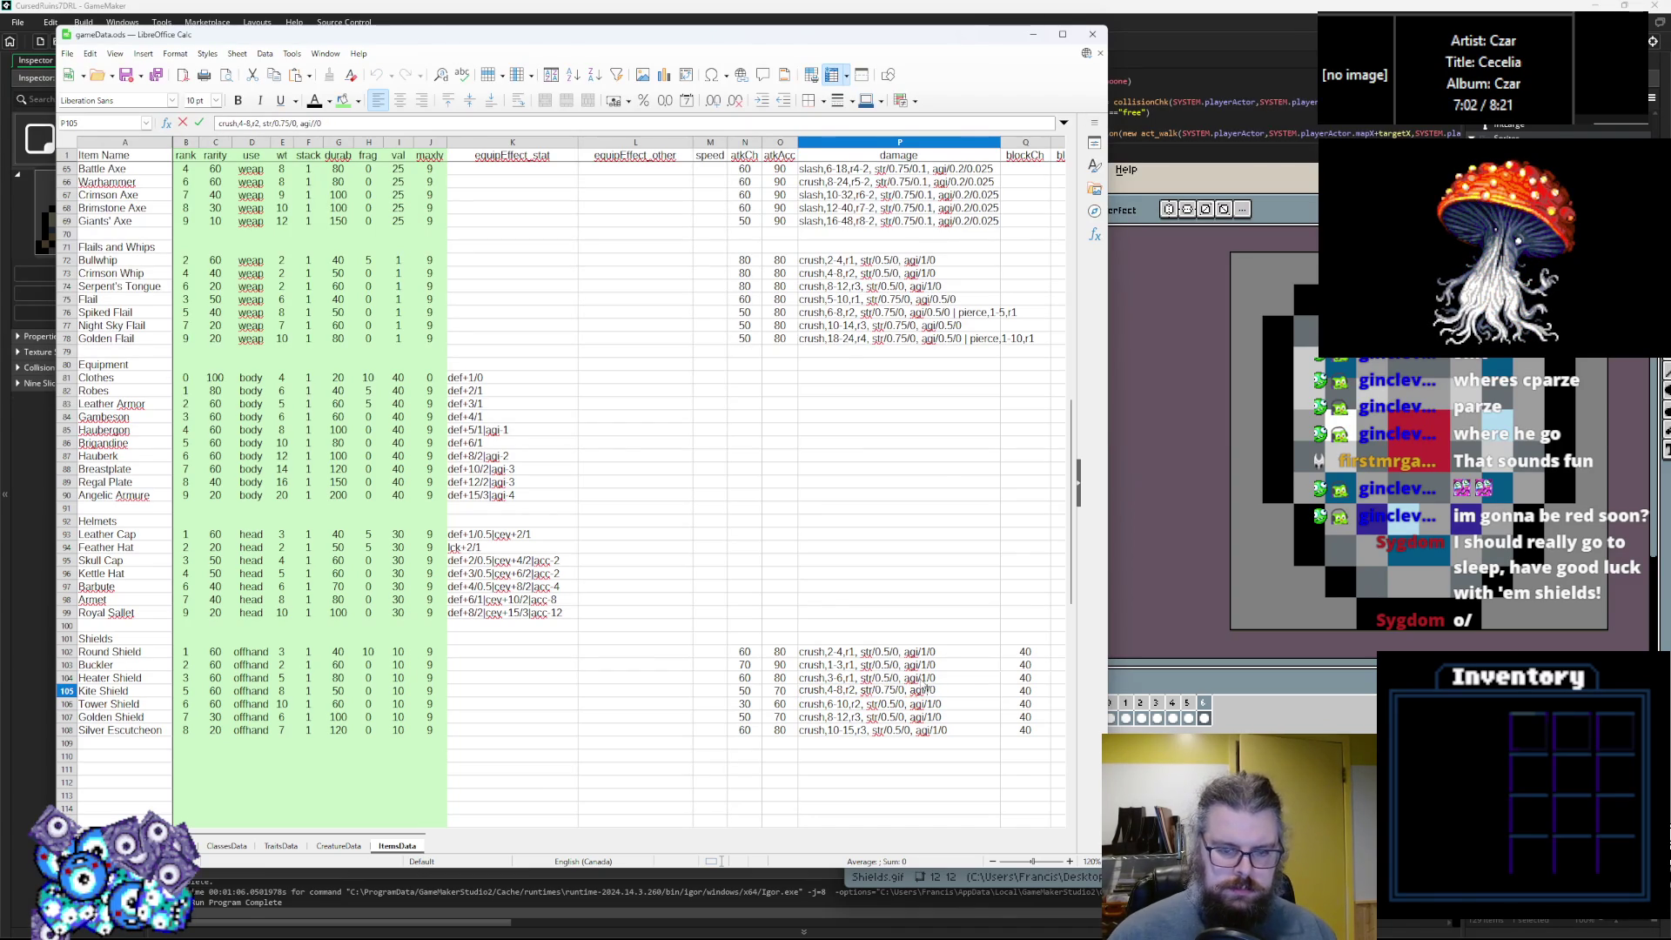
{"action": "type", "text": ".75"}
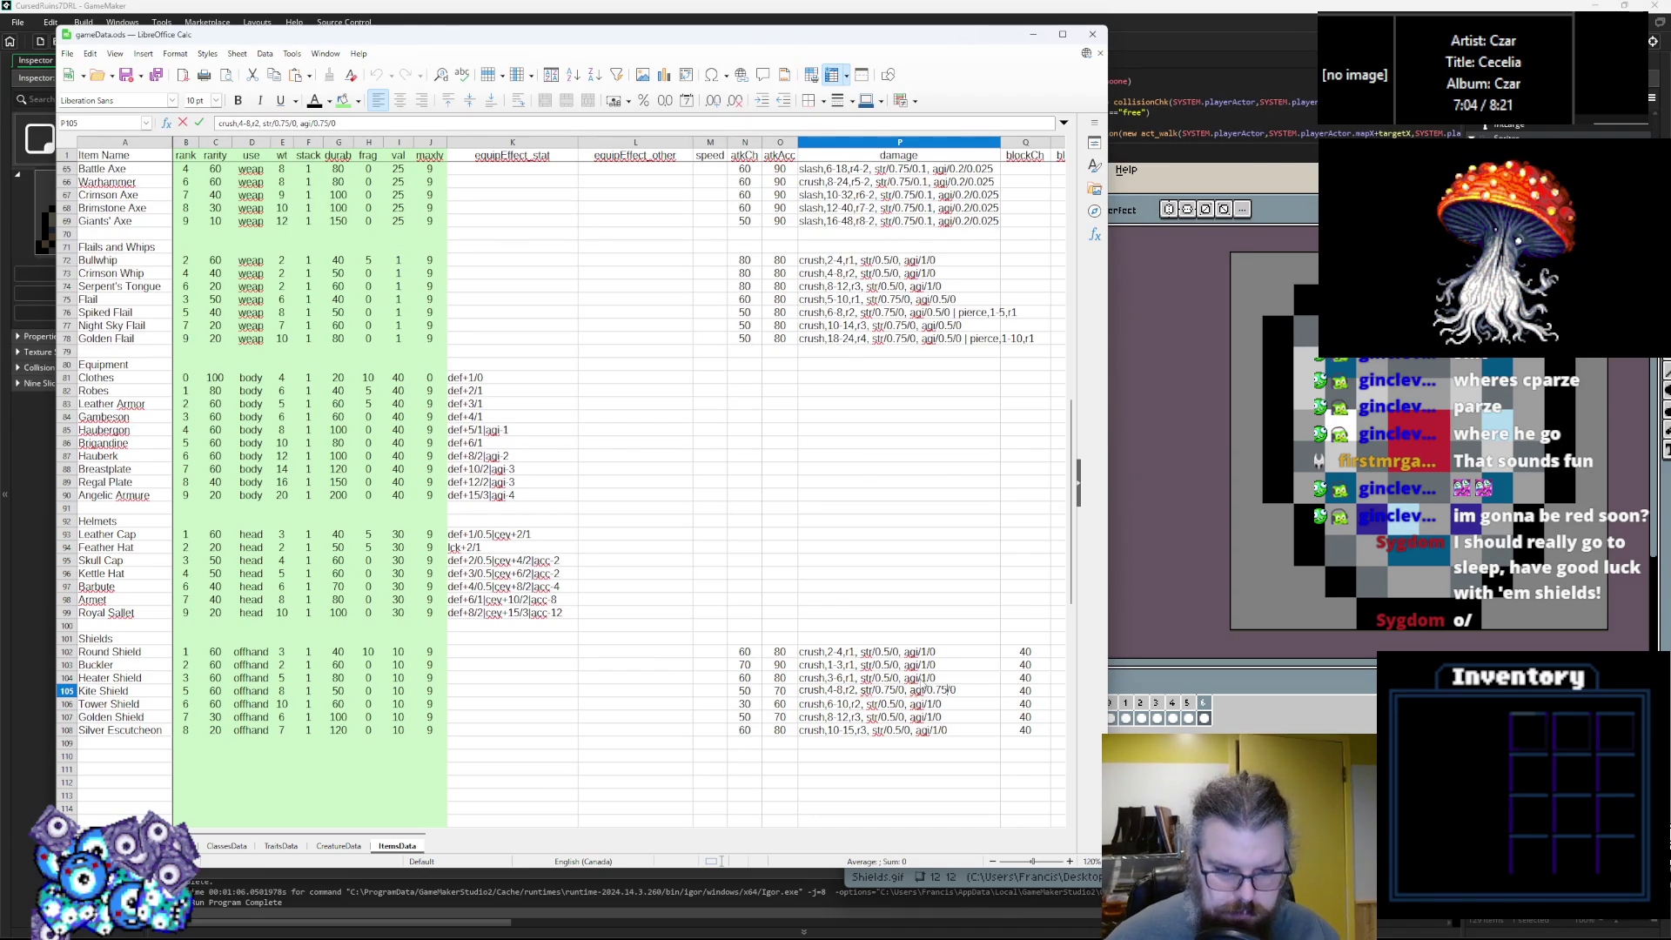
Strip the Tower Shield's 0.5 strength value and agility scaling from its damage entry.
{"action": "double_click", "coordinate": [887, 702]}
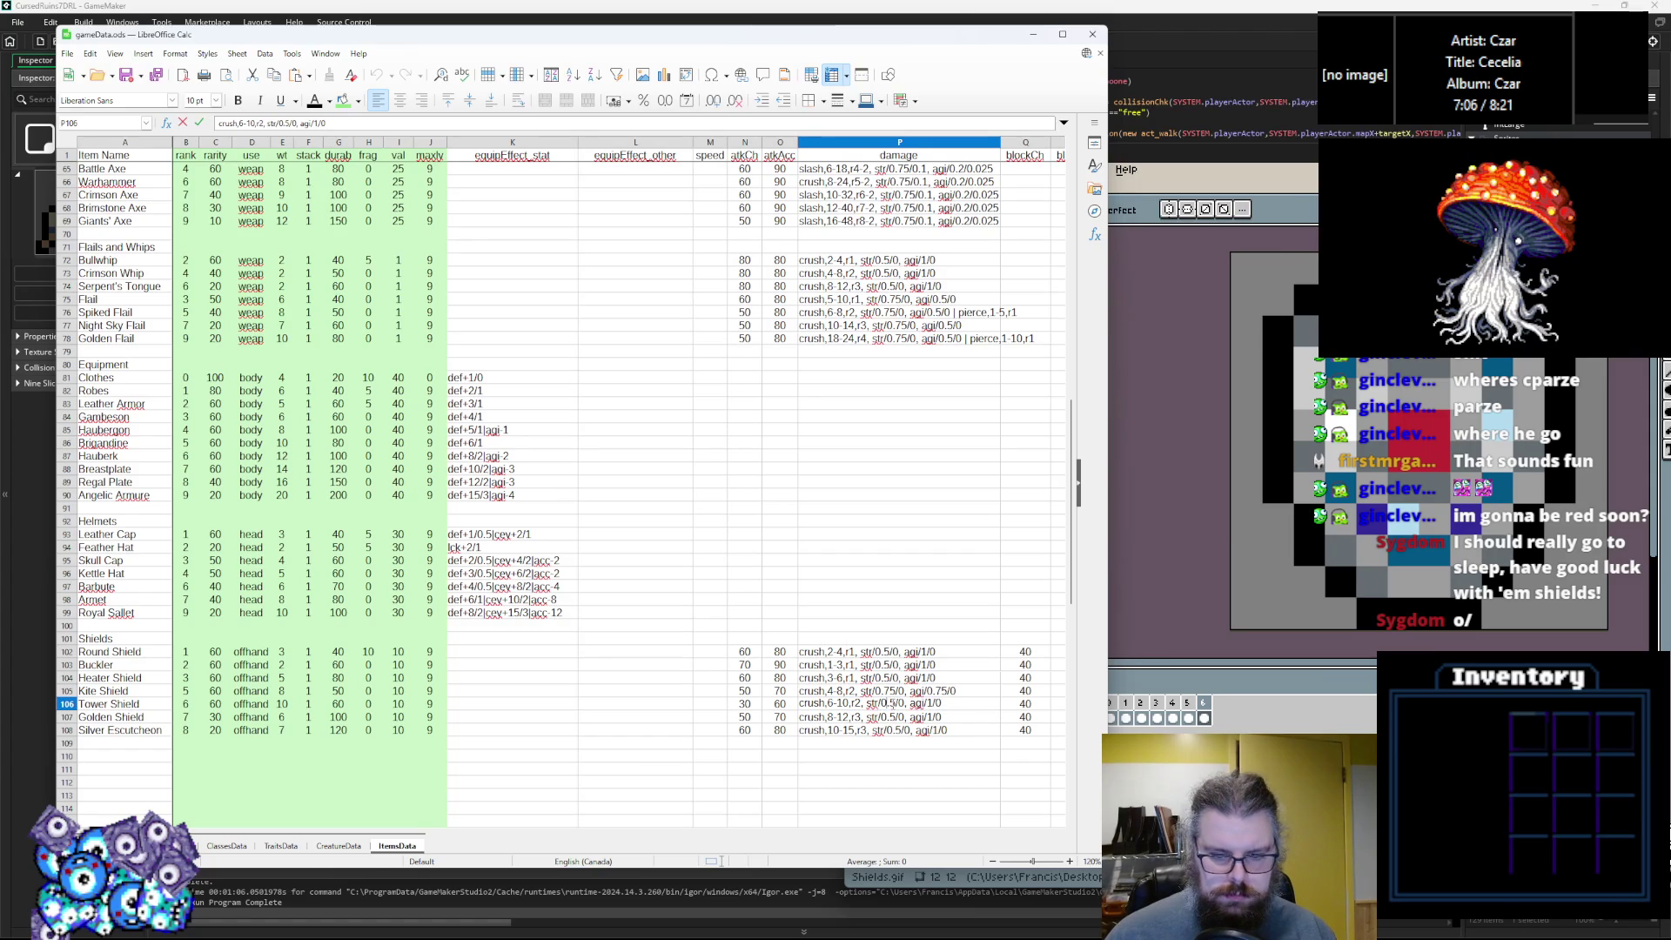
{"action": "key", "text": "BackSpace"}
{"action": "key", "text": "BackSpace"}
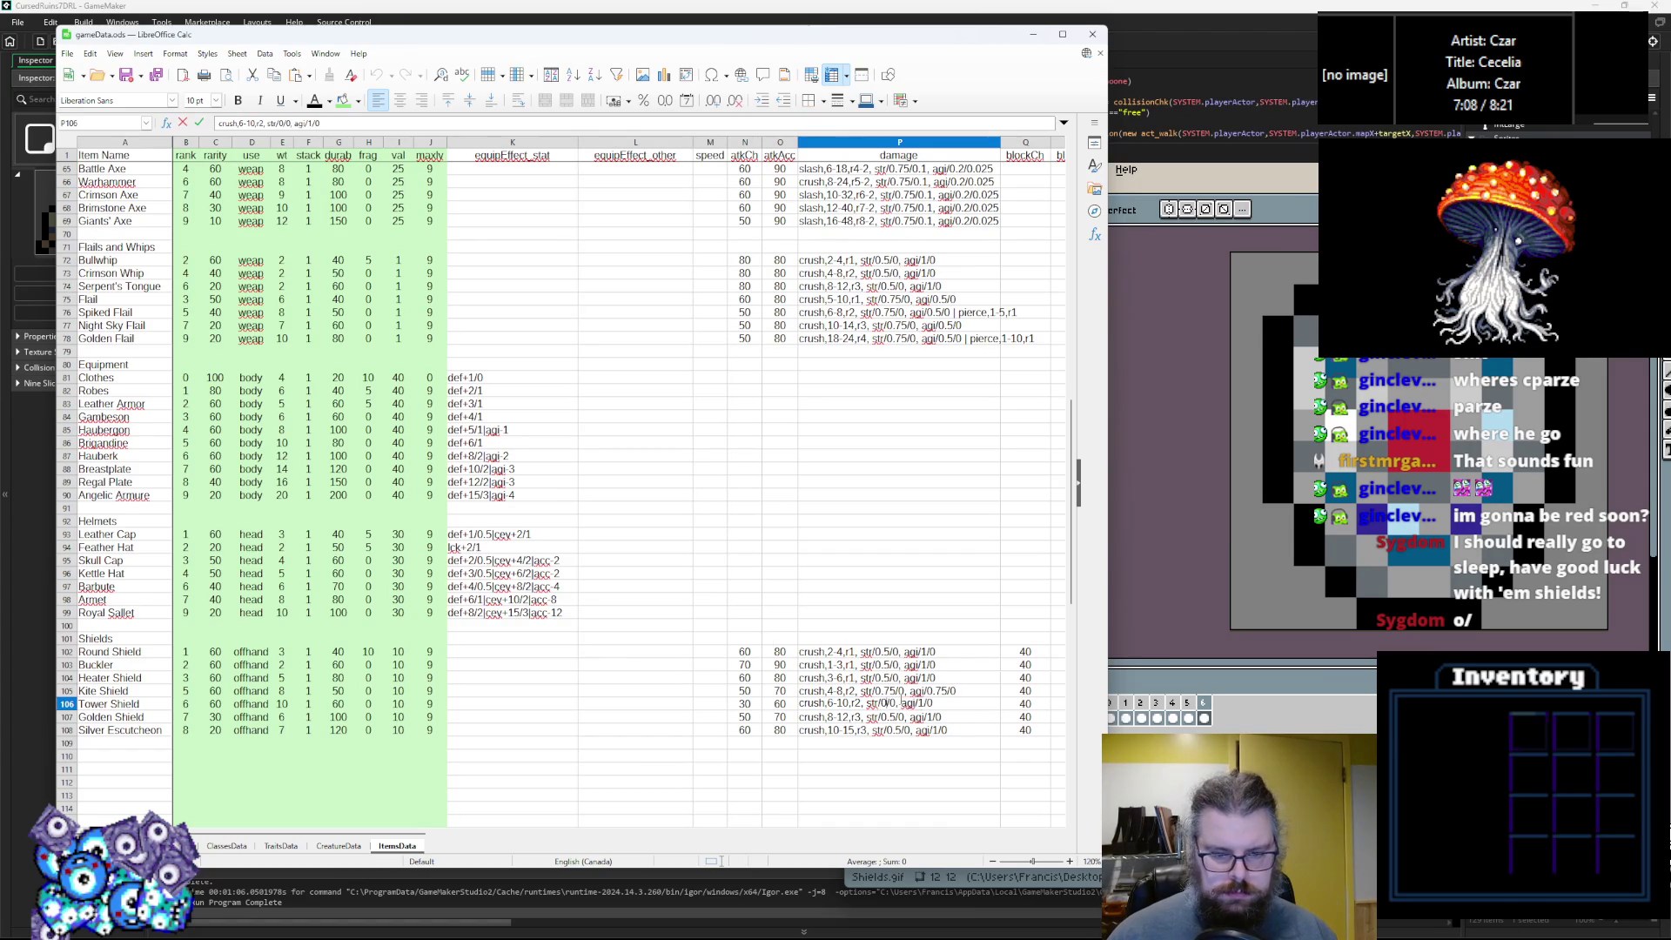
{"action": "type", "text": "1"}
{"action": "key", "text": "BackSpace"}
{"action": "left_click_drag", "start_coordinate": [896, 703], "coordinate": [928, 703]}
{"action": "key", "text": "BackSpace"}
{"action": "key", "text": "Return"}
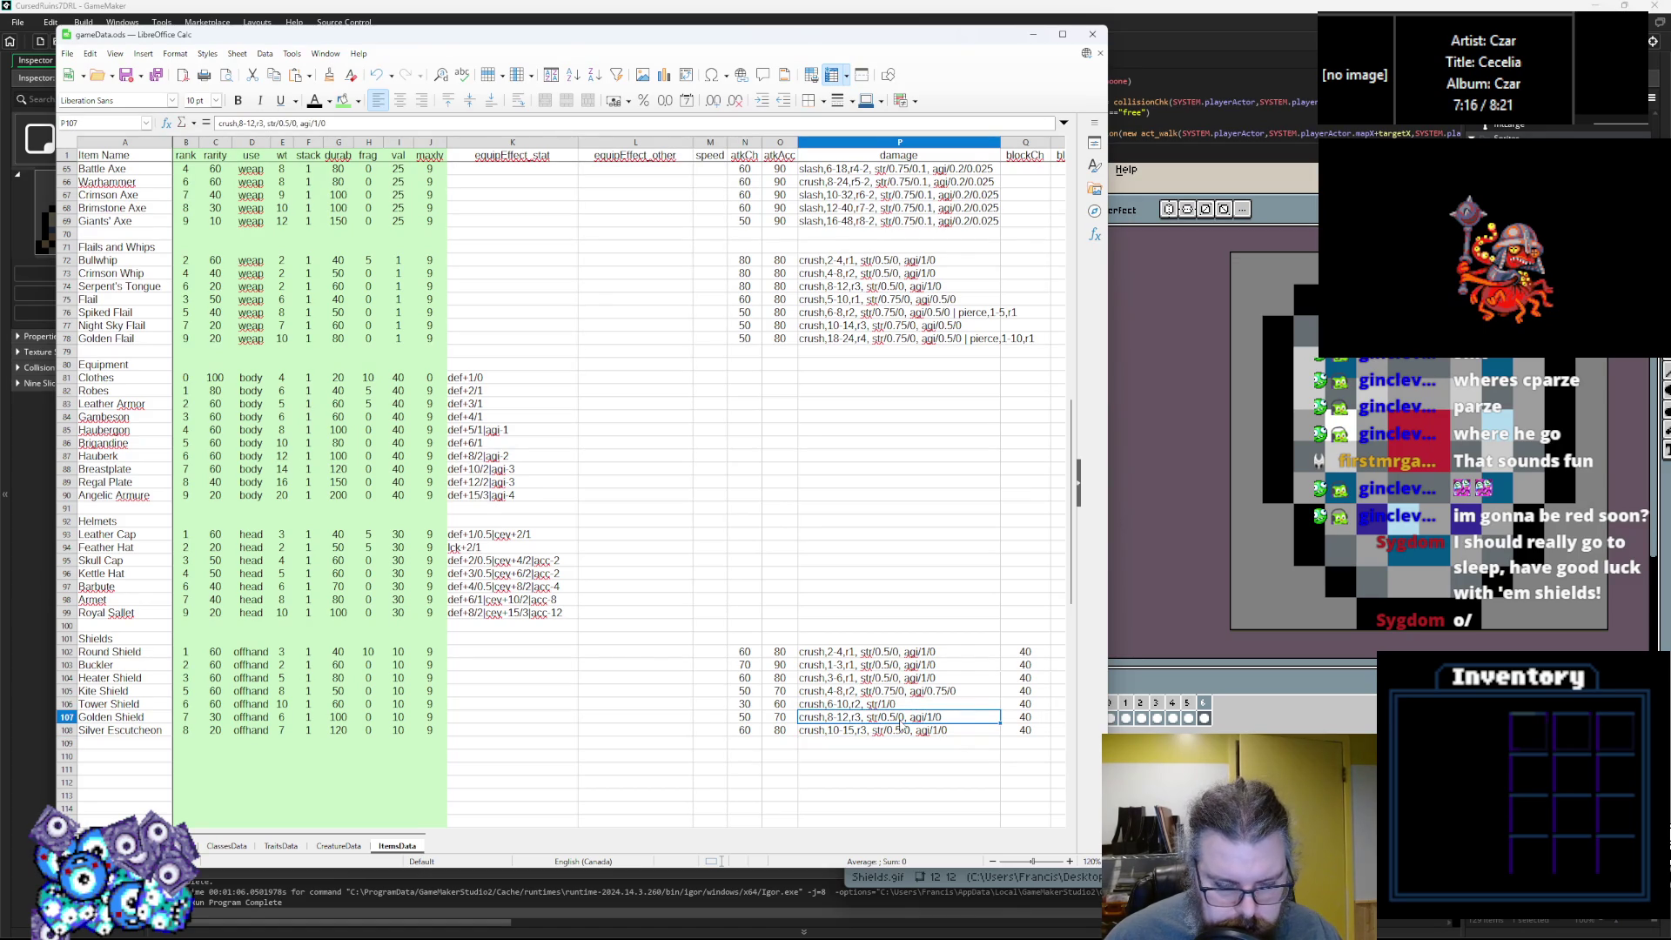
{"action": "double_click", "coordinate": [898, 716]}
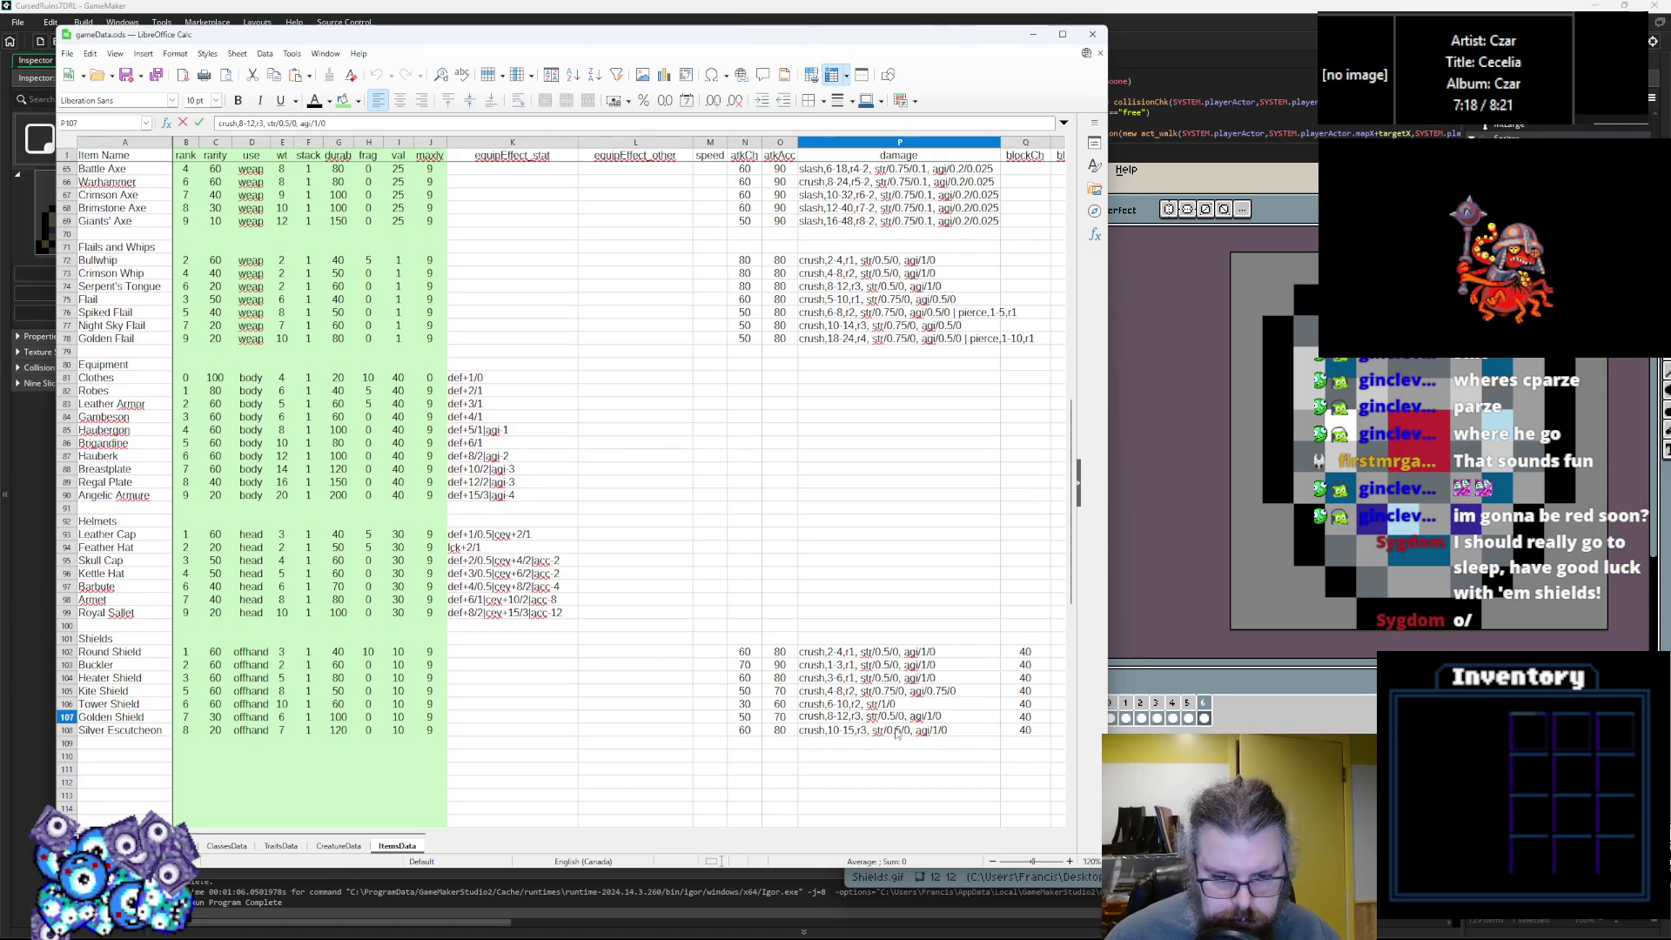
{"action": "key", "text": "Return"}
{"action": "left_click", "coordinate": [947, 757]}
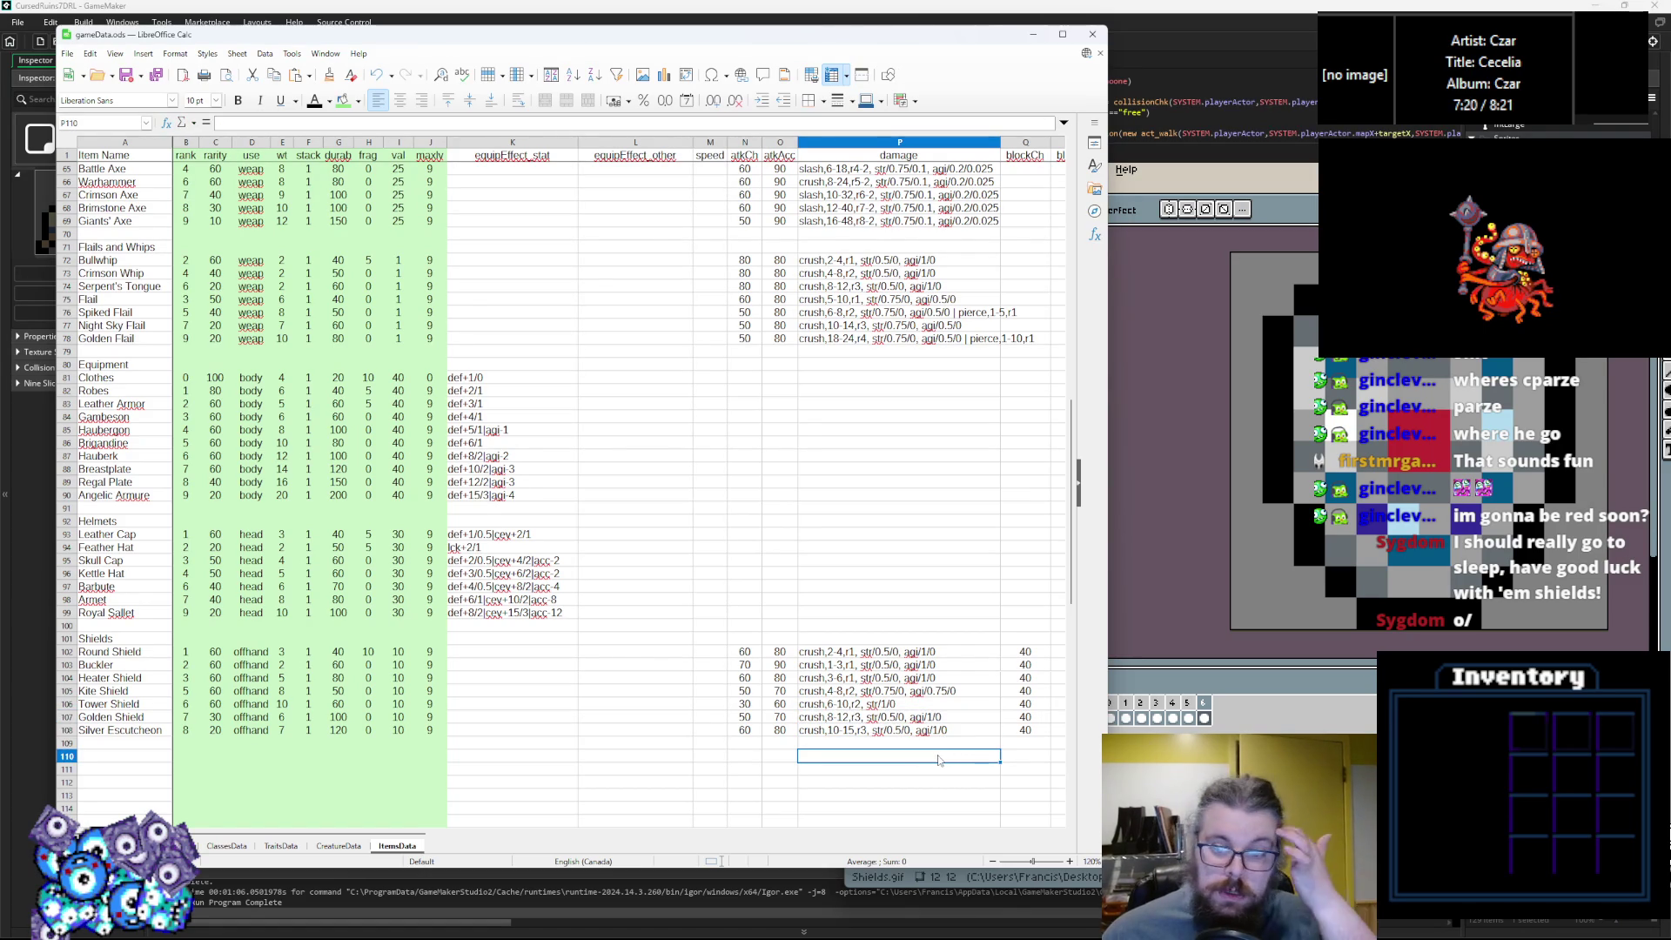
Give the Buckler block chance 30 and blockAgi 6, and narrow the blockAgi column.
{"action": "left_click_drag", "start_coordinate": [404, 832], "coordinate": [648, 837]}
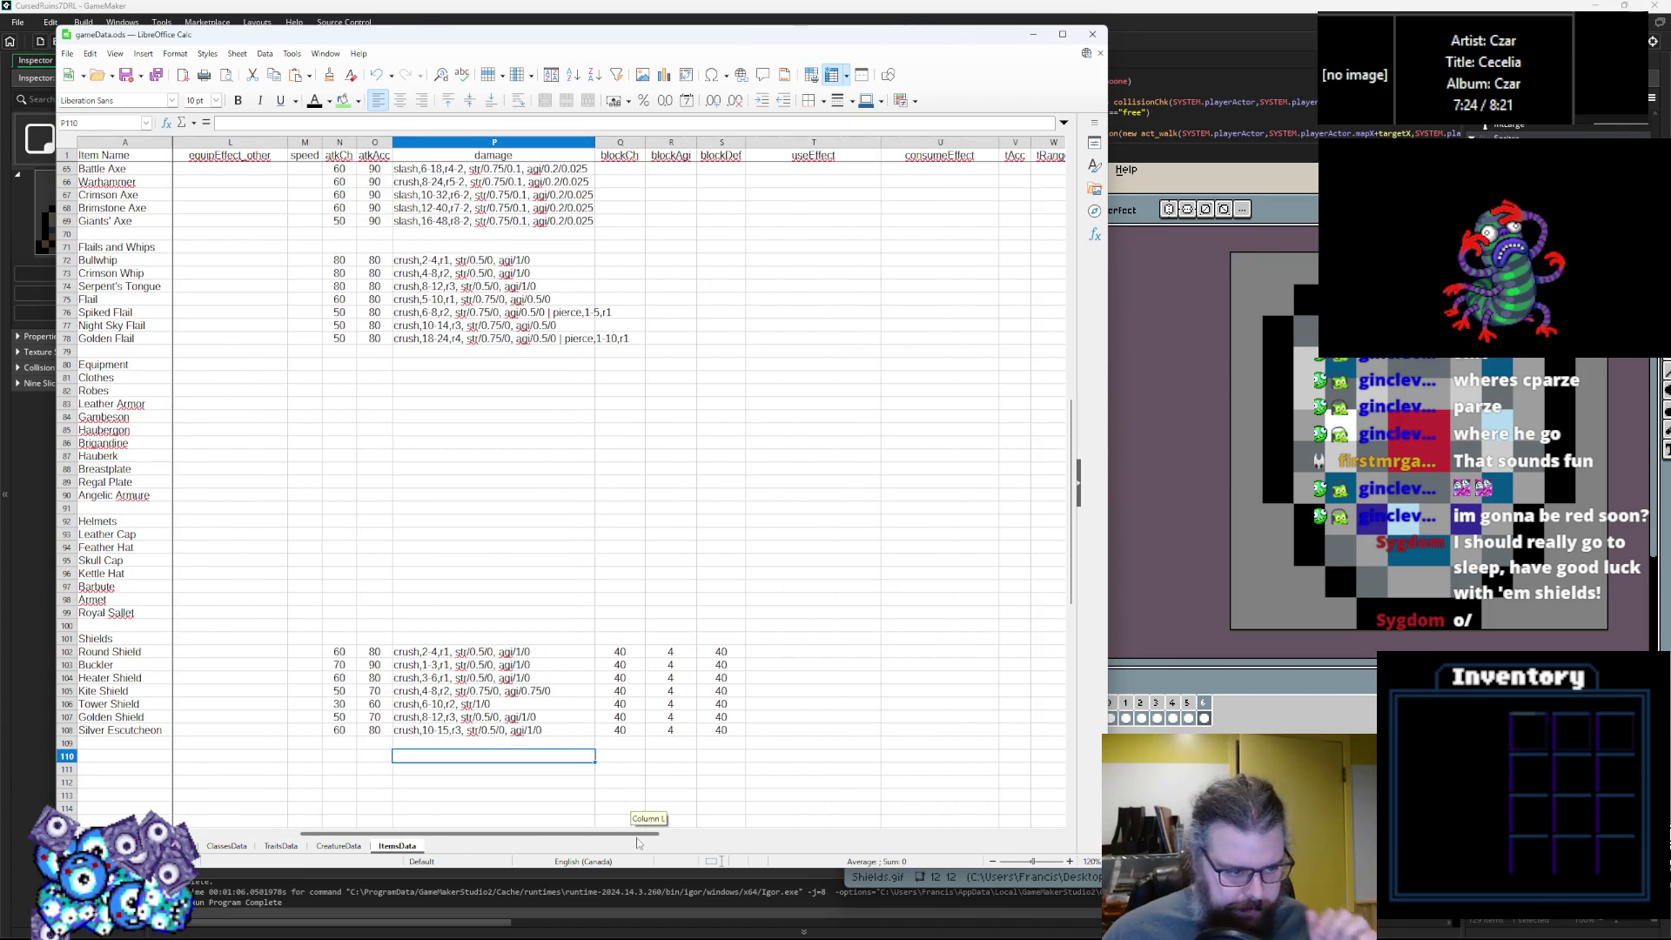
{"action": "left_click", "coordinate": [630, 668]}
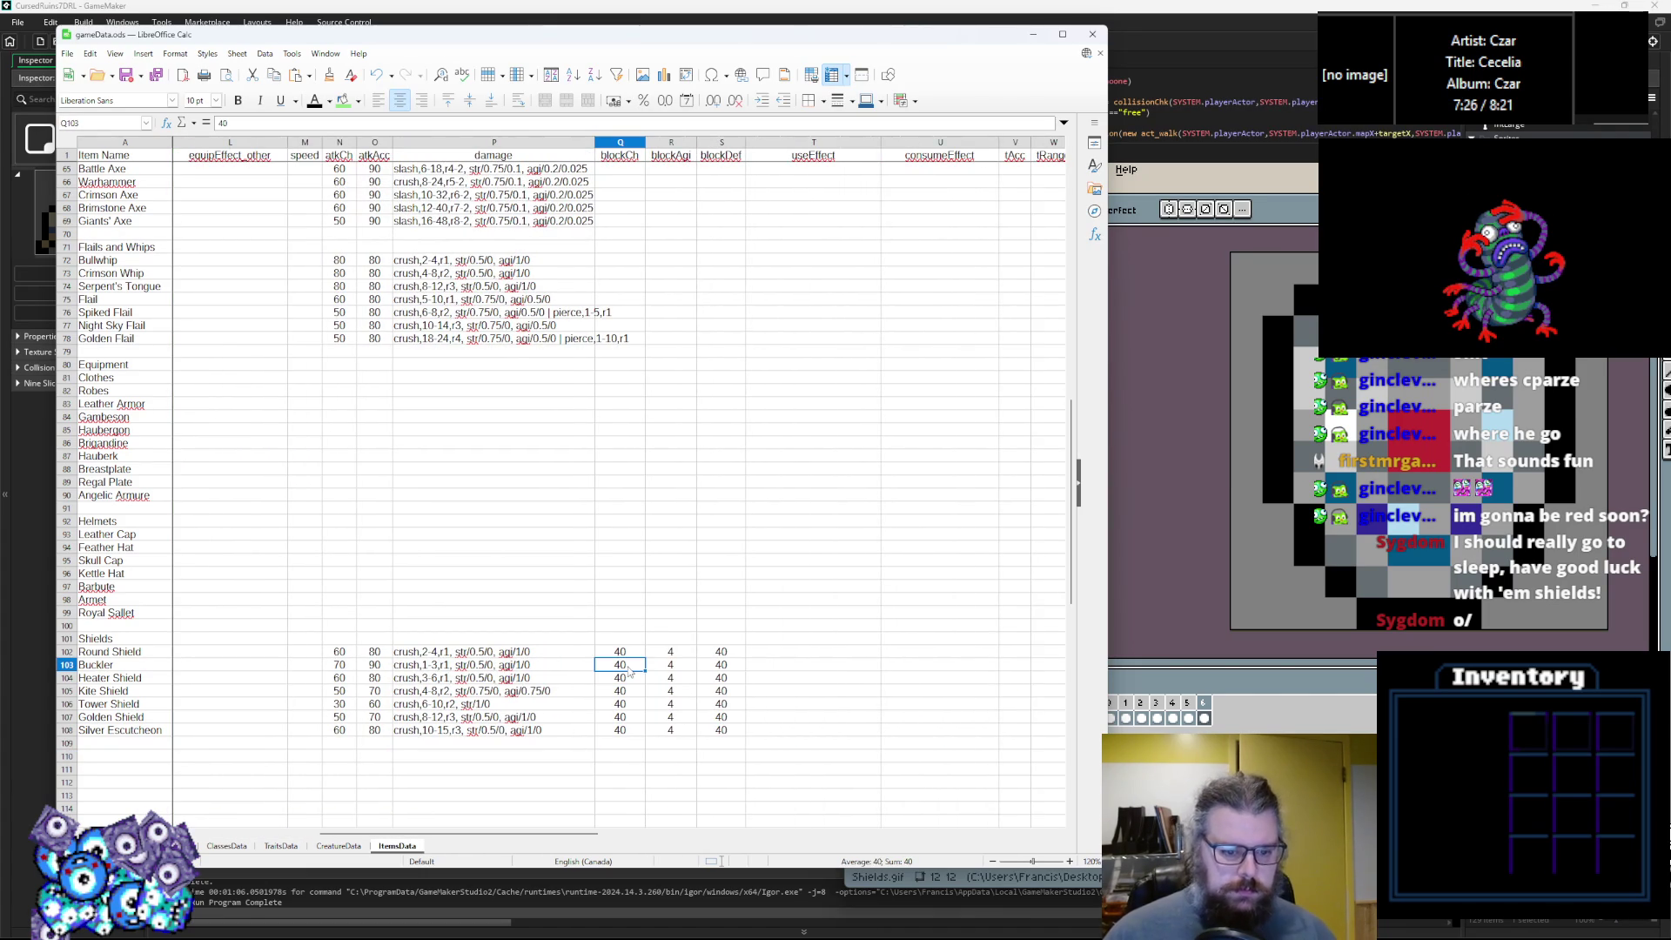
{"action": "type", "text": "30"}
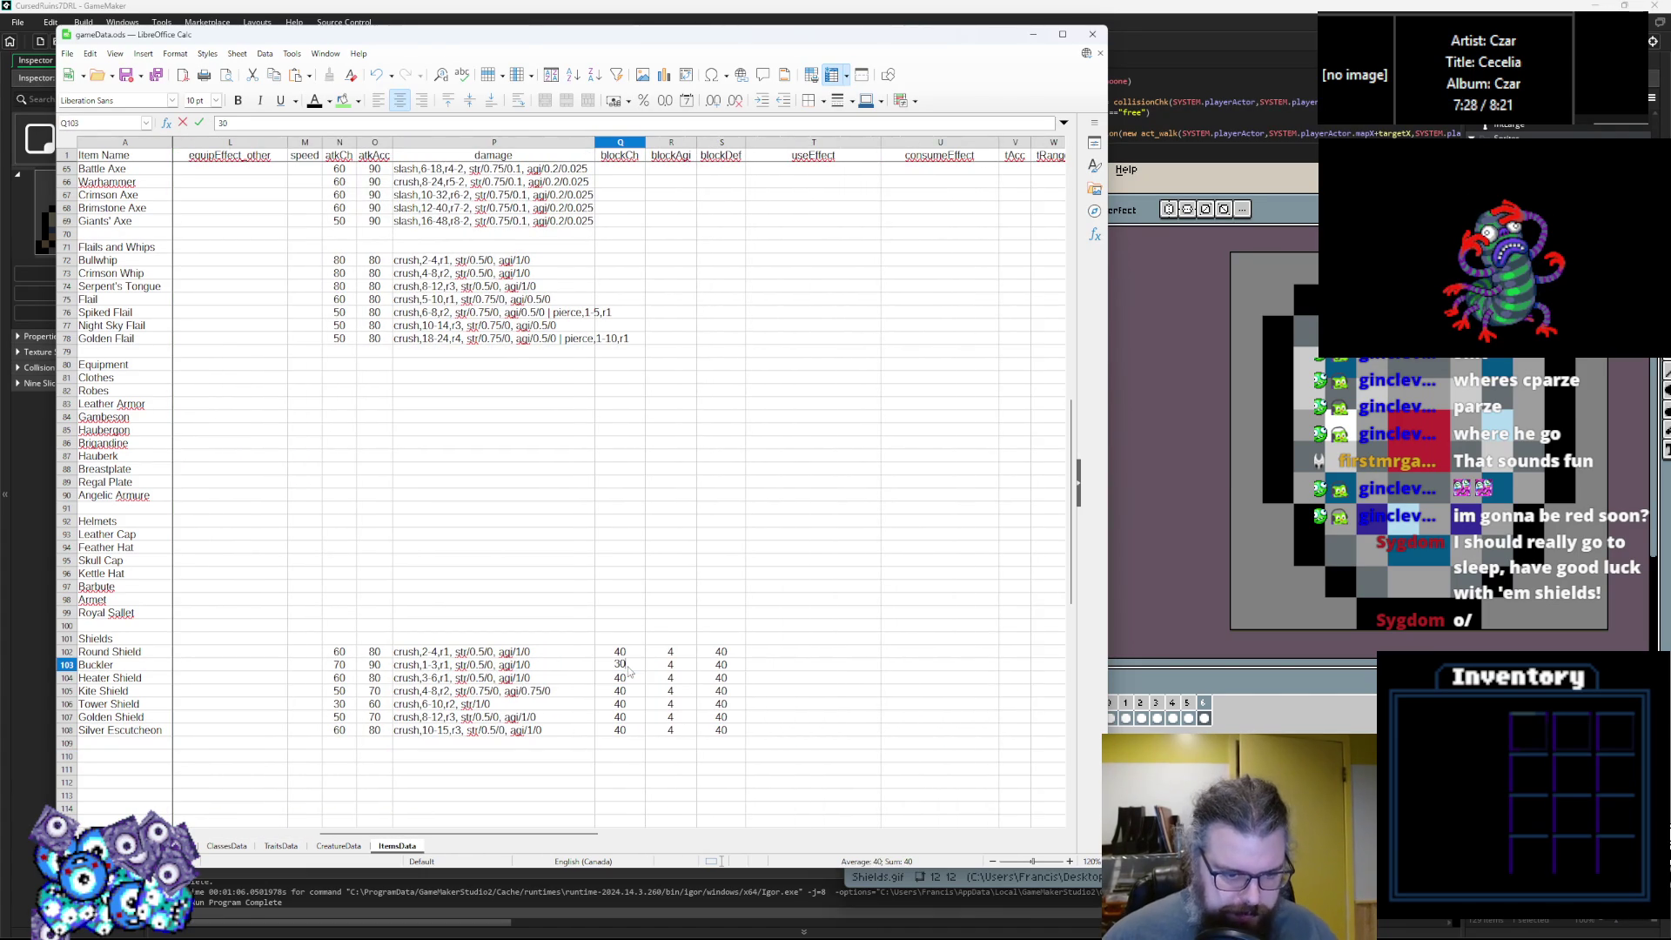
{"action": "key", "text": "Tab"}
{"action": "type", "text": "6"}
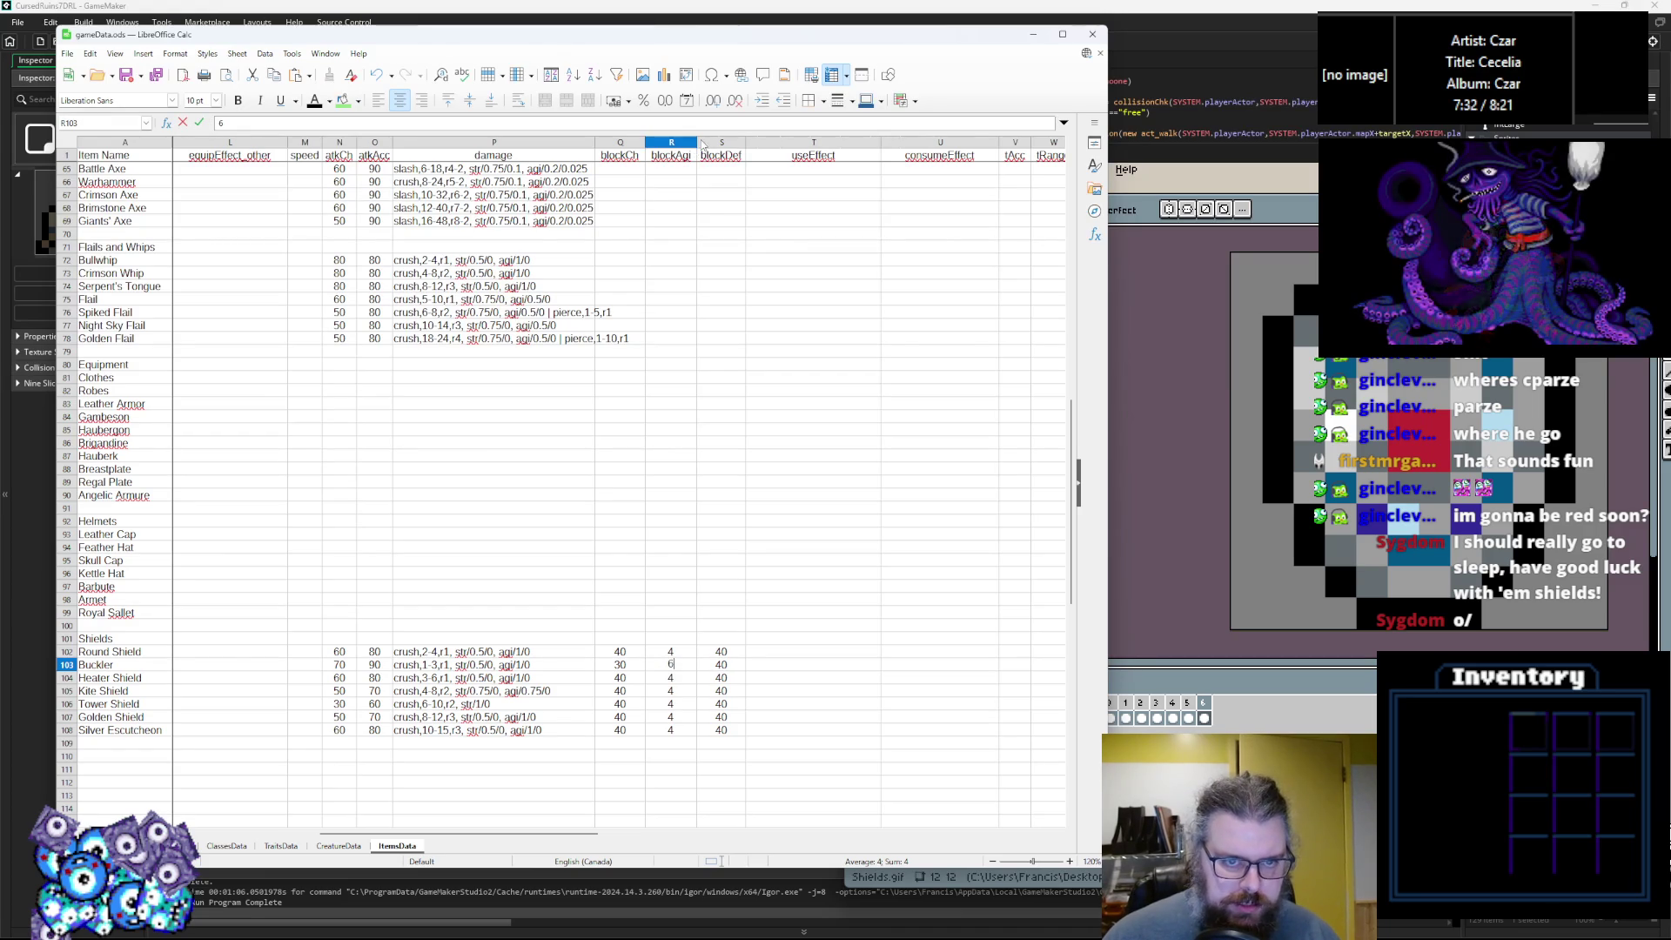
{"action": "left_click", "coordinate": [687, 142]}
{"action": "left_click_drag", "start_coordinate": [693, 142], "coordinate": [687, 142]}
Change the Buckler's block chance to 20, the Round Shield's to 30, and the Buckler's blockDef to 50.
{"action": "left_click", "coordinate": [663, 540]}
{"action": "left_click", "coordinate": [666, 664]}
{"action": "left_click", "coordinate": [729, 666]}
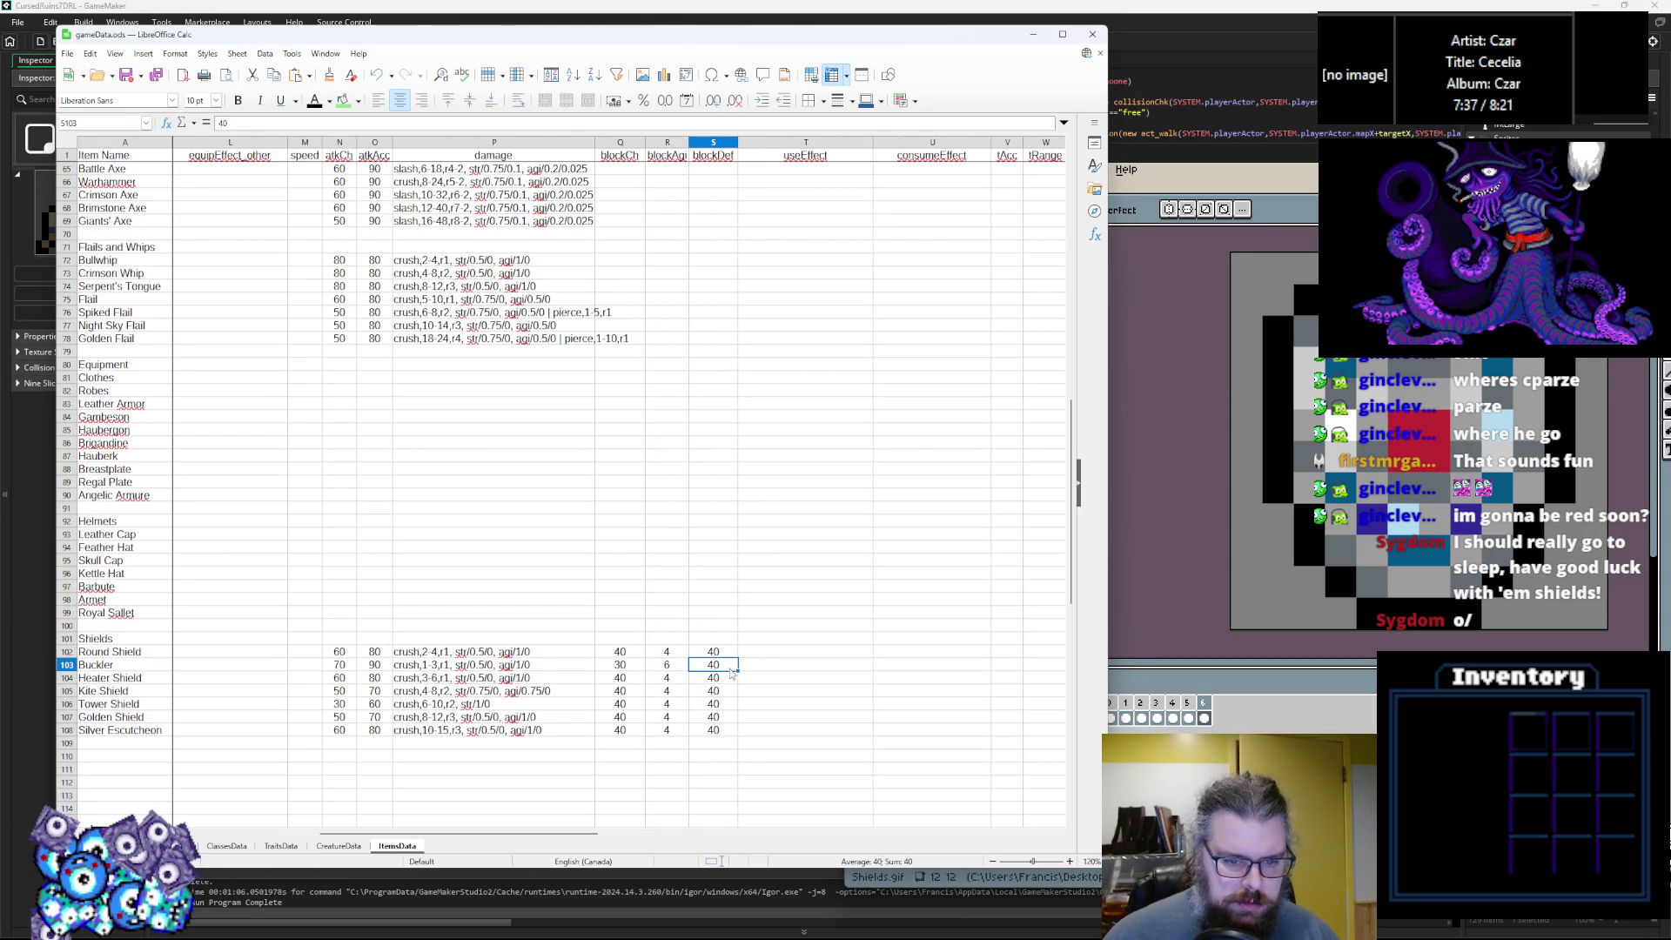
{"action": "left_click", "coordinate": [631, 666]}
{"action": "type", "text": "2"}
{"action": "left_click", "coordinate": [621, 653]}
{"action": "type", "text": "30"}
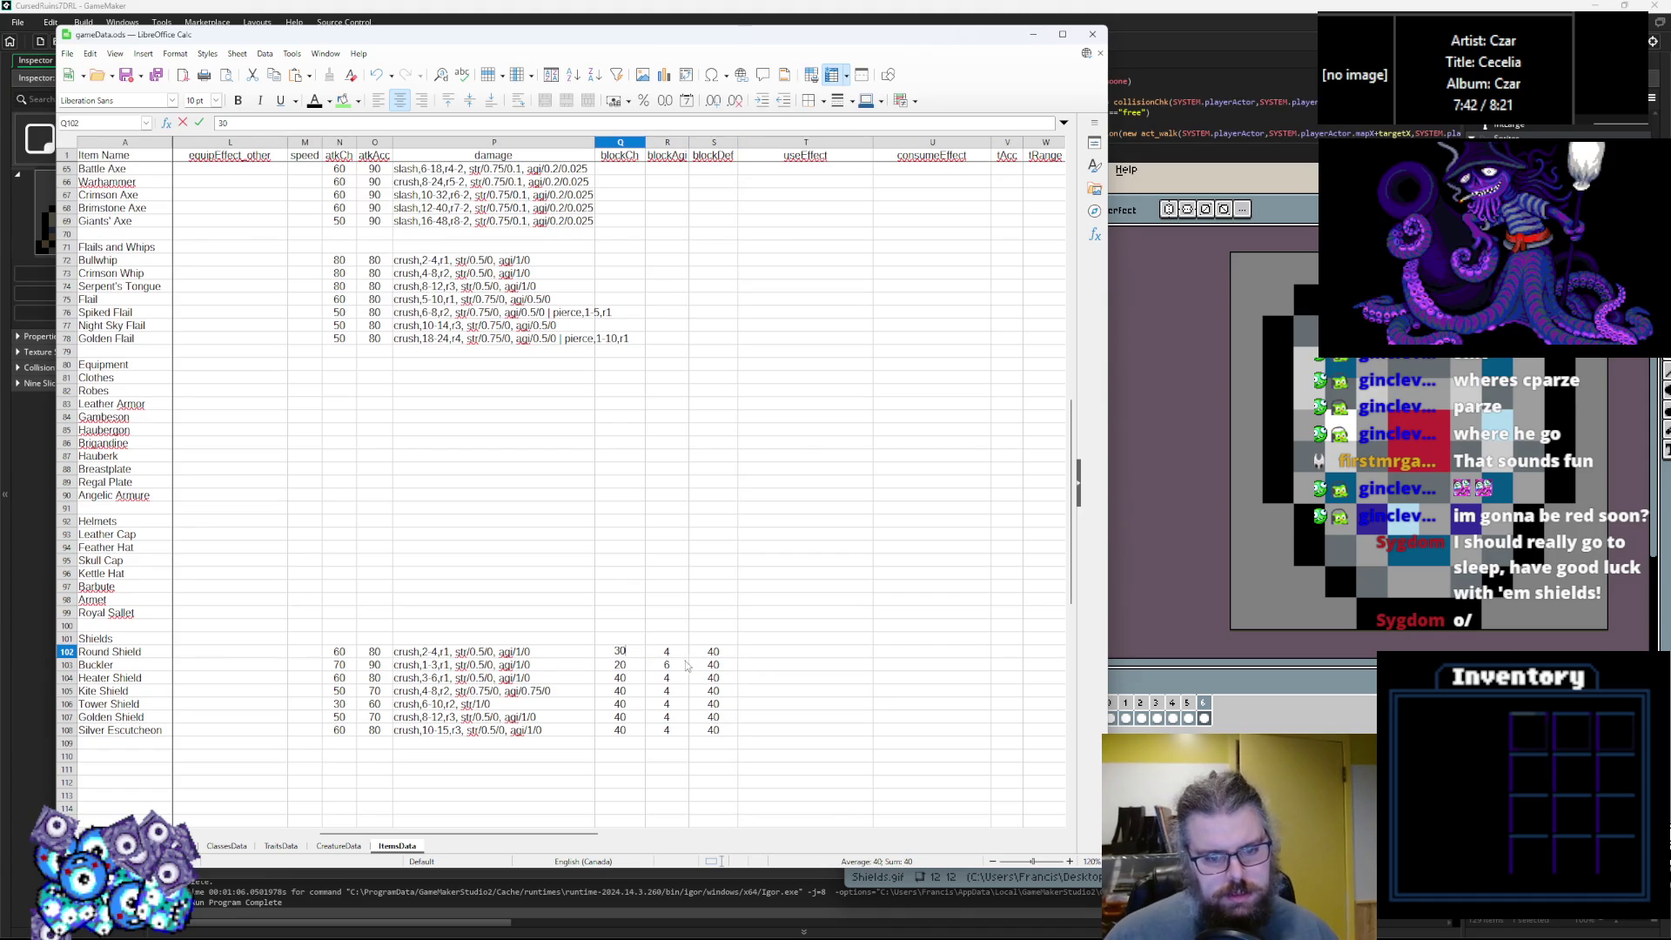
{"action": "left_click", "coordinate": [722, 666]}
{"action": "type", "text": "50"}
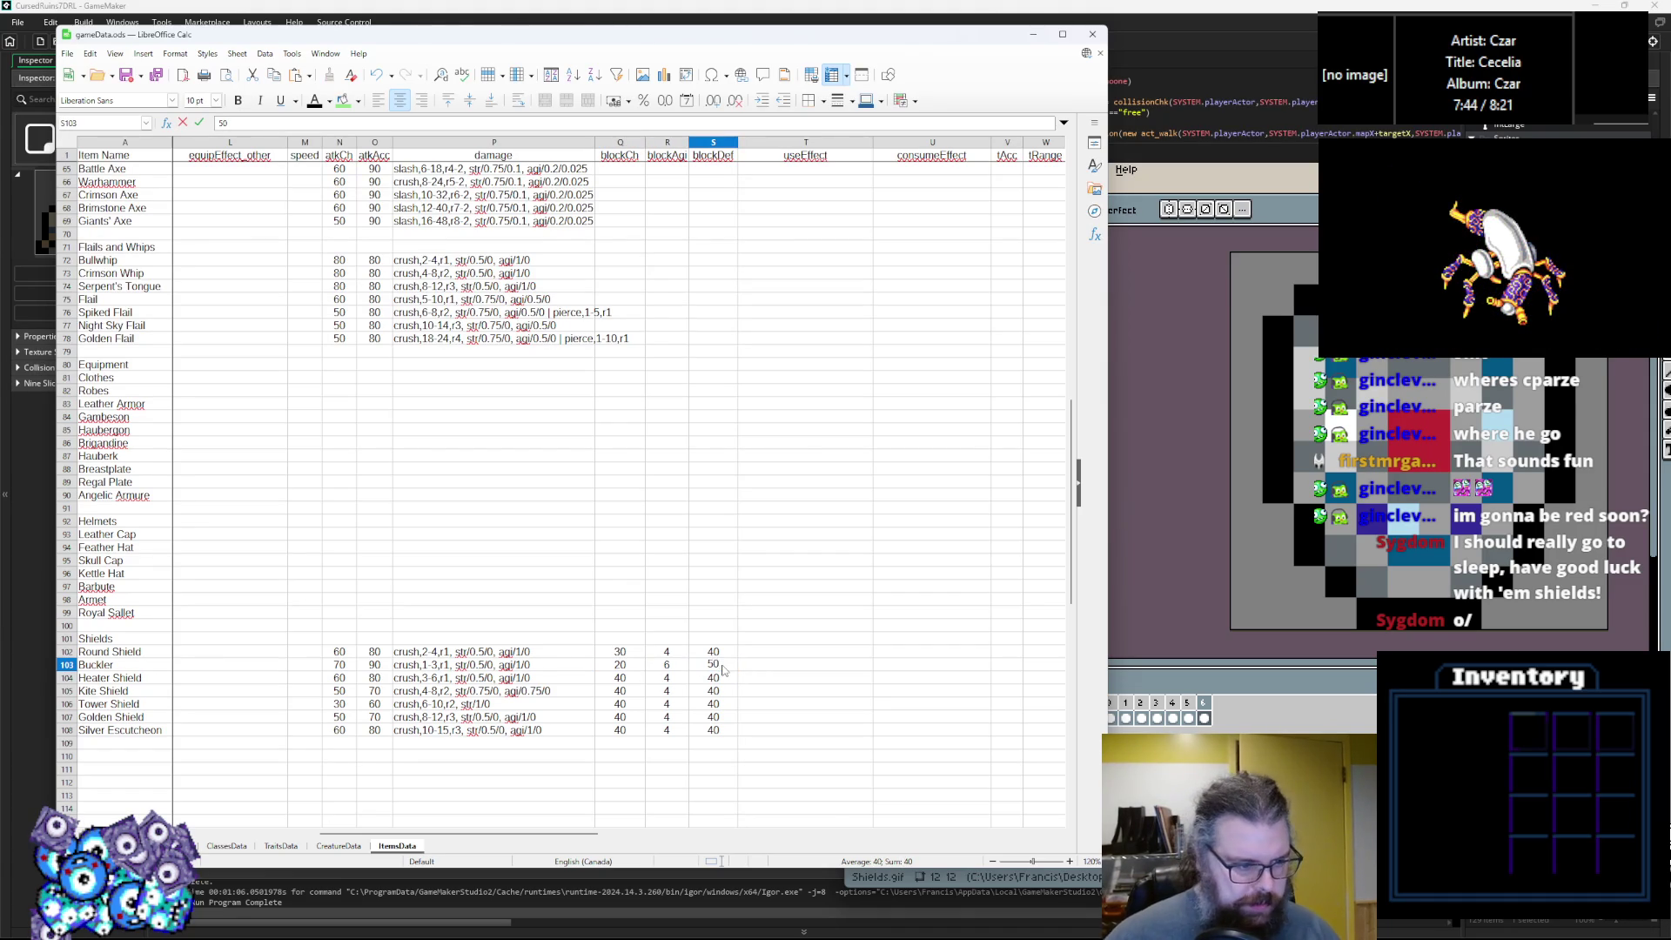
Enter blockDef 60 for the Heater Shield and 90 for the Tower Shield.
{"action": "left_click", "coordinate": [721, 681]}
{"action": "type", "text": "60"}
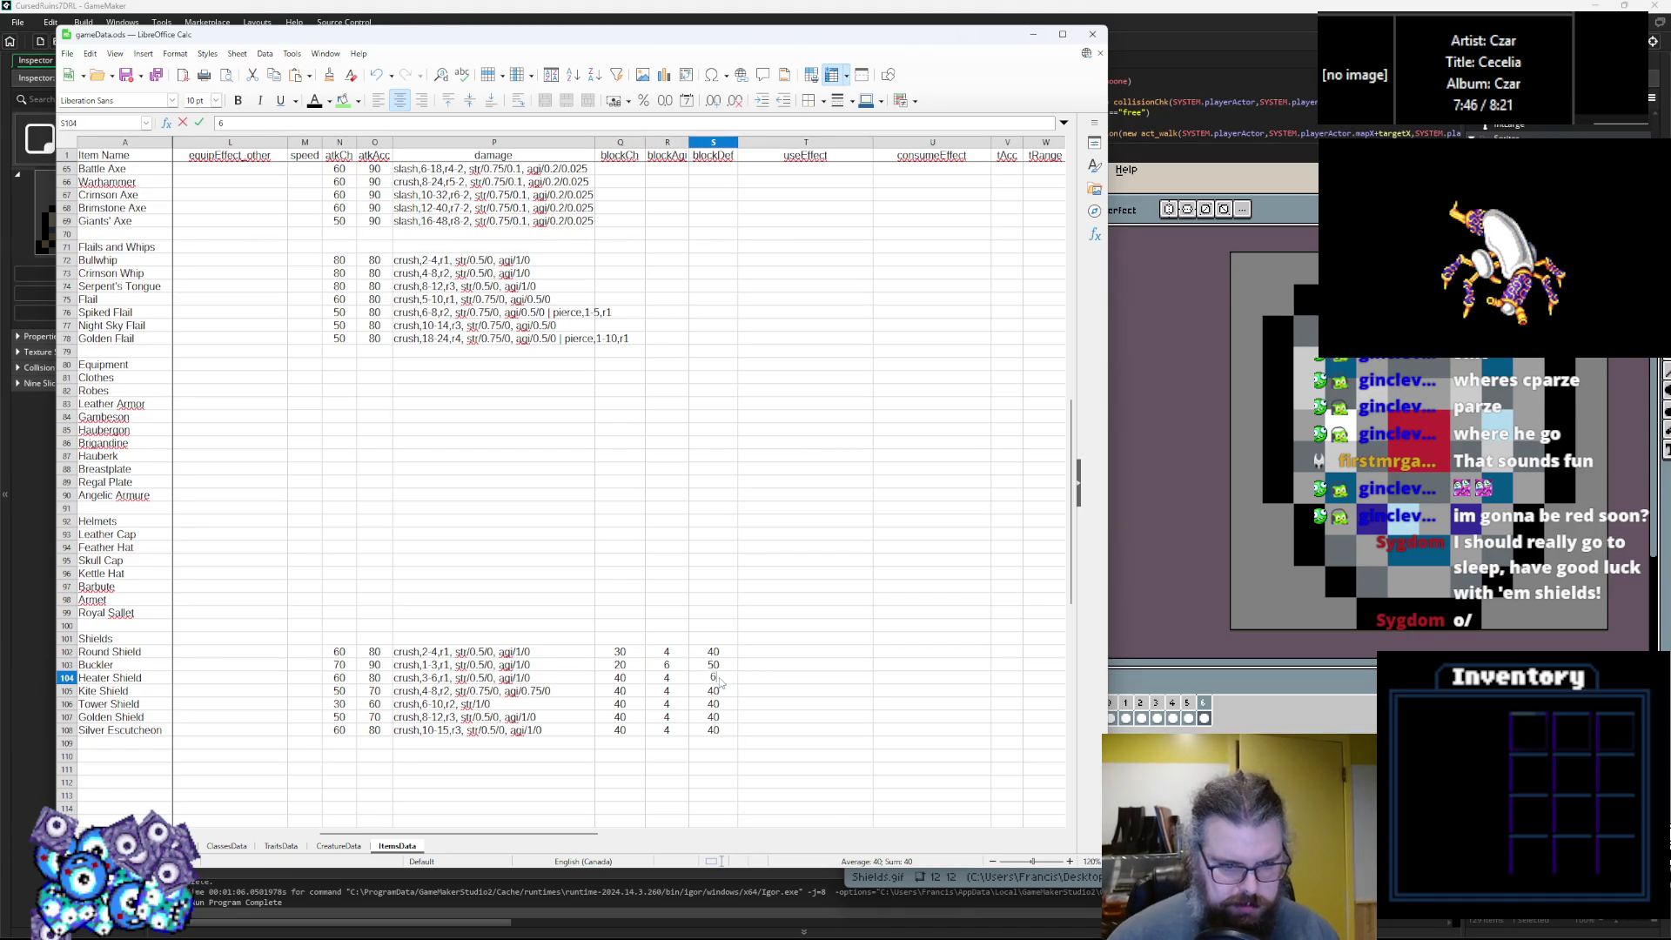
{"action": "key", "text": "Return"}
{"action": "type", "text": "60"}
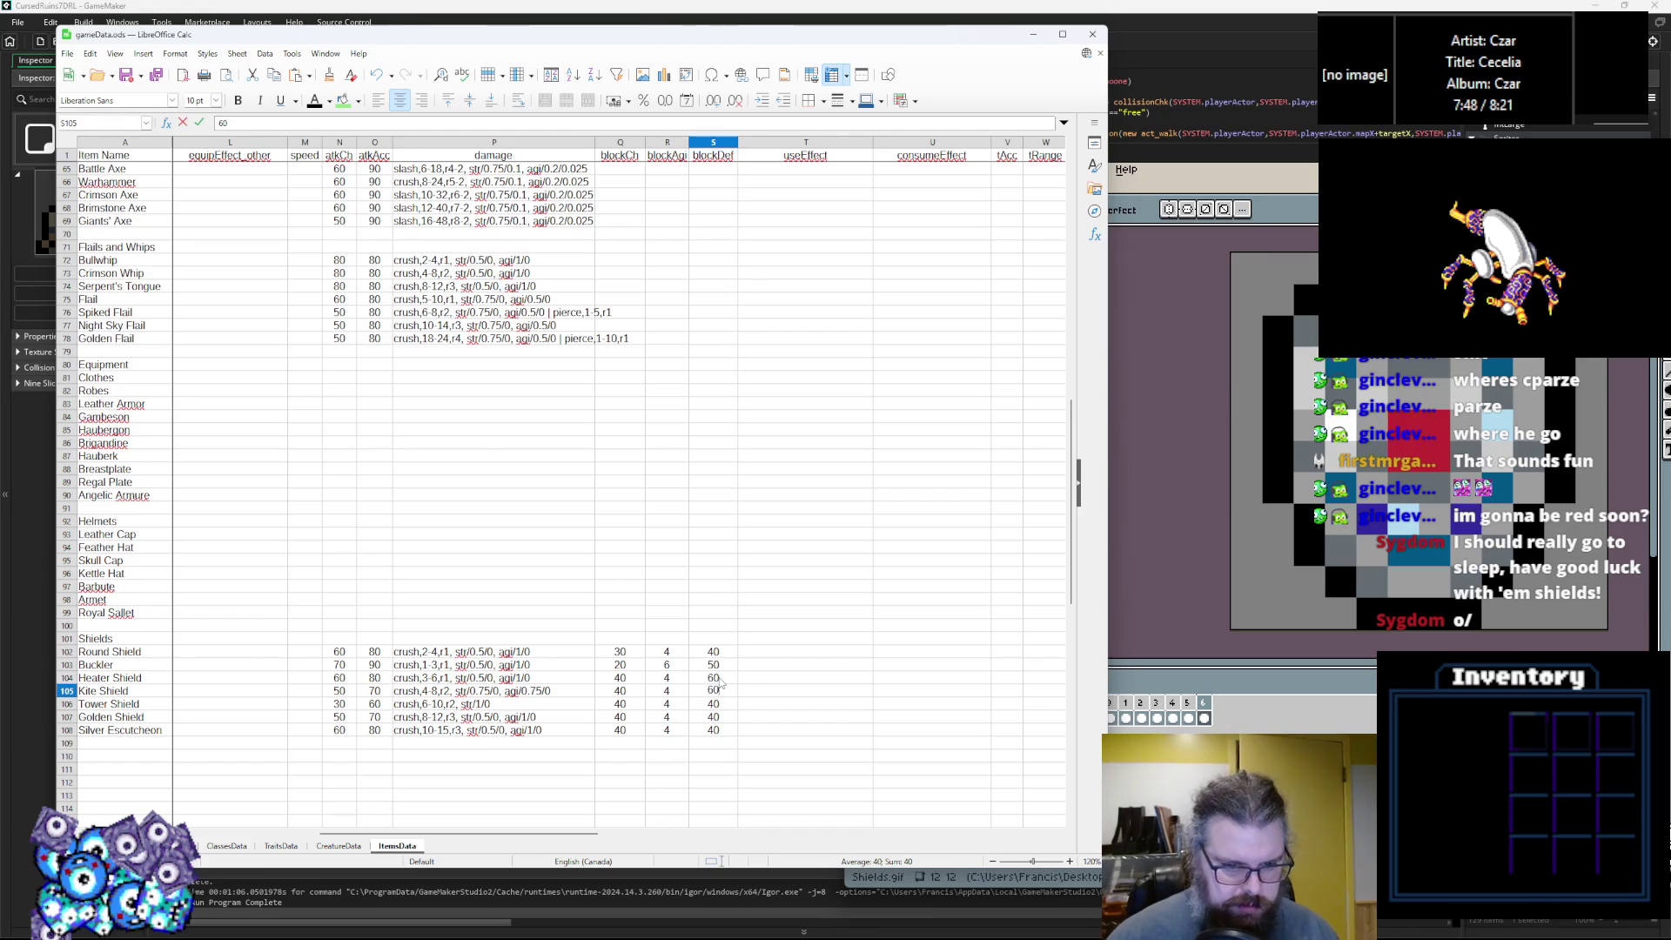
{"action": "key", "text": "BackSpace"}
{"action": "type", "text": "5"}
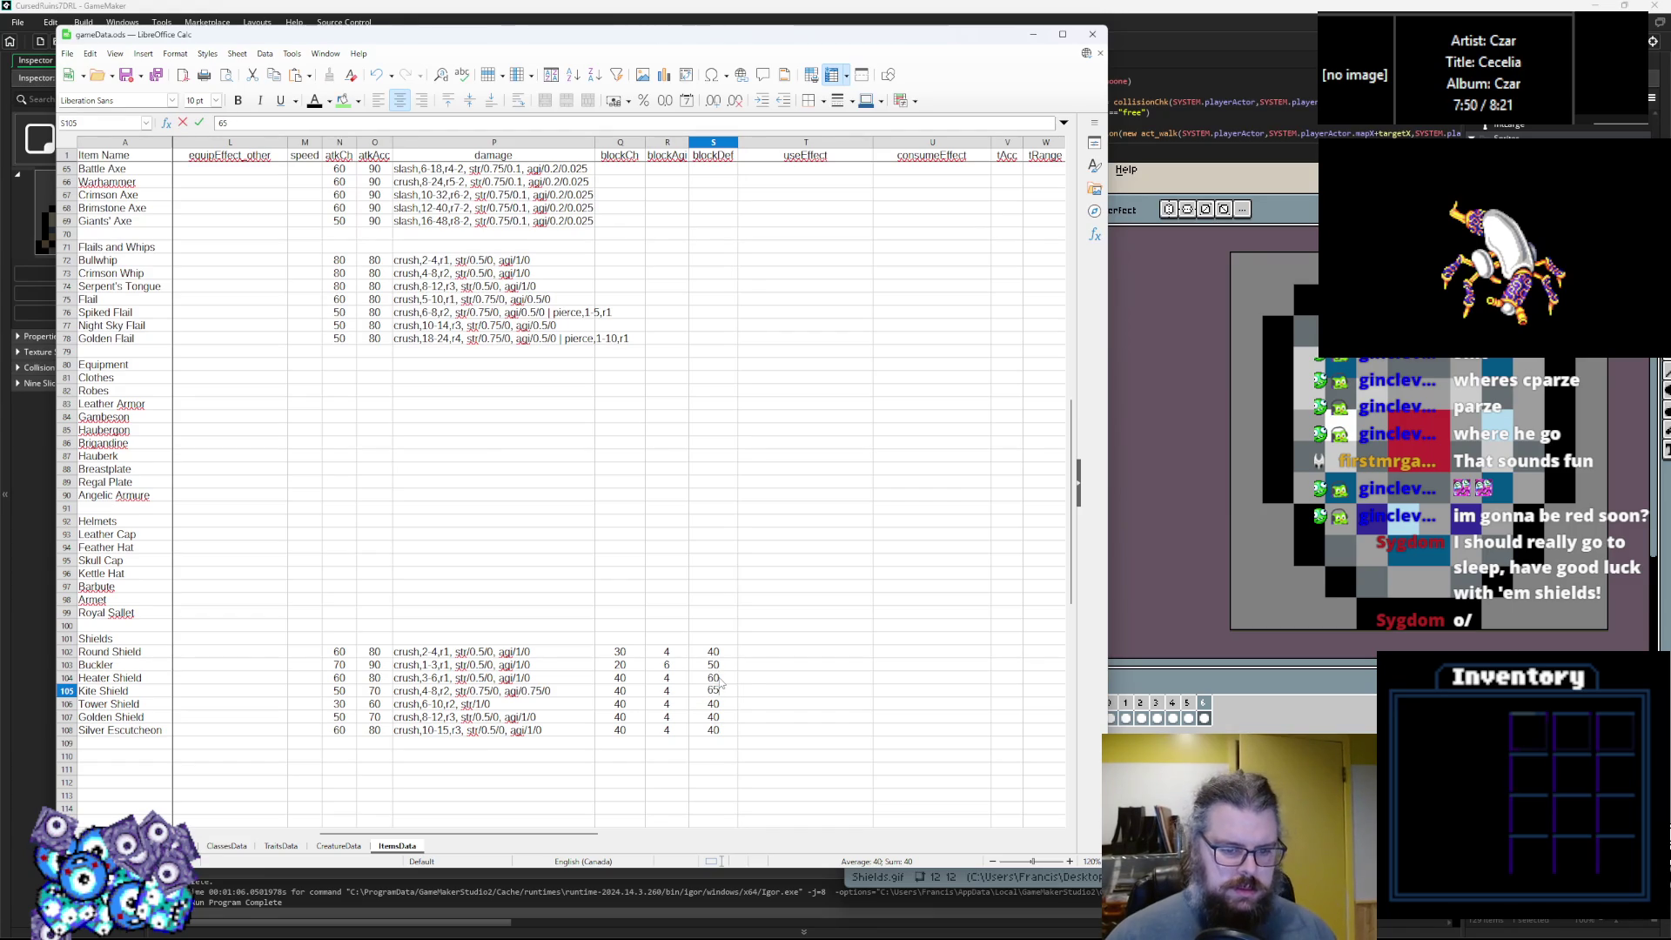
{"action": "key", "text": "Return"}
{"action": "type", "text": "6"}
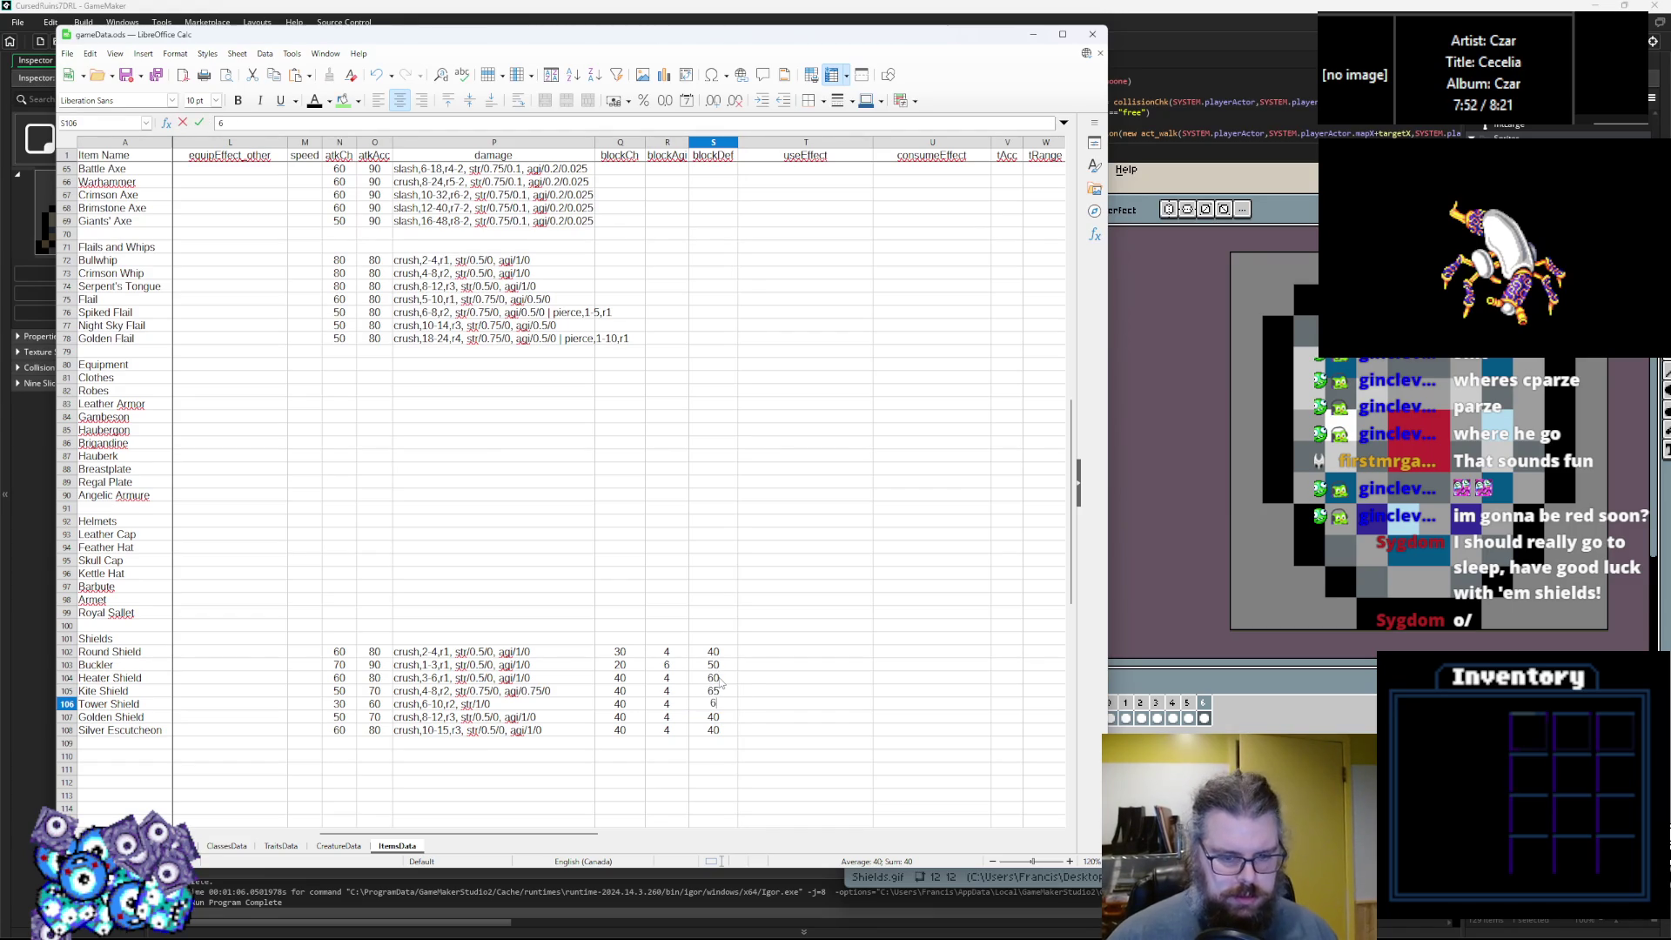
{"action": "key", "text": "BackSpace"}
{"action": "type", "text": "90"}
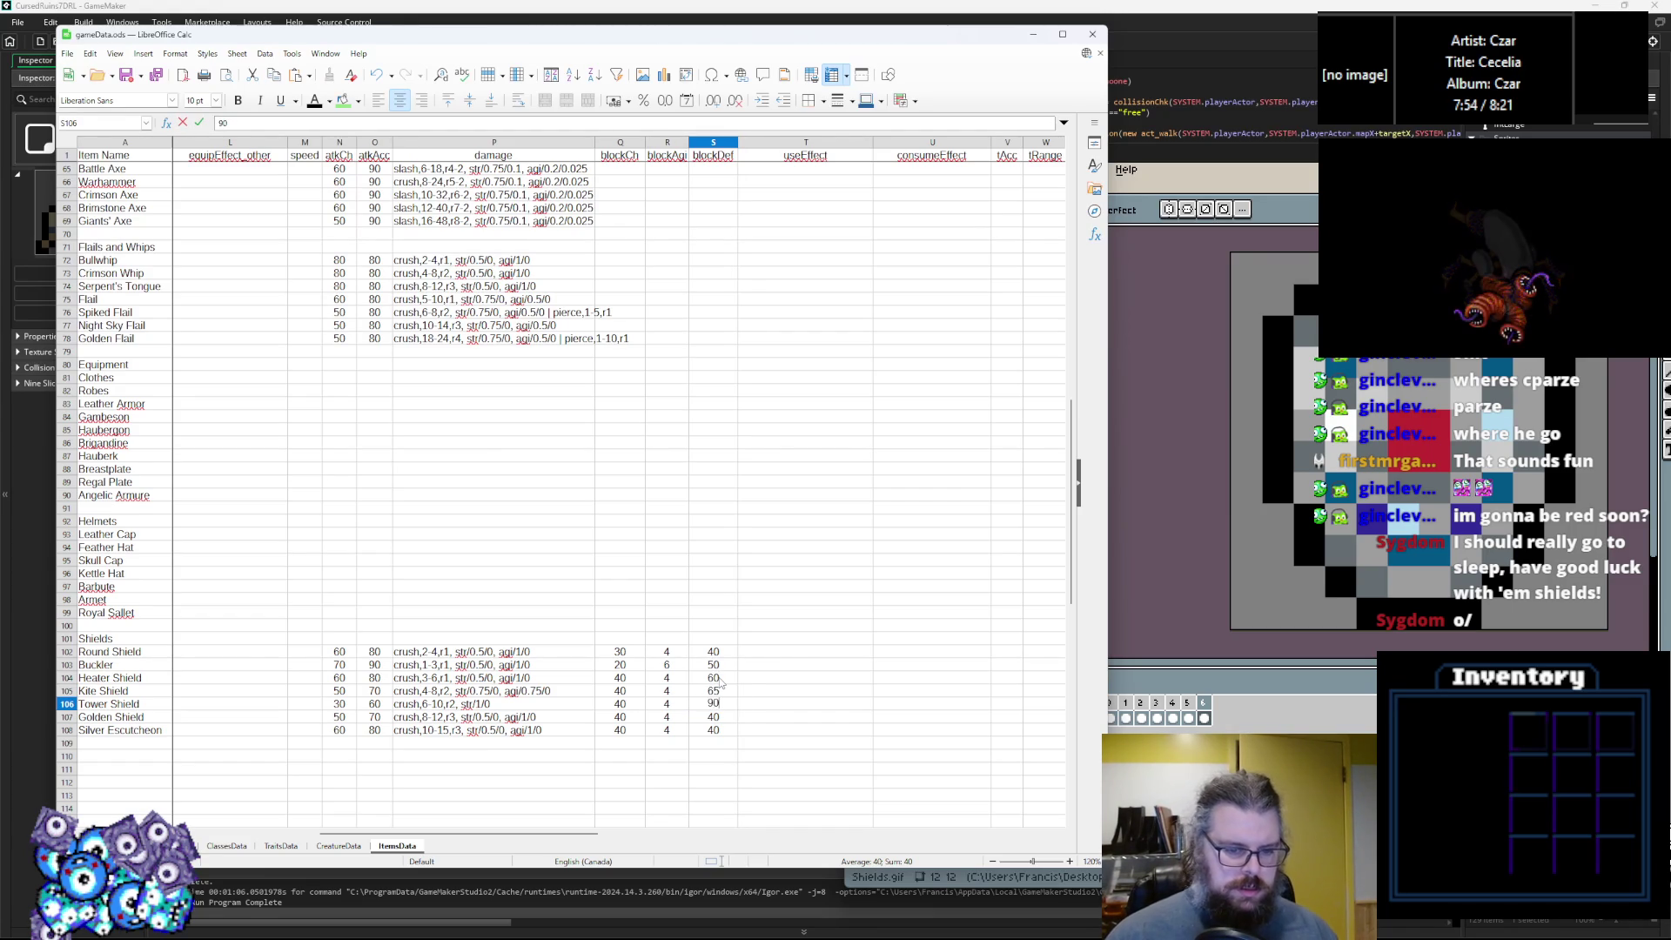
Correct the Kite Shield's blockDef to 80, and set Golden Shield 65 and Silver Escutcheon 70.
{"action": "key", "text": "Up"}
{"action": "type", "text": "6"}
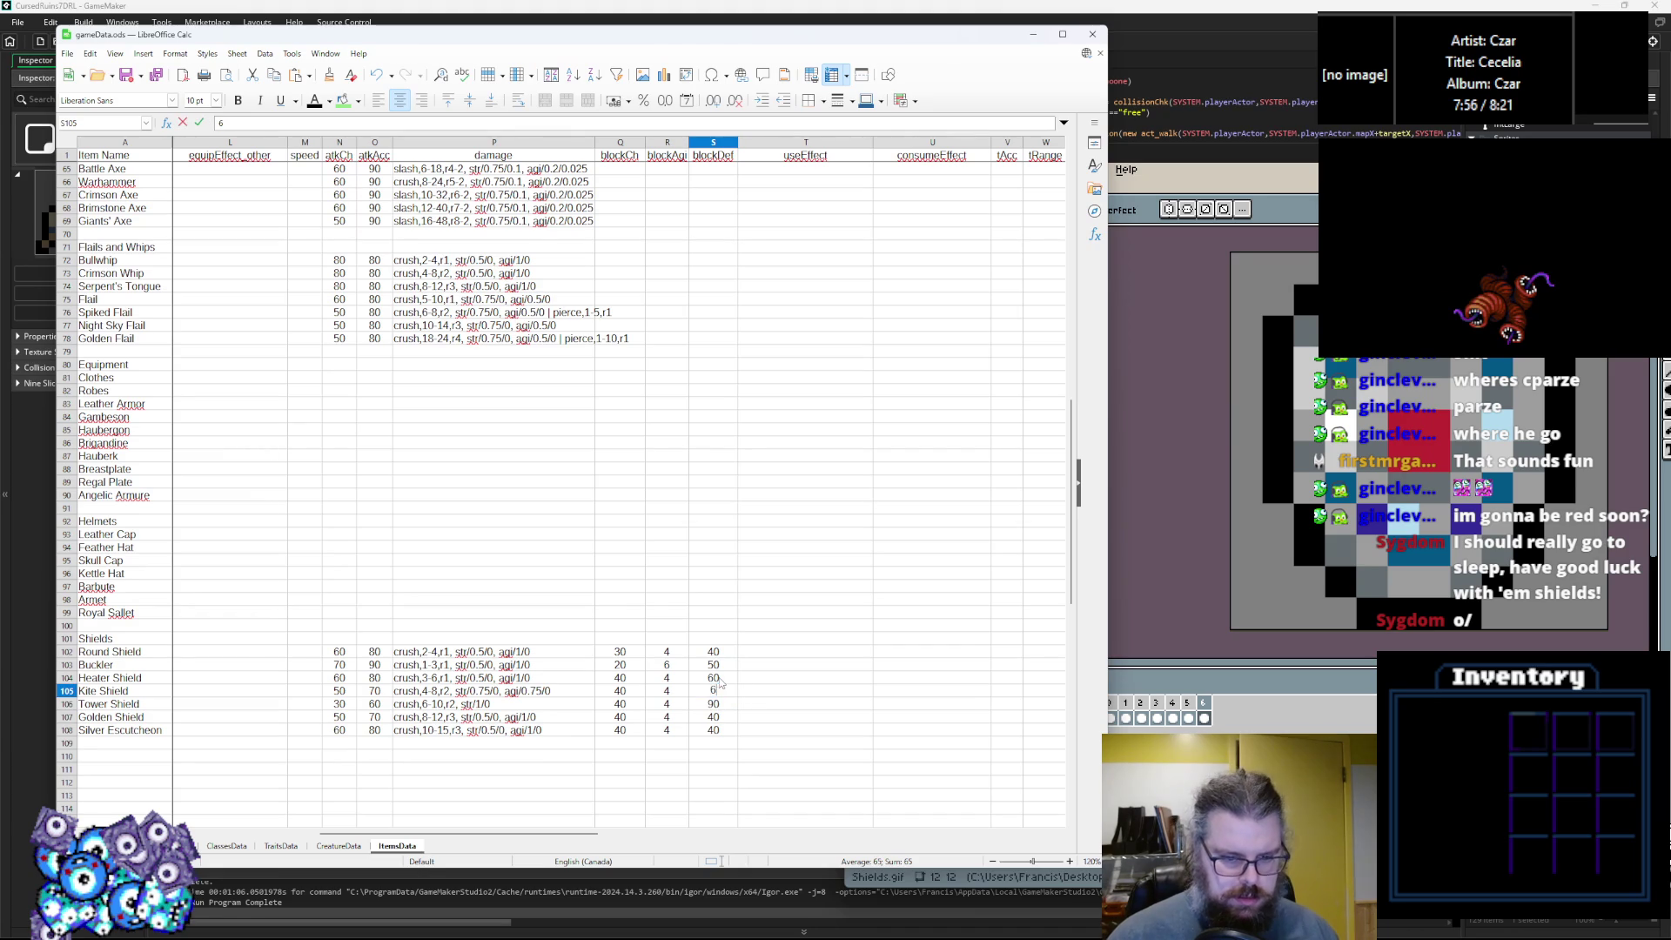
{"action": "key", "text": "BackSpace"}
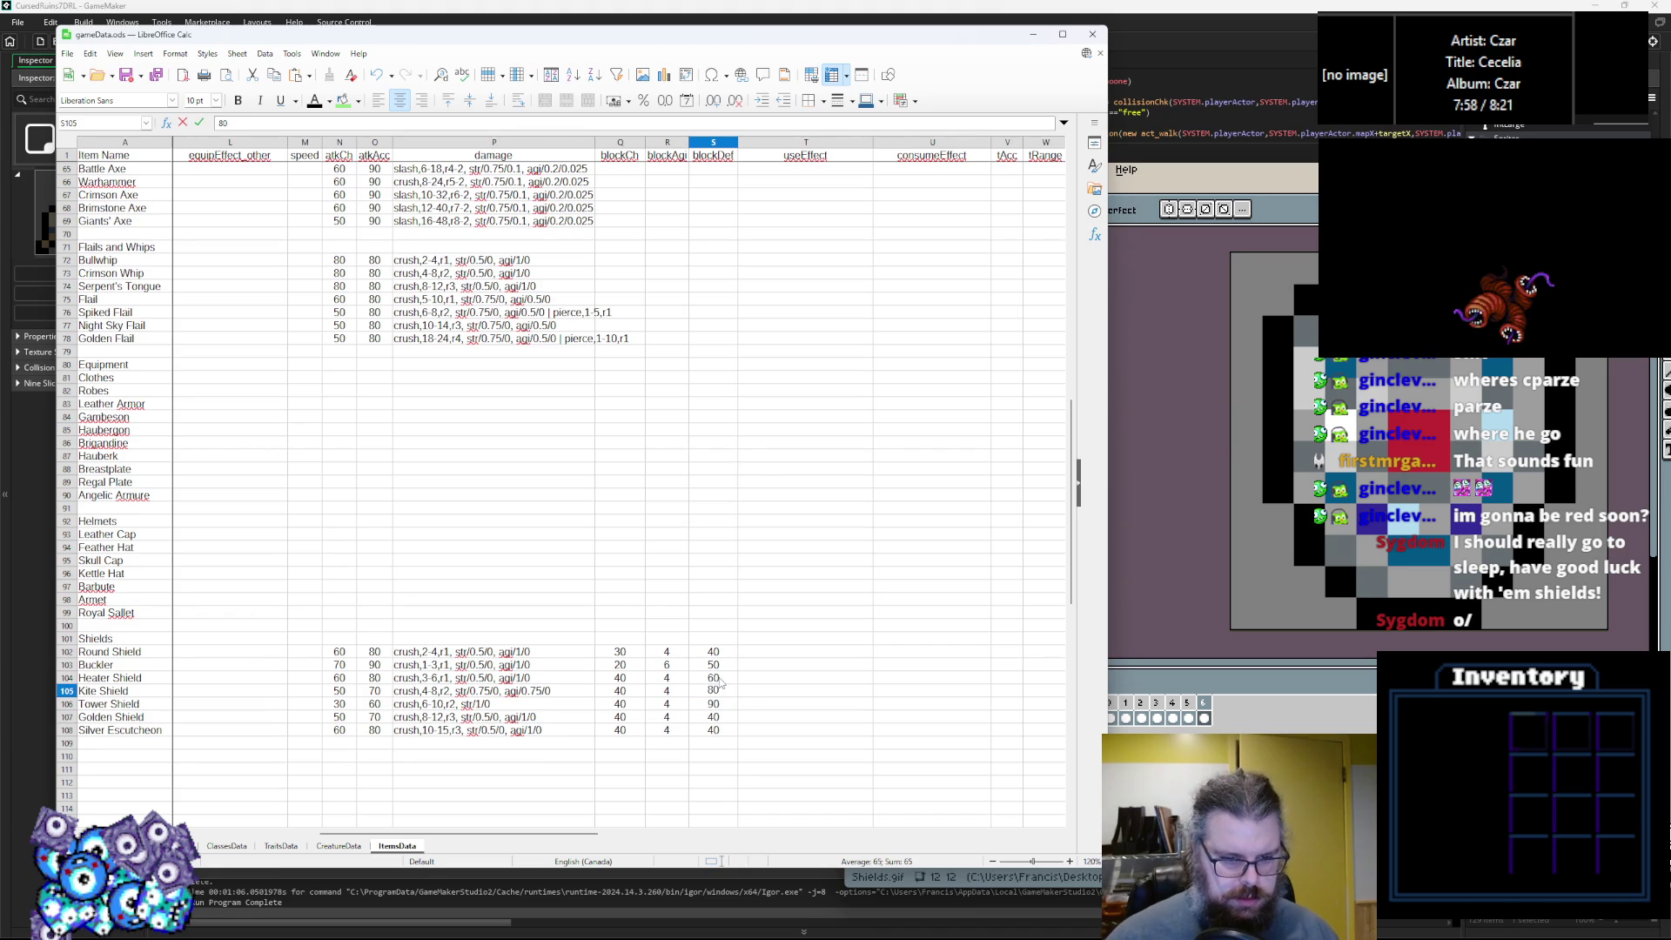
{"action": "key", "text": "Down"}
{"action": "key", "text": "Down"}
{"action": "type", "text": "5"}
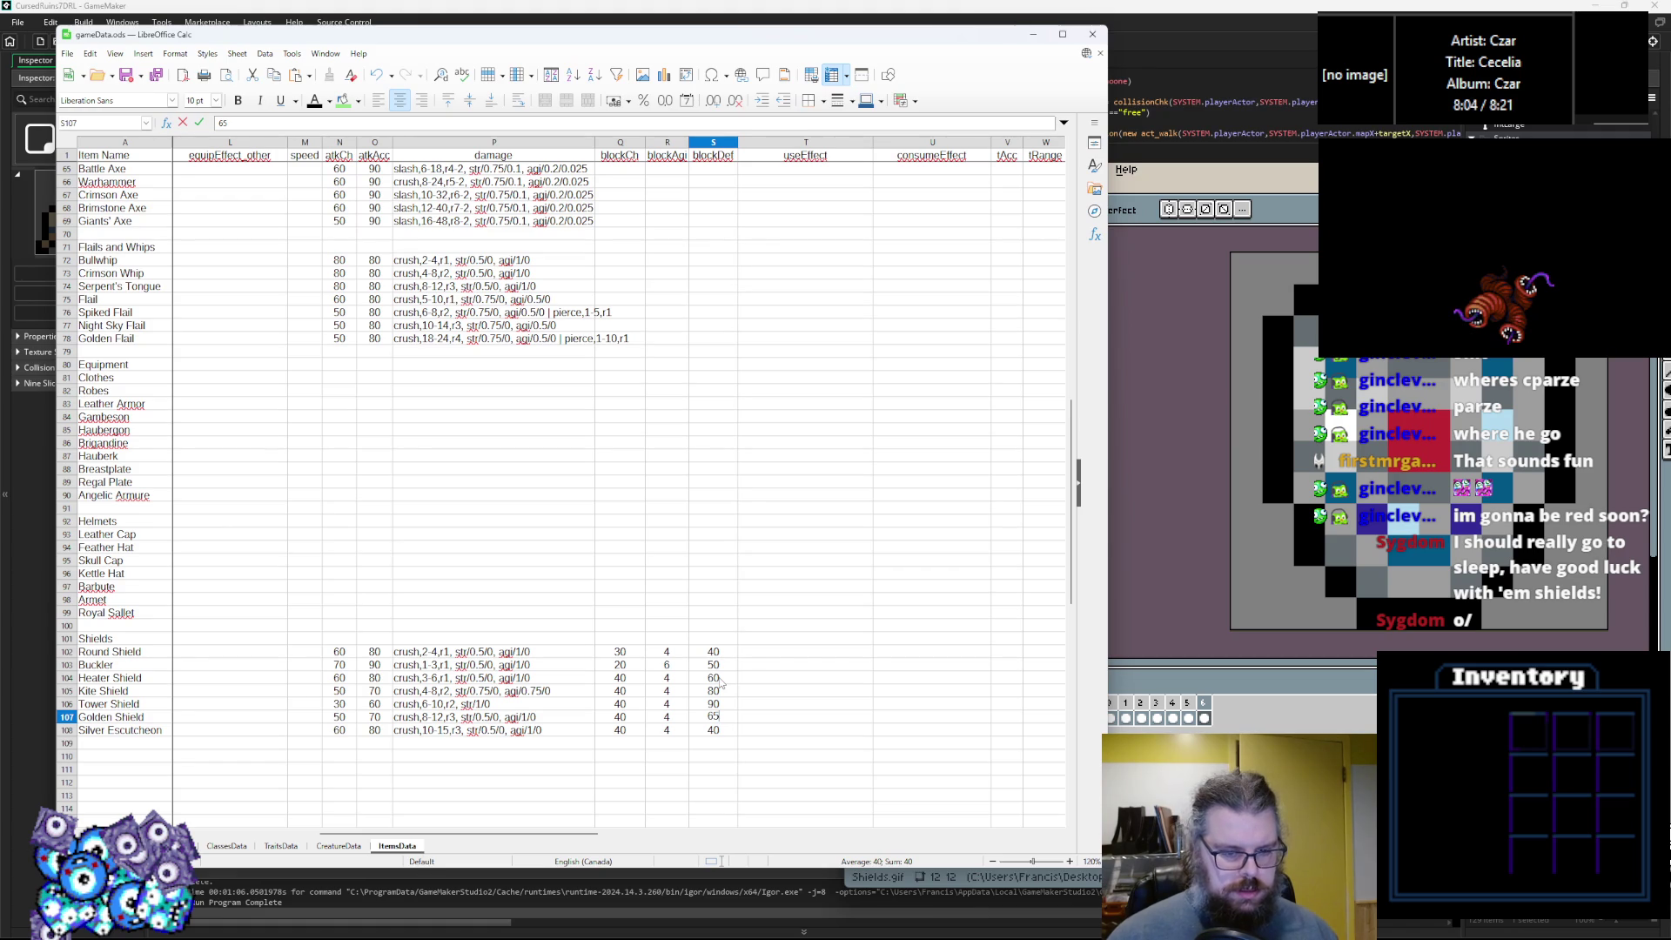
{"action": "key", "text": "Return"}
{"action": "type", "text": "6"}
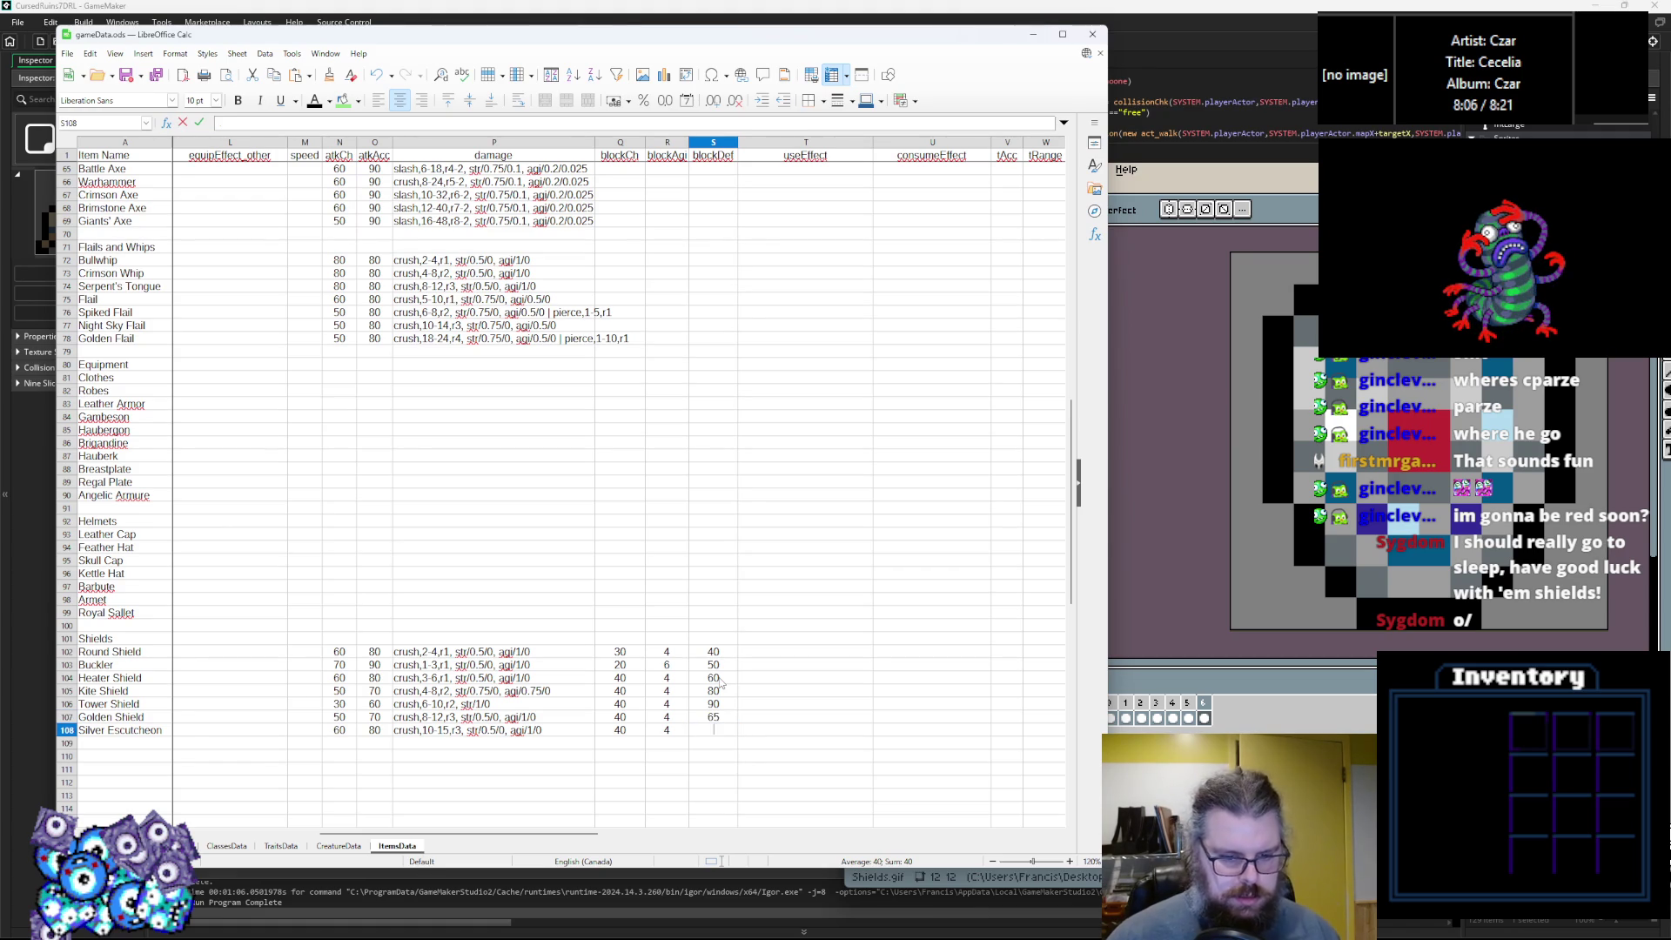
{"action": "type", "text": "70"}
{"action": "left_click", "coordinate": [721, 680]}
{"action": "left_click", "coordinate": [666, 681]}
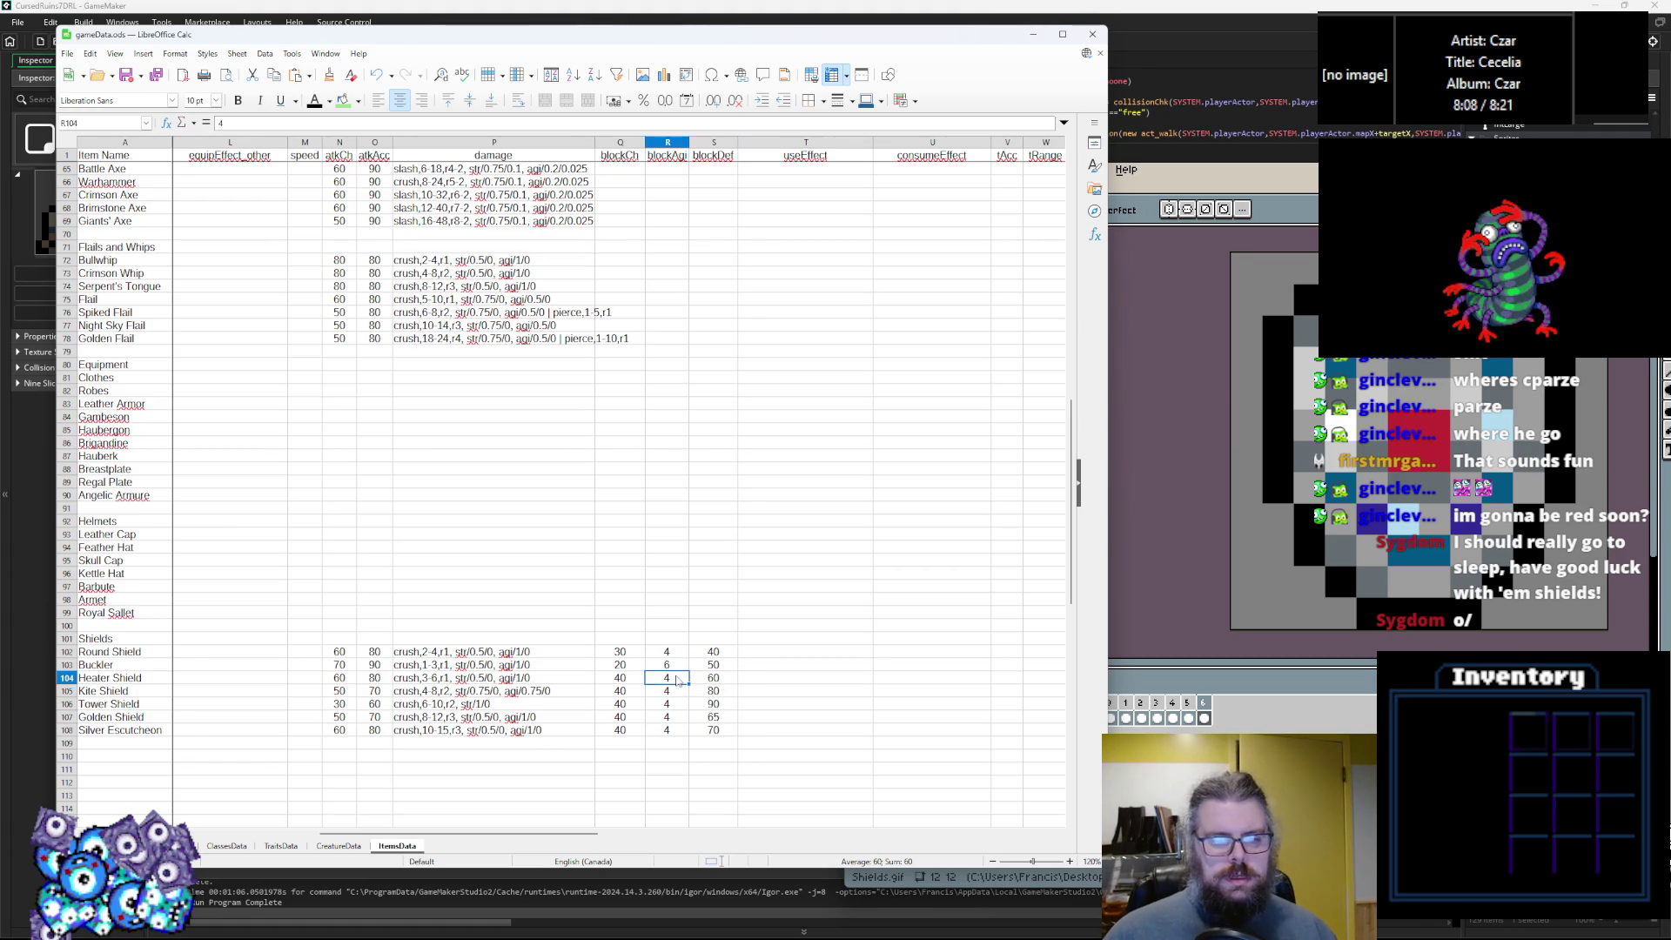
Enter blockAgi 3, 2, 1 and 2 for the Heater, Kite, Tower and Golden Shields.
{"action": "type", "text": "3"}
{"action": "key", "text": "Return"}
{"action": "type", "text": "2"}
{"action": "key", "text": "Return"}
{"action": "type", "text": "1"}
{"action": "key", "text": "Return"}
{"action": "type", "text": "2"}
{"action": "key", "text": "Return"}
Fill in blockCh values for the Kite Shield through the Silver Escutcheon.
{"action": "key", "text": "Up"}
{"action": "key", "text": "Left"}
{"action": "key", "text": "Up"}
{"action": "key", "text": "Up"}
{"action": "key", "text": "Up"}
{"action": "key", "text": "Down"}
{"action": "type", "text": "5"}
{"action": "key", "text": "Return"}
{"action": "type", "text": "60"}
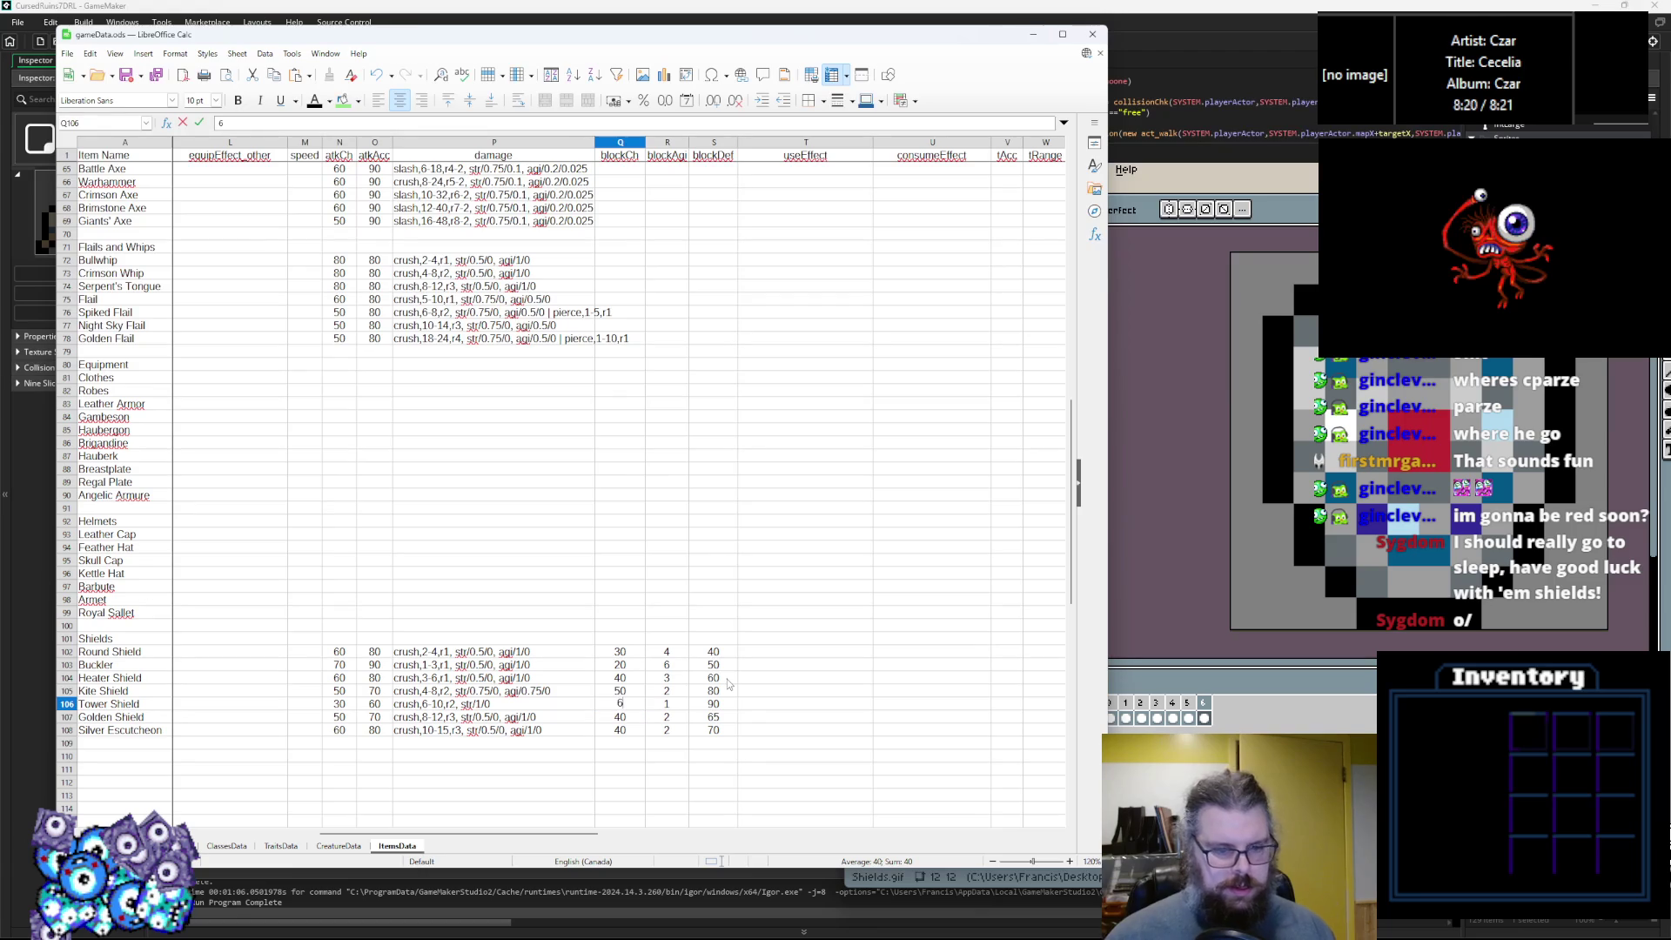
{"action": "key", "text": "Return"}
{"action": "type", "text": "4"}
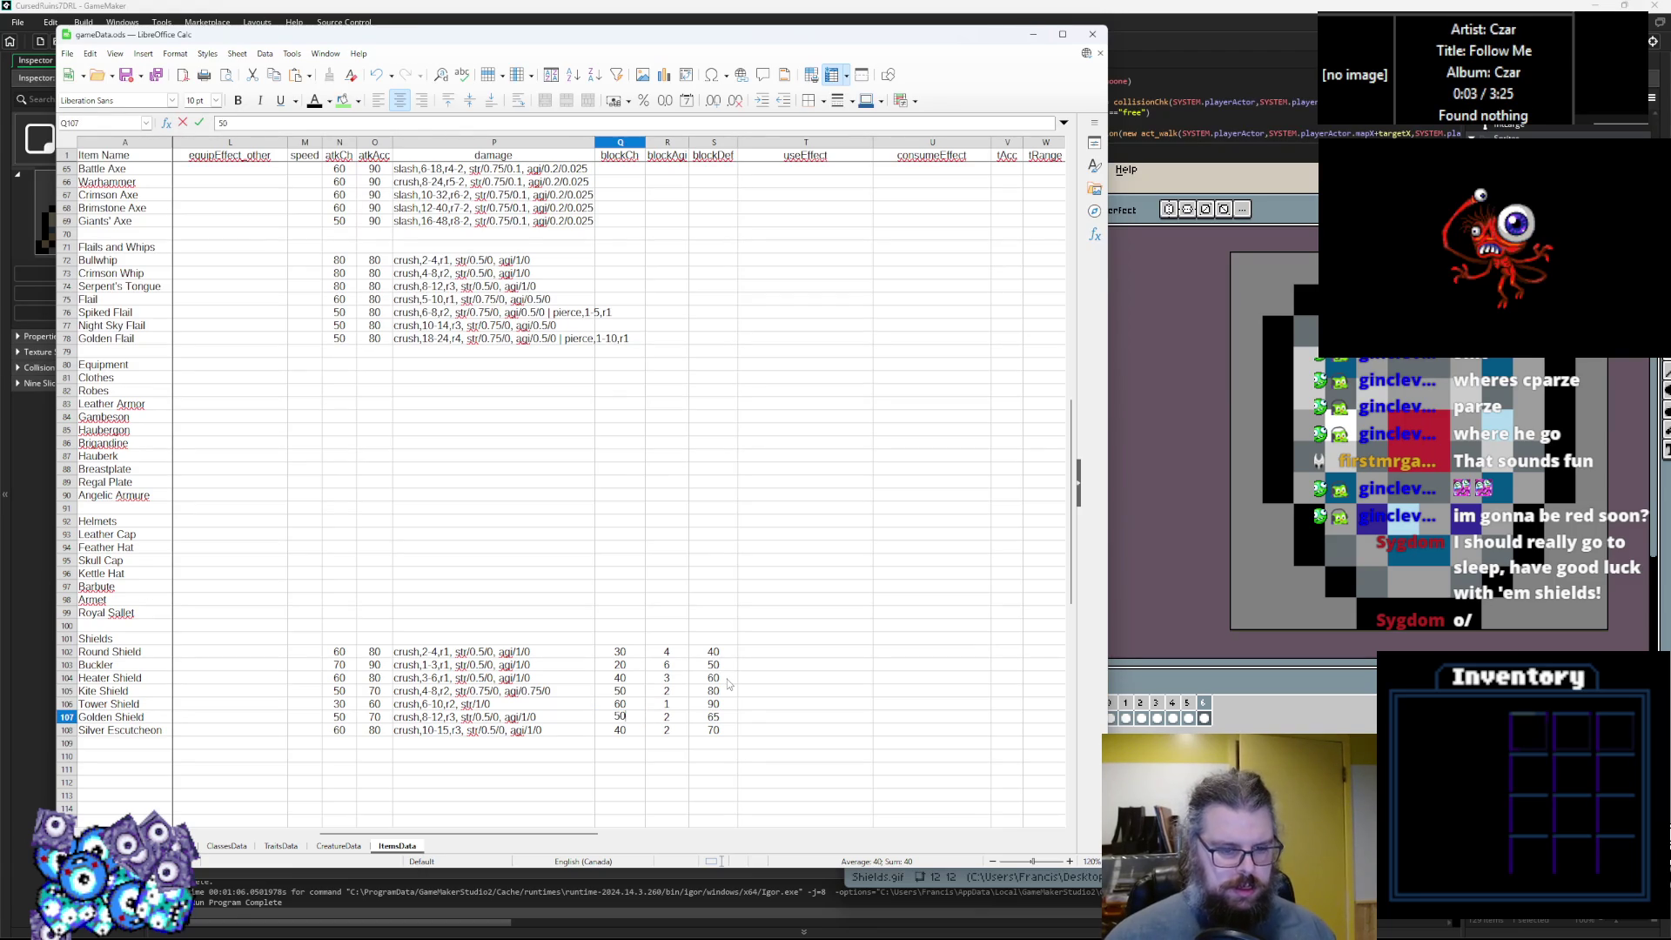
{"action": "key", "text": "Return"}
{"action": "type", "text": "50"}
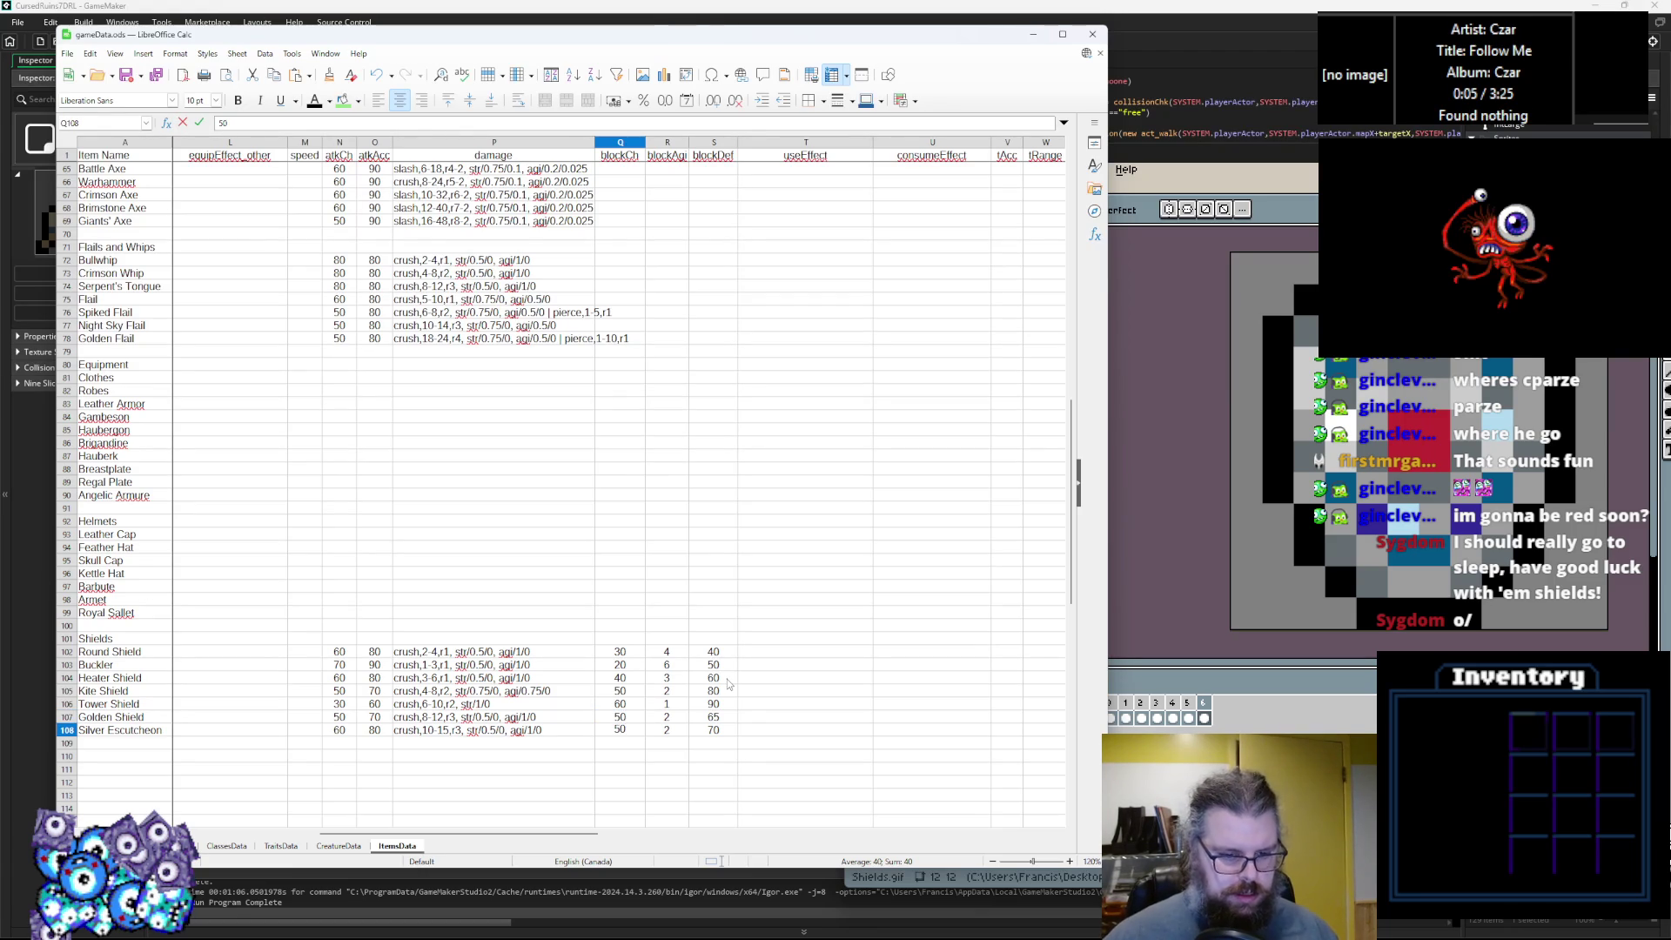
{"action": "left_click", "coordinate": [727, 679]}
Revise blockCh so the Tower Shield reads 80 and the Kite Shield 60.
{"action": "left_click", "coordinate": [616, 732]}
{"action": "double_click", "coordinate": [617, 732]}
{"action": "type", "text": "60"}
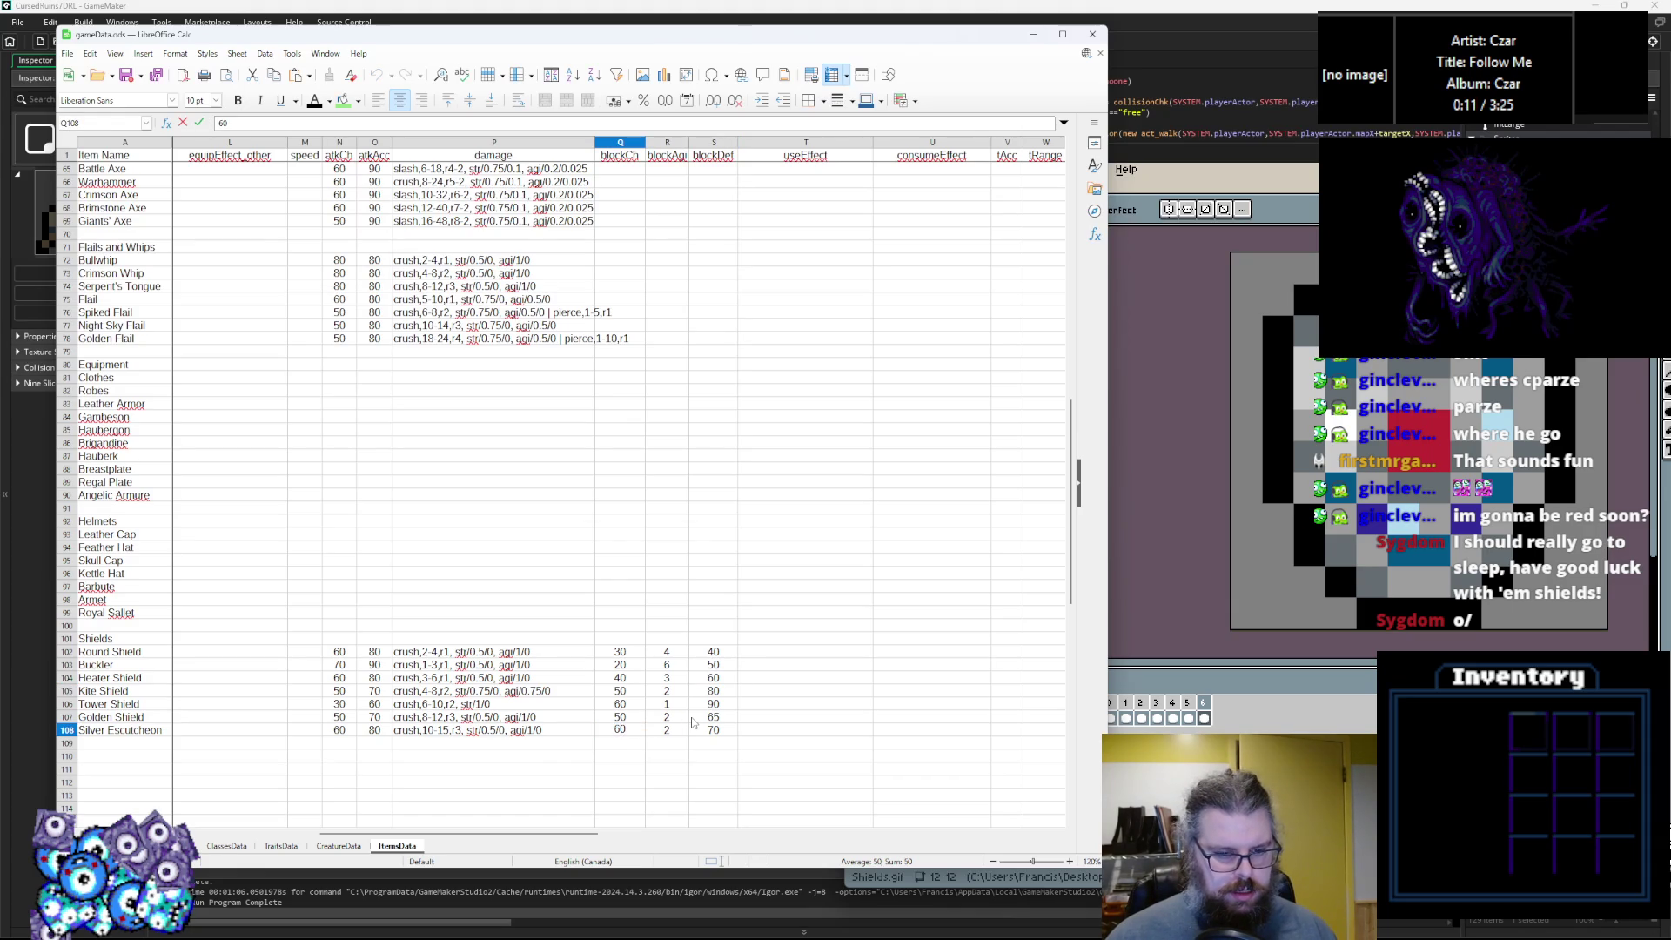
{"action": "double_click", "coordinate": [630, 705]}
{"action": "key", "text": "BackSpace"}
{"action": "key", "text": "BackSpace"}
{"action": "type", "text": "70"}
{"action": "key", "text": "BackSpace"}
{"action": "key", "text": "BackSpace"}
{"action": "type", "text": "80"}
{"action": "double_click", "coordinate": [620, 690]}
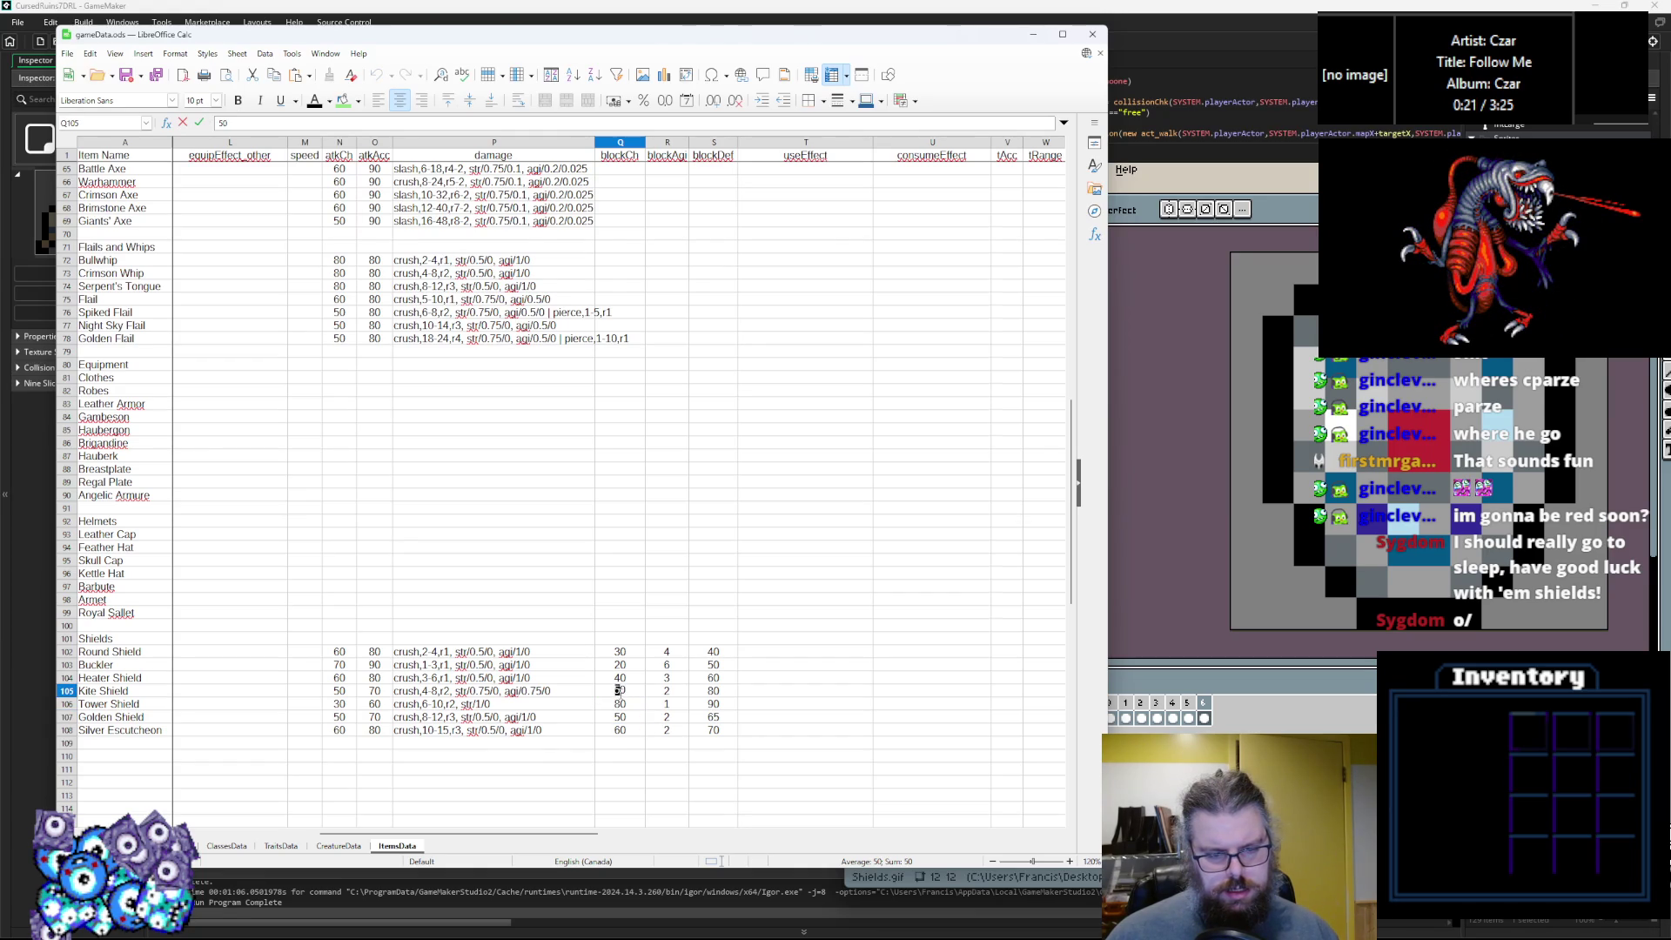
{"action": "type", "text": "6"}
{"action": "key", "text": "Return"}
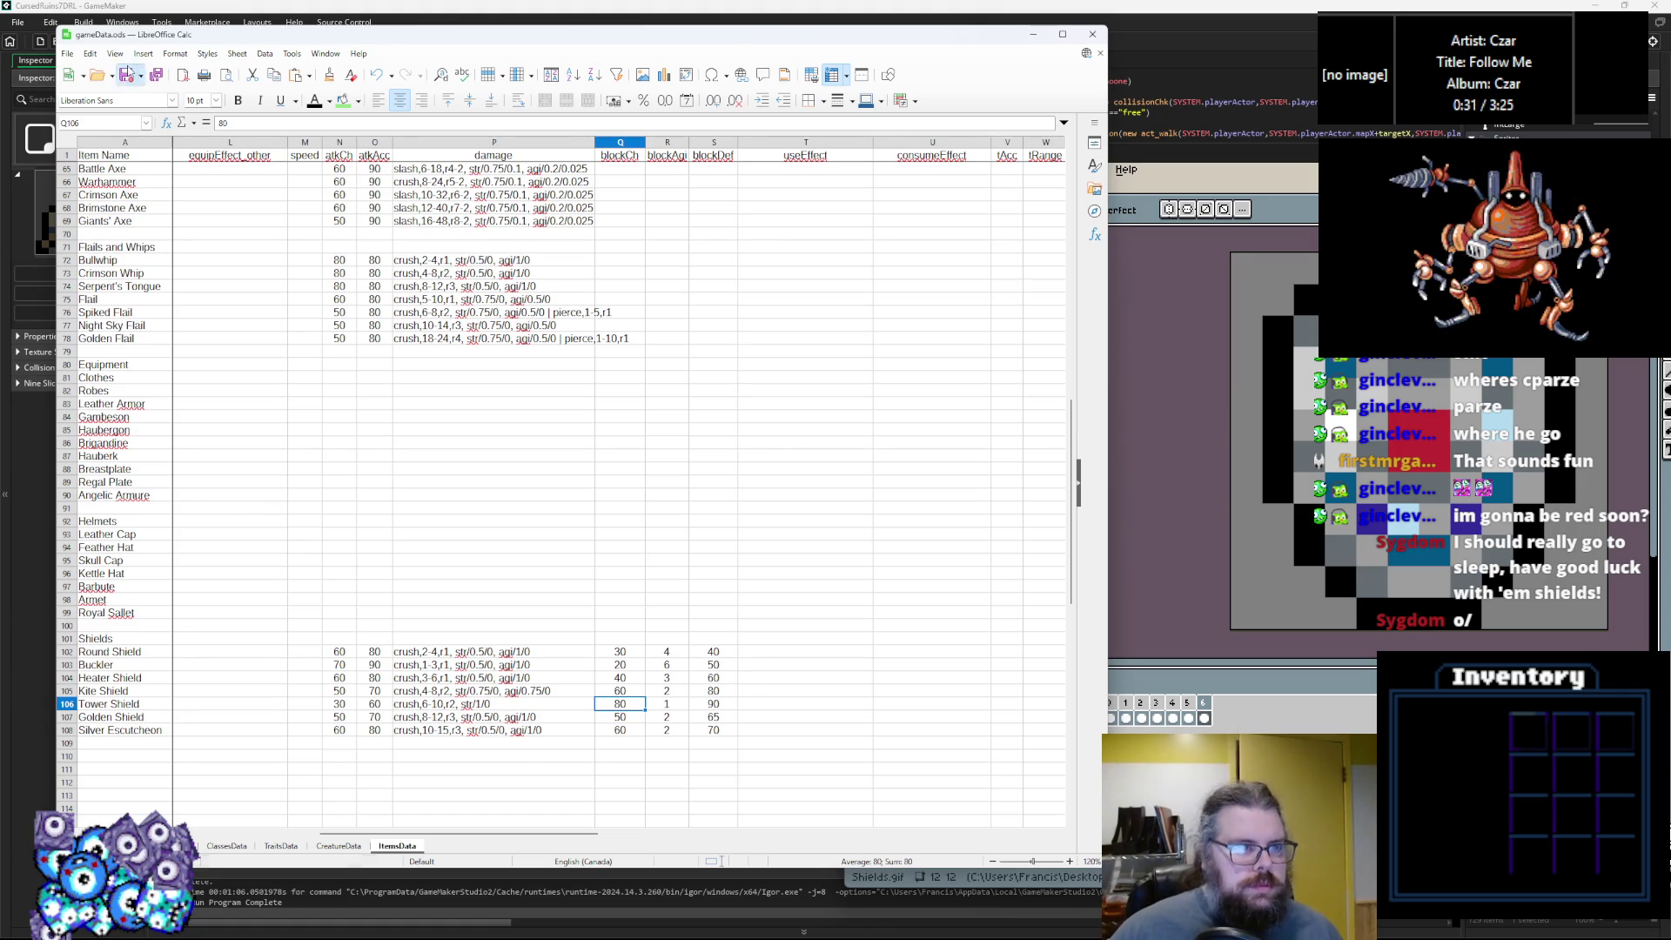
{"action": "left_click", "coordinate": [546, 716]}
{"action": "left_click_drag", "start_coordinate": [559, 835], "coordinate": [767, 833]}
Number the image indices 1–6 from the Buckler to the Silver Escutcheon, then return to the durab column.
{"action": "left_click", "coordinate": [929, 664]}
{"action": "type", "text": "1 2 3 4 5"}
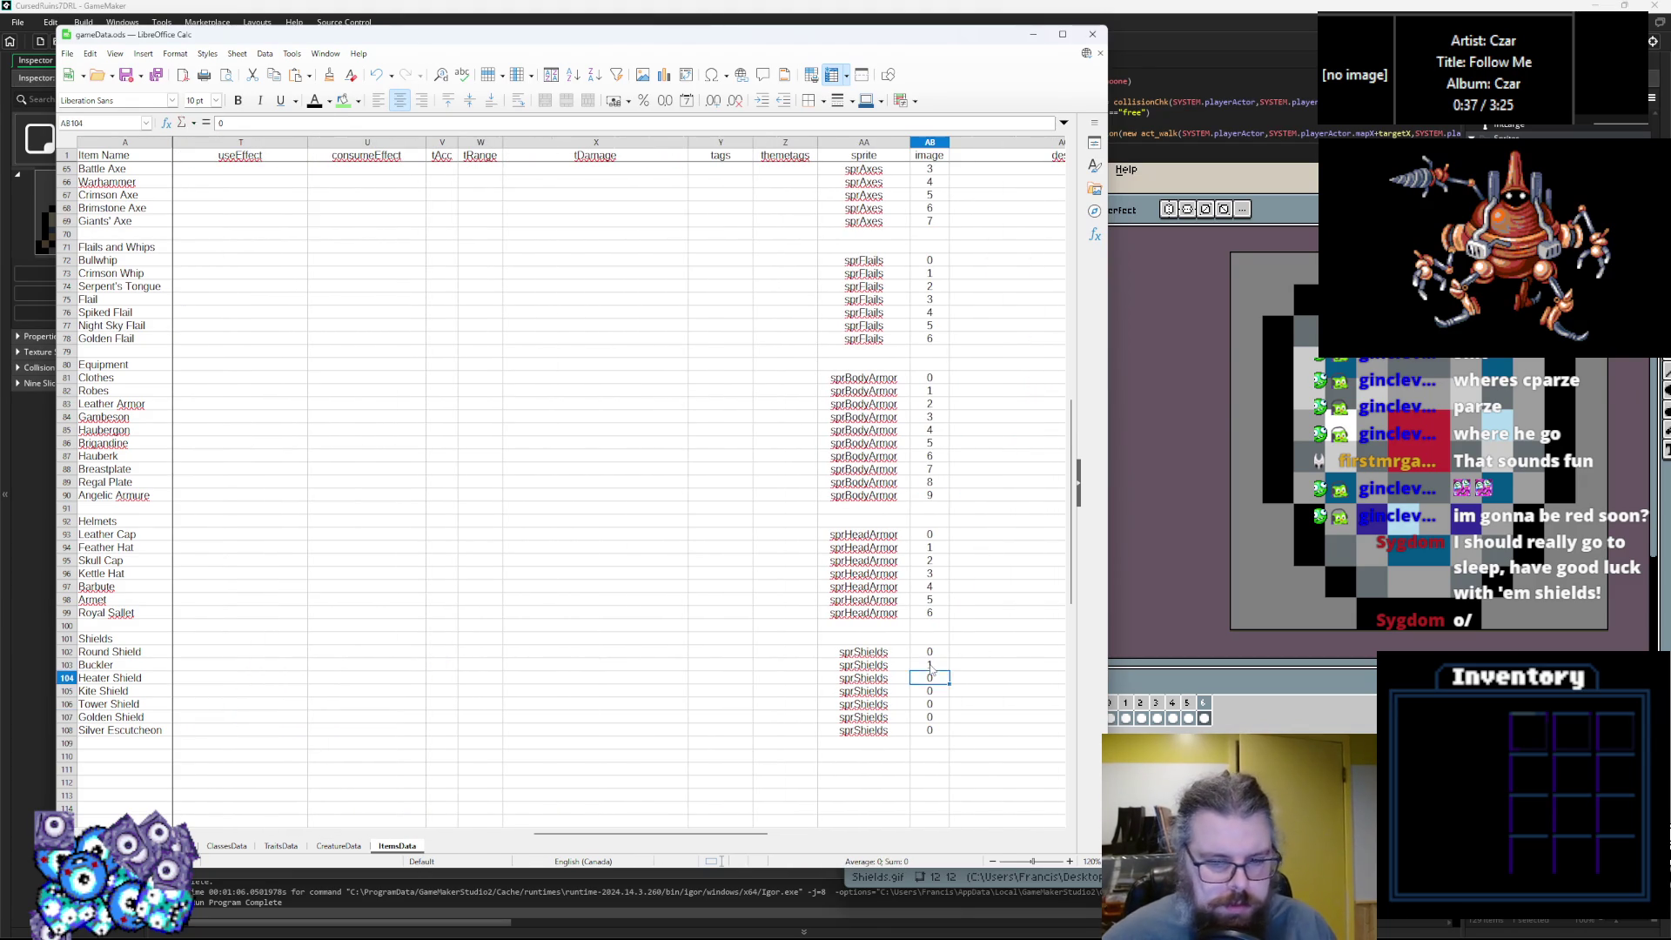
{"action": "key", "text": "Return"}
{"action": "type", "text": "6"}
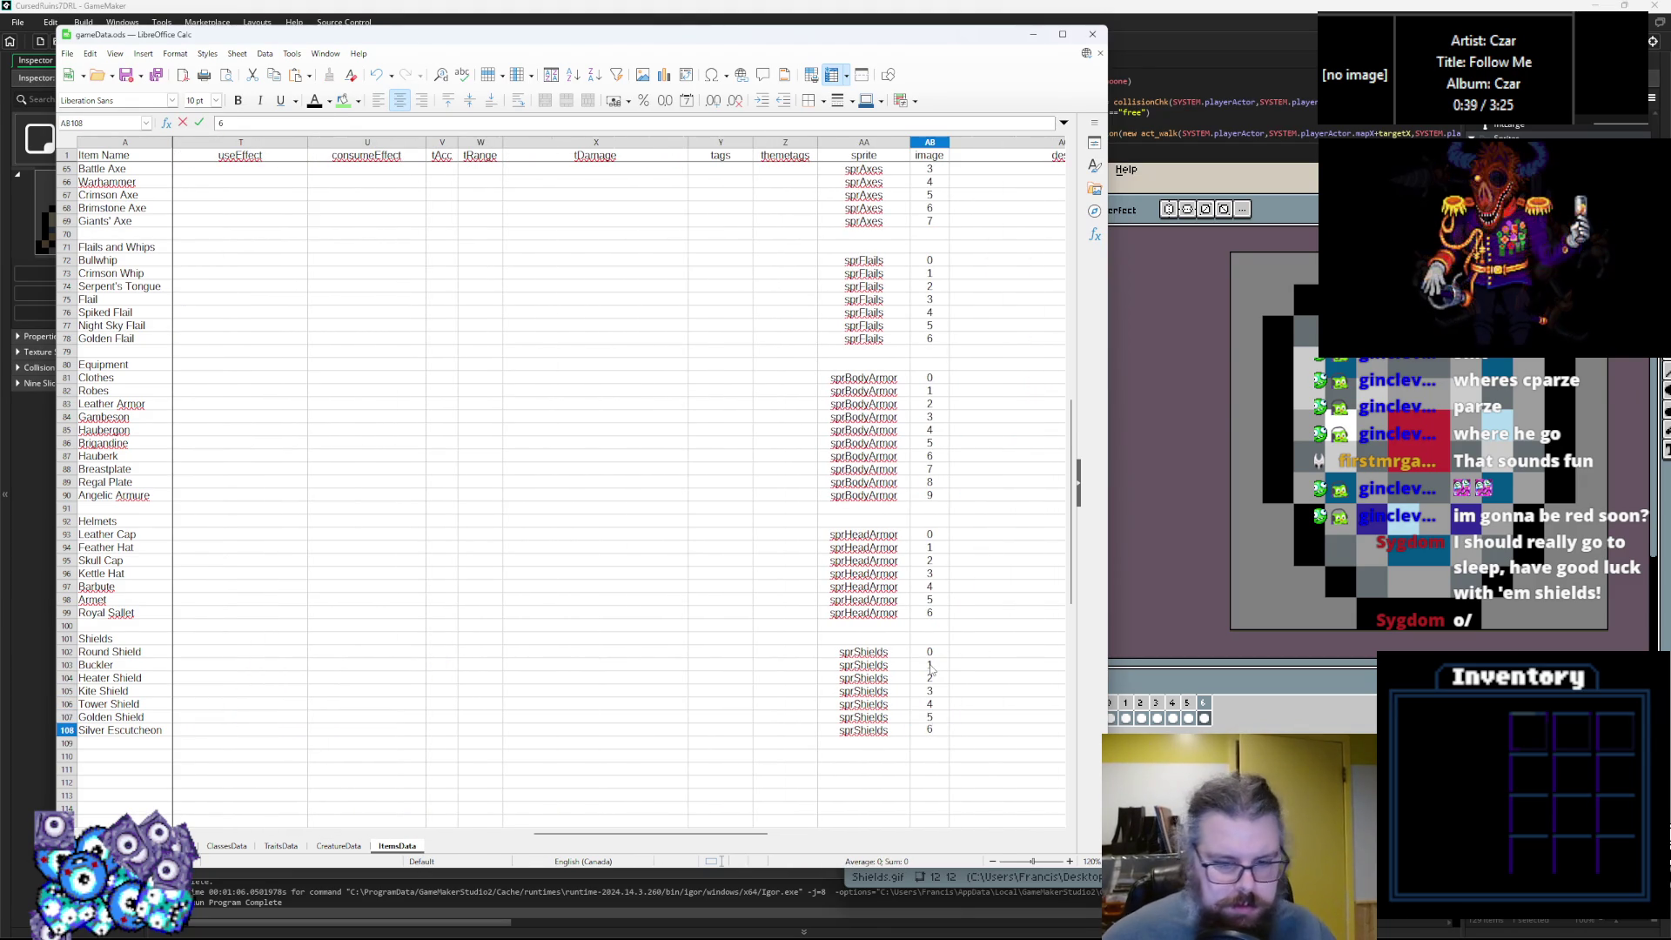
{"action": "left_click", "coordinate": [759, 762]}
{"action": "left_click_drag", "start_coordinate": [571, 832], "coordinate": [228, 846]}
{"action": "left_click", "coordinate": [348, 668]}
{"action": "left_click", "coordinate": [349, 655]}
Enter durab values 60, 100 and 80 for Round Shield, Buckler and Kite Shield.
{"action": "double_click", "coordinate": [340, 652]}
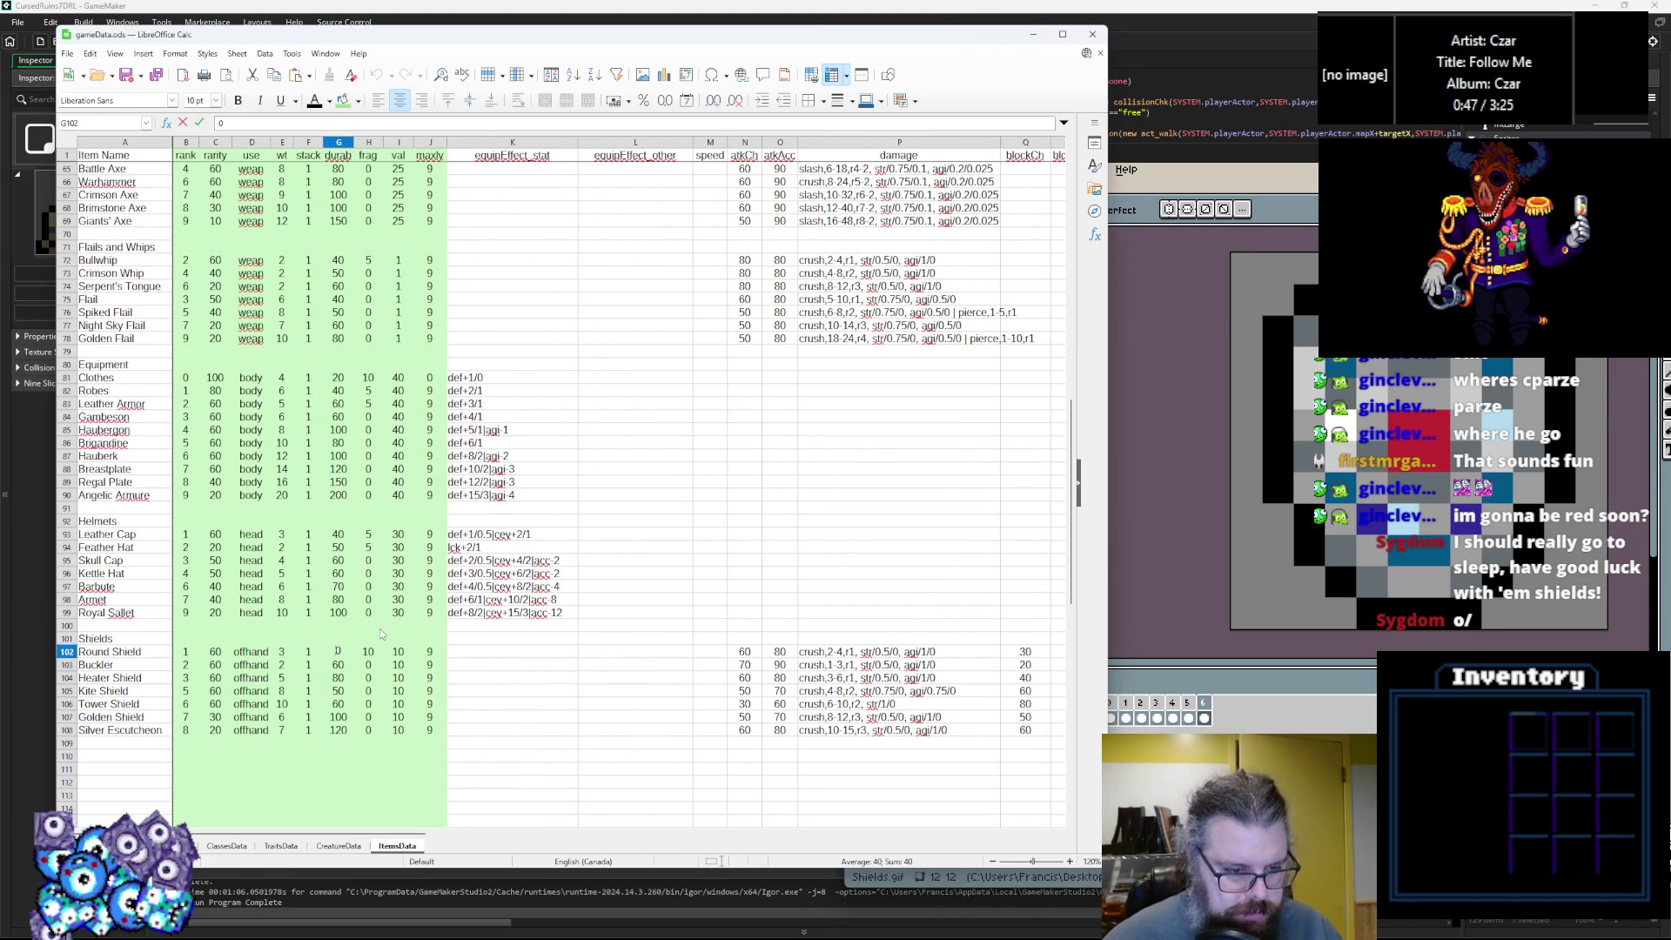
{"action": "type", "text": "60"}
{"action": "double_click", "coordinate": [344, 664]}
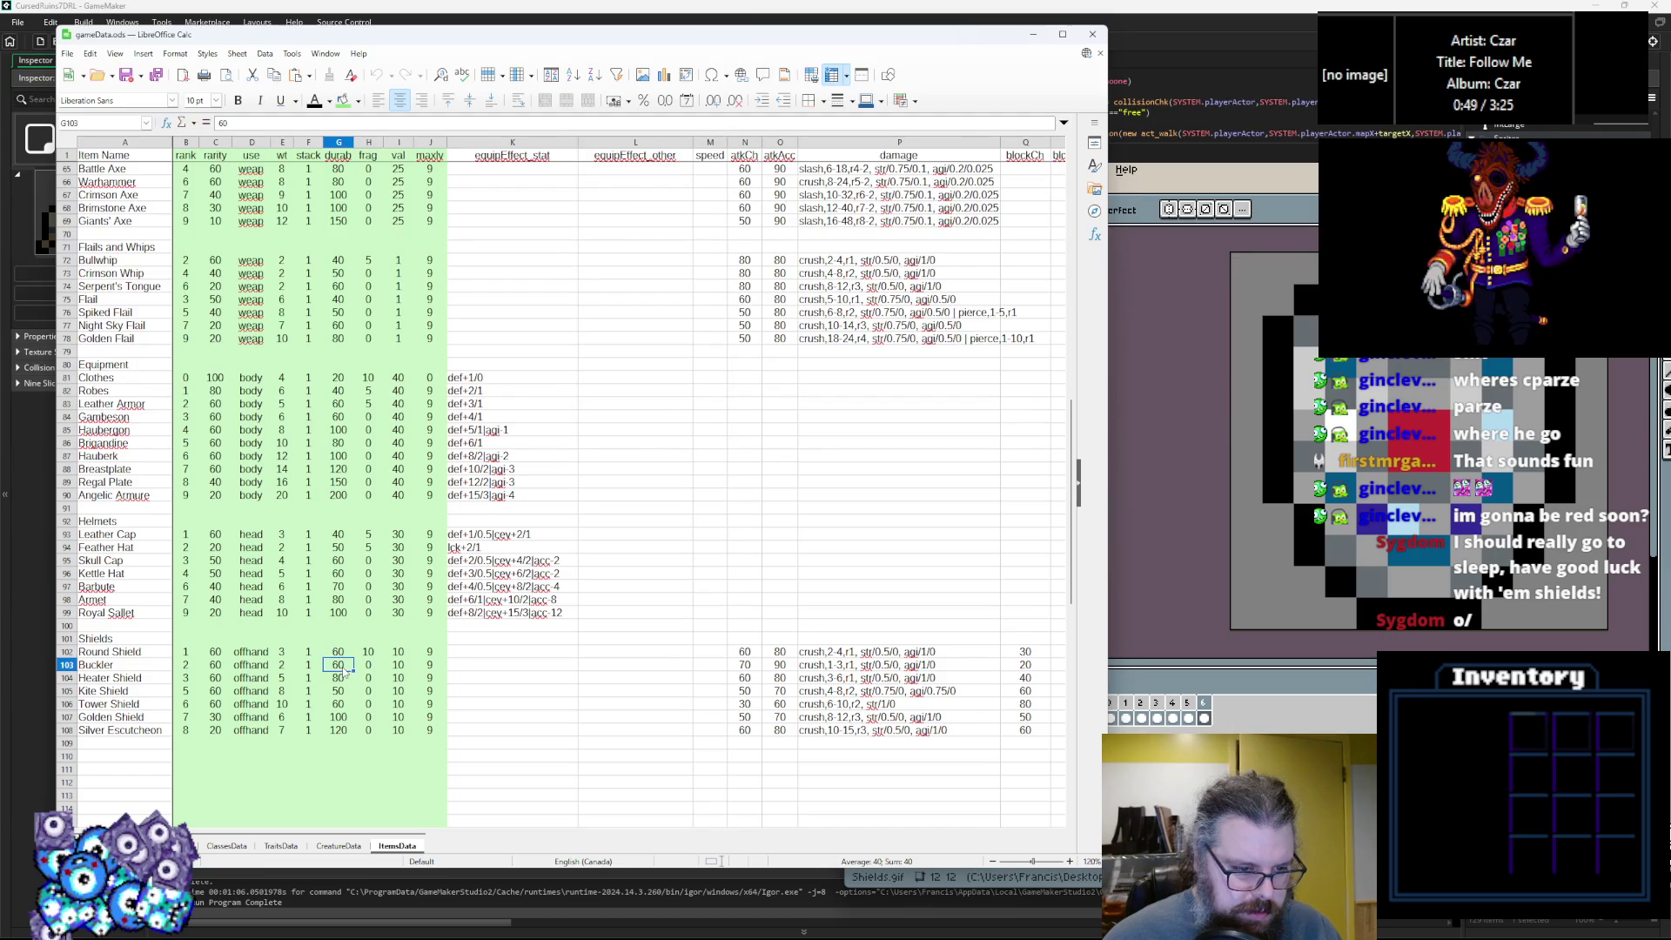
{"action": "key", "text": "BackSpace"}
{"action": "key", "text": "BackSpace"}
{"action": "type", "text": "80"}
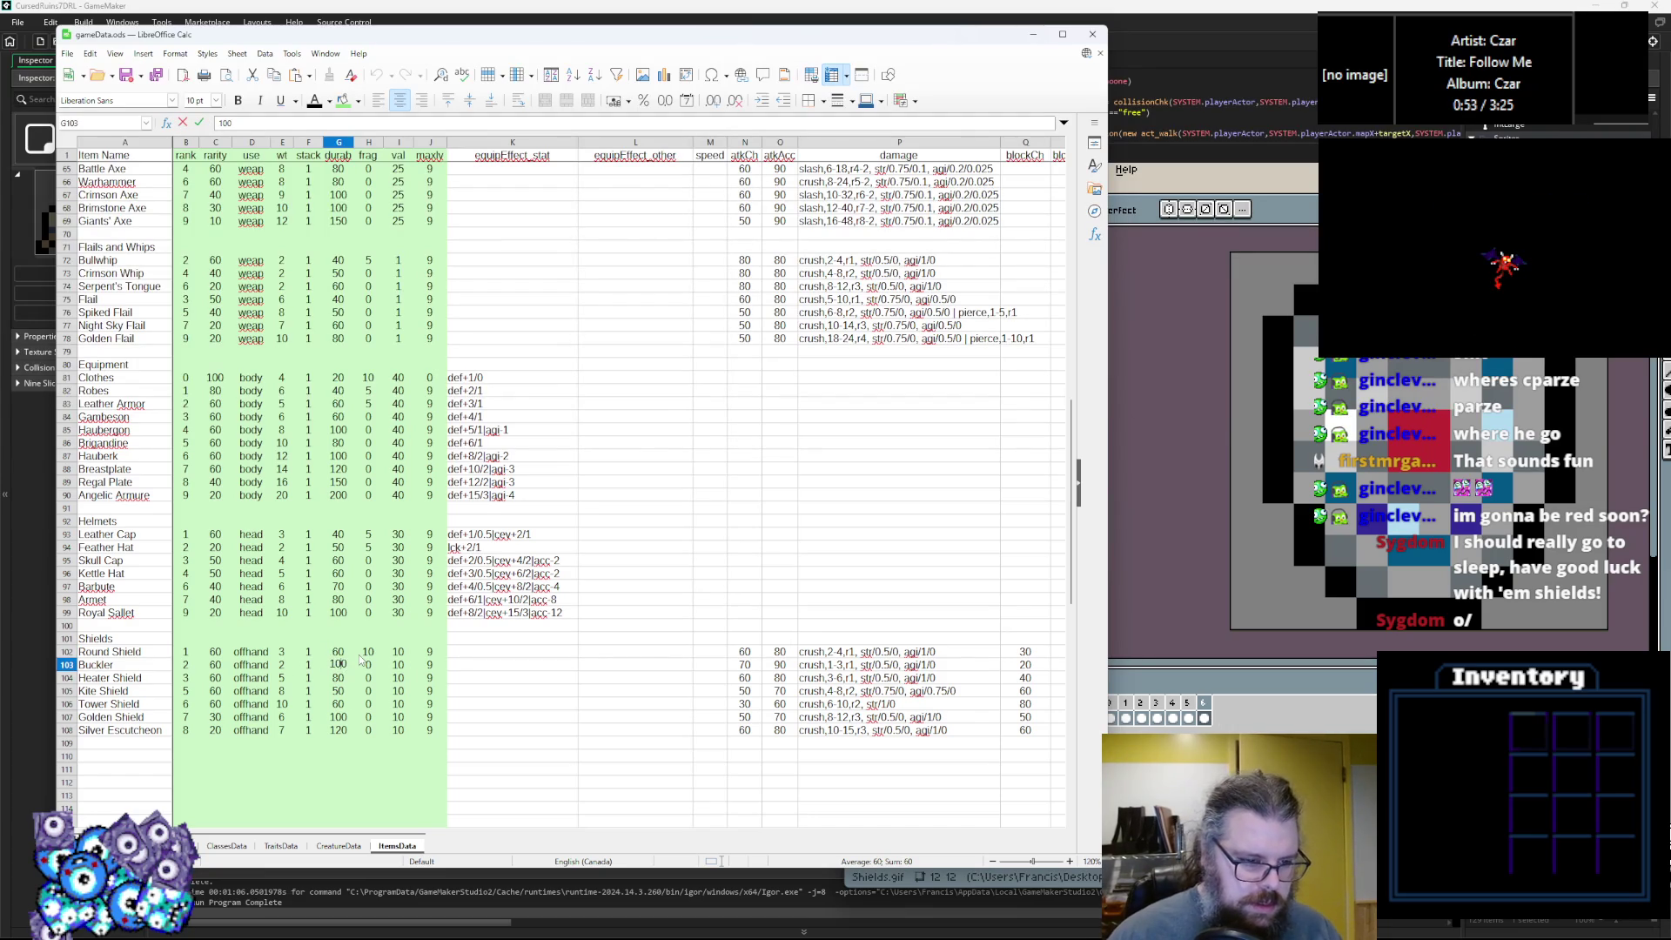
{"action": "left_click", "coordinate": [339, 677]}
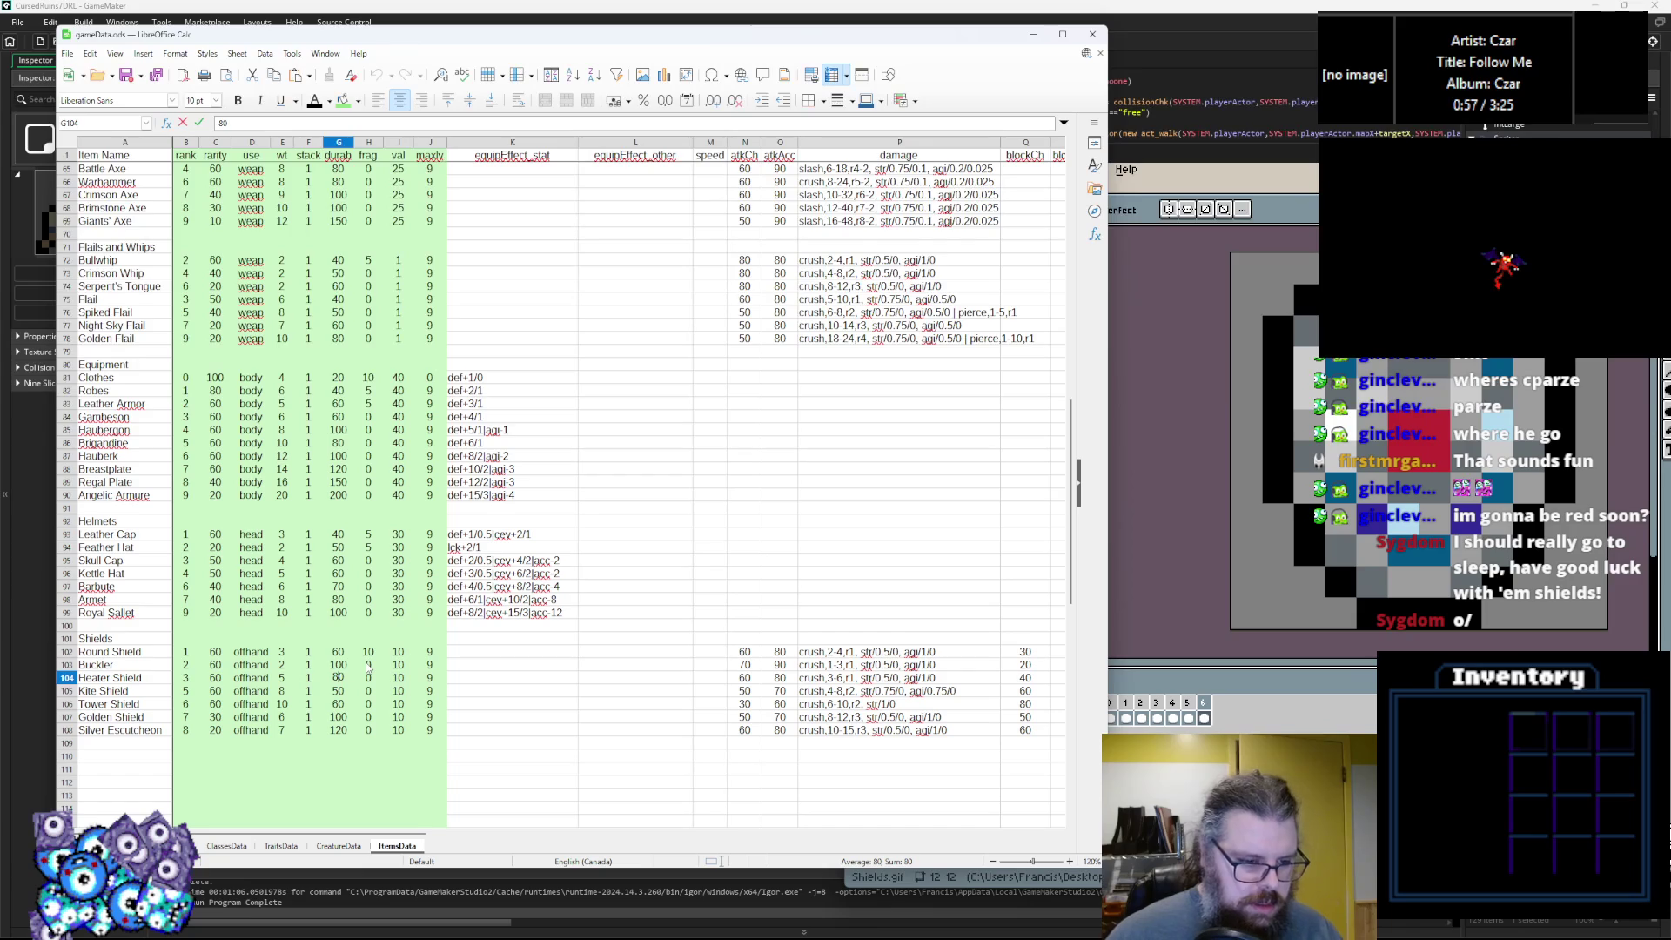
{"action": "left_click", "coordinate": [342, 693]}
{"action": "type", "text": "8"}
Enter the remaining durab values 80, 120, 120 and 140 down to Silver Escutcheon.
{"action": "left_click", "coordinate": [340, 702]}
{"action": "type", "text": "120"}
{"action": "left_click", "coordinate": [344, 716]}
{"action": "type", "text": "120"}
{"action": "left_click", "coordinate": [344, 729]}
{"action": "type", "text": "140"}
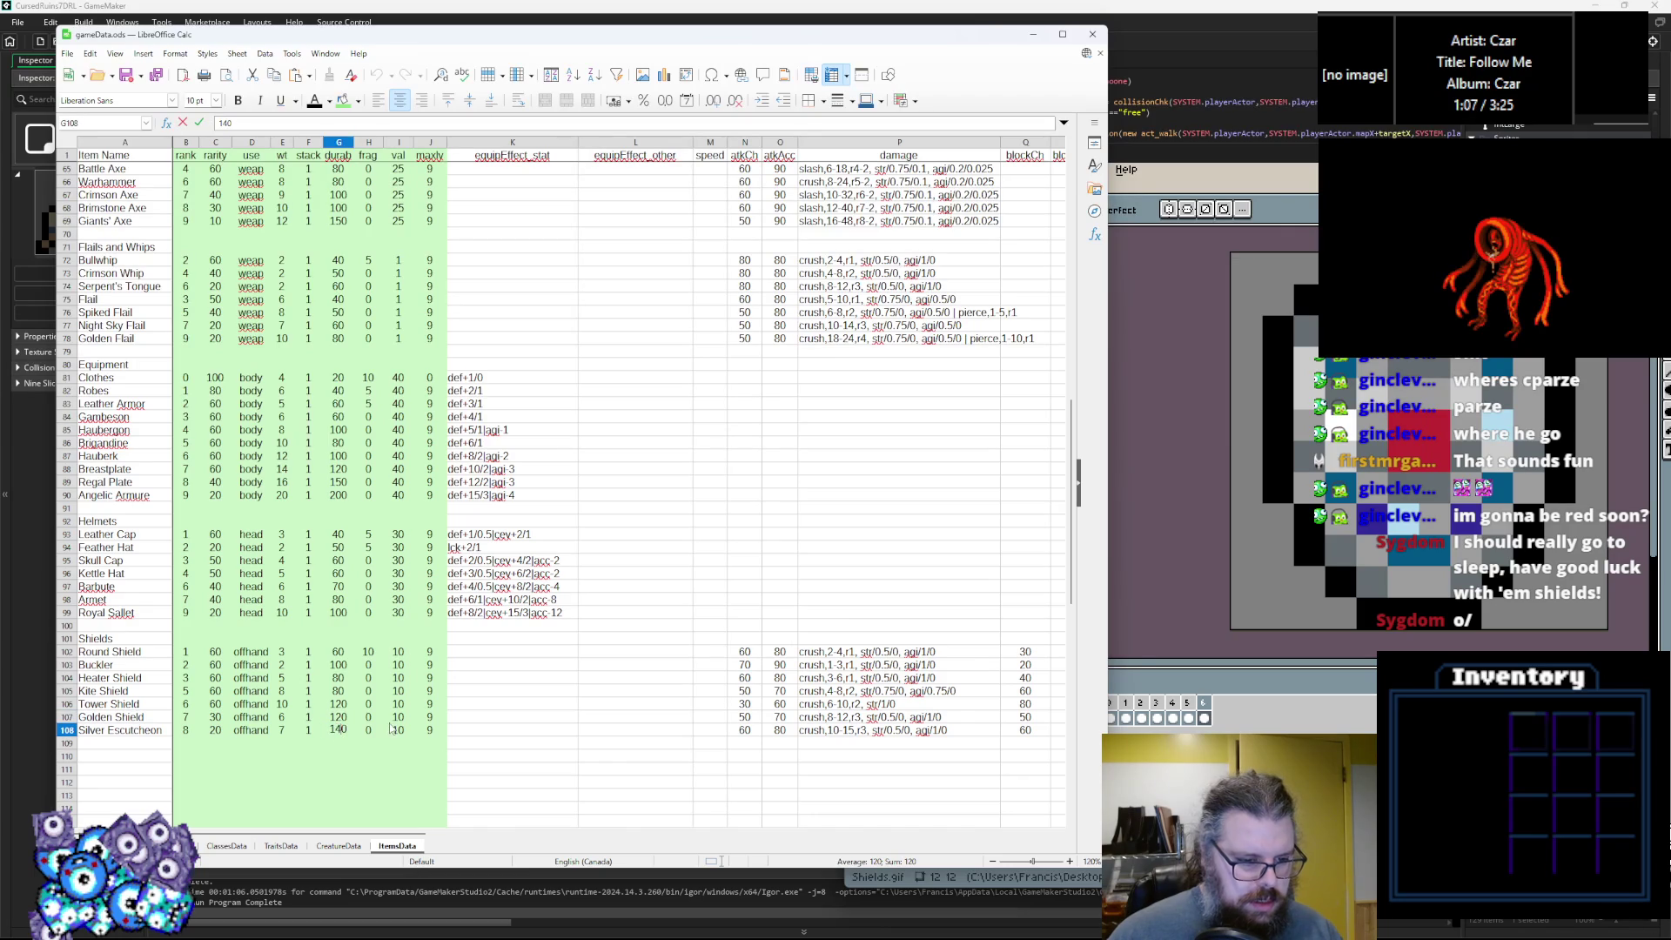
{"action": "left_click", "coordinate": [391, 722]}
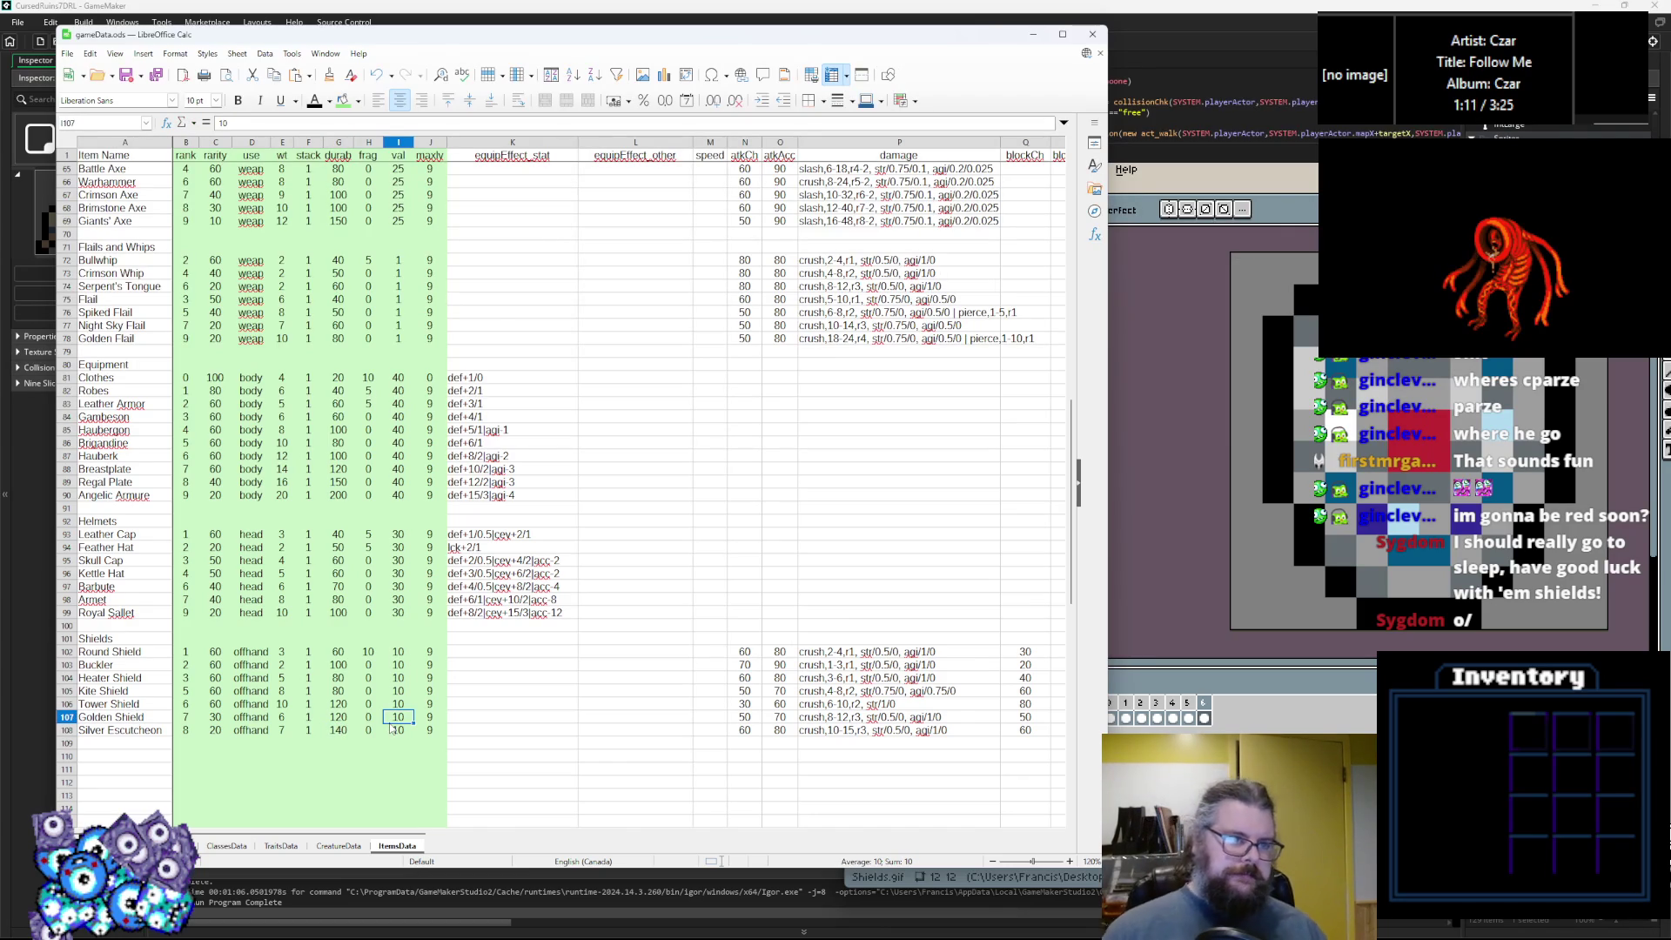
Check the Buckler, Heater, Kite and Tower Shield frag and val values, then return to Aseprite.
{"action": "left_click", "coordinate": [366, 664]}
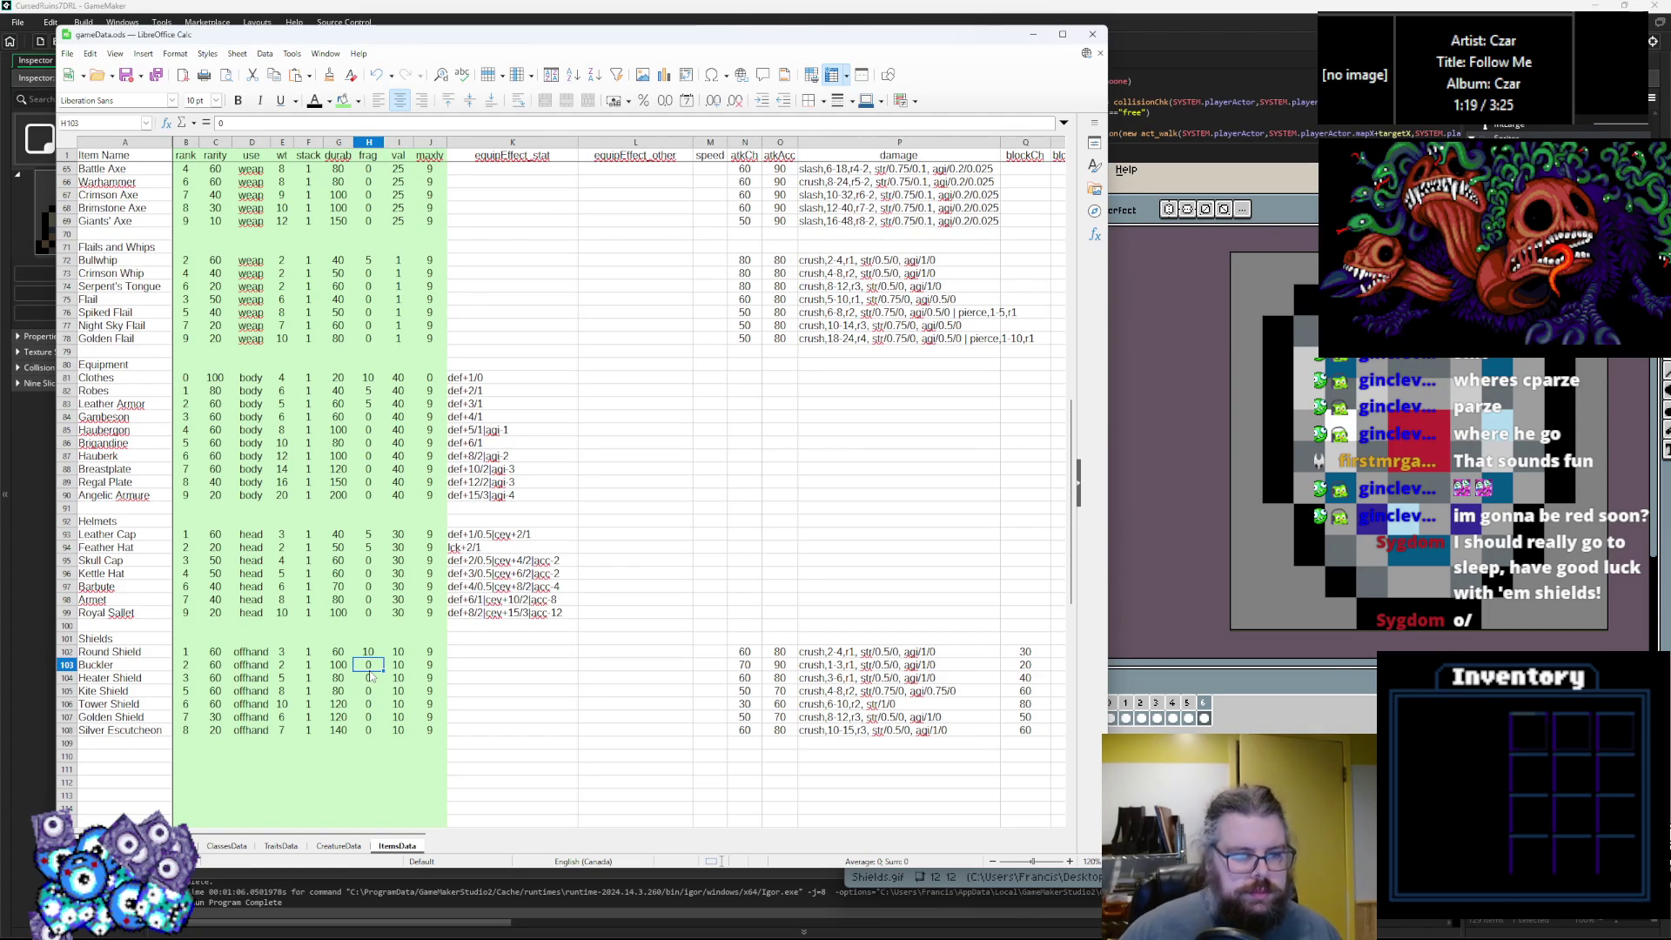
{"action": "left_click", "coordinate": [397, 666]}
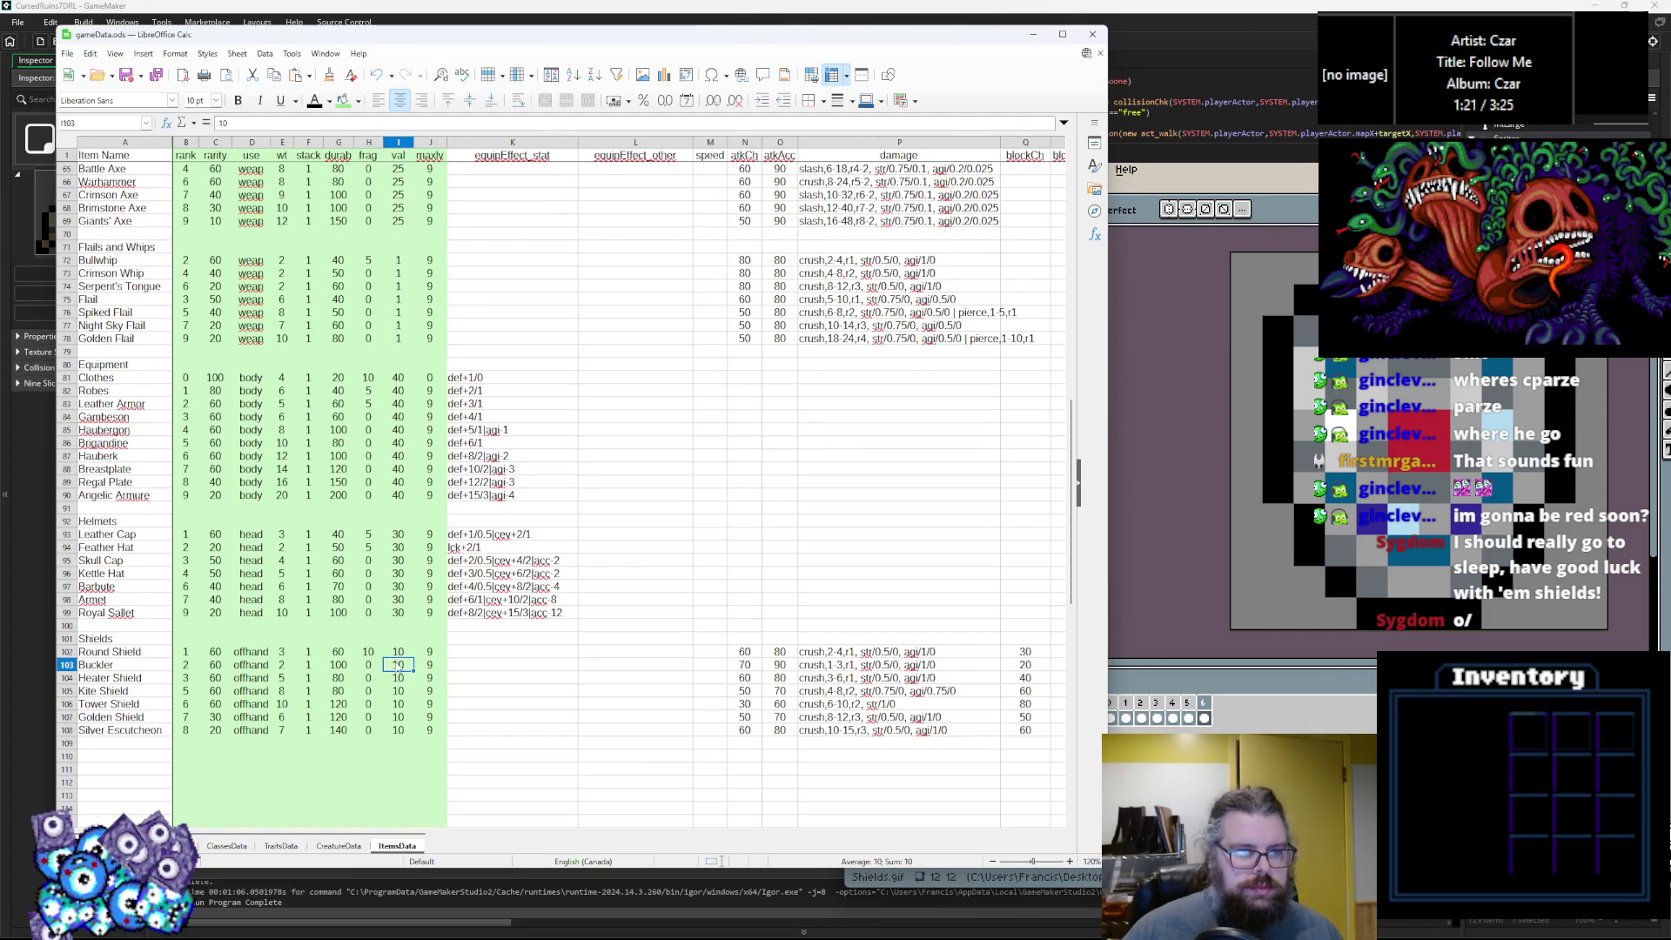
{"action": "left_click", "coordinate": [368, 663]}
{"action": "key", "text": "Return"}
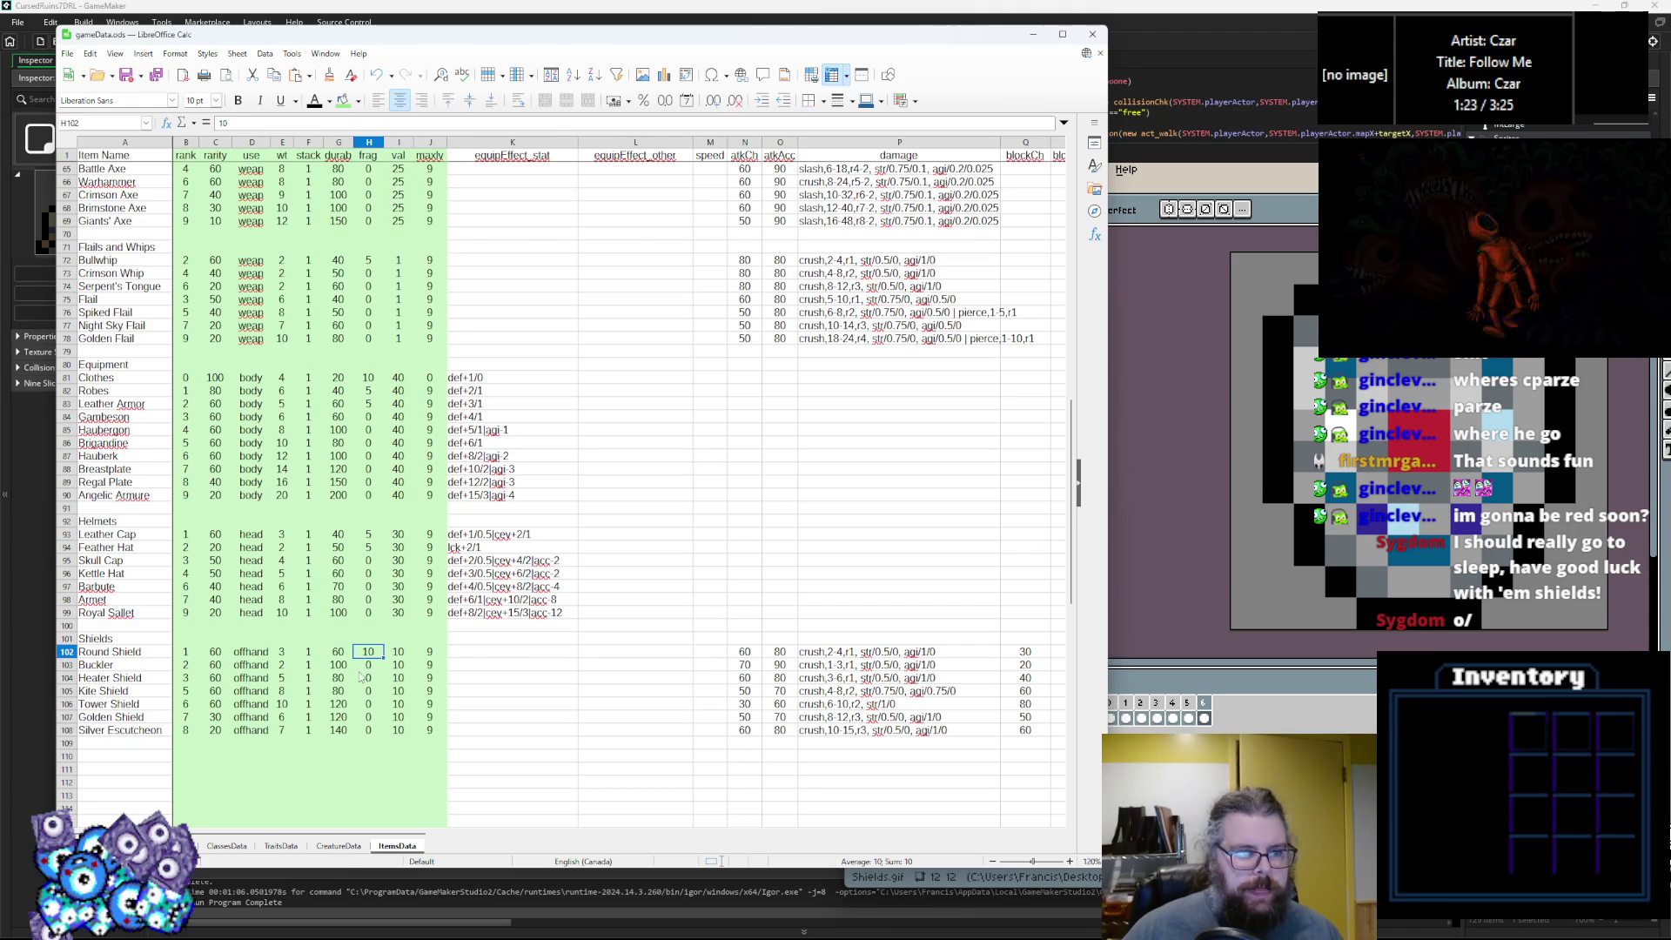
{"action": "left_click", "coordinate": [374, 666]}
{"action": "left_click", "coordinate": [401, 666]}
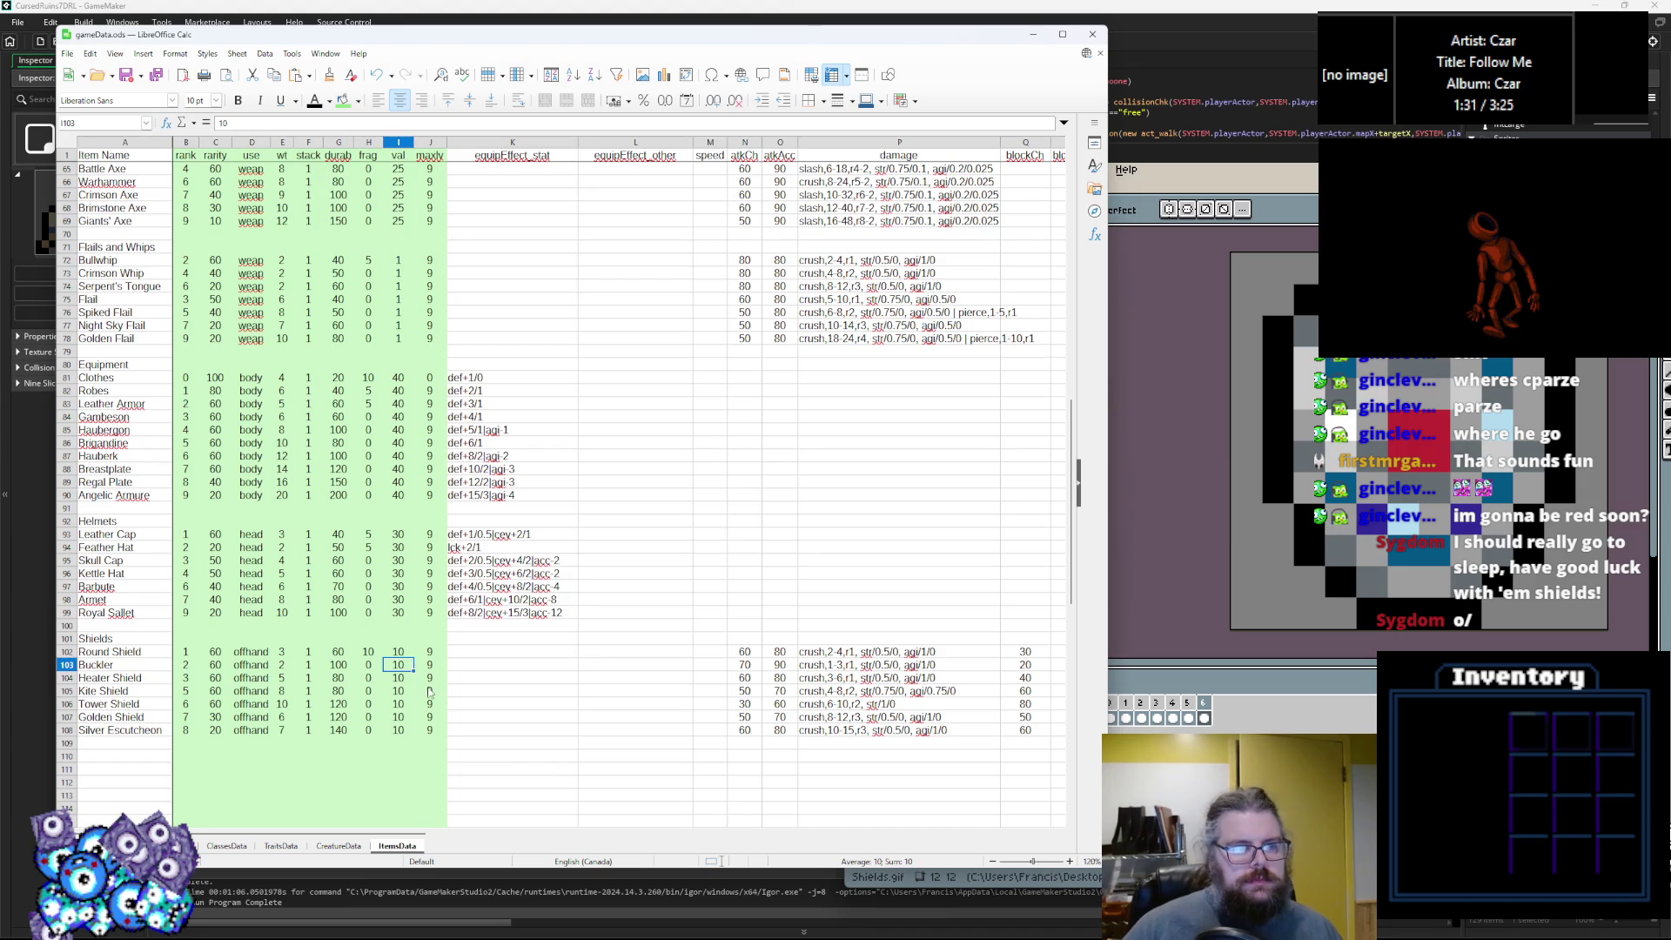
{"action": "left_click", "coordinate": [419, 694]}
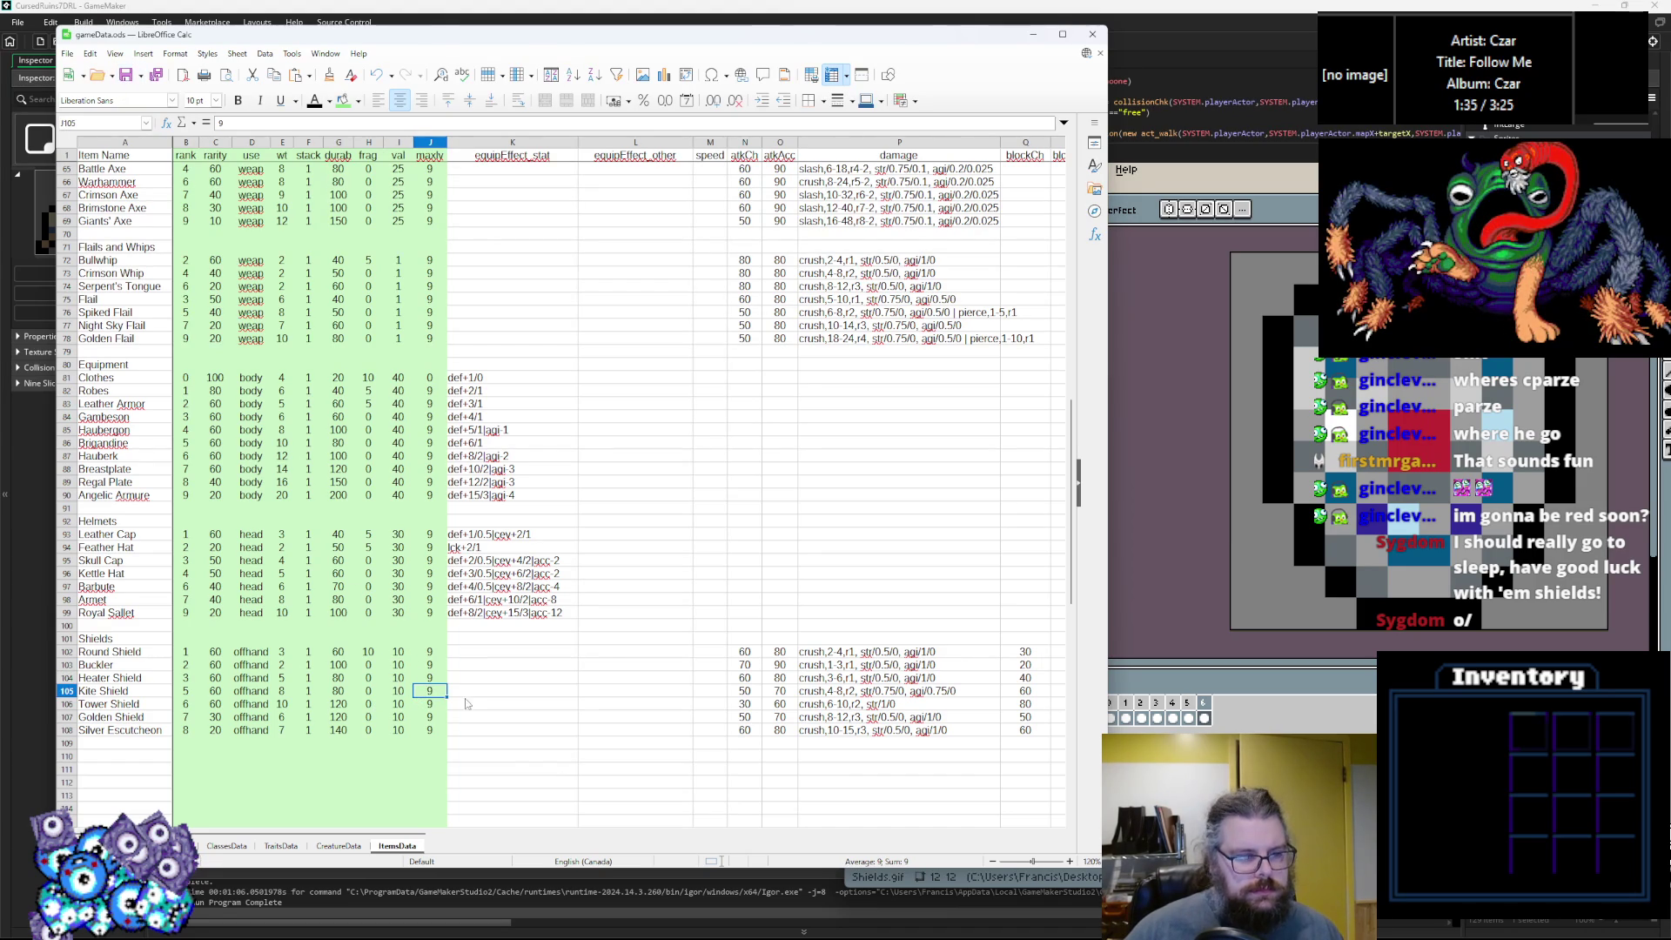
{"action": "left_click", "coordinate": [404, 702]}
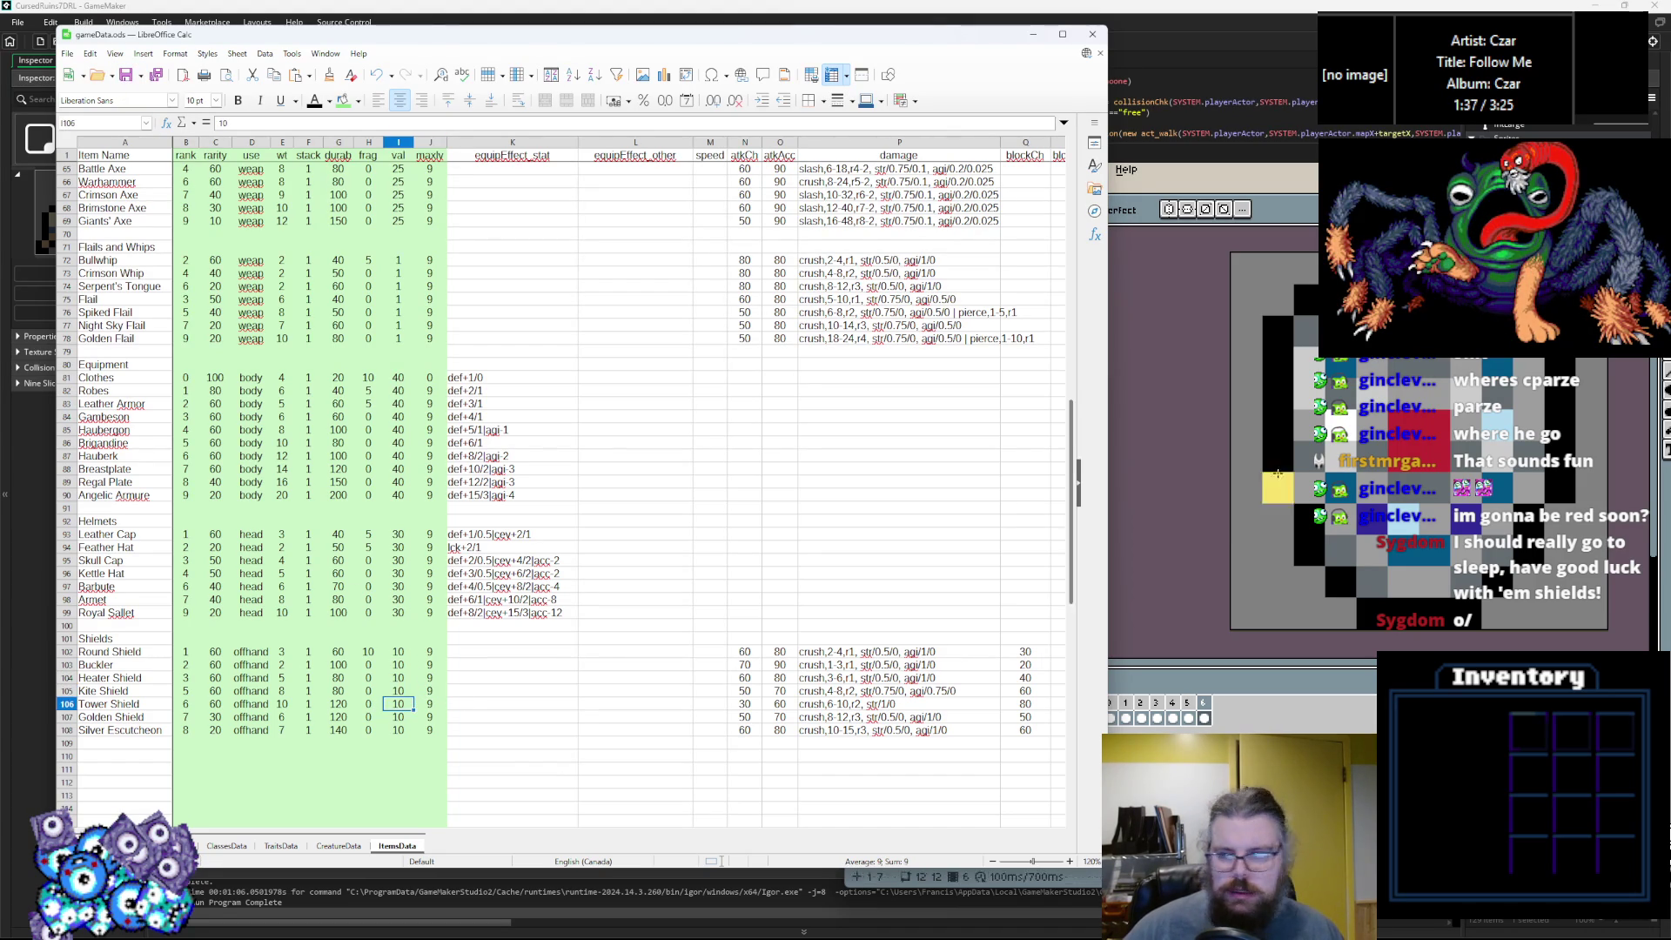
{"action": "left_click", "coordinate": [1236, 392]}
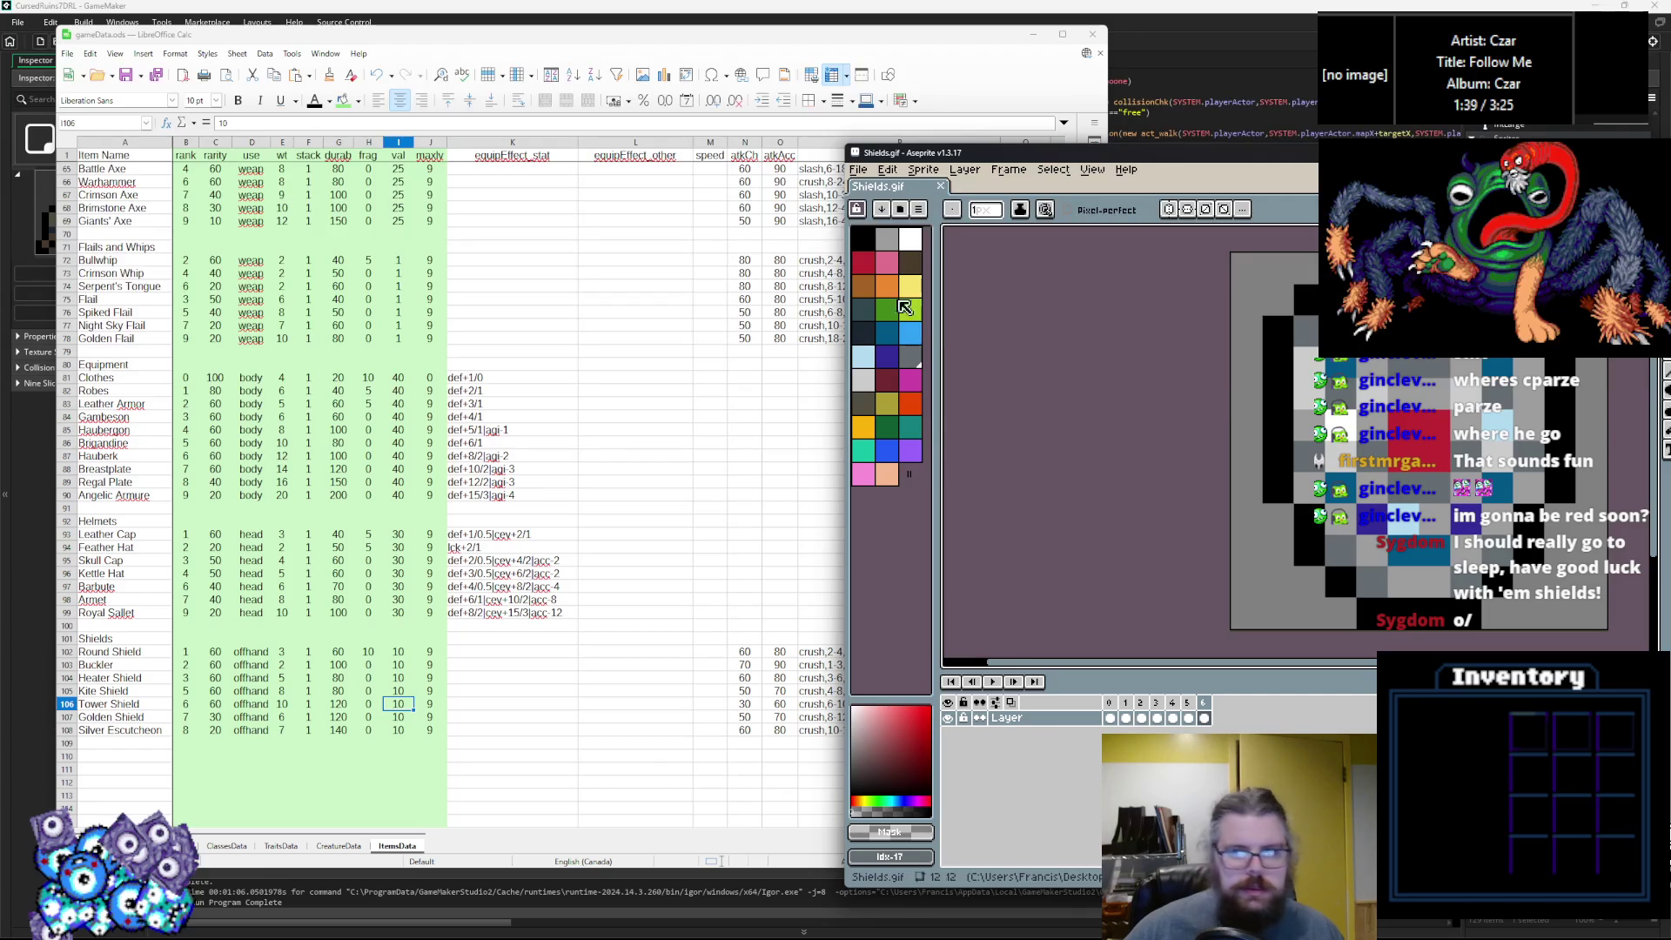
Check the body and waist slots in GameMaker's ItemStructs script, then bring up Aseprite's File menu.
{"action": "key", "text": "alt+Tab"}
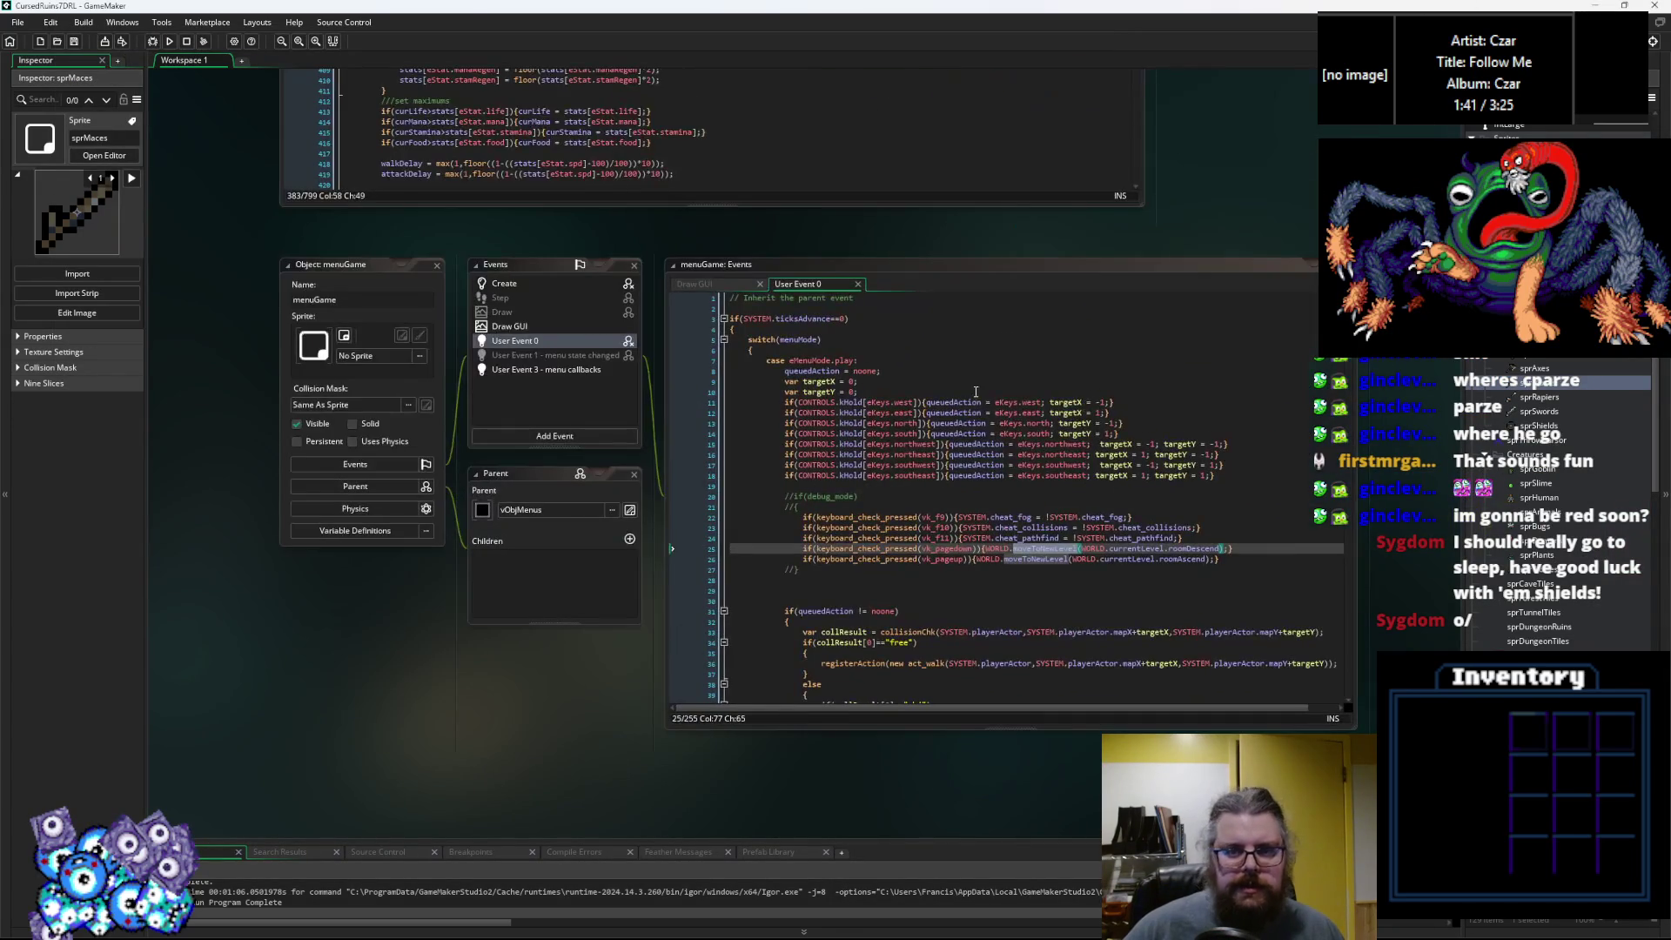
{"action": "scroll", "coordinate": [999, 349], "scroll_direction": "up", "scroll_amount": 15}
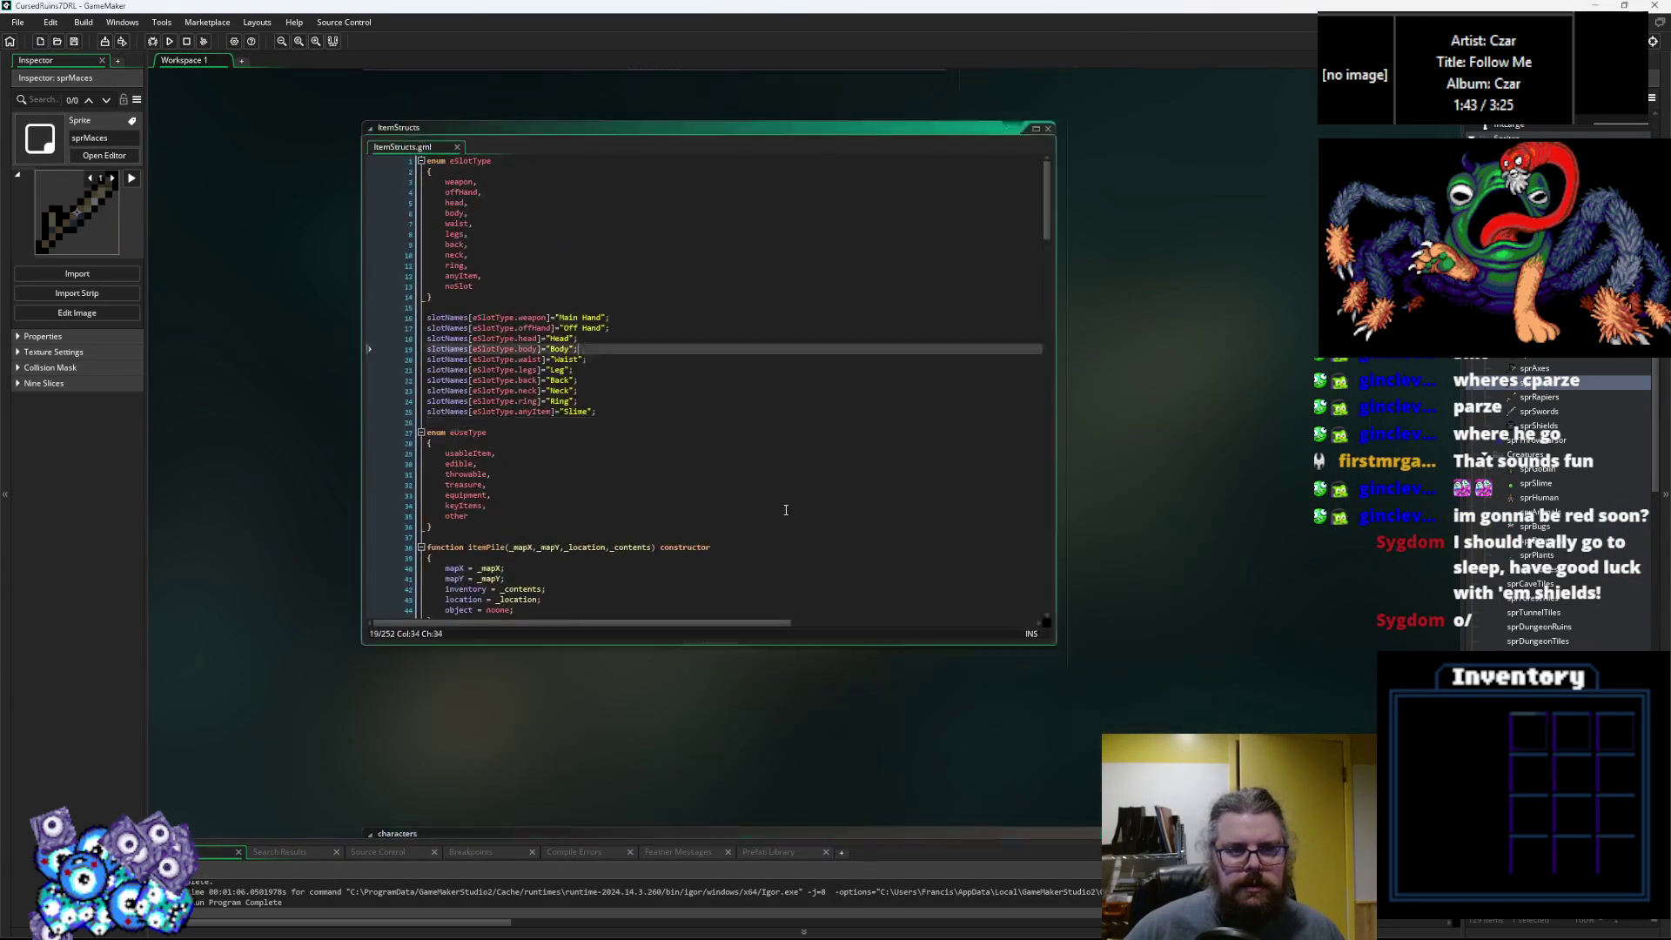
{"action": "left_click", "coordinate": [743, 668]}
{"action": "left_click", "coordinate": [493, 378]}
{"action": "left_click", "coordinate": [495, 384]}
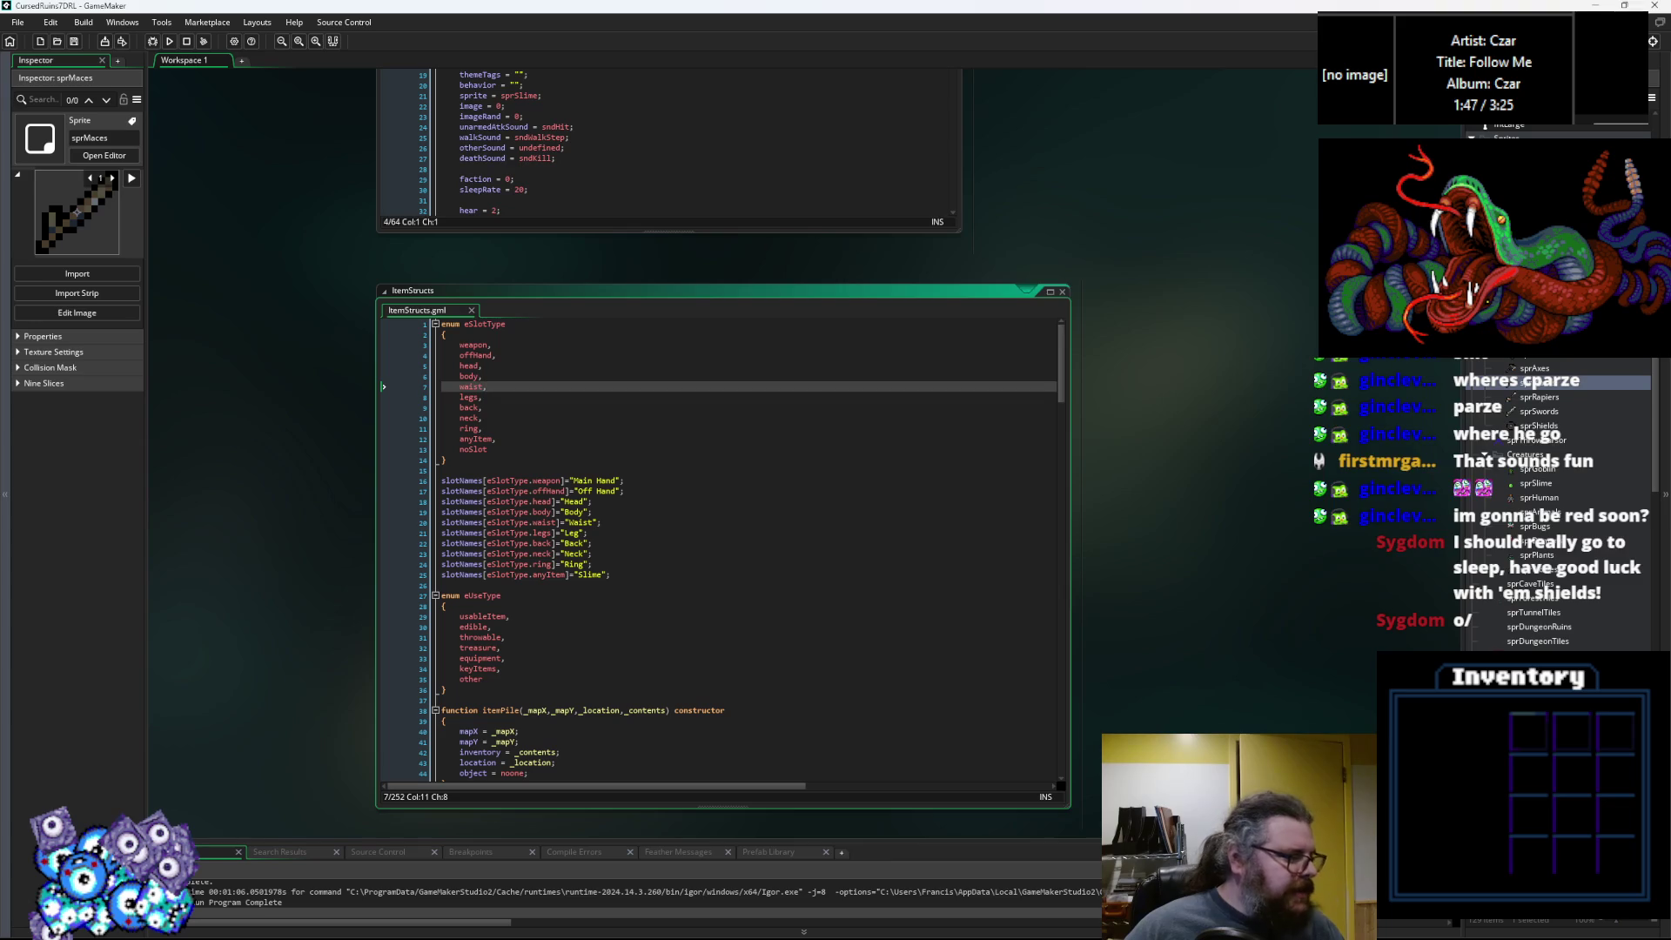
{"action": "key", "text": "alt+Tab"}
{"action": "left_click", "coordinate": [857, 169]}
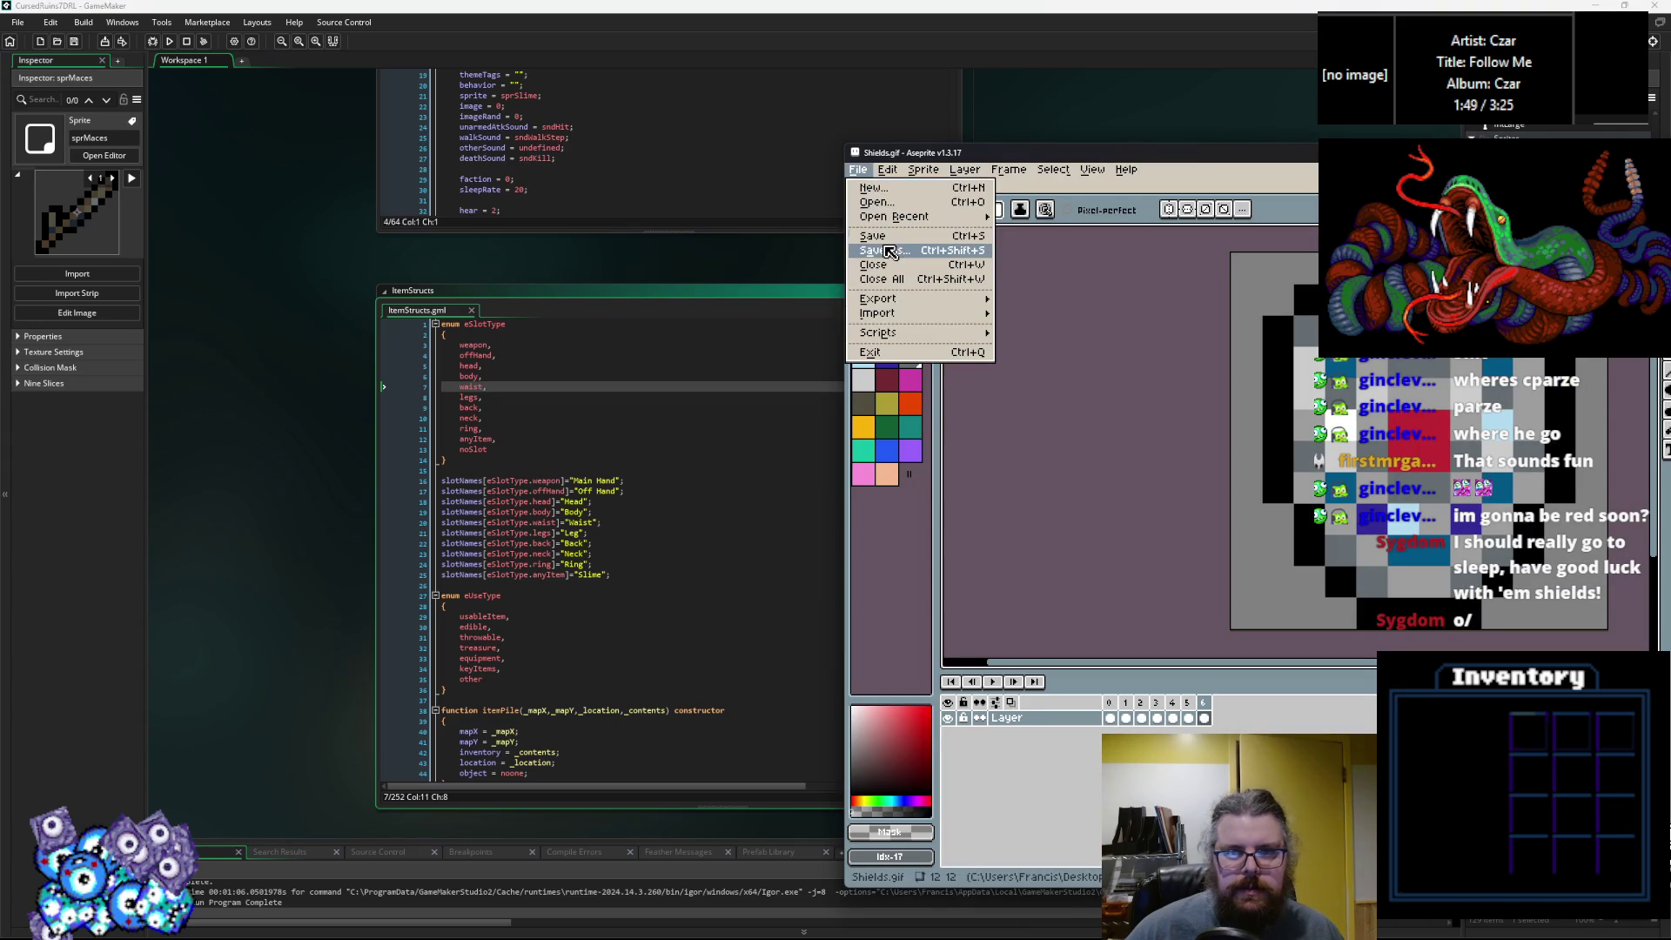
Save a copy of the shield sprite as Belts.gif and maximize the Aseprite window.
{"action": "left_click", "coordinate": [884, 251]}
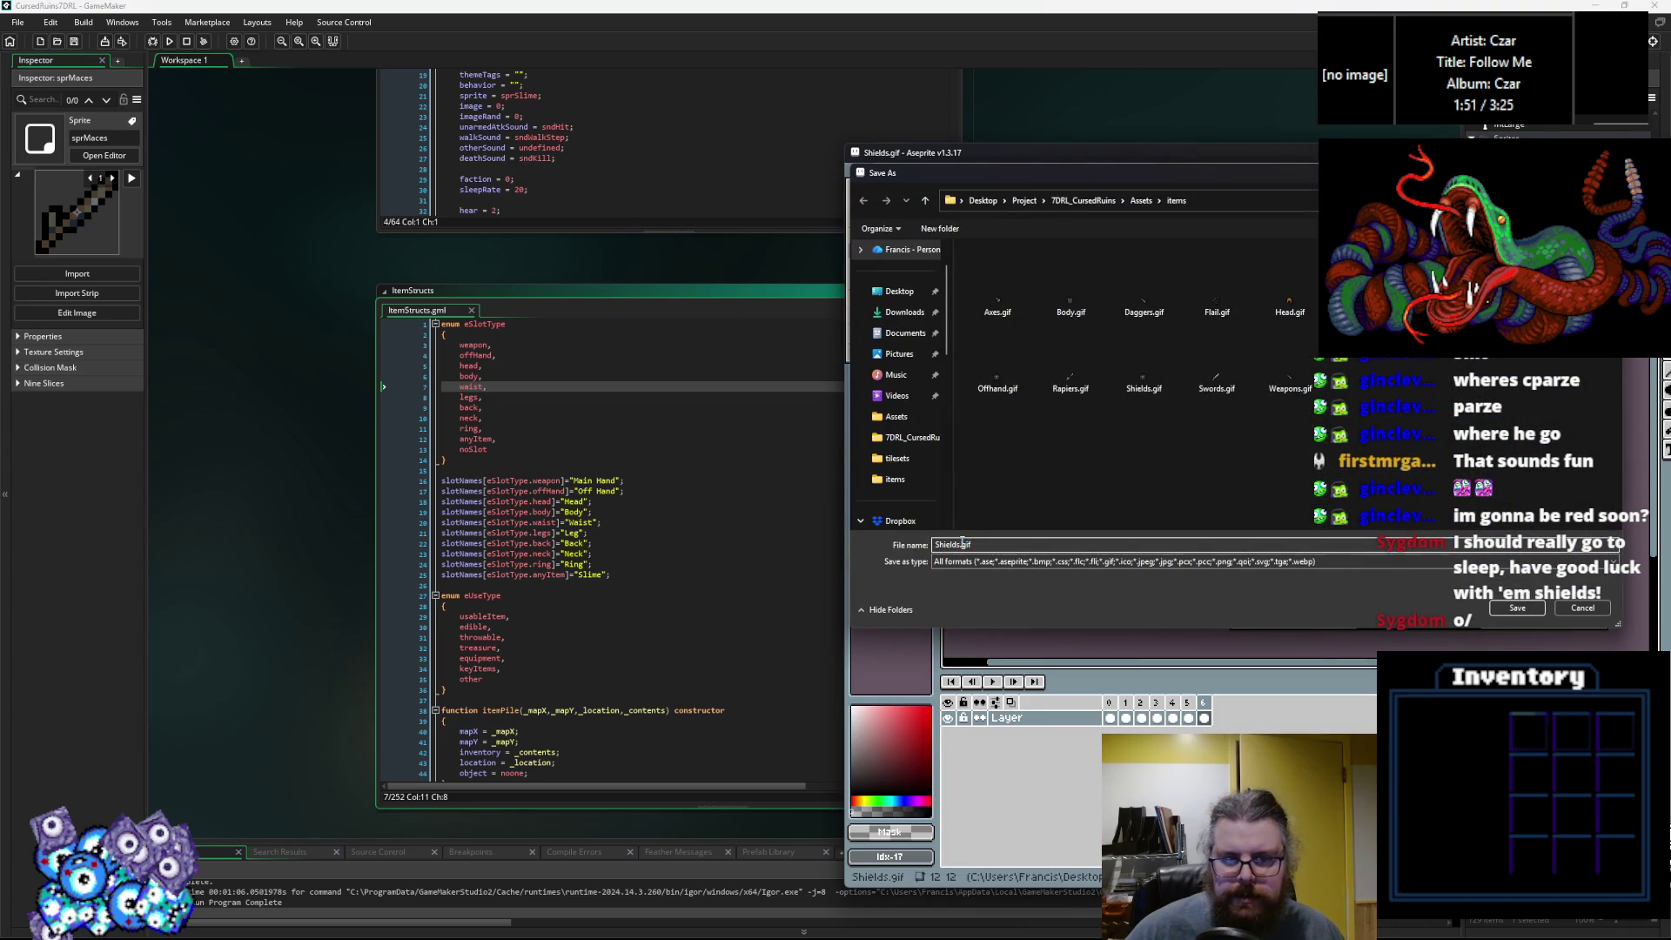
{"action": "type", "text": "Belt"}
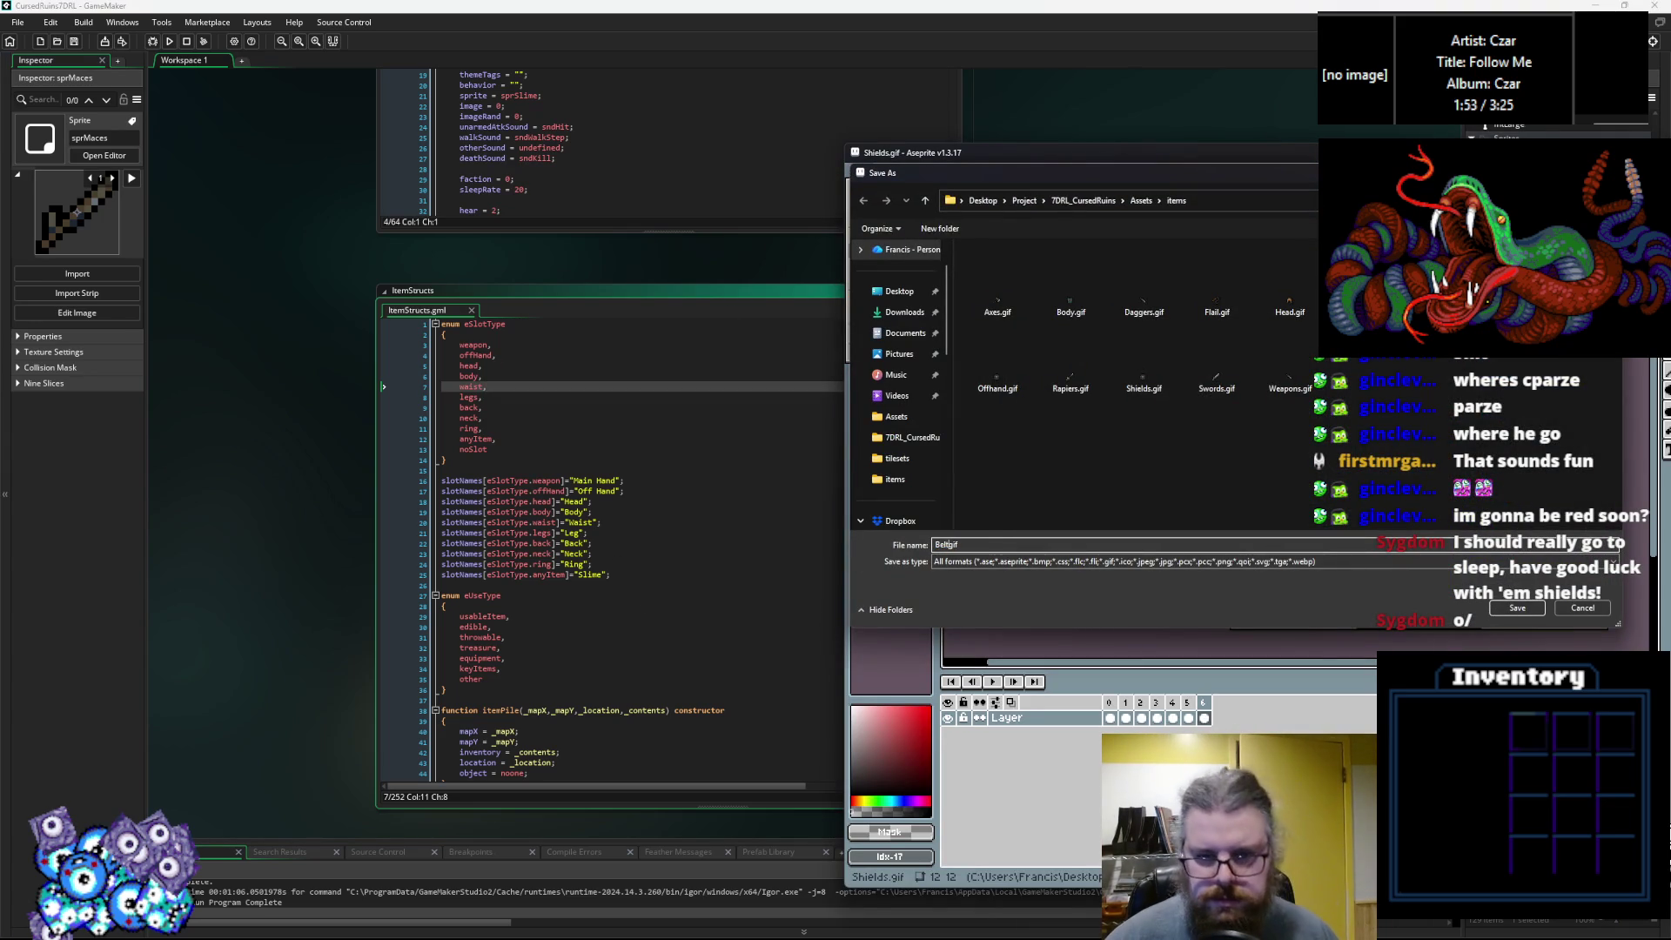
{"action": "key", "text": "Return"}
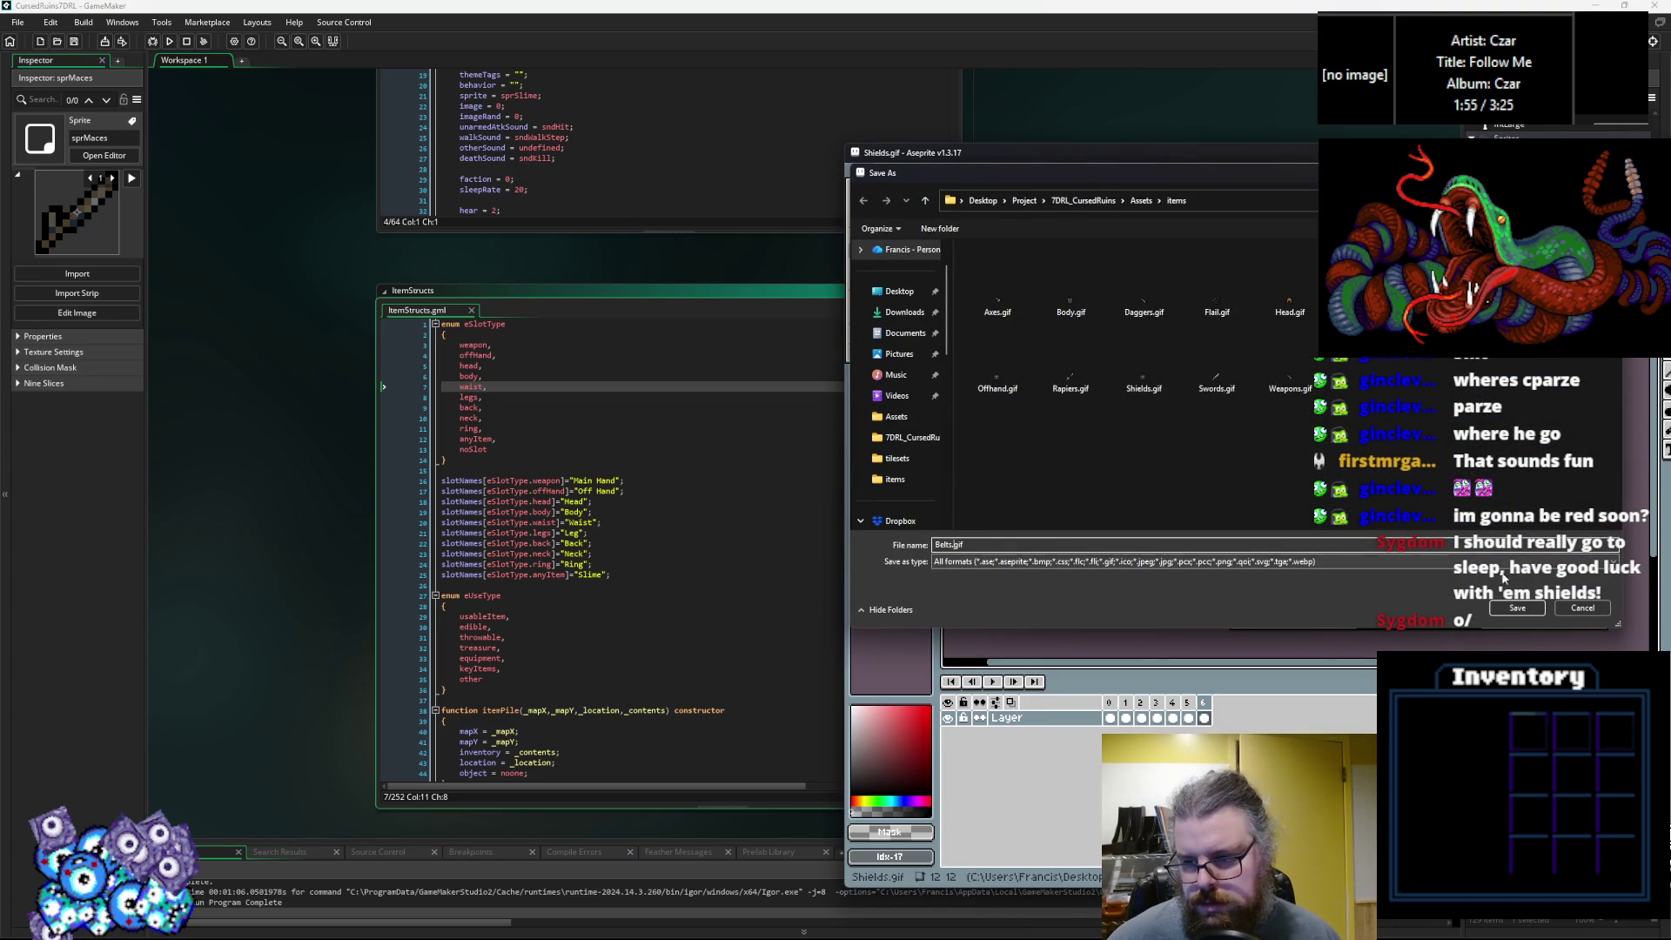
{"action": "left_click_drag", "start_coordinate": [1180, 163], "coordinate": [709, 0]}
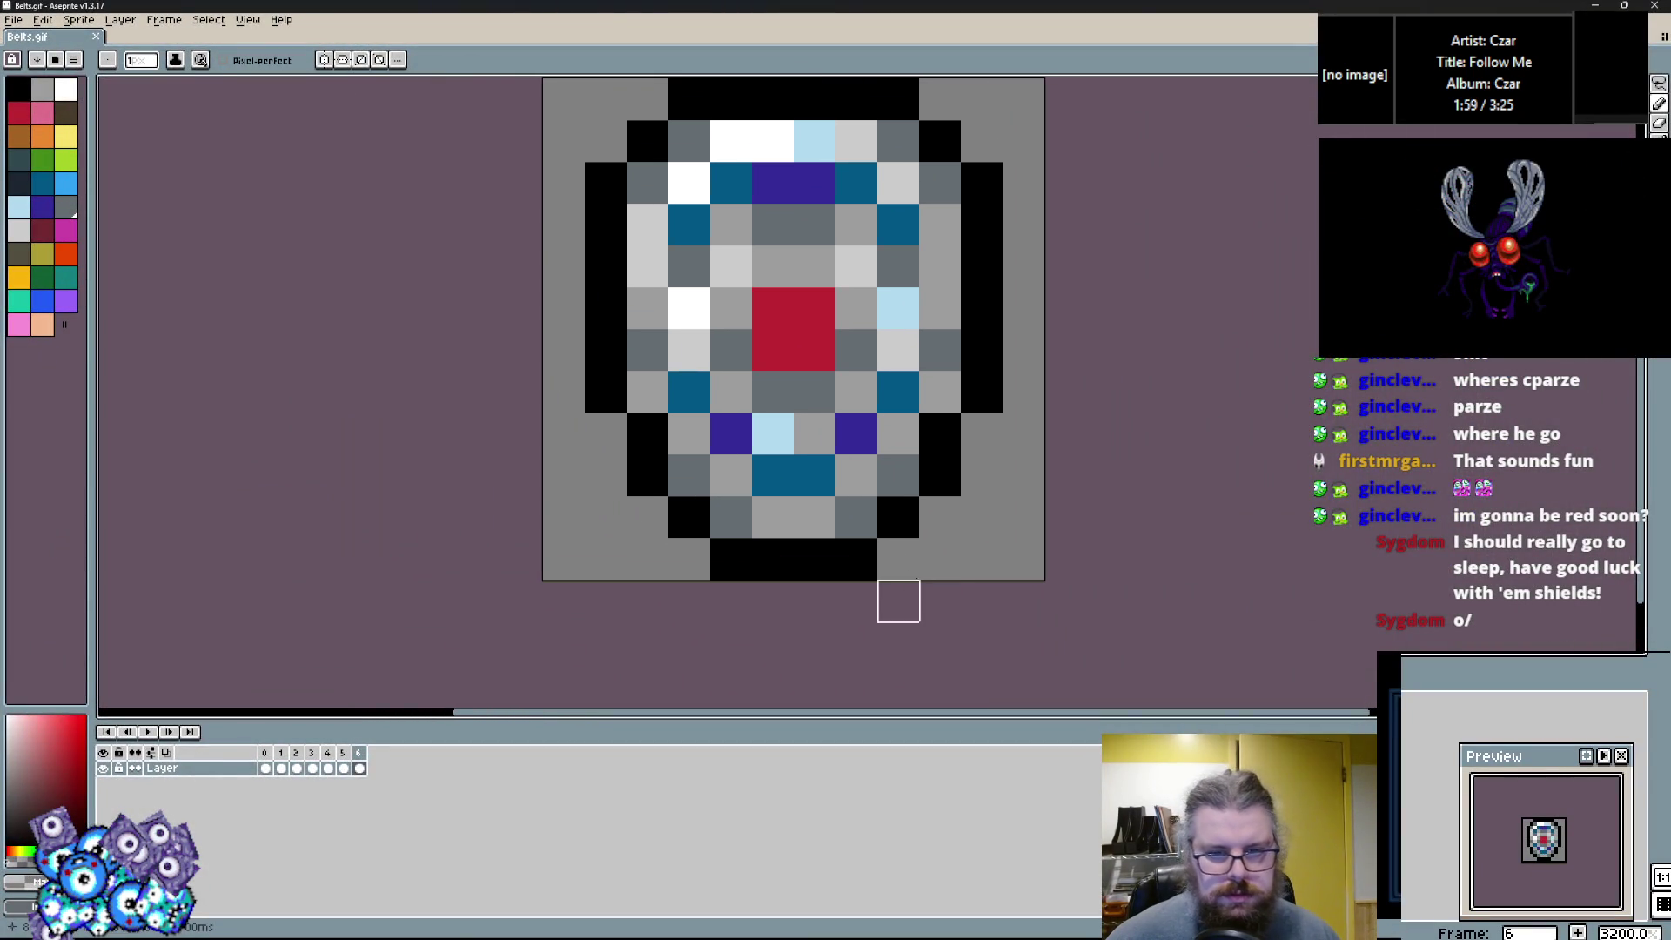
Delete frames 1–6, clear the remaining frame, and pick the indigo swatch for the pencil.
{"action": "scroll", "coordinate": [894, 496], "scroll_direction": "up", "scroll_amount": 2}
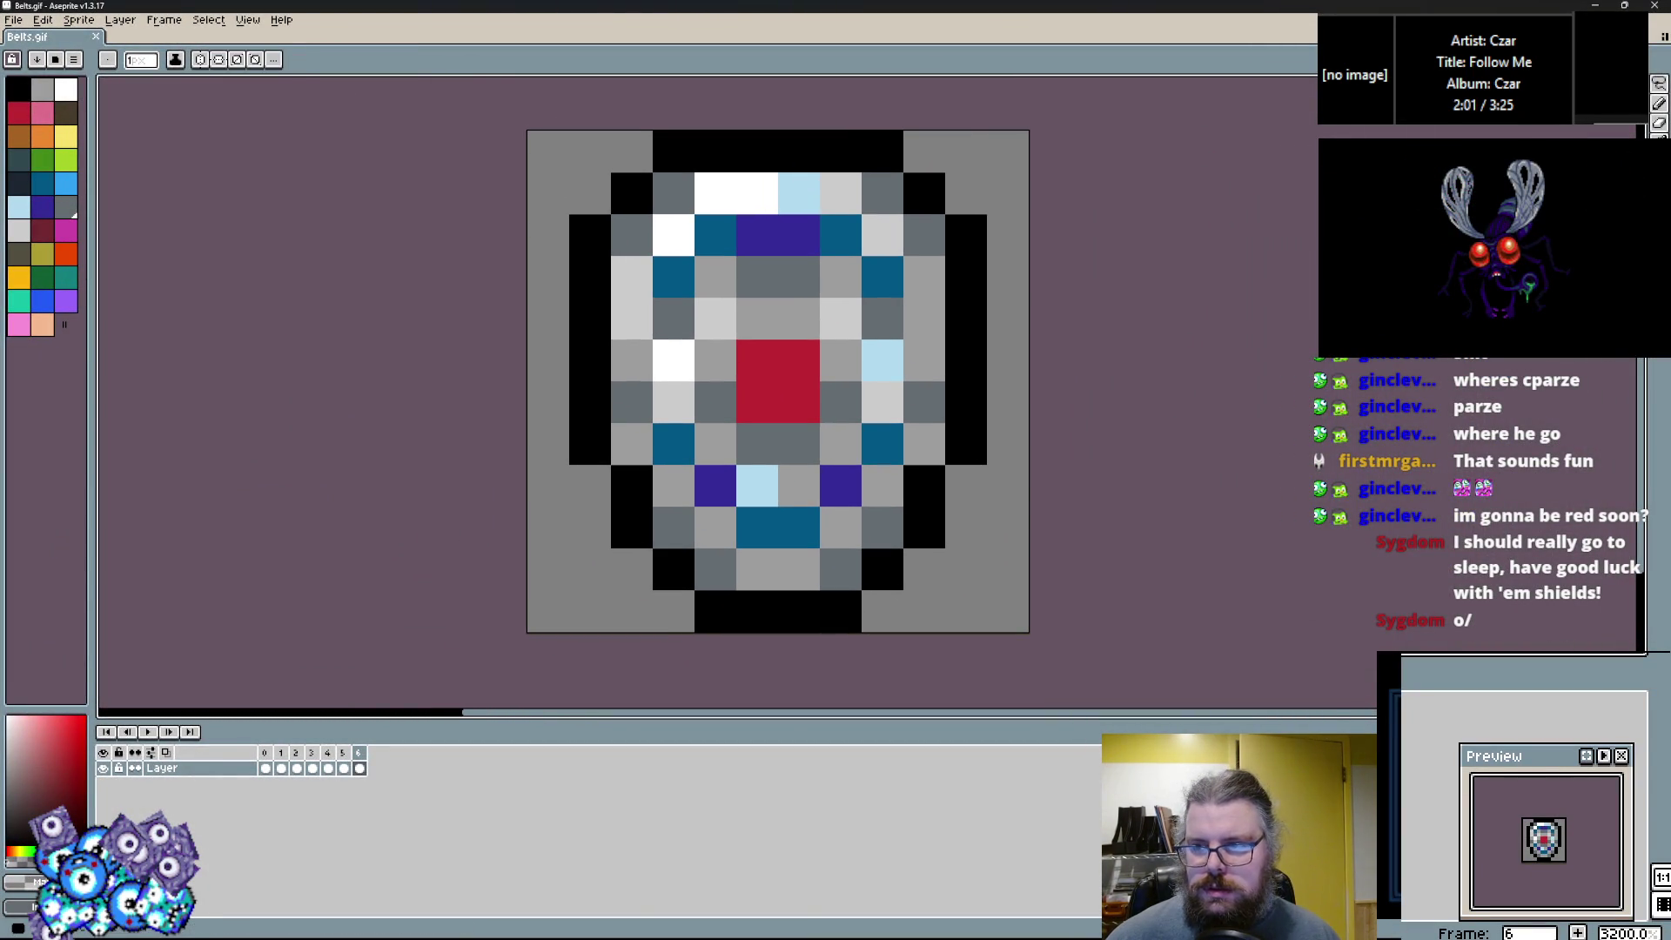
{"action": "left_click_drag", "start_coordinate": [280, 767], "coordinate": [357, 764]}
{"action": "right_click", "coordinate": [358, 763]}
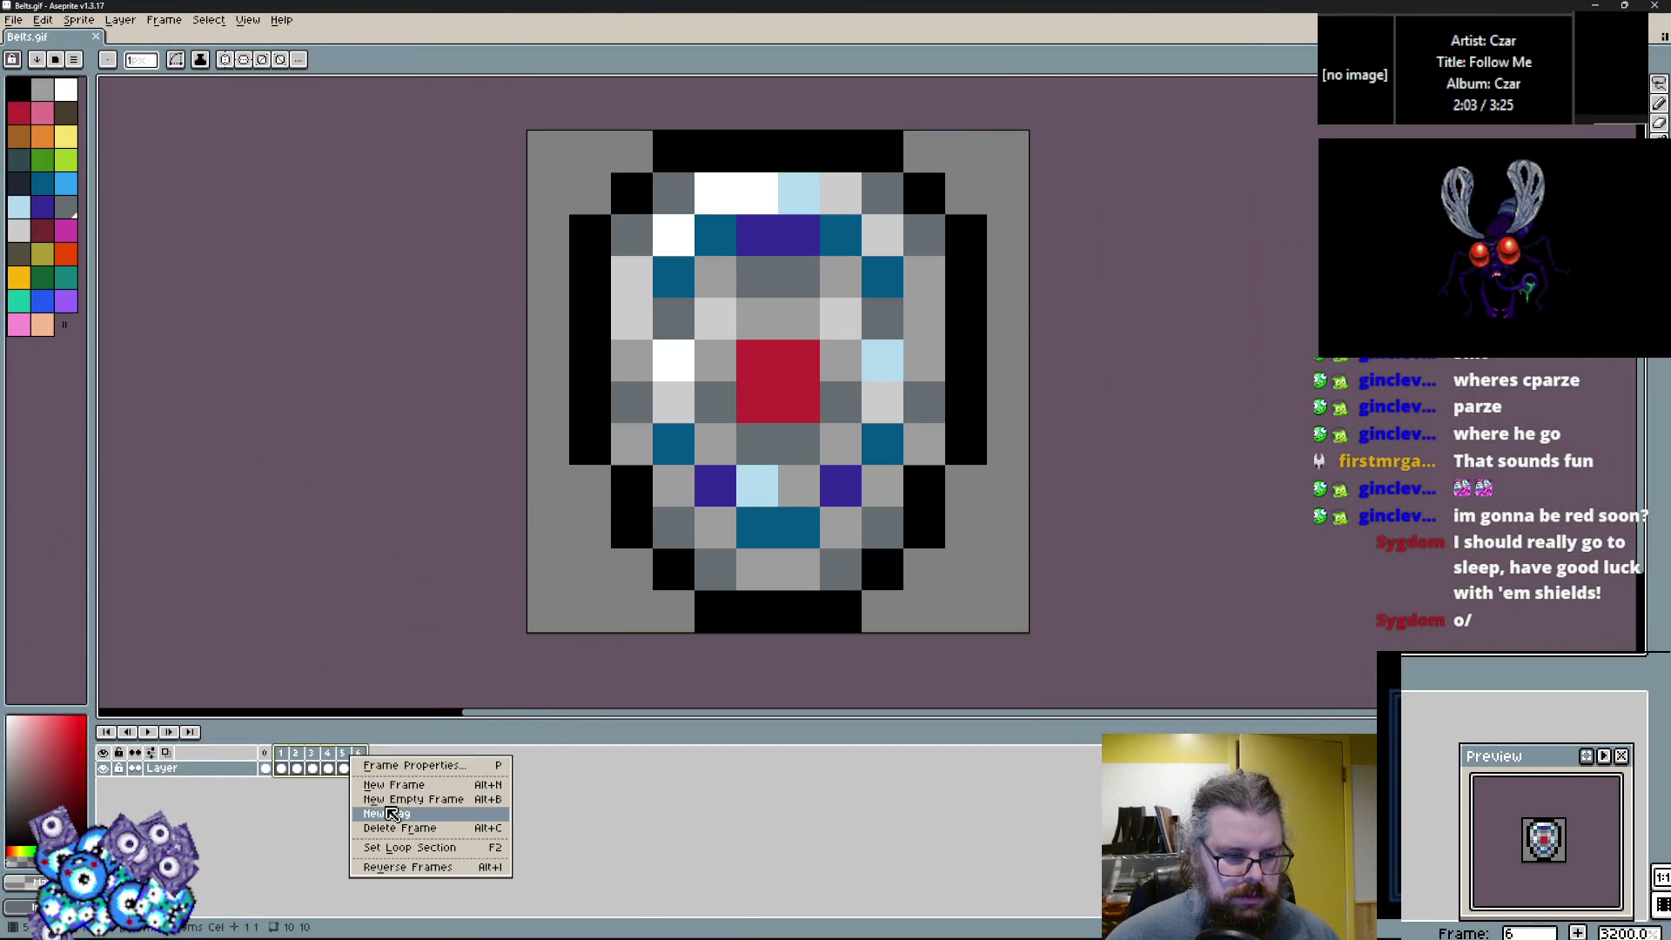
{"action": "left_click", "coordinate": [396, 827]}
{"action": "key", "text": "b"}
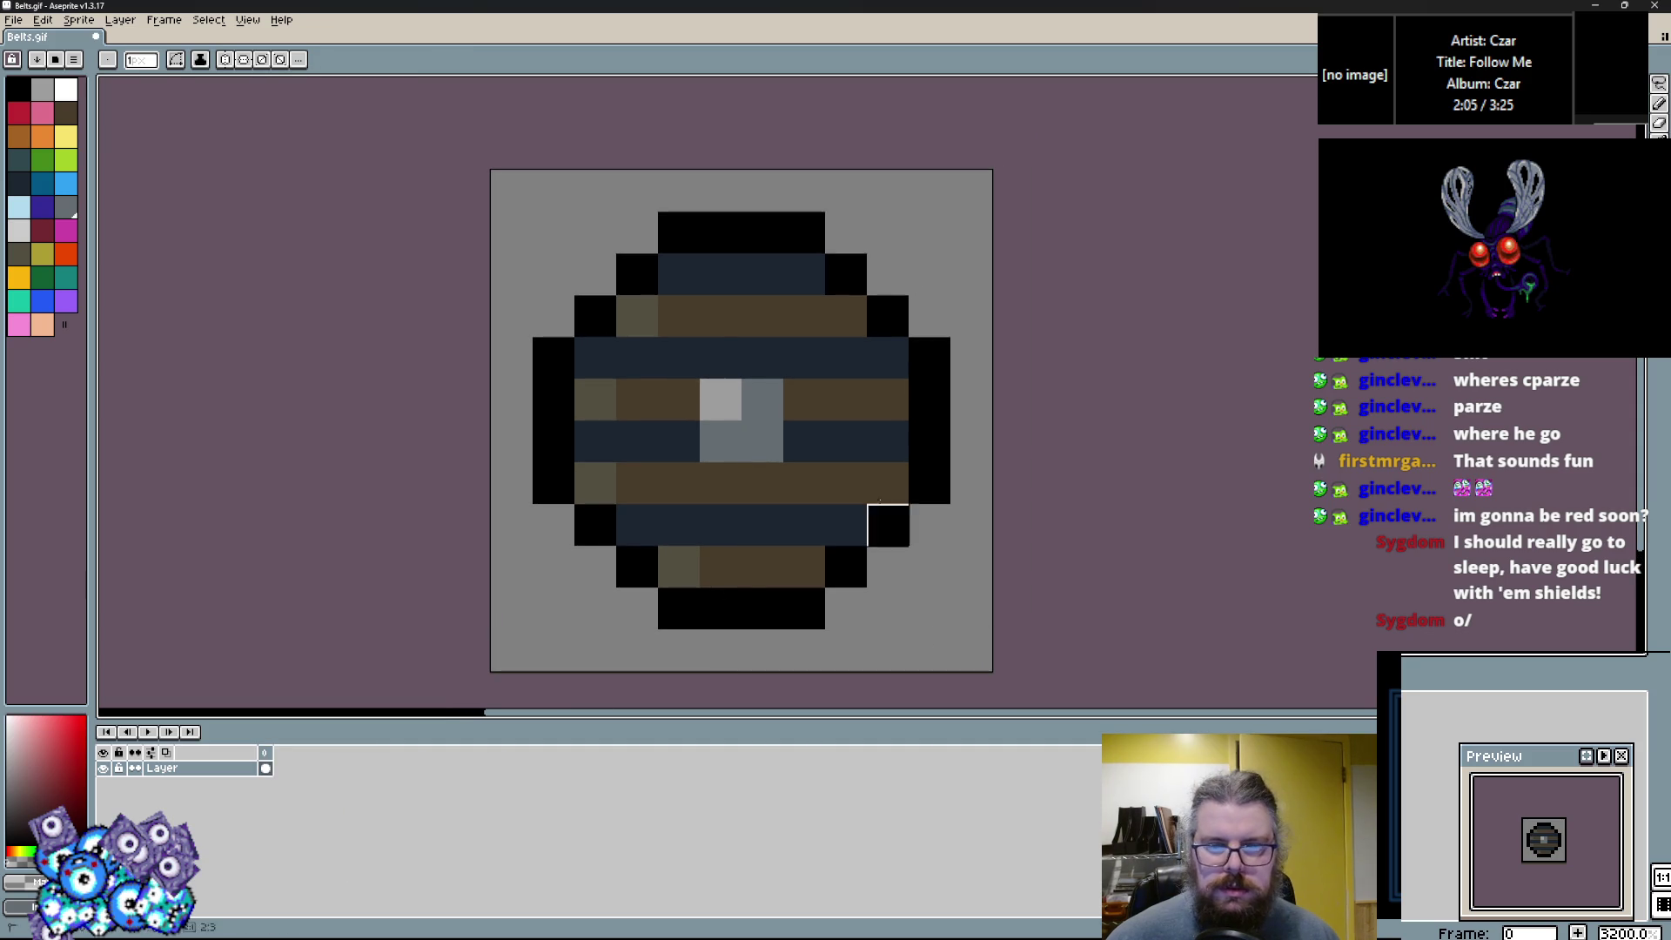
{"action": "key", "text": "Delete"}
{"action": "key", "text": "b"}
{"action": "left_click", "coordinate": [42, 207]}
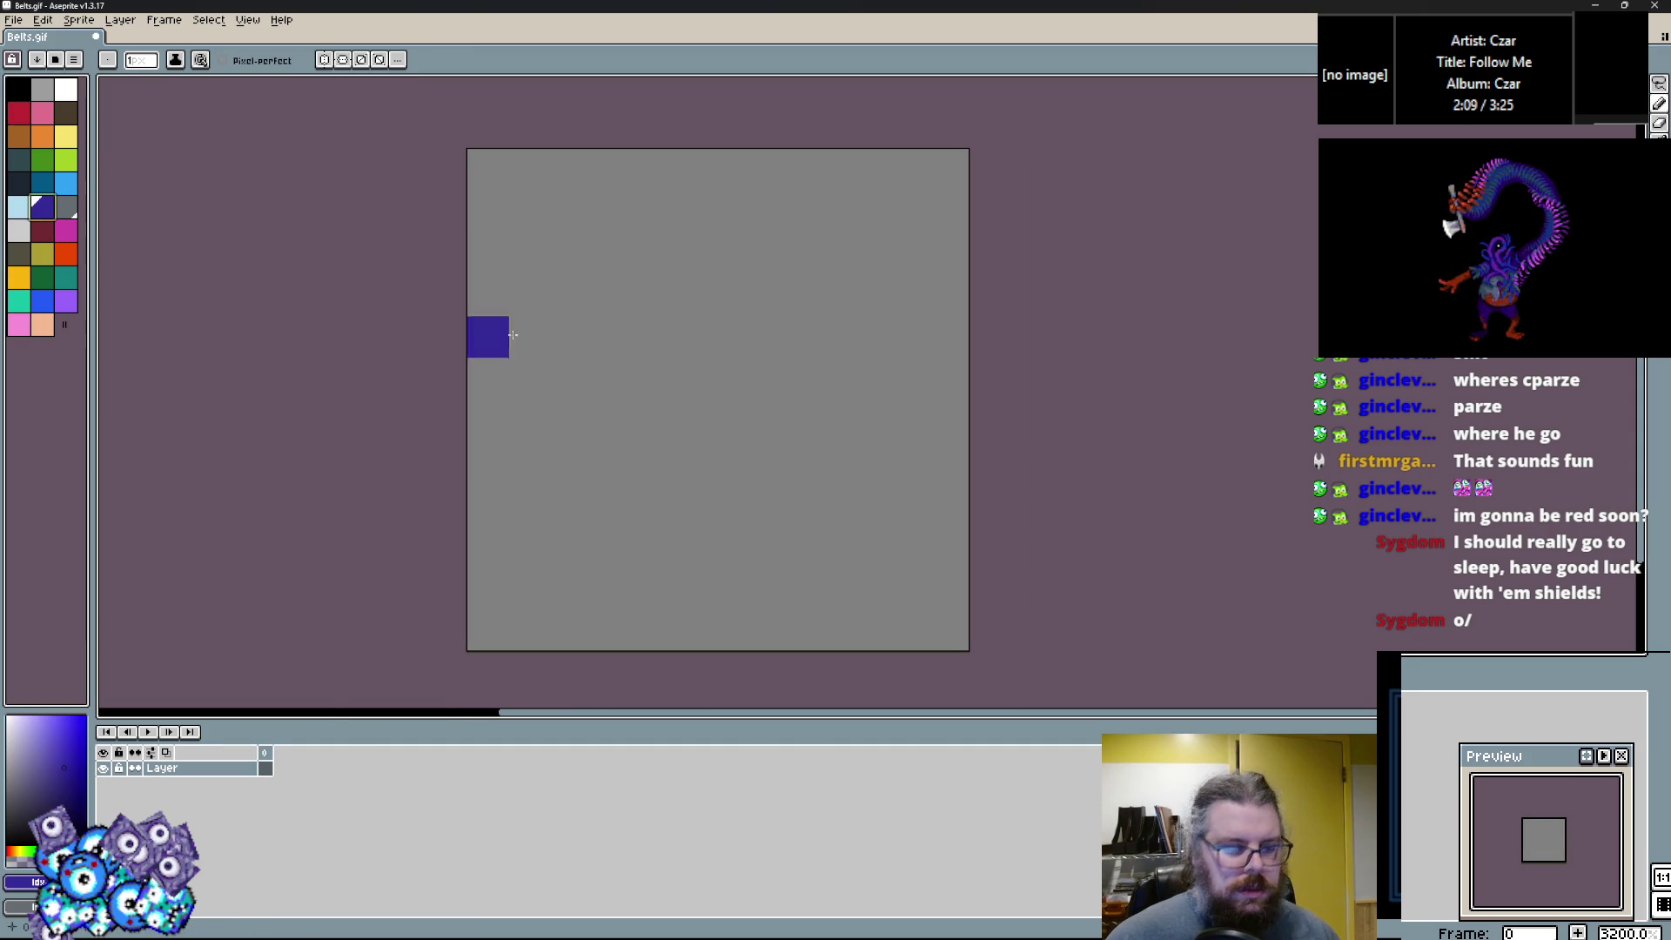
Draw the large indigo belt shape with a 2px brush, plus a block right of the stem.
{"action": "key", "text": "plus"}
{"action": "mouse_move", "coordinate": [541, 388]}
{"action": "left_mouse_down"}
{"action": "mouse_move", "coordinate": [700, 461]}
{"action": "mouse_move", "coordinate": [794, 335]}
{"action": "mouse_move", "coordinate": [705, 455]}
{"action": "mouse_move", "coordinate": [684, 612]}
{"action": "left_mouse_up"}
{"action": "left_click", "coordinate": [801, 579]}
{"action": "key", "text": "minus"}
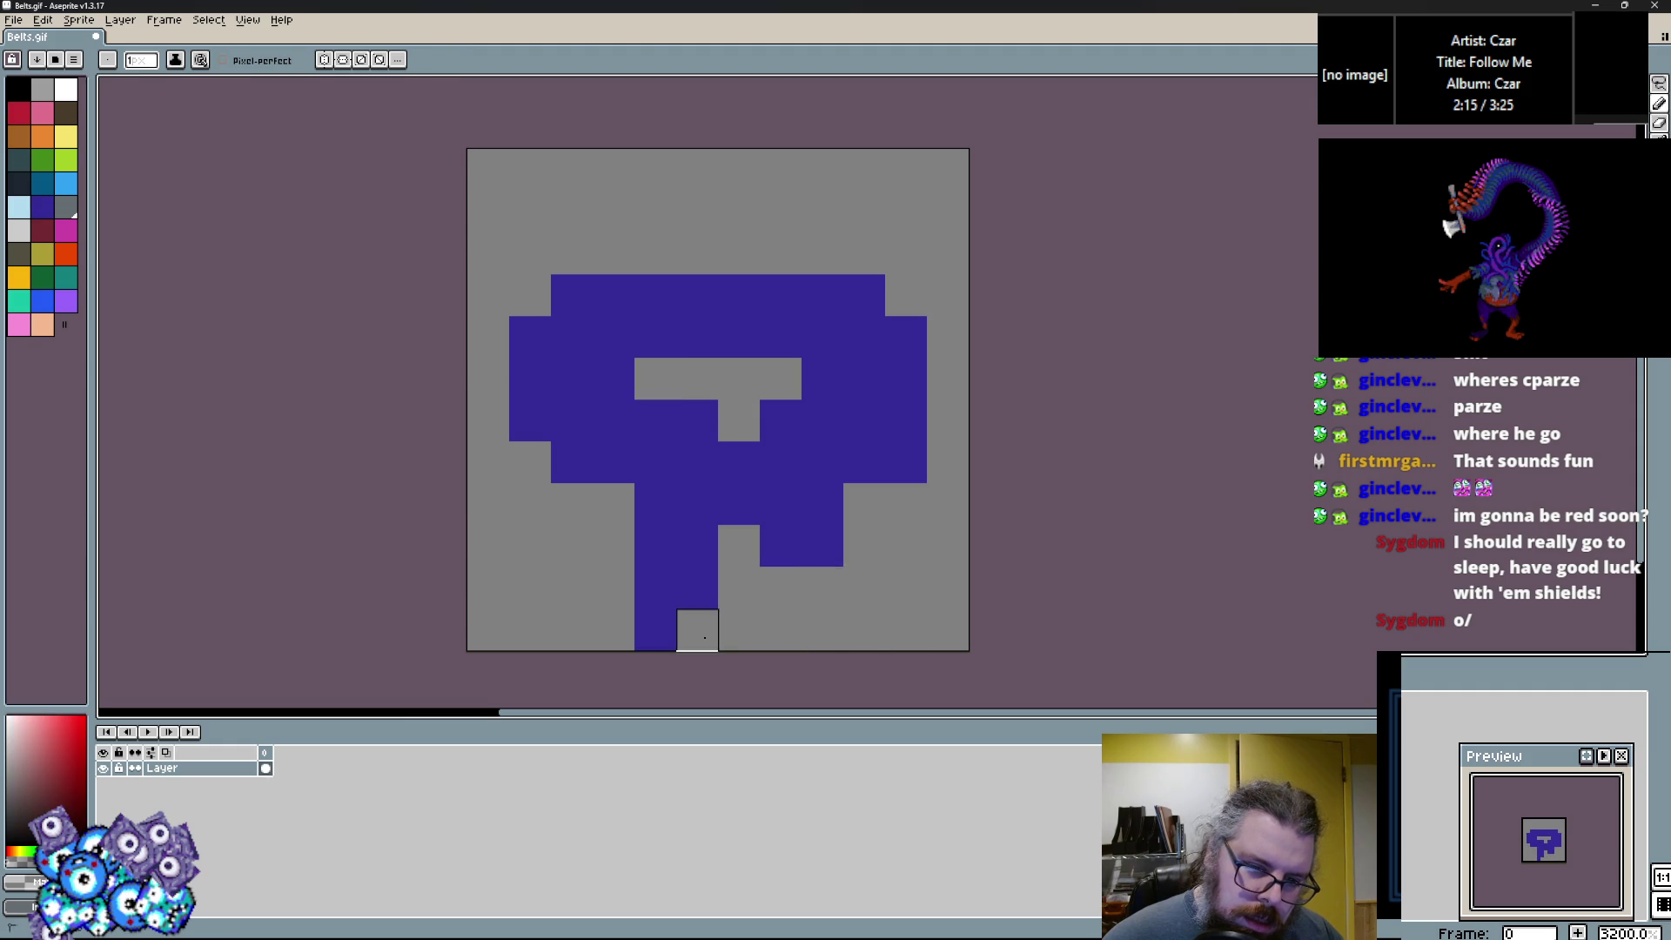
Outline the belt's left, bottom and right edges in black with a 1px pencil.
{"action": "scroll", "coordinate": [697, 597], "scroll_direction": "up", "scroll_amount": 1}
{"action": "left_click", "coordinate": [18, 87]}
{"action": "mouse_move", "coordinate": [700, 532]}
{"action": "left_mouse_down"}
{"action": "mouse_move", "coordinate": [637, 532]}
{"action": "mouse_move", "coordinate": [582, 430]}
{"action": "left_mouse_up"}
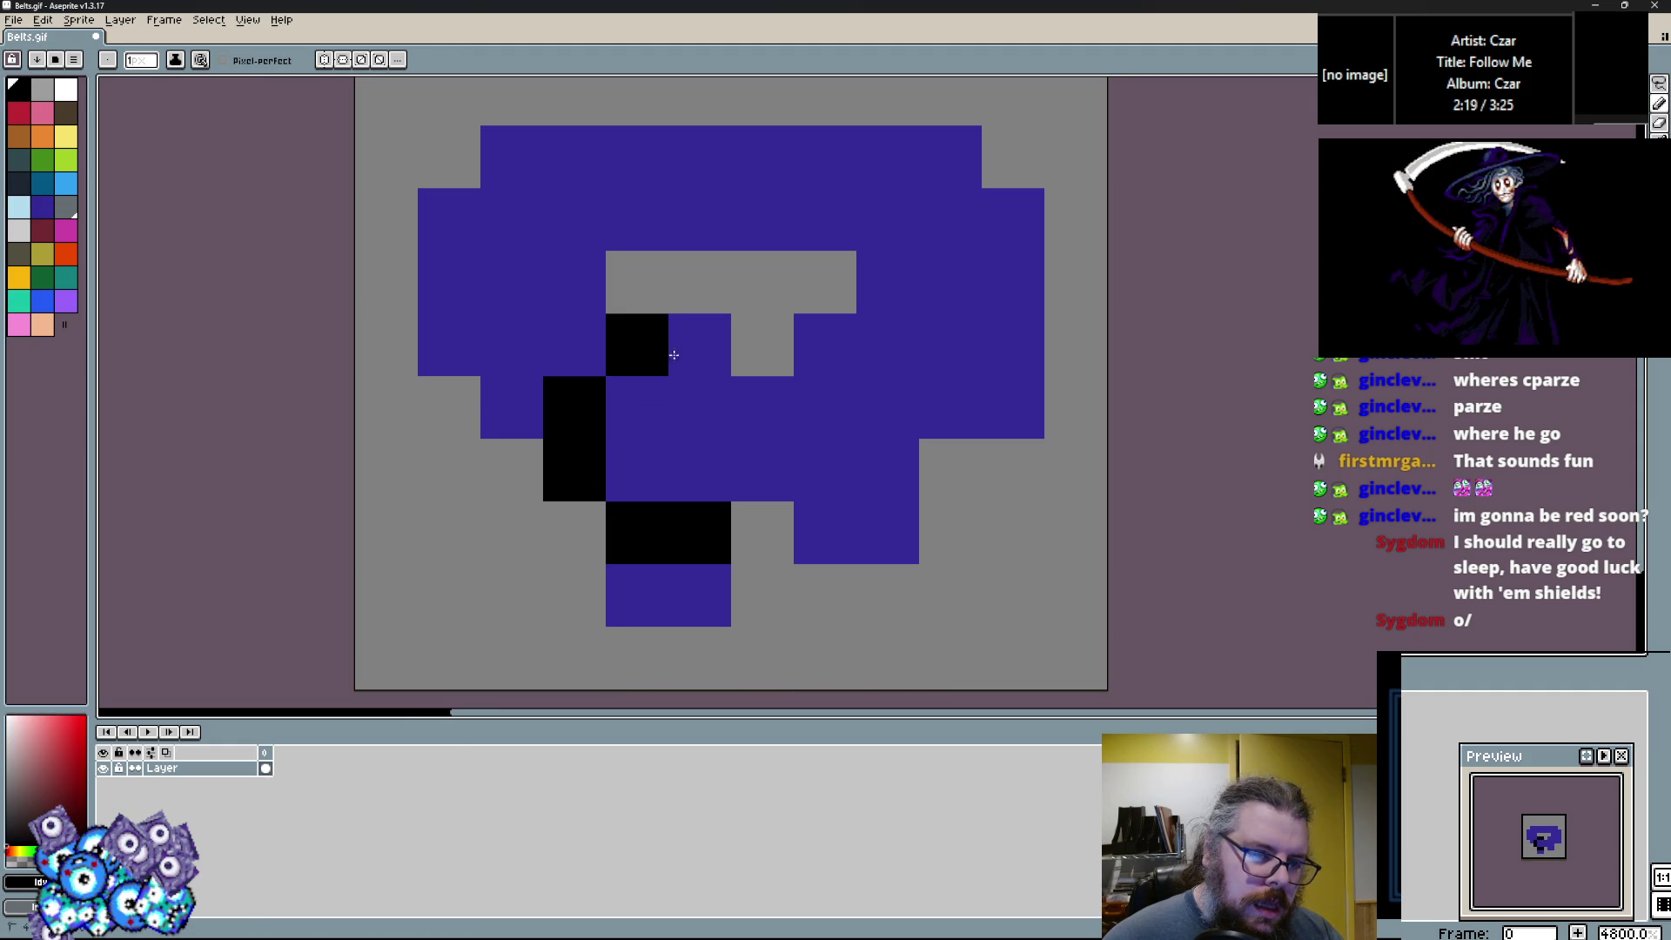
{"action": "left_click", "coordinate": [699, 348]}
{"action": "left_click", "coordinate": [522, 461]}
{"action": "left_click", "coordinate": [449, 407]}
{"action": "left_click_drag", "start_coordinate": [365, 354], "coordinate": [350, 460]}
{"action": "mouse_move", "coordinate": [377, 418]}
{"action": "left_mouse_down"}
{"action": "mouse_move", "coordinate": [378, 321]}
{"action": "mouse_move", "coordinate": [514, 209]}
{"action": "mouse_move", "coordinate": [957, 261]}
{"action": "mouse_move", "coordinate": [742, 372]}
{"action": "mouse_move", "coordinate": [583, 375]}
{"action": "left_mouse_up"}
{"action": "left_click", "coordinate": [583, 374]}
{"action": "left_click_drag", "start_coordinate": [748, 453], "coordinate": [827, 421]}
{"action": "left_click", "coordinate": [870, 389]}
{"action": "scroll", "coordinate": [794, 455], "scroll_direction": "down", "scroll_amount": 2}
{"action": "left_click", "coordinate": [738, 408]}
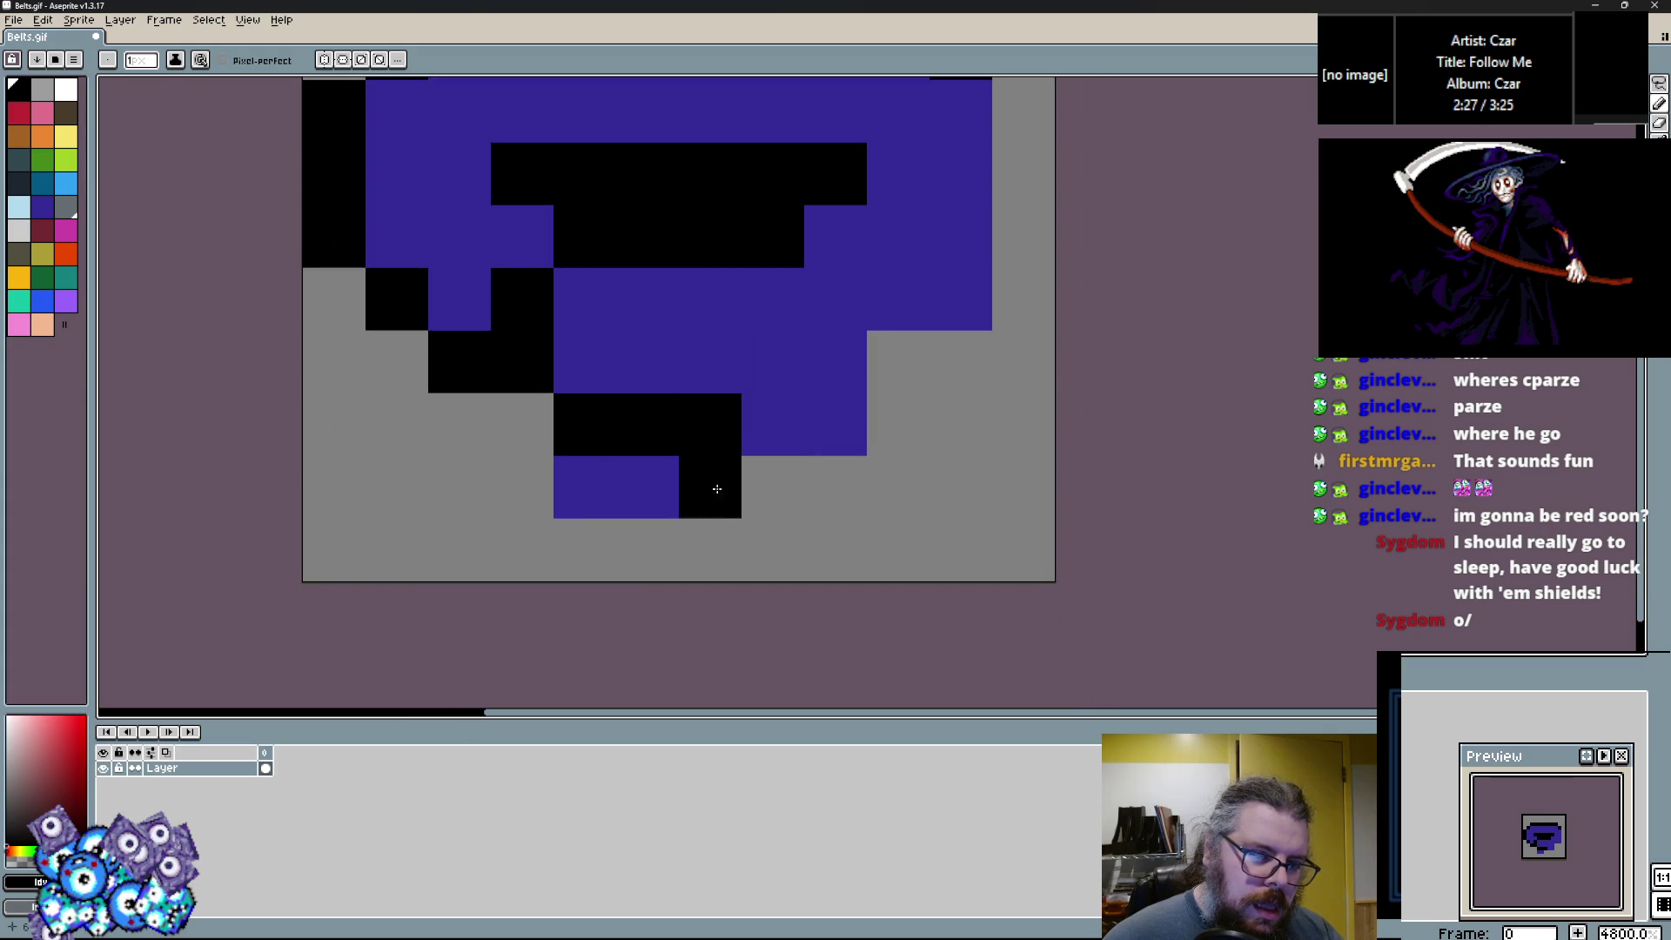
{"action": "left_click_drag", "start_coordinate": [898, 487], "coordinate": [823, 435]}
{"action": "left_click_drag", "start_coordinate": [706, 488], "coordinate": [836, 489]}
Refine the shape with sampled indigo and black, filling rows and outlining the right column.
{"action": "left_click", "coordinate": [771, 421], "text": "alt"}
{"action": "left_click", "coordinate": [696, 509], "text": "alt"}
{"action": "mouse_move", "coordinate": [722, 548]}
{"action": "left_mouse_down"}
{"action": "mouse_move", "coordinate": [533, 525]}
{"action": "mouse_move", "coordinate": [522, 409]}
{"action": "left_mouse_up"}
{"action": "left_click", "coordinate": [607, 485], "text": "alt"}
{"action": "left_click_drag", "start_coordinate": [608, 484], "coordinate": [683, 415]}
{"action": "scroll", "coordinate": [683, 416], "scroll_direction": "up", "scroll_amount": 3}
{"action": "scroll", "coordinate": [597, 478], "scroll_direction": "right", "scroll_amount": 2}
{"action": "left_click", "coordinate": [764, 522], "text": "alt"}
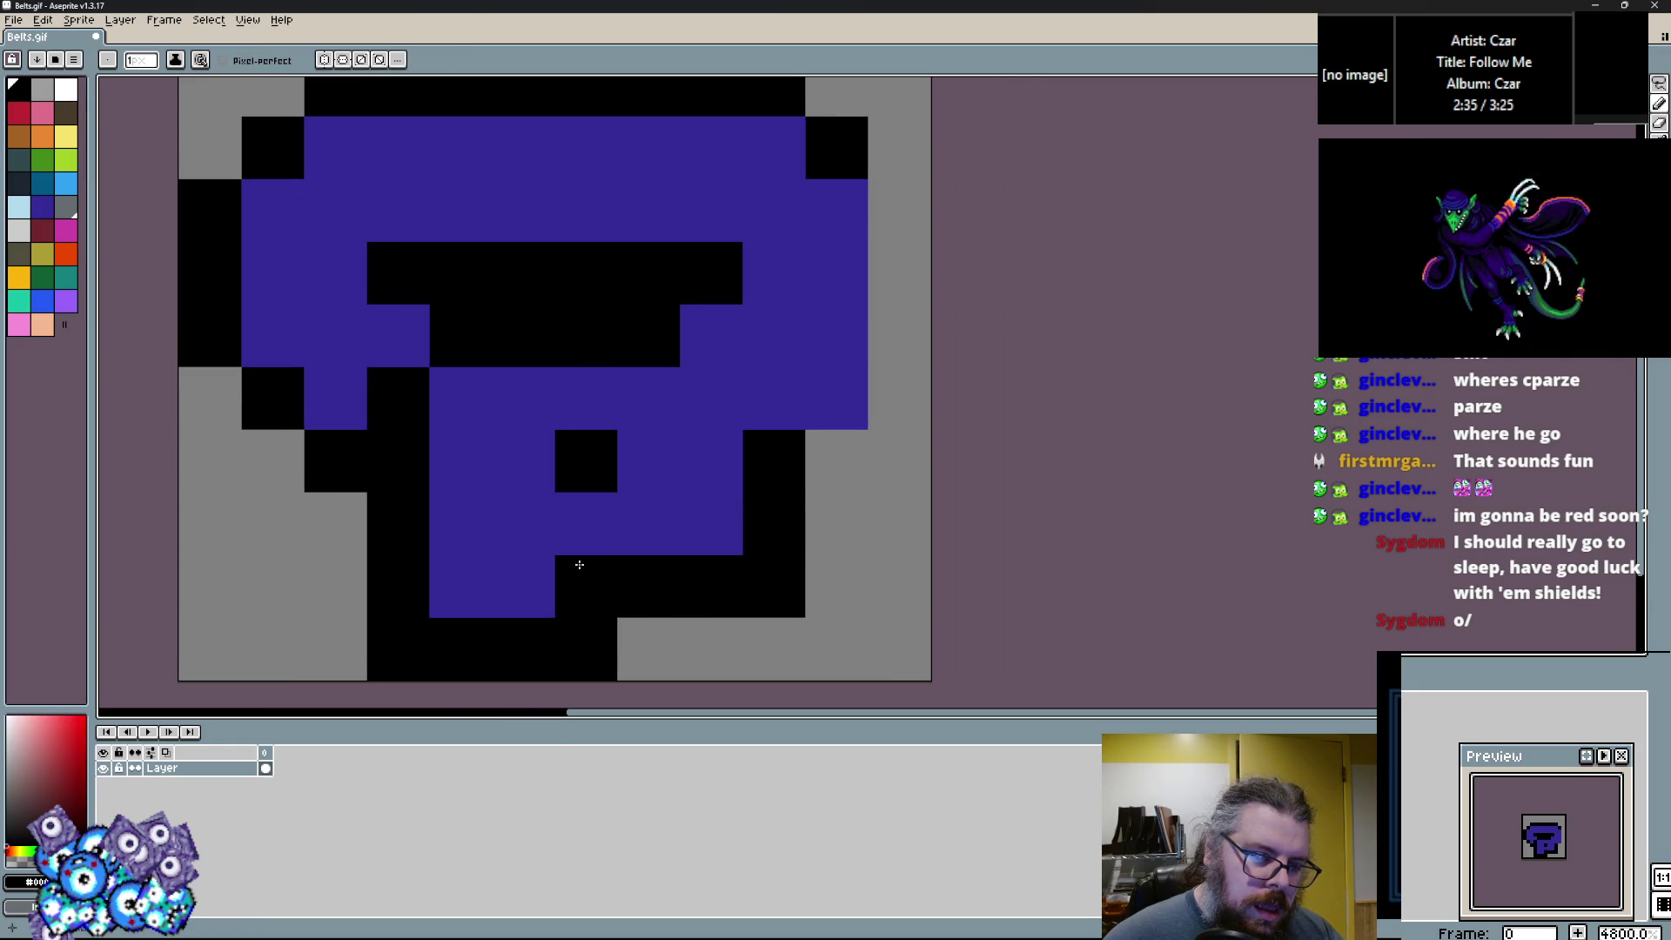
{"action": "left_click_drag", "start_coordinate": [835, 410], "coordinate": [872, 224]}
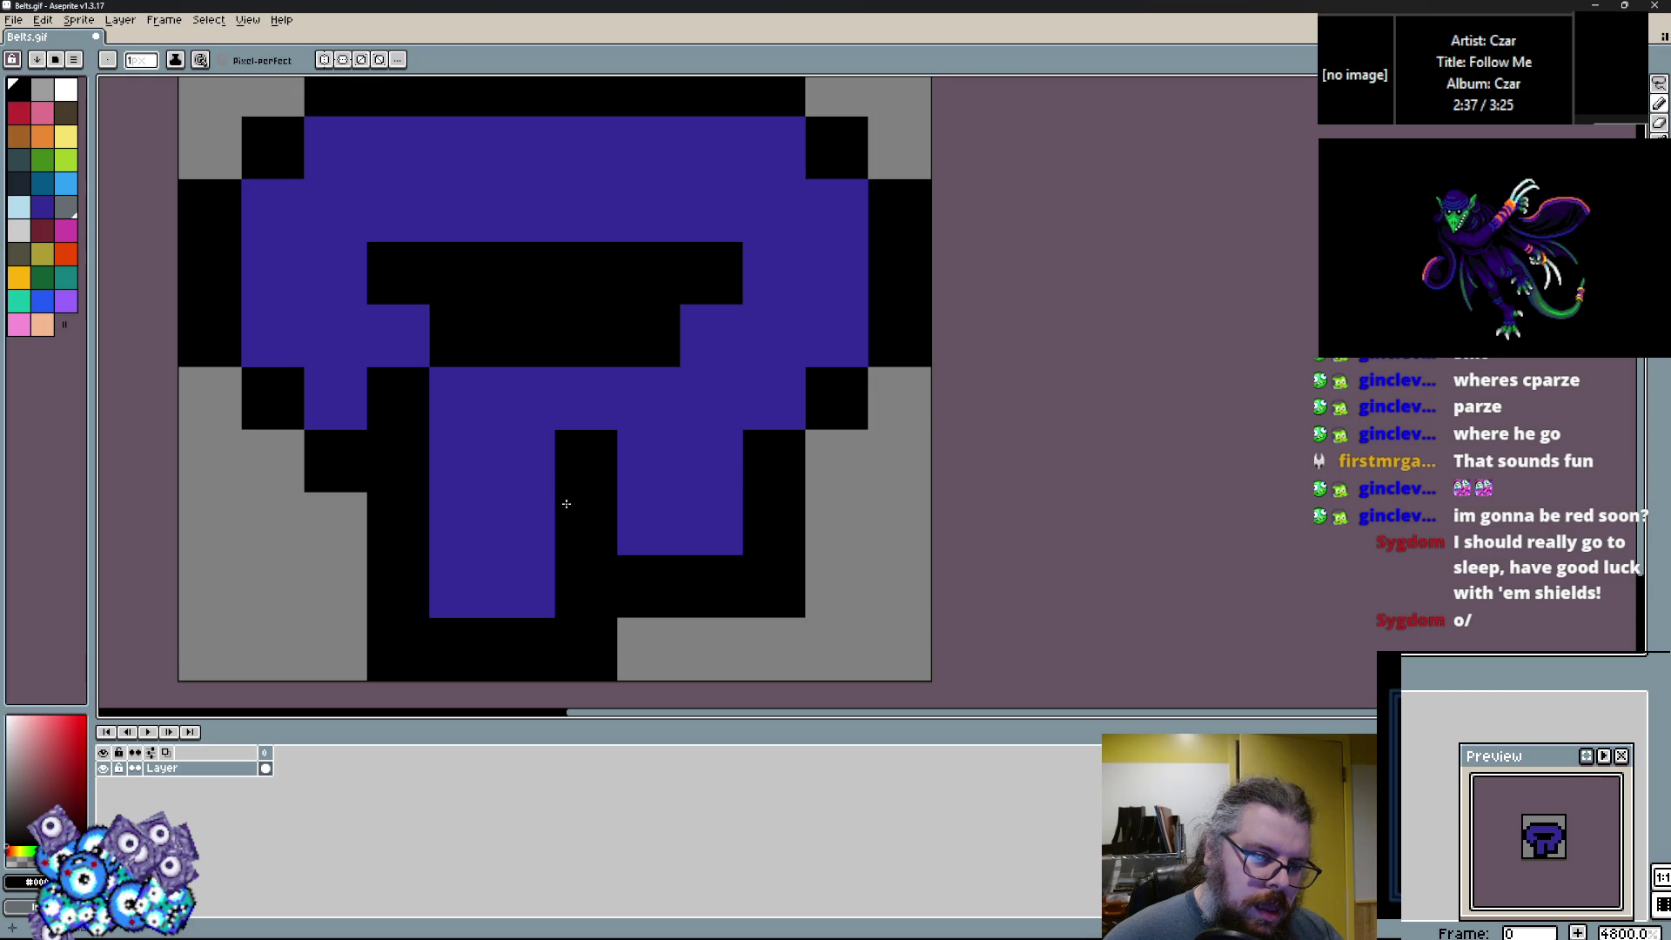
{"action": "left_click", "coordinate": [683, 448], "text": "alt"}
{"action": "mouse_move", "coordinate": [522, 335]}
{"action": "left_mouse_down"}
{"action": "mouse_move", "coordinate": [675, 340]}
{"action": "mouse_move", "coordinate": [719, 545]}
{"action": "mouse_move", "coordinate": [732, 375]}
{"action": "left_mouse_up"}
{"action": "left_click", "coordinate": [709, 335], "text": "alt"}
{"action": "left_click", "coordinate": [766, 387], "text": "alt"}
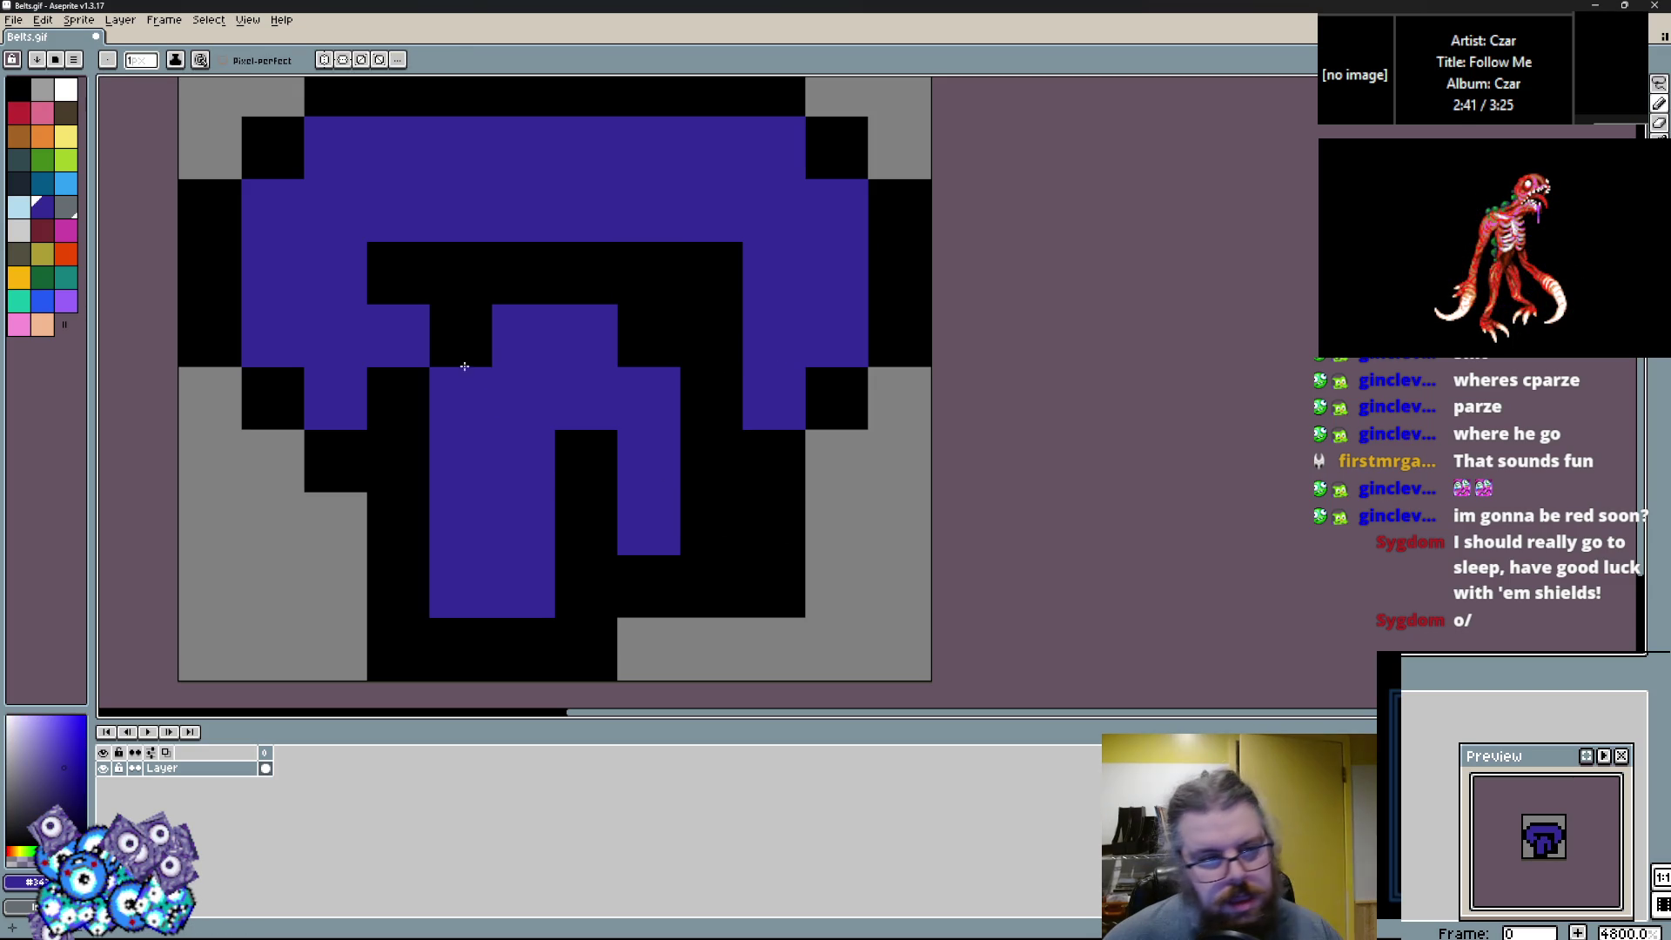
Repaint the stem, the top band and a purple cell in dark teal.
{"action": "left_click", "coordinate": [35, 190]}
{"action": "left_click_drag", "start_coordinate": [522, 399], "coordinate": [463, 592]}
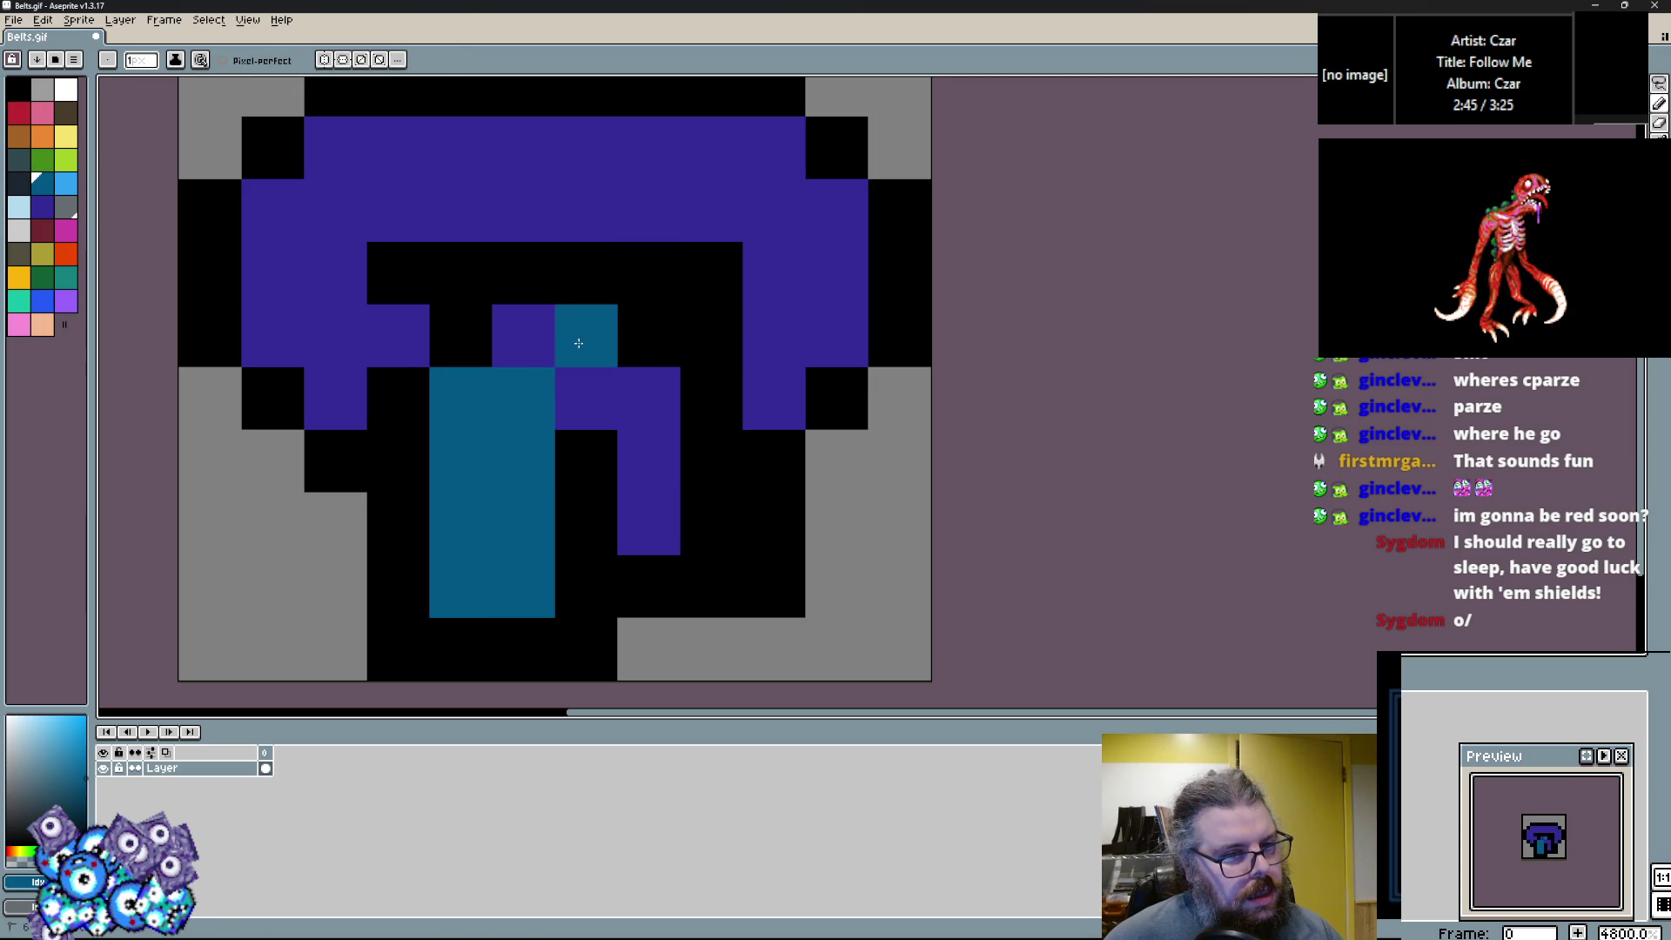
{"action": "mouse_move", "coordinate": [289, 220]}
{"action": "left_mouse_down"}
{"action": "mouse_move", "coordinate": [401, 148]}
{"action": "mouse_move", "coordinate": [853, 237]}
{"action": "left_mouse_up"}
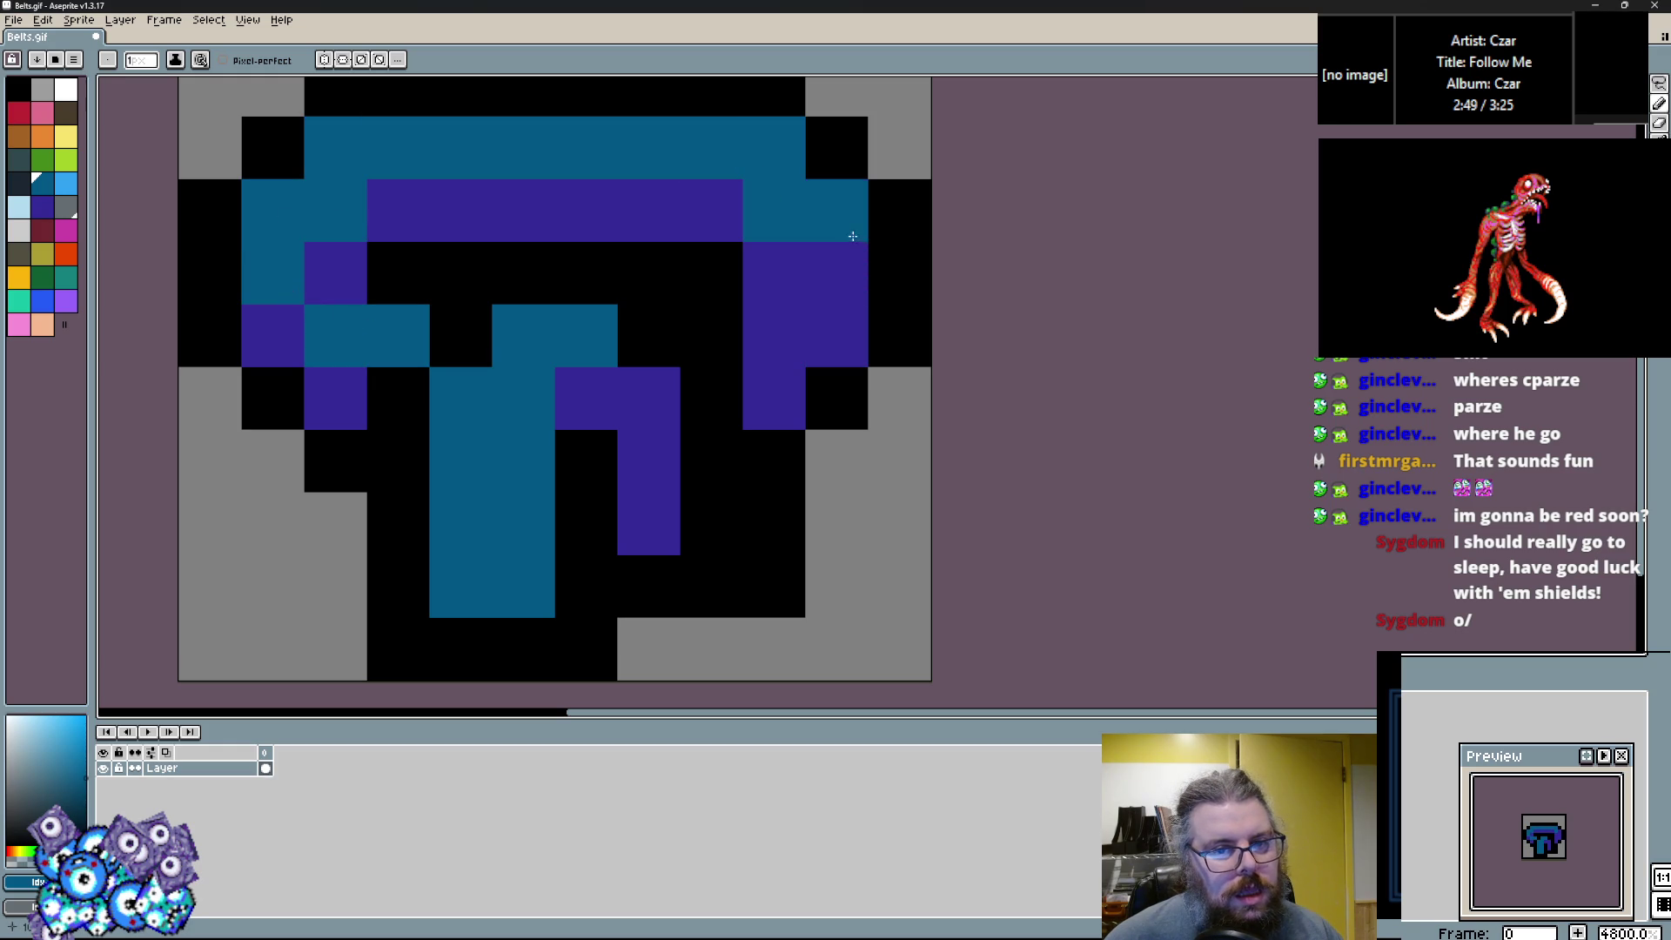
{"action": "left_click_drag", "start_coordinate": [800, 350], "coordinate": [835, 348]}
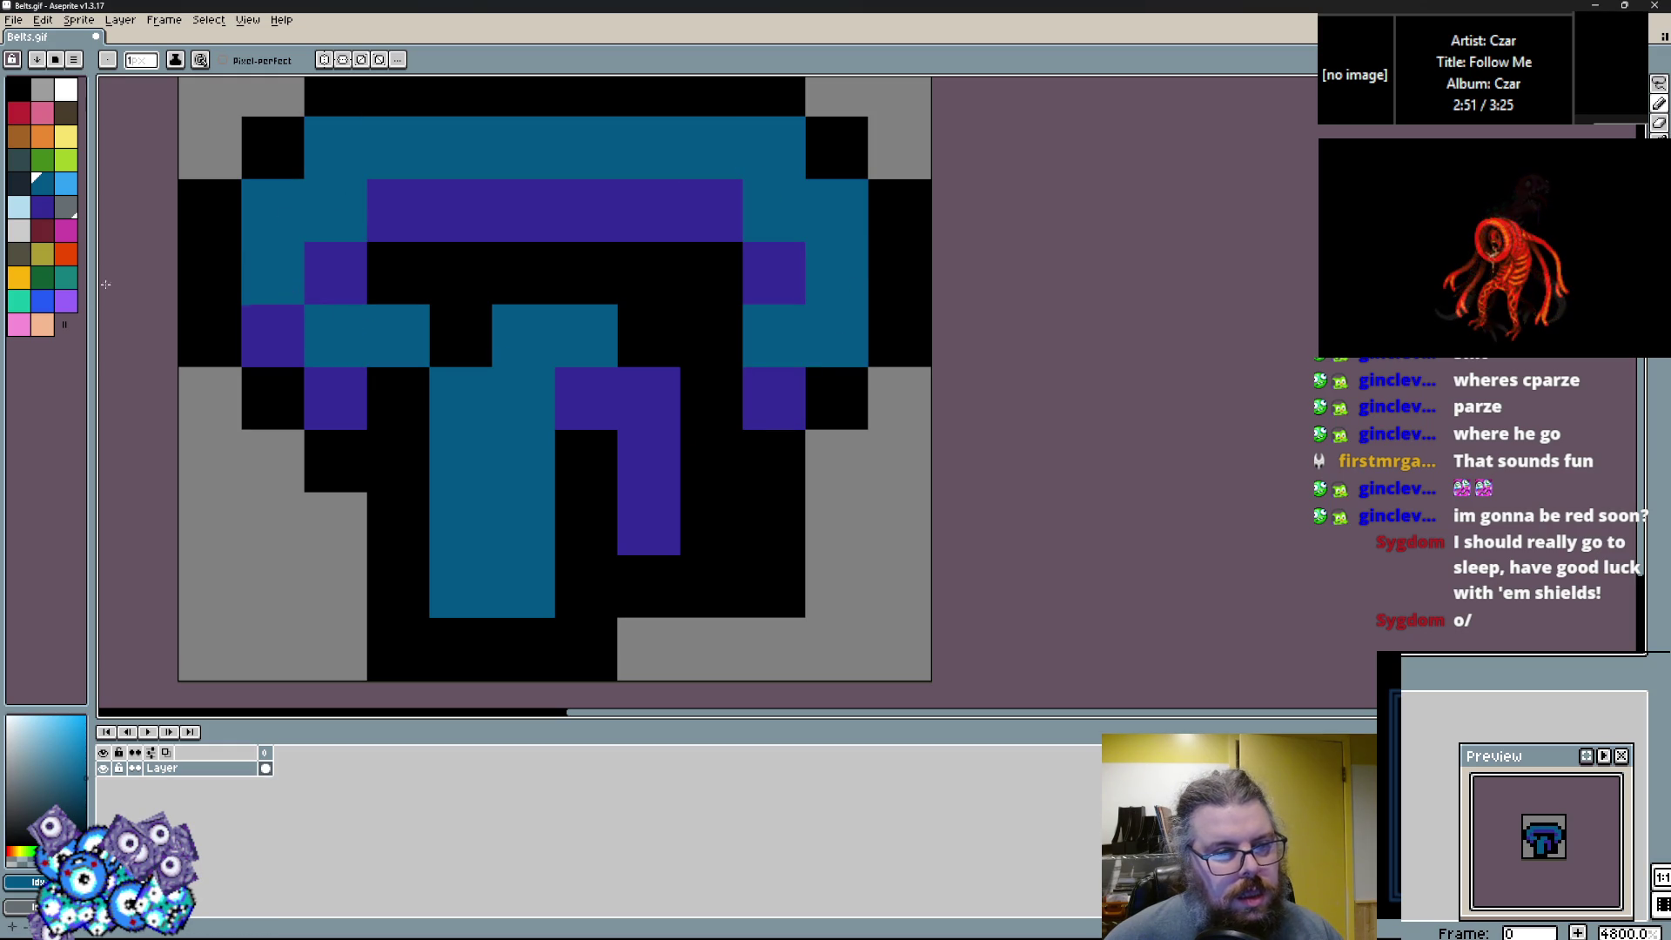
Add dark navy shadow pixels and turn another purple cell teal.
{"action": "left_click", "coordinate": [18, 183]}
{"action": "left_click_drag", "start_coordinate": [398, 461], "coordinate": [470, 336]}
{"action": "mouse_move", "coordinate": [648, 335]}
{"action": "left_mouse_down"}
{"action": "mouse_move", "coordinate": [664, 343]}
{"action": "mouse_move", "coordinate": [648, 434]}
{"action": "left_mouse_up"}
{"action": "key", "text": "ctrl+z"}
{"action": "left_click", "coordinate": [576, 452]}
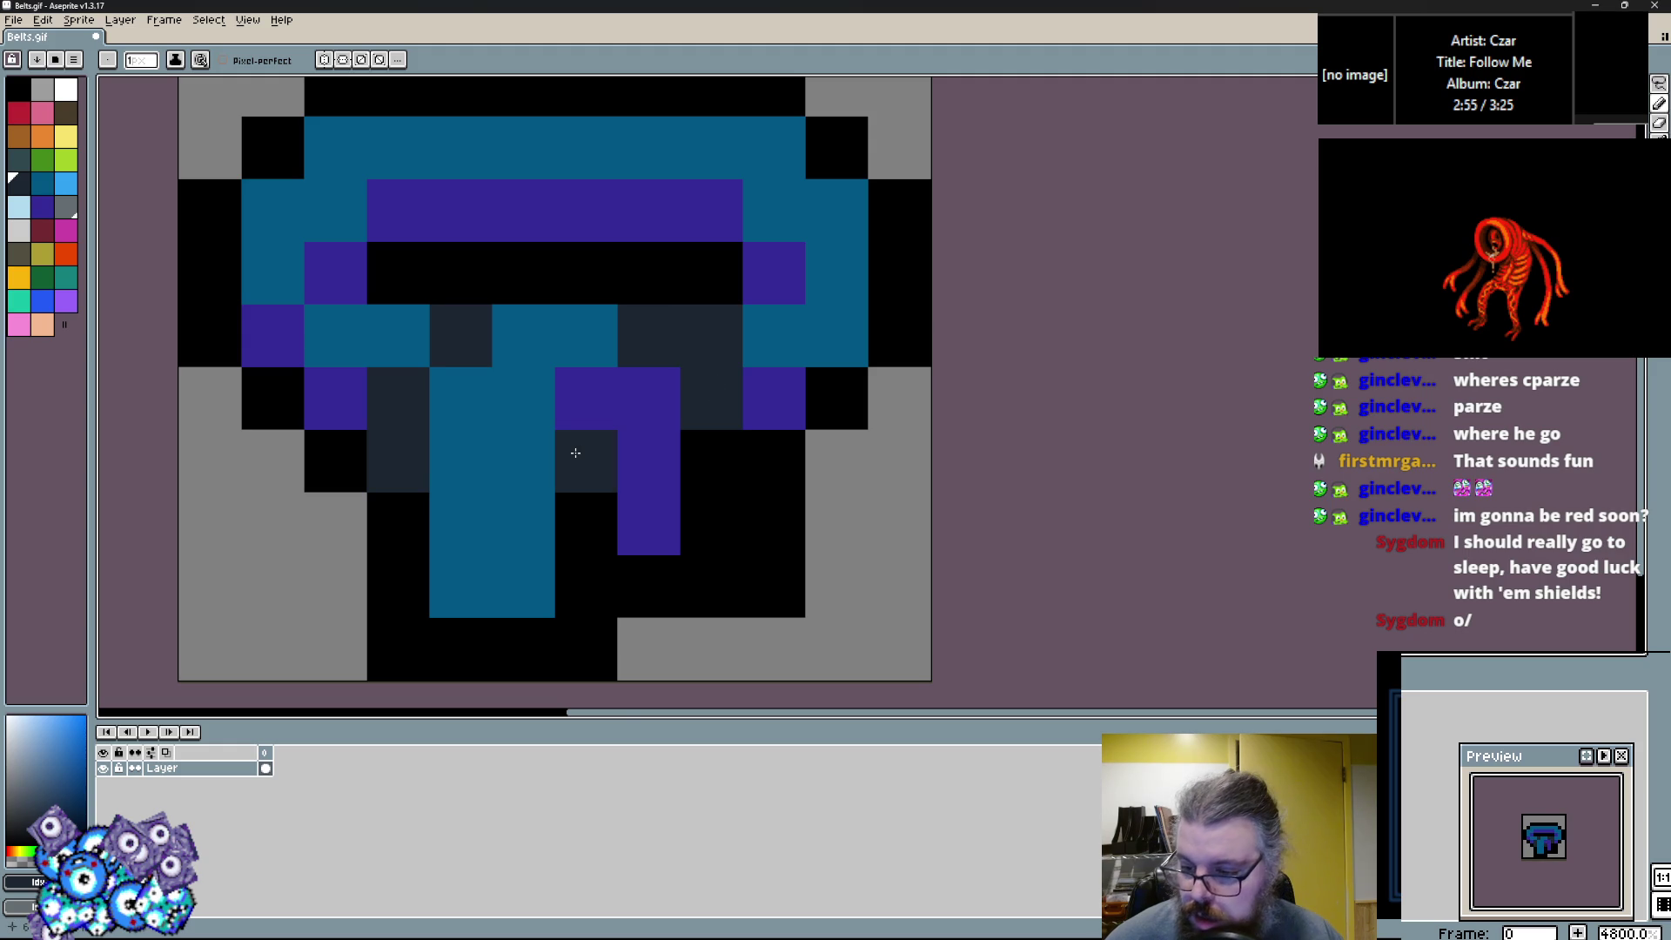
{"action": "scroll", "coordinate": [574, 441], "scroll_direction": "down", "scroll_amount": 2}
{"action": "scroll", "coordinate": [440, 378], "scroll_direction": "up", "scroll_amount": 1}
{"action": "left_click", "coordinate": [439, 379], "text": "alt"}
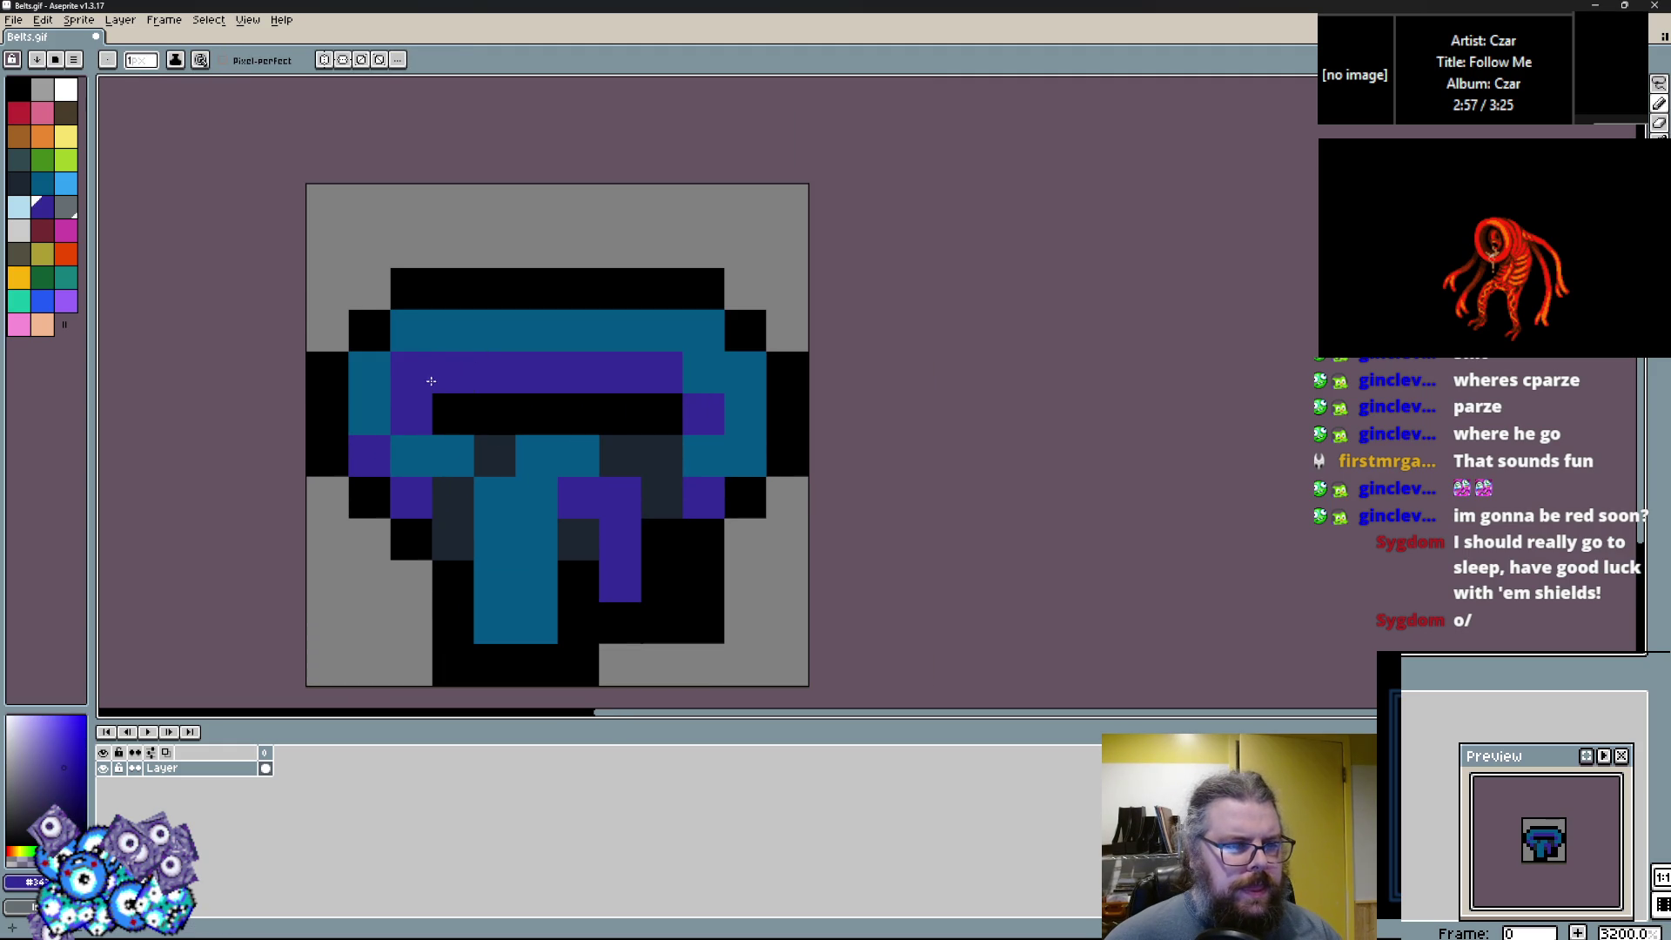
{"action": "left_click", "coordinate": [452, 330], "text": "alt"}
{"action": "left_click", "coordinate": [411, 372]}
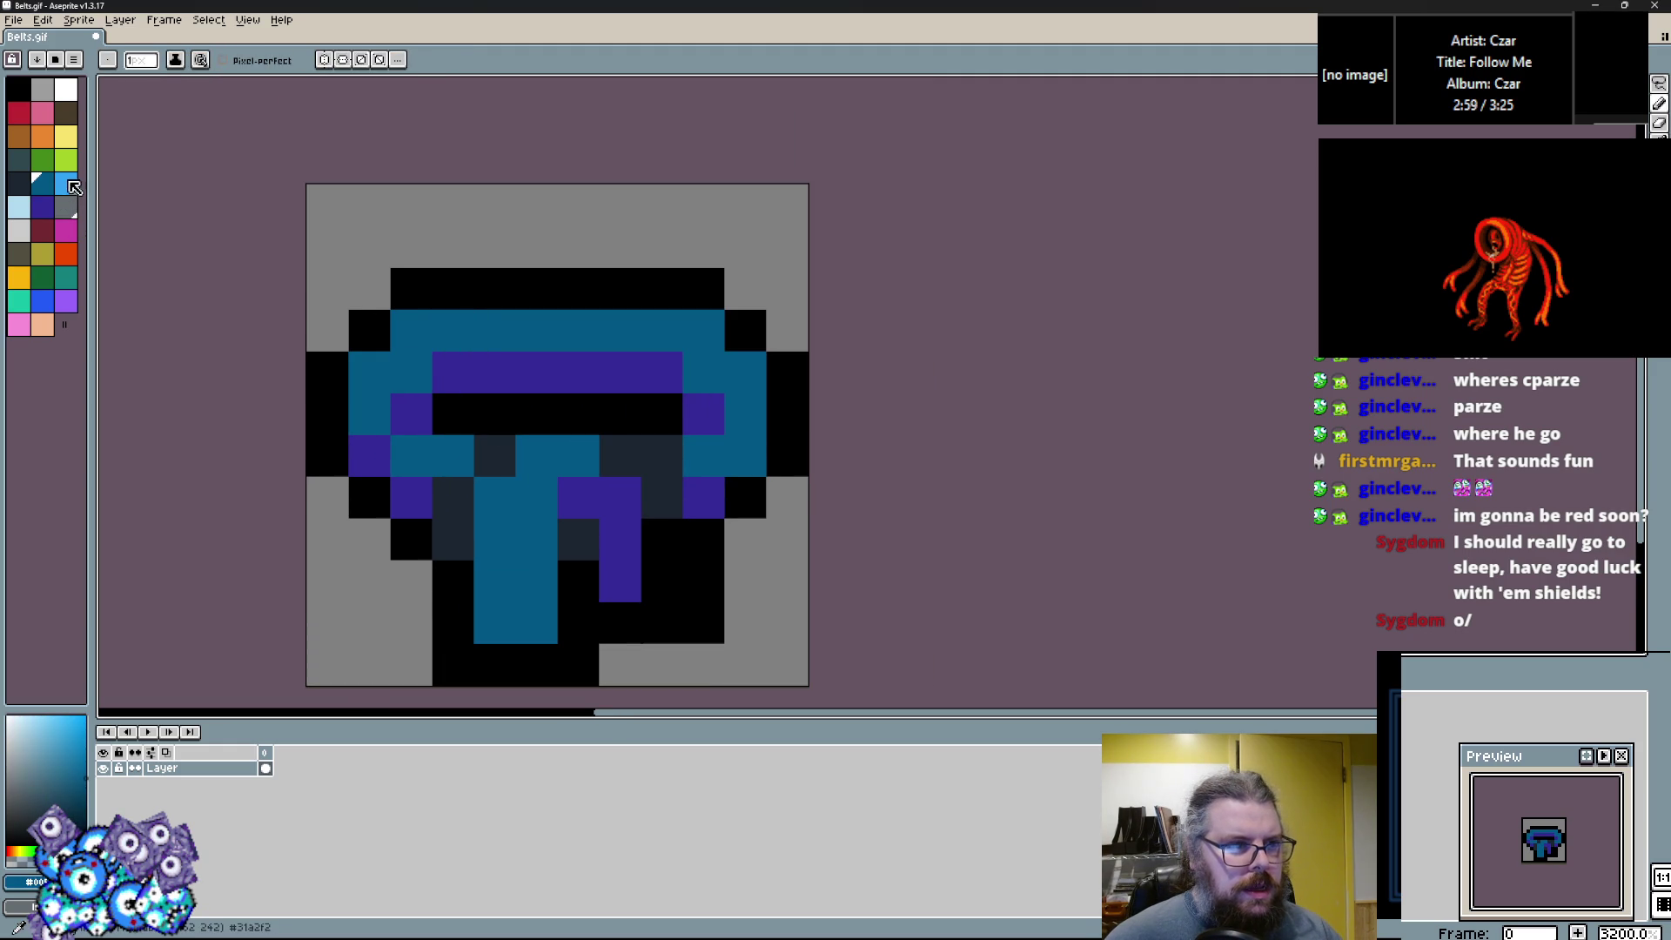
Add grey highlights and dark purple pixels to the buckle and stem, then insert a second frame.
{"action": "left_click", "coordinate": [23, 209]}
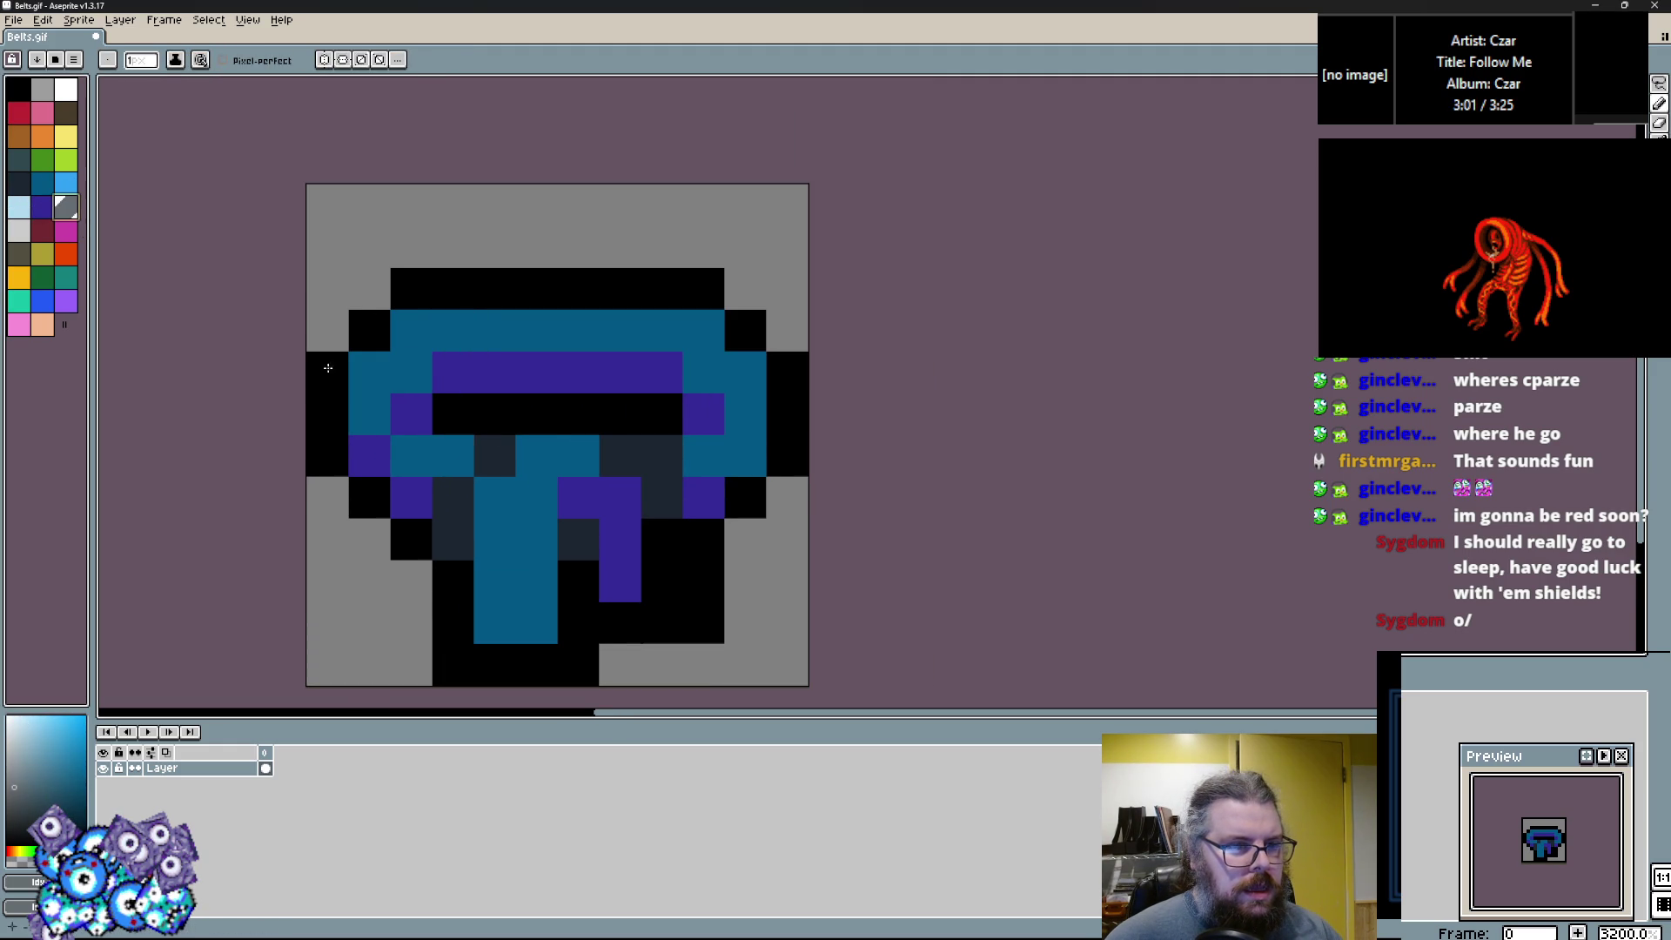
{"action": "left_click_drag", "start_coordinate": [534, 494], "coordinate": [534, 453]}
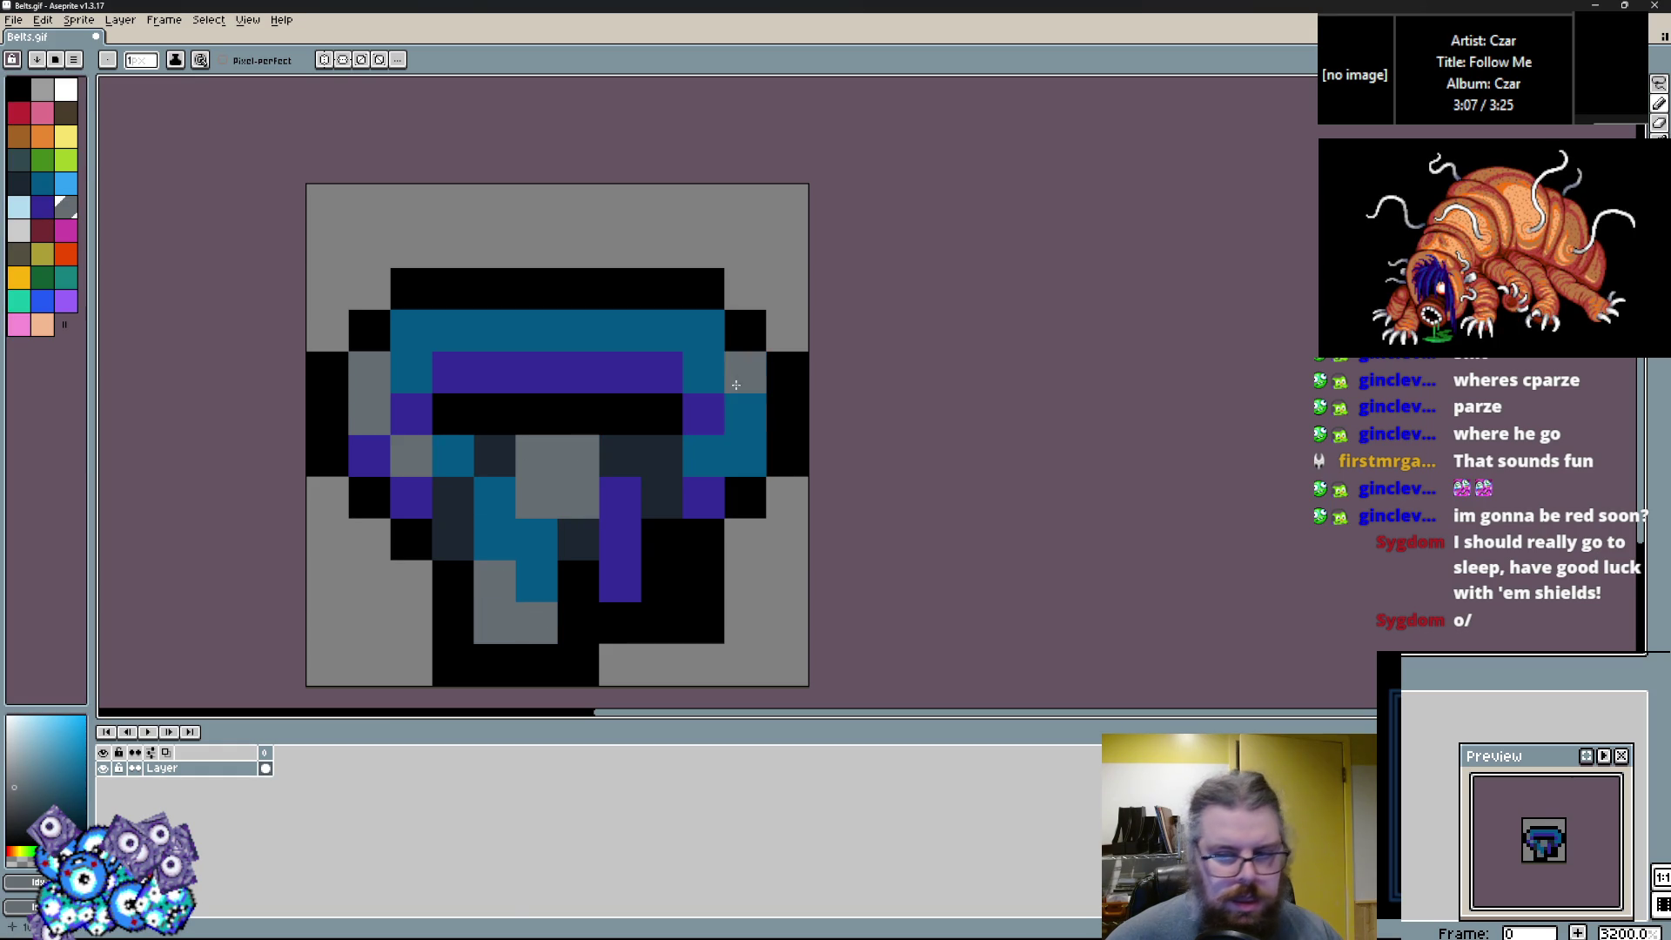
{"action": "key", "text": "bracketleft"}
{"action": "left_click_drag", "start_coordinate": [722, 493], "coordinate": [741, 459]}
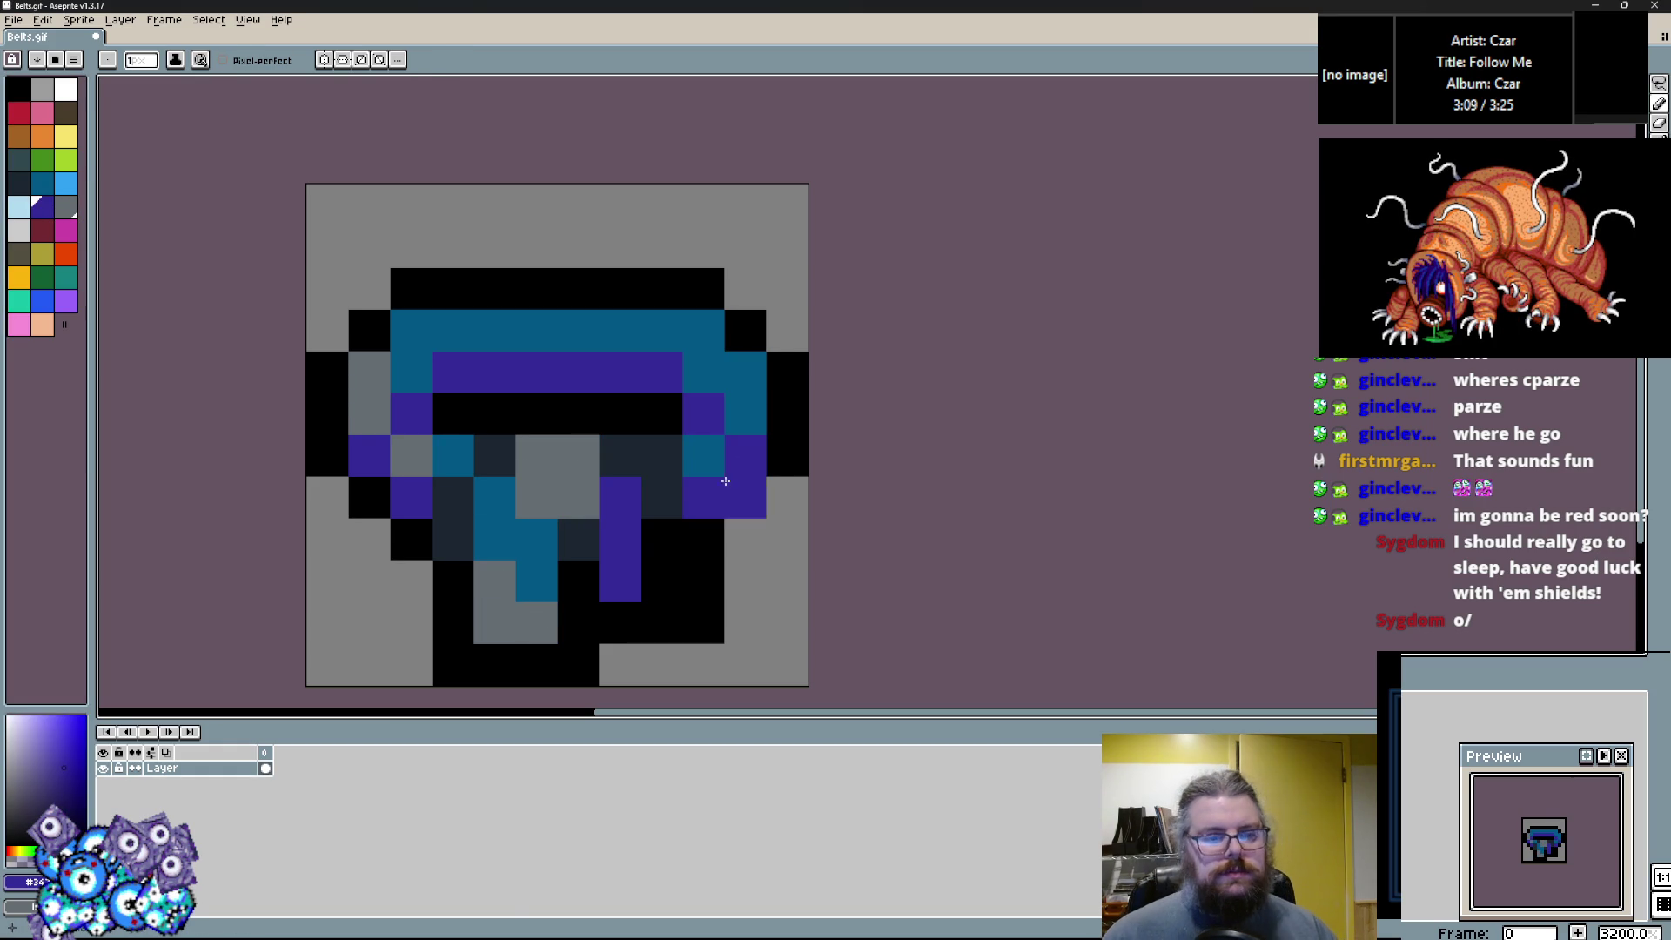
{"action": "right_click", "coordinate": [696, 555]}
{"action": "left_click", "coordinate": [735, 556], "text": "alt"}
{"action": "left_click_drag", "start_coordinate": [703, 581], "coordinate": [699, 631]}
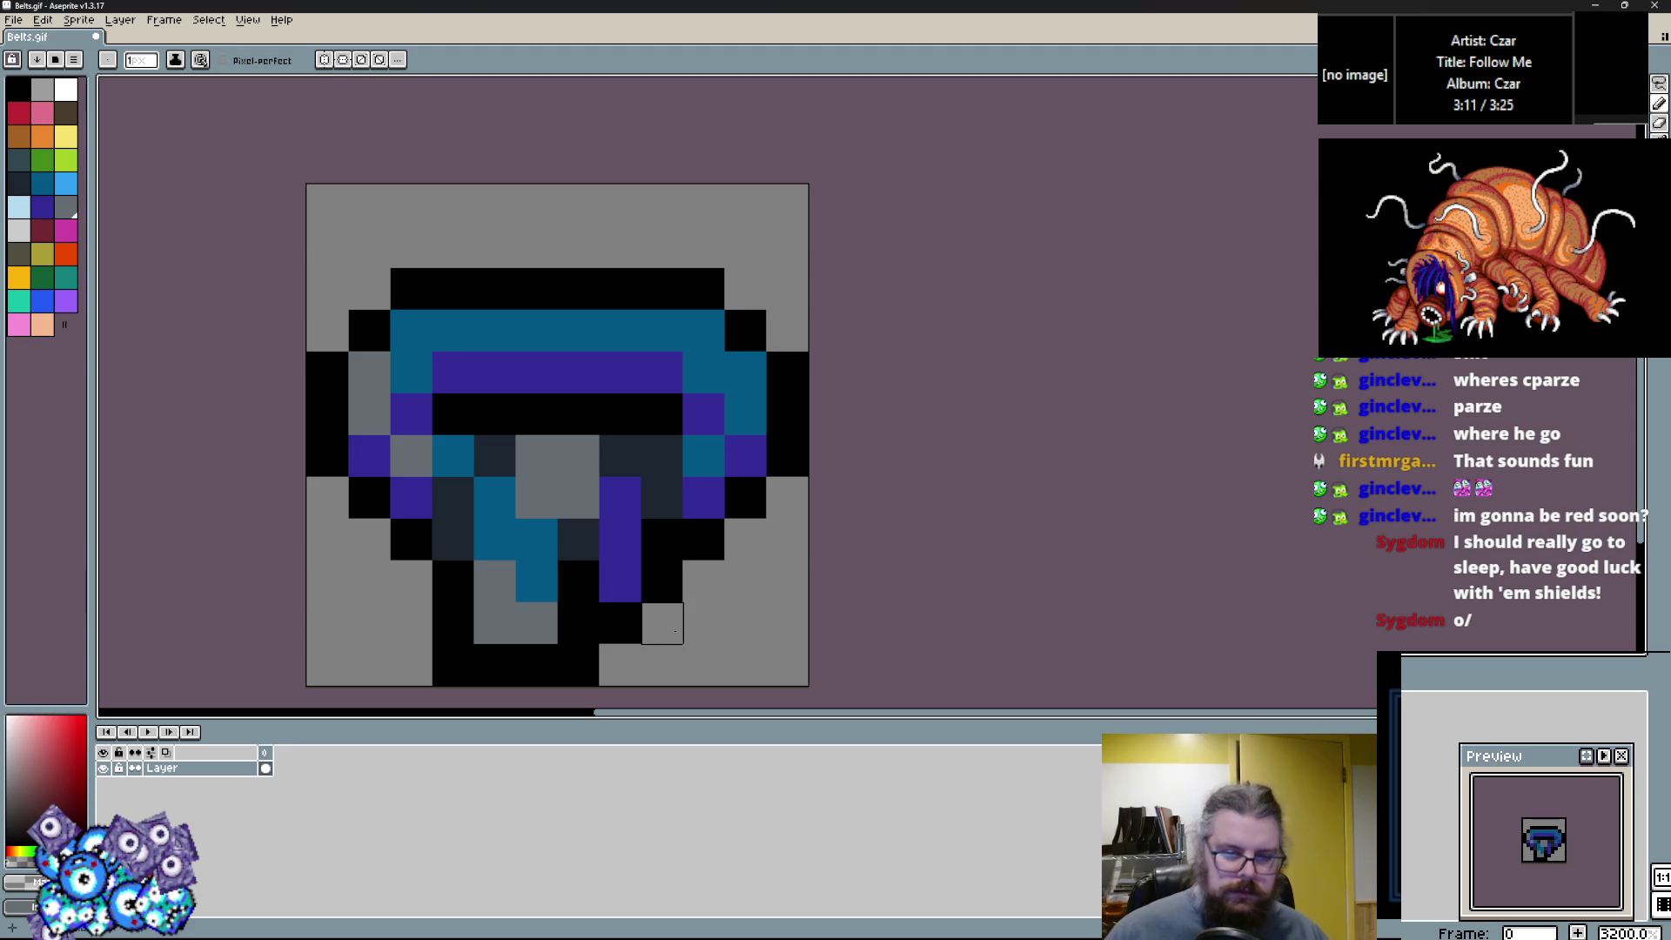
{"action": "scroll", "coordinate": [678, 619], "scroll_direction": "down", "scroll_amount": 1}
{"action": "scroll", "coordinate": [677, 619], "scroll_direction": "up", "scroll_amount": 1}
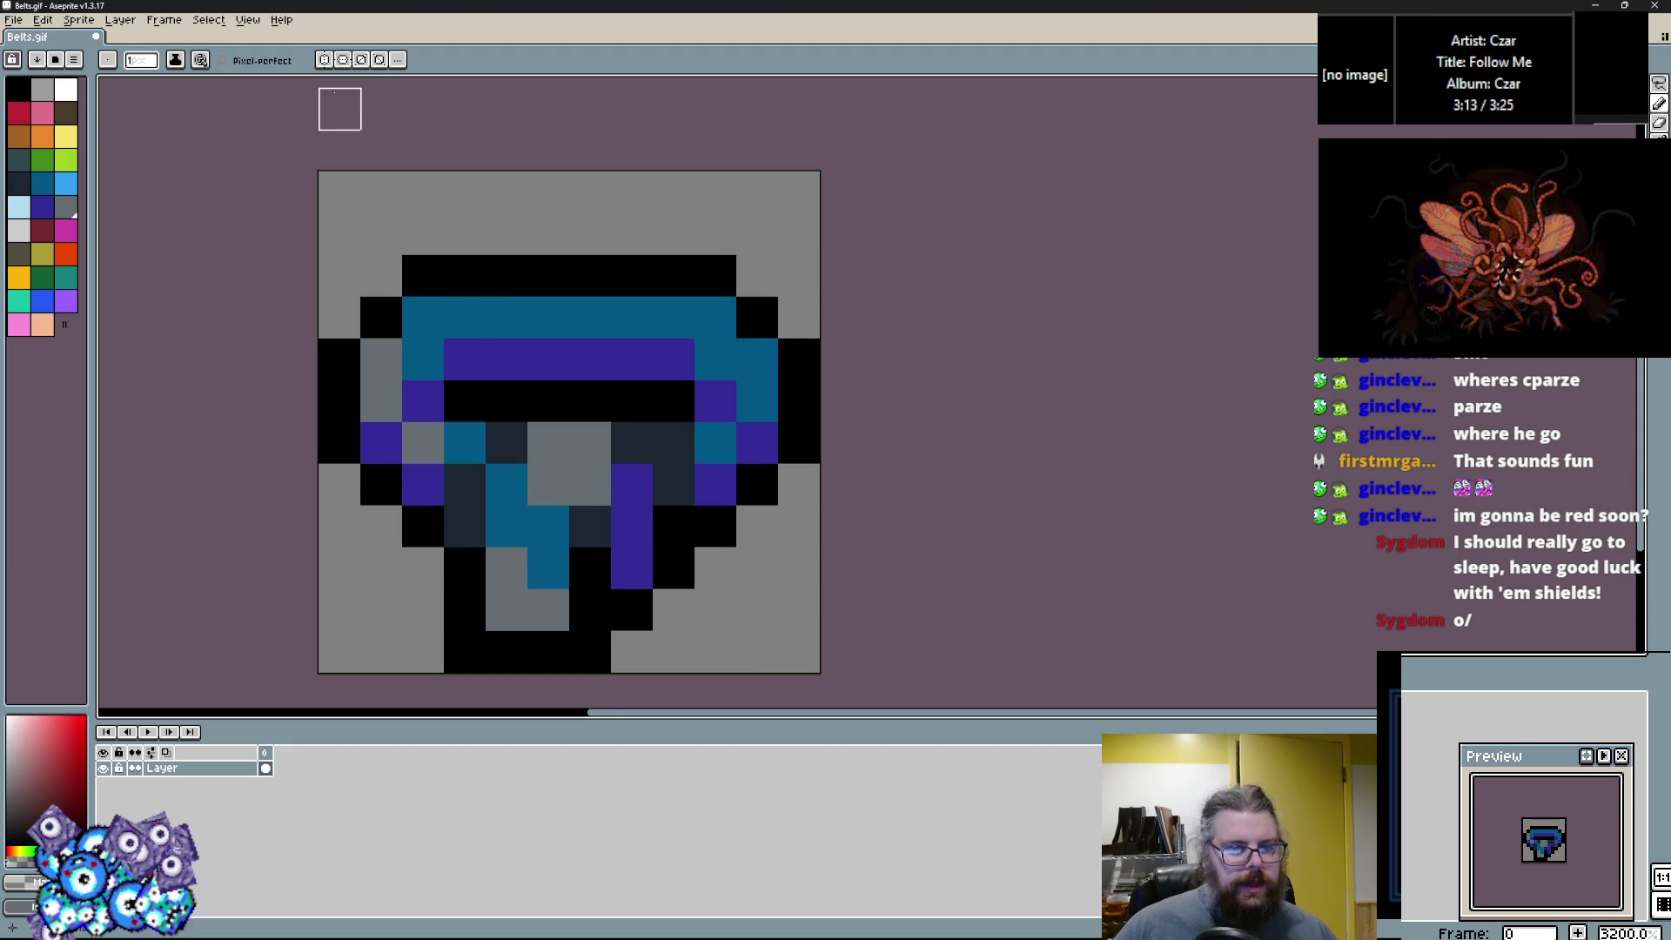
{"action": "left_click", "coordinate": [164, 19]}
{"action": "left_click", "coordinate": [199, 76]}
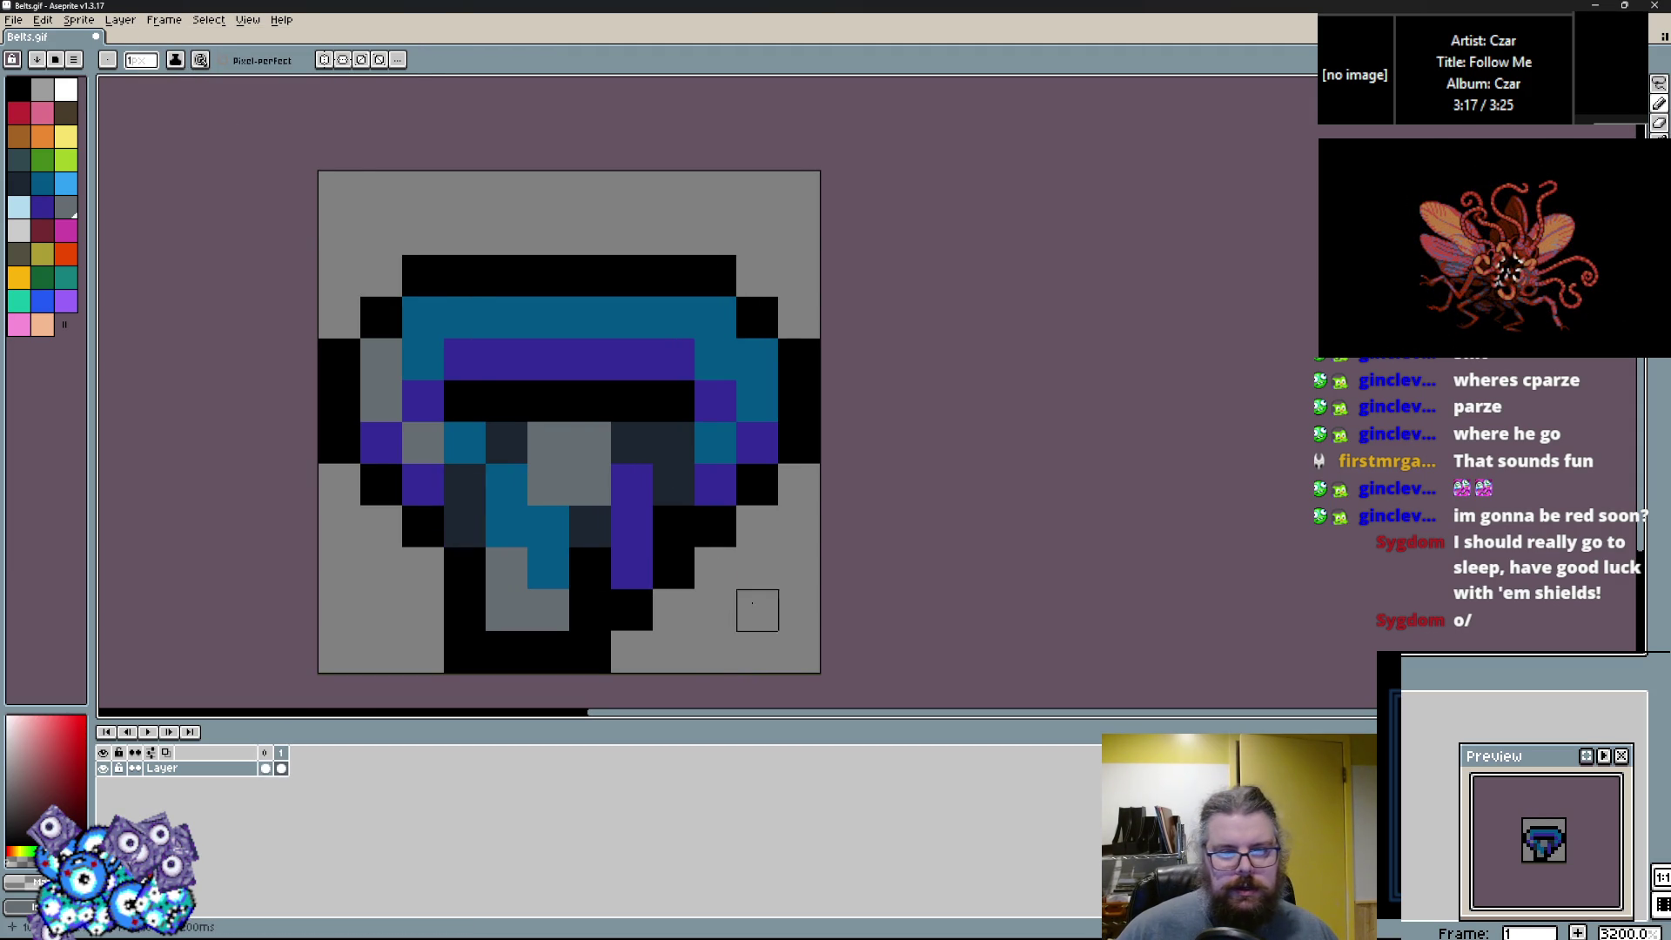
Clear the lower belt pixels, blacken the bottom row, and repaint the blue band brown.
{"action": "mouse_move", "coordinate": [757, 653]}
{"action": "left_mouse_down"}
{"action": "mouse_move", "coordinate": [549, 653]}
{"action": "mouse_move", "coordinate": [757, 567]}
{"action": "mouse_move", "coordinate": [424, 609]}
{"action": "left_mouse_up"}
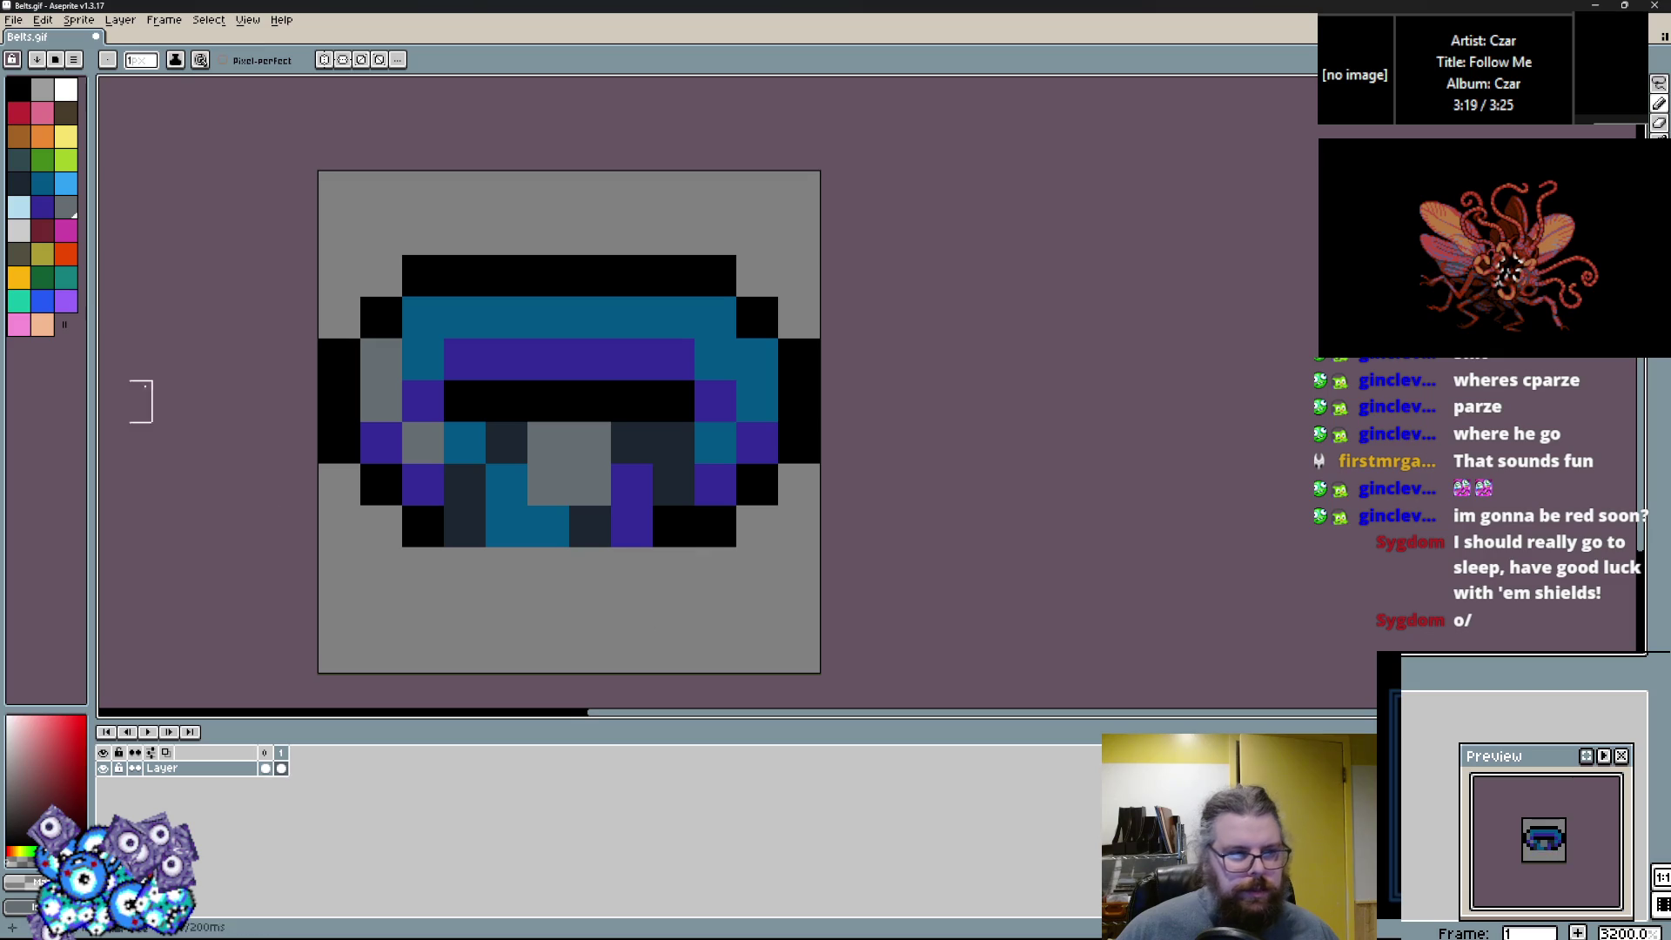
{"action": "left_click", "coordinate": [66, 113]}
{"action": "scroll", "coordinate": [470, 483], "scroll_direction": "up", "scroll_amount": 1}
{"action": "mouse_move", "coordinate": [578, 477]}
{"action": "left_mouse_down"}
{"action": "mouse_move", "coordinate": [511, 433]}
{"action": "mouse_move", "coordinate": [498, 458]}
{"action": "mouse_move", "coordinate": [353, 290]}
{"action": "mouse_move", "coordinate": [746, 235]}
{"action": "mouse_move", "coordinate": [857, 306]}
{"action": "mouse_move", "coordinate": [779, 477]}
{"action": "mouse_move", "coordinate": [775, 425]}
{"action": "mouse_move", "coordinate": [779, 546]}
{"action": "mouse_move", "coordinate": [423, 558]}
{"action": "left_mouse_up"}
{"action": "key", "text": "ctrl+z"}
{"action": "left_click", "coordinate": [797, 546], "text": "alt"}
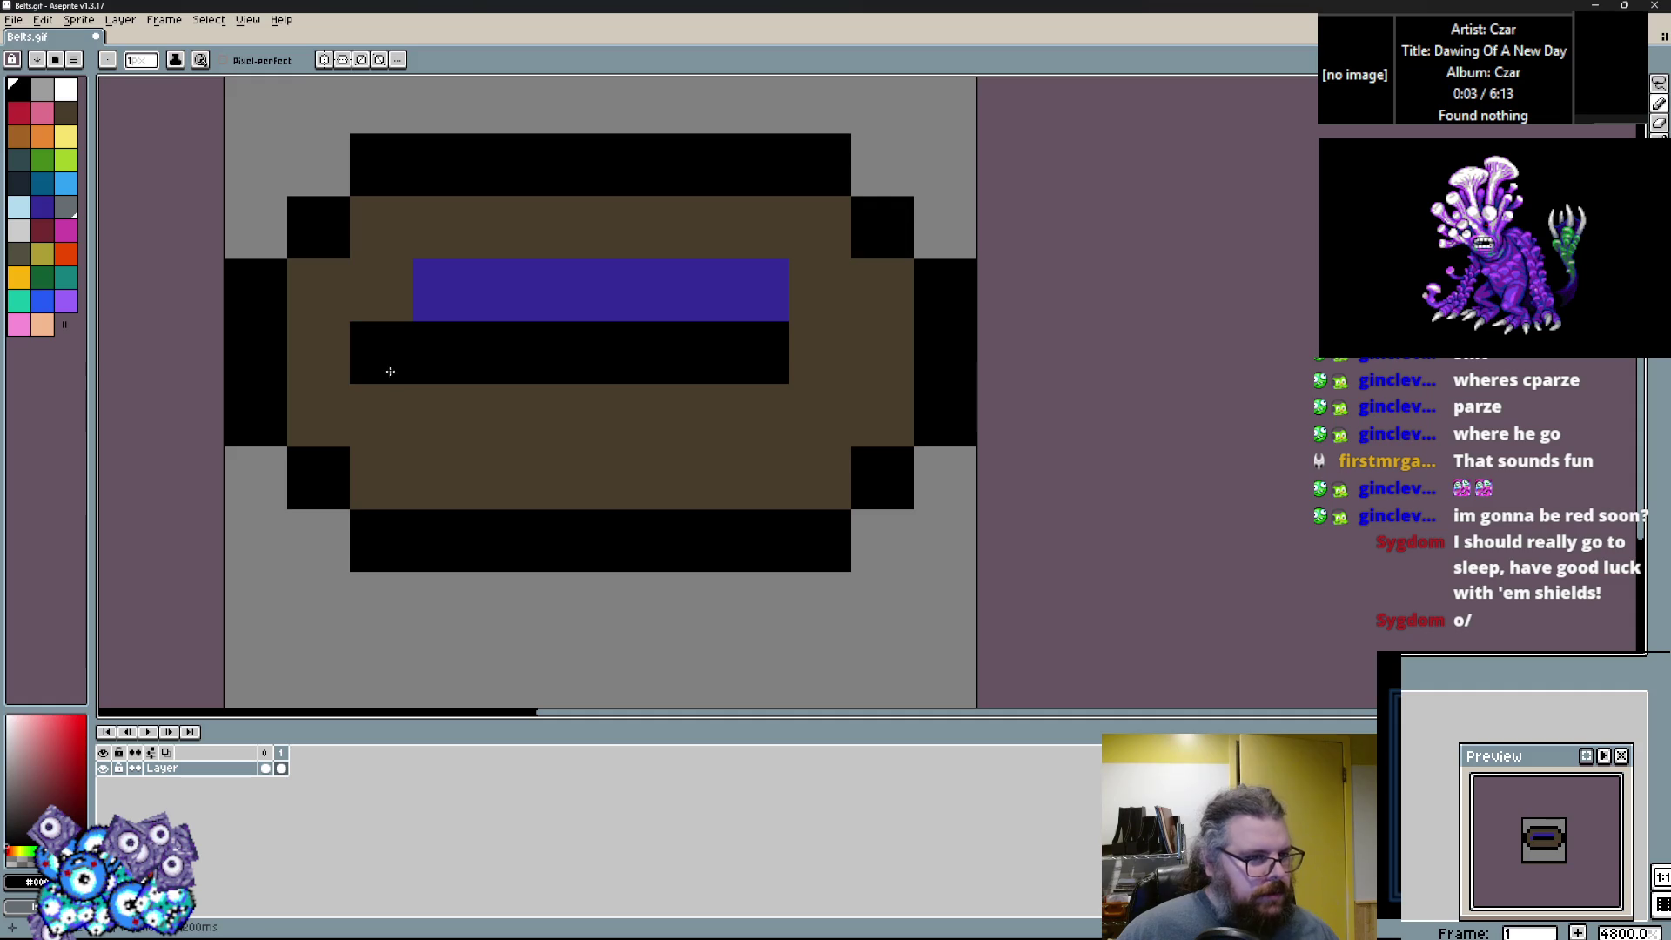
{"action": "left_click", "coordinate": [808, 362]}
{"action": "left_click", "coordinate": [709, 391], "text": "alt"}
{"action": "mouse_move", "coordinate": [462, 296]}
{"action": "left_mouse_down"}
{"action": "mouse_move", "coordinate": [431, 311]}
{"action": "mouse_move", "coordinate": [763, 311]}
{"action": "left_mouse_up"}
{"action": "right_click", "coordinate": [453, 343]}
{"action": "left_click", "coordinate": [403, 373]}
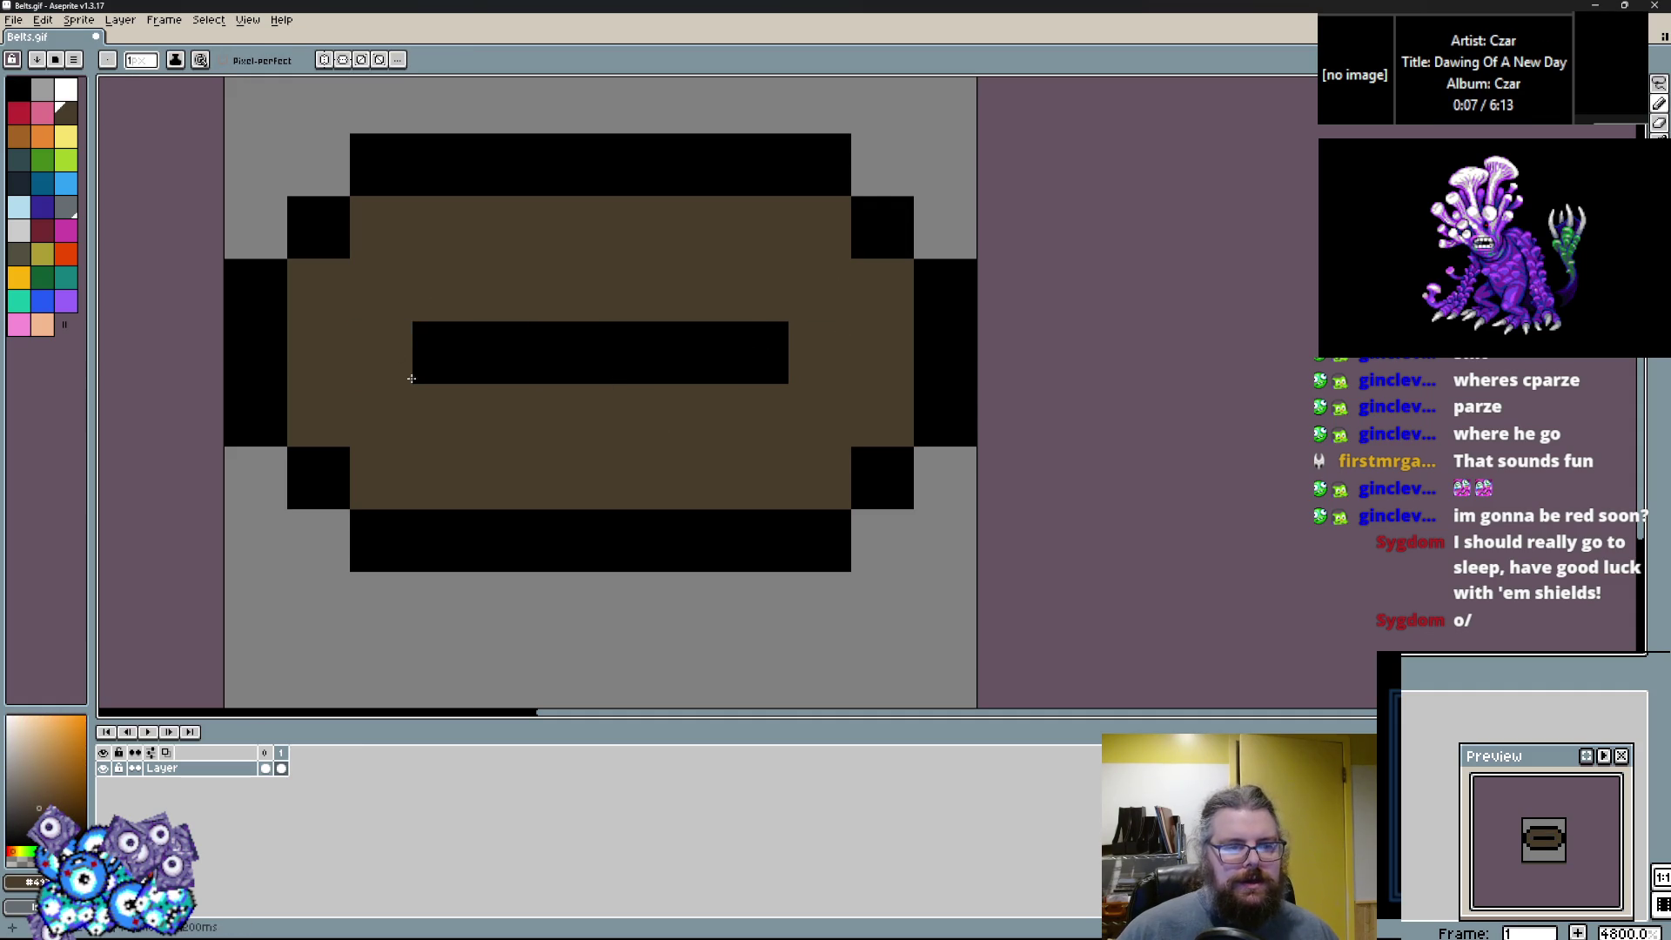
{"action": "scroll", "coordinate": [417, 429], "scroll_direction": "down", "scroll_amount": 1}
{"action": "scroll", "coordinate": [348, 348], "scroll_direction": "up", "scroll_amount": 1}
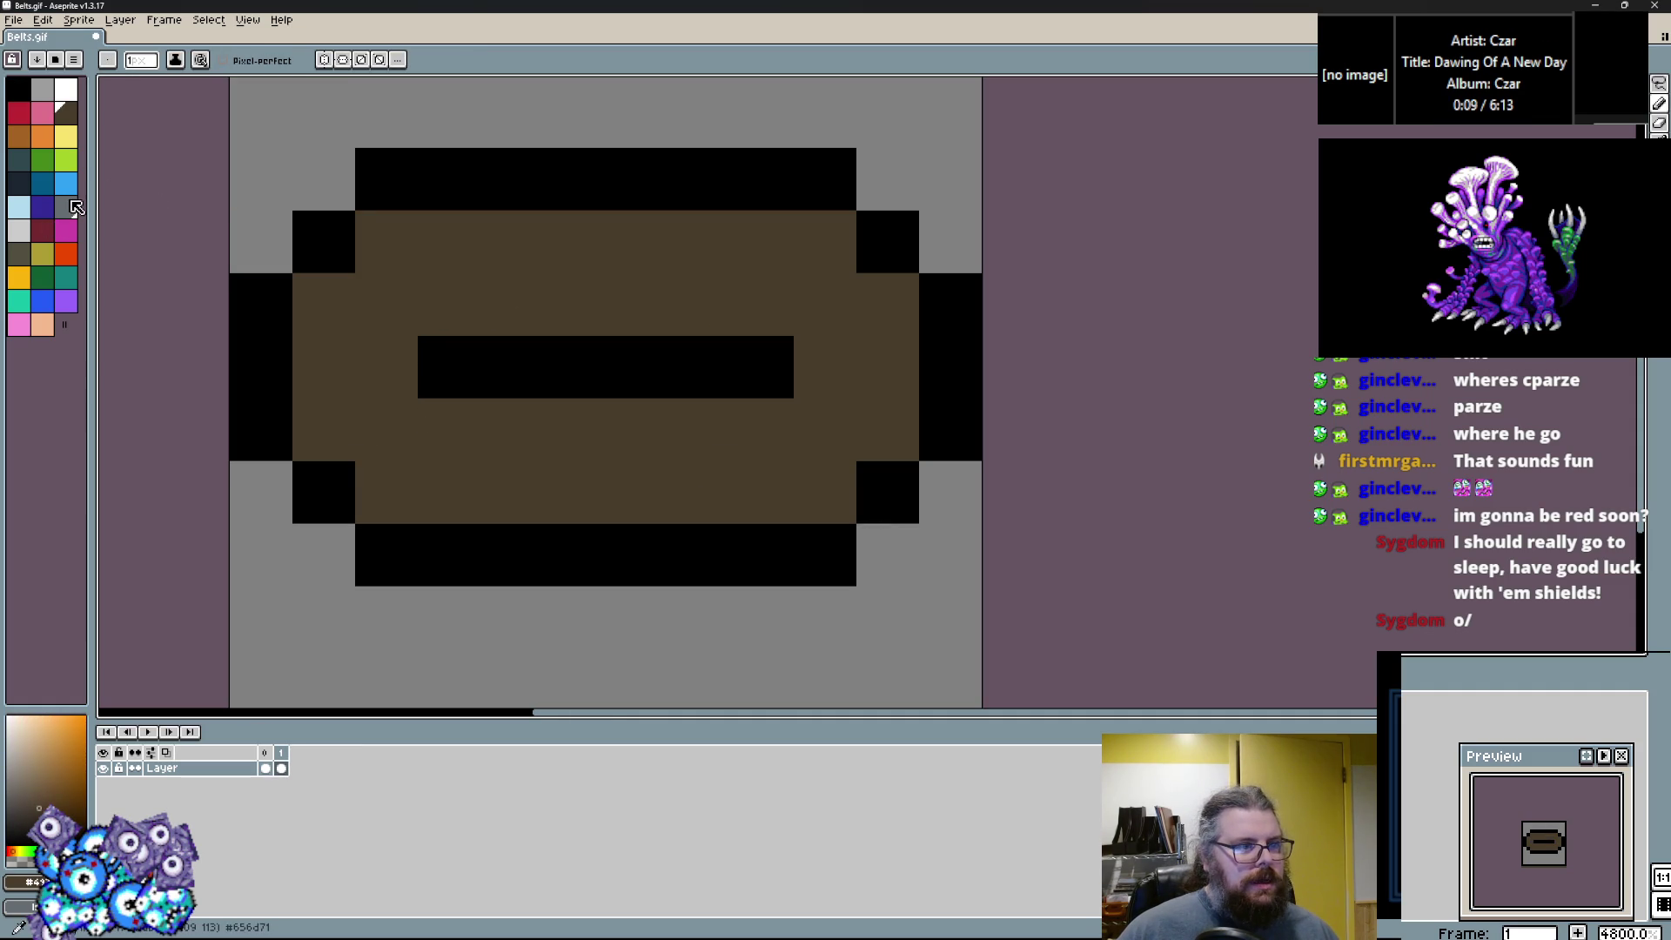
Paint the lower belt cells and the right edge dark olive-grey.
{"action": "left_click", "coordinate": [18, 253]}
{"action": "mouse_move", "coordinate": [516, 506]}
{"action": "left_mouse_down"}
{"action": "mouse_move", "coordinate": [328, 363]}
{"action": "mouse_move", "coordinate": [608, 451]}
{"action": "mouse_move", "coordinate": [450, 421]}
{"action": "mouse_move", "coordinate": [781, 428]}
{"action": "left_mouse_up"}
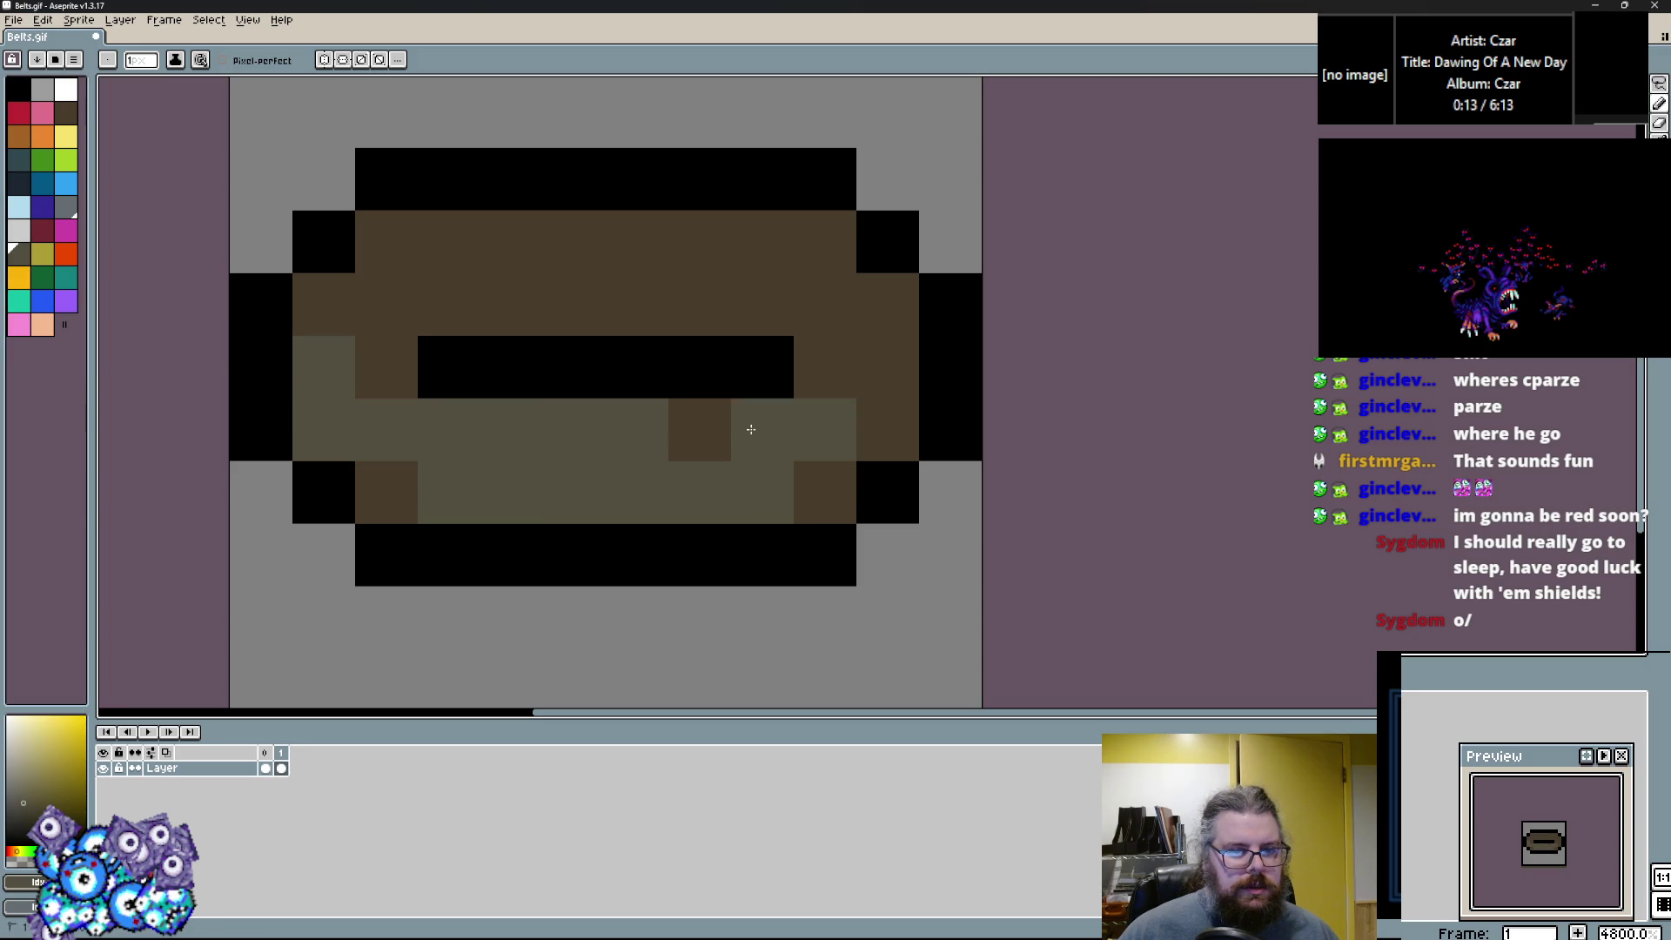
{"action": "left_click_drag", "start_coordinate": [886, 426], "coordinate": [885, 365]}
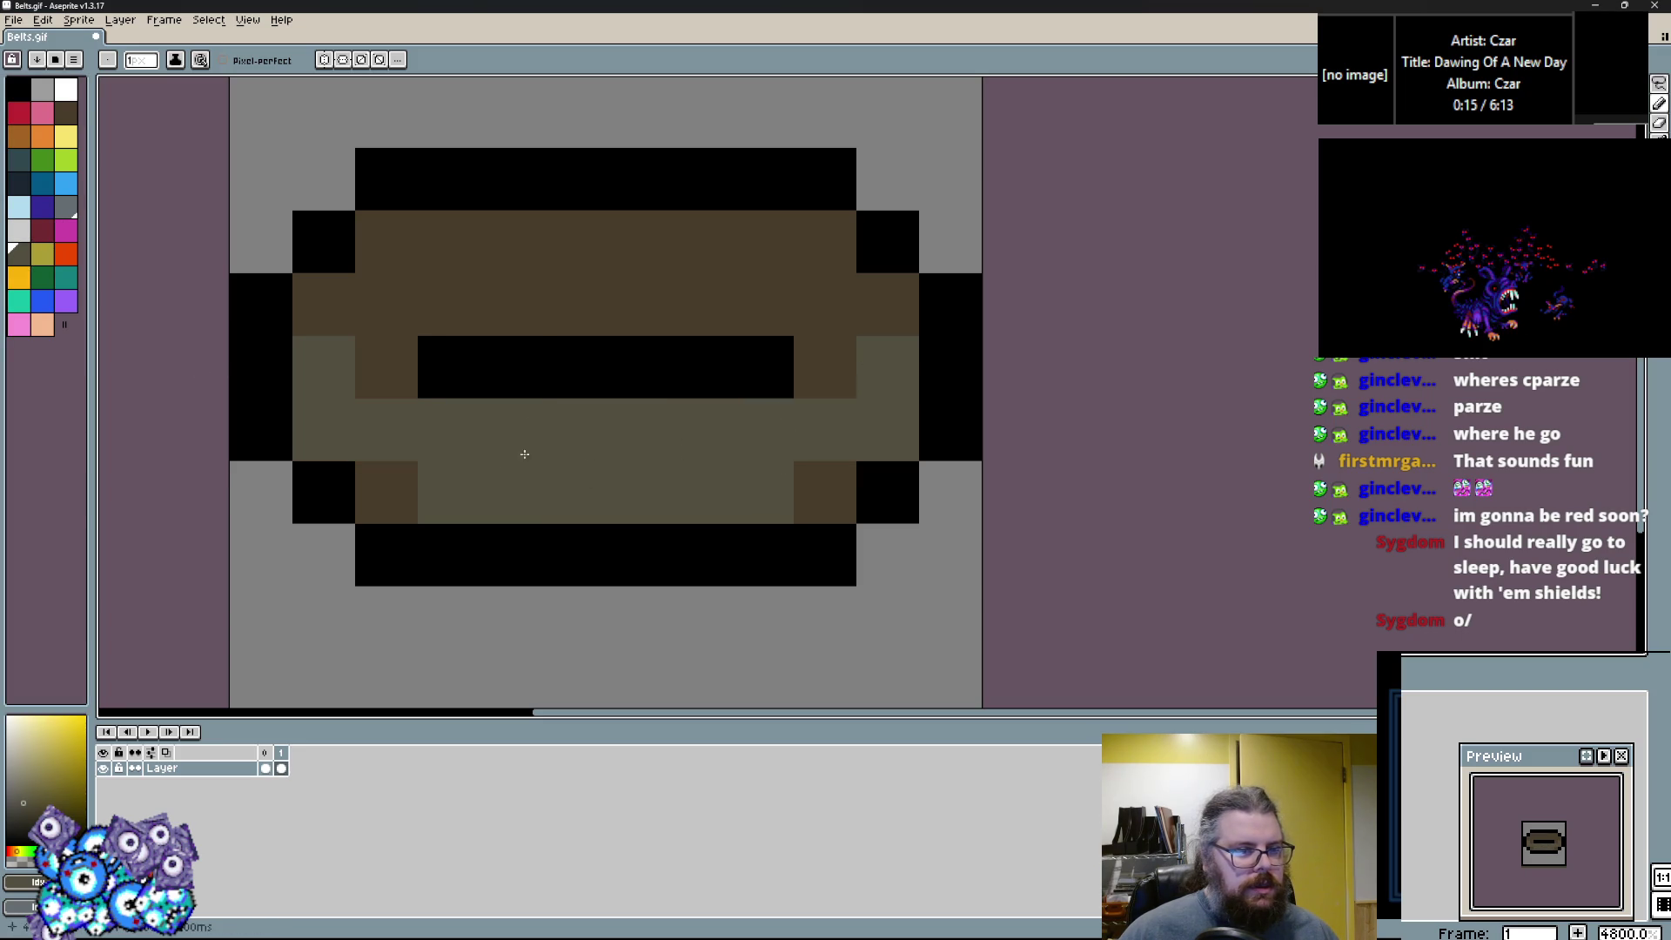
Draw the light-grey buckle below the black strap with a mid-grey lower-right pixel.
{"action": "left_click", "coordinate": [19, 206]}
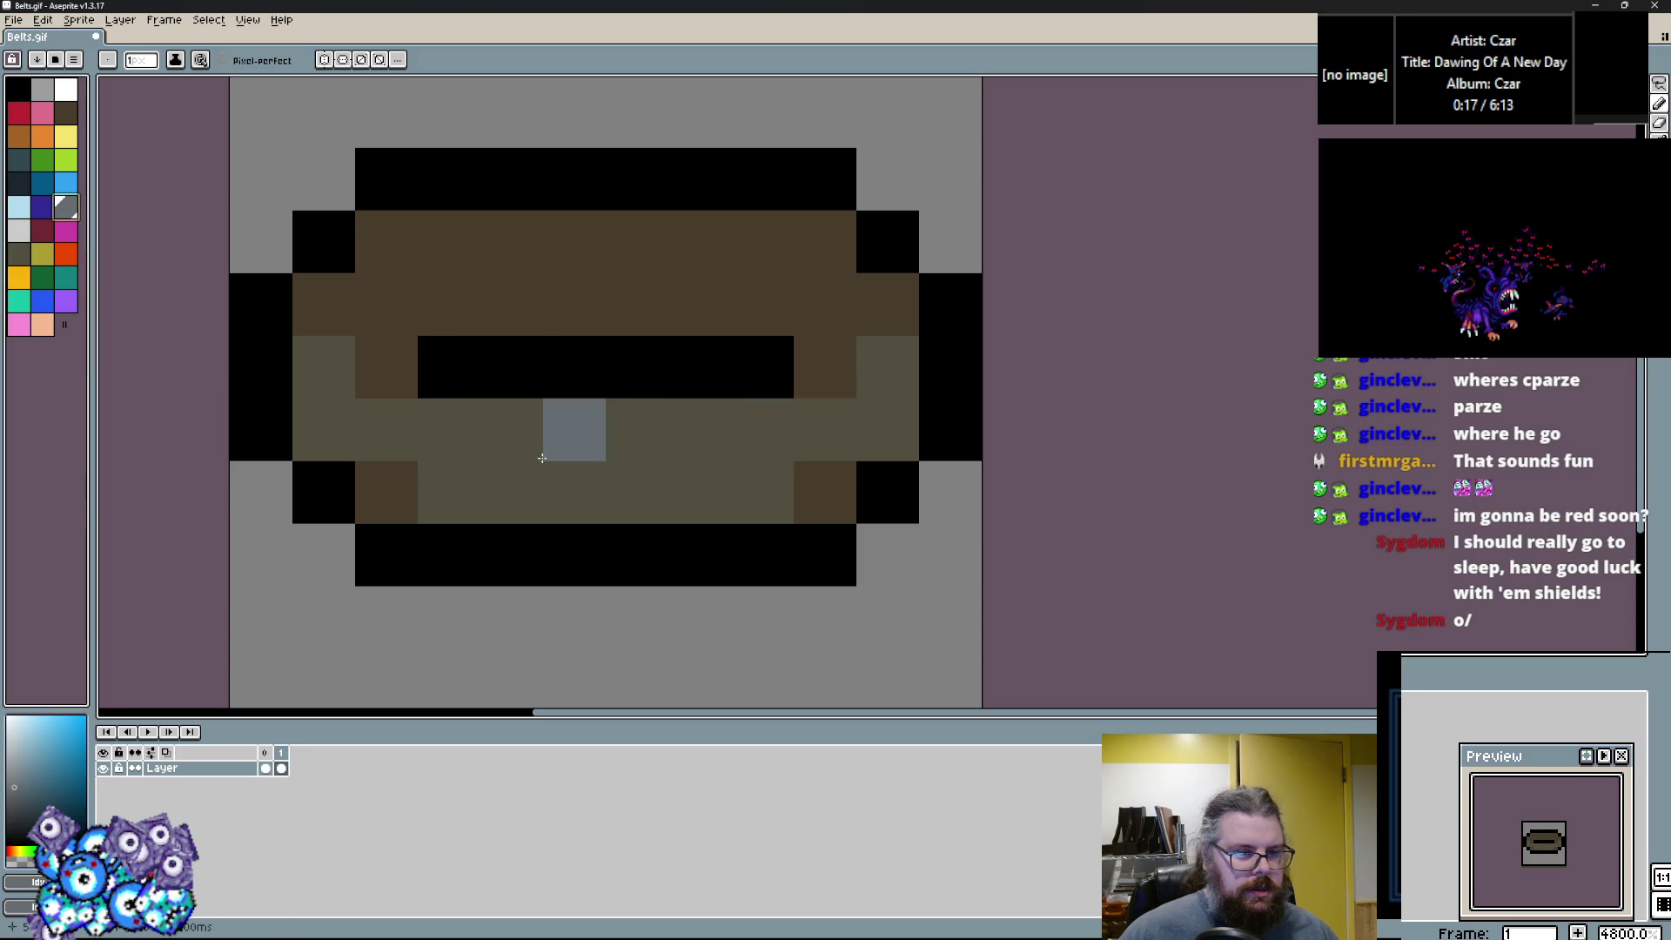
{"action": "left_click", "coordinate": [15, 229]}
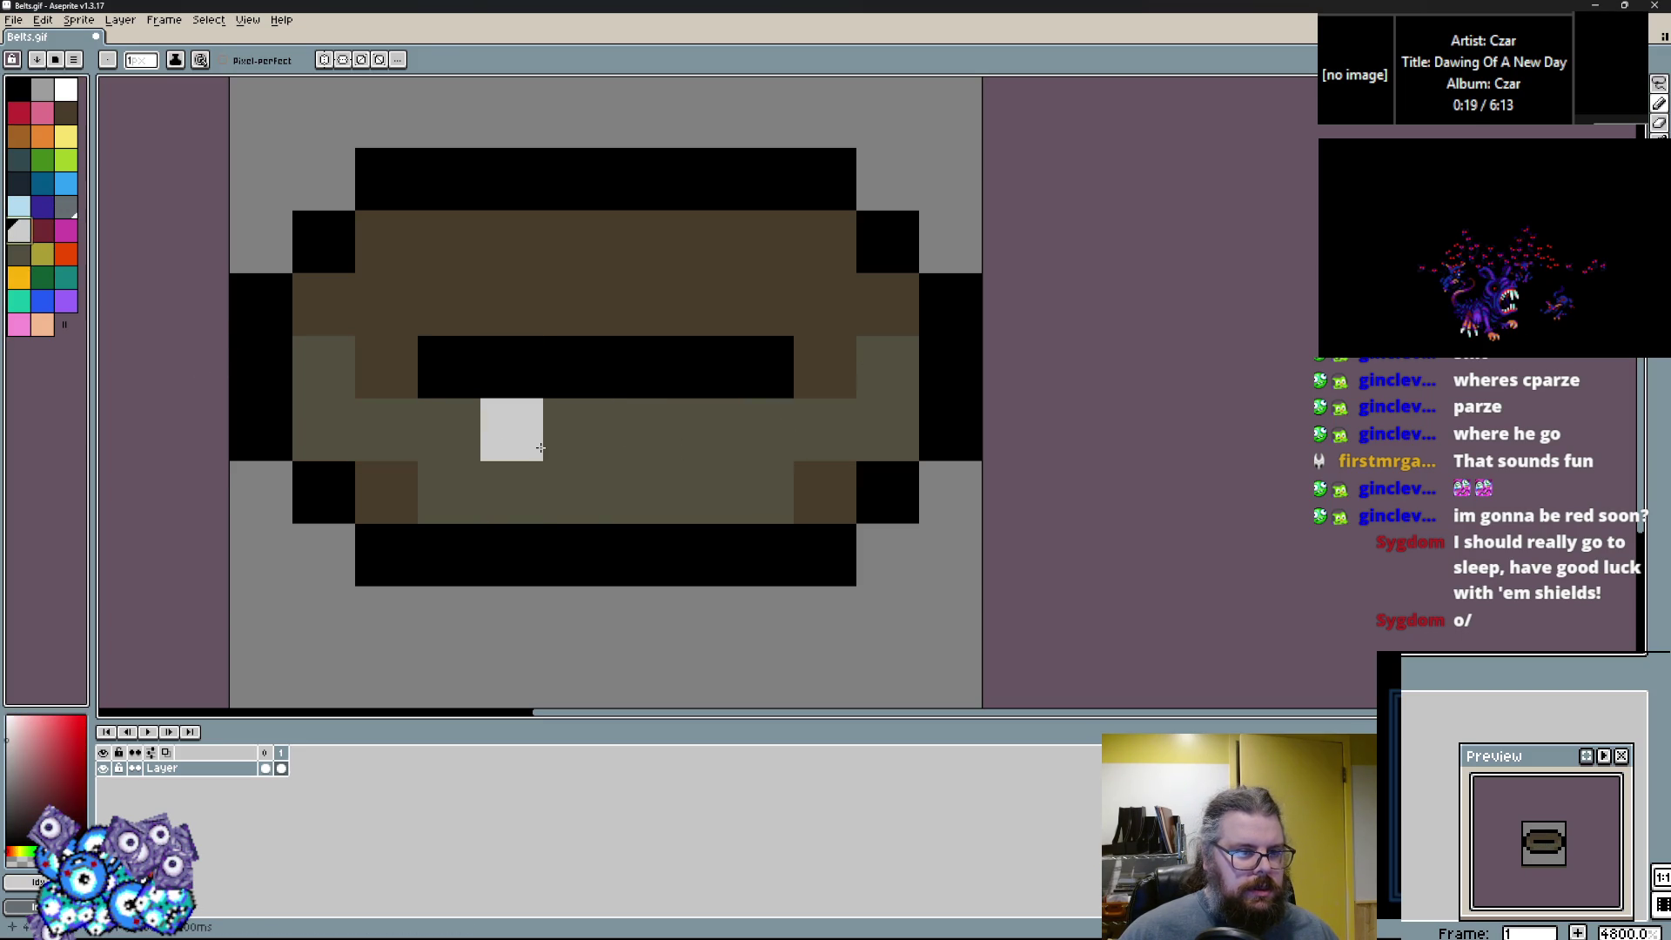
{"action": "left_click_drag", "start_coordinate": [574, 496], "coordinate": [574, 427]}
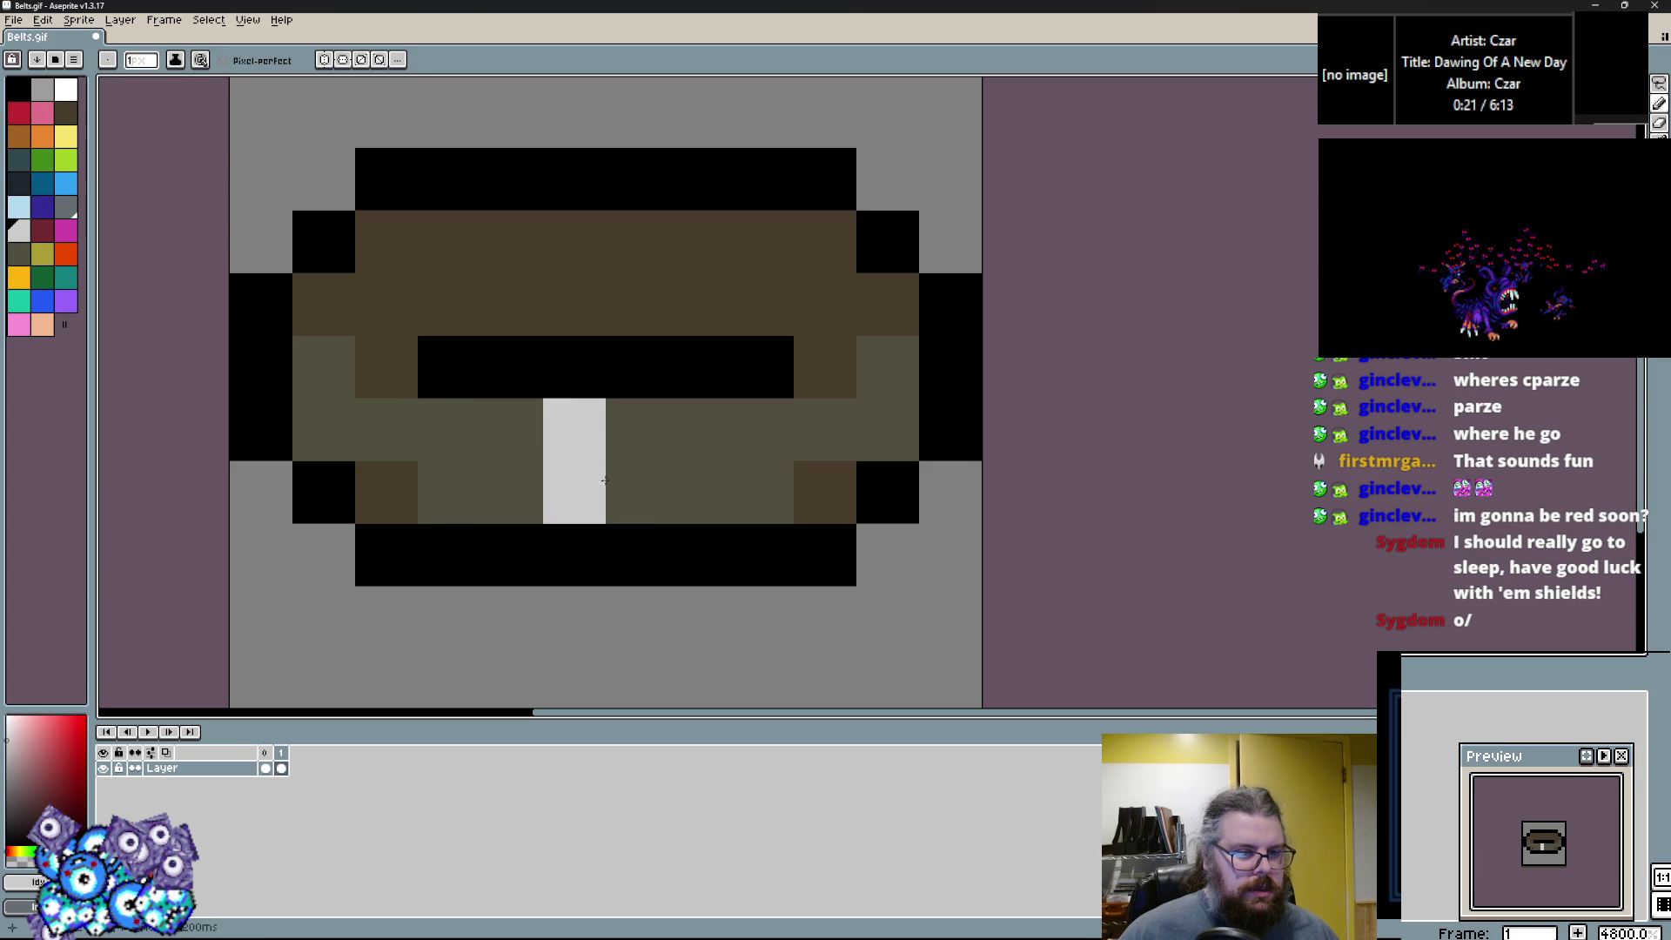
{"action": "left_click", "coordinate": [635, 489]}
{"action": "left_click", "coordinate": [42, 88]}
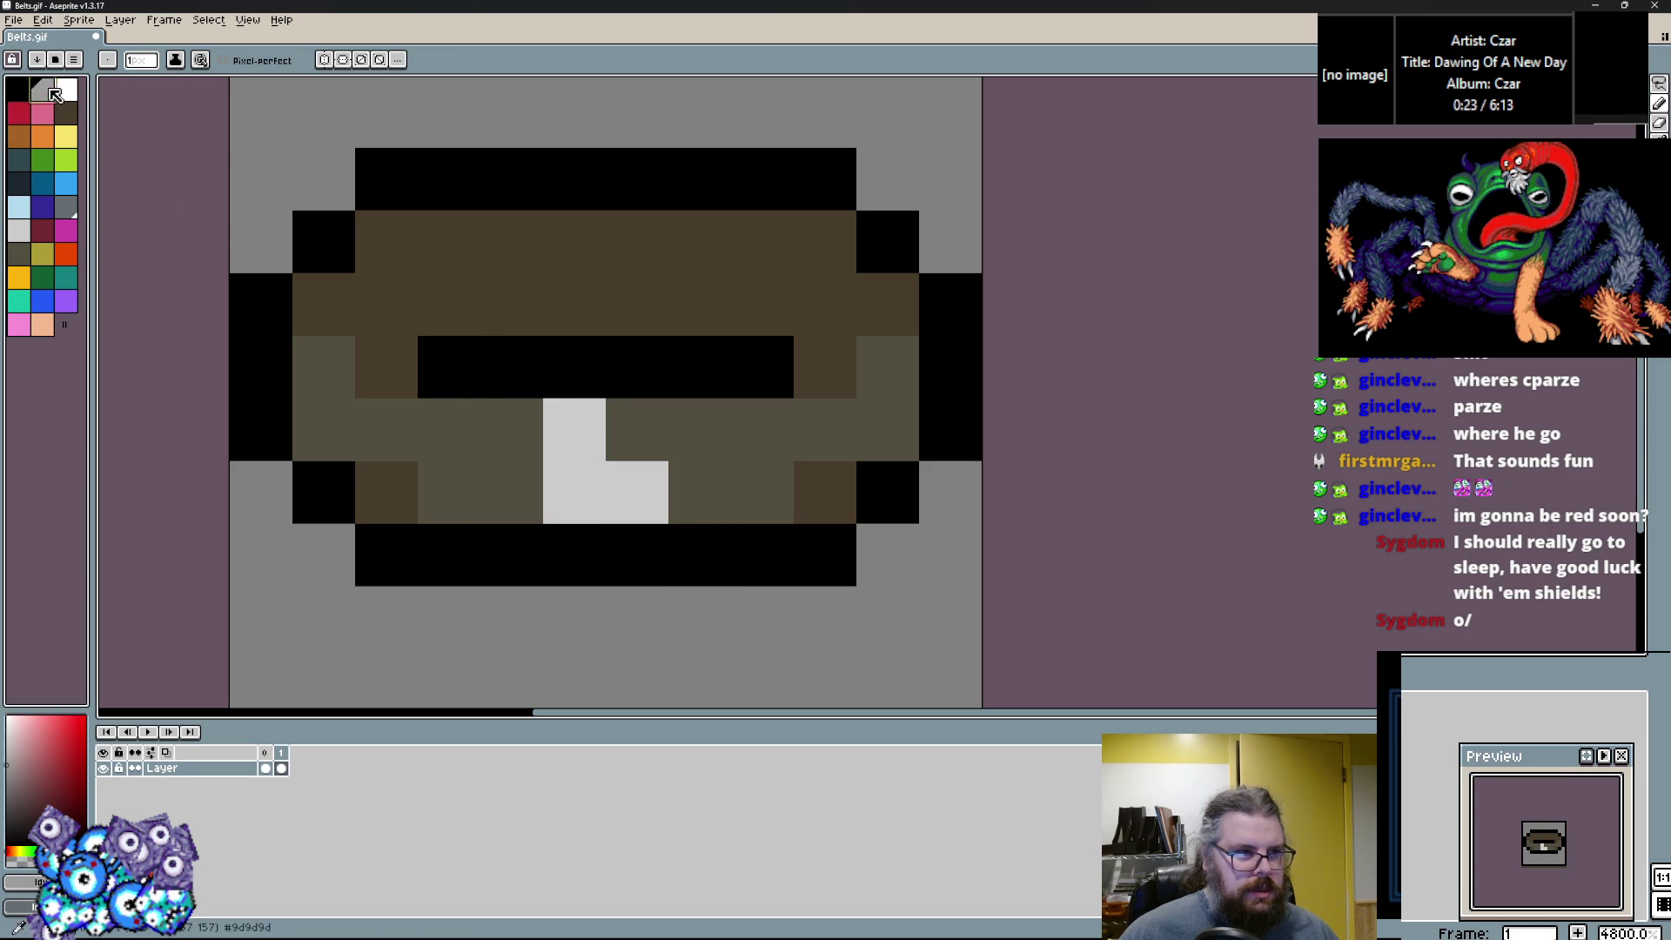
{"action": "left_click", "coordinate": [621, 492]}
Shade the buckle's edges with mid-grey pixels and restore the surrounding olive pixels.
{"action": "left_click", "coordinate": [702, 383], "text": "alt"}
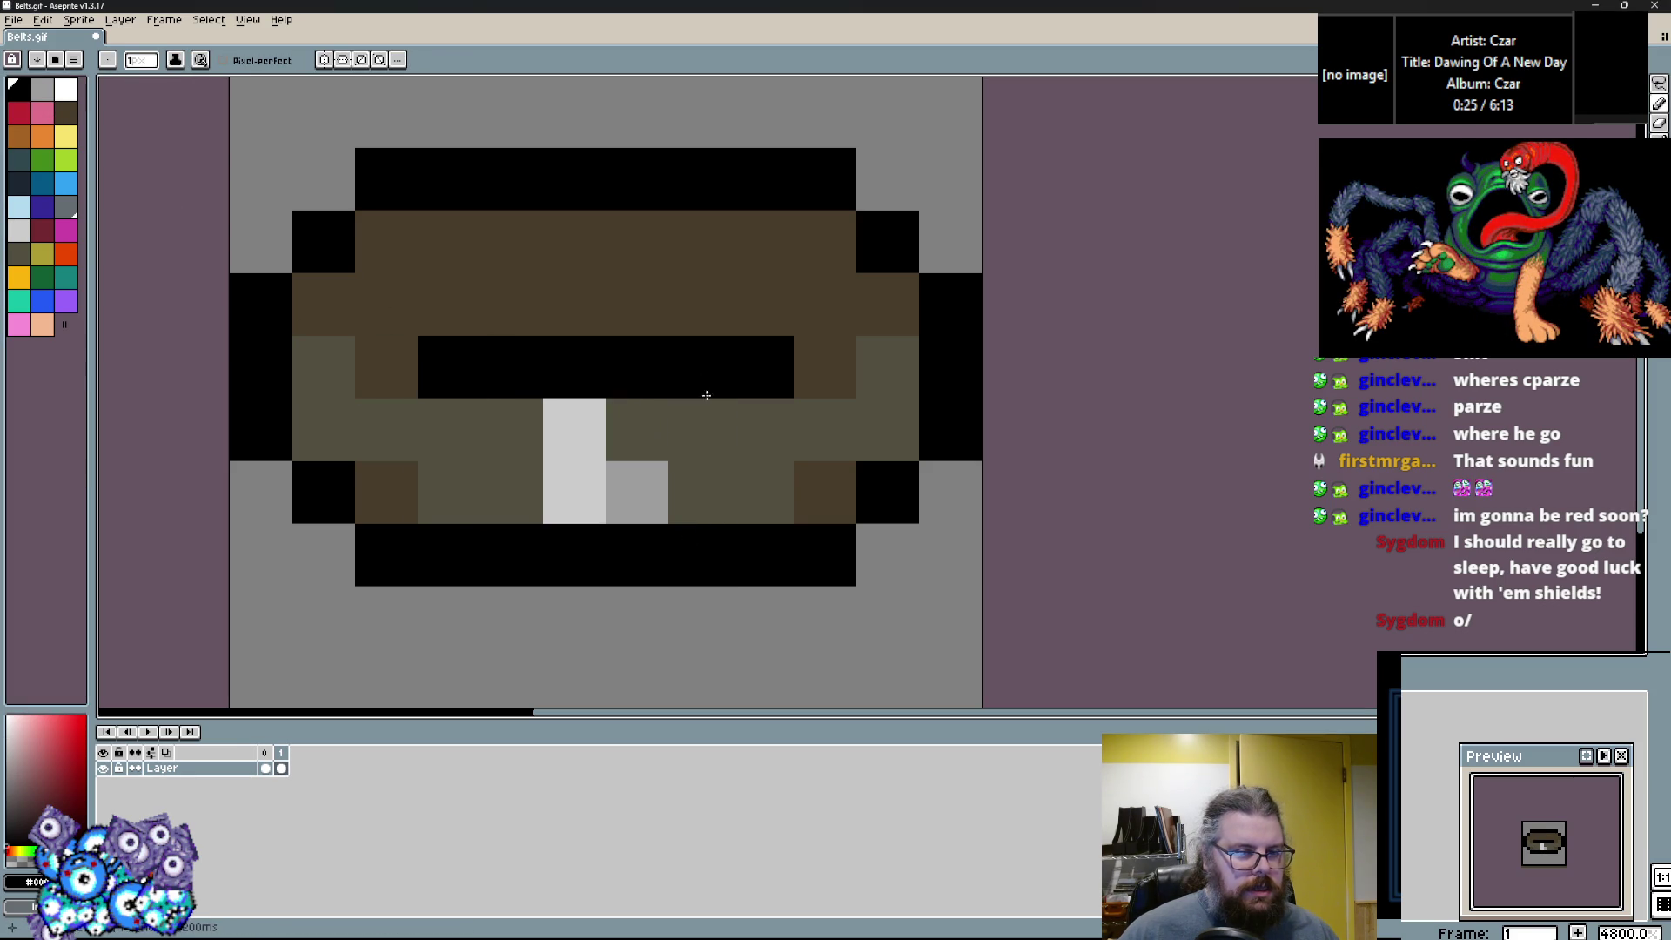
{"action": "left_click", "coordinate": [513, 487], "text": "alt"}
{"action": "left_click", "coordinate": [696, 492]}
{"action": "left_click", "coordinate": [635, 491], "text": "alt"}
{"action": "left_click", "coordinate": [742, 446]}
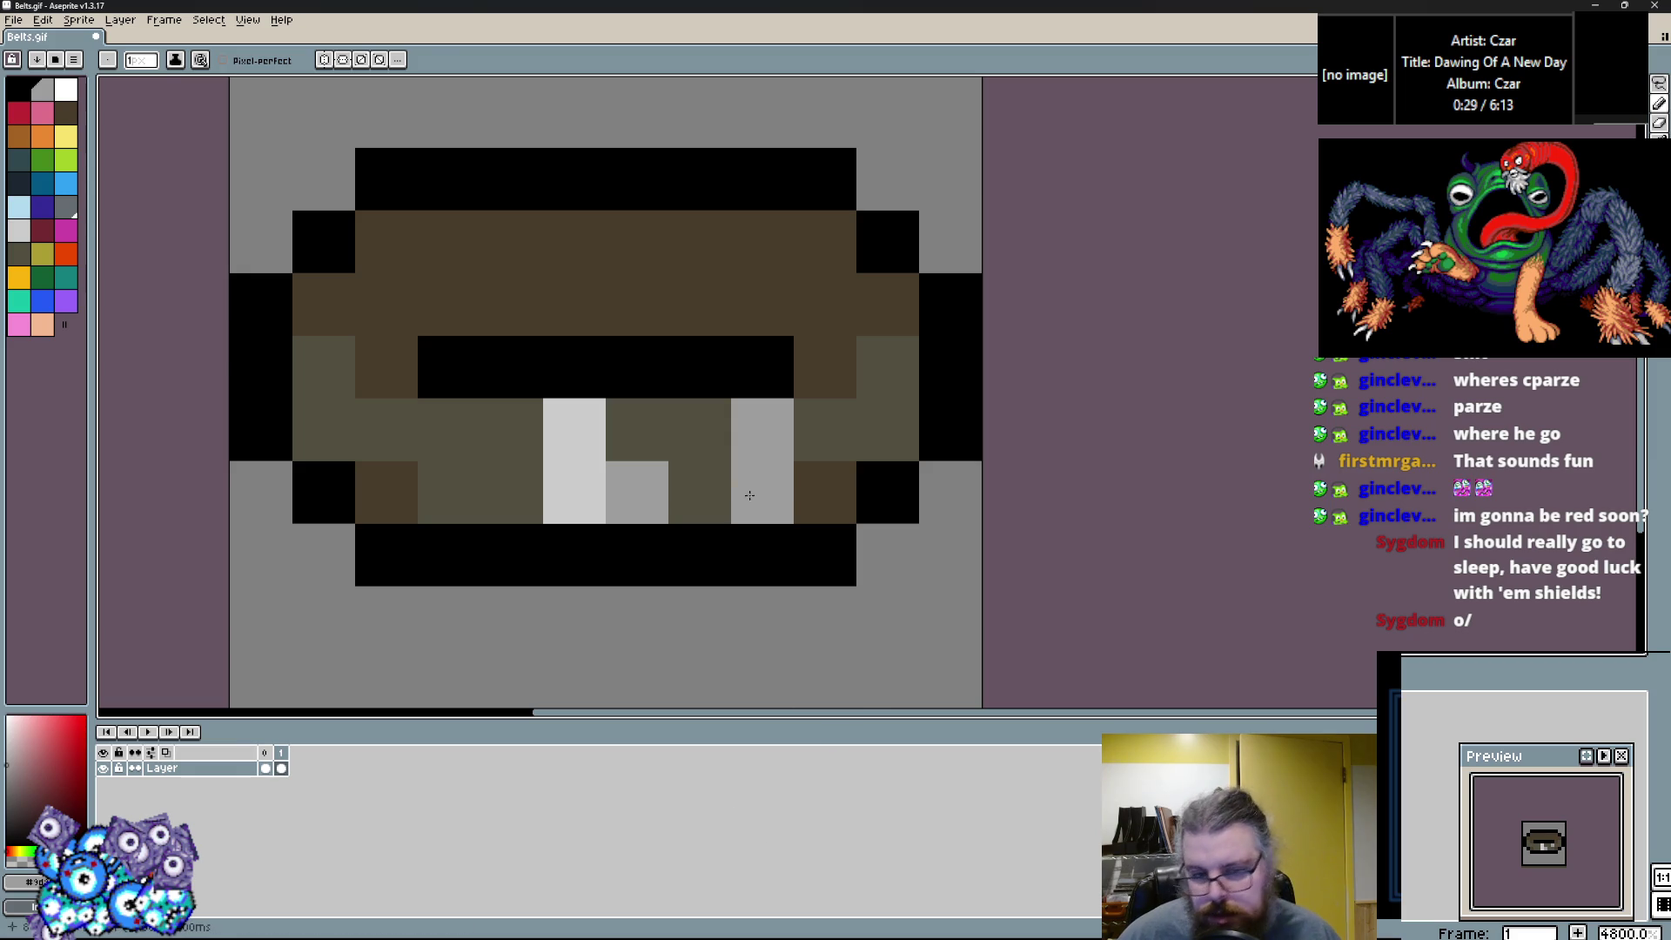
{"action": "left_click", "coordinate": [694, 436]}
{"action": "left_click", "coordinate": [723, 487], "text": "alt"}
{"action": "left_click", "coordinate": [757, 439]}
{"action": "left_click", "coordinate": [635, 491], "text": "alt"}
{"action": "left_click", "coordinate": [596, 500]}
{"action": "left_click", "coordinate": [575, 427], "text": "alt"}
{"action": "left_click", "coordinate": [574, 492]}
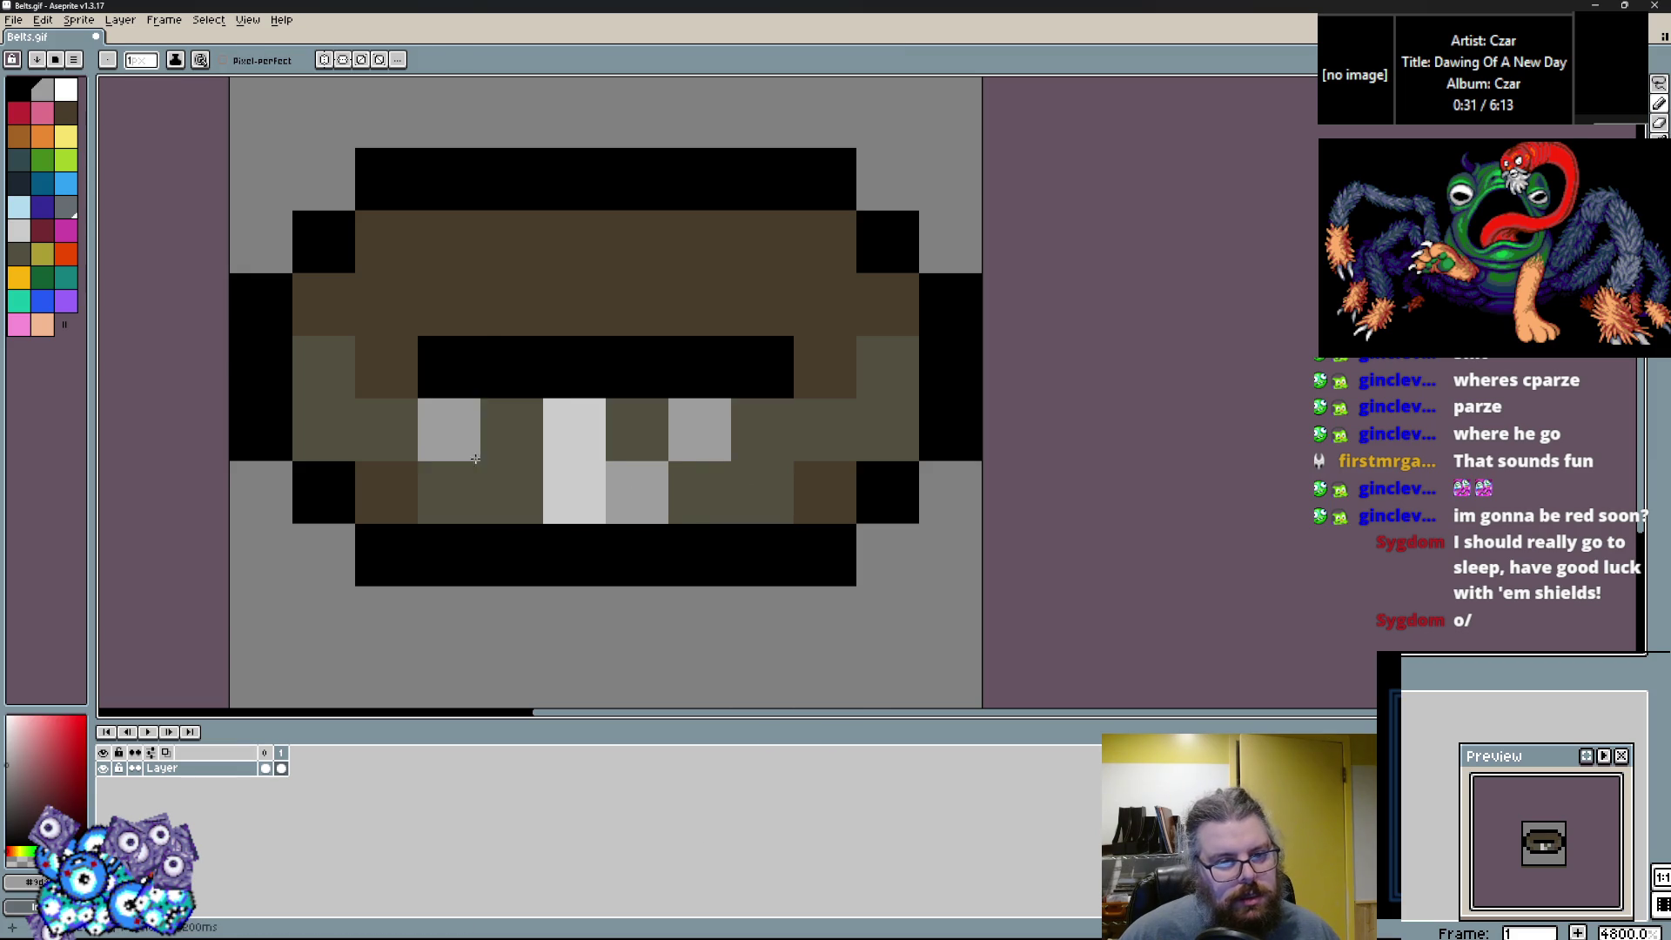
{"action": "left_click", "coordinate": [448, 365], "text": "alt"}
Paint a dark slate stripe above the black strap, trimming its right end to brown.
{"action": "left_click", "coordinate": [68, 116]}
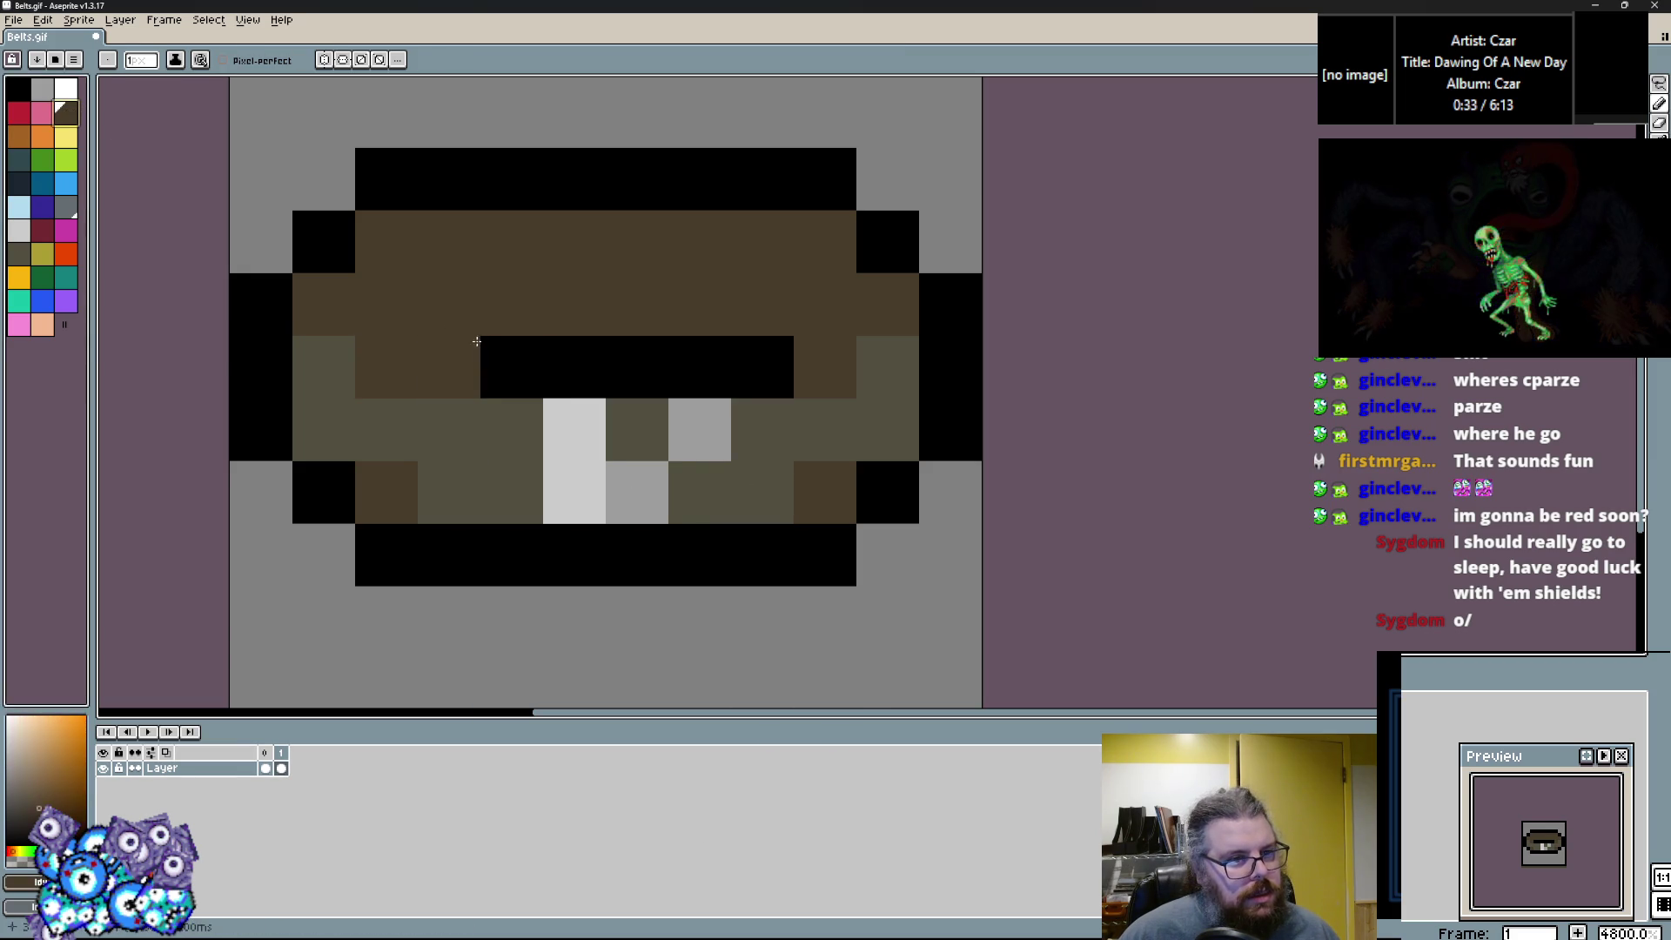
{"action": "left_click", "coordinate": [21, 165]}
{"action": "left_click", "coordinate": [631, 401]}
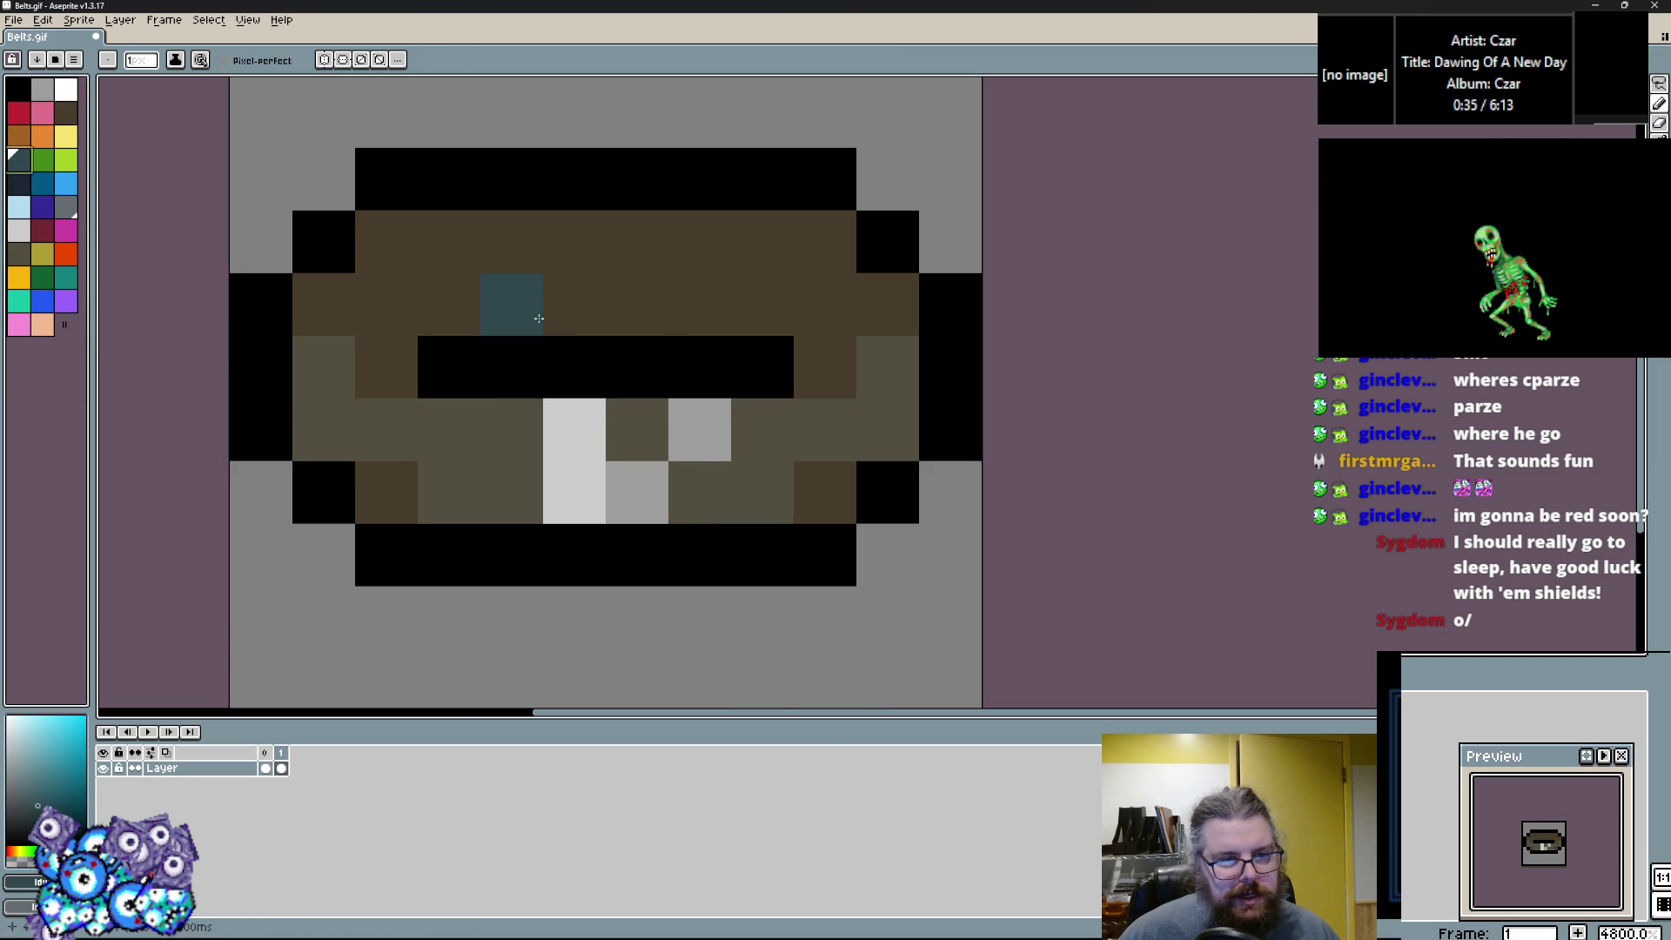
{"action": "left_click", "coordinate": [18, 253]}
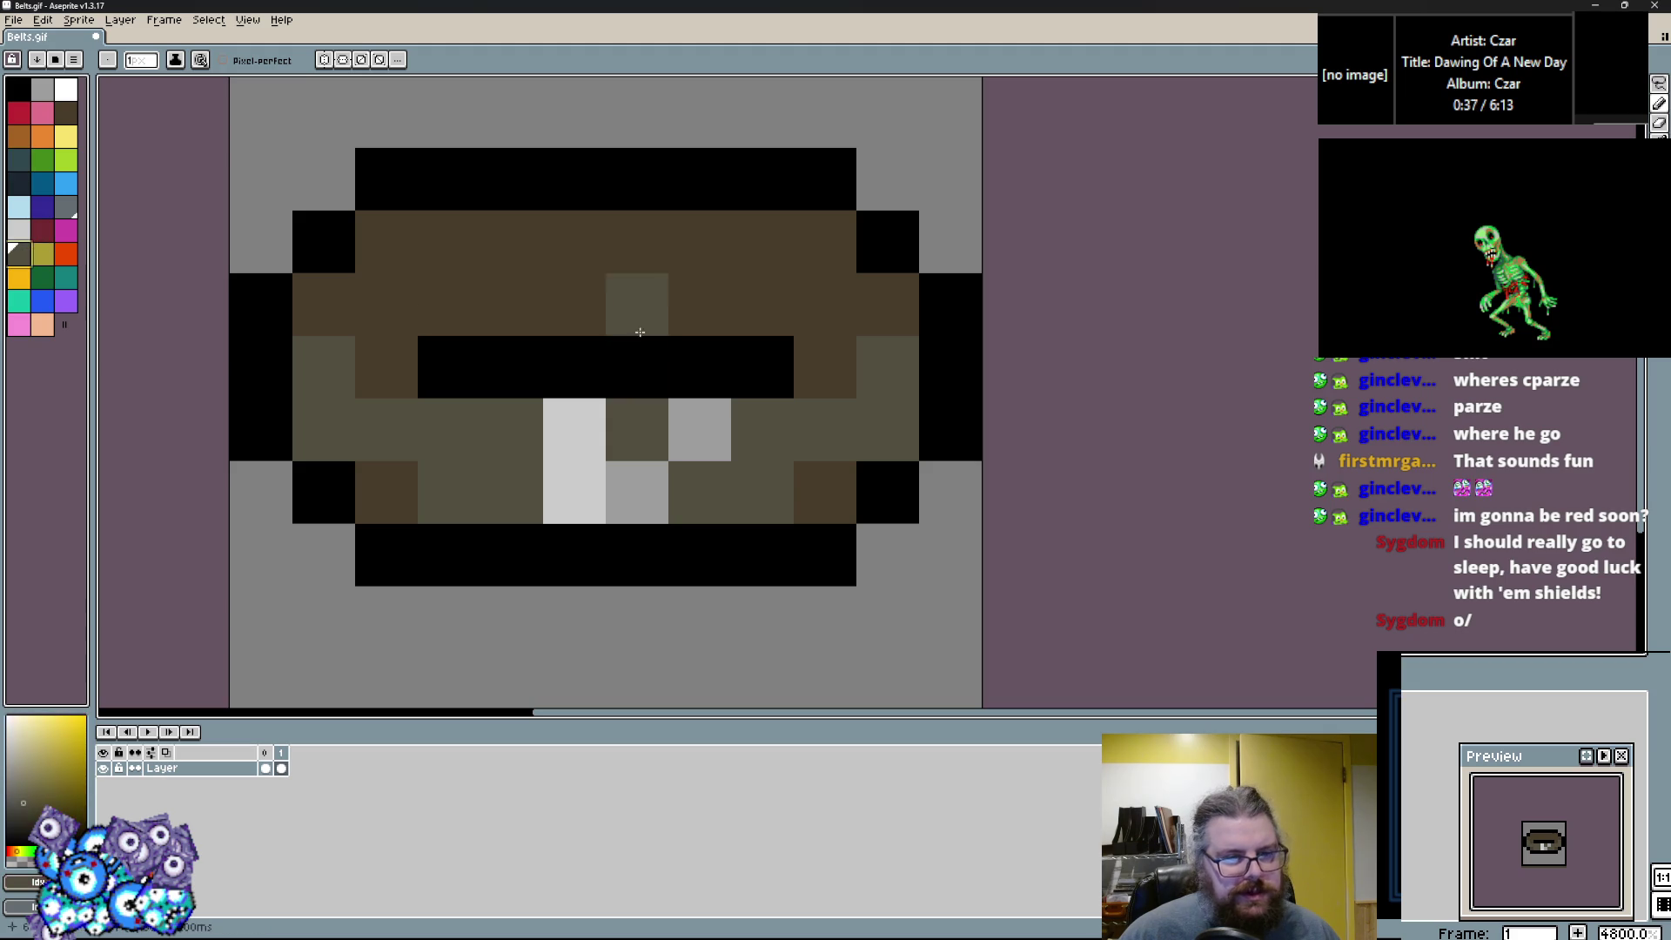
{"action": "left_click", "coordinate": [24, 183]}
{"action": "left_click_drag", "start_coordinate": [574, 305], "coordinate": [712, 312]}
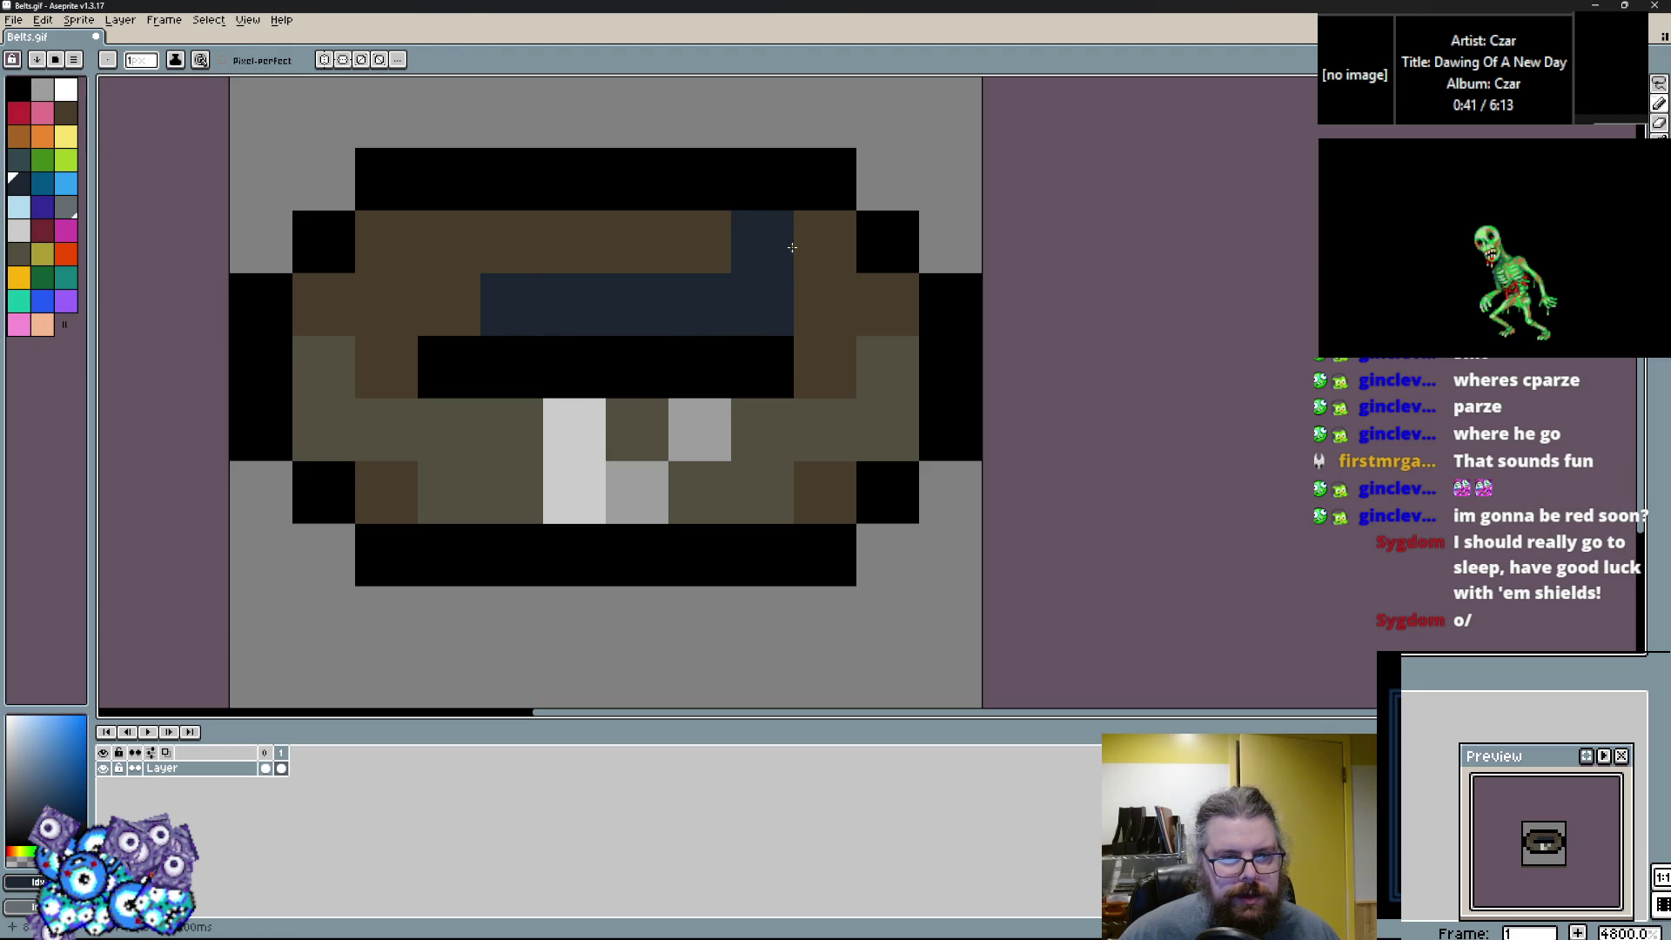
{"action": "left_click", "coordinate": [792, 247], "text": "alt"}
{"action": "left_click_drag", "start_coordinate": [792, 247], "coordinate": [762, 304]}
{"action": "left_click", "coordinate": [693, 298], "text": "alt"}
{"action": "left_click", "coordinate": [825, 366]}
{"action": "left_click", "coordinate": [391, 346]}
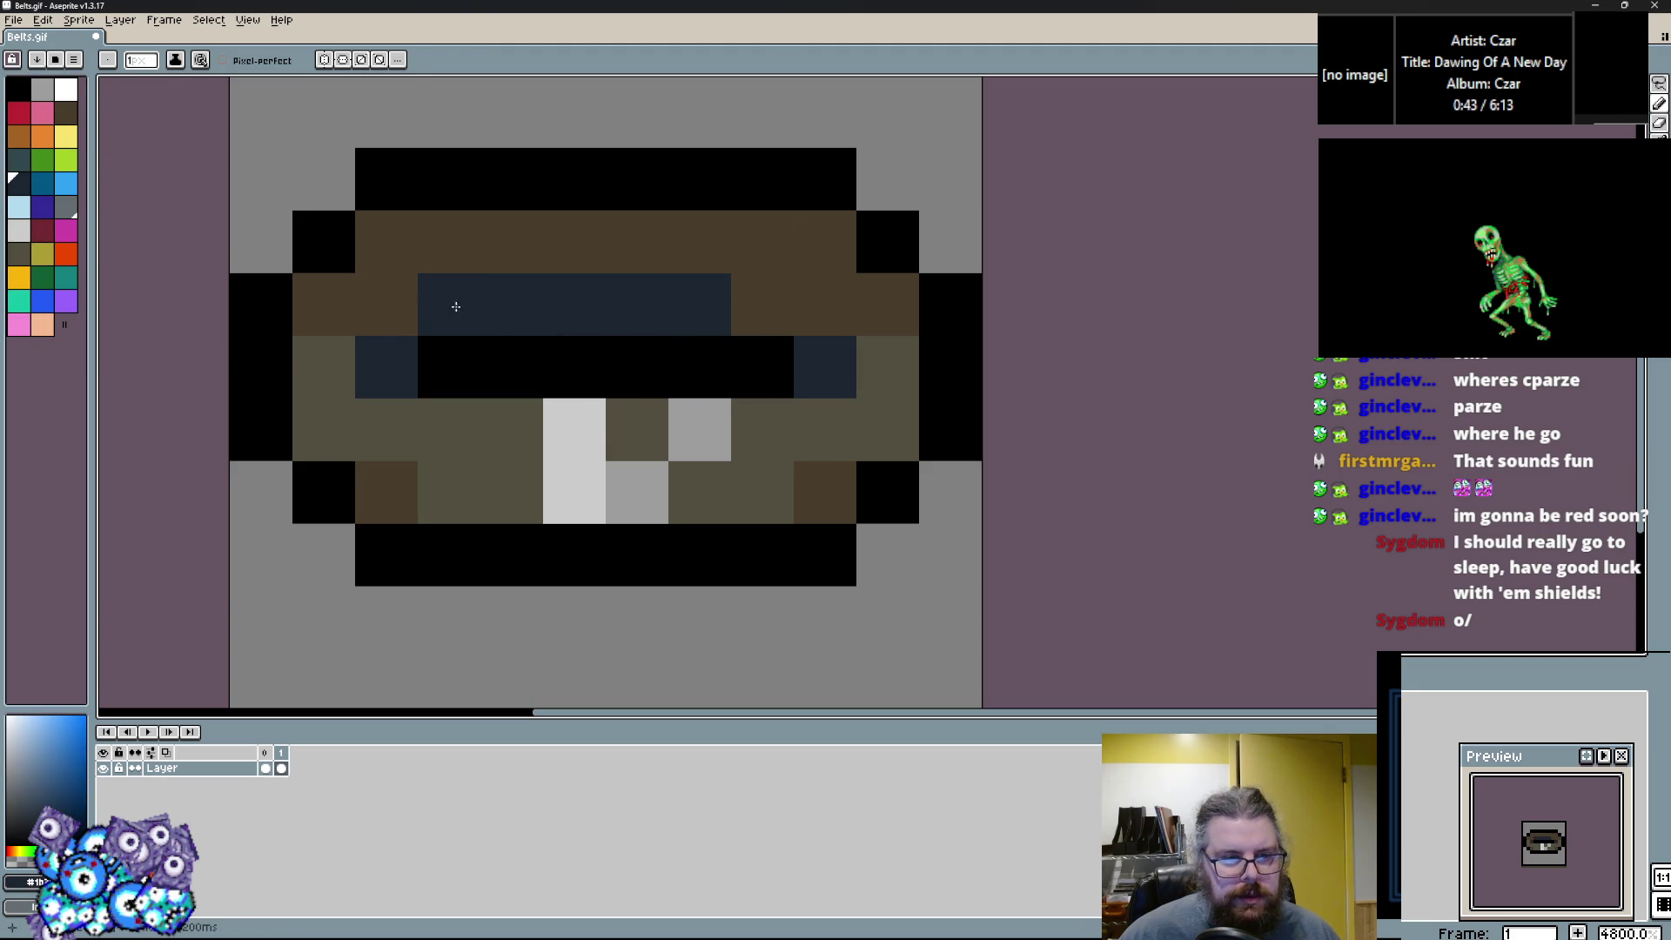
{"action": "left_click", "coordinate": [762, 305]}
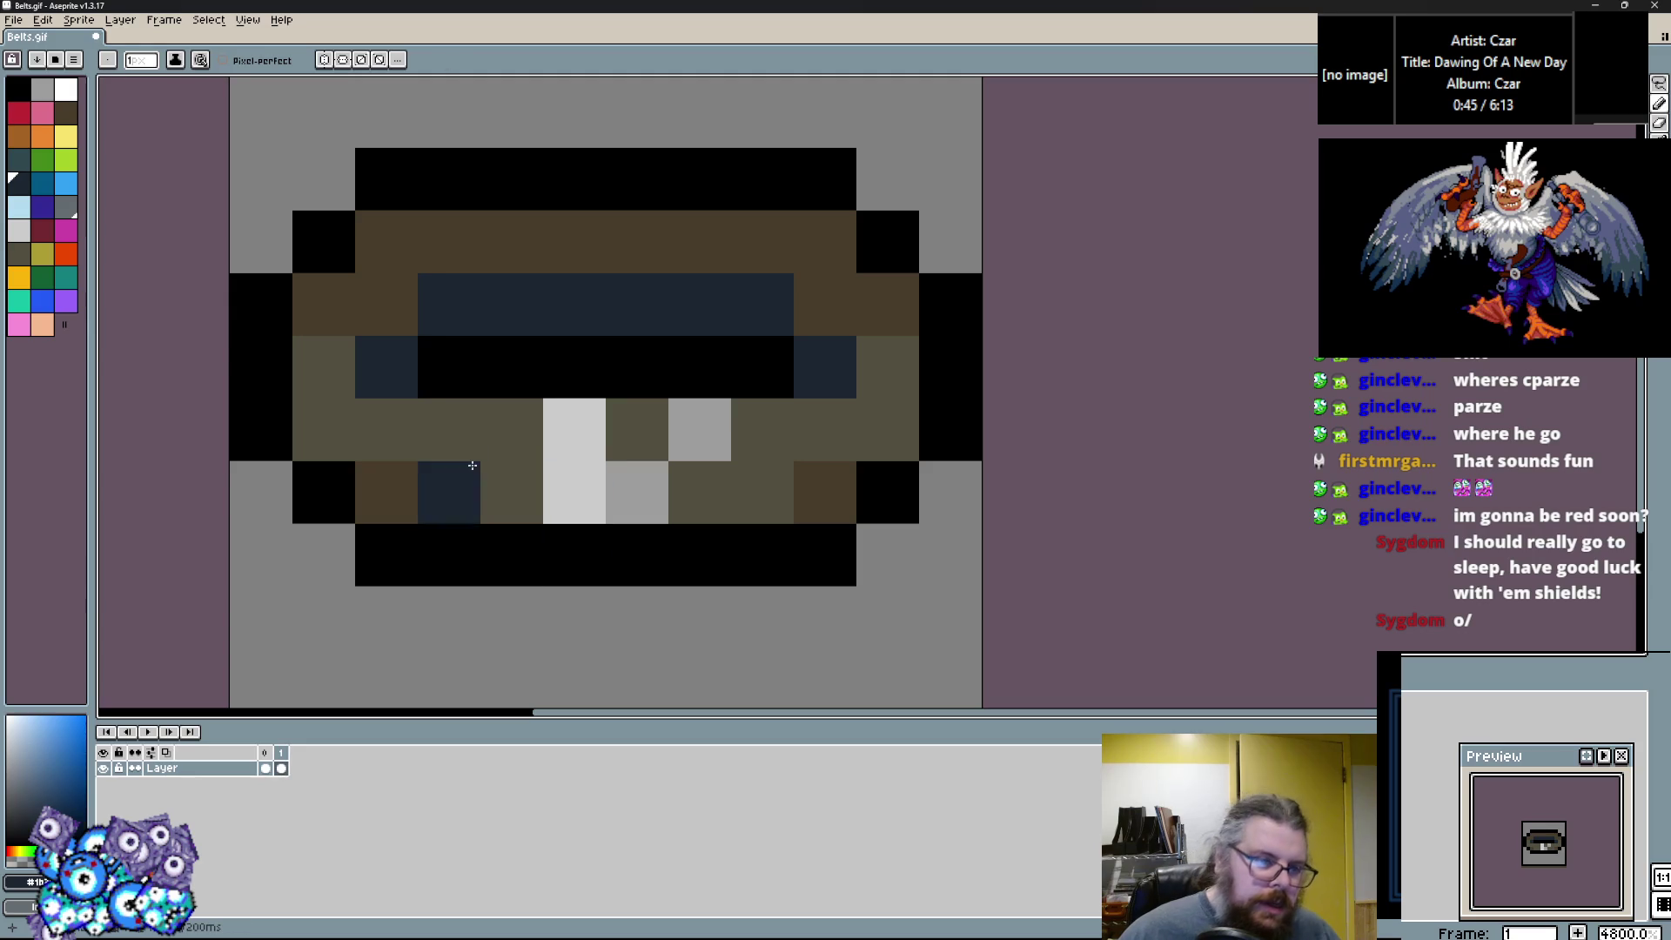
Return a lower slate pixel to olive and restore a light-grey buckle pixel.
{"action": "left_click", "coordinate": [514, 488], "text": "alt"}
{"action": "left_click", "coordinate": [449, 492]}
{"action": "left_click", "coordinate": [21, 232]}
{"action": "left_click", "coordinate": [398, 447]}
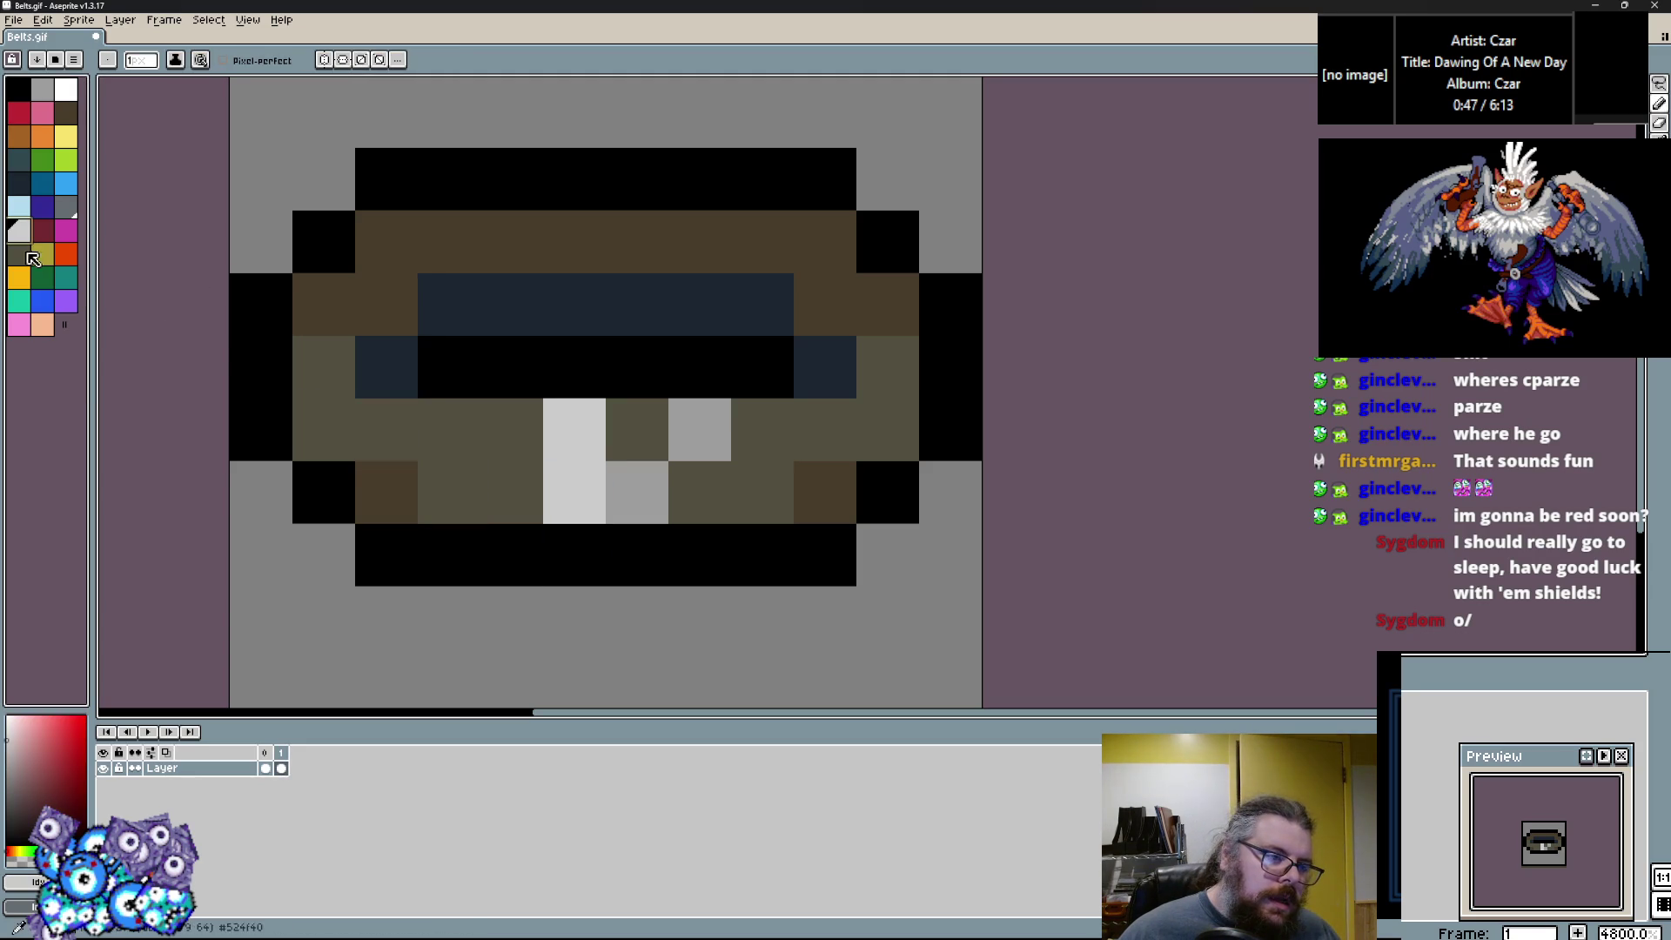
{"action": "left_click", "coordinate": [75, 284]}
{"action": "left_click", "coordinate": [557, 544], "text": "alt"}
Add a new frame that copies the belt.
{"action": "scroll", "coordinate": [696, 524], "scroll_direction": "down", "scroll_amount": 1}
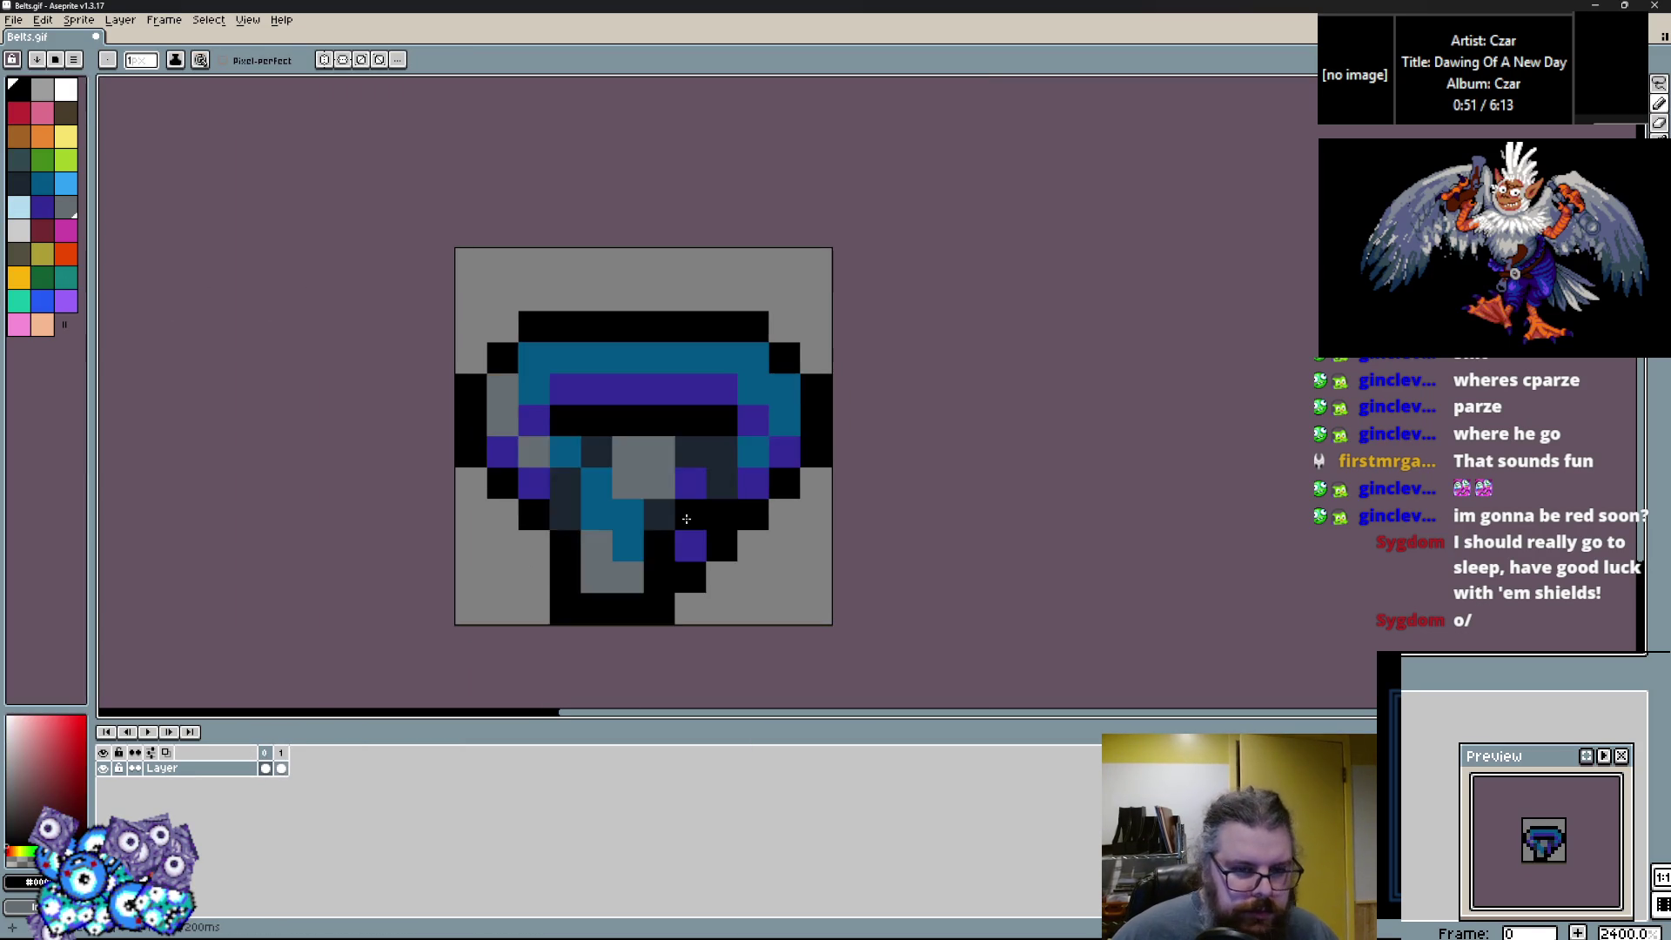
{"action": "scroll", "coordinate": [609, 470], "scroll_direction": "up", "scroll_amount": 1}
{"action": "left_click", "coordinate": [155, 20]}
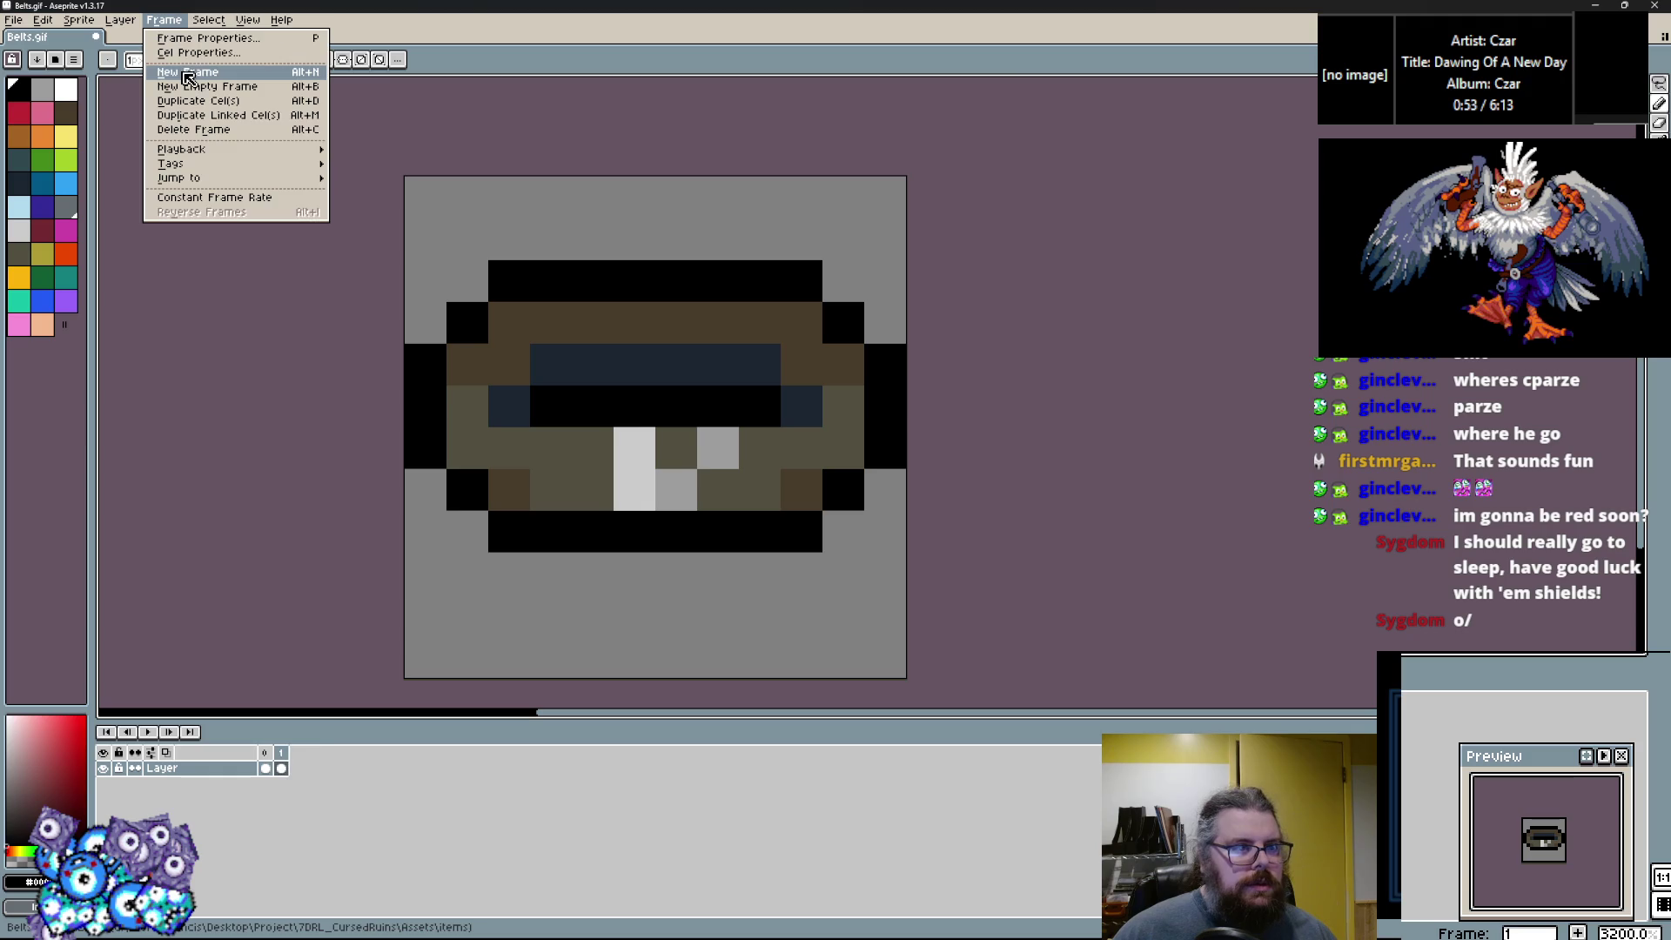
{"action": "left_click", "coordinate": [174, 76]}
Extend the bottom brown row and redraw the black outline along the belt's lower edge.
{"action": "mouse_move", "coordinate": [511, 507]}
{"action": "left_mouse_down"}
{"action": "mouse_move", "coordinate": [451, 473]}
{"action": "mouse_move", "coordinate": [418, 492]}
{"action": "mouse_move", "coordinate": [687, 495]}
{"action": "left_mouse_up"}
{"action": "left_click", "coordinate": [451, 473], "text": "alt"}
{"action": "right_click", "coordinate": [780, 465]}
{"action": "left_click", "coordinate": [784, 495]}
{"action": "key", "text": "x"}
{"action": "mouse_move", "coordinate": [819, 412]}
{"action": "left_mouse_down"}
{"action": "mouse_move", "coordinate": [780, 489]}
{"action": "mouse_move", "coordinate": [683, 533]}
{"action": "mouse_move", "coordinate": [407, 505]}
{"action": "left_mouse_up"}
Lengthen the light-grey buckle and add white studs on the belt's right side.
{"action": "left_click", "coordinate": [617, 413]}
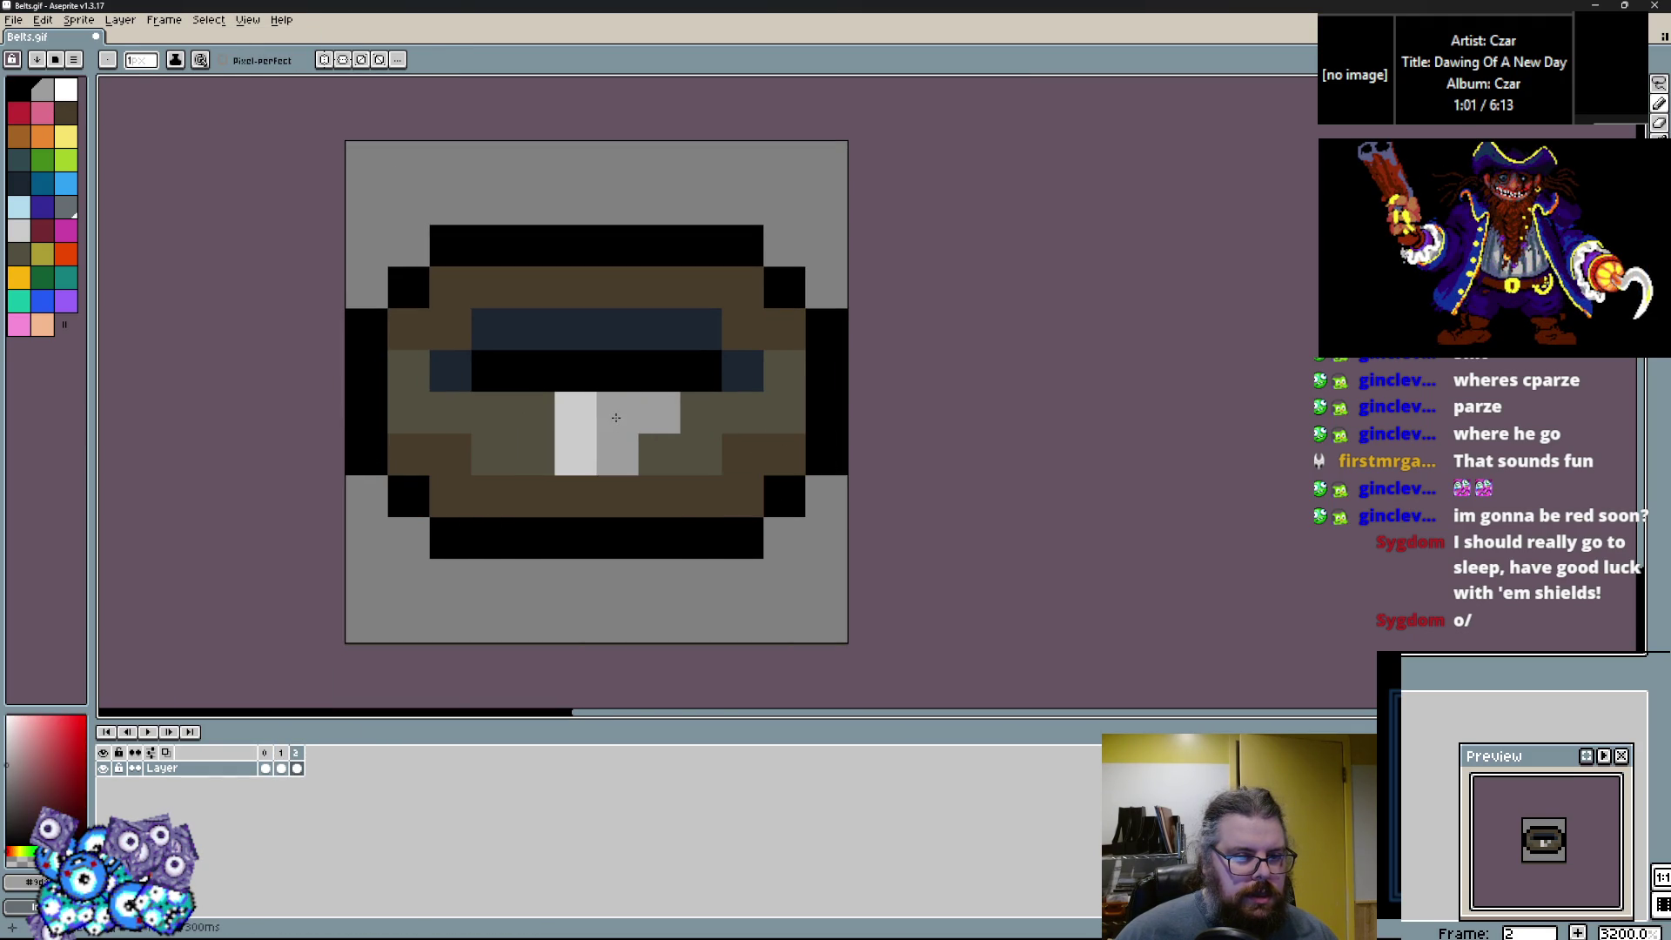
{"action": "left_click", "coordinate": [688, 453], "text": "alt"}
{"action": "left_click_drag", "start_coordinate": [616, 454], "coordinate": [646, 429]}
{"action": "left_click", "coordinate": [576, 412], "text": "alt"}
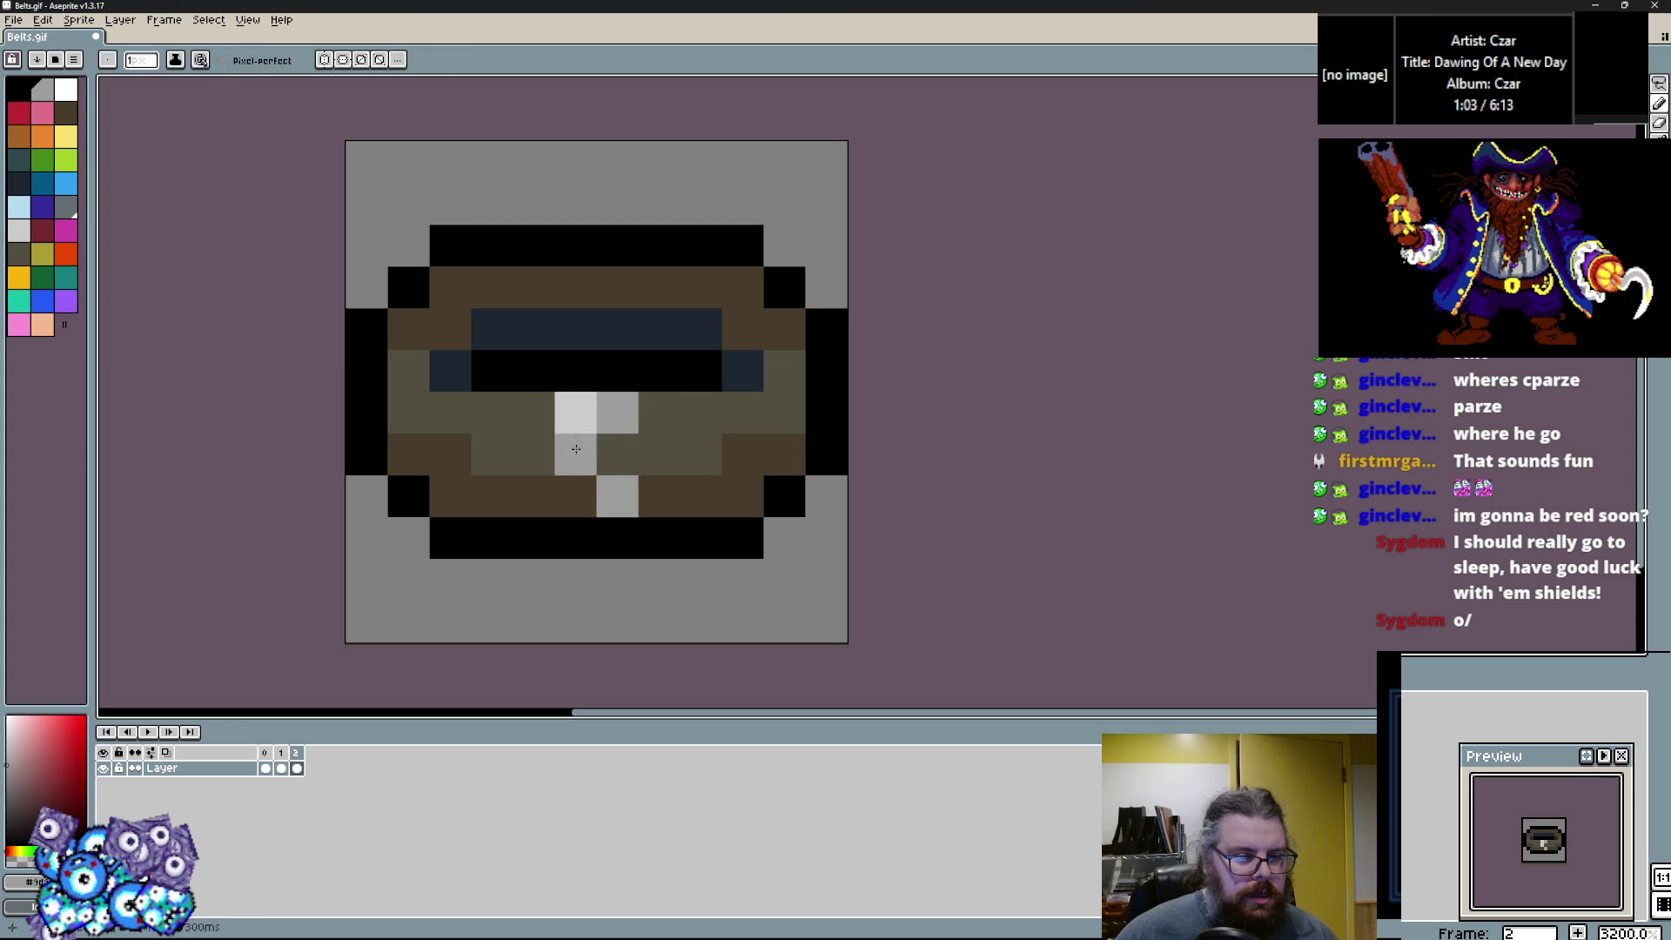
{"action": "left_click", "coordinate": [575, 495]}
{"action": "left_click", "coordinate": [659, 495]}
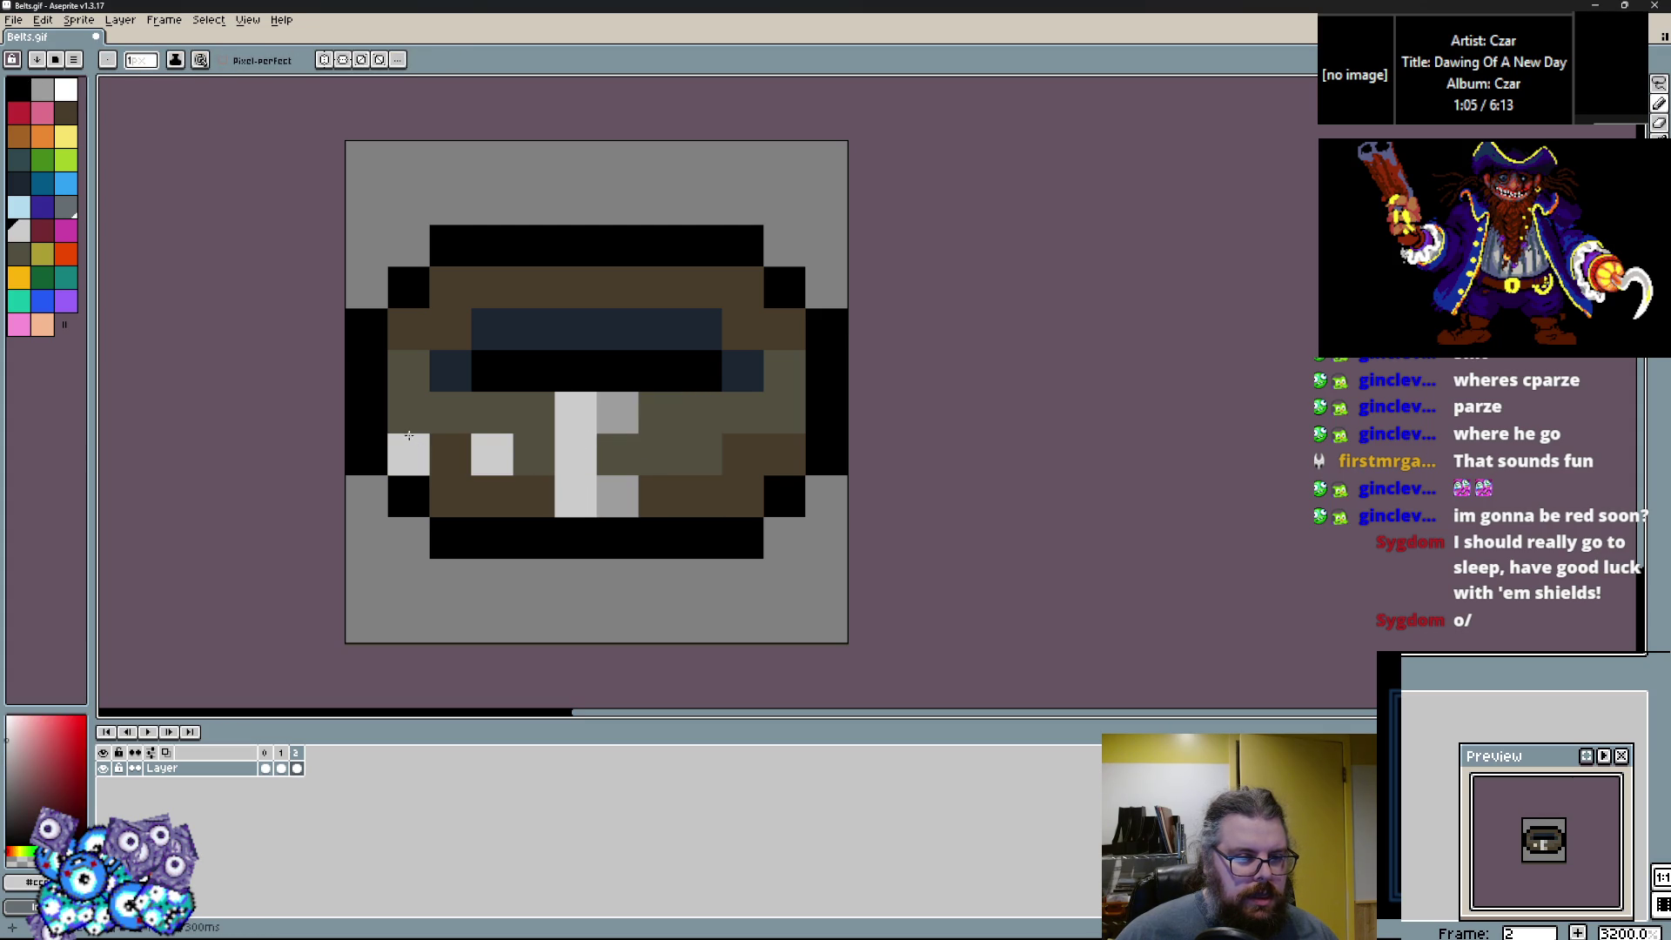
{"action": "left_click", "coordinate": [700, 453]}
{"action": "left_click", "coordinate": [784, 453]}
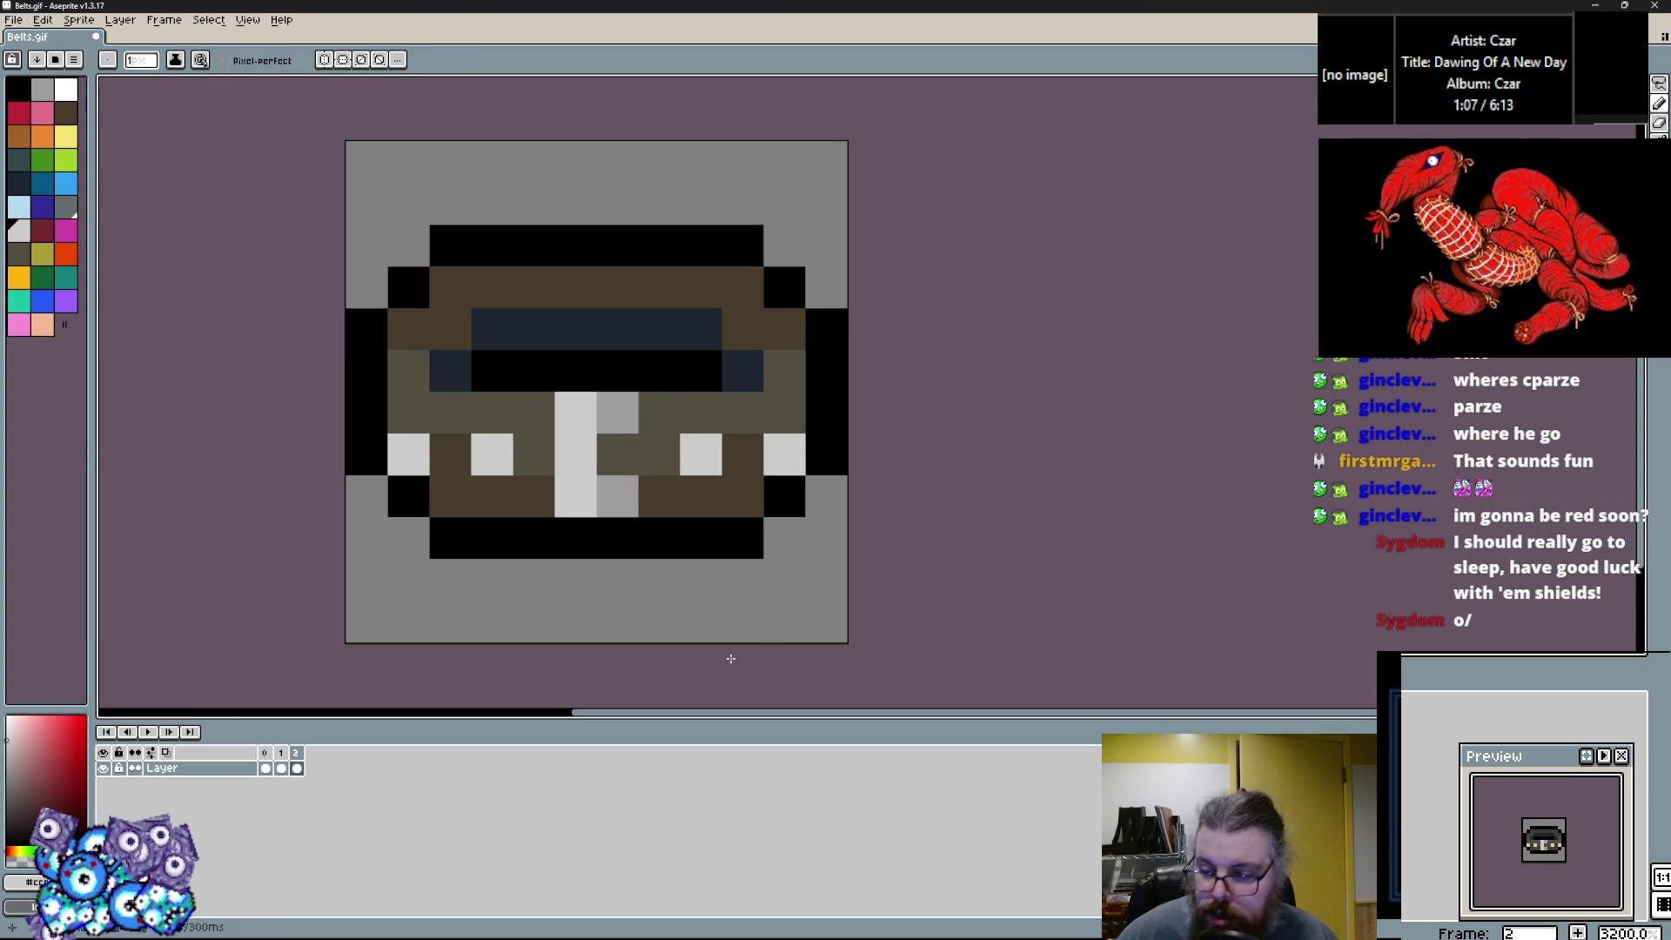
Extend the dark navy stripe one pixel to the left.
{"action": "left_click", "coordinate": [514, 302], "text": "alt"}
{"action": "left_click", "coordinate": [531, 329], "text": "alt"}
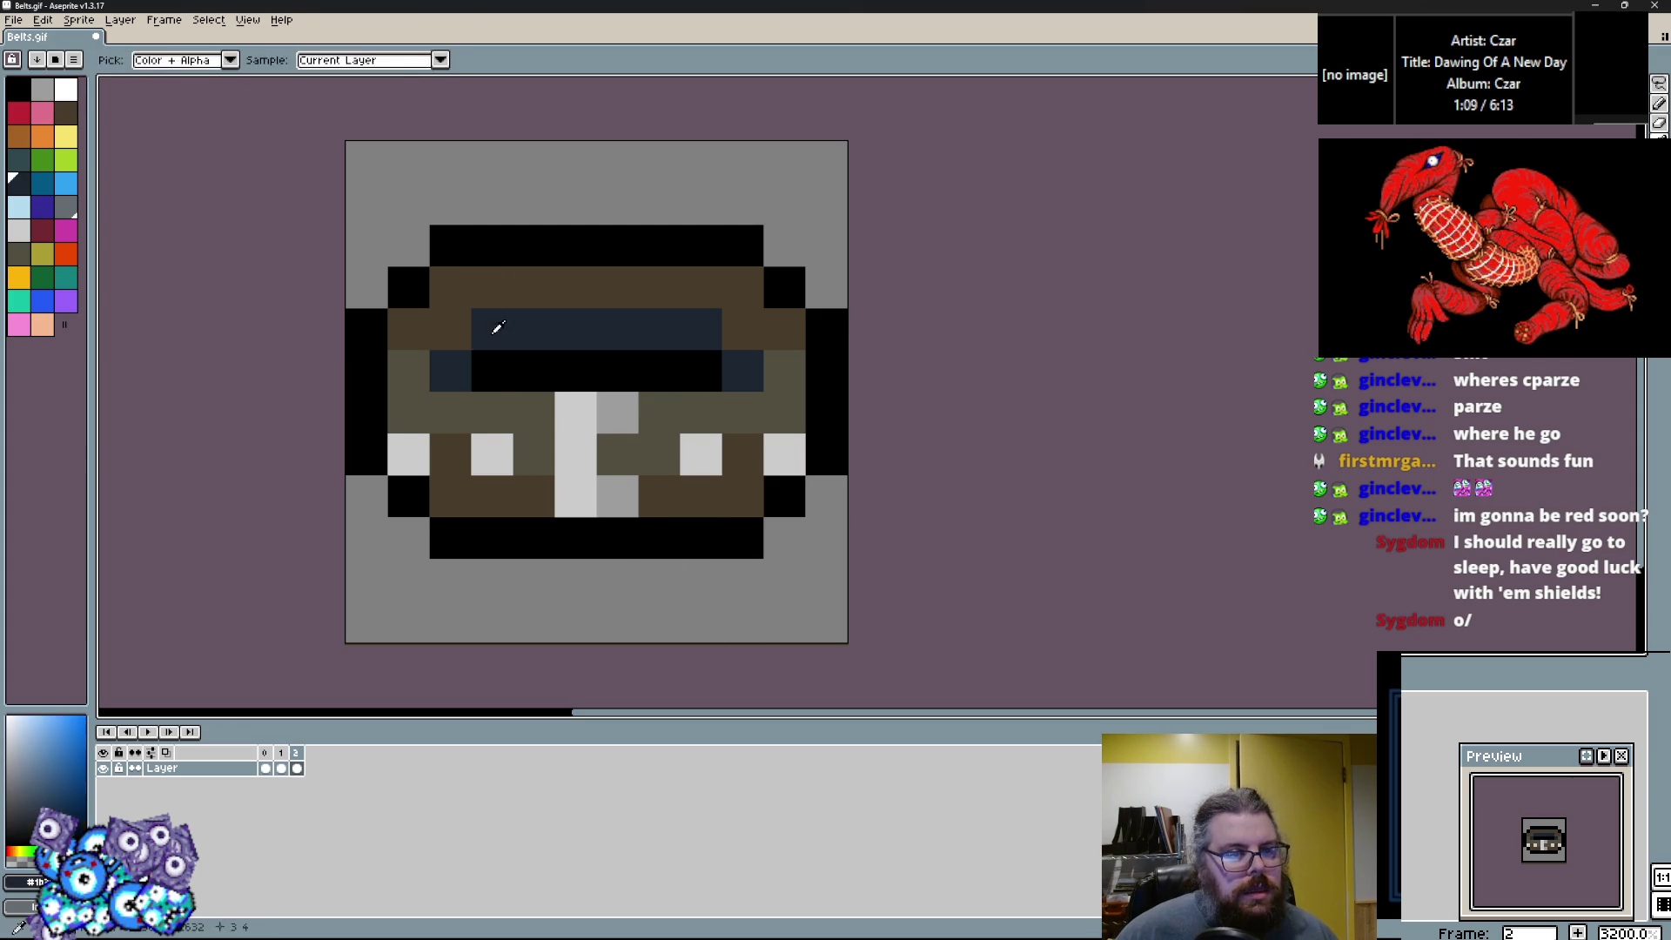
{"action": "left_click", "coordinate": [492, 329]}
{"action": "left_click", "coordinate": [450, 286]}
{"action": "key", "text": "ctrl+z"}
{"action": "left_click", "coordinate": [176, 22]}
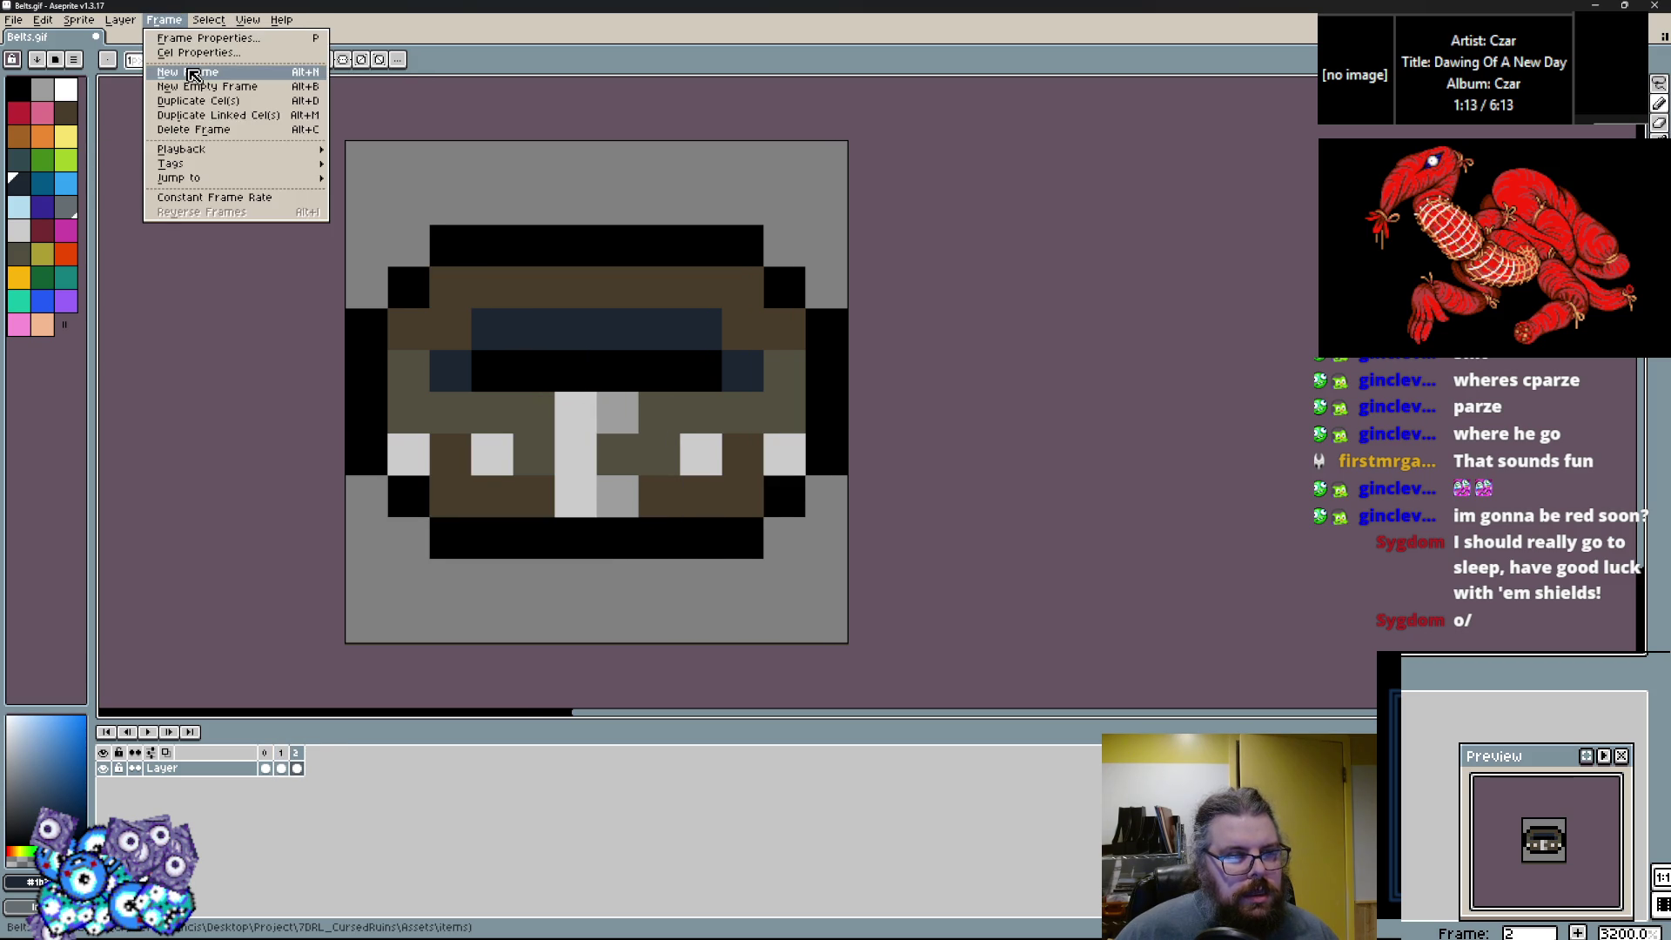
Add a third frame and paint its upper stripe green.
{"action": "left_click", "coordinate": [224, 67]}
{"action": "scroll", "coordinate": [410, 430], "scroll_direction": "up", "scroll_amount": 1}
{"action": "left_click", "coordinate": [42, 277]}
{"action": "mouse_move", "coordinate": [427, 355]}
{"action": "left_mouse_down"}
{"action": "mouse_move", "coordinate": [366, 355]}
{"action": "mouse_move", "coordinate": [477, 291]}
{"action": "mouse_move", "coordinate": [775, 355]}
{"action": "mouse_move", "coordinate": [756, 300]}
{"action": "left_mouse_up"}
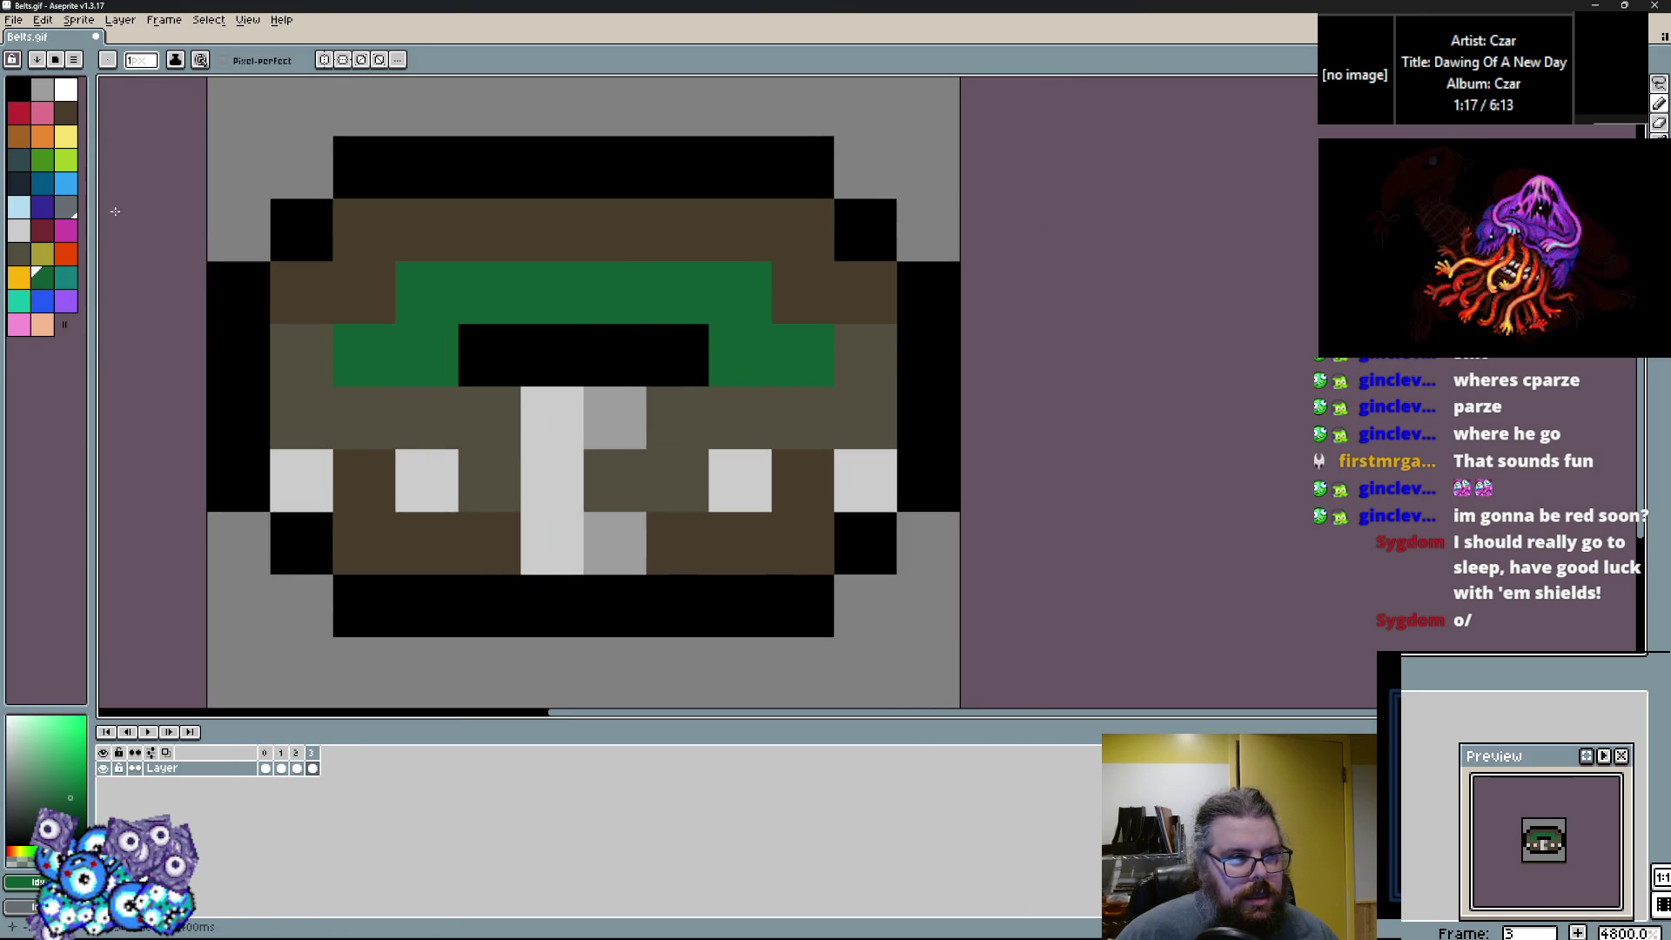
{"action": "left_click", "coordinate": [18, 253]}
{"action": "left_click", "coordinate": [426, 355]}
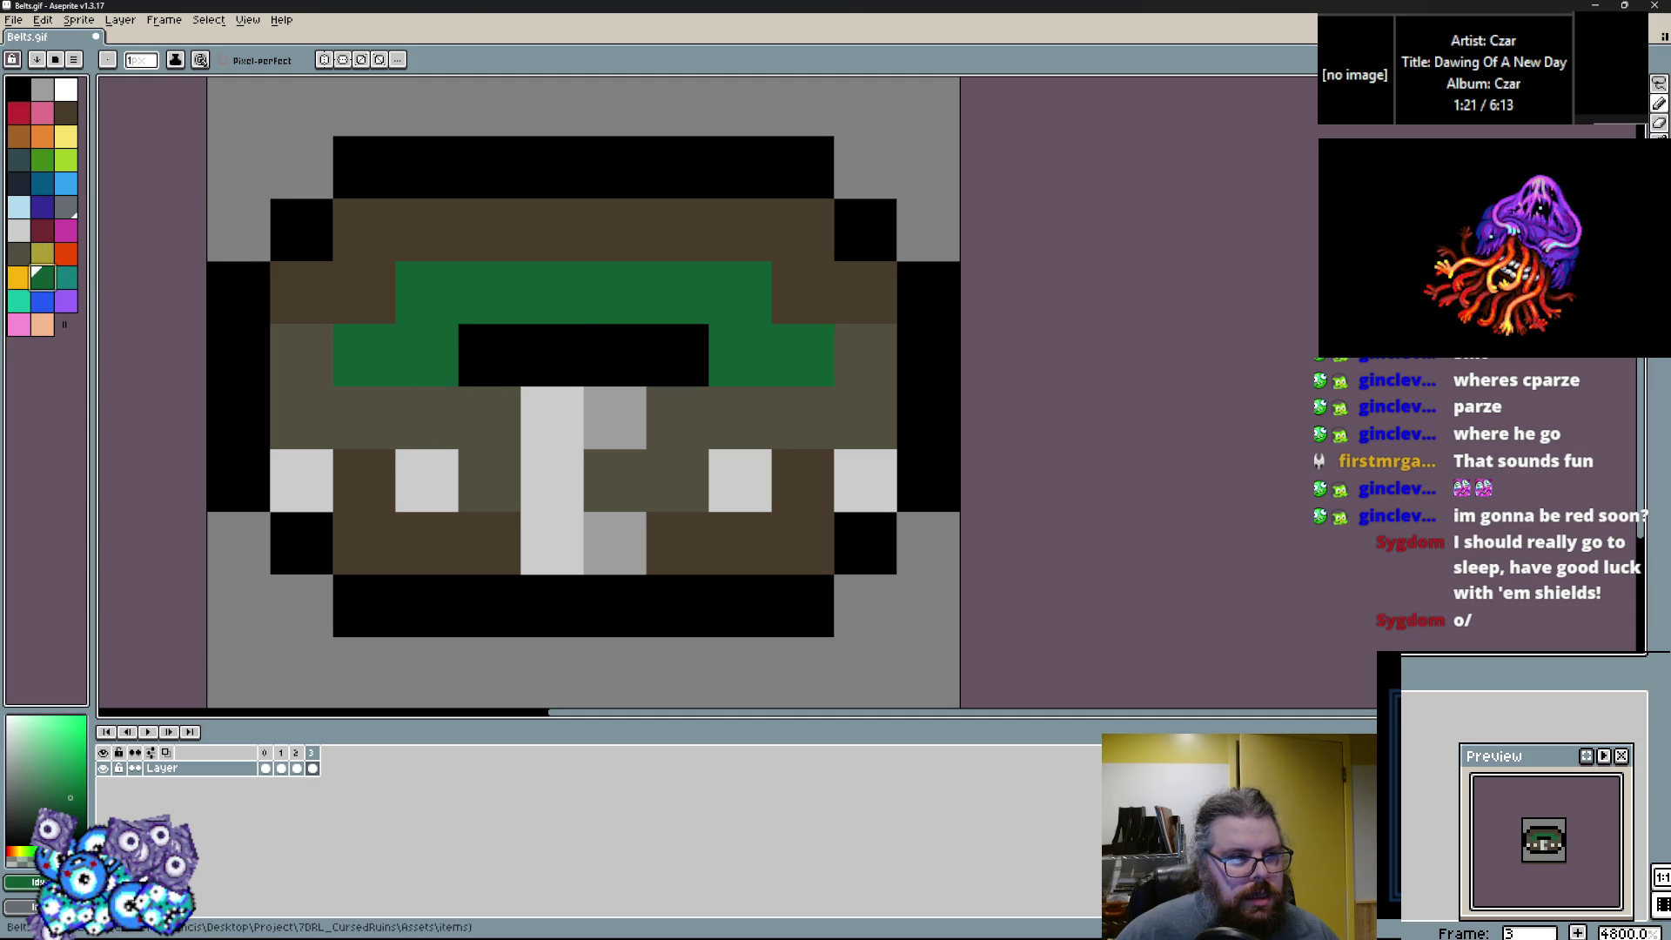
{"action": "left_click", "coordinate": [19, 162]}
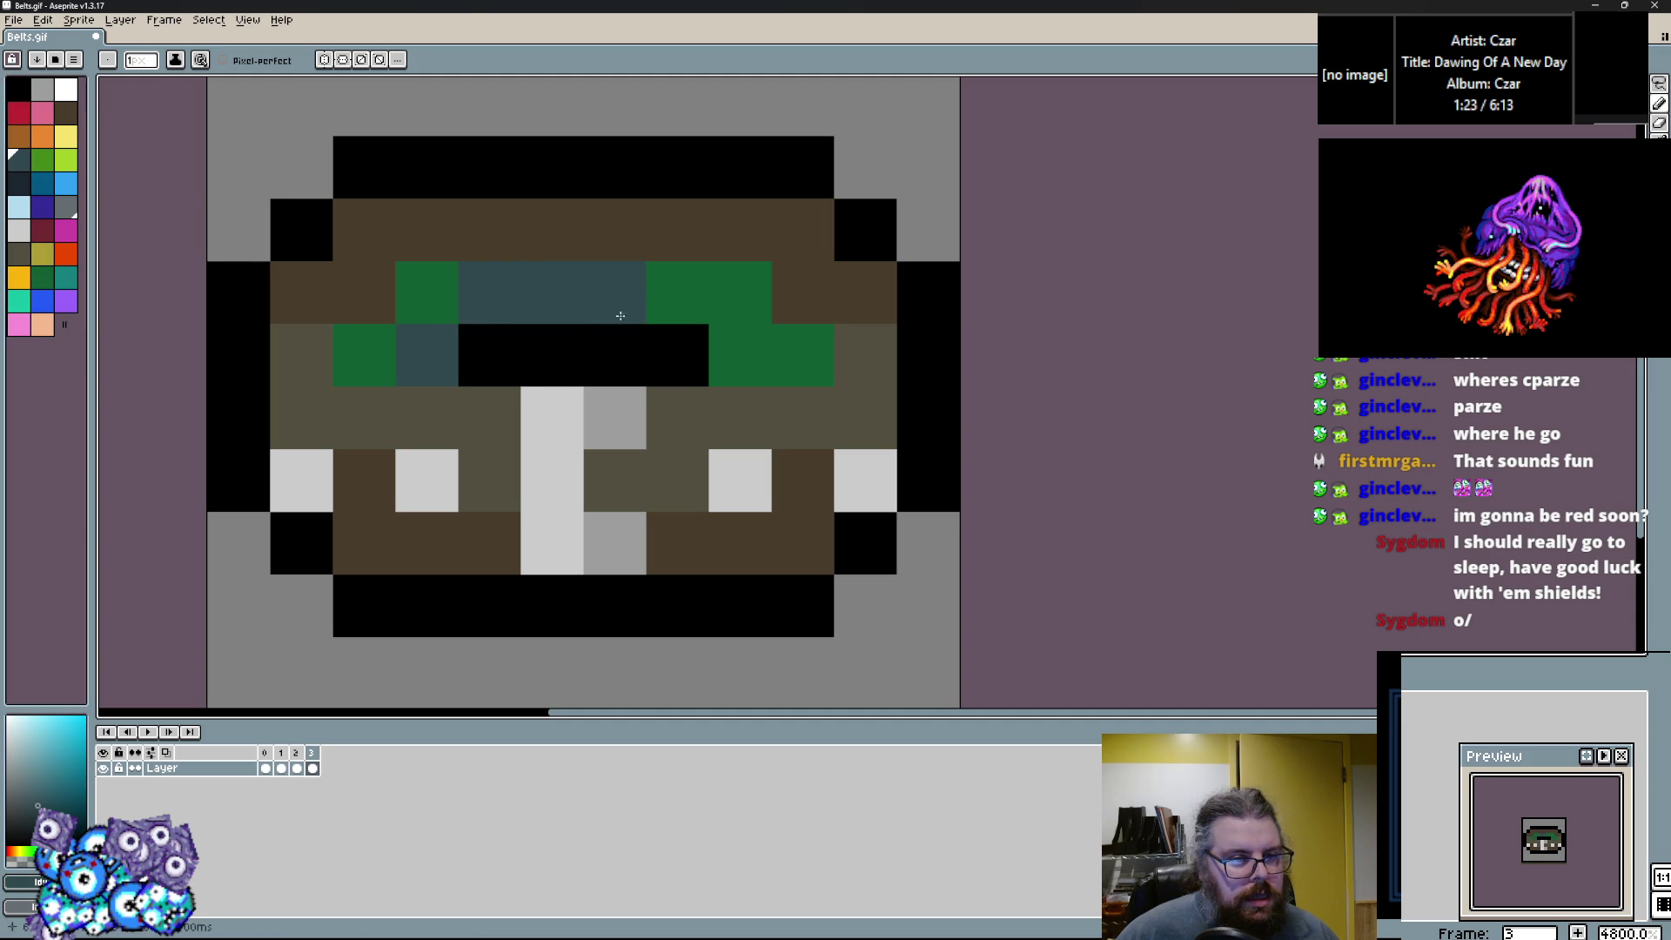
{"action": "left_click", "coordinate": [426, 292], "text": "alt"}
{"action": "left_click", "coordinate": [408, 429]}
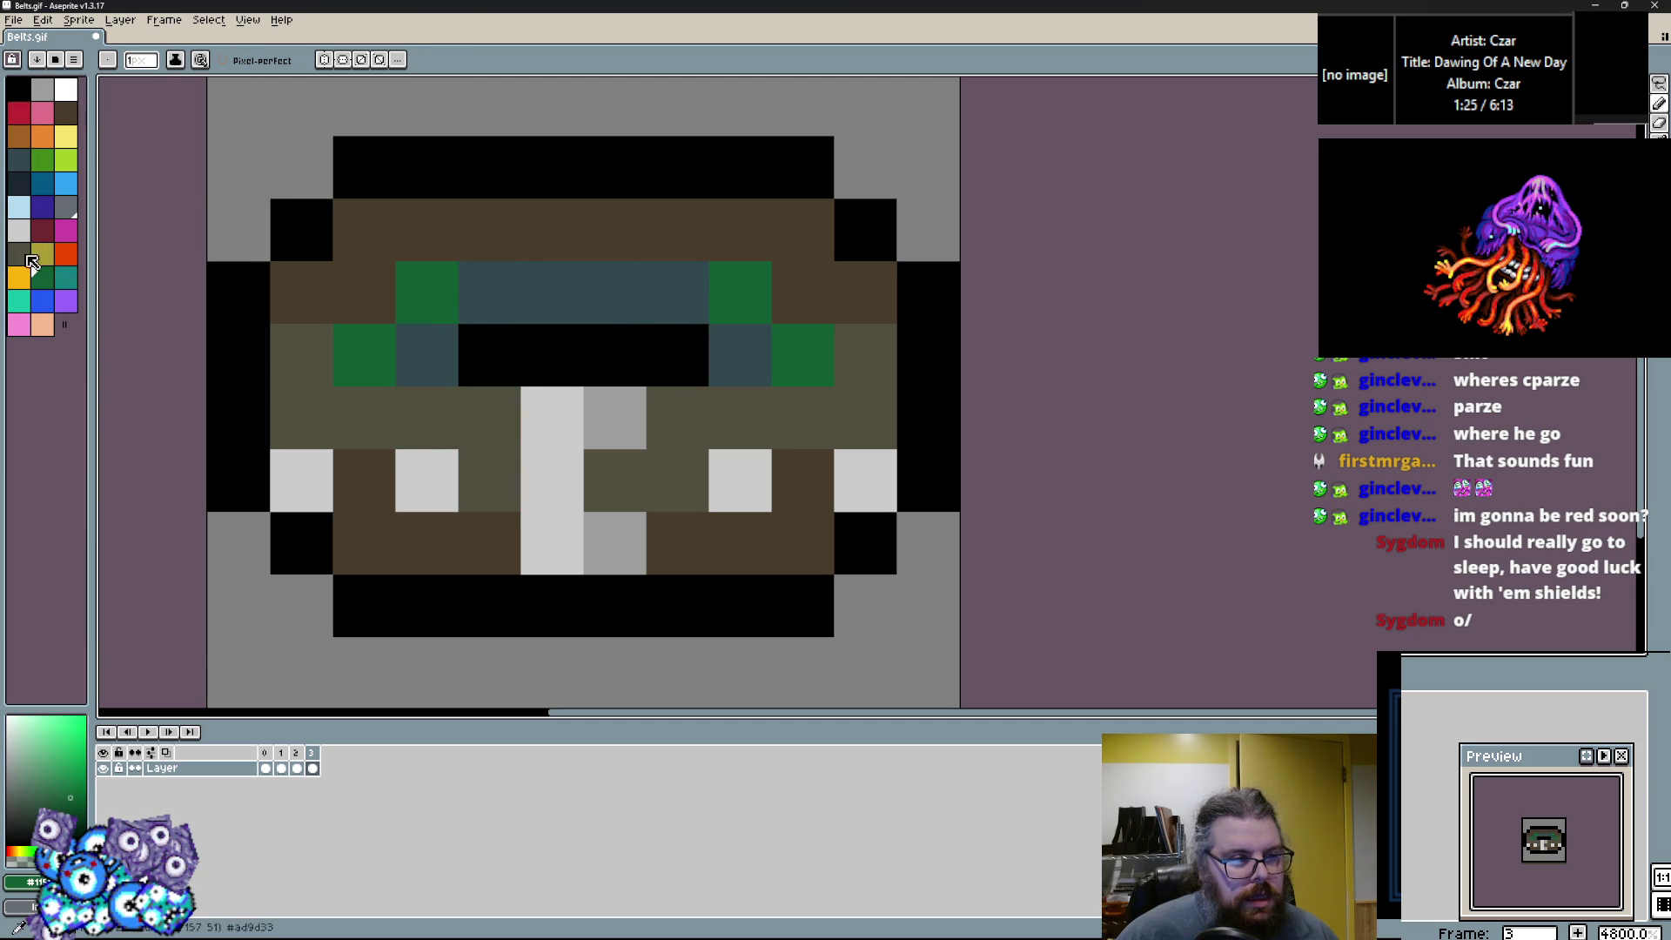
Paint the belt body teal, covering the buckle, studs and brown edges.
{"action": "left_click", "coordinate": [74, 276]}
{"action": "mouse_move", "coordinate": [364, 480]}
{"action": "left_mouse_down"}
{"action": "mouse_move", "coordinate": [426, 484]}
{"action": "mouse_move", "coordinate": [435, 418]}
{"action": "mouse_move", "coordinate": [402, 522]}
{"action": "mouse_move", "coordinate": [300, 479]}
{"action": "mouse_move", "coordinate": [316, 296]}
{"action": "mouse_move", "coordinate": [426, 230]}
{"action": "left_mouse_up"}
{"action": "right_click", "coordinate": [363, 292]}
{"action": "left_click", "coordinate": [567, 464]}
{"action": "mouse_move", "coordinate": [566, 463]}
{"action": "left_mouse_down"}
{"action": "mouse_move", "coordinate": [627, 496]}
{"action": "mouse_move", "coordinate": [731, 450]}
{"action": "left_mouse_up"}
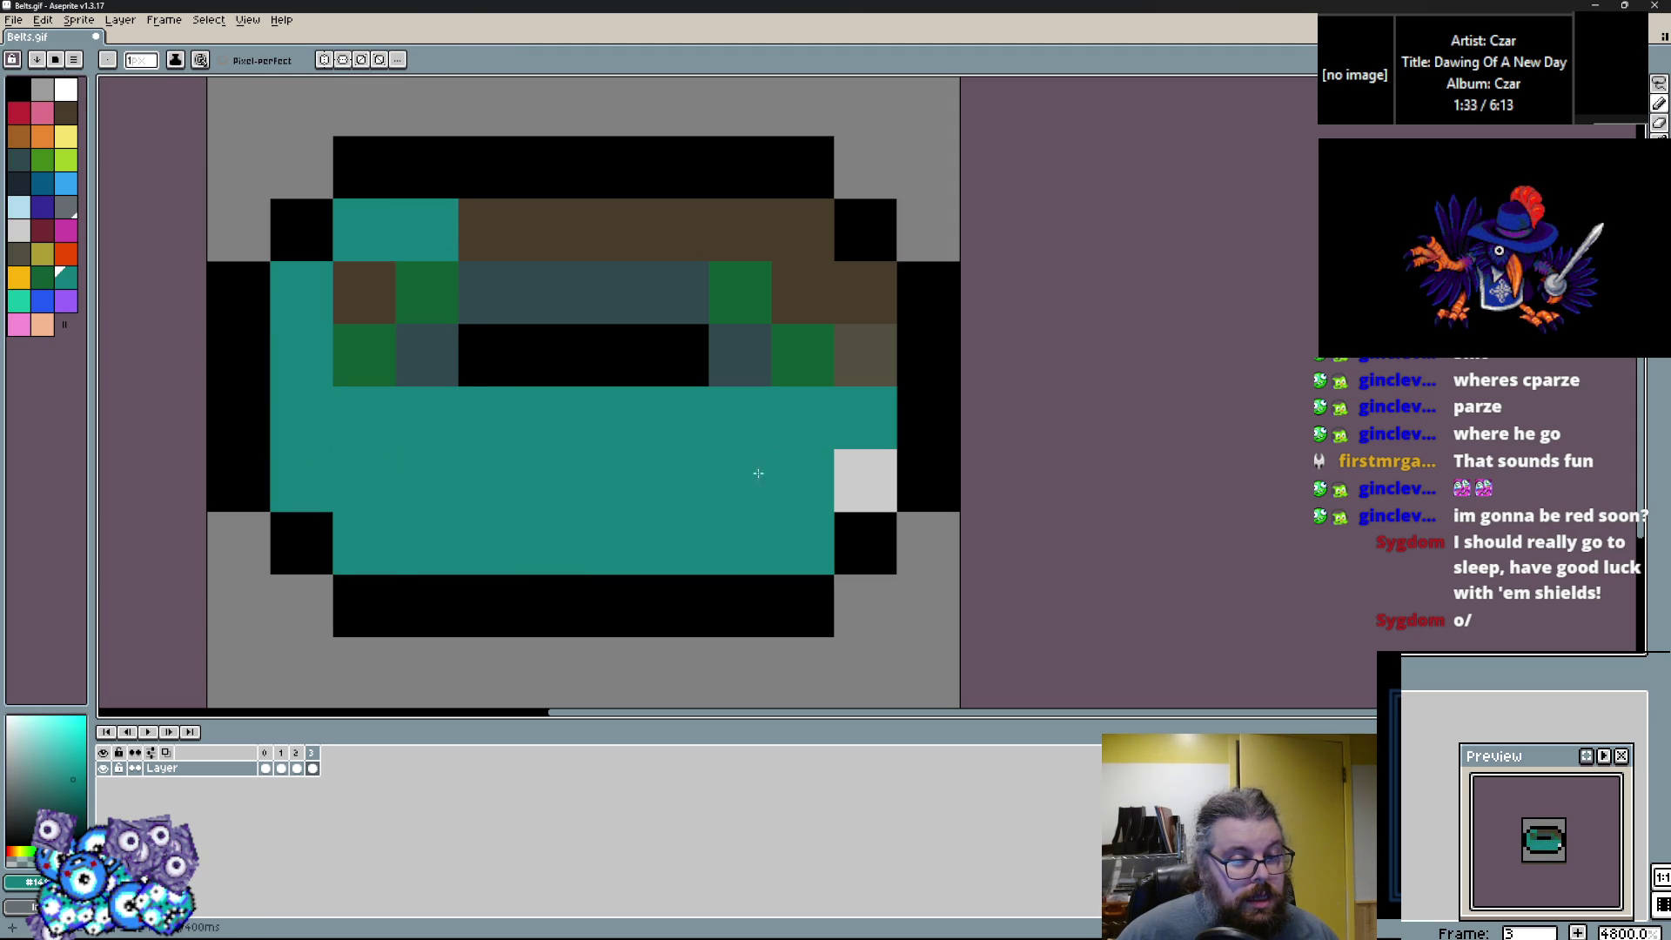
{"action": "left_click_drag", "start_coordinate": [865, 481], "coordinate": [845, 351]}
{"action": "mouse_move", "coordinate": [845, 292]}
{"action": "left_mouse_down"}
{"action": "mouse_move", "coordinate": [616, 235]}
{"action": "mouse_move", "coordinate": [426, 293]}
{"action": "mouse_move", "coordinate": [291, 279]}
{"action": "left_mouse_up"}
{"action": "key", "text": "ctrl+z"}
Repaint the upper stripe dark slate.
{"action": "left_click", "coordinate": [41, 209]}
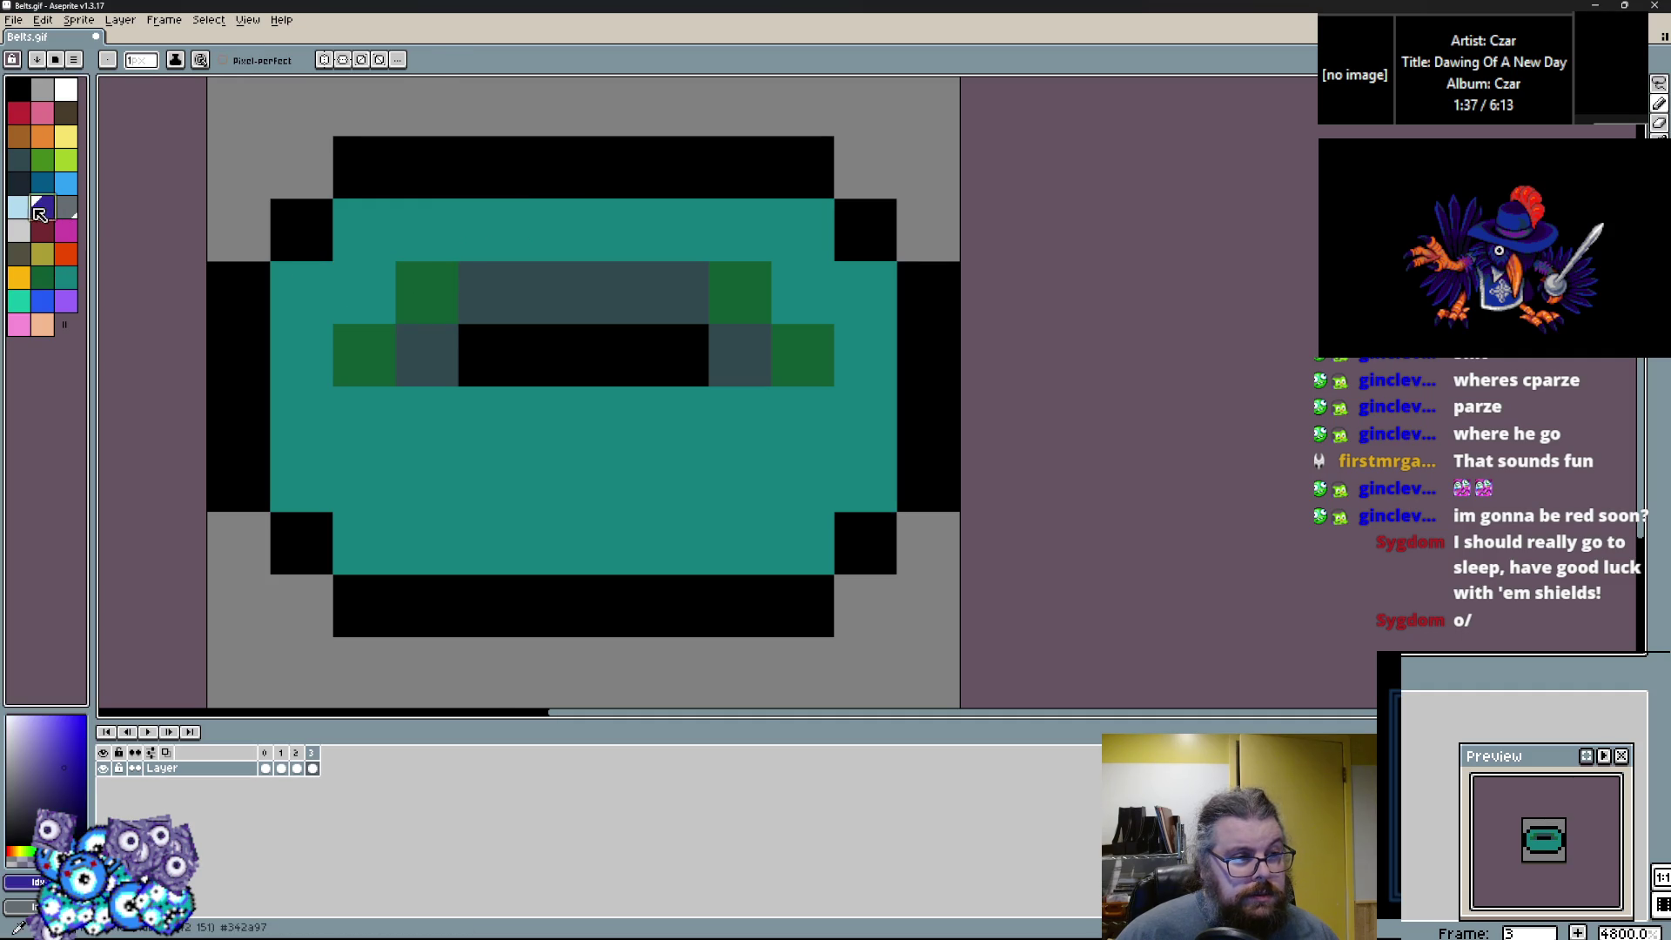
{"action": "left_click_drag", "start_coordinate": [490, 292], "coordinate": [615, 292]}
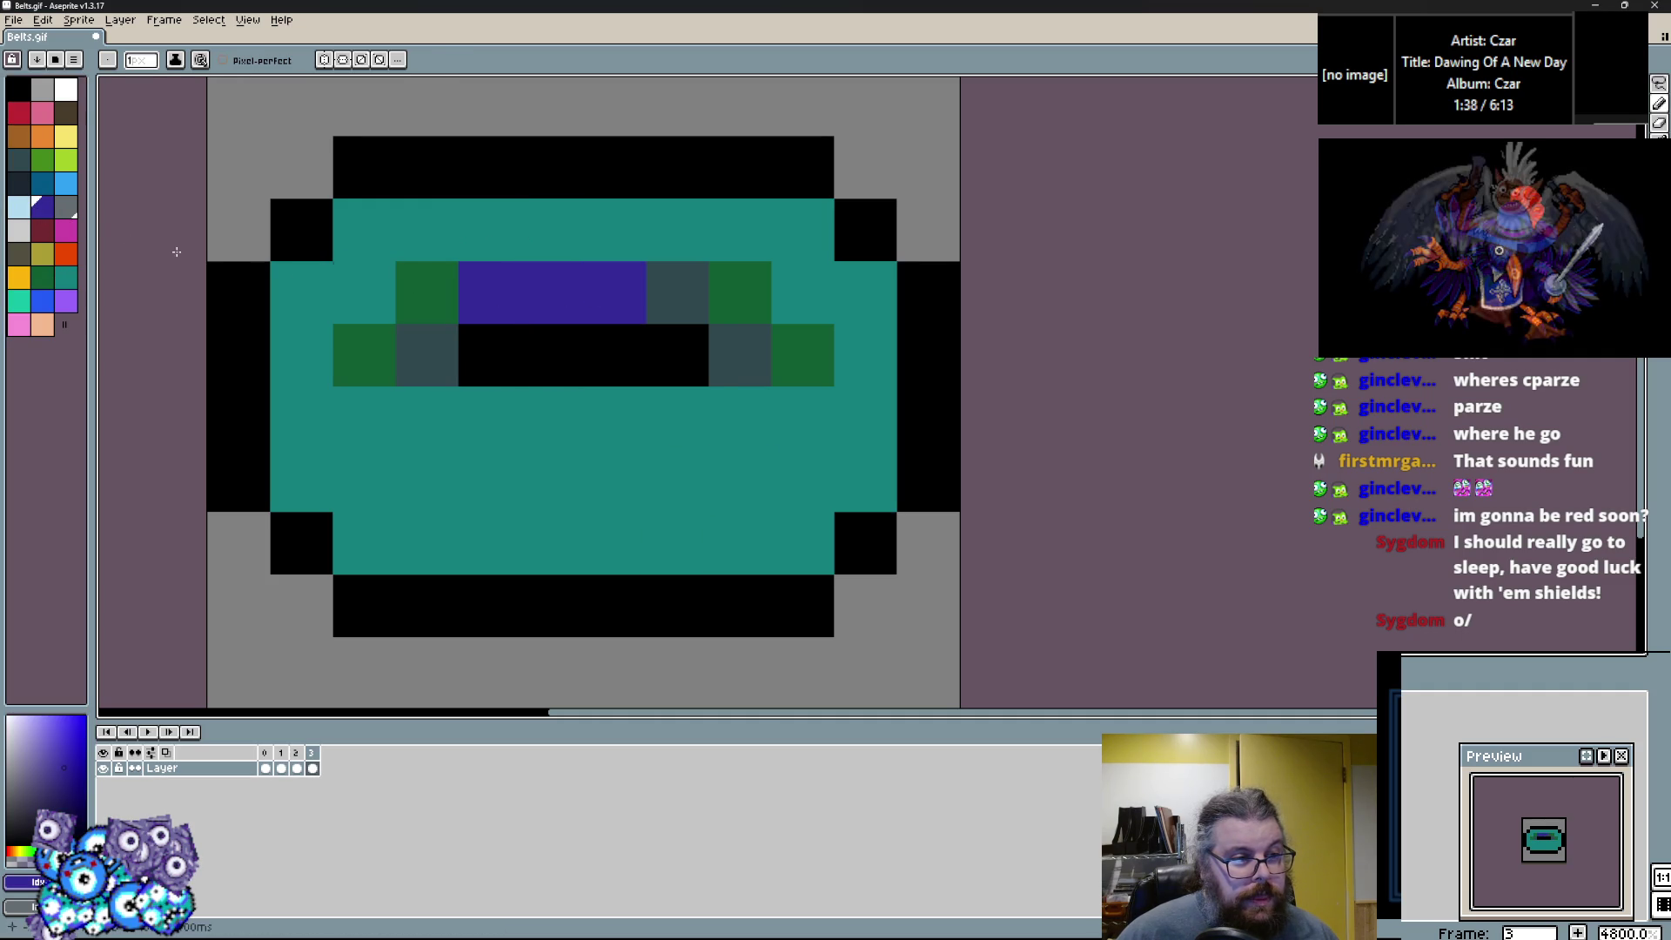
{"action": "left_click", "coordinate": [17, 181]}
{"action": "left_click_drag", "start_coordinate": [489, 292], "coordinate": [635, 310]}
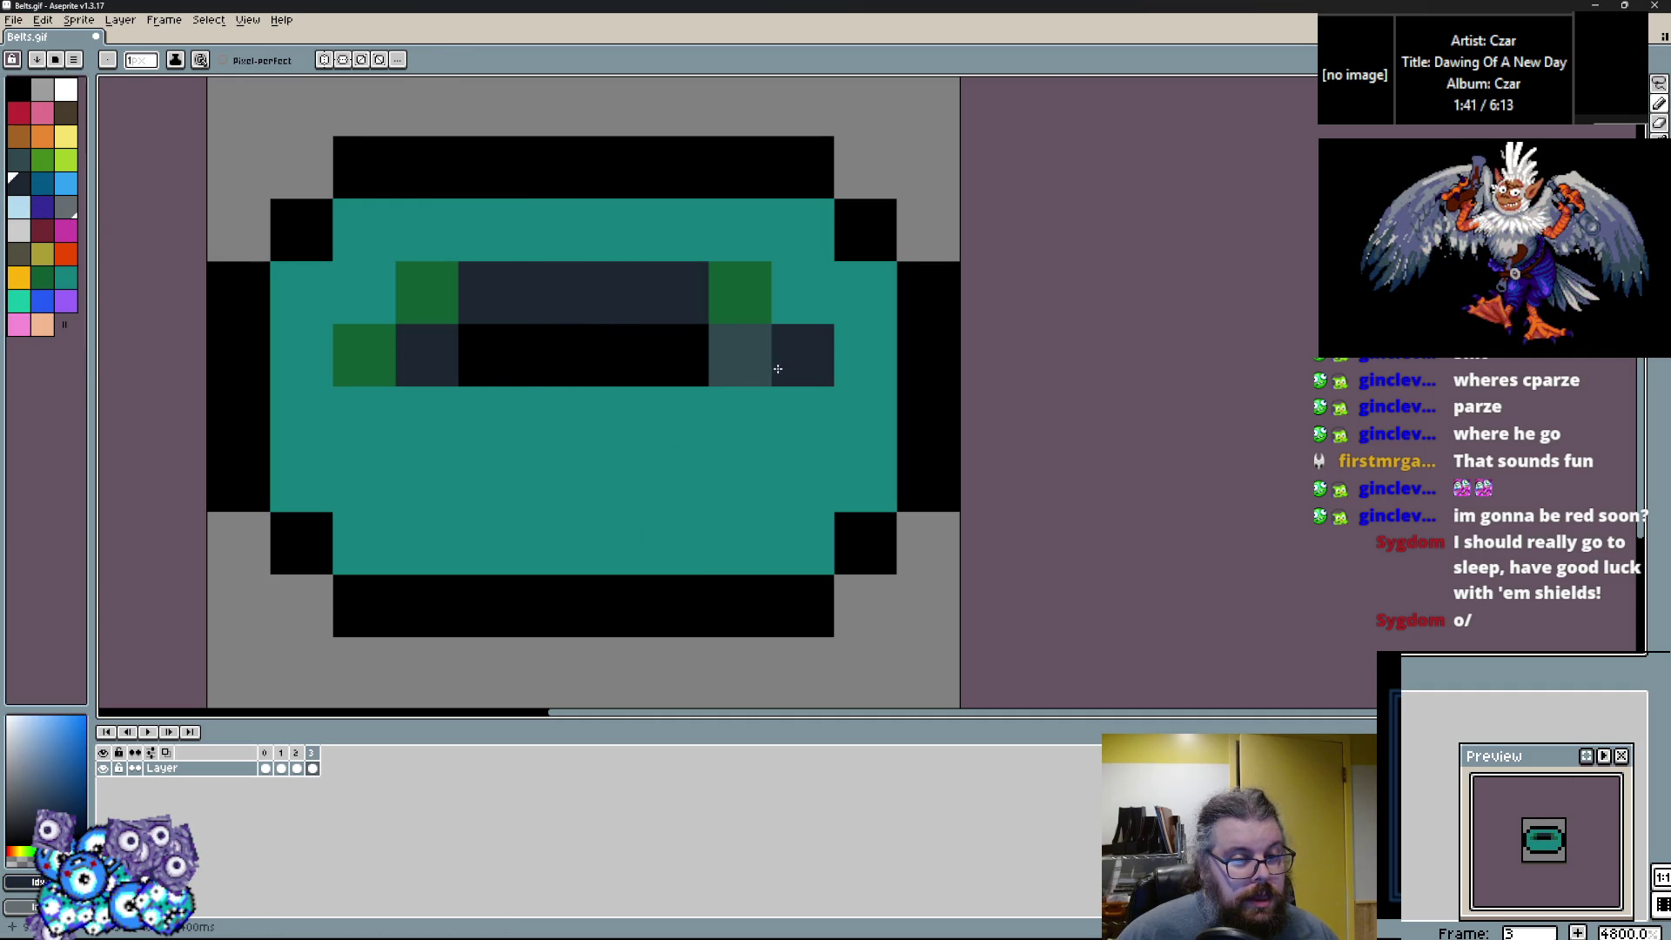
{"action": "left_click", "coordinate": [740, 357]}
Paint dark green L-shaped accents at the lower-right and lower-left corners.
{"action": "left_click", "coordinate": [734, 275], "text": "alt"}
{"action": "left_click", "coordinate": [844, 470]}
{"action": "left_click_drag", "start_coordinate": [844, 470], "coordinate": [758, 533]}
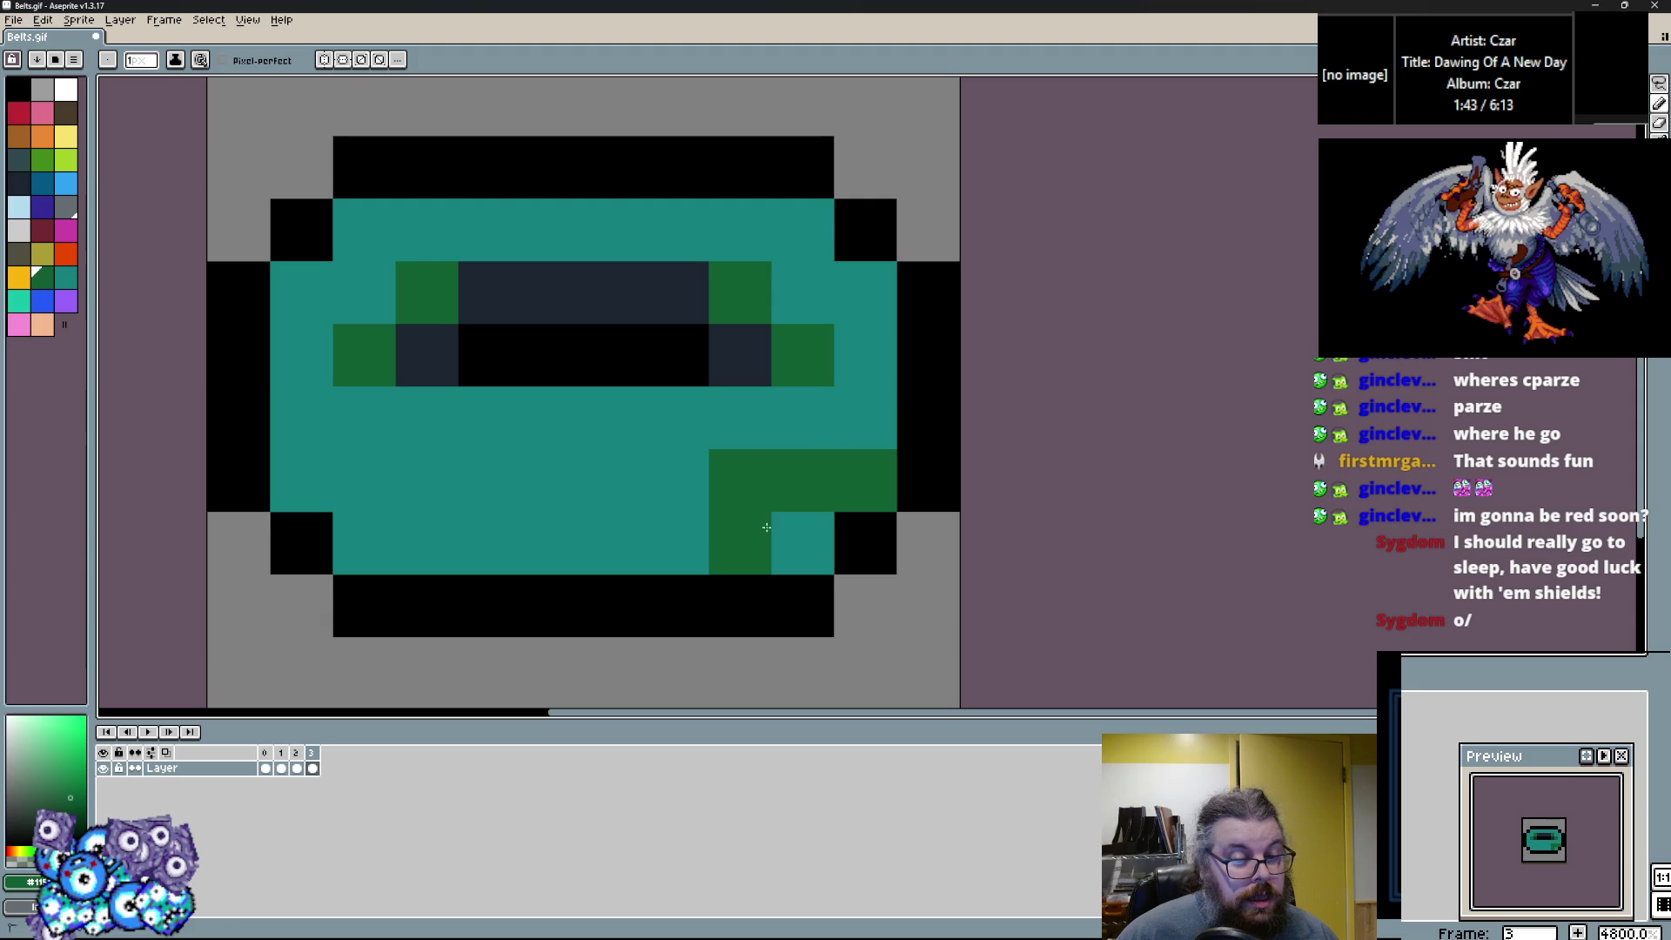
{"action": "left_click", "coordinate": [291, 478]}
{"action": "mouse_move", "coordinate": [364, 480]}
{"action": "left_mouse_down"}
{"action": "mouse_move", "coordinate": [399, 499]}
{"action": "mouse_move", "coordinate": [343, 489]}
{"action": "left_mouse_up"}
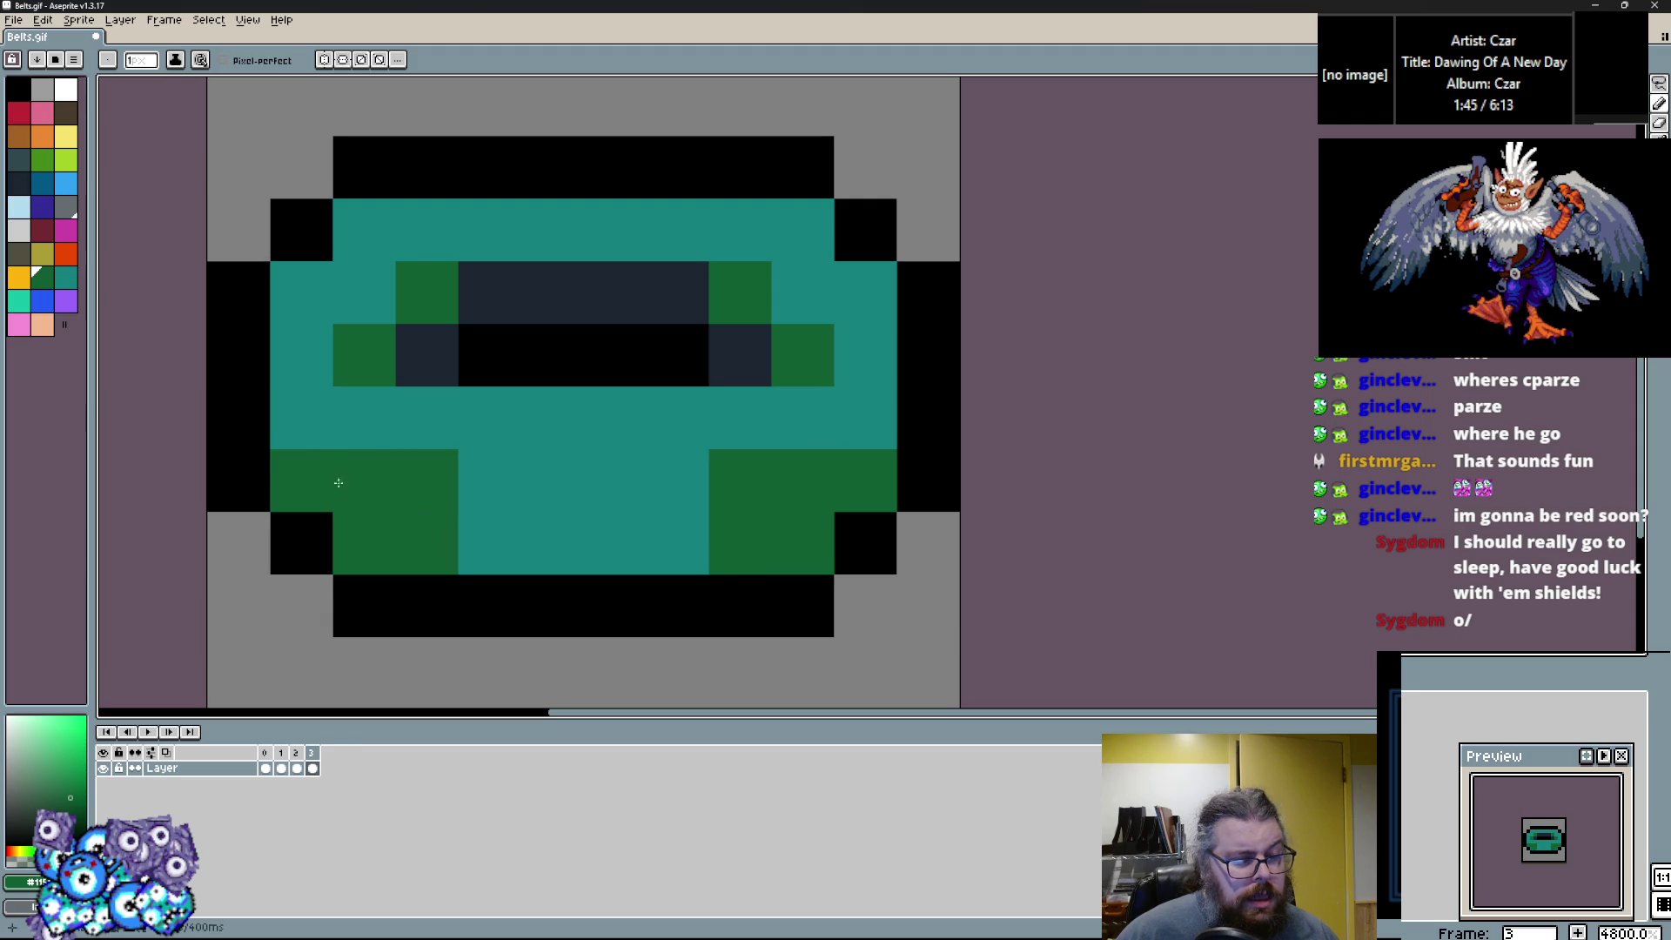
{"action": "left_click", "coordinate": [301, 417]}
{"action": "left_click", "coordinate": [572, 510]}
{"action": "left_click", "coordinate": [615, 480], "text": "alt"}
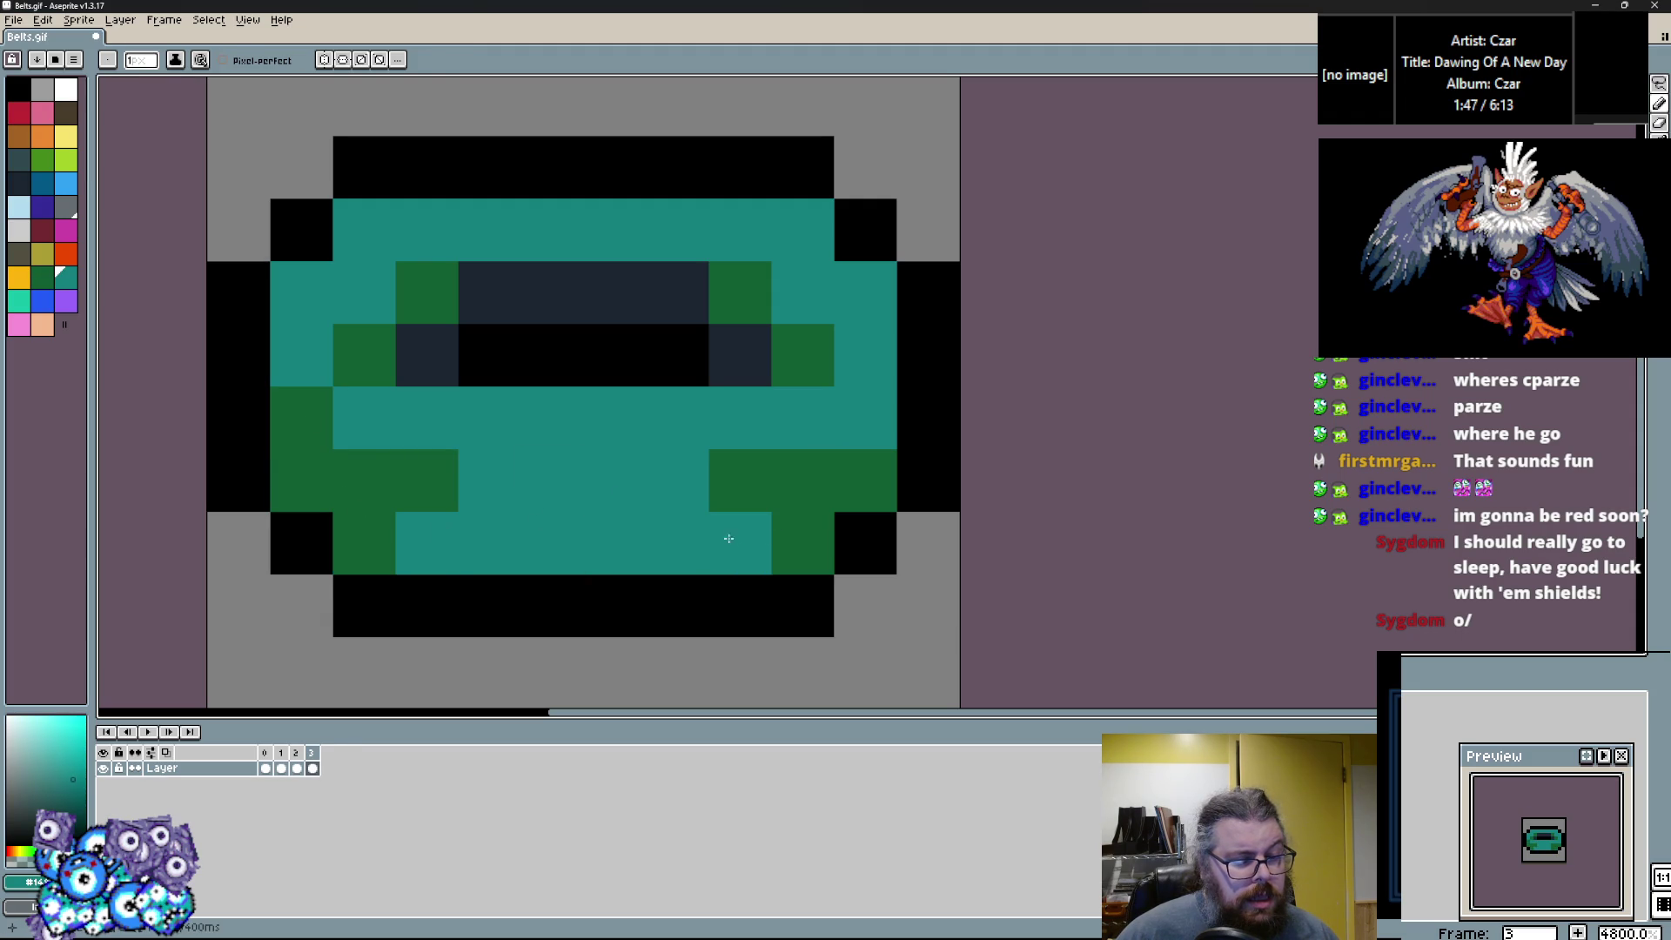
{"action": "left_click", "coordinate": [757, 487], "text": "alt"}
{"action": "left_click", "coordinate": [801, 483]}
{"action": "left_click", "coordinate": [859, 351]}
{"action": "key", "text": "ctrl+z"}
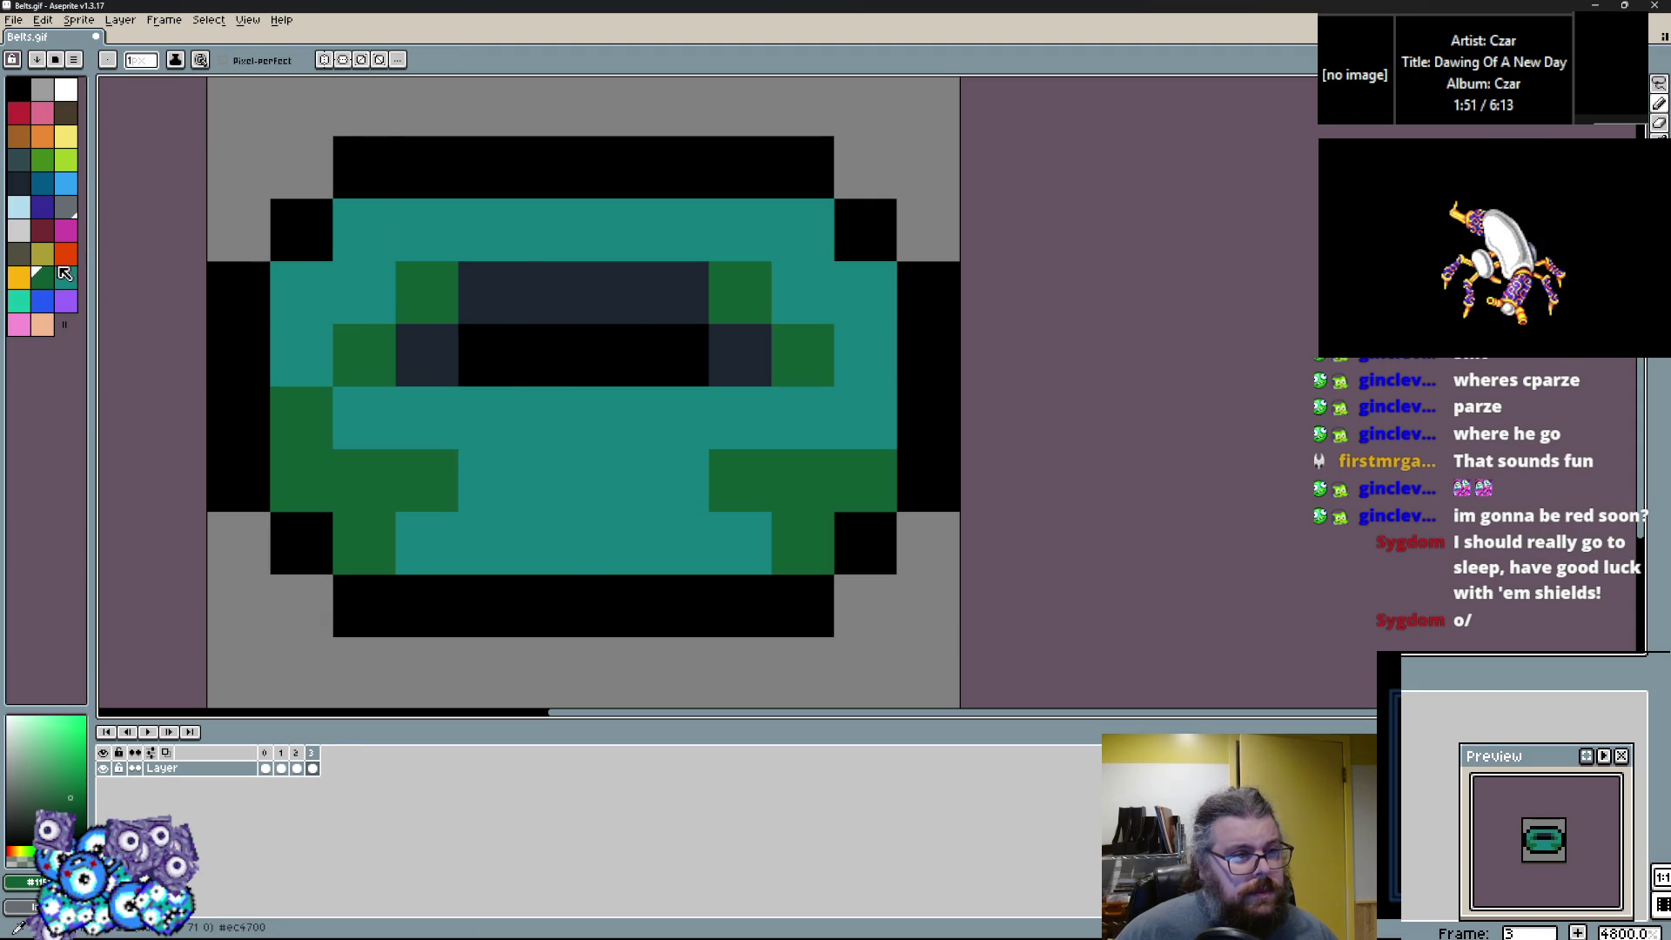
Scatter bright teal pixels across and below the belt's middle.
{"action": "left_click", "coordinate": [66, 182]}
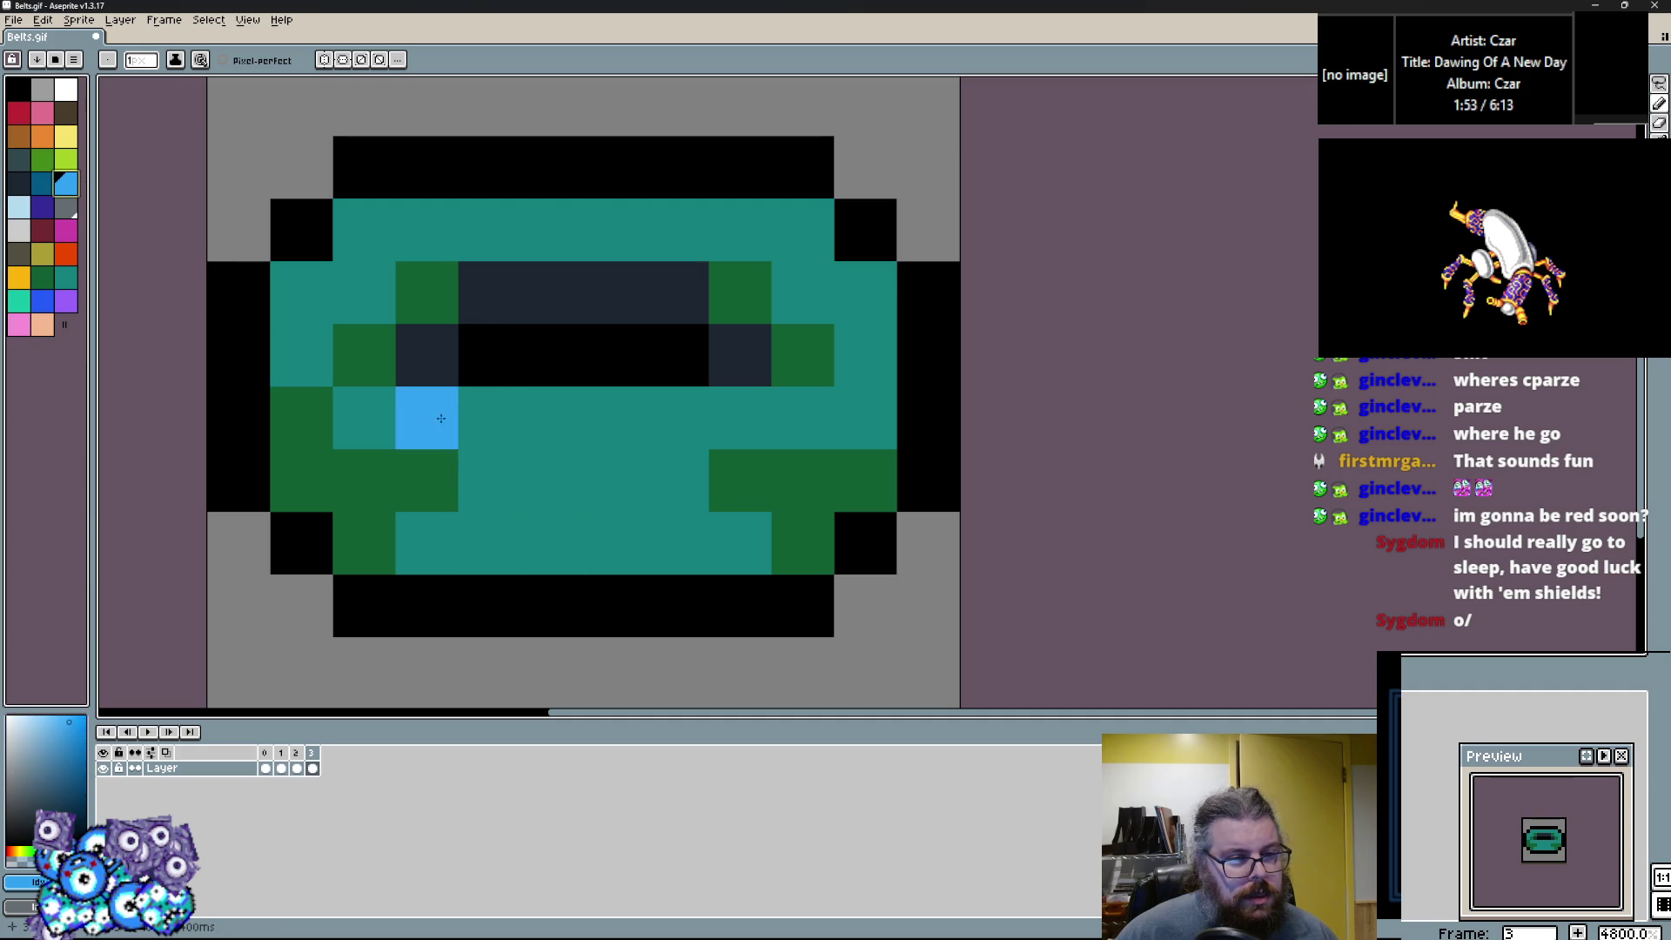
{"action": "left_click", "coordinate": [17, 300]}
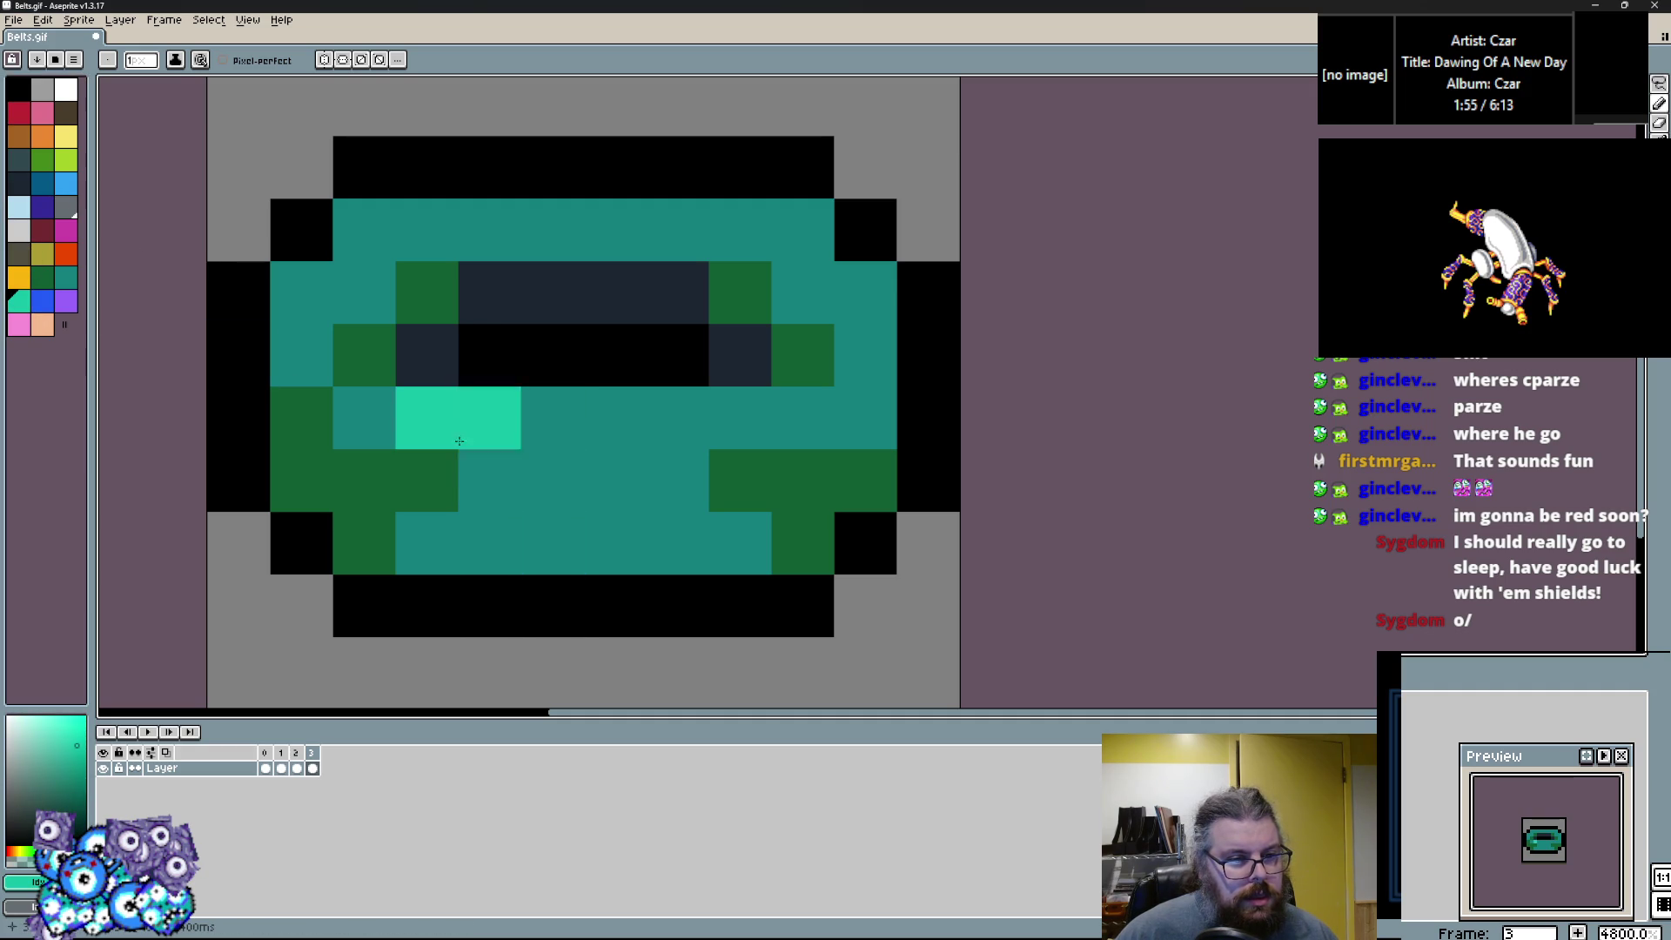
{"action": "left_click", "coordinate": [740, 418]}
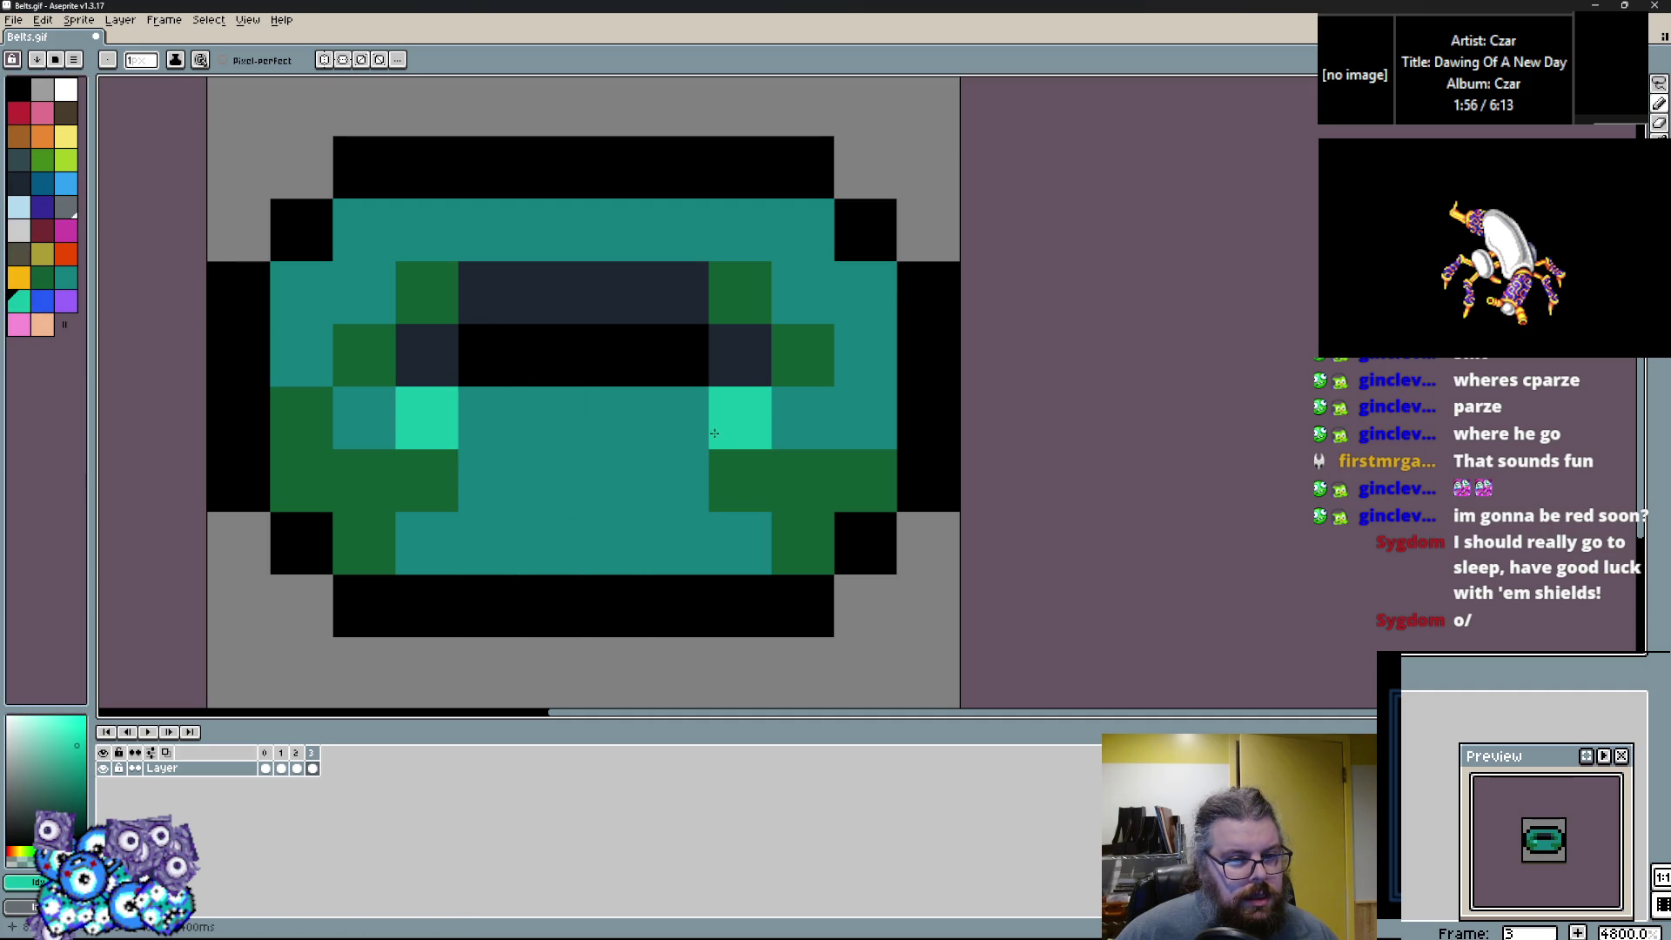
{"action": "left_click", "coordinate": [638, 420]}
{"action": "left_click", "coordinate": [552, 418]}
{"action": "left_click", "coordinate": [551, 543]}
{"action": "left_click", "coordinate": [614, 543]}
Add black pixels in the belt's centre.
{"action": "left_click", "coordinate": [677, 606], "text": "alt"}
{"action": "left_click", "coordinate": [616, 478]}
{"action": "left_click", "coordinate": [565, 535]}
{"action": "left_click", "coordinate": [557, 426]}
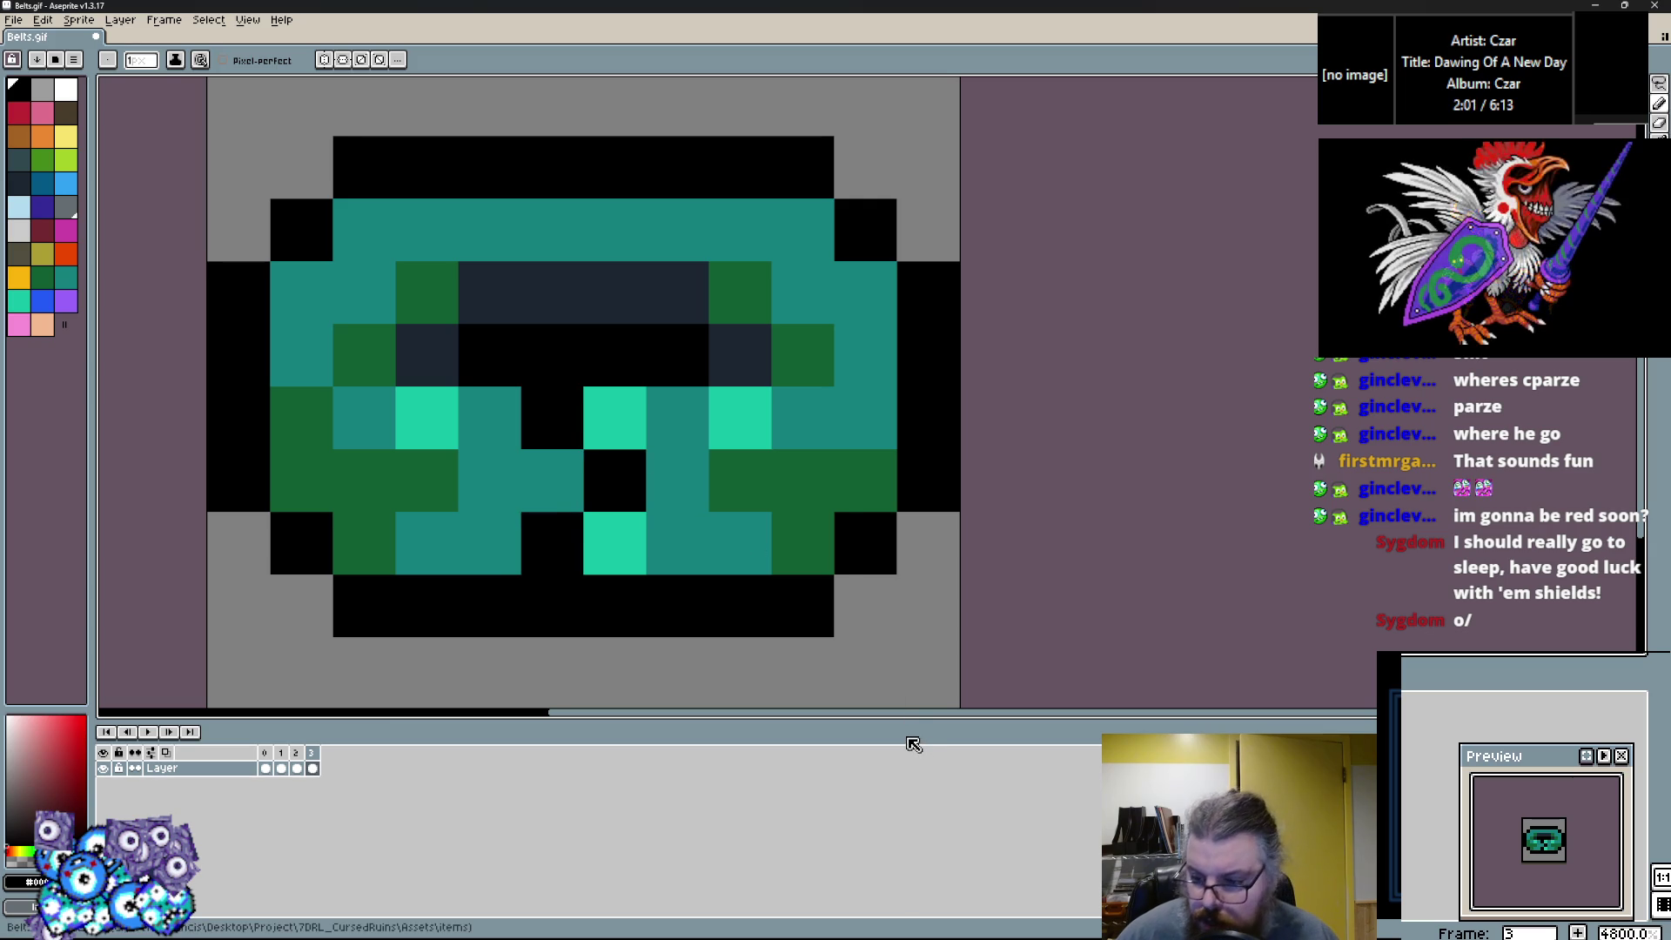
Add a new frame and start repainting the belt red, with a few dark green pixels.
{"action": "left_click", "coordinate": [164, 19]}
{"action": "left_click", "coordinate": [174, 76]}
{"action": "left_click", "coordinate": [19, 112]}
{"action": "left_click", "coordinate": [427, 543]}
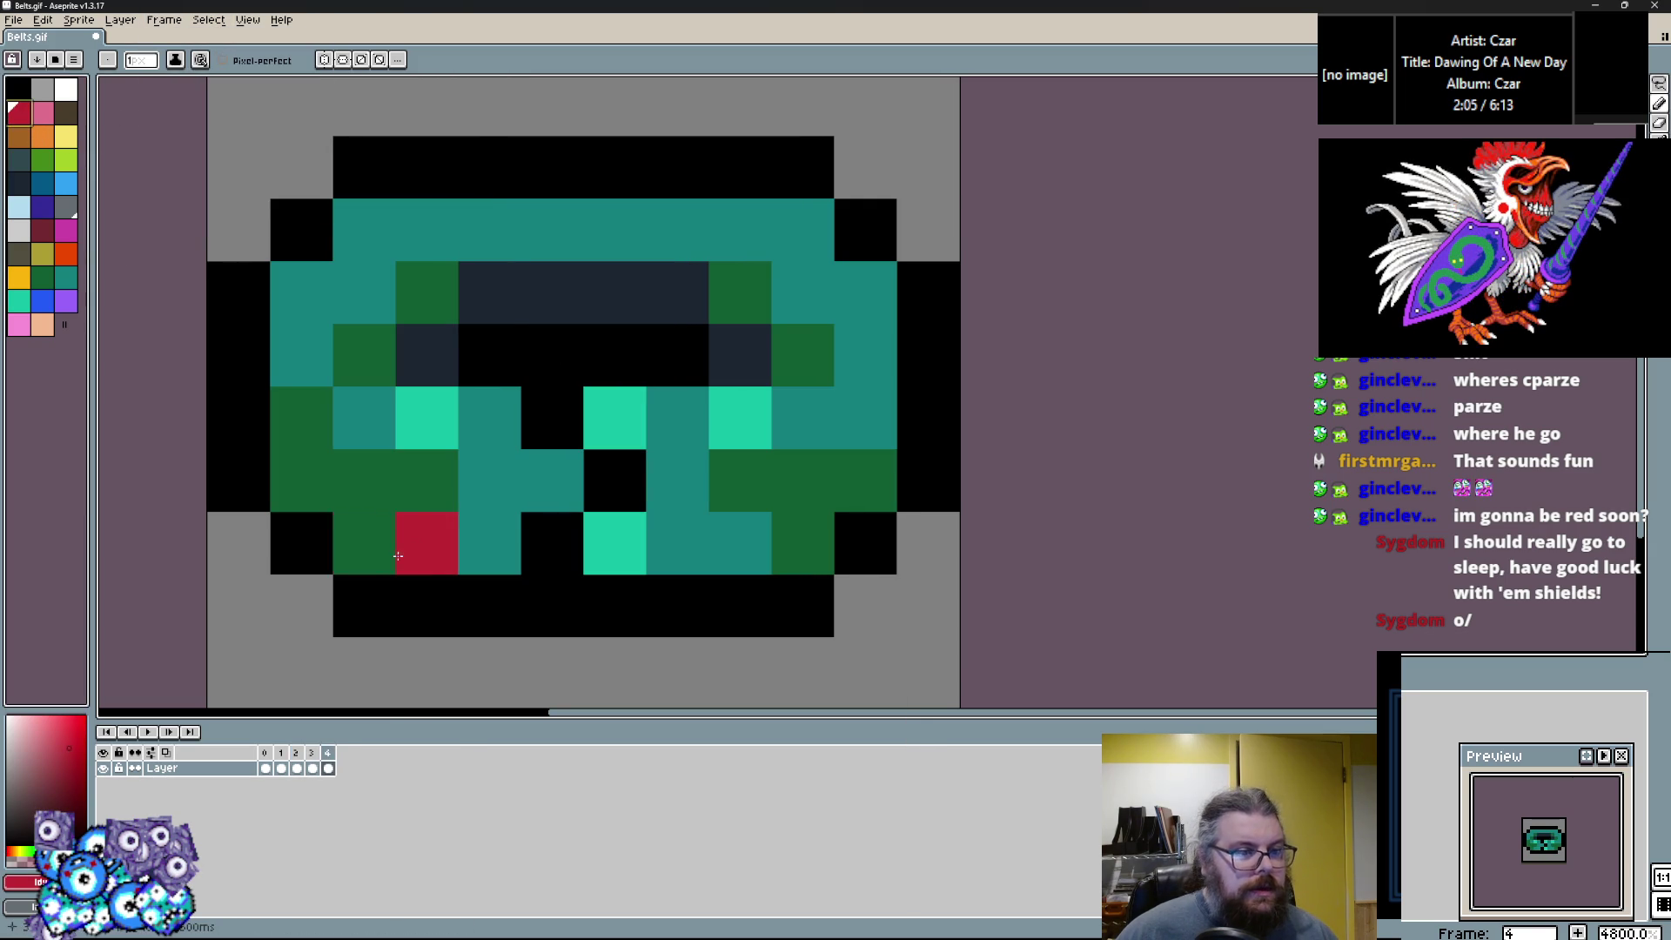
{"action": "left_click_drag", "start_coordinate": [489, 543], "coordinate": [329, 459]}
{"action": "left_click", "coordinate": [722, 529]}
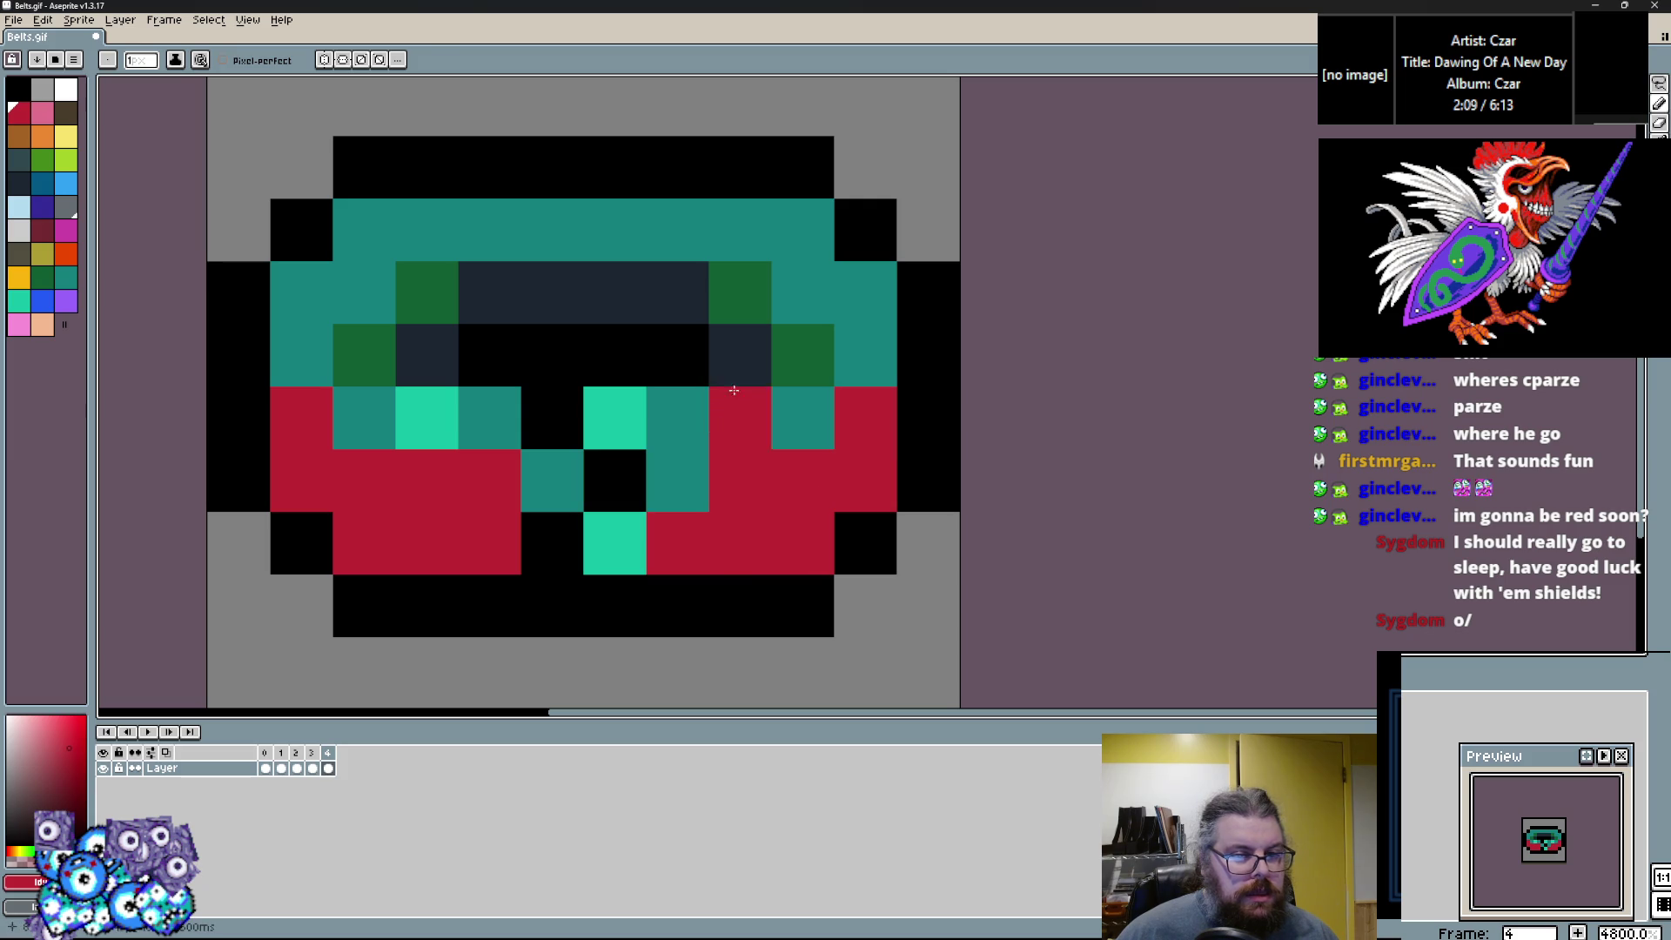
{"action": "left_click", "coordinate": [783, 356], "text": "alt"}
{"action": "left_click", "coordinate": [673, 509]}
{"action": "left_click", "coordinate": [489, 540]}
Paint dark red upper shading and lower columns, dark navy above the strap, and red top areas.
{"action": "left_click", "coordinate": [38, 228]}
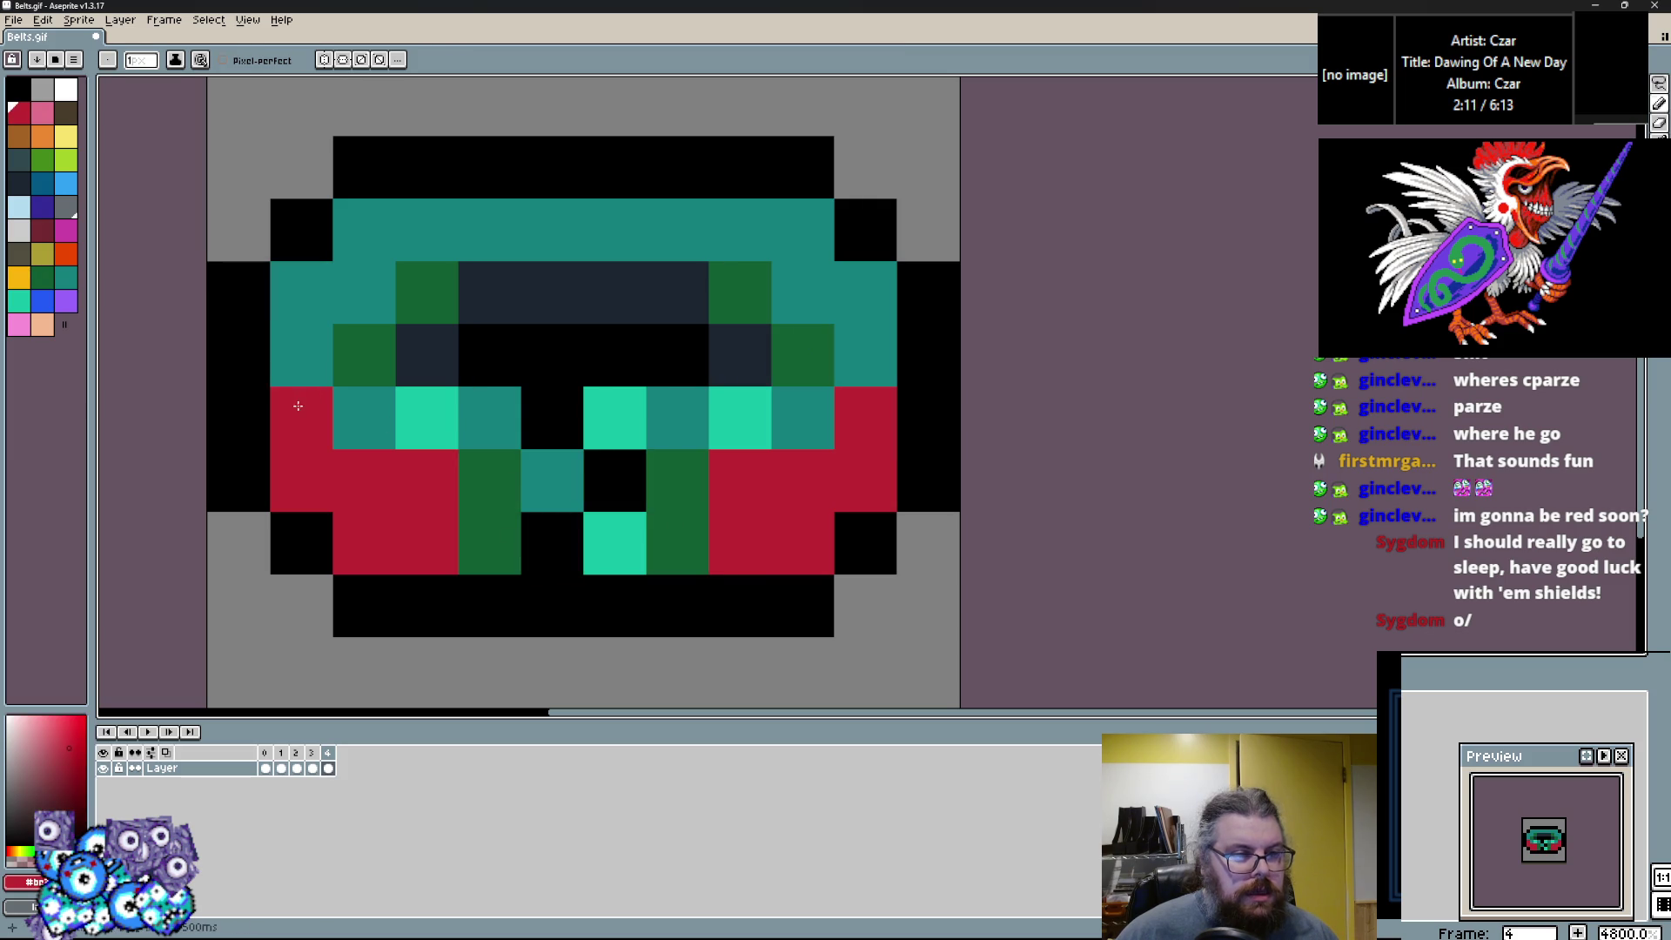
{"action": "mouse_move", "coordinate": [364, 355]}
{"action": "left_mouse_down"}
{"action": "mouse_move", "coordinate": [725, 286]}
{"action": "mouse_move", "coordinate": [801, 355]}
{"action": "left_mouse_up"}
{"action": "left_click", "coordinate": [615, 355], "text": "alt"}
{"action": "left_click", "coordinate": [12, 183]}
{"action": "left_click_drag", "start_coordinate": [427, 355], "coordinate": [638, 331]}
{"action": "mouse_move", "coordinate": [514, 276]}
{"action": "left_mouse_down"}
{"action": "mouse_move", "coordinate": [740, 355]}
{"action": "mouse_move", "coordinate": [629, 356]}
{"action": "left_mouse_up"}
{"action": "left_click", "coordinate": [803, 355], "text": "alt"}
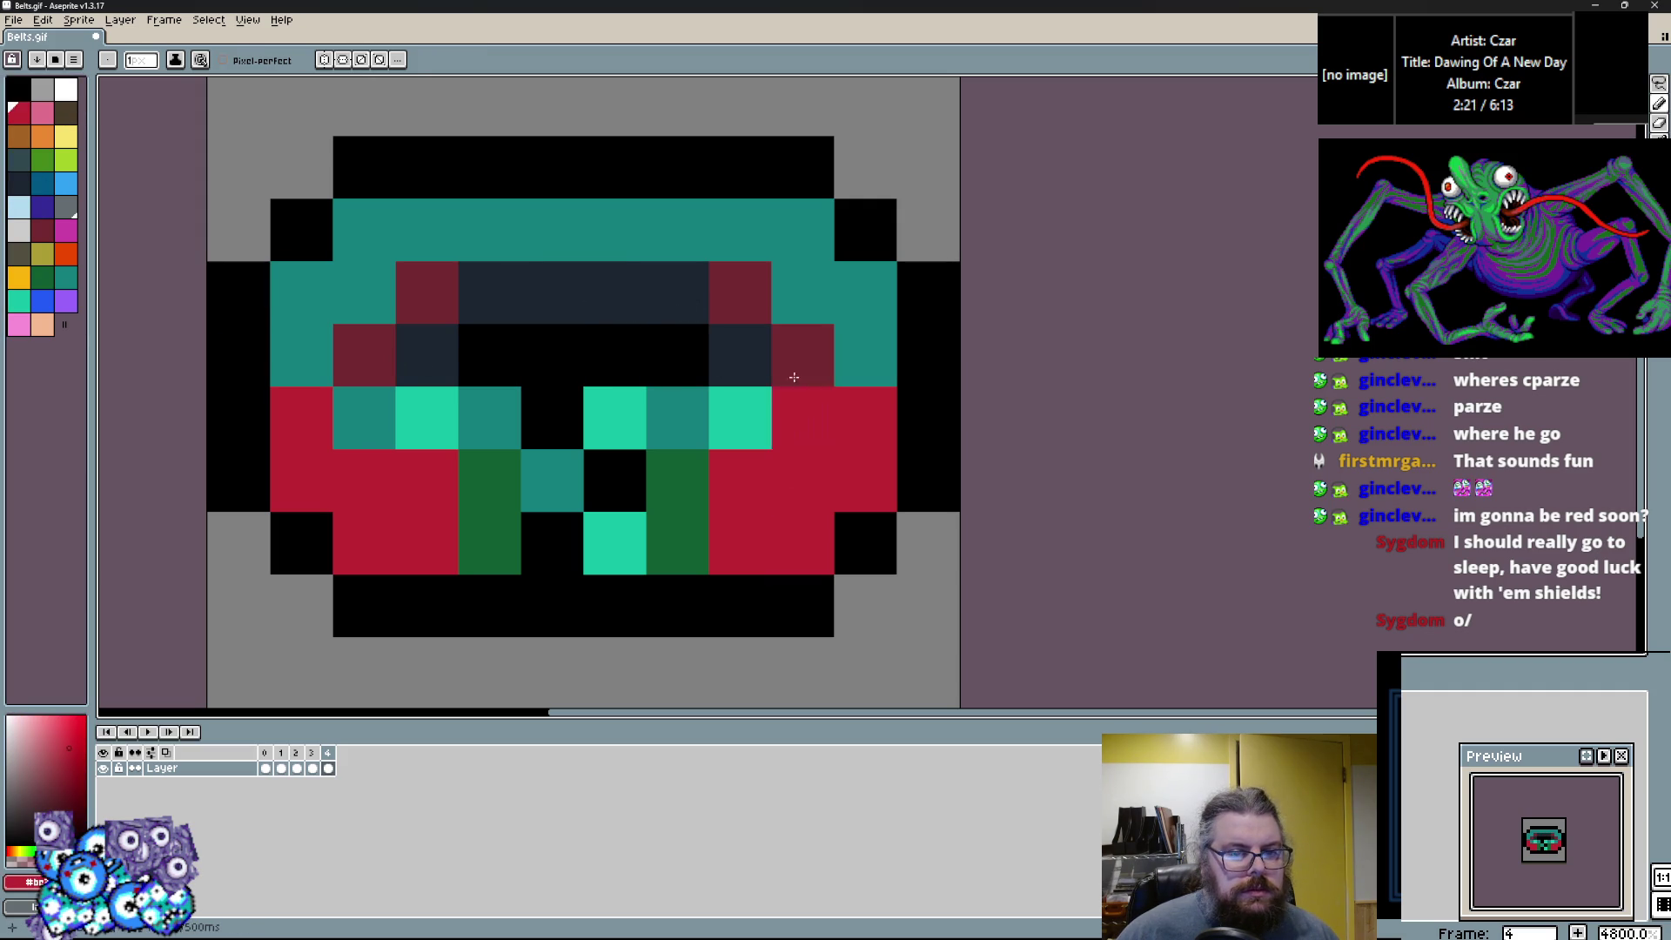
{"action": "left_click_drag", "start_coordinate": [677, 480], "coordinate": [677, 542]}
{"action": "left_click_drag", "start_coordinate": [489, 480], "coordinate": [499, 532]}
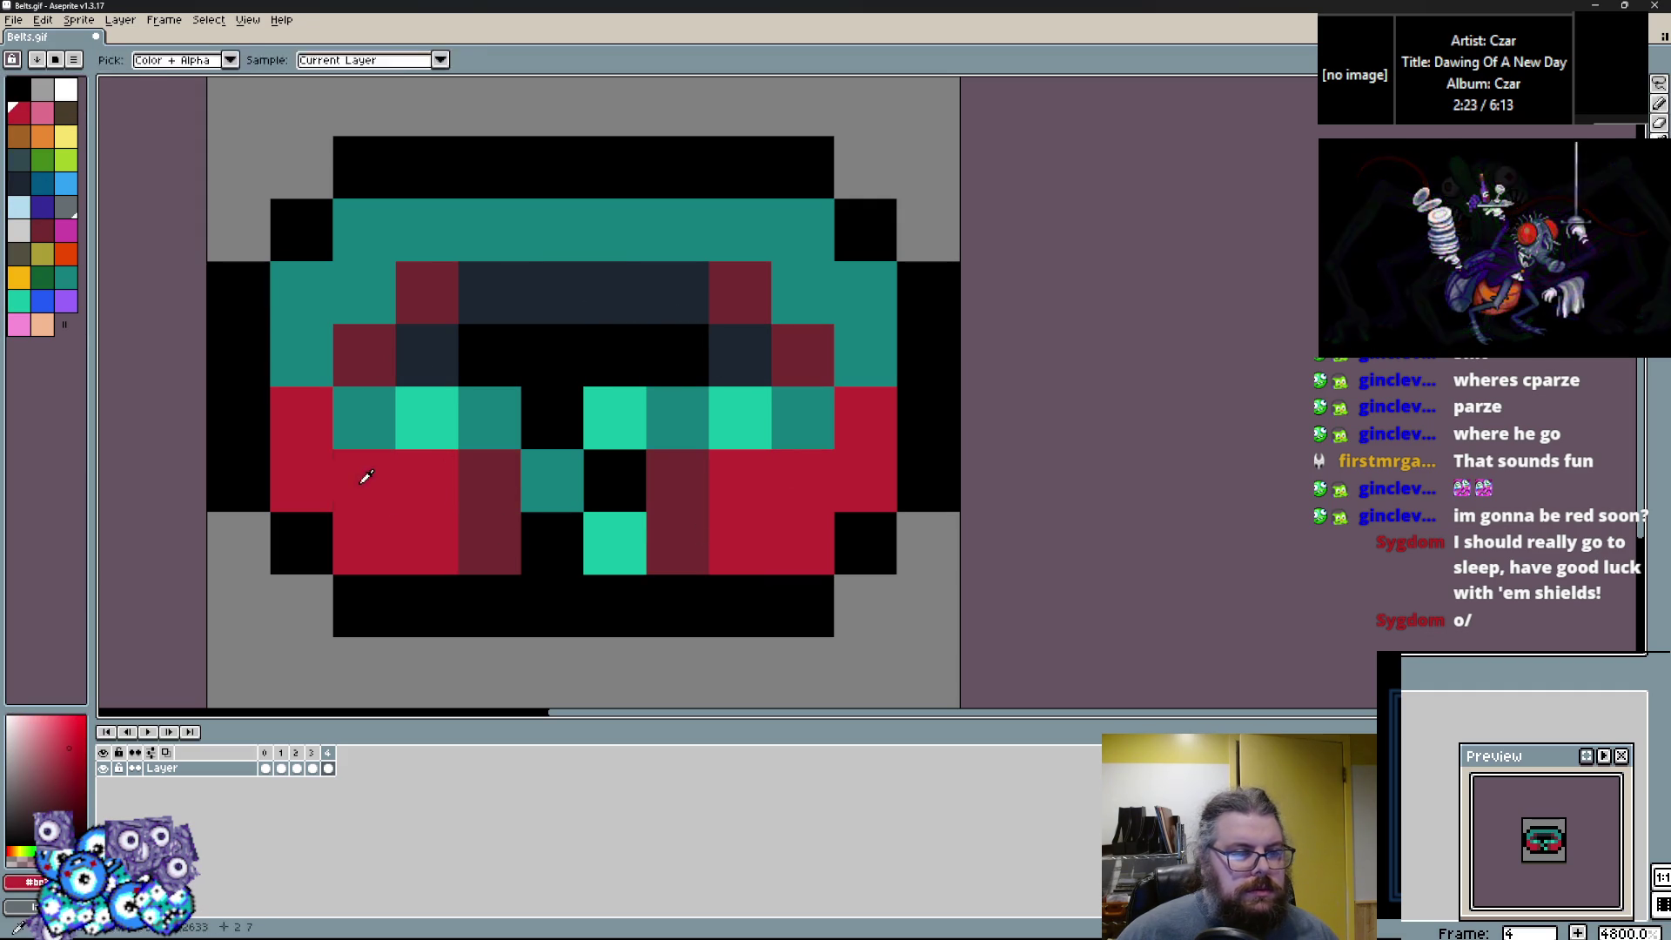
{"action": "mouse_move", "coordinate": [308, 348]}
{"action": "left_mouse_down"}
{"action": "mouse_move", "coordinate": [351, 272]}
{"action": "mouse_move", "coordinate": [783, 247]}
{"action": "mouse_move", "coordinate": [843, 340]}
{"action": "left_mouse_up"}
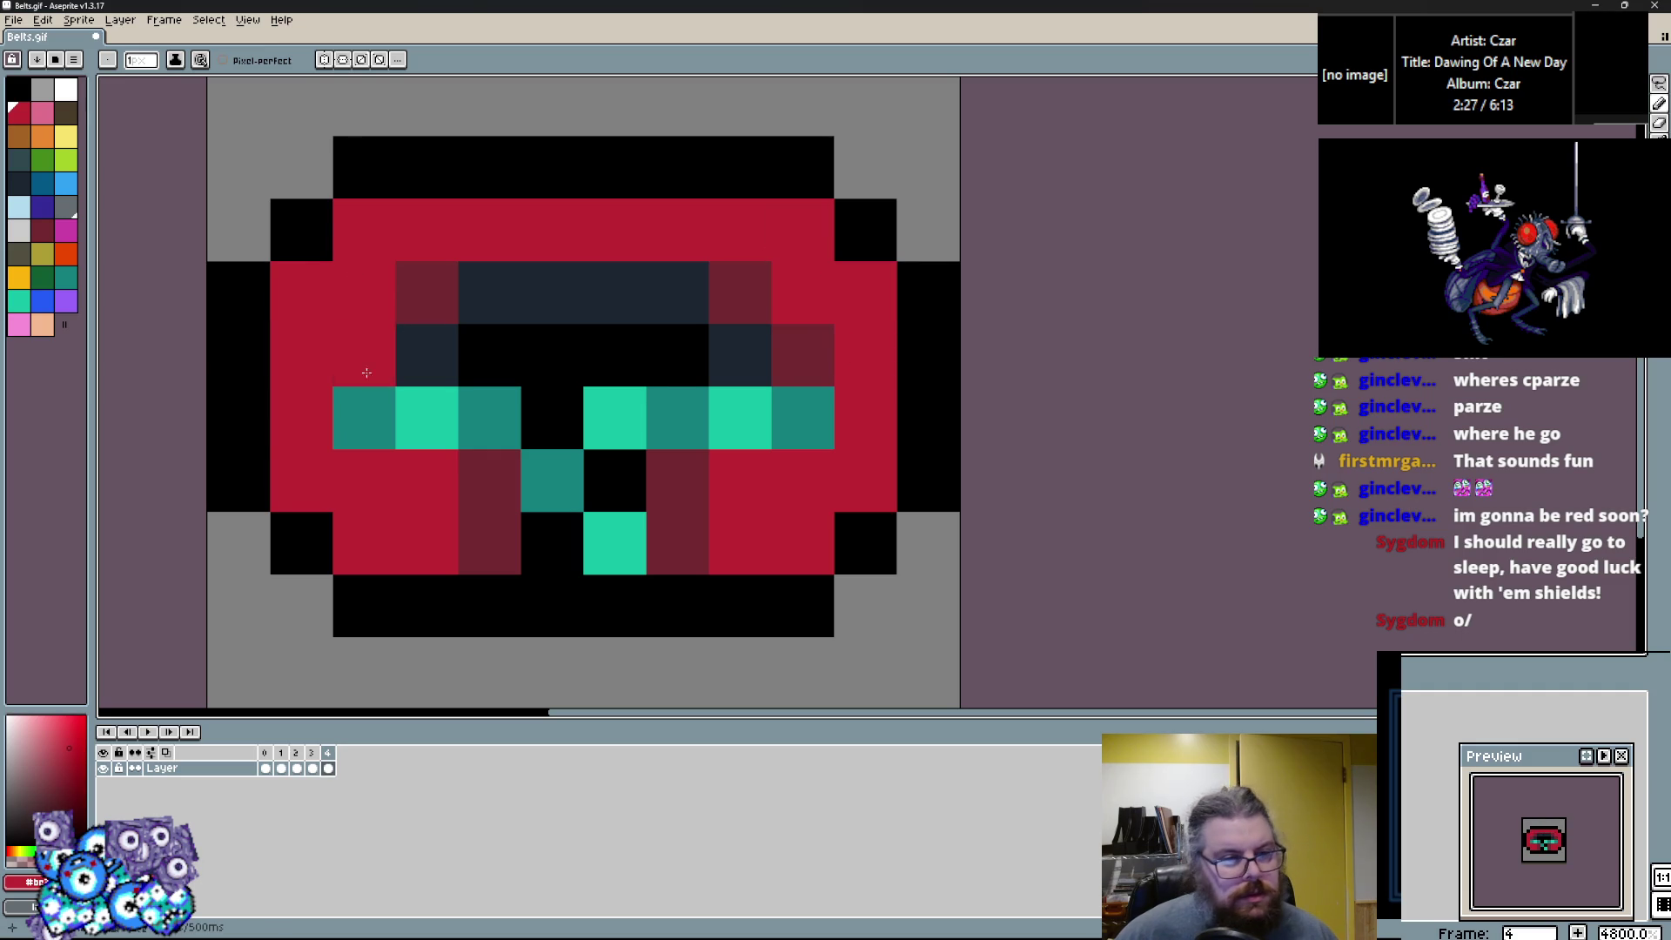
Paint the belt's middle band pink and touch up nearby pixels in red.
{"action": "left_click", "coordinate": [63, 114]}
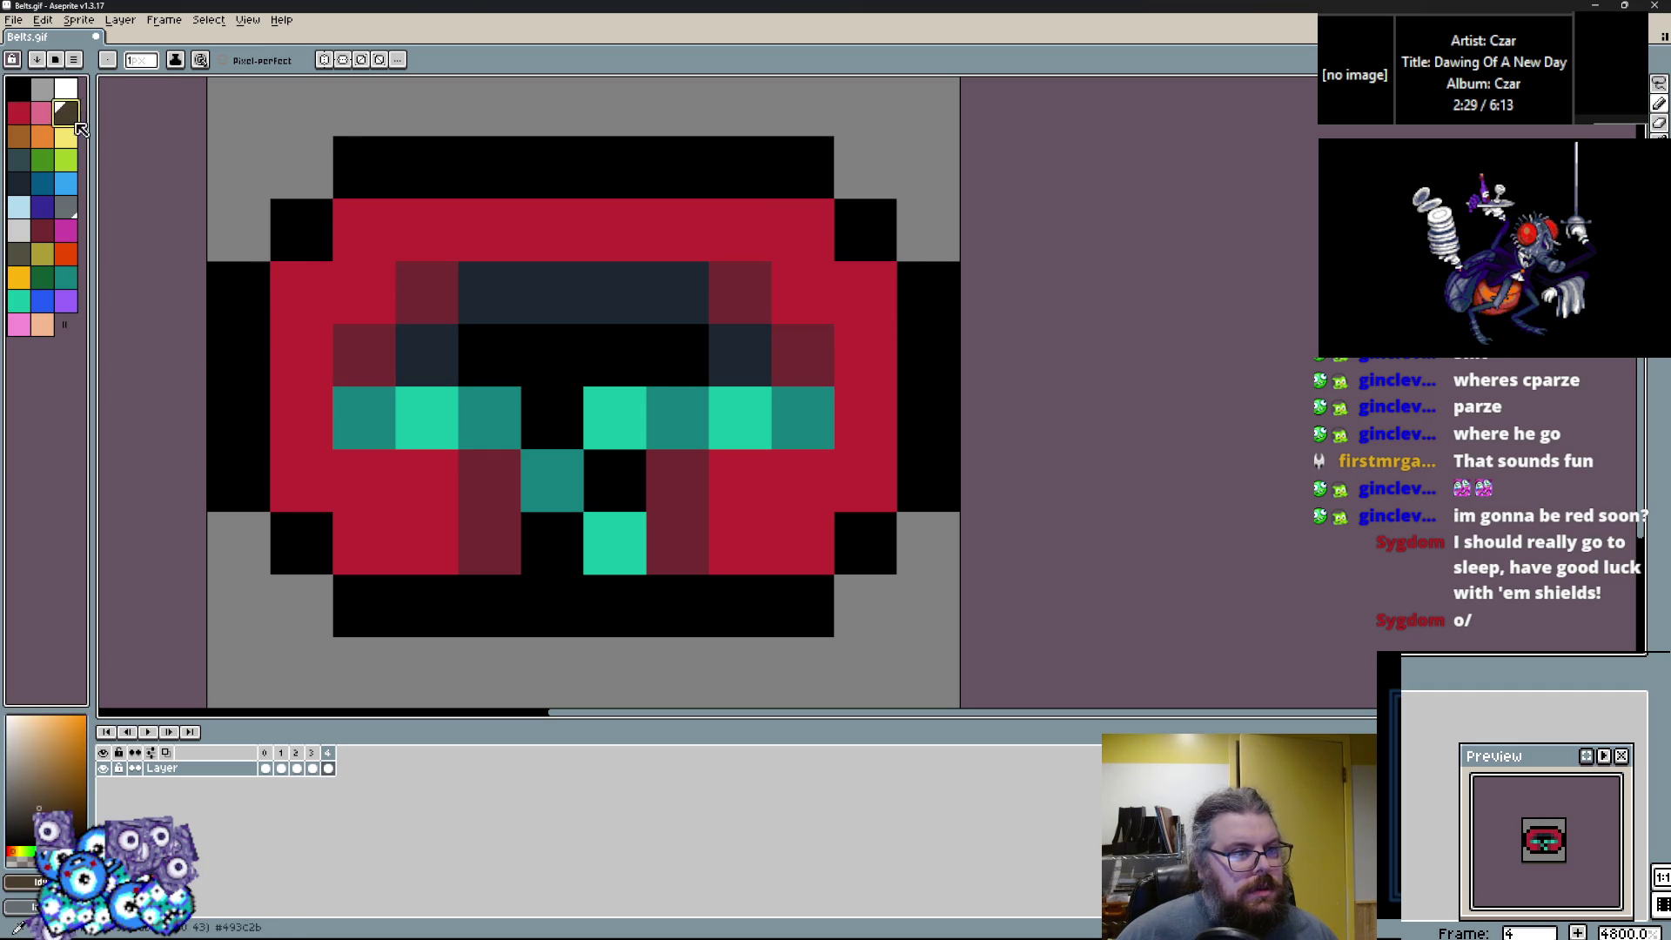
{"action": "left_click", "coordinate": [42, 112]}
{"action": "mouse_move", "coordinate": [363, 418]}
{"action": "left_mouse_down"}
{"action": "mouse_move", "coordinate": [435, 418]}
{"action": "mouse_move", "coordinate": [485, 479]}
{"action": "left_mouse_up"}
{"action": "left_click_drag", "start_coordinate": [614, 417], "coordinate": [770, 436]}
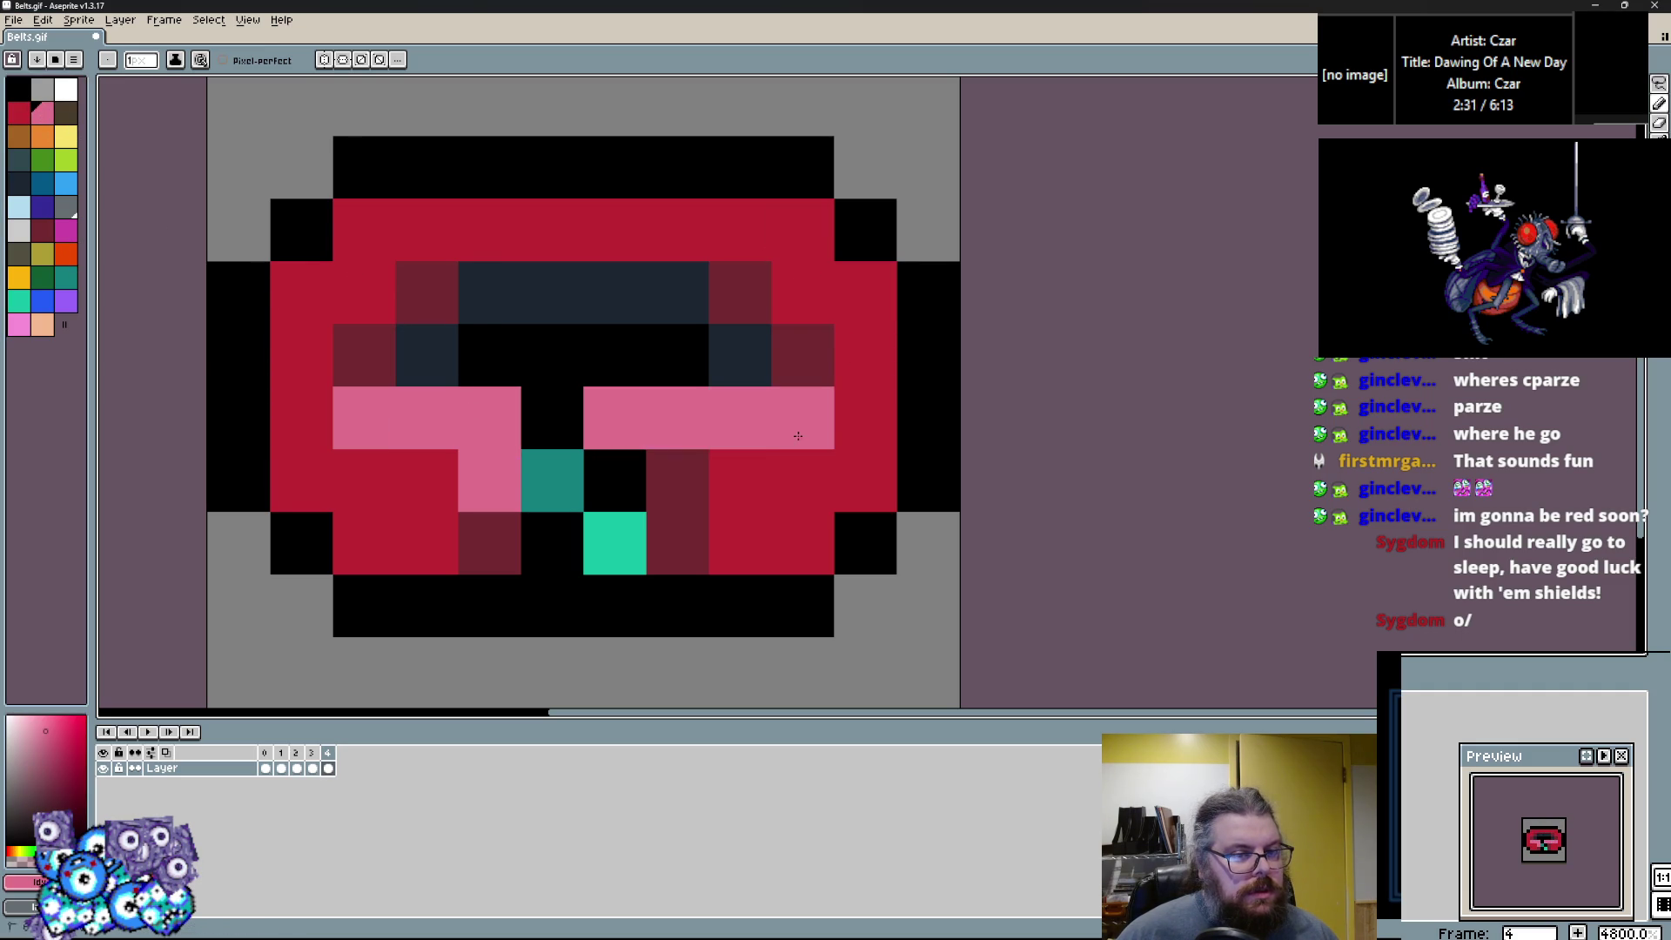
{"action": "key", "text": "ctrl+z"}
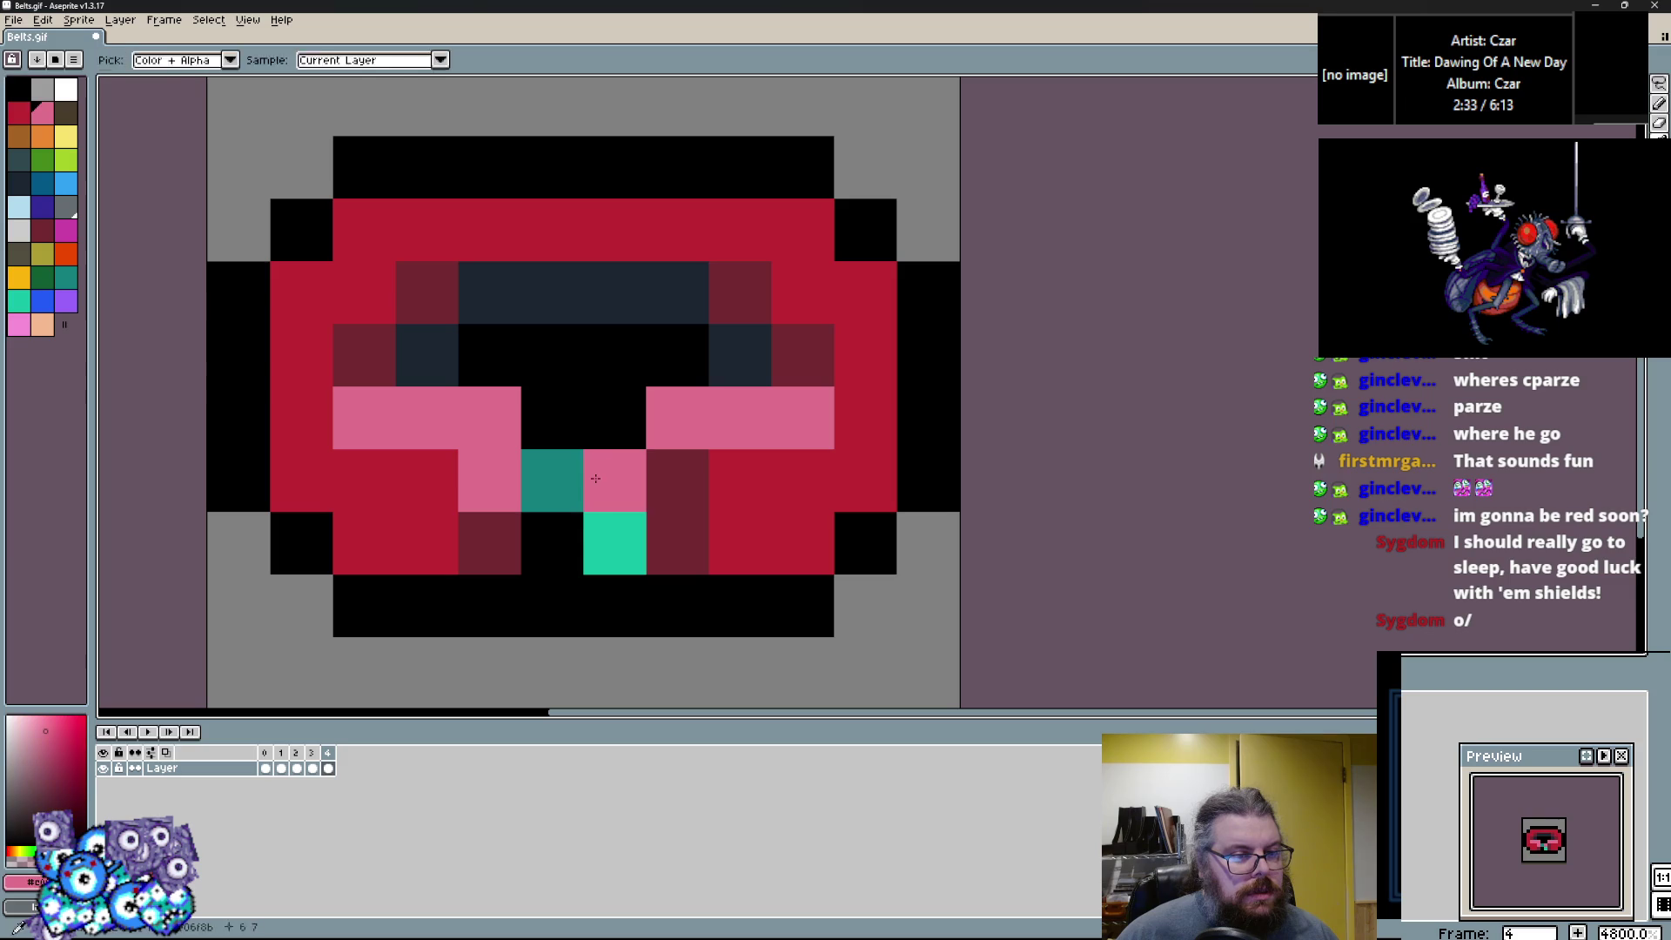
{"action": "left_click_drag", "start_coordinate": [614, 542], "coordinate": [612, 420]}
{"action": "left_click", "coordinate": [546, 481]}
{"action": "left_click", "coordinate": [436, 496], "text": "alt"}
{"action": "mouse_move", "coordinate": [436, 496]}
{"action": "left_mouse_down"}
{"action": "mouse_move", "coordinate": [552, 551]}
{"action": "mouse_move", "coordinate": [562, 449]}
{"action": "left_mouse_up"}
Add light grey centre buckle pixels and a pink pixel on the left edge.
{"action": "left_click", "coordinate": [18, 229]}
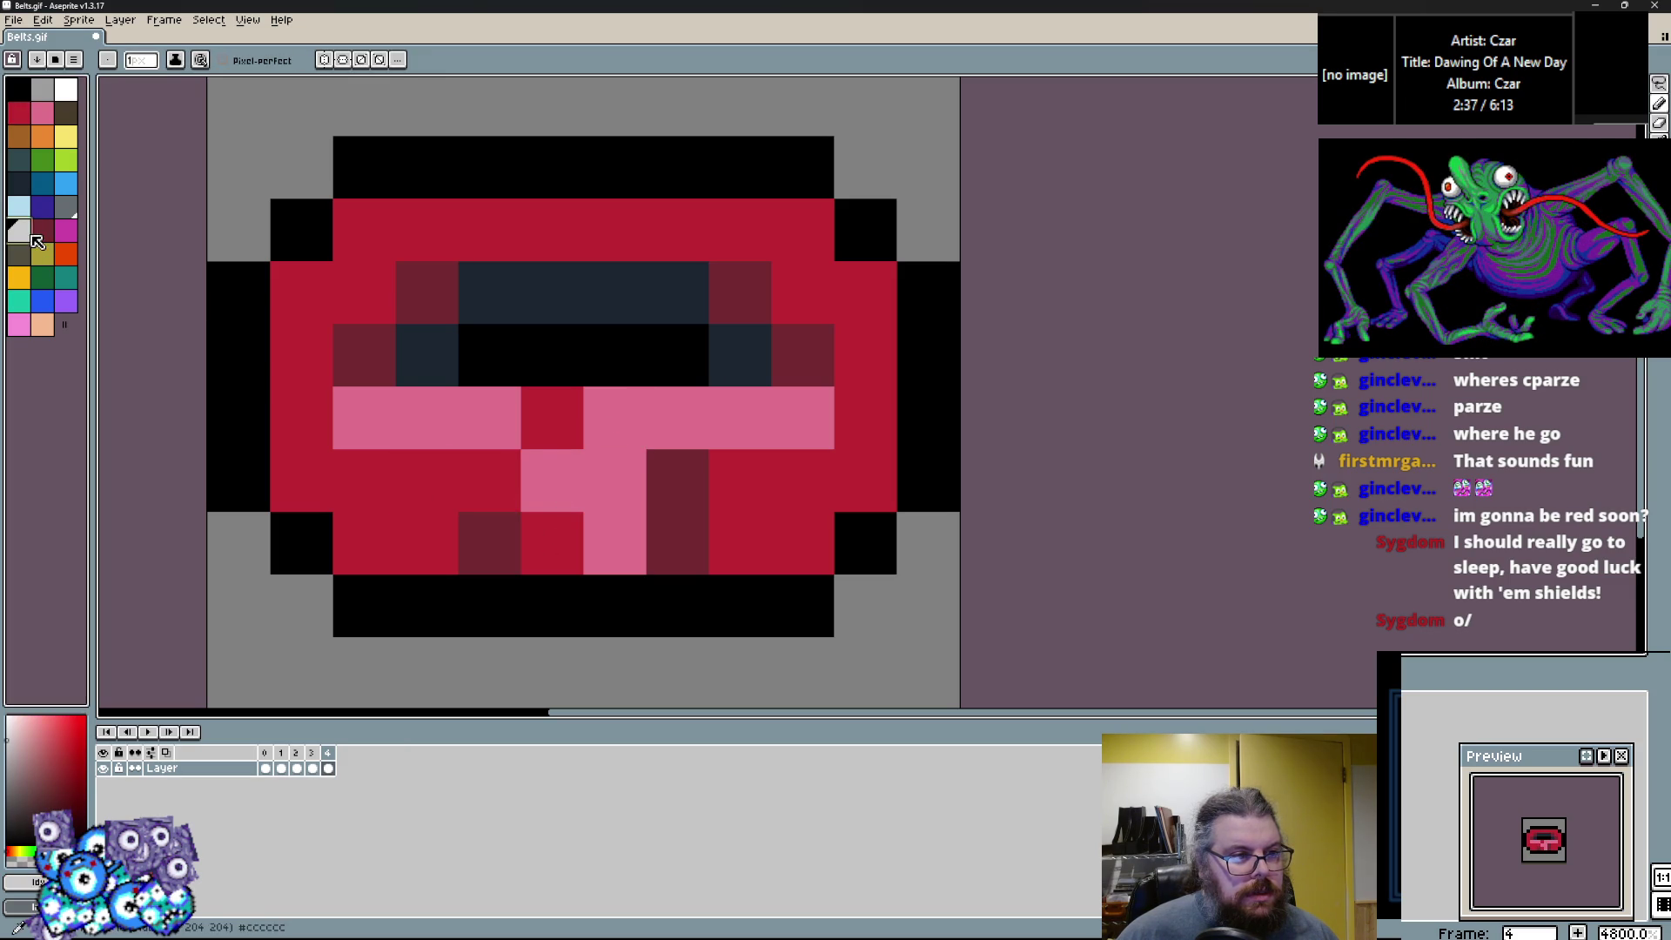
{"action": "left_click", "coordinate": [552, 480]}
{"action": "left_click", "coordinate": [615, 418]}
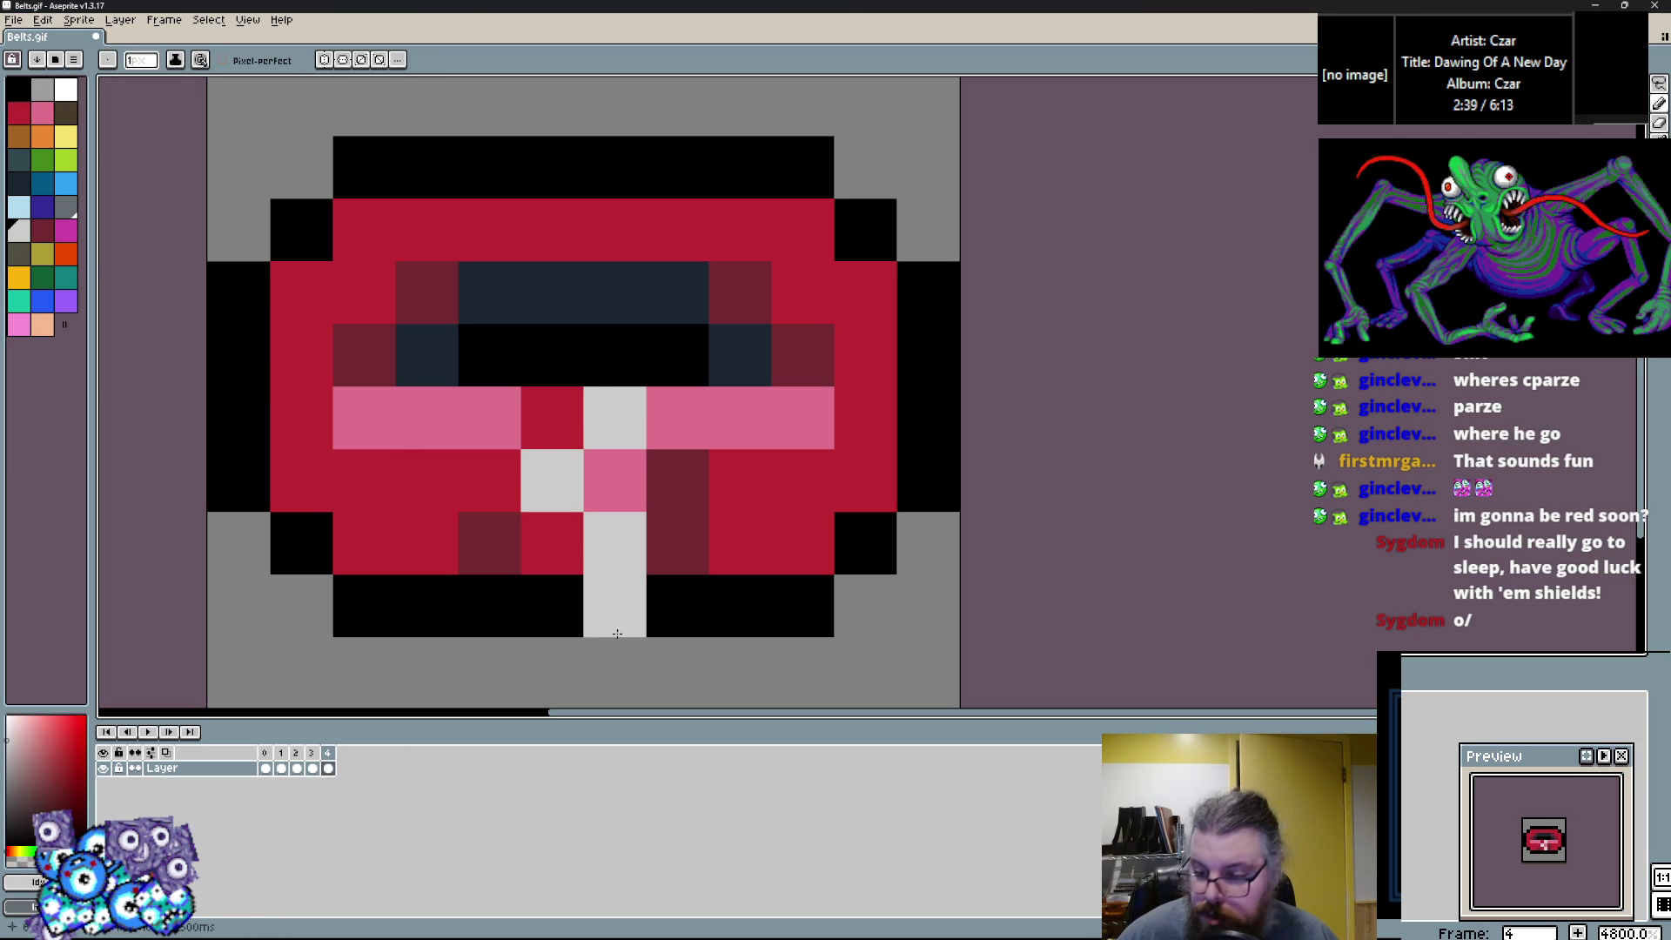
{"action": "left_click", "coordinate": [371, 412]}
{"action": "key", "text": "ctrl+z"}
{"action": "left_click", "coordinate": [372, 411], "text": "alt"}
{"action": "left_click", "coordinate": [302, 355]}
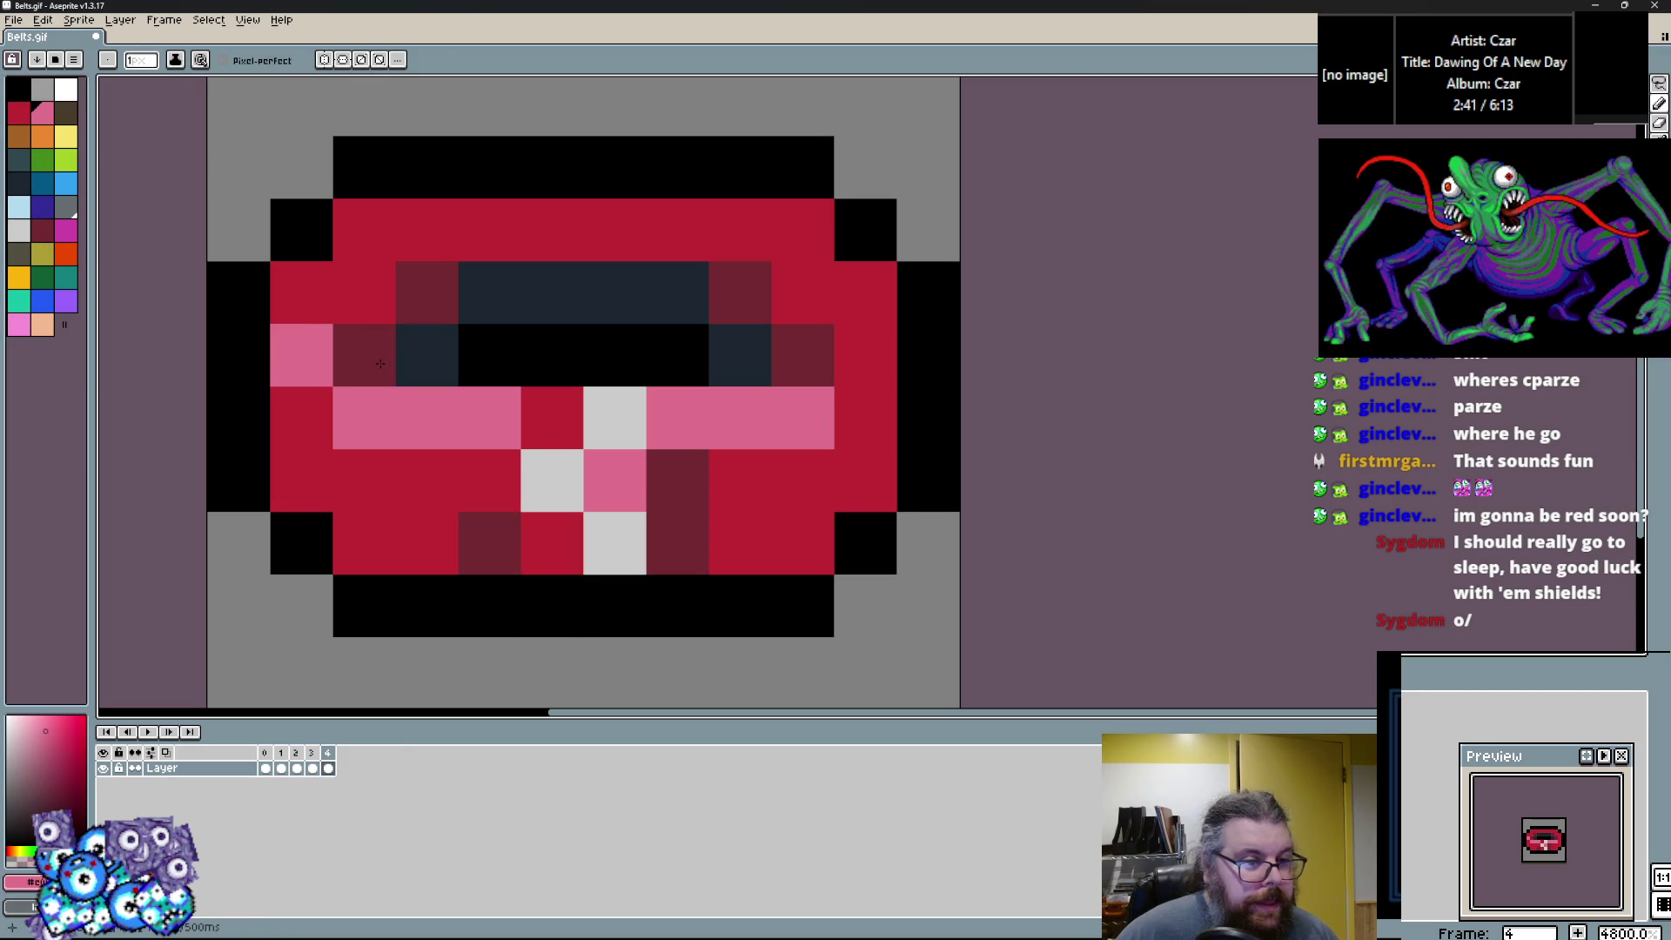
Add dark red shading at lower left and right, and darken the row above the strap.
{"action": "left_click", "coordinate": [53, 136]}
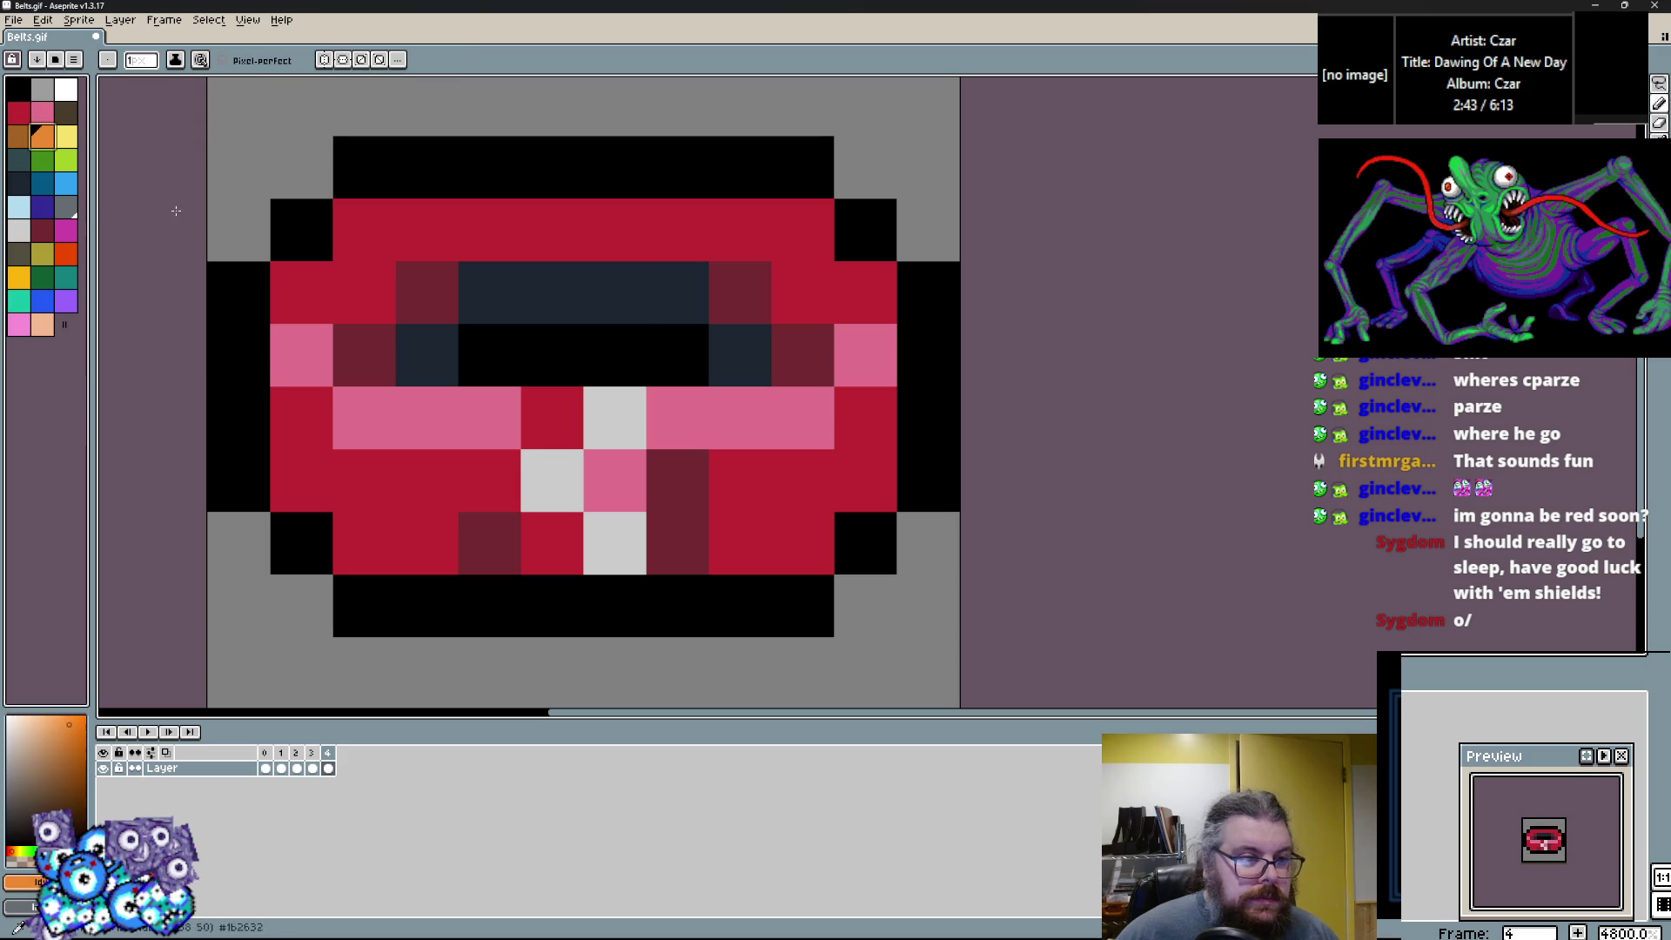
{"action": "left_click", "coordinate": [62, 261]}
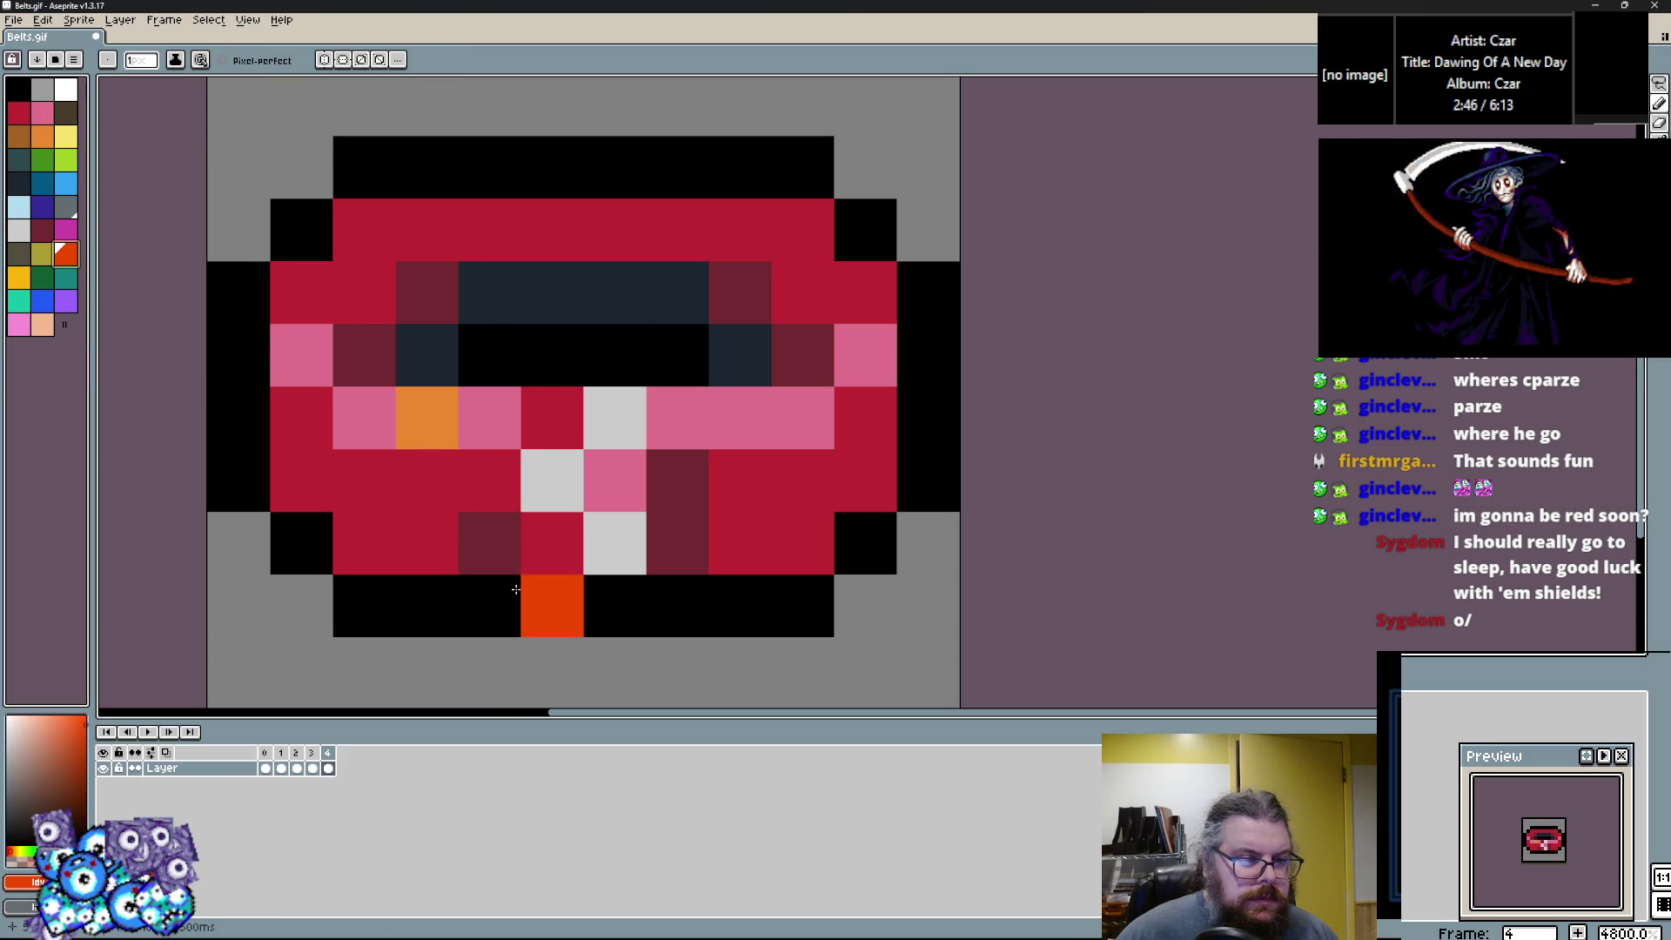
{"action": "left_click", "coordinate": [48, 238]}
{"action": "left_click", "coordinate": [348, 483]}
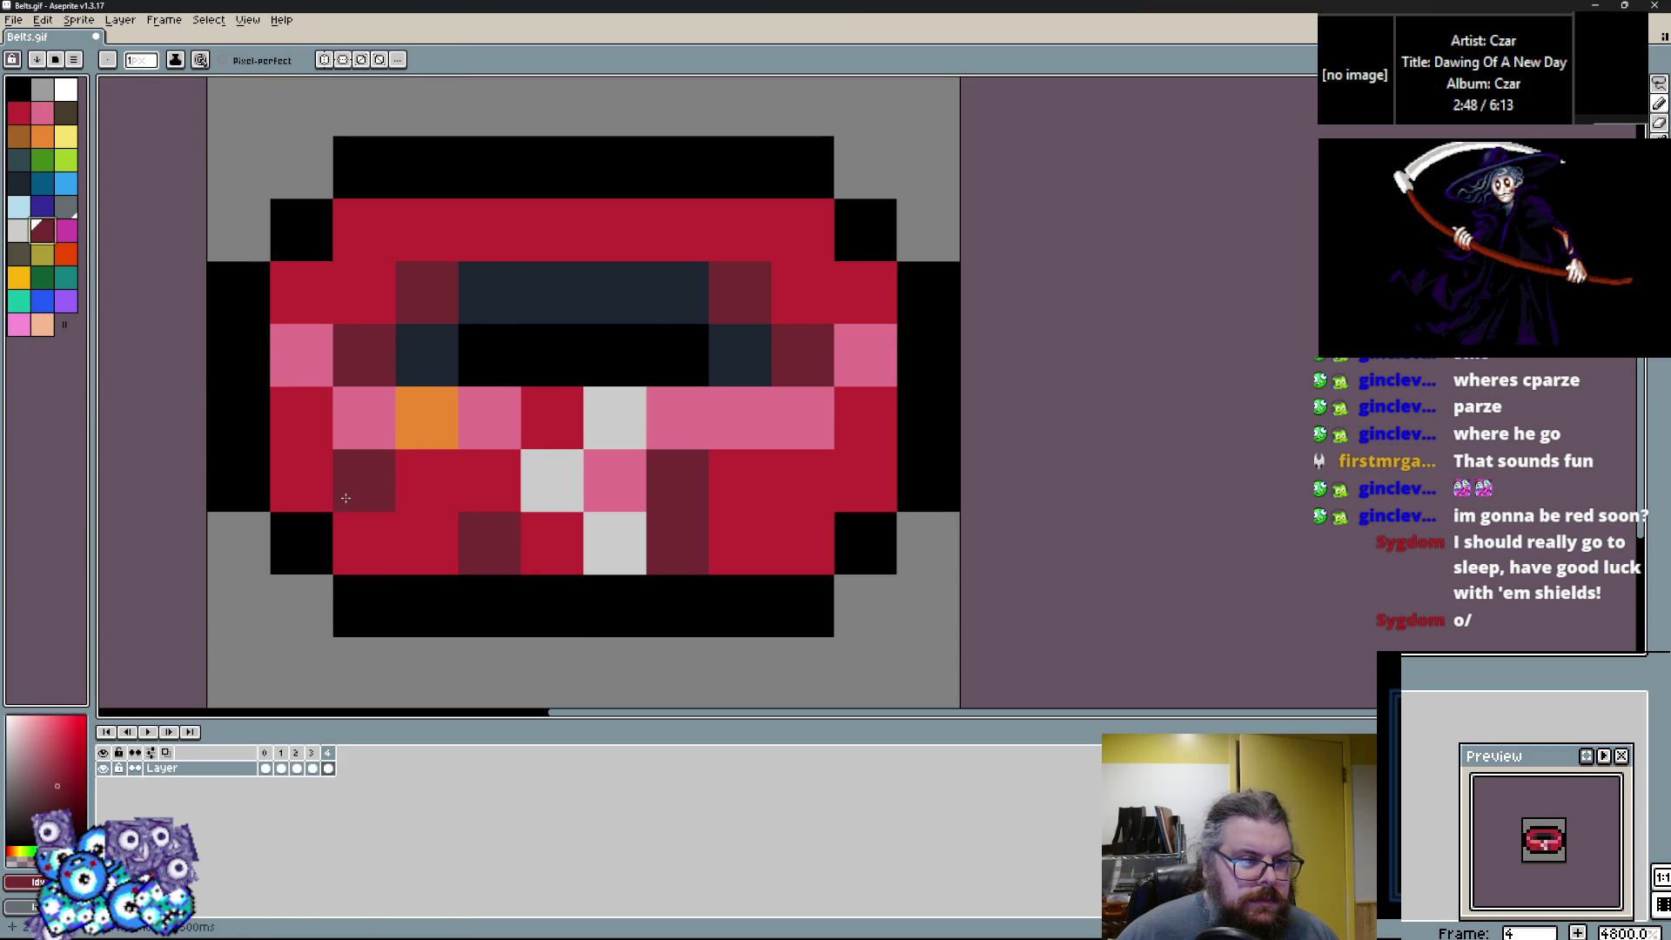
{"action": "left_click", "coordinate": [783, 490]}
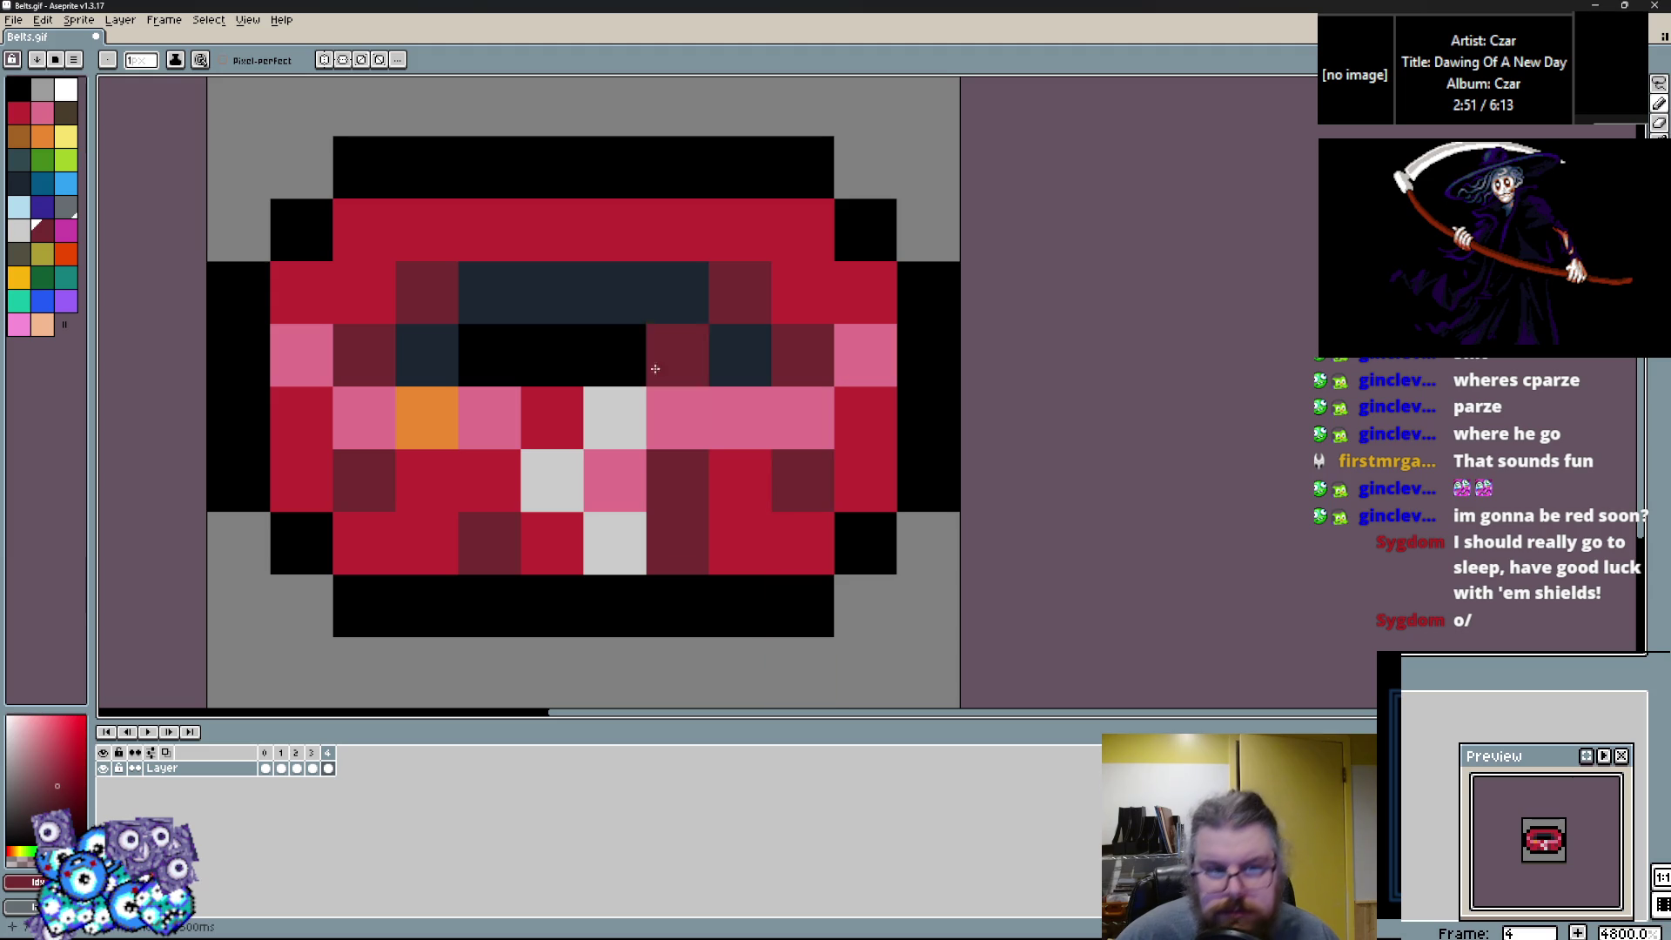
{"action": "left_click_drag", "start_coordinate": [470, 298], "coordinate": [697, 276]}
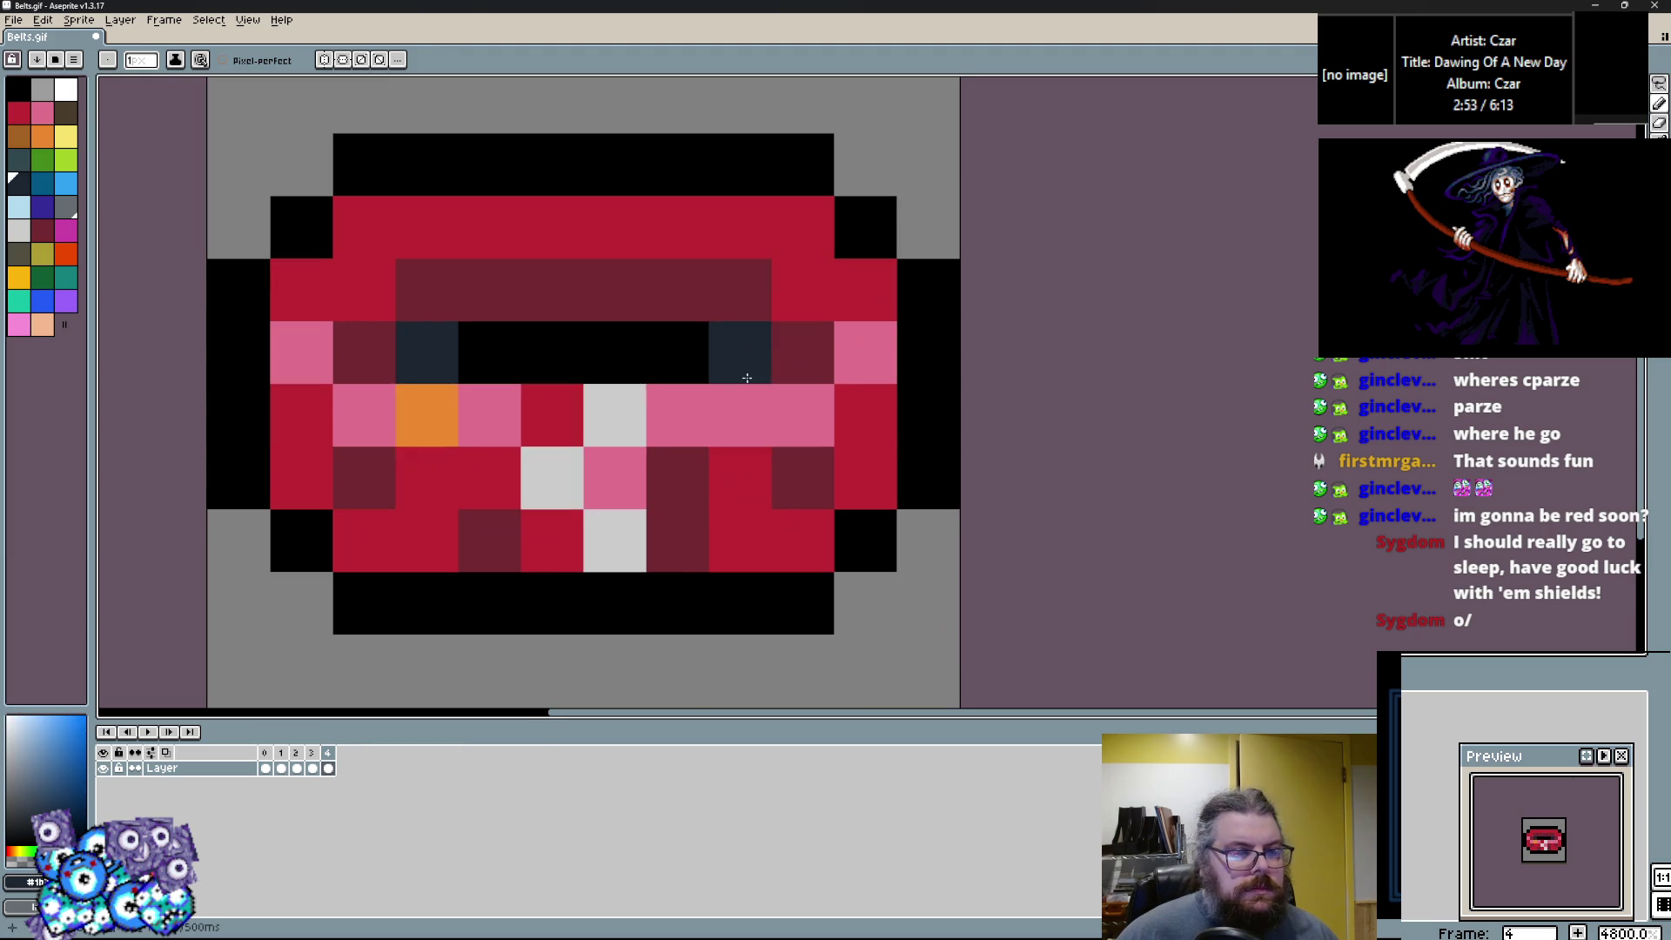
Paint the centre buckle pixels yellow and add pink pixels along the lower edge.
{"action": "left_click", "coordinate": [25, 279]}
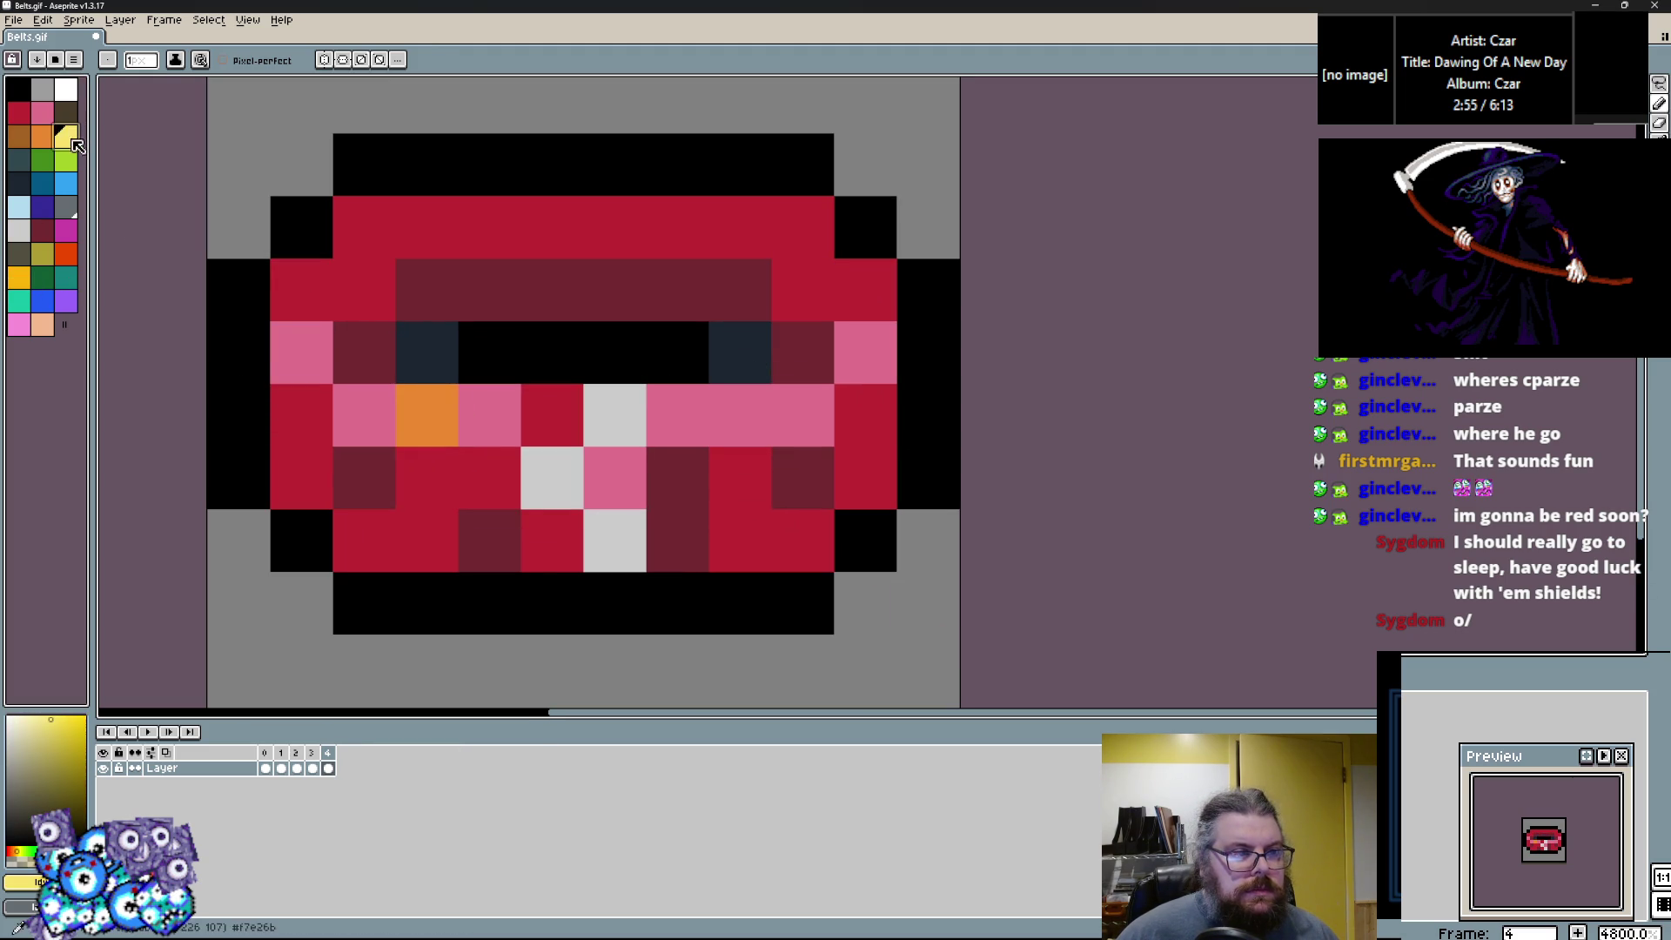
{"action": "left_click", "coordinate": [551, 478]}
{"action": "left_click", "coordinate": [614, 540]}
{"action": "left_click", "coordinate": [614, 415]}
{"action": "left_click", "coordinate": [678, 503]}
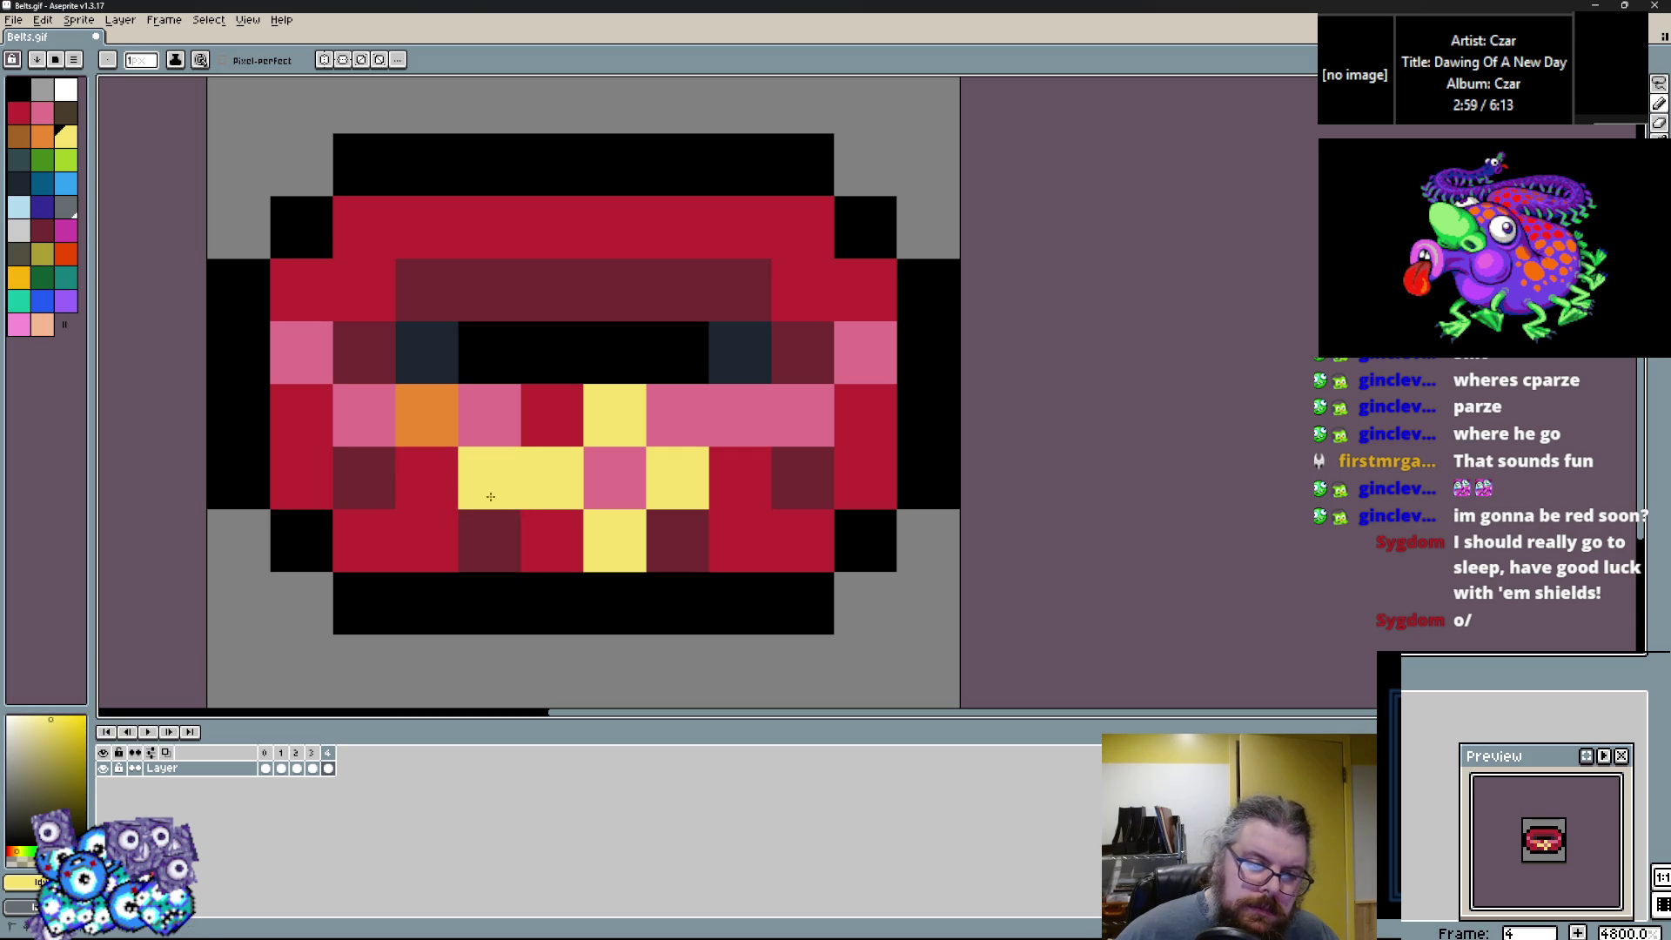
{"action": "left_click", "coordinate": [552, 415]}
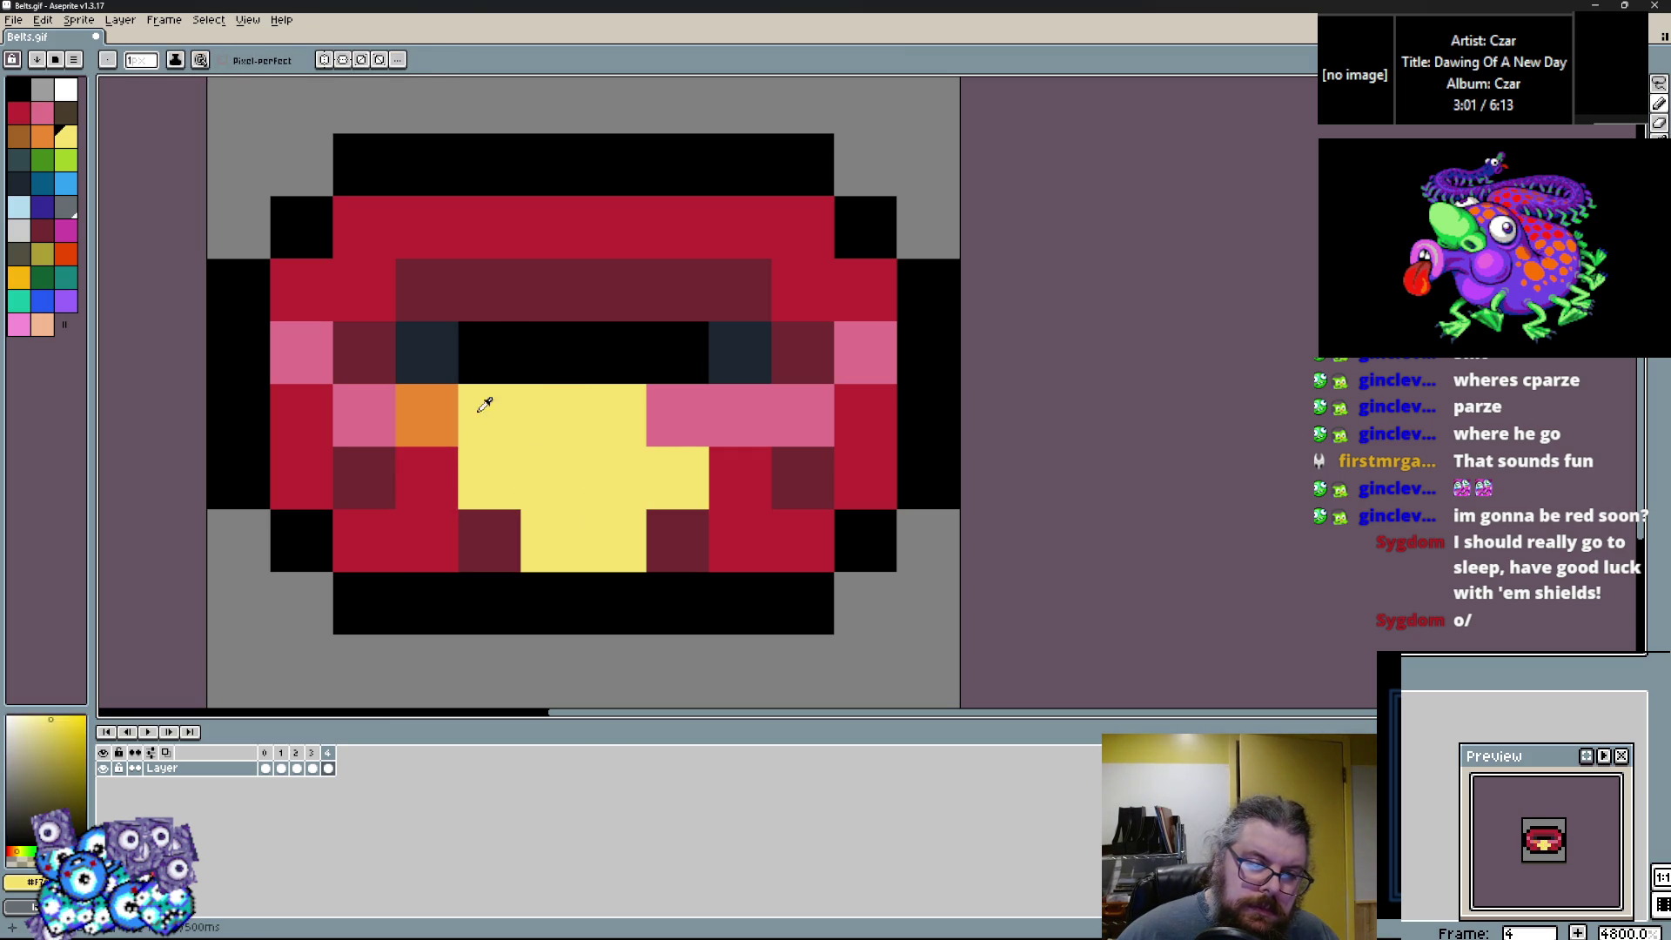
{"action": "left_click", "coordinate": [474, 418], "text": "alt"}
{"action": "left_click", "coordinate": [381, 550]}
{"action": "right_click", "coordinate": [490, 541]}
{"action": "mouse_move", "coordinate": [739, 540]}
{"action": "left_mouse_down"}
{"action": "mouse_move", "coordinate": [801, 539]}
{"action": "mouse_move", "coordinate": [866, 479]}
{"action": "mouse_move", "coordinate": [895, 555]}
{"action": "left_mouse_up"}
{"action": "key", "text": "ctrl+z"}
{"action": "key", "text": "ctrl+z"}
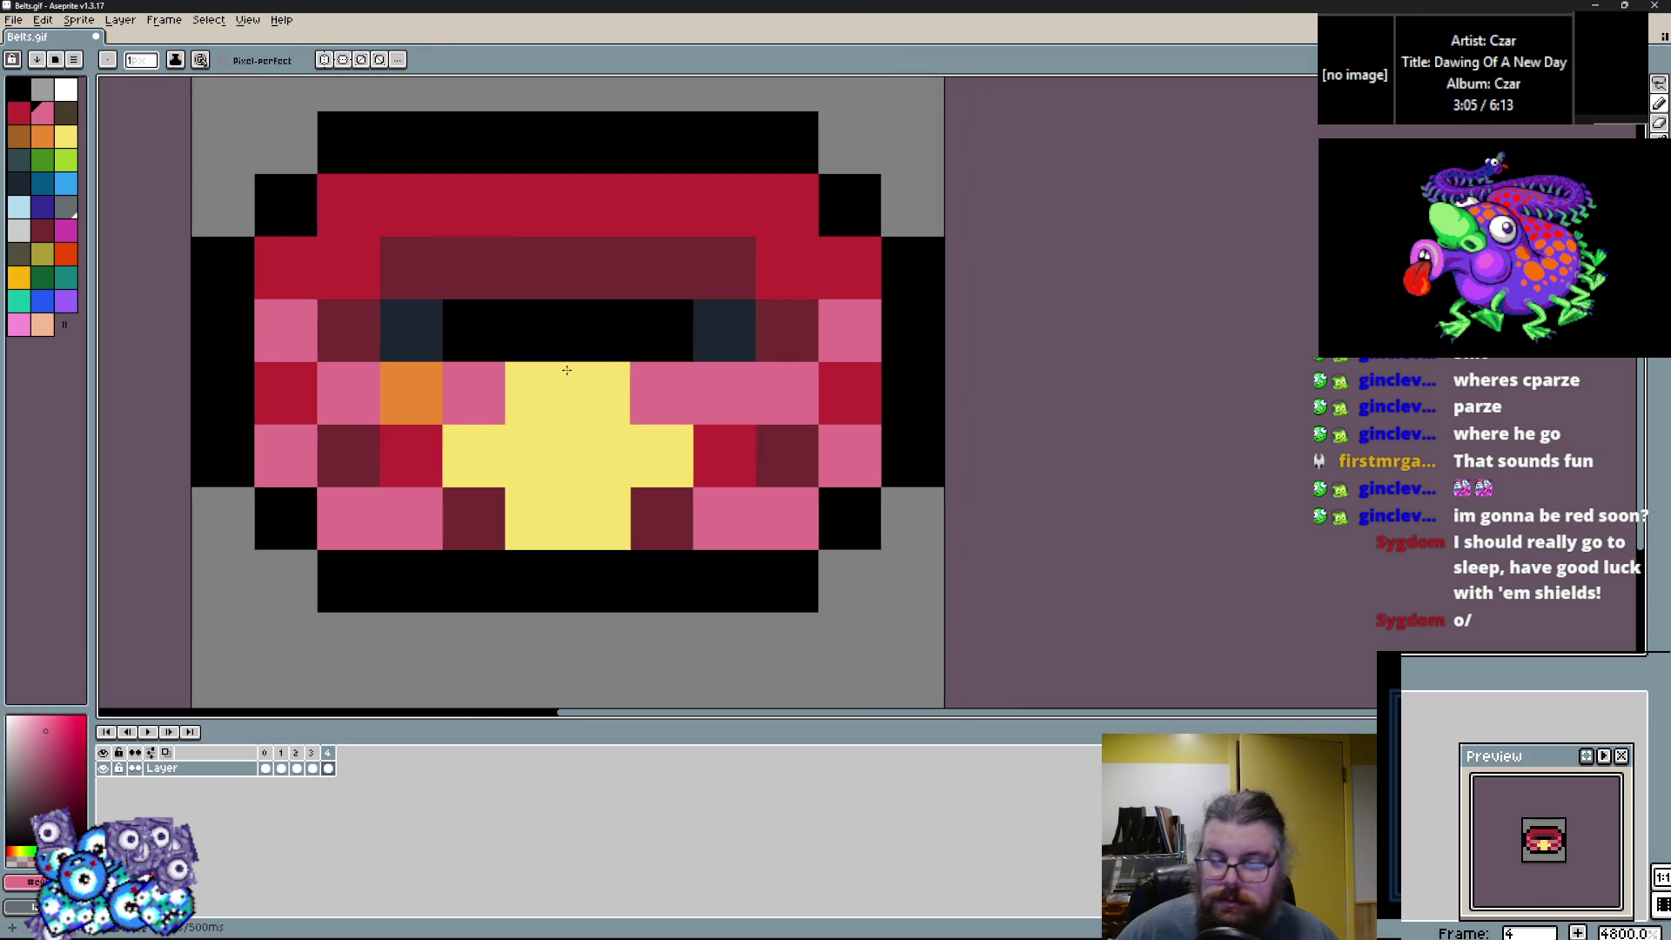
Add a fifth frame and begin blacking out the belt's interior.
{"action": "left_click", "coordinate": [163, 19]}
{"action": "left_click", "coordinate": [200, 70]}
{"action": "left_click", "coordinate": [19, 89]}
{"action": "left_click", "coordinate": [393, 452]}
{"action": "mouse_move", "coordinate": [393, 451]}
{"action": "left_mouse_down"}
{"action": "mouse_move", "coordinate": [394, 491]}
{"action": "mouse_move", "coordinate": [425, 396]}
{"action": "mouse_move", "coordinate": [574, 519]}
{"action": "mouse_move", "coordinate": [820, 369]}
{"action": "mouse_move", "coordinate": [789, 538]}
{"action": "mouse_move", "coordinate": [609, 228]}
{"action": "mouse_move", "coordinate": [418, 517]}
{"action": "mouse_move", "coordinate": [599, 307]}
{"action": "left_mouse_up"}
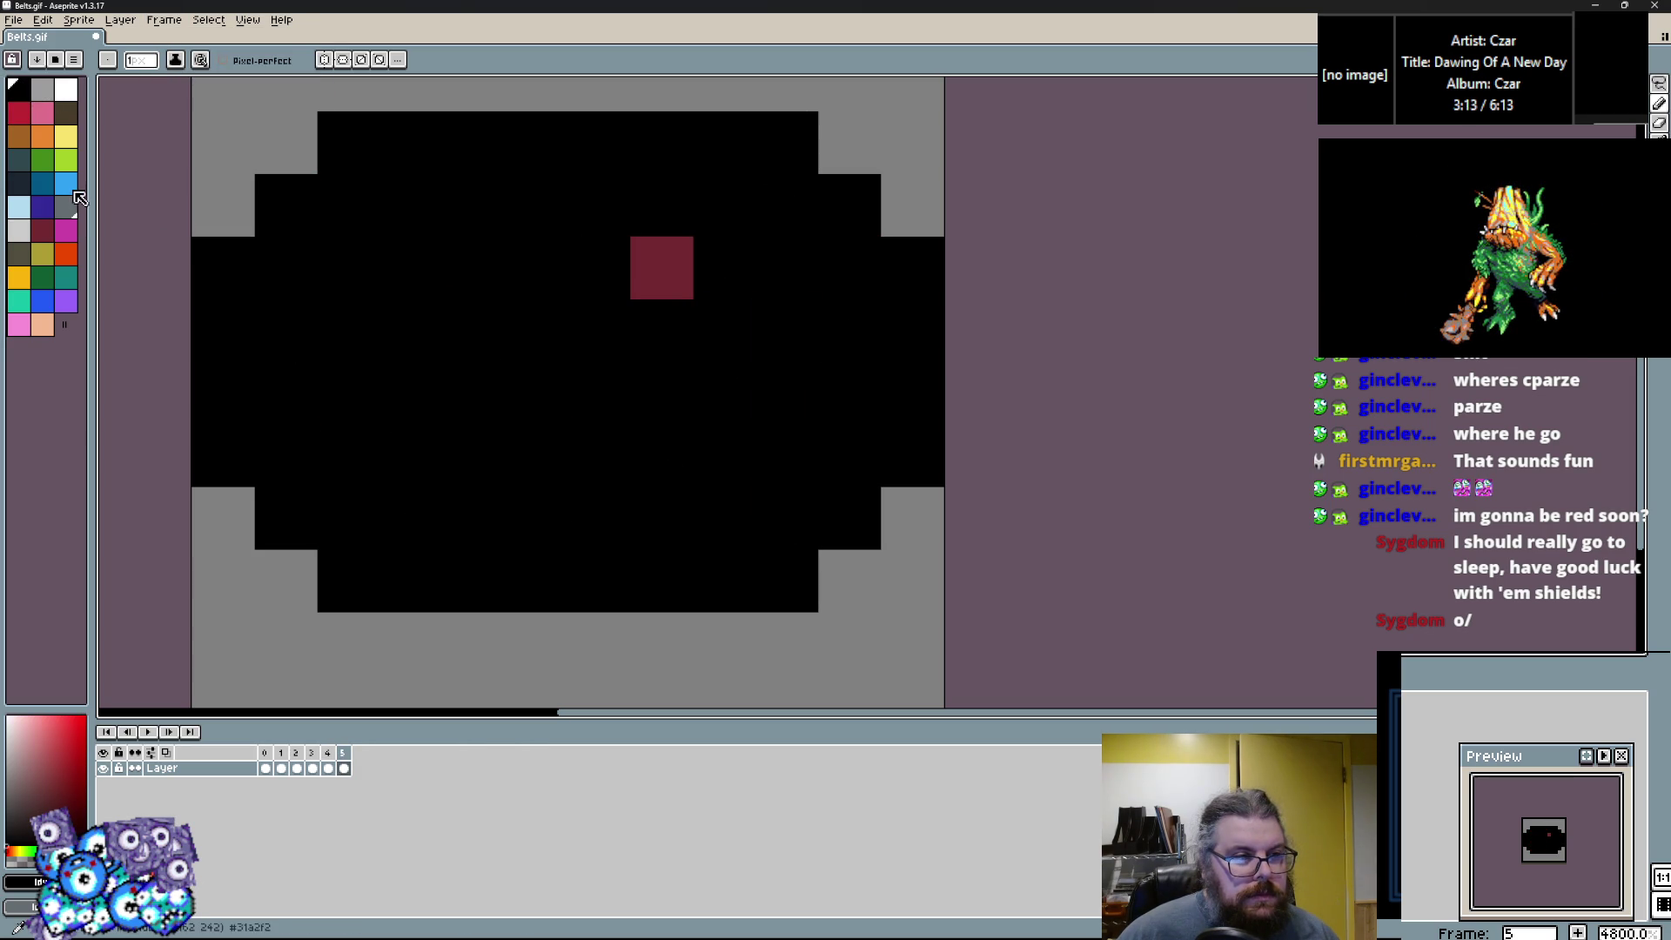
Fill the belt interior dark slate, with a few leftover pixels painted black.
{"action": "left_click", "coordinate": [75, 111]}
{"action": "left_click", "coordinate": [22, 189]}
{"action": "mouse_move", "coordinate": [287, 331]}
{"action": "left_mouse_down"}
{"action": "mouse_move", "coordinate": [577, 455]}
{"action": "mouse_move", "coordinate": [387, 501]}
{"action": "left_mouse_up"}
{"action": "mouse_move", "coordinate": [642, 467]}
{"action": "left_mouse_down"}
{"action": "mouse_move", "coordinate": [753, 505]}
{"action": "mouse_move", "coordinate": [809, 432]}
{"action": "left_mouse_up"}
{"action": "mouse_move", "coordinate": [847, 311]}
{"action": "left_mouse_down"}
{"action": "mouse_move", "coordinate": [683, 198]}
{"action": "mouse_move", "coordinate": [366, 217]}
{"action": "mouse_move", "coordinate": [287, 270]}
{"action": "left_mouse_up"}
{"action": "left_click", "coordinate": [536, 331]}
{"action": "left_click", "coordinate": [557, 383], "text": "alt"}
{"action": "left_click_drag", "start_coordinate": [560, 343], "coordinate": [589, 448]}
{"action": "key", "text": "x"}
{"action": "left_click", "coordinate": [588, 448]}
{"action": "mouse_move", "coordinate": [348, 331]}
{"action": "left_mouse_down"}
{"action": "mouse_move", "coordinate": [357, 347]}
{"action": "mouse_move", "coordinate": [816, 391]}
{"action": "left_mouse_up"}
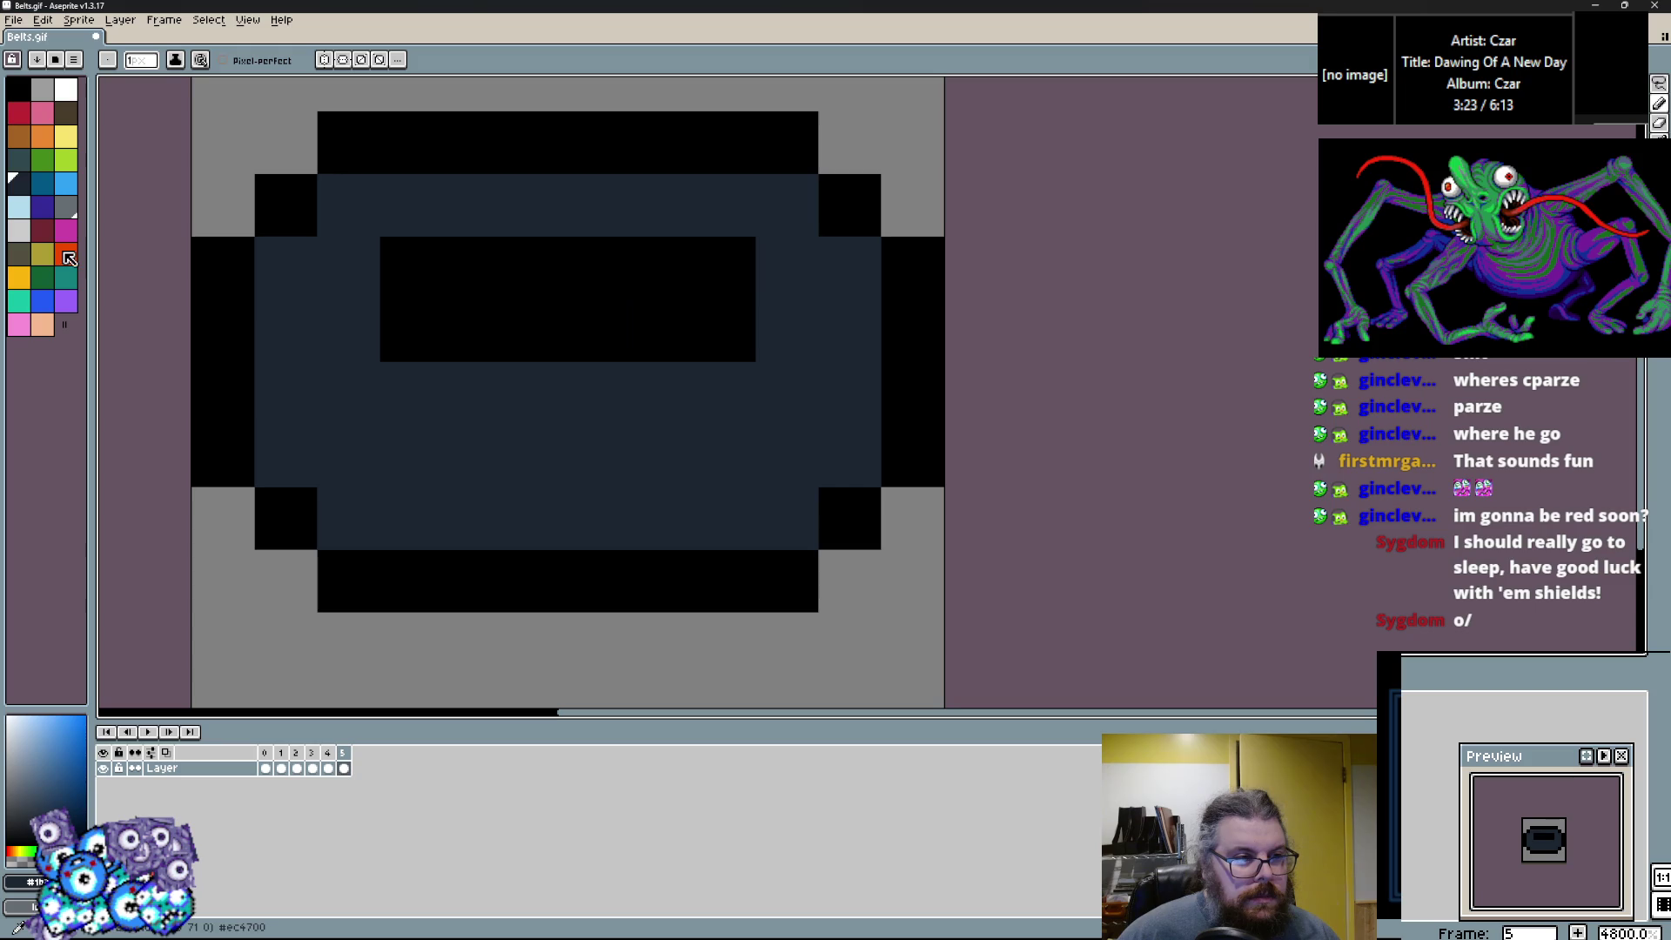
Draw the light grey buckle and its lower cells.
{"action": "left_click", "coordinate": [26, 230]}
{"action": "left_click_drag", "start_coordinate": [600, 393], "coordinate": [548, 395]}
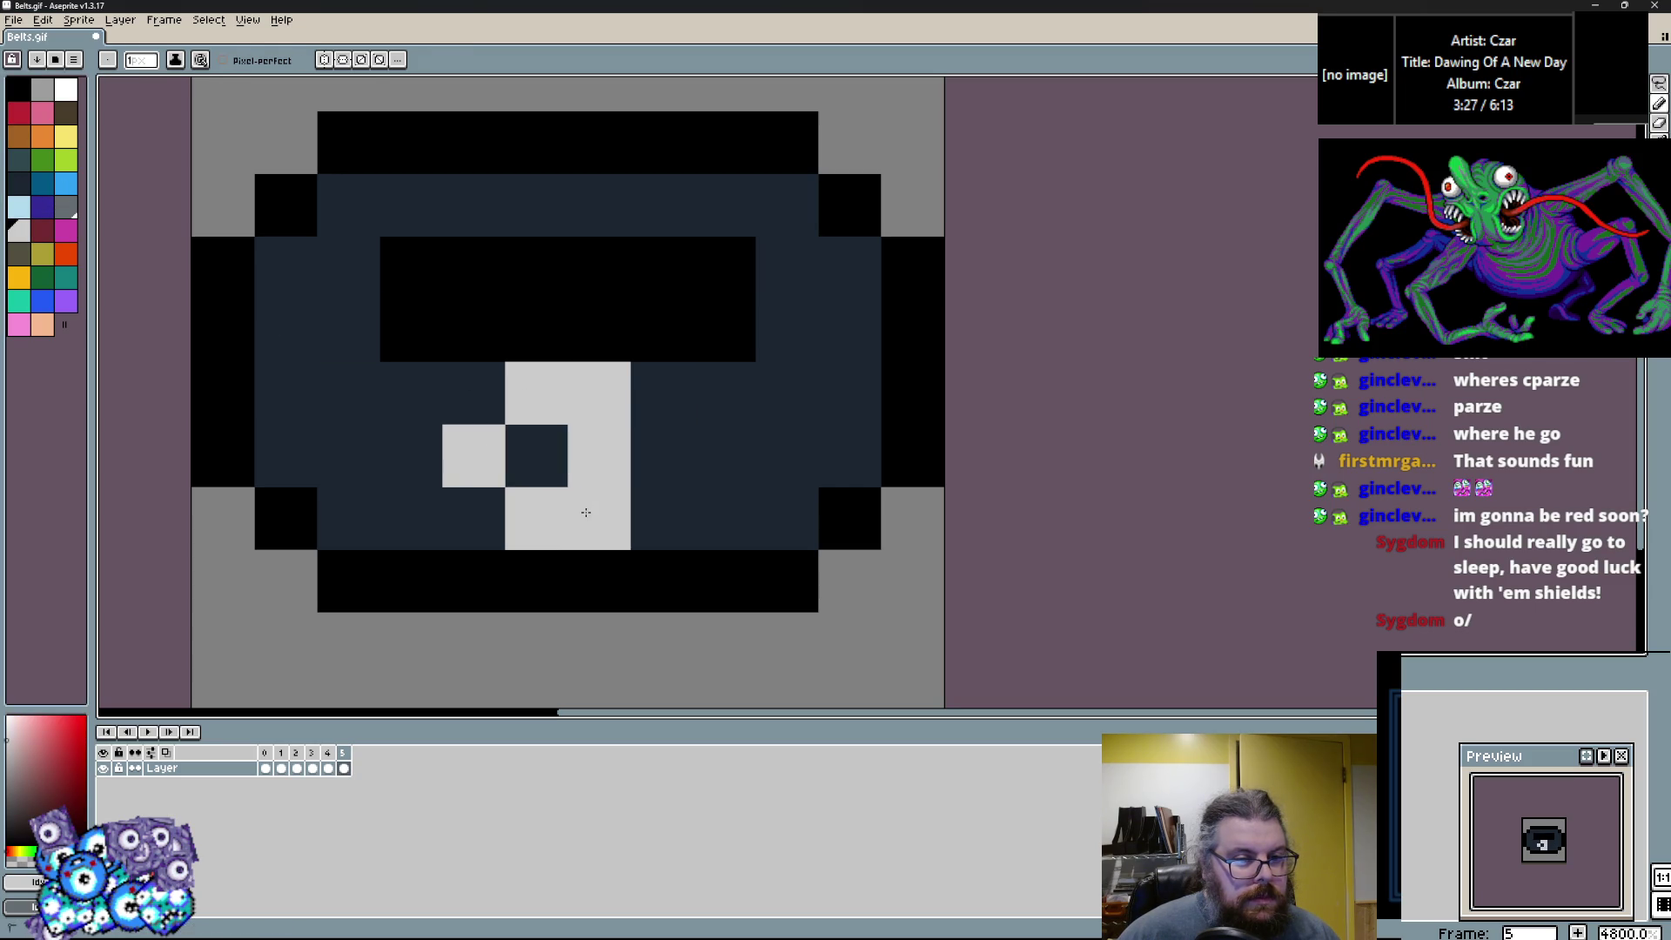
{"action": "left_click", "coordinate": [536, 581]}
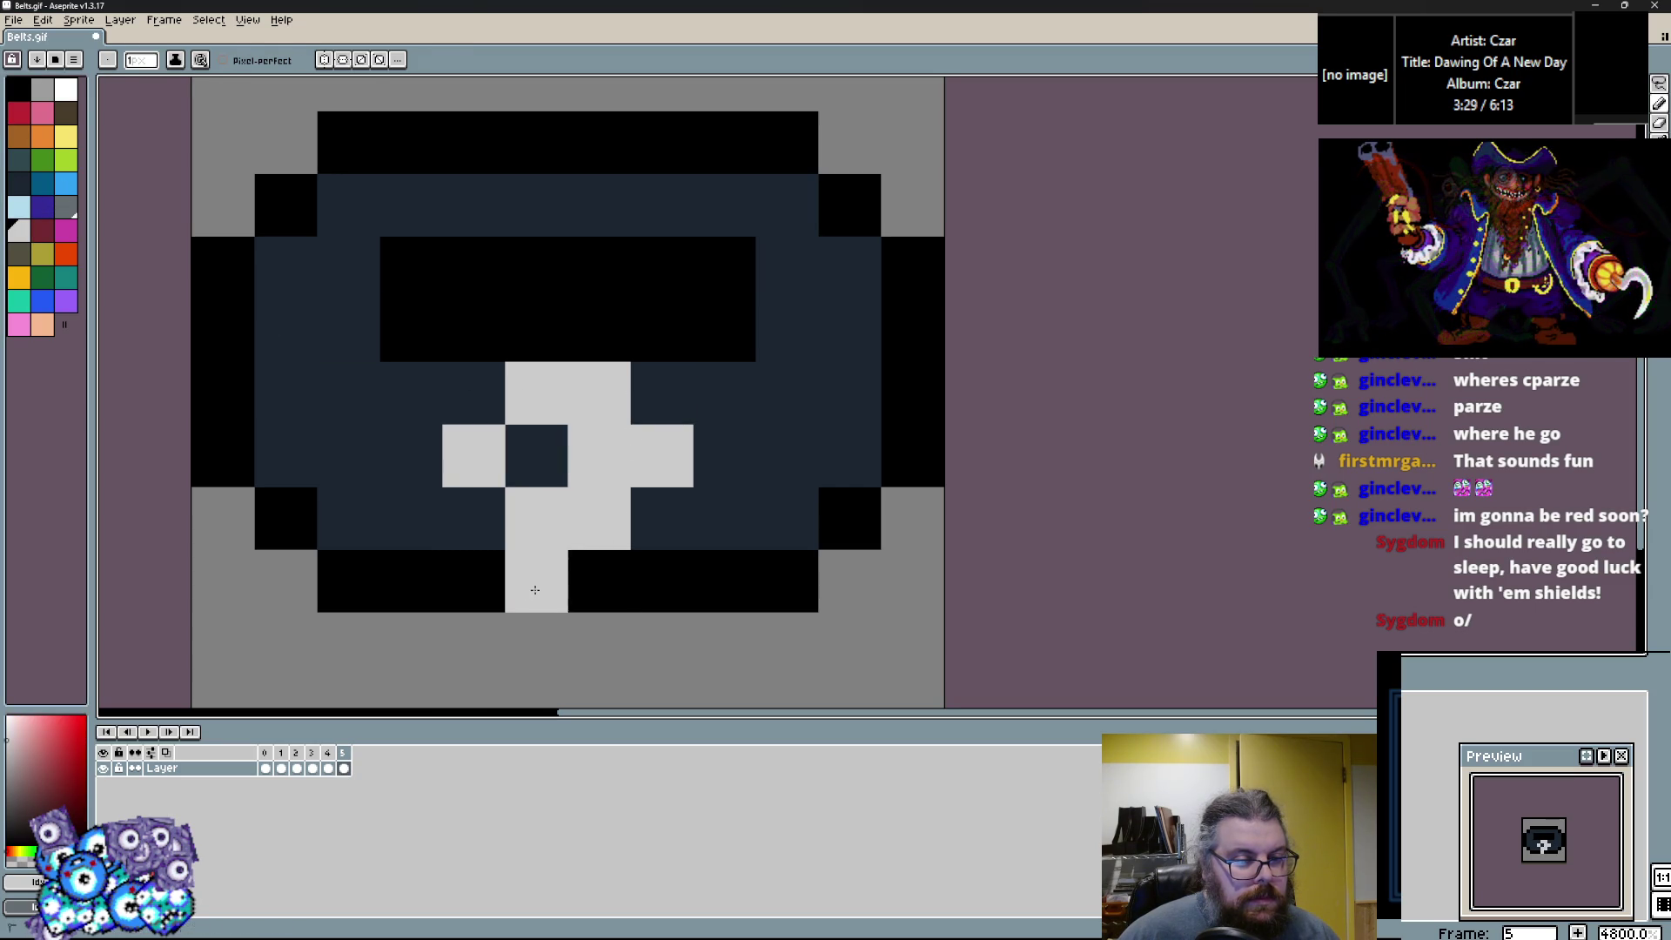
{"action": "left_click", "coordinate": [59, 211]}
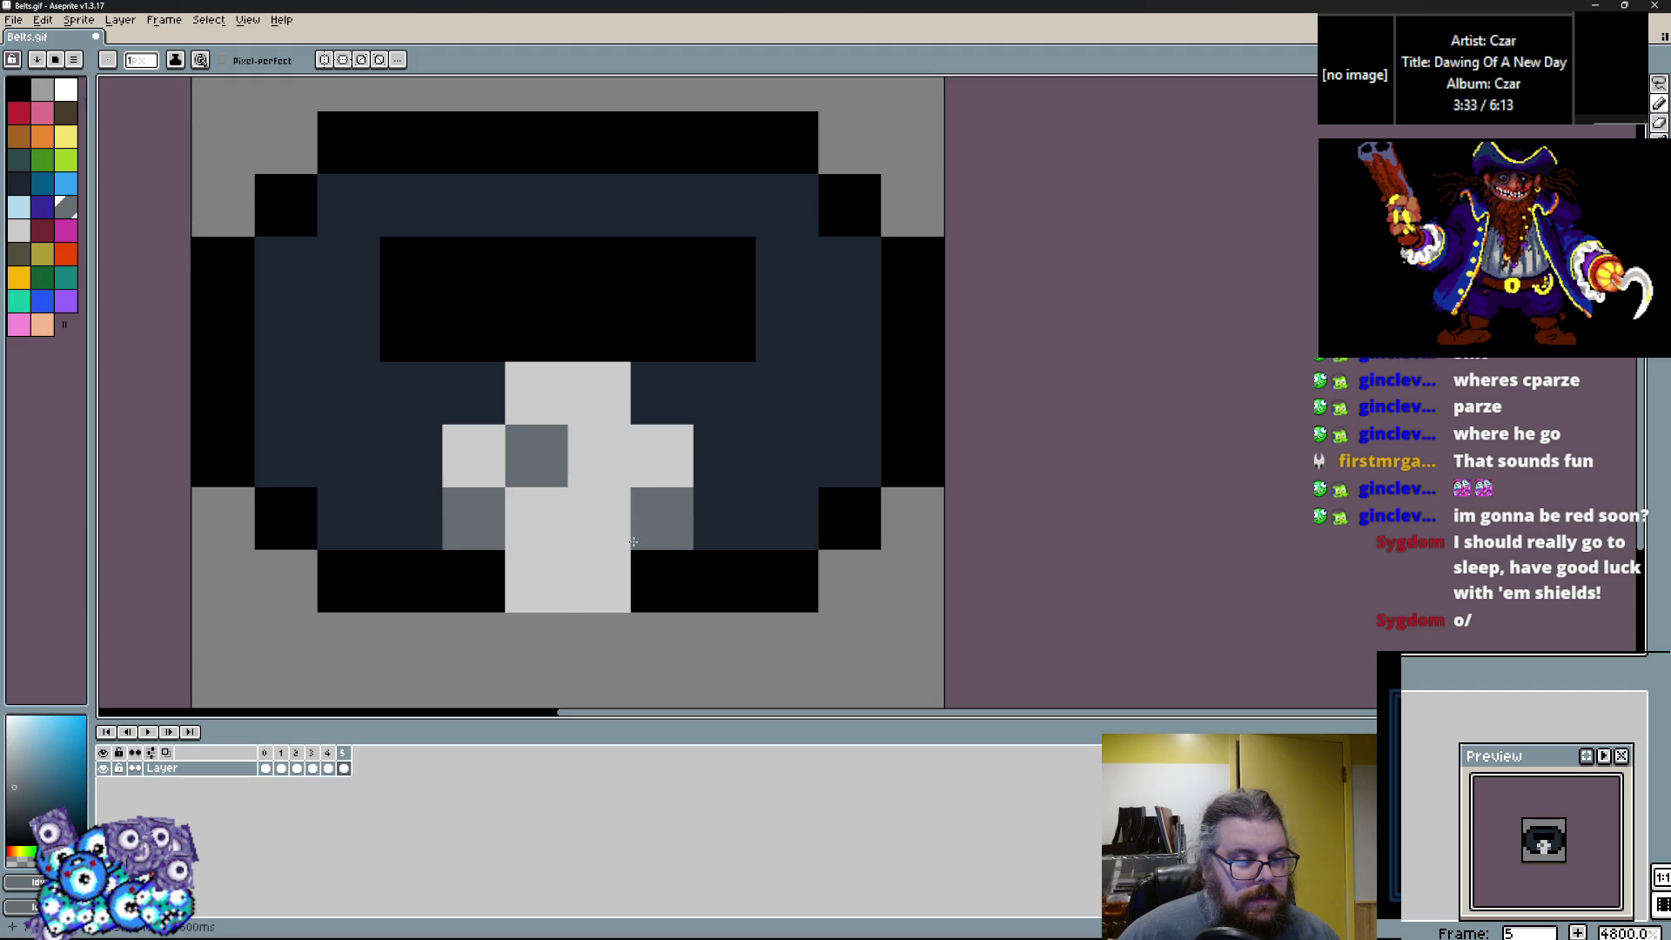
{"action": "left_click", "coordinate": [650, 421], "text": "alt"}
{"action": "left_click", "coordinate": [593, 544], "text": "alt"}
{"action": "left_click", "coordinate": [599, 579]}
{"action": "scroll", "coordinate": [634, 477], "scroll_direction": "down", "scroll_amount": 2}
{"action": "scroll", "coordinate": [696, 409], "scroll_direction": "up", "scroll_amount": 2}
Paint the buckle's top pixels white, its side cells light grey, and add a black L-shaped stroke.
{"action": "left_click", "coordinate": [67, 90]}
{"action": "left_click_drag", "start_coordinate": [627, 494], "coordinate": [579, 491]}
{"action": "left_click", "coordinate": [557, 374]}
{"action": "left_click", "coordinate": [566, 530], "text": "alt"}
{"action": "left_click", "coordinate": [492, 496]}
{"action": "left_click", "coordinate": [676, 506]}
{"action": "left_click", "coordinate": [748, 557], "text": "alt"}
{"action": "mouse_move", "coordinate": [683, 574]}
{"action": "left_mouse_down"}
{"action": "mouse_move", "coordinate": [657, 615]}
{"action": "mouse_move", "coordinate": [557, 616]}
{"action": "left_mouse_up"}
Add light grey studs at the left middle, upper left and upper right.
{"action": "left_click", "coordinate": [571, 552], "text": "alt"}
{"action": "left_click", "coordinate": [375, 431]}
{"action": "left_click", "coordinate": [310, 305]}
{"action": "left_click", "coordinate": [803, 361]}
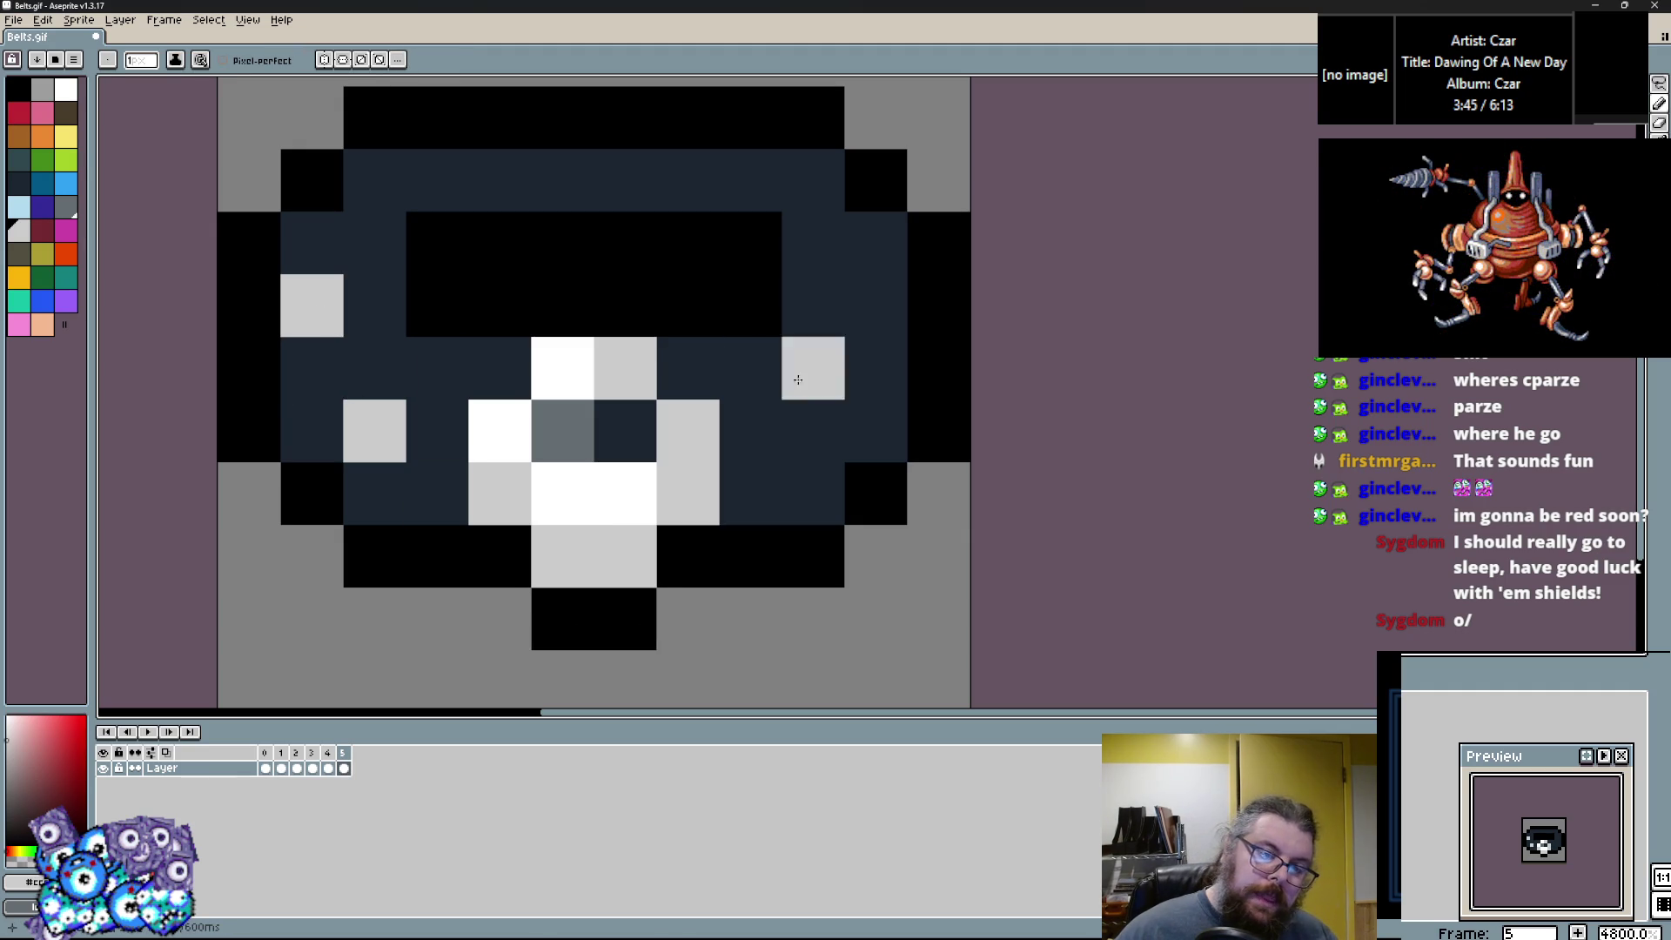
{"action": "key", "text": "ctrl+z"}
{"action": "left_click", "coordinate": [784, 431]}
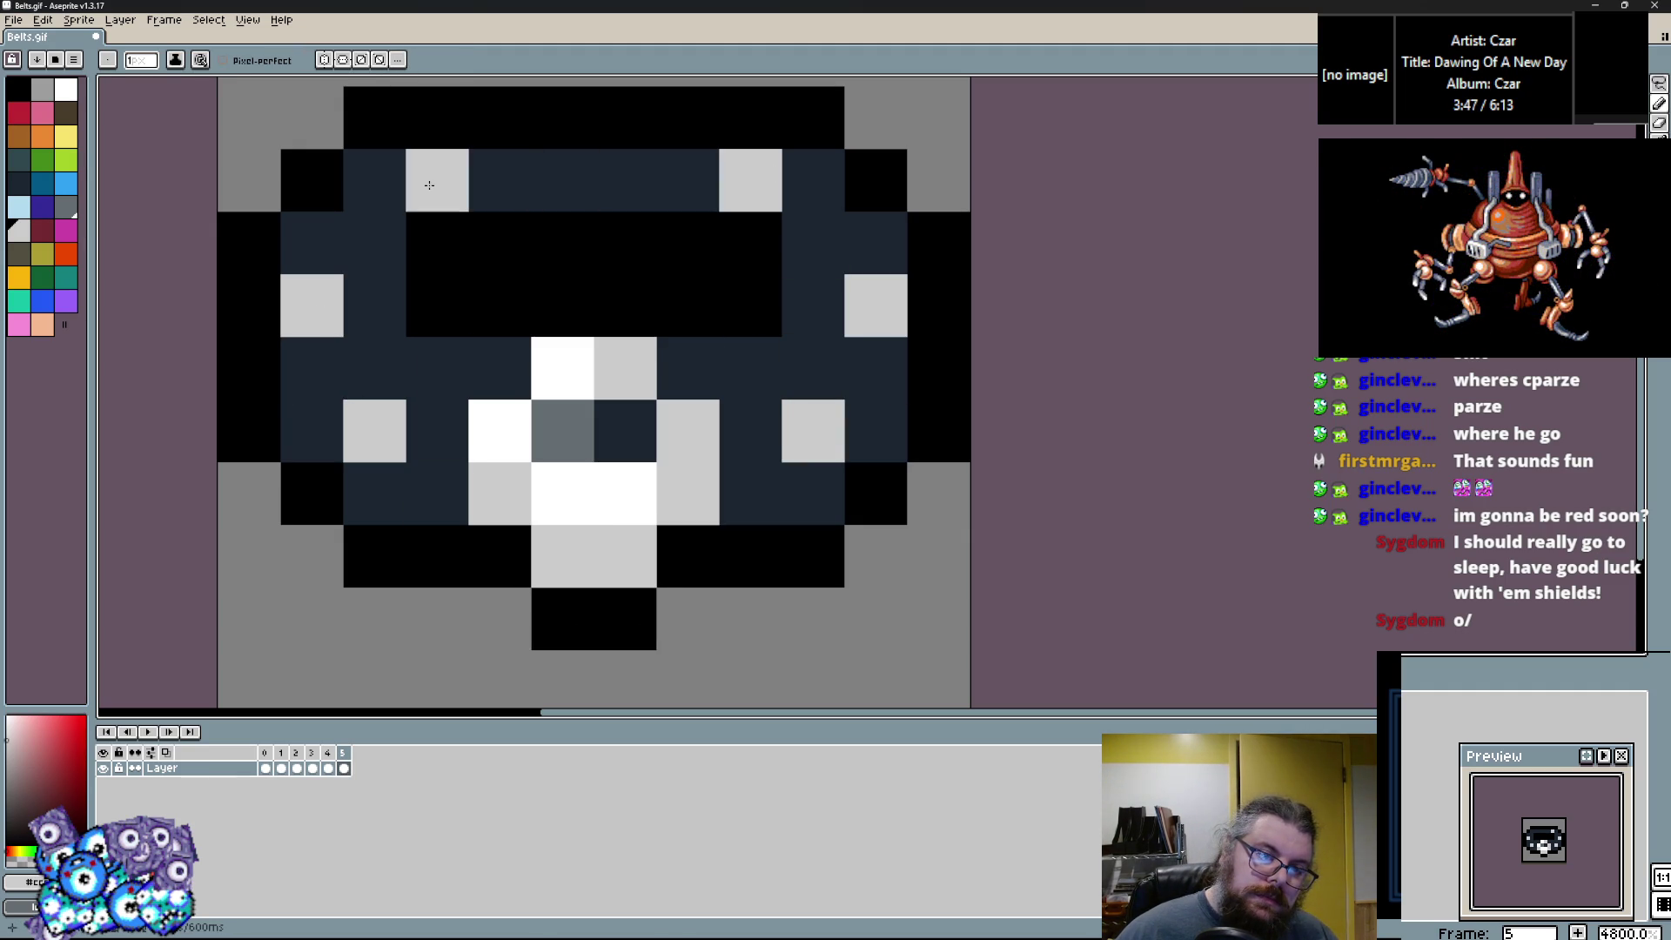
{"action": "scroll", "coordinate": [581, 179], "scroll_direction": "down", "scroll_amount": 1}
{"action": "scroll", "coordinate": [644, 330], "scroll_direction": "up", "scroll_amount": 1}
{"action": "scroll", "coordinate": [710, 349], "scroll_direction": "down", "scroll_amount": 1}
{"action": "scroll", "coordinate": [710, 349], "scroll_direction": "up", "scroll_amount": 1}
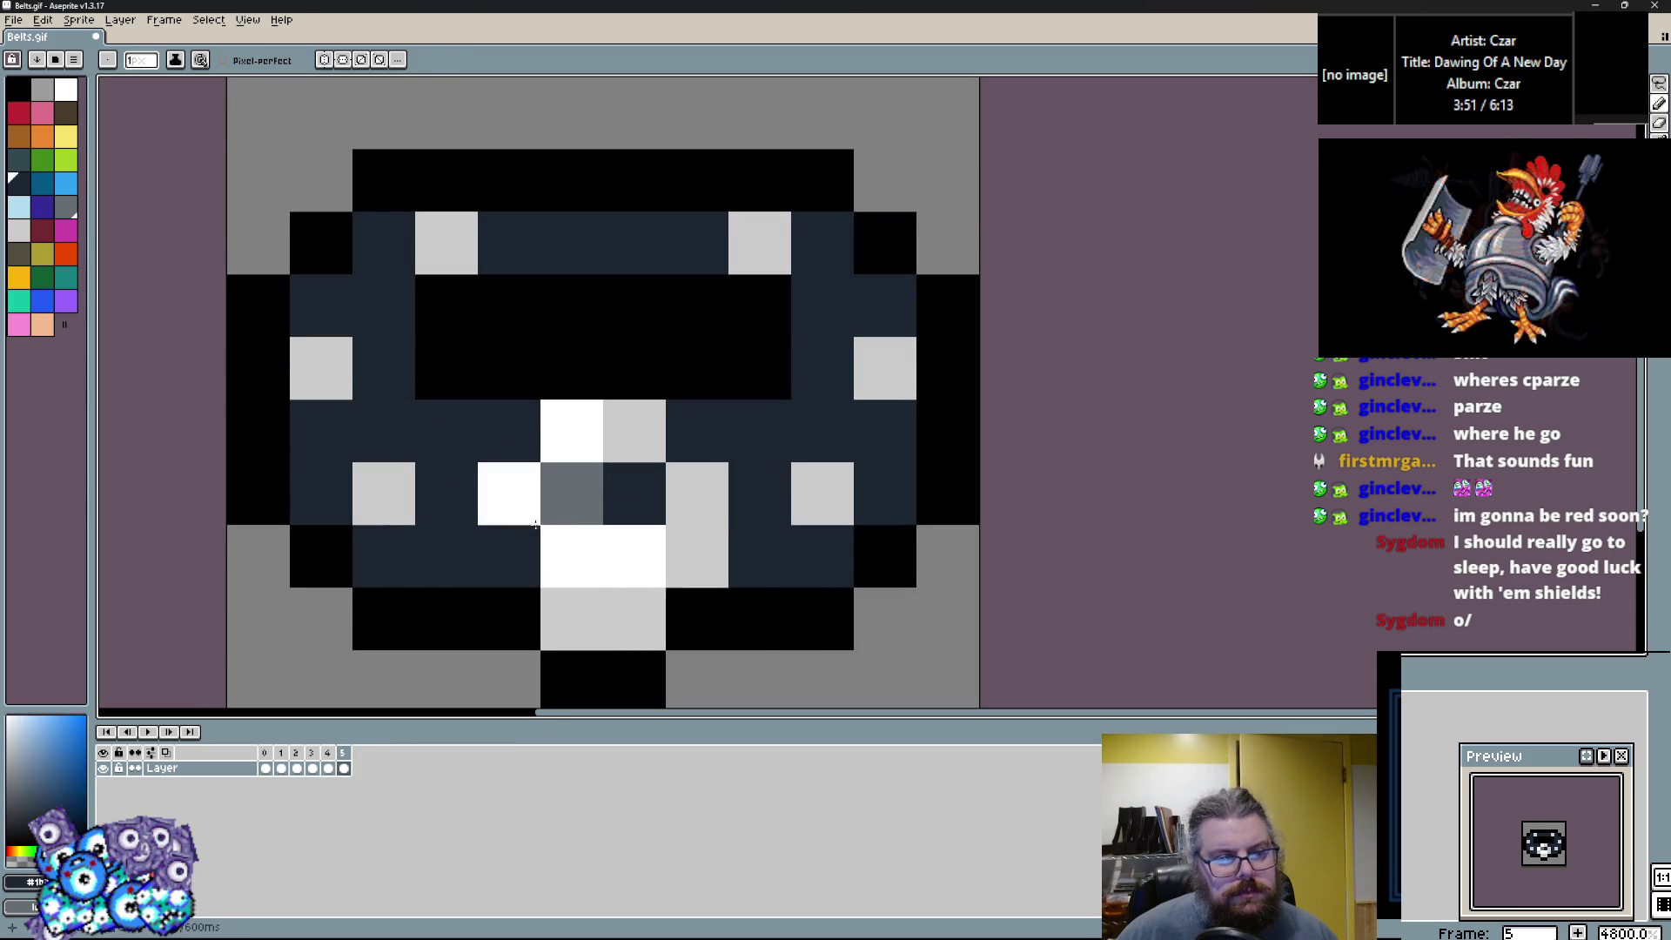
{"action": "left_click", "coordinate": [494, 372], "text": "alt"}
{"action": "scroll", "coordinate": [493, 373], "scroll_direction": "down", "scroll_amount": 1}
{"action": "scroll", "coordinate": [493, 372], "scroll_direction": "up", "scroll_amount": 1}
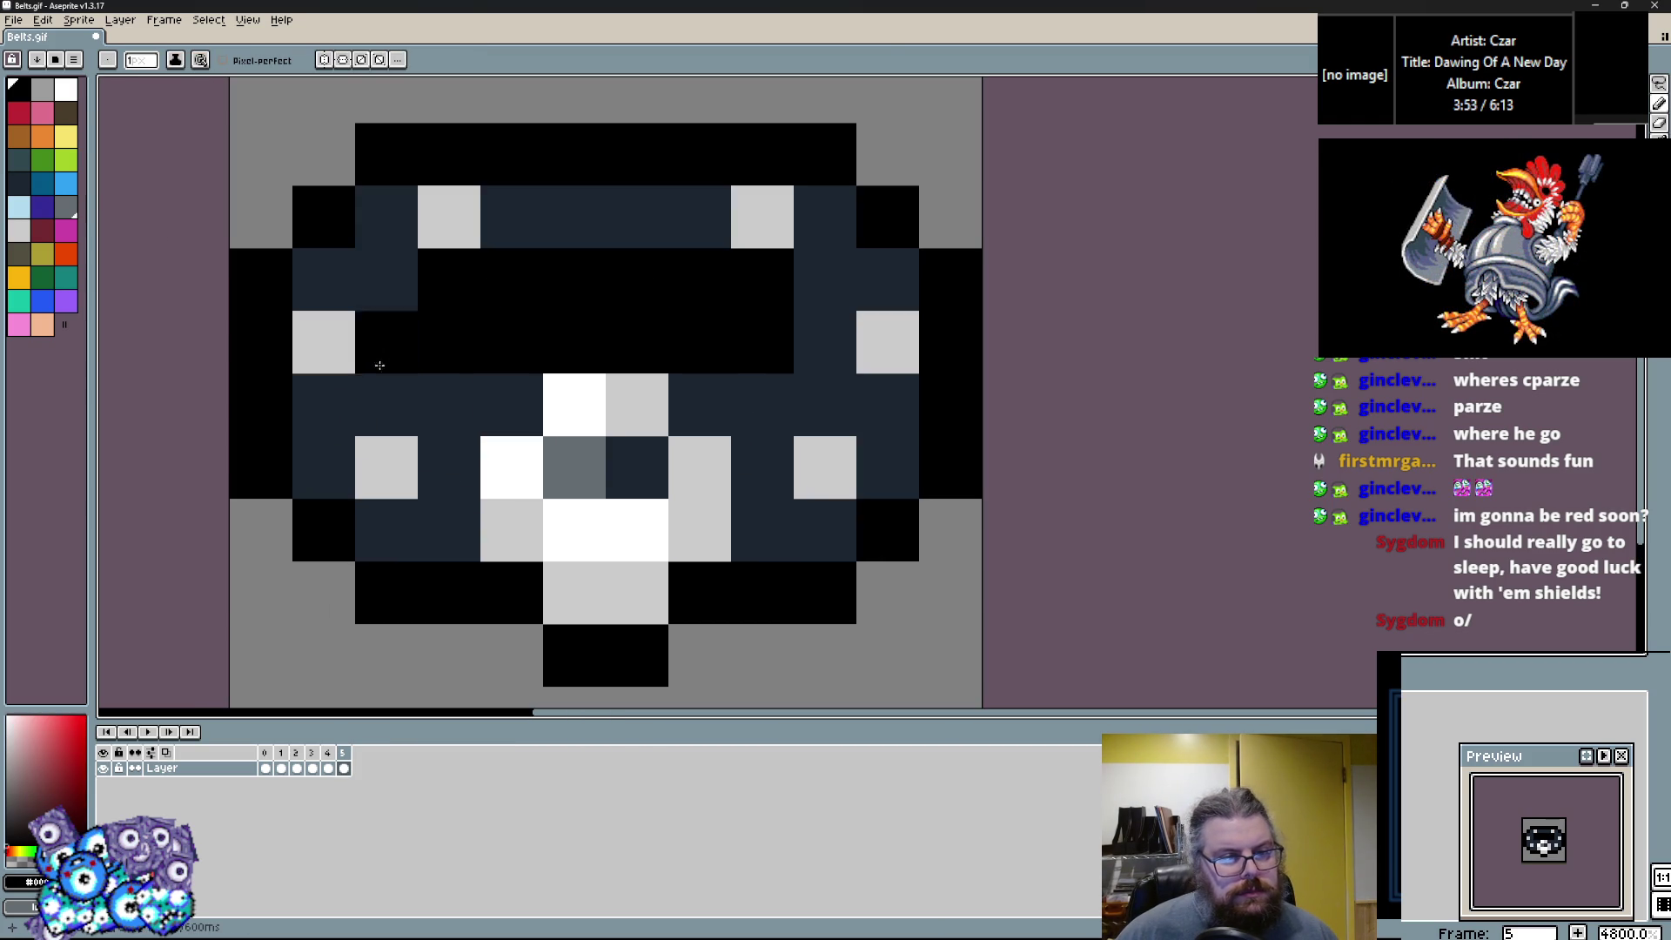
Paint dark teal accents on belt cells on the left and right sides.
{"action": "left_click", "coordinate": [26, 160]}
{"action": "left_click", "coordinate": [449, 404]}
{"action": "left_click", "coordinate": [512, 405]}
{"action": "left_click", "coordinate": [386, 342]}
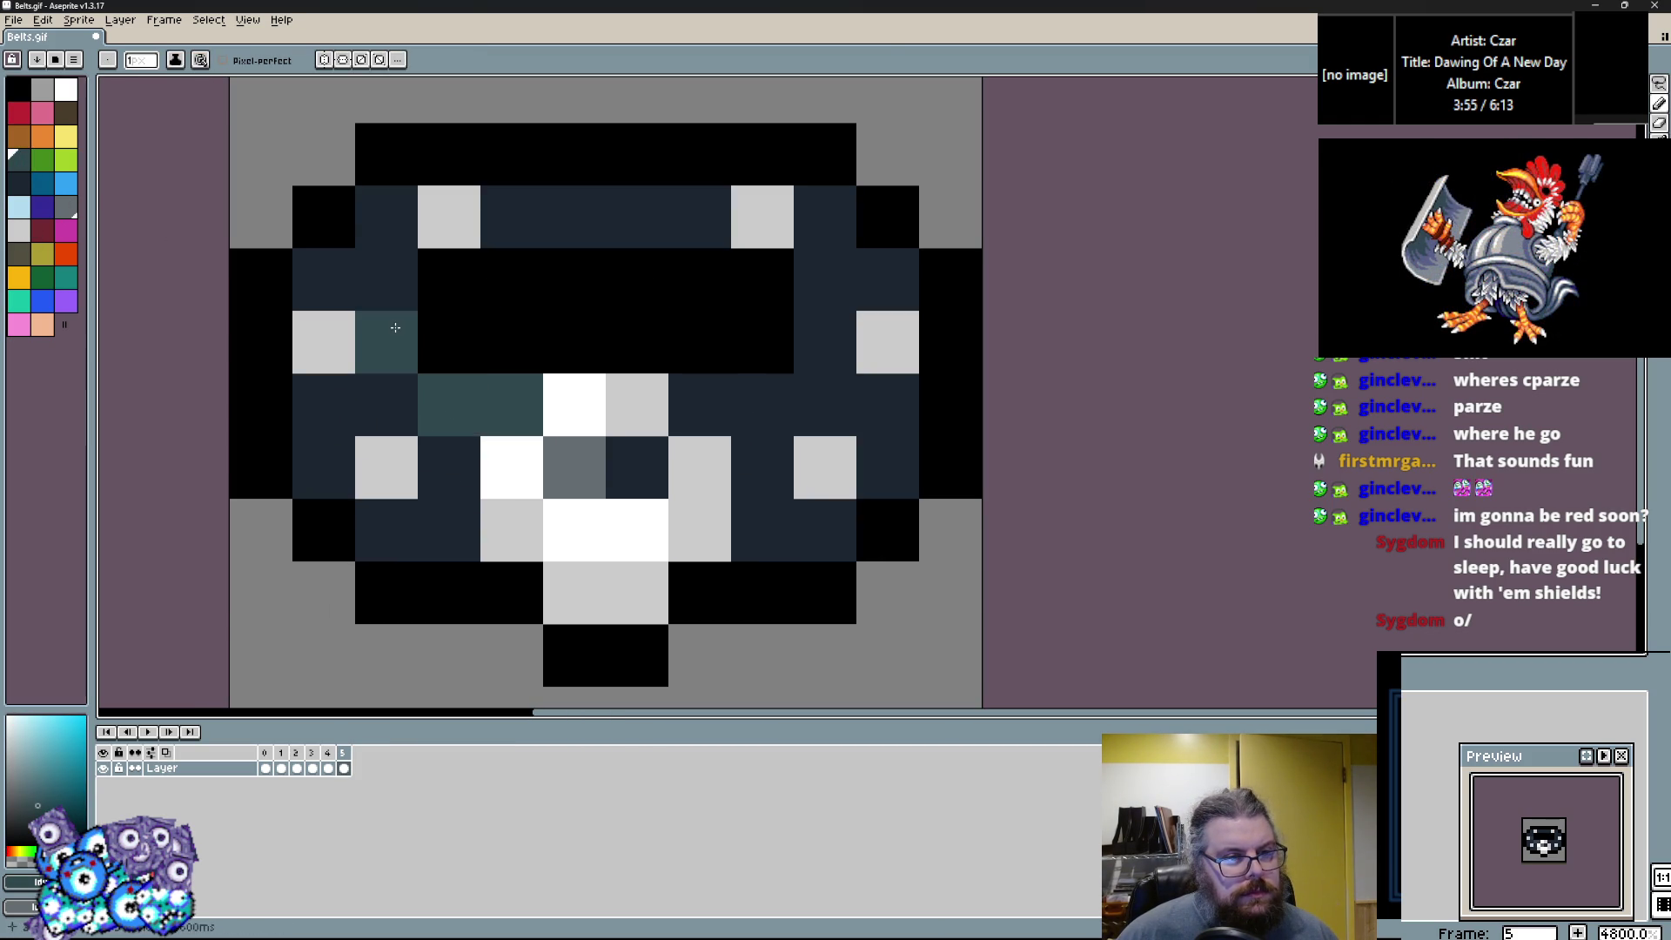
{"action": "left_click", "coordinate": [825, 530]}
{"action": "left_click", "coordinate": [762, 530]}
{"action": "left_click", "coordinate": [888, 467]}
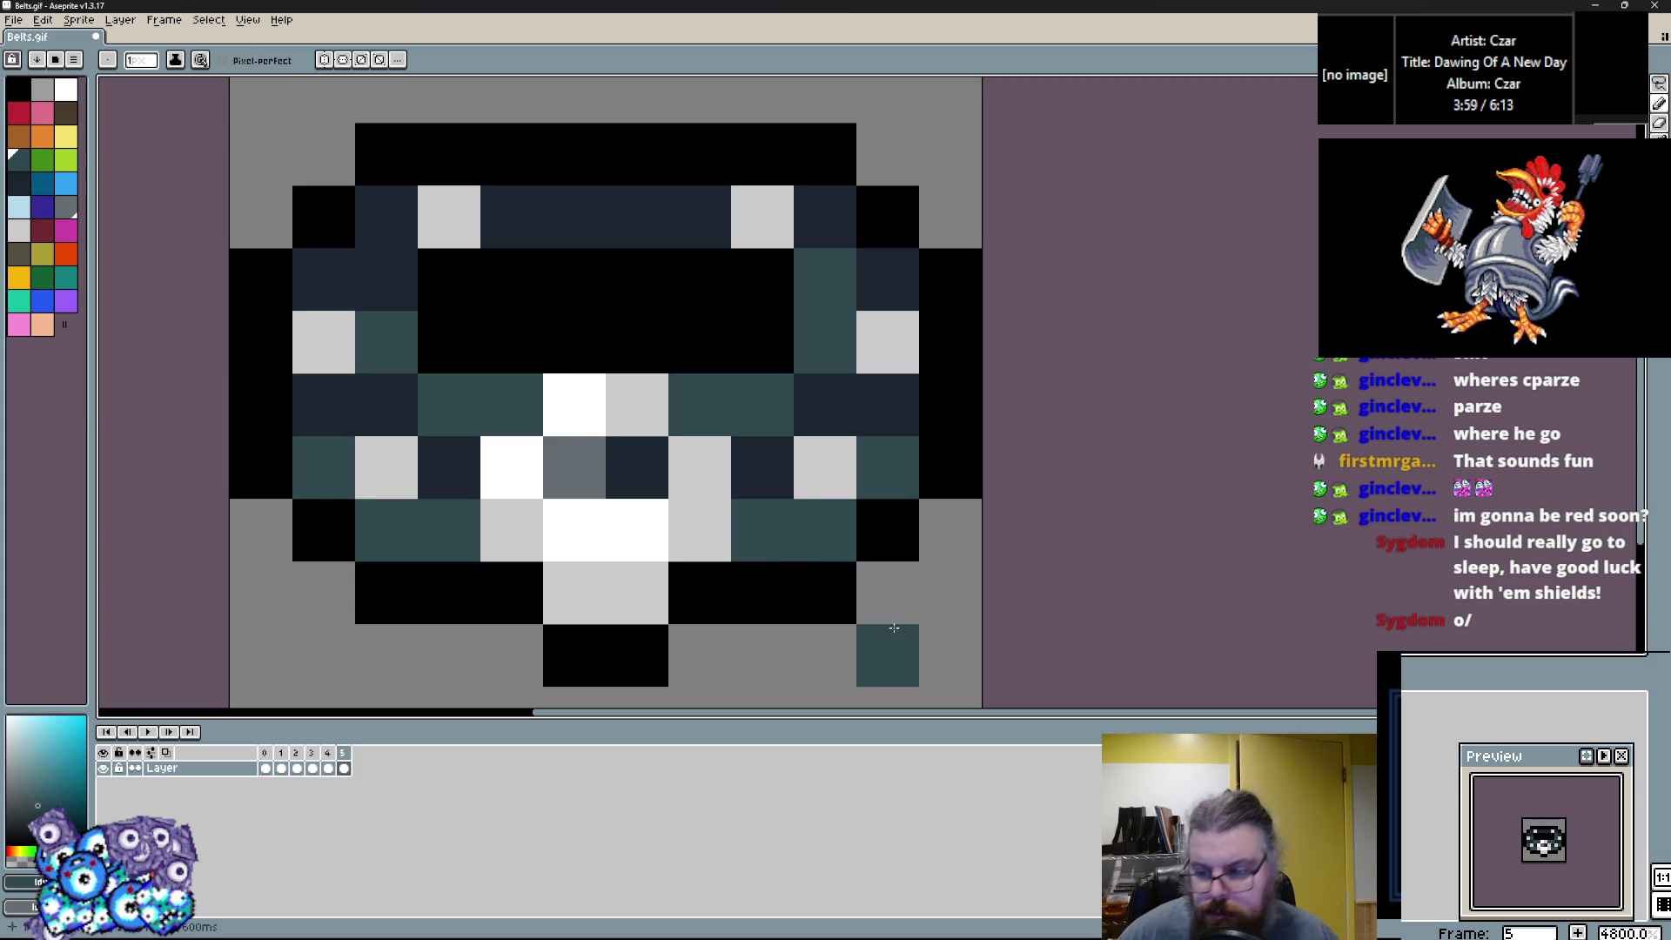
Touch up inner band cells in black and dark teal, then play the animation preview.
{"action": "key", "text": "x"}
{"action": "left_click", "coordinate": [820, 280]}
{"action": "key", "text": "x"}
{"action": "left_click", "coordinate": [328, 287]}
{"action": "key", "text": "x"}
{"action": "left_click", "coordinate": [400, 288]}
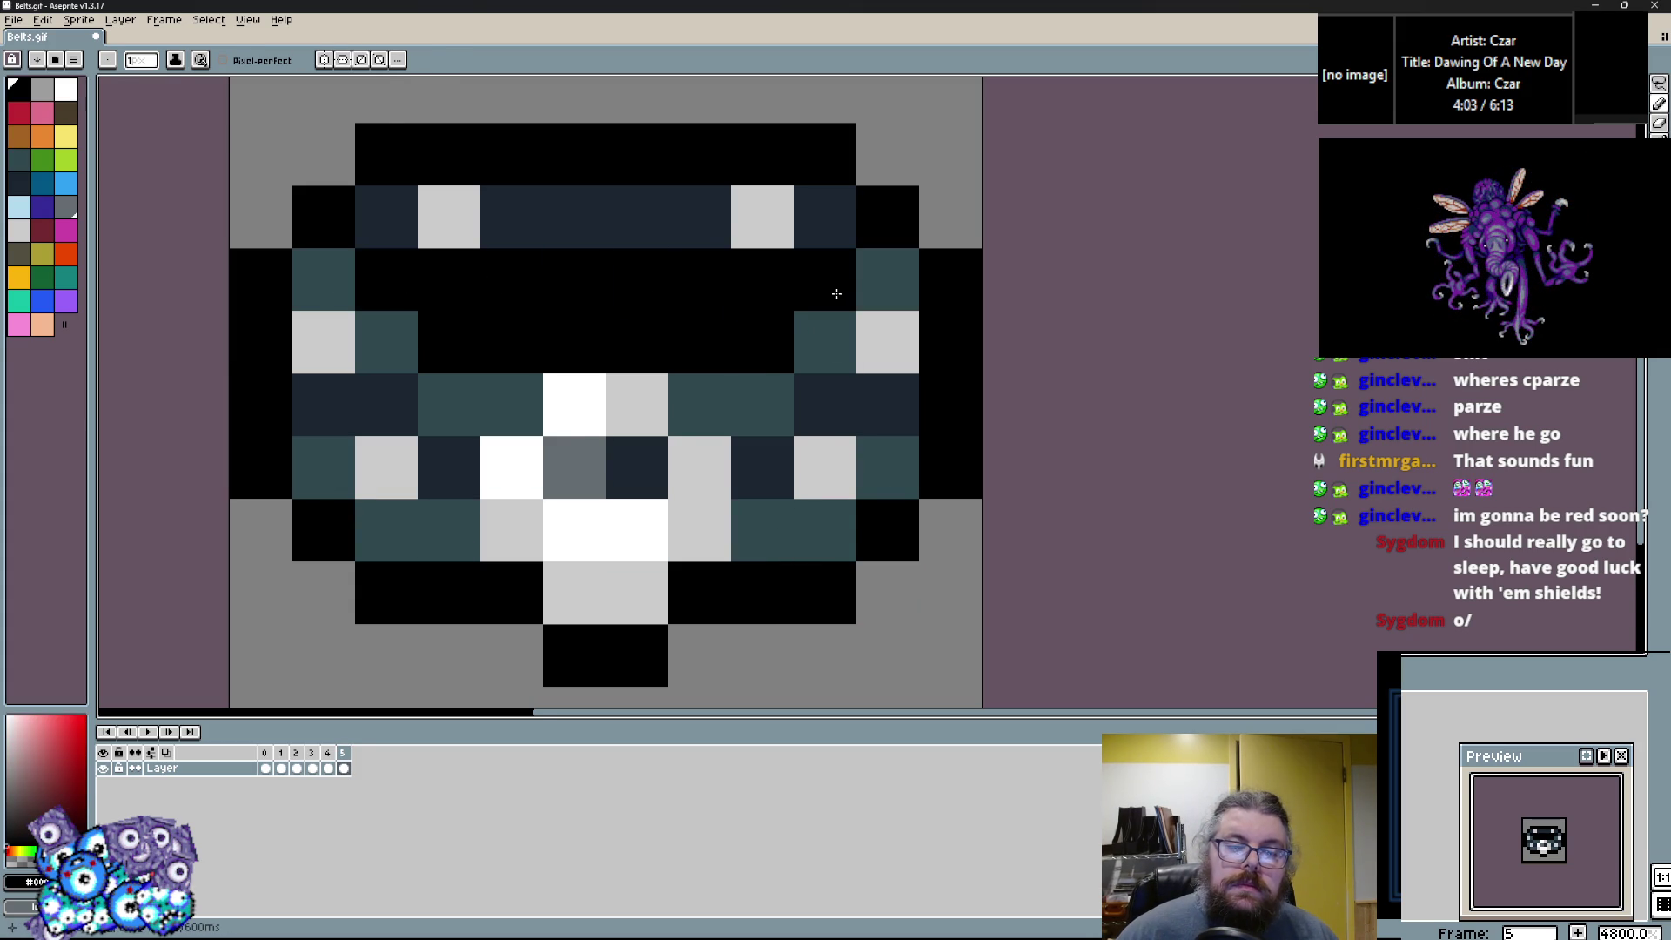
{"action": "scroll", "coordinate": [839, 293], "scroll_direction": "down", "scroll_amount": 3}
{"action": "key", "text": "Return"}
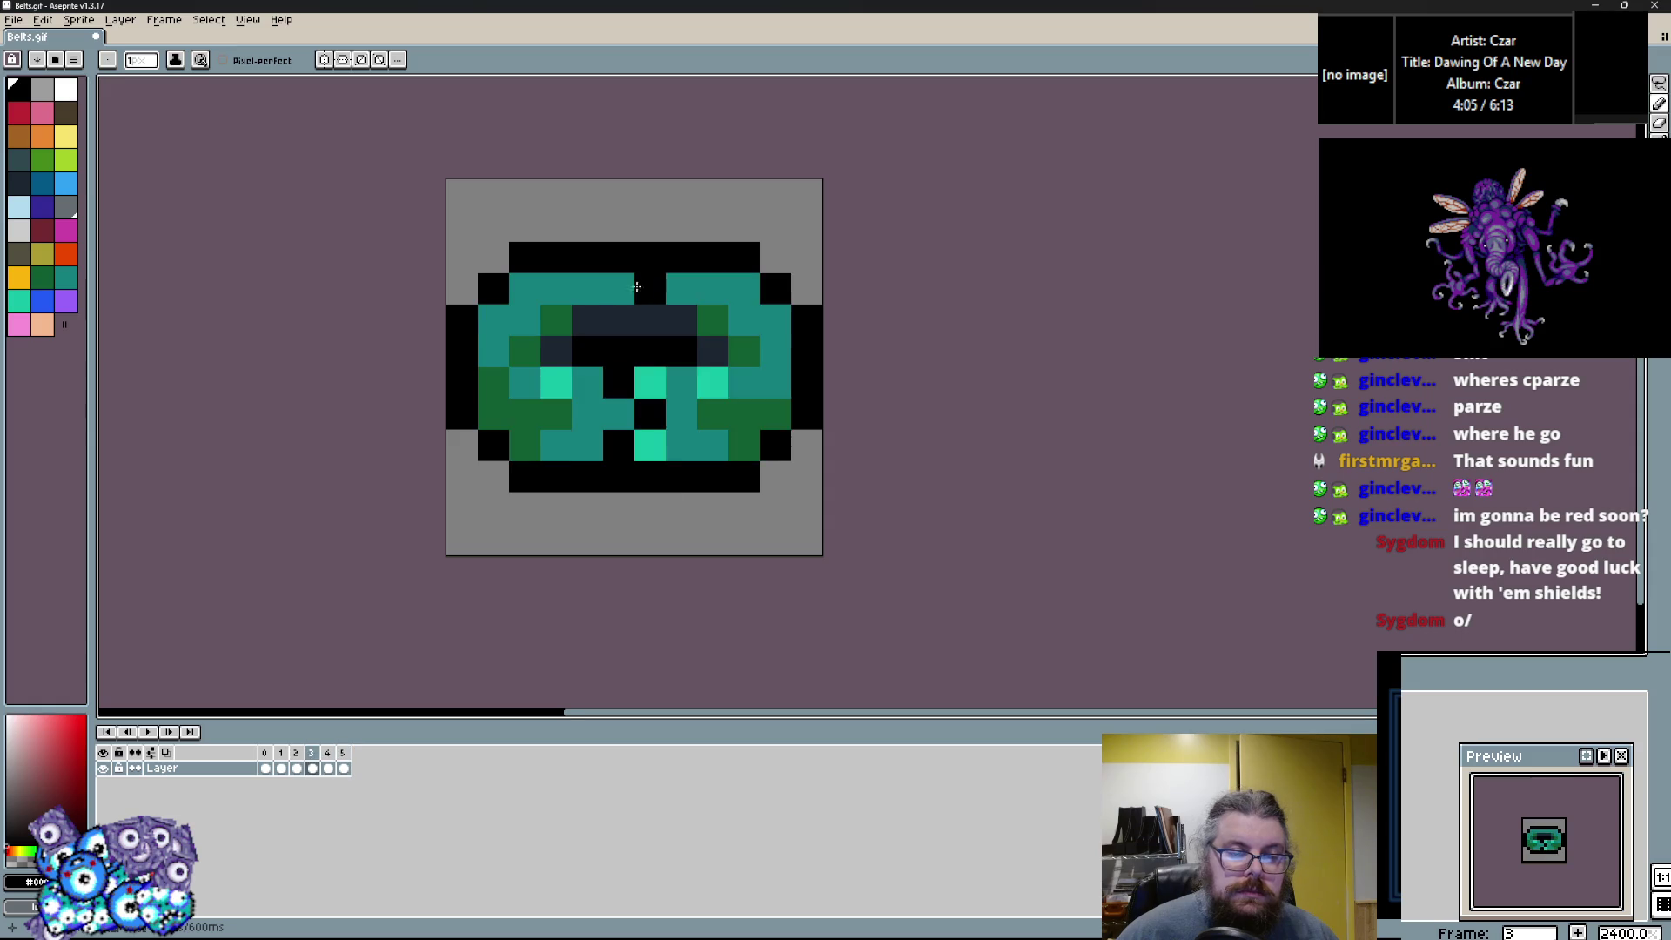
Add a new frame 6 to the animation from the navy belt.
{"action": "scroll", "coordinate": [656, 298], "scroll_direction": "up", "scroll_amount": 1}
{"action": "left_click", "coordinate": [165, 20]}
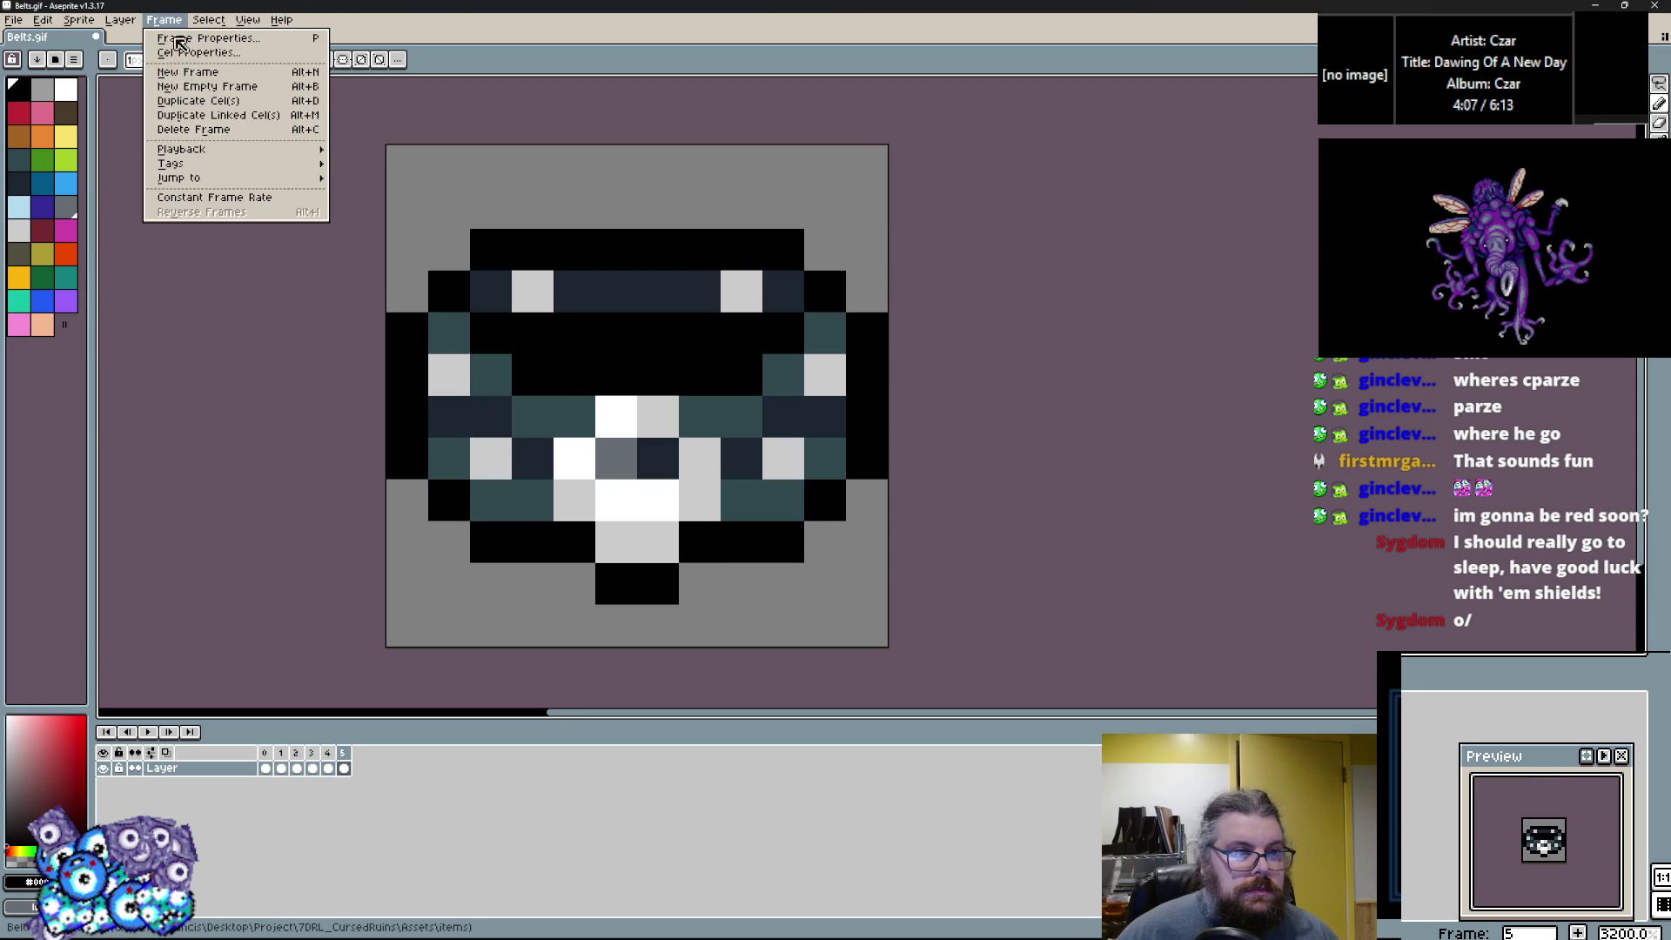
{"action": "left_click", "coordinate": [195, 80]}
{"action": "scroll", "coordinate": [746, 512], "scroll_direction": "up", "scroll_amount": 1}
{"action": "scroll", "coordinate": [783, 487], "scroll_direction": "down", "scroll_amount": 1}
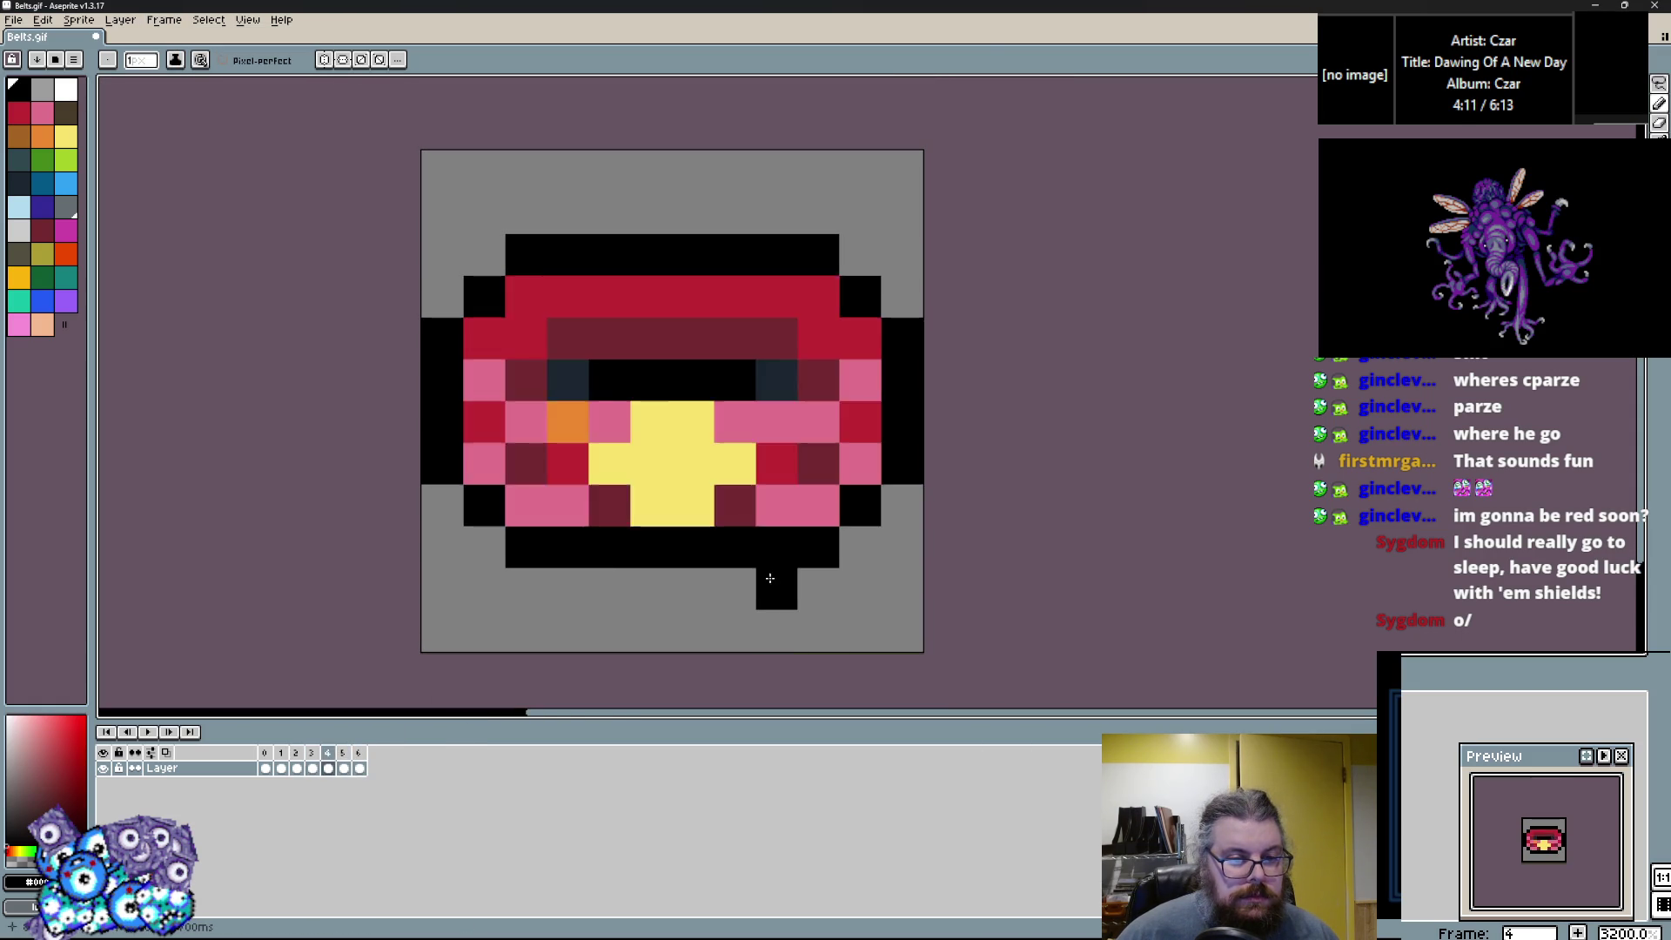
{"action": "scroll", "coordinate": [728, 532], "scroll_direction": "up", "scroll_amount": 1}
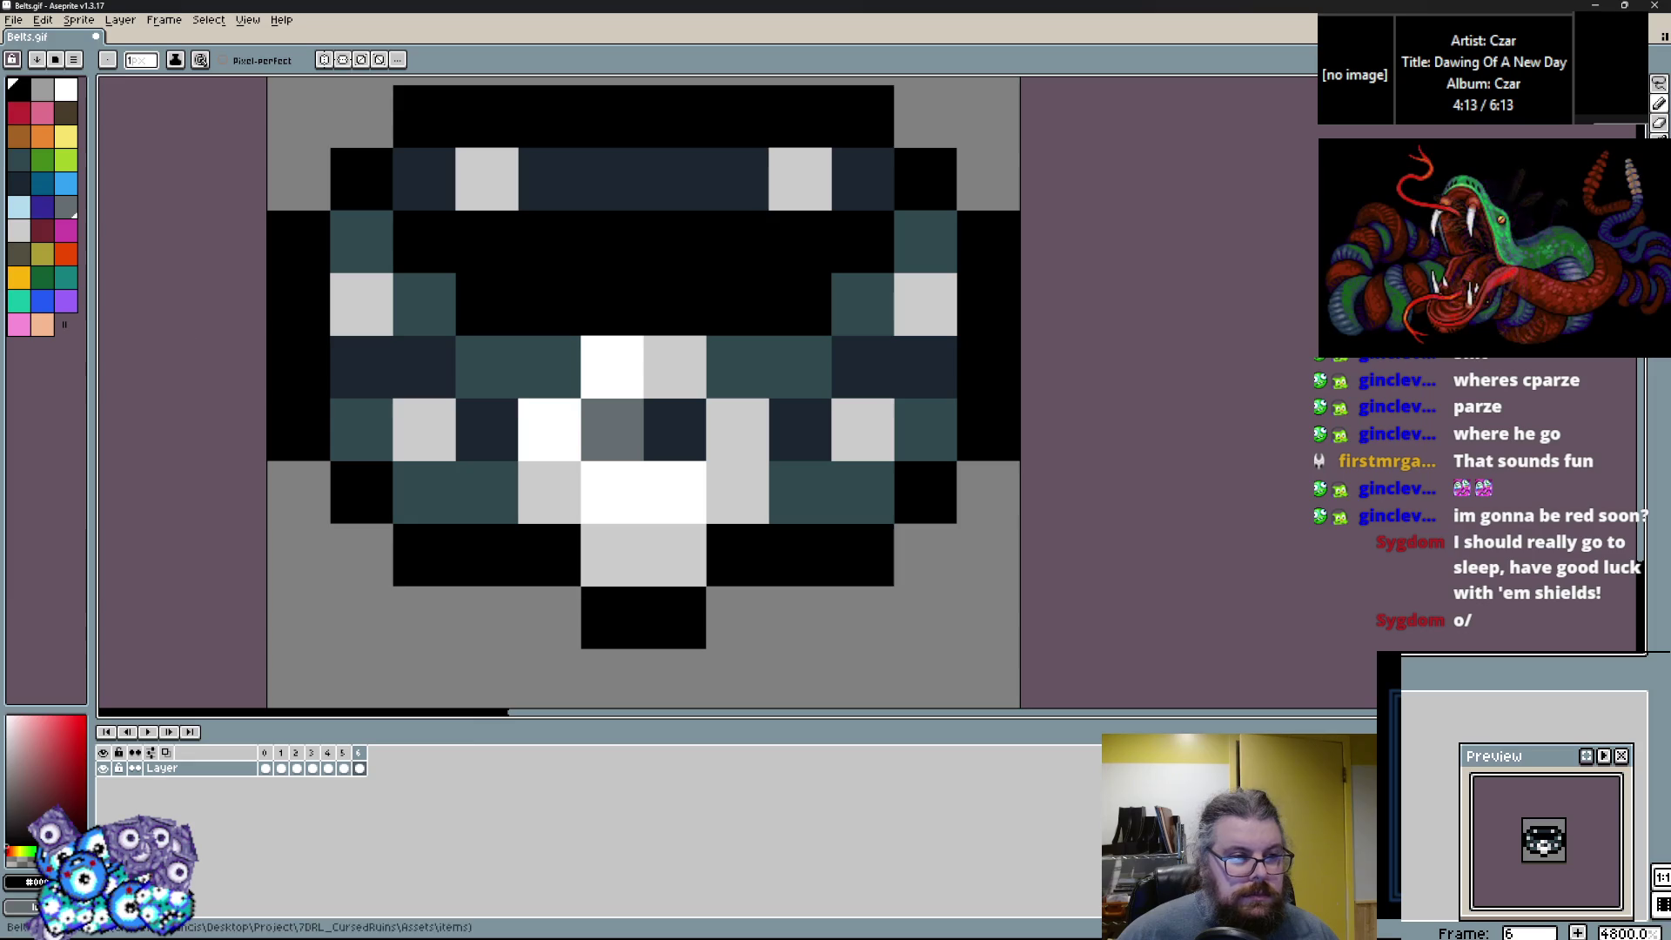
Paint the band and buckle pixels yellow, and the lower and centre rows dark teal and navy.
{"action": "left_click", "coordinate": [67, 150]}
{"action": "left_click_drag", "start_coordinate": [484, 362], "coordinate": [496, 369]}
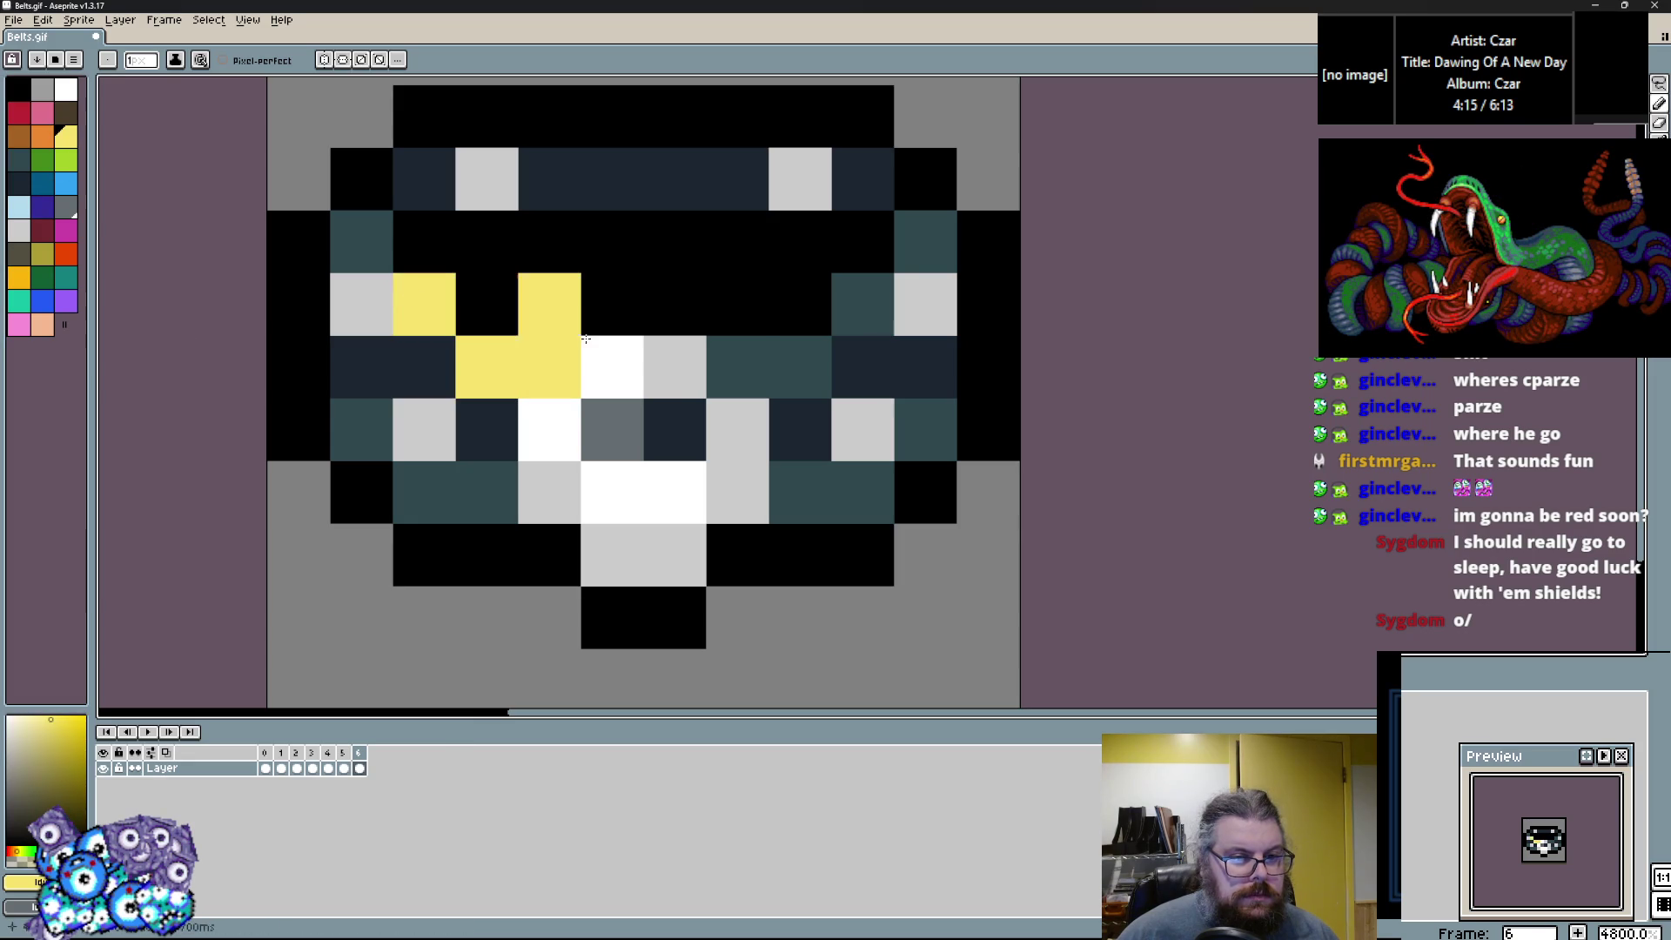
{"action": "left_click", "coordinate": [737, 367]}
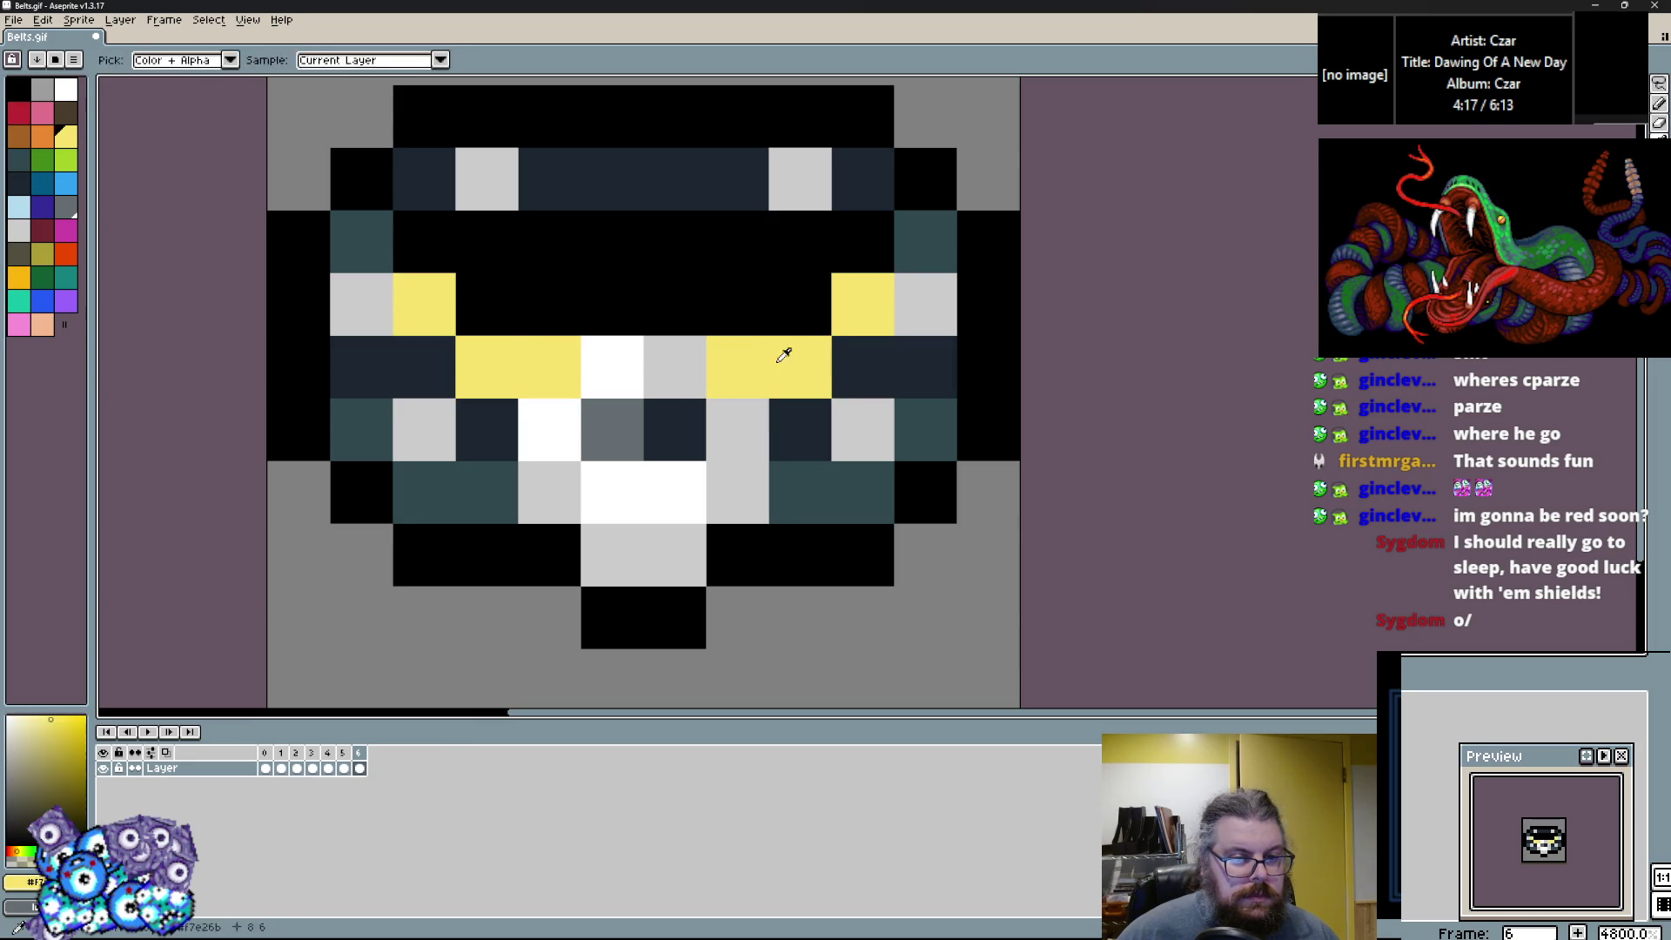
{"action": "left_click_drag", "start_coordinate": [687, 366], "coordinate": [592, 367]}
{"action": "left_click", "coordinate": [507, 498], "text": "alt"}
{"action": "left_click_drag", "start_coordinate": [508, 498], "coordinate": [740, 498]}
{"action": "left_click", "coordinate": [800, 429], "text": "alt"}
{"action": "left_click_drag", "start_coordinate": [739, 429], "coordinate": [594, 429]}
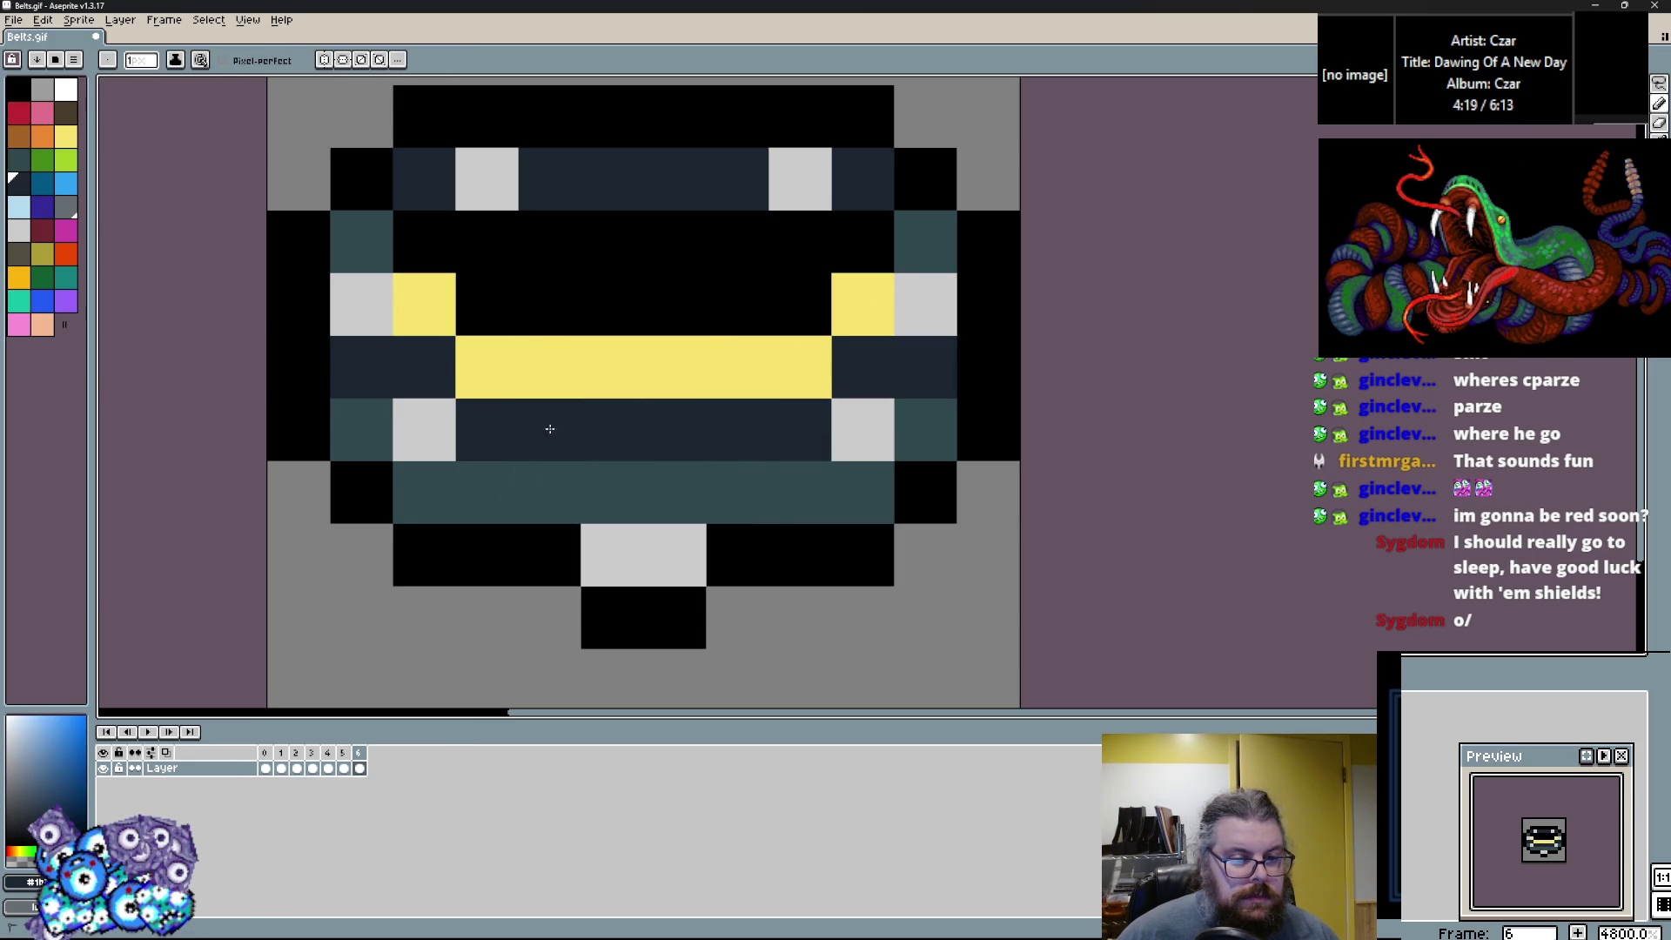
Paint the bottom white cells black.
{"action": "left_click", "coordinate": [738, 555], "text": "alt"}
{"action": "left_click_drag", "start_coordinate": [688, 555], "coordinate": [616, 554]}
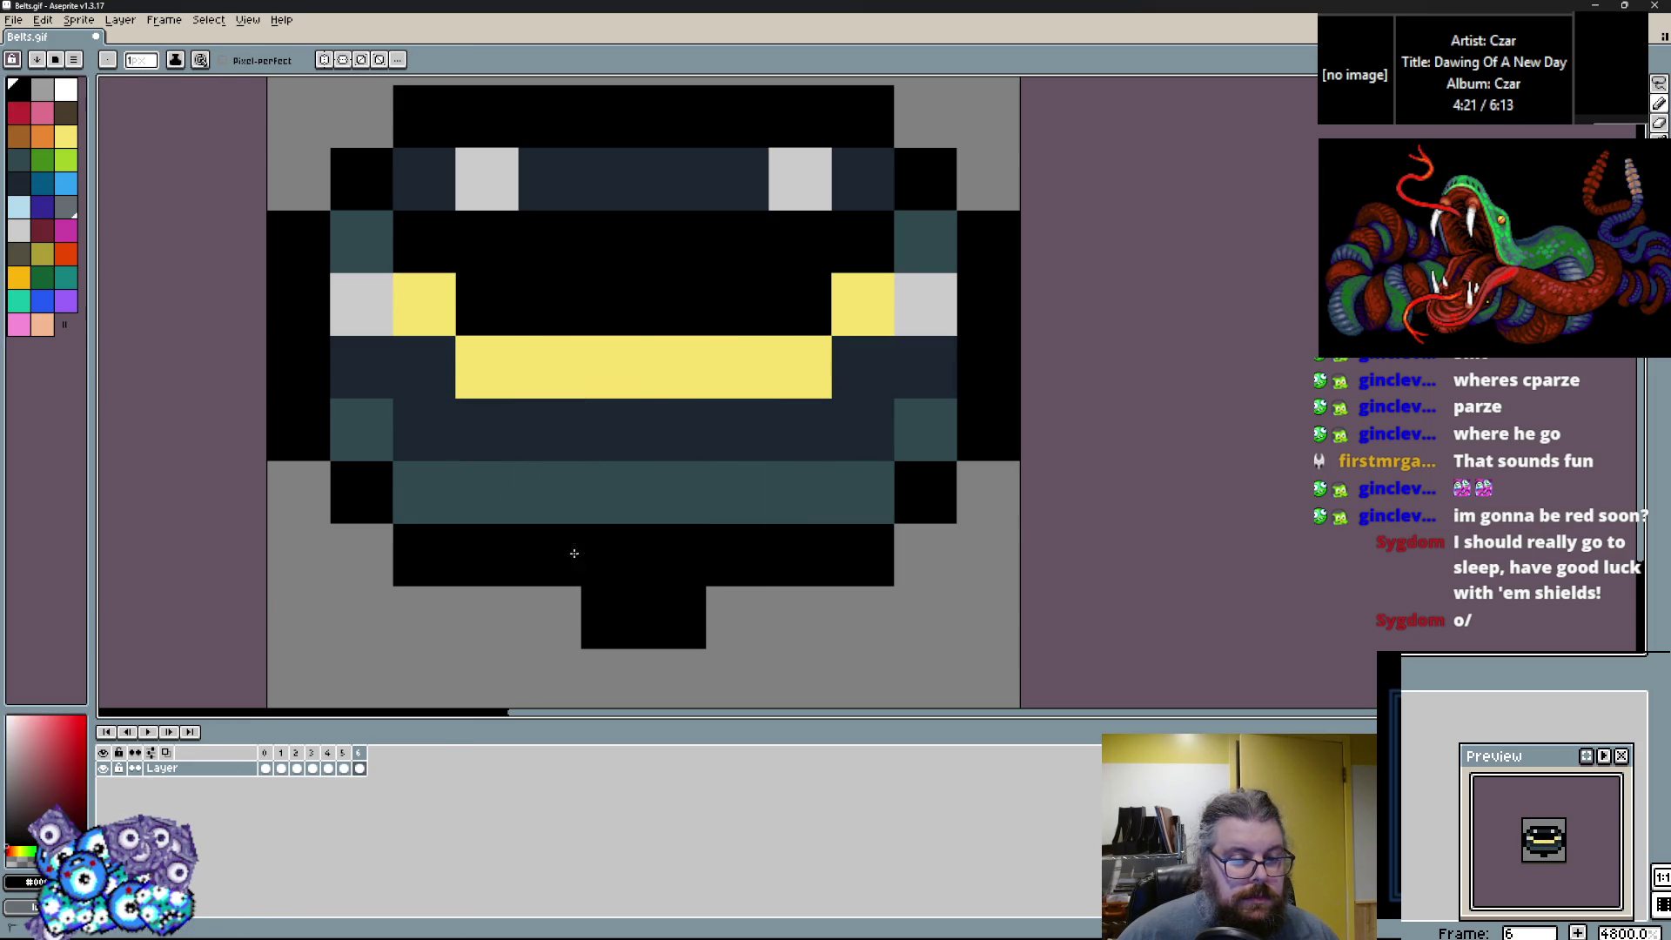
{"action": "left_click", "coordinate": [335, 276]}
{"action": "key", "text": "ctrl+z"}
Paint the top band of the belt orange, with grey cells at the top left.
{"action": "left_click", "coordinate": [43, 137]}
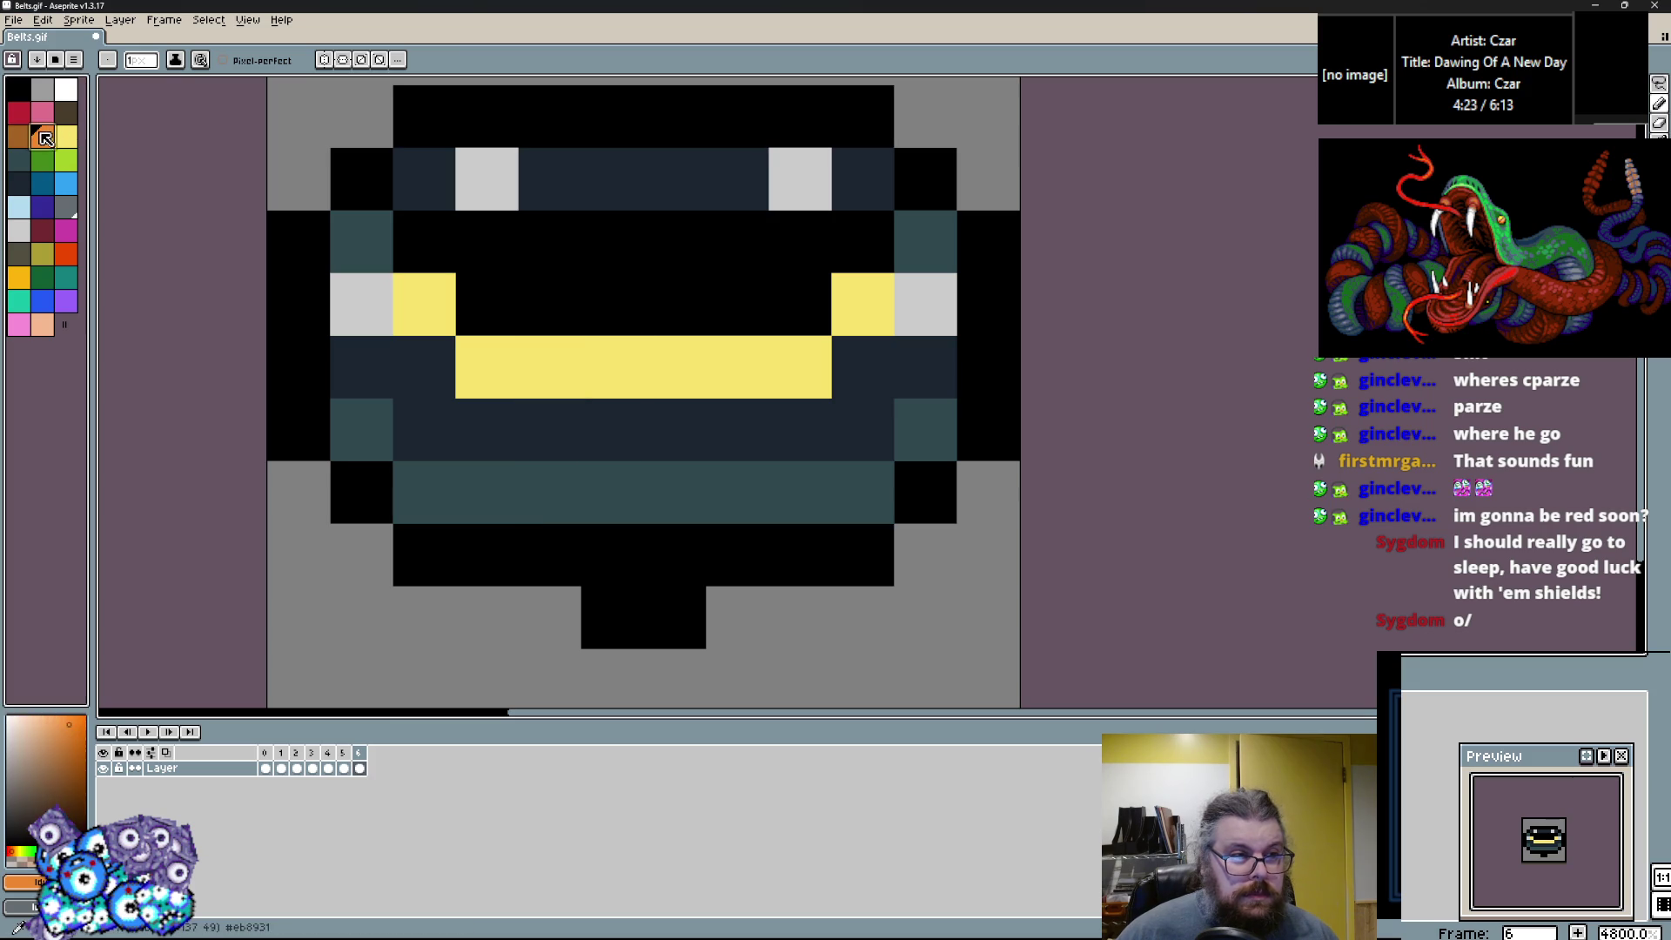
{"action": "left_click", "coordinate": [361, 241]}
{"action": "left_click", "coordinate": [716, 223]}
{"action": "left_click", "coordinate": [925, 241]}
{"action": "mouse_move", "coordinate": [861, 178]}
{"action": "left_mouse_down"}
{"action": "mouse_move", "coordinate": [600, 115]}
{"action": "mouse_move", "coordinate": [296, 116]}
{"action": "left_mouse_up"}
{"action": "left_click", "coordinate": [423, 179]}
{"action": "mouse_move", "coordinate": [439, 197]}
{"action": "left_mouse_down"}
{"action": "mouse_move", "coordinate": [413, 344]}
{"action": "mouse_move", "coordinate": [727, 327]}
{"action": "left_mouse_up"}
{"action": "left_click", "coordinate": [820, 273], "text": "alt"}
{"action": "left_click_drag", "start_coordinate": [820, 261], "coordinate": [272, 261]}
{"action": "left_click", "coordinate": [374, 194], "text": "alt"}
{"action": "left_click", "coordinate": [659, 336], "text": "alt"}
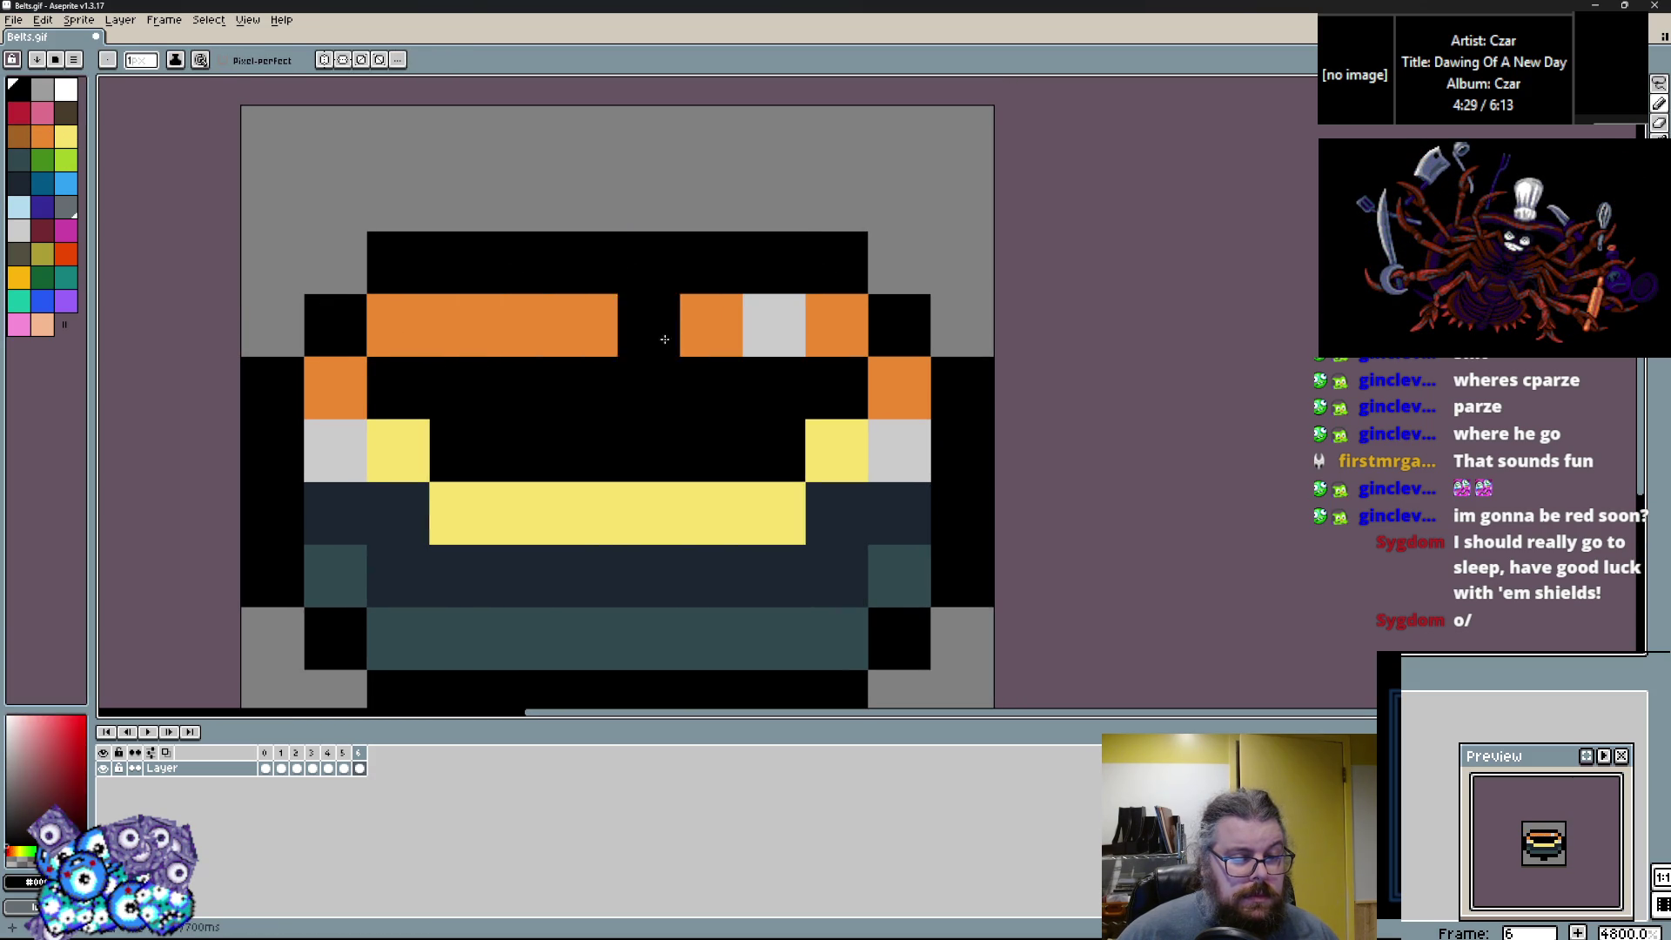
{"action": "left_click", "coordinate": [774, 325]}
{"action": "left_click_drag", "start_coordinate": [472, 341], "coordinate": [461, 249]}
Paint the left cells and bottom band row brown, with a black bottom-right cell.
{"action": "left_click", "coordinate": [21, 137]}
{"action": "left_click", "coordinate": [386, 545]}
{"action": "key", "text": "ctrl+z"}
{"action": "left_click", "coordinate": [386, 483]}
{"action": "left_click", "coordinate": [387, 420]}
{"action": "mouse_move", "coordinate": [311, 470]}
{"action": "left_mouse_down"}
{"action": "mouse_move", "coordinate": [649, 544]}
{"action": "mouse_move", "coordinate": [824, 544]}
{"action": "mouse_move", "coordinate": [887, 487]}
{"action": "mouse_move", "coordinate": [836, 516]}
{"action": "mouse_move", "coordinate": [931, 473]}
{"action": "left_mouse_up"}
{"action": "key", "text": "x"}
{"action": "left_click", "coordinate": [932, 473]}
{"action": "left_click", "coordinate": [888, 546]}
{"action": "key", "text": "x"}
Paint the middle band row dark brown and several upper cells orange.
{"action": "left_click", "coordinate": [66, 114]}
{"action": "left_click", "coordinate": [421, 490]}
{"action": "mouse_move", "coordinate": [324, 421]}
{"action": "left_mouse_down"}
{"action": "mouse_move", "coordinate": [540, 488]}
{"action": "mouse_move", "coordinate": [808, 482]}
{"action": "left_mouse_up"}
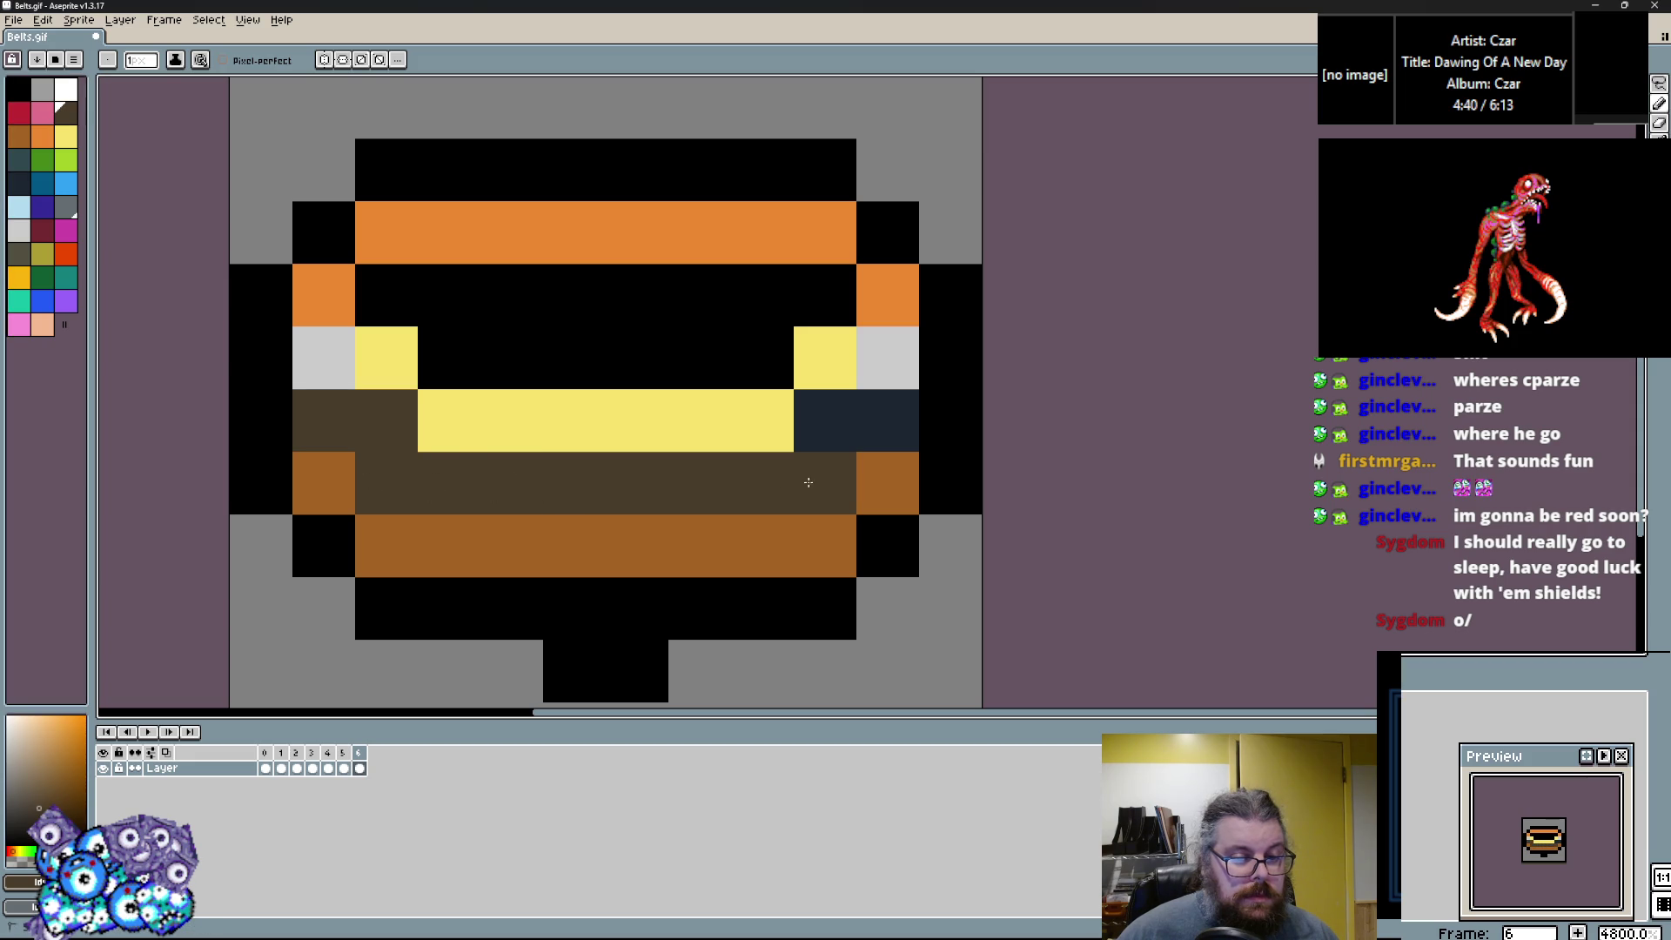
{"action": "left_click", "coordinate": [888, 296], "text": "alt"}
{"action": "left_click", "coordinate": [825, 420]}
{"action": "left_click", "coordinate": [762, 420]}
{"action": "left_click", "coordinate": [387, 427]}
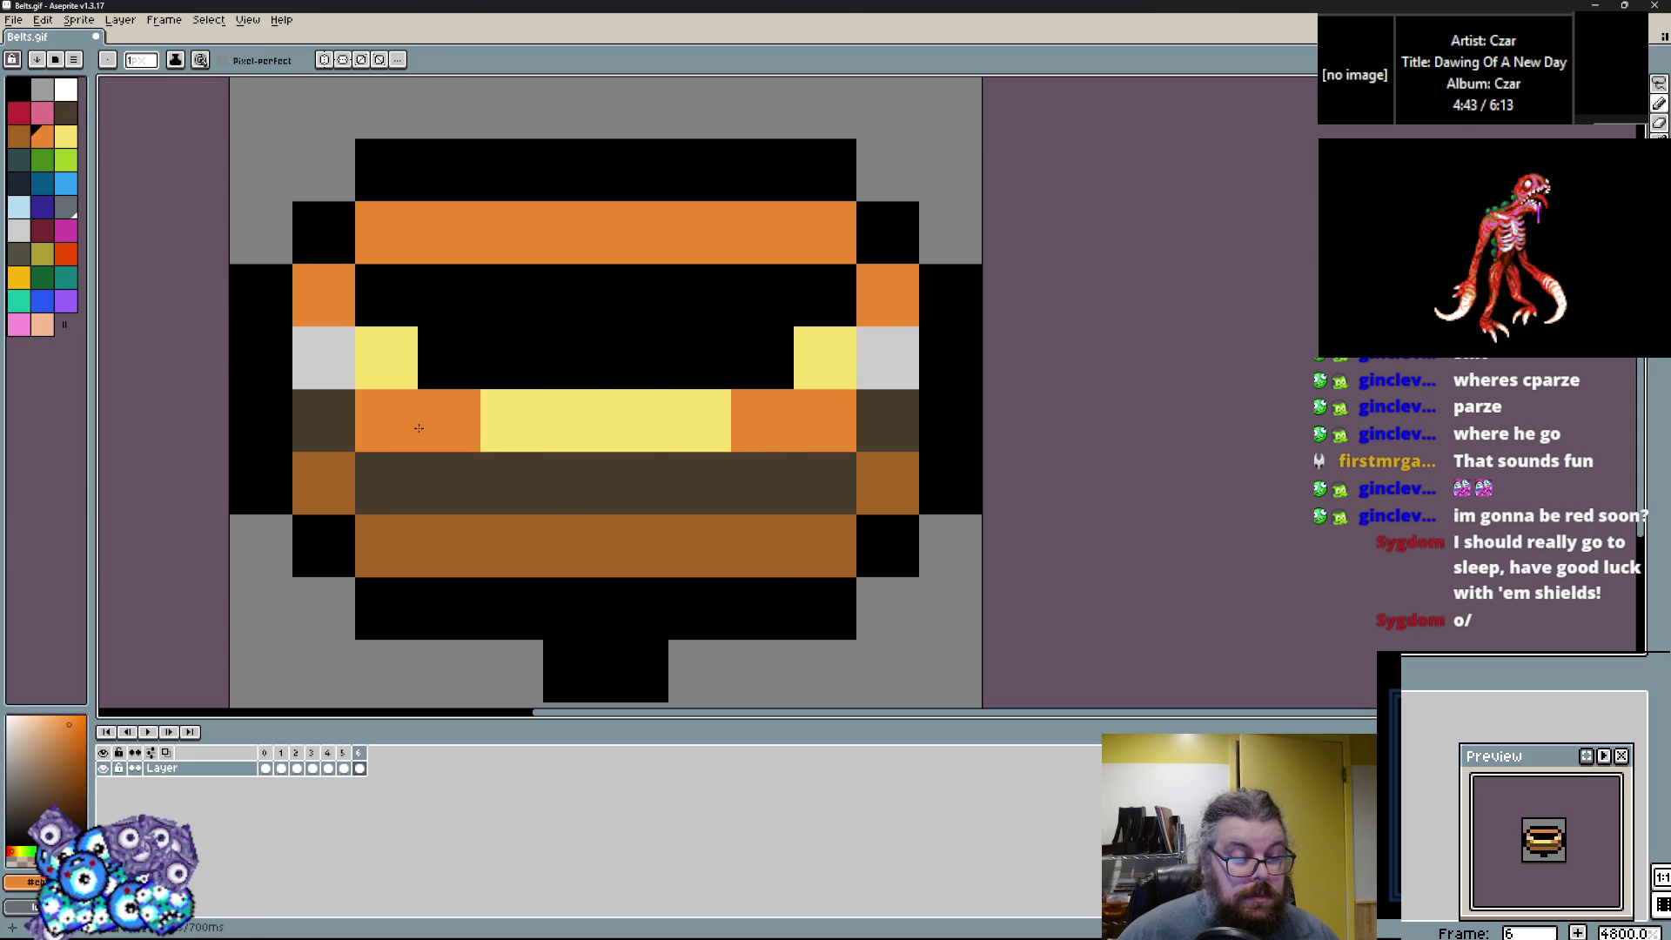
Retouch the right side: a black column and cells, then the right cells and yellow bar orange.
{"action": "left_click", "coordinate": [891, 365], "text": "alt"}
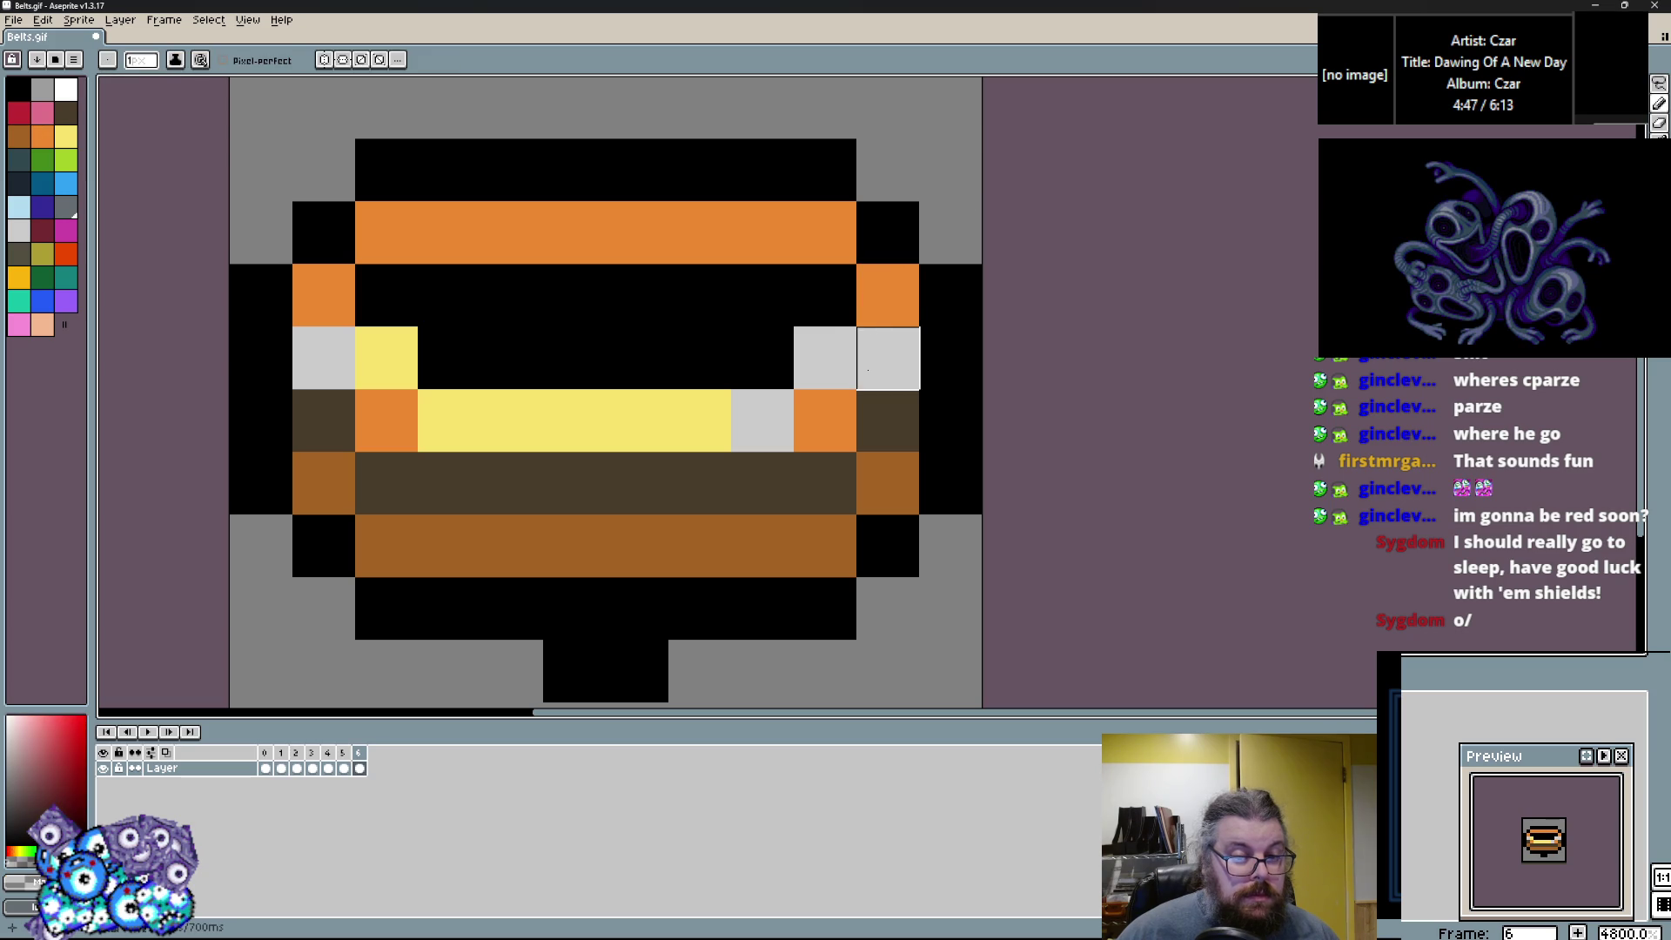
{"action": "left_click", "coordinate": [880, 313], "text": "alt"}
{"action": "left_click", "coordinate": [783, 295], "text": "alt"}
{"action": "left_click_drag", "start_coordinate": [824, 278], "coordinate": [825, 366]}
{"action": "left_click", "coordinate": [825, 422]}
{"action": "left_click_drag", "start_coordinate": [763, 422], "coordinate": [700, 422]}
{"action": "left_click", "coordinate": [885, 333], "text": "alt"}
{"action": "mouse_move", "coordinate": [825, 358]}
{"action": "left_mouse_down"}
{"action": "mouse_move", "coordinate": [825, 420]}
{"action": "mouse_move", "coordinate": [637, 420]}
{"action": "left_mouse_up"}
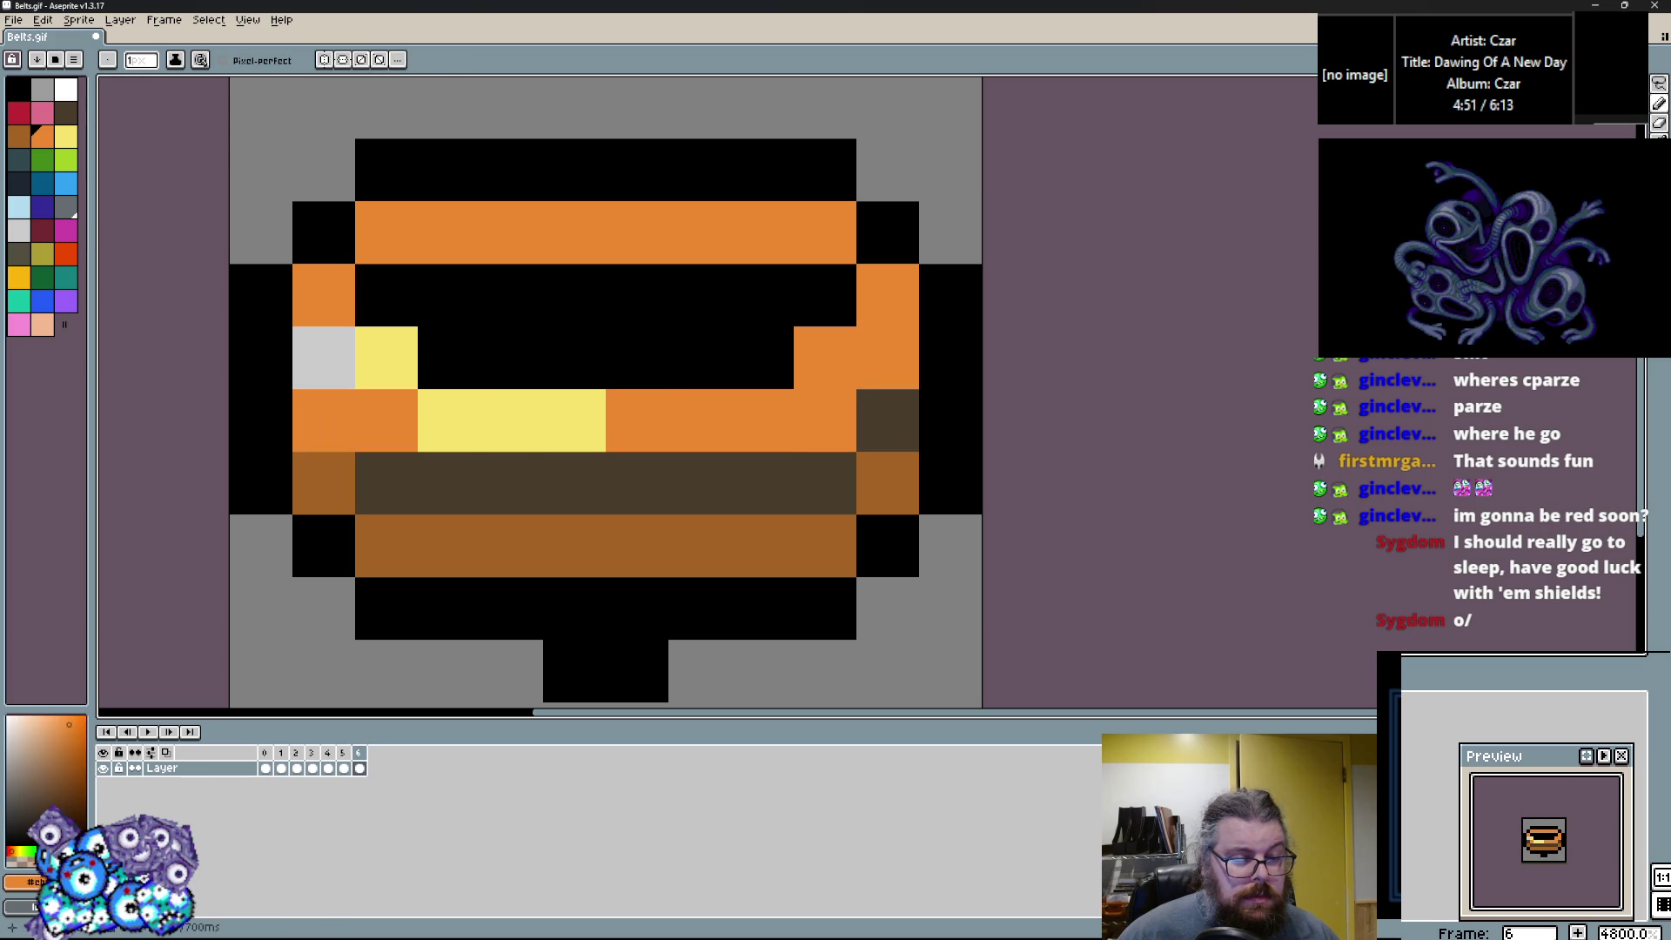
Add light-grey highlights on the lower bar and an L shape at the top right.
{"action": "left_click", "coordinate": [17, 233]}
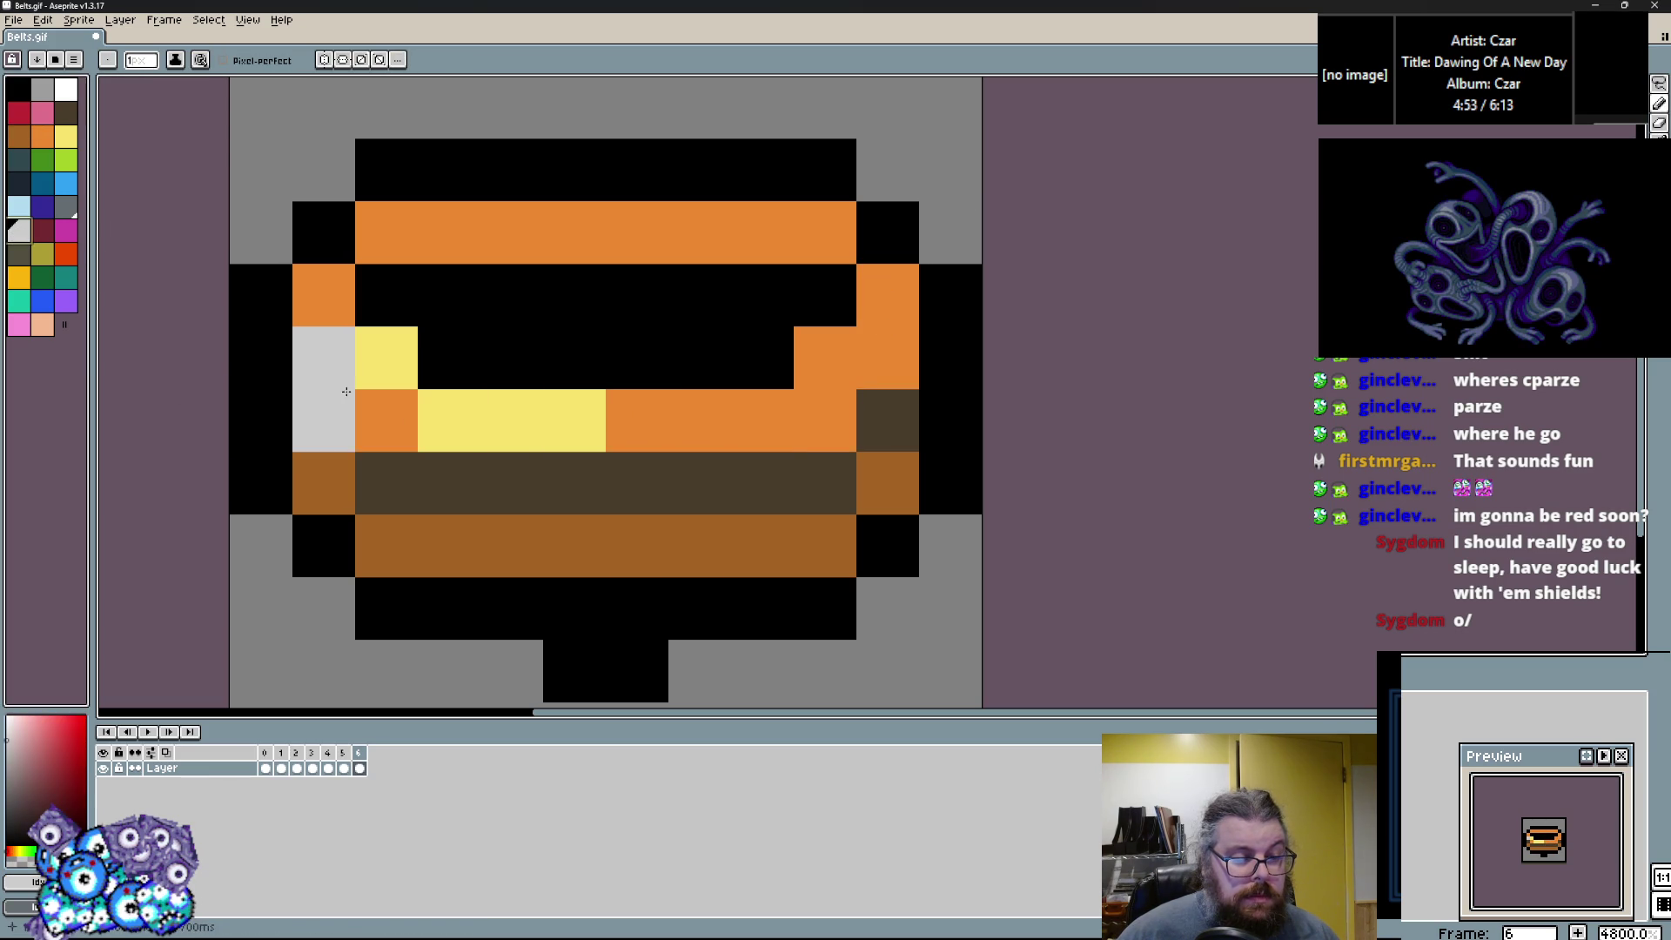
{"action": "left_click_drag", "start_coordinate": [574, 420], "coordinate": [682, 401]}
{"action": "mouse_move", "coordinate": [762, 232]}
{"action": "left_mouse_down"}
{"action": "mouse_move", "coordinate": [709, 224]}
{"action": "mouse_move", "coordinate": [713, 316]}
{"action": "left_mouse_up"}
{"action": "key", "text": "ctrl+z"}
Fill large left and right blocks of the belt yellow, with black cells between them.
{"action": "left_click", "coordinate": [783, 557], "text": "alt"}
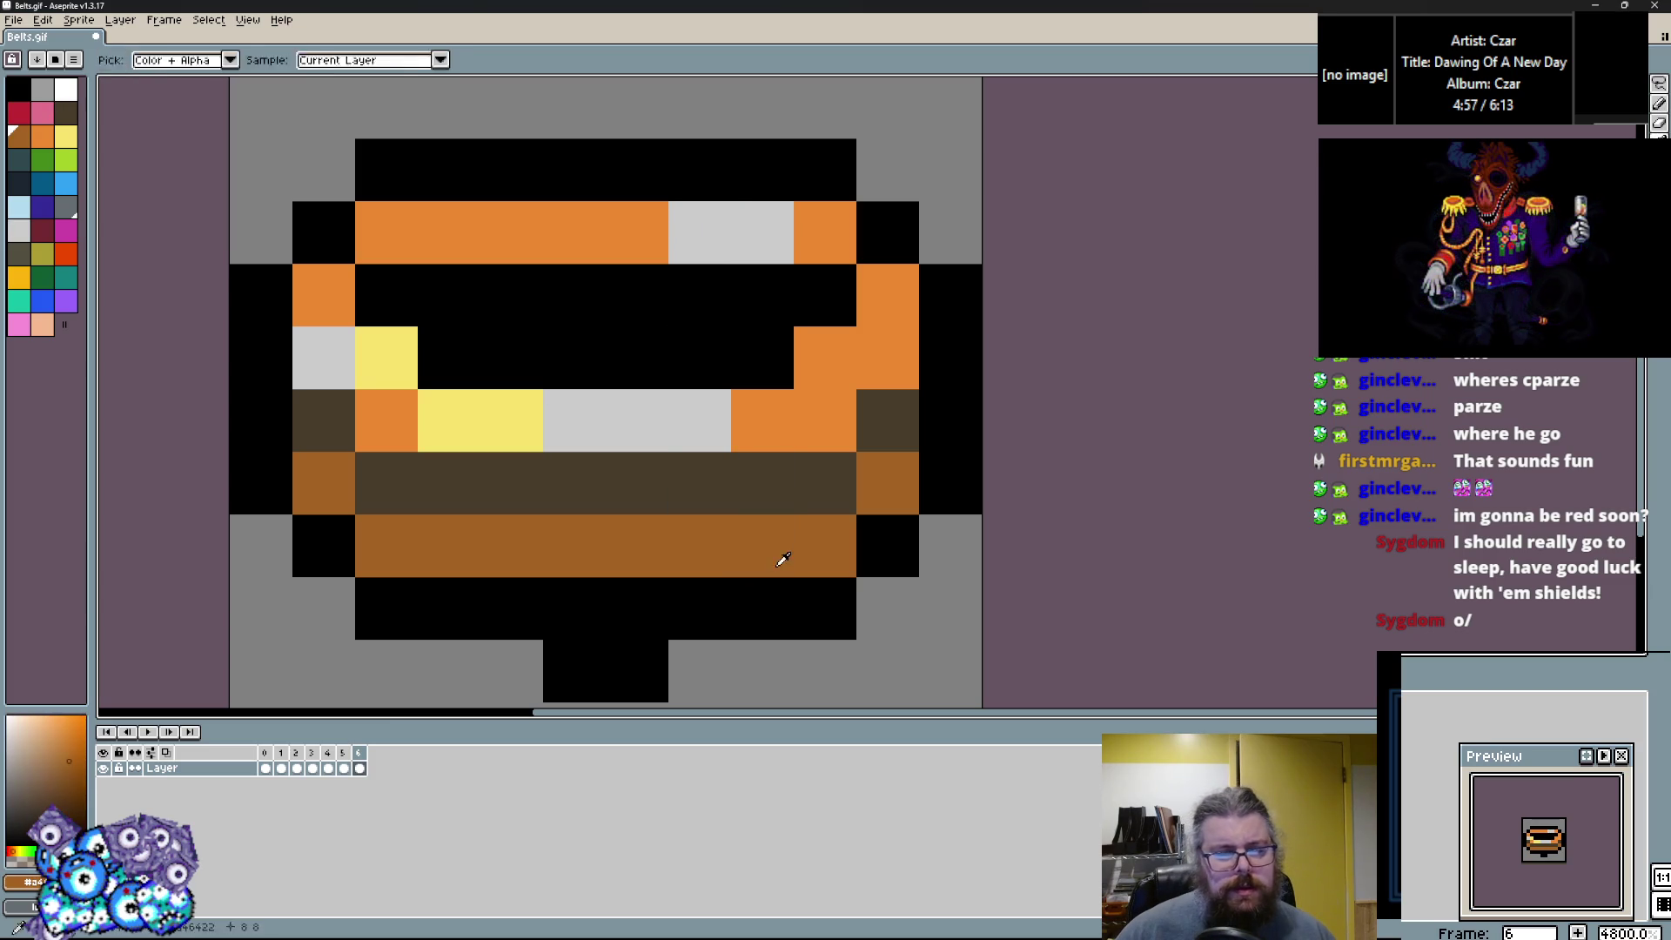
{"action": "left_click", "coordinate": [66, 137]}
{"action": "mouse_move", "coordinate": [386, 483]}
{"action": "left_mouse_down"}
{"action": "mouse_move", "coordinate": [456, 541]}
{"action": "mouse_move", "coordinate": [461, 494]}
{"action": "left_mouse_up"}
{"action": "mouse_move", "coordinate": [696, 483]}
{"action": "left_mouse_down"}
{"action": "mouse_move", "coordinate": [826, 487]}
{"action": "mouse_move", "coordinate": [783, 496]}
{"action": "left_mouse_up"}
{"action": "left_click", "coordinate": [762, 609], "text": "alt"}
{"action": "left_click_drag", "start_coordinate": [574, 483], "coordinate": [635, 478]}
{"action": "scroll", "coordinate": [639, 474], "scroll_direction": "down", "scroll_amount": 2}
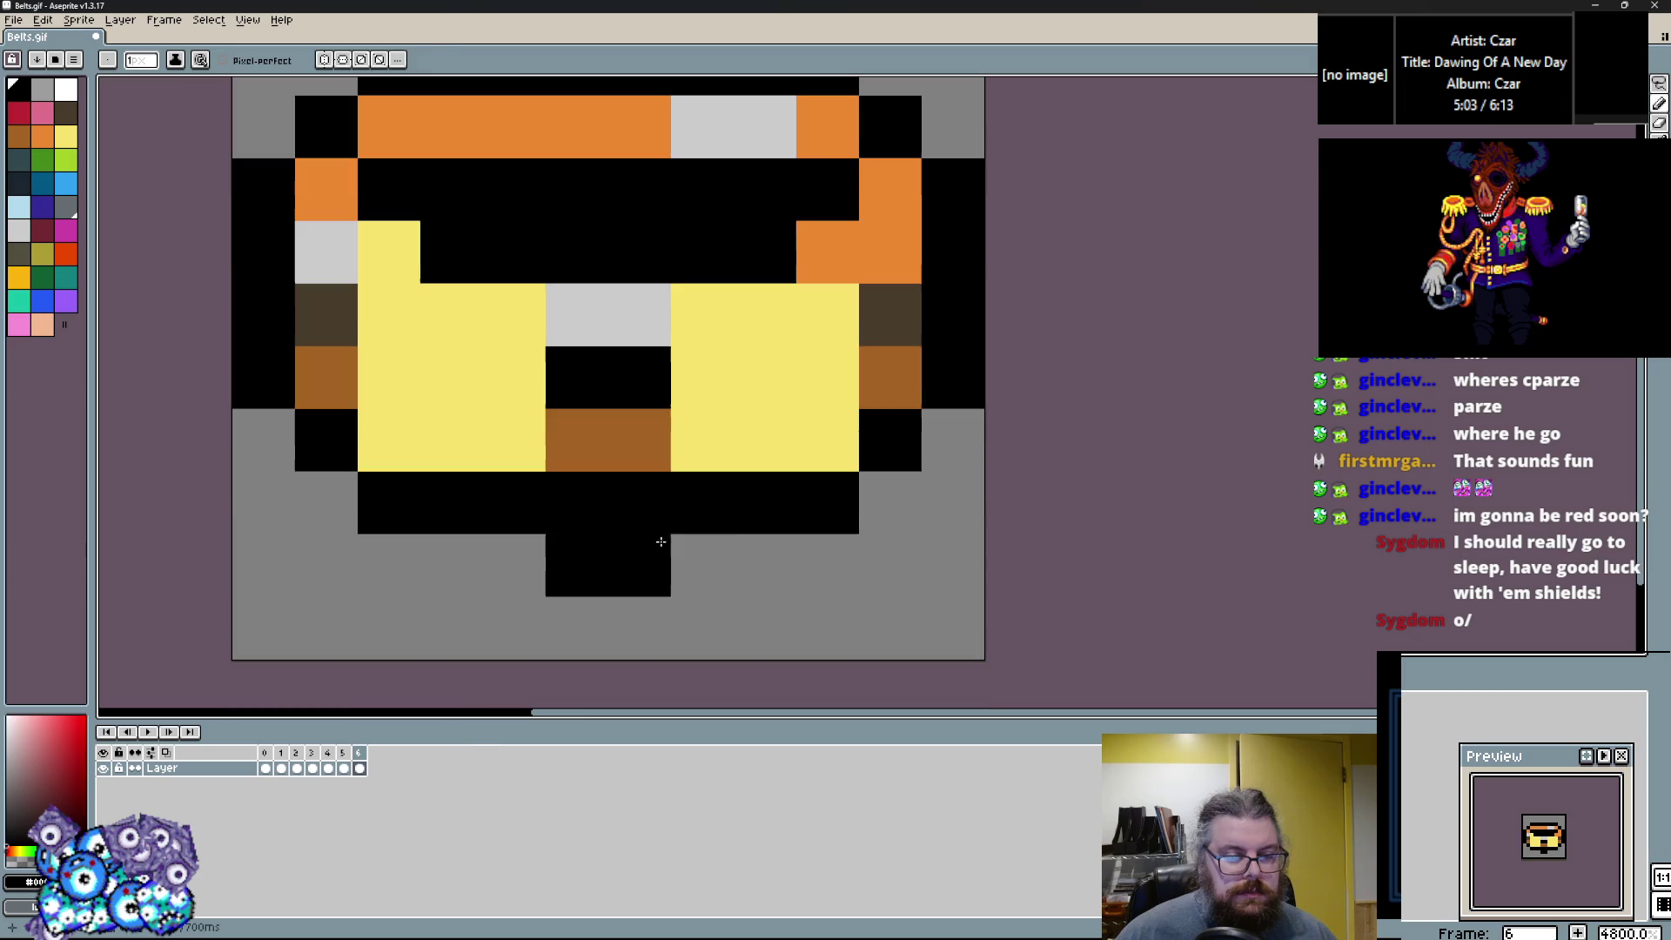
Paint the belt's left and right cells yellow and orange.
{"action": "scroll", "coordinate": [514, 566], "scroll_direction": "down", "scroll_amount": 1}
{"action": "left_click", "coordinate": [426, 457], "text": "alt"}
{"action": "left_click", "coordinate": [383, 430]}
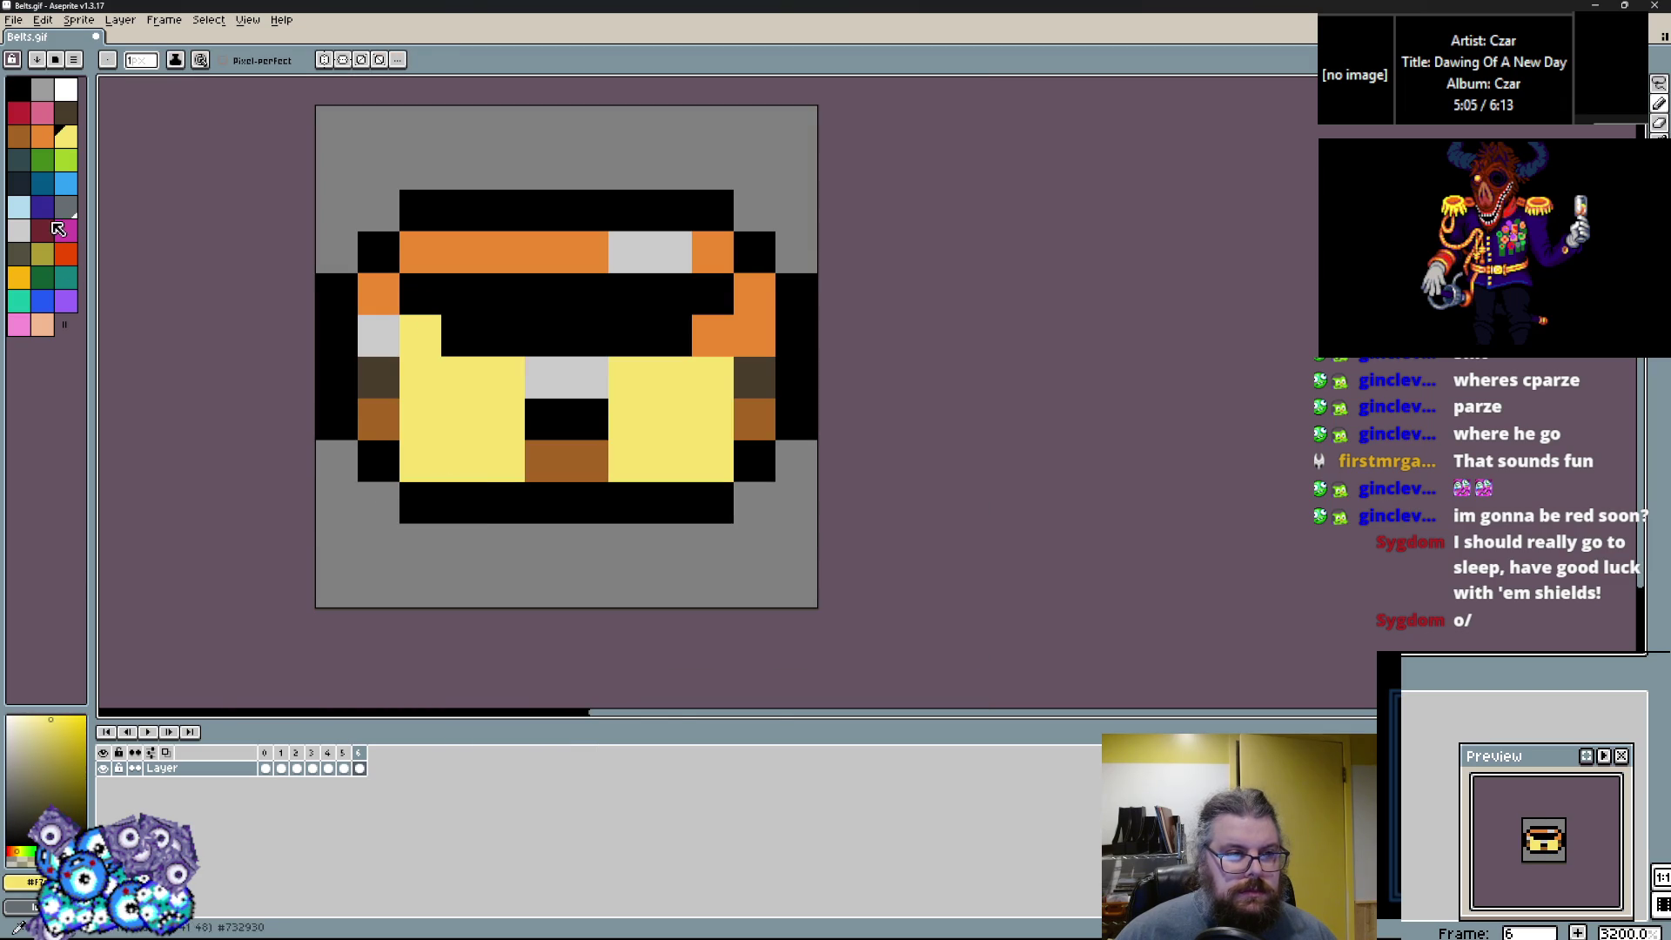
{"action": "left_click", "coordinate": [45, 140]}
{"action": "left_click", "coordinate": [378, 417]}
{"action": "left_click", "coordinate": [390, 342]}
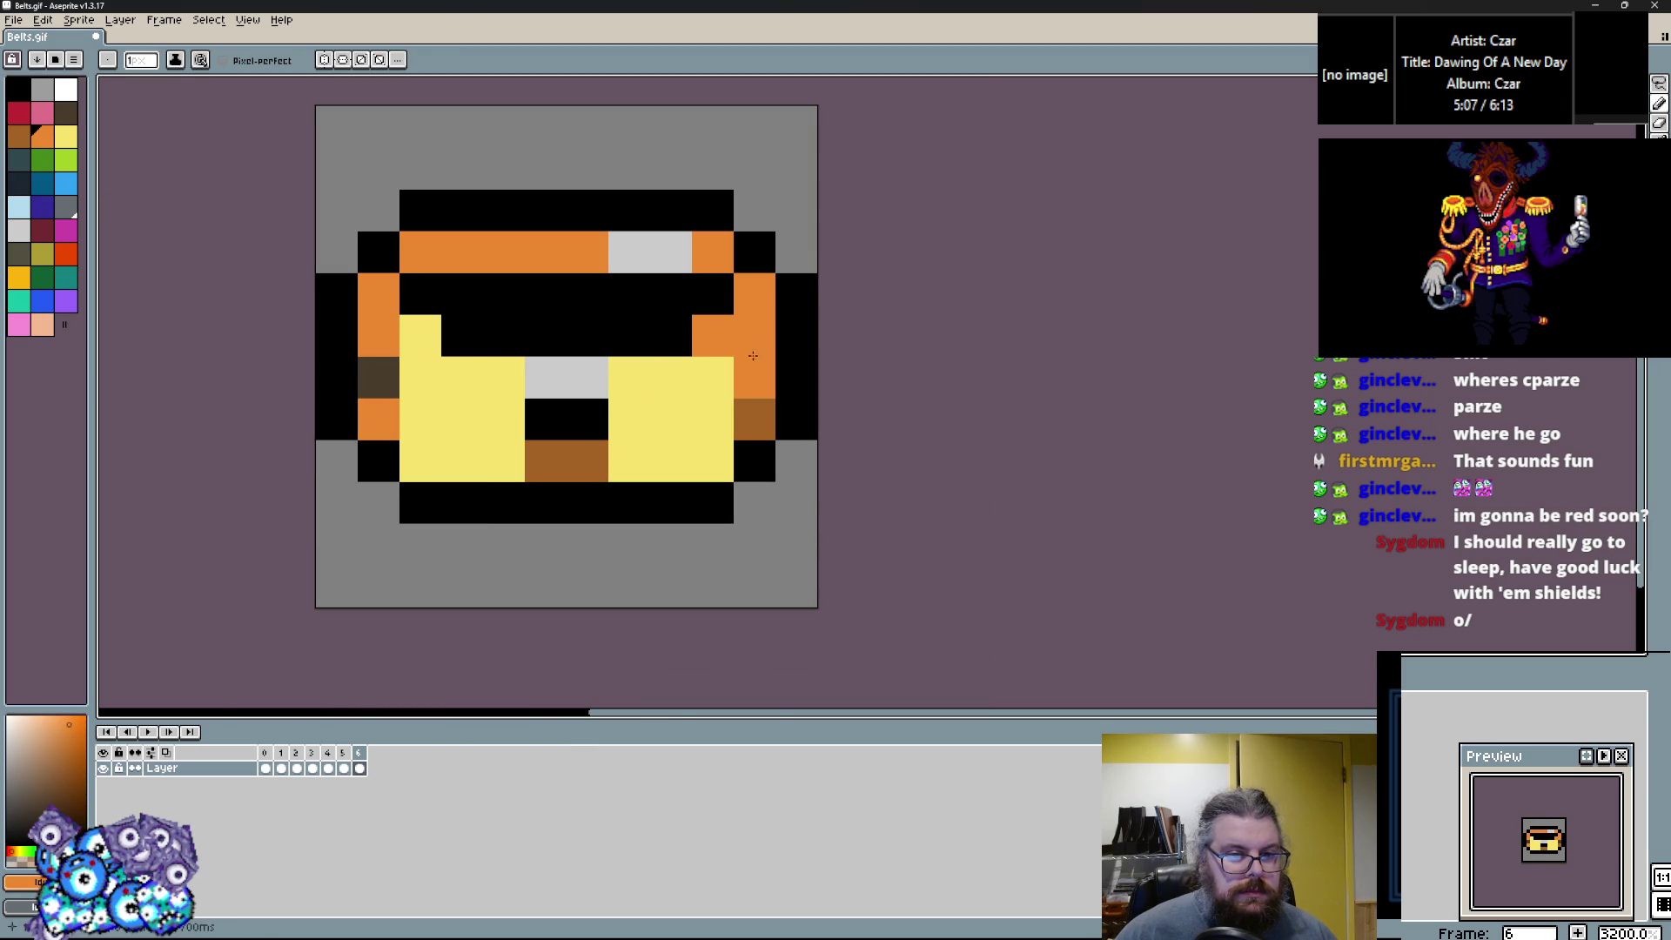
{"action": "right_click", "coordinate": [751, 377]}
{"action": "left_click", "coordinate": [752, 418]}
{"action": "left_click", "coordinate": [555, 467], "text": "alt"}
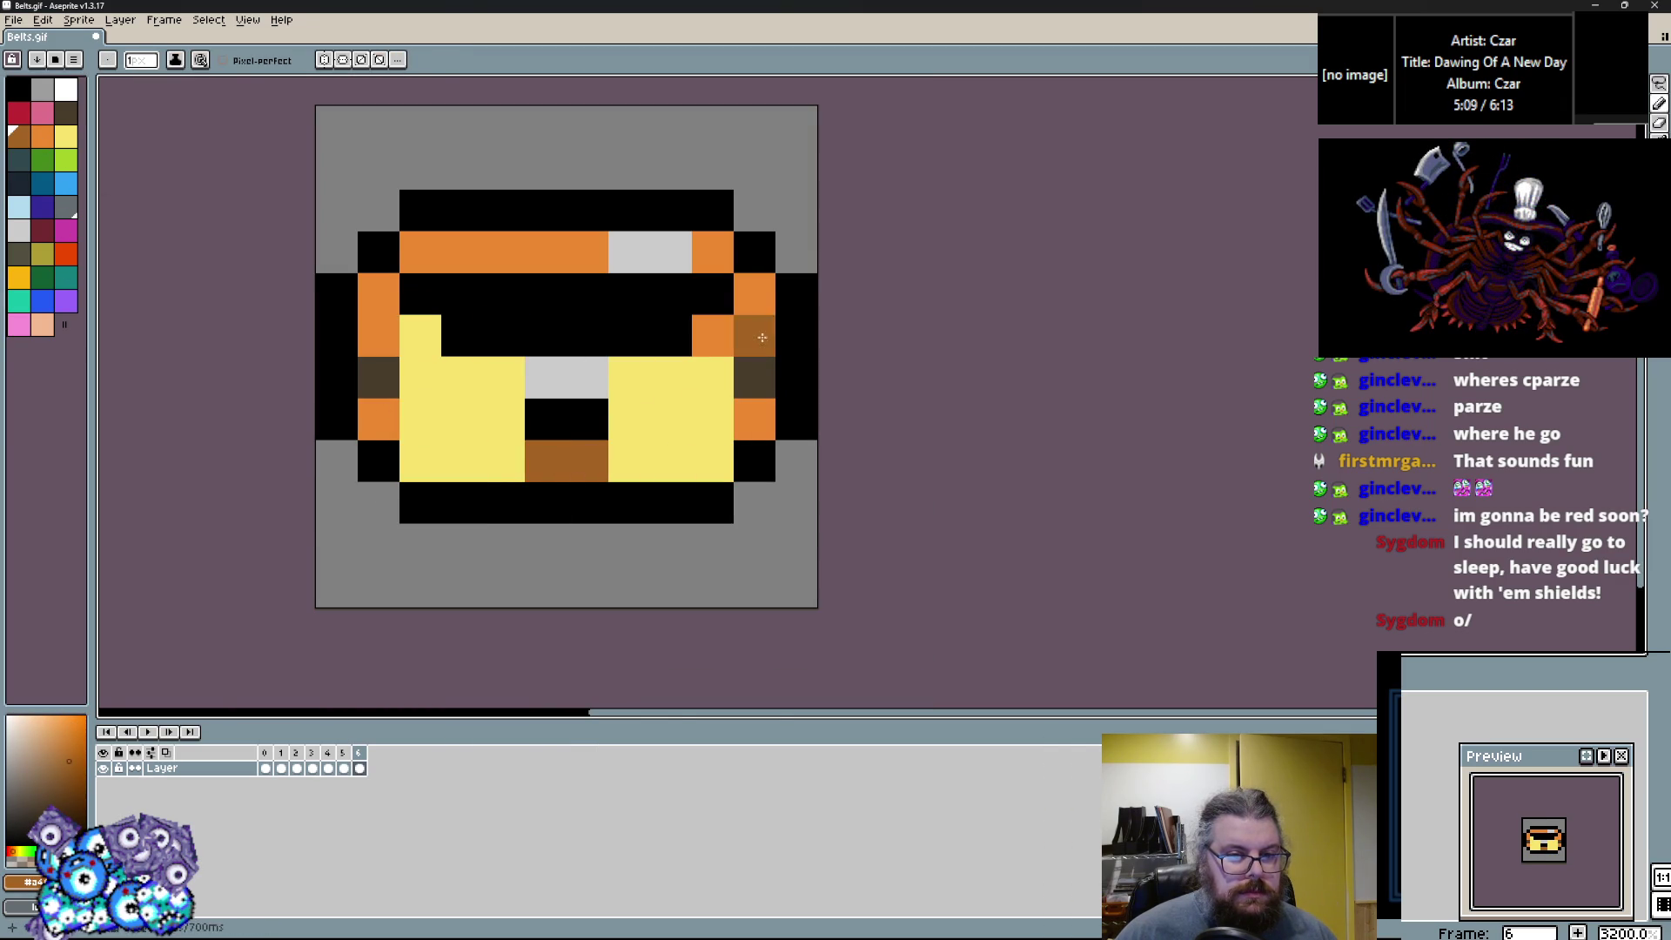
Rework the centre cells, undoing stray strokes and turning two yellow cells orange.
{"action": "key", "text": "ctrl+z"}
{"action": "left_click", "coordinate": [634, 416], "text": "alt"}
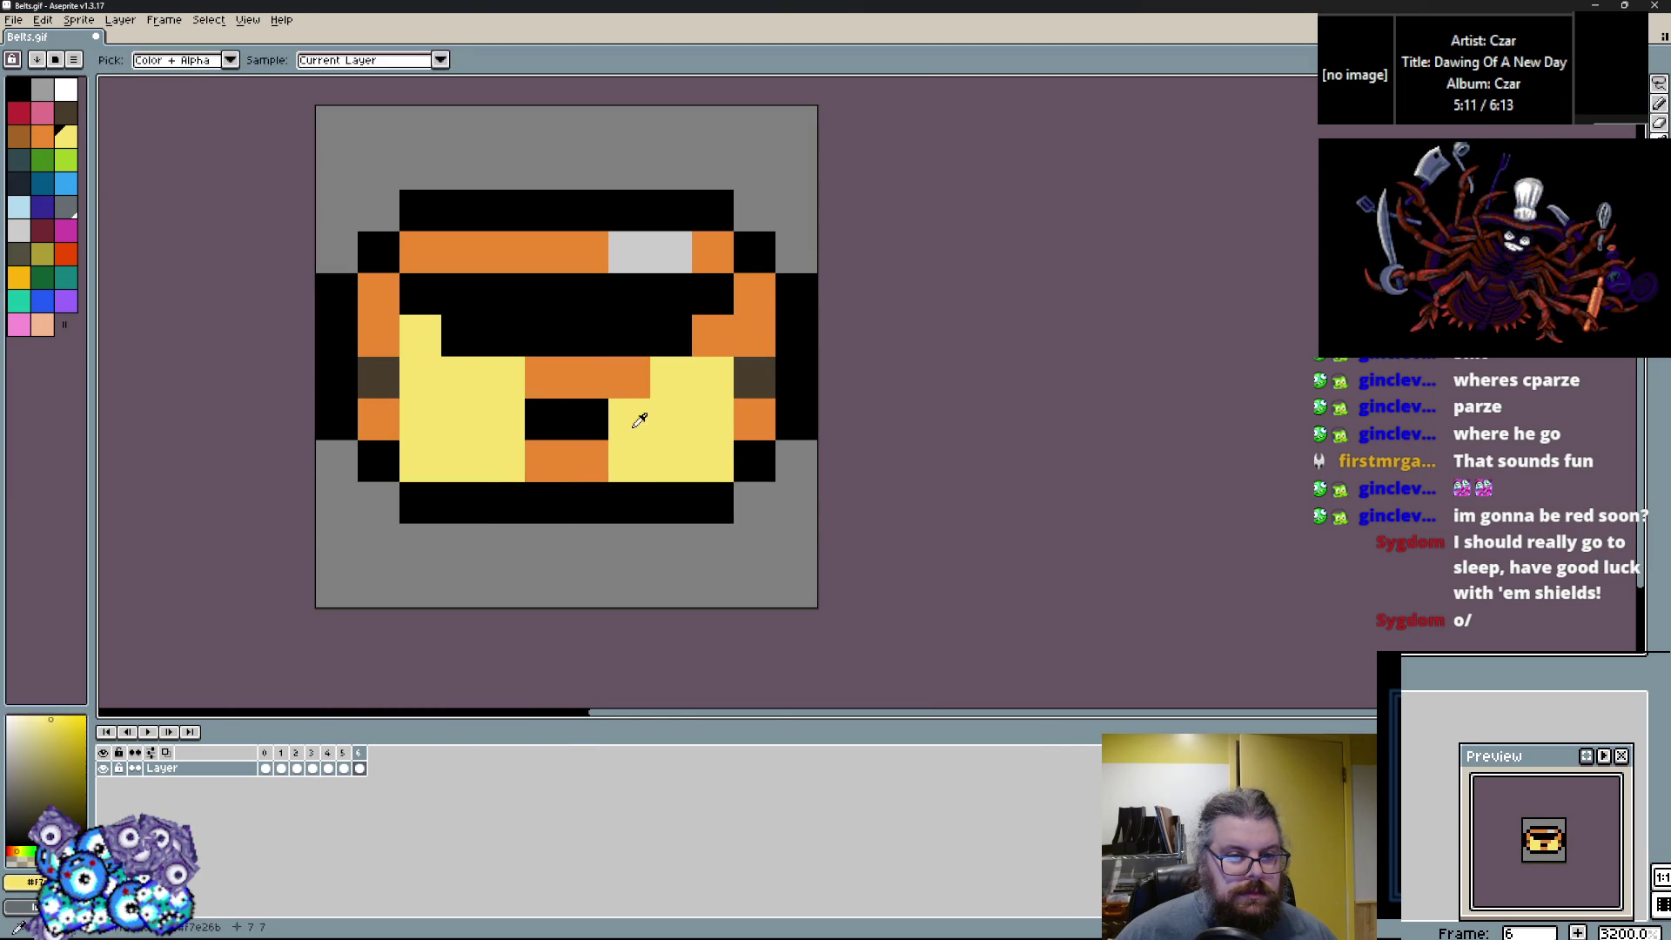
{"action": "left_click", "coordinate": [738, 358]}
{"action": "left_click", "coordinate": [754, 336], "text": "alt"}
{"action": "left_click", "coordinate": [614, 433]}
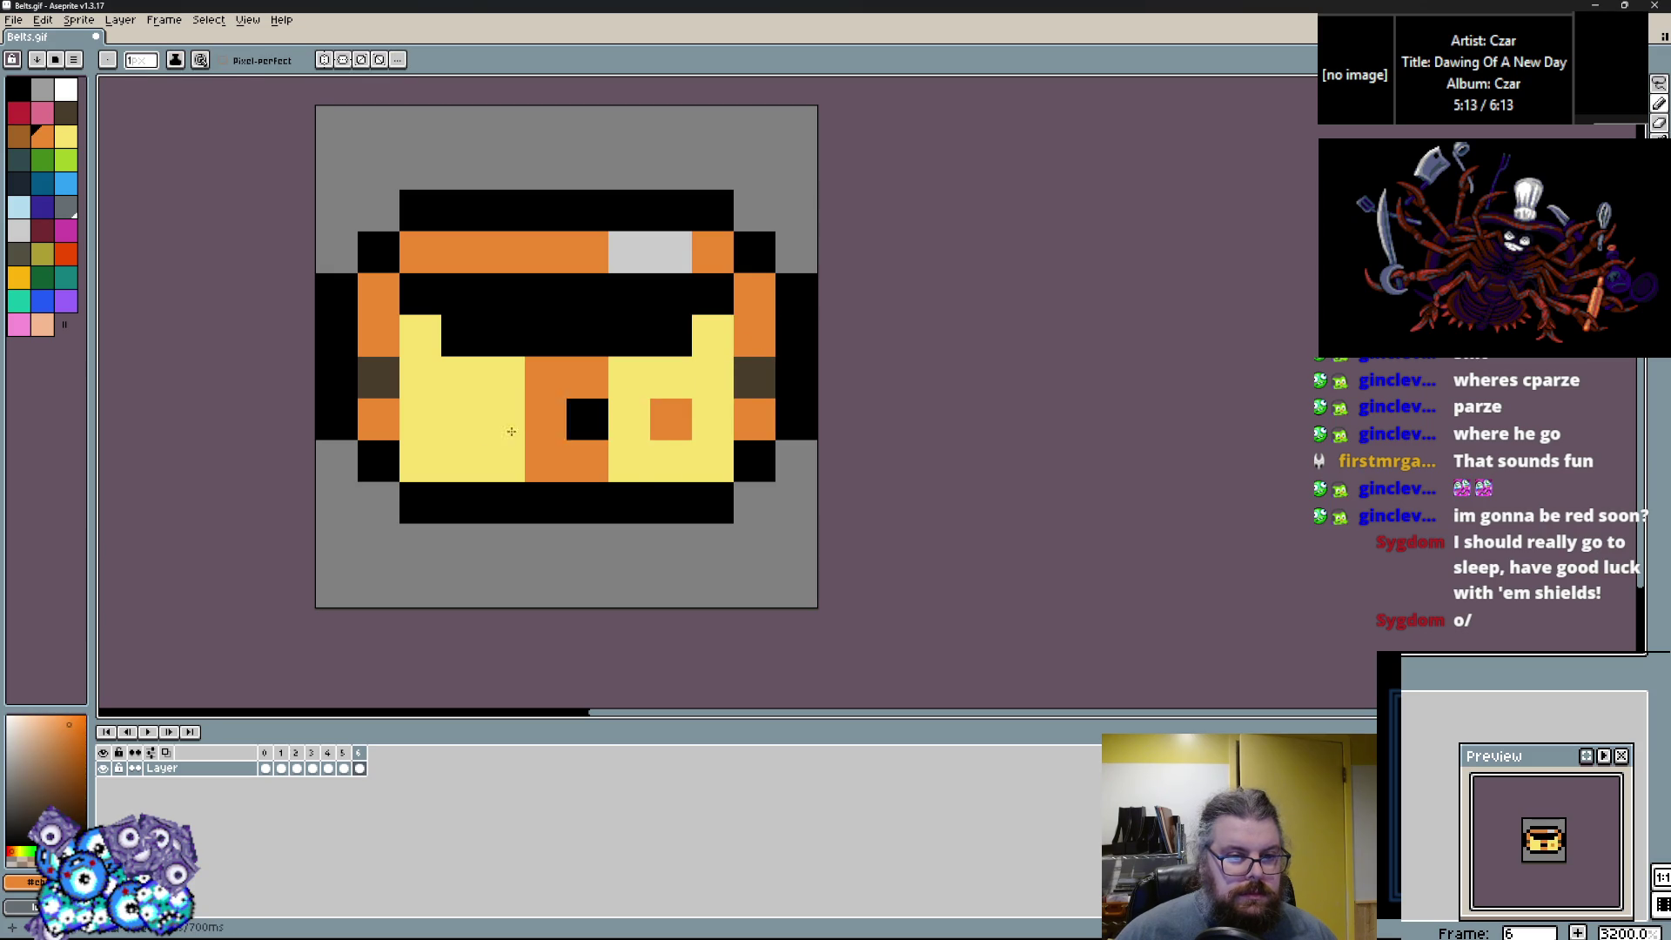
{"action": "key", "text": "ctrl+z"}
{"action": "left_click_drag", "start_coordinate": [462, 462], "coordinate": [570, 463]}
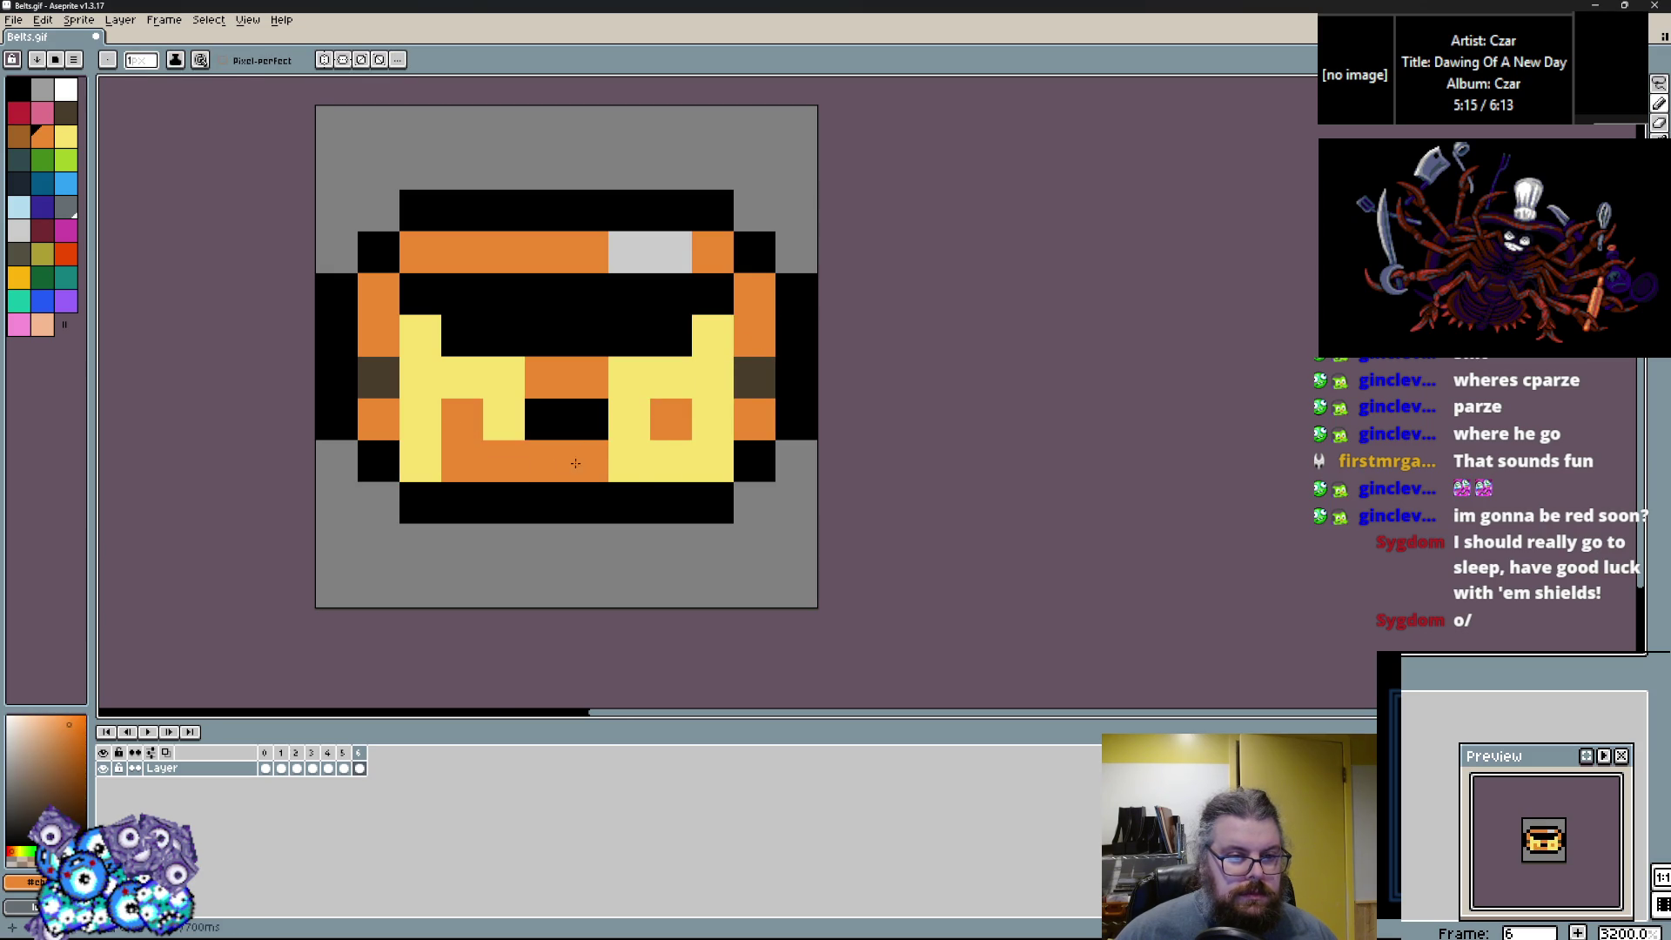
Paint the left, centre and upper black belt cells maroon.
{"action": "left_click", "coordinate": [336, 386], "text": "alt"}
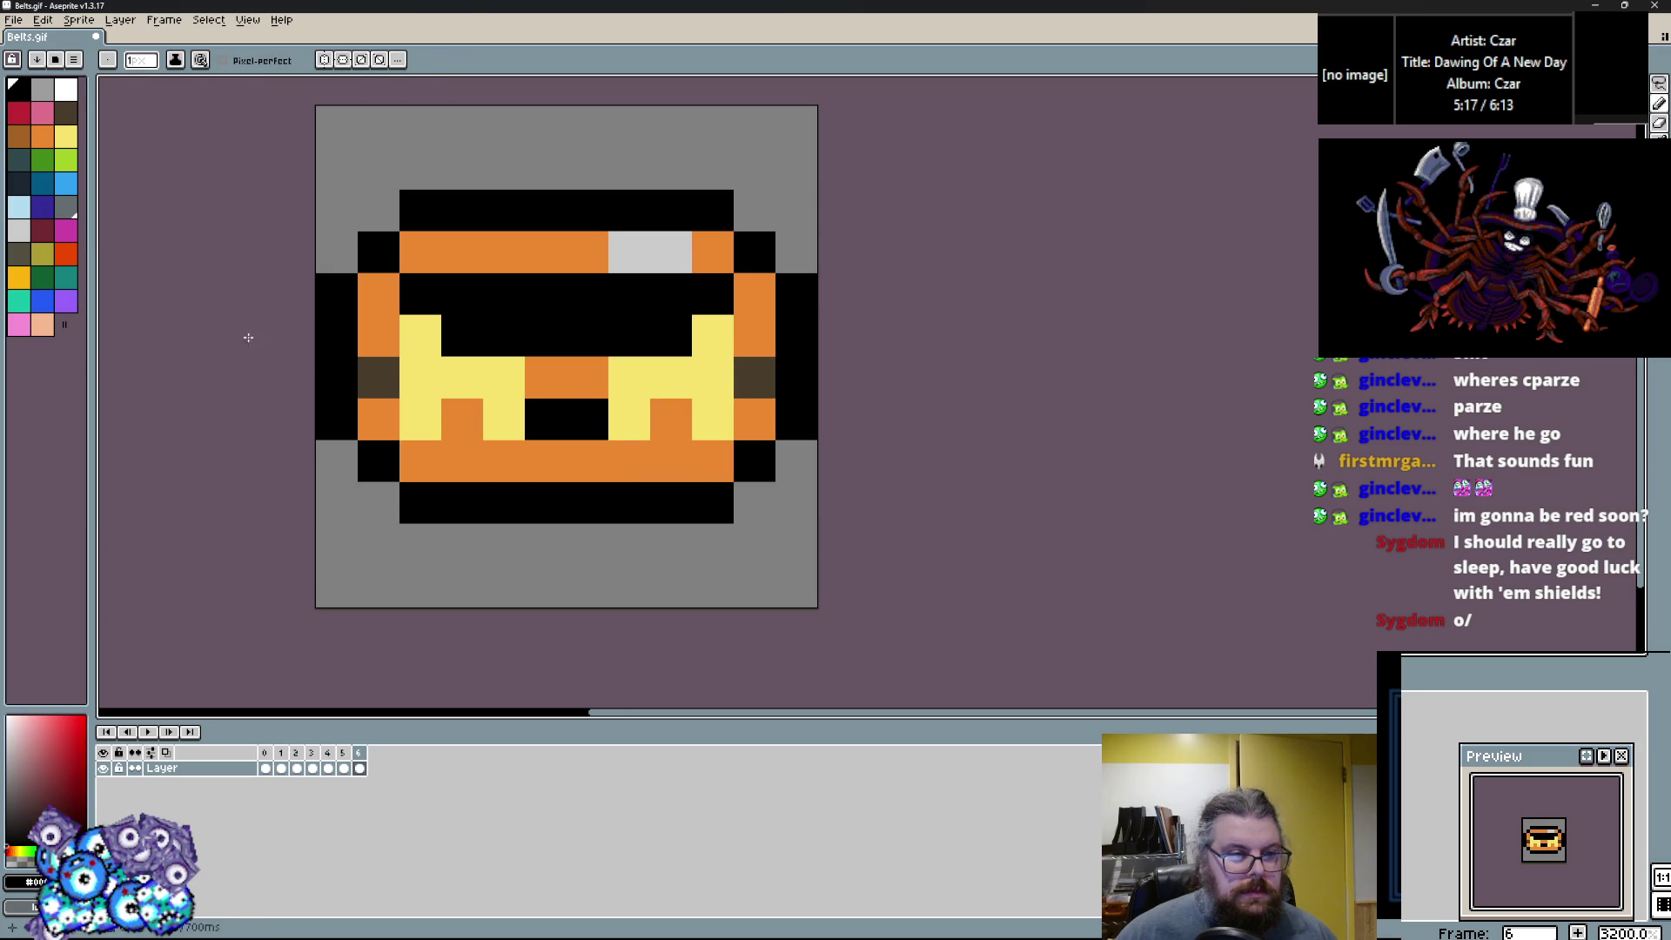
{"action": "left_click", "coordinate": [39, 237]}
{"action": "left_click", "coordinate": [378, 376]}
{"action": "left_click", "coordinate": [567, 419]}
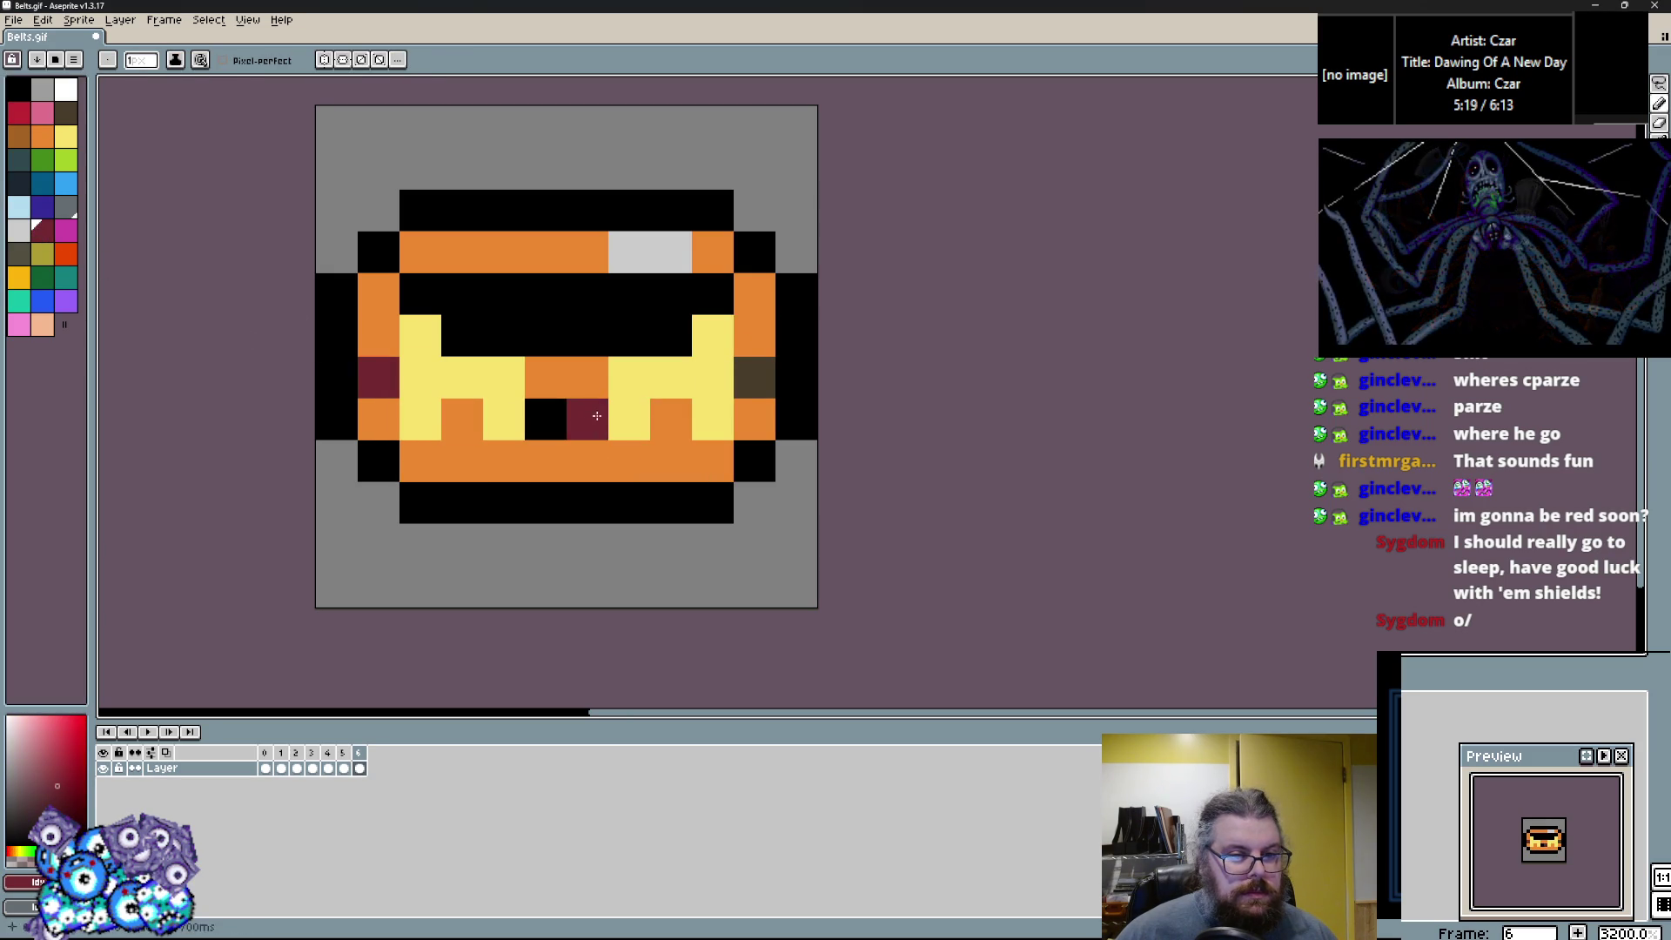
{"action": "left_click", "coordinate": [501, 336]}
{"action": "left_click_drag", "start_coordinate": [449, 300], "coordinate": [713, 313]}
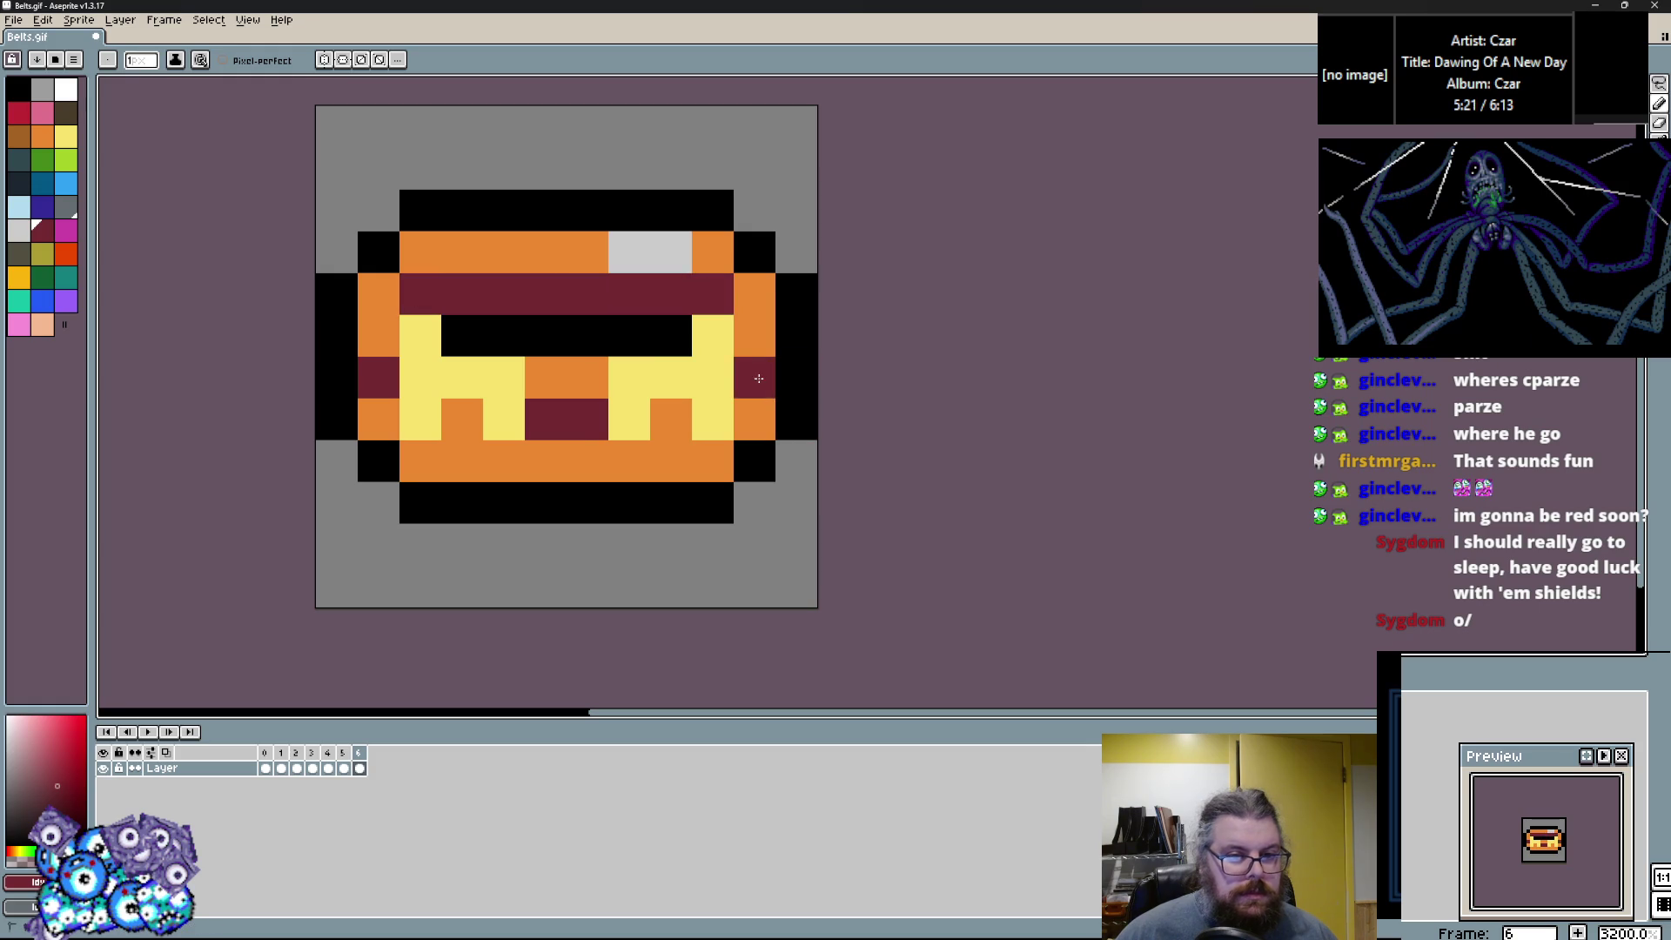
Paint an orange top row, a black outline above it and a maroon row beneath.
{"action": "left_click", "coordinate": [752, 300], "text": "alt"}
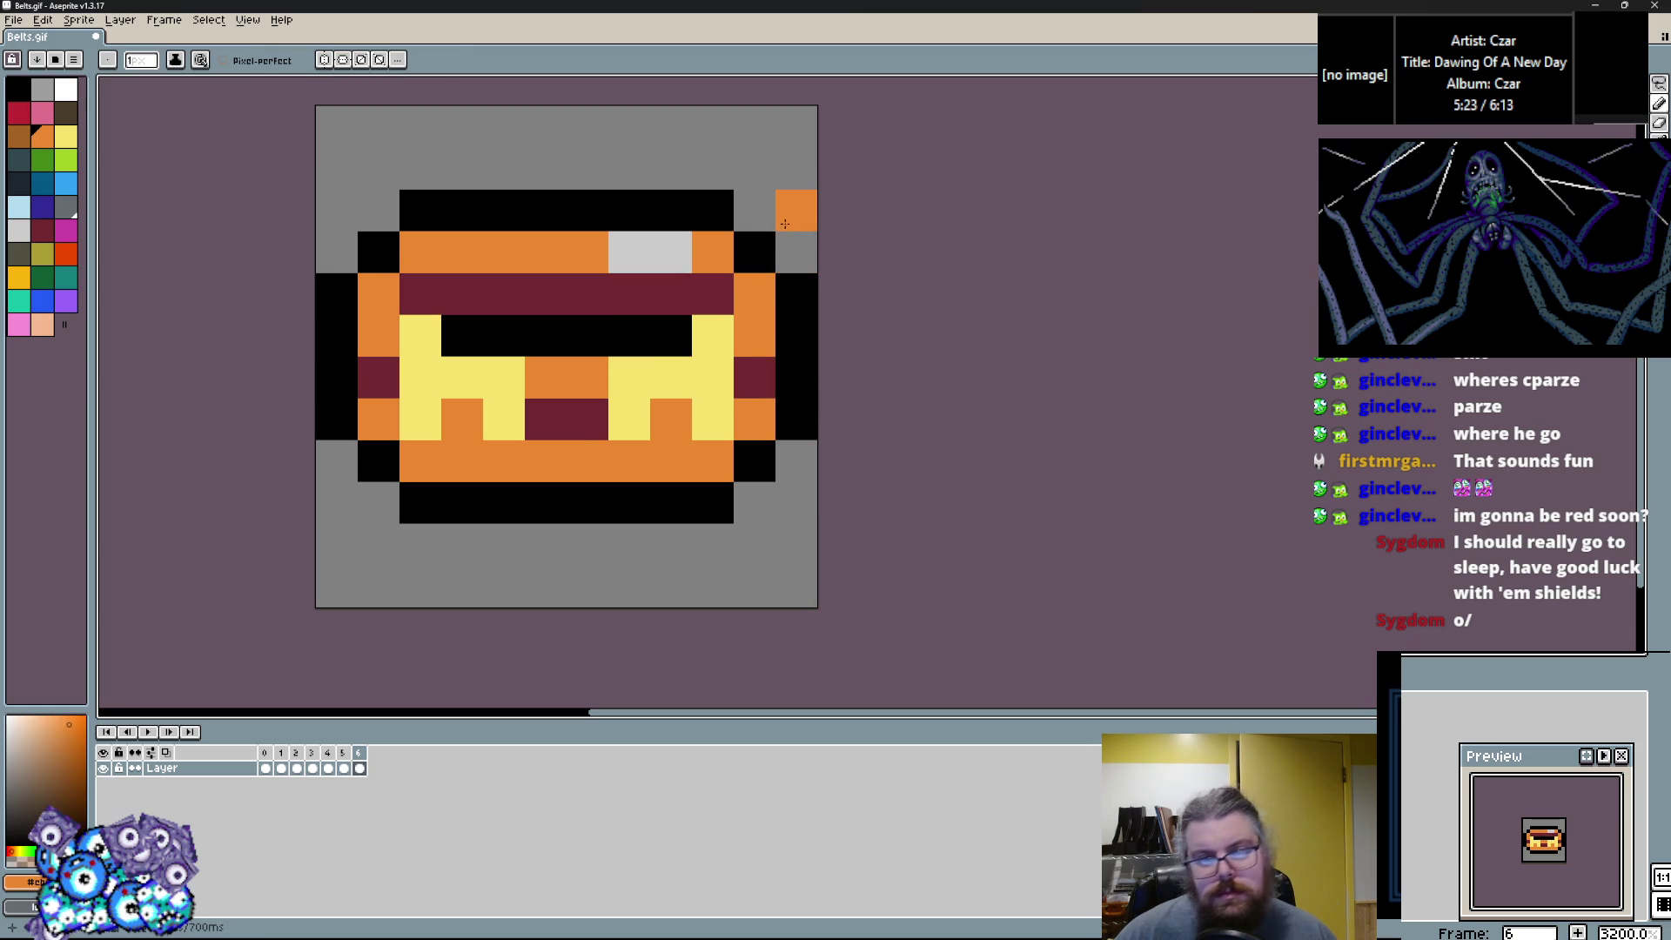
{"action": "left_click_drag", "start_coordinate": [671, 210], "coordinate": [483, 213]}
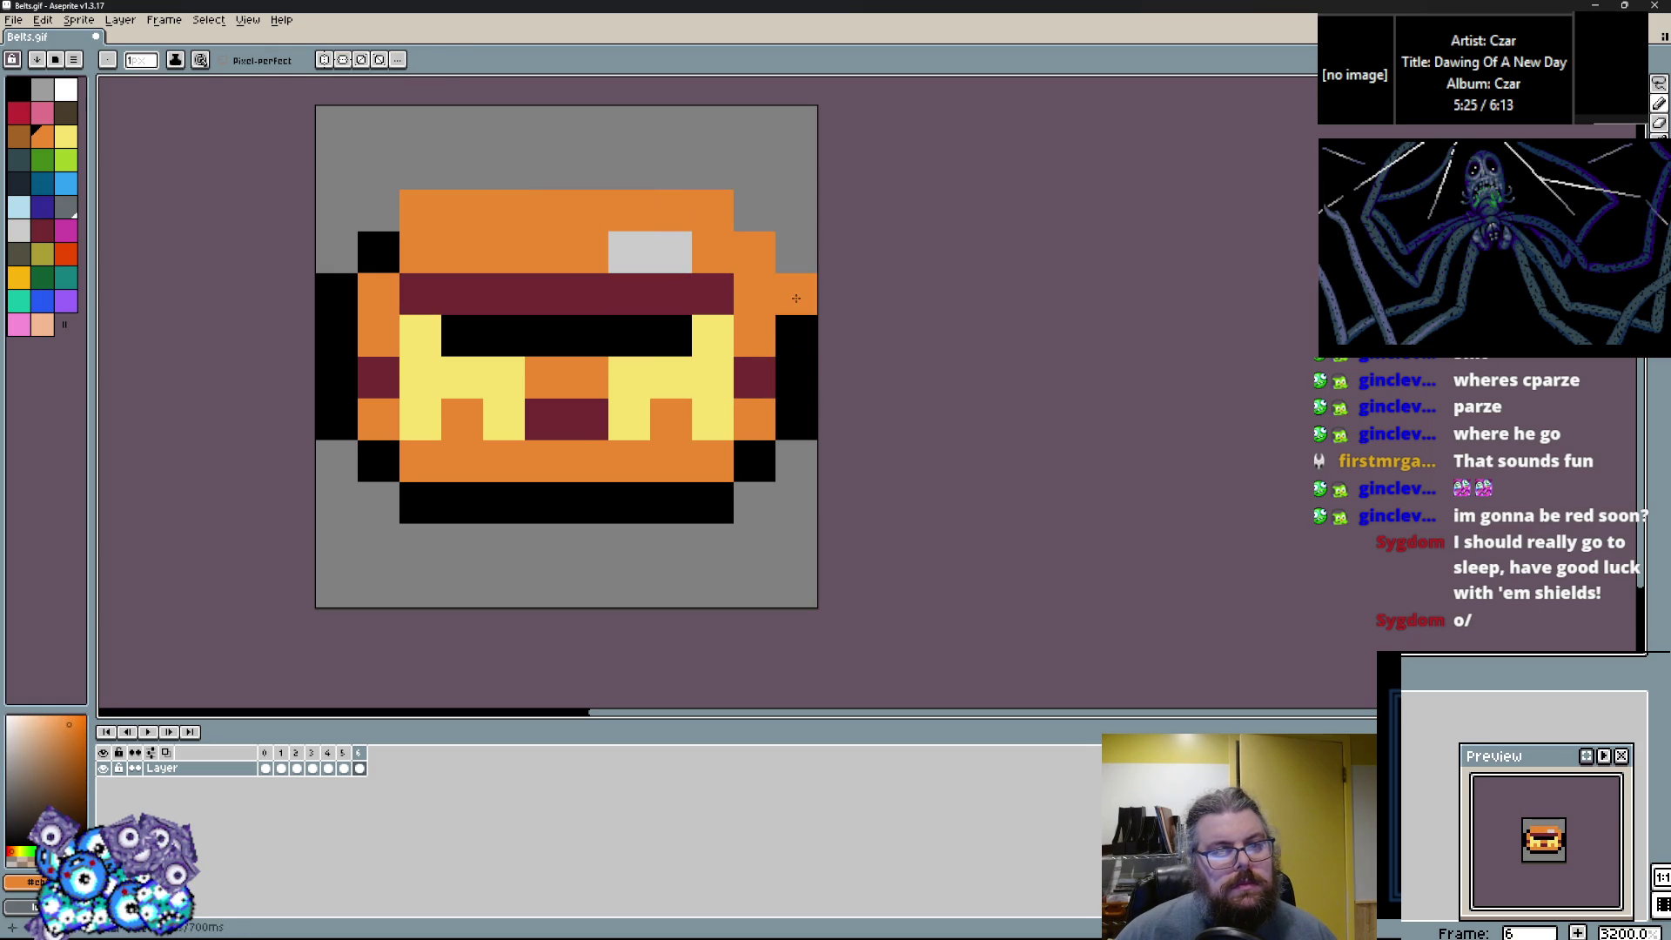
{"action": "left_click", "coordinate": [789, 293], "text": "alt"}
{"action": "left_click_drag", "start_coordinate": [726, 169], "coordinate": [402, 165]}
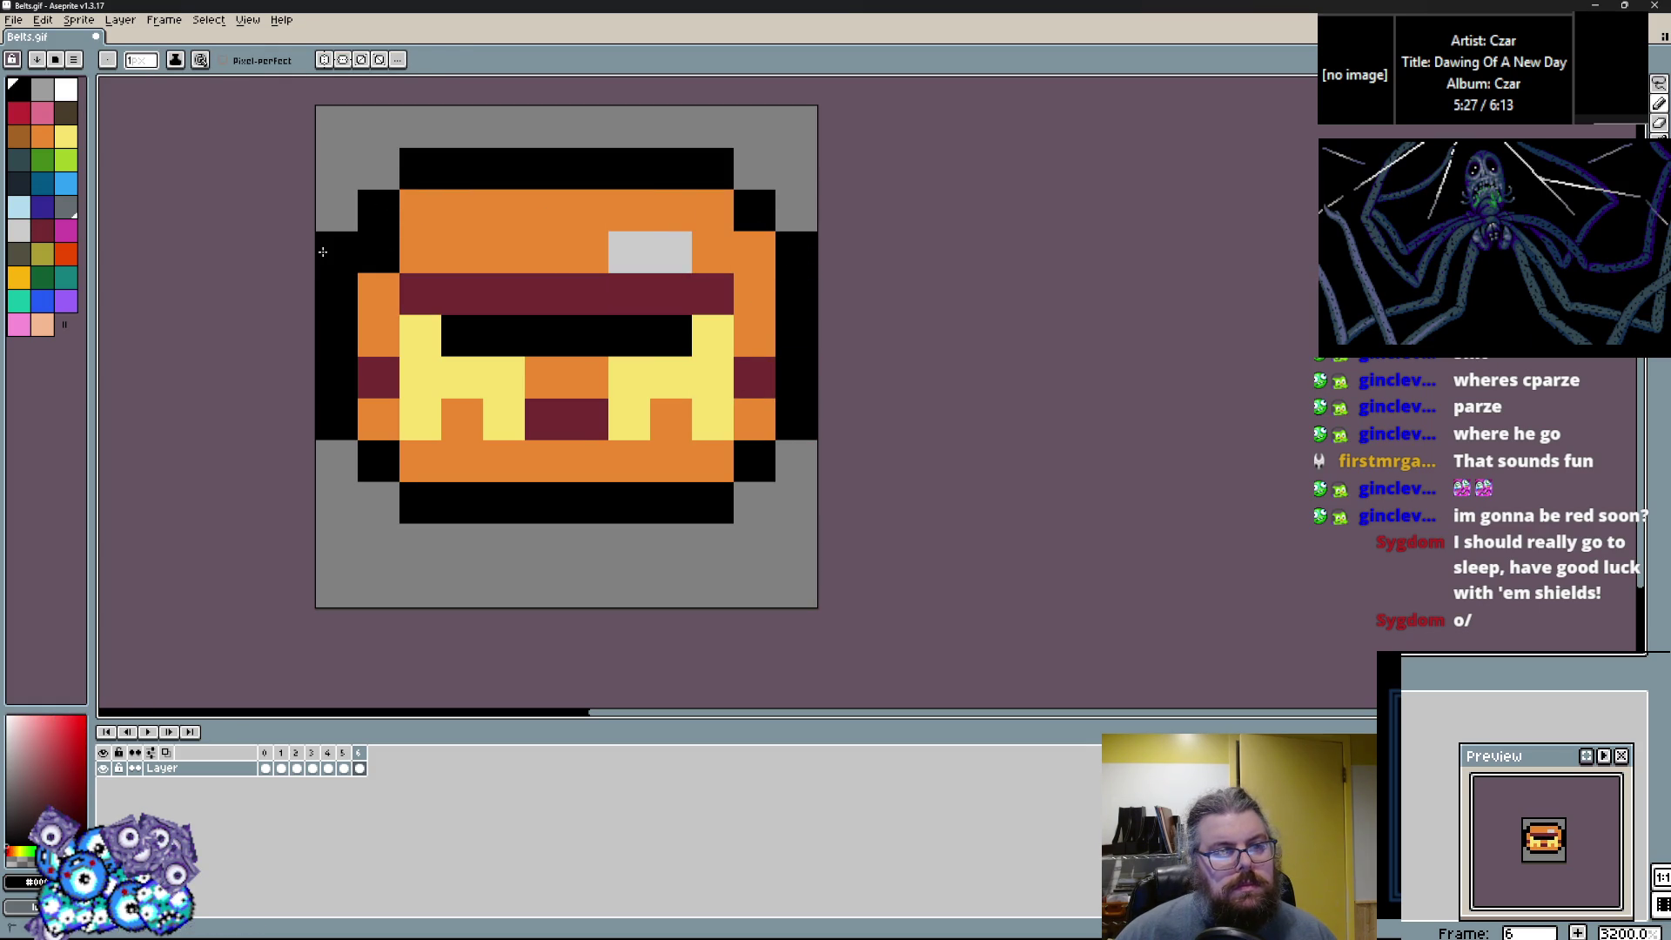
{"action": "left_click", "coordinate": [462, 291], "text": "alt"}
{"action": "left_click_drag", "start_coordinate": [462, 252], "coordinate": [619, 249]}
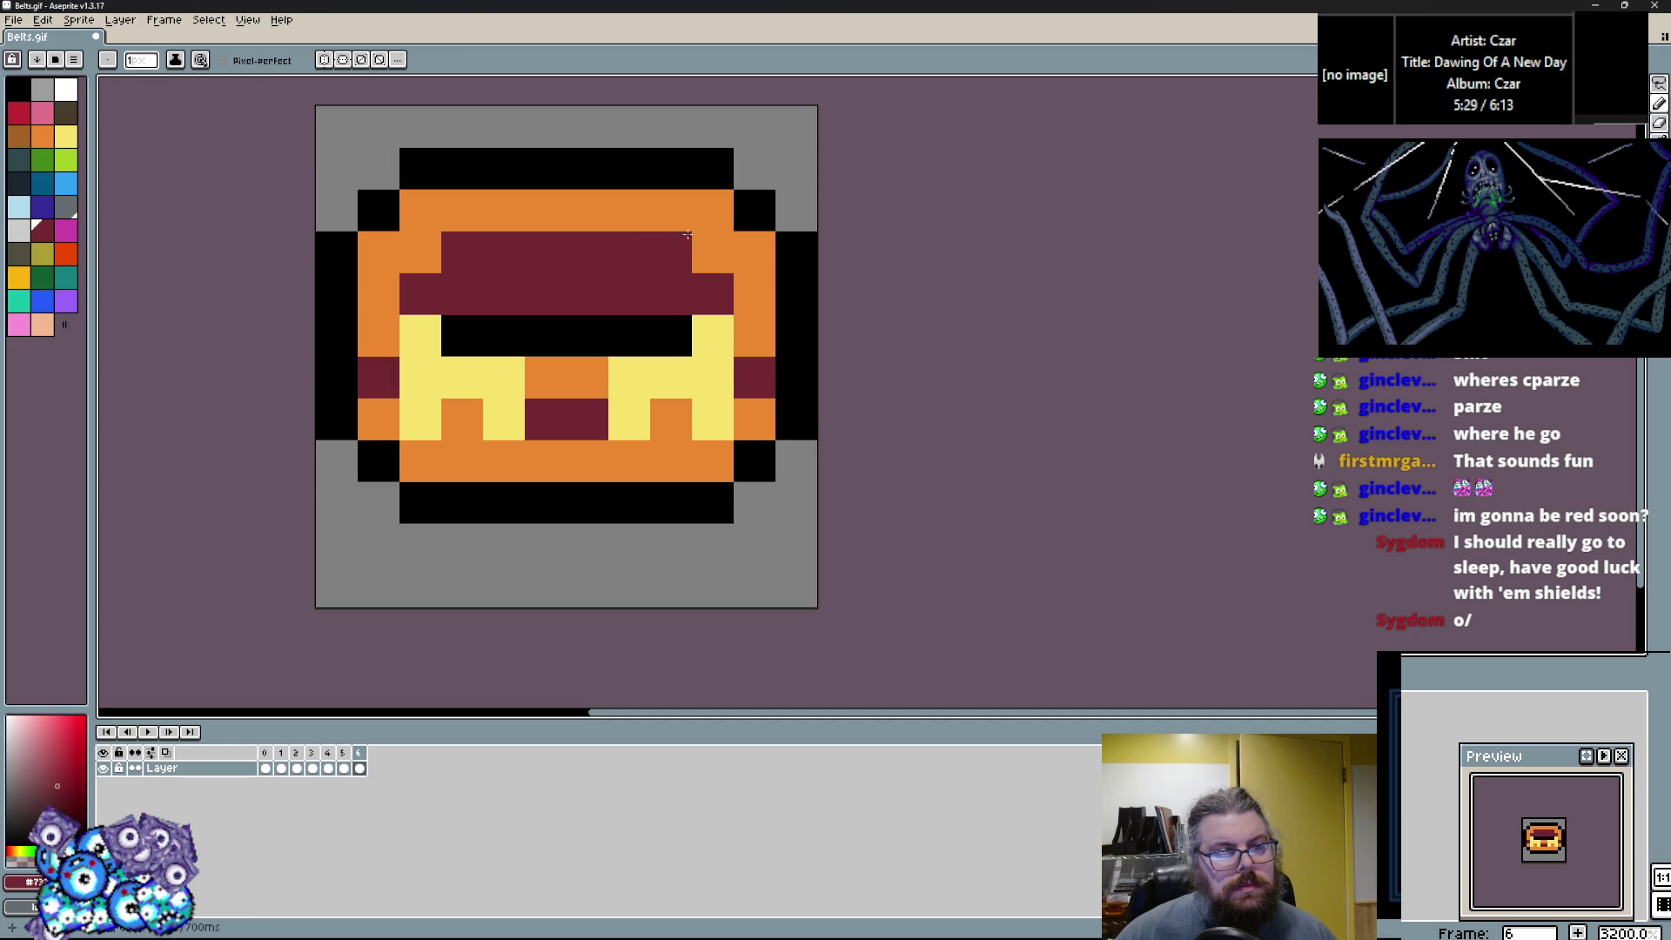
Add a five-pixel brown run inside the maroon row.
{"action": "left_click", "coordinate": [20, 136]}
{"action": "left_click", "coordinate": [587, 335]}
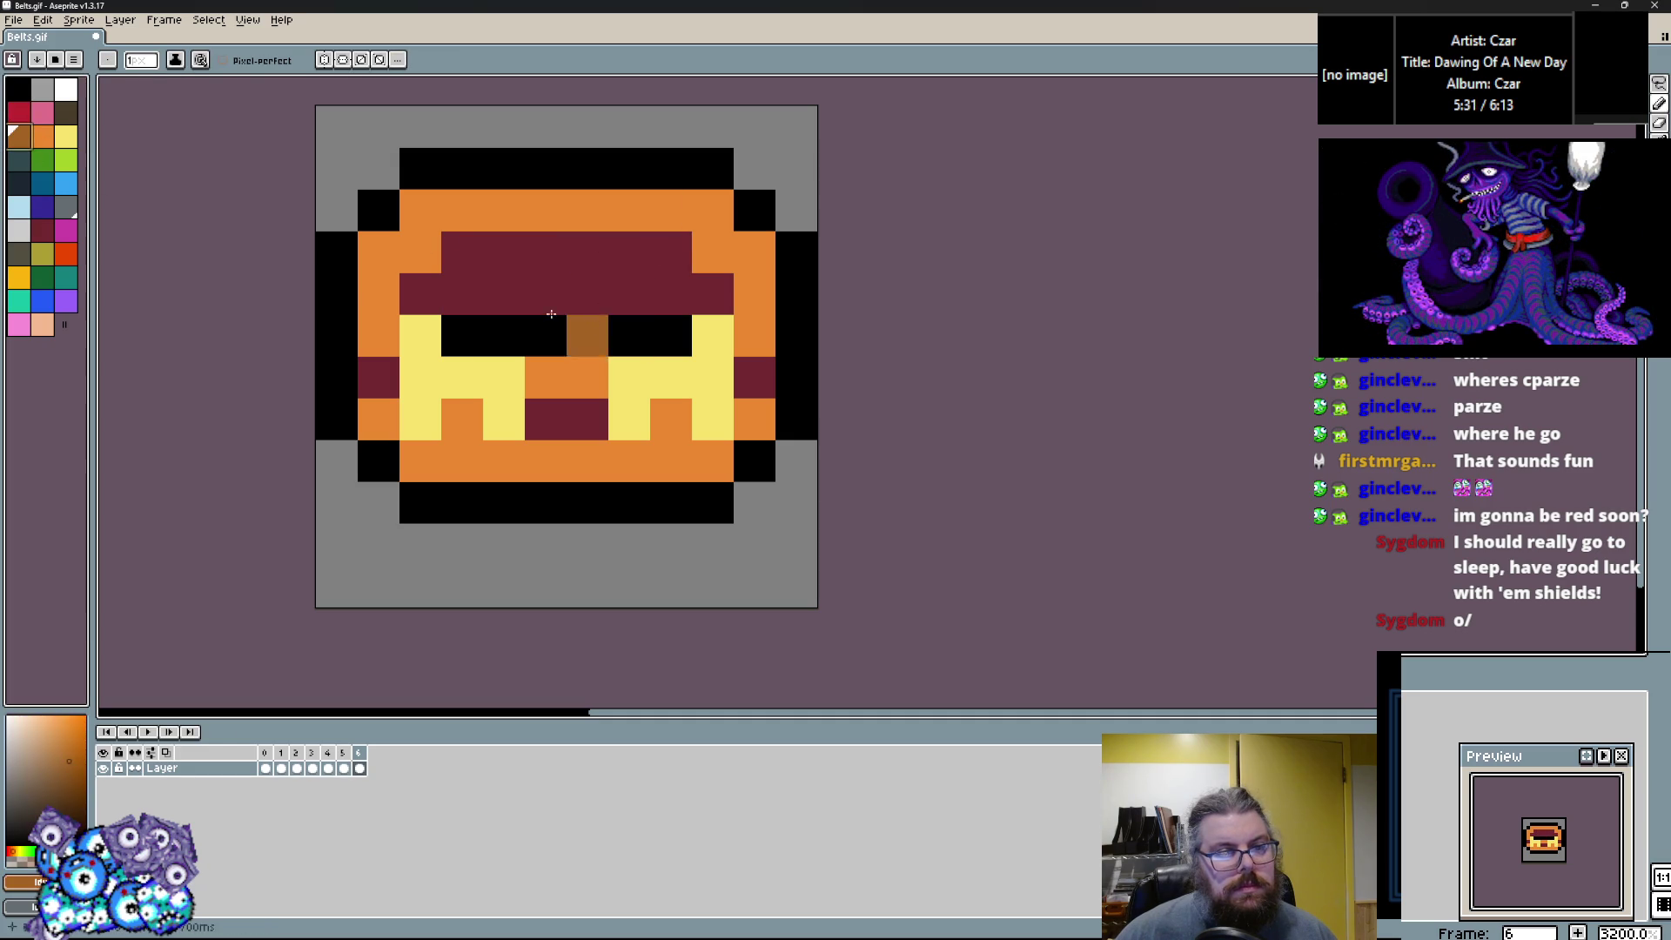
{"action": "key", "text": "ctrl+z"}
{"action": "left_click_drag", "start_coordinate": [496, 294], "coordinate": [587, 295]}
{"action": "left_click", "coordinate": [462, 293]}
{"action": "left_click", "coordinate": [671, 293]}
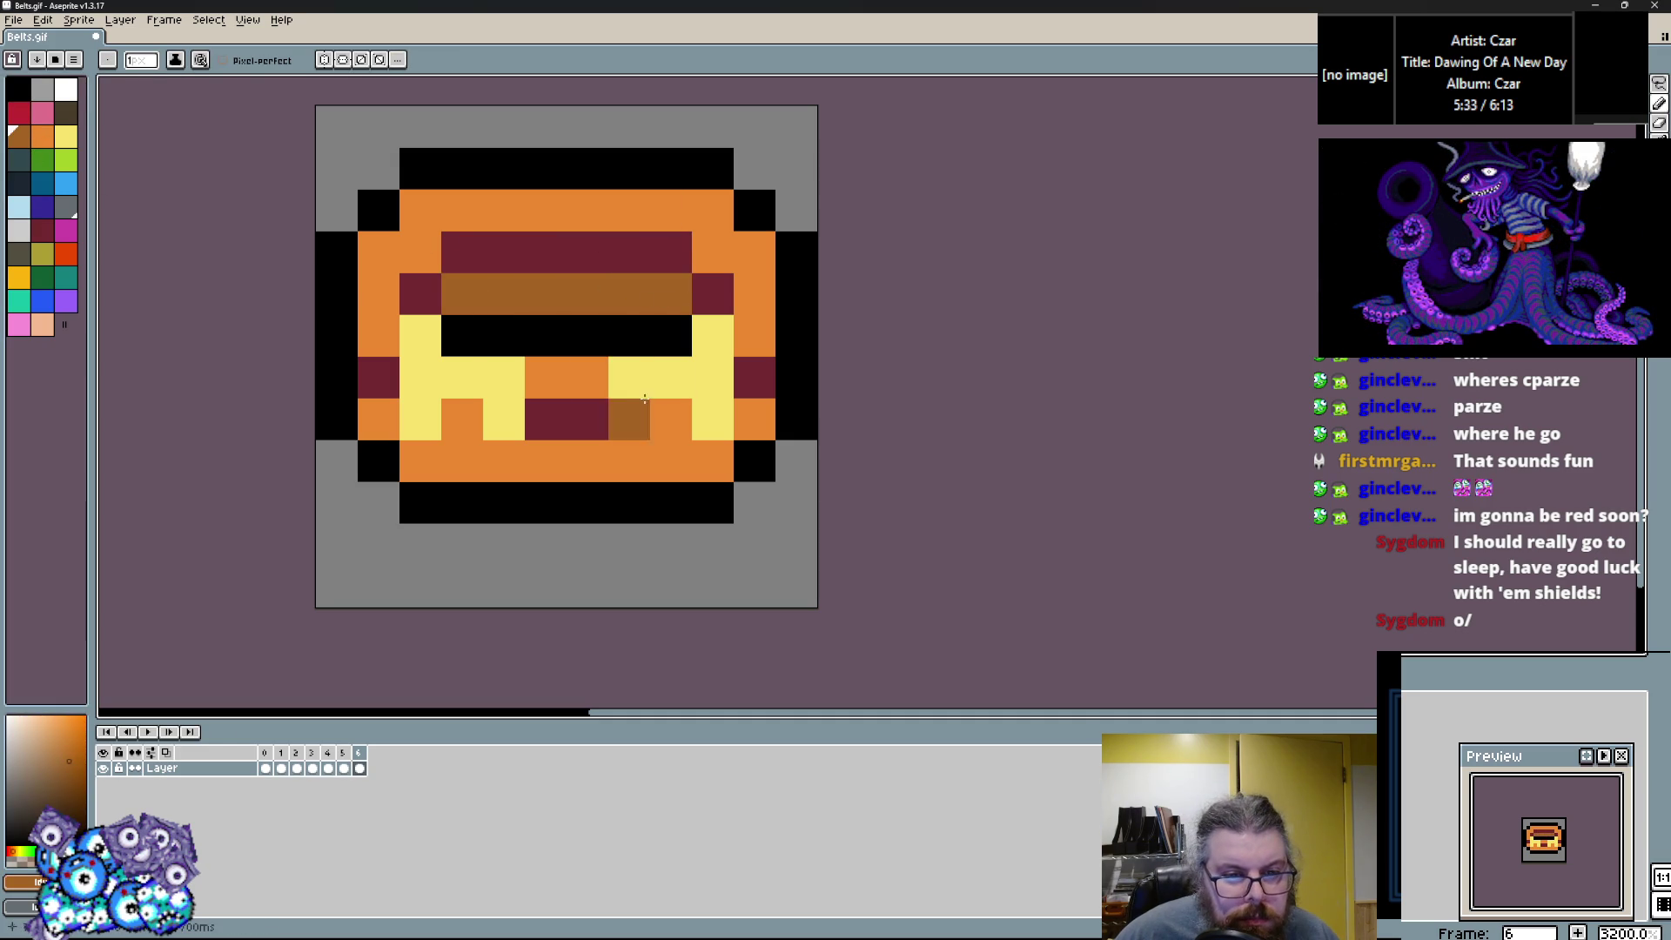
Touch up the bottom pixels, alternating yellow and orange.
{"action": "left_click", "coordinate": [629, 419], "text": "alt"}
{"action": "left_click", "coordinate": [664, 455]}
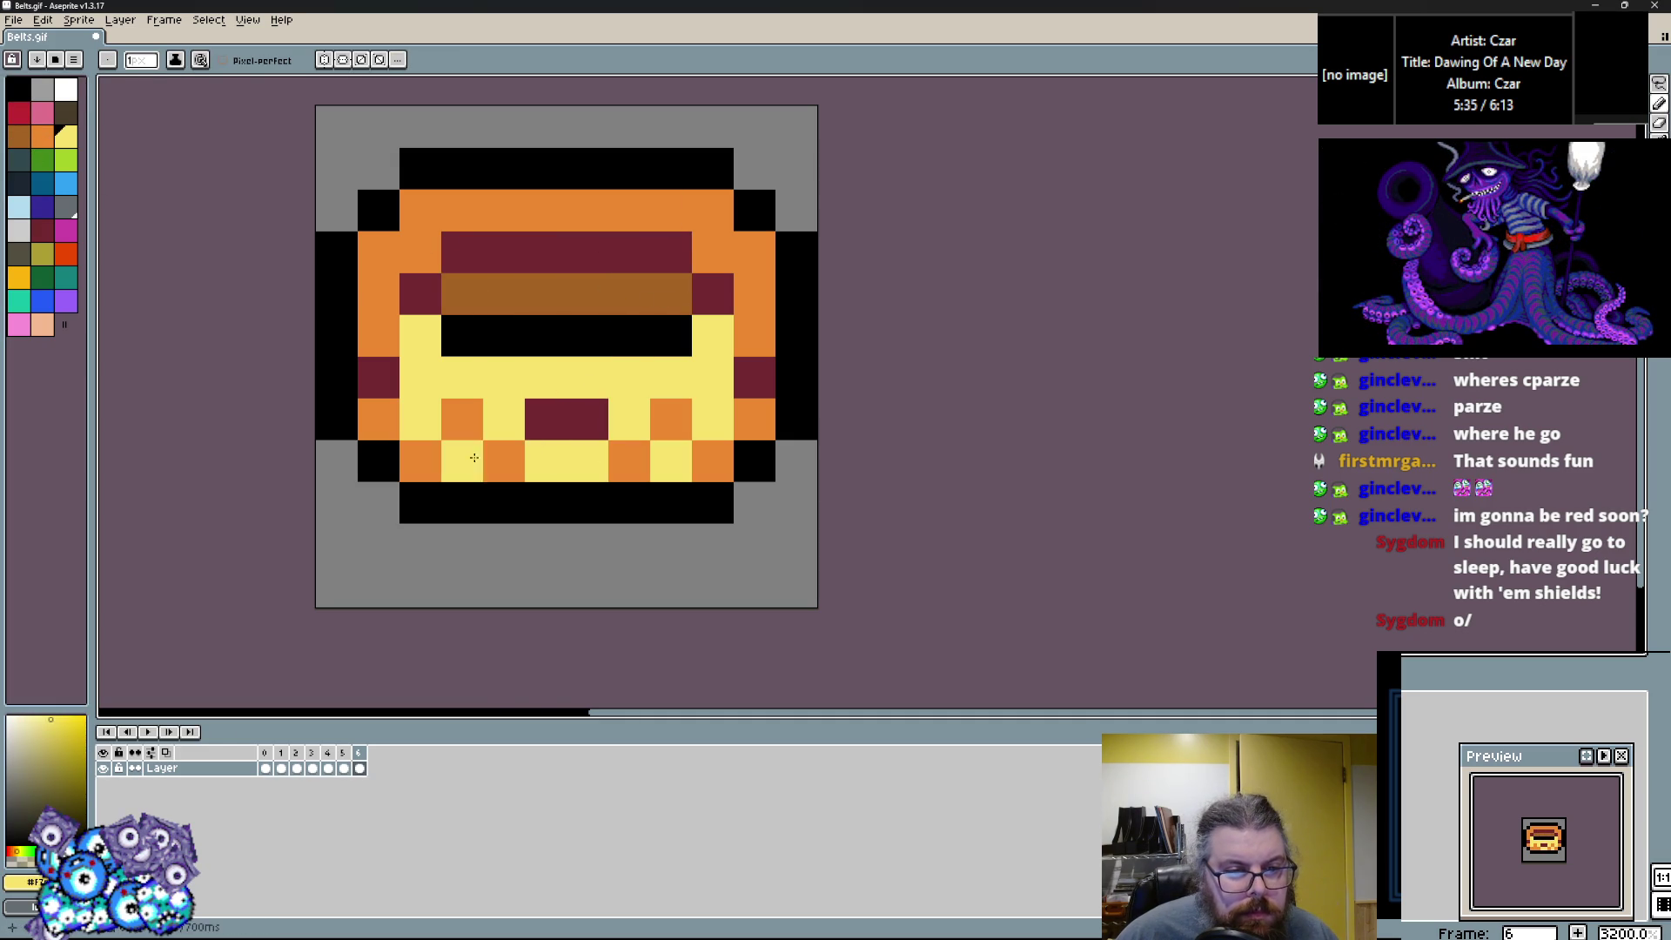
{"action": "left_click", "coordinate": [504, 457], "text": "alt"}
{"action": "left_click", "coordinate": [469, 458]}
{"action": "left_click", "coordinate": [511, 372]}
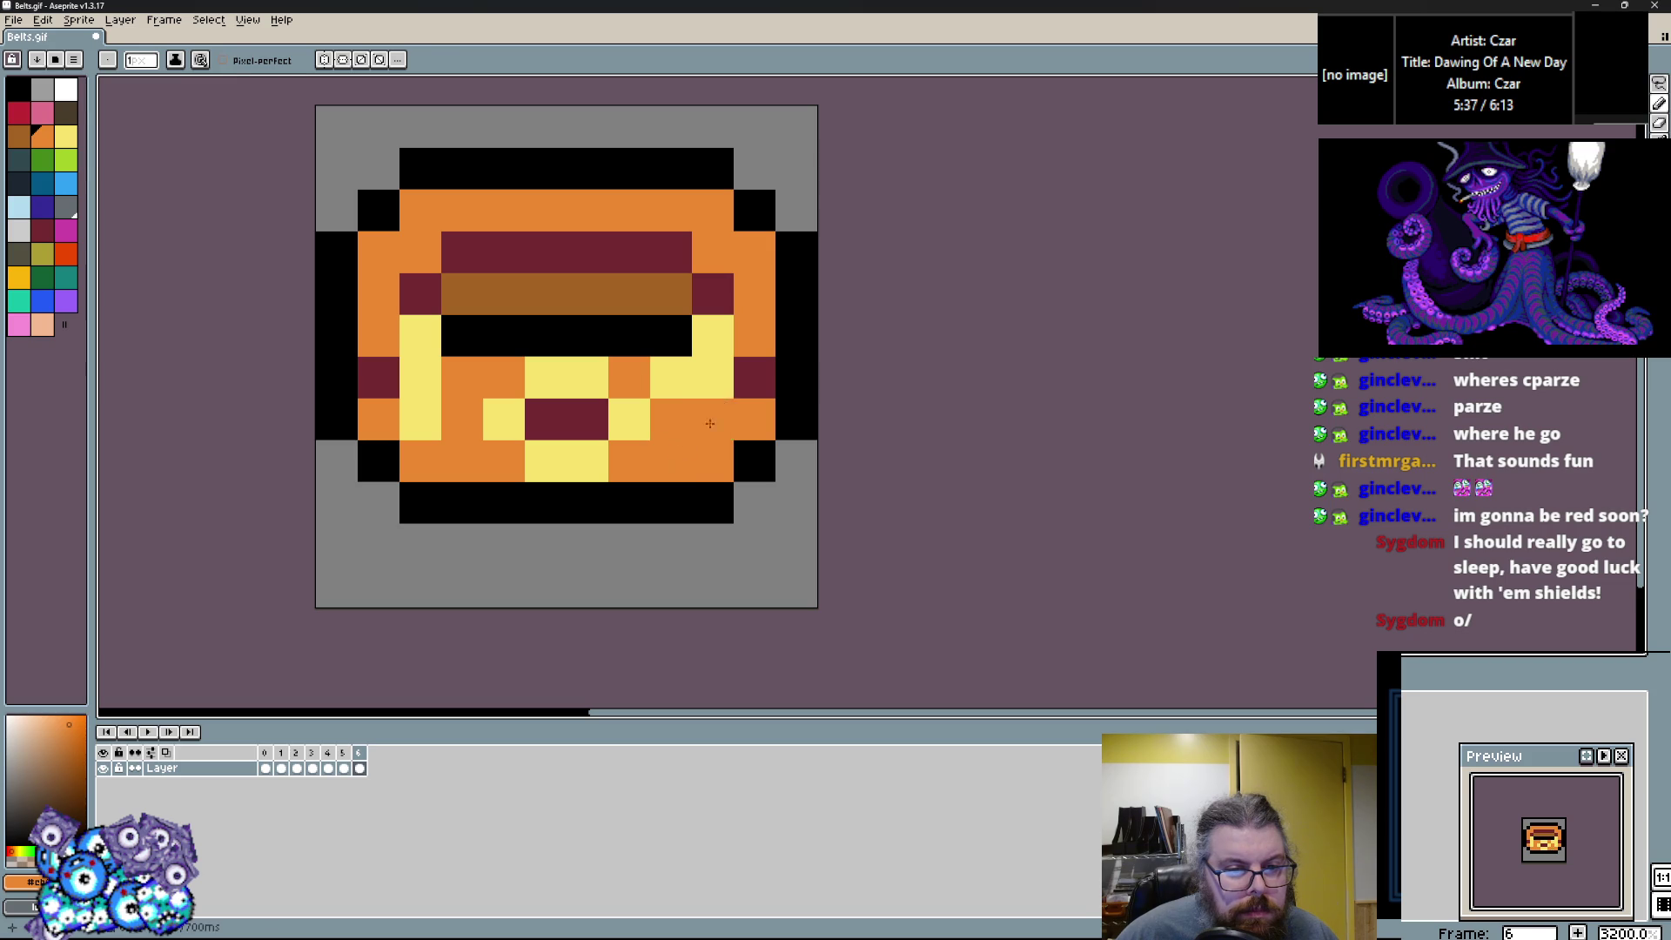
{"action": "left_click", "coordinate": [671, 419], "text": "alt"}
{"action": "left_click_drag", "start_coordinate": [671, 460], "coordinate": [630, 469]}
Turn the left and right belt cells orange, leaving one right cell yellow.
{"action": "left_click", "coordinate": [374, 336], "text": "alt"}
{"action": "left_click_drag", "start_coordinate": [379, 420], "coordinate": [409, 350]}
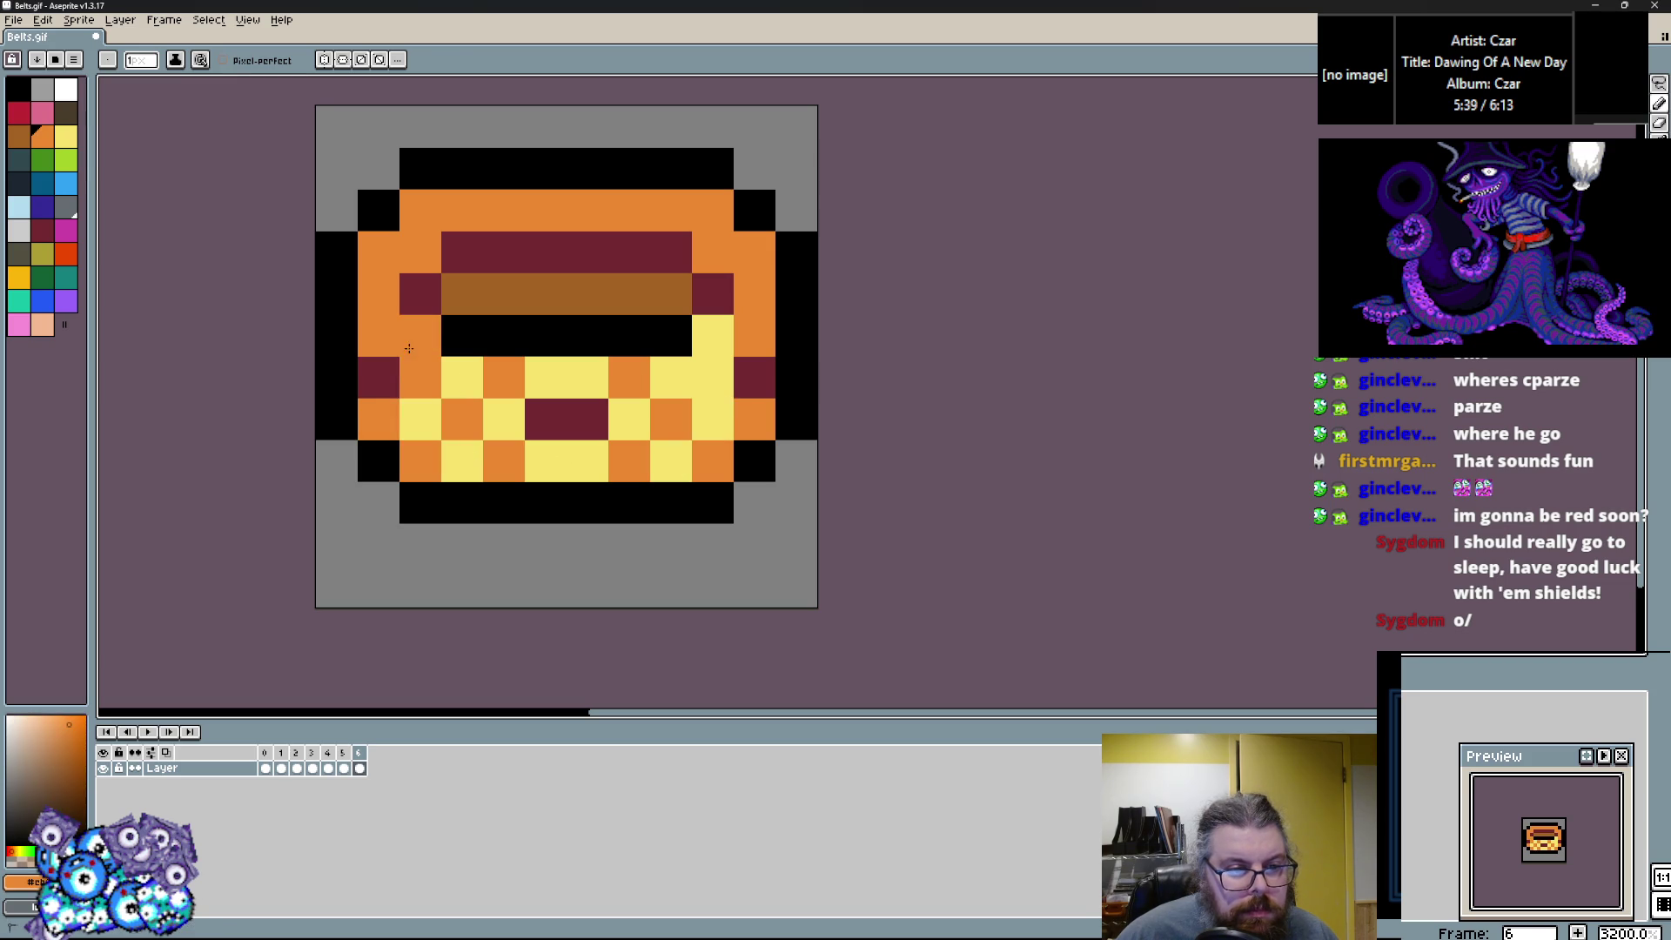
{"action": "left_click", "coordinate": [712, 336]}
{"action": "left_click", "coordinate": [755, 376]}
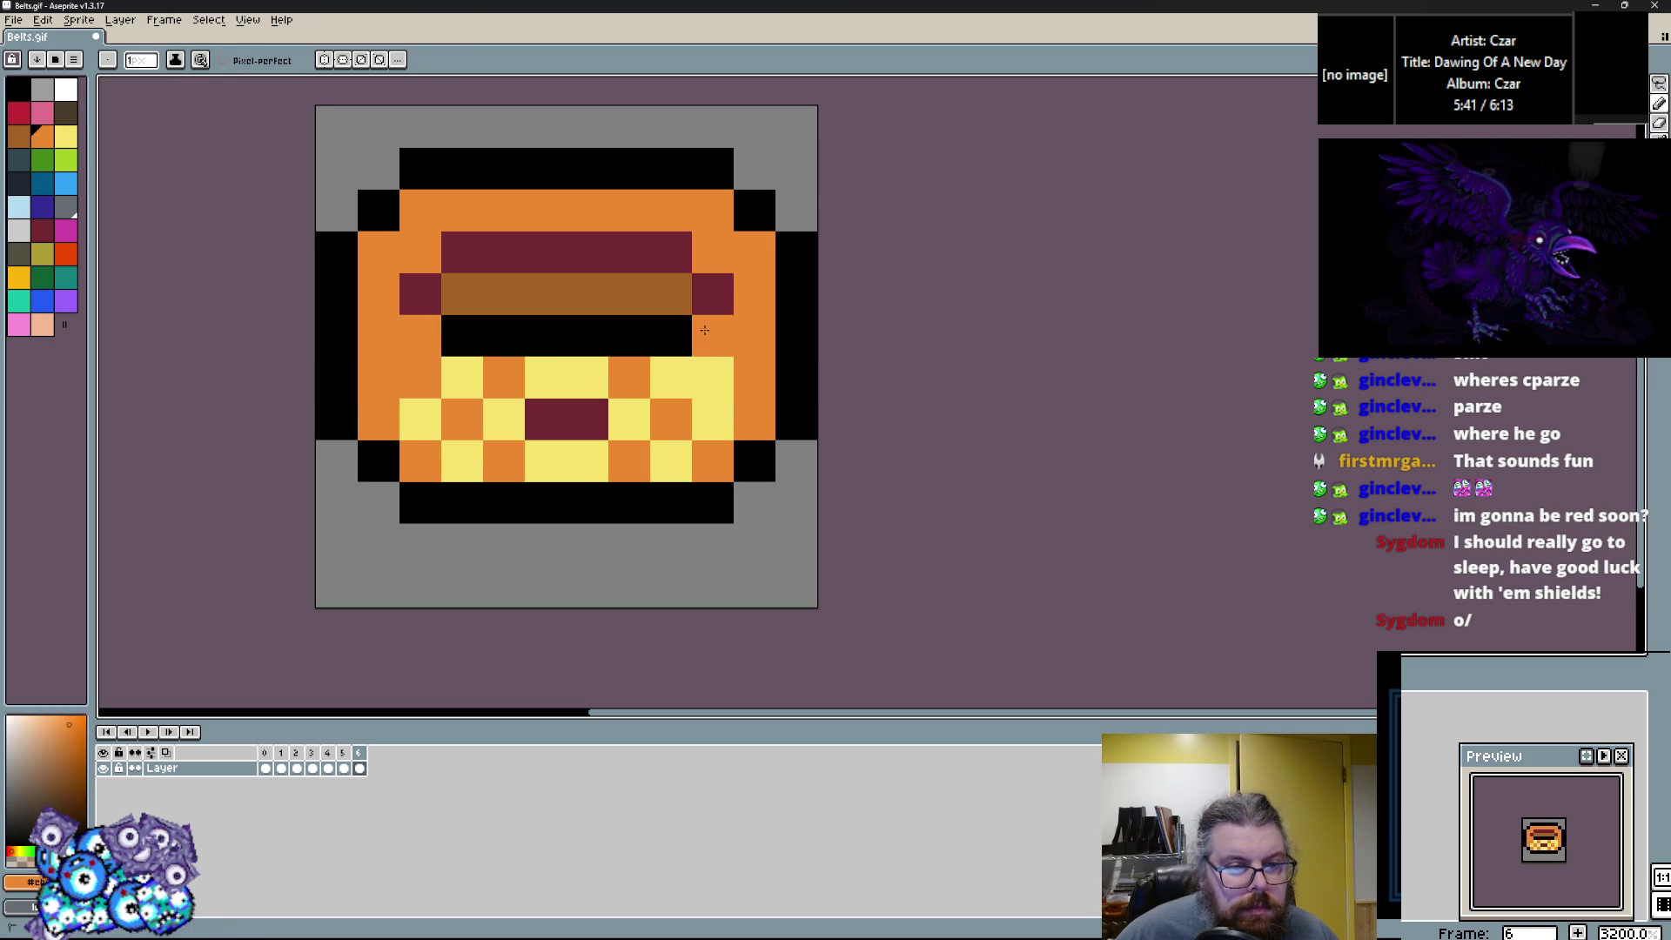
{"action": "left_click", "coordinate": [720, 391], "text": "alt"}
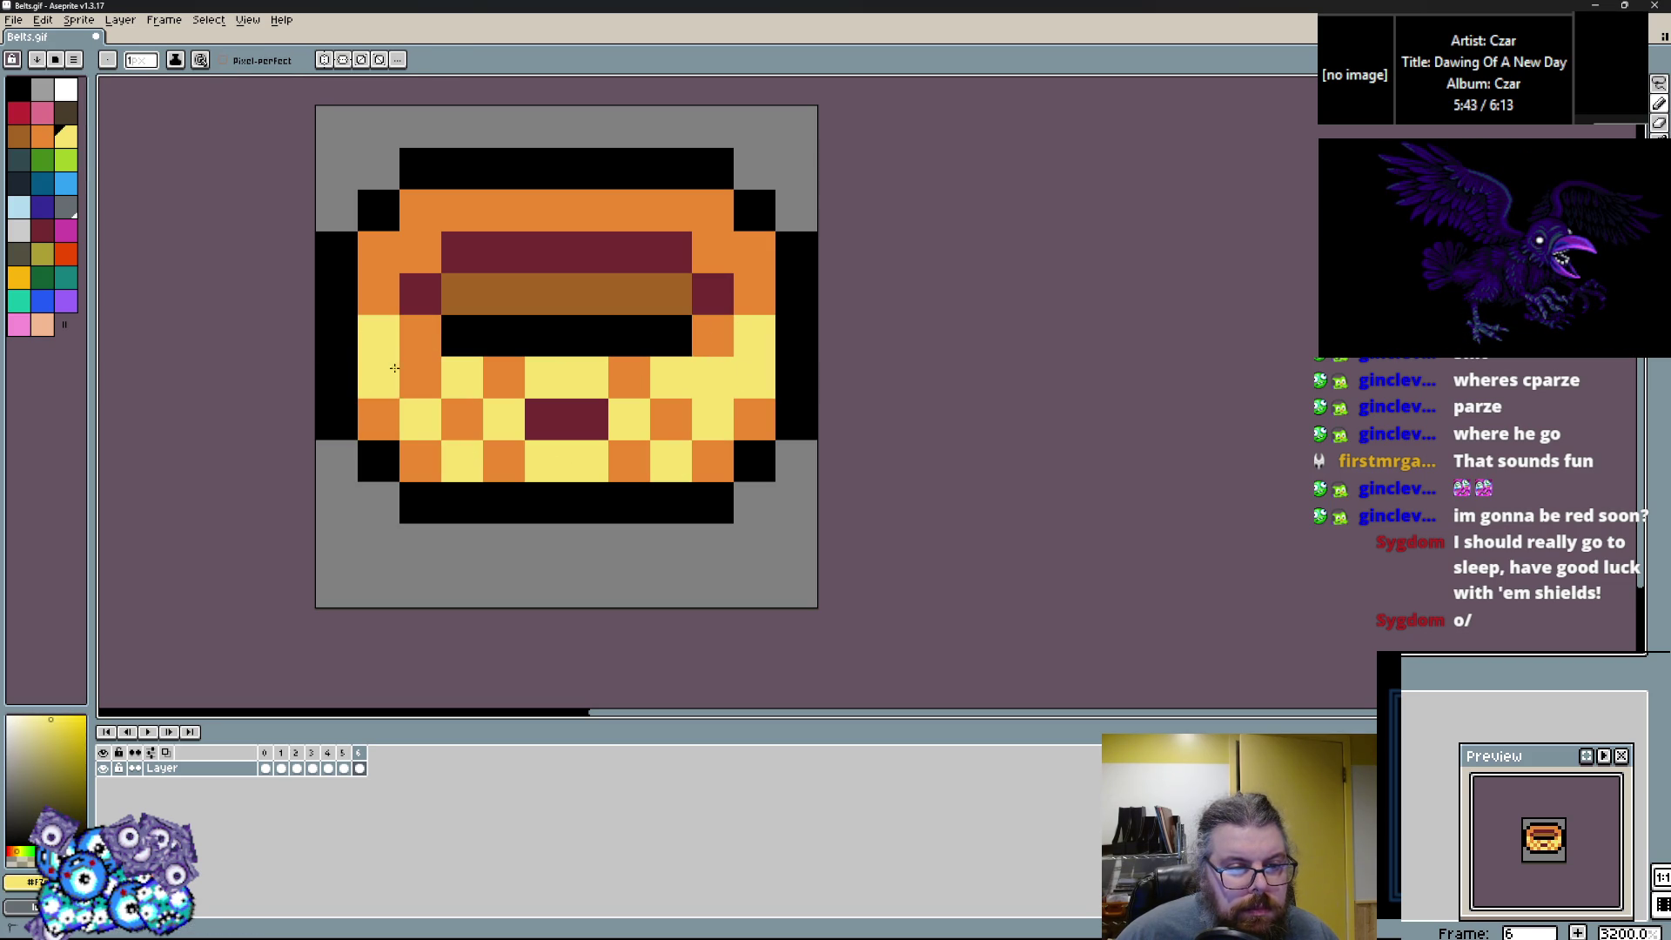
{"action": "key", "text": "ctrl+z"}
{"action": "key", "text": "ctrl+z"}
{"action": "key", "text": "ctrl+z"}
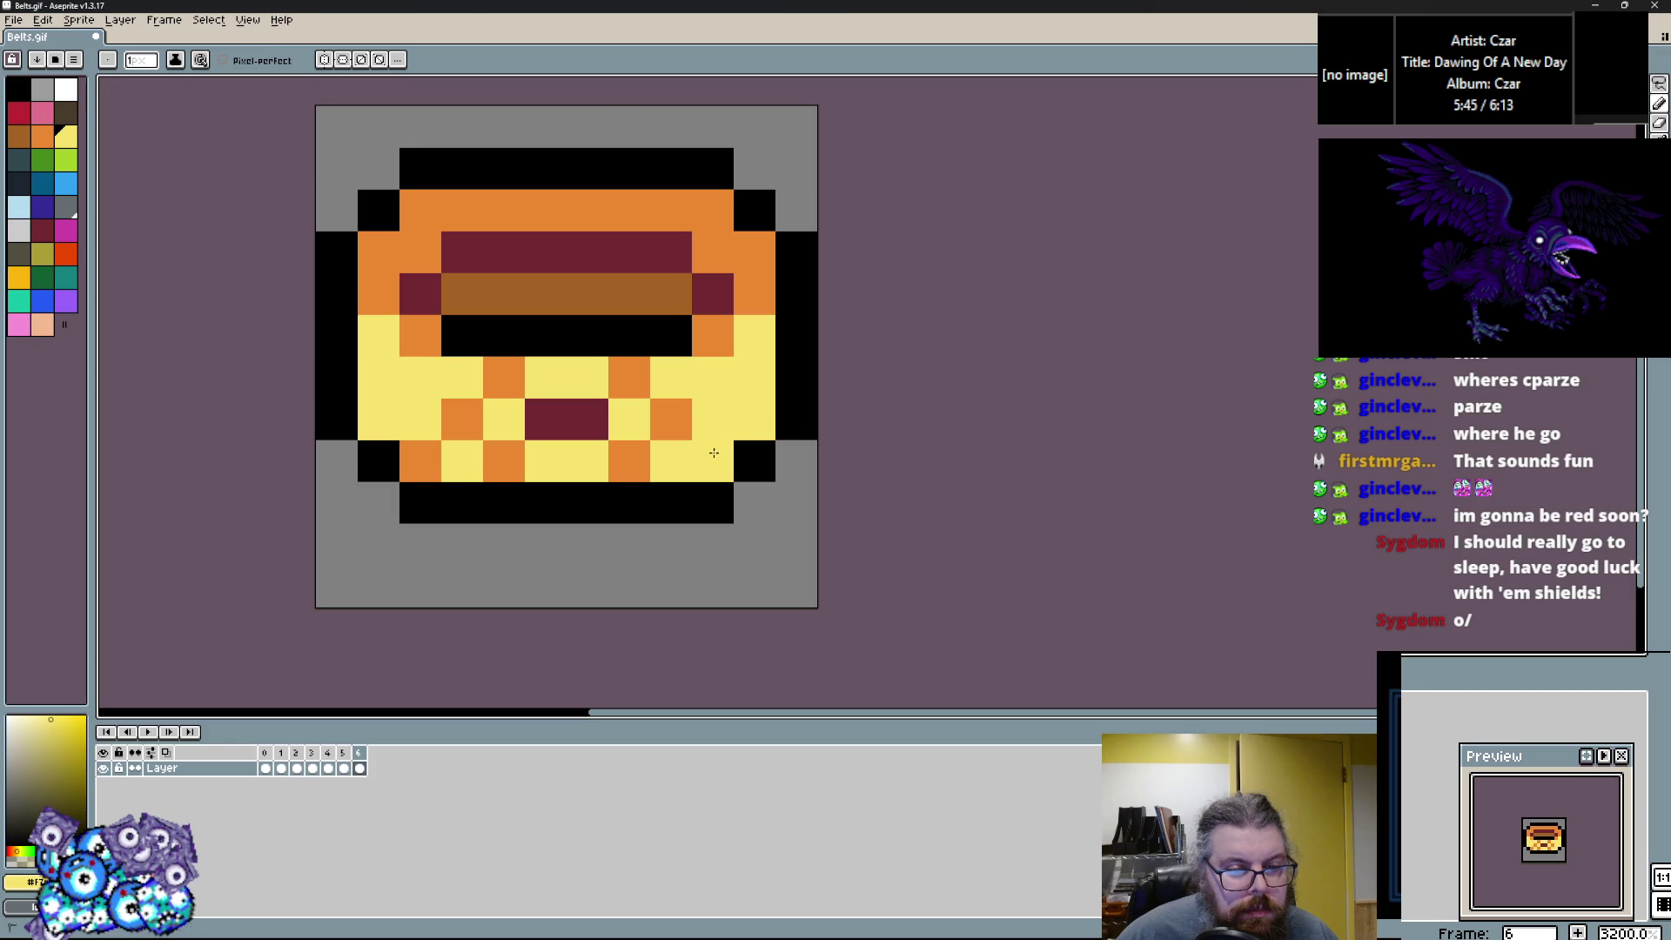
{"action": "left_click", "coordinate": [750, 294]}
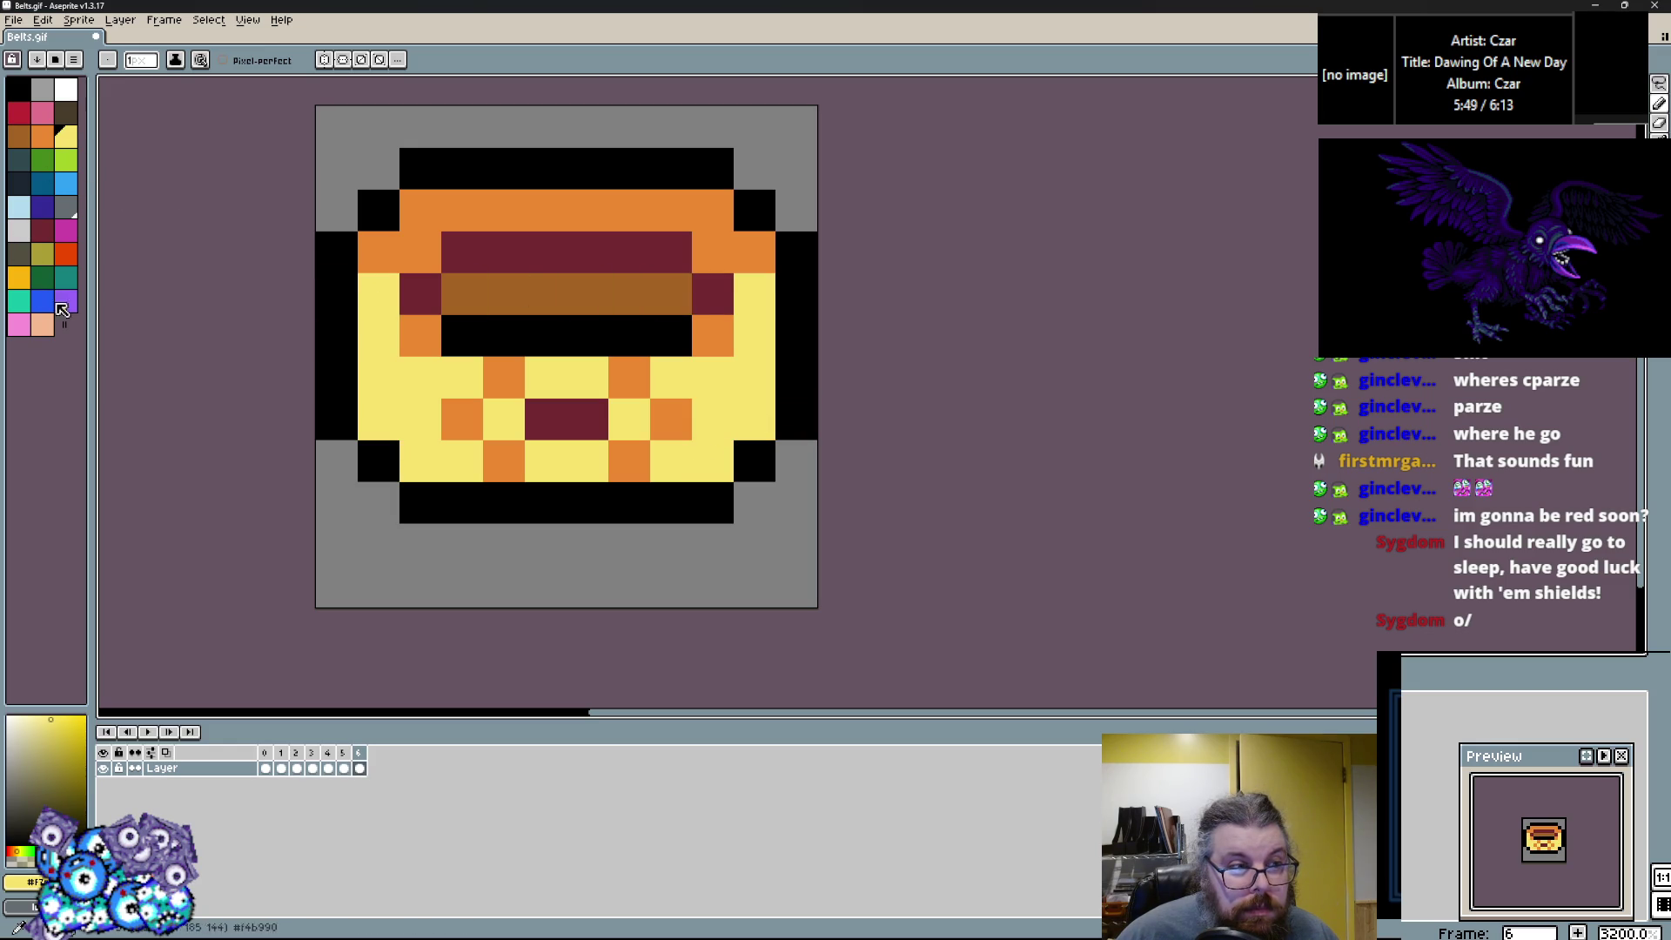
Add white highlight cells along the belt's left and right edges.
{"action": "left_click", "coordinate": [67, 89]}
{"action": "left_click", "coordinate": [430, 379]}
{"action": "left_click", "coordinate": [461, 377]}
{"action": "left_click", "coordinate": [379, 335]}
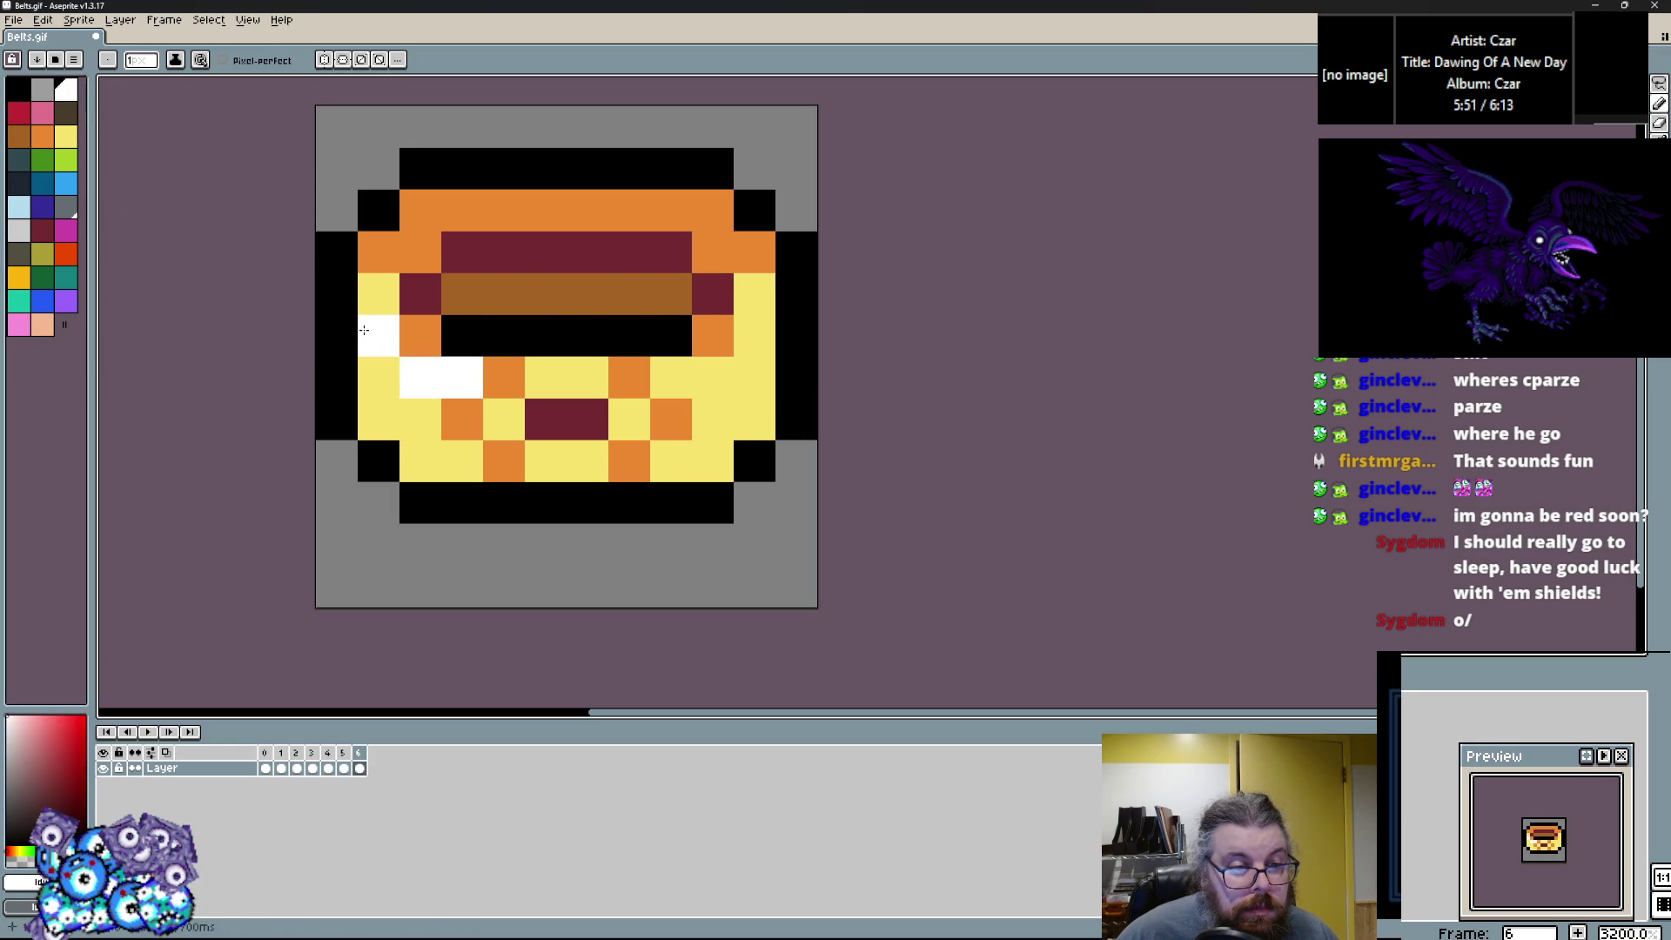
{"action": "left_click", "coordinate": [378, 294]}
{"action": "left_click", "coordinate": [671, 377]}
{"action": "left_click", "coordinate": [696, 386]}
{"action": "left_click", "coordinate": [754, 335]}
{"action": "left_click", "coordinate": [754, 294]}
Turn the top-row orange cells yellow and restore the left-edge outline to black.
{"action": "left_click", "coordinate": [754, 377], "text": "alt"}
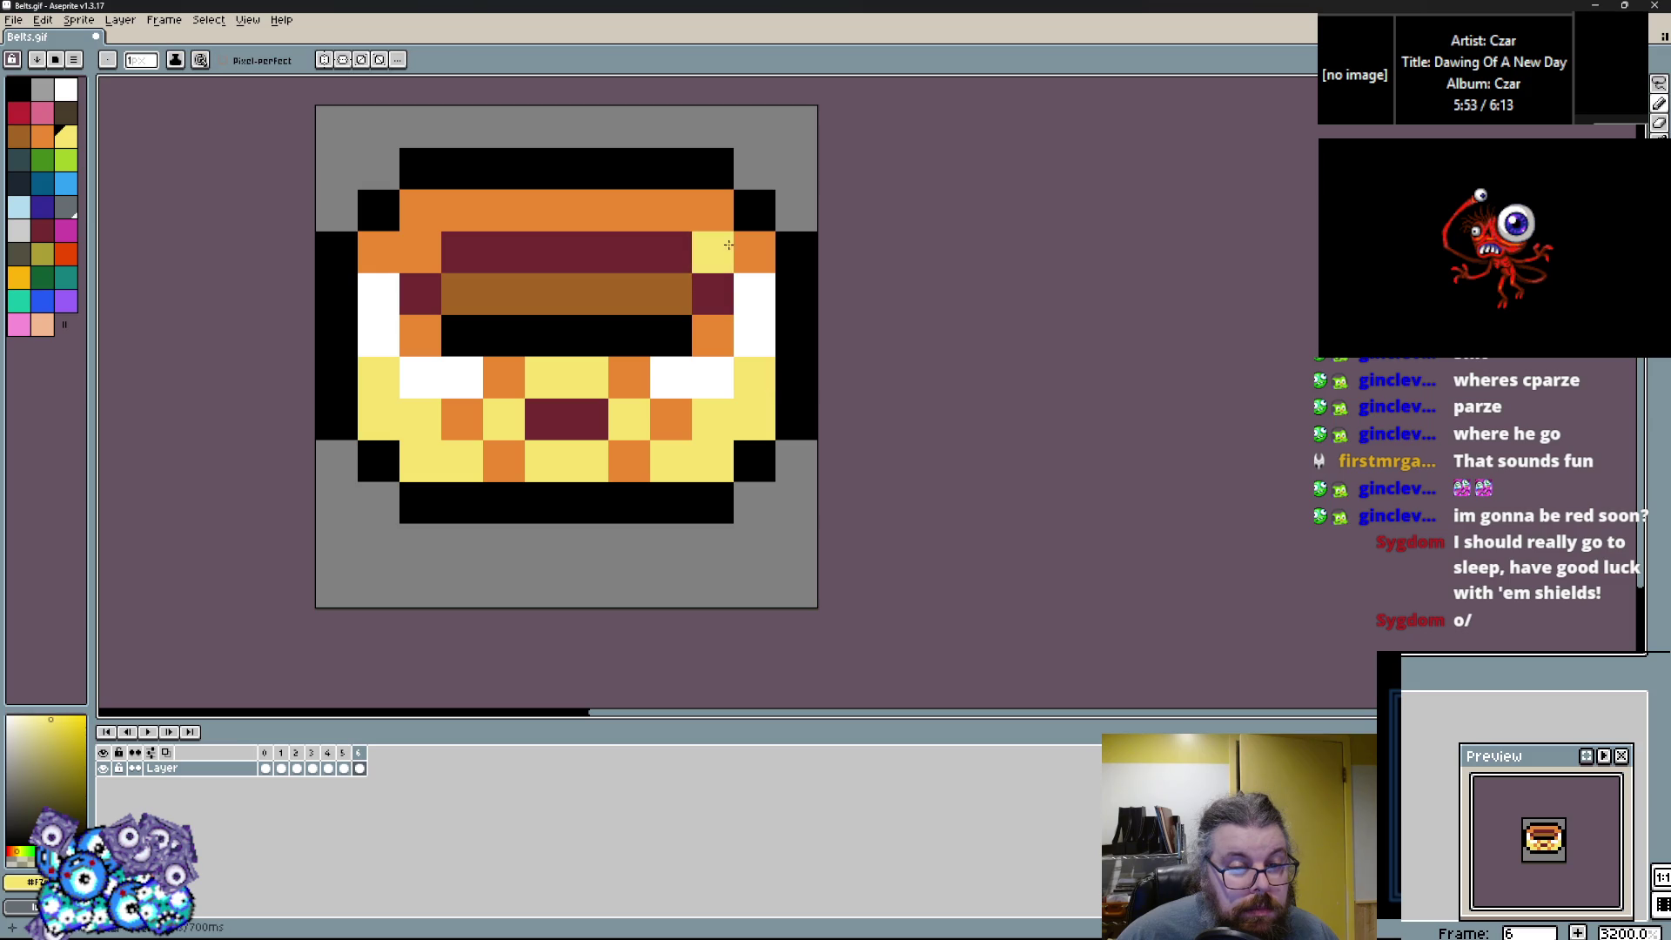
{"action": "left_click", "coordinate": [755, 252]}
{"action": "left_click", "coordinate": [707, 212]}
{"action": "left_click_drag", "start_coordinate": [708, 211], "coordinate": [629, 211]}
{"action": "left_click", "coordinate": [337, 252]}
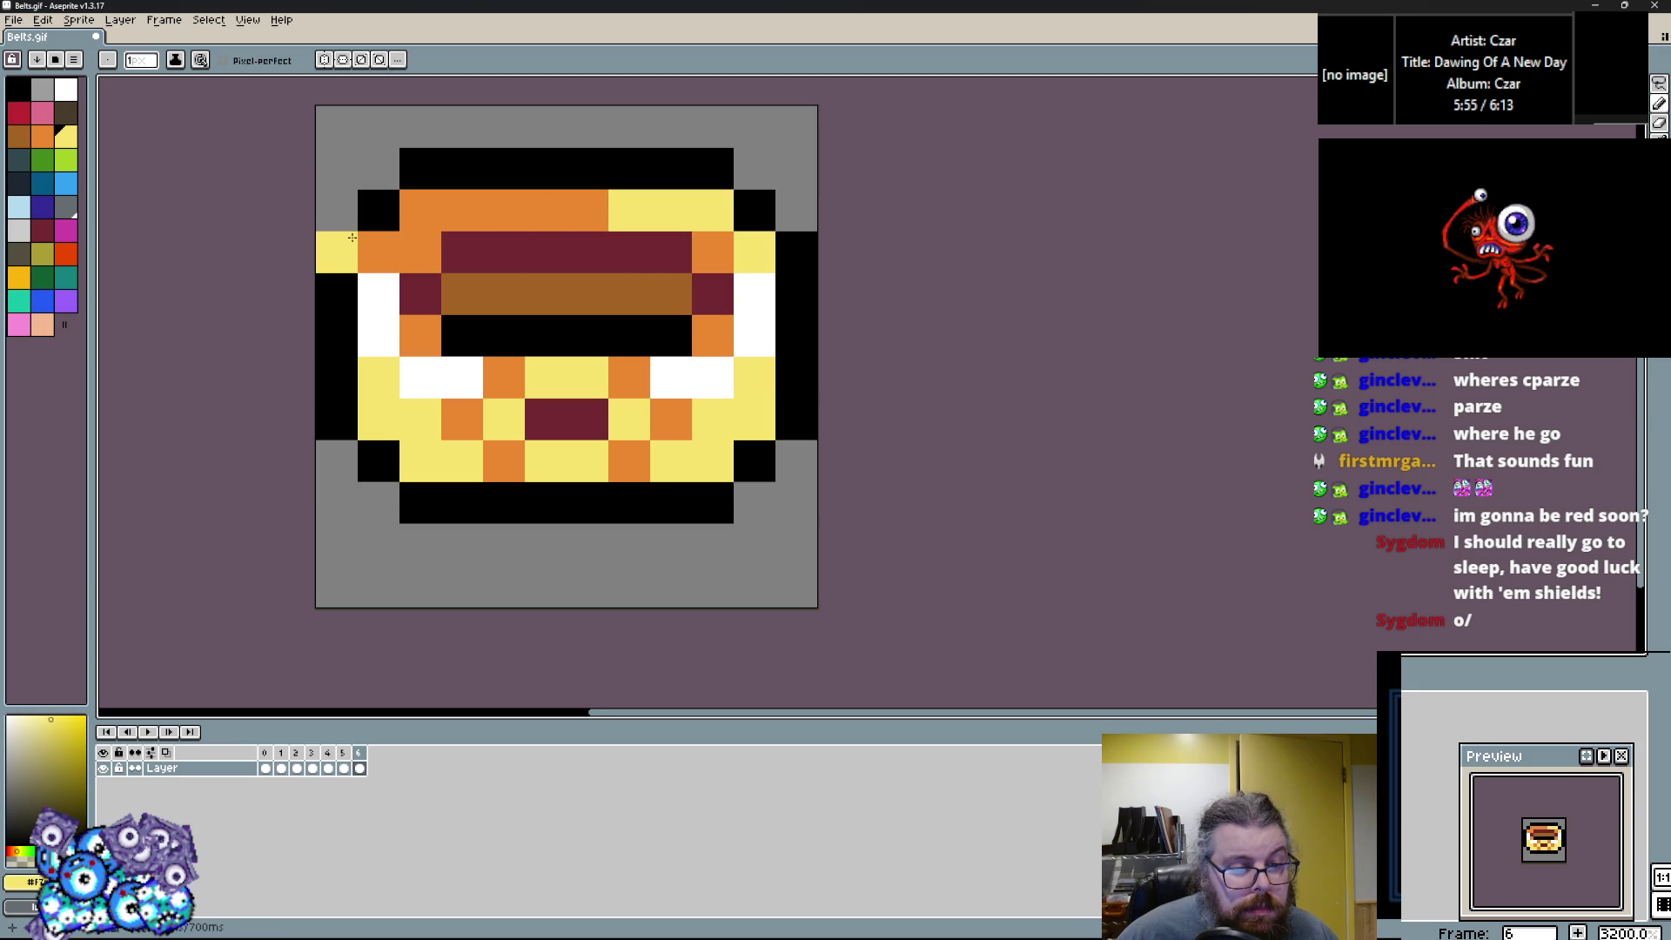
{"action": "left_click", "coordinate": [420, 212]}
{"action": "left_click", "coordinate": [462, 212]}
{"action": "left_click", "coordinate": [337, 294], "text": "alt"}
{"action": "left_click", "coordinate": [337, 252]}
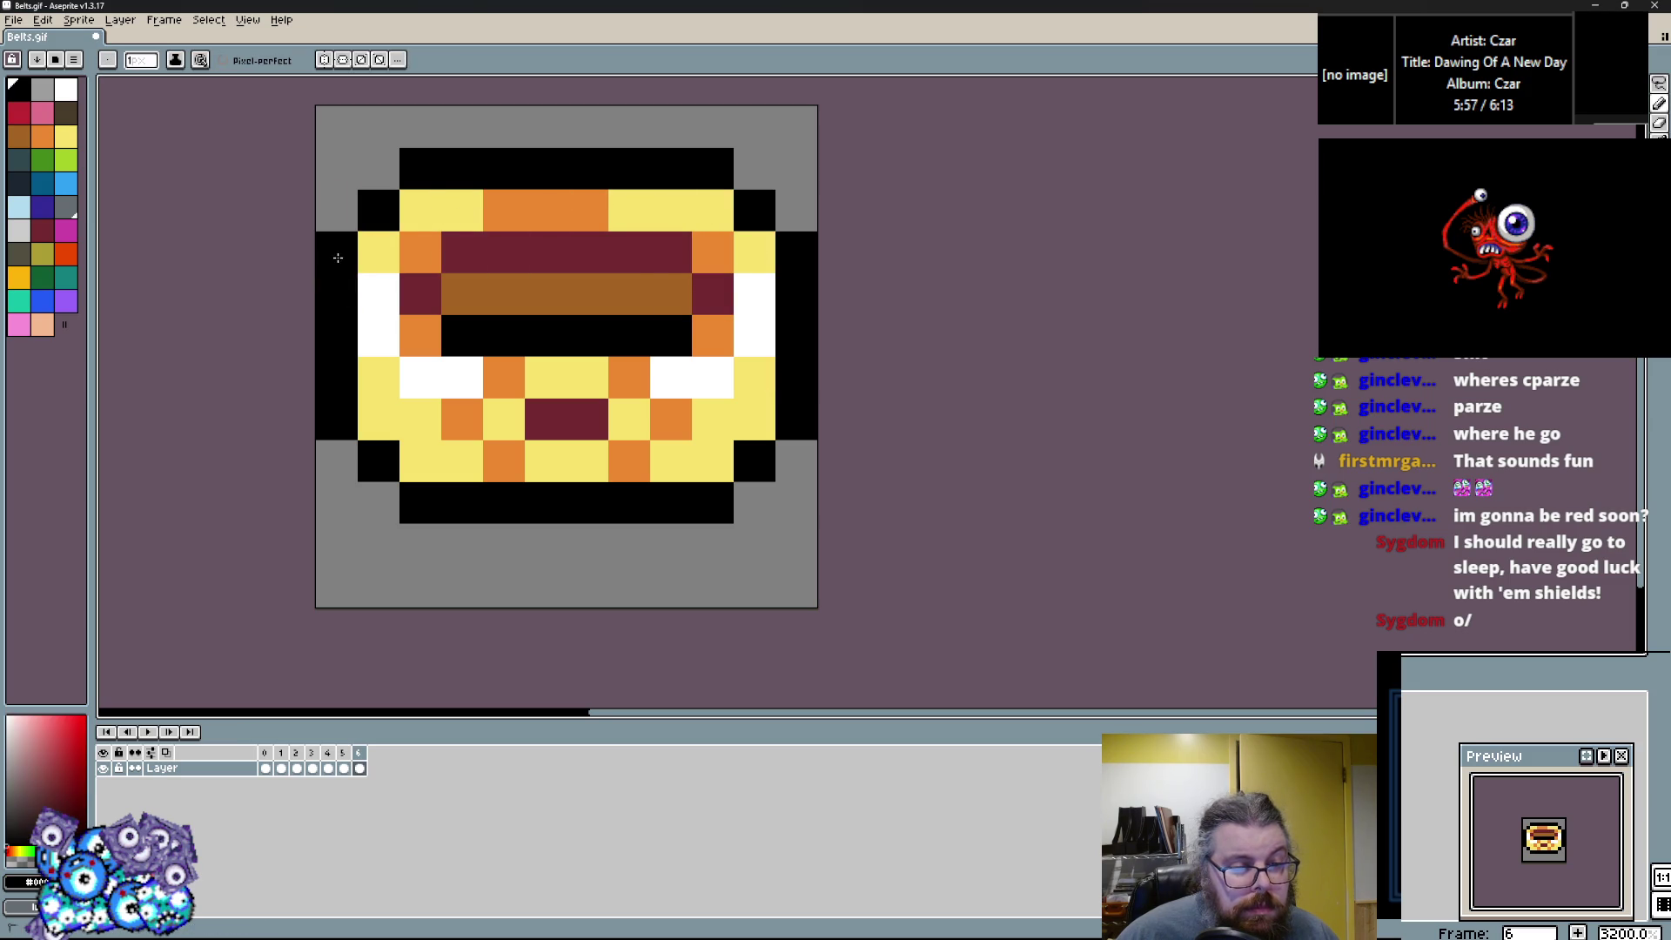
{"action": "left_click", "coordinate": [533, 218], "text": "alt"}
Flip through the belt frames to compare the yellow belt with the others.
{"action": "key", "text": "Left"}
{"action": "key", "text": "Right"}
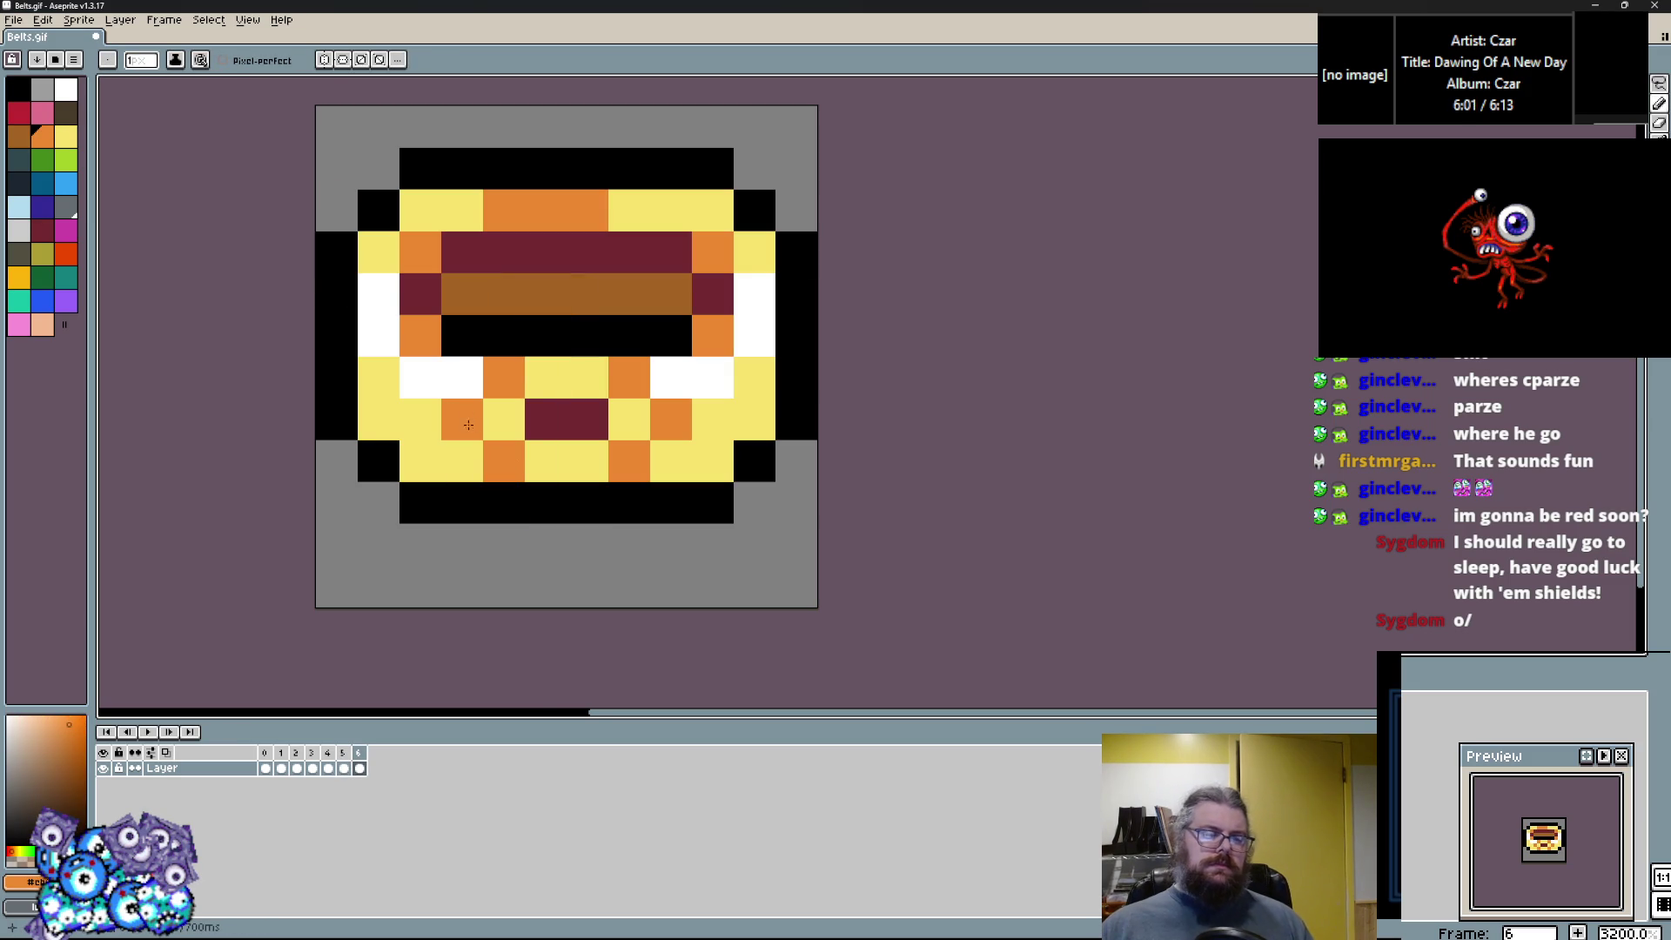
{"action": "key", "text": "Left"}
{"action": "key", "text": "Left"}
{"action": "key", "text": "Left"}
{"action": "left_click_drag", "start_coordinate": [504, 551], "coordinate": [553, 576]}
{"action": "key", "text": "Right"}
{"action": "key", "text": "Left"}
{"action": "key", "text": "Right"}
{"action": "key", "text": "Right"}
{"action": "key", "text": "Right"}
{"action": "key", "text": "Right"}
{"action": "key", "text": "Right"}
{"action": "key", "text": "Left"}
{"action": "key", "text": "Left"}
{"action": "key", "text": "Left"}
{"action": "key", "text": "Right"}
{"action": "key", "text": "Left"}
{"action": "key", "text": "Right"}
{"action": "key", "text": "Left"}
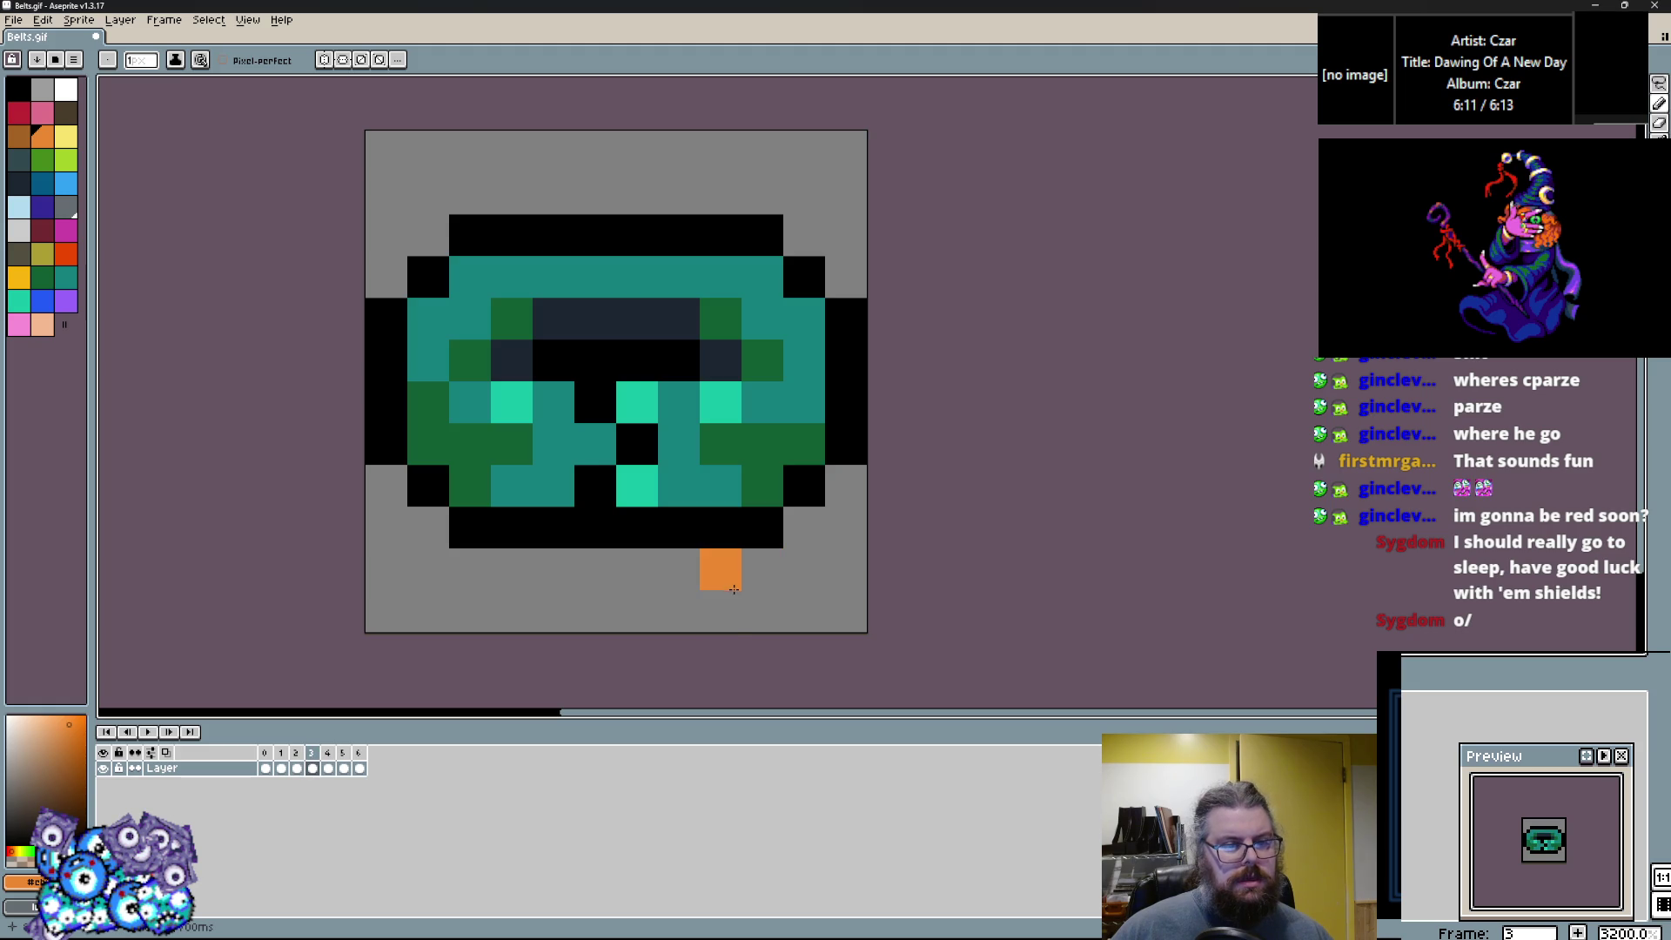
{"action": "key", "text": "Right"}
{"action": "key", "text": "Right"}
{"action": "key", "text": "Right"}
{"action": "key", "text": "Left"}
{"action": "key", "text": "Left"}
{"action": "key", "text": "Left"}
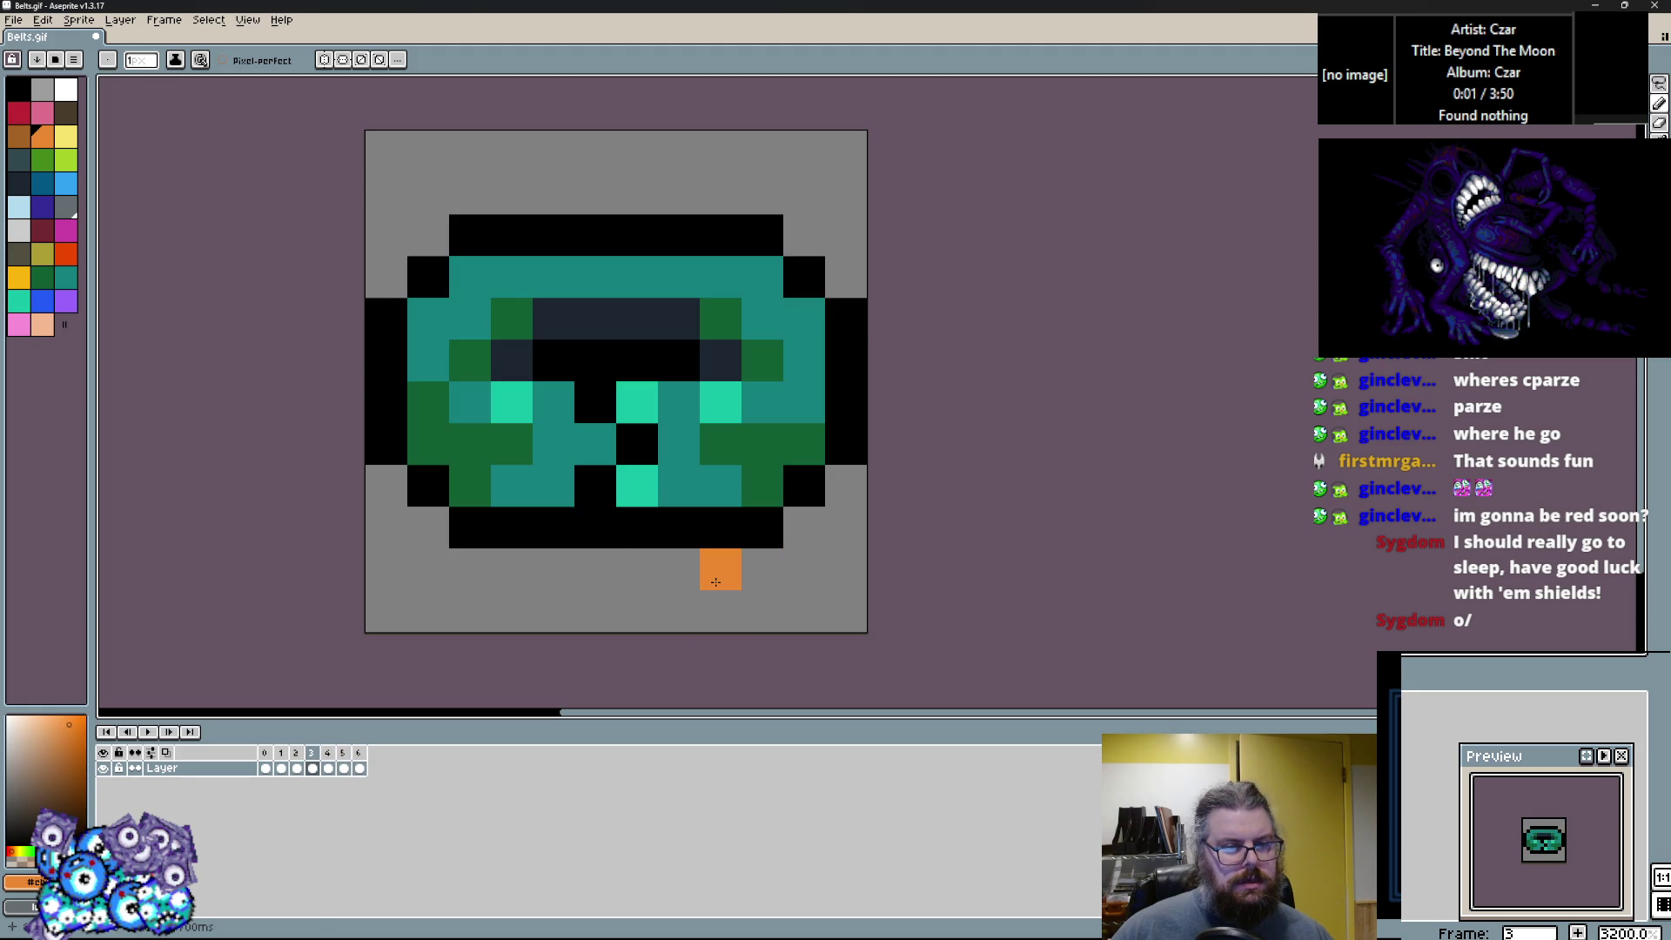
Add a new frame copied from the teal belt and paint purple across its middle.
{"action": "left_click", "coordinate": [173, 29]}
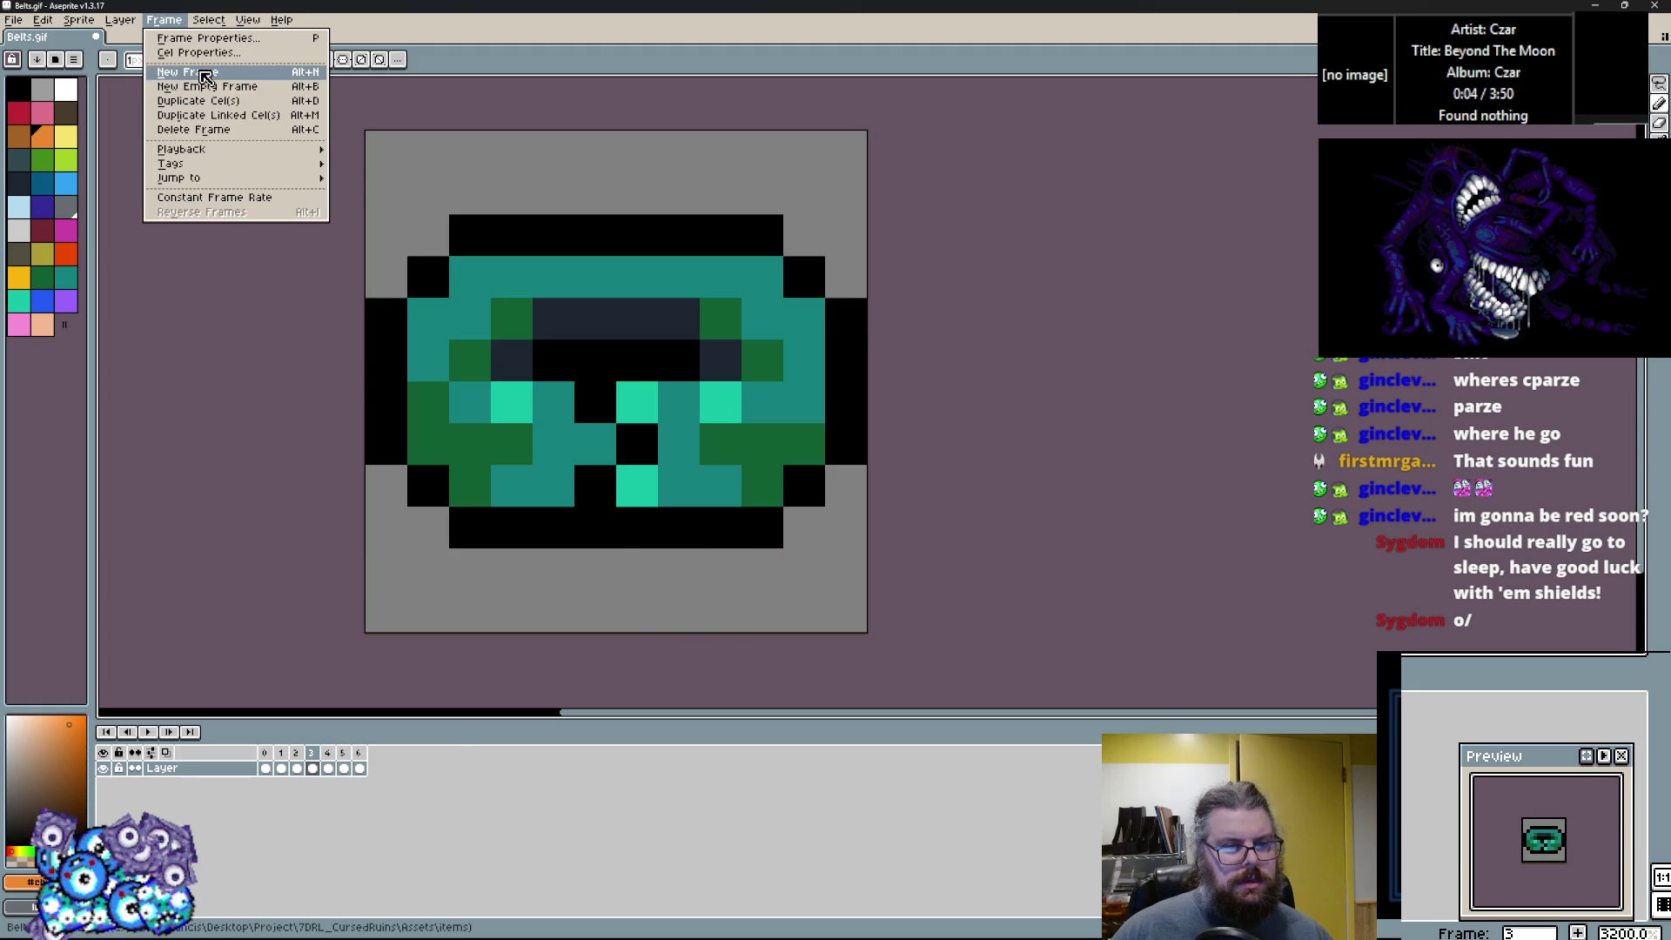
{"action": "left_click", "coordinate": [187, 80]}
{"action": "left_click", "coordinate": [43, 207]}
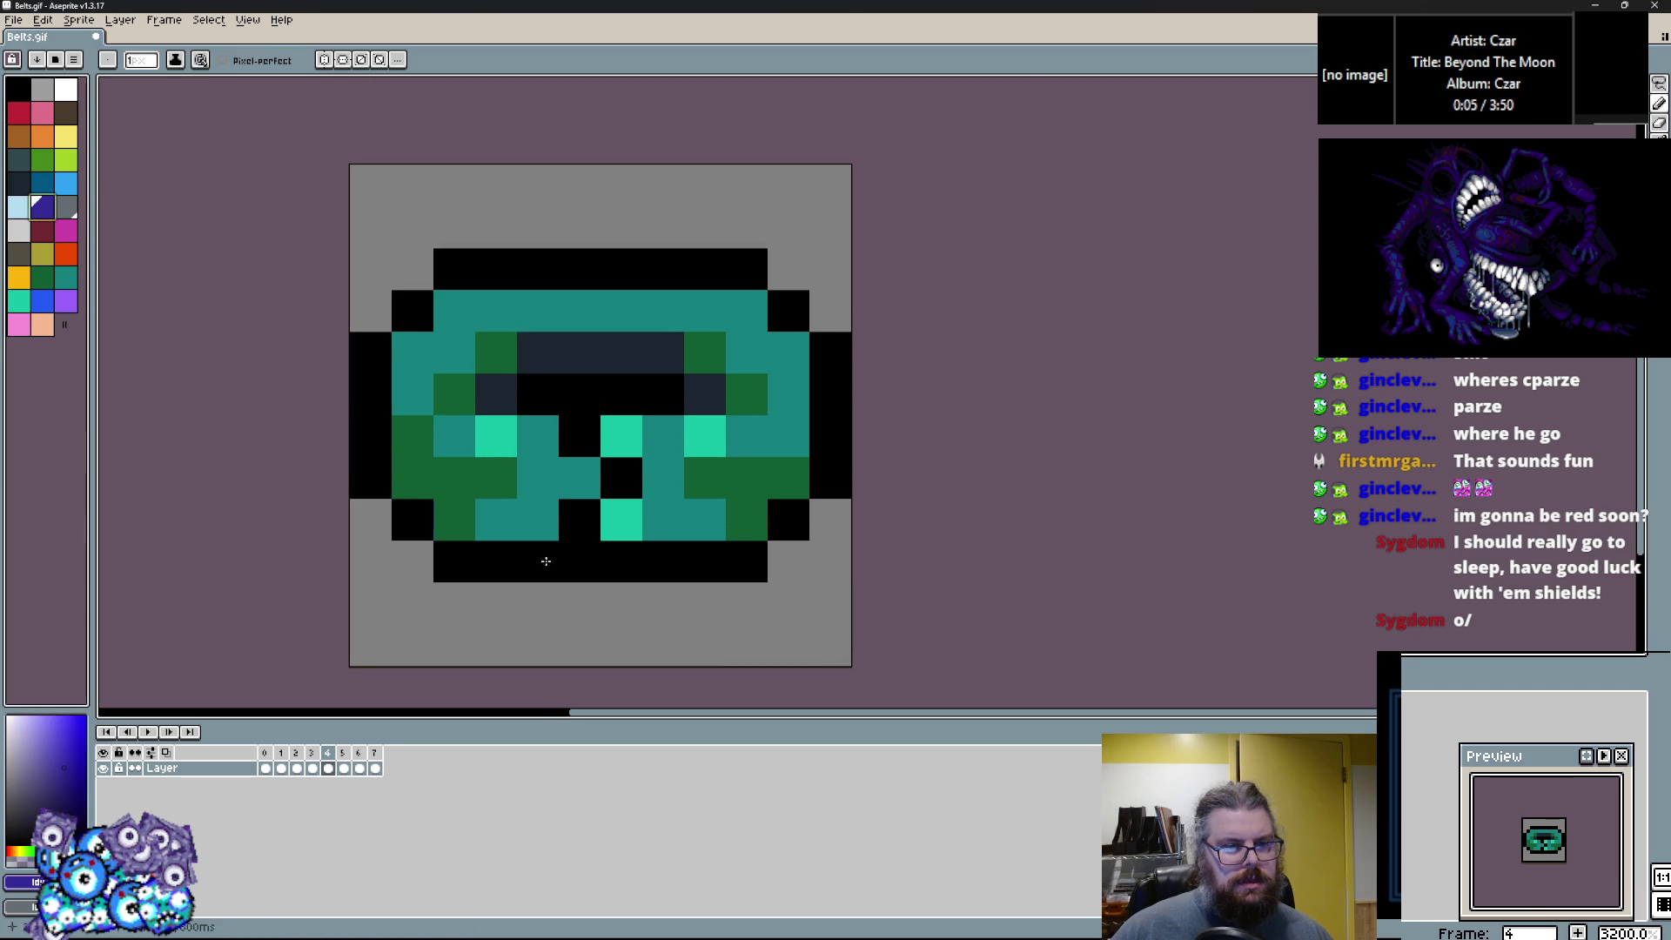
{"action": "scroll", "coordinate": [490, 430], "scroll_direction": "up", "scroll_amount": 1}
{"action": "mouse_move", "coordinate": [565, 503]}
{"action": "left_mouse_down"}
{"action": "mouse_move", "coordinate": [376, 504]}
{"action": "mouse_move", "coordinate": [376, 438]}
{"action": "left_mouse_up"}
{"action": "mouse_move", "coordinate": [814, 501]}
{"action": "left_mouse_down"}
{"action": "mouse_move", "coordinate": [877, 564]}
{"action": "mouse_move", "coordinate": [814, 501]}
{"action": "mouse_move", "coordinate": [925, 502]}
{"action": "left_mouse_up"}
Recolour the teal pixels light blue, adding light grey and a black centre.
{"action": "left_click", "coordinate": [939, 438]}
{"action": "left_click", "coordinate": [689, 564]}
{"action": "left_click", "coordinate": [690, 439]}
{"action": "left_click", "coordinate": [501, 376]}
{"action": "left_click", "coordinate": [376, 376], "text": "alt"}
{"action": "left_click", "coordinate": [939, 314]}
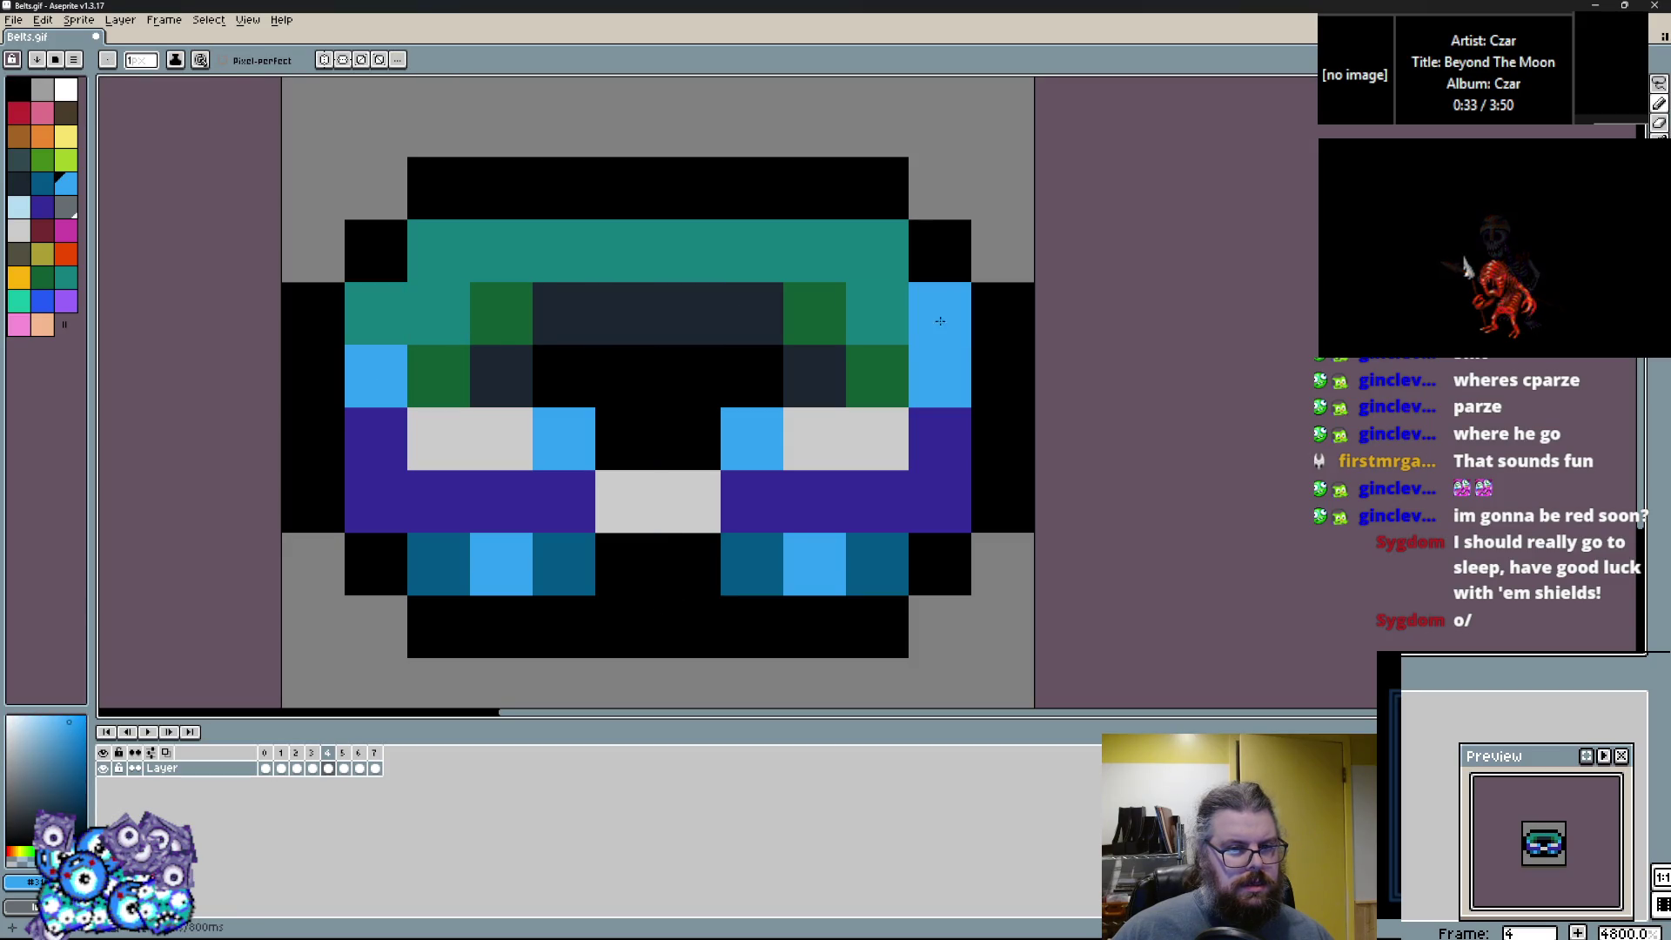
{"action": "left_click", "coordinate": [877, 251]}
{"action": "left_click", "coordinate": [439, 250]}
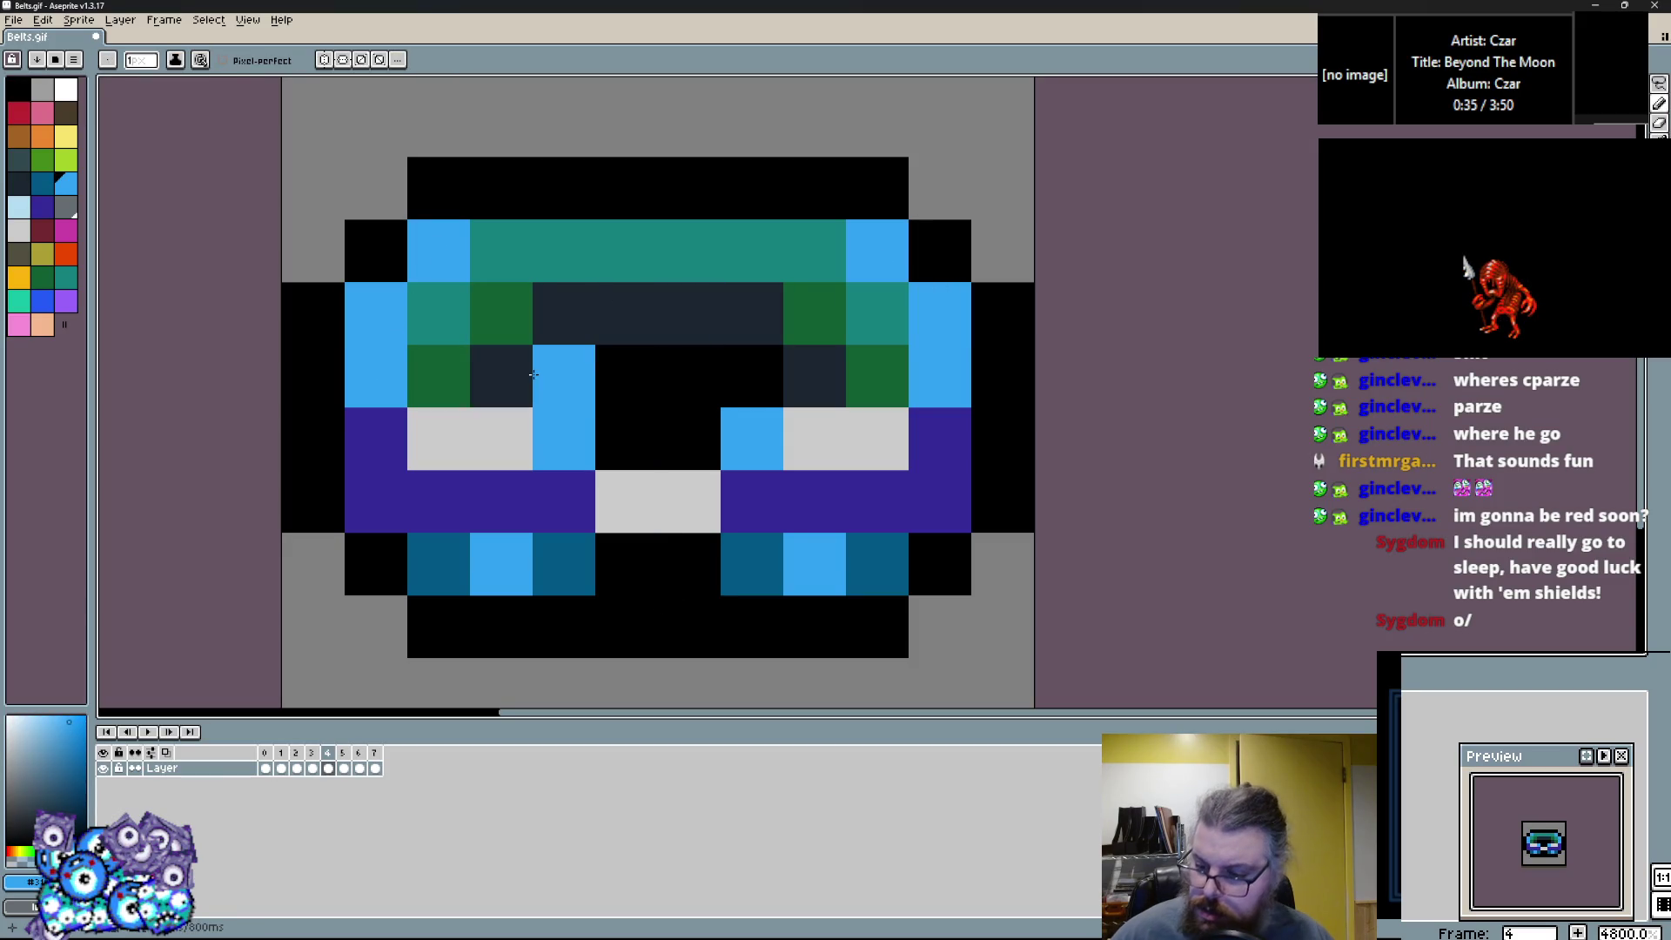
Make the buckle sides dark teal and the left and right edge cells light grey.
{"action": "left_click", "coordinate": [564, 557], "text": "alt"}
{"action": "left_click", "coordinate": [567, 503]}
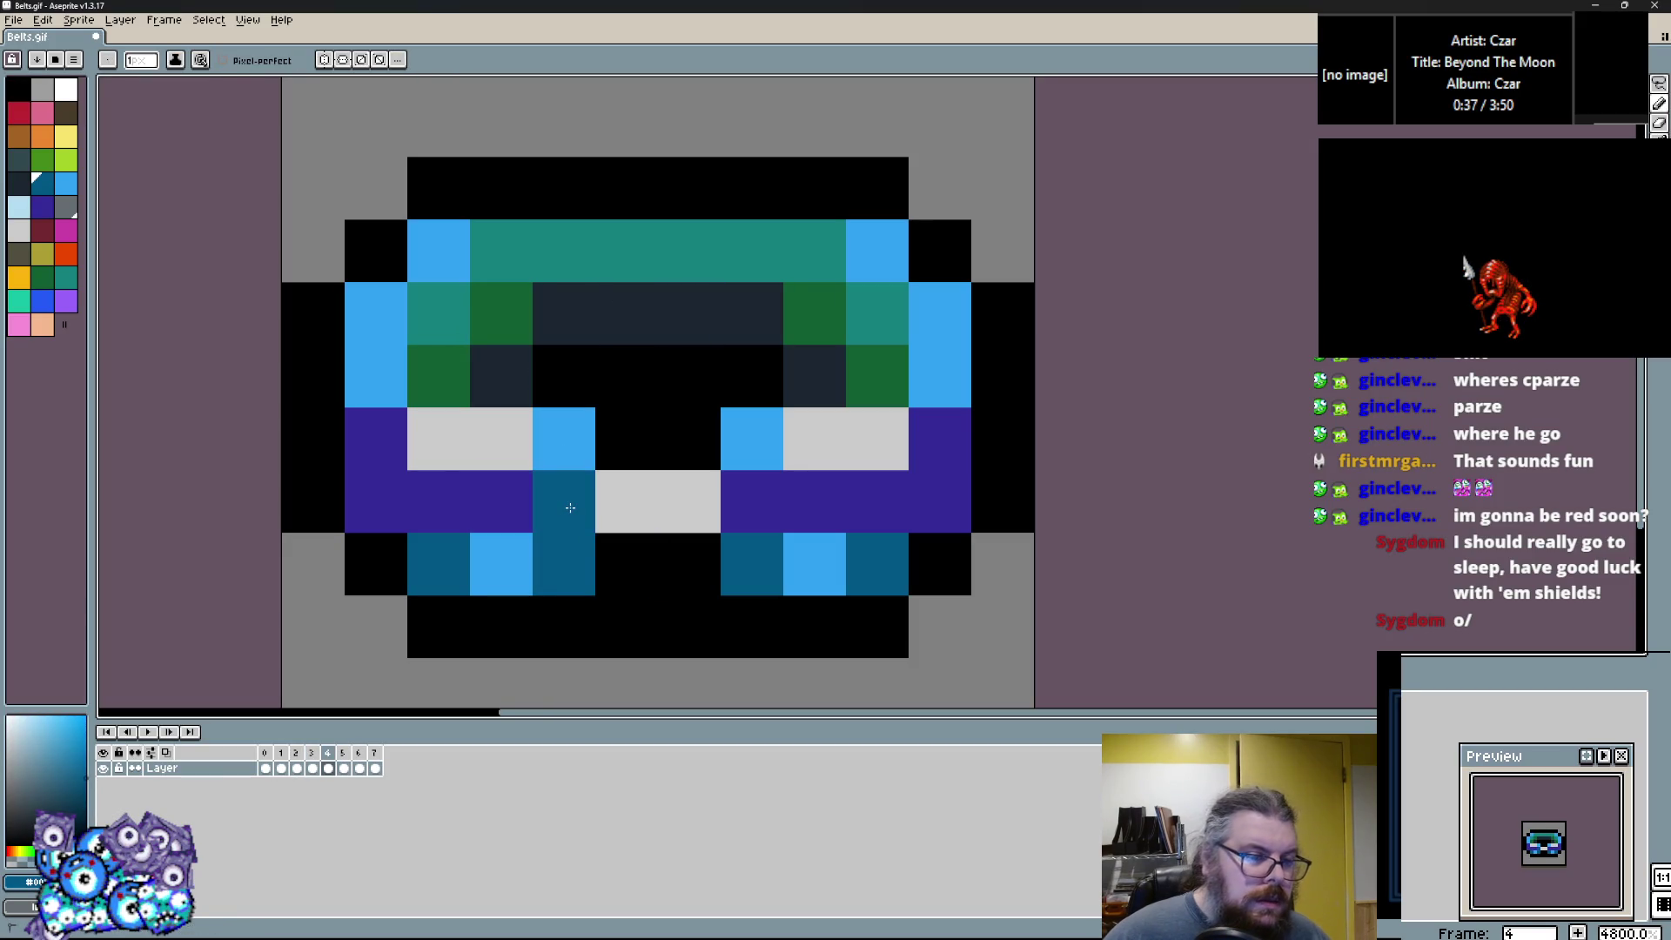
{"action": "left_click", "coordinate": [724, 494]}
{"action": "left_click", "coordinate": [41, 325]}
{"action": "left_click", "coordinate": [70, 98]}
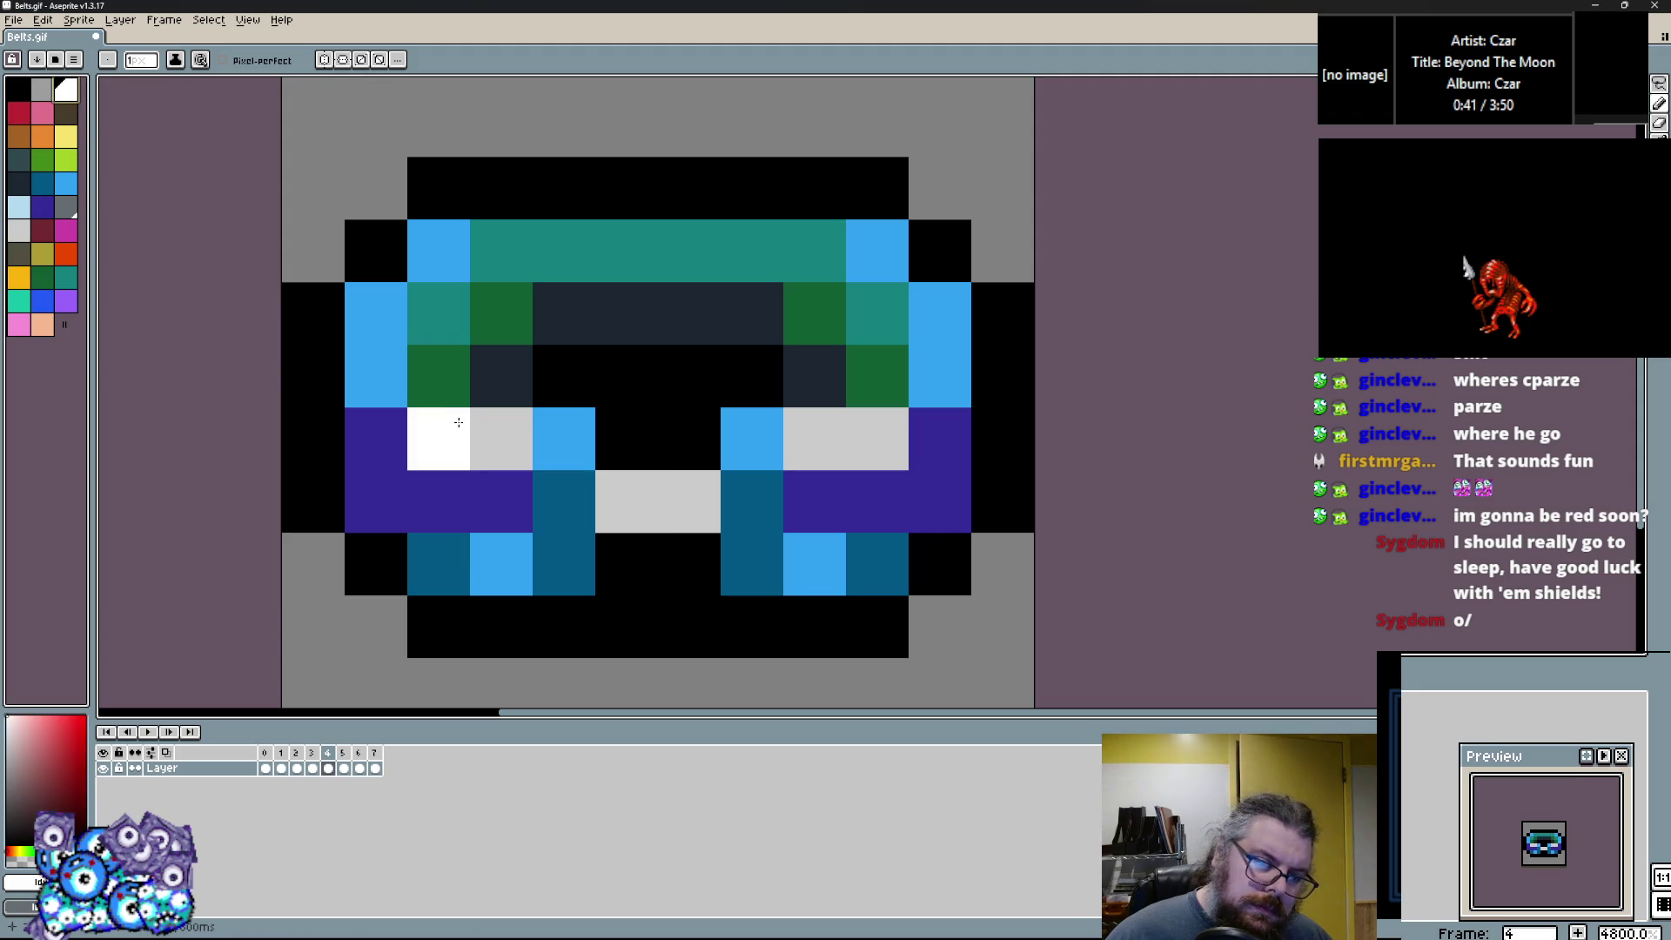
{"action": "left_click", "coordinate": [501, 438], "text": "alt"}
{"action": "left_click", "coordinate": [939, 376]}
{"action": "left_click", "coordinate": [376, 376]}
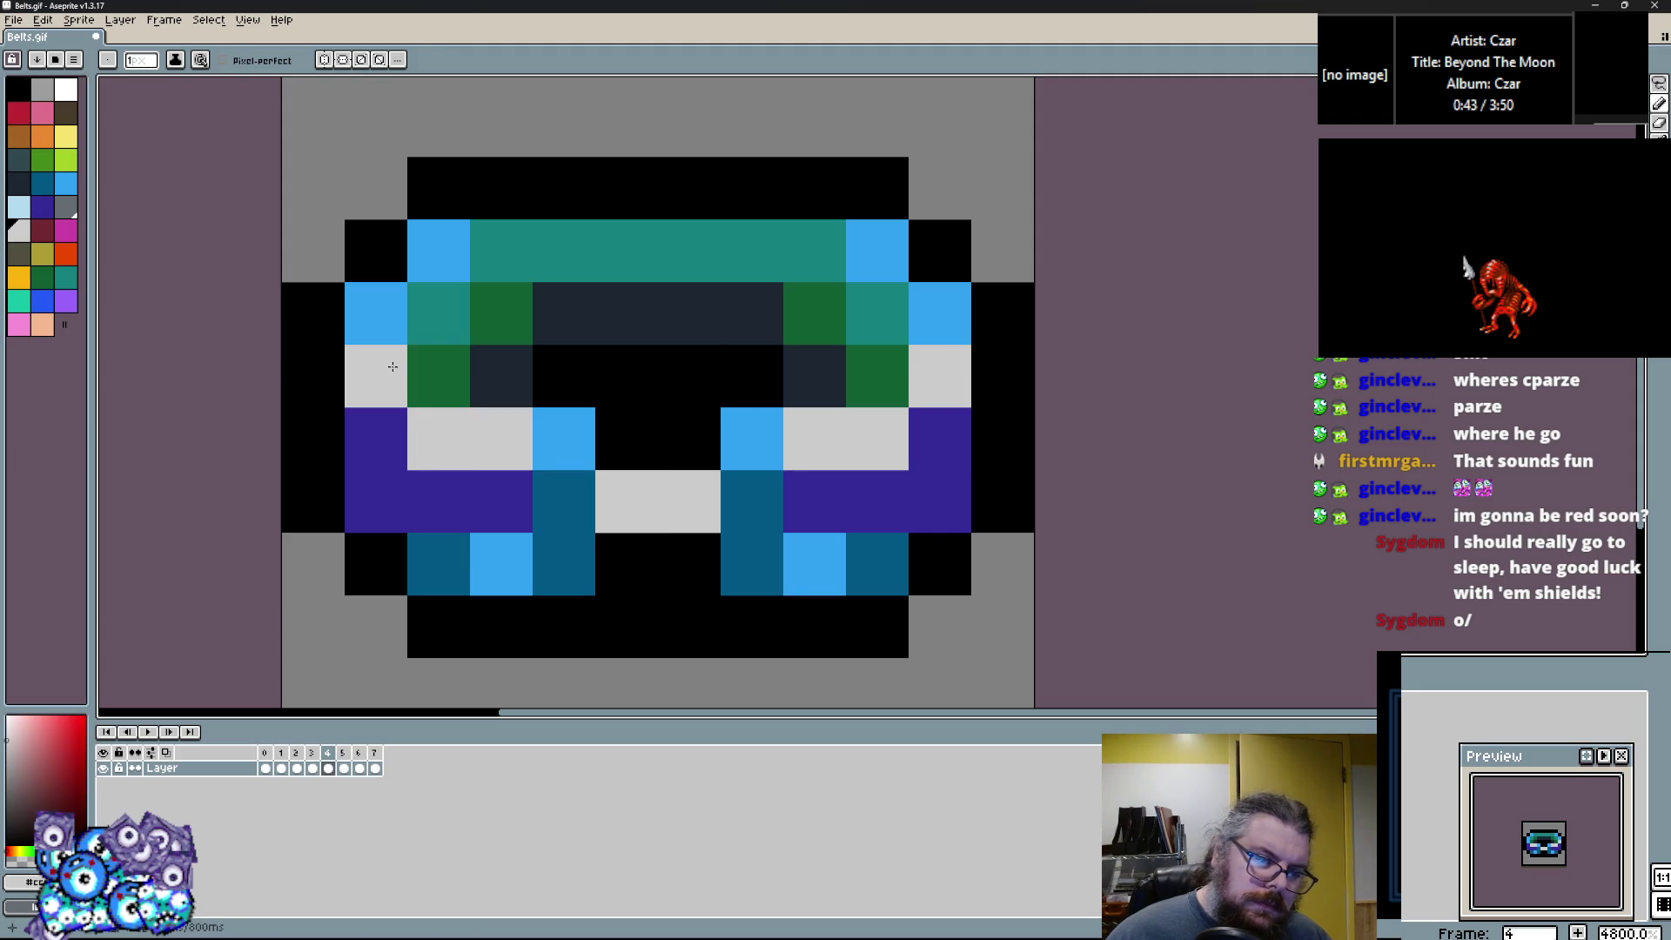
Flip between the new, teal and brown belt frames to compare them.
{"action": "key", "text": "Left"}
{"action": "key", "text": "Right"}
{"action": "key", "text": "Left"}
{"action": "key", "text": "Right"}
{"action": "key", "text": "Left"}
{"action": "key", "text": "Left"}
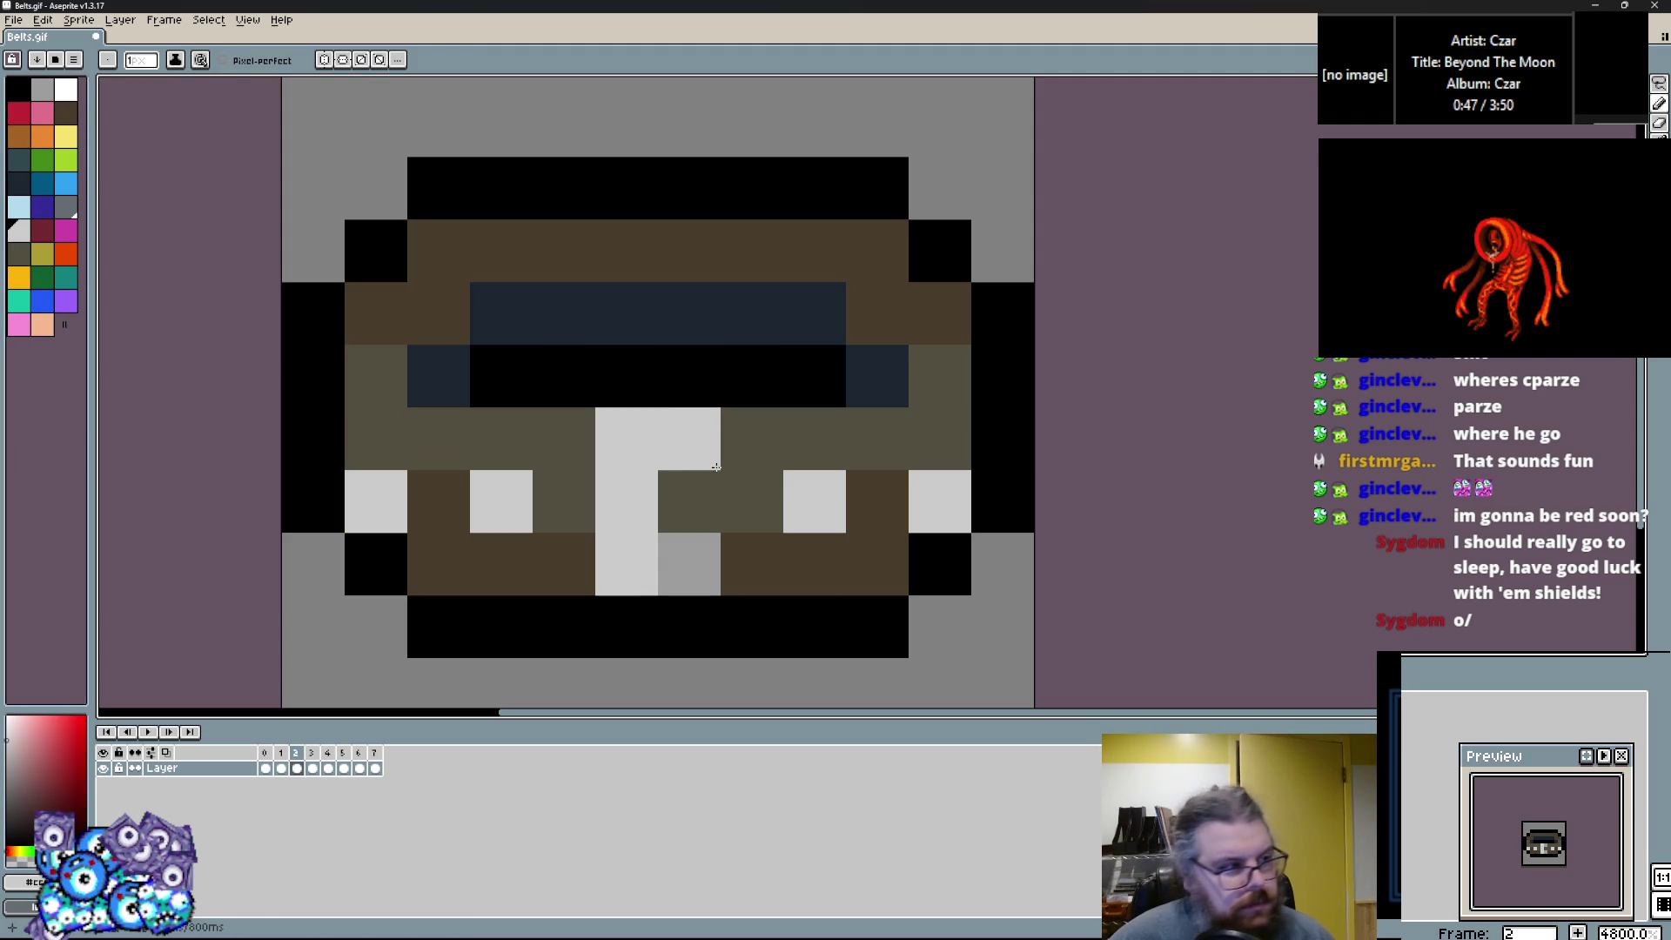
{"action": "key", "text": "Left"}
{"action": "key", "text": "Right"}
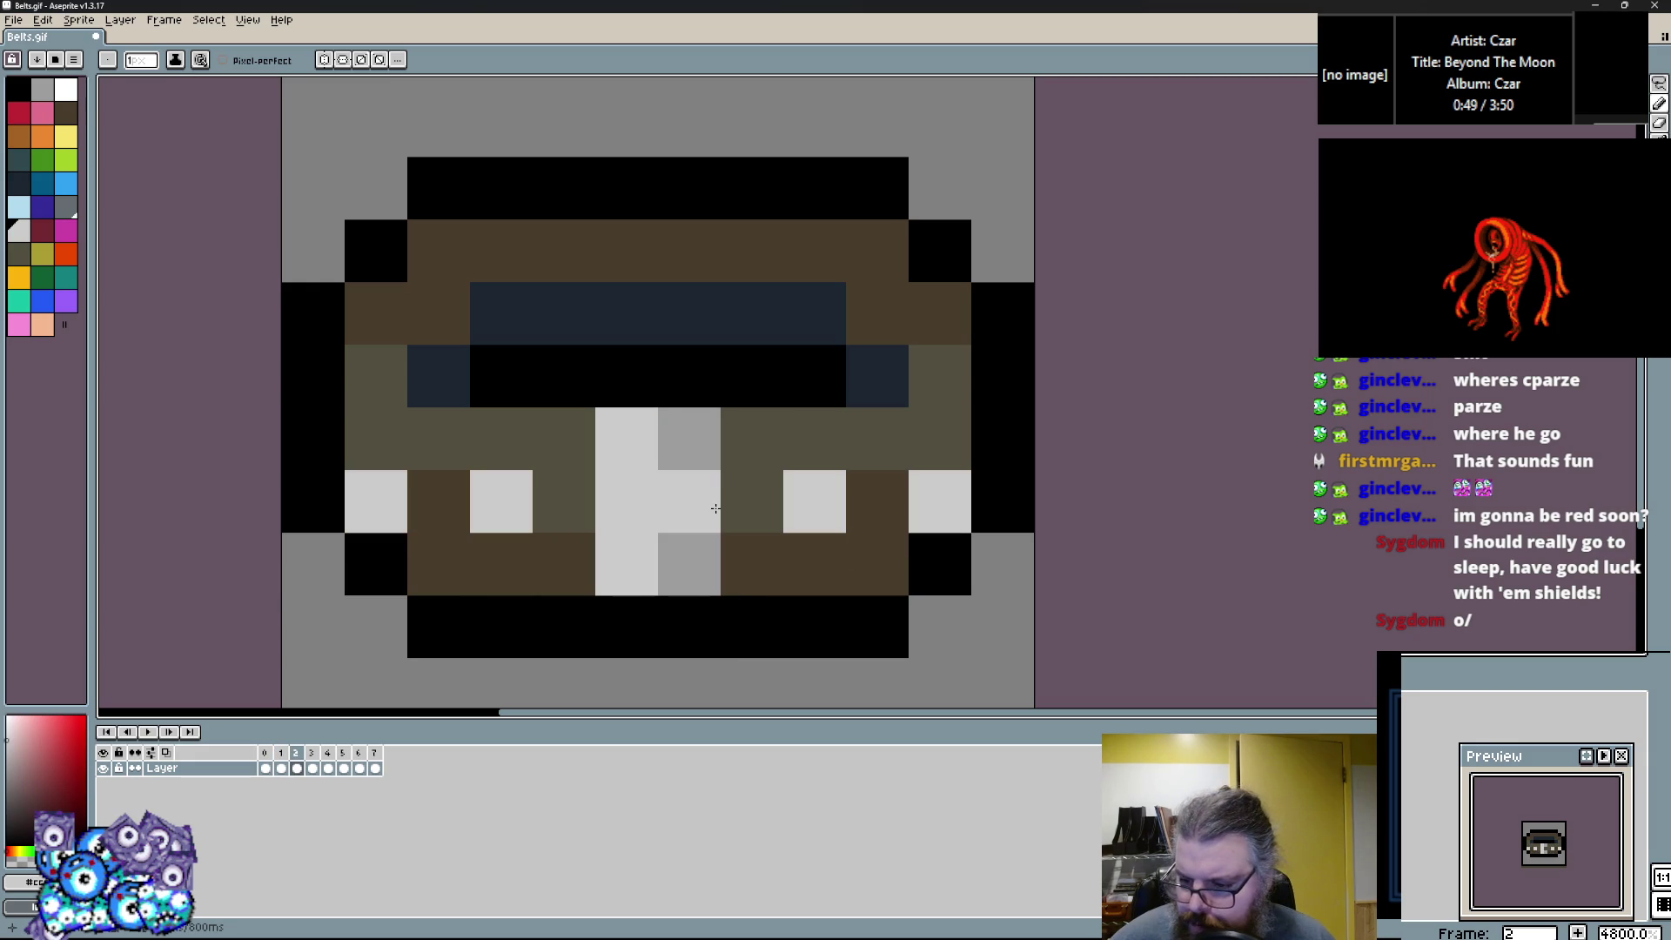
{"action": "key", "text": "Right"}
{"action": "key", "text": "Right"}
{"action": "key", "text": "Right"}
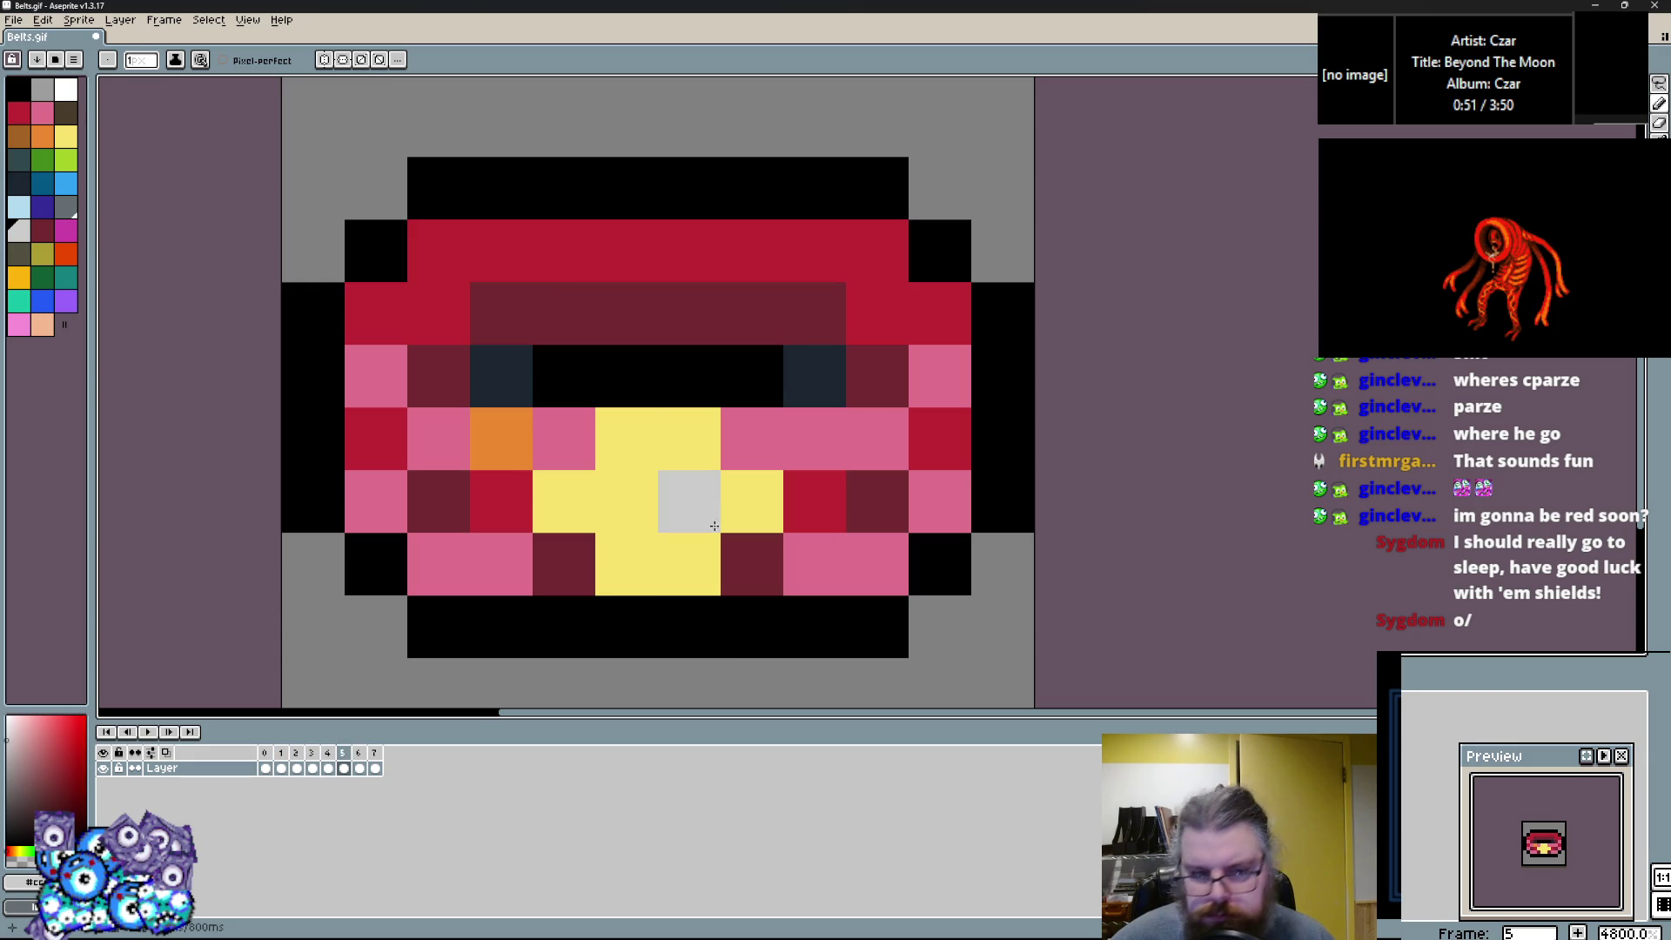
Add light pink accent pixels symmetrically on both sides of the red belt.
{"action": "left_click", "coordinate": [41, 111]}
{"action": "left_click", "coordinate": [17, 323]}
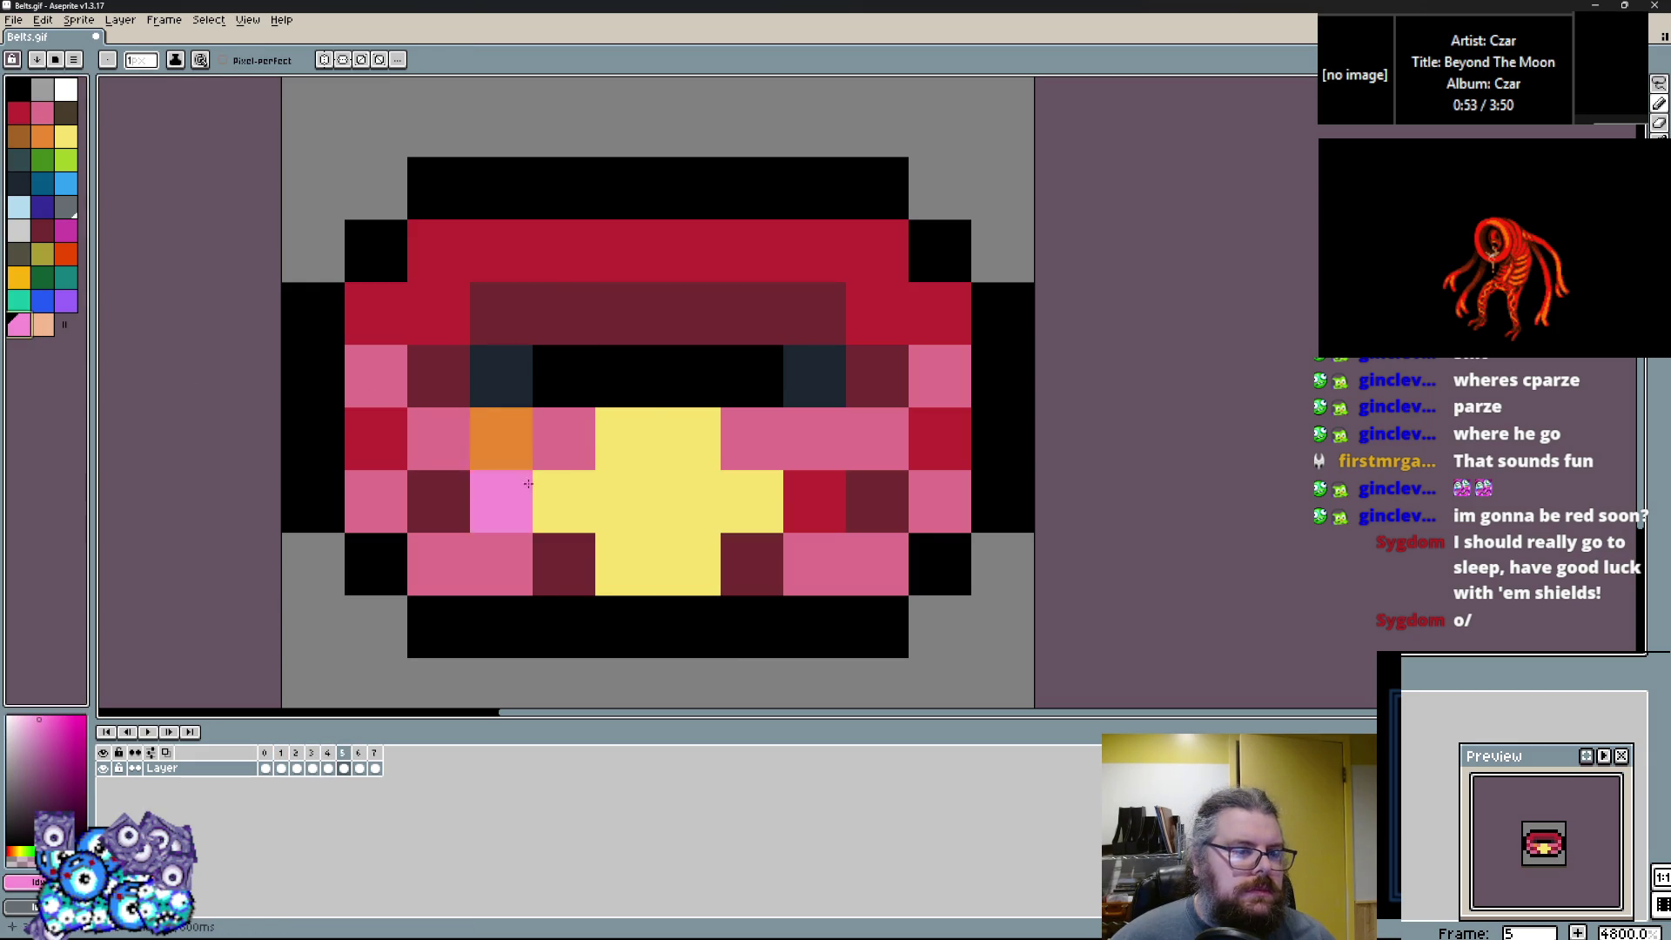
{"action": "left_click", "coordinate": [502, 439]}
{"action": "left_click", "coordinate": [814, 439]}
{"action": "left_click", "coordinate": [815, 557]}
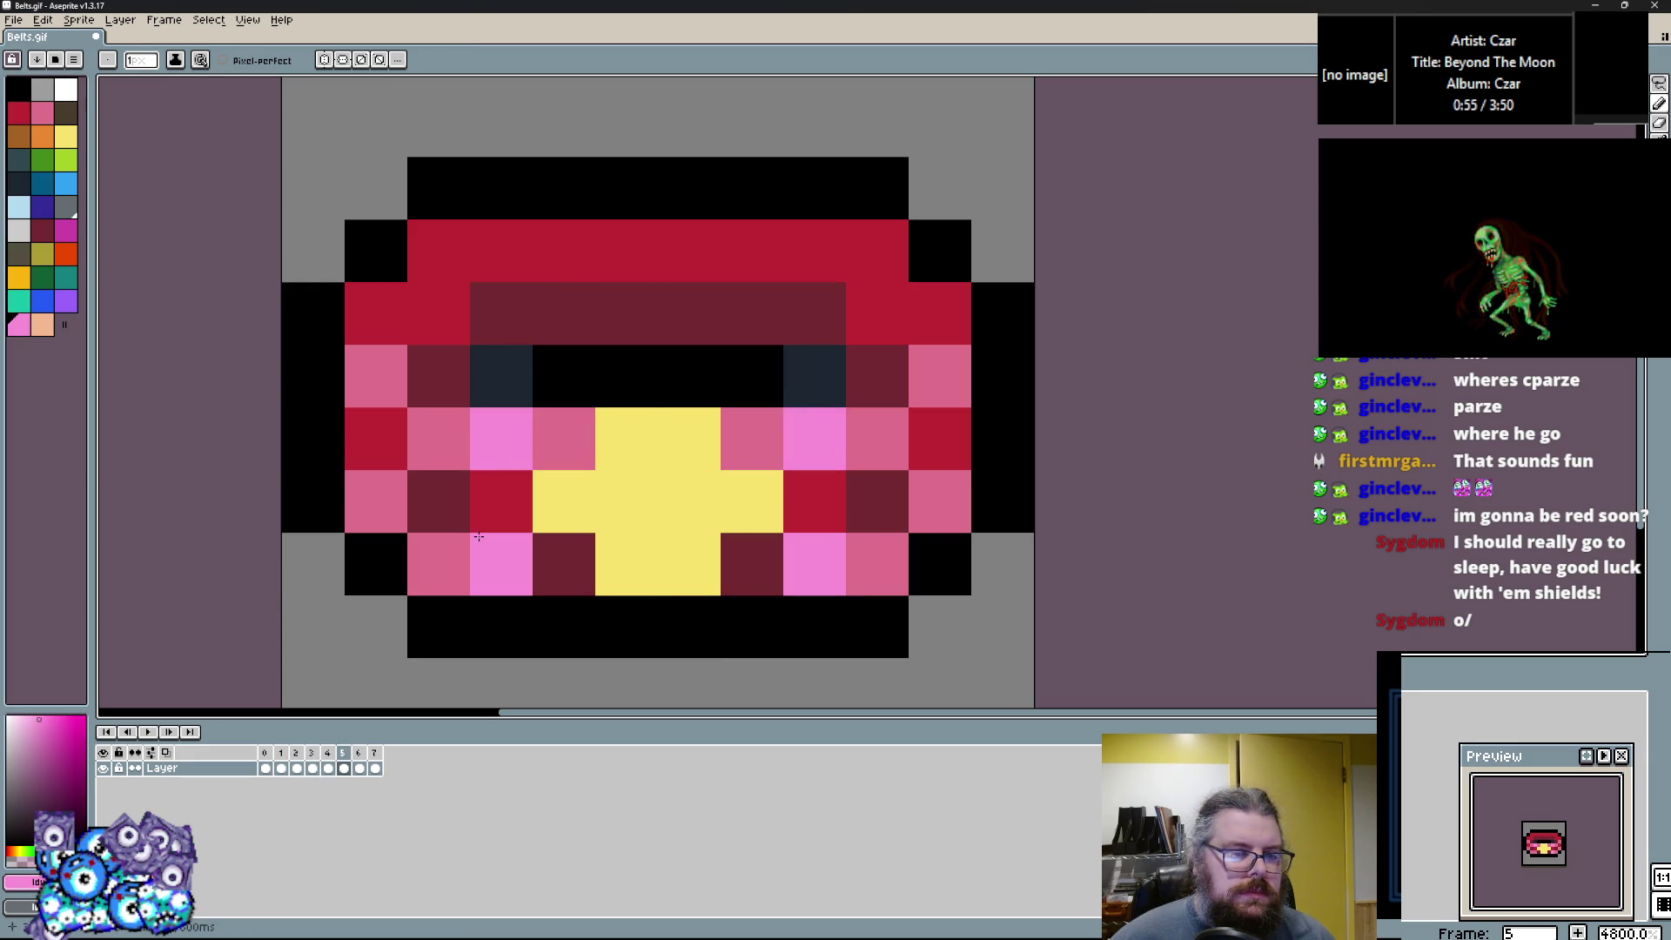
{"action": "left_click", "coordinate": [501, 564]}
Paint the buckle's two centre pixels orange.
{"action": "left_click", "coordinate": [653, 473], "text": "alt"}
{"action": "left_click", "coordinate": [41, 135]}
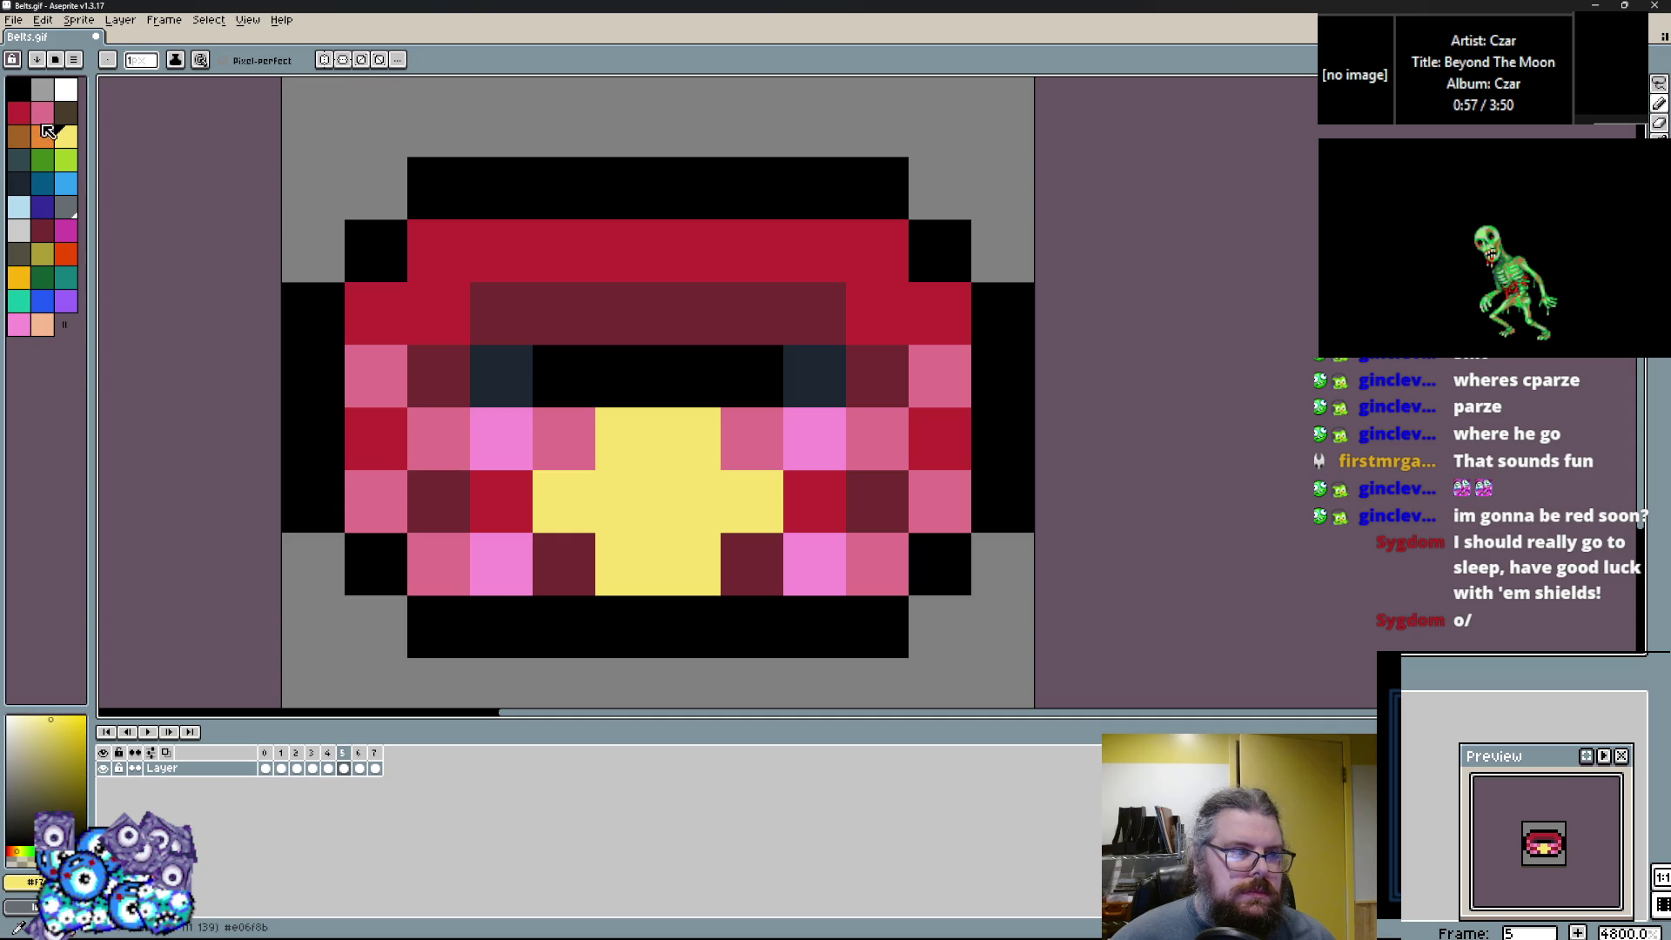
{"action": "left_click", "coordinate": [626, 501]}
{"action": "left_click", "coordinate": [689, 501]}
{"action": "key", "text": "comma"}
{"action": "left_click", "coordinate": [752, 502]}
Flip back and forth through the belt frames, comparing the brown, teal, blue, red and grey schemes.
{"action": "key", "text": "ctrl+z"}
{"action": "key", "text": "comma"}
{"action": "key", "text": "period"}
{"action": "key", "text": "comma"}
{"action": "key", "text": "comma"}
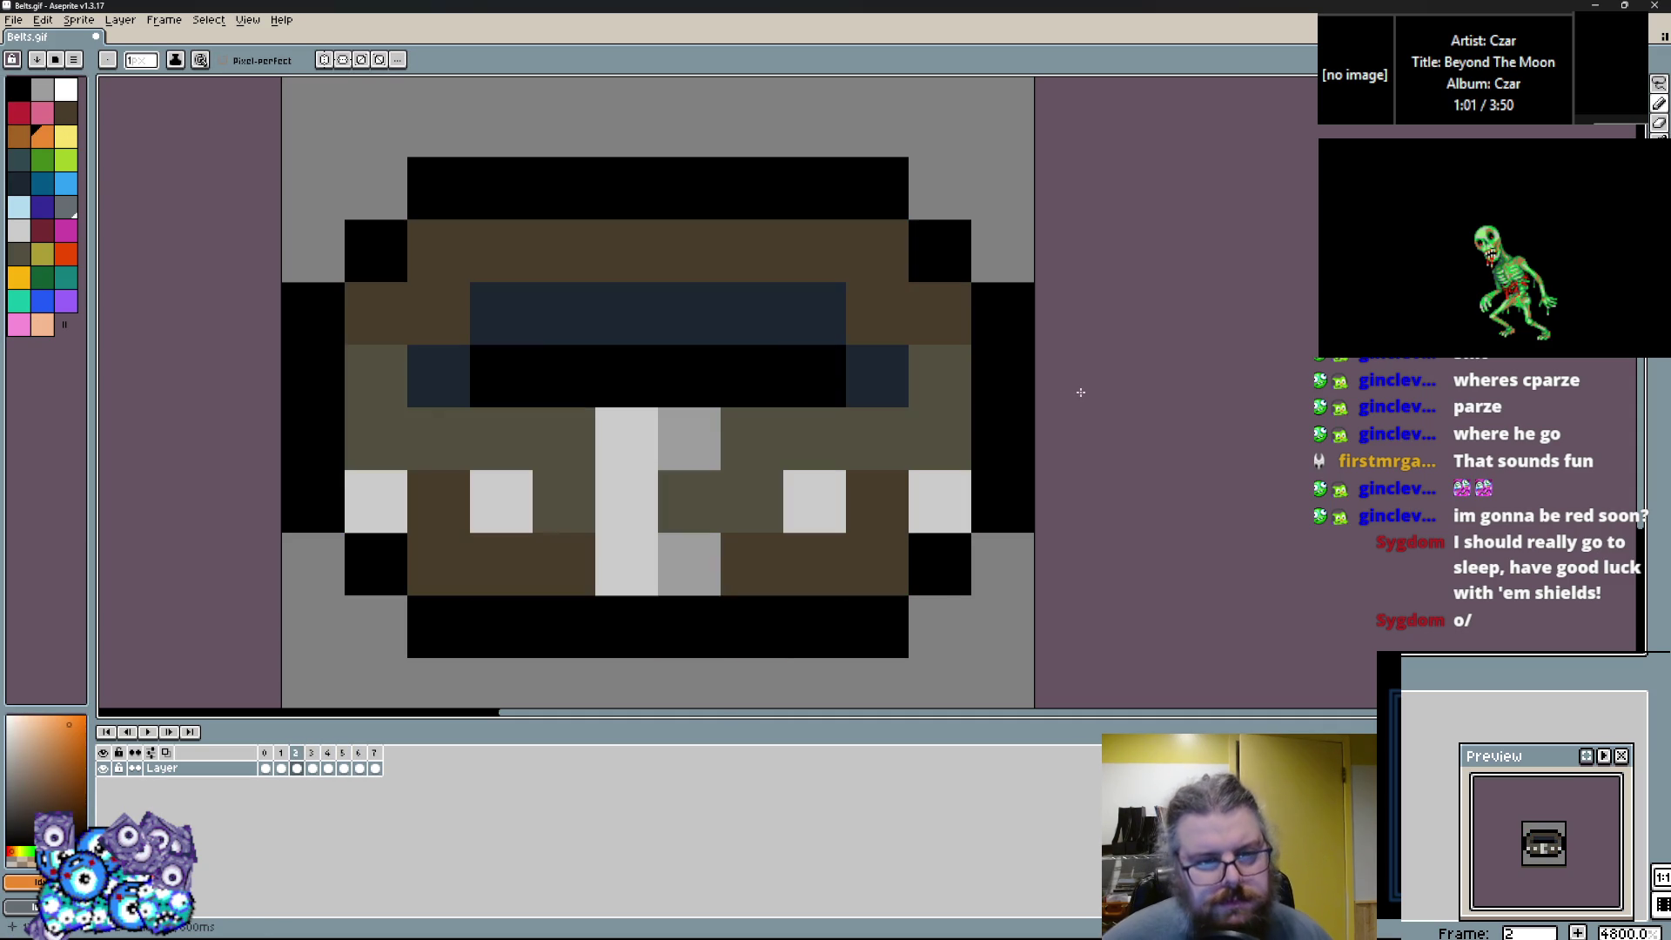
{"action": "key", "text": "period"}
{"action": "key", "text": "comma"}
{"action": "key", "text": "comma"}
{"action": "key", "text": "comma"}
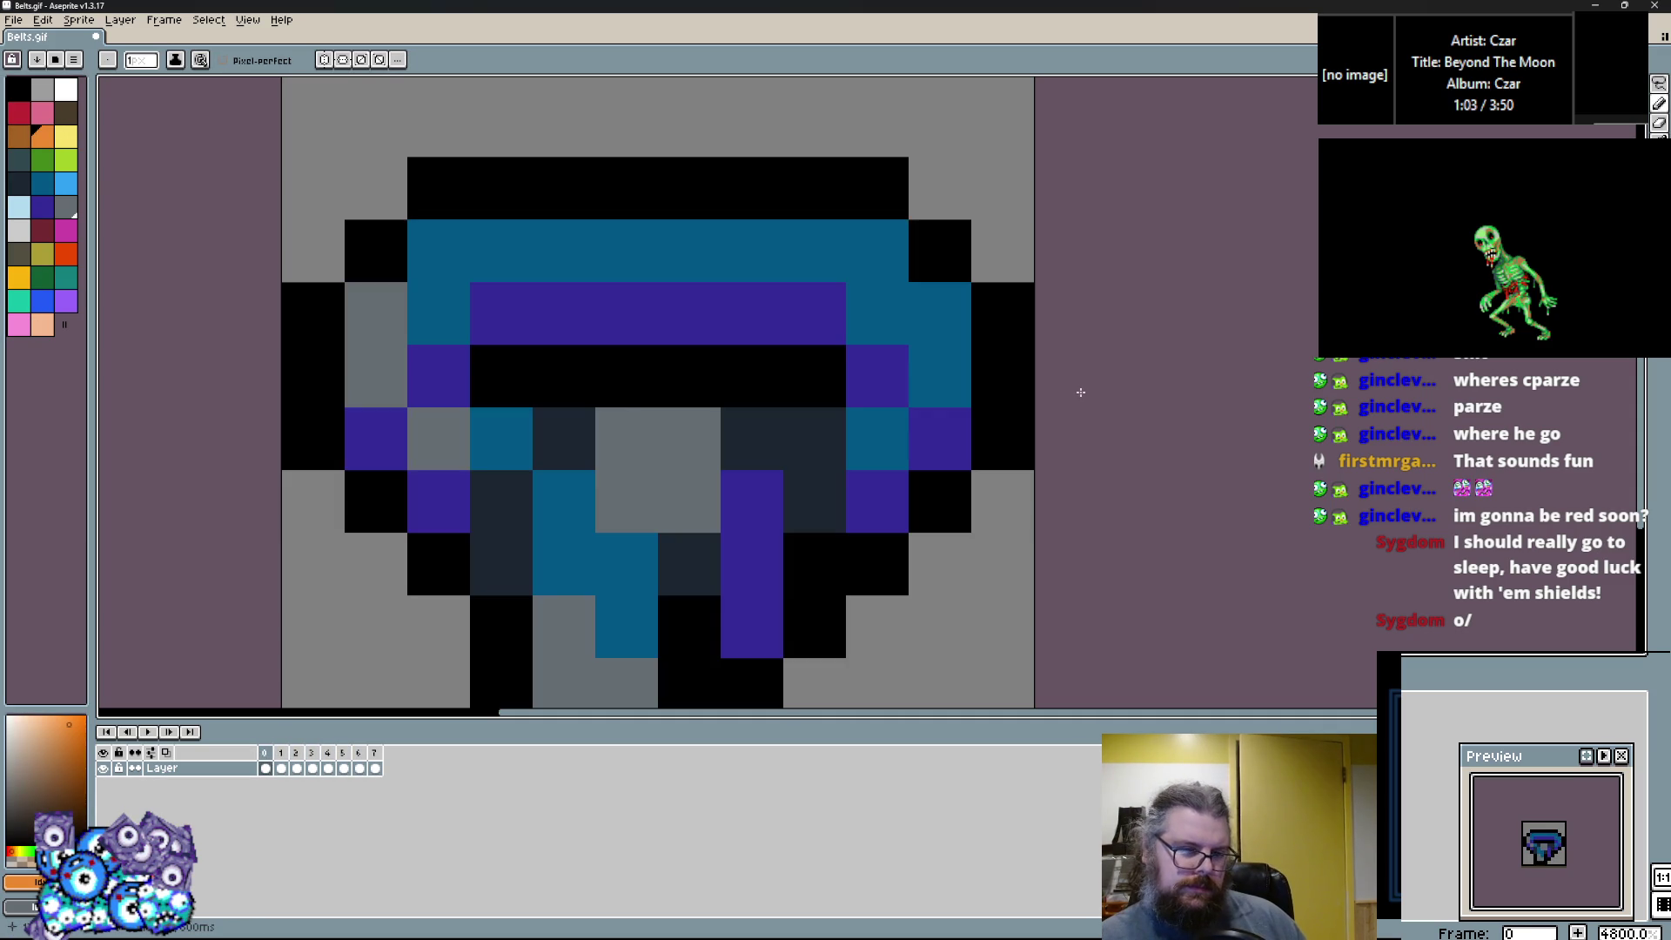
{"action": "key", "text": "period"}
{"action": "key", "text": "period"}
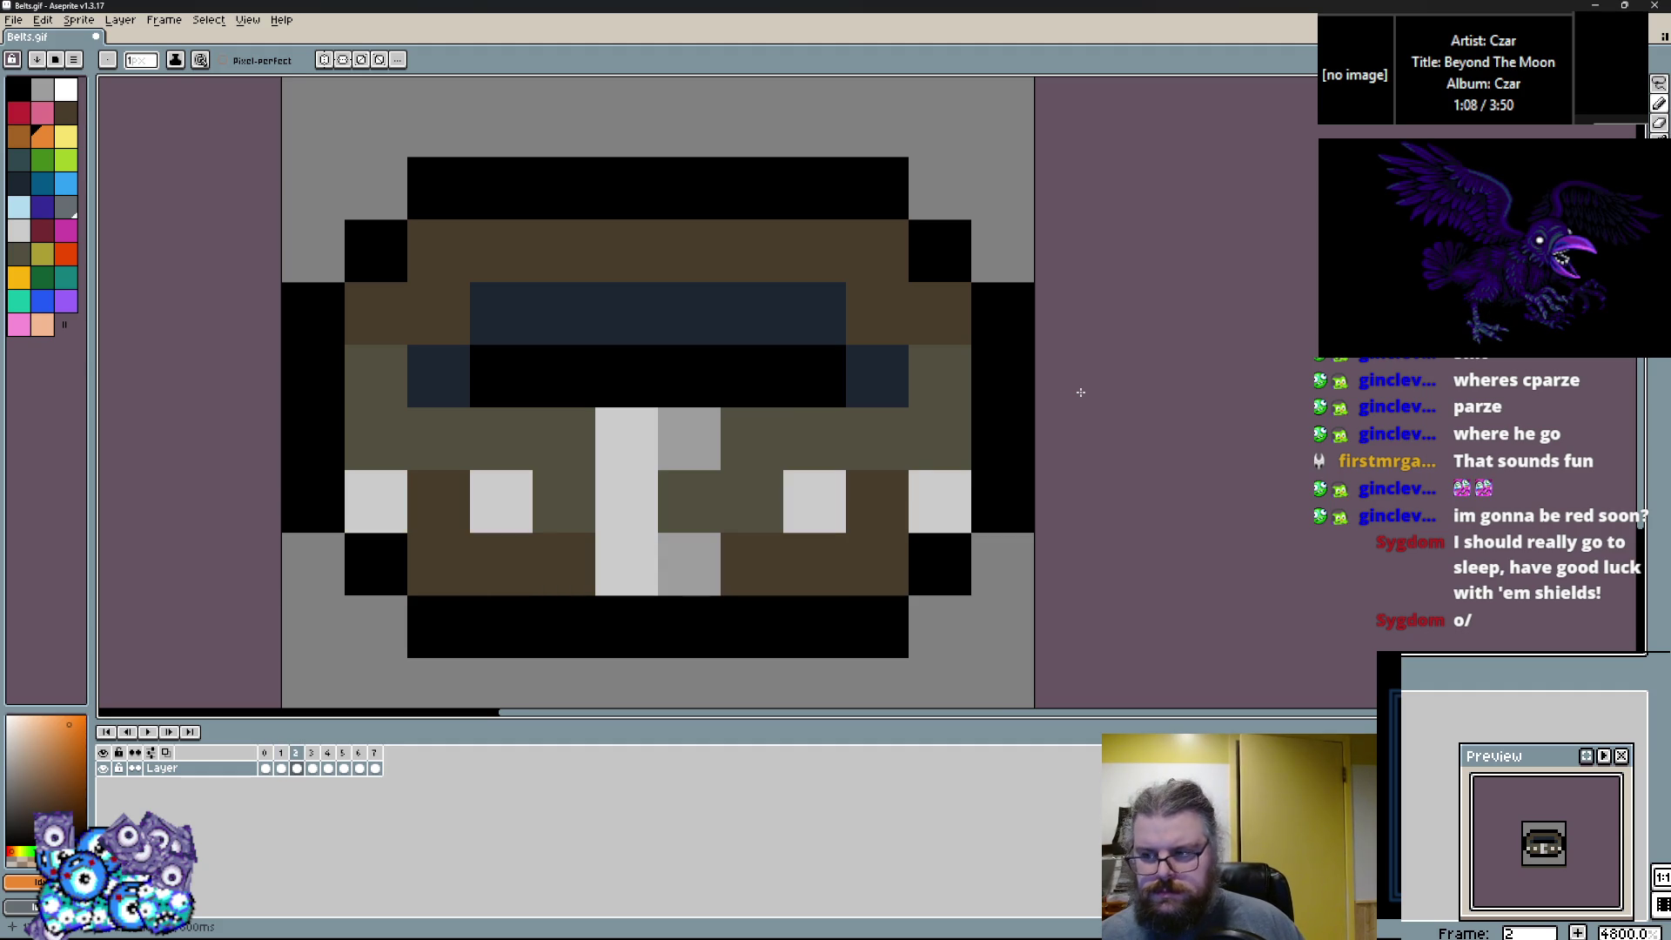
{"action": "key", "text": "period"}
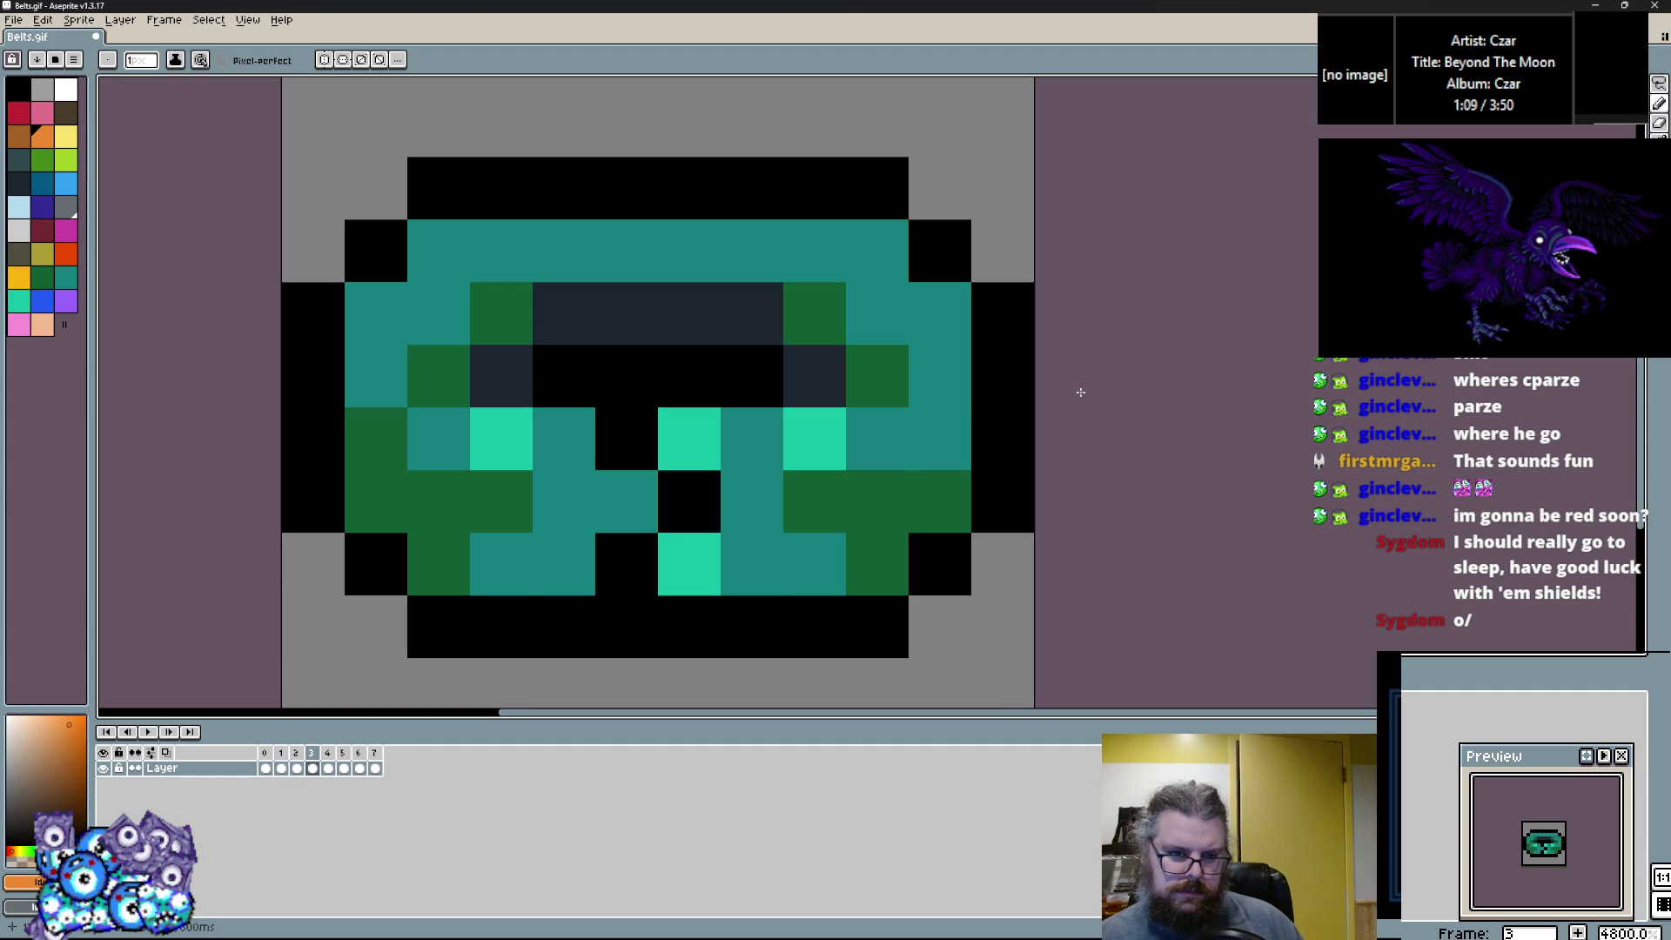
{"action": "key", "text": "period"}
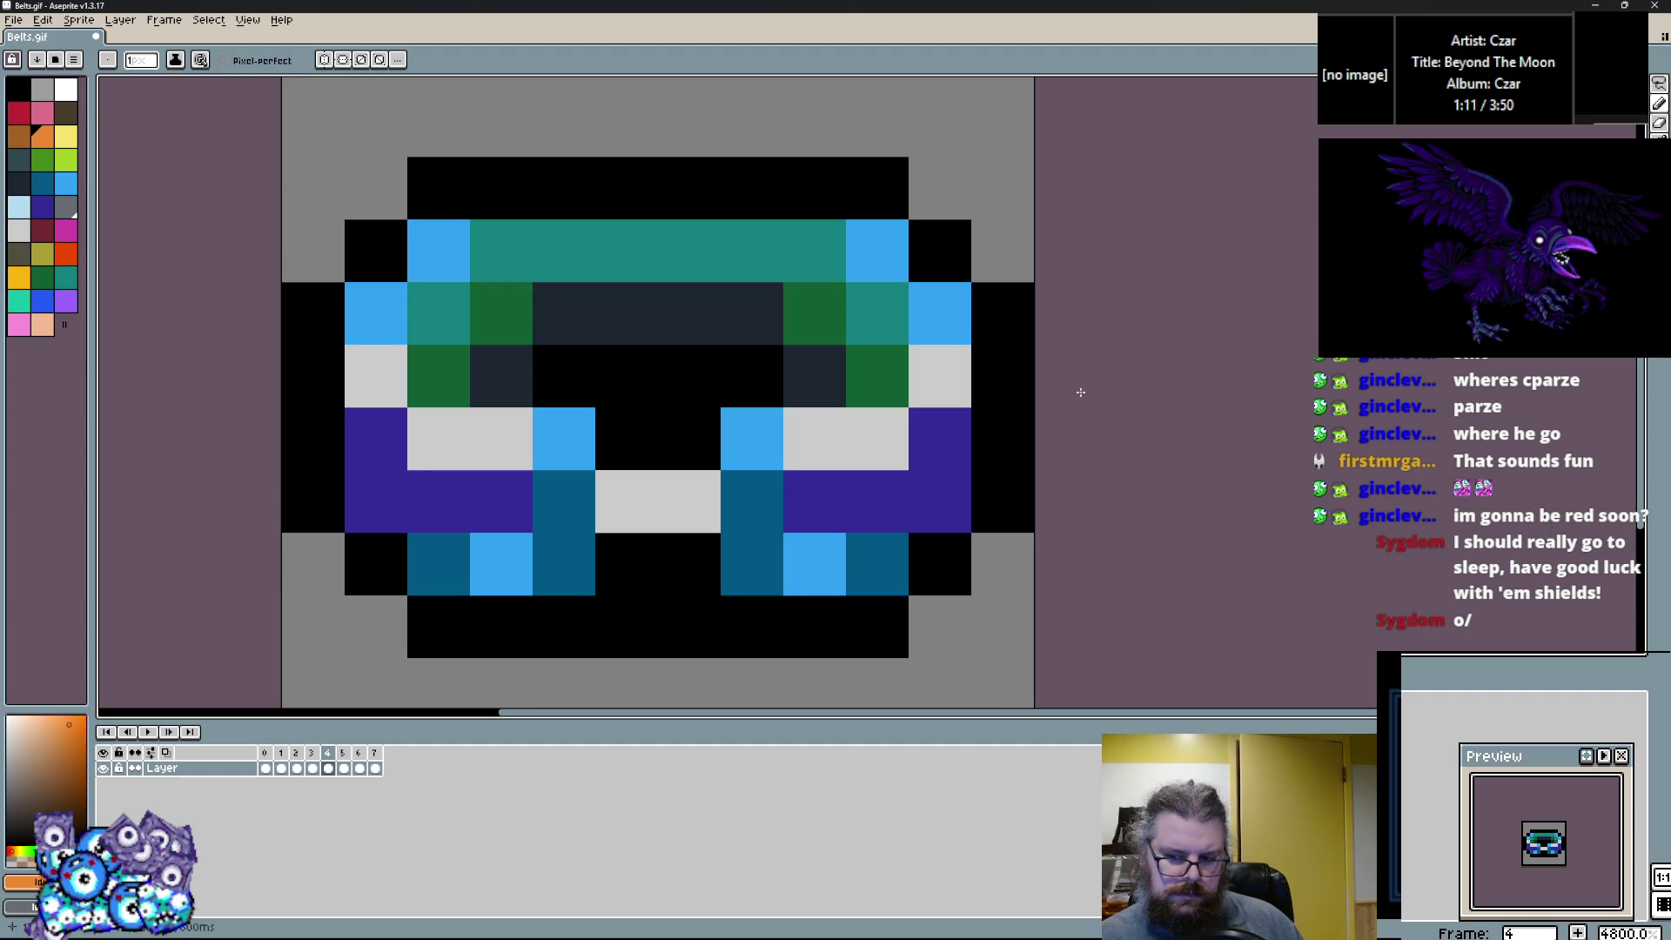
{"action": "key", "text": "period"}
{"action": "key", "text": "period"}
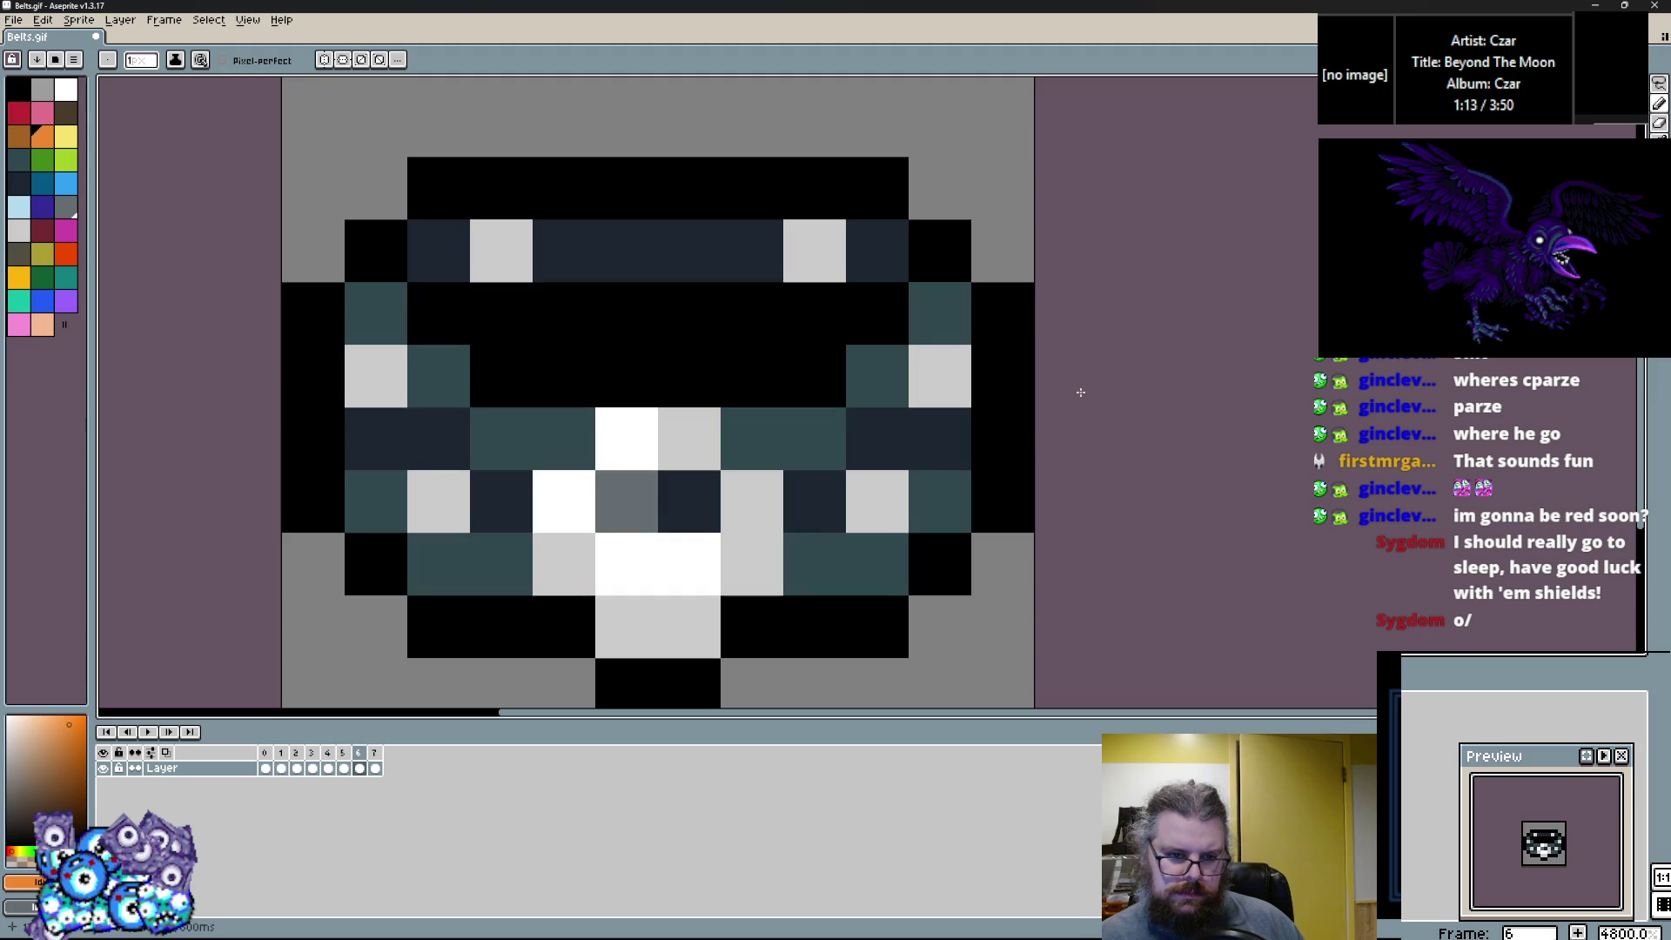
{"action": "key", "text": "period"}
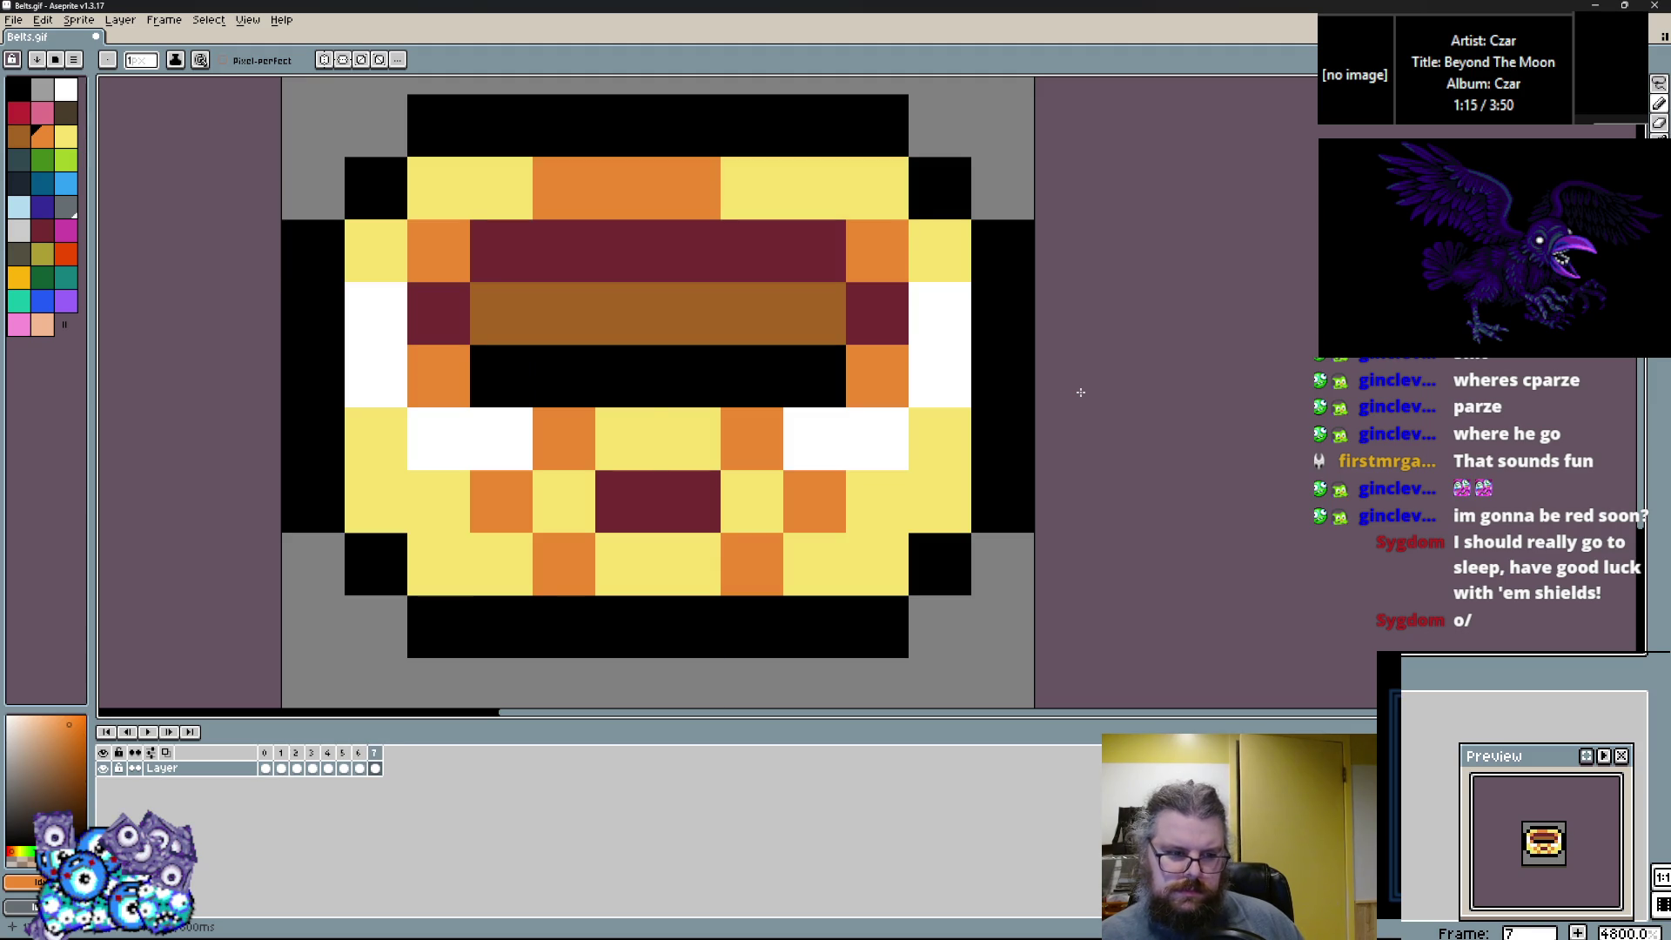
{"action": "key", "text": "comma"}
{"action": "key", "text": "comma"}
{"action": "key", "text": "comma"}
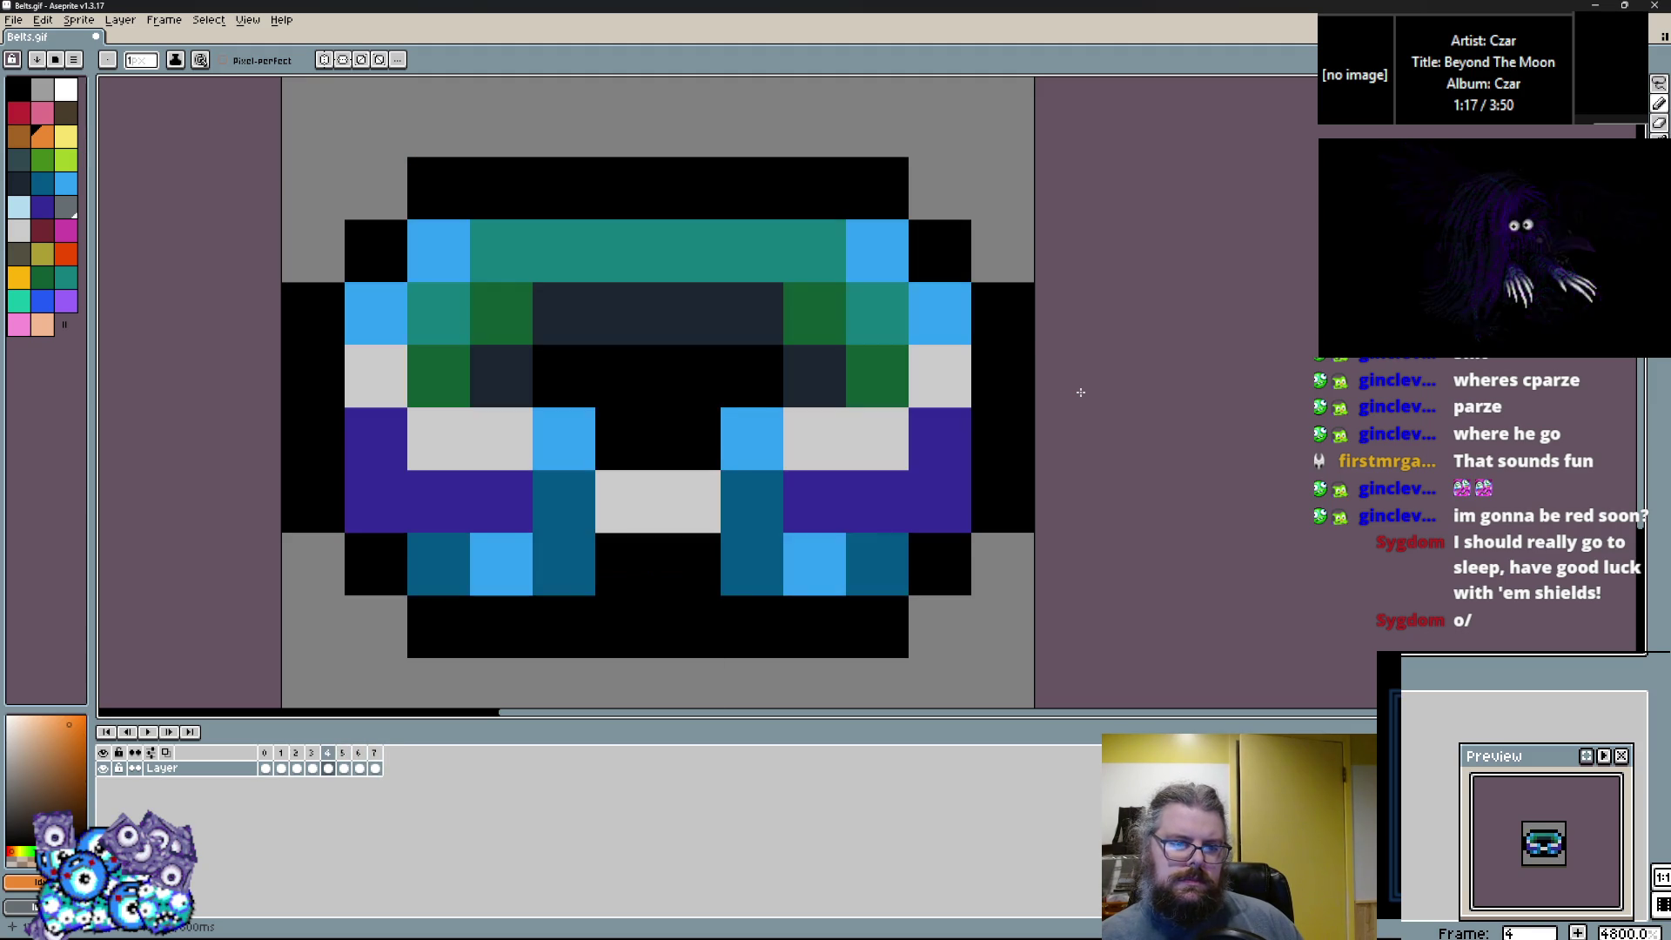
{"action": "key", "text": "comma"}
{"action": "key", "text": "period"}
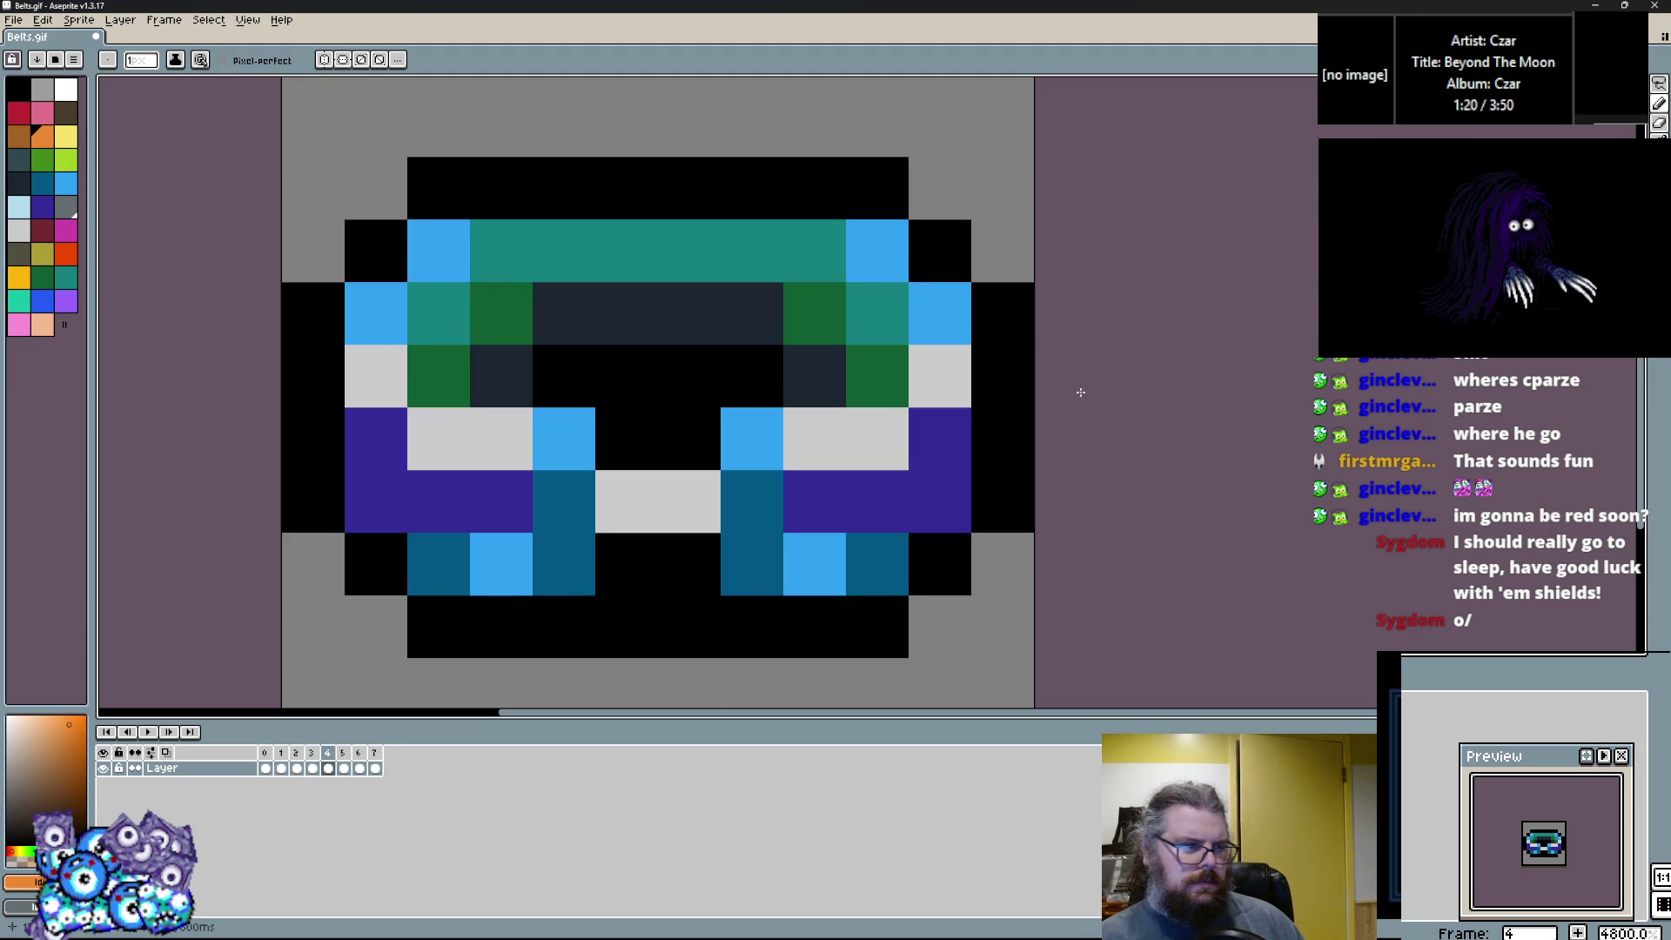
{"action": "key", "text": "period"}
{"action": "key", "text": "comma"}
{"action": "key", "text": "comma"}
{"action": "key", "text": "period"}
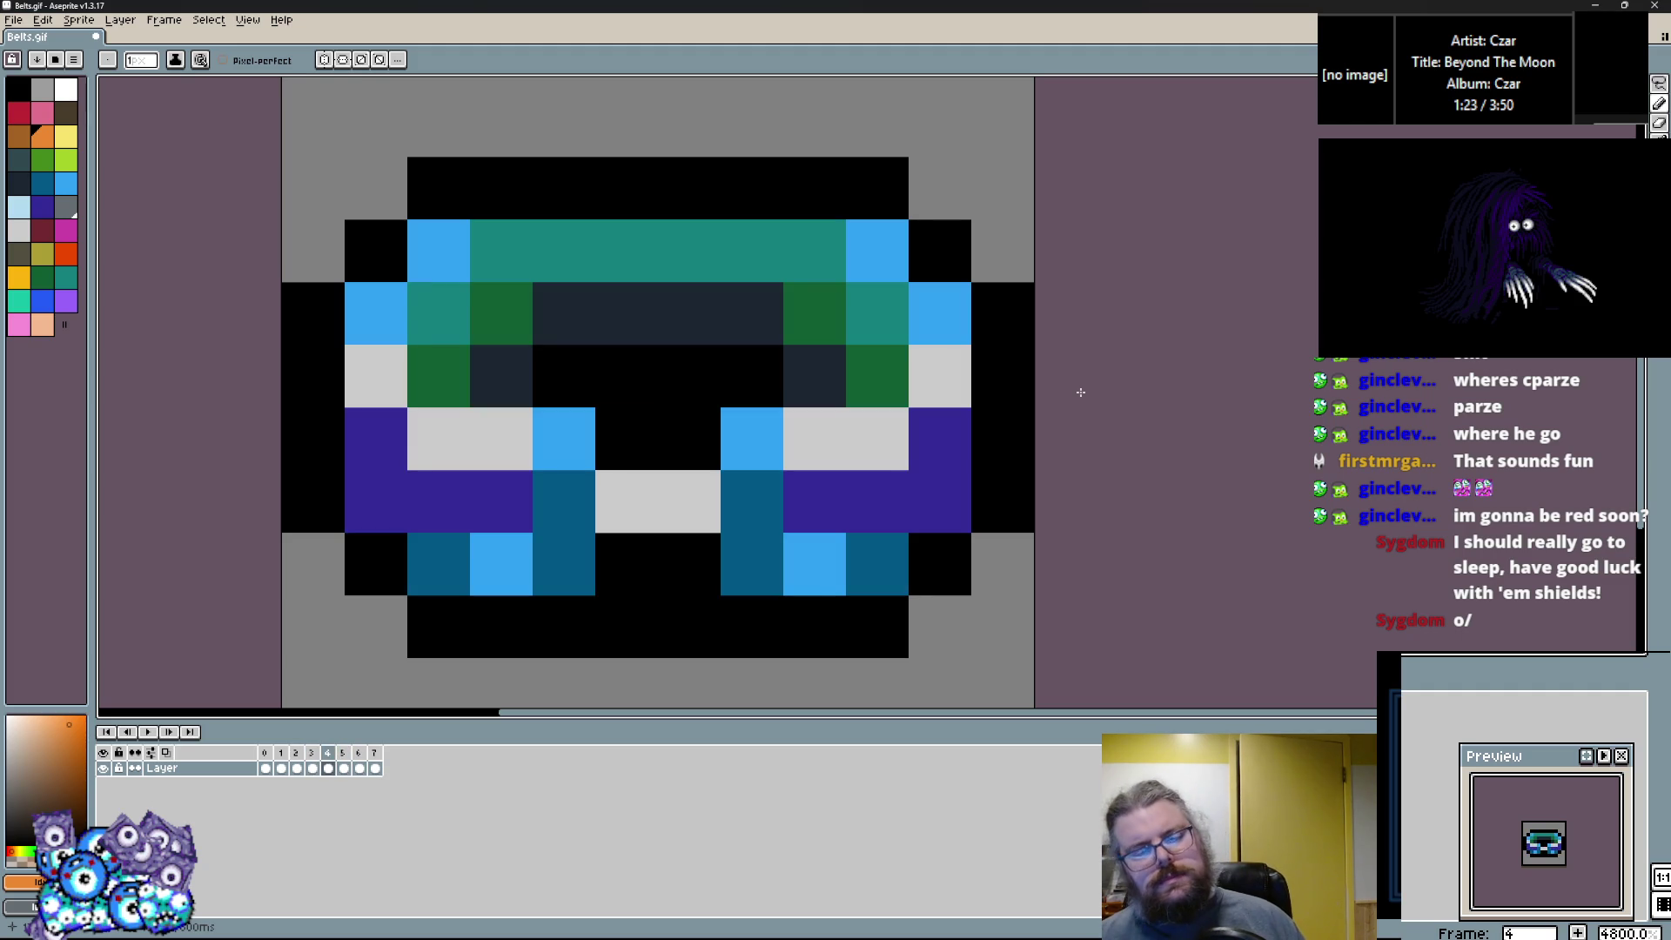
{"action": "key", "text": "period"}
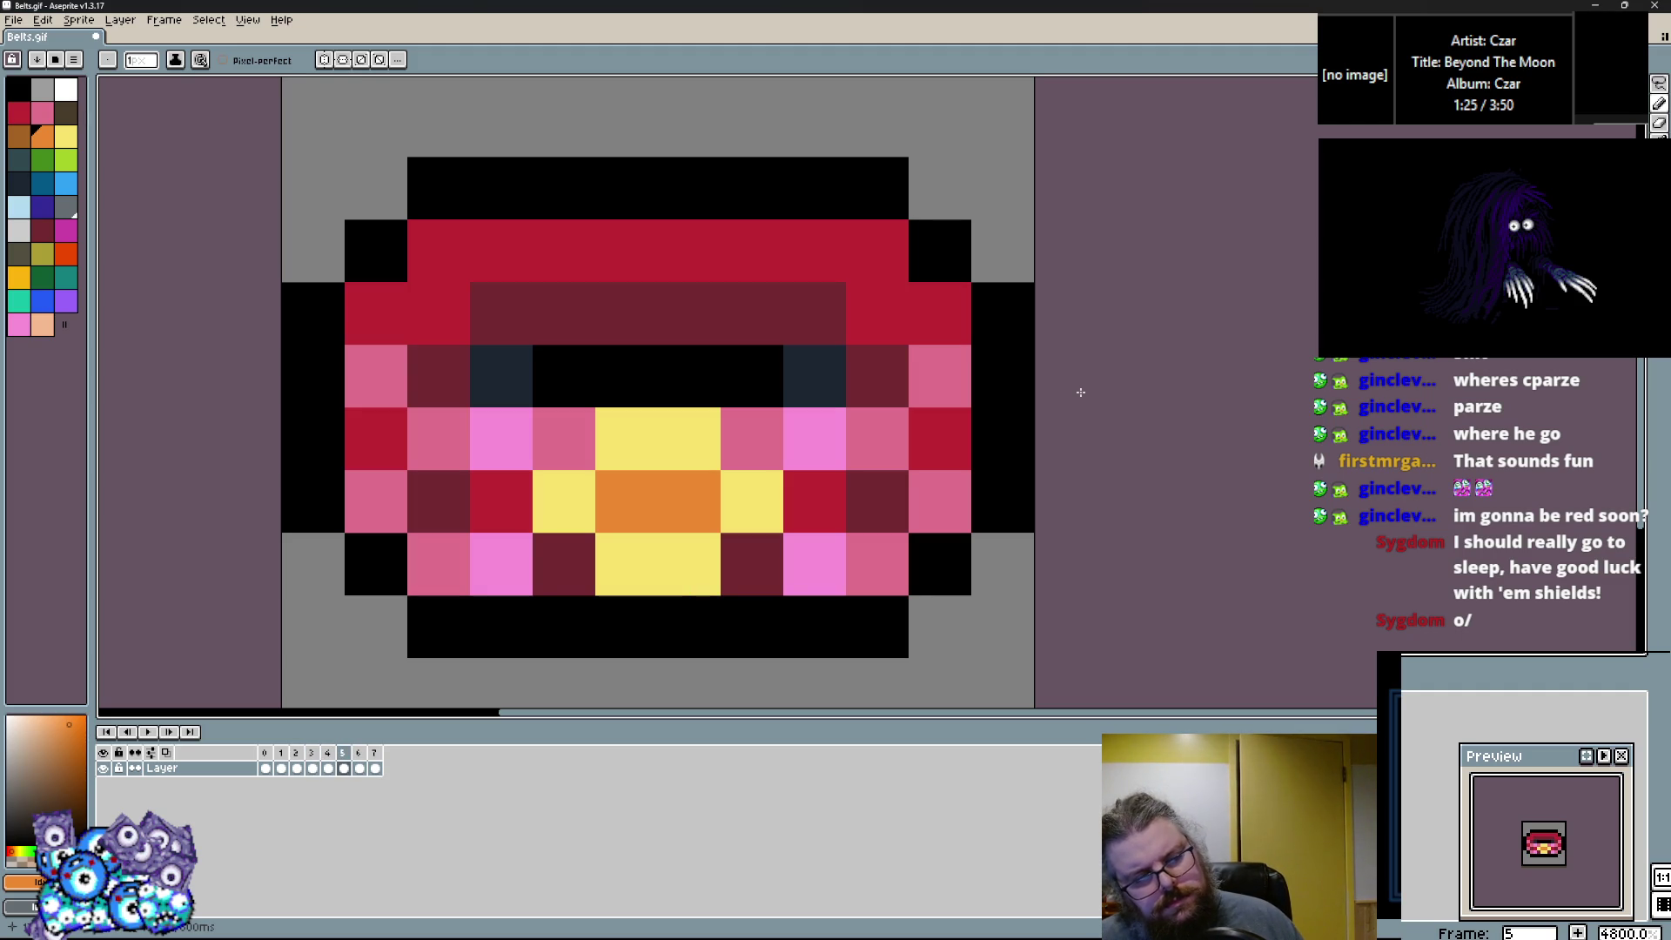
{"action": "key", "text": "comma"}
{"action": "key", "text": "comma"}
{"action": "key", "text": "period"}
{"action": "key", "text": "period"}
{"action": "key", "text": "comma"}
{"action": "key", "text": "comma"}
{"action": "key", "text": "period"}
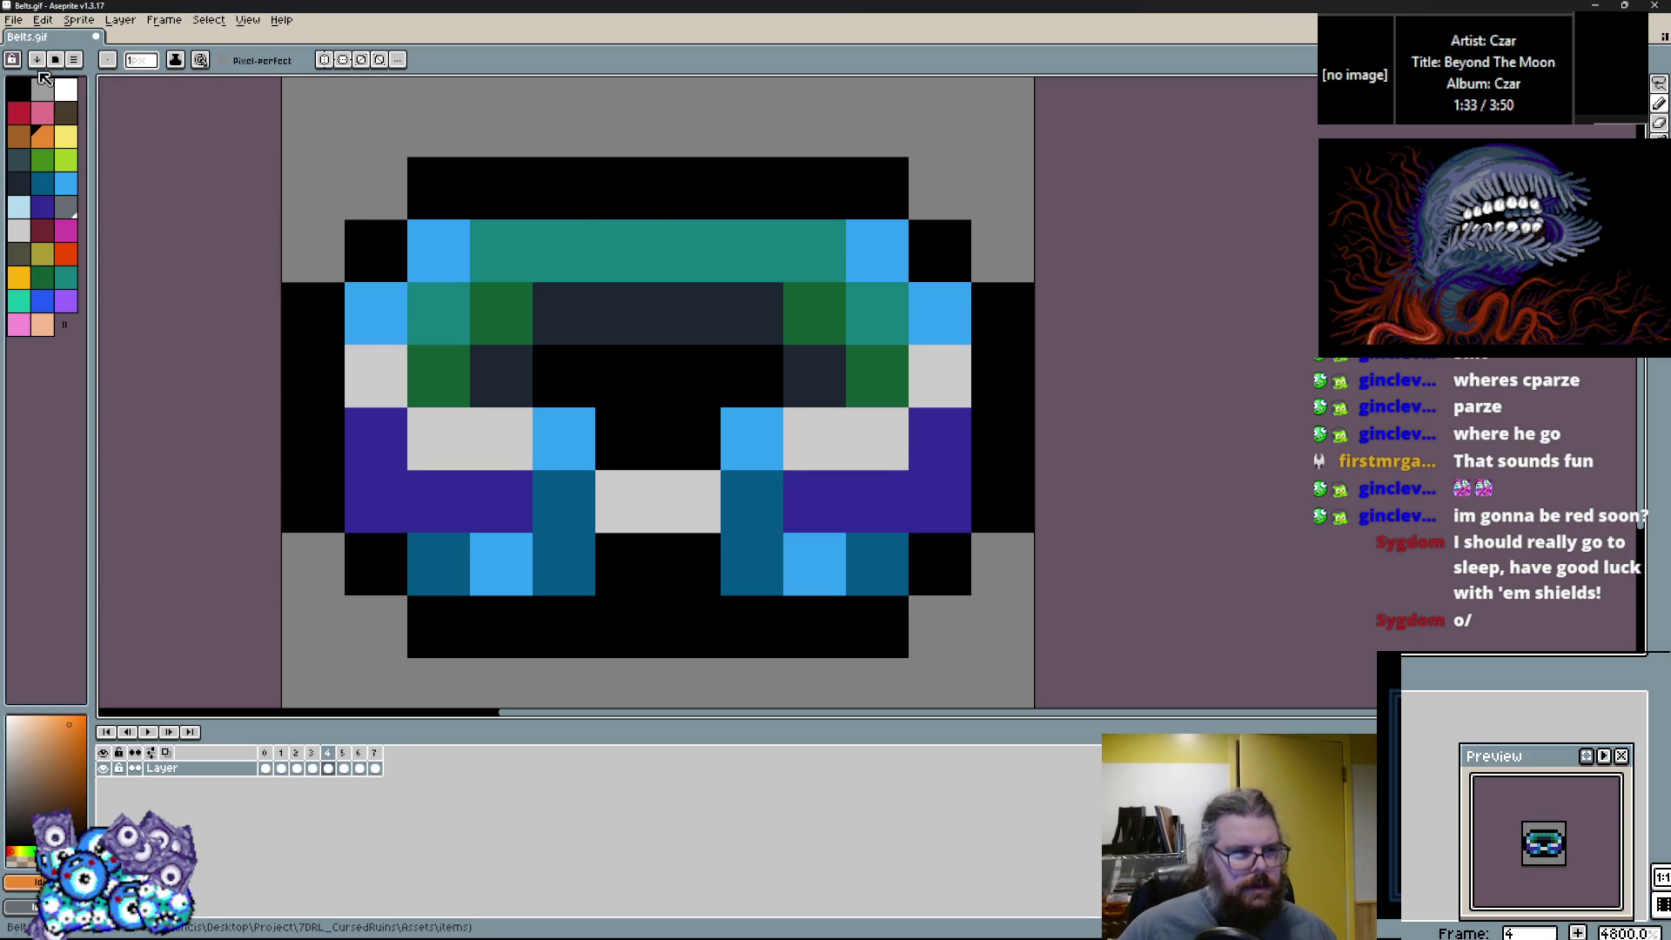
Paint one orange pixel on the blue belt, then shrink the Belts.gif window and move it aside.
{"action": "left_click", "coordinate": [13, 19]}
{"action": "left_click", "coordinate": [496, 246]}
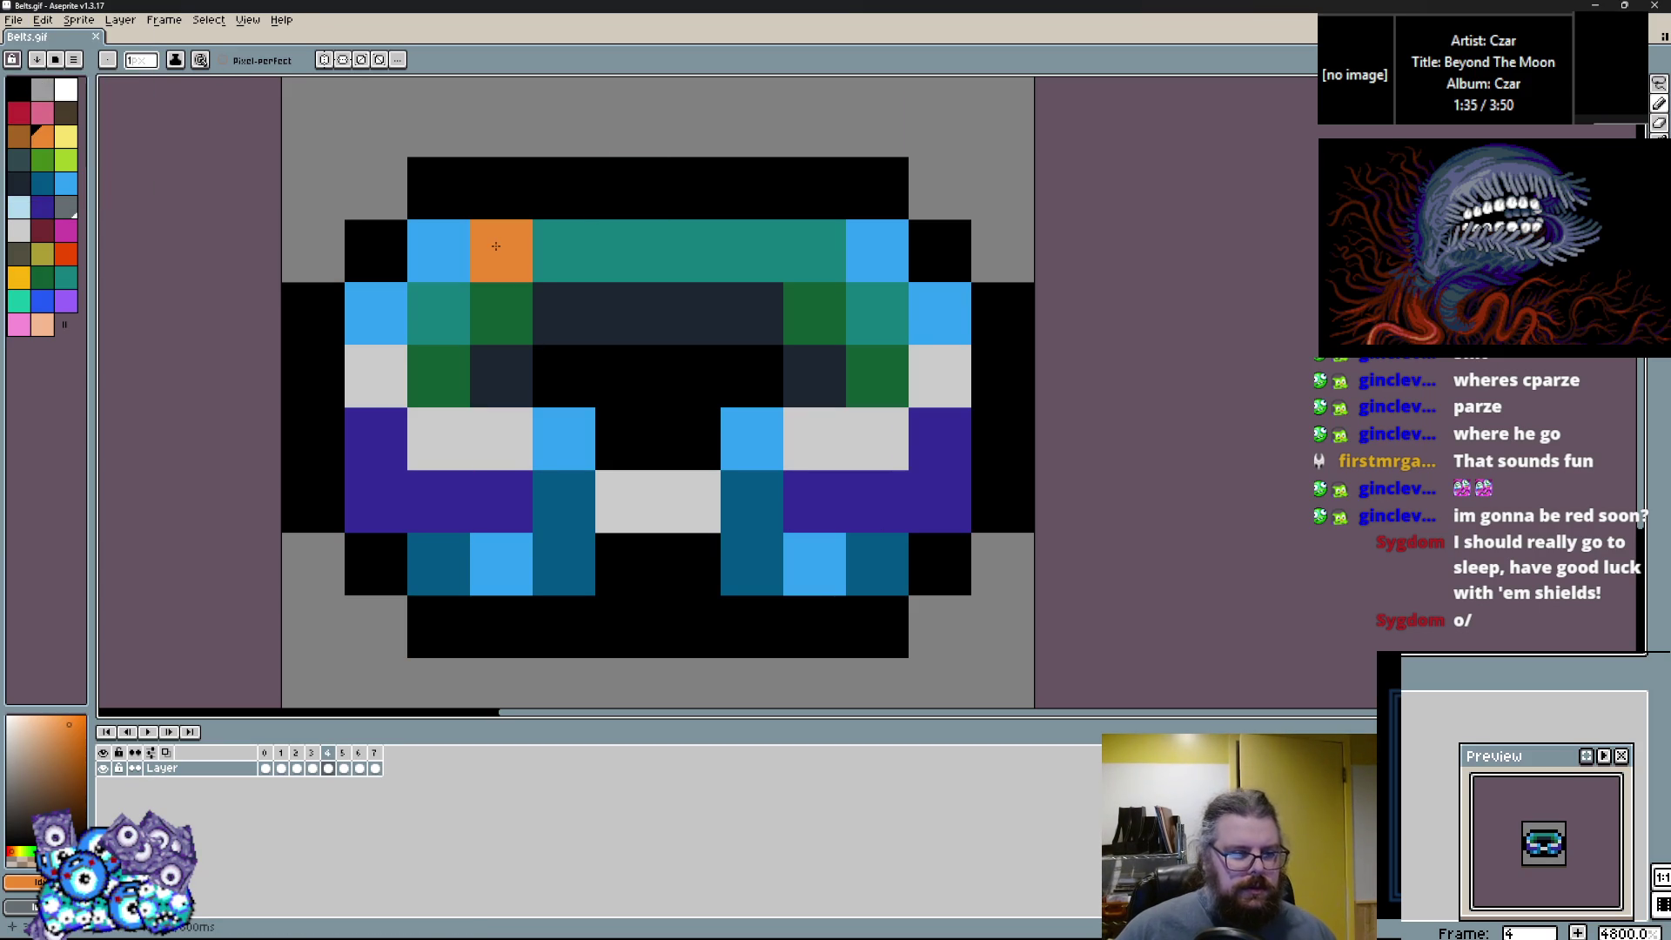
{"action": "key", "text": "comma"}
{"action": "key", "text": "comma"}
{"action": "key", "text": "comma"}
{"action": "mouse_move", "coordinate": [1167, 6]}
{"action": "left_mouse_down"}
{"action": "mouse_move", "coordinate": [1167, 111]}
{"action": "mouse_move", "coordinate": [1087, 126]}
{"action": "left_mouse_up"}
{"action": "scroll", "coordinate": [1153, 362], "scroll_direction": "down", "scroll_amount": 1}
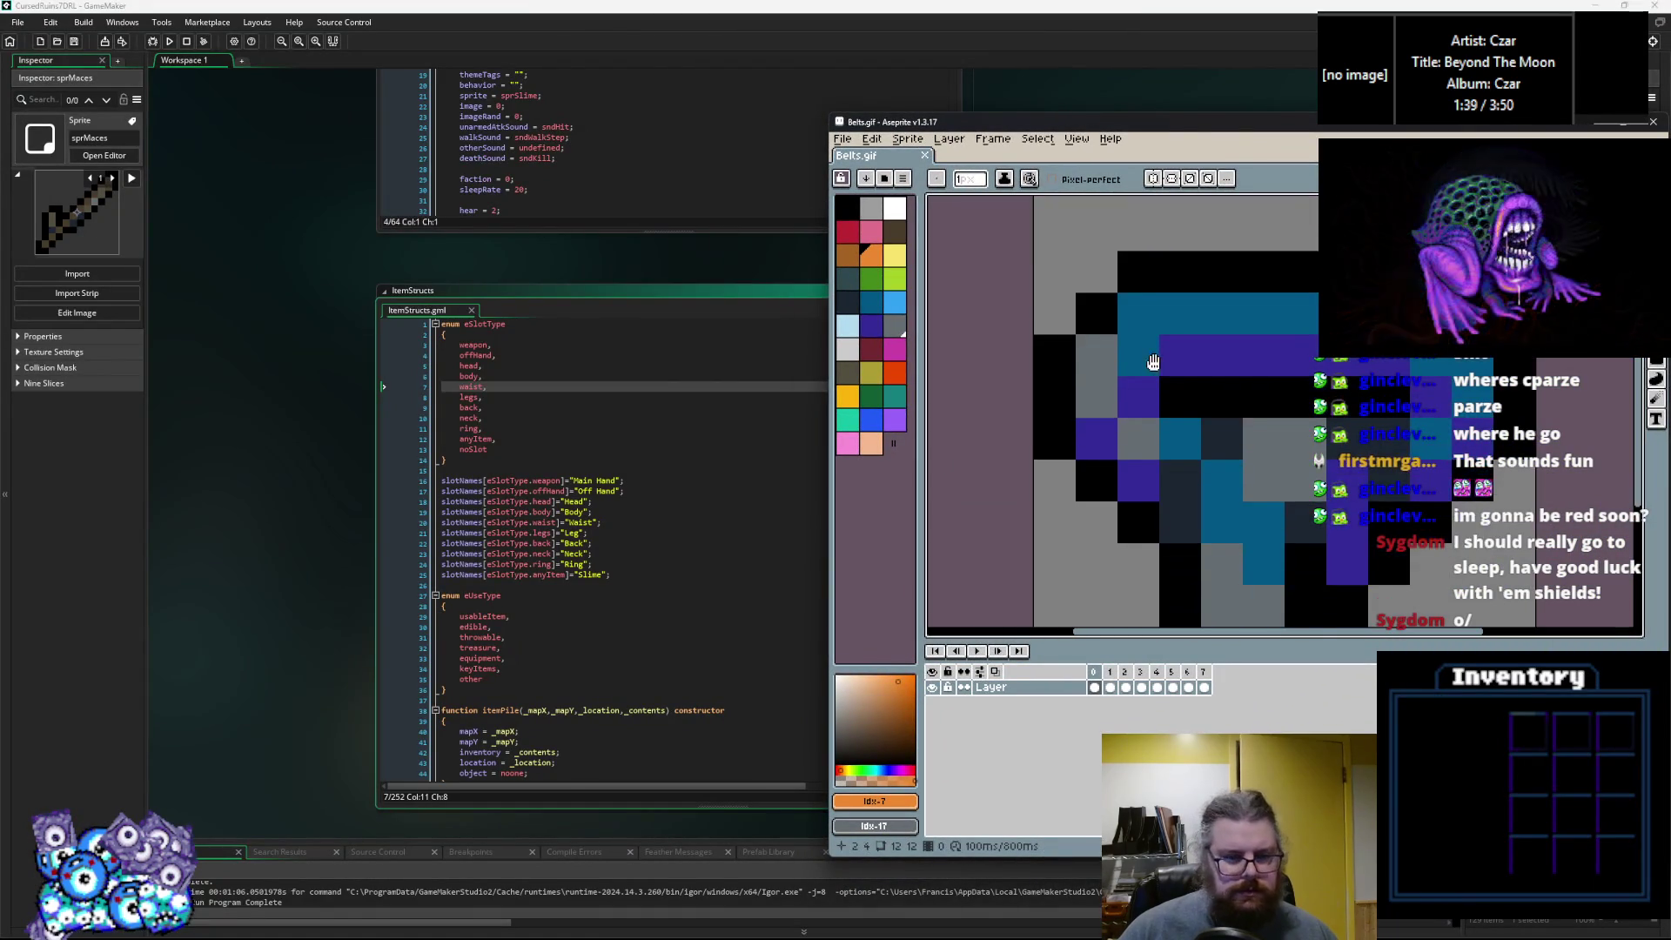
Enter the 'Belts' header in cell A110 and make the Calc window narrower.
{"action": "key", "text": "alt+Tab"}
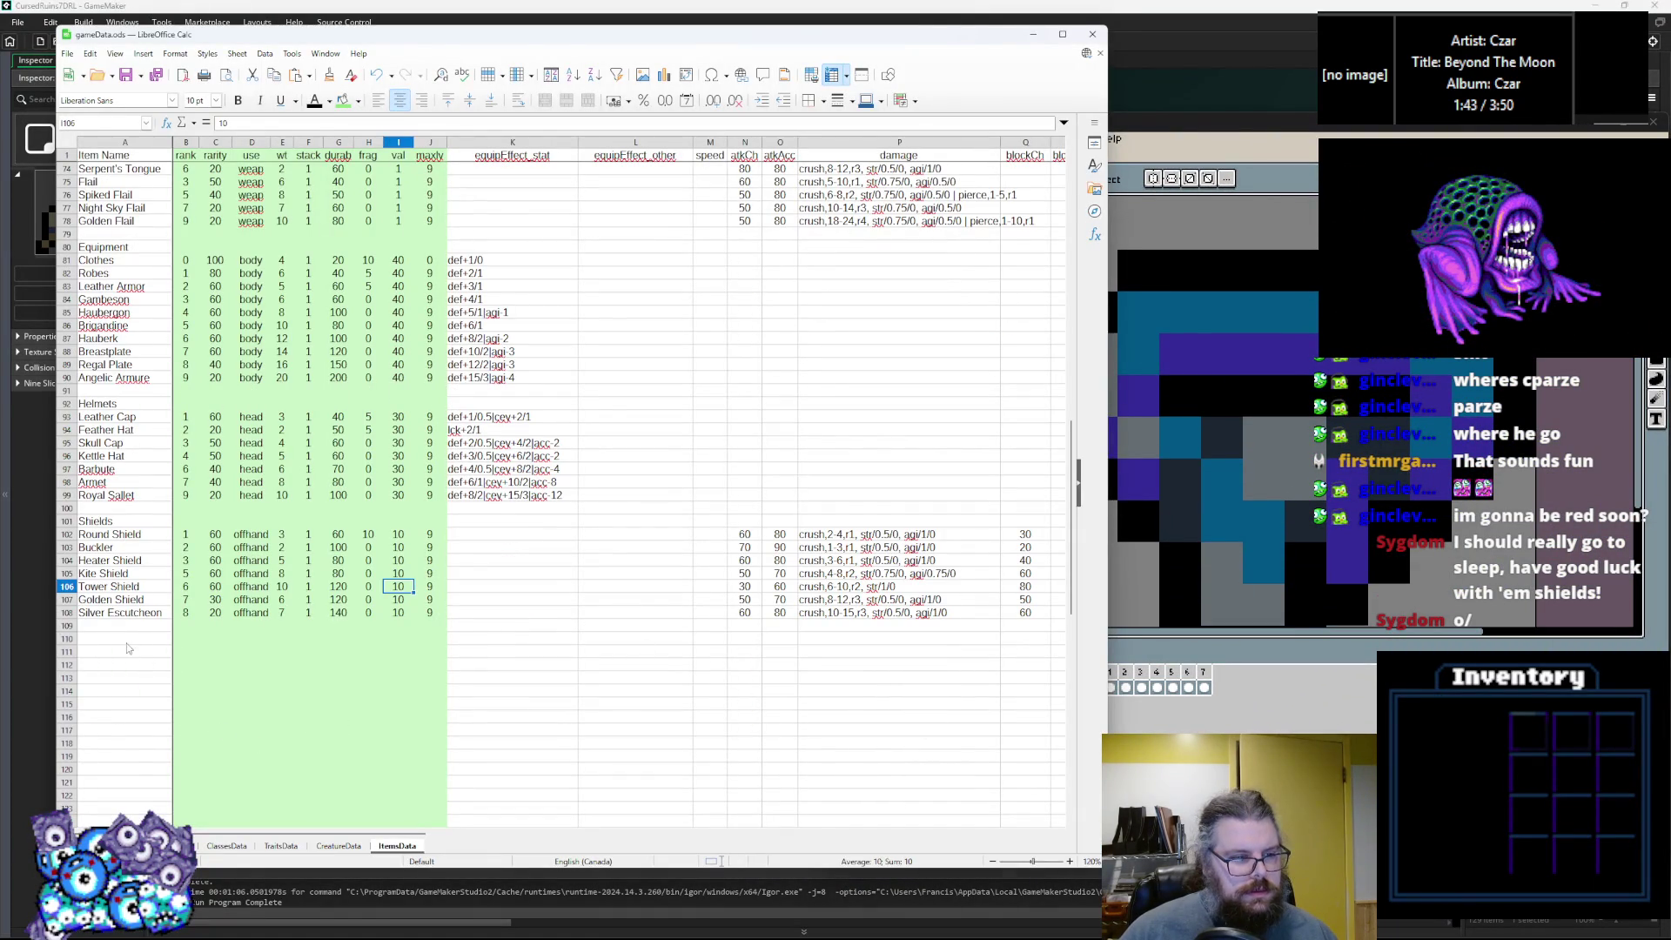
{"action": "left_click", "coordinate": [127, 644]}
{"action": "type", "text": "Belts"}
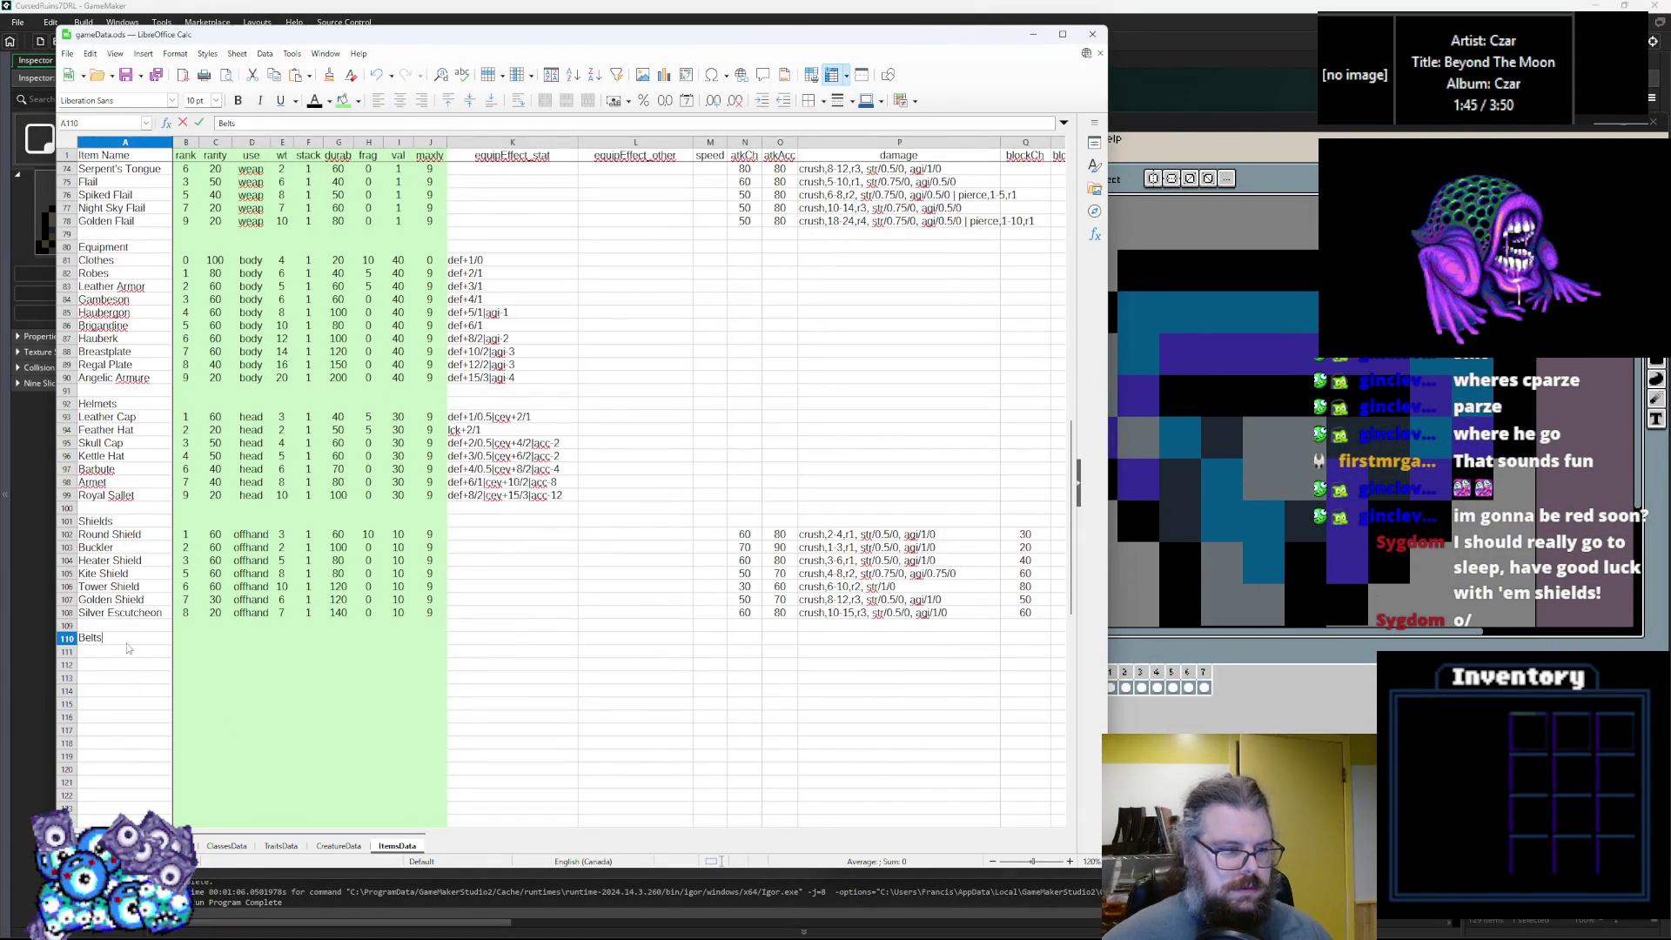
{"action": "left_click", "coordinate": [430, 696]}
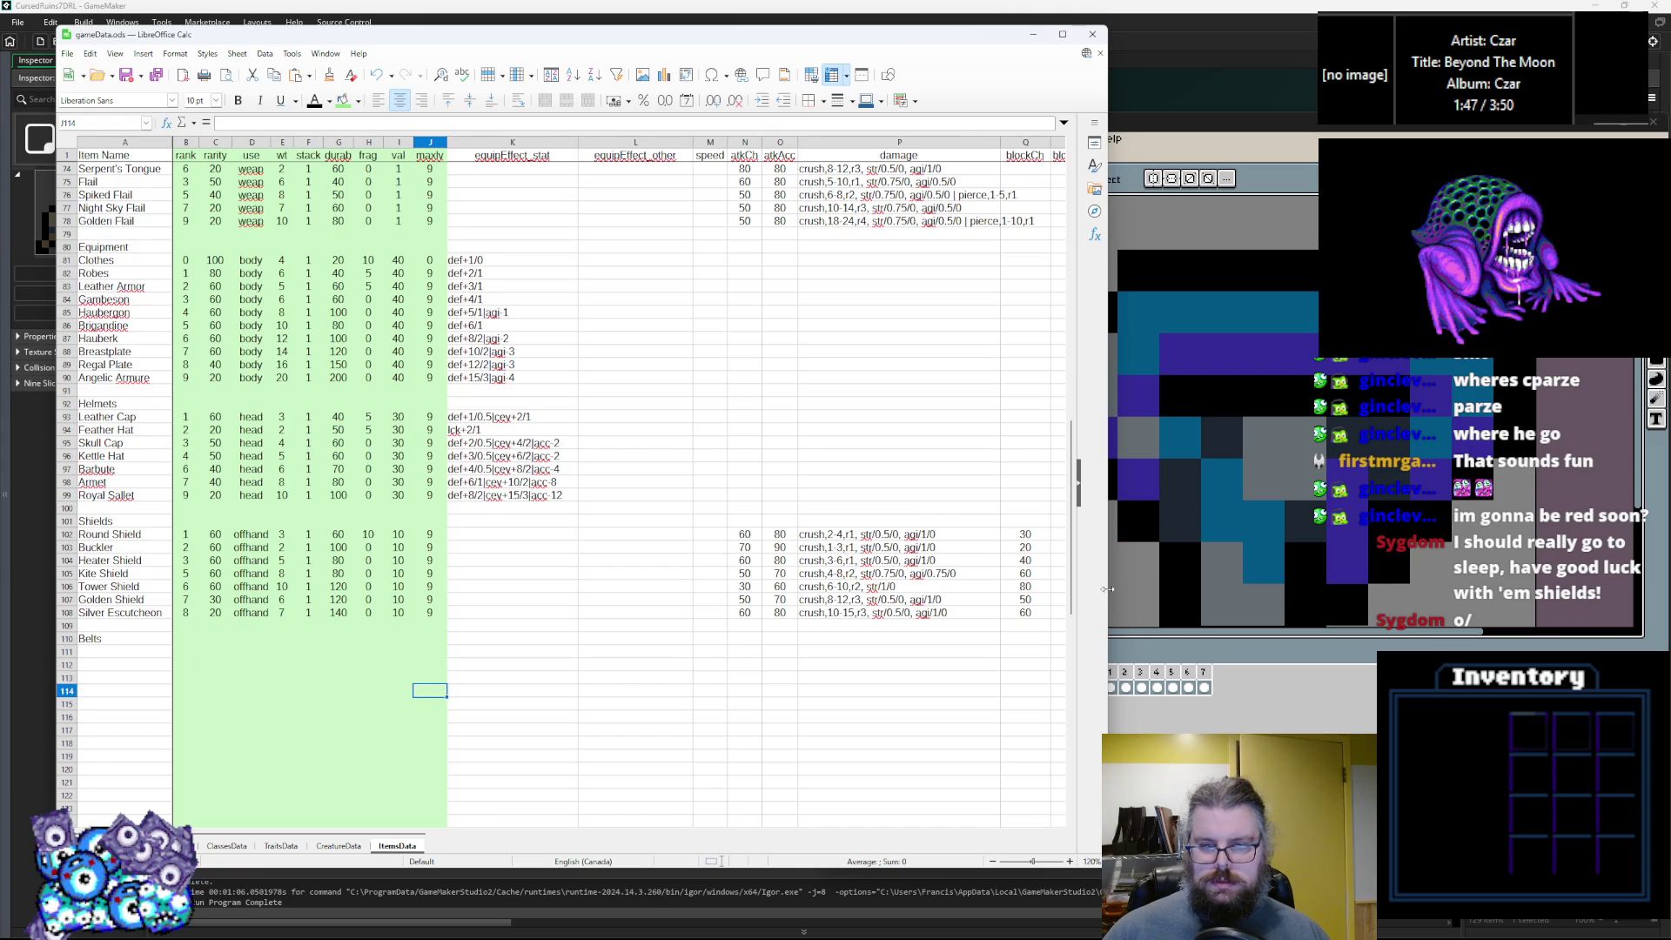
{"action": "left_click_drag", "start_coordinate": [1108, 589], "coordinate": [1021, 589]}
{"action": "left_click", "coordinate": [185, 677]}
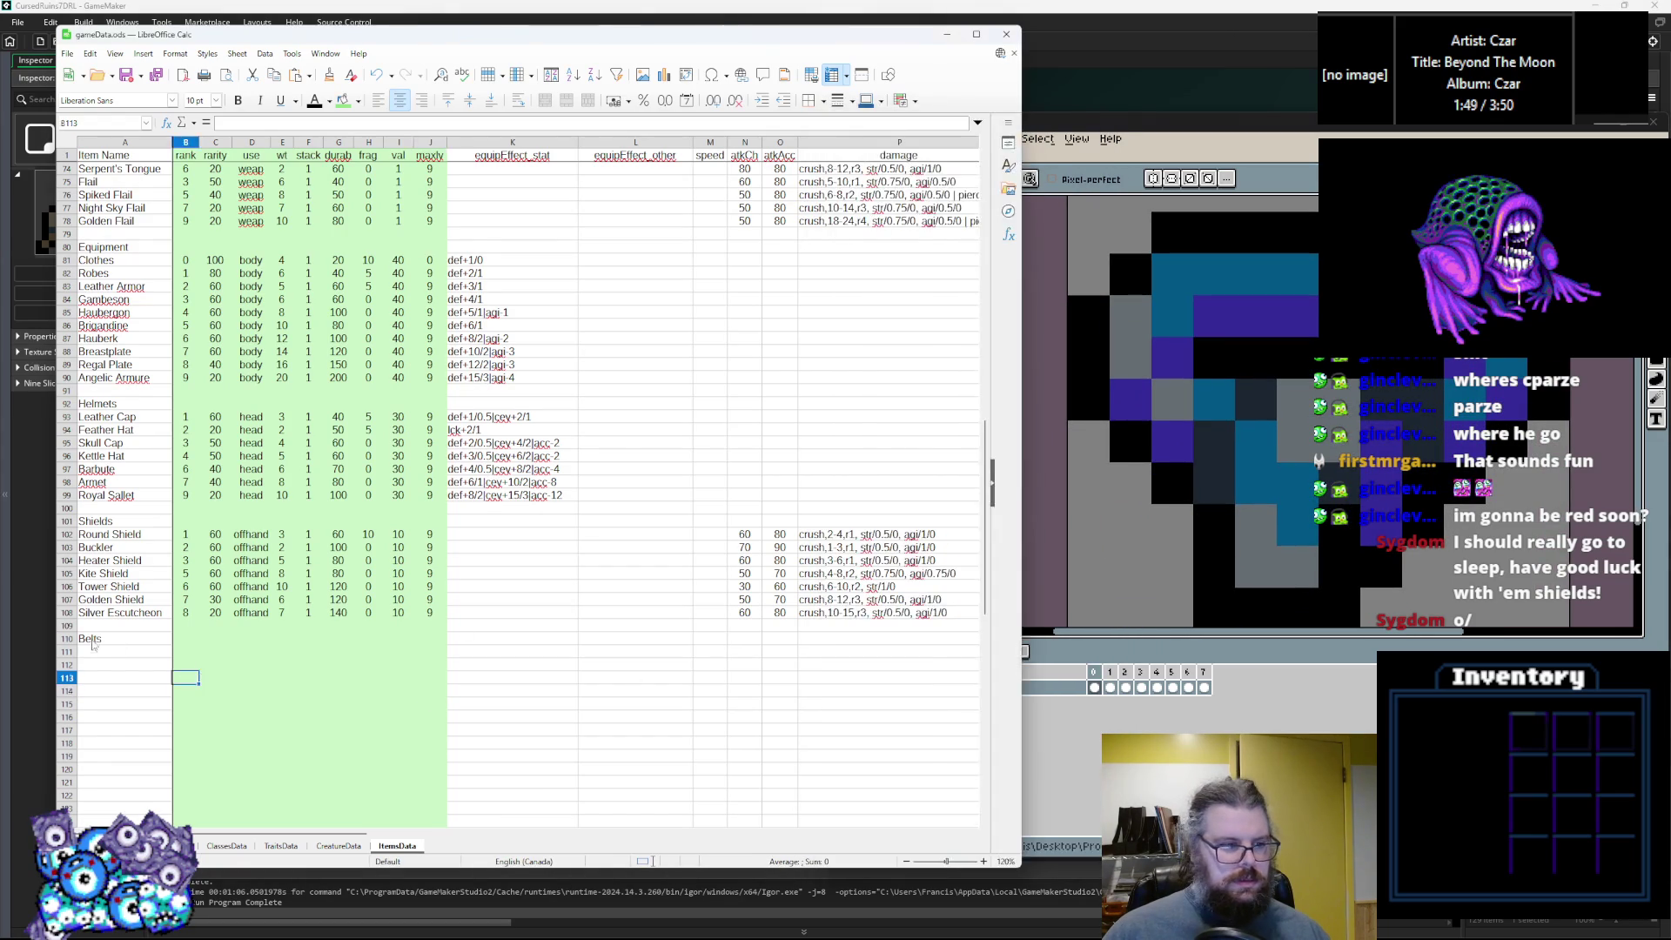
List Sash, Belt and Girdle in A111–A113, checking the belt sprite between entries.
{"action": "left_click", "coordinate": [98, 651]}
{"action": "type", "text": "Sash"}
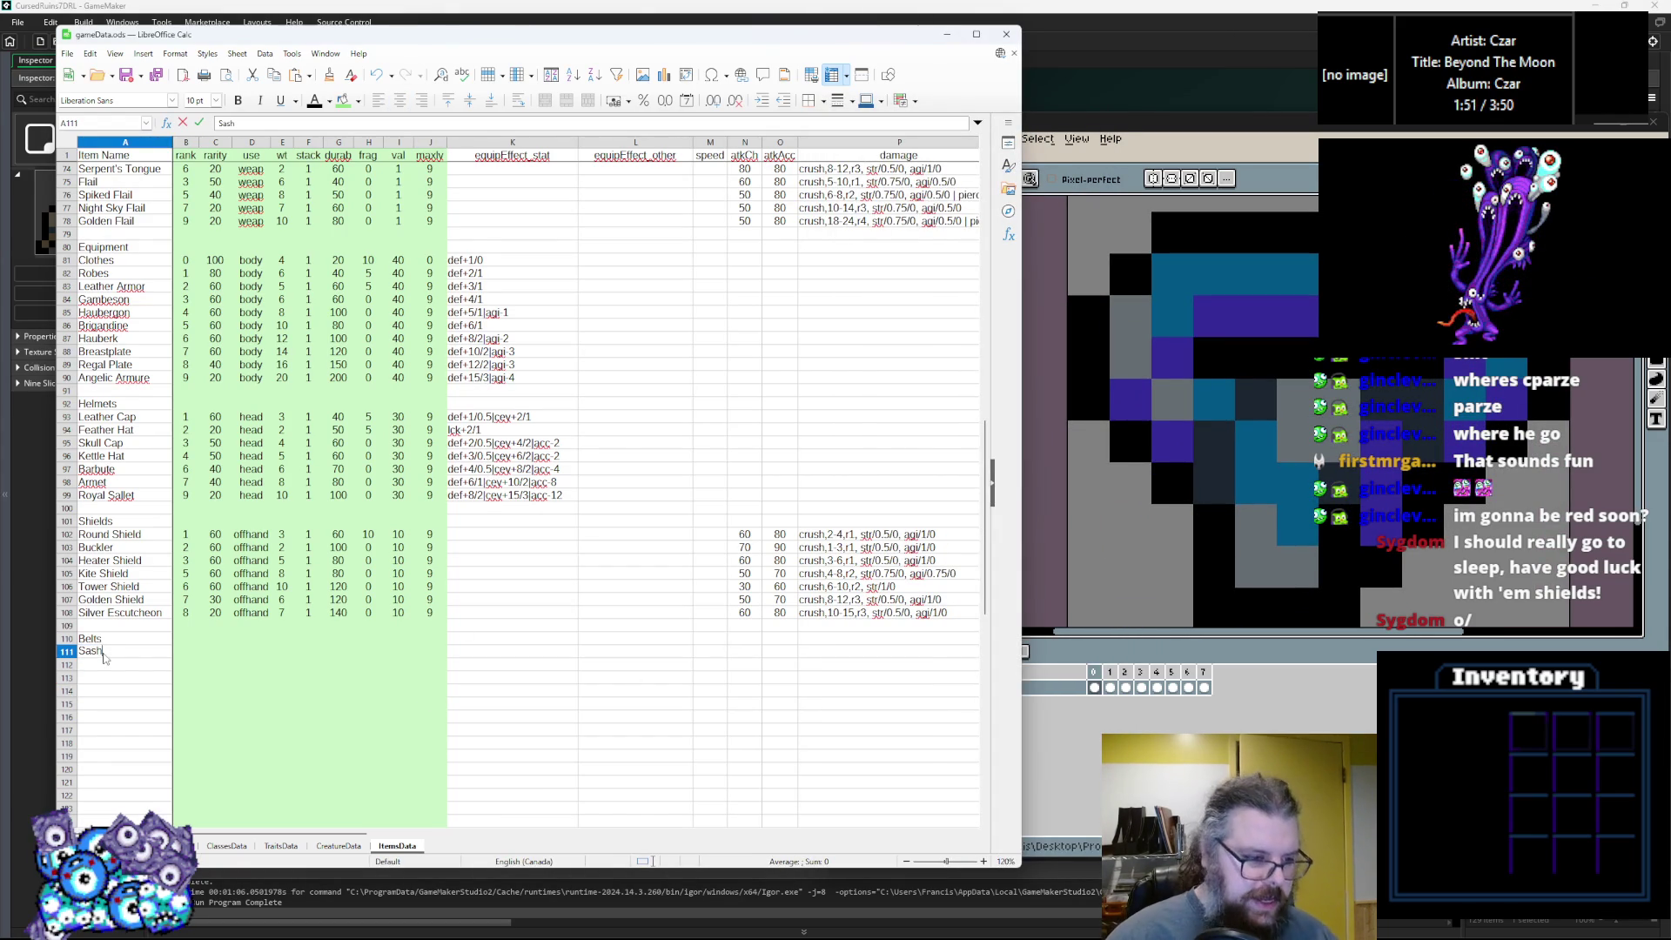
{"action": "key", "text": "alt+Tab"}
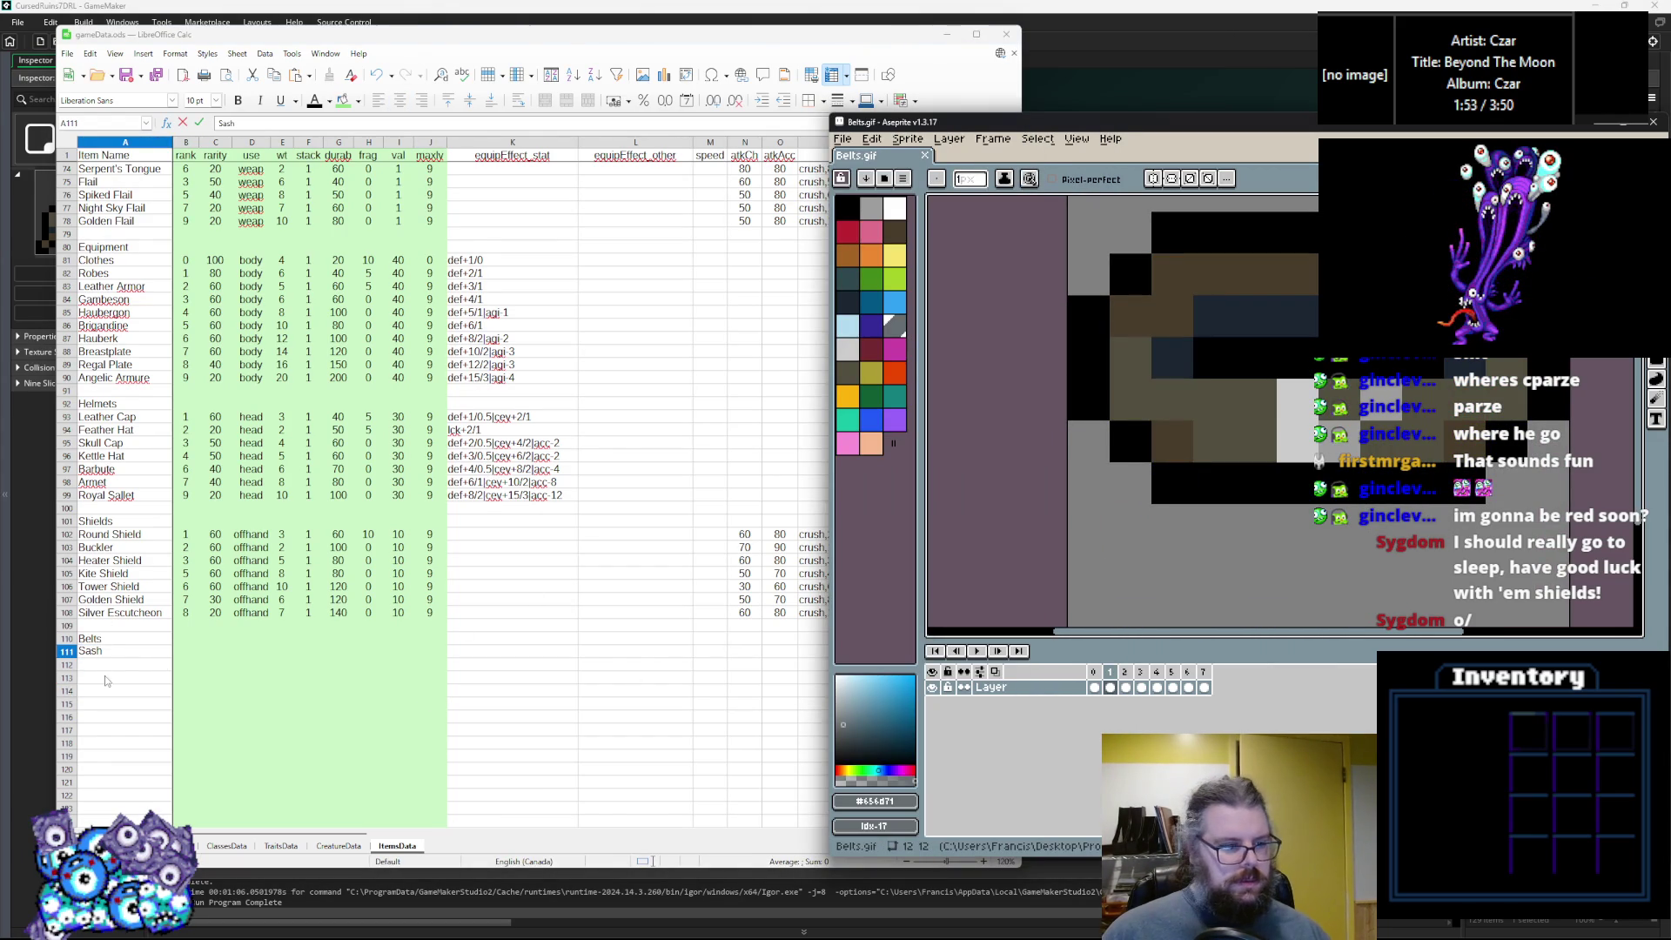
{"action": "left_click", "coordinate": [111, 664]}
{"action": "type", "text": "Belt"}
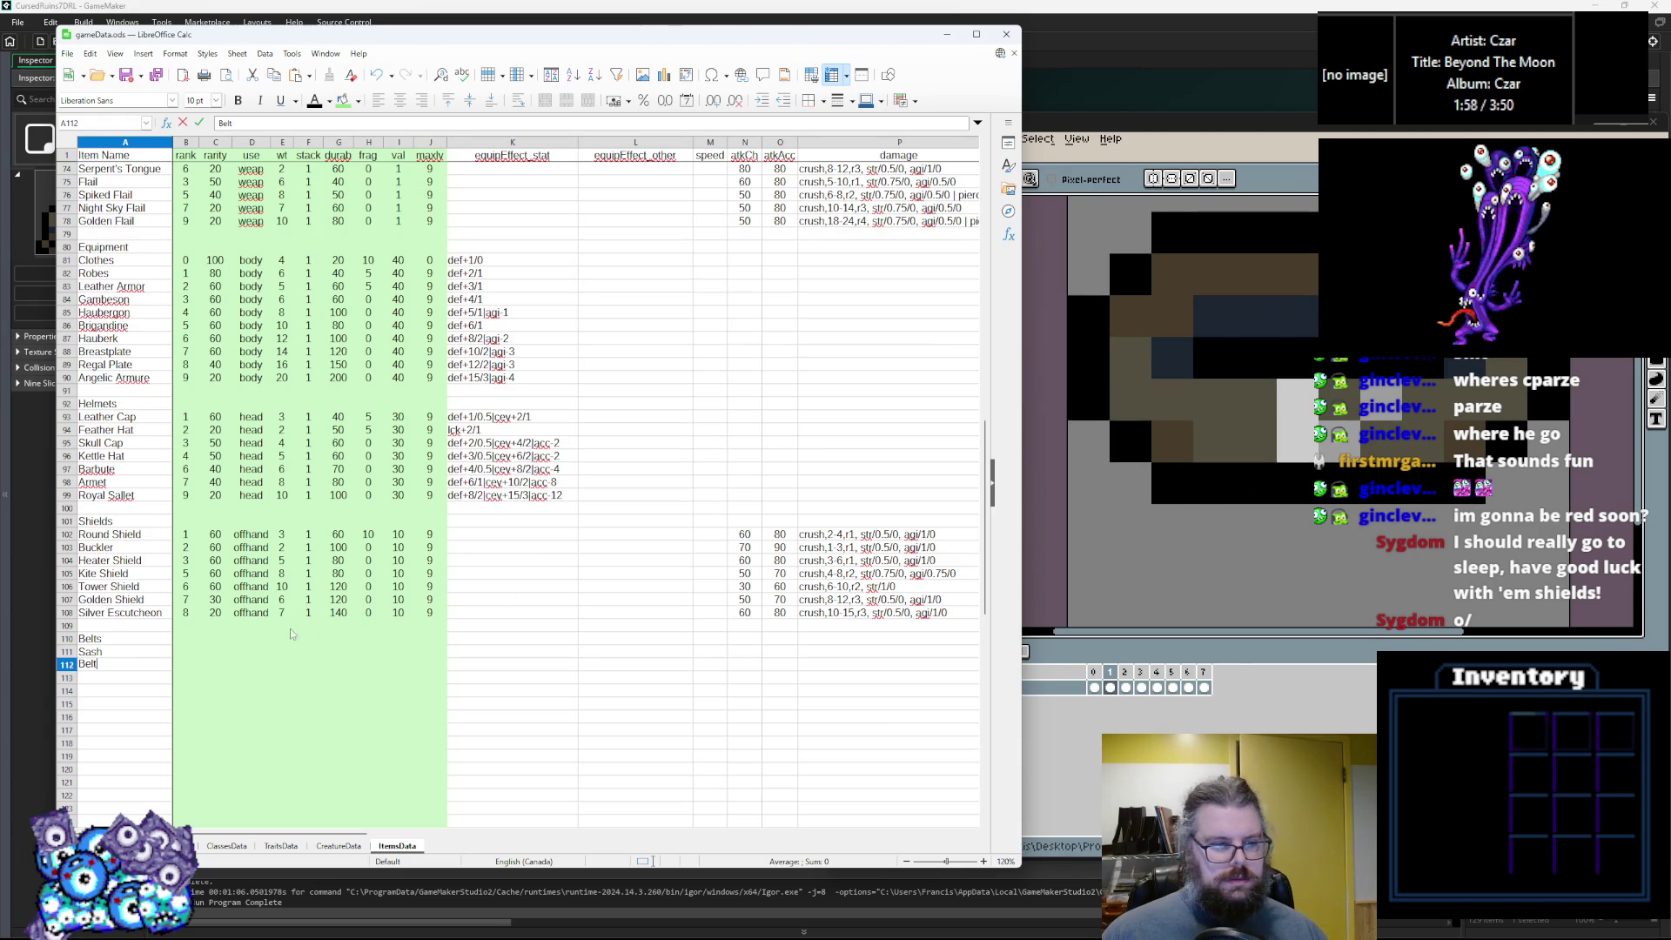
{"action": "left_click", "coordinate": [1064, 418]}
{"action": "left_click", "coordinate": [107, 681]}
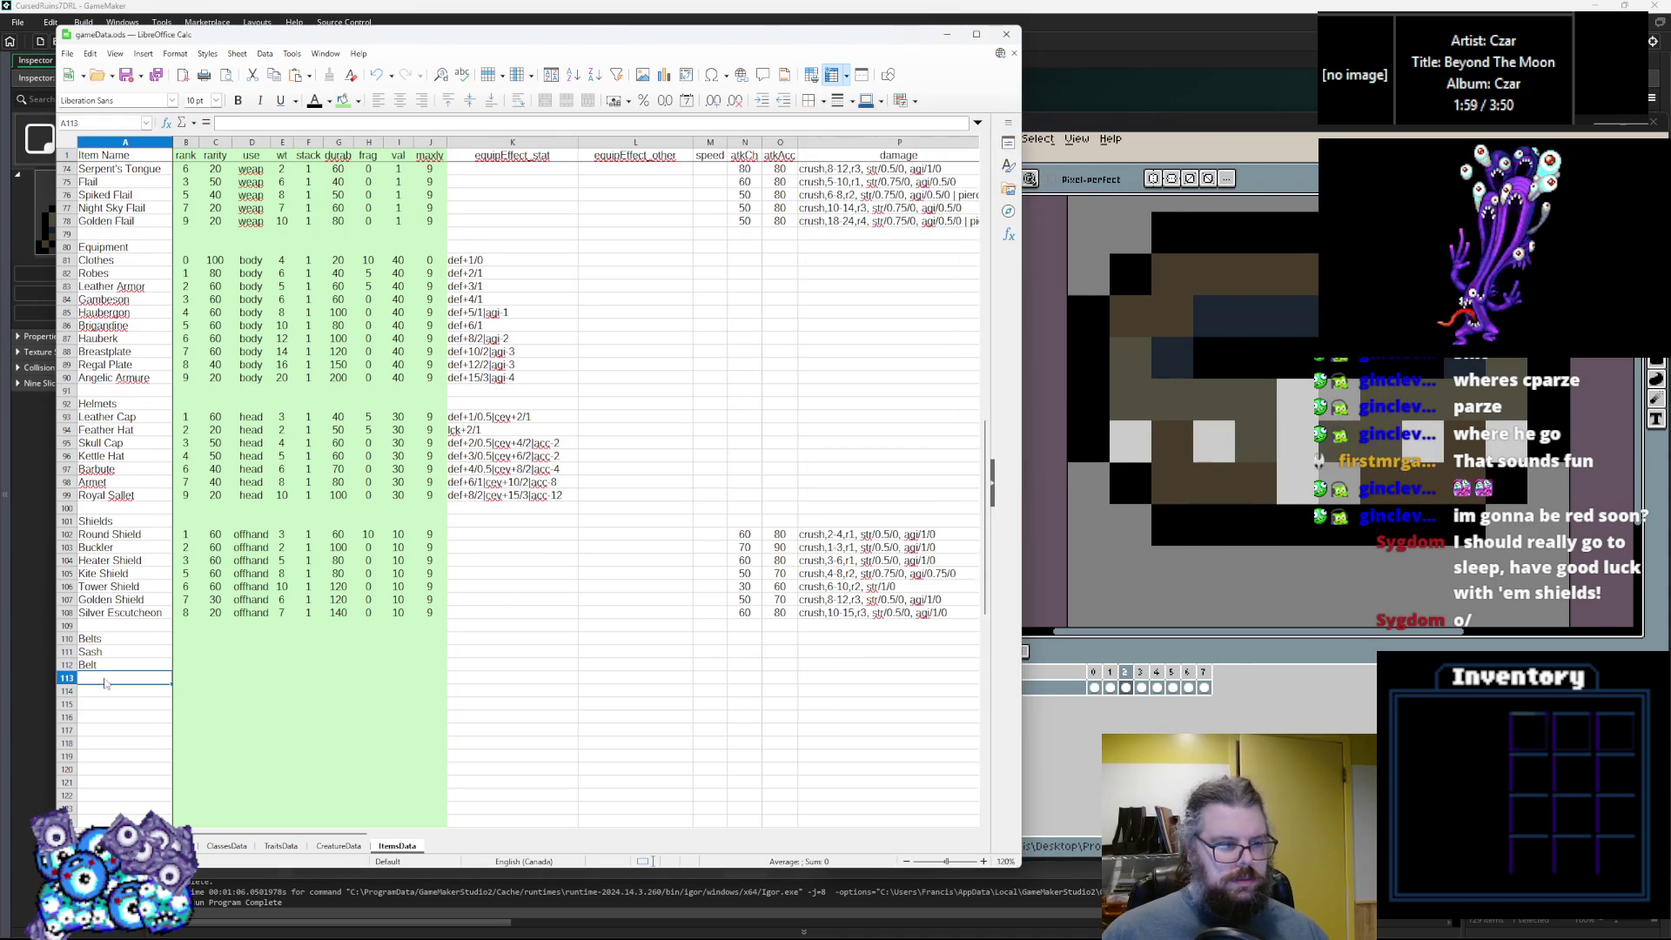
{"action": "type", "text": "Girdle"}
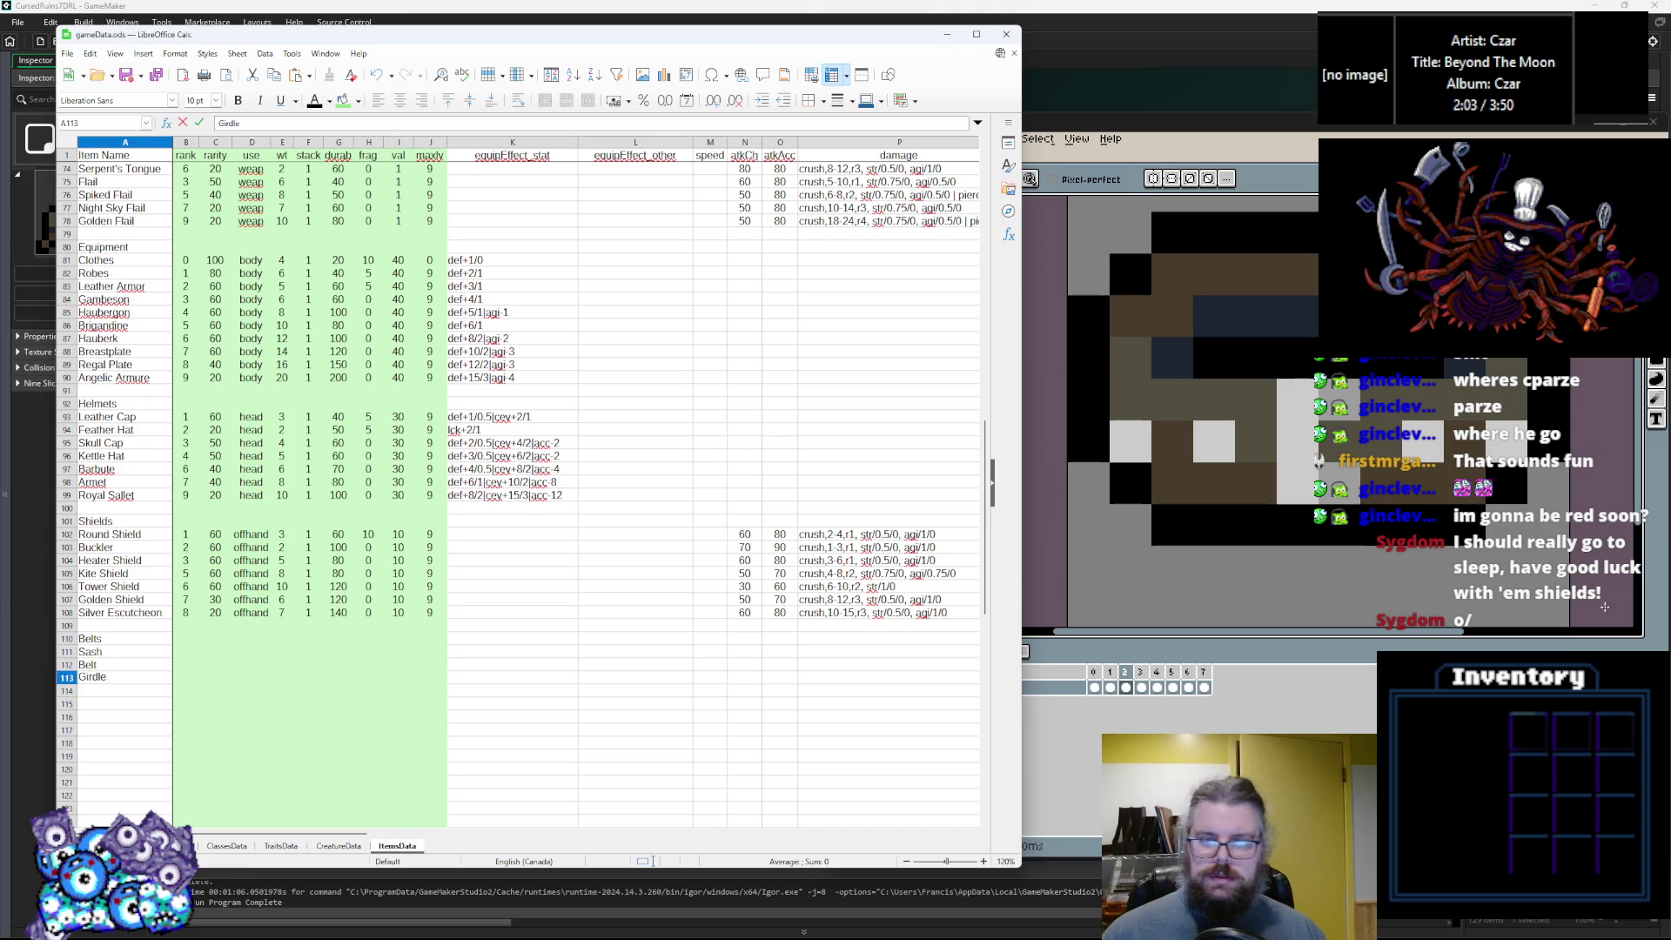
{"action": "left_click", "coordinate": [1604, 607]}
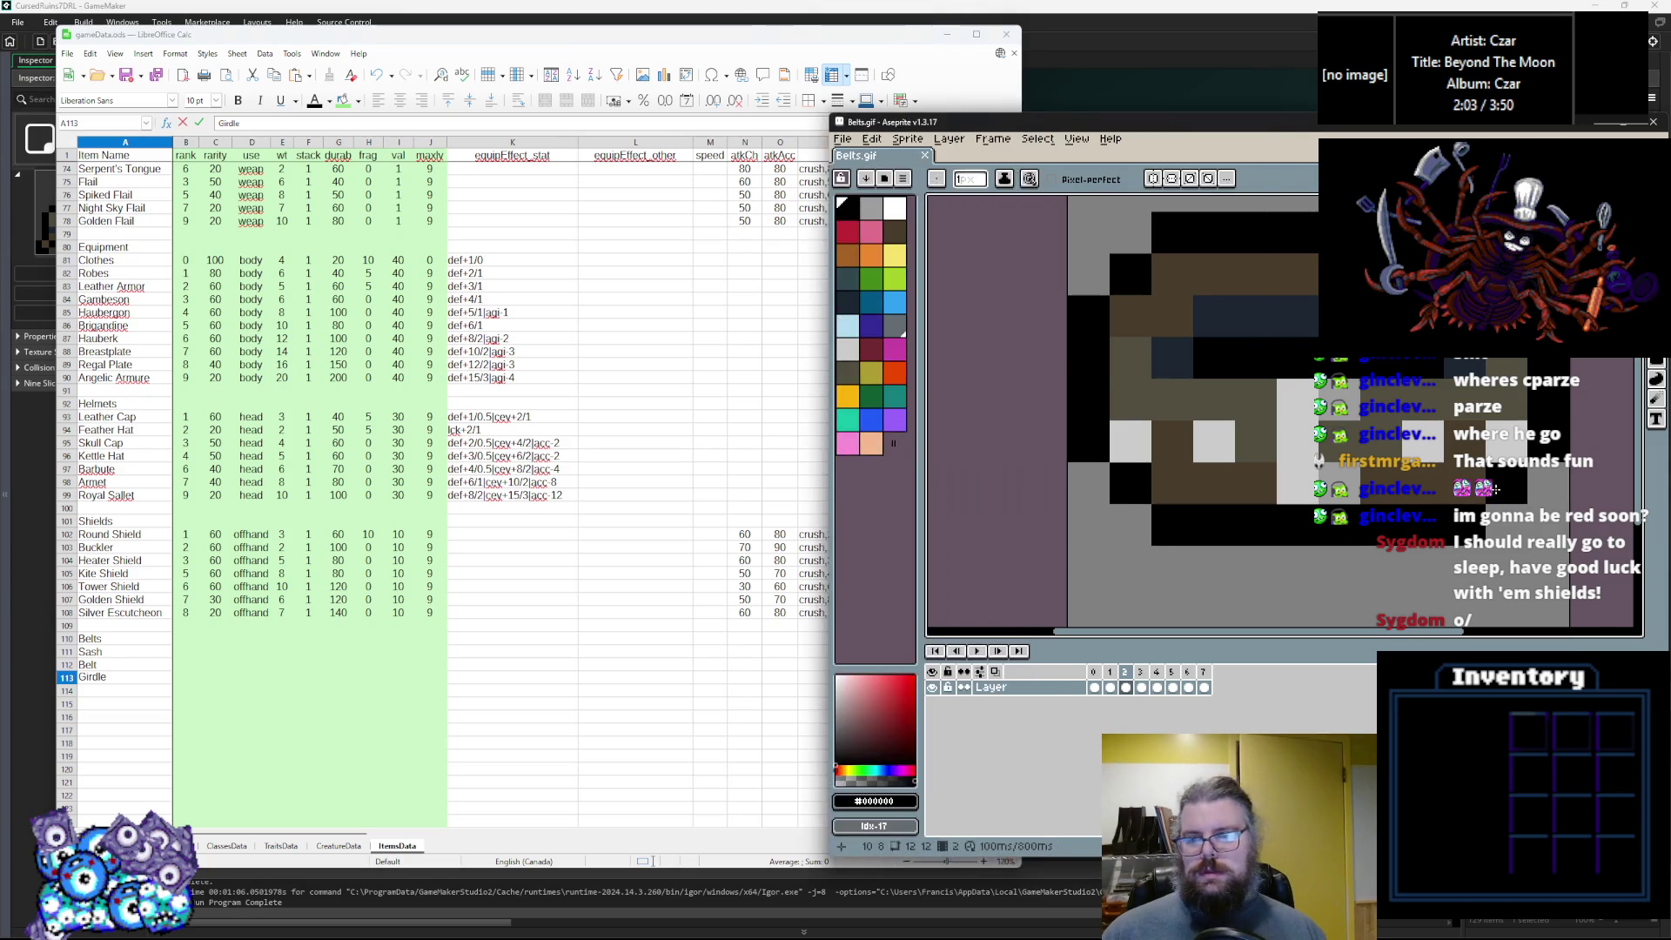
{"action": "left_click", "coordinate": [112, 694]}
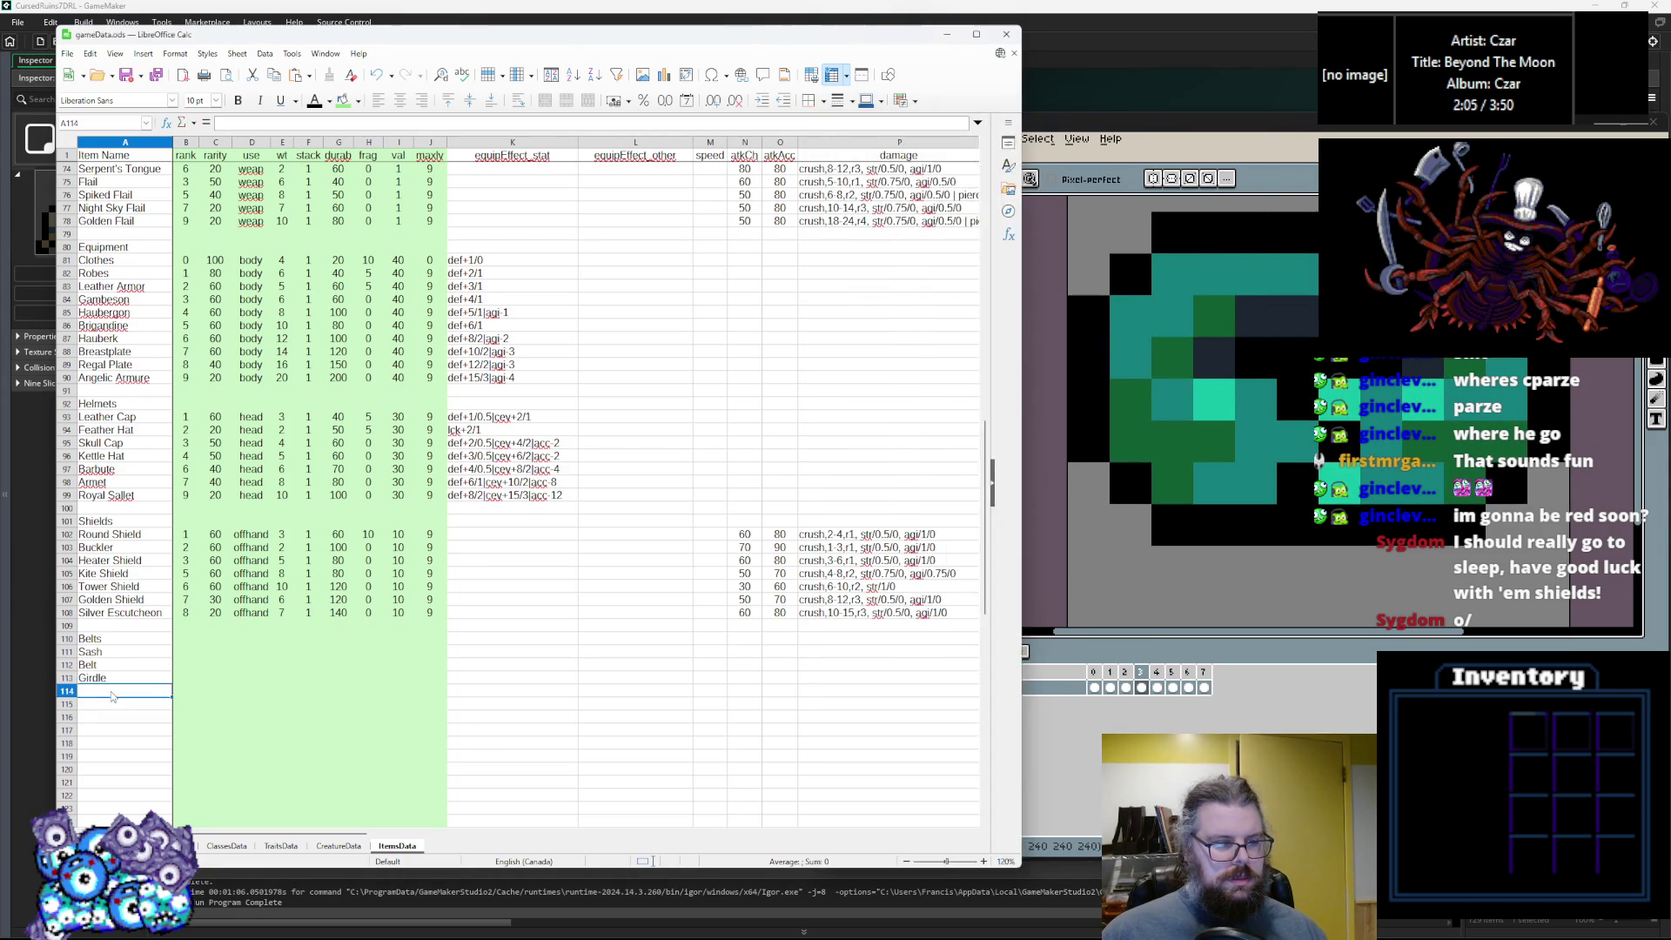
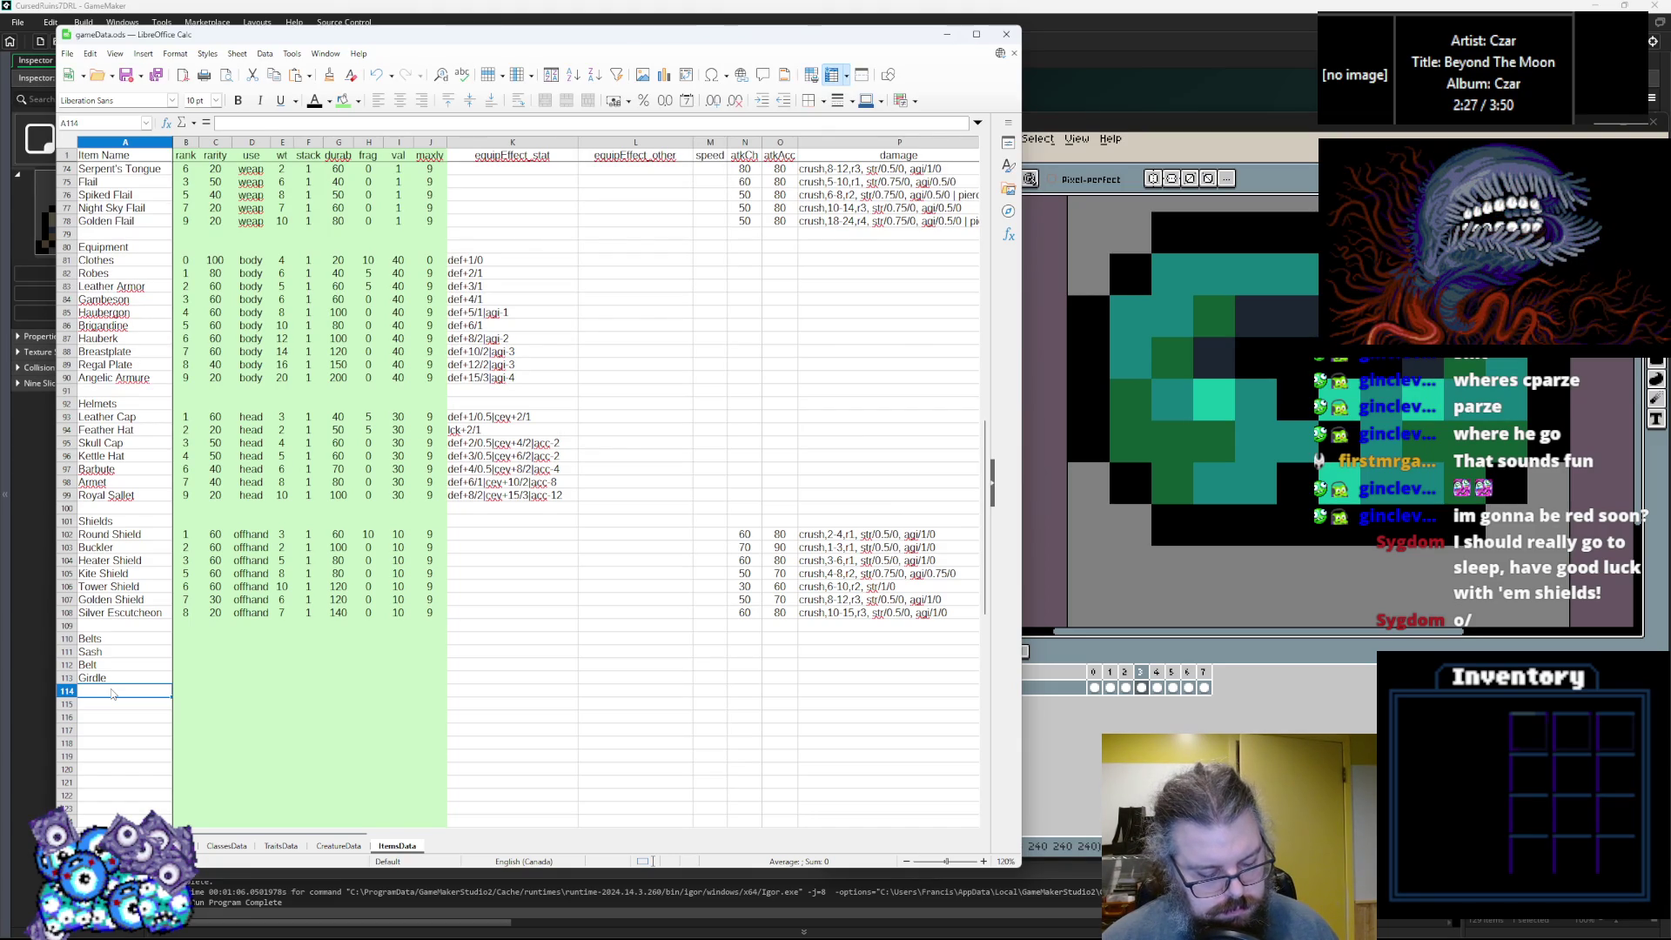
Enter Lazy Belt in A114 and a Waistband of Genius entry below it.
{"action": "type", "text": "Lazy Belt"}
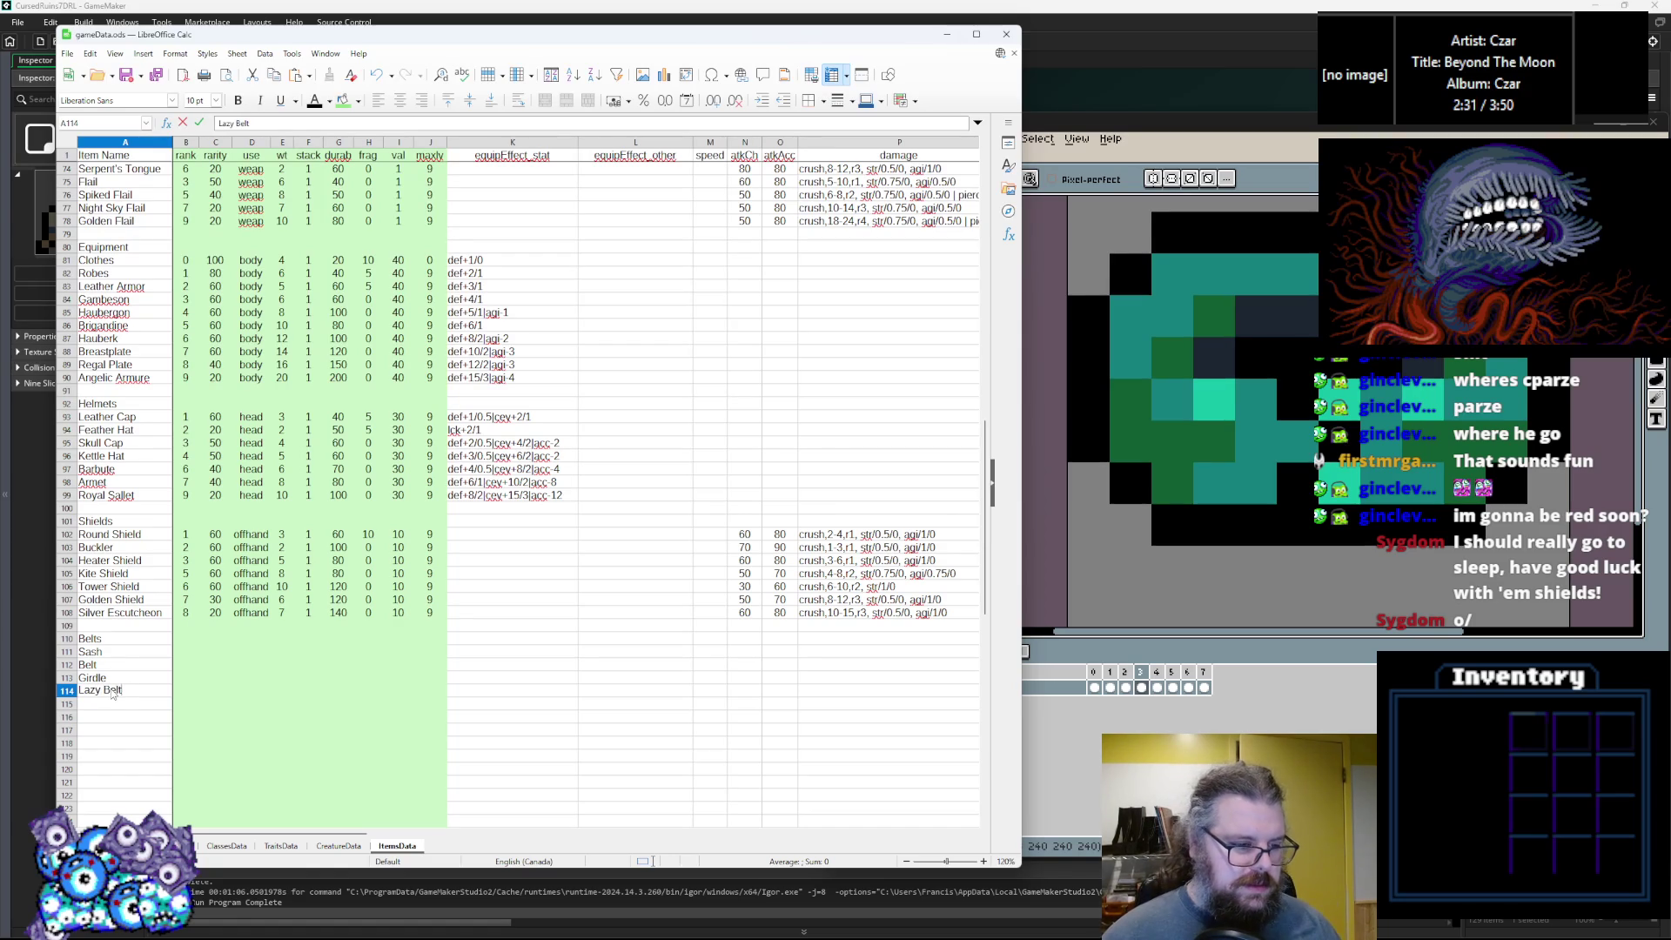
{"action": "key", "text": "BackSpace"}
{"action": "type", "text": "t"}
{"action": "key", "text": "Return"}
{"action": "left_click", "coordinate": [1248, 445]}
{"action": "left_click", "coordinate": [127, 708]}
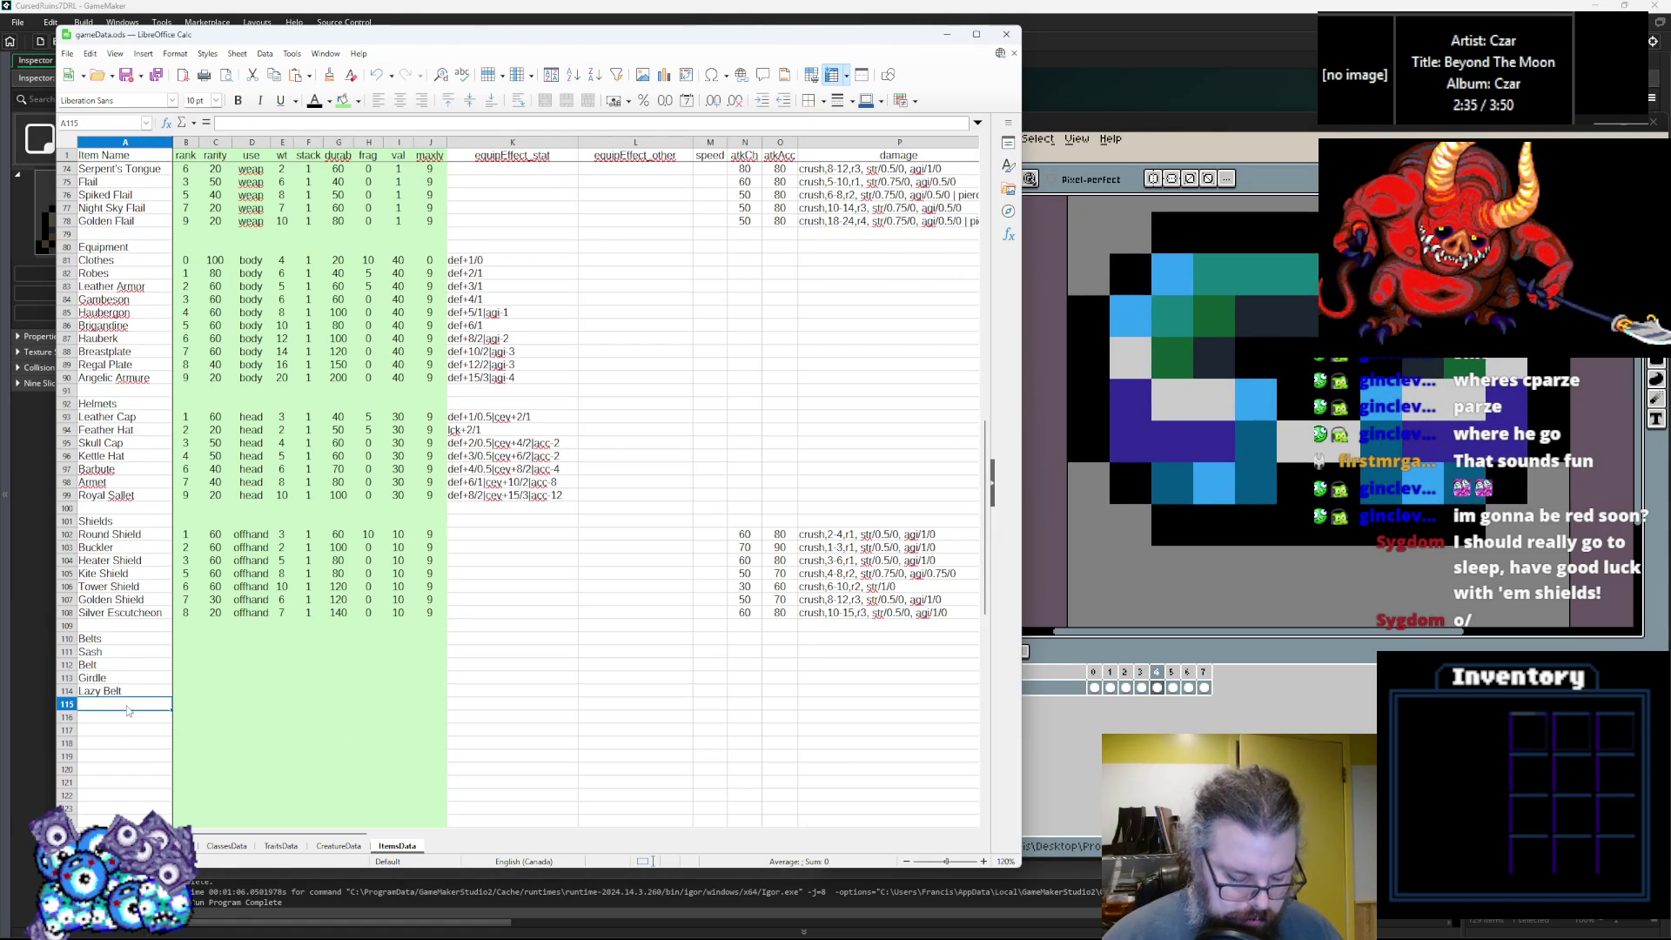
{"action": "type", "text": "B"}
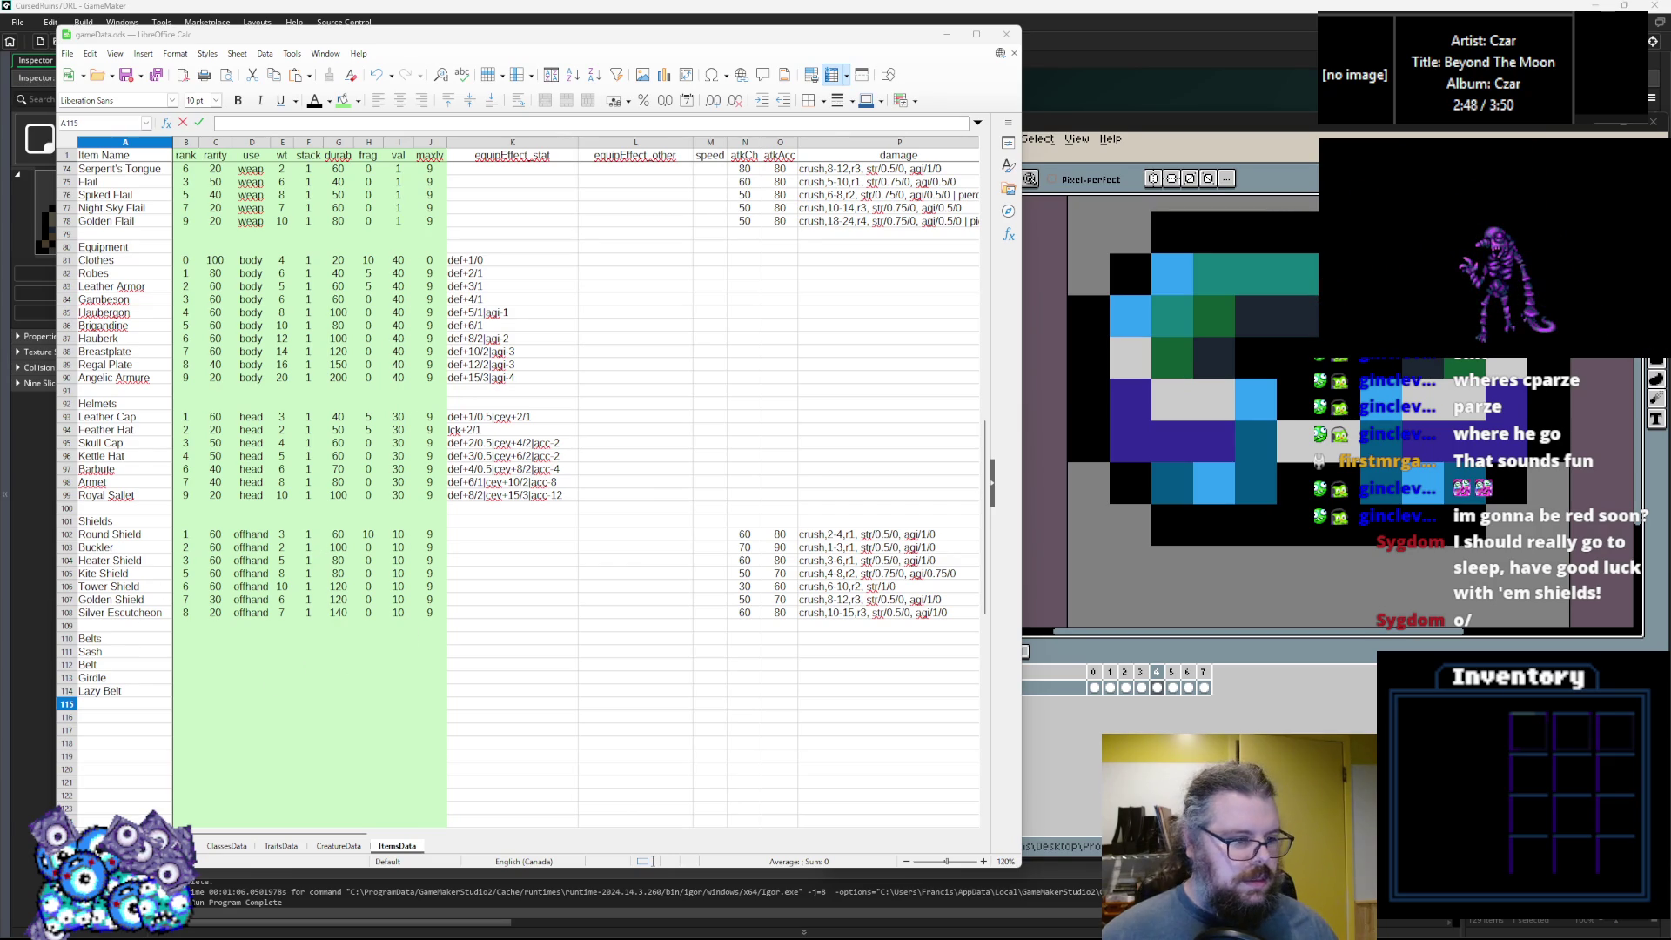
{"action": "type", "text": "War"}
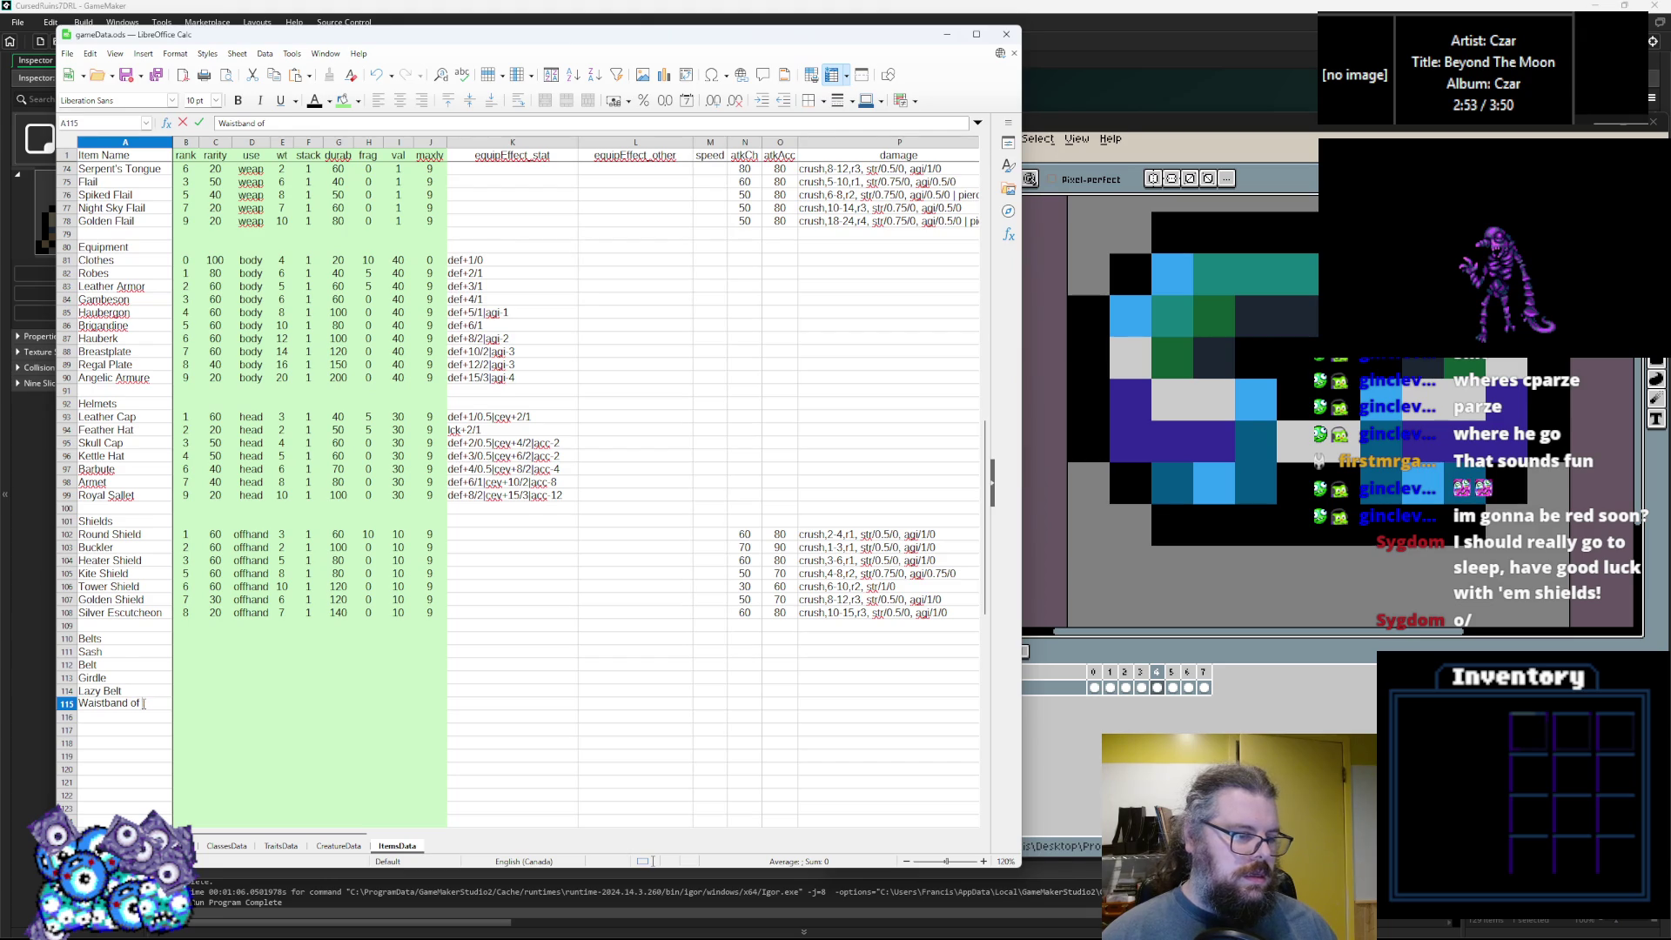
{"action": "type", "text": "us"}
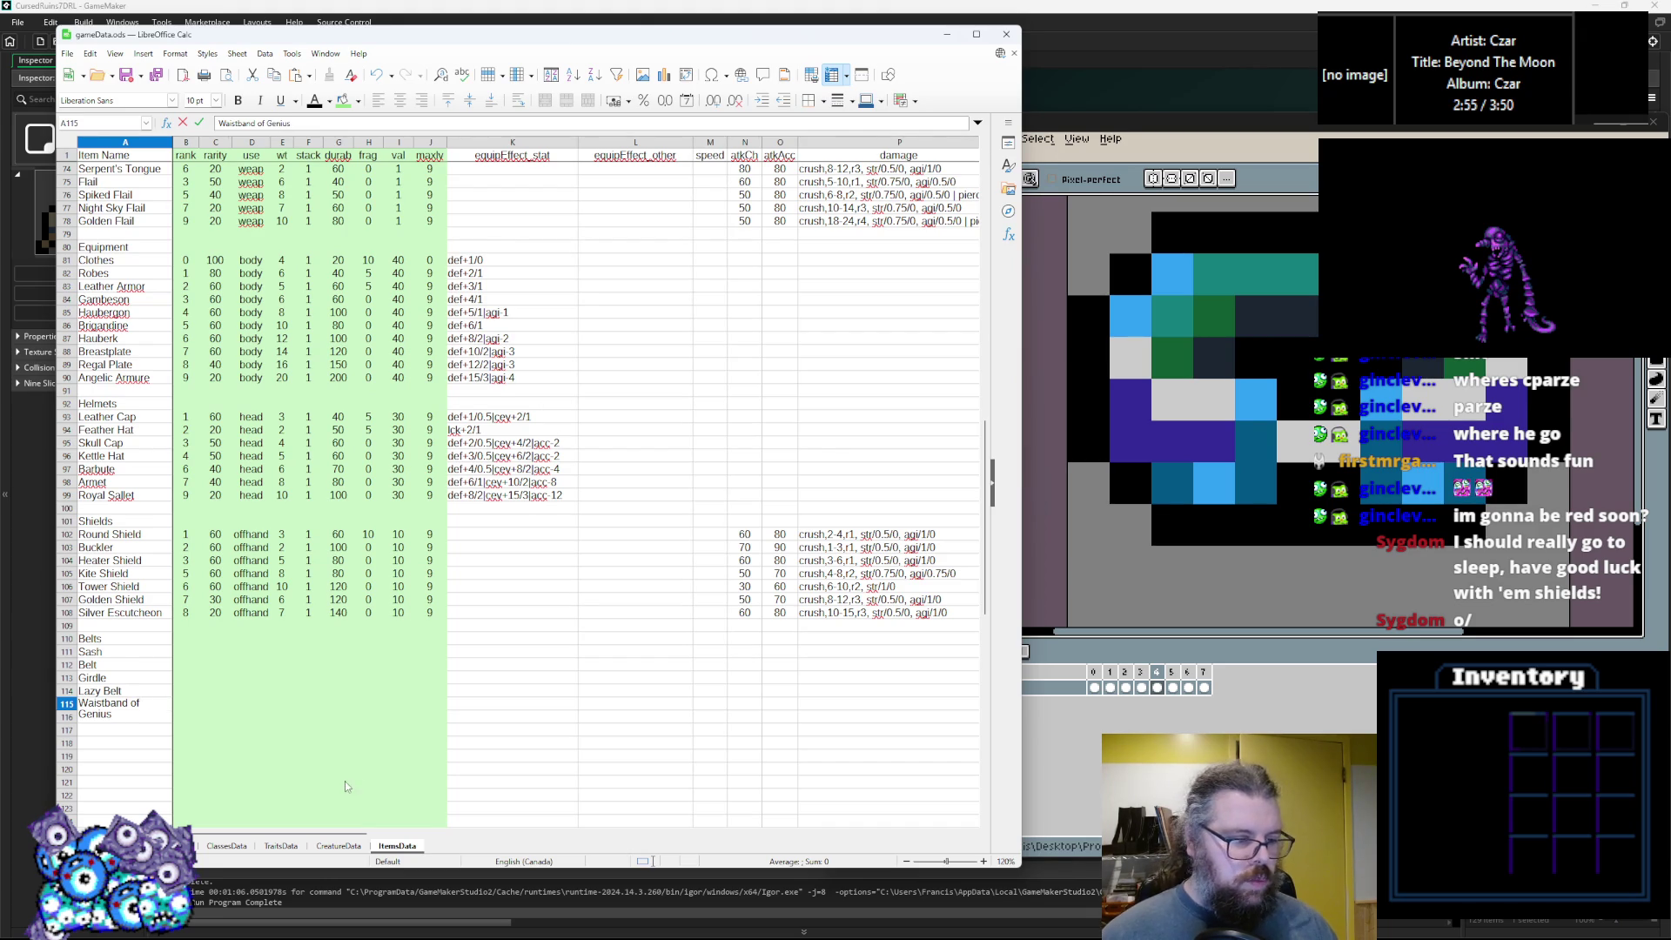
{"action": "left_click", "coordinate": [346, 786]}
Widen column A and replace Waistband of Genius with Scholars' Cummerbund.
{"action": "left_click_drag", "start_coordinate": [173, 143], "coordinate": [183, 142]}
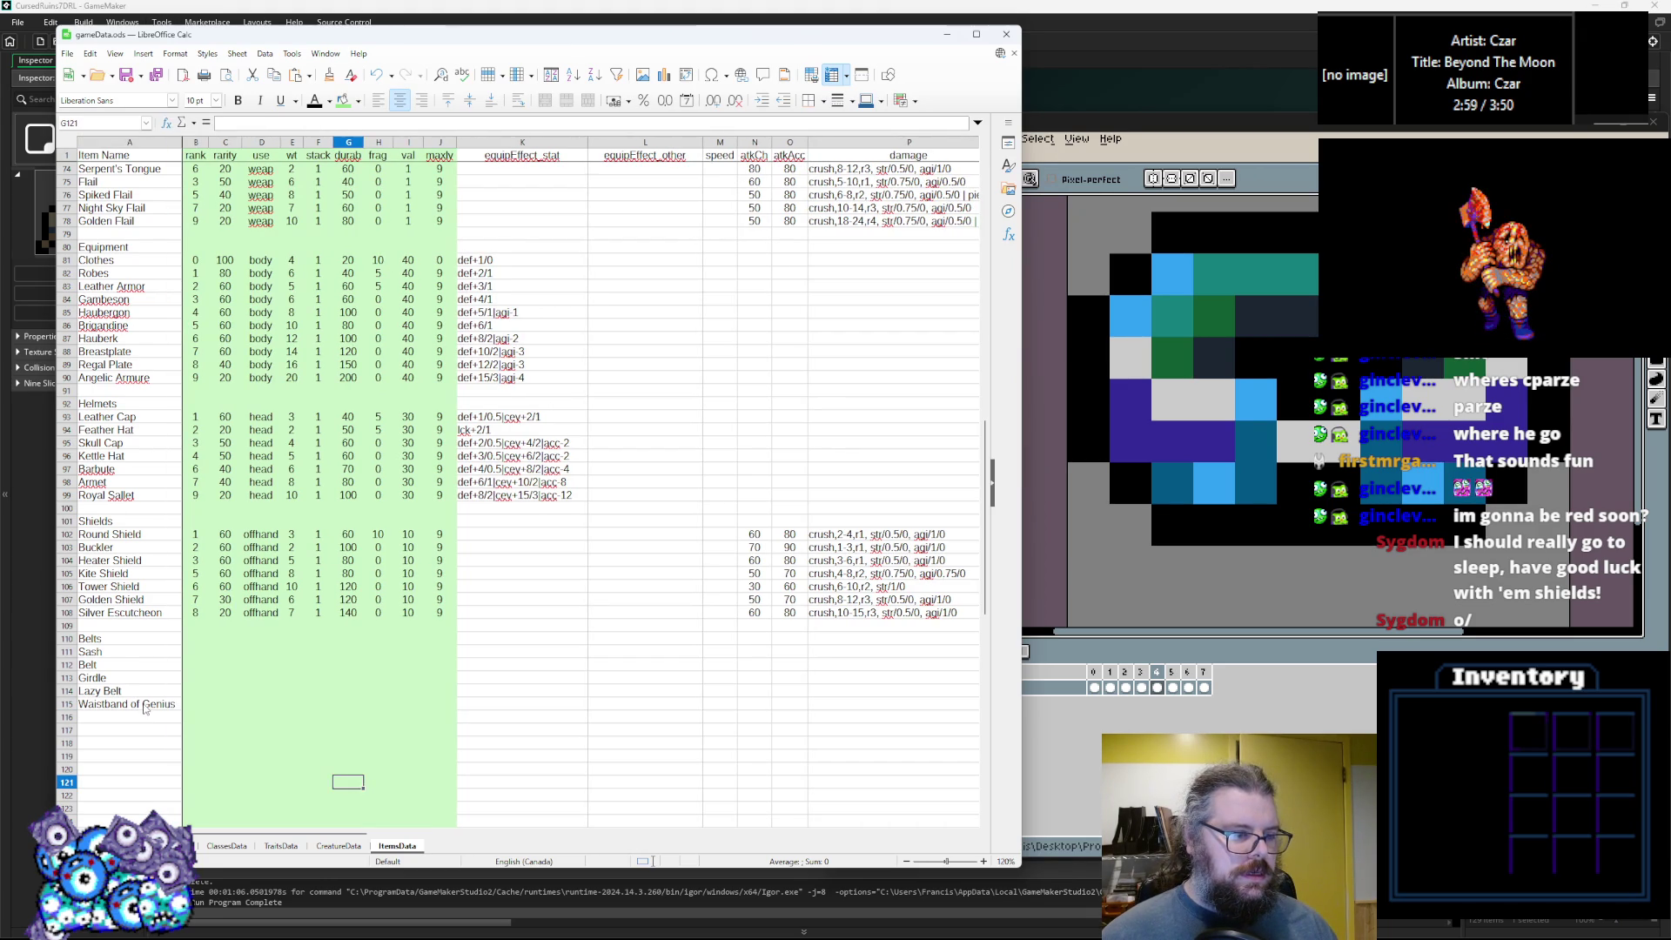
{"action": "double_click", "coordinate": [127, 703]}
{"action": "left_click_drag", "start_coordinate": [178, 703], "coordinate": [79, 703]}
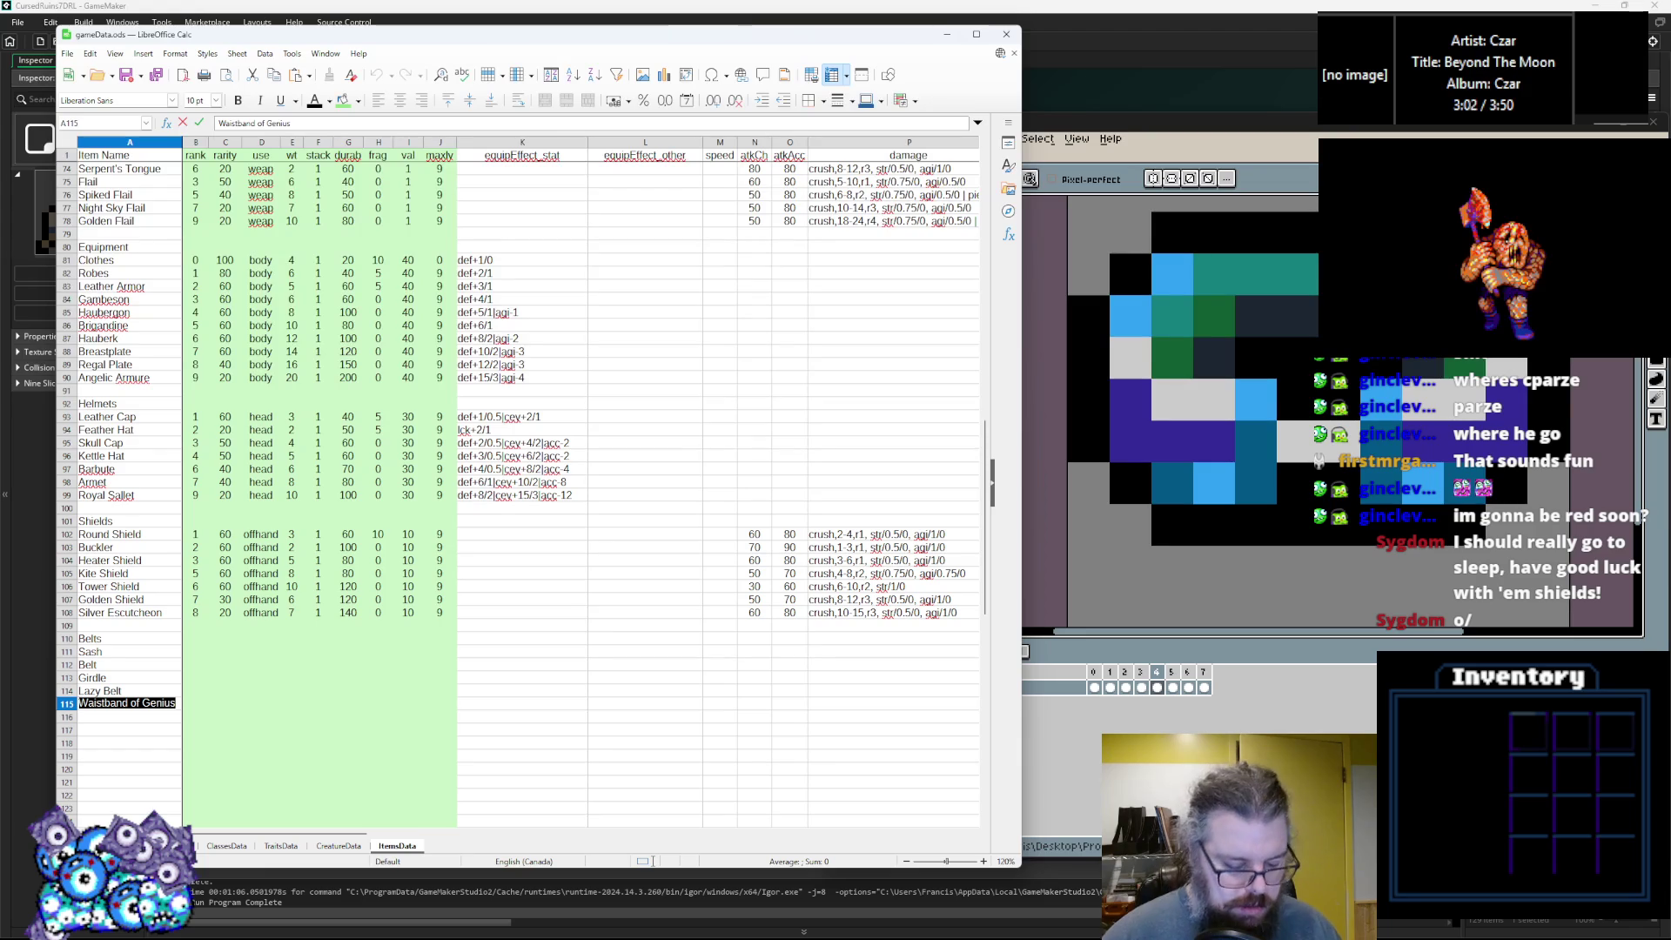
{"action": "type", "text": "Genius's"}
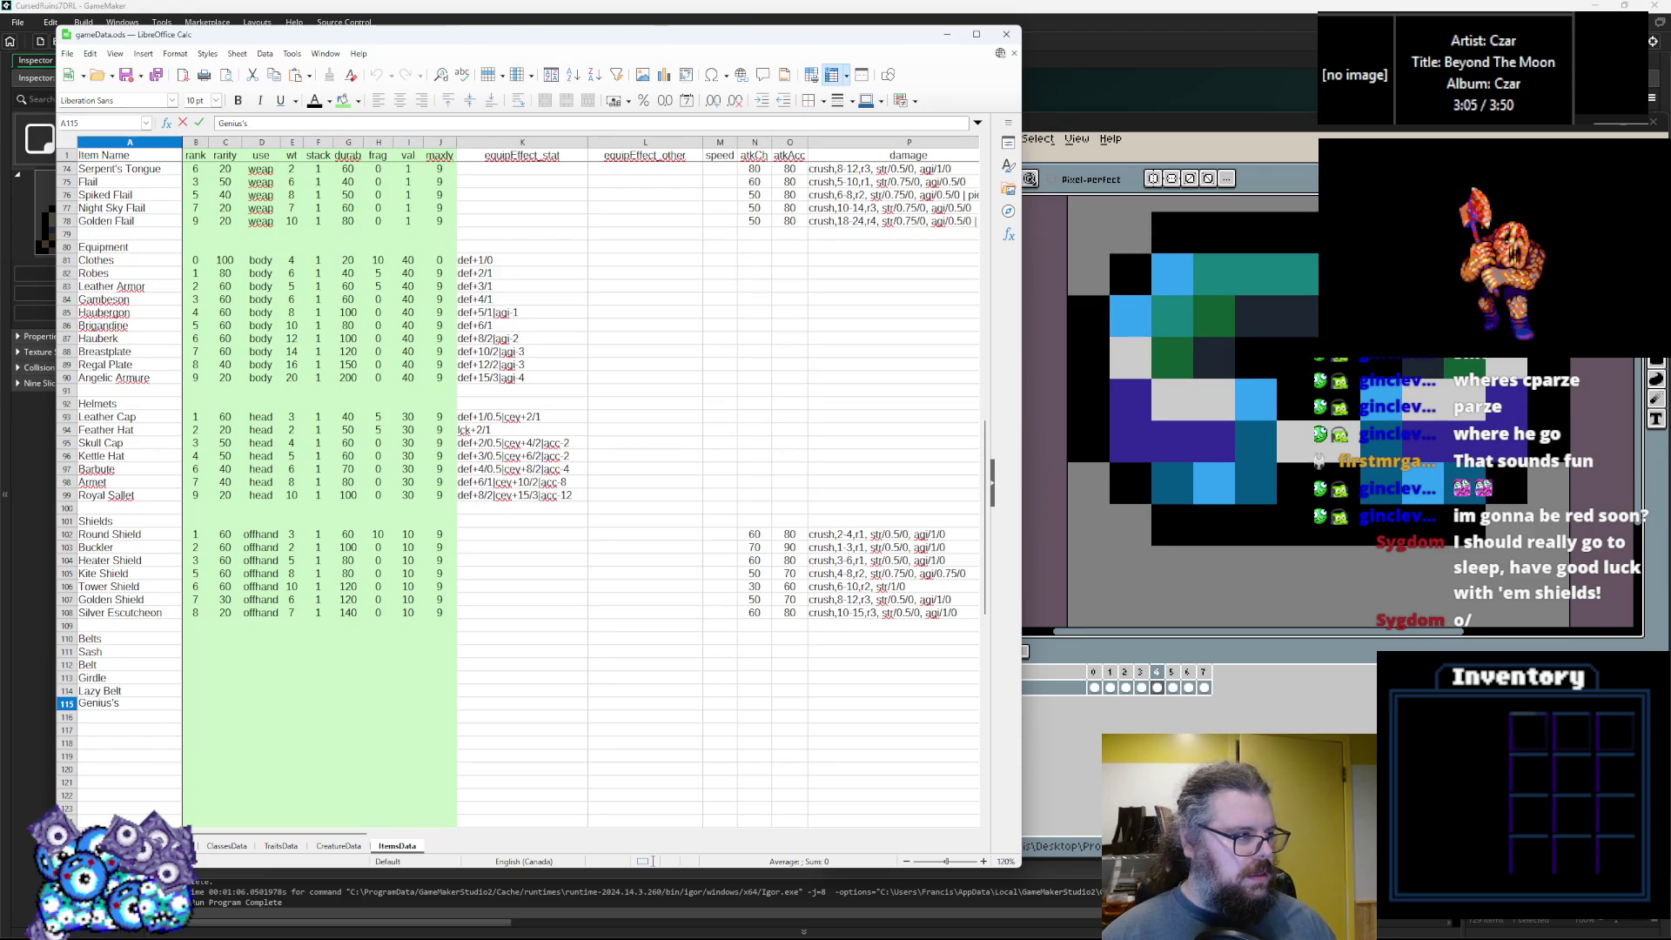
{"action": "key", "text": "BackSpace"}
{"action": "key", "text": "BackSpace"}
{"action": "key", "text": "BackSpace"}
{"action": "type", "text": "Scholars' Cu"}
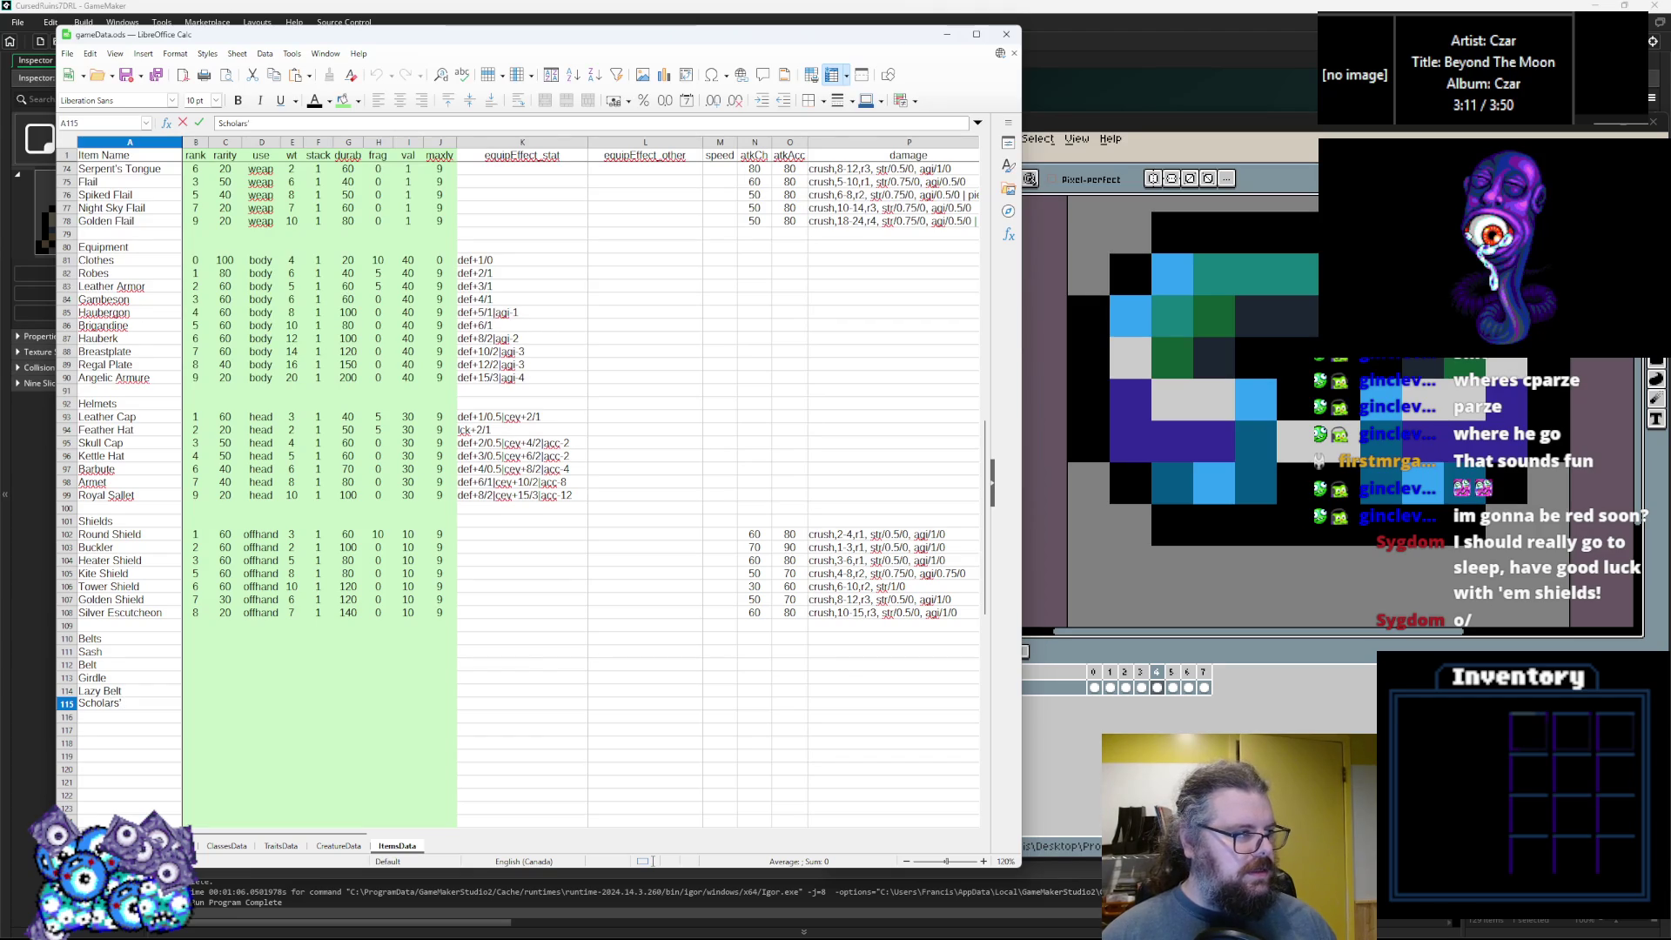
{"action": "type", "text": "mmerbund"}
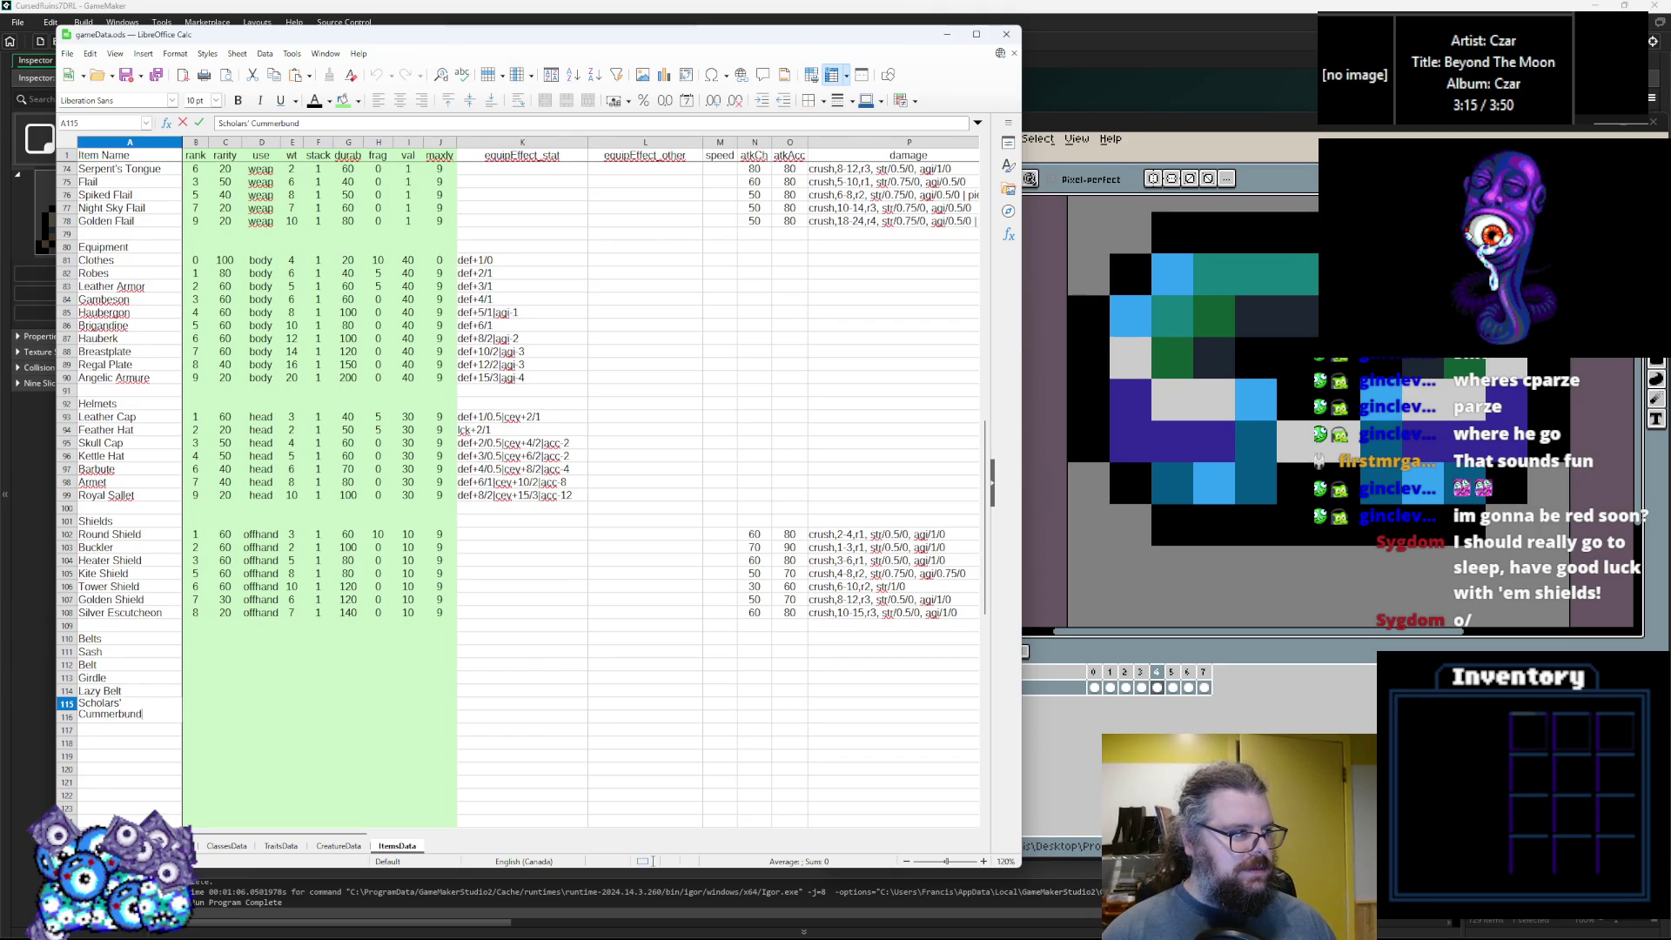
{"action": "left_click", "coordinate": [194, 769]}
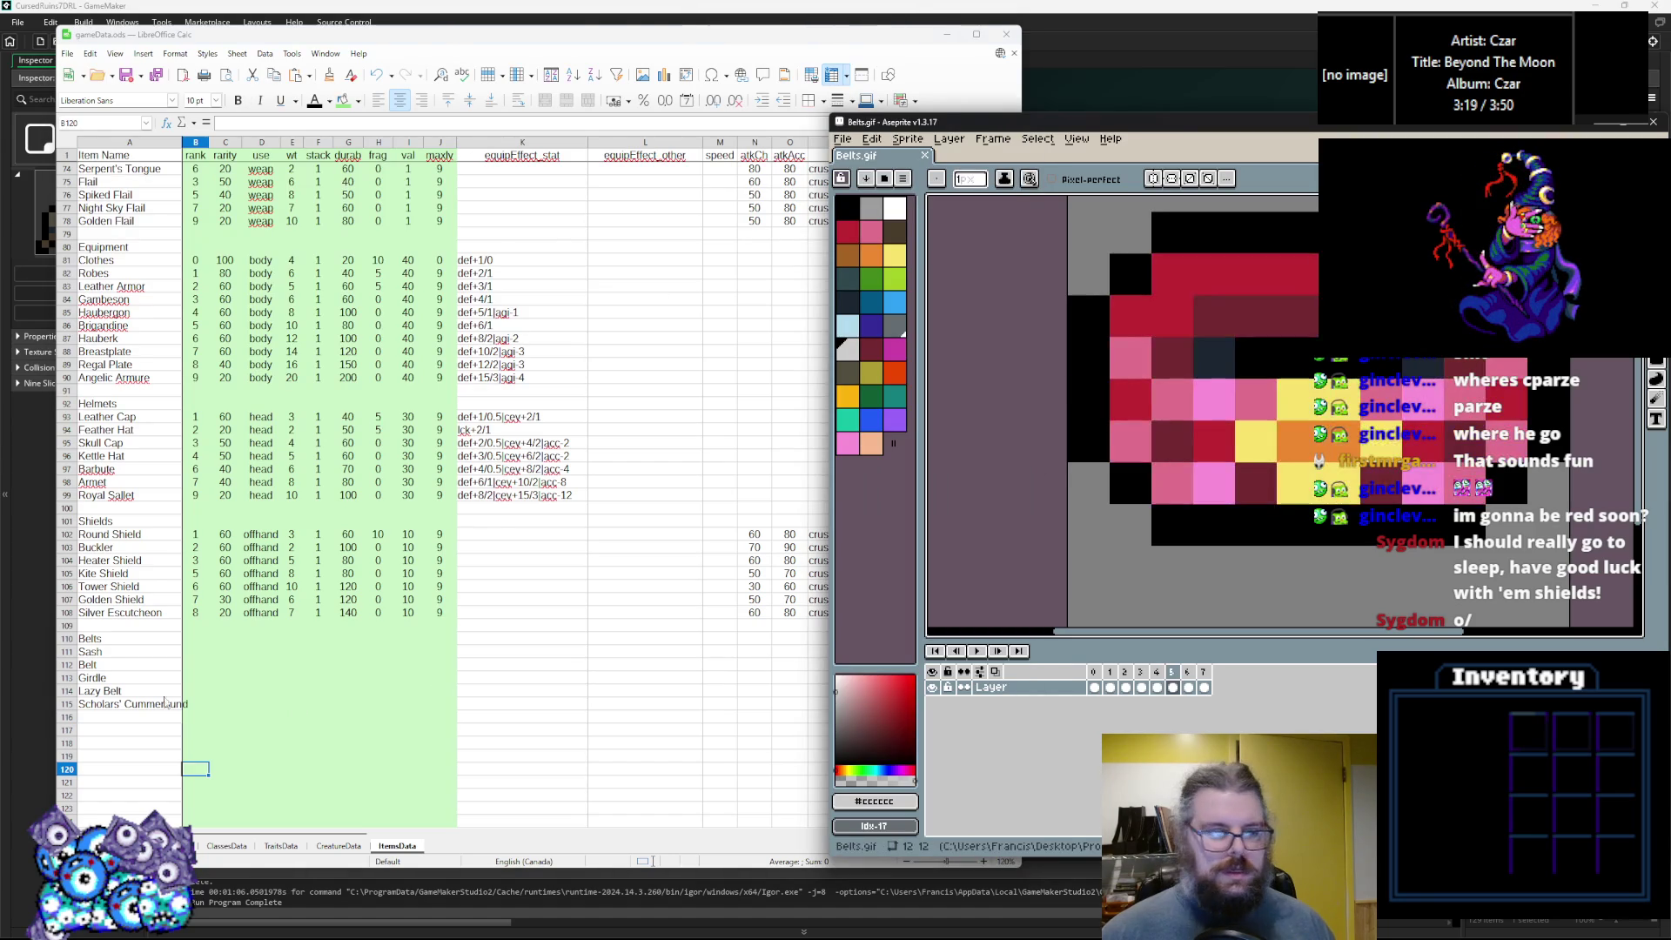
Enter Training Belt and Death's Waistband in cells A116 and A117.
{"action": "left_click", "coordinate": [147, 718]}
{"action": "type", "text": "Training Belt"}
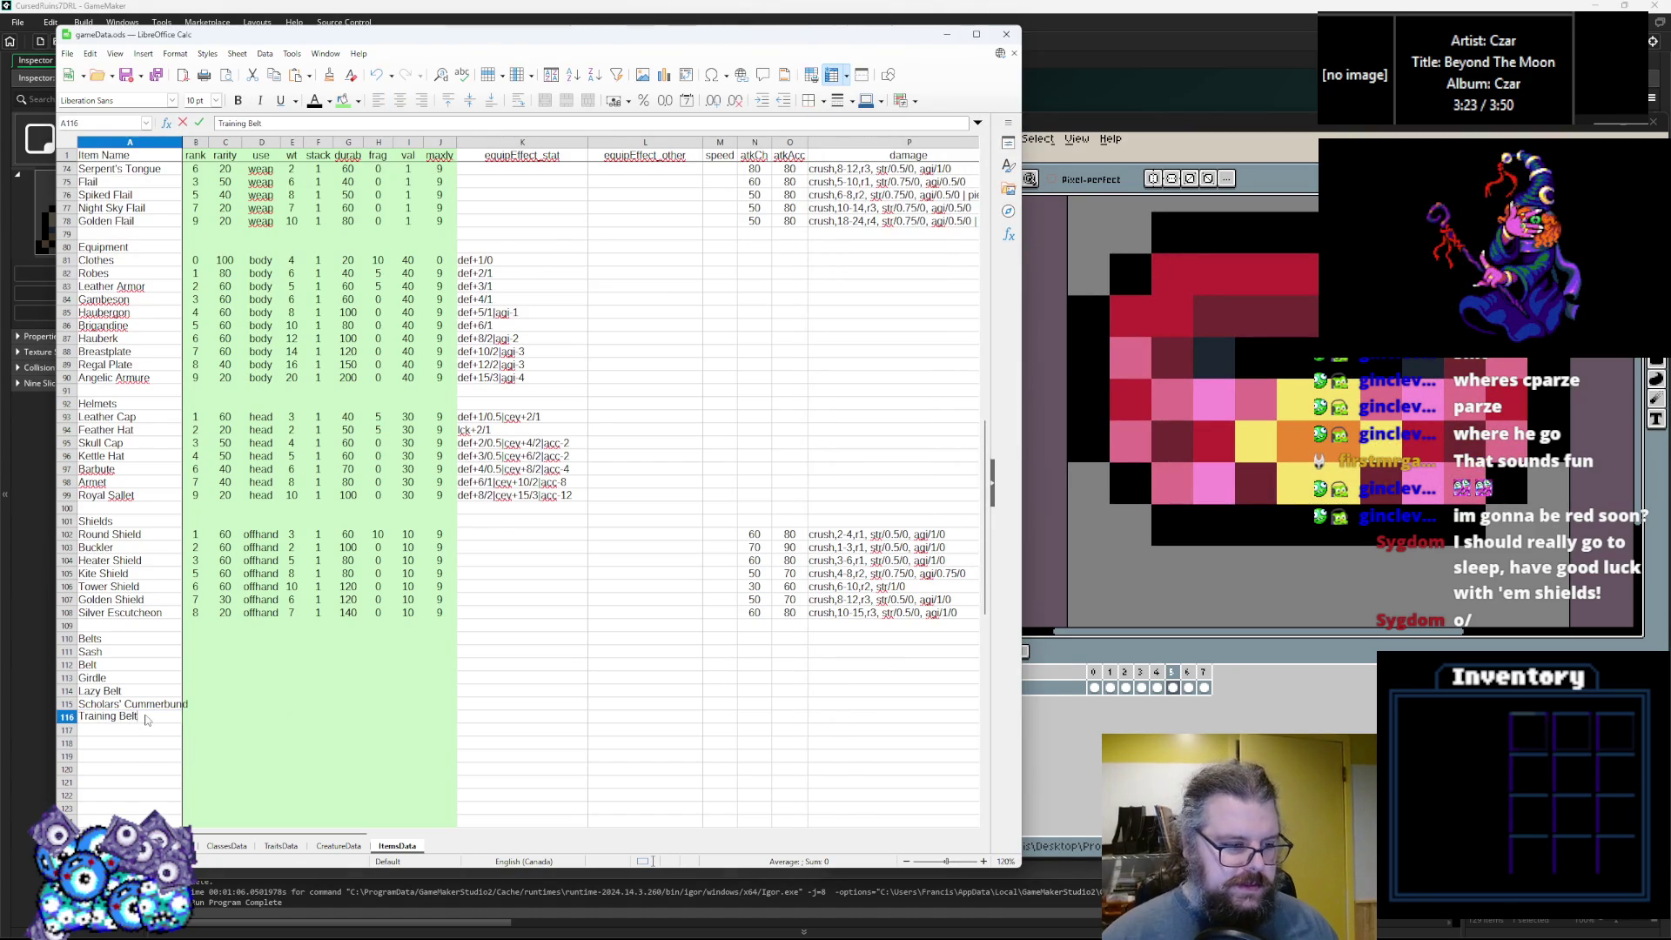
{"action": "double_click", "coordinate": [128, 703]}
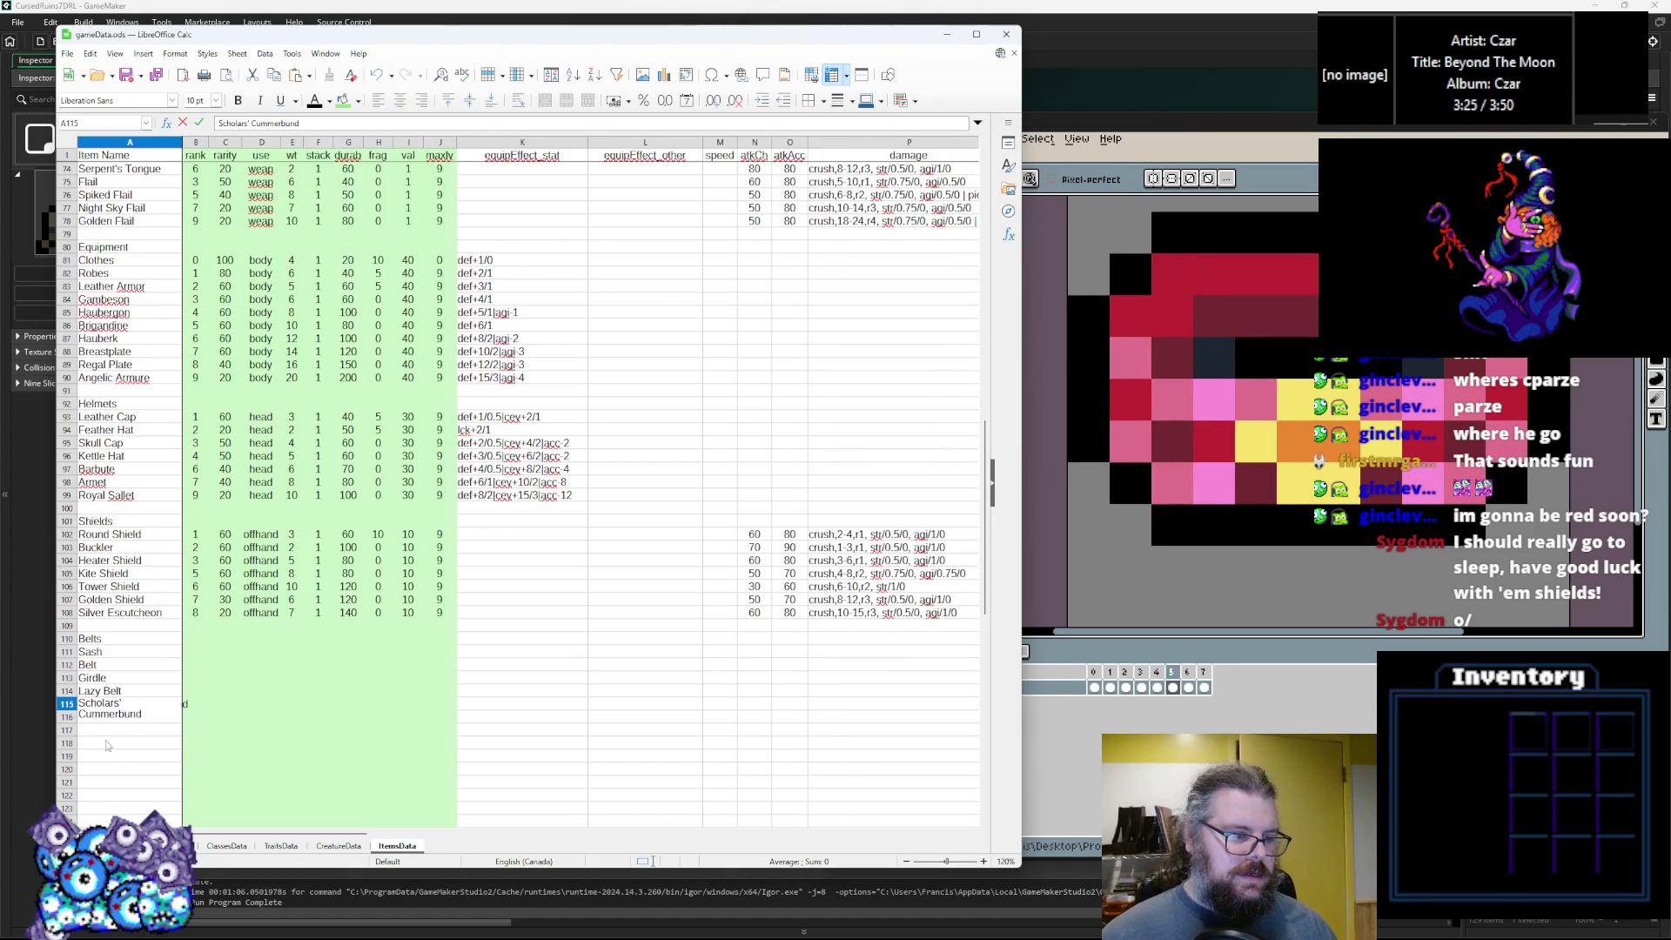
{"action": "left_click", "coordinate": [123, 731]}
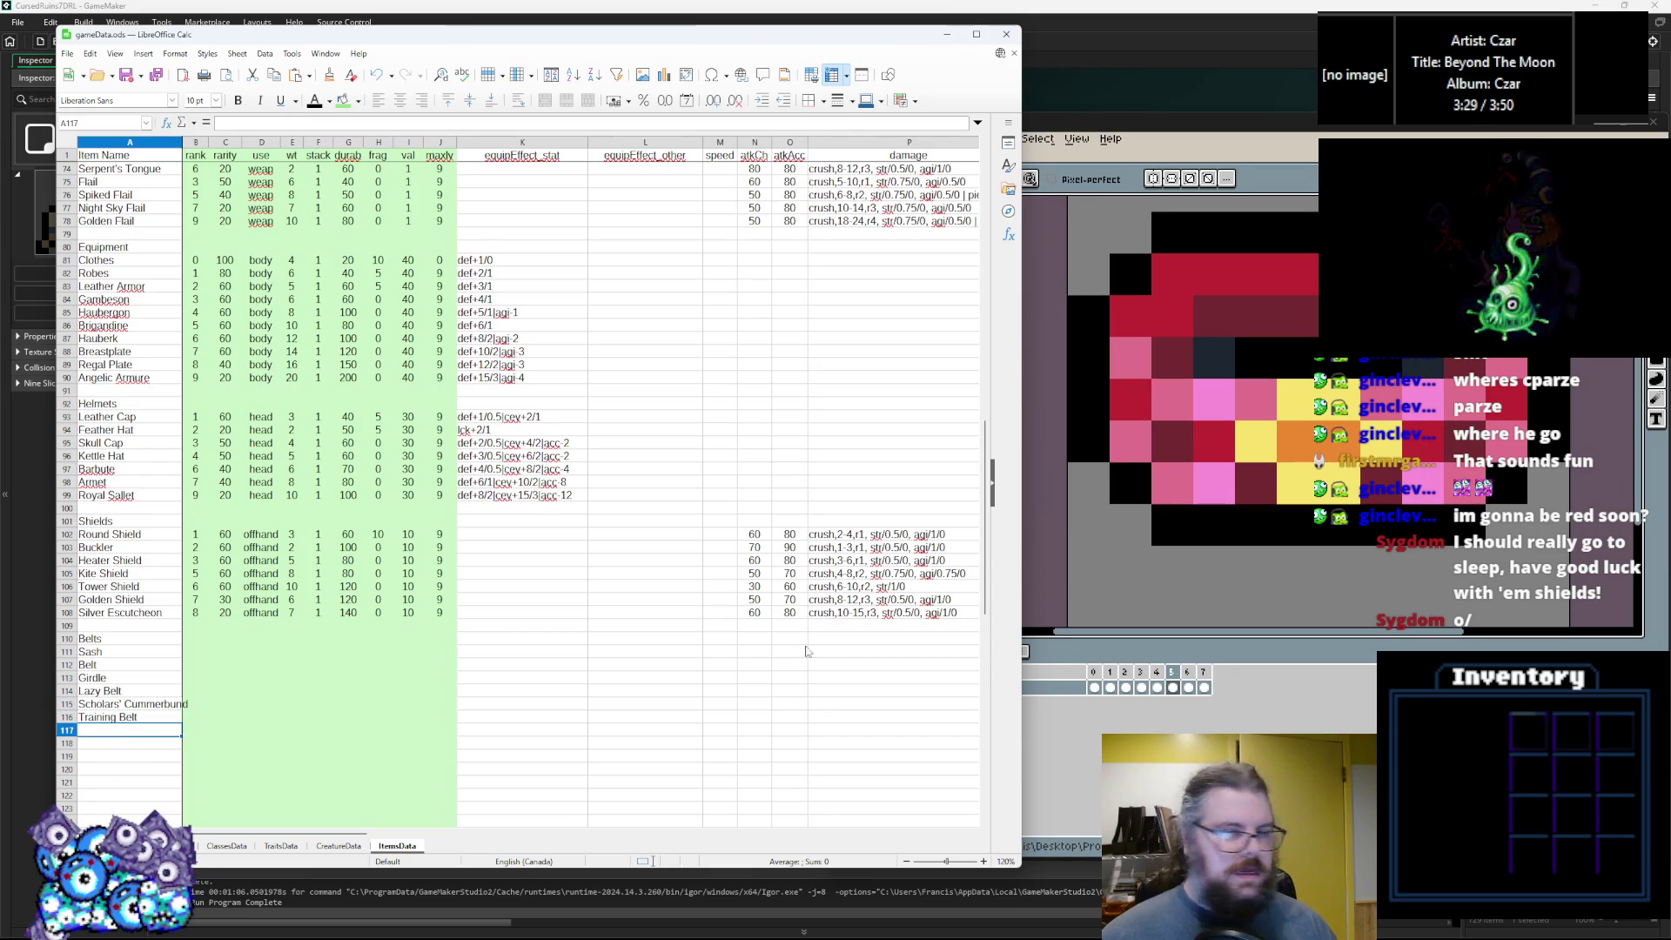
{"action": "left_click", "coordinate": [1036, 570]}
{"action": "left_click", "coordinate": [126, 757]}
{"action": "left_click", "coordinate": [137, 719]}
{"action": "left_click", "coordinate": [130, 731]}
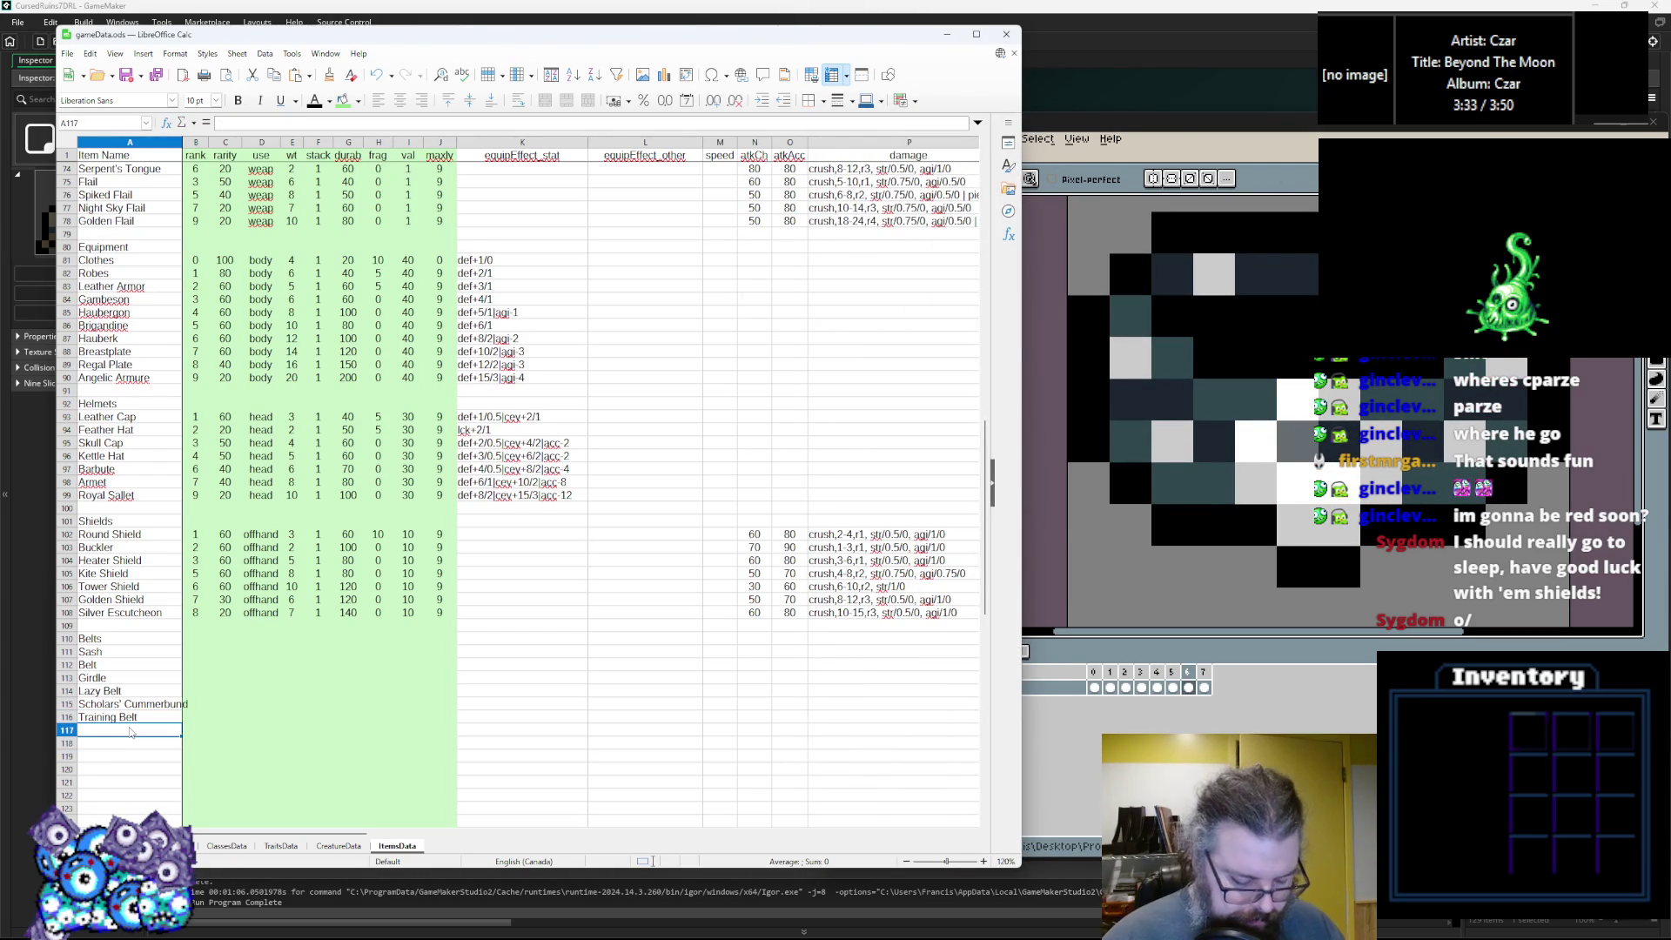
{"action": "type", "text": "Death's"}
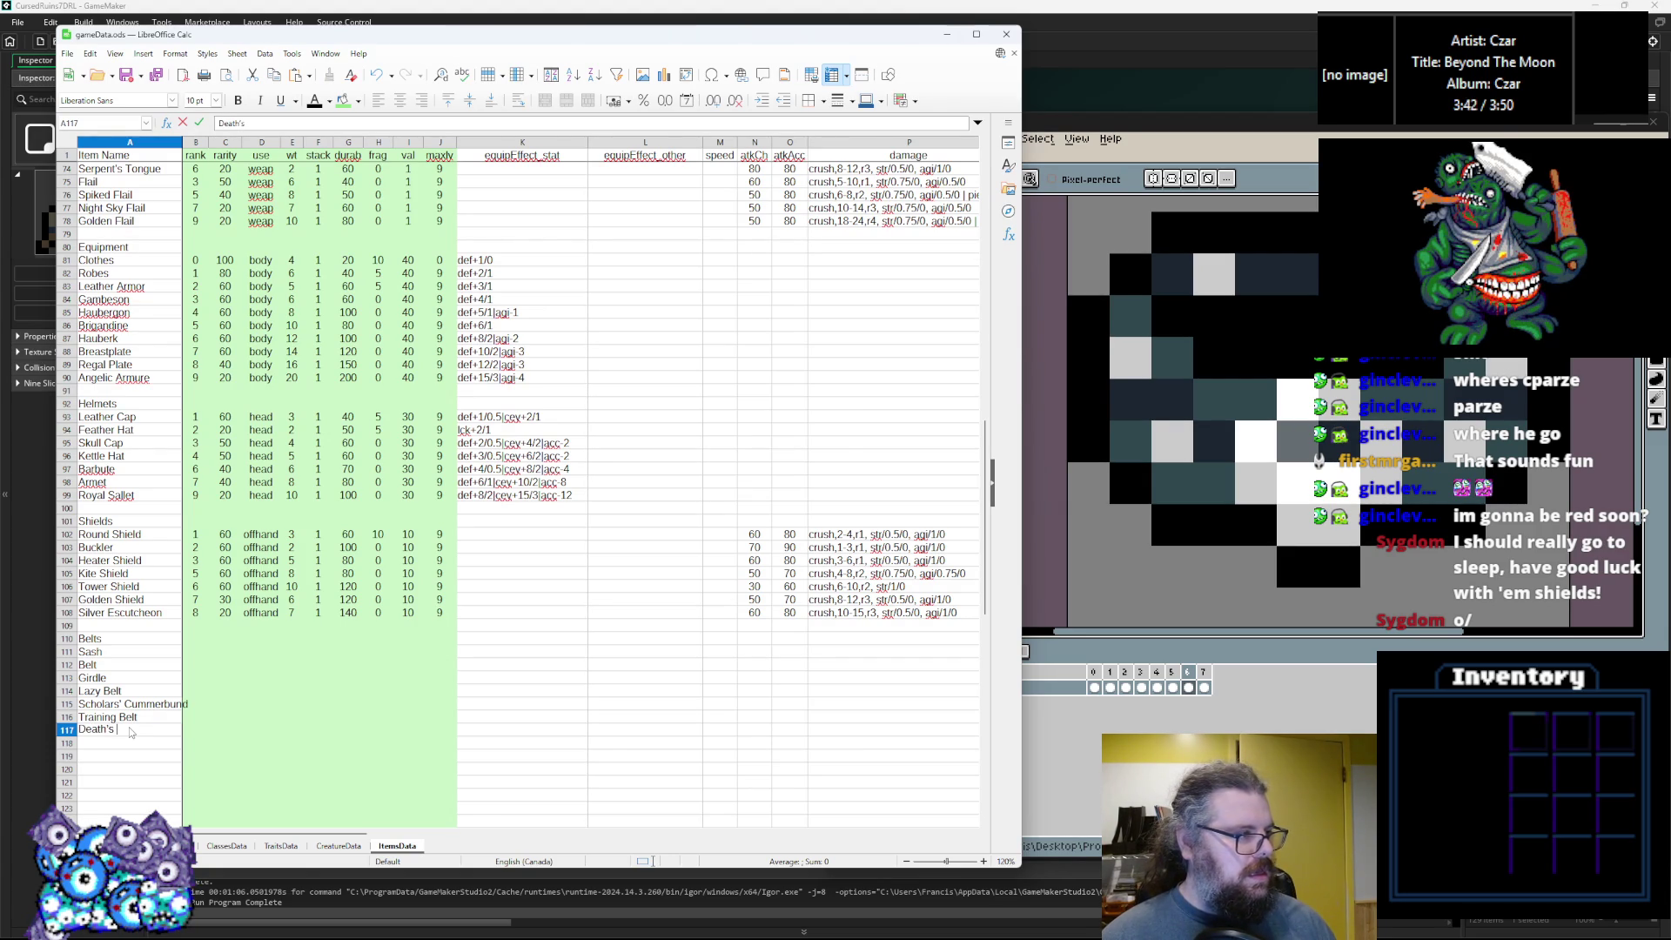
{"action": "type", "text": "istband"}
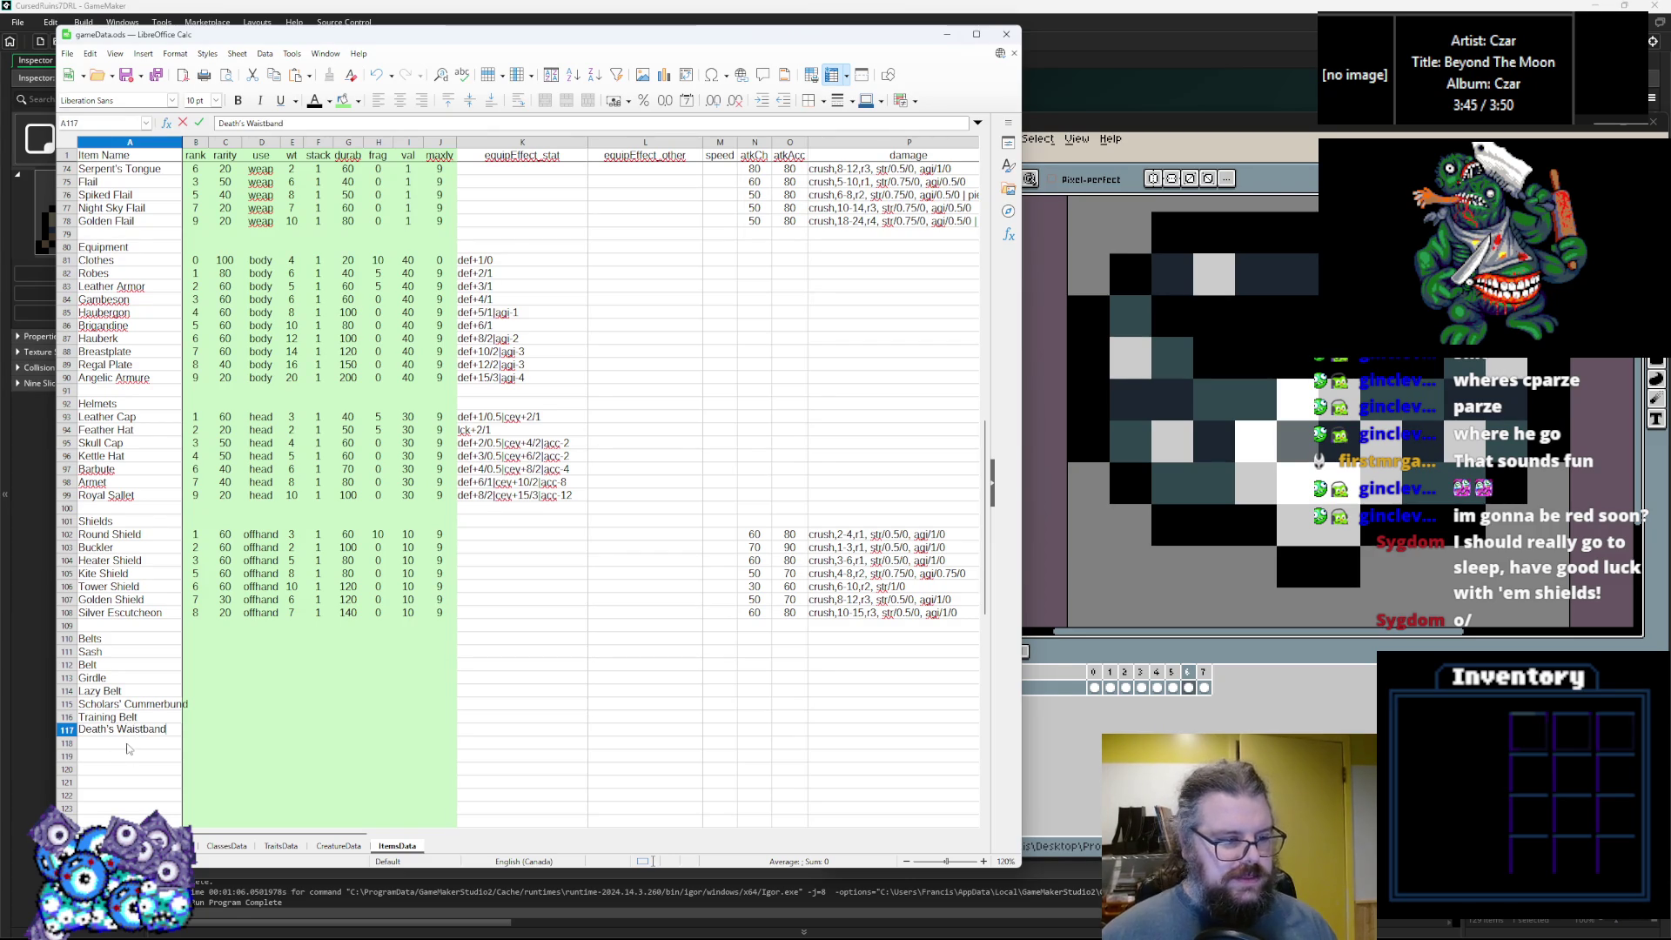
{"action": "key", "text": "Return"}
Add Golden Girdle in A118, correcting its typo, and go to the belt rank column.
{"action": "key", "text": "alt+Tab"}
{"action": "left_click", "coordinate": [148, 748]}
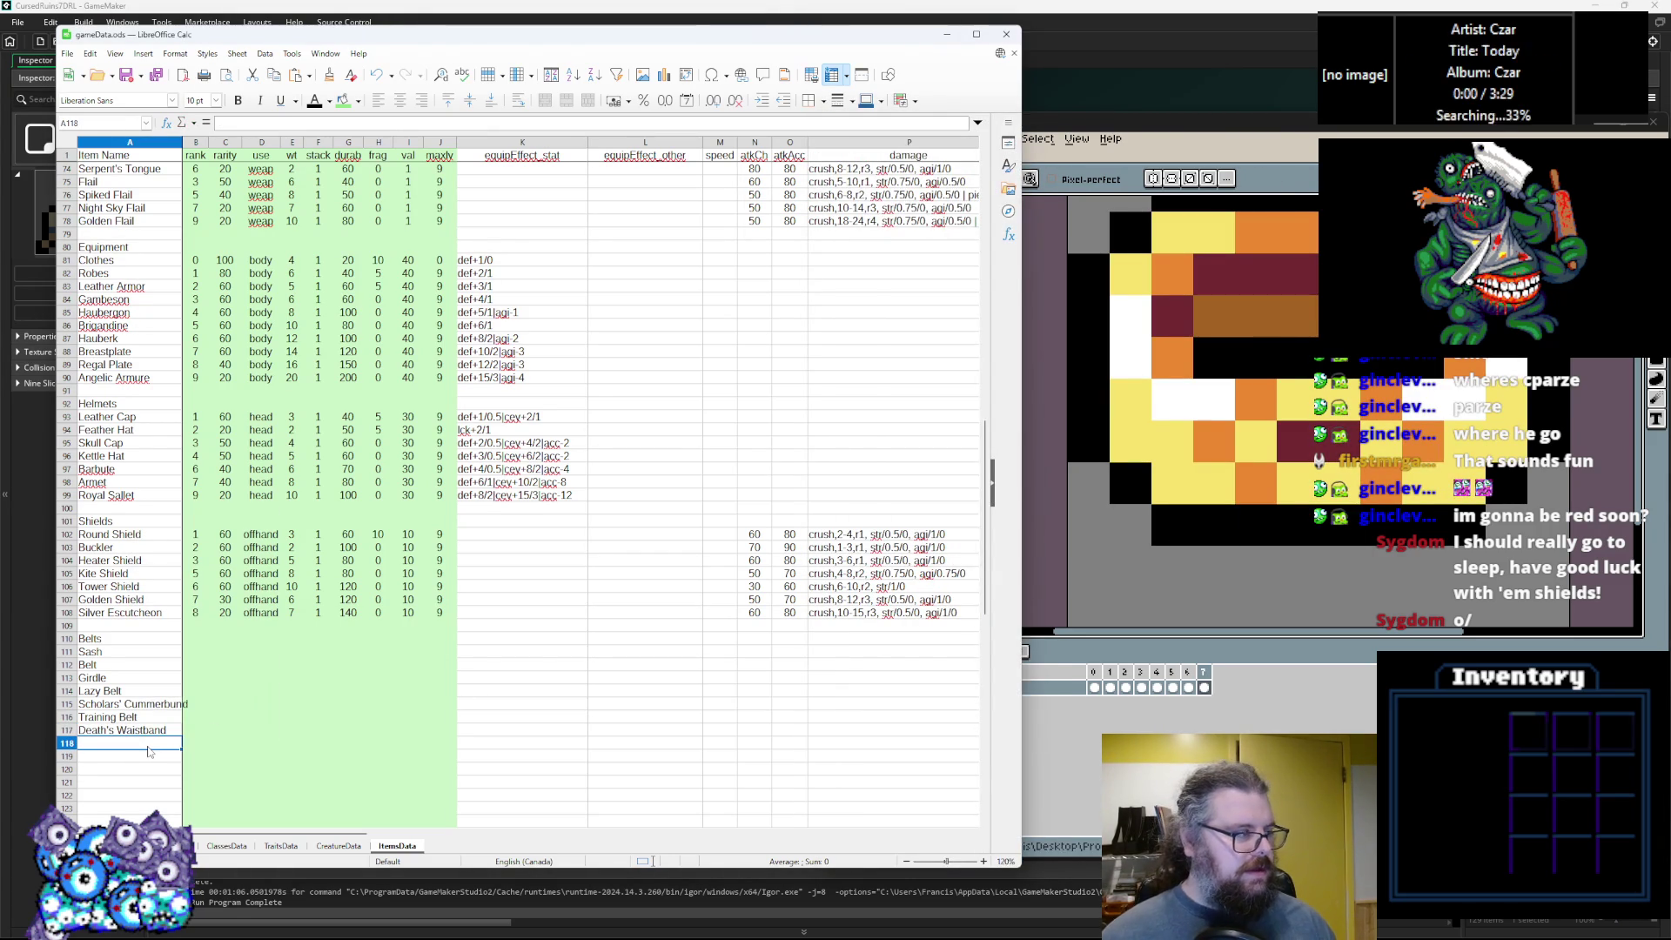
{"action": "type", "text": "Golden"}
{"action": "key", "text": "BackSpace"}
{"action": "key", "text": "BackSpace"}
{"action": "type", "text": "d"}
{"action": "left_click", "coordinate": [253, 693]}
{"action": "left_click", "coordinate": [206, 640]}
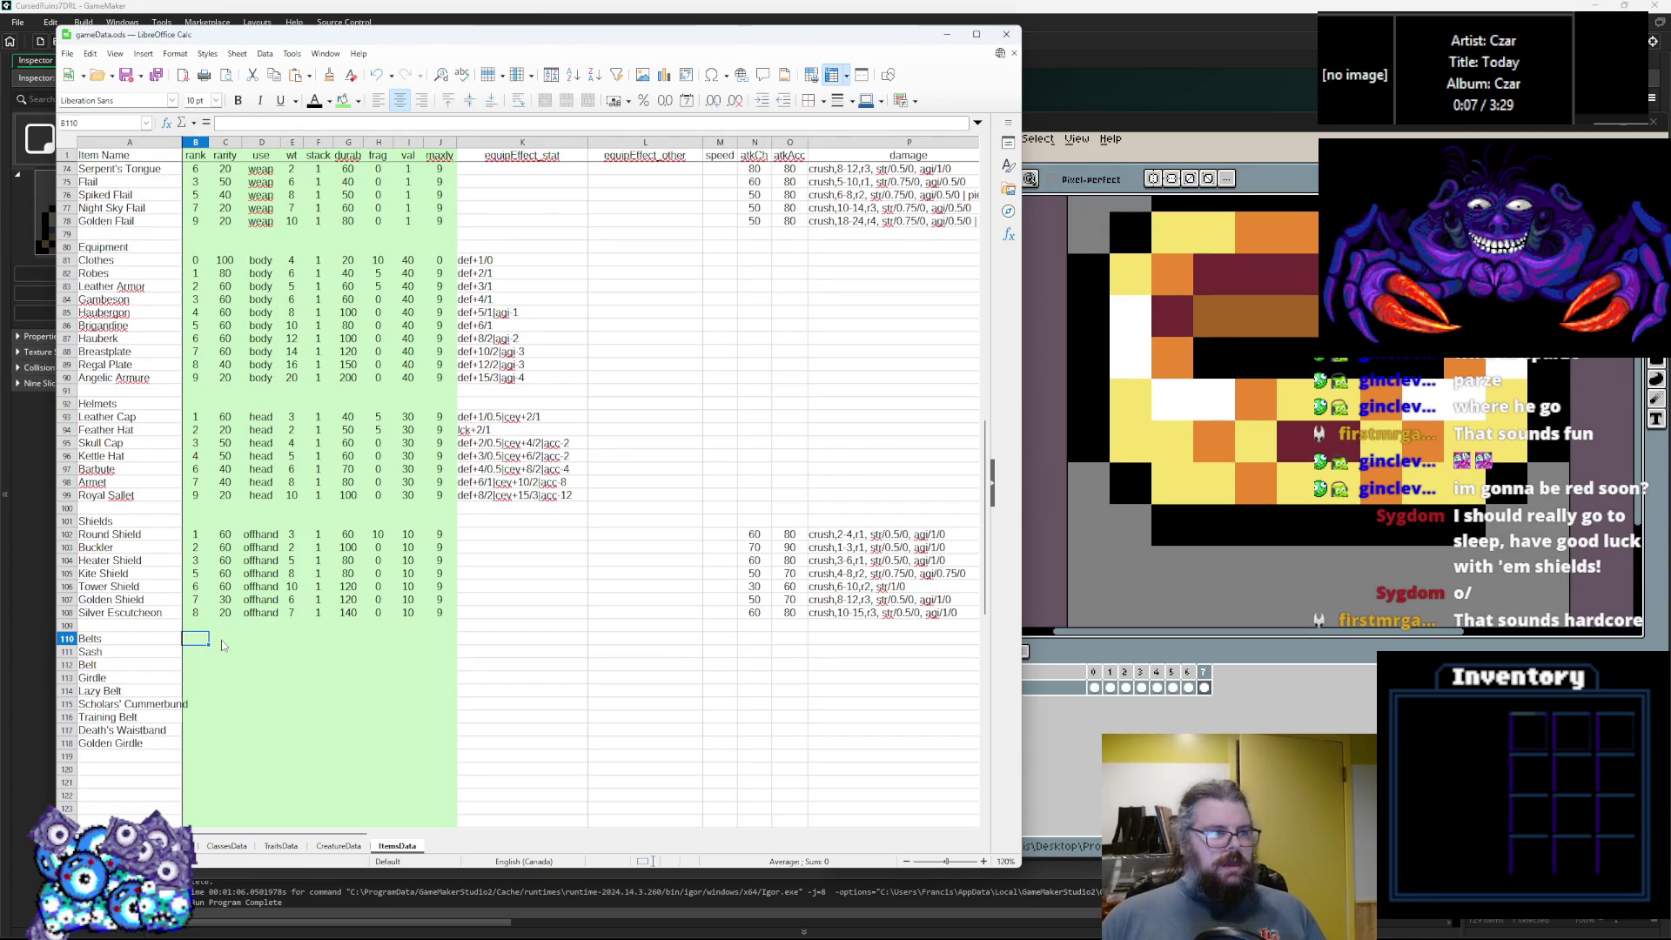
{"action": "key", "text": "Down"}
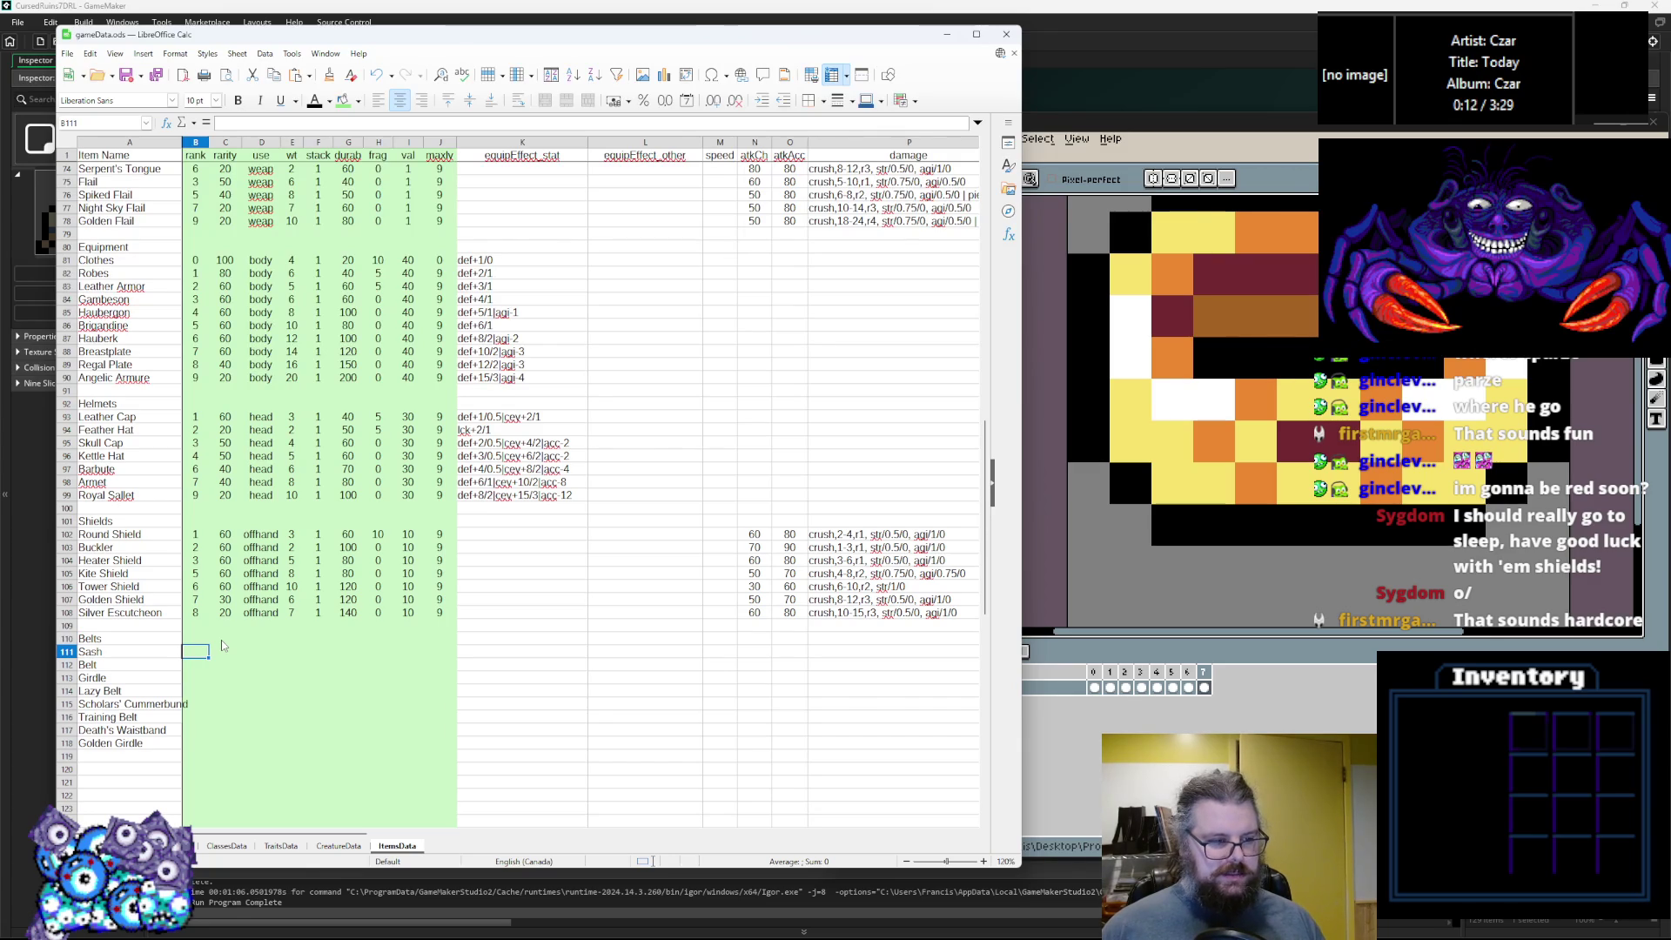
Enter ranks 1 through 9 down B111:B118, correcting the mistyped values.
{"action": "type", "text": "1"}
{"action": "key", "text": "Return"}
{"action": "type", "text": "2"}
{"action": "key", "text": "Return"}
{"action": "type", "text": "3"}
{"action": "key", "text": "Return"}
{"action": "type", "text": "4 5 6 7 8"}
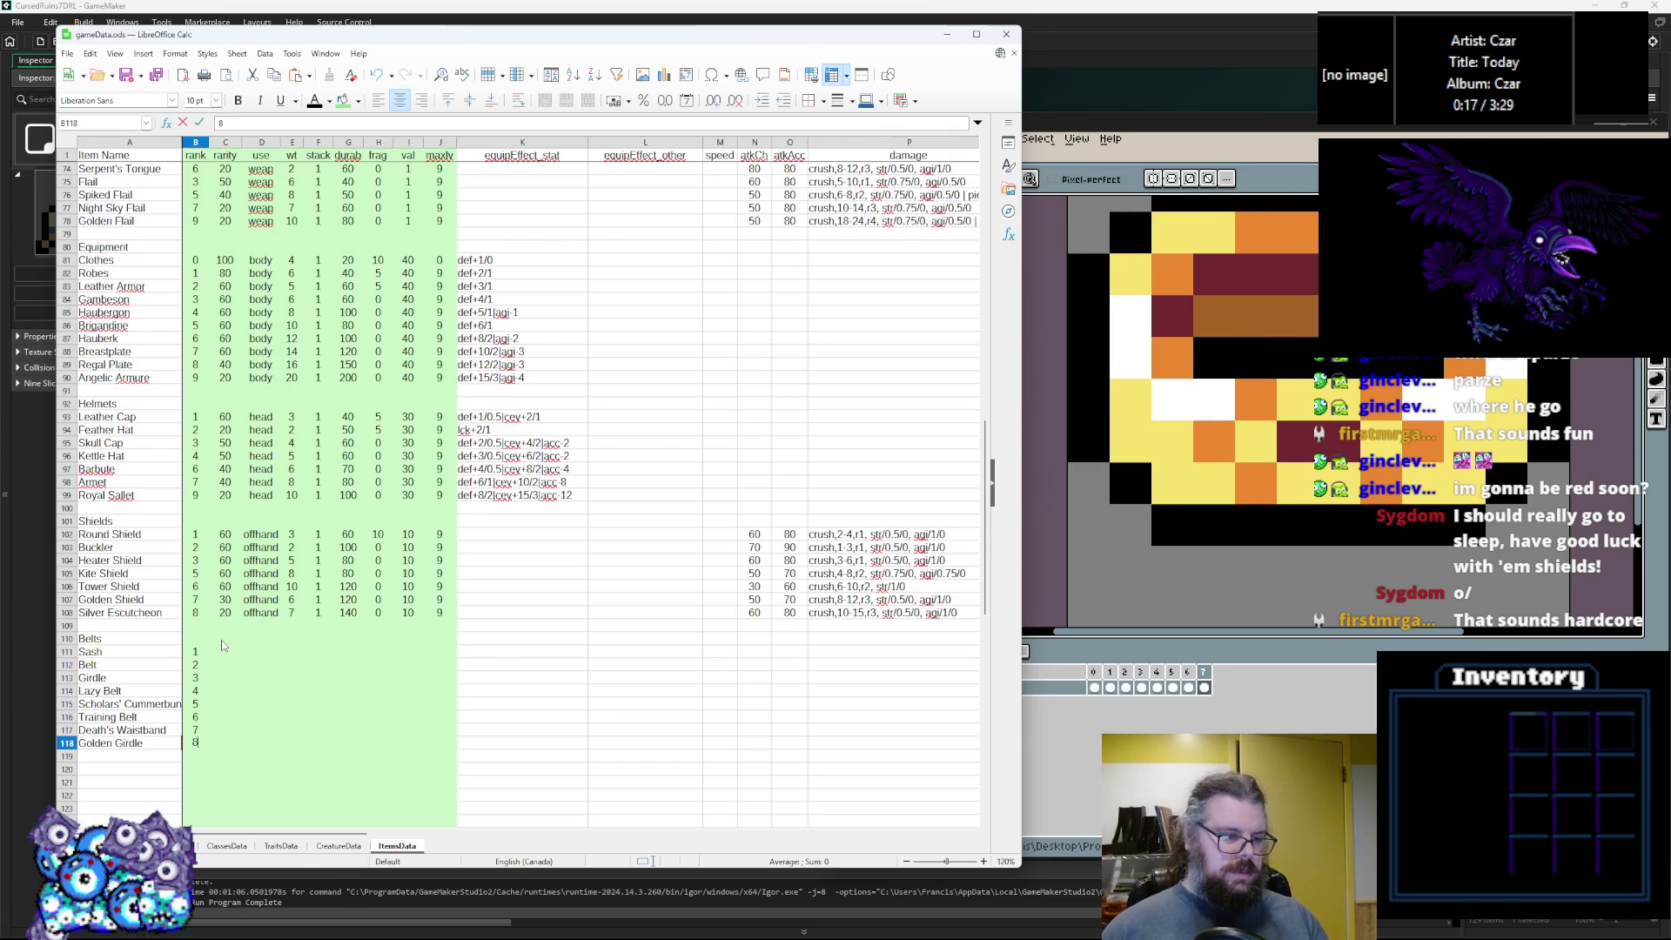
{"action": "type", "text": "9"}
{"action": "key", "text": "shift+Return"}
{"action": "type", "text": "8"}
{"action": "key", "text": "shift+Return"}
{"action": "type", "text": "7"}
{"action": "key", "text": "shift+Return"}
{"action": "type", "text": "6"}
{"action": "key", "text": "shift+Return"}
{"action": "type", "text": "5"}
{"action": "key", "text": "shift+Return"}
{"action": "type", "text": "4"}
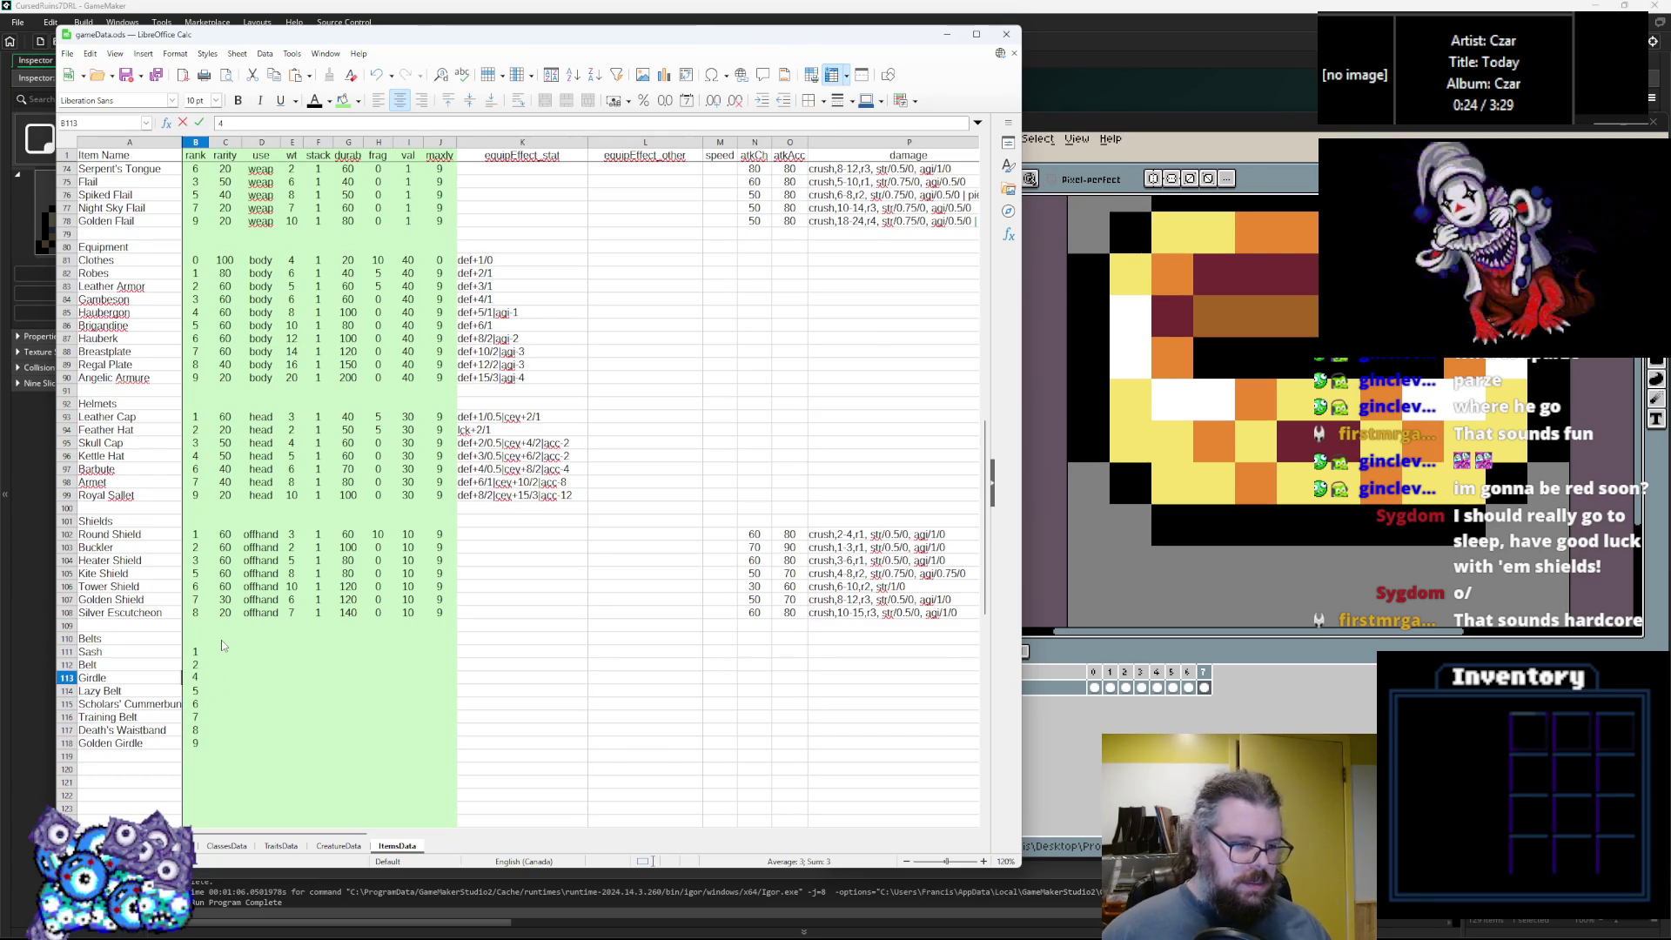
{"action": "left_click", "coordinate": [224, 642]}
Enter rarities 50, 50, 40, 20, 20, 20, 20 and 10 down C111:C118.
{"action": "left_click", "coordinate": [231, 655]}
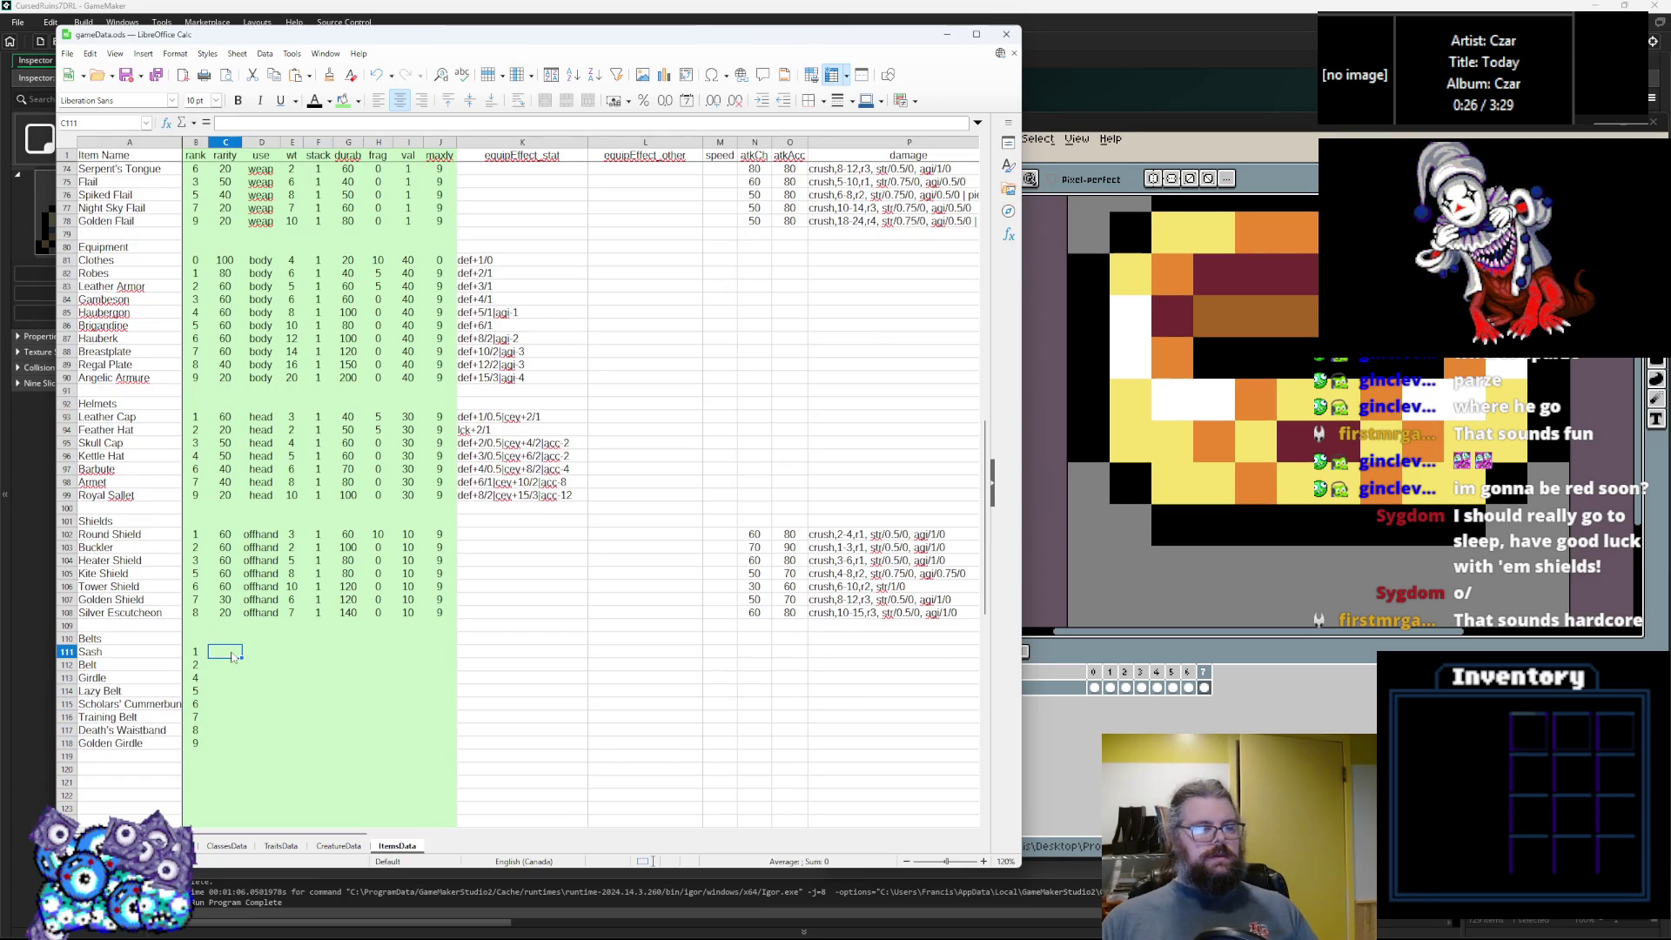
{"action": "type", "text": "50"}
{"action": "key", "text": "Return"}
{"action": "type", "text": "50"}
{"action": "key", "text": "Return"}
{"action": "type", "text": "40"}
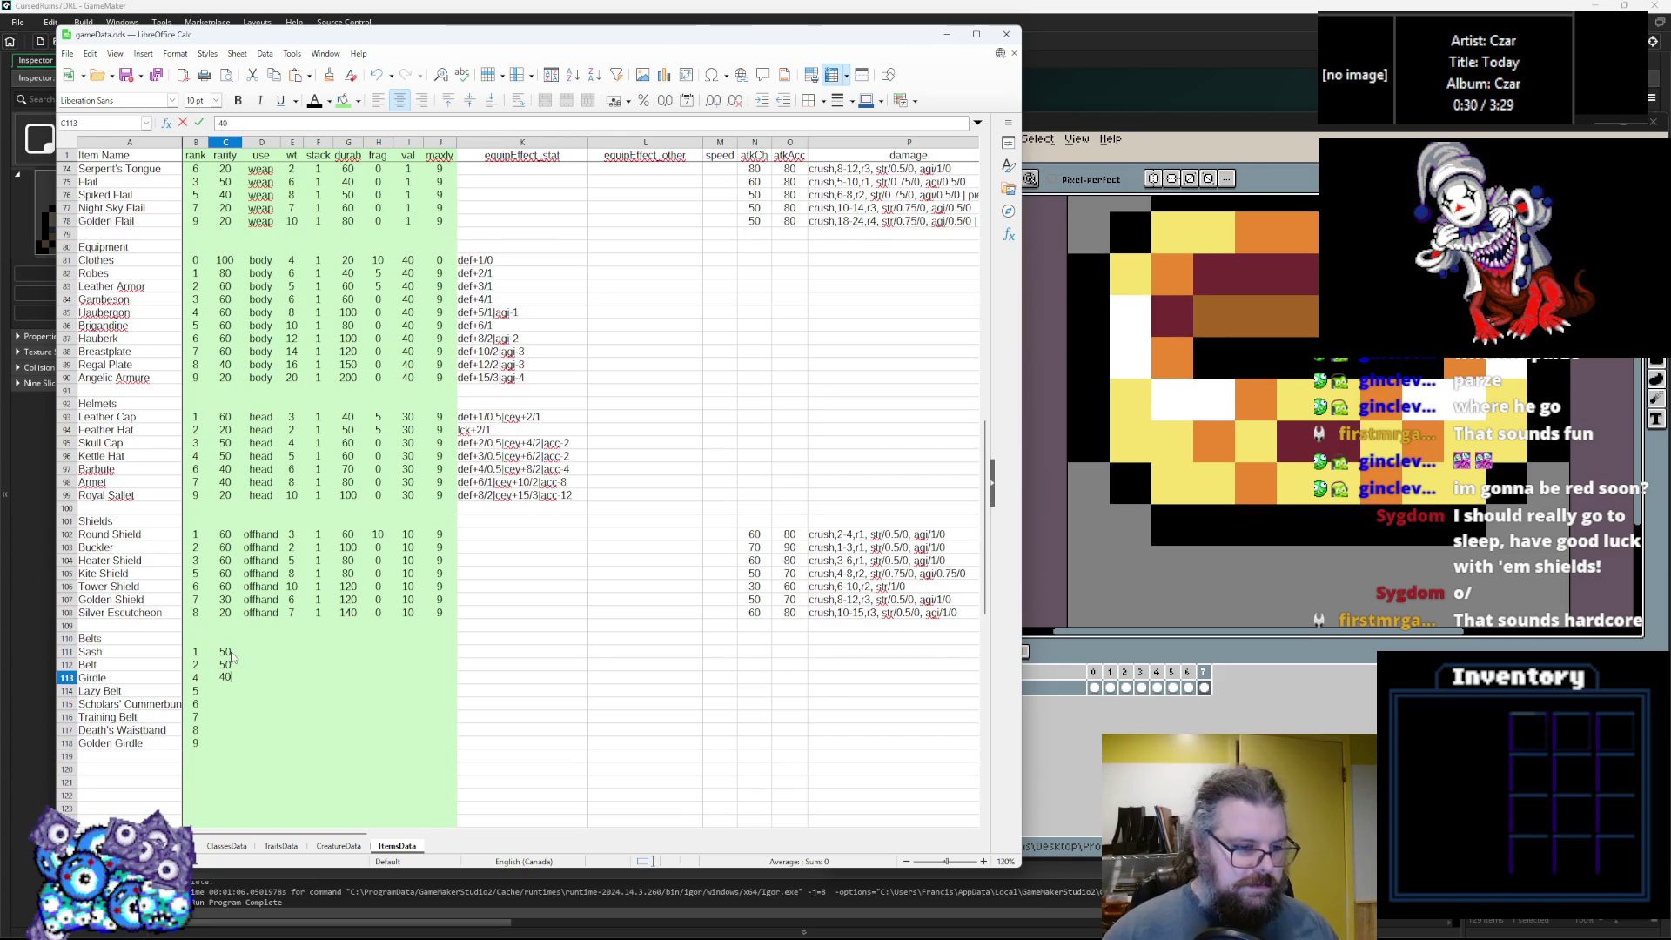
{"action": "key", "text": "Return"}
{"action": "type", "text": "20"}
{"action": "key", "text": "Return"}
{"action": "type", "text": "20"}
{"action": "key", "text": "Return"}
{"action": "type", "text": "20"}
{"action": "key", "text": "Return"}
{"action": "type", "text": "20"}
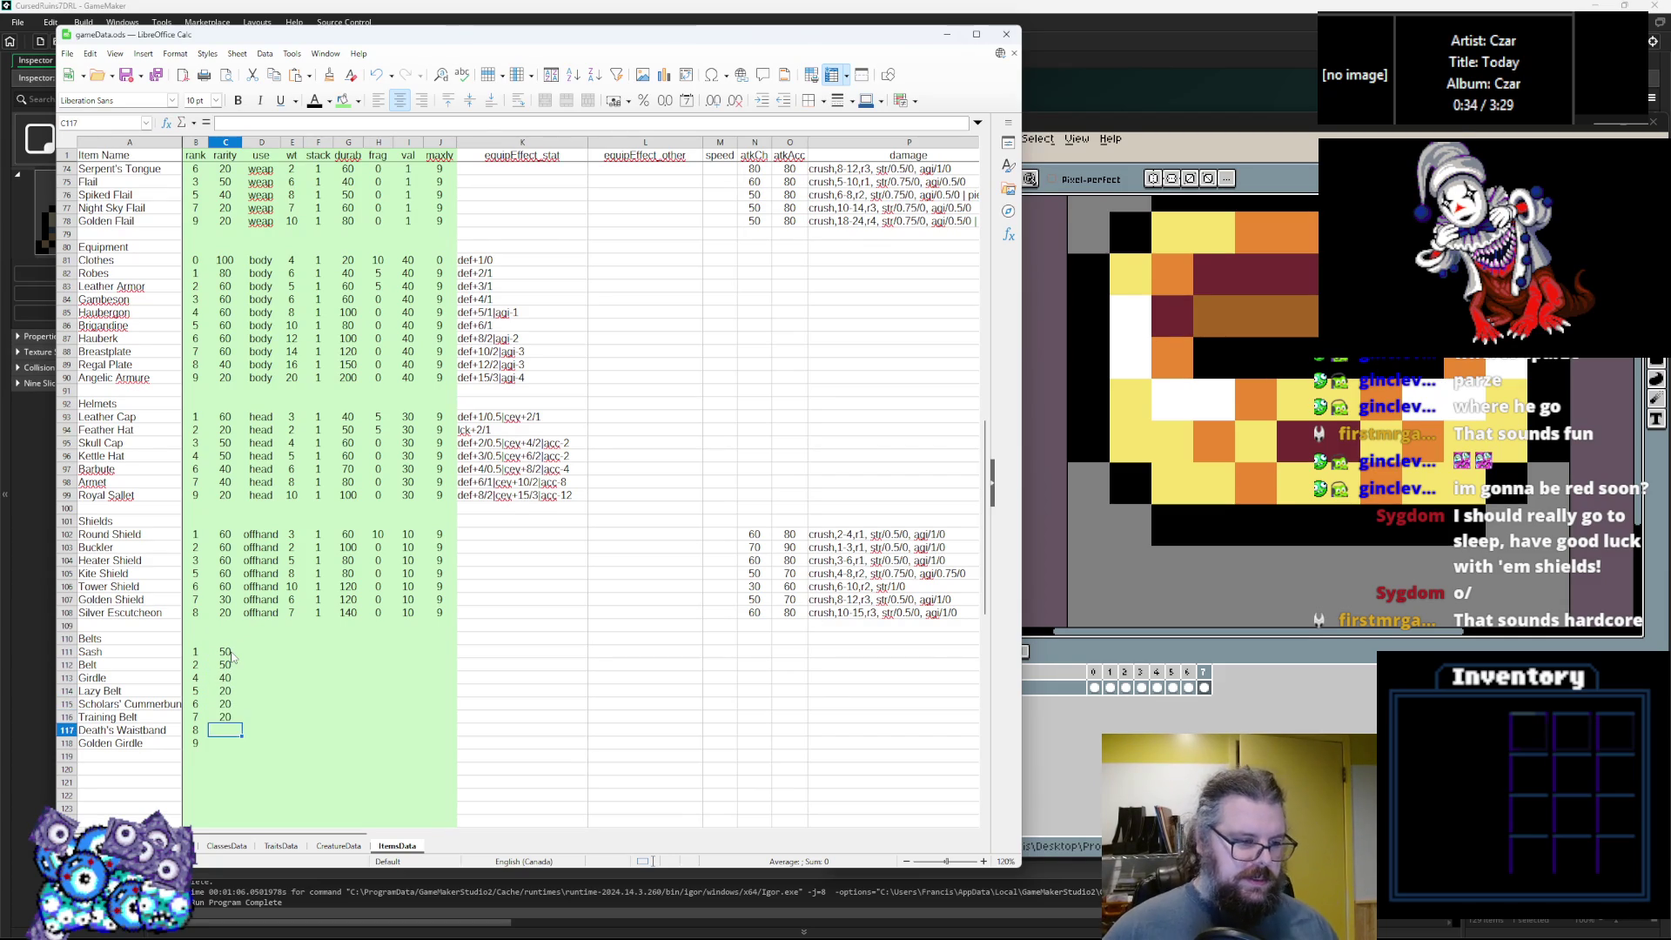
{"action": "key", "text": "Return"}
{"action": "type", "text": "10"}
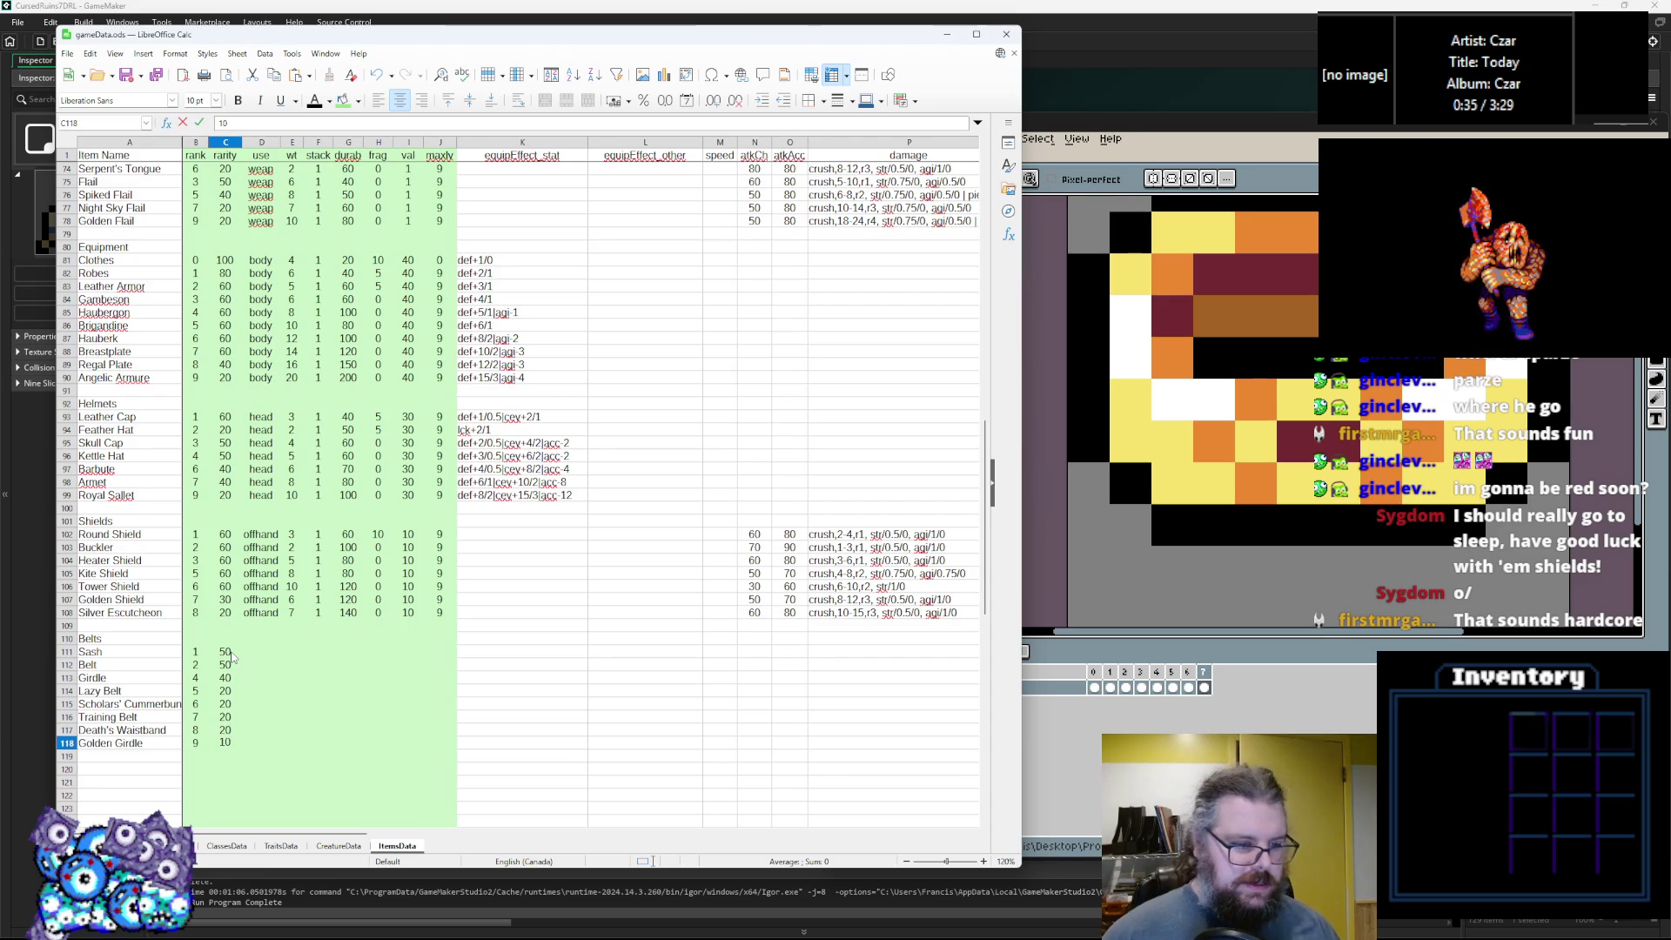
{"action": "left_click", "coordinate": [261, 690]}
Set D111 to waist and paste it down to D118.
{"action": "left_click", "coordinate": [261, 640]}
{"action": "left_click", "coordinate": [268, 663]}
{"action": "left_click", "coordinate": [269, 655]}
{"action": "type", "text": "wa"}
{"action": "key", "text": "Return"}
{"action": "left_click", "coordinate": [271, 654]}
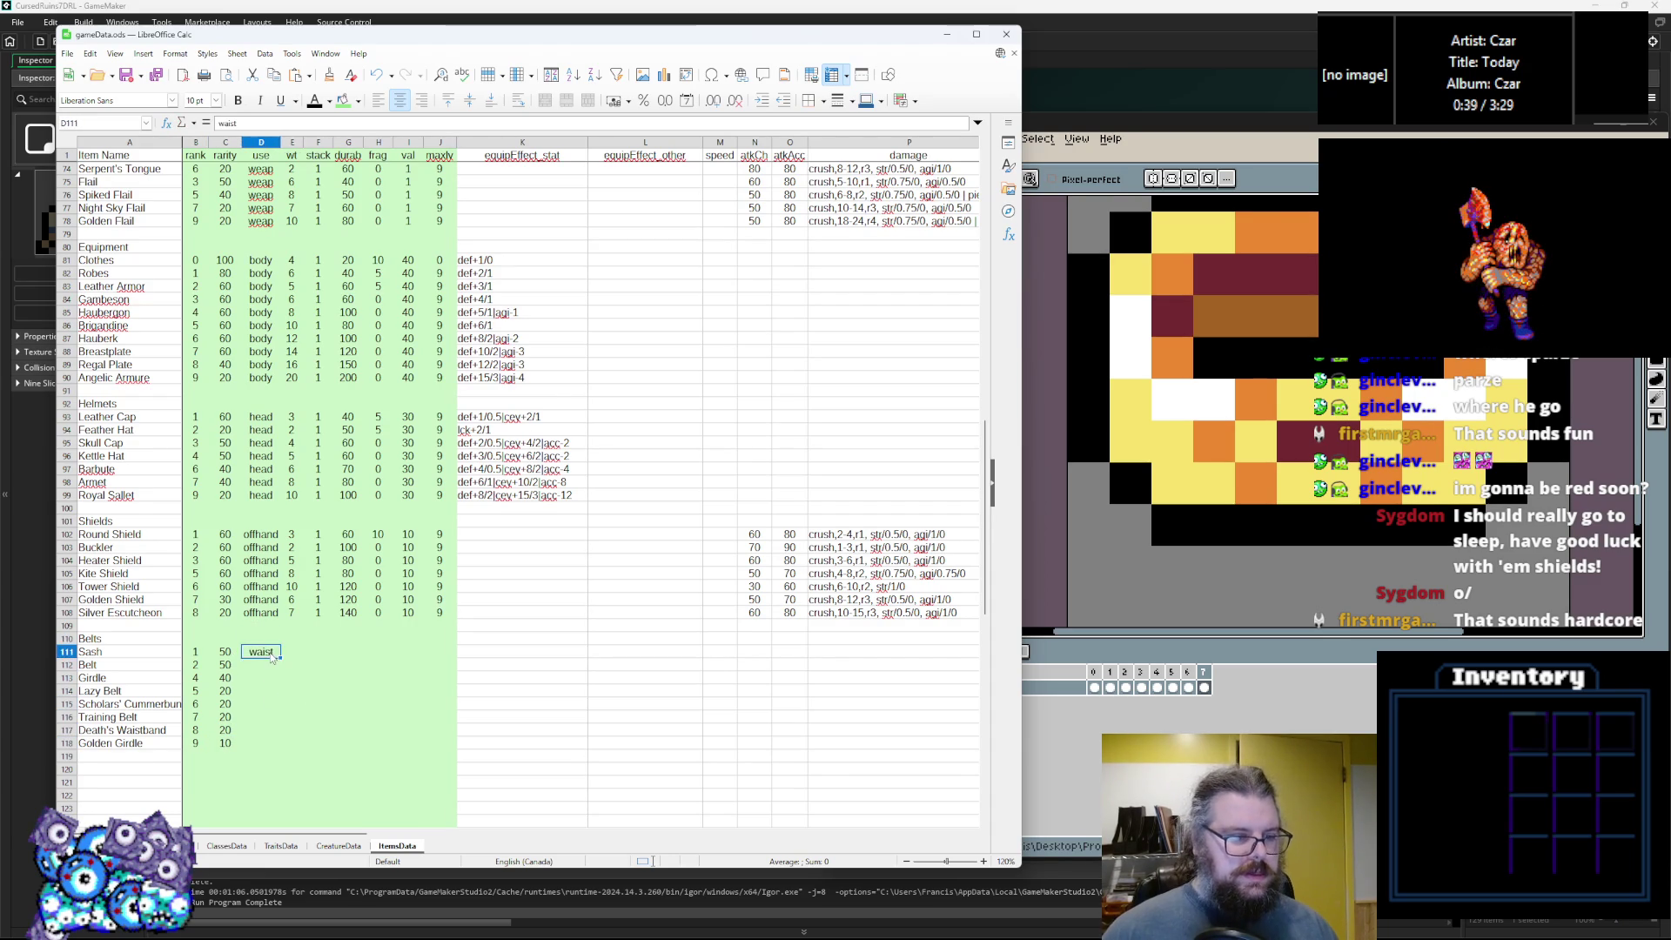
{"action": "key", "text": "Down"}
{"action": "type", "text": "waist"}
{"action": "key", "text": "Down"}
{"action": "type", "text": "waist"}
{"action": "key", "text": "Down"}
{"action": "key", "text": "ctrl+v"}
{"action": "key", "text": "Down"}
{"action": "key", "text": "ctrl+v"}
{"action": "key", "text": "Down"}
{"action": "key", "text": "ctrl+v"}
{"action": "key", "text": "Down"}
{"action": "key", "text": "ctrl+v"}
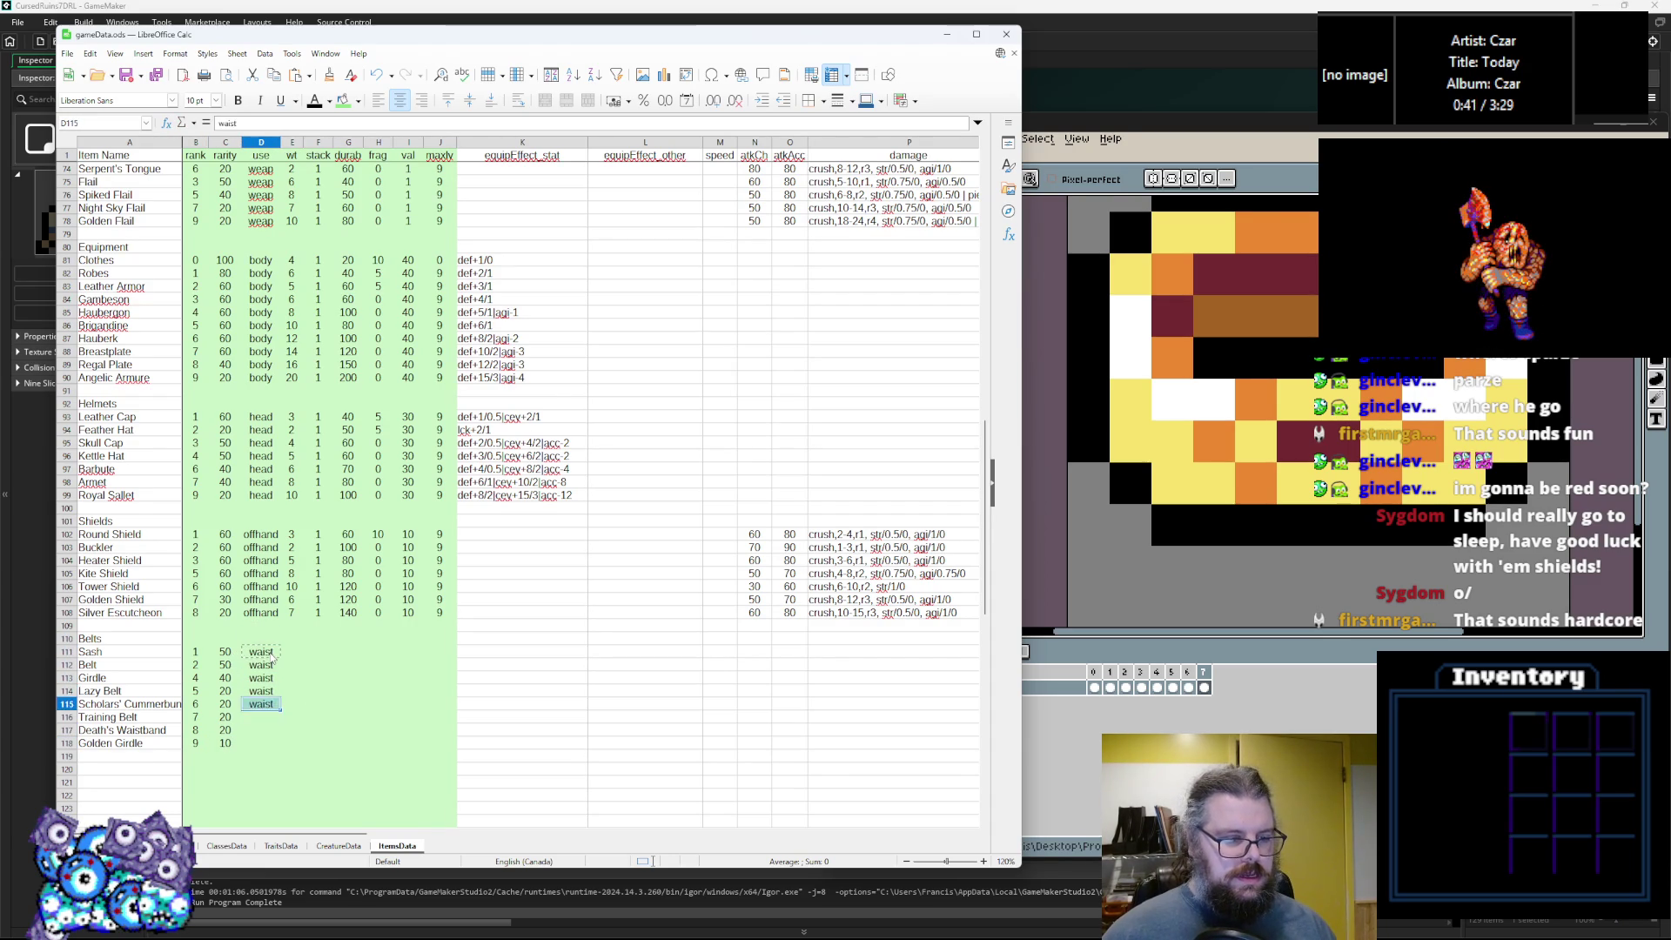
{"action": "key", "text": "Down"}
{"action": "key", "text": "ctrl+v"}
{"action": "left_click", "coordinate": [294, 641]}
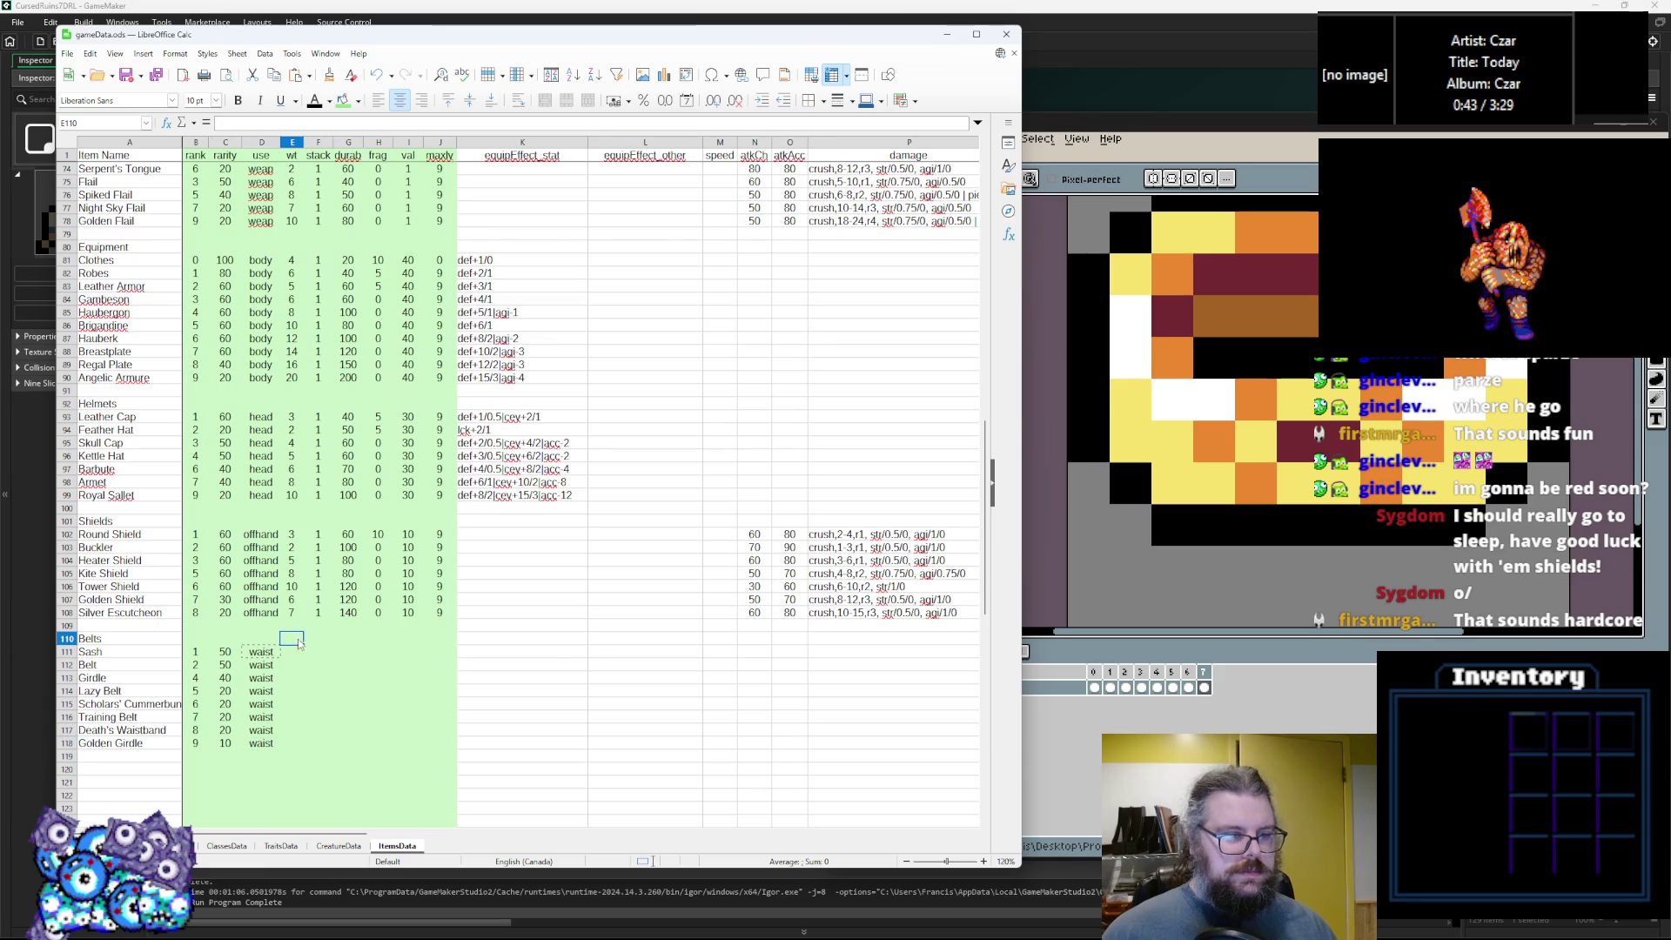
Enter belt weights in column E, starting 1, 2, 3 for Sash, Belt and Girdle.
{"action": "left_click", "coordinate": [297, 652]}
{"action": "type", "text": "1"}
{"action": "key", "text": "Return"}
{"action": "type", "text": "2"}
{"action": "key", "text": "Return"}
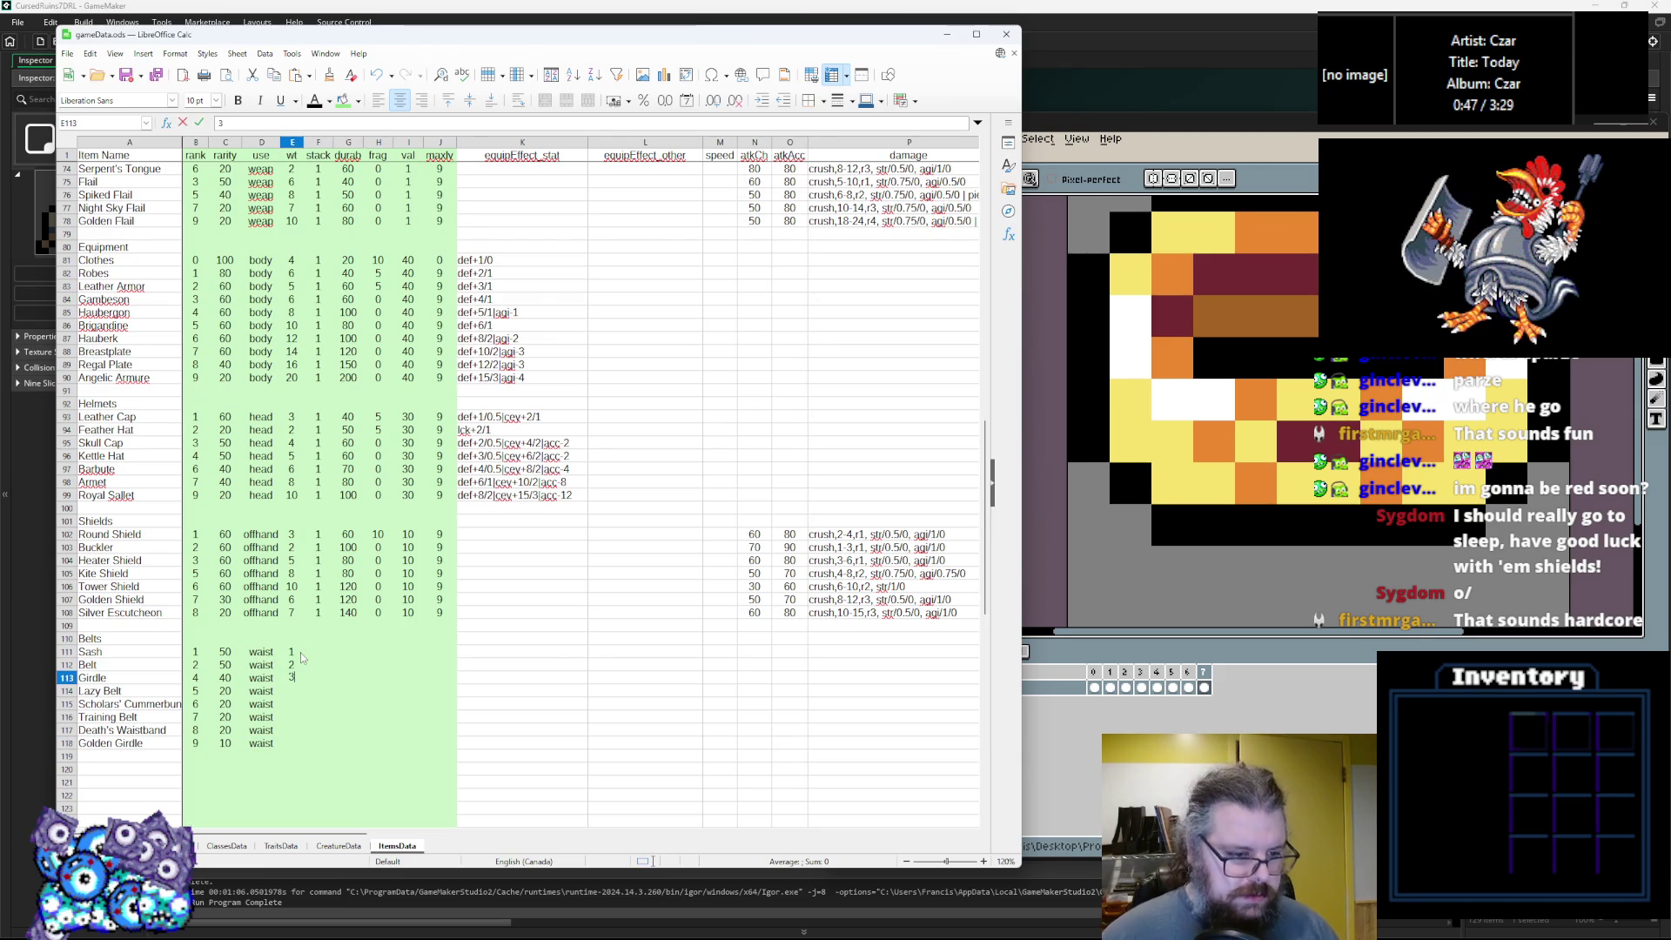
{"action": "type", "text": "3"}
{"action": "key", "text": "Return"}
{"action": "type", "text": "2"}
{"action": "key", "text": "Return"}
{"action": "type", "text": "2"}
{"action": "key", "text": "Return"}
{"action": "type", "text": "2"}
{"action": "key", "text": "Return"}
{"action": "type", "text": "4"}
{"action": "key", "text": "BackSpace"}
{"action": "type", "text": "3"}
{"action": "key", "text": "Return"}
{"action": "type", "text": "5"}
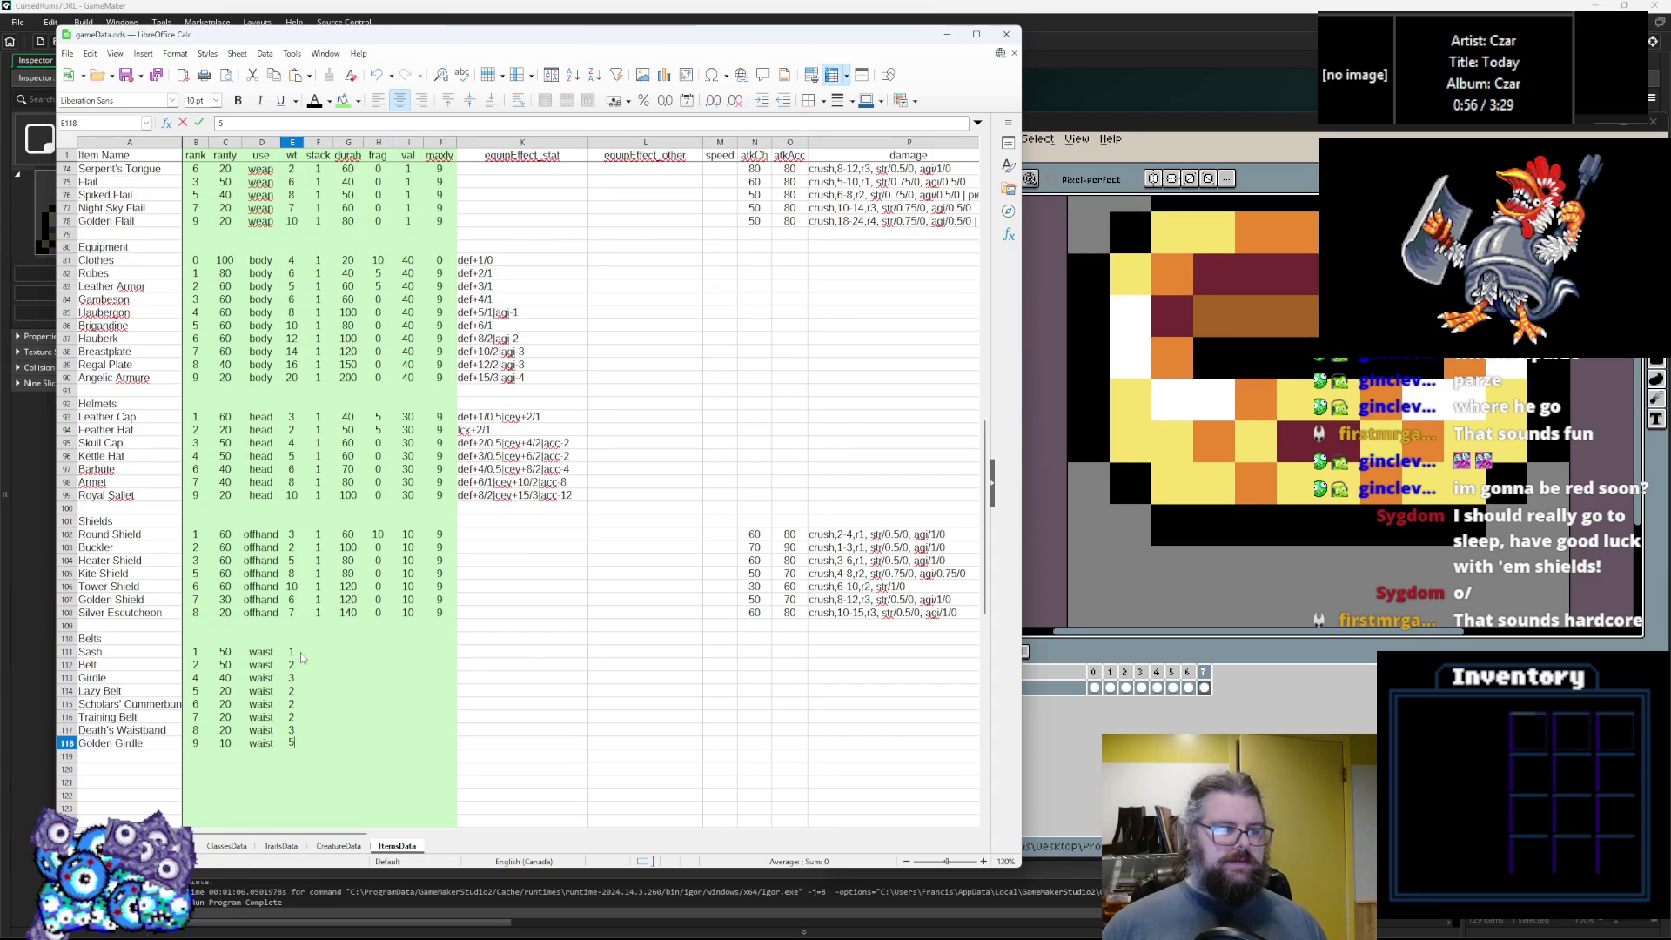
{"action": "left_click", "coordinate": [324, 642]}
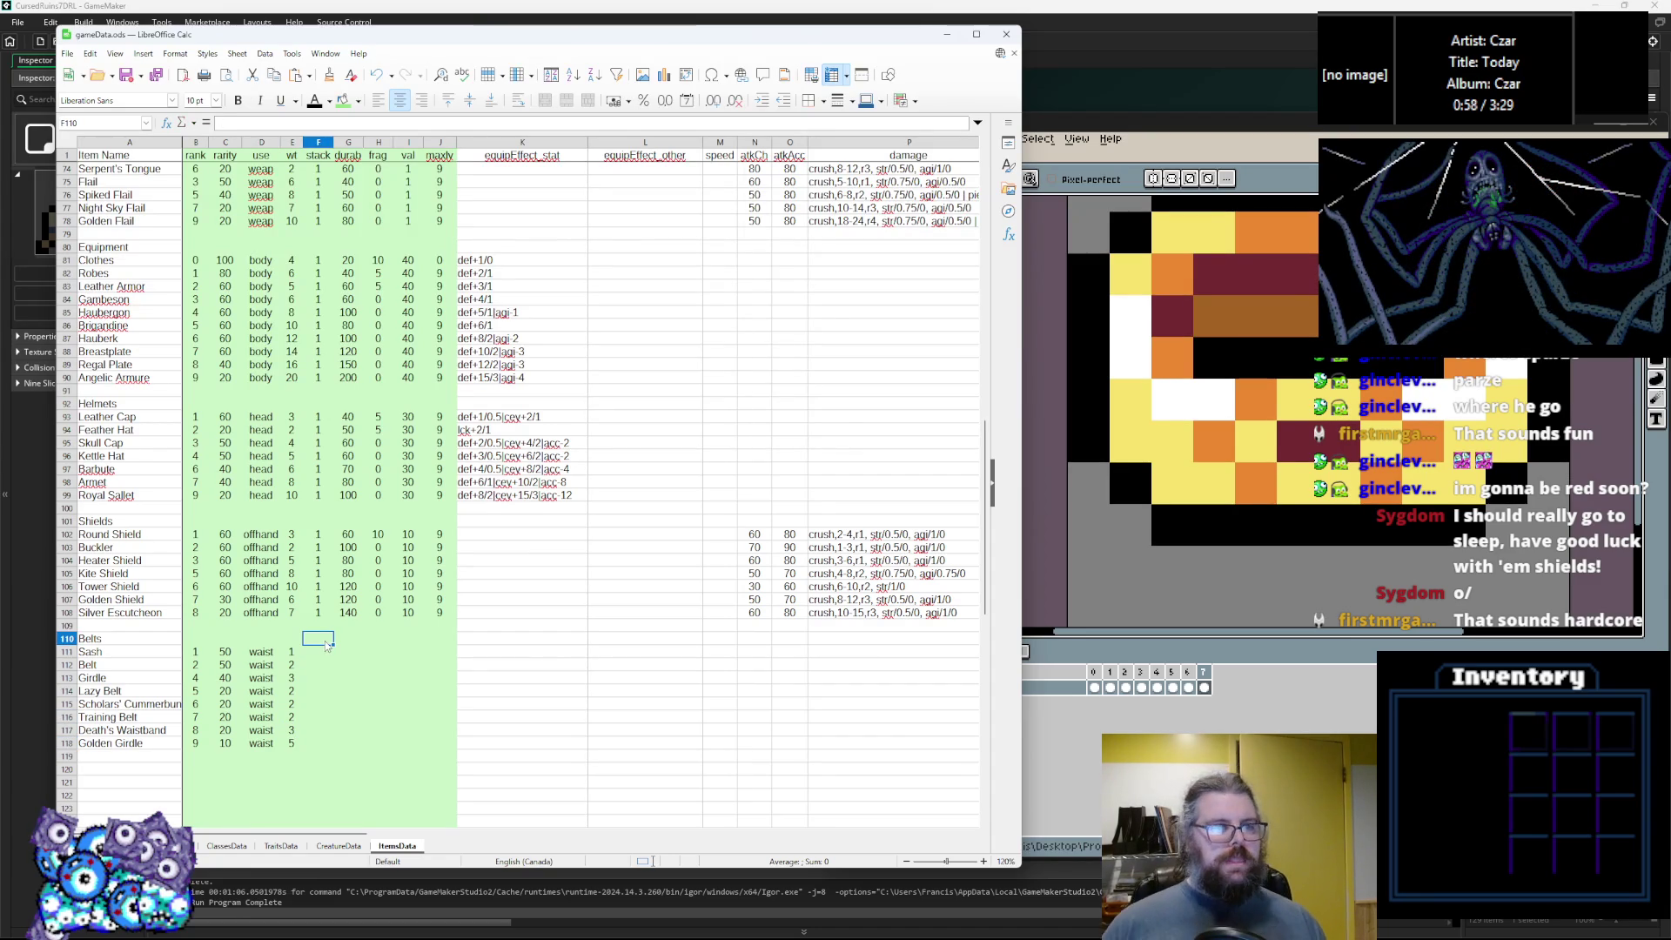
Give every belt a stack of 1, and frag 10 for Sash, 0 for the rest.
{"action": "key", "text": "Down"}
{"action": "type", "text": "1"}
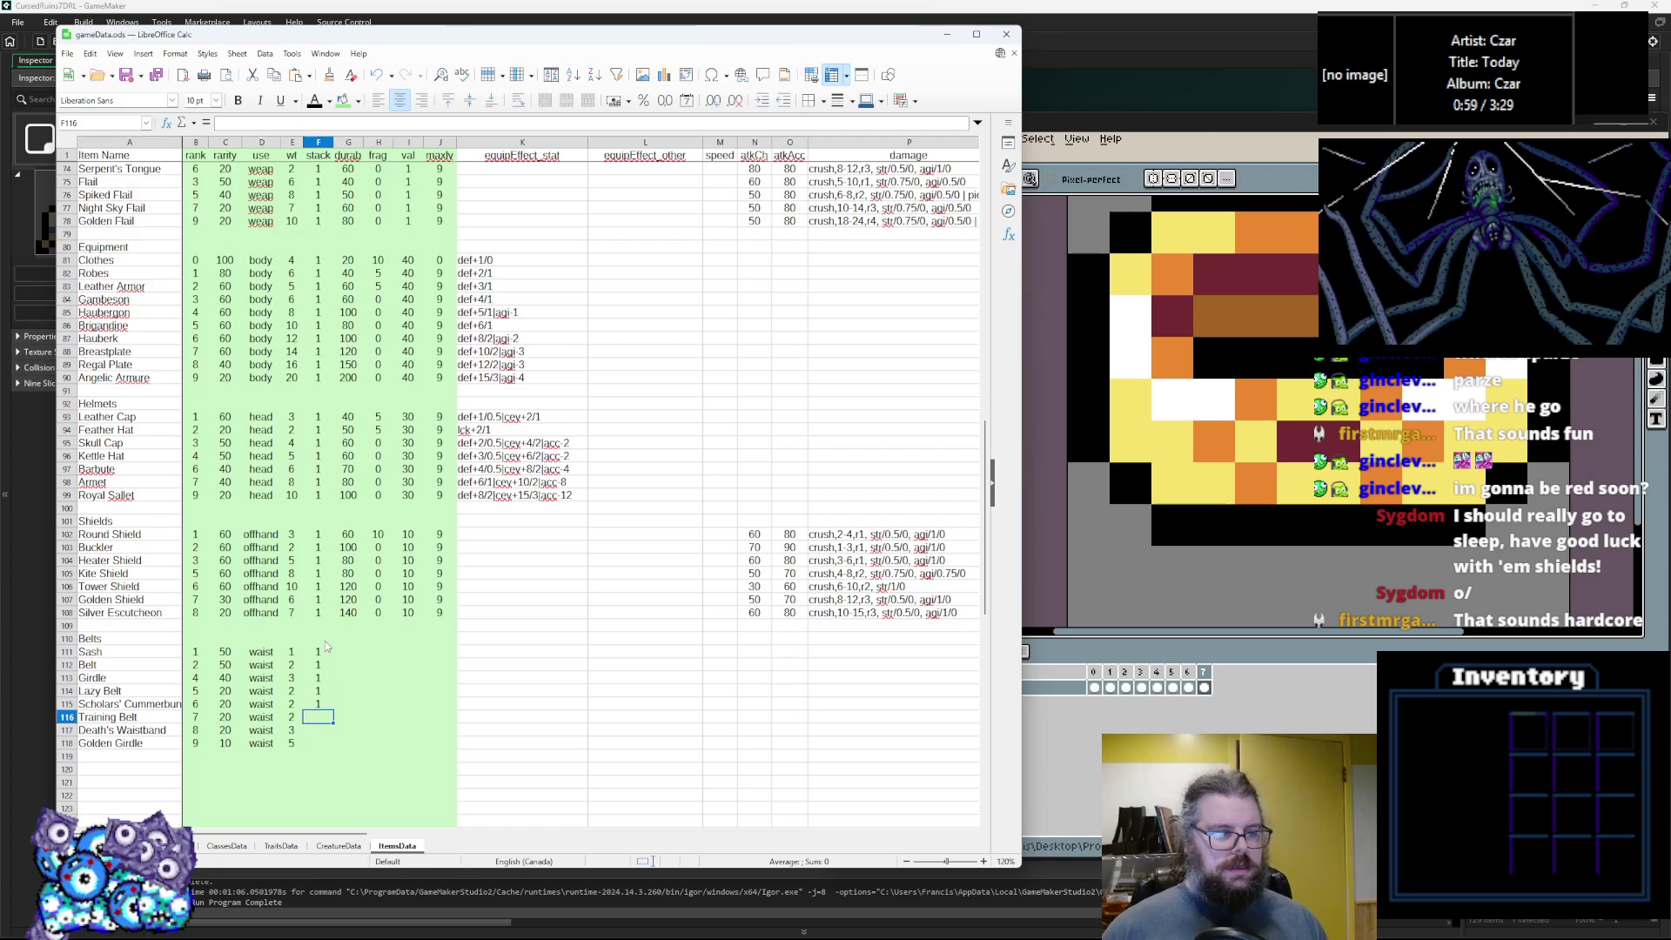
{"action": "type", "text": " 1 1 1 1 1 1 1"}
{"action": "key", "text": "Tab"}
{"action": "key", "text": "Up"}
{"action": "key", "text": "Up"}
{"action": "key", "text": "Up"}
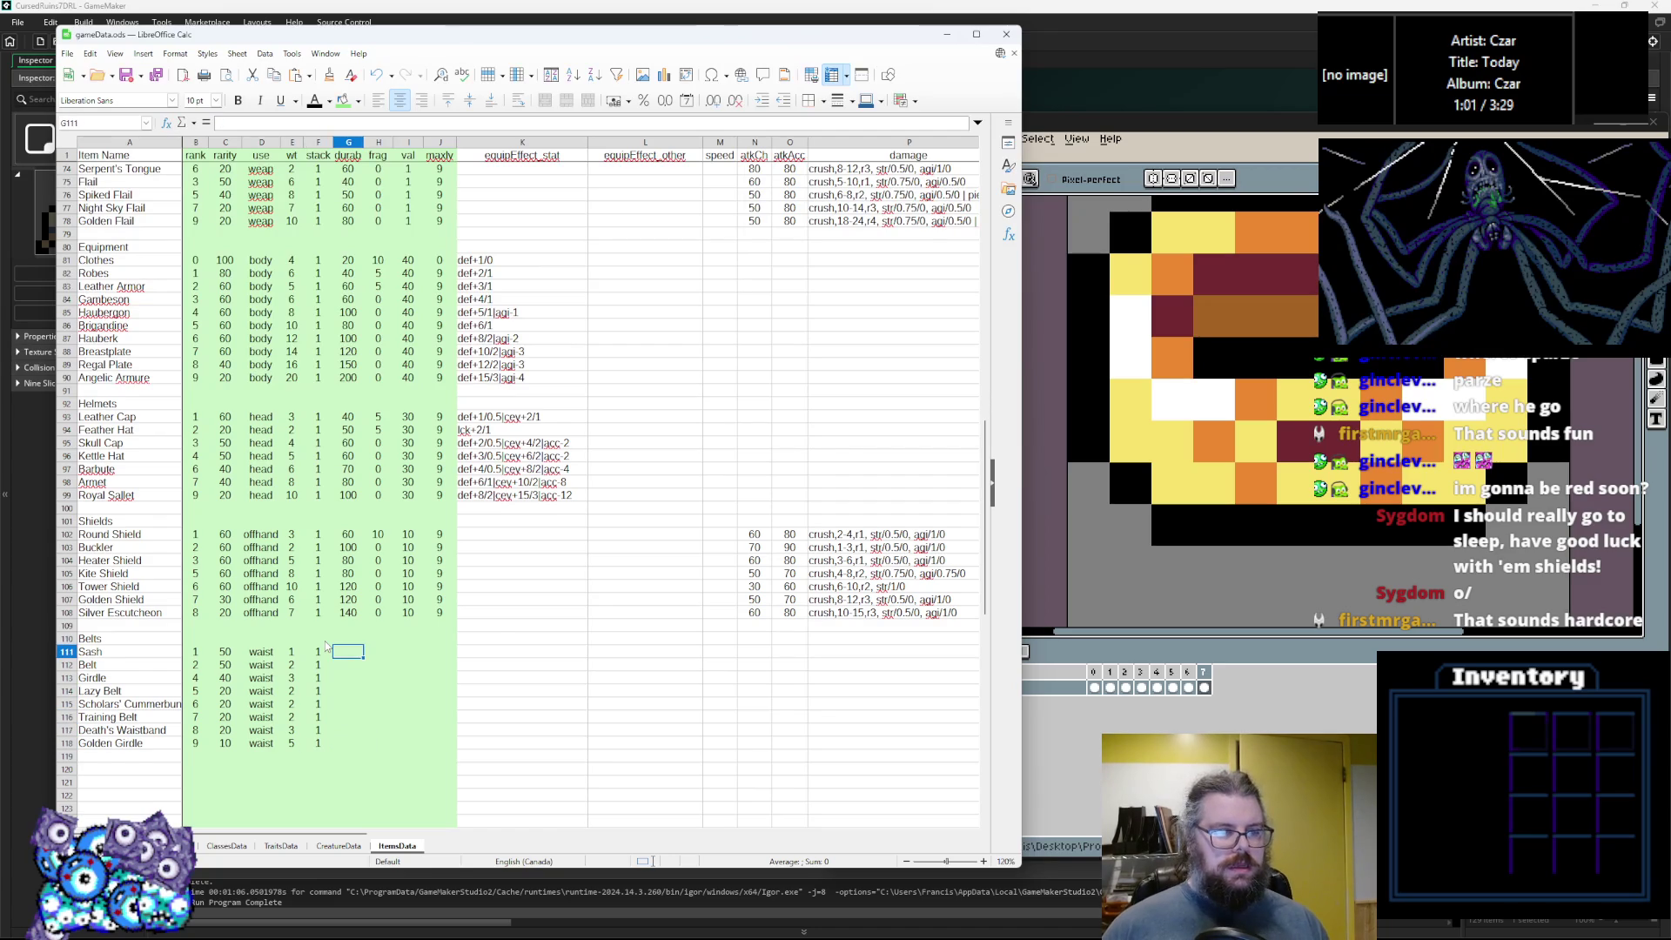
{"action": "type", "text": "40"}
{"action": "key", "text": "Tab"}
{"action": "type", "text": "10"}
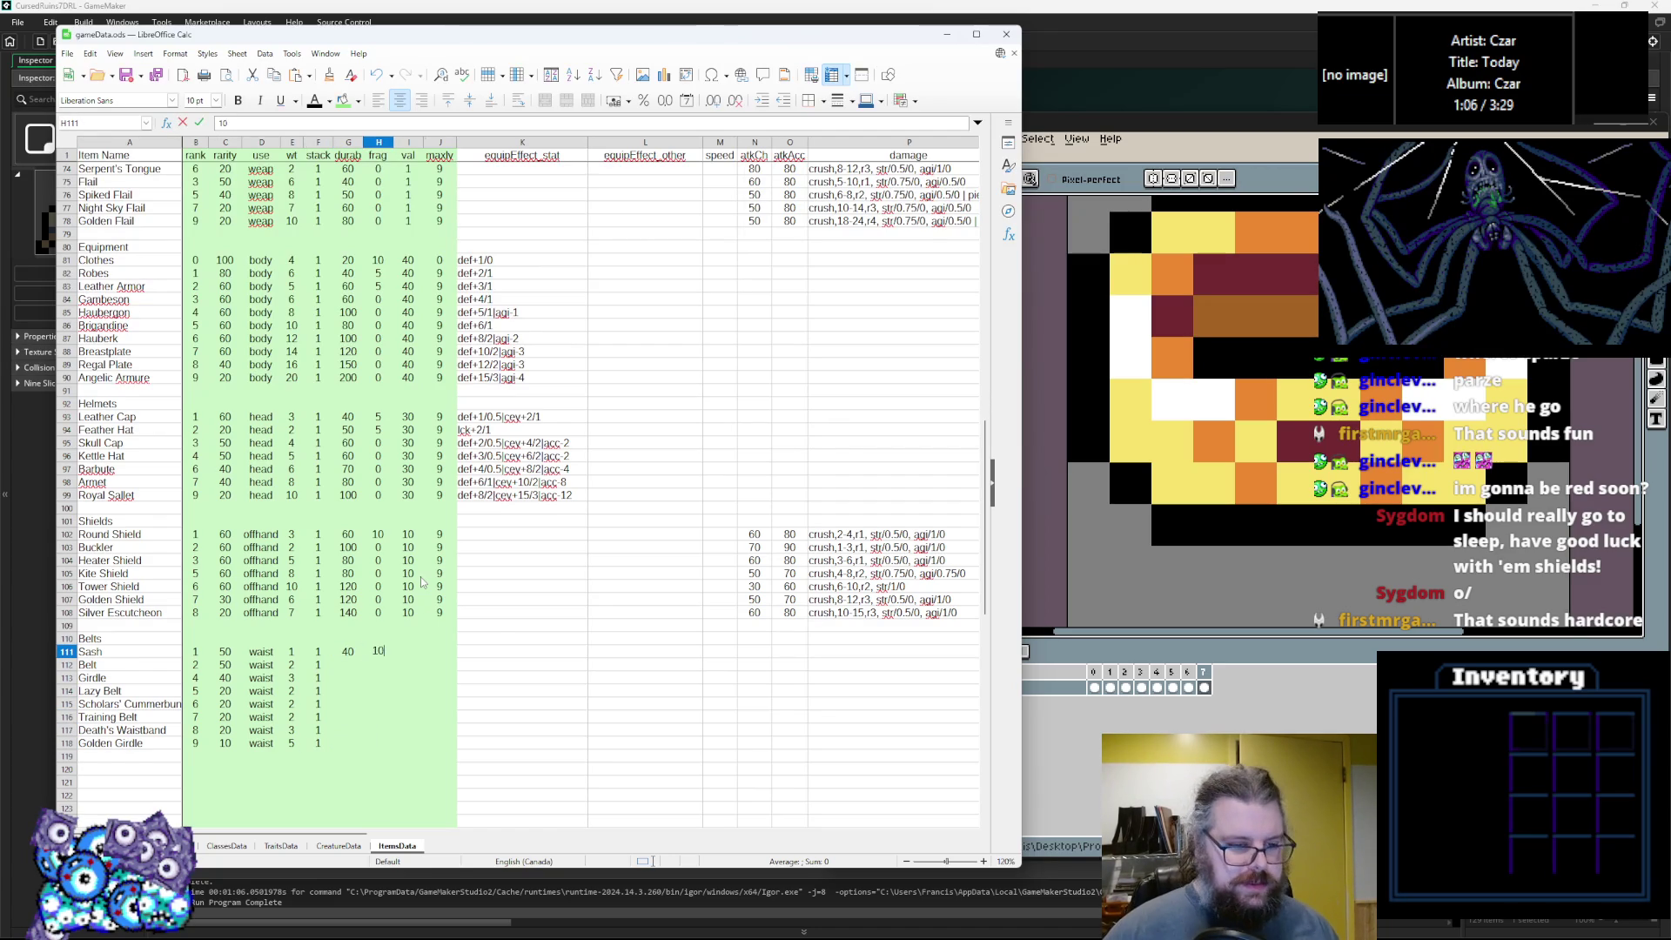
{"action": "key", "text": "Down"}
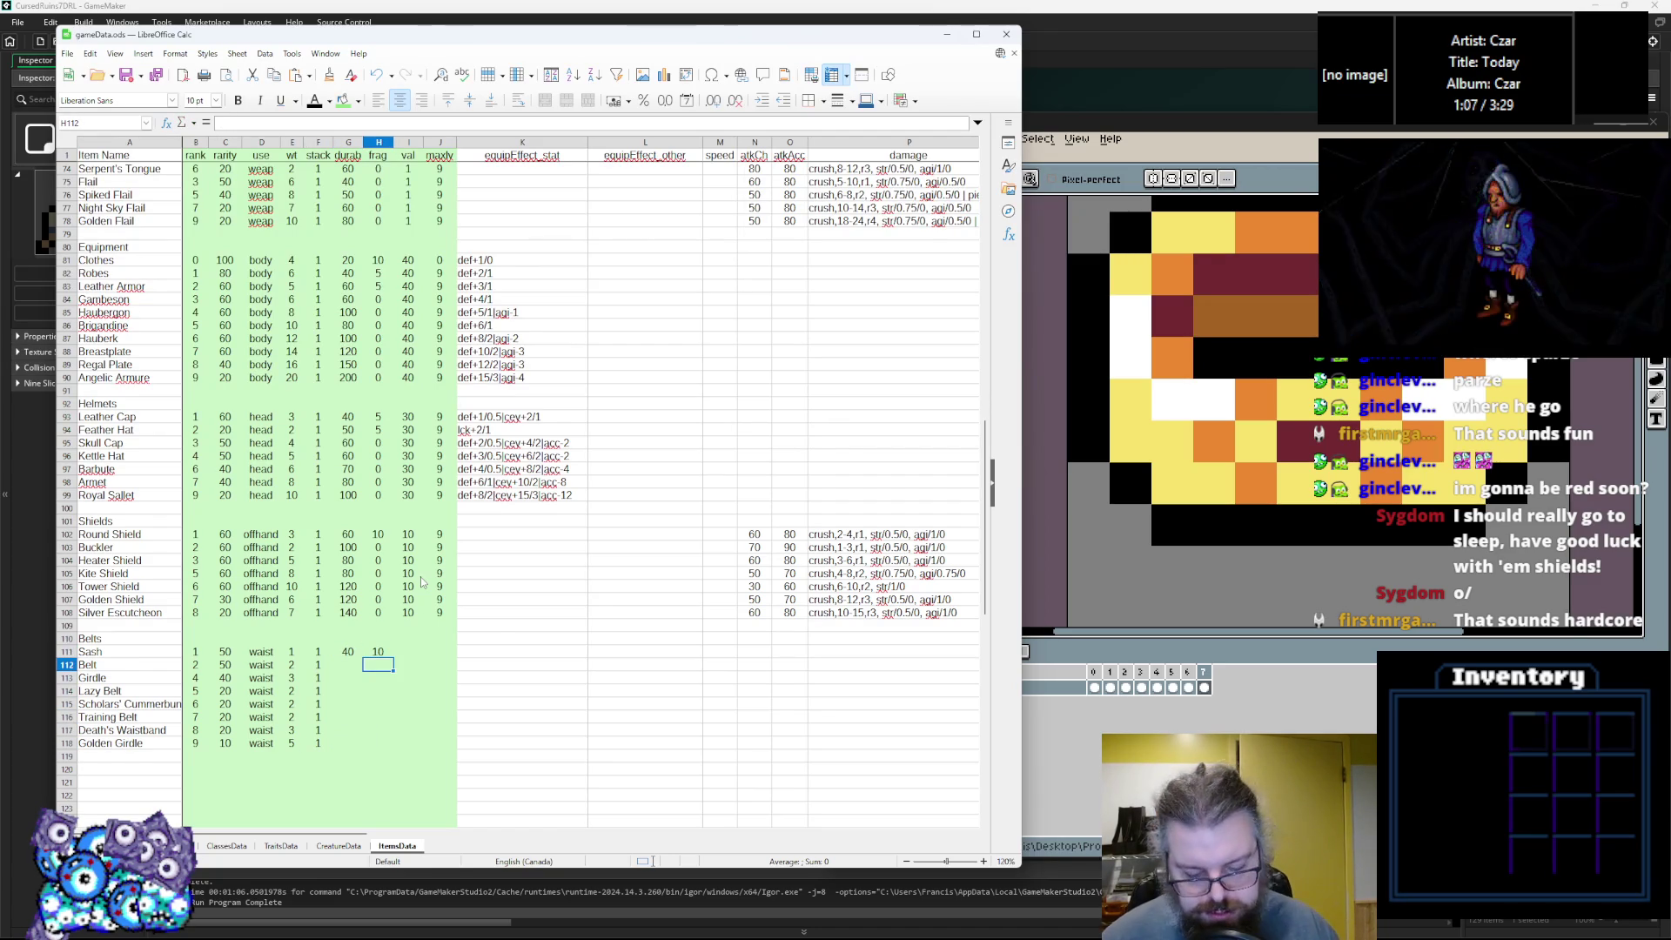
{"action": "type", "text": "0 0 0 0 0 0 0"}
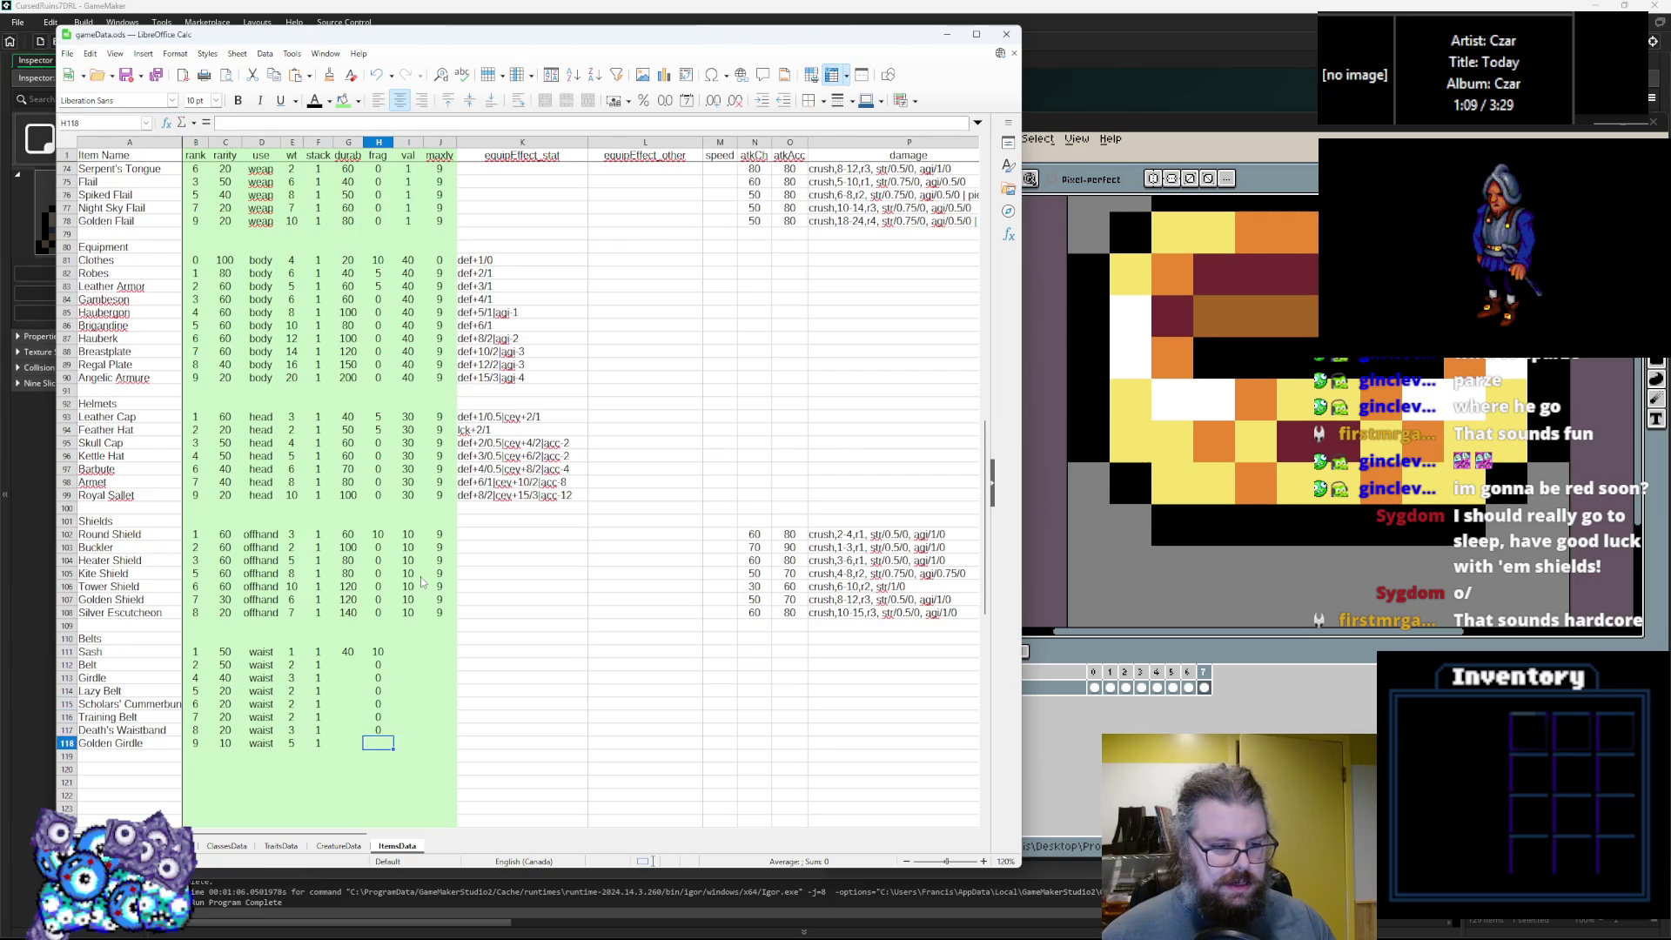
{"action": "key", "text": "Up"}
{"action": "key", "text": "Up"}
{"action": "key", "text": "Up"}
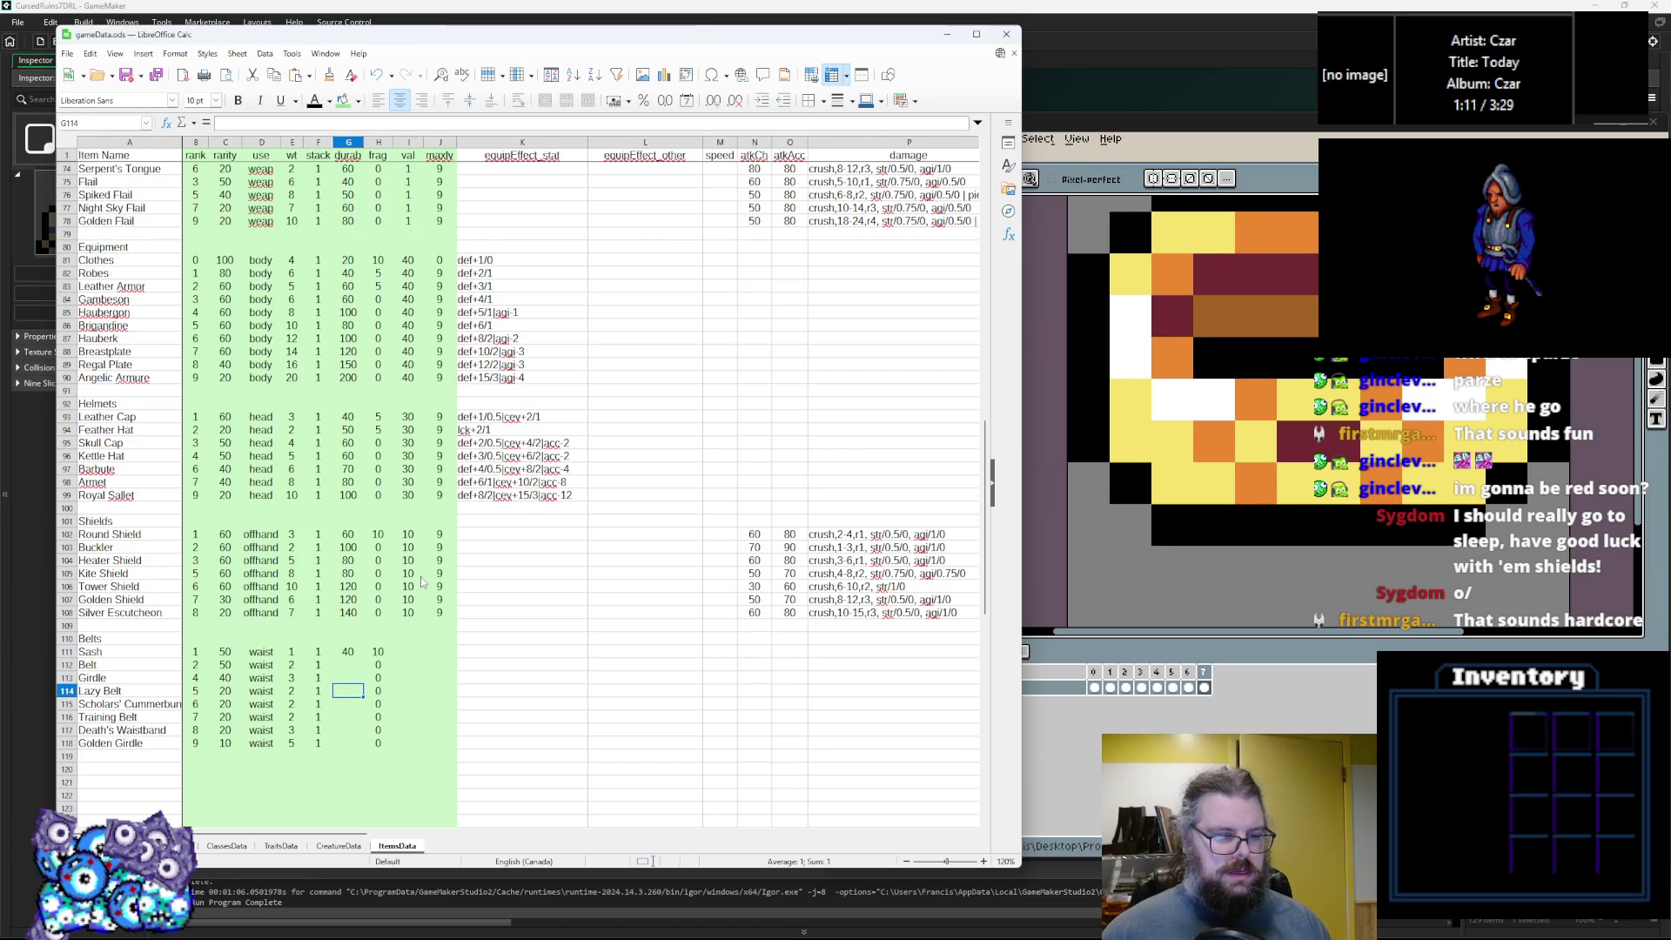
{"action": "key", "text": "Left"}
{"action": "key", "text": "Up"}
{"action": "key", "text": "Up"}
Enter belt durabilities rising from 30 for Sash to 120 for Golden Girdle.
{"action": "type", "text": "30"}
{"action": "key", "text": "Return"}
{"action": "type", "text": "5"}
{"action": "key", "text": "Return"}
{"action": "type", "text": "6"}
{"action": "key", "text": "Return"}
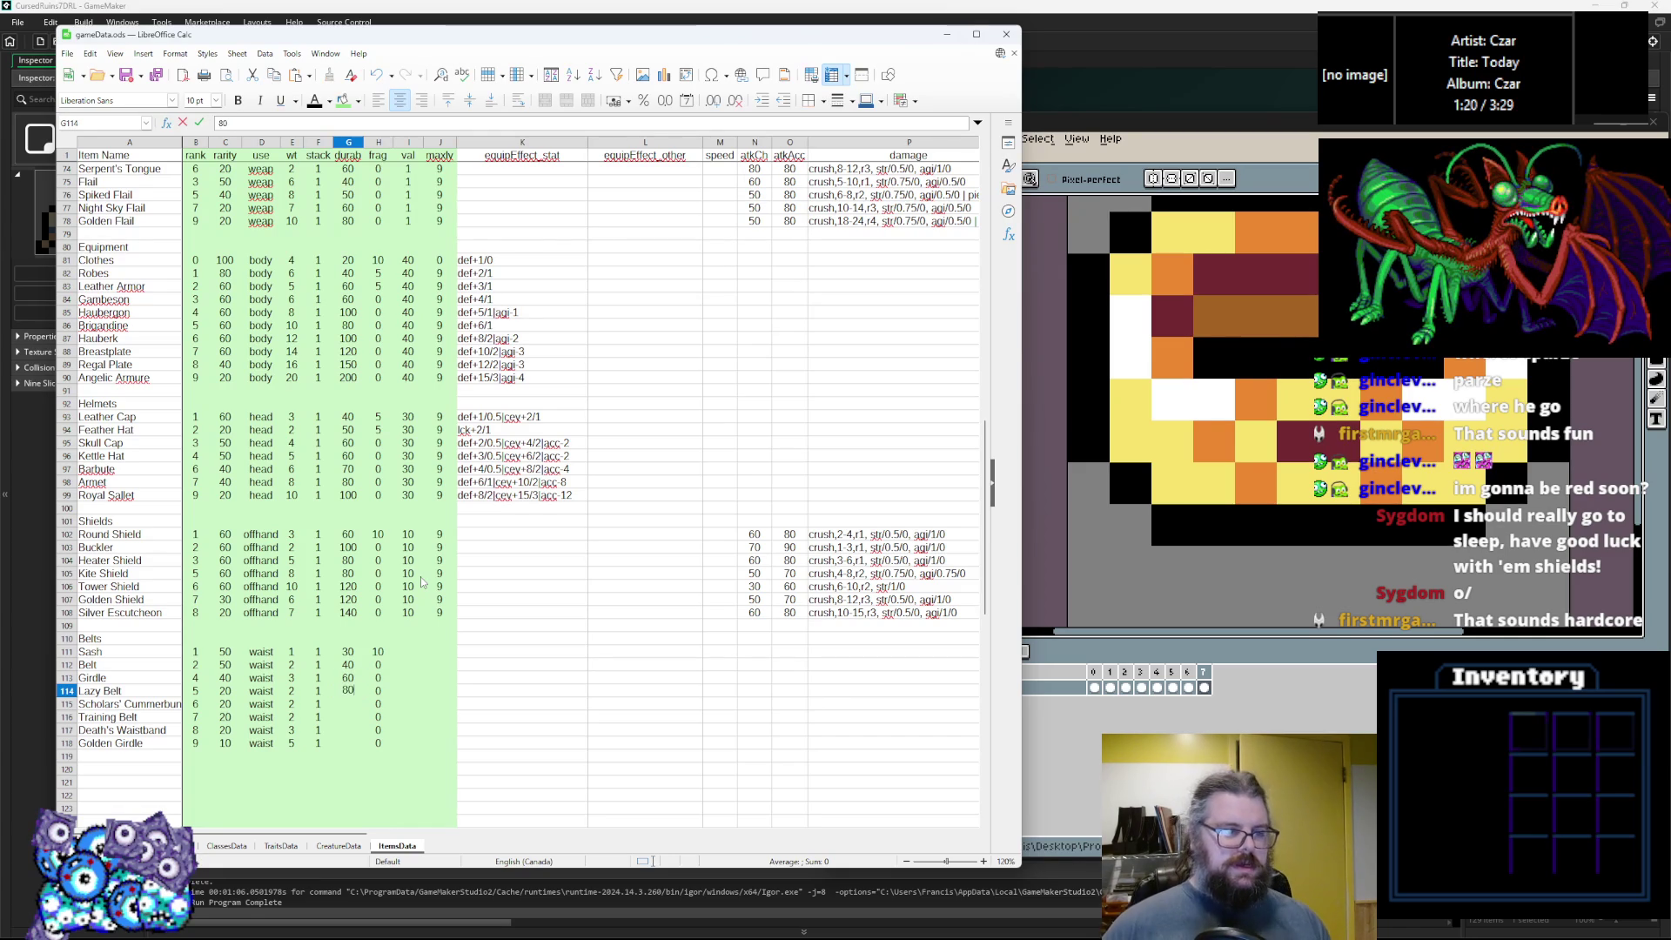
{"action": "key", "text": "Return"}
{"action": "type", "text": "80"}
{"action": "key", "text": "Return"}
{"action": "type", "text": "80"}
{"action": "key", "text": "Return"}
{"action": "type", "text": "100"}
{"action": "key", "text": "Return"}
{"action": "type", "text": "120"}
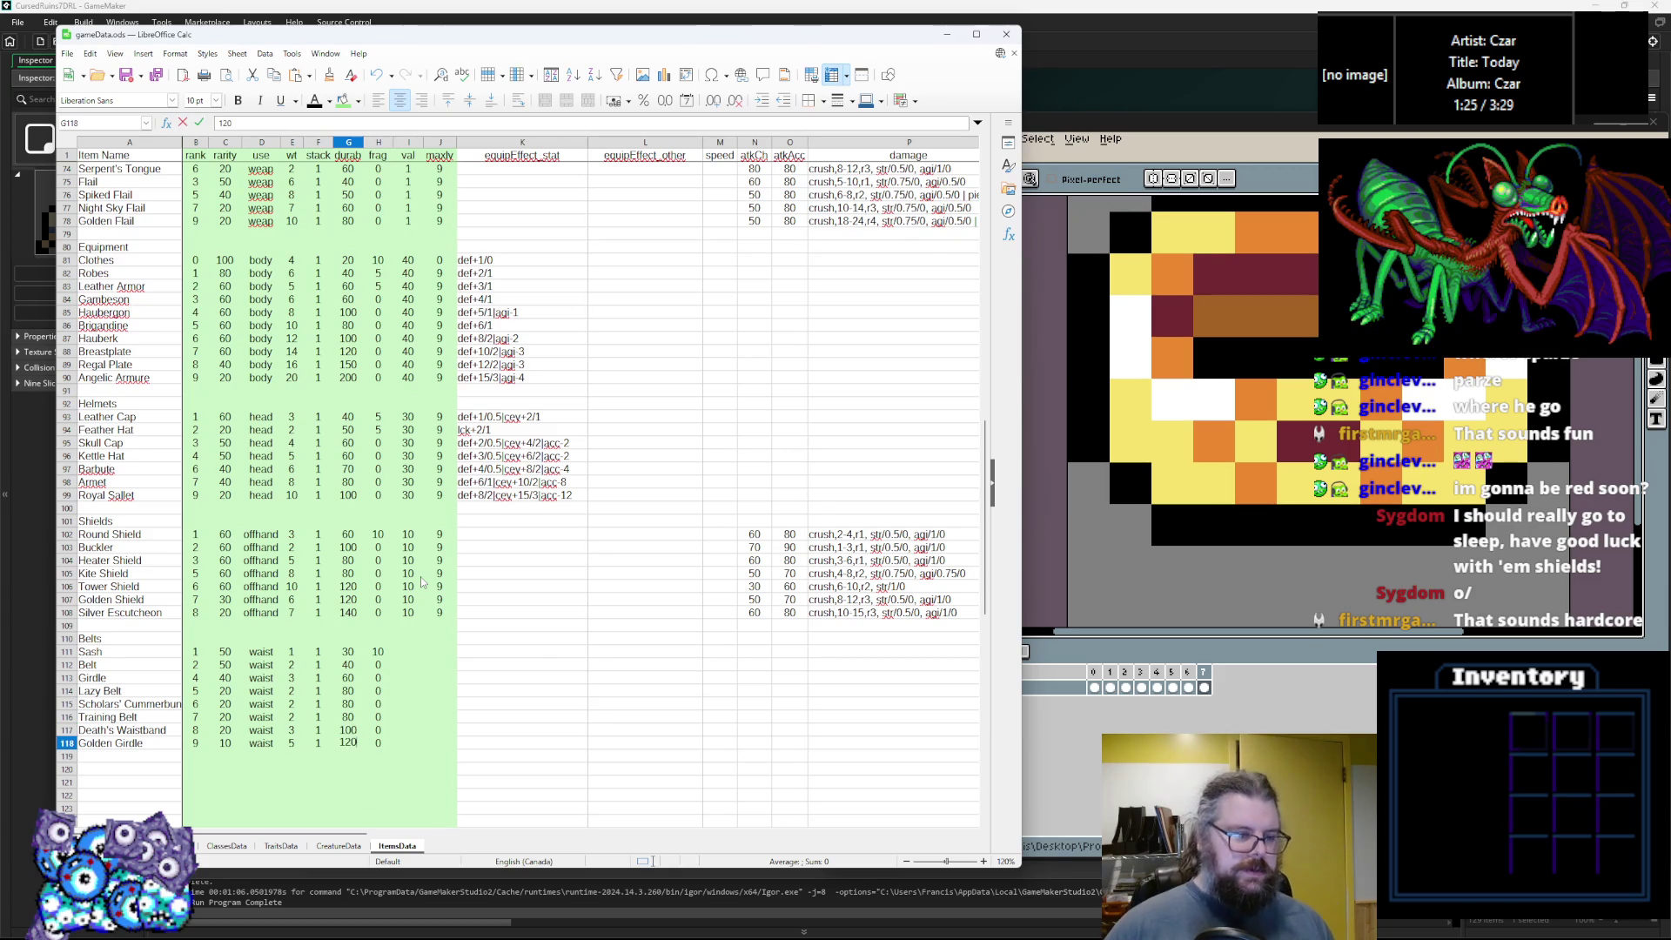
{"action": "left_click", "coordinate": [418, 654]}
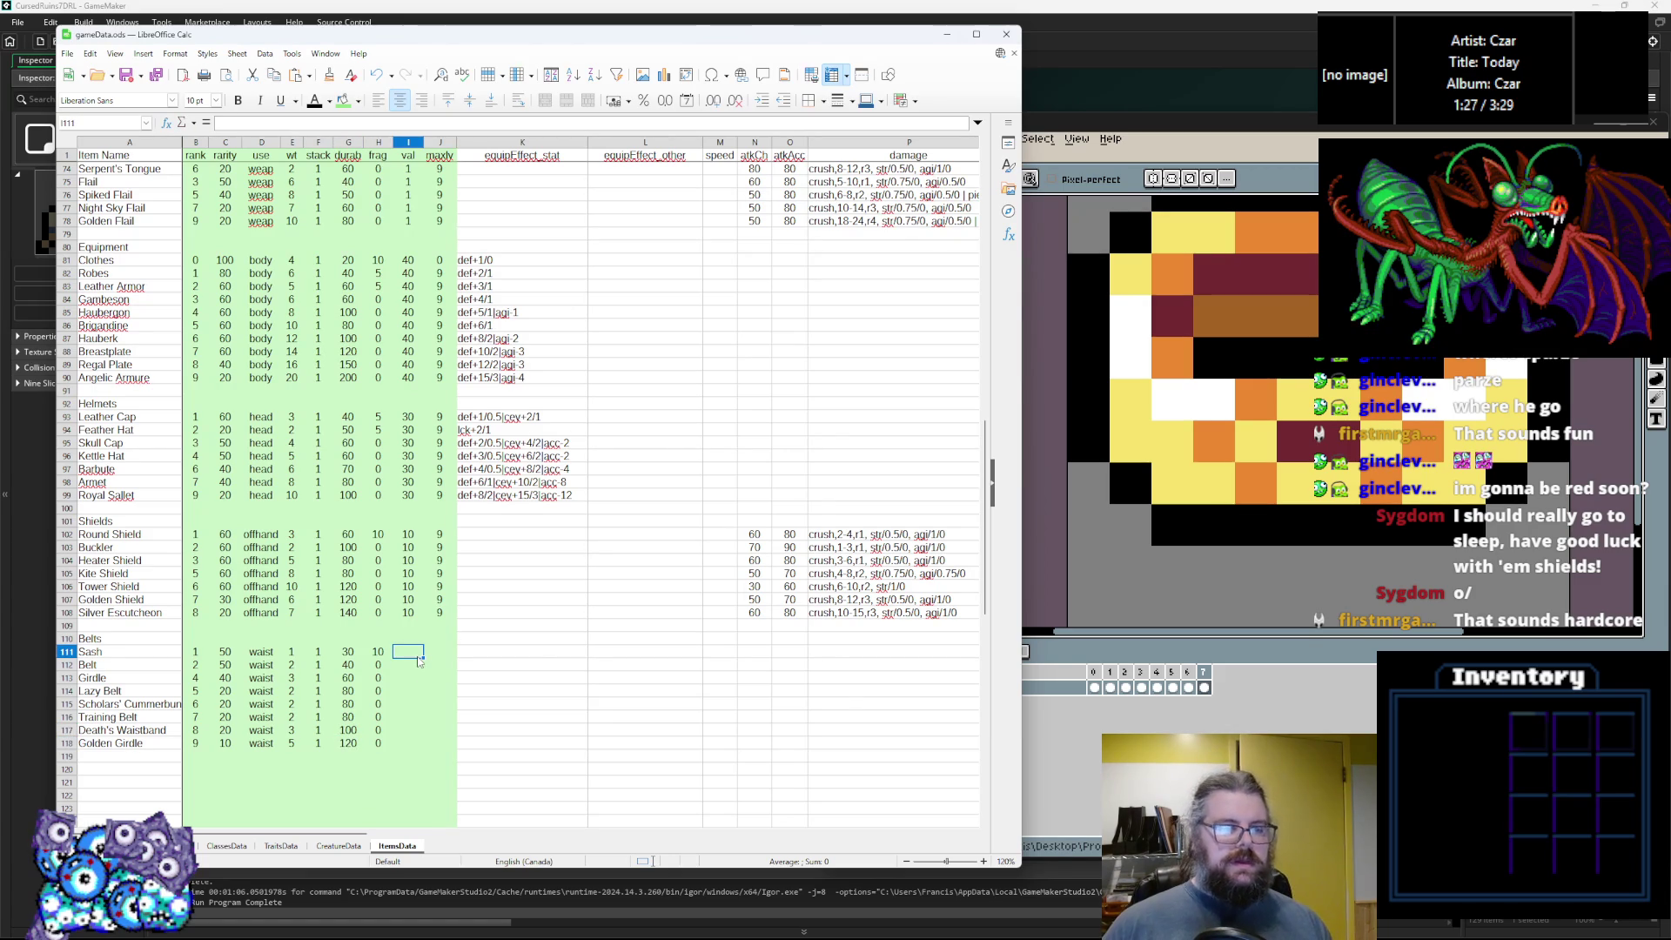
Set val 10 and last stat 0 for Sash and copy them to all belt rows.
{"action": "type", "text": "10"}
{"action": "left_click", "coordinate": [438, 654]}
{"action": "type", "text": "0"}
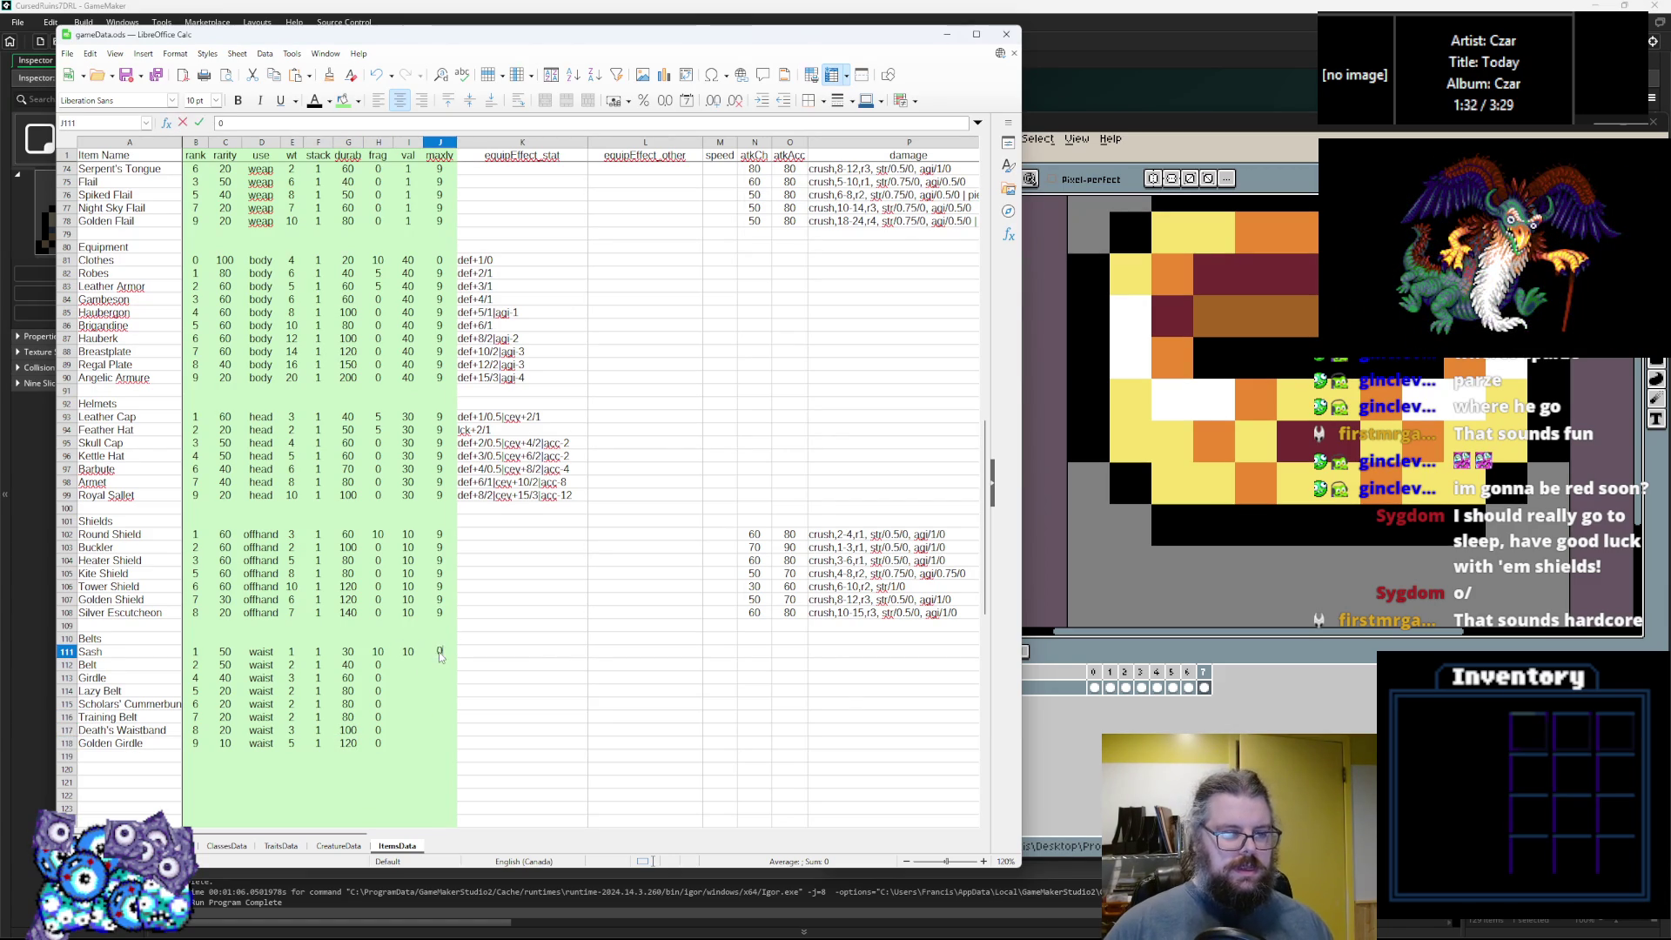
{"action": "left_click_drag", "start_coordinate": [403, 652], "coordinate": [440, 652]}
{"action": "key", "text": "ctrl+c"}
{"action": "left_click", "coordinate": [404, 666]}
{"action": "key", "text": "ctrl+v"}
{"action": "key", "text": "Down"}
{"action": "key", "text": "ctrl+v"}
{"action": "key", "text": "Down"}
{"action": "key", "text": "ctrl+v"}
{"action": "key", "text": "Down"}
{"action": "key", "text": "ctrl+v"}
{"action": "key", "text": "Down"}
{"action": "key", "text": "ctrl+v"}
{"action": "key", "text": "Down"}
{"action": "key", "text": "ctrl+v"}
{"action": "key", "text": "Down"}
{"action": "key", "text": "ctrl+v"}
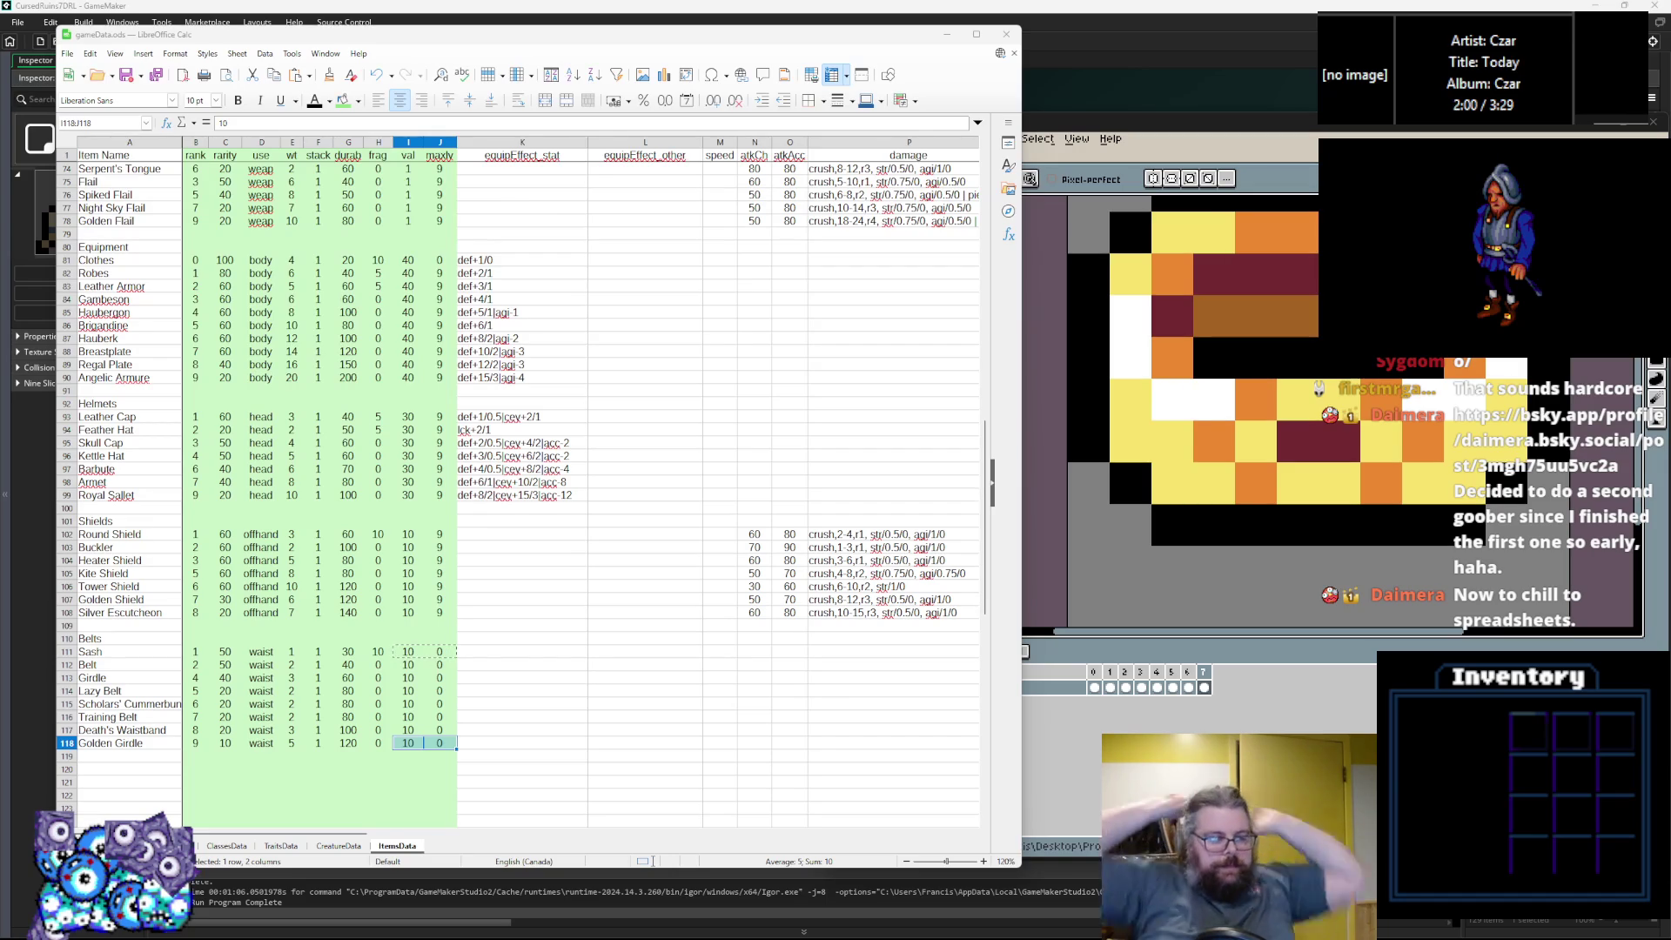
{"action": "left_click", "coordinate": [485, 655]}
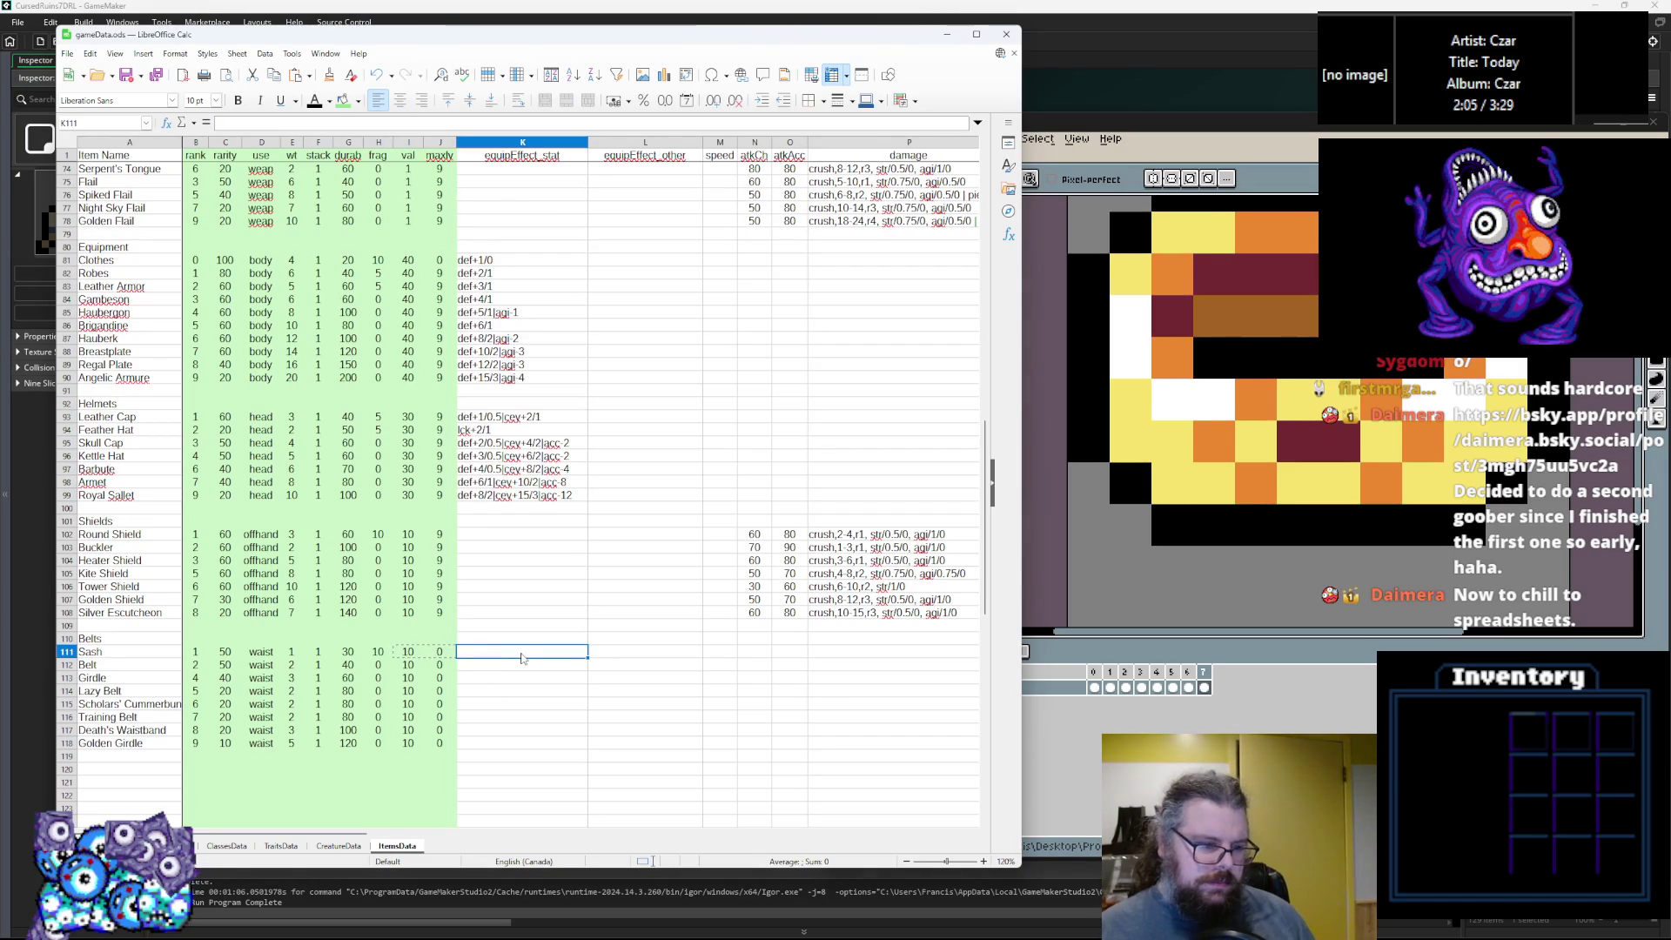
Enter car as Sash's equipEffect_stat, then switch to GameMaker's ItemStructs script.
{"action": "type", "text": "carr+4"}
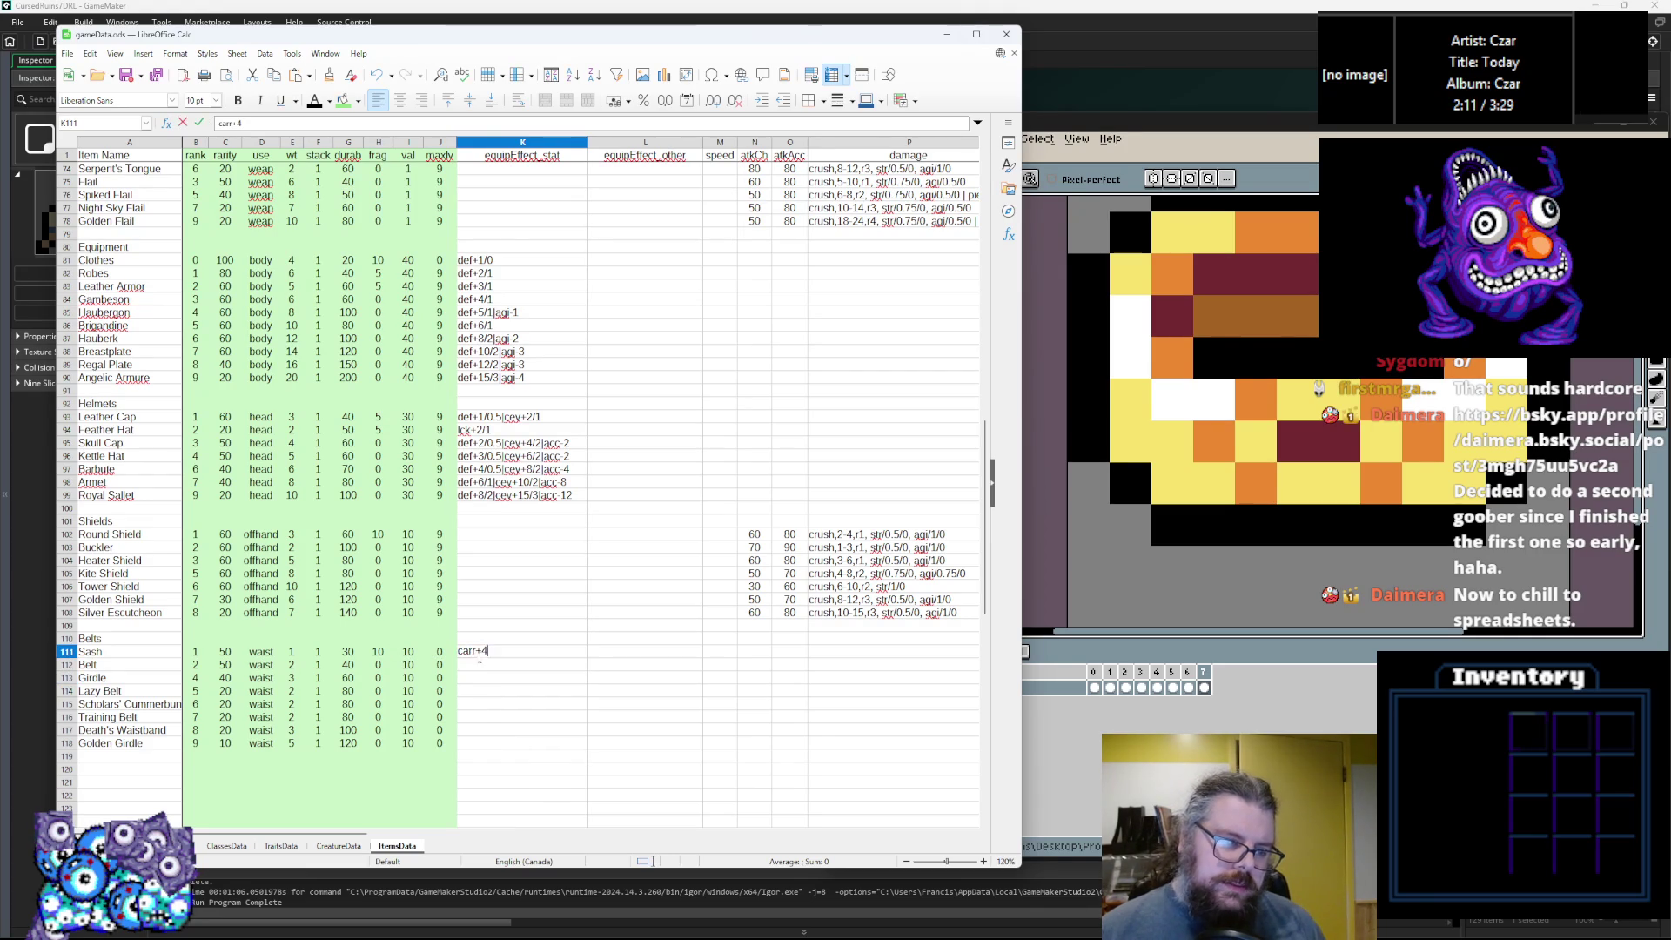
{"action": "left_click_drag", "start_coordinate": [476, 651], "coordinate": [539, 649]}
{"action": "key", "text": "BackSpace"}
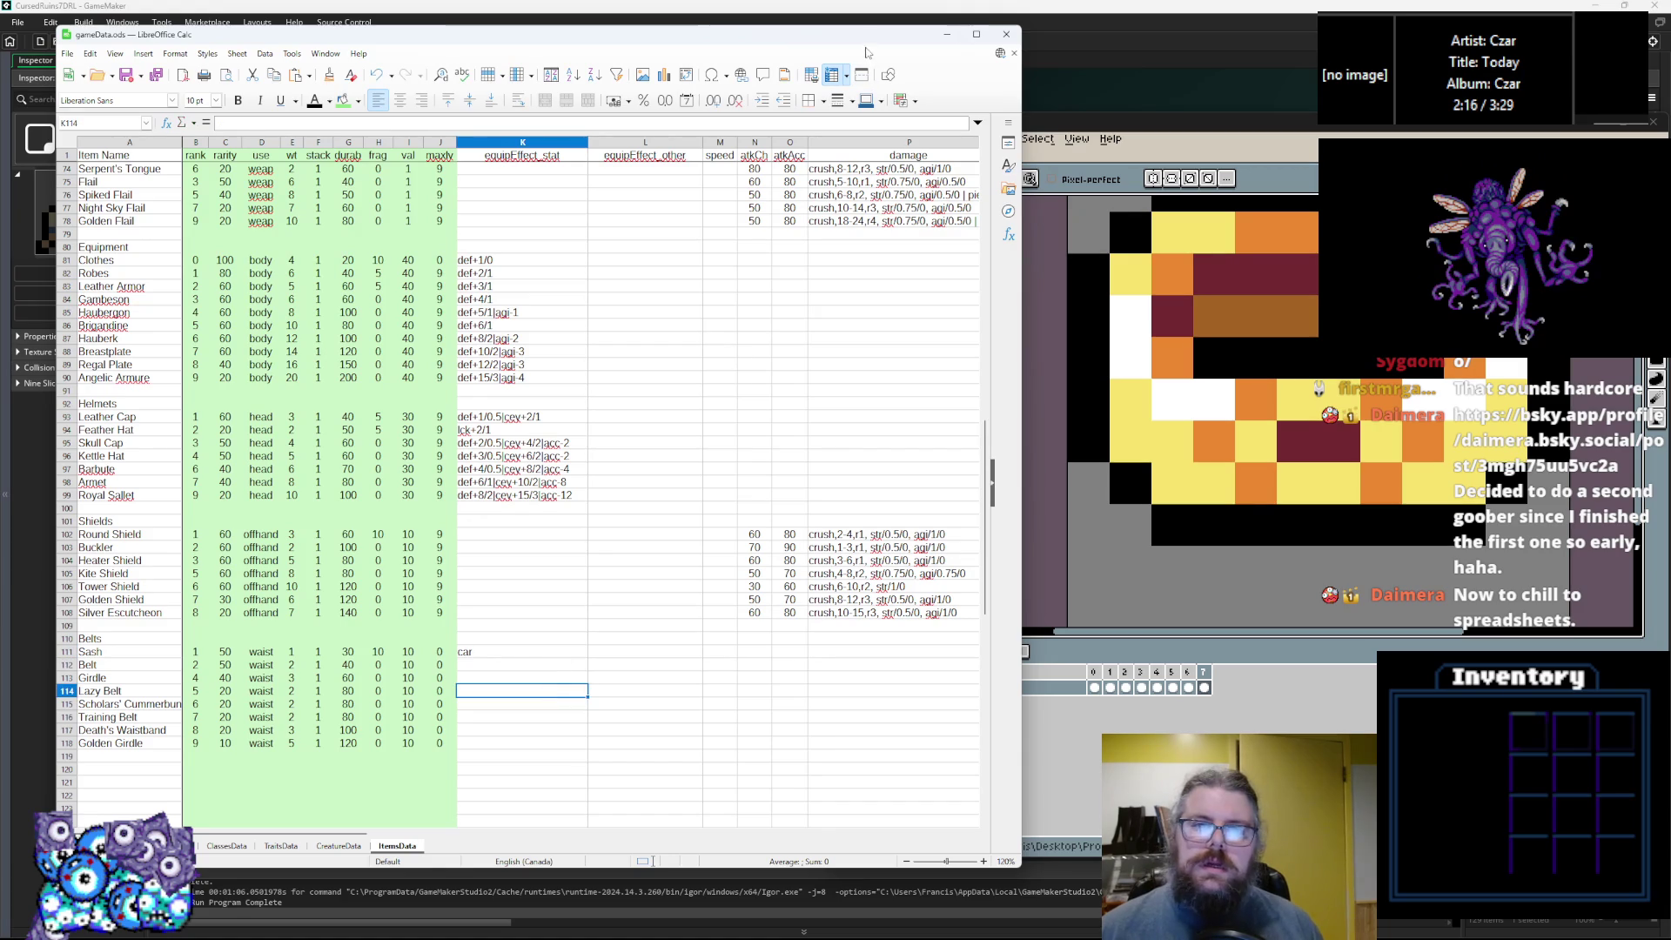
{"action": "left_click", "coordinate": [1115, 49]}
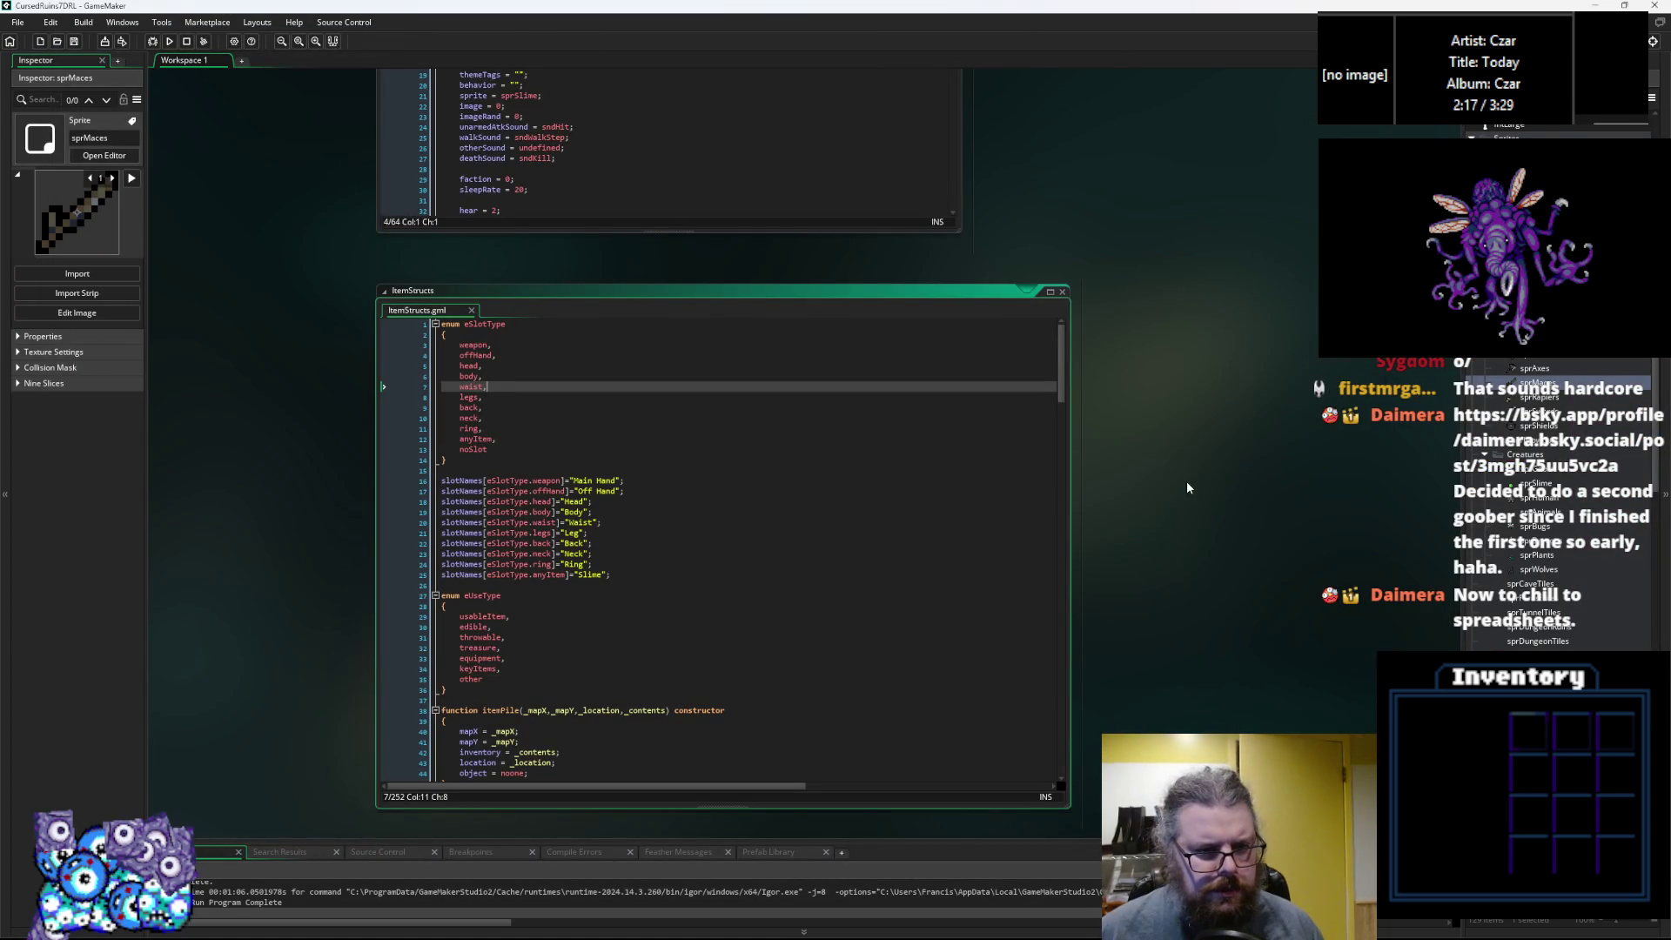
Open the loadGameData script from the Asset Browser and scroll down to parseEffectsString.
{"action": "scroll", "coordinate": [1192, 468], "scroll_direction": "up", "scroll_amount": 5}
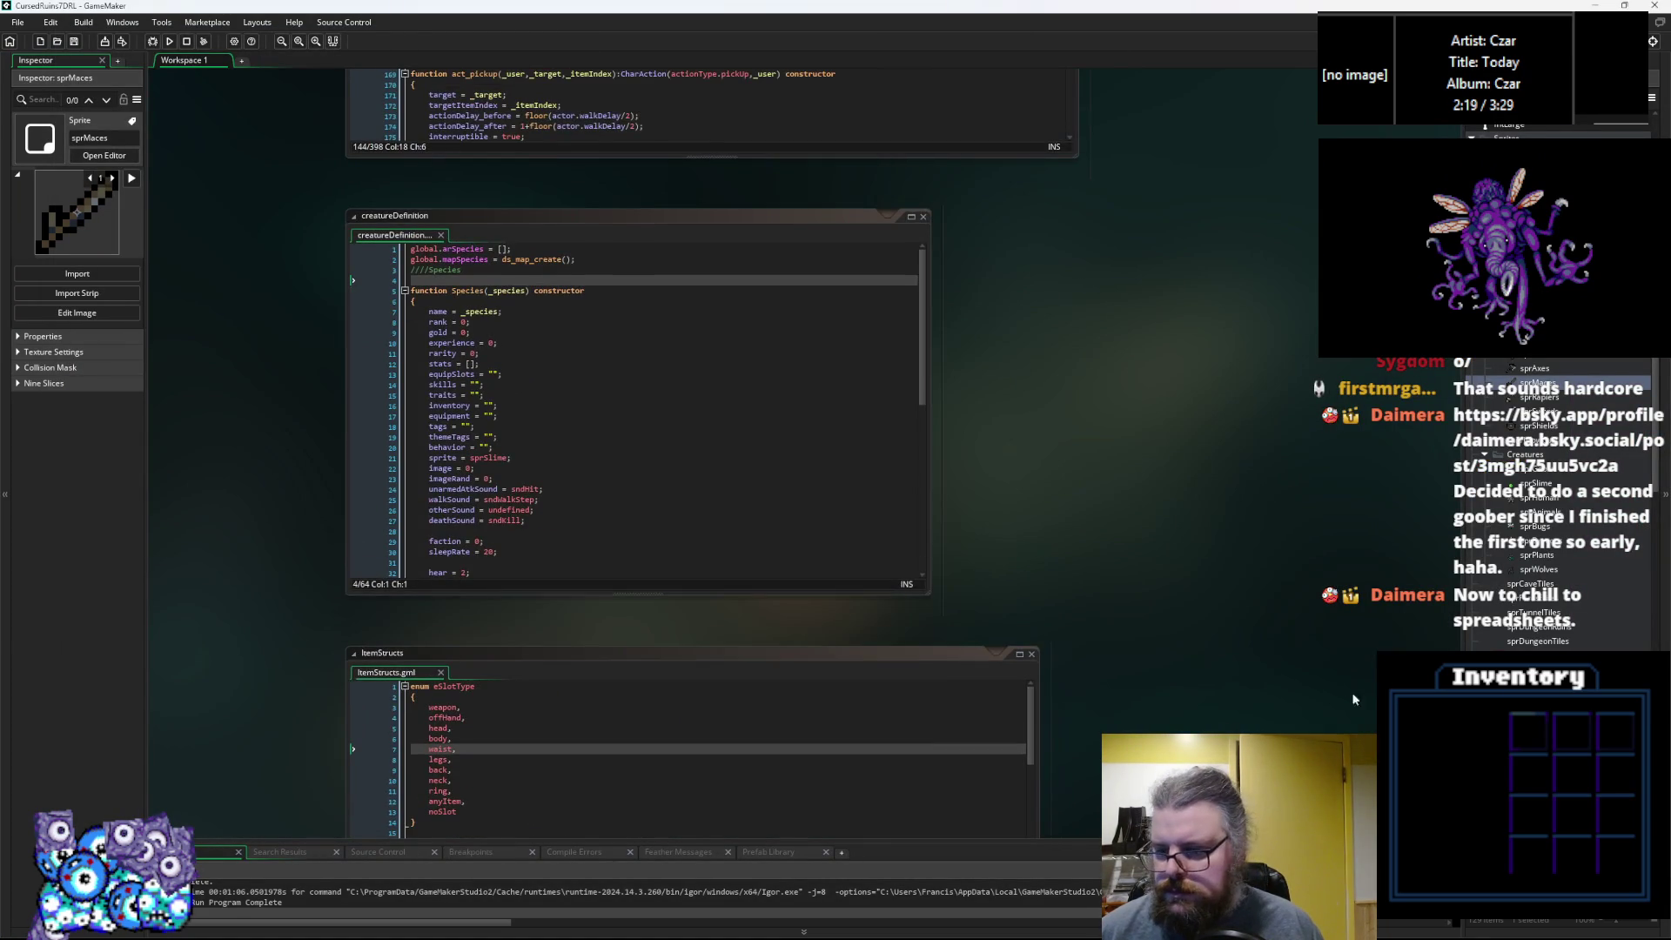
{"action": "scroll", "coordinate": [1331, 522], "scroll_direction": "down", "scroll_amount": 5}
{"action": "scroll", "coordinate": [1557, 522], "scroll_direction": "down", "scroll_amount": 10}
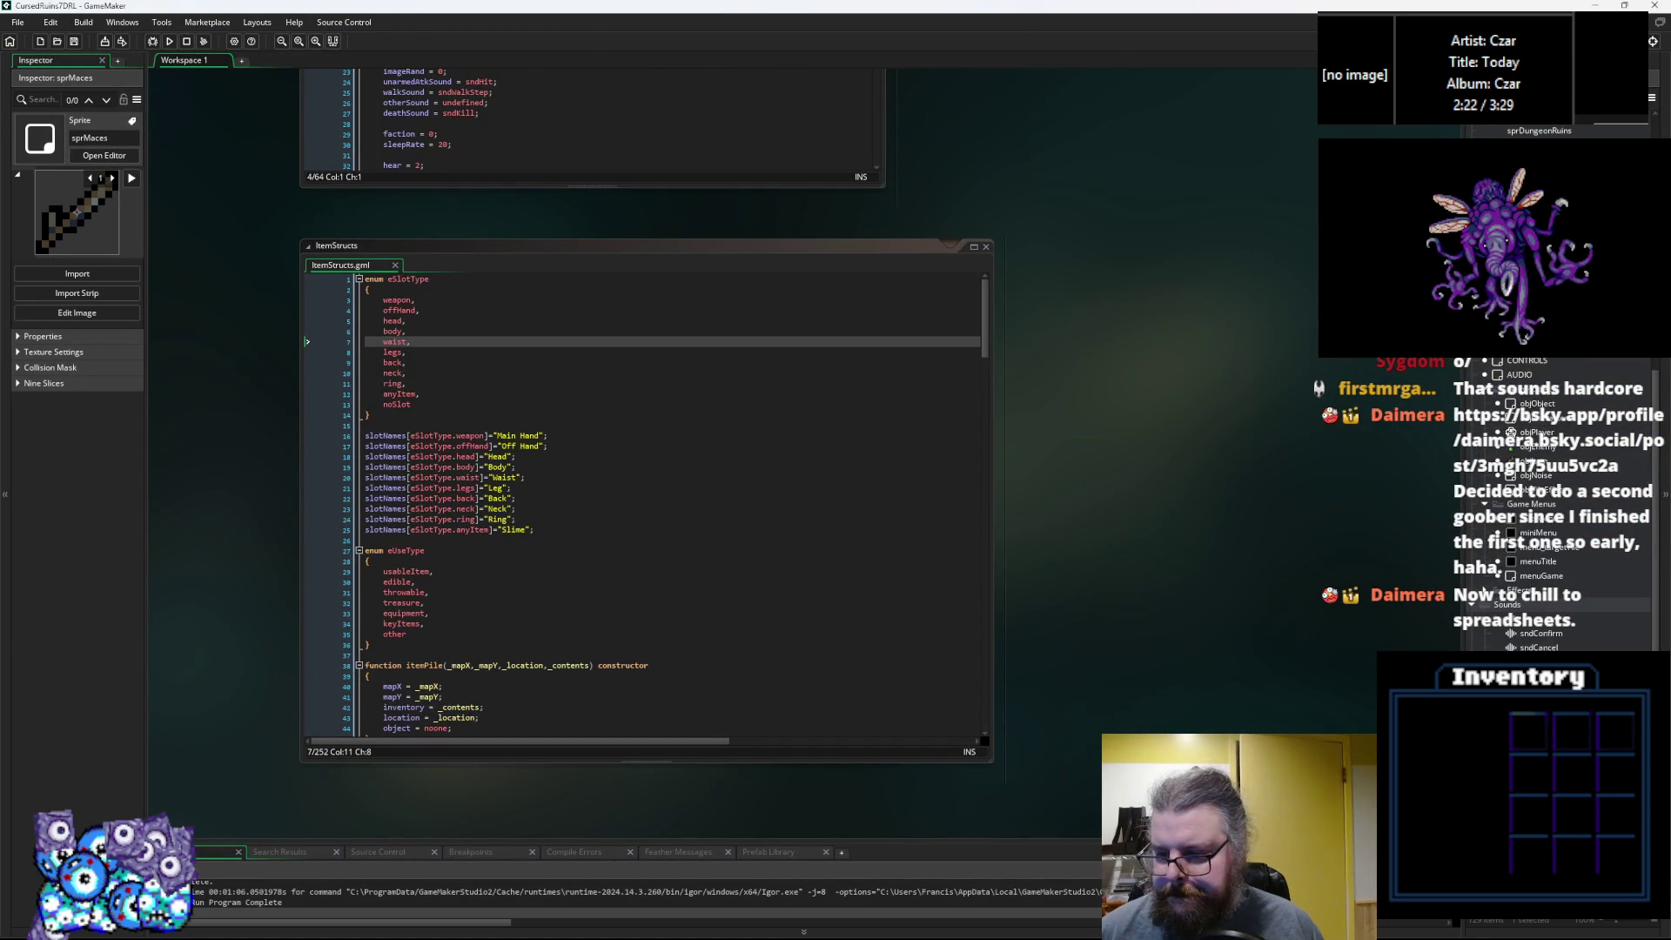
{"action": "scroll", "coordinate": [1557, 505], "scroll_direction": "down", "scroll_amount": 5}
{"action": "scroll", "coordinate": [1558, 522], "scroll_direction": "down", "scroll_amount": 5}
{"action": "left_click", "coordinate": [1540, 600]}
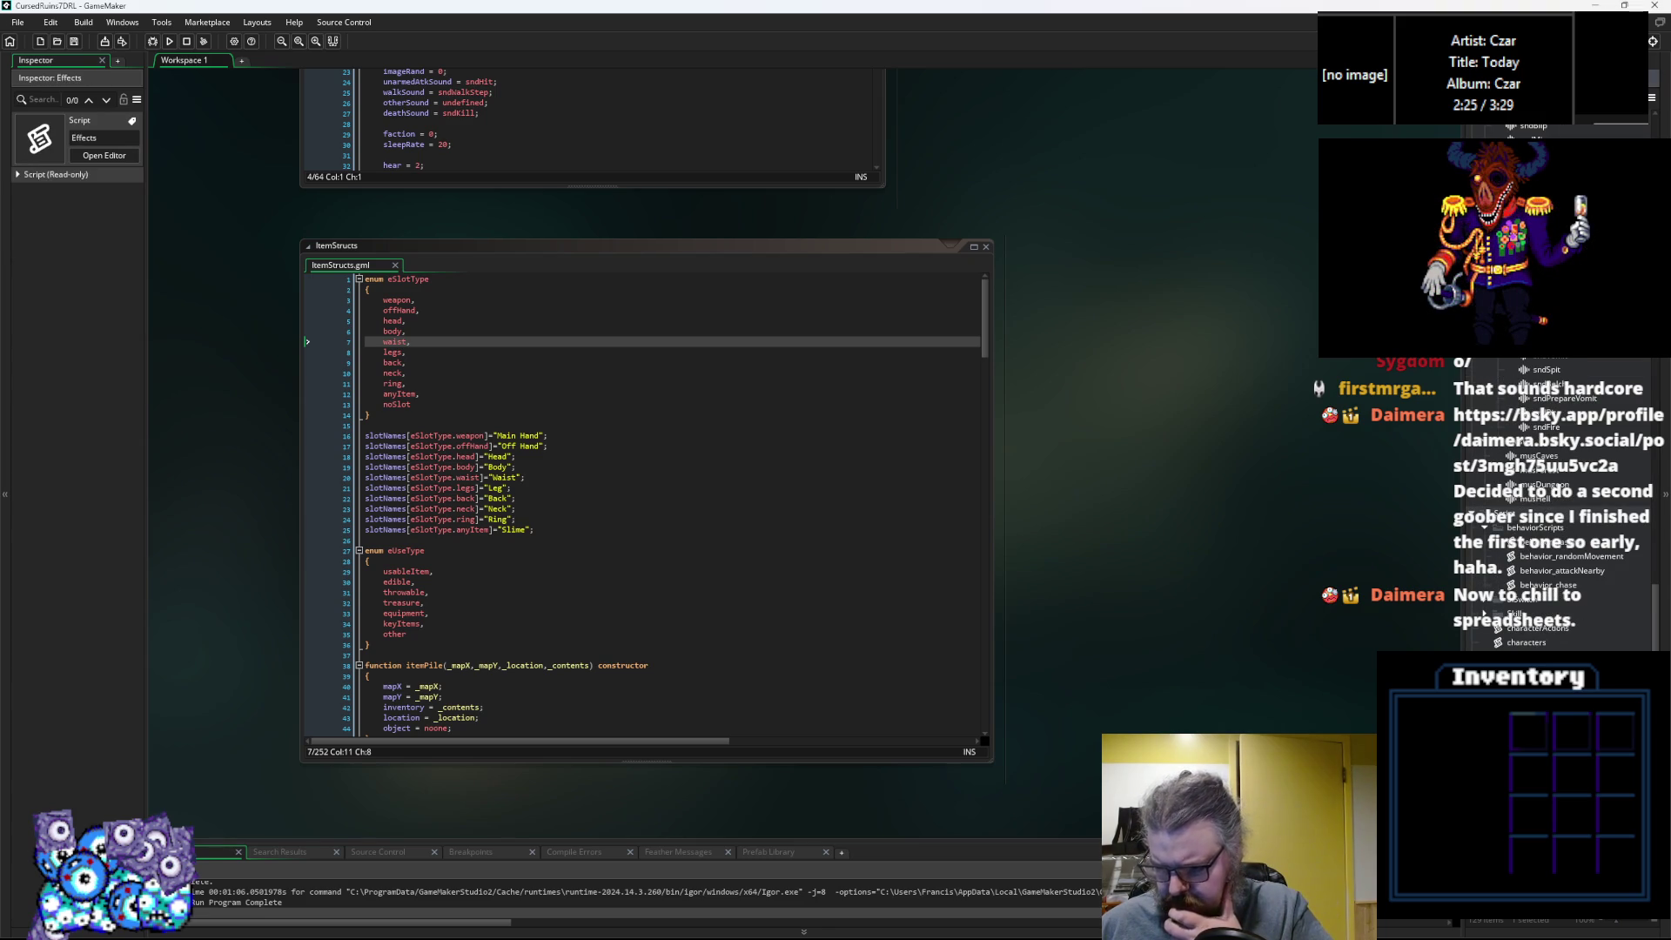
{"action": "double_click", "coordinate": [1531, 670]}
{"action": "scroll", "coordinate": [978, 517], "scroll_direction": "down", "scroll_amount": 17}
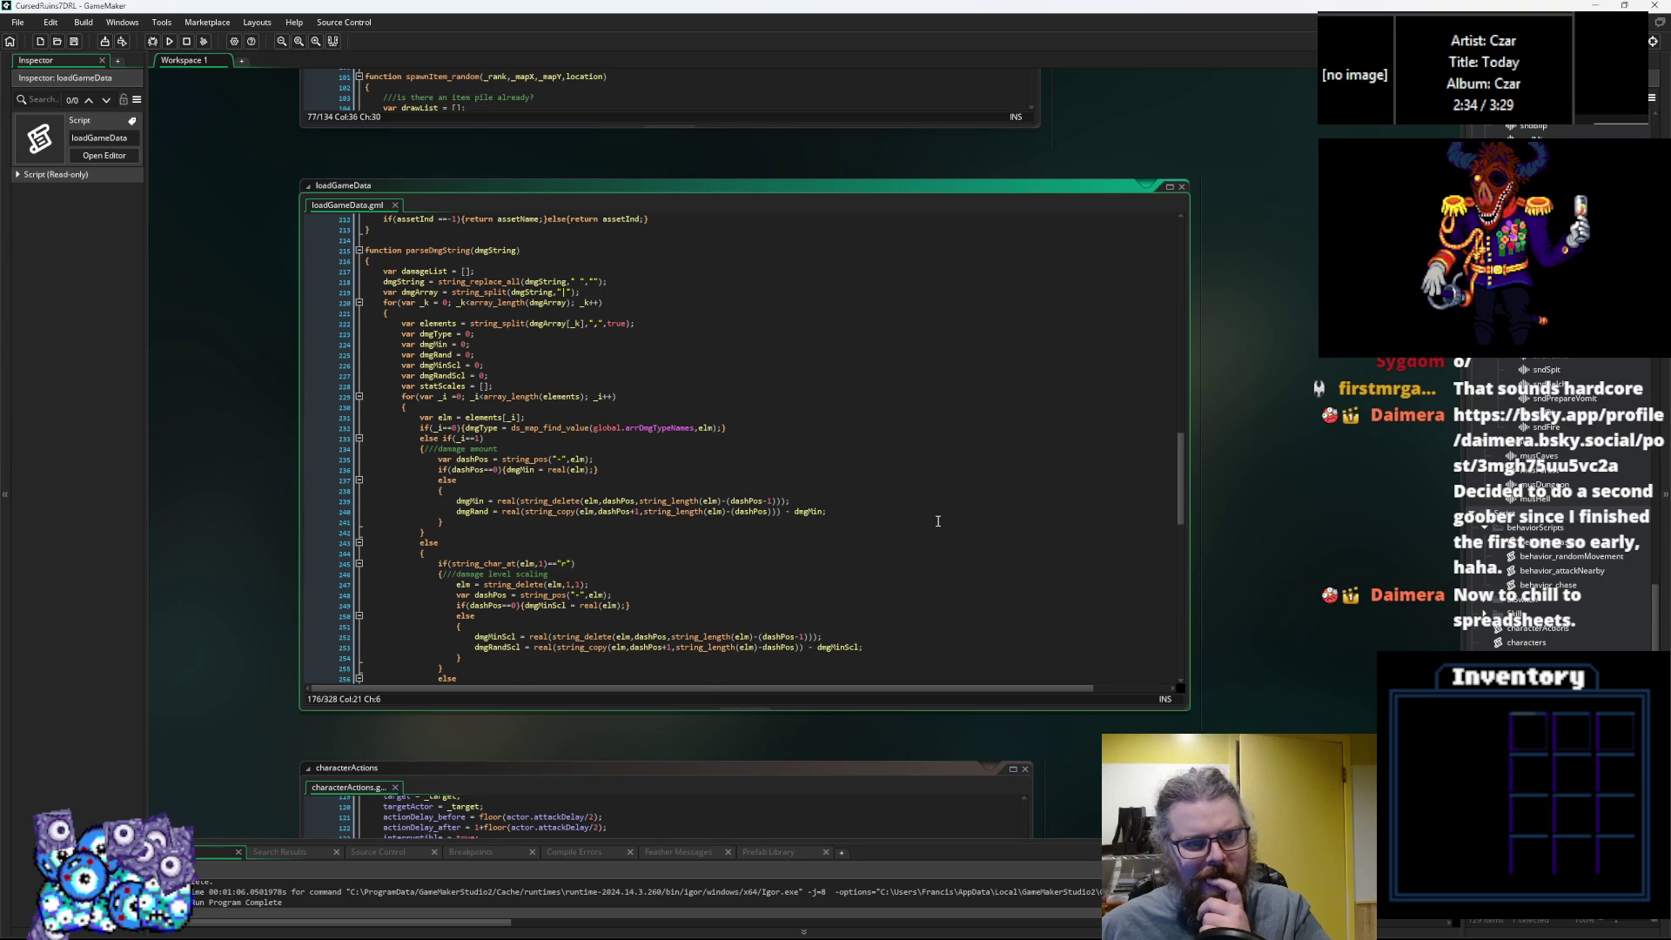
{"action": "scroll", "coordinate": [937, 520], "scroll_direction": "down", "scroll_amount": 10}
{"action": "scroll", "coordinate": [937, 520], "scroll_direction": "down", "scroll_amount": 4}
{"action": "scroll", "coordinate": [938, 520], "scroll_direction": "down", "scroll_amount": 3}
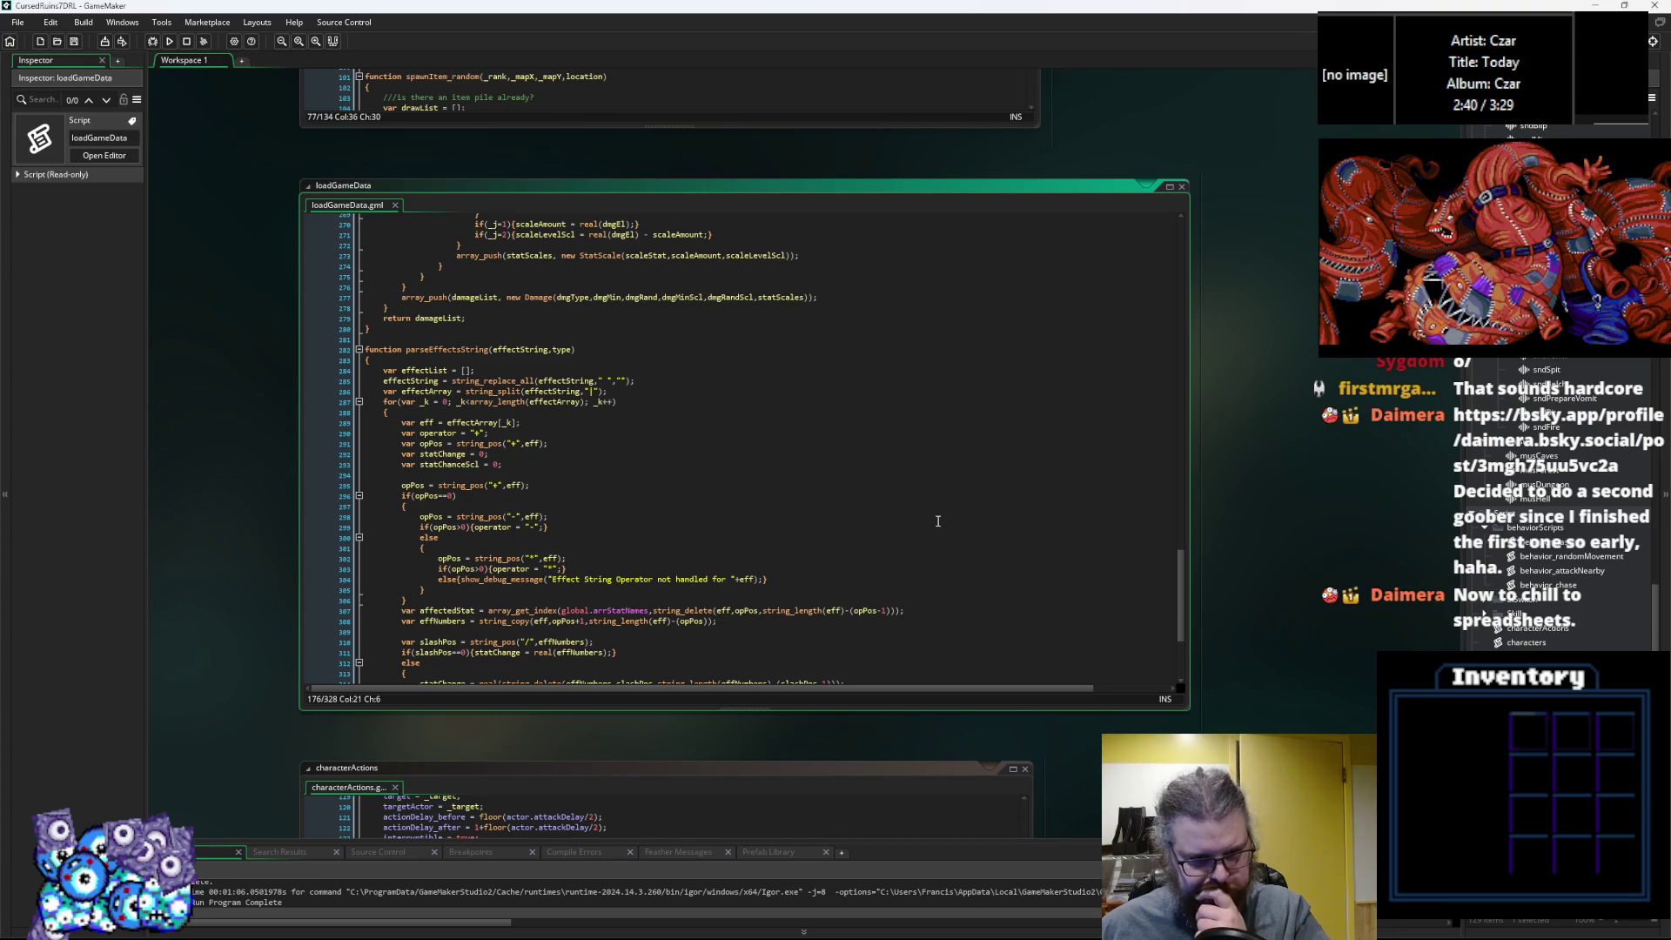
Step through the operator-parsing lines of parseEffectsString.
{"action": "left_click", "coordinate": [625, 566]}
{"action": "scroll", "coordinate": [624, 567], "scroll_direction": "down", "scroll_amount": 2}
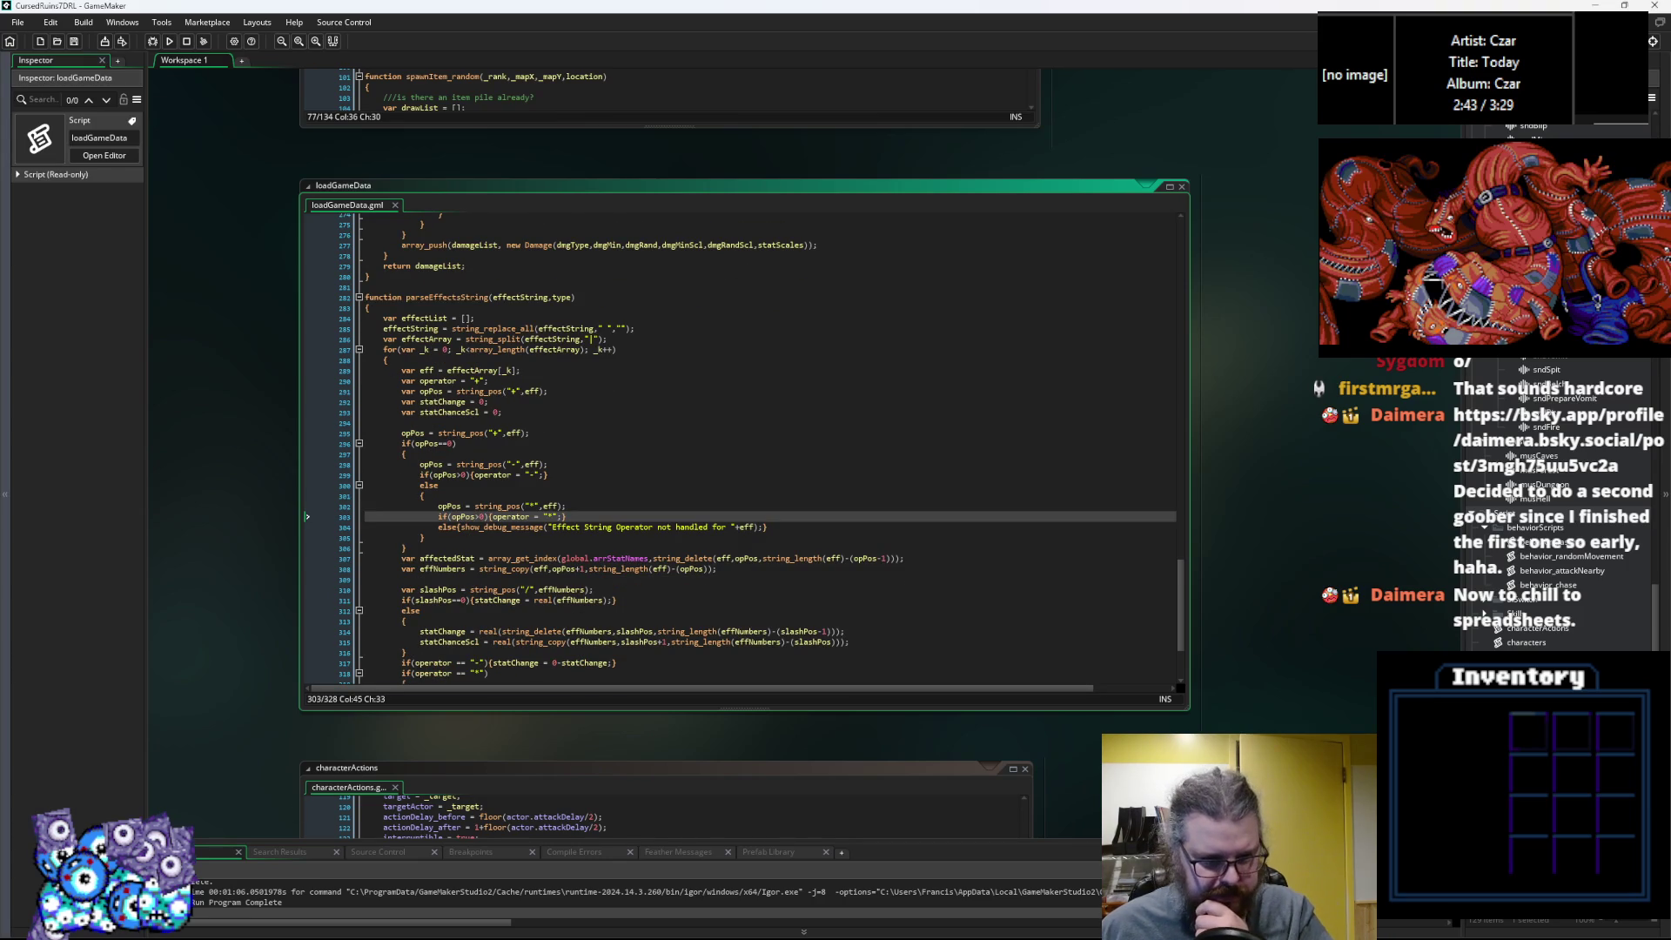
{"action": "left_click", "coordinate": [677, 620]}
{"action": "scroll", "coordinate": [676, 625], "scroll_direction": "down", "scroll_amount": 1}
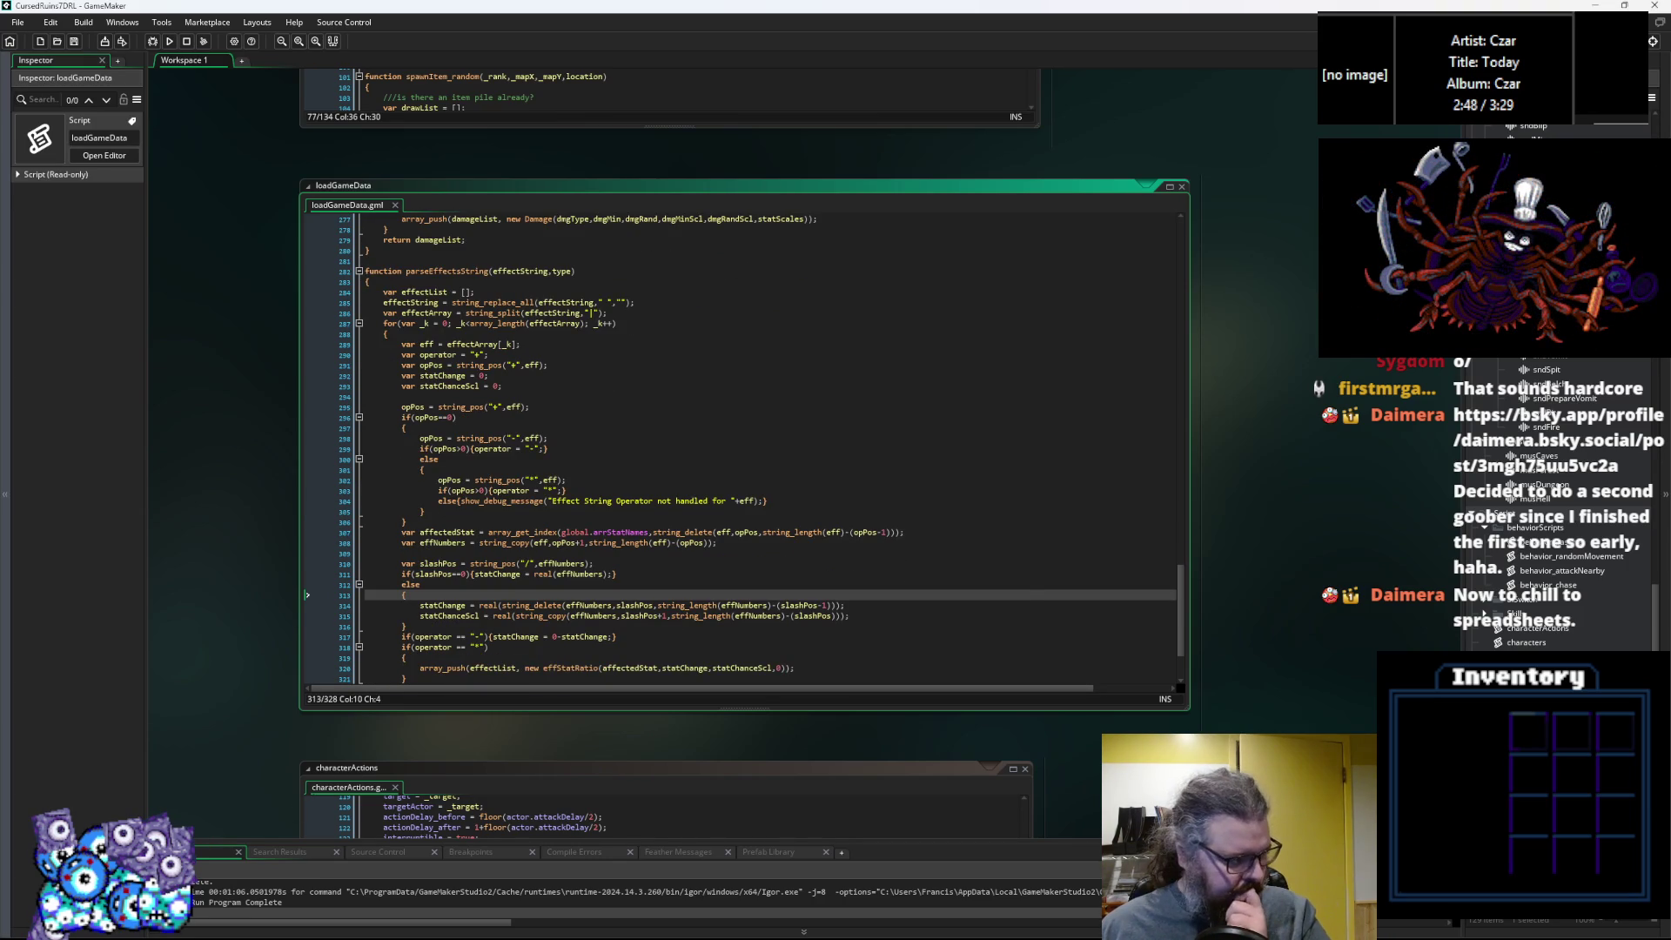
Check Sash's unfinished effect entry in the spreadsheet, then return to GameMaker.
{"action": "key", "text": "alt+Tab"}
{"action": "left_click", "coordinate": [498, 643]}
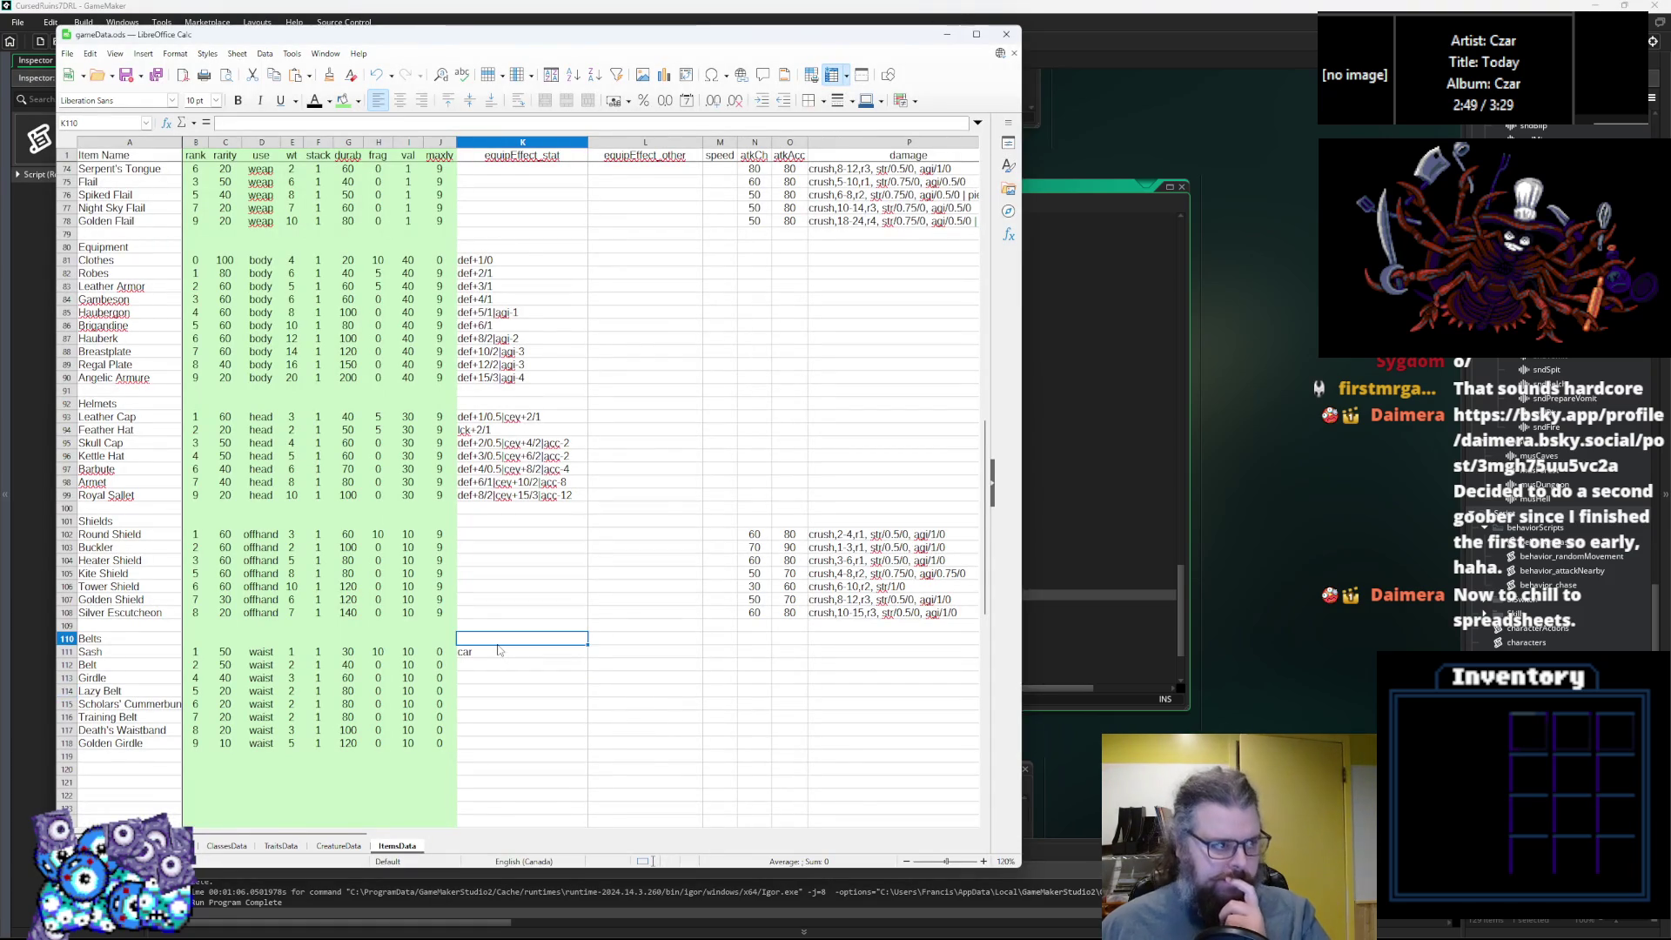
{"action": "left_click", "coordinate": [497, 650]}
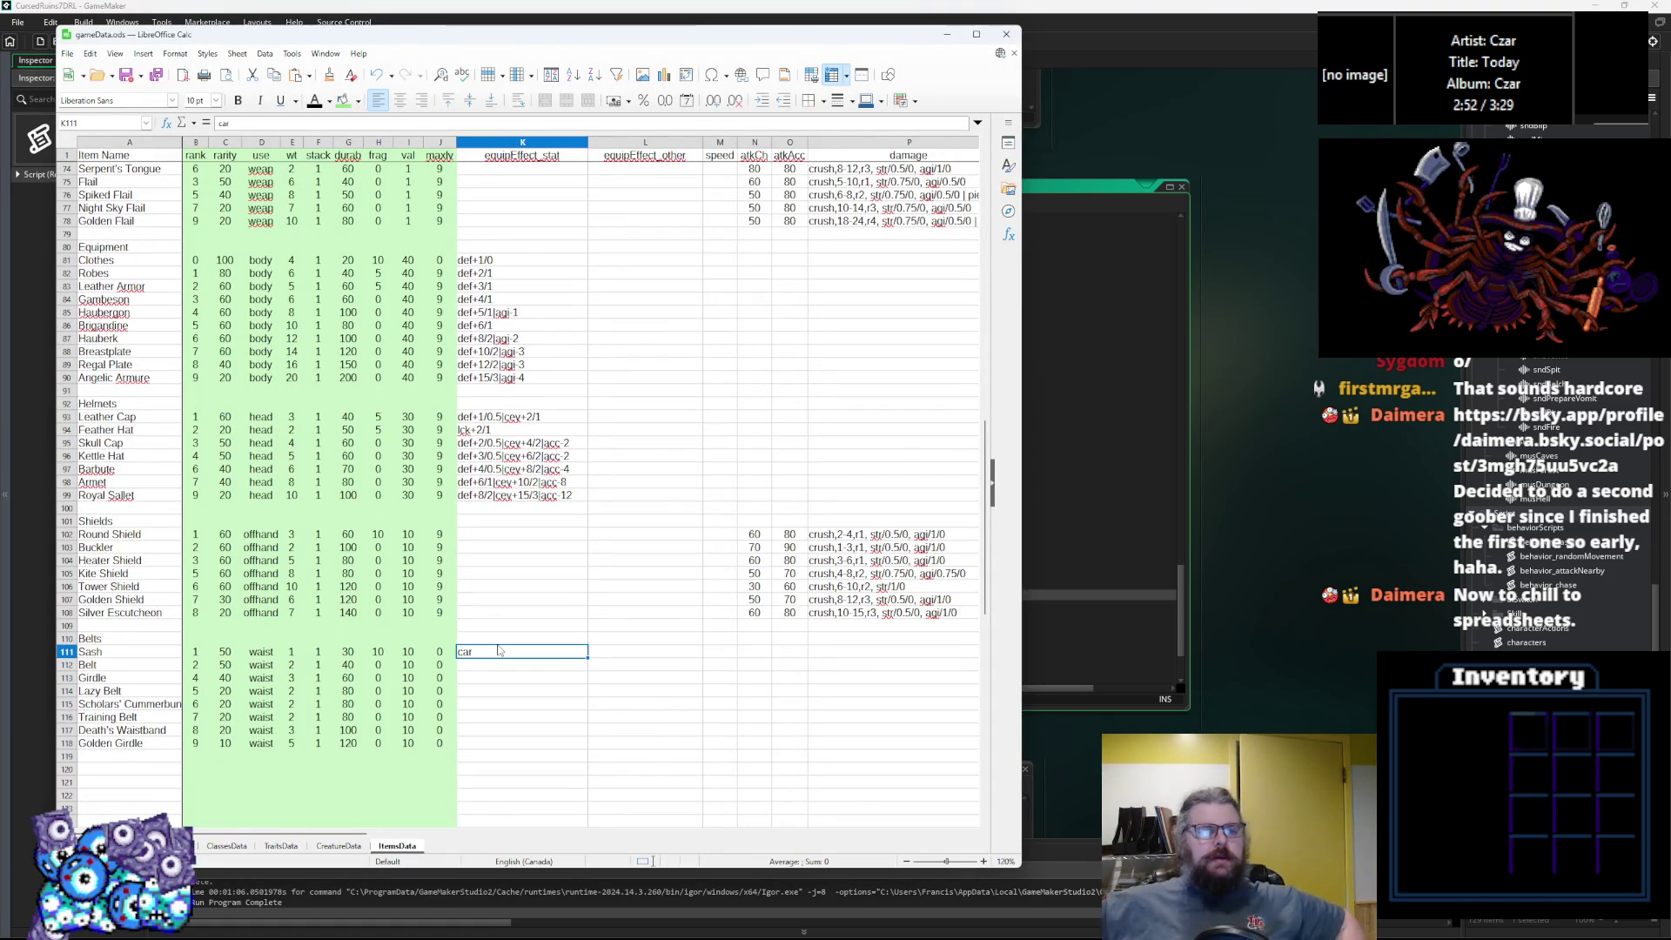
{"action": "key", "text": "alt+Tab"}
Inspect the effect-adding and stat-name lookup code, then open the characters script.
{"action": "scroll", "coordinate": [1101, 579], "scroll_direction": "down", "scroll_amount": 5}
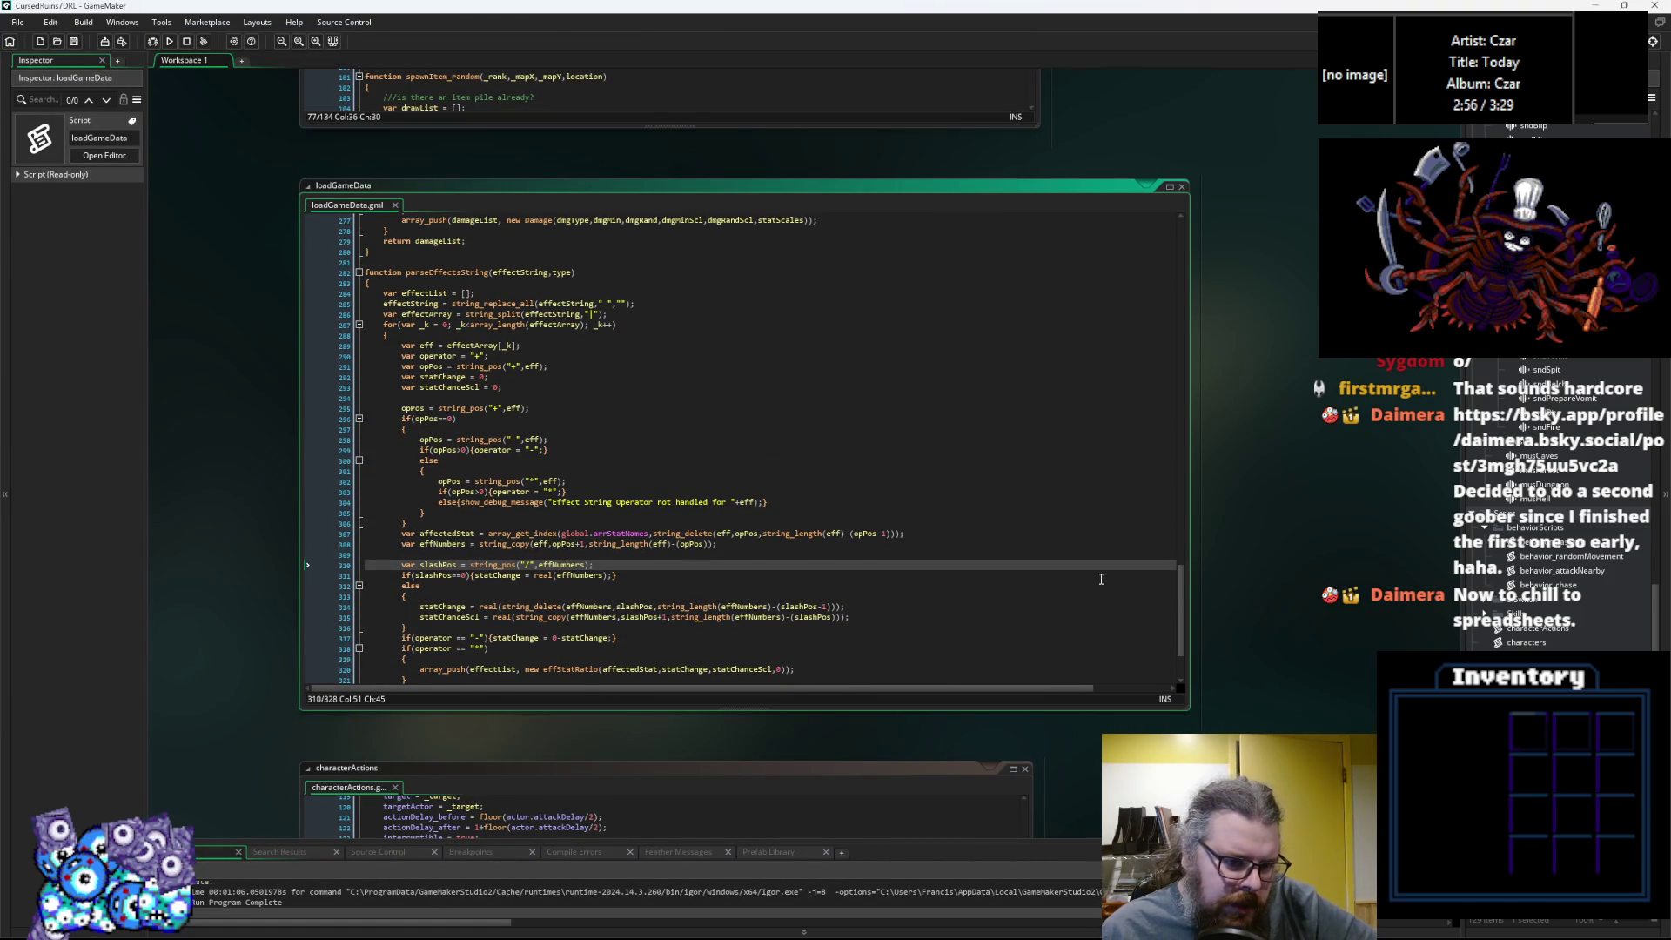
{"action": "scroll", "coordinate": [1101, 579], "scroll_direction": "down", "scroll_amount": 3}
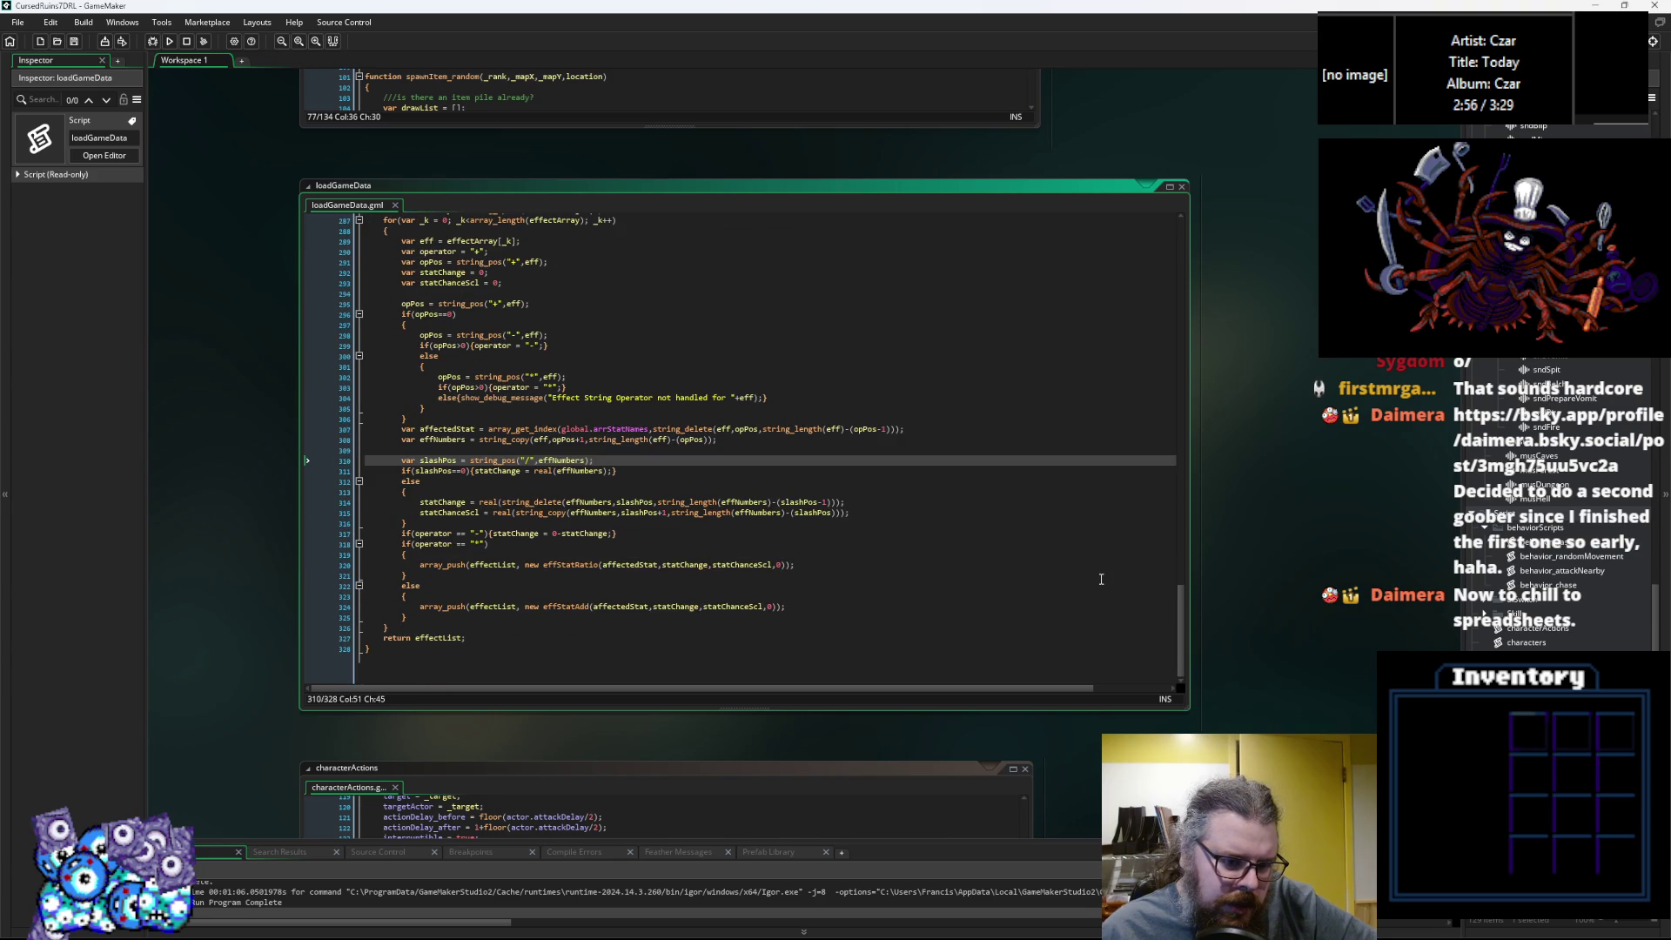
{"action": "left_click", "coordinate": [637, 557]}
{"action": "left_click", "coordinate": [617, 437]}
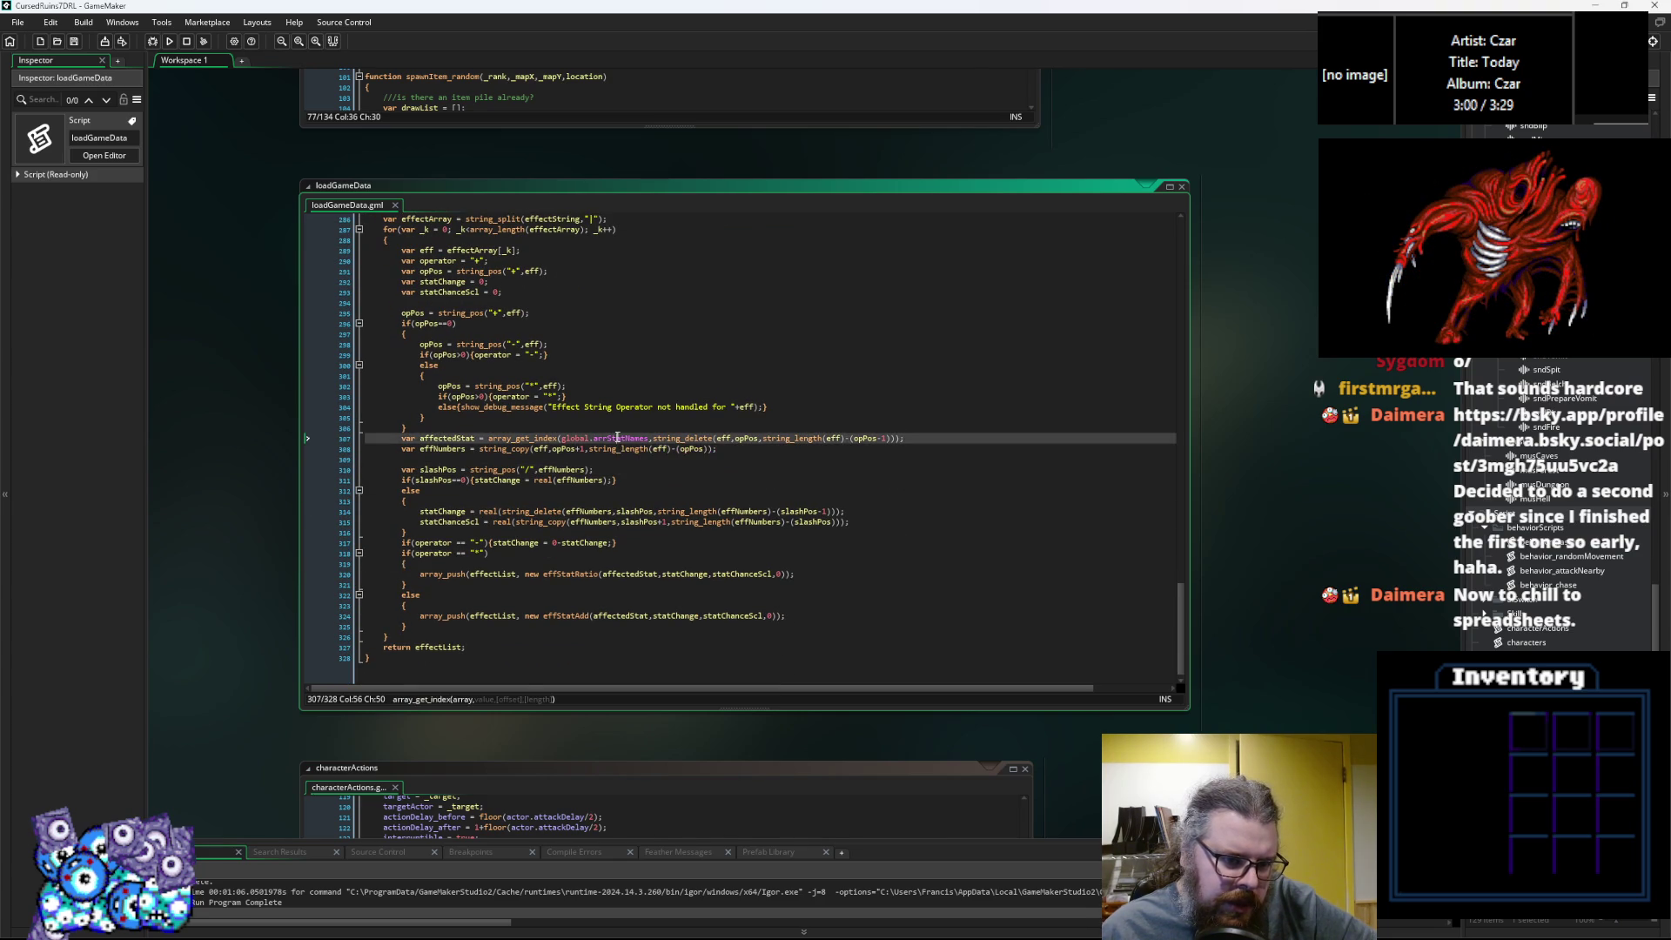
{"action": "key", "text": "Left"}
{"action": "key", "text": "Left"}
{"action": "key", "text": "Left"}
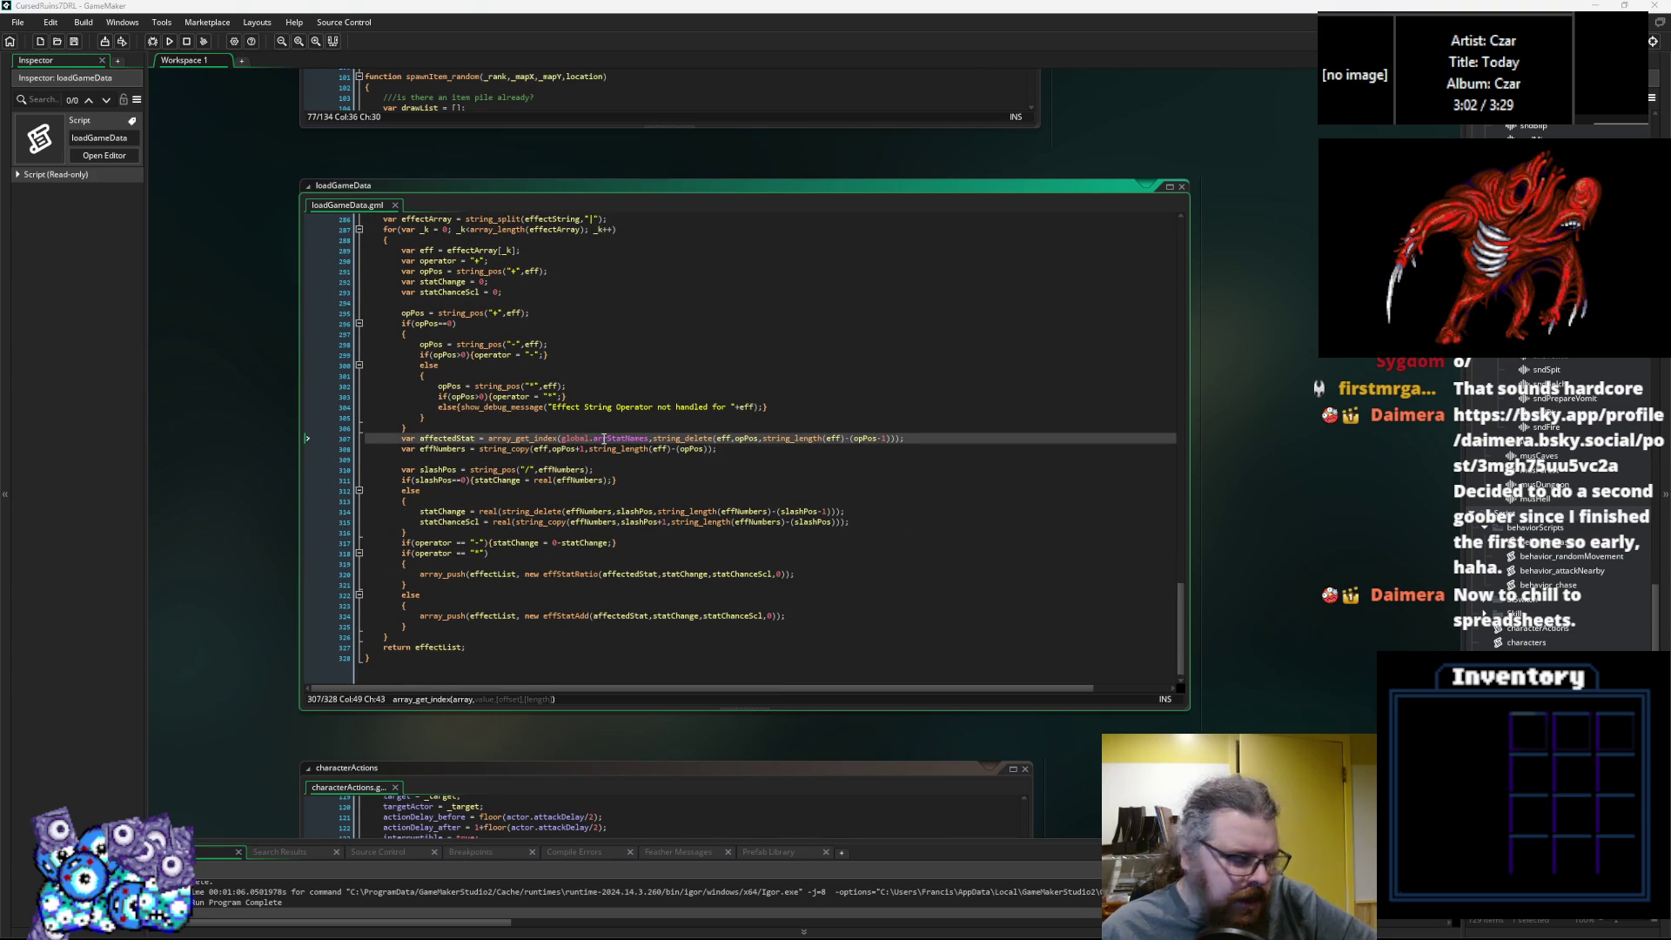
{"action": "key", "text": "Down"}
{"action": "key", "text": "Down"}
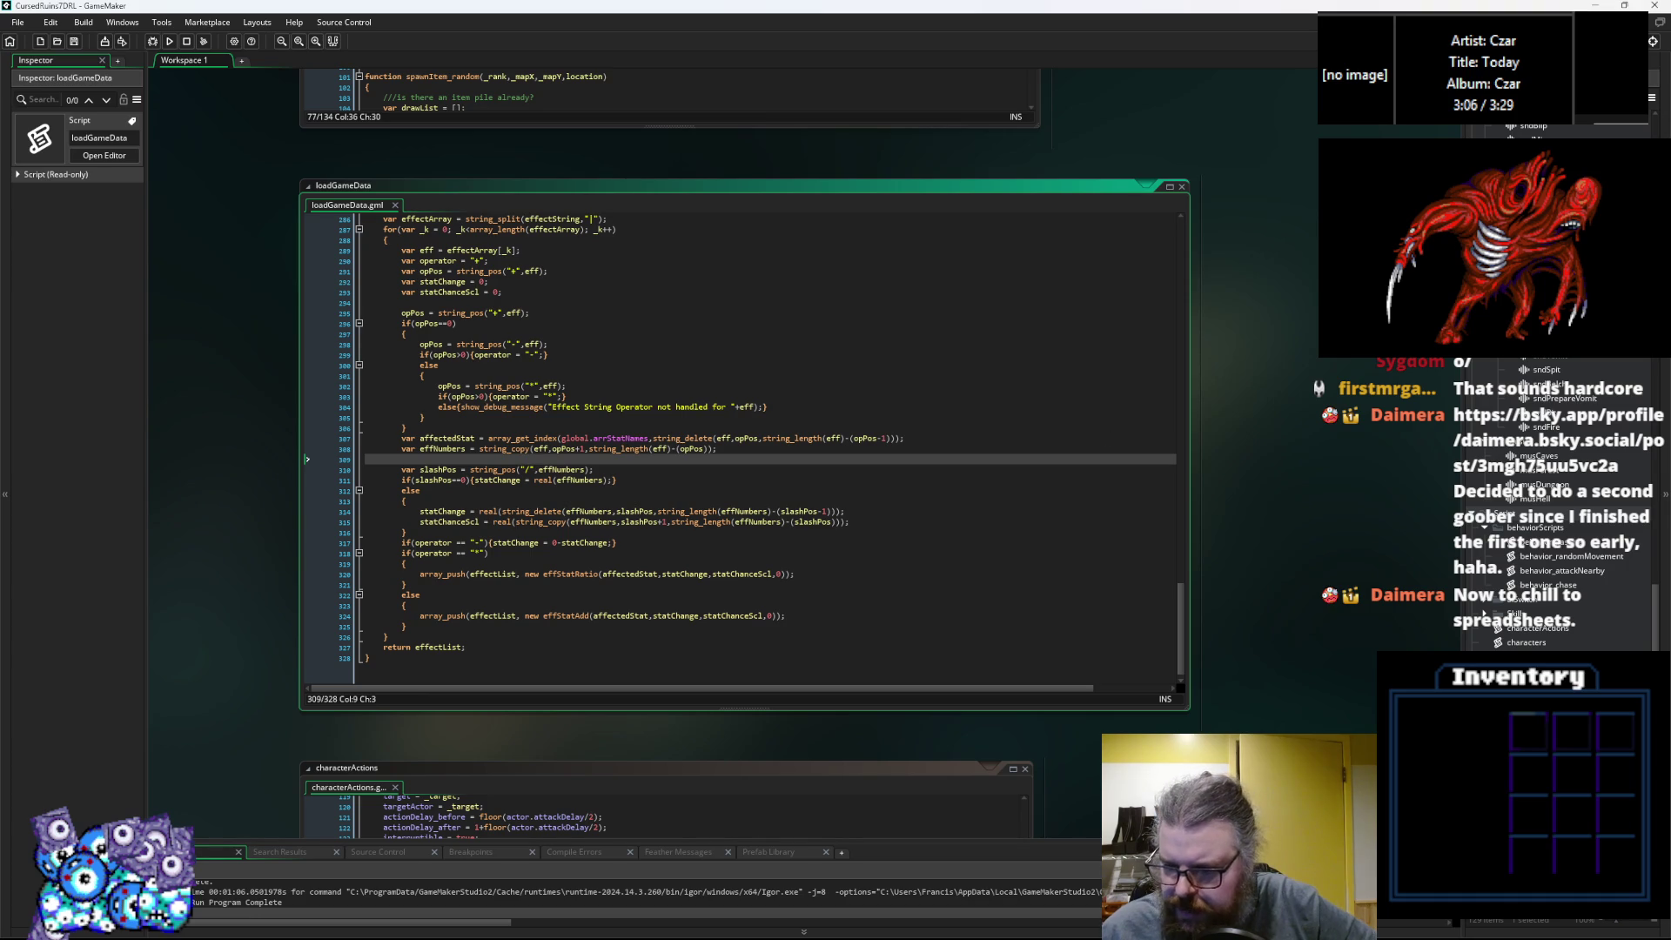
{"action": "double_click", "coordinate": [1526, 642]}
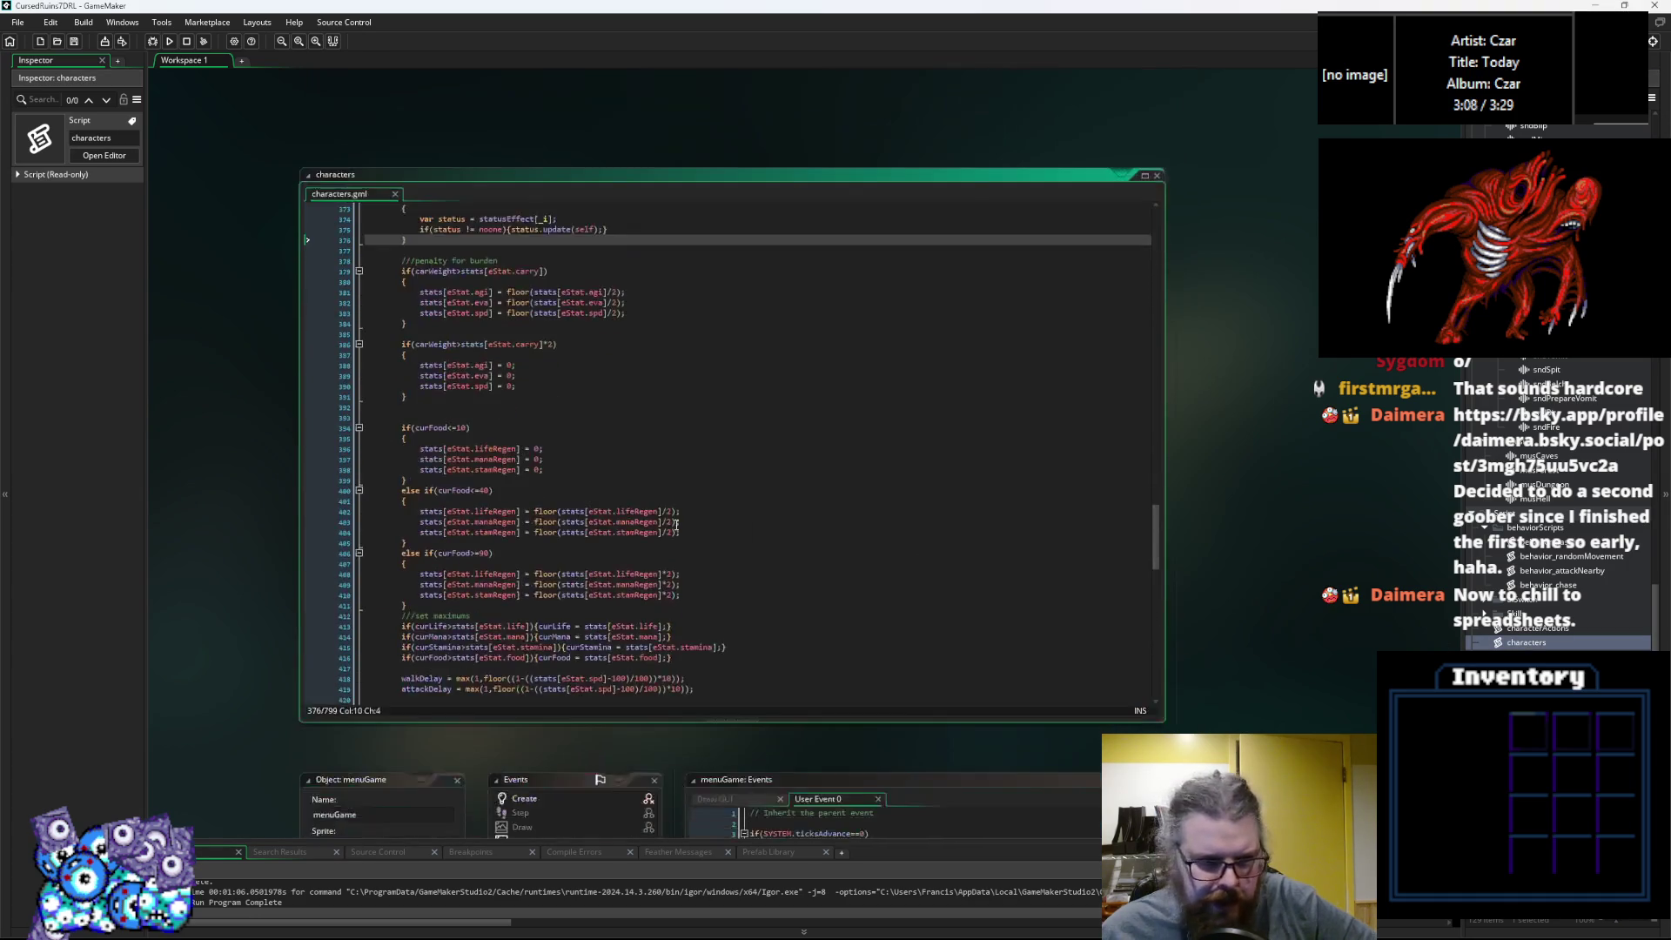
Locate the global.arrStatNames list on lines 49–50 of the characters script.
{"action": "scroll", "coordinate": [723, 570], "scroll_direction": "up", "scroll_amount": 20}
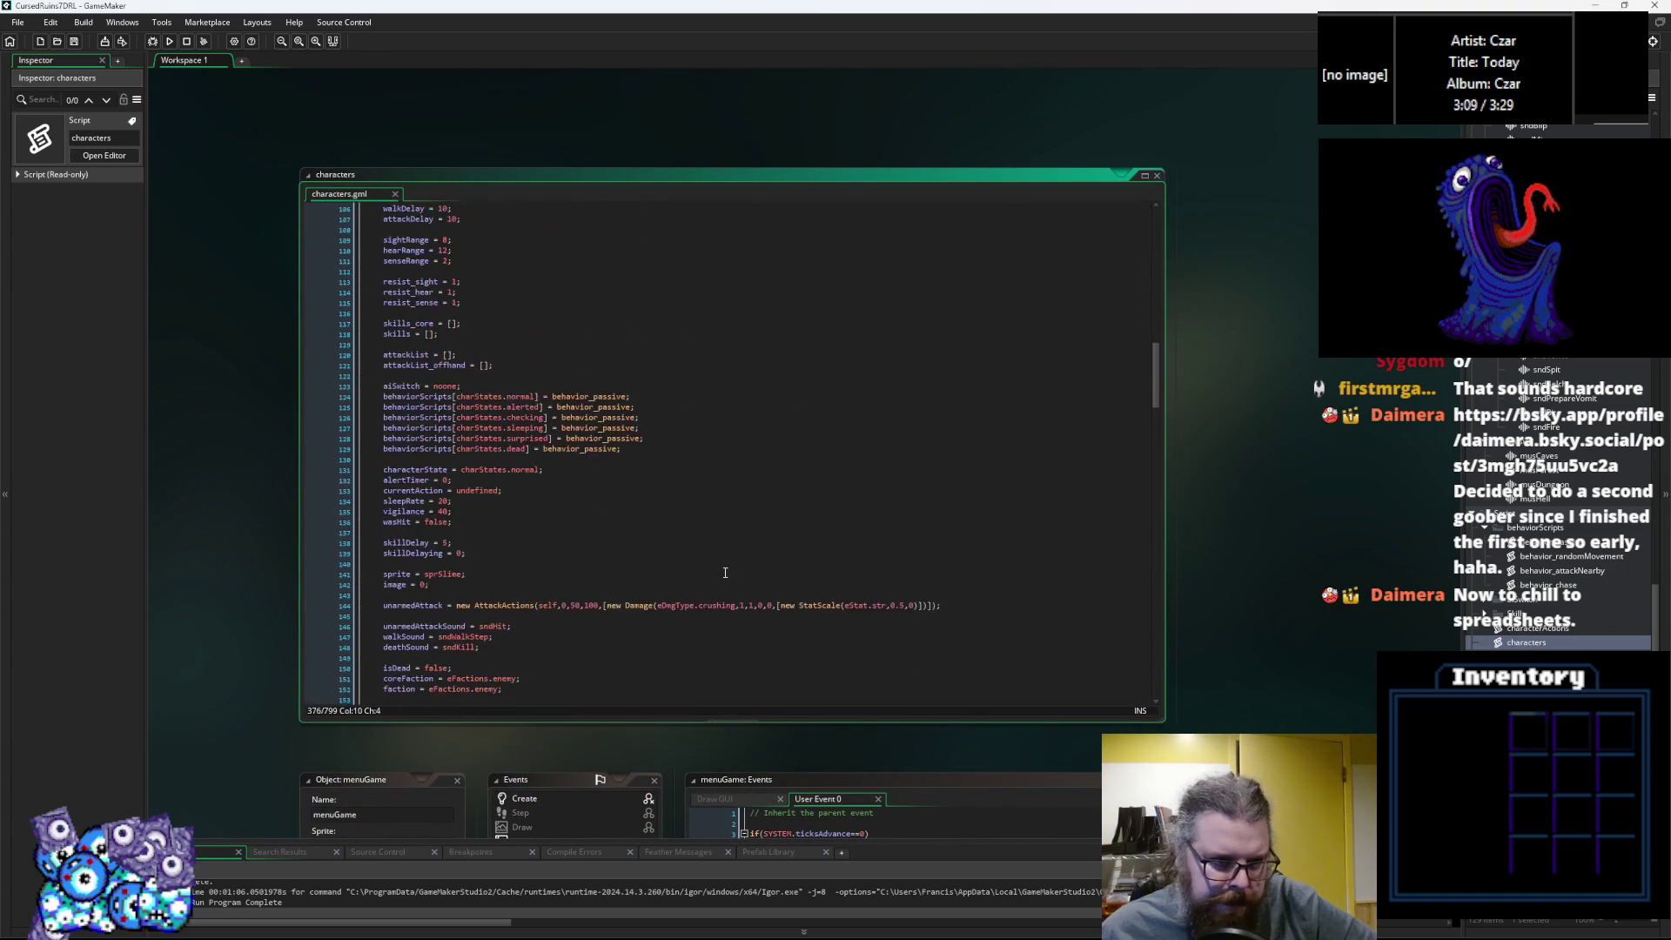
{"action": "scroll", "coordinate": [729, 572], "scroll_direction": "up", "scroll_amount": 10}
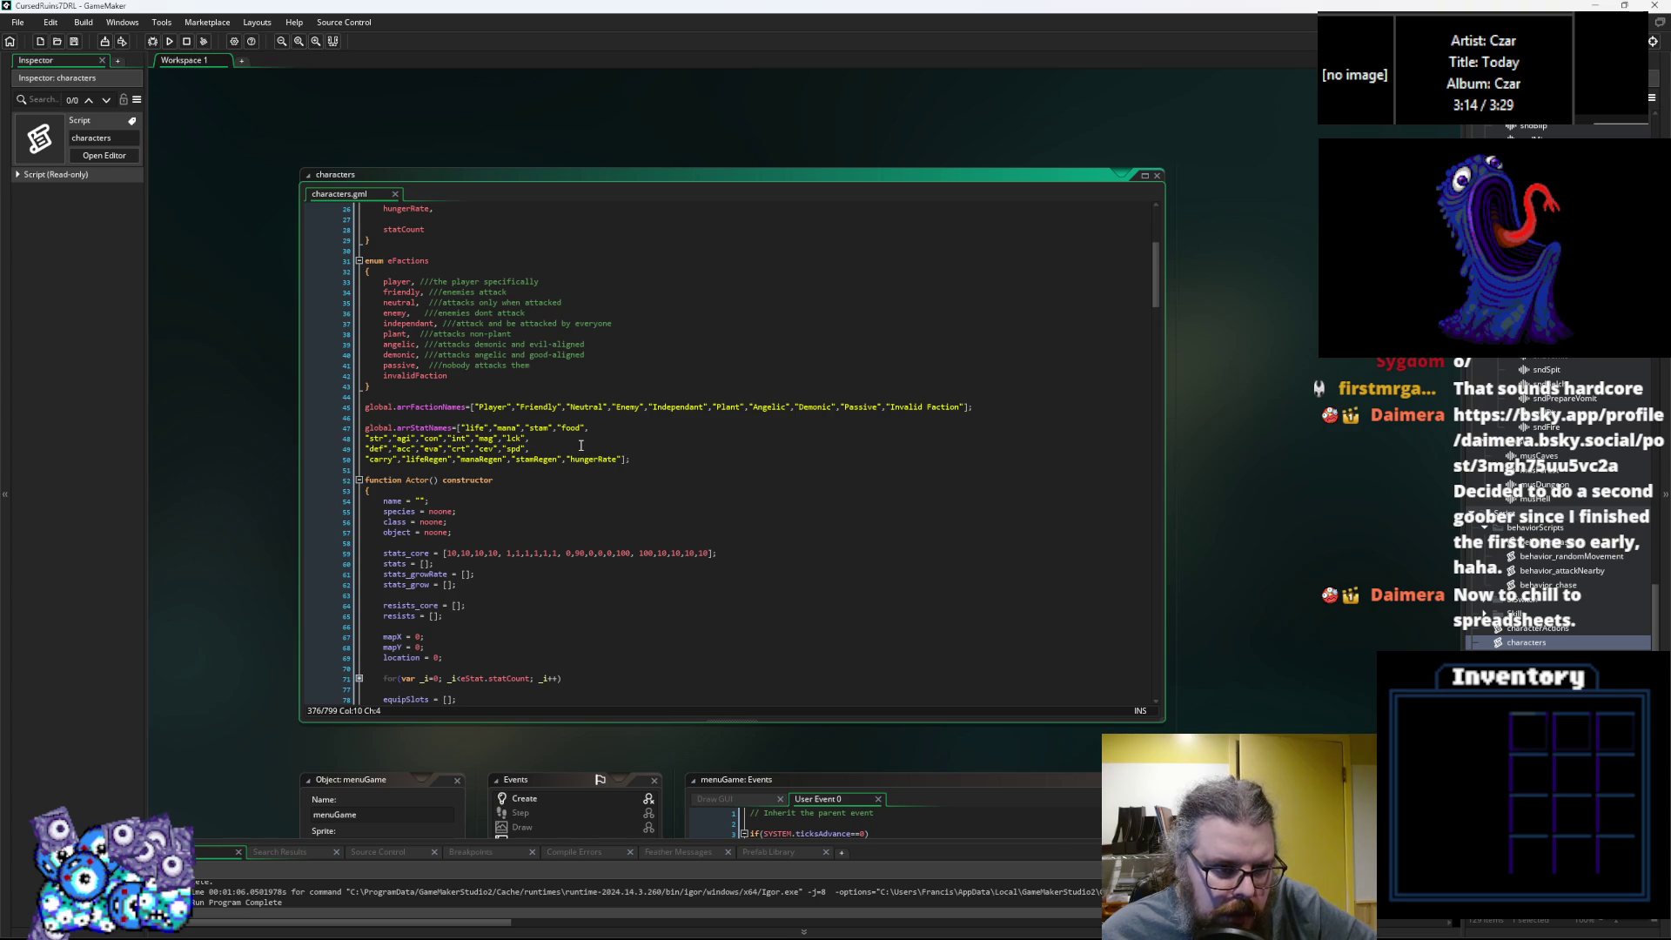
{"action": "left_click", "coordinate": [540, 458]}
{"action": "double_click", "coordinate": [517, 448]}
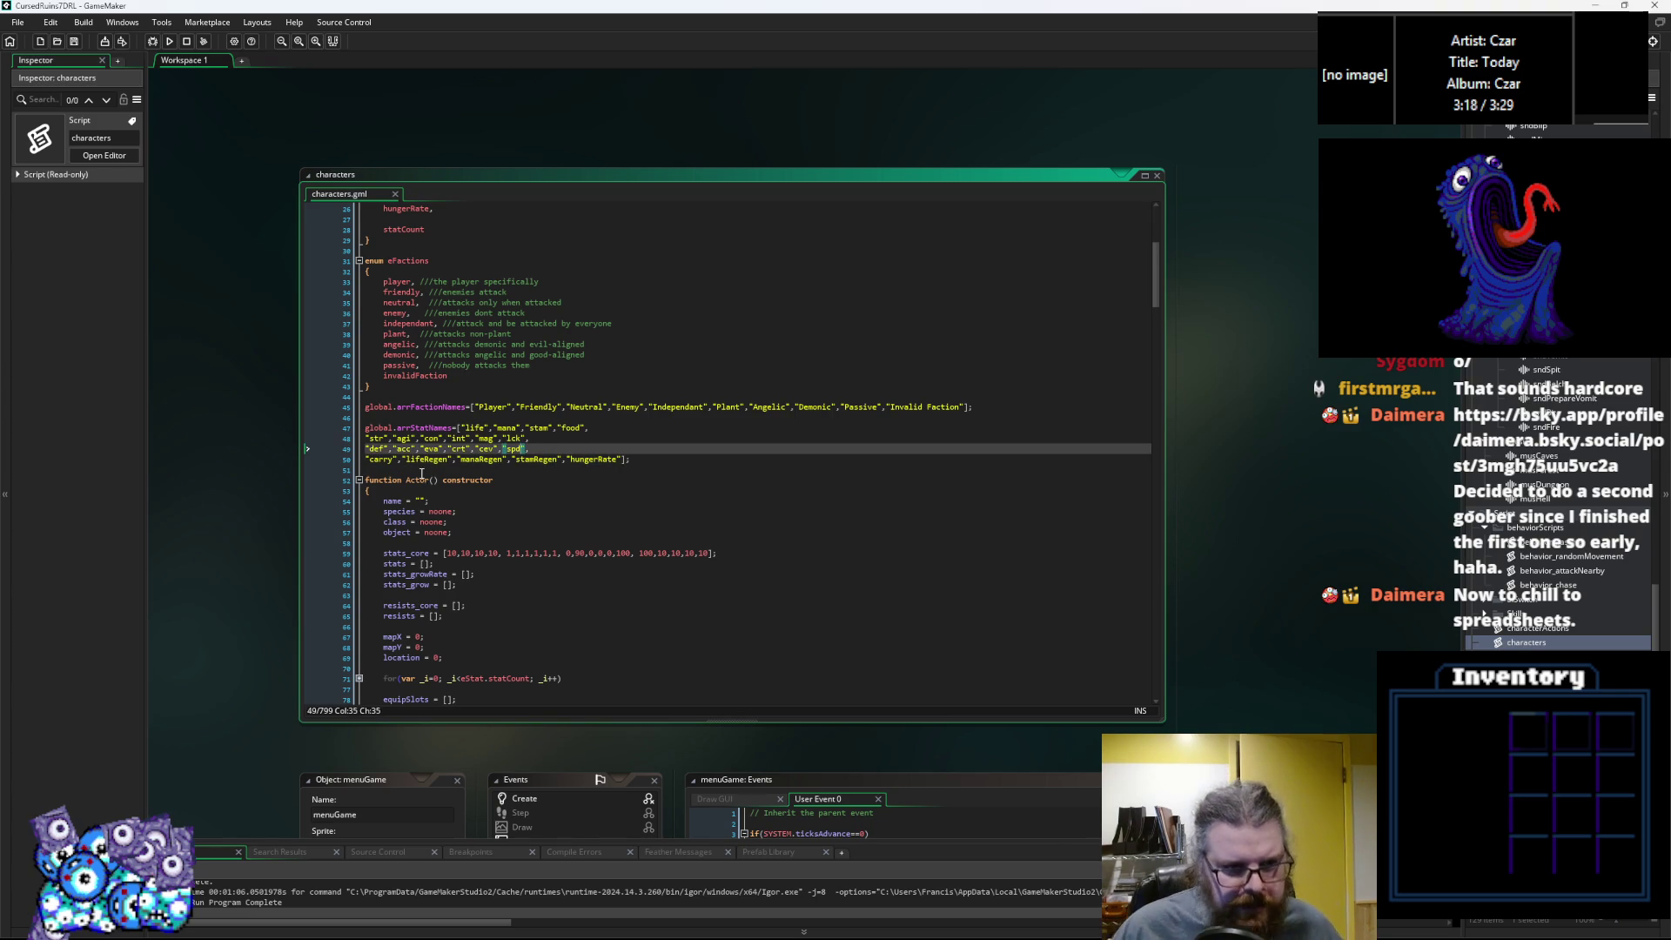
{"action": "left_click", "coordinate": [418, 501]}
{"action": "left_click", "coordinate": [384, 468]}
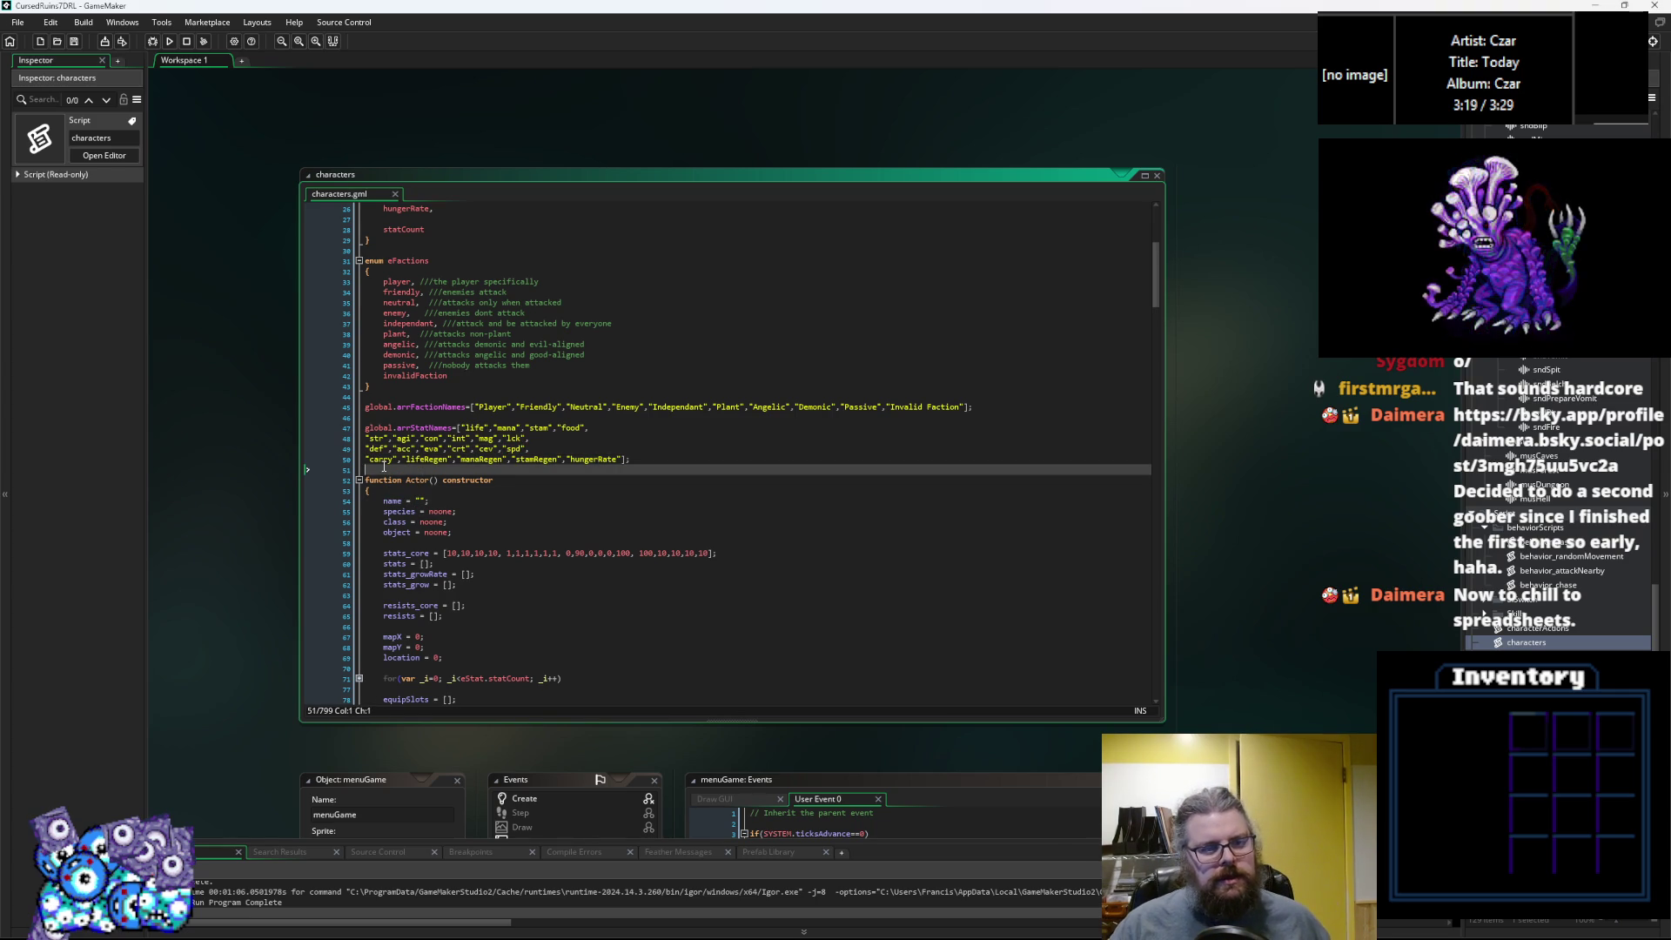
{"action": "left_click", "coordinate": [381, 461]}
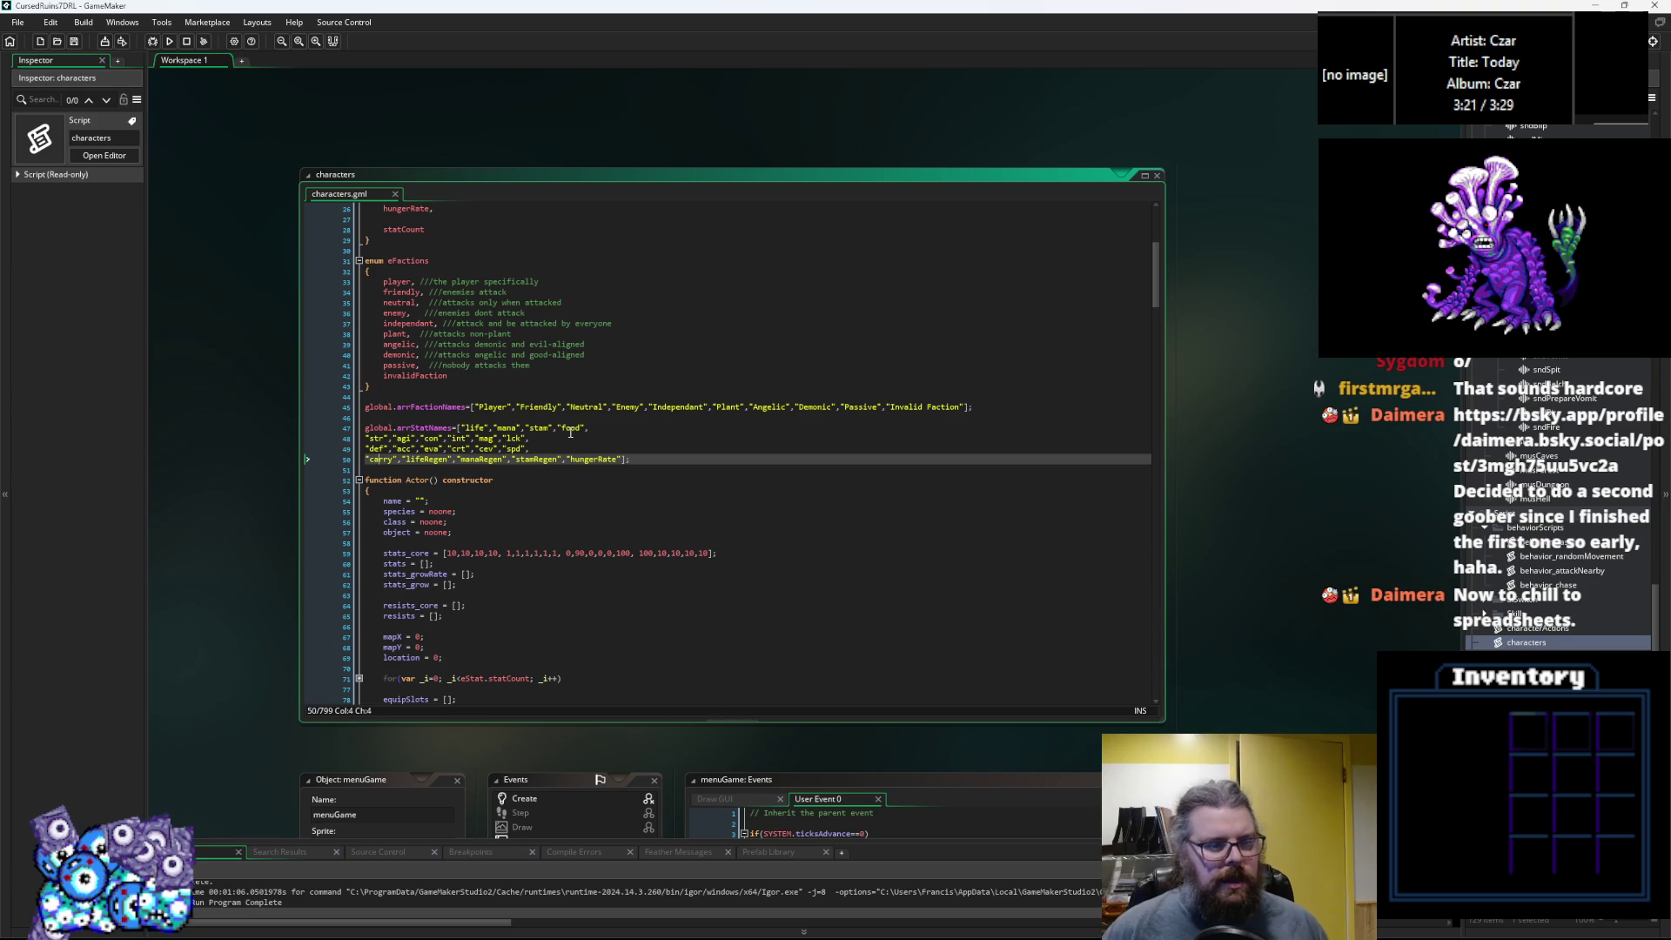
Shorten carry, lifeRegen and manaRegen to car, lreg and mreg.
{"action": "key", "text": "BackSpace"}
{"action": "key", "text": "BackSpace"}
{"action": "key", "text": "ctrl+shift+Right"}
{"action": "type", "text": "lr"}
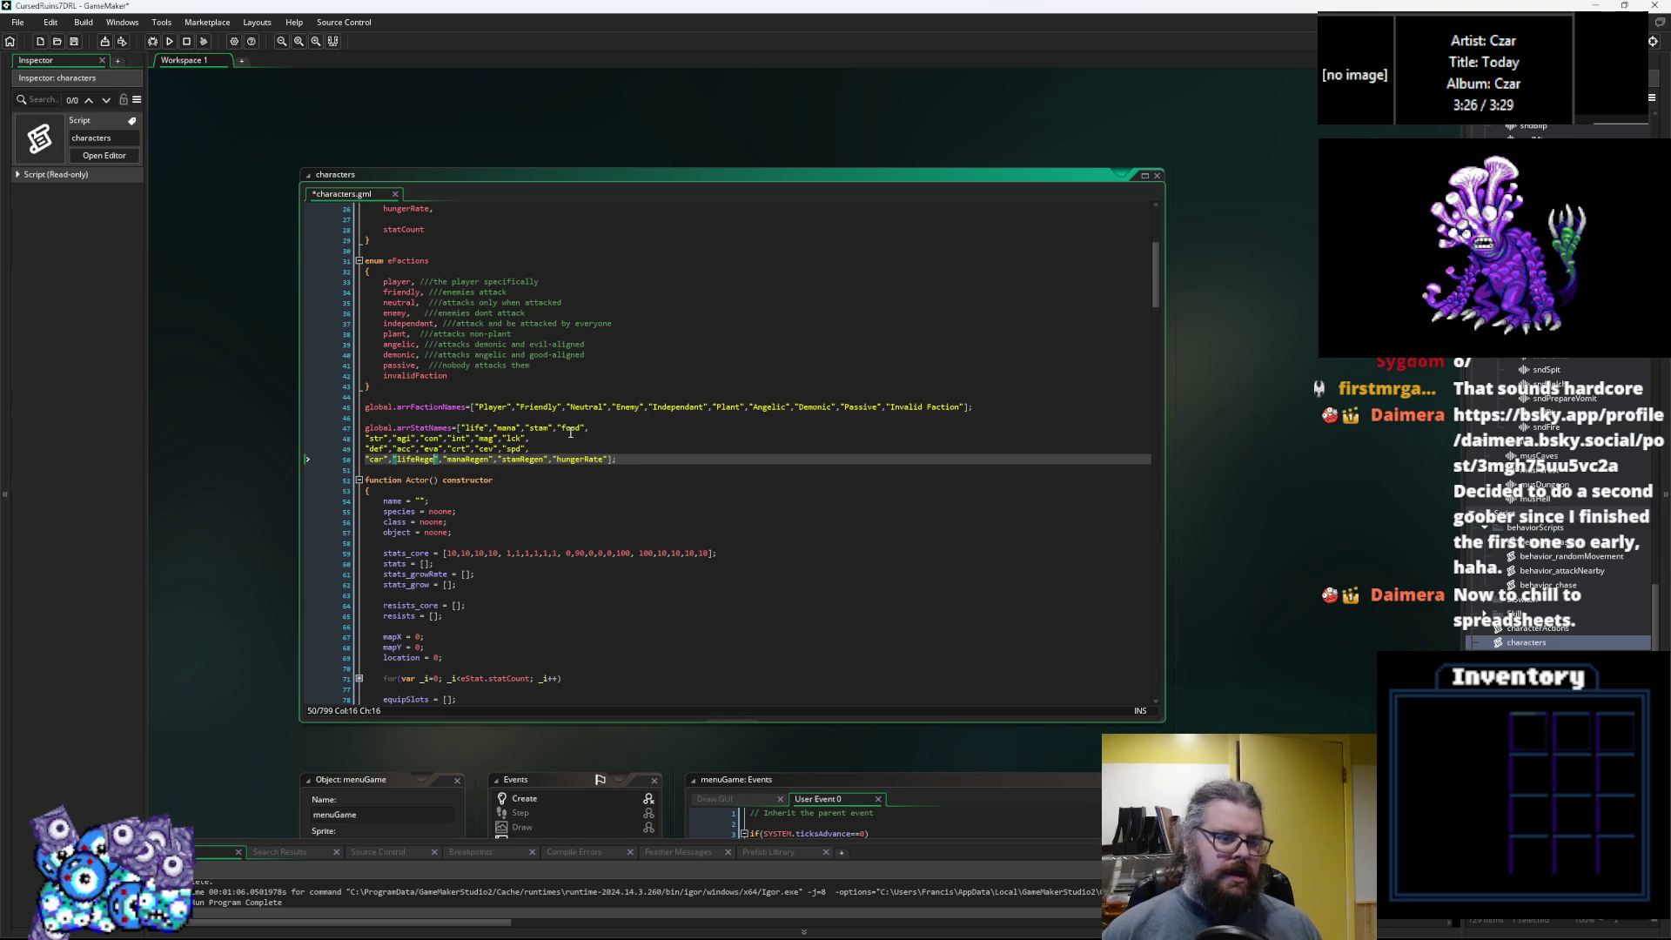
{"action": "type", "text": "eg"}
{"action": "key", "text": "Right"}
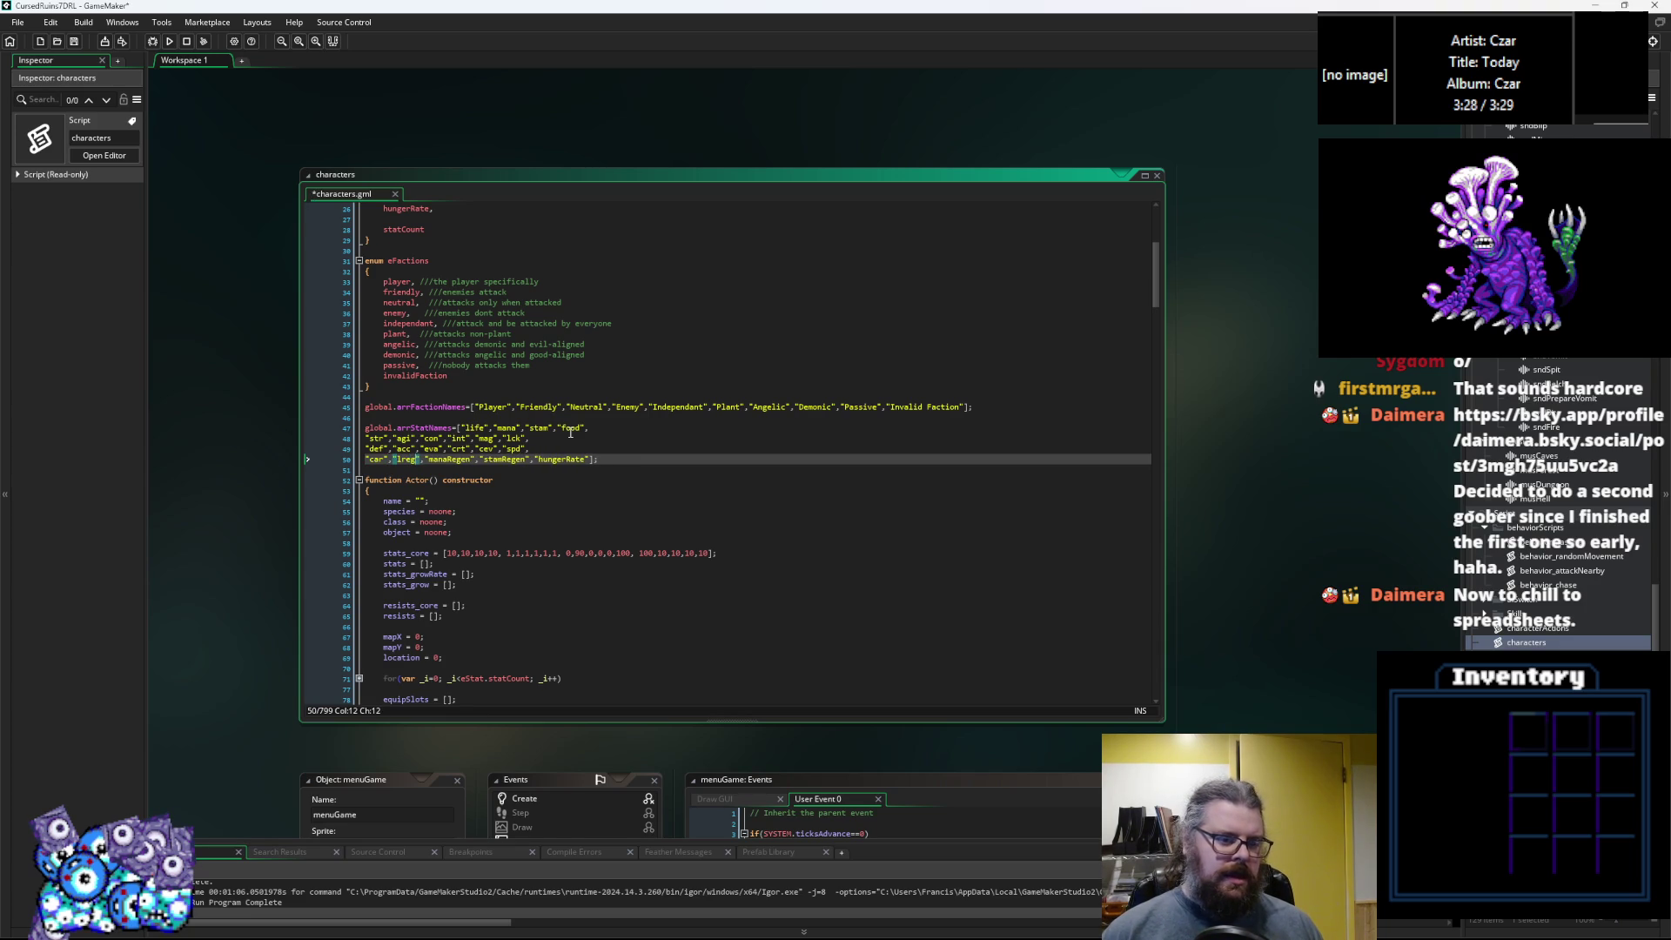
{"action": "key", "text": "Delete"}
{"action": "key", "text": "Delete"}
{"action": "key", "text": "Delete"}
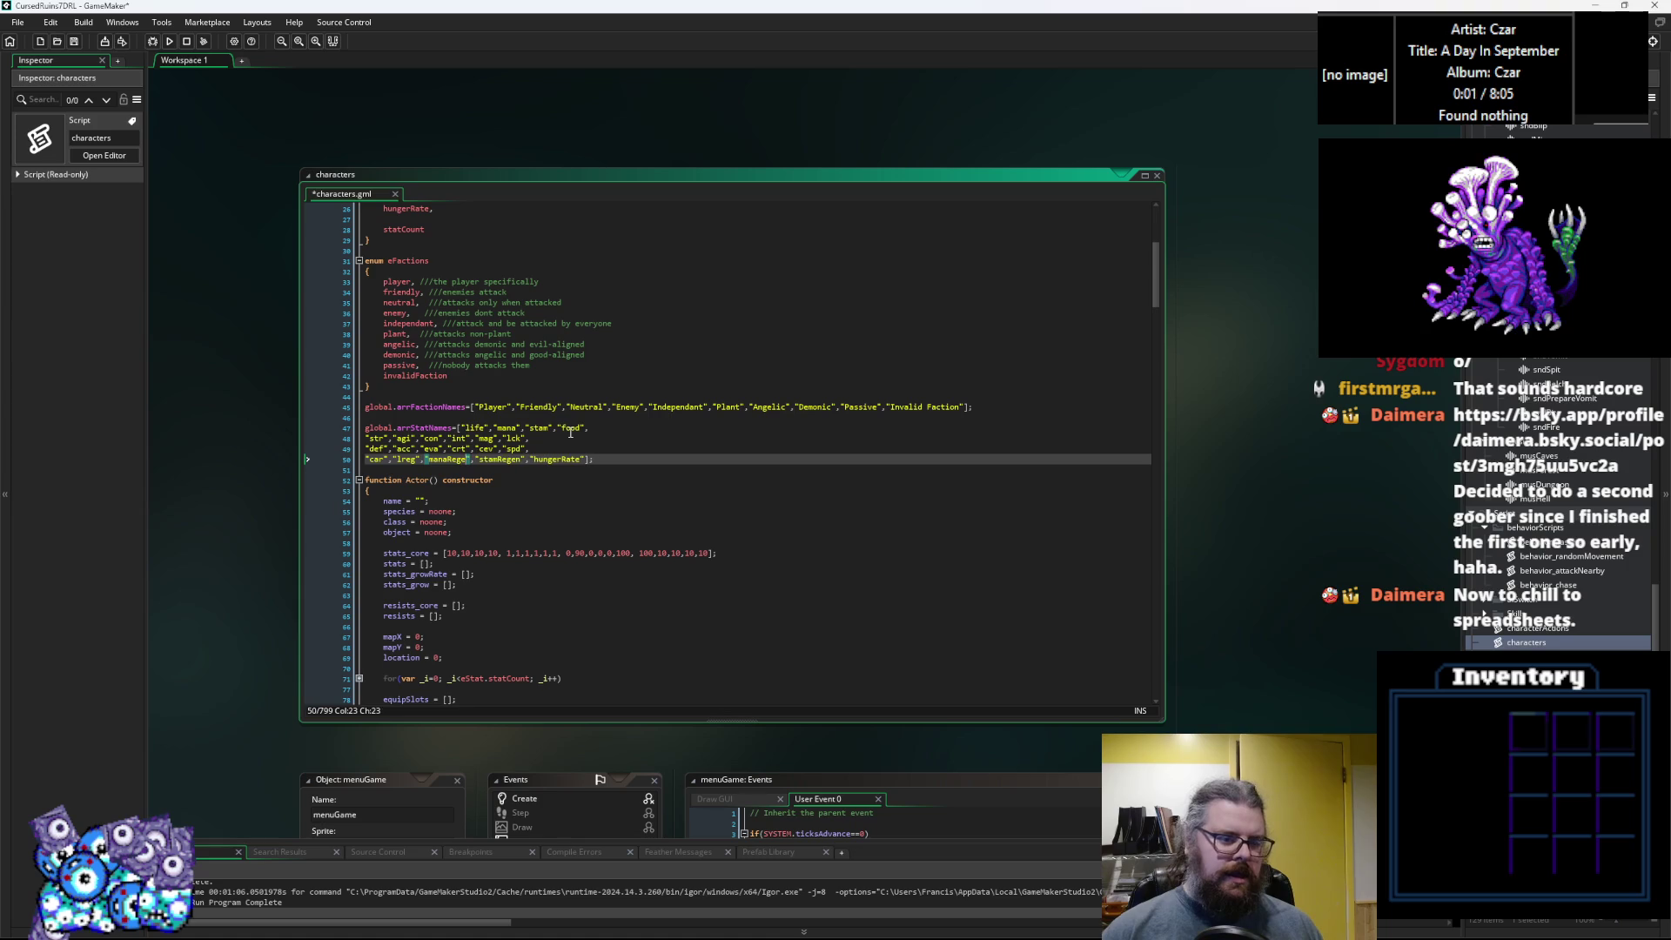
{"action": "type", "text": "r"}
{"action": "key", "text": "BackSpace"}
{"action": "type", "text": "reg"}
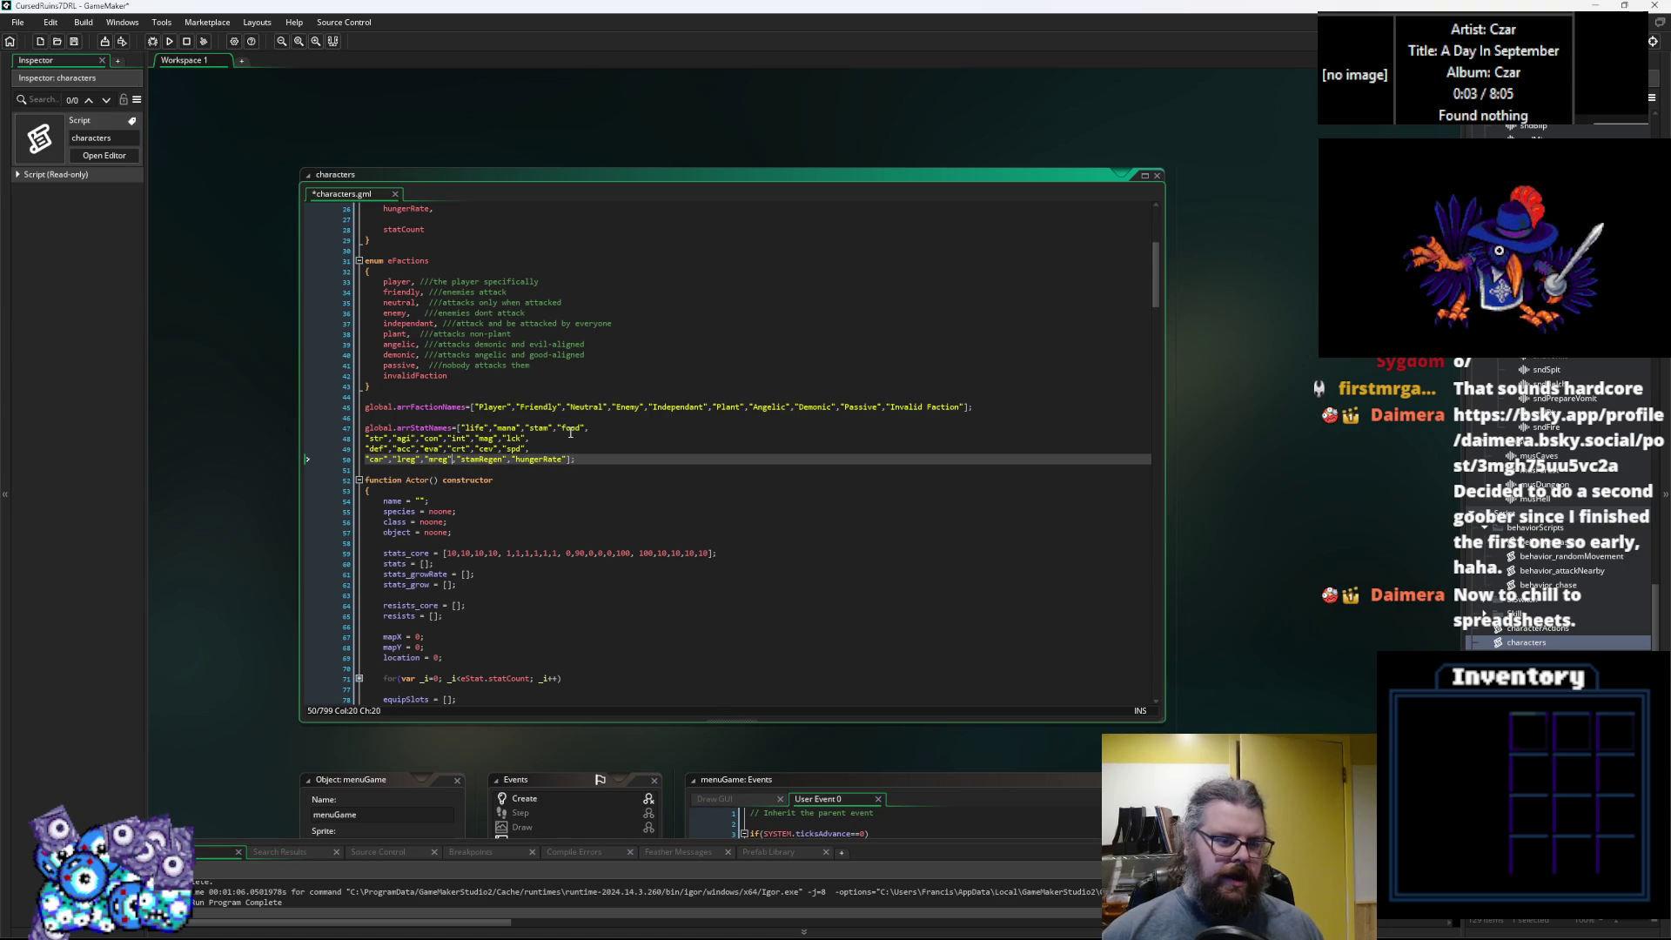
Shorten stamRegen and hungerRate to sreg and hrat.
{"action": "key", "text": "BackSpace"}
{"action": "key", "text": "BackSpace"}
{"action": "key", "text": "BackSpace"}
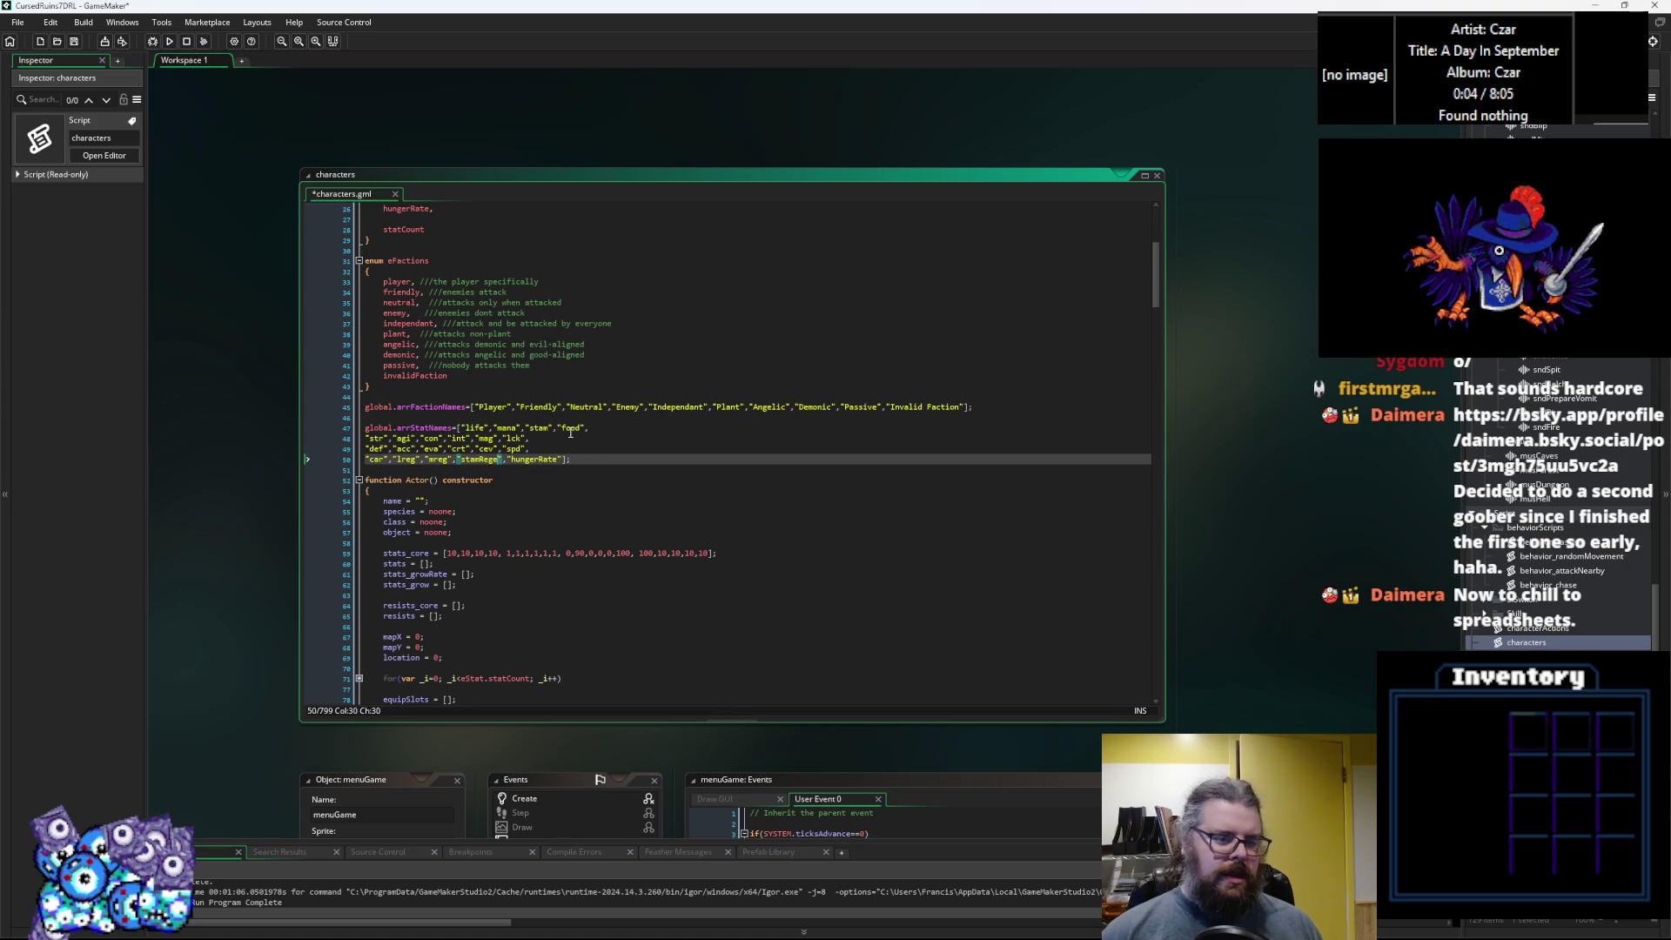
{"action": "type", "text": "reg\",\"mr"}
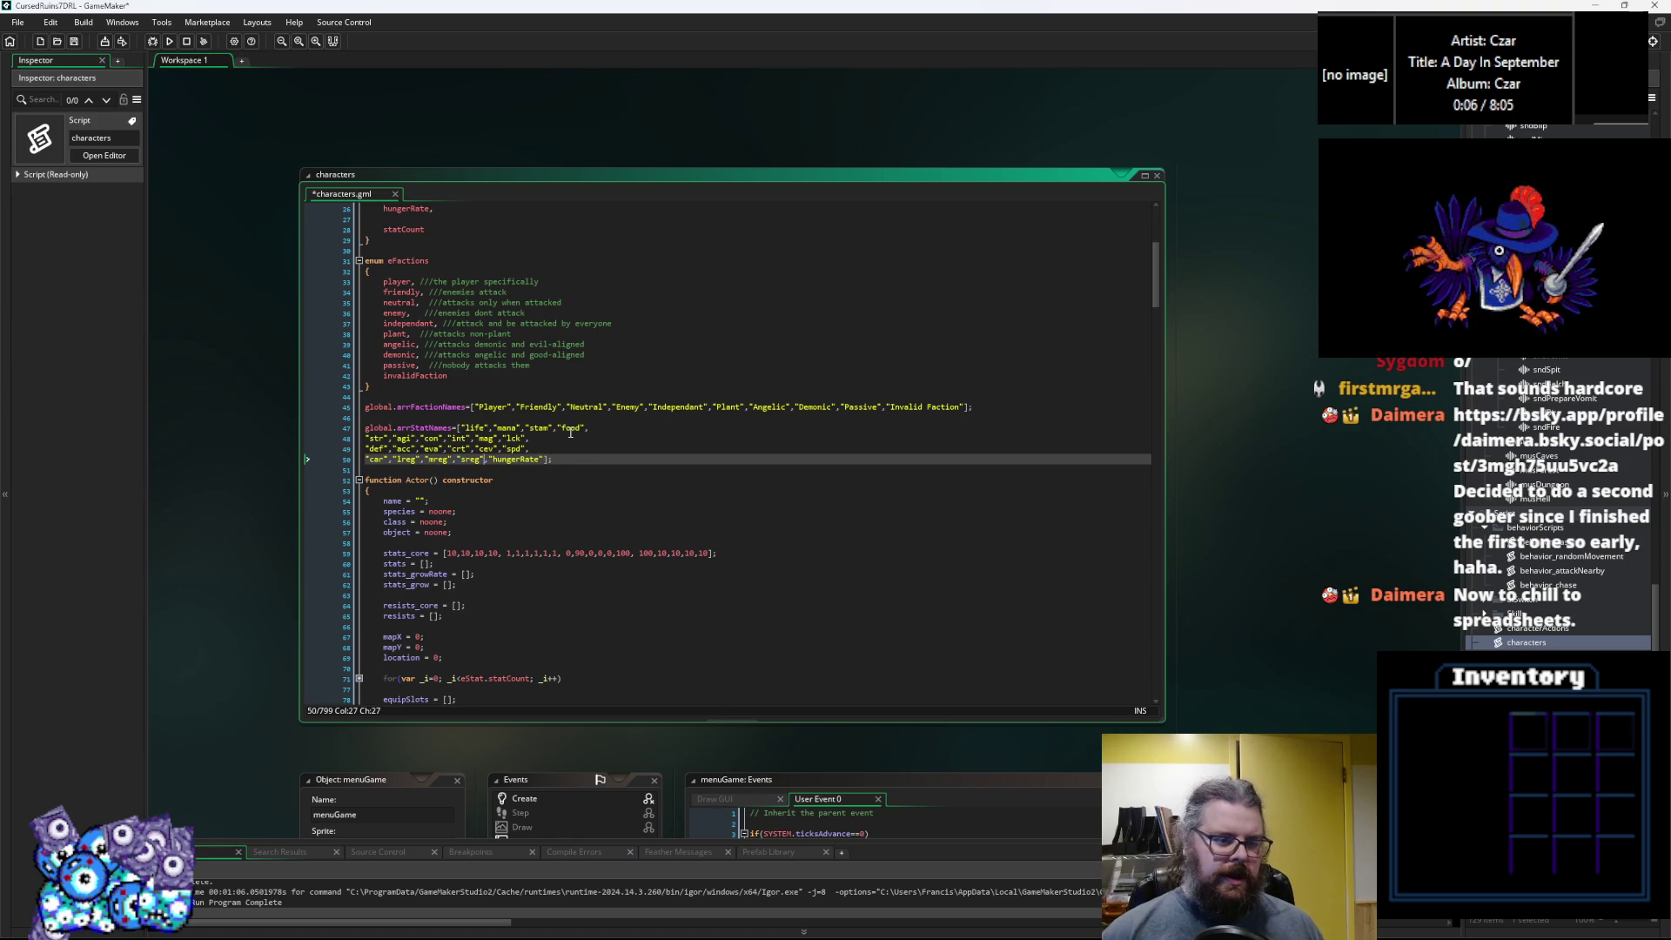
{"action": "type", "text": "e"}
{"action": "key", "text": "BackSpace"}
{"action": "key", "text": "BackSpace"}
{"action": "key", "text": "BackSpace"}
{"action": "type", "text": "reg"}
{"action": "key", "text": "BackSpace"}
{"action": "key", "text": "BackSpace"}
{"action": "key", "text": "BackSpace"}
{"action": "type", "text": "rate"}
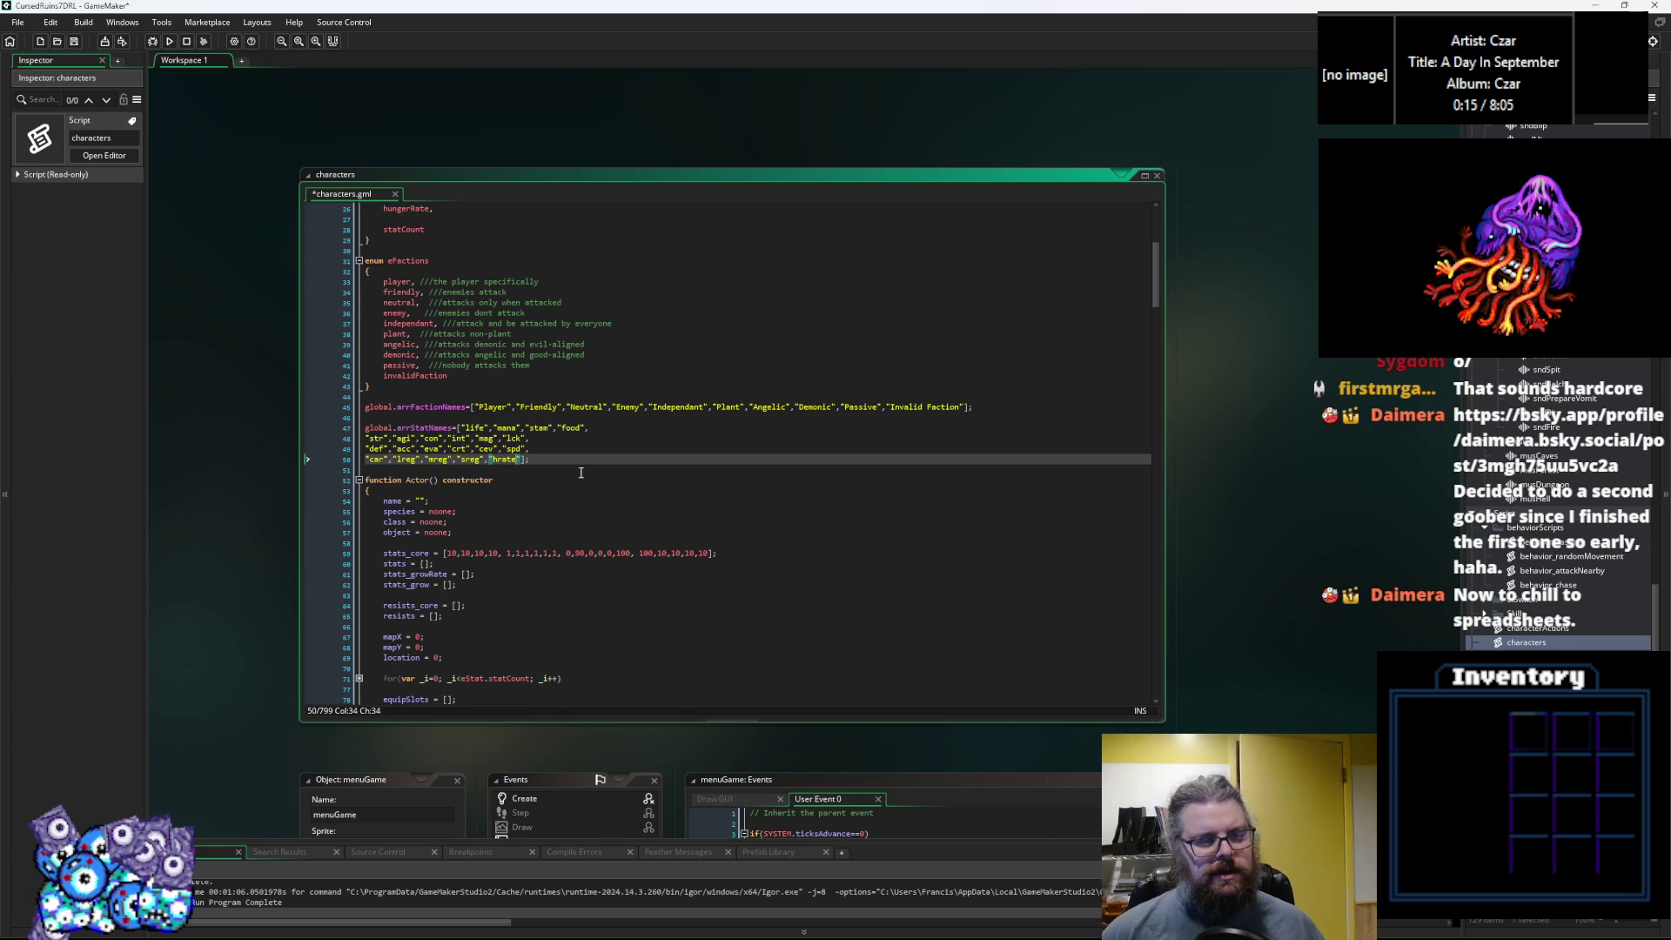
{"action": "key", "text": "BackSpace"}
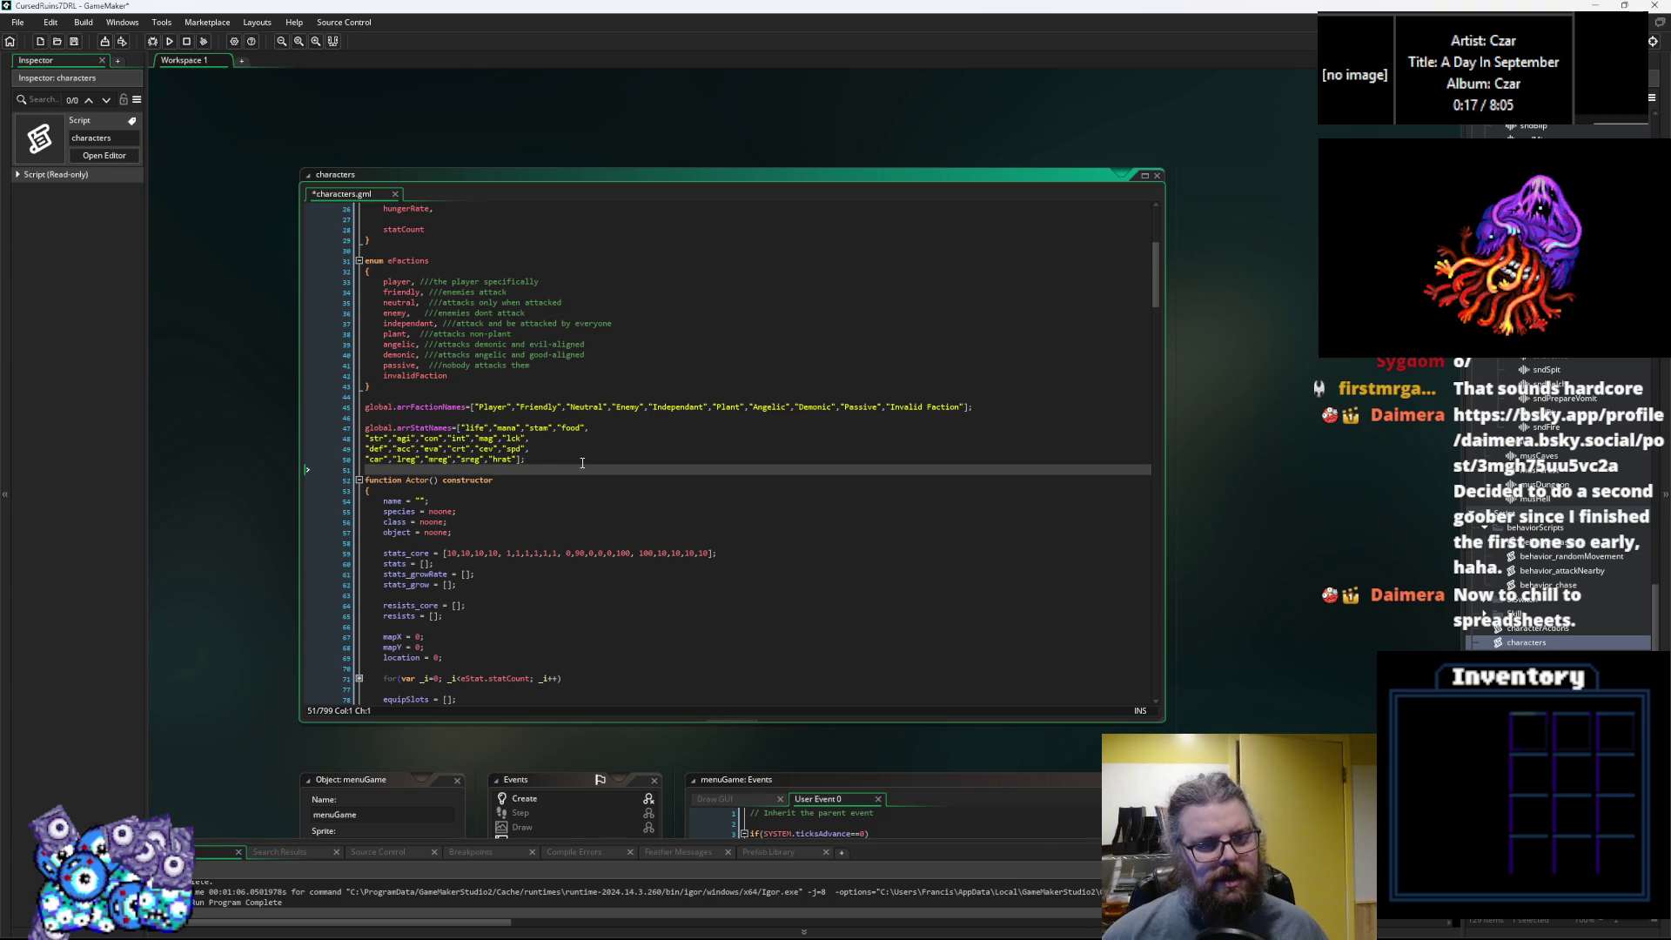
{"action": "left_click", "coordinate": [582, 463]}
Save the characters script and switch to the game data spreadsheet.
{"action": "left_click", "coordinate": [74, 41]}
{"action": "left_click", "coordinate": [565, 457]}
{"action": "left_click", "coordinate": [532, 438]}
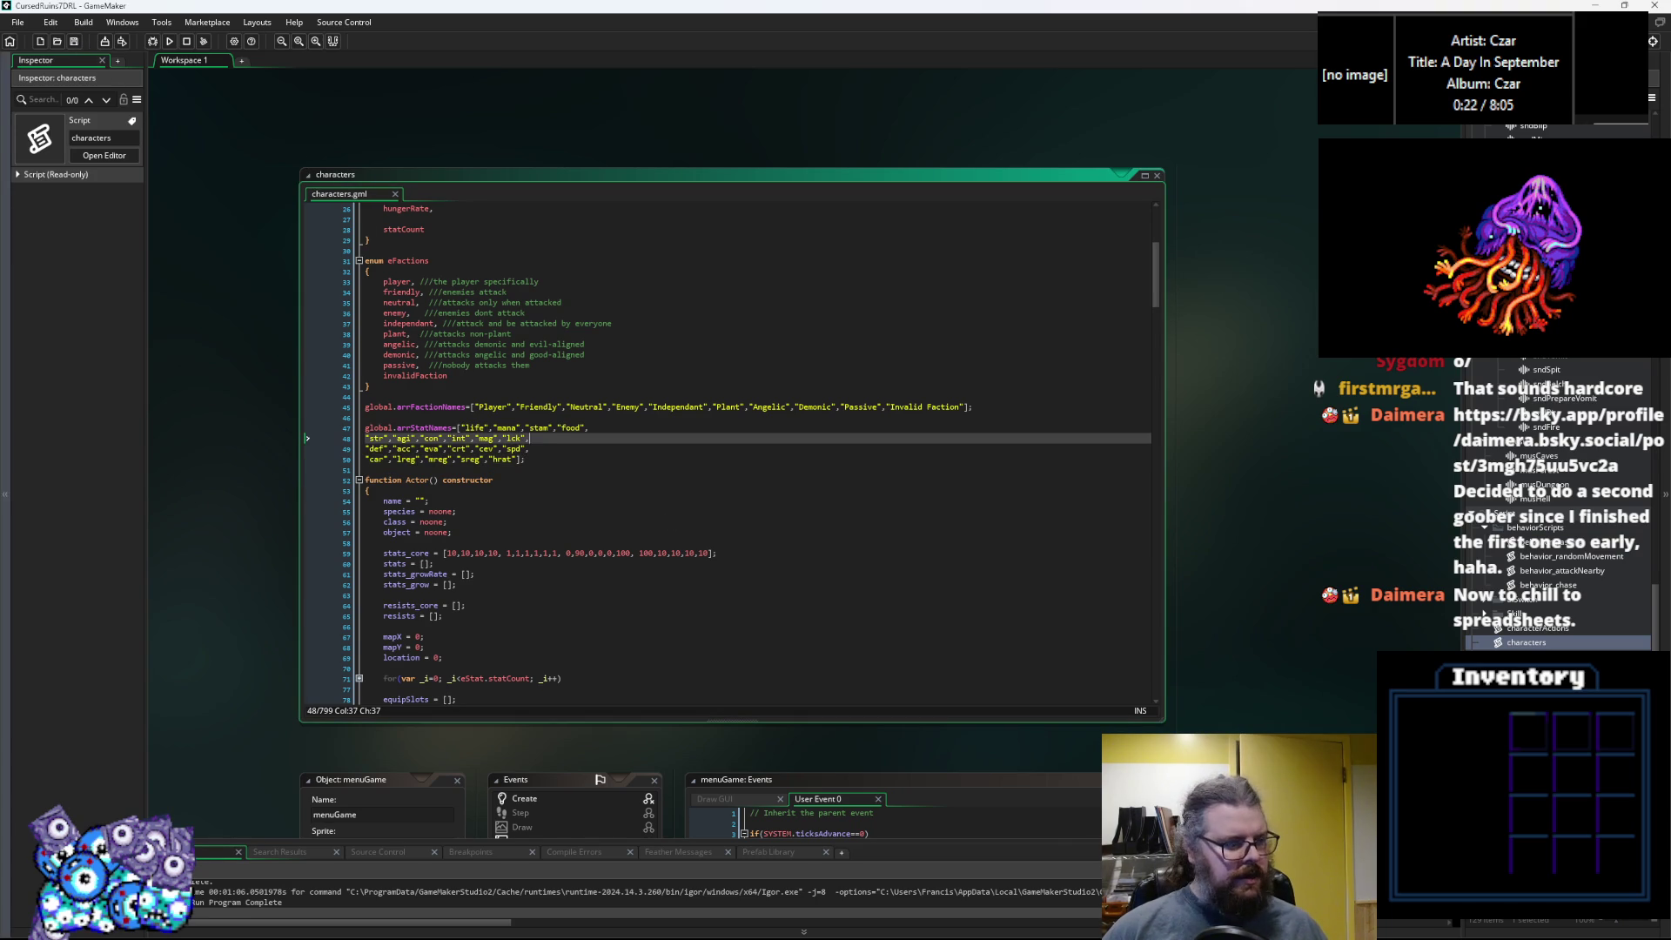
{"action": "key", "text": "alt+Tab"}
Move the Calc window right and set Sash's effect in K111 to car+10.
{"action": "left_click_drag", "start_coordinate": [442, 46], "coordinate": [1021, 54]}
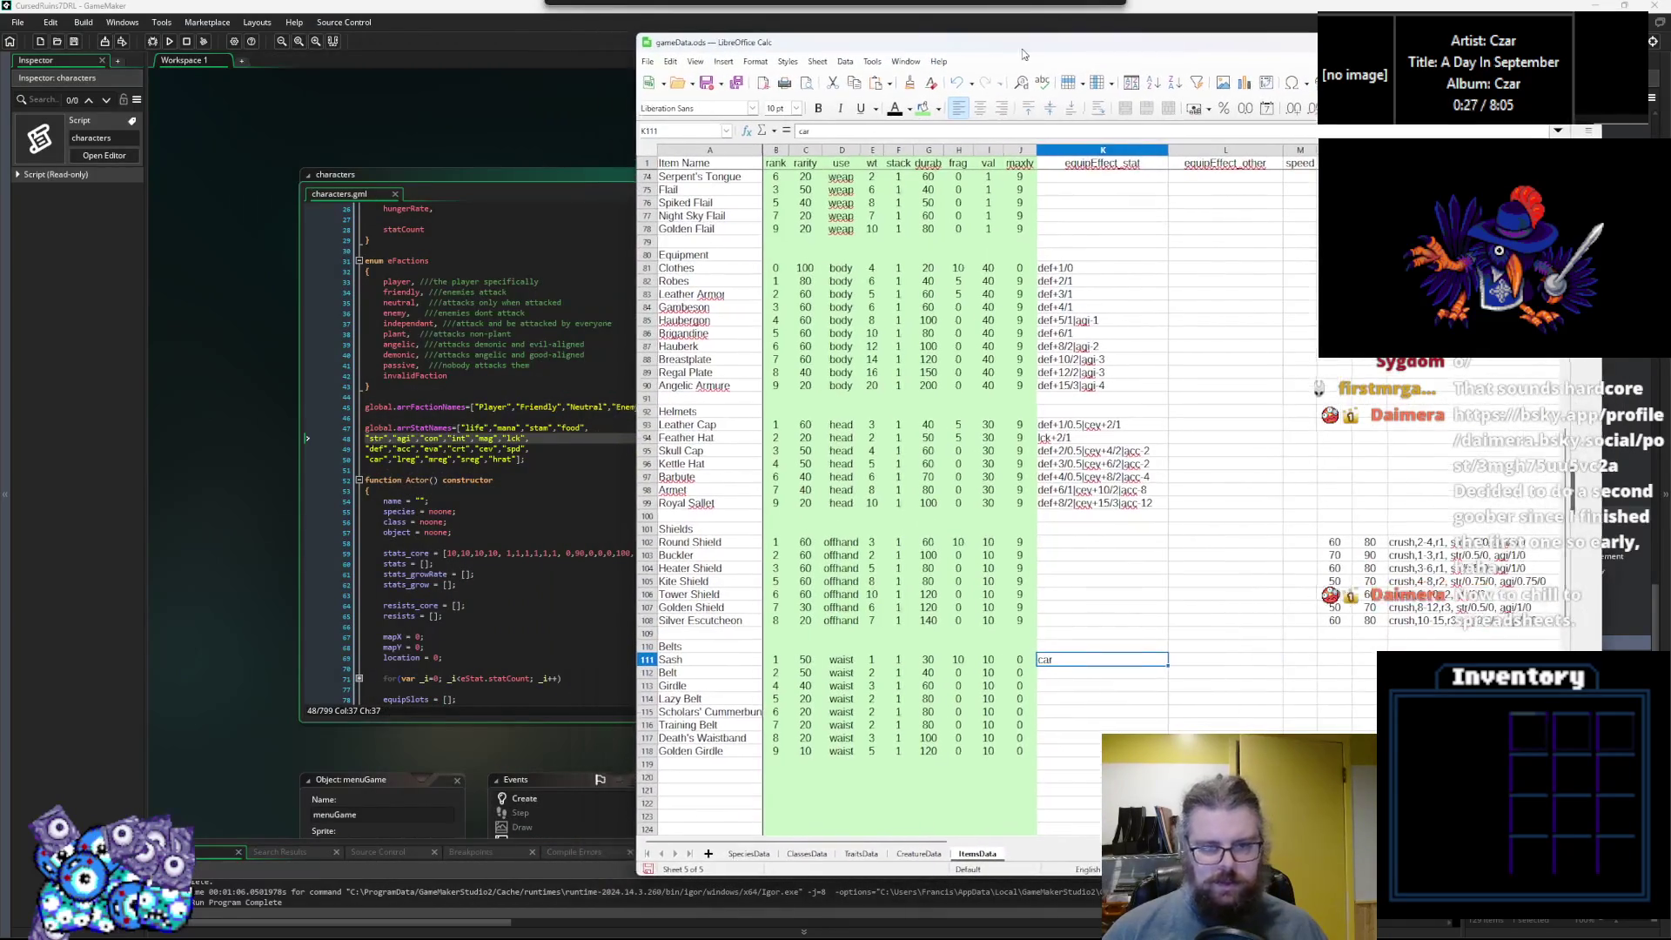
{"action": "left_click", "coordinate": [1131, 712]}
{"action": "double_click", "coordinate": [1119, 657]}
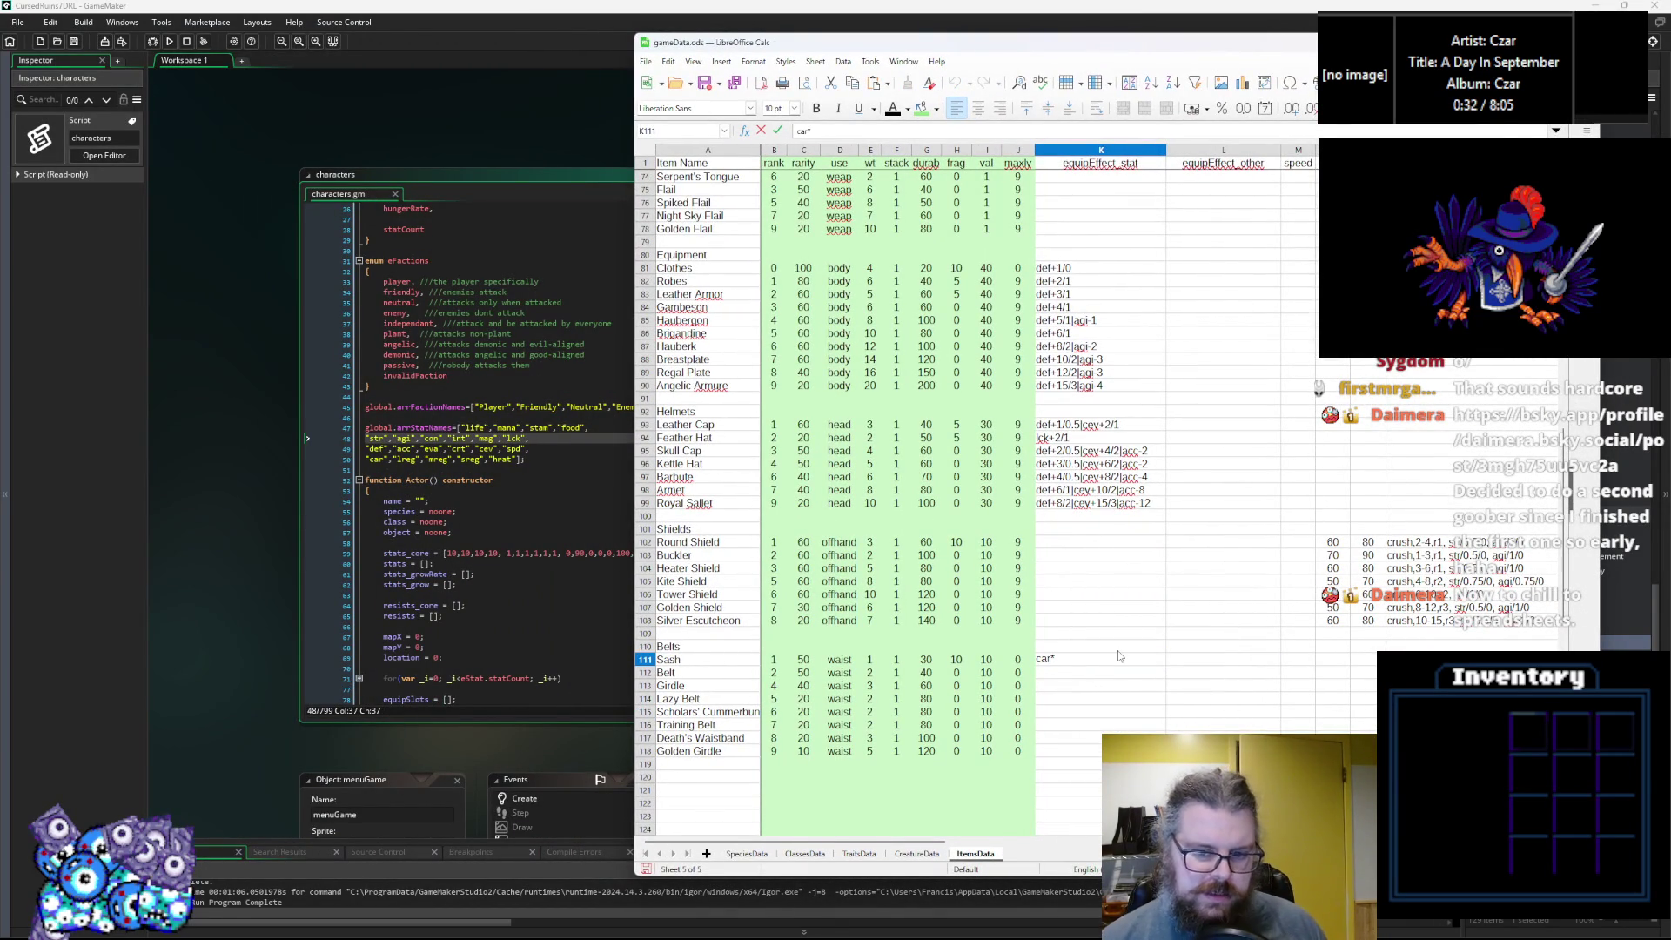
{"action": "key", "text": "BackSpace"}
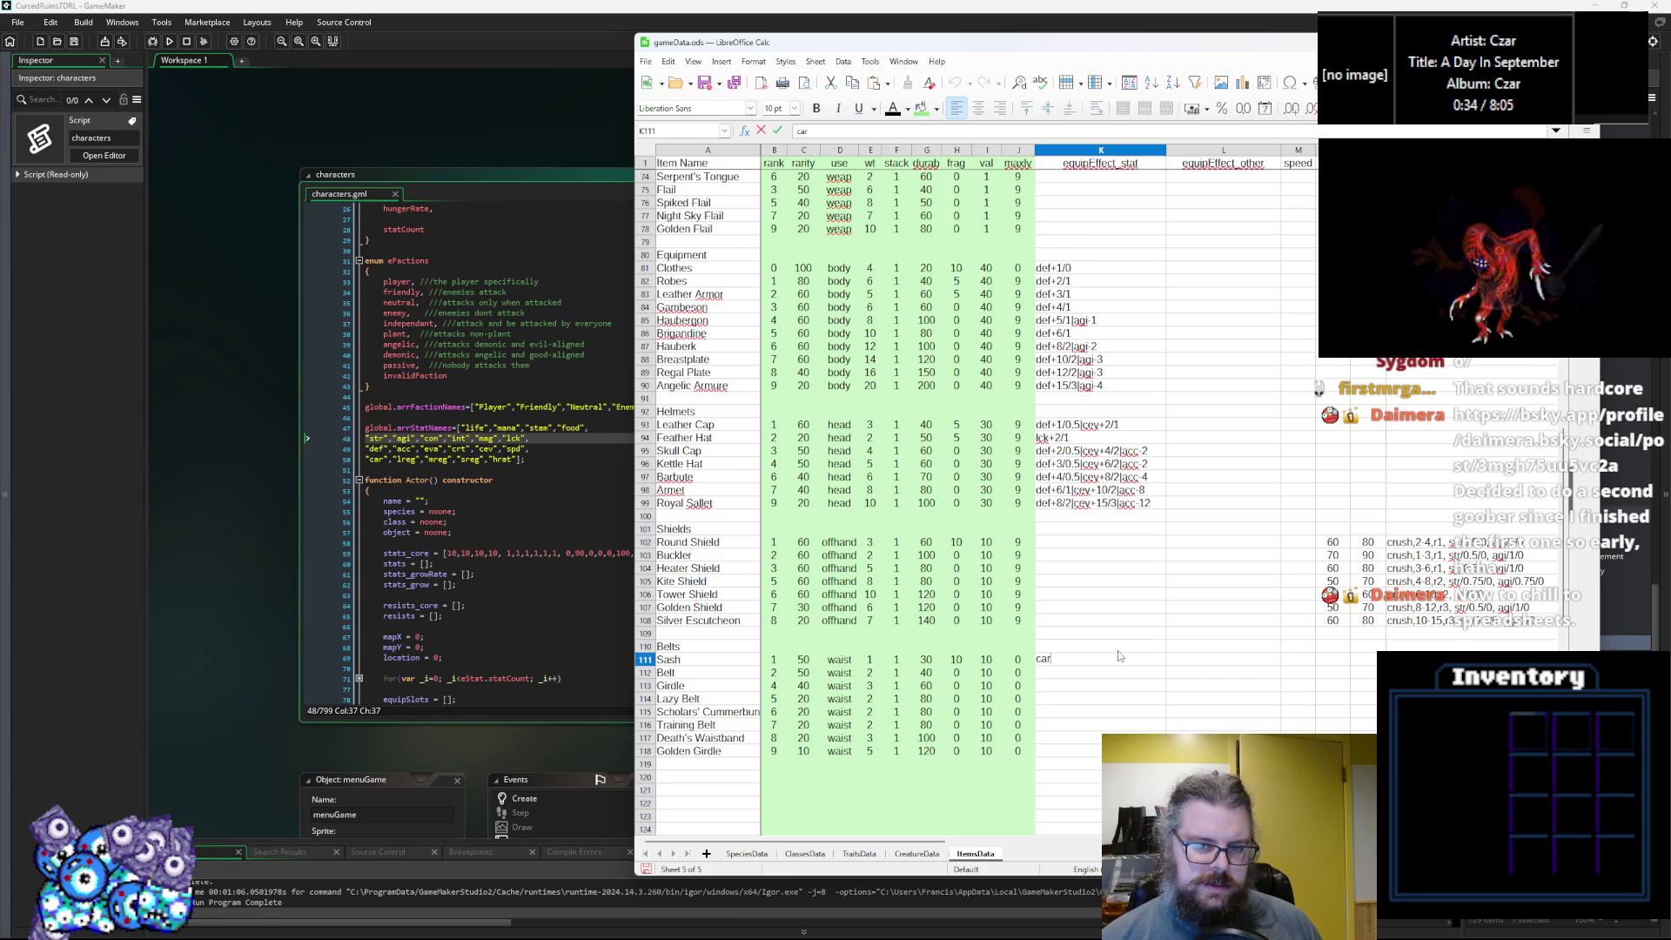
{"action": "type", "text": "+10"}
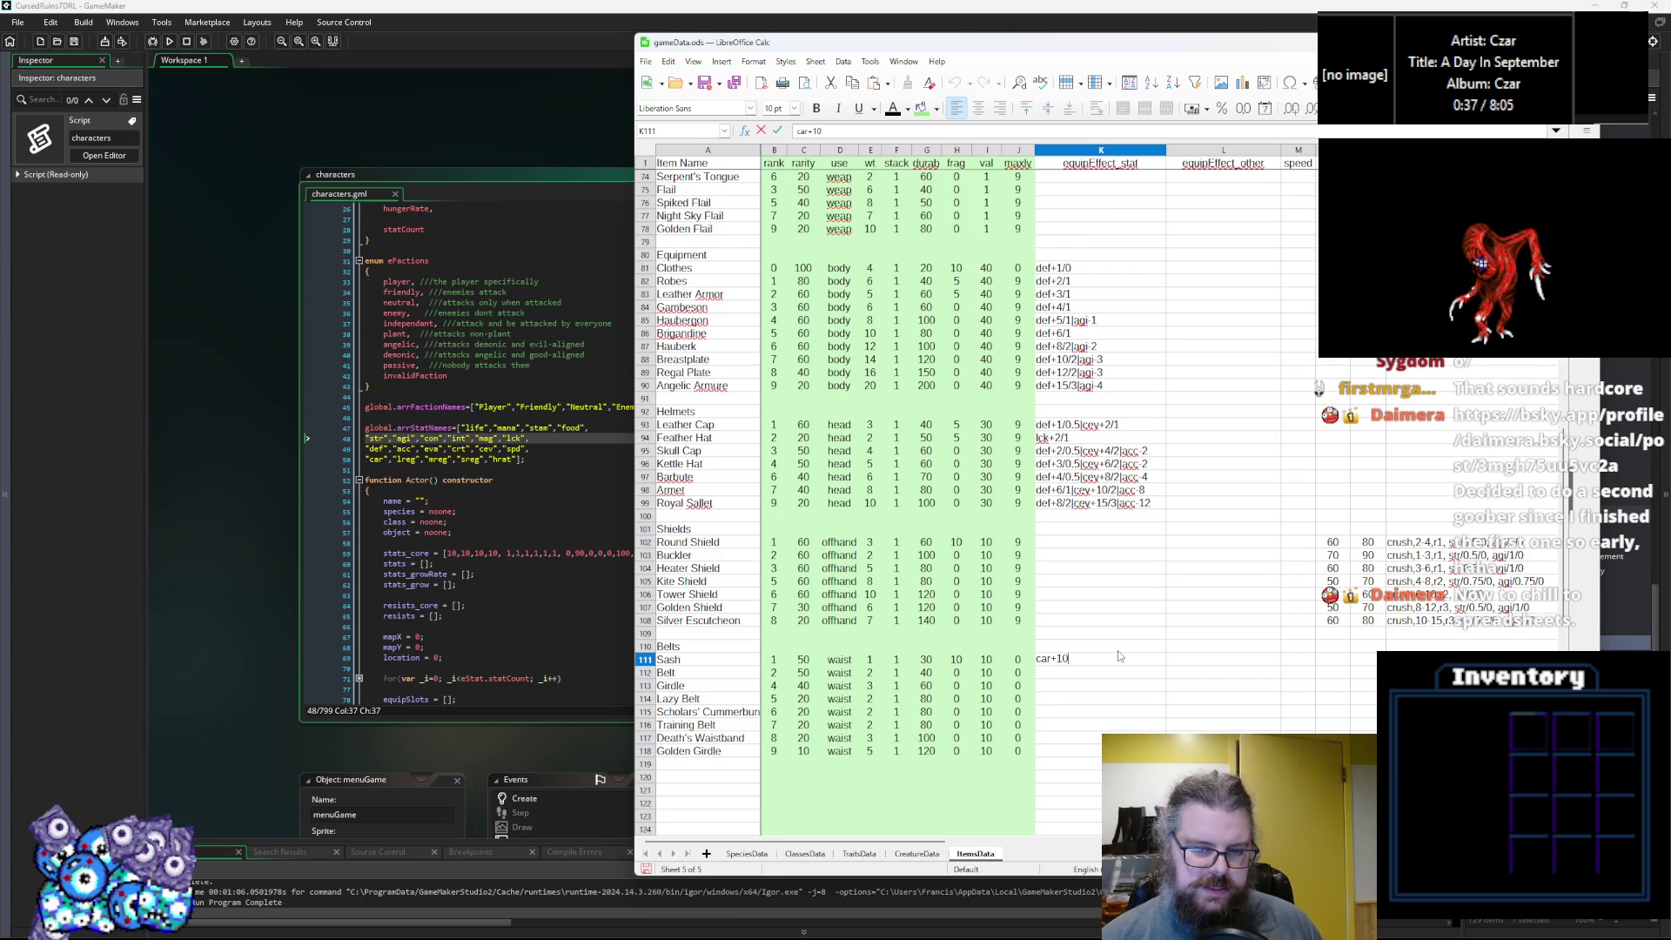
{"action": "left_click", "coordinate": [1094, 680]}
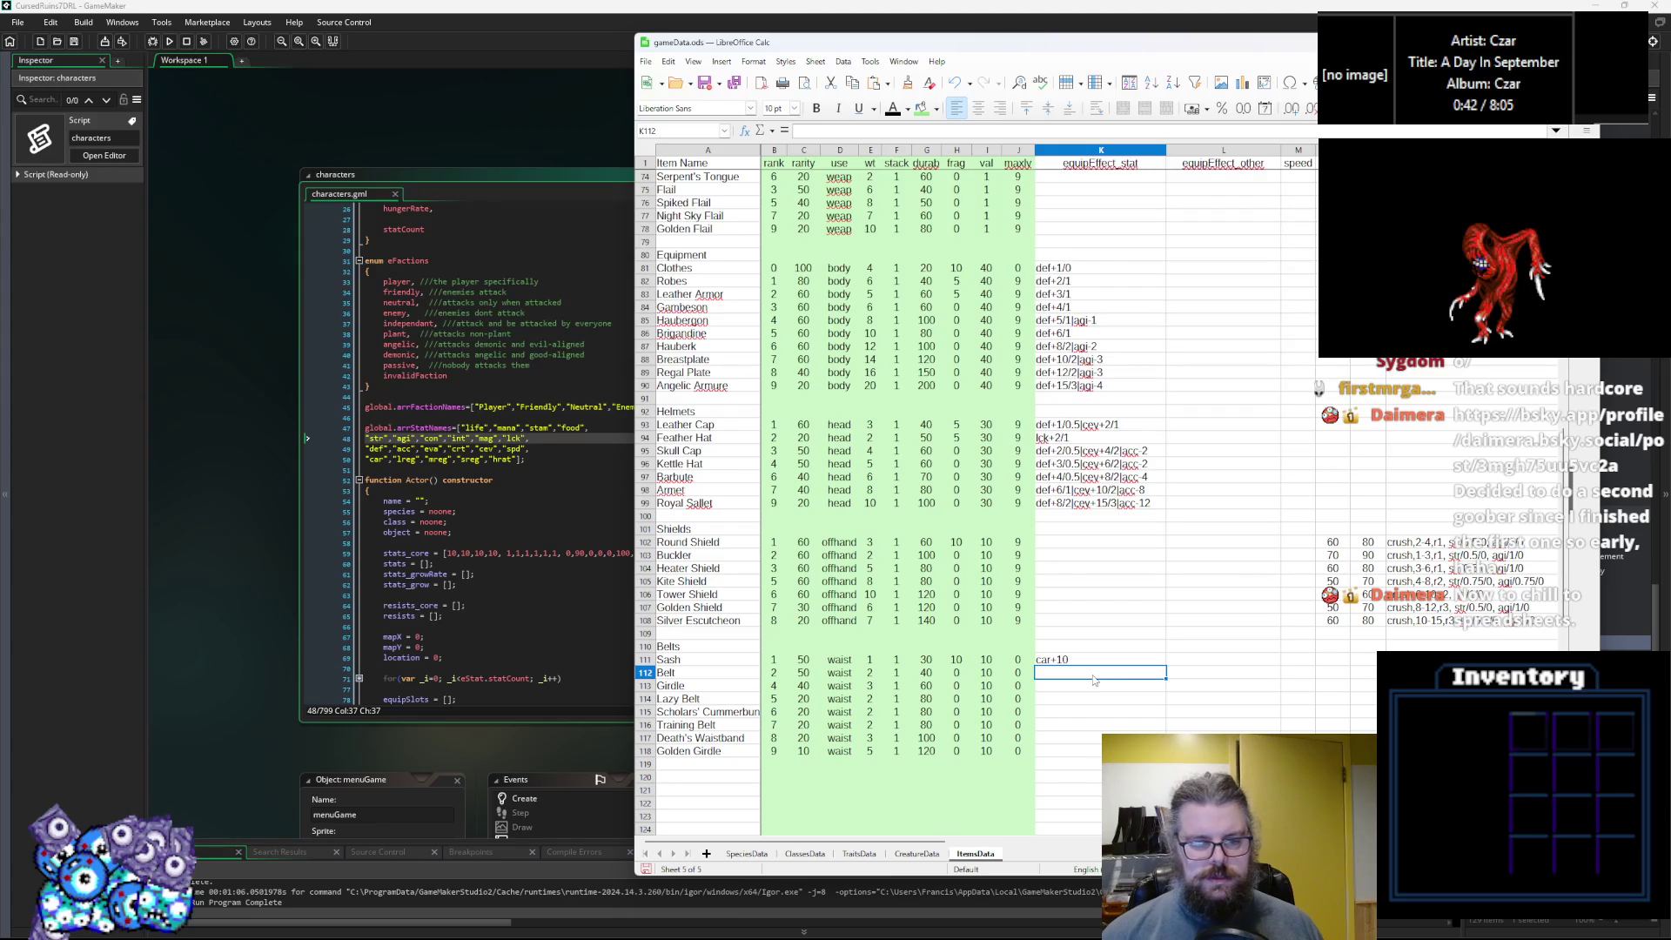
Set Belt's K112 to car*1.2 and Girdle's K113 to car*1.5.
{"action": "type", "text": "car+"}
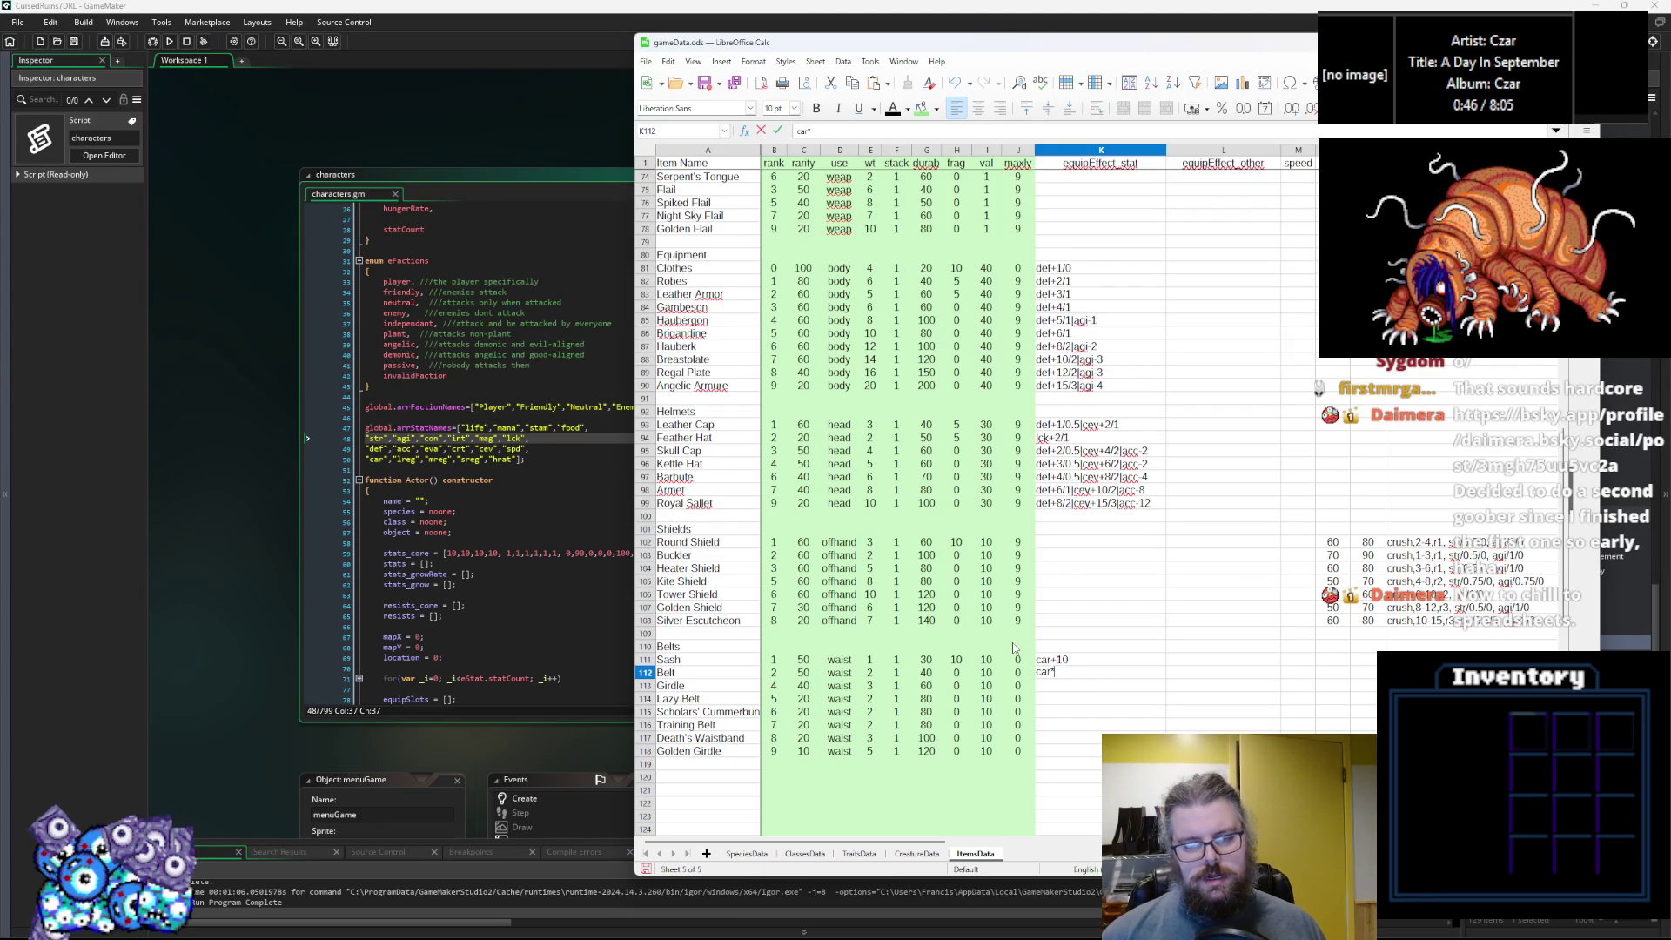
{"action": "type", "text": "1."}
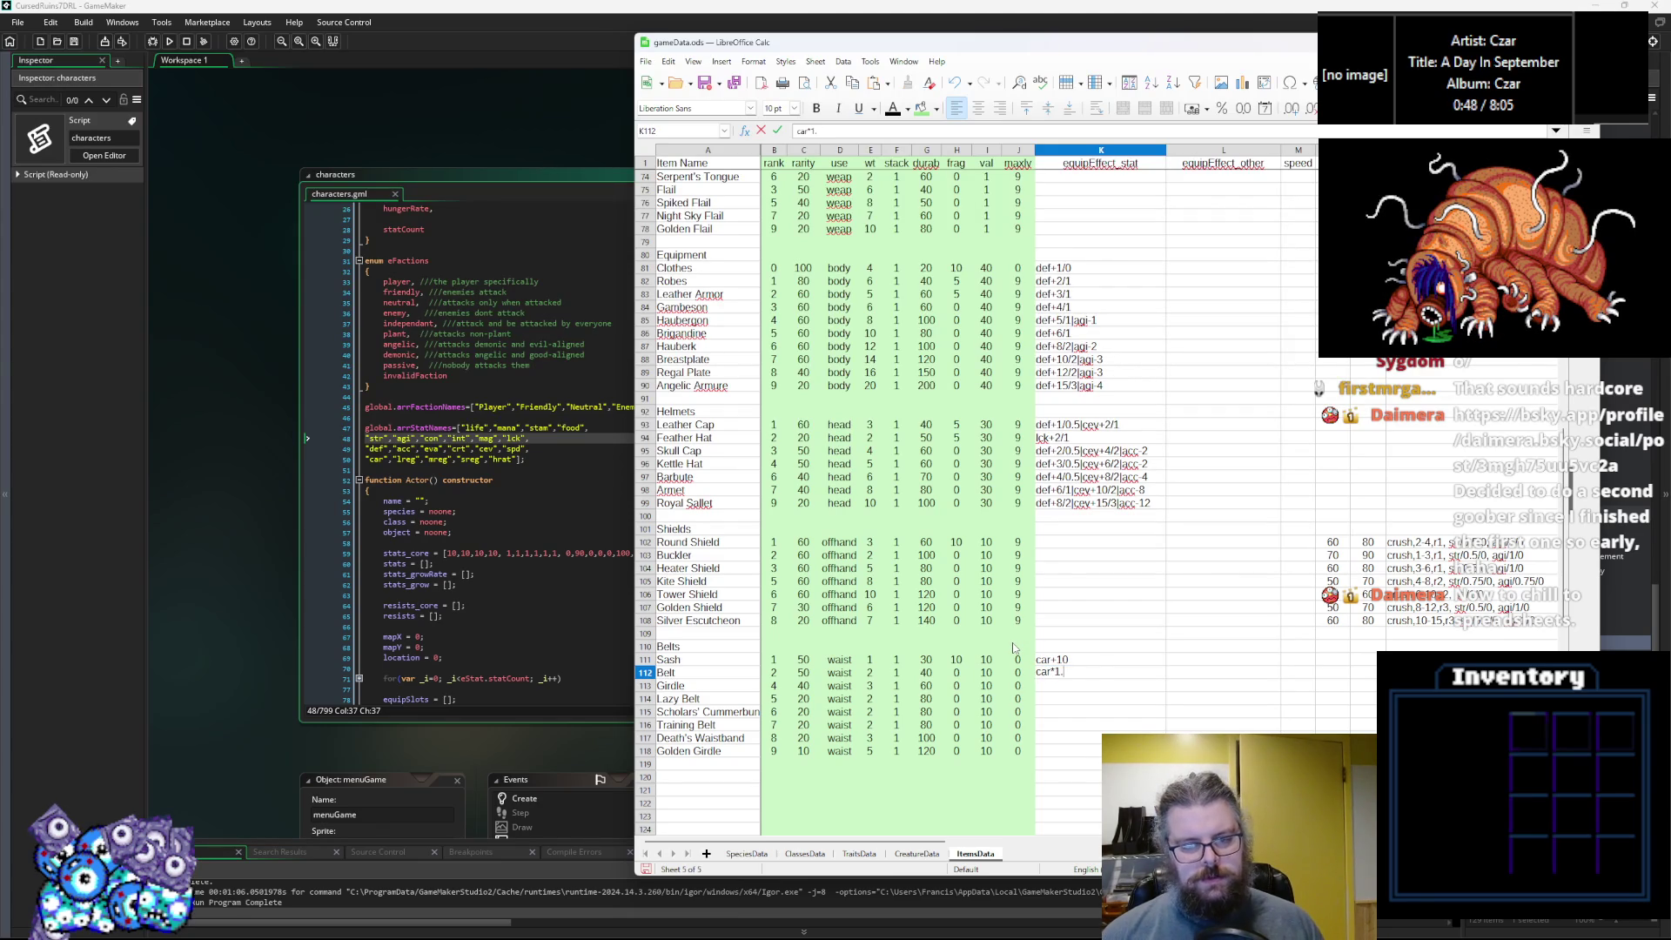
{"action": "type", "text": "2"}
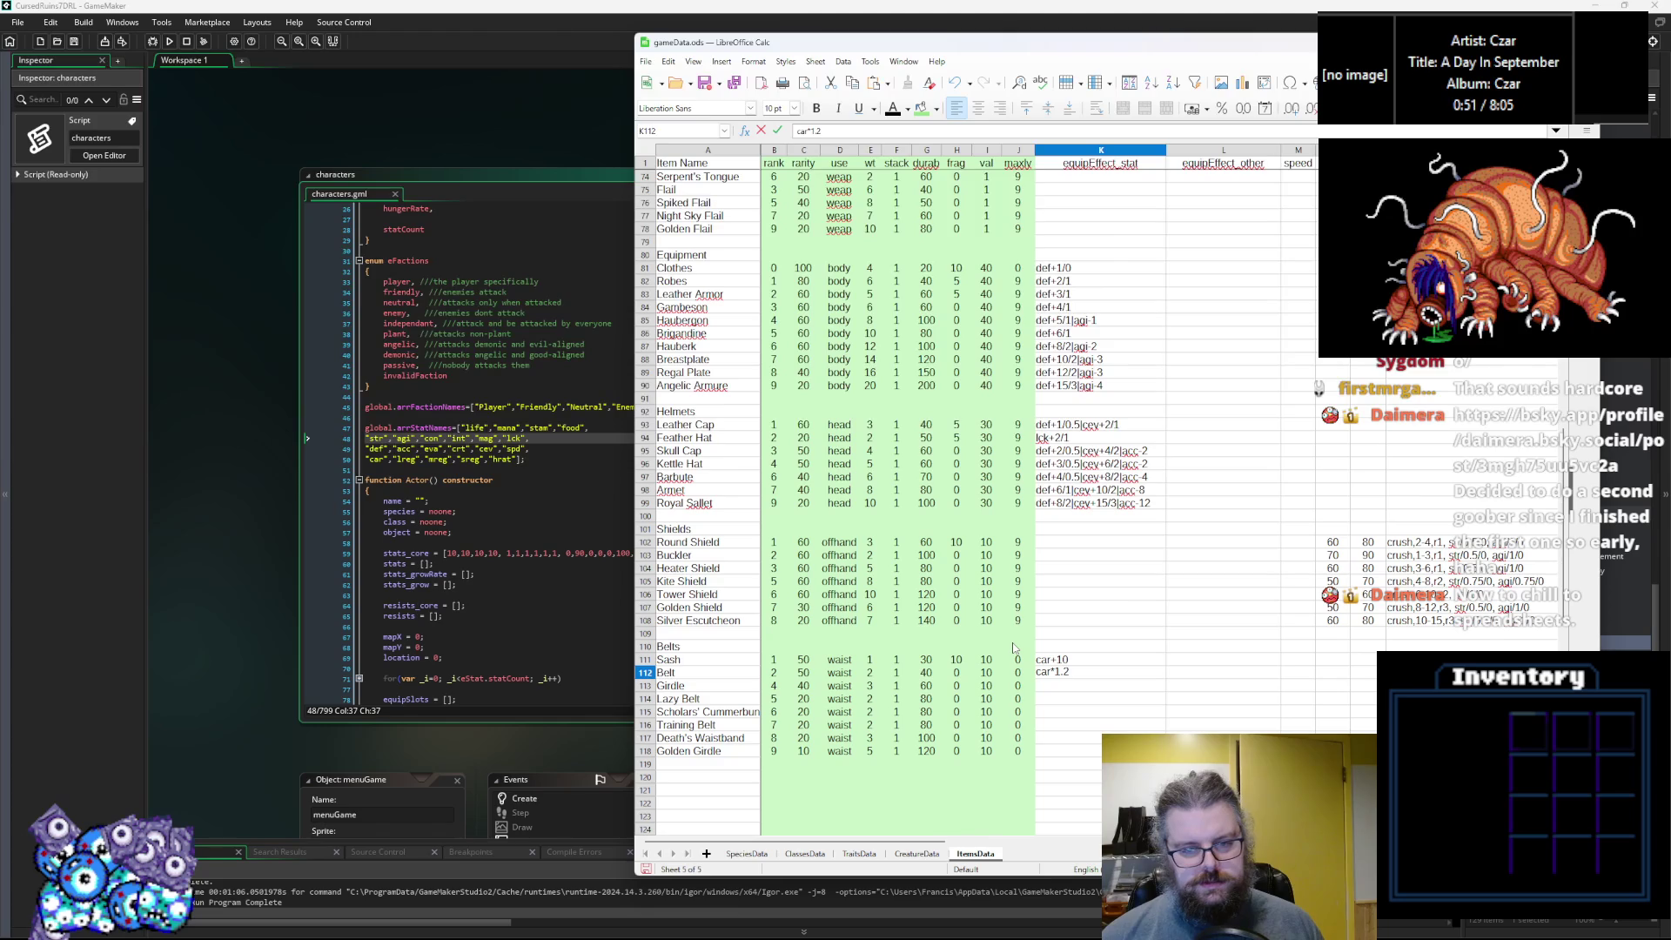
{"action": "left_click", "coordinate": [1079, 711]}
{"action": "key", "text": "Up"}
{"action": "key", "text": "Up"}
{"action": "key", "text": "Up"}
{"action": "left_click", "coordinate": [1059, 677]}
{"action": "left_click", "coordinate": [1062, 688]}
{"action": "type", "text": "car*1.2"}
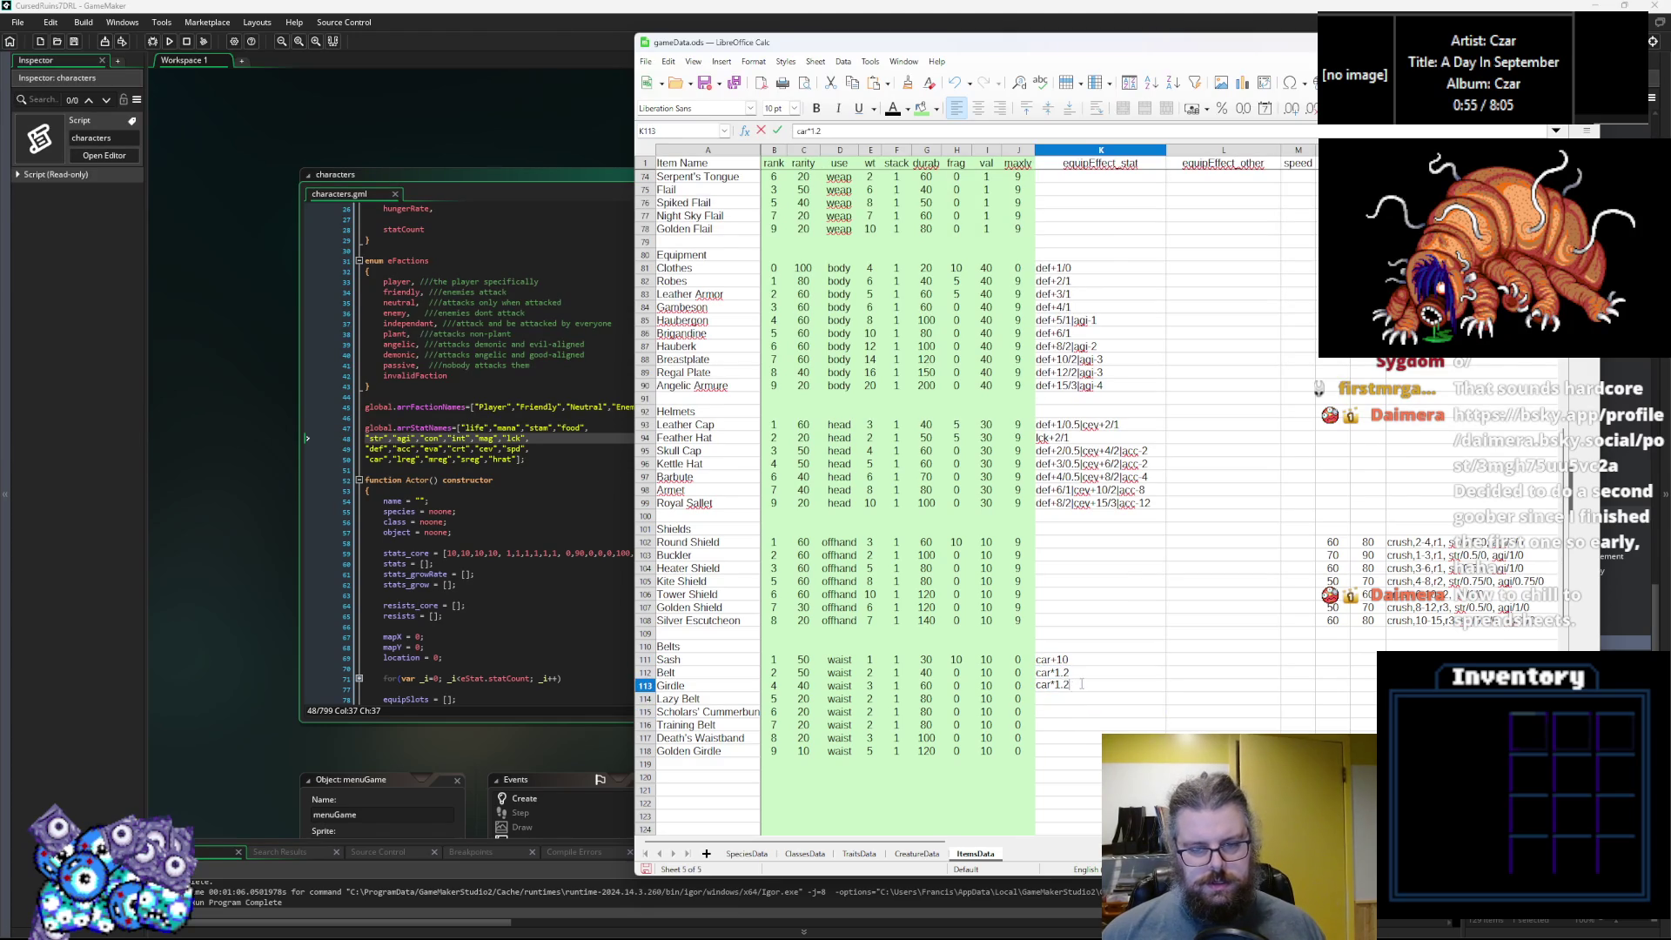
{"action": "key", "text": "BackSpace"}
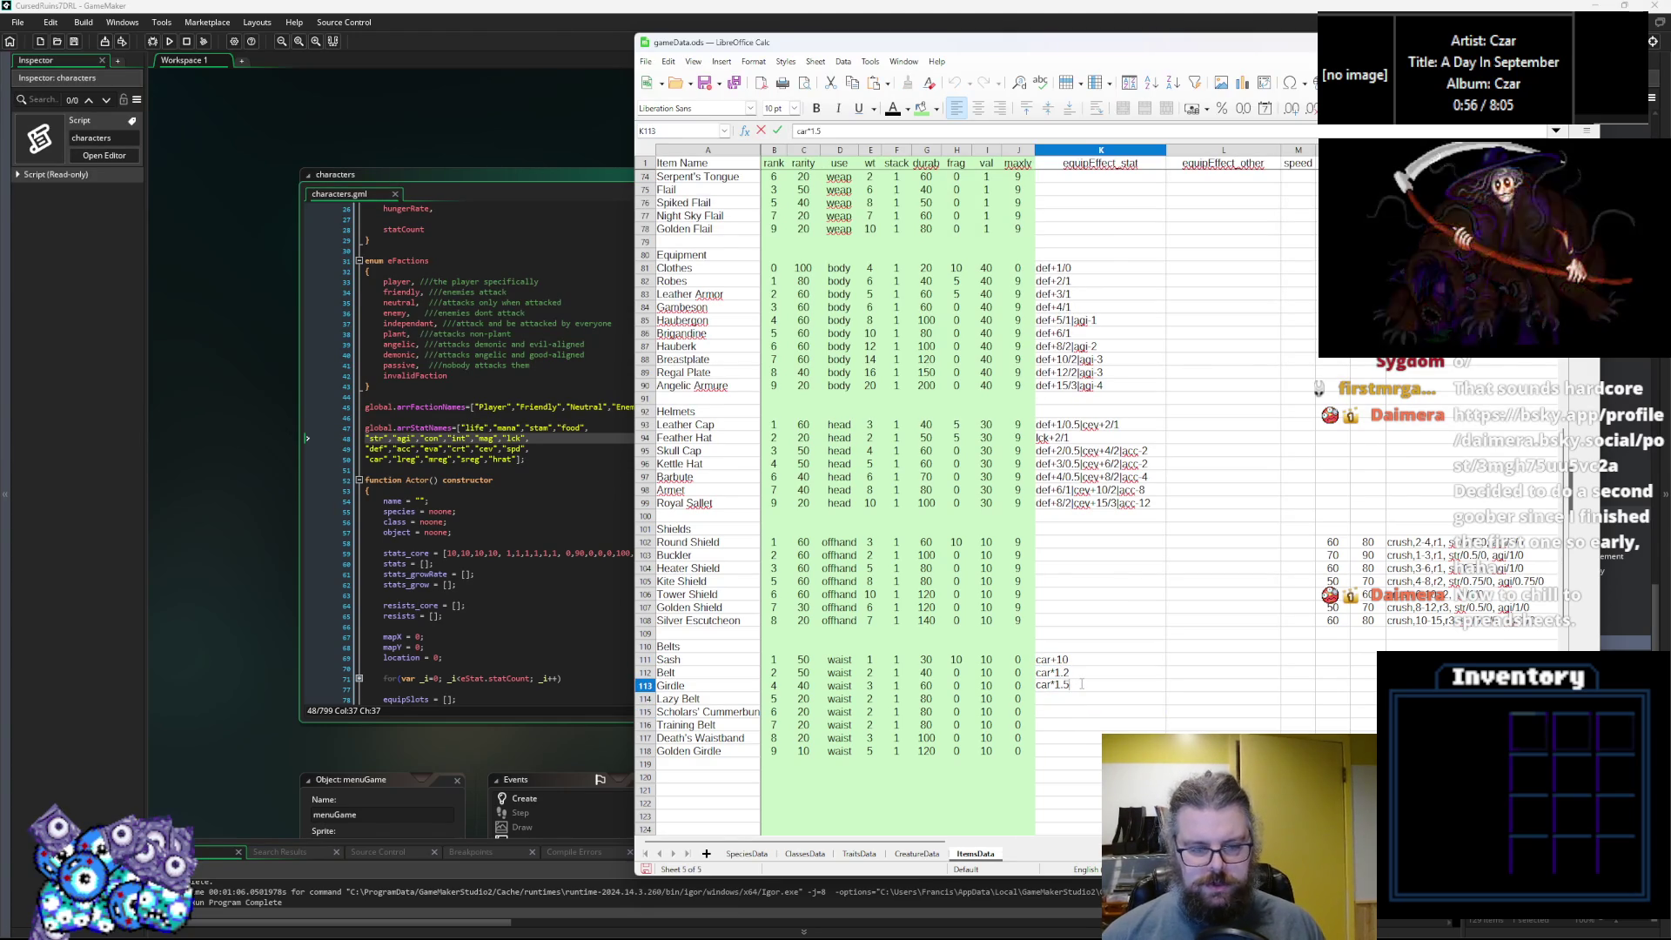
{"action": "type", "text": "5"}
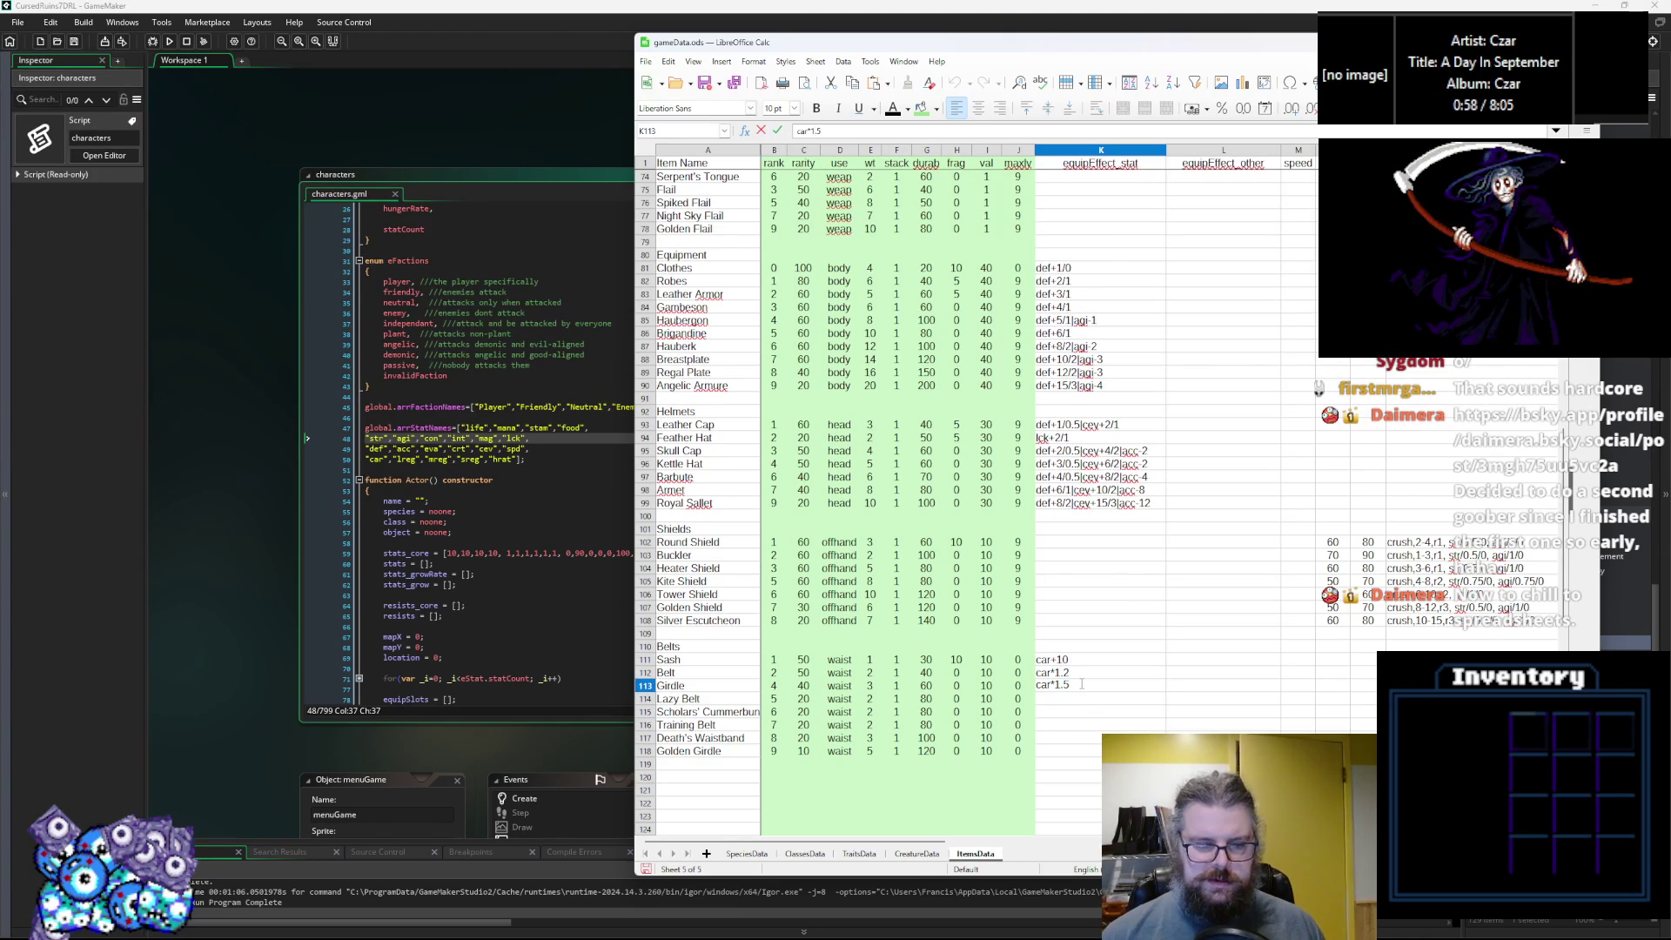
{"action": "key", "text": "Return"}
Set Golden Girdle's effect in K118 to car*2.
{"action": "left_click", "coordinate": [1079, 685]}
{"action": "key", "text": "ctrl+c"}
{"action": "left_click", "coordinate": [1061, 753]}
{"action": "type", "text": "car*1.5"}
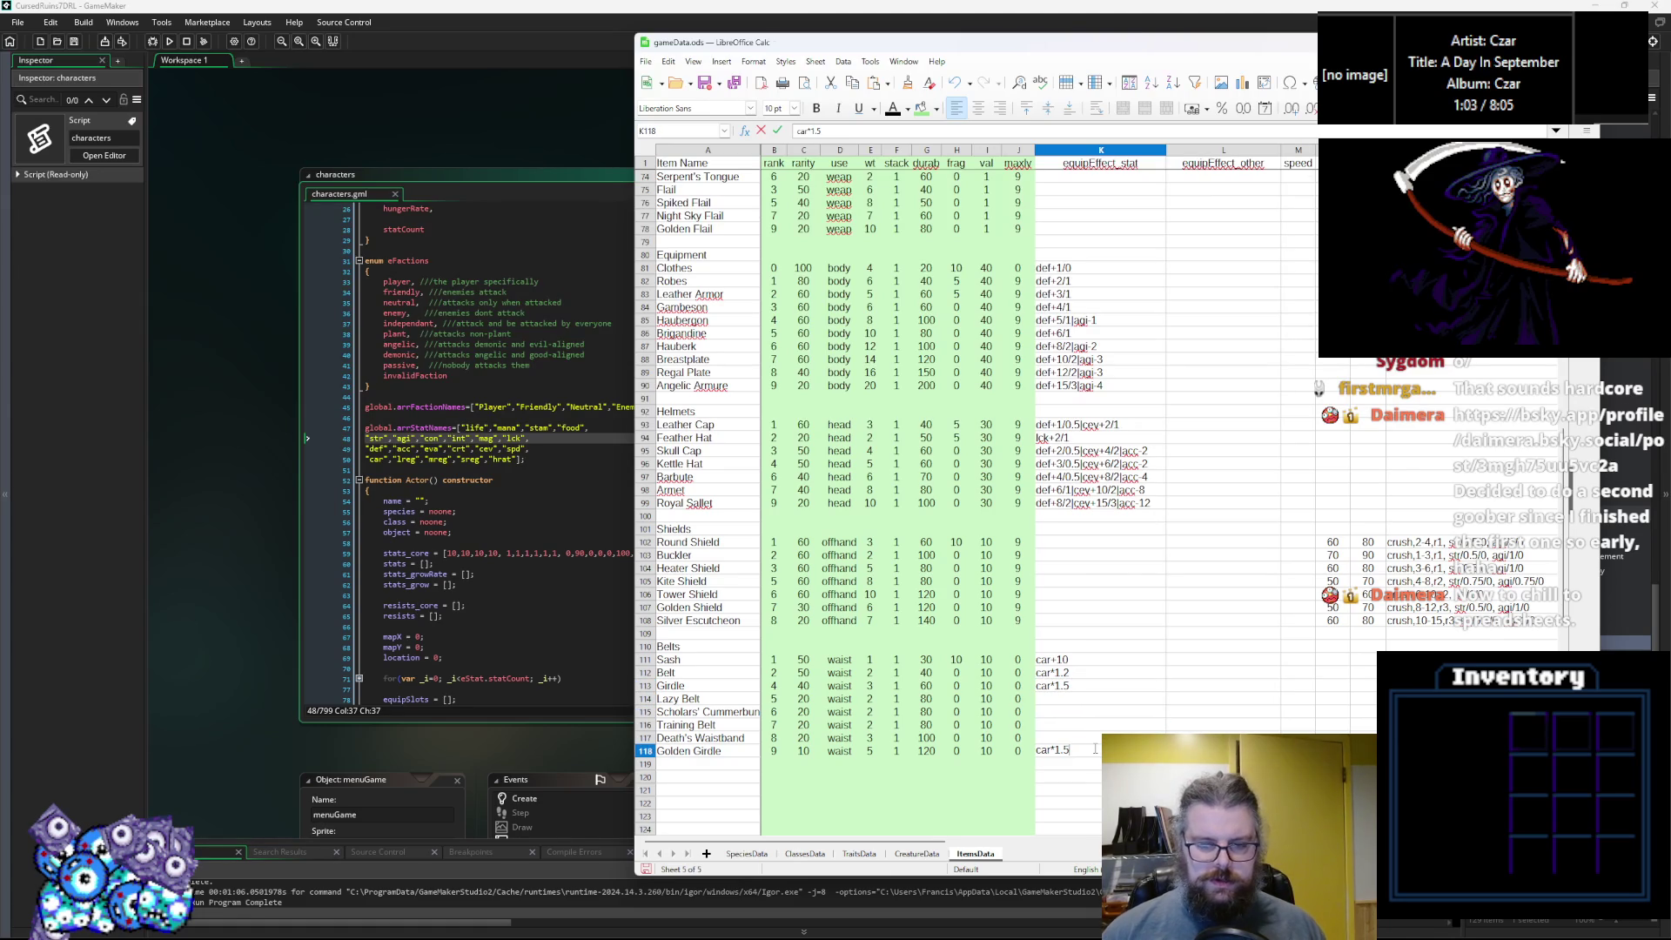
{"action": "type", "text": "2"}
{"action": "left_click", "coordinate": [1105, 700]}
{"action": "left_click", "coordinate": [1063, 754]}
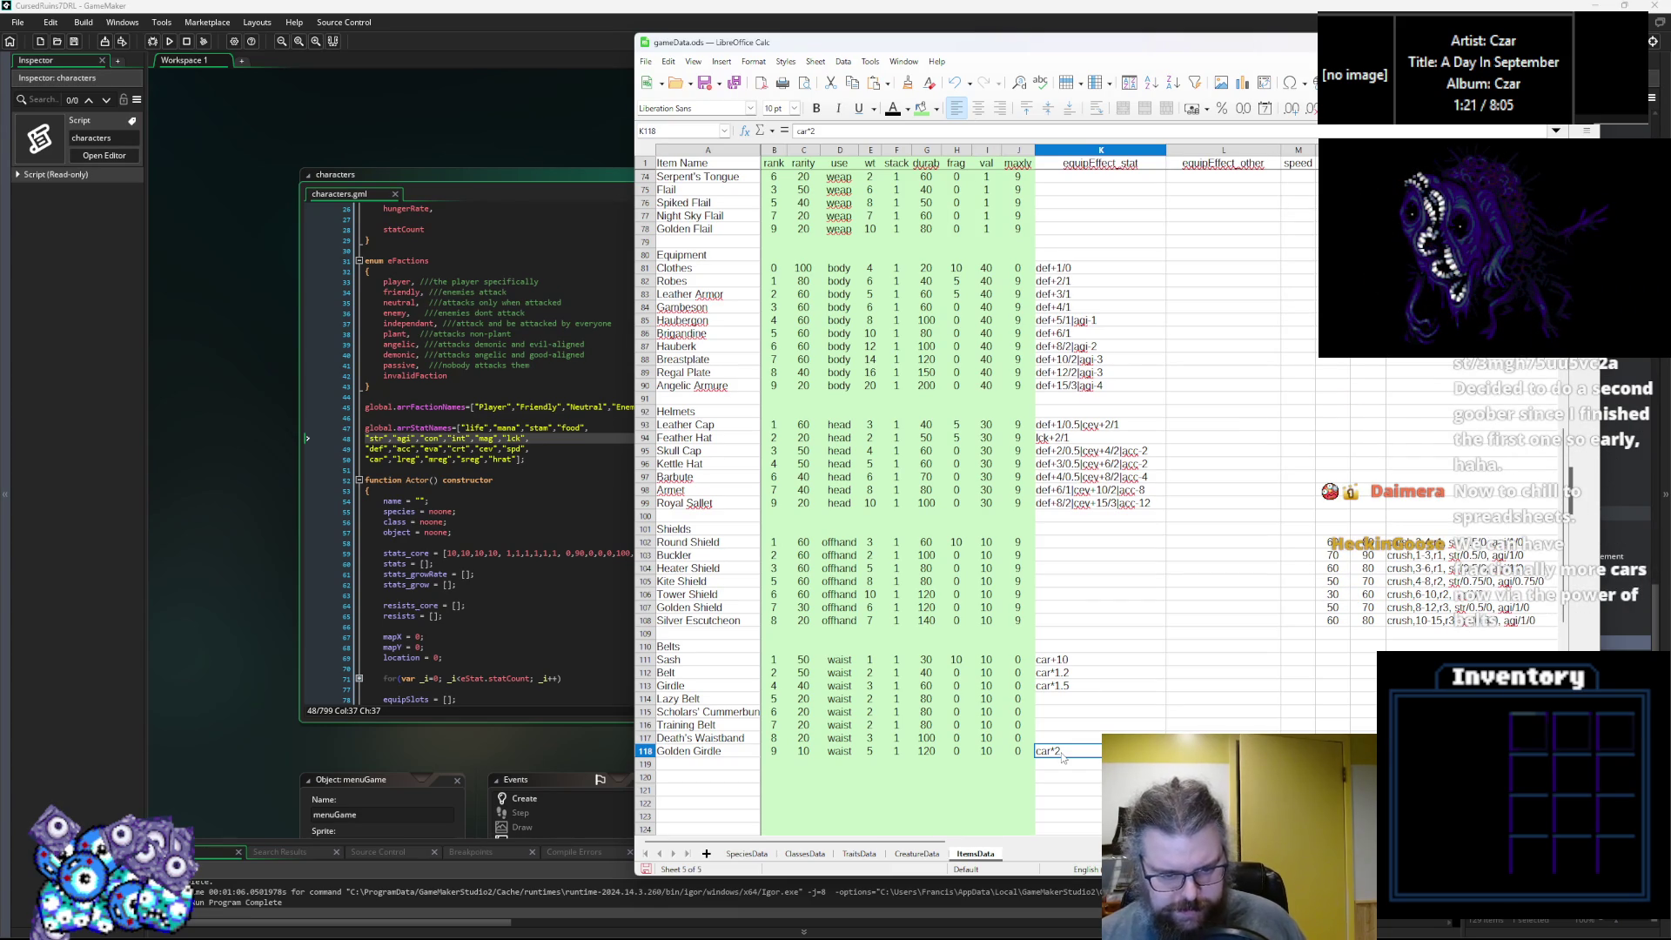
Enter Lazy Belt's K114 effect as life*0.8|mana*0.8 and append |stam*1.5.
{"action": "left_click", "coordinate": [1086, 701]}
{"action": "type", "text": "life*0.5"}
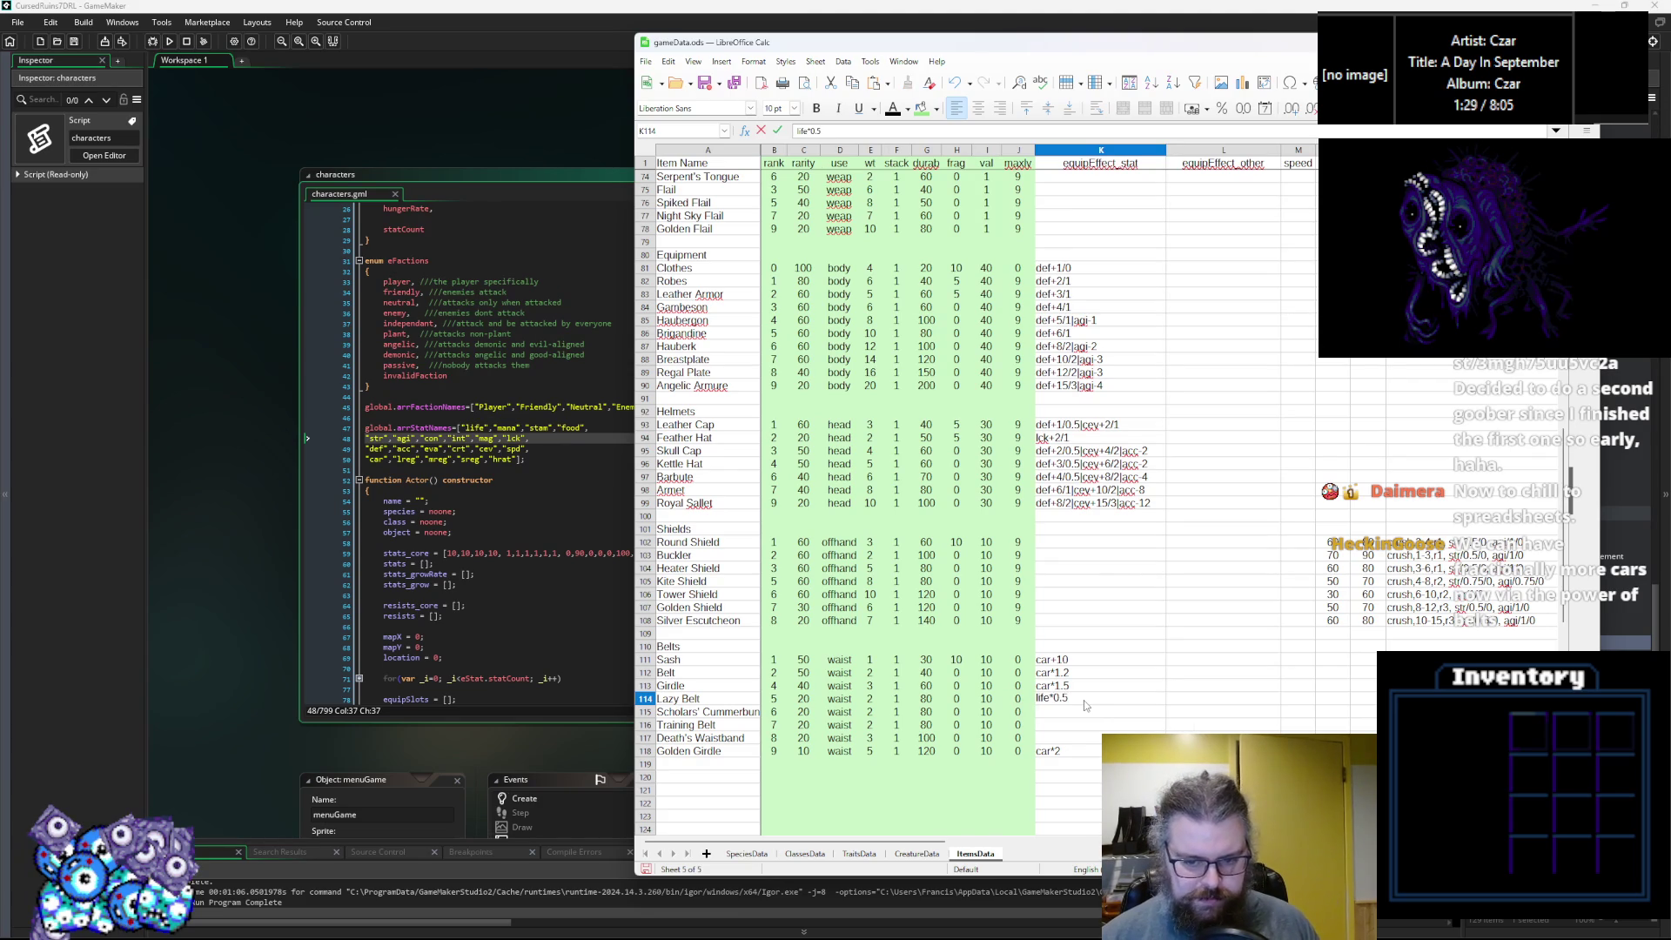
{"action": "key", "text": "BackSpace"}
{"action": "type", "text": "75"}
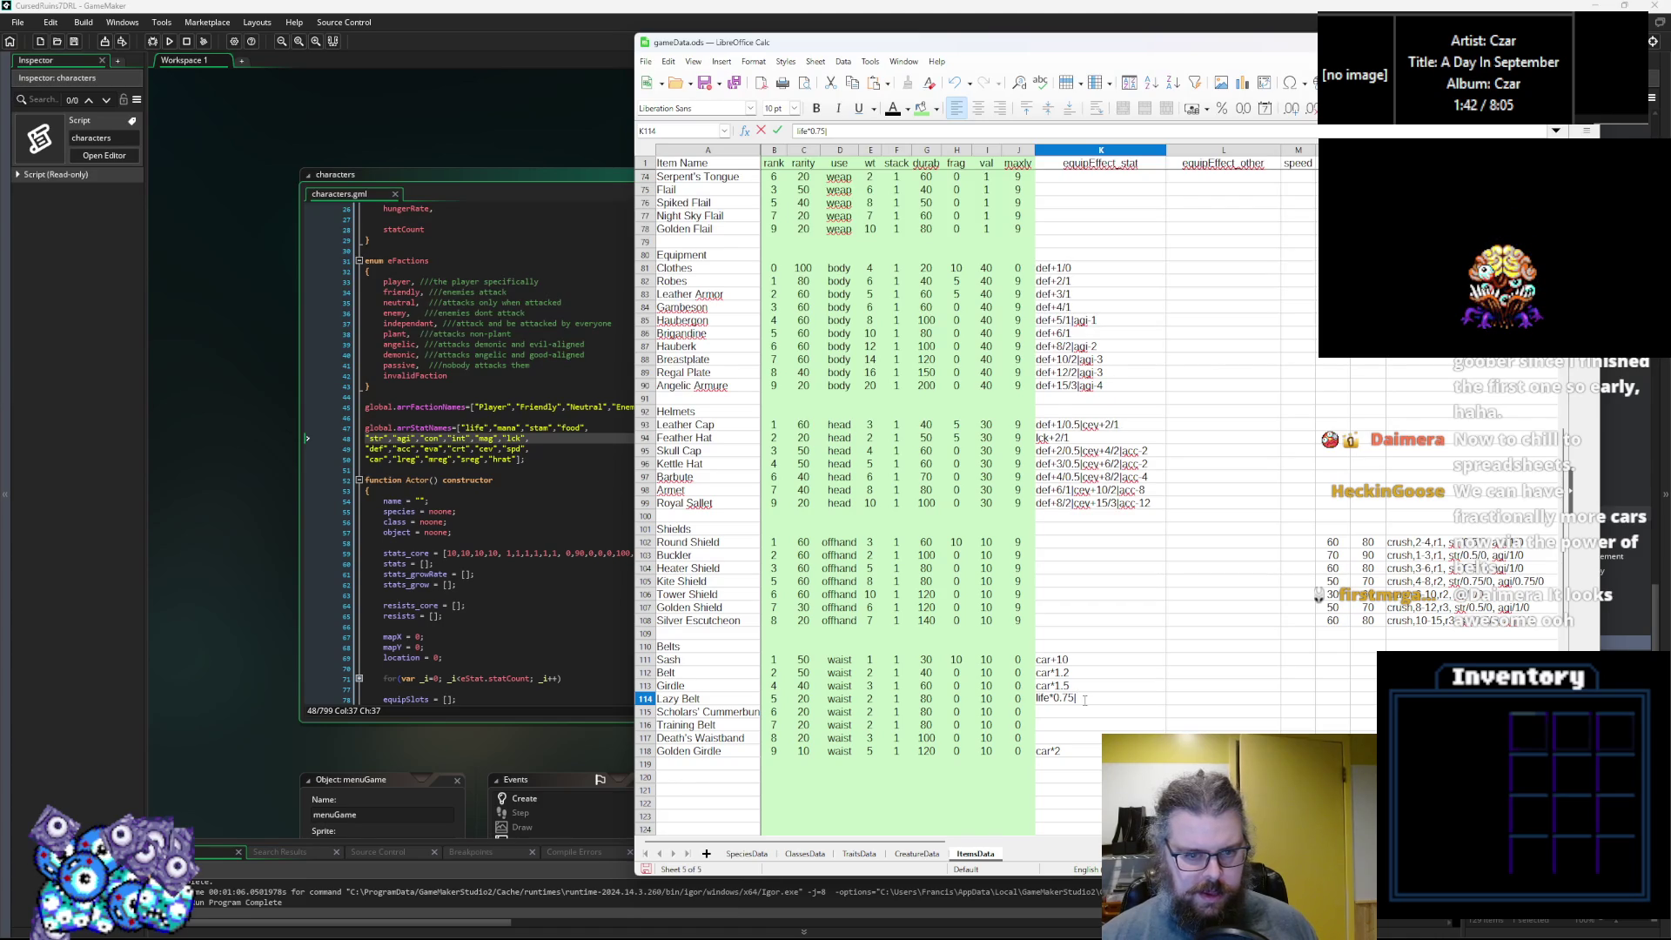
{"action": "type", "text": "|mana"}
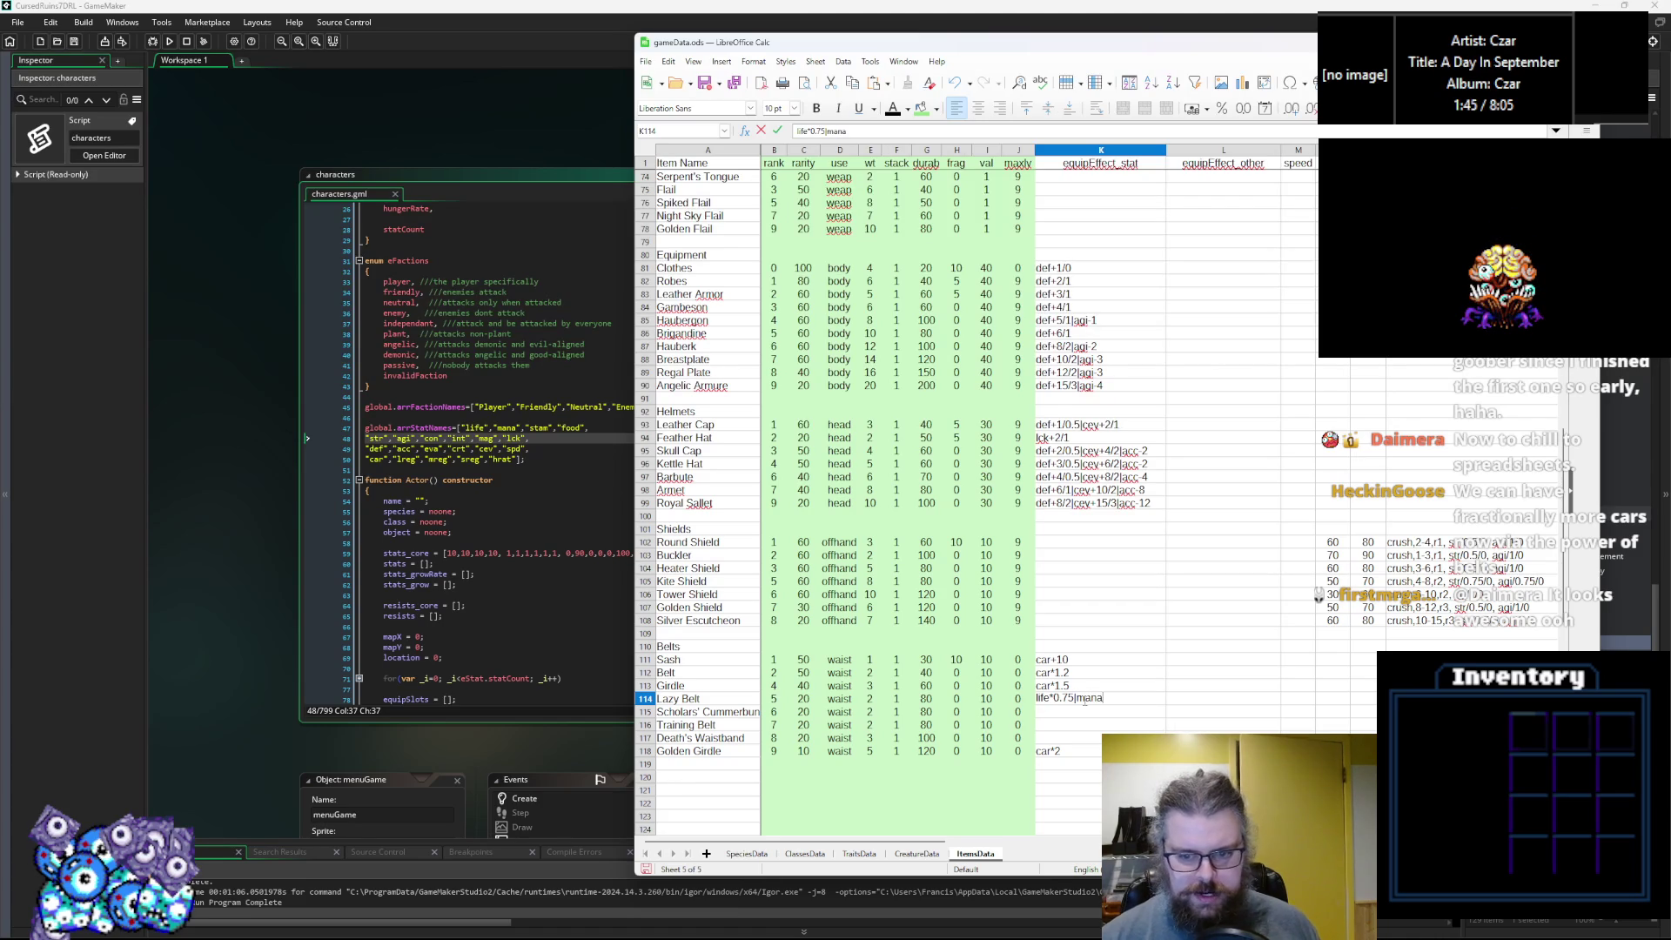
{"action": "type", "text": "*0.76"}
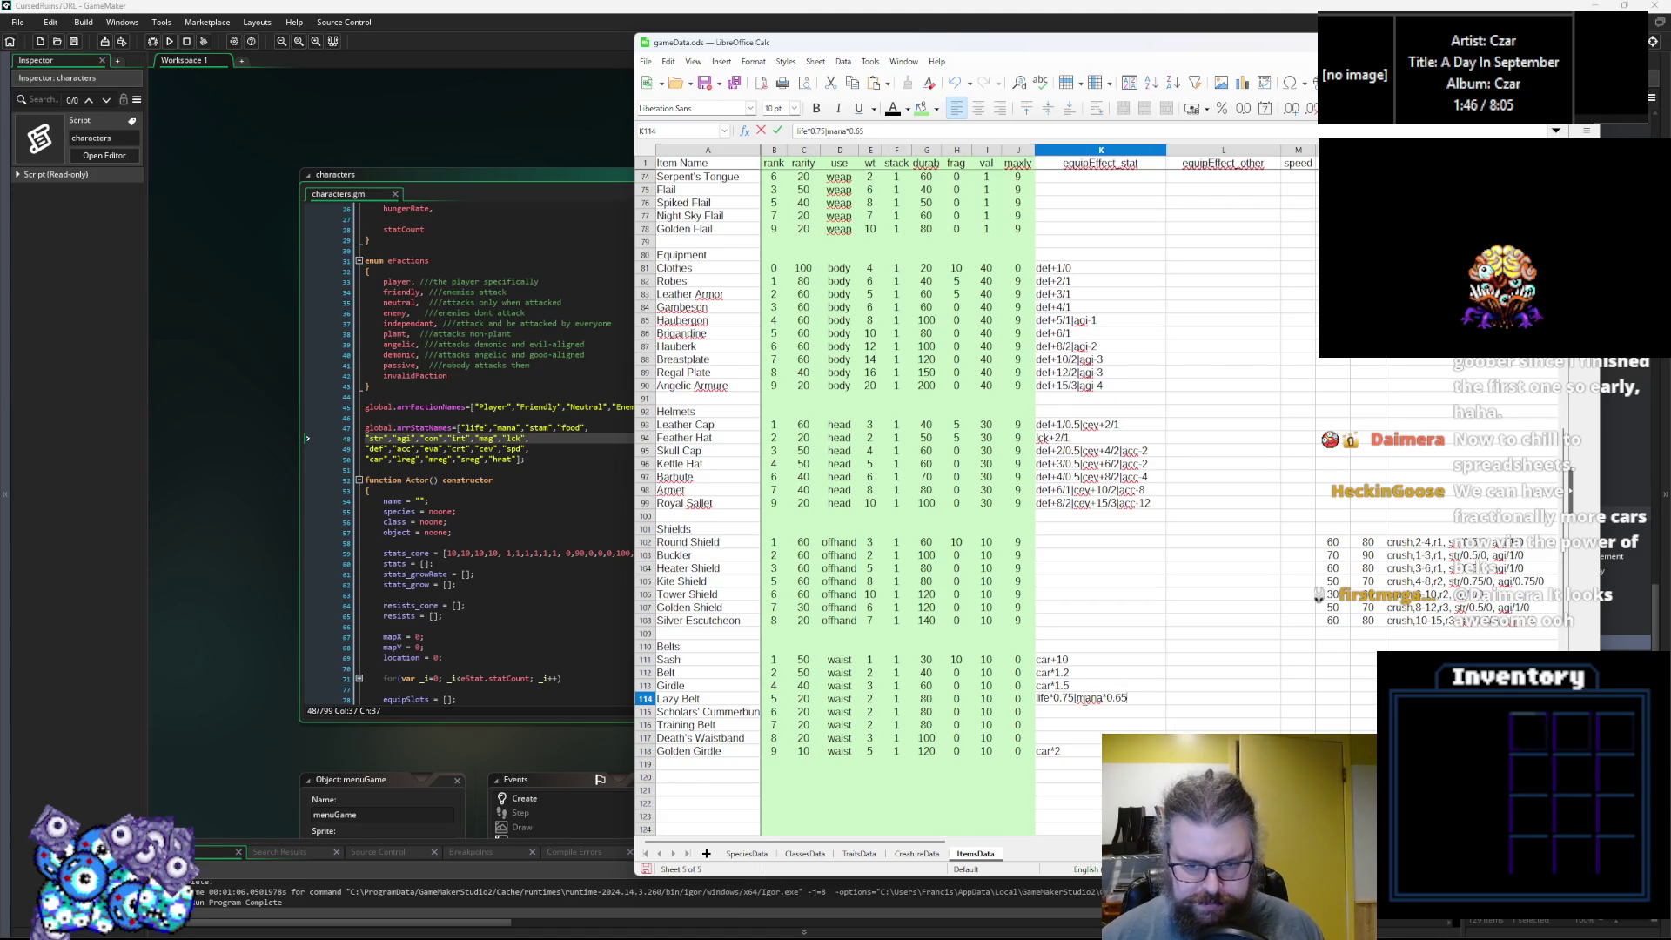
{"action": "key", "text": "BackSpace"}
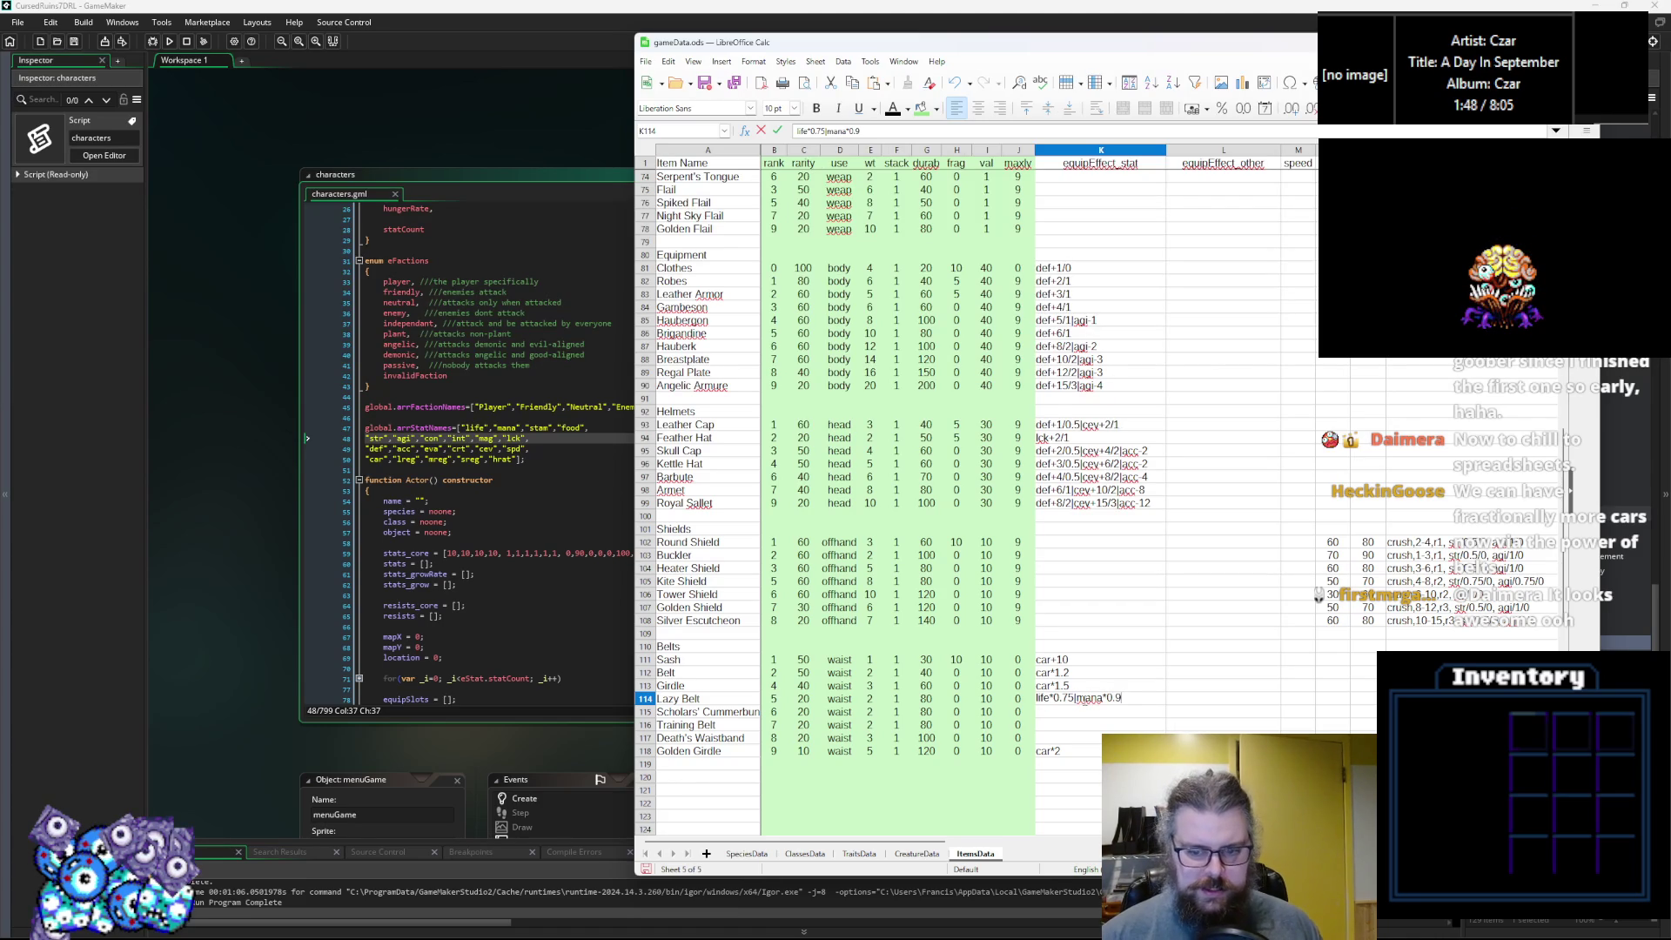
{"action": "key", "text": "Left"}
{"action": "key", "text": "Left"}
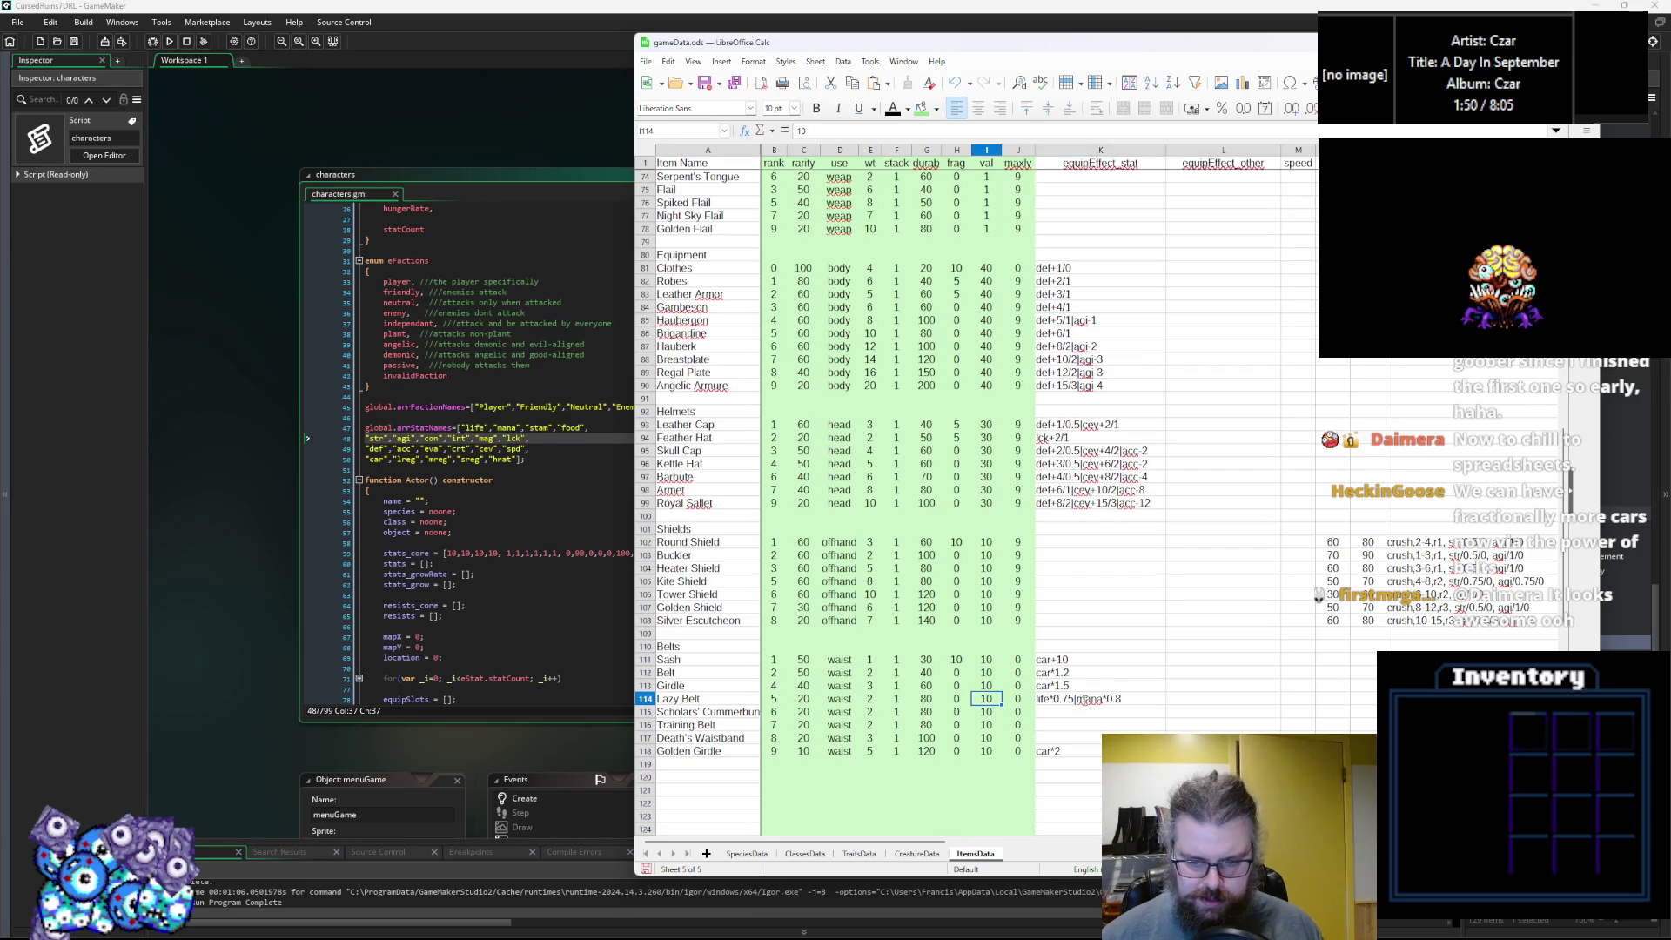
{"action": "double_click", "coordinate": [1075, 699]}
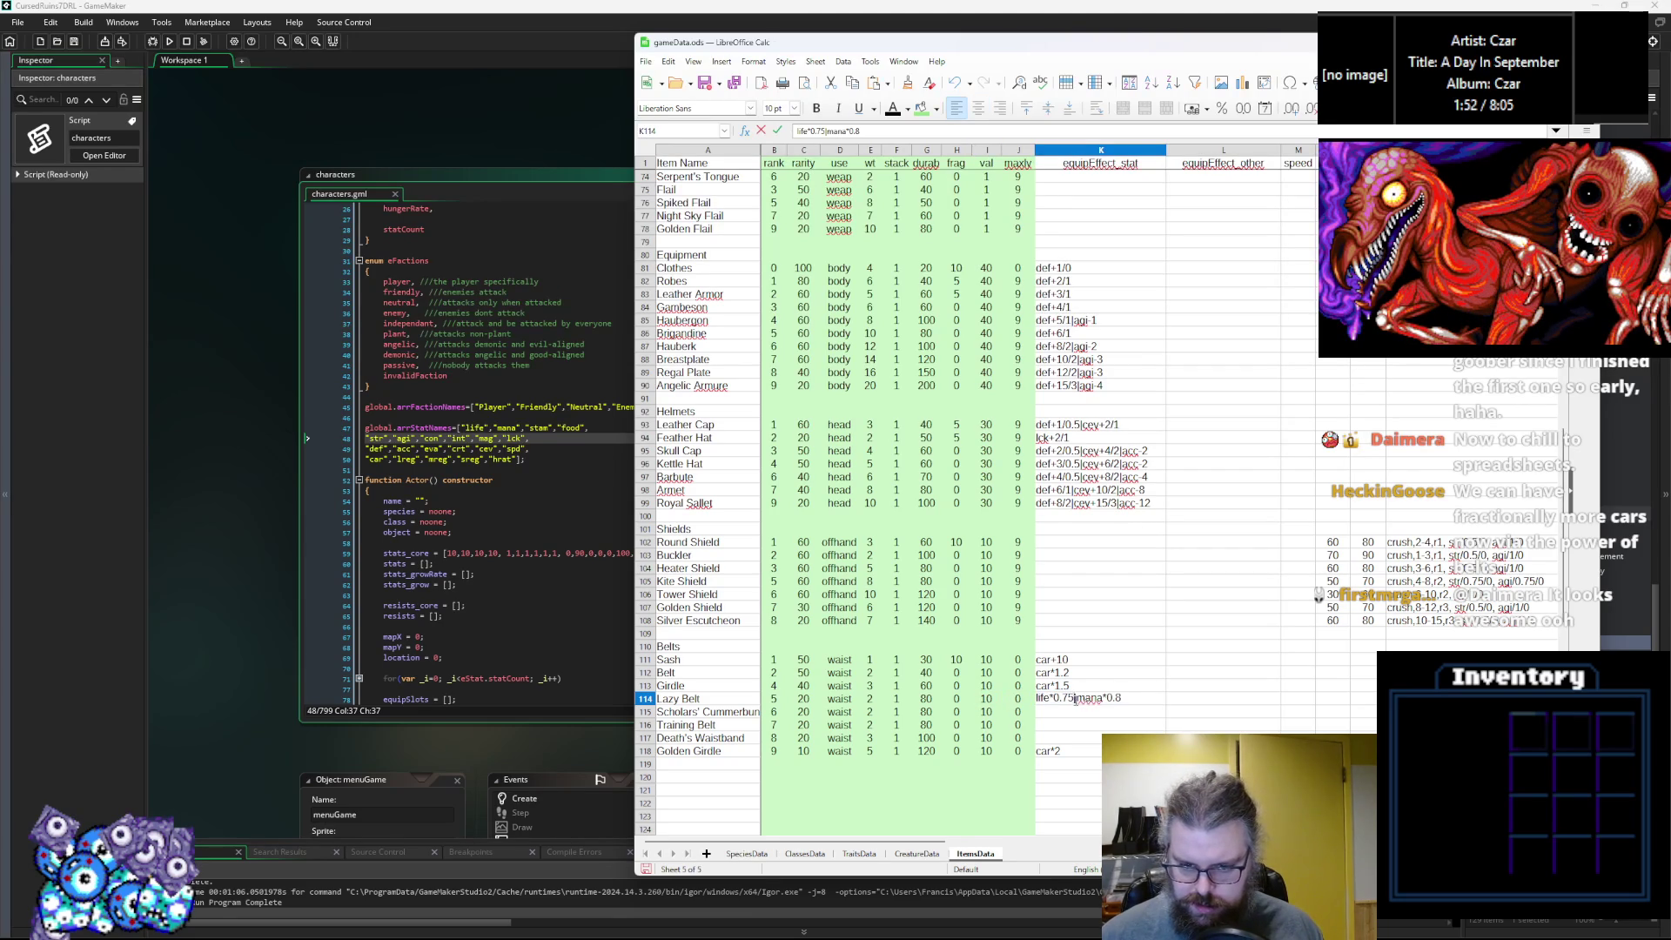
{"action": "key", "text": "BackSpace"}
{"action": "key", "text": "BackSpace"}
{"action": "type", "text": "8"}
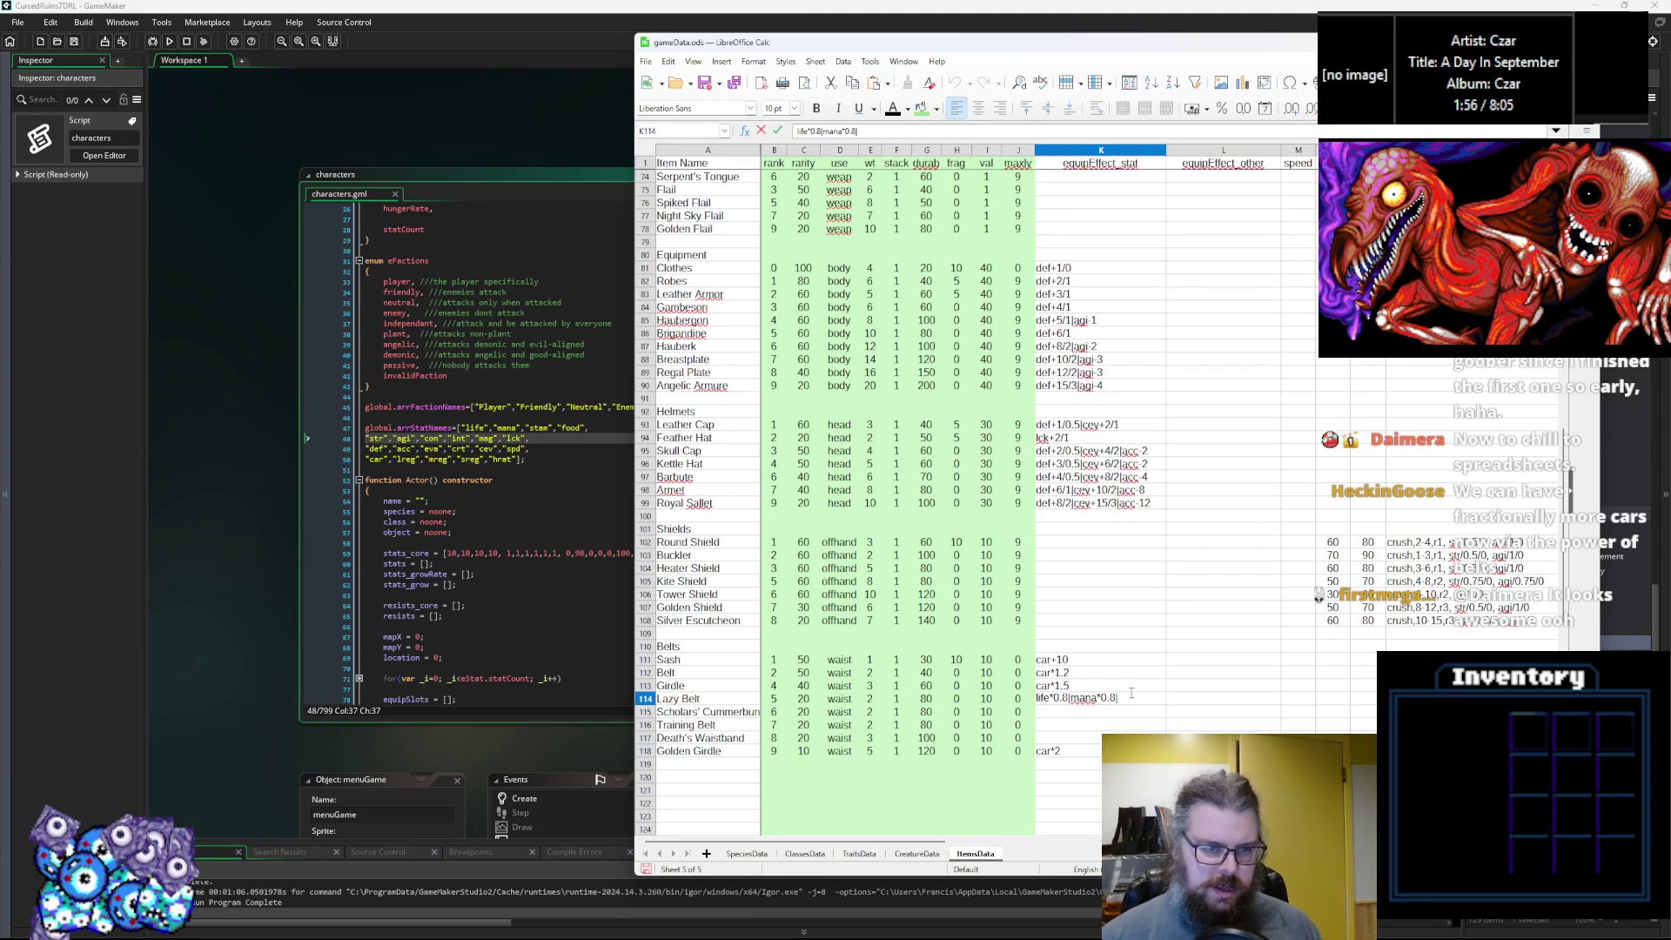
{"action": "type", "text": "|stam"}
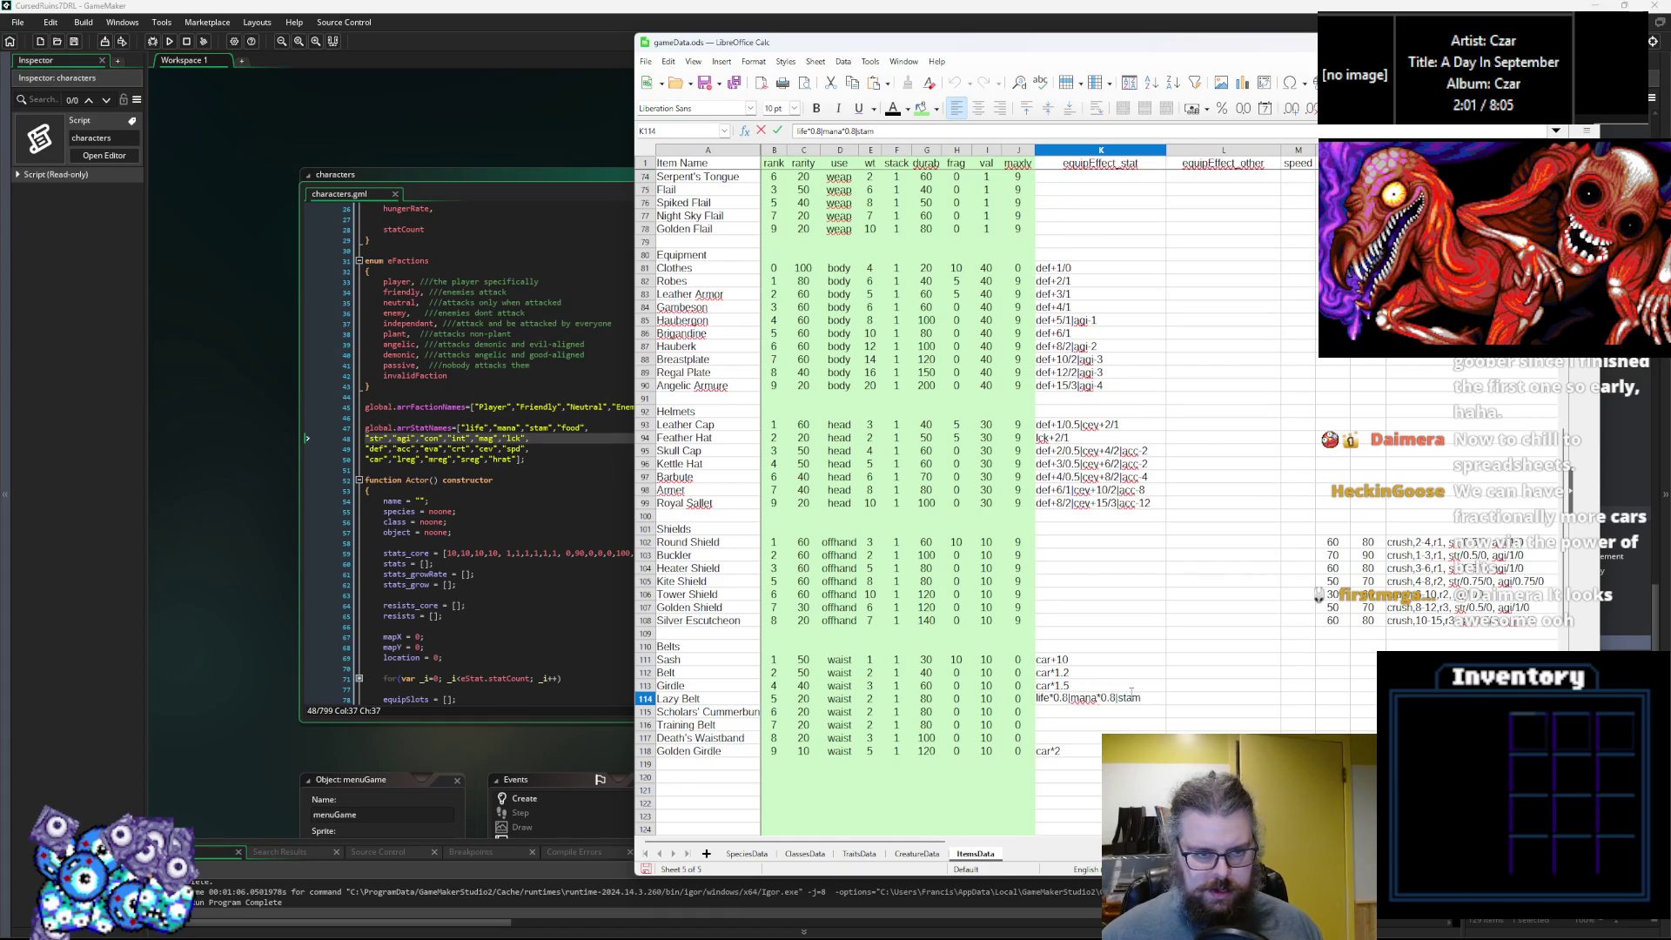
{"action": "type", "text": "*1.5"}
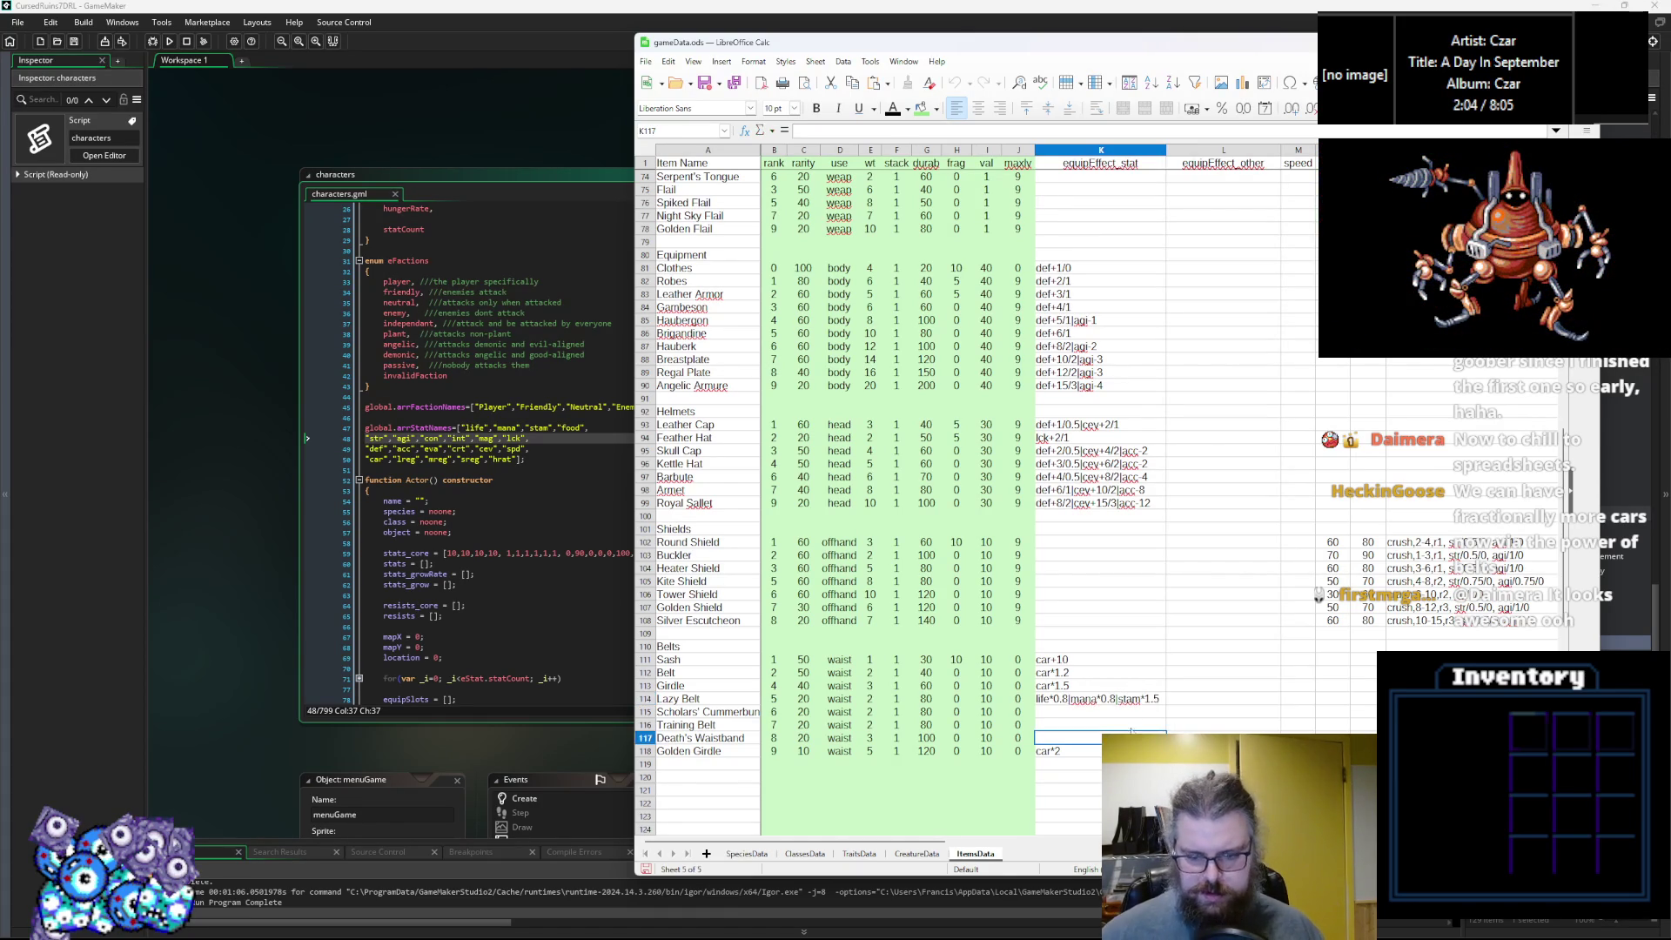
Copy the Lazy Belt effect into K115 and change it to life*0.8|mana*1.5|stam*0.8.
{"action": "triple_click", "coordinate": [1136, 696]}
{"action": "key", "text": "ctrl+c"}
{"action": "key", "text": "Return"}
{"action": "key", "text": "ctrl+v"}
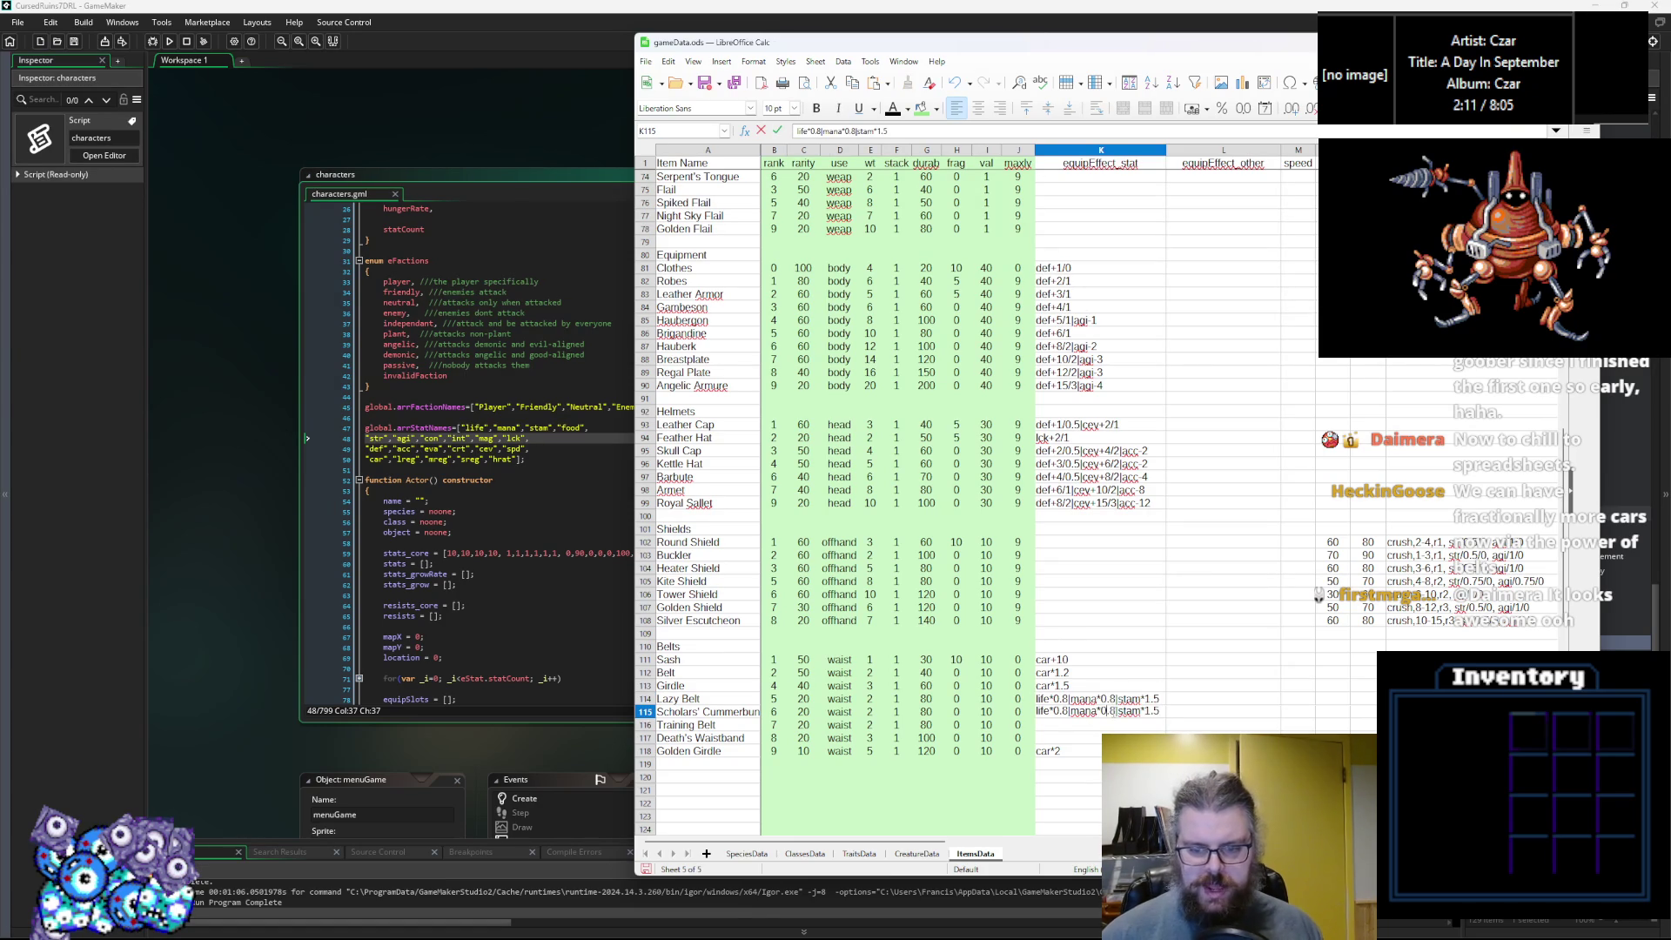
{"action": "key", "text": "BackSpace"}
{"action": "type", "text": "5"}
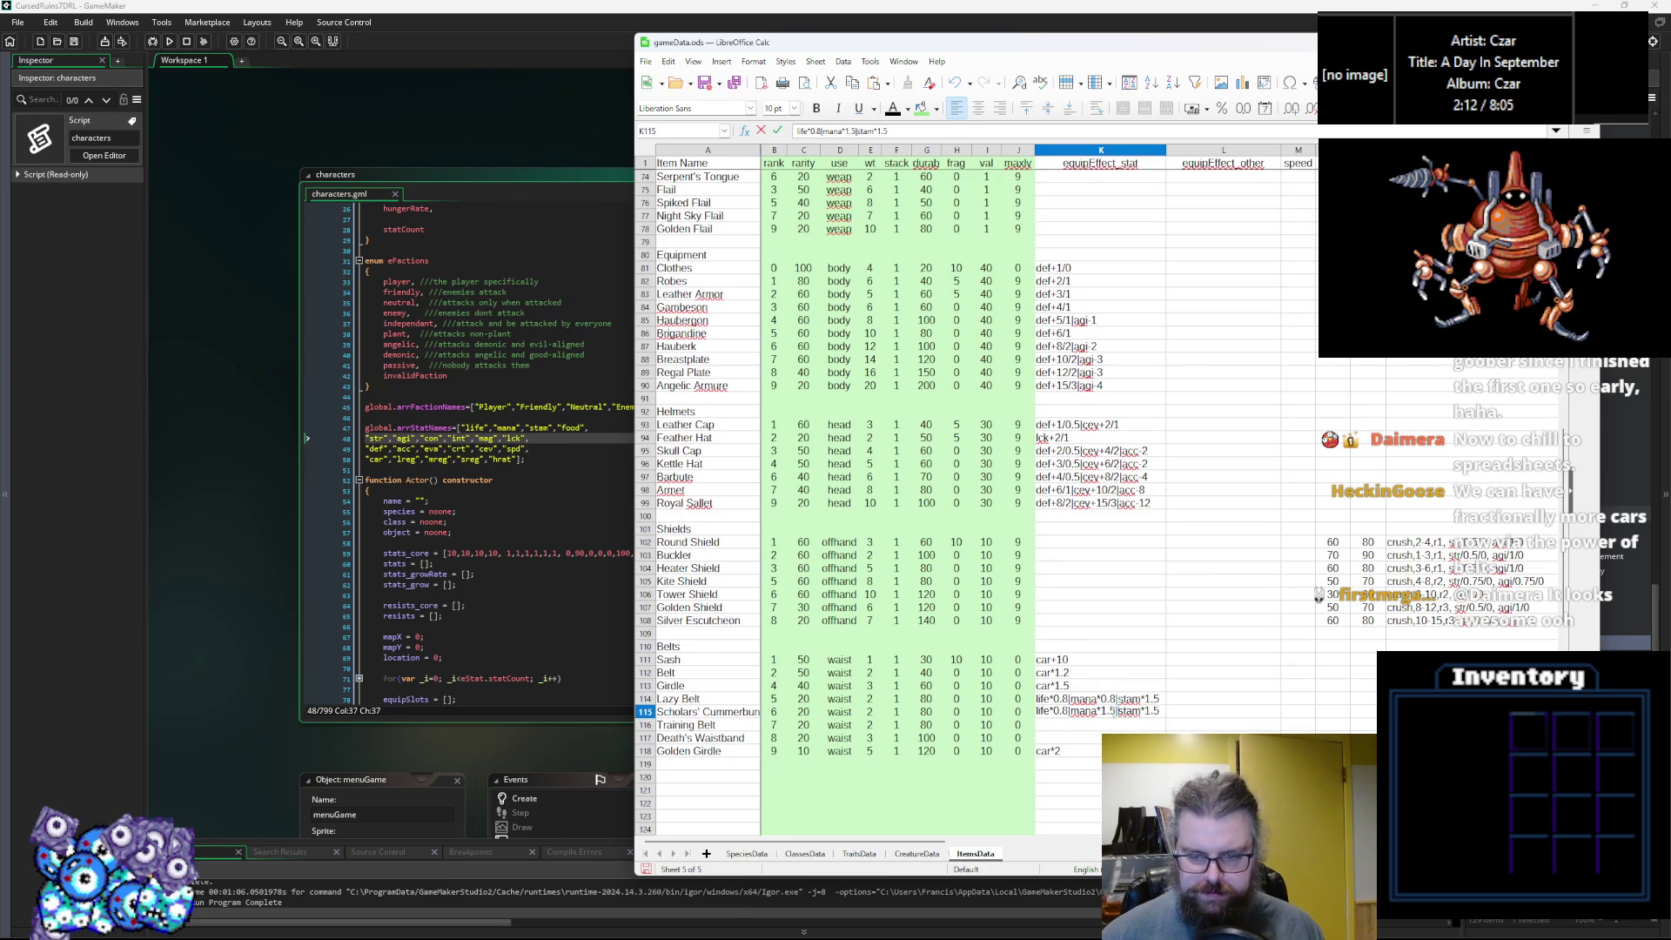
{"action": "key", "text": "BackSpace"}
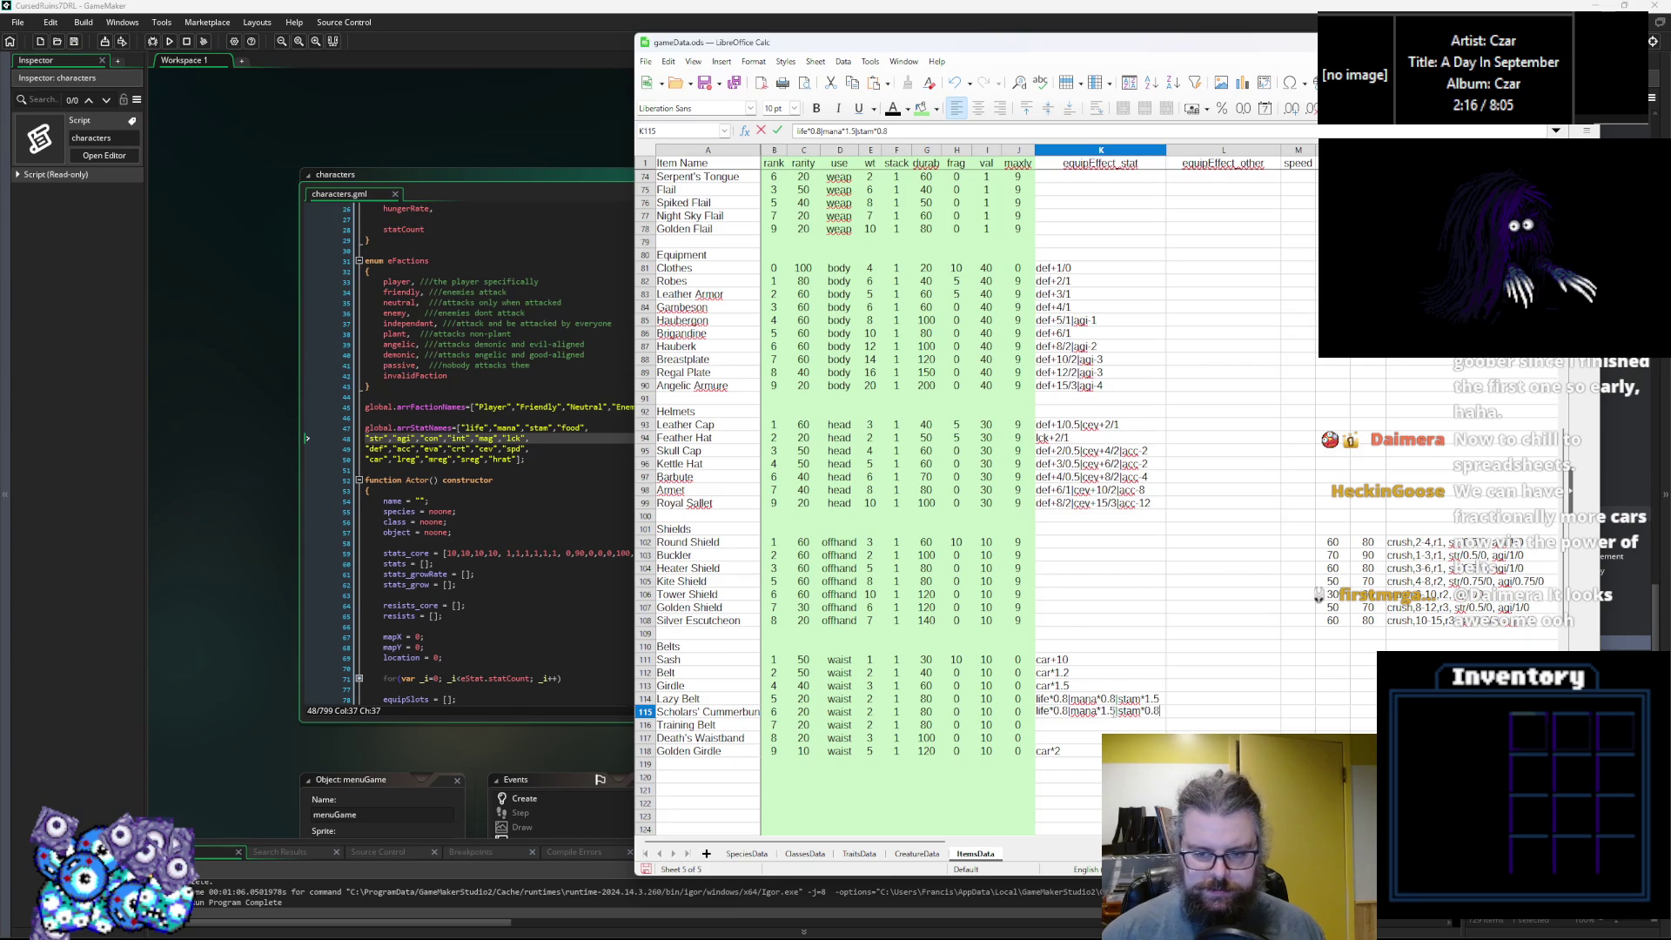
{"action": "key", "text": "Return"}
Paste the effect into Training Belt's K116 and change it to life*1.5|mana*0.8|stam*0.8.
{"action": "key", "text": "Up"}
{"action": "key", "text": "ctrl+c"}
{"action": "key", "text": "Down"}
{"action": "key", "text": "ctrl+v"}
{"action": "double_click", "coordinate": [1063, 723]}
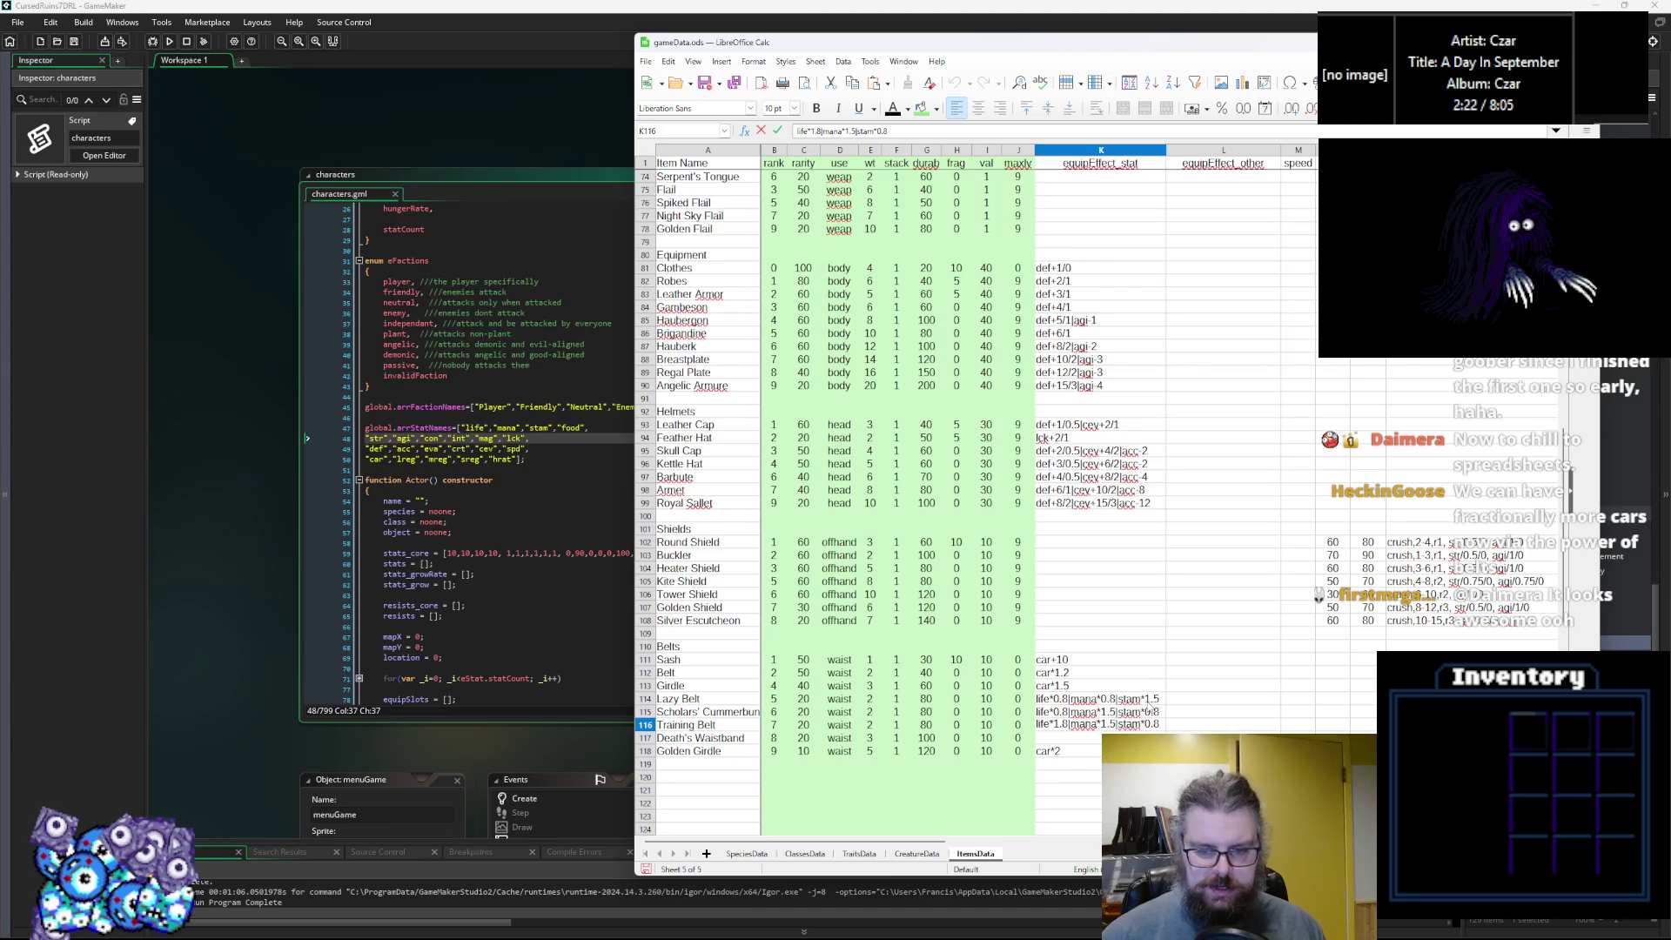
{"action": "key", "text": "BackSpace"}
{"action": "type", "text": "5"}
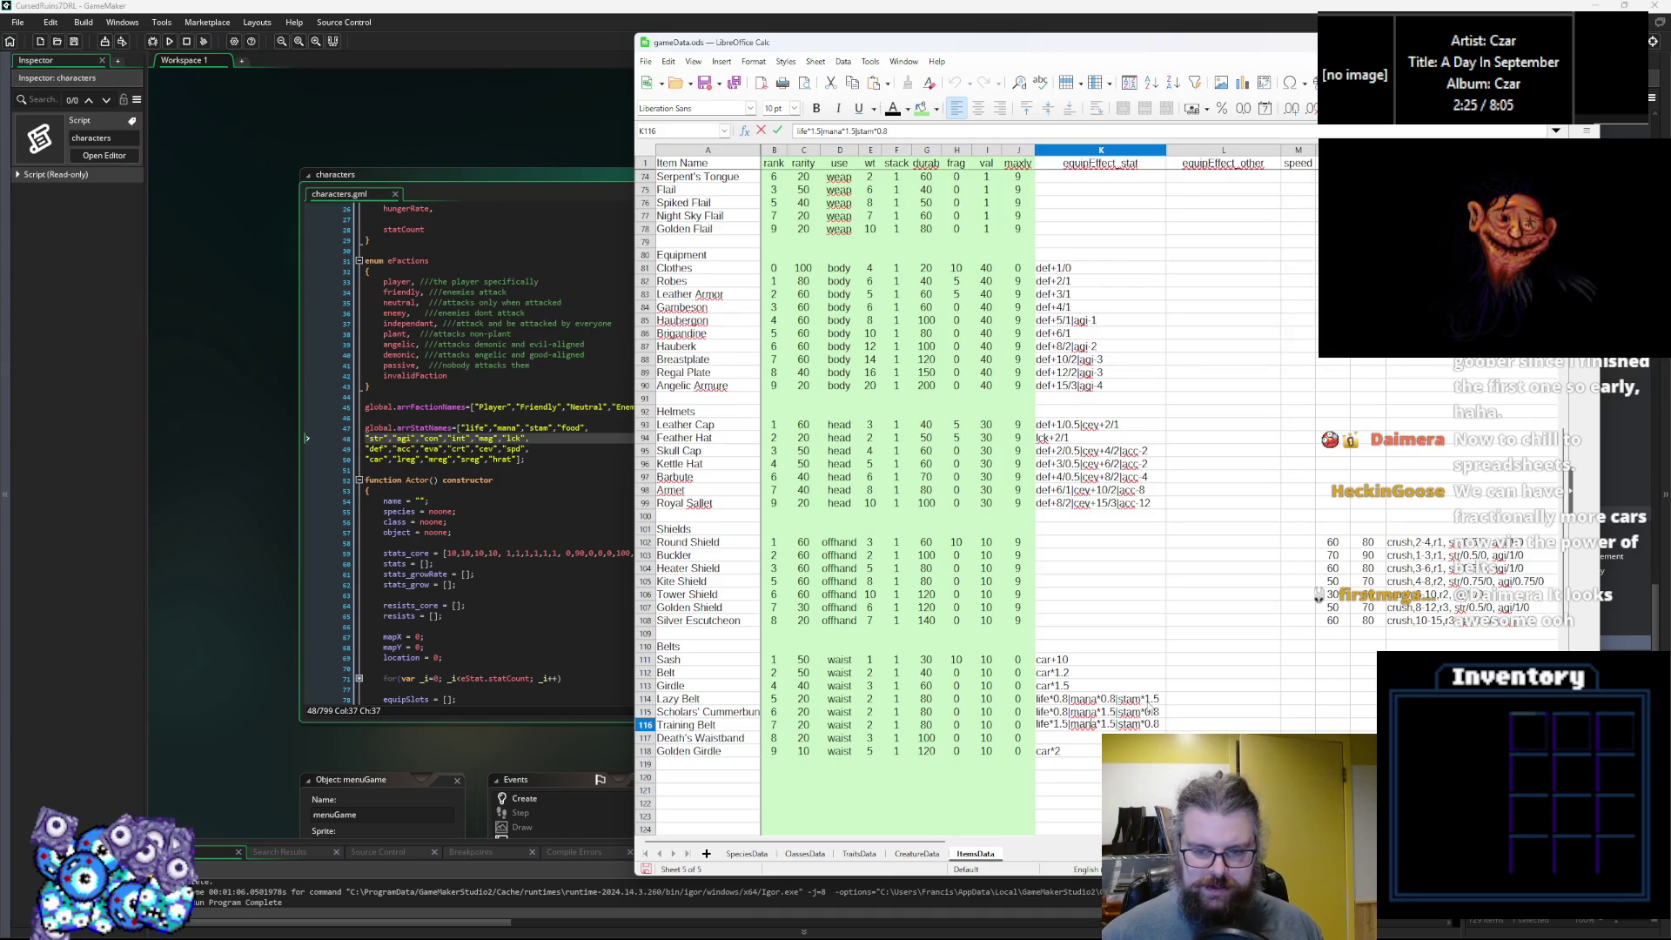
{"action": "key", "text": "BackSpace"}
{"action": "type", "text": "8"}
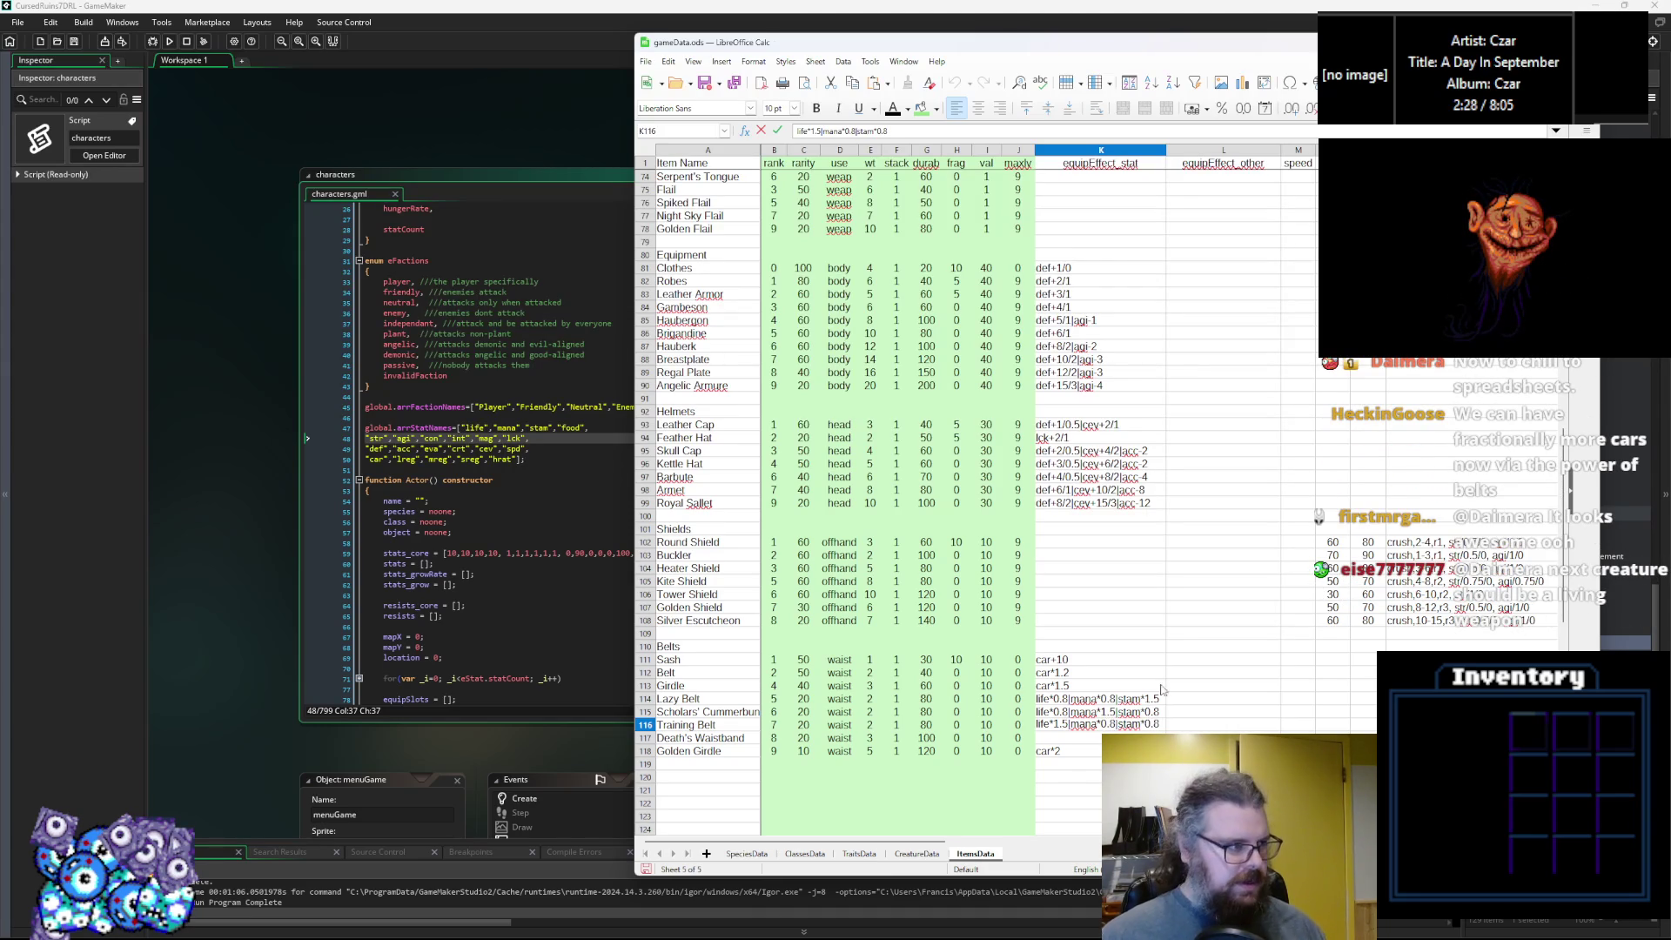
{"action": "key", "text": "Return"}
Review the Training Belt entry beside the Death's Waistband cell.
{"action": "left_click", "coordinate": [1150, 726]}
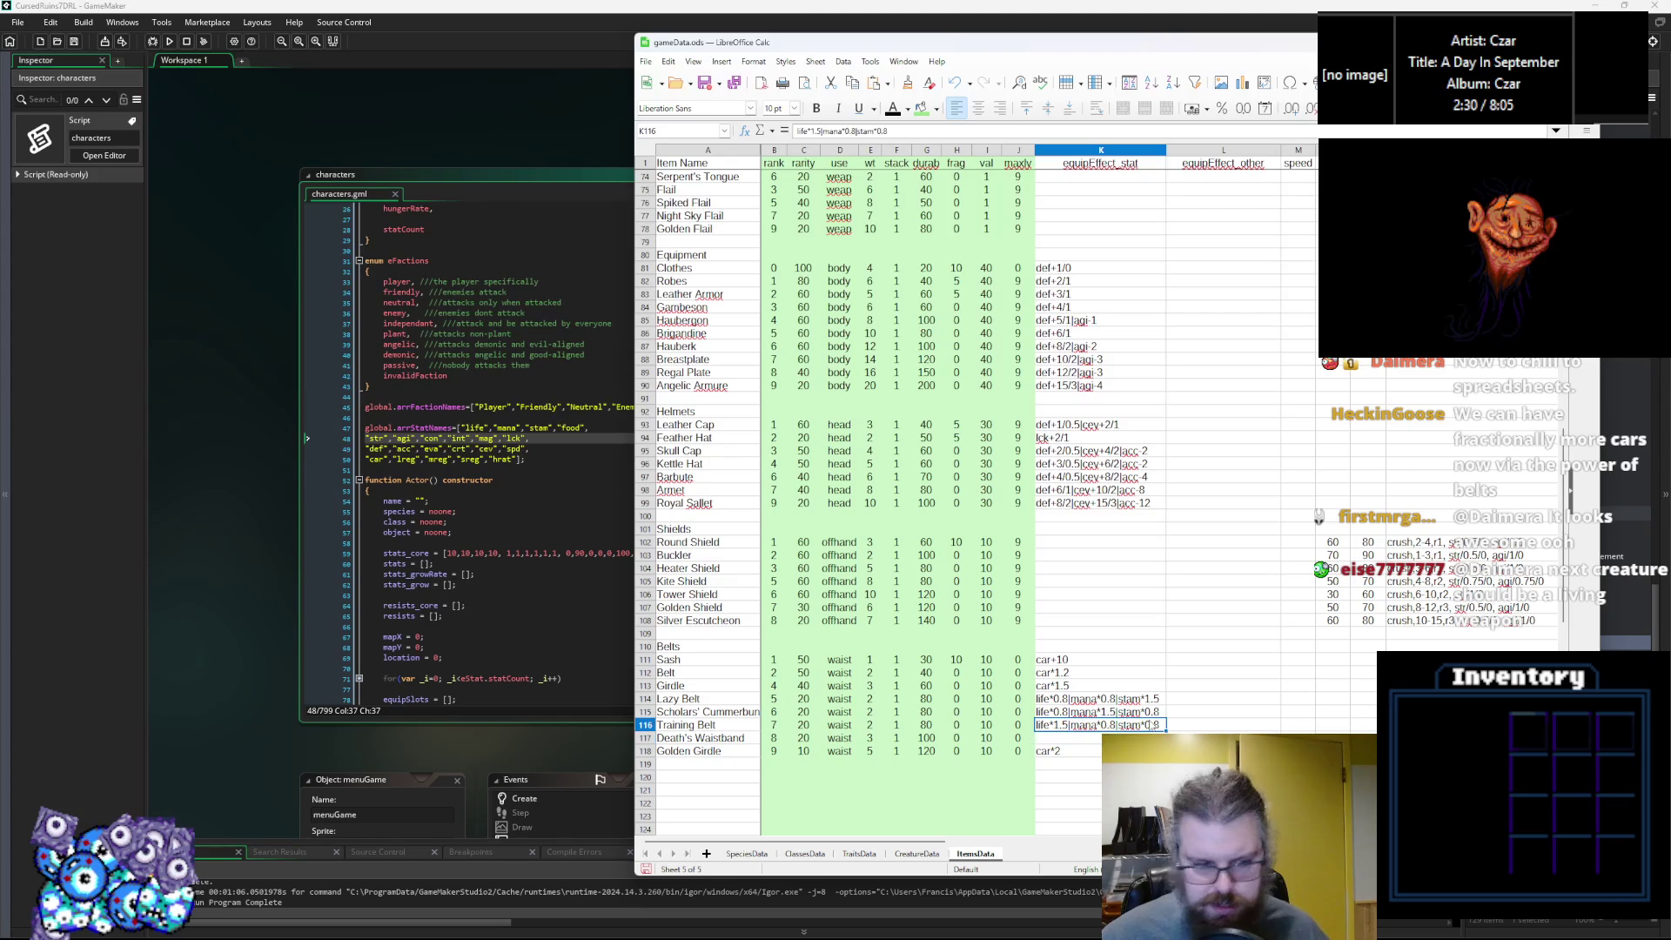
{"action": "left_click", "coordinate": [1071, 738]}
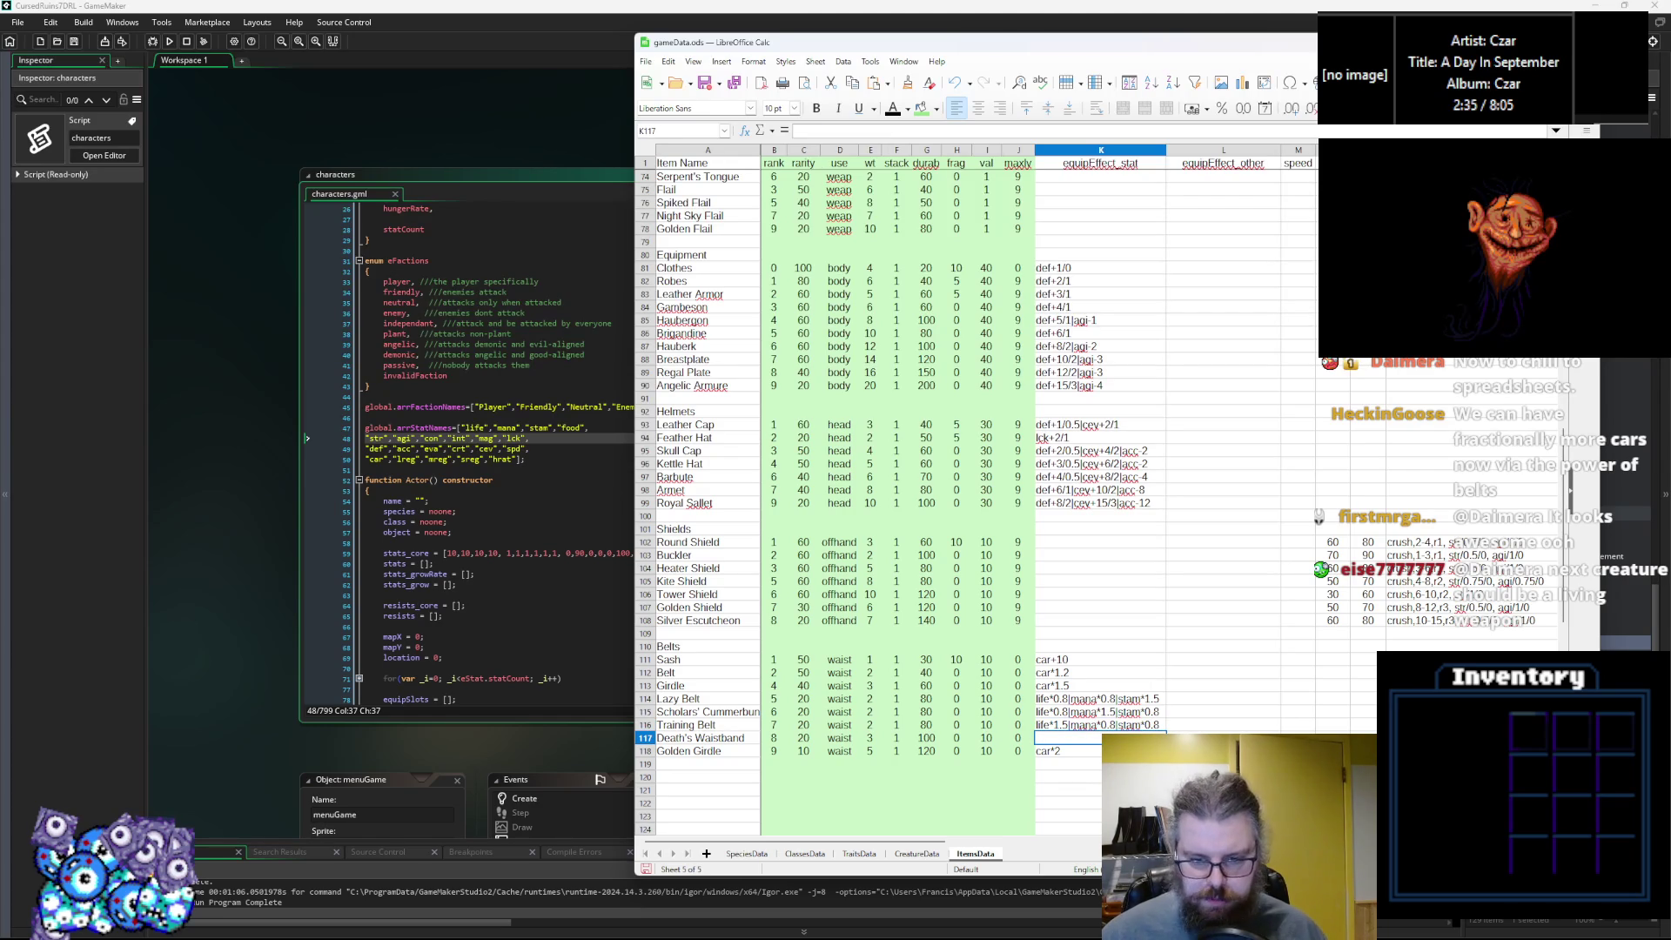
{"action": "left_click", "coordinate": [1114, 729]}
{"action": "left_click", "coordinate": [1098, 738]}
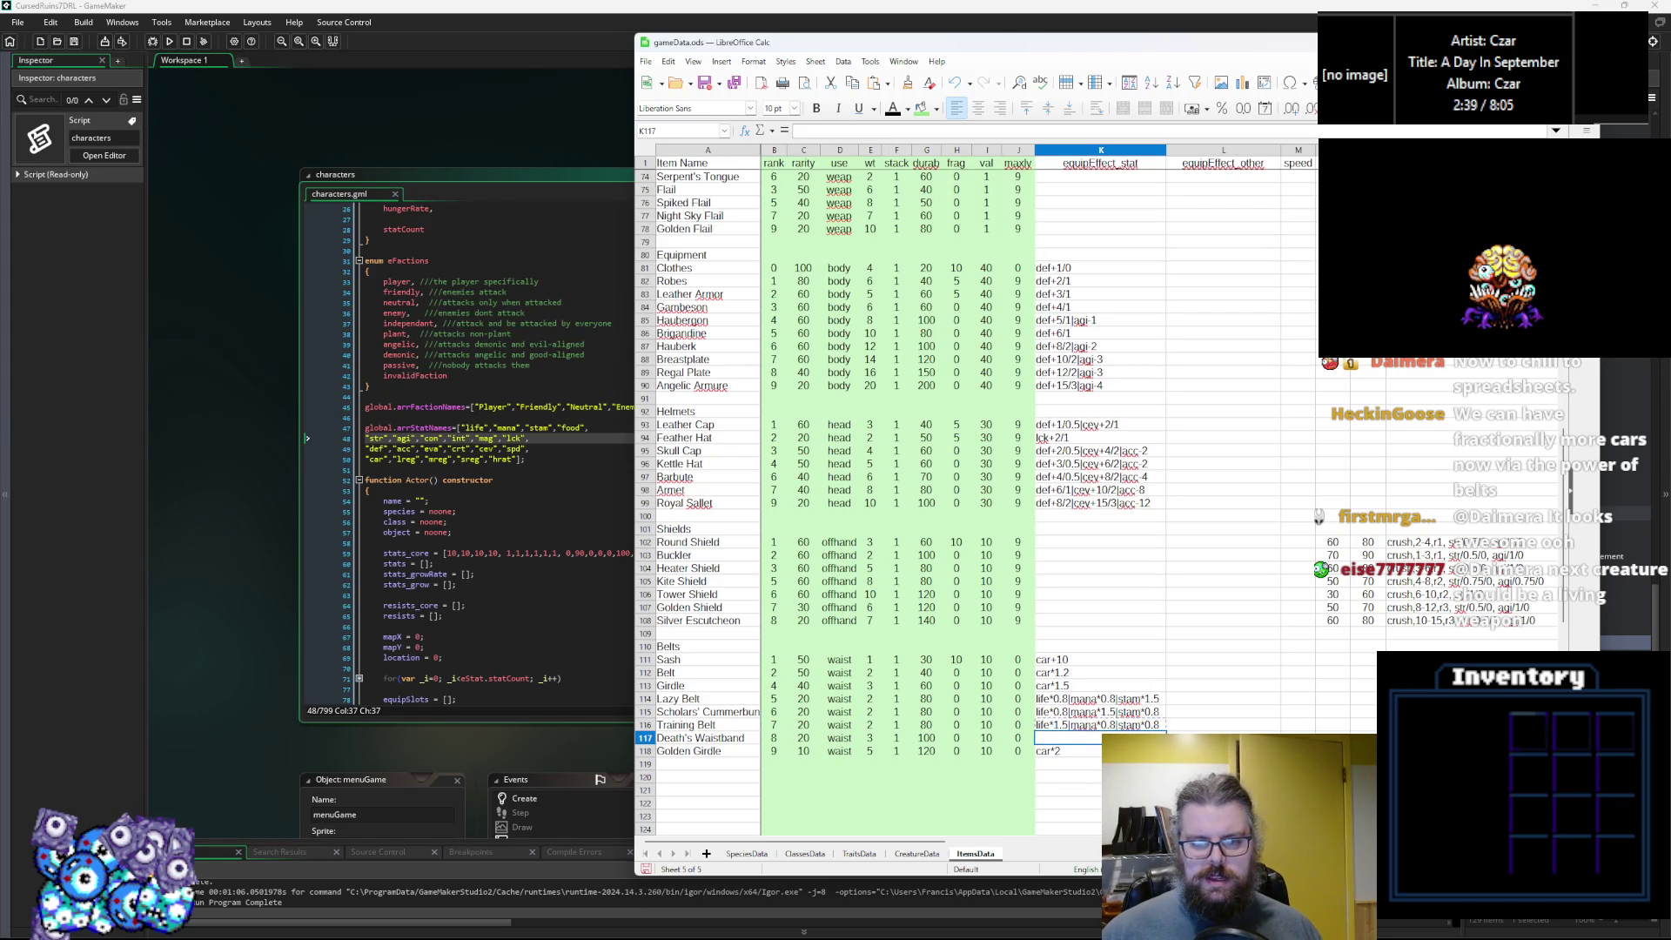
{"action": "left_click", "coordinate": [1135, 726]}
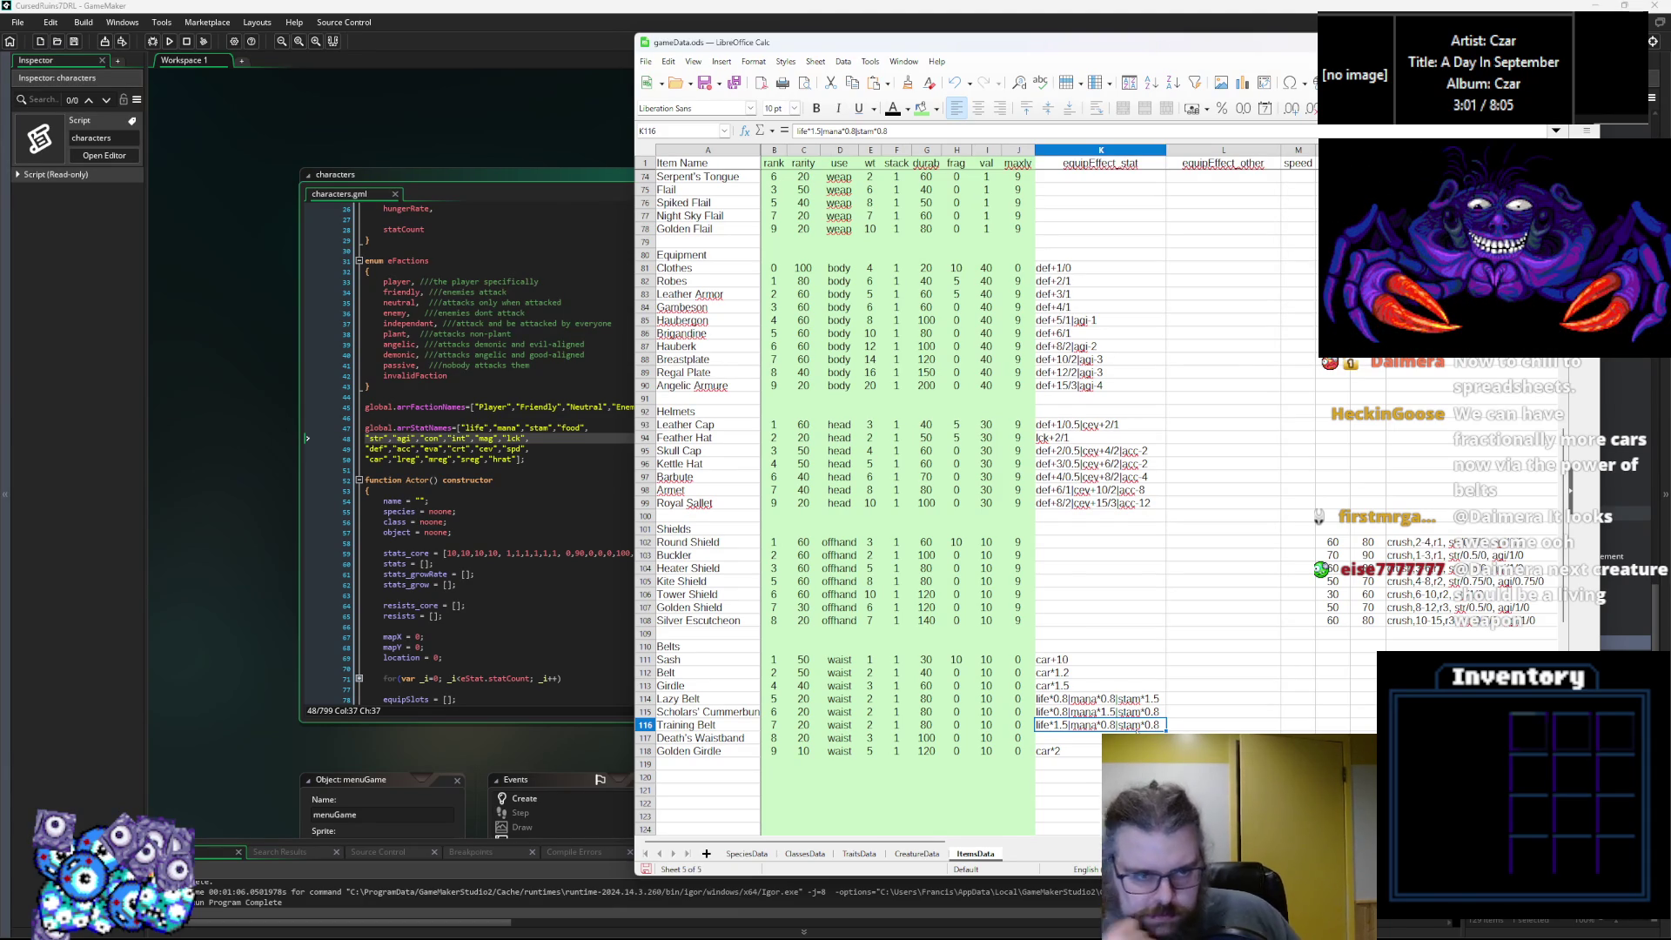
Paste the belt effect into K117 and start rewriting its life, mana and stam multipliers.
{"action": "key", "text": "Return"}
{"action": "type", "text": "life*1.5|mana*0.8|stam*0.8"}
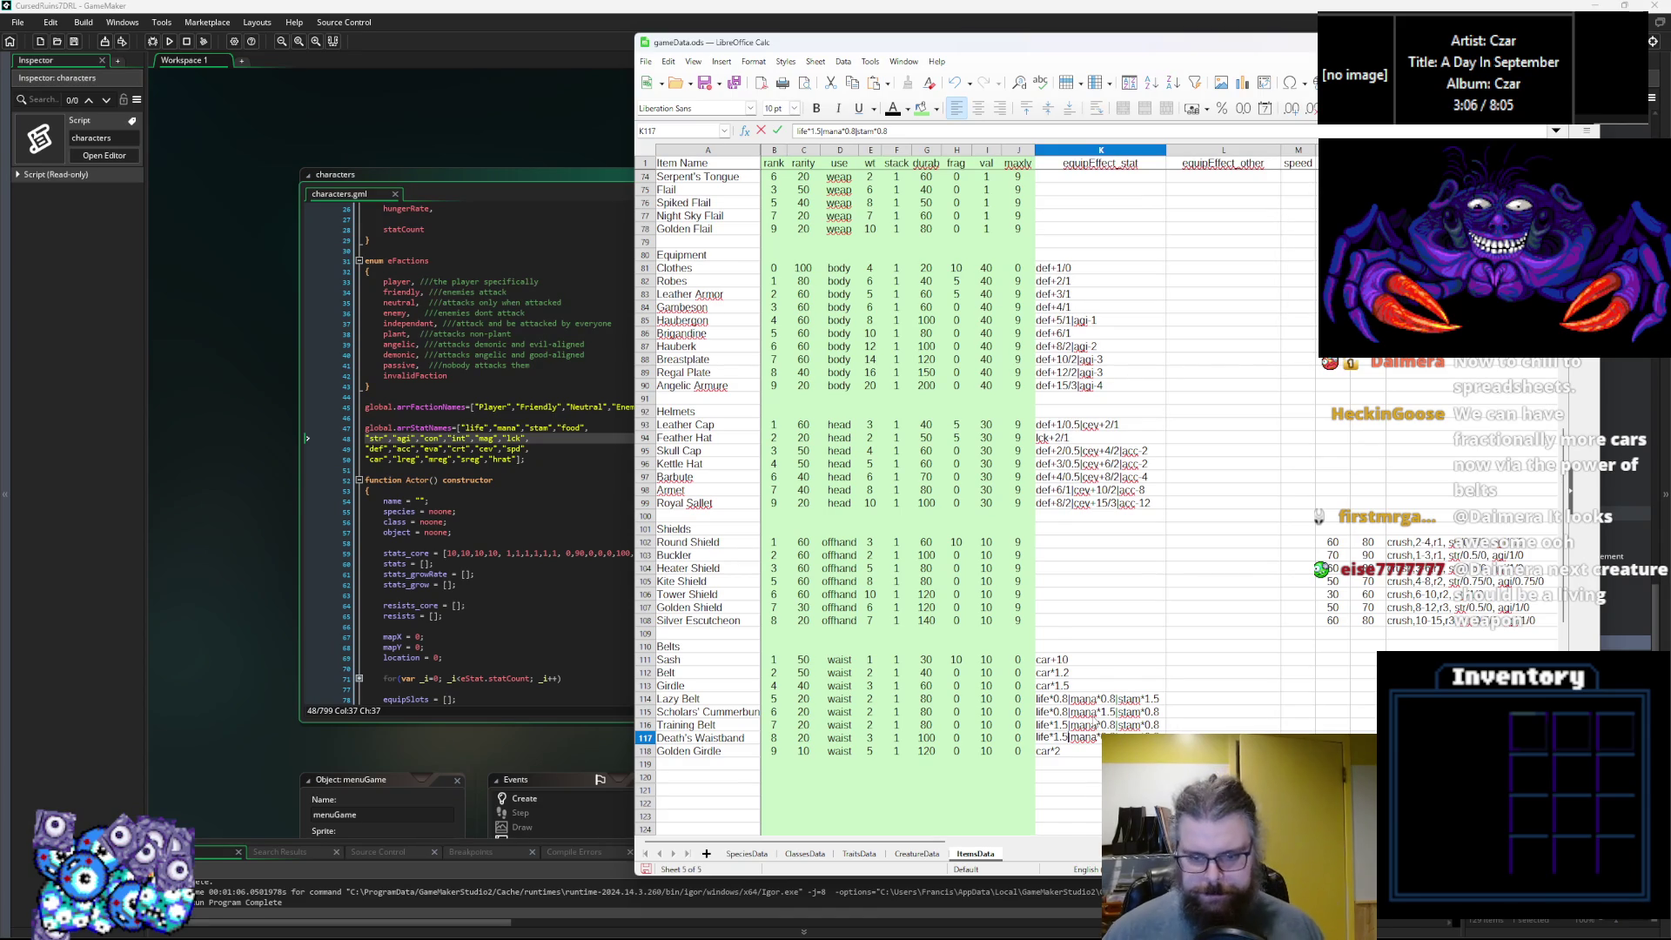
{"action": "key", "text": "BackSpace"}
{"action": "key", "text": "BackSpace"}
{"action": "key", "text": "BackSpace"}
{"action": "type", "text": "0.5"}
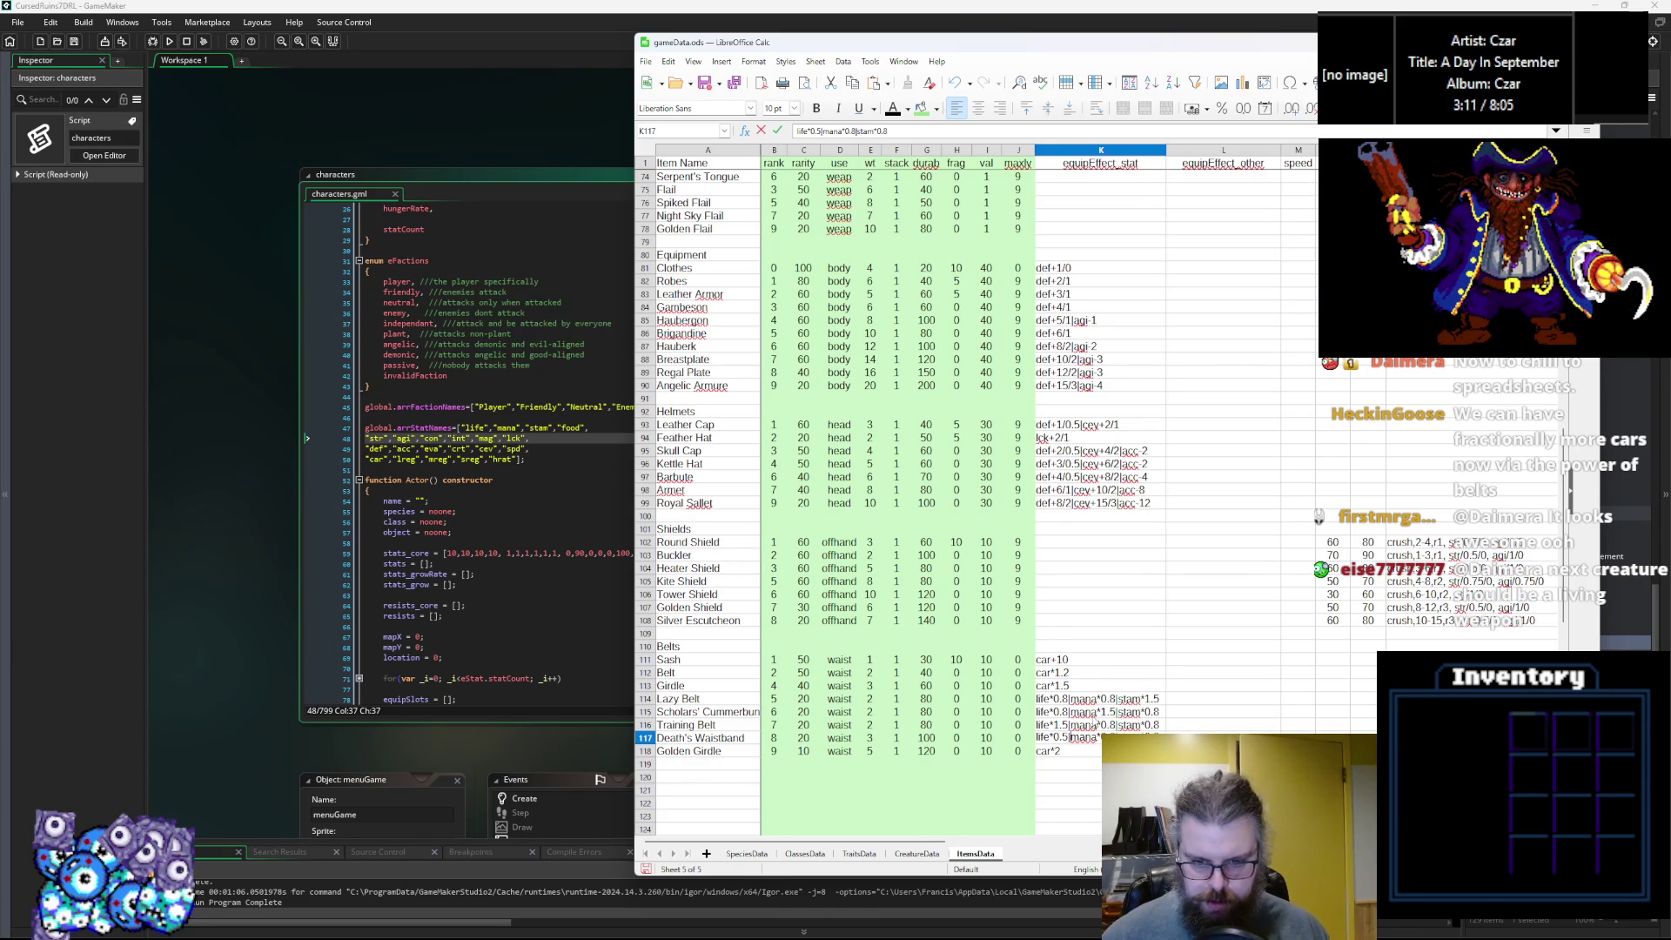
{"action": "key", "text": "BackSpace"}
{"action": "key", "text": "BackSpace"}
{"action": "key", "text": "BackSpace"}
{"action": "type", "text": "2"}
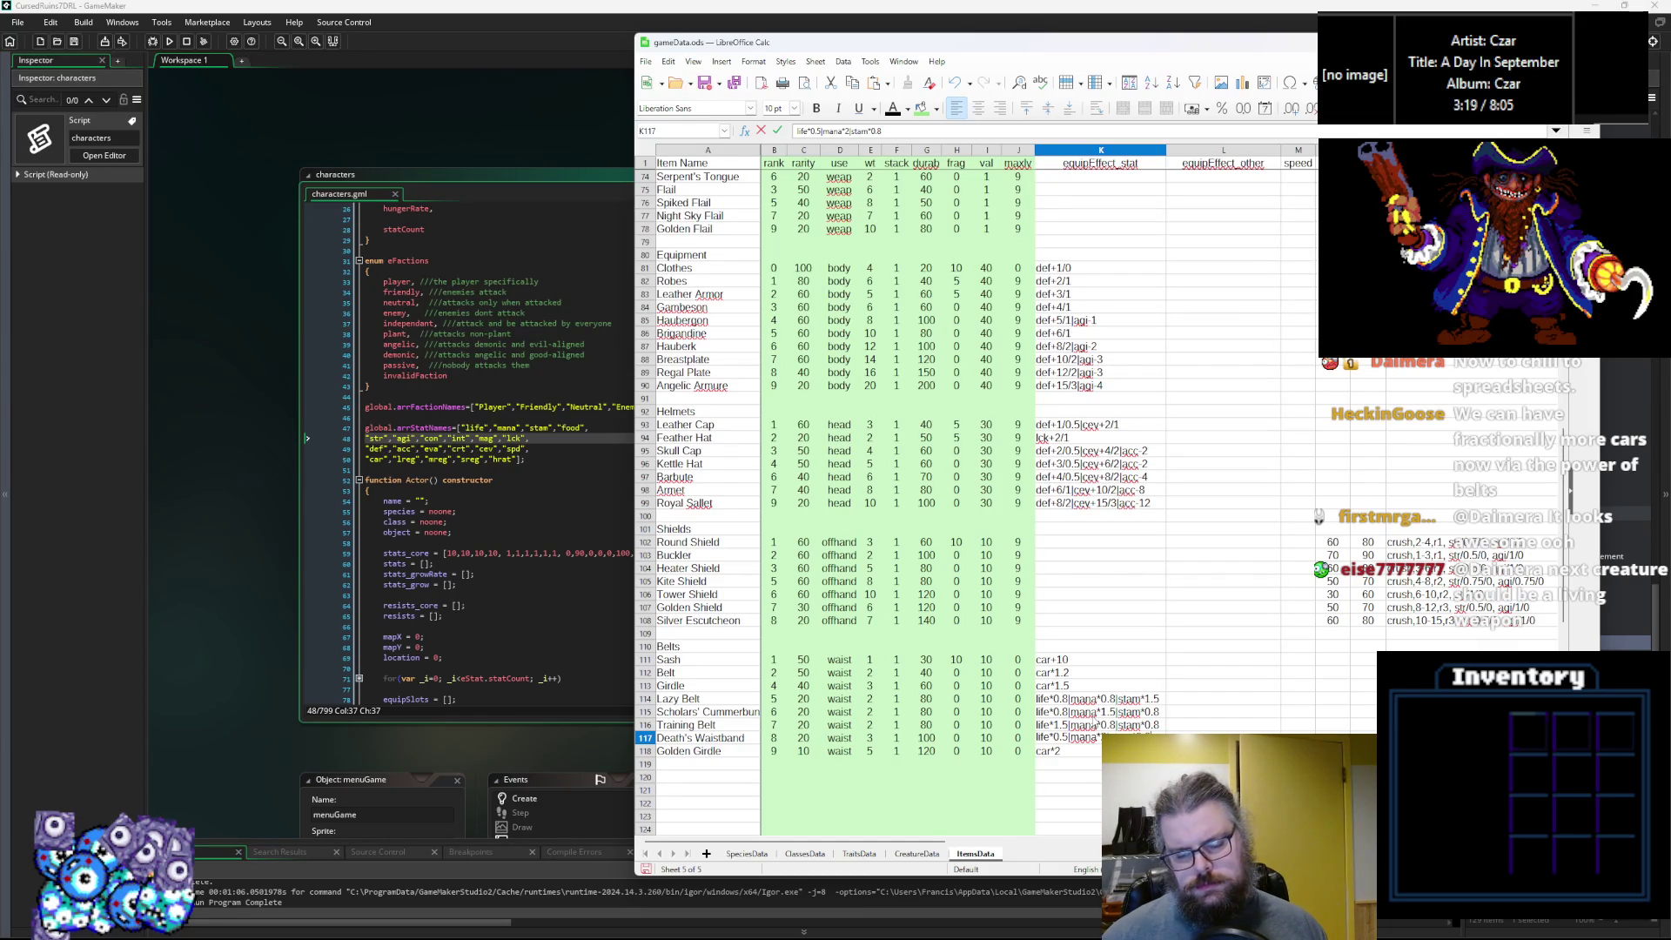
{"action": "key", "text": "BackSpace"}
{"action": "type", "text": "5"}
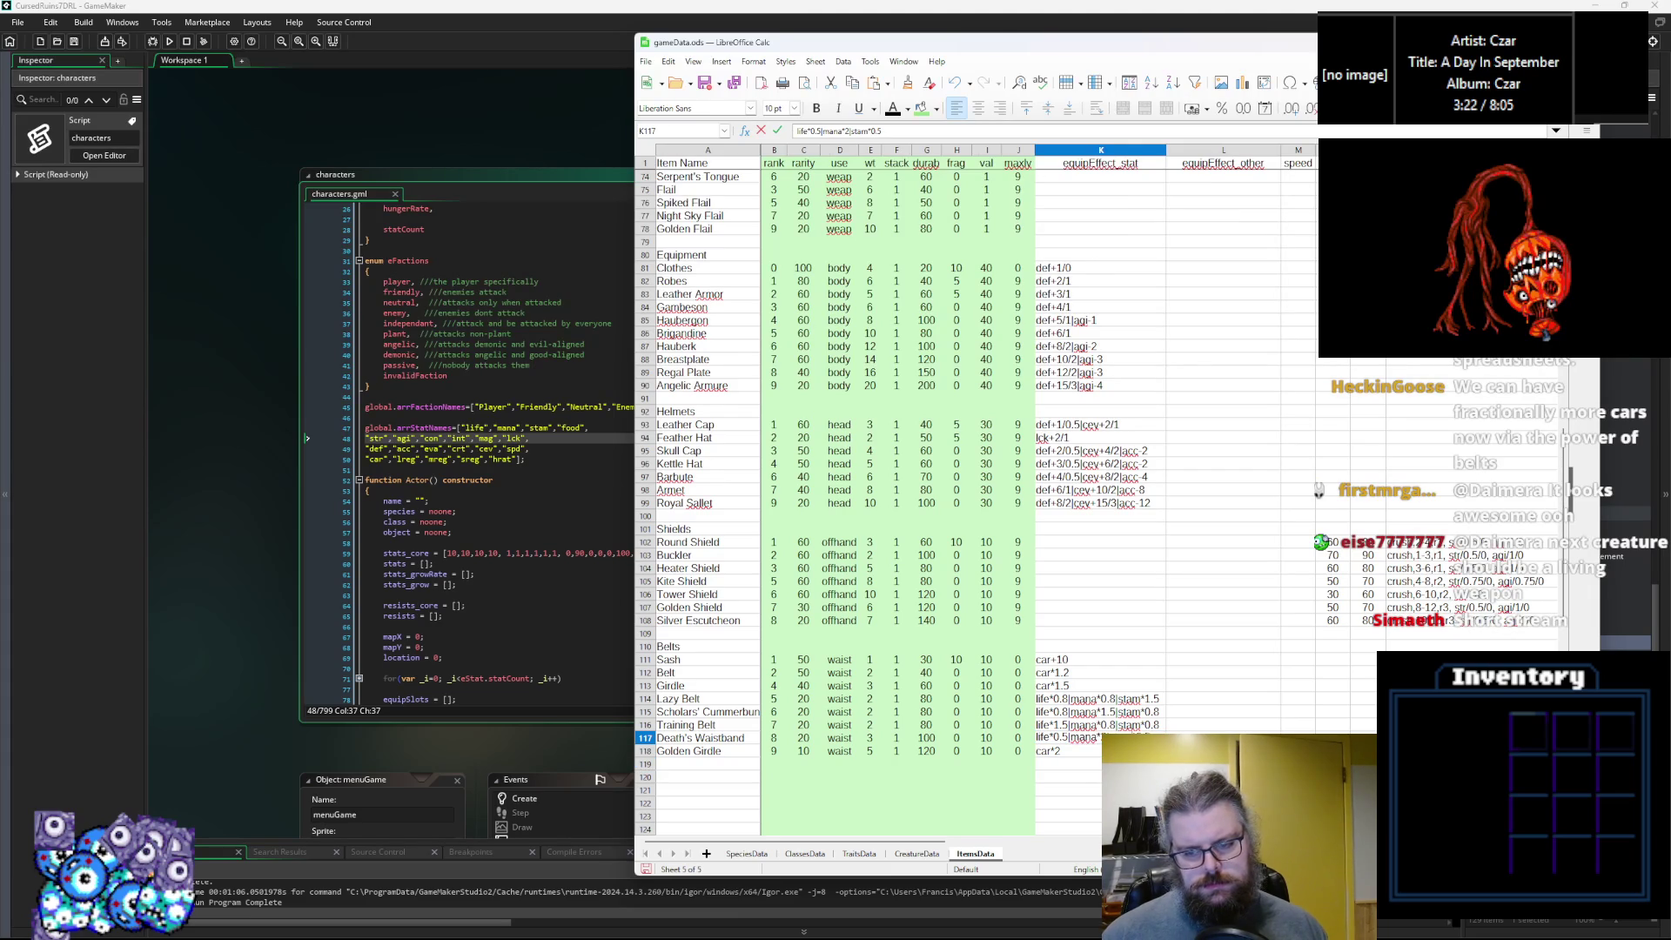
Fix the mana multiplier at 0.5 and append str+5, agi, con+4, int+4 and mag bonuses.
{"action": "key", "text": "BackSpace"}
{"action": "type", "text": "1"}
{"action": "key", "text": "BackSpace"}
{"action": "type", "text": "2"}
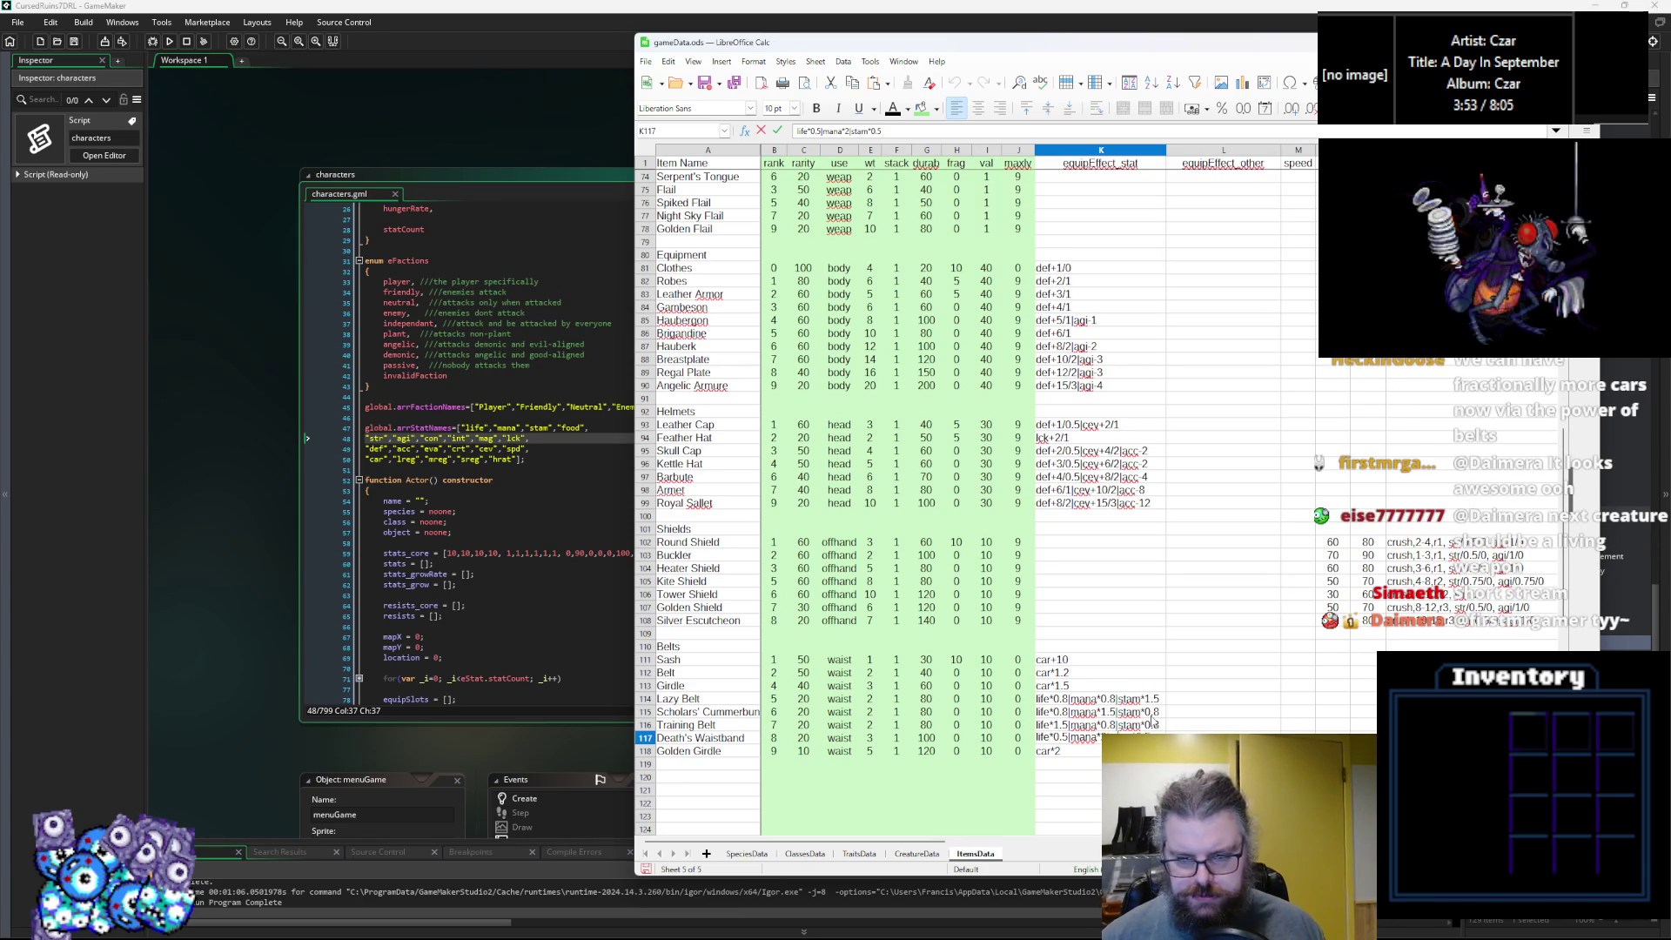
{"action": "key", "text": "BackSpace"}
{"action": "type", "text": "0.5"}
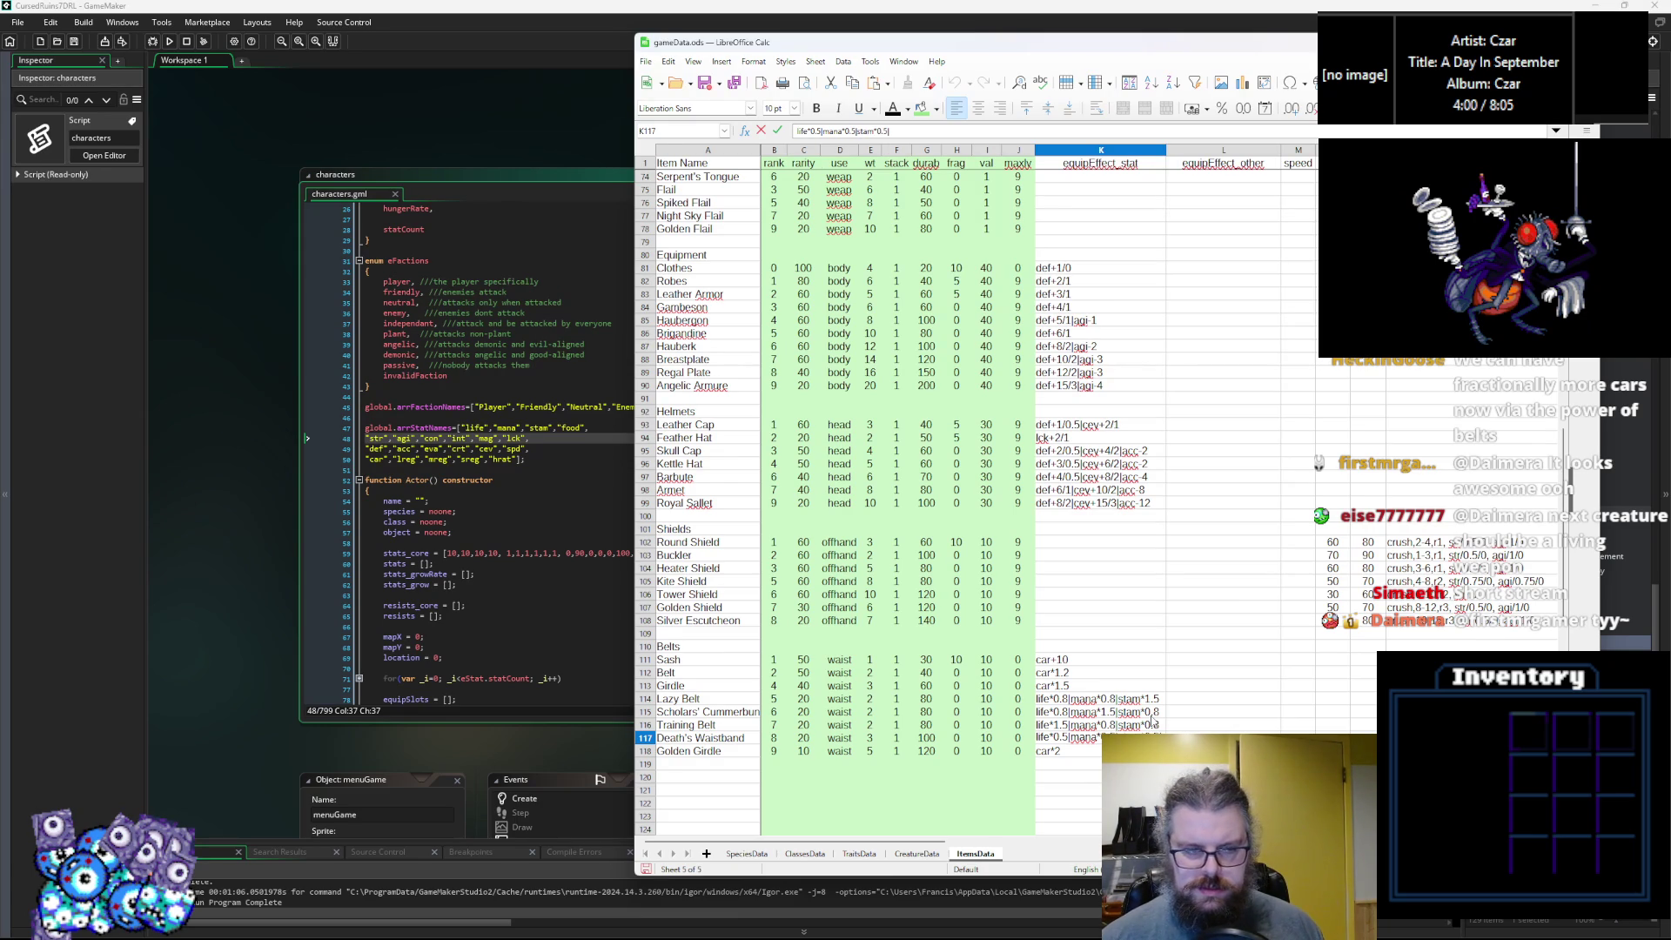
{"action": "type", "text": "|str+5"}
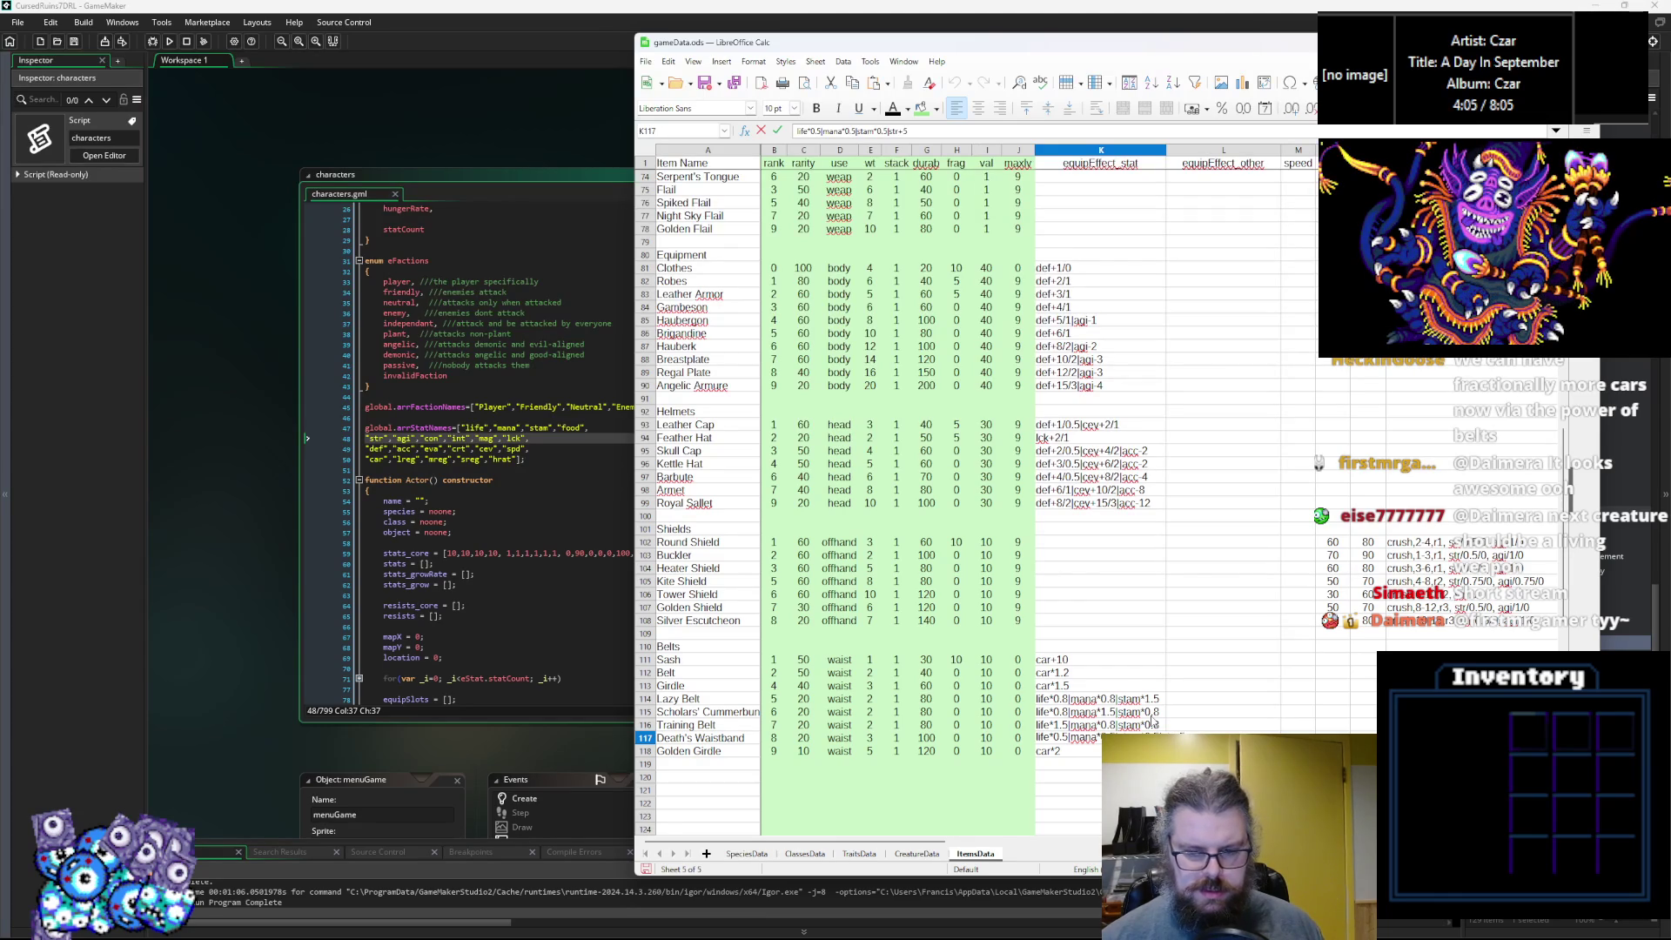
{"action": "key", "text": "BackSpace"}
{"action": "type", "text": "4|agi+4|con+4"}
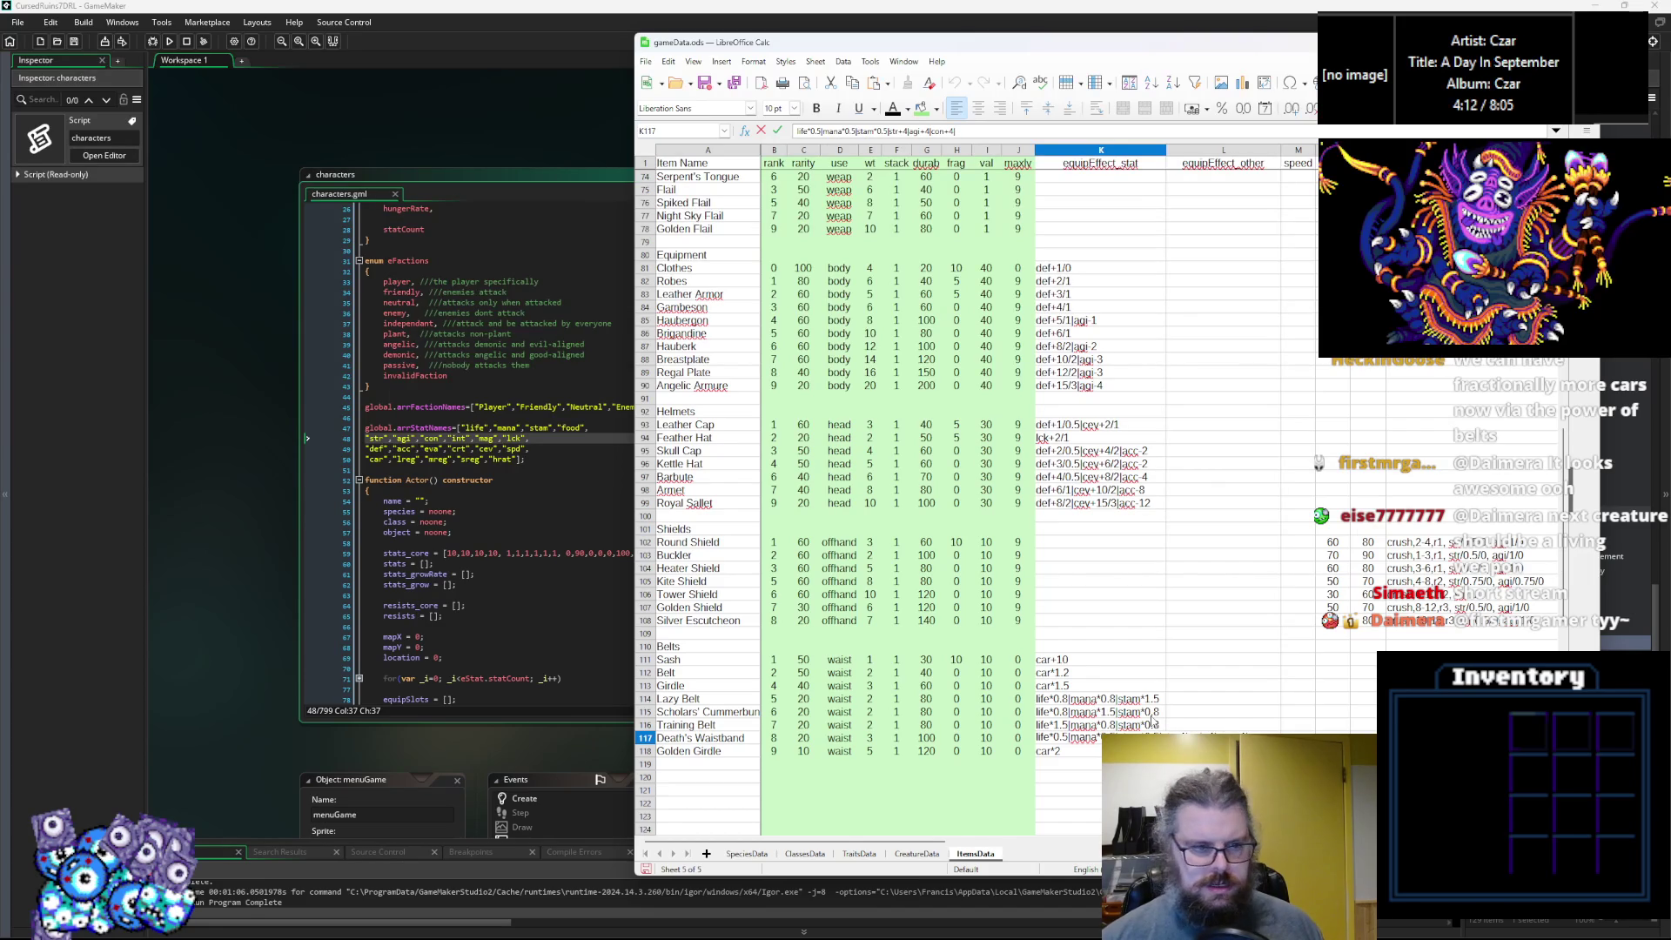
{"action": "type", "text": "|int+4"}
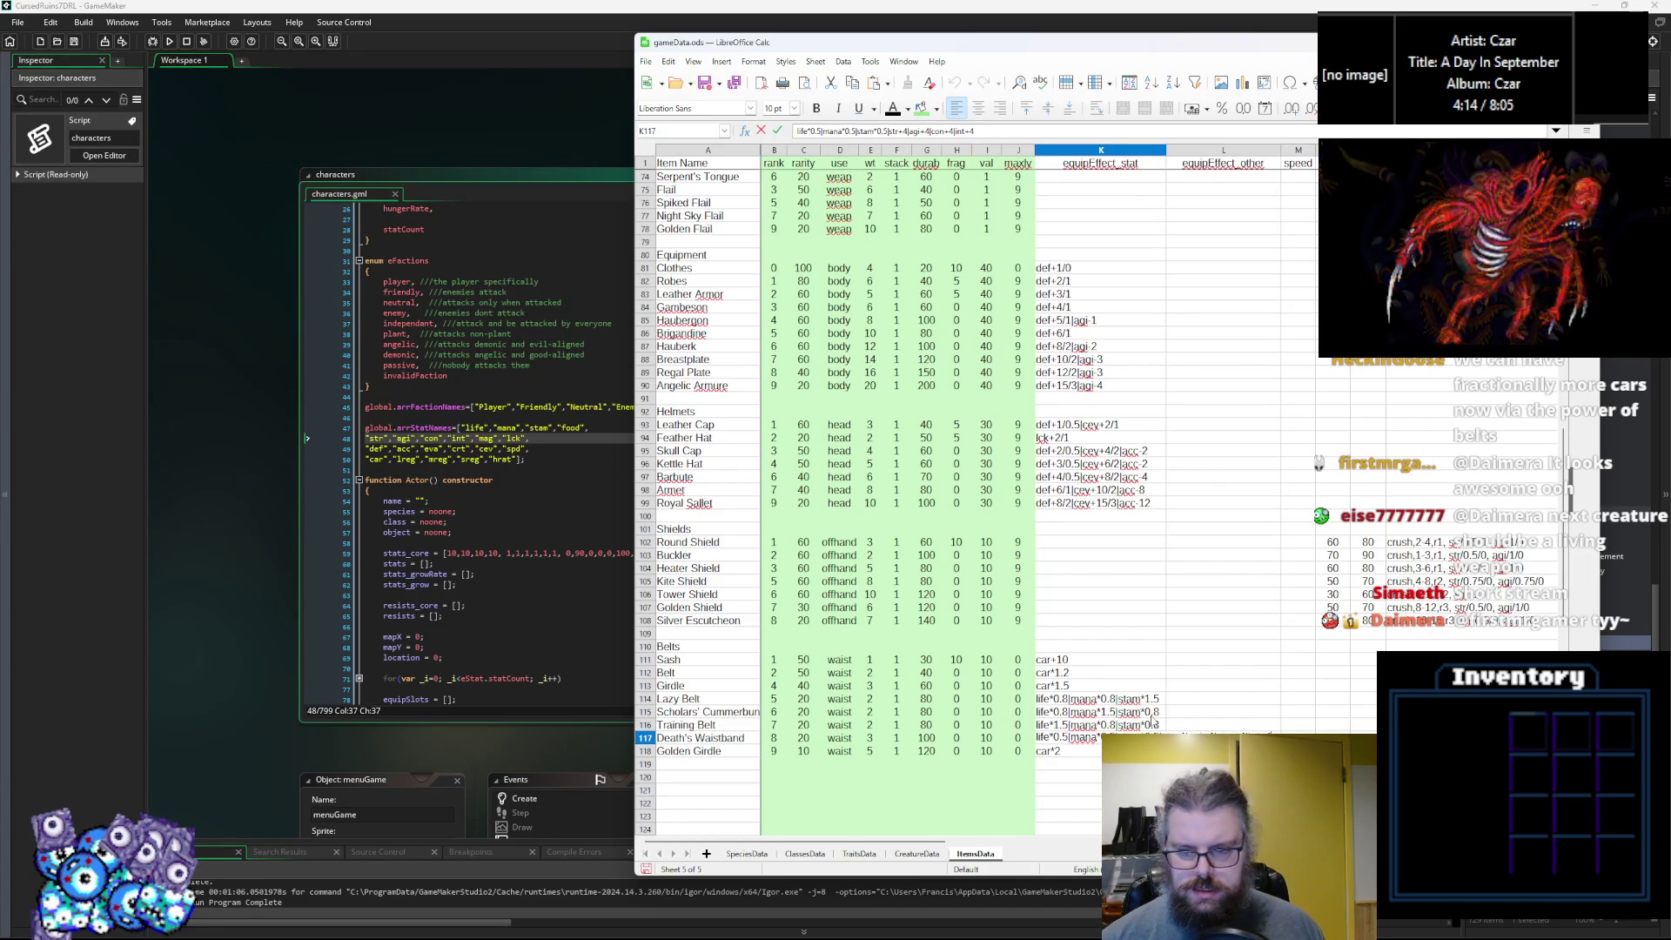
{"action": "type", "text": "|mag+4|lck+4"}
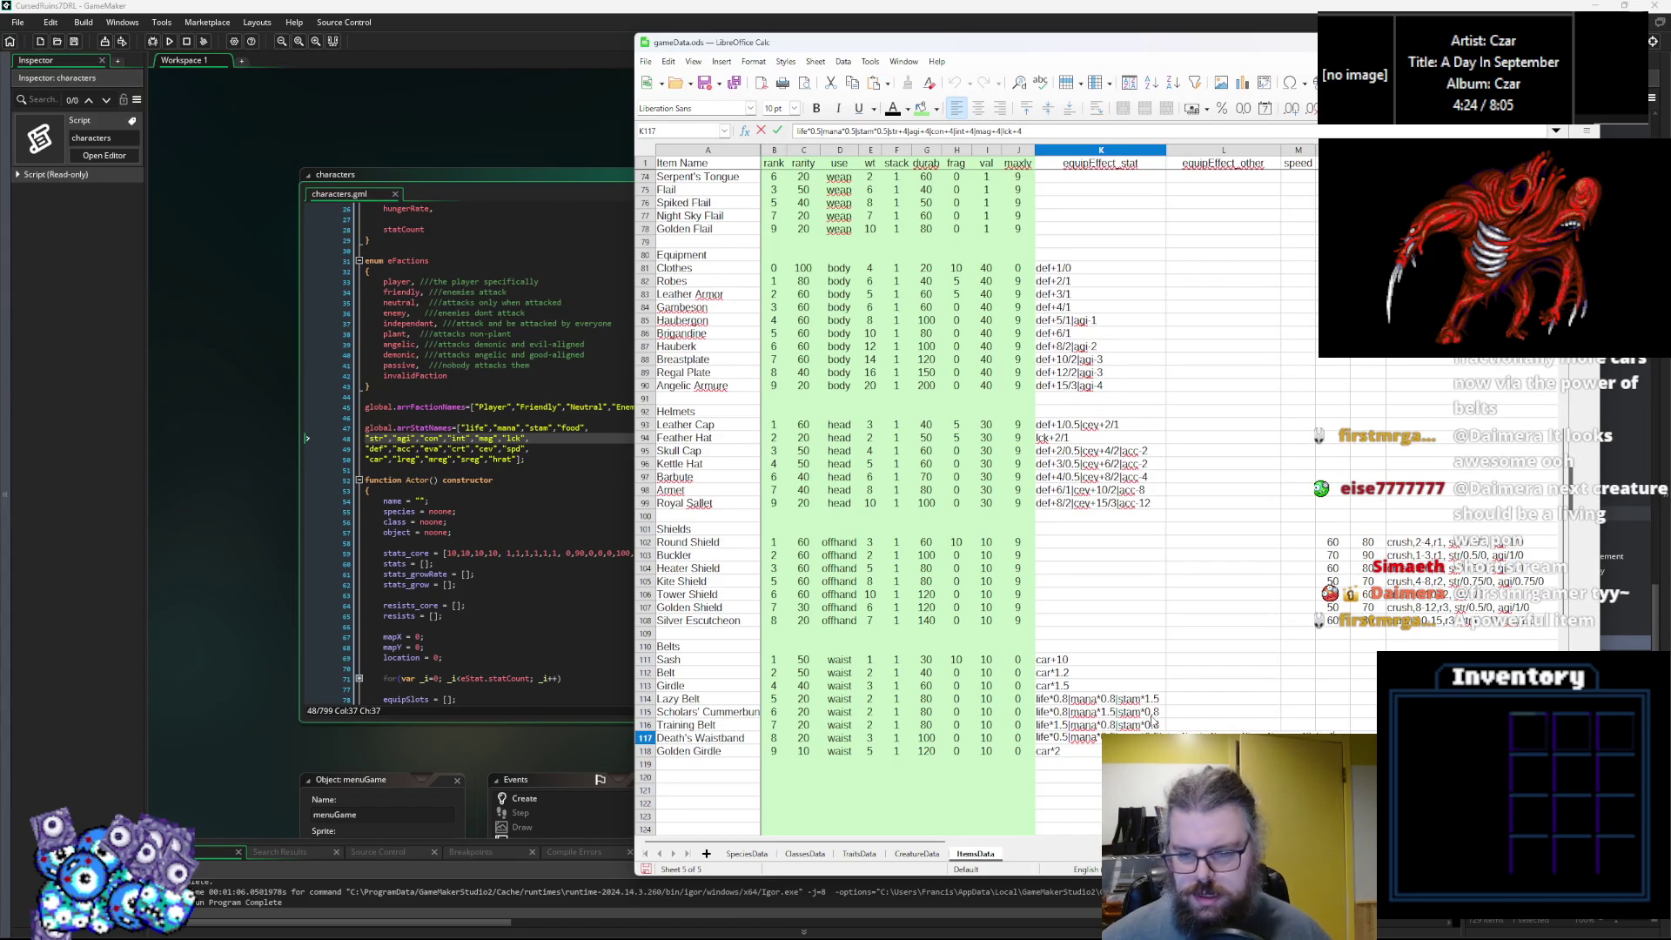
Commit the Death's Waistband effect in K117 and review its stored contents.
{"action": "left_click", "coordinate": [1223, 686]}
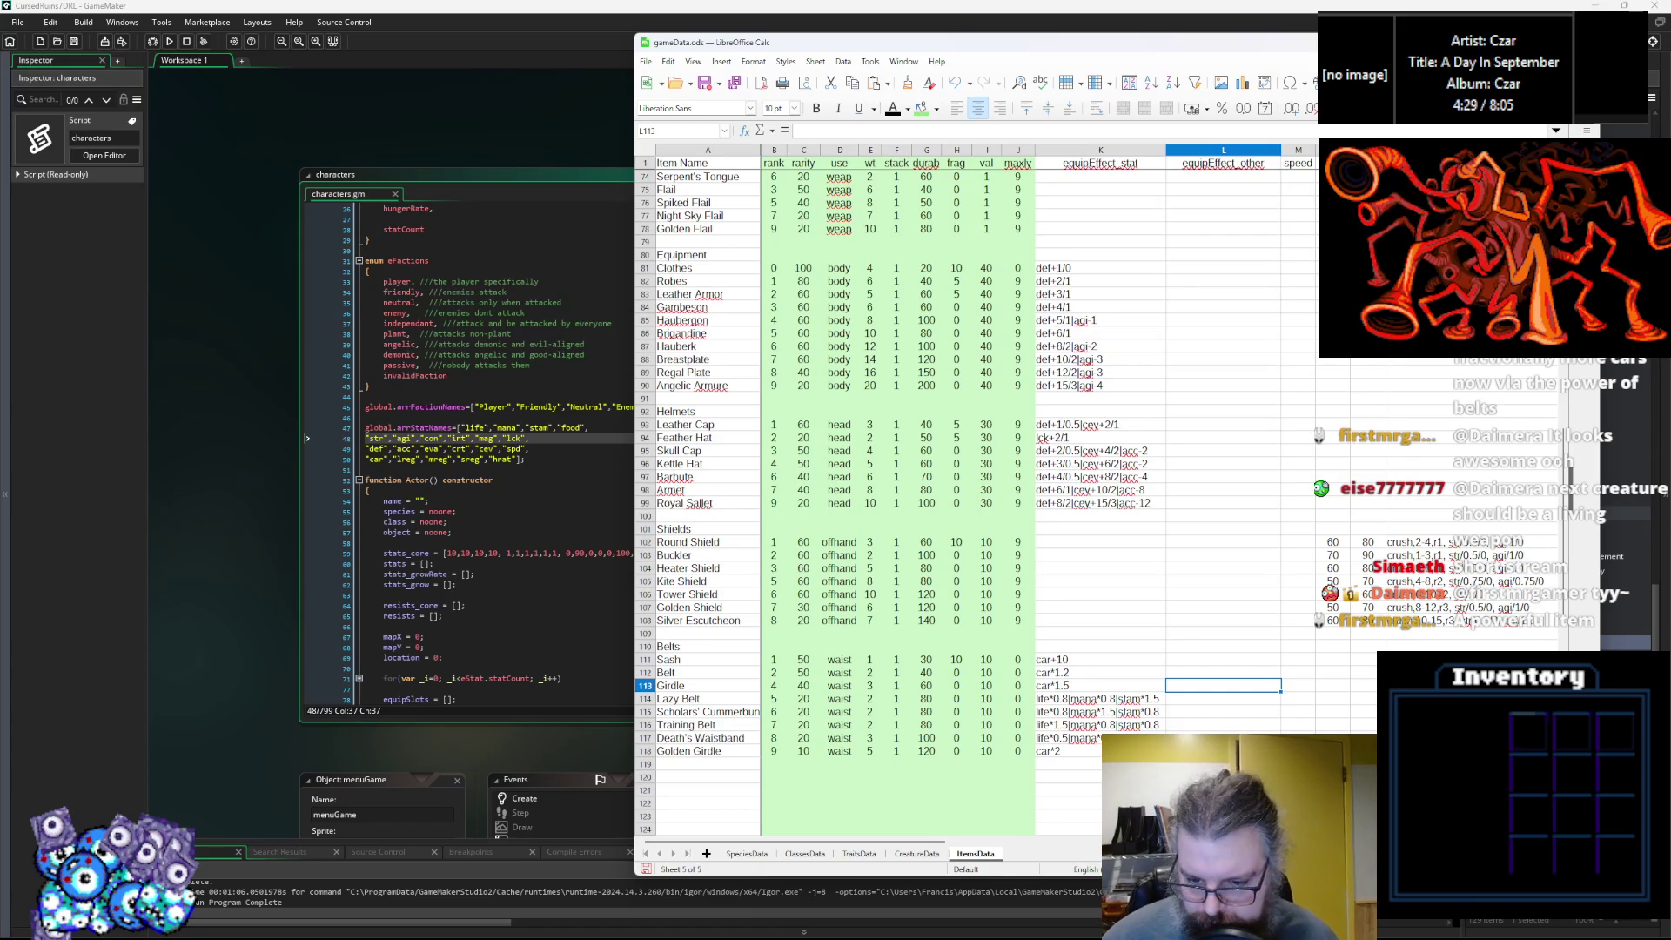
{"action": "left_click", "coordinate": [1066, 738]}
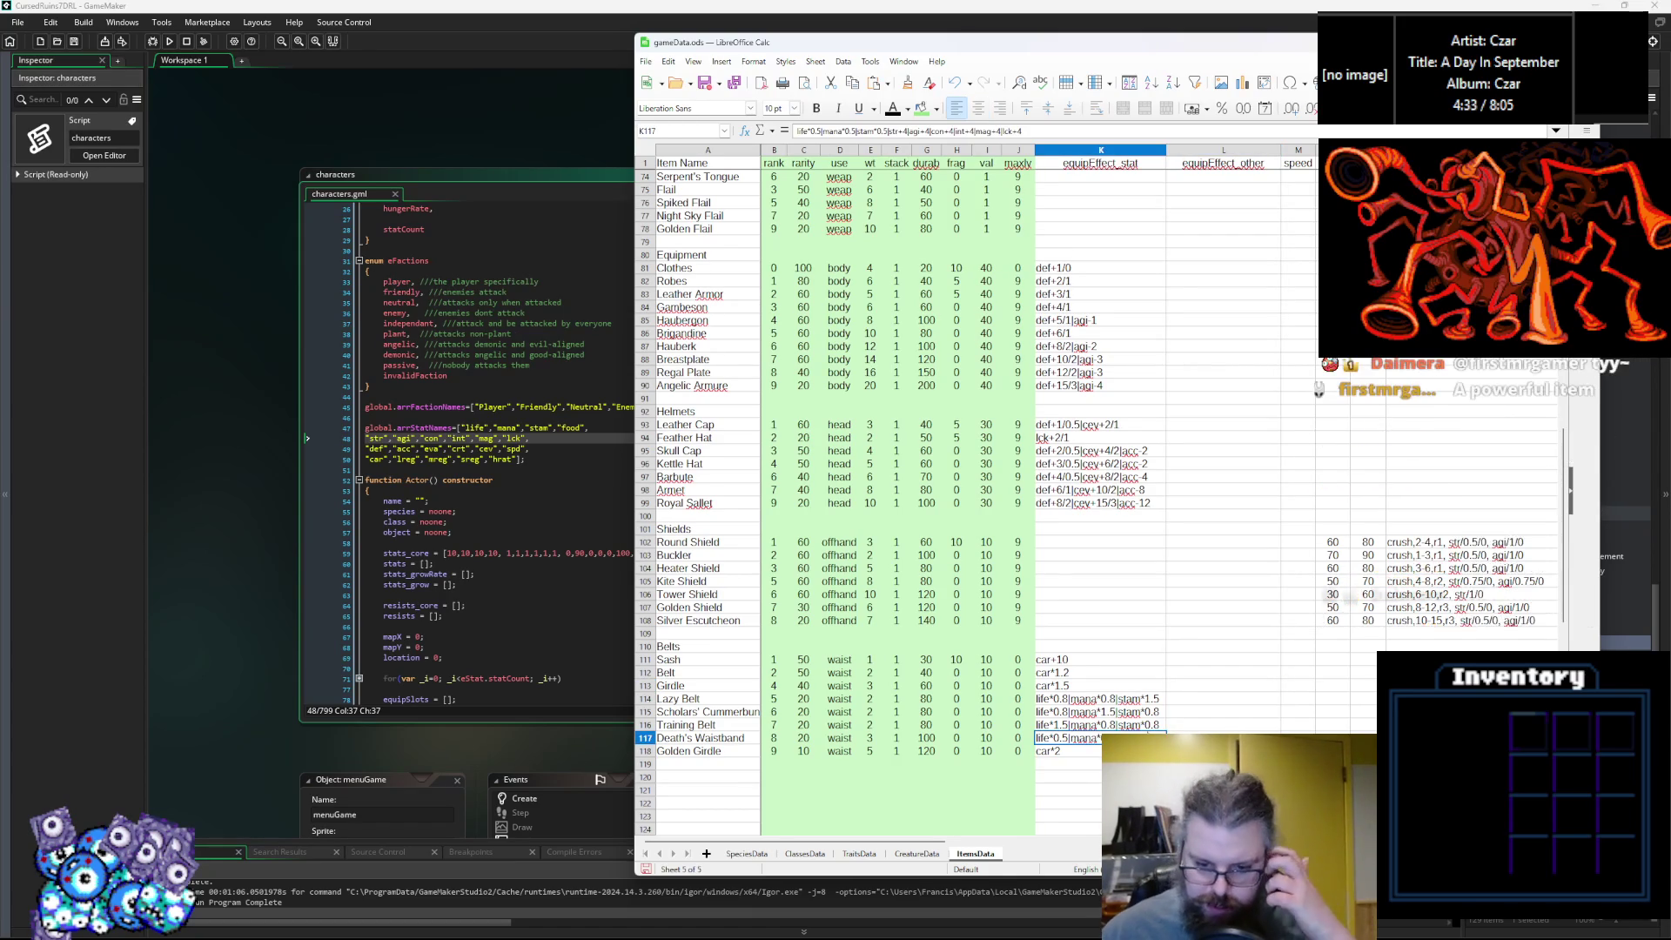
{"action": "left_click", "coordinate": [1067, 776]}
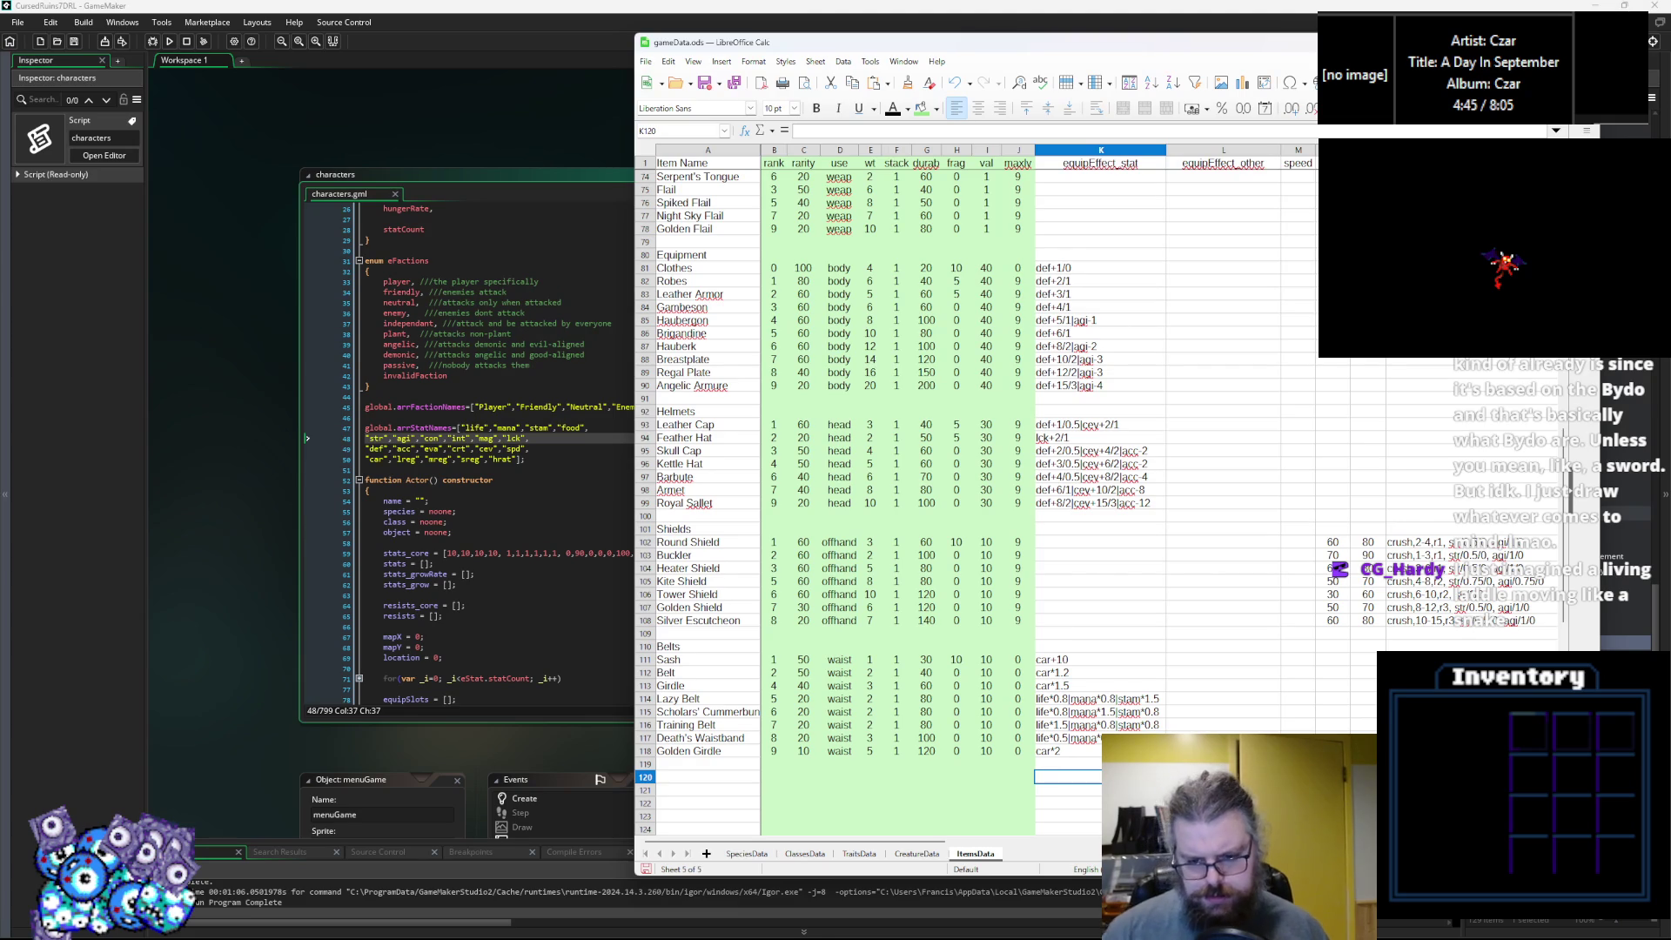
Append life*1.1, mana and stamina multipliers to the Golden Girdle's car*2 equip effect in K118.
{"action": "left_click", "coordinate": [1068, 750]}
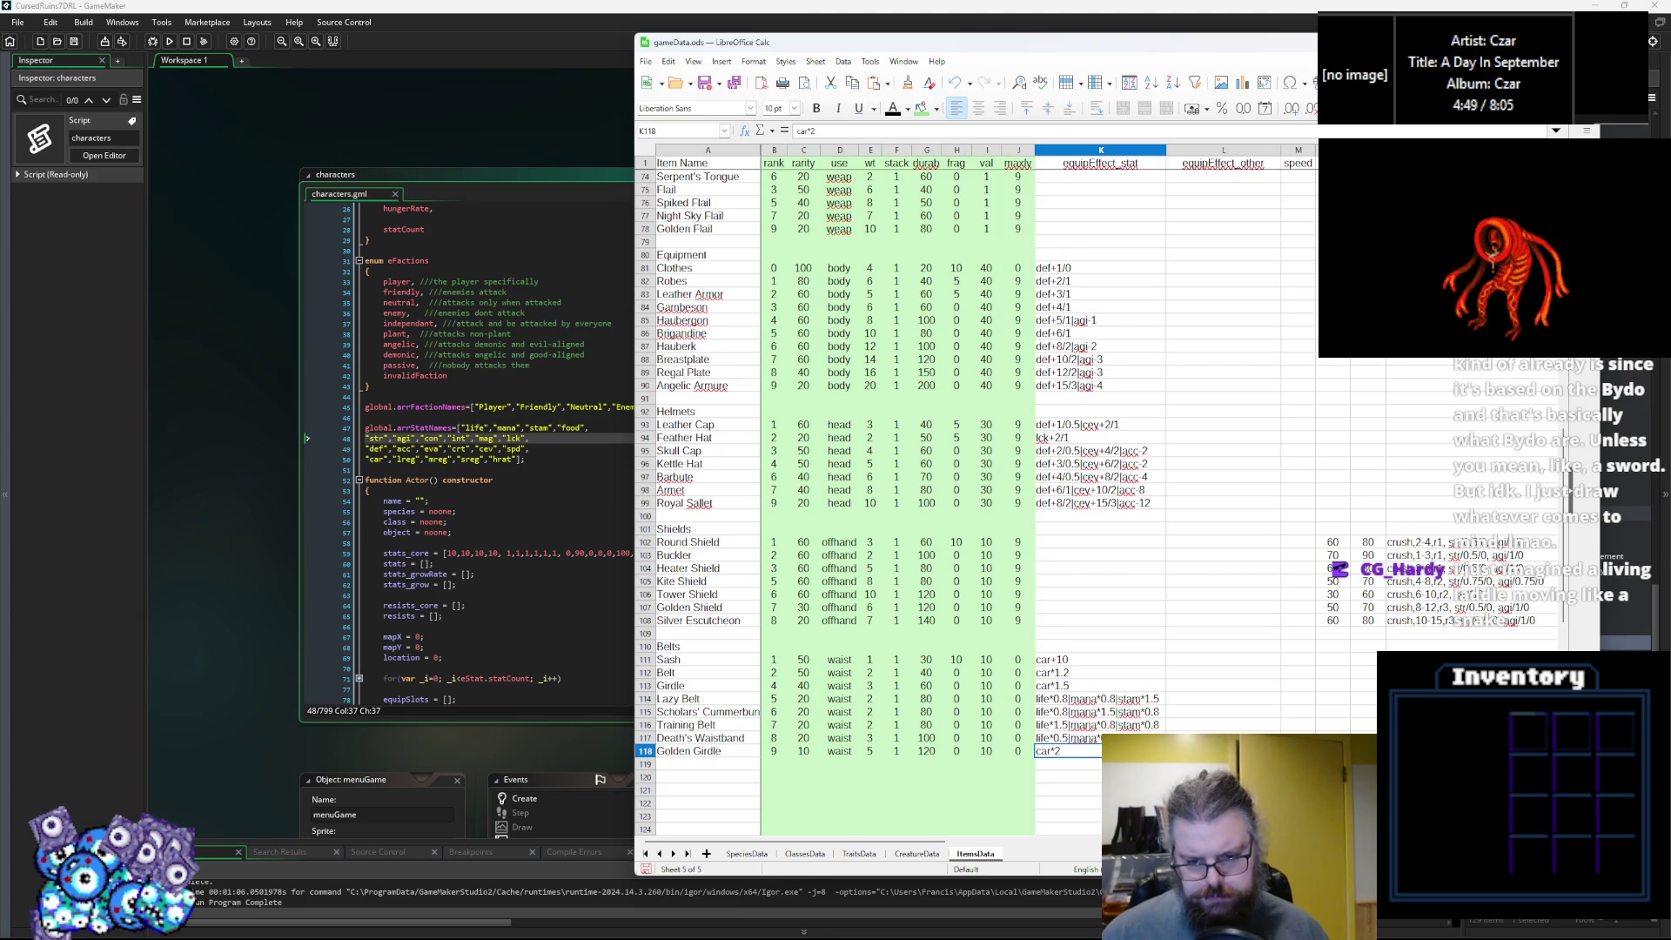
{"action": "left_click", "coordinate": [1068, 737]}
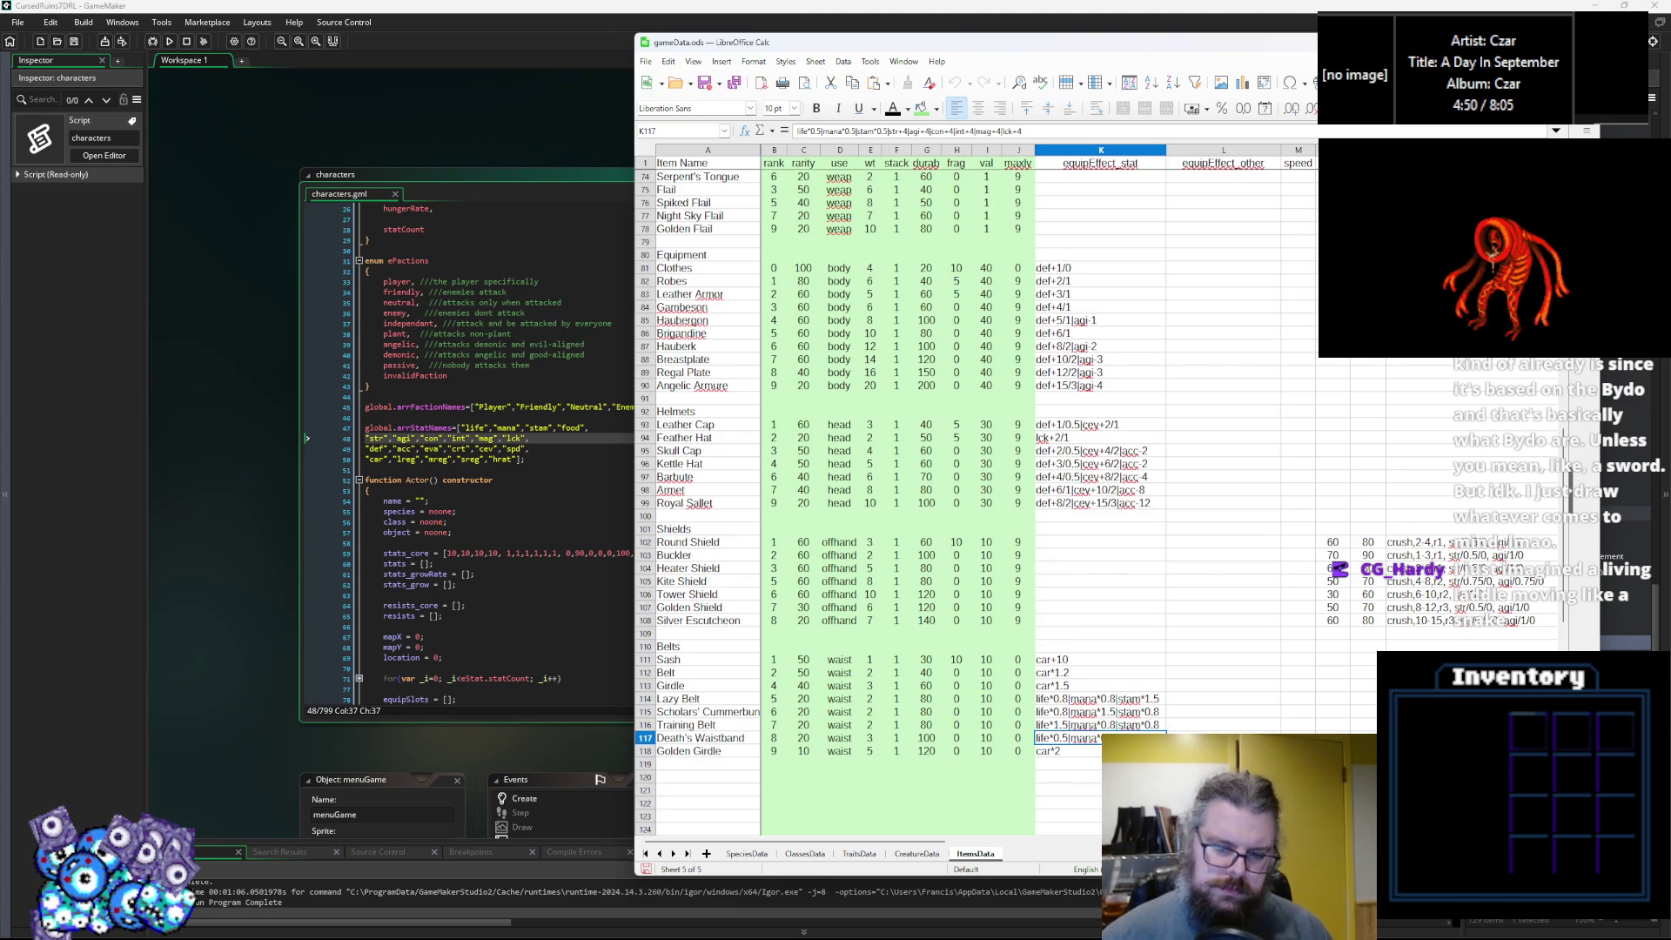
{"action": "key", "text": "Down"}
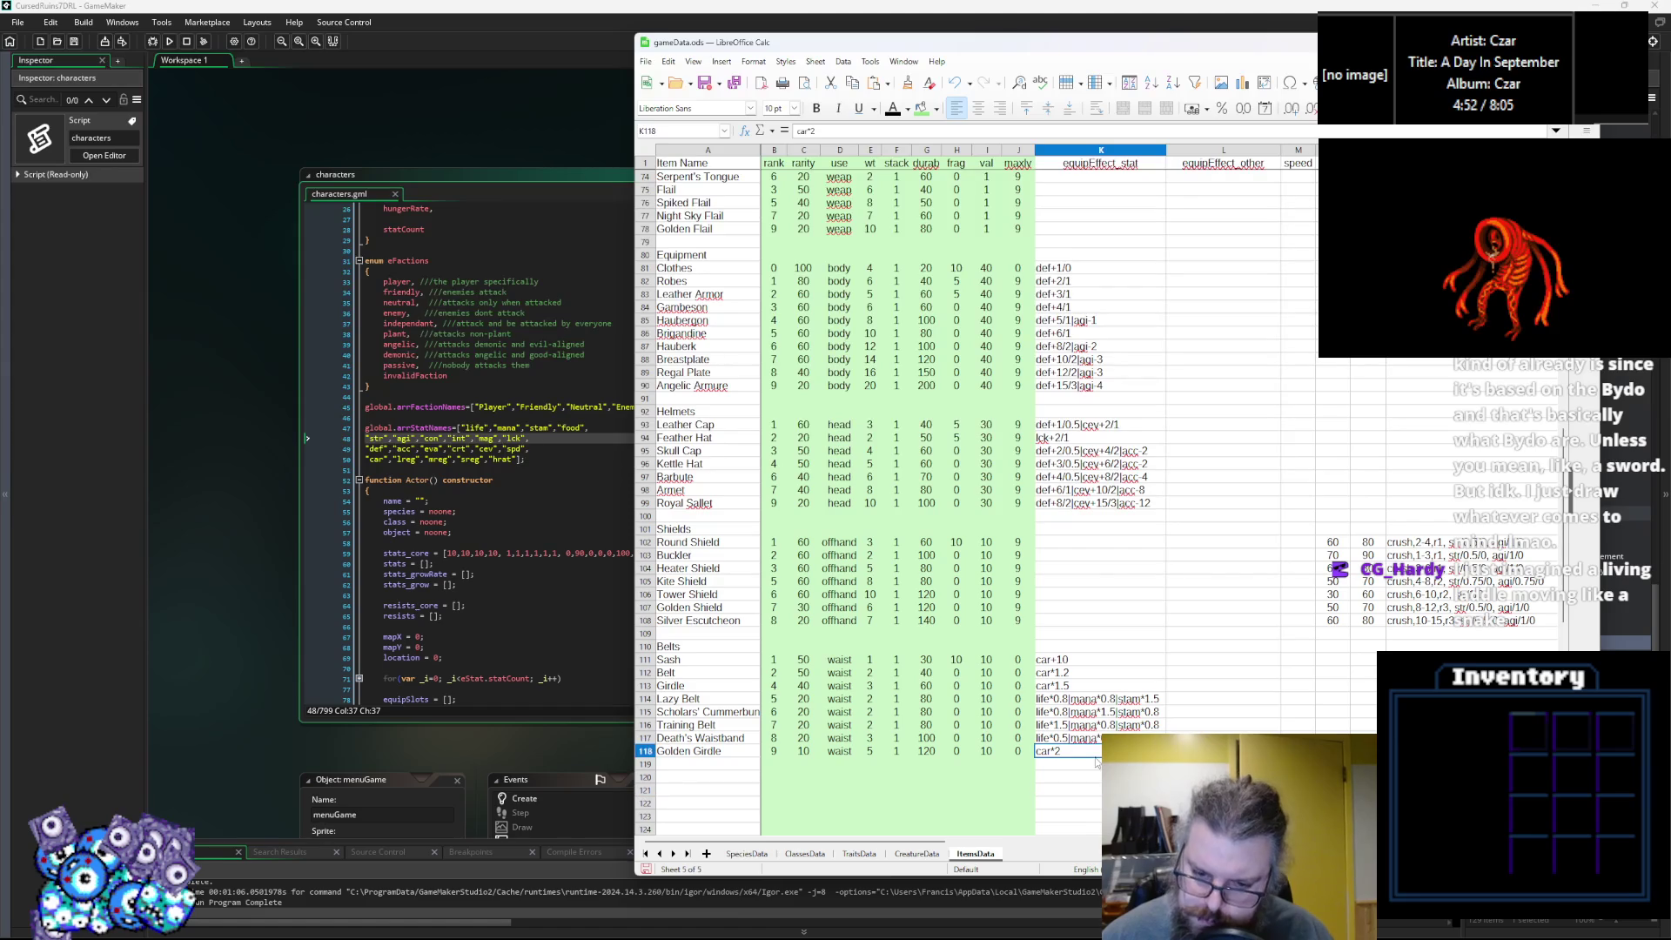
{"action": "double_click", "coordinate": [1092, 747]}
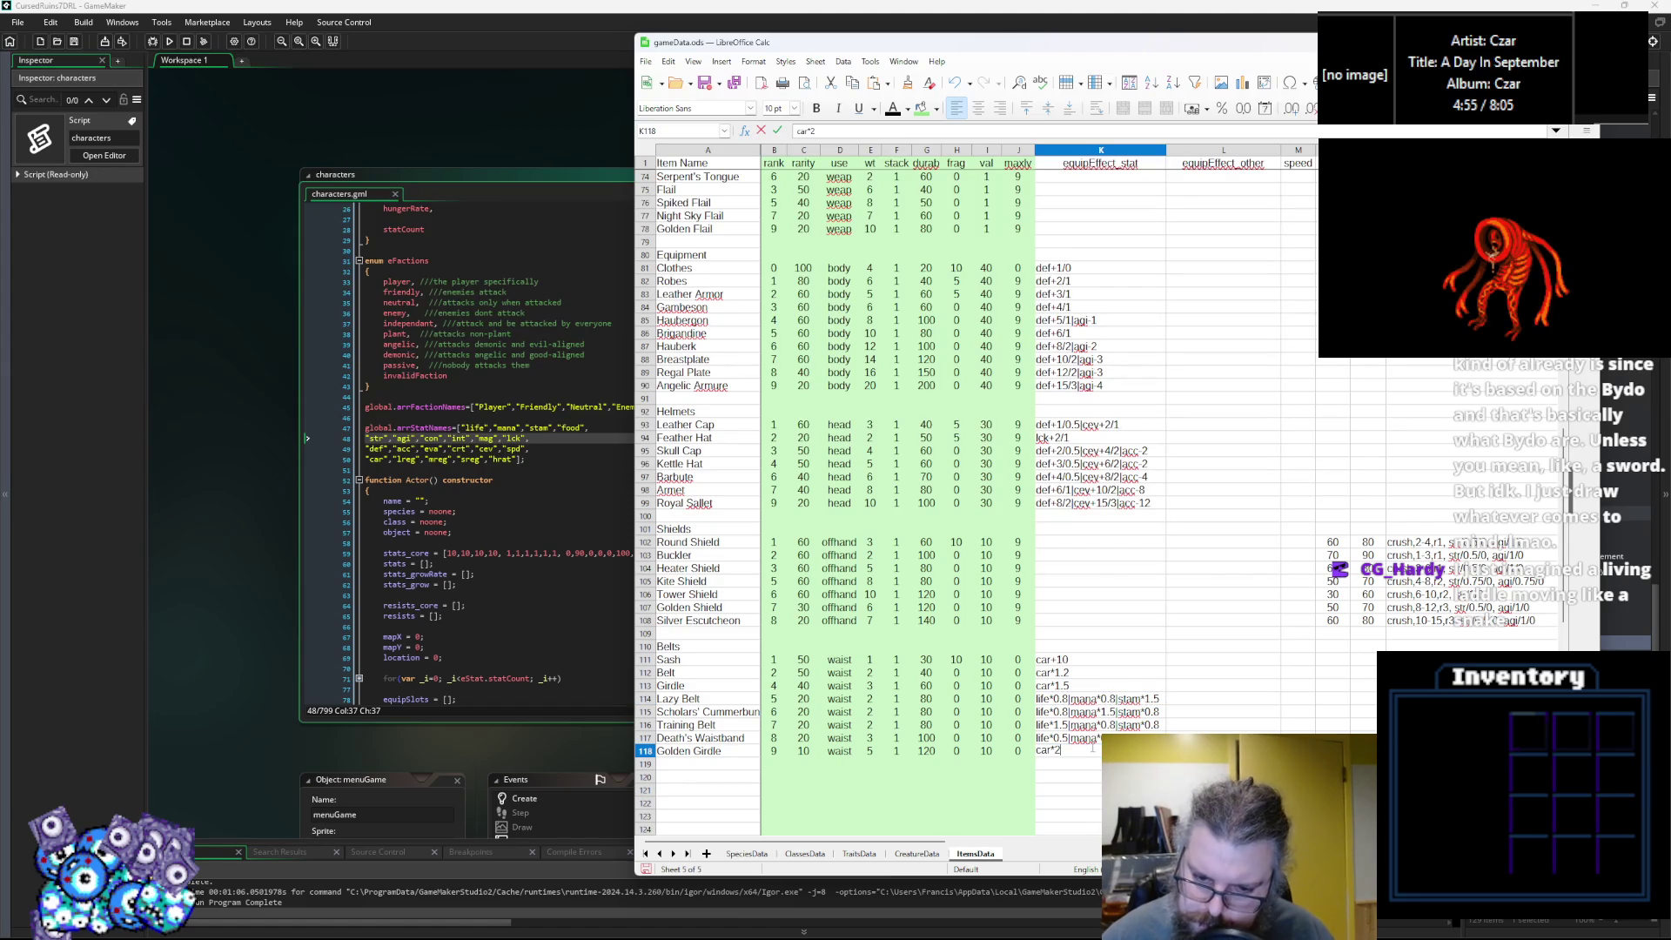
{"action": "type", "text": "|life*0.8|mana*0.8|stam*1.5"}
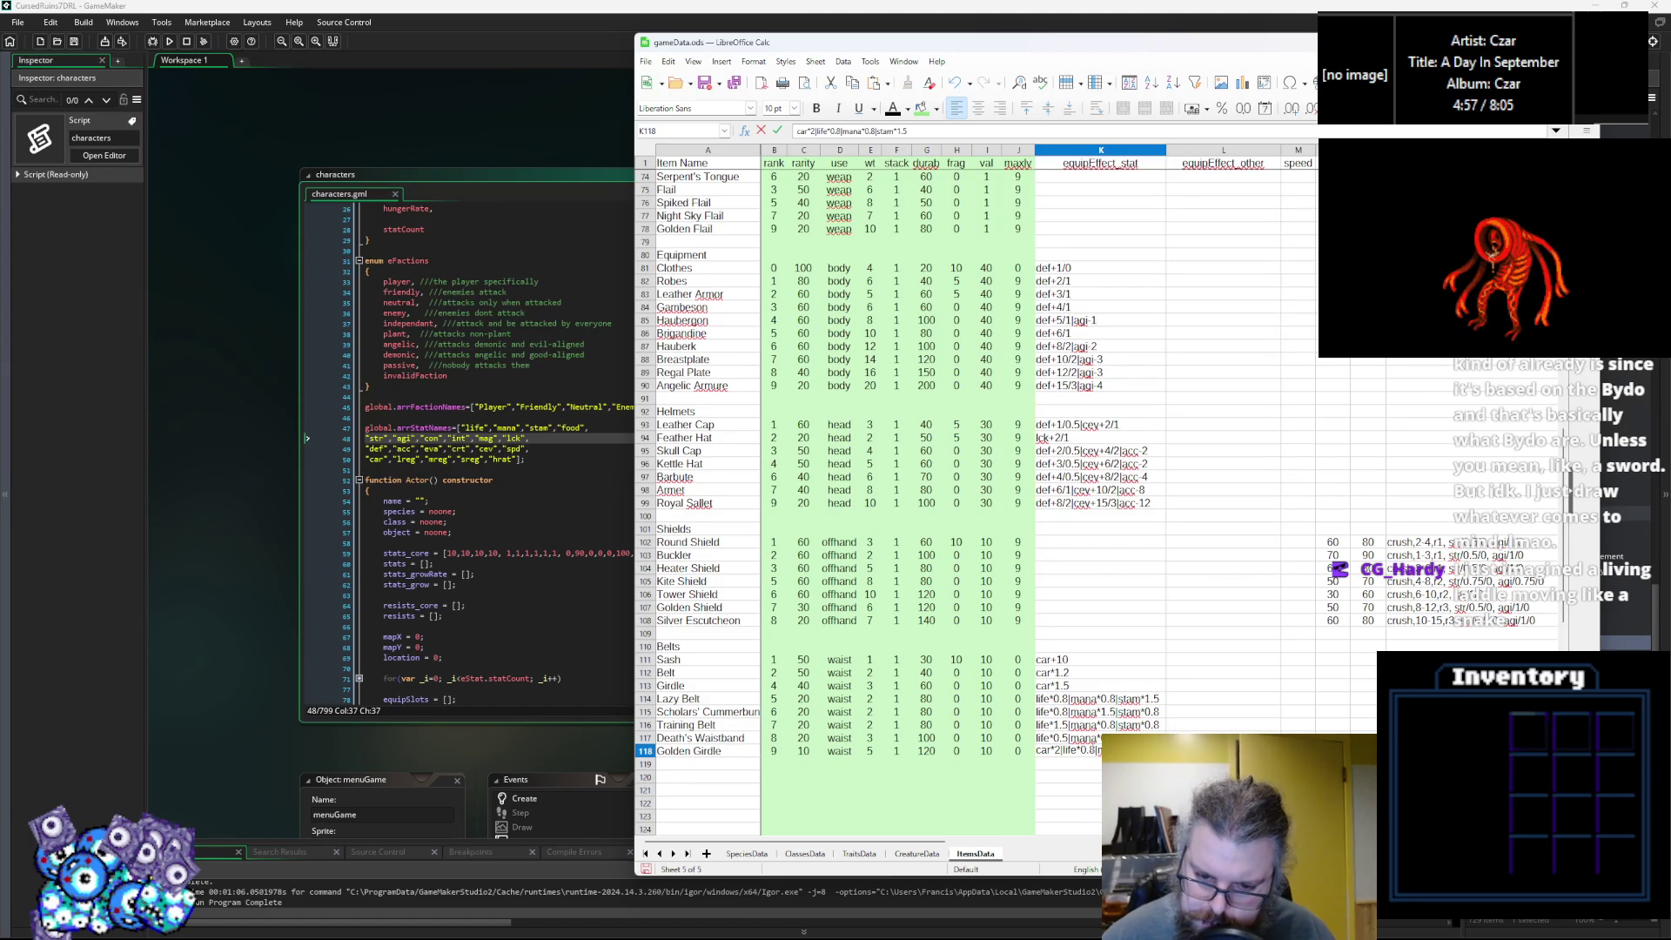
{"action": "double_click", "coordinate": [1090, 749]}
{"action": "type", "text": "1.1"}
{"action": "key", "text": "BackSpace"}
{"action": "type", "text": "1"}
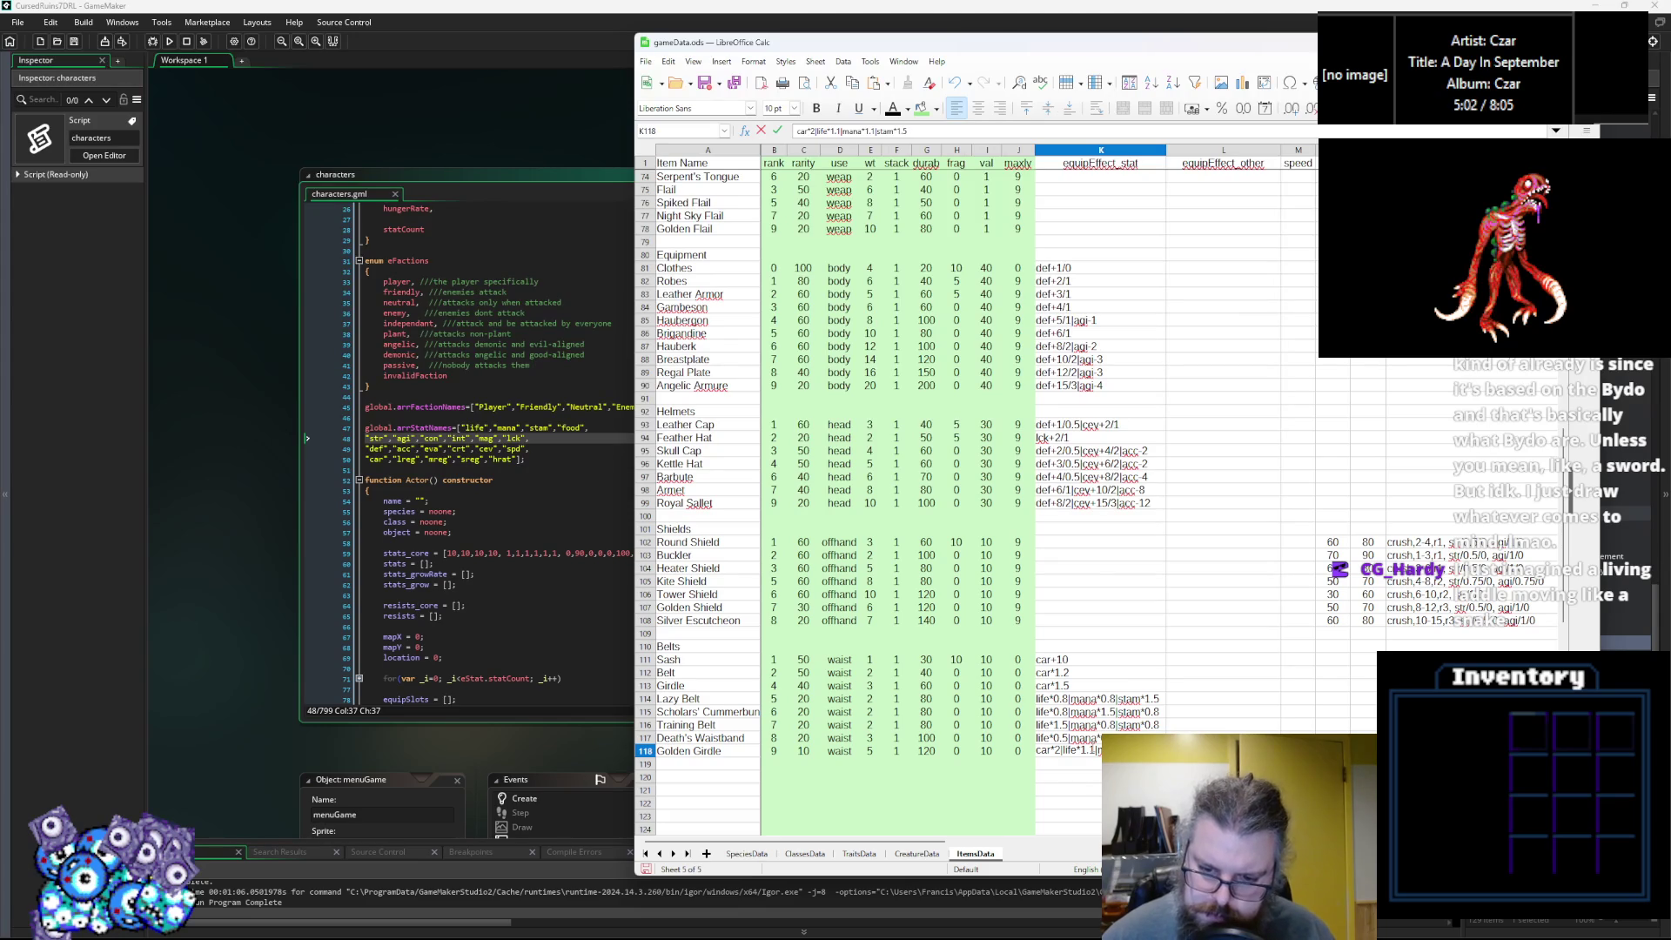
{"action": "left_click", "coordinate": [1306, 674]}
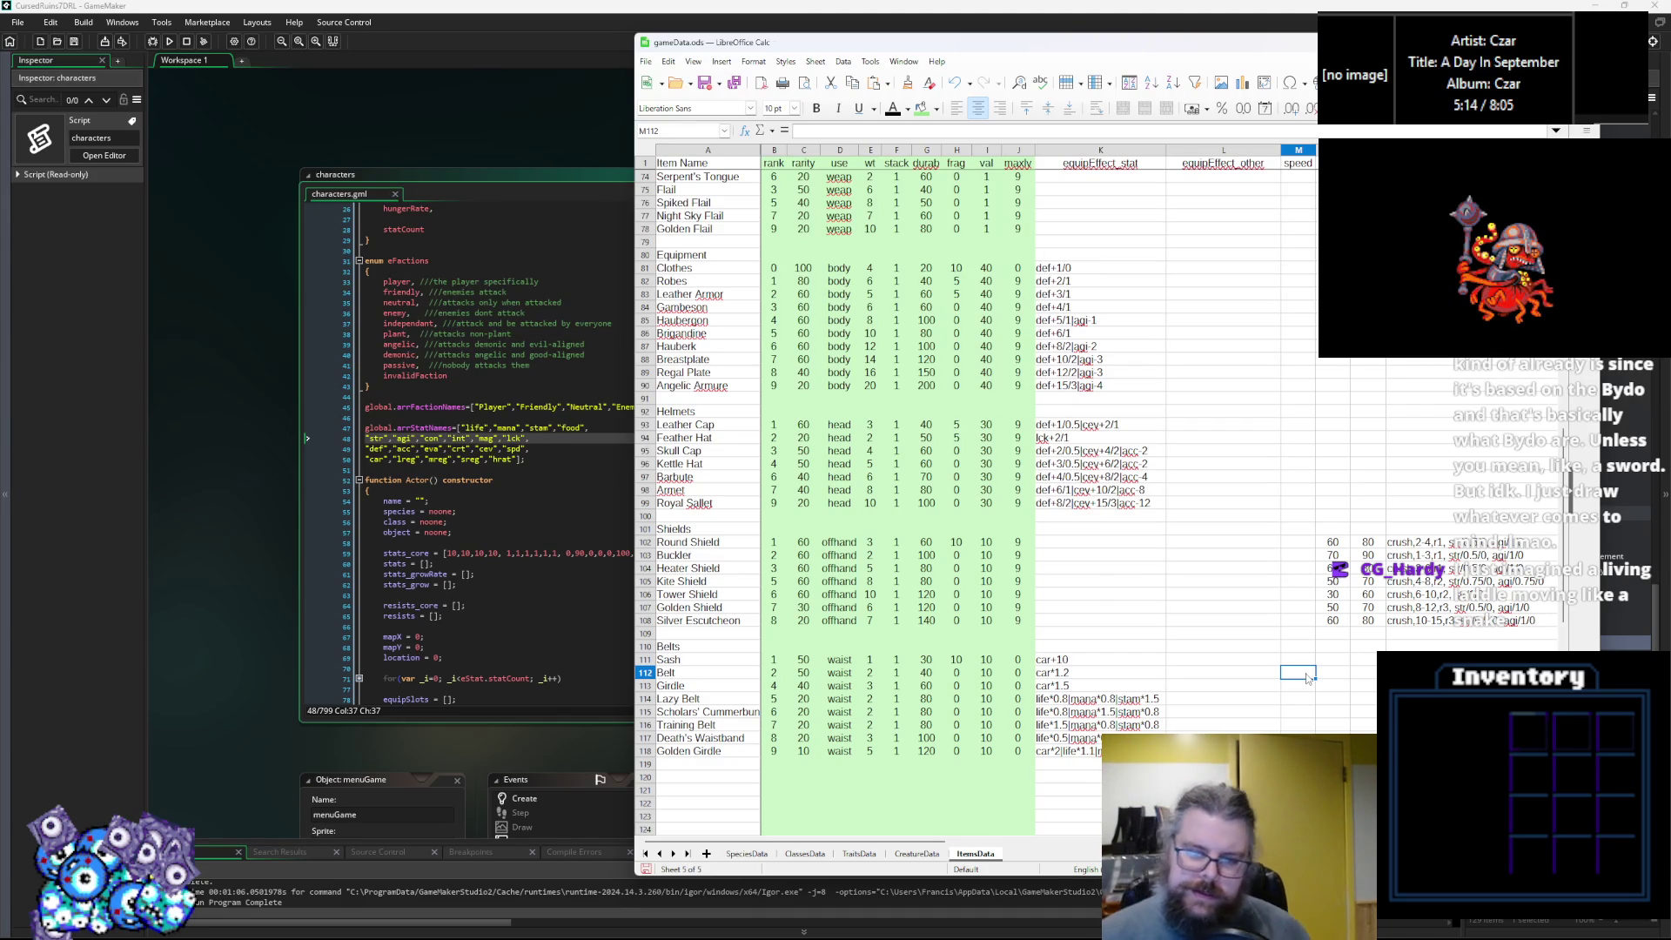
Export the data sheets as CSV files, then return to GameMaker.
{"action": "left_click", "coordinate": [1297, 701]}
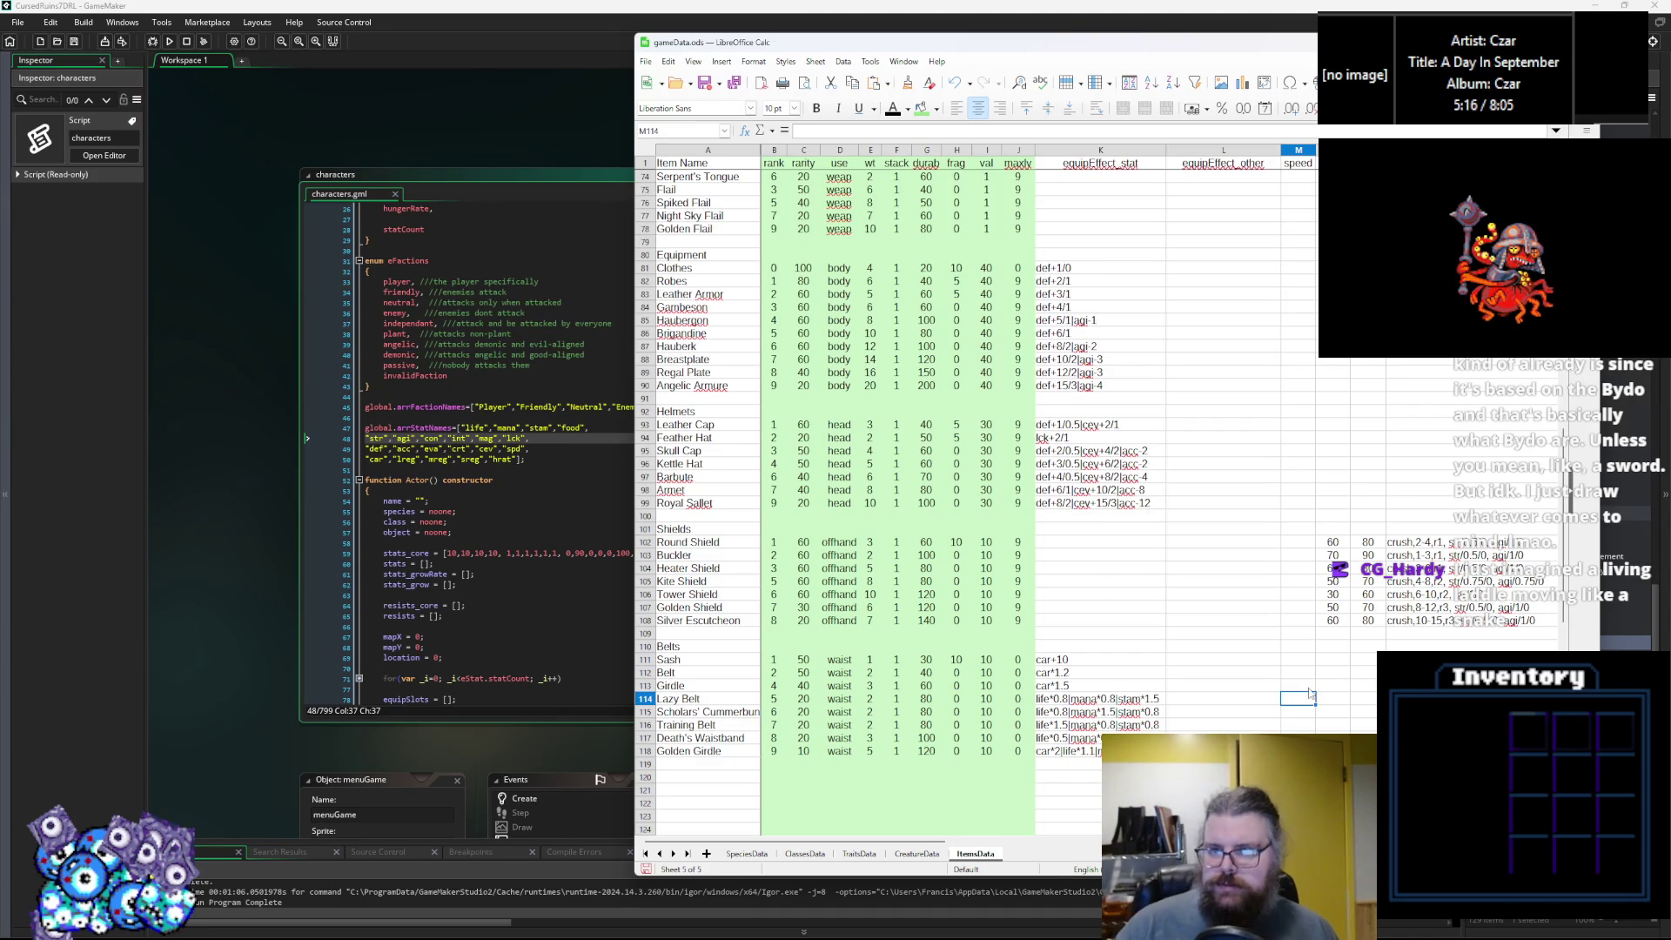
{"action": "left_click", "coordinate": [1351, 690]}
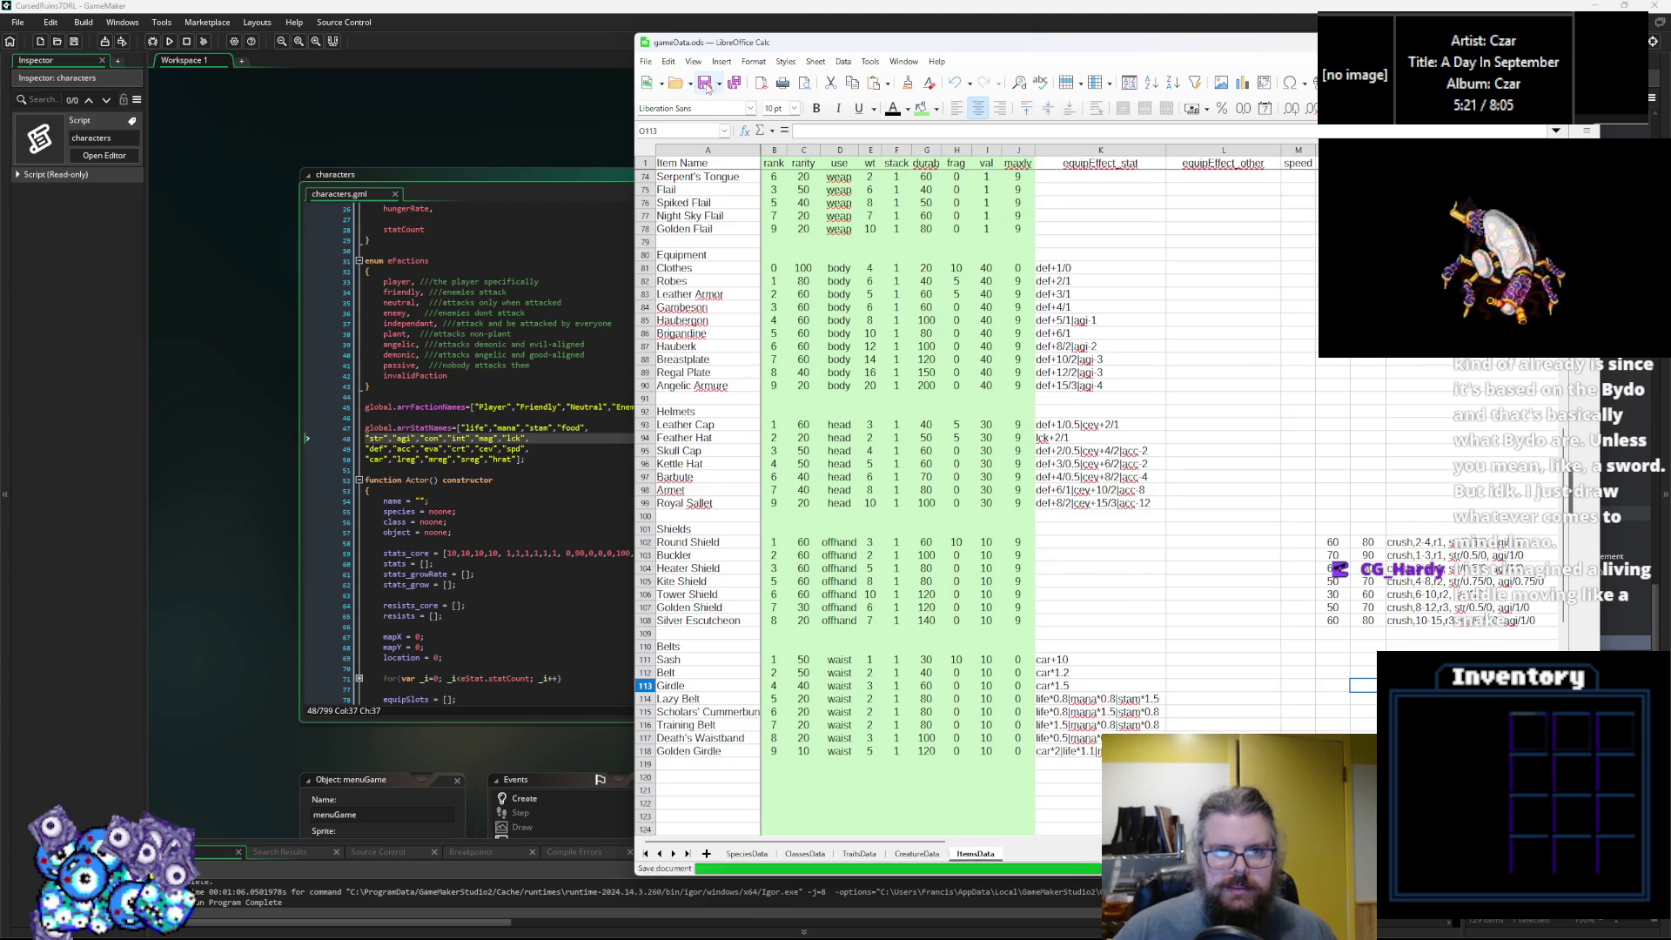
{"action": "left_click", "coordinate": [1118, 557]}
{"action": "left_click", "coordinate": [719, 84]}
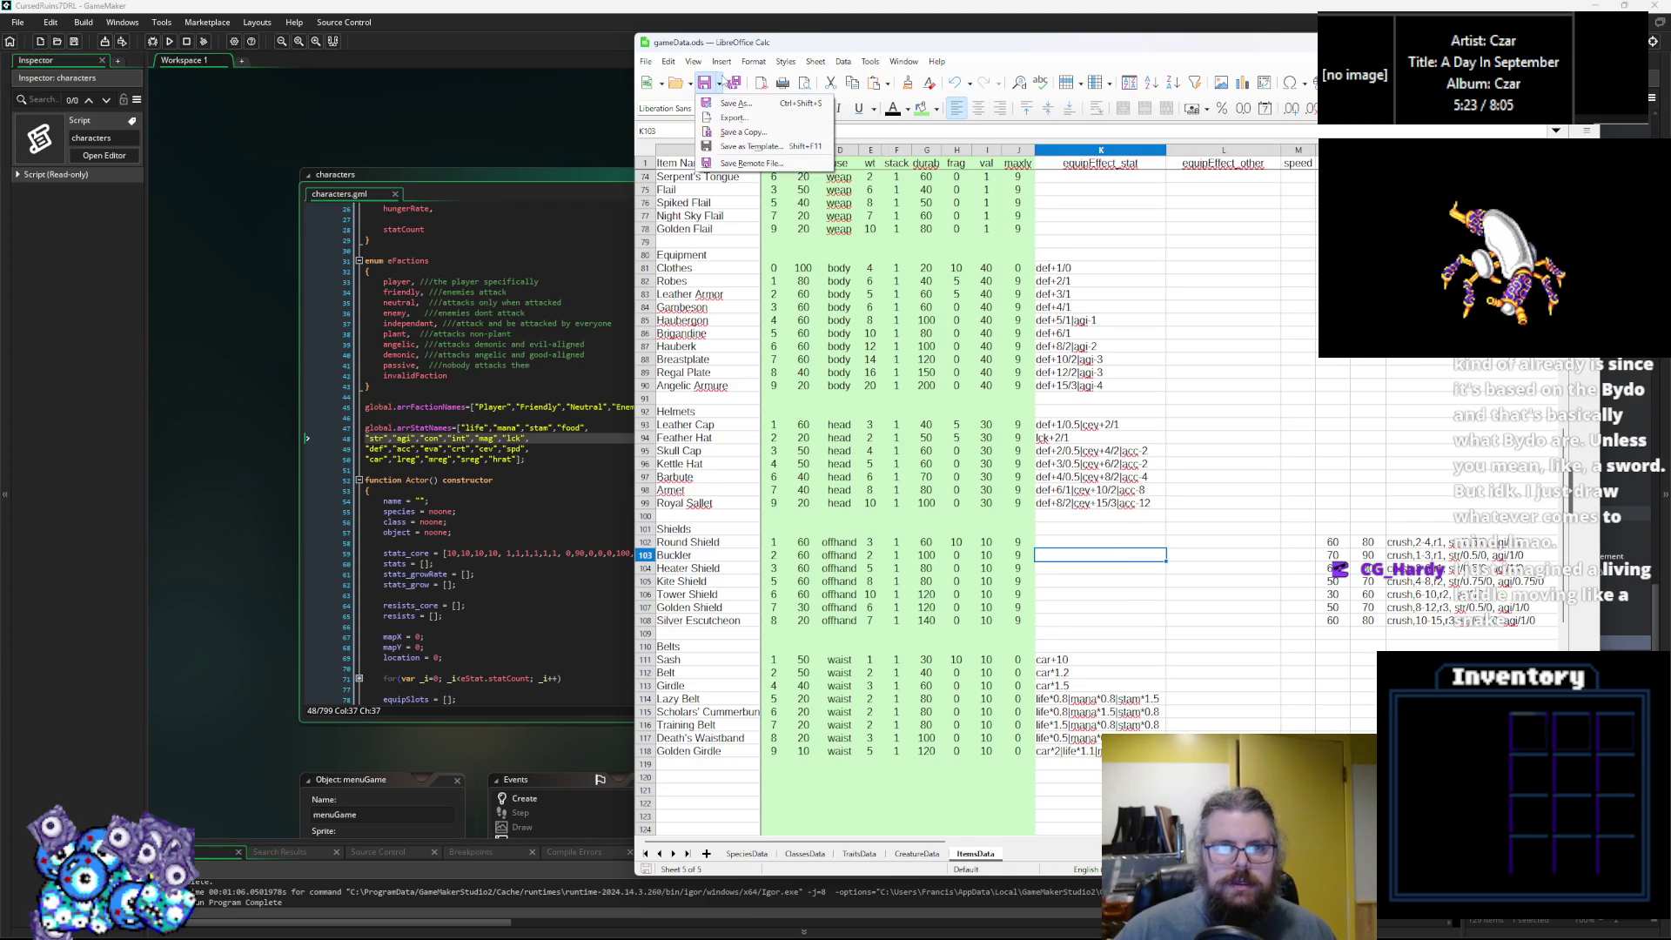
{"action": "left_click", "coordinate": [733, 83]}
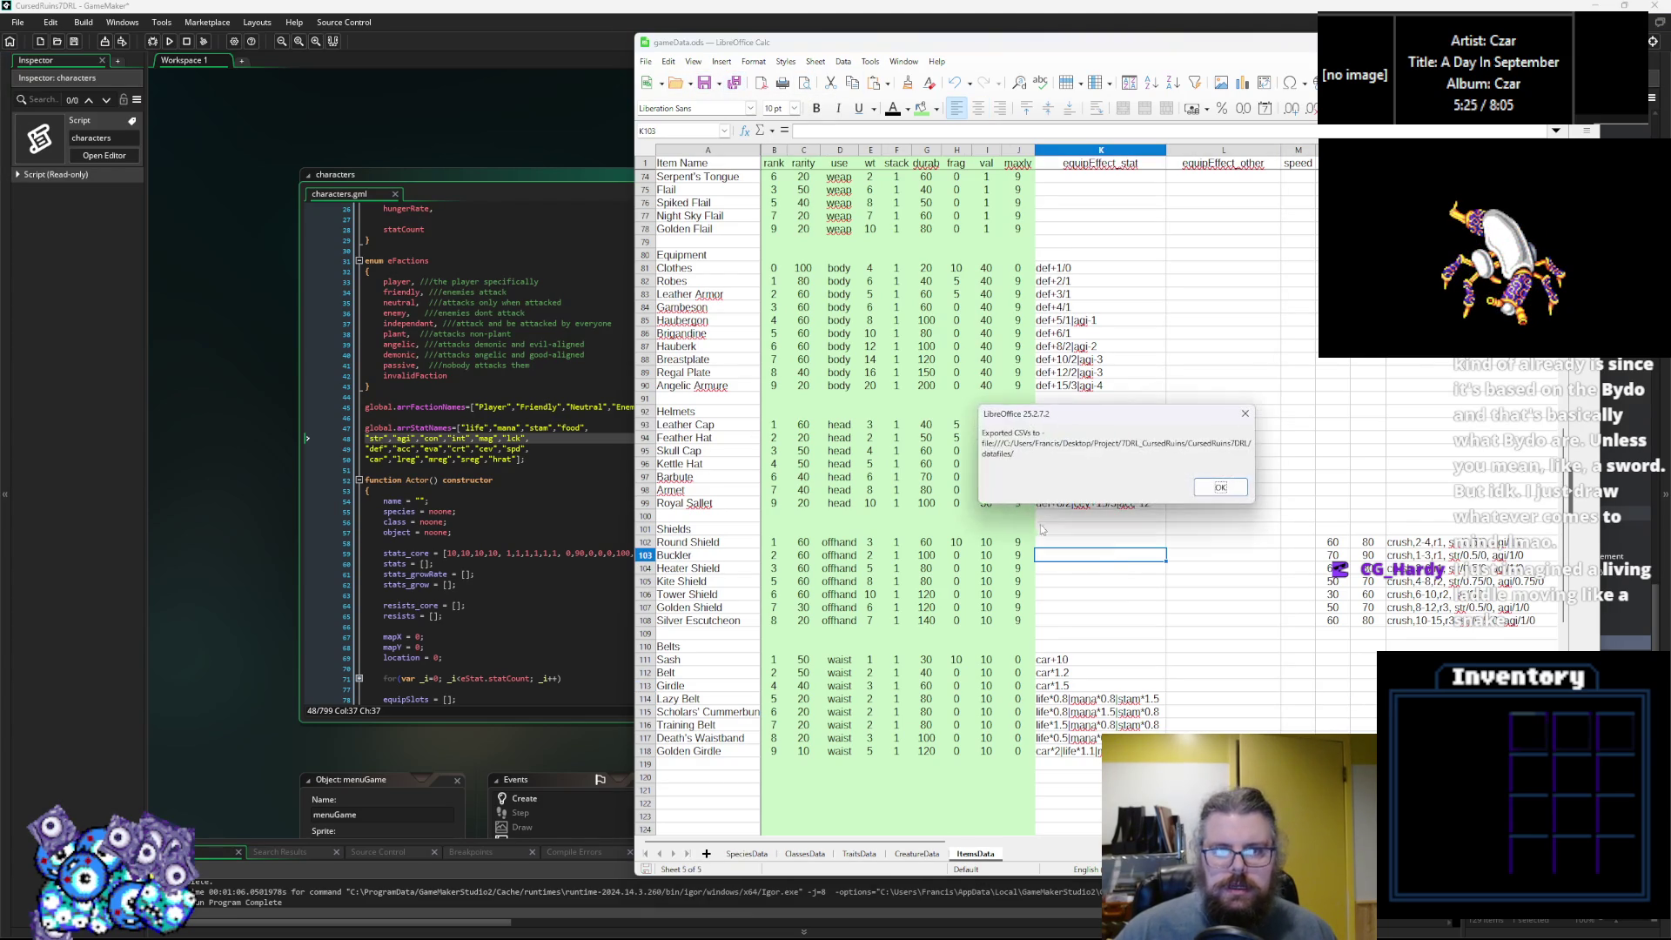
{"action": "left_click", "coordinate": [1219, 488]}
{"action": "left_click", "coordinate": [519, 616]}
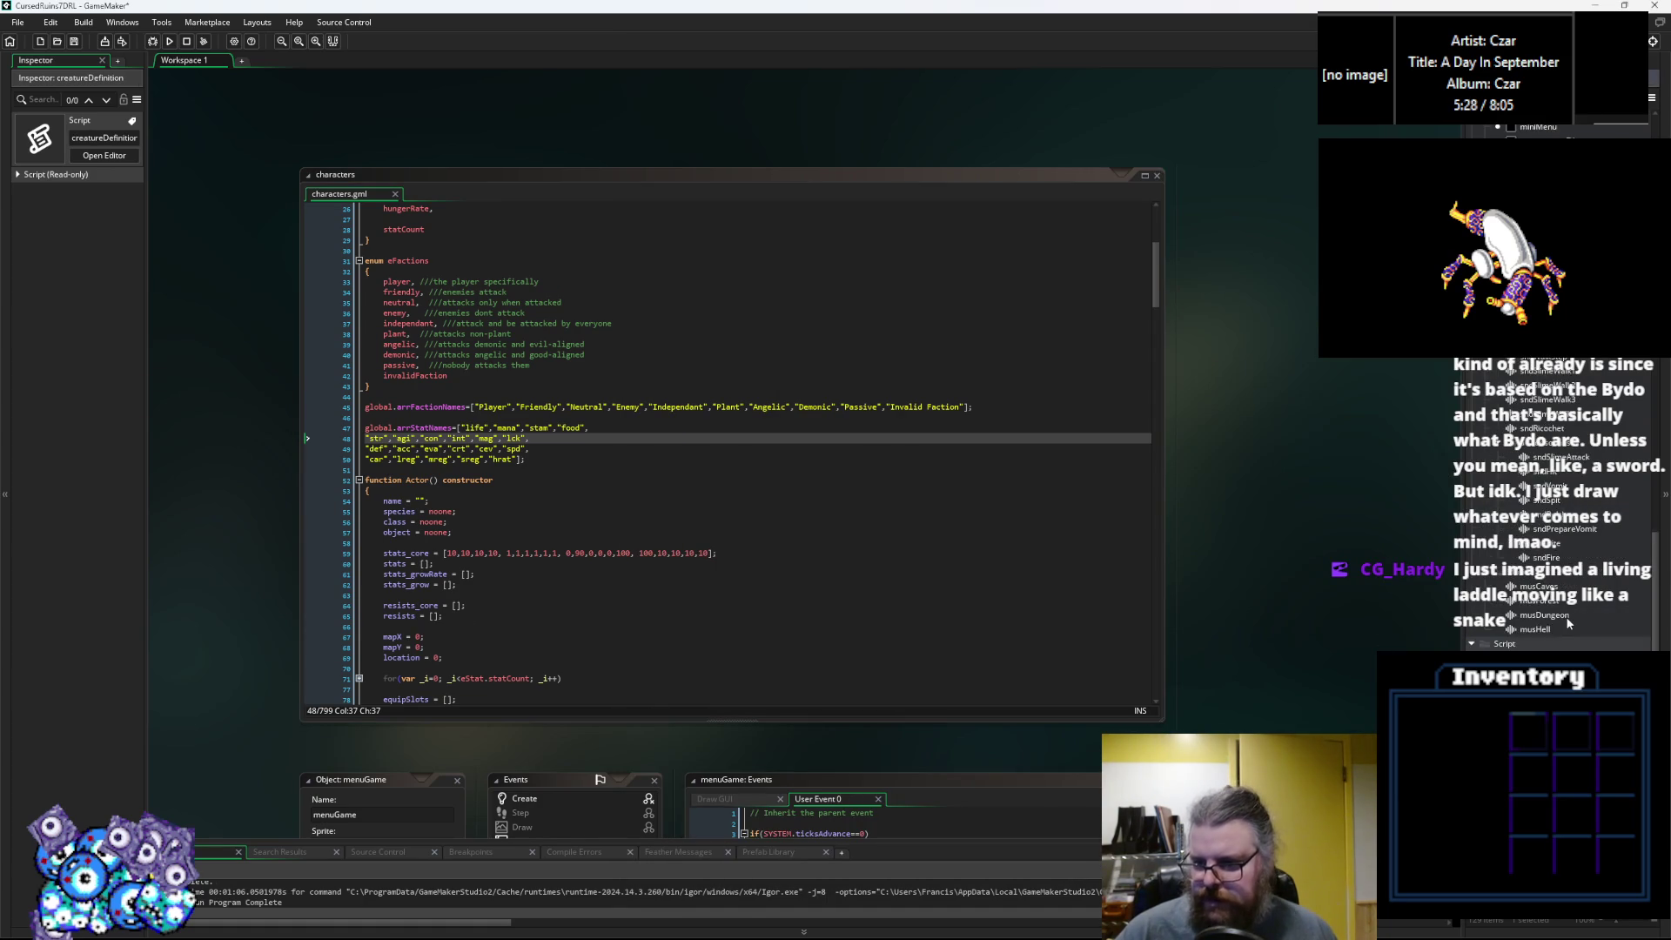
Create a new sprite in the Sprites group and import Belts.gif into it.
{"action": "scroll", "coordinate": [1570, 629], "scroll_direction": "up", "scroll_amount": 10}
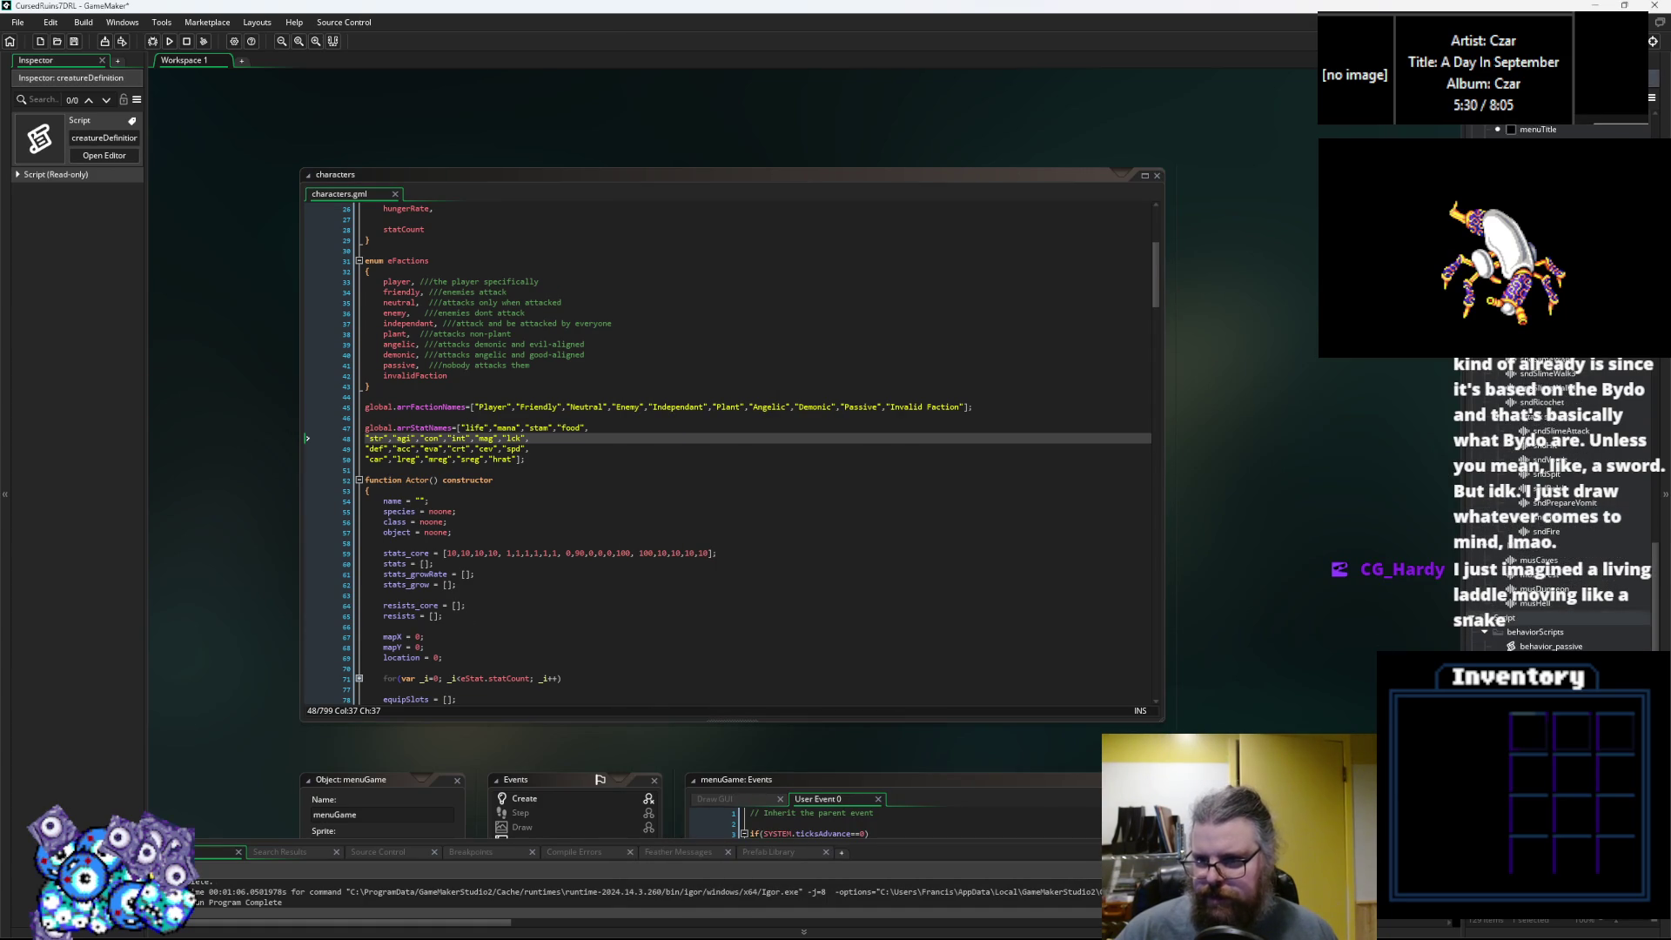
{"action": "scroll", "coordinate": [1560, 405], "scroll_direction": "up", "scroll_amount": 10}
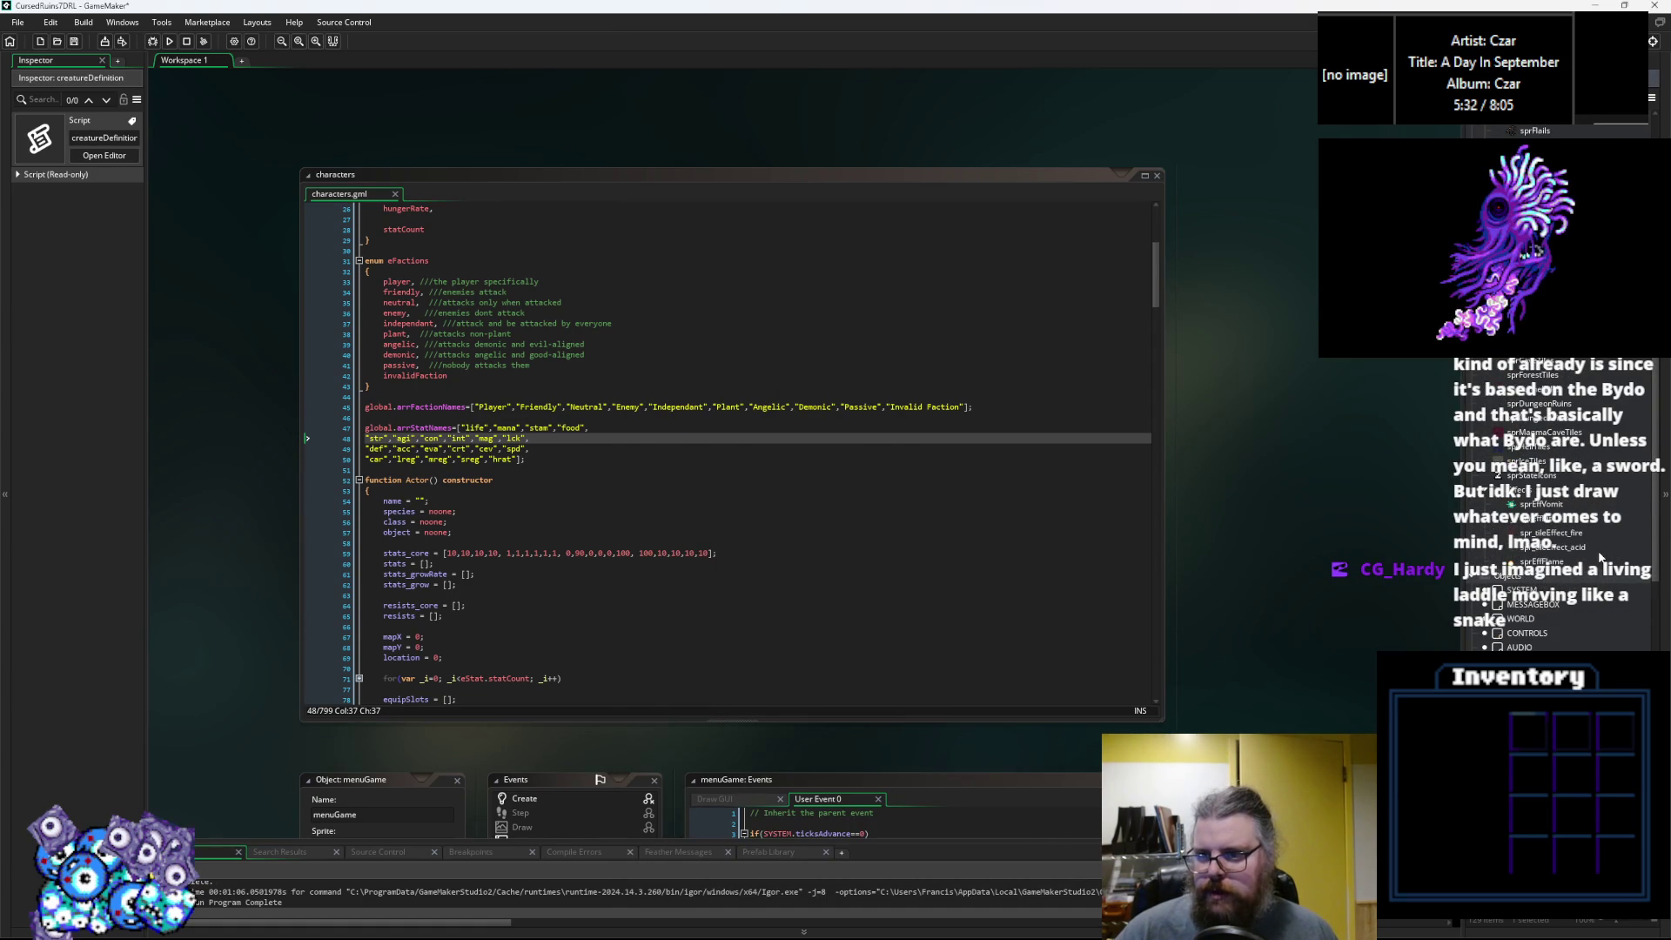
{"action": "scroll", "coordinate": [1560, 410], "scroll_direction": "up", "scroll_amount": 2}
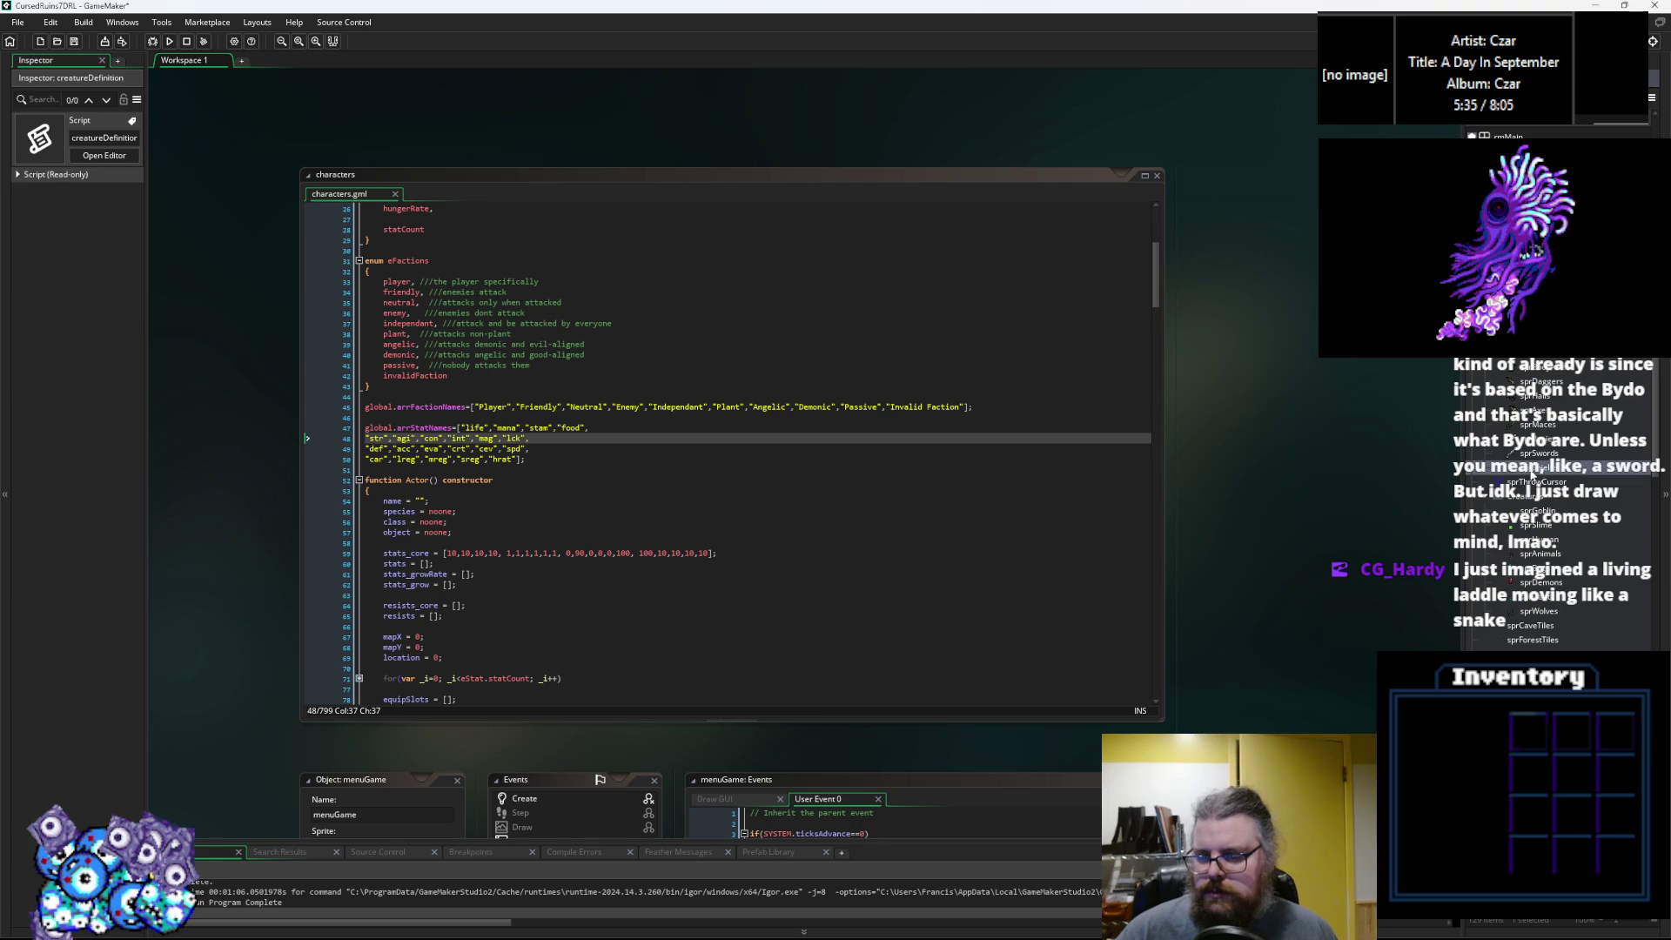
{"action": "left_click", "coordinate": [1575, 415]}
{"action": "right_click", "coordinate": [1536, 415]}
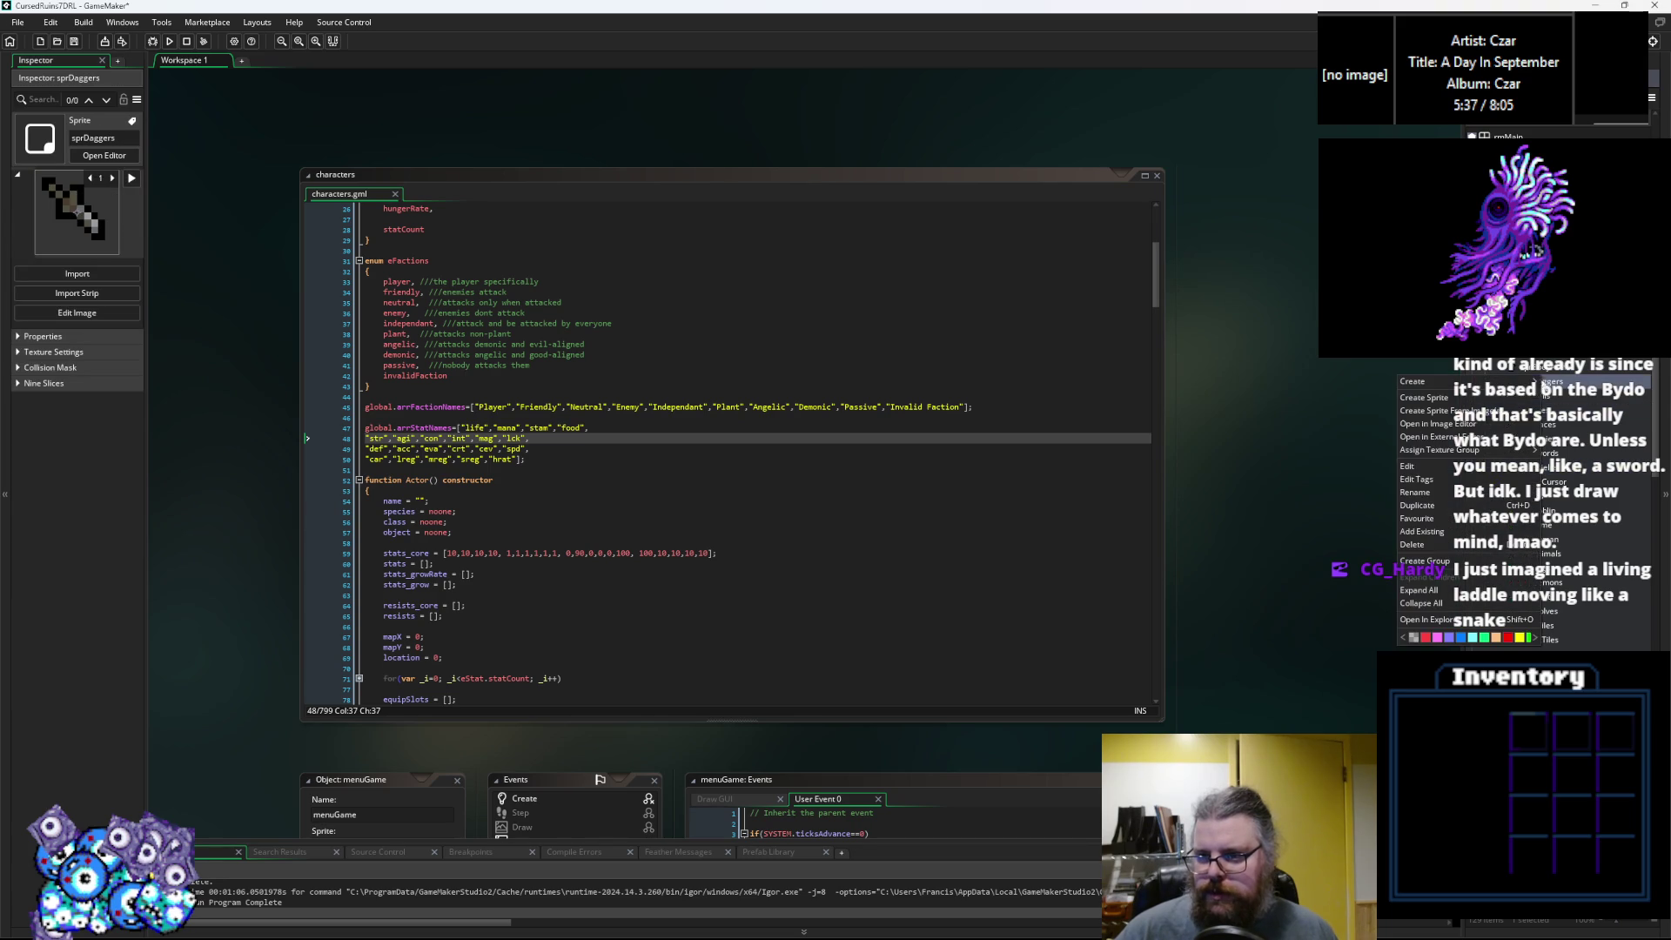
{"action": "left_click", "coordinate": [1493, 402]}
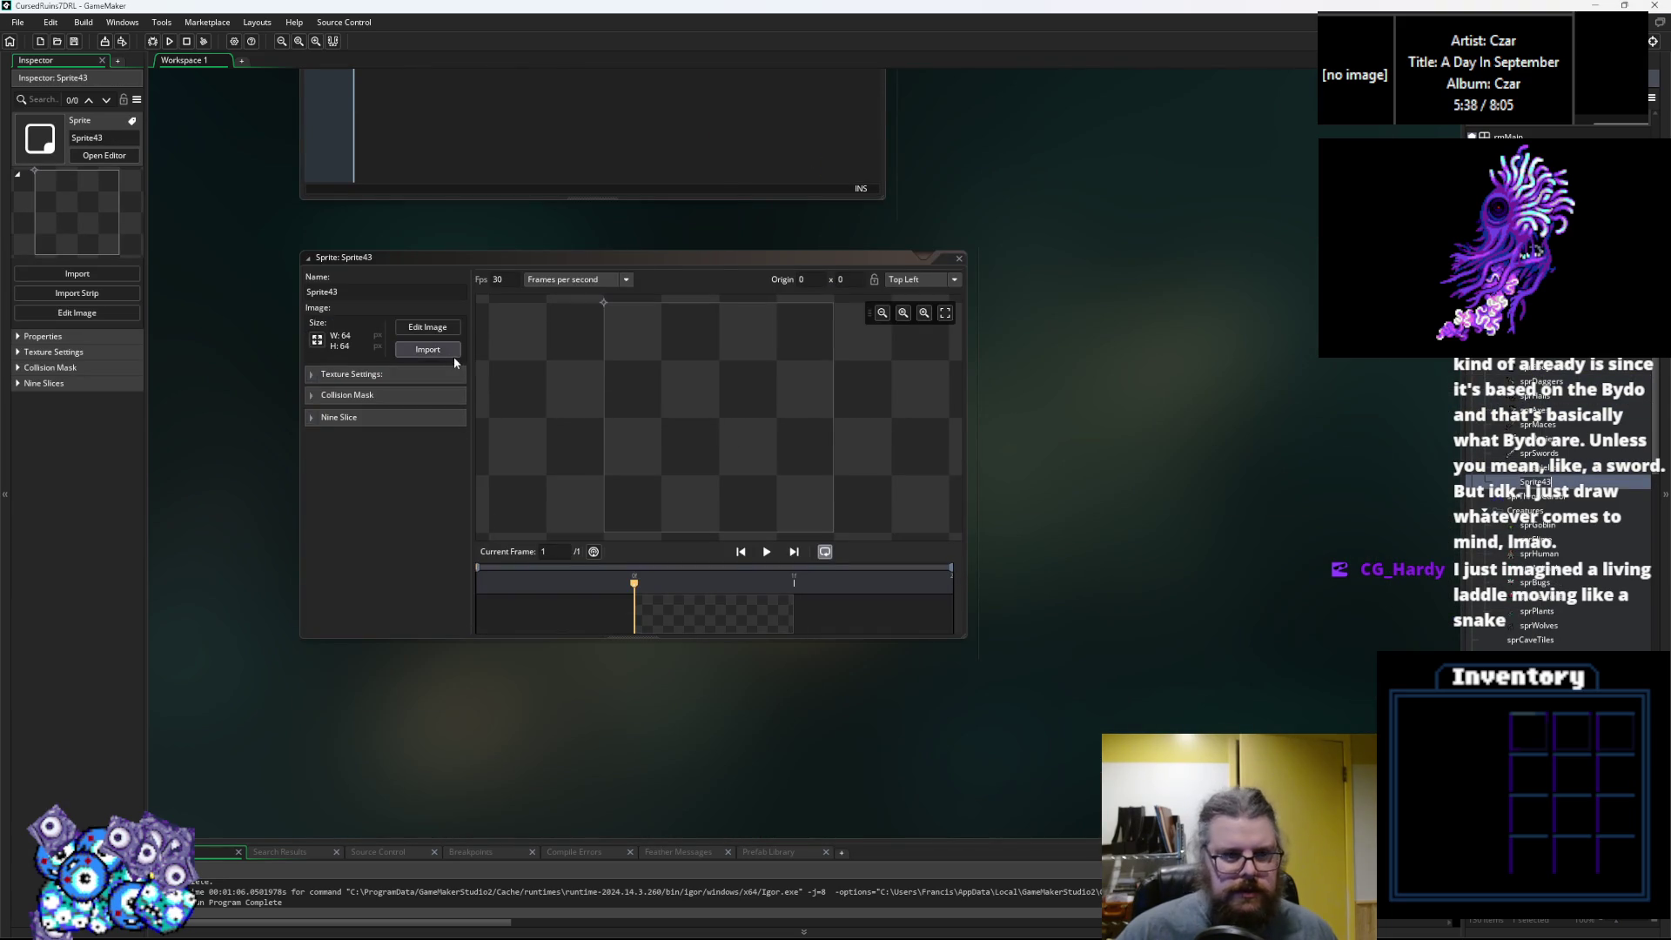
{"action": "left_click", "coordinate": [448, 352]}
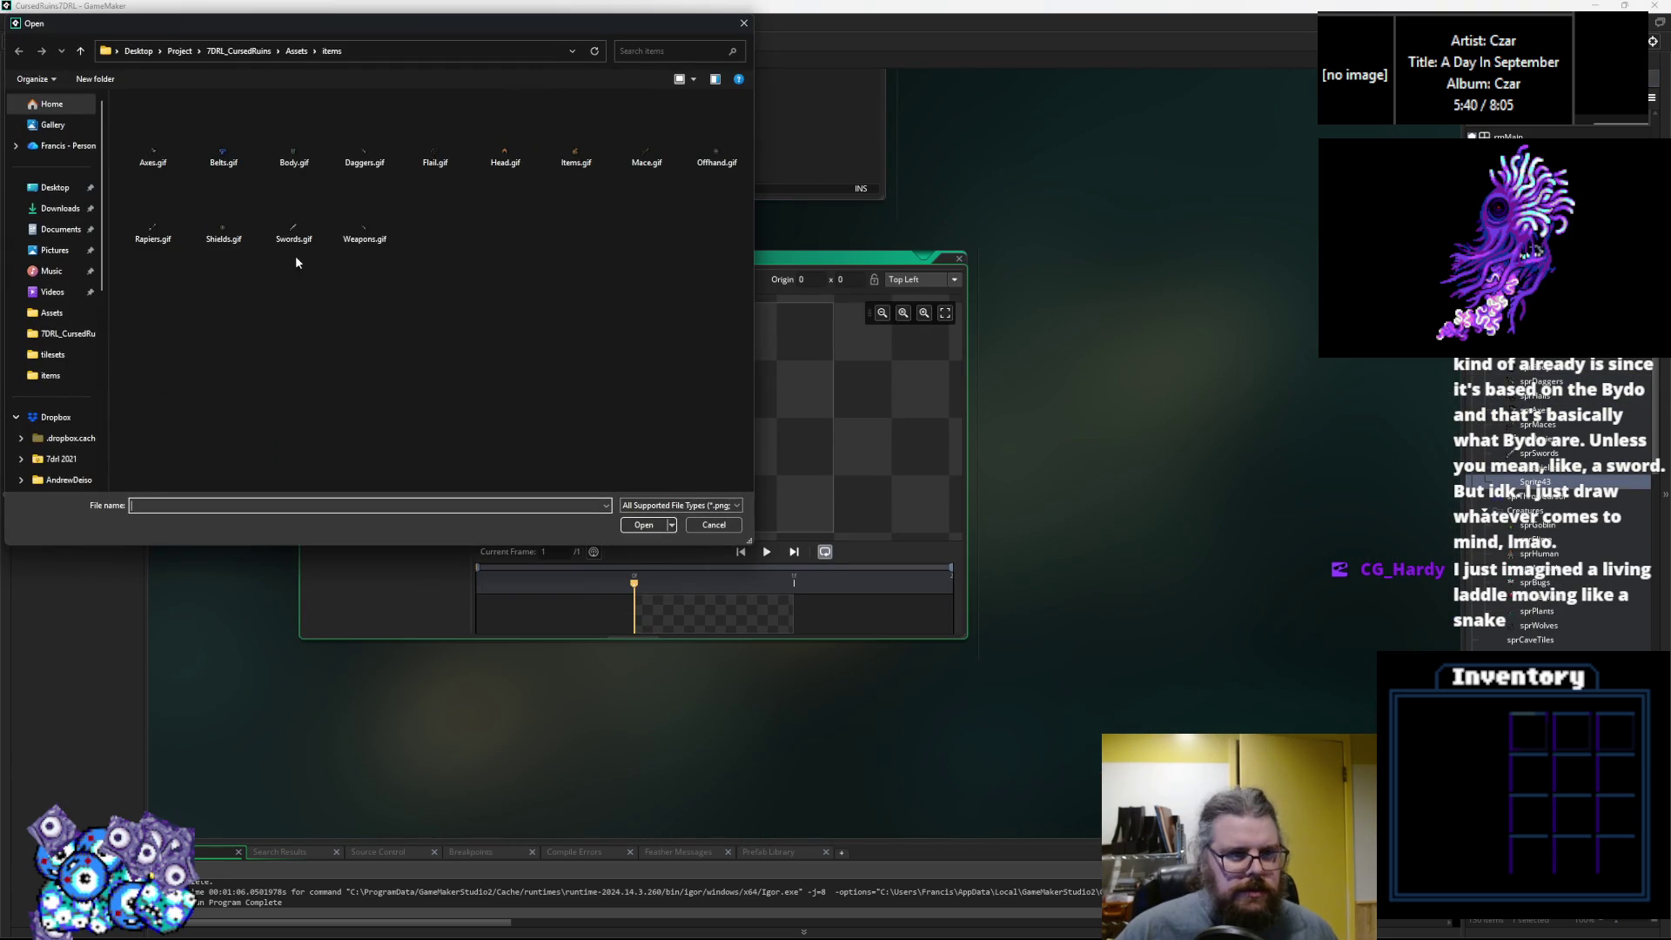
{"action": "left_click", "coordinate": [223, 144]}
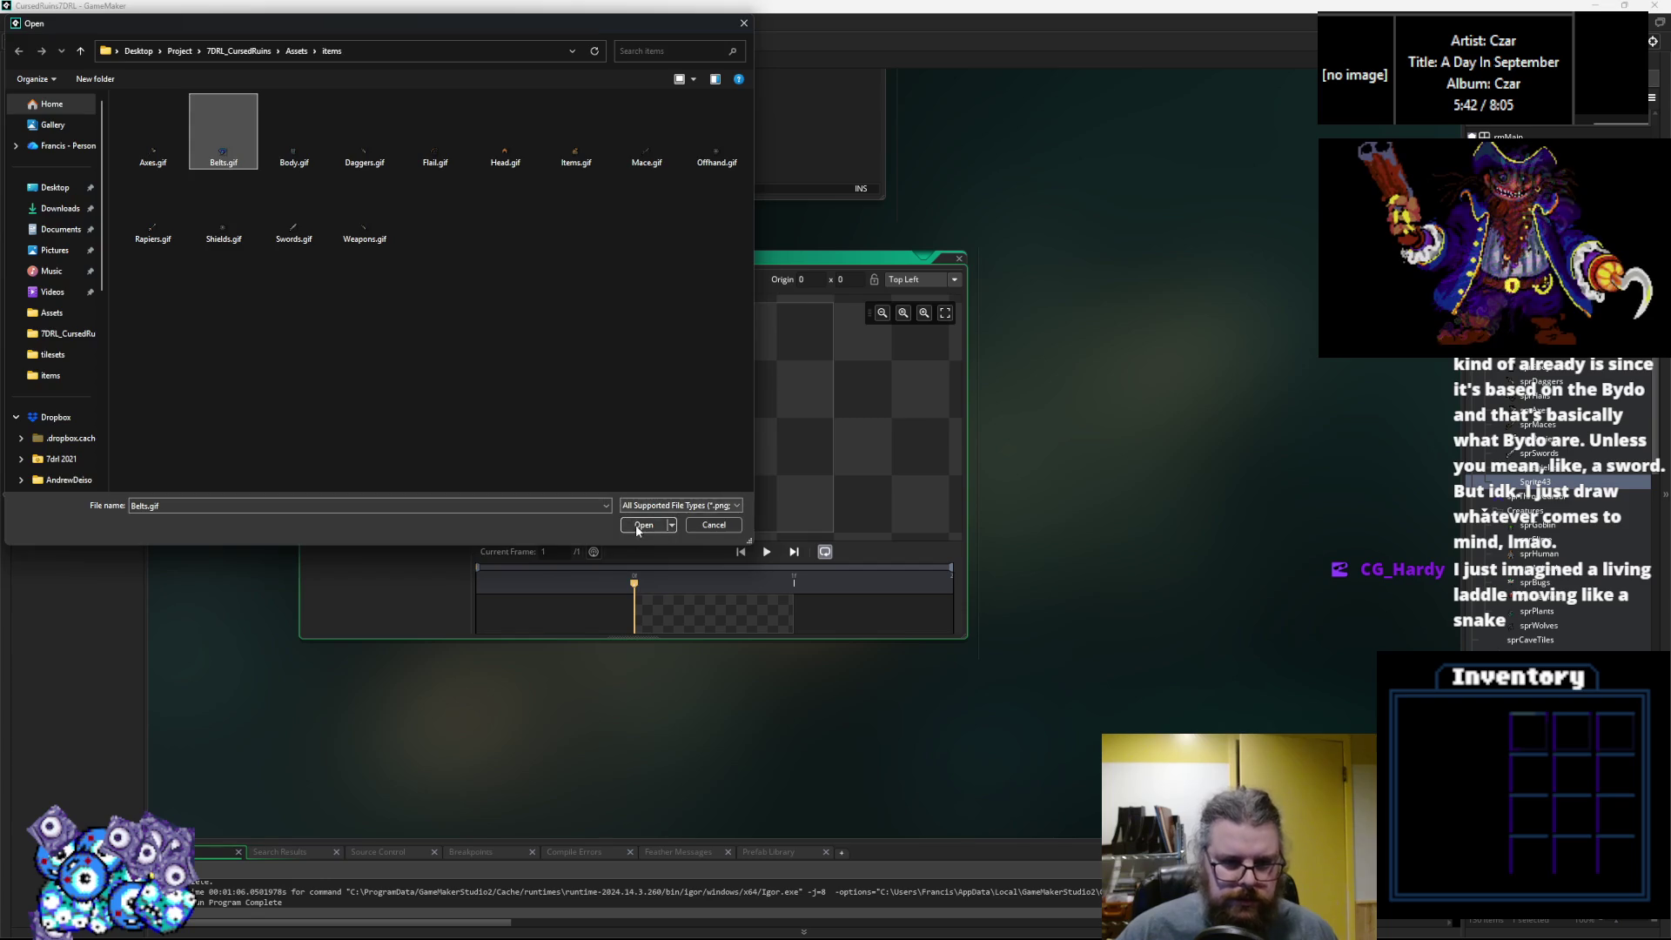
{"action": "left_click", "coordinate": [642, 525]}
Name the new sprite sprBelts and close its editor.
{"action": "left_click", "coordinate": [323, 293]}
{"action": "type", "text": "sp"}
{"action": "type", "text": "s"}
{"action": "key", "text": "Return"}
{"action": "left_click", "coordinate": [961, 258]}
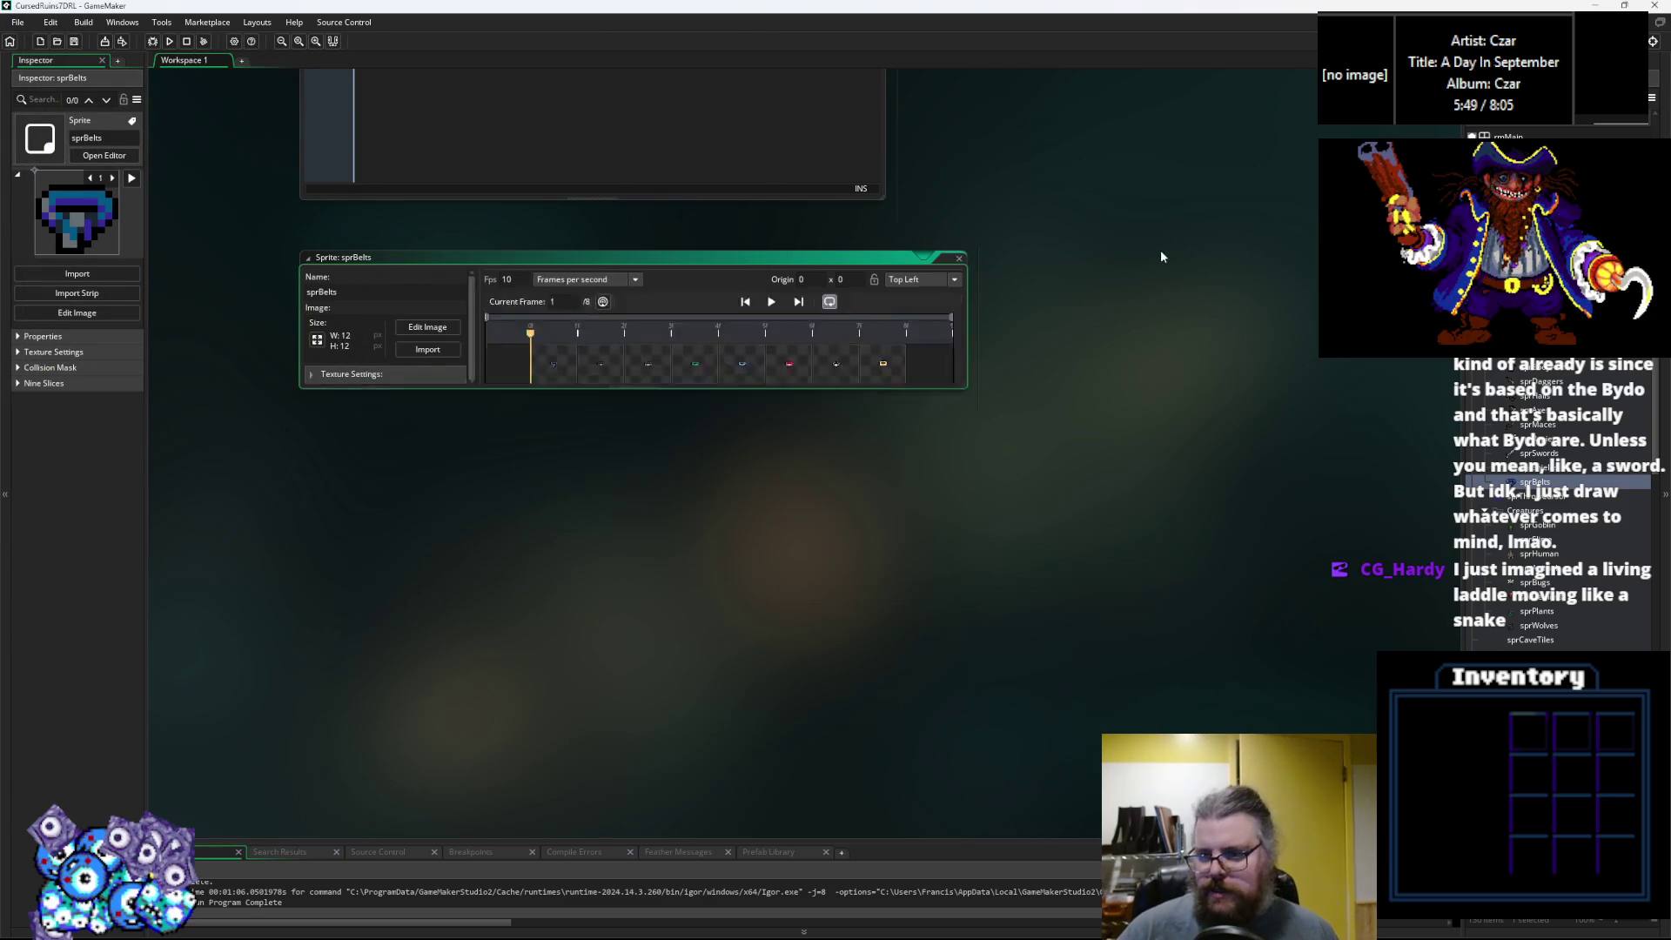
Fill sprBelts into the sprite column for Sash through Training Belt, clearing the Belts header row.
{"action": "key", "text": "alt+Tab"}
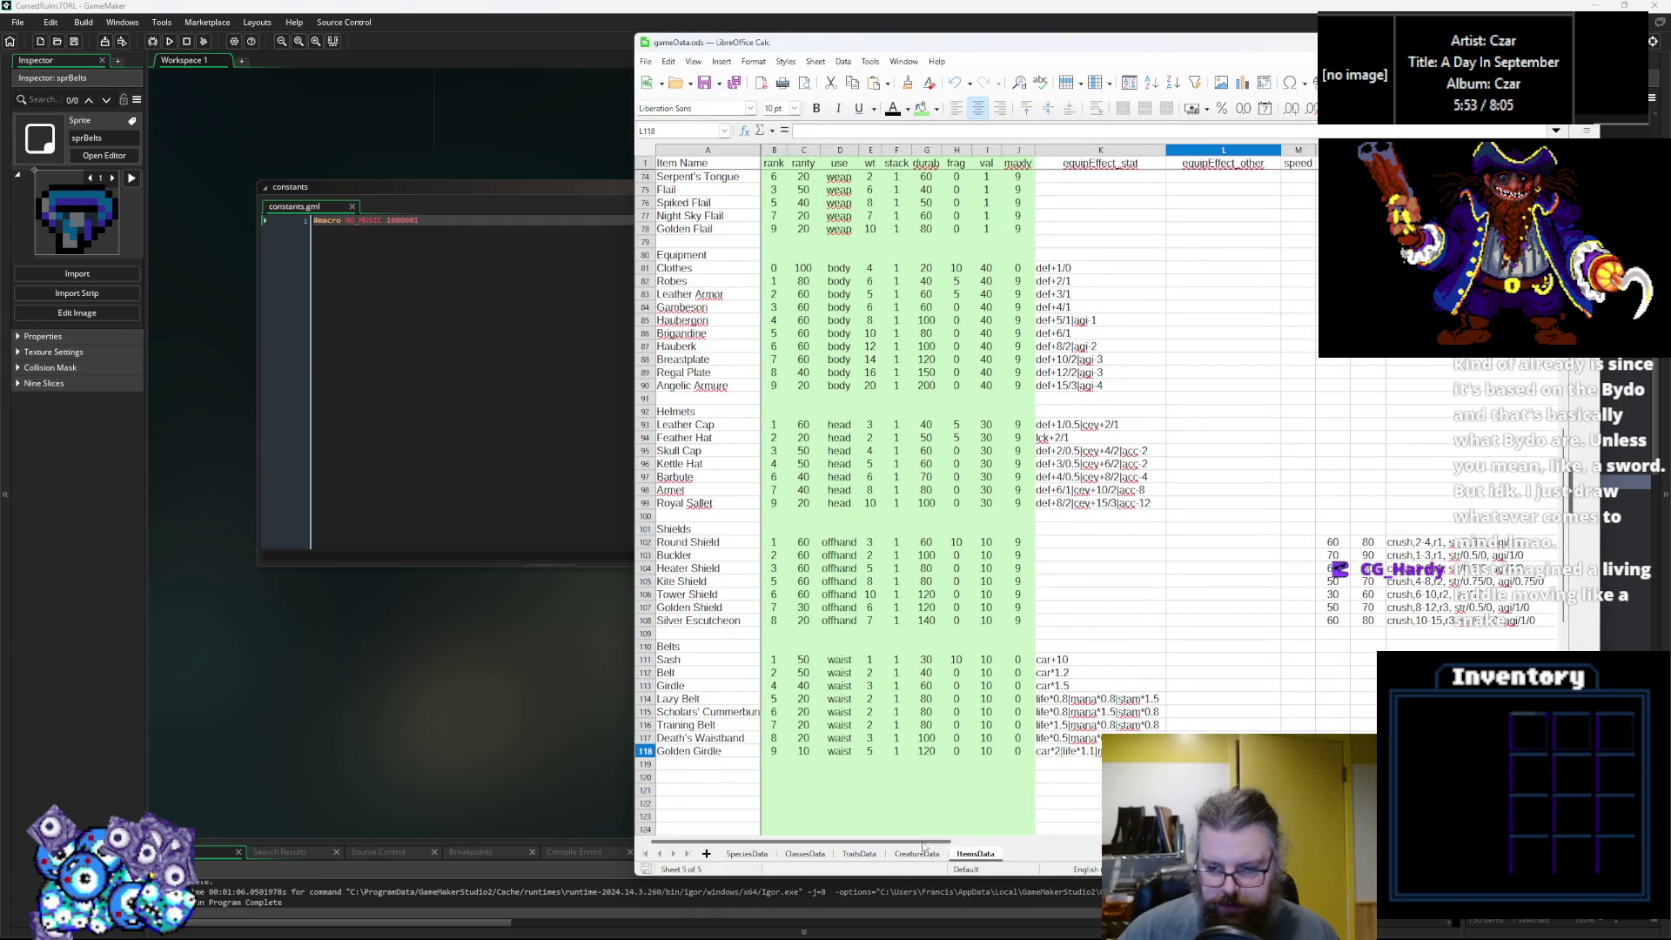
{"action": "scroll", "coordinate": [914, 846], "scroll_direction": "right", "scroll_amount": 6}
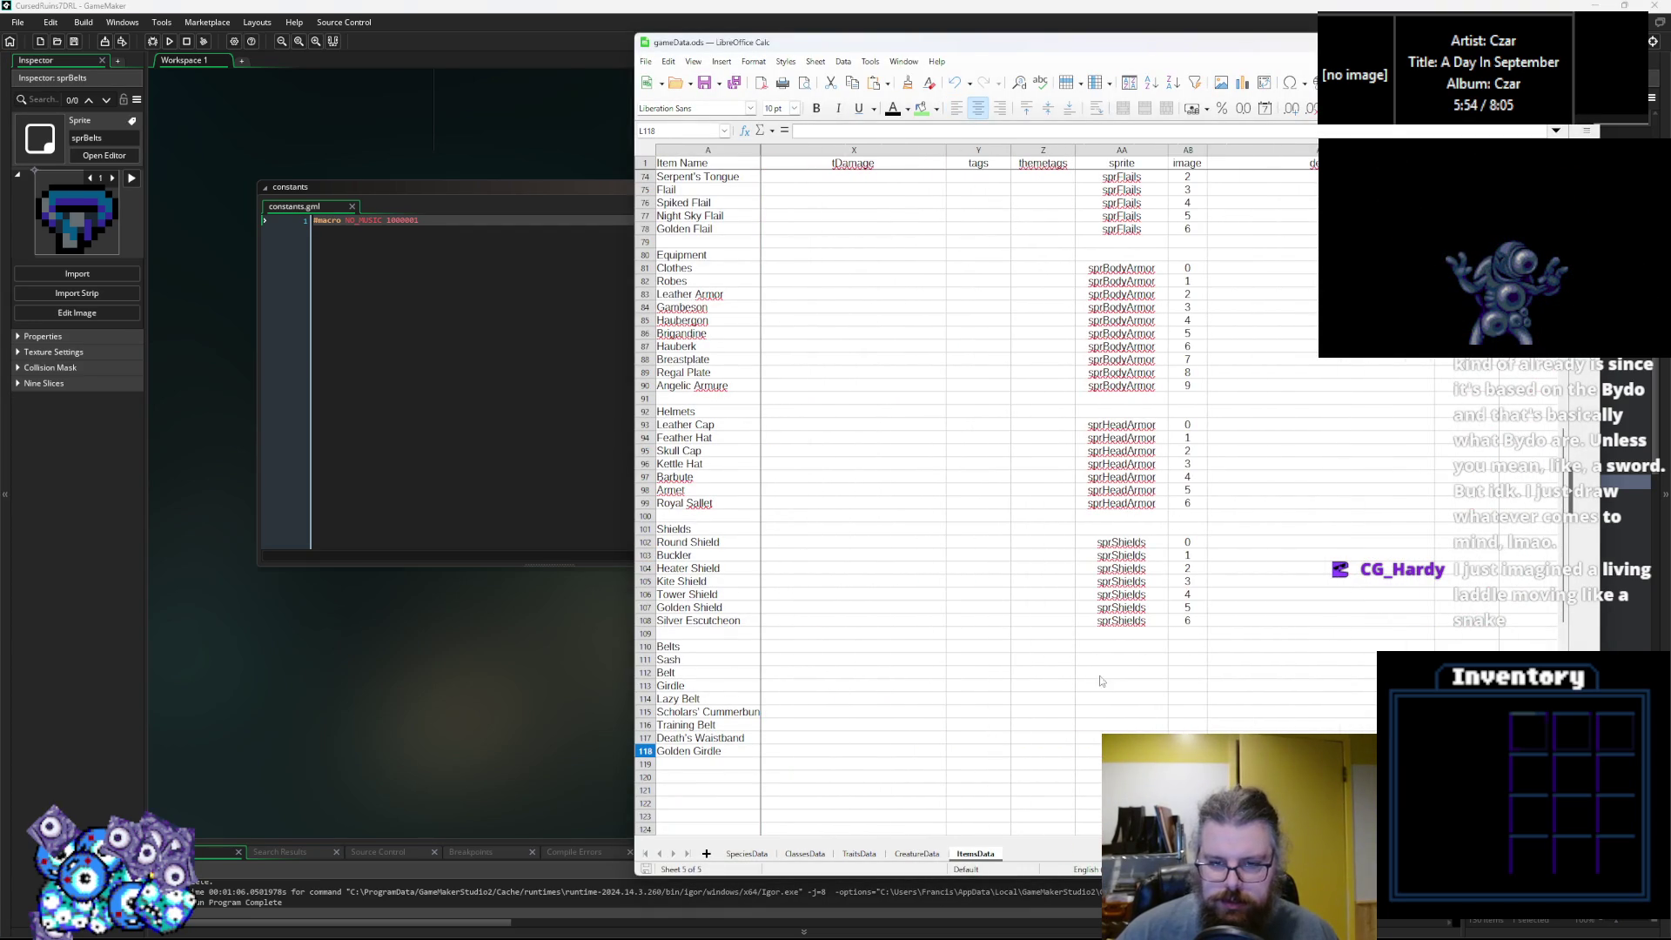
{"action": "left_click", "coordinate": [1101, 653]}
{"action": "type", "text": "sprBelts"}
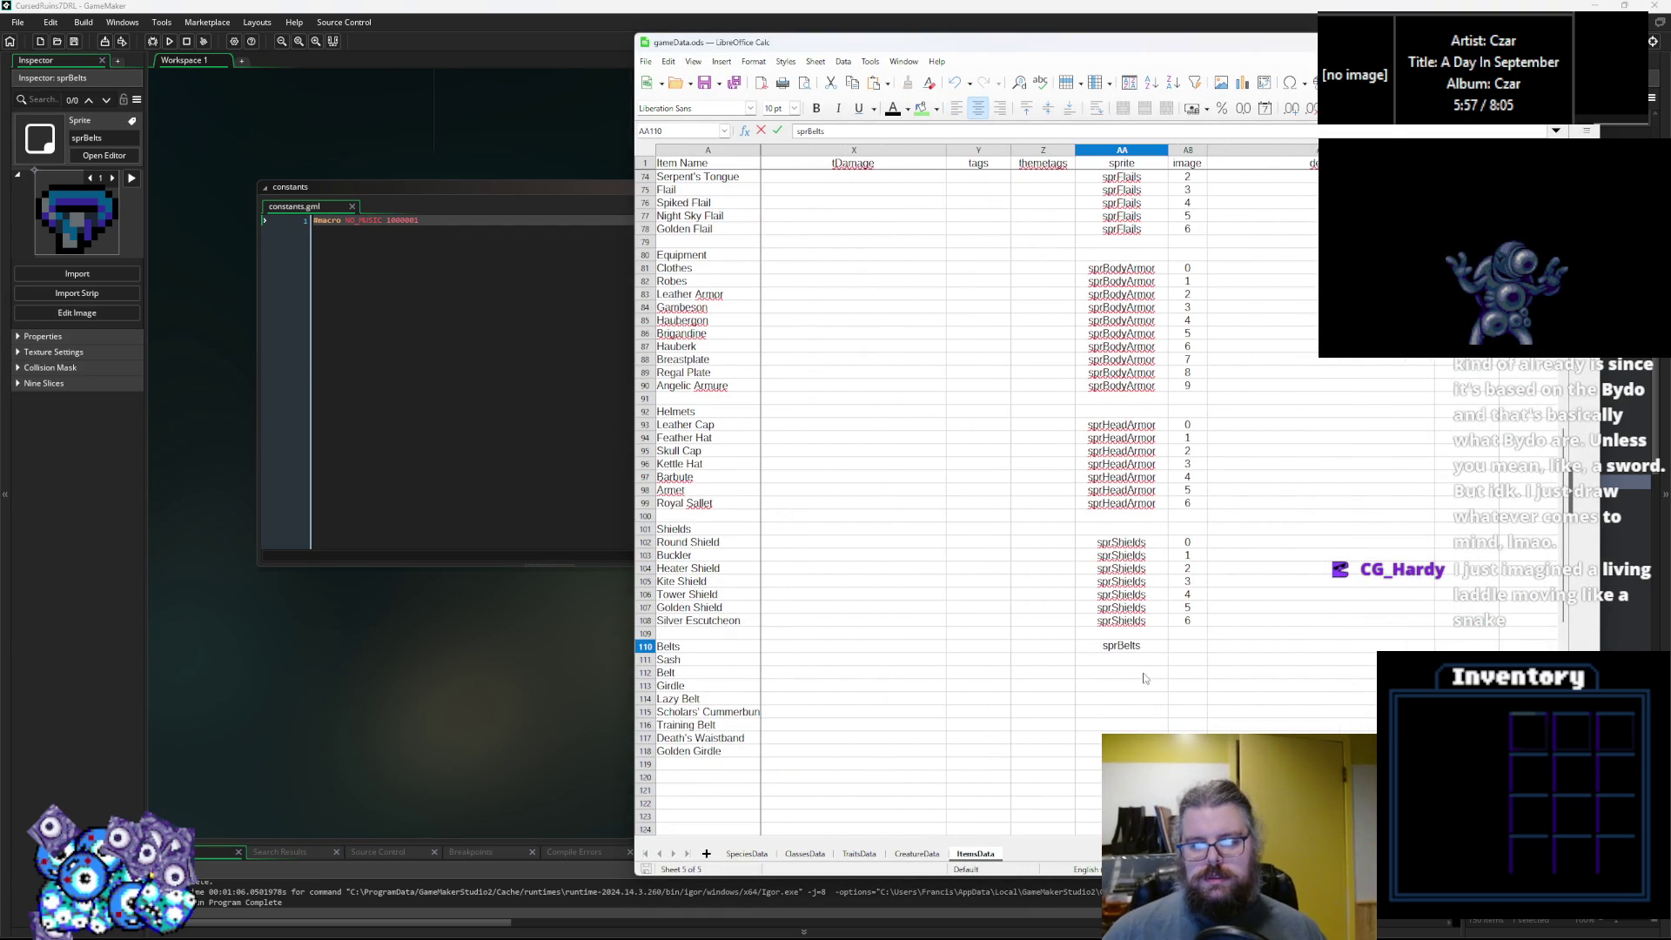
{"action": "key", "text": "Return"}
{"action": "left_click", "coordinate": [1137, 652]}
{"action": "key", "text": "Down"}
{"action": "type", "text": "sprBelts"}
{"action": "key", "text": "Down"}
{"action": "key", "text": "ctrl+v"}
{"action": "key", "text": "Down"}
{"action": "key", "text": "ctrl+v"}
{"action": "key", "text": "Down"}
{"action": "key", "text": "ctrl+v"}
{"action": "key", "text": "Down"}
{"action": "key", "text": "ctrl+v"}
{"action": "key", "text": "Down"}
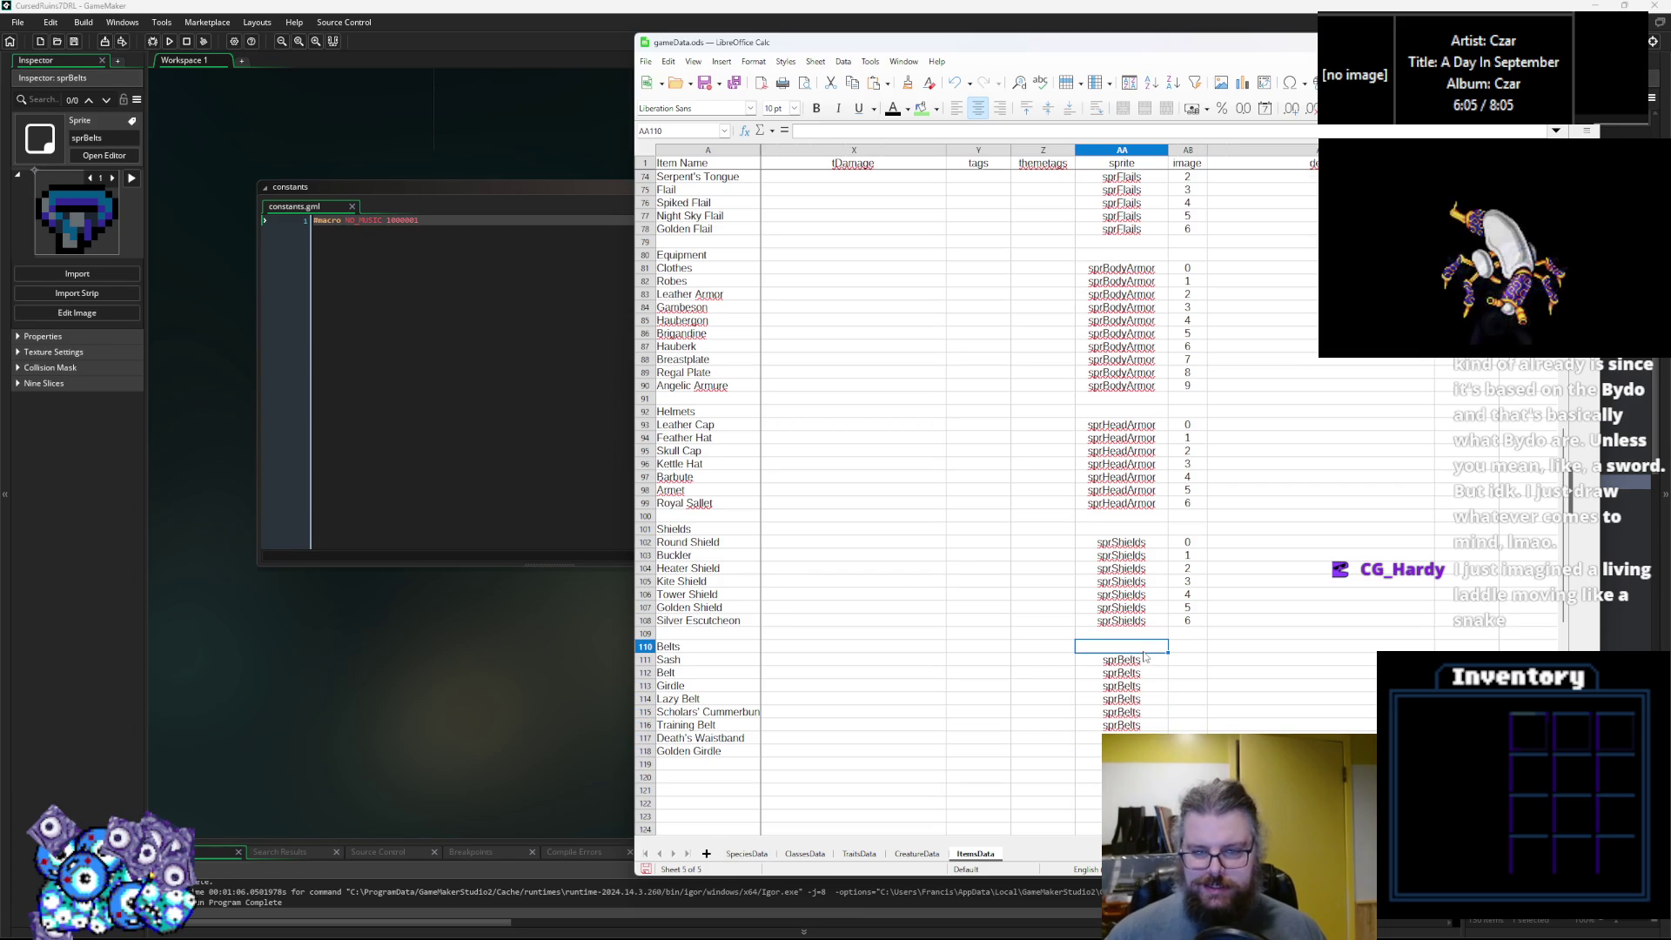
{"action": "key", "text": "Delete"}
Give the belts image indices 0–5, then bring GameMaker's menuGame event windows into view.
{"action": "key", "text": "Right"}
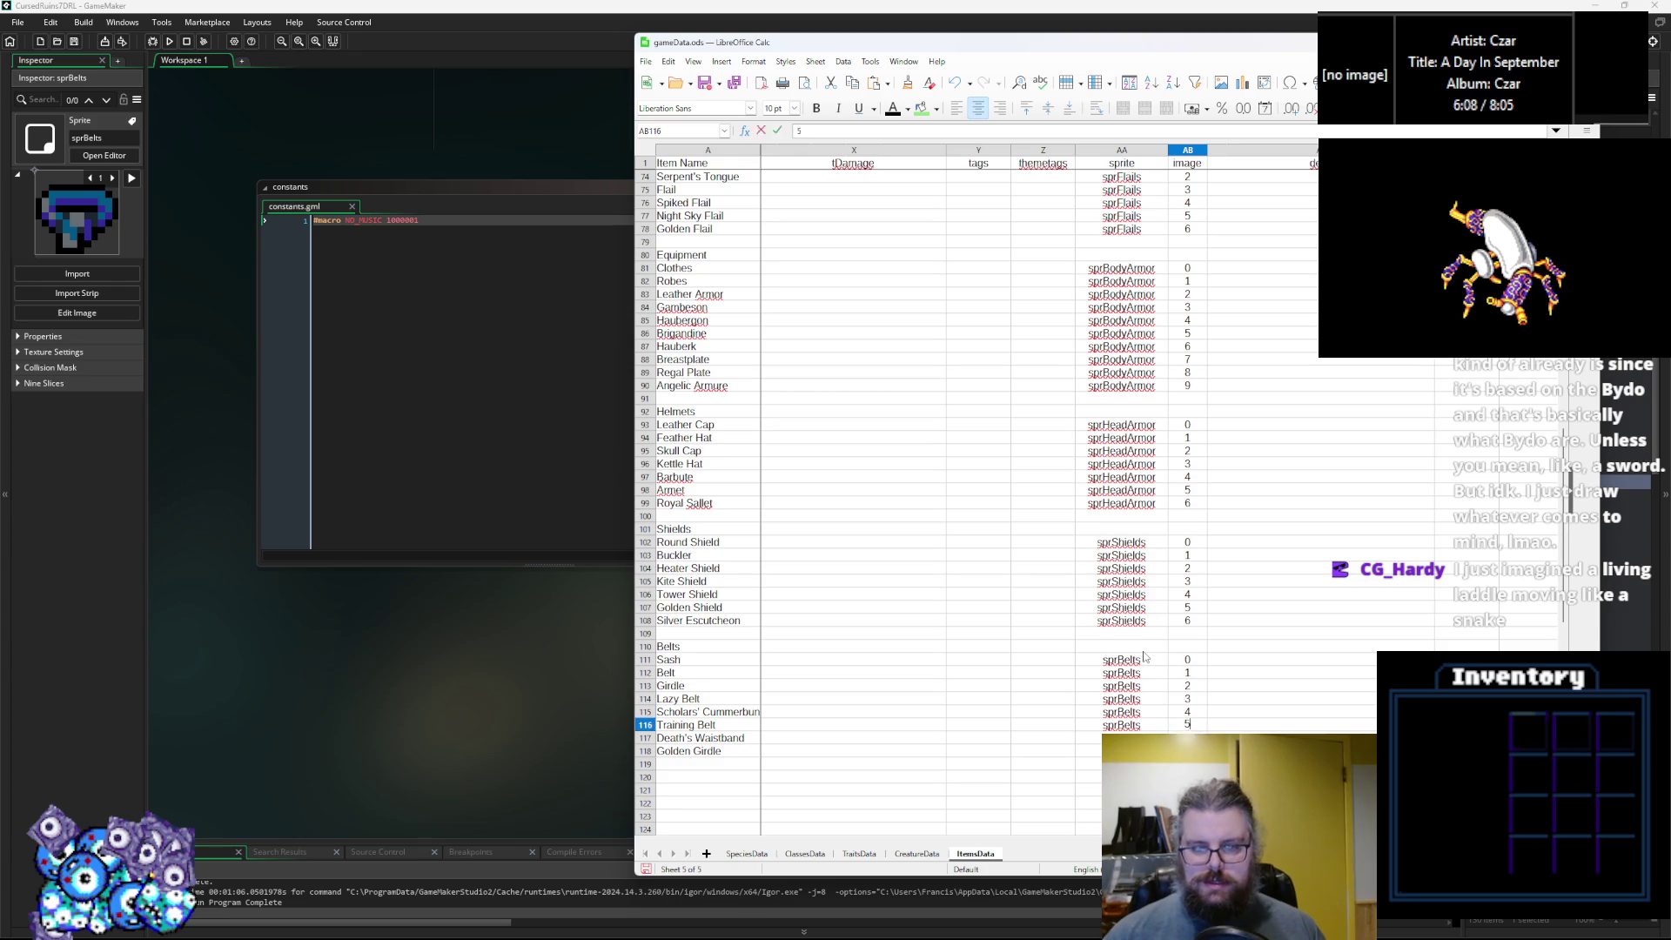
{"action": "left_click", "coordinate": [1146, 676]}
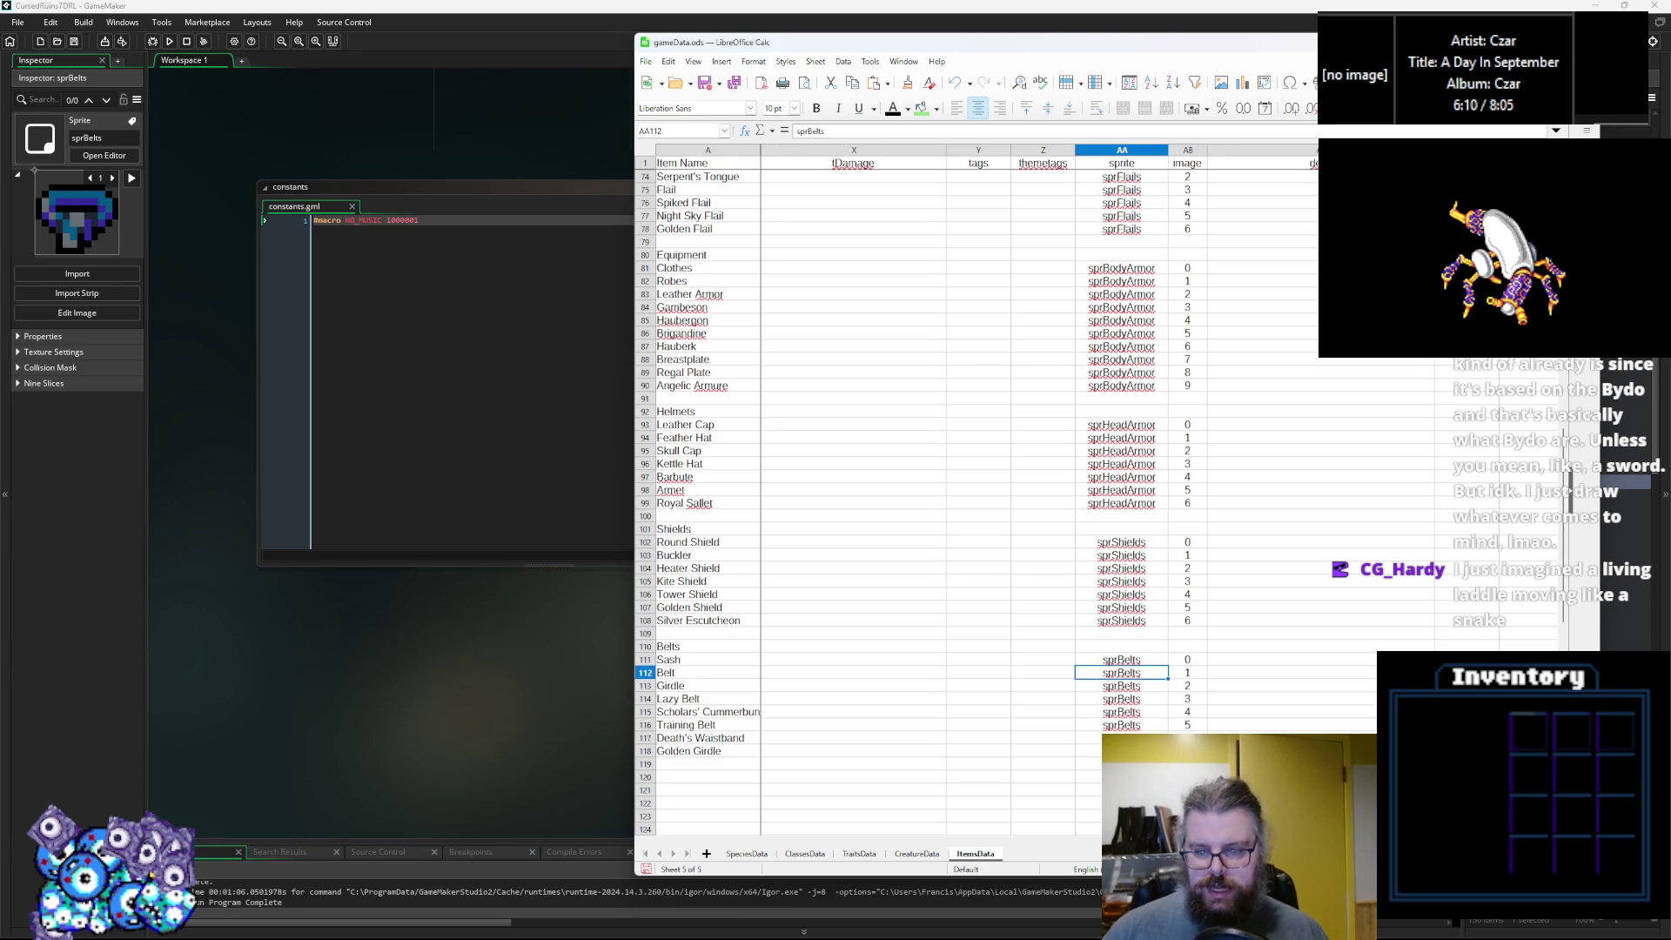
{"action": "scroll", "coordinate": [957, 496], "scroll_direction": "left", "scroll_amount": 5}
{"action": "scroll", "coordinate": [957, 496], "scroll_direction": "down", "scroll_amount": 3}
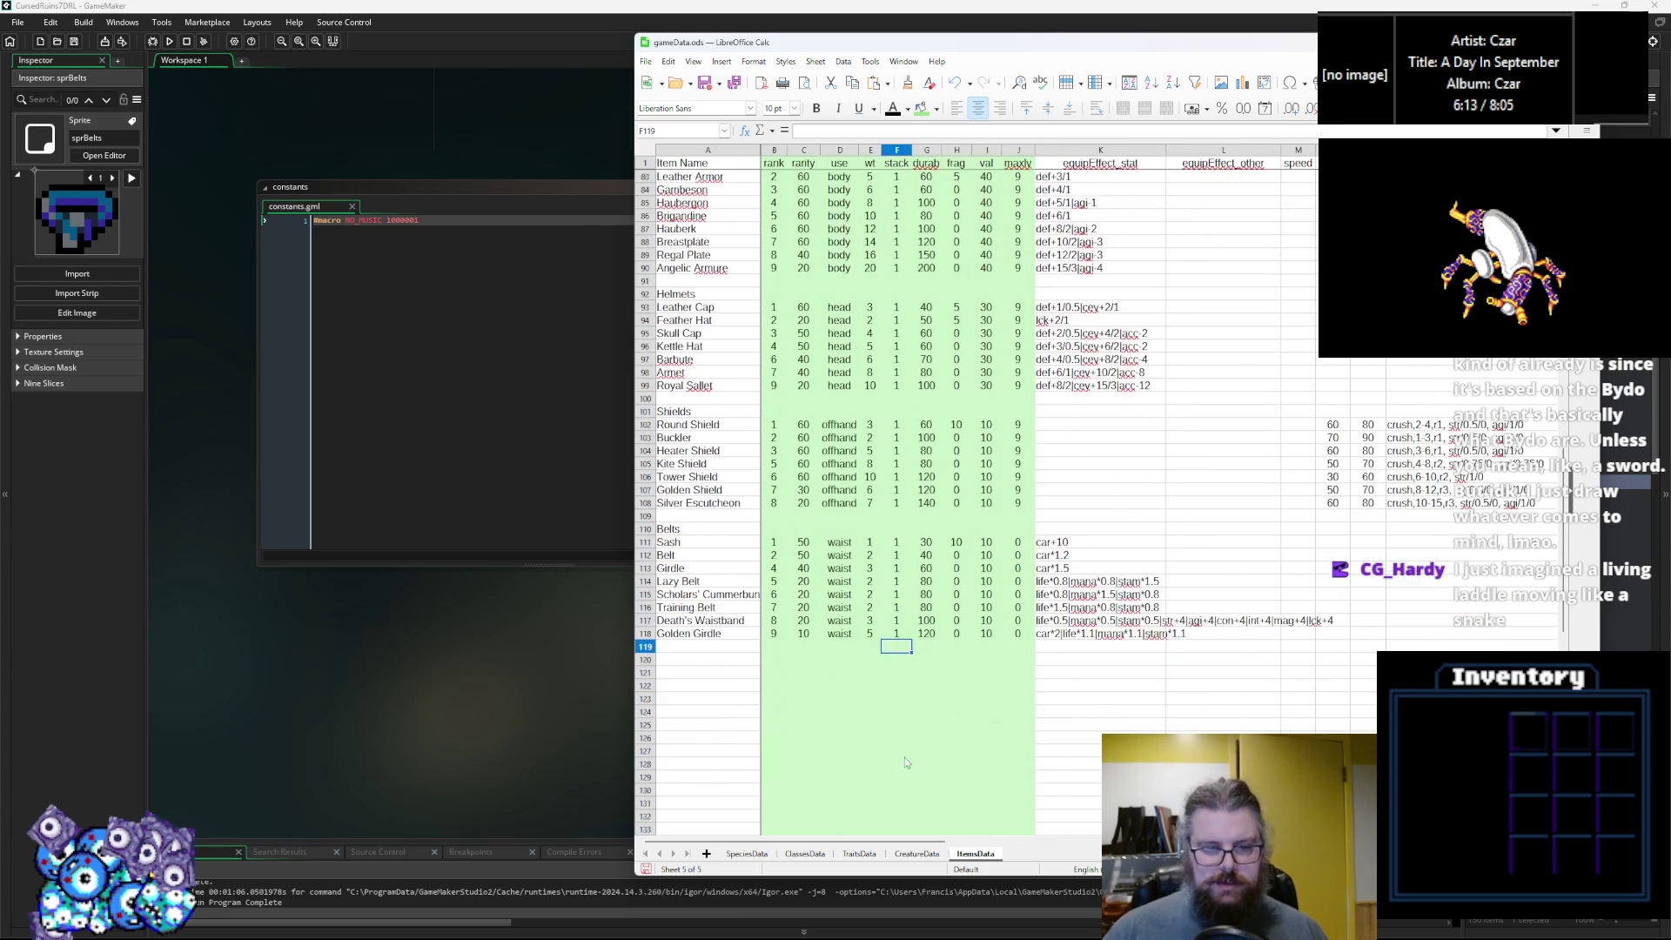
{"action": "left_click", "coordinate": [524, 692]}
{"action": "mouse_move", "coordinate": [871, 284]}
{"action": "left_mouse_down"}
{"action": "mouse_move", "coordinate": [936, 353]}
{"action": "mouse_move", "coordinate": [908, 320]}
{"action": "mouse_move", "coordinate": [626, 688]}
{"action": "left_mouse_up"}
Close the constants script and tuck the characters script behind ItemStructs.
{"action": "left_click", "coordinate": [693, 692]}
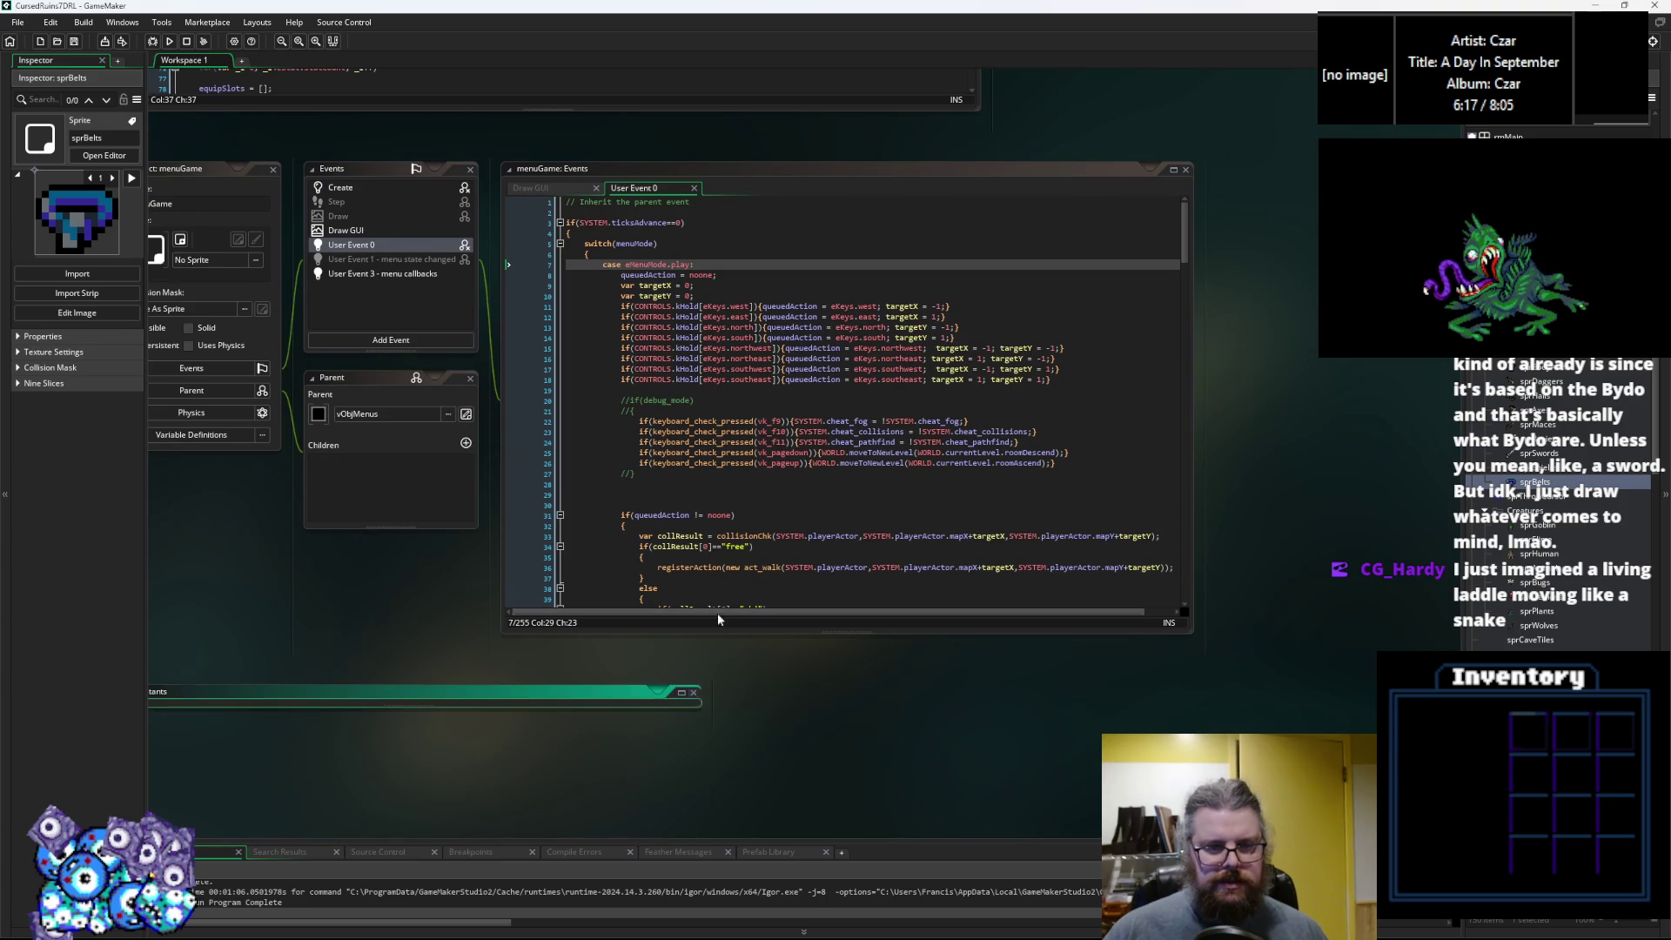
{"action": "middle_click", "coordinate": [797, 359]}
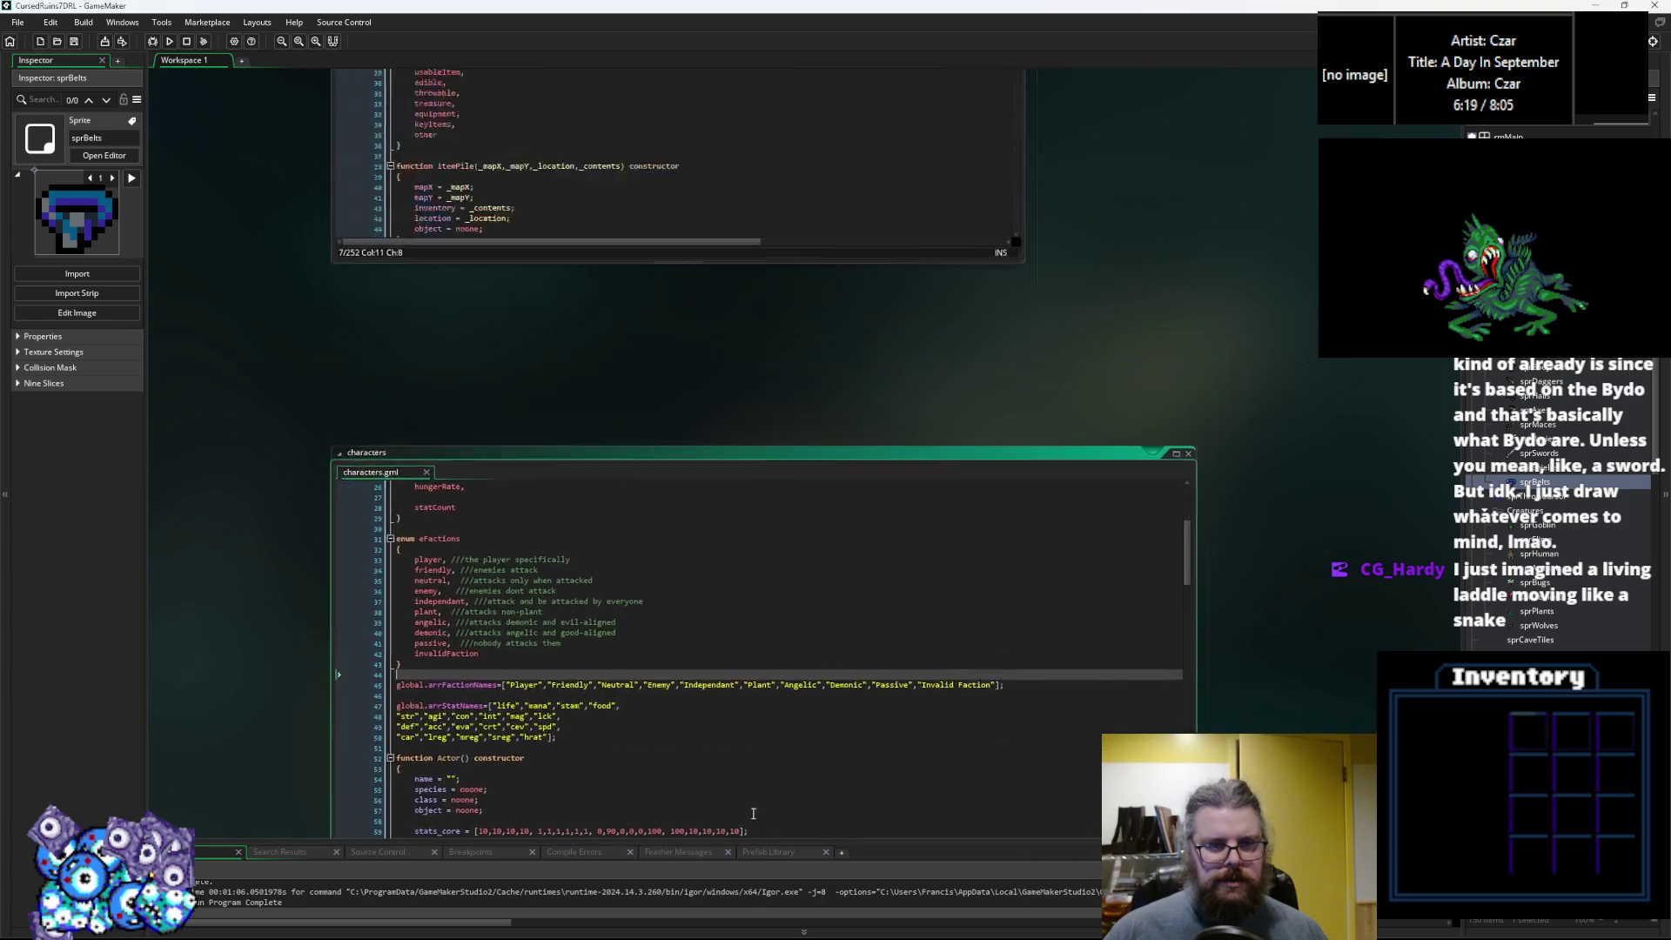
{"action": "left_click_drag", "start_coordinate": [755, 567], "coordinate": [735, 514]}
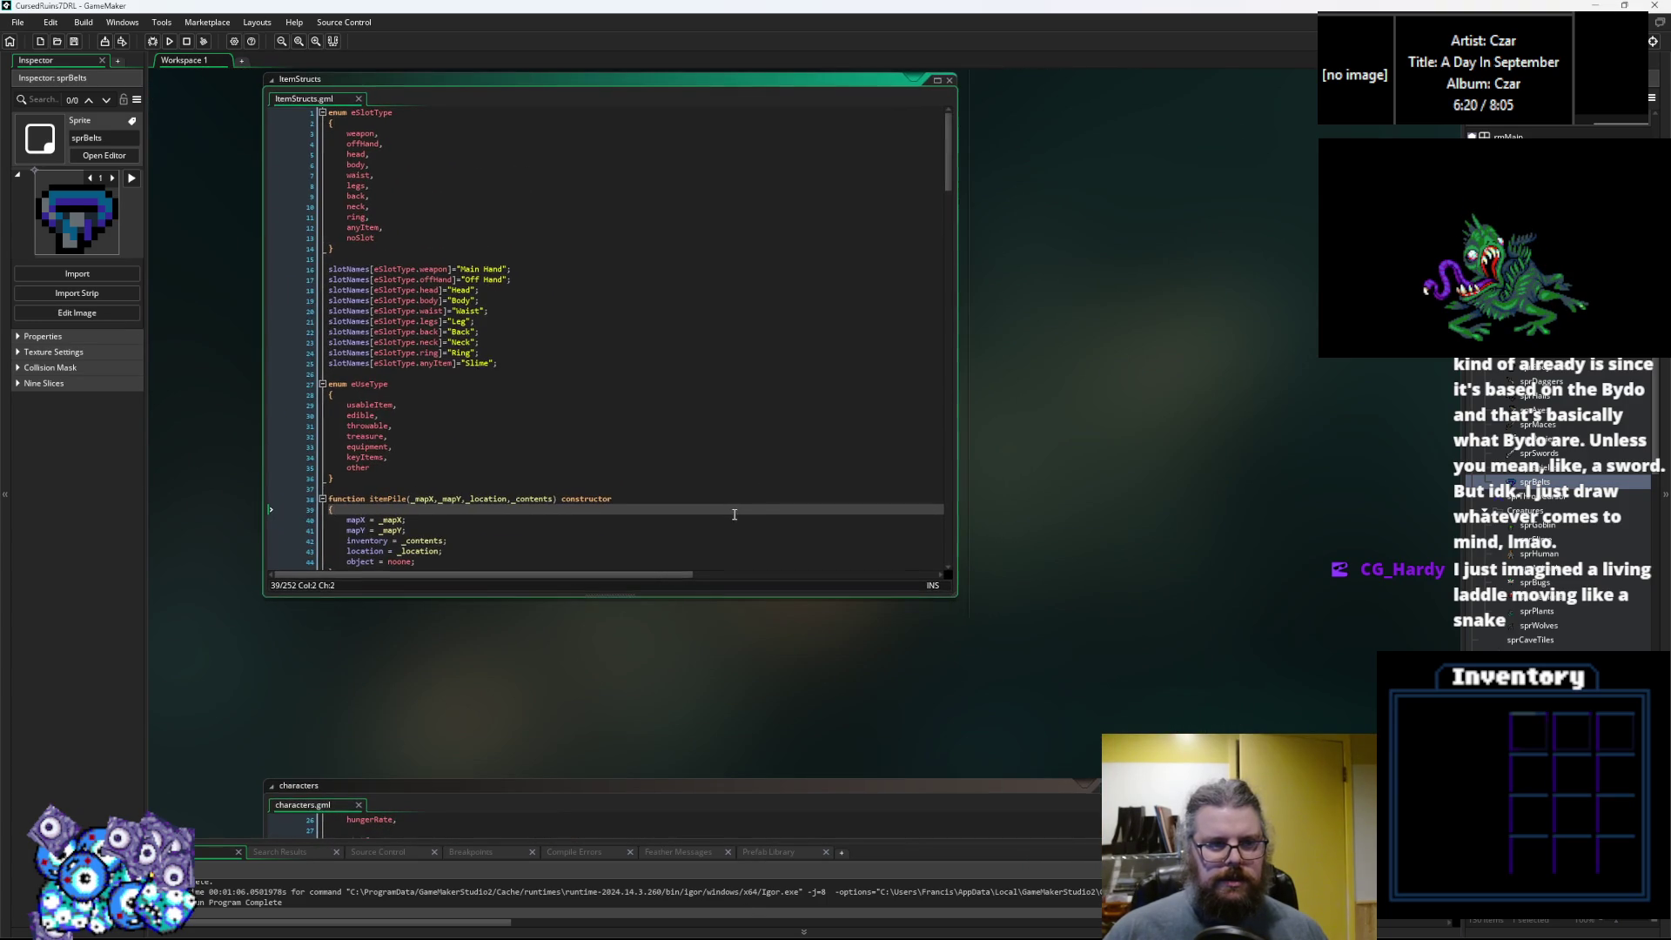
{"action": "left_click_drag", "start_coordinate": [560, 796], "coordinate": [1045, 413]}
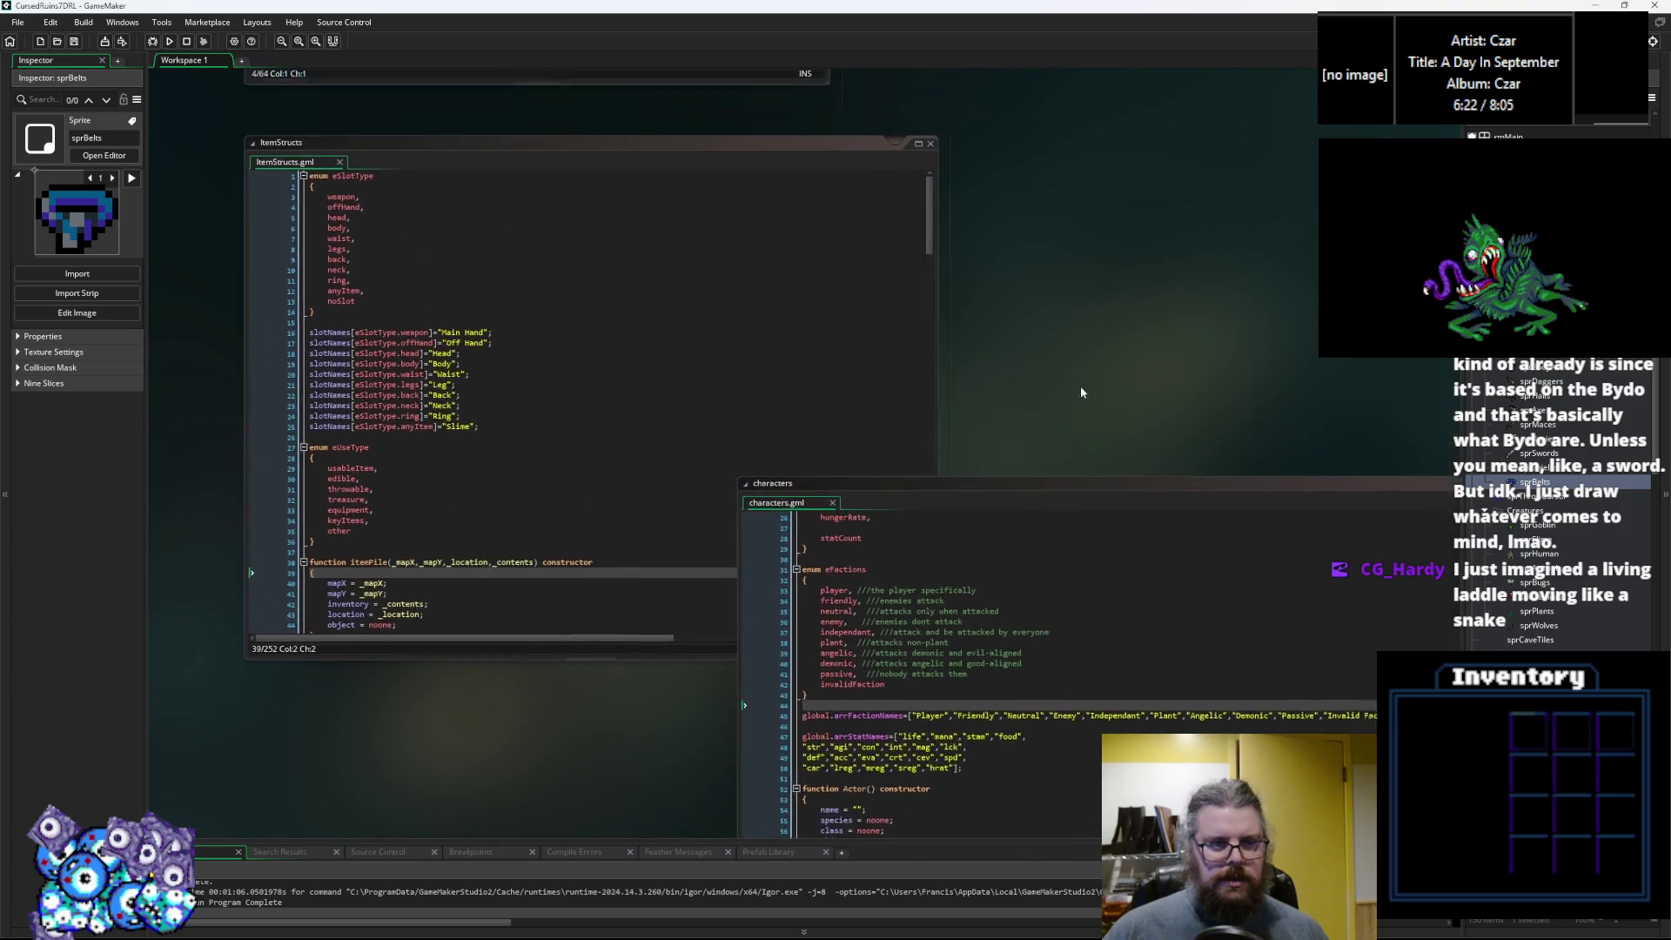
{"action": "left_click_drag", "start_coordinate": [926, 515], "coordinate": [975, 196]}
{"action": "left_click", "coordinate": [728, 426]}
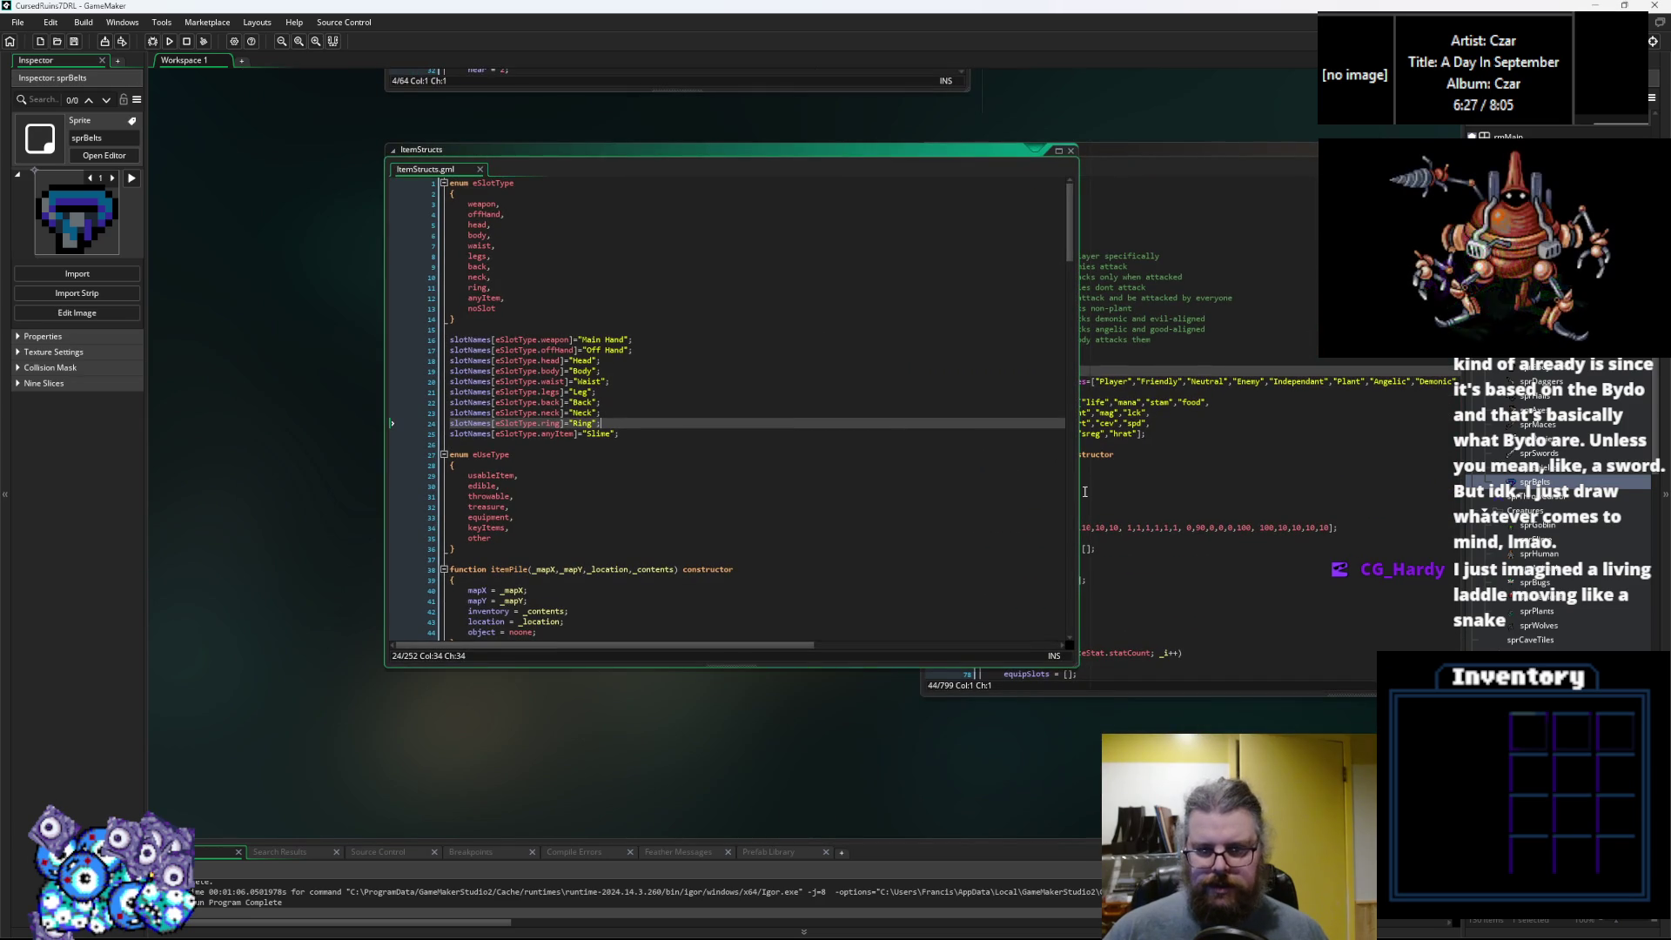
{"action": "left_click_drag", "start_coordinate": [1080, 474], "coordinate": [857, 475]}
{"action": "left_click_drag", "start_coordinate": [1077, 150], "coordinate": [990, 149]}
{"action": "left_click", "coordinate": [606, 412]}
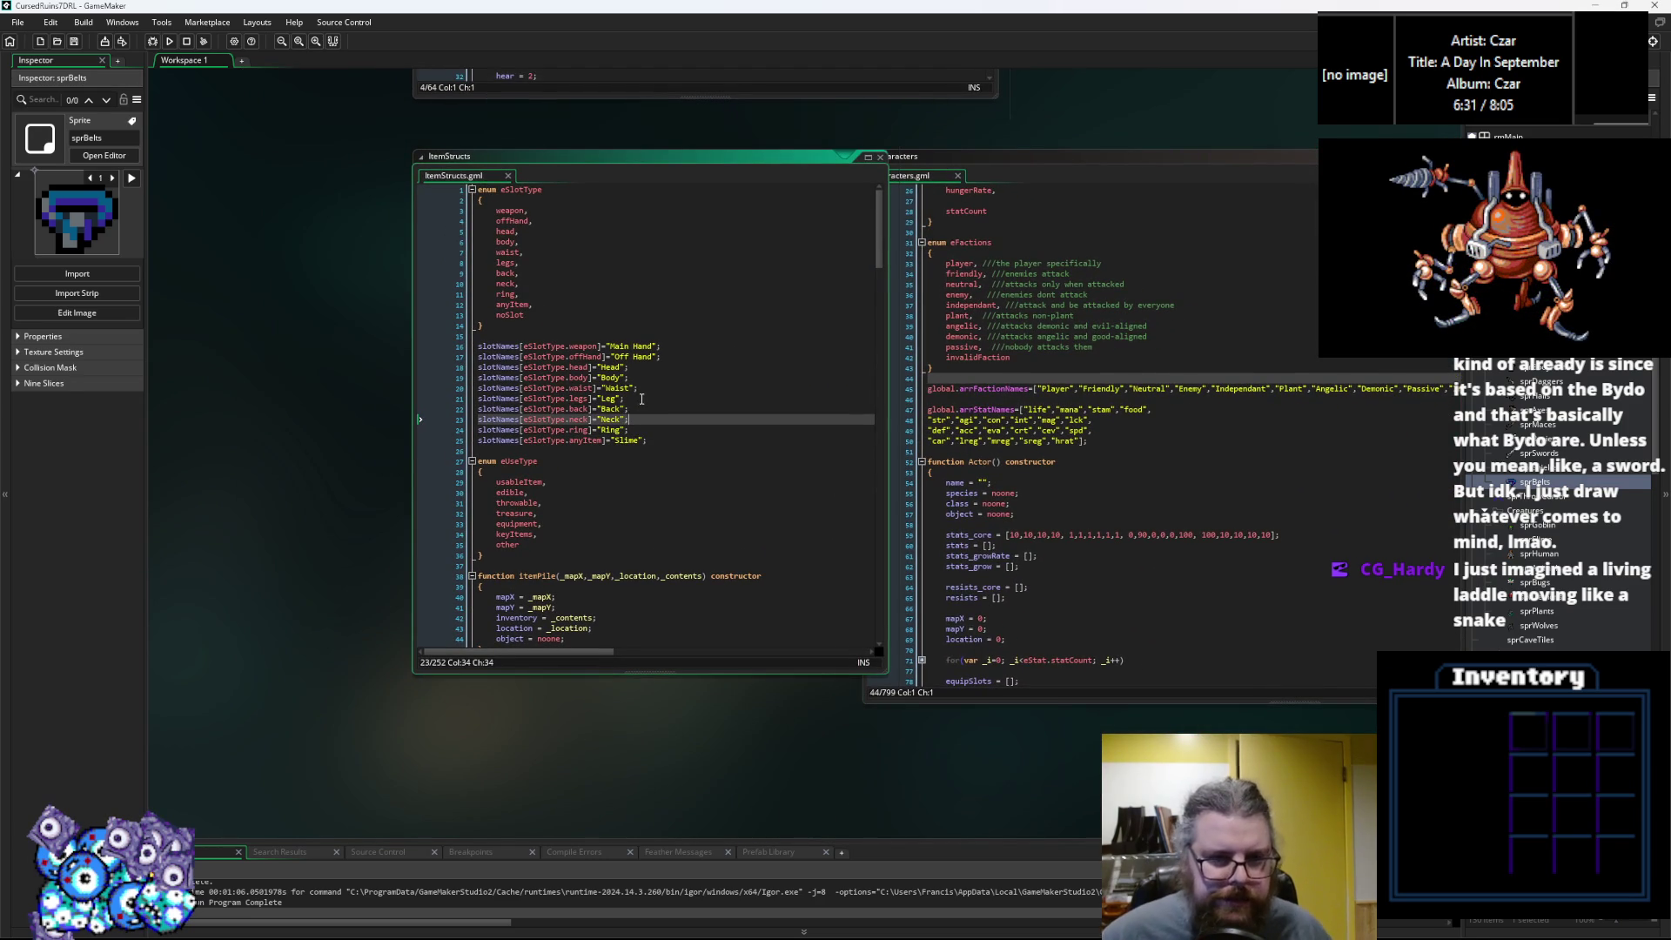
Step through the Off Hand, Waist and Leg slotNames lines, then bring Aseprite forward.
{"action": "scroll", "coordinate": [674, 391], "scroll_direction": "up", "scroll_amount": 1}
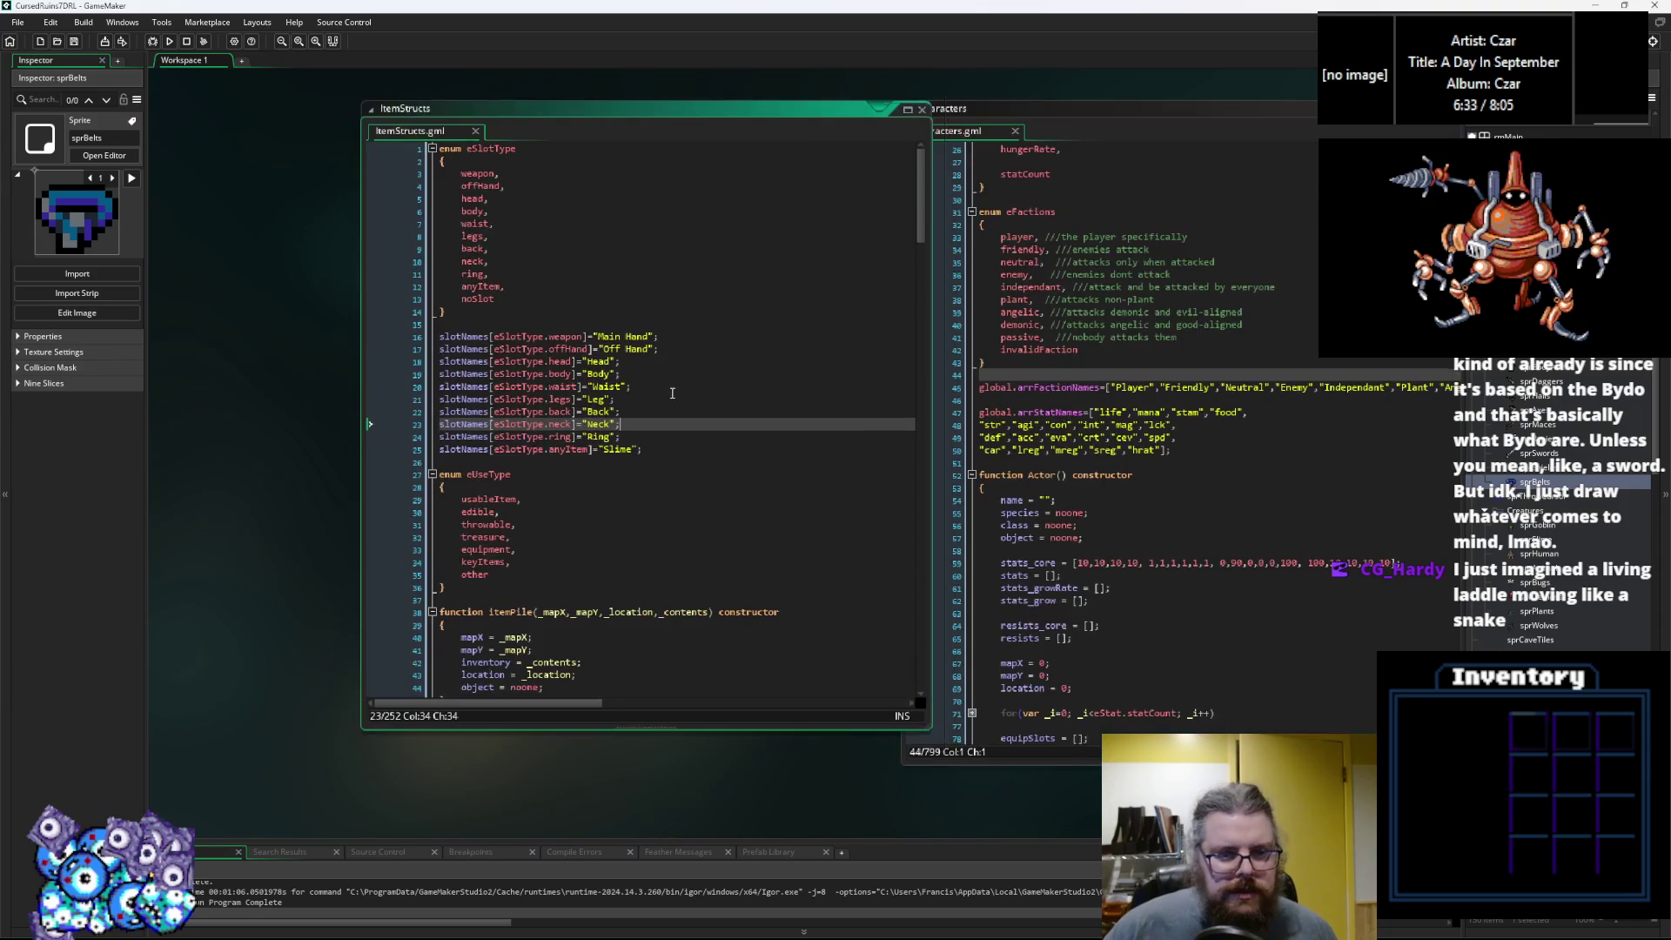
{"action": "left_click", "coordinate": [677, 336]}
{"action": "key", "text": "Down"}
{"action": "key", "text": "Down"}
{"action": "key", "text": "Down"}
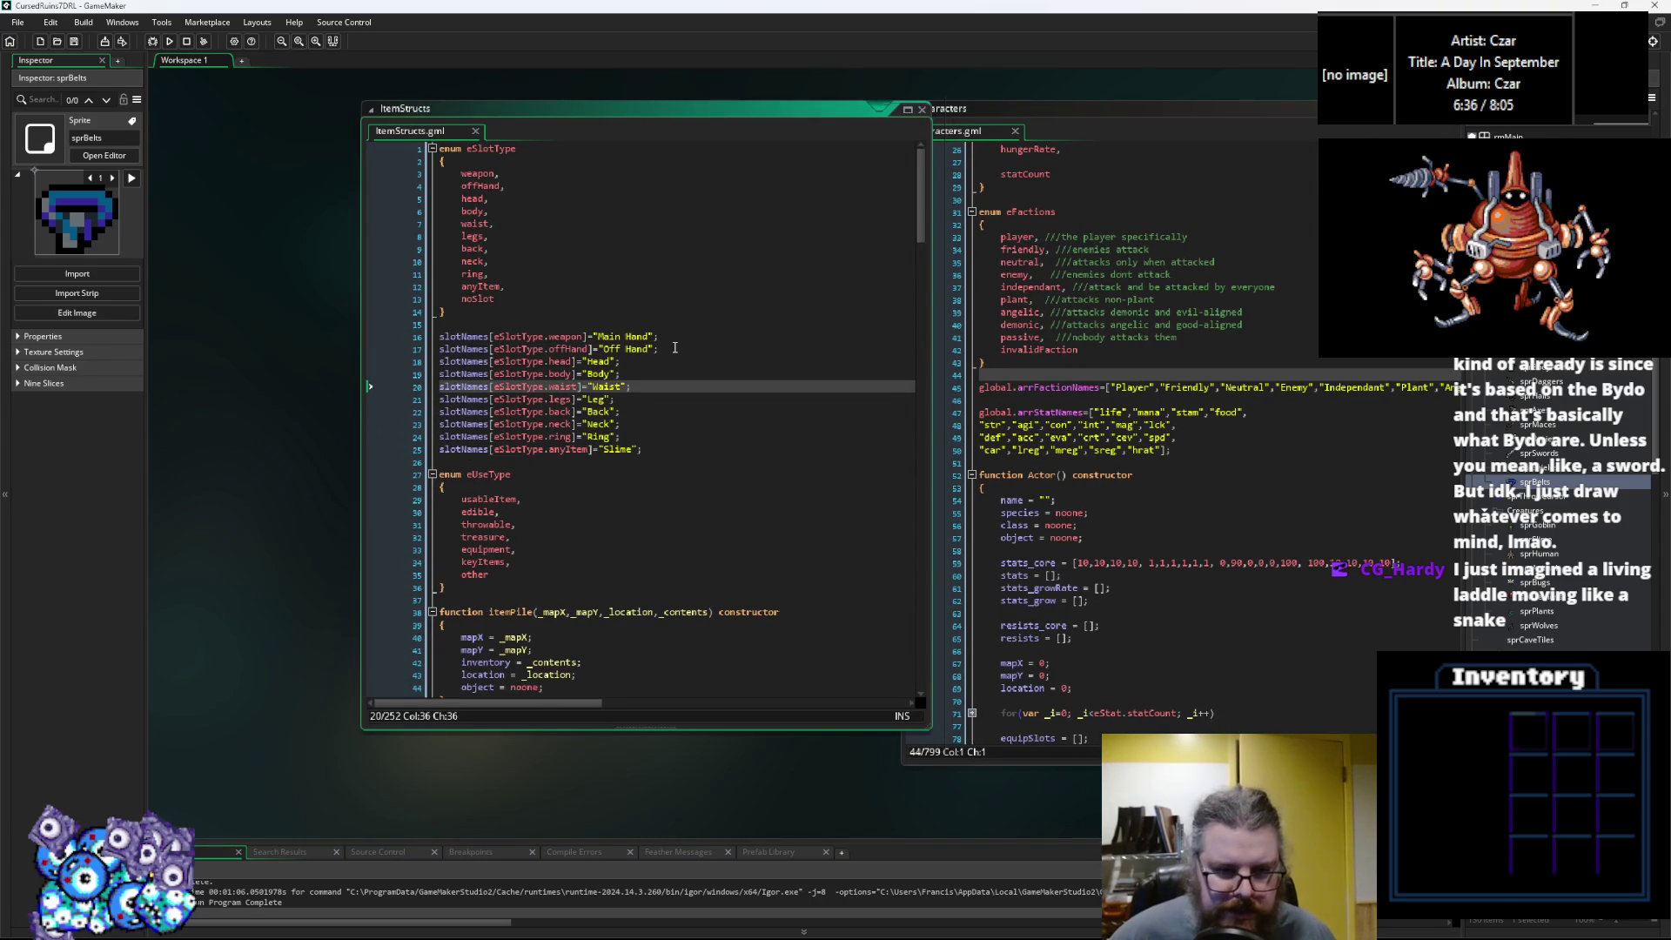
{"action": "key", "text": "Down"}
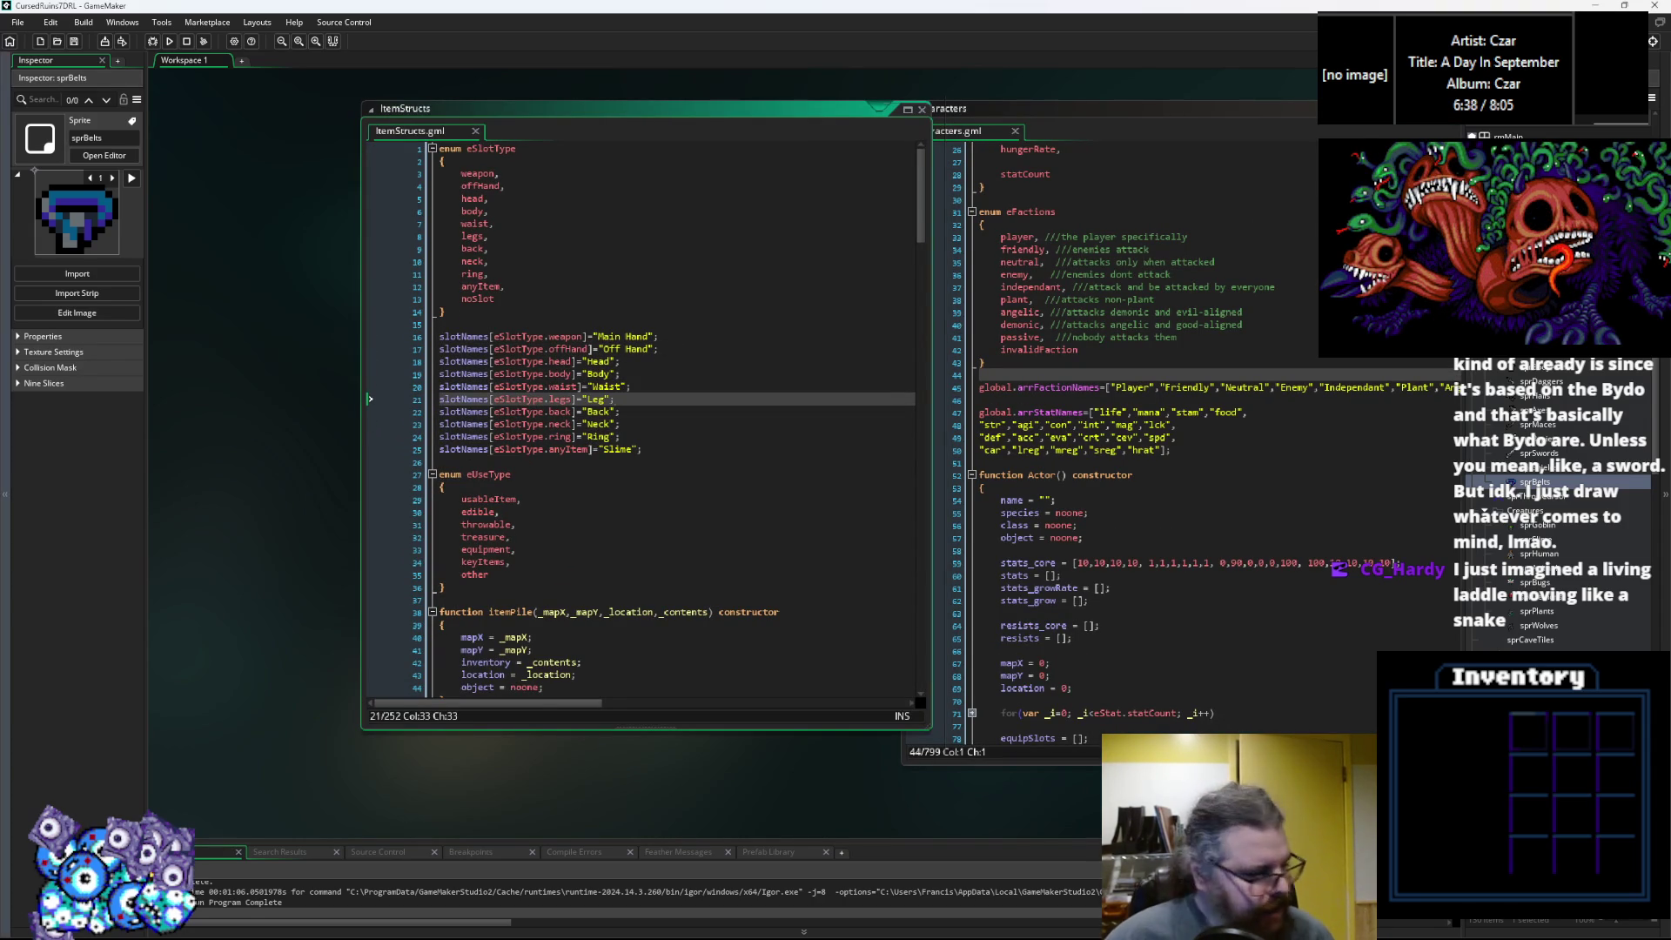
{"action": "key", "text": "alt+Tab"}
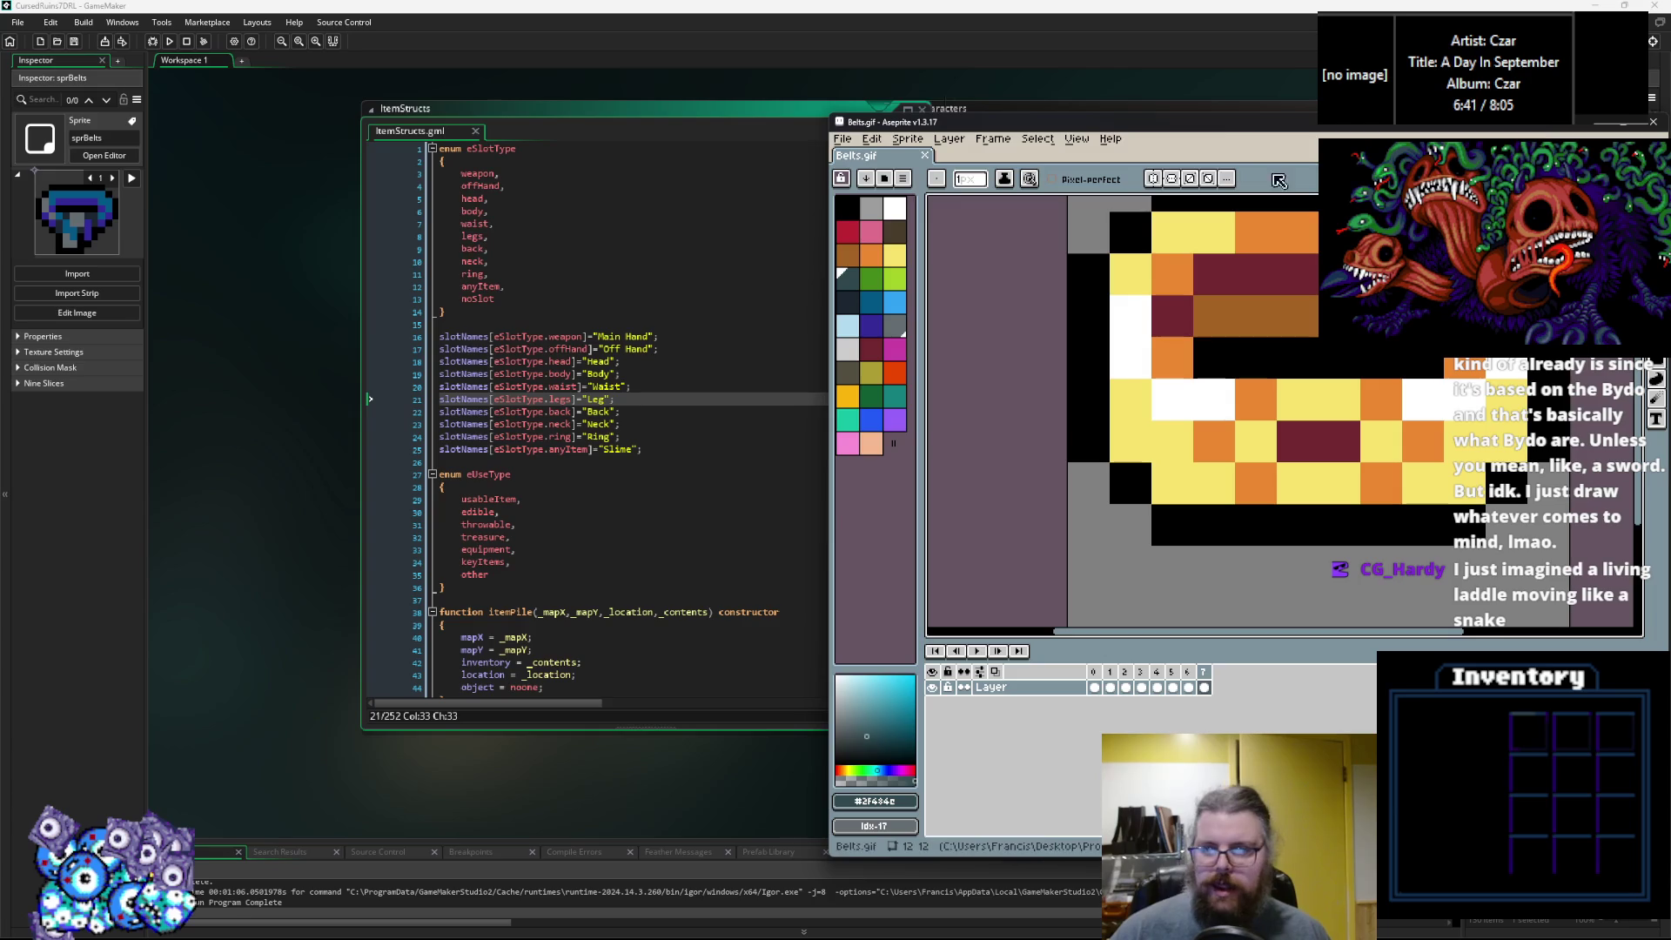
Save the belt sprite as a new copy named Feet.gif.
{"action": "mouse_move", "coordinate": [1233, 122]}
{"action": "left_mouse_down"}
{"action": "mouse_move", "coordinate": [890, 4]}
{"action": "mouse_move", "coordinate": [870, 161]}
{"action": "left_mouse_up"}
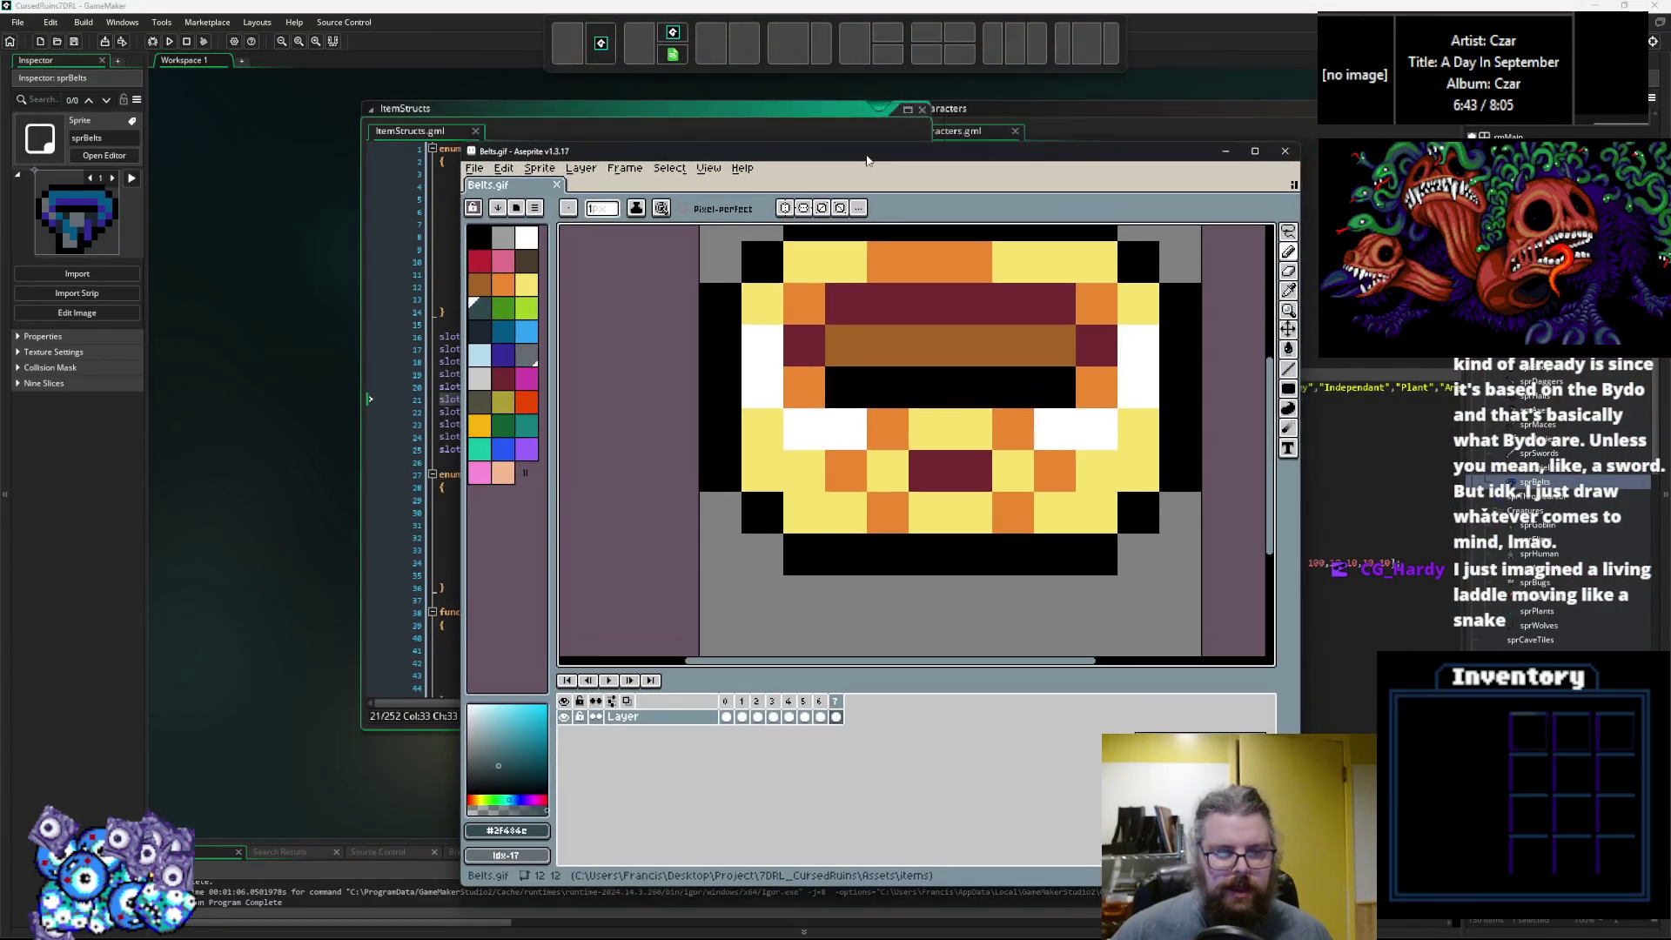
{"action": "left_click", "coordinate": [474, 168]}
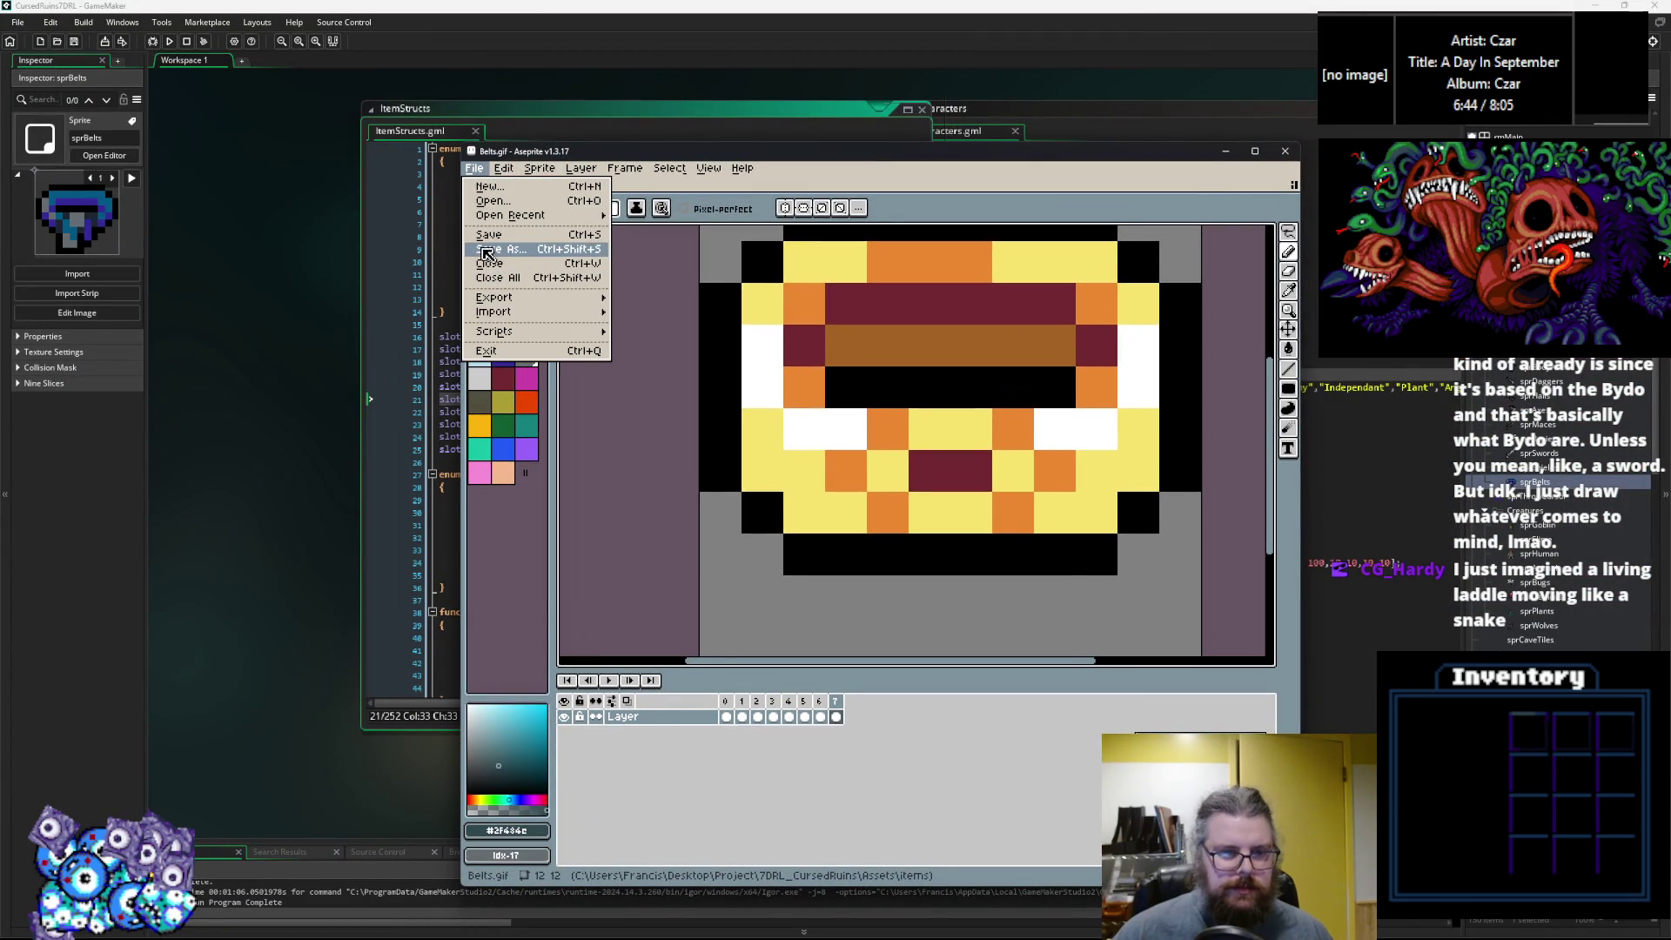
{"action": "left_click", "coordinate": [495, 250]}
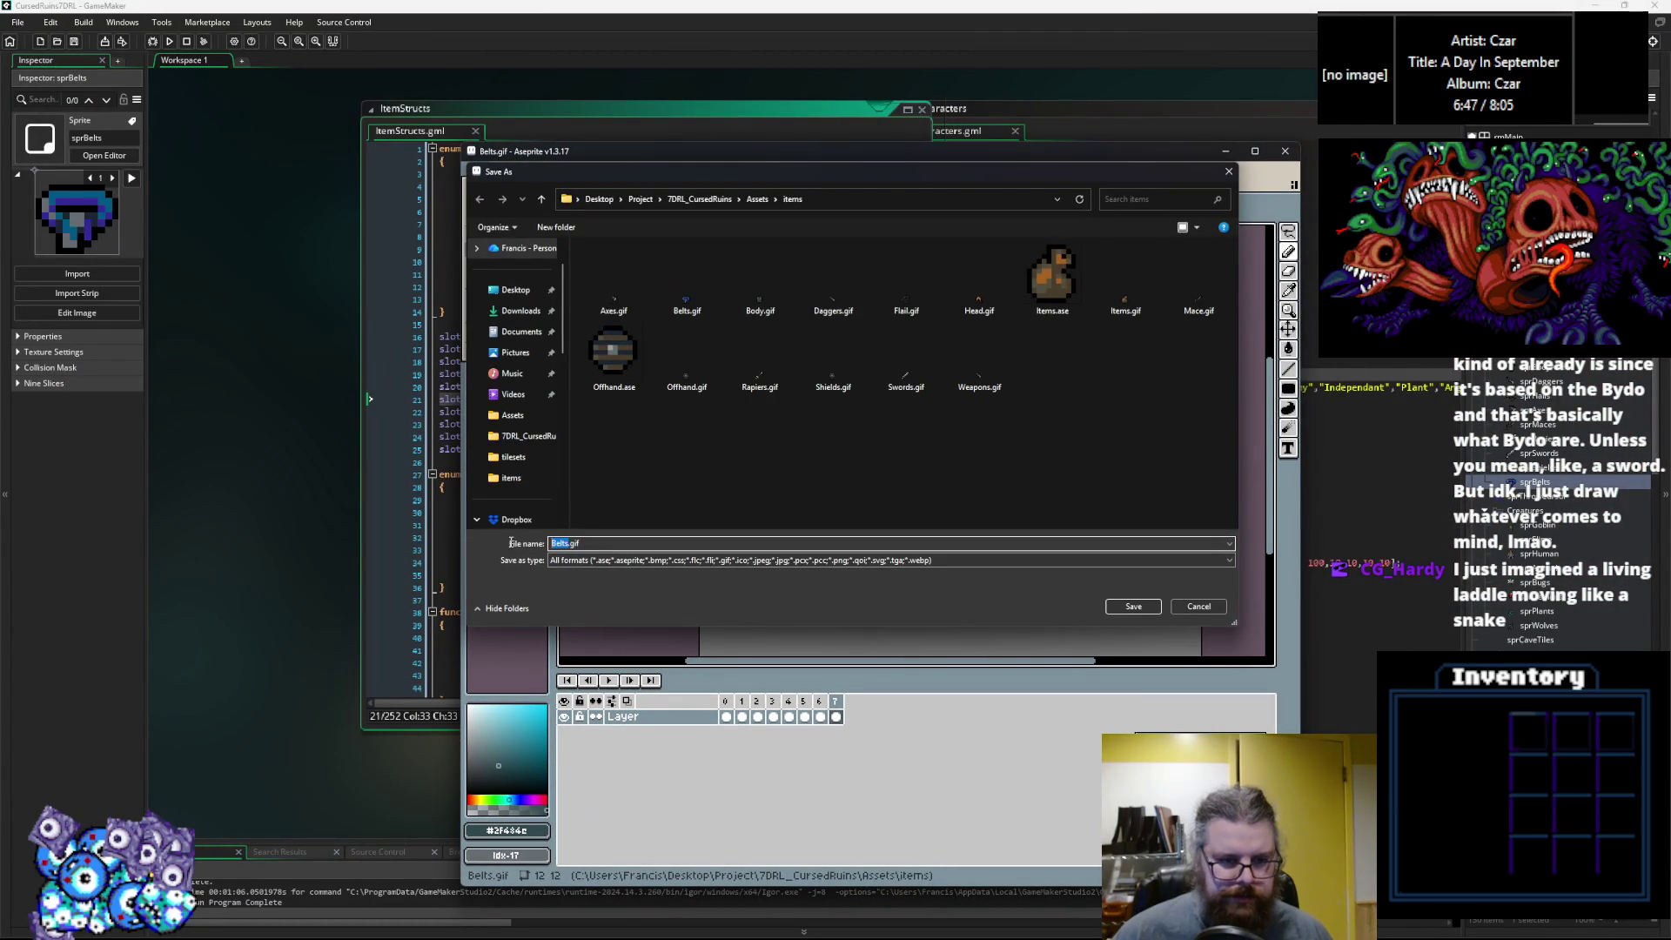
{"action": "type", "text": "Boots"}
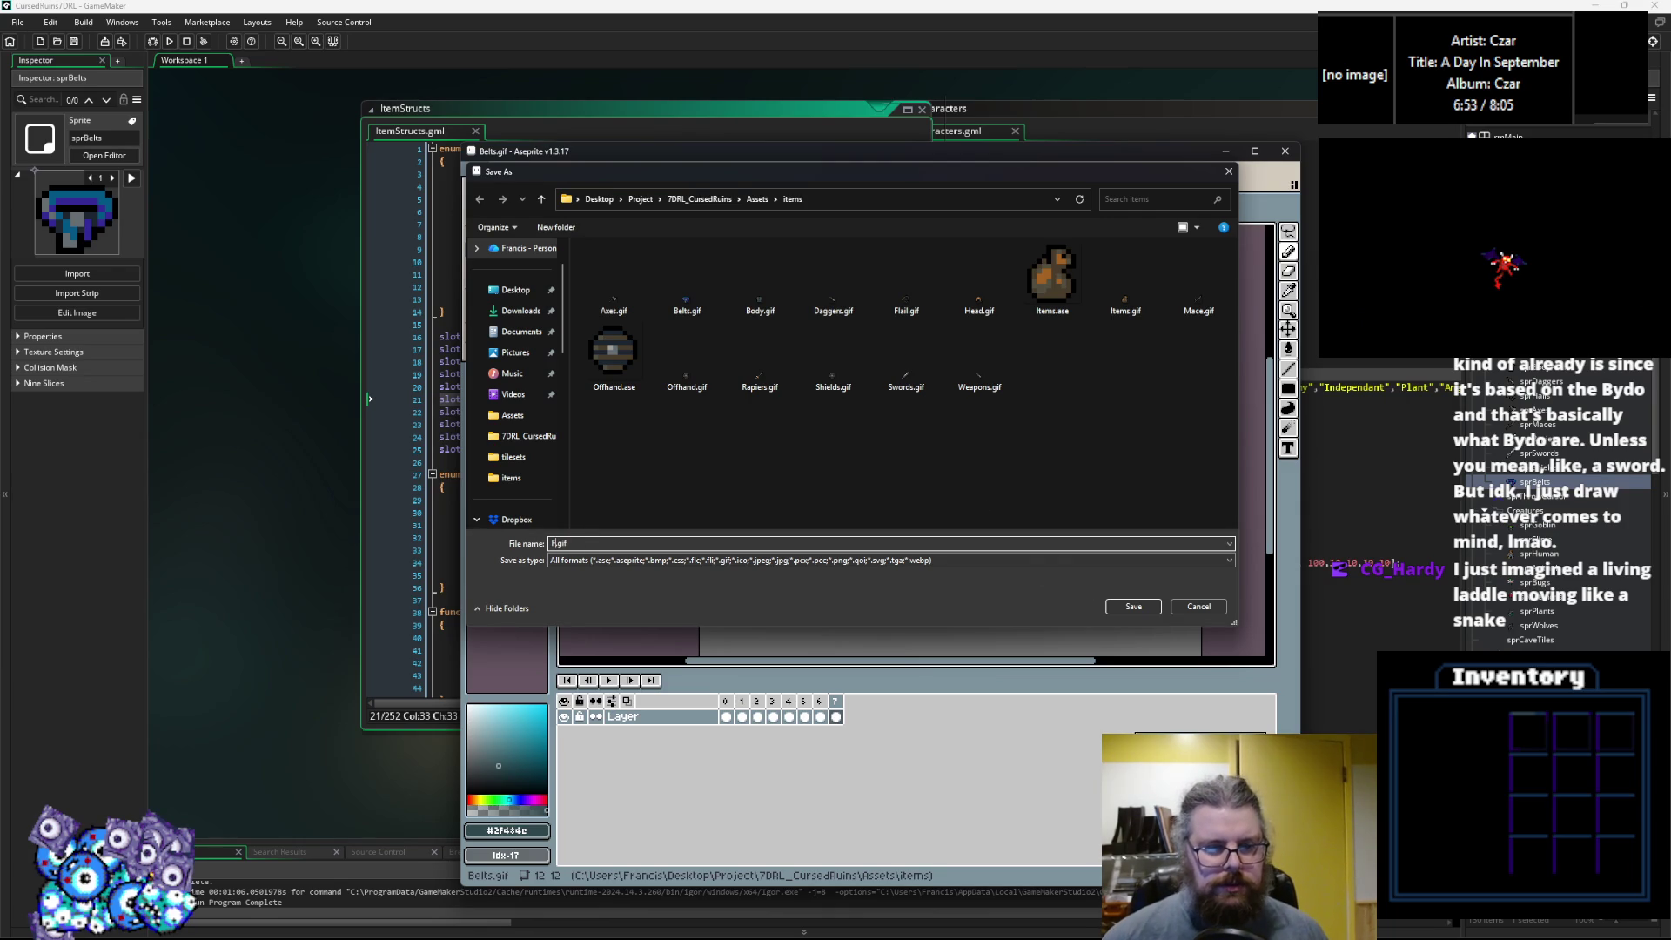
{"action": "key", "text": "Return"}
{"action": "key", "text": "Return"}
Delete animation frames 1–7, leaving a single frame, and maximize the window.
{"action": "left_click_drag", "start_coordinate": [835, 700], "coordinate": [741, 701]}
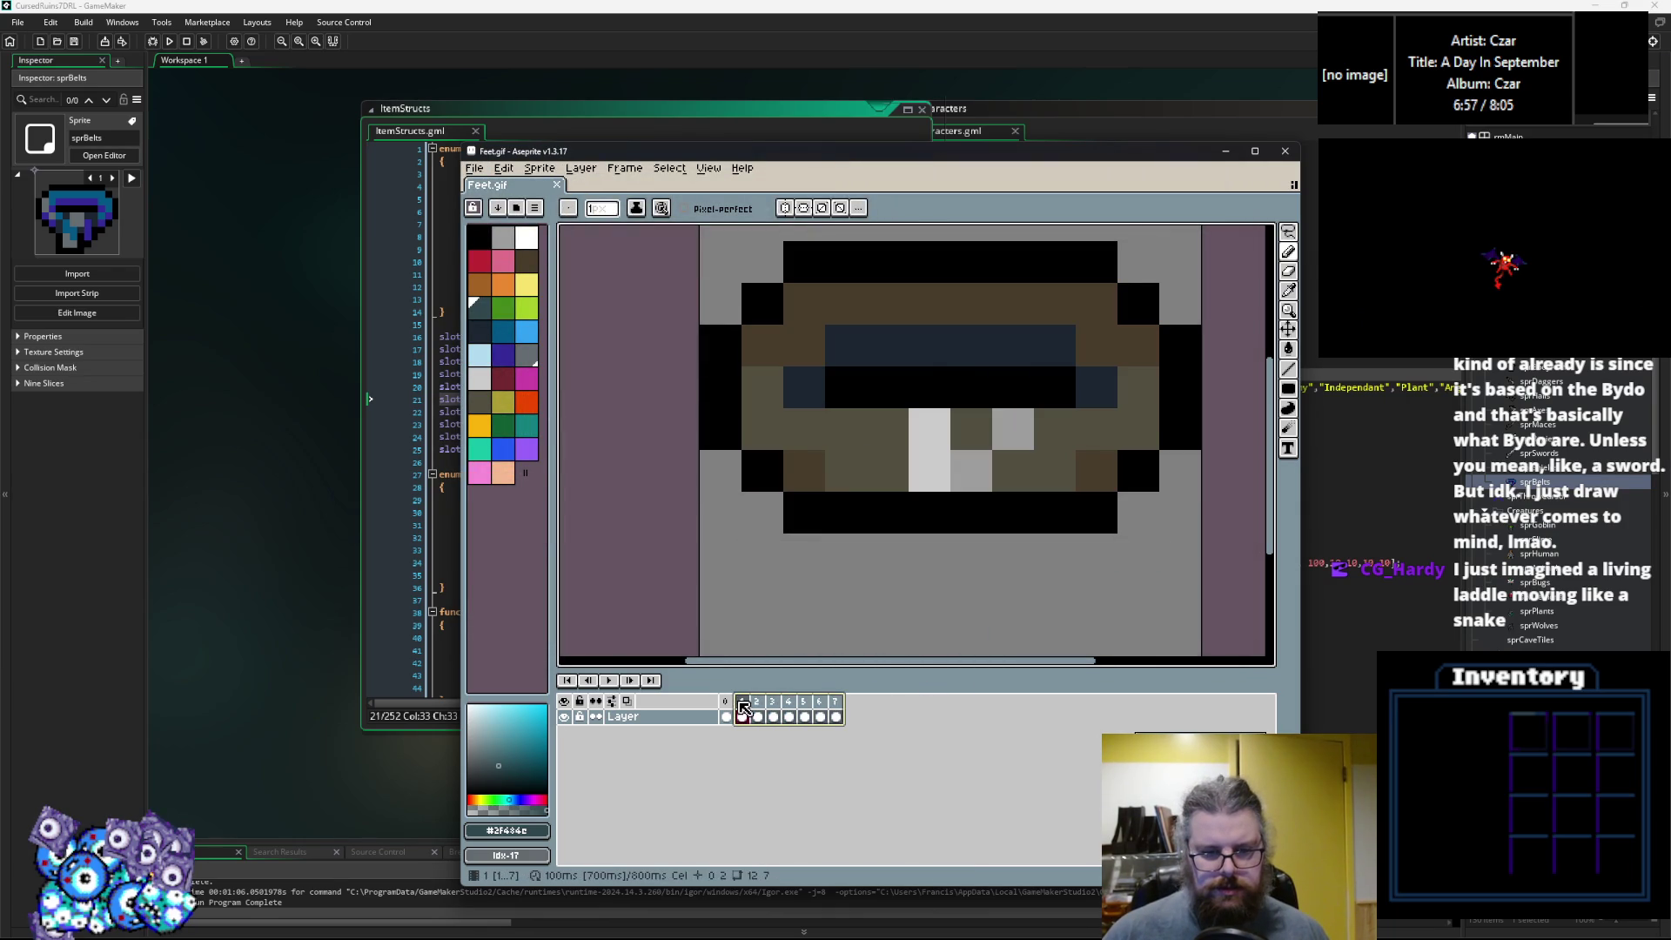
{"action": "right_click", "coordinate": [740, 703]}
{"action": "left_click", "coordinate": [778, 774]}
{"action": "left_click", "coordinate": [1255, 150]}
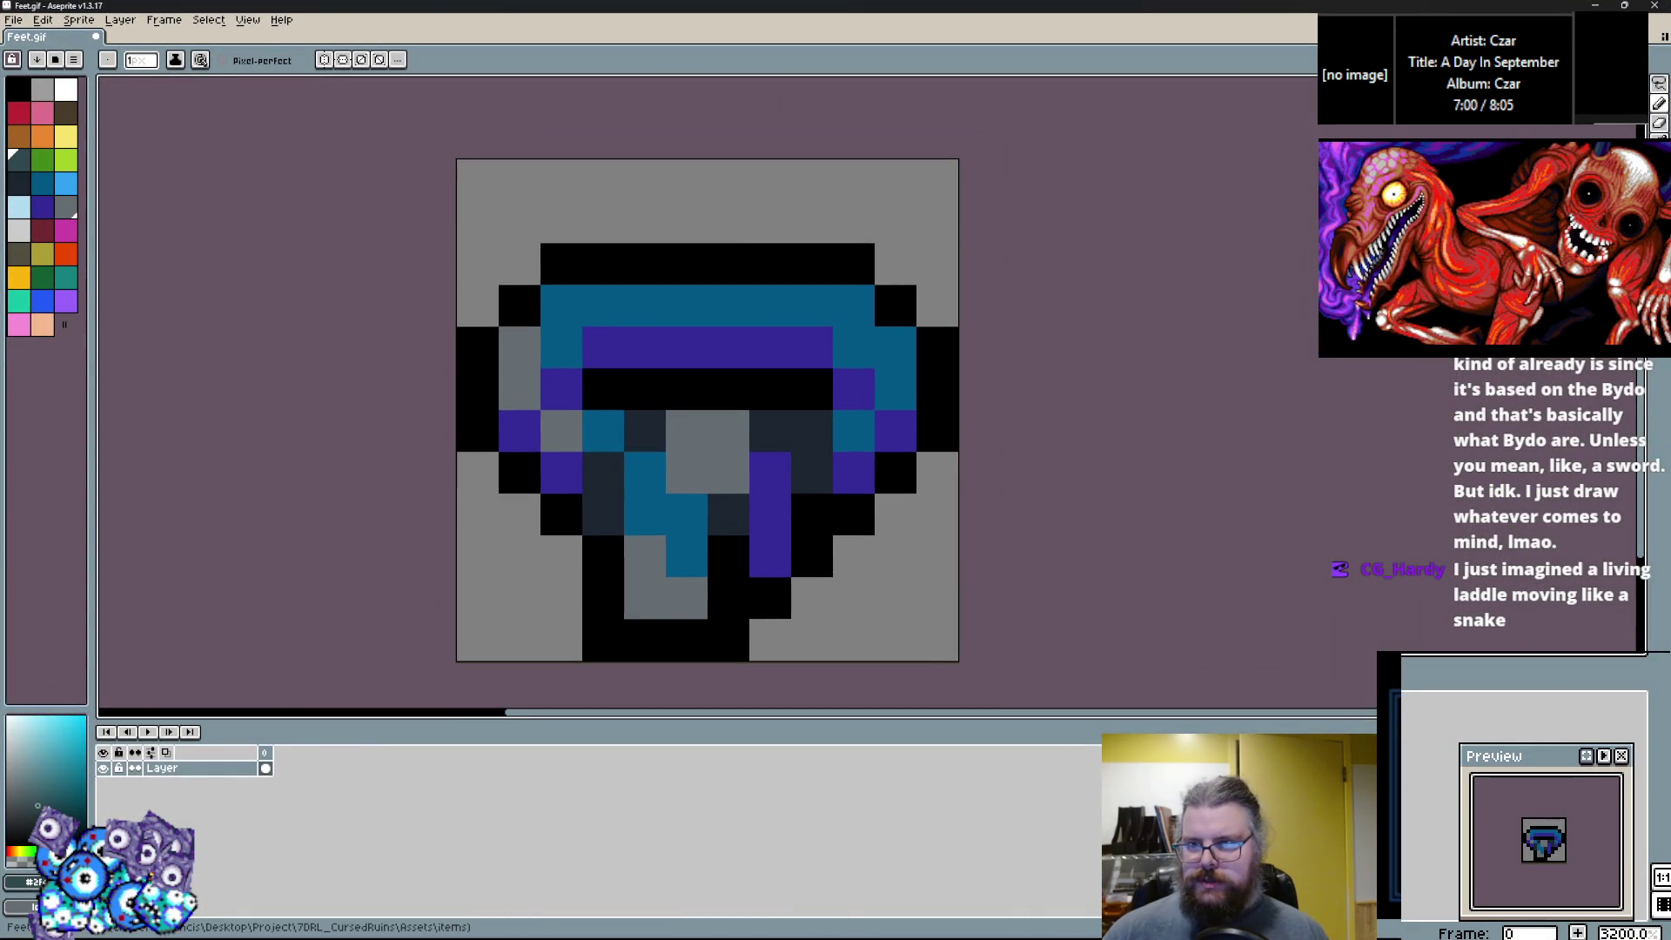
Blank the canvas grey, outline the boot and sole in black, and fill it dark brown.
{"action": "key", "text": "u"}
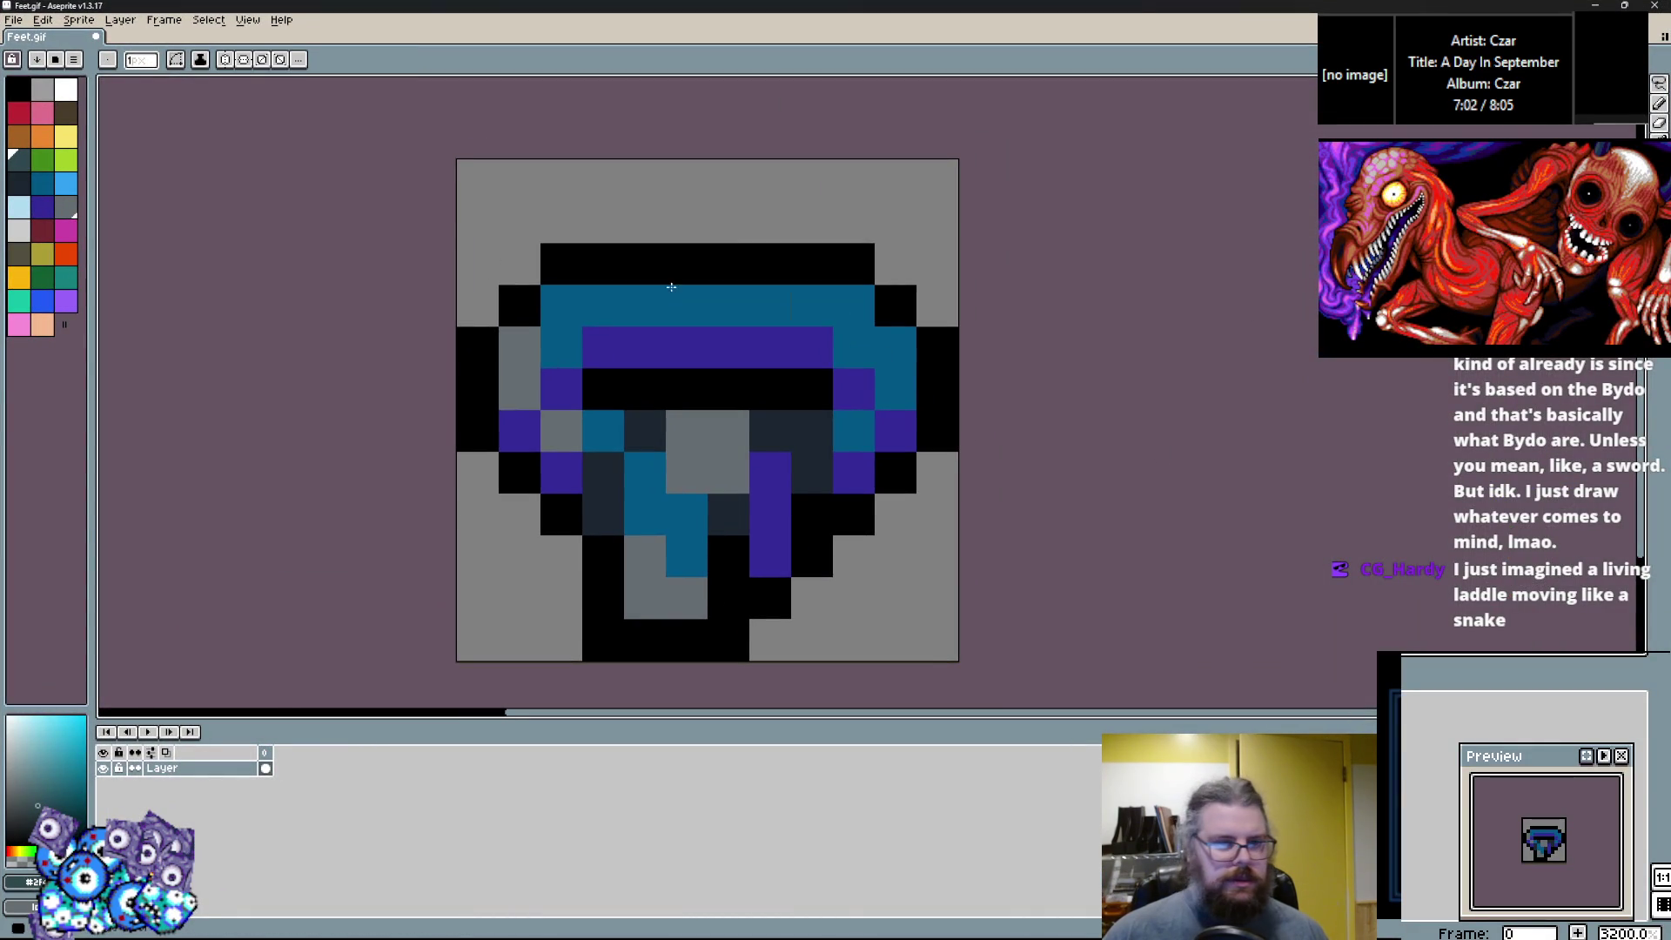
{"action": "left_click_drag", "start_coordinate": [503, 195], "coordinate": [1105, 683]}
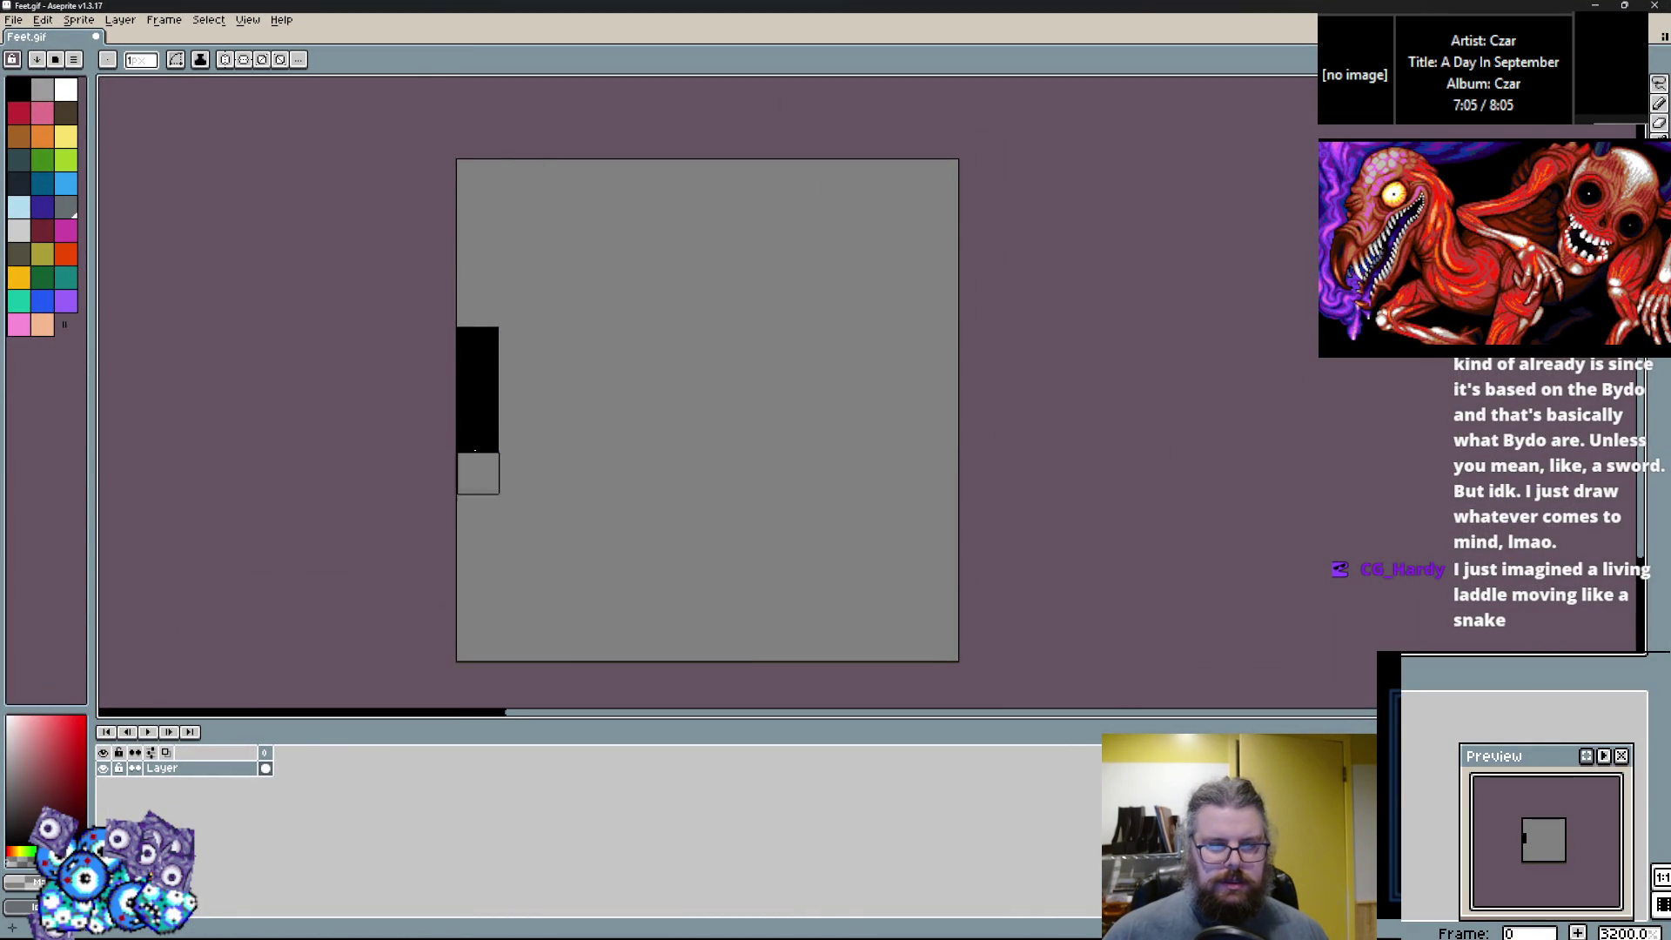
{"action": "left_click_drag", "start_coordinate": [600, 557], "coordinate": [692, 559]}
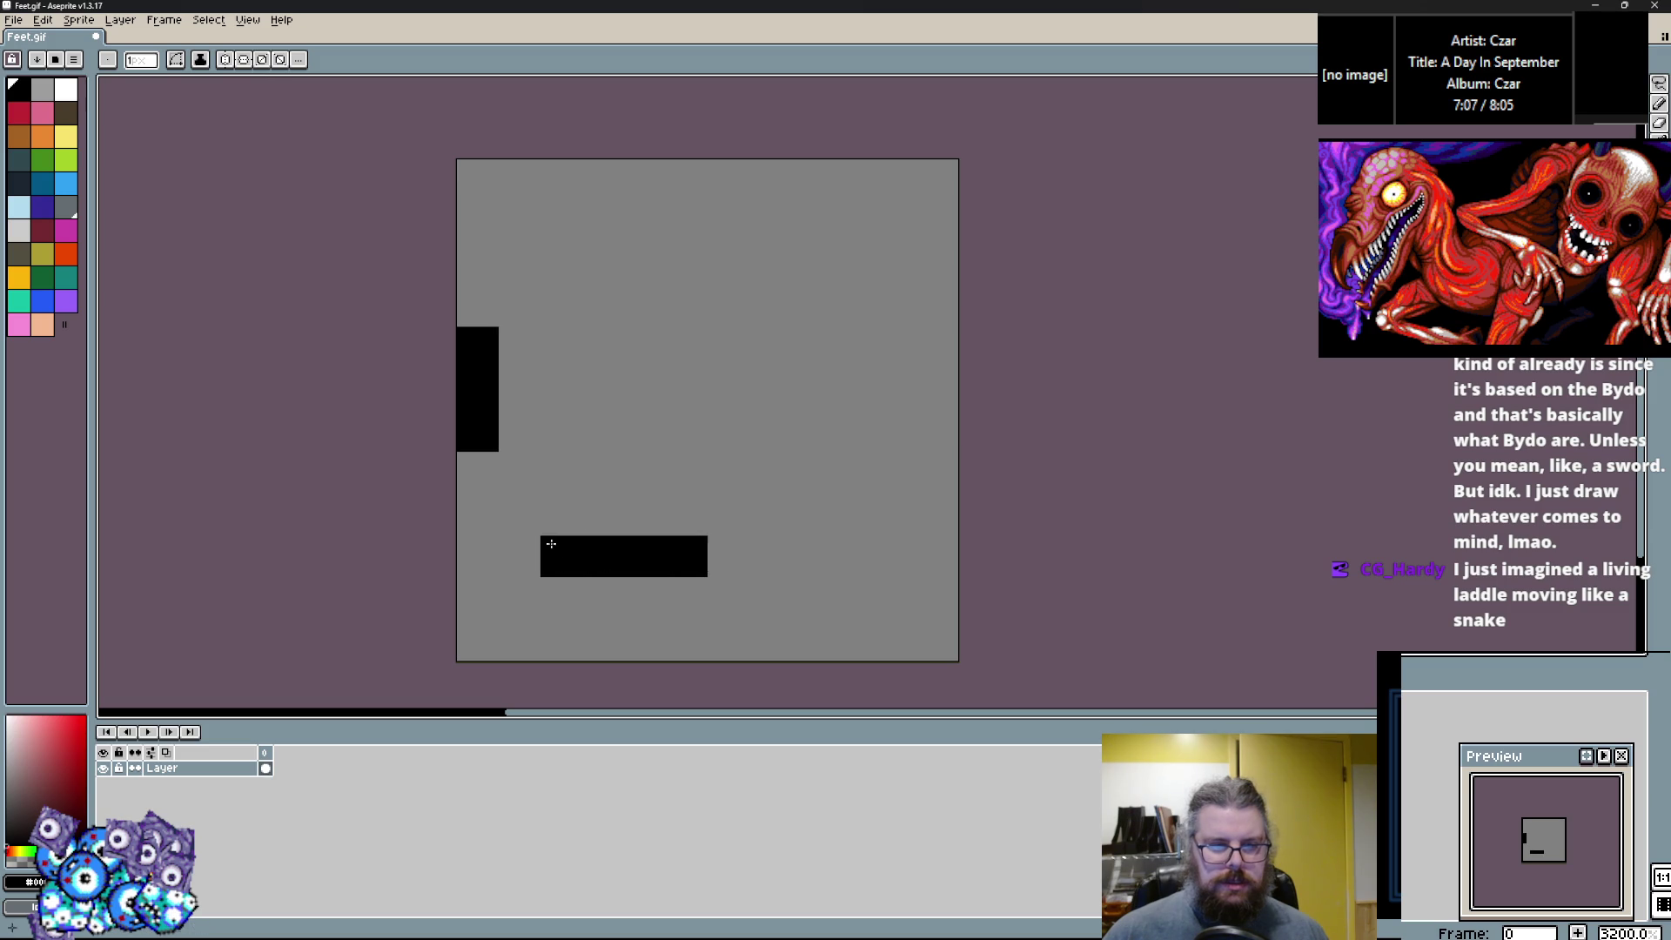
{"action": "mouse_move", "coordinate": [520, 305]}
{"action": "left_mouse_down"}
{"action": "mouse_move", "coordinate": [477, 306]}
{"action": "mouse_move", "coordinate": [690, 363]}
{"action": "mouse_move", "coordinate": [811, 430]}
{"action": "mouse_move", "coordinate": [811, 513]}
{"action": "mouse_move", "coordinate": [750, 540]}
{"action": "left_mouse_up"}
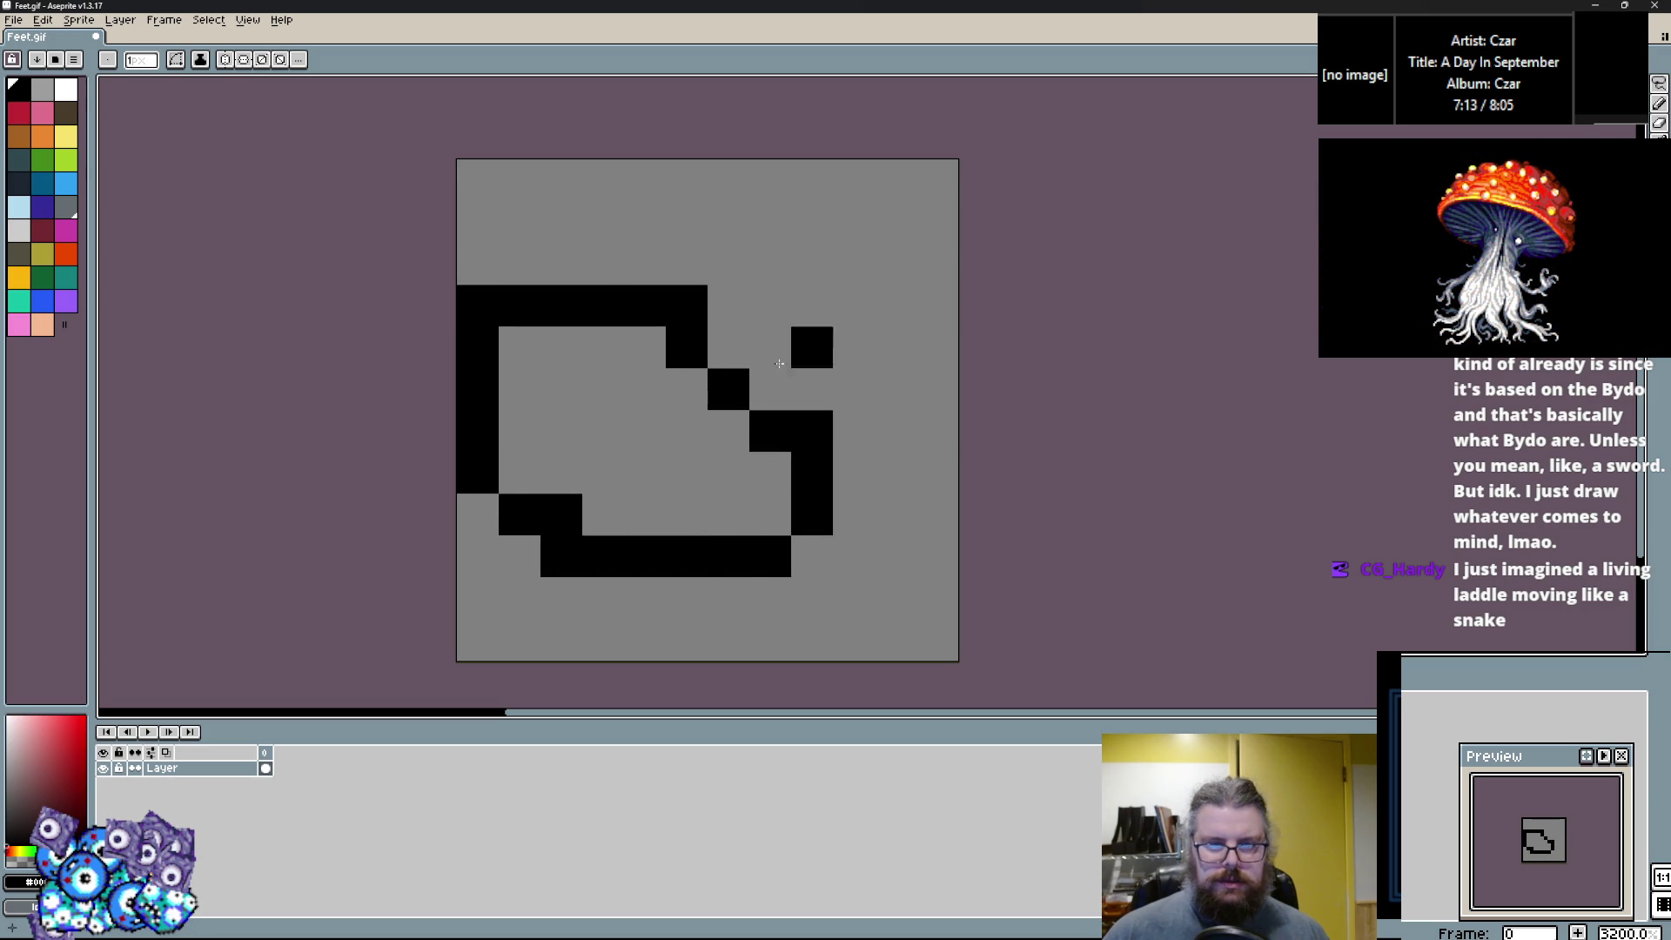
{"action": "left_click", "coordinate": [66, 113]}
{"action": "key", "text": "g"}
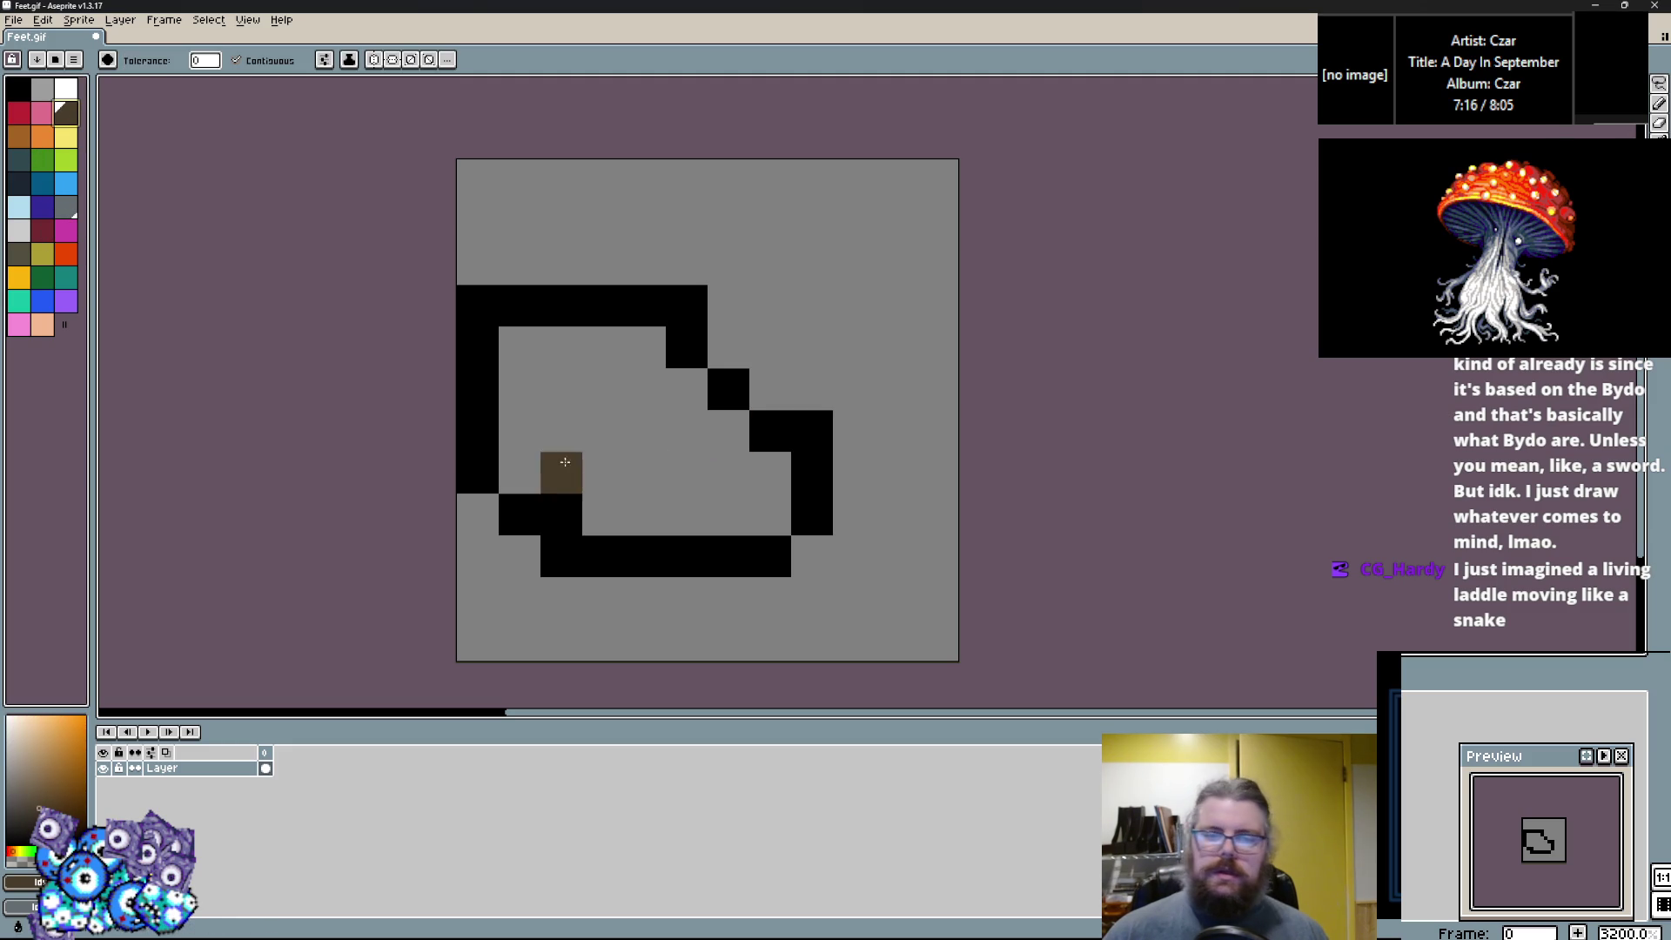
{"action": "left_click", "coordinate": [565, 461]}
Add a black strap, olive-grey highlights and slate-grey toe pixels to the boot.
{"action": "key", "text": "b"}
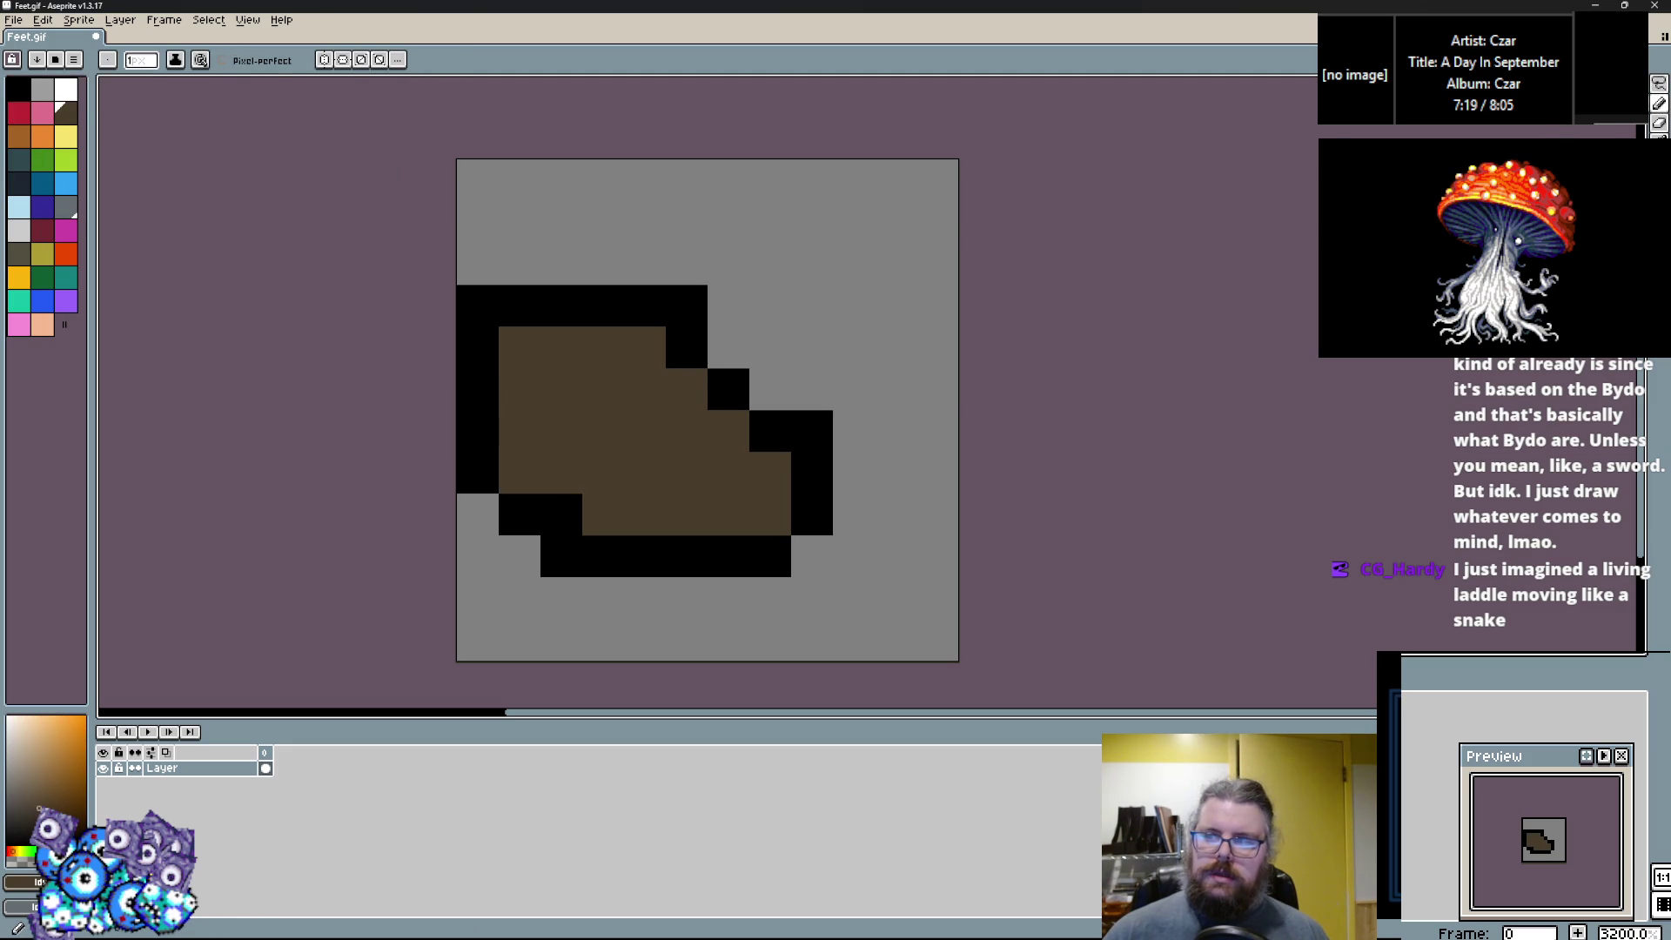
{"action": "left_click", "coordinate": [687, 305]}
{"action": "left_click_drag", "start_coordinate": [645, 388], "coordinate": [561, 389]}
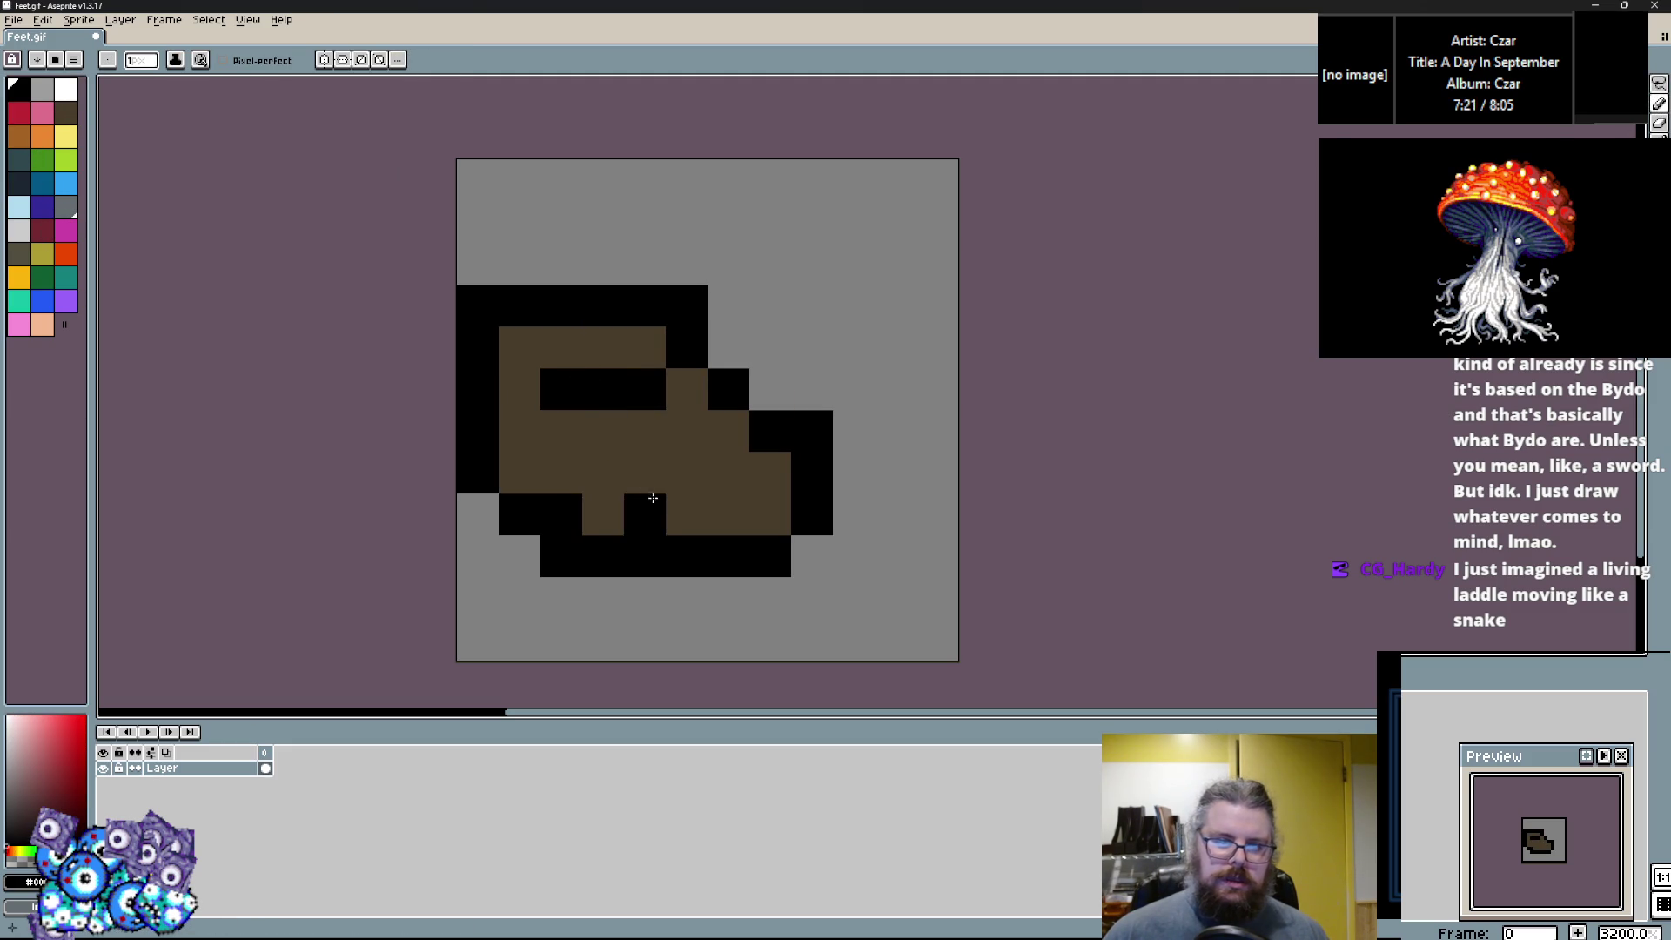
{"action": "left_click", "coordinate": [42, 276]}
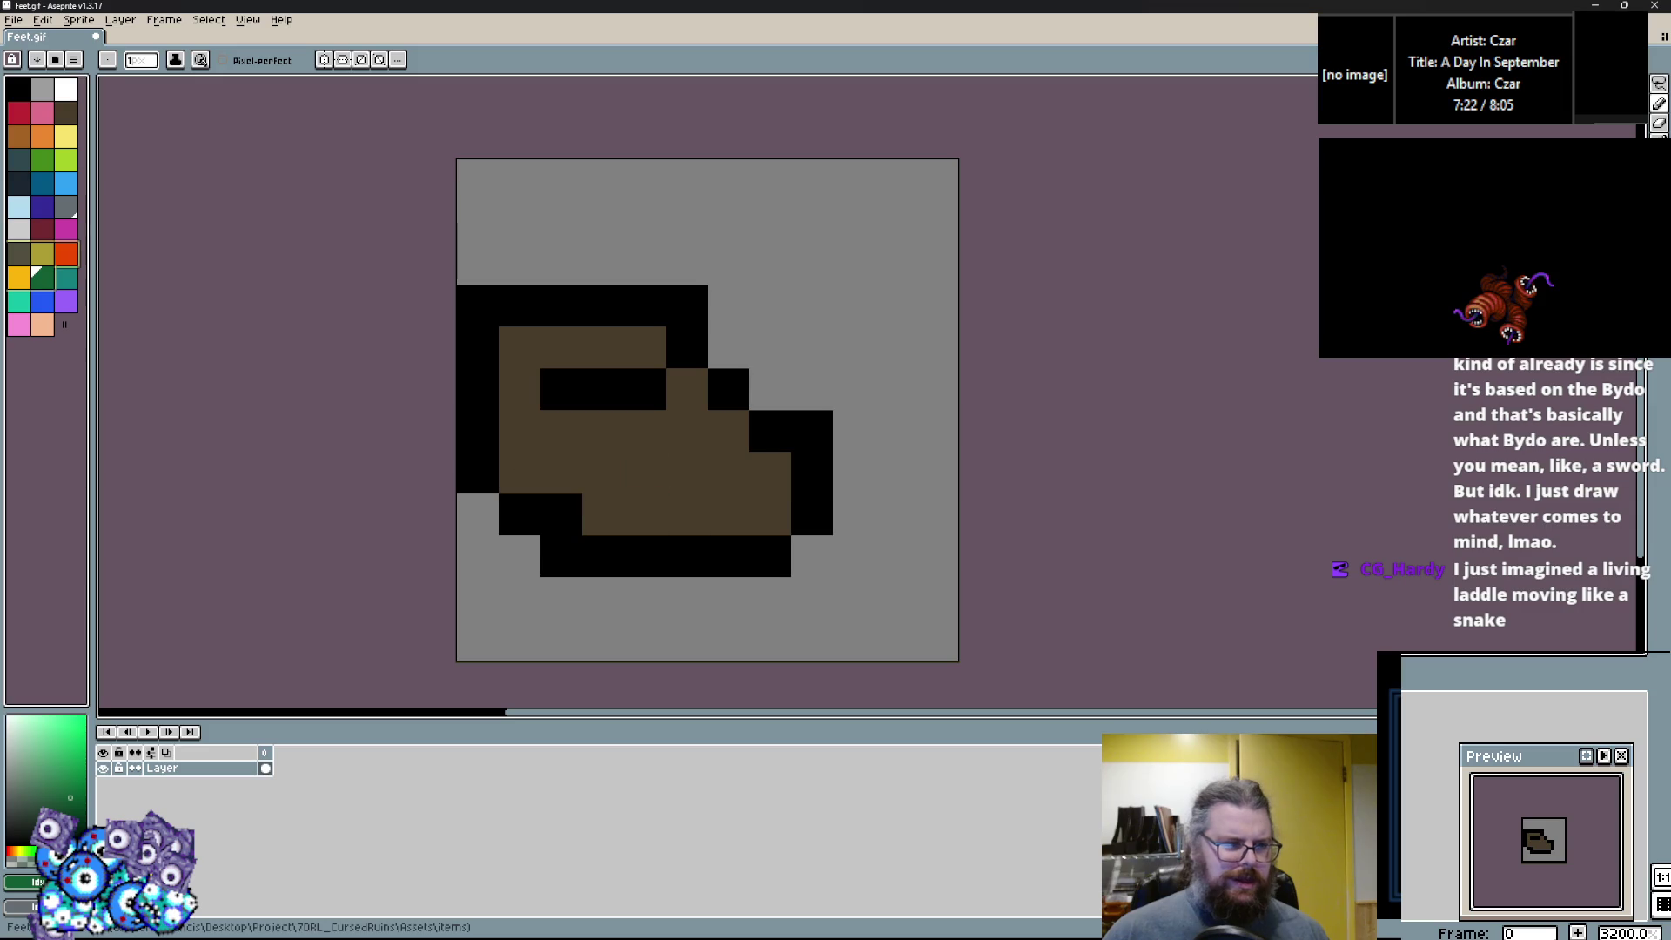
{"action": "left_click", "coordinate": [20, 252]}
{"action": "left_click_drag", "start_coordinate": [644, 514], "coordinate": [740, 490]}
{"action": "left_click_drag", "start_coordinate": [561, 430], "coordinate": [519, 389]}
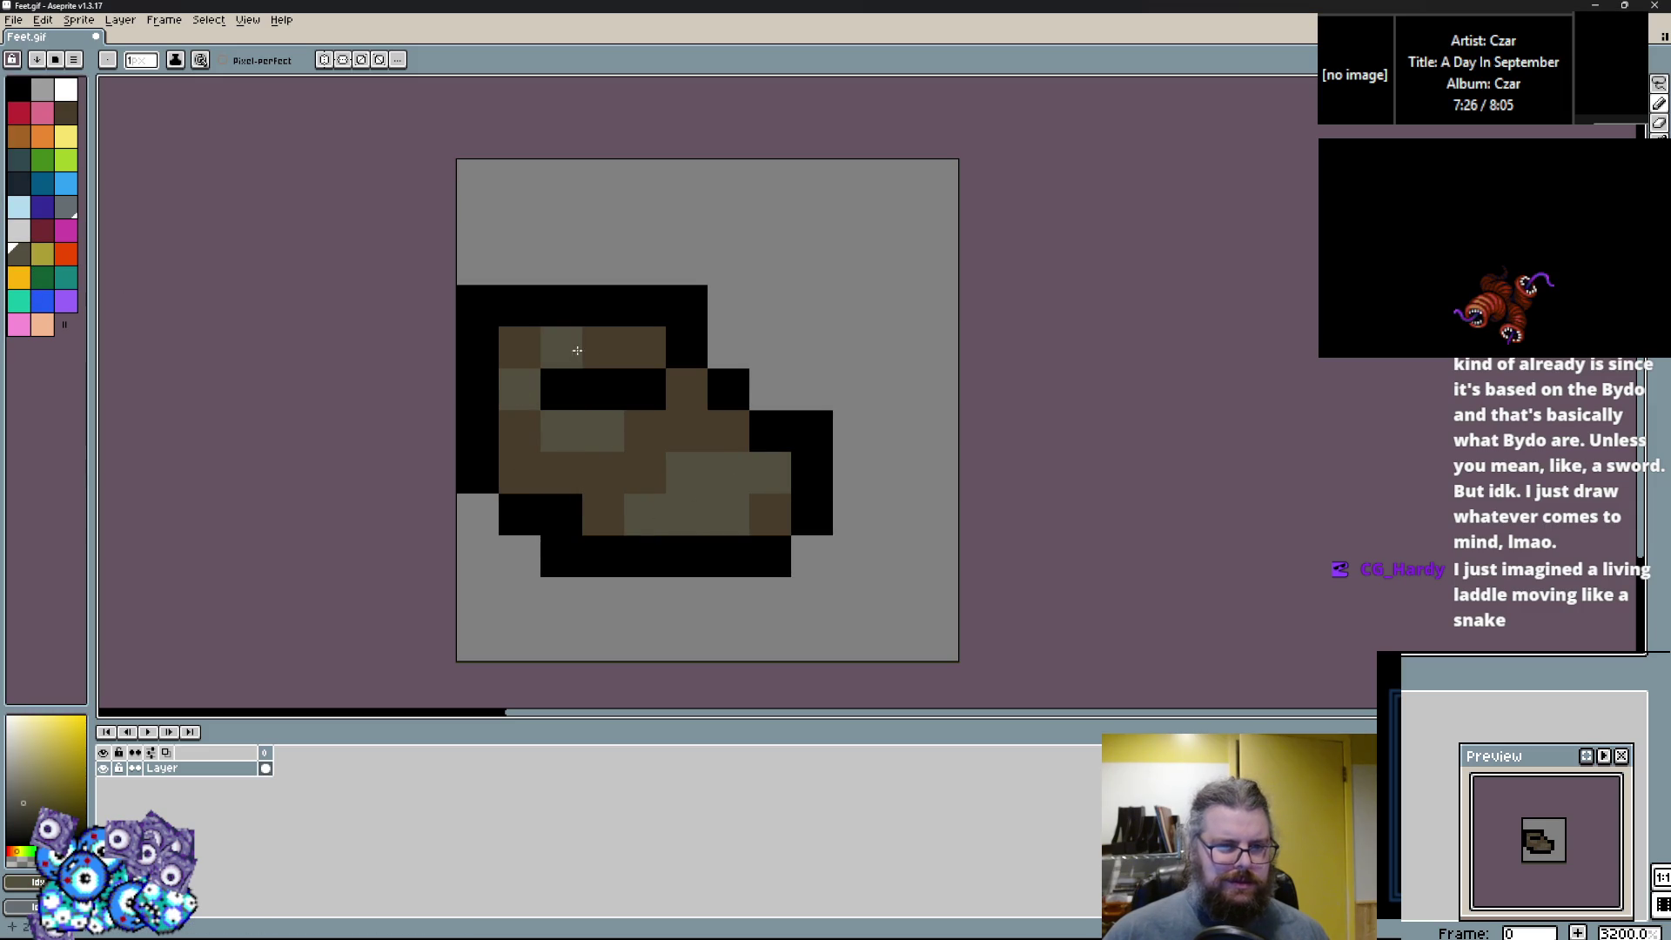
{"action": "left_click", "coordinate": [686, 431]}
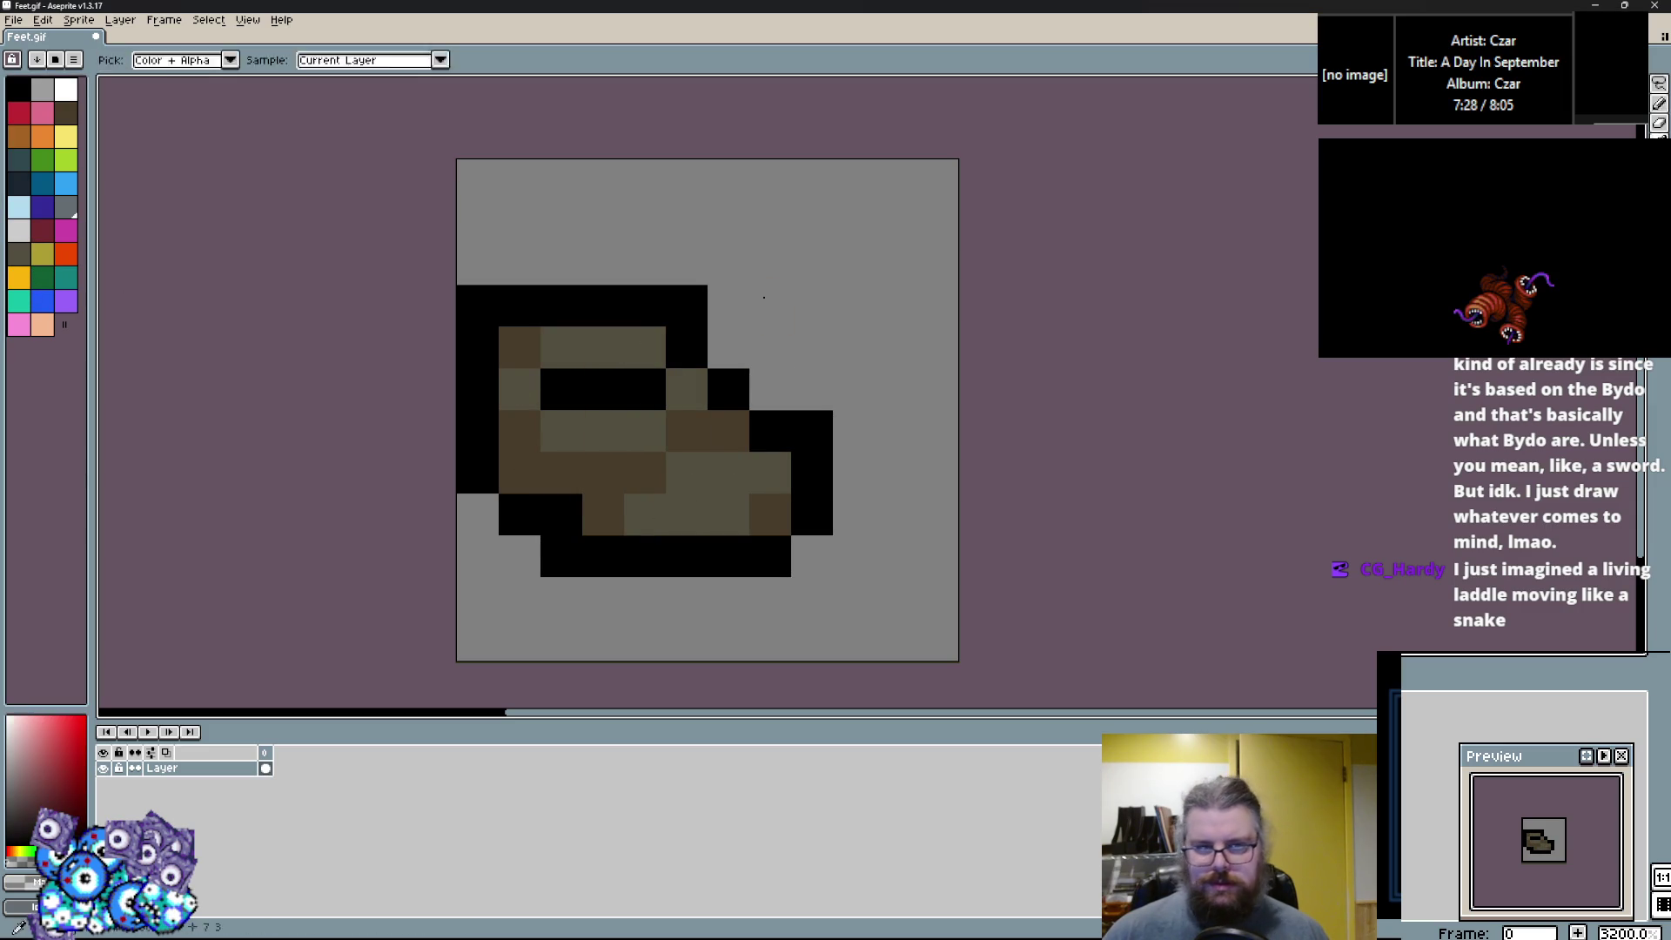
{"action": "left_click", "coordinate": [687, 305]}
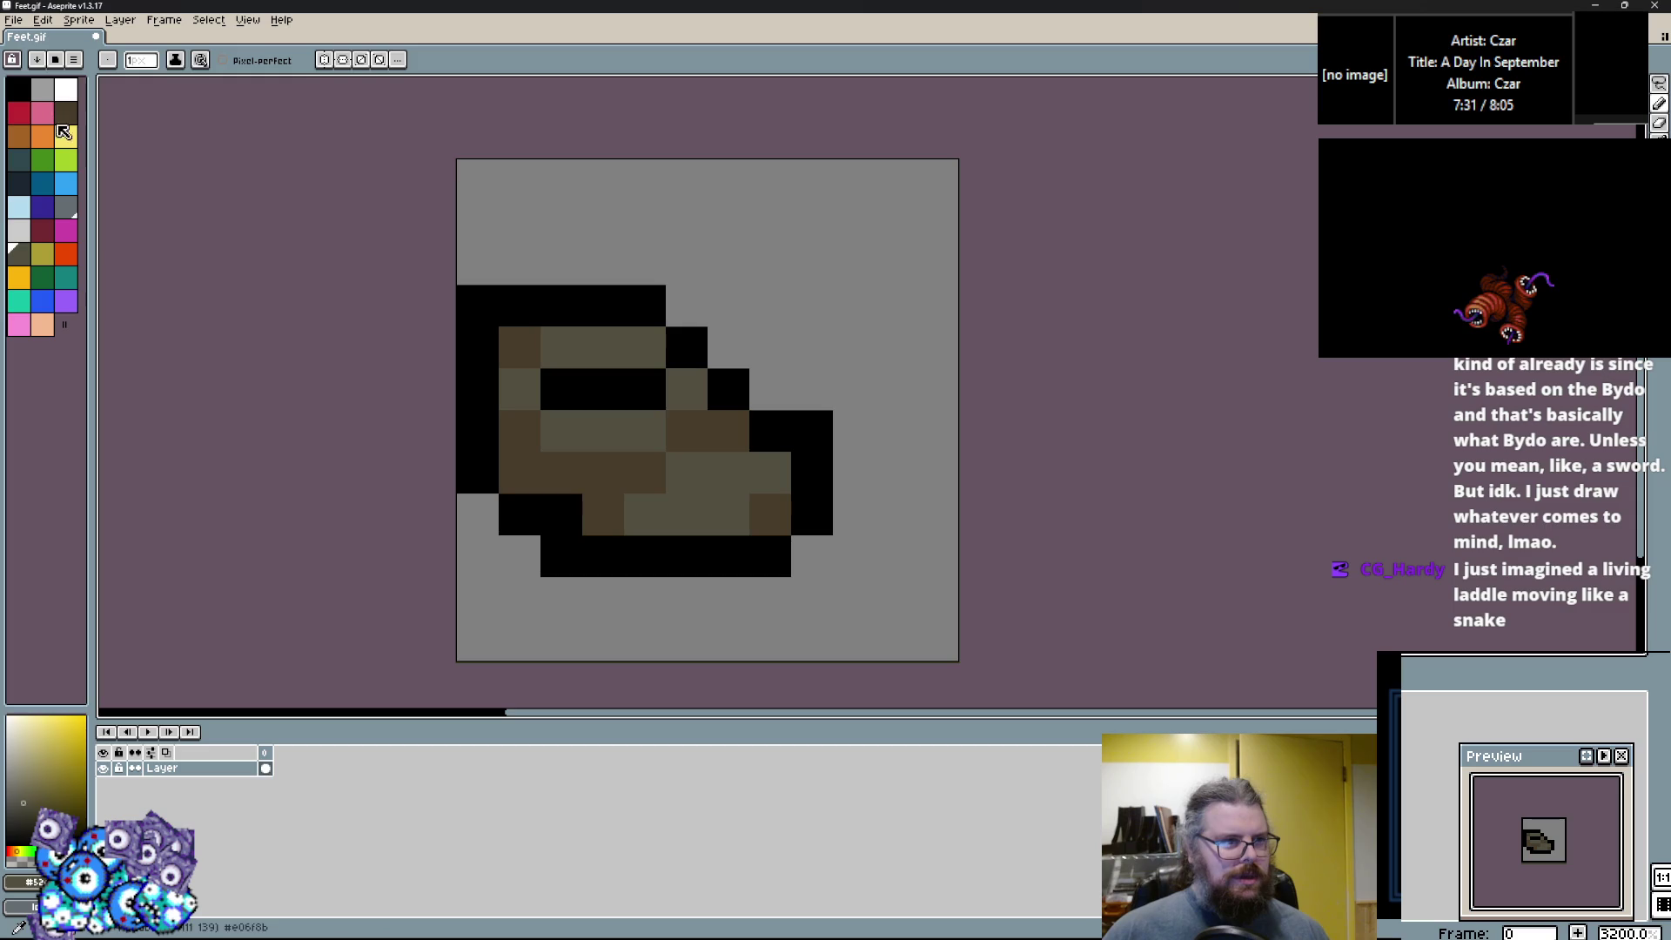
{"action": "key", "text": "x"}
{"action": "mouse_move", "coordinate": [661, 471]}
{"action": "left_mouse_down"}
{"action": "mouse_move", "coordinate": [727, 473]}
{"action": "mouse_move", "coordinate": [687, 513]}
{"action": "mouse_move", "coordinate": [752, 505]}
{"action": "left_mouse_up"}
Touch up the toe and bottom edge with olive and black outline pixels.
{"action": "left_click", "coordinate": [762, 474], "text": "alt"}
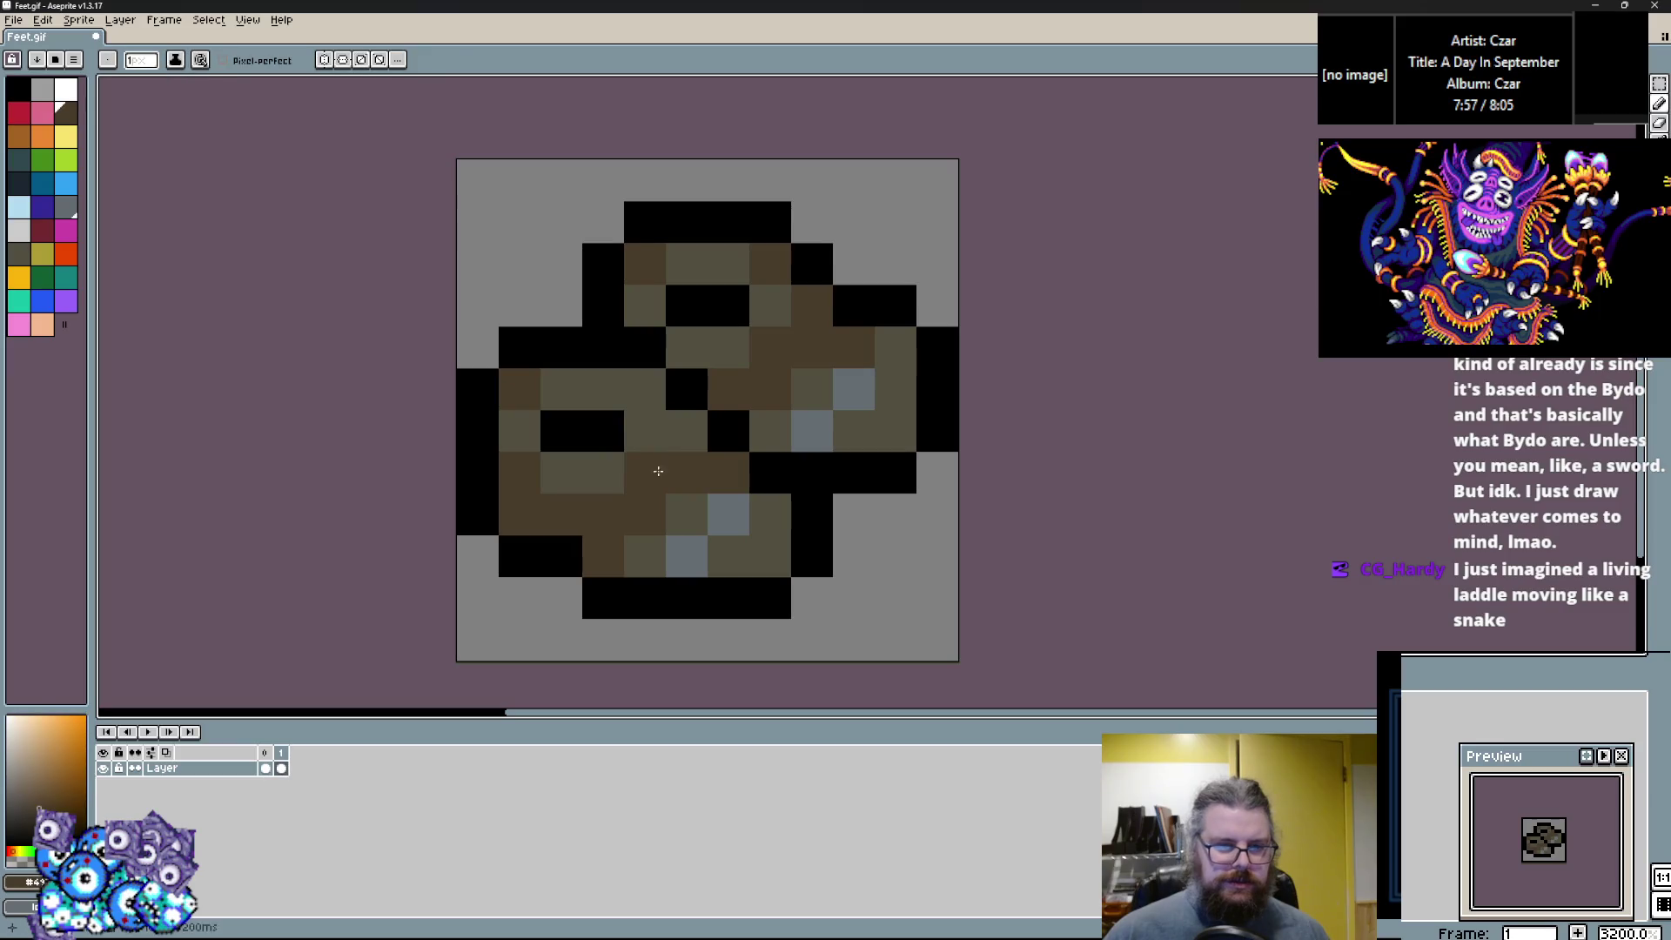
{"action": "left_click", "coordinate": [686, 388], "text": "alt"}
{"action": "left_click", "coordinate": [685, 648]}
{"action": "left_click", "coordinate": [729, 556], "text": "alt"}
{"action": "left_click", "coordinate": [758, 558]}
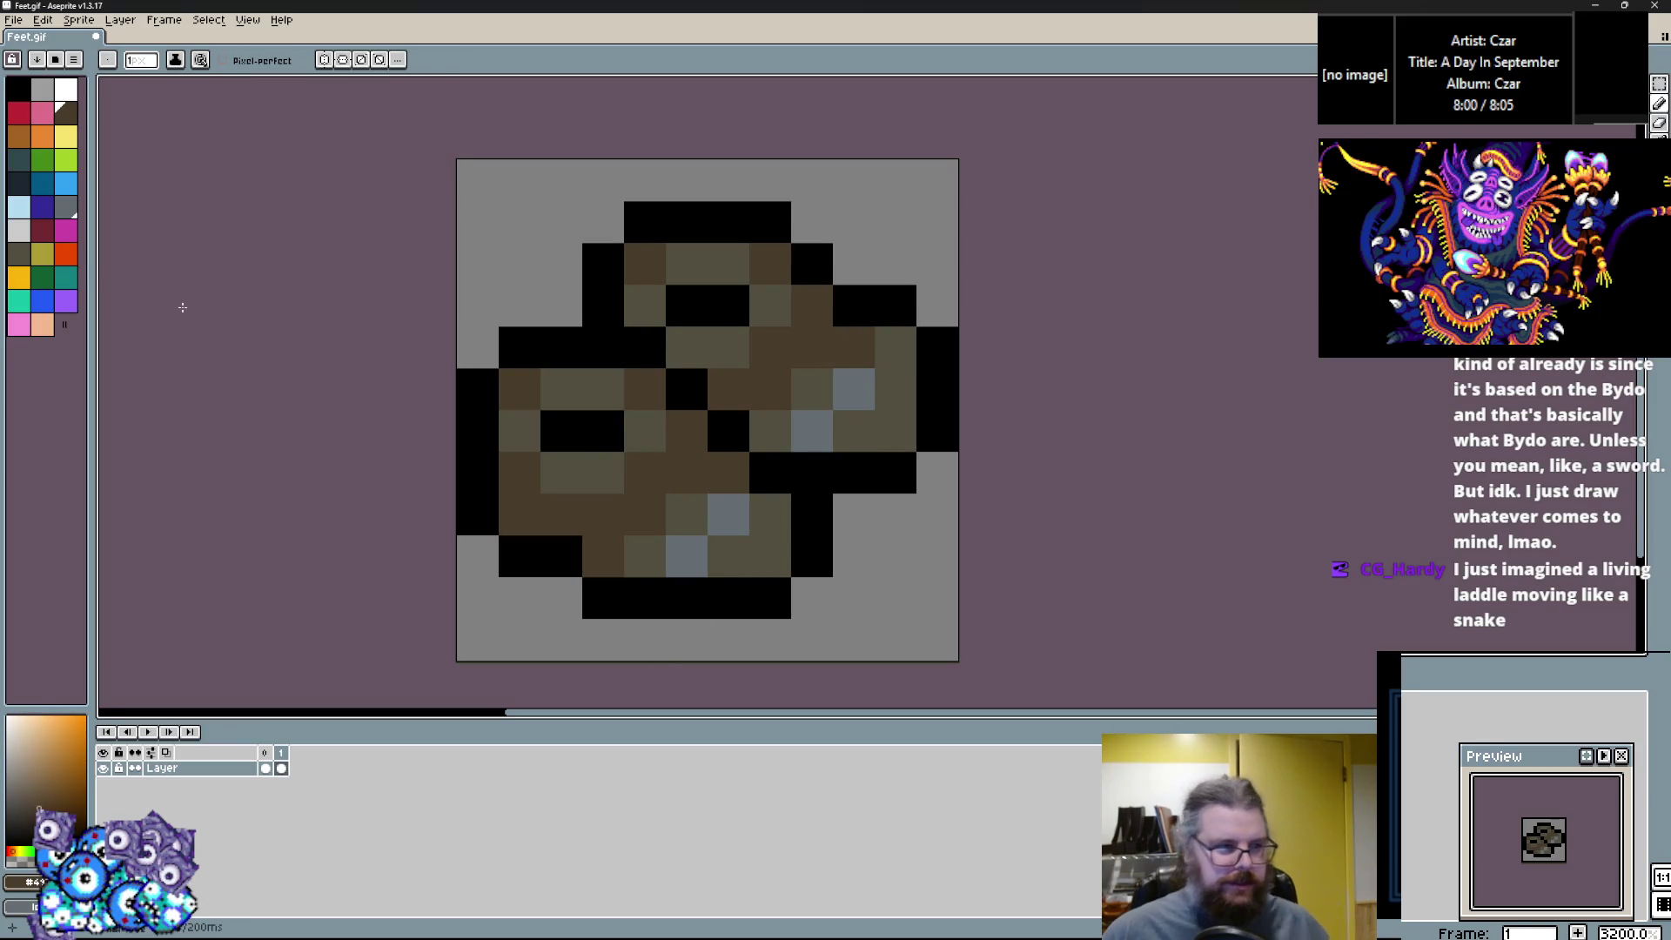
Paint orange across the boot's right side, lower middle, left side and top.
{"action": "left_click", "coordinate": [42, 137]}
{"action": "mouse_move", "coordinate": [895, 347]}
{"action": "left_mouse_down"}
{"action": "mouse_move", "coordinate": [812, 389]}
{"action": "mouse_move", "coordinate": [822, 439]}
{"action": "mouse_move", "coordinate": [770, 389]}
{"action": "mouse_move", "coordinate": [728, 389]}
{"action": "left_mouse_up"}
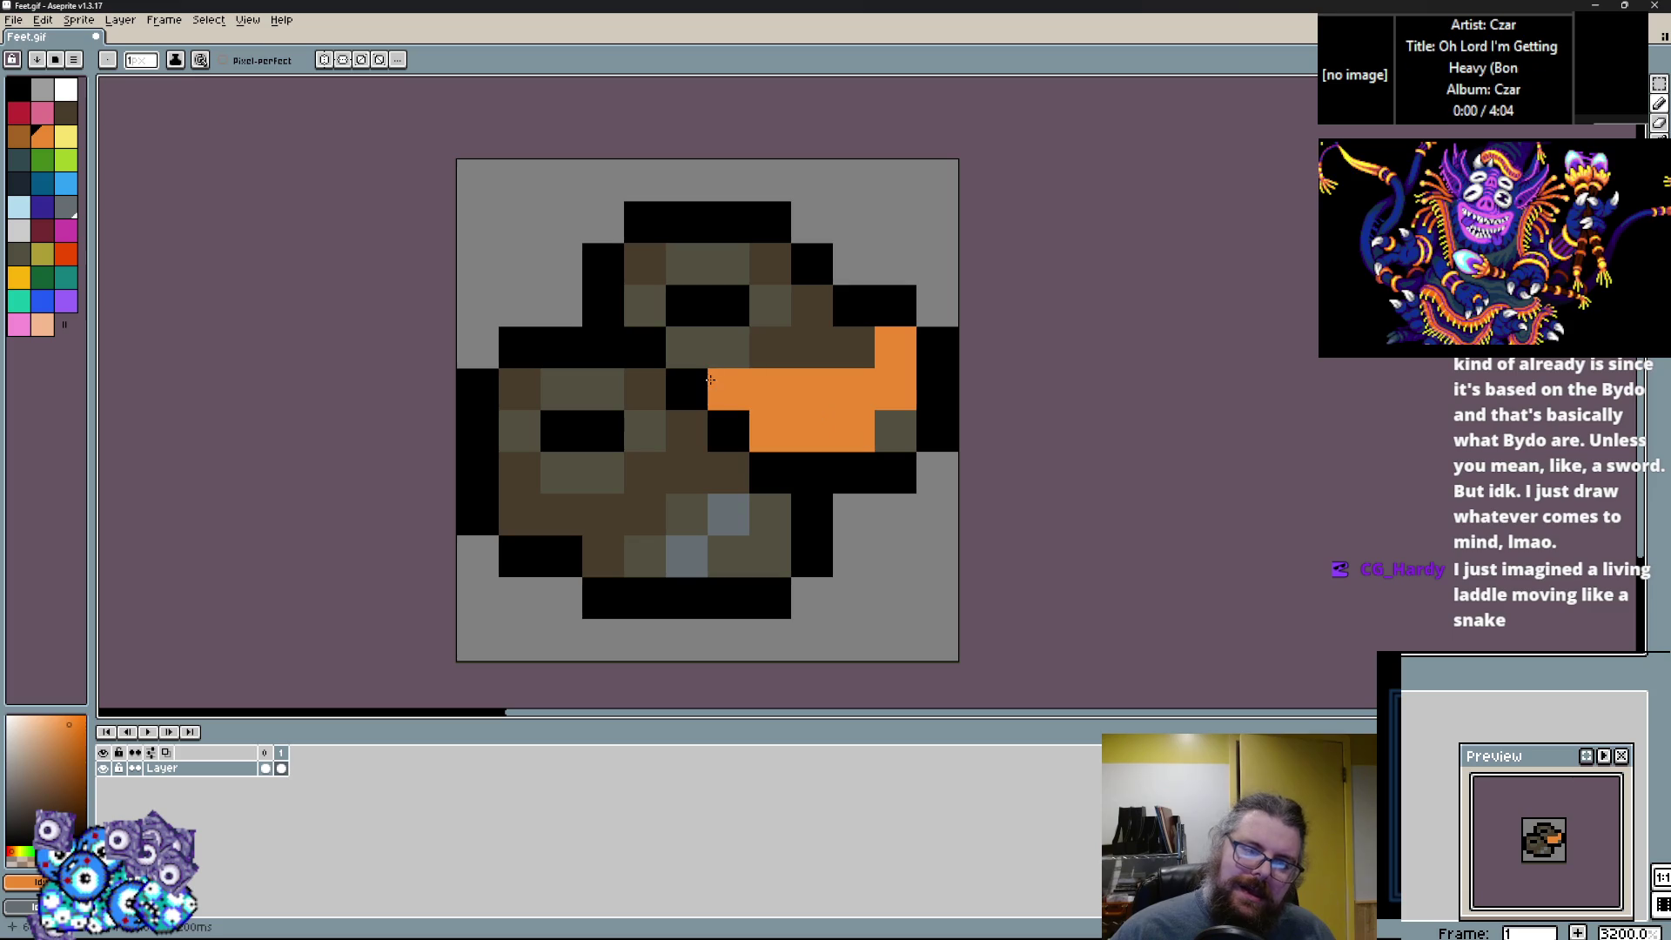
{"action": "left_click", "coordinate": [701, 533]}
{"action": "left_click", "coordinate": [798, 478], "text": "alt"}
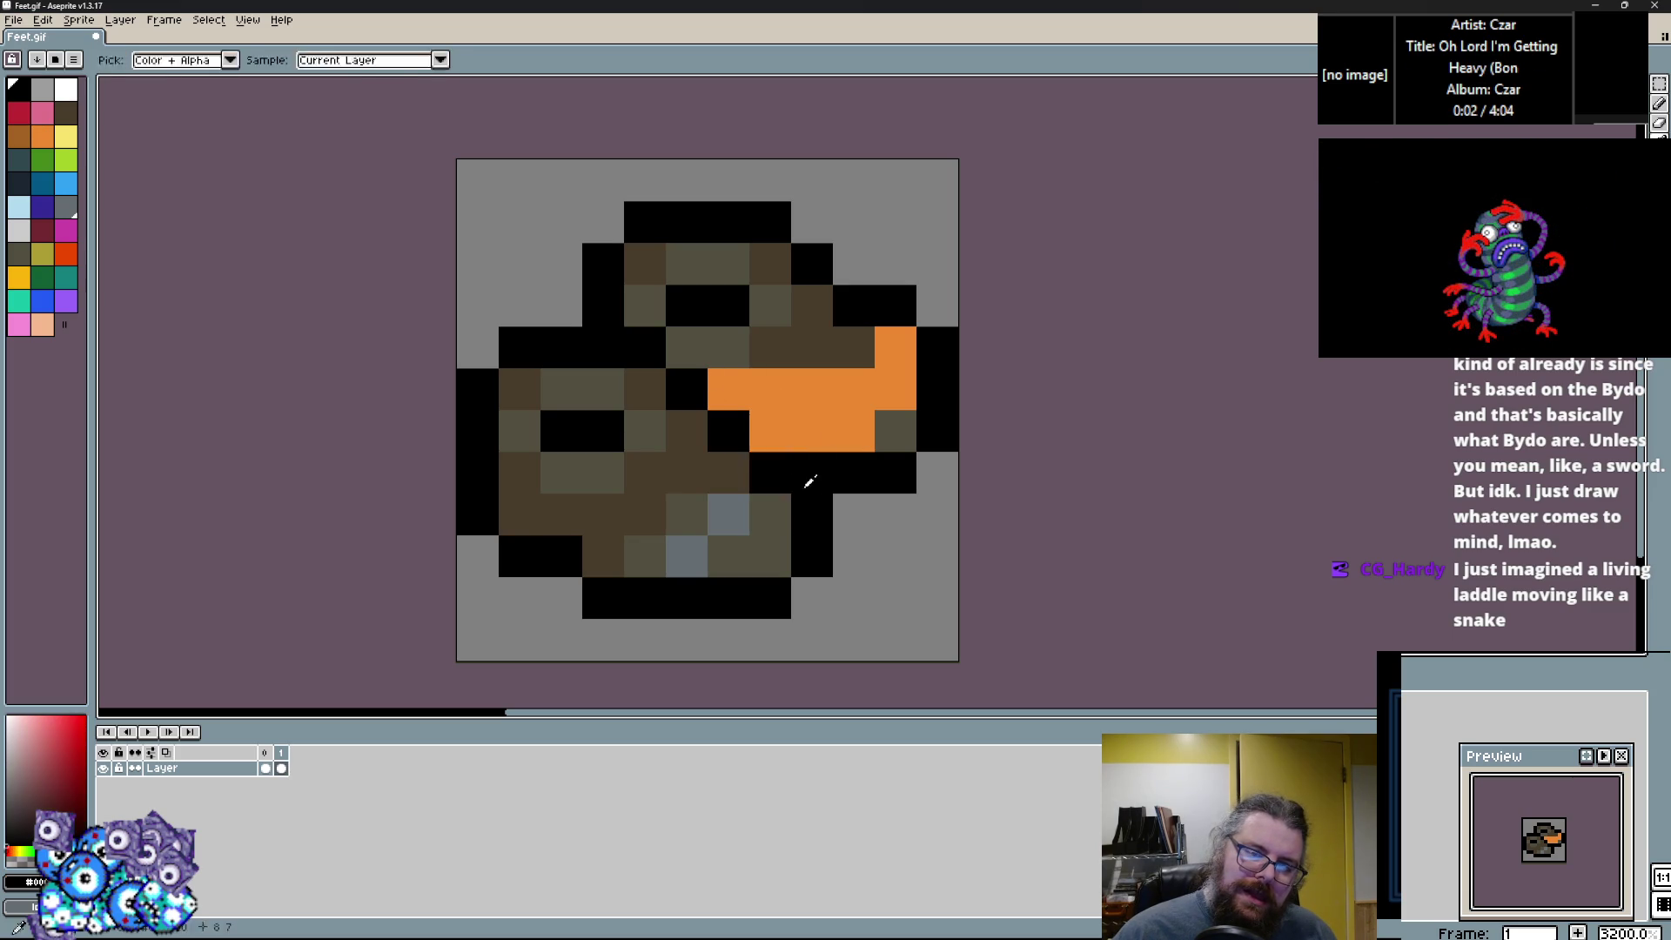
{"action": "left_click", "coordinate": [770, 431]}
{"action": "left_click", "coordinate": [837, 431], "text": "alt"}
{"action": "mouse_move", "coordinate": [770, 473]}
{"action": "left_mouse_down"}
{"action": "mouse_move", "coordinate": [728, 514]}
{"action": "mouse_move", "coordinate": [669, 516]}
{"action": "left_mouse_up"}
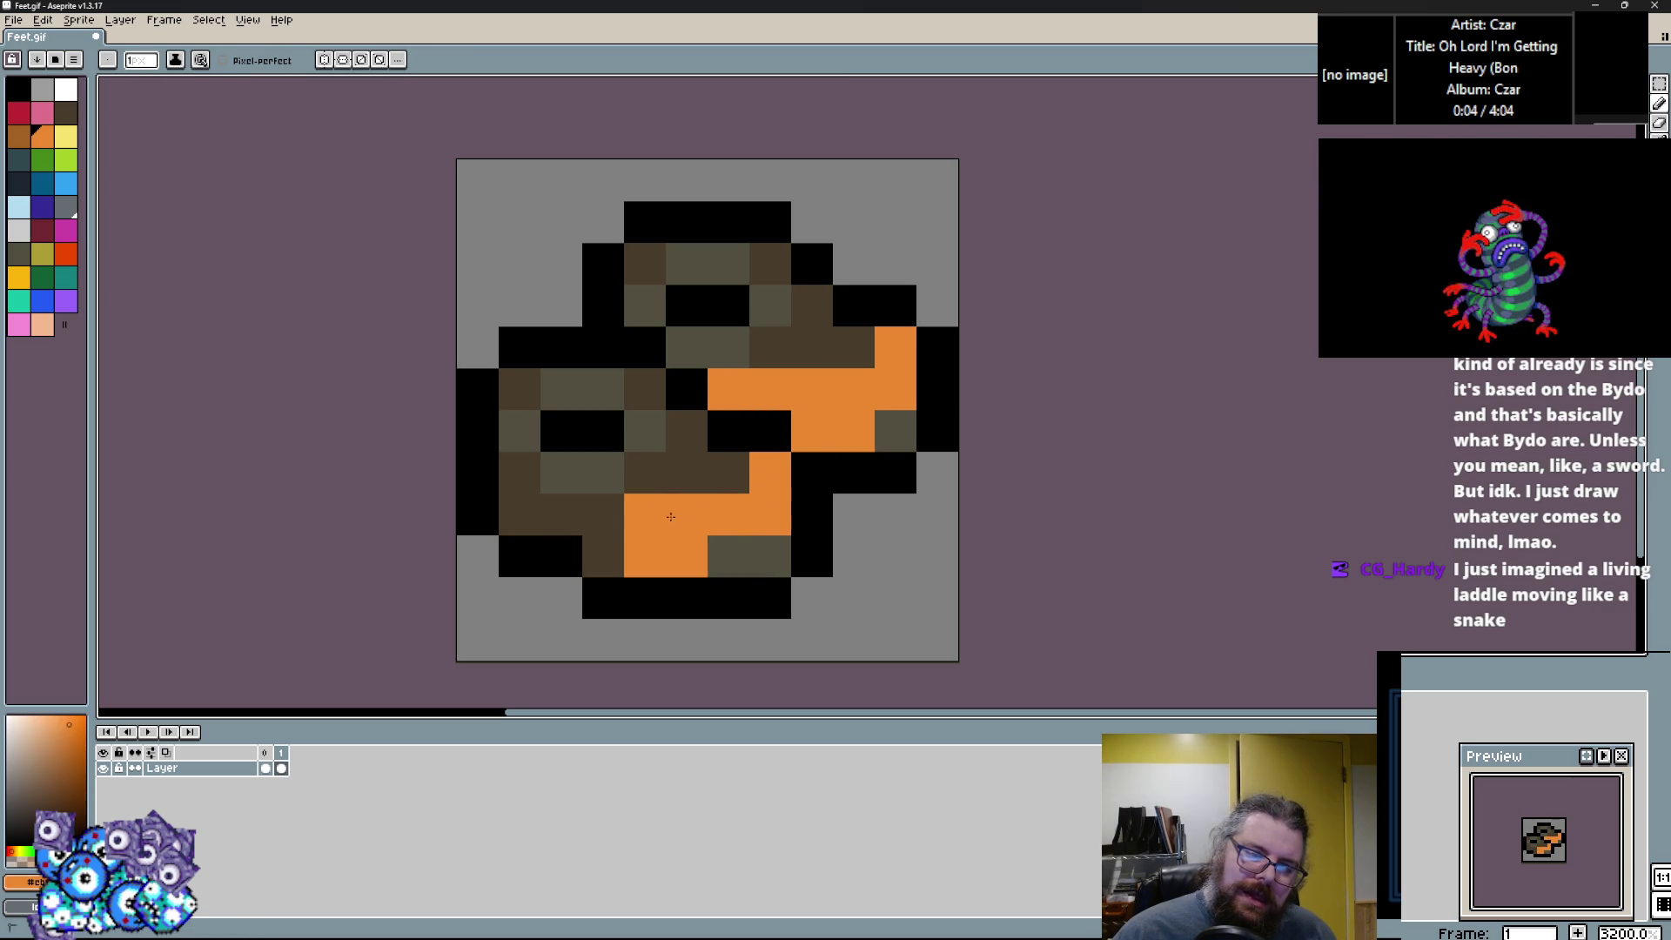
{"action": "left_click_drag", "start_coordinate": [561, 513], "coordinate": [616, 515]}
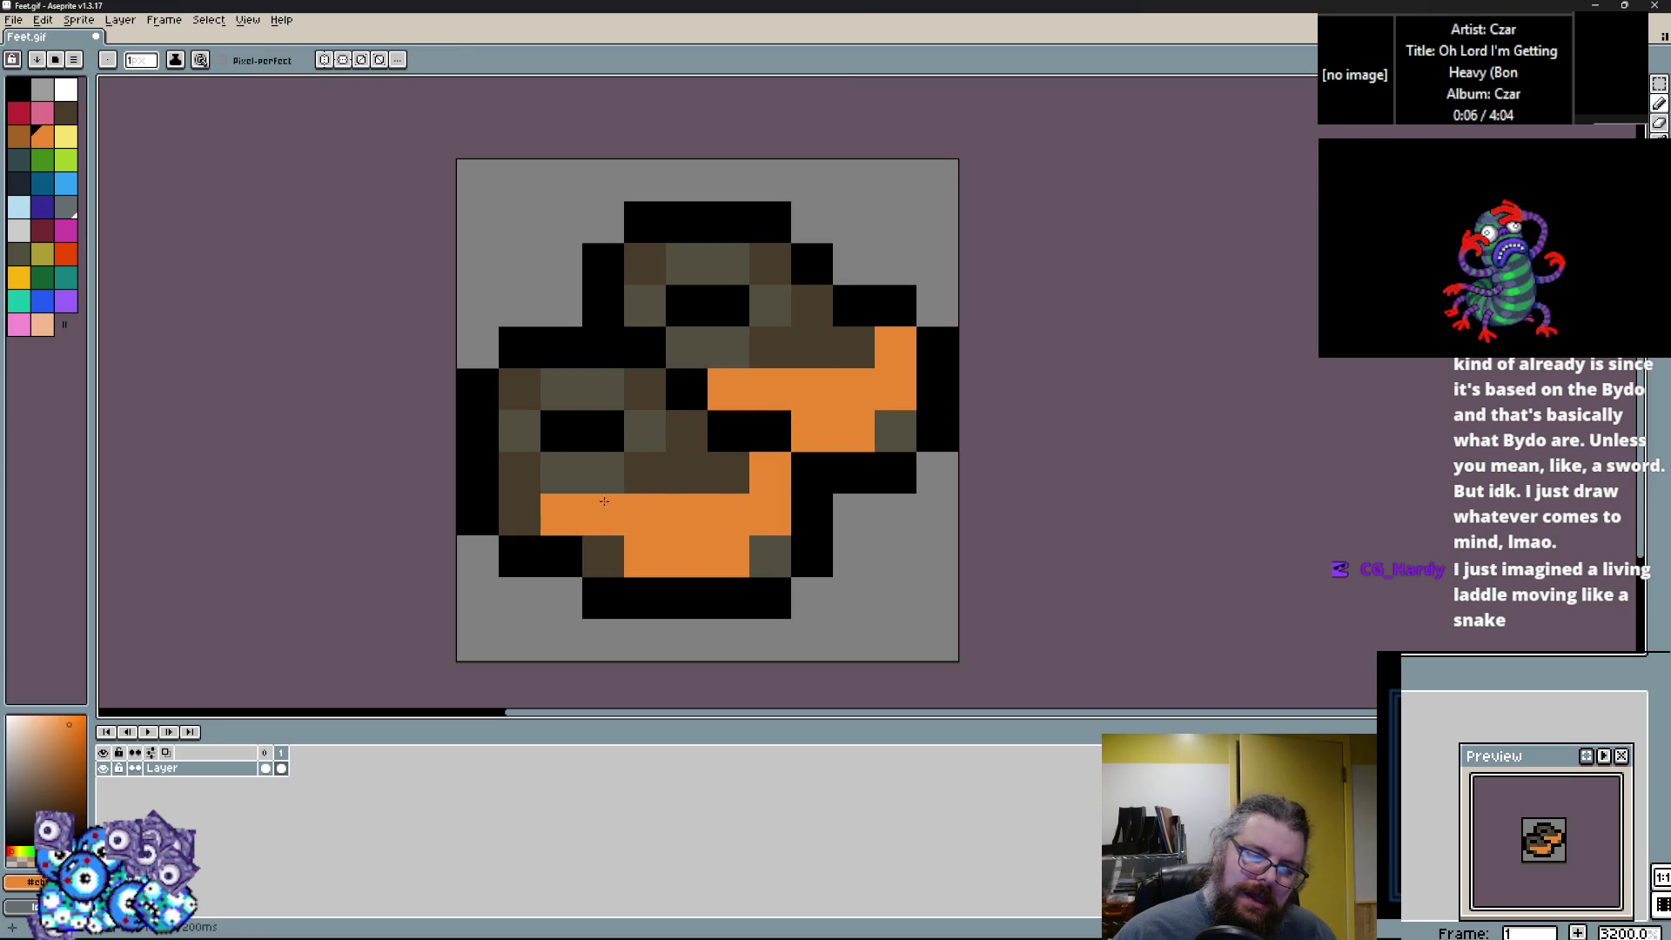
{"action": "mouse_move", "coordinate": [530, 455]}
{"action": "left_mouse_down"}
{"action": "mouse_move", "coordinate": [564, 392]}
{"action": "mouse_move", "coordinate": [655, 451]}
{"action": "left_mouse_up"}
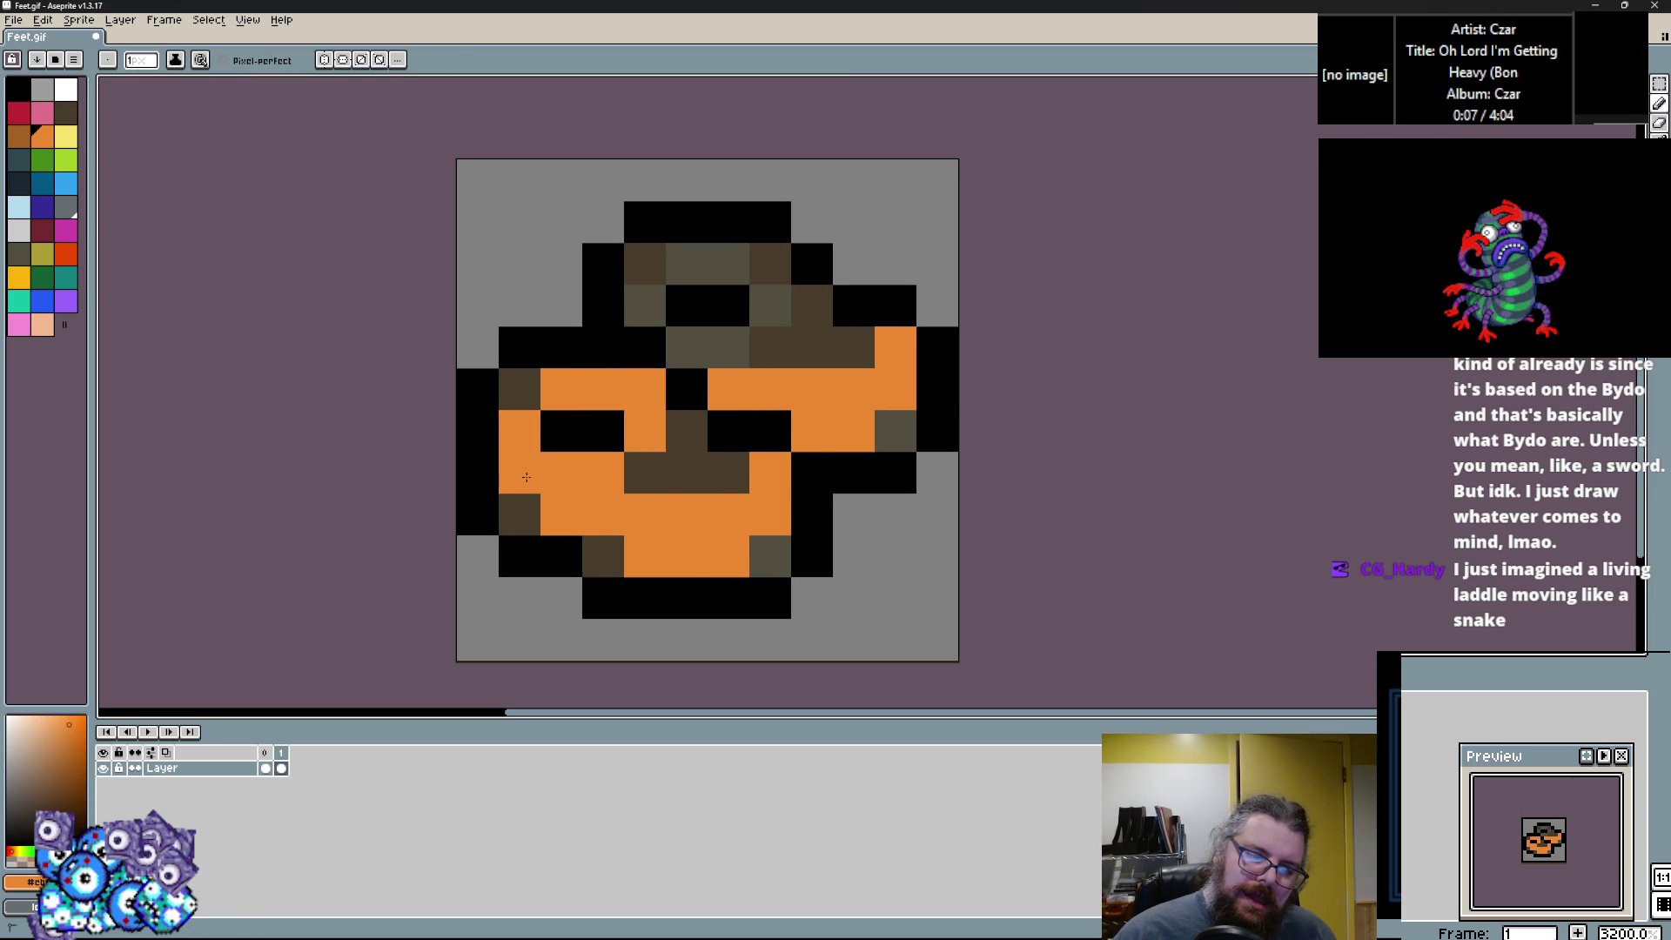
{"action": "left_click", "coordinate": [644, 473]}
{"action": "right_click", "coordinate": [645, 389]}
{"action": "left_click", "coordinate": [690, 485]}
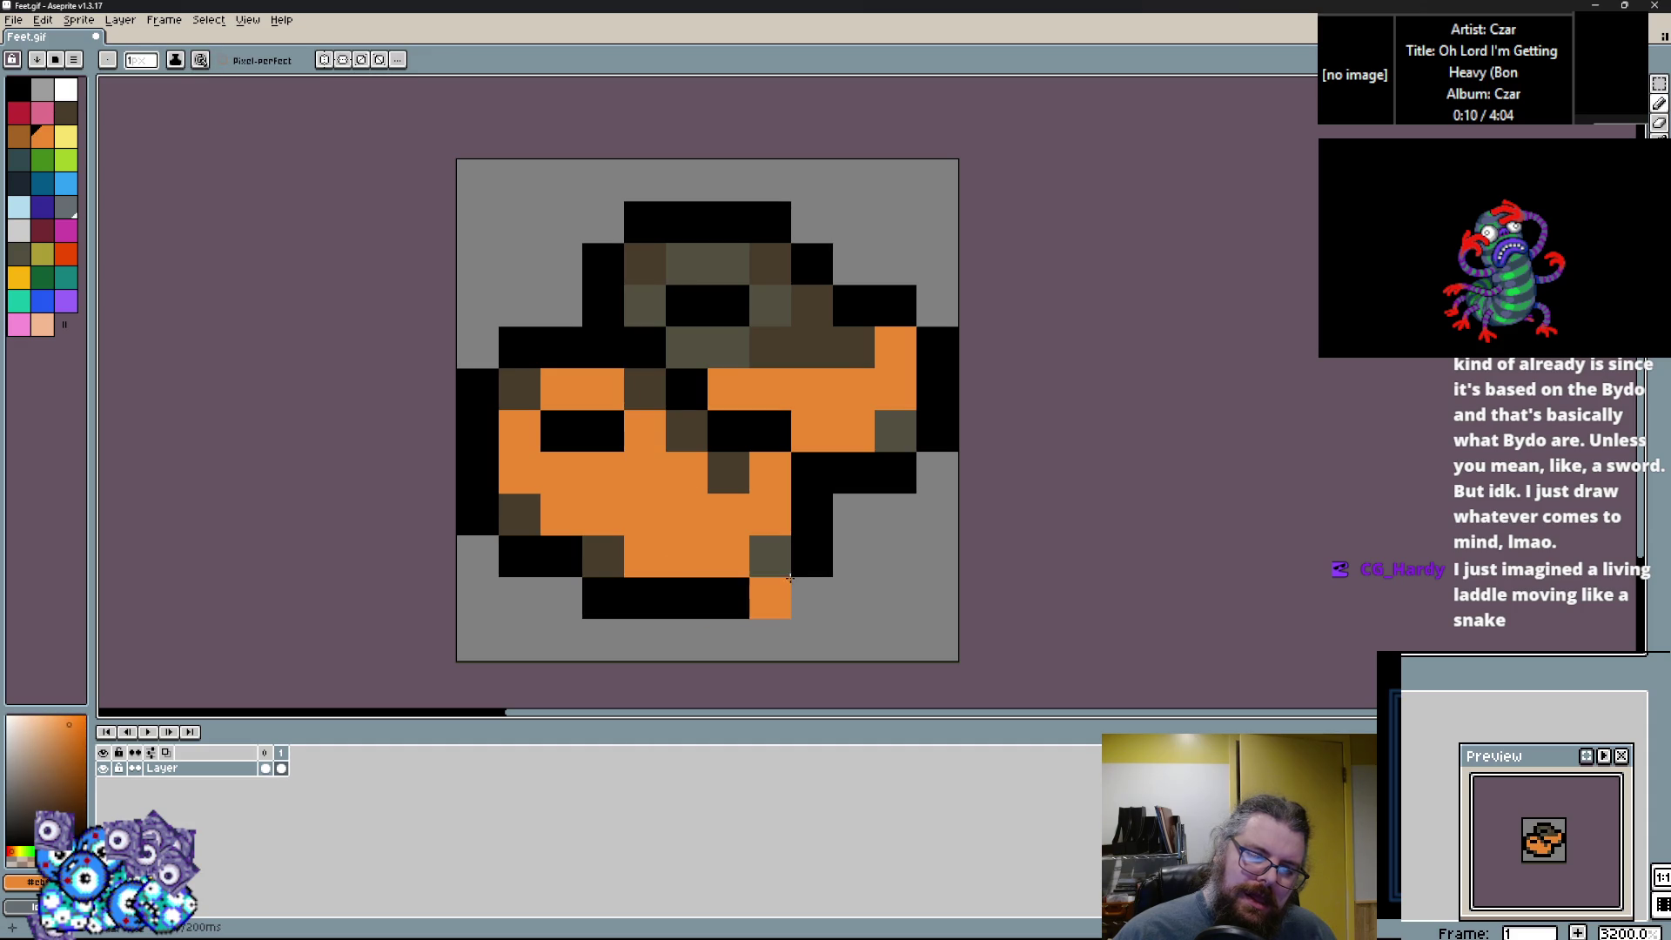
Add lighter brown shading along the boot's edges, bottom row and upper band.
{"action": "left_click", "coordinate": [20, 137]}
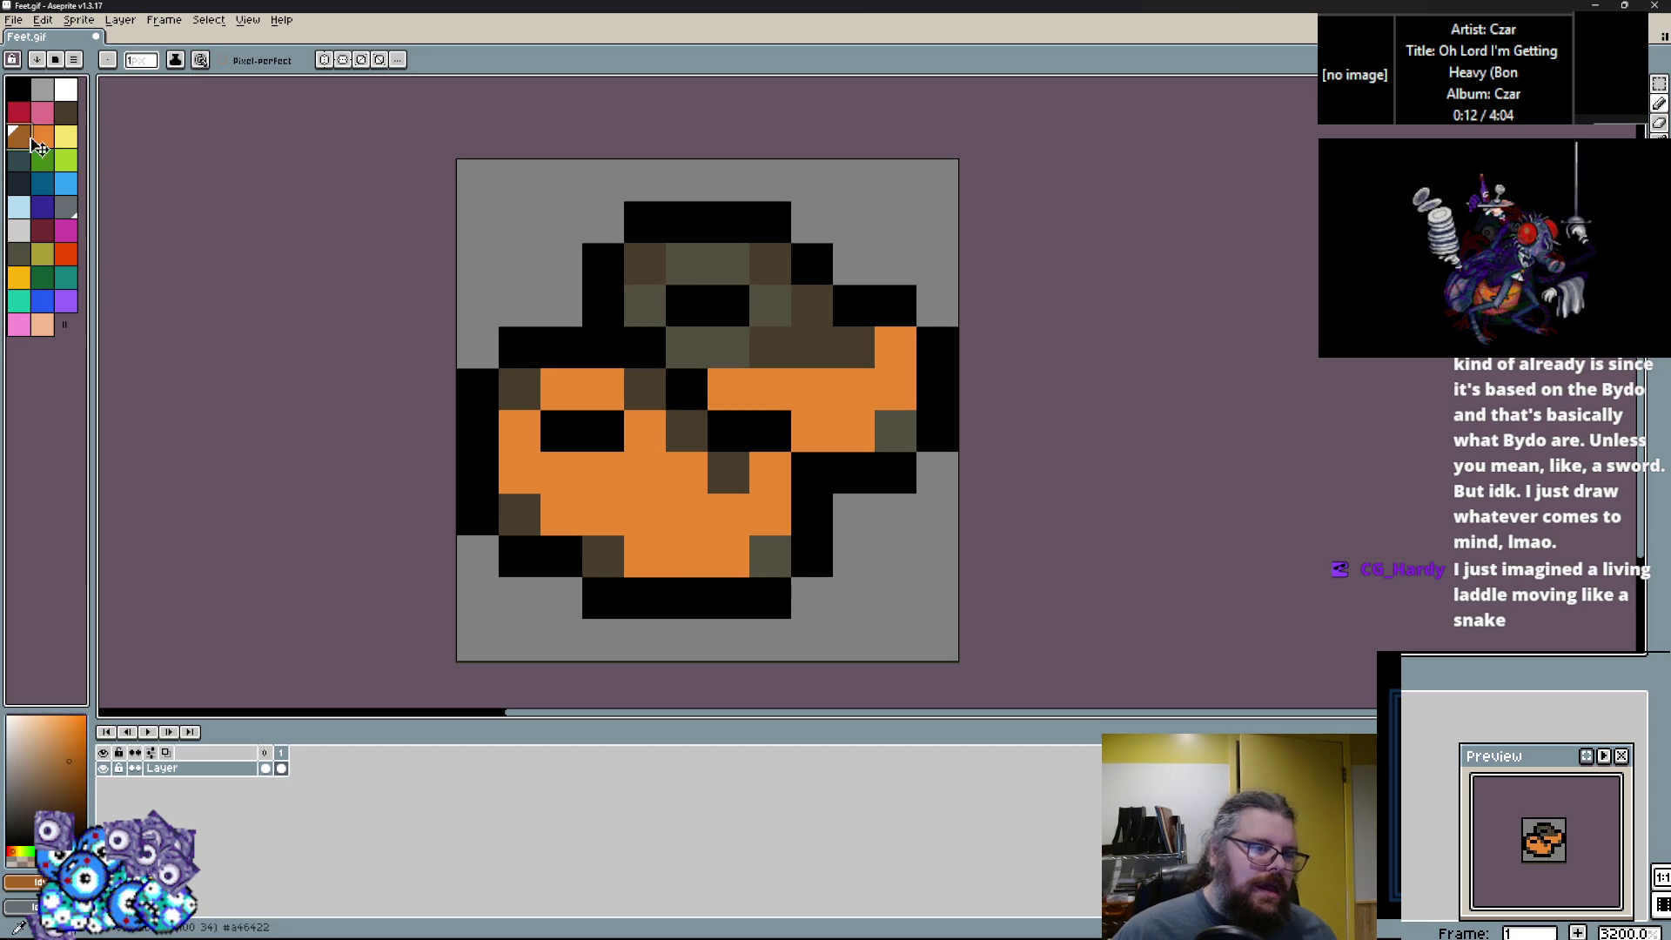
{"action": "left_click_drag", "start_coordinate": [896, 389], "coordinate": [854, 430]}
{"action": "left_click_drag", "start_coordinate": [728, 556], "coordinate": [649, 552]}
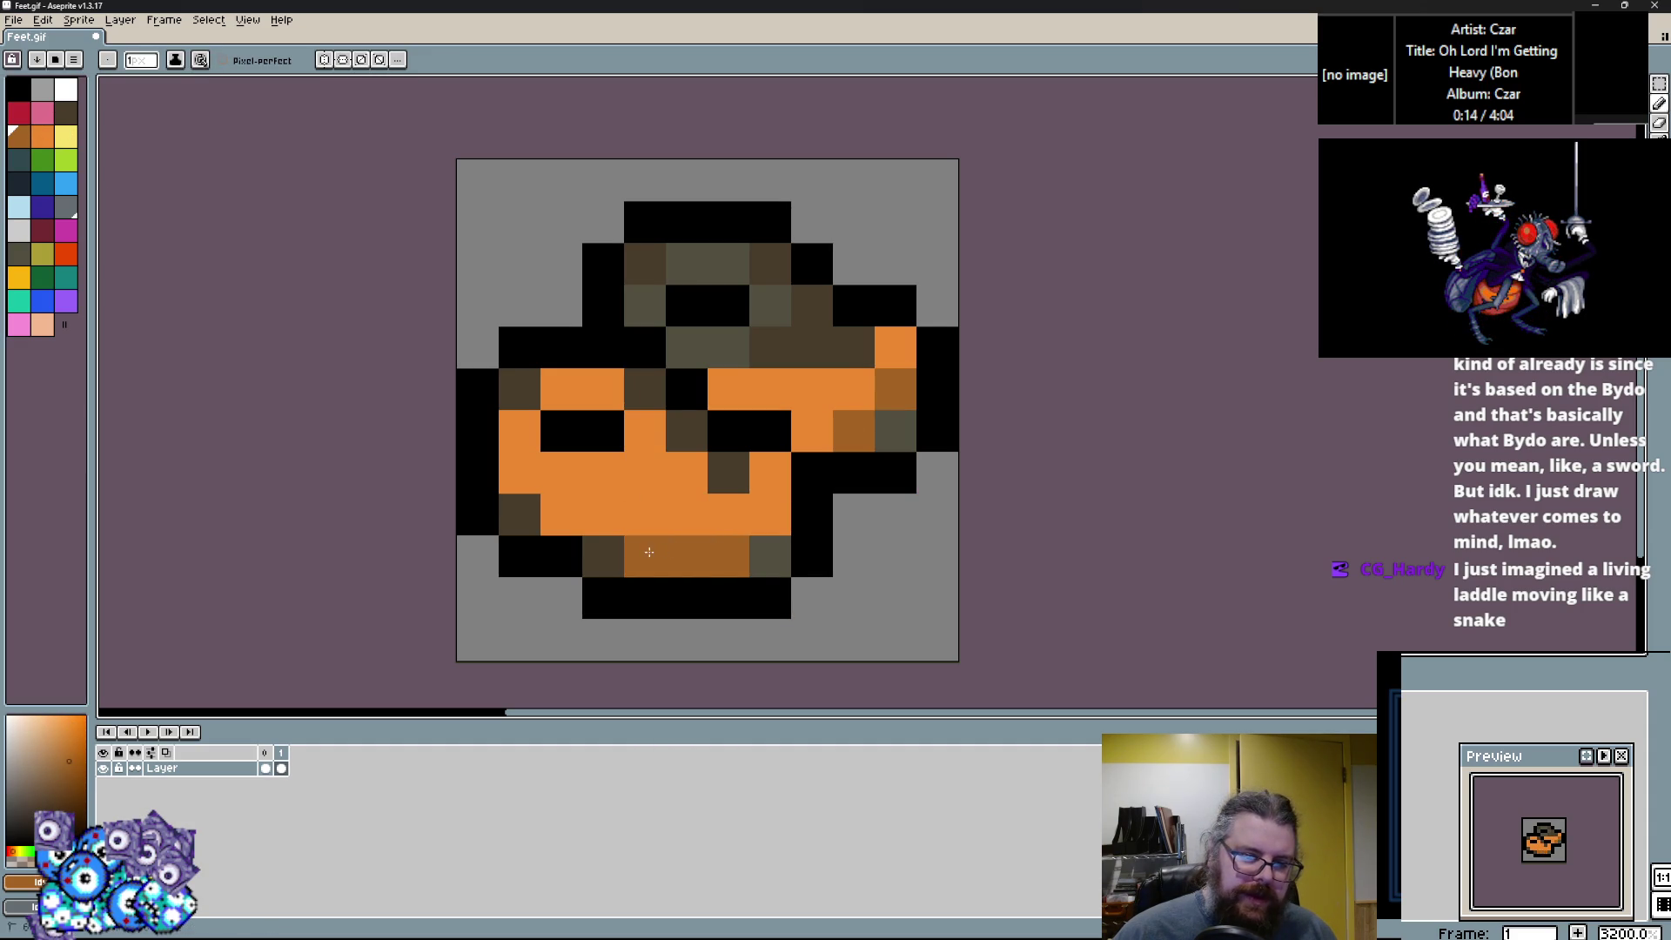
{"action": "left_click", "coordinate": [687, 518], "text": "alt"}
{"action": "left_click", "coordinate": [691, 540]}
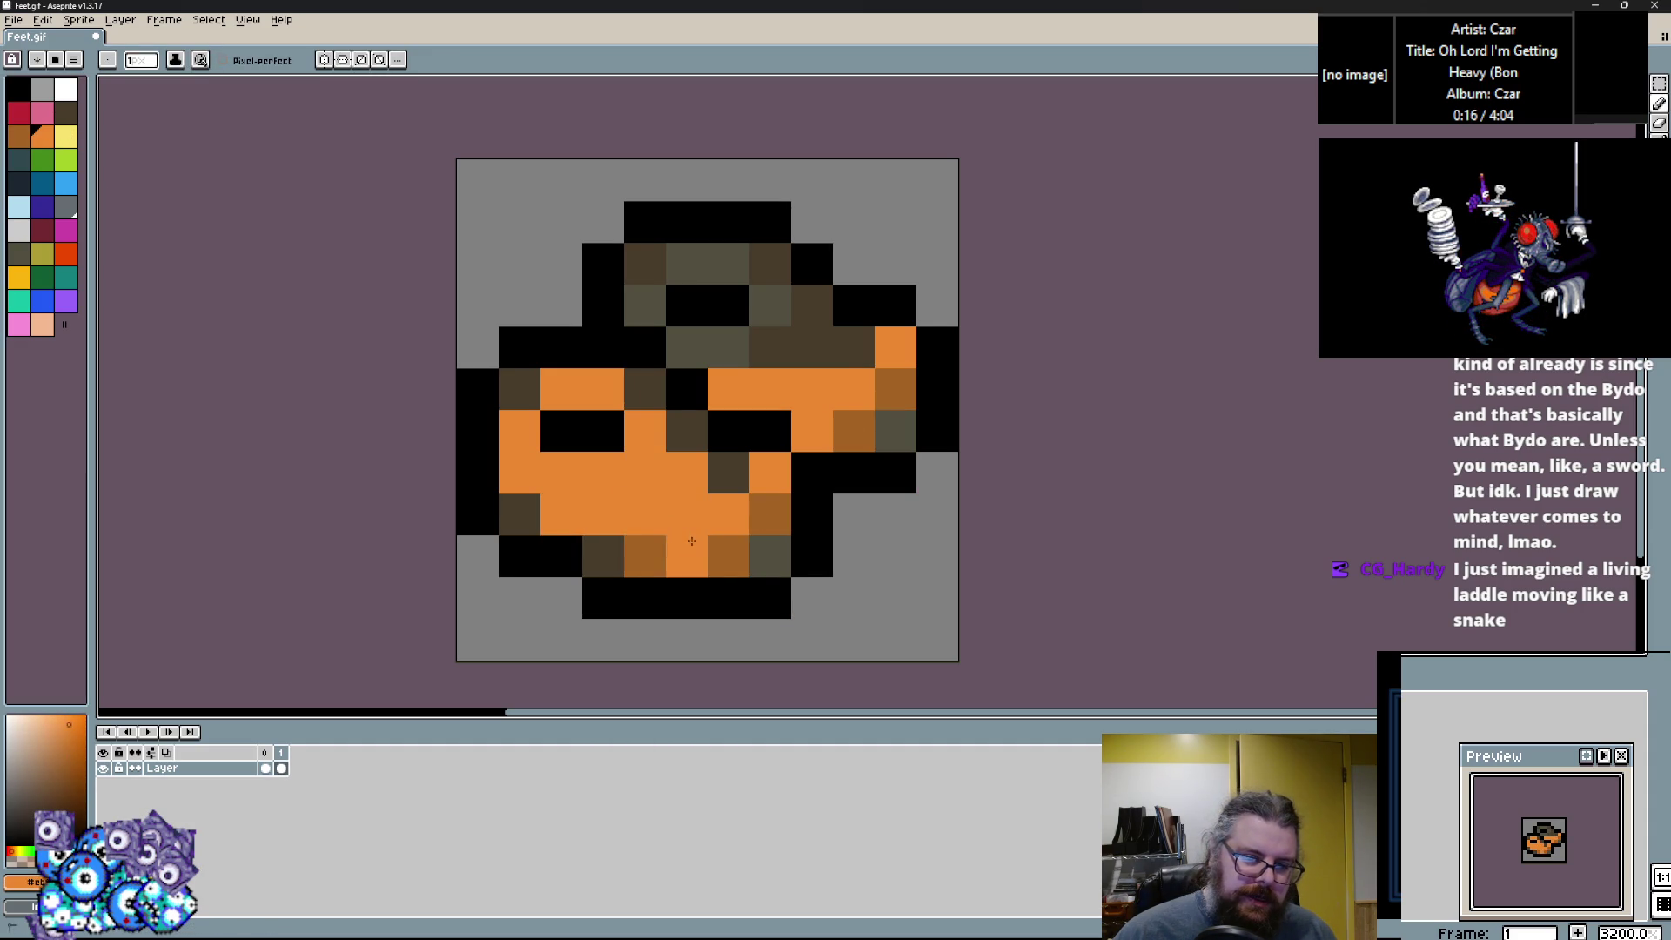
{"action": "key", "text": "x"}
{"action": "left_click", "coordinate": [713, 543]}
{"action": "left_click", "coordinate": [610, 555]}
{"action": "left_click", "coordinate": [520, 389]}
{"action": "right_click", "coordinate": [520, 473]}
{"action": "mouse_move", "coordinate": [687, 347]}
{"action": "left_mouse_down"}
{"action": "mouse_move", "coordinate": [805, 349]}
{"action": "mouse_move", "coordinate": [722, 265]}
{"action": "mouse_move", "coordinate": [648, 307]}
{"action": "left_mouse_up"}
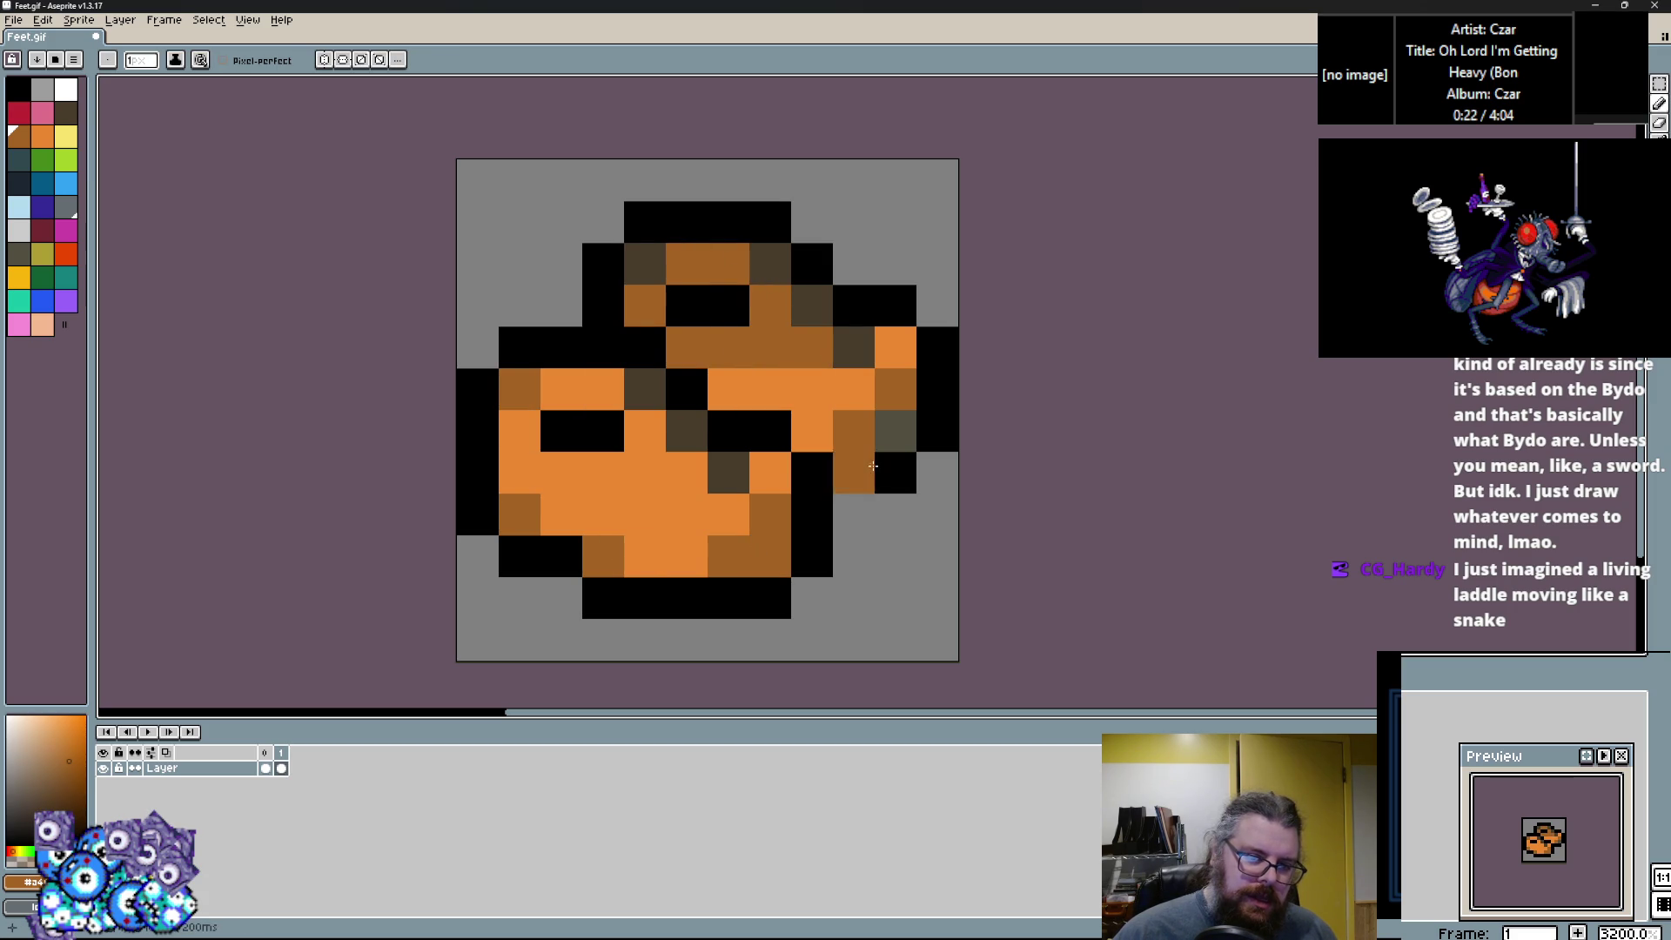
Shade a bottom cell dark olive and the lower middle of the boot brown.
{"action": "left_click", "coordinate": [896, 426], "text": "alt"}
{"action": "left_click", "coordinate": [770, 557]}
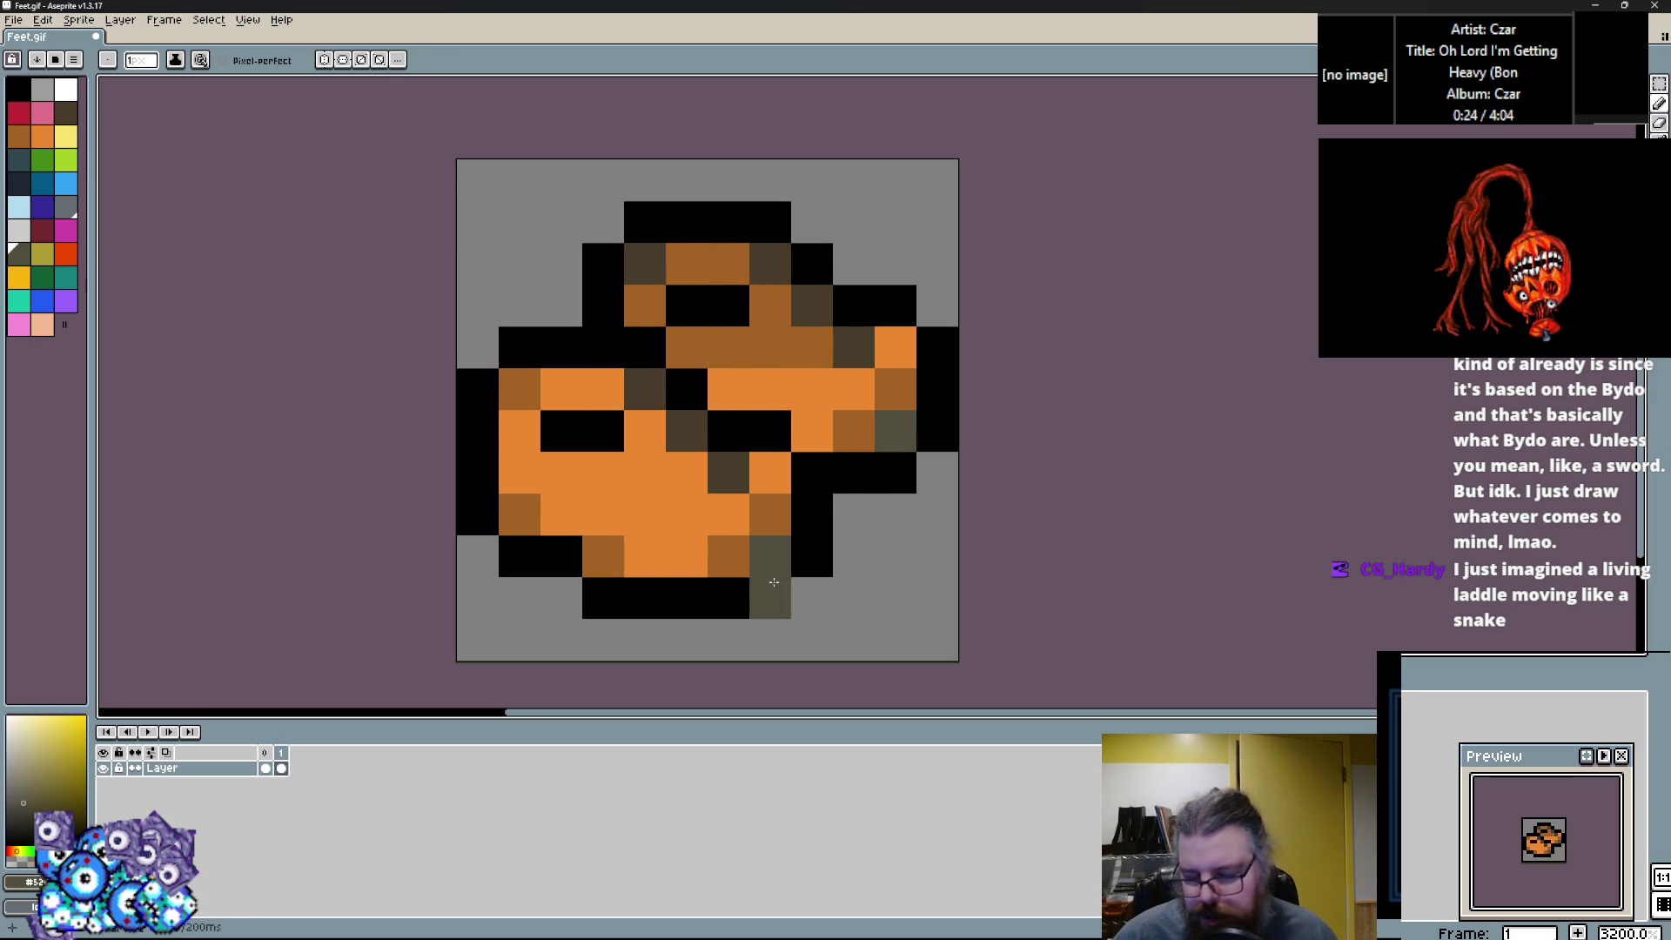
{"action": "left_click", "coordinate": [728, 556], "text": "alt"}
{"action": "left_click", "coordinate": [686, 473]}
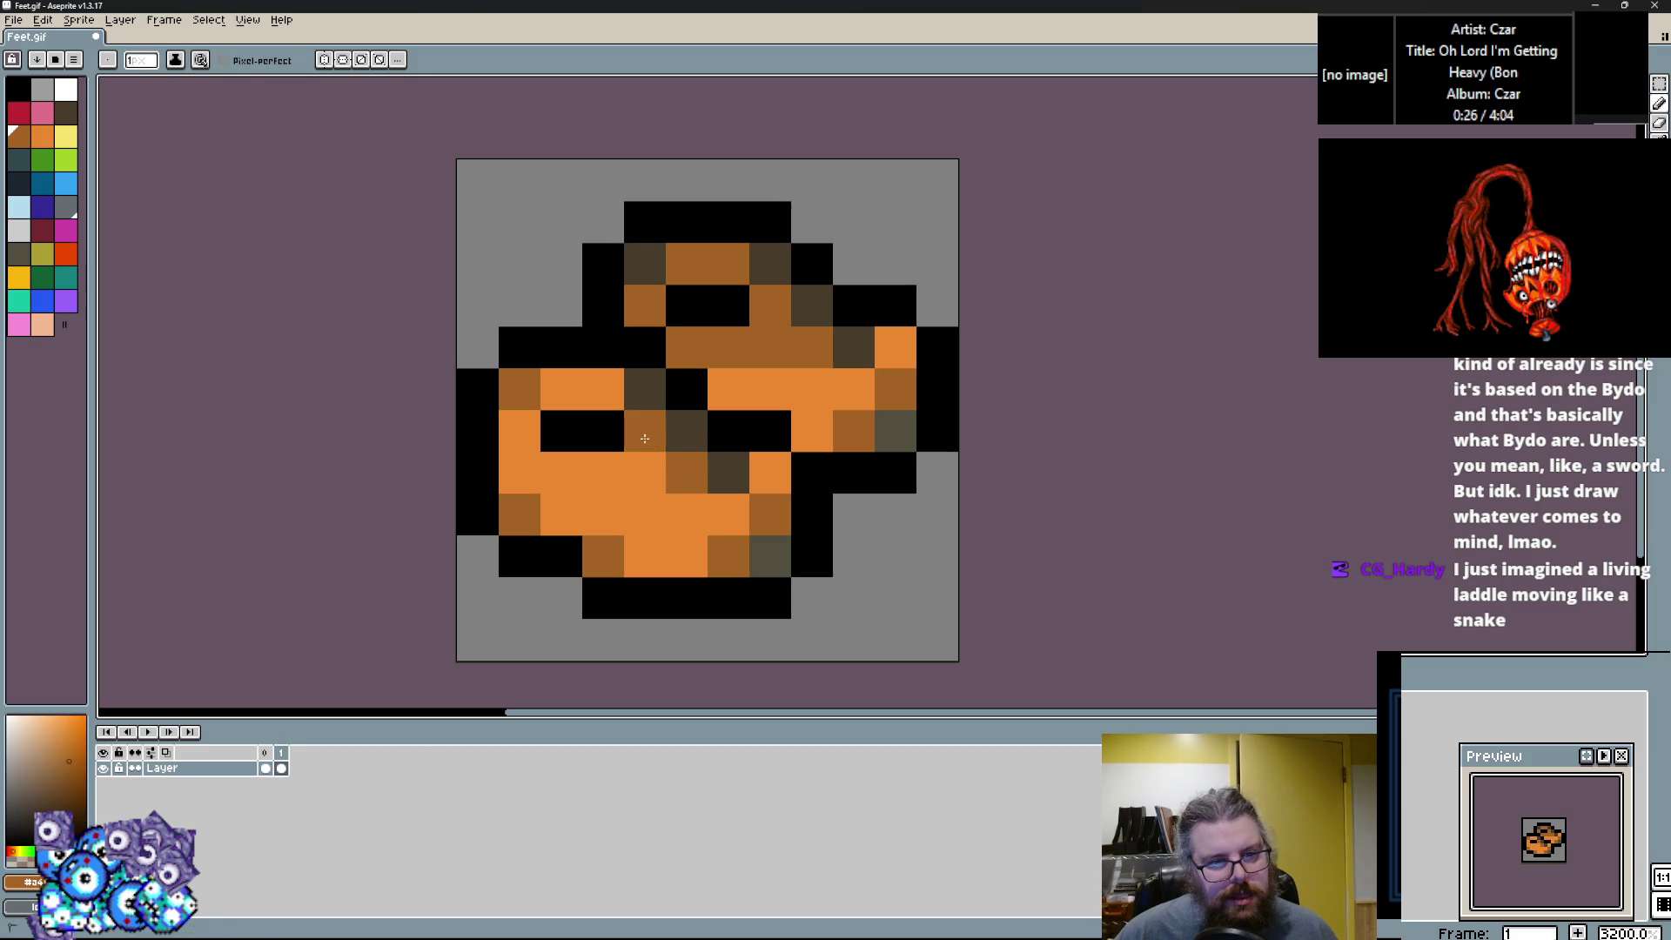
{"action": "left_click_drag", "start_coordinate": [603, 472], "coordinate": [645, 472]}
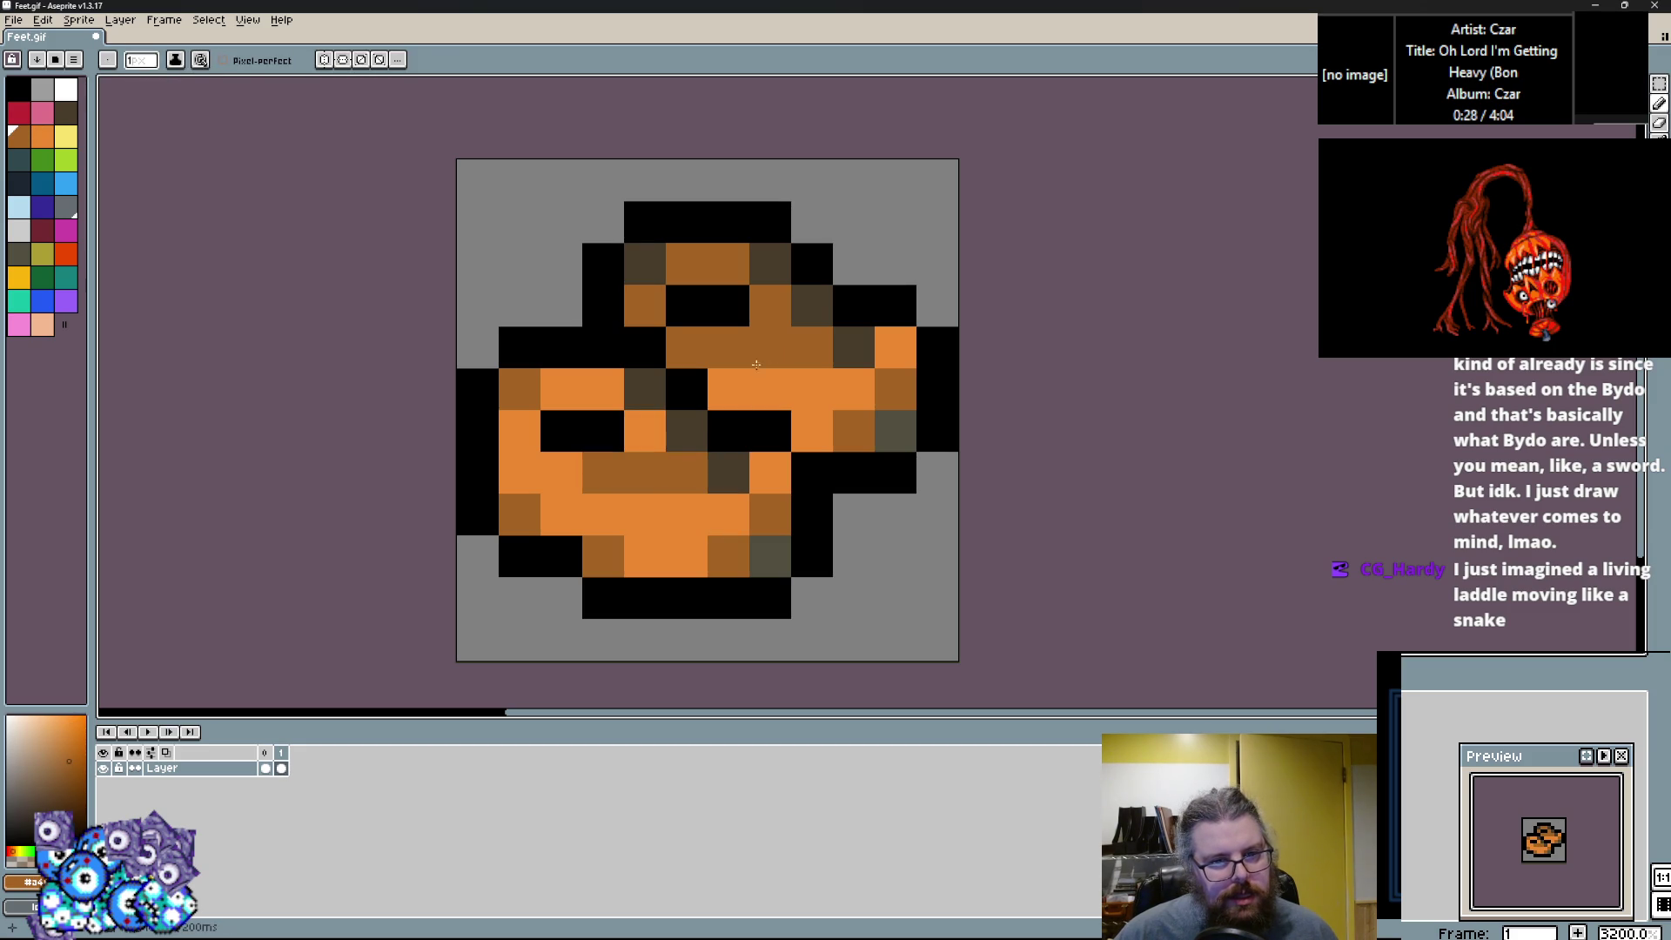
{"action": "left_click", "coordinate": [682, 533], "text": "alt"}
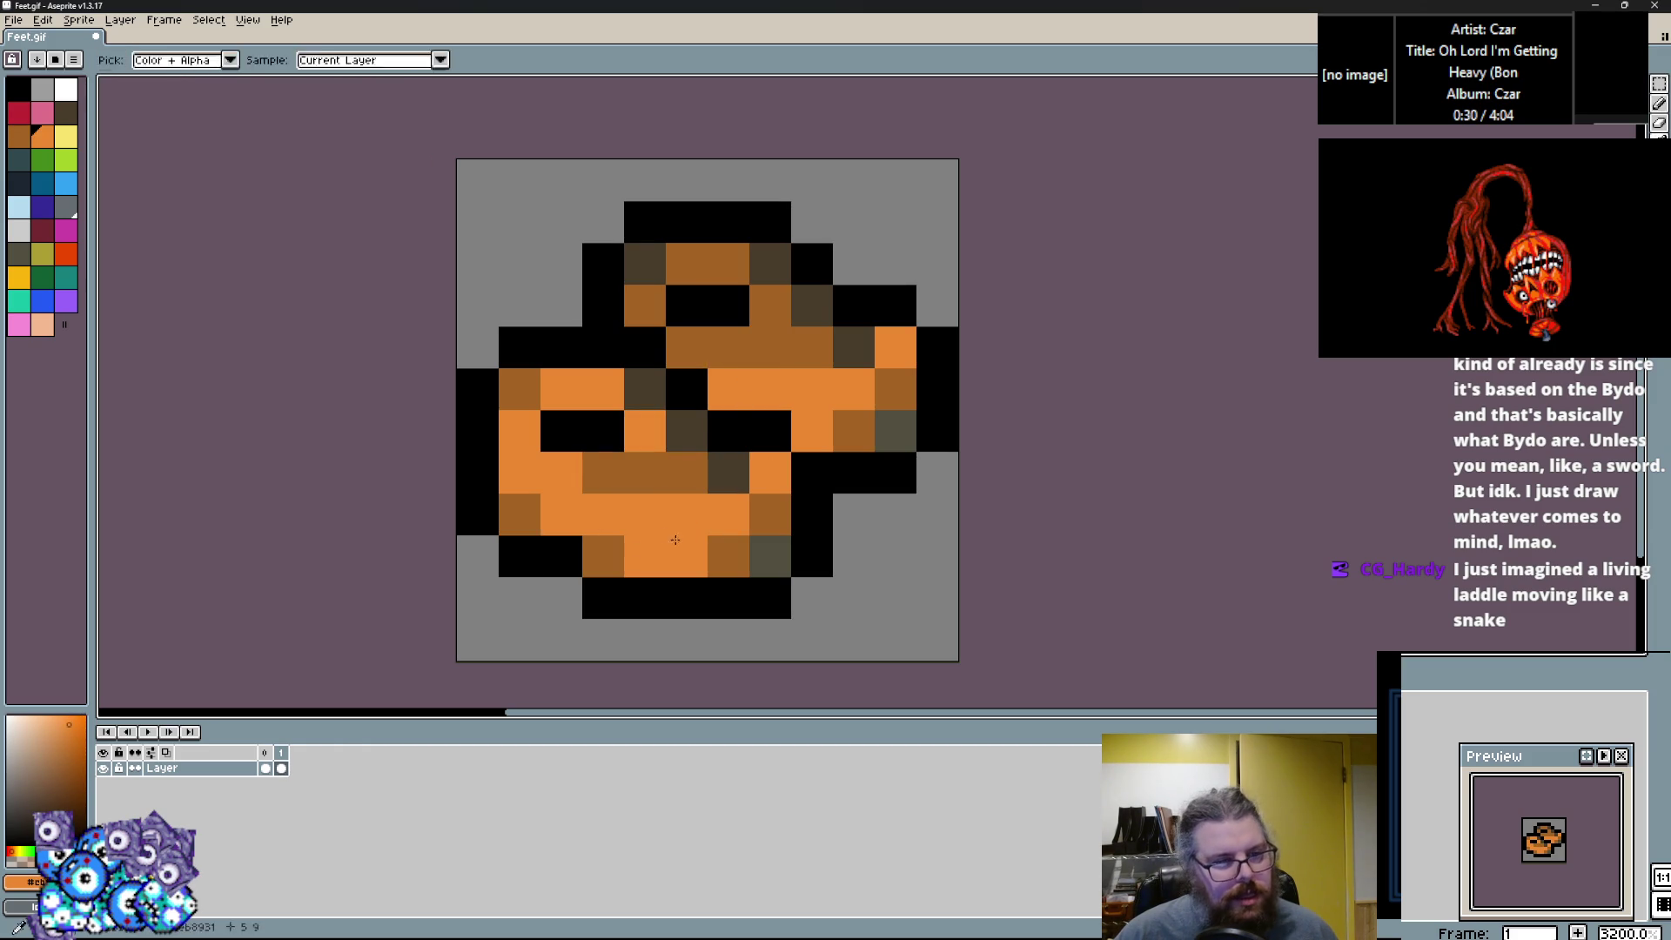
Paint three yellow highlights and four red accents on the orange boot.
{"action": "left_click", "coordinate": [68, 145]}
{"action": "left_click", "coordinate": [770, 472]}
{"action": "left_click", "coordinate": [728, 515]}
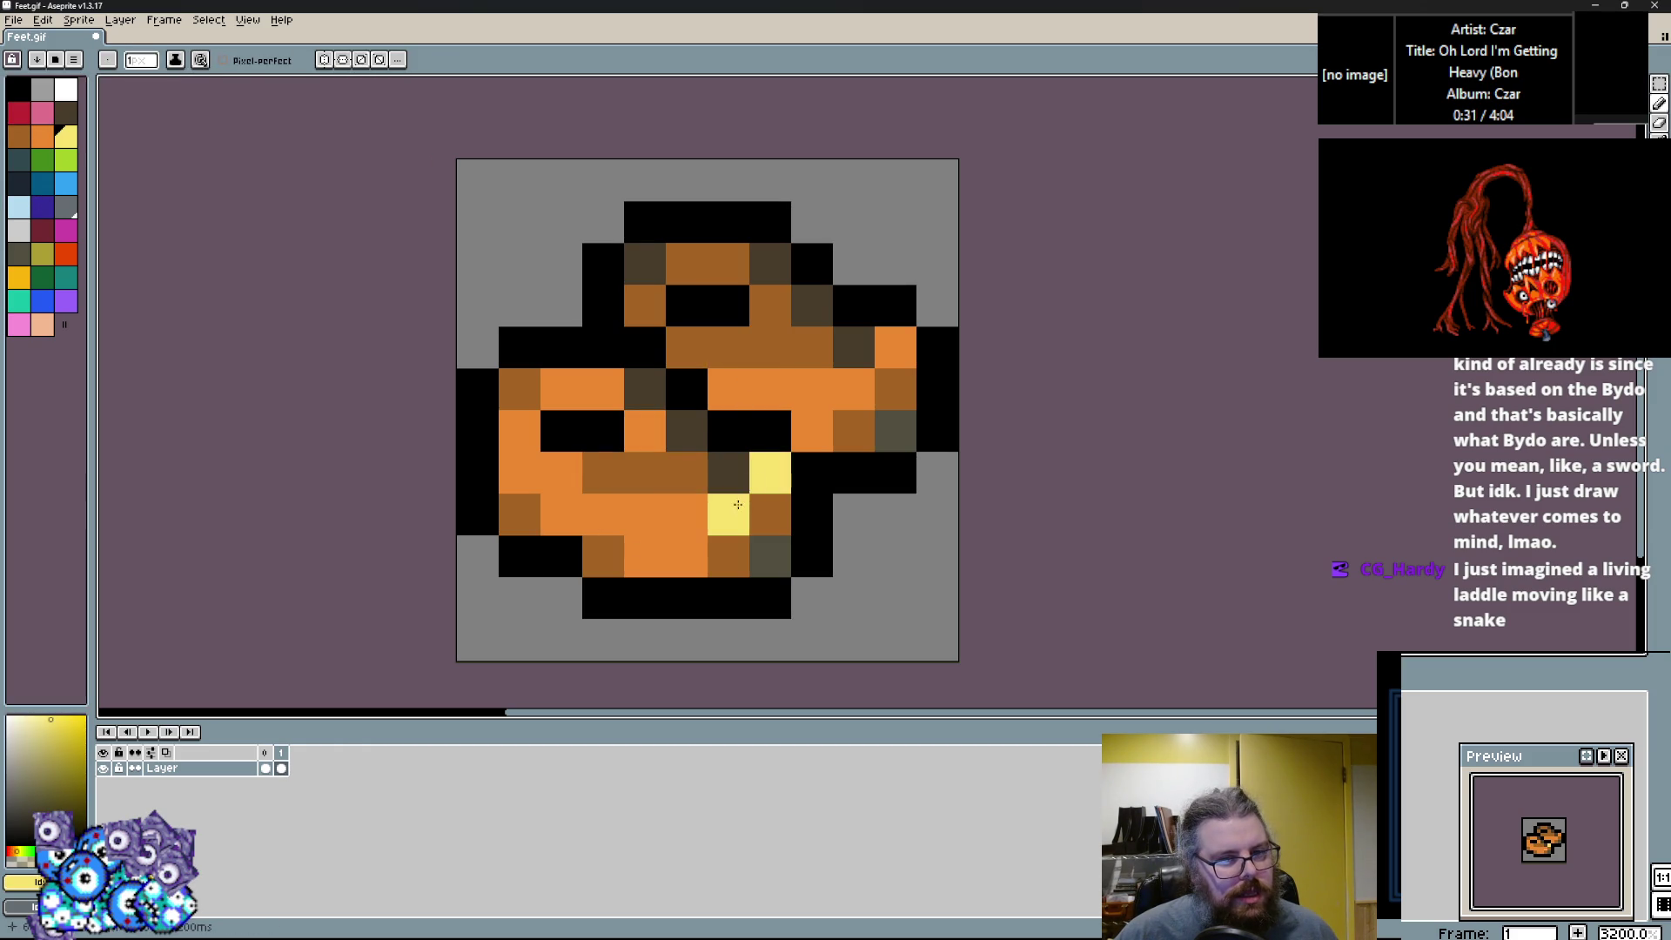
{"action": "left_click", "coordinate": [895, 347]}
{"action": "left_click", "coordinate": [21, 116]}
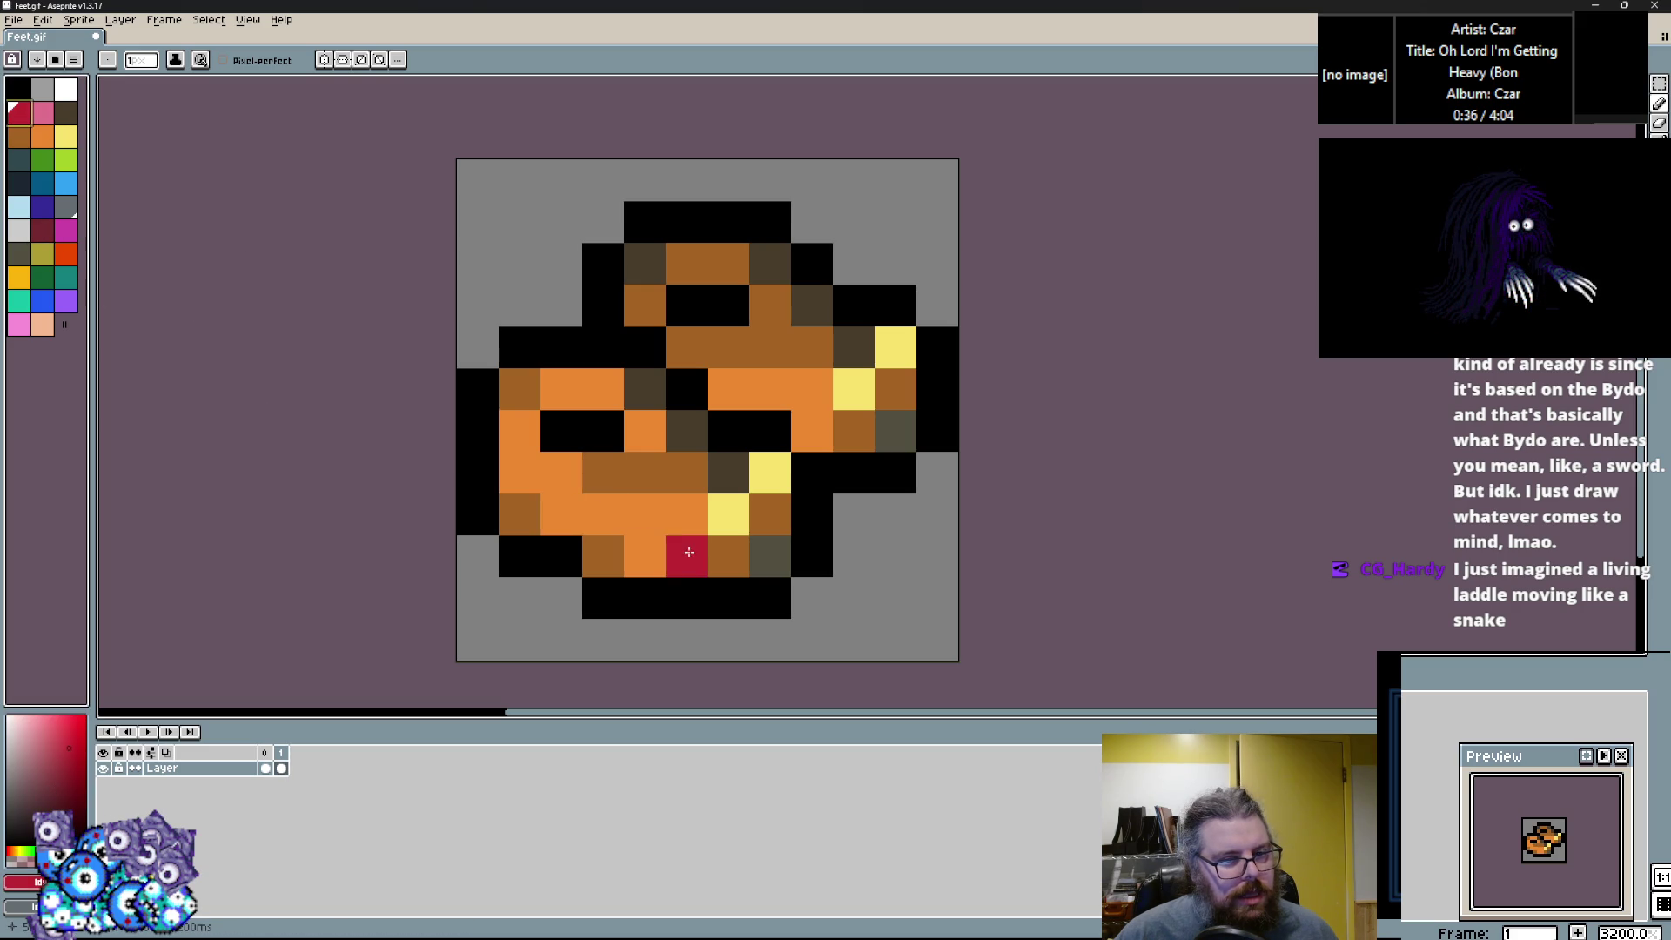
{"action": "left_click", "coordinate": [645, 556]}
{"action": "left_click", "coordinate": [686, 472]}
{"action": "left_click", "coordinate": [774, 391]}
{"action": "left_click", "coordinate": [812, 347]}
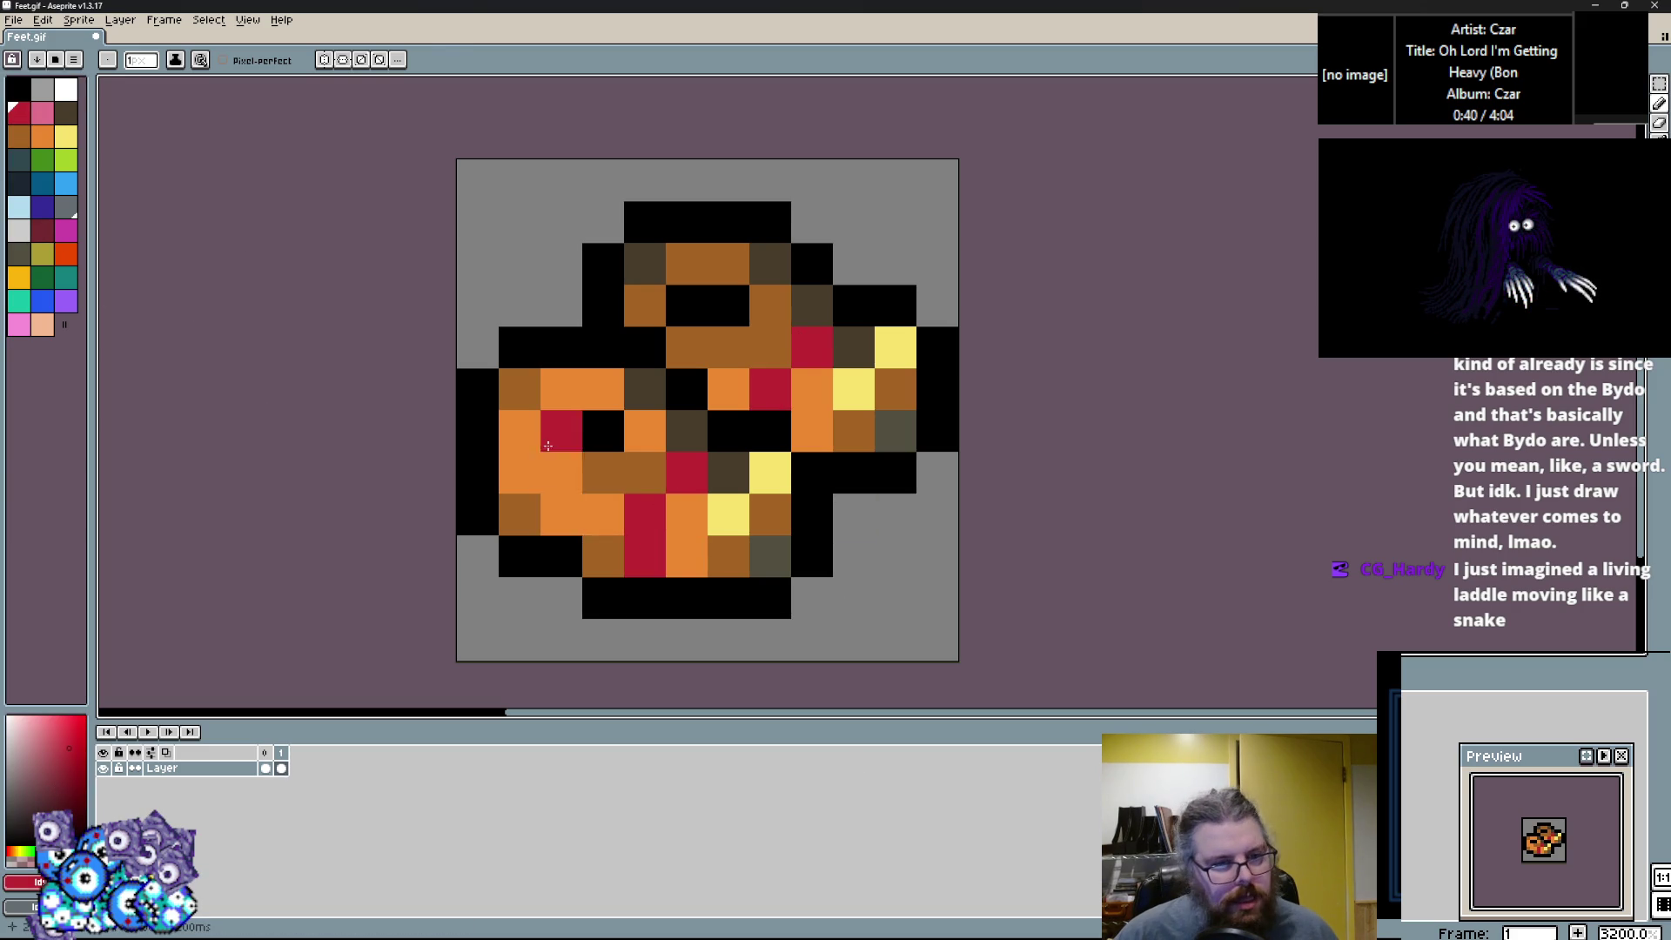
Paint two lower-left and left-edge cells brown and the boot's top cells orange.
{"action": "left_click", "coordinate": [561, 515], "text": "alt"}
{"action": "left_click", "coordinate": [520, 514], "text": "alt"}
{"action": "left_click", "coordinate": [576, 512]}
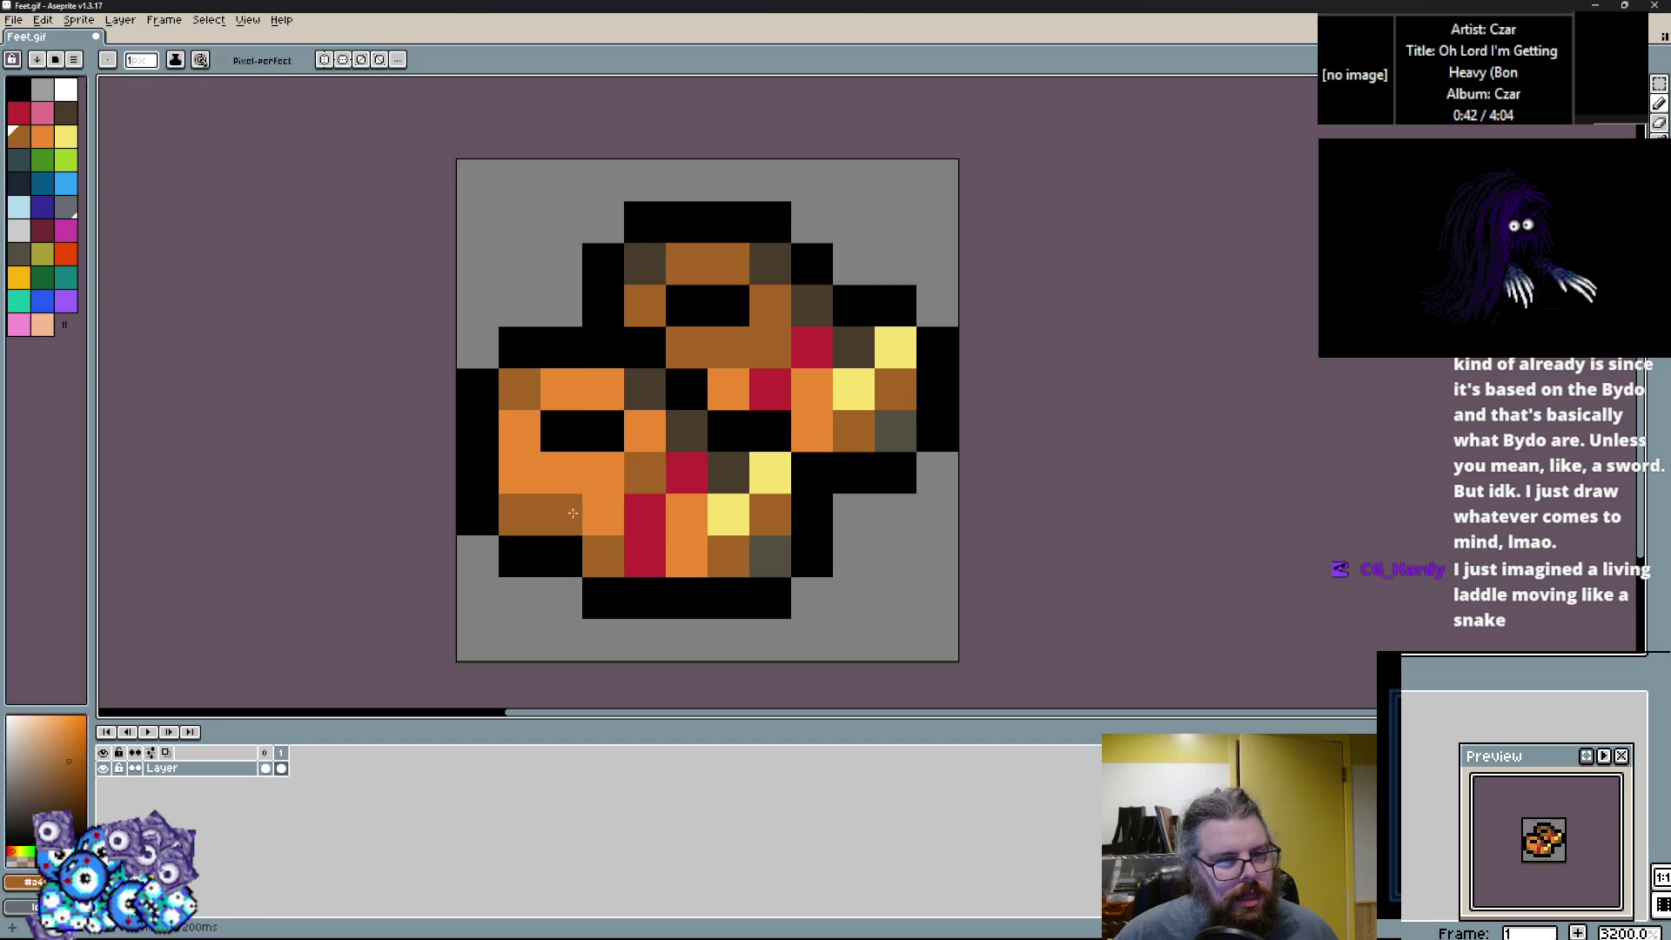
{"action": "left_click", "coordinate": [519, 472]}
{"action": "left_click", "coordinate": [601, 472], "text": "alt"}
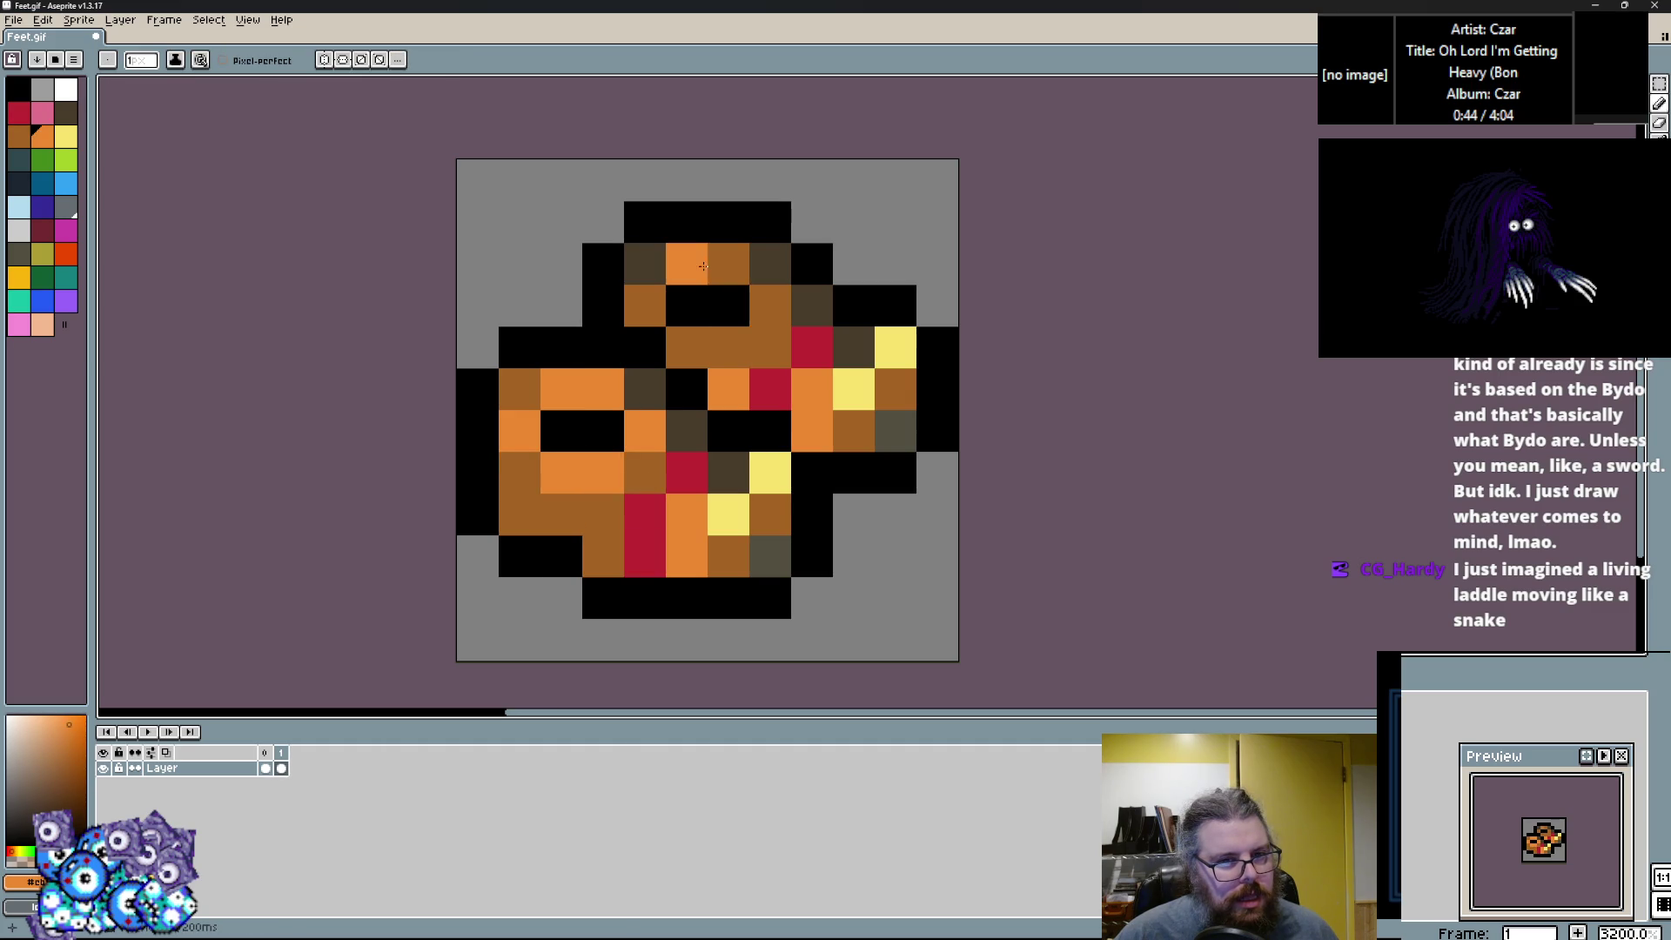
{"action": "left_click_drag", "start_coordinate": [687, 263], "coordinate": [757, 297]}
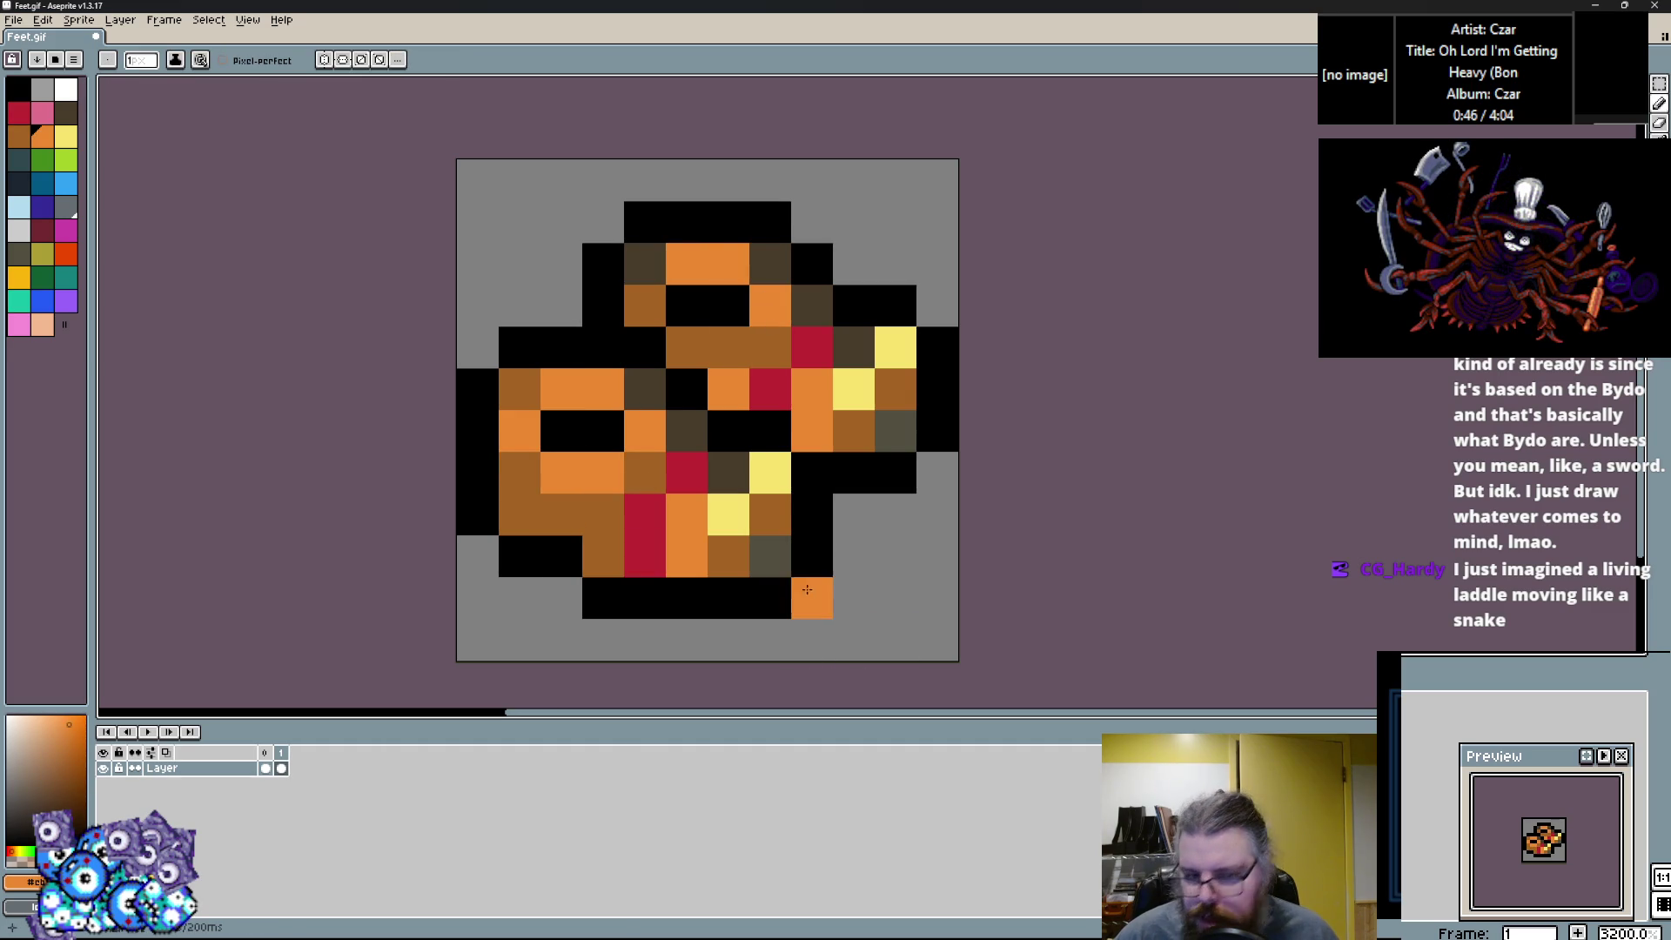
Repaint the lower-right and right-side cells orange, with a few bottom and right cells brown.
{"action": "left_click", "coordinate": [854, 472], "text": "alt"}
{"action": "left_click", "coordinate": [895, 431], "text": "alt"}
{"action": "left_click", "coordinate": [686, 556], "text": "alt"}
{"action": "left_click", "coordinate": [812, 515]}
{"action": "left_click", "coordinate": [770, 514]}
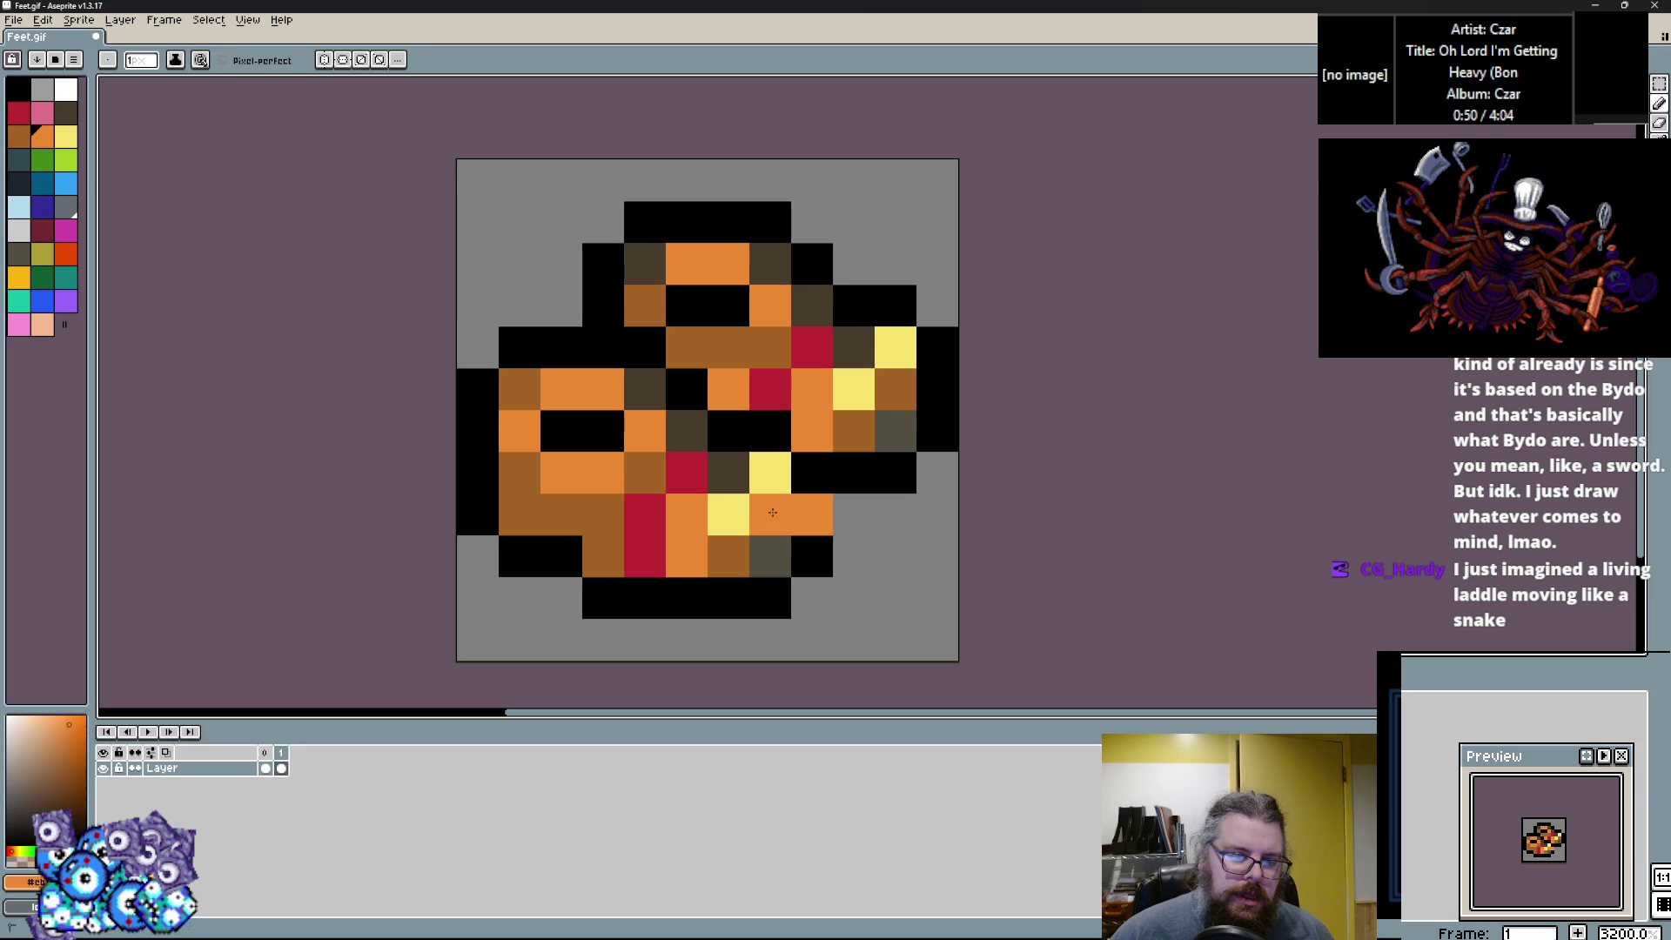
{"action": "left_click", "coordinate": [903, 399]}
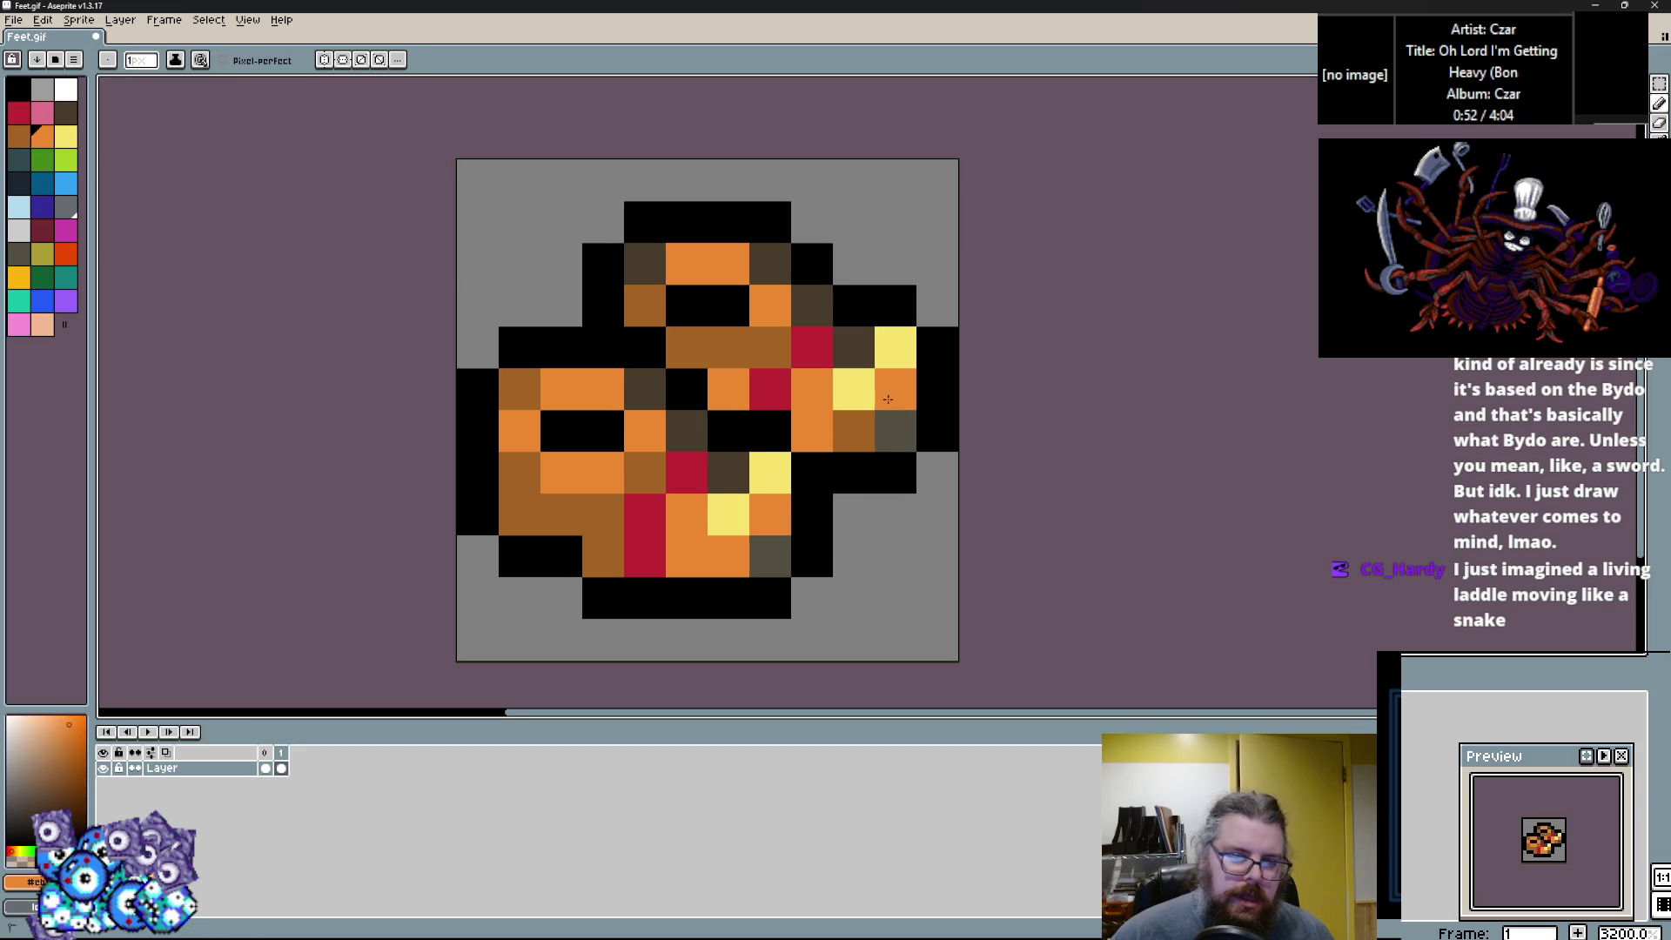
{"action": "left_click", "coordinate": [853, 431]}
{"action": "left_click", "coordinate": [644, 472], "text": "alt"}
{"action": "left_click", "coordinate": [770, 556]}
{"action": "left_click", "coordinate": [896, 444]}
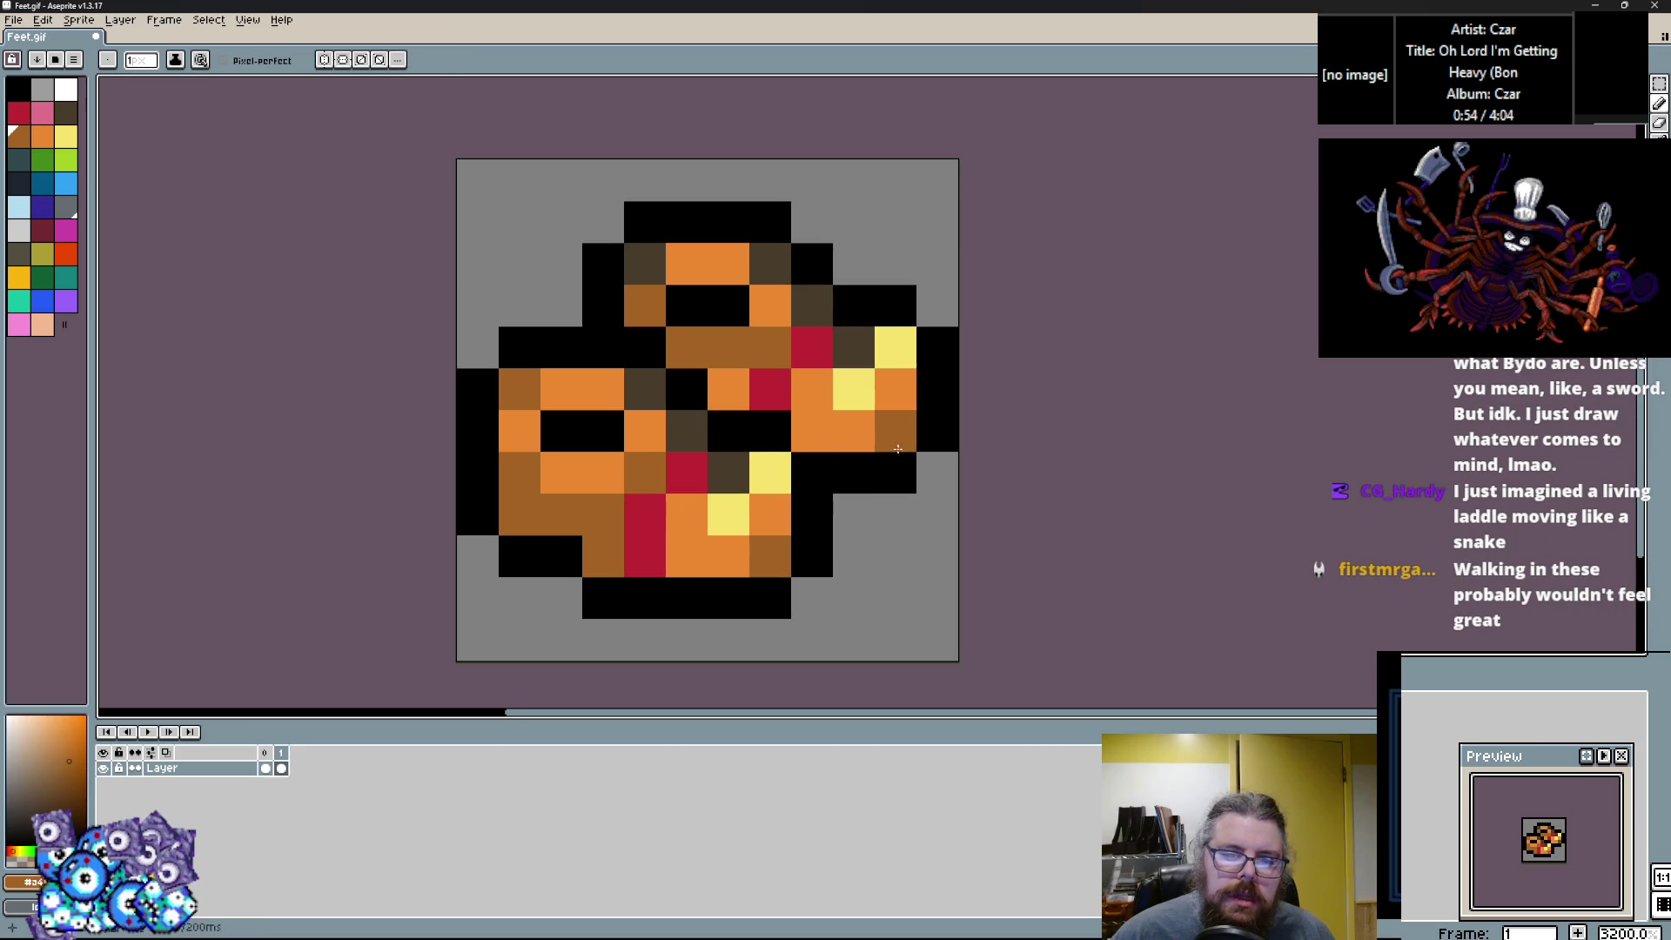
{"action": "left_click", "coordinate": [935, 557], "text": "alt"}
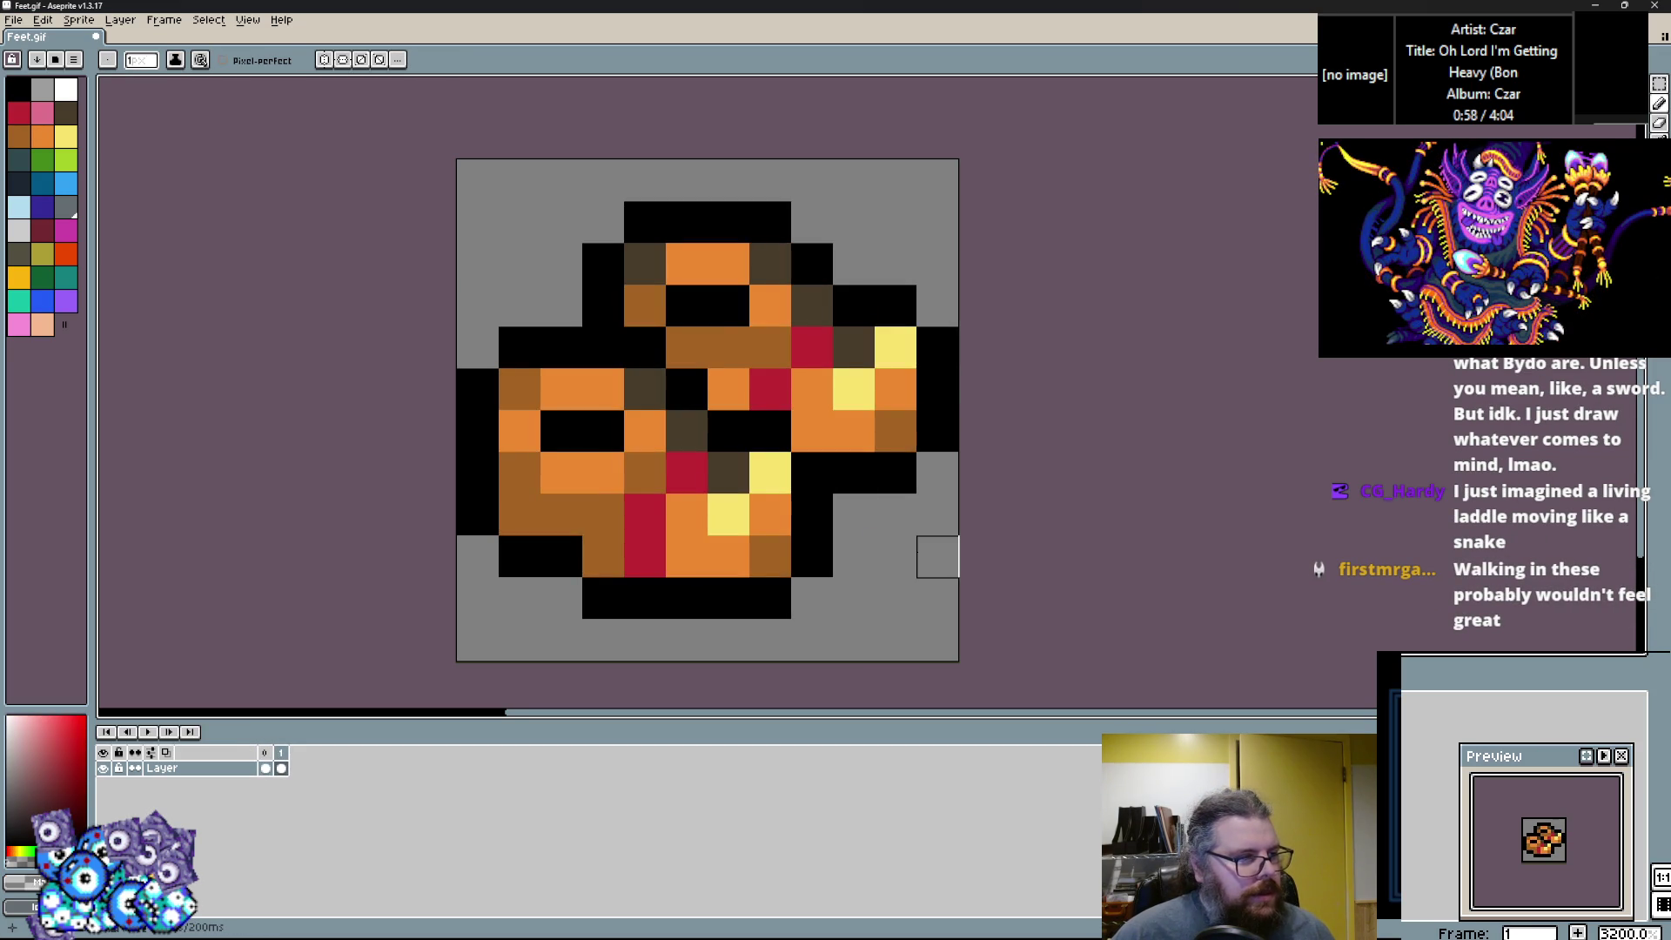
Add a new third animation frame, select it, and recentre the sprite on the canvas.
{"action": "key", "text": "Left"}
{"action": "left_click", "coordinate": [174, 25]}
{"action": "left_click", "coordinate": [174, 75]}
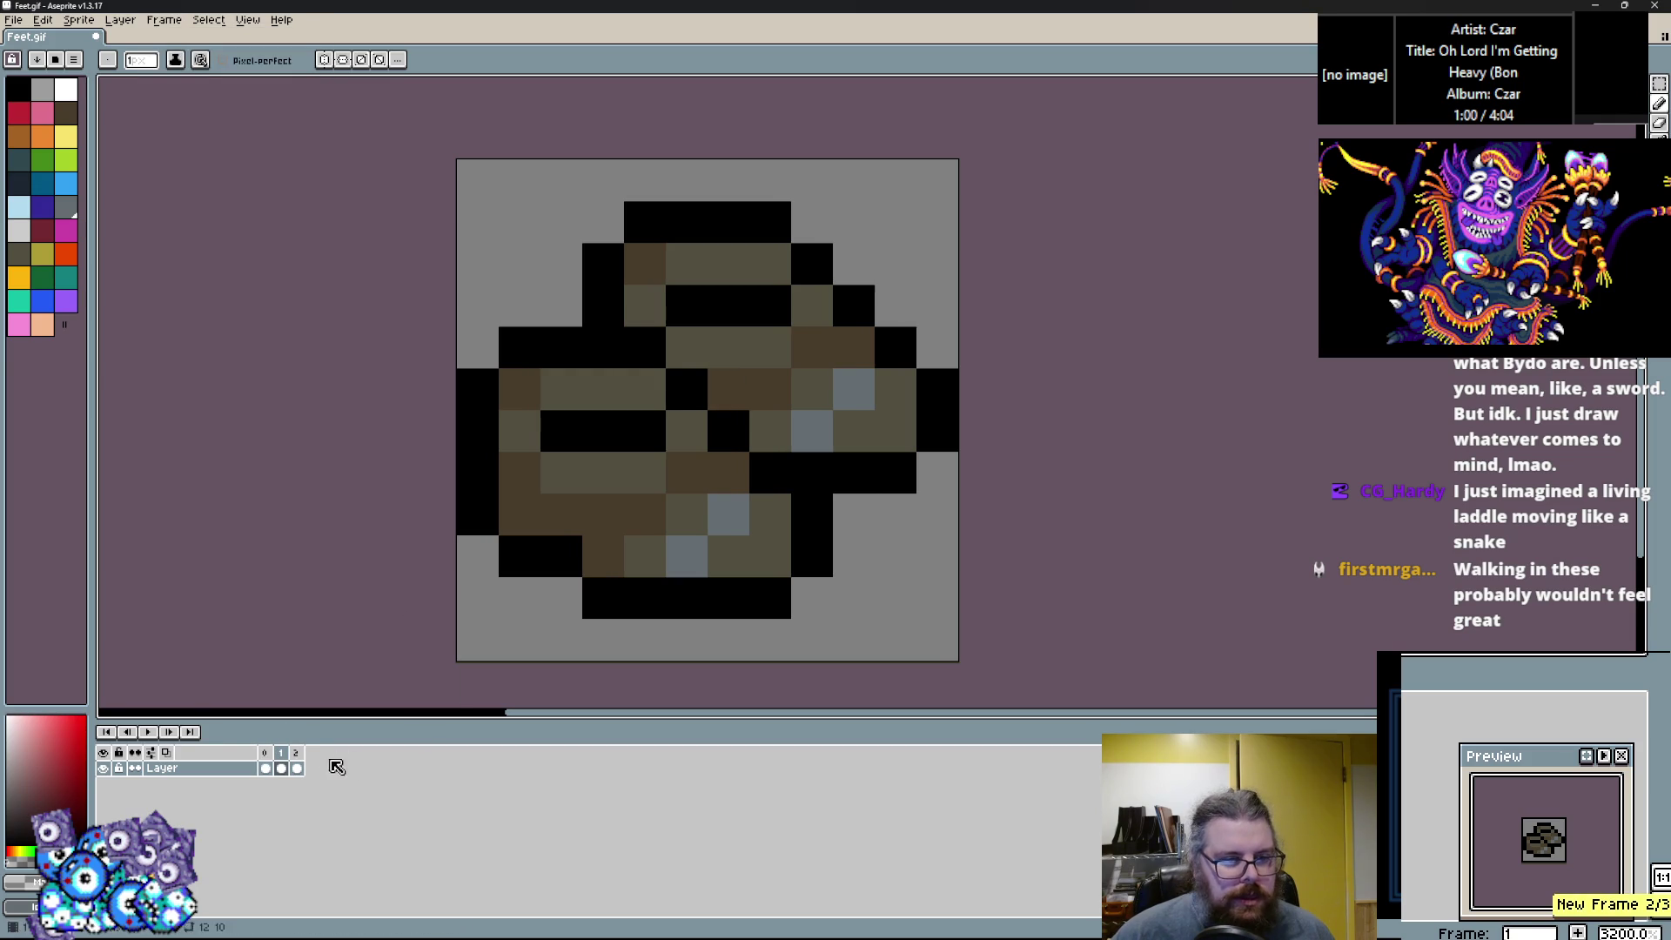
{"action": "left_click", "coordinate": [297, 767]}
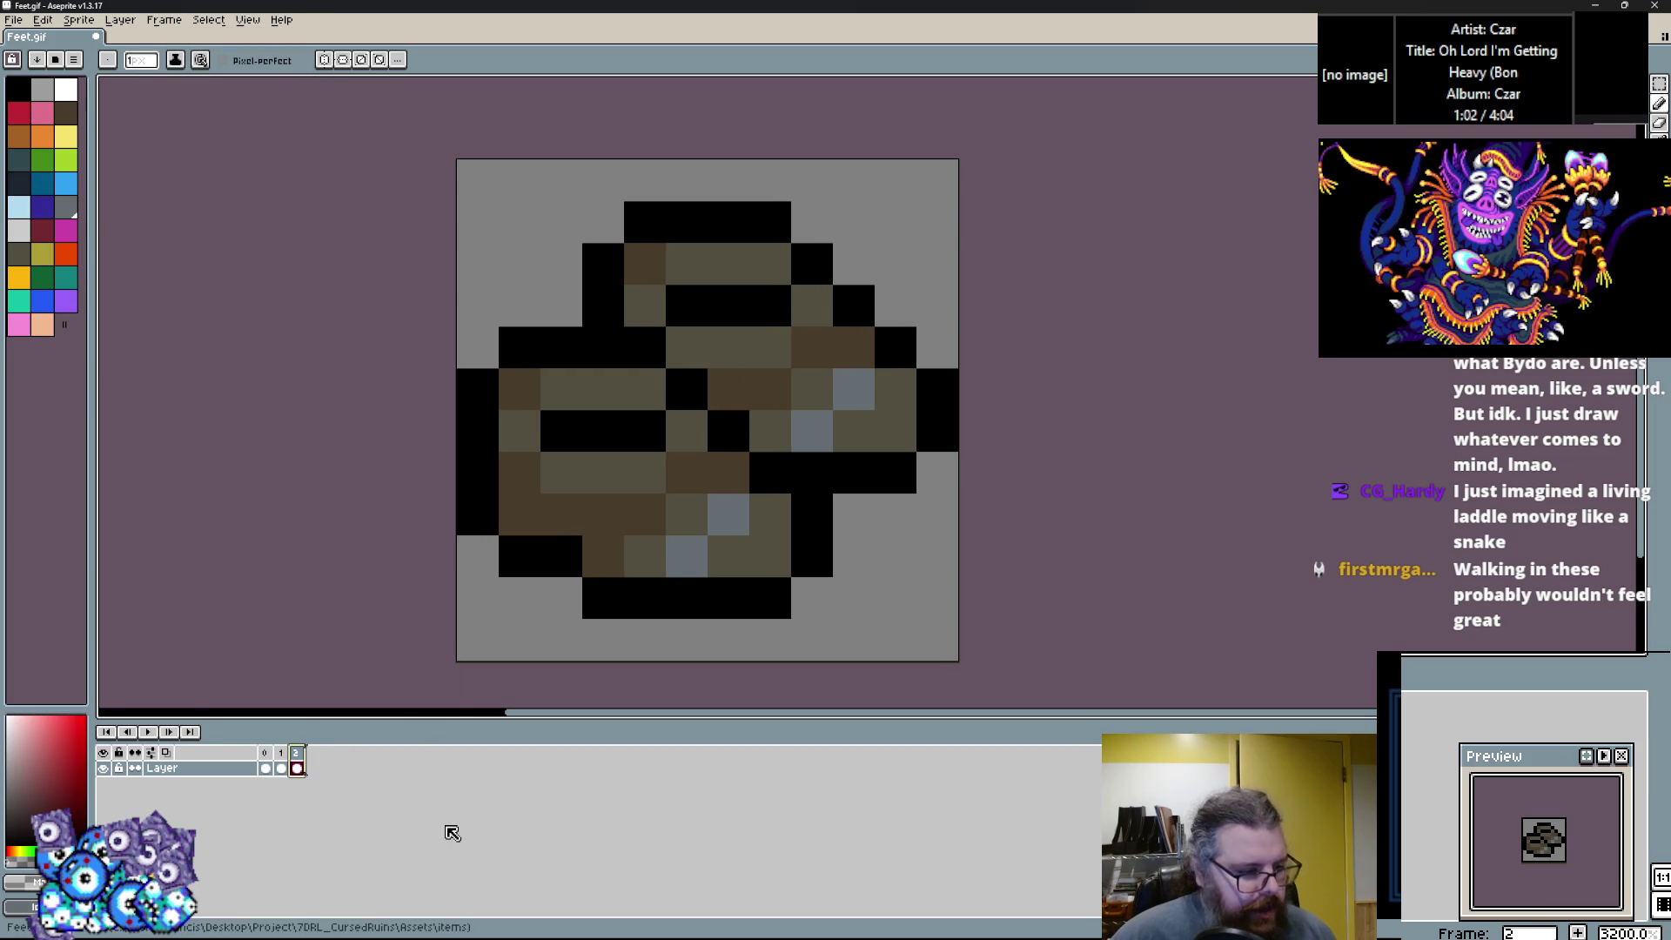
{"action": "left_click_drag", "start_coordinate": [750, 539], "coordinate": [816, 512]}
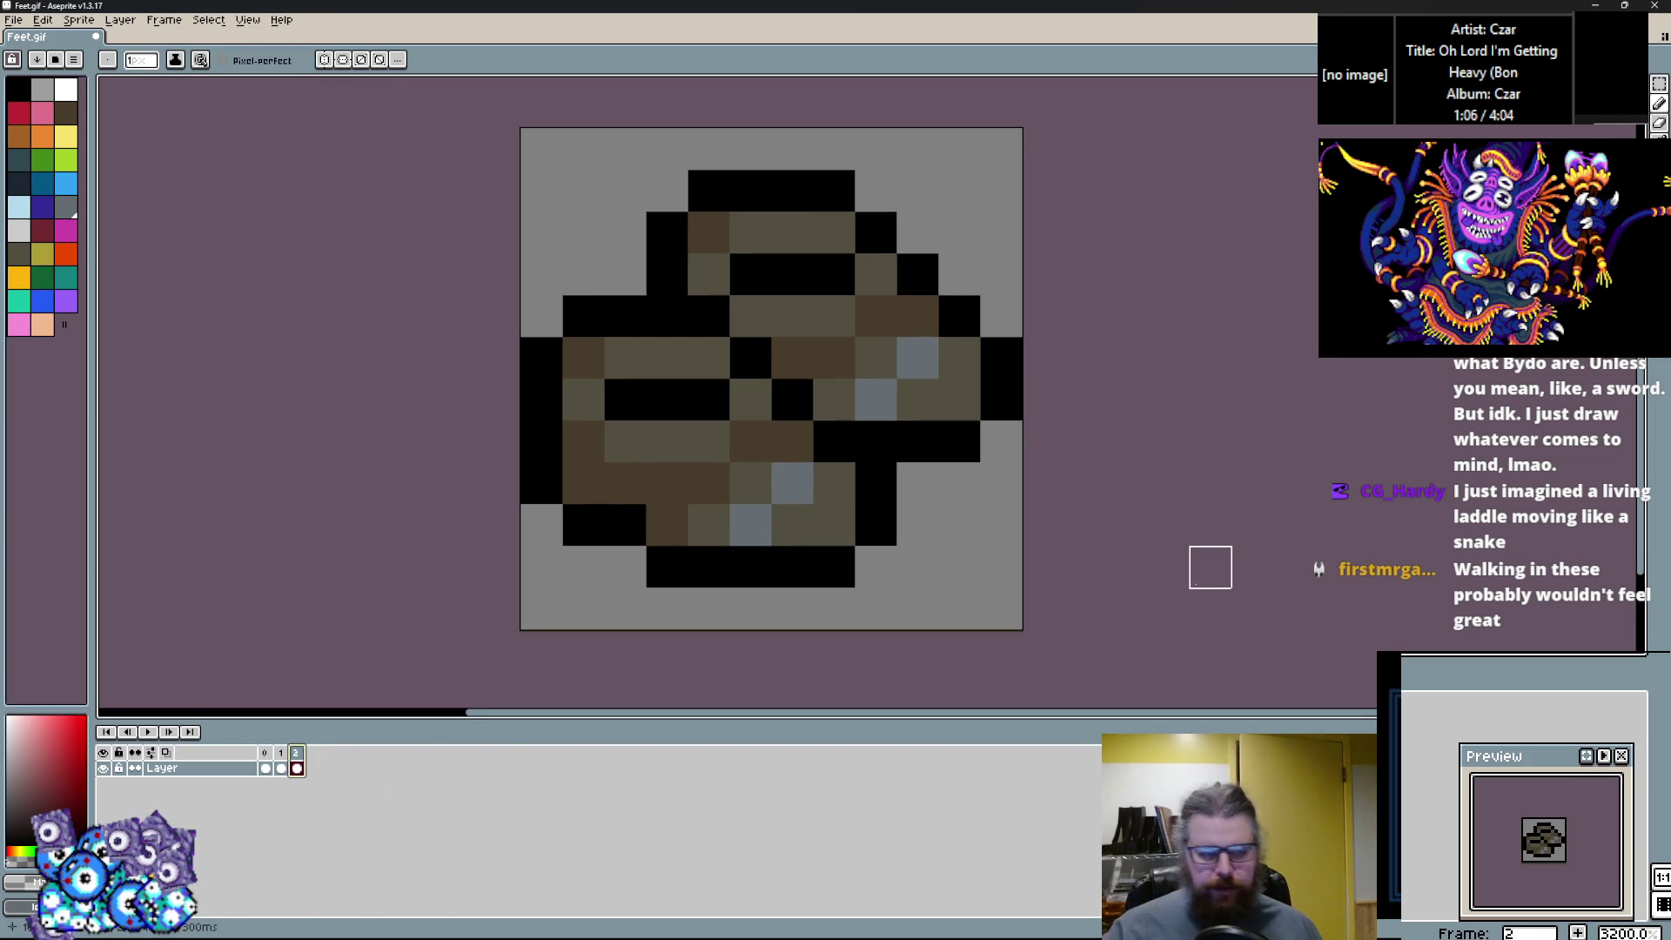
Save the sprite as Feet.gif, confirming the save options.
{"action": "left_click", "coordinate": [24, 24]}
{"action": "left_click", "coordinate": [26, 101]}
{"action": "left_click", "coordinate": [833, 508]}
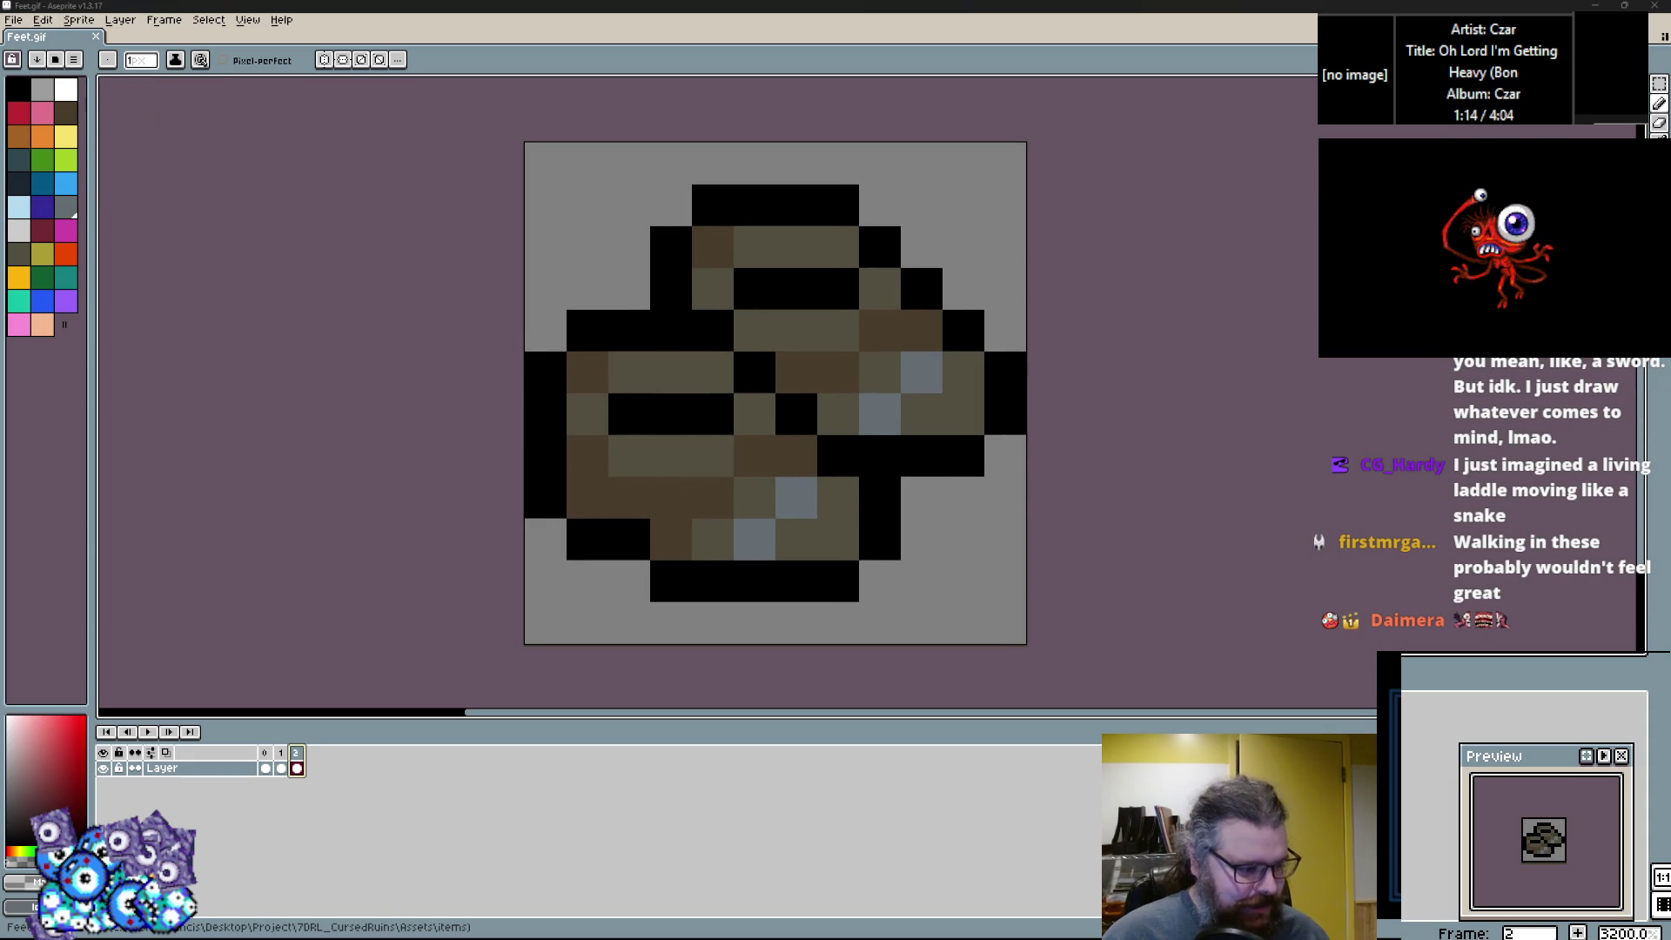
Try a black pixel at the canvas's right edge, then undo it.
{"action": "left_click", "coordinate": [874, 500], "text": "alt"}
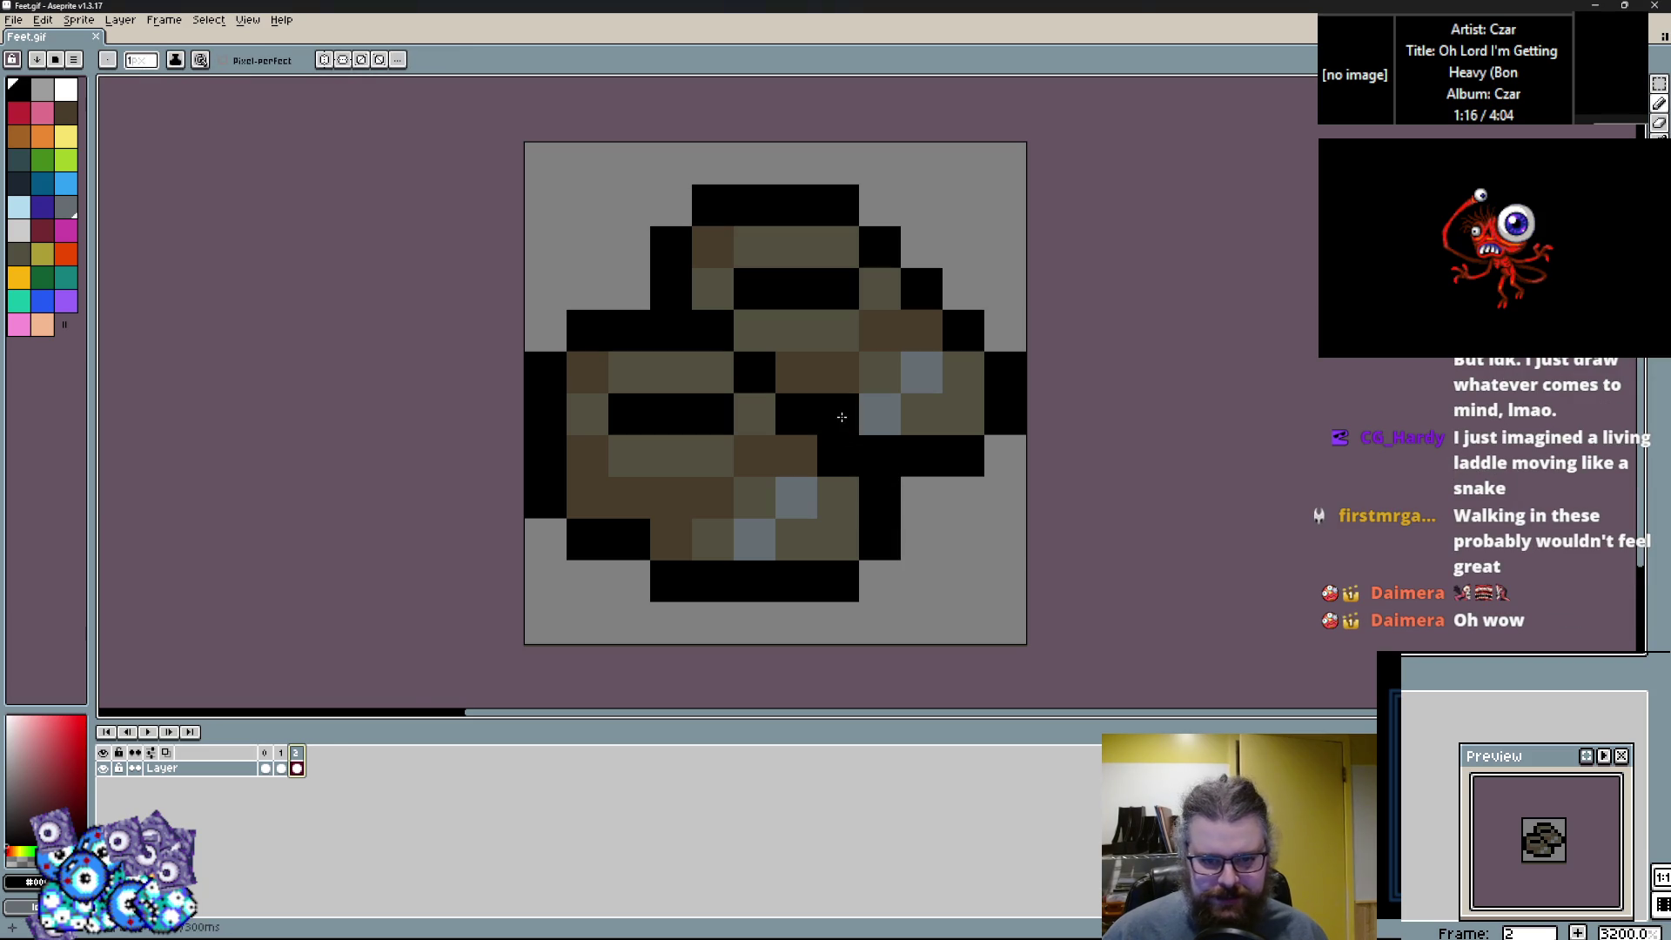
{"action": "left_click", "coordinate": [1016, 489]}
{"action": "key", "text": "ctrl+z"}
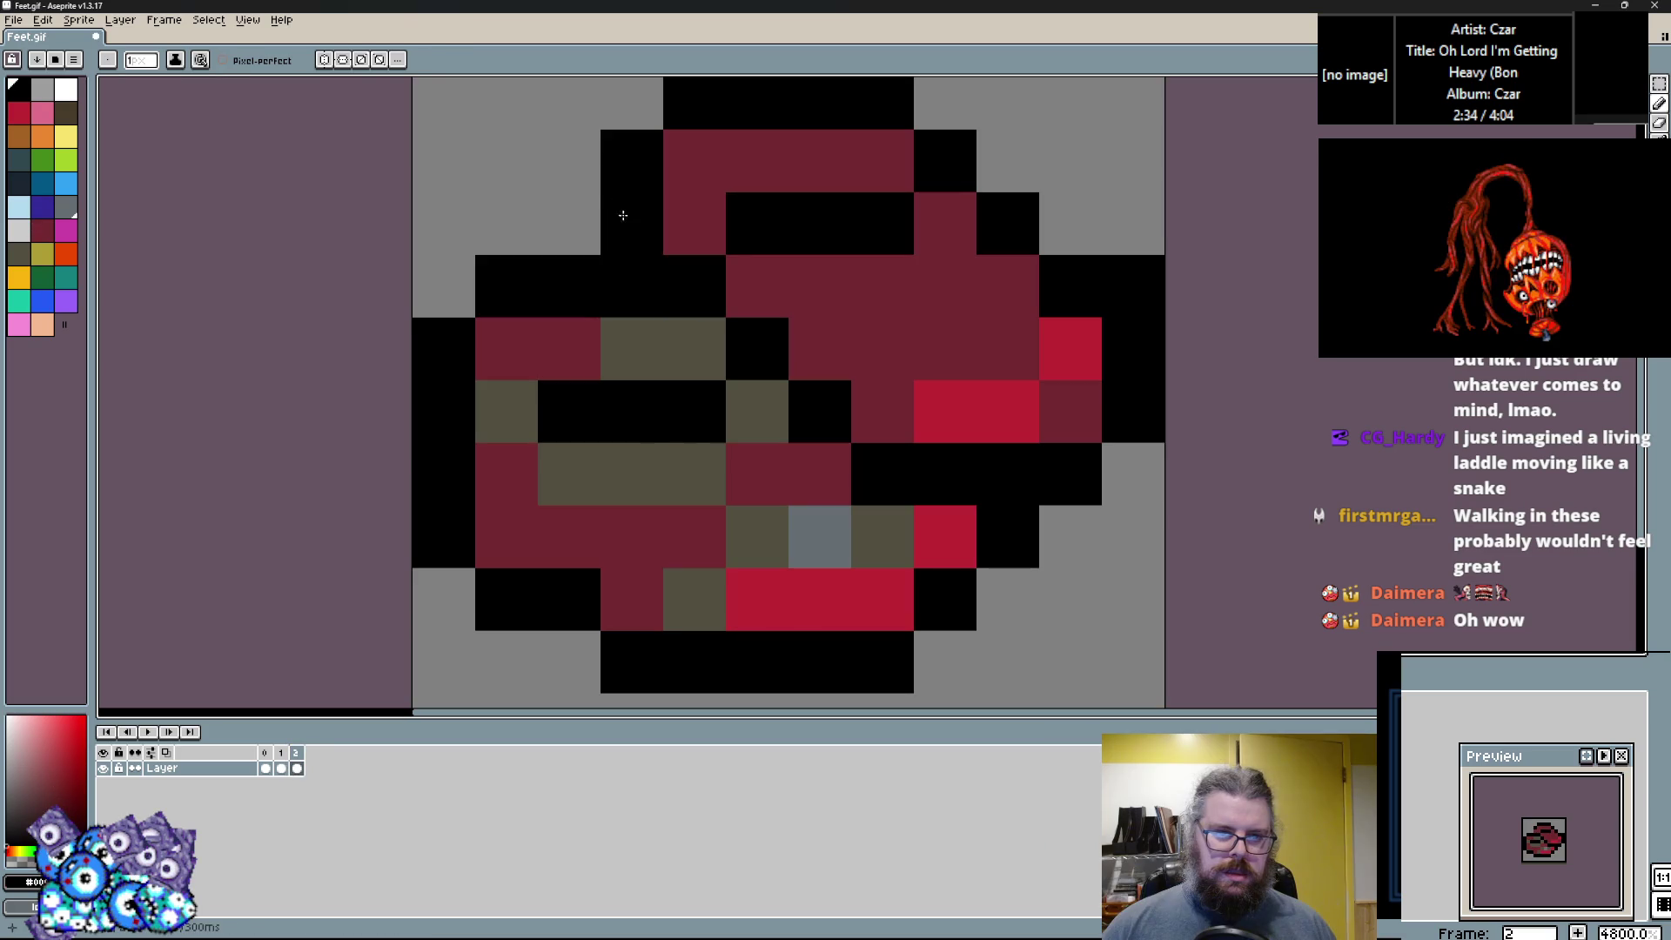
Repaint the olive and grey cells dark red, with bright red and dark red right-edge cells.
{"action": "left_click_drag", "start_coordinate": [481, 429], "coordinate": [880, 535]}
{"action": "left_click", "coordinate": [865, 586], "text": "alt"}
{"action": "left_click", "coordinate": [992, 487]}
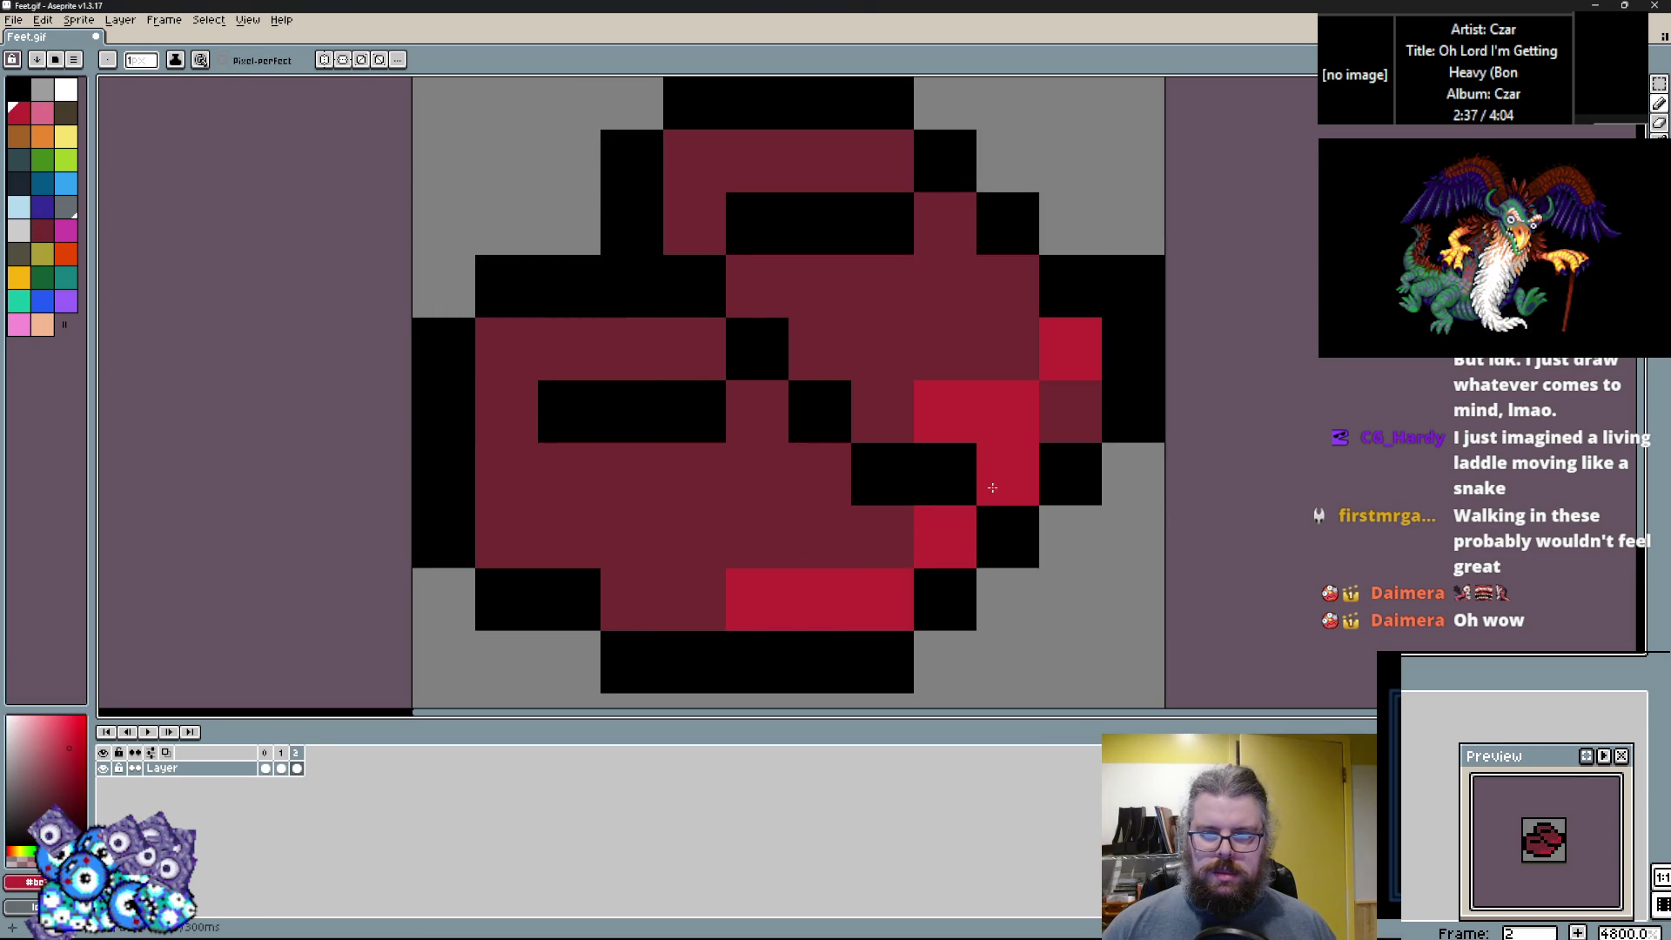
{"action": "left_click", "coordinate": [1114, 289]}
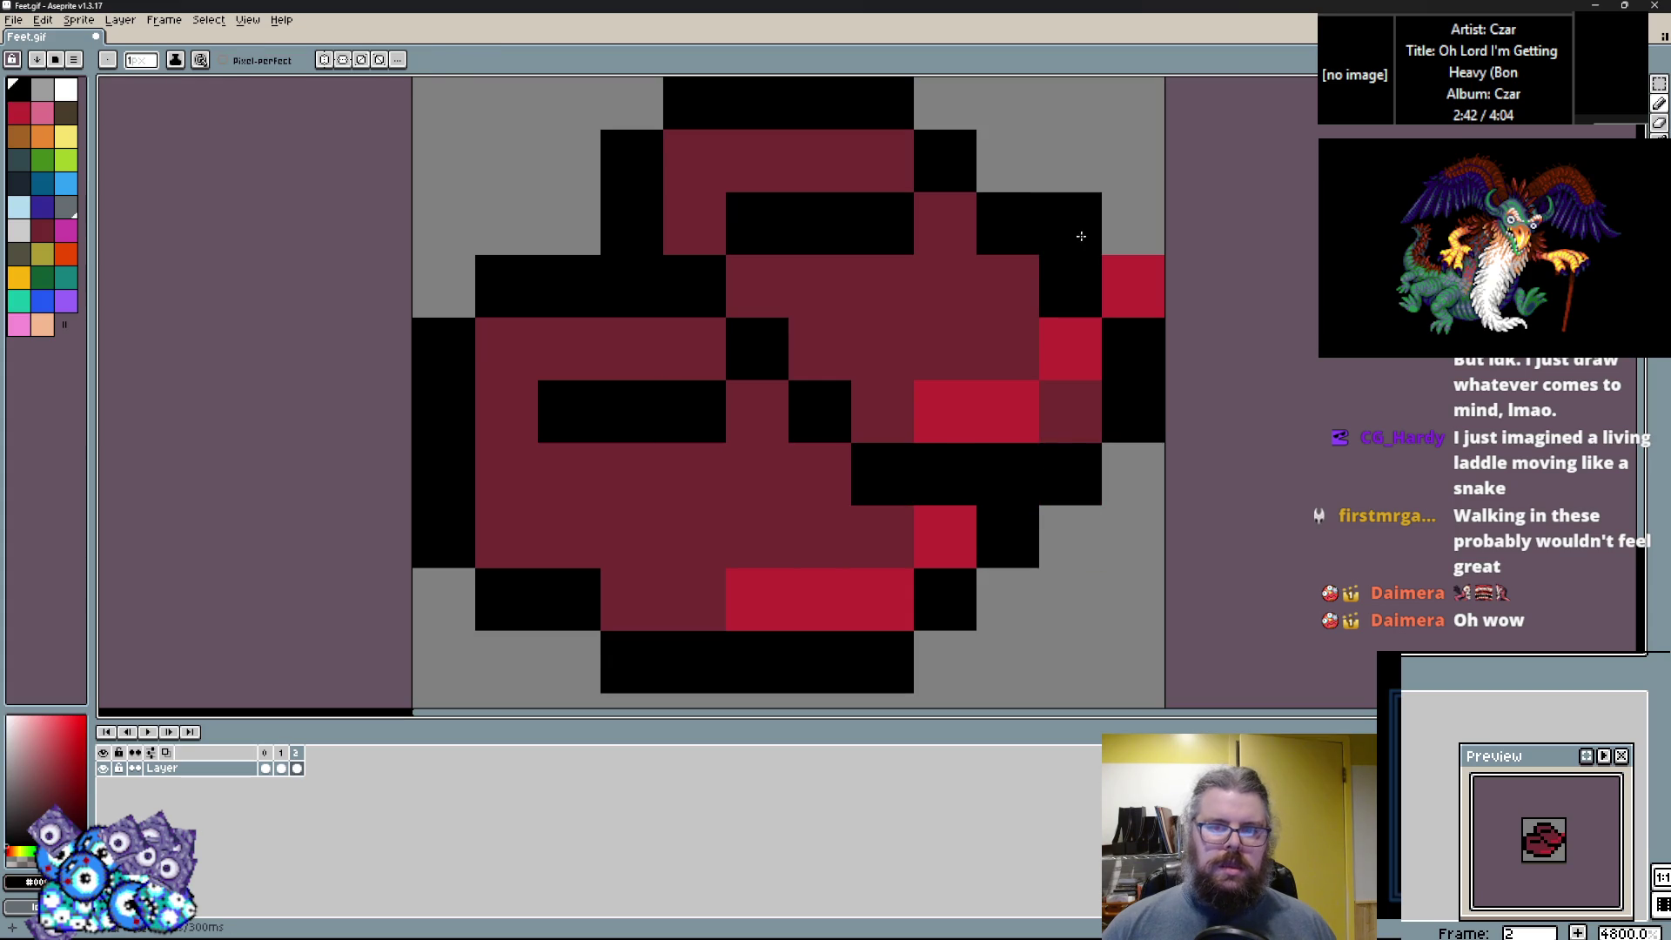
{"action": "left_click", "coordinate": [1070, 287], "text": "alt"}
{"action": "left_click", "coordinate": [1057, 417], "text": "alt"}
{"action": "left_click", "coordinate": [1145, 339]}
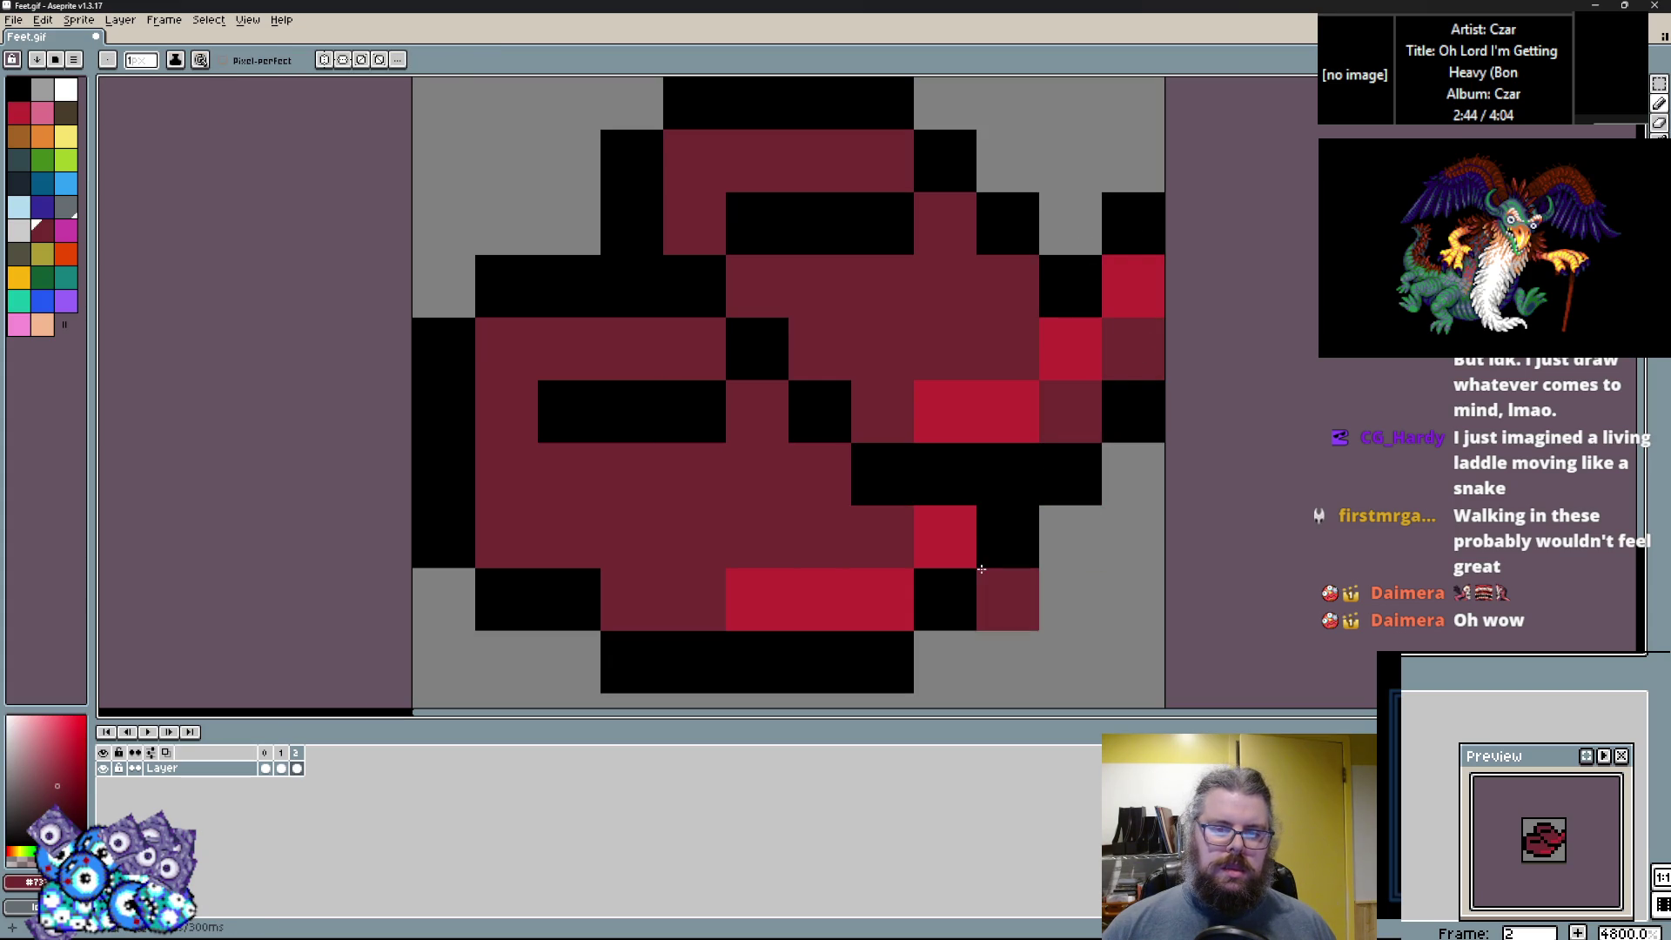
Paint orange cells around the black bar and an orange band across the top.
{"action": "left_click", "coordinate": [19, 135]}
{"action": "left_click", "coordinate": [632, 474]}
{"action": "mouse_move", "coordinate": [587, 471]}
{"action": "left_mouse_down"}
{"action": "mouse_move", "coordinate": [690, 477]}
{"action": "mouse_move", "coordinate": [578, 340]}
{"action": "mouse_move", "coordinate": [752, 413]}
{"action": "left_mouse_up"}
{"action": "left_click_drag", "start_coordinate": [787, 271], "coordinate": [882, 284]}
{"action": "mouse_move", "coordinate": [694, 222]}
{"action": "left_mouse_down"}
{"action": "mouse_move", "coordinate": [883, 160]}
{"action": "mouse_move", "coordinate": [945, 222]}
{"action": "left_mouse_up"}
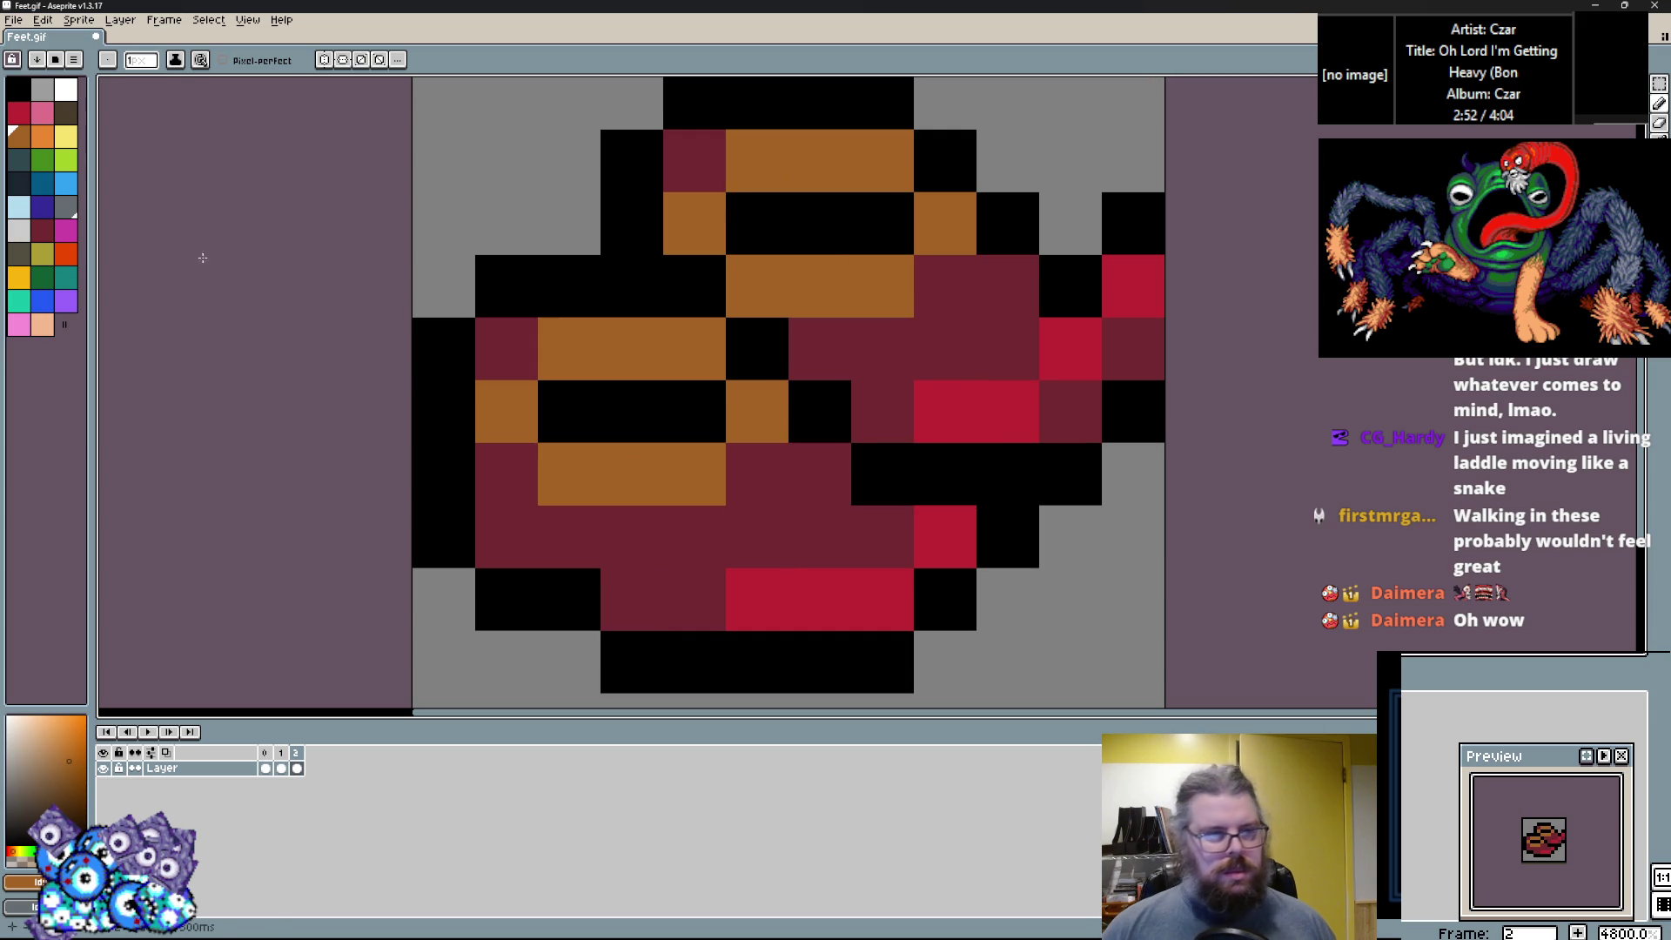
Paint the lower row, a left cell, the upper band and the top-left cell light orange.
{"action": "left_click", "coordinate": [43, 134]}
{"action": "left_click_drag", "start_coordinate": [607, 462], "coordinate": [557, 470]}
{"action": "left_click", "coordinate": [506, 411]}
{"action": "left_click_drag", "start_coordinate": [818, 285], "coordinate": [757, 286]}
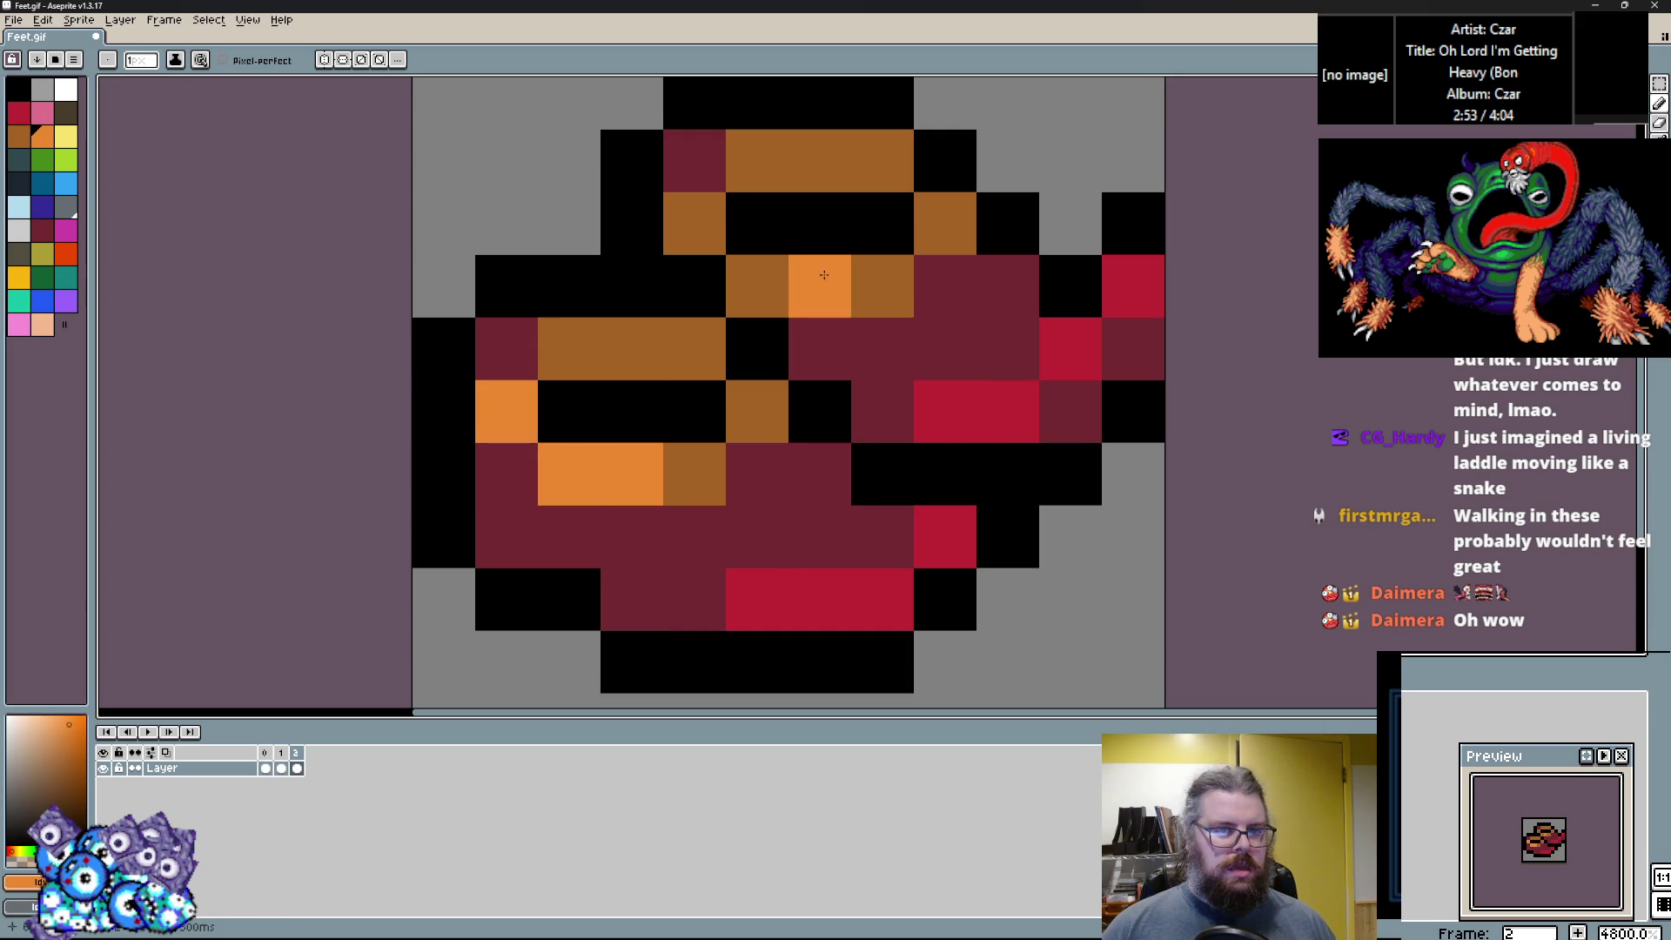
{"action": "left_click", "coordinate": [695, 223]}
Paint a middle cell and two lower-left cells dark brown.
{"action": "left_click", "coordinate": [66, 113]}
{"action": "left_click", "coordinate": [694, 411]}
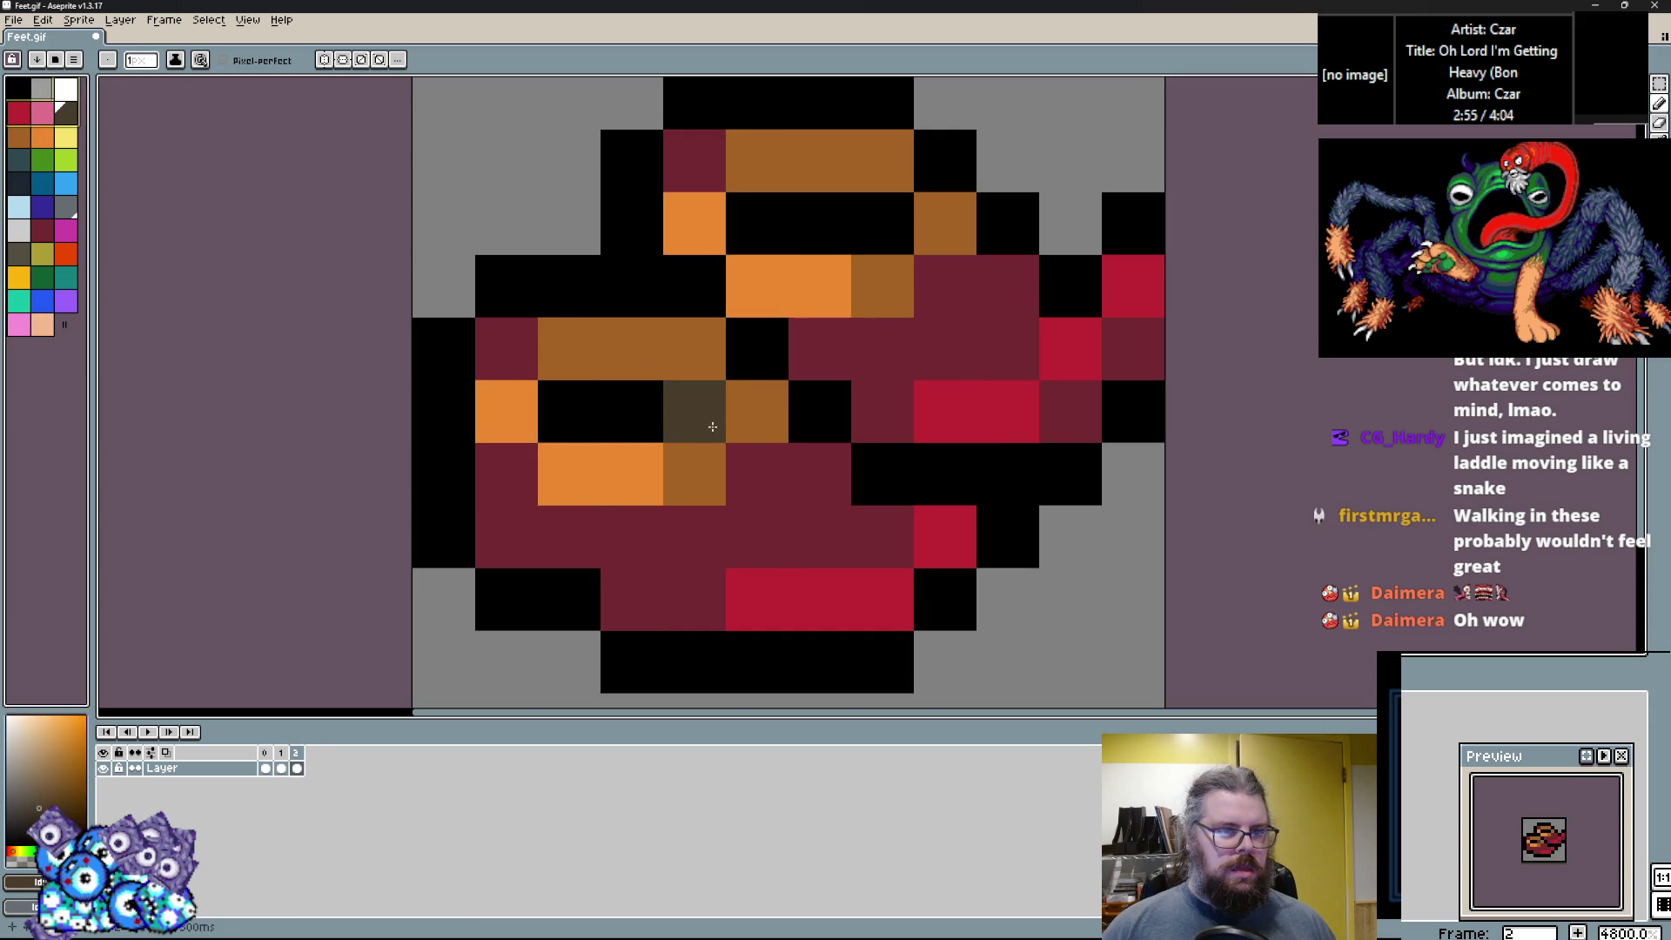
{"action": "left_click", "coordinate": [43, 229]}
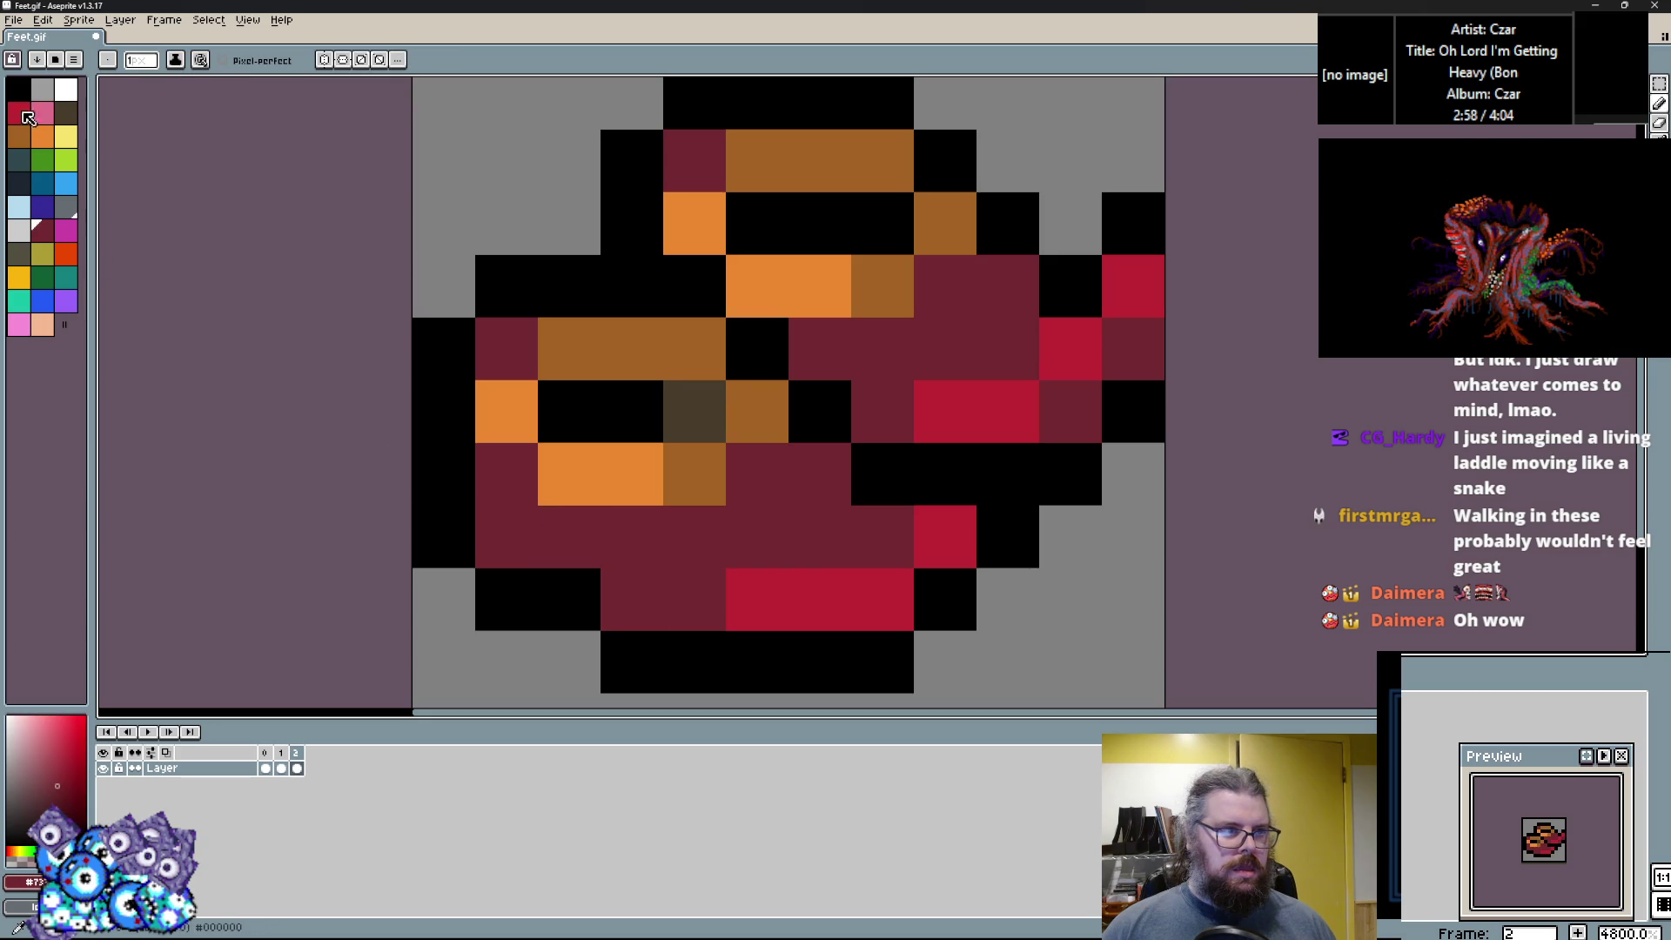
{"action": "left_click", "coordinate": [66, 112]}
{"action": "left_click_drag", "start_coordinate": [498, 532], "coordinate": [557, 524]}
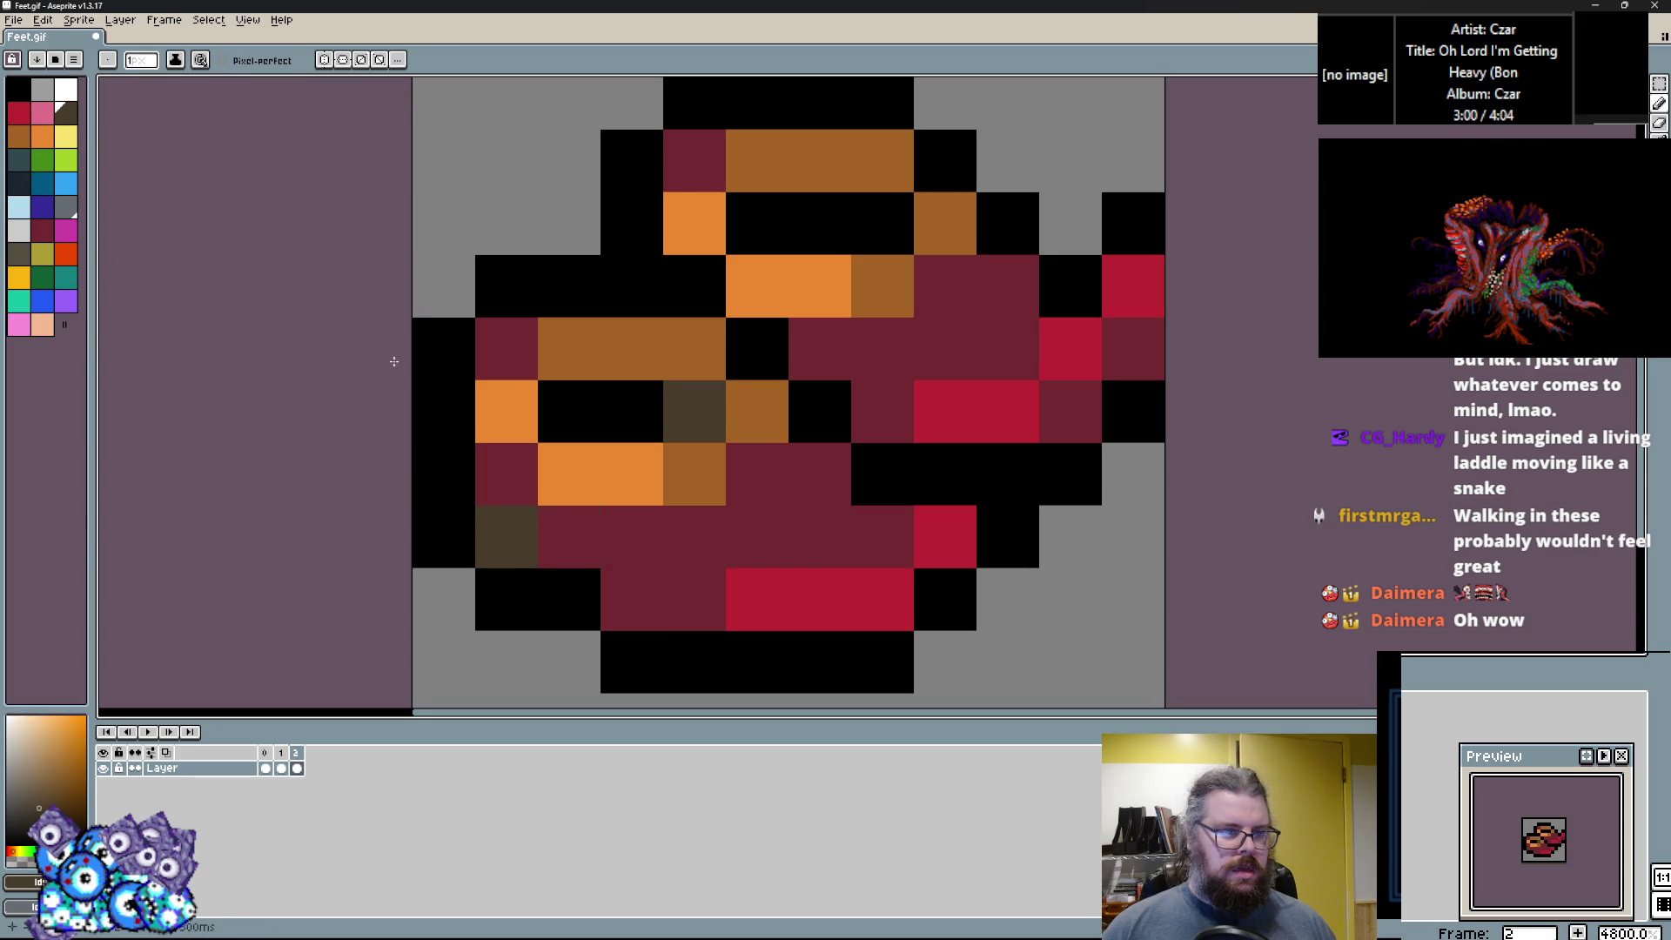
{"action": "left_click", "coordinate": [43, 206]}
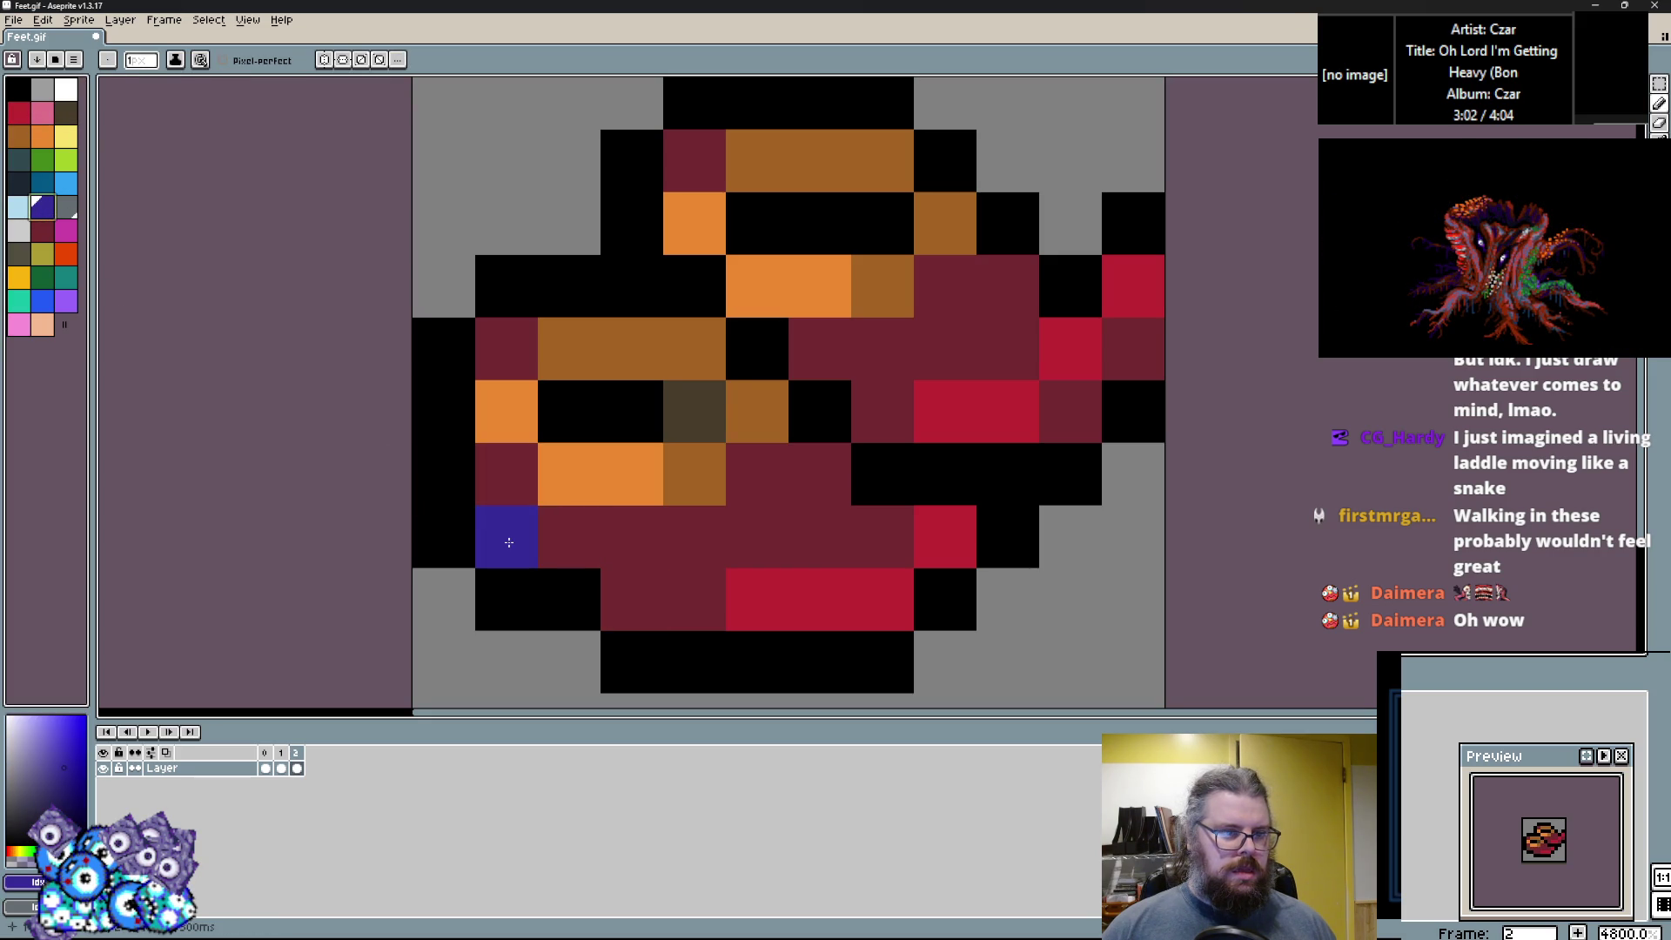
{"action": "left_click", "coordinate": [19, 136]}
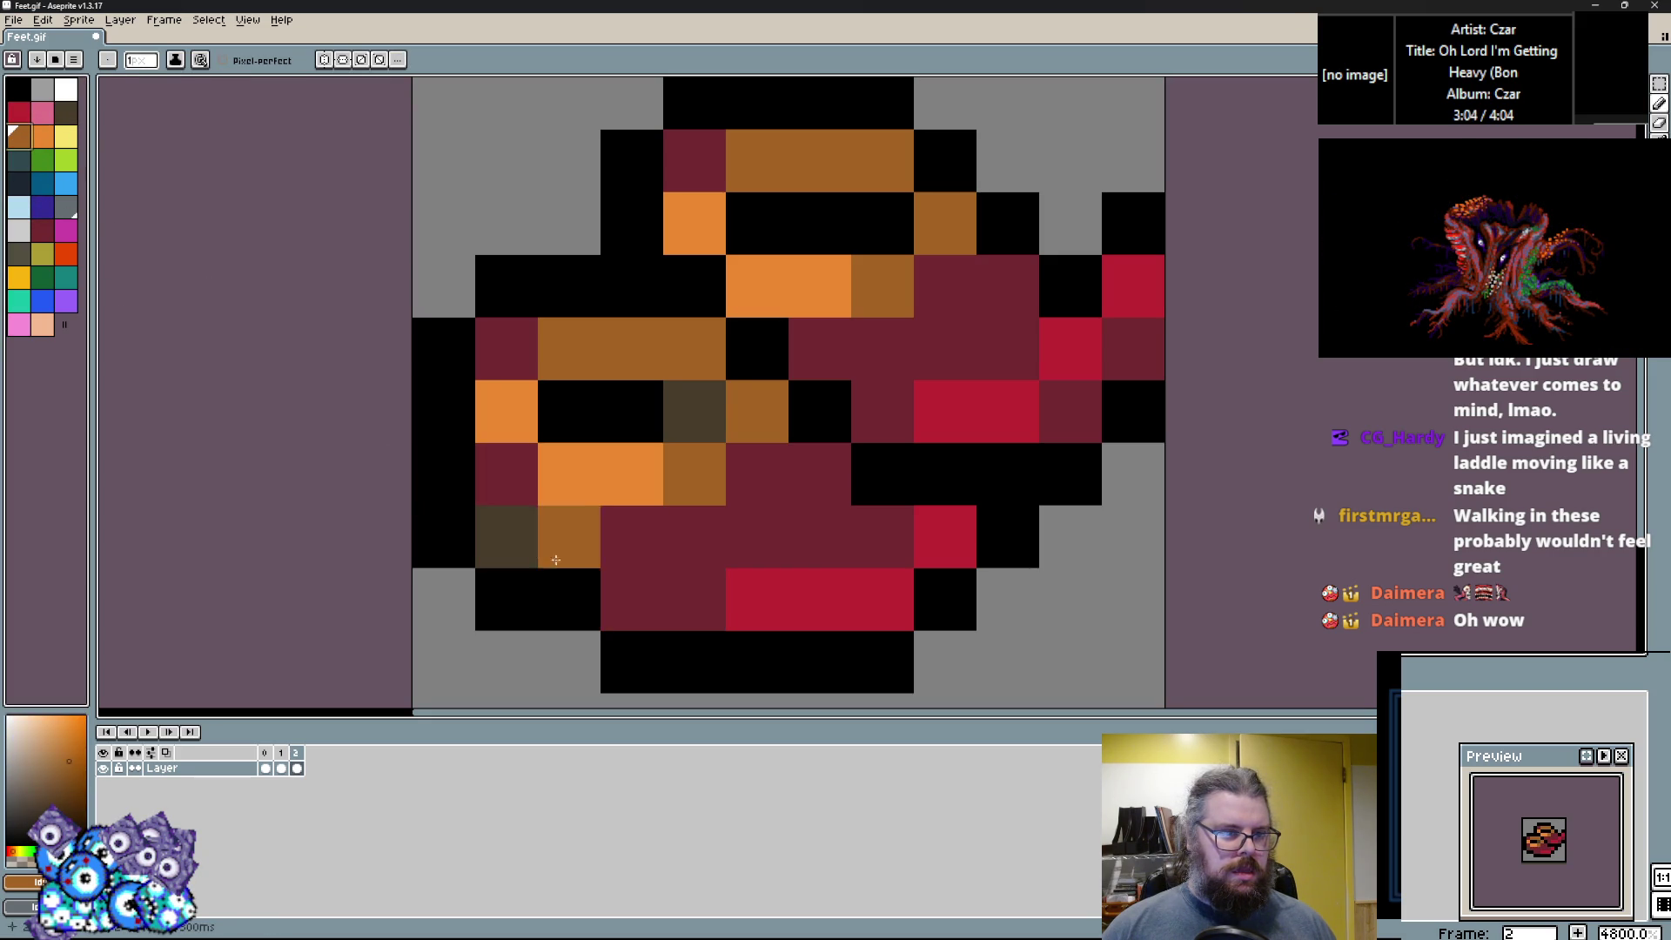
{"action": "left_click", "coordinate": [42, 230]}
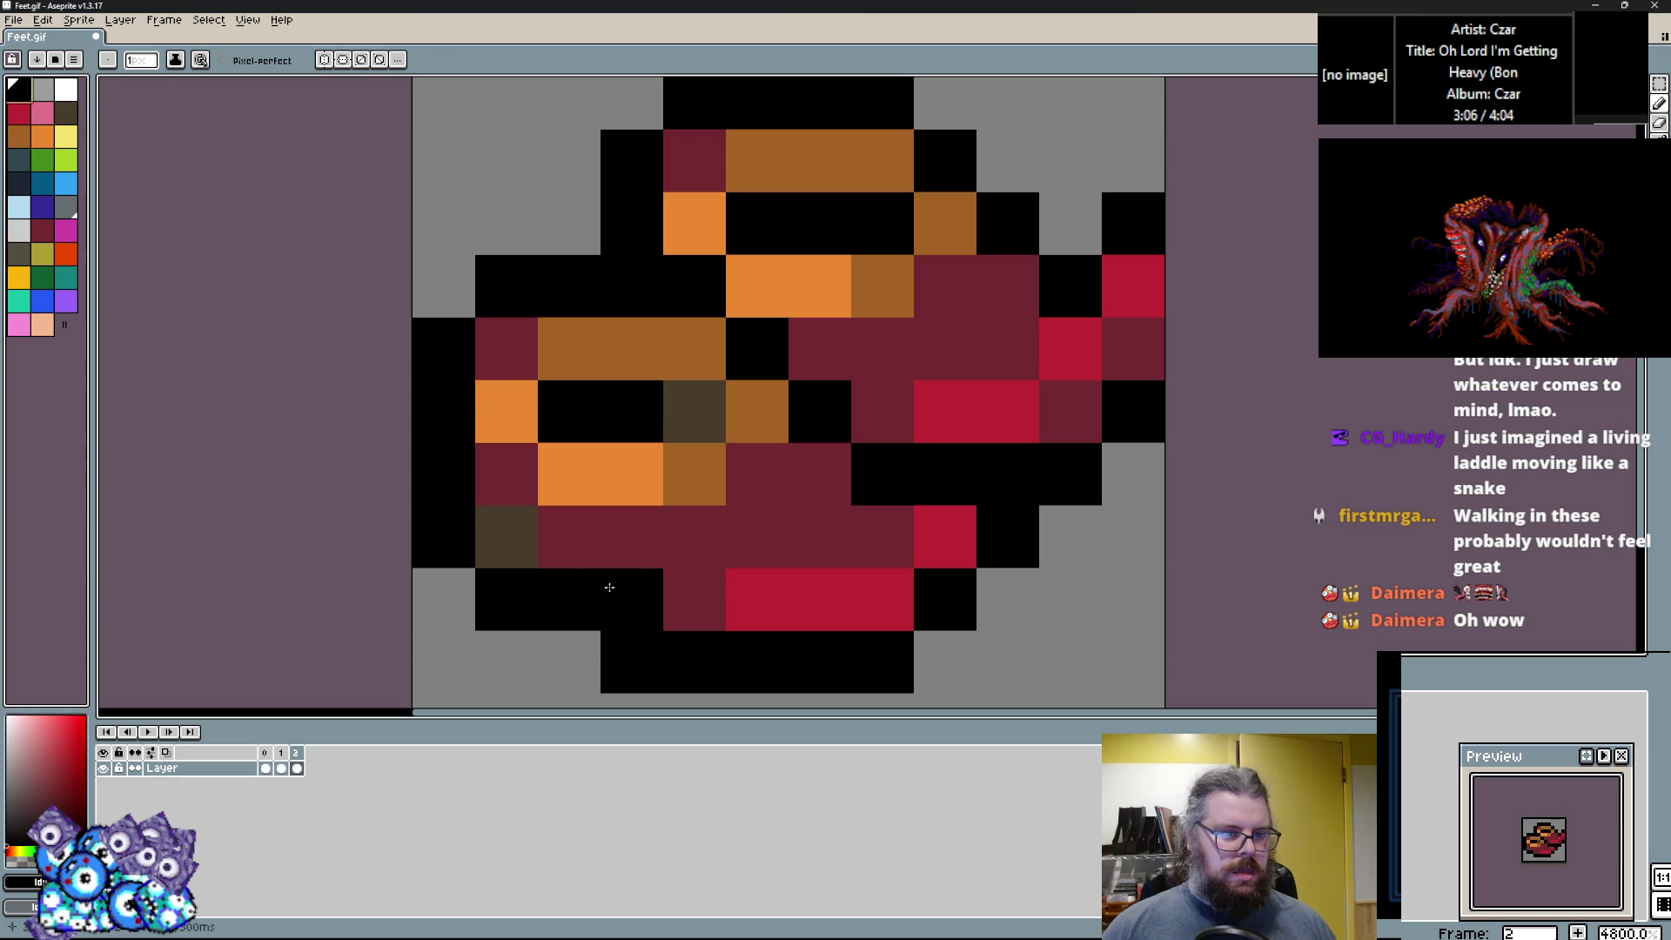
Paint the toe pixels orange, then add a two-pixel yellow toe highlight.
{"action": "left_click", "coordinate": [569, 474], "text": "alt"}
{"action": "left_click_drag", "start_coordinate": [632, 474], "coordinate": [757, 410]}
{"action": "key", "text": "ctrl+z"}
{"action": "left_click_drag", "start_coordinate": [883, 286], "coordinate": [799, 282]}
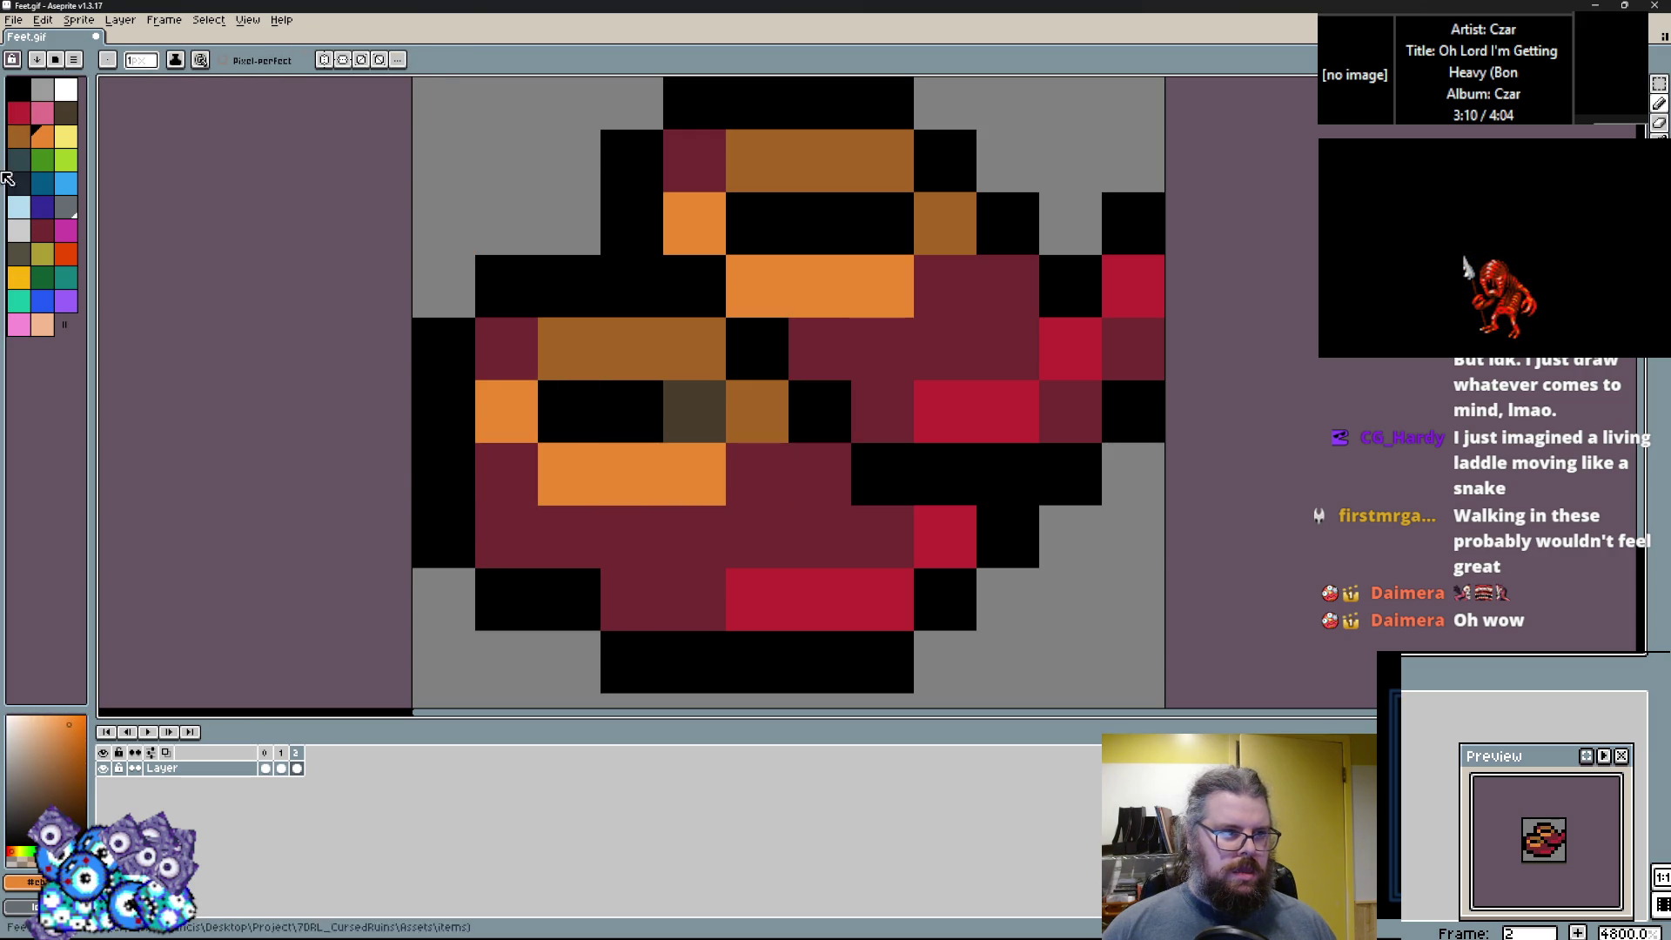
{"action": "left_click", "coordinate": [62, 141]}
{"action": "left_click_drag", "start_coordinate": [569, 474], "coordinate": [632, 475]}
Touch up single pixels in orange, dark brown and brown.
{"action": "left_click", "coordinate": [694, 474], "text": "alt"}
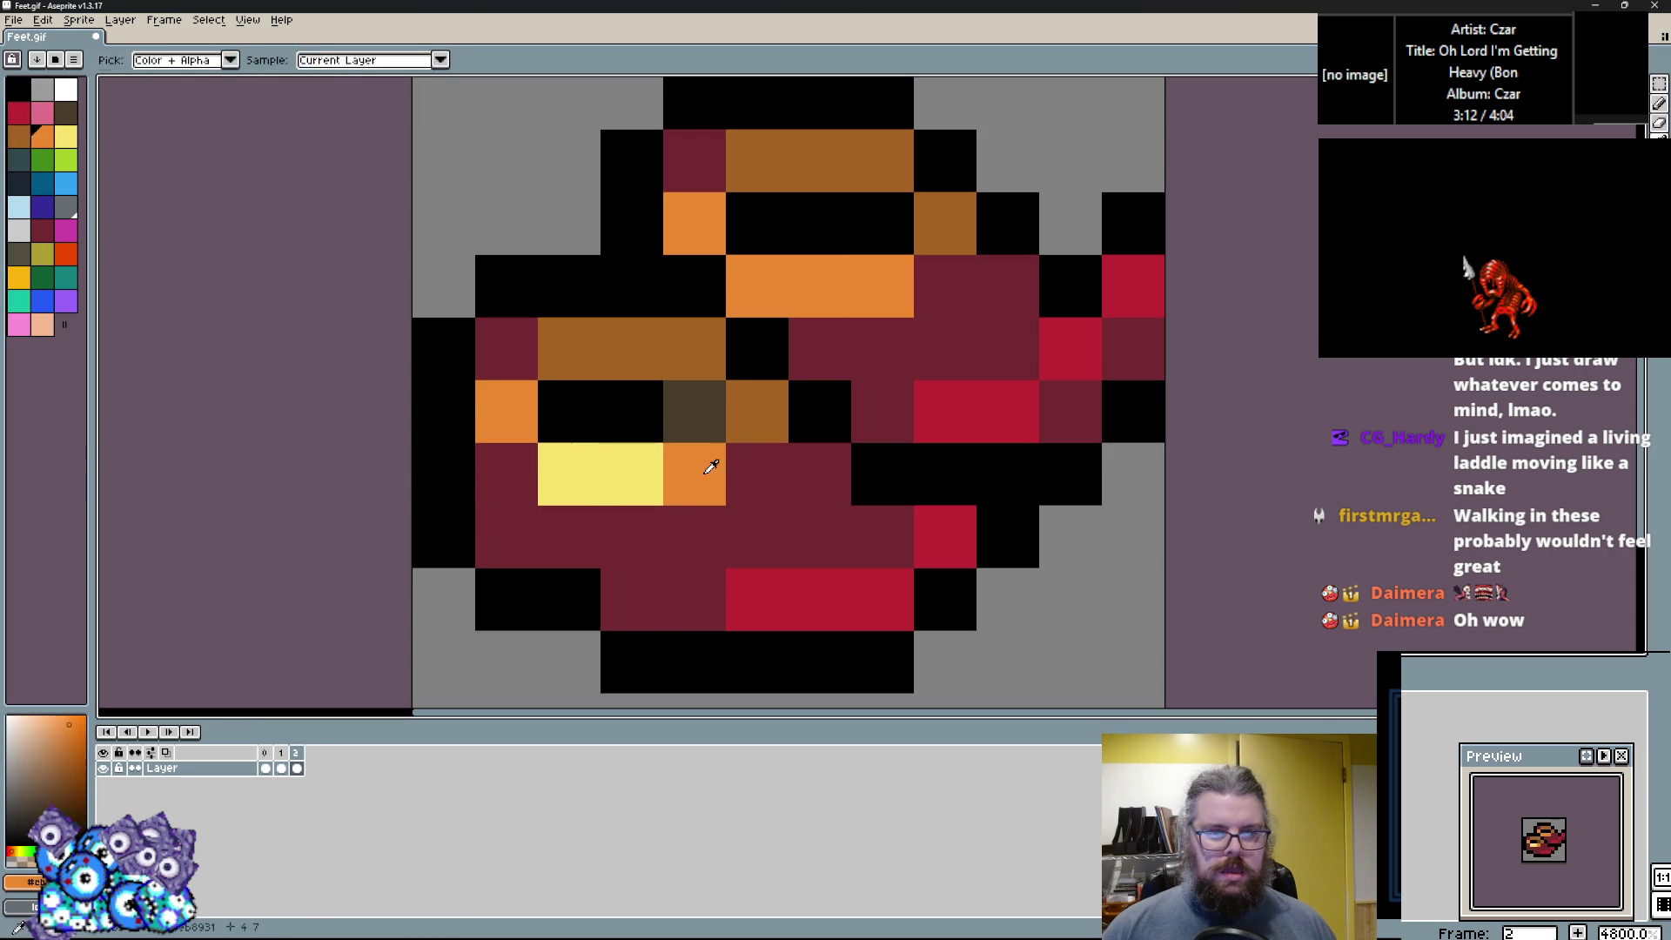
{"action": "left_click", "coordinate": [573, 325]}
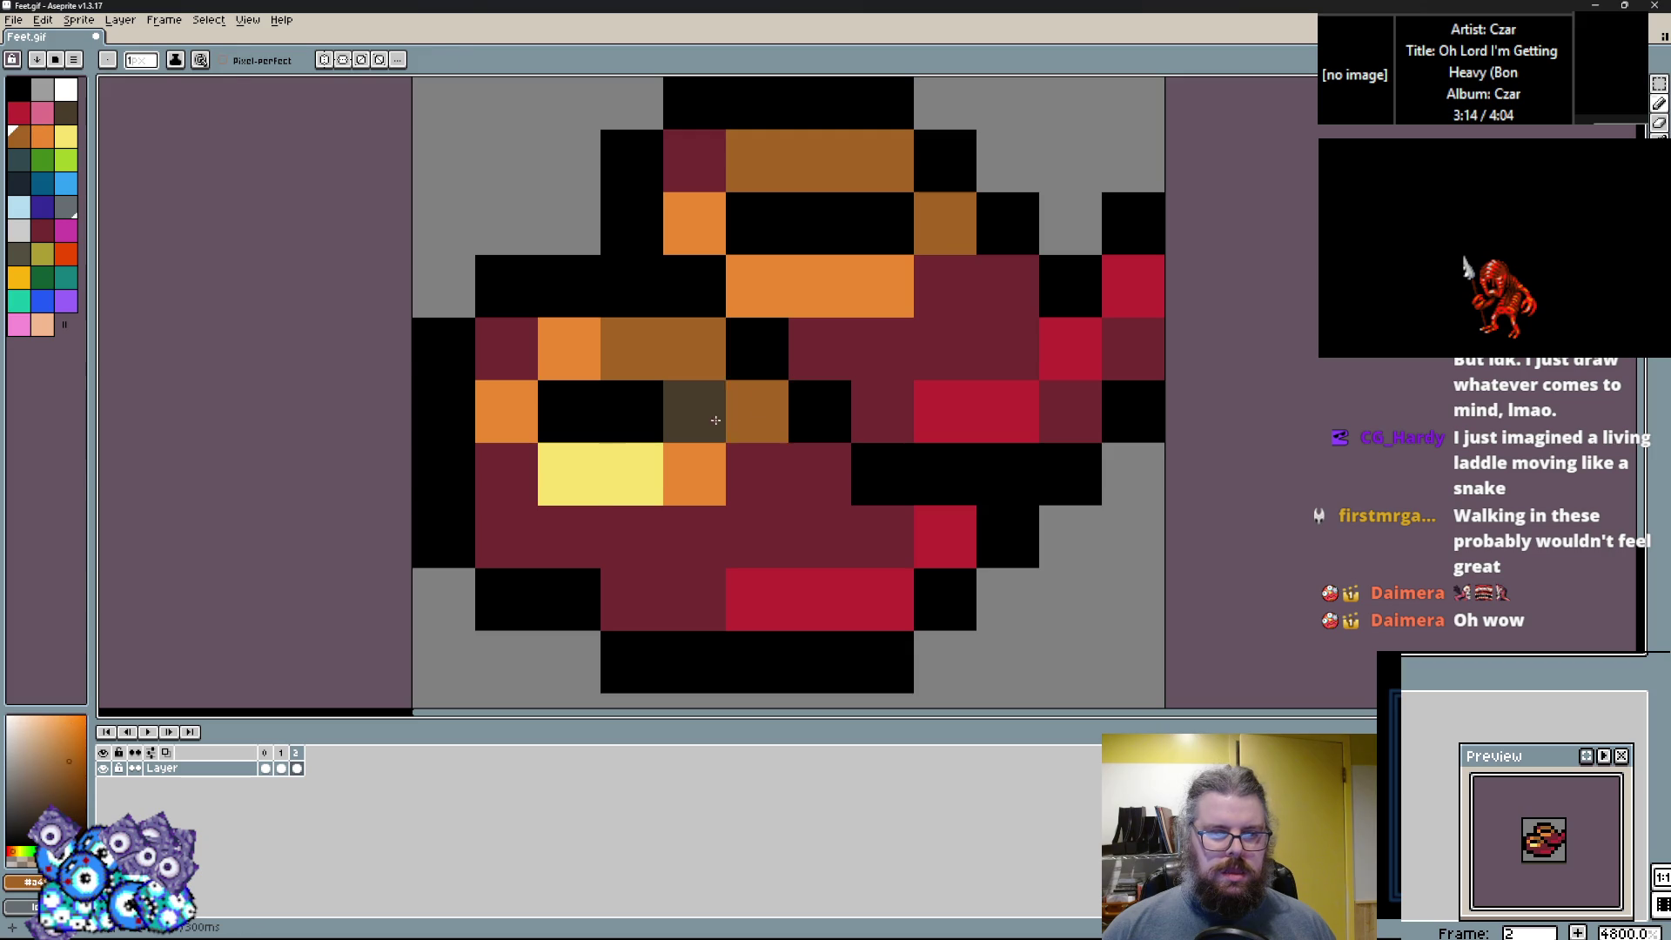
{"action": "left_click", "coordinate": [692, 405], "text": "alt"}
{"action": "left_click", "coordinate": [480, 476]}
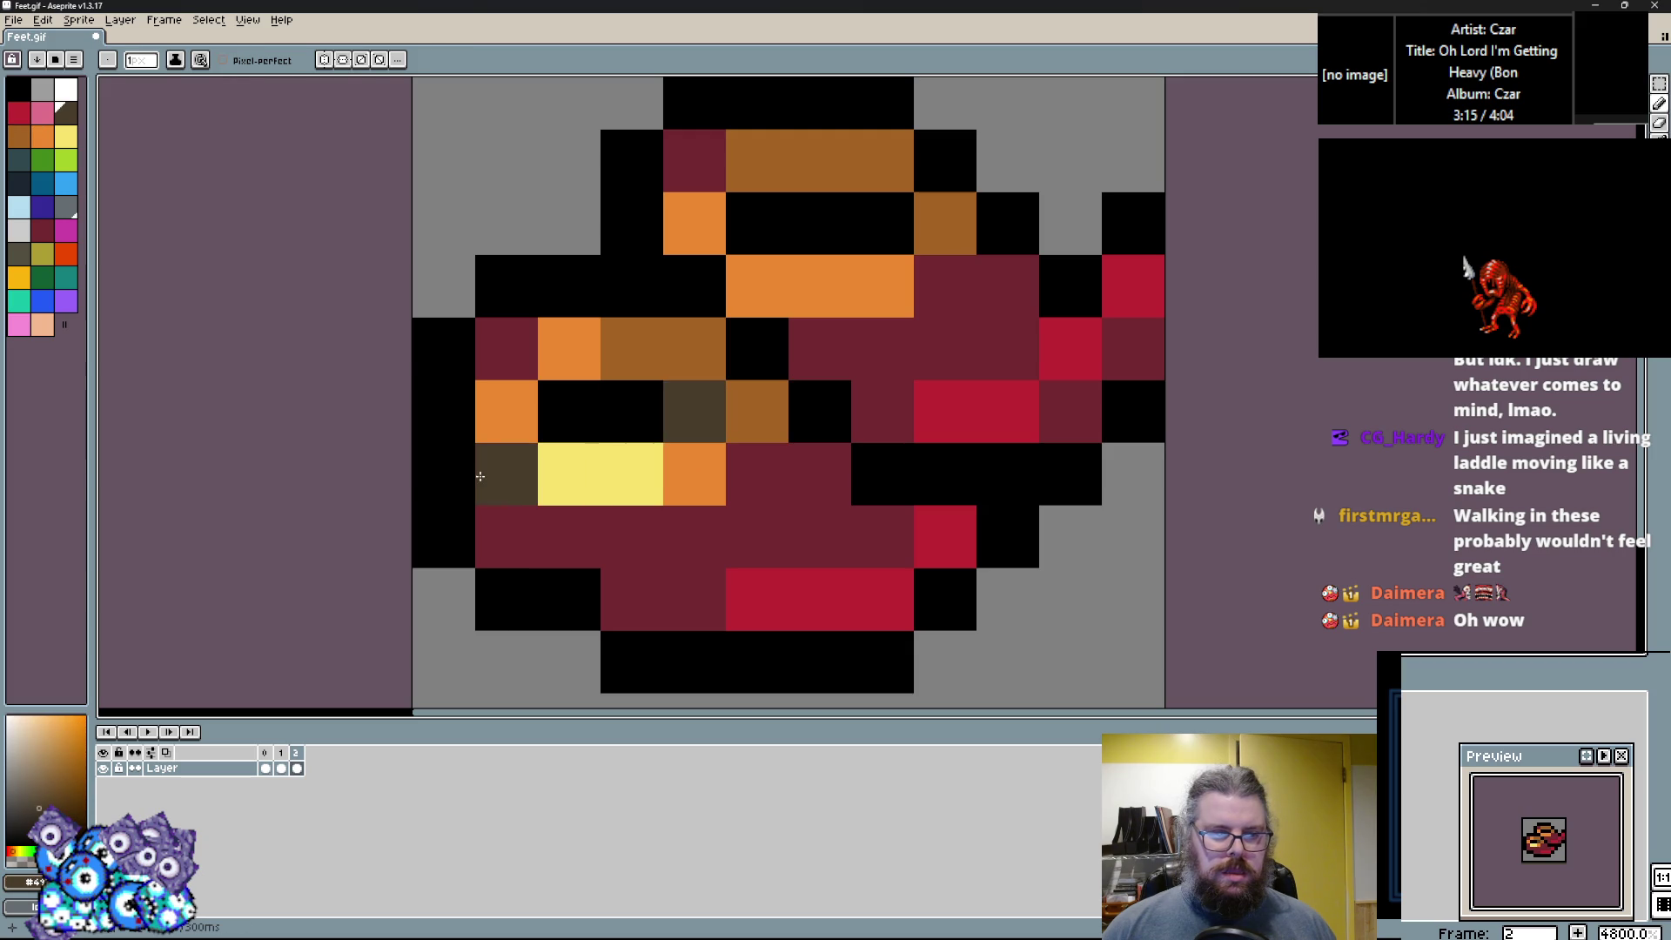
{"action": "left_click", "coordinate": [940, 240], "text": "alt"}
{"action": "left_click", "coordinate": [506, 474]}
Add magenta pixels along the bottom and right side, undoing one stray pixel.
{"action": "left_click", "coordinate": [757, 598], "text": "alt"}
{"action": "left_click", "coordinate": [66, 230]}
{"action": "left_click", "coordinate": [882, 599]}
{"action": "left_click", "coordinate": [838, 586]}
{"action": "left_click", "coordinate": [1157, 199]}
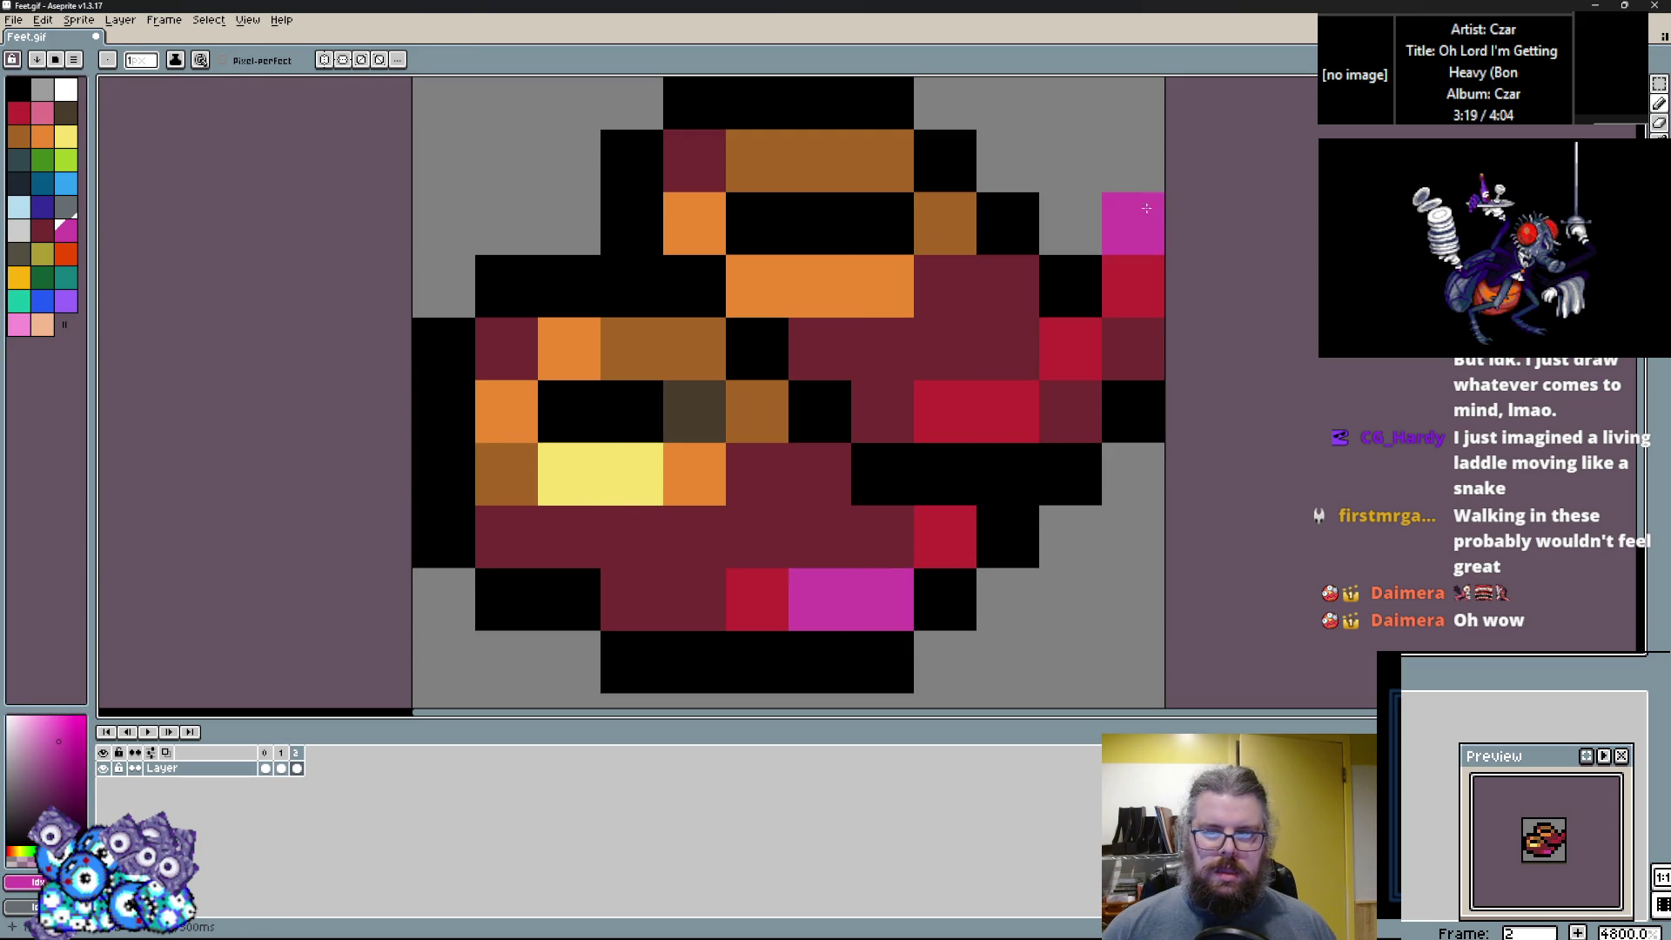
{"action": "key", "text": "ctrl+z"}
{"action": "left_click", "coordinate": [1068, 348]}
{"action": "left_click", "coordinate": [1013, 412]}
Repaint several maroon pixels and short runs bright red, restoring one pixel to maroon.
{"action": "scroll", "coordinate": [990, 406], "scroll_direction": "down", "scroll_amount": 2}
{"action": "scroll", "coordinate": [896, 487], "scroll_direction": "up", "scroll_amount": 2}
{"action": "left_click", "coordinate": [897, 425], "text": "alt"}
{"action": "left_click", "coordinate": [957, 301]}
{"action": "left_click_drag", "start_coordinate": [896, 300], "coordinate": [910, 342]}
{"action": "left_click", "coordinate": [707, 548]}
{"action": "mouse_move", "coordinate": [708, 486]}
{"action": "left_mouse_down"}
{"action": "mouse_move", "coordinate": [755, 513]}
{"action": "mouse_move", "coordinate": [630, 576]}
{"action": "left_mouse_up"}
{"action": "right_click", "coordinate": [770, 551]}
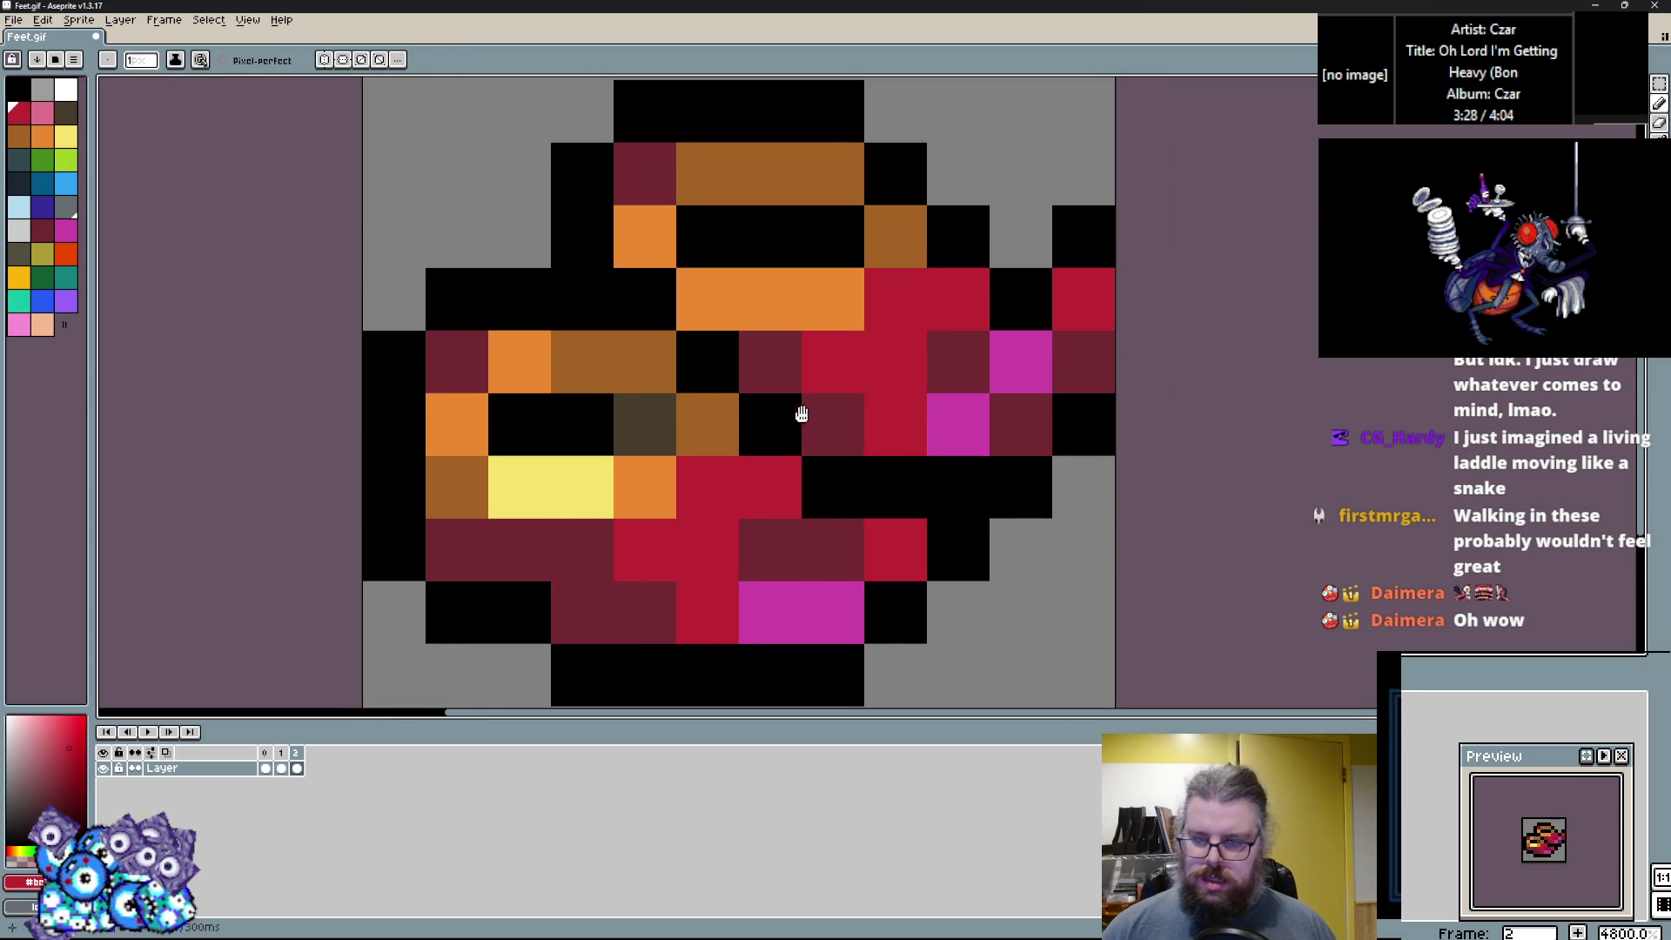
Zoom in and out to review the brown, orange and crimson boot frames, then open the Frame menu.
{"action": "scroll", "coordinate": [811, 414], "scroll_direction": "down", "scroll_amount": 2}
{"action": "left_click", "coordinate": [858, 604]}
{"action": "scroll", "coordinate": [873, 587], "scroll_direction": "up", "scroll_amount": 2}
{"action": "scroll", "coordinate": [873, 587], "scroll_direction": "down", "scroll_amount": 2}
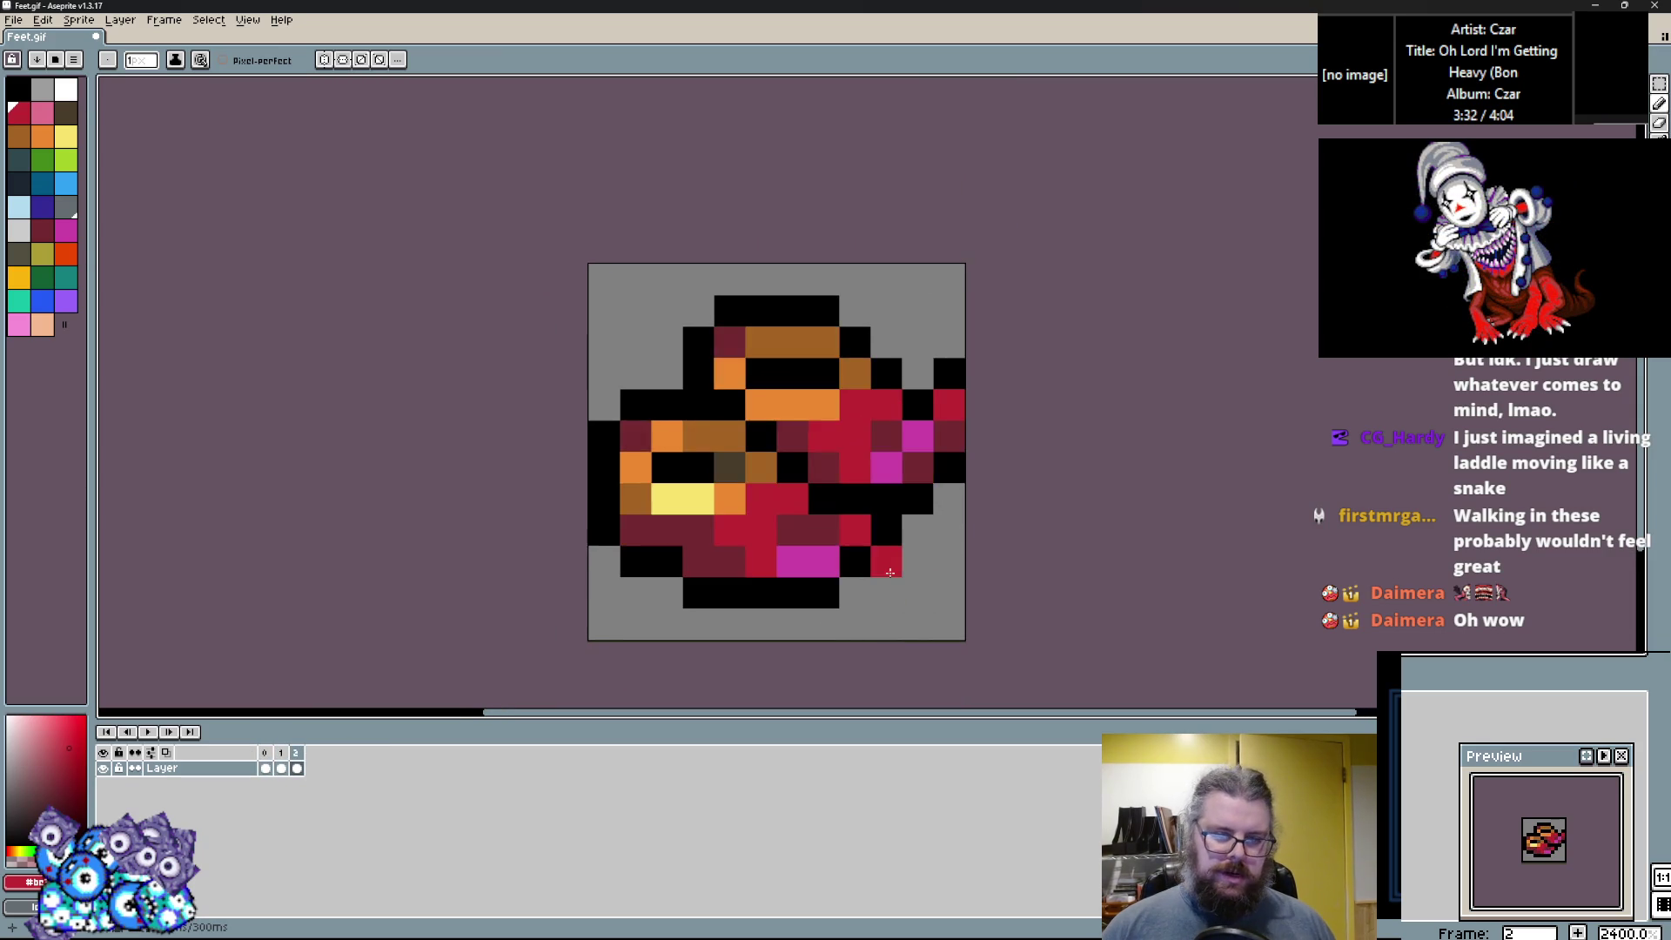
{"action": "scroll", "coordinate": [890, 571], "scroll_direction": "up", "scroll_amount": 1}
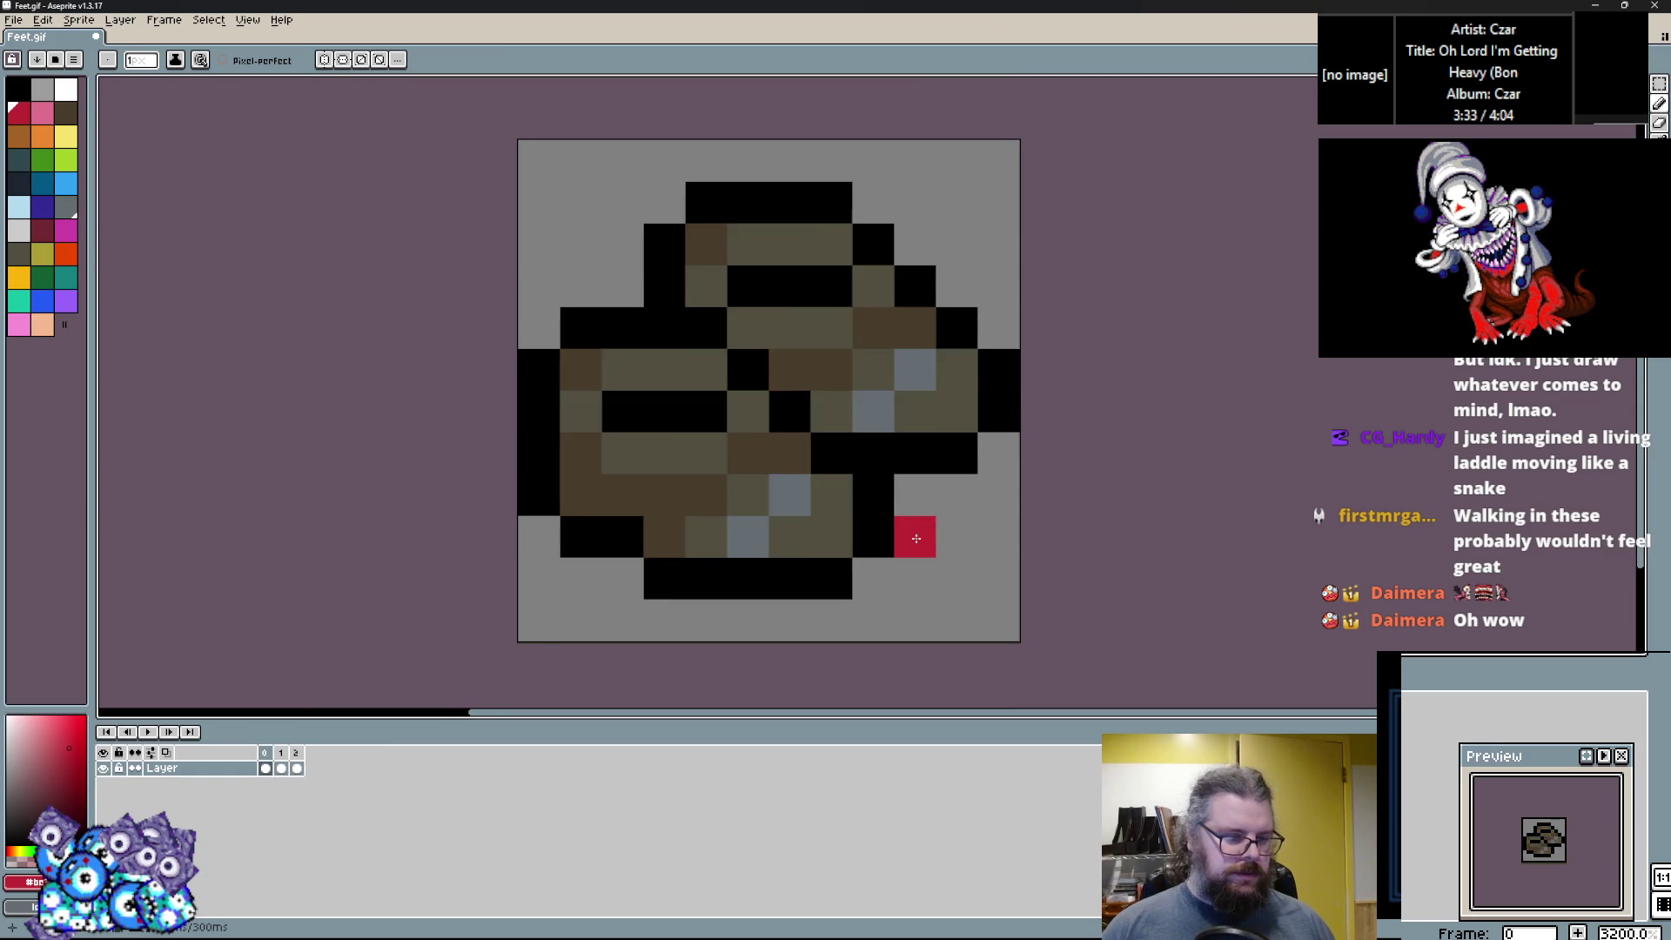
{"action": "scroll", "coordinate": [914, 557], "scroll_direction": "down", "scroll_amount": 1}
{"action": "scroll", "coordinate": [910, 579], "scroll_direction": "up", "scroll_amount": 1}
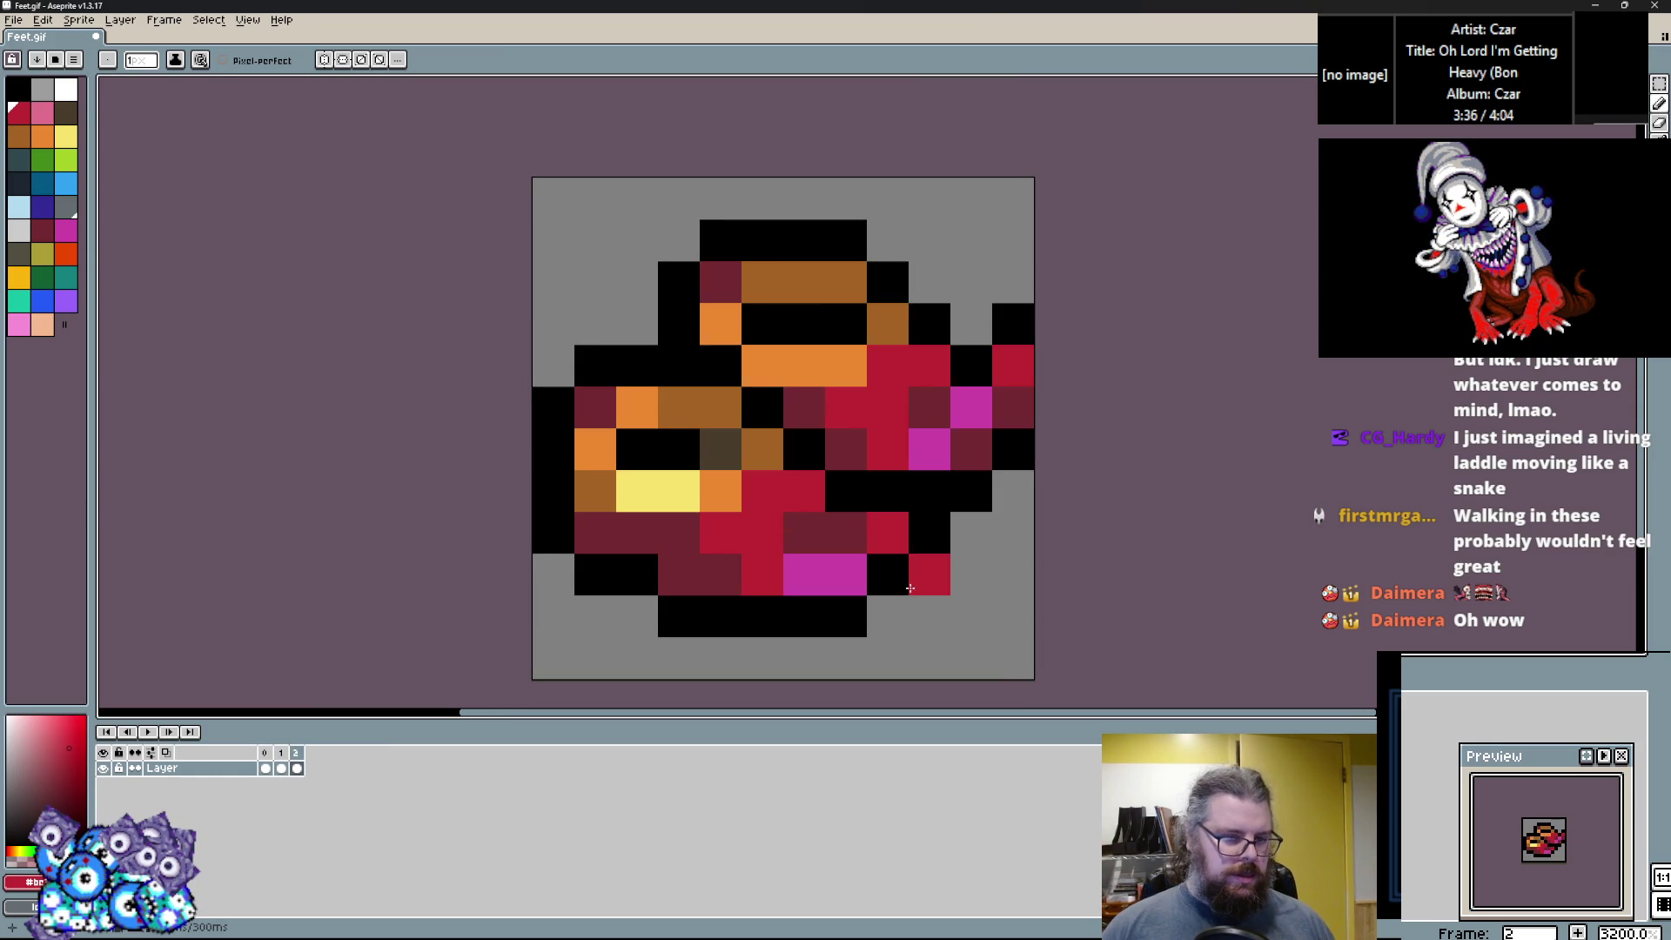
{"action": "scroll", "coordinate": [943, 602], "scroll_direction": "up", "scroll_amount": 1}
{"action": "scroll", "coordinate": [949, 605], "scroll_direction": "down", "scroll_amount": 1}
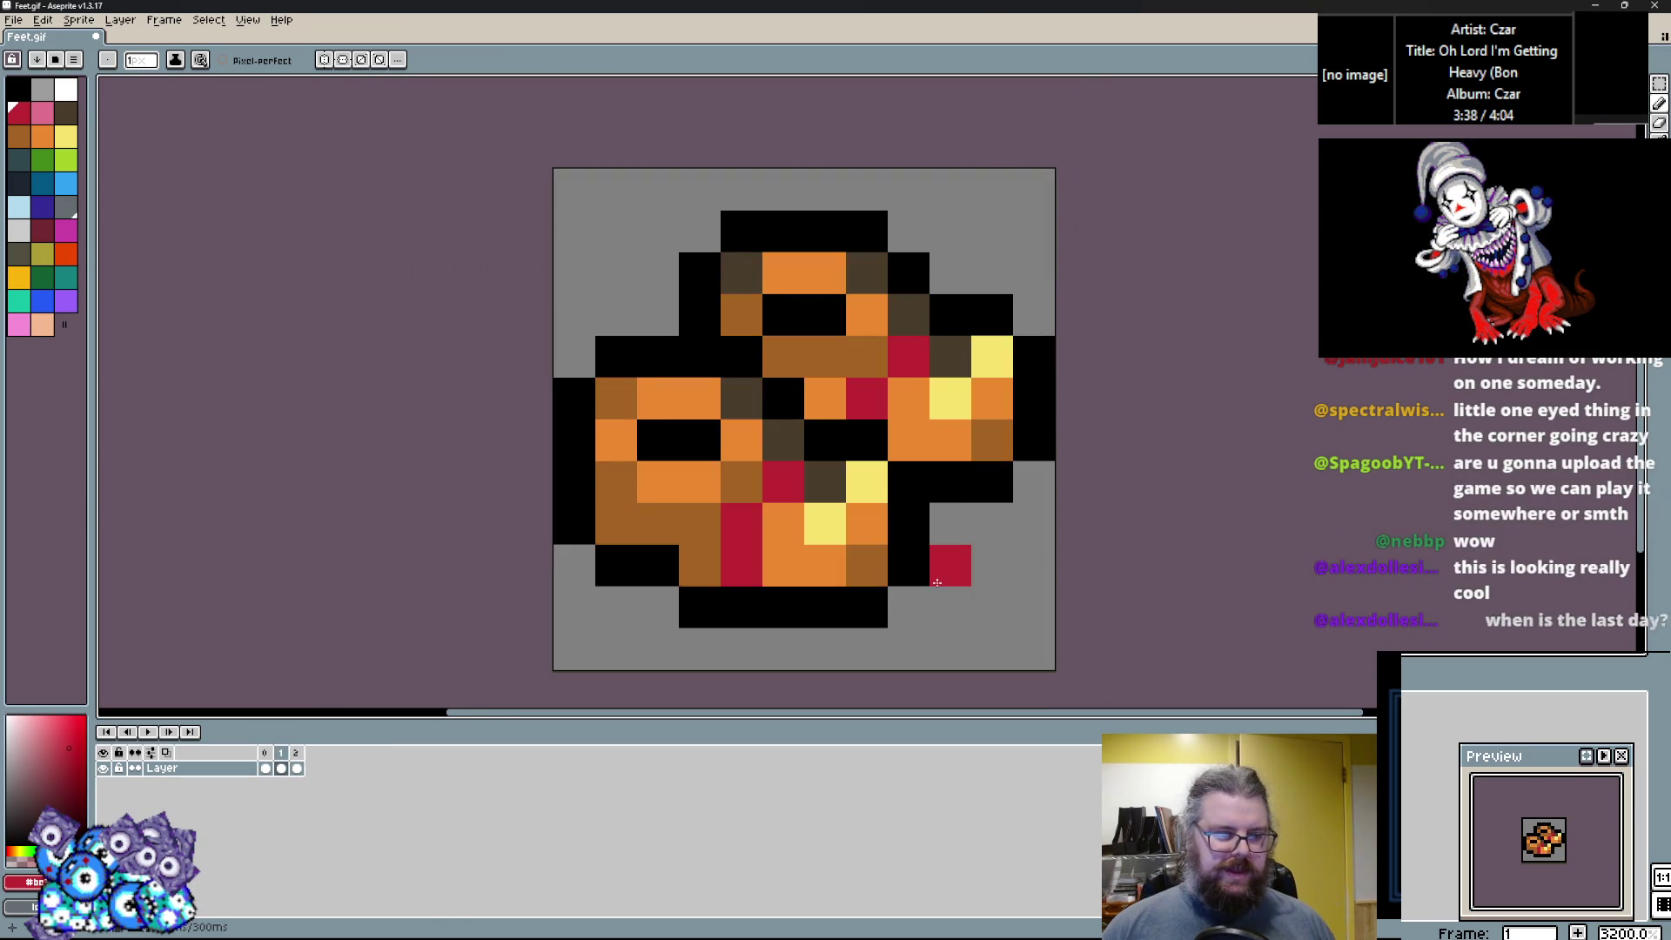
{"action": "left_click", "coordinate": [157, 22]}
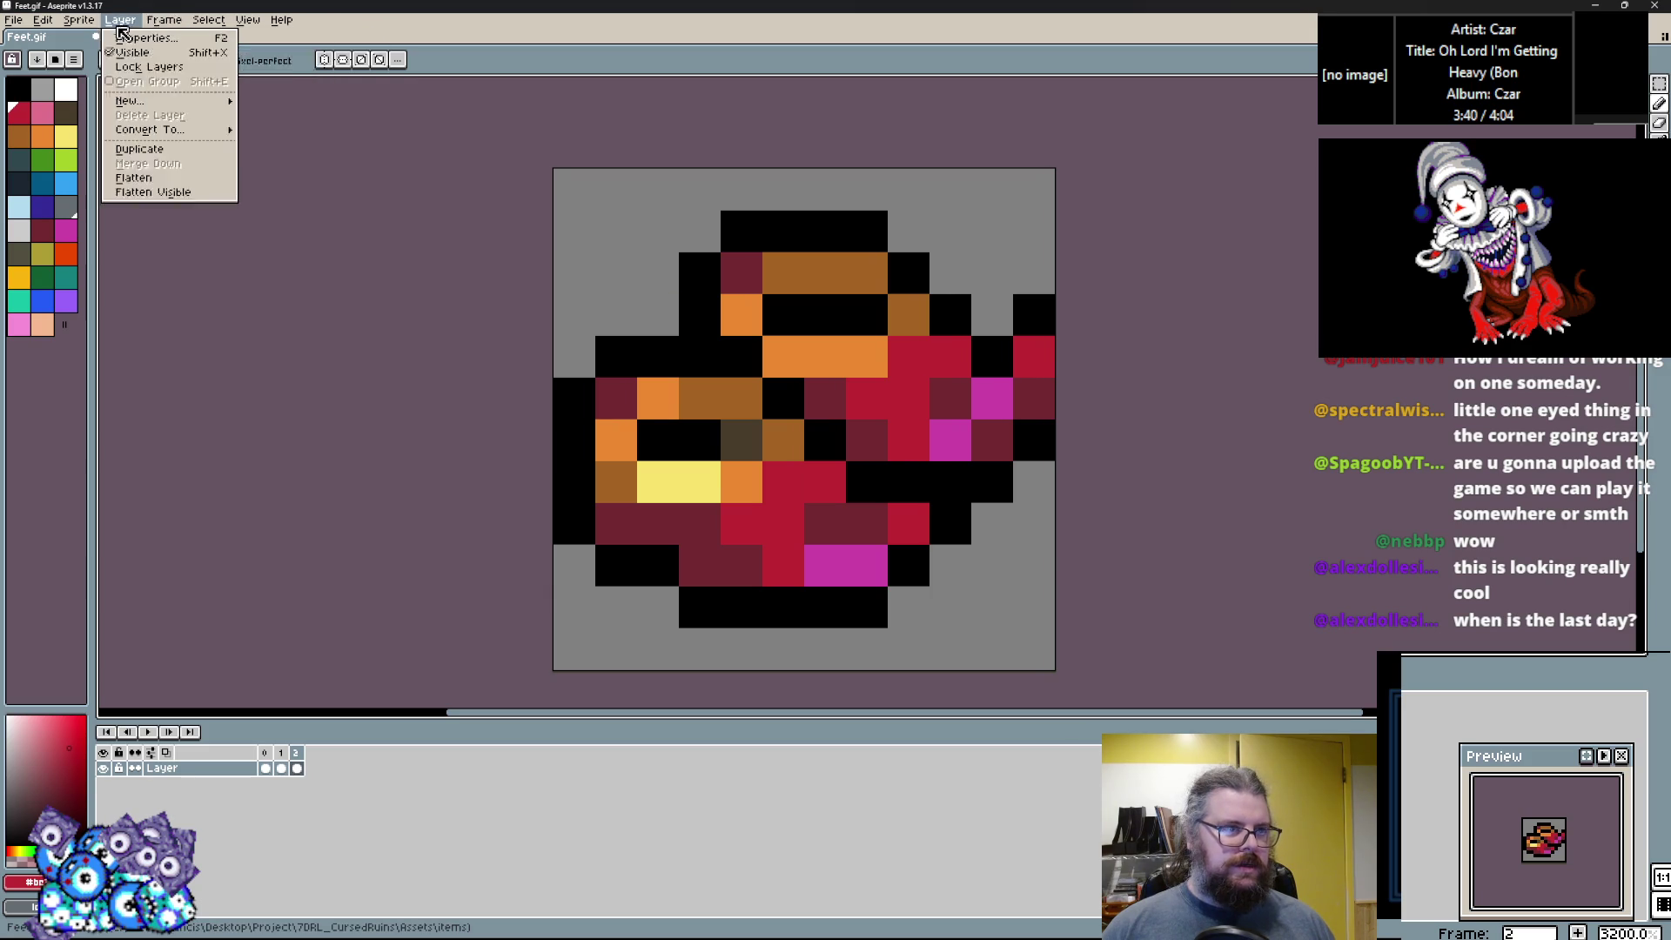
Add a new fourth frame and start painting the boot's toe, lower, upper-right and centre pixels green.
{"action": "left_click", "coordinate": [208, 72]}
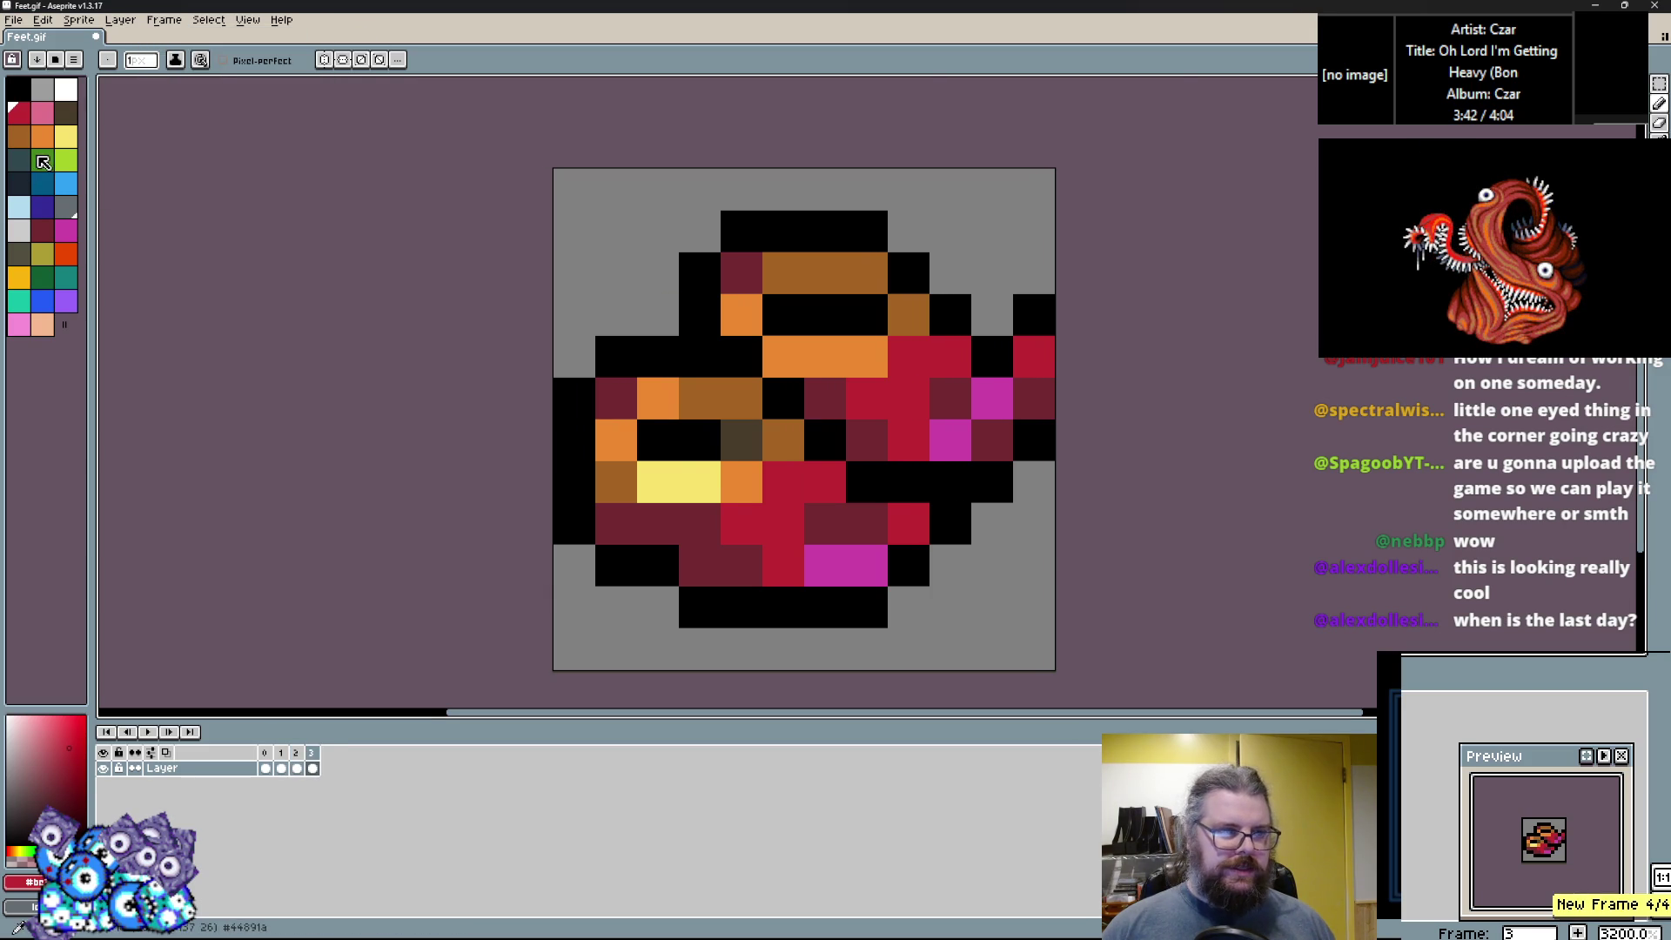
{"action": "left_click", "coordinate": [43, 162]}
{"action": "scroll", "coordinate": [796, 485], "scroll_direction": "up", "scroll_amount": 1}
{"action": "left_click_drag", "start_coordinate": [653, 540], "coordinate": [522, 540]}
{"action": "left_click_drag", "start_coordinate": [653, 605], "coordinate": [713, 605]}
{"action": "left_click", "coordinate": [868, 536]}
{"action": "left_click", "coordinate": [902, 543]}
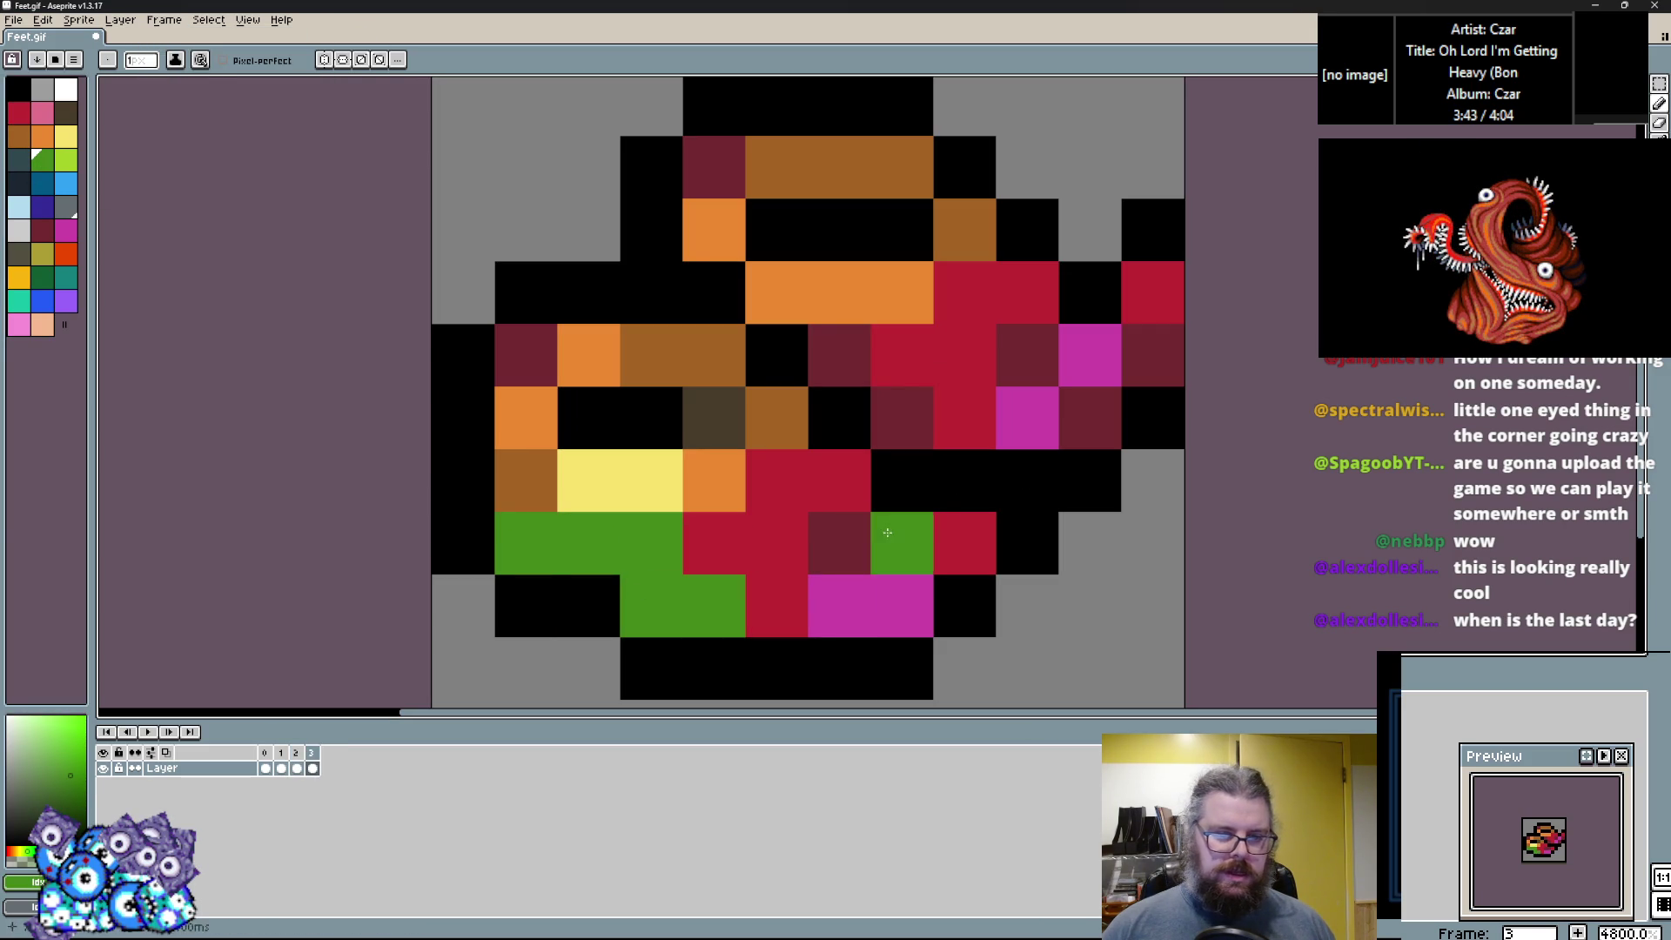
{"action": "left_click", "coordinate": [1027, 355]}
{"action": "left_click", "coordinate": [1089, 418]}
{"action": "left_click", "coordinate": [1152, 355]}
{"action": "left_click", "coordinate": [892, 392]}
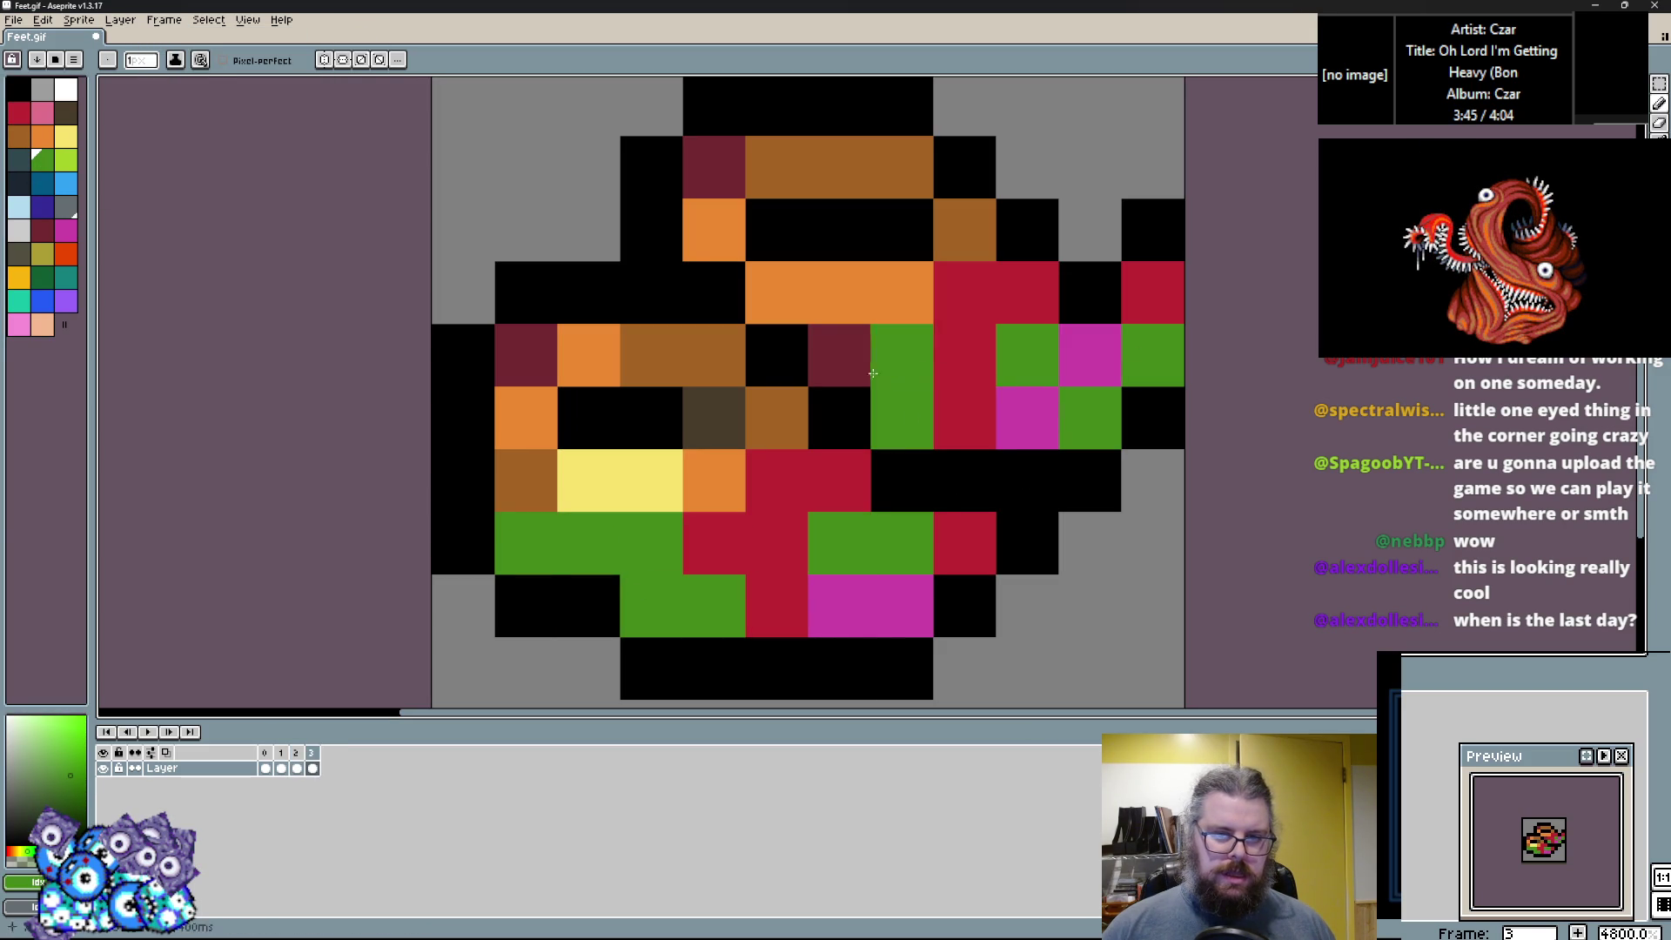
{"action": "left_click", "coordinate": [838, 355]}
Paint right-side outline pixels black, then erase three top-right black pixels.
{"action": "left_click", "coordinate": [1152, 230], "text": "alt"}
{"action": "left_click", "coordinate": [1152, 293]}
{"action": "left_click", "coordinate": [1152, 355]}
{"action": "left_click", "coordinate": [1090, 230]}
{"action": "right_click", "coordinate": [1089, 230]}
{"action": "right_click", "coordinate": [1152, 229]}
{"action": "right_click", "coordinate": [1152, 292]}
Paint the upper-right red/magenta area and lower-middle magenta pixels green.
{"action": "left_click", "coordinate": [1082, 410], "text": "alt"}
{"action": "mouse_move", "coordinate": [1081, 410]}
{"action": "left_mouse_down"}
{"action": "mouse_move", "coordinate": [1089, 355]}
{"action": "mouse_move", "coordinate": [1005, 319]}
{"action": "left_mouse_up"}
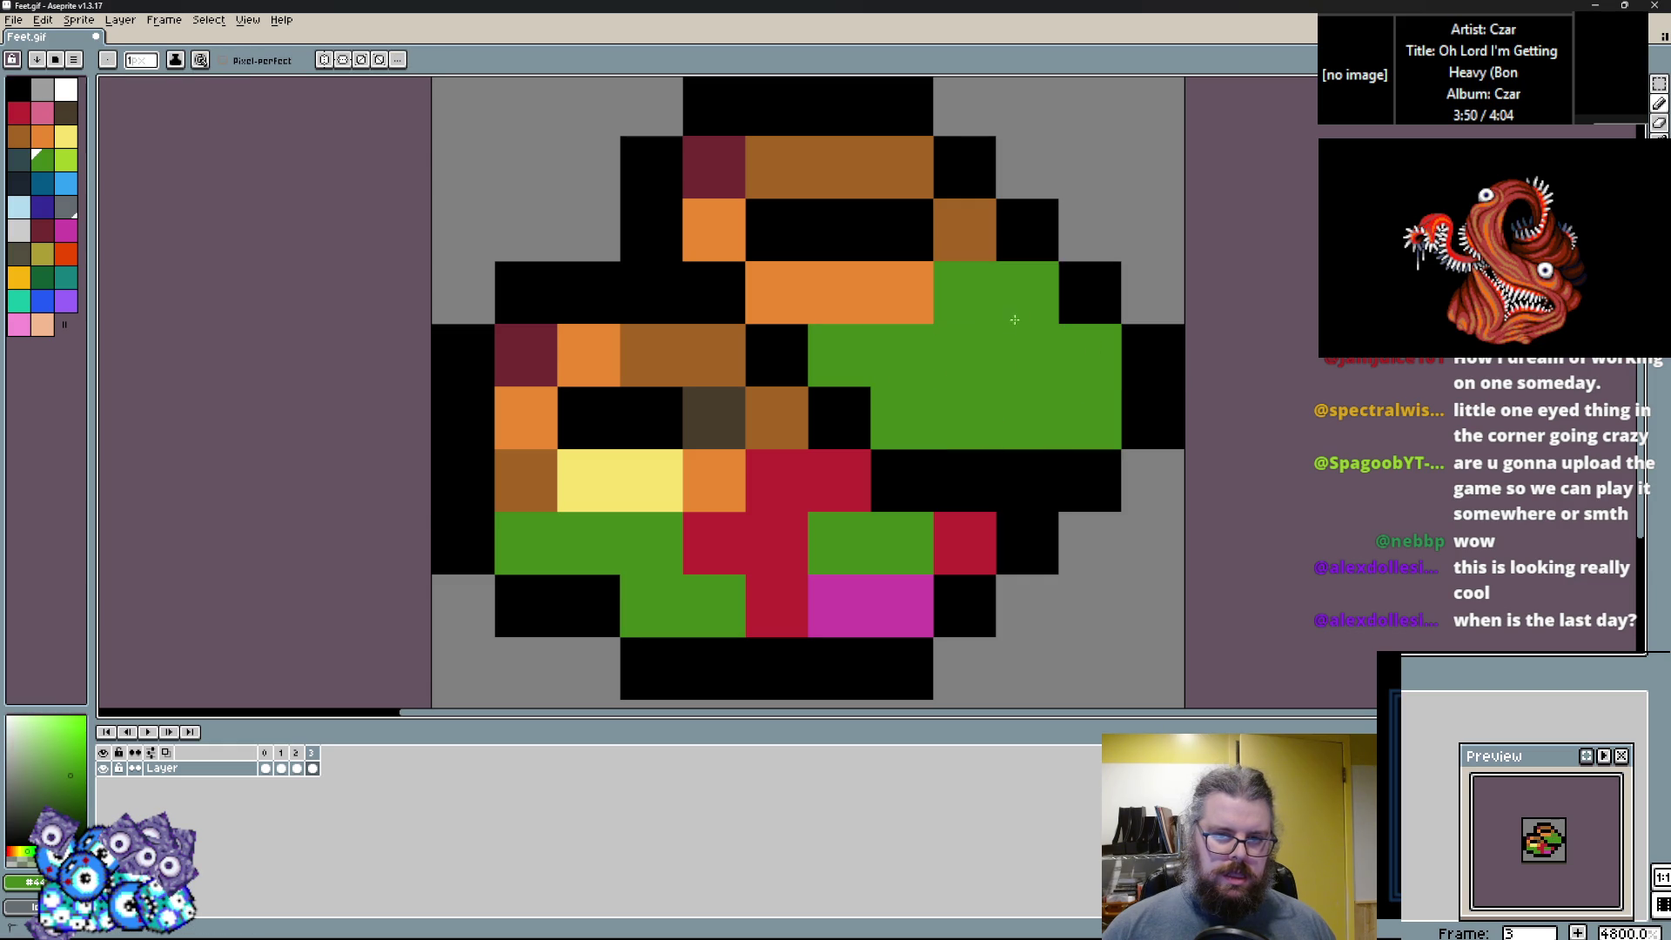
{"action": "left_click_drag", "start_coordinate": [776, 606], "coordinate": [714, 543]}
{"action": "left_click_drag", "start_coordinate": [838, 606], "coordinate": [902, 606]}
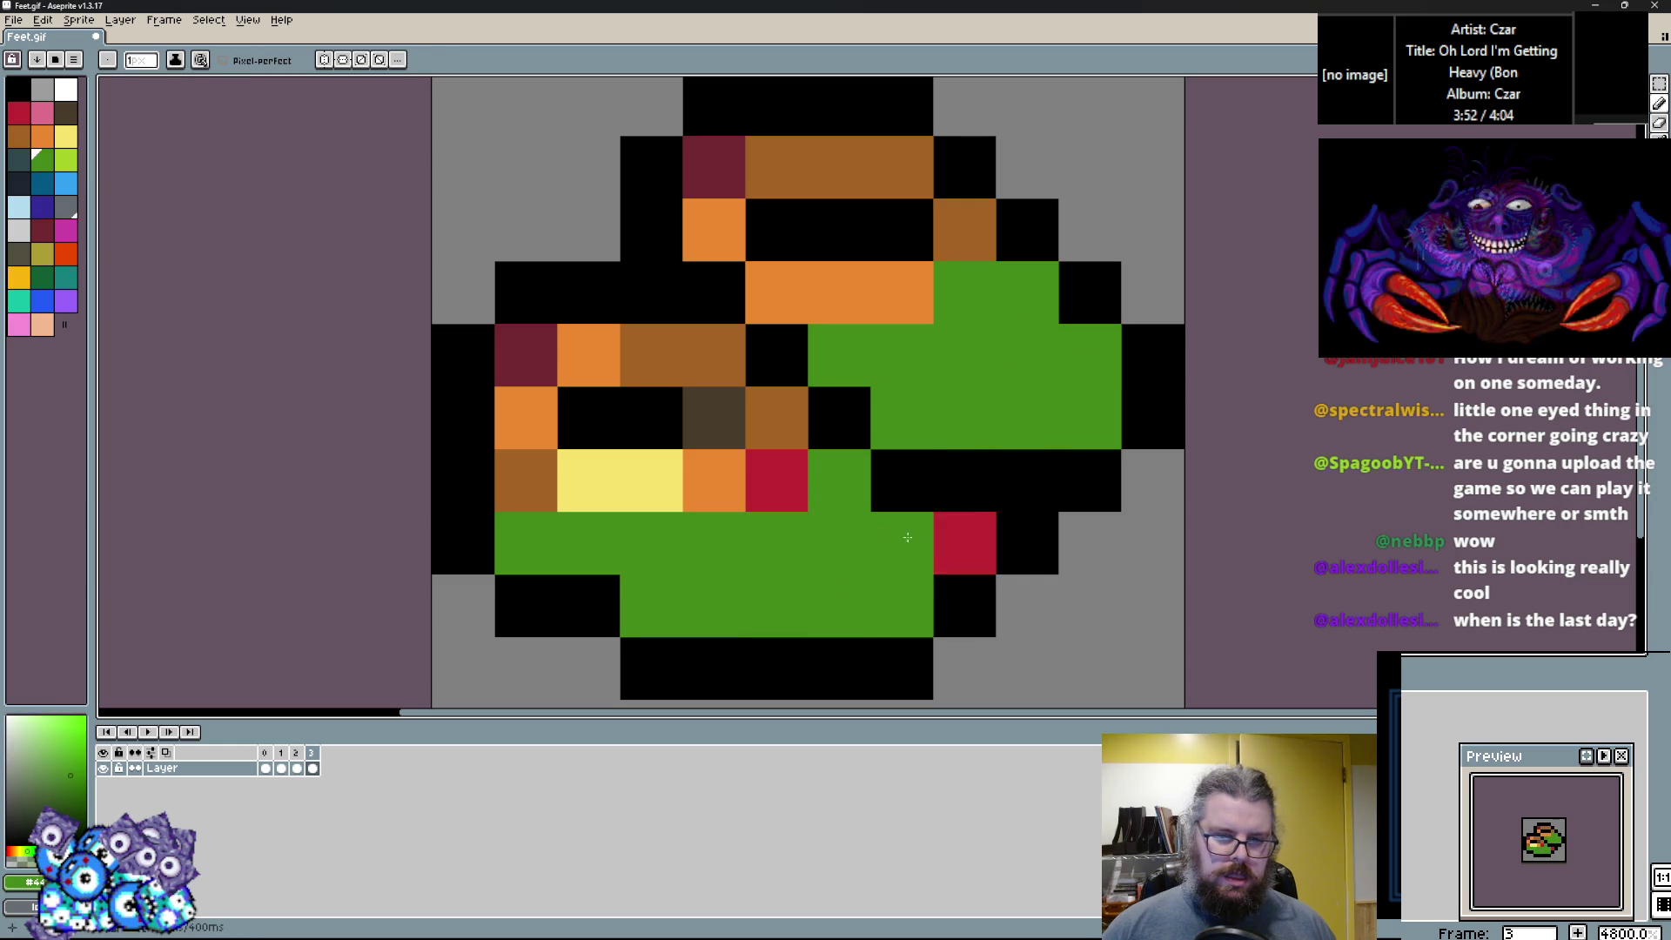
Paint two pixels right of centre black and repaint leftover red, brown and maroon pixels green.
{"action": "left_click", "coordinate": [1026, 543], "text": "alt"}
{"action": "left_click_drag", "start_coordinate": [964, 543], "coordinate": [902, 564]}
{"action": "left_click", "coordinate": [902, 600], "text": "alt"}
{"action": "left_click", "coordinate": [902, 543]}
{"action": "left_click", "coordinate": [776, 480]}
{"action": "left_click", "coordinate": [525, 481]}
{"action": "left_click", "coordinate": [526, 355]}
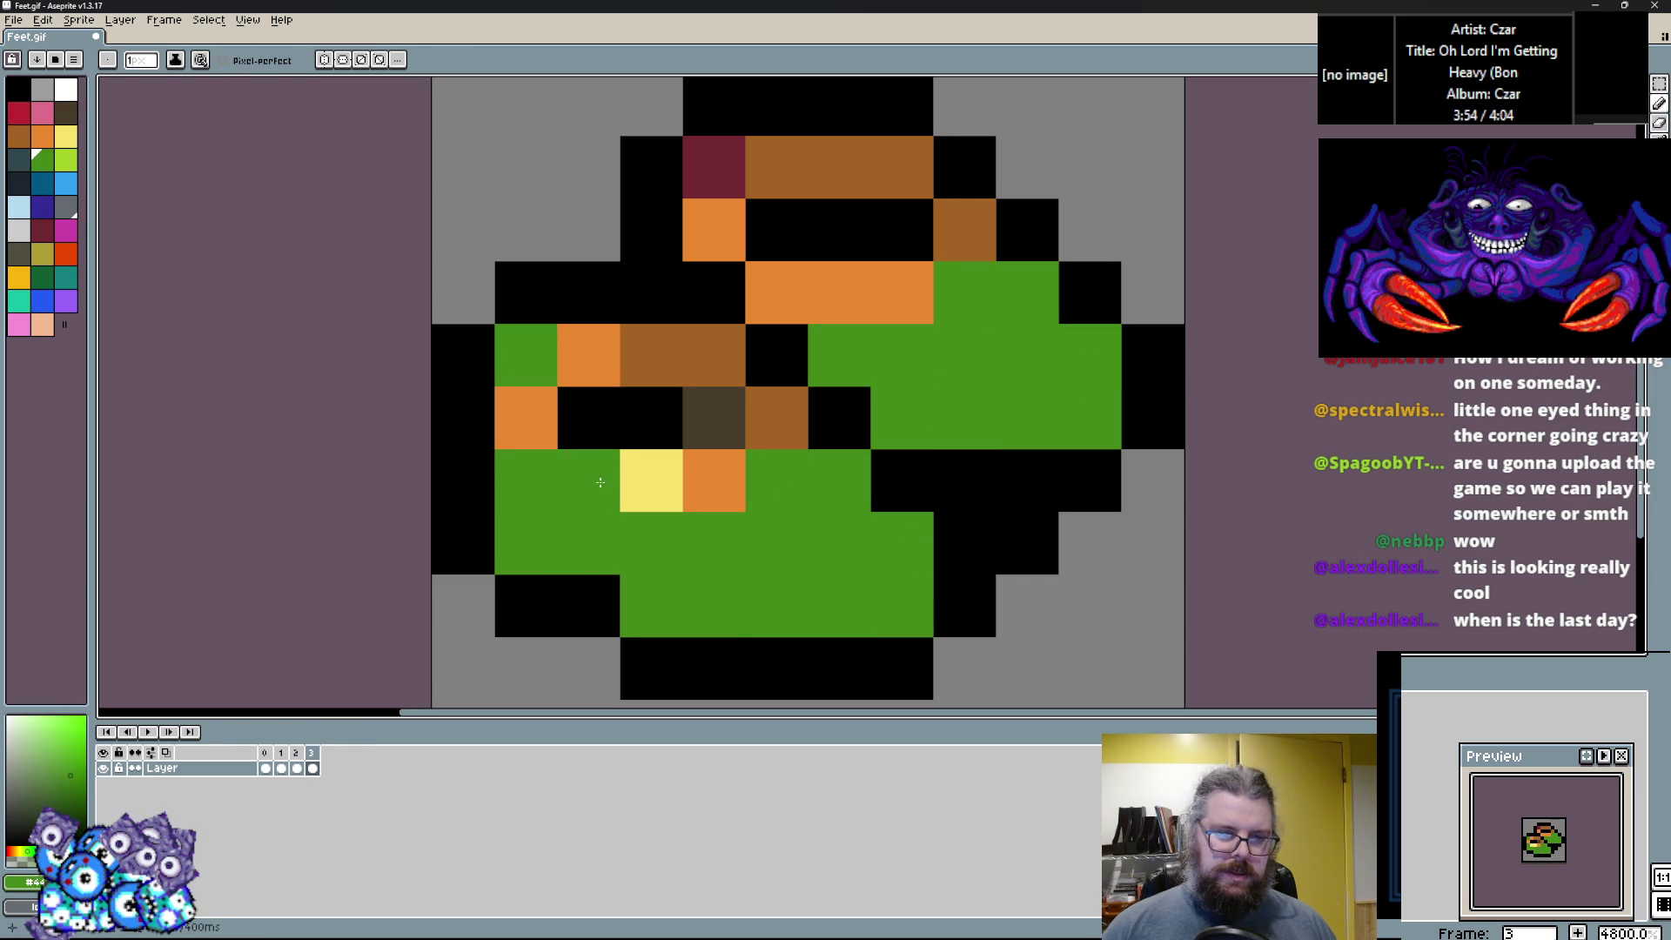
Add yellow patches beside the eye and in the lower middle of the boot.
{"action": "left_click", "coordinate": [619, 481], "text": "alt"}
{"action": "left_click", "coordinate": [1002, 364]}
{"action": "left_click_drag", "start_coordinate": [964, 357], "coordinate": [1018, 354]}
{"action": "left_click", "coordinate": [964, 293]}
{"action": "left_click", "coordinate": [776, 543]}
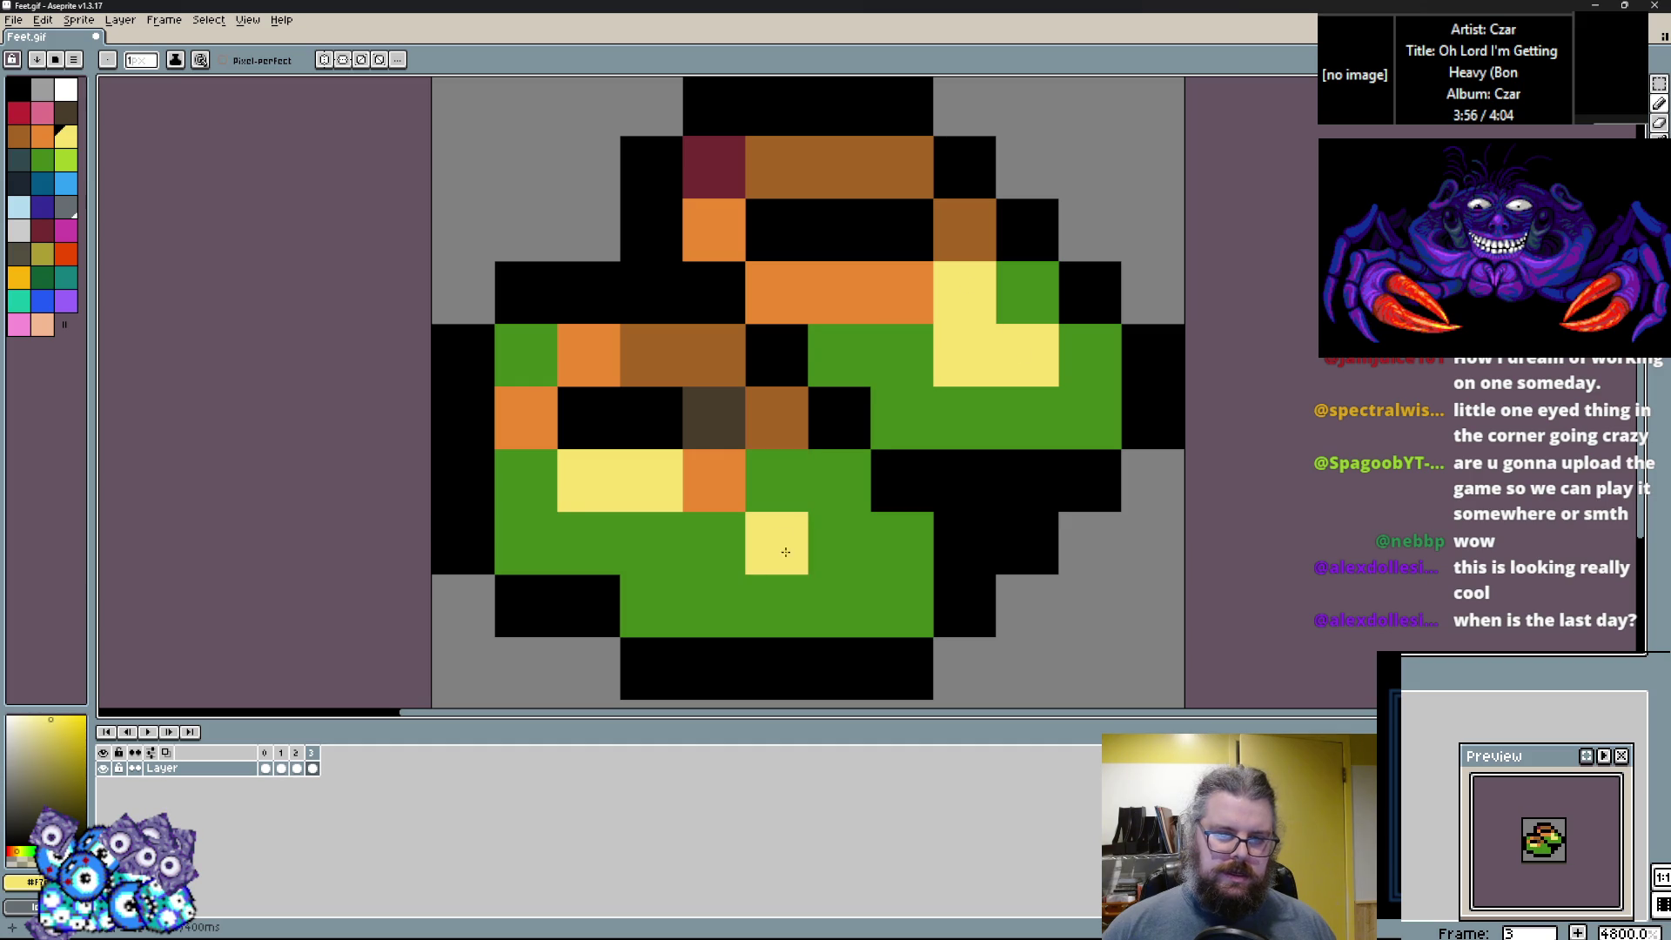
{"action": "left_click", "coordinate": [838, 543]}
Sample the green, repaint orange, yellow and brown pixels green, and add two more yellow pixels.
{"action": "left_click", "coordinate": [839, 480], "text": "alt"}
{"action": "left_click", "coordinate": [714, 480]}
{"action": "left_click", "coordinate": [651, 480]}
{"action": "left_click", "coordinate": [714, 355]}
{"action": "left_click", "coordinate": [776, 418]}
{"action": "left_click", "coordinate": [839, 480]}
{"action": "left_click", "coordinate": [1026, 293]}
Sample green again and recolour the remaining top orange/brown pixels and the eye pixel green.
{"action": "left_click", "coordinate": [897, 375], "text": "alt"}
{"action": "left_click", "coordinate": [901, 293]}
{"action": "left_click", "coordinate": [964, 230]}
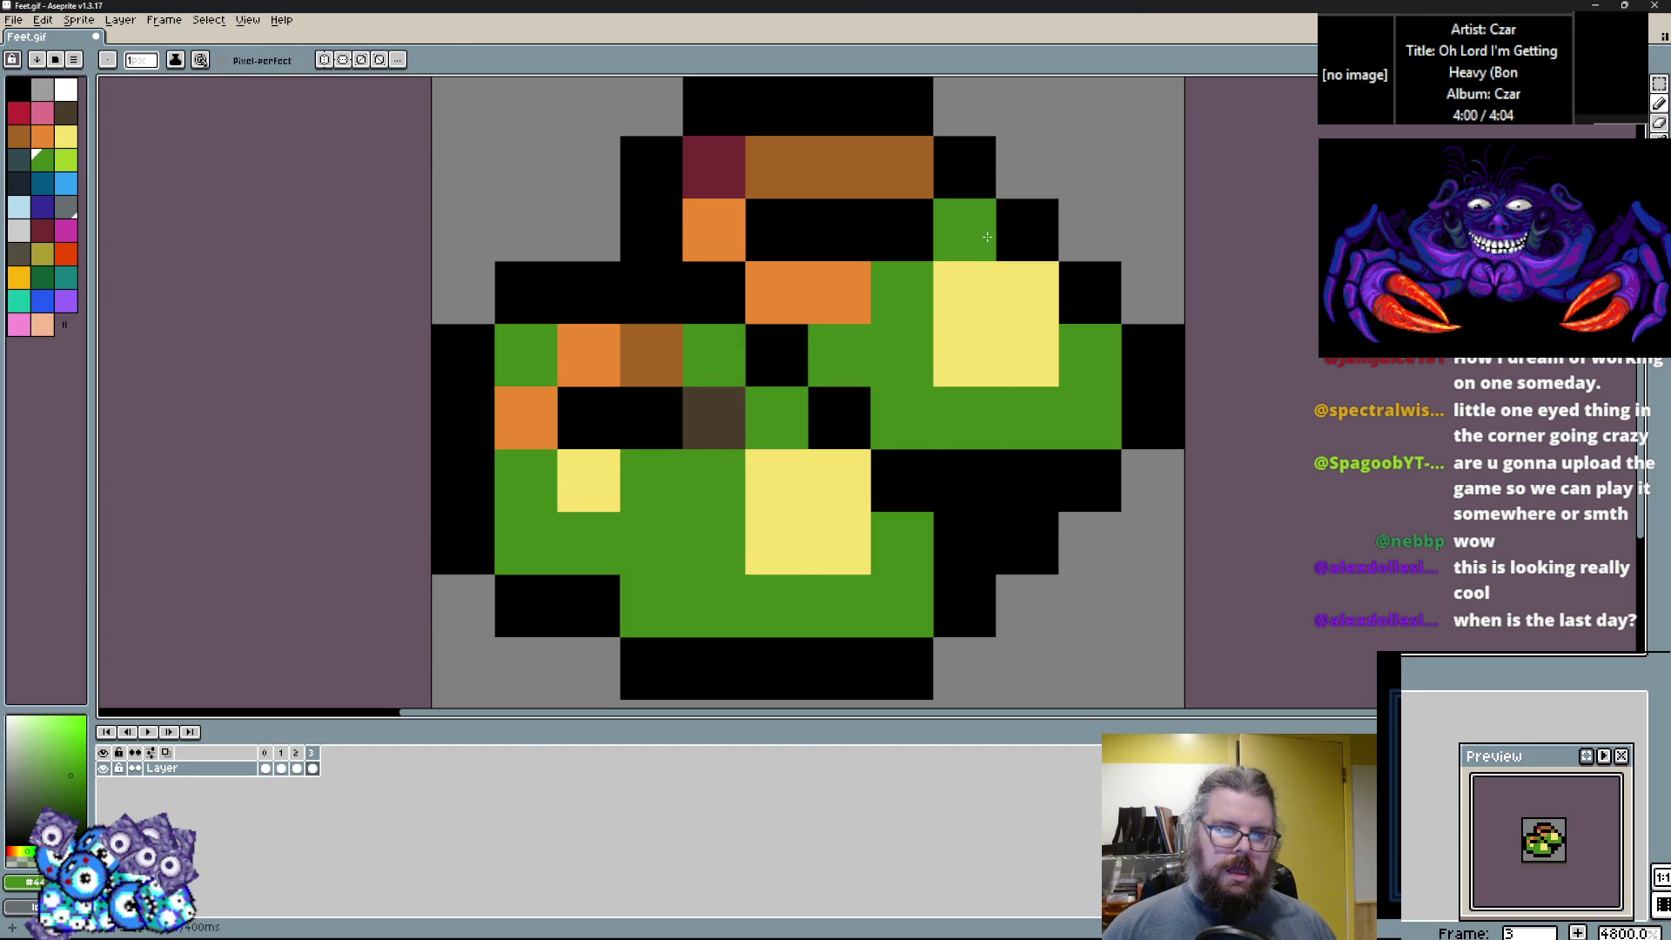
{"action": "left_click", "coordinate": [834, 306]}
{"action": "left_click", "coordinate": [776, 292]}
{"action": "left_click", "coordinate": [714, 230]}
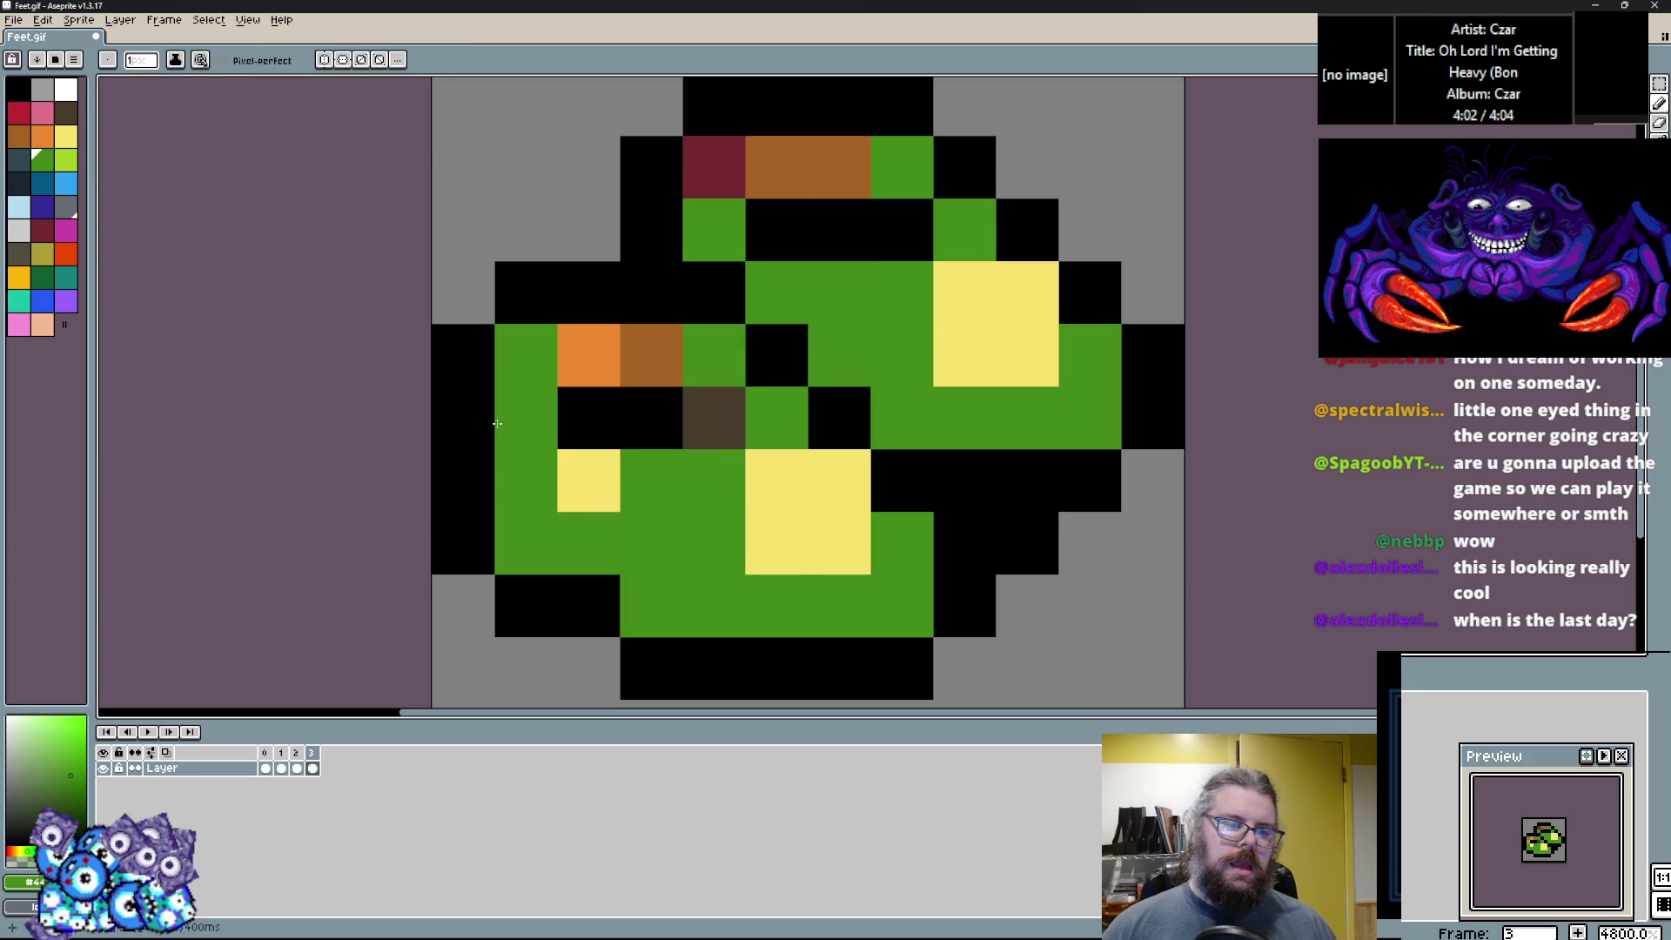
{"action": "right_click", "coordinate": [526, 417]}
{"action": "left_click", "coordinate": [589, 480]}
{"action": "left_click", "coordinate": [651, 355]}
{"action": "left_click", "coordinate": [713, 418]}
{"action": "left_click", "coordinate": [901, 229]}
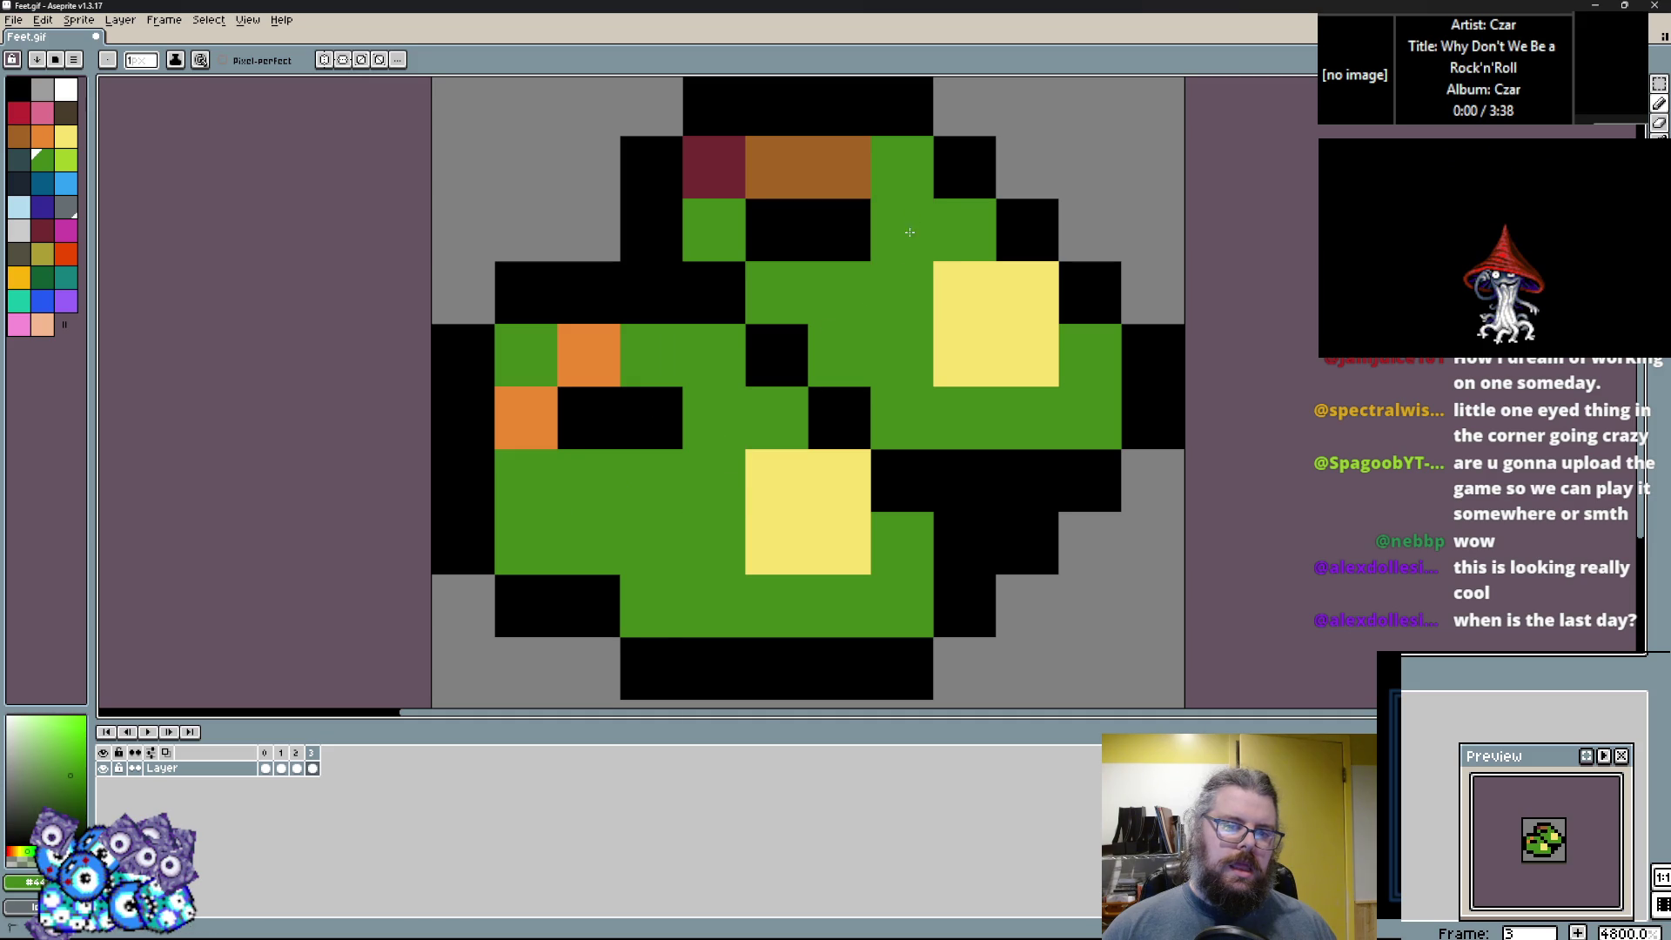
Shade bottom, lower-left and right-side pixels with dark green.
{"action": "left_click", "coordinate": [42, 277]}
{"action": "left_click", "coordinate": [651, 606]}
{"action": "left_click", "coordinate": [526, 543]}
{"action": "left_click", "coordinate": [964, 481]}
{"action": "left_click", "coordinate": [1027, 480]}
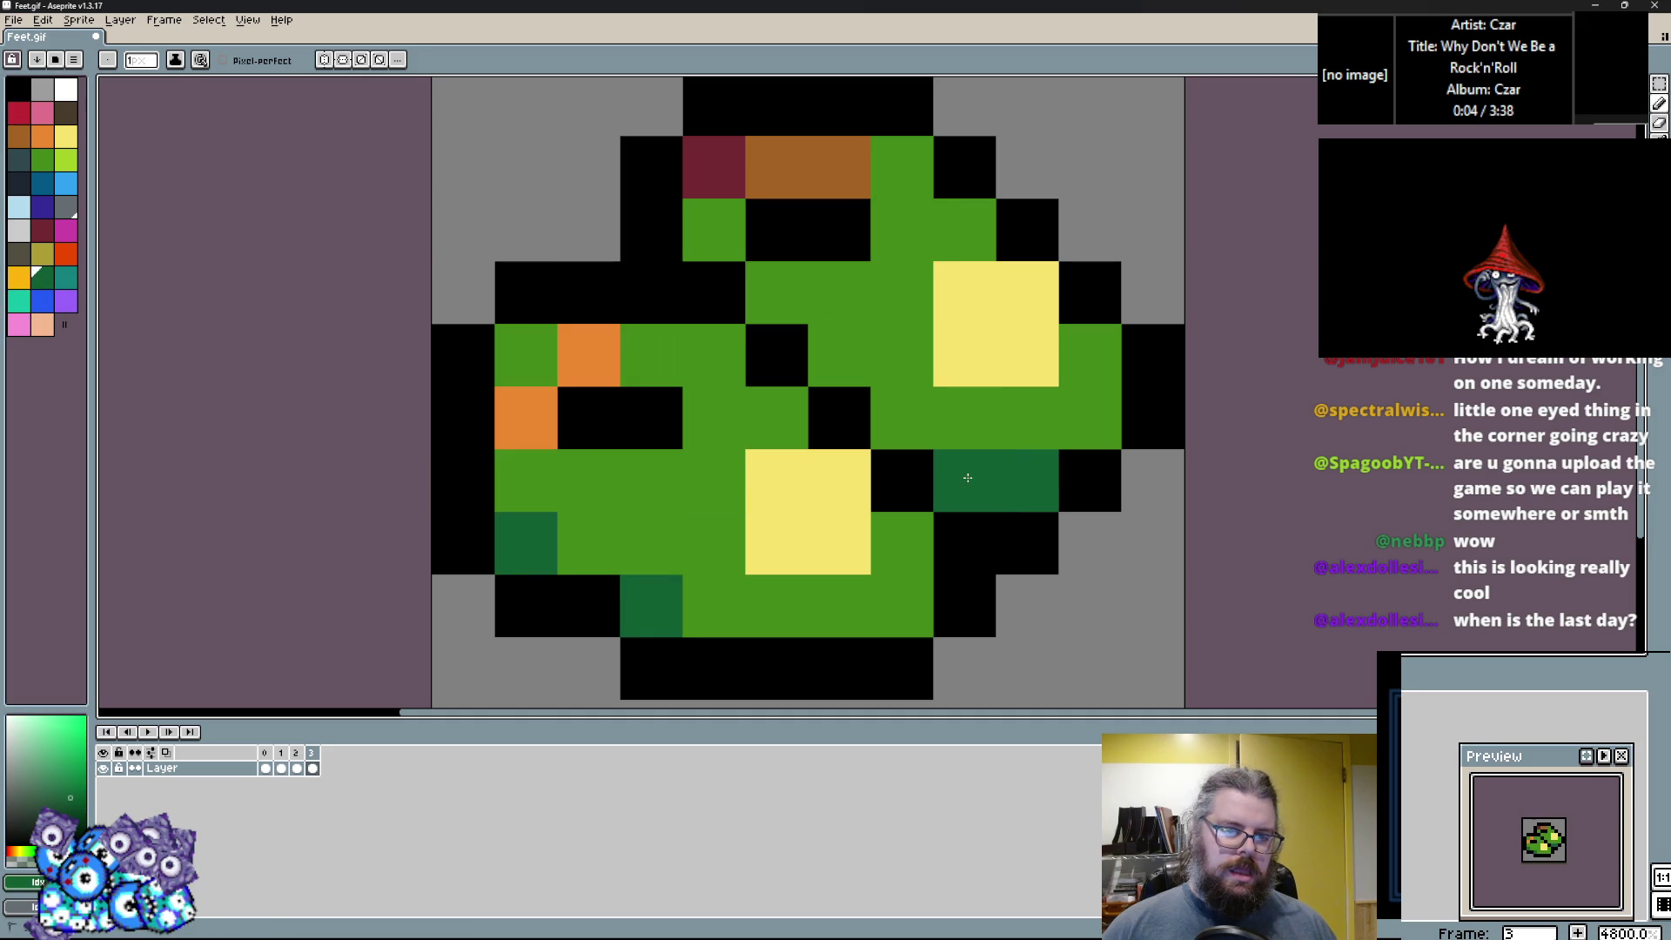
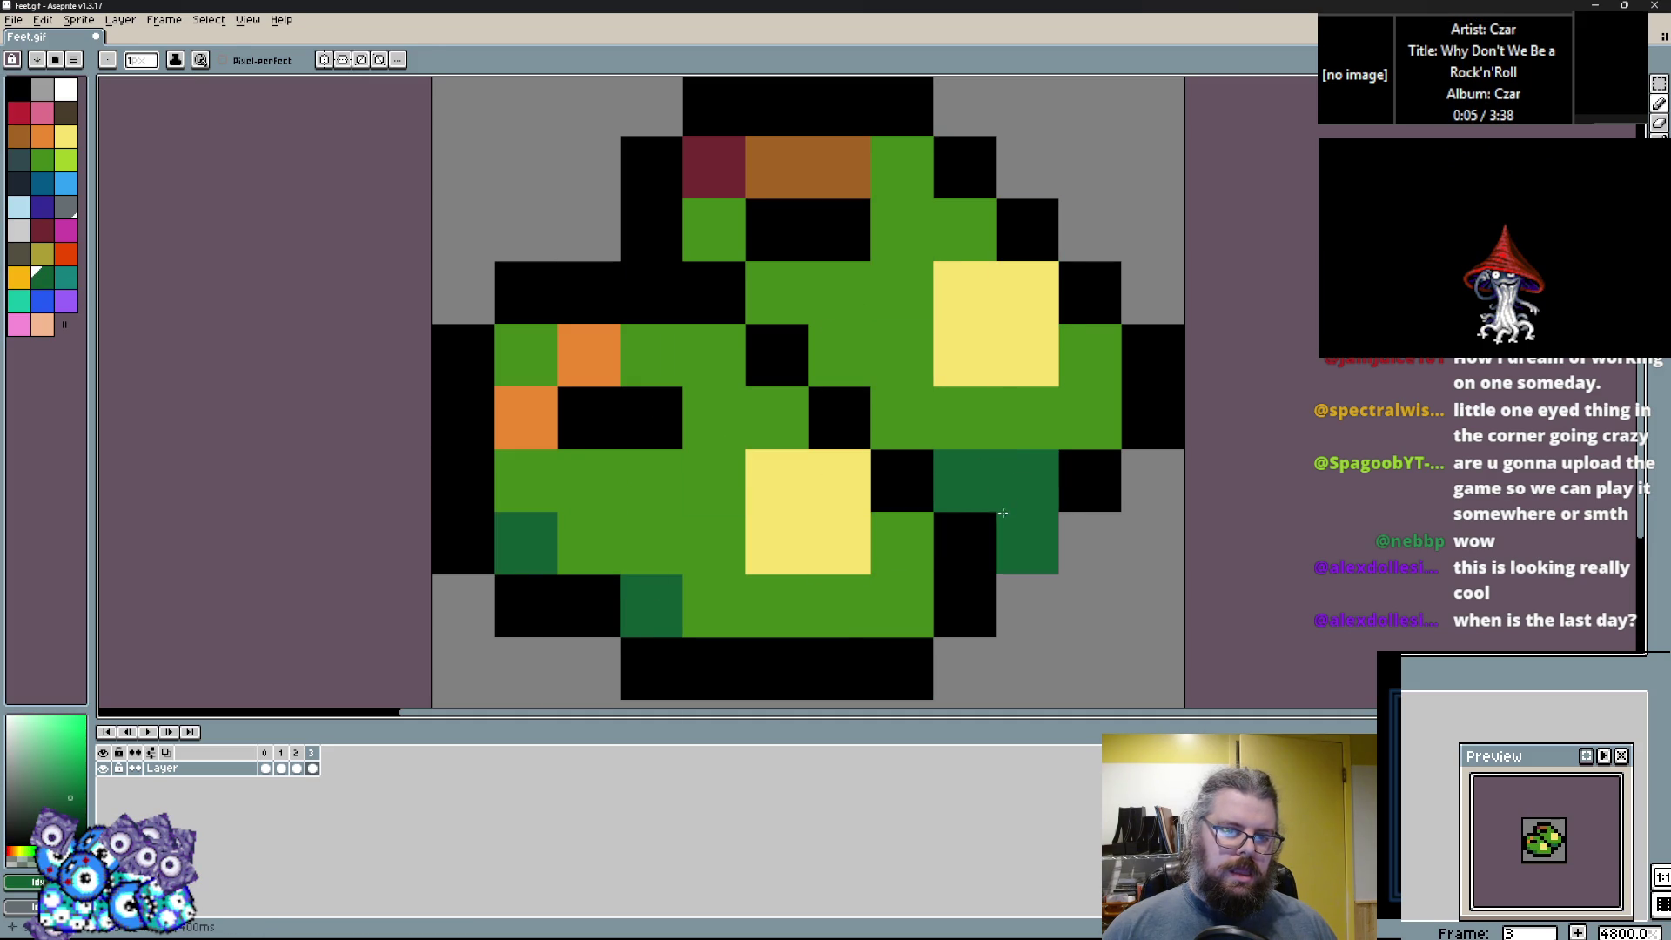
Blacken the cells along the boot's right edge and erase one stray edge cell.
{"action": "left_click", "coordinate": [1003, 513], "text": "alt"}
{"action": "left_click_drag", "start_coordinate": [964, 480], "coordinate": [1027, 480]}
{"action": "right_click", "coordinate": [1027, 543]}
Repaint the orange cells of the green boot in mid green.
{"action": "left_click", "coordinate": [653, 610], "text": "alt"}
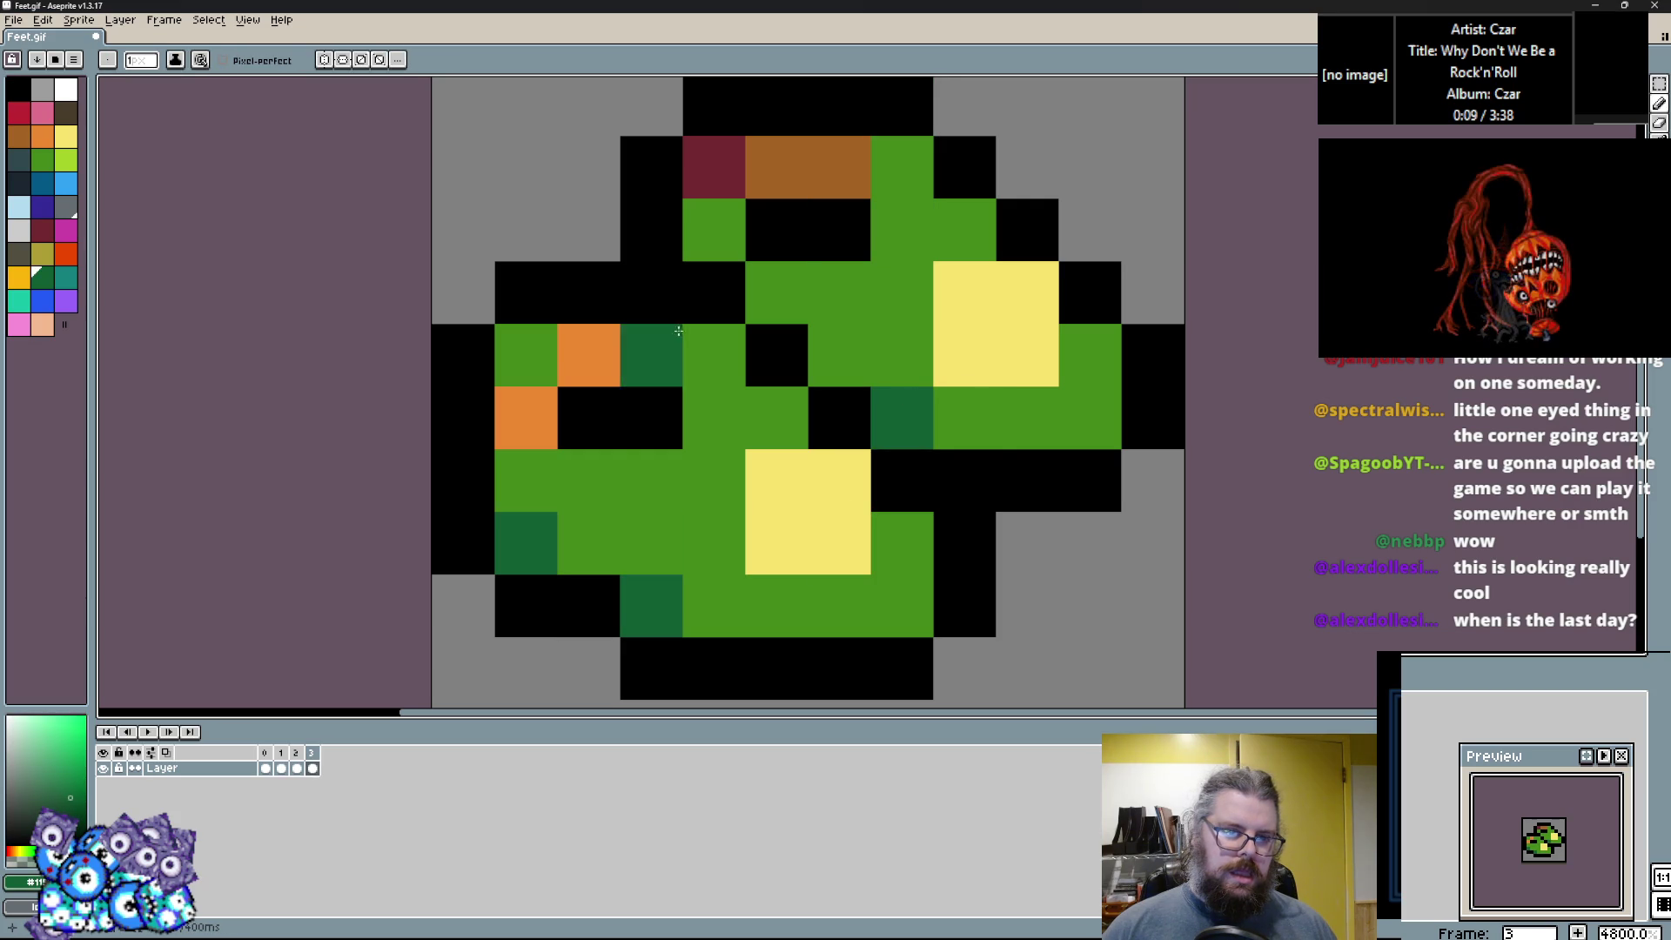
{"action": "left_click", "coordinate": [531, 366], "text": "alt"}
{"action": "left_click", "coordinate": [528, 437]}
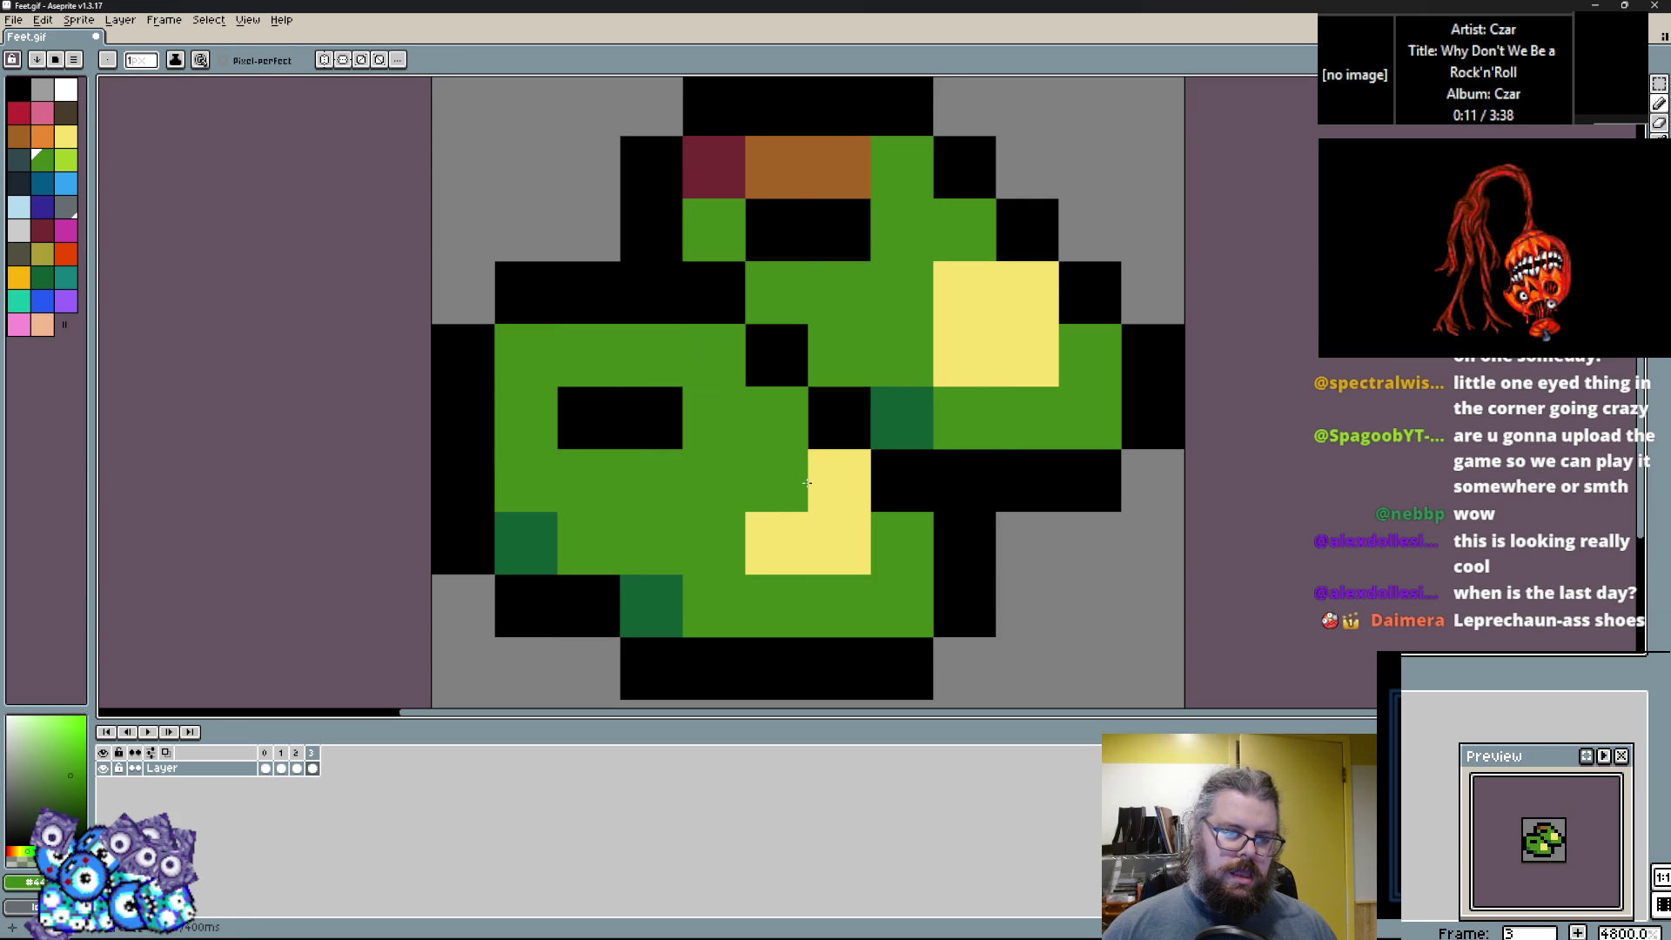
{"action": "left_click", "coordinate": [837, 541], "text": "alt"}
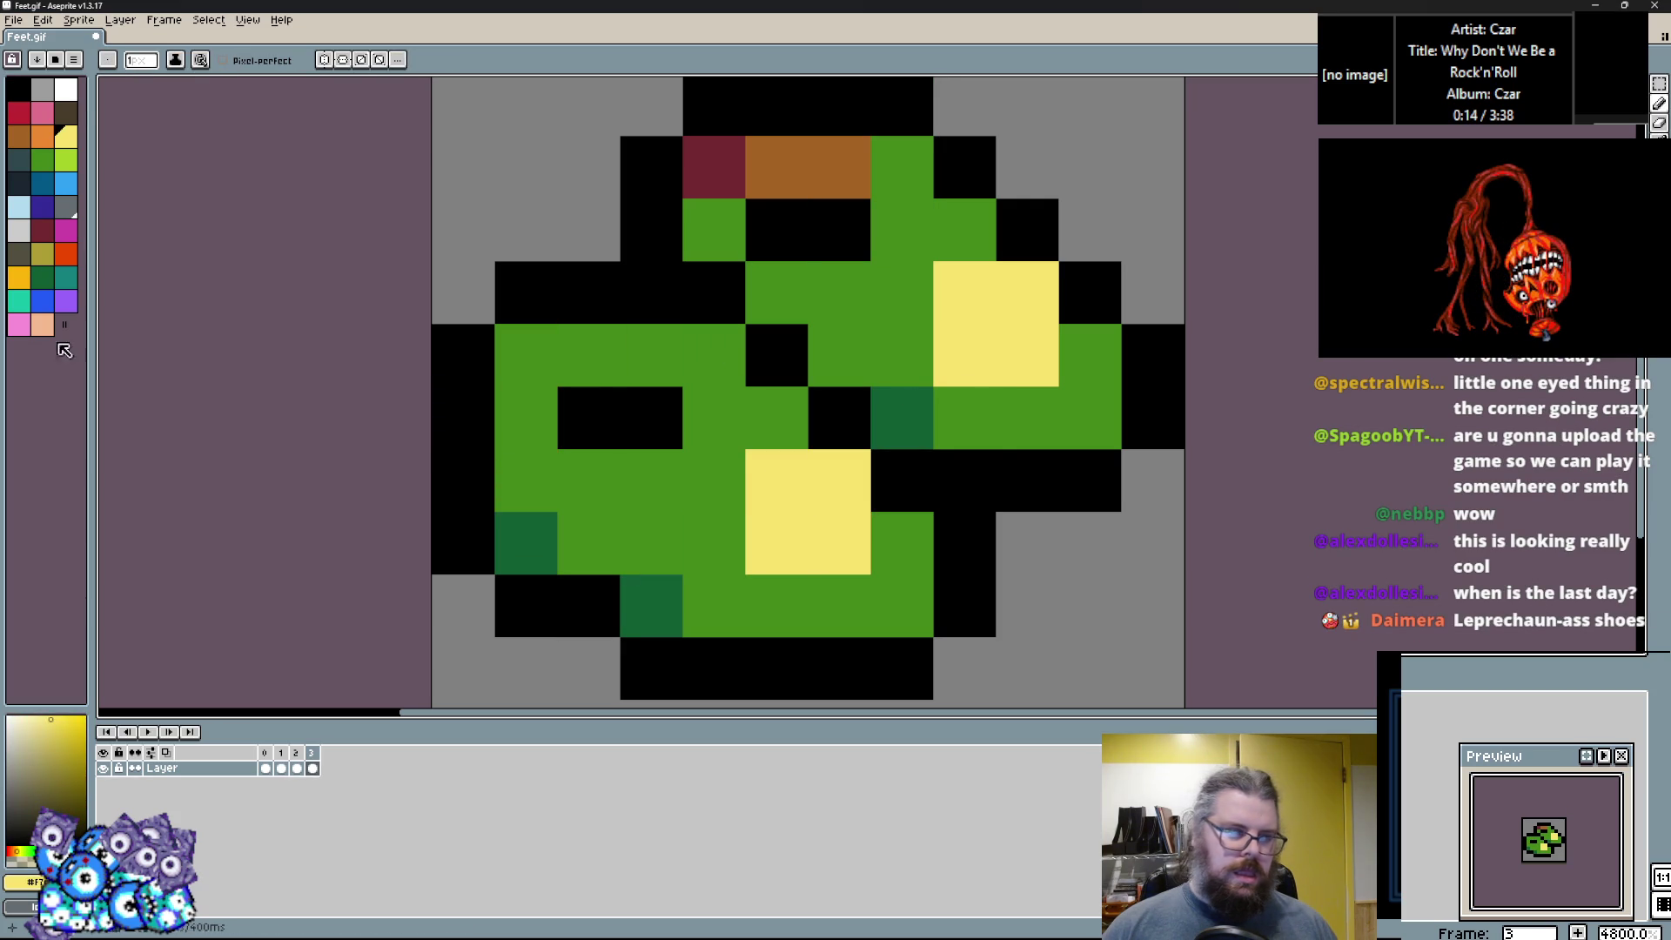
{"action": "scroll", "coordinate": [471, 306], "scroll_direction": "down", "scroll_amount": 2}
{"action": "left_click", "coordinate": [827, 253], "text": "alt"}
{"action": "left_click_drag", "start_coordinate": [783, 252], "coordinate": [731, 252]}
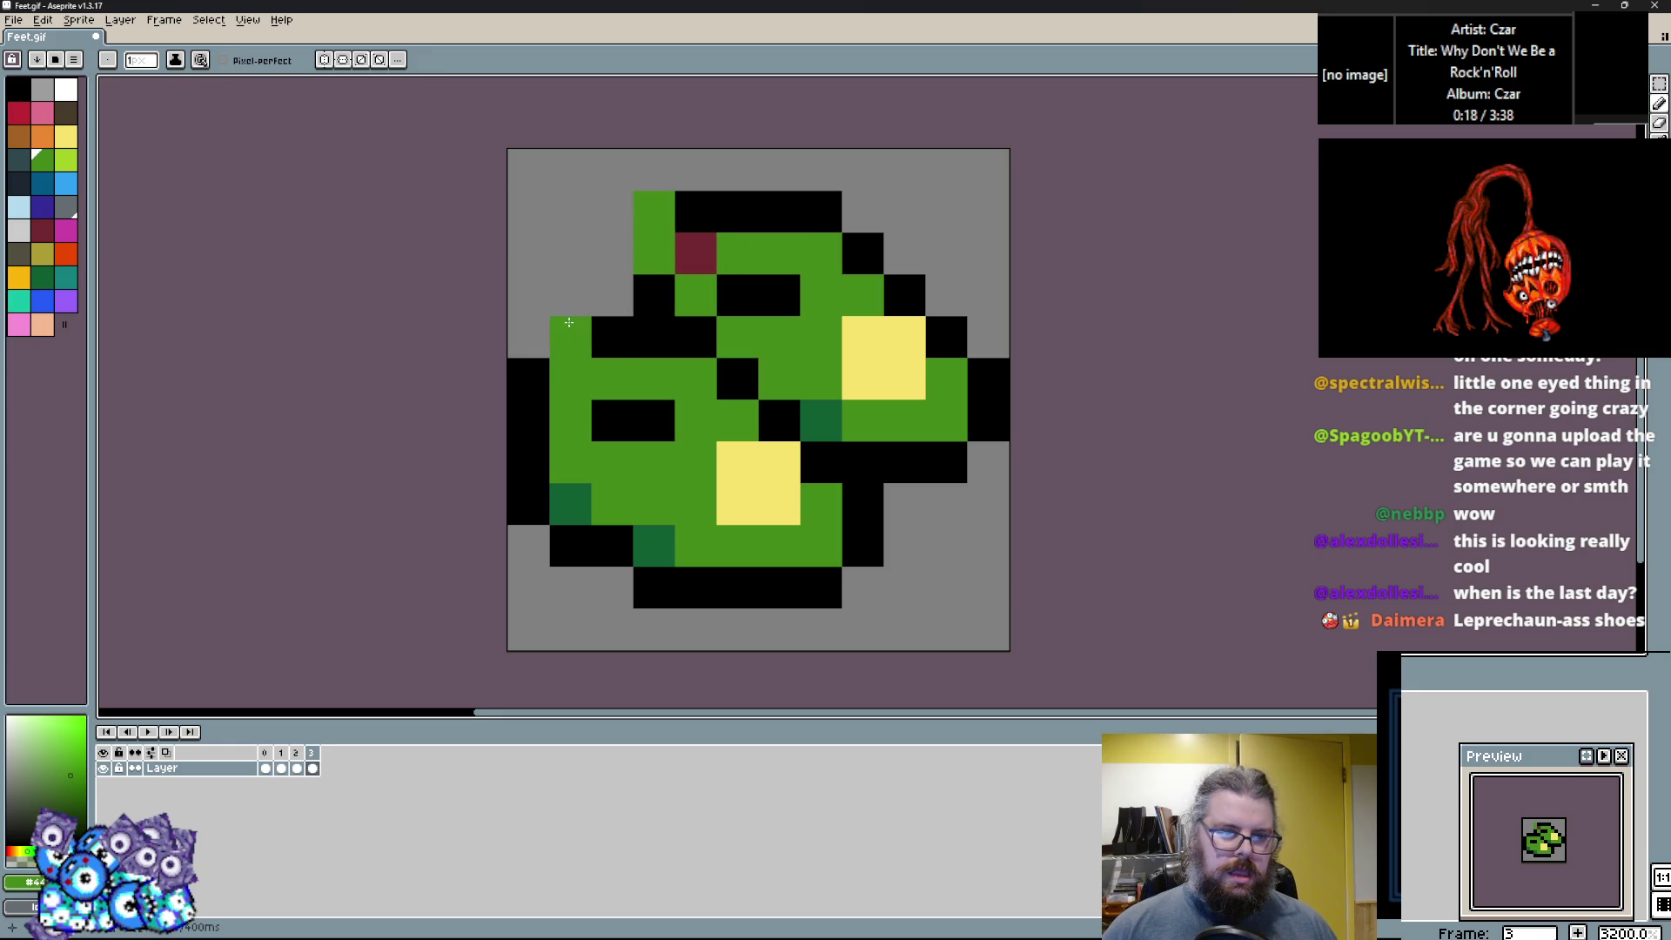
Turn the grey cells along the top and upper left black, and the maroon cell green.
{"action": "left_click", "coordinate": [735, 196], "text": "alt"}
{"action": "left_click_drag", "start_coordinate": [700, 174], "coordinate": [661, 186]}
{"action": "left_click", "coordinate": [528, 336]}
{"action": "left_click", "coordinate": [571, 295]}
{"action": "left_click", "coordinate": [696, 296], "text": "alt"}
{"action": "left_click", "coordinate": [696, 252]}
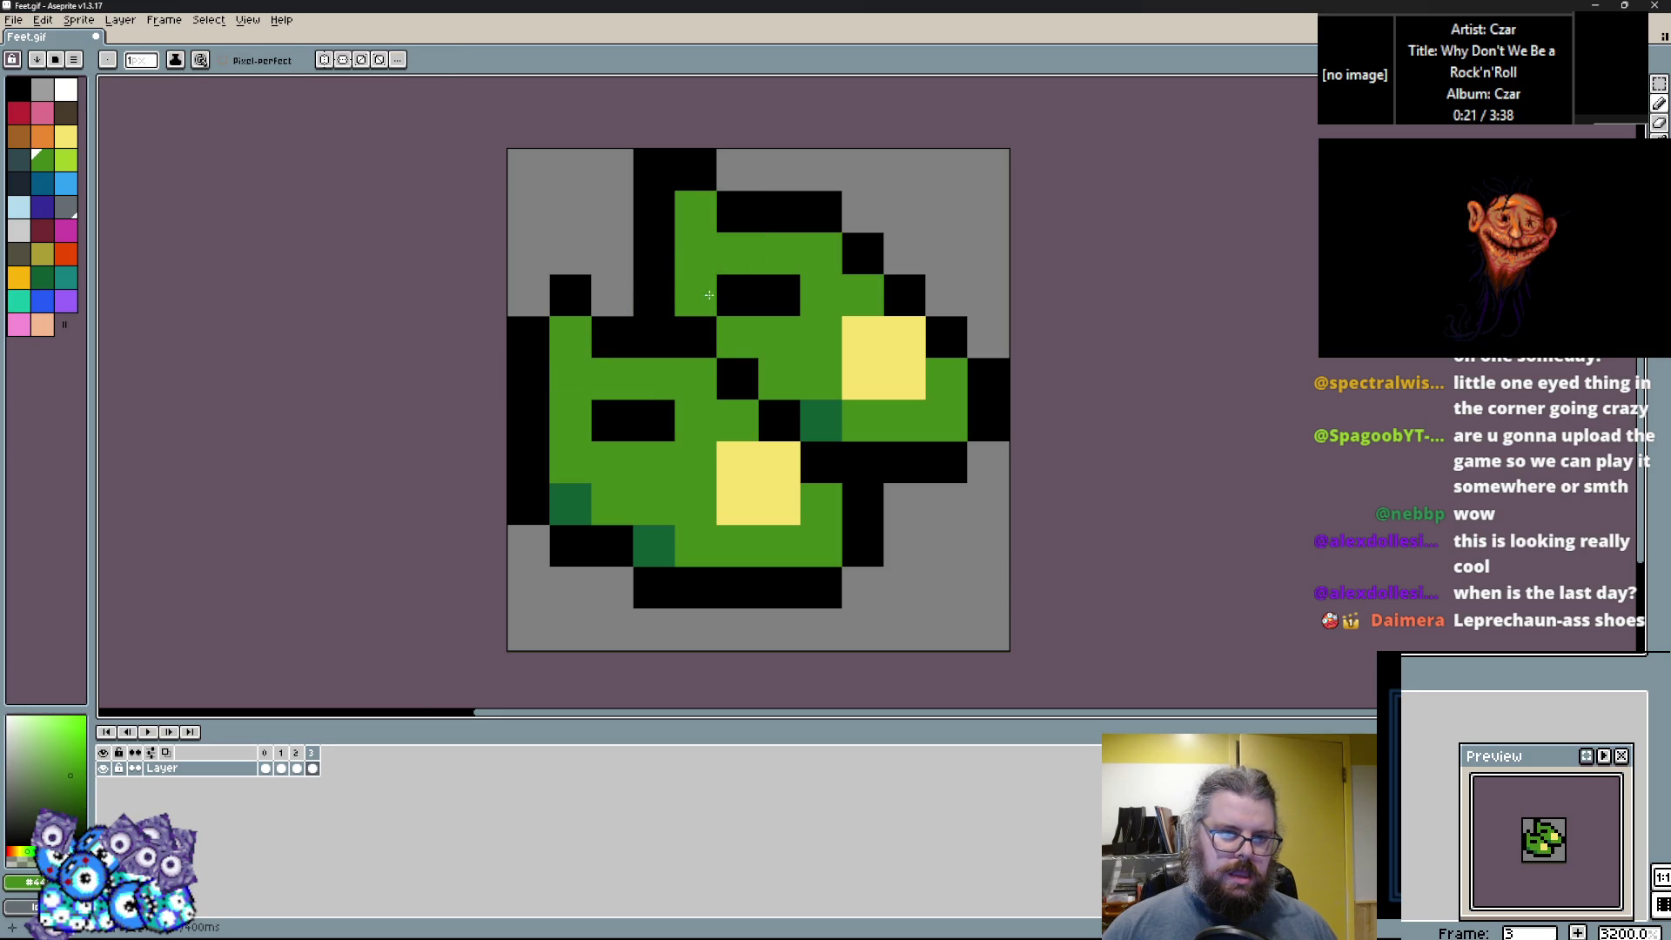
Add dark-green shading around the upper yellow block, with light-green cells to its right.
{"action": "left_click", "coordinate": [652, 546], "text": "alt"}
{"action": "left_click", "coordinate": [821, 421]}
{"action": "left_click", "coordinate": [736, 252]}
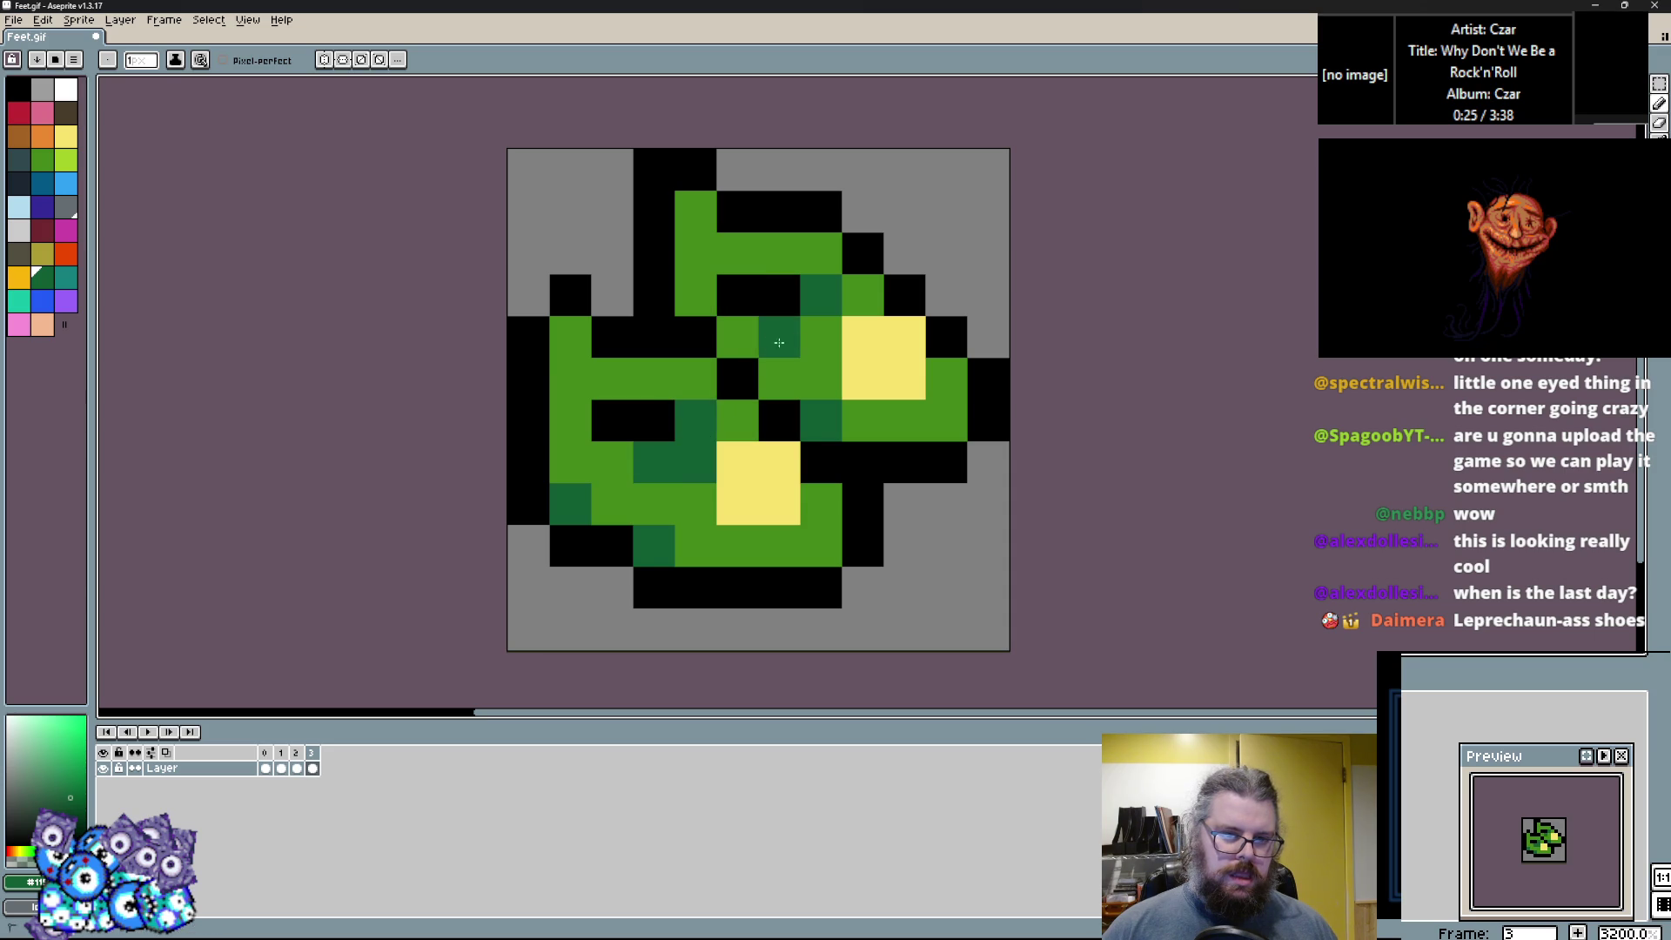
{"action": "left_click", "coordinate": [946, 420]}
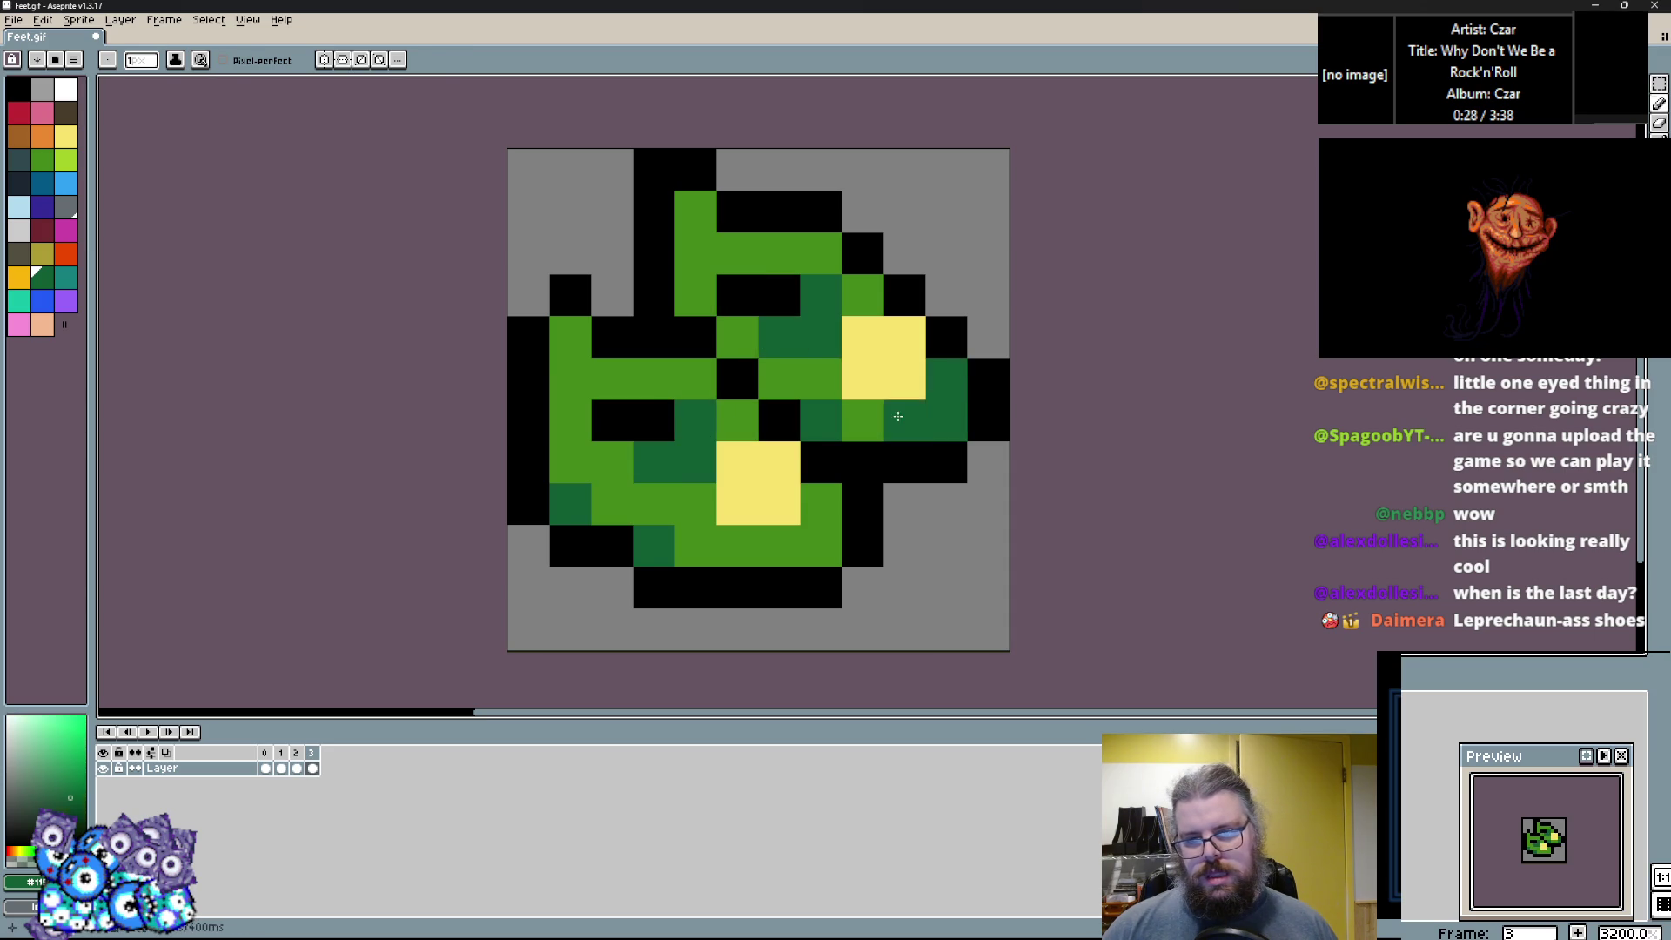
{"action": "left_click", "coordinate": [861, 420], "text": "alt"}
{"action": "left_click_drag", "start_coordinate": [897, 416], "coordinate": [942, 375]}
{"action": "left_click", "coordinate": [822, 420], "text": "alt"}
{"action": "left_click", "coordinate": [947, 374]}
{"action": "left_click", "coordinate": [843, 489]}
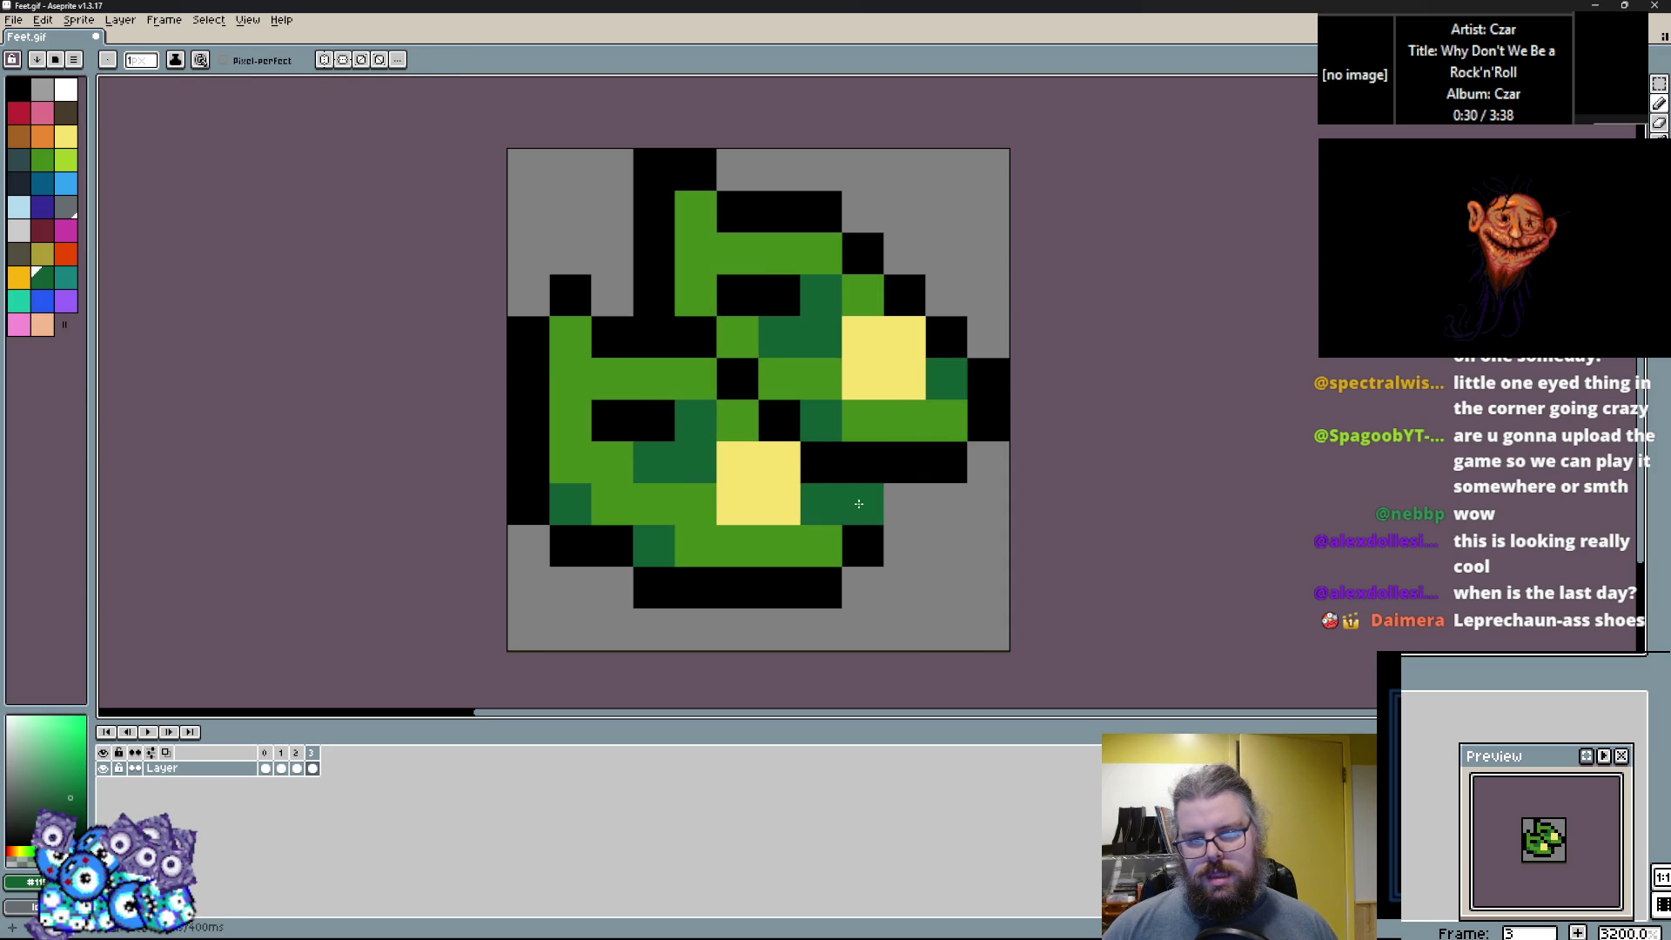
Extend the black bottom and right outline near the lower yellow block, with dark-green edge shading.
{"action": "left_click", "coordinate": [861, 462], "text": "alt"}
{"action": "left_click", "coordinate": [858, 504]}
{"action": "left_click_drag", "start_coordinate": [904, 545], "coordinate": [868, 574]}
{"action": "left_click", "coordinate": [946, 378], "text": "alt"}
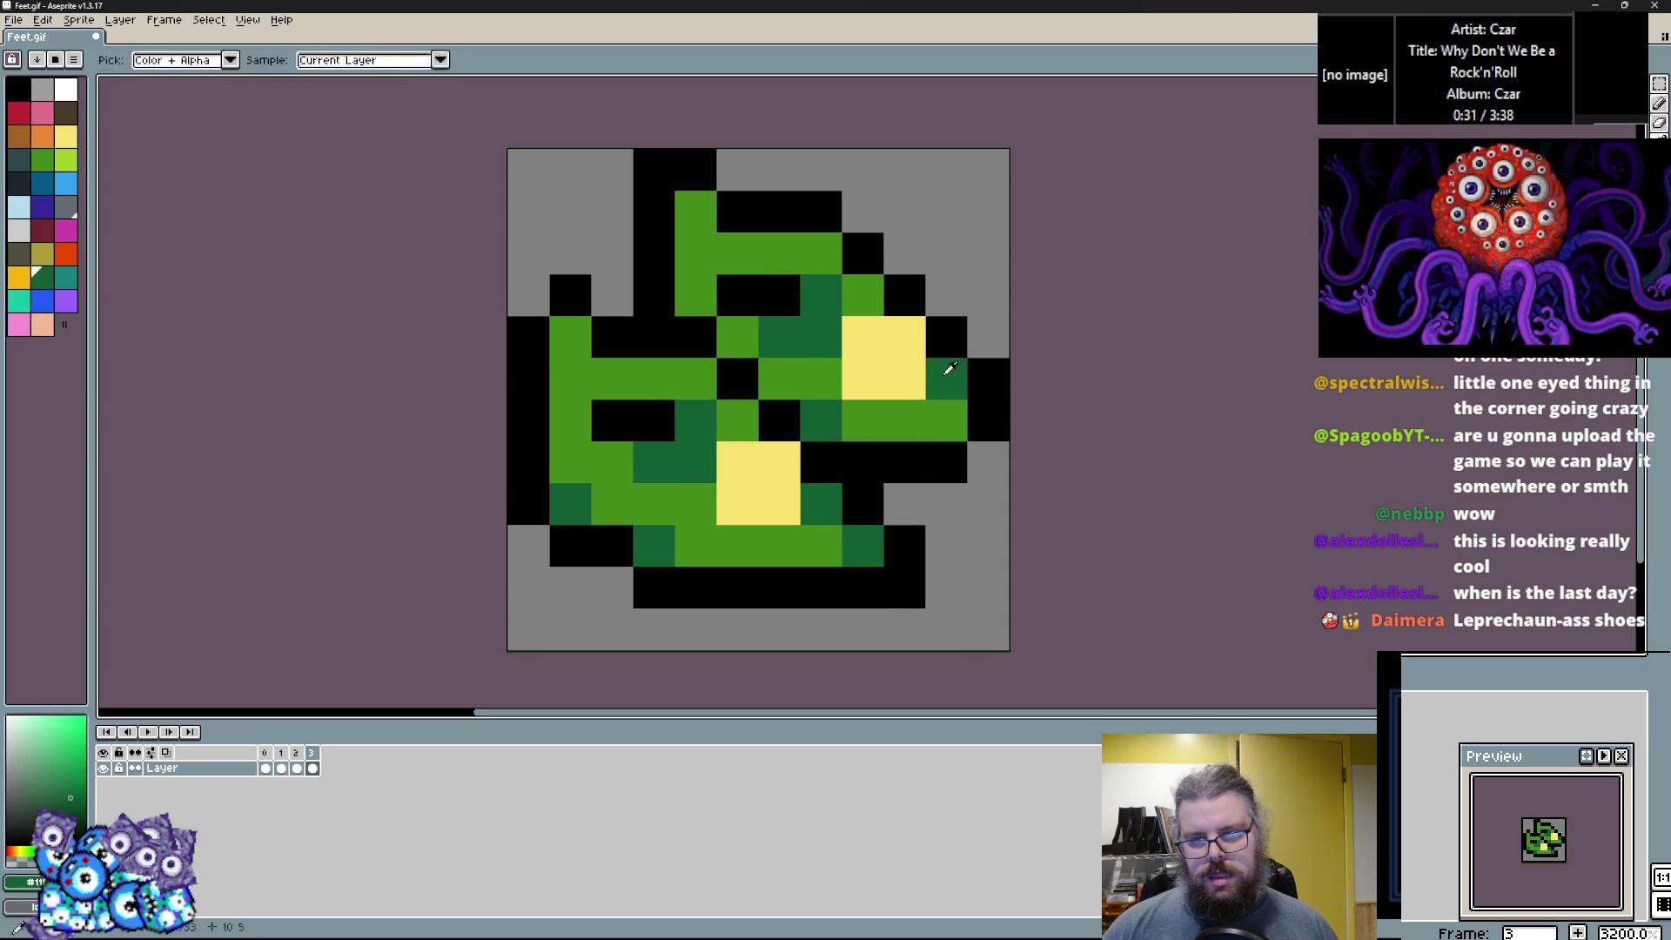
{"action": "left_click", "coordinate": [988, 421]}
{"action": "left_click", "coordinate": [980, 497]}
{"action": "right_click", "coordinate": [946, 546]}
{"action": "left_click", "coordinate": [946, 462], "text": "alt"}
{"action": "left_click", "coordinate": [988, 462]}
{"action": "left_click", "coordinate": [911, 489]}
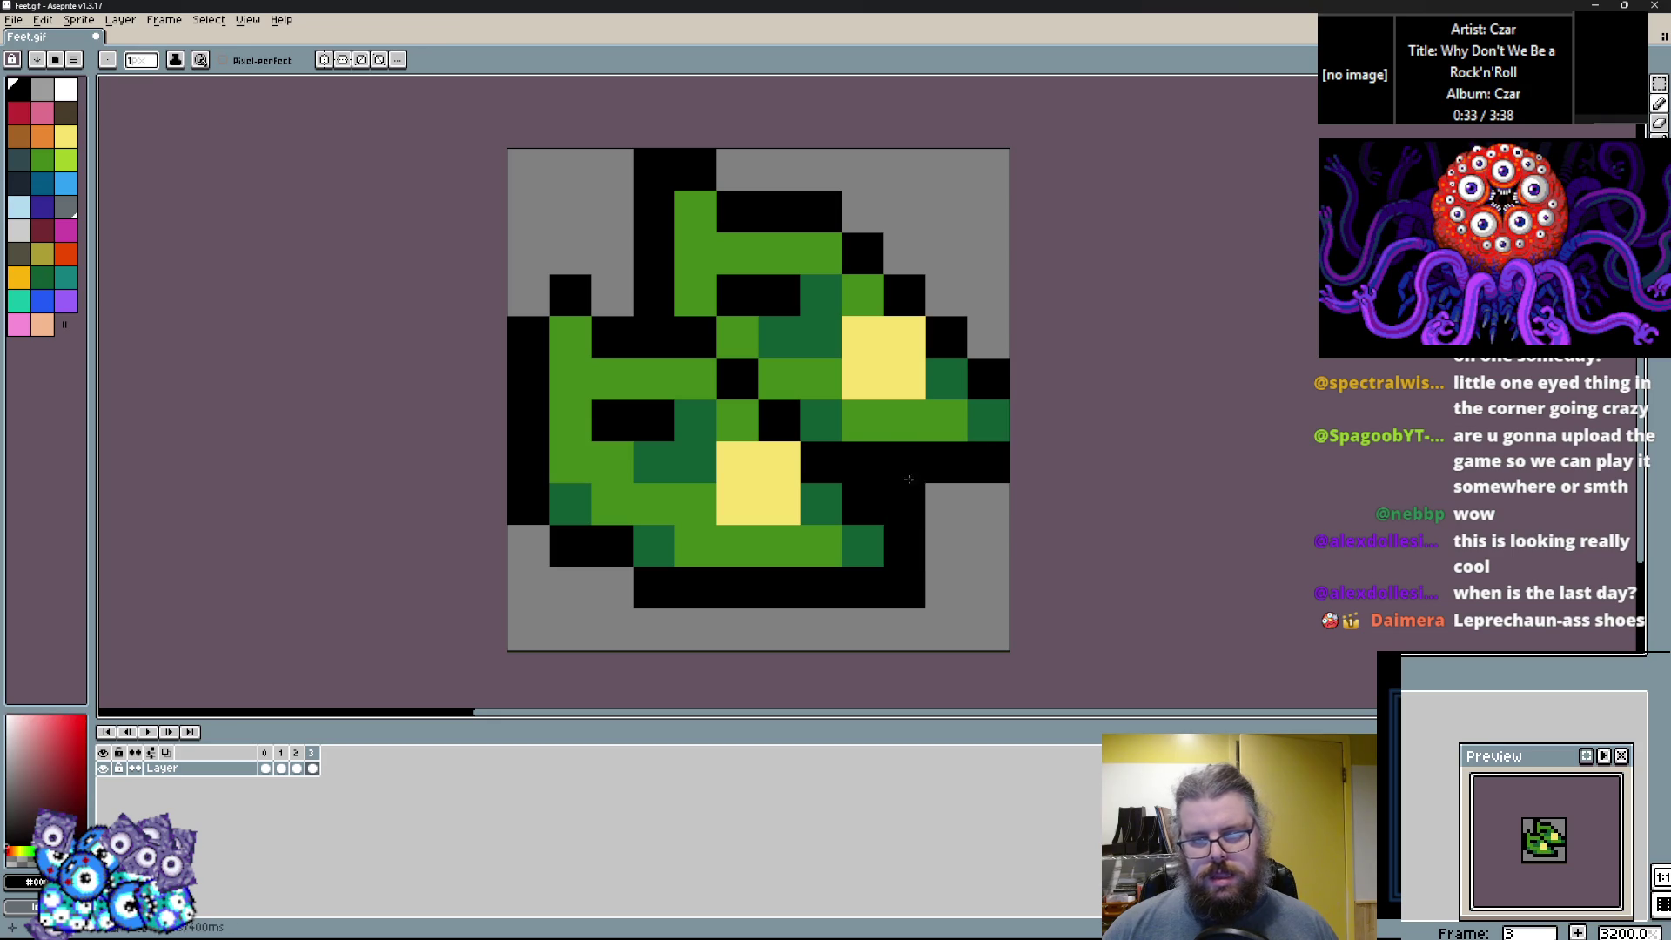
Add a dark-green middle cell, extend the yellow blocks, and fill stray cells mid green.
{"action": "left_click", "coordinate": [653, 462], "text": "alt"}
{"action": "left_click", "coordinate": [695, 462]}
{"action": "left_click", "coordinate": [758, 483], "text": "alt"}
{"action": "left_click", "coordinate": [613, 418]}
{"action": "left_click", "coordinate": [570, 379], "text": "alt"}
{"action": "left_click", "coordinate": [570, 340]}
{"action": "left_click", "coordinate": [514, 359]}
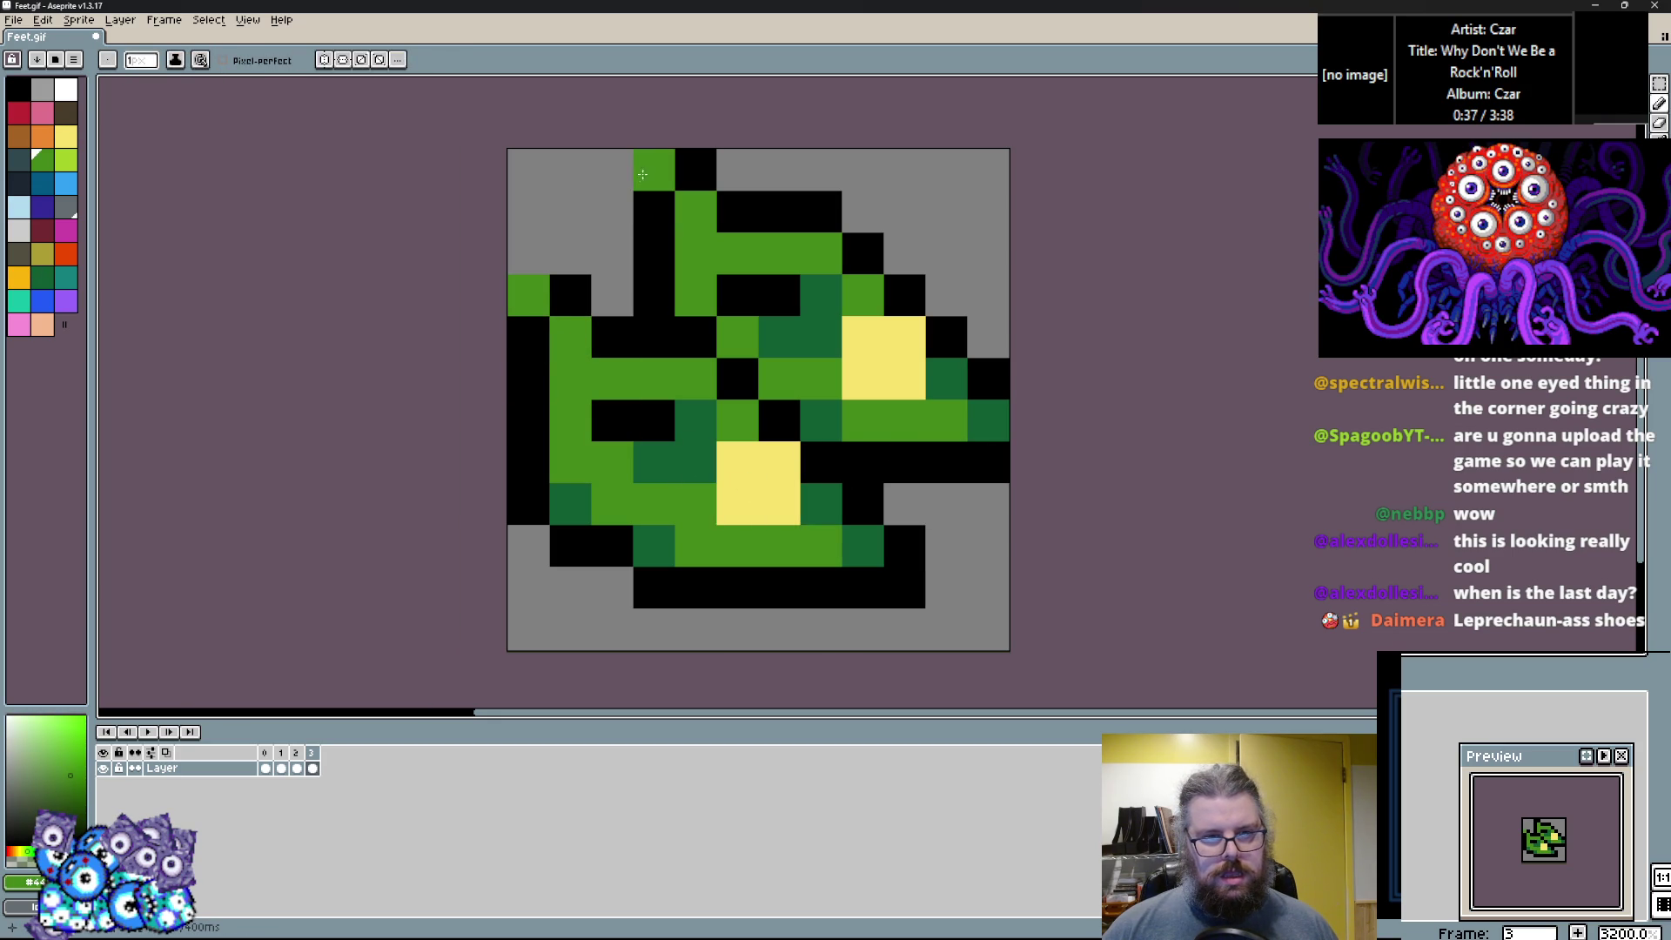
Paint an indigo accent pixel on the boot top.
{"action": "left_click", "coordinate": [42, 206]}
{"action": "left_click", "coordinate": [687, 247]}
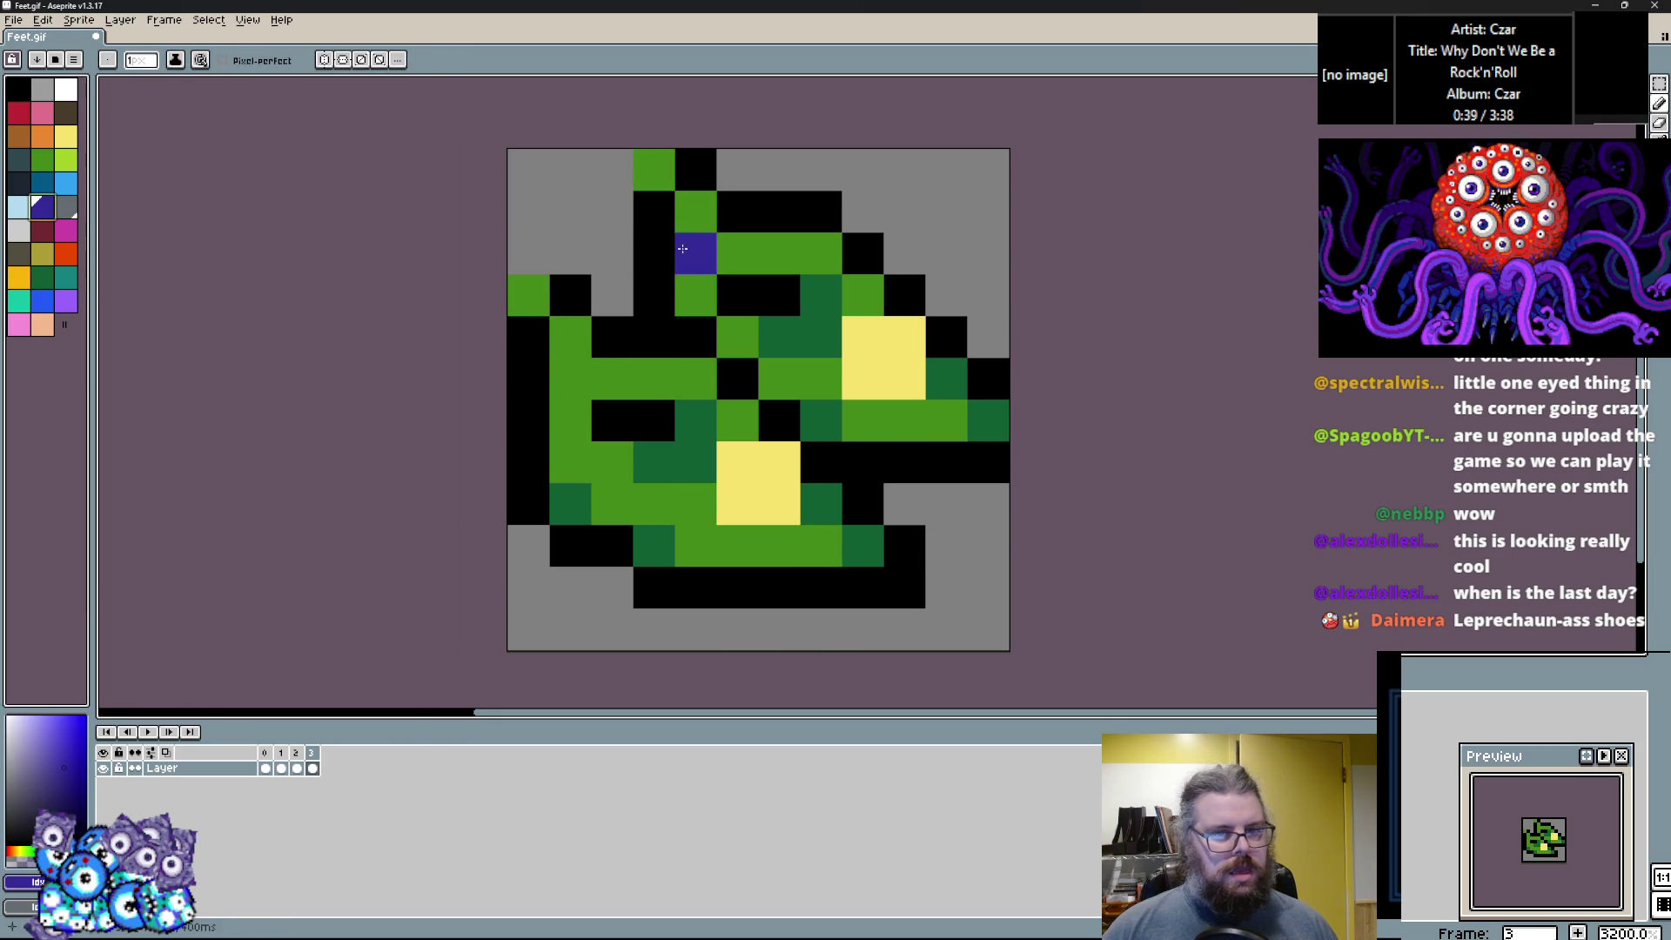
{"action": "key", "text": "ctrl+z"}
{"action": "left_click", "coordinate": [663, 245]}
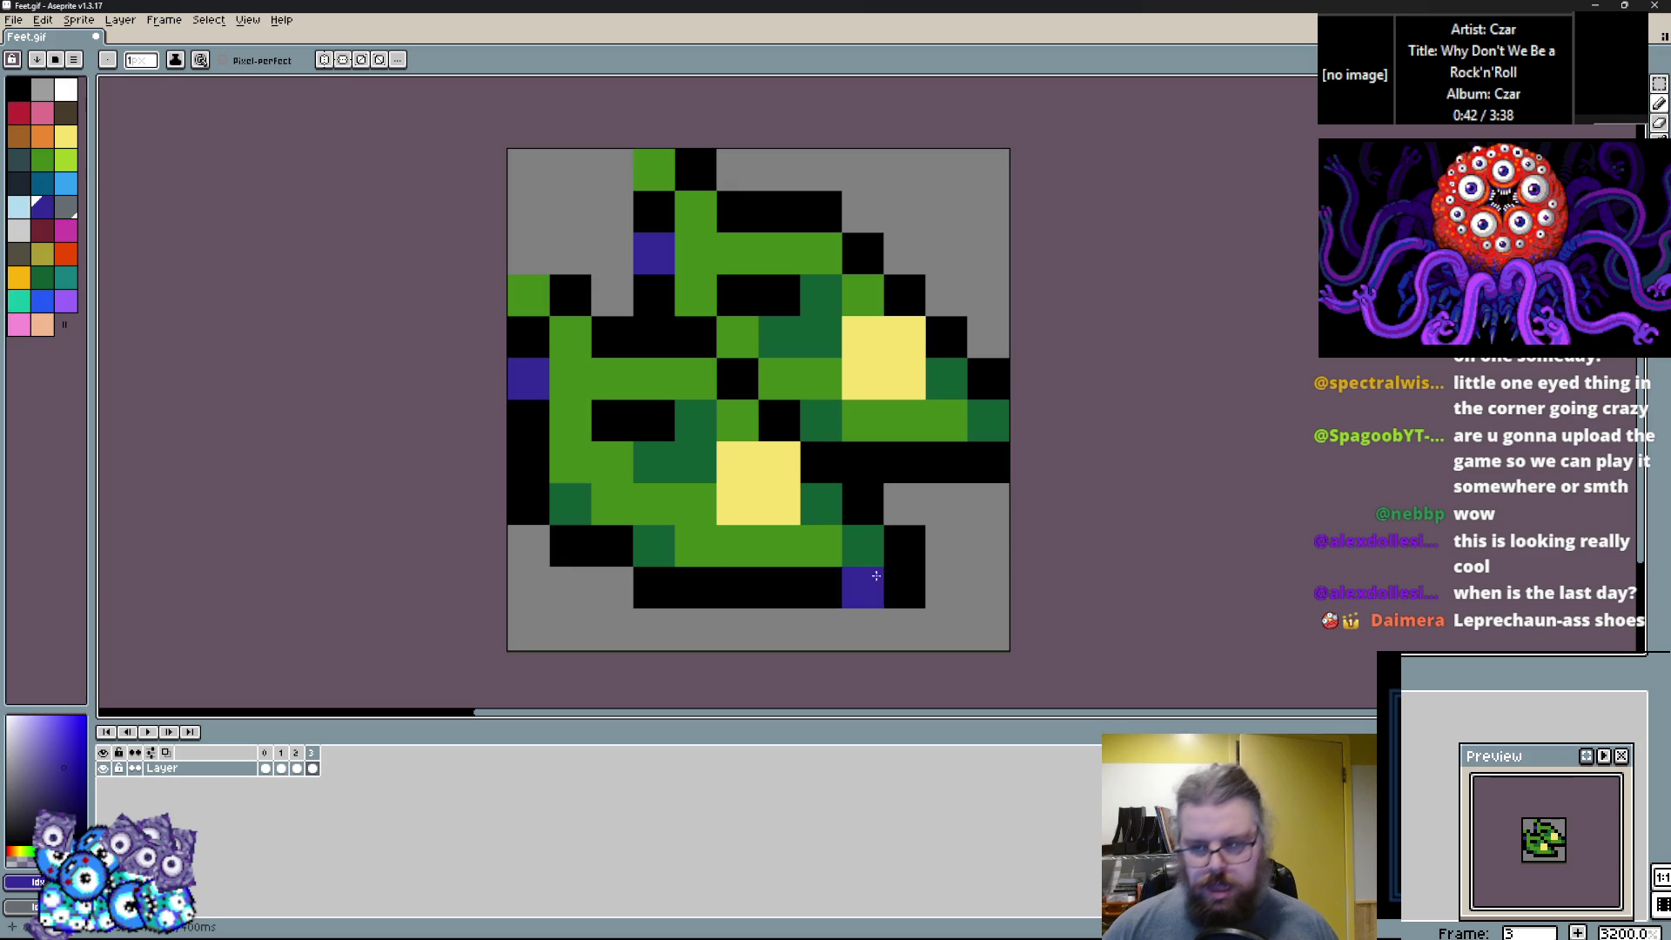
Add orange highlights in the lower and upper yellow blocks.
{"action": "left_click", "coordinate": [727, 461], "text": "alt"}
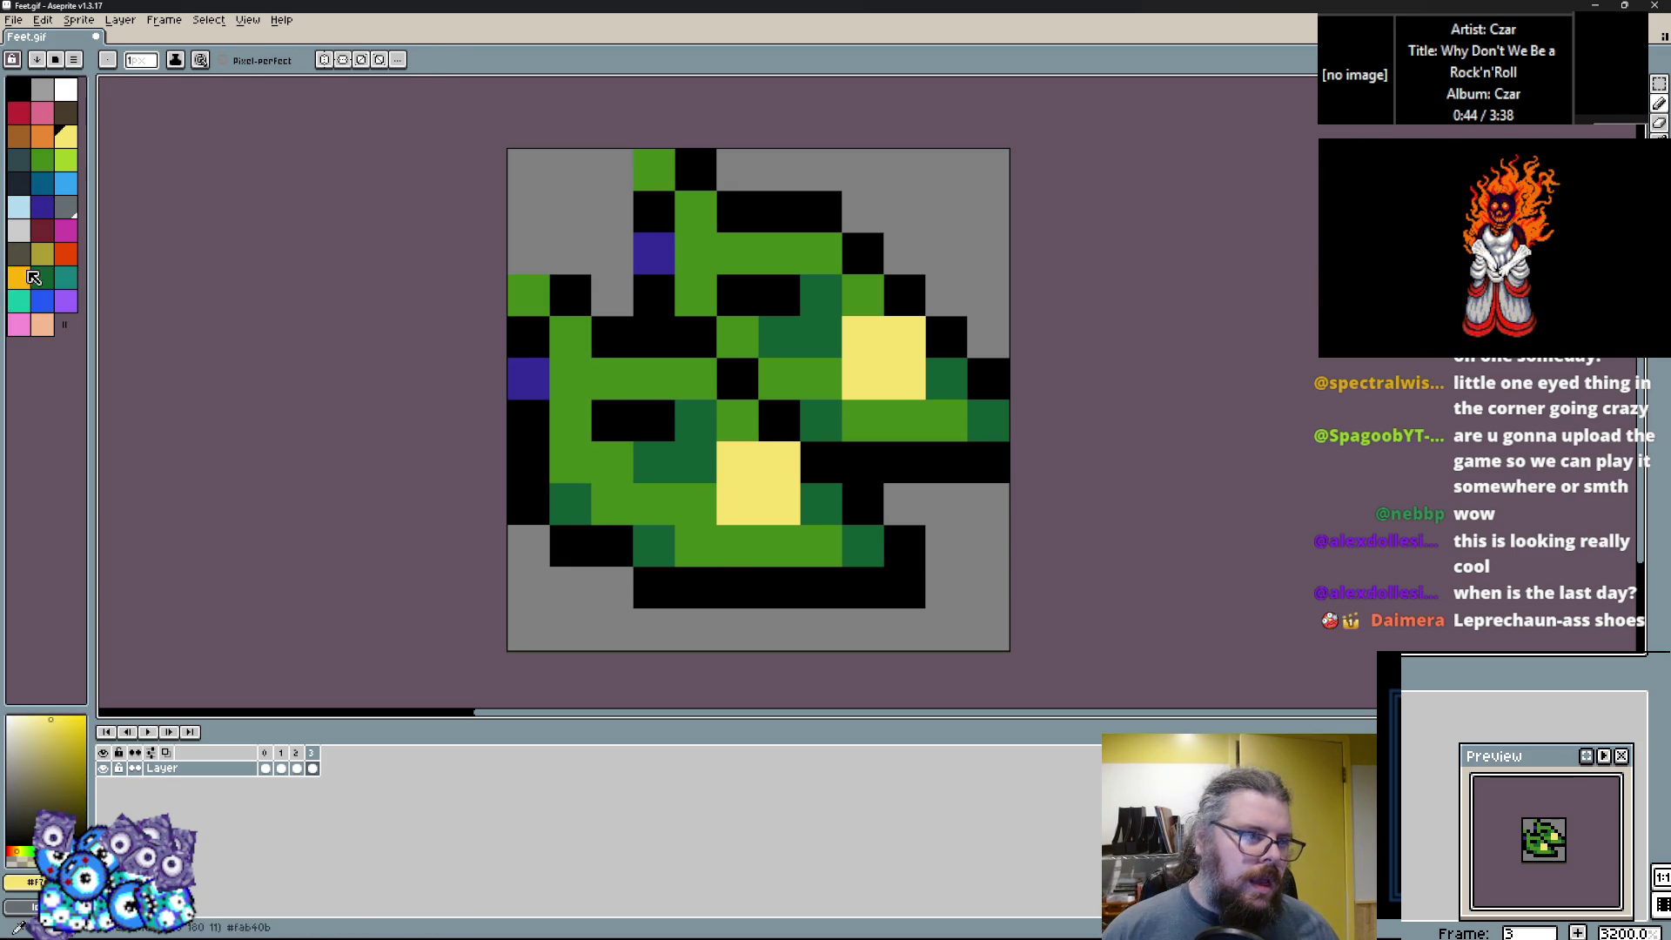
{"action": "left_click", "coordinate": [48, 138]}
{"action": "left_click", "coordinate": [779, 504]}
{"action": "left_click", "coordinate": [866, 380]}
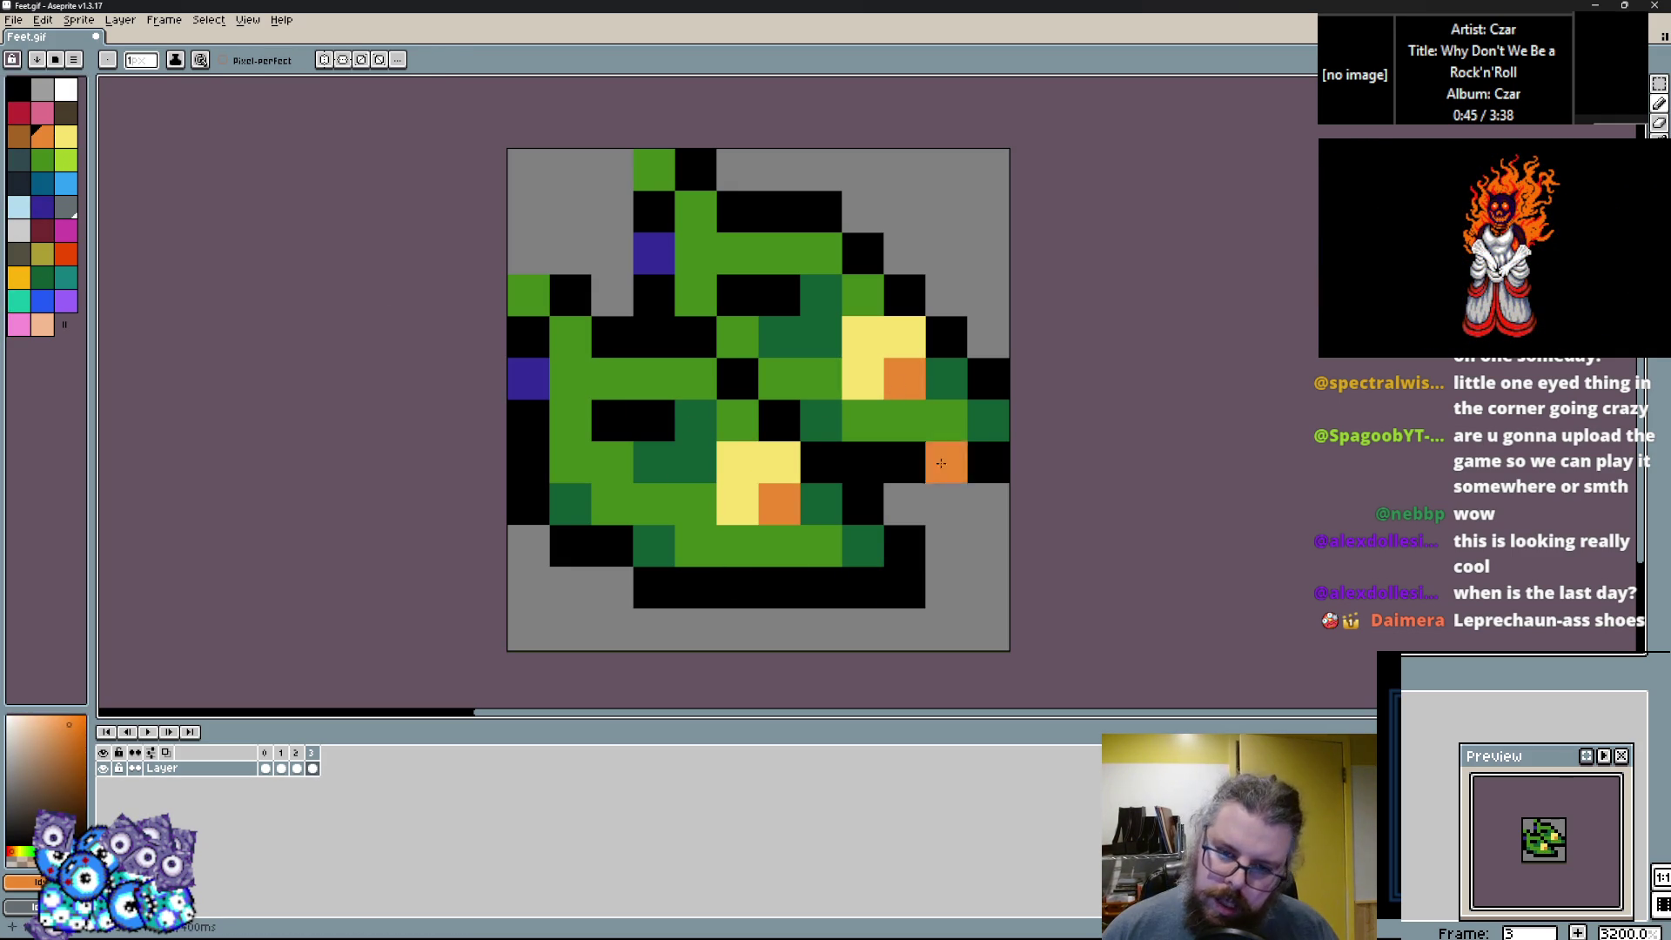
{"action": "left_click", "coordinate": [988, 409], "text": "alt"}
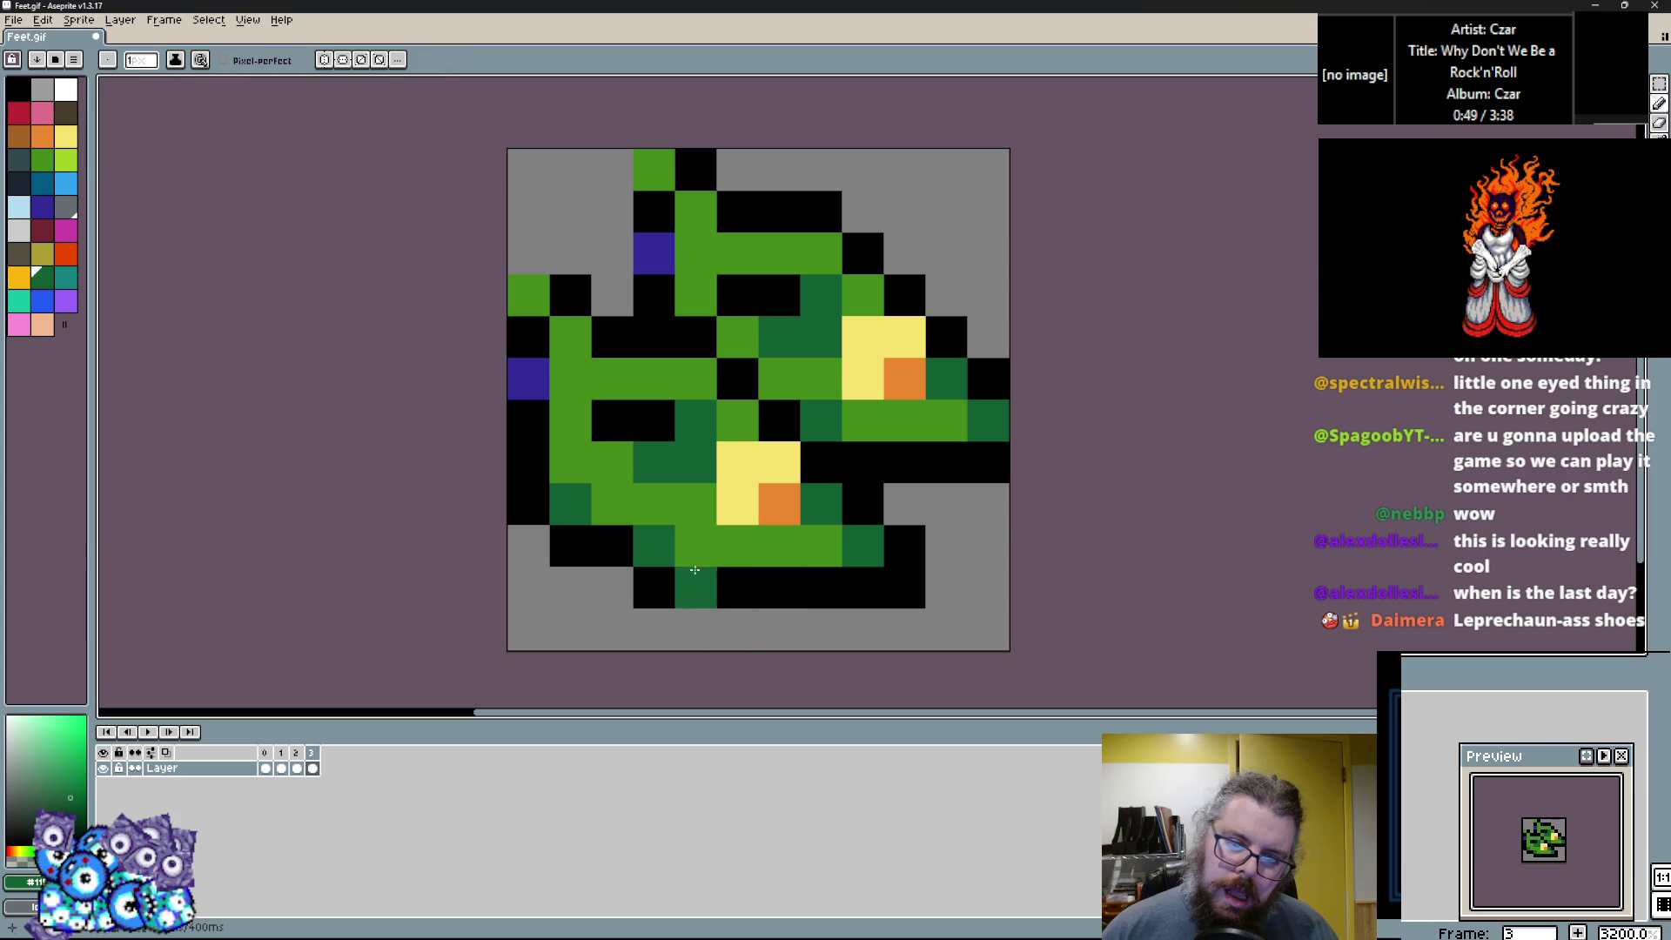
{"action": "key", "text": "Left"}
Go back to the grey-brown first frame and add a new frame copied from it.
{"action": "key", "text": "Right"}
{"action": "key", "text": "Left"}
{"action": "key", "text": "Right"}
{"action": "key", "text": "Left"}
{"action": "key", "text": "Left"}
{"action": "key", "text": "Right"}
{"action": "key", "text": "Right"}
{"action": "key", "text": "Left"}
{"action": "key", "text": "Left"}
{"action": "key", "text": "Left"}
{"action": "key", "text": "Right"}
{"action": "key", "text": "Right"}
{"action": "key", "text": "Right"}
{"action": "key", "text": "Right"}
{"action": "key", "text": "Right"}
{"action": "key", "text": "Left"}
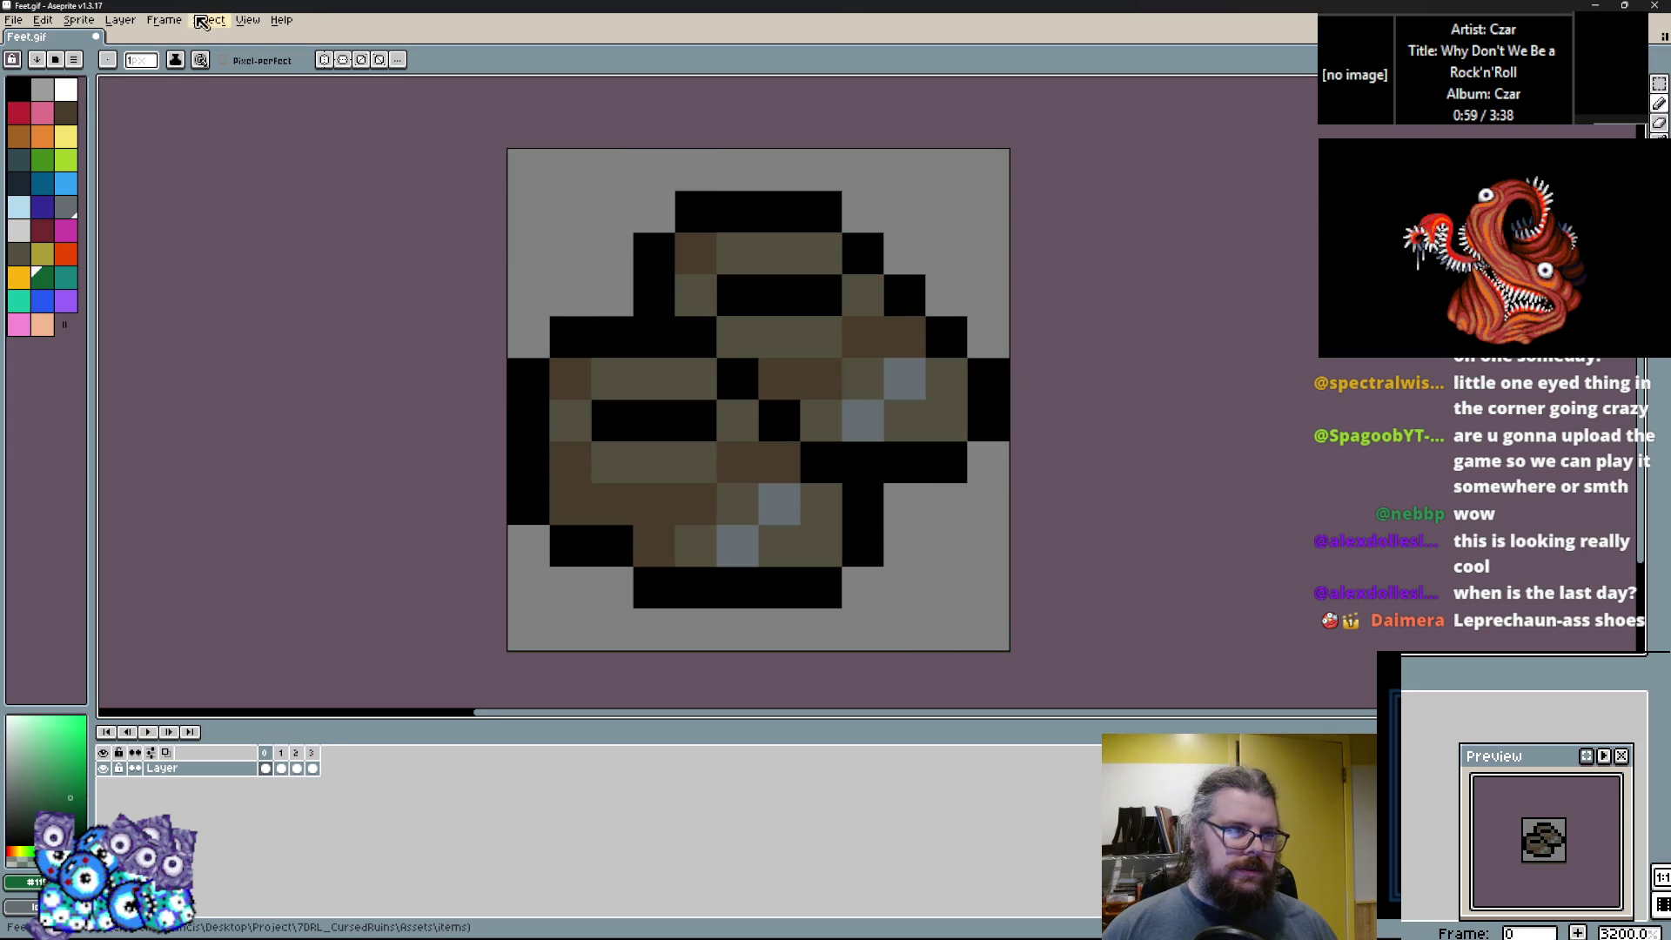
{"action": "left_click", "coordinate": [164, 19]}
{"action": "left_click", "coordinate": [207, 77]}
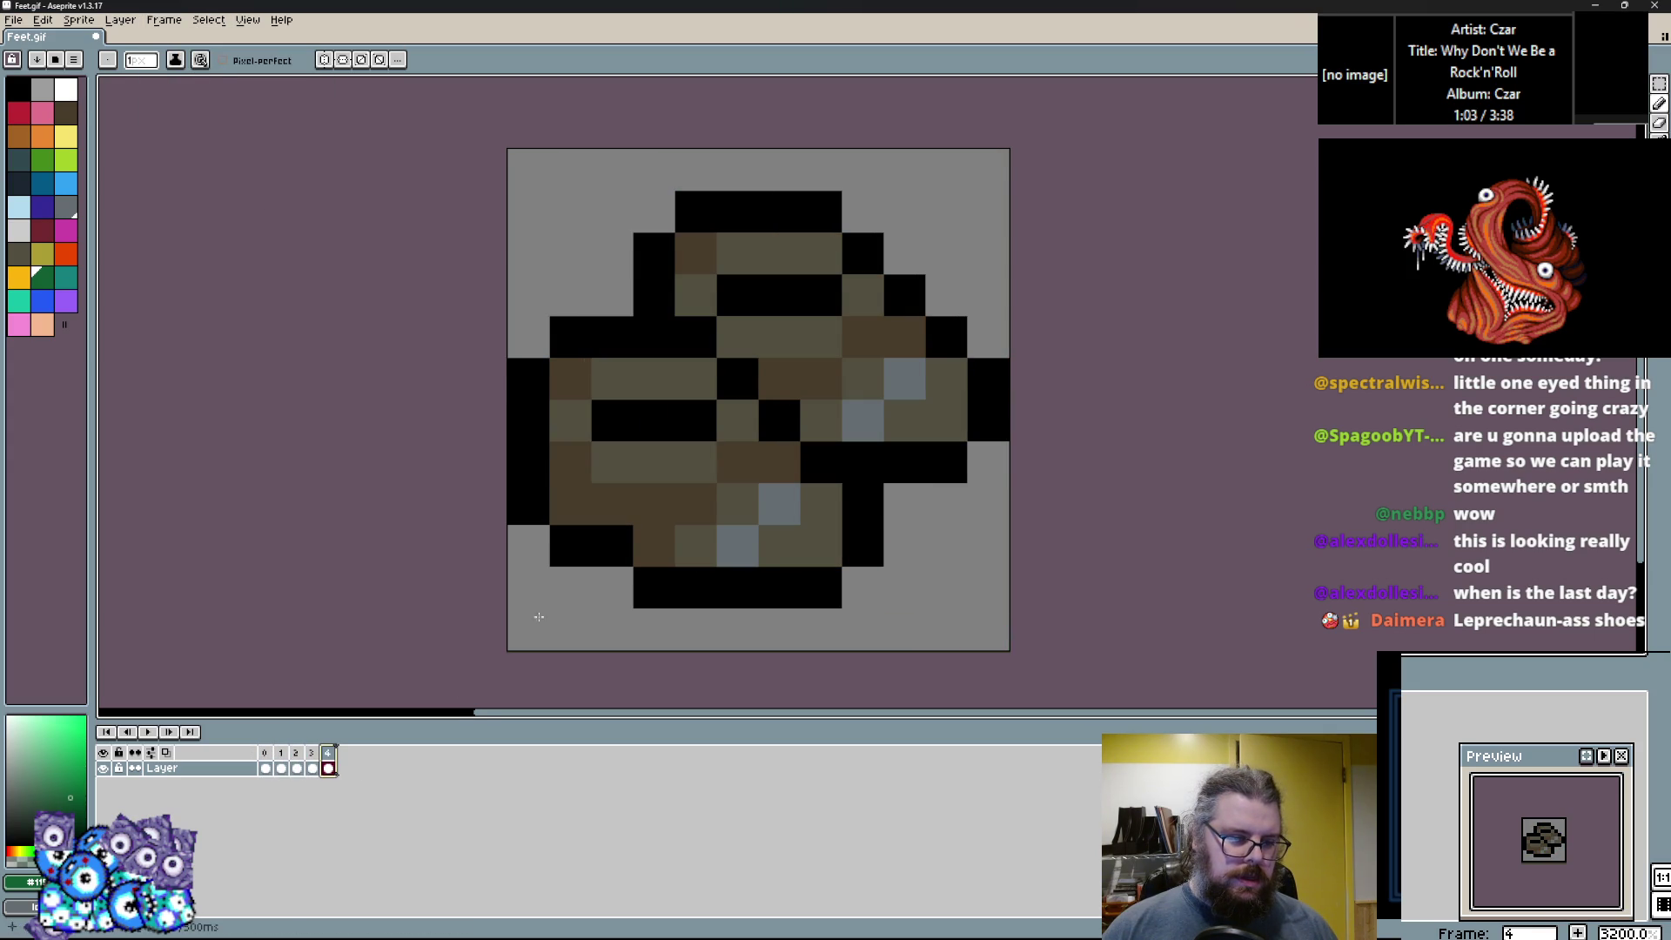
Shift the copied boot down one pixel and draw black outline up the left side and across the top.
{"action": "left_click", "coordinate": [1659, 84]}
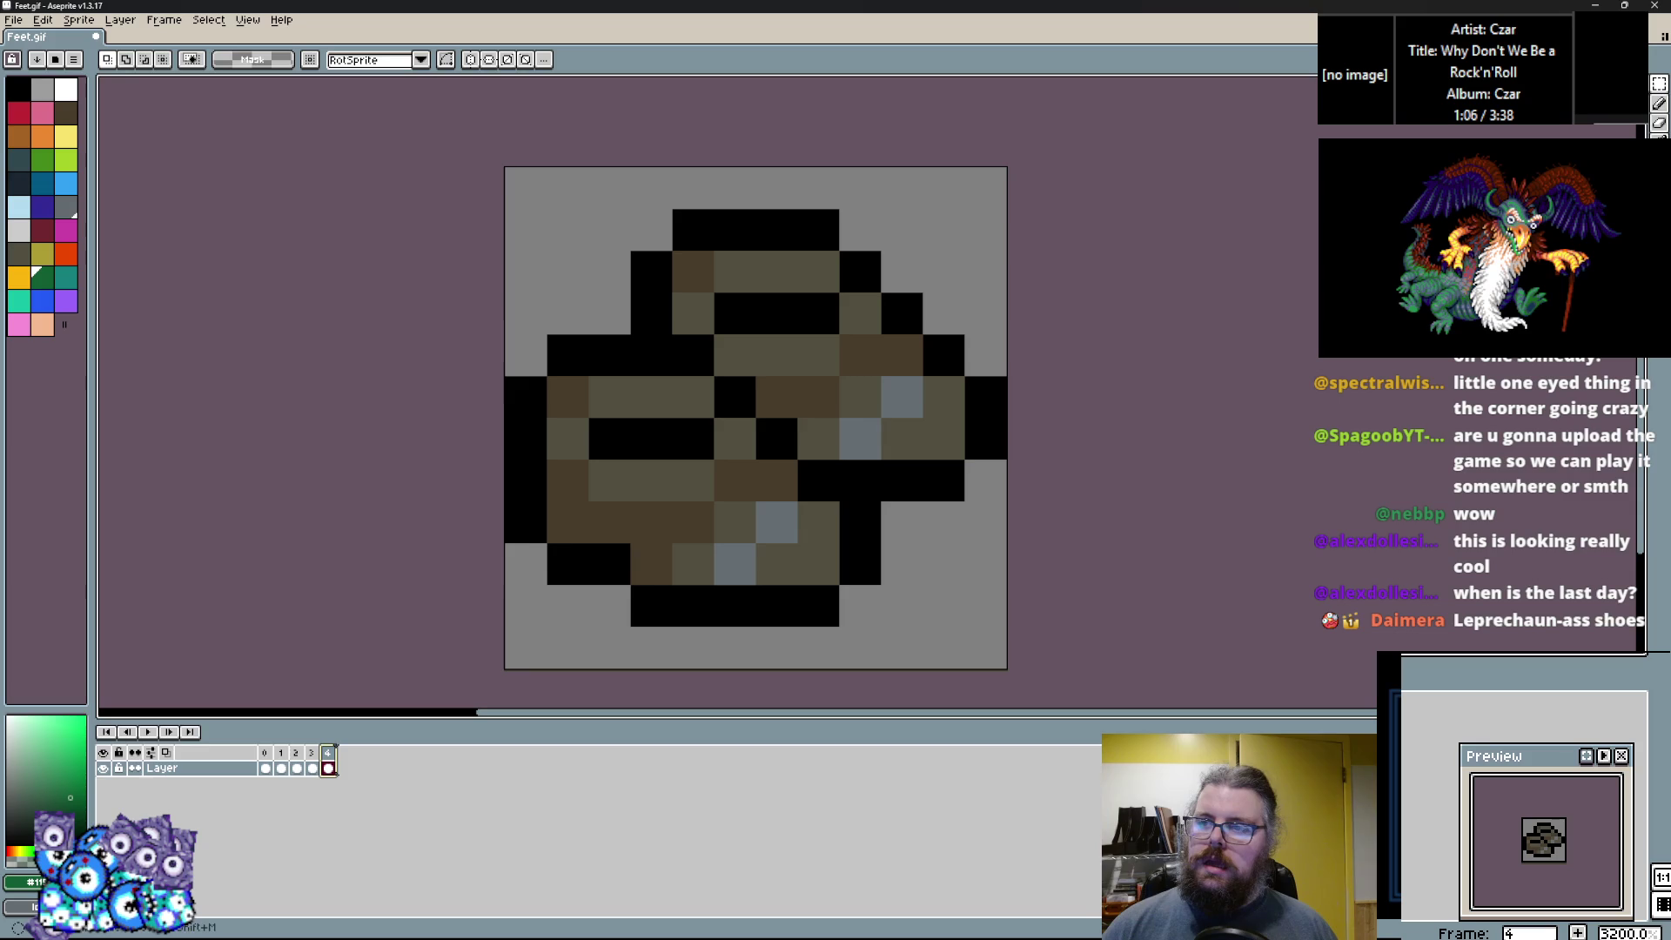
{"action": "left_click_drag", "start_coordinate": [682, 462], "coordinate": [676, 500]}
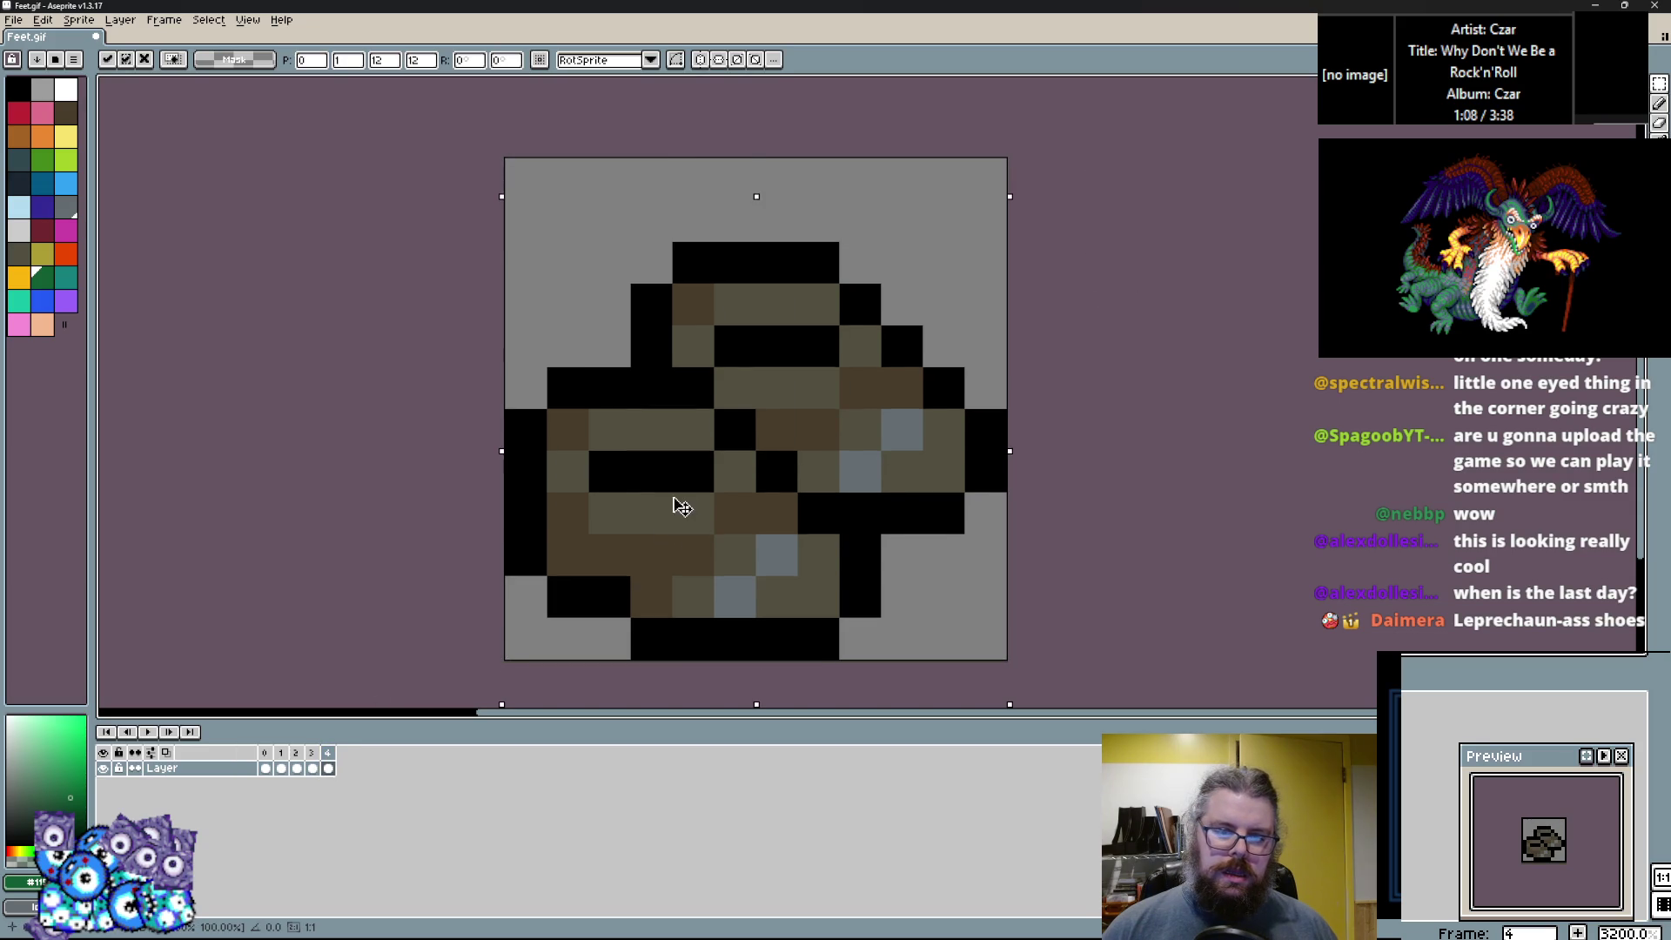
{"action": "left_click", "coordinate": [1658, 103]}
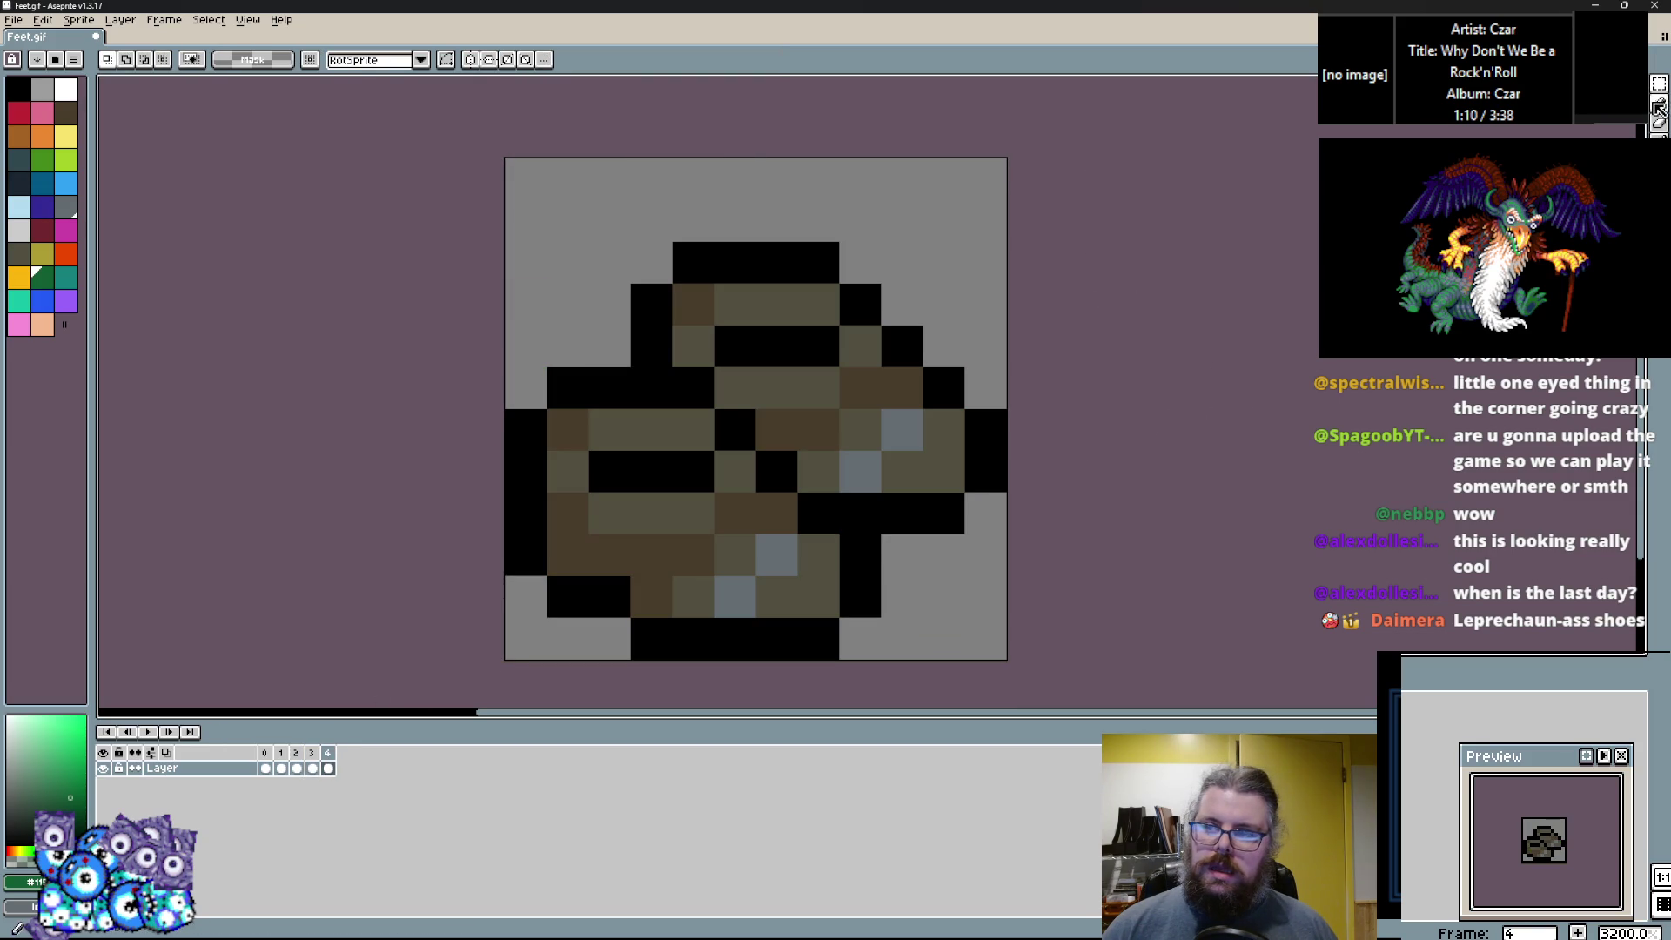
{"action": "left_click", "coordinate": [525, 514], "text": "alt"}
{"action": "mouse_move", "coordinate": [525, 387]}
{"action": "left_mouse_down"}
{"action": "mouse_move", "coordinate": [525, 339]}
{"action": "mouse_move", "coordinate": [695, 342]}
{"action": "mouse_move", "coordinate": [649, 387]}
{"action": "mouse_move", "coordinate": [565, 344]}
{"action": "left_mouse_up"}
On frame 4, fill the upper-left olive and the lower-middle dark brown, then outline the right side and top in black.
{"action": "left_click", "coordinate": [653, 430], "text": "alt"}
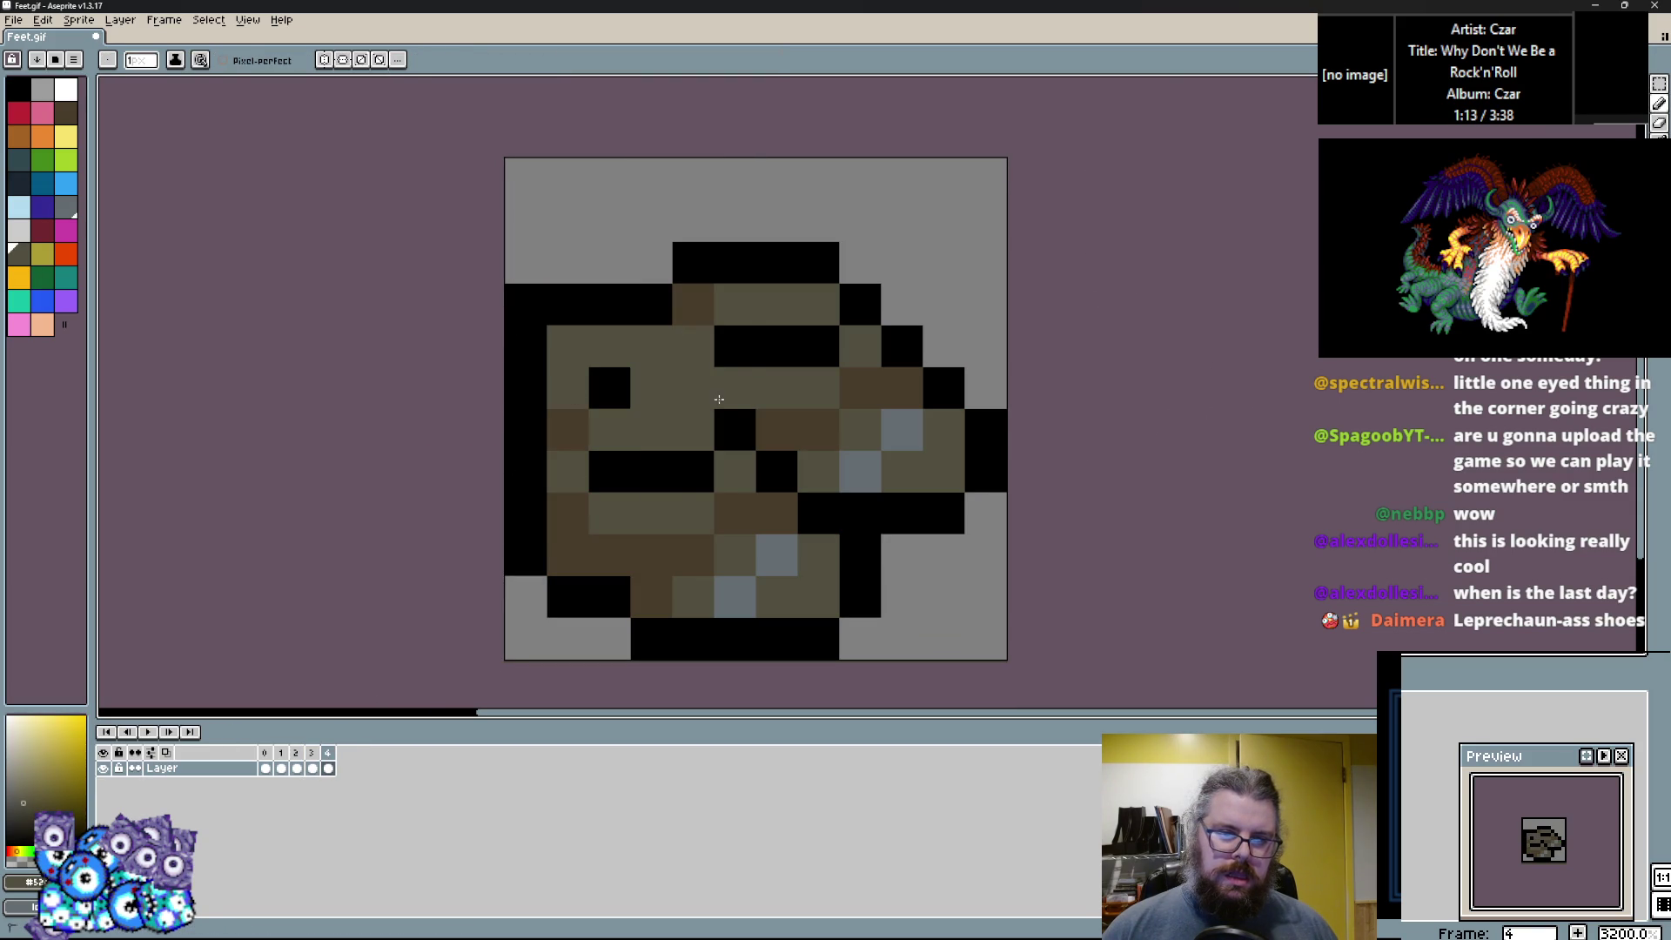
{"action": "left_click", "coordinate": [734, 513], "text": "alt"}
{"action": "mouse_move", "coordinate": [735, 514]}
{"action": "left_mouse_down"}
{"action": "mouse_move", "coordinate": [616, 474]}
{"action": "mouse_move", "coordinate": [735, 430]}
{"action": "mouse_move", "coordinate": [727, 339]}
{"action": "left_mouse_up"}
{"action": "left_click", "coordinate": [777, 472], "text": "alt"}
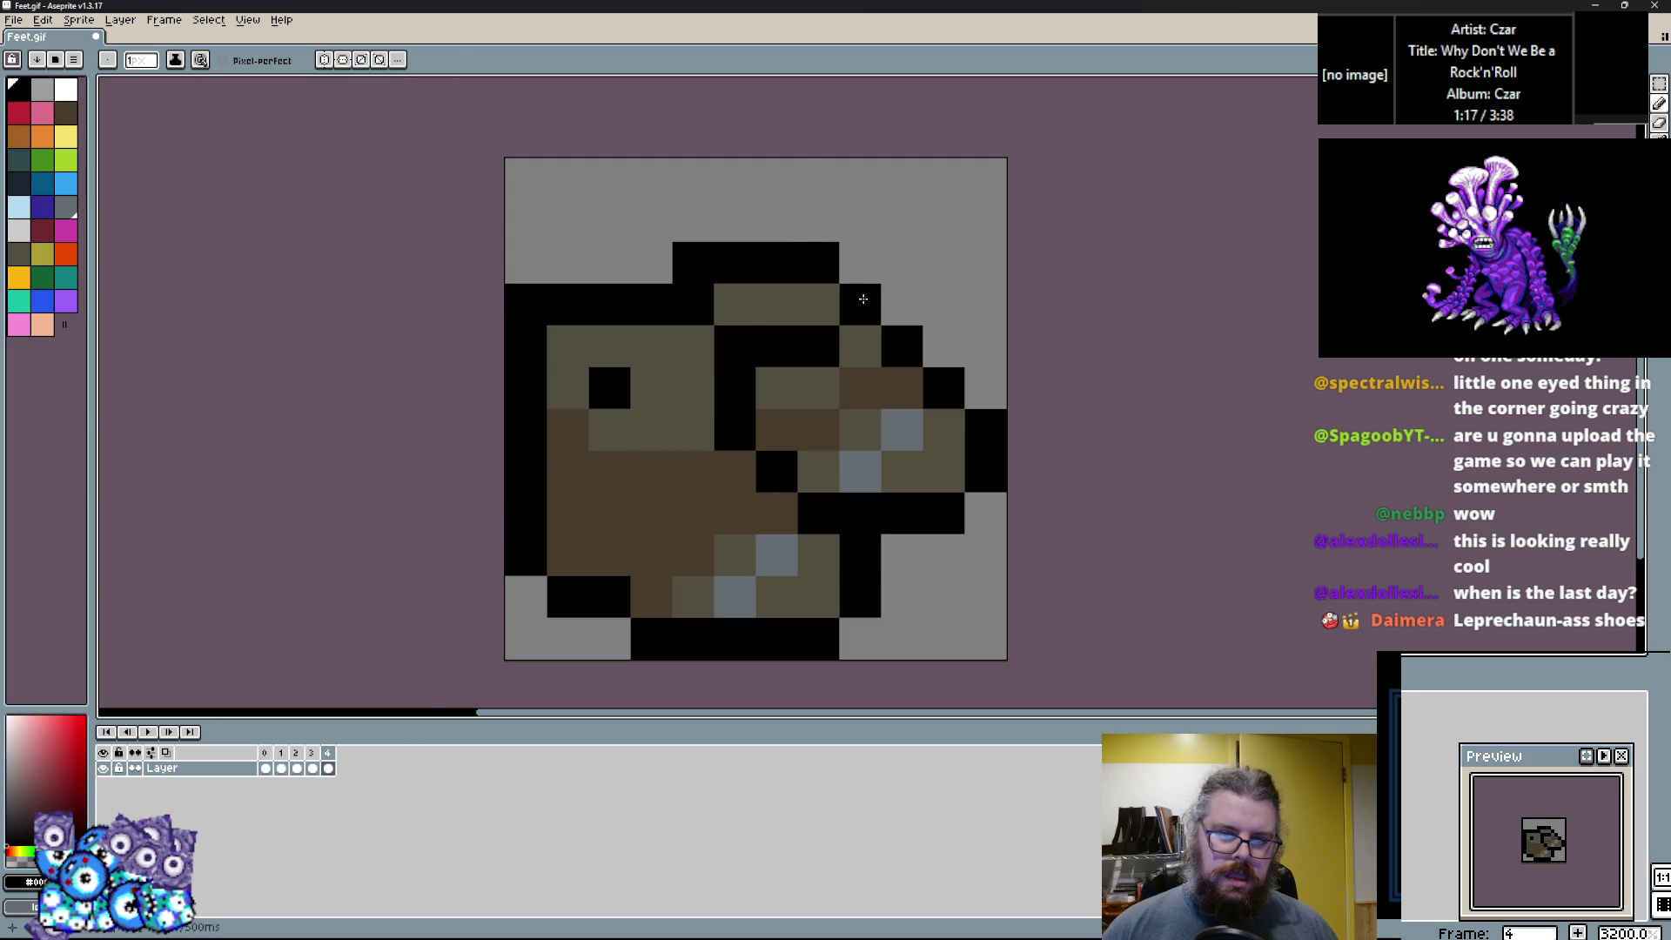
{"action": "left_click_drag", "start_coordinate": [863, 298], "coordinate": [726, 227]}
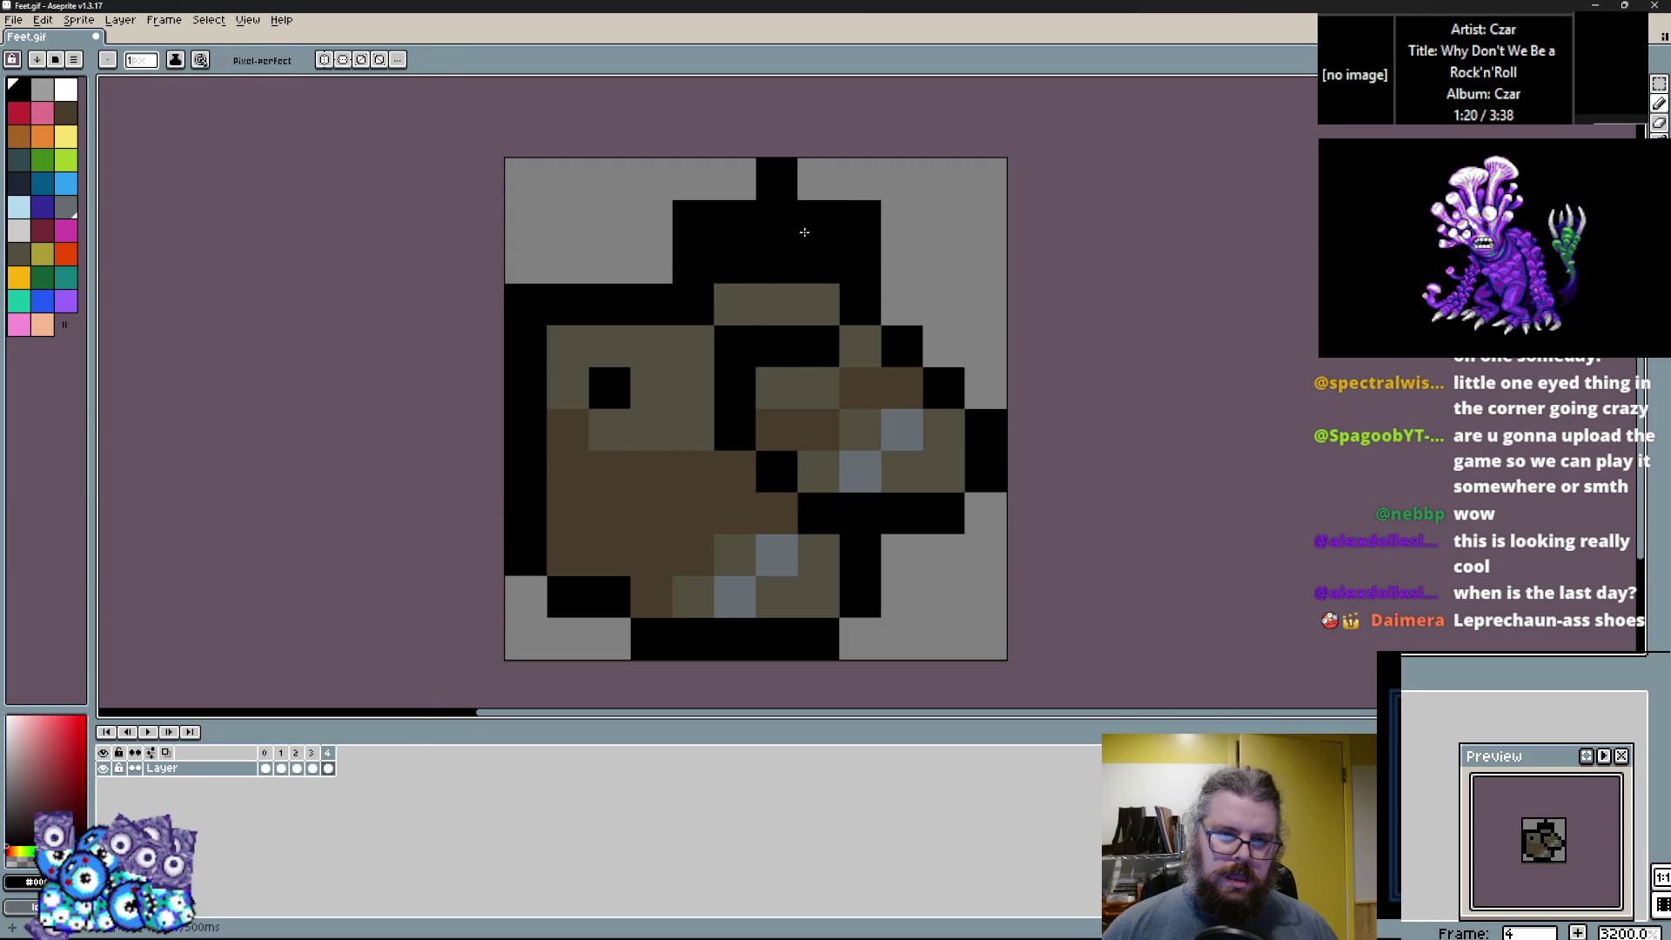
Fill the black top block with olive, run a black line up to the top edge, and erase stray pixels.
{"action": "left_click", "coordinate": [761, 309], "text": "alt"}
{"action": "mouse_move", "coordinate": [740, 309]}
{"action": "left_mouse_down"}
{"action": "mouse_move", "coordinate": [696, 274]}
{"action": "mouse_move", "coordinate": [841, 235]}
{"action": "left_mouse_up"}
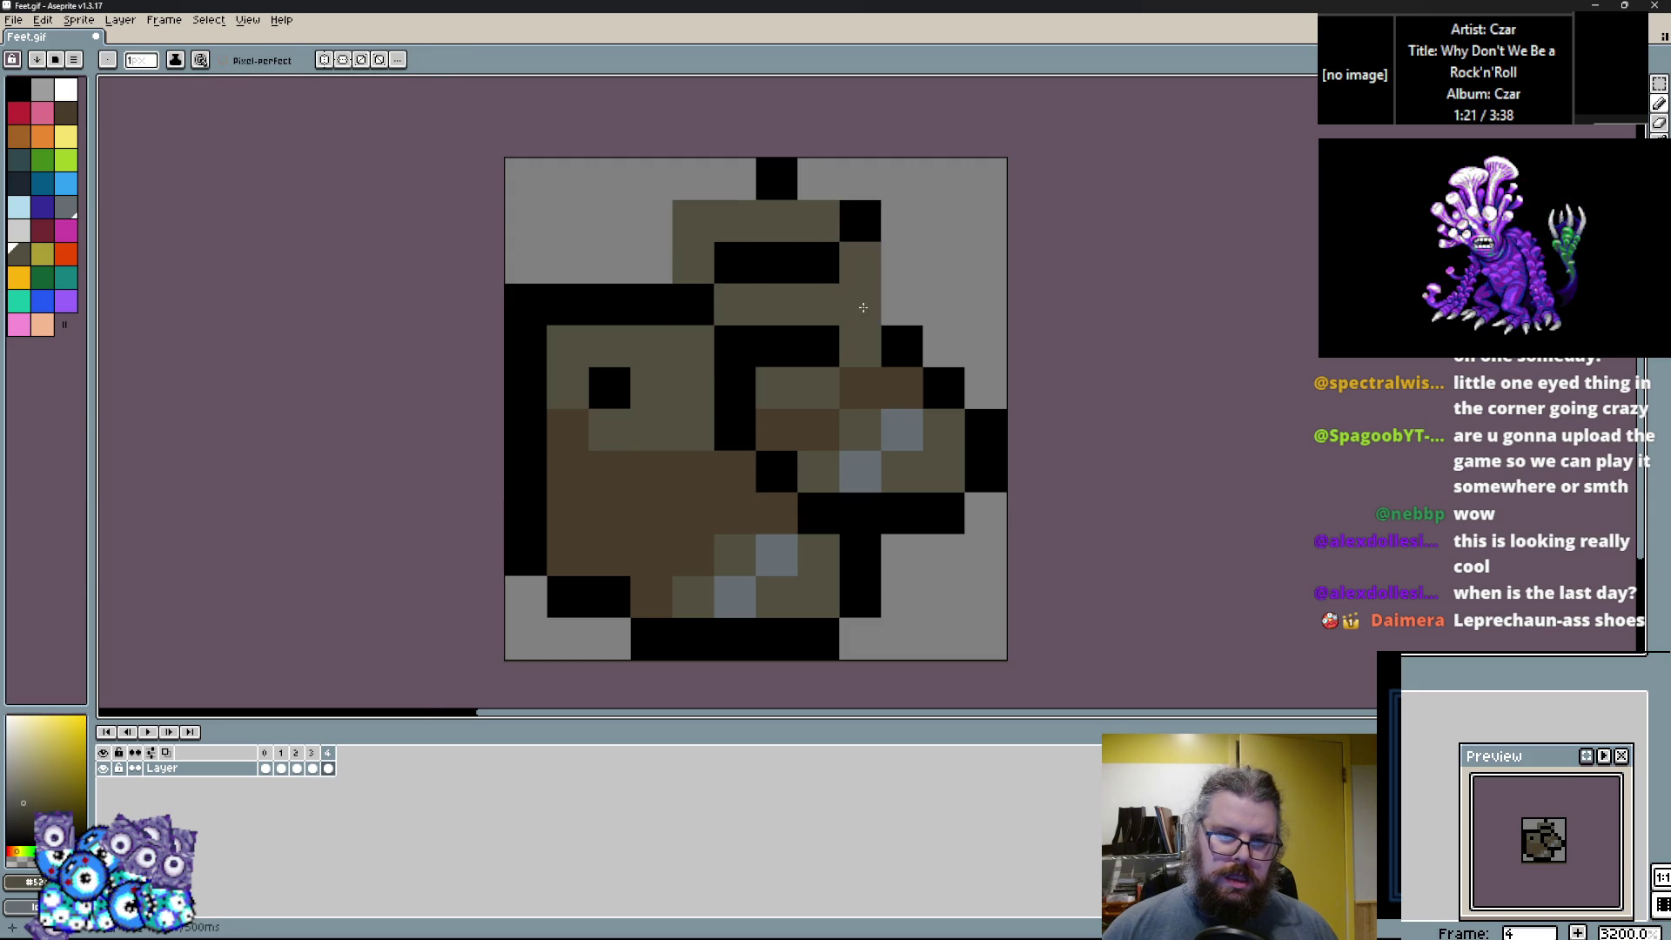
{"action": "left_click", "coordinate": [902, 347], "text": "alt"}
{"action": "left_click_drag", "start_coordinate": [901, 347], "coordinate": [844, 188]}
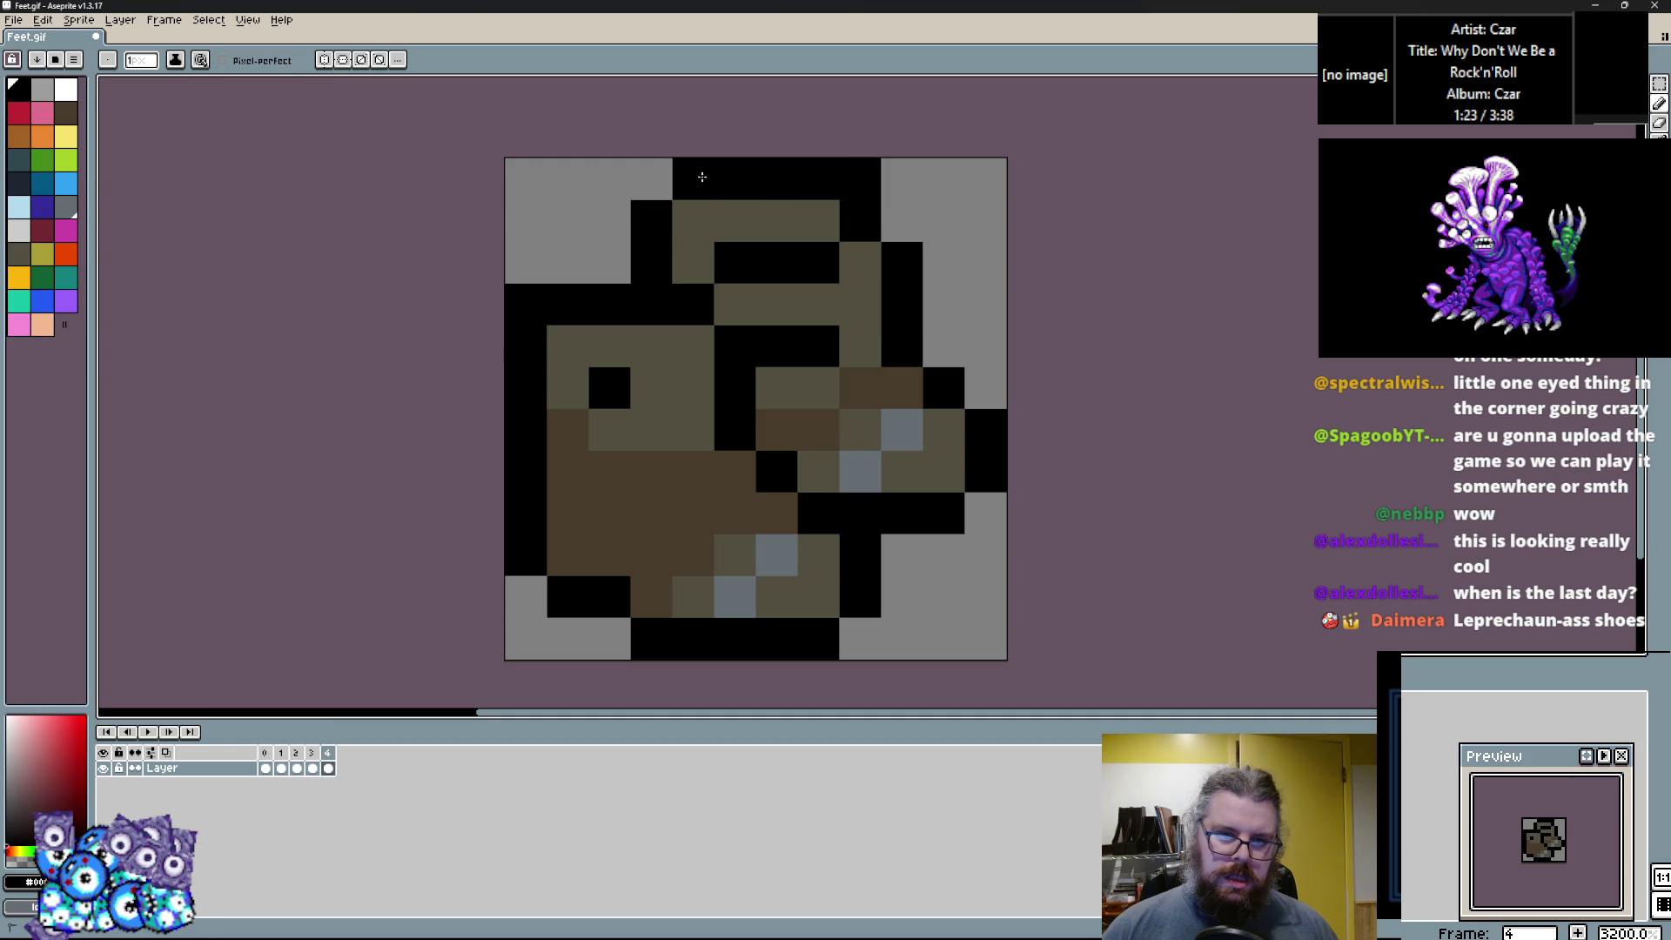
{"action": "left_click", "coordinate": [694, 263]}
{"action": "right_click", "coordinate": [651, 252]}
{"action": "left_click", "coordinate": [734, 304], "text": "alt"}
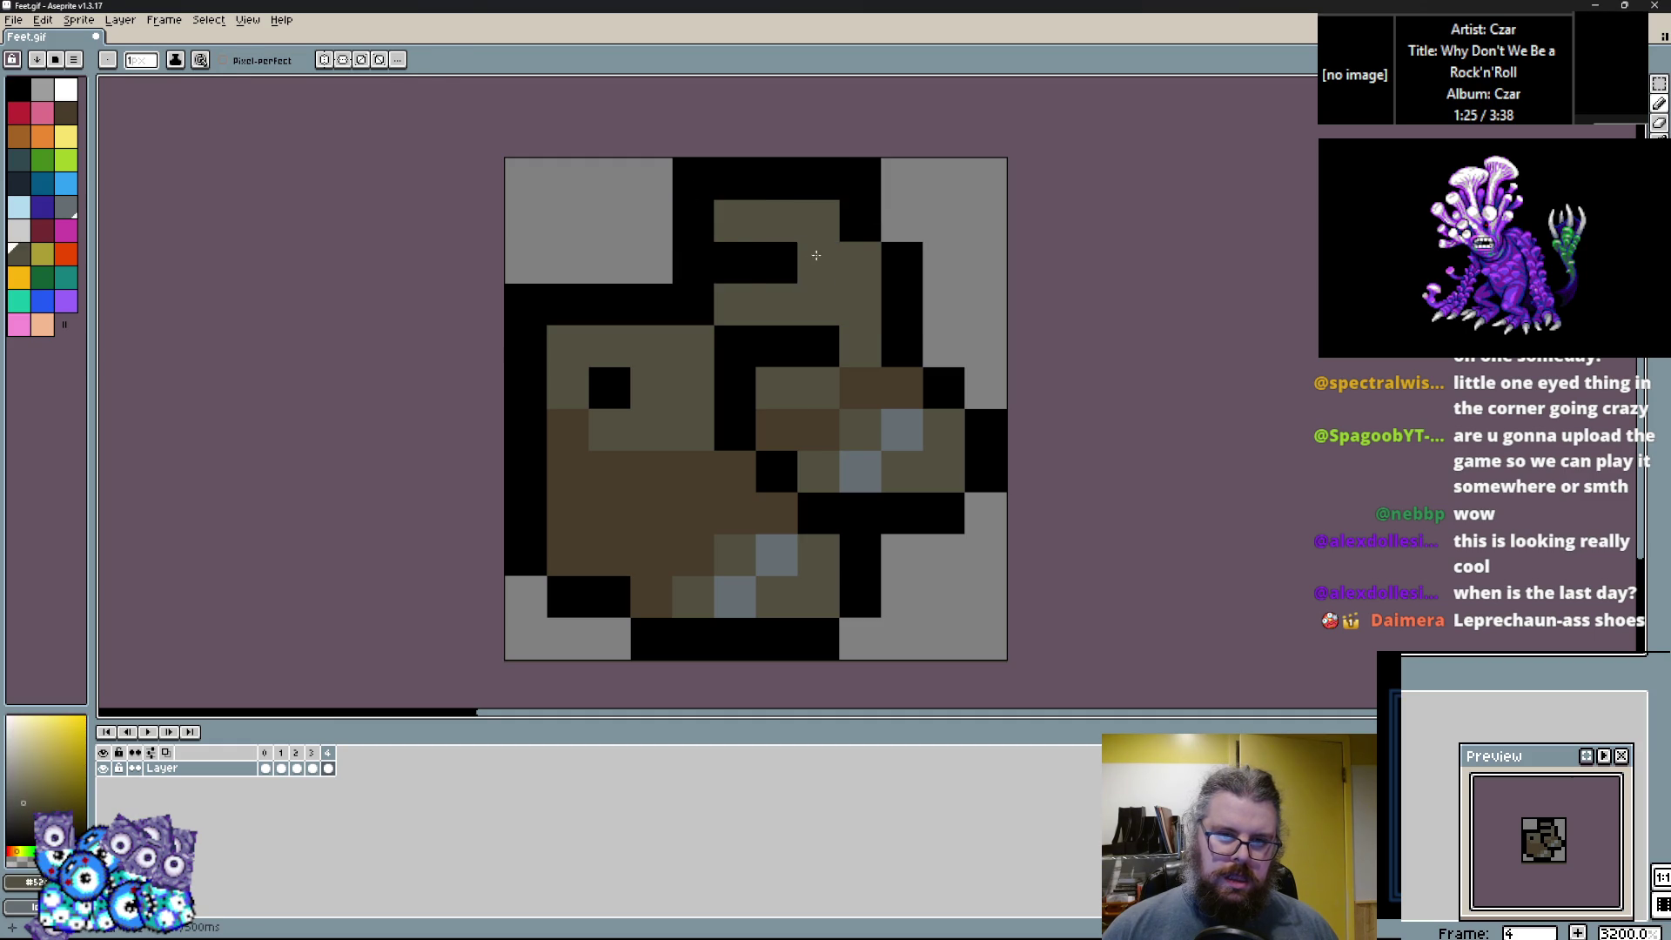
{"action": "left_click", "coordinate": [742, 261]}
Widen the dark eye slot, touch up a brown and olive row, and clear black top pixels to grey.
{"action": "left_click", "coordinate": [609, 387], "text": "alt"}
{"action": "left_click", "coordinate": [650, 387]}
{"action": "left_click", "coordinate": [670, 492], "text": "alt"}
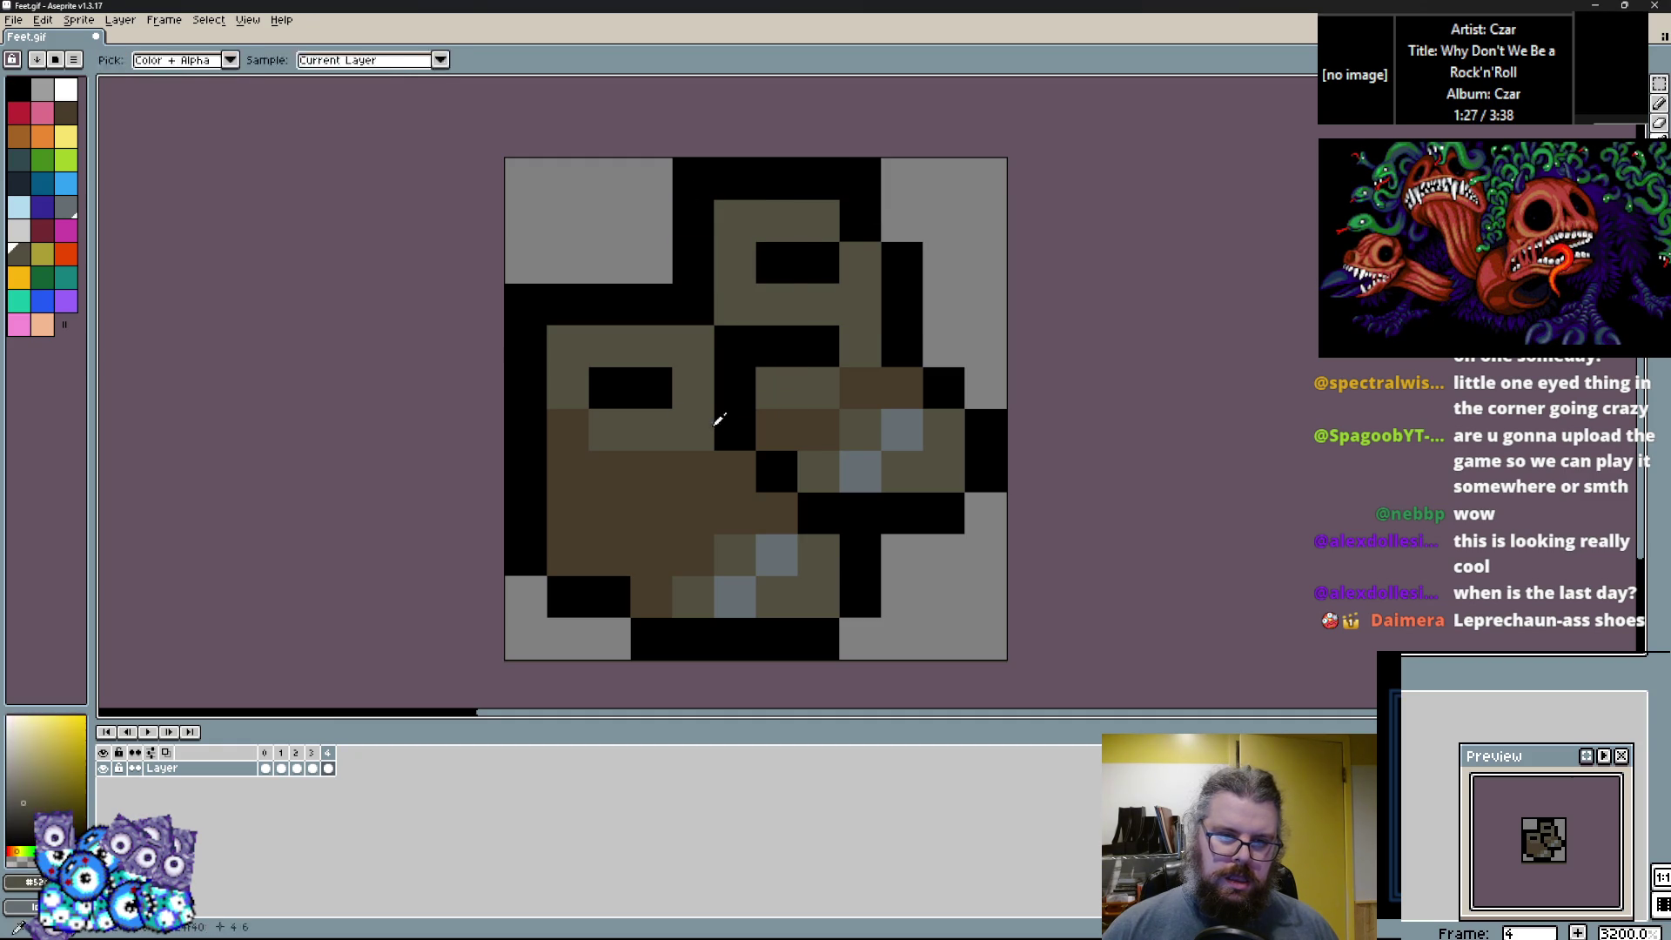
{"action": "mouse_move", "coordinate": [562, 514]}
{"action": "left_mouse_down"}
{"action": "mouse_move", "coordinate": [701, 494]}
{"action": "mouse_move", "coordinate": [561, 514]}
{"action": "left_mouse_up"}
{"action": "left_click", "coordinate": [626, 474], "text": "alt"}
{"action": "left_click", "coordinate": [739, 347], "text": "alt"}
{"action": "left_click", "coordinate": [698, 340]}
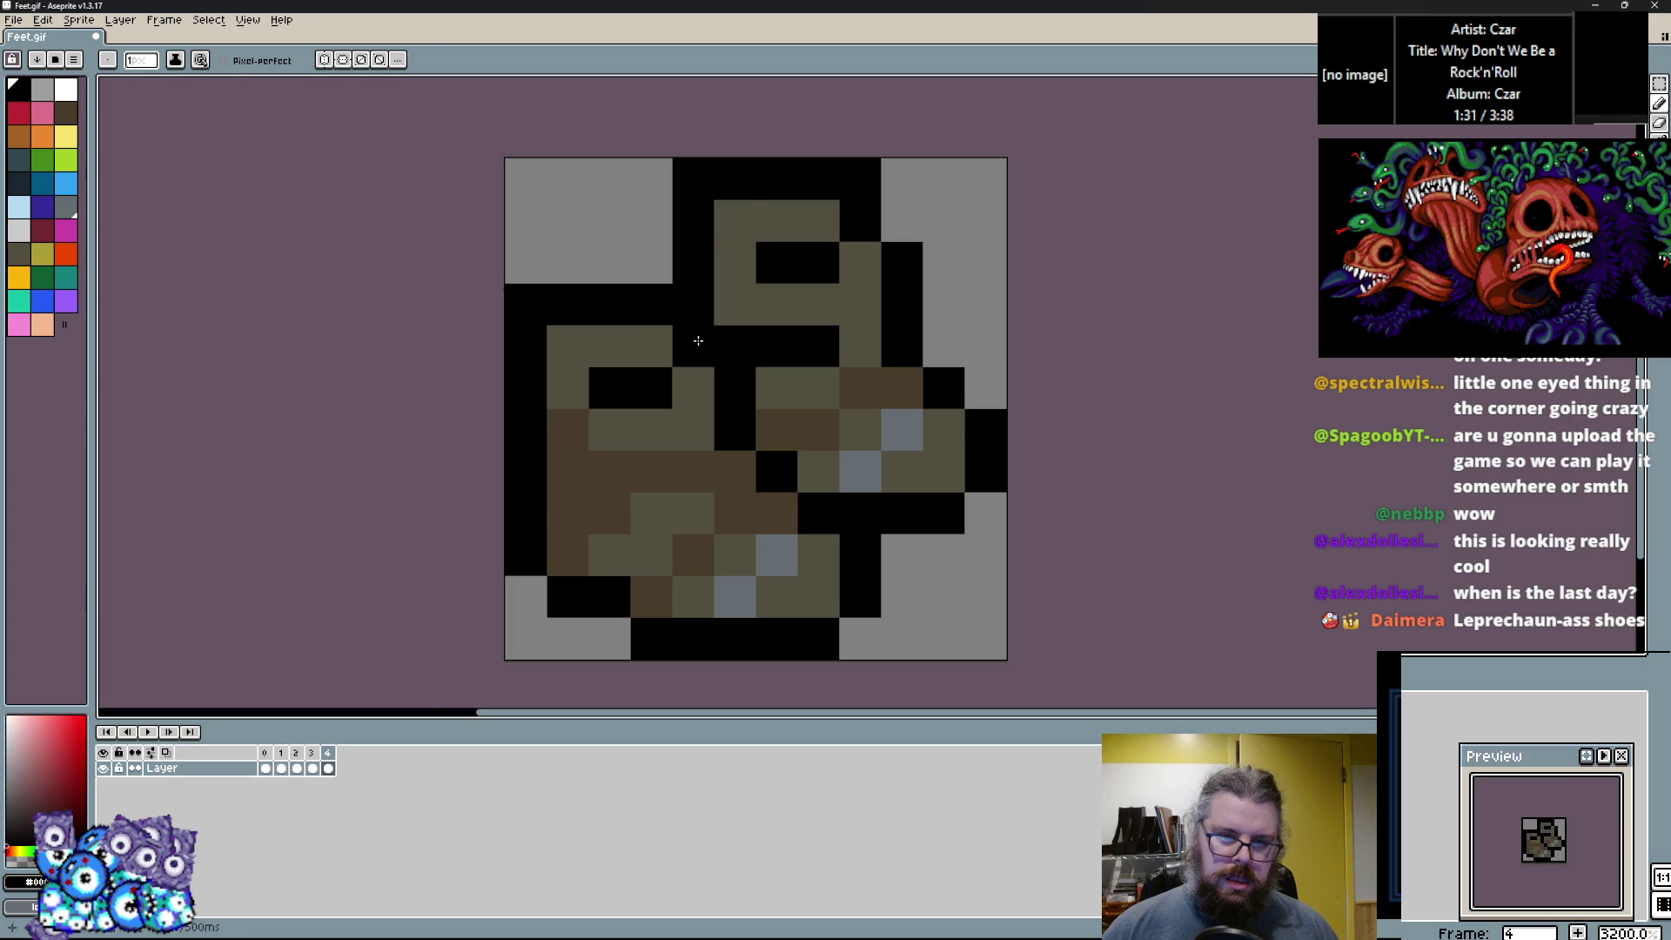
{"action": "left_click", "coordinate": [921, 279], "text": "alt"}
{"action": "left_click_drag", "start_coordinate": [664, 216], "coordinate": [728, 163]}
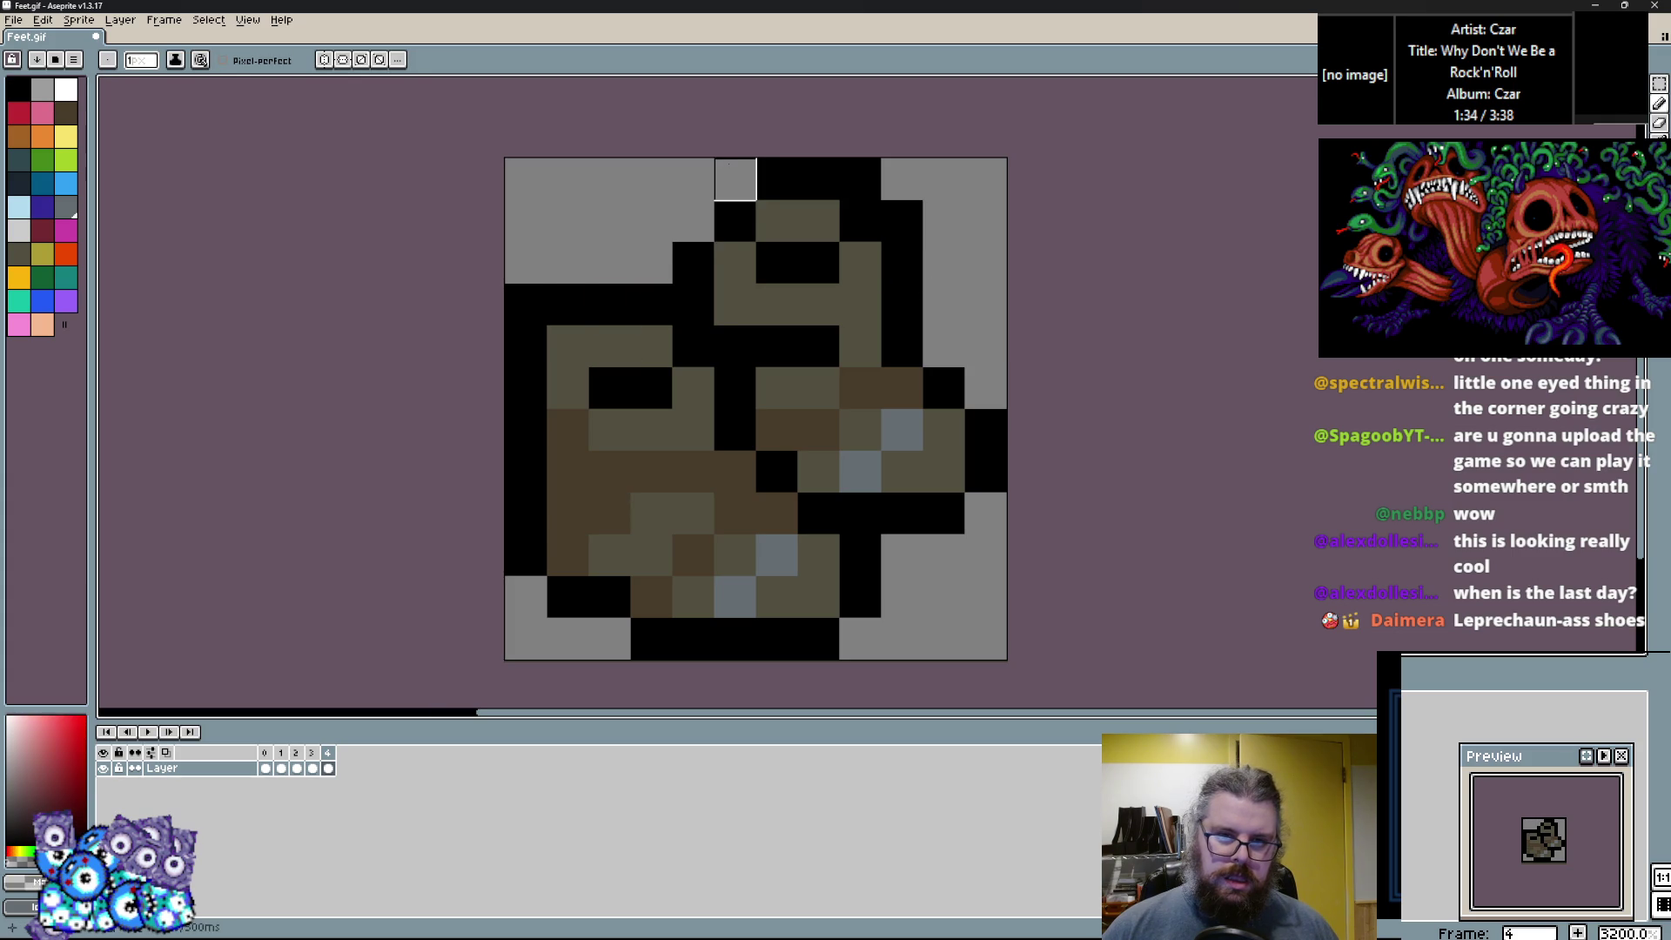
Paint the top pixels brown, add a black column on the upper right, and rework the ankle and cuff.
{"action": "left_click", "coordinate": [858, 388], "text": "alt"}
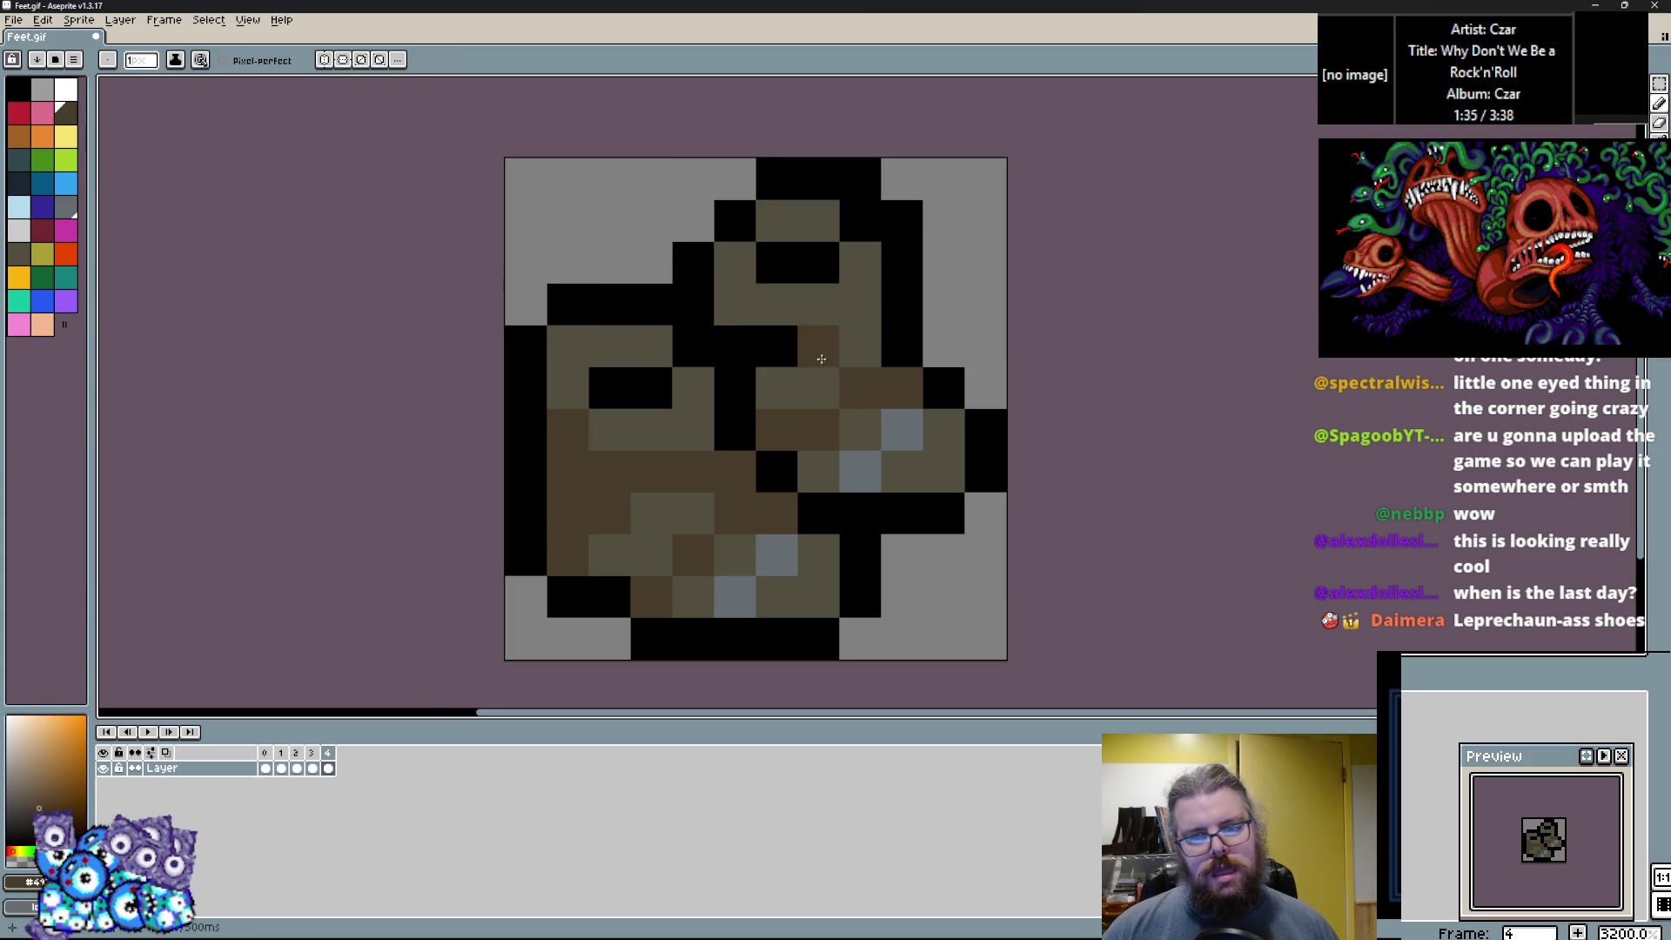
{"action": "left_click_drag", "start_coordinate": [735, 346], "coordinate": [840, 391]}
{"action": "left_click", "coordinate": [900, 344], "text": "alt"}
{"action": "left_click_drag", "start_coordinate": [858, 261], "coordinate": [859, 348]}
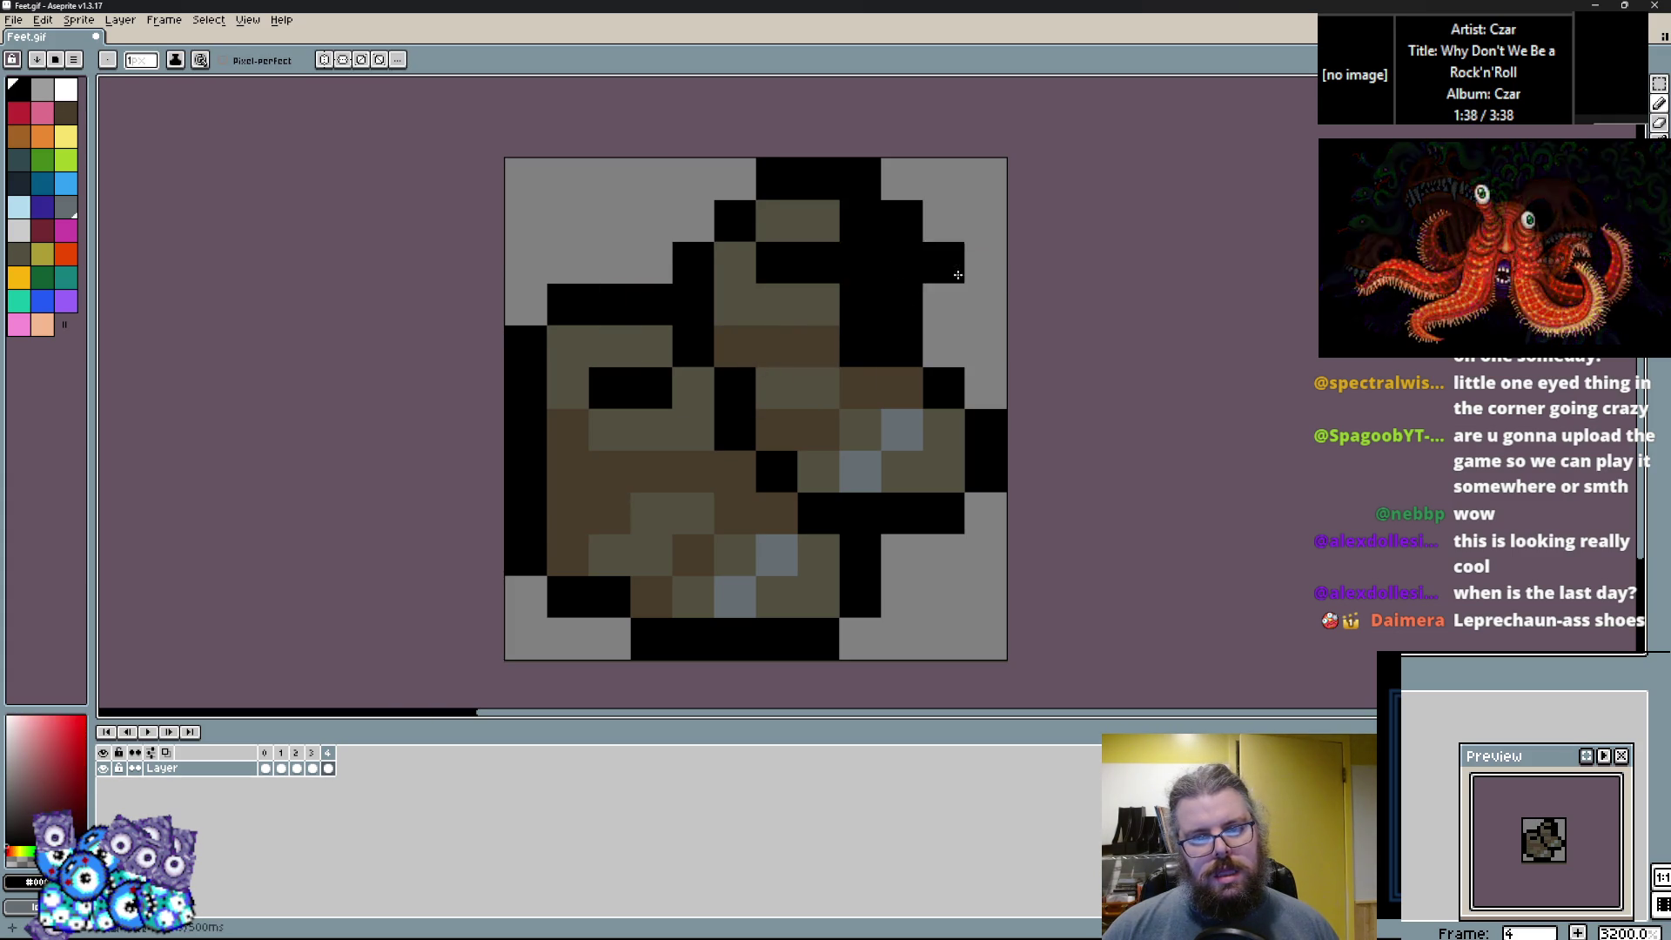
{"action": "left_click", "coordinate": [902, 388]}
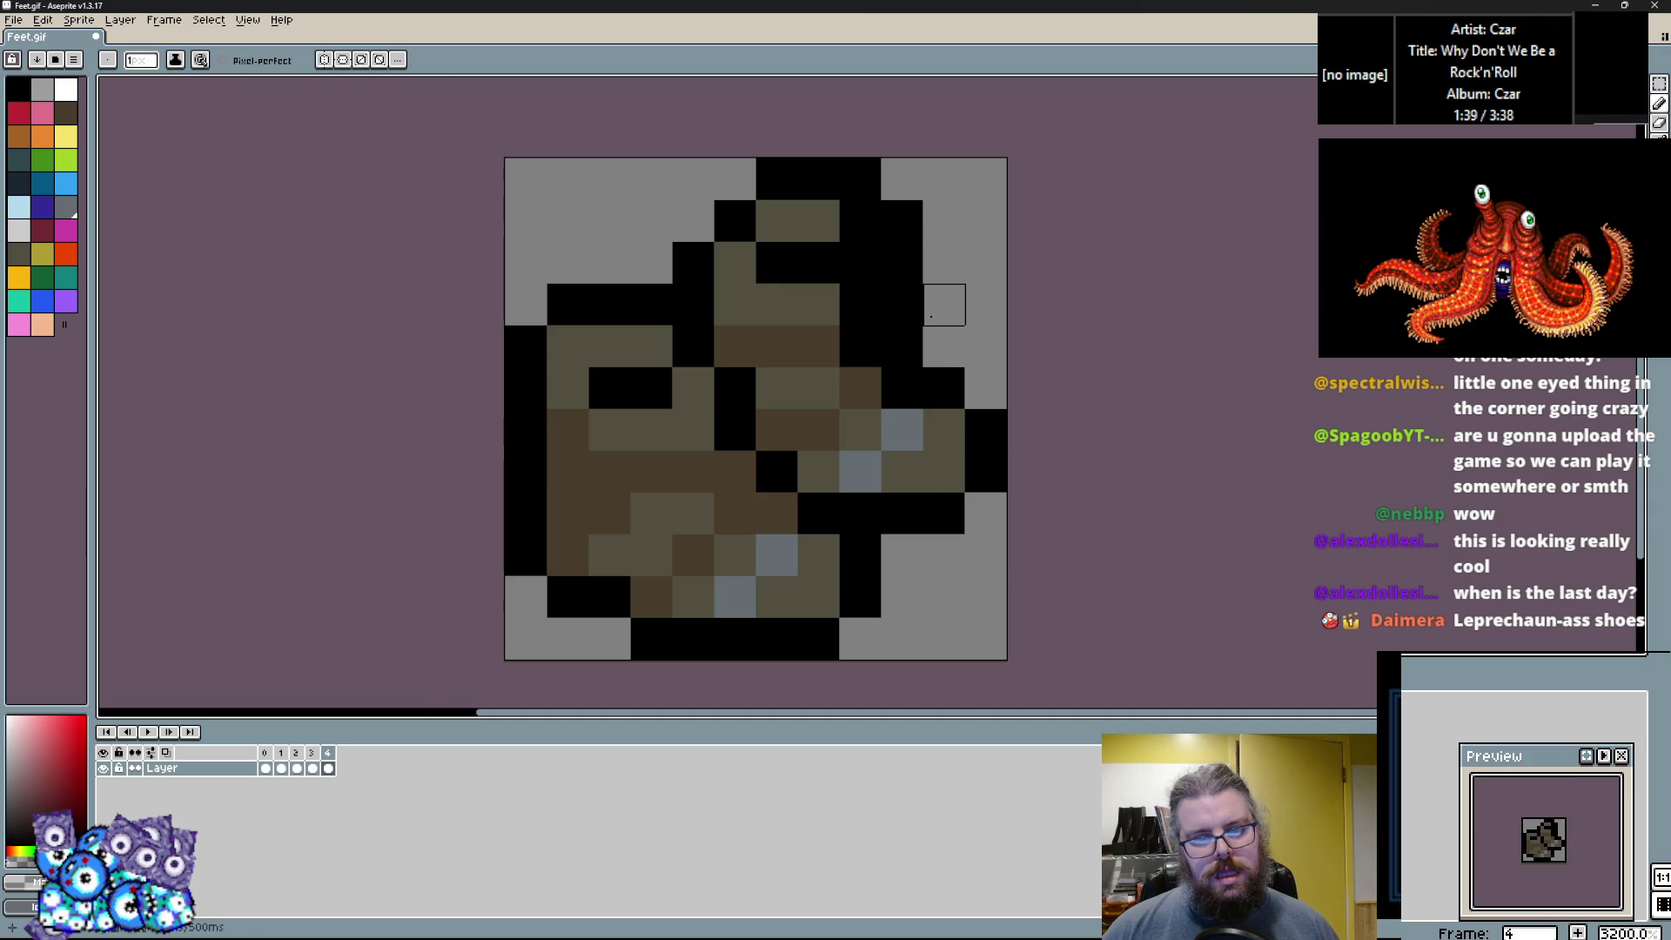
{"action": "left_click", "coordinate": [809, 428], "text": "alt"}
{"action": "left_click_drag", "start_coordinate": [902, 388], "coordinate": [847, 357]}
{"action": "left_click", "coordinate": [901, 261], "text": "alt"}
{"action": "left_click", "coordinate": [905, 305]}
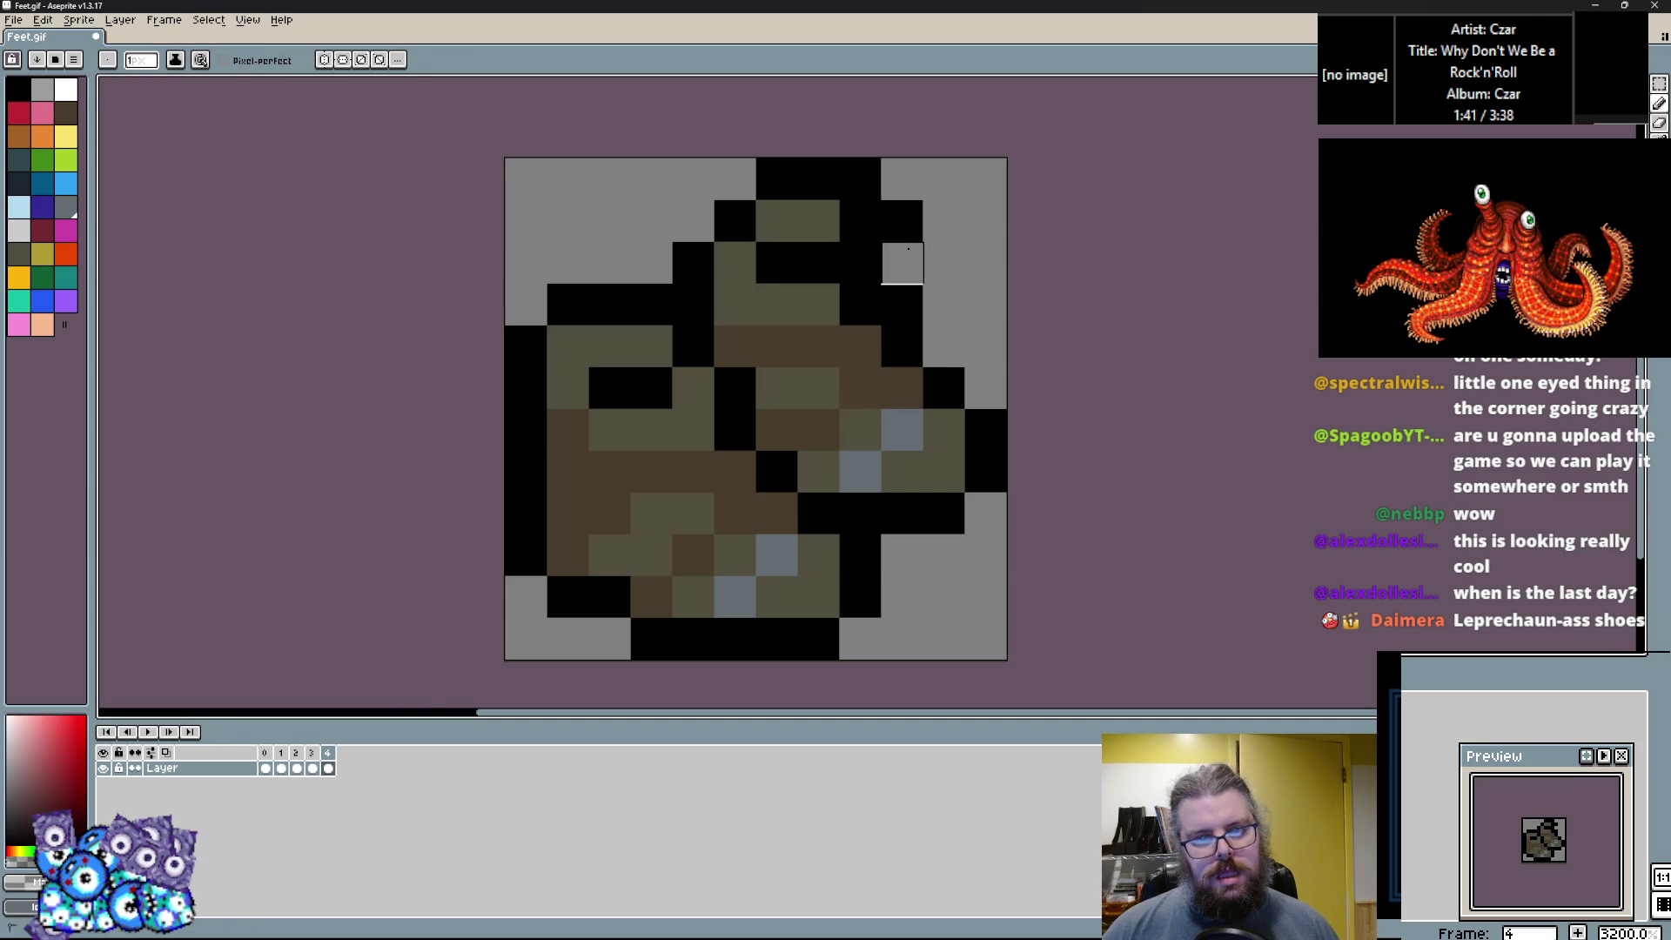
Add olive pixels at the boot top, extend the top-left outline, and place light grey pixels beside the slot.
{"action": "left_click", "coordinate": [817, 300], "text": "alt"}
{"action": "left_click", "coordinate": [833, 268]}
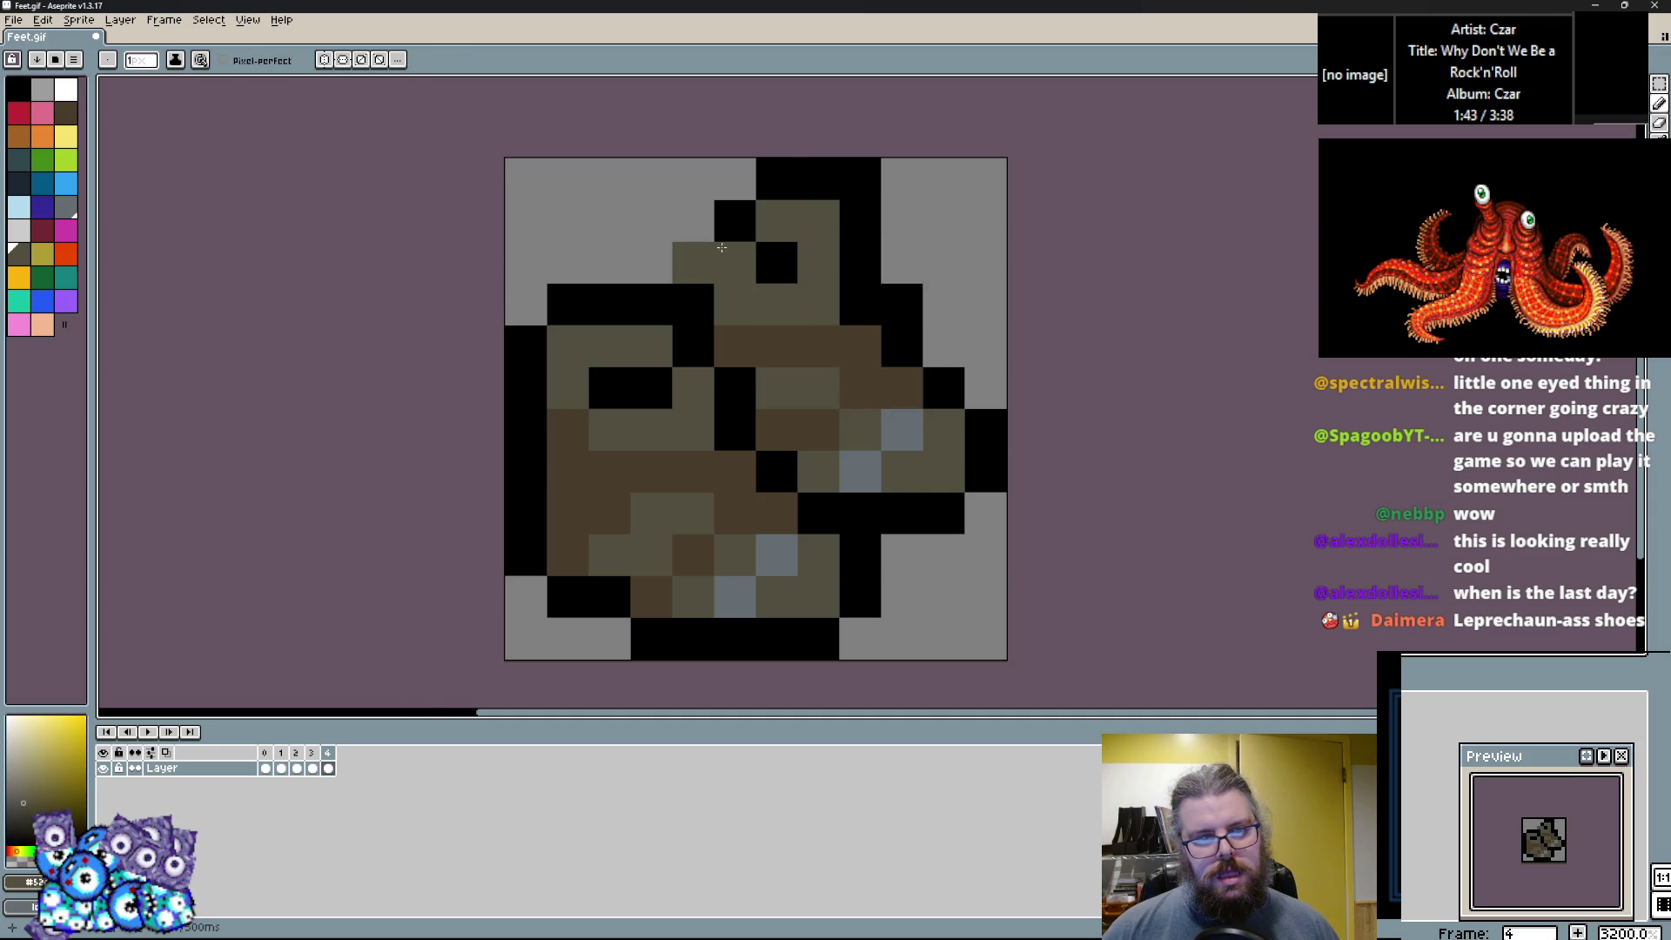
{"action": "left_click", "coordinate": [735, 220]}
{"action": "left_click", "coordinate": [776, 261], "text": "alt"}
{"action": "left_click", "coordinate": [690, 224]}
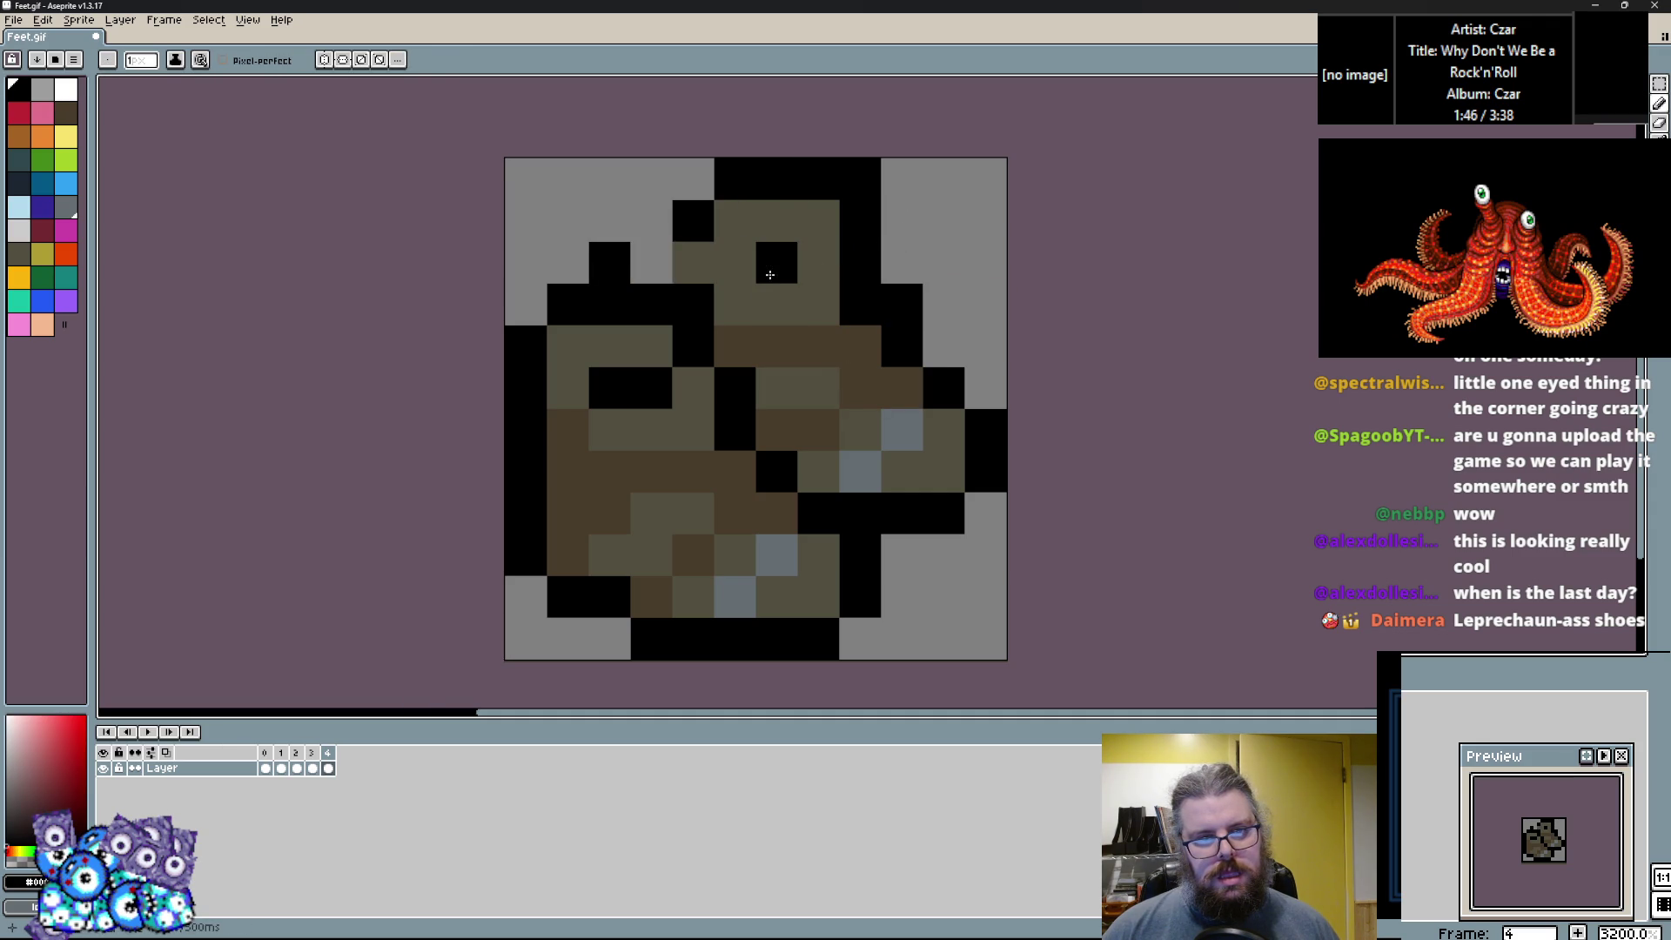
{"action": "left_click", "coordinate": [692, 305]}
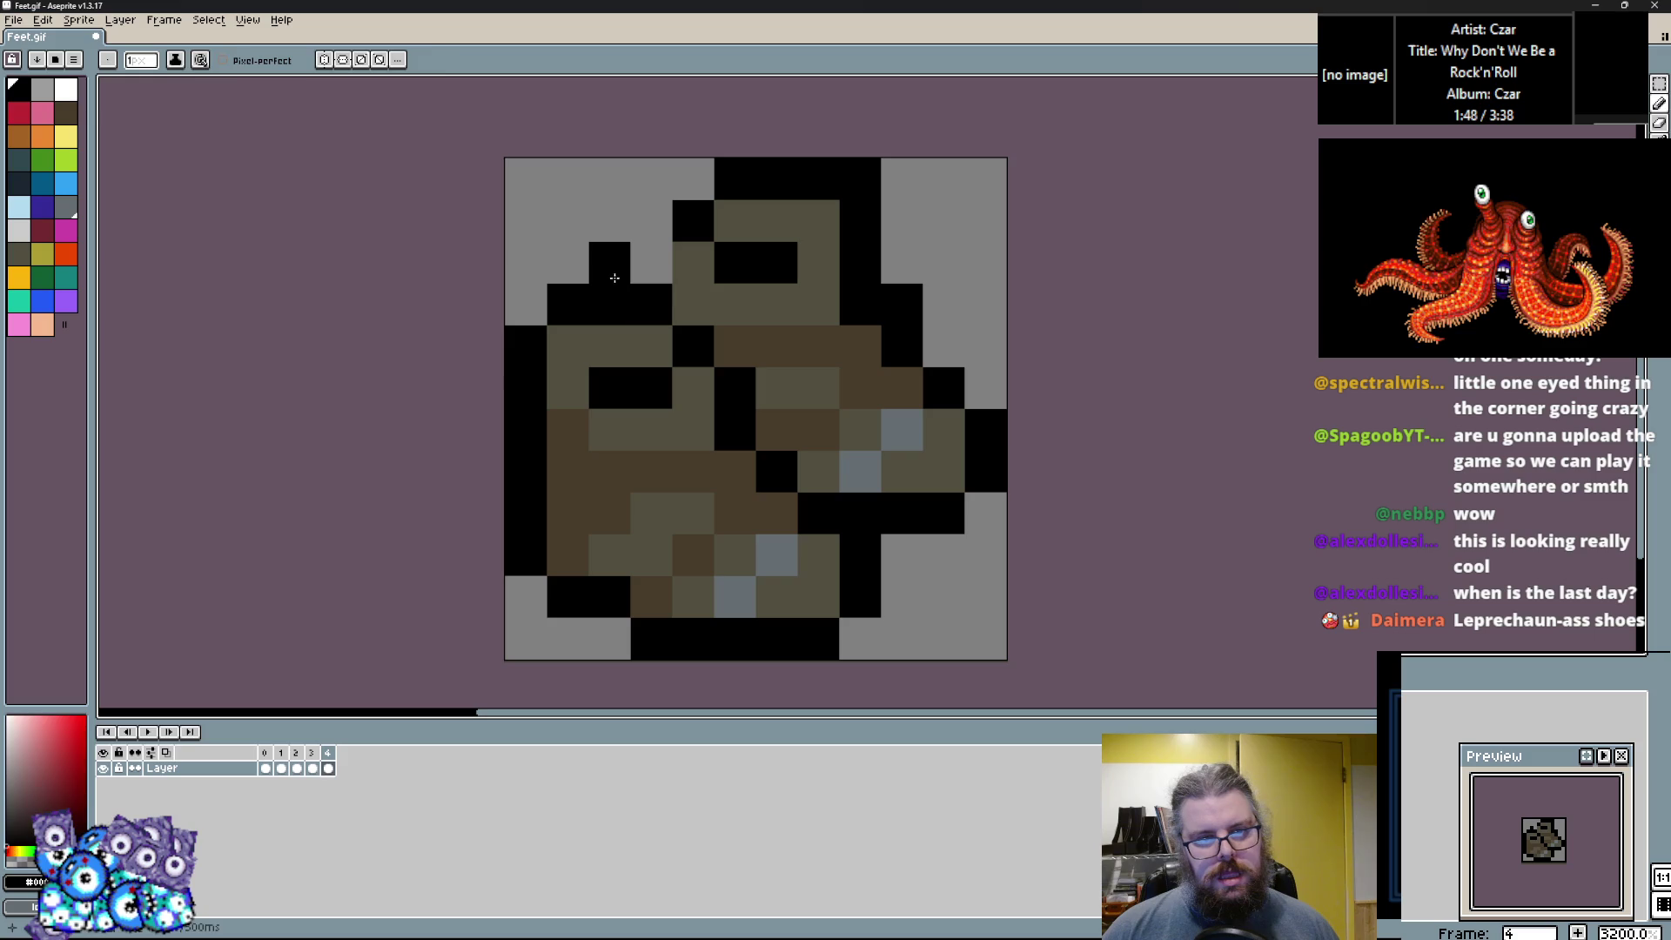
{"action": "left_click", "coordinate": [609, 221], "text": "alt"}
{"action": "left_click", "coordinate": [613, 259]}
{"action": "left_click", "coordinate": [651, 263]}
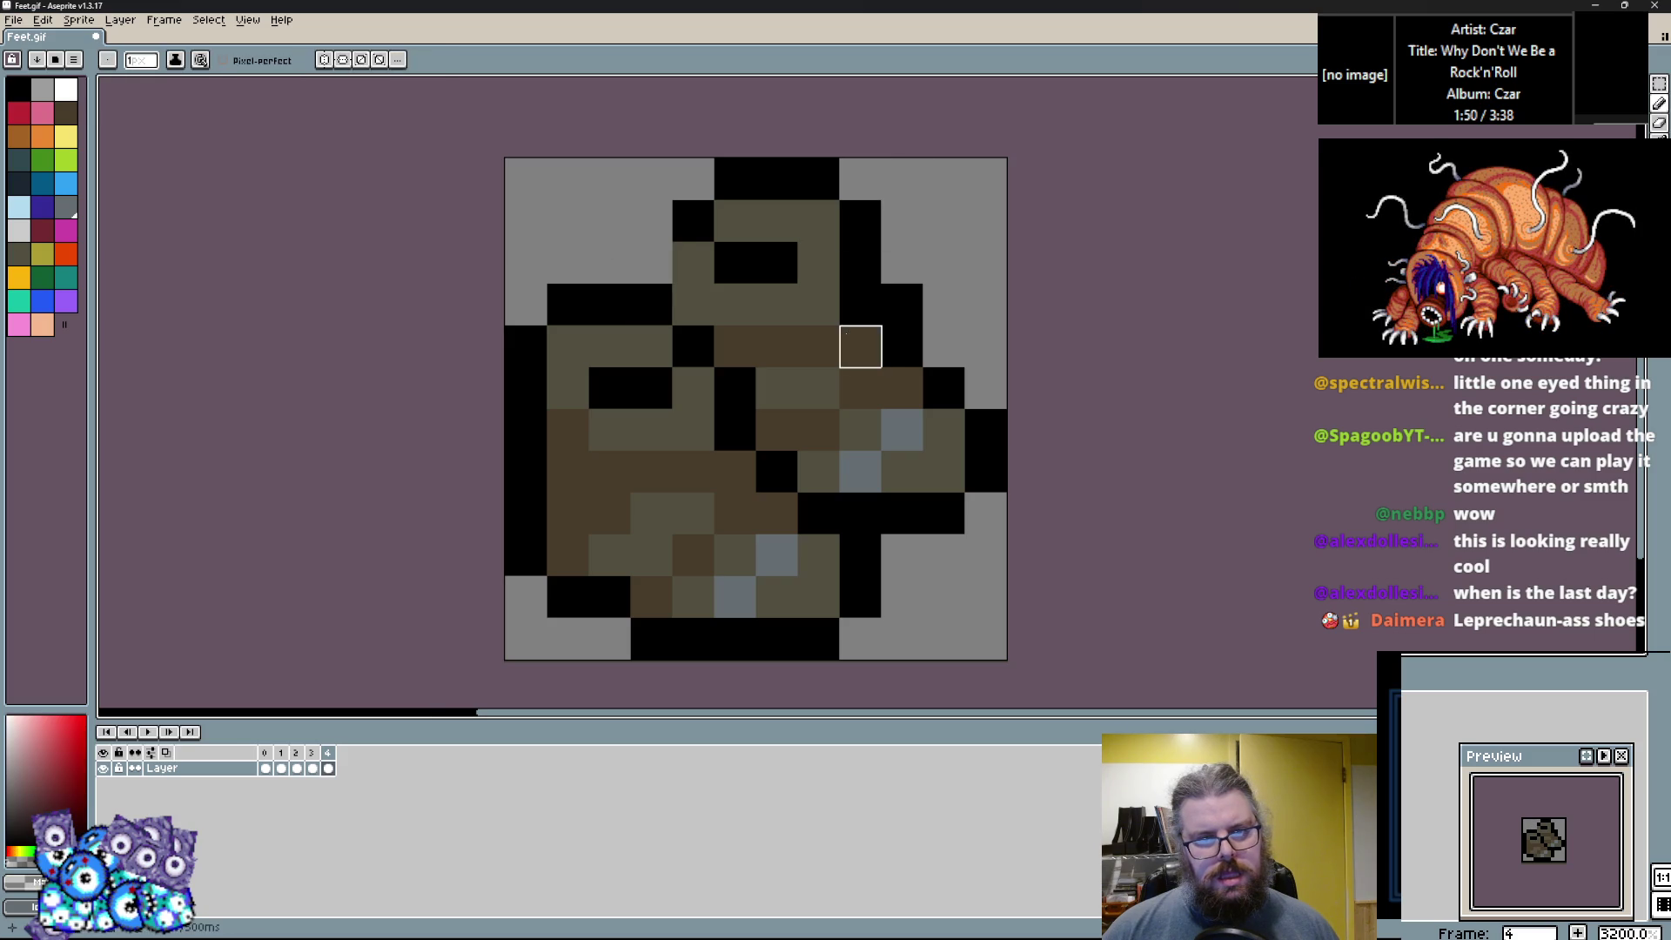
{"action": "left_click", "coordinate": [860, 177]}
Recolour outline pixels near the top to dark brown and olive.
{"action": "left_click", "coordinate": [860, 347], "text": "alt"}
{"action": "left_click", "coordinate": [860, 304]}
{"action": "left_click", "coordinate": [693, 263], "text": "alt"}
{"action": "left_click", "coordinate": [734, 305]}
{"action": "left_click", "coordinate": [692, 220]}
{"action": "left_click", "coordinate": [776, 177], "text": "alt"}
{"action": "left_click", "coordinate": [785, 356], "text": "alt"}
{"action": "left_click", "coordinate": [860, 221], "text": "alt"}
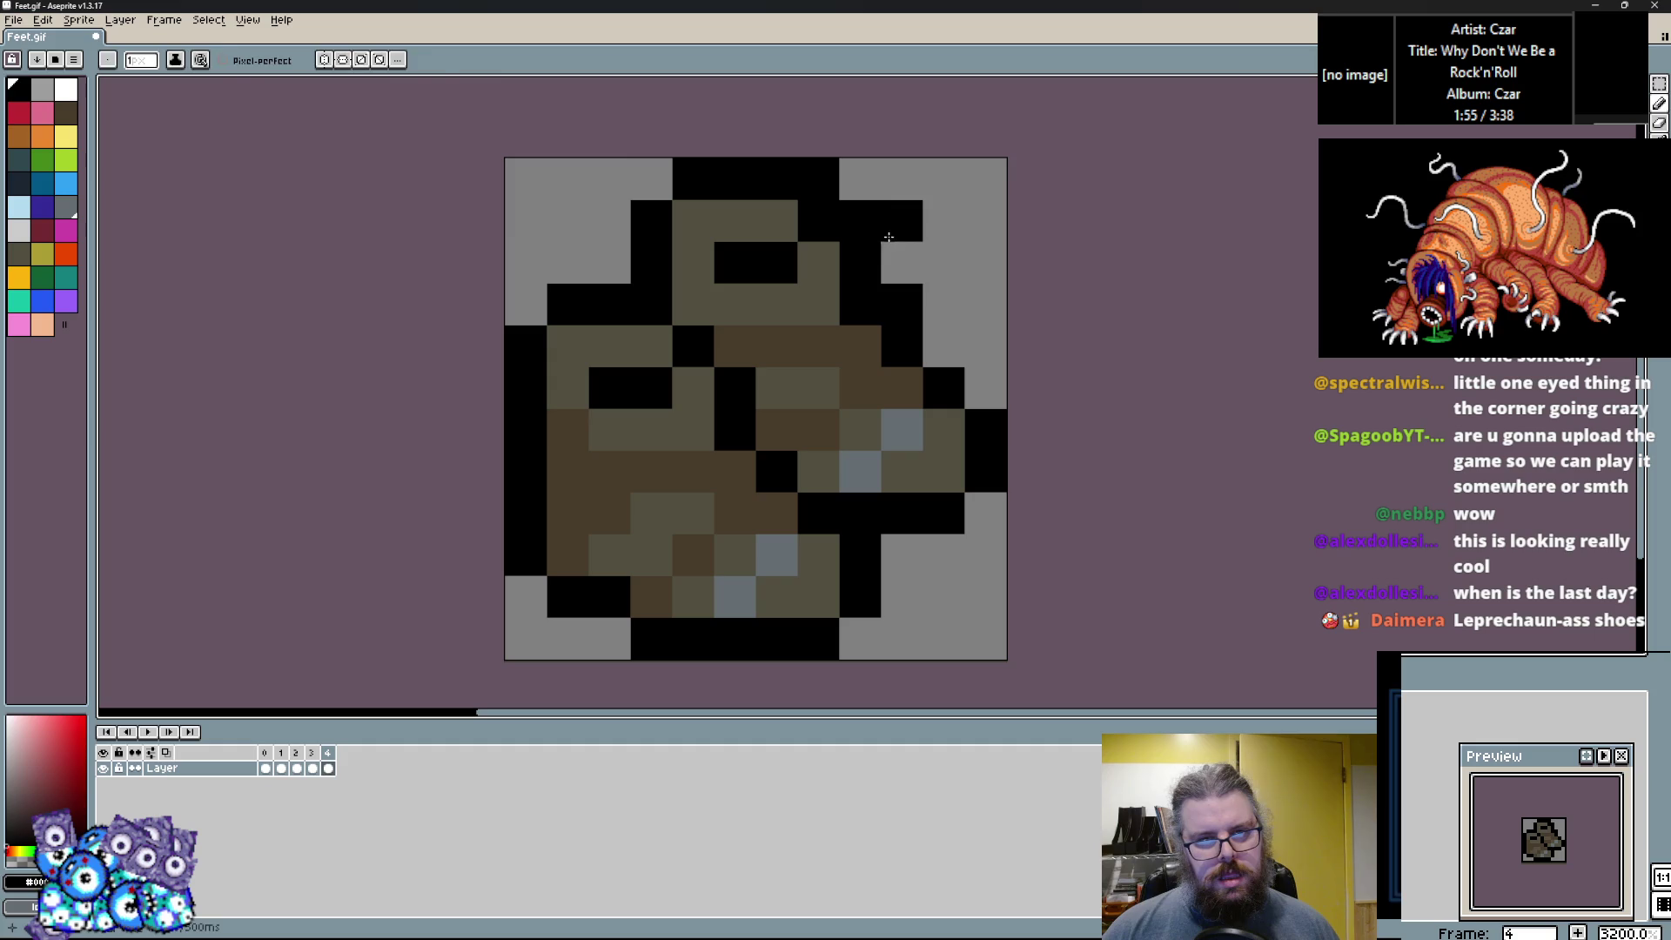
Add grey-blue highlight pixels on the left and upper boot, with brown and black cells in between.
{"action": "left_click", "coordinate": [873, 465], "text": "alt"}
{"action": "left_click", "coordinate": [688, 433]}
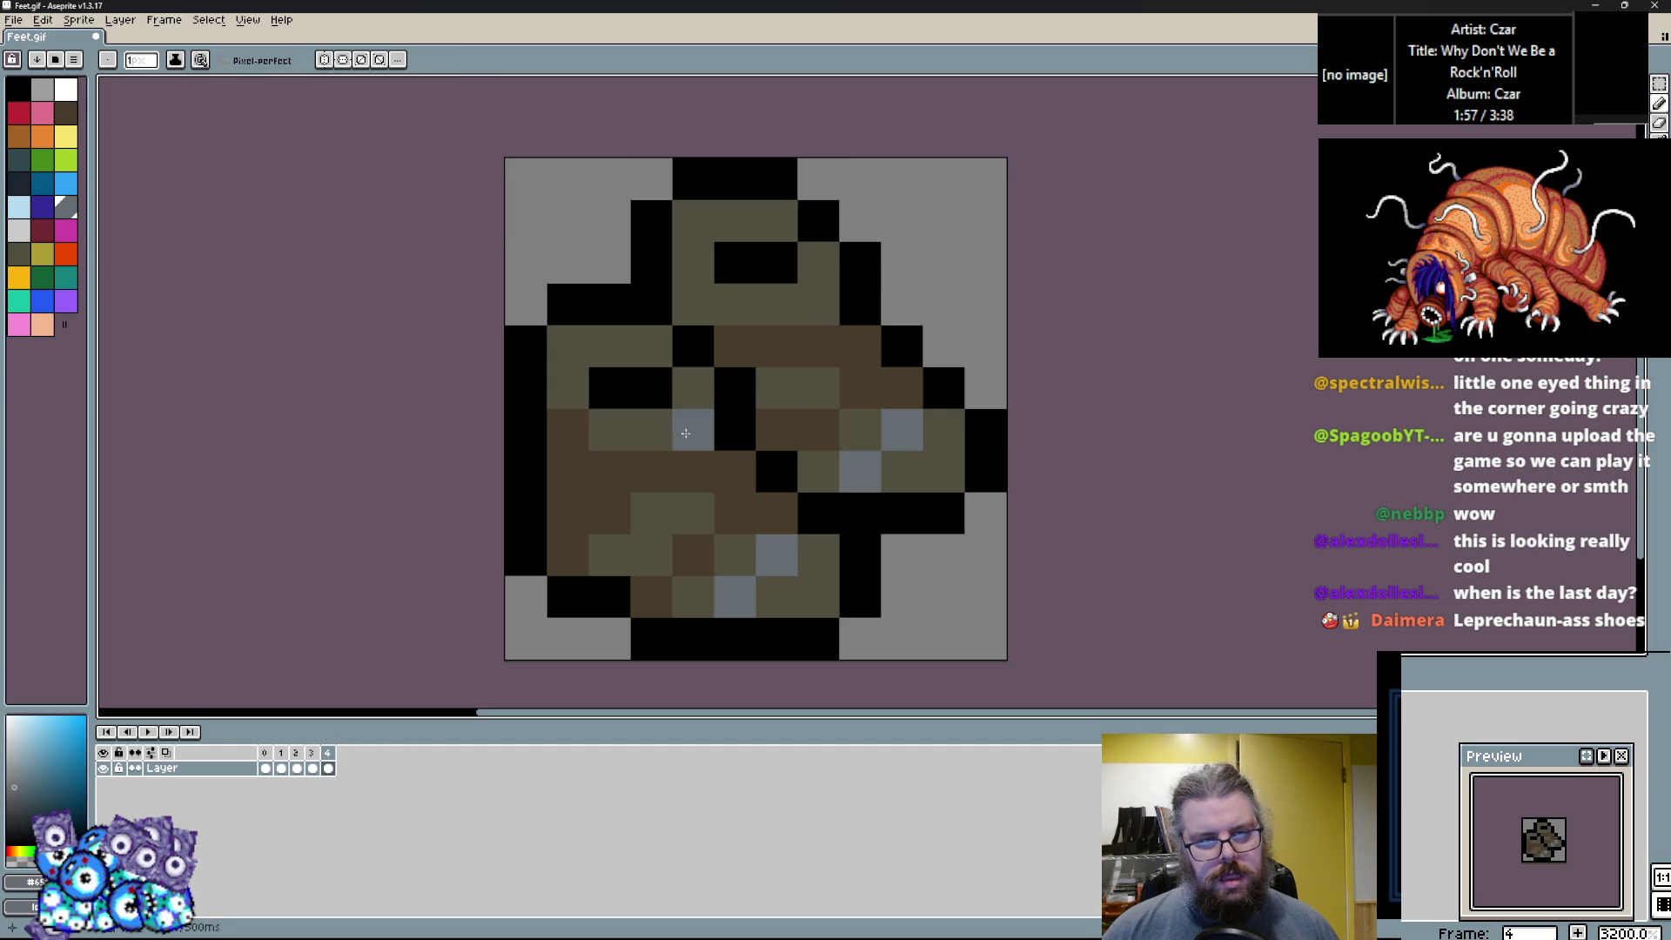
{"action": "left_click", "coordinate": [567, 387]}
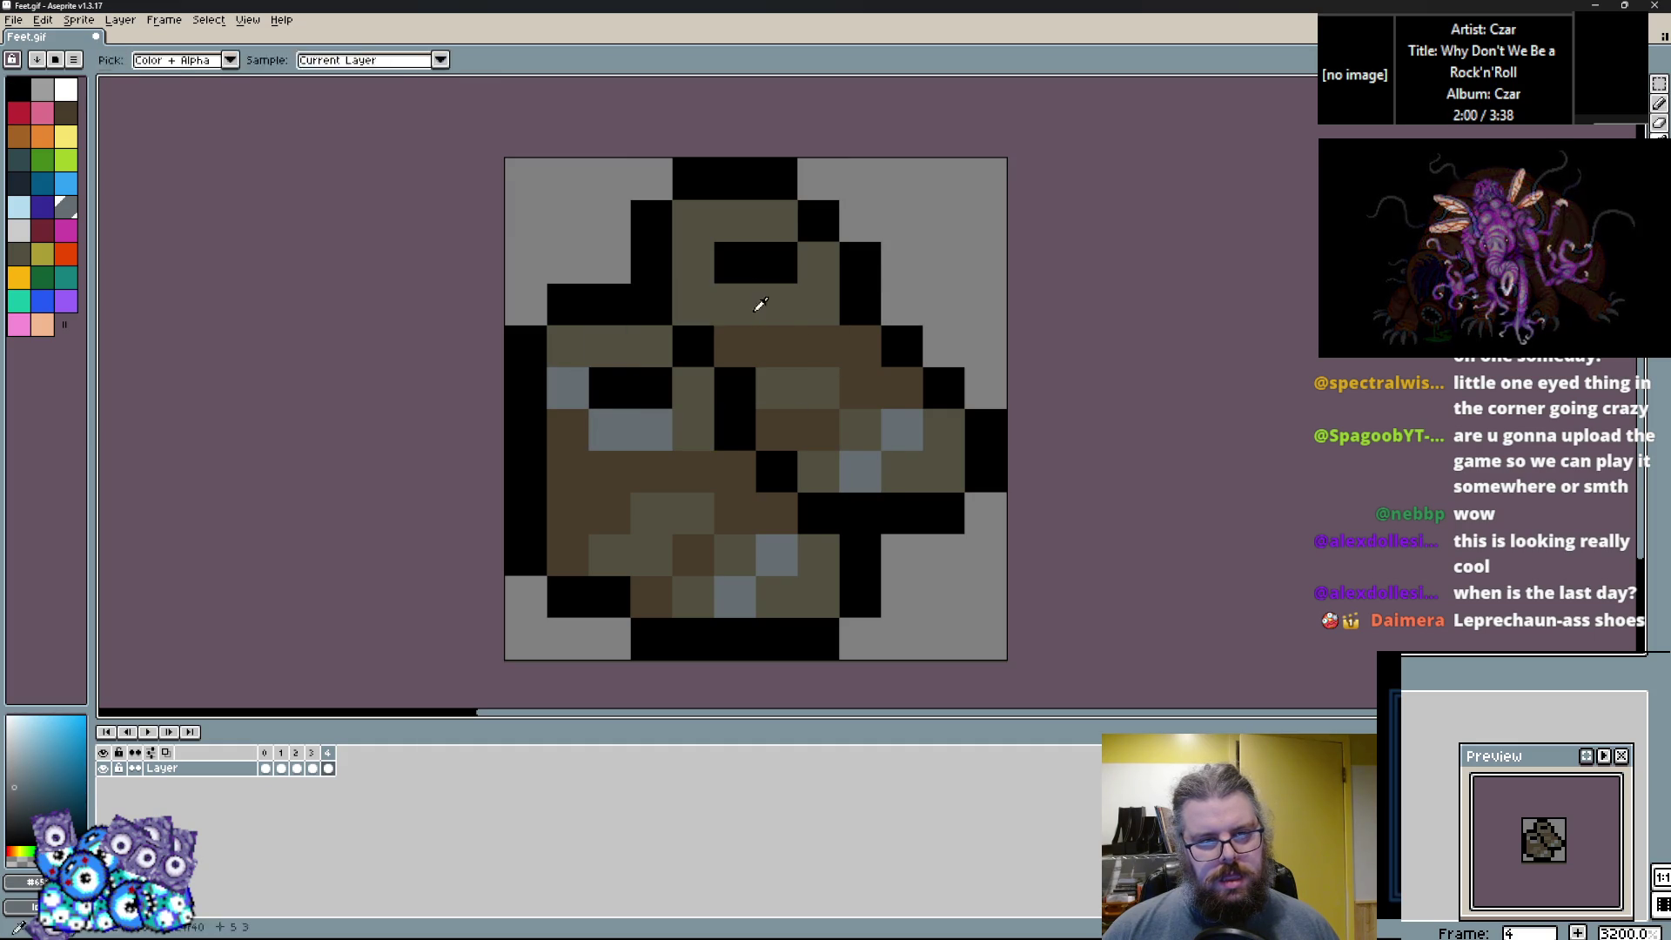
{"action": "left_click", "coordinate": [776, 304]}
{"action": "left_click", "coordinate": [735, 347], "text": "alt"}
{"action": "mouse_move", "coordinate": [692, 305]}
{"action": "left_mouse_down"}
{"action": "mouse_move", "coordinate": [729, 309]}
{"action": "mouse_move", "coordinate": [694, 259]}
{"action": "mouse_move", "coordinate": [833, 262]}
{"action": "left_mouse_up"}
{"action": "left_click", "coordinate": [776, 304], "text": "alt"}
{"action": "left_click", "coordinate": [734, 263], "text": "alt"}
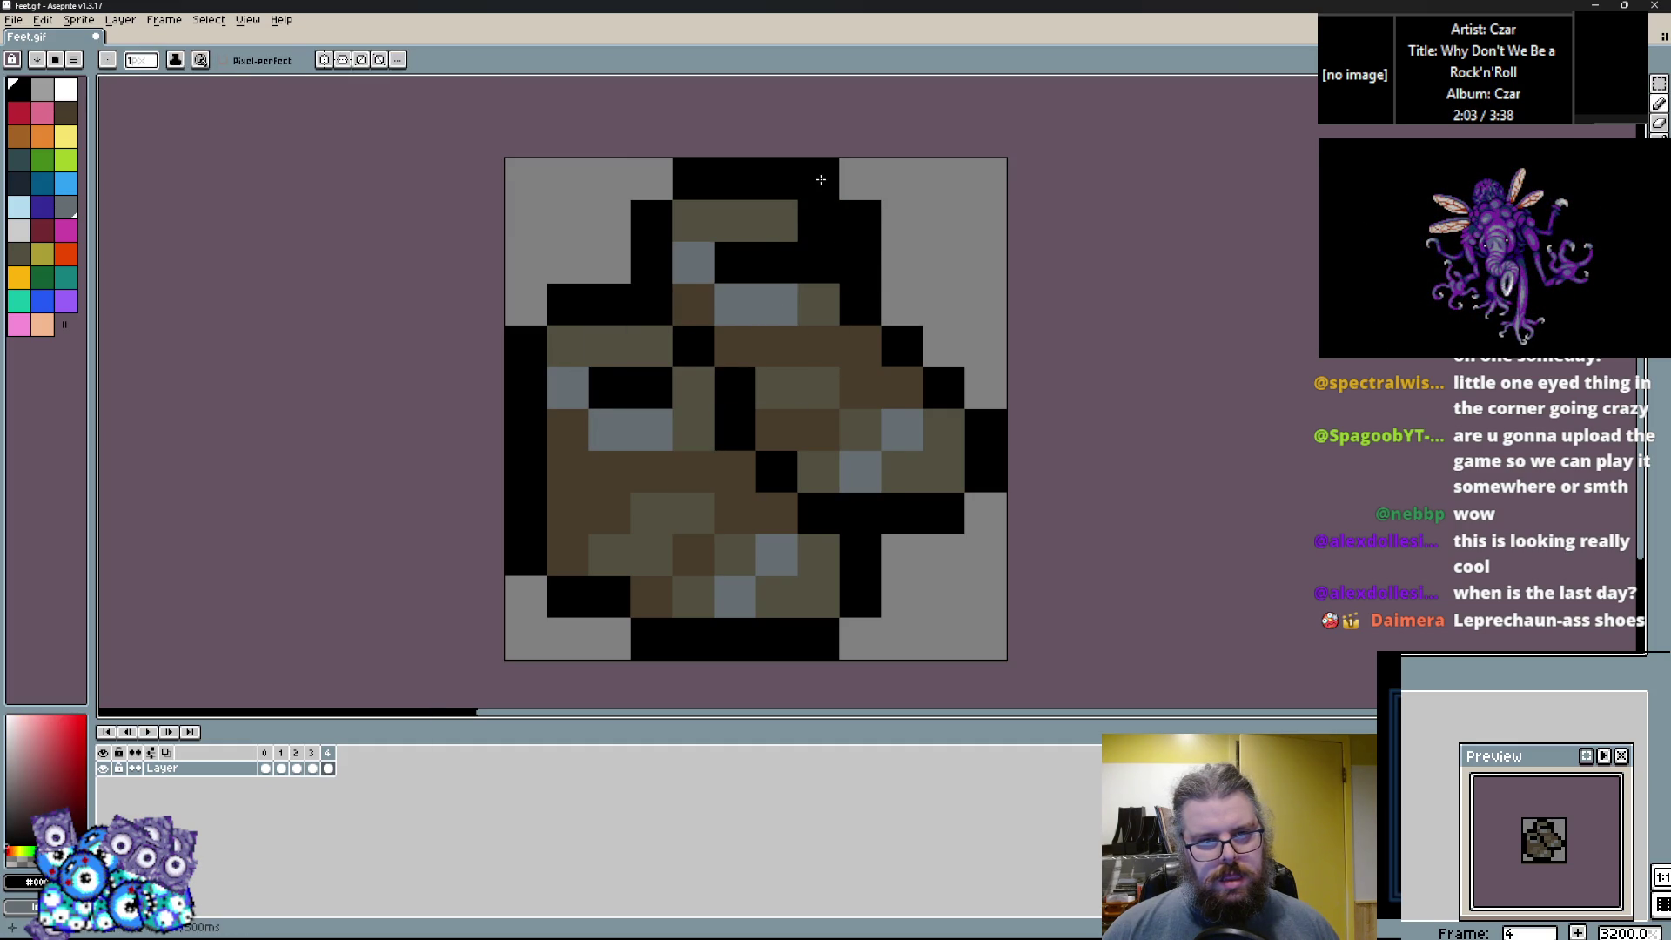
Touch up middle cells of the boot, swapping black, olive and brown pixels.
{"action": "left_click", "coordinate": [818, 300], "text": "alt"}
{"action": "left_click", "coordinate": [817, 269]}
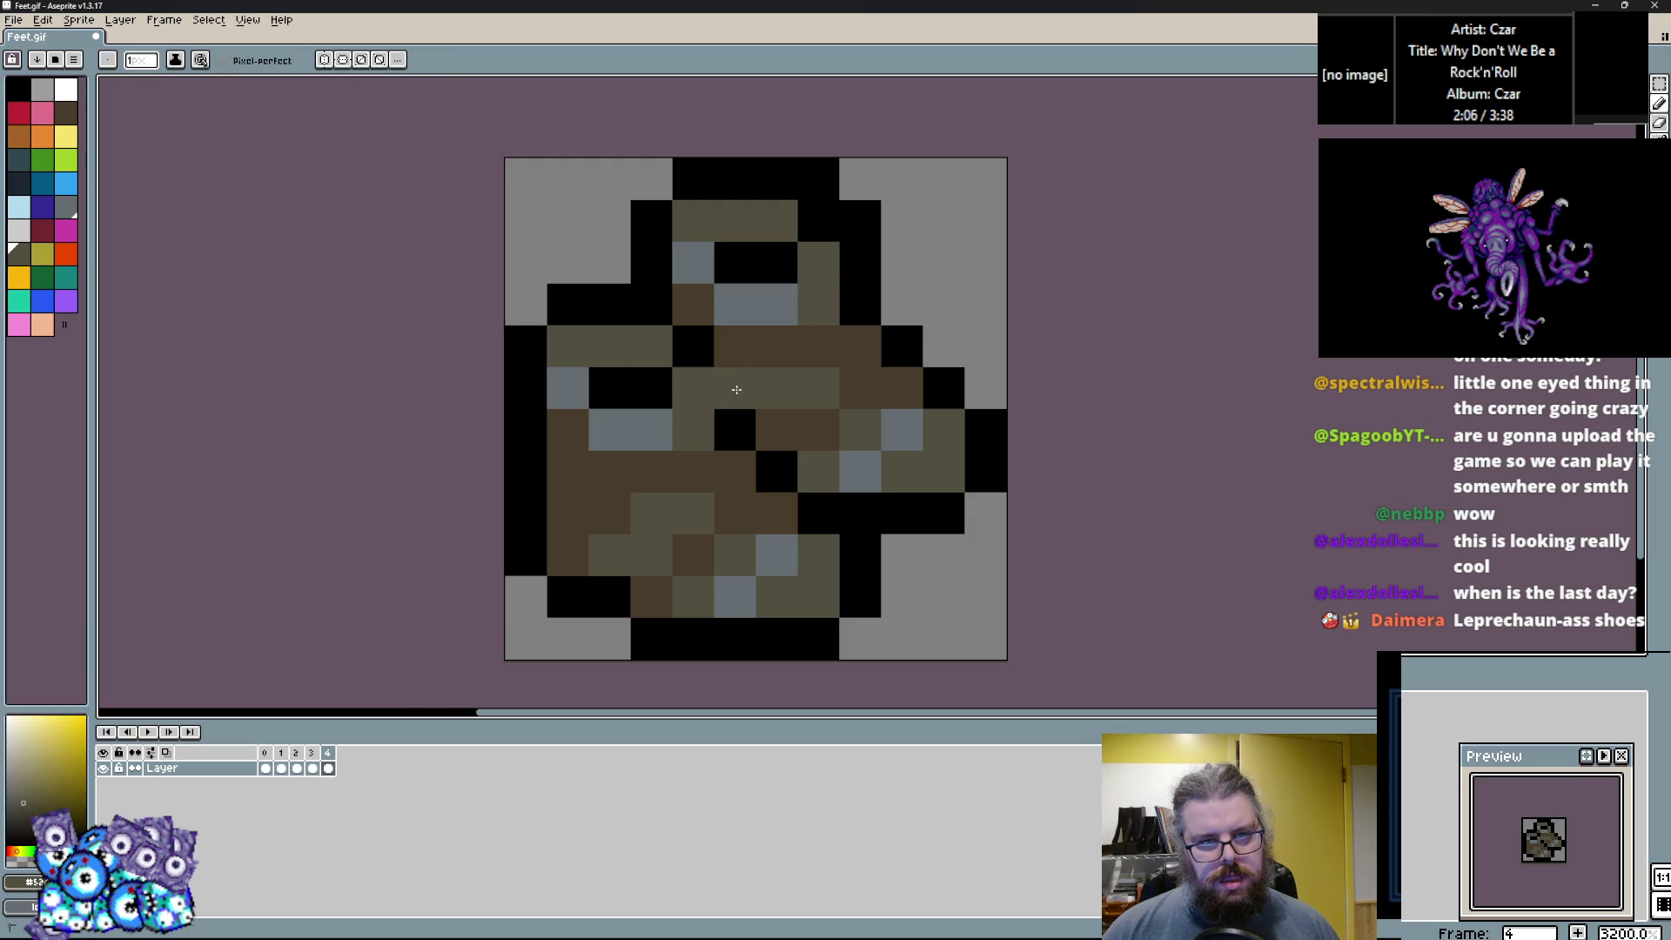
{"action": "left_click", "coordinate": [735, 428], "text": "alt"}
{"action": "left_click", "coordinate": [783, 396]}
{"action": "left_click", "coordinate": [652, 345], "text": "alt"}
{"action": "left_click", "coordinate": [695, 343]}
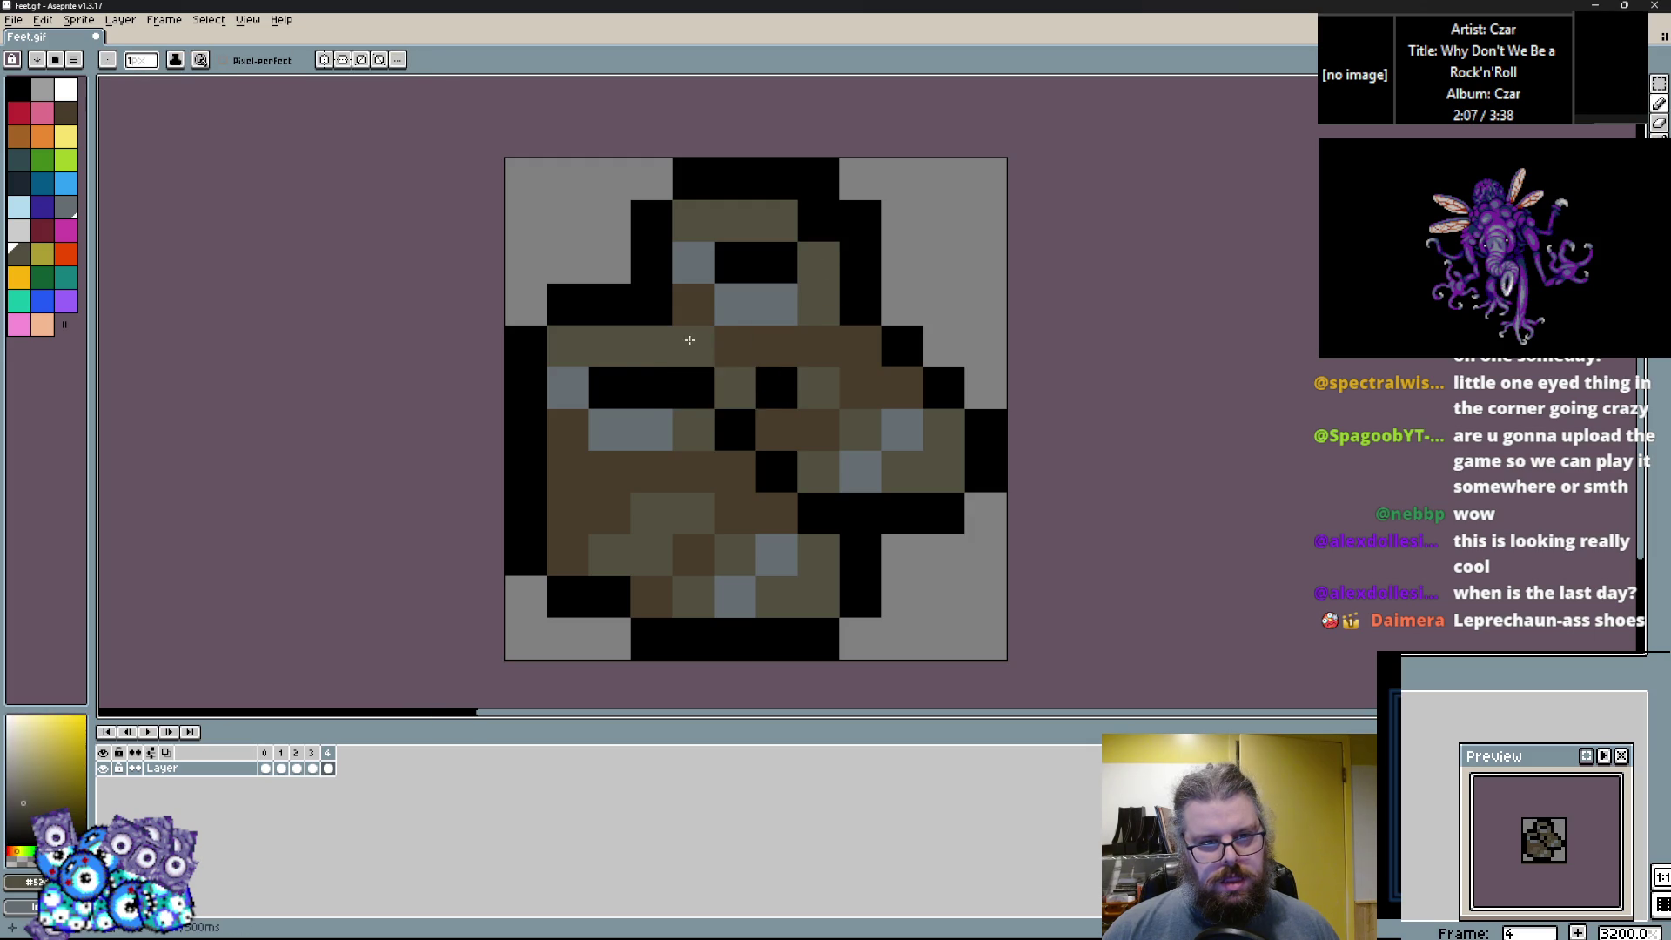
{"action": "left_click", "coordinate": [735, 455], "text": "alt"}
{"action": "left_click", "coordinate": [734, 428]}
Paint three right-side black cells olive and one cell dark brown.
{"action": "left_click", "coordinate": [776, 386], "text": "alt"}
{"action": "left_click", "coordinate": [776, 428]}
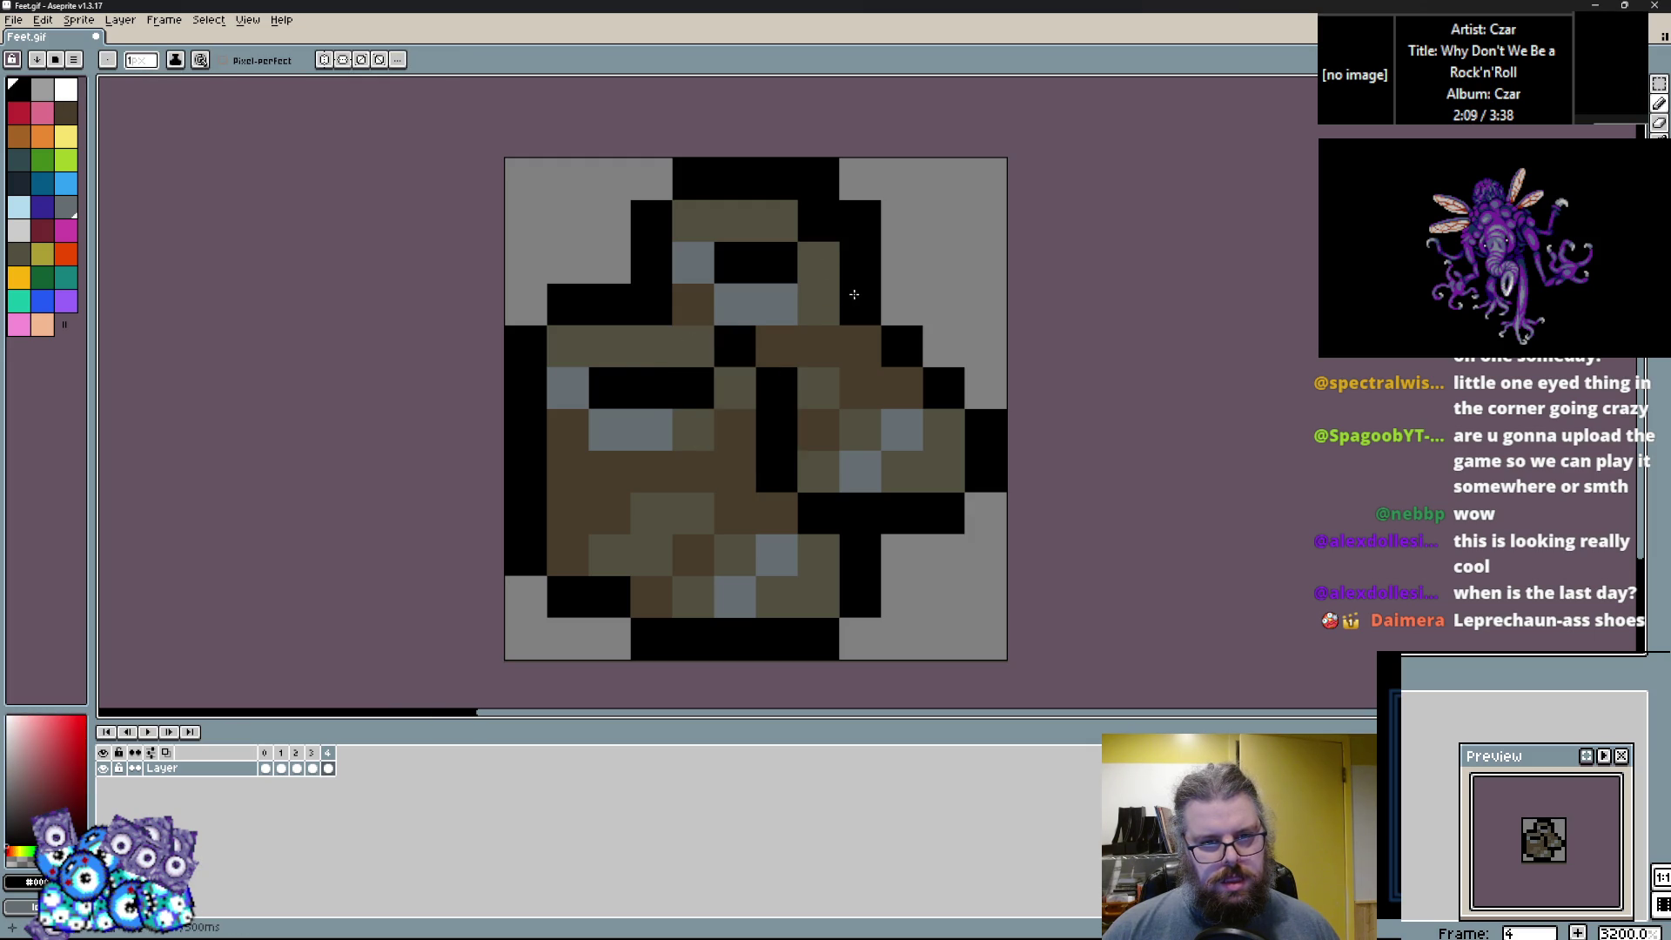
{"action": "left_click", "coordinate": [817, 262], "text": "alt"}
{"action": "left_click", "coordinate": [817, 221]}
{"action": "left_click", "coordinate": [860, 263]}
{"action": "left_click", "coordinate": [860, 304]}
{"action": "left_click", "coordinate": [798, 261], "text": "alt"}
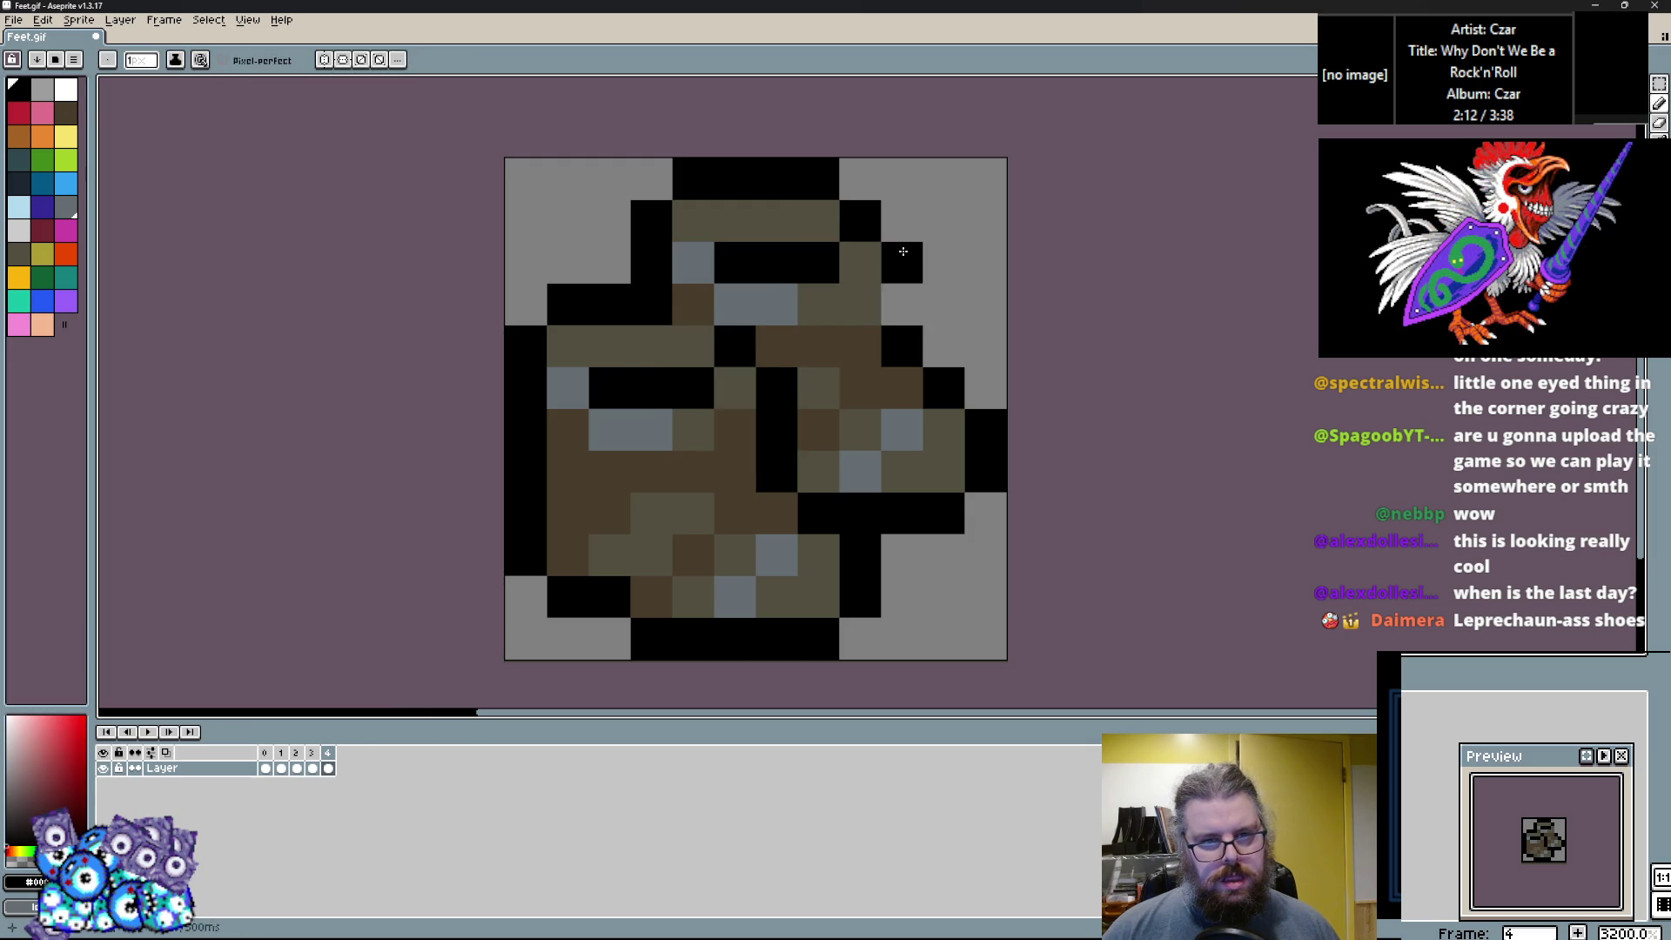
{"action": "left_click", "coordinate": [857, 383], "text": "alt"}
{"action": "left_click", "coordinate": [822, 348]}
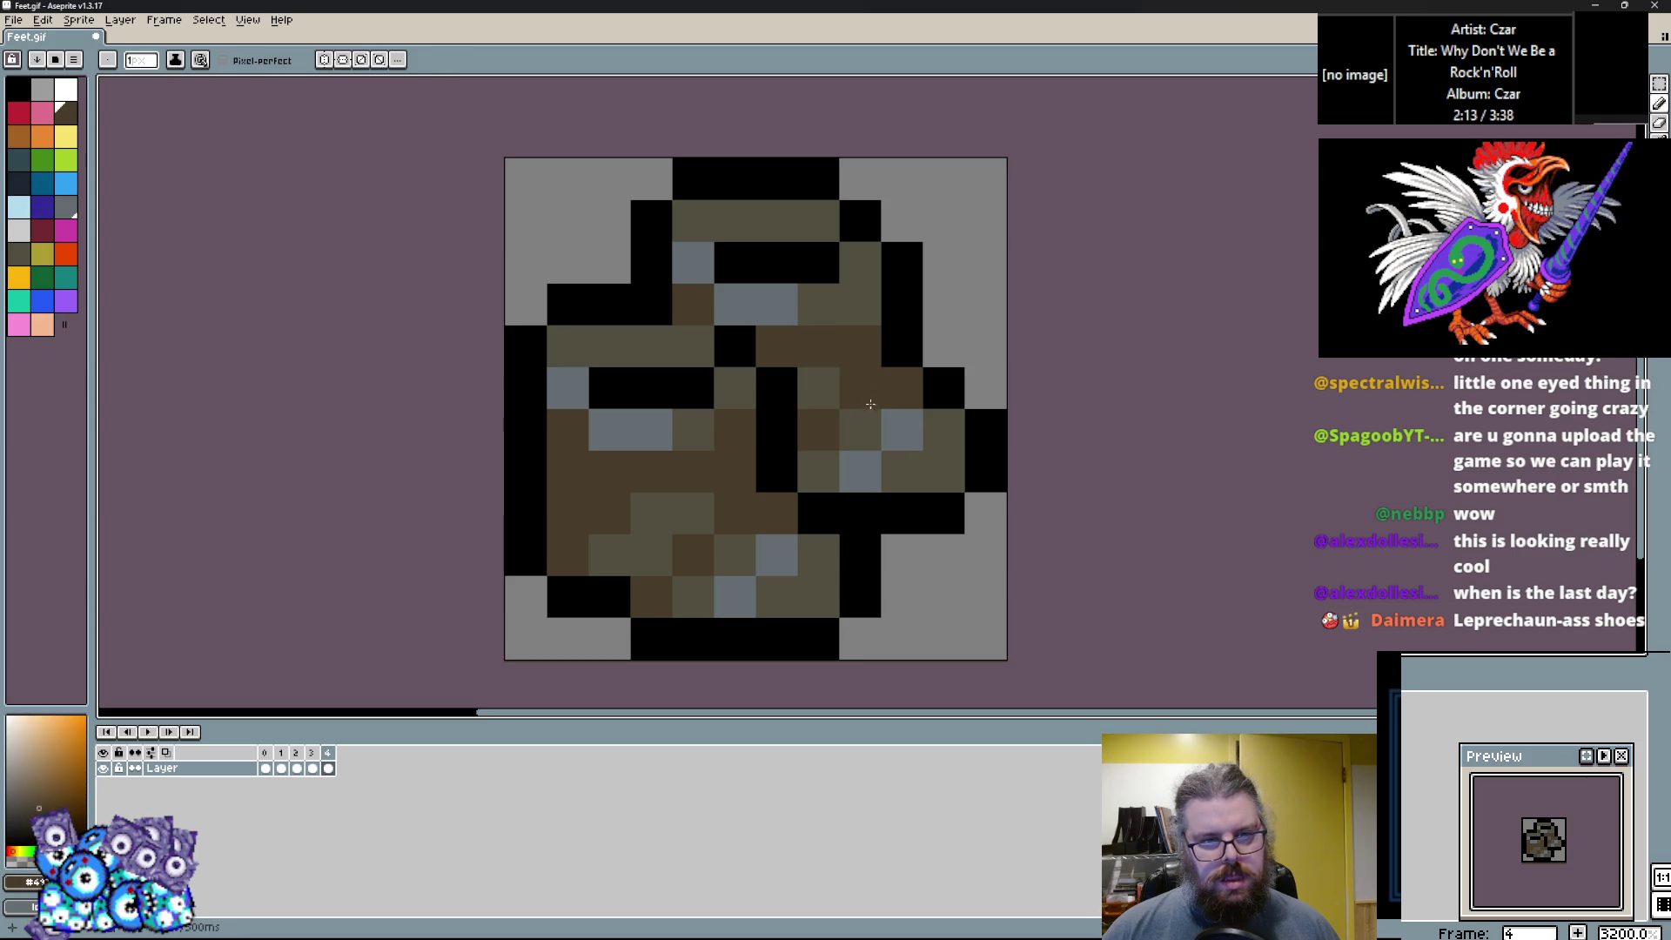
Place dark navy shadow cells at the lower right, undoing misplaced ones.
{"action": "left_click", "coordinate": [26, 189]}
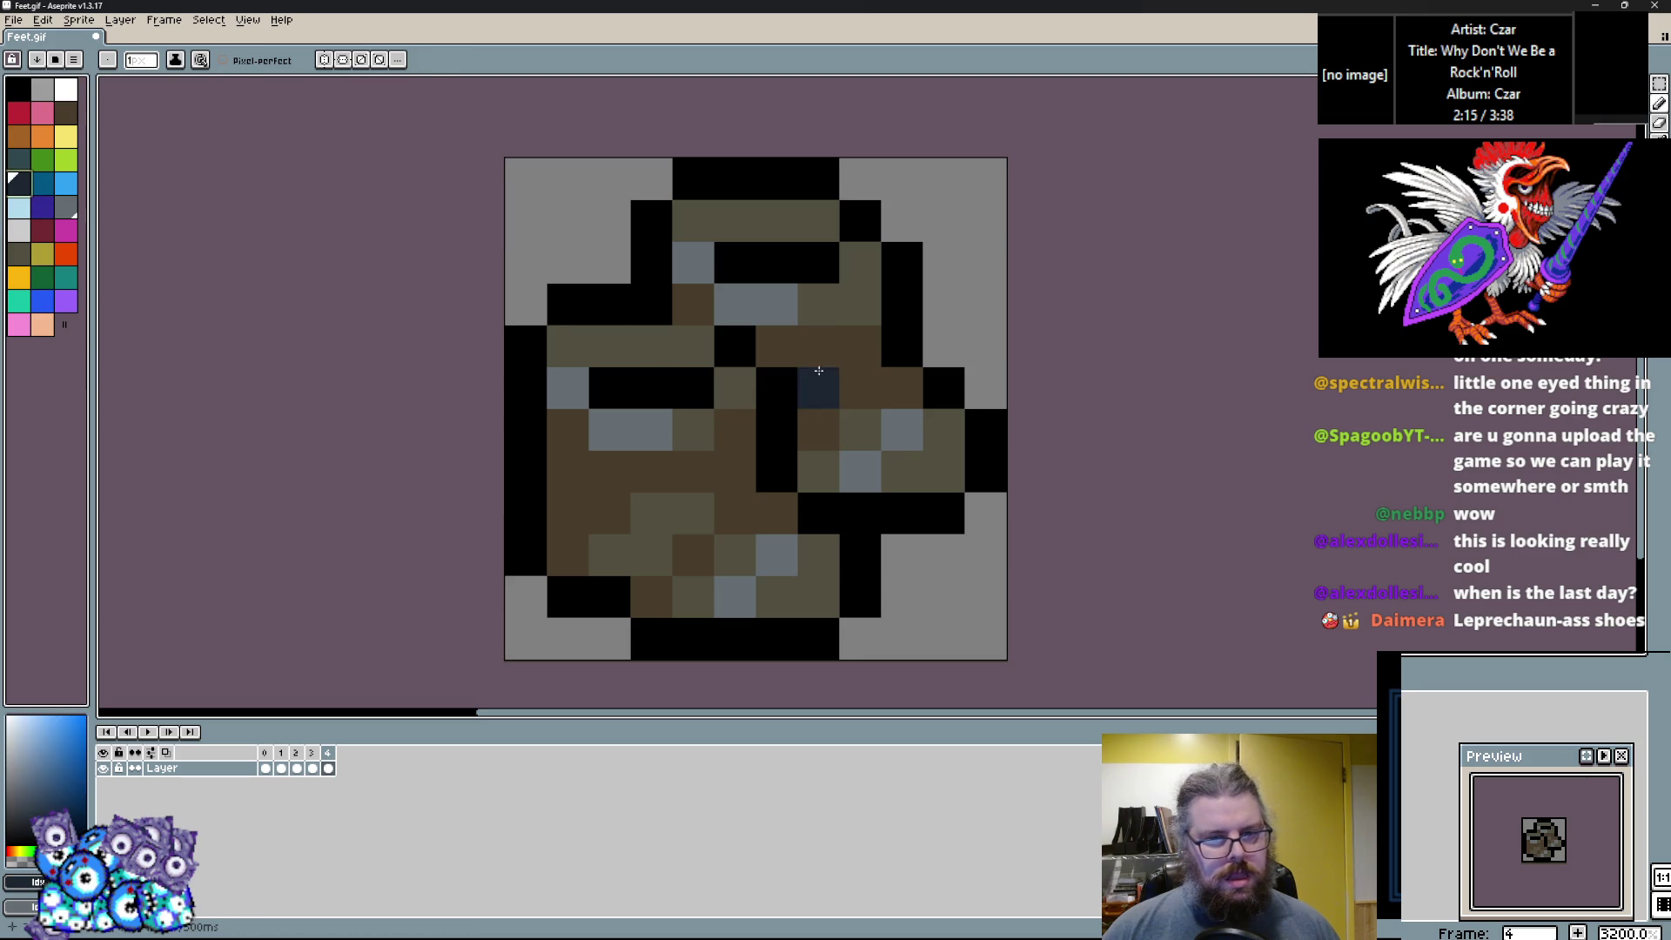
{"action": "left_click", "coordinate": [859, 344]}
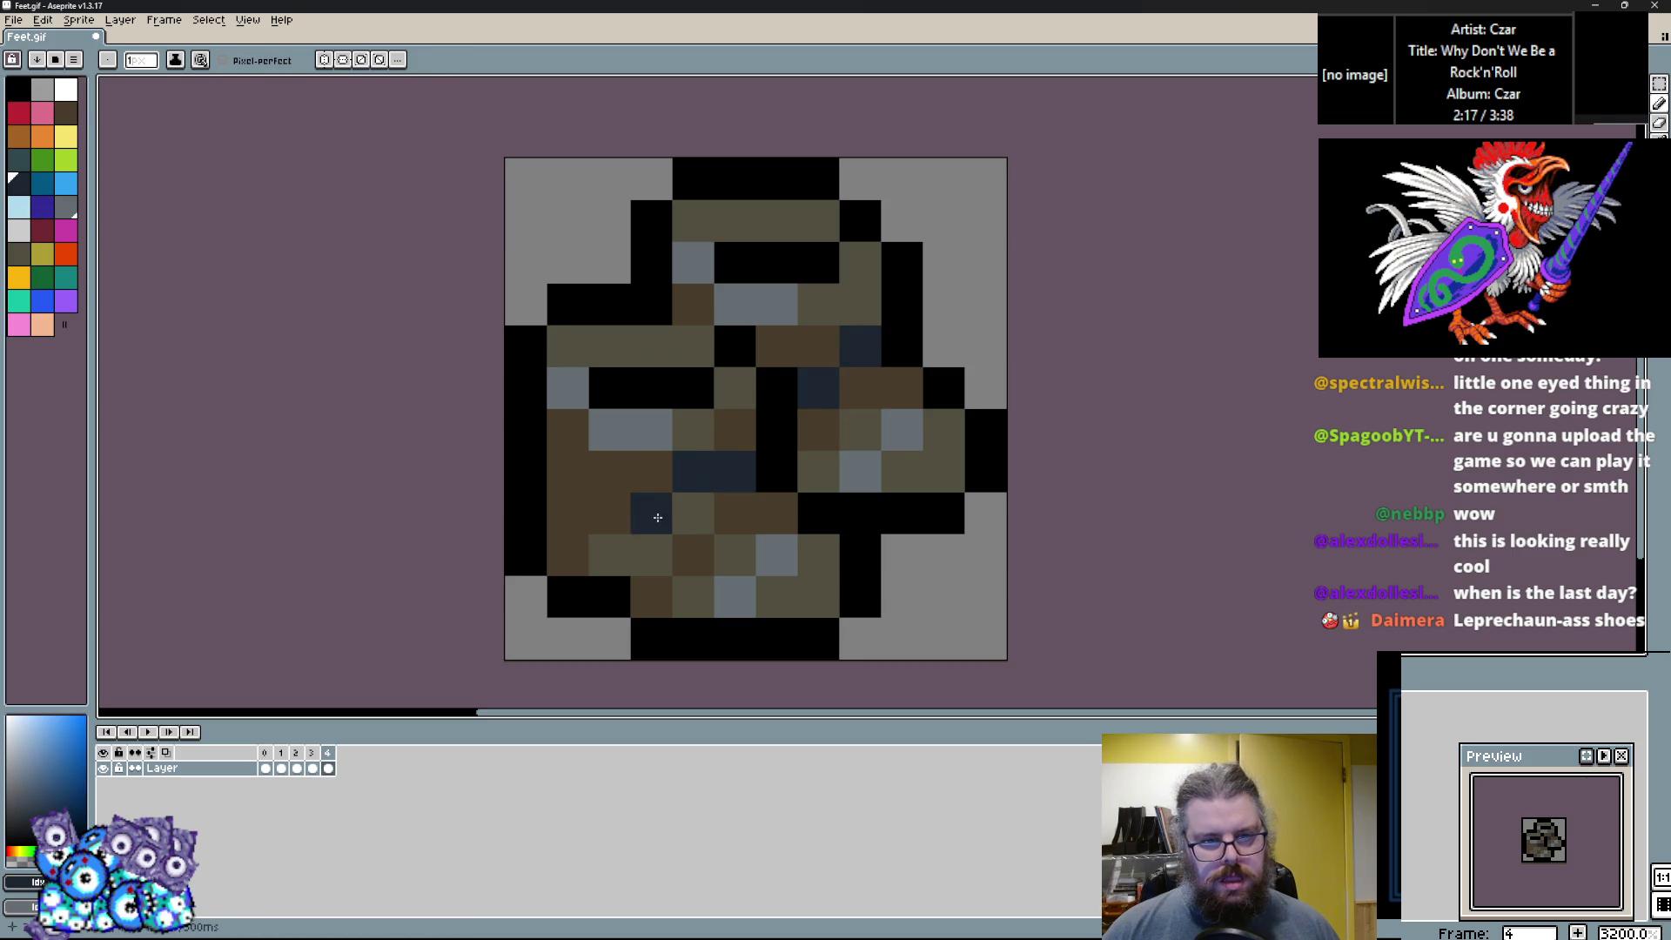
{"action": "key", "text": "ctrl+z"}
{"action": "left_click", "coordinate": [897, 509]}
{"action": "scroll", "coordinate": [884, 485], "scroll_direction": "right", "scroll_amount": 1}
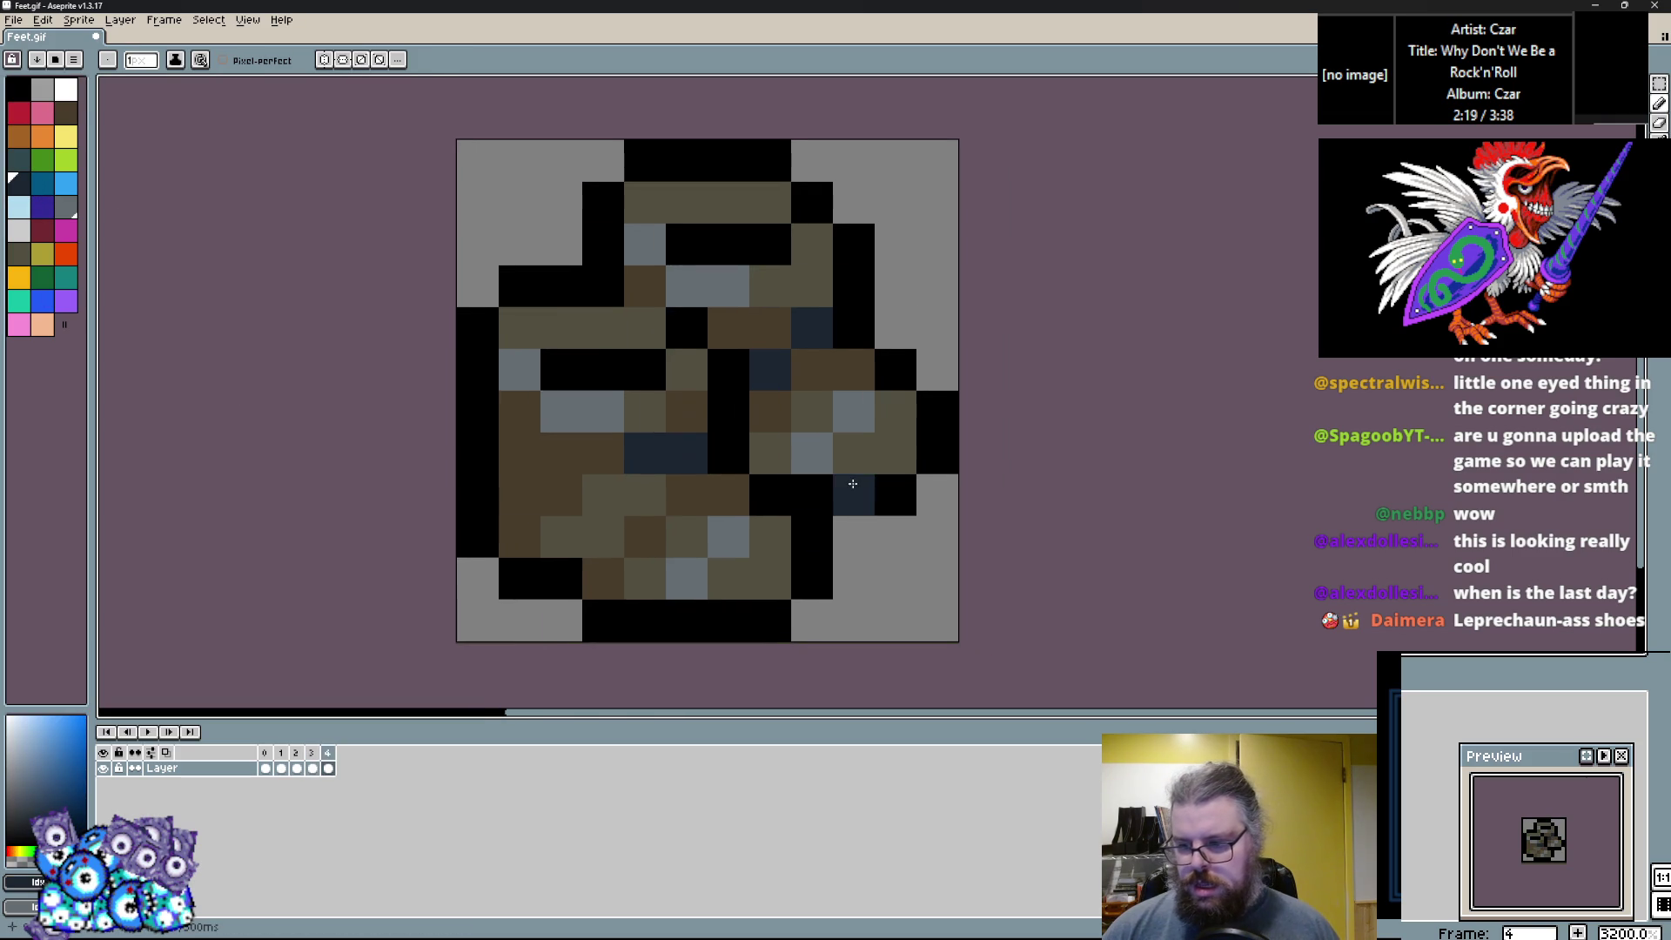
{"action": "key", "text": "ctrl+z"}
{"action": "left_click", "coordinate": [879, 498]}
{"action": "scroll", "coordinate": [879, 500], "scroll_direction": "down", "scroll_amount": 1}
{"action": "scroll", "coordinate": [879, 503], "scroll_direction": "up", "scroll_amount": 1}
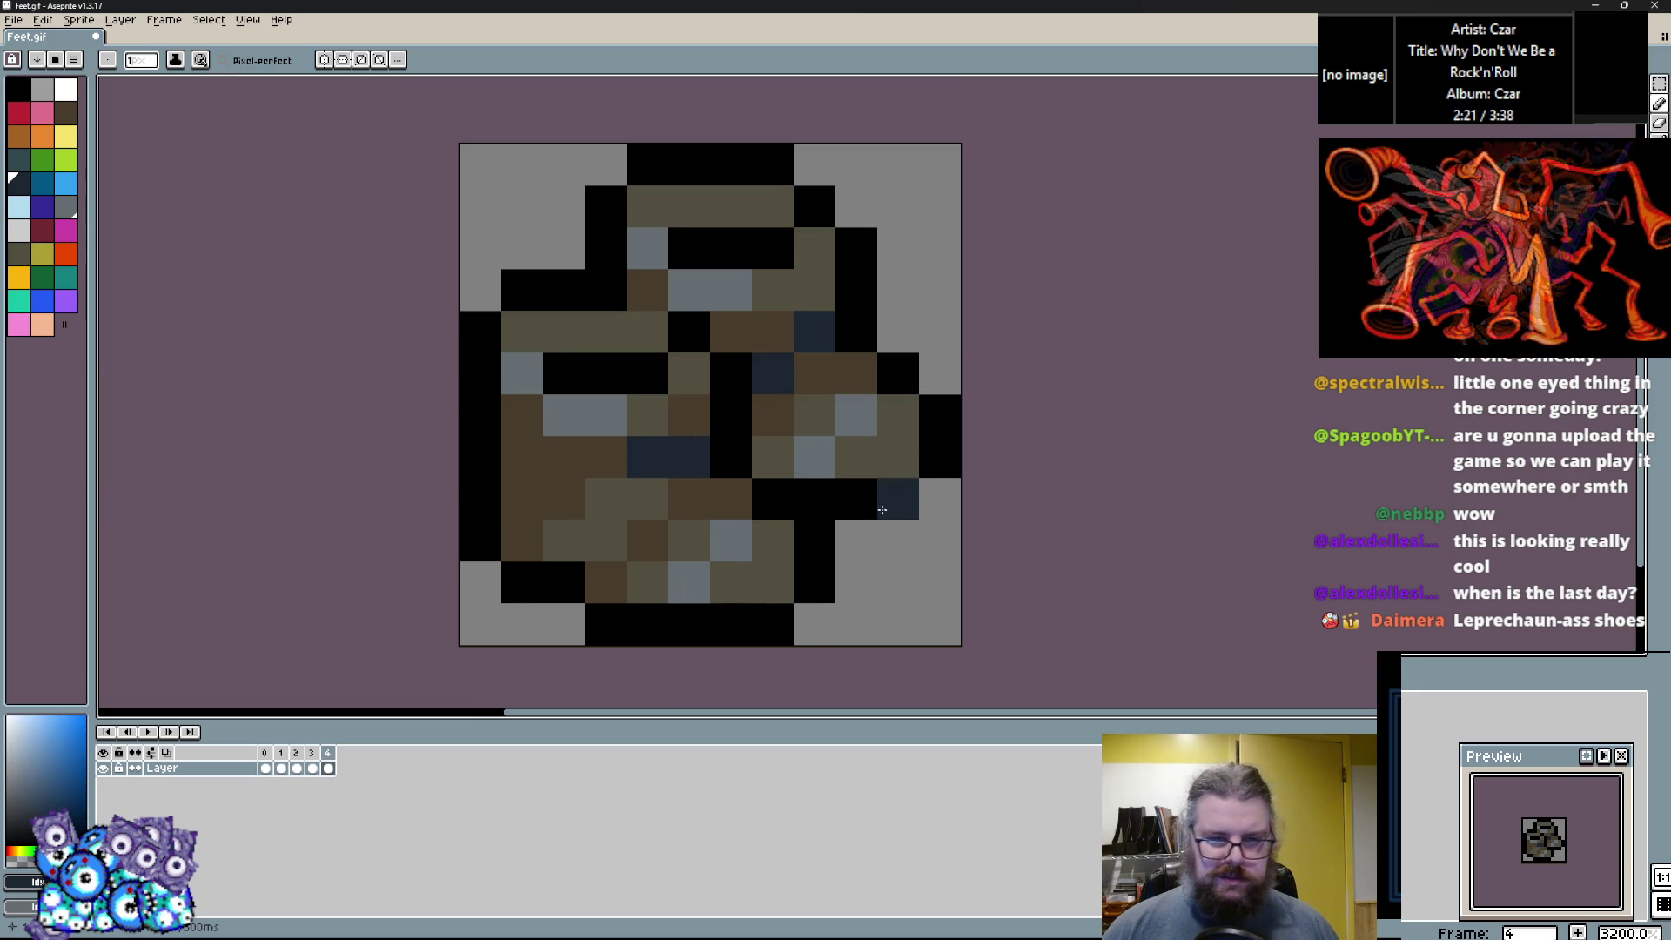
{"action": "key", "text": "ctrl+z"}
{"action": "scroll", "coordinate": [932, 571], "scroll_direction": "down", "scroll_amount": 1}
Add grey-blue highlights across the right side and sole, plus orange accent pixels on the left.
{"action": "left_click", "coordinate": [783, 503], "text": "alt"}
{"action": "left_click_drag", "start_coordinate": [780, 545], "coordinate": [822, 546]}
{"action": "left_click_drag", "start_coordinate": [905, 420], "coordinate": [941, 388]}
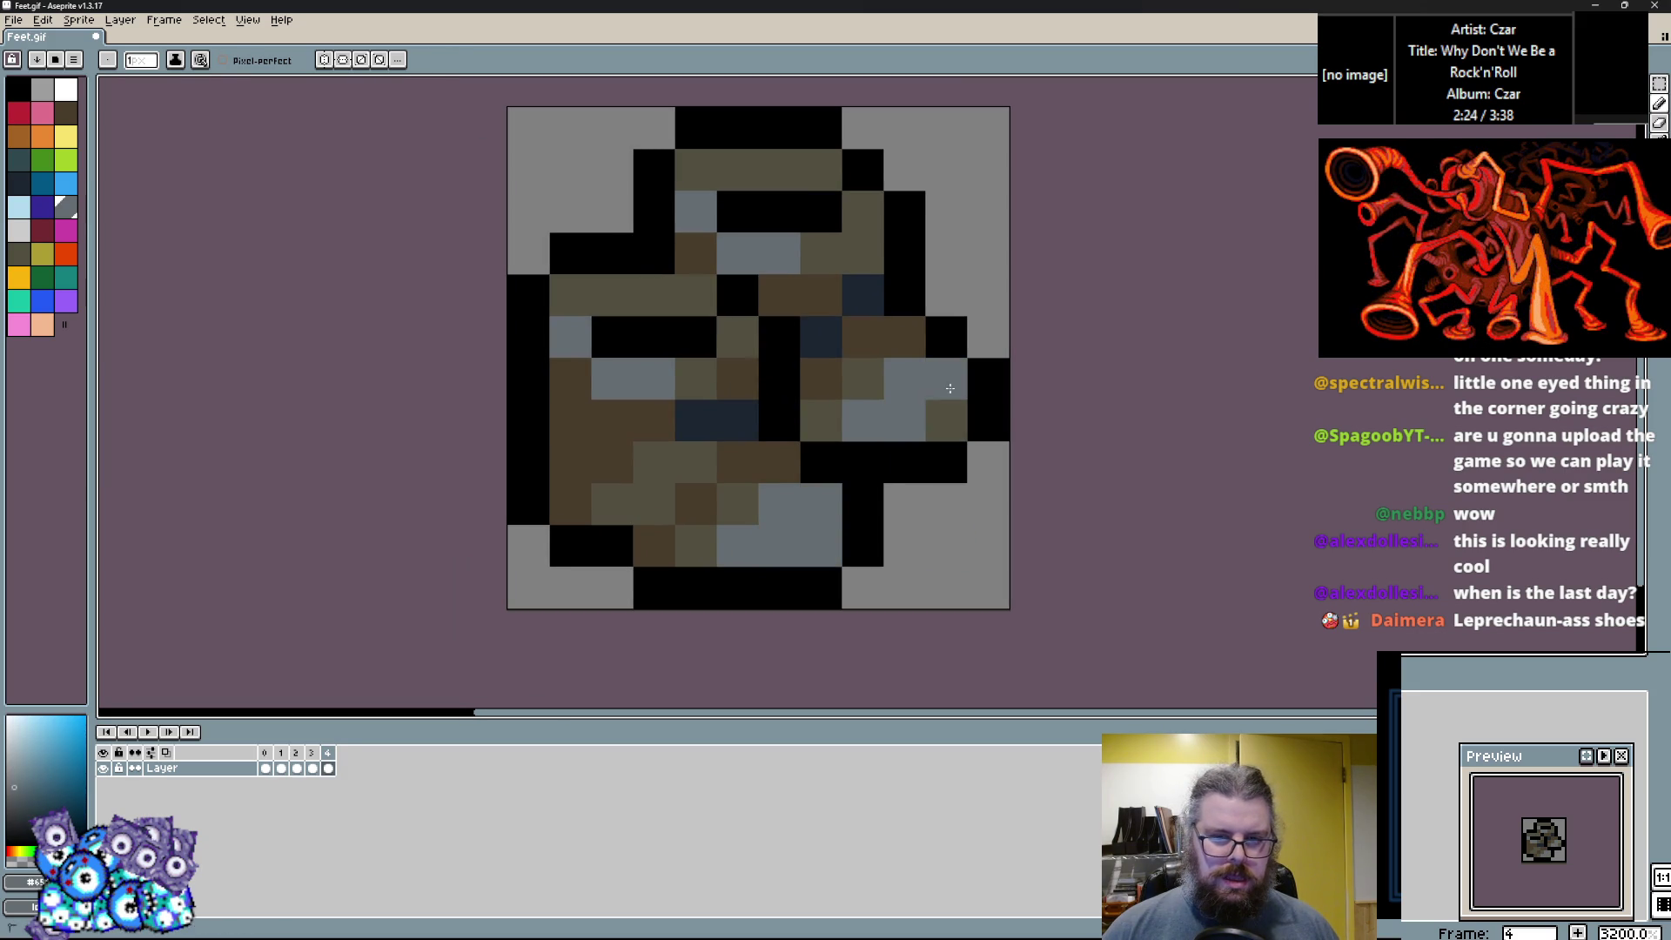
{"action": "left_click", "coordinate": [22, 136]}
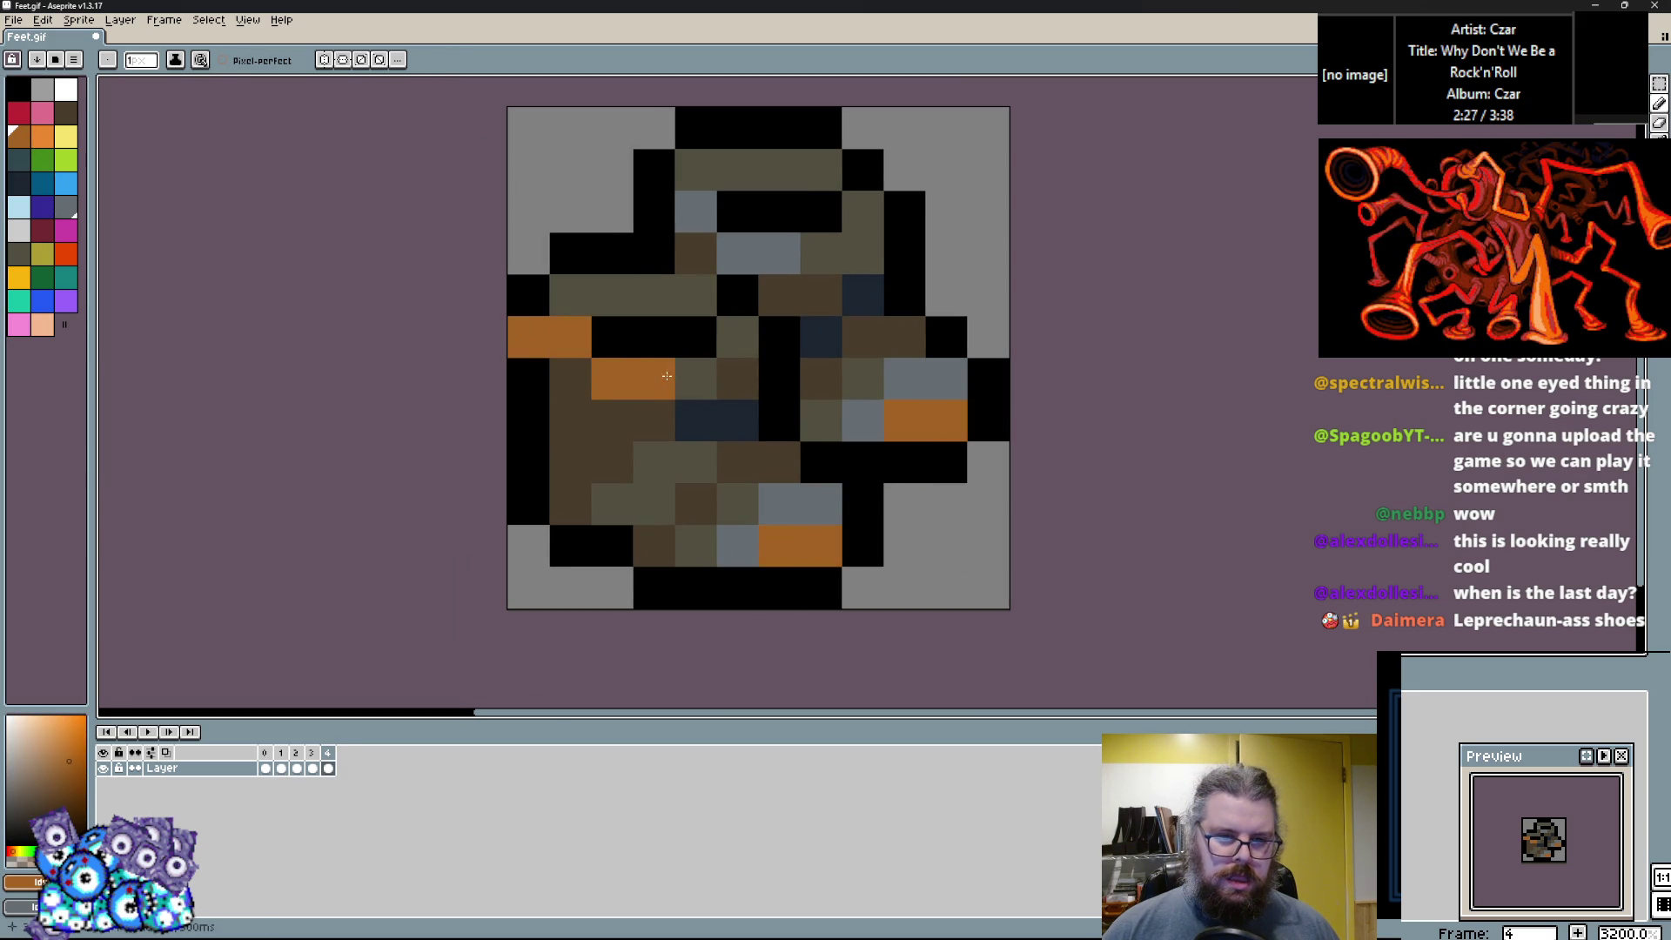
{"action": "left_click", "coordinate": [528, 421], "text": "alt"}
{"action": "left_click", "coordinate": [528, 337]}
{"action": "left_click", "coordinate": [613, 379], "text": "alt"}
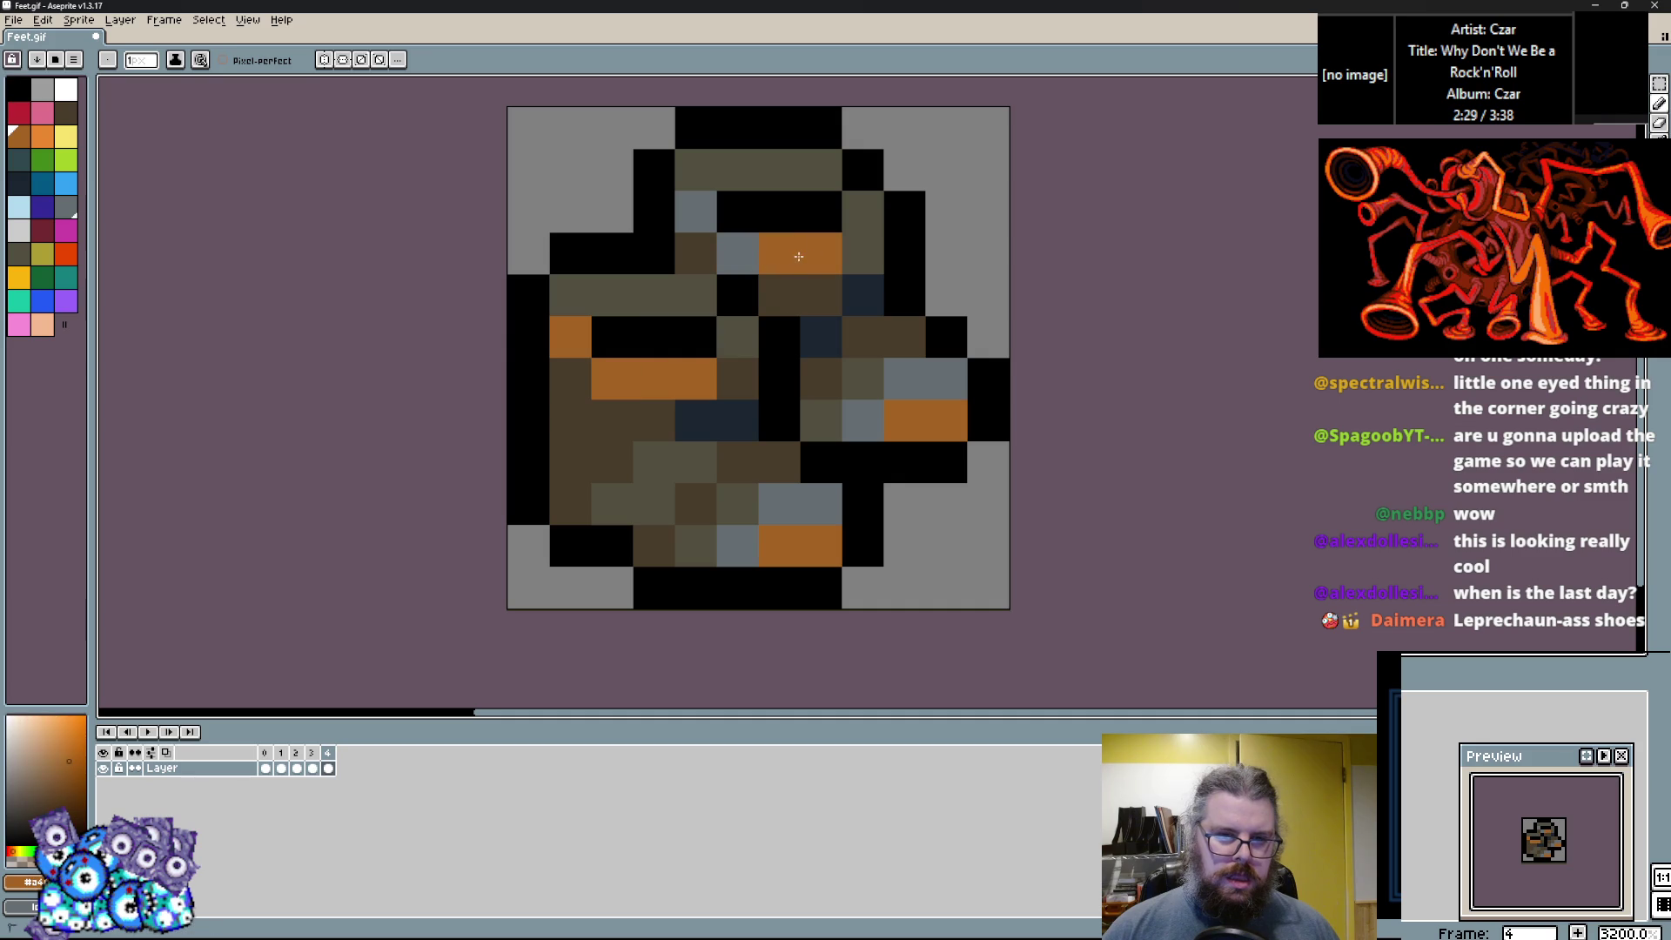
Add maroon crimson accents on the lower boot and middle, turning the bottom one black.
{"action": "left_click", "coordinate": [42, 229]}
{"action": "left_click", "coordinate": [695, 504]}
{"action": "left_click", "coordinate": [821, 378]}
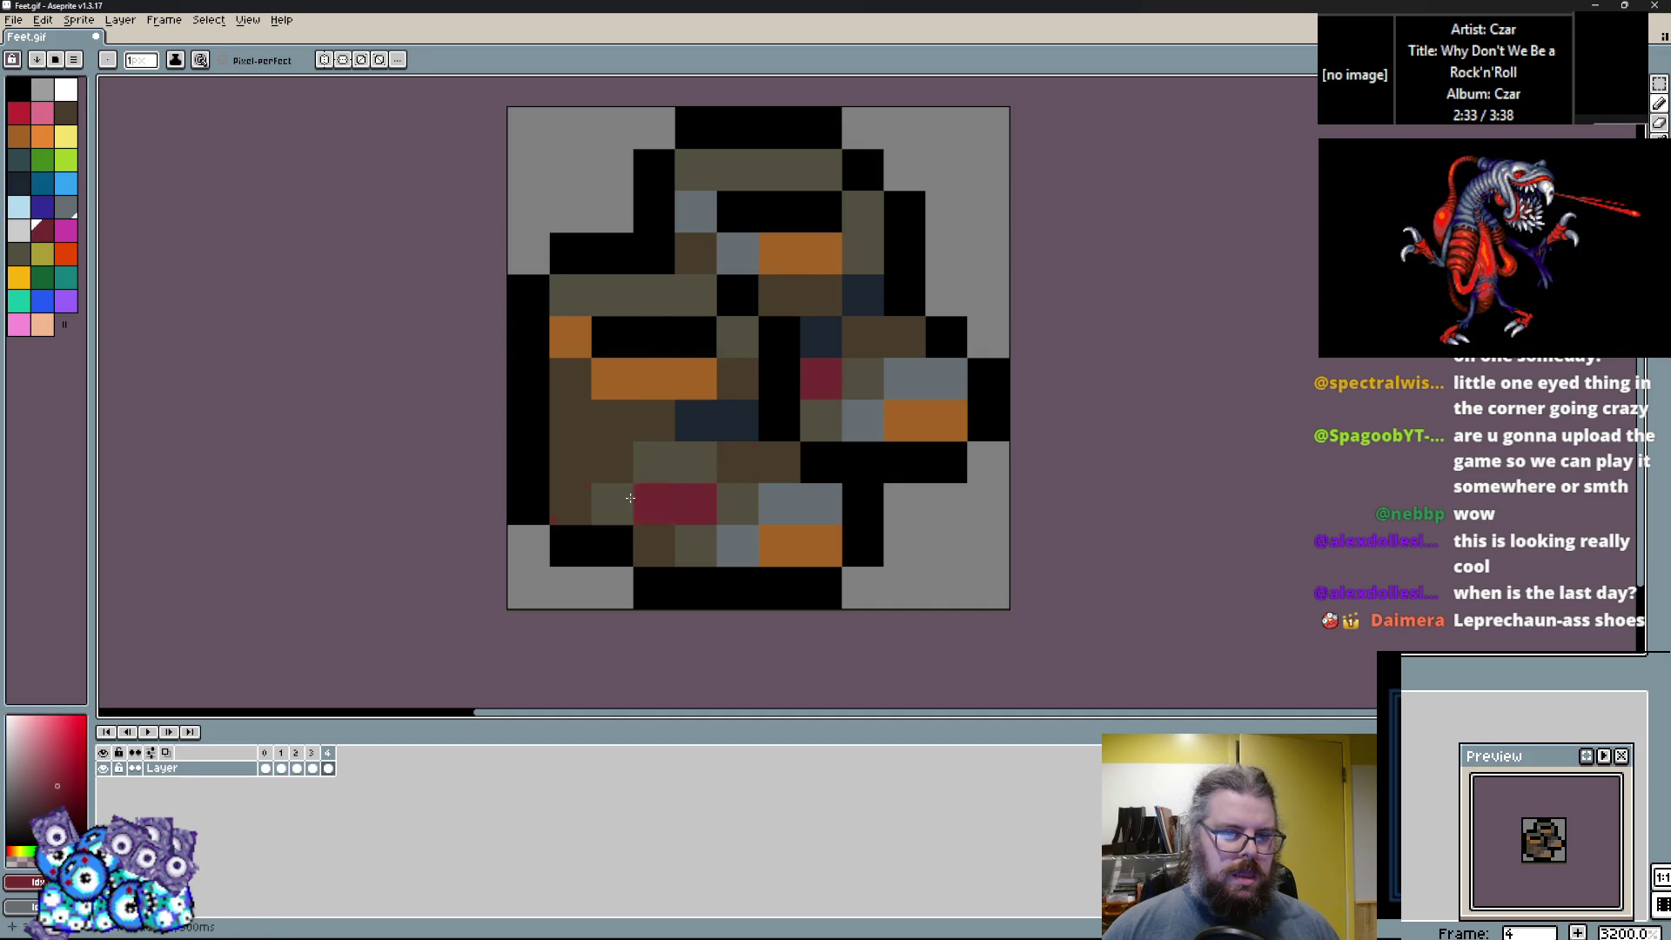
{"action": "right_click", "coordinate": [636, 580]}
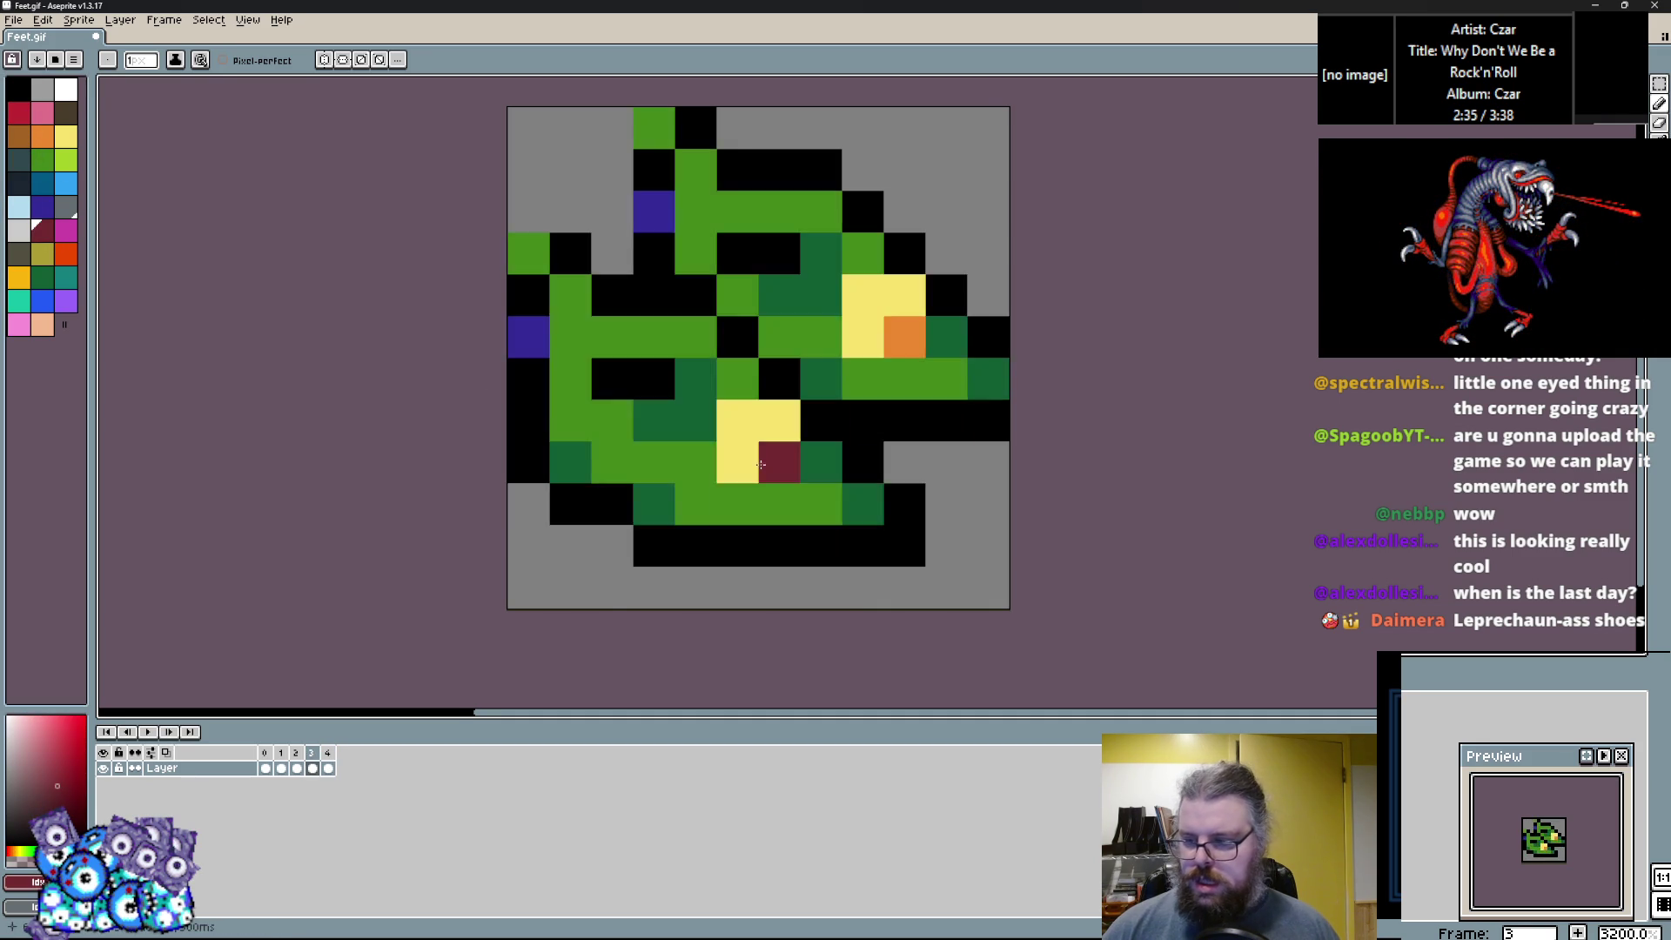
{"action": "left_click", "coordinate": [174, 23]}
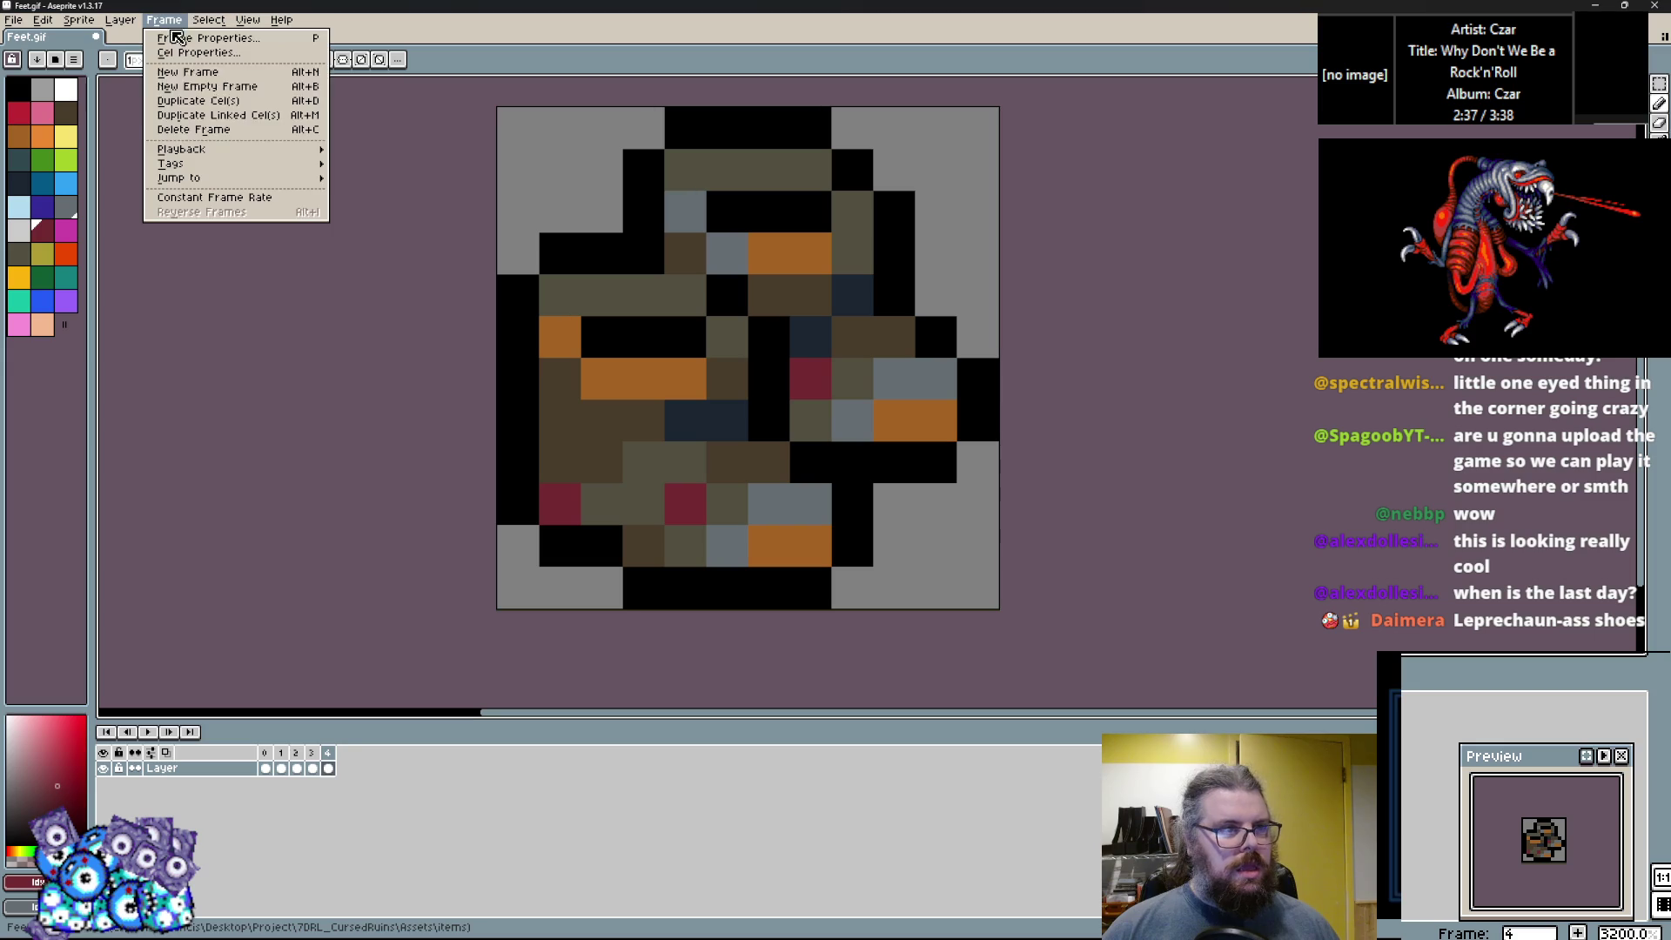
Add a new frame after frame 4 and try lasso selections around parts of the boot.
{"action": "left_click", "coordinate": [191, 74]}
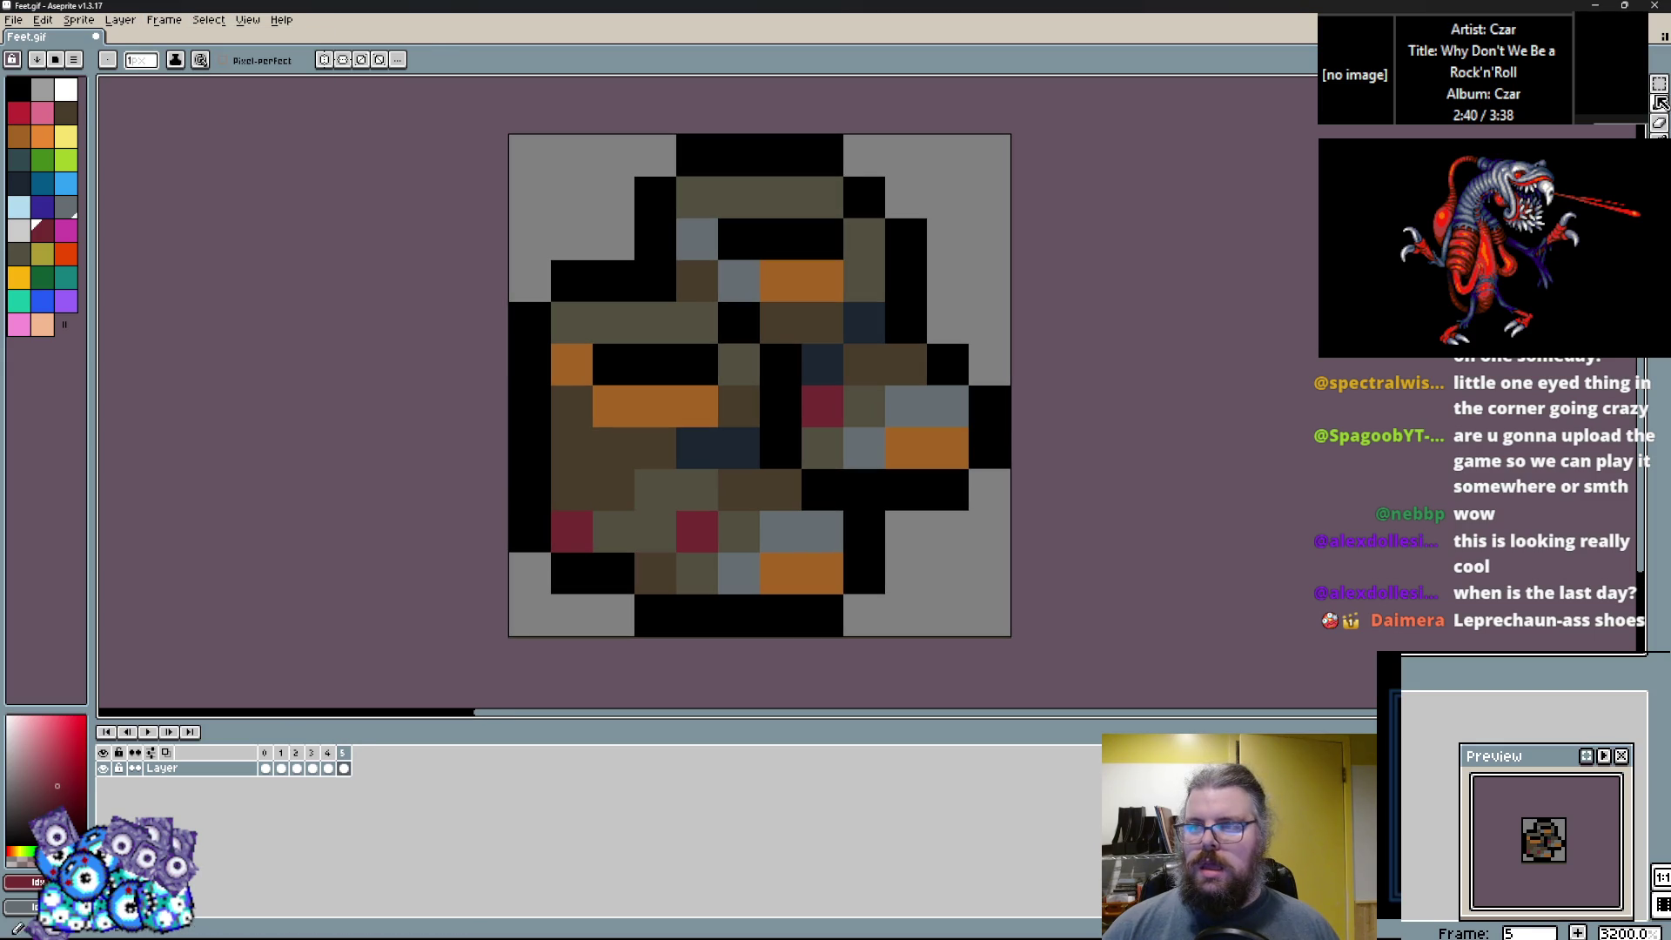
{"action": "key", "text": "b"}
{"action": "left_click_drag", "start_coordinate": [530, 322], "coordinate": [530, 363]}
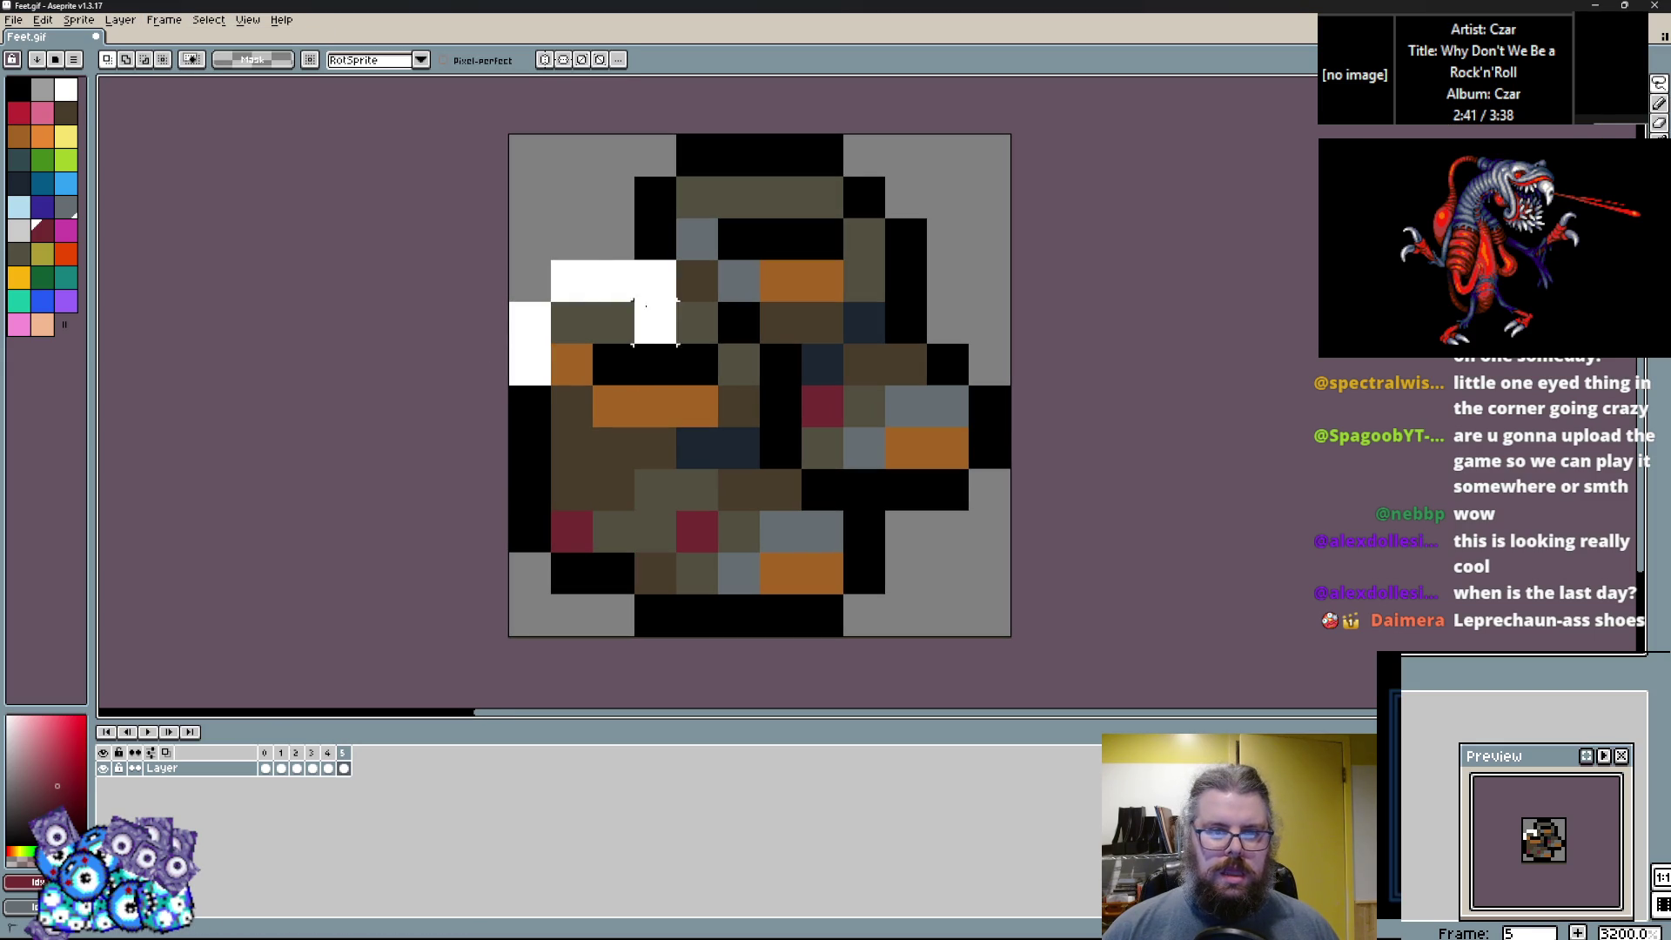
{"action": "mouse_move", "coordinate": [675, 343]}
{"action": "left_mouse_down"}
{"action": "mouse_move", "coordinate": [783, 422]}
{"action": "mouse_move", "coordinate": [870, 548]}
{"action": "mouse_move", "coordinate": [884, 631]}
{"action": "left_mouse_up"}
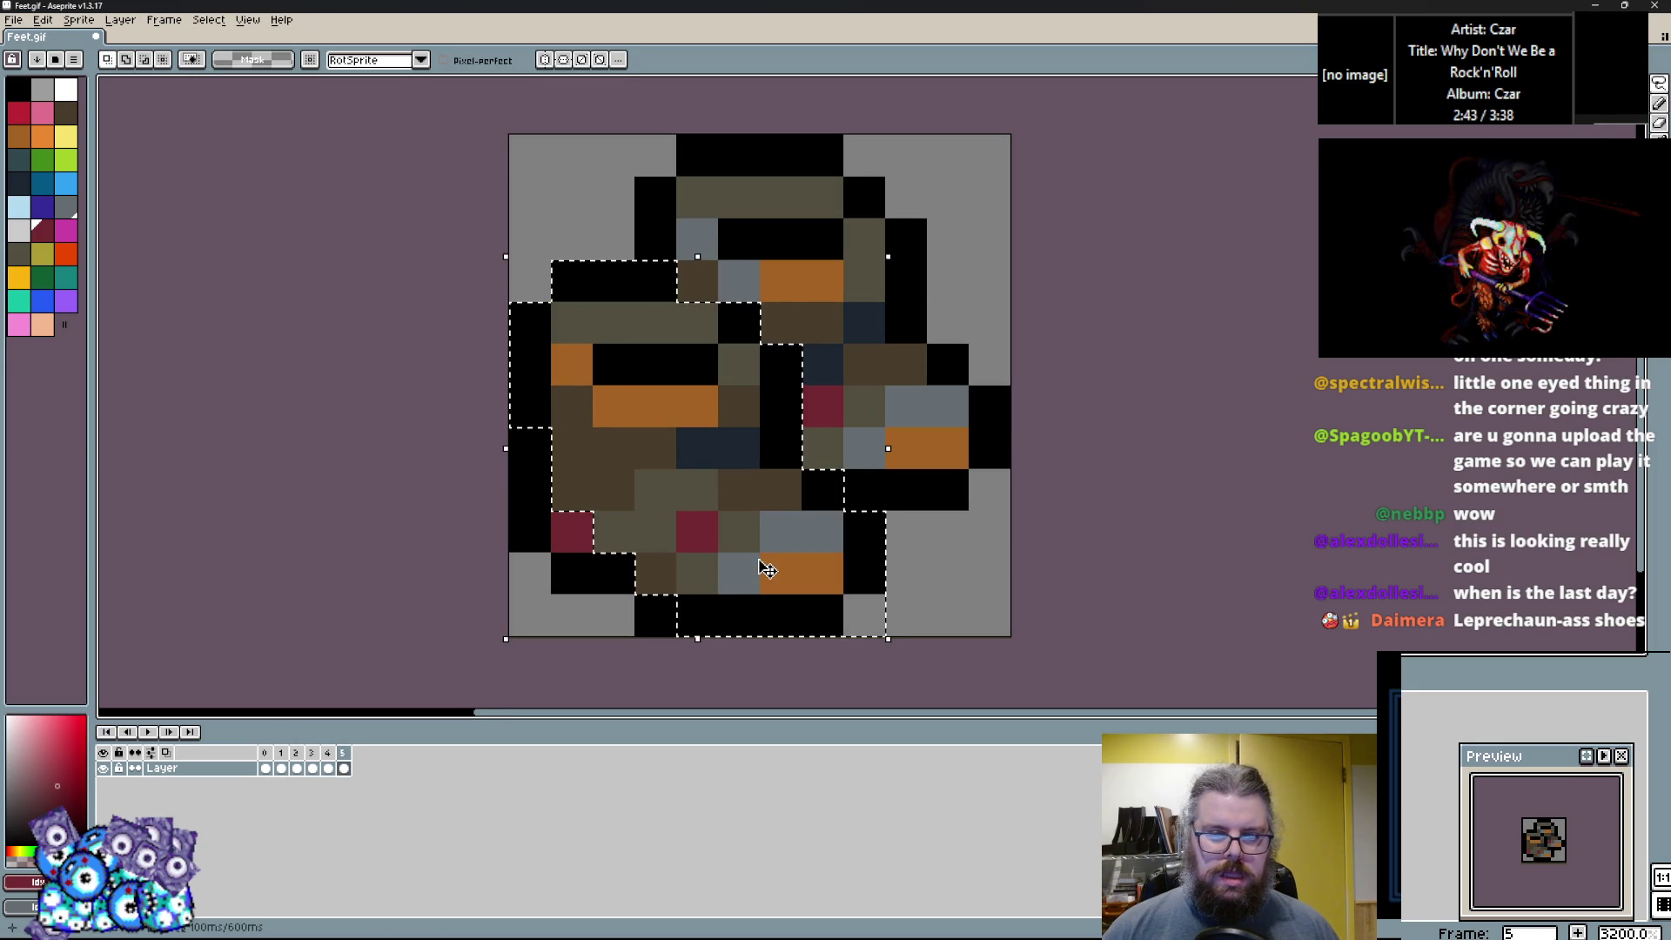
{"action": "left_click_drag", "start_coordinate": [863, 573], "coordinate": [821, 531]}
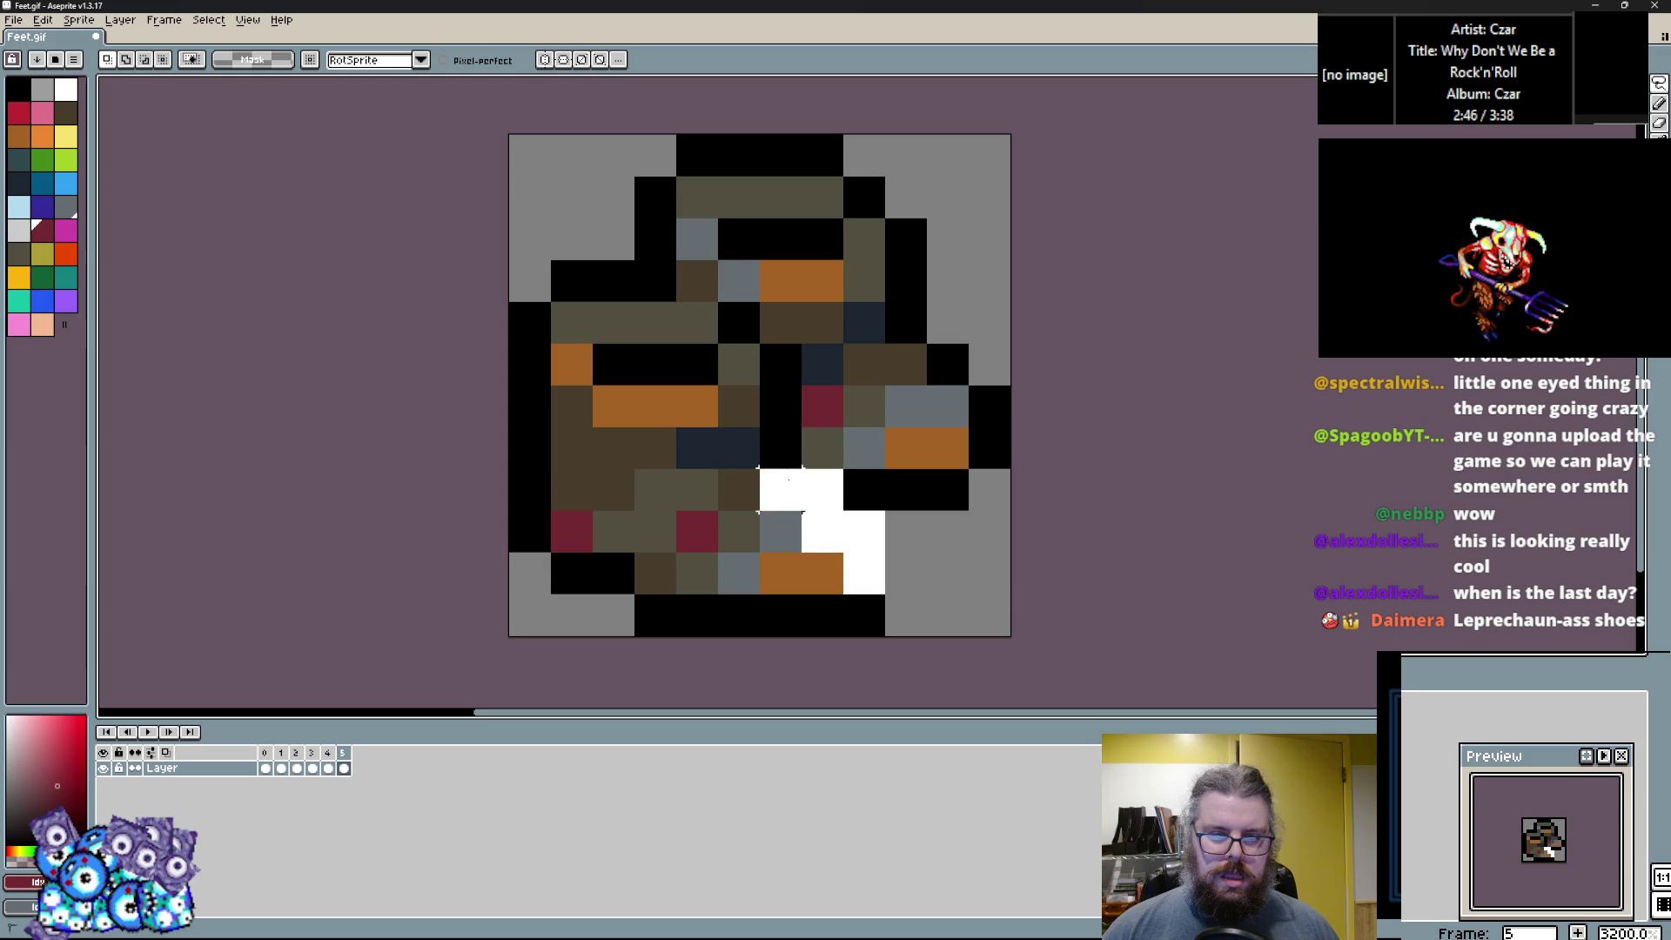
{"action": "mouse_move", "coordinate": [571, 280]}
{"action": "left_mouse_down"}
{"action": "mouse_move", "coordinate": [530, 609]}
{"action": "mouse_move", "coordinate": [765, 560]}
{"action": "left_mouse_up"}
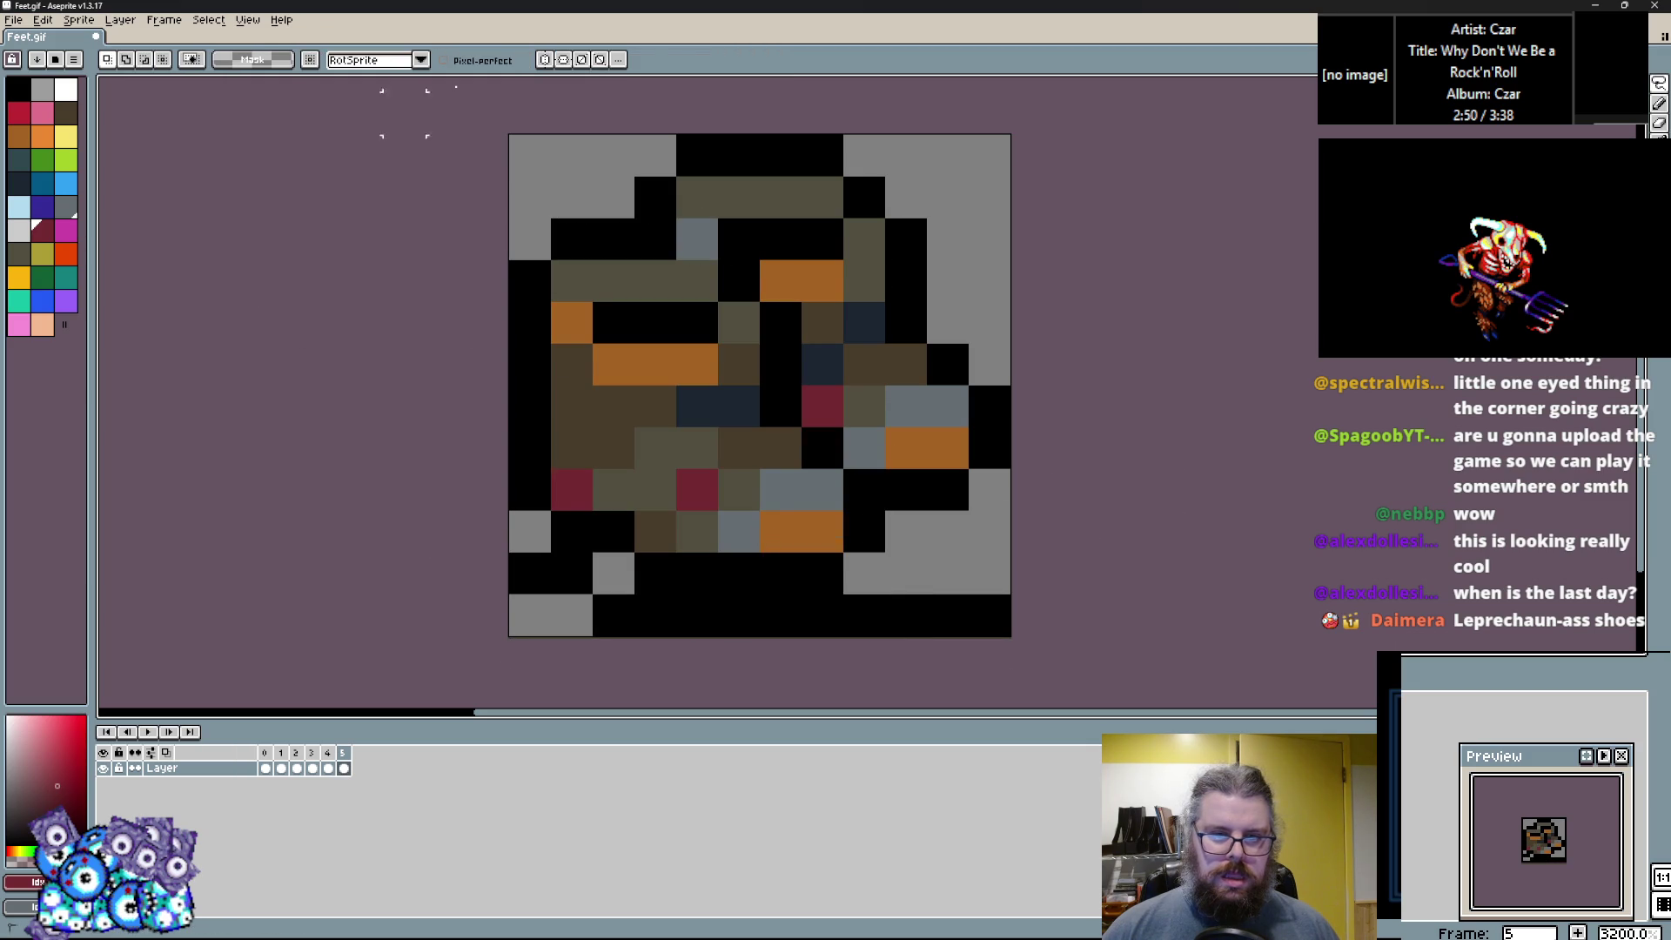
Move the whole sprite down one pixel, then lasso the upper staircase part back up one pixel.
{"action": "key", "text": "ctrl+a"}
{"action": "key", "text": "Down"}
{"action": "key", "text": "Return"}
{"action": "mouse_move", "coordinate": [989, 225]}
{"action": "left_mouse_down"}
{"action": "mouse_move", "coordinate": [572, 182]}
{"action": "mouse_move", "coordinate": [530, 308]}
{"action": "left_mouse_up"}
{"action": "left_click_drag", "start_coordinate": [530, 350], "coordinate": [575, 441]}
{"action": "left_click_drag", "start_coordinate": [737, 432], "coordinate": [968, 247]}
{"action": "key", "text": "Up"}
{"action": "key", "text": "ctrl+d"}
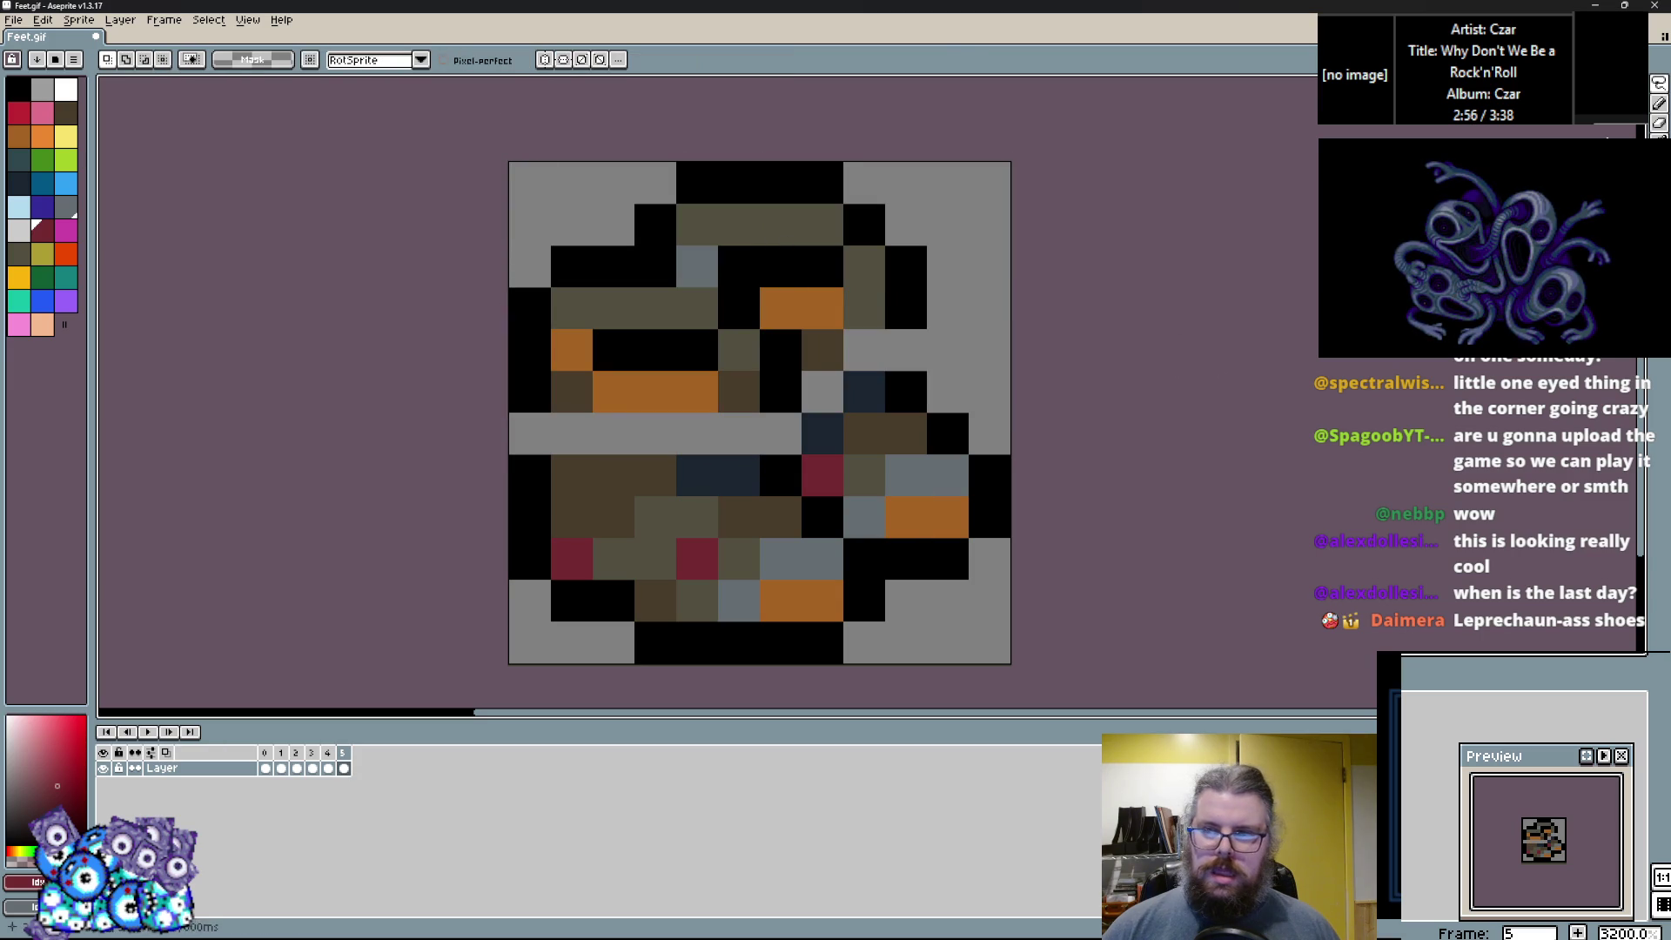
Fill the grey gap row with brown and add black outline cells at both edges.
{"action": "key", "text": "b"}
{"action": "left_click", "coordinate": [530, 432]}
{"action": "left_click_drag", "start_coordinate": [564, 451], "coordinate": [739, 435]}
{"action": "left_click", "coordinate": [770, 391], "text": "alt"}
{"action": "left_click", "coordinate": [770, 426]}
Paint the right-side and lower cells brown and extend the black outline down the right.
{"action": "left_click", "coordinate": [864, 432], "text": "alt"}
{"action": "mouse_move", "coordinate": [821, 349]}
{"action": "left_mouse_down"}
{"action": "mouse_move", "coordinate": [848, 354]}
{"action": "mouse_move", "coordinate": [858, 403]}
{"action": "left_mouse_up"}
{"action": "left_click", "coordinate": [905, 265], "text": "alt"}
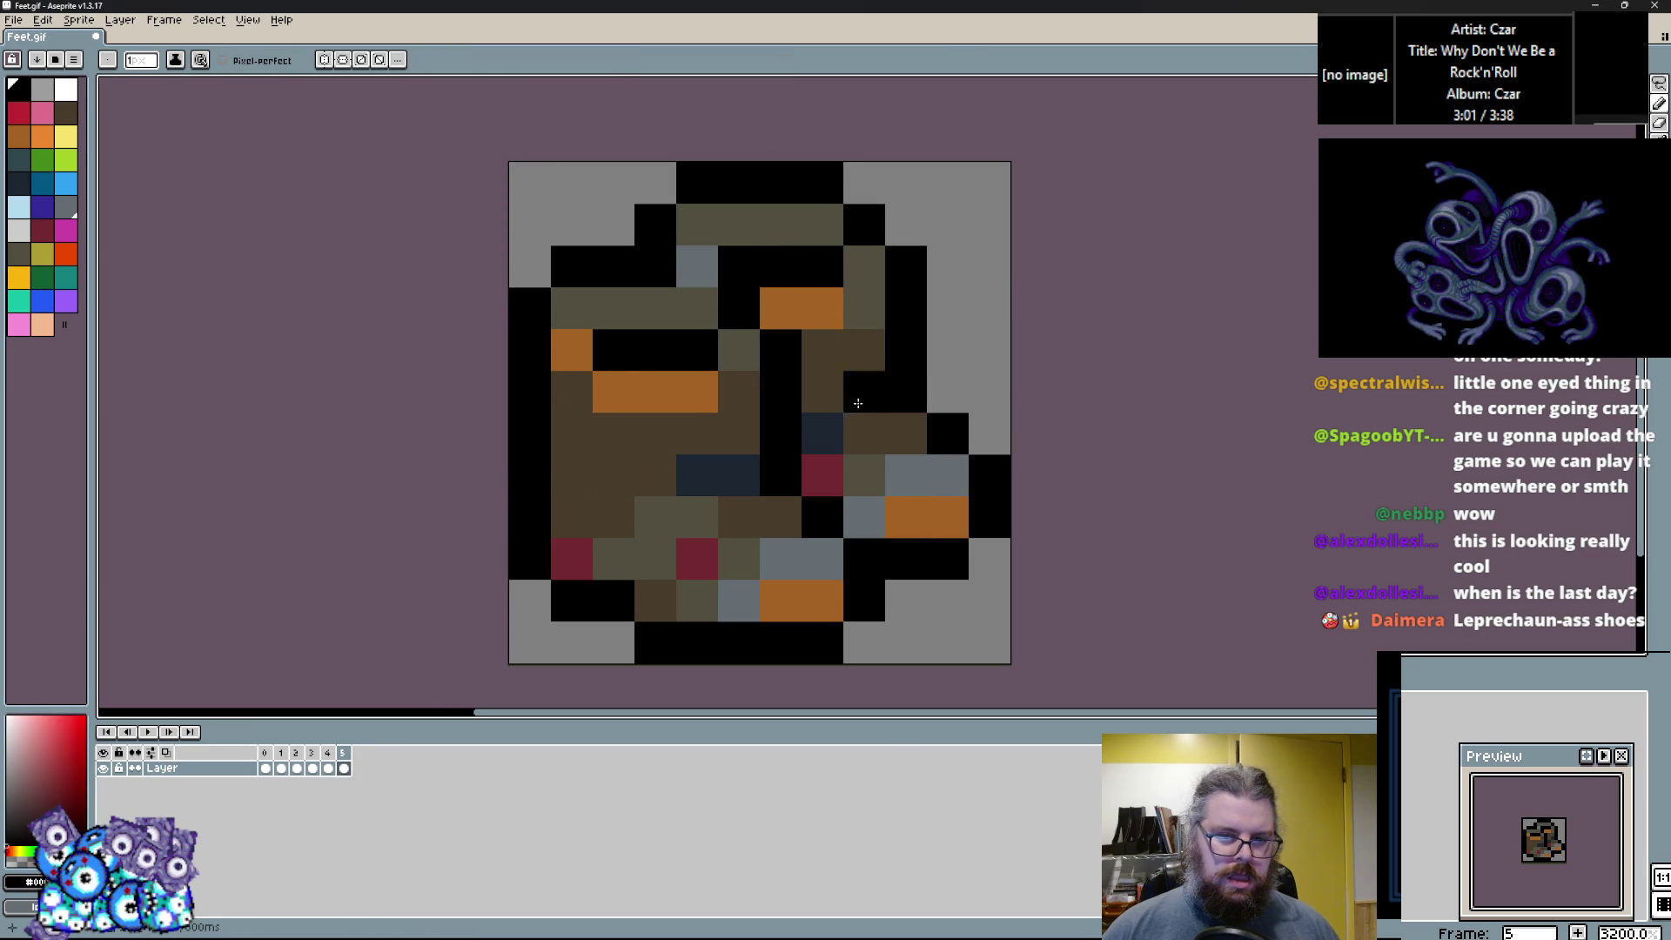
{"action": "left_click", "coordinate": [687, 570]}
{"action": "left_click", "coordinate": [653, 600], "text": "alt"}
{"action": "left_click", "coordinate": [796, 608]}
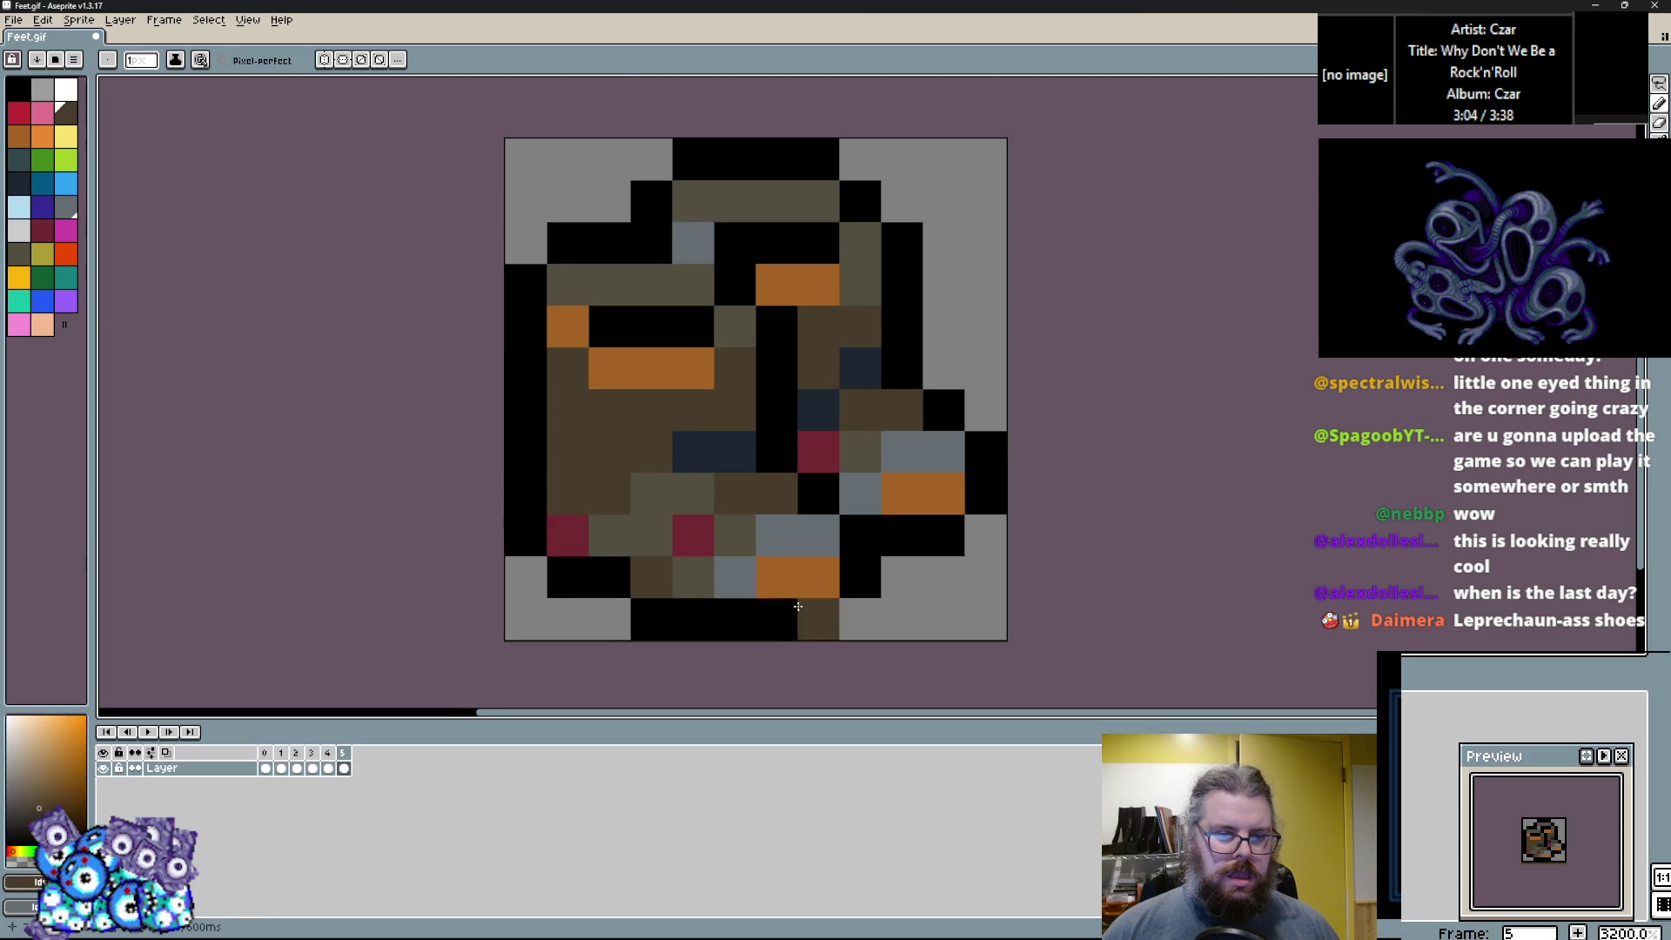
{"action": "scroll", "coordinate": [796, 608], "scroll_direction": "up", "scroll_amount": 1}
{"action": "left_click_drag", "start_coordinate": [834, 577], "coordinate": [648, 577]}
Add new navy shading cells and cover the old navy and mixed-colour rows with brown.
{"action": "left_click", "coordinate": [687, 387], "text": "alt"}
{"action": "mouse_move", "coordinate": [590, 467]}
{"action": "left_mouse_down"}
{"action": "mouse_move", "coordinate": [635, 436]}
{"action": "mouse_move", "coordinate": [649, 391]}
{"action": "left_mouse_up"}
{"action": "left_click", "coordinate": [541, 436], "text": "alt"}
{"action": "left_click", "coordinate": [634, 455], "text": "alt"}
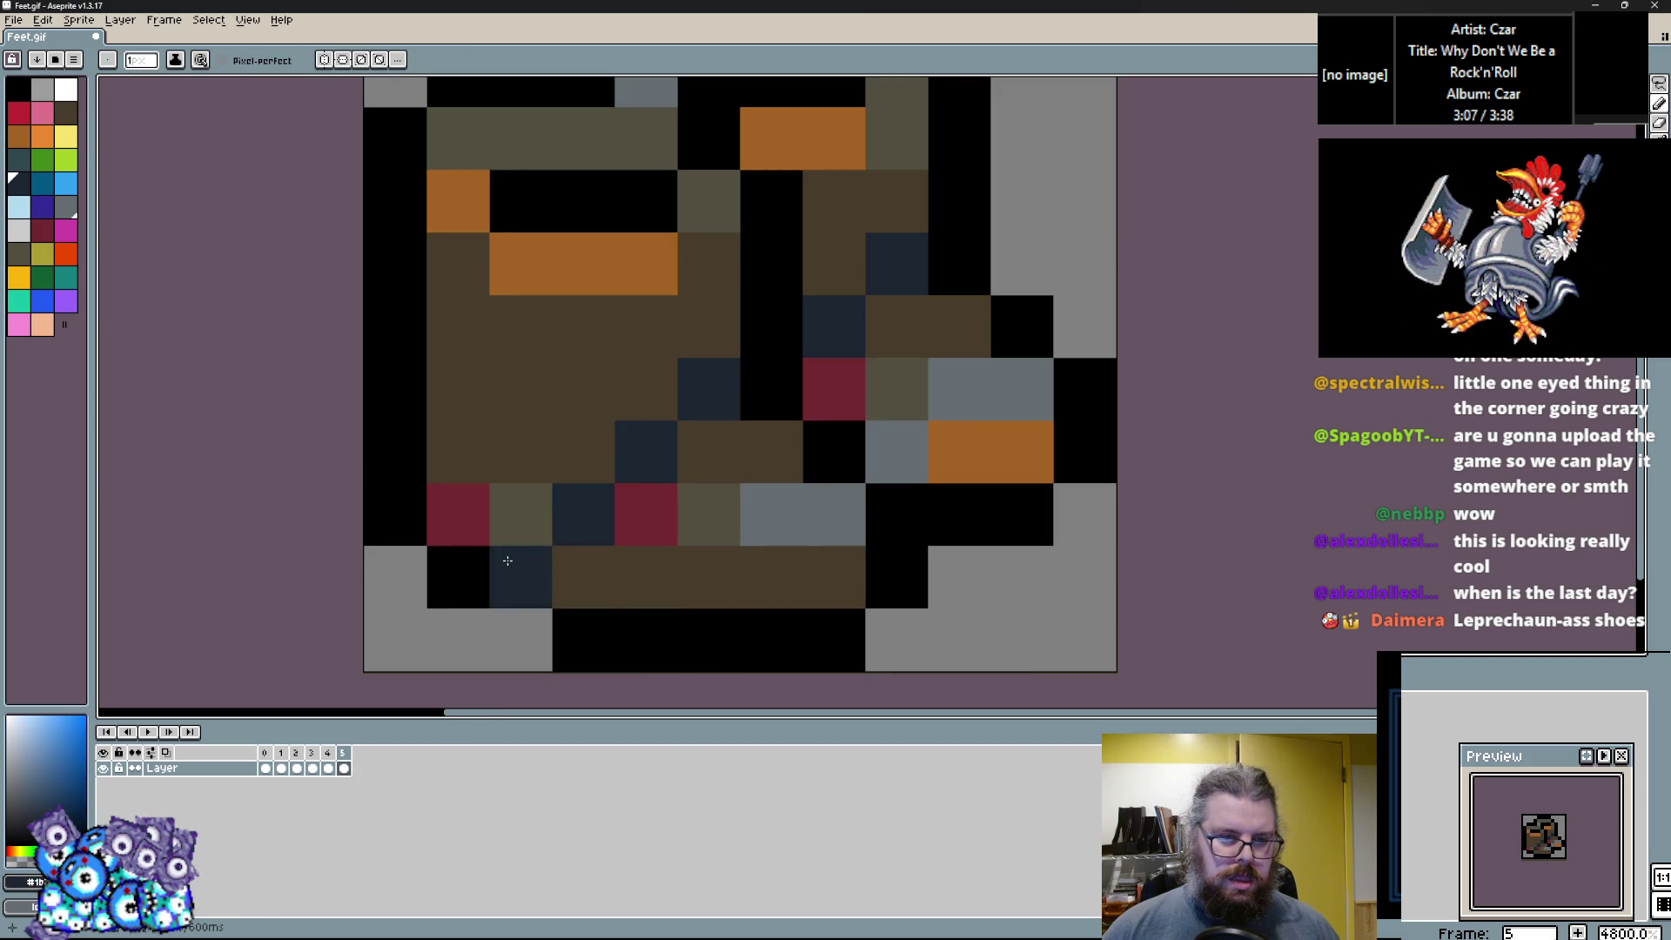
{"action": "left_click", "coordinate": [583, 574]}
{"action": "left_click", "coordinate": [694, 574], "text": "alt"}
{"action": "left_click_drag", "start_coordinate": [644, 515], "coordinate": [821, 534]}
Turn the maroon cell navy, add a navy shading row, and paint remaining maroon/olive cells brown.
{"action": "left_click", "coordinate": [600, 570], "text": "alt"}
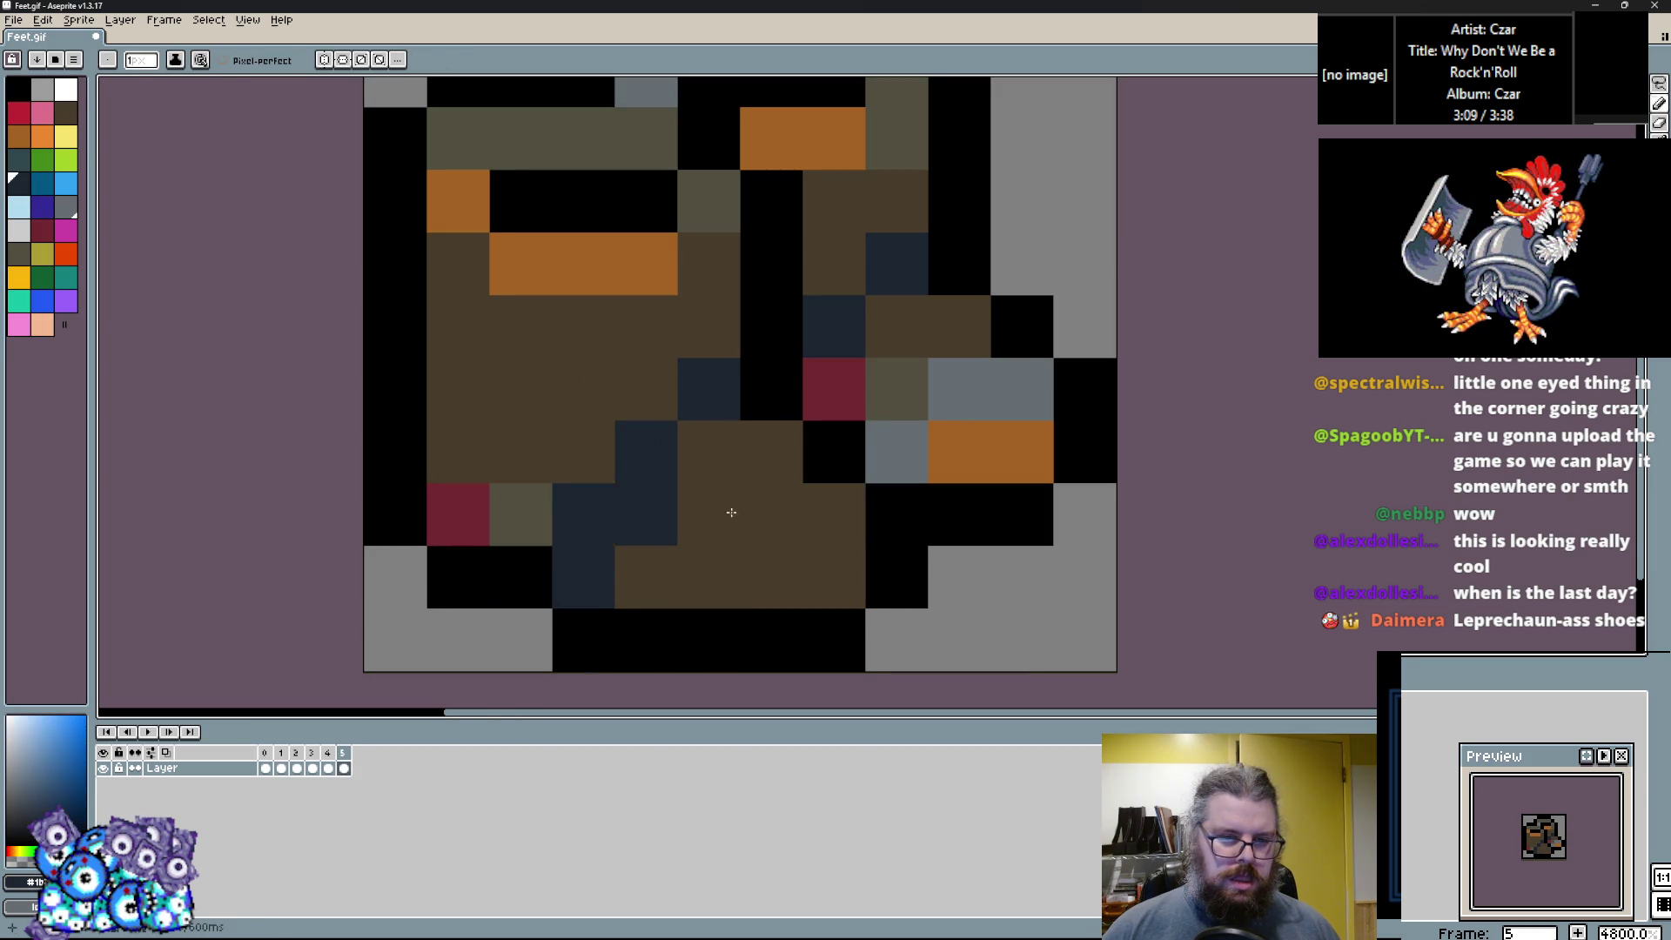
{"action": "left_click", "coordinate": [827, 391]}
{"action": "left_click", "coordinate": [957, 326], "text": "alt"}
{"action": "left_click_drag", "start_coordinate": [896, 452], "coordinate": [958, 391]}
{"action": "left_click", "coordinate": [571, 559], "text": "alt"}
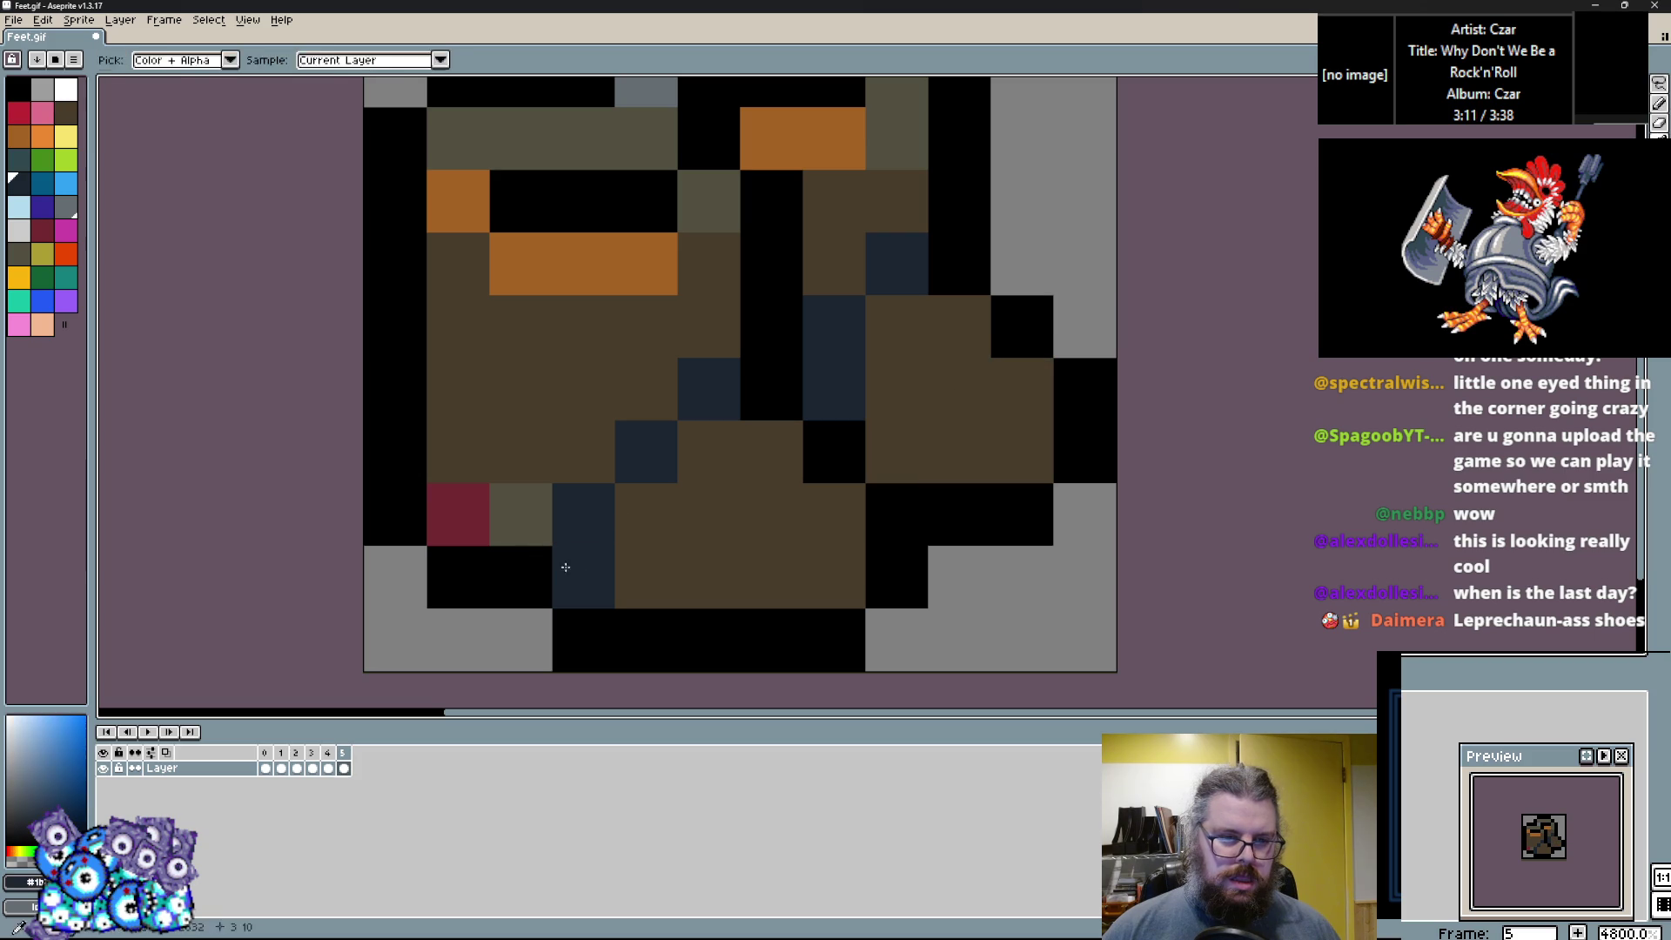
{"action": "left_click_drag", "start_coordinate": [458, 514], "coordinate": [522, 515]}
{"action": "left_click_drag", "start_coordinate": [458, 389], "coordinate": [592, 389]}
{"action": "left_click", "coordinate": [566, 444], "text": "alt"}
{"action": "left_click_drag", "start_coordinate": [522, 514], "coordinate": [483, 505]}
Add maroon cells above the brown lower body.
{"action": "left_click", "coordinate": [585, 541], "text": "alt"}
{"action": "scroll", "coordinate": [587, 557], "scroll_direction": "down", "scroll_amount": 3}
{"action": "scroll", "coordinate": [589, 578], "scroll_direction": "up", "scroll_amount": 1}
{"action": "left_click", "coordinate": [587, 431], "text": "alt"}
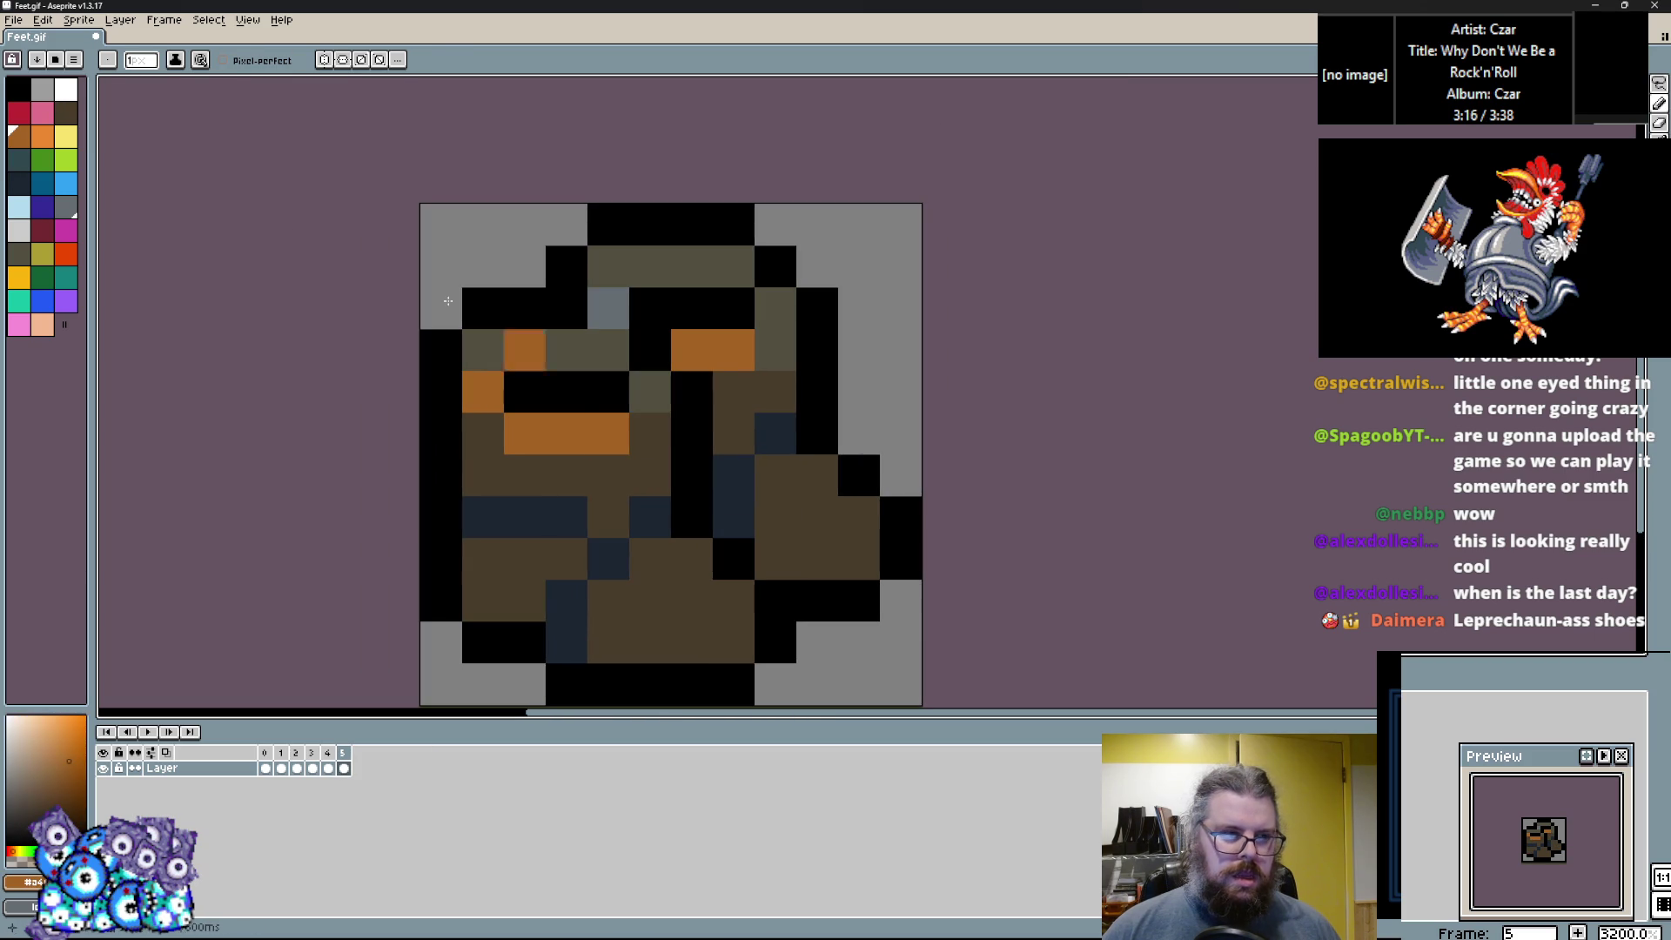
{"action": "left_click", "coordinate": [42, 229]}
{"action": "left_click", "coordinate": [525, 308]}
{"action": "key", "text": "ctrl+z"}
{"action": "scroll", "coordinate": [629, 361], "scroll_direction": "up", "scroll_amount": 1}
{"action": "left_click", "coordinate": [670, 380]}
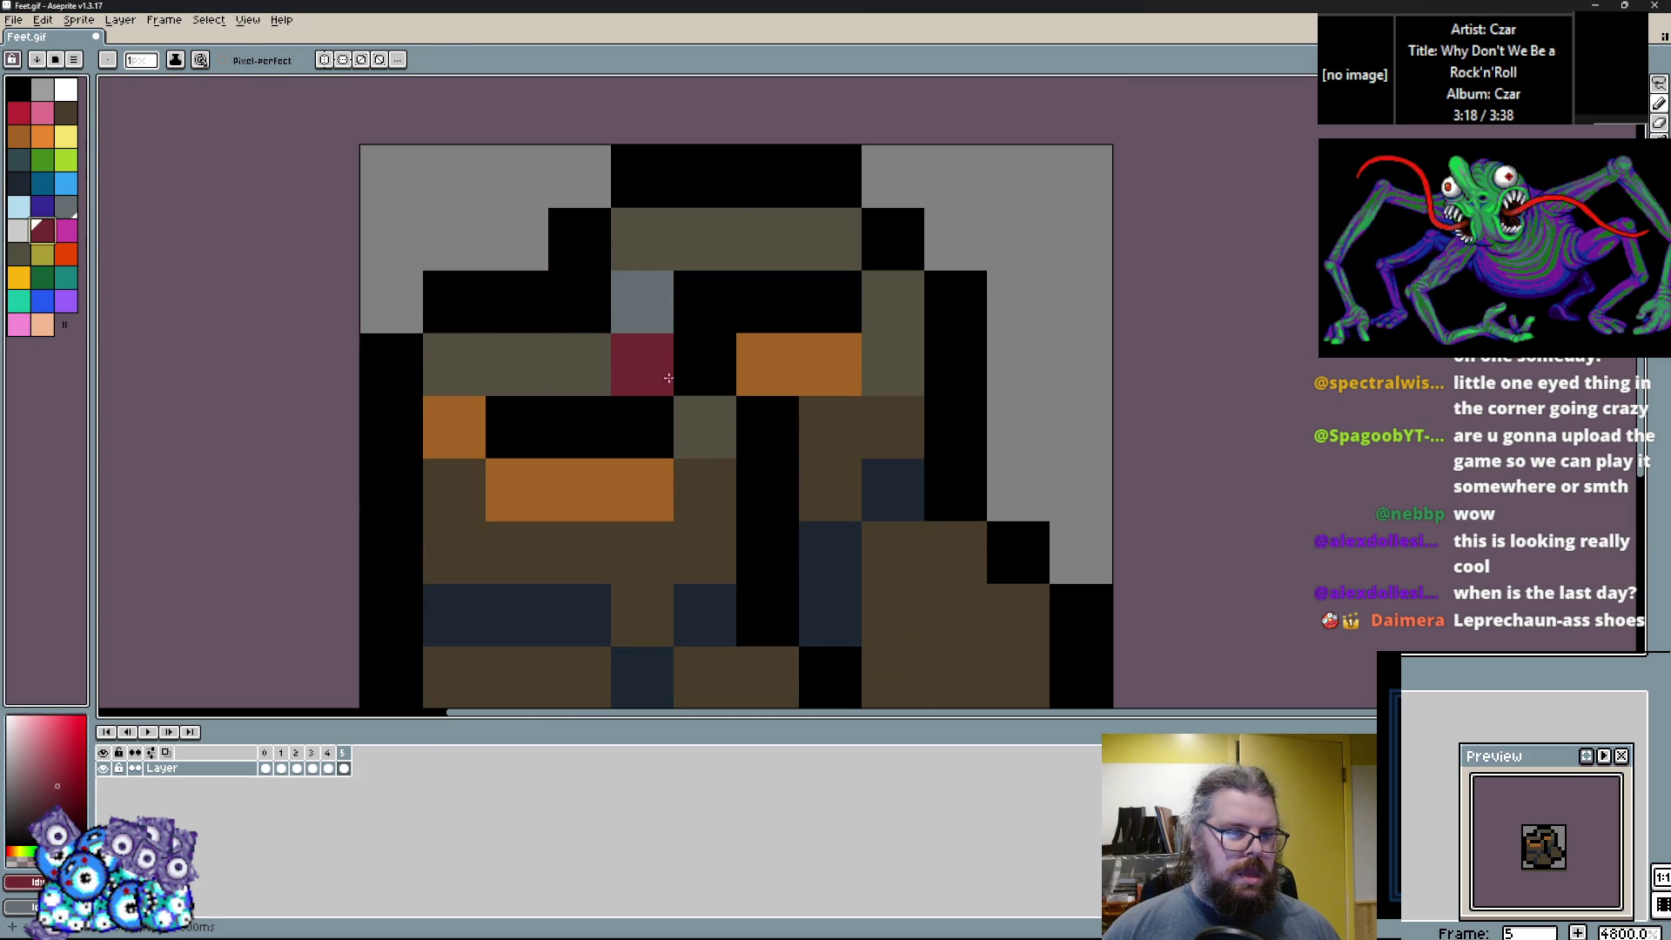
Paint the olive top rows maroon and turn the orange and olive cells below navy.
{"action": "left_click_drag", "start_coordinate": [672, 379], "coordinate": [435, 365]}
{"action": "left_click", "coordinate": [725, 424]}
{"action": "left_click_drag", "start_coordinate": [647, 214], "coordinate": [894, 294]}
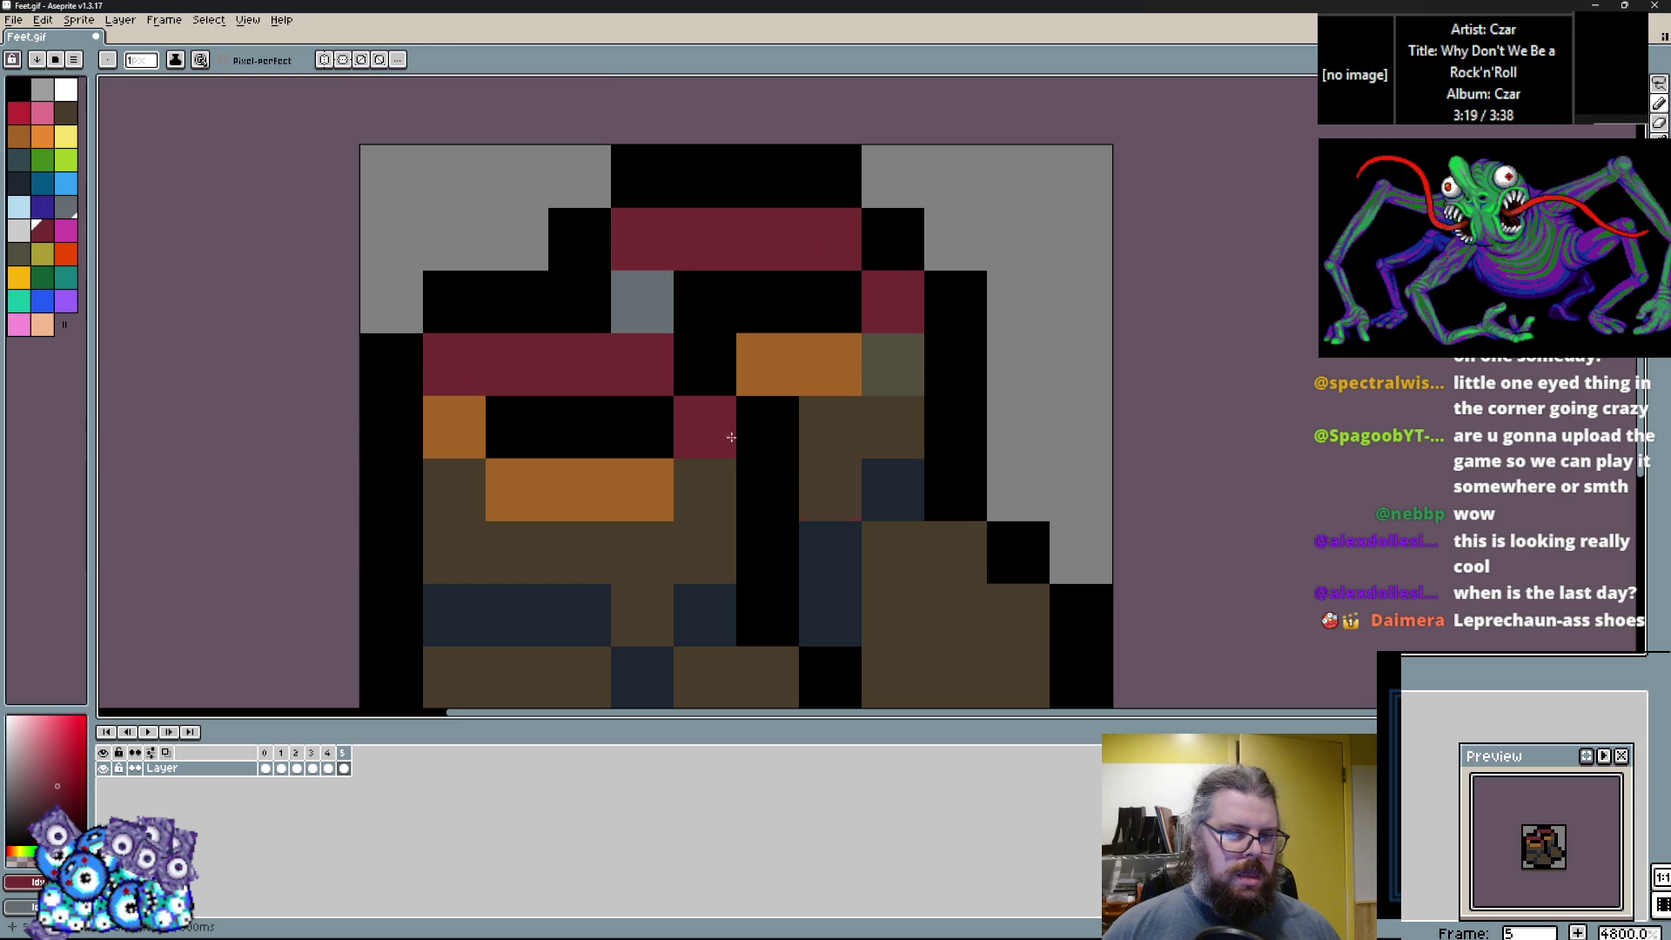
{"action": "left_click", "coordinate": [872, 484], "text": "alt"}
{"action": "mouse_move", "coordinate": [721, 344]}
{"action": "left_mouse_down"}
{"action": "mouse_move", "coordinate": [817, 362]}
{"action": "mouse_move", "coordinate": [896, 317]}
{"action": "left_mouse_up"}
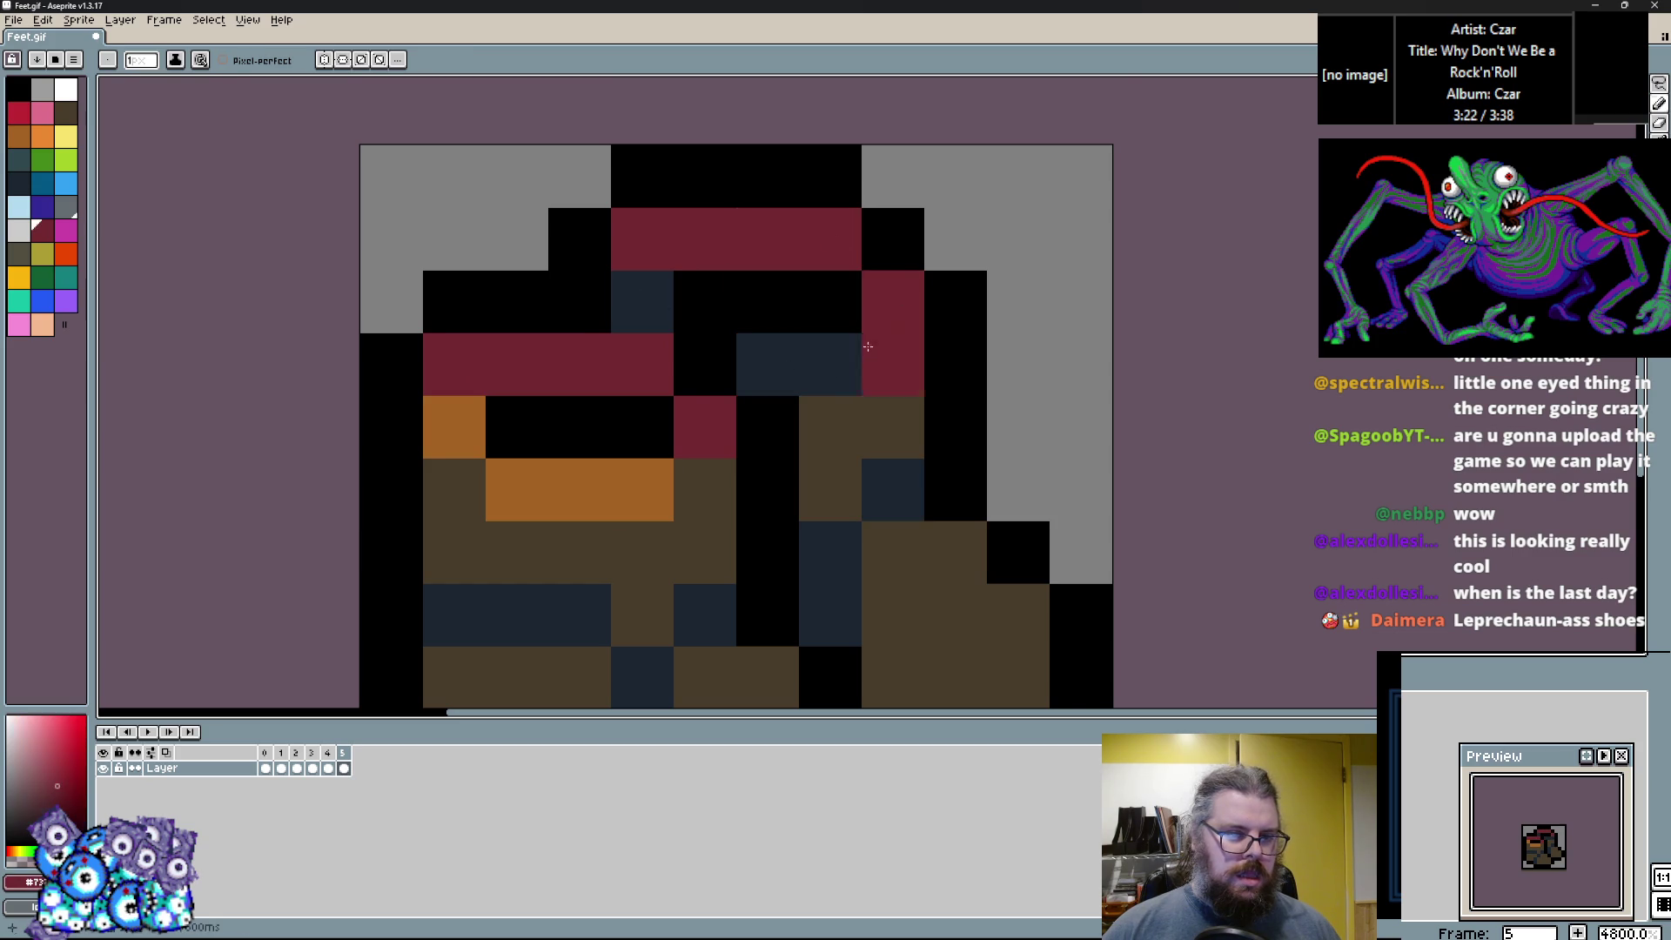
Paint bright red bands over the orange row and navy cells, undoing a stray cell.
{"action": "scroll", "coordinate": [896, 317], "scroll_direction": "down", "scroll_amount": 2}
{"action": "left_click", "coordinate": [655, 364], "text": "alt"}
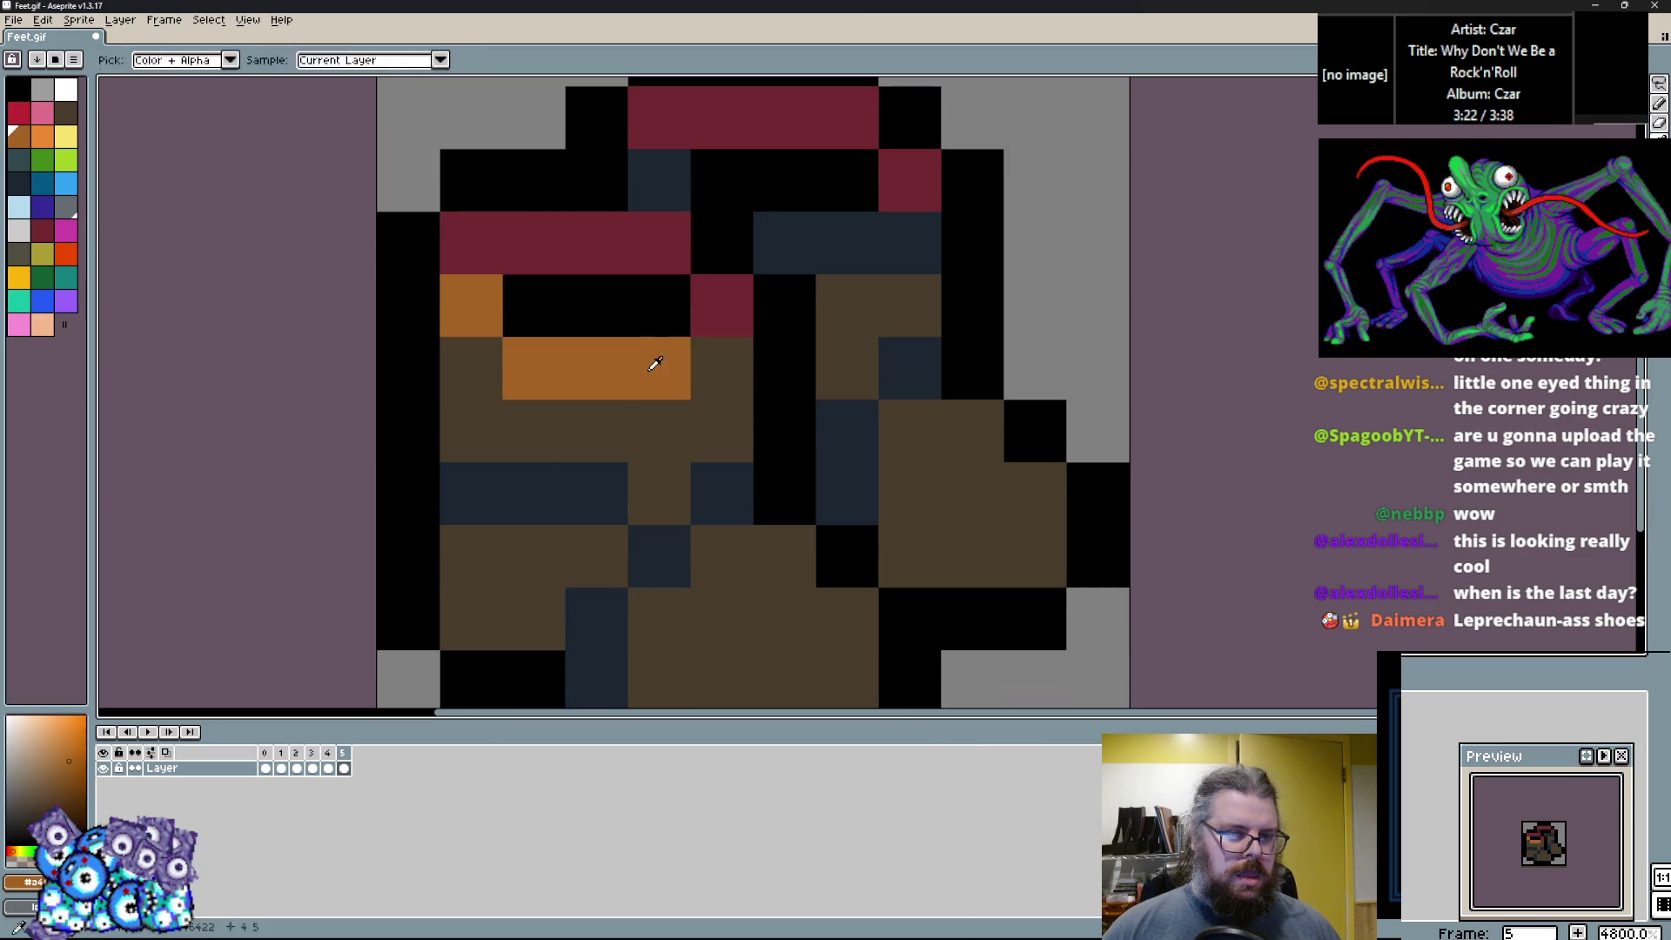
{"action": "left_click", "coordinate": [18, 111]}
{"action": "left_click", "coordinate": [469, 304]}
{"action": "left_click_drag", "start_coordinate": [533, 365], "coordinate": [667, 364]}
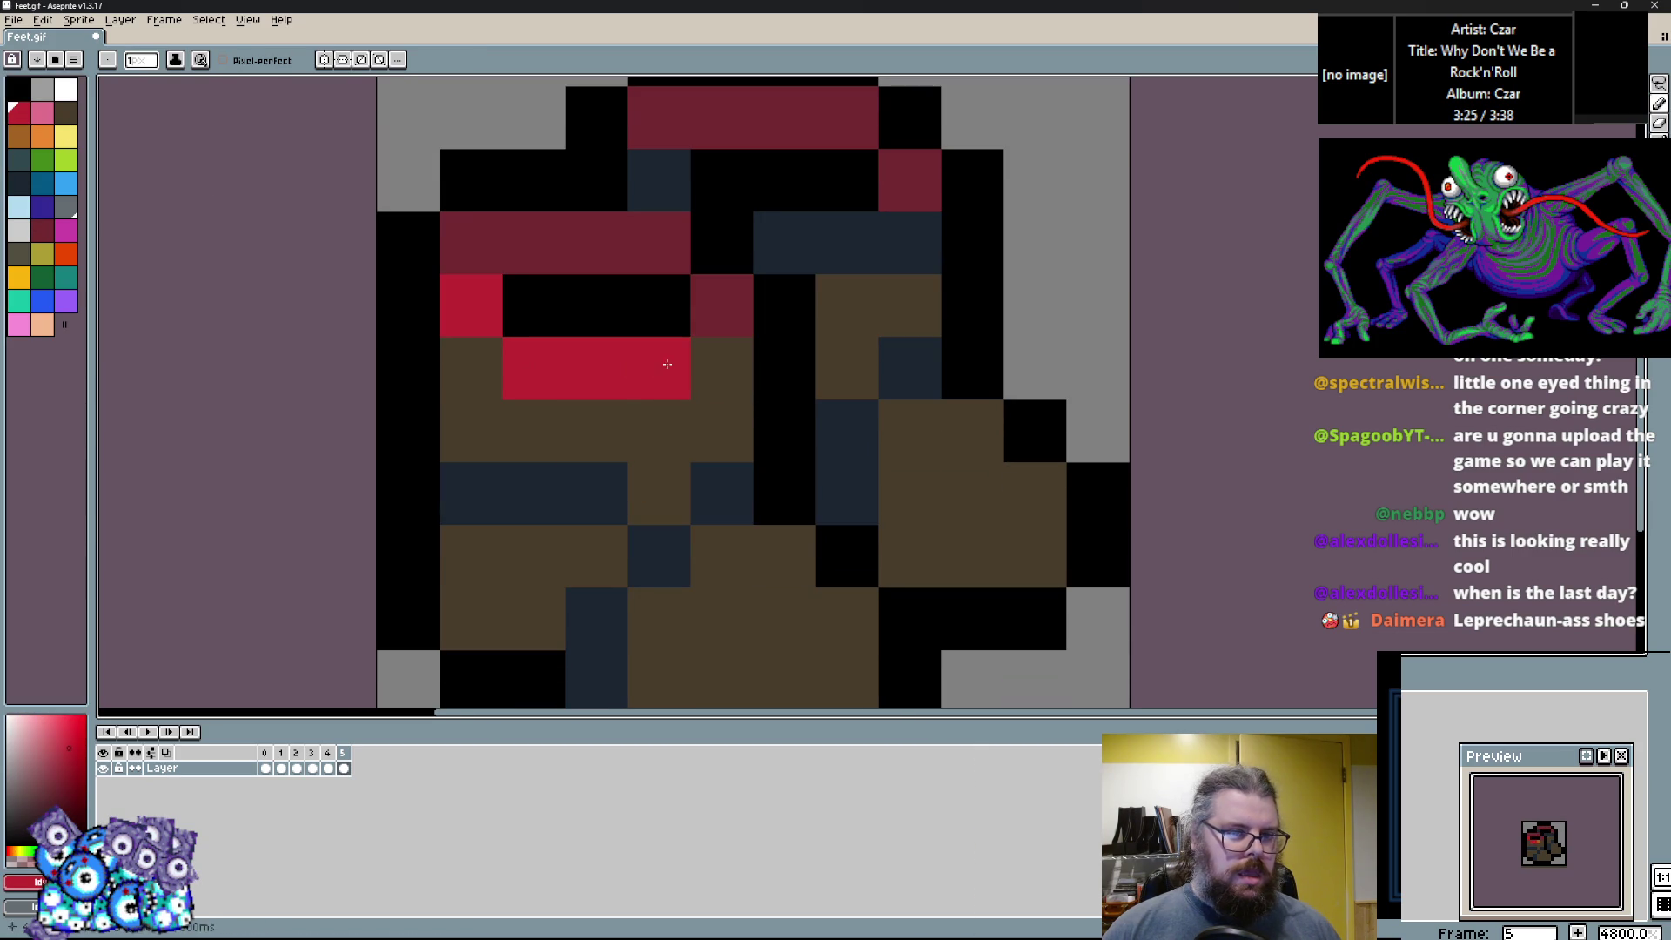
{"action": "left_click_drag", "start_coordinate": [886, 188], "coordinate": [783, 244]}
{"action": "left_click", "coordinate": [849, 494]}
{"action": "scroll", "coordinate": [848, 493], "scroll_direction": "down", "scroll_amount": 2}
{"action": "key", "text": "ctrl+z"}
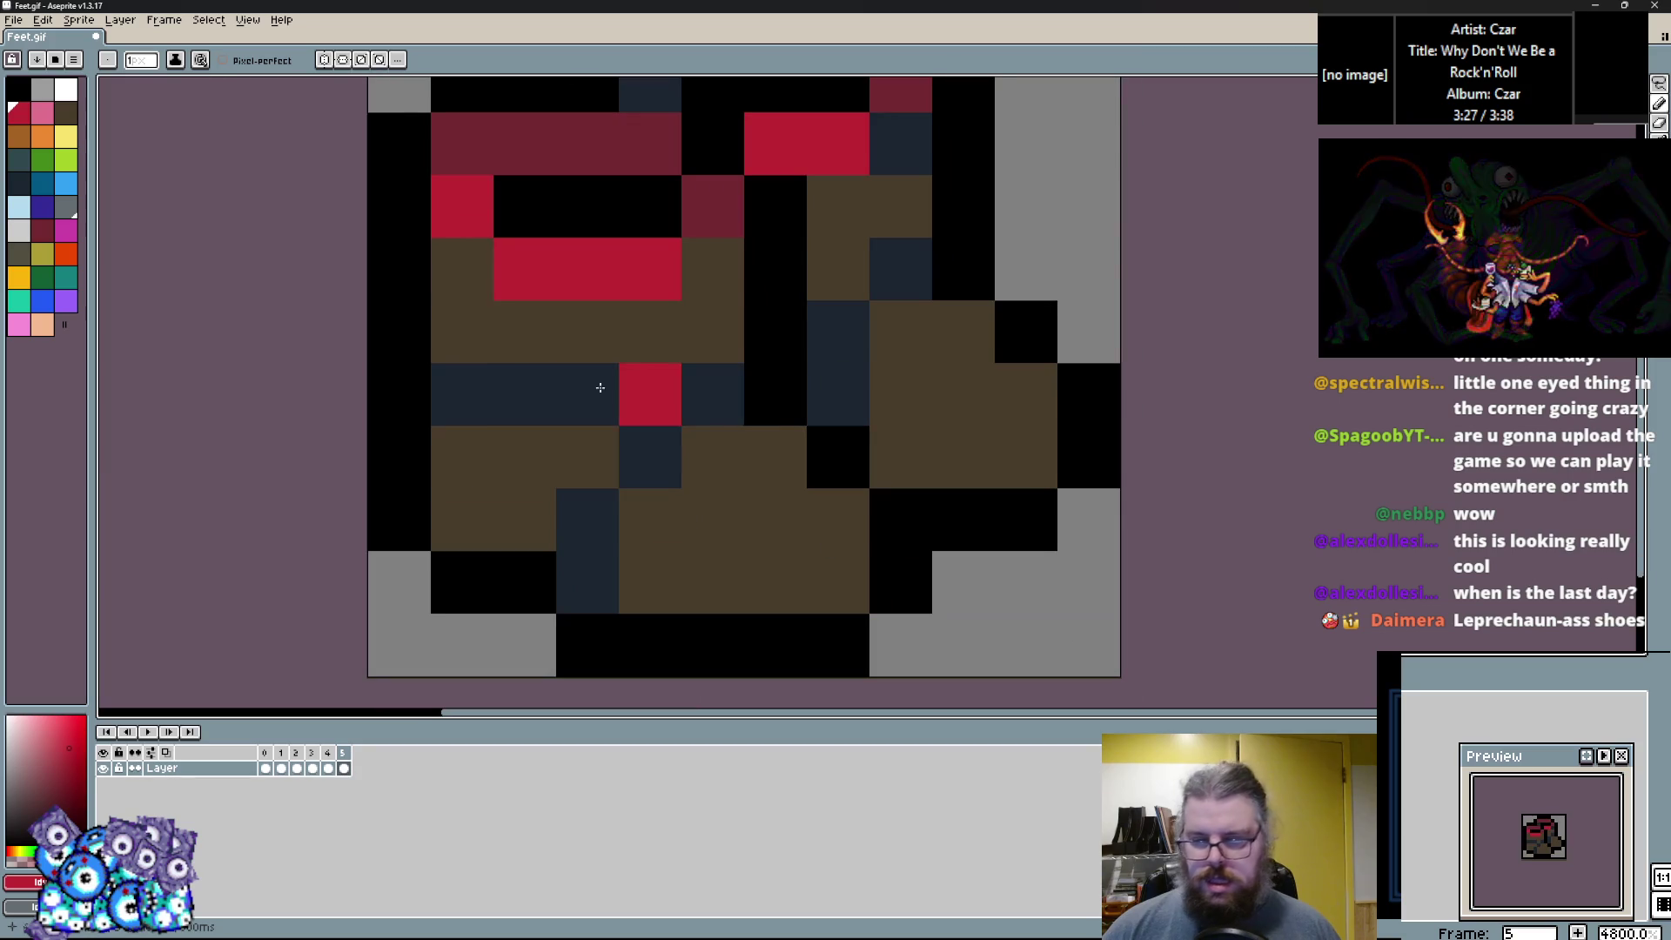
Paint orange patches on the lower-left body, near the bottom and on the right side.
{"action": "left_click", "coordinate": [18, 135]}
{"action": "left_click", "coordinate": [565, 442]}
{"action": "key", "text": "ctrl+z"}
{"action": "left_click", "coordinate": [462, 331]}
{"action": "left_click_drag", "start_coordinate": [525, 332], "coordinate": [587, 381]}
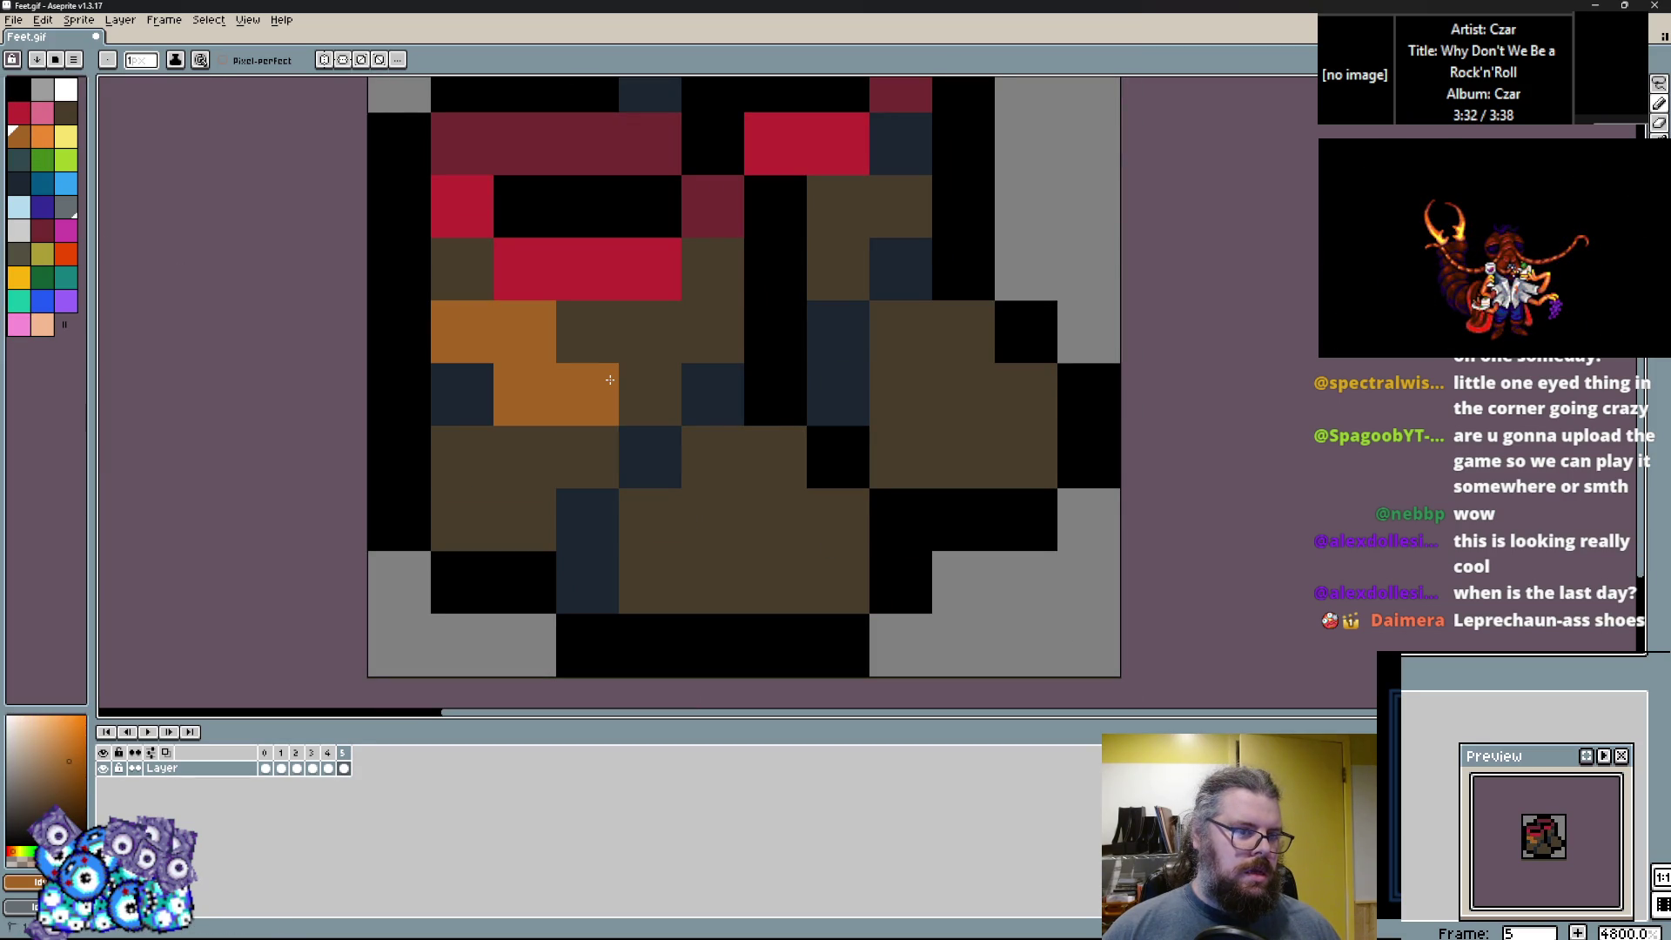
{"action": "left_click_drag", "start_coordinate": [712, 582], "coordinate": [820, 571]}
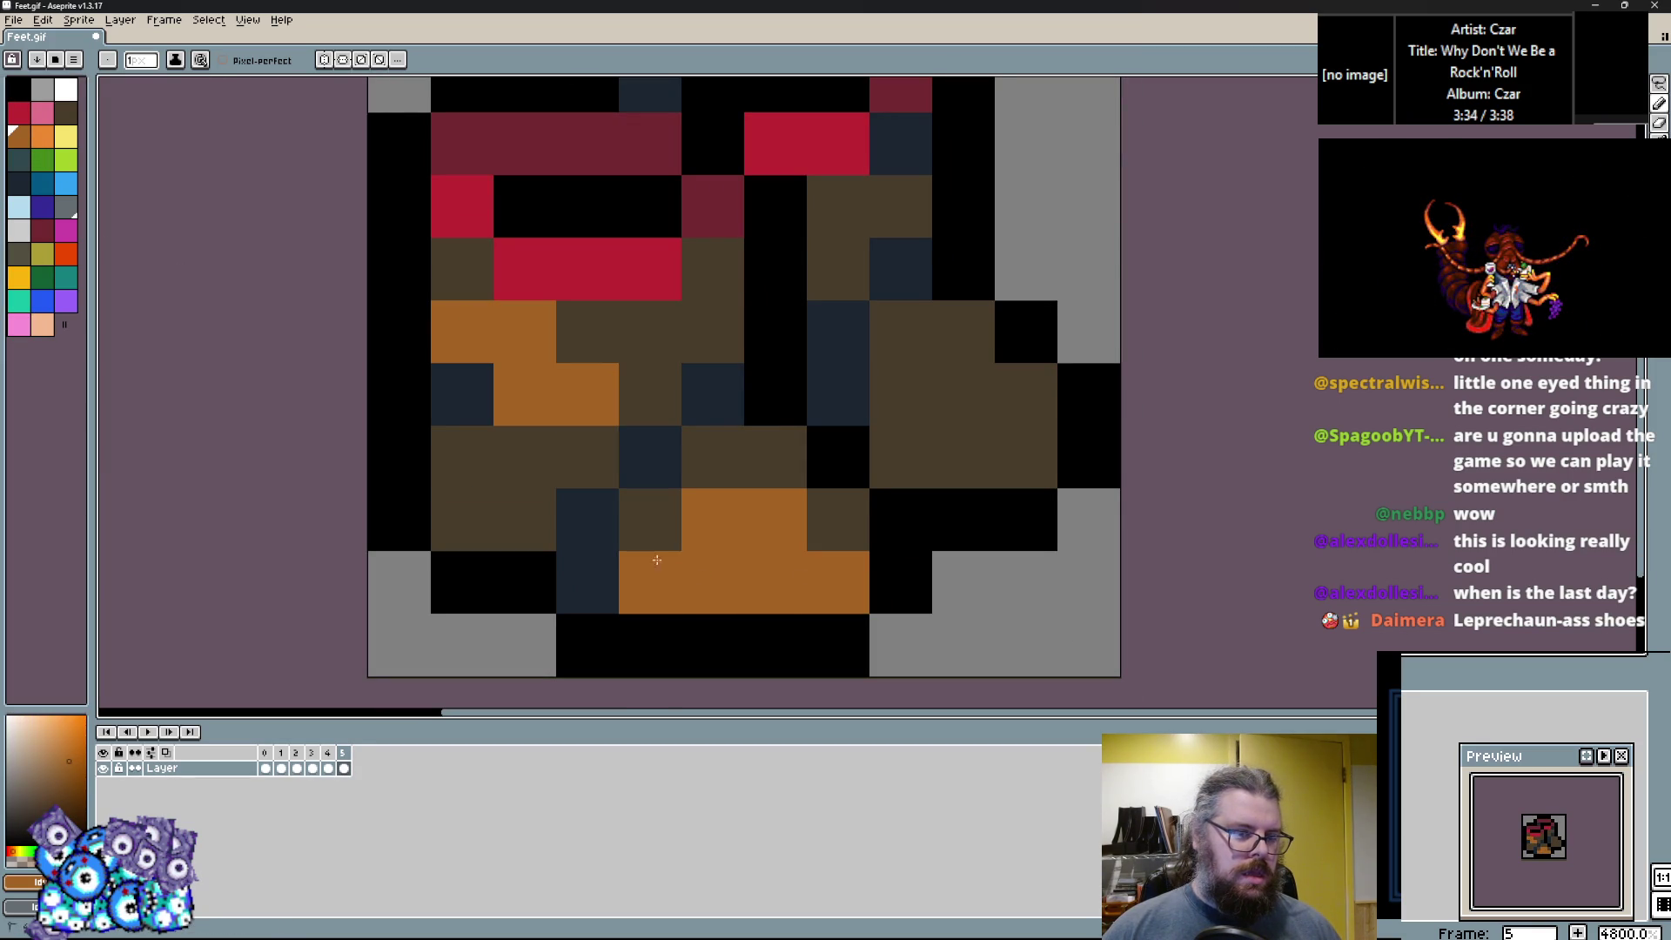
{"action": "left_click_drag", "start_coordinate": [901, 395], "coordinate": [1006, 442]}
Add more orange cells on the left and in the middle, plus one navy cell.
{"action": "right_click", "coordinate": [650, 457]}
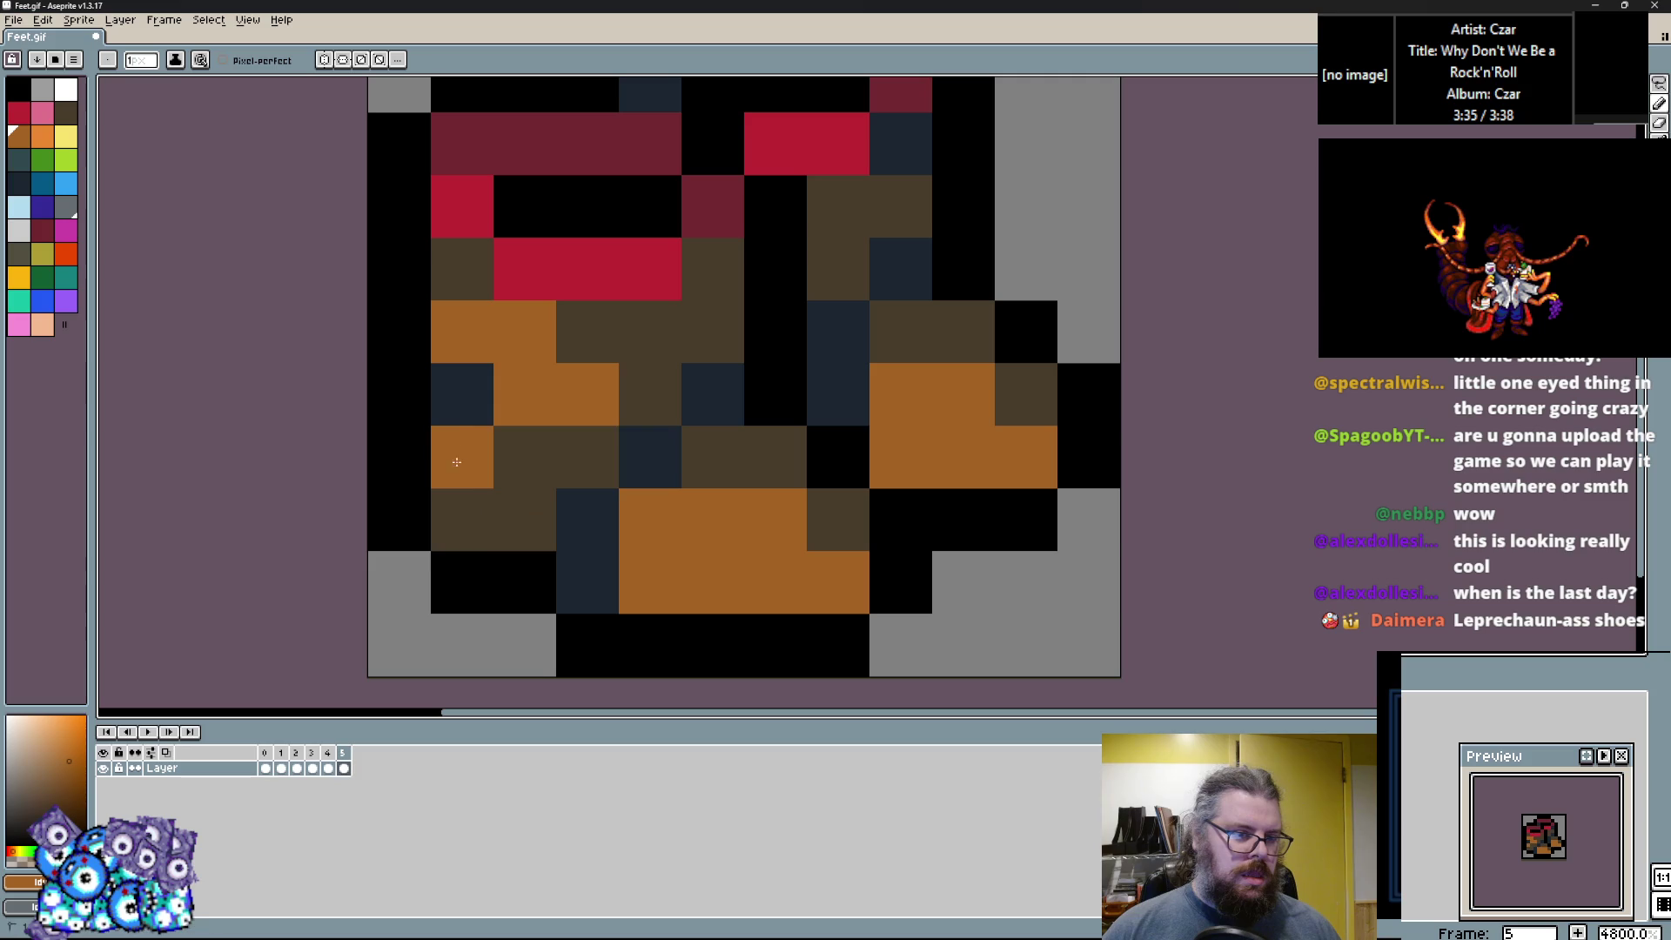
{"action": "left_click_drag", "start_coordinate": [462, 457], "coordinate": [525, 520]}
{"action": "left_click", "coordinate": [650, 331]}
{"action": "left_click_drag", "start_coordinate": [650, 394], "coordinate": [719, 332]}
Add an orange row on the left body and turn several touch-up cells dark brown.
{"action": "left_click", "coordinate": [650, 332]}
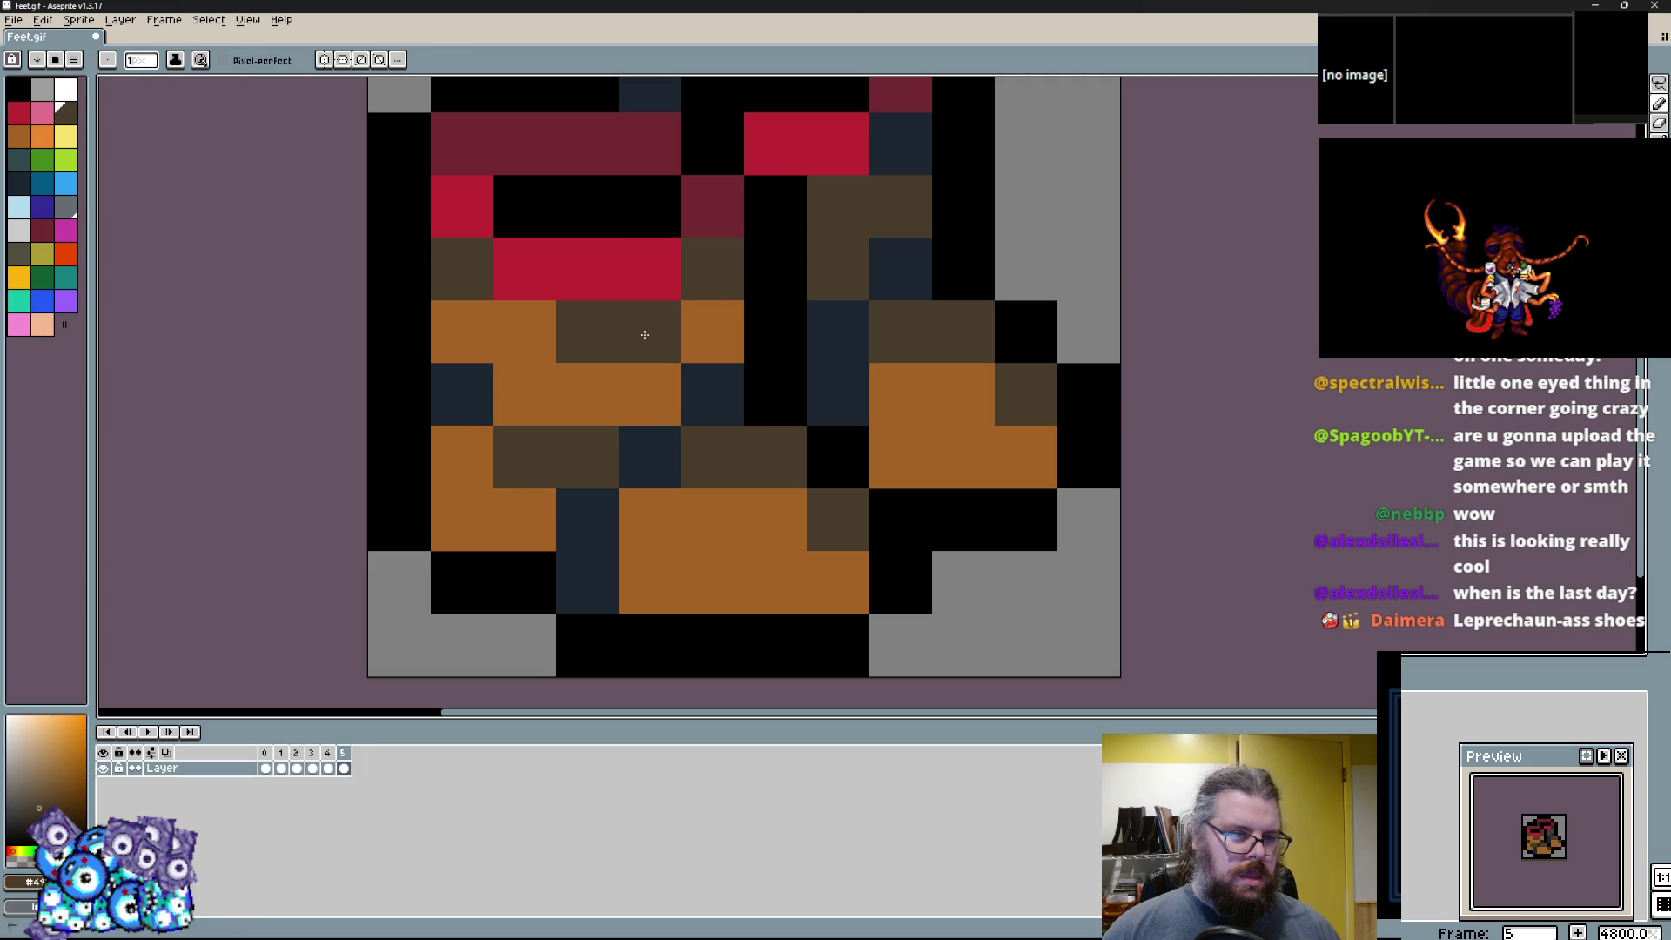
{"action": "left_click", "coordinate": [525, 331]}
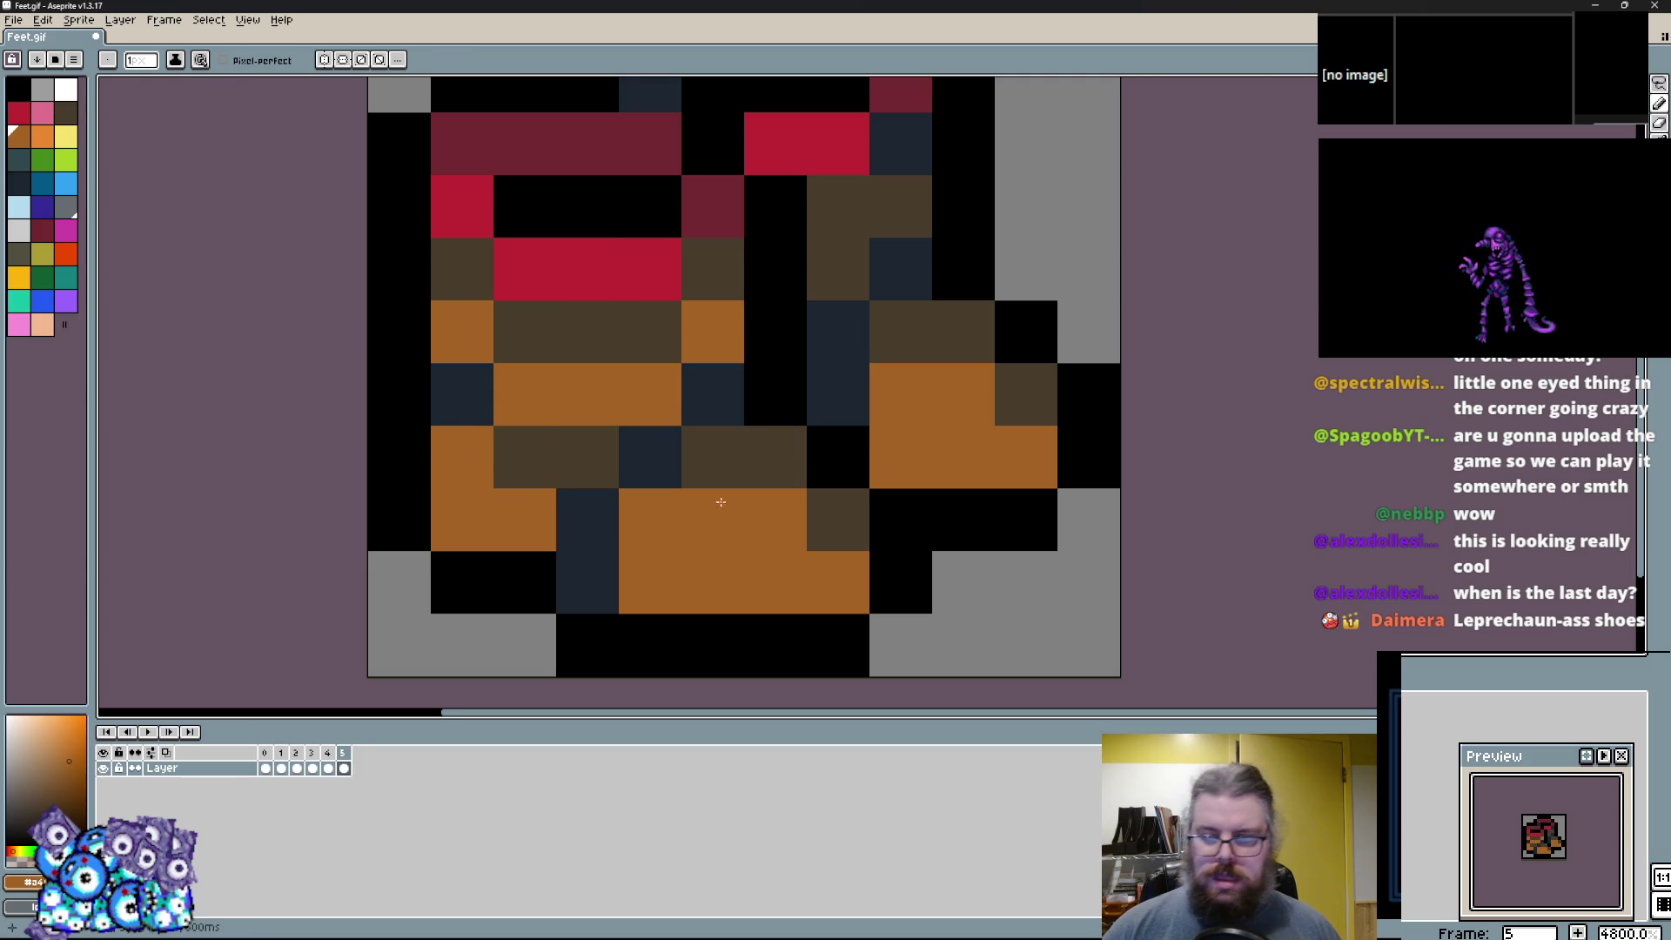
{"action": "scroll", "coordinate": [709, 514], "scroll_direction": "up", "scroll_amount": 1}
{"action": "mouse_move", "coordinate": [578, 396]}
{"action": "left_mouse_down"}
{"action": "mouse_move", "coordinate": [586, 384]}
{"action": "mouse_move", "coordinate": [515, 396]}
{"action": "left_mouse_up"}
{"action": "left_click", "coordinate": [452, 334]}
{"action": "left_click", "coordinate": [63, 118]}
{"action": "left_click", "coordinate": [703, 396]}
{"action": "left_click", "coordinate": [640, 459]}
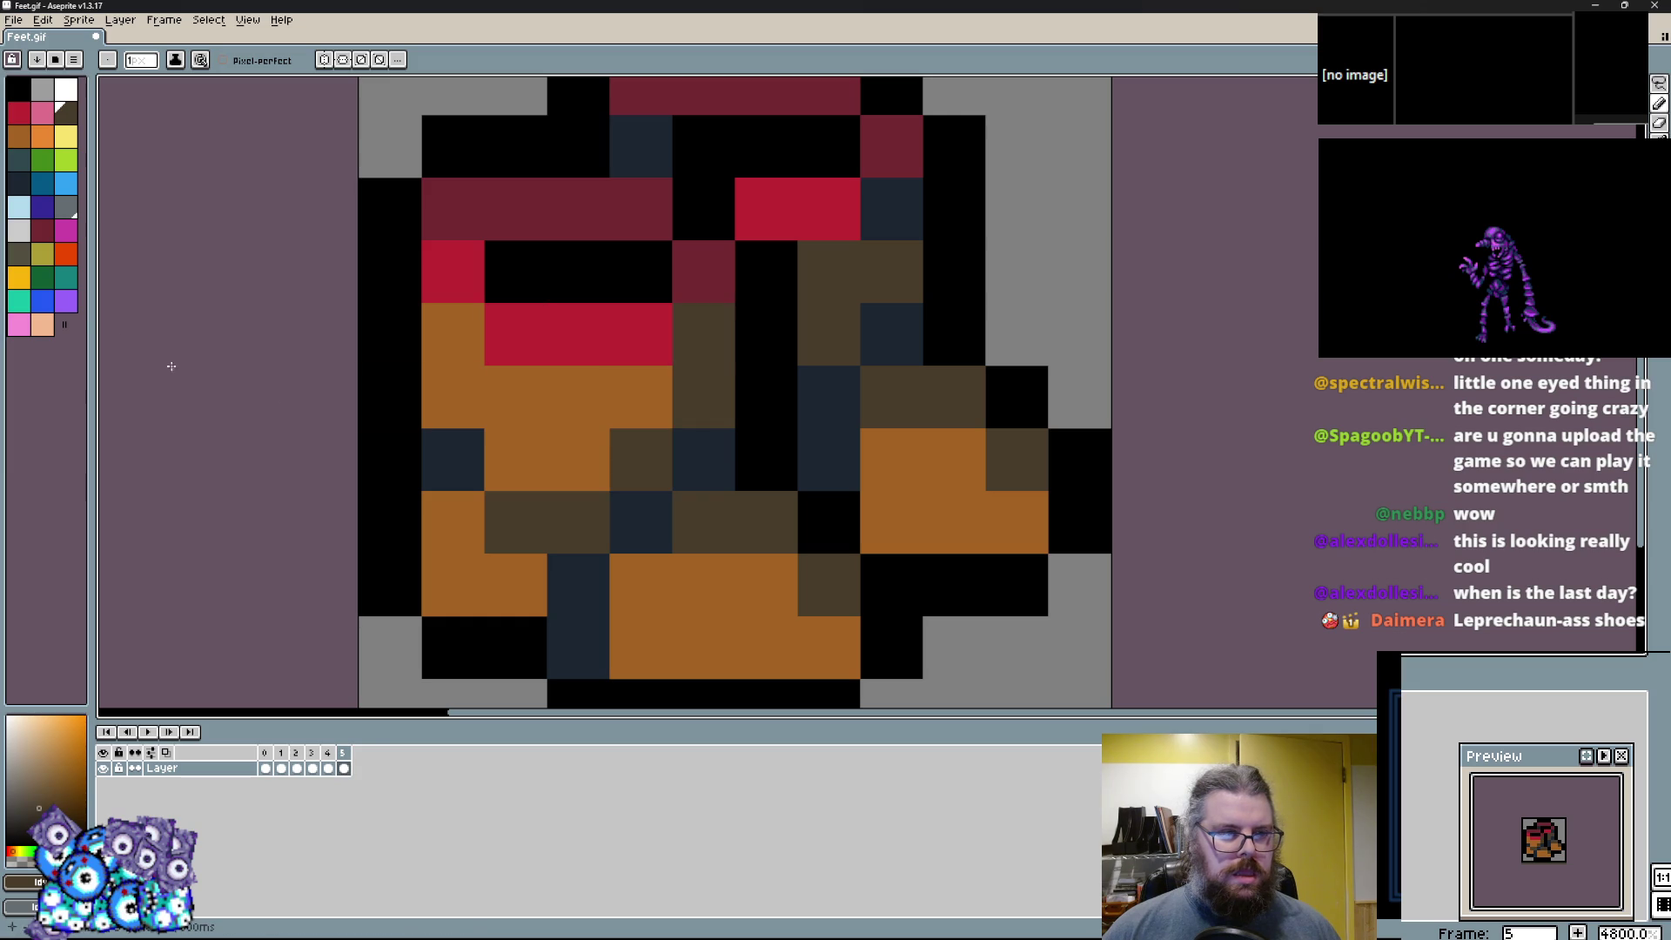
Paint grey-olive shading cells across the middle and right side of the lower boot.
{"action": "left_click", "coordinate": [24, 261]}
{"action": "left_click", "coordinate": [640, 459]}
{"action": "left_click", "coordinate": [703, 397]}
{"action": "left_click", "coordinate": [646, 576]}
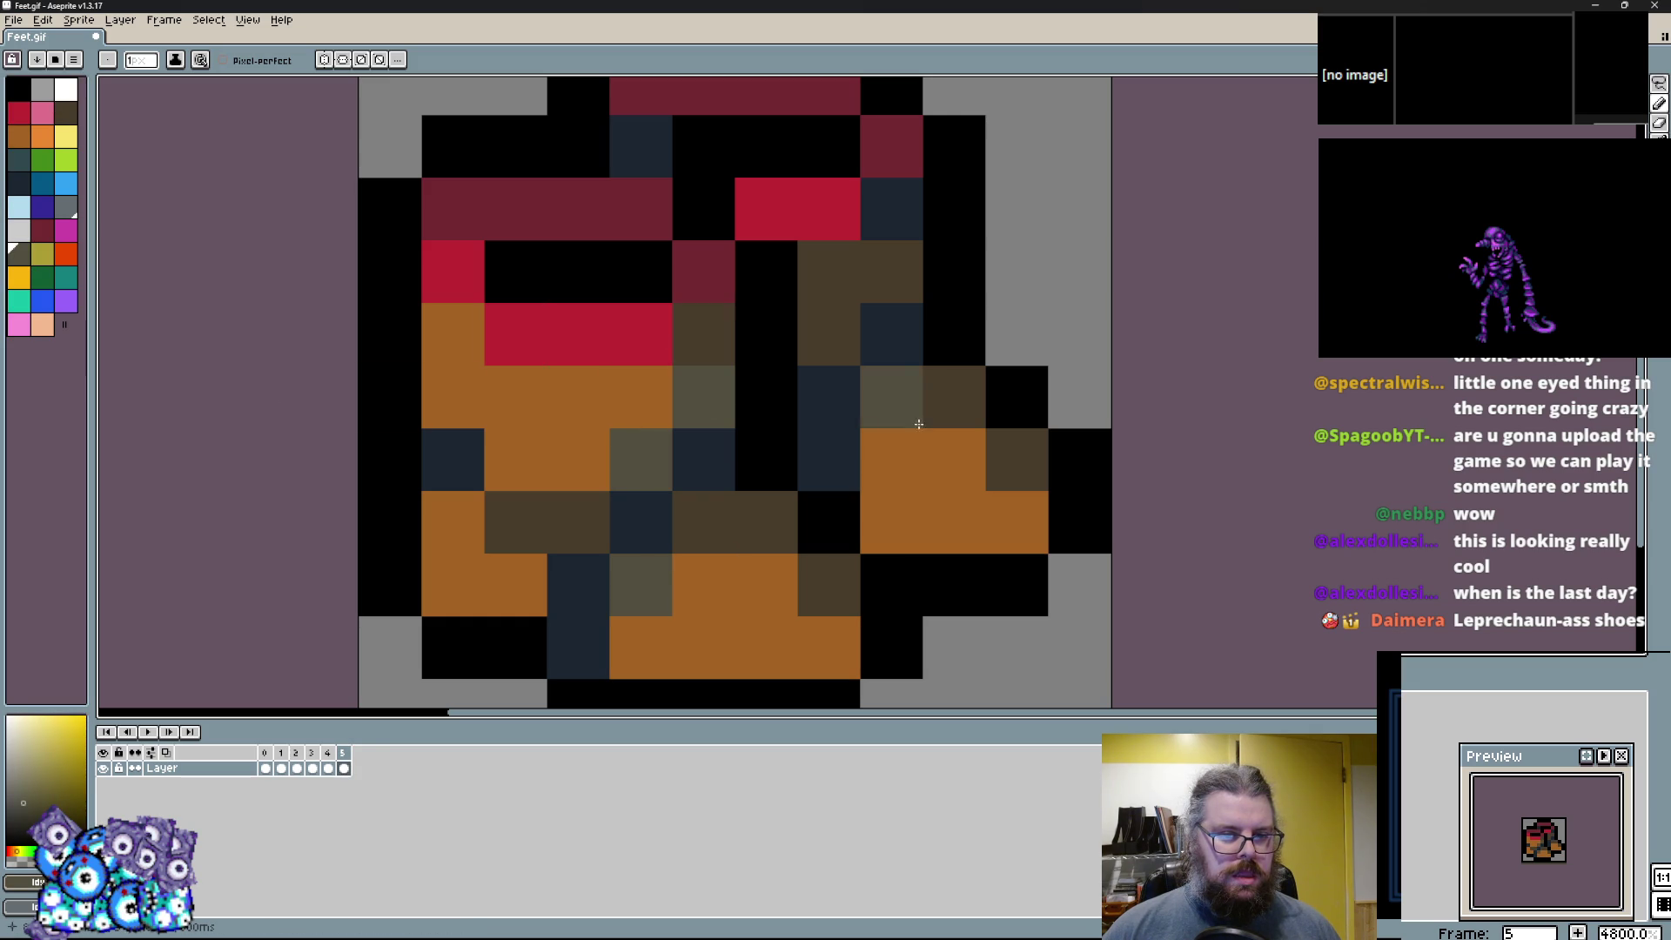
{"action": "left_click", "coordinate": [891, 459]}
{"action": "left_click", "coordinate": [953, 459]}
{"action": "left_click", "coordinate": [891, 522]}
{"action": "left_click", "coordinate": [1017, 522]}
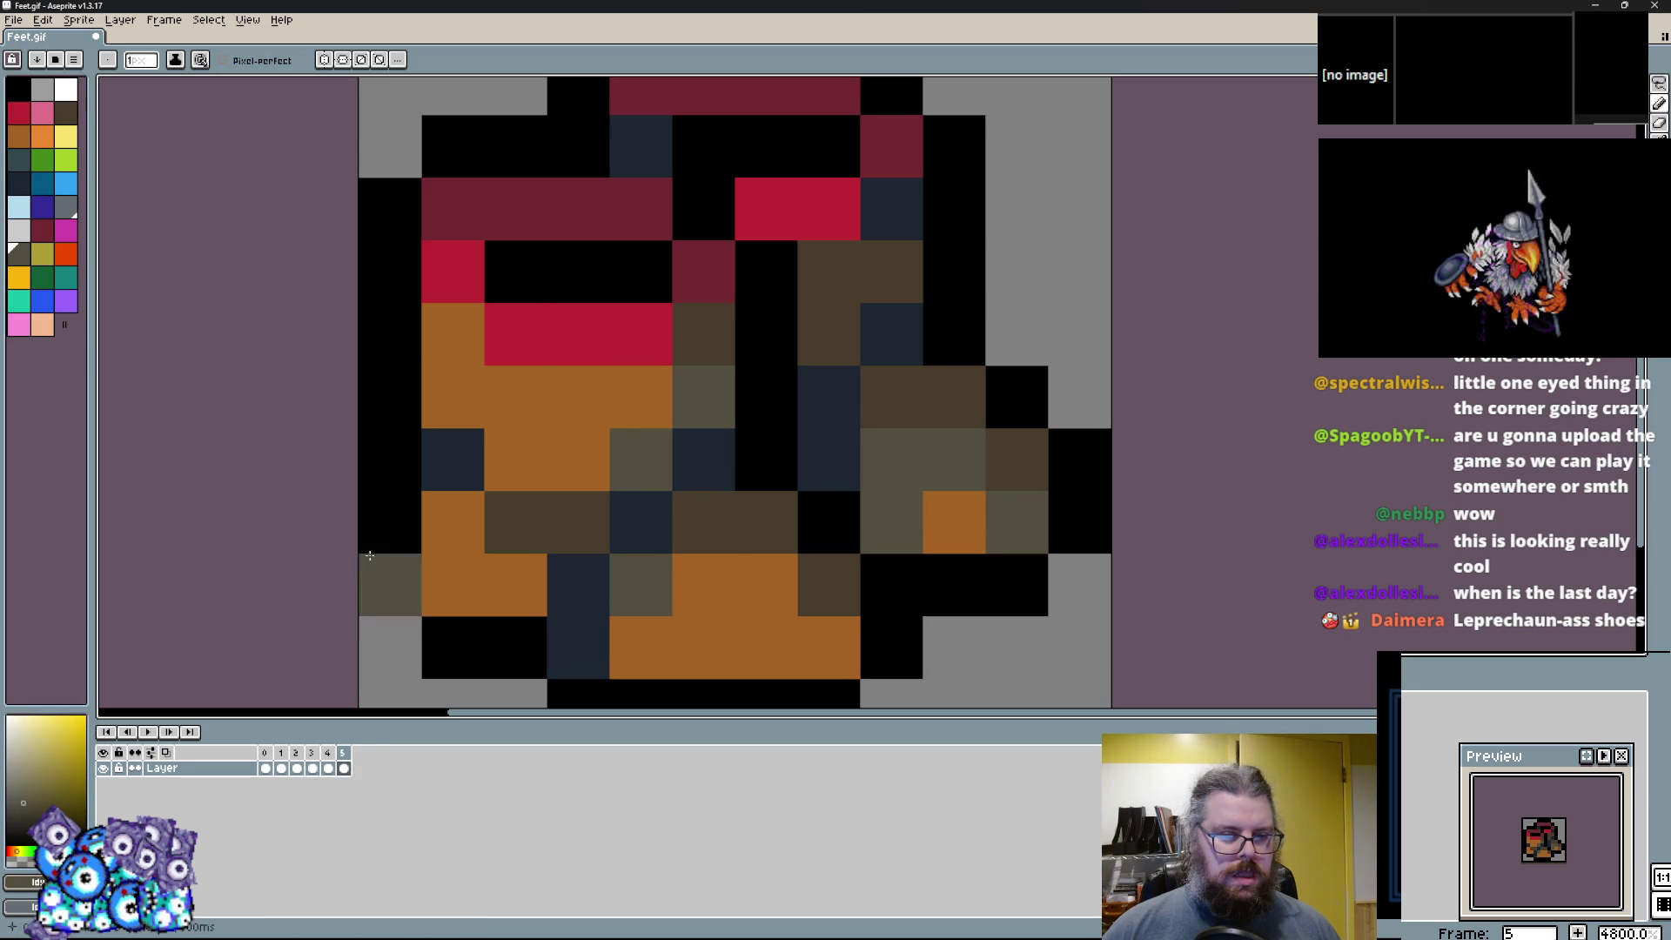
Turn three orange cells on the left grey-olive and one navy cell dark brown.
{"action": "left_click", "coordinate": [453, 522]}
{"action": "left_click", "coordinate": [515, 585]}
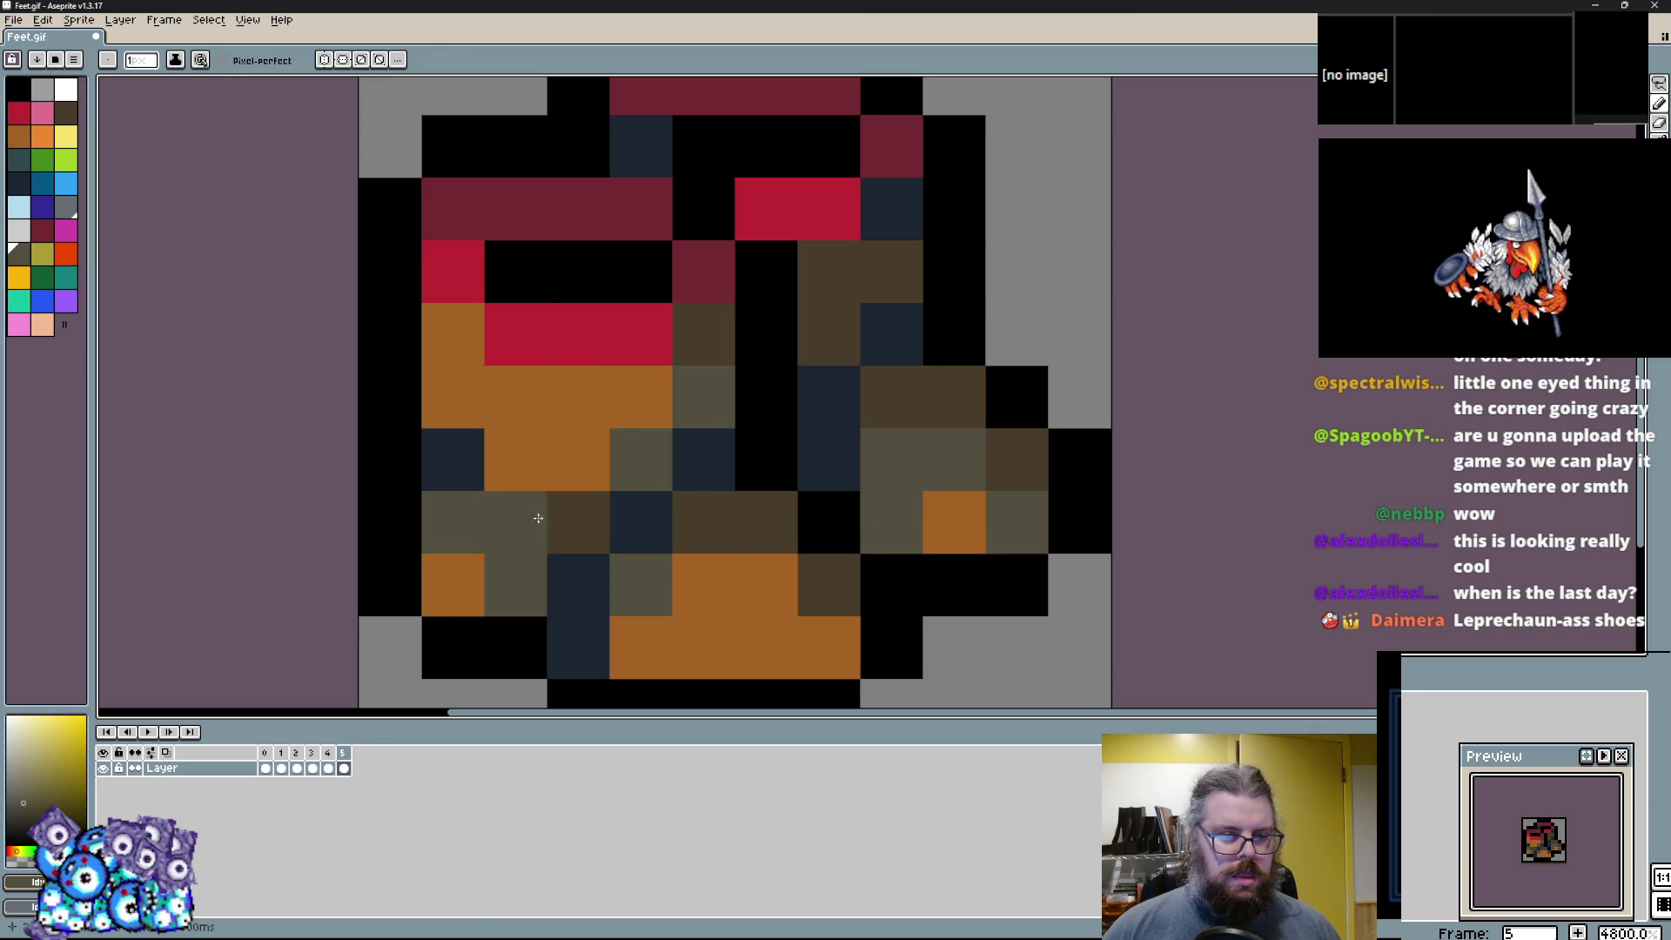
{"action": "left_click", "coordinate": [453, 459]}
{"action": "left_click", "coordinate": [564, 397]}
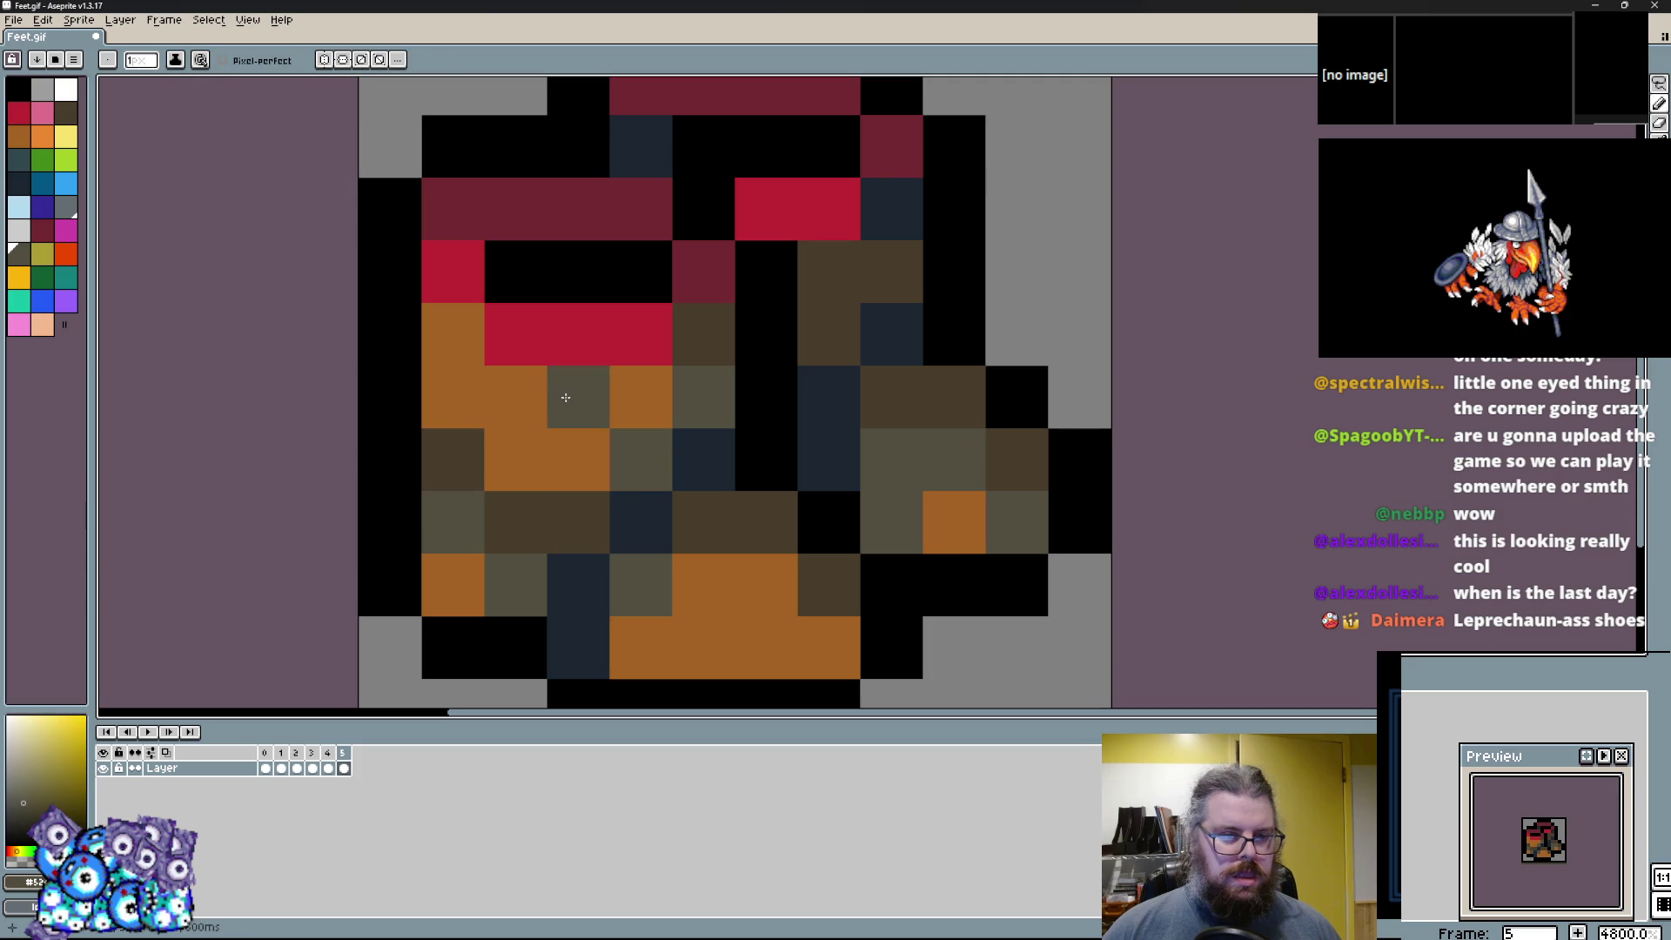
Repaint the red and dark-red top bands with orange and olive.
{"action": "left_click", "coordinate": [641, 397], "text": "alt"}
{"action": "mouse_move", "coordinate": [640, 334]}
{"action": "left_mouse_down"}
{"action": "mouse_move", "coordinate": [499, 332]}
{"action": "mouse_move", "coordinate": [585, 441]}
{"action": "left_mouse_up"}
{"action": "left_click", "coordinate": [452, 271]}
{"action": "left_click", "coordinate": [711, 536], "text": "alt"}
{"action": "mouse_move", "coordinate": [711, 411]}
{"action": "left_mouse_down"}
{"action": "mouse_move", "coordinate": [636, 365]}
{"action": "mouse_move", "coordinate": [479, 352]}
{"action": "left_mouse_up"}
{"action": "mouse_move", "coordinate": [678, 236]}
{"action": "left_mouse_down"}
{"action": "mouse_move", "coordinate": [844, 335]}
{"action": "mouse_move", "coordinate": [765, 348]}
{"action": "left_mouse_up"}
{"action": "left_click", "coordinate": [898, 286]}
{"action": "left_click", "coordinate": [648, 223]}
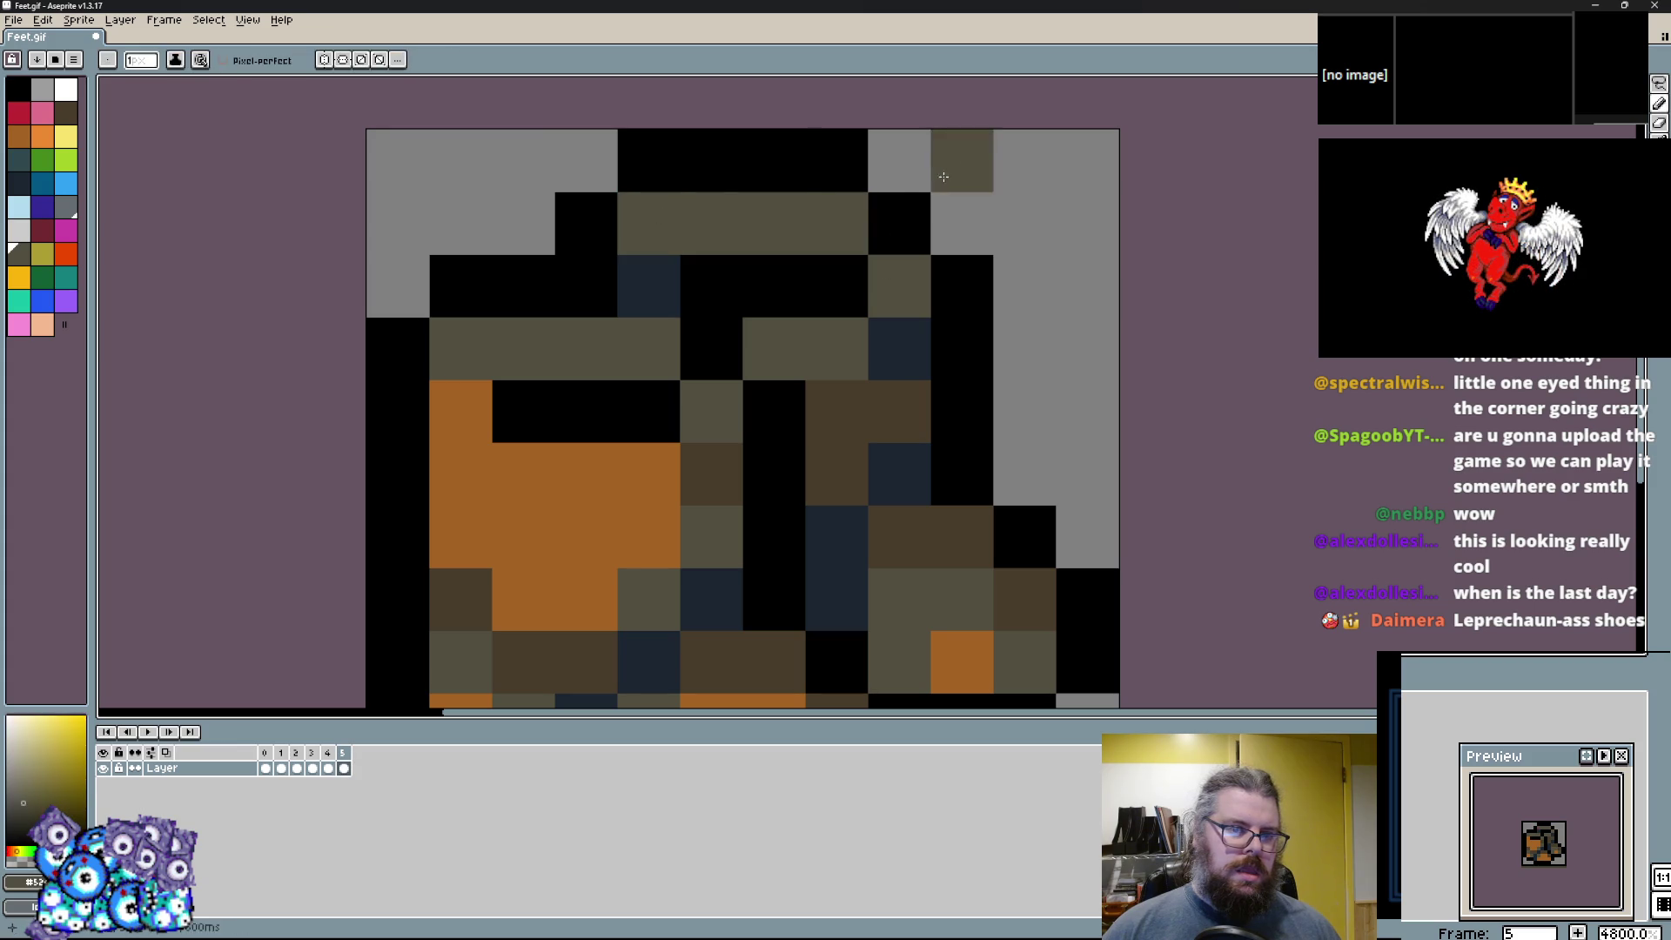
Recolour frame 5's top cells: black to olive and navy, navy to brown, grey to black.
{"action": "left_click", "coordinate": [835, 165], "text": "alt"}
{"action": "left_click", "coordinate": [898, 286]}
{"action": "left_click", "coordinate": [896, 232]}
{"action": "left_click", "coordinate": [966, 231]}
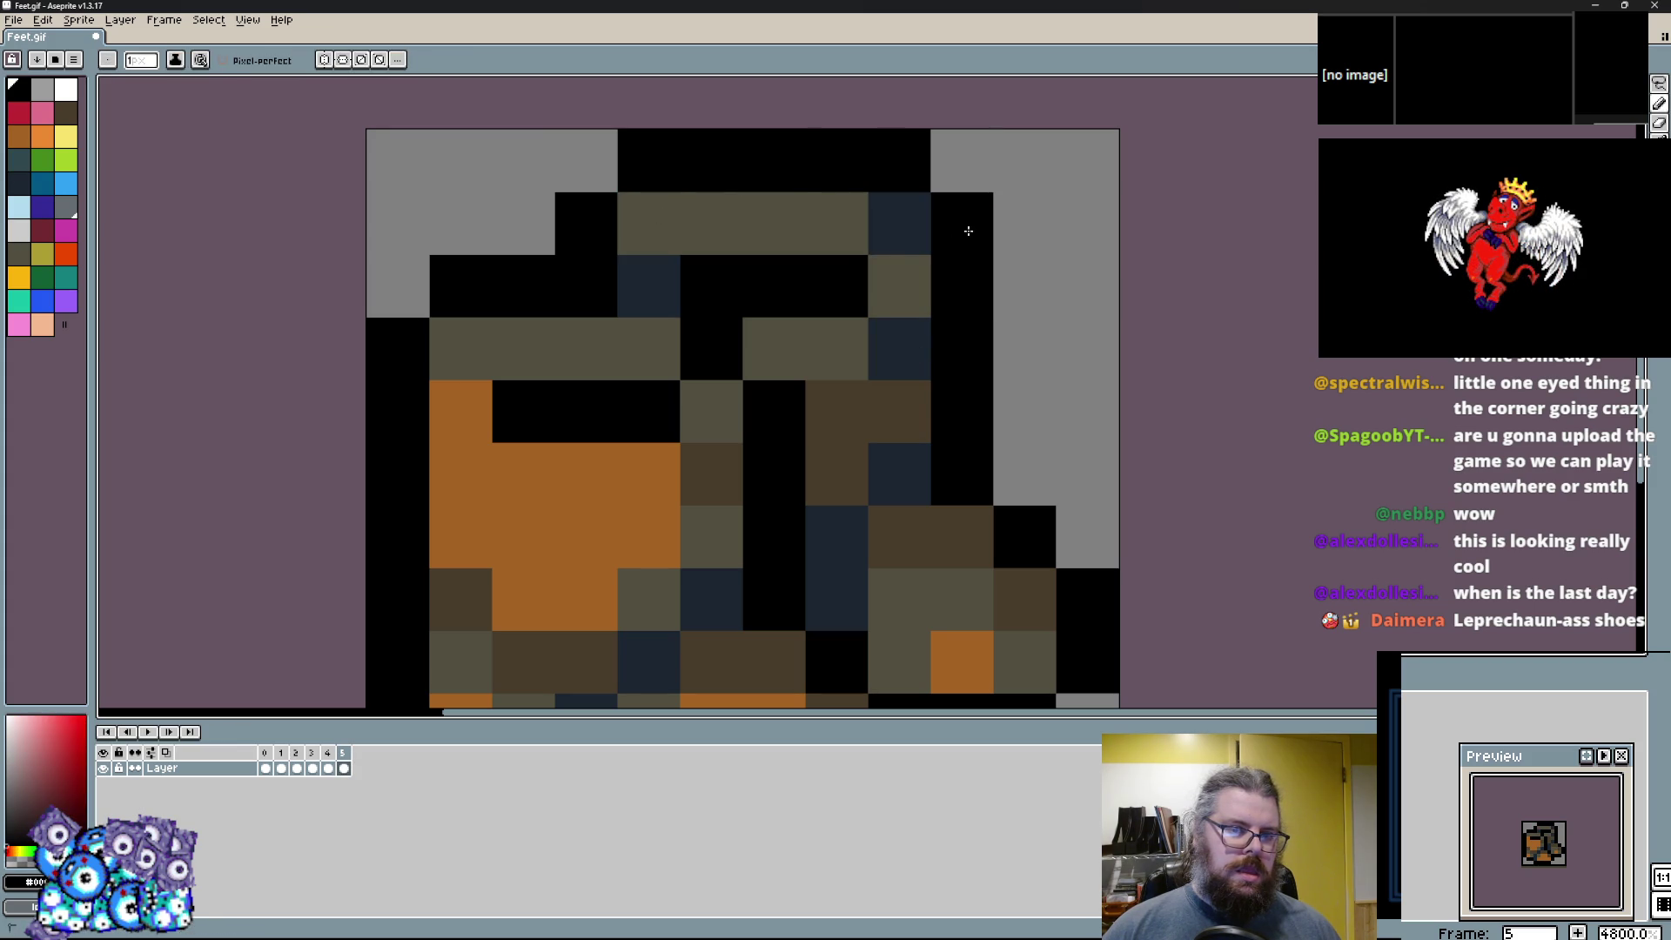
{"action": "left_click", "coordinate": [899, 354]}
{"action": "left_click", "coordinate": [899, 224]}
{"action": "scroll", "coordinate": [906, 339], "scroll_direction": "down", "scroll_amount": 3}
{"action": "scroll", "coordinate": [680, 266], "scroll_direction": "up", "scroll_amount": 2}
Paint an olive cell of the boot orange.
{"action": "left_click", "coordinate": [679, 266], "text": "alt"}
{"action": "scroll", "coordinate": [764, 328], "scroll_direction": "down", "scroll_amount": 1}
{"action": "scroll", "coordinate": [720, 381], "scroll_direction": "up", "scroll_amount": 1}
{"action": "left_click", "coordinate": [719, 380], "text": "alt"}
{"action": "left_click", "coordinate": [845, 298]}
Paint three highlight cells and a lower orange cell yellow-olive.
{"action": "left_click", "coordinate": [40, 261]}
{"action": "left_click", "coordinate": [651, 389]}
{"action": "left_click", "coordinate": [693, 389]}
{"action": "left_click", "coordinate": [609, 347]}
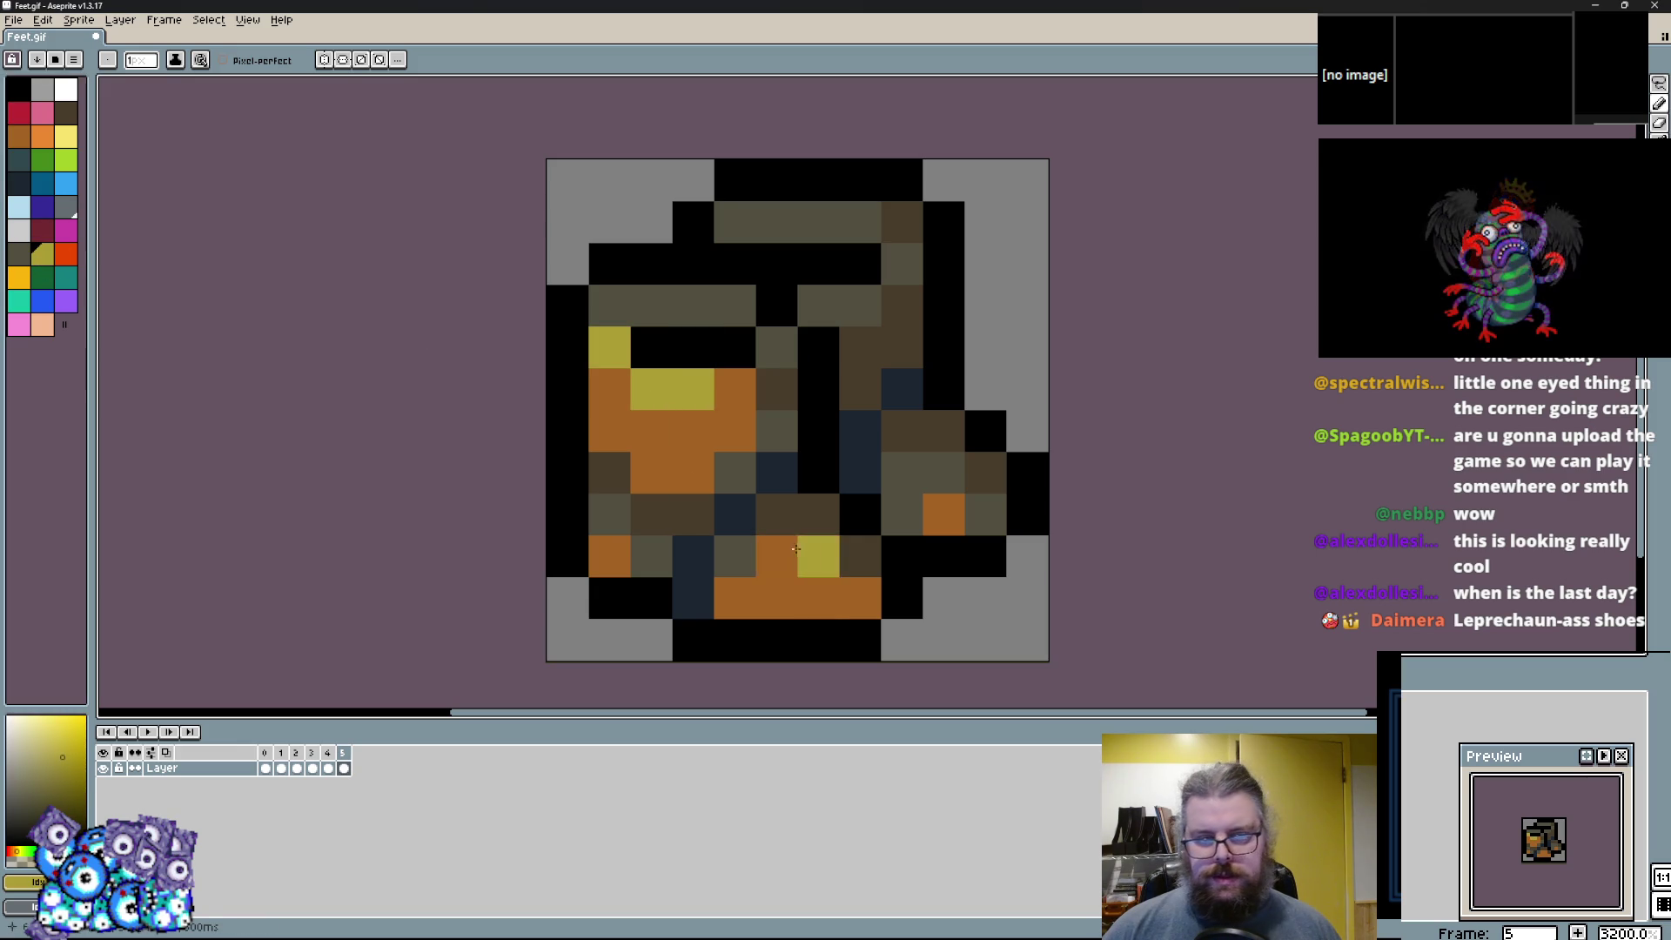
{"action": "left_click", "coordinate": [775, 557]}
Paint the lower brown cells of the boot olive grey.
{"action": "left_click", "coordinate": [852, 602], "text": "alt"}
{"action": "left_click", "coordinate": [695, 534], "text": "alt"}
{"action": "left_click", "coordinate": [734, 557], "text": "alt"}
{"action": "left_click_drag", "start_coordinate": [692, 597], "coordinate": [776, 514]}
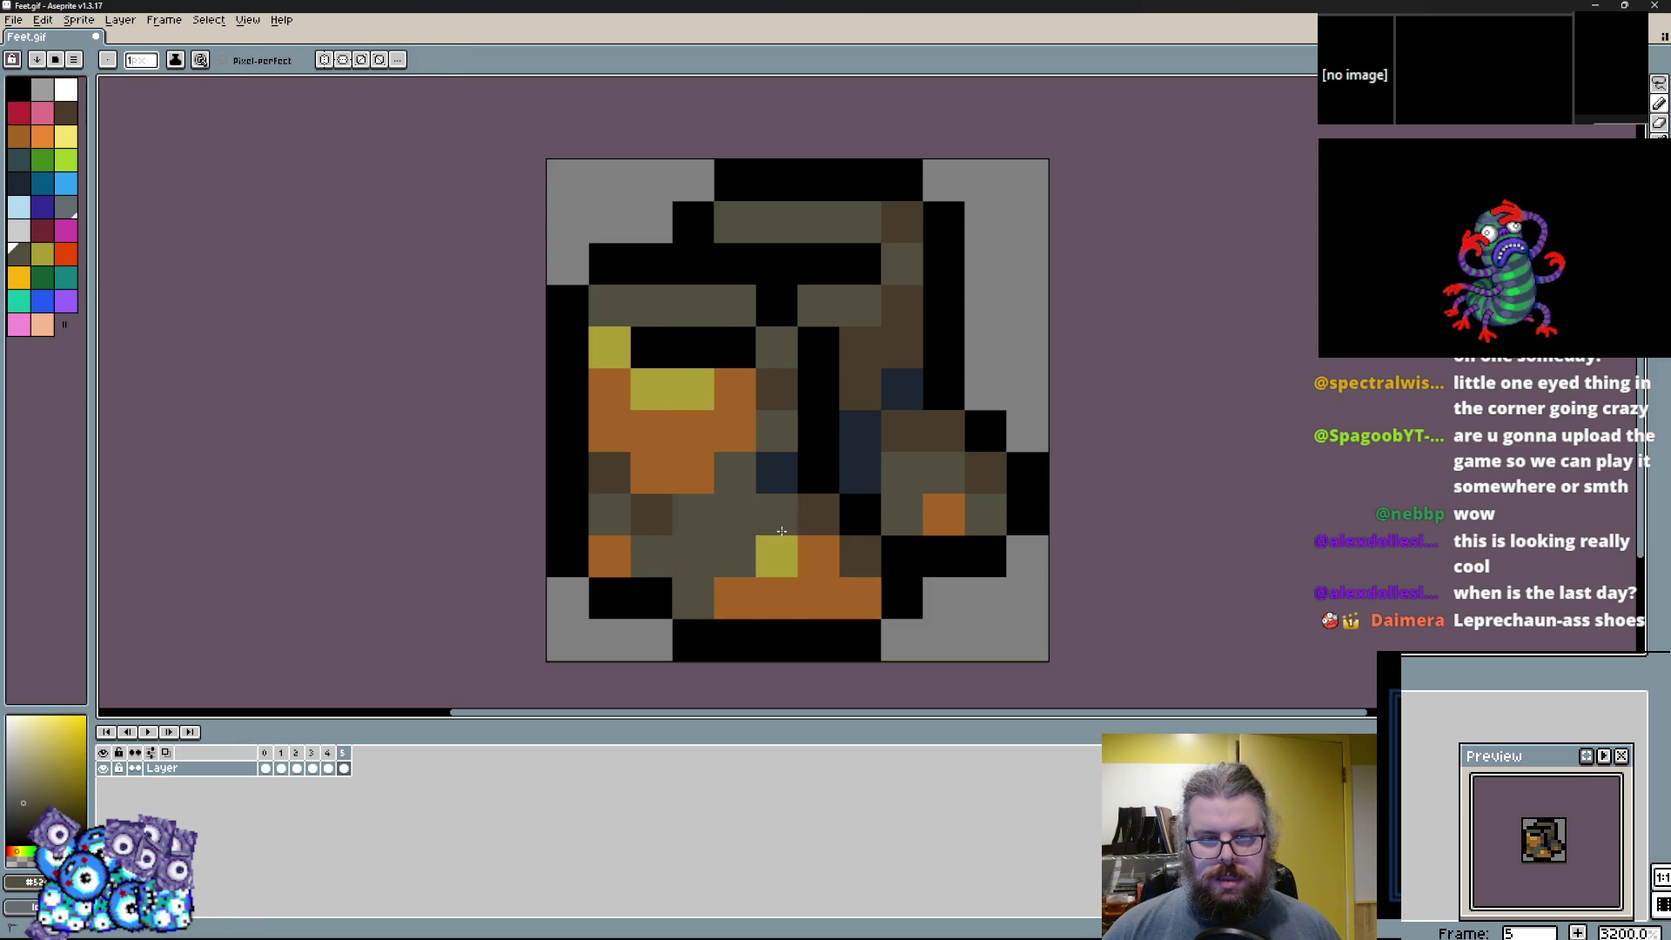
{"action": "left_click", "coordinate": [775, 596], "text": "alt"}
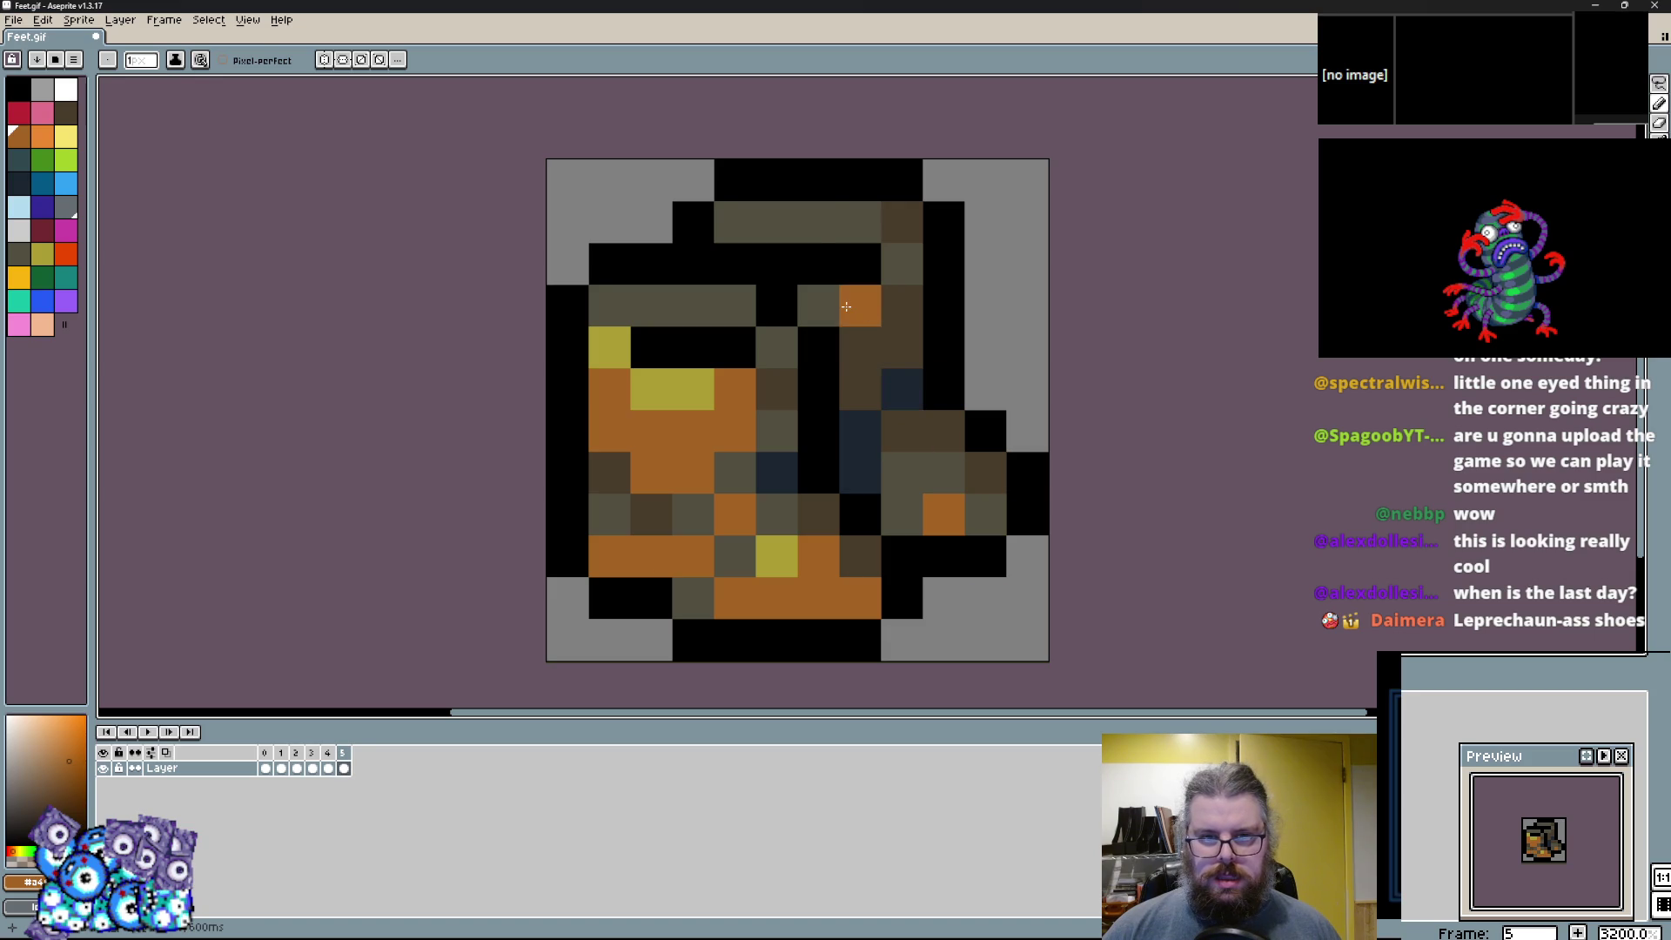
Turn an orange cell and another top cell black, and an olive grey cell dark brown.
{"action": "right_click", "coordinate": [818, 264]}
{"action": "left_click", "coordinate": [727, 214], "text": "alt"}
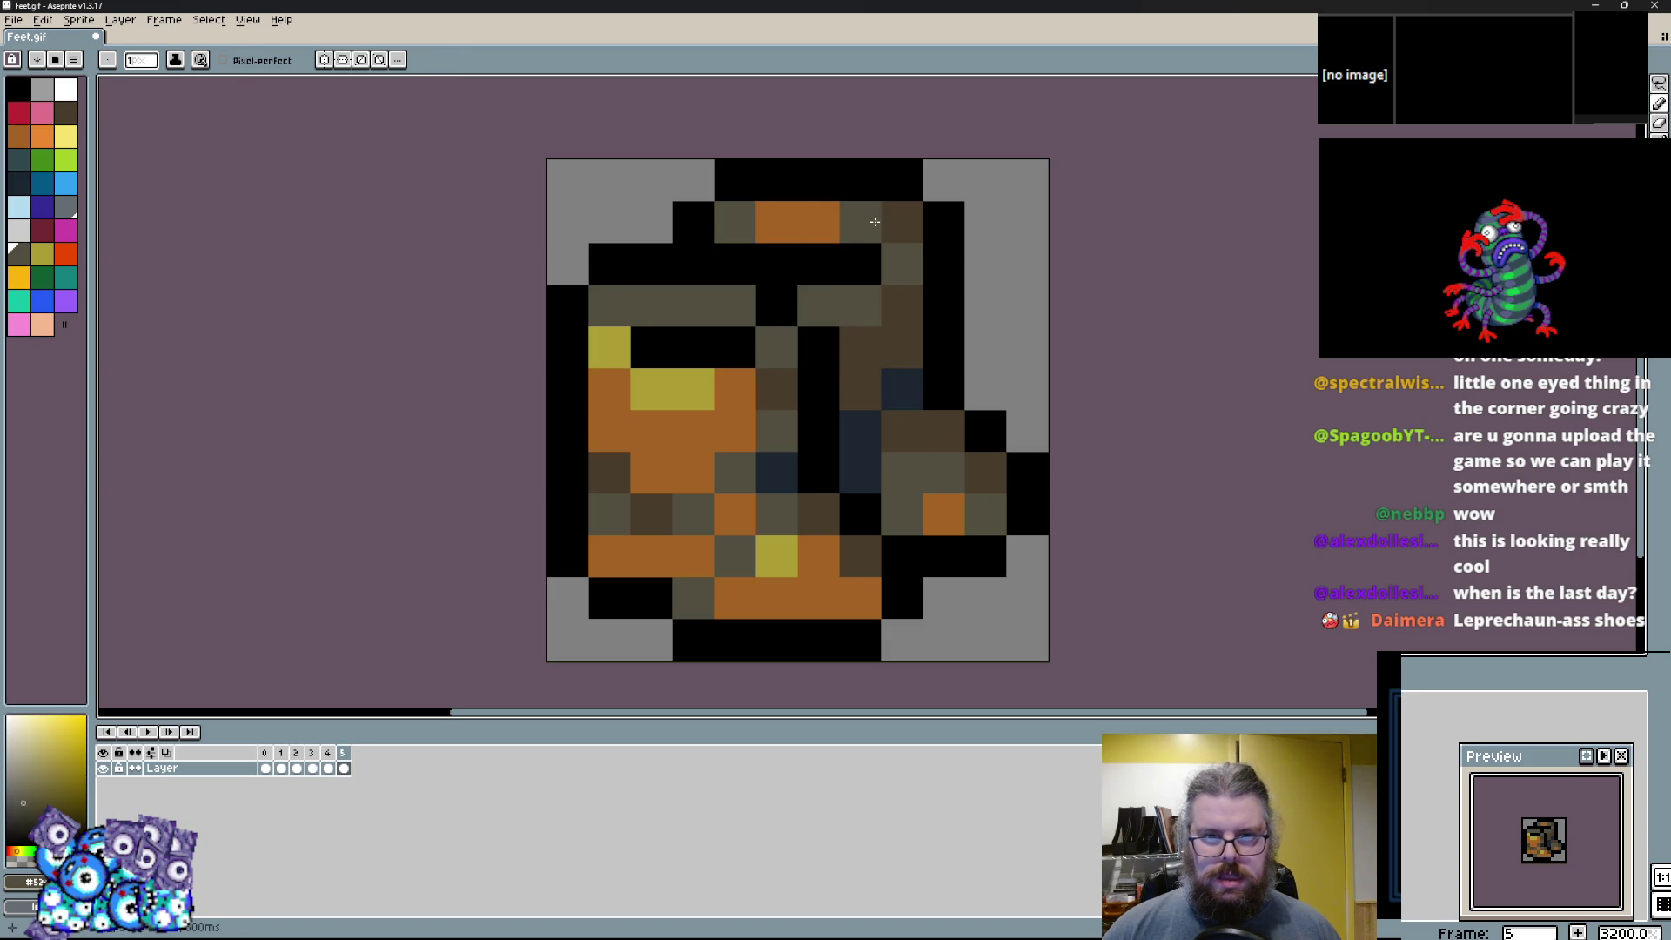
{"action": "left_click", "coordinate": [901, 221], "text": "alt"}
{"action": "left_click", "coordinate": [734, 222]}
{"action": "left_click", "coordinate": [707, 212], "text": "alt"}
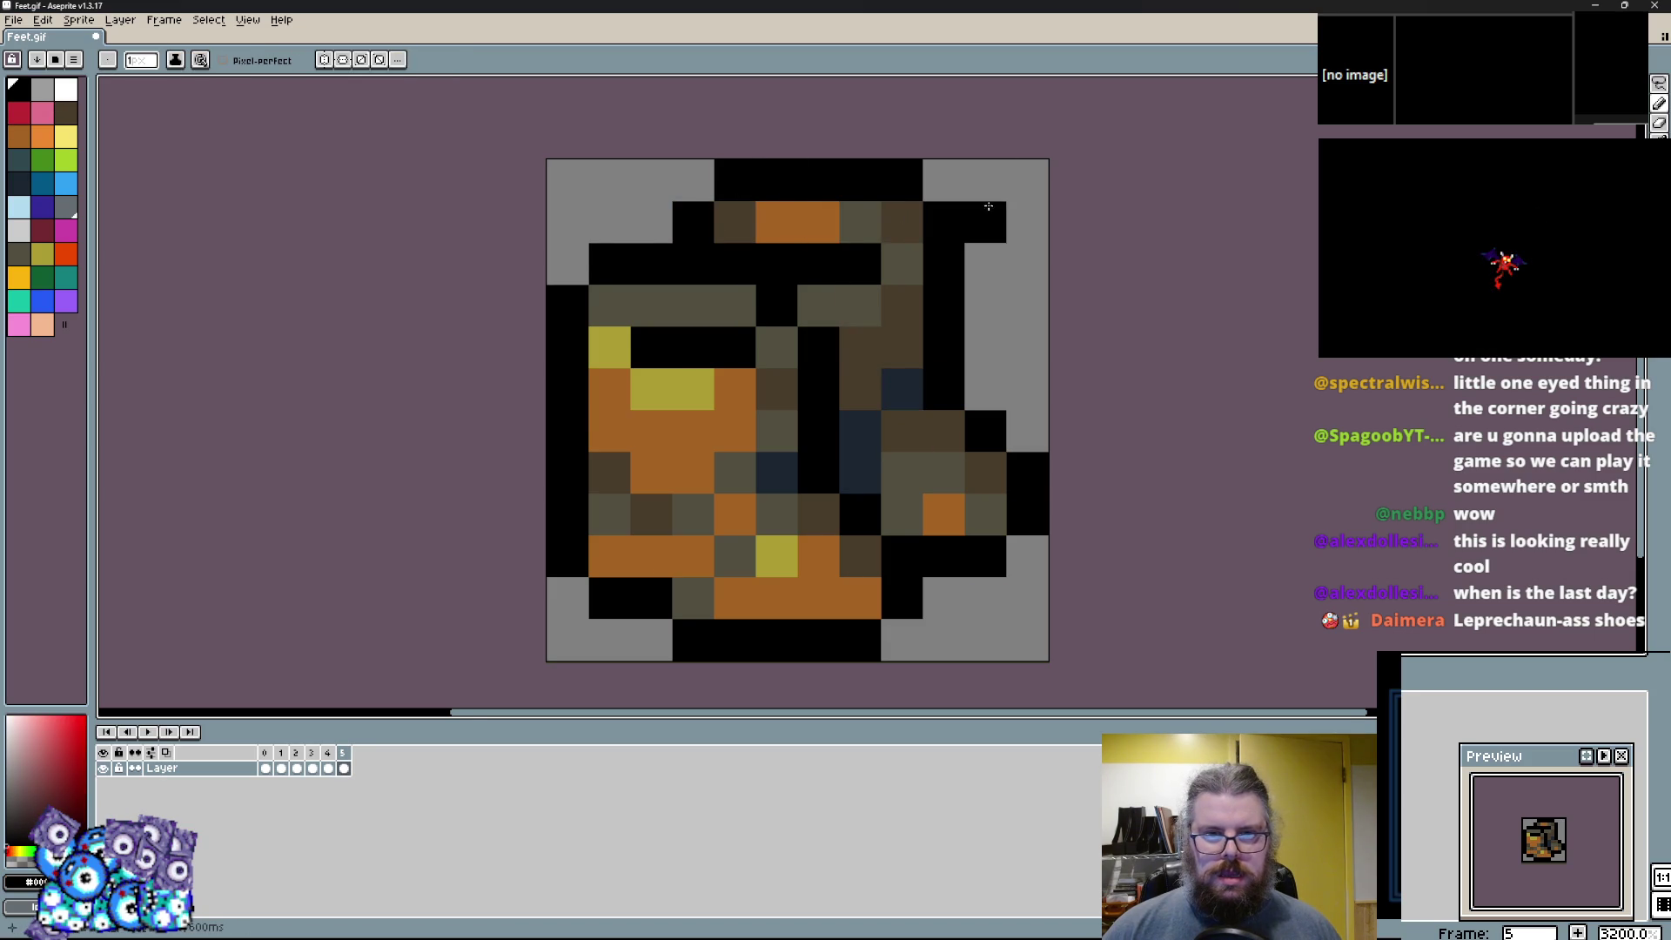
{"action": "left_click_drag", "start_coordinate": [987, 202], "coordinate": [846, 311]}
Shift the orange detail one pixel right and blacken three outline pixels.
{"action": "left_click", "coordinate": [734, 242], "text": "alt"}
{"action": "left_click", "coordinate": [776, 242]}
{"action": "left_click", "coordinate": [803, 252], "text": "alt"}
{"action": "left_click", "coordinate": [715, 245]}
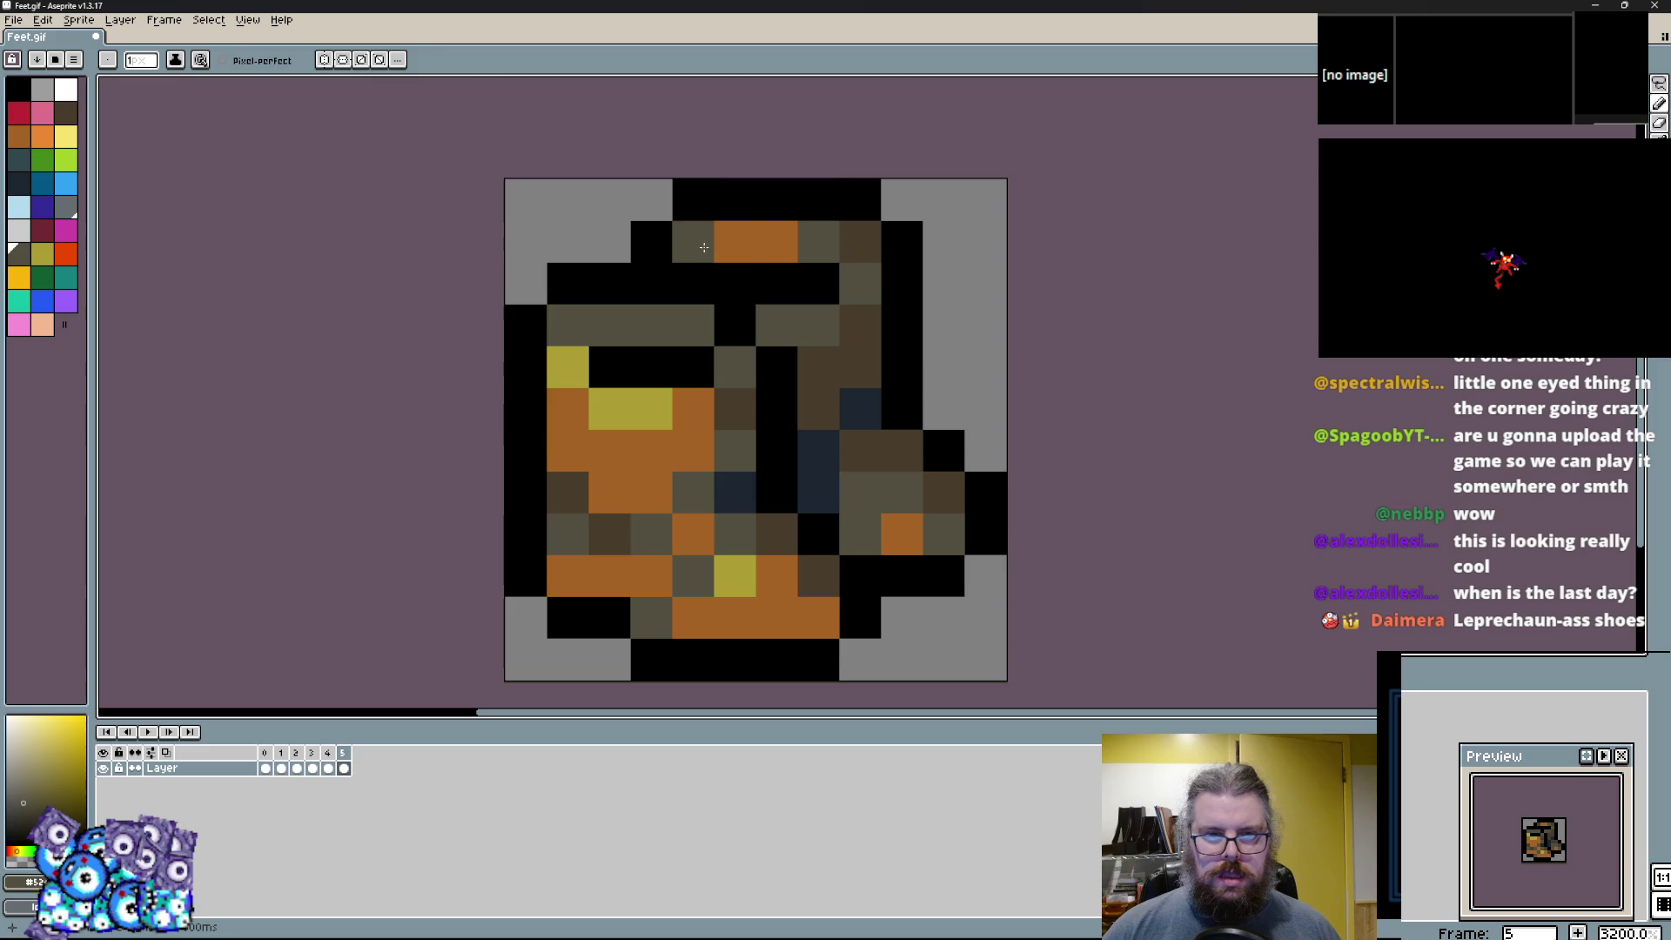
{"action": "left_click", "coordinate": [860, 202], "text": "alt"}
{"action": "left_click_drag", "start_coordinate": [816, 205], "coordinate": [922, 235]}
Paint a toe pixel orange and repaint a navy and an orange centre pixel olive grey.
{"action": "scroll", "coordinate": [1015, 324], "scroll_direction": "down", "scroll_amount": 1}
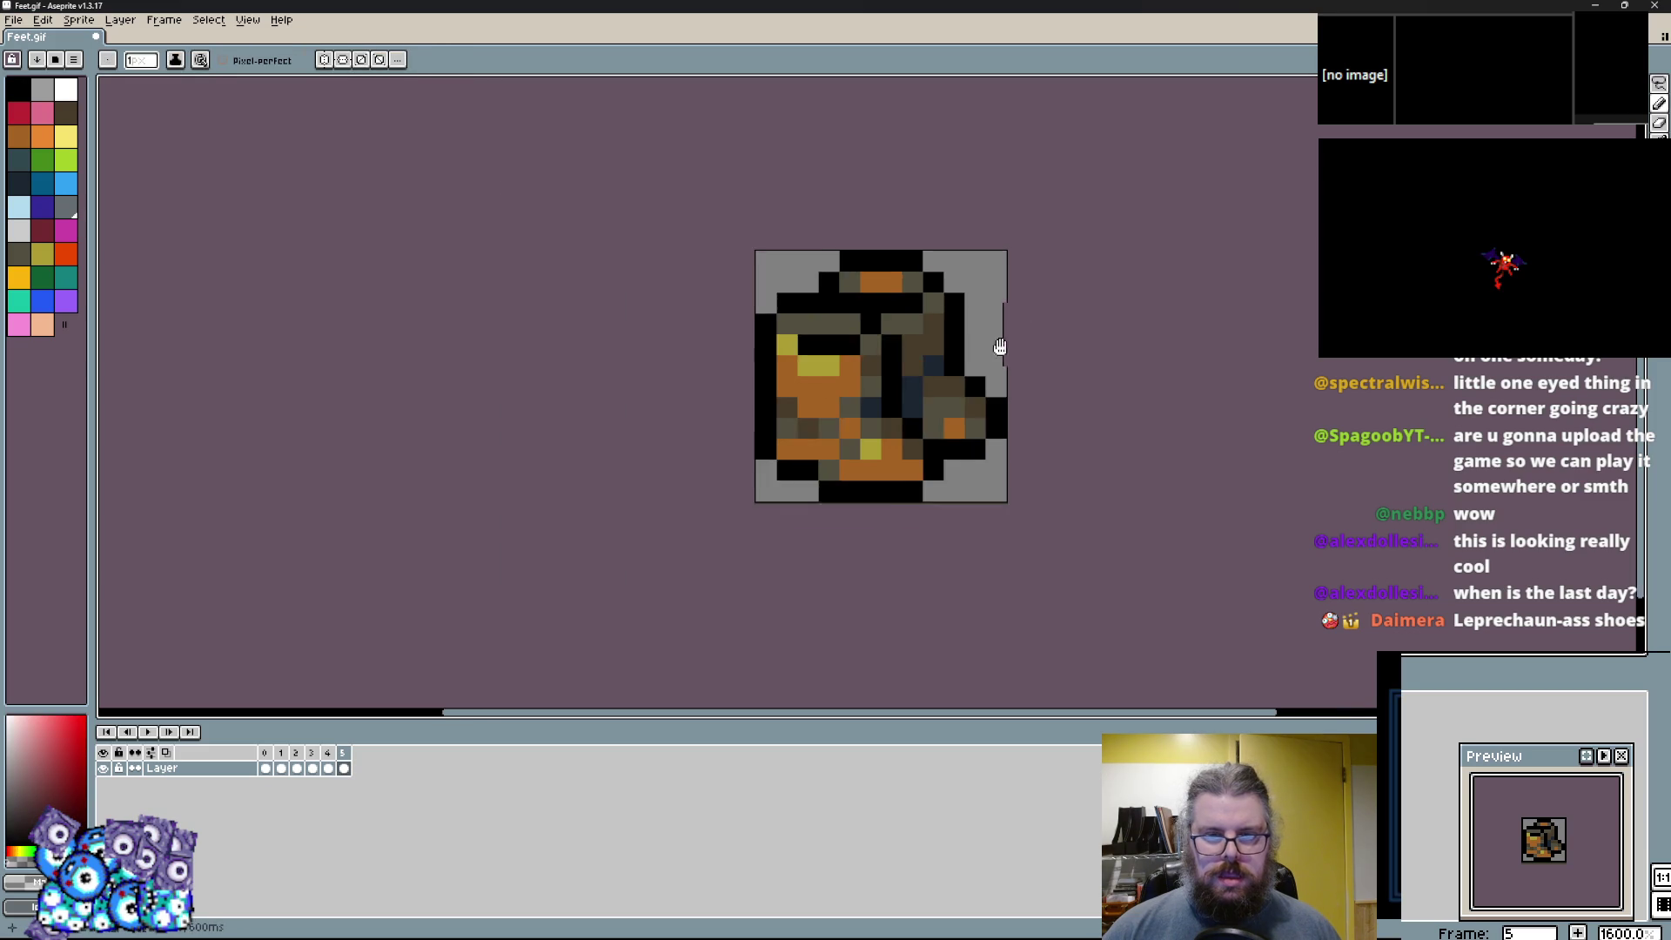
{"action": "scroll", "coordinate": [1031, 319], "scroll_direction": "up", "scroll_amount": 1}
{"action": "left_click", "coordinate": [886, 533], "text": "alt"}
{"action": "left_click", "coordinate": [908, 512]}
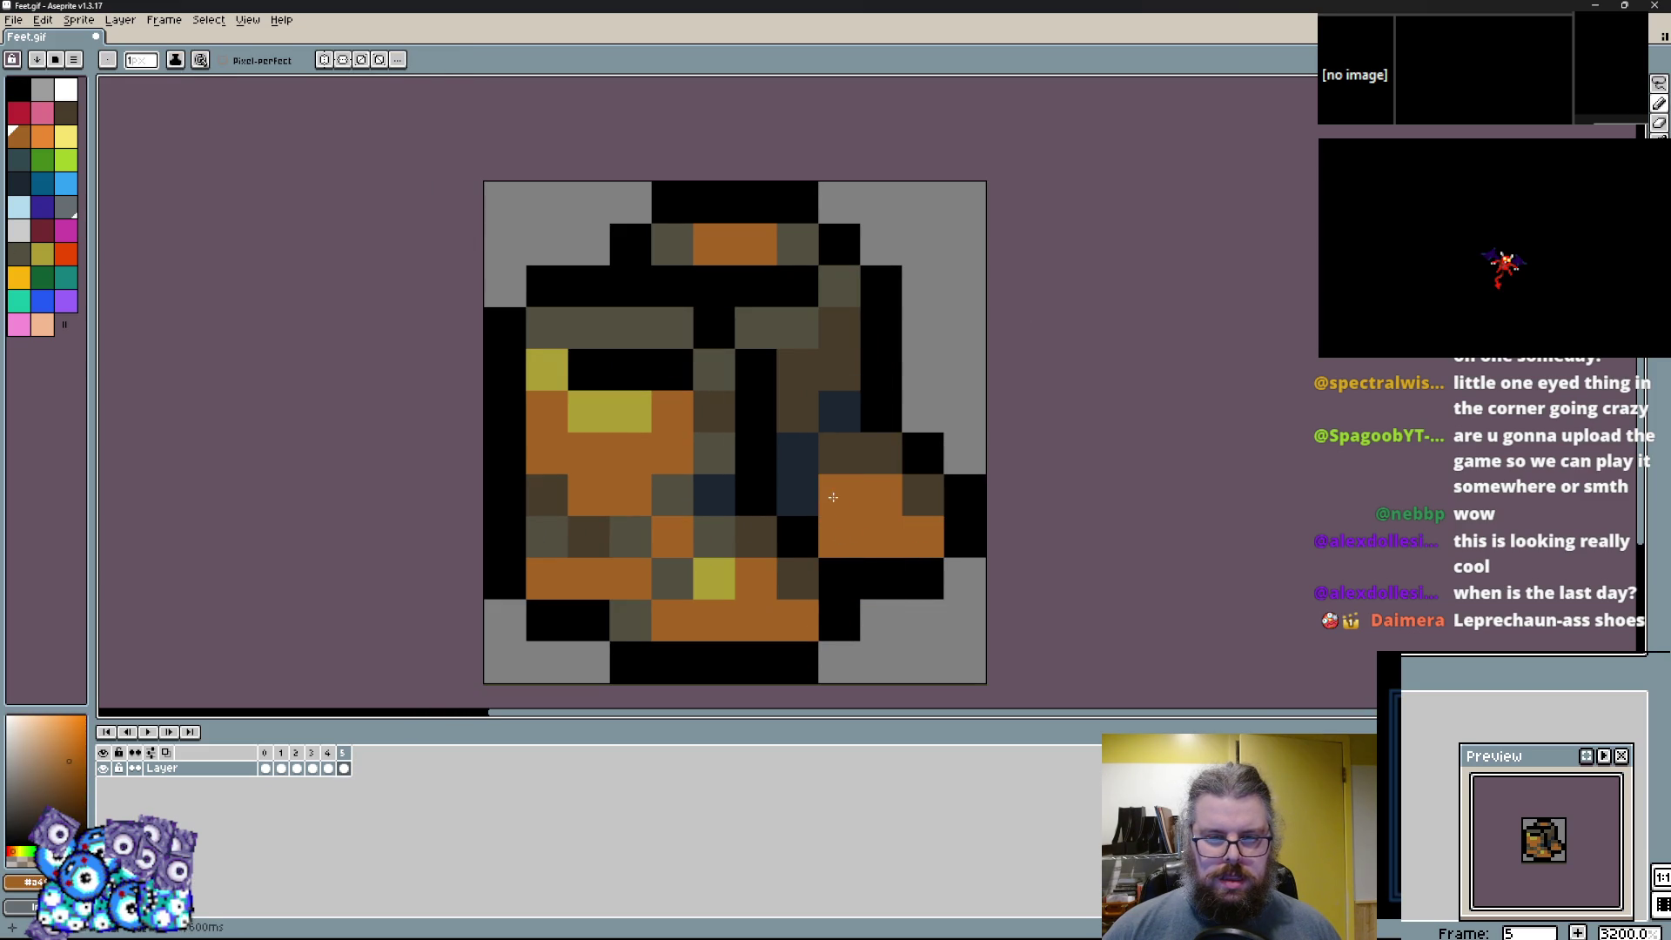
{"action": "left_click", "coordinate": [714, 536], "text": "alt"}
{"action": "left_click", "coordinate": [797, 494]}
{"action": "left_click", "coordinate": [839, 452]}
Rework the boot's centre with dark brown, olive grey and black pixels and a longer orange strip.
{"action": "left_click", "coordinate": [880, 453], "text": "alt"}
{"action": "left_click", "coordinate": [755, 535]}
{"action": "left_click", "coordinate": [779, 450]}
{"action": "left_click", "coordinate": [839, 453]}
{"action": "left_click", "coordinate": [755, 410], "text": "alt"}
{"action": "left_click", "coordinate": [755, 453]}
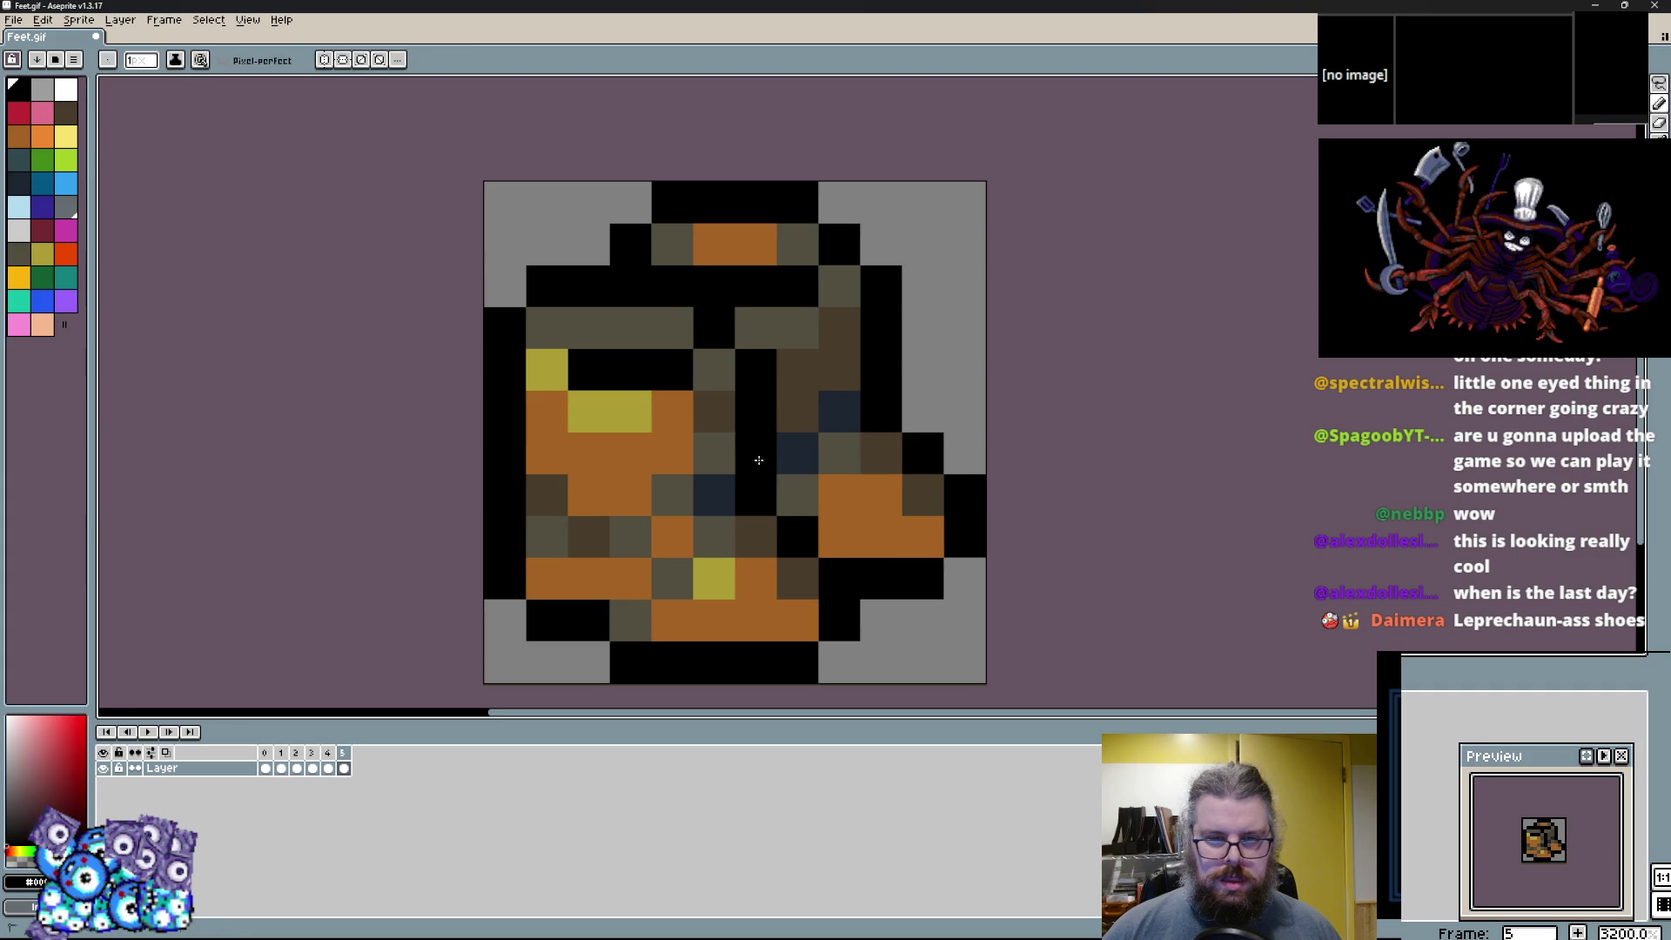
{"action": "left_click", "coordinate": [839, 505], "text": "alt"}
{"action": "left_click", "coordinate": [797, 452]}
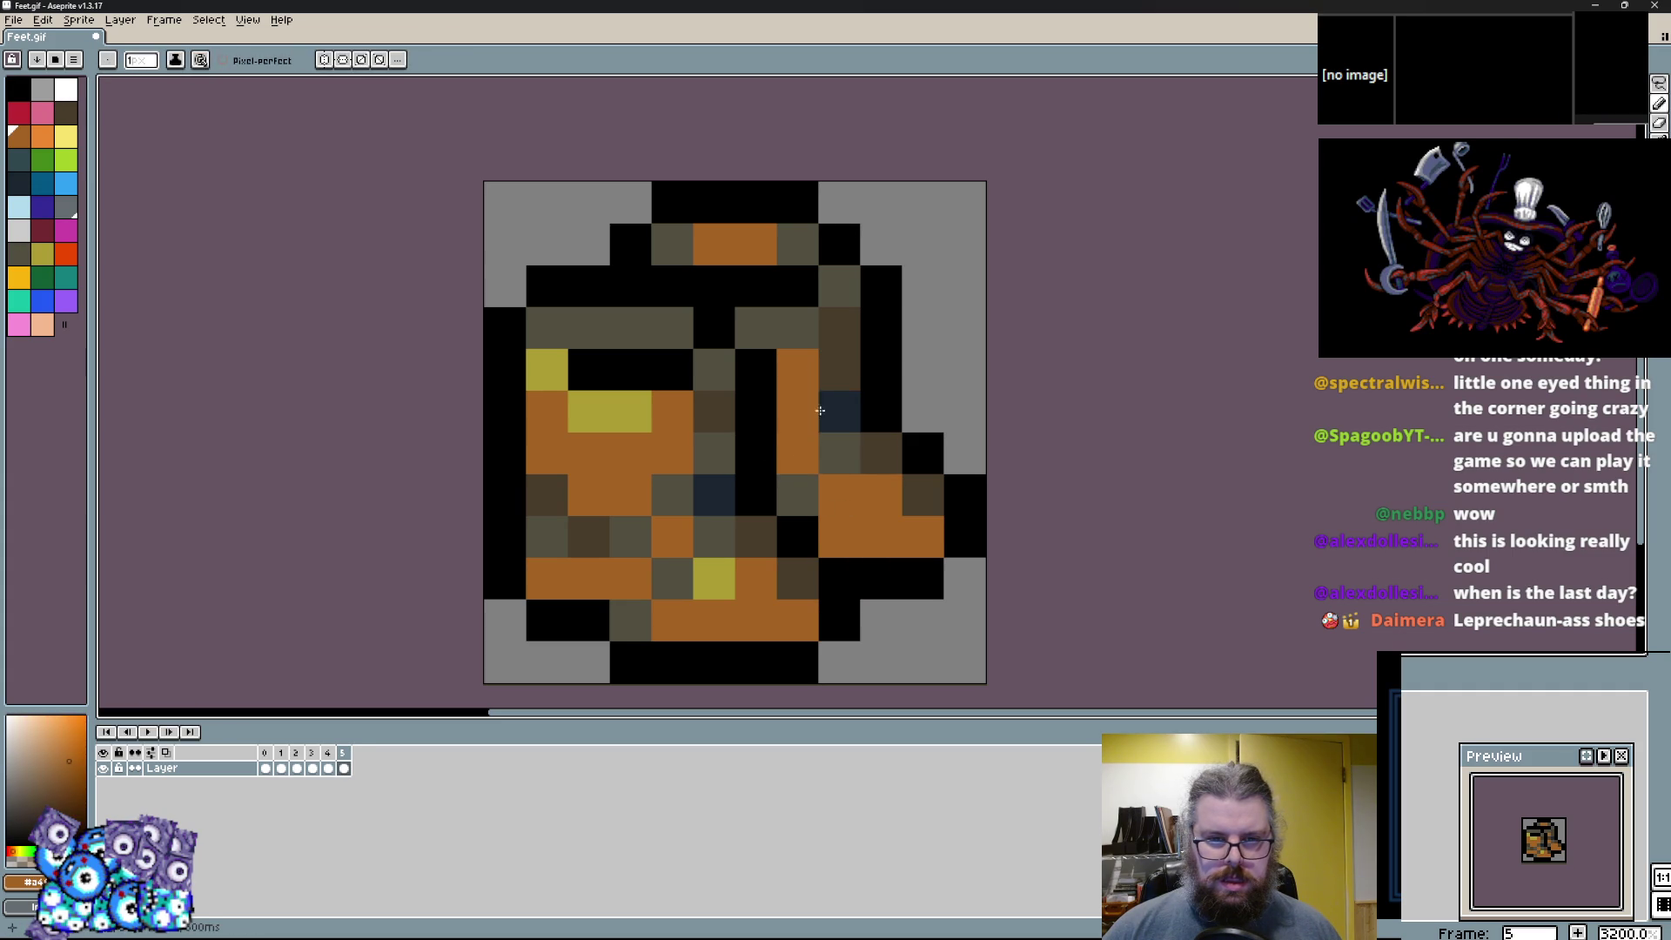
Turn an orange pixel yellow and settle the upper strap pixels in olive grey.
{"action": "left_click", "coordinate": [588, 412], "text": "alt"}
{"action": "left_click", "coordinate": [630, 413]}
{"action": "left_click", "coordinate": [755, 328], "text": "alt"}
{"action": "left_click", "coordinate": [680, 289]}
{"action": "left_click", "coordinate": [672, 327], "text": "alt"}
{"action": "left_click", "coordinate": [629, 327]}
{"action": "left_click", "coordinate": [655, 285]}
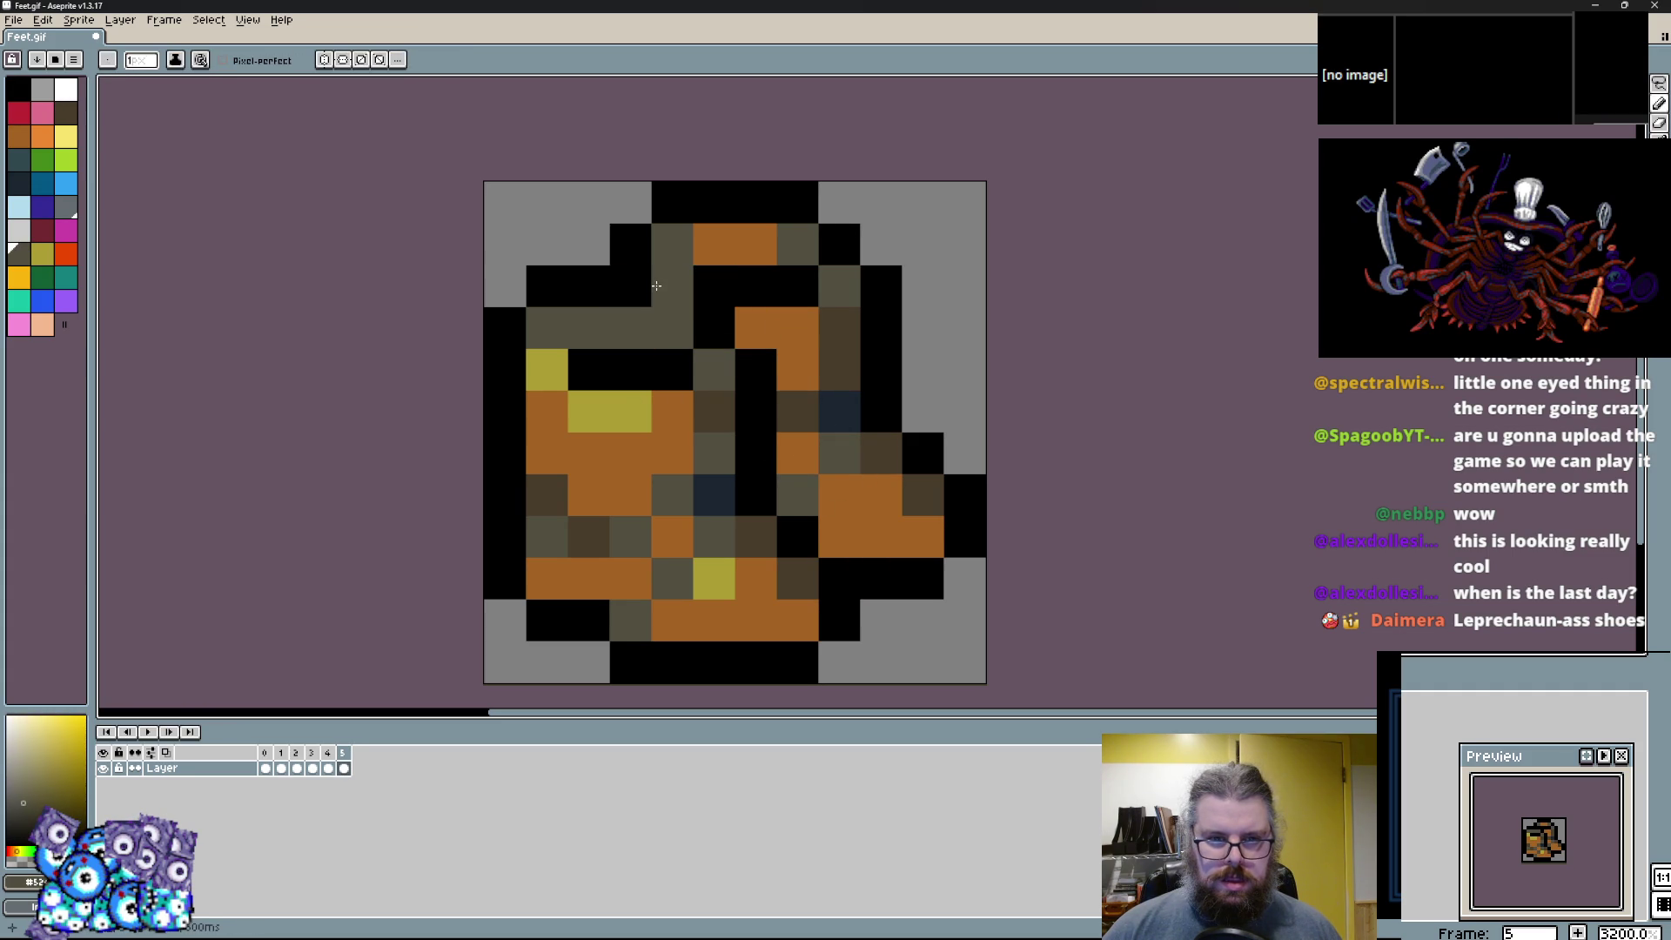
Compare with frame 4, then return to frame 5.
{"action": "key", "text": "comma"}
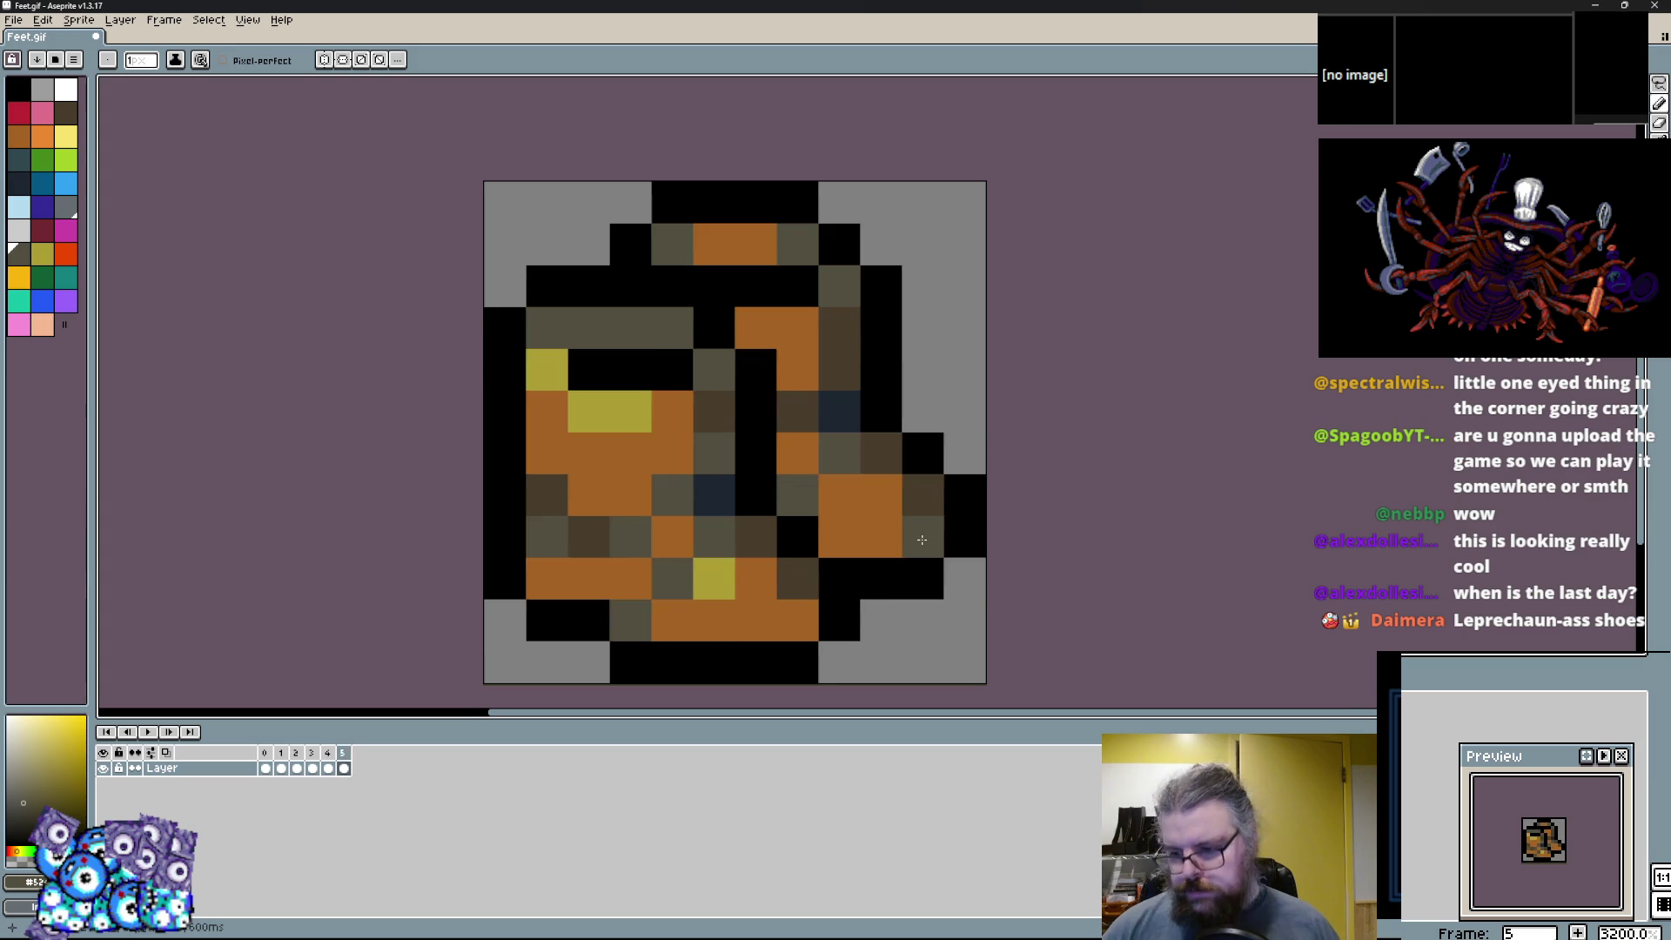
{"action": "scroll", "coordinate": [908, 550], "scroll_direction": "down", "scroll_amount": 1}
{"action": "scroll", "coordinate": [908, 550], "scroll_direction": "up", "scroll_amount": 1}
{"action": "key", "text": "Return"}
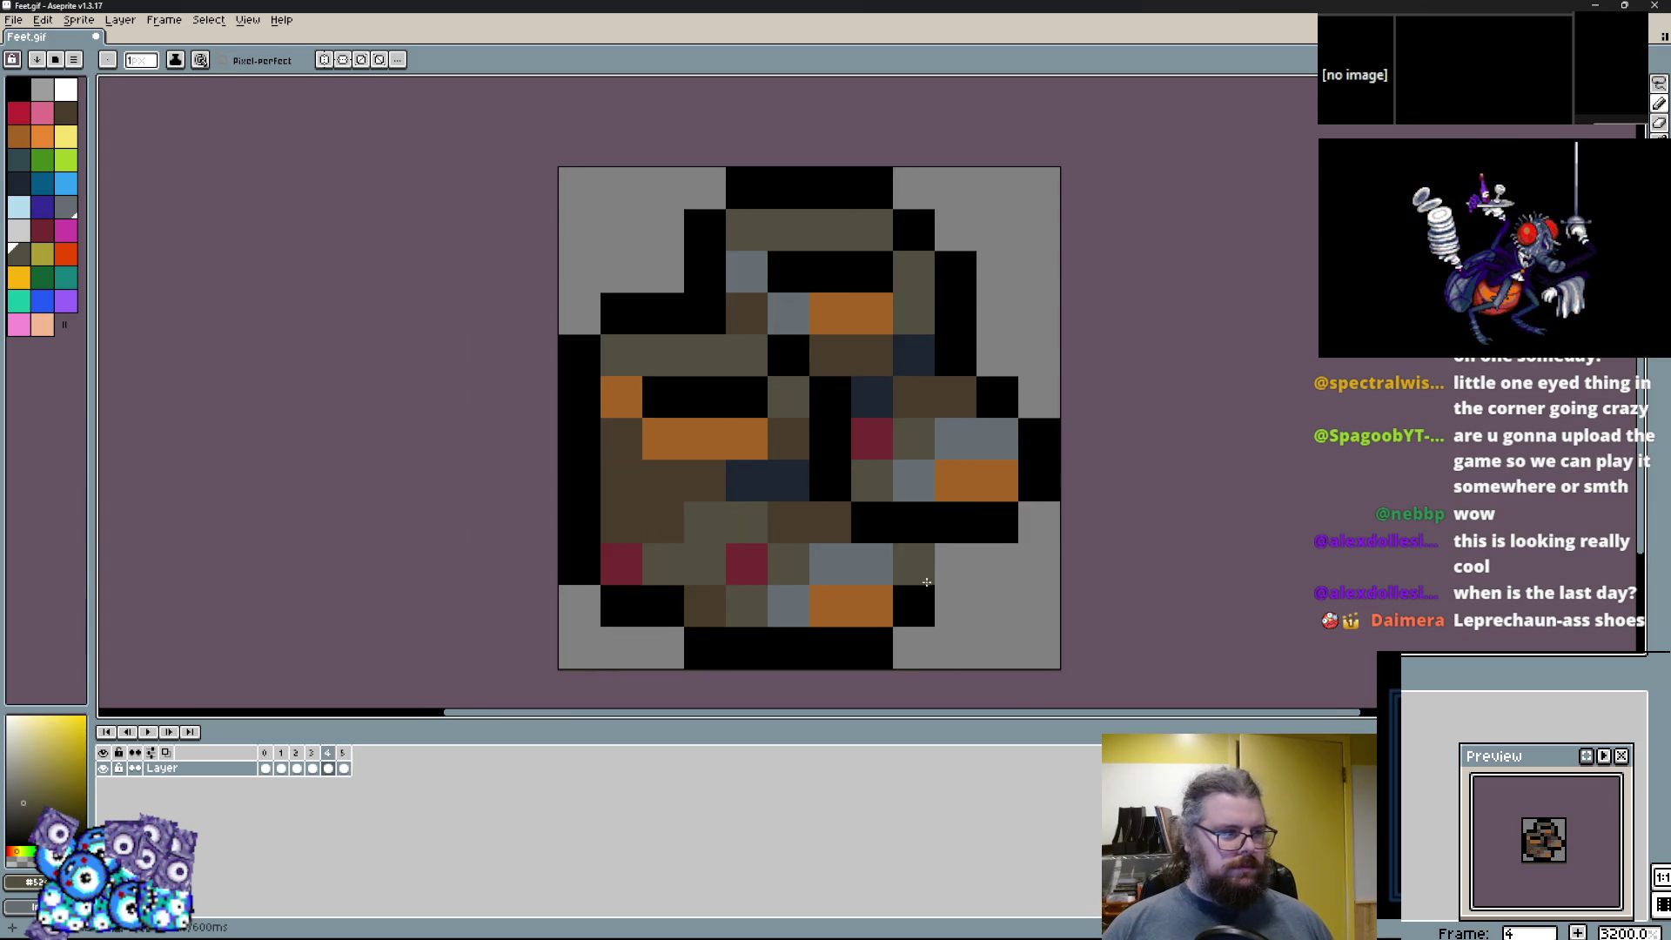
{"action": "left_click", "coordinate": [166, 24]}
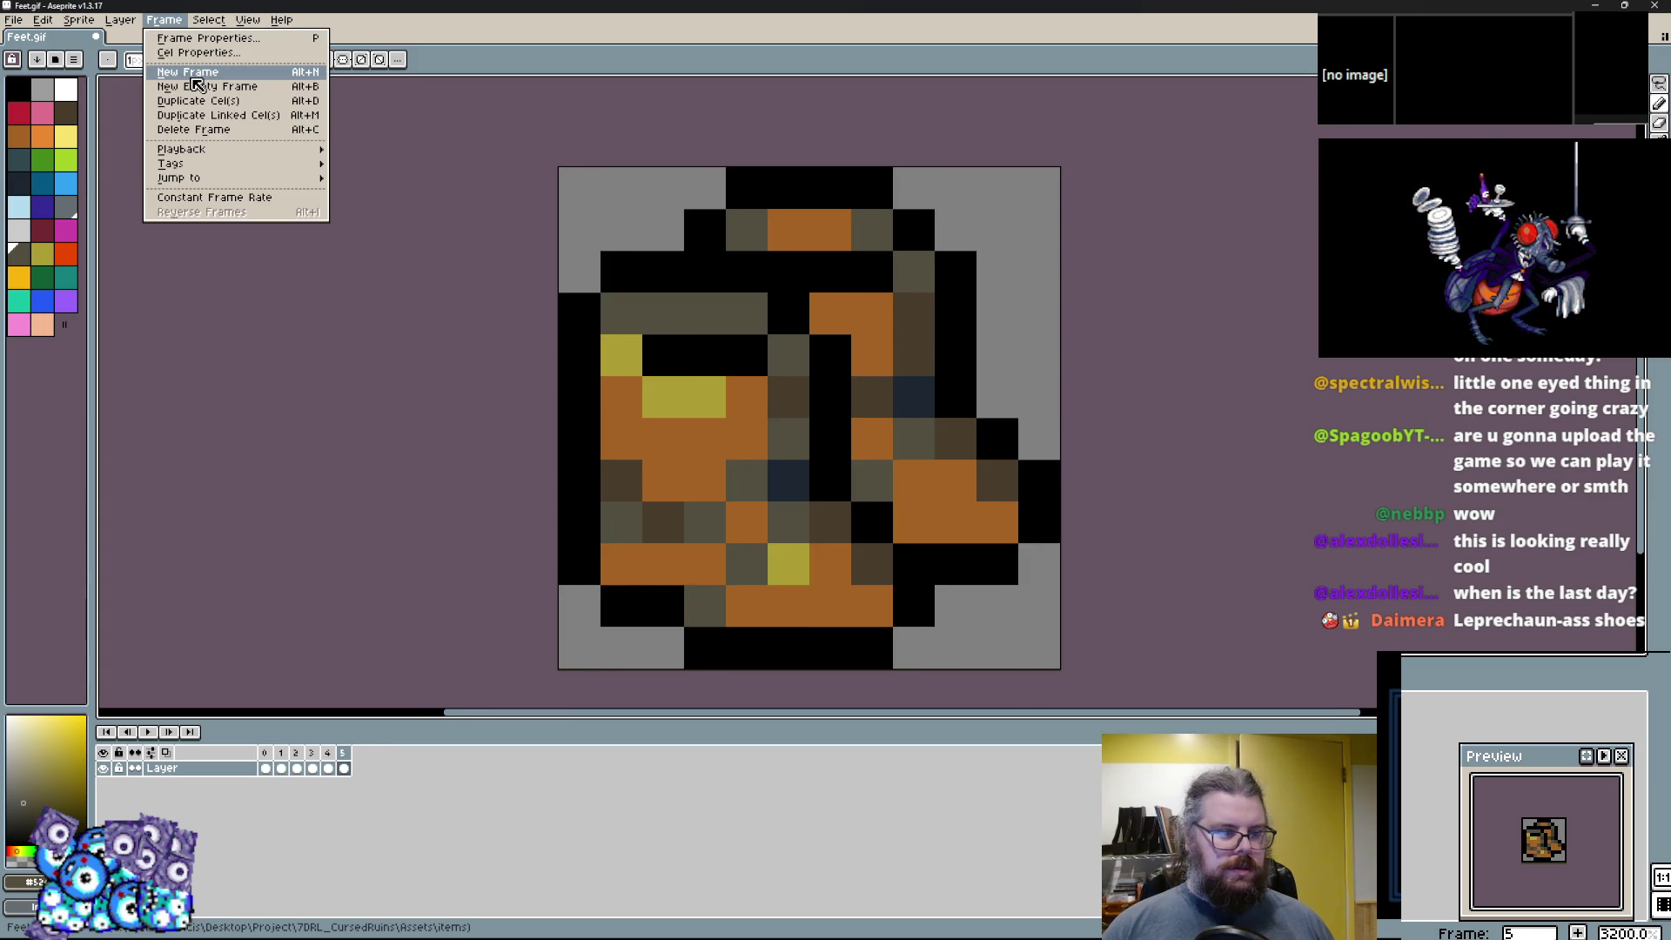
Add a new frame 6 copying the boot after frame 5.
{"action": "left_click", "coordinate": [197, 79]}
{"action": "scroll", "coordinate": [737, 613], "scroll_direction": "up", "scroll_amount": 1}
{"action": "scroll", "coordinate": [708, 606], "scroll_direction": "down", "scroll_amount": 2}
{"action": "scroll", "coordinate": [708, 619], "scroll_direction": "up", "scroll_amount": 2}
Try light grey strokes near the sole, undoing both attempts.
{"action": "left_click", "coordinate": [19, 230]}
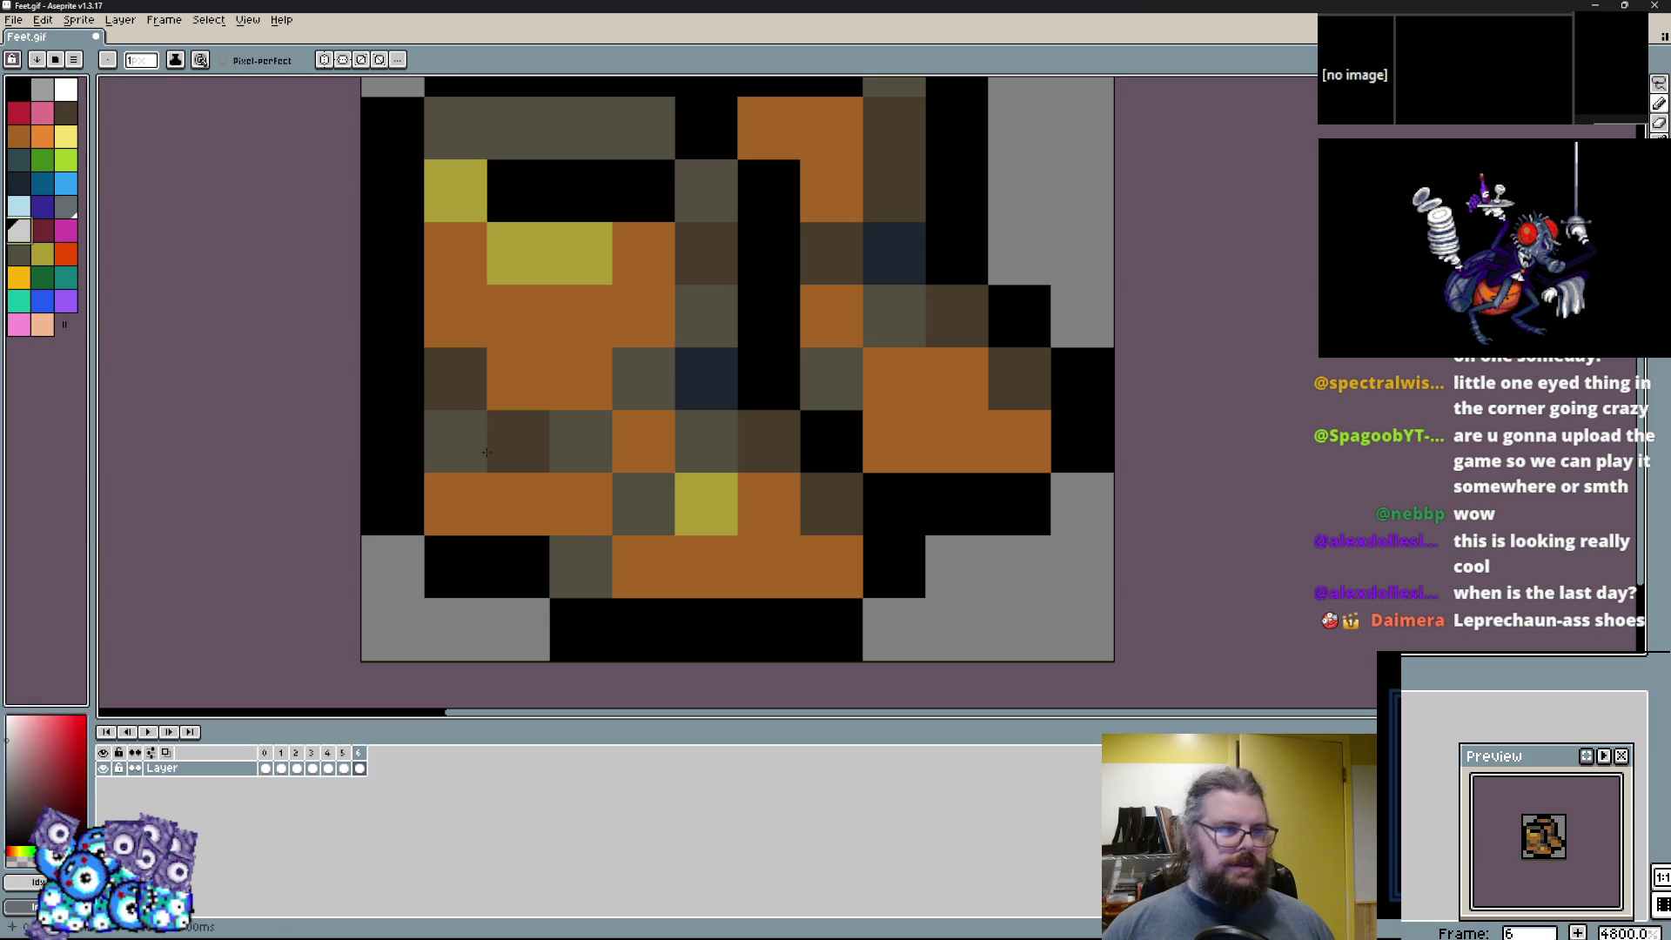
{"action": "left_click_drag", "start_coordinate": [644, 566], "coordinate": [750, 488]}
{"action": "key", "text": "ctrl+z"}
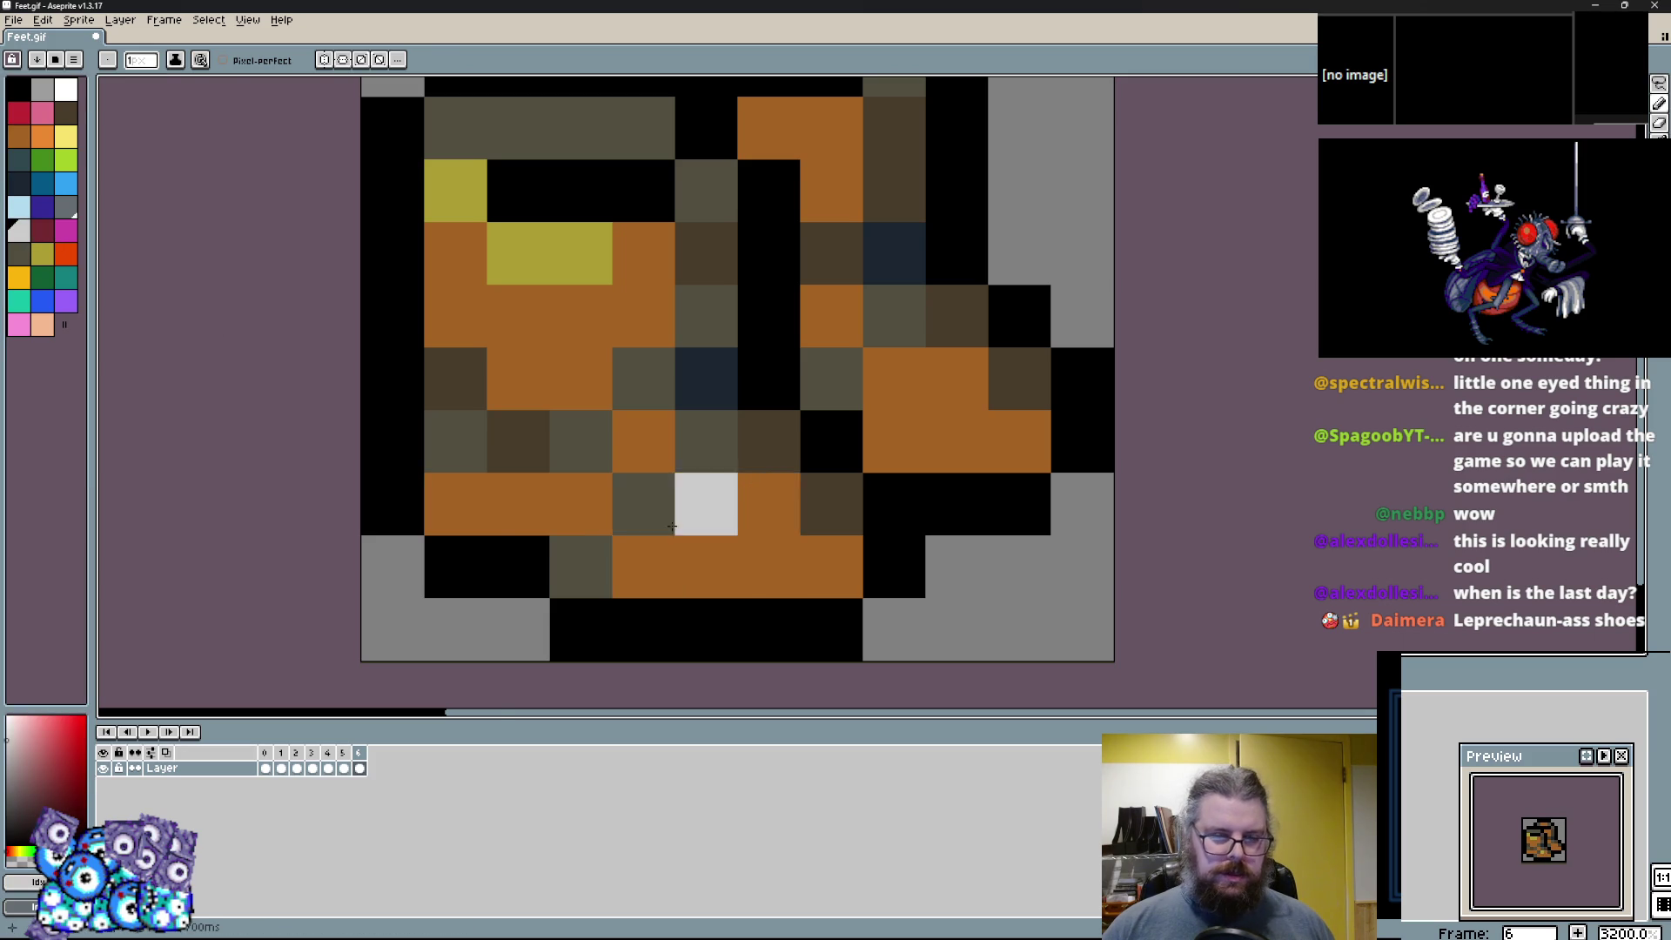
{"action": "scroll", "coordinate": [643, 566], "scroll_direction": "down", "scroll_amount": 1}
{"action": "scroll", "coordinate": [600, 575], "scroll_direction": "up", "scroll_amount": 1}
{"action": "mouse_move", "coordinate": [710, 579]}
{"action": "left_mouse_down"}
{"action": "mouse_move", "coordinate": [836, 522]}
{"action": "mouse_move", "coordinate": [774, 591]}
{"action": "mouse_move", "coordinate": [856, 567]}
{"action": "left_mouse_up"}
{"action": "key", "text": "ctrl+z"}
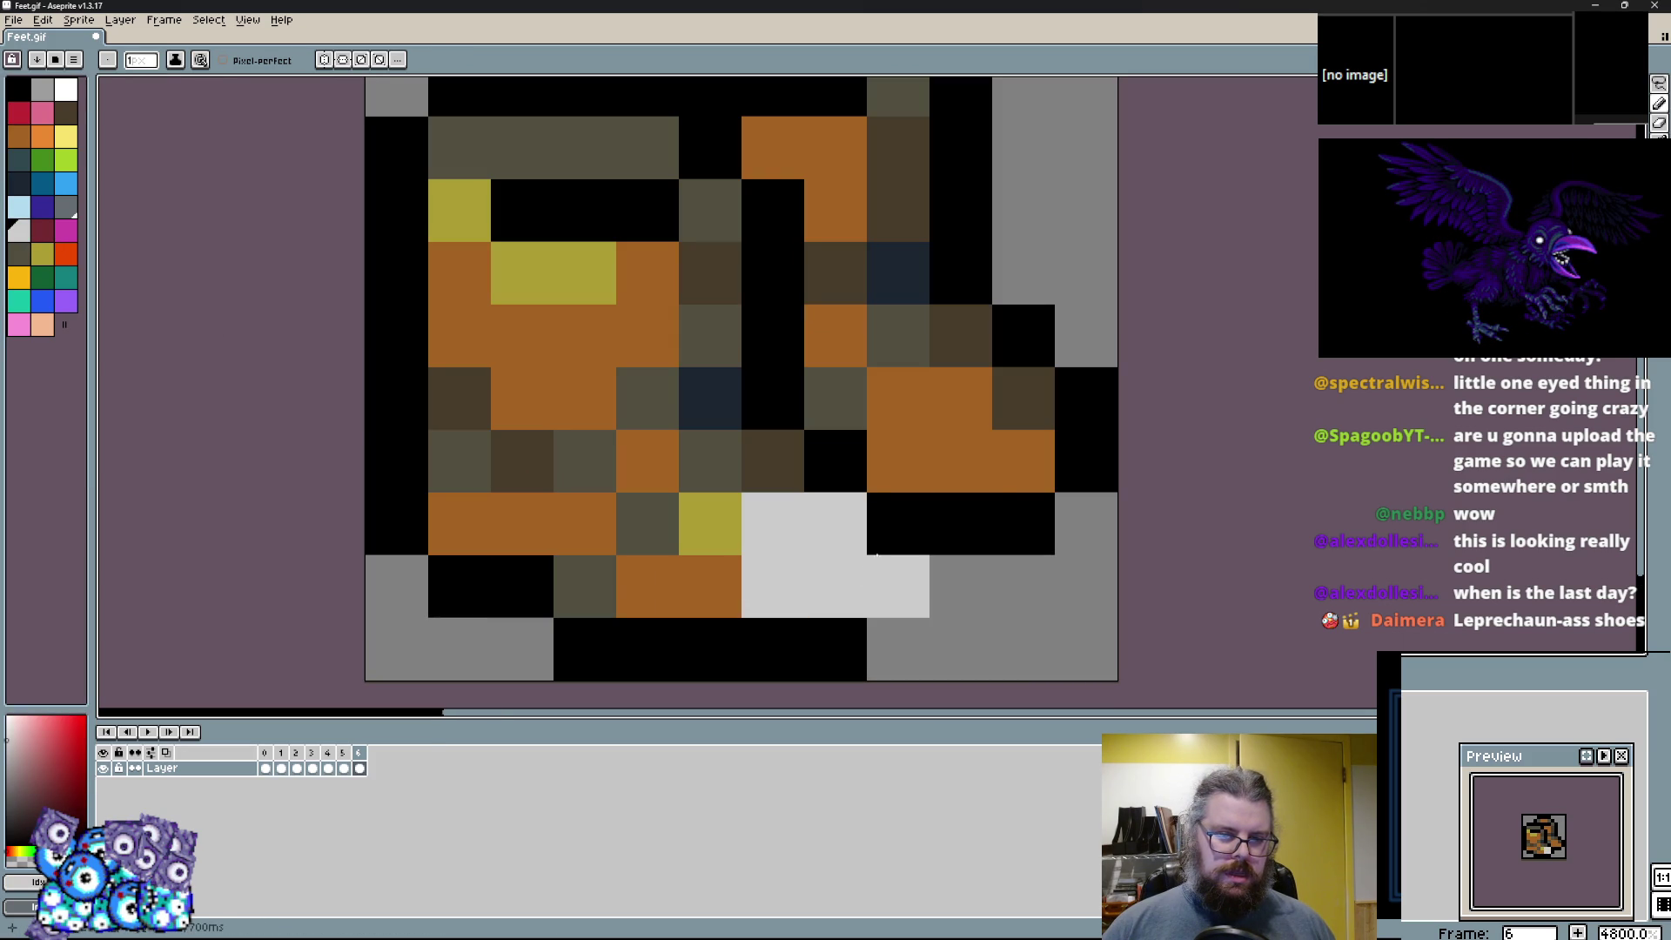
Paint a light grey block on the toe, light grey sole and toe pixels, and a black outline pixel.
{"action": "left_click_drag", "start_coordinate": [957, 461], "coordinate": [1027, 396]}
{"action": "left_click_drag", "start_coordinate": [709, 585], "coordinate": [730, 533]}
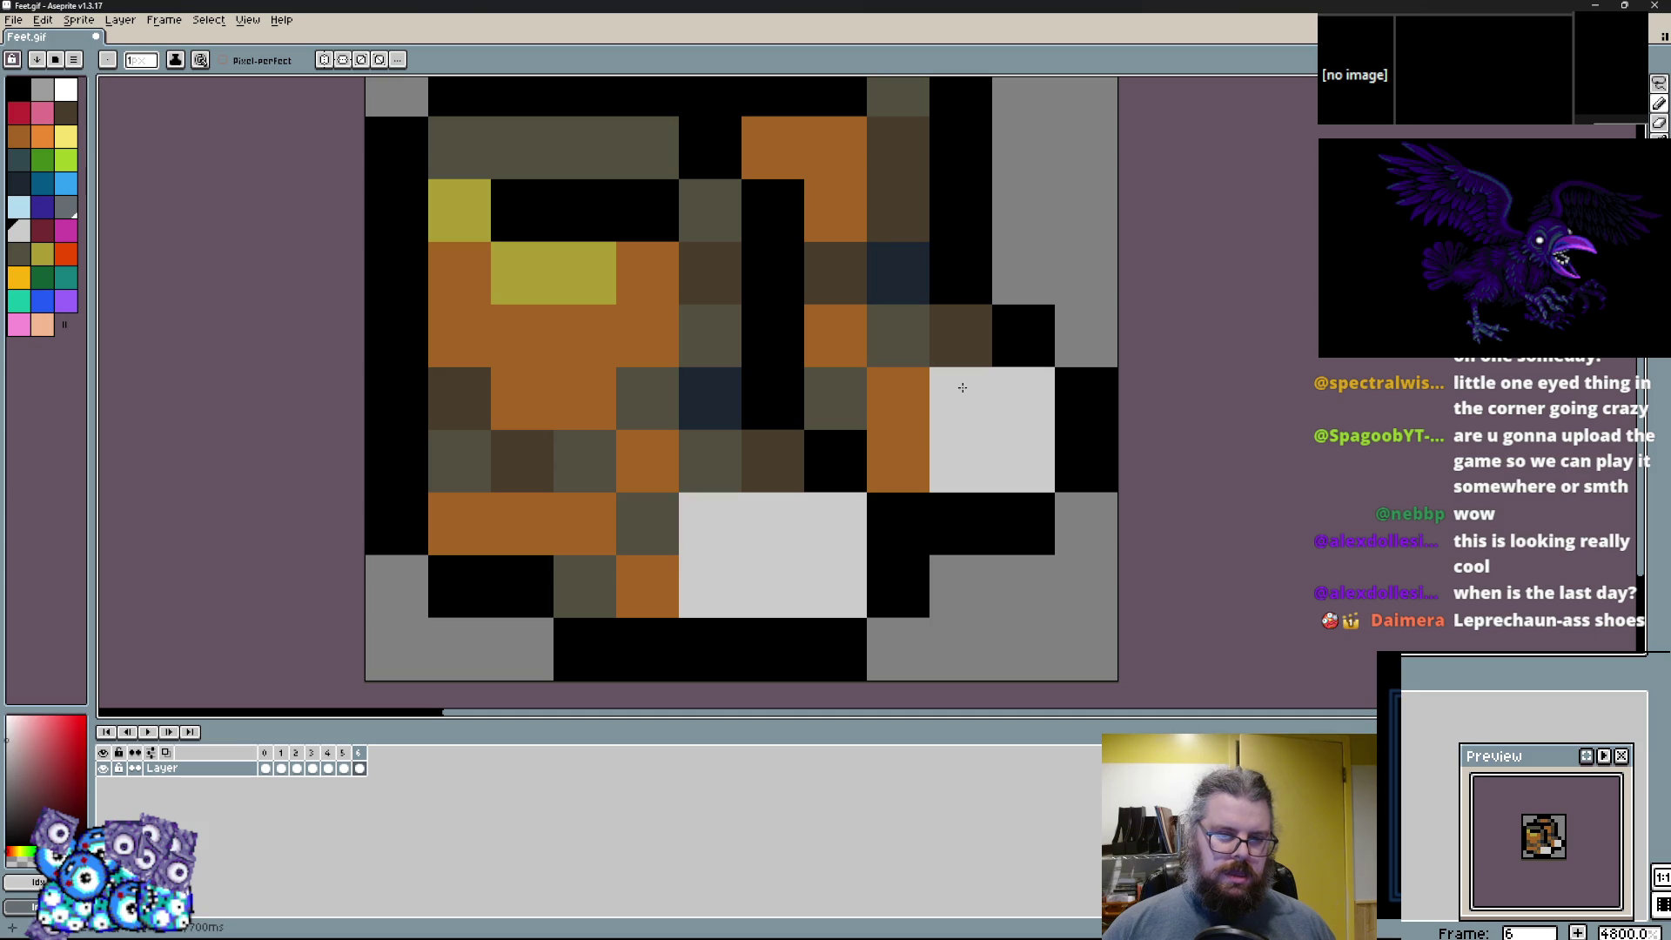
{"action": "left_click", "coordinate": [765, 448]}
{"action": "key", "text": "x"}
{"action": "left_click", "coordinate": [899, 473]}
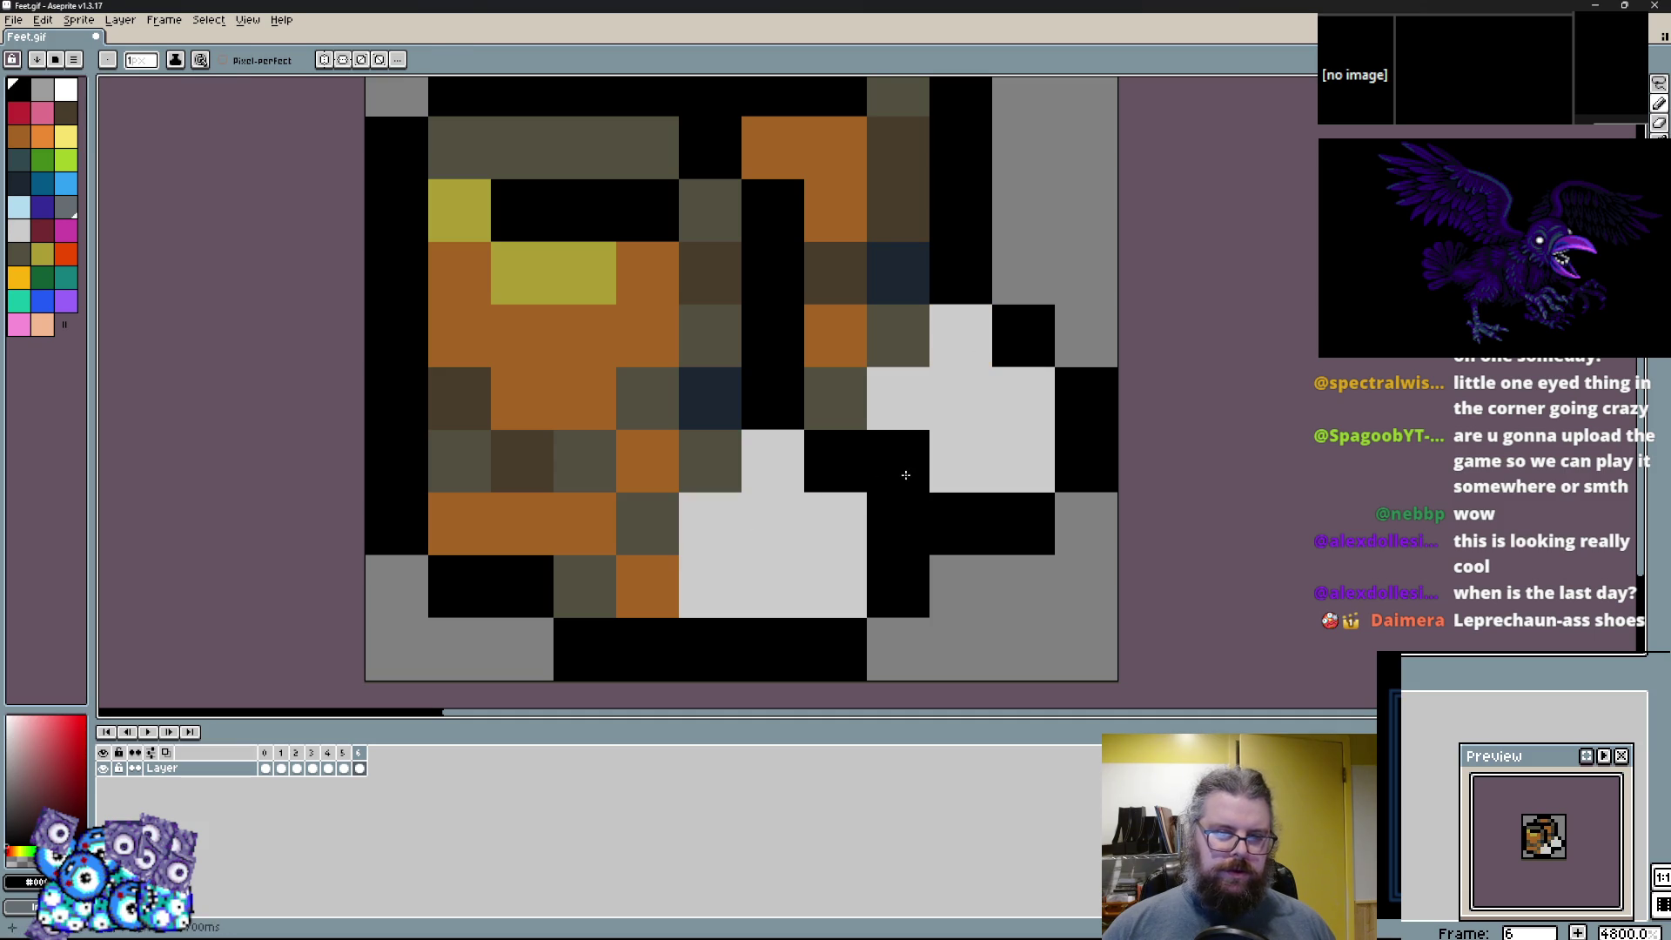
Add slate grey toe pixels, a yellow pixel beside the highlight, and turn a navy pixel light grey.
{"action": "left_click", "coordinate": [66, 208]}
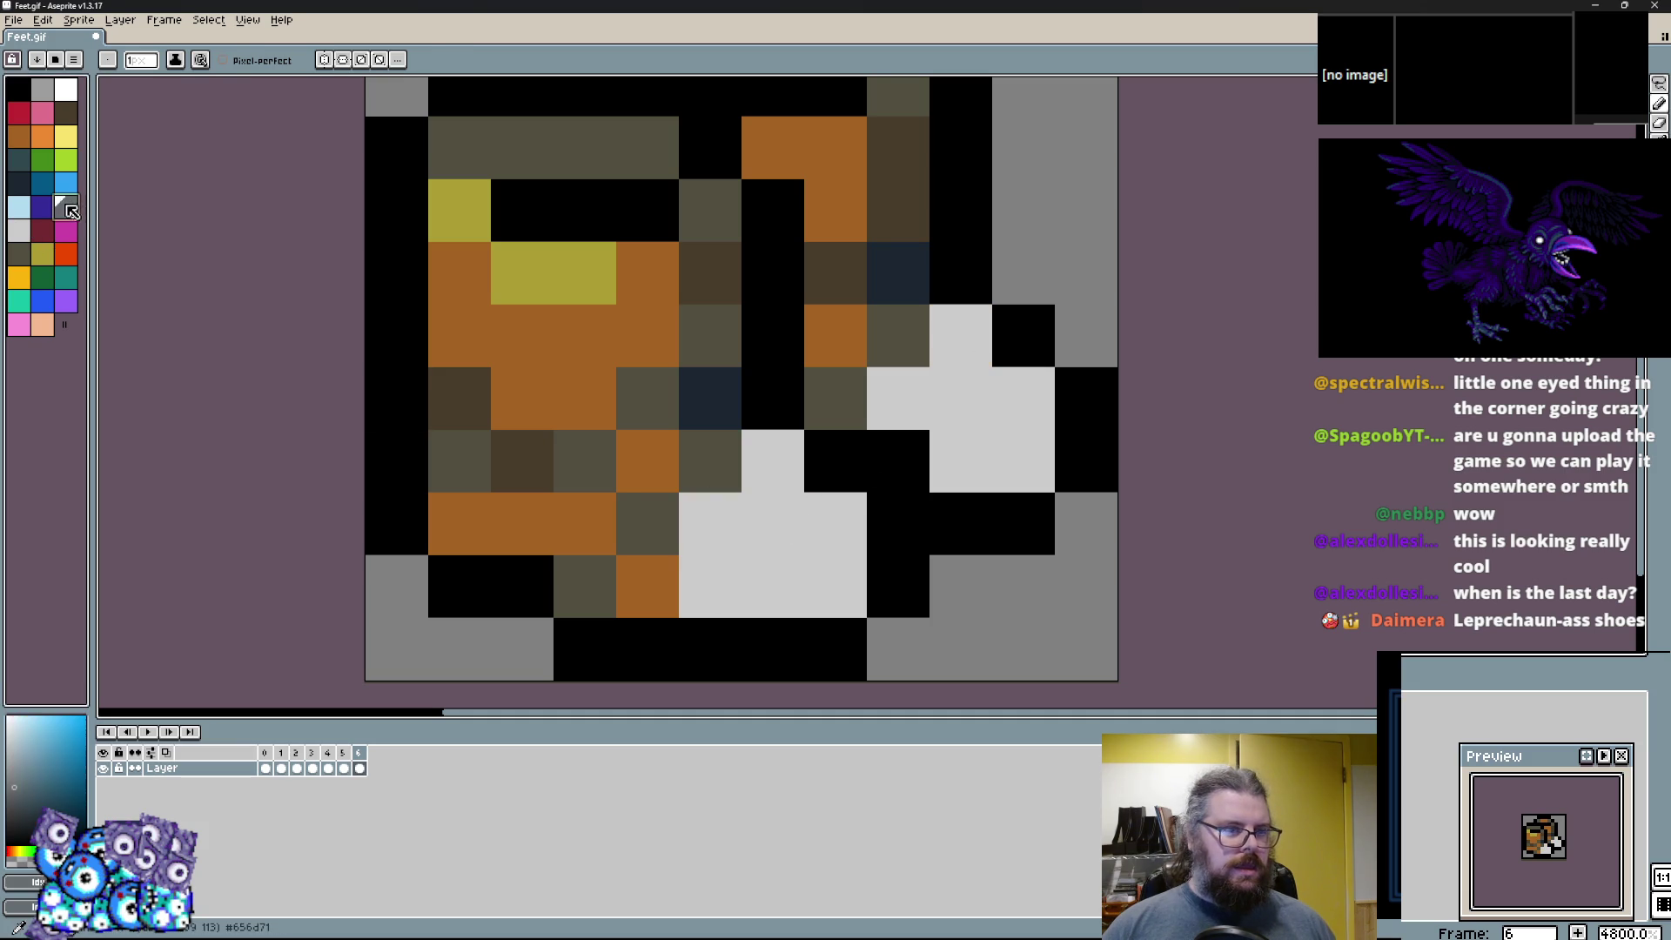
{"action": "left_click_drag", "start_coordinate": [835, 522], "coordinate": [835, 467]}
{"action": "left_click", "coordinate": [845, 515]}
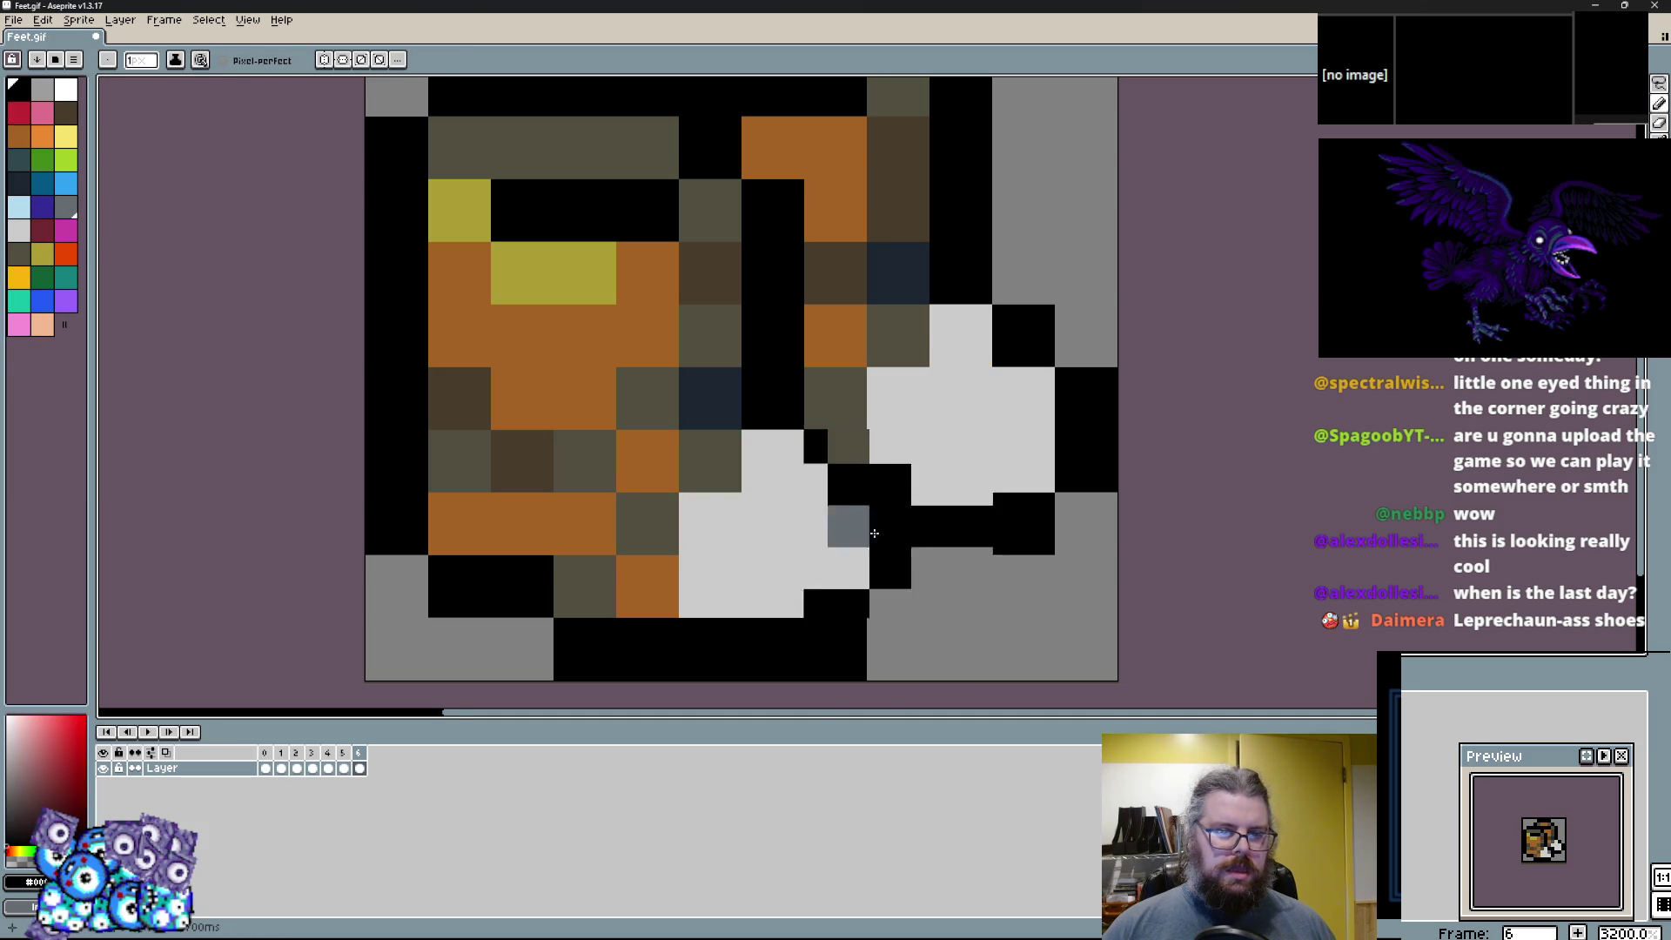
{"action": "scroll", "coordinate": [807, 585], "scroll_direction": "down", "scroll_amount": 3}
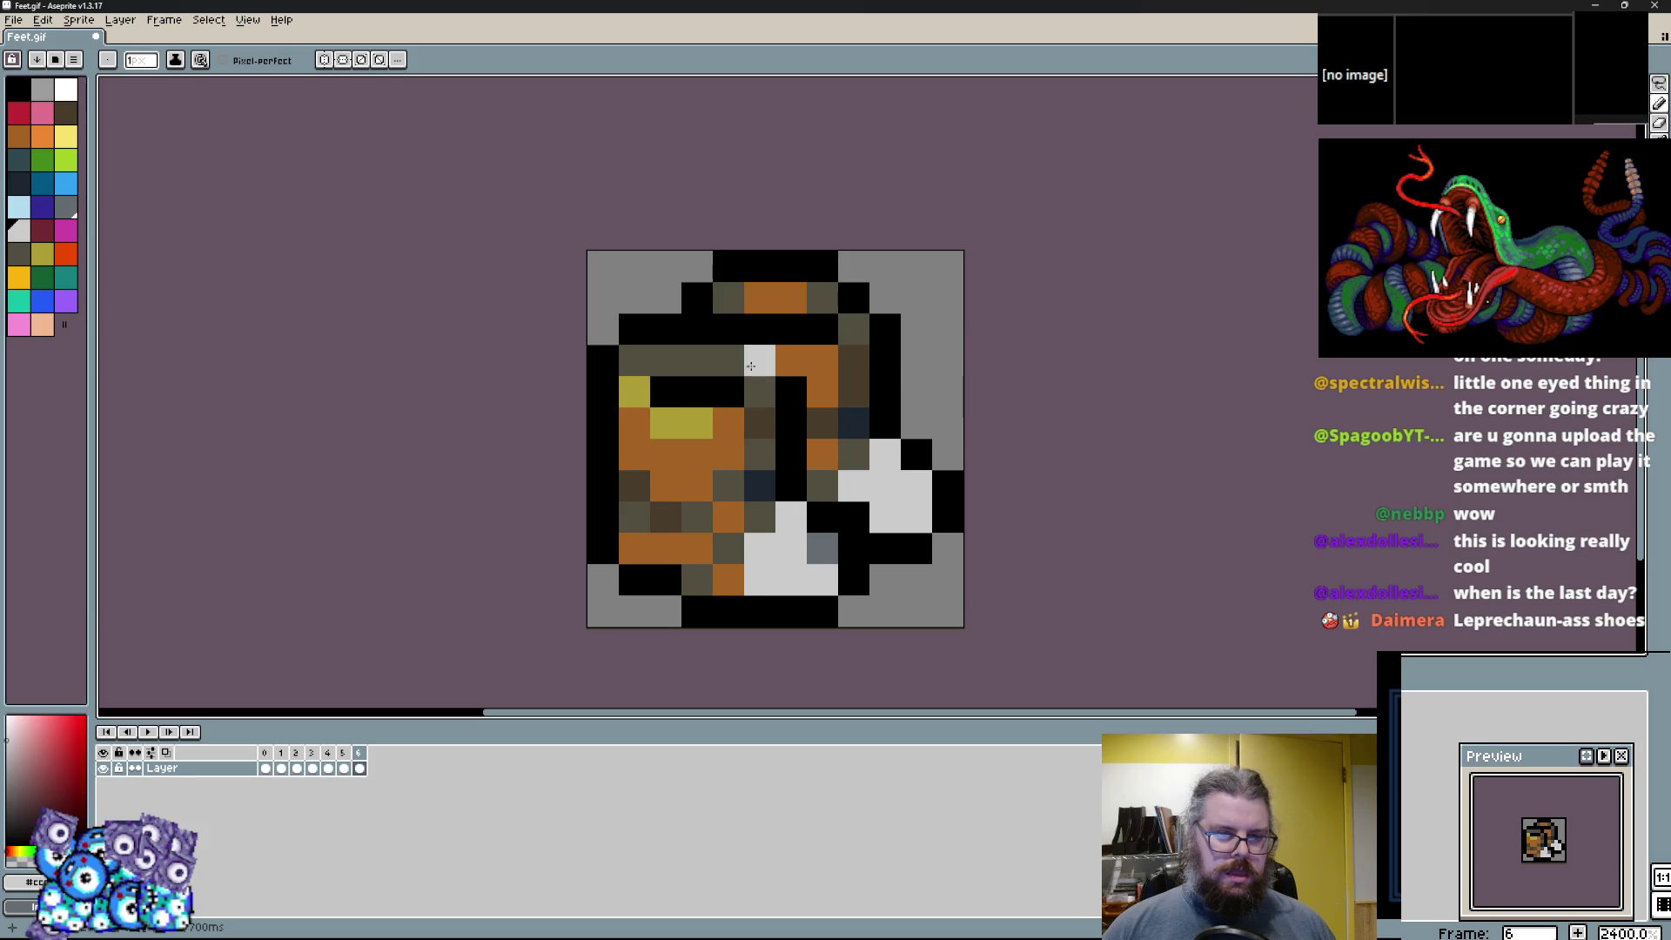
{"action": "left_click", "coordinate": [710, 407]}
{"action": "right_click", "coordinate": [757, 487]}
{"action": "scroll", "coordinate": [764, 474], "scroll_direction": "up", "scroll_amount": 1}
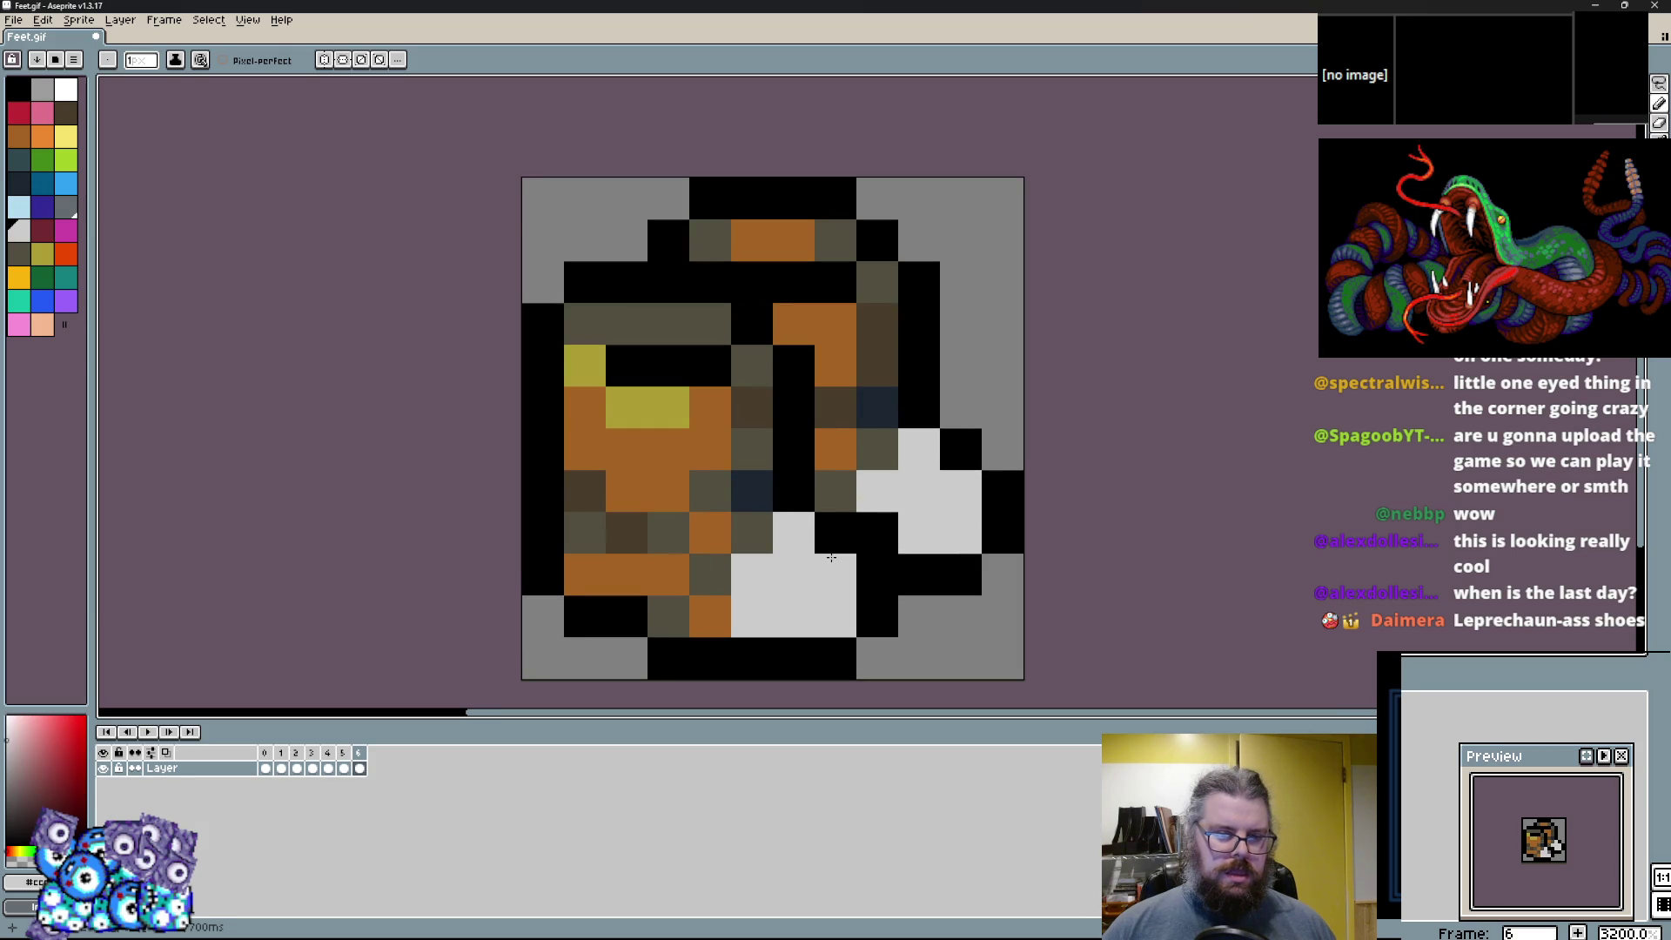
Paint the orange sole pixels light grey, fix stray strokes, and set one sole pixel slate grey.
{"action": "mouse_move", "coordinate": [793, 591]}
{"action": "left_mouse_down"}
{"action": "mouse_move", "coordinate": [622, 584]}
{"action": "mouse_move", "coordinate": [662, 585]}
{"action": "left_mouse_up"}
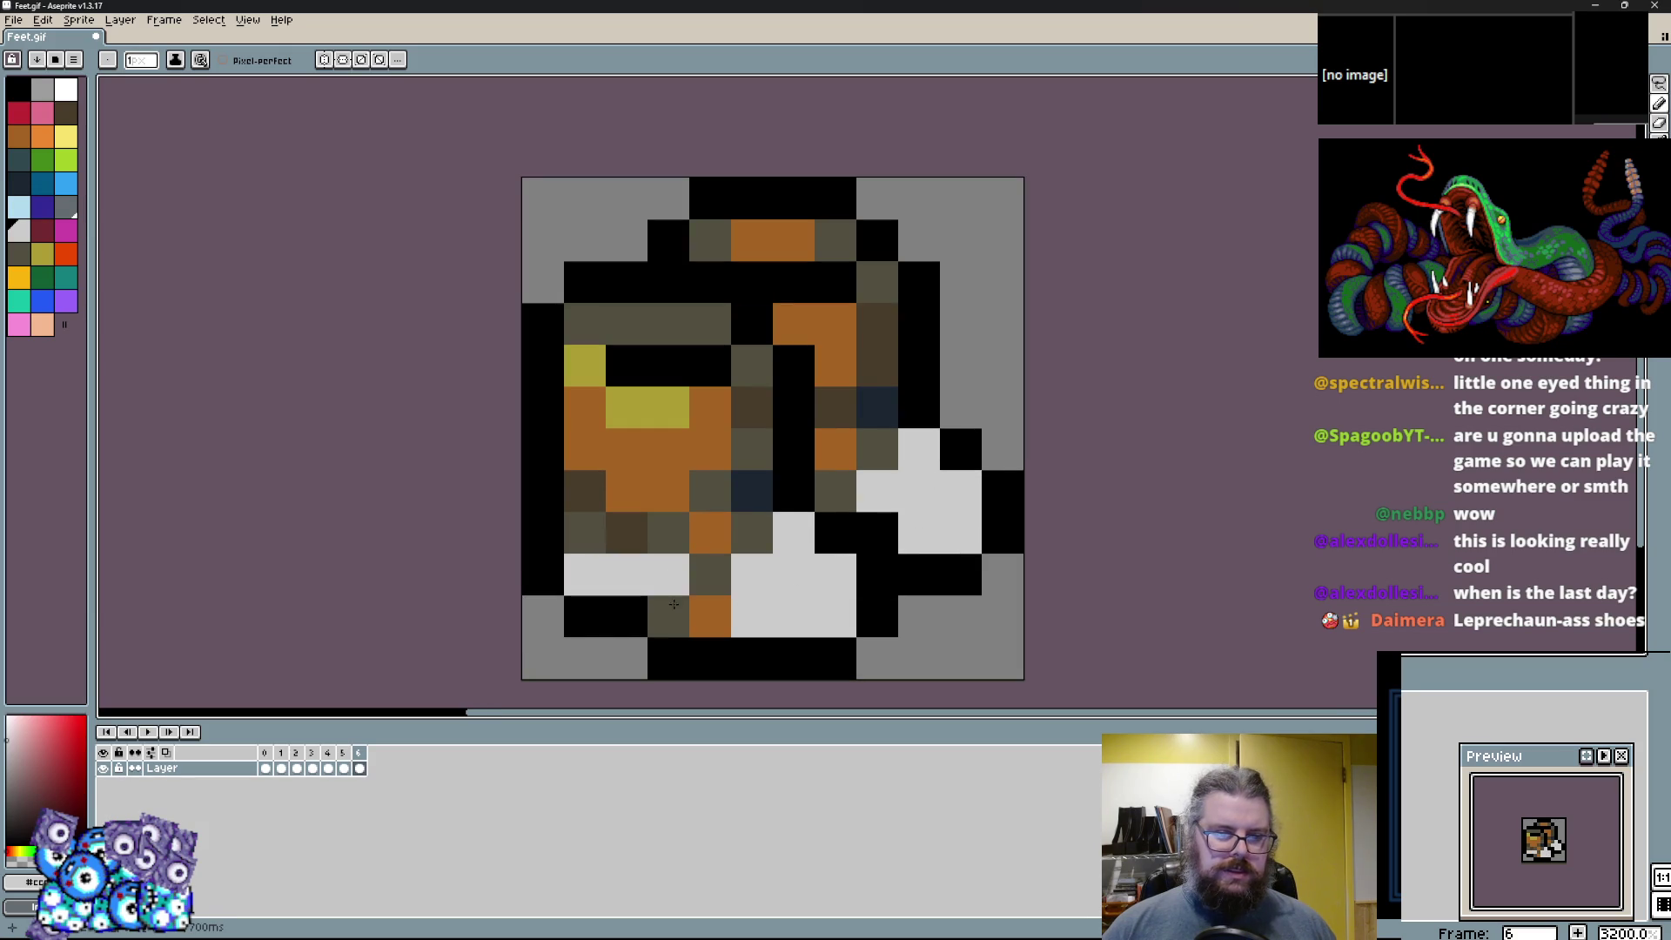
{"action": "right_click", "coordinate": [655, 453]}
{"action": "left_click", "coordinate": [707, 408]}
{"action": "left_click_drag", "start_coordinate": [746, 435], "coordinate": [627, 449]}
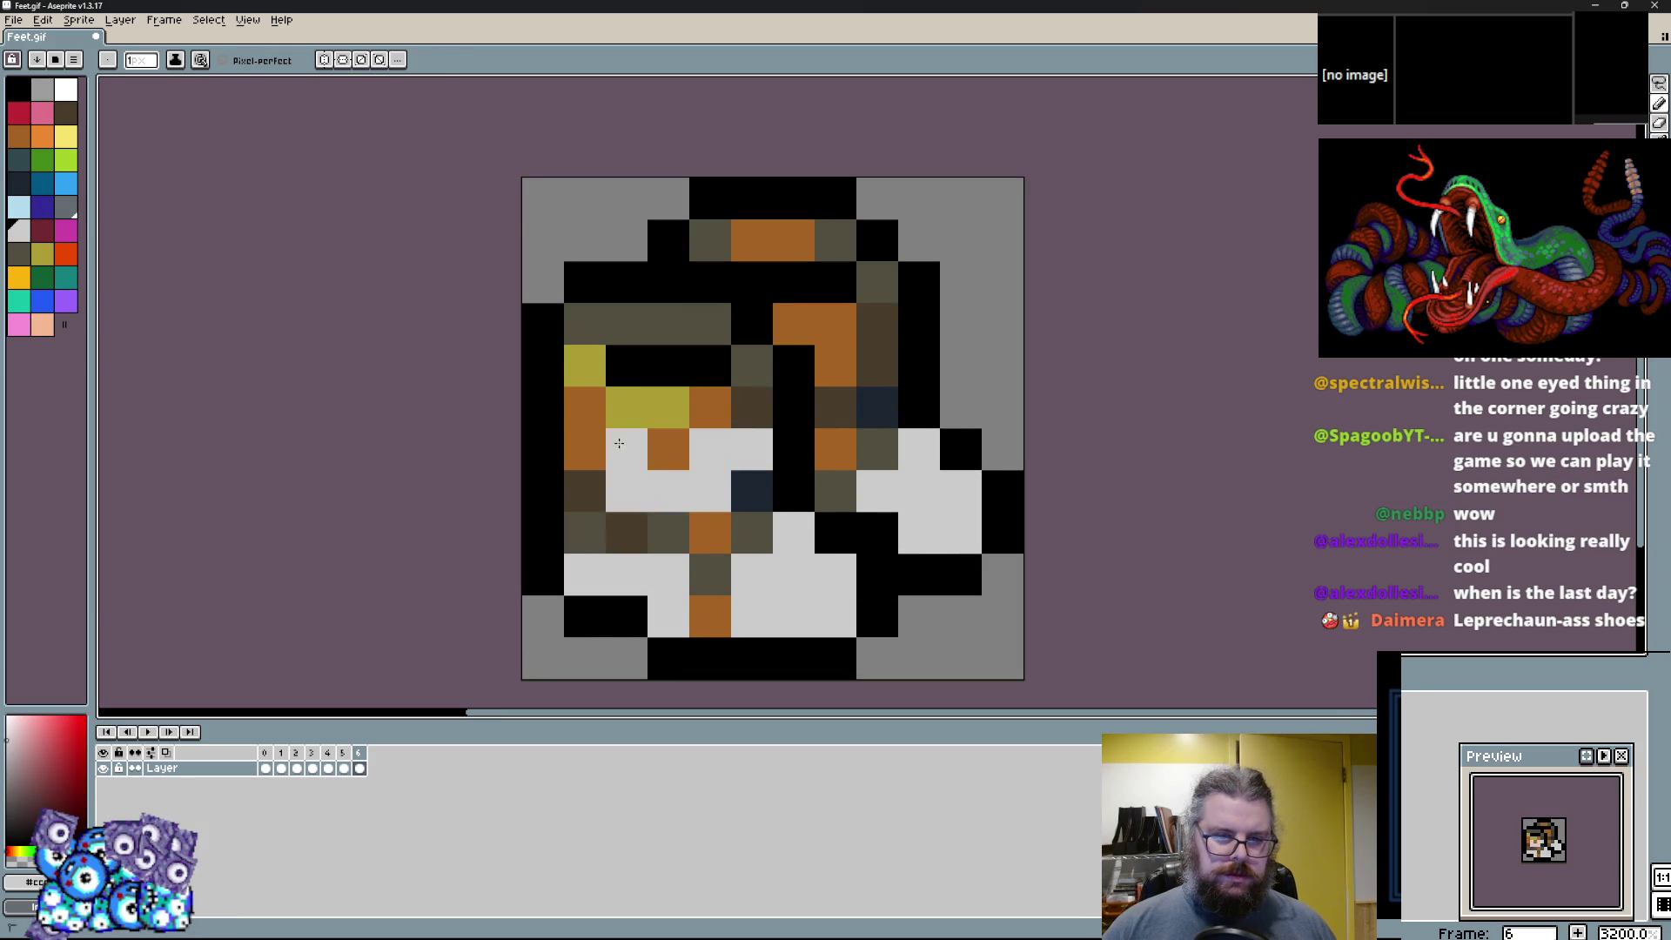
{"action": "key", "text": "ctrl+z"}
{"action": "key", "text": "ctrl+z"}
{"action": "left_click", "coordinate": [707, 539]}
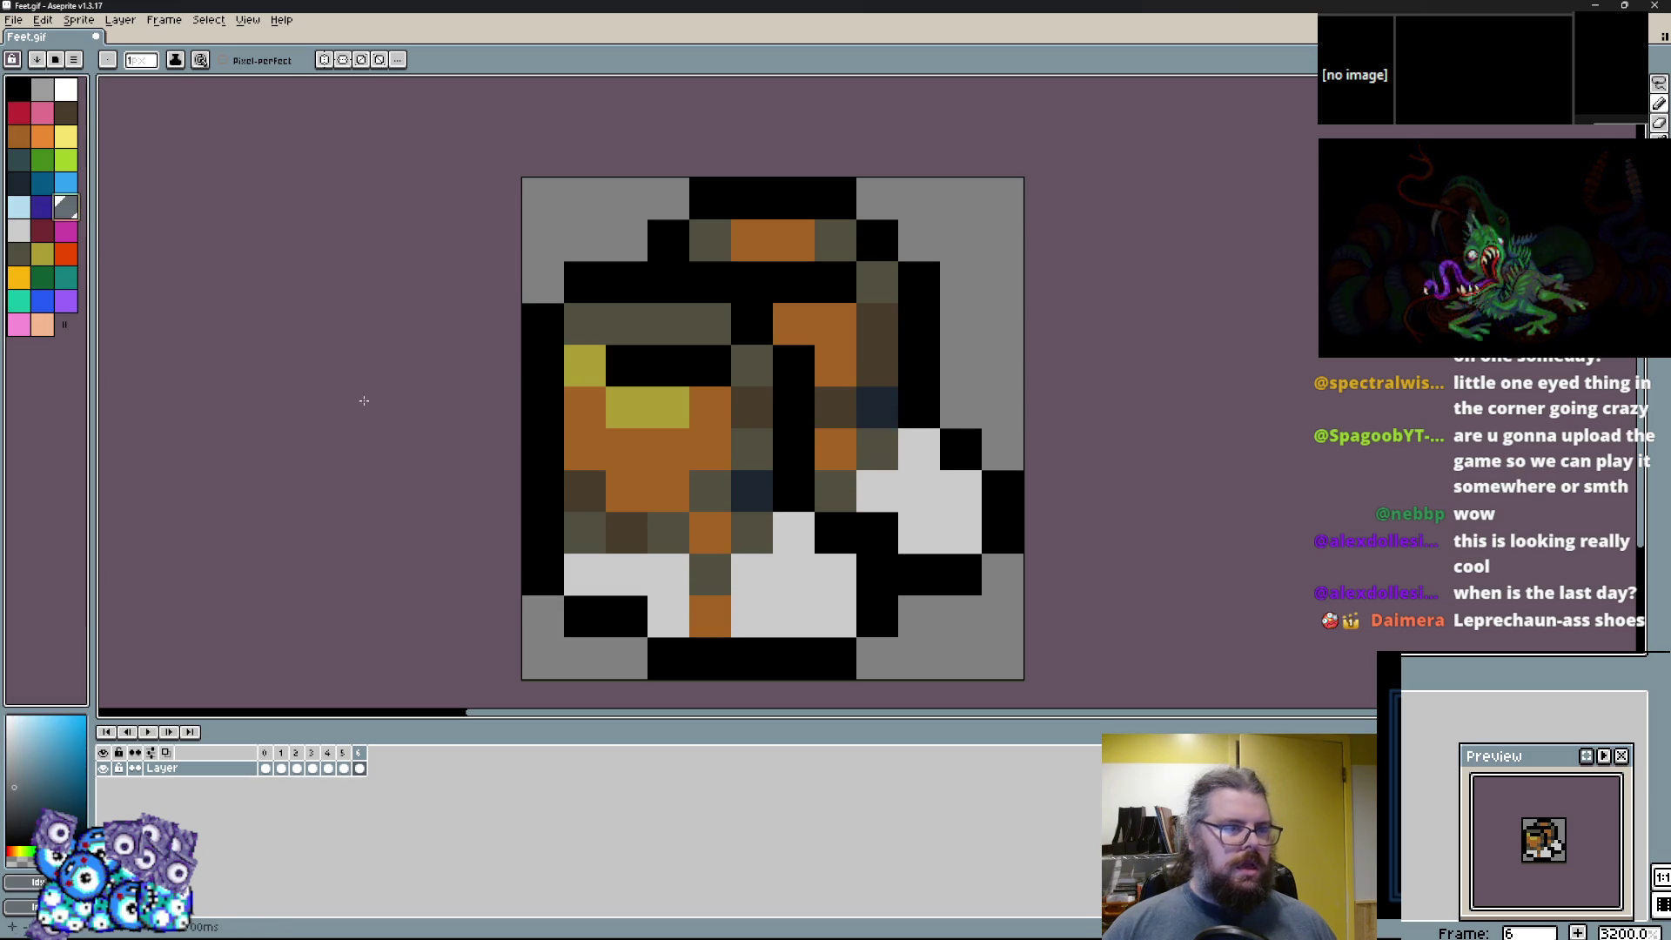
{"action": "left_click", "coordinate": [662, 613]}
Recolour a navy and nearby orange pixels olive, and a slate pixel orange.
{"action": "right_click", "coordinate": [751, 491]}
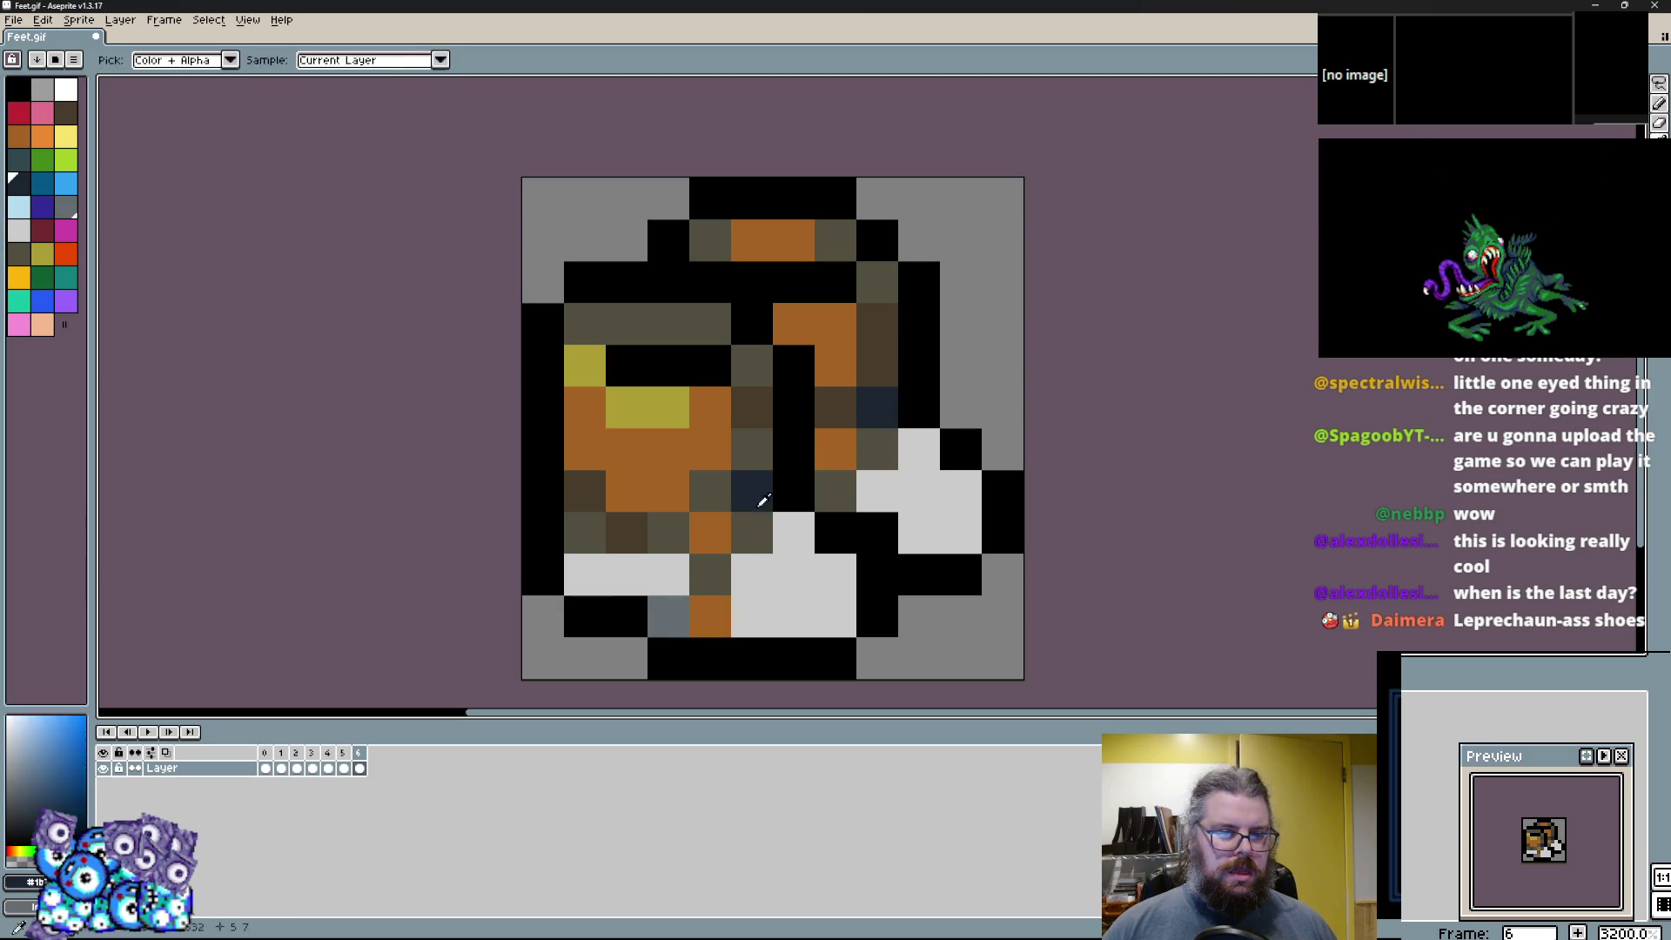
{"action": "left_click", "coordinate": [710, 533], "text": "alt"}
{"action": "right_click", "coordinate": [710, 533]}
{"action": "left_click", "coordinate": [706, 606]}
Paint several orange plate, light grey and dark olive pixels slate grey.
{"action": "left_click", "coordinate": [683, 615], "text": "alt"}
{"action": "left_click", "coordinate": [742, 564]}
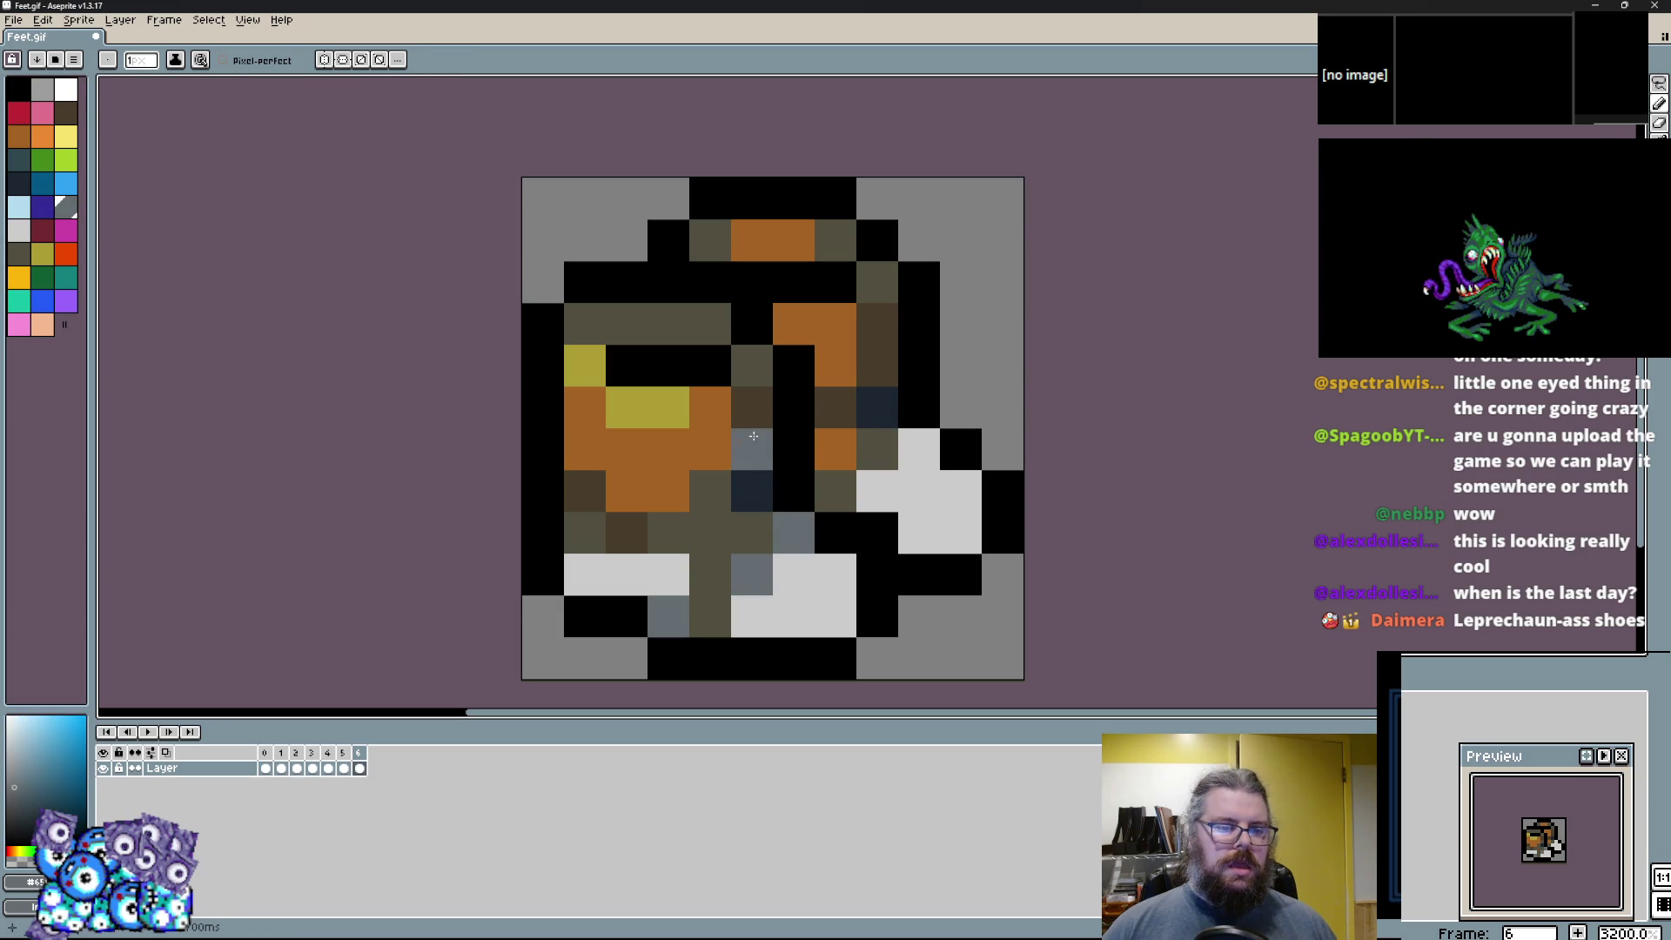
{"action": "left_click", "coordinate": [651, 453]}
{"action": "left_click", "coordinate": [591, 528], "text": "alt"}
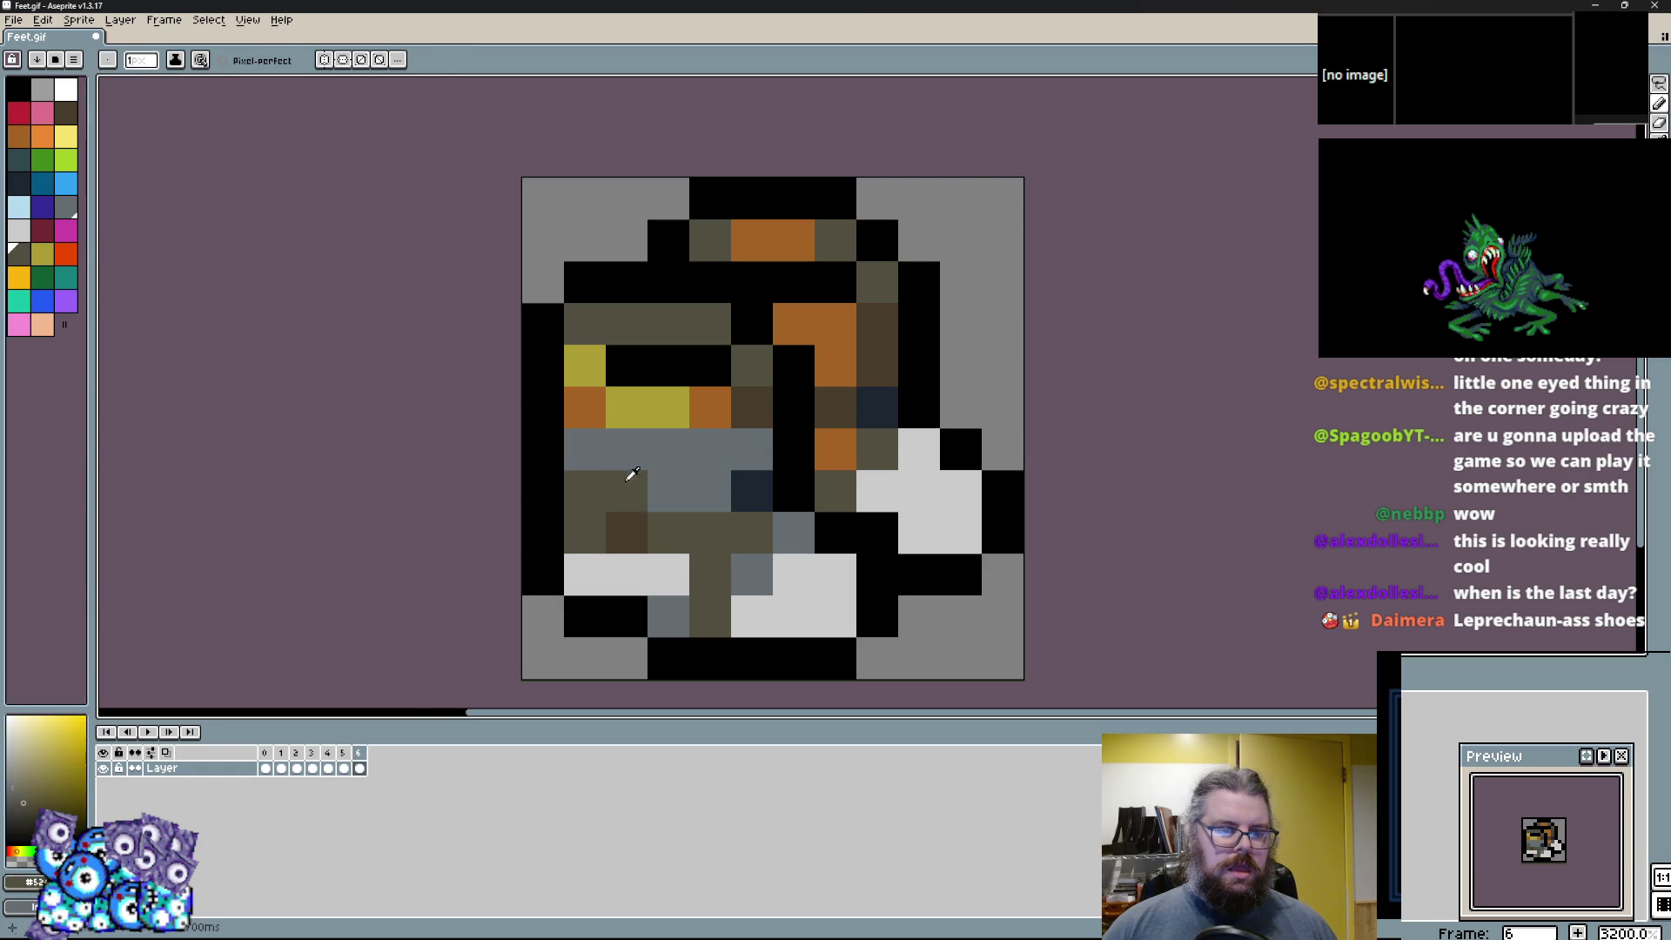
{"action": "left_click", "coordinate": [625, 480], "text": "alt"}
{"action": "left_click", "coordinate": [598, 401]}
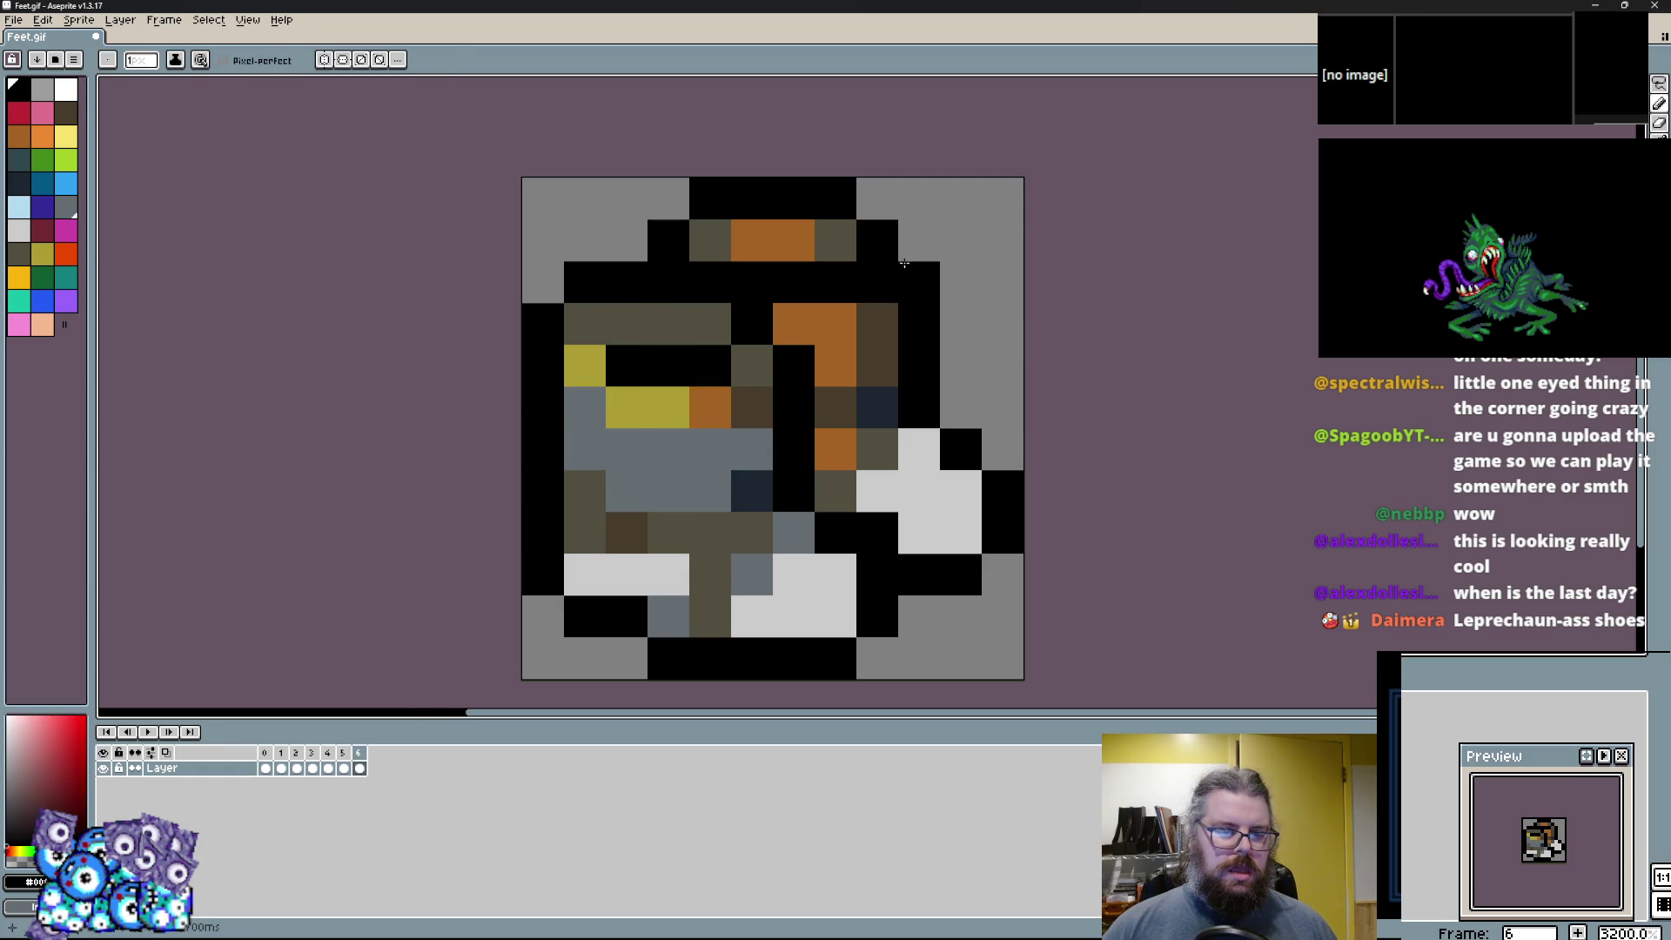
{"action": "left_click", "coordinate": [748, 402]}
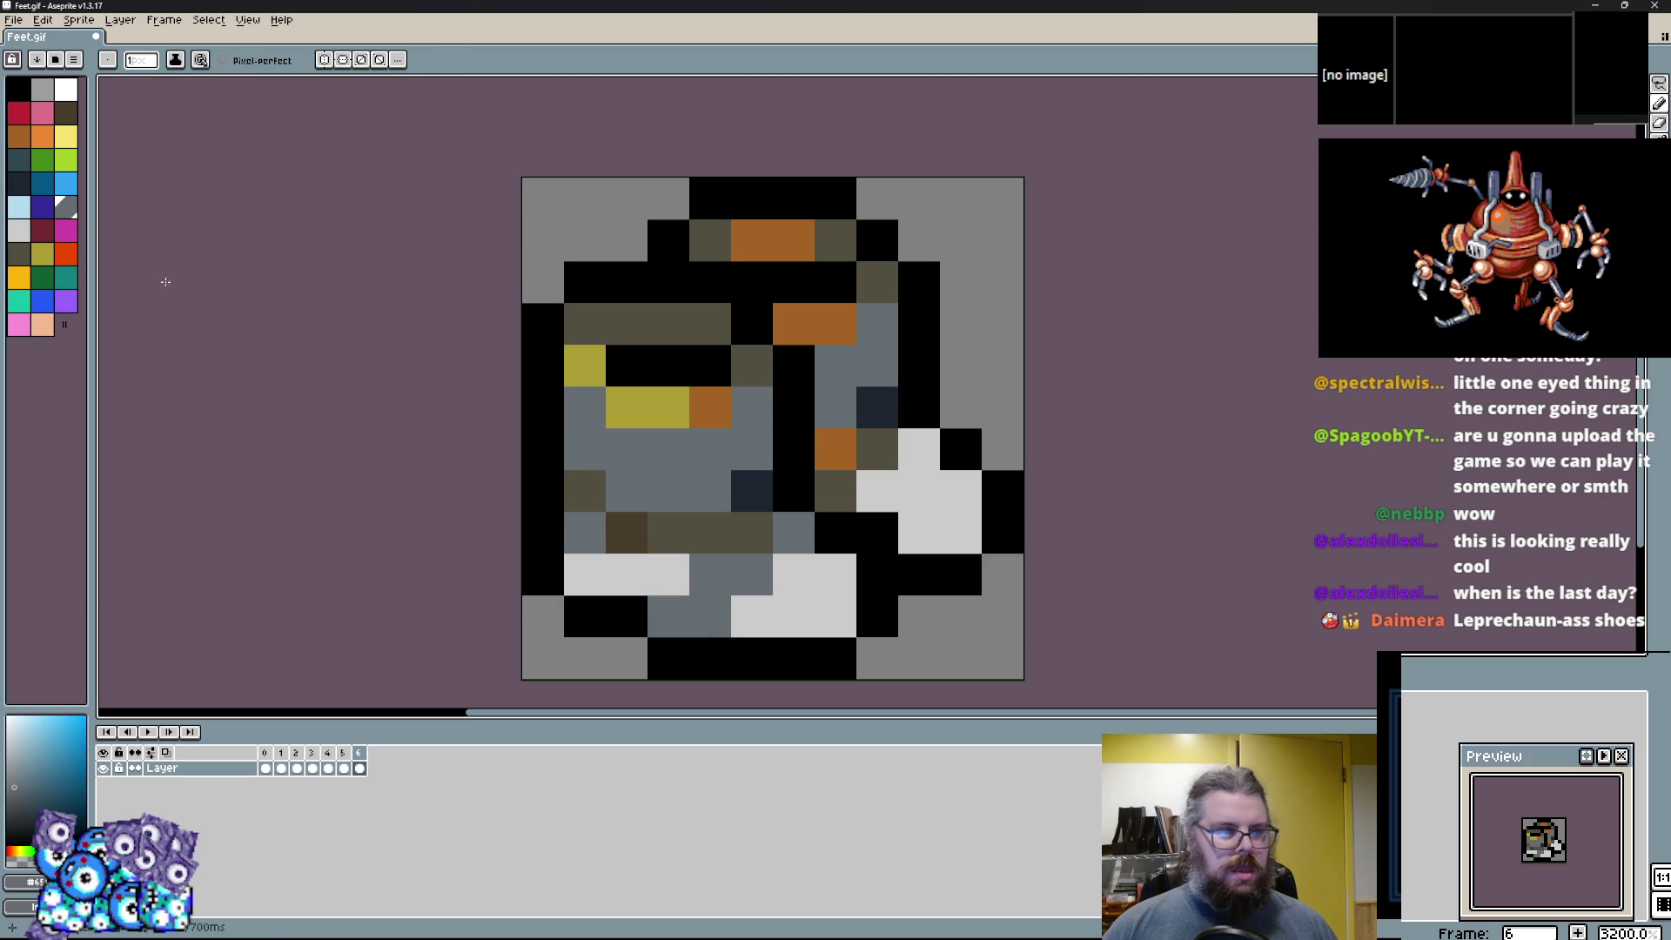
Try a maroon pixel and undo, then paint the bottom-row sole pixels grey and light grey.
{"action": "left_click", "coordinate": [42, 231]}
{"action": "left_click", "coordinate": [667, 576]}
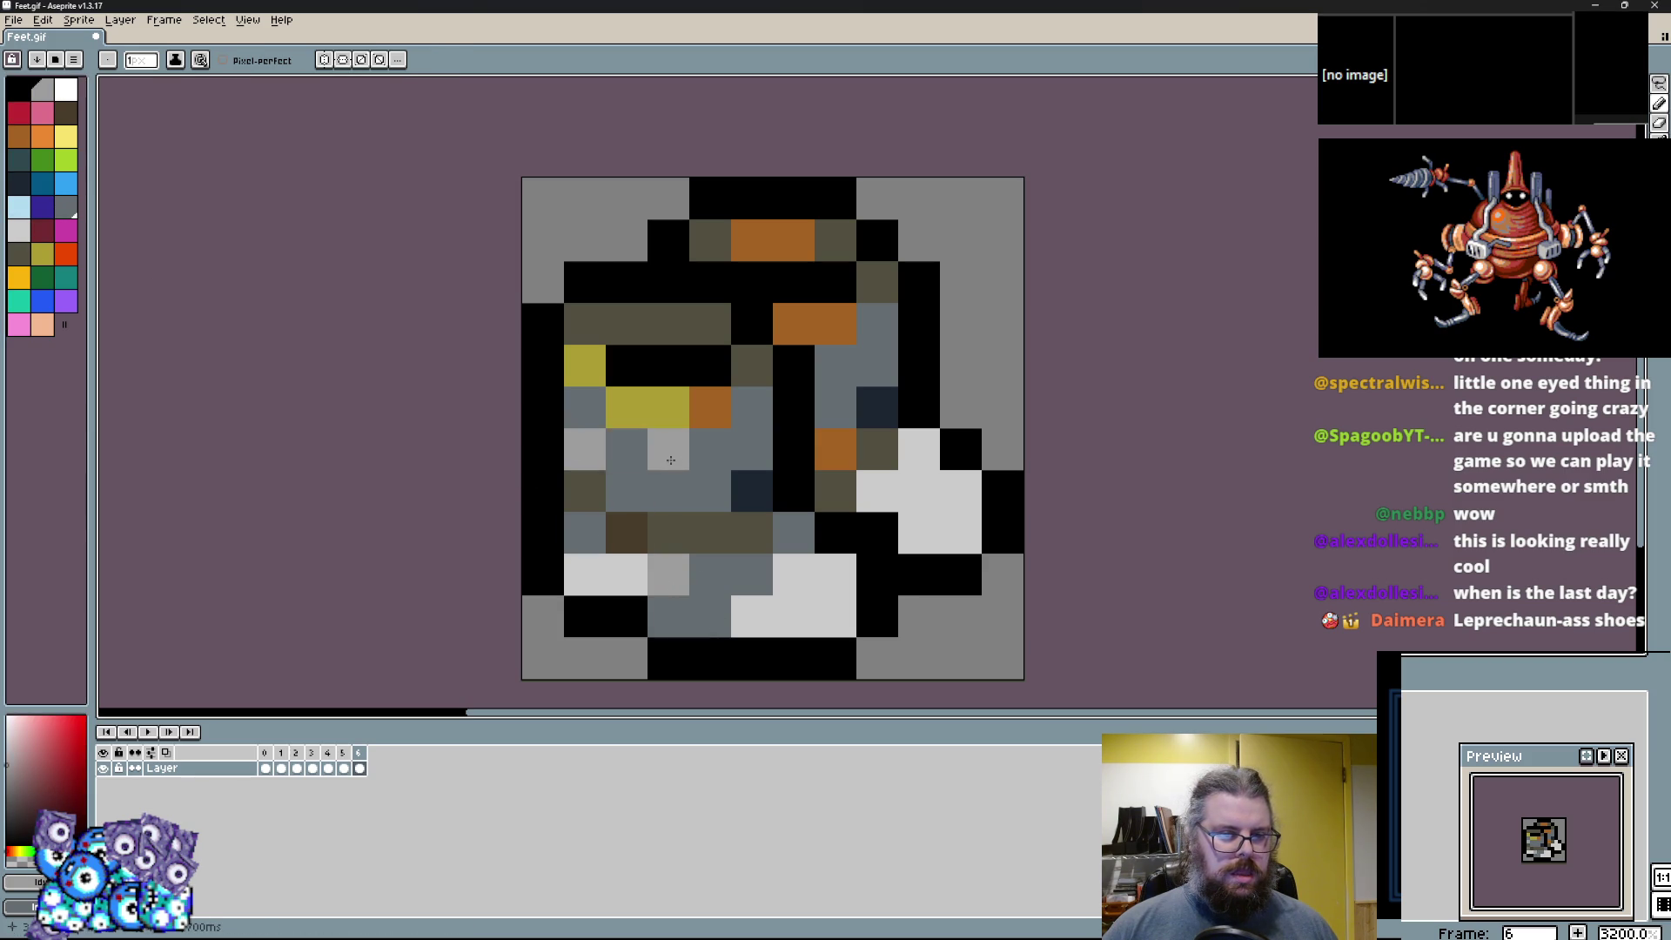
{"action": "key", "text": "ctrl+z"}
{"action": "key", "text": "ctrl+z"}
{"action": "key", "text": "ctrl+z"}
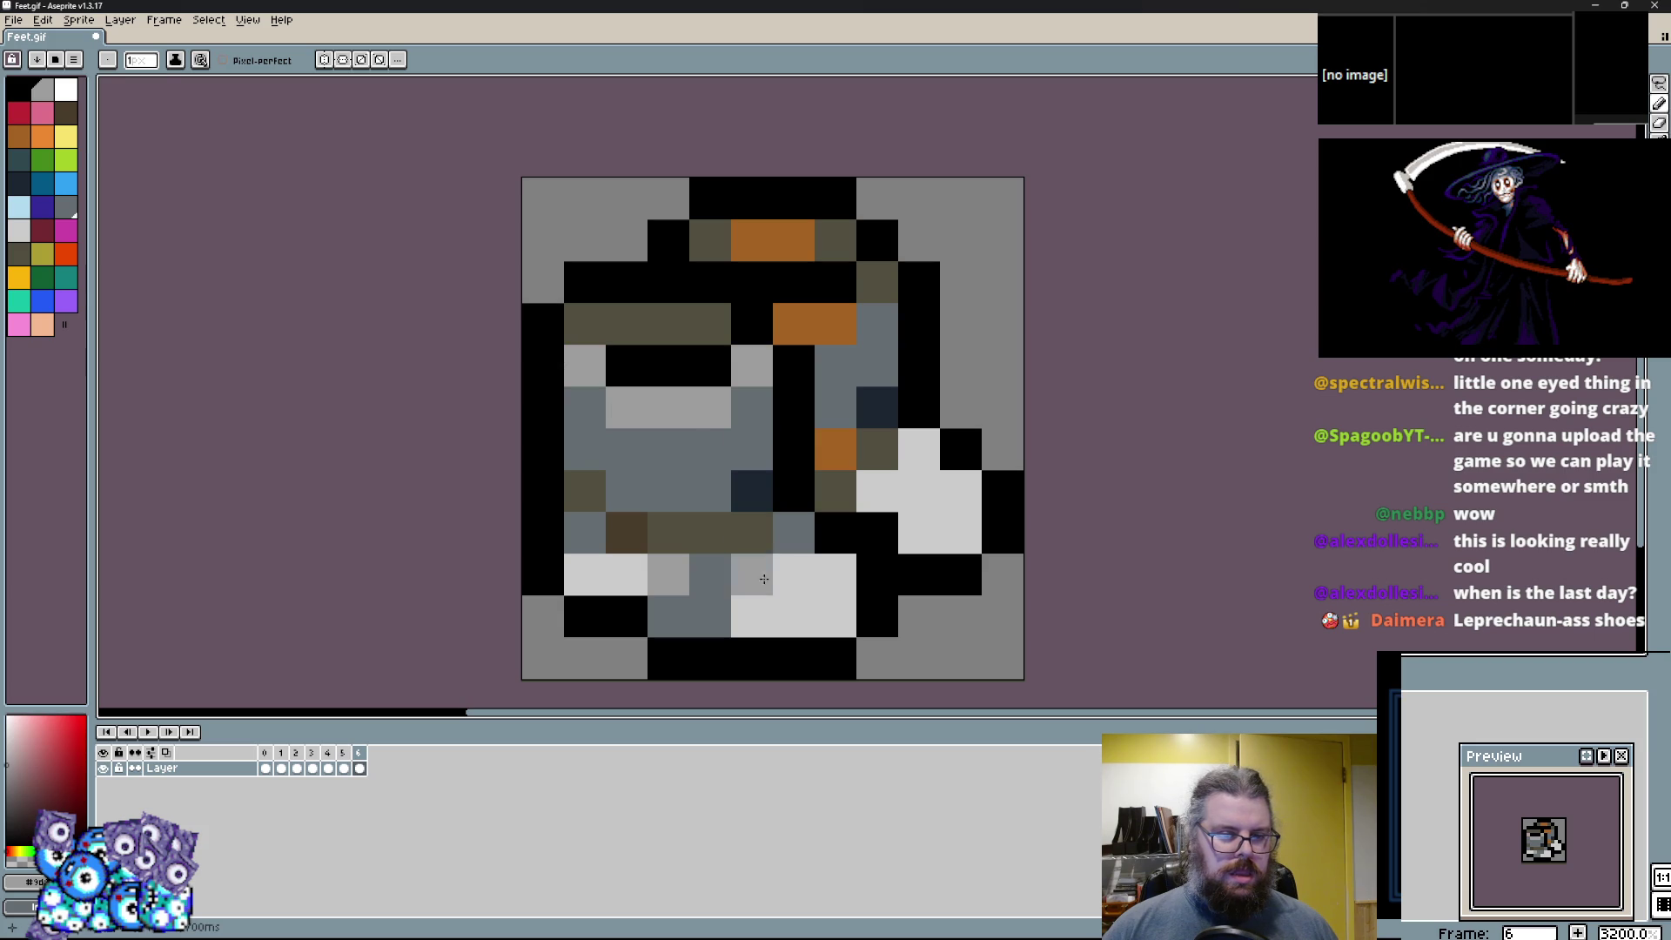
{"action": "left_click", "coordinate": [710, 617]}
{"action": "left_click", "coordinate": [792, 617], "text": "alt"}
{"action": "left_click", "coordinate": [768, 617]}
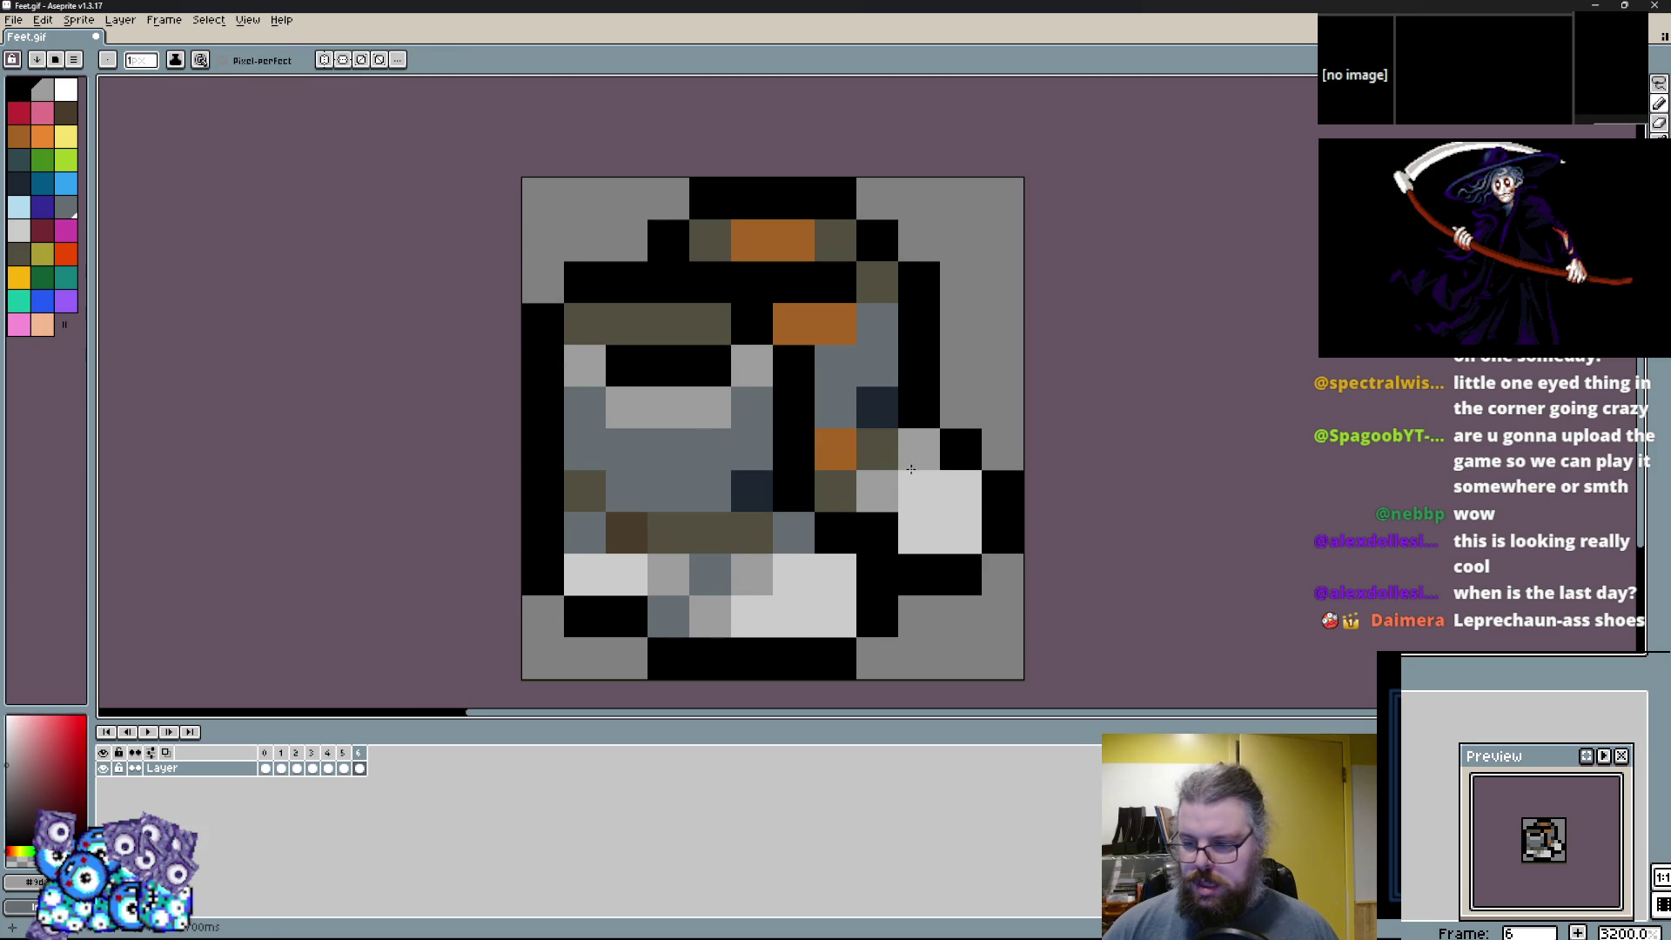
{"action": "scroll", "coordinate": [940, 461], "scroll_direction": "up", "scroll_amount": 2}
On frame 6, repaint two olive pixels slate grey and several slate and olive pixels dark brown.
{"action": "left_click", "coordinate": [666, 602], "text": "alt"}
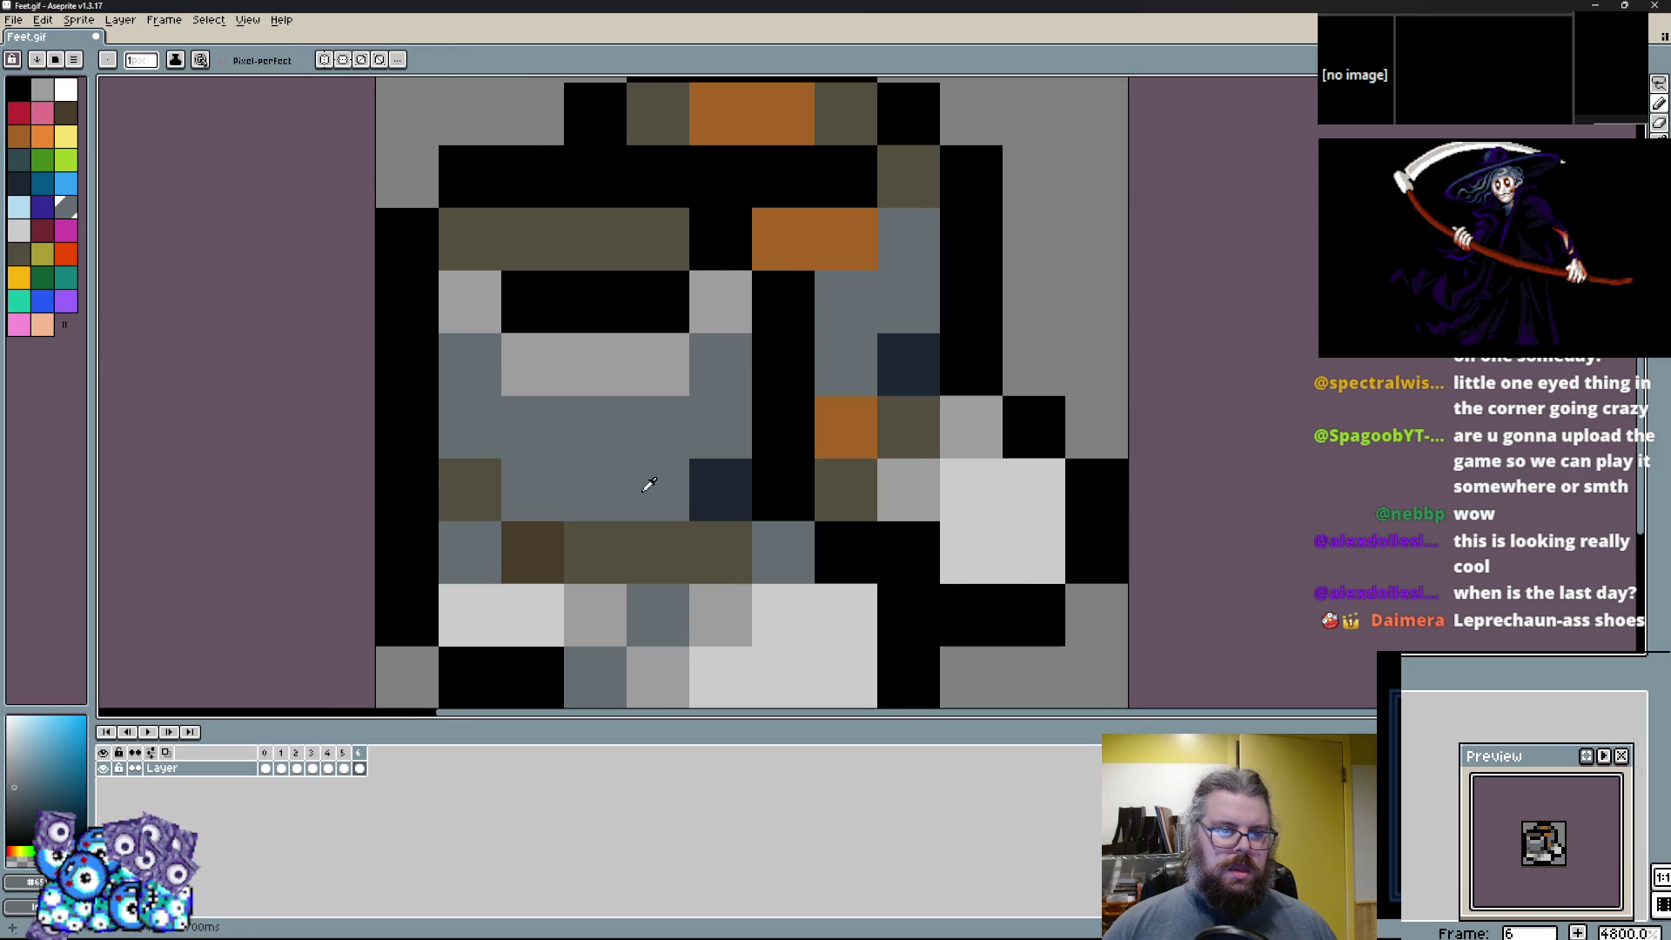
{"action": "left_click_drag", "start_coordinate": [532, 237], "coordinate": [595, 238]}
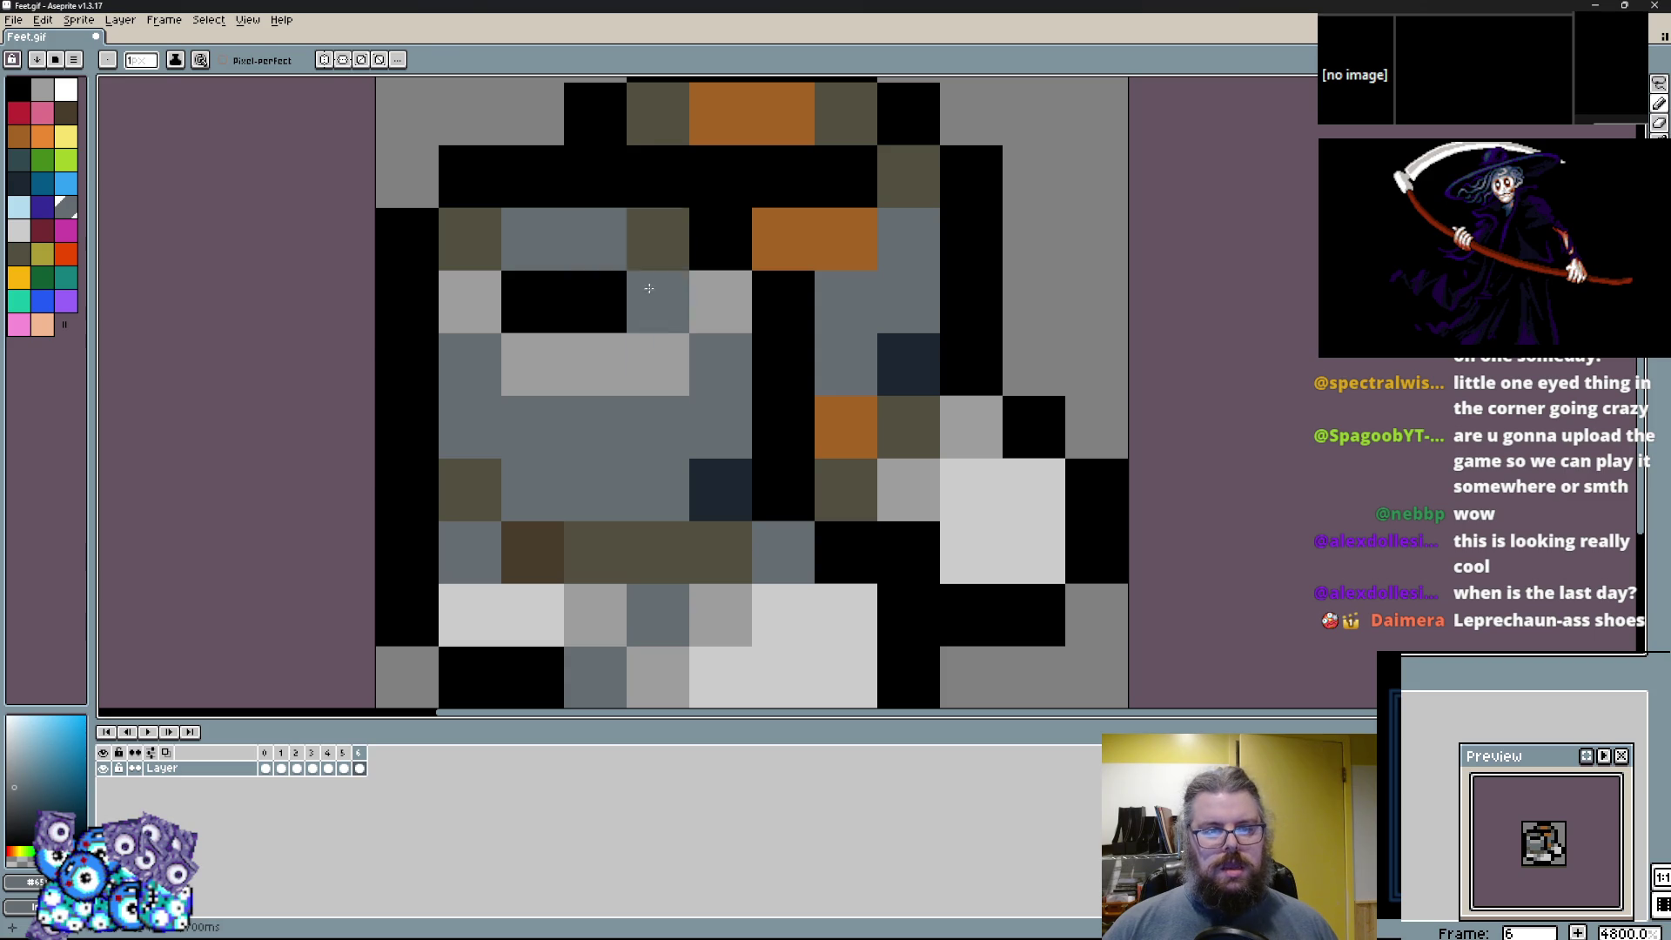
{"action": "left_click", "coordinate": [19, 253]}
{"action": "left_click", "coordinate": [66, 112]}
{"action": "mouse_move", "coordinate": [533, 426]}
{"action": "left_mouse_down"}
{"action": "mouse_move", "coordinate": [487, 383]}
{"action": "mouse_move", "coordinate": [642, 445]}
{"action": "left_mouse_up"}
{"action": "left_click", "coordinate": [655, 532]}
{"action": "left_click_drag", "start_coordinate": [661, 534], "coordinate": [709, 383]}
Turn a black pixel and boot pixels slate, and paint pixels right of the black column dark brown.
{"action": "left_click", "coordinate": [721, 427], "text": "alt"}
{"action": "left_click", "coordinate": [438, 444]}
{"action": "left_click", "coordinate": [448, 442]}
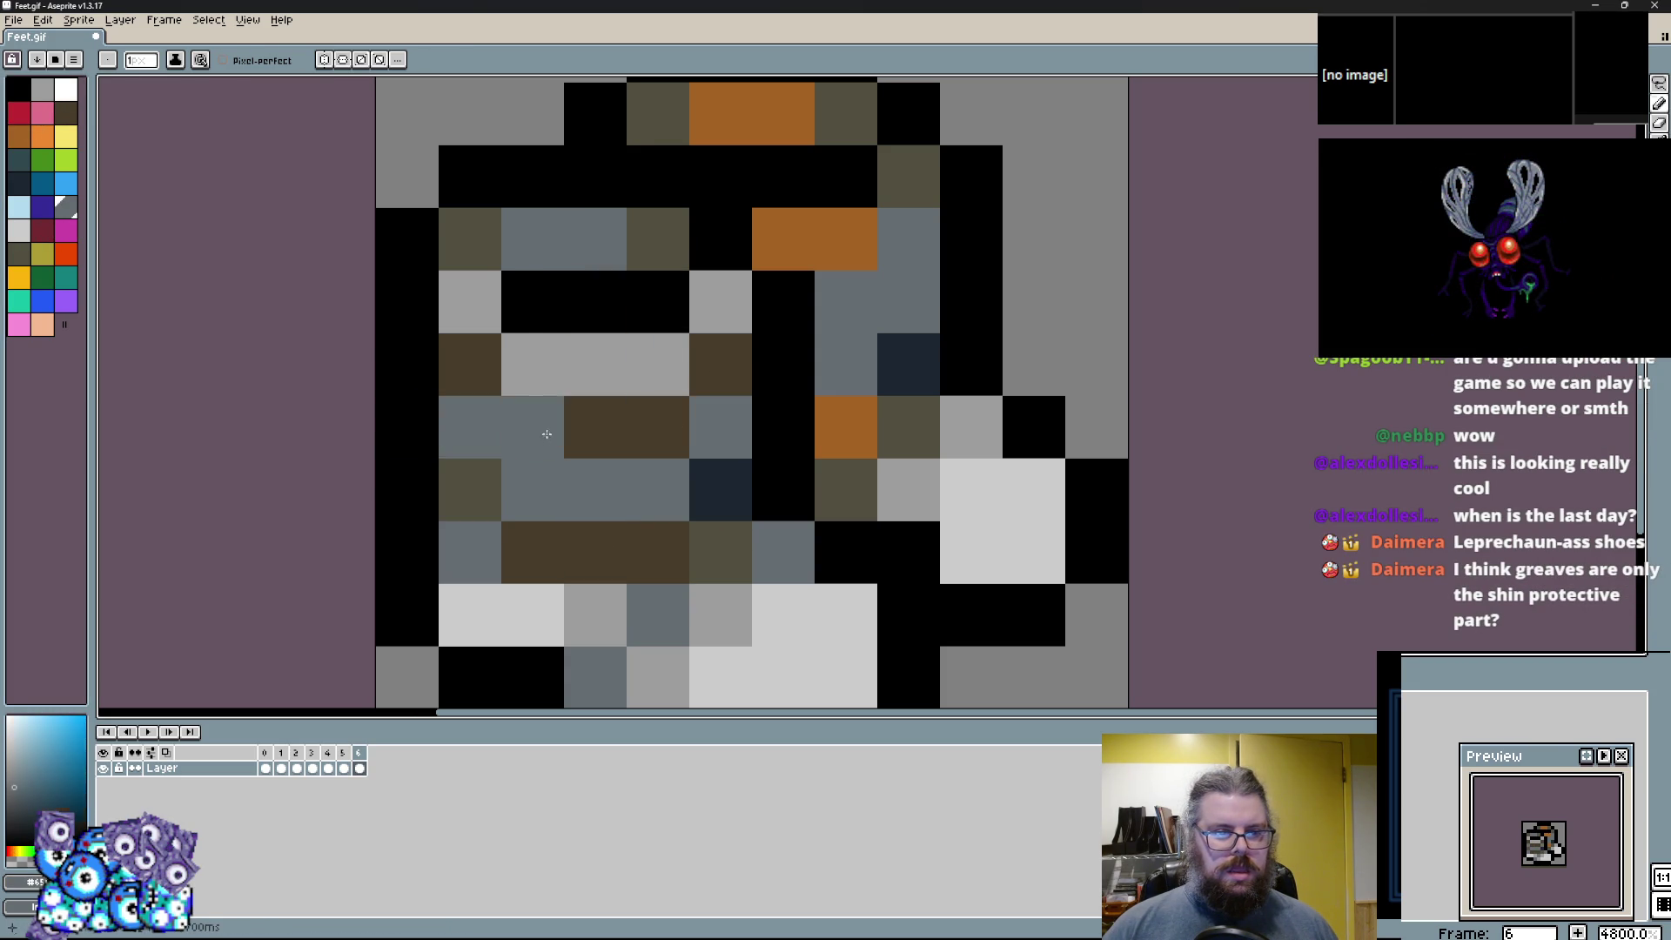
{"action": "left_click", "coordinate": [541, 433], "text": "alt"}
{"action": "scroll", "coordinate": [540, 431], "scroll_direction": "down", "scroll_amount": 2}
{"action": "scroll", "coordinate": [605, 456], "scroll_direction": "up", "scroll_amount": 2}
{"action": "left_click", "coordinate": [782, 376]}
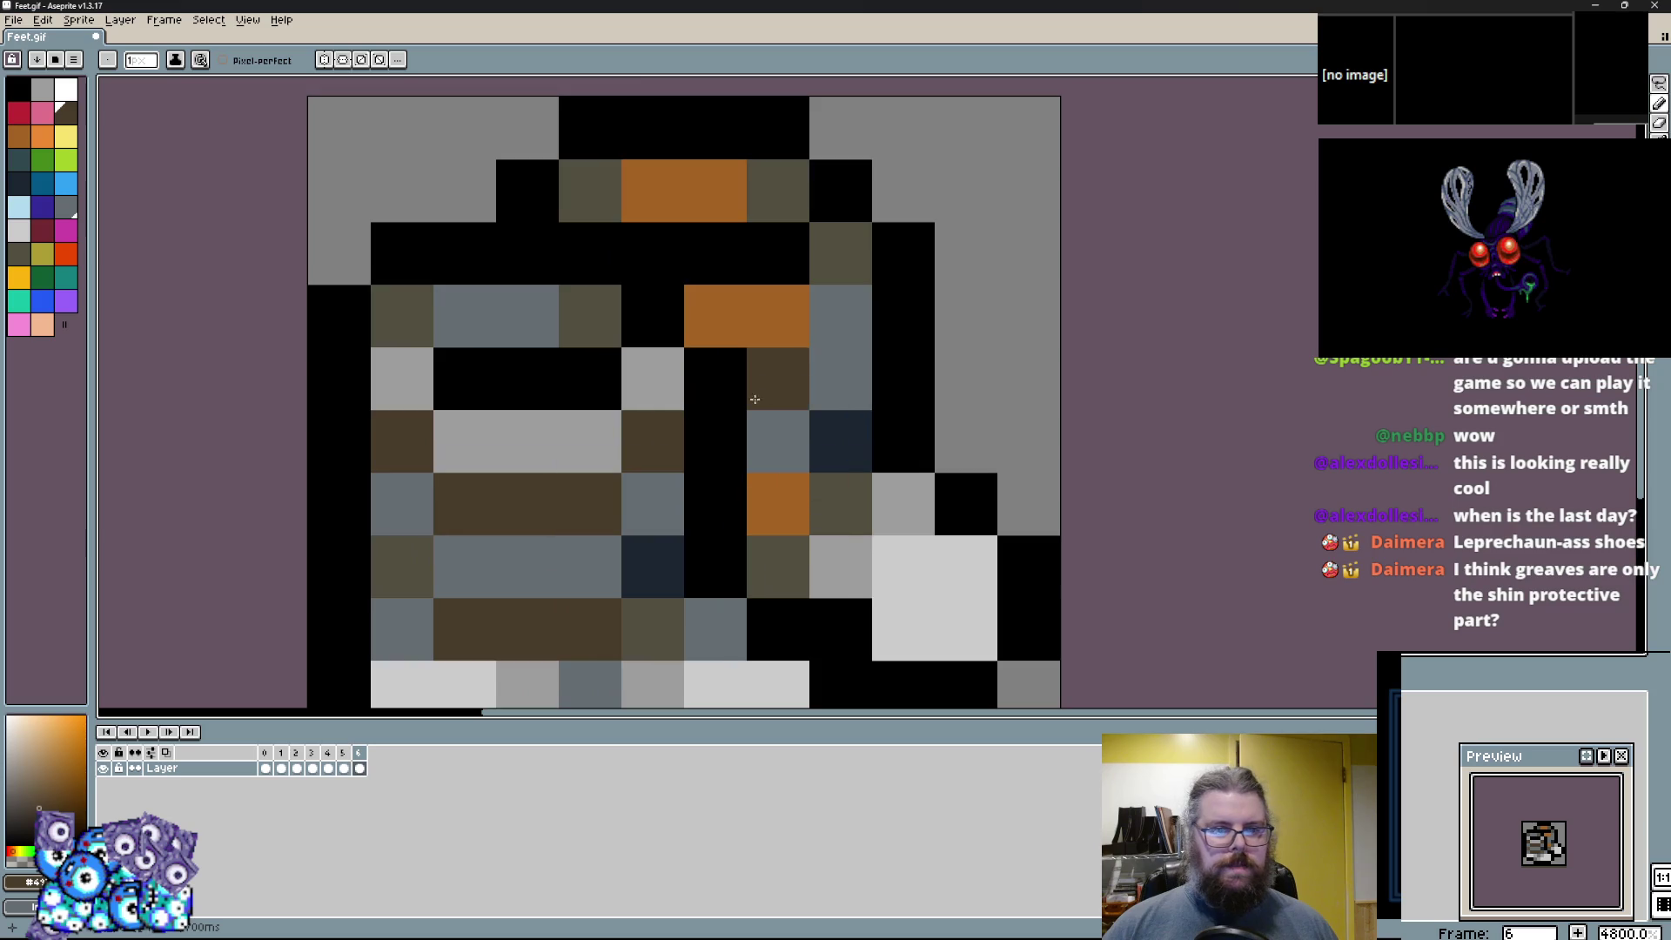
{"action": "left_click_drag", "start_coordinate": [841, 313], "coordinate": [790, 445]}
Rework the right-side pixels into dark olive and brown, and paint a black pixel grey.
{"action": "left_click", "coordinate": [837, 503], "text": "alt"}
{"action": "left_click", "coordinate": [829, 355]}
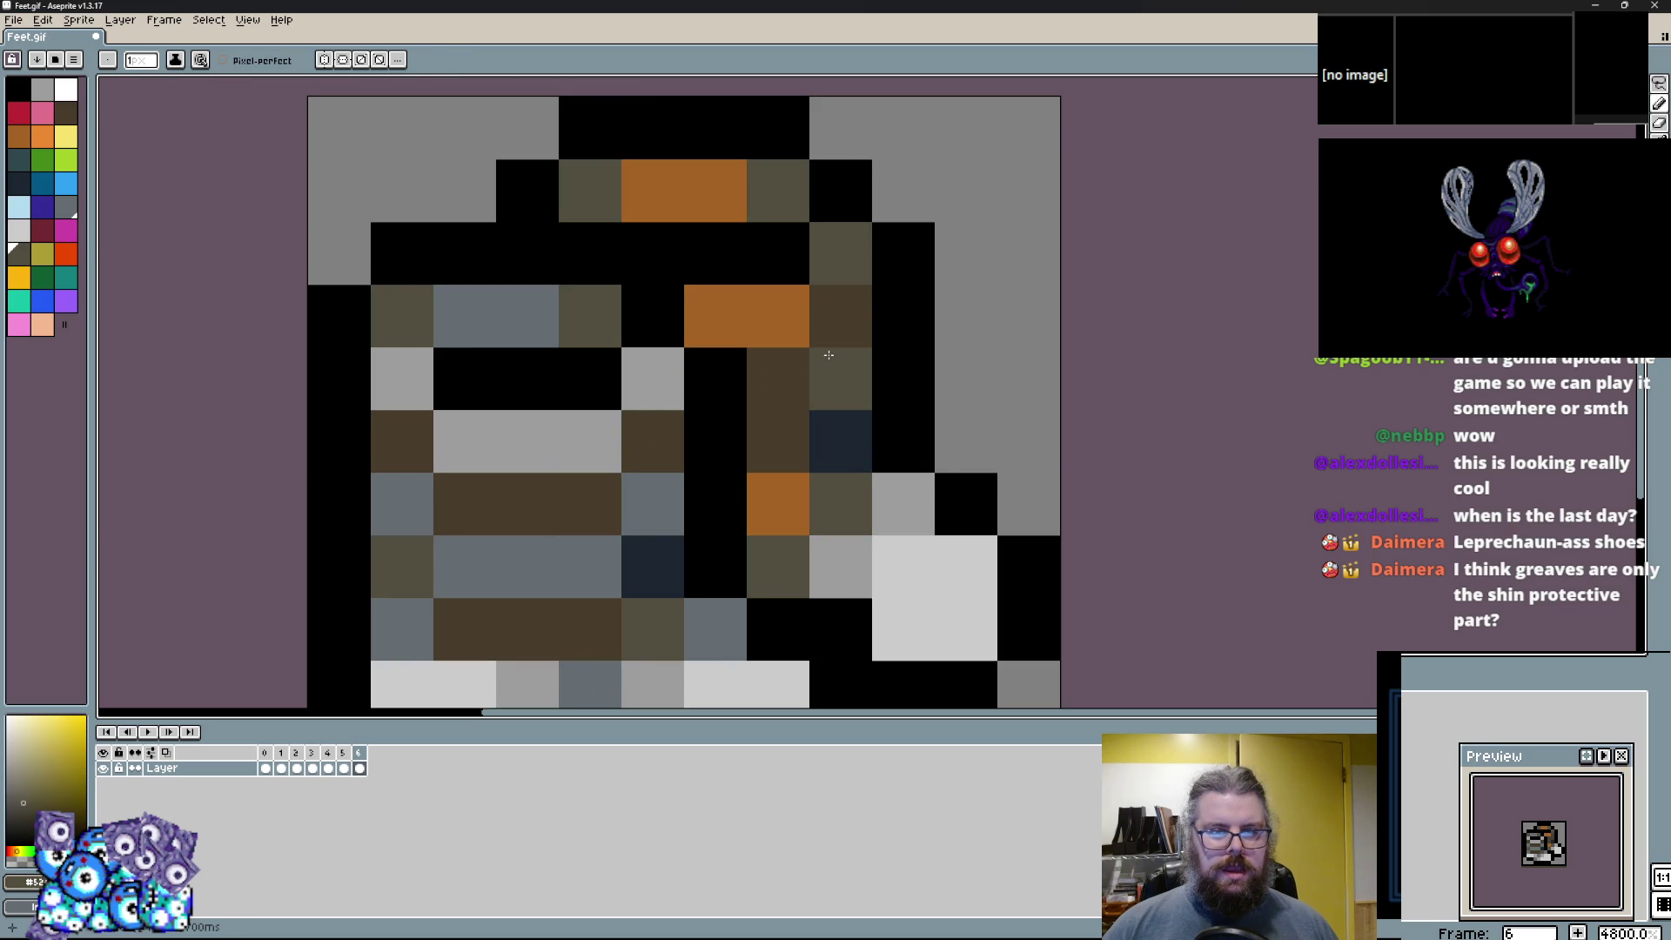
{"action": "left_click", "coordinate": [778, 442]}
{"action": "left_click", "coordinate": [778, 504]}
{"action": "left_click", "coordinate": [778, 378], "text": "alt"}
{"action": "left_click", "coordinate": [840, 441]}
{"action": "left_click", "coordinate": [791, 492]}
{"action": "scroll", "coordinate": [790, 493], "scroll_direction": "down", "scroll_amount": 3}
{"action": "left_click", "coordinate": [859, 426], "text": "alt"}
{"action": "left_click", "coordinate": [865, 480]}
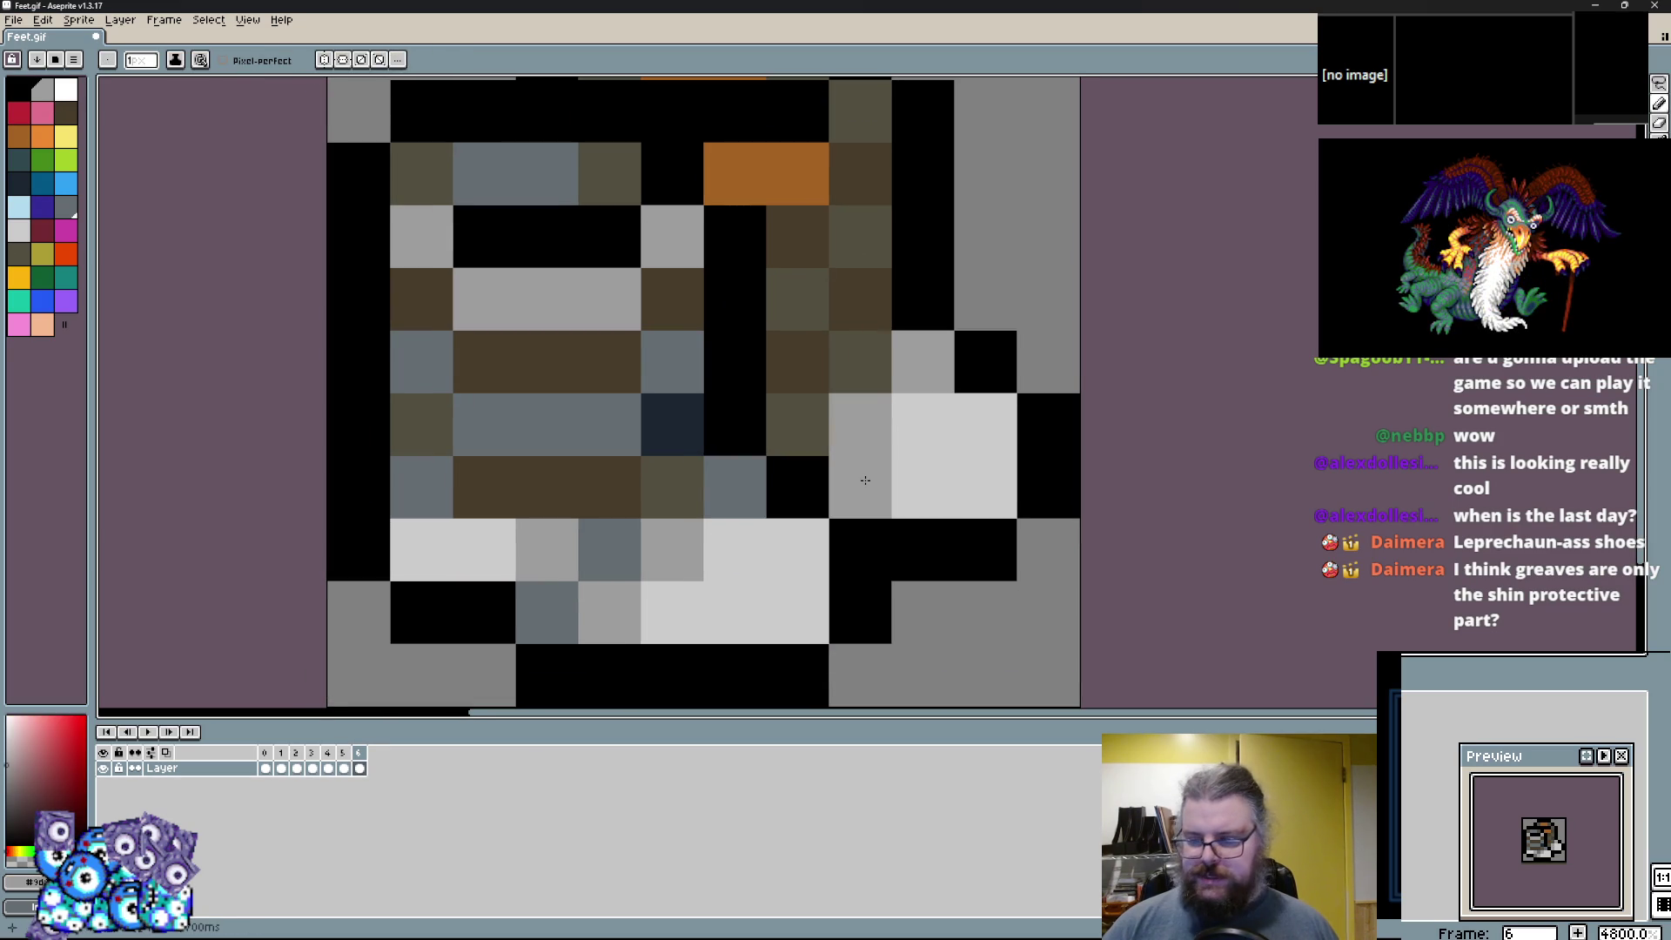
Paint a slate pixel dark brown and two right-side pixels slate.
{"action": "left_click_drag", "start_coordinate": [865, 479], "coordinate": [857, 508]}
{"action": "scroll", "coordinate": [857, 526], "scroll_direction": "down", "scroll_amount": 2}
{"action": "scroll", "coordinate": [838, 543], "scroll_direction": "up", "scroll_amount": 2}
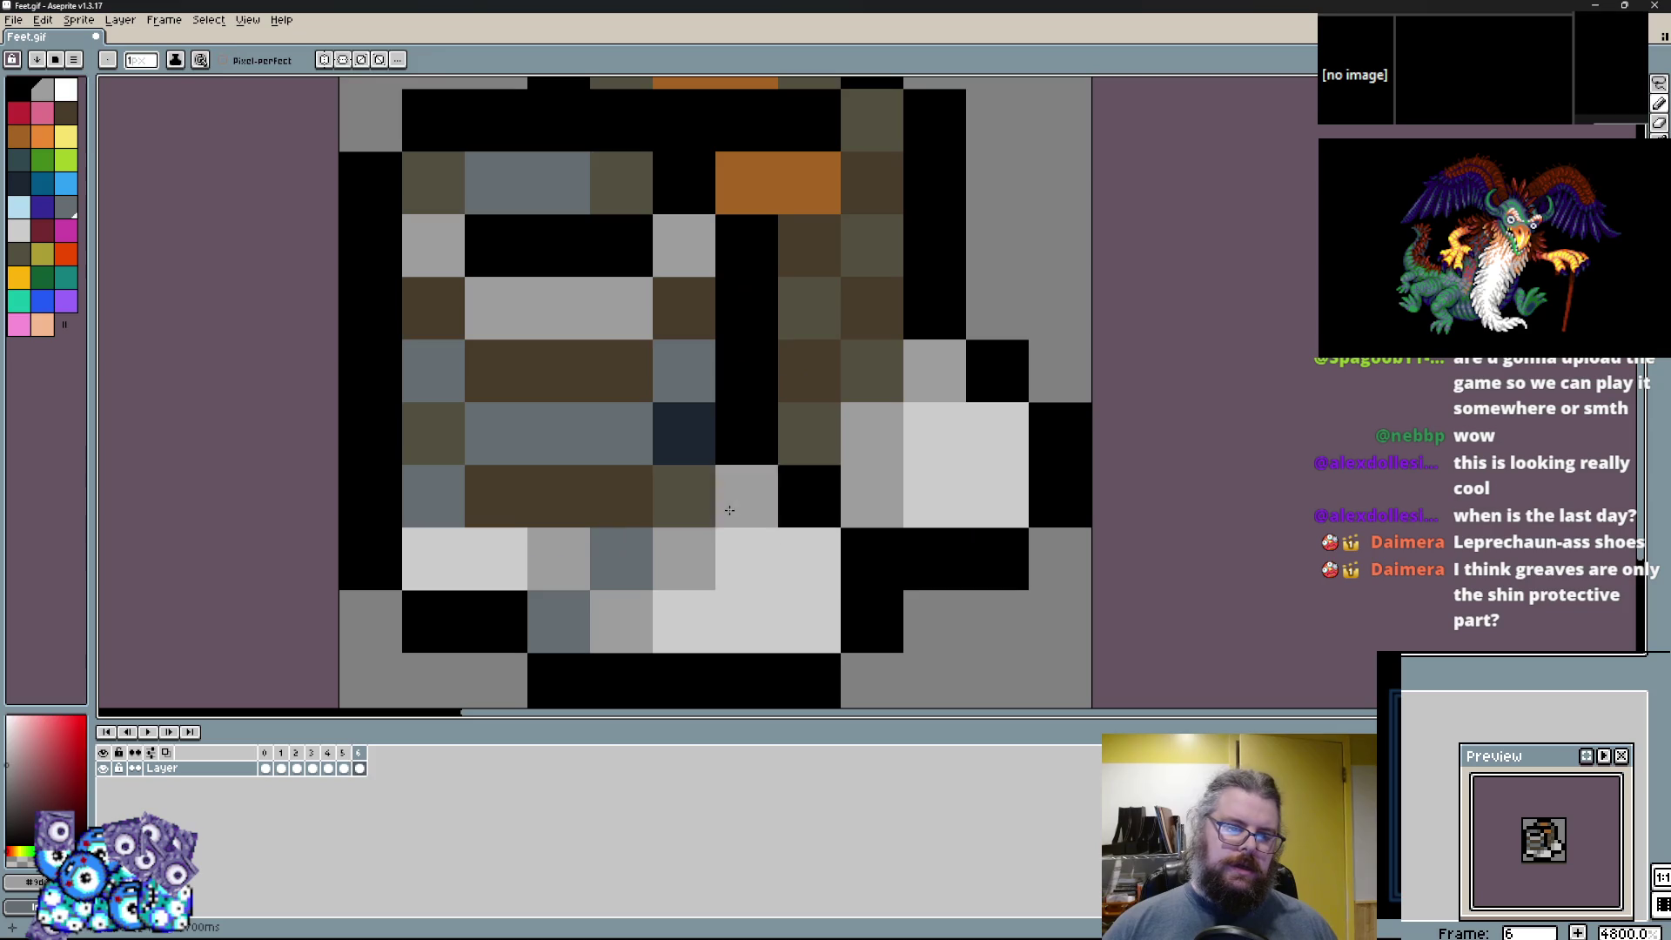
{"action": "left_click", "coordinate": [621, 371], "text": "alt"}
{"action": "left_click", "coordinate": [704, 397]}
{"action": "left_click", "coordinate": [704, 397], "text": "alt"}
{"action": "left_click", "coordinate": [827, 291]}
{"action": "left_click", "coordinate": [872, 244]}
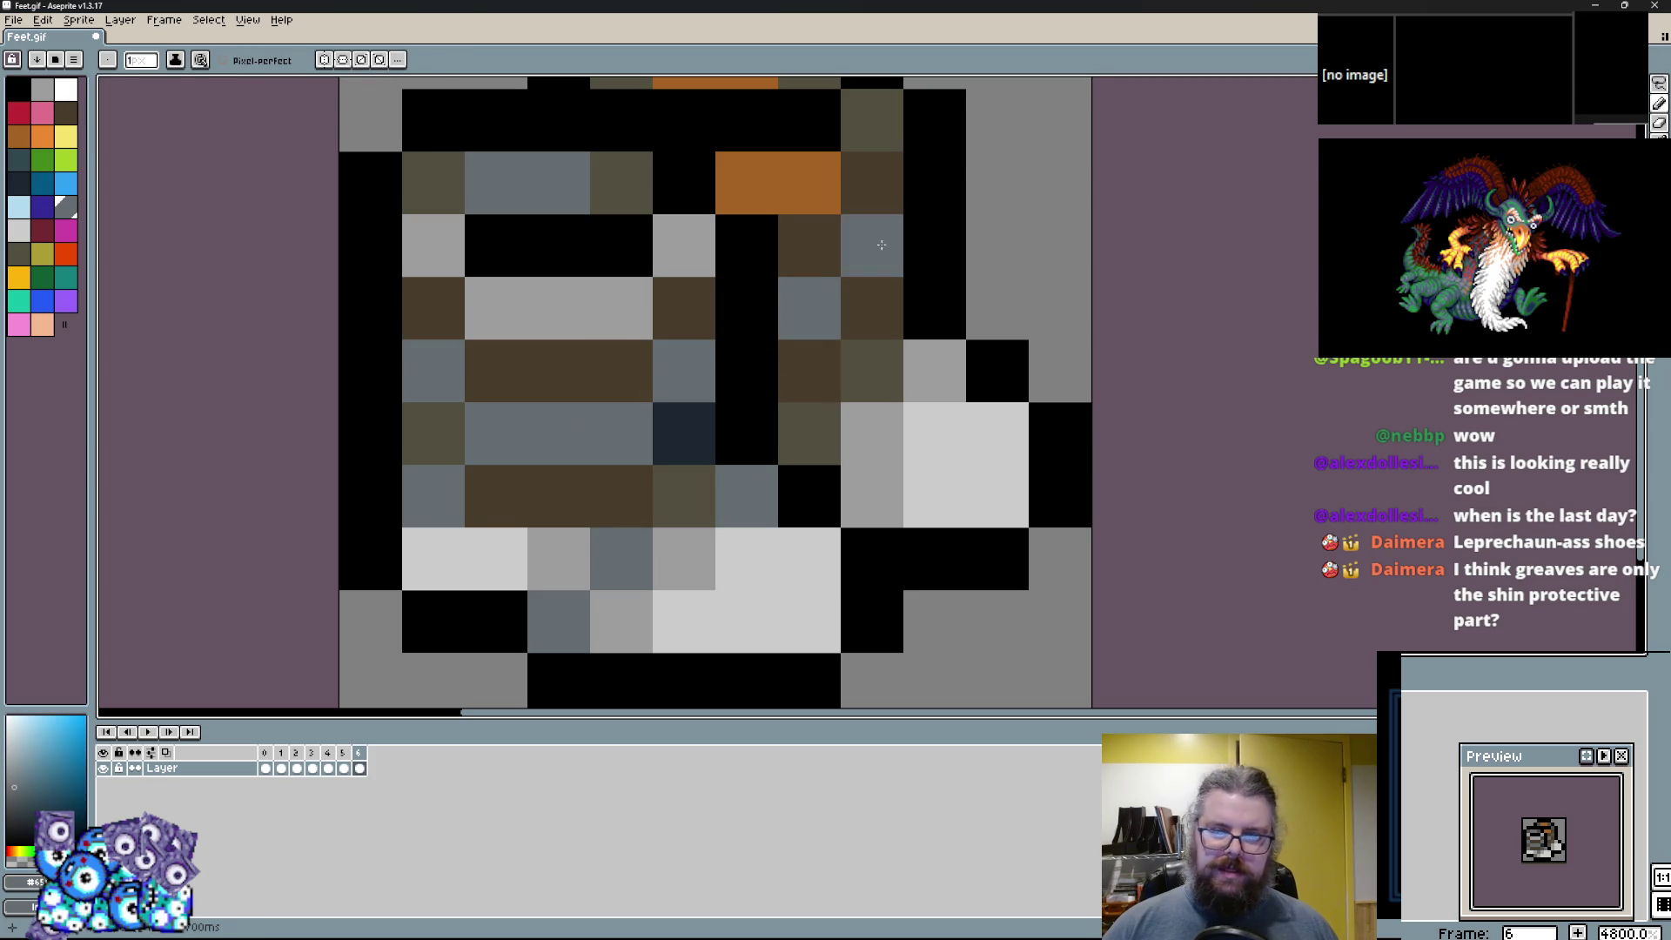
Paint two band cells light grey and one cell medium grey.
{"action": "left_click", "coordinate": [996, 496], "text": "alt"}
{"action": "left_click", "coordinate": [496, 308]}
{"action": "left_click", "coordinate": [548, 305]}
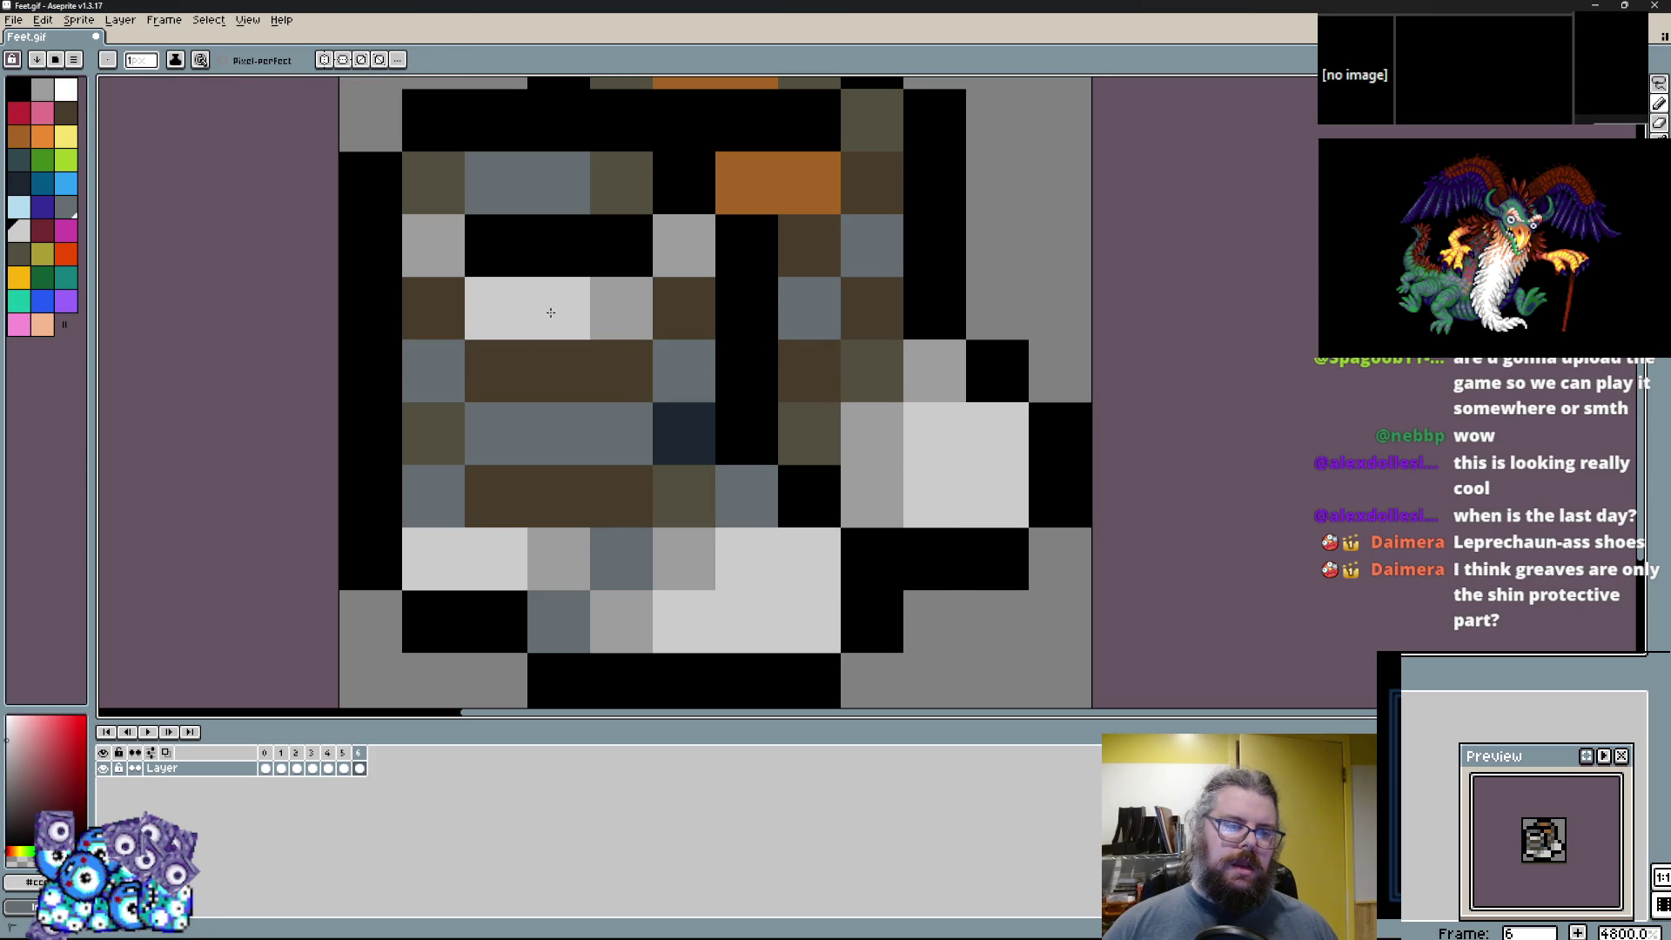
{"action": "scroll", "coordinate": [676, 599], "scroll_direction": "down", "scroll_amount": 3}
{"action": "scroll", "coordinate": [676, 598], "scroll_direction": "up", "scroll_amount": 1}
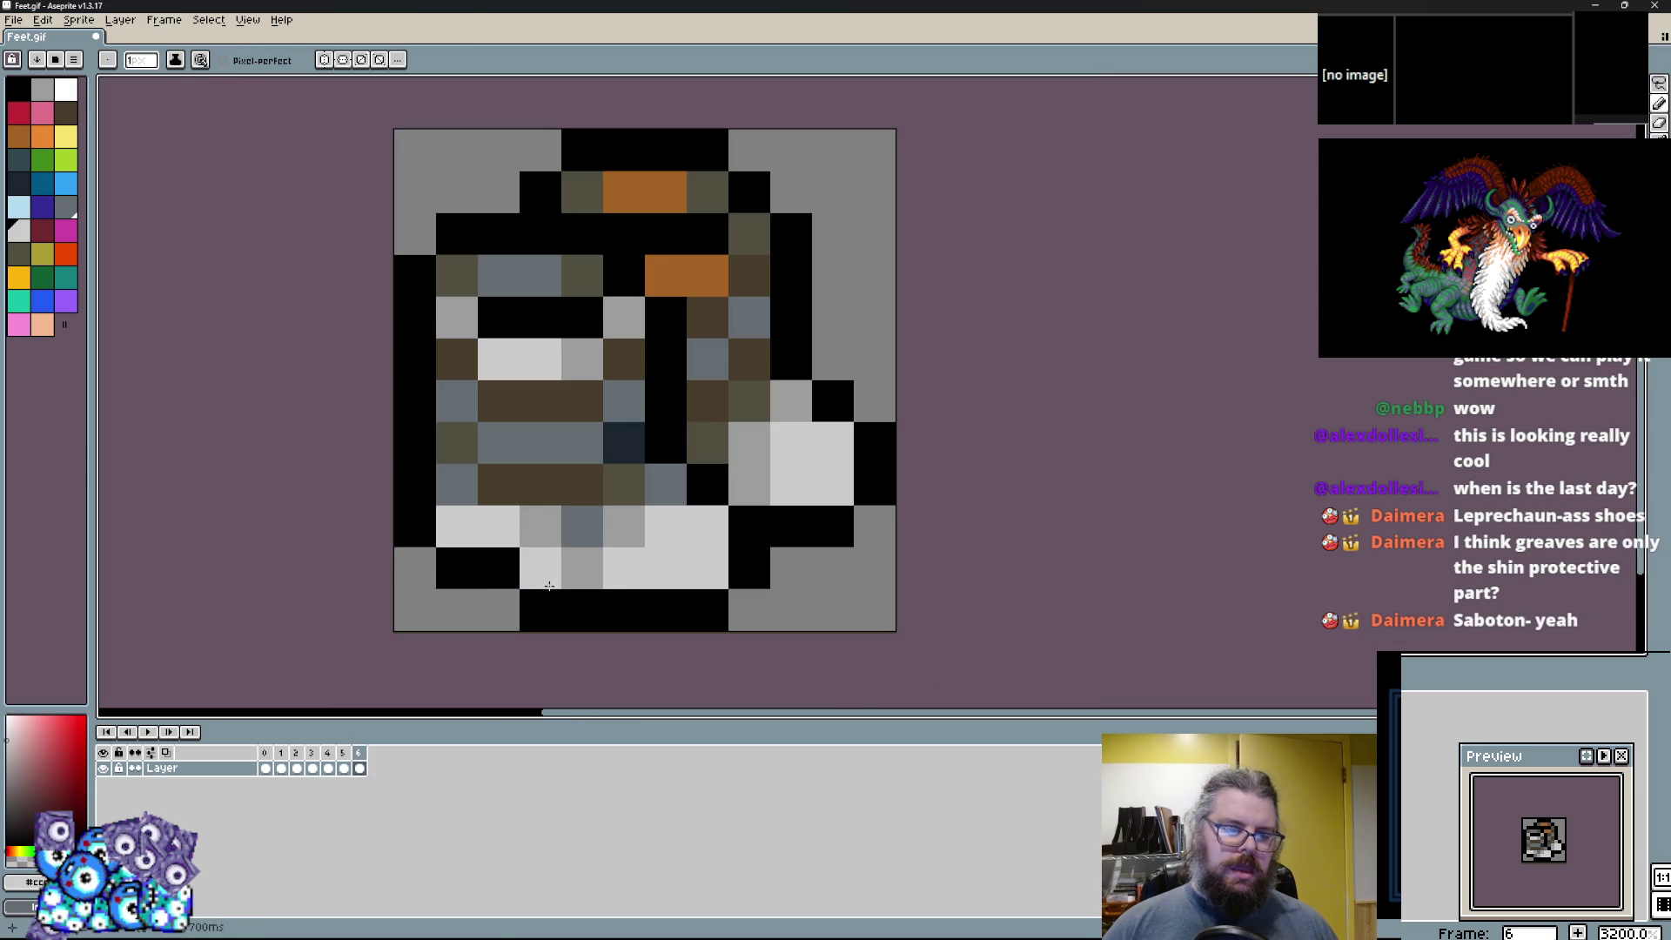
{"action": "left_click", "coordinate": [550, 540], "text": "alt"}
{"action": "left_click", "coordinate": [541, 549]}
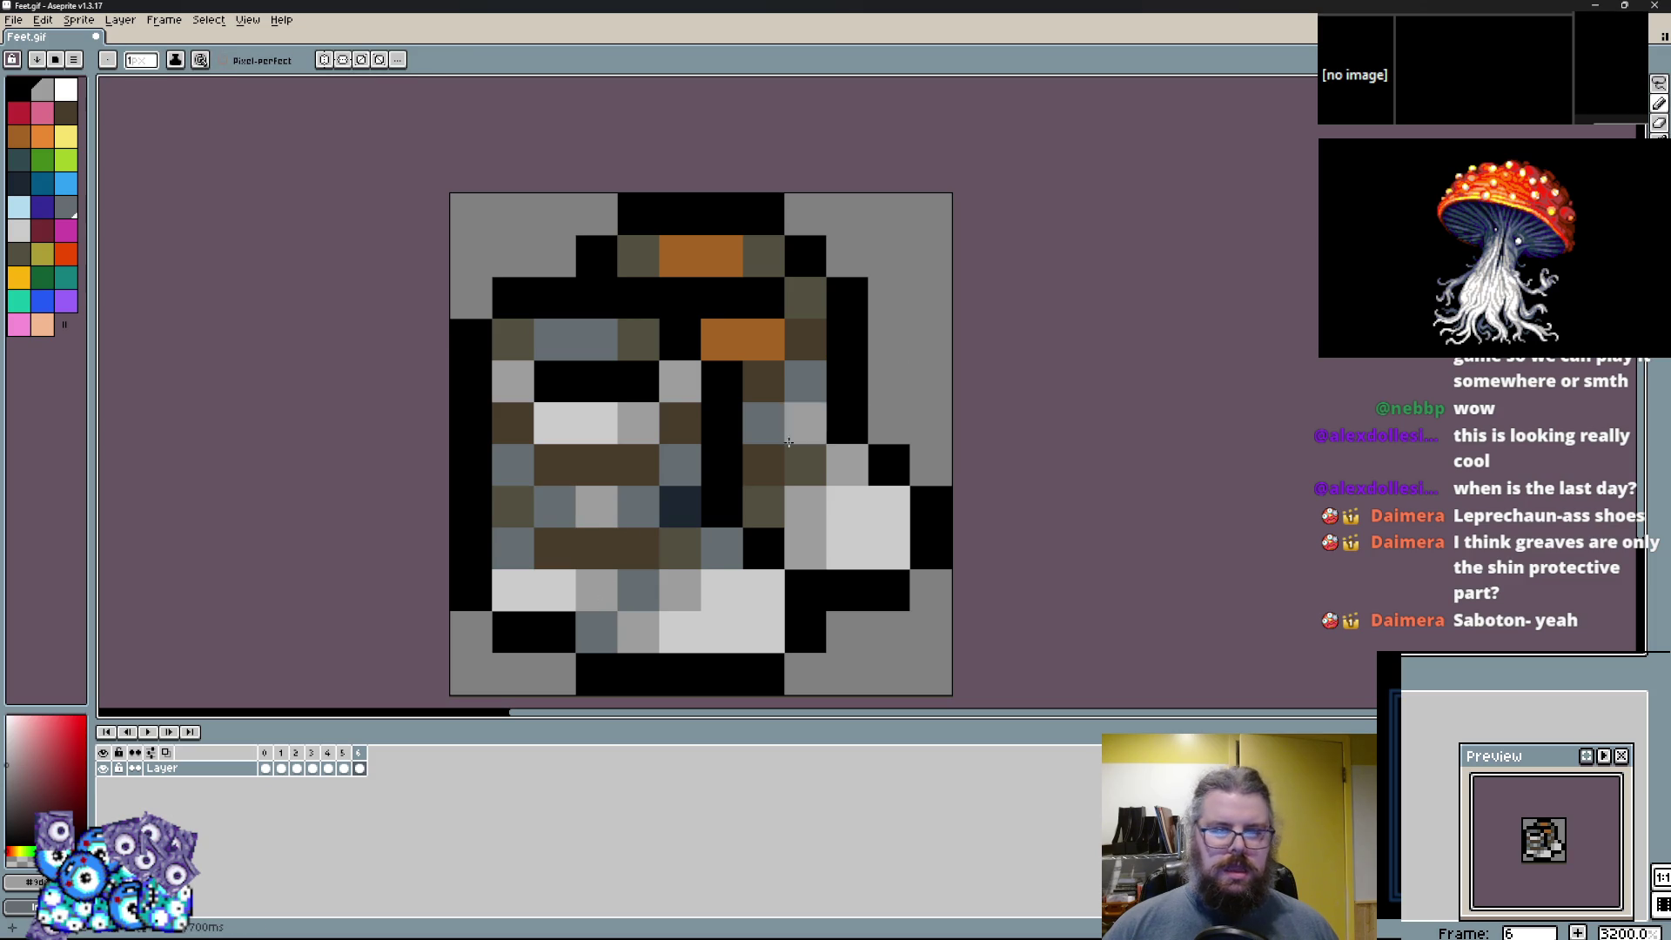
Repaint the orange strap pixels light grey and try an olive cell in slate, undoing it.
{"action": "left_click", "coordinate": [592, 339], "text": "alt"}
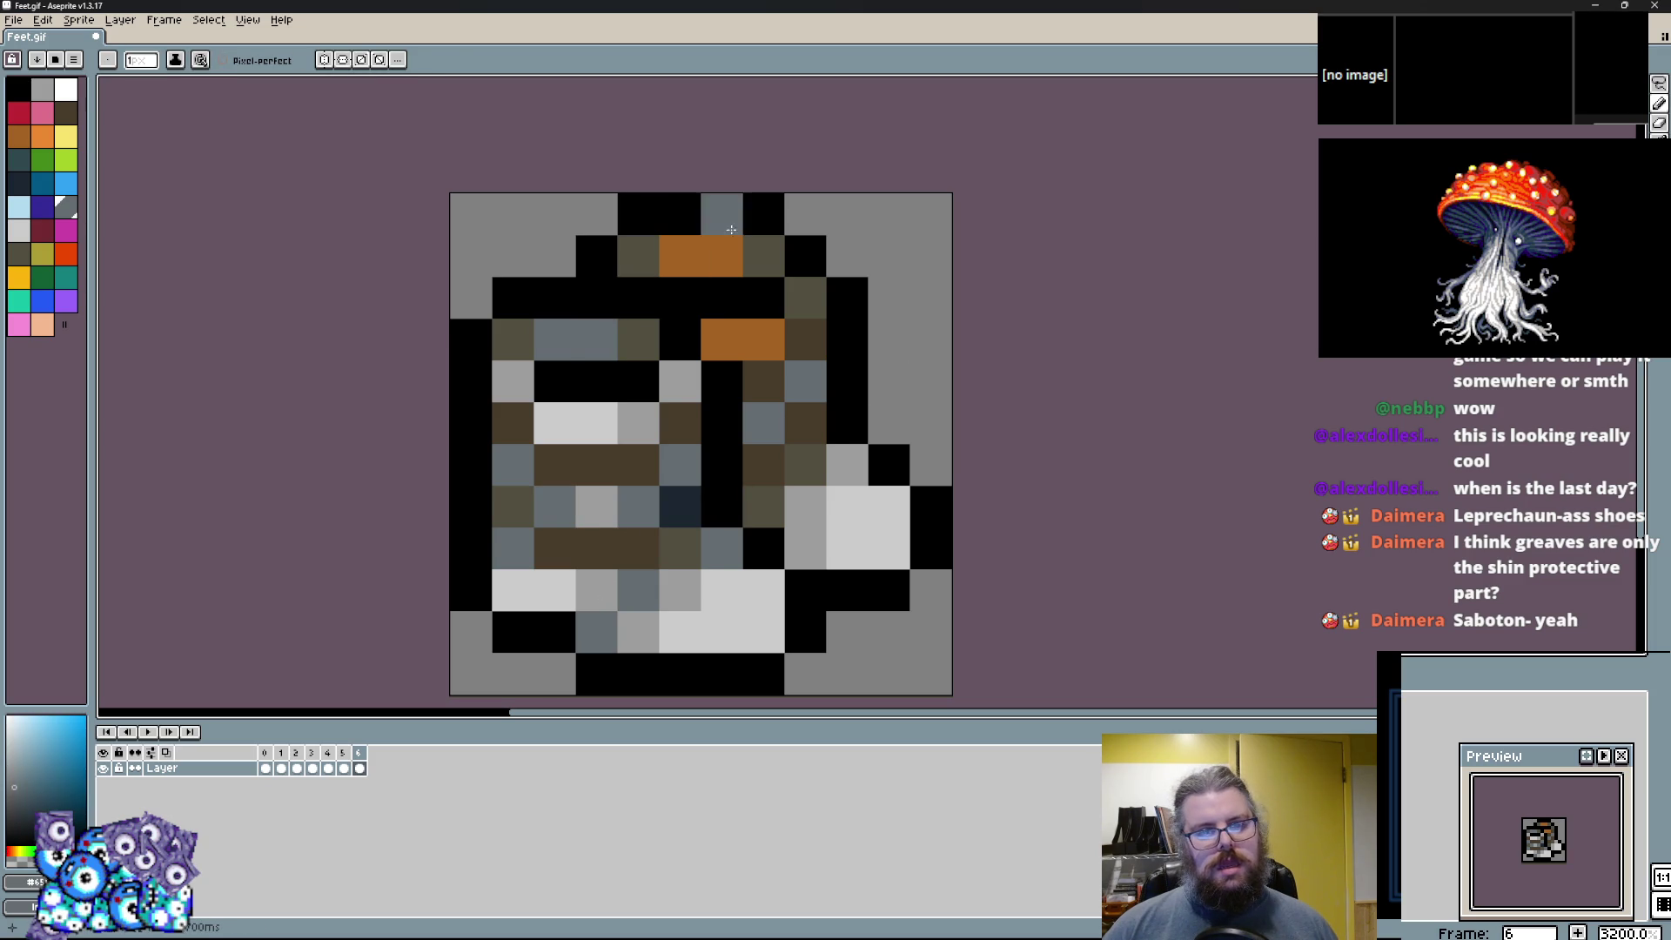
{"action": "left_click", "coordinate": [682, 377], "text": "alt"}
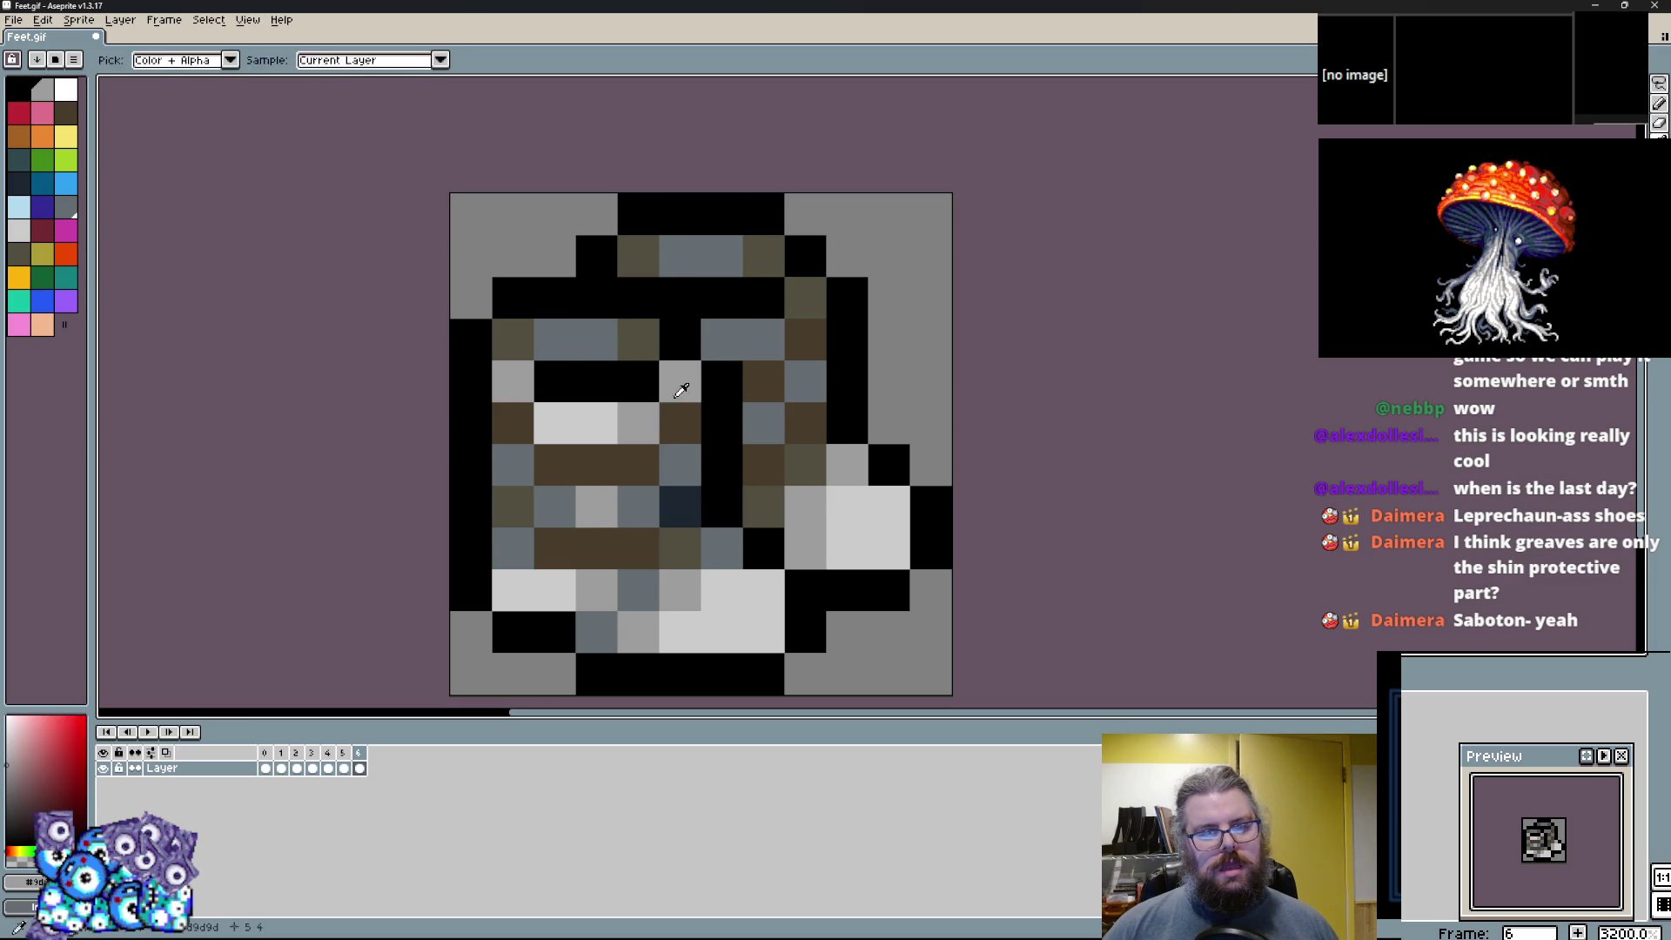
{"action": "left_click", "coordinate": [722, 339]}
{"action": "left_click", "coordinate": [808, 379], "text": "alt"}
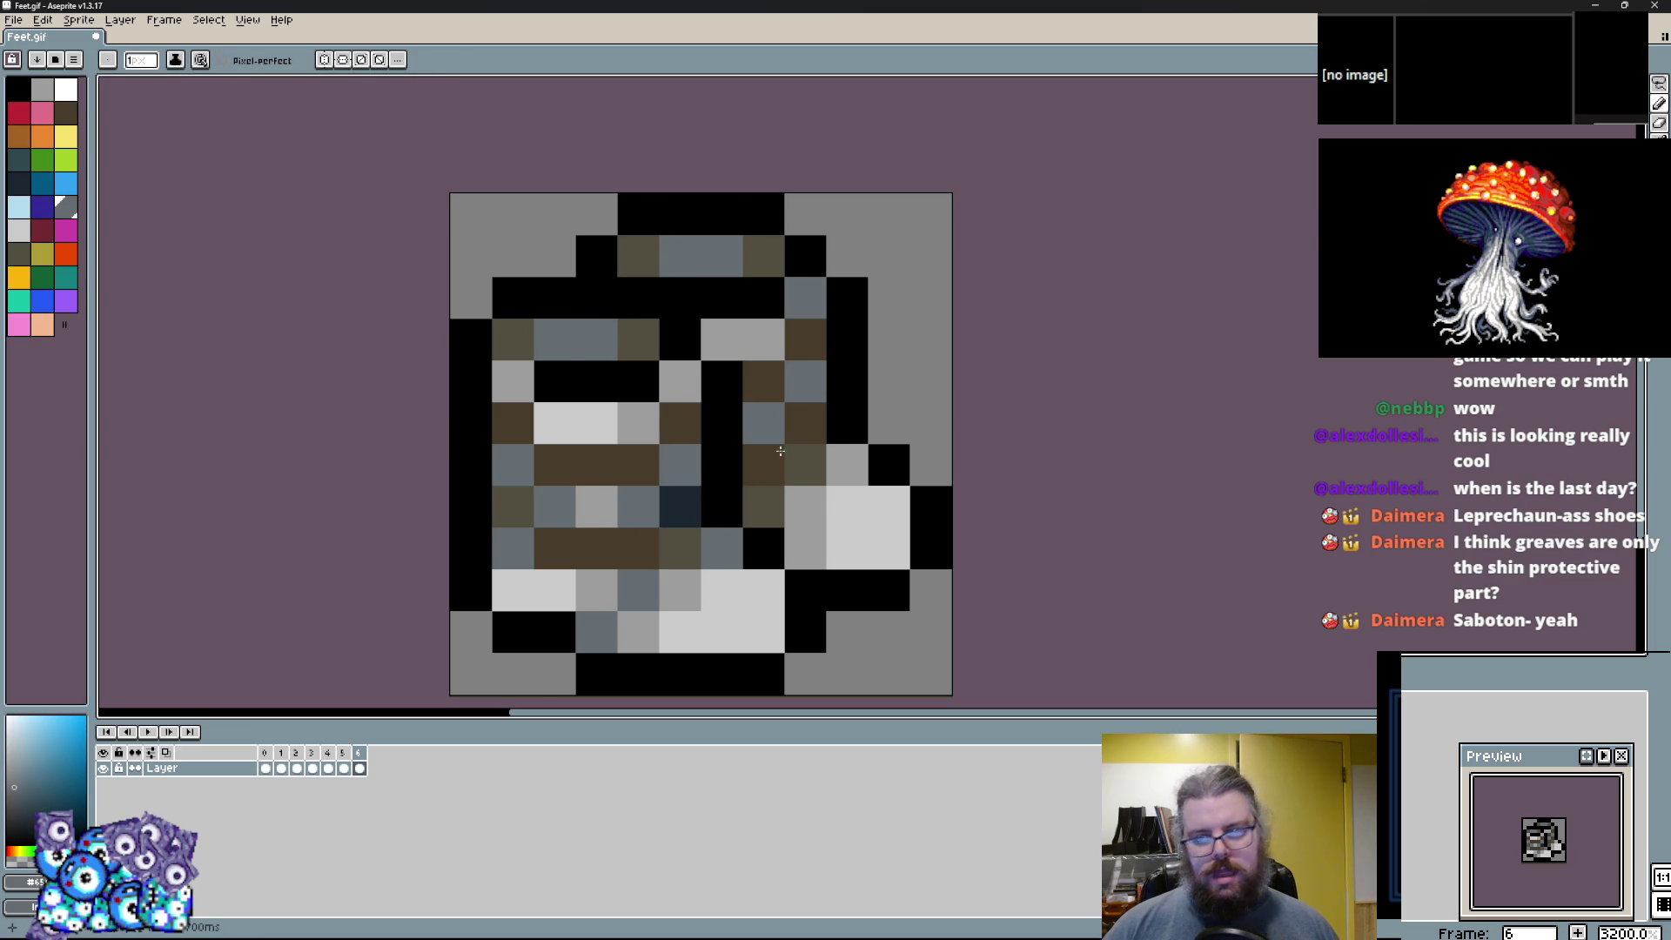
{"action": "left_click", "coordinate": [782, 500]}
{"action": "key", "text": "ctrl+z"}
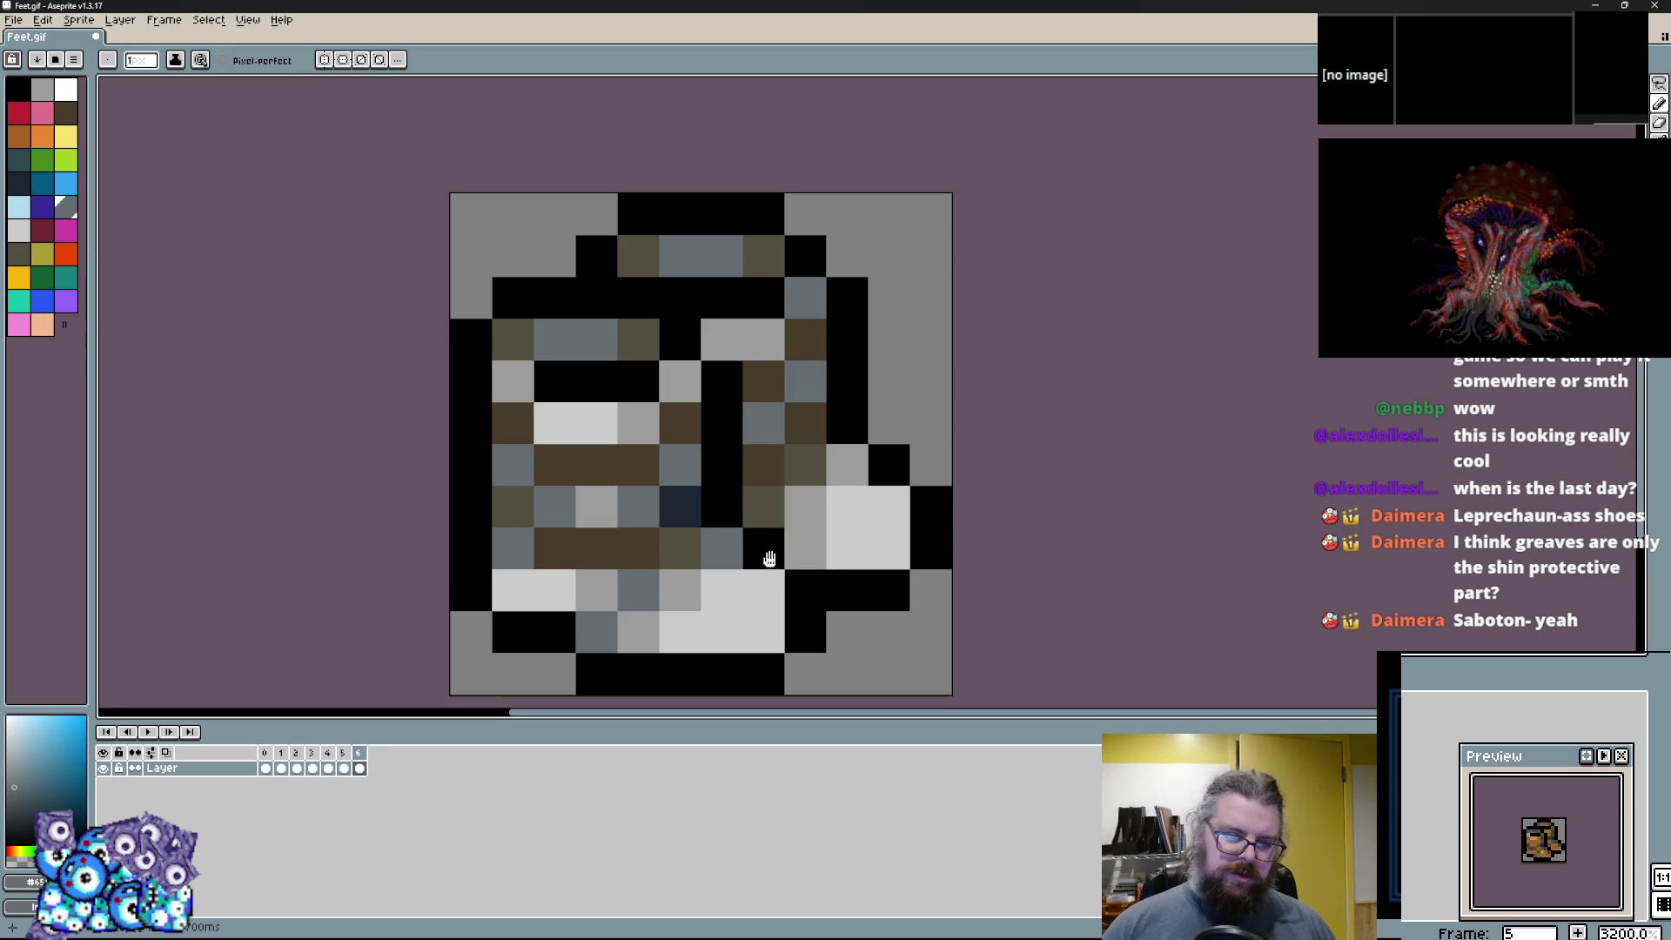
{"action": "left_click", "coordinate": [176, 23]}
Add frame 7, paint two black columns down the boot and one cell light grey.
{"action": "left_click", "coordinate": [174, 80]}
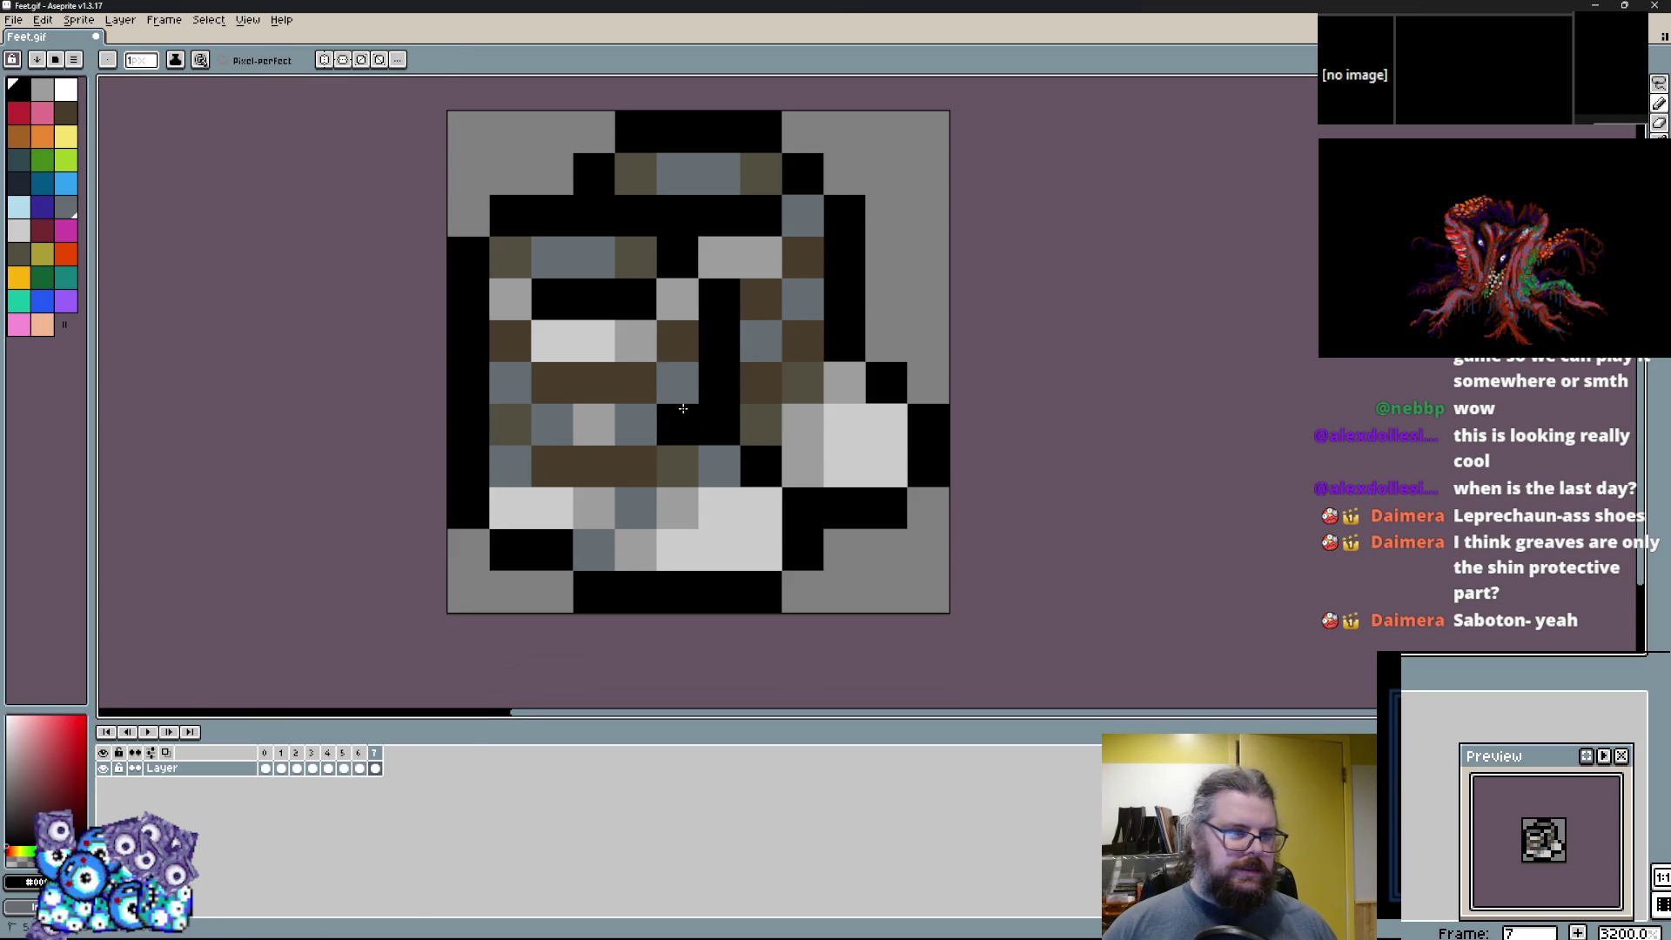
{"action": "left_click_drag", "start_coordinate": [684, 410], "coordinate": [679, 332]}
{"action": "left_click_drag", "start_coordinate": [802, 257], "coordinate": [800, 348]}
{"action": "key", "text": "x"}
{"action": "left_click", "coordinate": [875, 432]}
{"action": "key", "text": "x"}
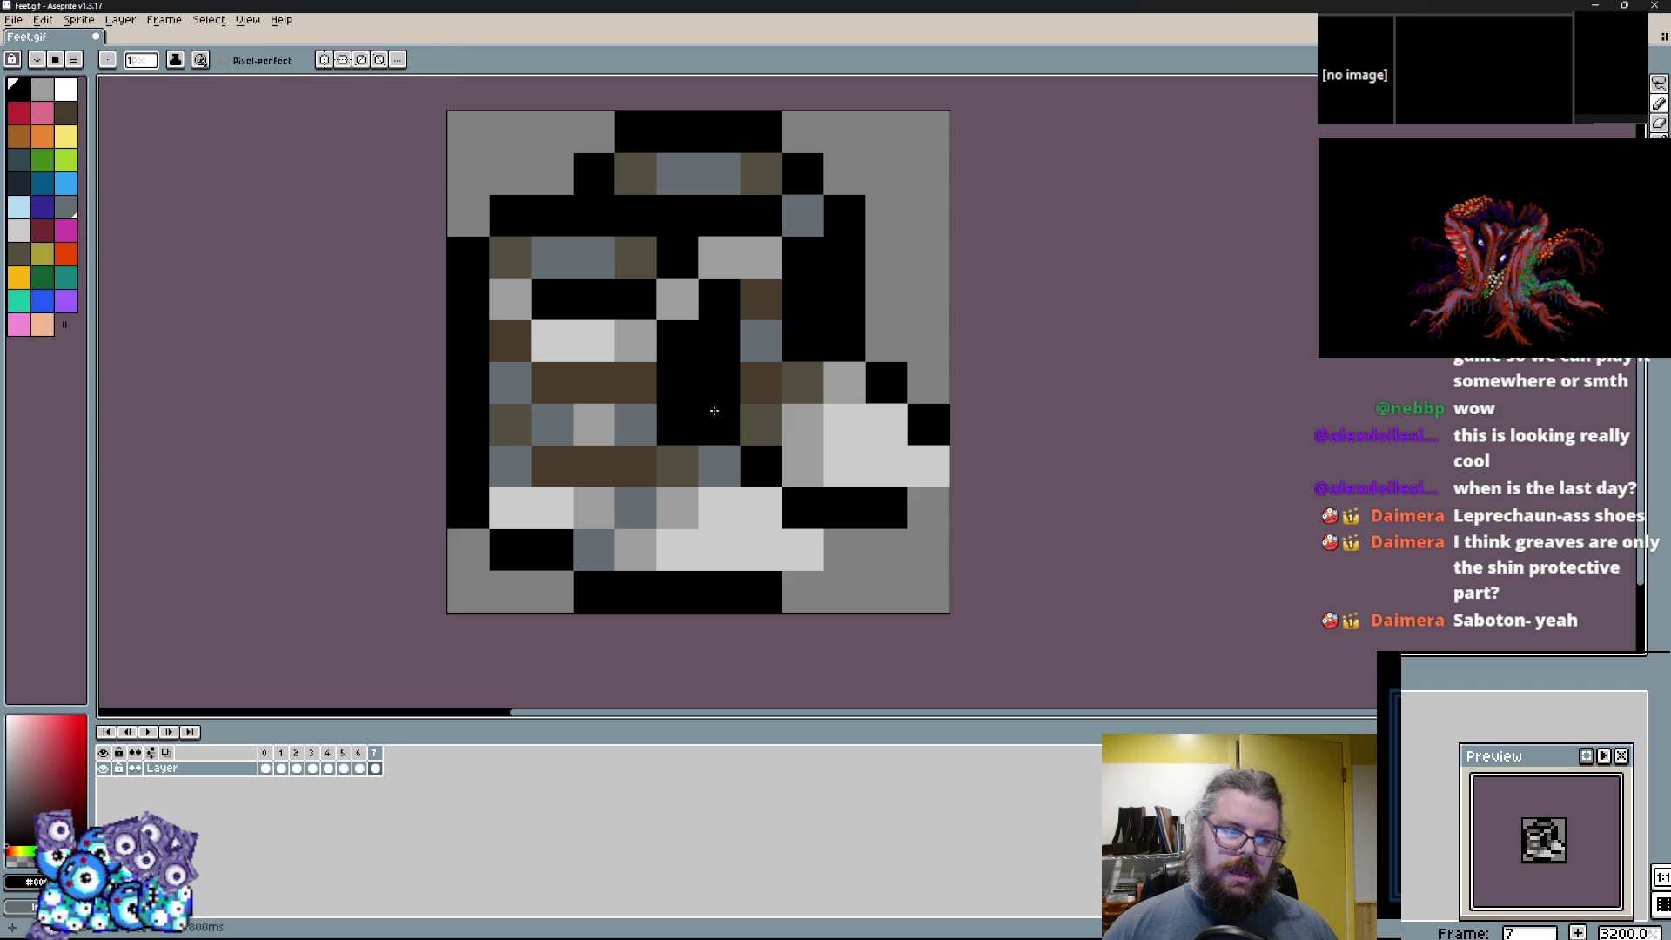
Paint cells slate and light grey around the middle and top, plus another black column.
{"action": "left_click_drag", "start_coordinate": [651, 424], "coordinate": [550, 462]}
{"action": "mouse_move", "coordinate": [632, 380]}
{"action": "left_mouse_down"}
{"action": "mouse_move", "coordinate": [557, 383]}
{"action": "mouse_move", "coordinate": [610, 376]}
{"action": "left_mouse_up"}
{"action": "left_click", "coordinate": [593, 425], "text": "alt"}
{"action": "left_click_drag", "start_coordinate": [606, 278], "coordinate": [641, 243]}
{"action": "left_click", "coordinate": [703, 414], "text": "alt"}
{"action": "left_click_drag", "start_coordinate": [704, 398], "coordinate": [677, 252]}
Extend the black columns, including the left one, and paint a cell light grey.
{"action": "left_click", "coordinate": [593, 383]}
{"action": "left_click", "coordinate": [635, 383], "text": "alt"}
{"action": "mouse_move", "coordinate": [594, 374]}
{"action": "left_mouse_down"}
{"action": "mouse_move", "coordinate": [552, 348]}
{"action": "mouse_move", "coordinate": [552, 261]}
{"action": "left_mouse_up"}
{"action": "left_click", "coordinate": [473, 333], "text": "alt"}
{"action": "left_click_drag", "start_coordinate": [510, 348], "coordinate": [510, 254]}
{"action": "left_click", "coordinate": [606, 395]}
Paint the central column and top cells slate and outline the top row in black.
{"action": "left_click", "coordinate": [635, 466], "text": "alt"}
{"action": "mouse_move", "coordinate": [677, 348]}
{"action": "left_mouse_down"}
{"action": "mouse_move", "coordinate": [659, 178]}
{"action": "mouse_move", "coordinate": [562, 206]}
{"action": "mouse_move", "coordinate": [650, 174]}
{"action": "left_mouse_up"}
{"action": "left_click", "coordinate": [585, 168], "text": "alt"}
{"action": "left_click", "coordinate": [534, 255]}
{"action": "left_click", "coordinate": [677, 257], "text": "alt"}
{"action": "left_click", "coordinate": [635, 216]}
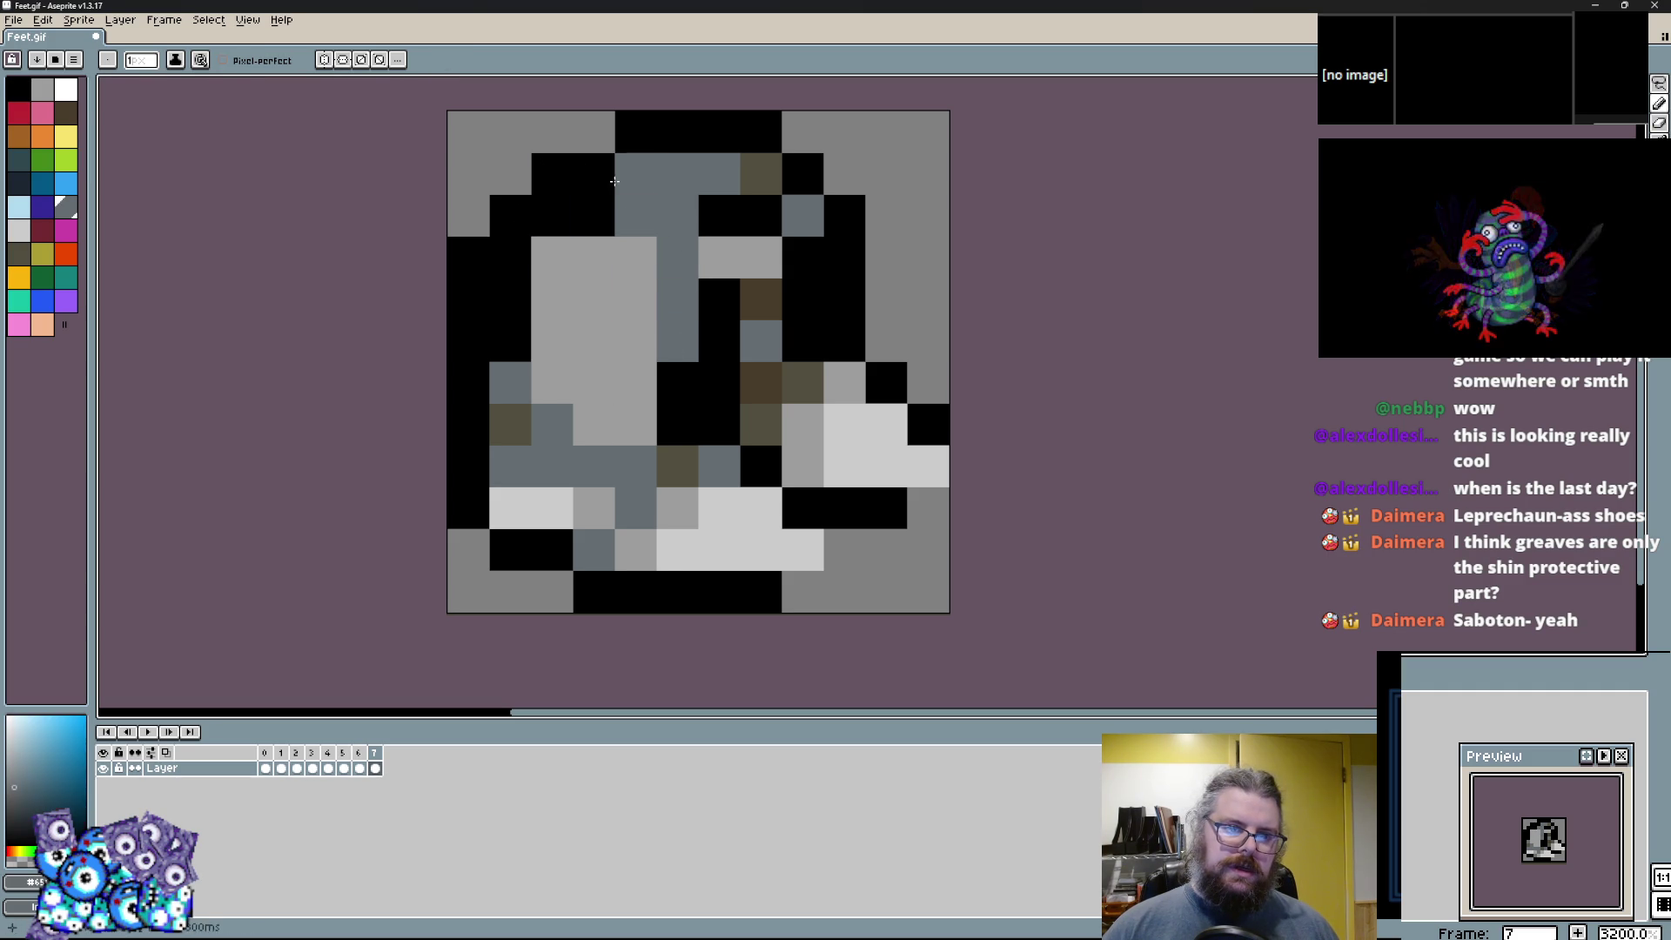
{"action": "left_click", "coordinate": [636, 174], "text": "alt"}
{"action": "left_click", "coordinate": [677, 174]}
{"action": "left_click", "coordinate": [760, 174]}
{"action": "left_click", "coordinate": [718, 258]}
{"action": "left_click", "coordinate": [719, 174]}
Build a slate strip up the right side, blacken the upper cells and fill gaps.
{"action": "mouse_move", "coordinate": [761, 299]}
{"action": "left_mouse_down"}
{"action": "mouse_move", "coordinate": [760, 341]}
{"action": "mouse_move", "coordinate": [802, 174]}
{"action": "mouse_move", "coordinate": [844, 131]}
{"action": "left_mouse_up"}
{"action": "left_click", "coordinate": [803, 216], "text": "alt"}
{"action": "left_click", "coordinate": [719, 216], "text": "alt"}
{"action": "left_click_drag", "start_coordinate": [718, 131], "coordinate": [803, 130]}
{"action": "left_click_drag", "start_coordinate": [802, 130], "coordinate": [777, 162]}
{"action": "left_click", "coordinate": [802, 257], "text": "alt"}
{"action": "left_click", "coordinate": [802, 299]}
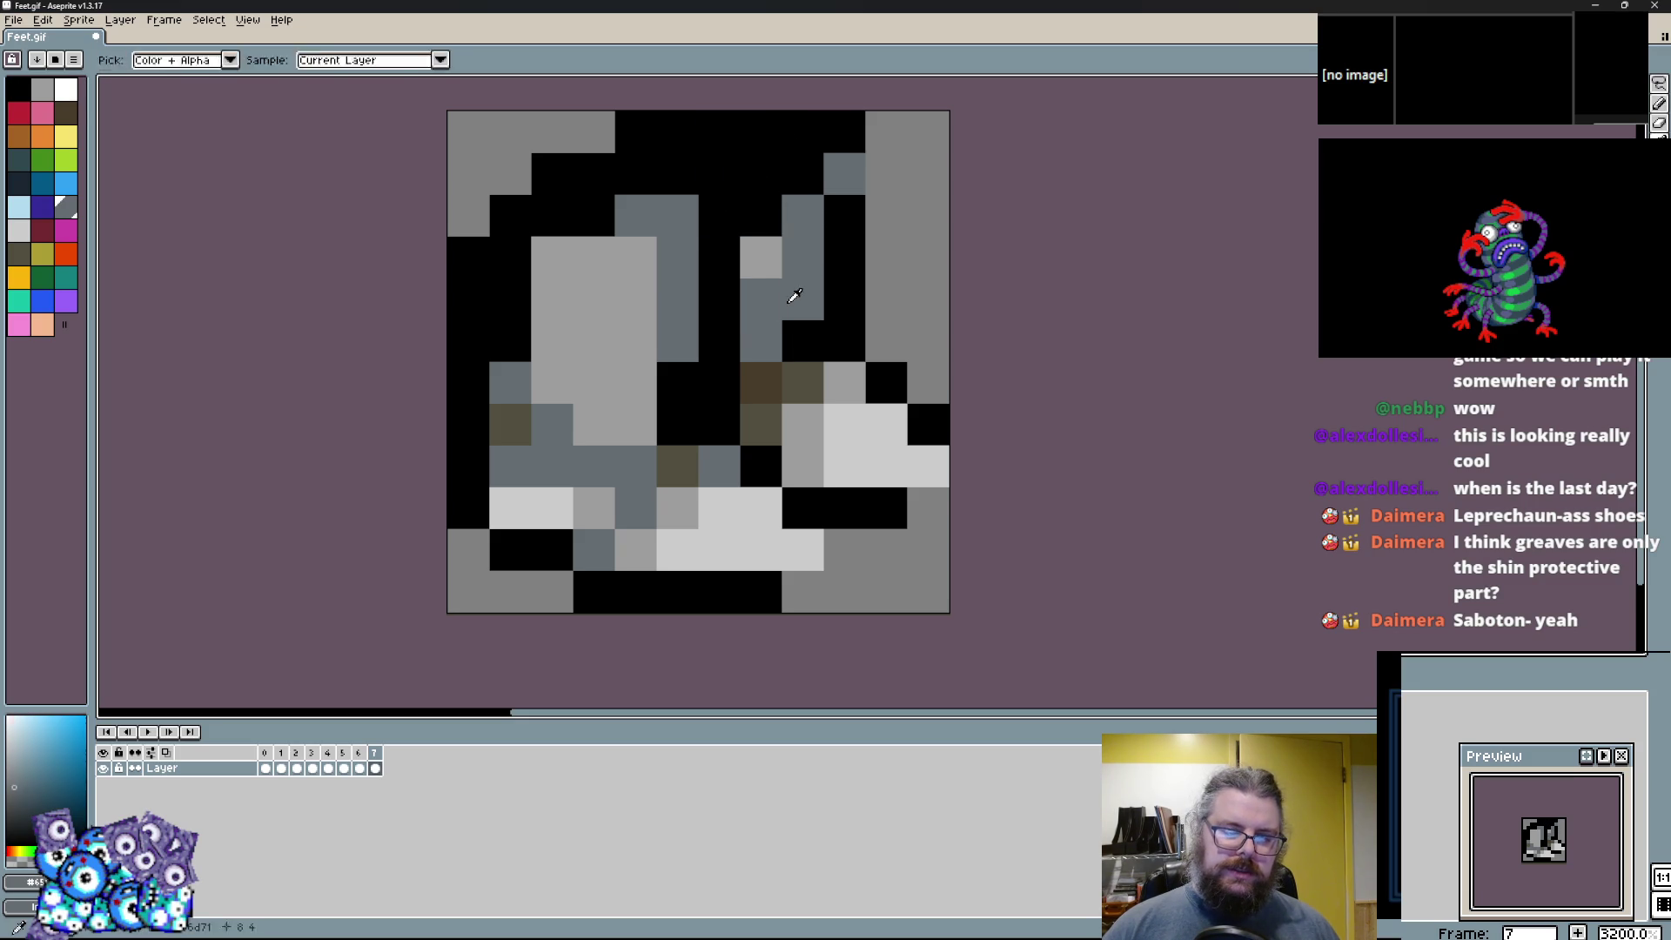
{"action": "mouse_move", "coordinate": [646, 268]}
{"action": "left_mouse_down"}
{"action": "mouse_move", "coordinate": [562, 266]}
{"action": "mouse_move", "coordinate": [635, 174]}
{"action": "left_mouse_up"}
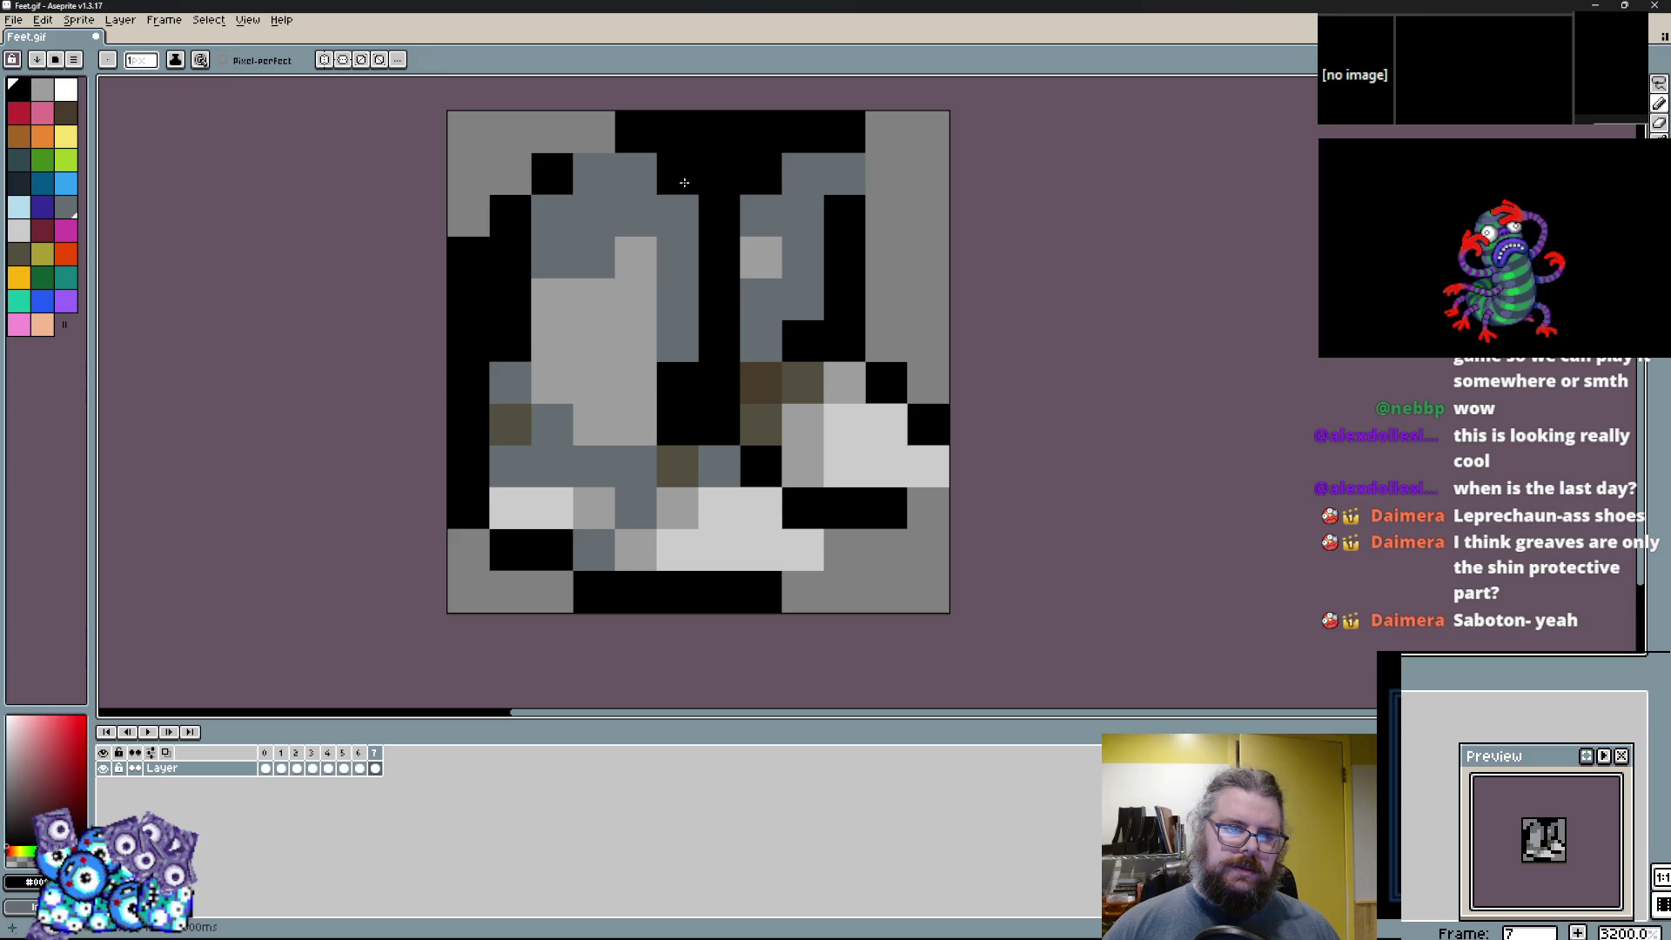
{"action": "left_click", "coordinate": [675, 187], "text": "alt"}
{"action": "left_click", "coordinate": [630, 268]}
{"action": "mouse_move", "coordinate": [630, 268]}
{"action": "left_mouse_down"}
{"action": "mouse_move", "coordinate": [592, 299]}
{"action": "mouse_move", "coordinate": [551, 284]}
{"action": "mouse_move", "coordinate": [603, 236]}
{"action": "mouse_move", "coordinate": [630, 263]}
{"action": "left_mouse_up"}
{"action": "left_click", "coordinate": [682, 261], "text": "alt"}
Add dark olive shading and redo the top-left in black, slate and a grey left column.
{"action": "left_click", "coordinate": [679, 466], "text": "alt"}
{"action": "left_click", "coordinate": [593, 173], "text": "alt"}
{"action": "left_click", "coordinate": [635, 173]}
{"action": "left_click", "coordinate": [635, 131], "text": "alt"}
{"action": "mouse_move", "coordinate": [594, 130]}
{"action": "left_mouse_down"}
{"action": "mouse_move", "coordinate": [522, 131]}
{"action": "mouse_move", "coordinate": [468, 215]}
{"action": "left_mouse_up"}
{"action": "left_click", "coordinate": [594, 215], "text": "alt"}
{"action": "left_click", "coordinate": [552, 173]}
{"action": "left_click", "coordinate": [468, 144], "text": "alt"}
{"action": "left_click_drag", "start_coordinate": [469, 143], "coordinate": [469, 300]}
Paint upper cells light grey, the right column black and the cells beside it slate.
{"action": "left_click", "coordinate": [635, 299], "text": "alt"}
{"action": "left_click_drag", "start_coordinate": [594, 214], "coordinate": [635, 173]}
{"action": "mouse_move", "coordinate": [802, 173]}
{"action": "left_mouse_down"}
{"action": "mouse_move", "coordinate": [844, 173]}
{"action": "mouse_move", "coordinate": [802, 174]}
{"action": "mouse_move", "coordinate": [802, 131]}
{"action": "left_mouse_up"}
{"action": "left_click", "coordinate": [830, 130], "text": "alt"}
{"action": "left_click", "coordinate": [802, 215]}
{"action": "left_click", "coordinate": [760, 215], "text": "alt"}
{"action": "left_click", "coordinate": [760, 173]}
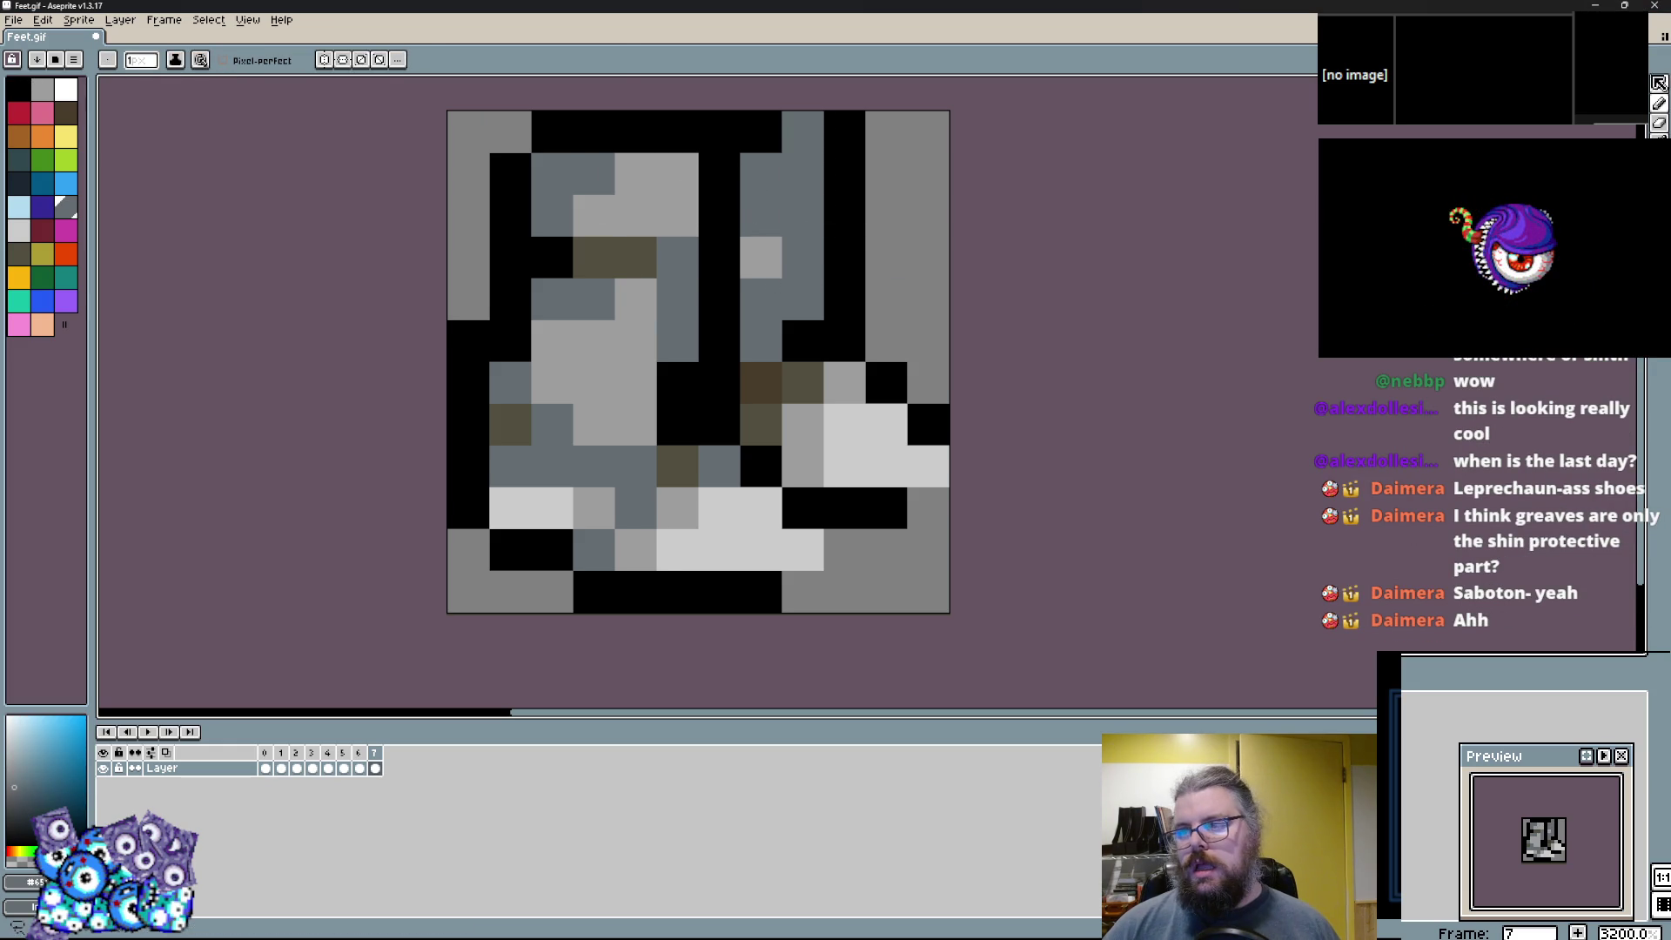
{"action": "key", "text": "shift+m"}
Shift the boot's right part down one pixel and redraw the bottom-right black outline.
{"action": "mouse_move", "coordinate": [969, 466]}
{"action": "left_mouse_down"}
{"action": "mouse_move", "coordinate": [826, 404]}
{"action": "mouse_move", "coordinate": [739, 278]}
{"action": "mouse_move", "coordinate": [738, 109]}
{"action": "left_mouse_up"}
{"action": "left_click_drag", "start_coordinate": [951, 334], "coordinate": [950, 376]}
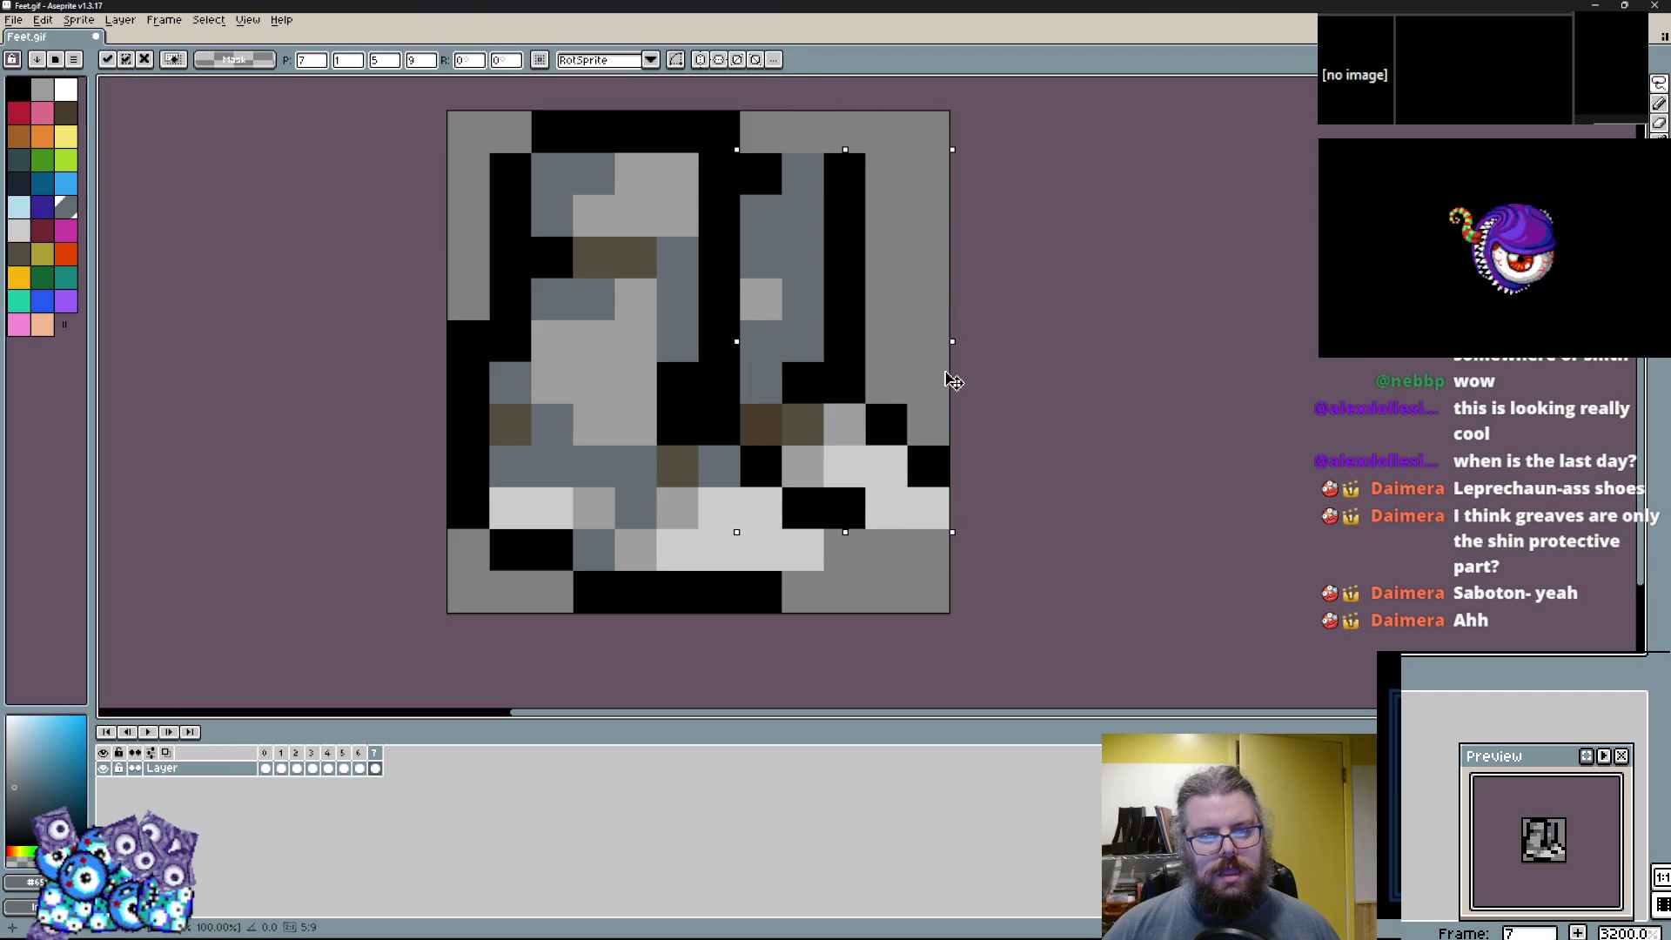
{"action": "key", "text": "ctrl+d"}
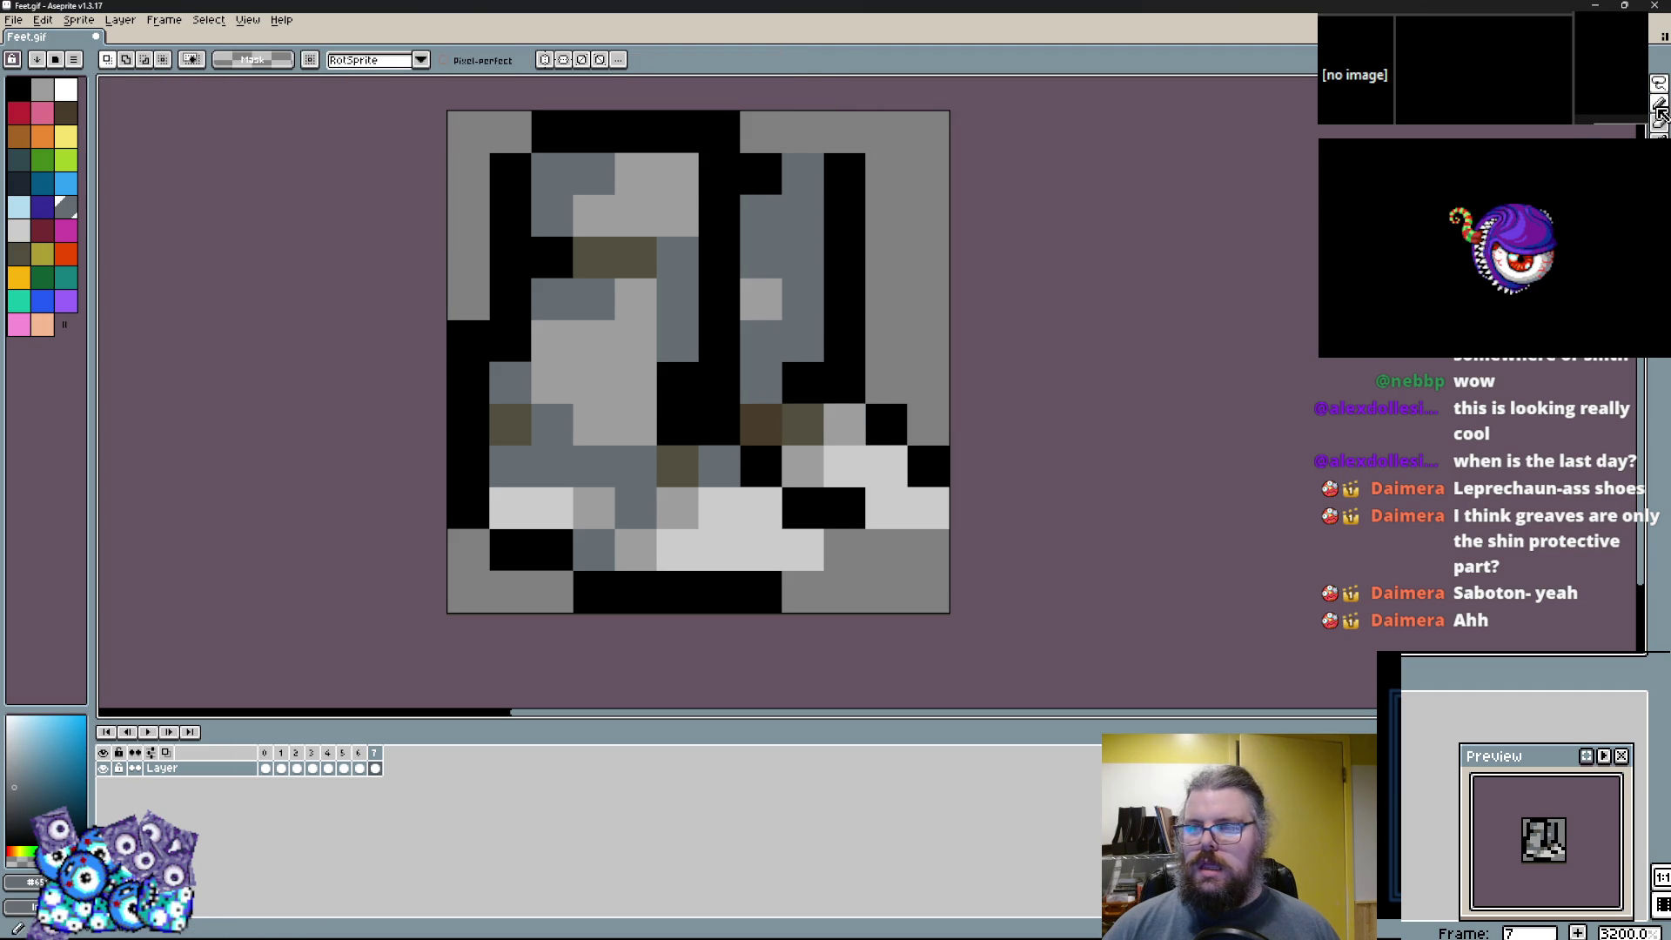
{"action": "left_click", "coordinate": [1659, 106]}
{"action": "key", "text": "x"}
{"action": "left_click_drag", "start_coordinate": [835, 548], "coordinate": [931, 548]}
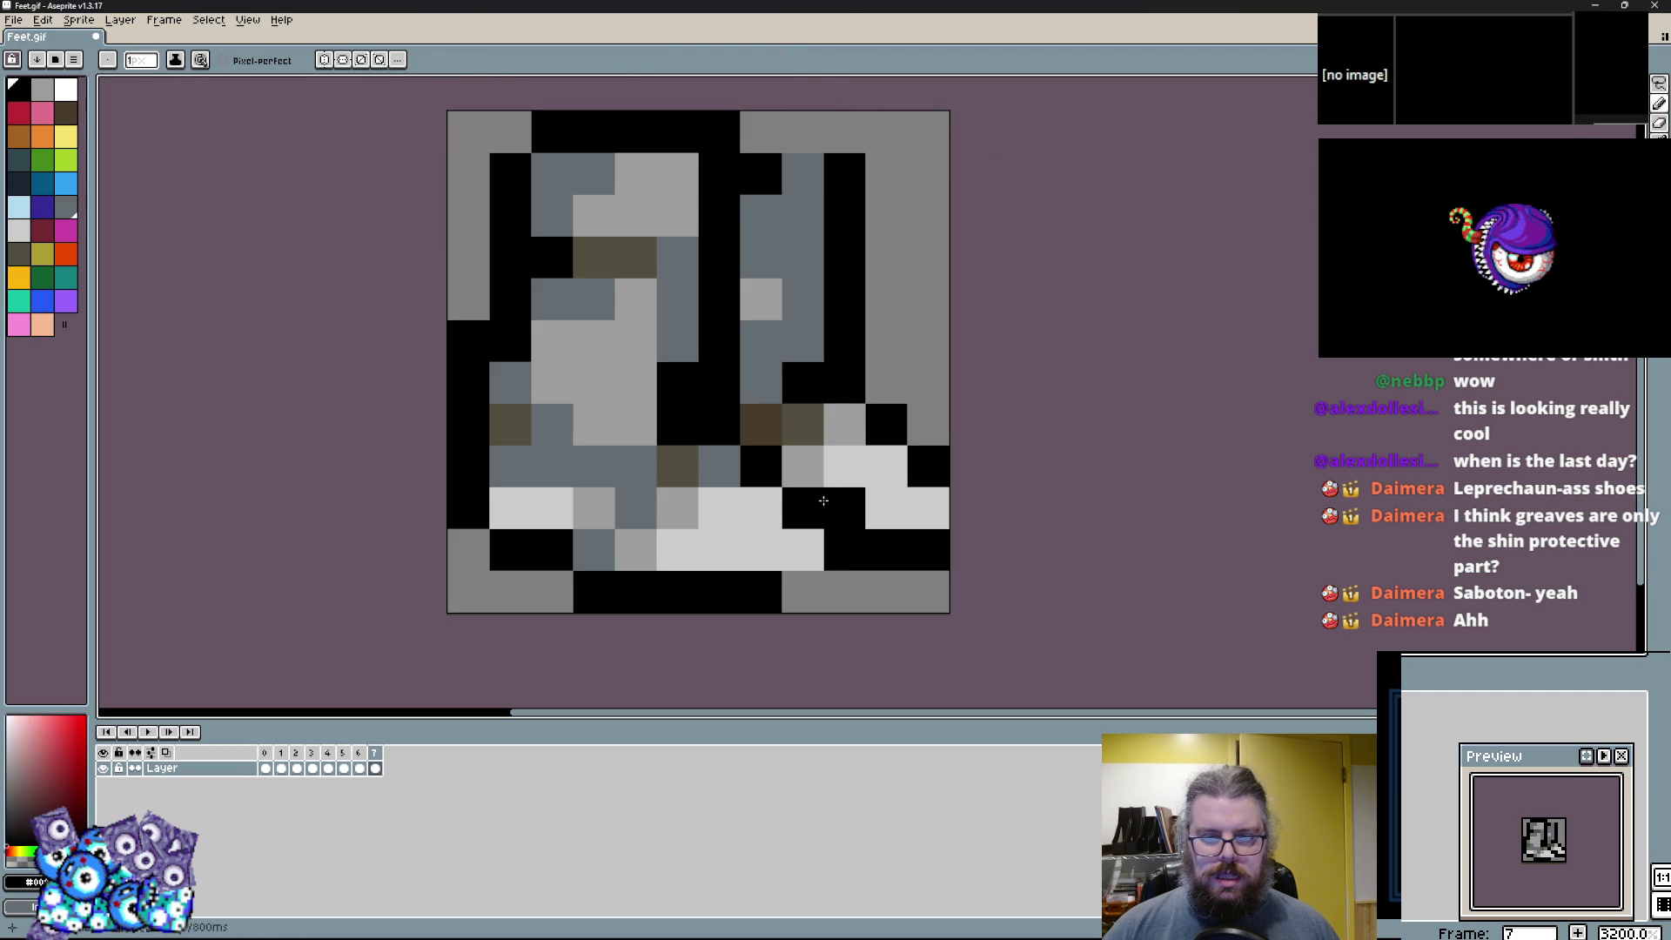
{"action": "left_click", "coordinate": [926, 508]}
{"action": "mouse_move", "coordinate": [886, 466]}
{"action": "left_mouse_down"}
{"action": "mouse_move", "coordinate": [844, 423]}
{"action": "mouse_move", "coordinate": [891, 420]}
{"action": "left_mouse_up"}
Add dark olive shading cells and grey touches along the lower boot.
{"action": "key", "text": "x"}
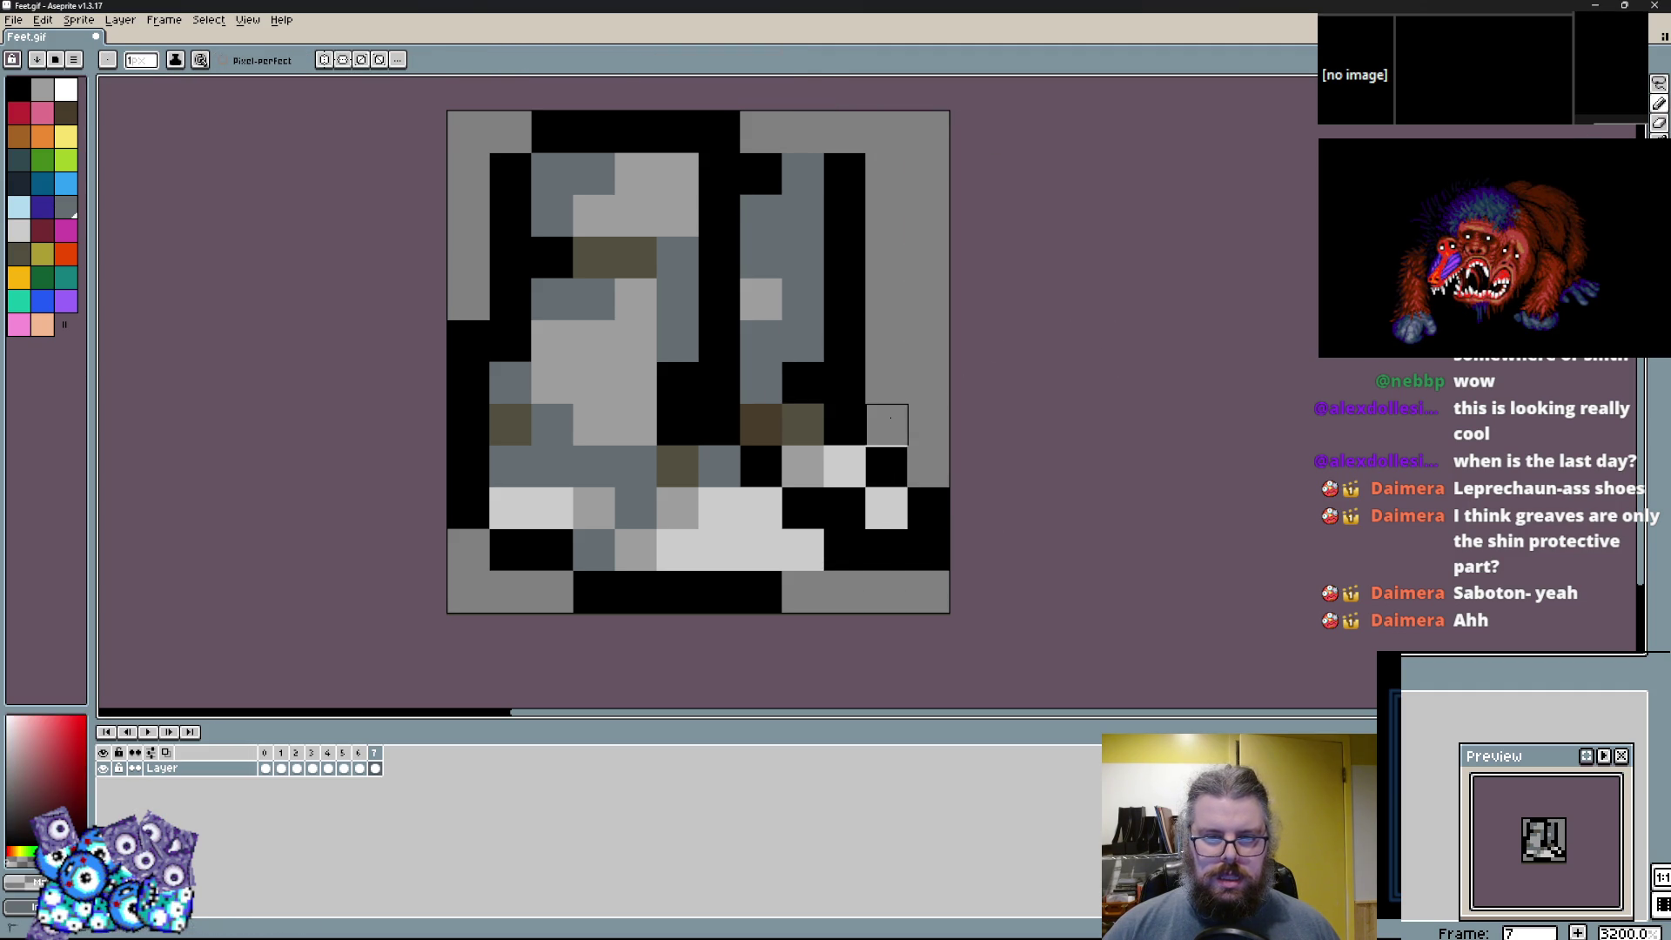
{"action": "left_click", "coordinate": [803, 424], "text": "alt"}
{"action": "left_click", "coordinate": [802, 341]}
{"action": "left_click", "coordinate": [803, 300]}
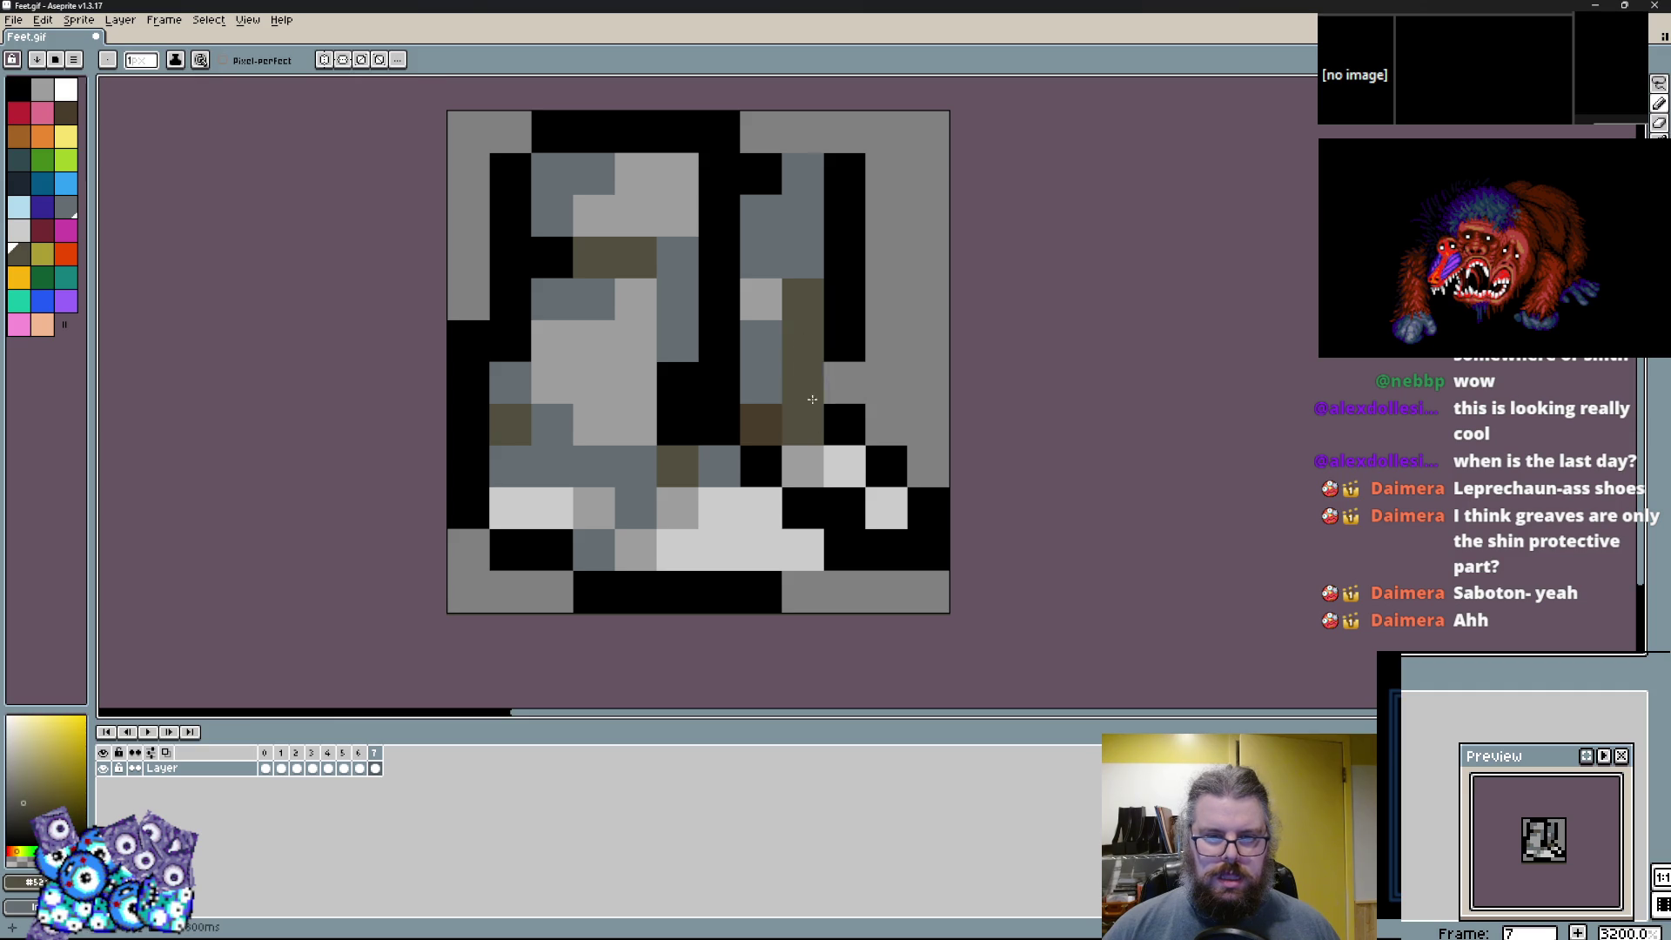
{"action": "left_click", "coordinate": [885, 508], "text": "alt"}
{"action": "left_click", "coordinate": [844, 508]}
{"action": "right_click", "coordinate": [781, 459]}
{"action": "left_click", "coordinate": [842, 553], "text": "alt"}
Paint three light grey highlight cells, a grey-blue cell and a black cell on the plate.
{"action": "left_click", "coordinate": [734, 514], "text": "alt"}
{"action": "left_click", "coordinate": [760, 341]}
{"action": "left_click", "coordinate": [802, 257]}
{"action": "left_click", "coordinate": [802, 216]}
{"action": "left_click", "coordinate": [756, 253], "text": "alt"}
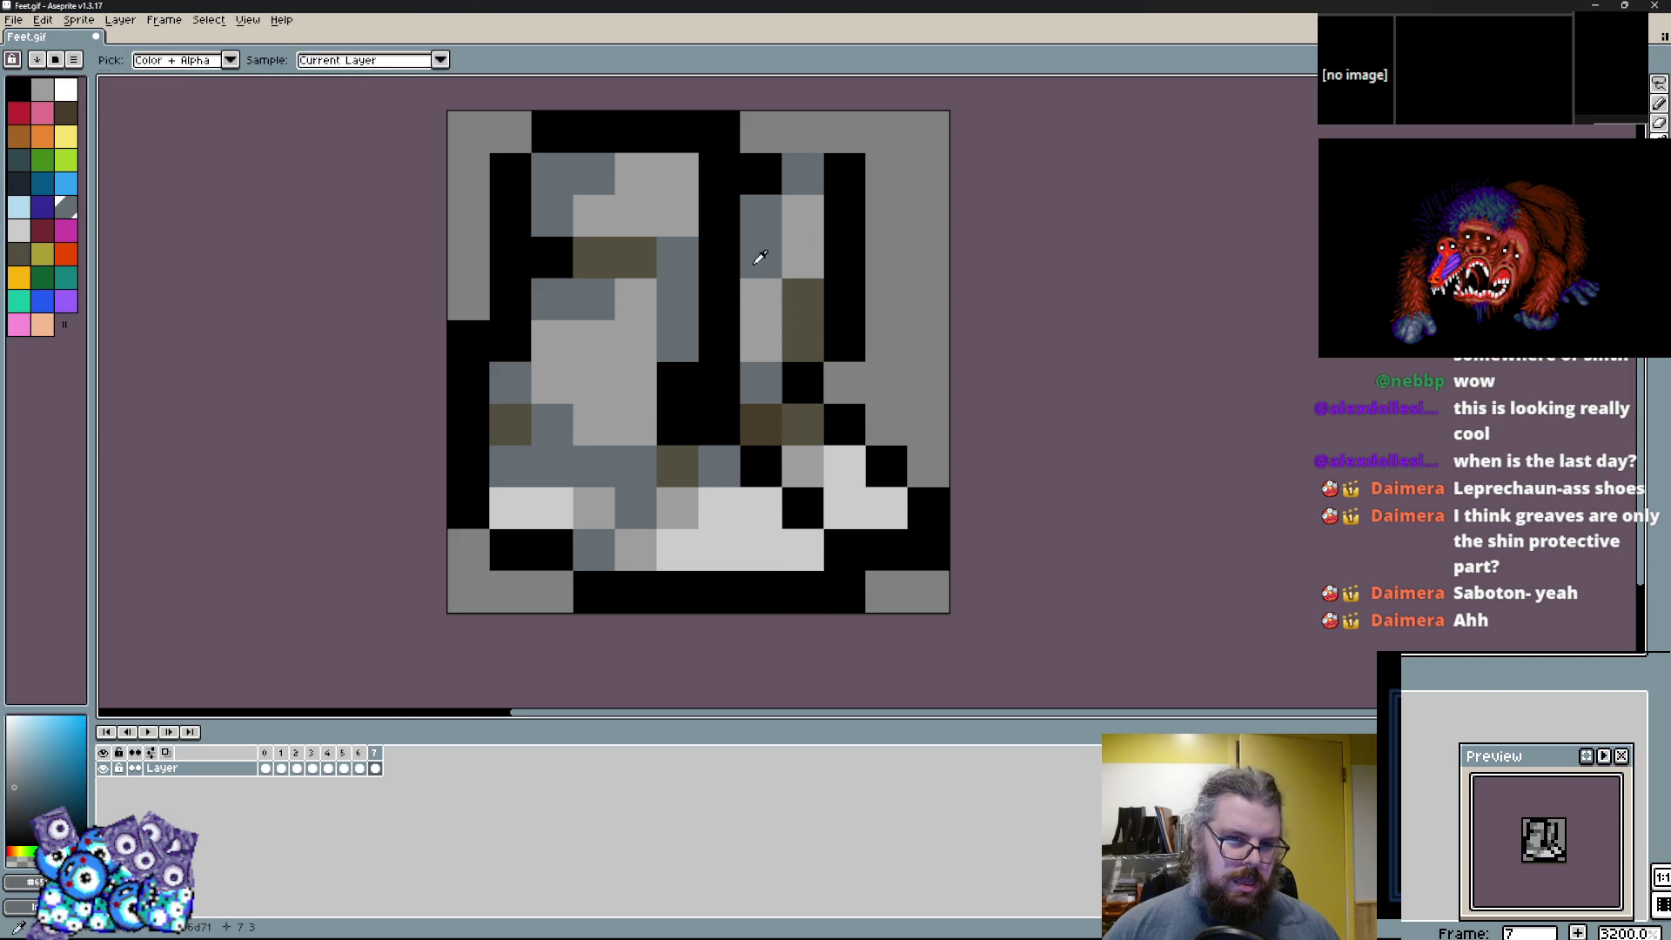
{"action": "left_click", "coordinate": [803, 300]}
{"action": "left_click", "coordinate": [844, 424], "text": "alt"}
{"action": "left_click", "coordinate": [813, 335]}
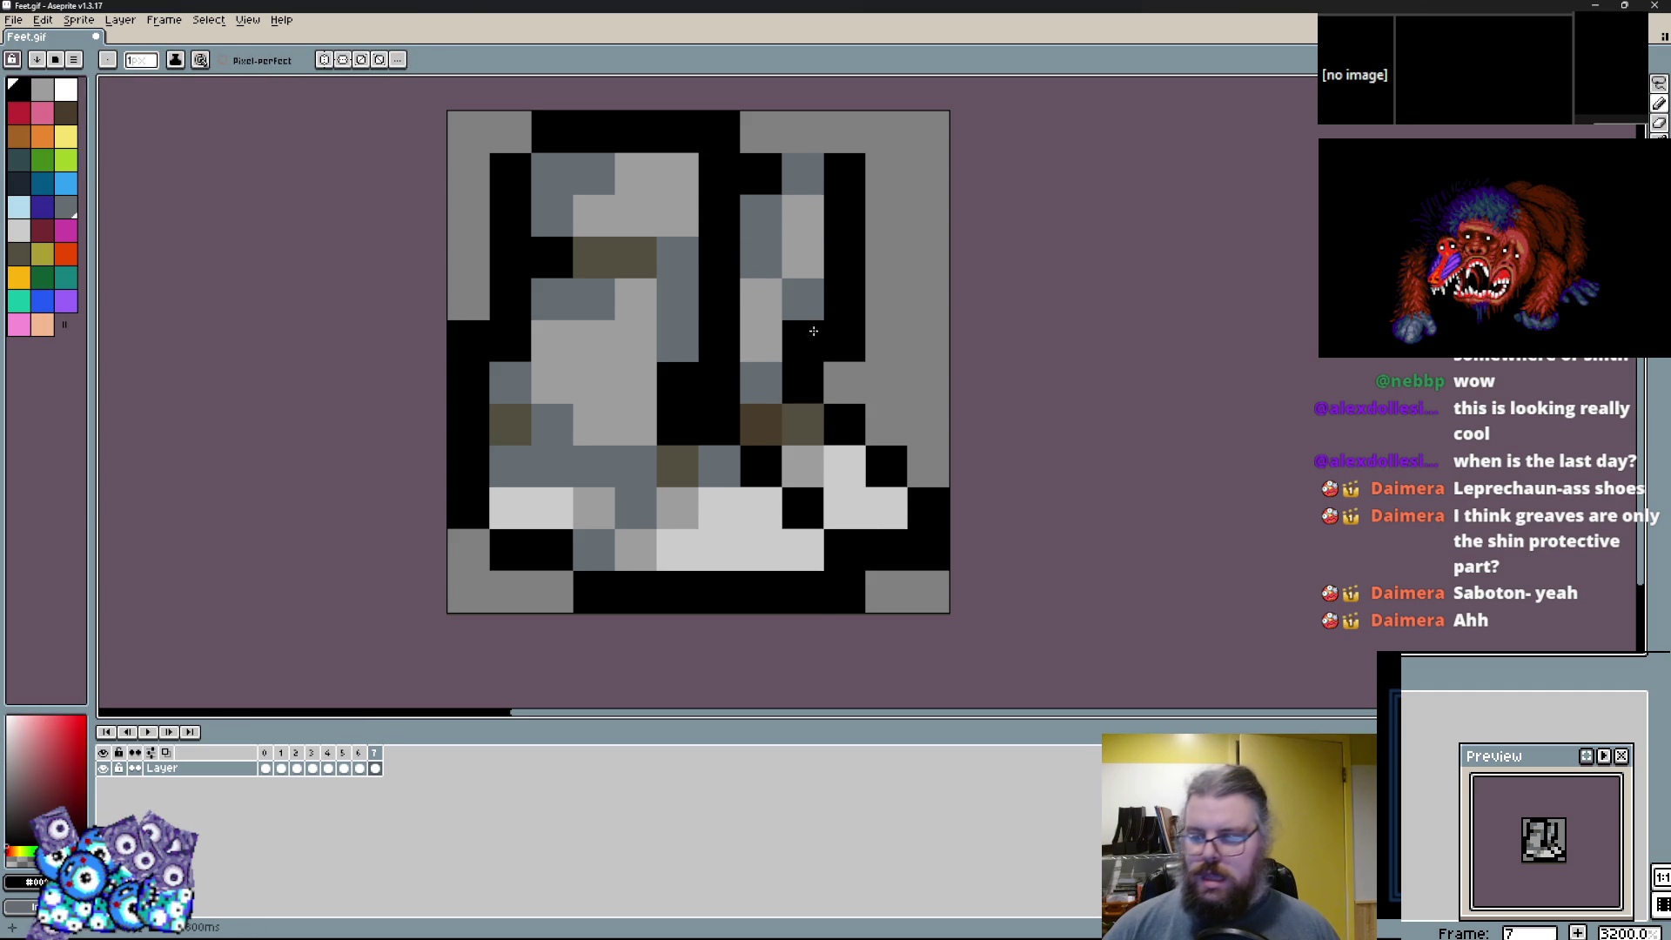
Redraw the top row and two left-column cells in black, with dark brown accents.
{"action": "left_click", "coordinate": [802, 420], "text": "alt"}
{"action": "left_click", "coordinate": [802, 341]}
{"action": "left_click", "coordinate": [851, 253], "text": "alt"}
{"action": "left_click_drag", "start_coordinate": [844, 132], "coordinate": [764, 142]}
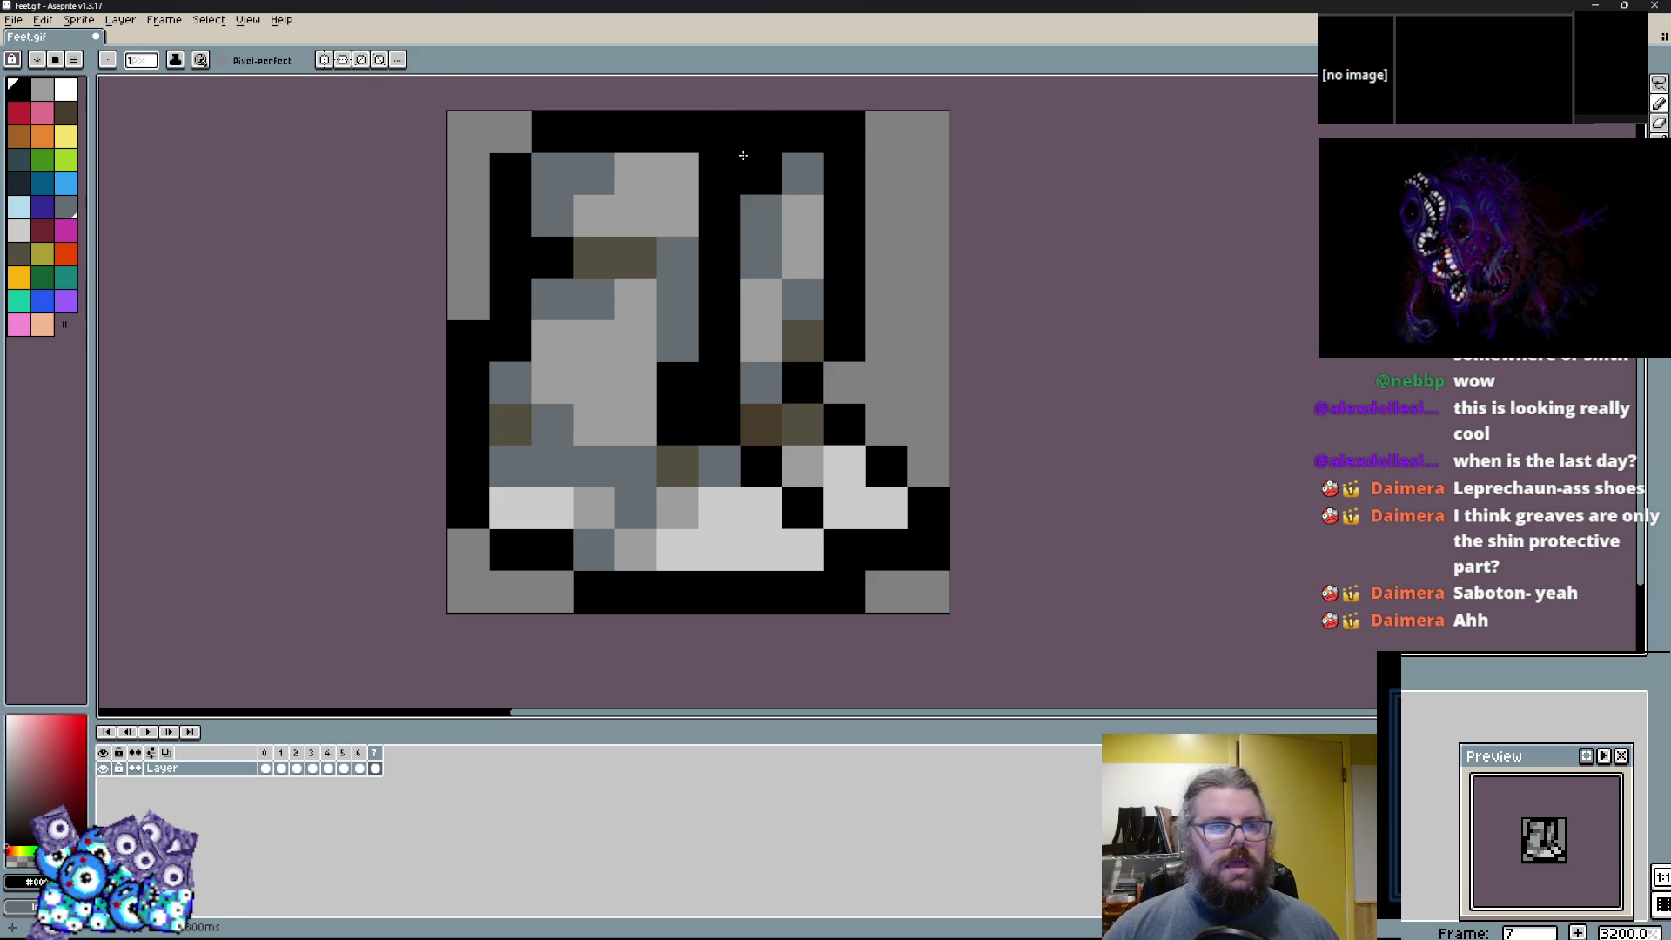
{"action": "left_click_drag", "start_coordinate": [545, 167], "coordinate": [539, 203]}
{"action": "left_click", "coordinate": [594, 257], "text": "alt"}
{"action": "left_click", "coordinate": [635, 258]}
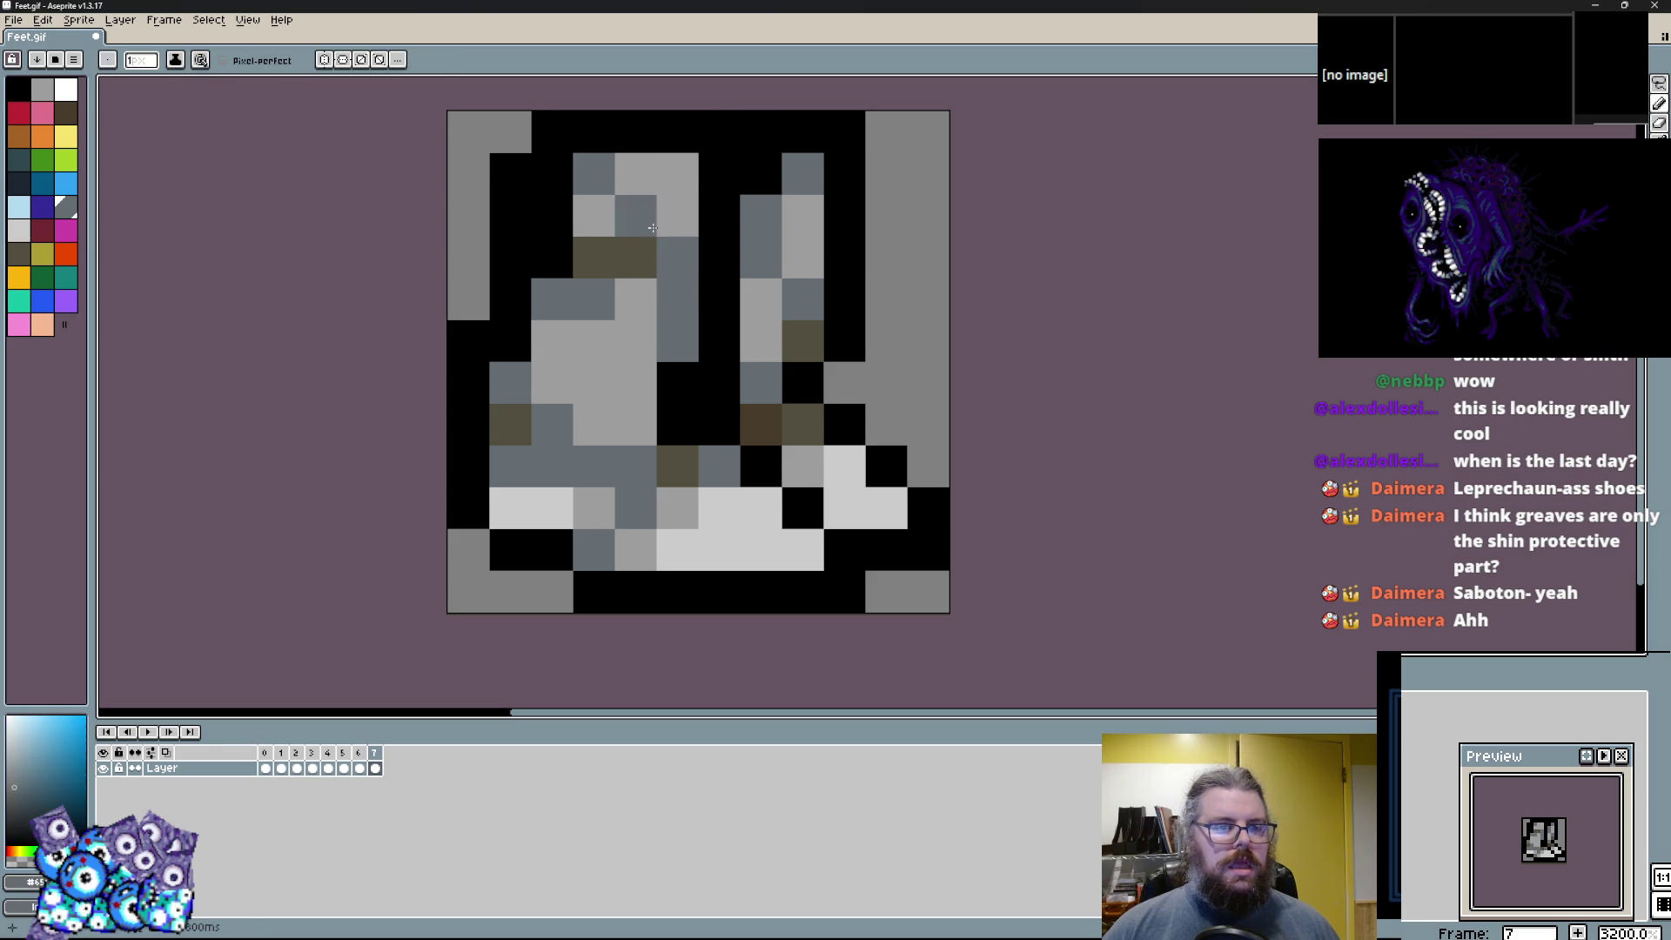
Paint a black 2x2 block, light grey upper cells and dark brown top-row pixels.
{"action": "left_click", "coordinate": [856, 213], "text": "alt"}
{"action": "left_click_drag", "start_coordinate": [802, 213], "coordinate": [760, 261]}
{"action": "left_click", "coordinate": [760, 320], "text": "alt"}
{"action": "mouse_move", "coordinate": [802, 172]}
{"action": "left_mouse_down"}
{"action": "mouse_move", "coordinate": [783, 173]}
{"action": "mouse_move", "coordinate": [806, 210]}
{"action": "mouse_move", "coordinate": [765, 138]}
{"action": "left_mouse_up"}
{"action": "left_click", "coordinate": [802, 341], "text": "alt"}
{"action": "left_click", "coordinate": [769, 252]}
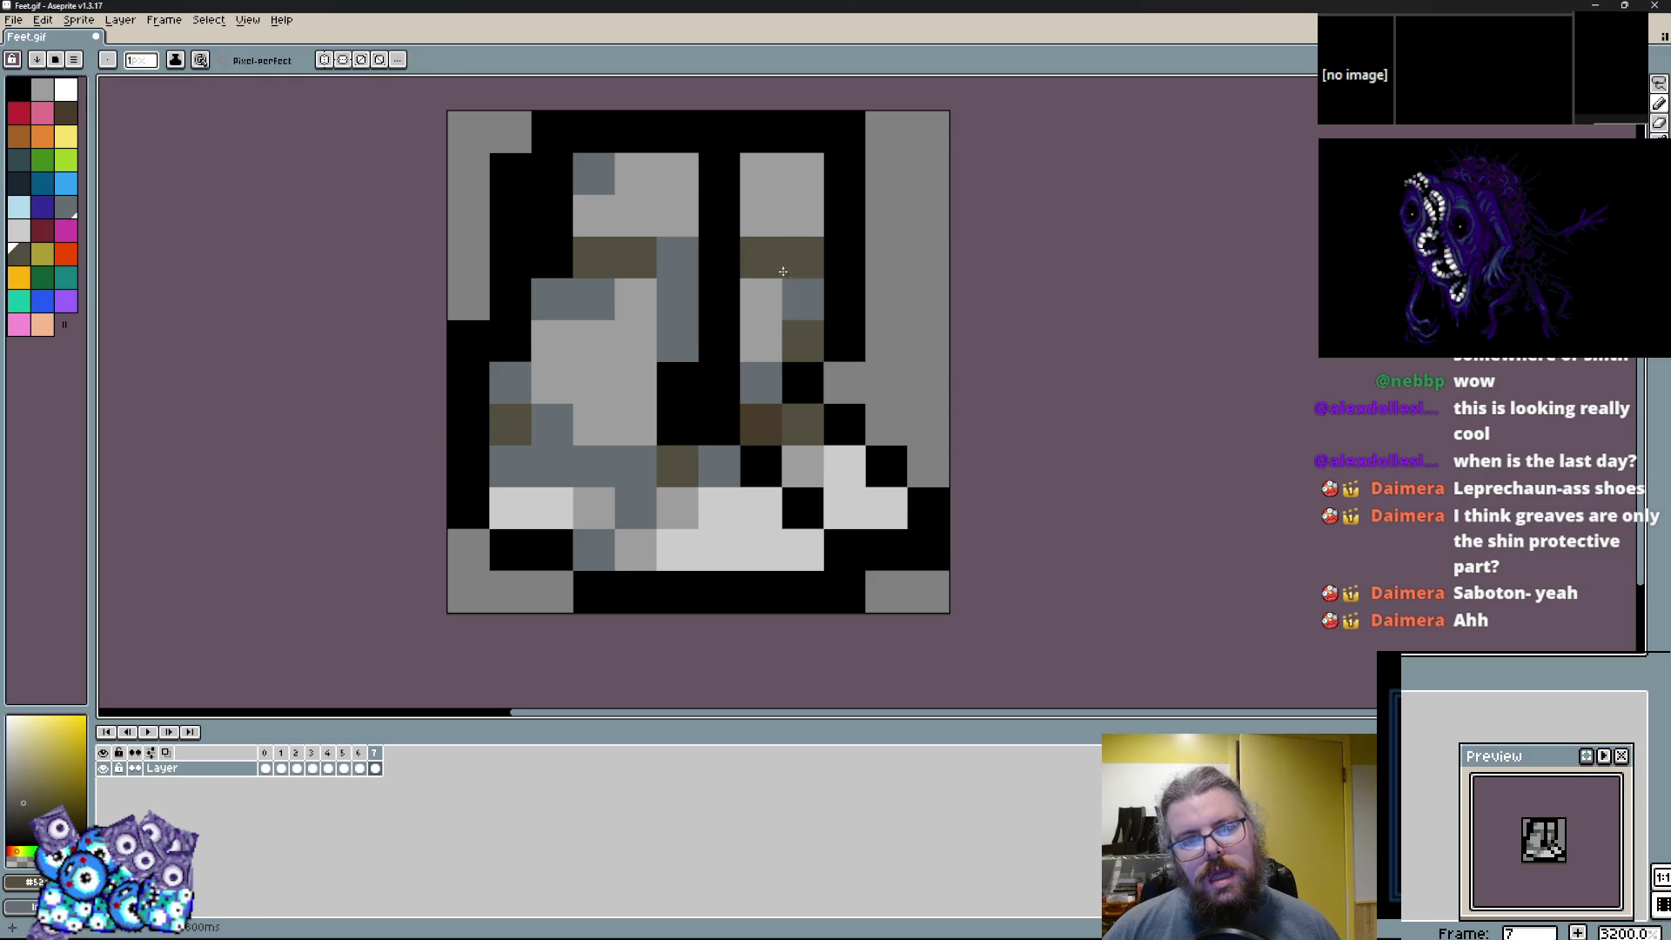
{"action": "left_click", "coordinate": [775, 136]}
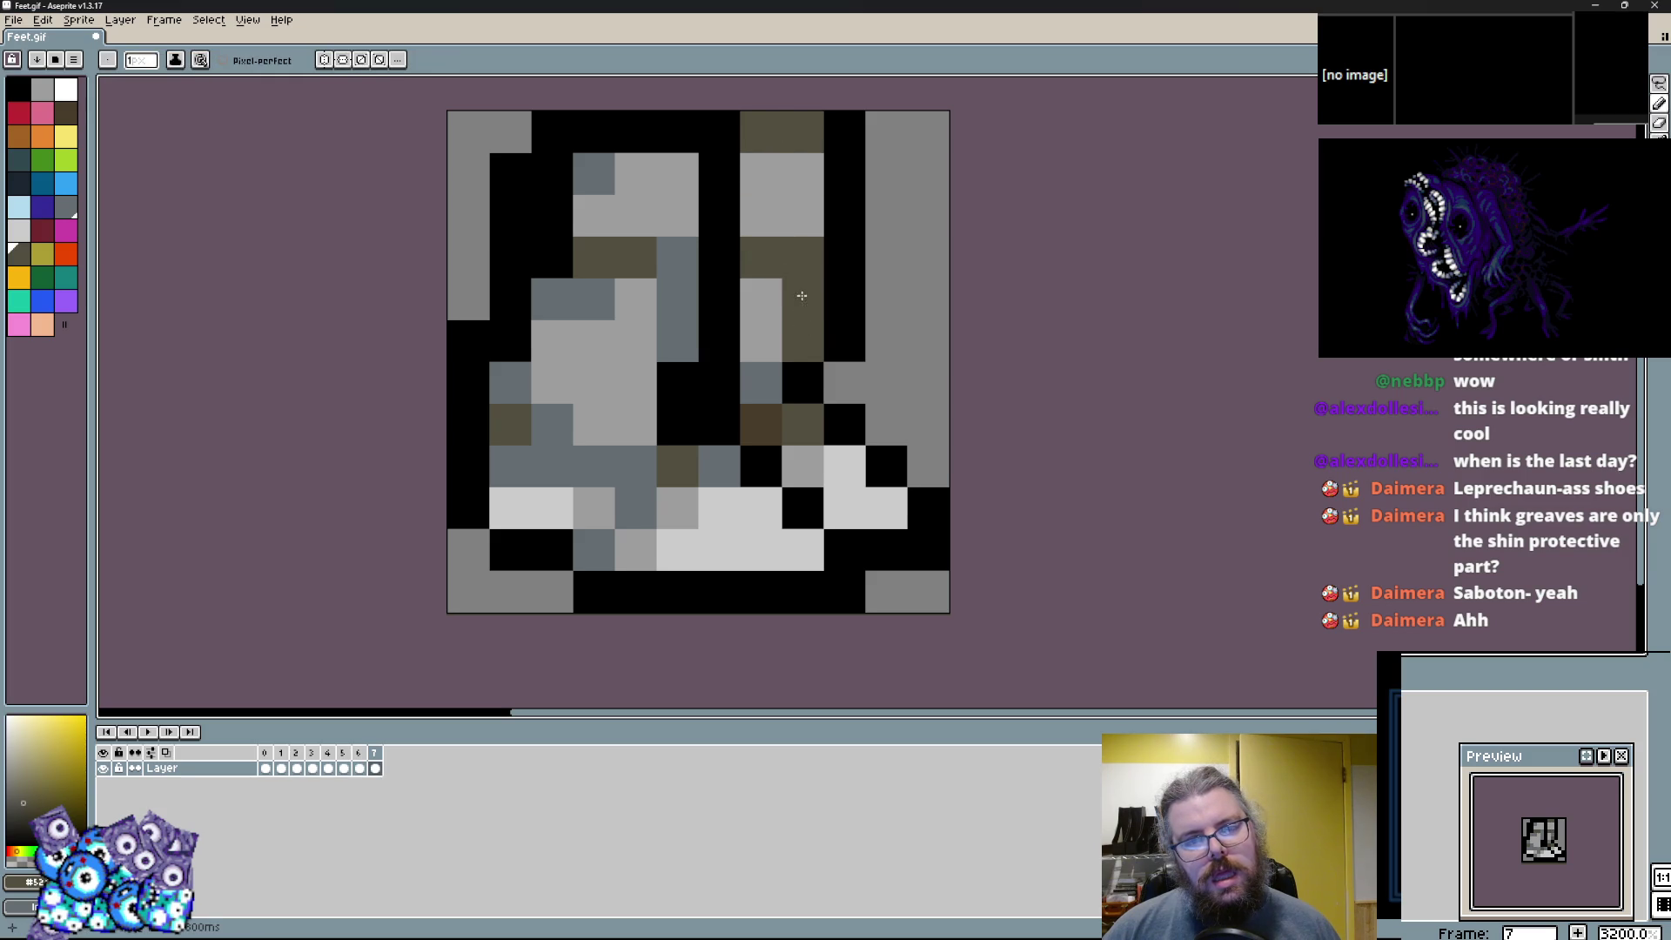
Add three blue-grey pixels to the upper plate plus grey and dark brown touches.
{"action": "left_click", "coordinate": [794, 291], "text": "alt"}
{"action": "left_click", "coordinate": [802, 215]}
{"action": "left_click", "coordinate": [802, 130]}
{"action": "left_click", "coordinate": [670, 174]}
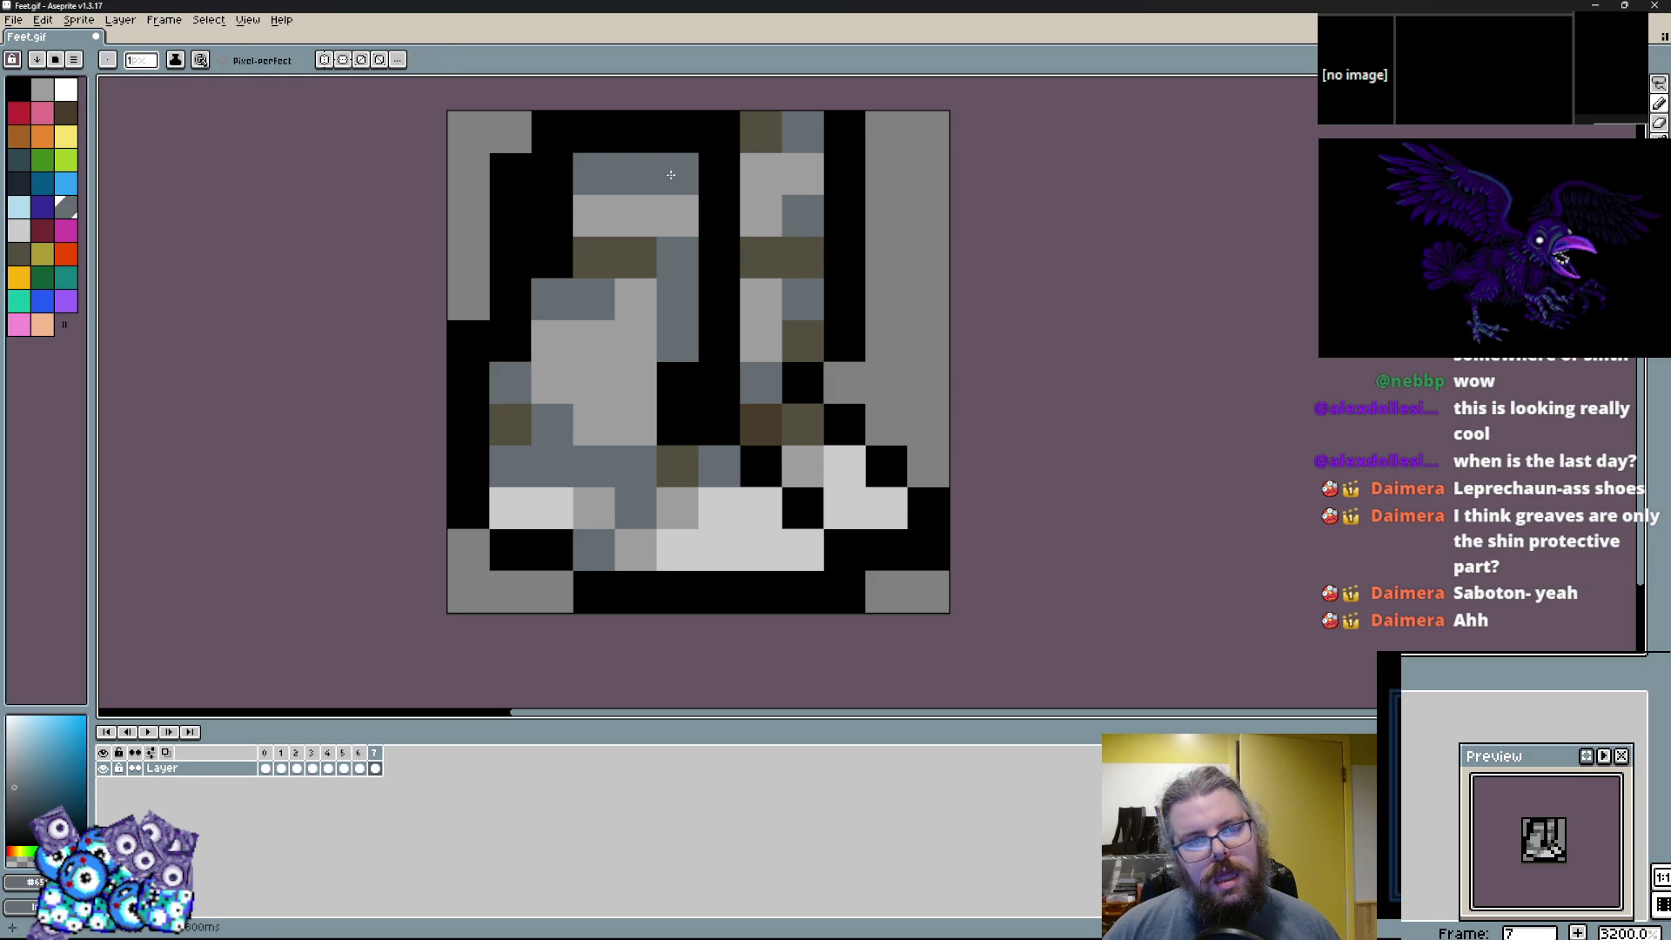
{"action": "left_click", "coordinate": [510, 122], "text": "alt"}
{"action": "left_click", "coordinate": [511, 174]}
Start a dark brown strap across the upper shin, fixing a stray pixel to black.
{"action": "left_click", "coordinate": [677, 465], "text": "alt"}
{"action": "left_click", "coordinate": [535, 230]}
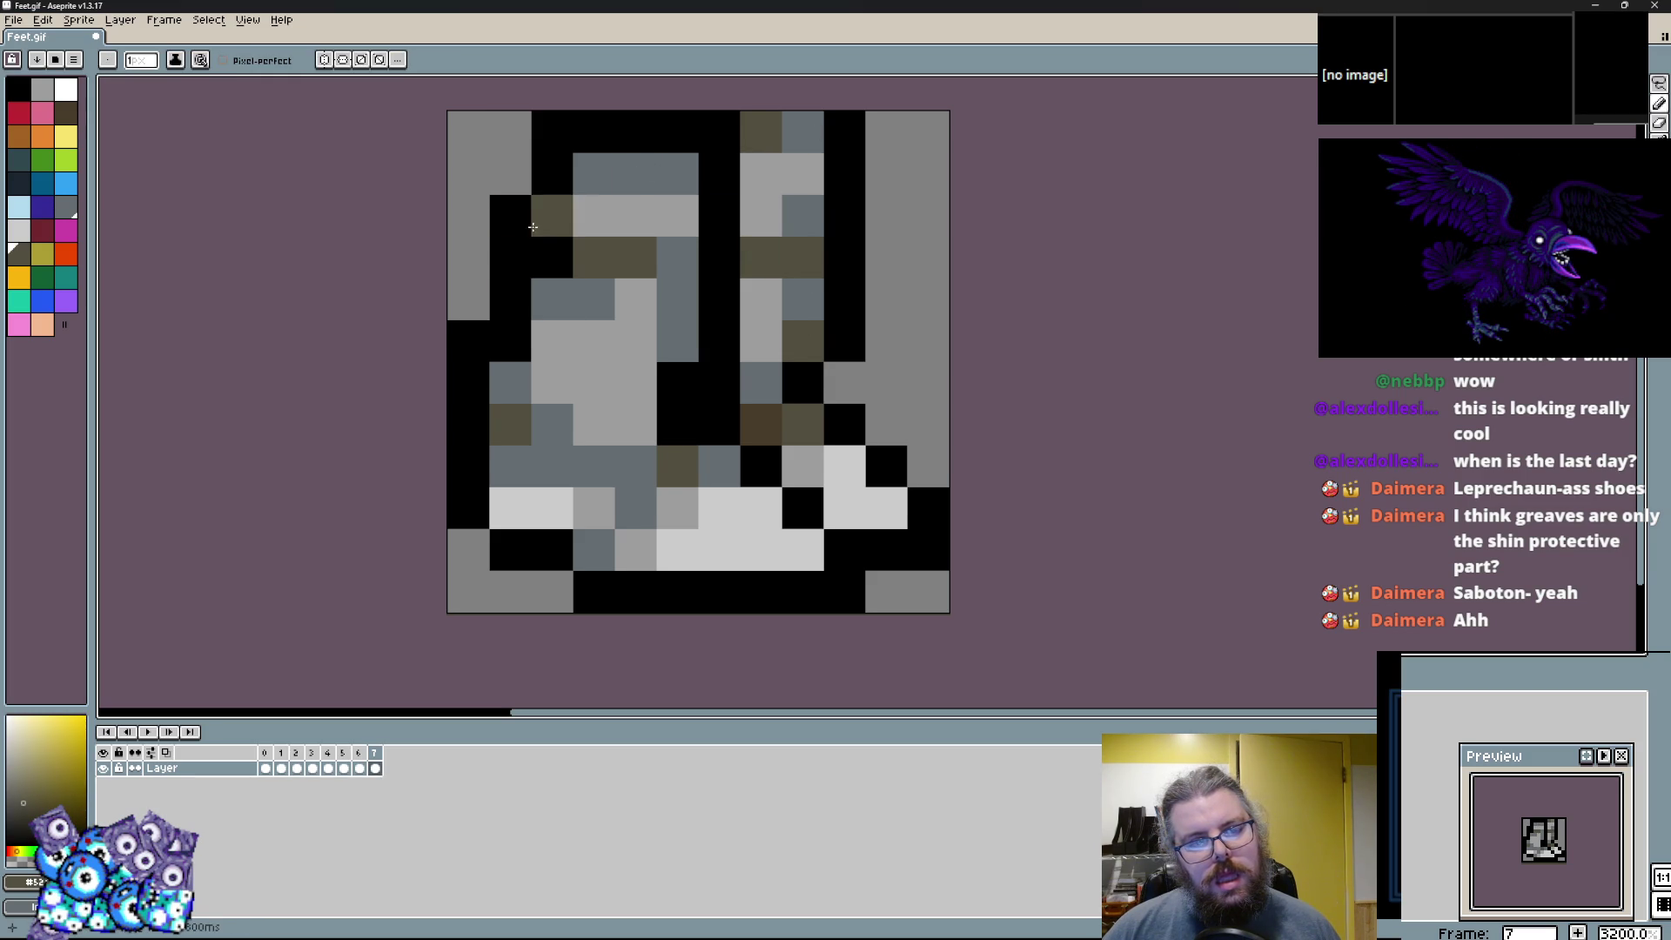
{"action": "left_click", "coordinate": [551, 257]}
{"action": "left_click", "coordinate": [552, 299]}
{"action": "left_click", "coordinate": [511, 215], "text": "alt"}
{"action": "left_click", "coordinate": [551, 216]}
Extend the dark brown strap down the shin's left edge and blacken an upper boot pixel.
{"action": "left_click", "coordinate": [552, 258], "text": "alt"}
{"action": "left_click", "coordinate": [491, 248]}
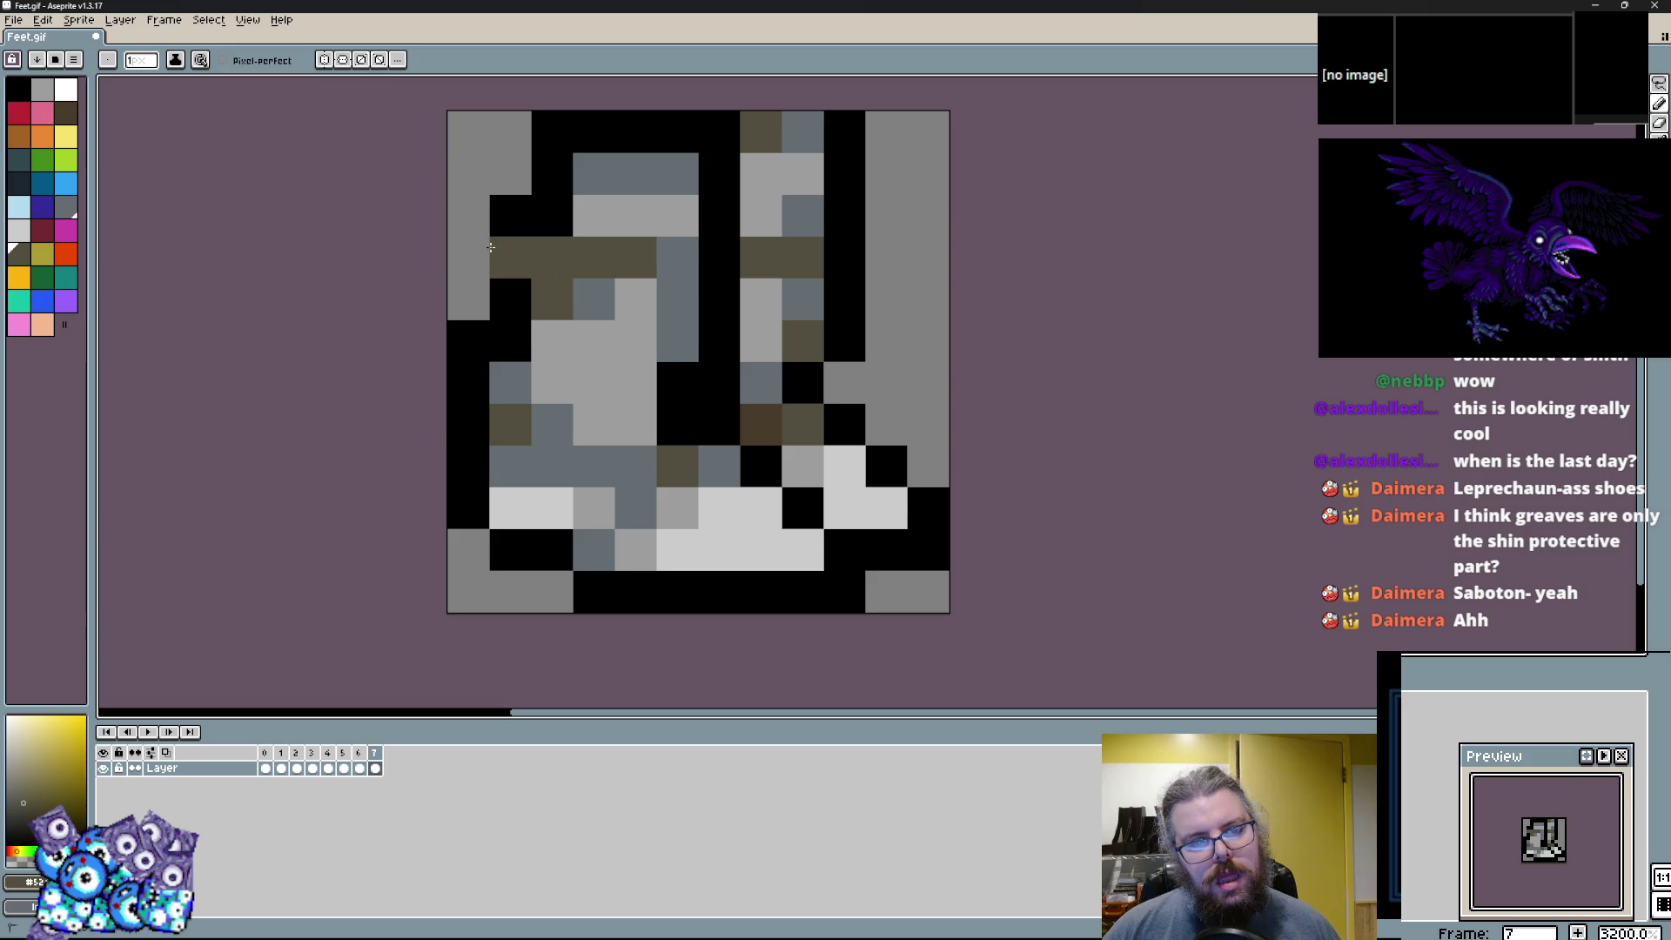
{"action": "left_click_drag", "start_coordinate": [490, 247], "coordinate": [474, 211]}
{"action": "left_click", "coordinate": [552, 170]}
{"action": "left_click", "coordinate": [600, 135], "text": "alt"}
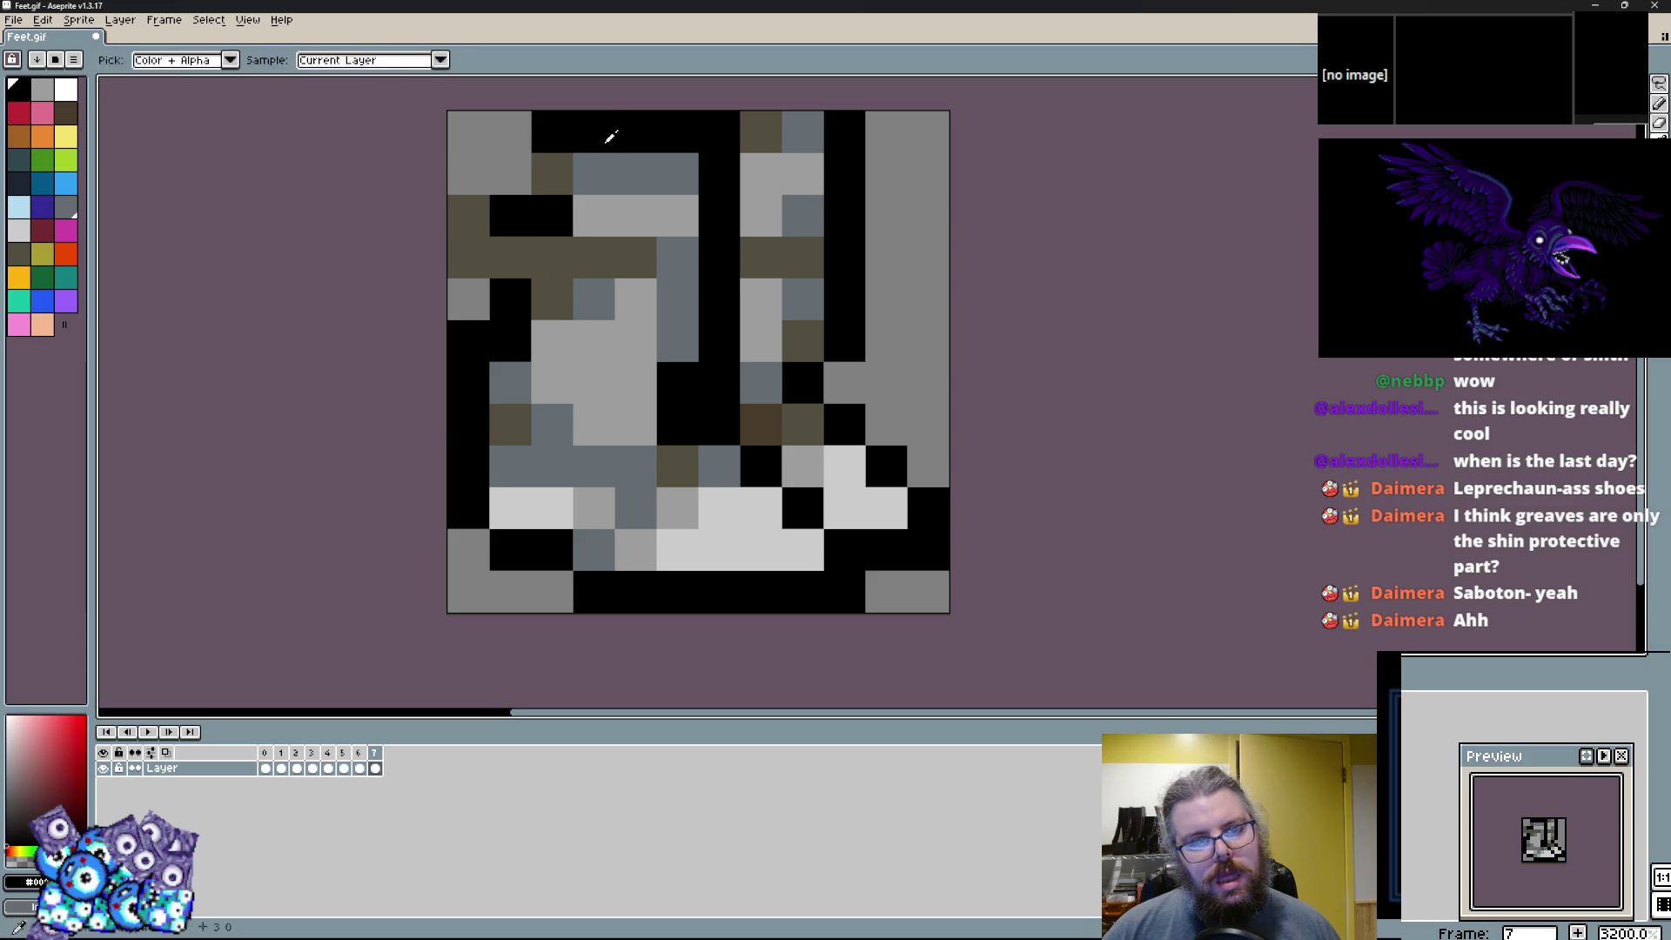
{"action": "left_click", "coordinate": [510, 172]}
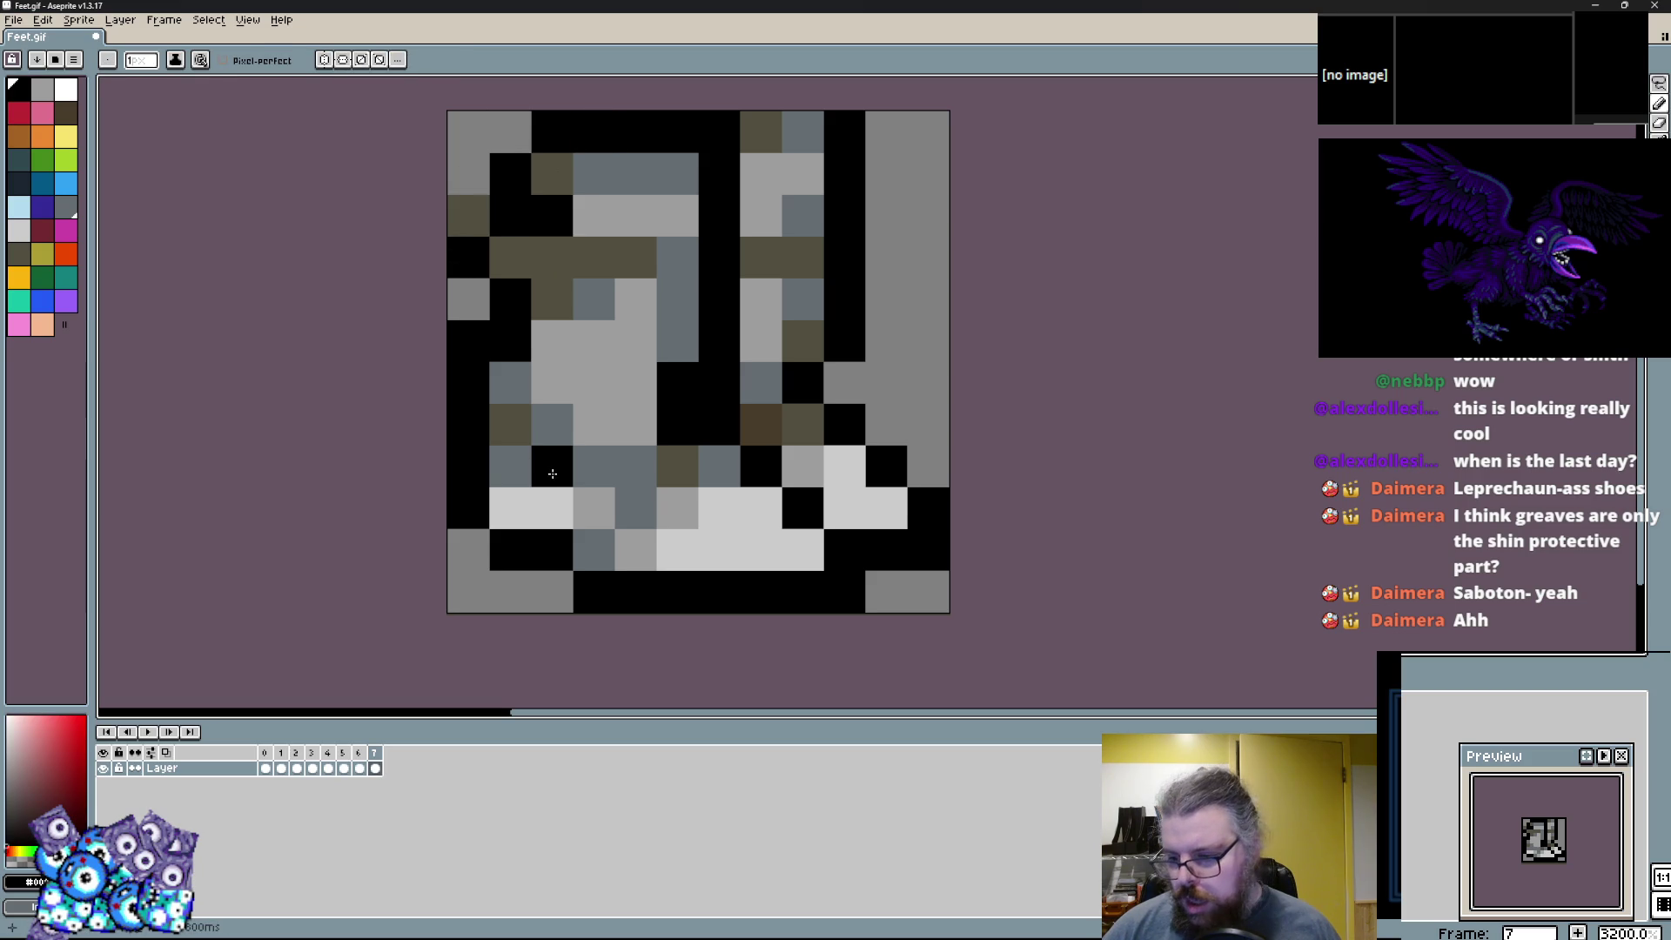
Turn an ankle pixel grey-blue, brown the lower shin, and add light grey highlights.
{"action": "right_click", "coordinate": [594, 466]}
{"action": "left_click", "coordinate": [677, 466], "text": "alt"}
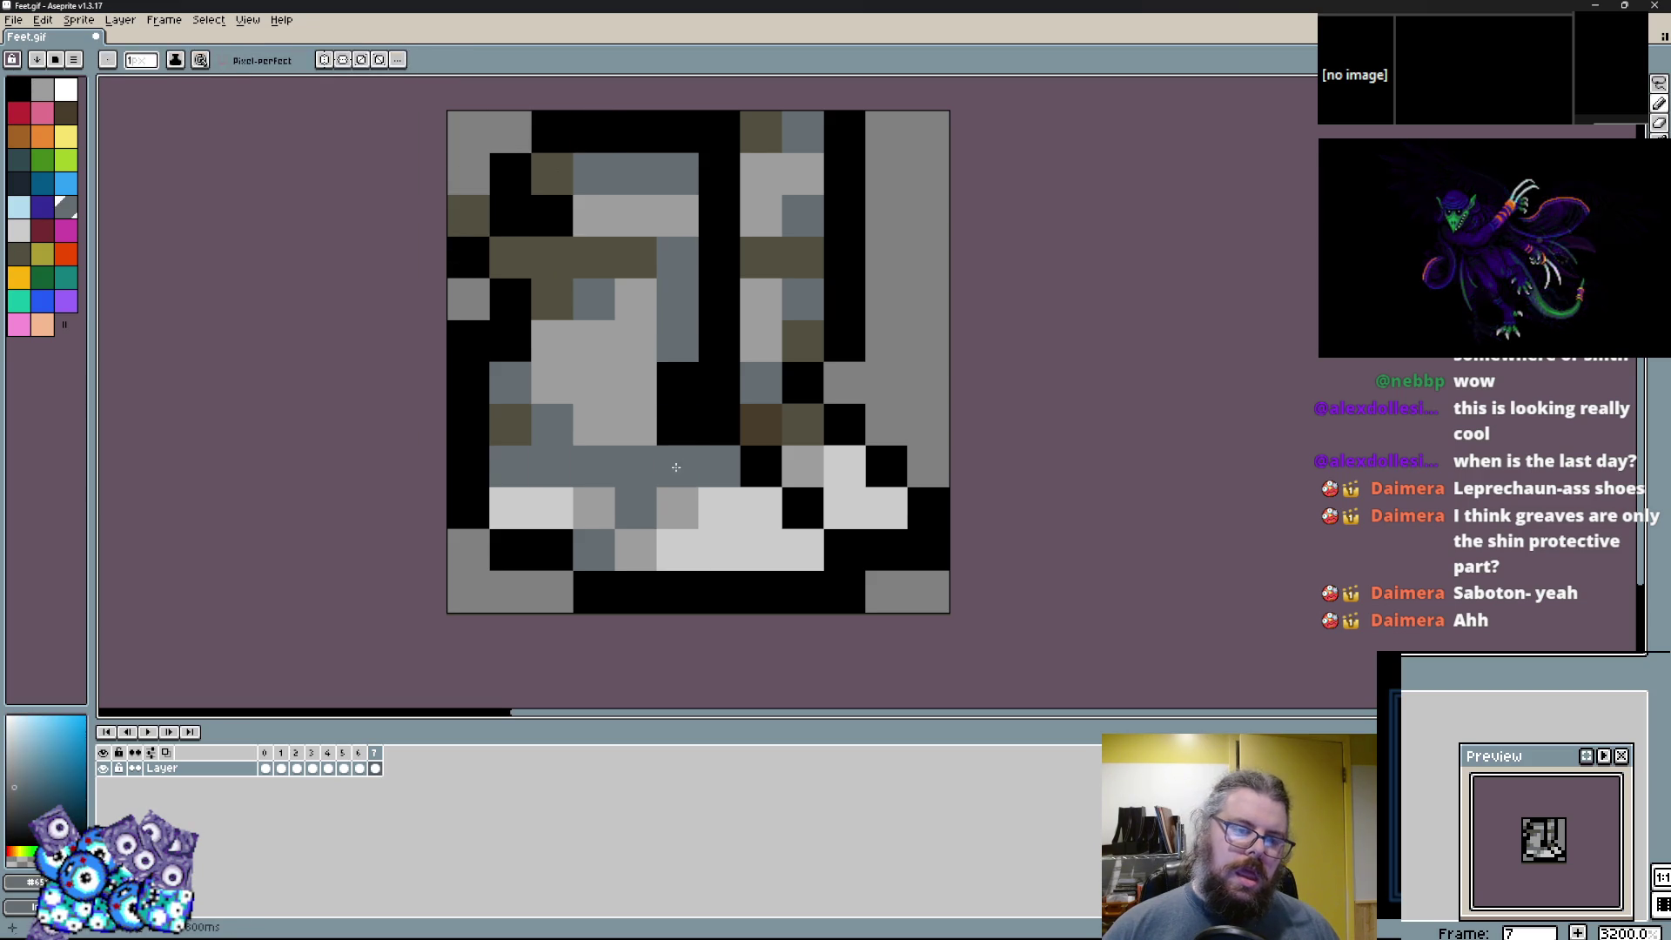
{"action": "left_click", "coordinate": [679, 383]}
{"action": "key", "text": "x"}
{"action": "left_click", "coordinate": [554, 508], "text": "alt"}
{"action": "left_click", "coordinate": [594, 383]}
{"action": "left_click", "coordinate": [594, 257]}
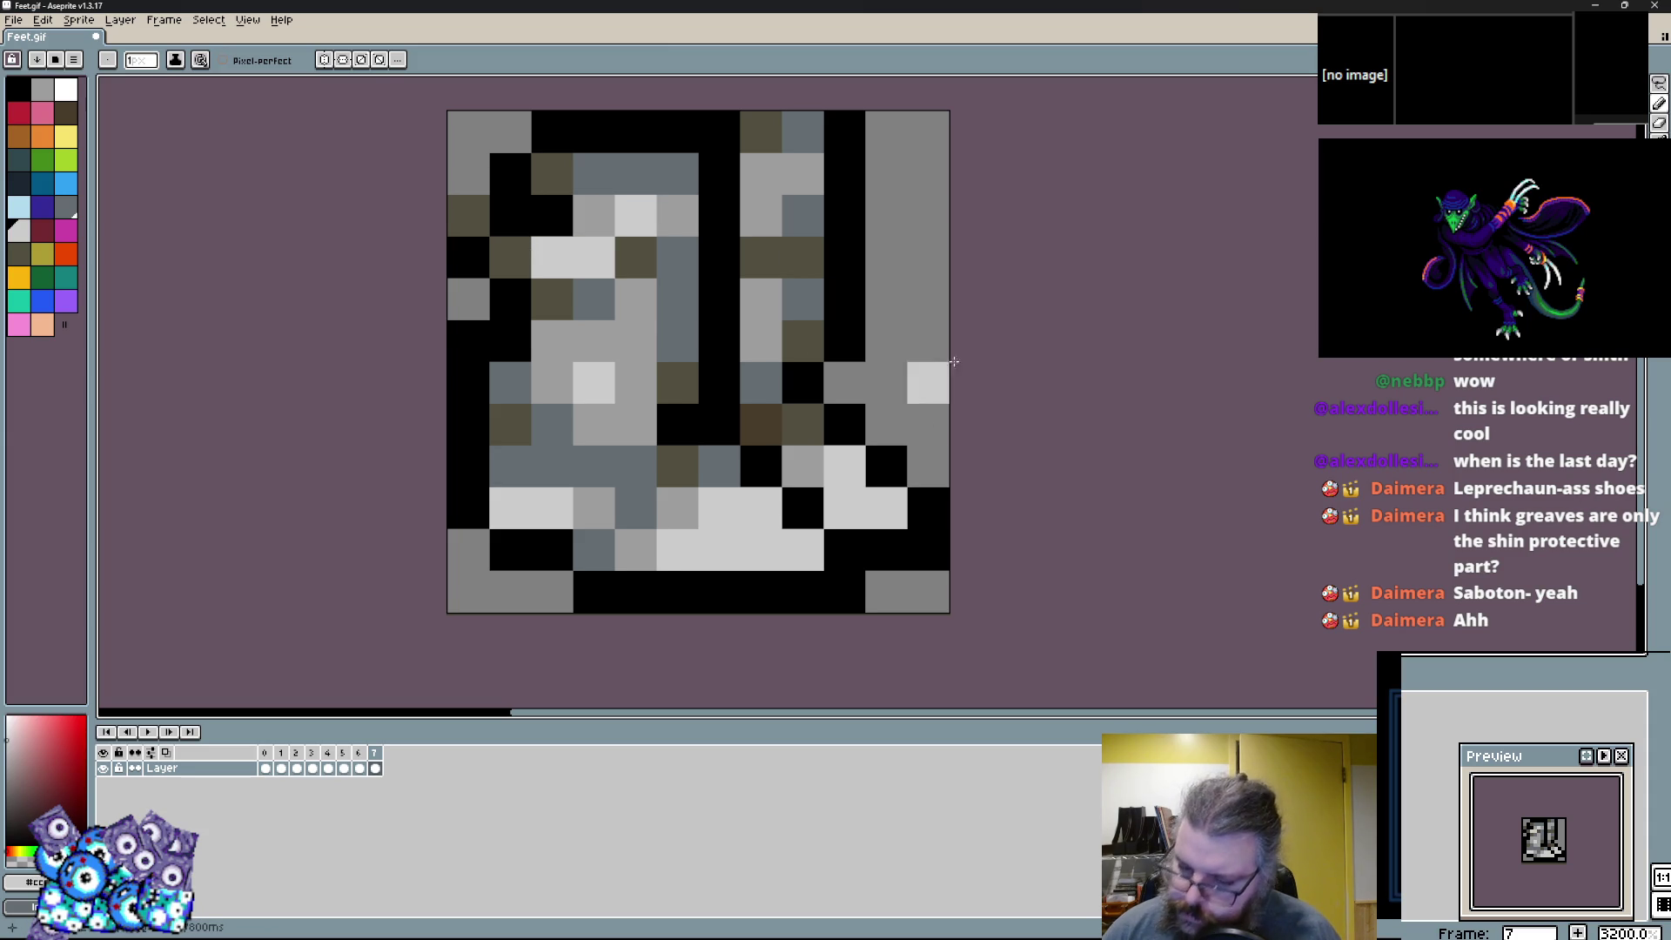
{"action": "scroll", "coordinate": [857, 357], "scroll_direction": "down", "scroll_amount": 3}
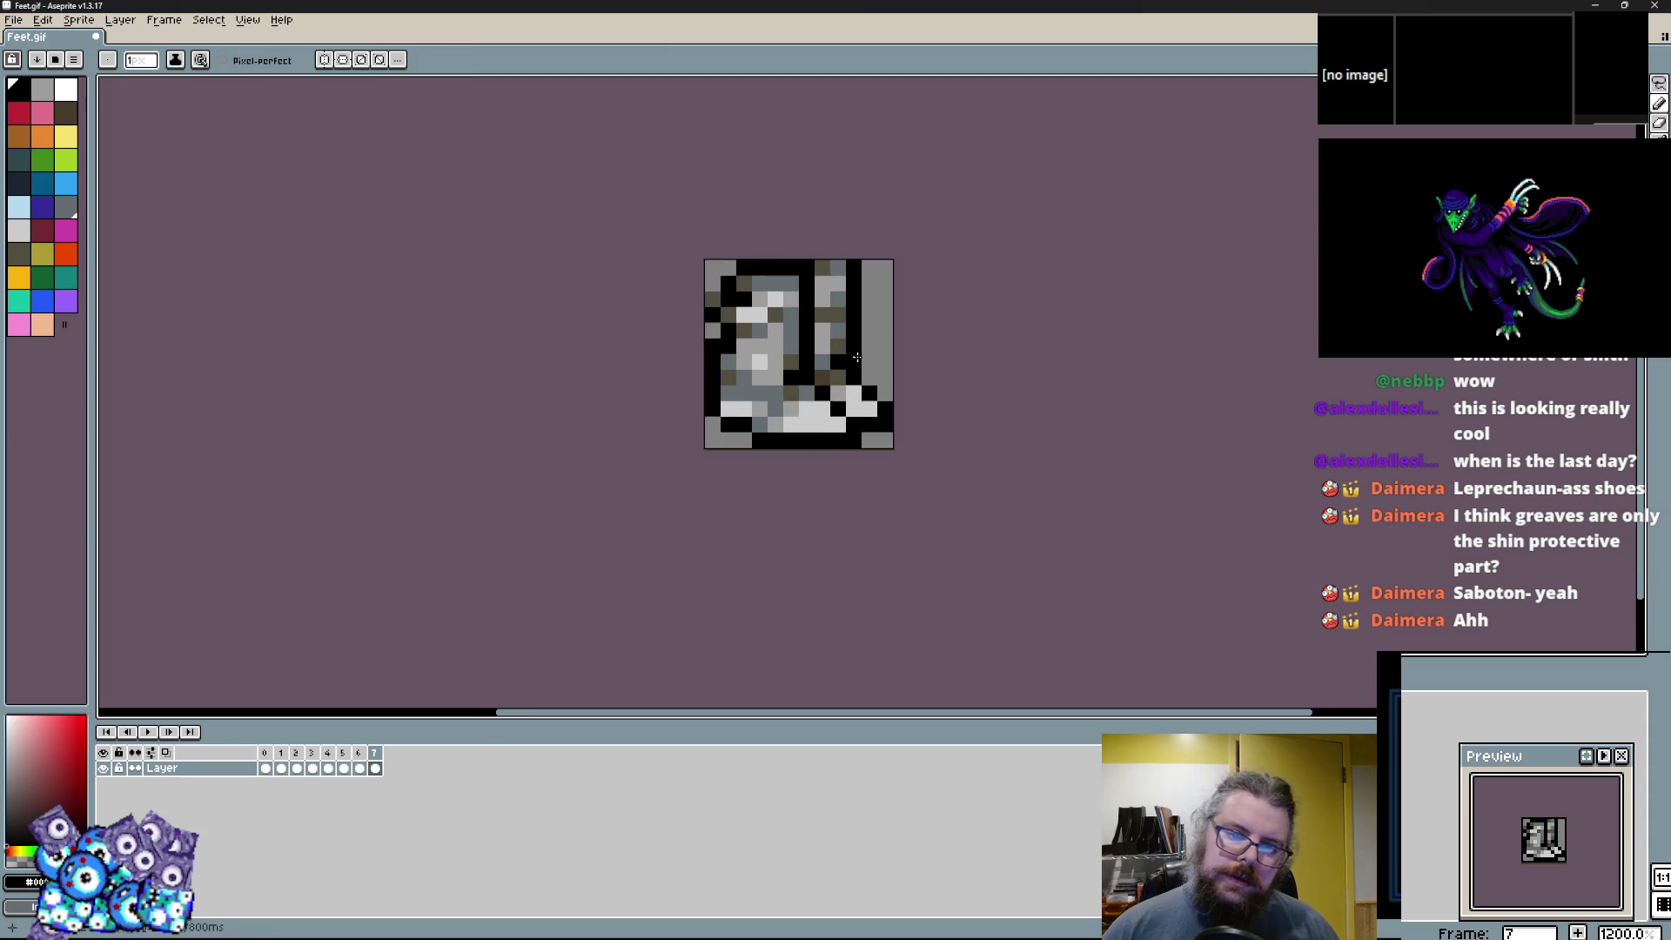
Pick olive from the boot and move to frame 6, comparing it against frame 7.
{"action": "scroll", "coordinate": [857, 357], "scroll_direction": "up", "scroll_amount": 3}
{"action": "left_click", "coordinate": [821, 389], "text": "alt"}
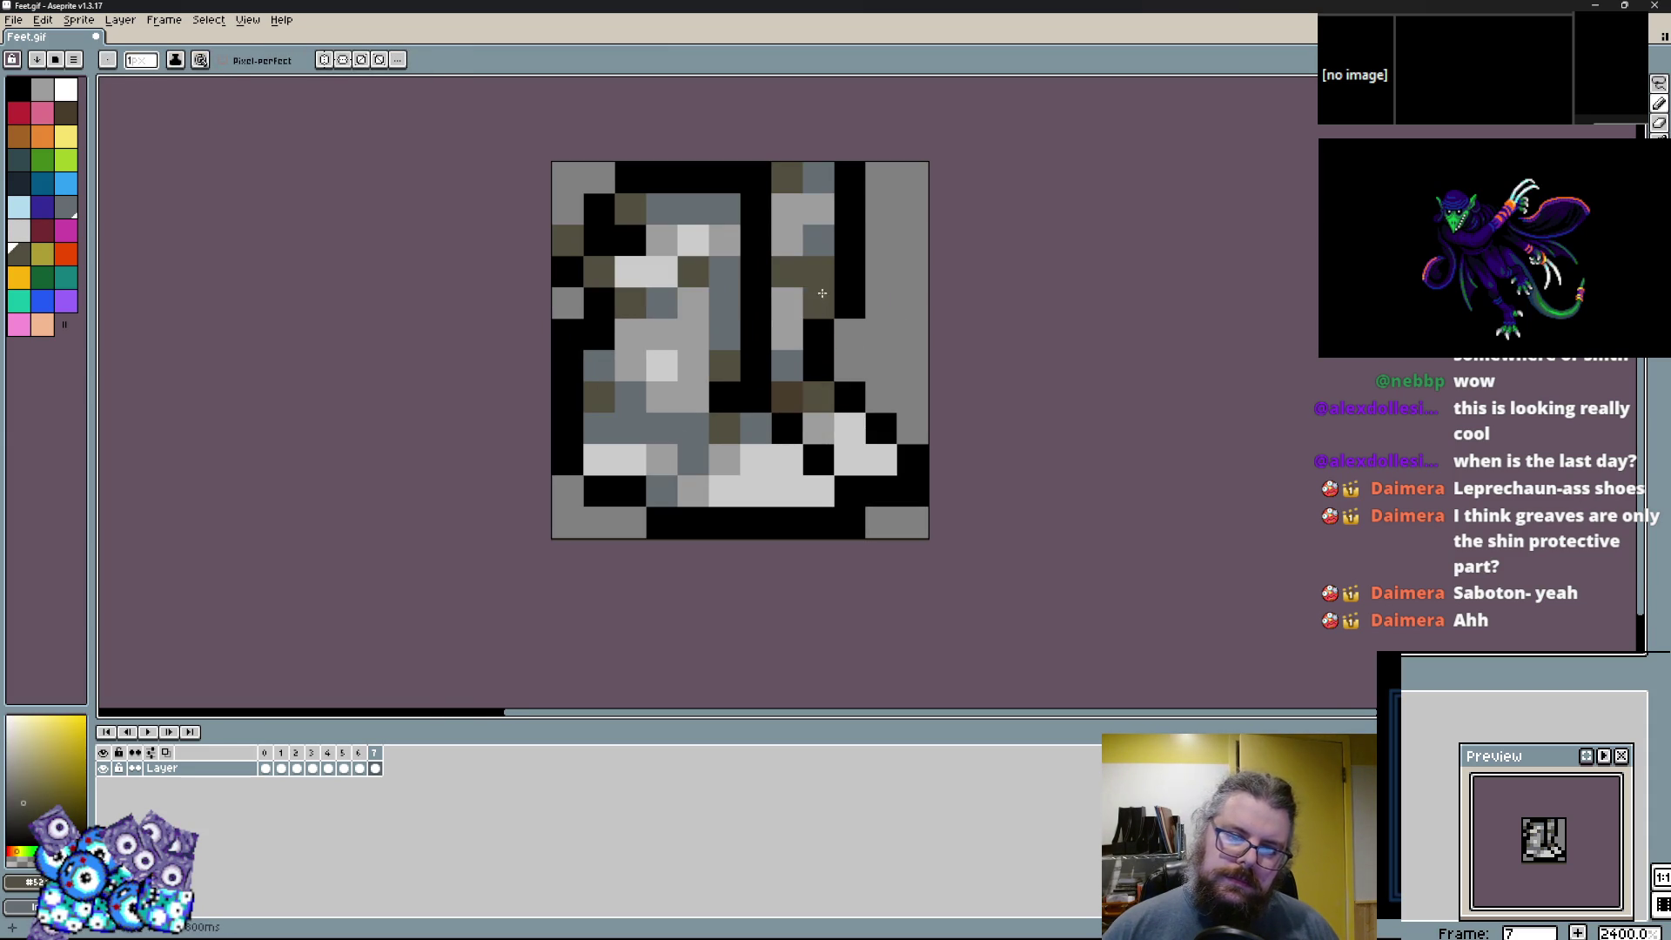
{"action": "scroll", "coordinate": [887, 350], "scroll_direction": "down", "scroll_amount": 3}
{"action": "scroll", "coordinate": [849, 434], "scroll_direction": "up", "scroll_amount": 2}
{"action": "key", "text": "Left"}
{"action": "scroll", "coordinate": [749, 441], "scroll_direction": "up", "scroll_amount": 3}
{"action": "key", "text": "Right"}
{"action": "key", "text": "Left"}
{"action": "scroll", "coordinate": [683, 487], "scroll_direction": "up", "scroll_amount": 2}
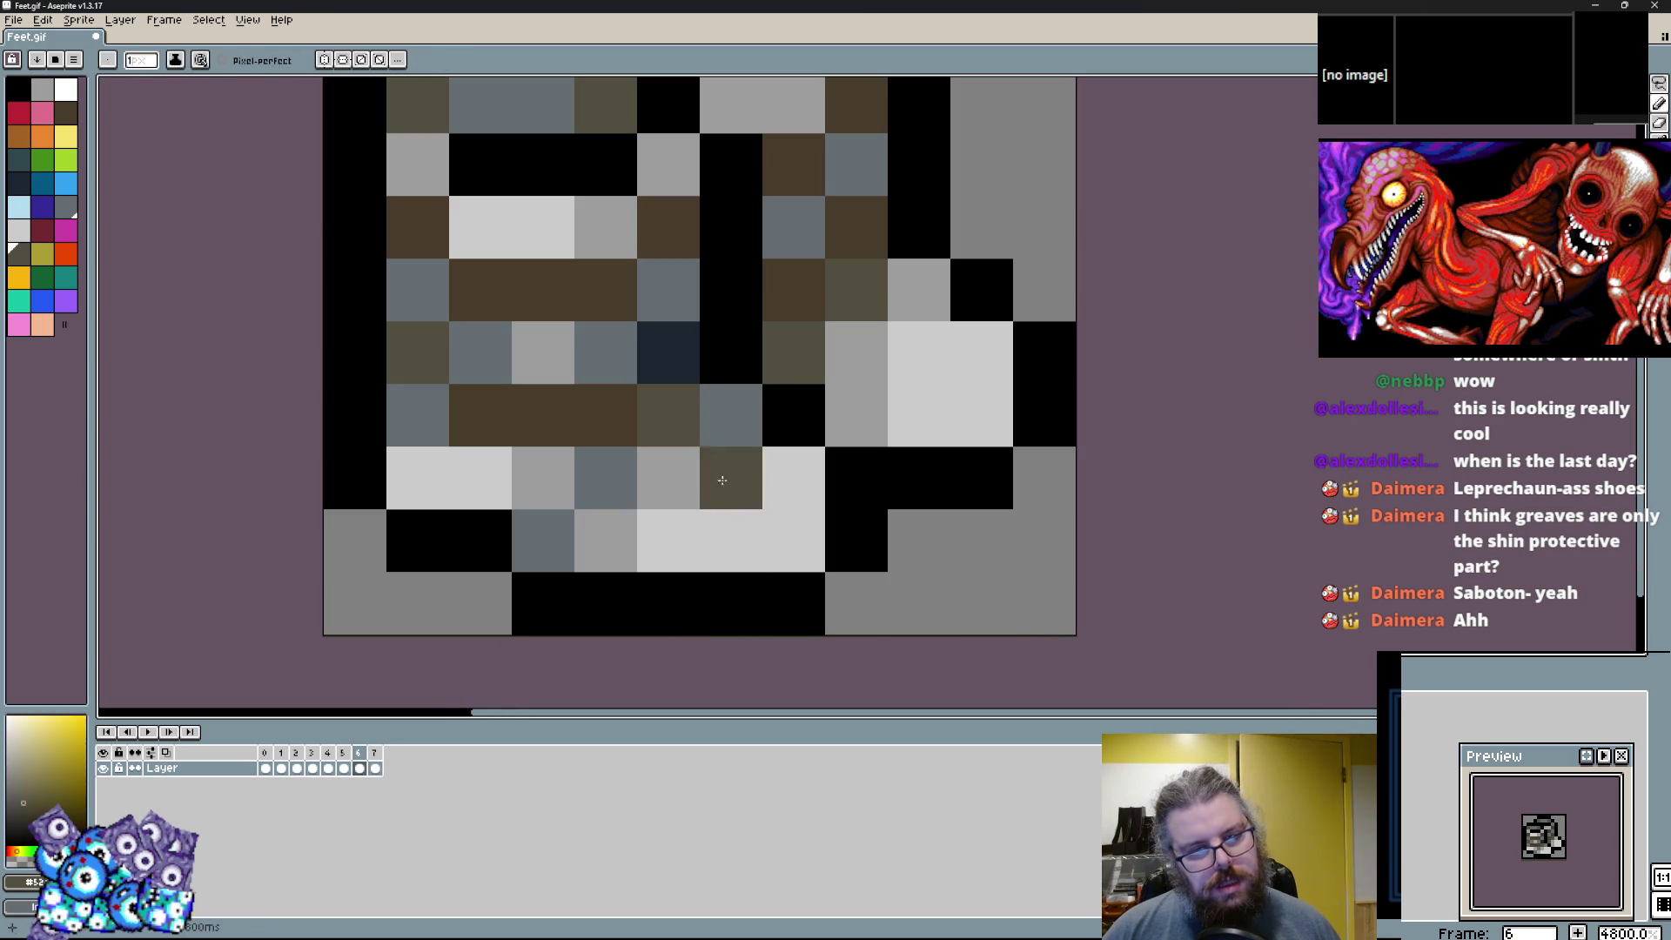
Fill the left ankle and lower ankle row with olive, repainting two slate pixels brown.
{"action": "mouse_move", "coordinate": [480, 415]}
{"action": "left_mouse_down"}
{"action": "mouse_move", "coordinate": [462, 347]}
{"action": "mouse_move", "coordinate": [649, 294]}
{"action": "mouse_move", "coordinate": [635, 385]}
{"action": "left_mouse_up"}
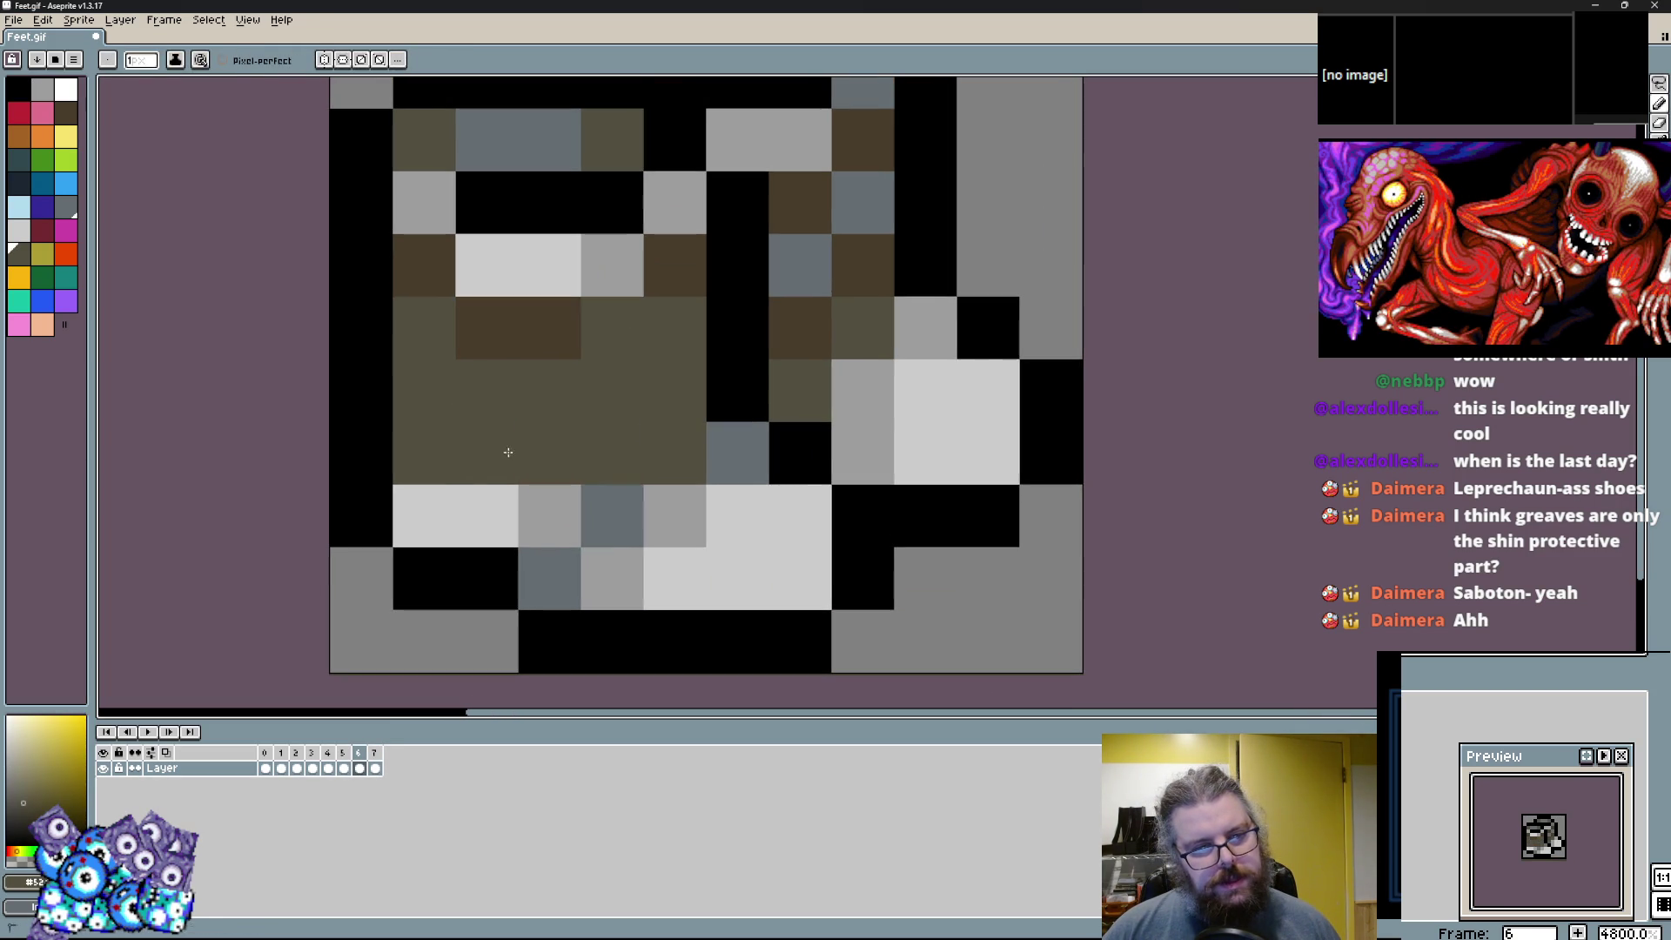
{"action": "left_click", "coordinate": [549, 579], "text": "alt"}
{"action": "left_click", "coordinate": [798, 328], "text": "alt"}
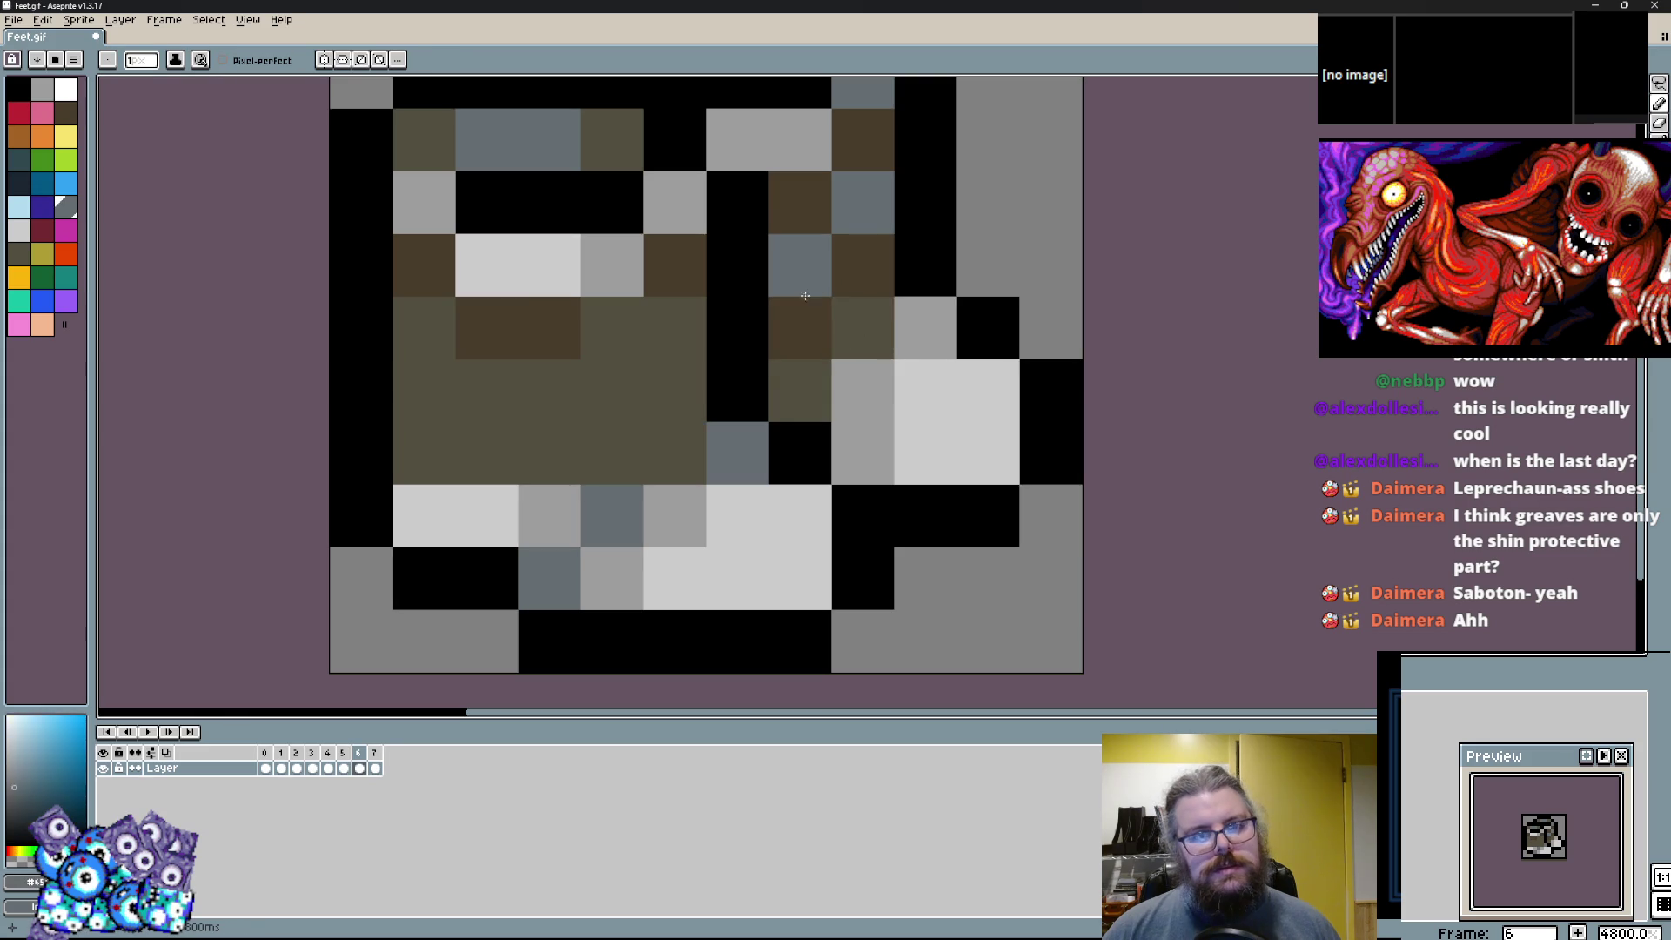
{"action": "left_click", "coordinate": [799, 265]}
{"action": "left_click", "coordinate": [862, 202]}
{"action": "left_click", "coordinate": [798, 390], "text": "alt"}
{"action": "left_click_drag", "start_coordinate": [862, 328], "coordinate": [816, 334]}
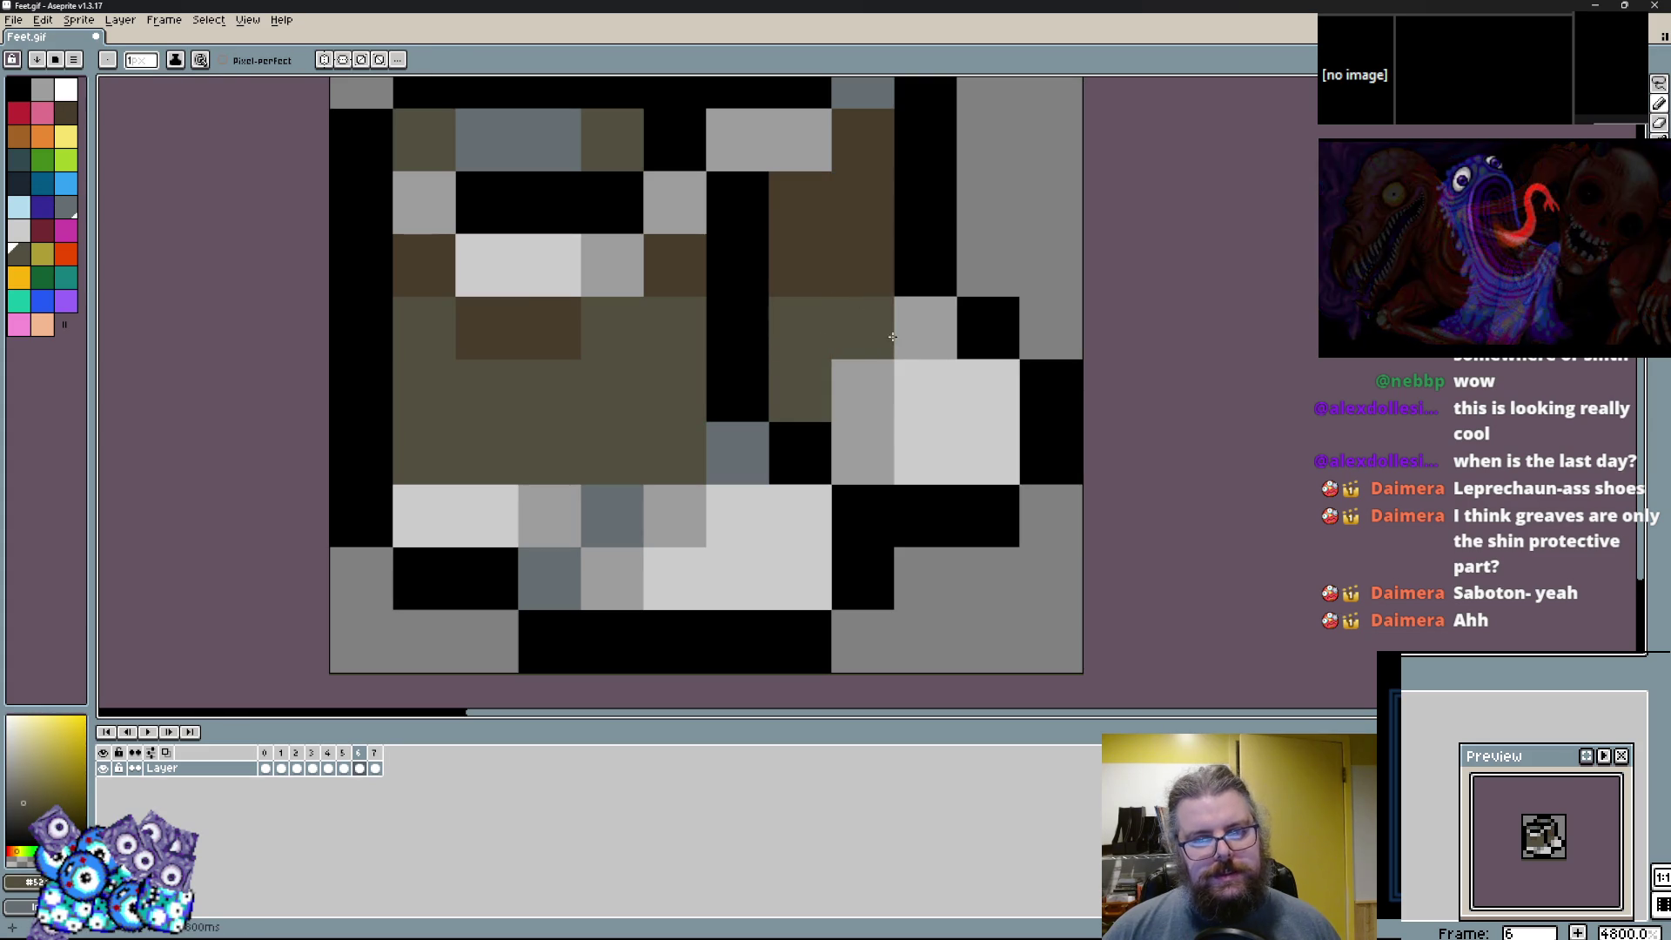
{"action": "left_click_drag", "start_coordinate": [925, 327], "coordinate": [868, 373]}
Tone light pixels down to mid-grey and paint slate plating above the sole and right ankle.
{"action": "left_click", "coordinate": [863, 452], "text": "alt"}
{"action": "left_click", "coordinate": [906, 398]}
{"action": "left_click", "coordinate": [726, 504]}
{"action": "left_click", "coordinate": [674, 579]}
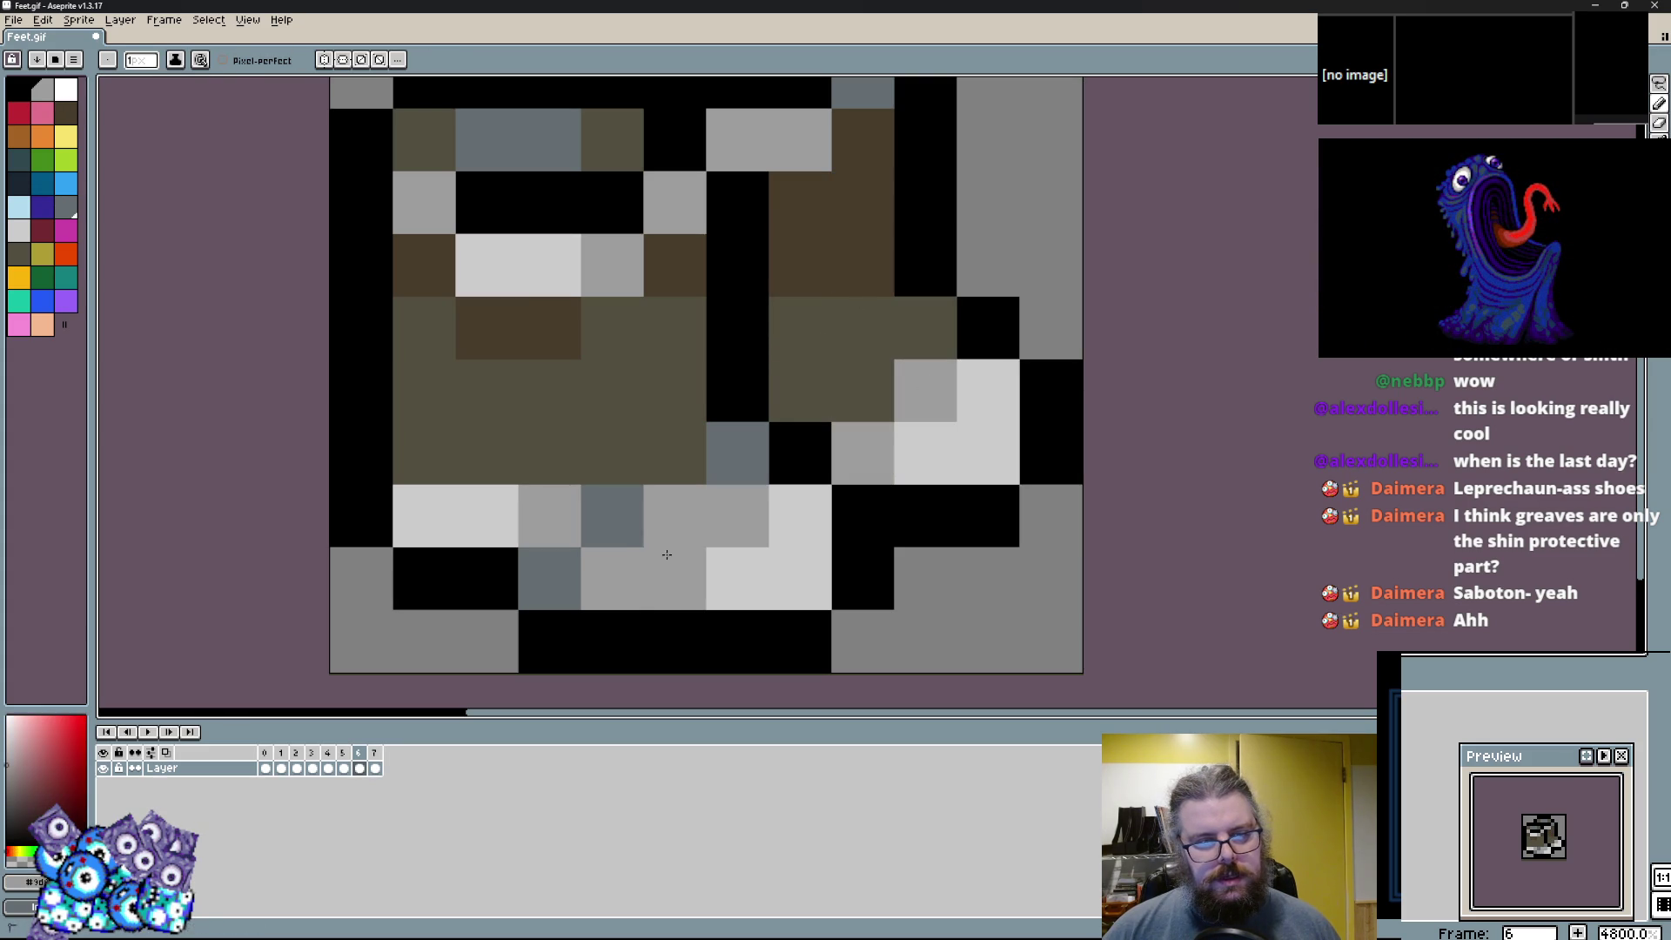
{"action": "left_click", "coordinate": [612, 515], "text": "alt"}
{"action": "mouse_move", "coordinate": [675, 579]}
{"action": "left_mouse_down"}
{"action": "mouse_move", "coordinate": [737, 578]}
{"action": "mouse_move", "coordinate": [737, 516]}
{"action": "left_mouse_up"}
{"action": "left_click", "coordinate": [873, 470]}
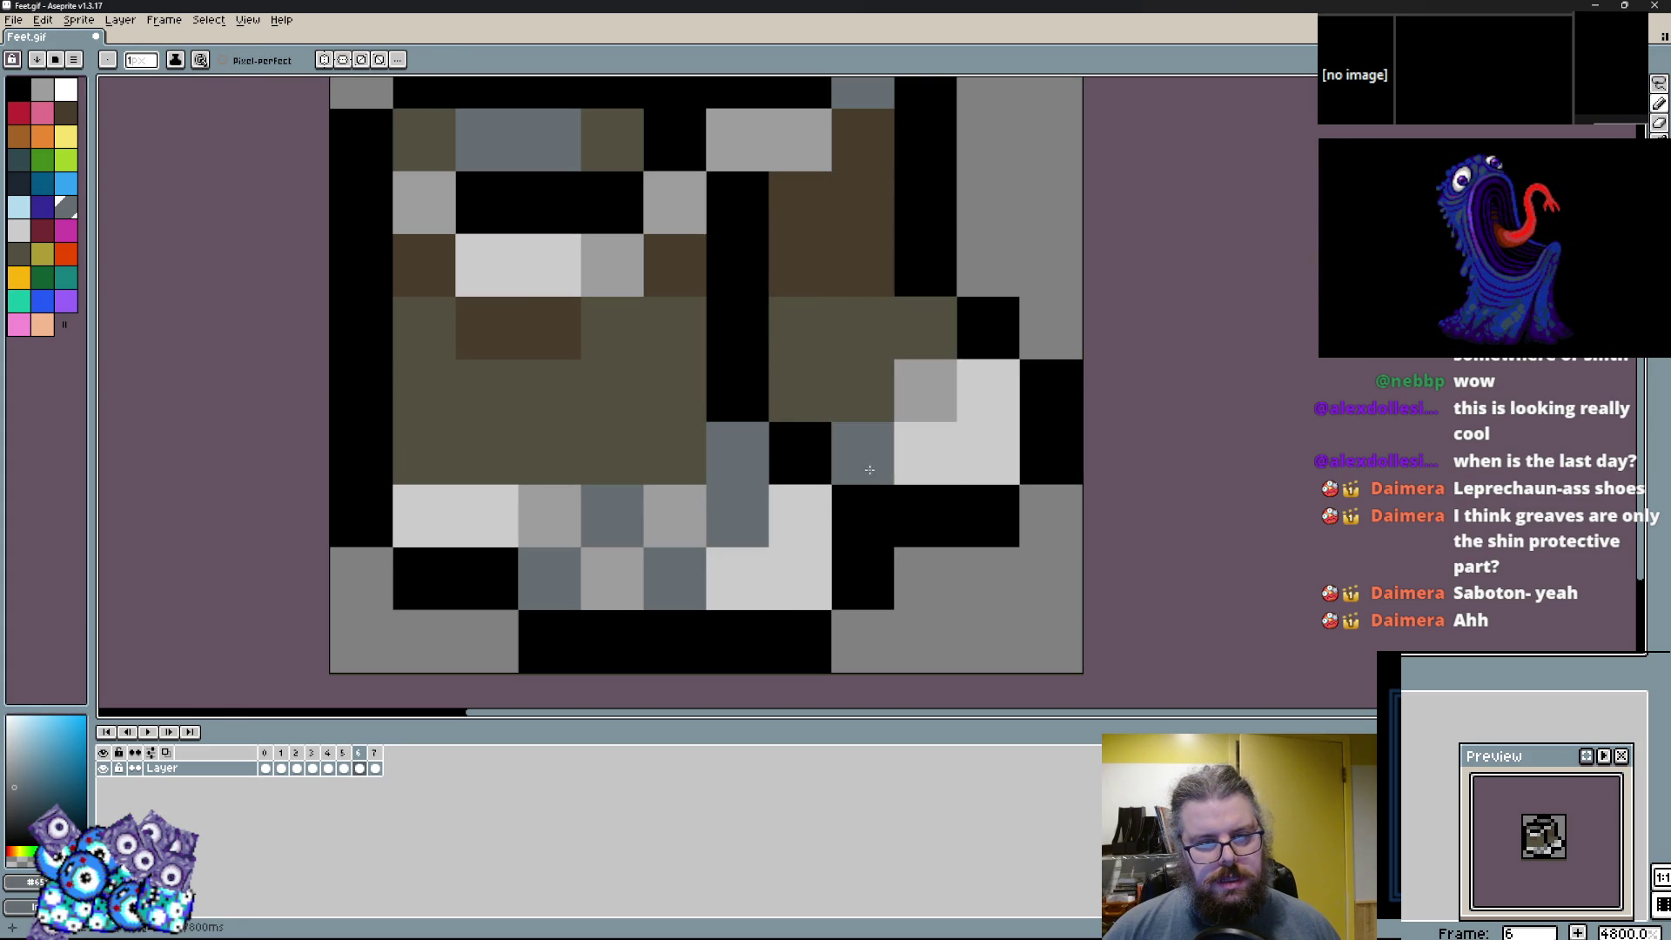
{"action": "left_click", "coordinate": [925, 390]}
Paint grey pixels near the sole and a dark brown band across the ankle.
{"action": "left_click", "coordinate": [612, 578], "text": "alt"}
{"action": "left_click", "coordinate": [750, 566]}
{"action": "left_click", "coordinate": [800, 515]}
{"action": "left_click", "coordinate": [862, 579]}
{"action": "key", "text": "ctrl+z"}
{"action": "left_click", "coordinate": [875, 495], "text": "alt"}
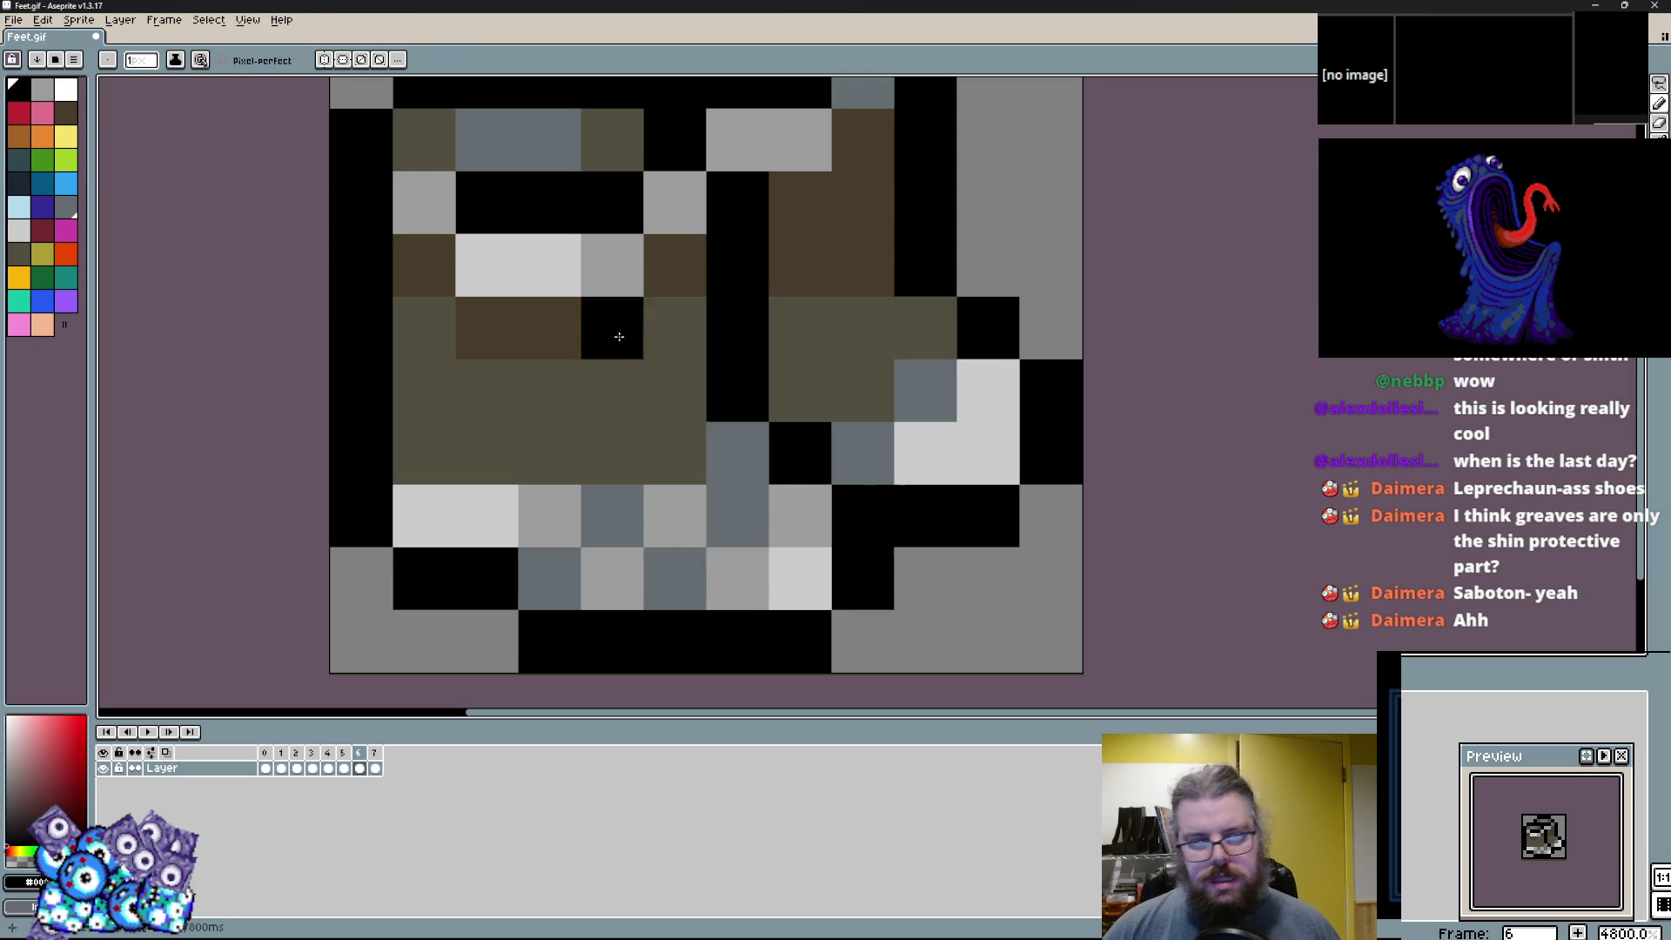
{"action": "left_click", "coordinate": [664, 272], "text": "alt"}
{"action": "left_click_drag", "start_coordinate": [676, 387], "coordinate": [445, 456]}
{"action": "left_click", "coordinate": [423, 391]}
Add slate and grey pixels above the sole and brown leather down the lower ankle.
{"action": "left_click", "coordinate": [674, 515]}
{"action": "key", "text": "ctrl+z"}
{"action": "left_click", "coordinate": [737, 515], "text": "alt"}
{"action": "left_click", "coordinate": [674, 453]}
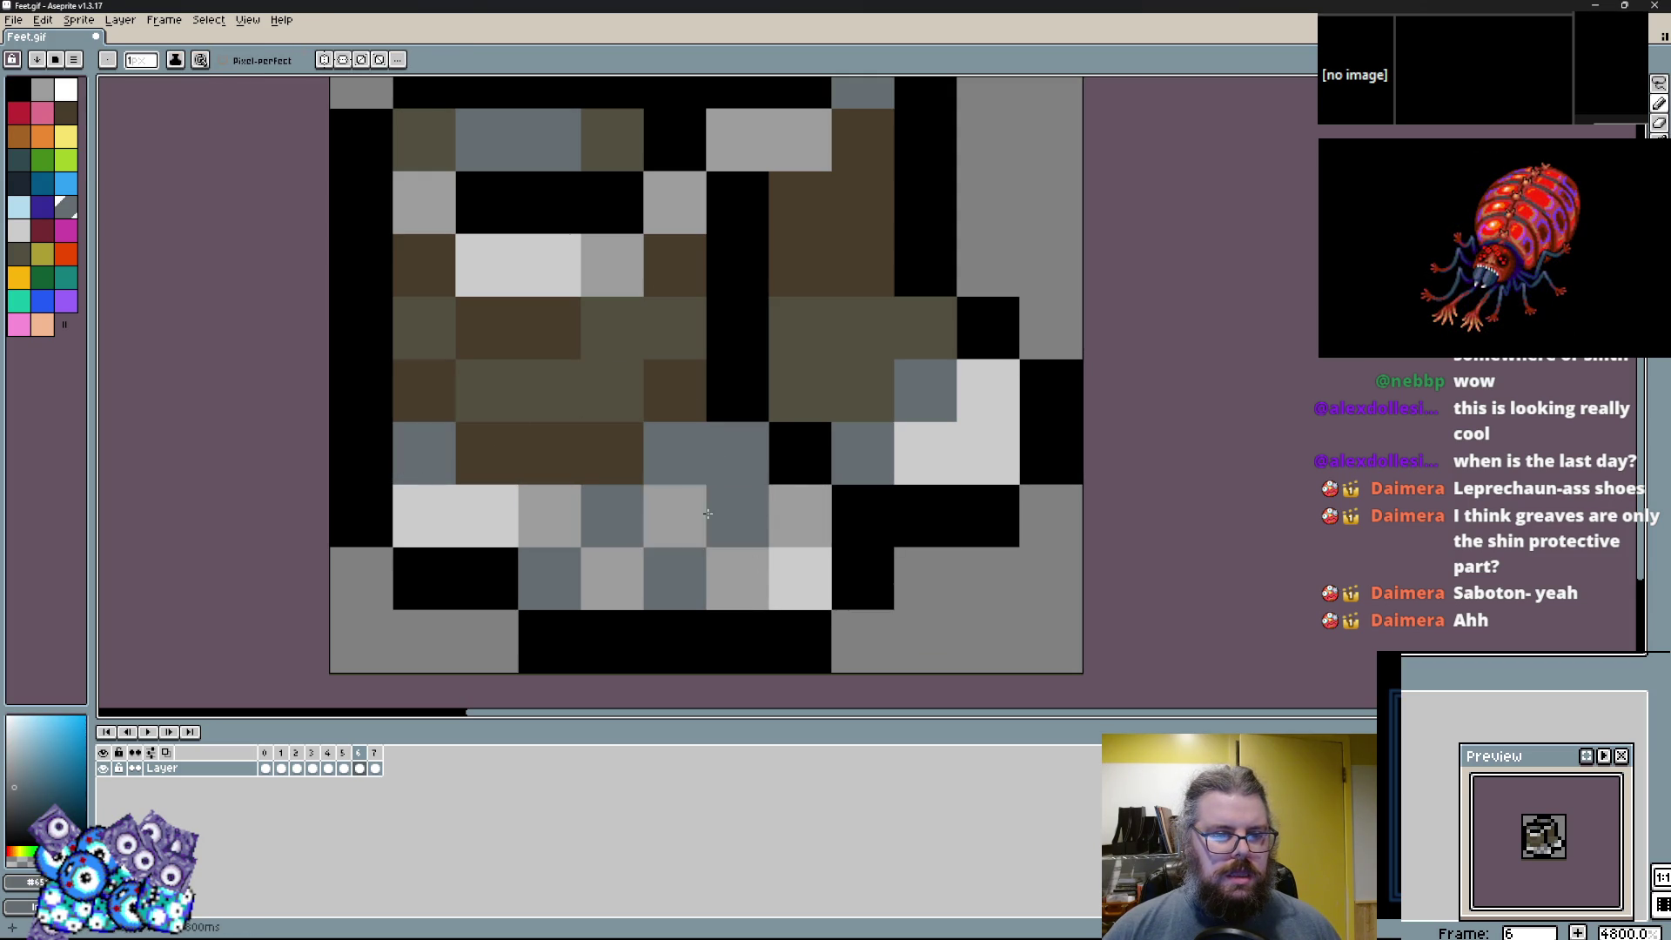
{"action": "left_click", "coordinate": [674, 515], "text": "alt"}
{"action": "left_click", "coordinate": [737, 515]}
{"action": "left_click", "coordinate": [701, 466], "text": "alt"}
{"action": "left_click_drag", "start_coordinate": [674, 515], "coordinate": [611, 578]}
{"action": "left_click", "coordinate": [578, 436], "text": "alt"}
{"action": "mouse_move", "coordinate": [578, 439]}
{"action": "left_mouse_down"}
{"action": "mouse_move", "coordinate": [616, 477]}
{"action": "mouse_move", "coordinate": [600, 511]}
{"action": "left_mouse_up"}
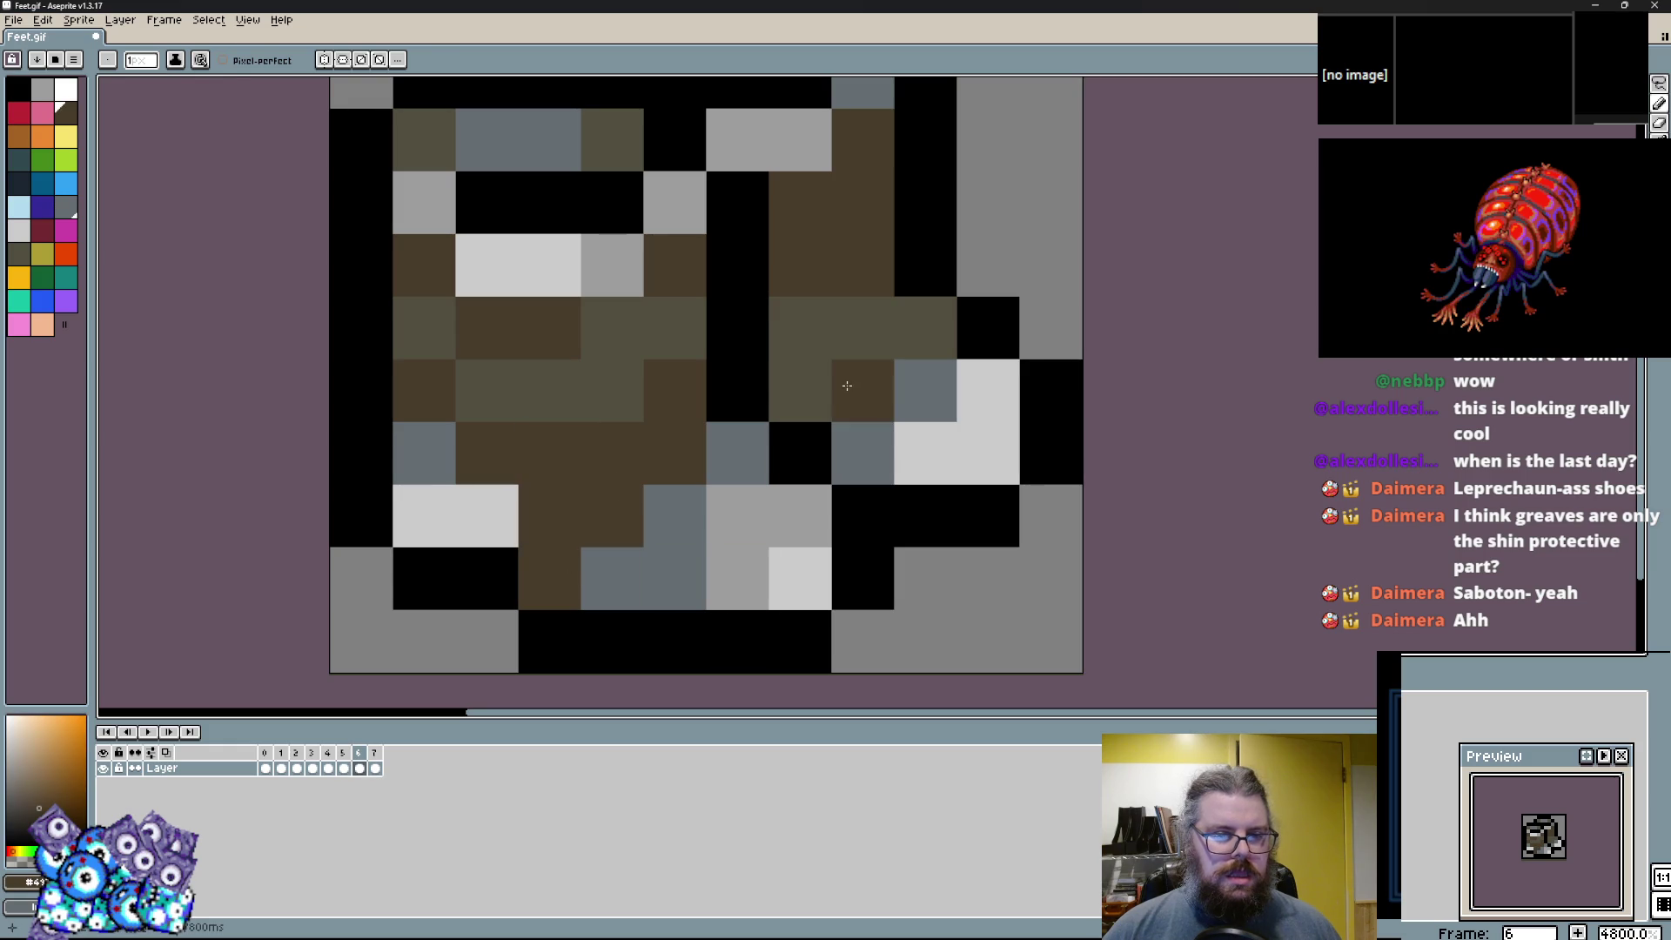
Paint brown and olive pixels down the right side, blacken one, and grey the sole pixel.
{"action": "left_click", "coordinate": [862, 329]}
{"action": "left_click", "coordinate": [905, 329], "text": "alt"}
{"action": "left_click_drag", "start_coordinate": [862, 329], "coordinate": [862, 392]}
{"action": "left_click", "coordinate": [800, 392], "text": "alt"}
{"action": "left_click", "coordinate": [862, 329]}
{"action": "left_click", "coordinate": [799, 329], "text": "alt"}
{"action": "left_click", "coordinate": [862, 266]}
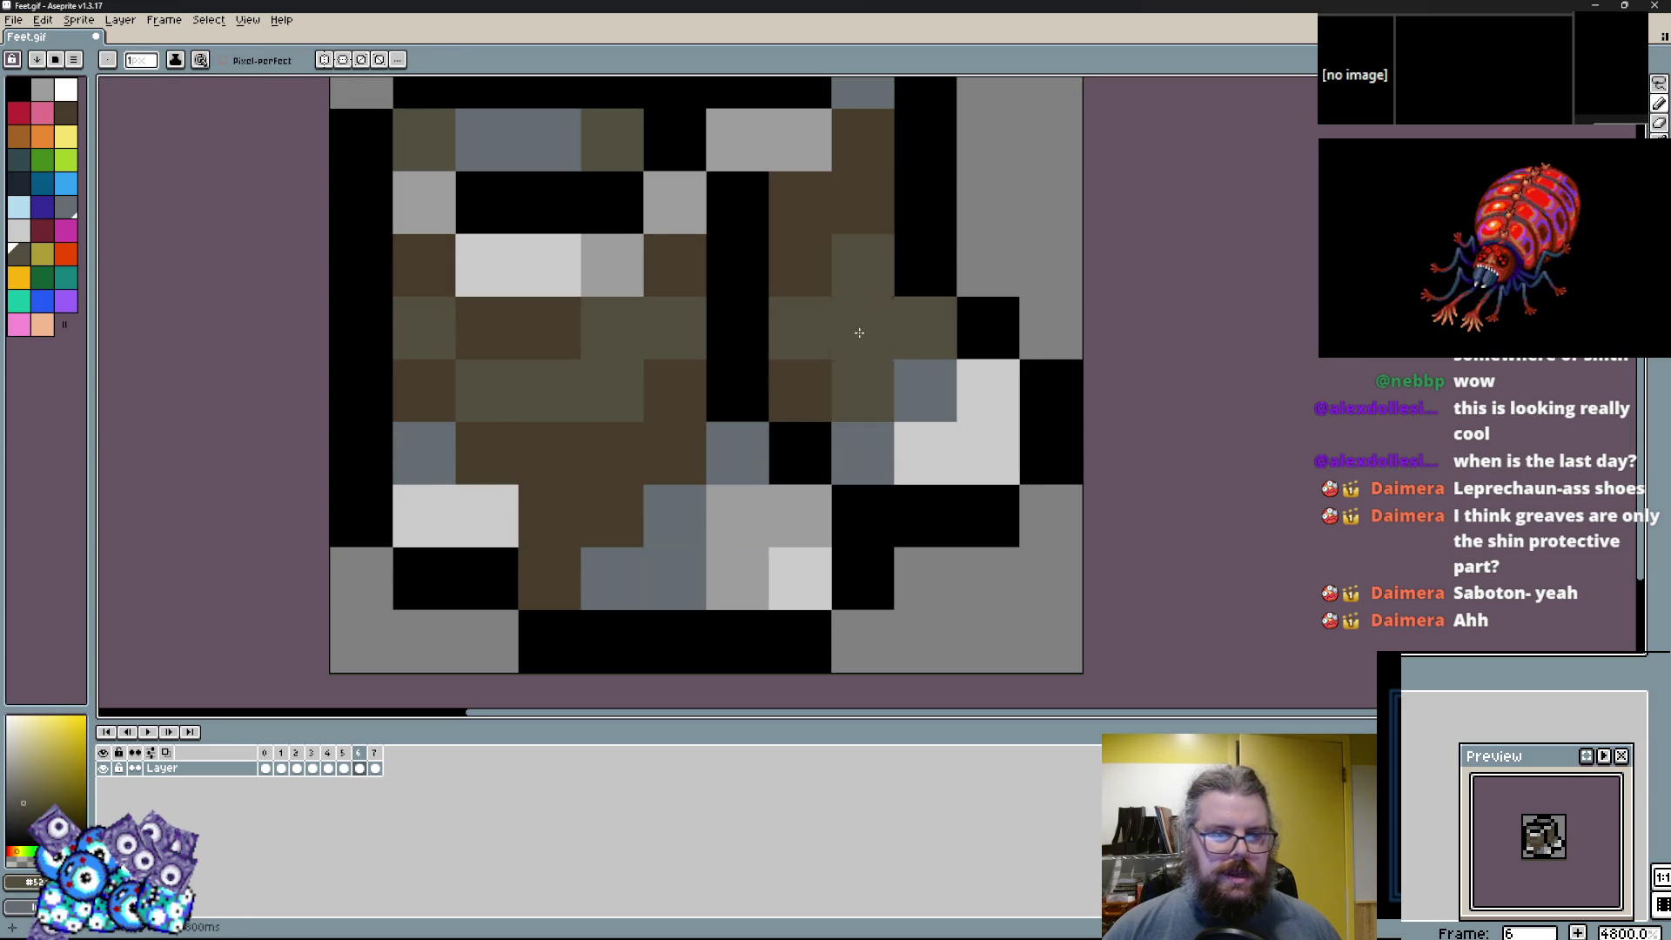
{"action": "left_click", "coordinate": [863, 578]}
{"action": "right_click", "coordinate": [833, 553]}
{"action": "left_click", "coordinate": [709, 515], "text": "alt"}
{"action": "left_click", "coordinate": [486, 515]}
{"action": "scroll", "coordinate": [927, 514], "scroll_direction": "down", "scroll_amount": 5}
After comparing with frame 7, recolour a few frame 6 boot pixels dark brown and blue-grey.
{"action": "key", "text": "Right"}
{"action": "key", "text": "Left"}
{"action": "key", "text": "Right"}
{"action": "scroll", "coordinate": [858, 535], "scroll_direction": "up", "scroll_amount": 3}
{"action": "key", "text": "Left"}
{"action": "left_click", "coordinate": [705, 453], "text": "alt"}
{"action": "left_click", "coordinate": [707, 502]}
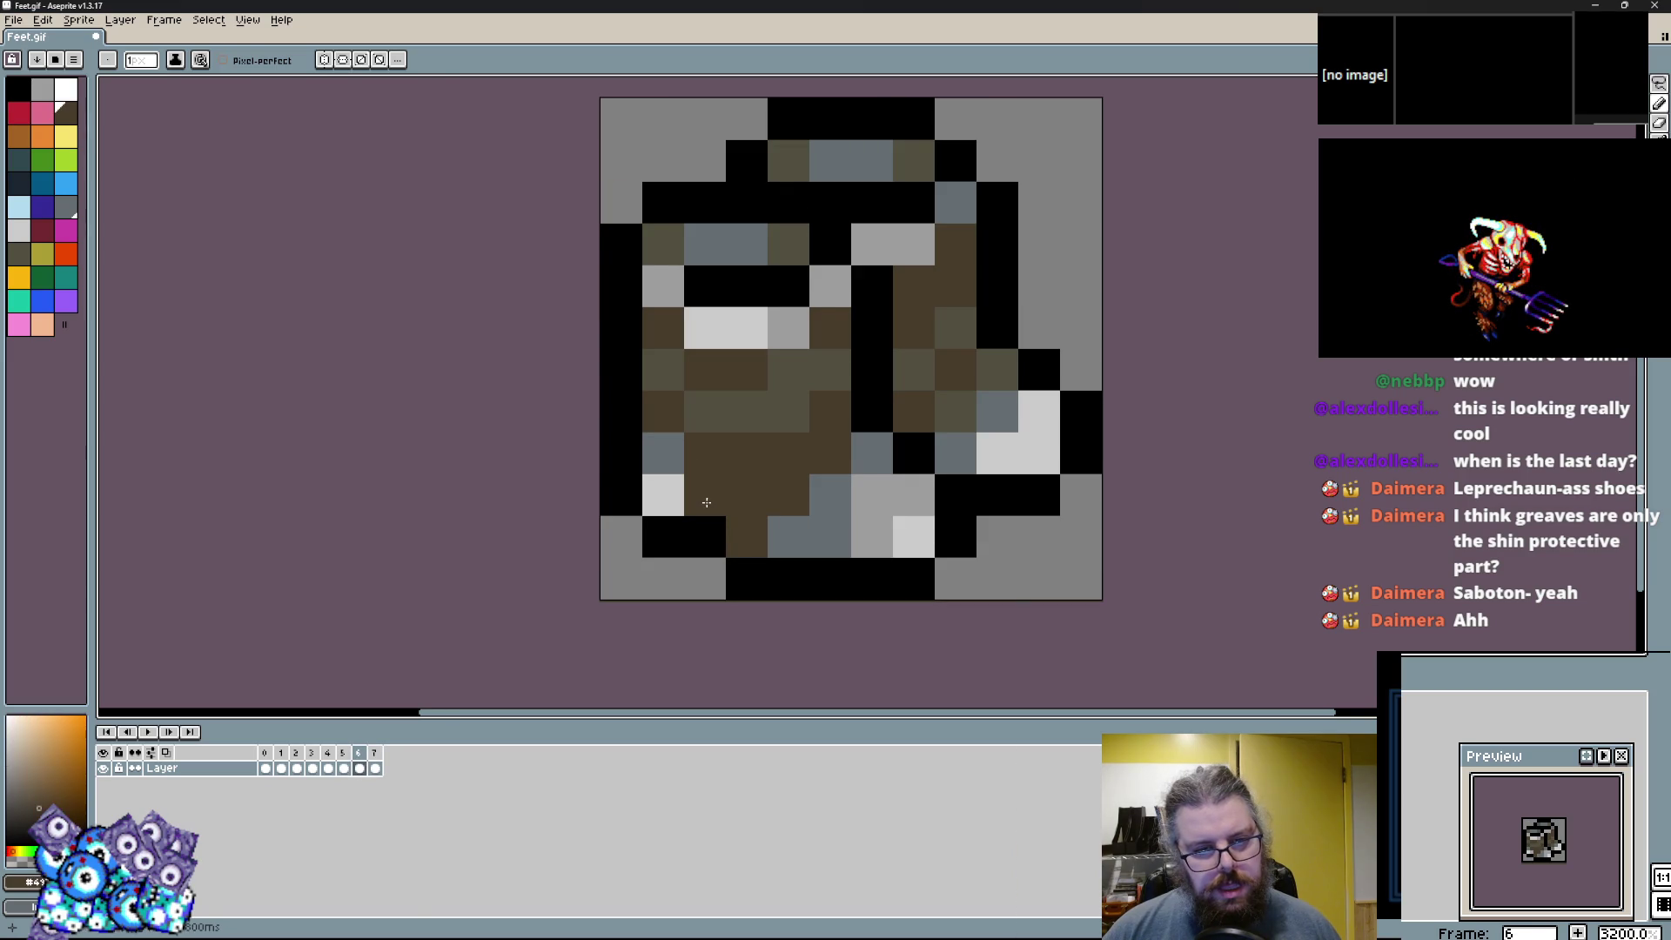
{"action": "left_click", "coordinate": [822, 519], "text": "alt"}
{"action": "left_click", "coordinate": [789, 535]}
{"action": "left_click", "coordinate": [696, 457]}
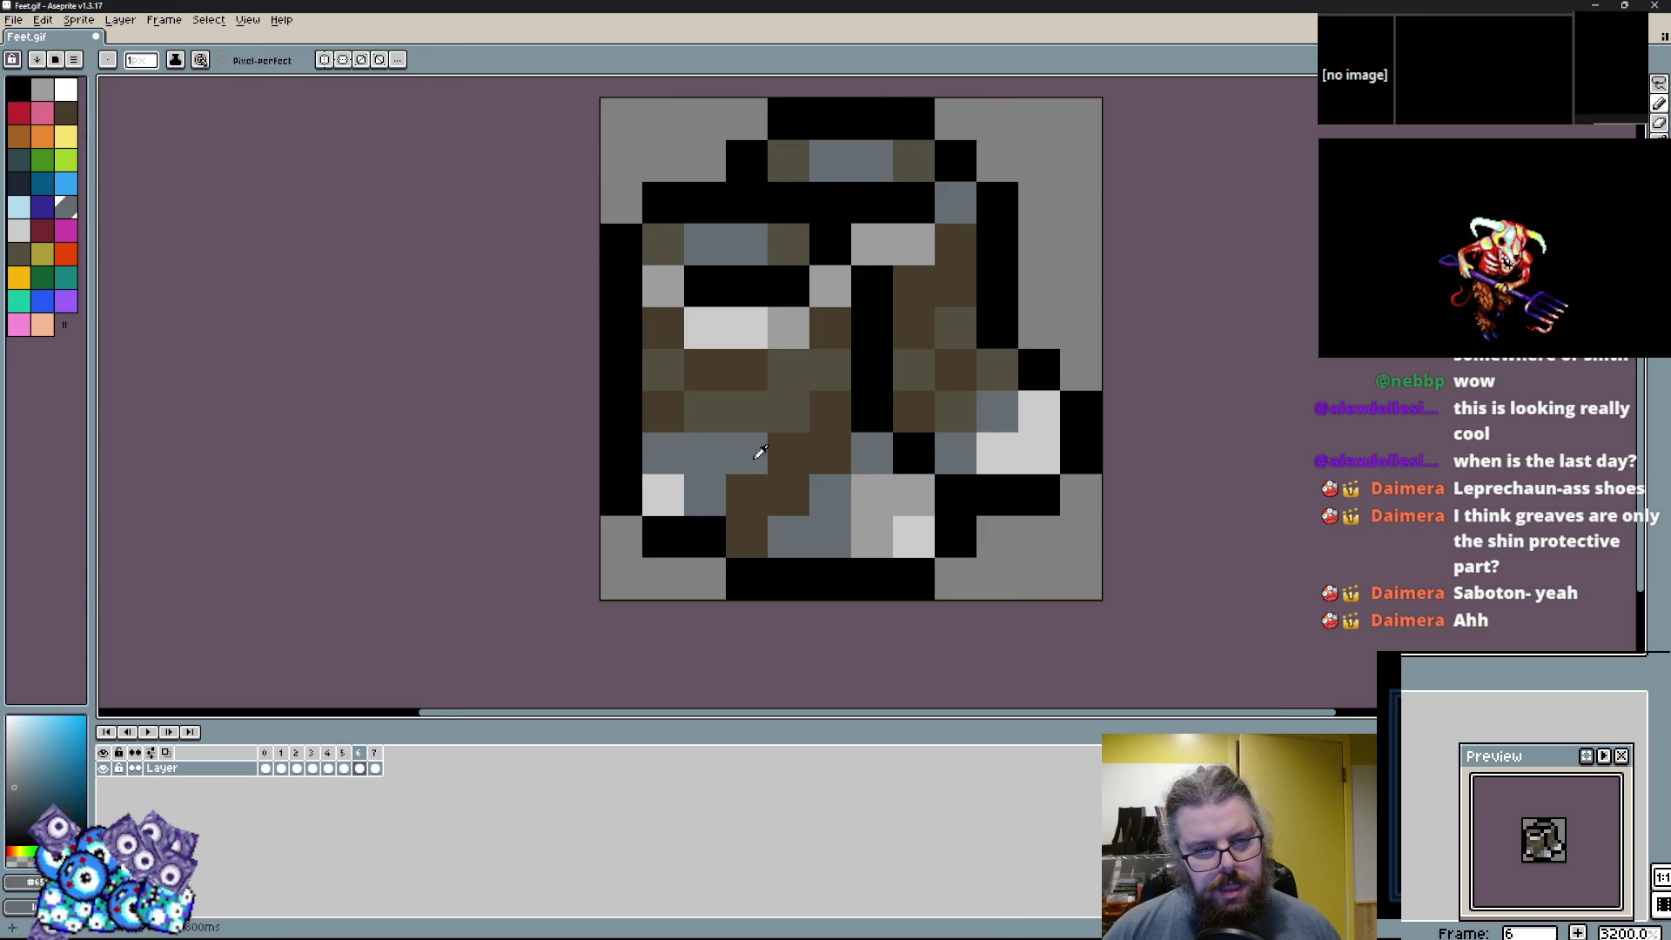
{"action": "left_click", "coordinate": [783, 453], "text": "alt"}
Check against frame 5, then balance olive and brown pixels on frame 6's right strap.
{"action": "scroll", "coordinate": [774, 444], "scroll_direction": "down", "scroll_amount": 1}
{"action": "scroll", "coordinate": [782, 439], "scroll_direction": "up", "scroll_amount": 1}
{"action": "key", "text": "Left"}
{"action": "key", "text": "Right"}
{"action": "left_click", "coordinate": [823, 367], "text": "alt"}
{"action": "scroll", "coordinate": [823, 368], "scroll_direction": "down", "scroll_amount": 1}
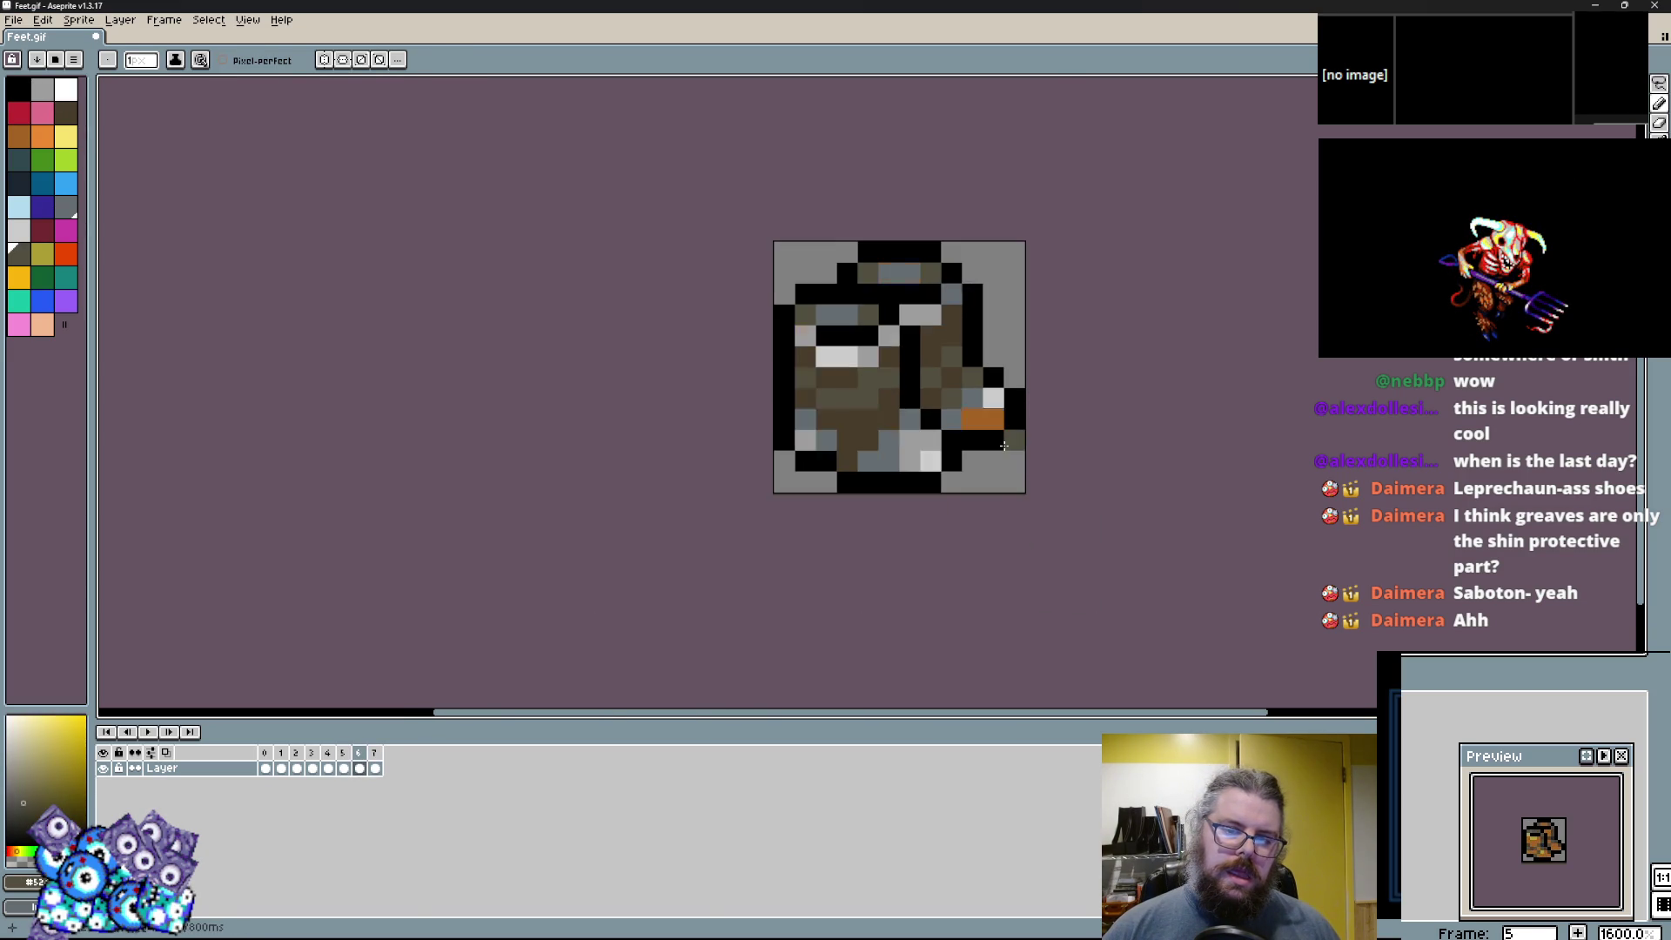
{"action": "scroll", "coordinate": [898, 355], "scroll_direction": "up", "scroll_amount": 1}
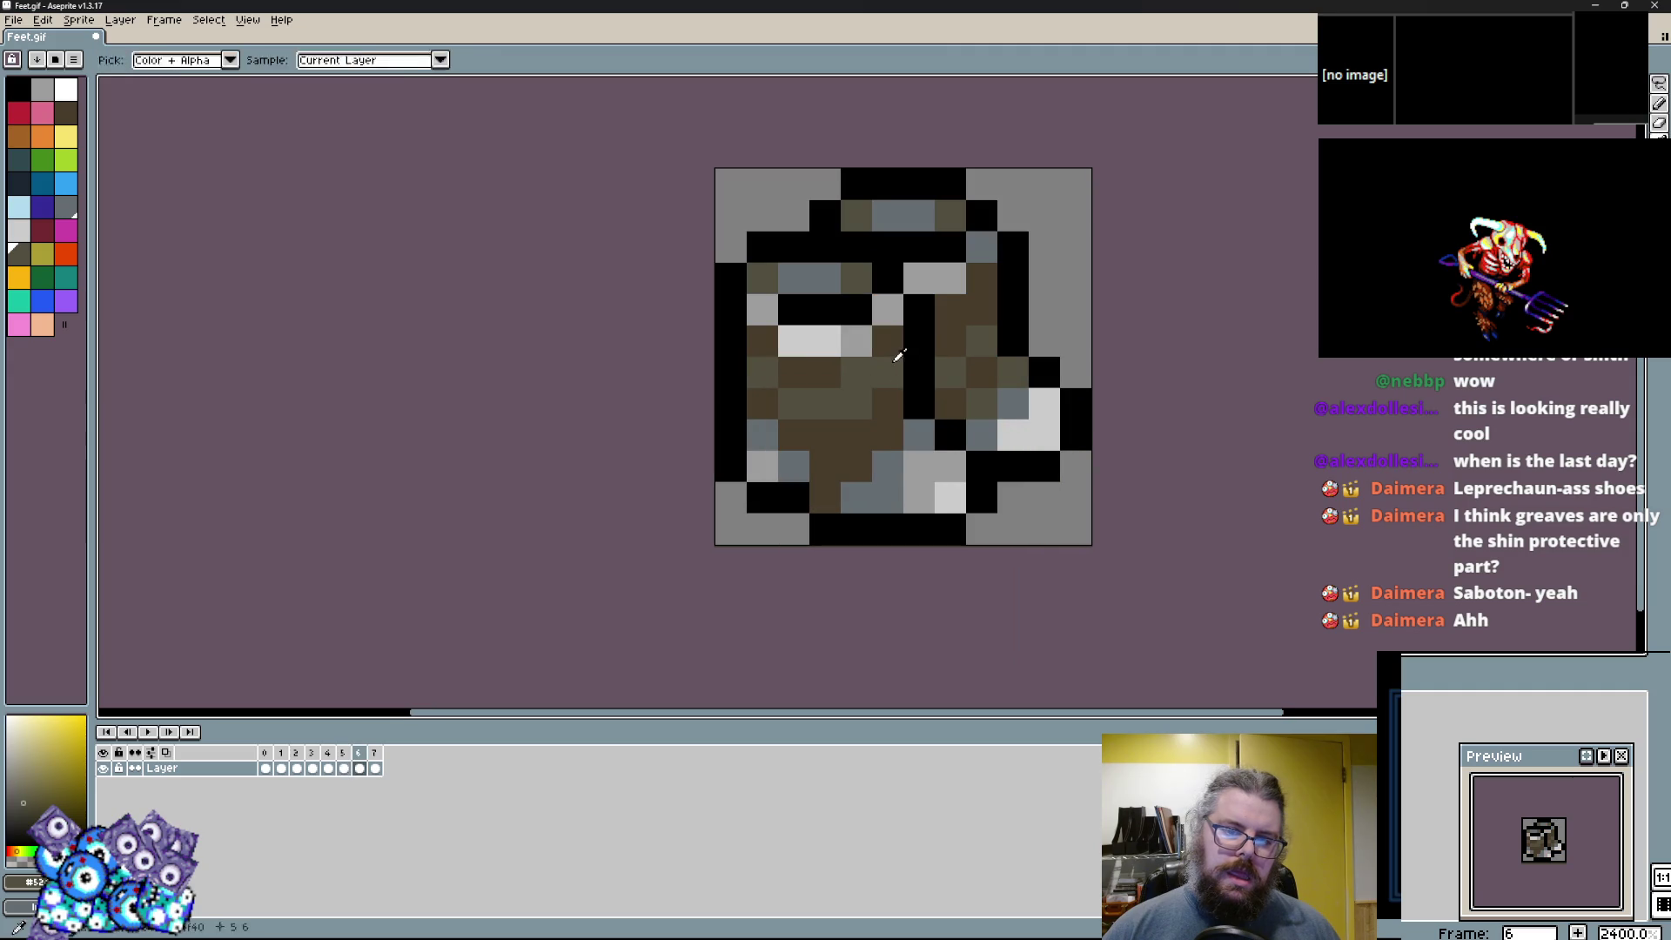
{"action": "left_click", "coordinate": [950, 342]}
{"action": "left_click", "coordinate": [981, 342]}
{"action": "left_click", "coordinate": [981, 374]}
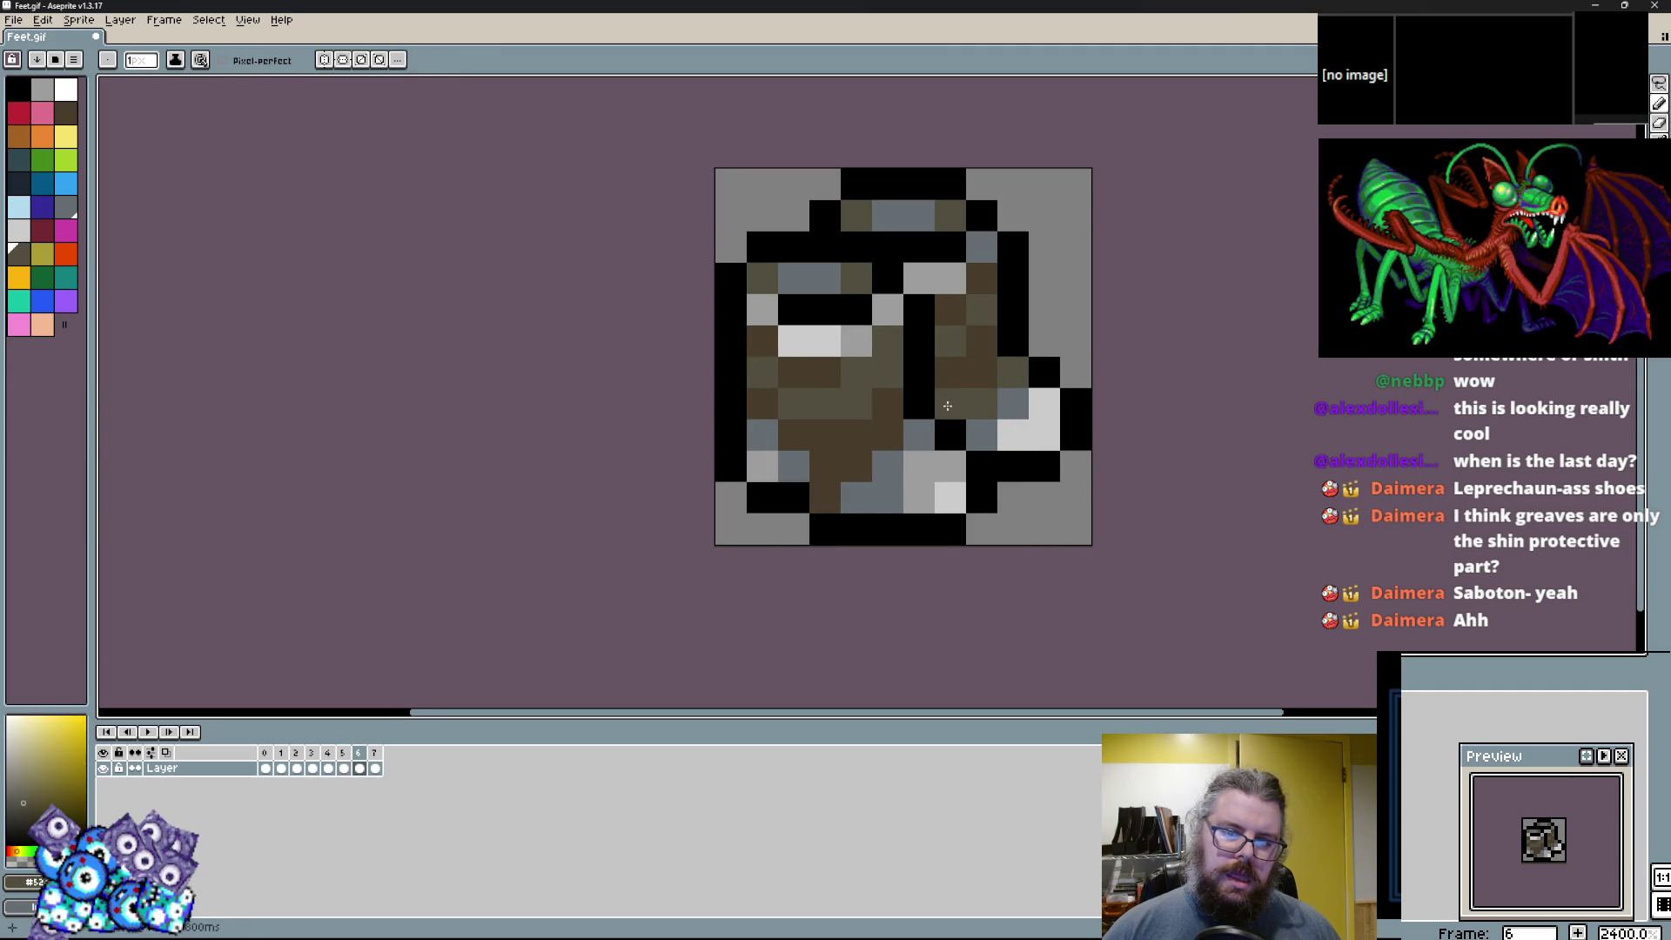
Flip between frames 6 and 7 to compare the touched-up boot.
{"action": "key", "text": "Right"}
{"action": "key", "text": "Left"}
{"action": "key", "text": "Right"}
{"action": "scroll", "coordinate": [1070, 423], "scroll_direction": "up", "scroll_amount": 1}
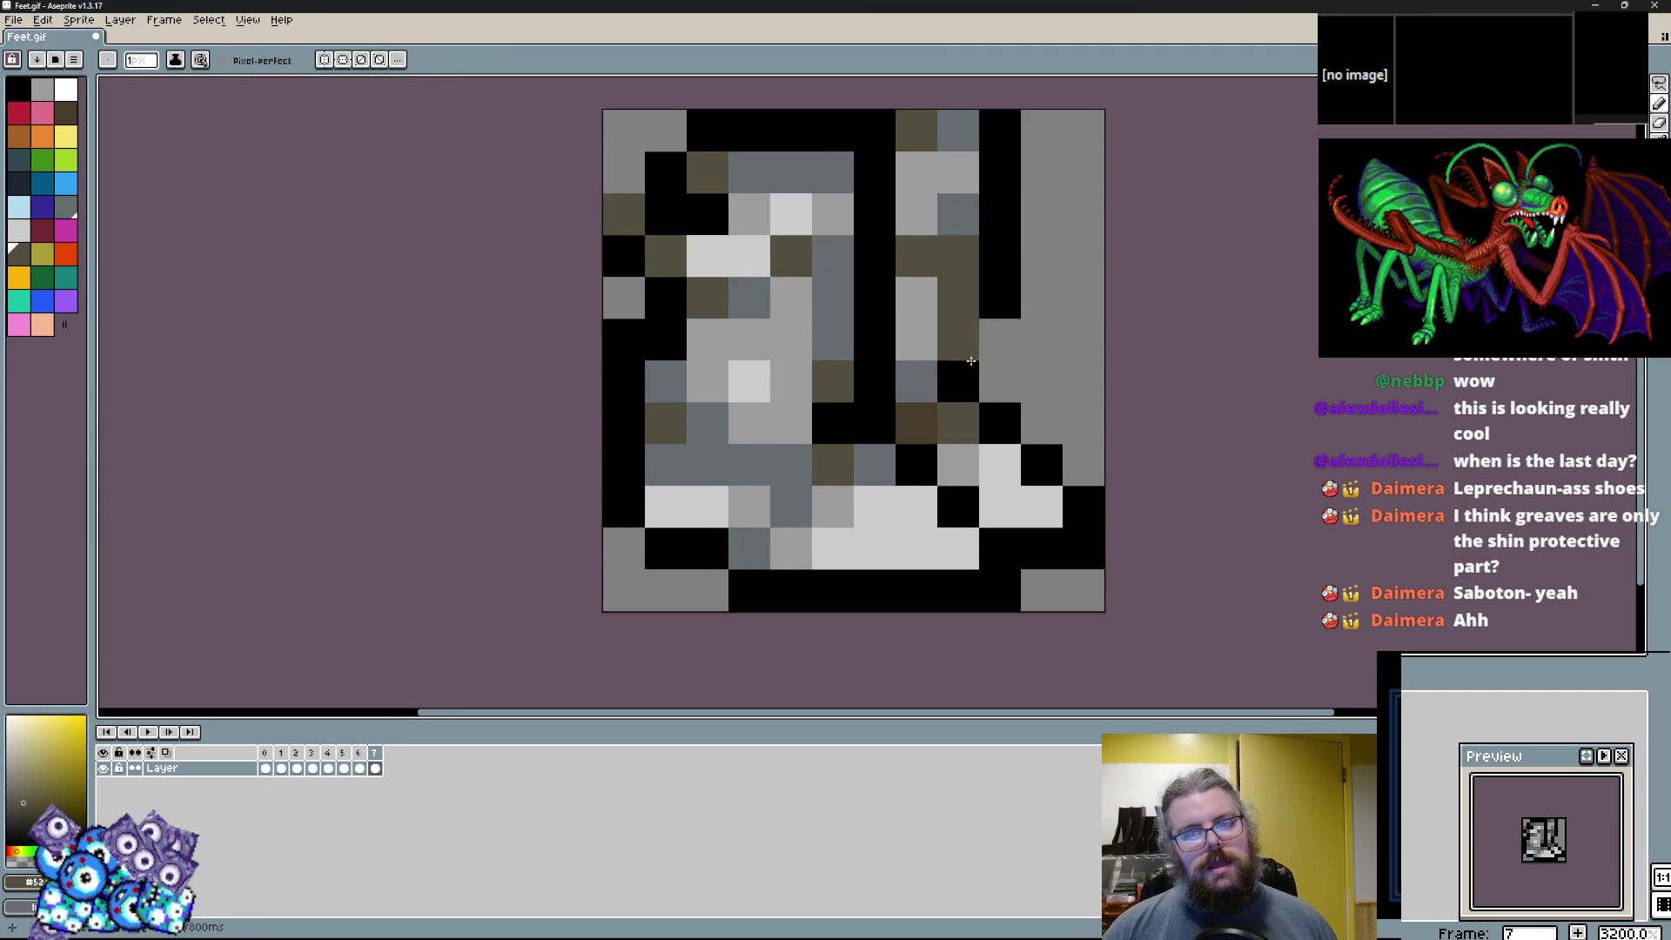
{"action": "scroll", "coordinate": [855, 411], "scroll_direction": "down", "scroll_amount": 3}
{"action": "scroll", "coordinate": [855, 412], "scroll_direction": "up", "scroll_amount": 2}
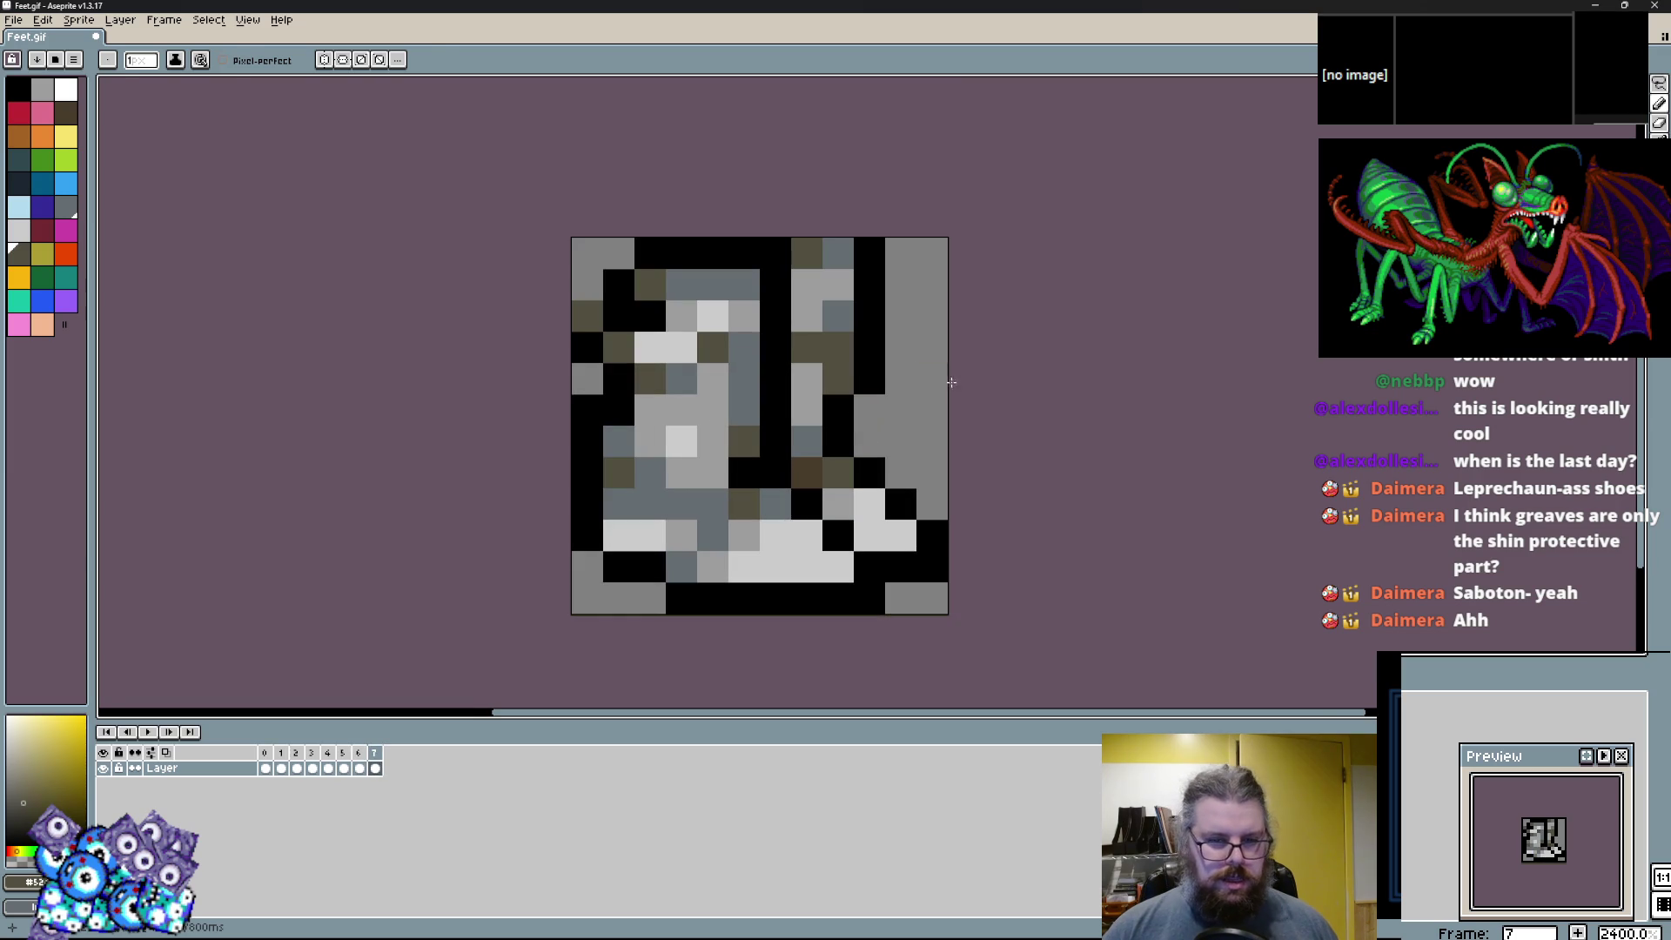
{"action": "key", "text": "Left"}
{"action": "key", "text": "Right"}
{"action": "key", "text": "Left"}
{"action": "key", "text": "Right"}
Review the earlier frames, return to frame 6 and add a new frame via Frame > New Frame.
{"action": "key", "text": "Left"}
{"action": "key", "text": "Left"}
{"action": "key", "text": "Left"}
{"action": "key", "text": "Left"}
{"action": "key", "text": "Left"}
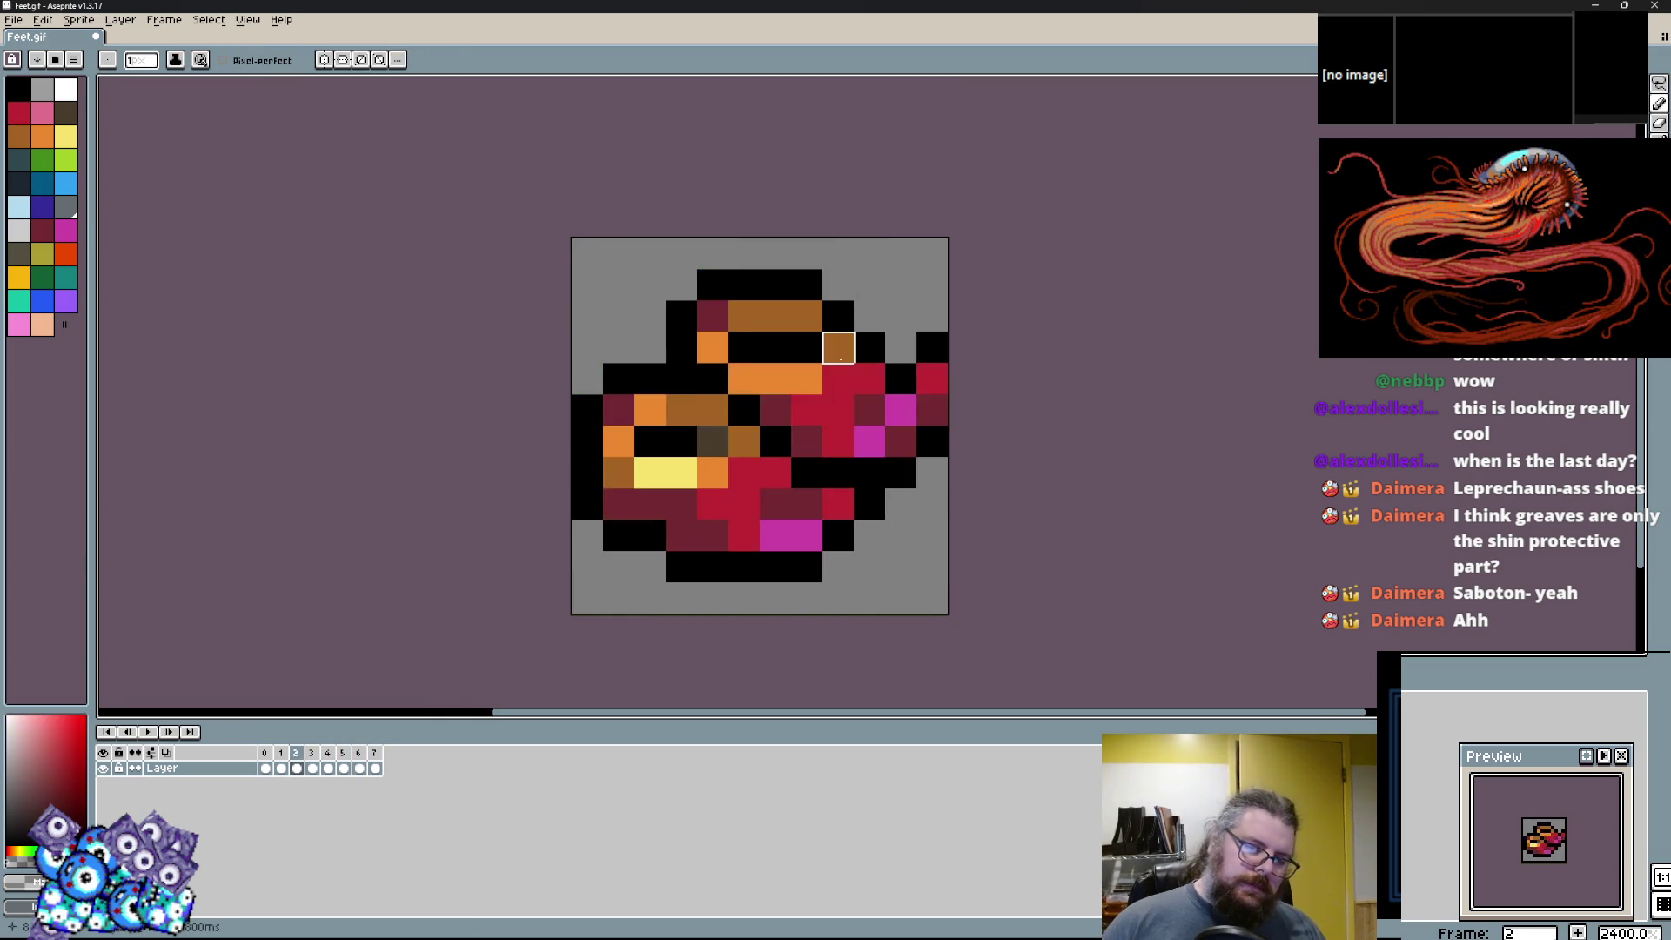
{"action": "key", "text": "Left"}
{"action": "key", "text": "Left"}
{"action": "key", "text": "Right"}
{"action": "key", "text": "Right"}
{"action": "key", "text": "Right"}
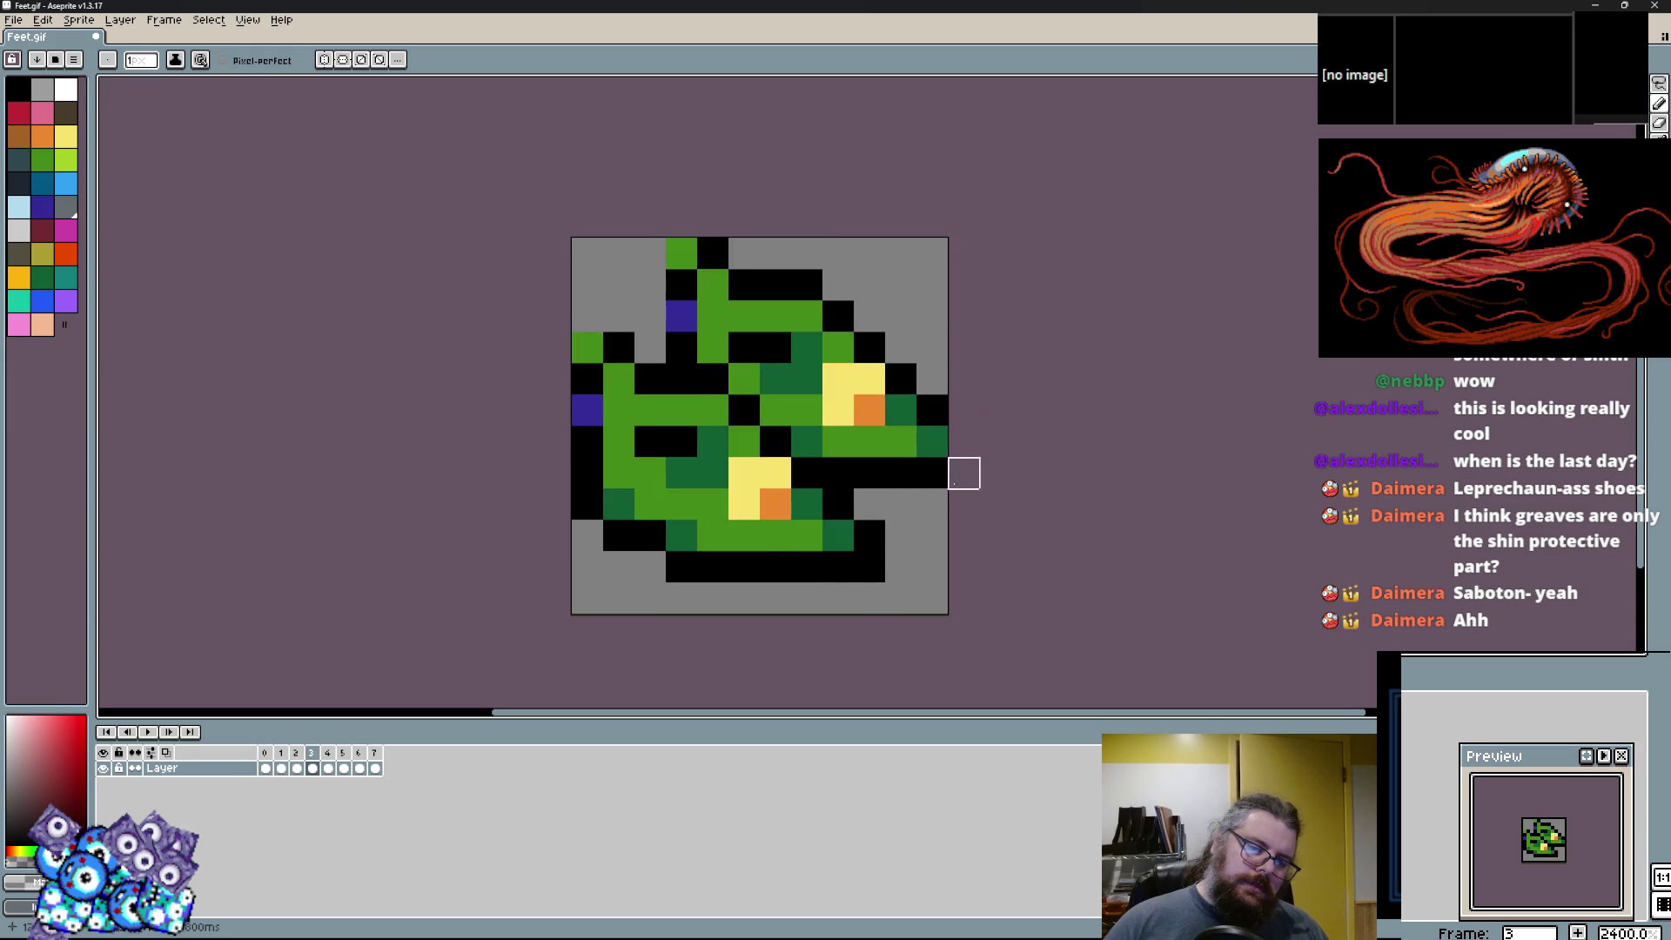
{"action": "key", "text": "Right"}
{"action": "key", "text": "Right"}
{"action": "key", "text": "Right"}
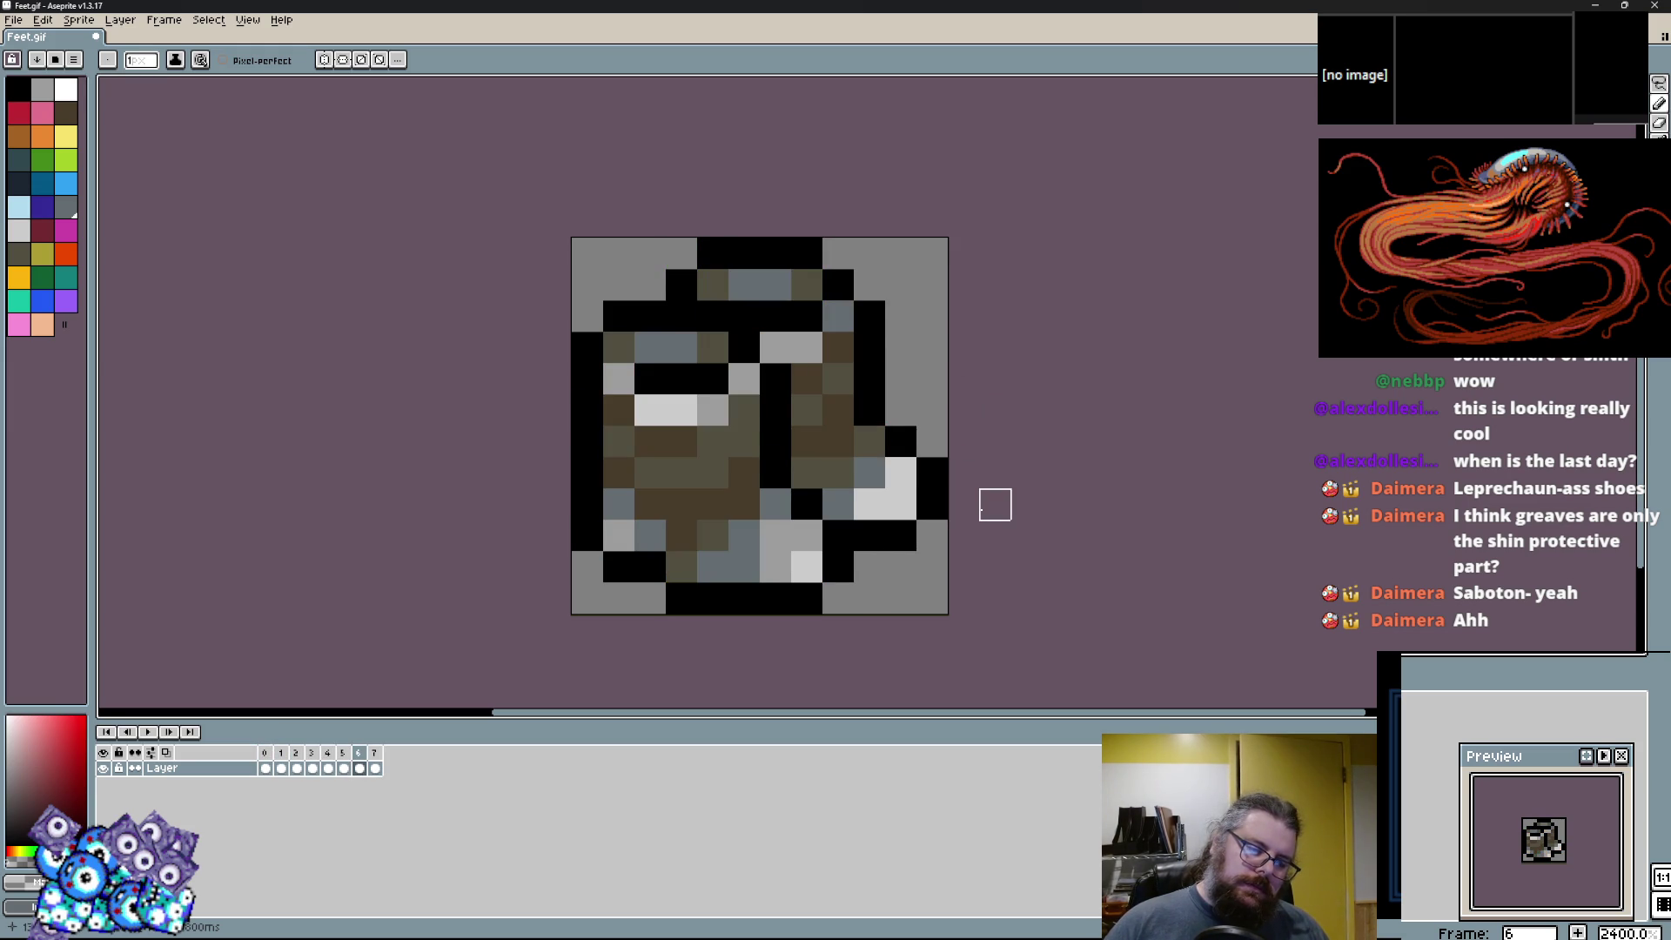
{"action": "key", "text": "Right"}
{"action": "key", "text": "Left"}
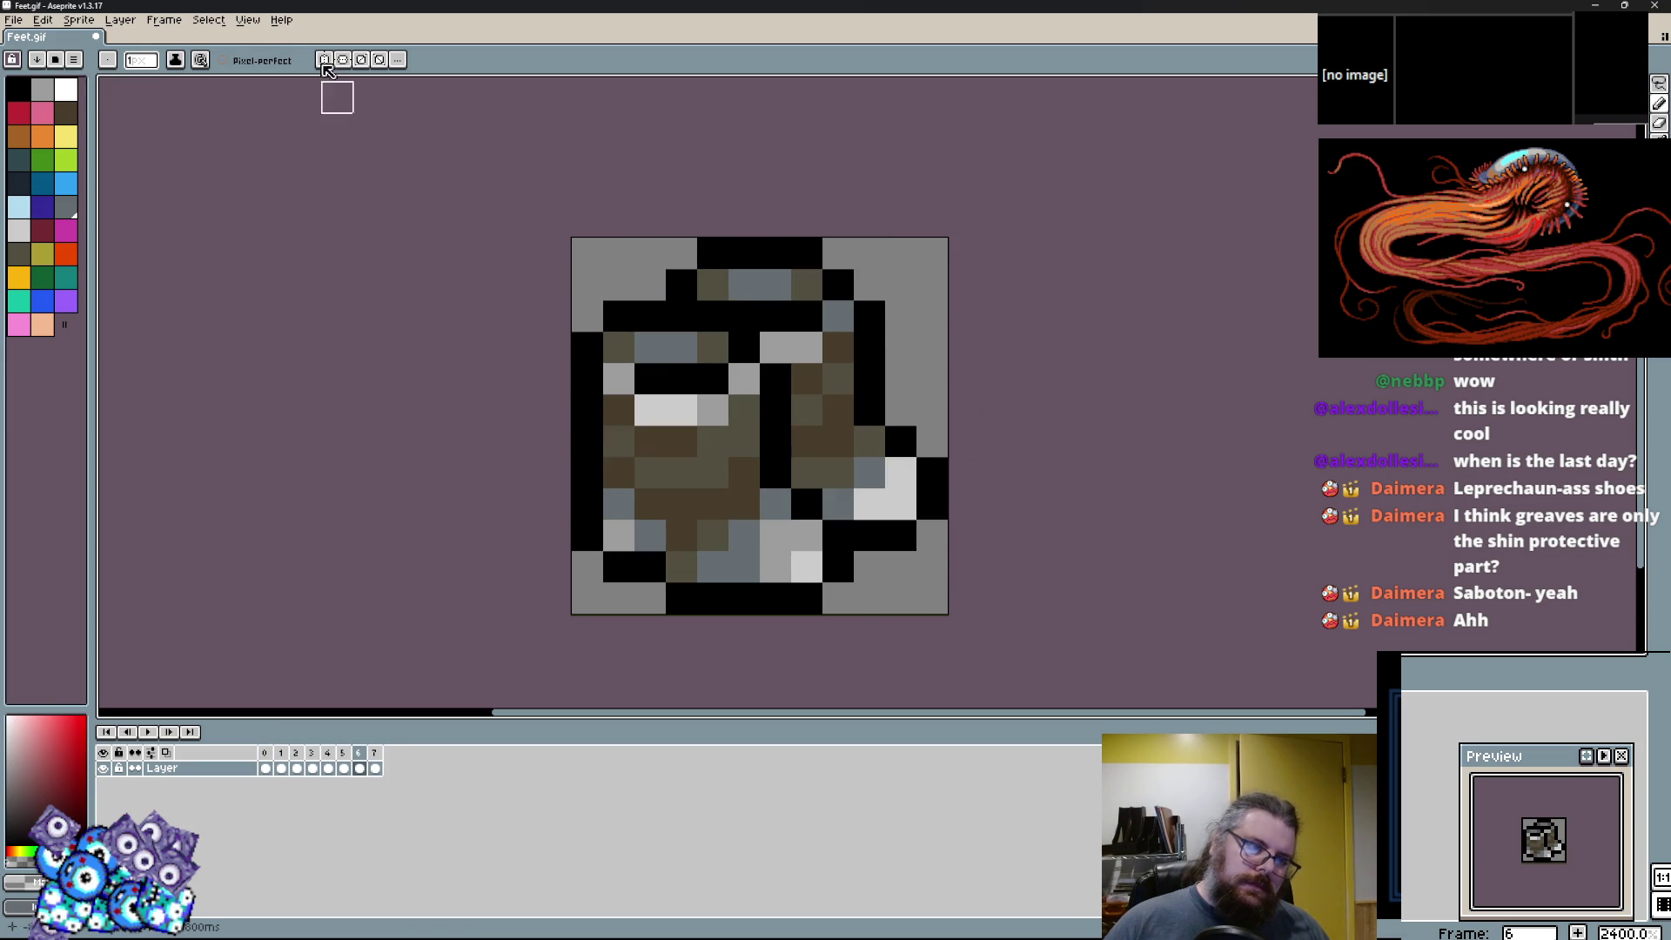
{"action": "left_click", "coordinate": [164, 19]}
{"action": "left_click", "coordinate": [183, 78]}
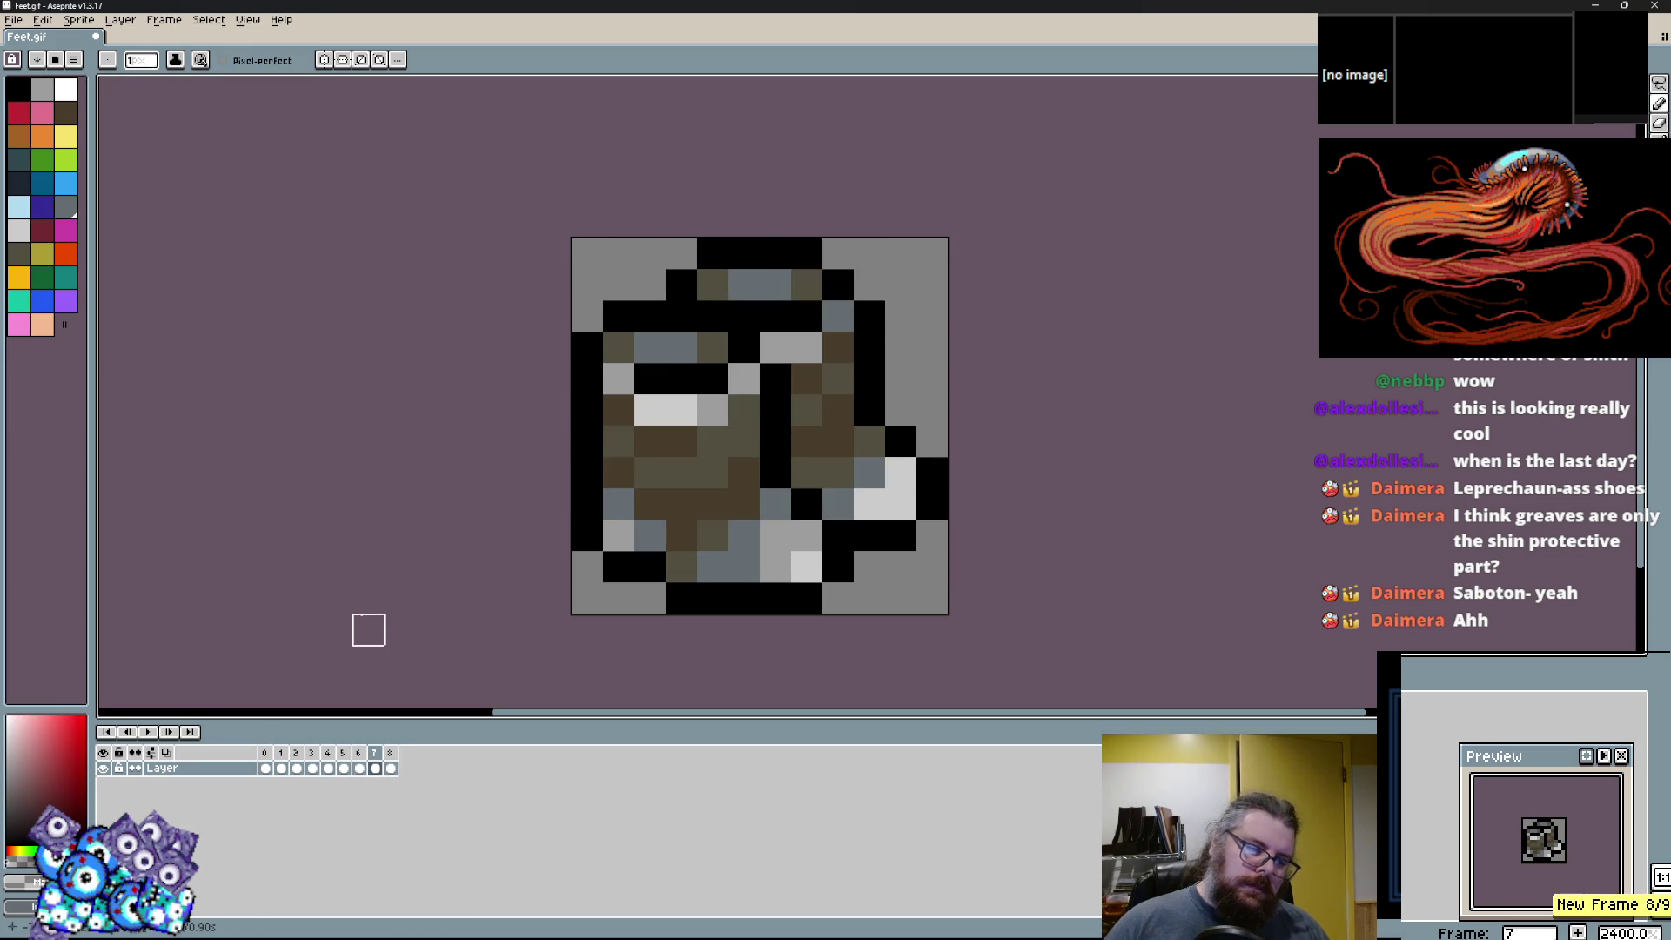
On the new frame 7 cel, paint a light blue band around the eye slot.
{"action": "left_click", "coordinate": [387, 765]}
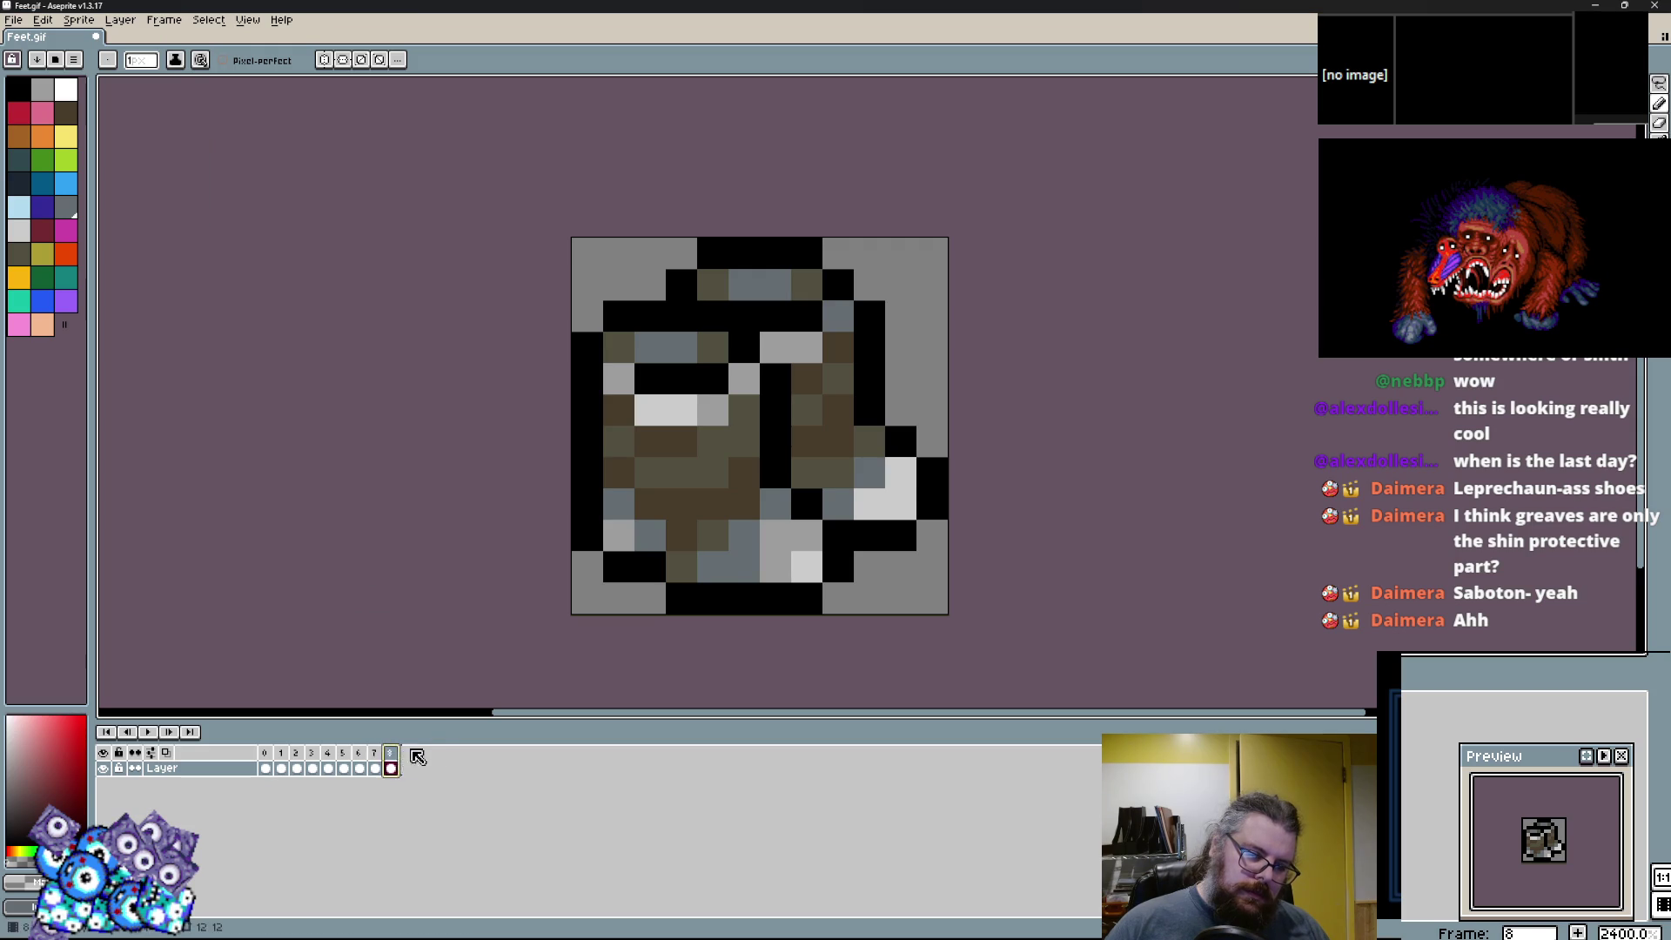
{"action": "scroll", "coordinate": [493, 488], "scroll_direction": "up", "scroll_amount": 1}
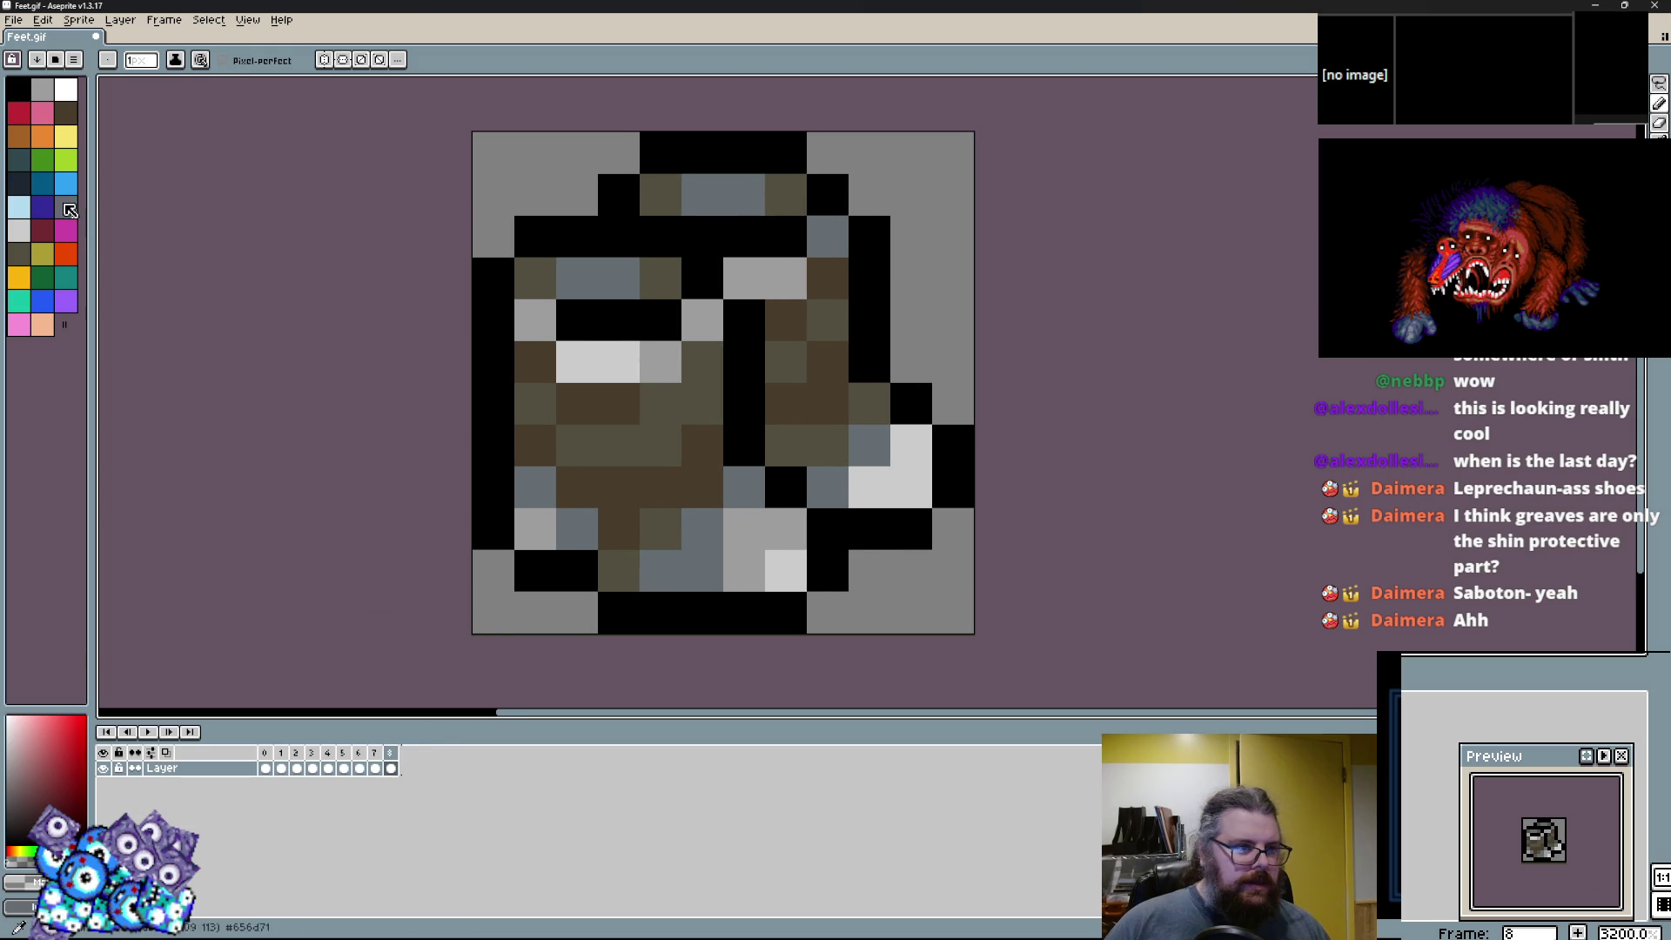
{"action": "left_click", "coordinate": [42, 159]}
{"action": "left_click_drag", "start_coordinate": [757, 488], "coordinate": [697, 496]}
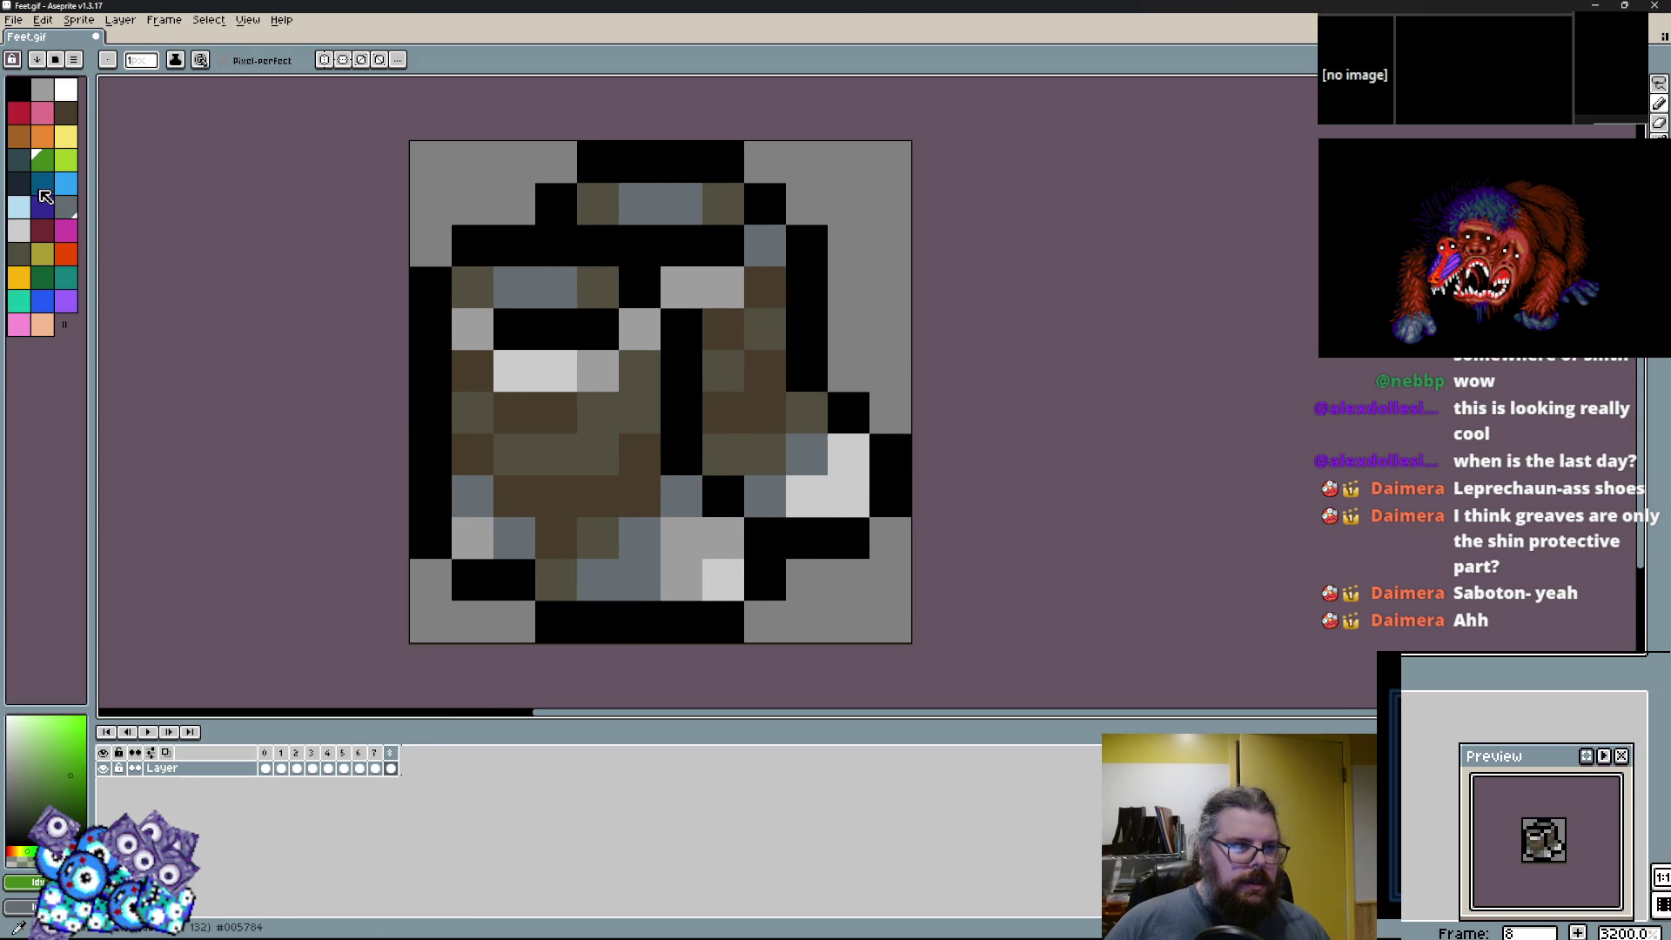
{"action": "left_click", "coordinate": [42, 182]}
{"action": "scroll", "coordinate": [704, 474], "scroll_direction": "up", "scroll_amount": 1}
{"action": "left_click", "coordinate": [678, 529]}
{"action": "mouse_move", "coordinate": [421, 317]}
{"action": "left_mouse_down"}
{"action": "mouse_move", "coordinate": [420, 252]}
{"action": "mouse_move", "coordinate": [597, 261]}
{"action": "mouse_move", "coordinate": [540, 318]}
{"action": "mouse_move", "coordinate": [451, 274]}
{"action": "left_mouse_up"}
Extend the black outline beside the eye with sampled black.
{"action": "key", "text": "x"}
{"action": "left_click", "coordinate": [421, 253]}
{"action": "left_click", "coordinate": [545, 253]}
{"action": "mouse_move", "coordinate": [738, 451]}
{"action": "left_mouse_down"}
{"action": "mouse_move", "coordinate": [755, 376]}
{"action": "mouse_move", "coordinate": [660, 416]}
{"action": "mouse_move", "coordinate": [852, 350]}
{"action": "left_mouse_up"}
Paint the brown boot body dark red and turn stray red and grey pixels black.
{"action": "left_click", "coordinate": [730, 351], "text": "alt"}
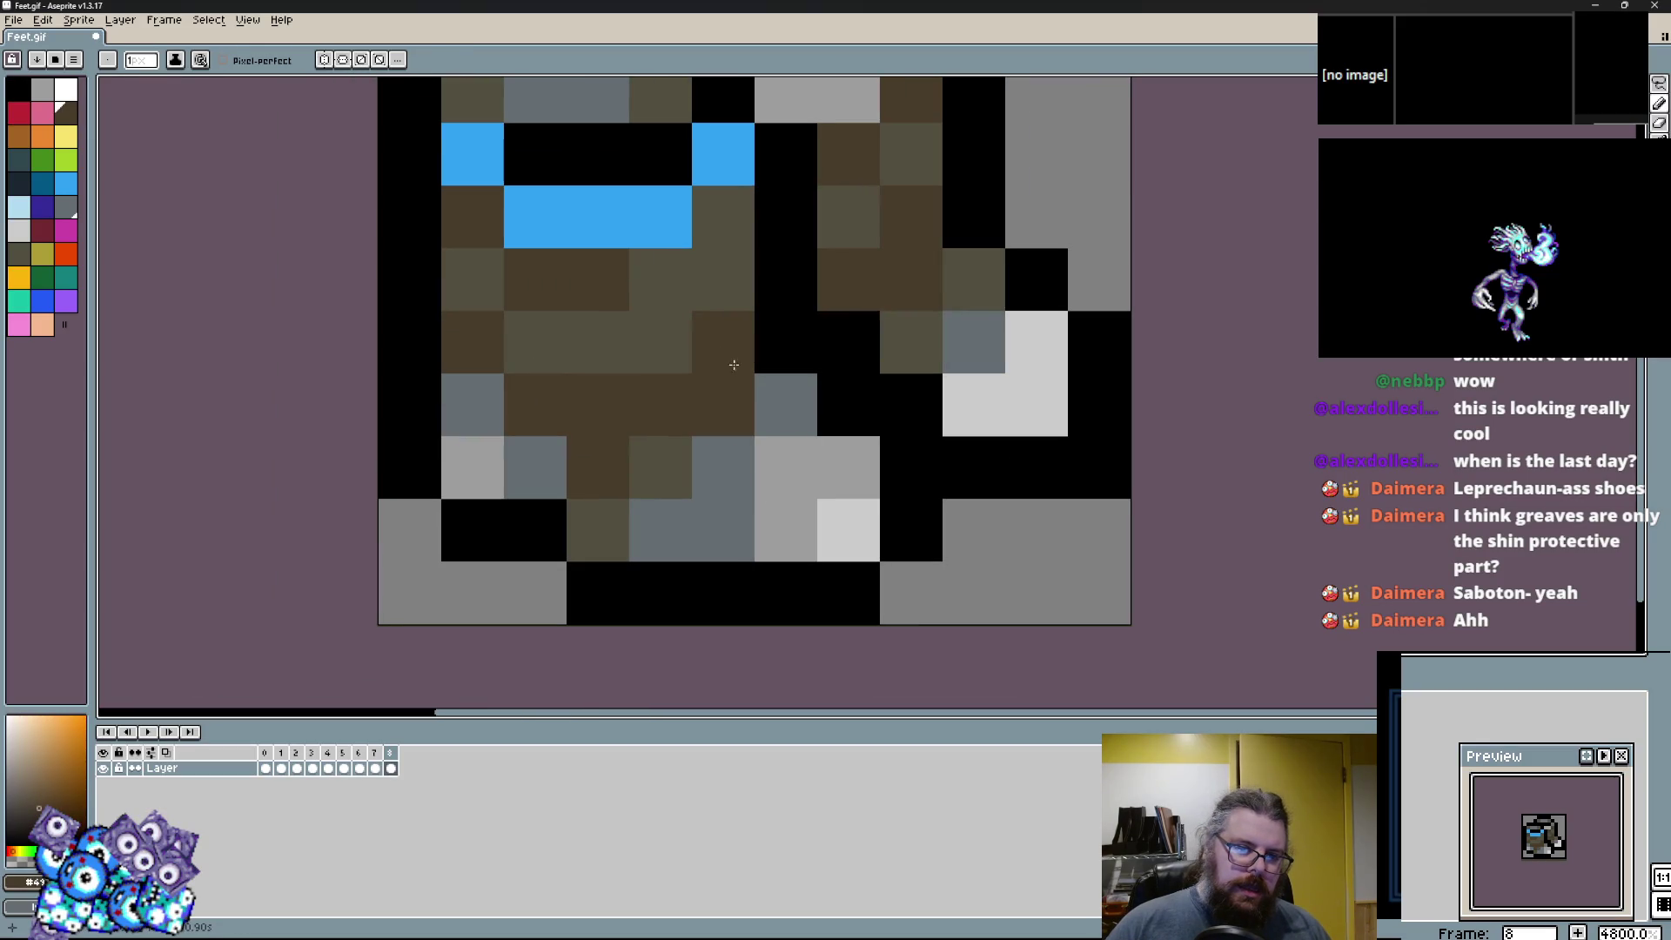
{"action": "left_click", "coordinate": [41, 230]}
{"action": "mouse_move", "coordinate": [652, 344]}
{"action": "left_mouse_down"}
{"action": "mouse_move", "coordinate": [454, 376]}
{"action": "mouse_move", "coordinate": [670, 321]}
{"action": "mouse_move", "coordinate": [604, 302]}
{"action": "mouse_move", "coordinate": [653, 532]}
{"action": "mouse_move", "coordinate": [787, 511]}
{"action": "mouse_move", "coordinate": [737, 384]}
{"action": "left_mouse_up"}
{"action": "left_click", "coordinate": [921, 525], "text": "alt"}
{"action": "left_click", "coordinate": [848, 404]}
{"action": "mouse_move", "coordinate": [932, 554]}
{"action": "left_mouse_down"}
{"action": "mouse_move", "coordinate": [922, 586]}
{"action": "mouse_move", "coordinate": [827, 470]}
{"action": "left_mouse_up"}
{"action": "left_click", "coordinate": [766, 518], "text": "alt"}
{"action": "left_click", "coordinate": [750, 522]}
Fill the lower-right shoe area with dark red.
{"action": "scroll", "coordinate": [760, 525], "scroll_direction": "down", "scroll_amount": 1}
{"action": "scroll", "coordinate": [862, 536], "scroll_direction": "up", "scroll_amount": 1}
{"action": "left_click", "coordinate": [862, 535]}
{"action": "left_click", "coordinate": [770, 353]}
{"action": "mouse_move", "coordinate": [896, 418]}
{"action": "left_mouse_down"}
{"action": "mouse_move", "coordinate": [939, 485]}
{"action": "mouse_move", "coordinate": [871, 447]}
{"action": "mouse_move", "coordinate": [832, 292]}
{"action": "left_mouse_up"}
Repaint a few shoe pixels black and add one more light blue pixel.
{"action": "left_click", "coordinate": [1033, 502], "text": "alt"}
{"action": "left_click", "coordinate": [895, 540], "text": "alt"}
{"action": "scroll", "coordinate": [836, 377], "scroll_direction": "down", "scroll_amount": 1}
{"action": "scroll", "coordinate": [835, 378], "scroll_direction": "up", "scroll_amount": 1}
{"action": "left_click", "coordinate": [707, 428], "text": "alt"}
{"action": "left_click", "coordinate": [835, 377]}
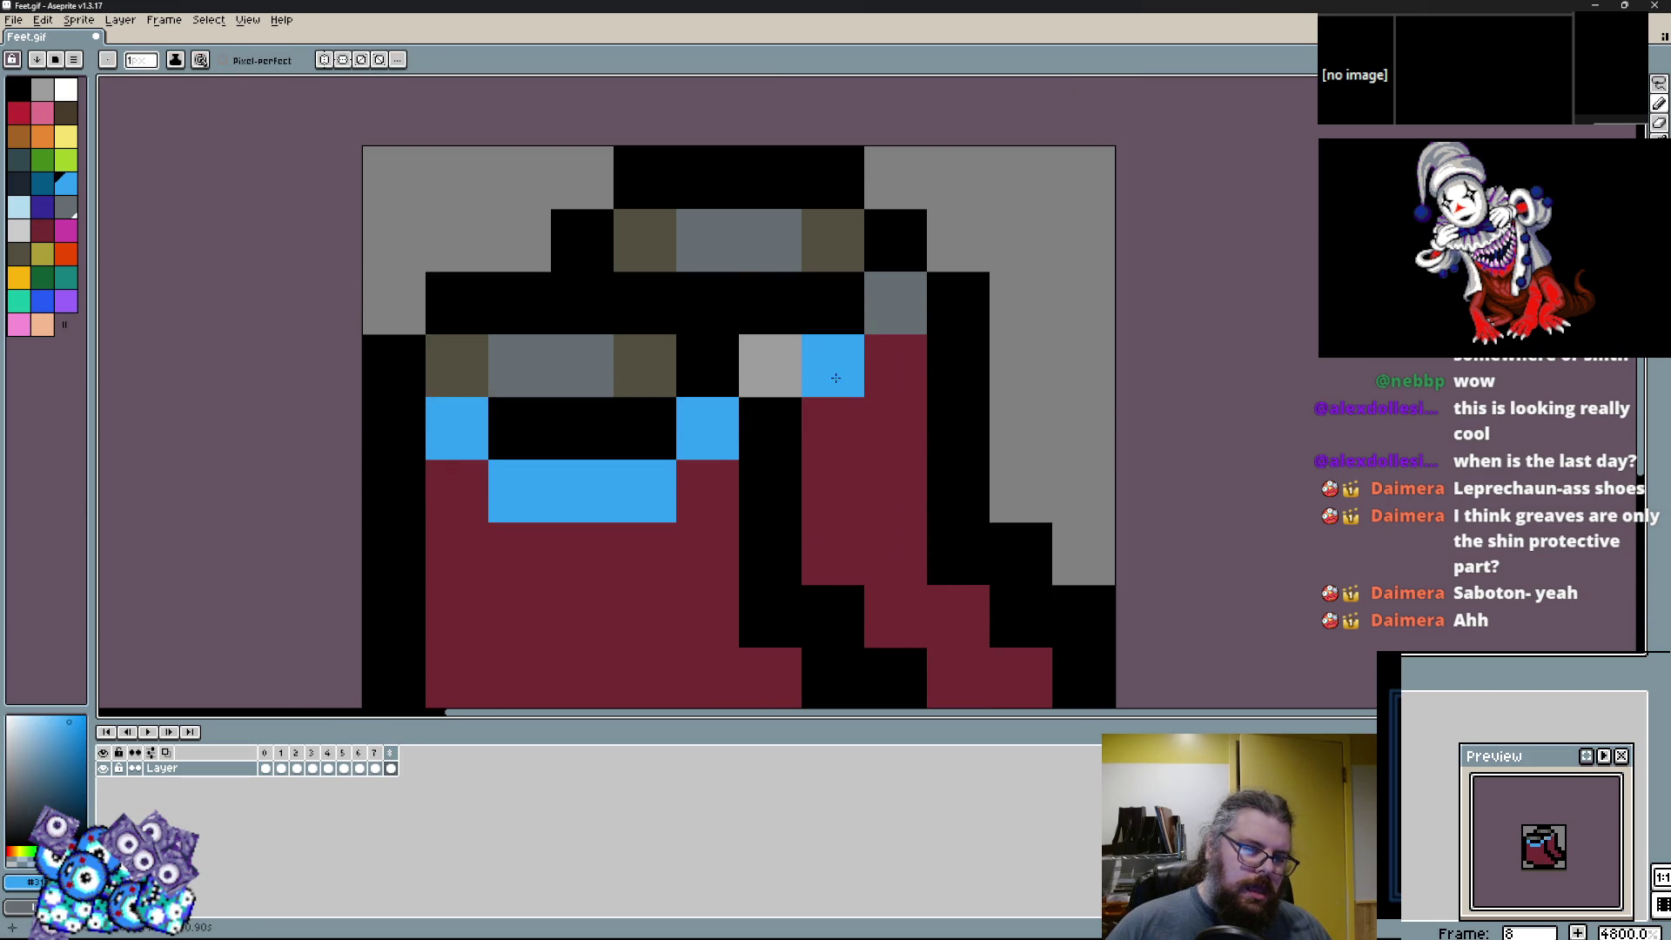
Repaint the light blue trim pixels magenta.
{"action": "left_click", "coordinate": [66, 230]}
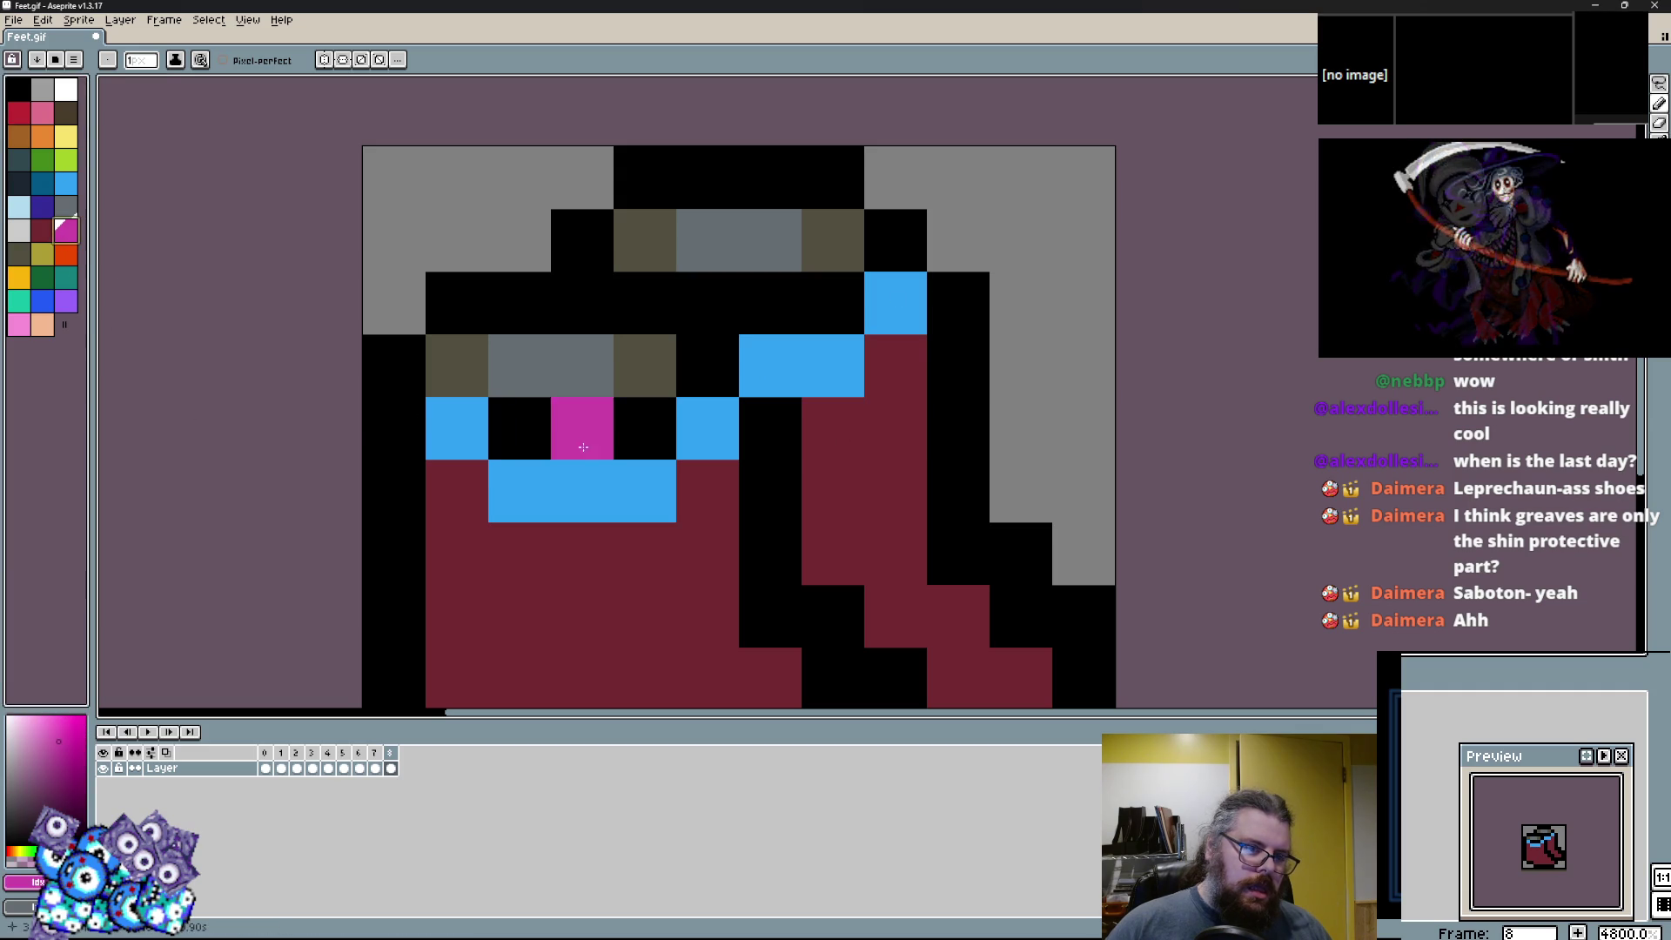
{"action": "left_click_drag", "start_coordinate": [644, 492], "coordinate": [525, 492]}
{"action": "right_click", "coordinate": [693, 466]}
{"action": "left_click", "coordinate": [708, 428]}
{"action": "left_click", "coordinate": [838, 378]}
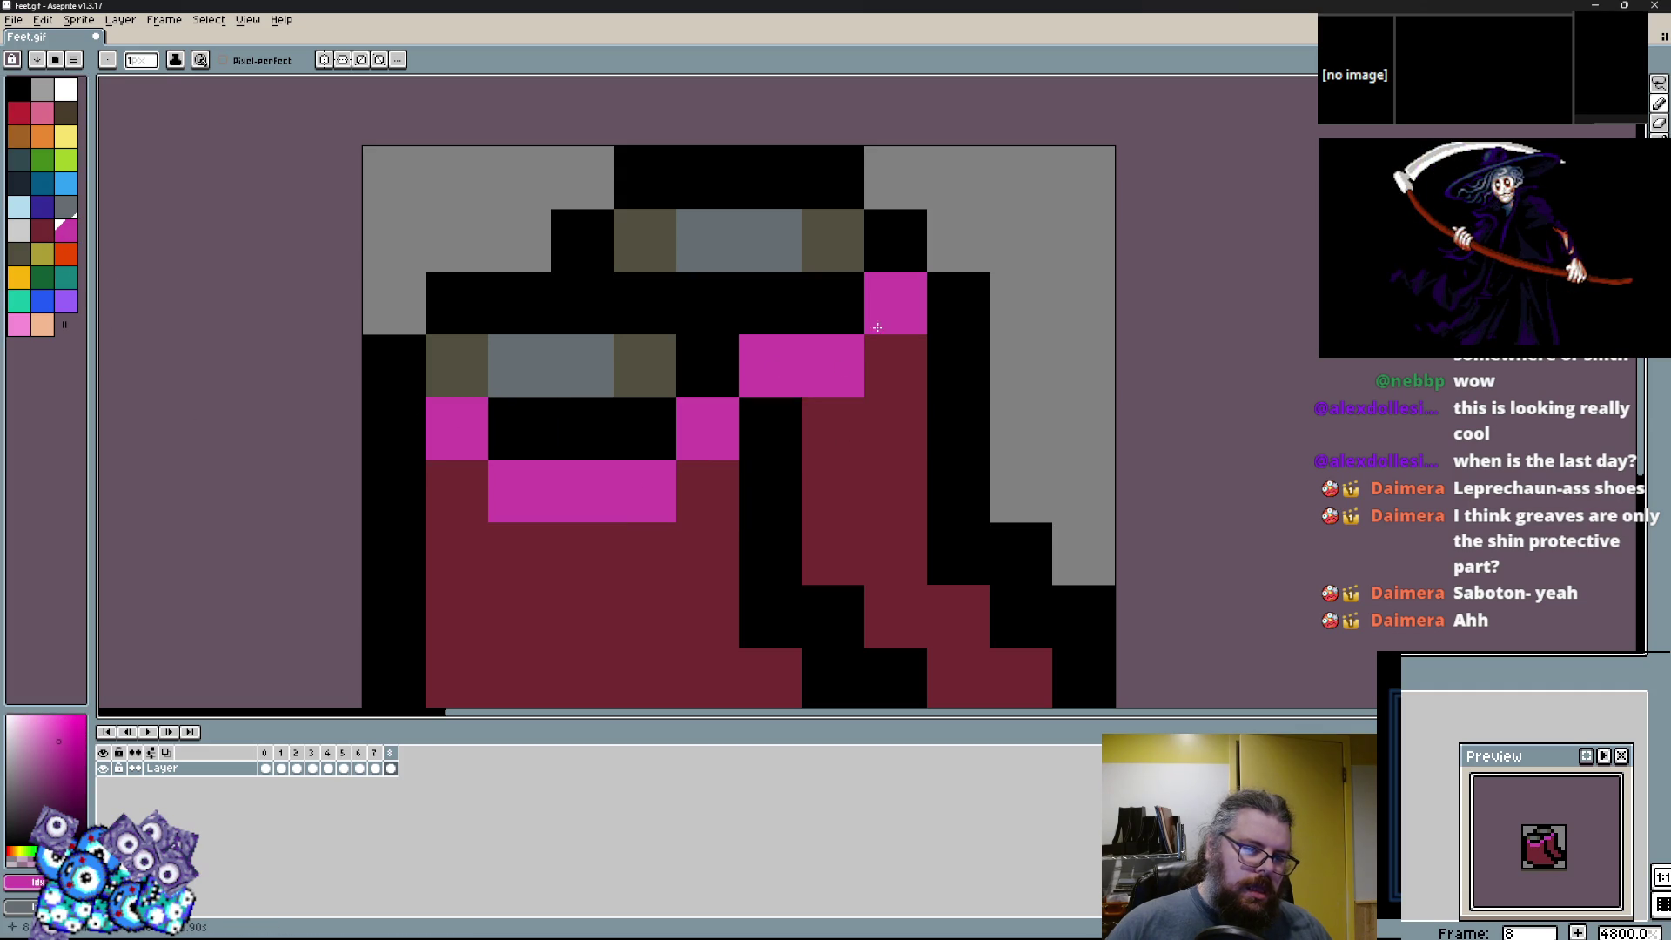
Paint the remaining brown and grey row dark red, leaving one brown corner pixel.
{"action": "left_click", "coordinate": [578, 634], "text": "alt"}
{"action": "left_click_drag", "start_coordinate": [641, 362], "coordinate": [457, 366]}
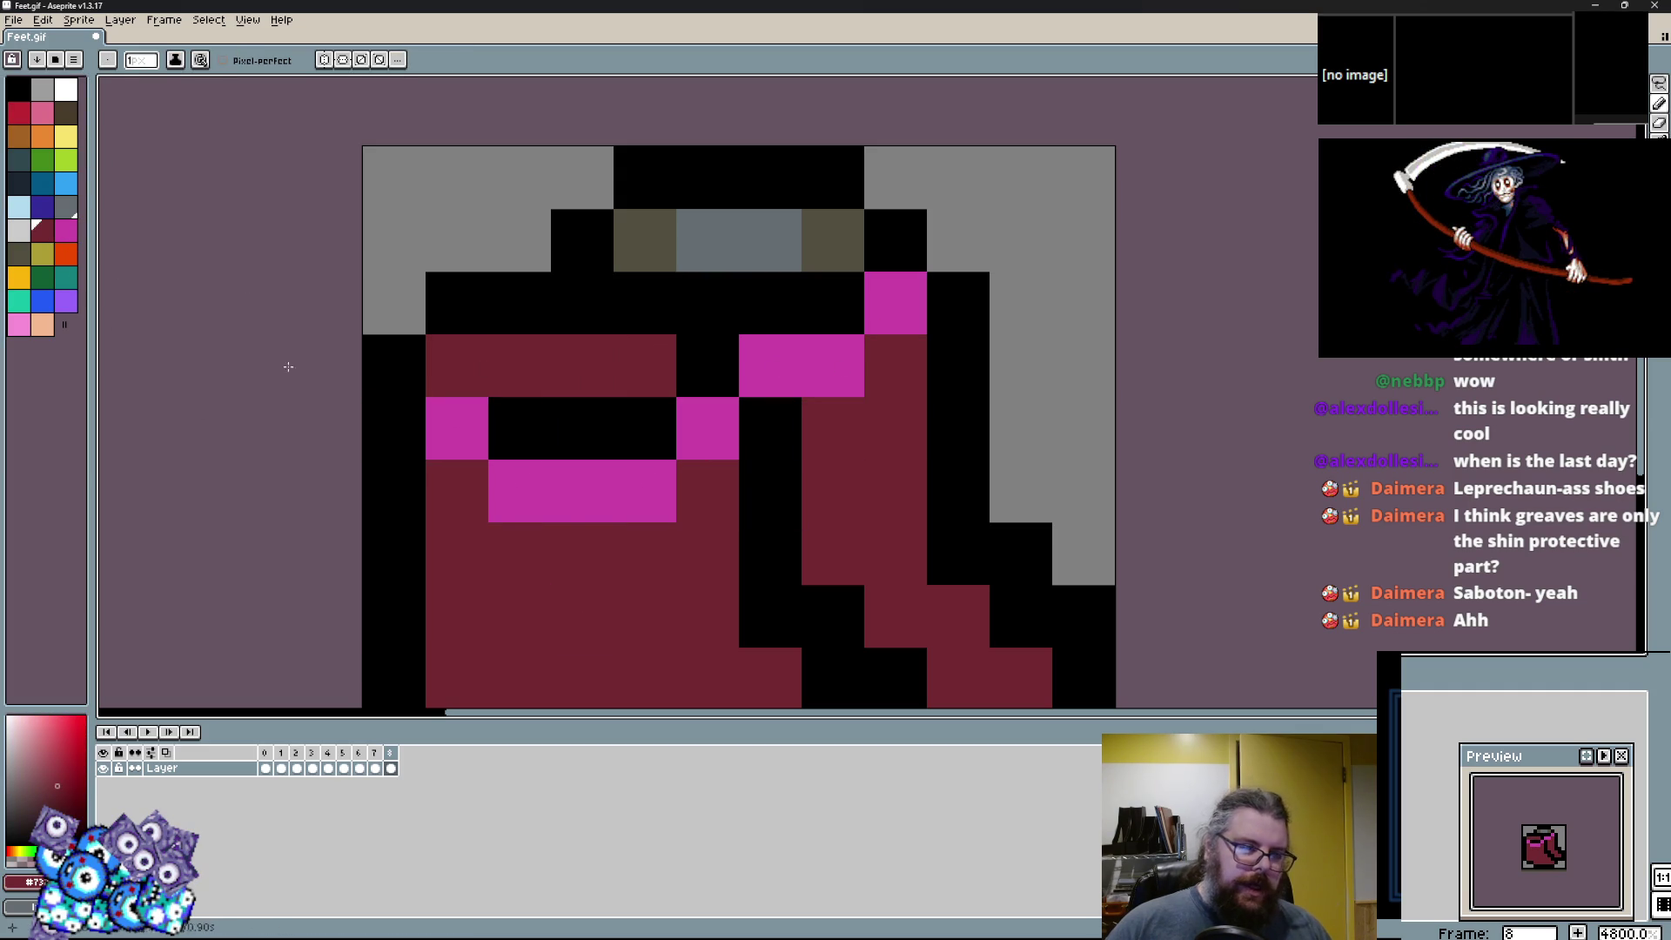
{"action": "left_click", "coordinate": [70, 114]}
{"action": "left_click", "coordinate": [457, 365]}
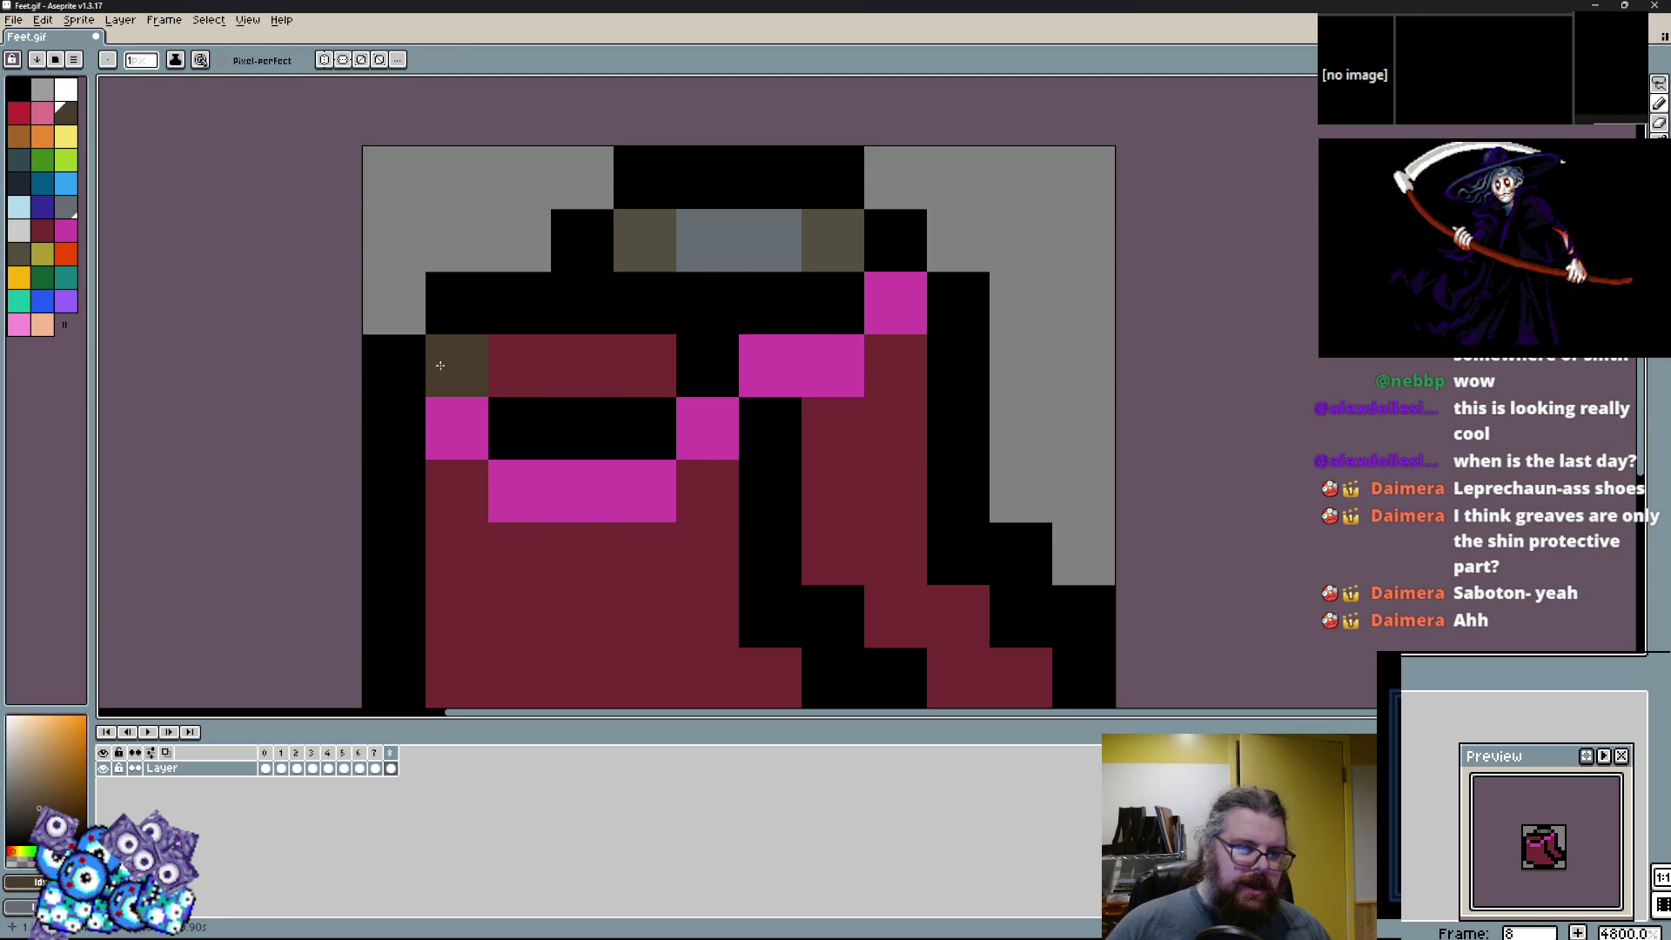
{"action": "scroll", "coordinate": [516, 474], "scroll_direction": "down", "scroll_amount": 3}
{"action": "left_click", "coordinate": [595, 467], "text": "alt"}
{"action": "left_click", "coordinate": [575, 431]}
{"action": "left_click", "coordinate": [838, 635], "text": "alt"}
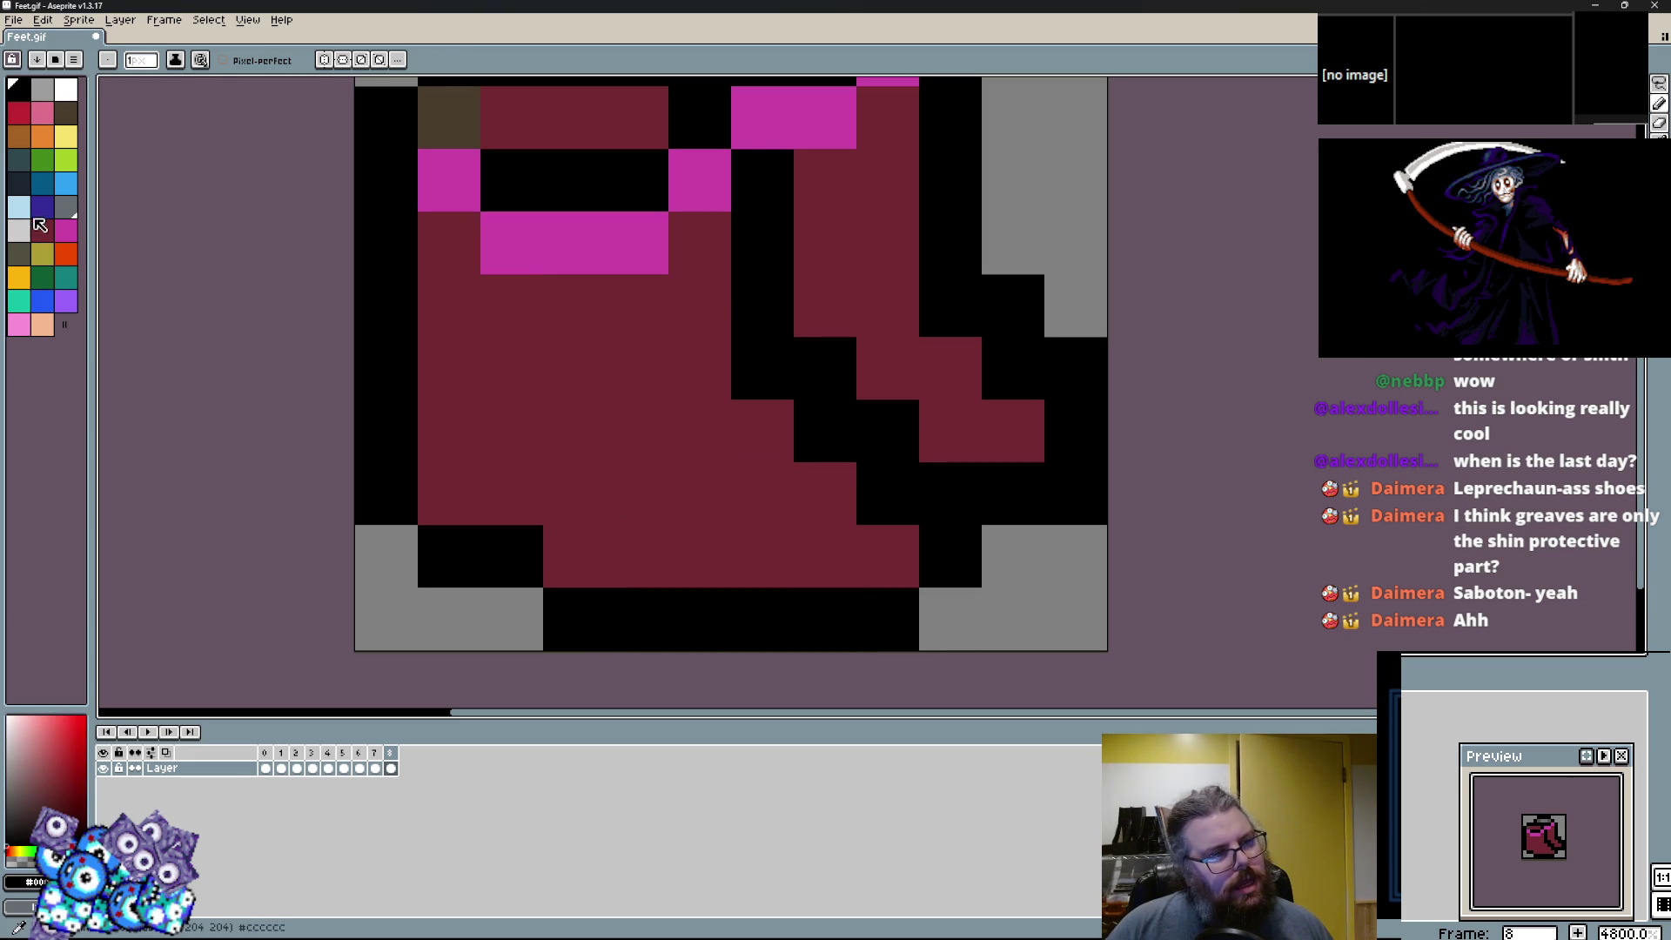
Add dark navy shading: a diagonal band across the boot and a stroke on the right.
{"action": "left_click", "coordinate": [18, 183]}
{"action": "scroll", "coordinate": [609, 392], "scroll_direction": "up", "scroll_amount": 1}
{"action": "mouse_move", "coordinate": [448, 490]}
{"action": "left_mouse_down"}
{"action": "mouse_move", "coordinate": [448, 554]}
{"action": "mouse_move", "coordinate": [673, 441]}
{"action": "left_mouse_up"}
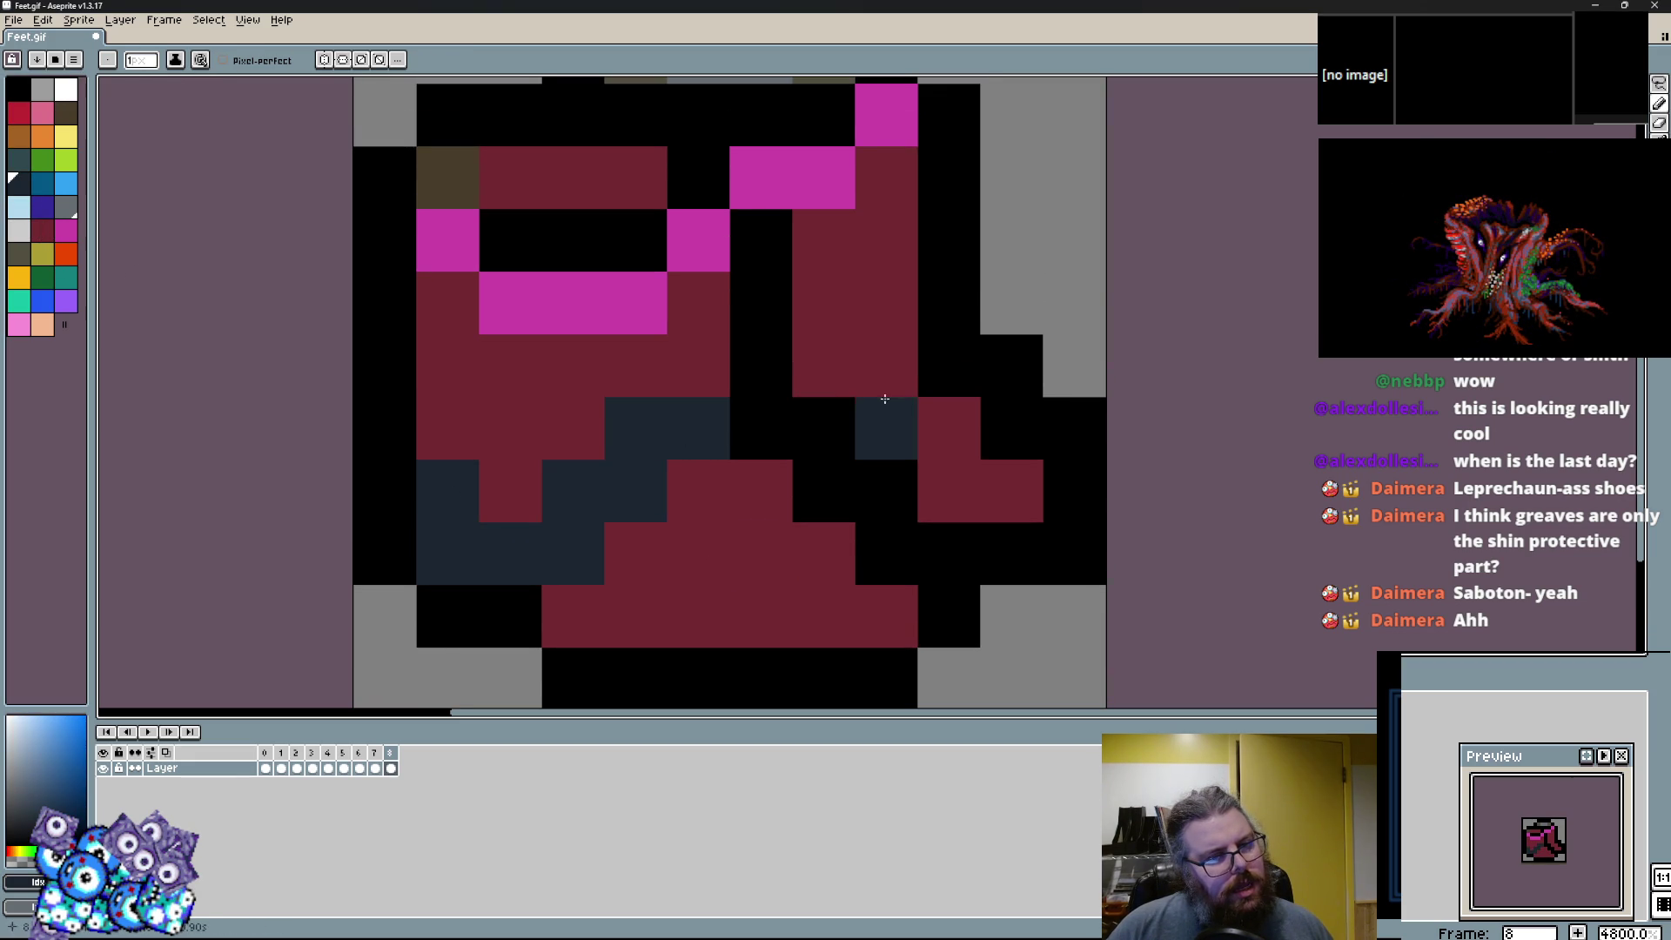
{"action": "left_click_drag", "start_coordinate": [886, 401], "coordinate": [915, 352]}
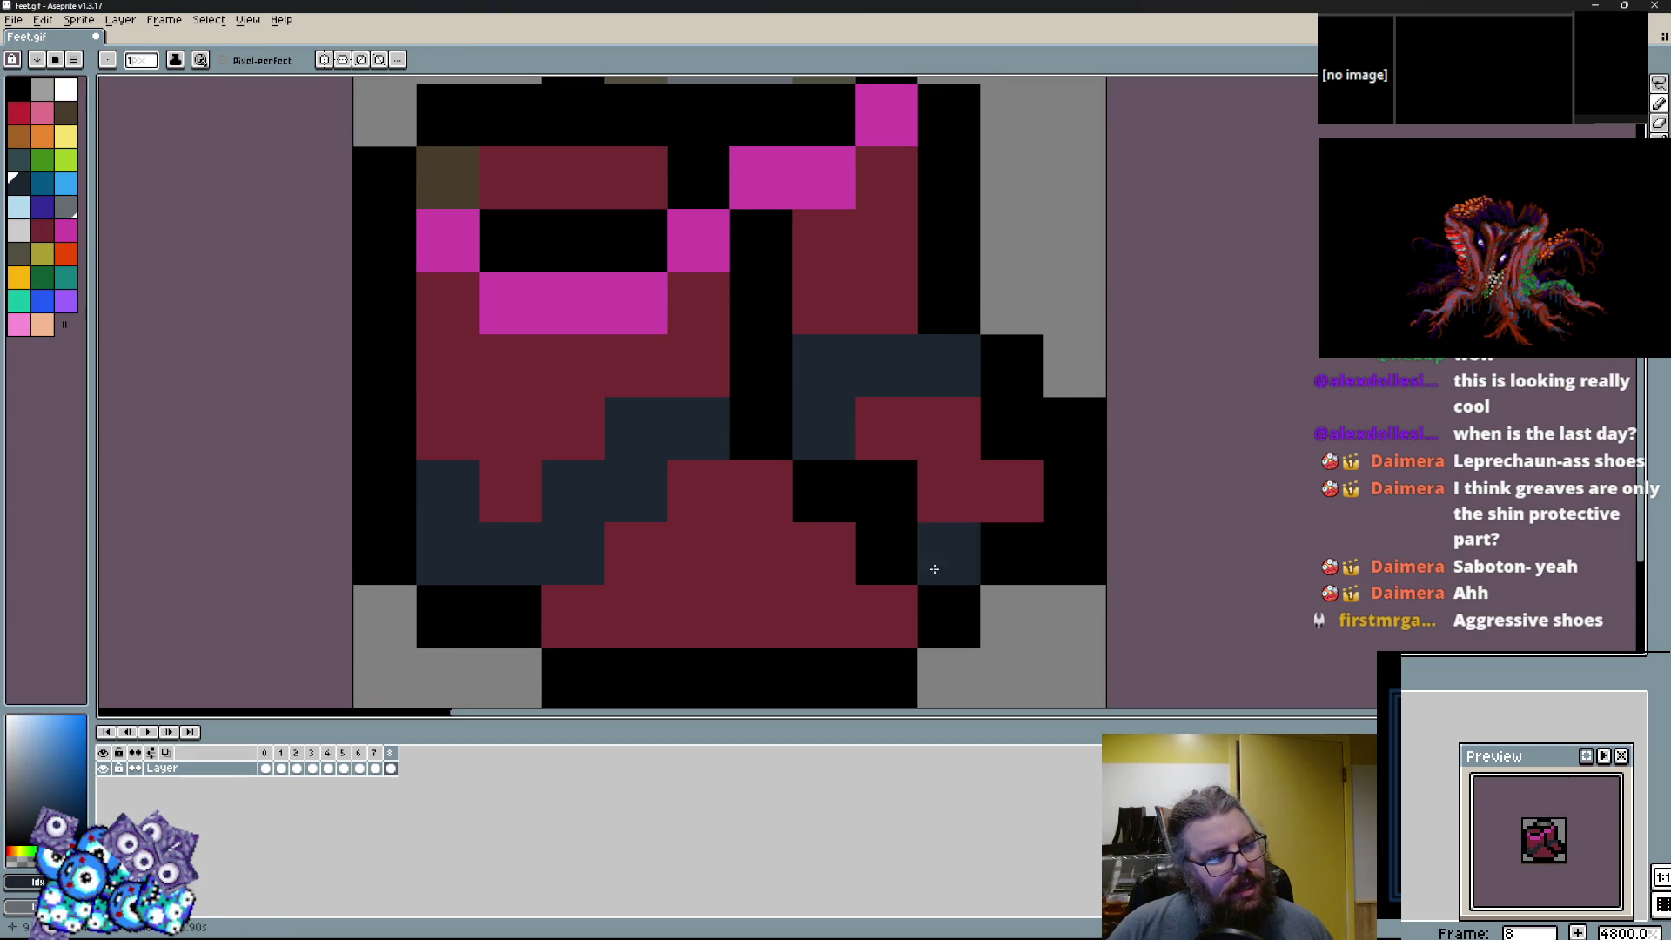
Paint three bottom pixels of the boot magenta.
{"action": "left_click", "coordinate": [887, 600], "text": "alt"}
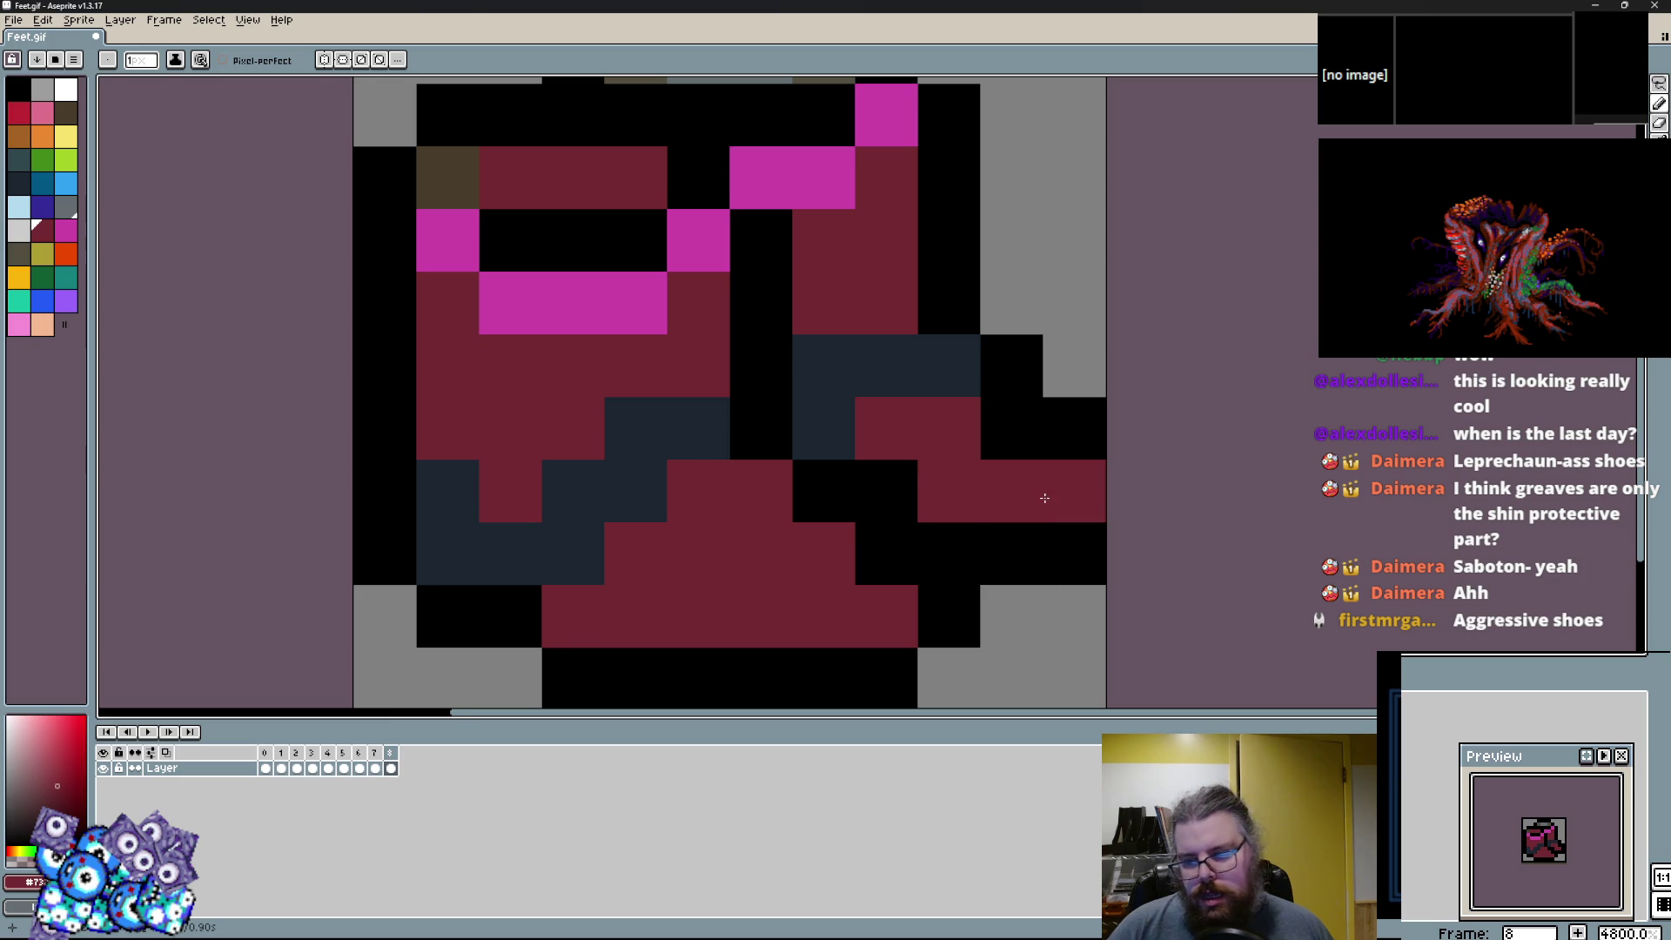
{"action": "scroll", "coordinate": [635, 483], "scroll_direction": "down", "scroll_amount": 1}
{"action": "left_click", "coordinate": [552, 261], "text": "alt"}
{"action": "left_click_drag", "start_coordinate": [557, 567], "coordinate": [684, 567]}
Undo the stray bottom pixels and build a light grey plate across the toe.
{"action": "left_click", "coordinate": [18, 236]}
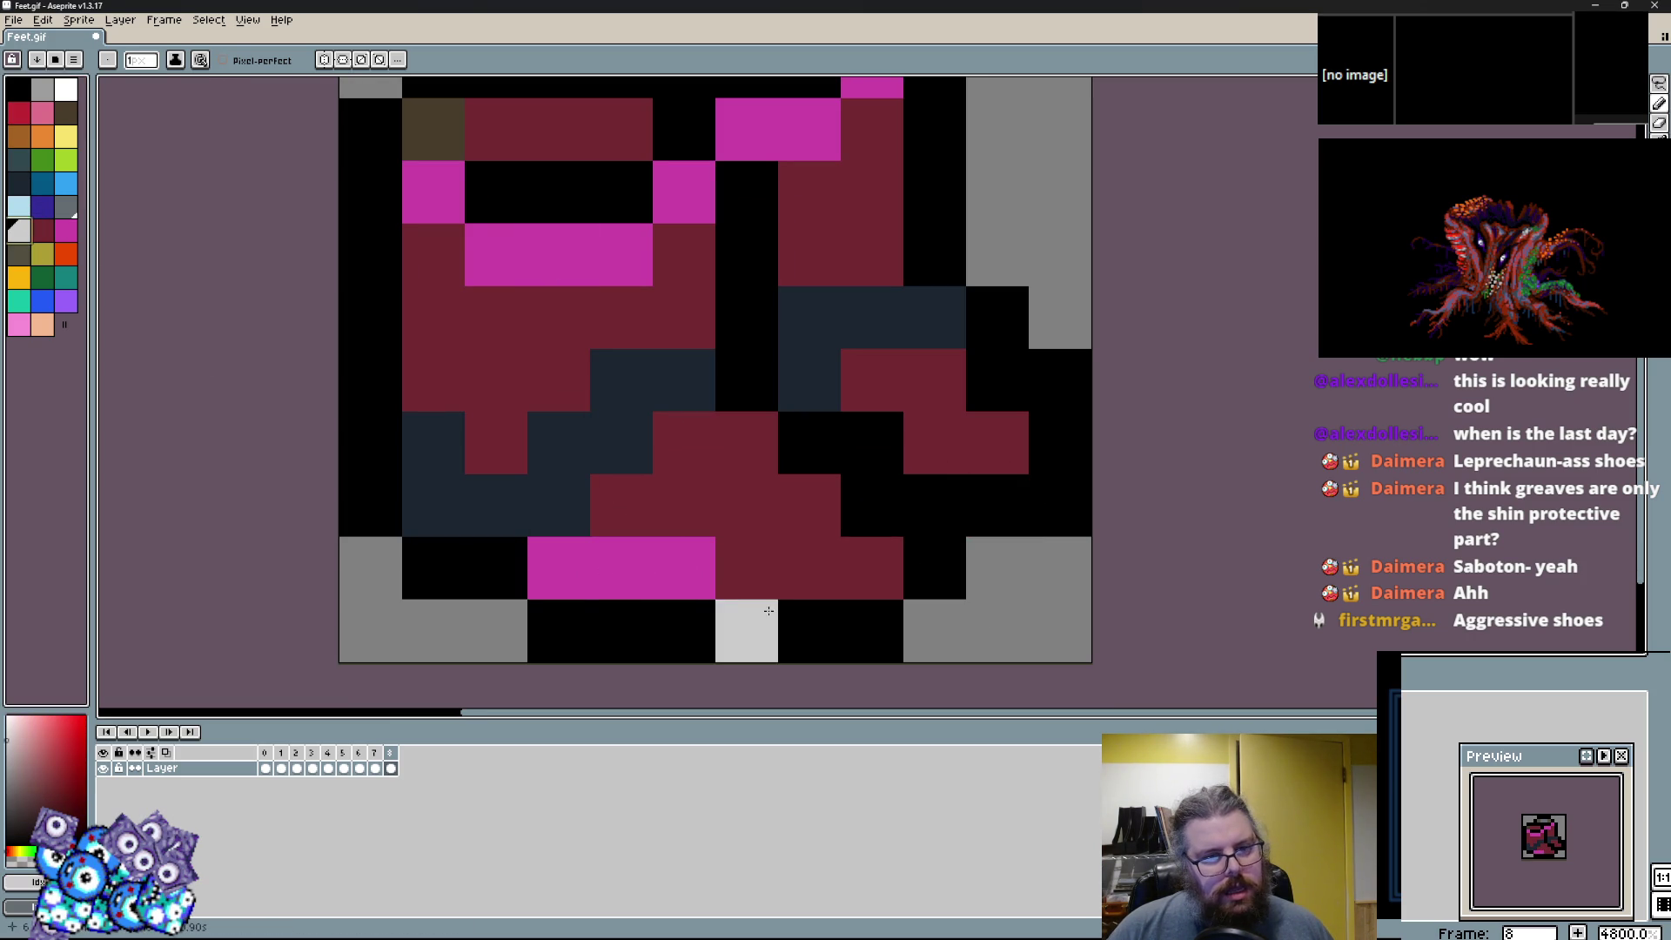
{"action": "left_click", "coordinate": [601, 560]}
{"action": "key", "text": "ctrl+z"}
{"action": "key", "text": "ctrl+z"}
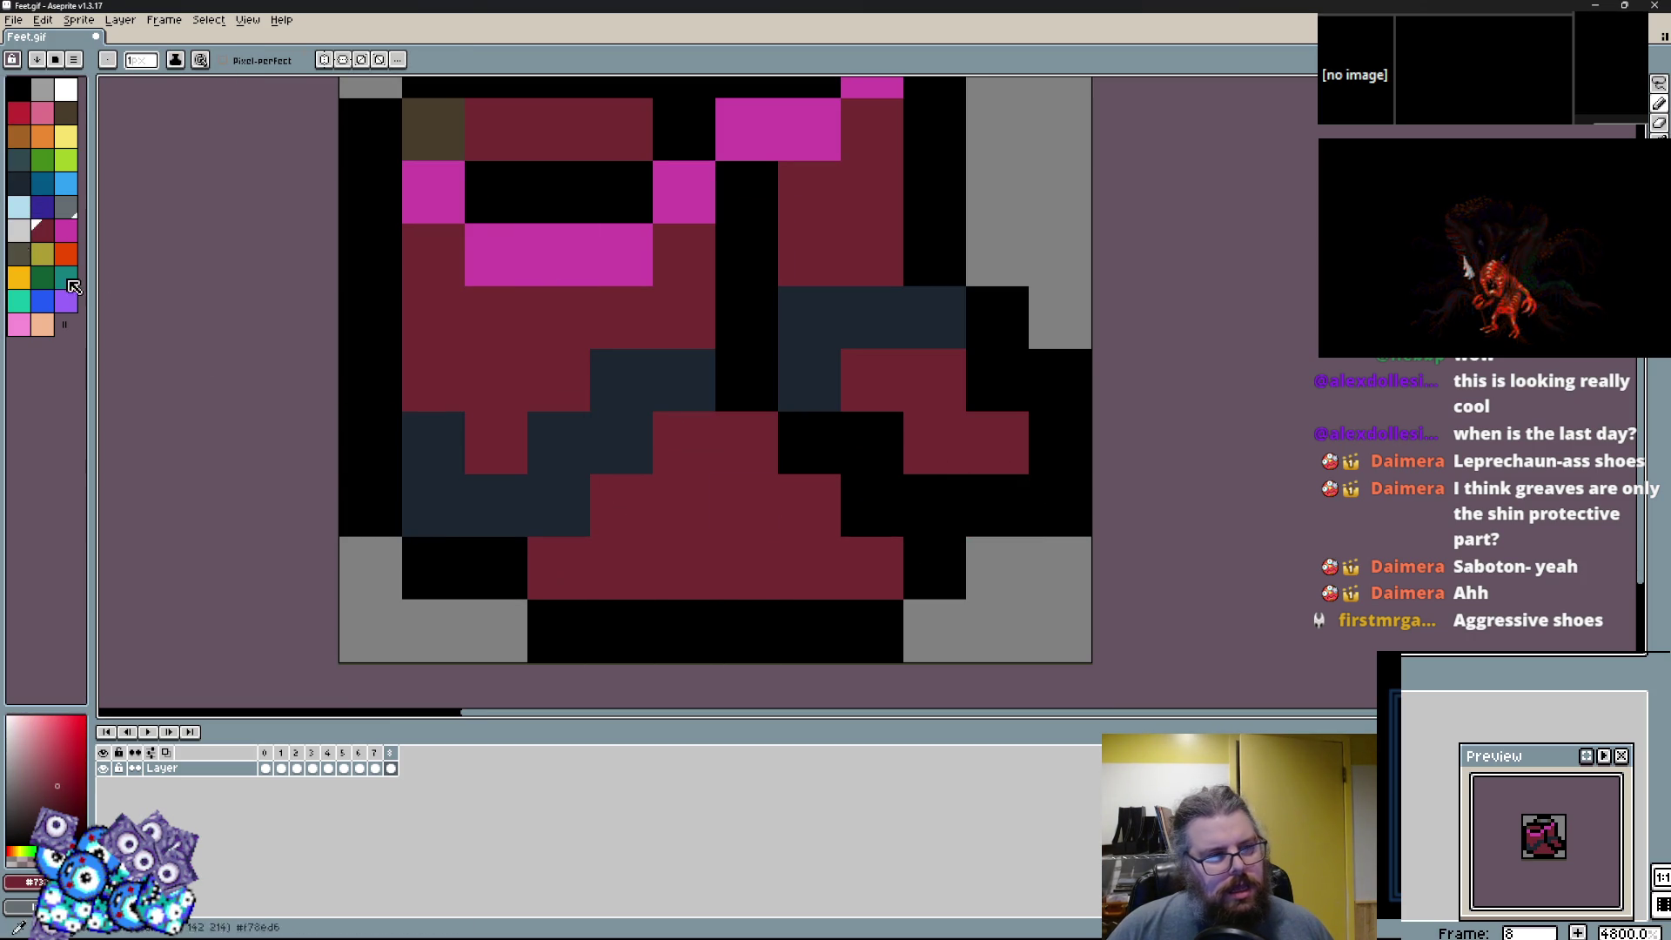
{"action": "left_click", "coordinate": [762, 625]}
{"action": "key", "text": "ctrl+z"}
{"action": "left_click_drag", "start_coordinate": [762, 625], "coordinate": [718, 573]}
{"action": "left_click", "coordinate": [553, 524]}
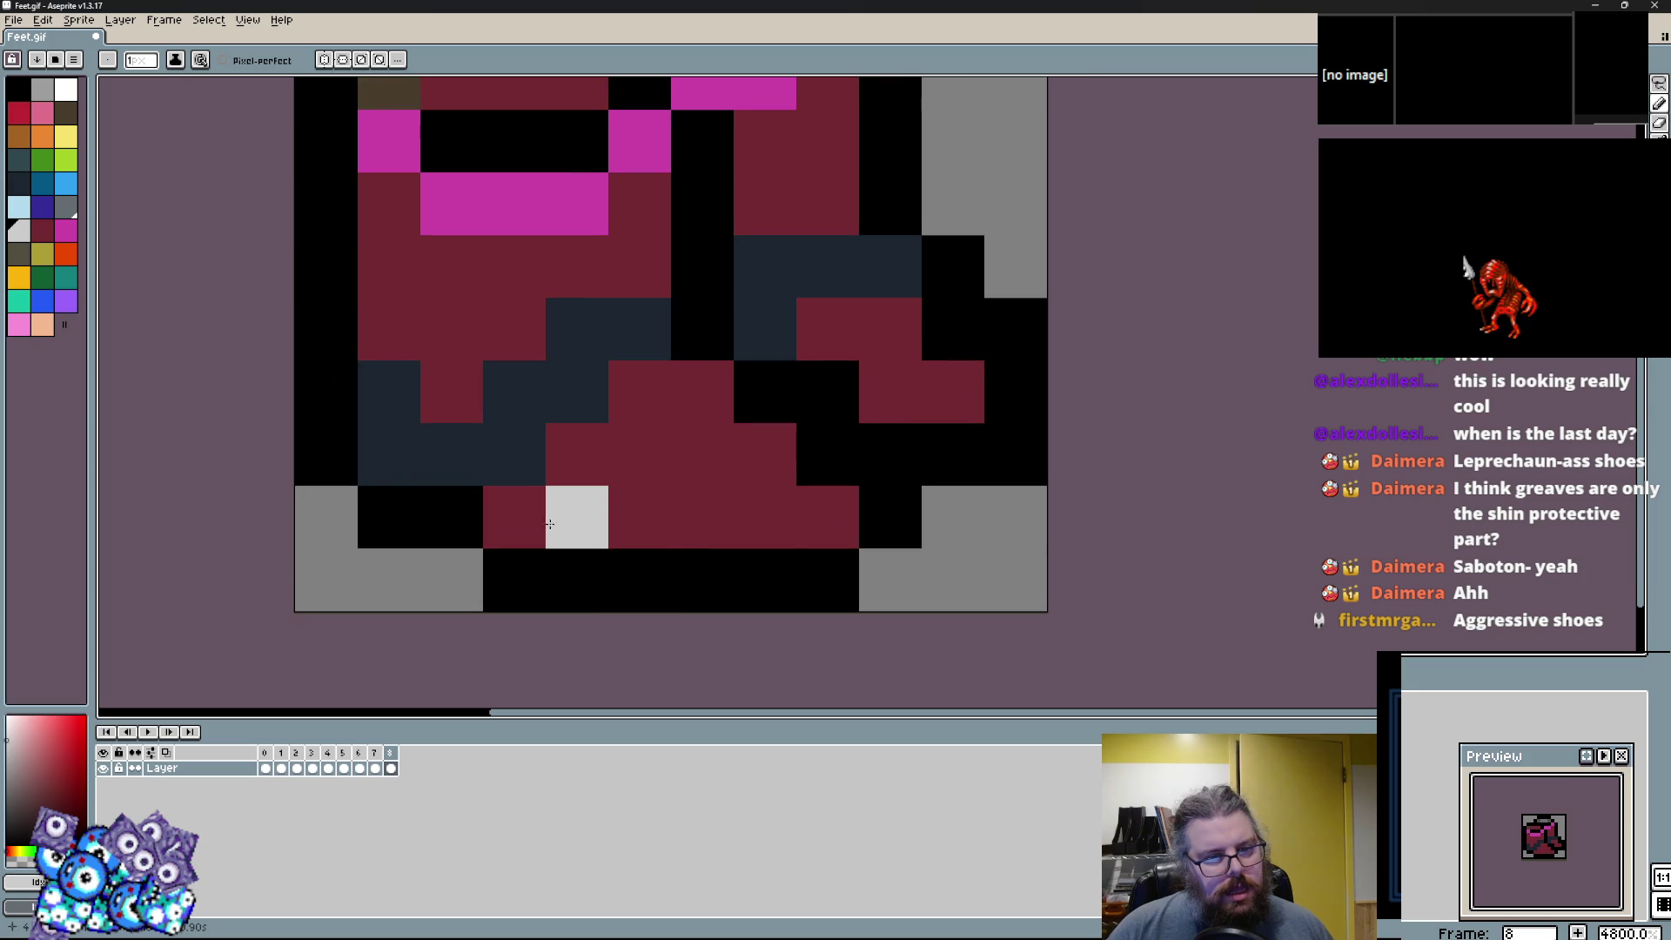
{"action": "left_click_drag", "start_coordinate": [827, 517], "coordinate": [888, 518]}
{"action": "left_click_drag", "start_coordinate": [826, 453], "coordinate": [714, 444]}
{"action": "left_click", "coordinate": [682, 534]}
{"action": "left_click", "coordinate": [890, 517], "text": "alt"}
{"action": "left_click", "coordinate": [890, 454]}
Refine the toe outline in black and turn a dark red toe pixel light grey.
{"action": "left_click_drag", "start_coordinate": [827, 391], "coordinate": [766, 392]}
{"action": "left_click", "coordinate": [987, 465], "text": "alt"}
{"action": "left_click_drag", "start_coordinate": [953, 517], "coordinate": [890, 517]}
{"action": "left_click", "coordinate": [765, 454]}
{"action": "left_click", "coordinate": [639, 518], "text": "alt"}
{"action": "left_click", "coordinate": [758, 534]}
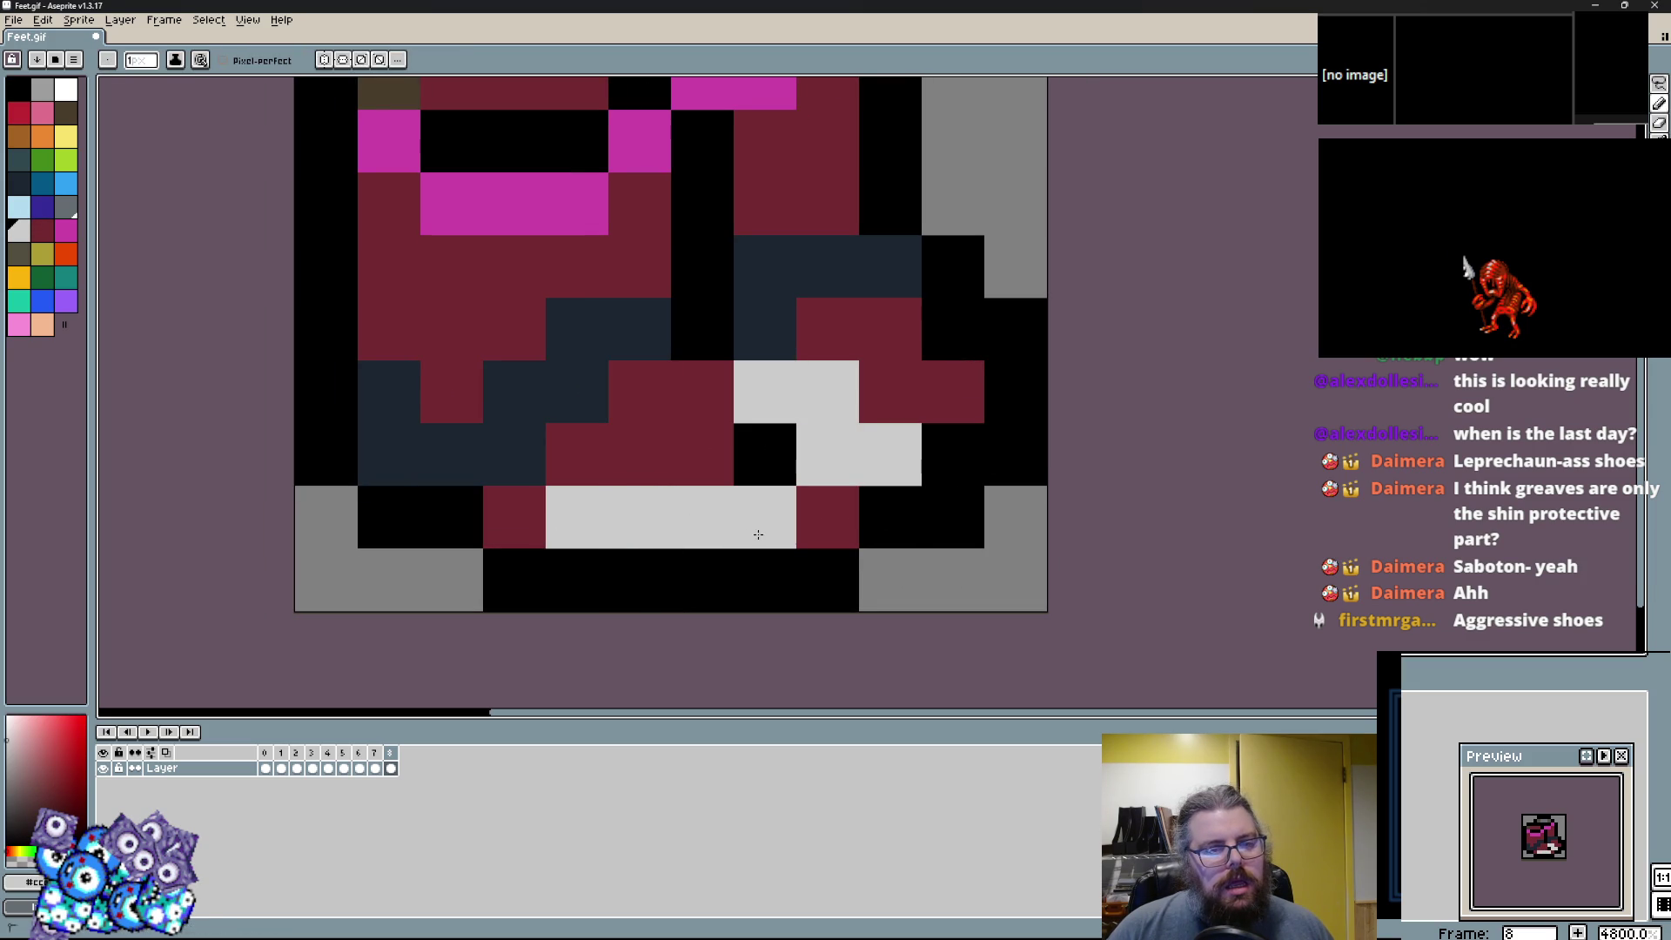
Try and undo stray toe pixels, then set one cell black and one light grey.
{"action": "left_click", "coordinate": [757, 454]}
{"action": "key", "text": "ctrl+z"}
{"action": "left_click", "coordinate": [760, 455], "text": "alt"}
{"action": "left_click", "coordinate": [850, 516]}
{"action": "key", "text": "ctrl+z"}
{"action": "left_click", "coordinate": [822, 517]}
{"action": "left_click", "coordinate": [639, 454], "text": "alt"}
Rework toe cells in dark red, then widen the light grey plate leftward with three cells.
{"action": "left_click", "coordinate": [697, 461]}
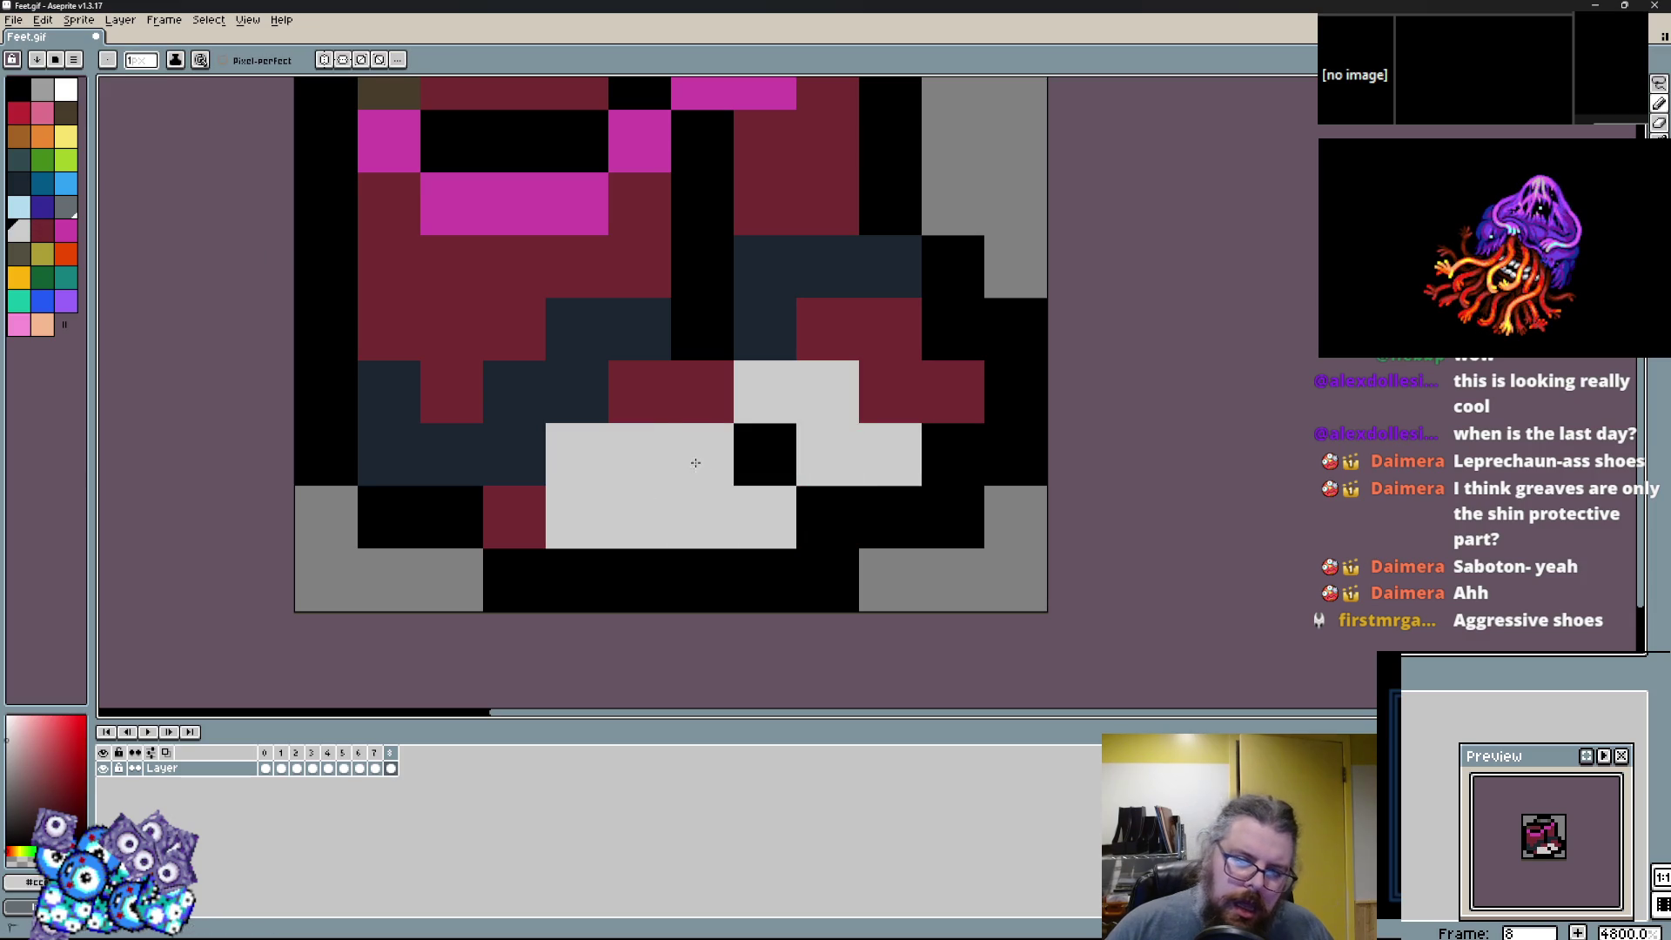
{"action": "left_click", "coordinate": [514, 516], "text": "alt"}
{"action": "left_click", "coordinate": [571, 451]}
{"action": "left_click_drag", "start_coordinate": [577, 517], "coordinate": [651, 500]}
{"action": "left_click", "coordinate": [696, 513], "text": "alt"}
{"action": "left_click", "coordinate": [644, 513]}
{"action": "left_click", "coordinate": [514, 517]}
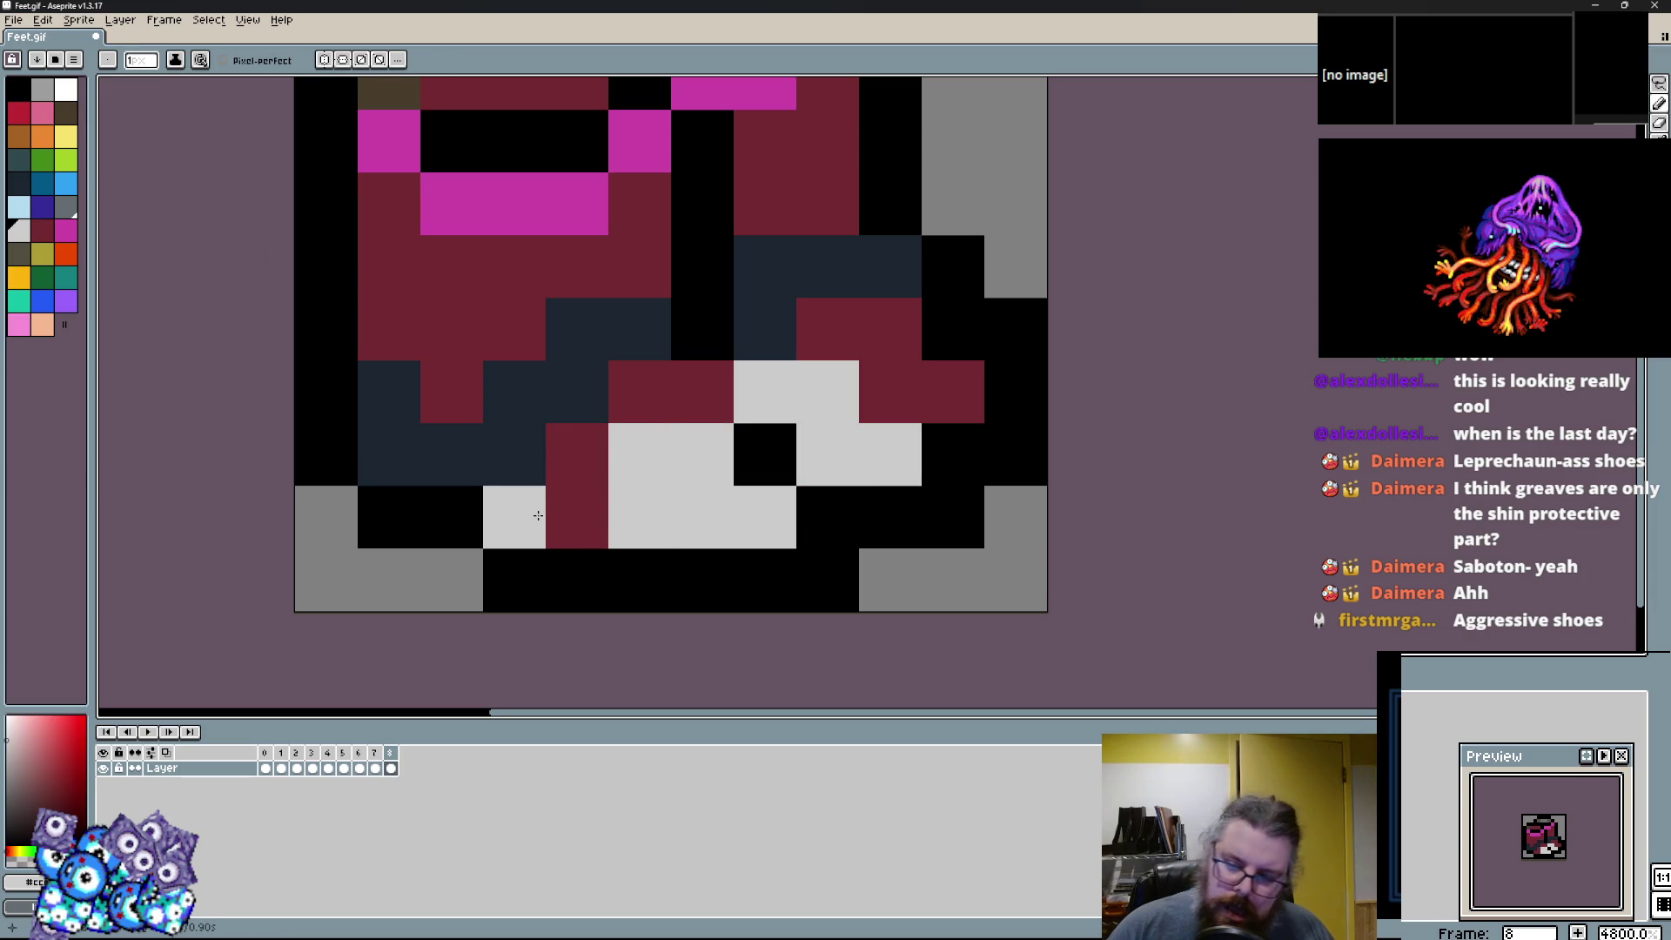
{"action": "left_click", "coordinate": [436, 510]}
Blacken a grey toe cell, then add pink accent pixels at the lower left.
{"action": "left_click", "coordinate": [524, 558], "text": "alt"}
{"action": "left_click", "coordinate": [466, 571]}
{"action": "left_click", "coordinate": [514, 517]}
{"action": "key", "text": "ctrl+z"}
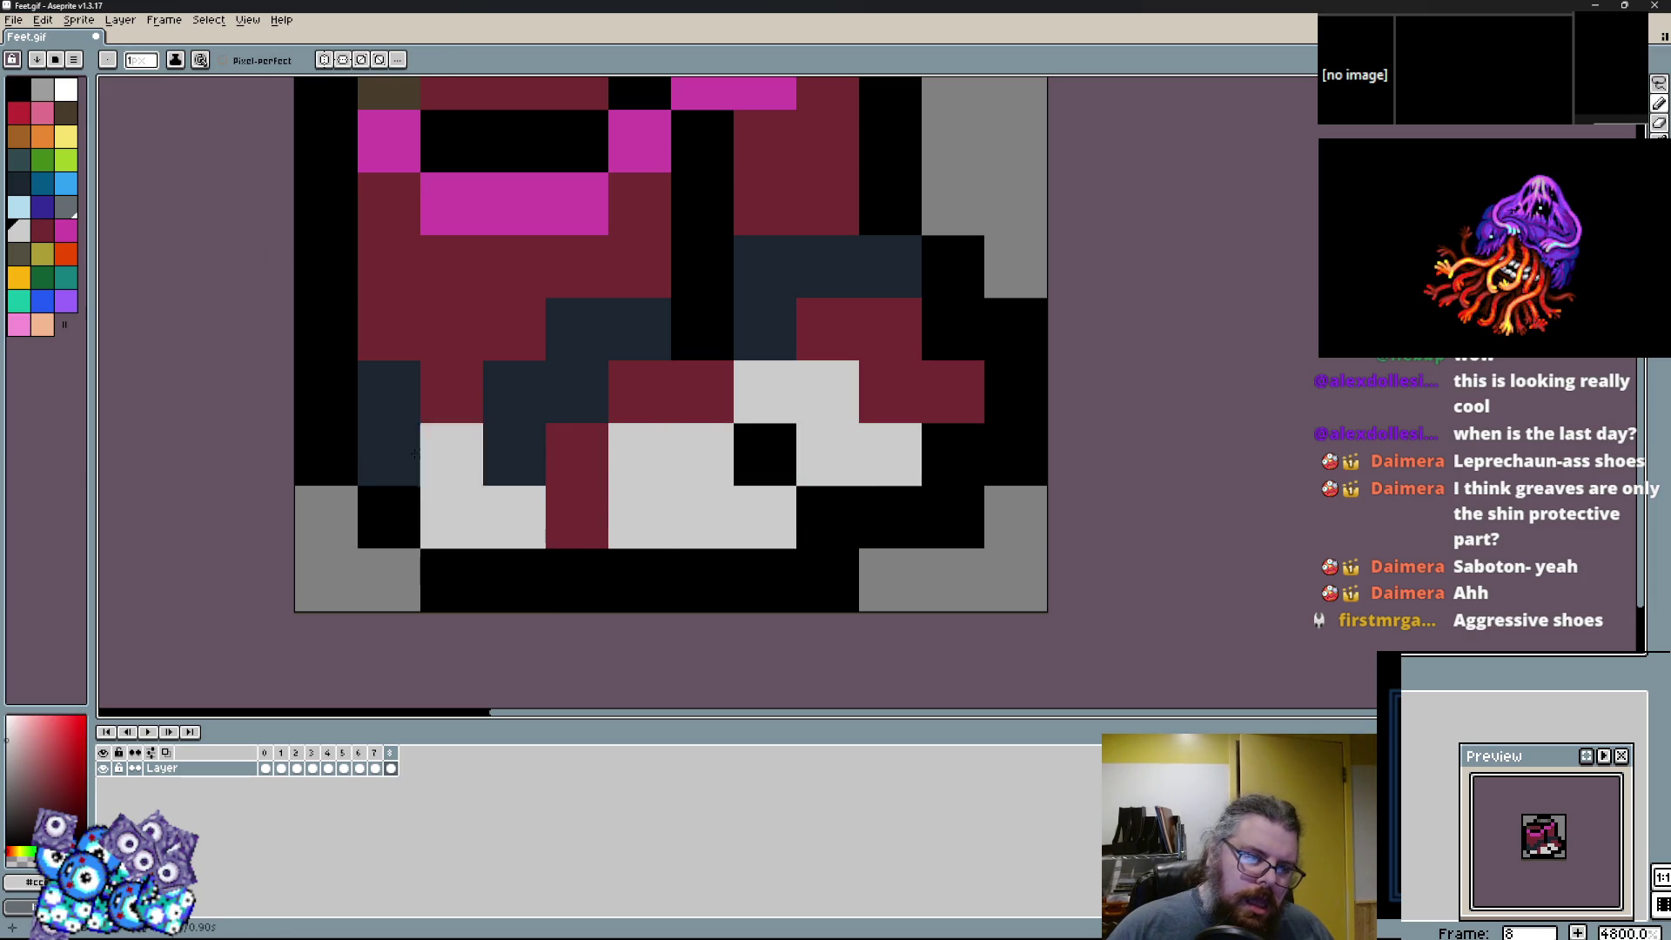
{"action": "left_click", "coordinate": [42, 113]}
{"action": "left_click", "coordinate": [428, 477]}
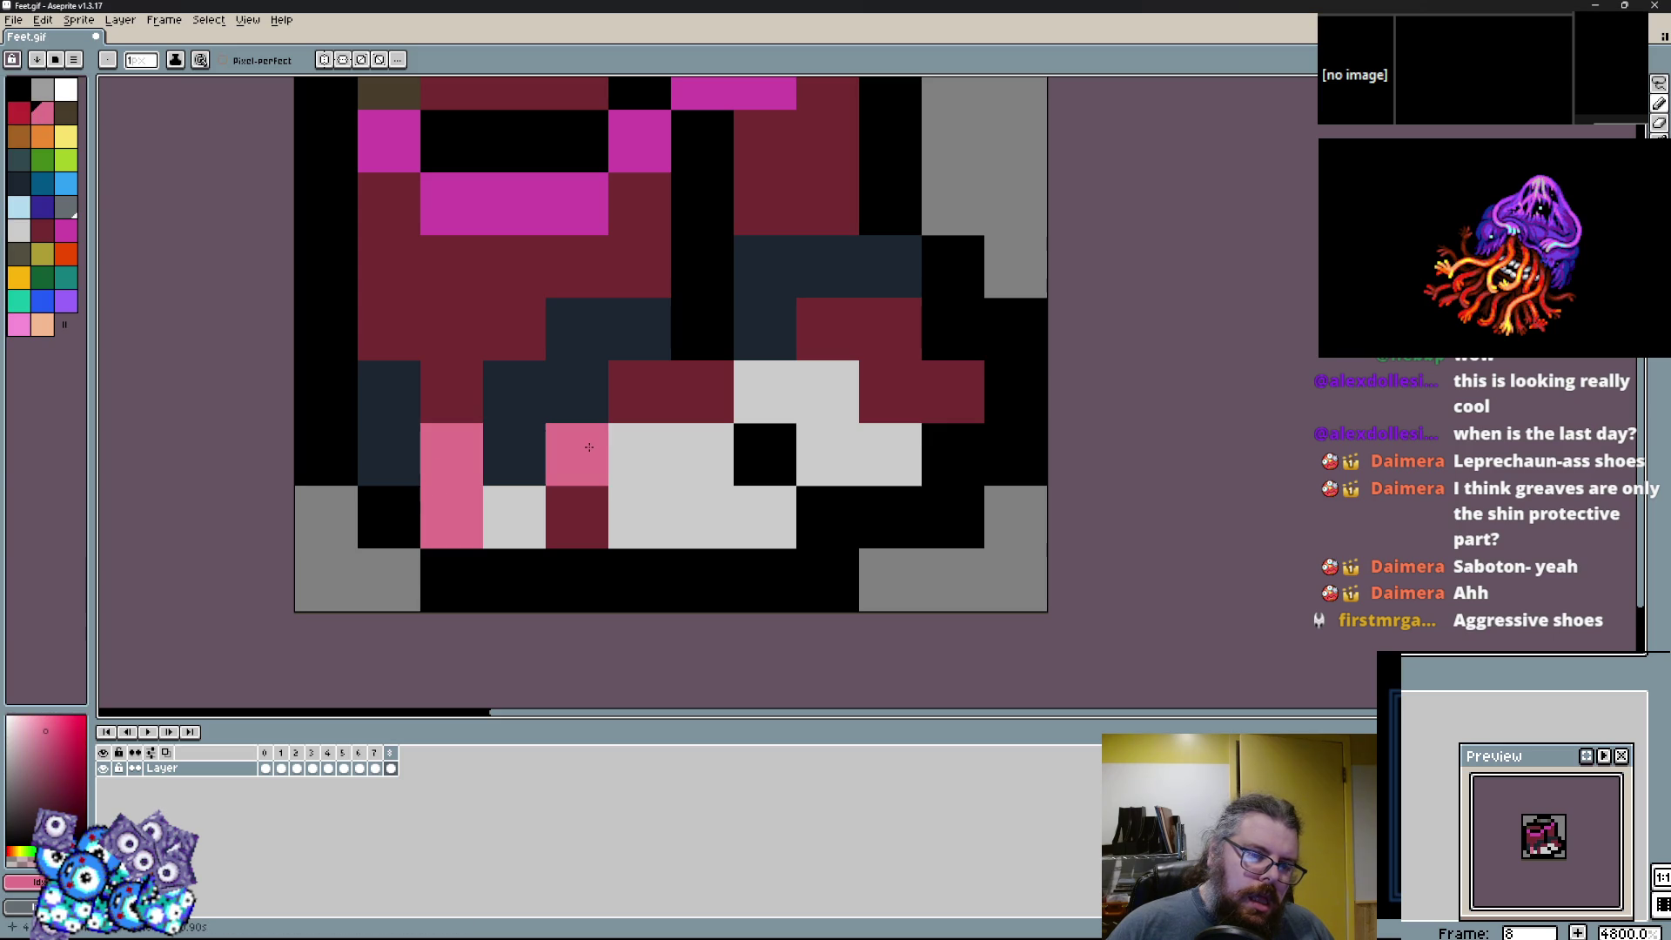
{"action": "scroll", "coordinate": [615, 444], "scroll_direction": "down", "scroll_amount": 2}
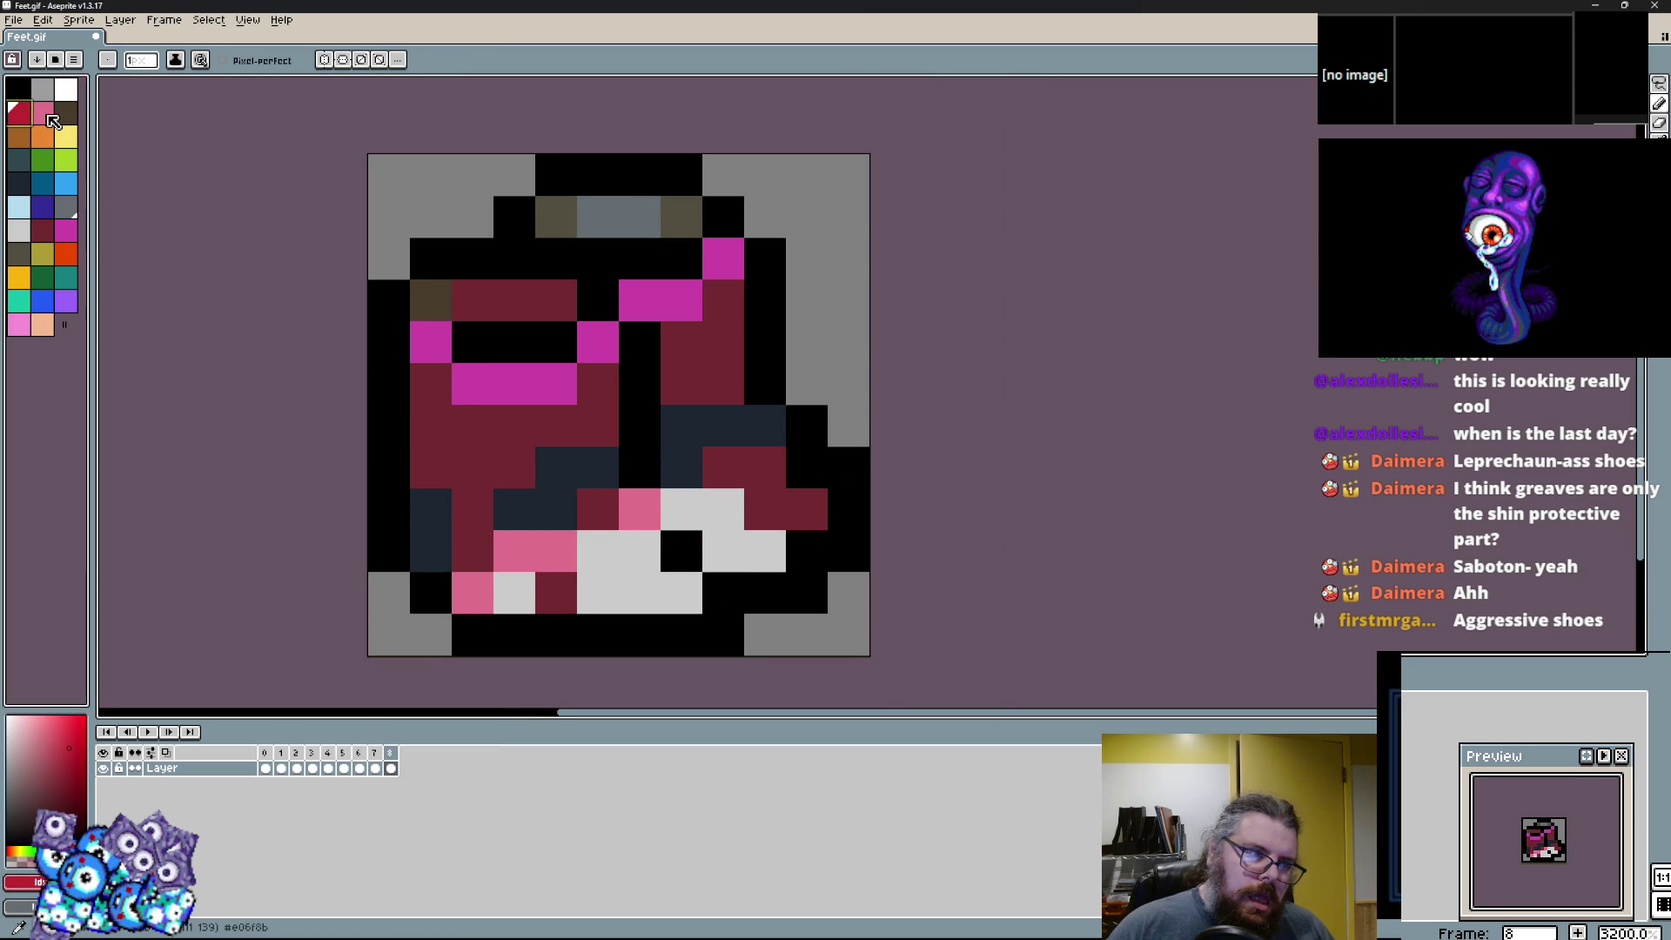
Paint the toe's black cells light grey, extending the grey to the right edge.
{"action": "left_click", "coordinate": [69, 114]}
{"action": "left_click", "coordinate": [488, 506], "text": "alt"}
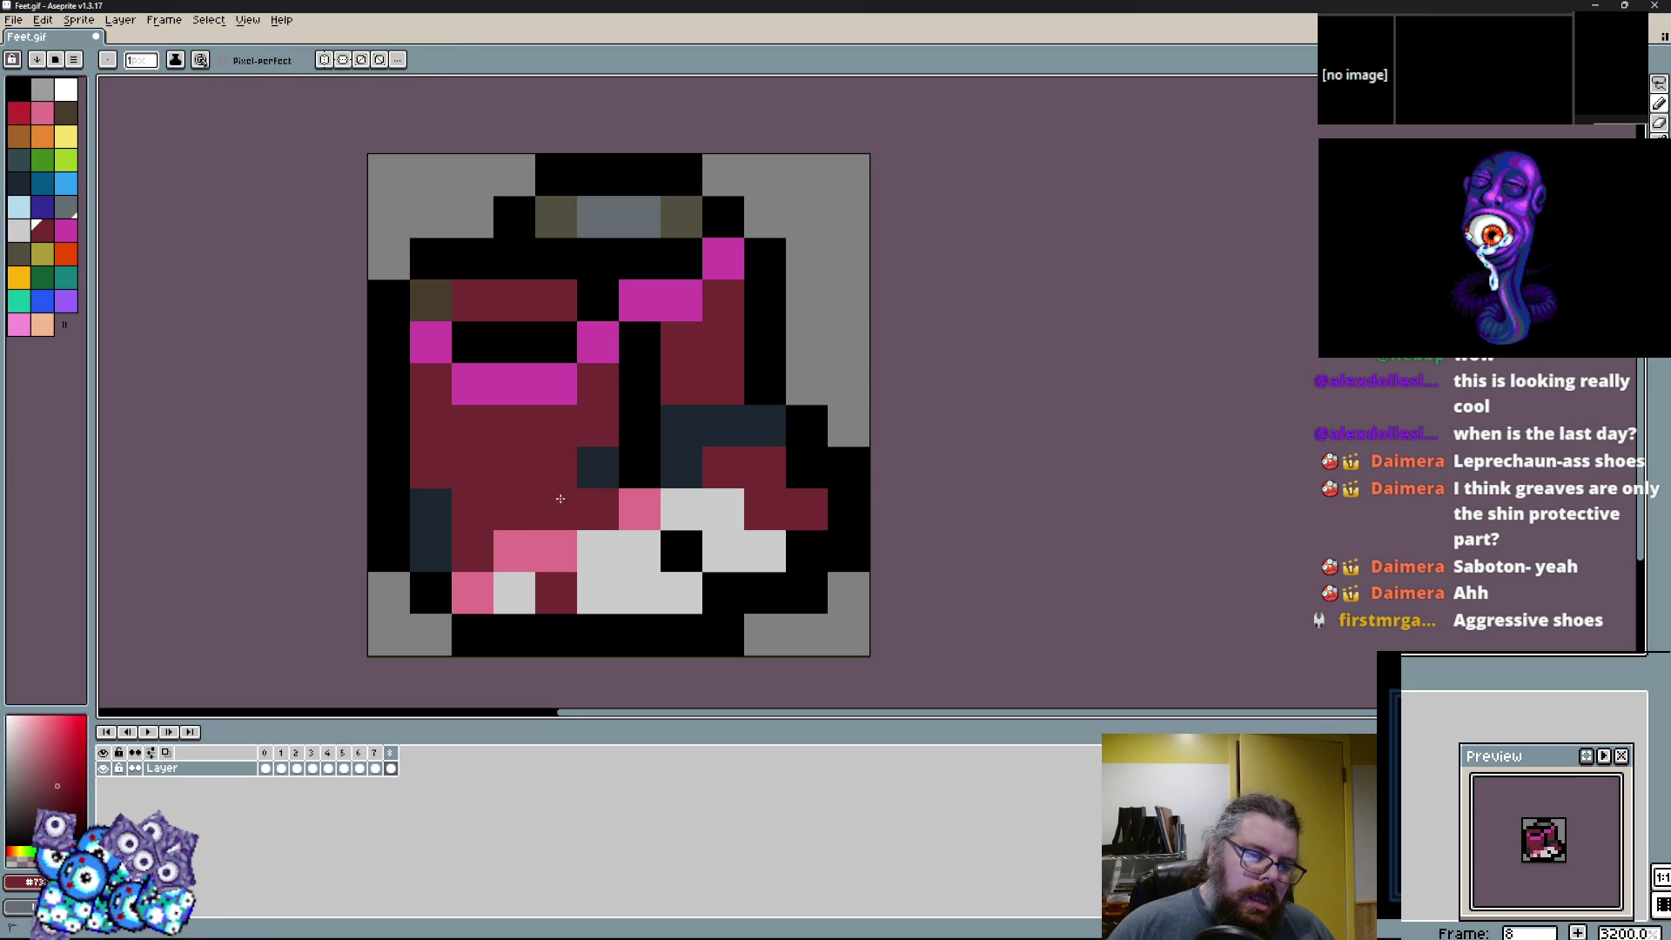
{"action": "left_click", "coordinate": [608, 458], "text": "alt"}
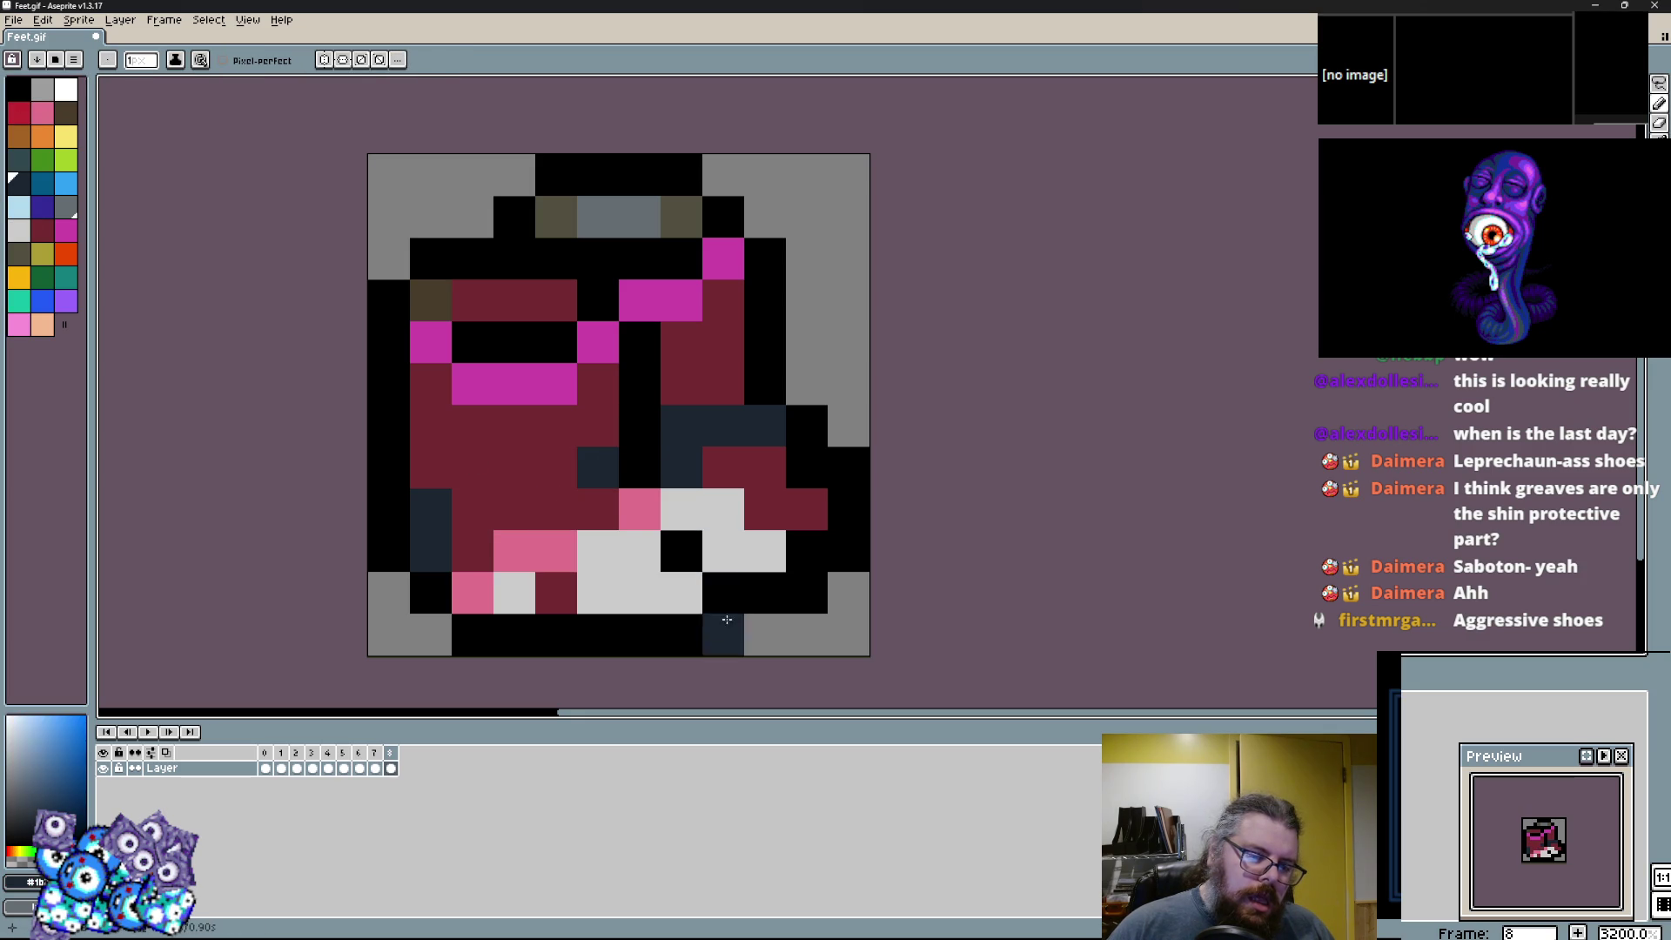
{"action": "left_click", "coordinate": [837, 546], "text": "alt"}
{"action": "left_click", "coordinate": [727, 553], "text": "alt"}
{"action": "left_click", "coordinate": [761, 551]}
{"action": "left_click", "coordinate": [807, 467]}
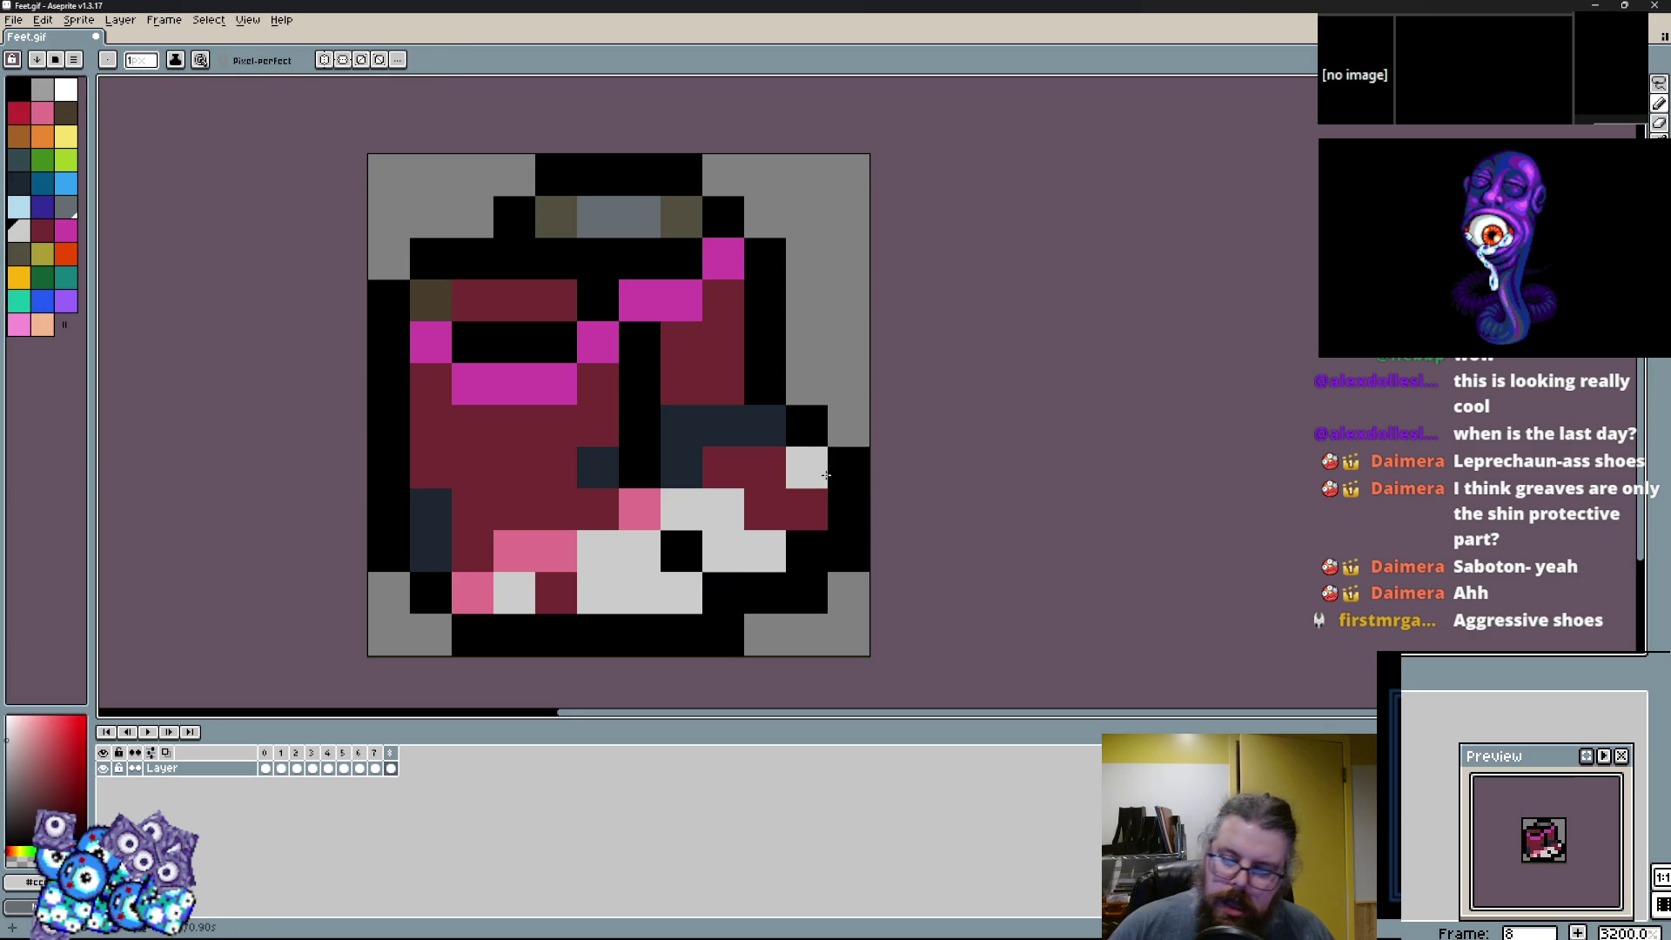
{"action": "left_click", "coordinate": [841, 497]}
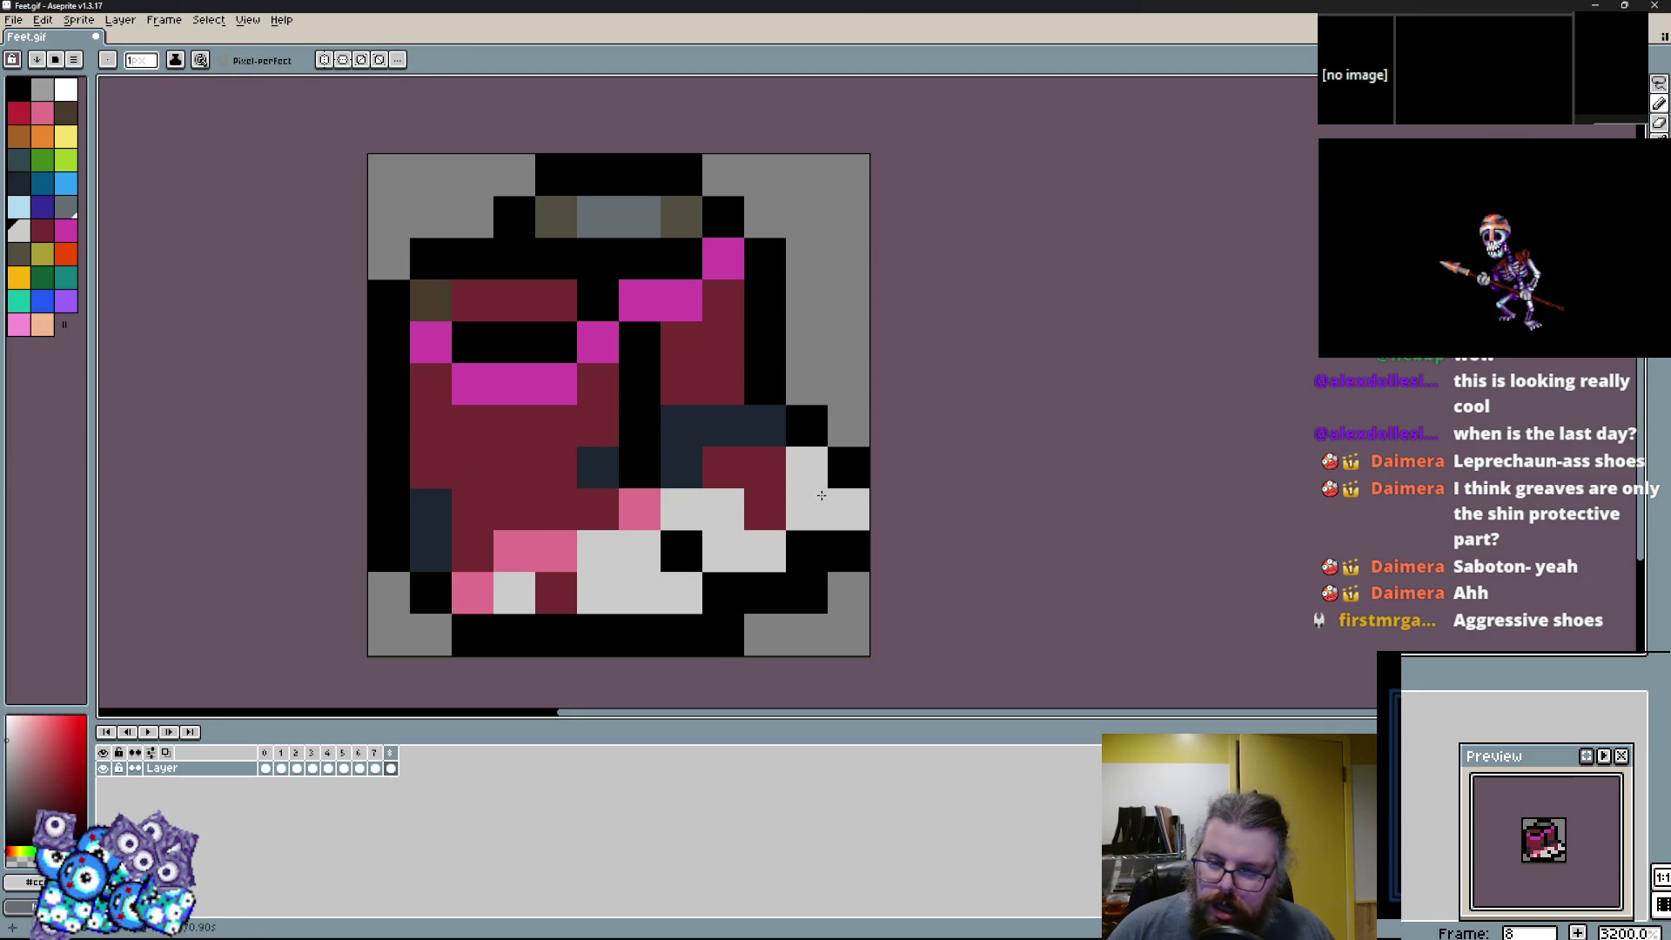
Tidy the toe's right-edge outline with light grey and black pixels.
{"action": "left_click", "coordinate": [765, 425]}
{"action": "left_click", "coordinate": [764, 468]}
{"action": "left_click", "coordinate": [806, 424], "text": "alt"}
{"action": "left_click", "coordinate": [765, 425]}
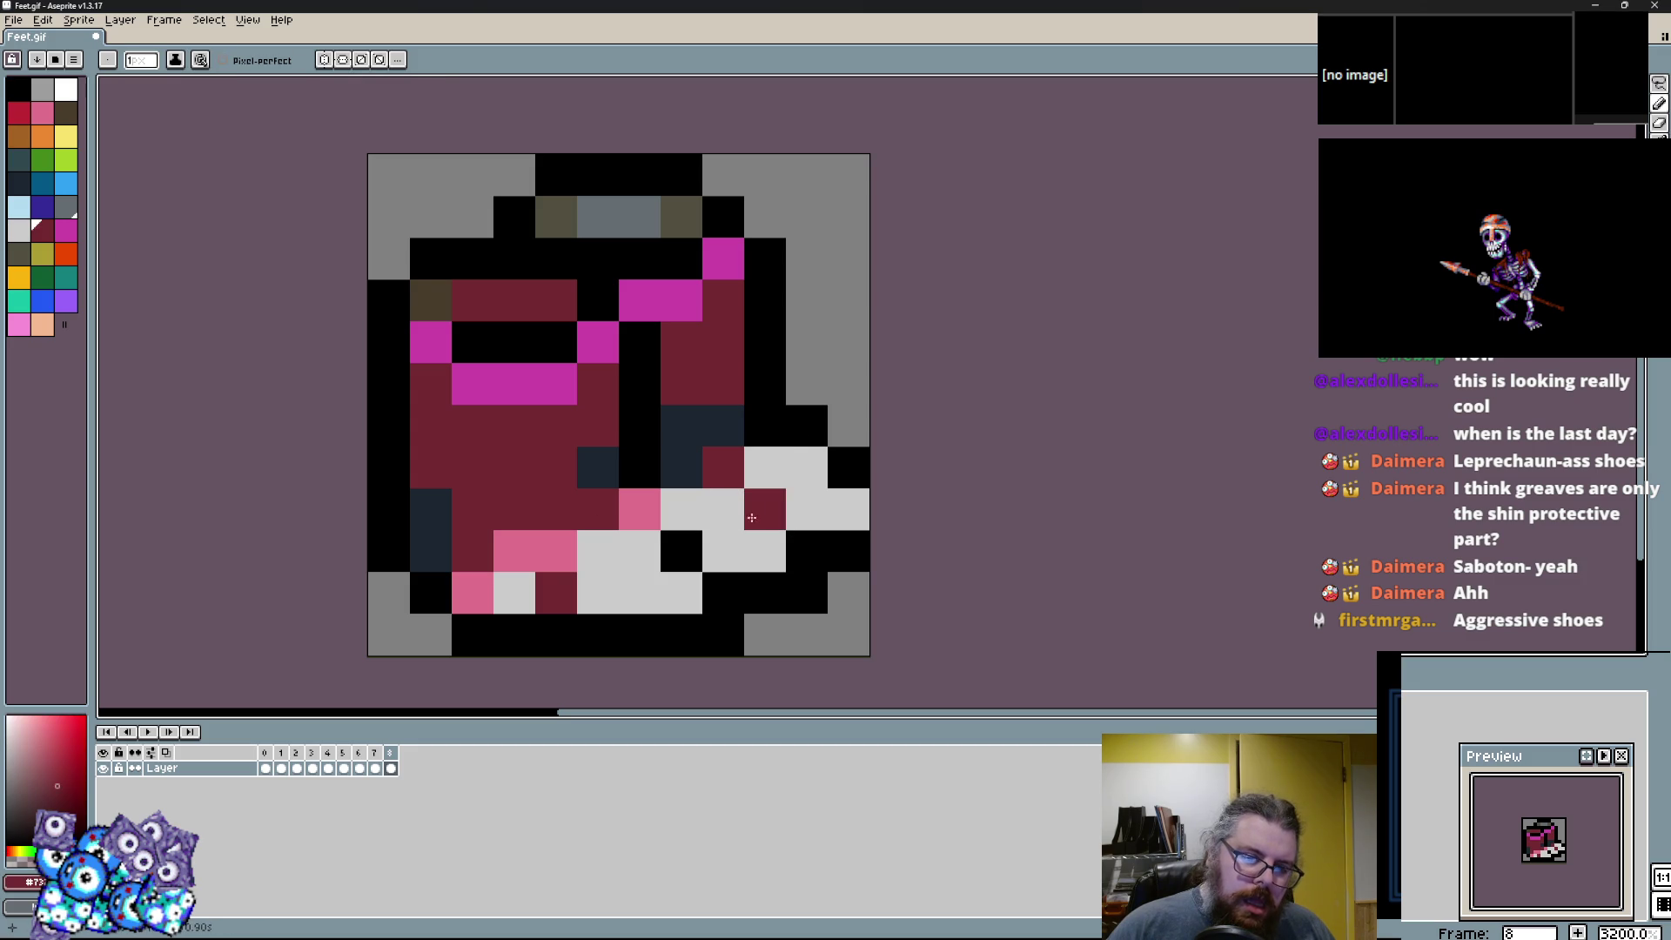
Shade the 2x2 toe block medium grey and paint the bottom toe cells light grey.
{"action": "left_click", "coordinate": [66, 208]}
{"action": "key", "text": "ctrl+z"}
{"action": "left_click_drag", "start_coordinate": [806, 511], "coordinate": [759, 468]}
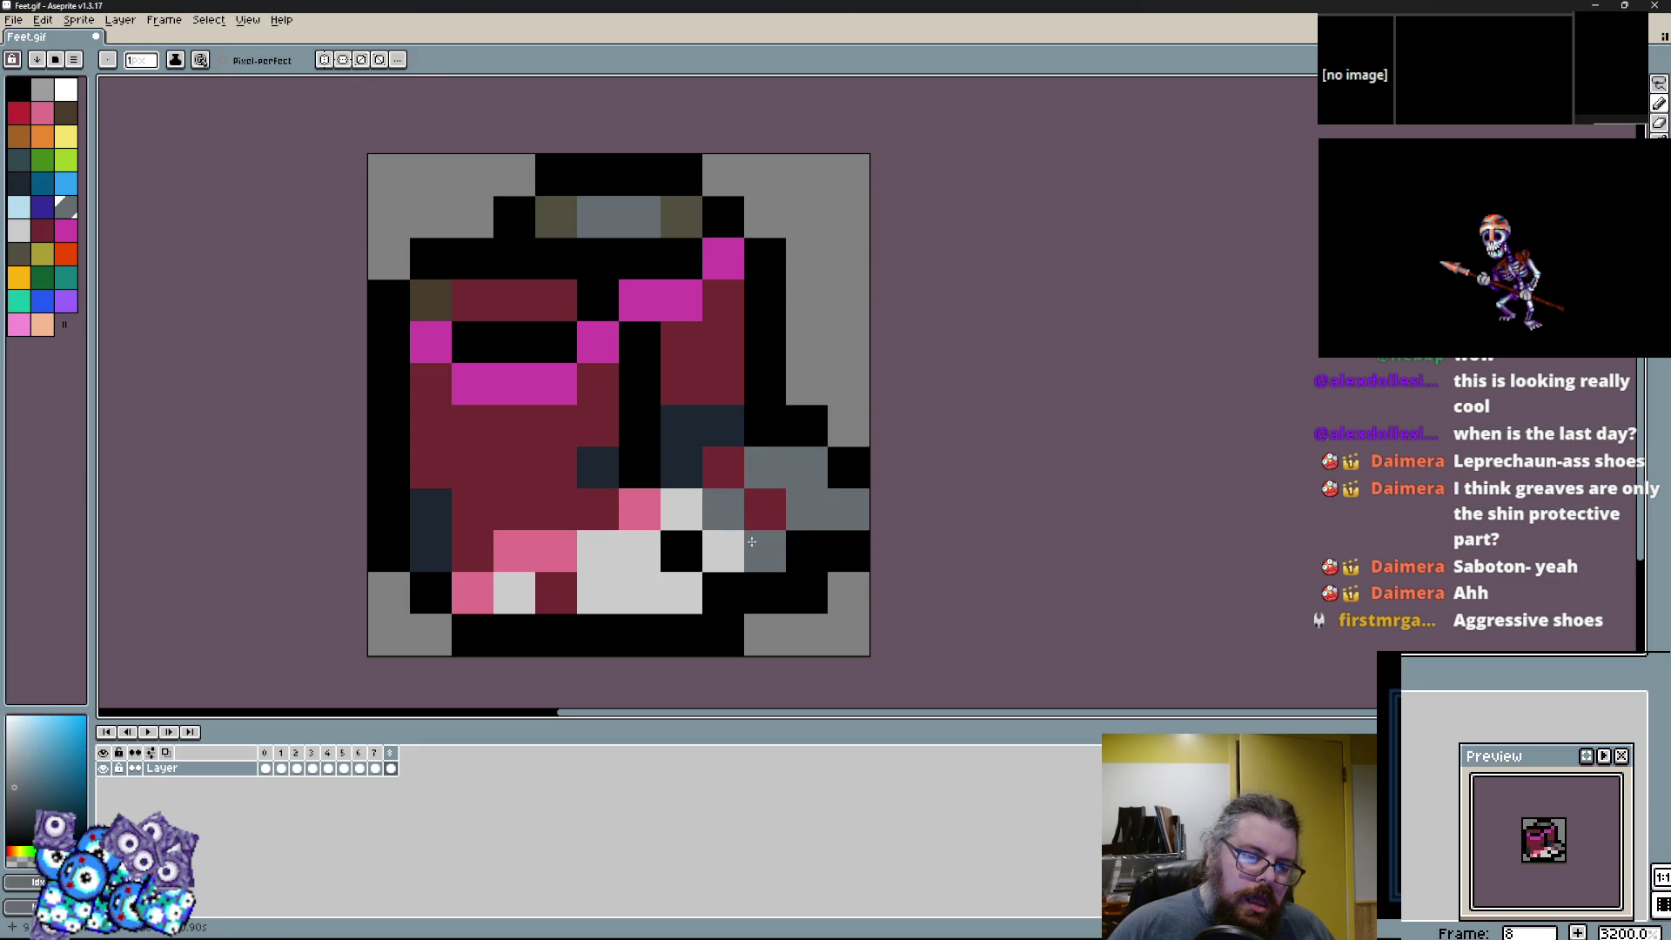
{"action": "left_click", "coordinate": [46, 94]}
{"action": "left_click", "coordinate": [639, 551]}
{"action": "left_click_drag", "start_coordinate": [598, 551], "coordinate": [636, 593]}
{"action": "left_click", "coordinate": [514, 593]}
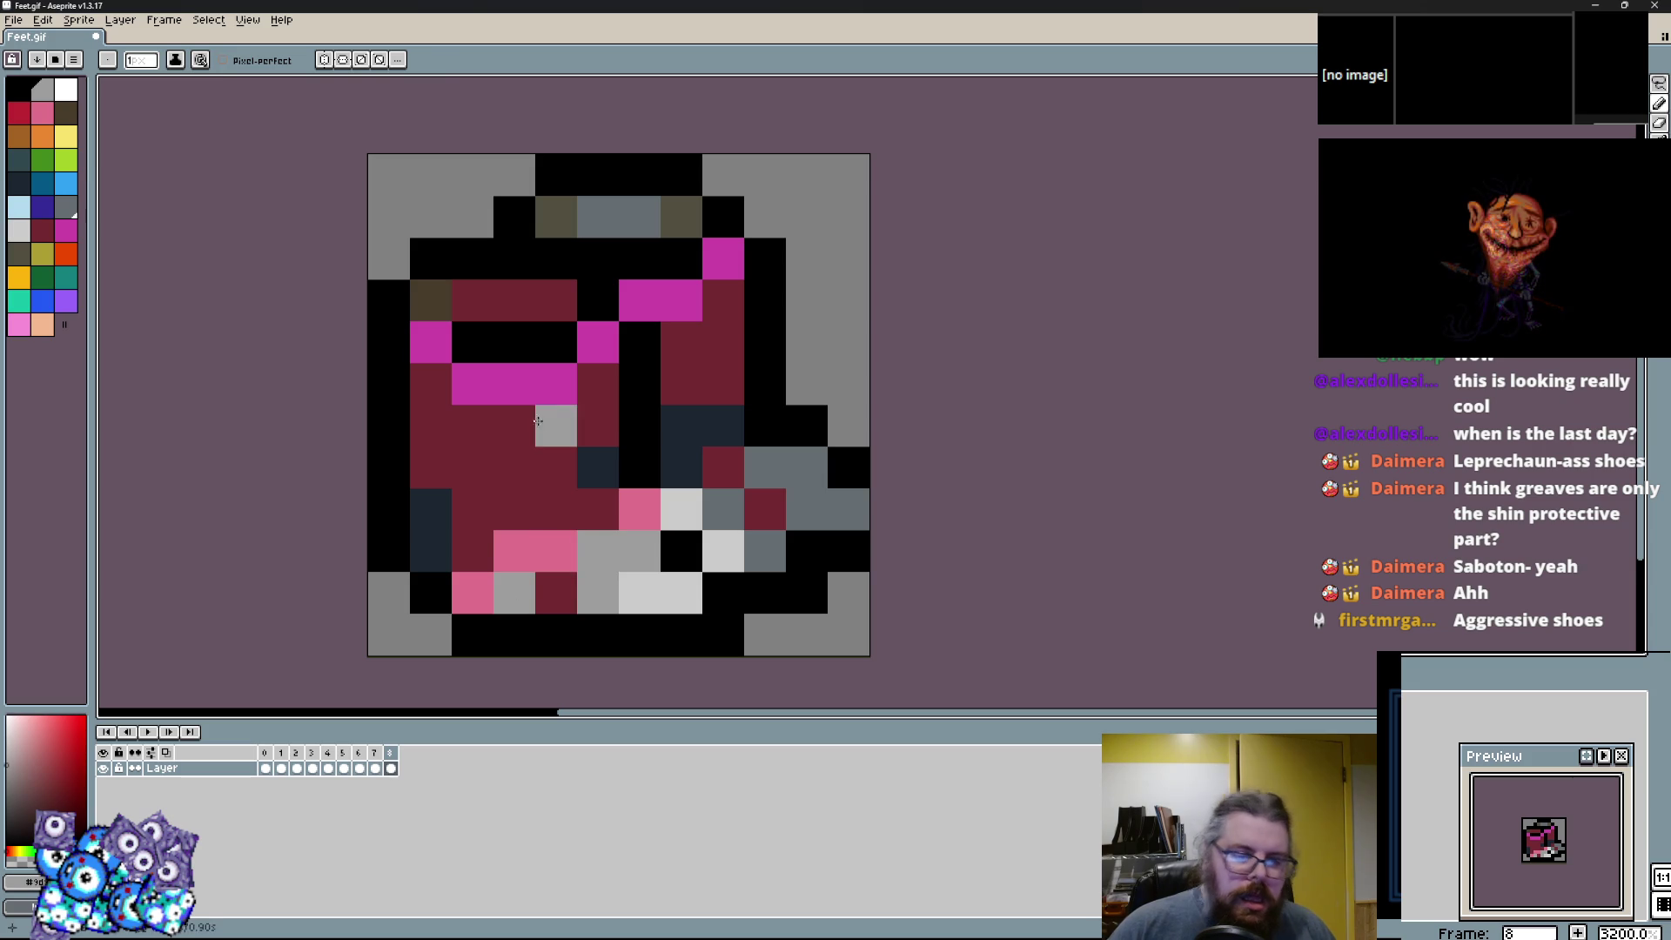
Repaint the pink accent cell maroon, using navy and maroon sampled from the sprite.
{"action": "left_click", "coordinate": [597, 470], "text": "alt"}
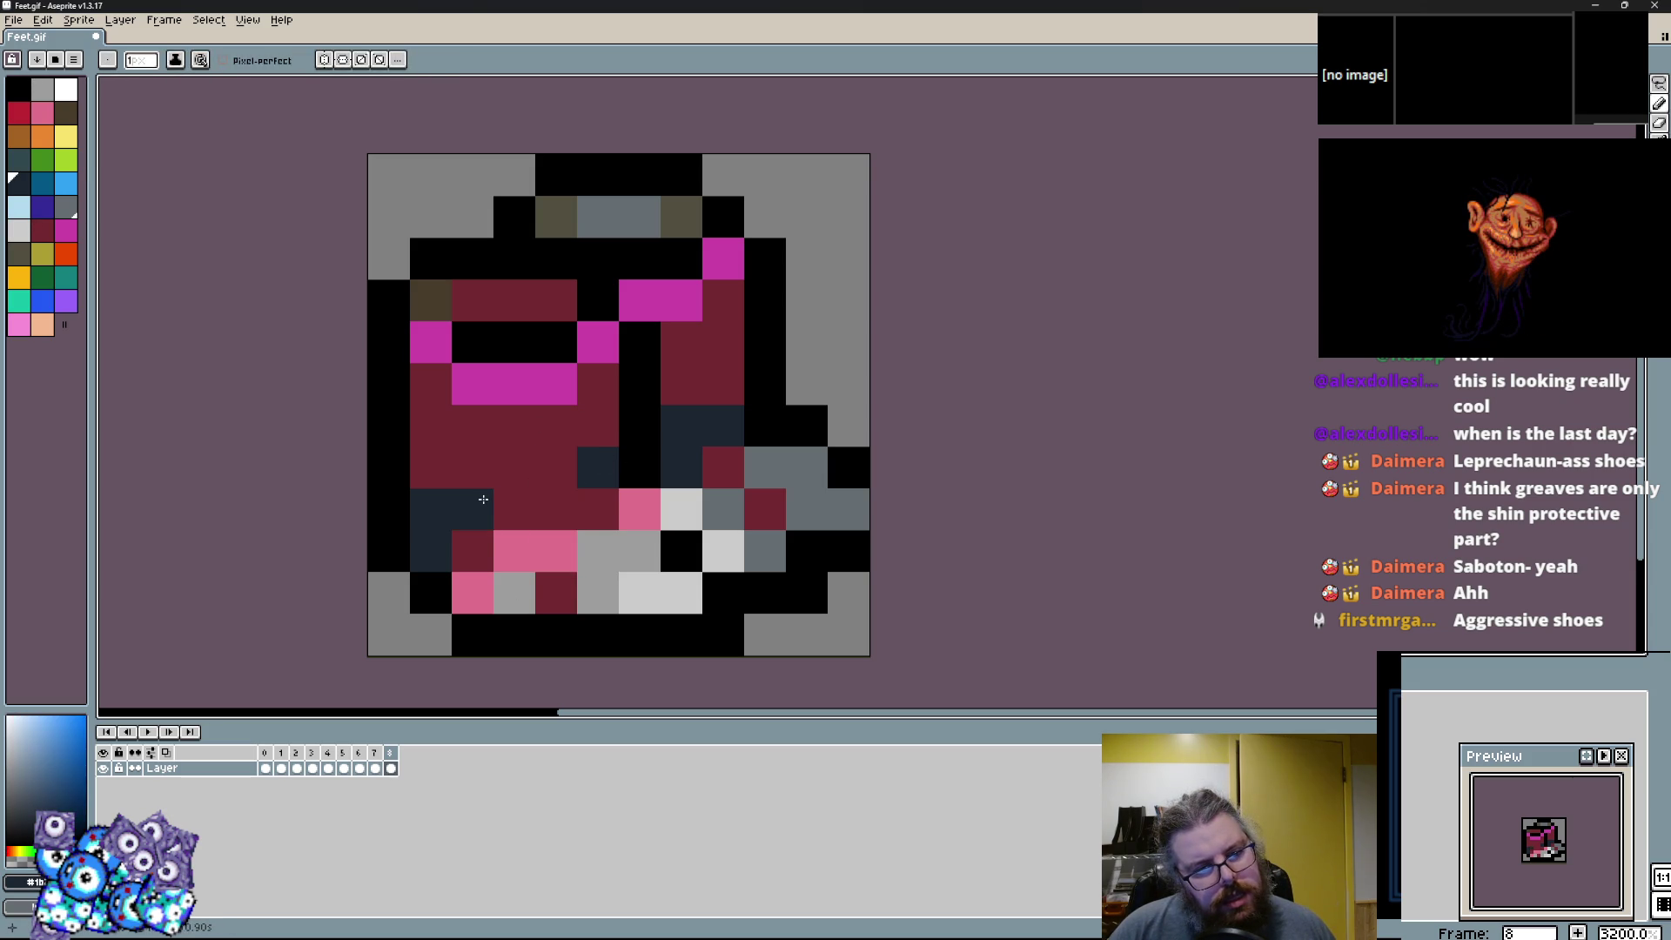
{"action": "left_click", "coordinate": [556, 509], "text": "alt"}
{"action": "left_click", "coordinate": [541, 562]}
{"action": "left_click", "coordinate": [597, 551], "text": "alt"}
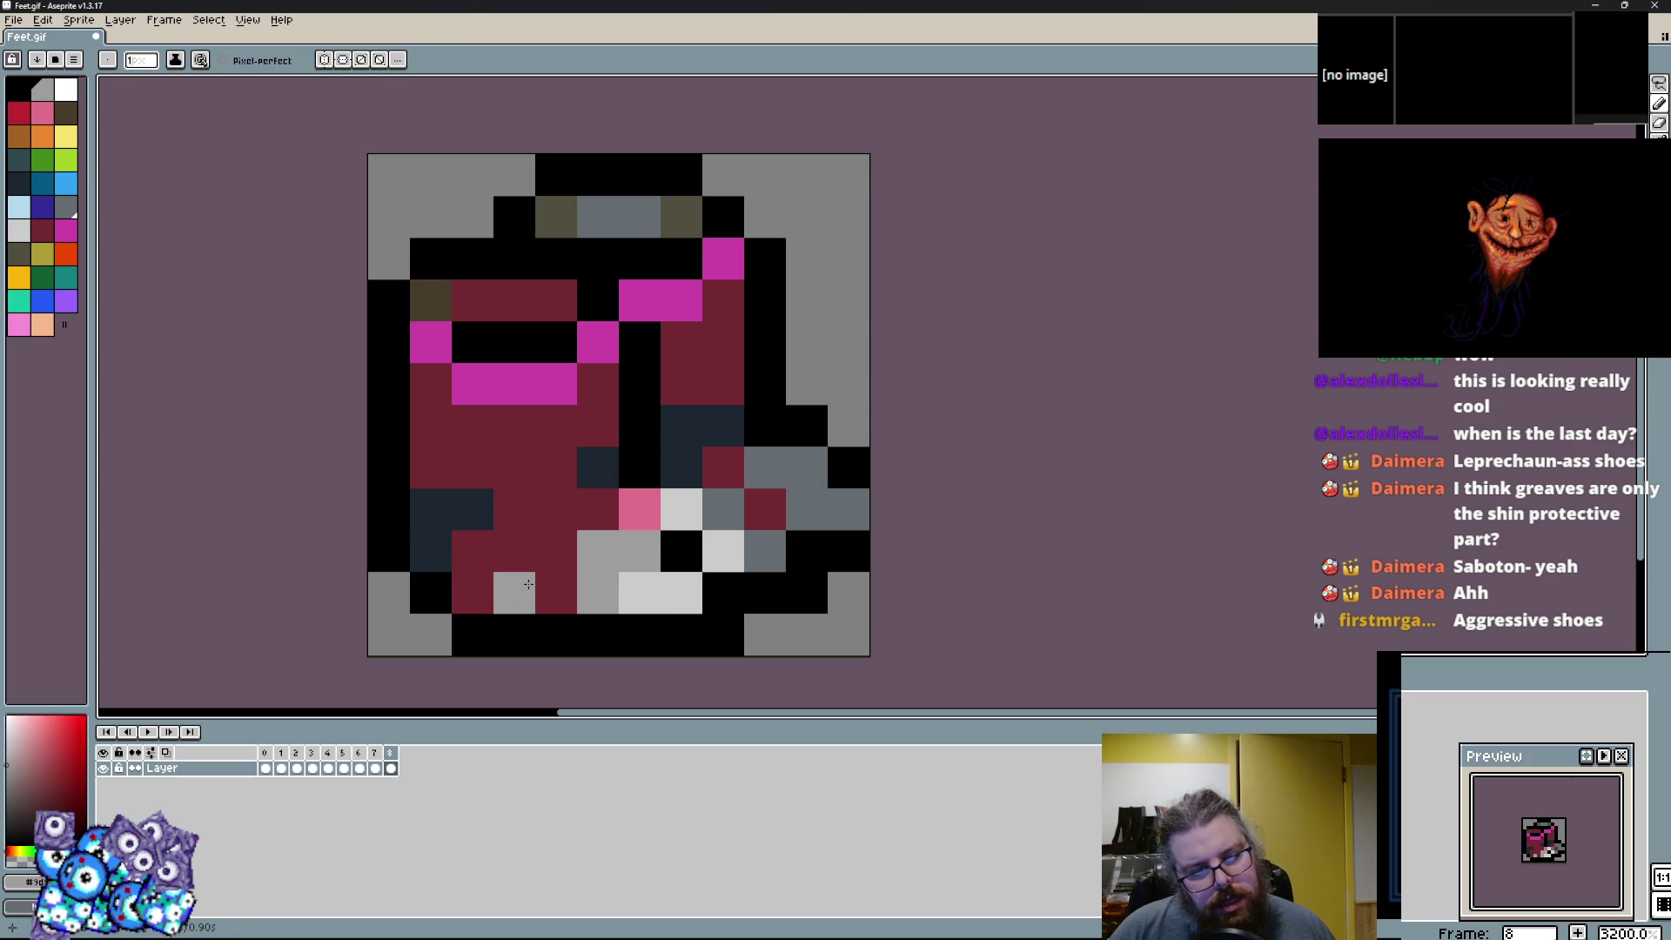
{"action": "left_click", "coordinate": [50, 232]}
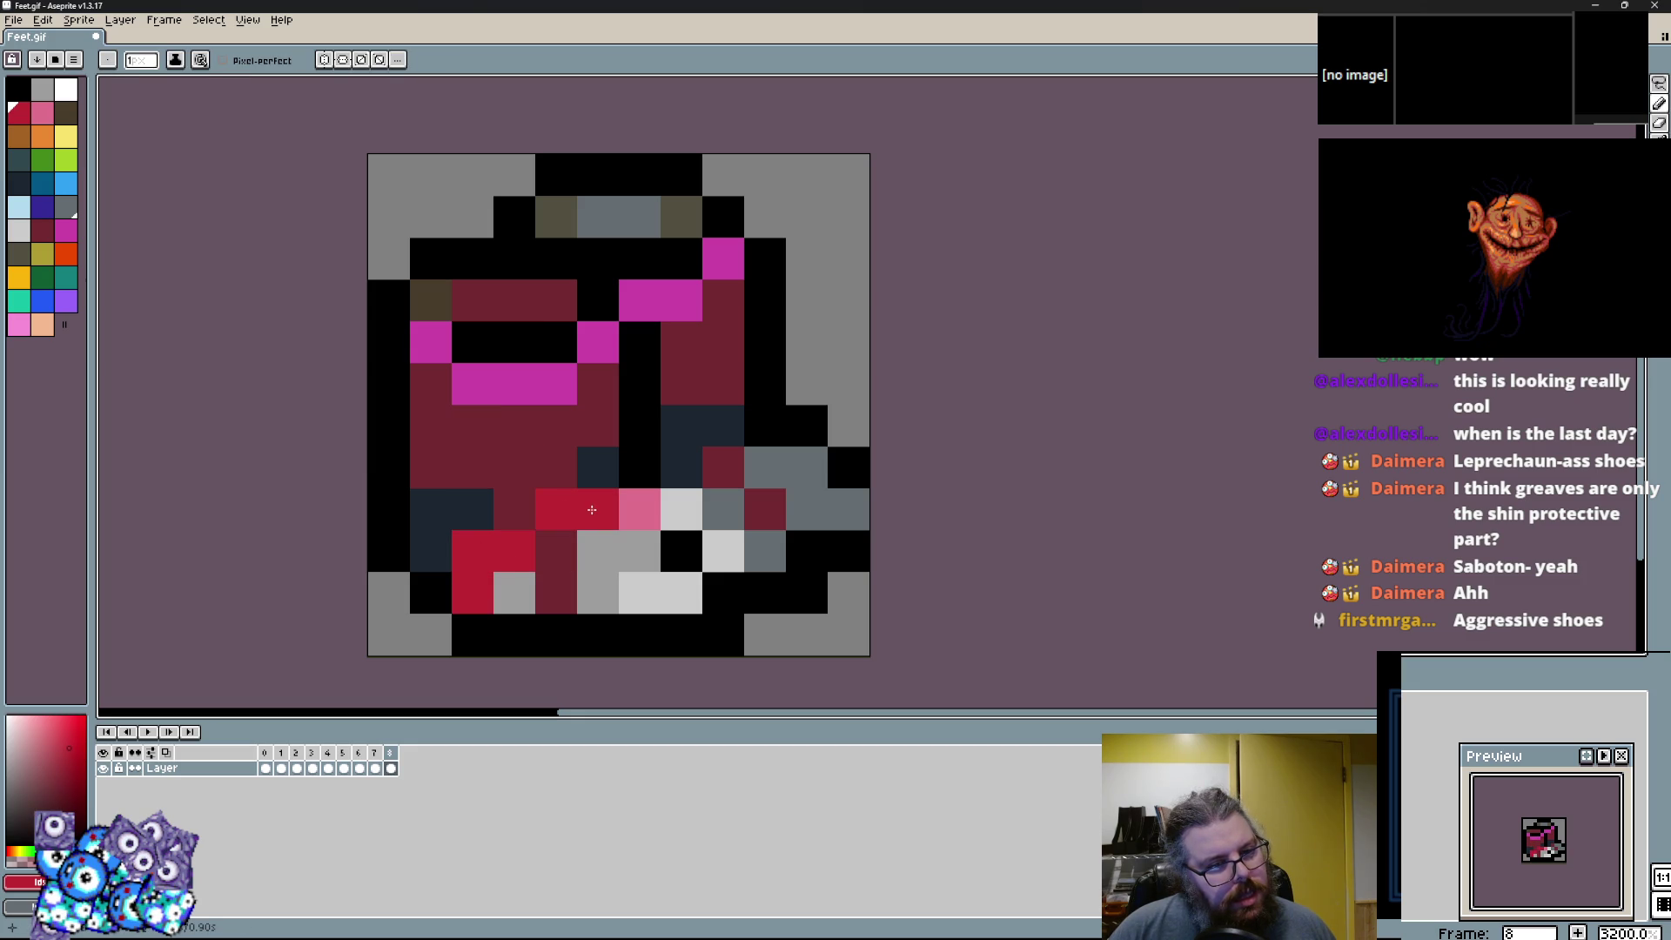
Add bright red accents near the lower middle and a navy pixel beside the toe.
{"action": "left_click_drag", "start_coordinate": [431, 425], "coordinate": [503, 465]}
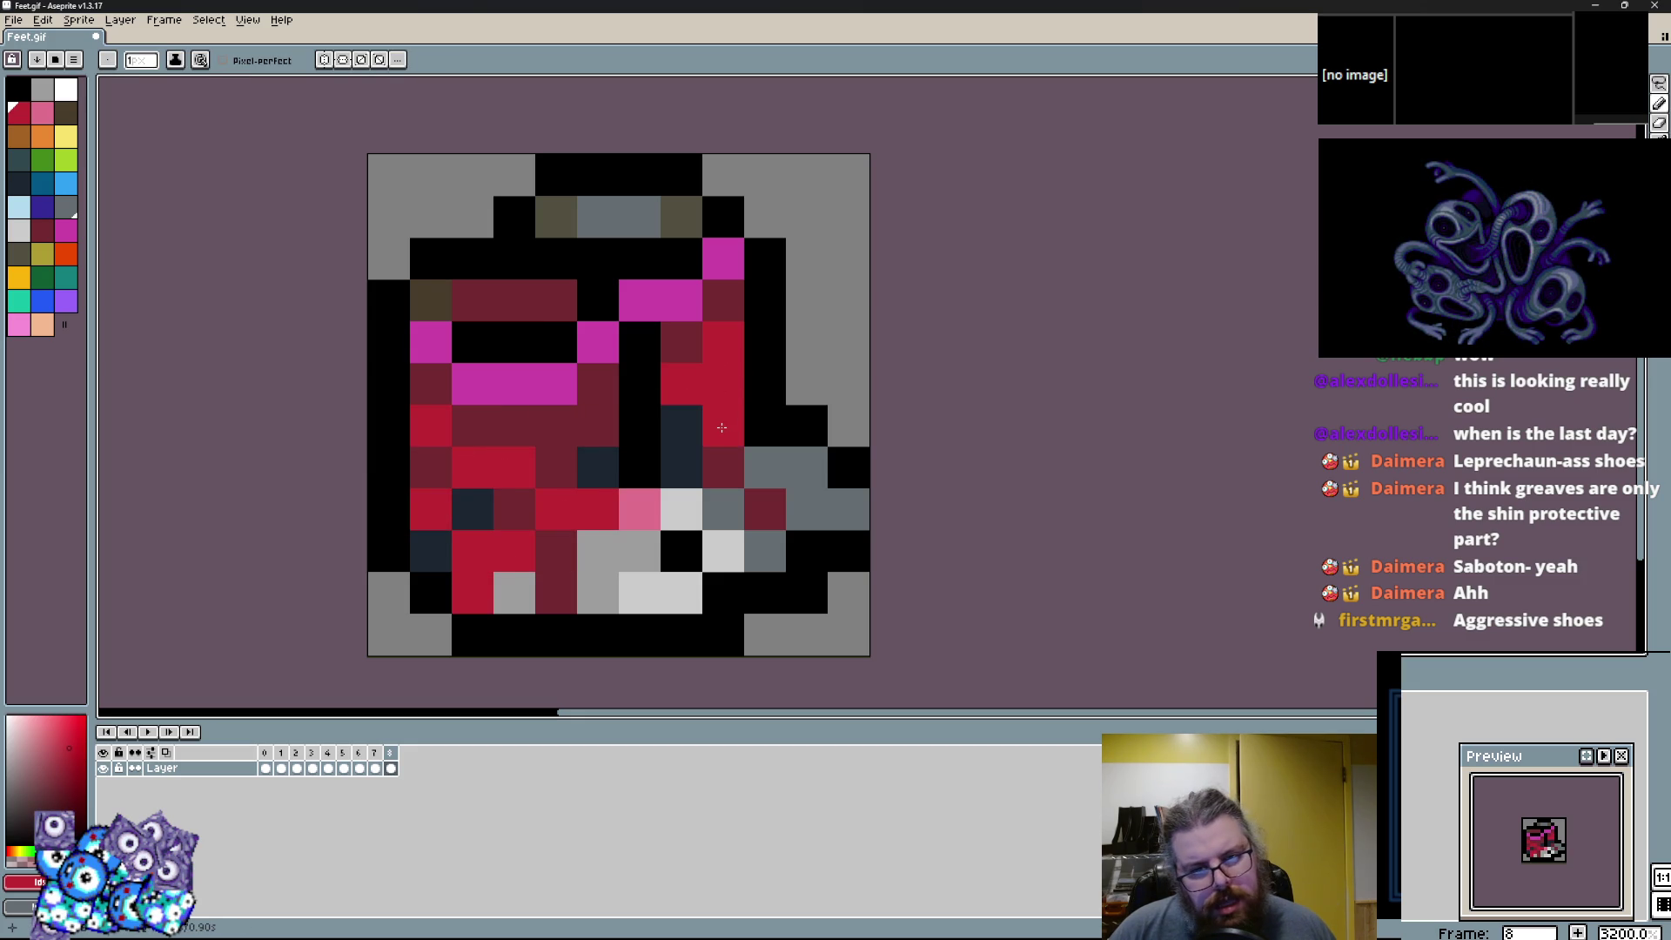
{"action": "left_click", "coordinate": [722, 427], "text": "alt"}
{"action": "right_click", "coordinate": [646, 526]}
{"action": "left_click", "coordinate": [644, 470], "text": "alt"}
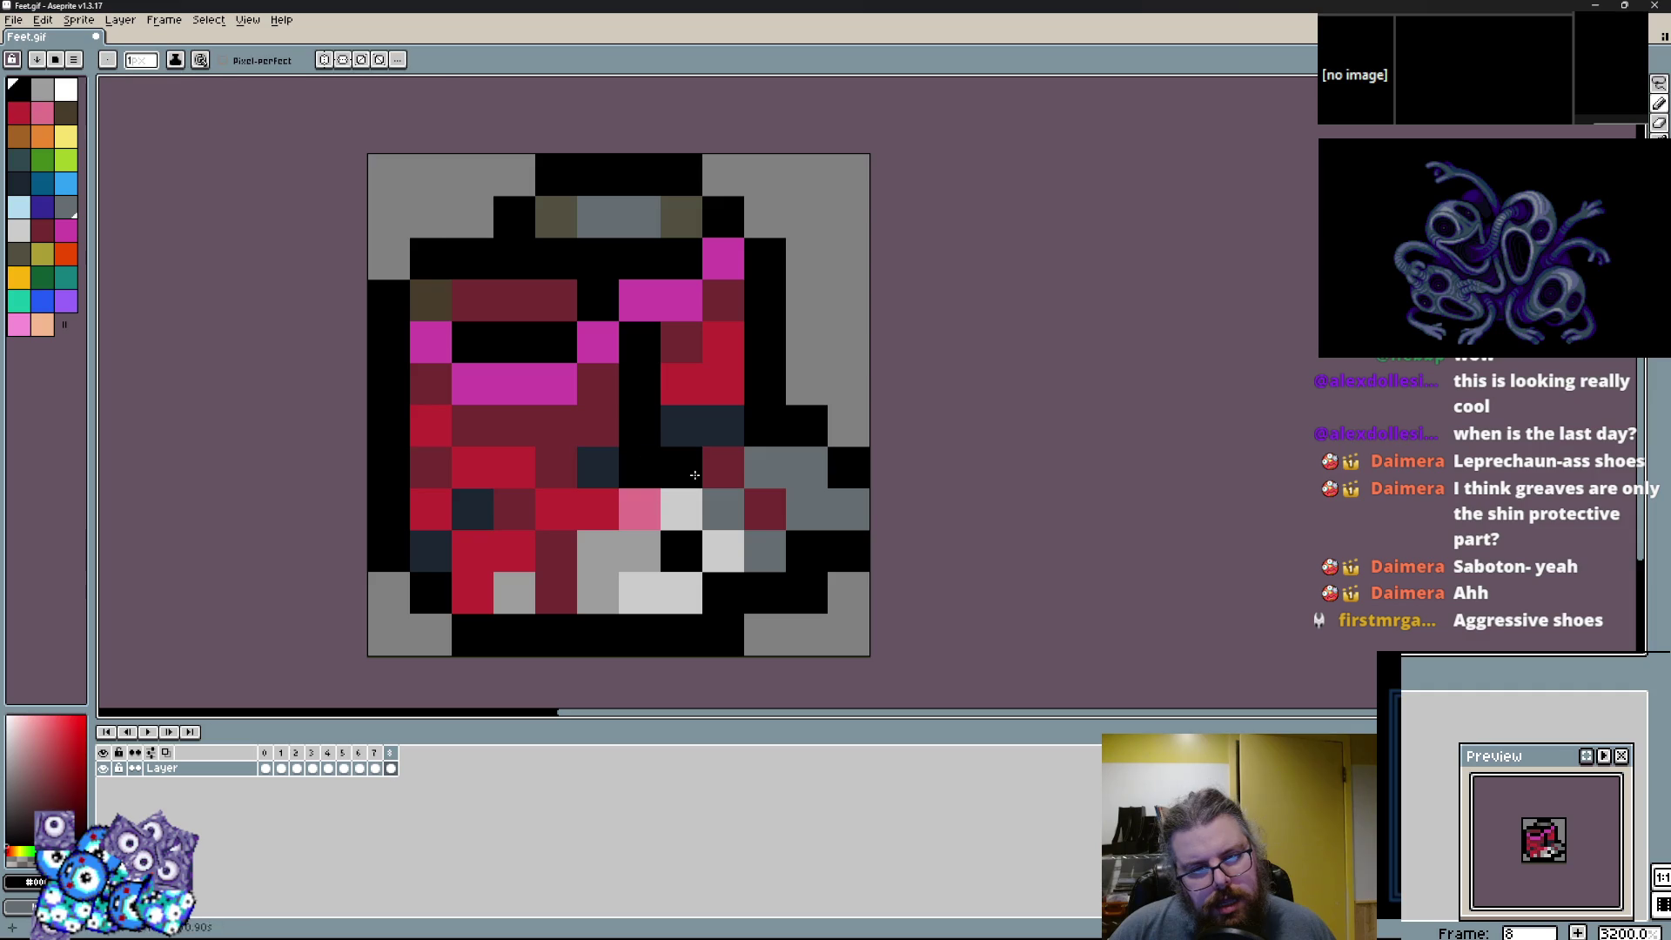
Turn two maroon pixels black diagonally and lighten a grey pixel near the toe.
{"action": "left_click", "coordinate": [514, 510], "text": "alt"}
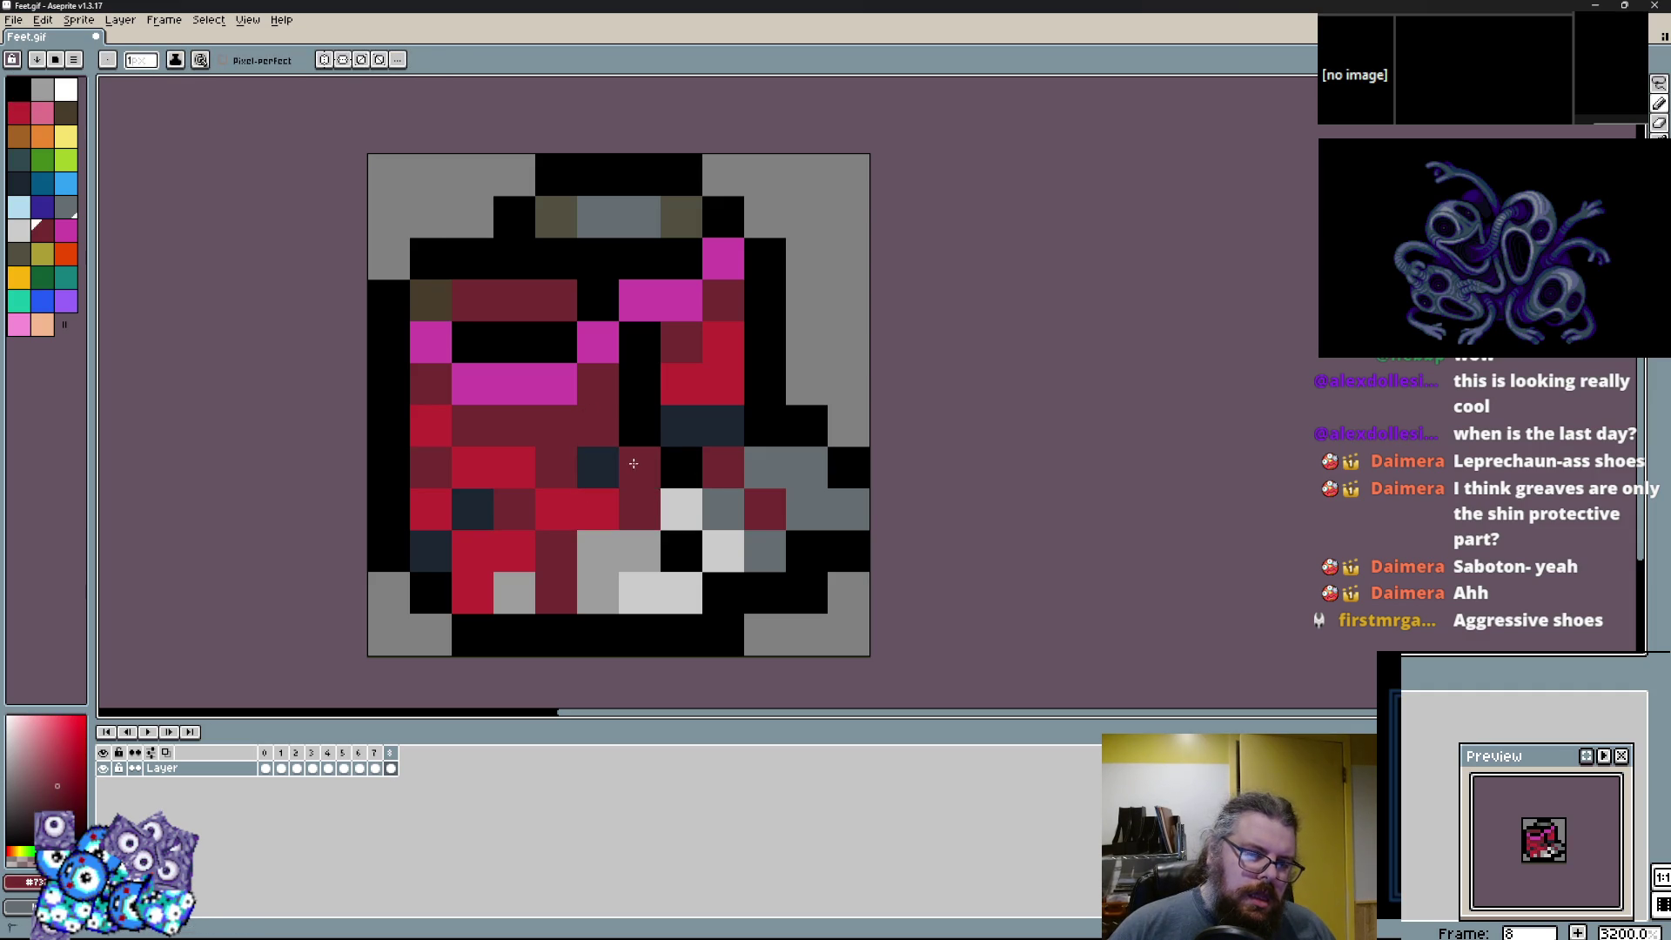
{"action": "scroll", "coordinate": [764, 646], "scroll_direction": "up", "scroll_amount": 1}
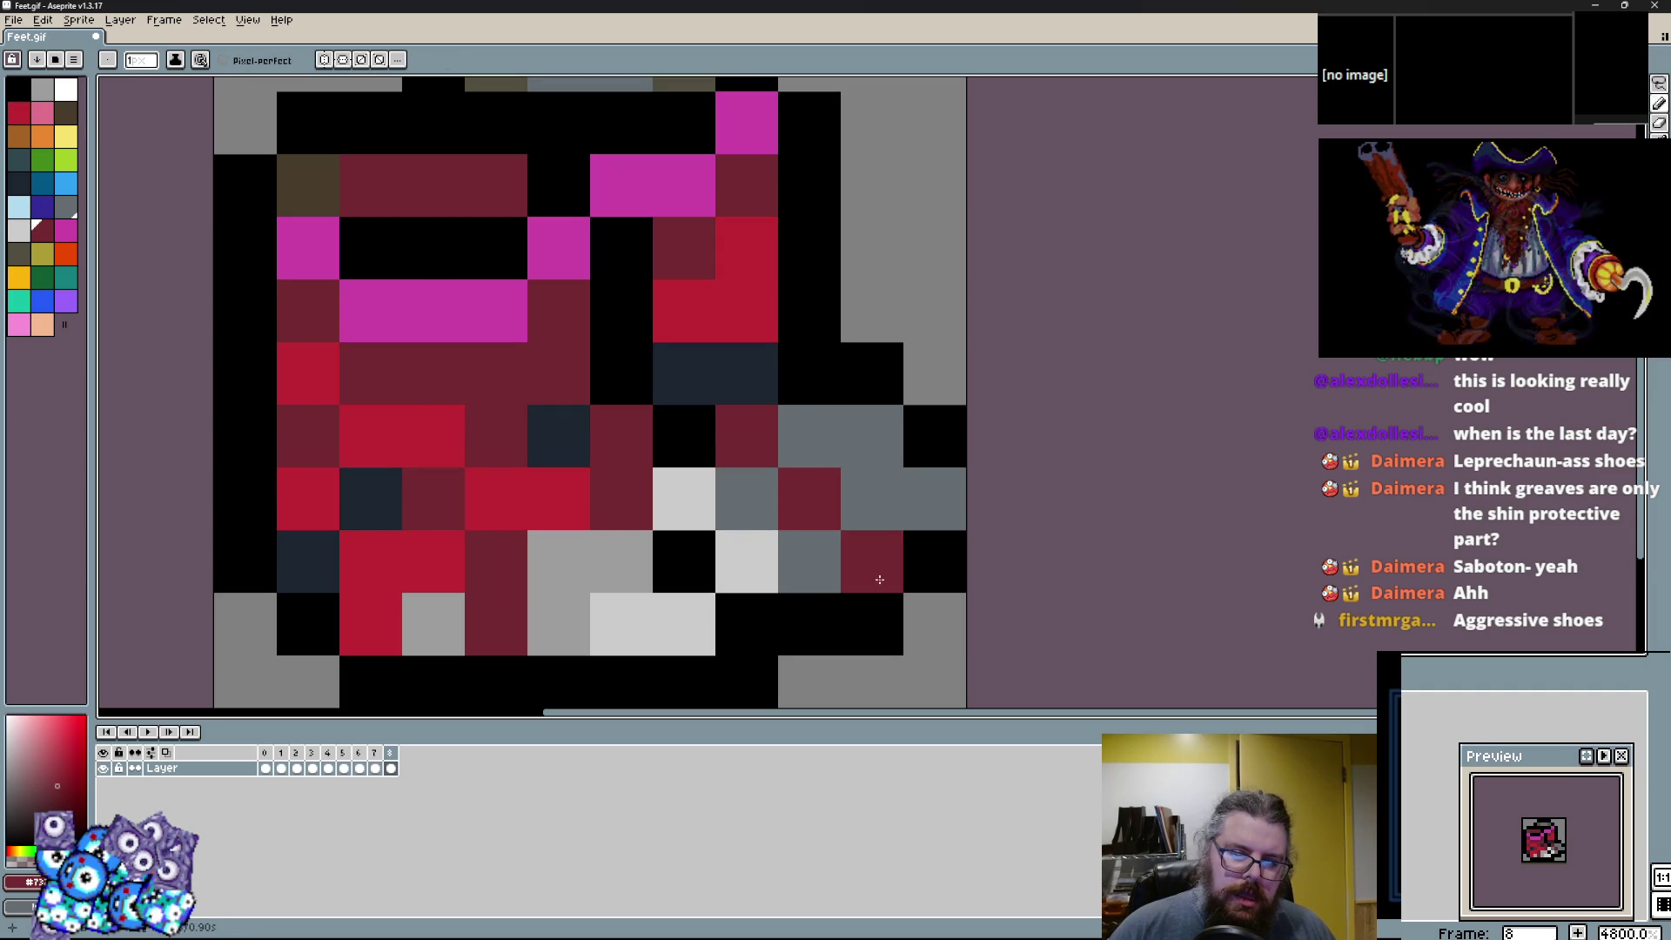
{"action": "left_click_drag", "start_coordinate": [884, 578], "coordinate": [746, 440]}
{"action": "left_click", "coordinate": [879, 478], "text": "alt"}
{"action": "left_click", "coordinate": [644, 492], "text": "alt"}
Paint a maroon band across the boot's right flank, with a grey cell and navy accents.
{"action": "right_click", "coordinate": [684, 498]}
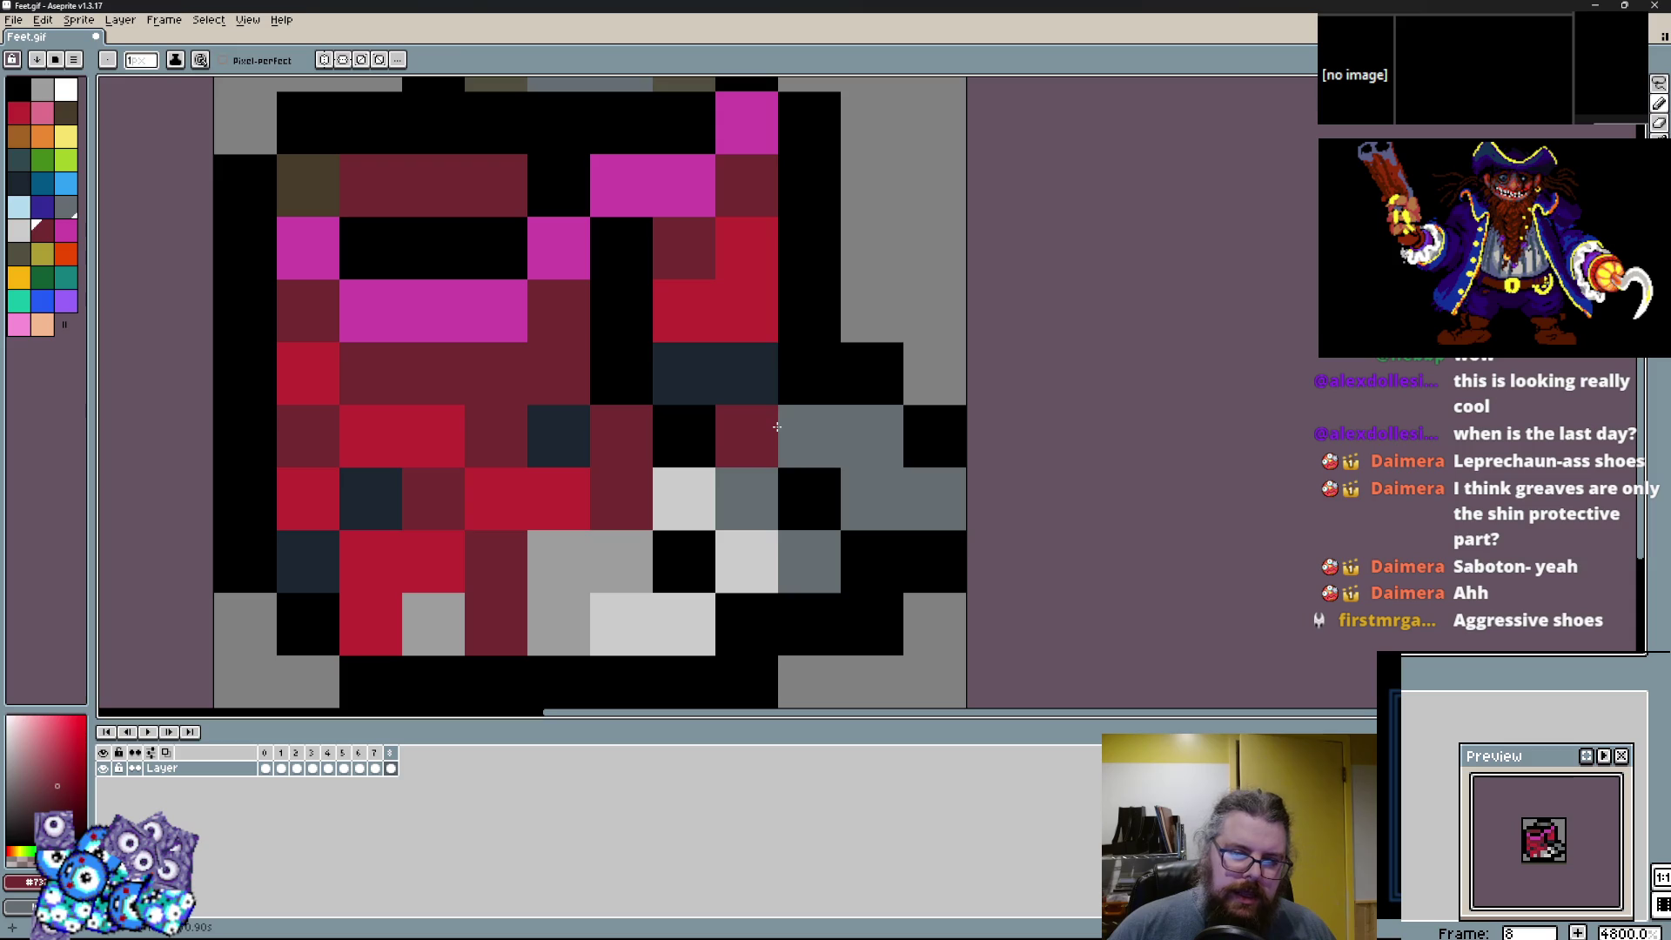
{"action": "left_click", "coordinate": [739, 384]}
{"action": "left_click", "coordinate": [747, 435]}
{"action": "right_click", "coordinate": [809, 435]}
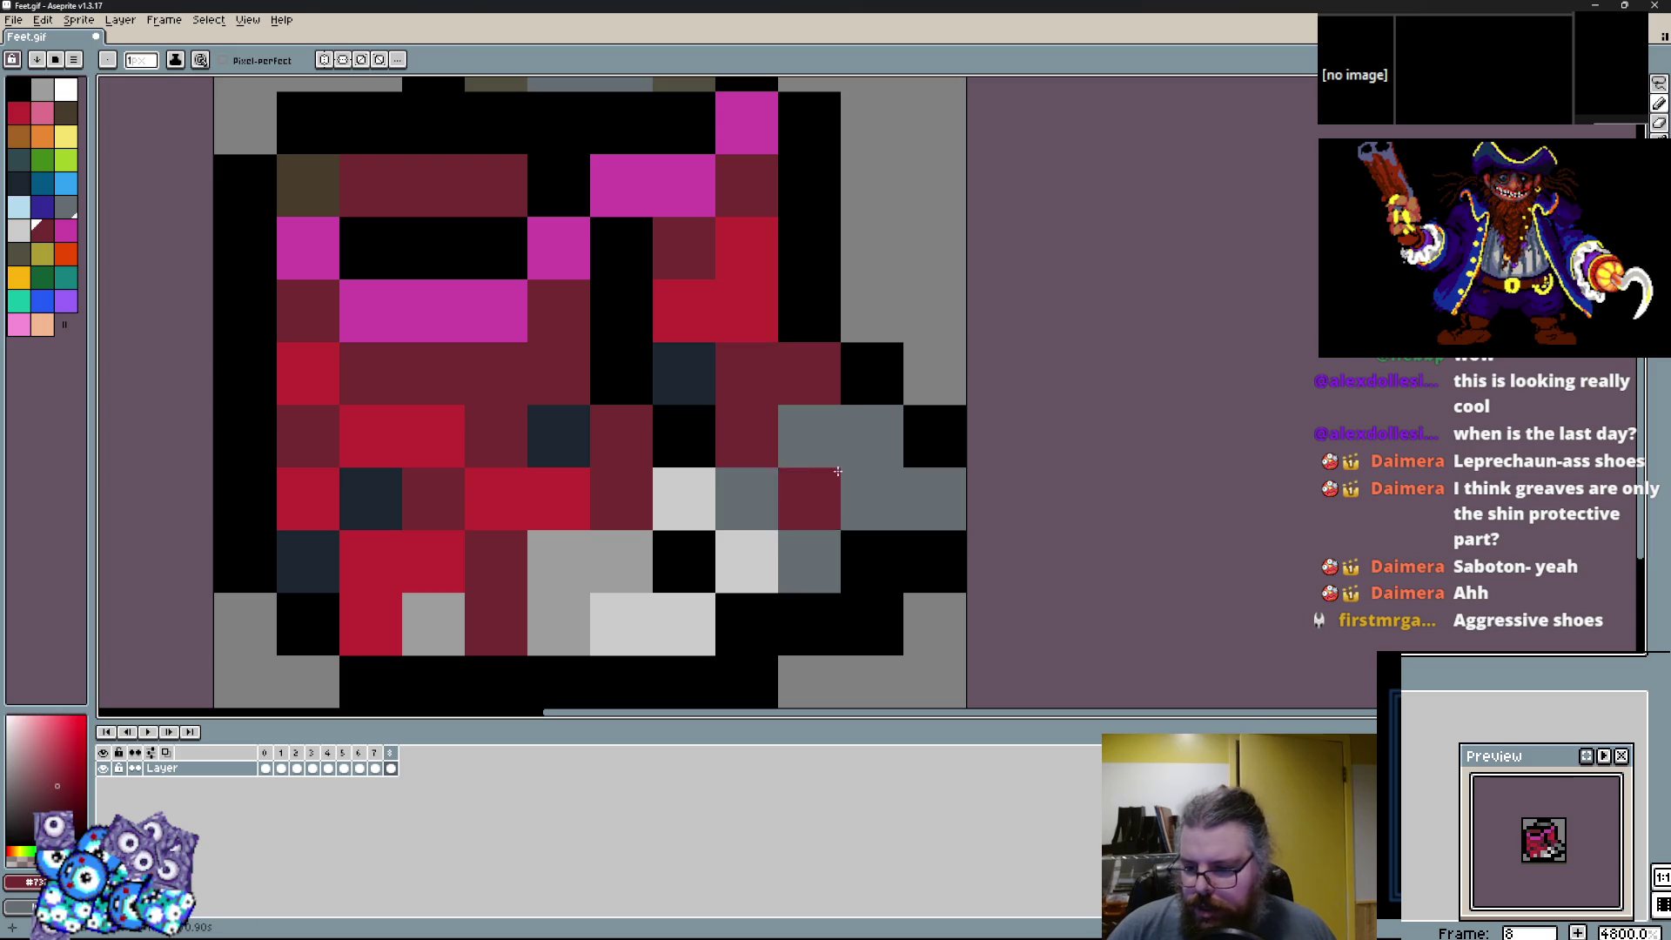
{"action": "left_click", "coordinate": [872, 498]}
{"action": "left_click", "coordinate": [657, 361]}
{"action": "left_click", "coordinate": [567, 432], "text": "alt"}
Turn a grey cell on the boot's right edge black.
{"action": "left_click", "coordinate": [736, 520], "text": "alt"}
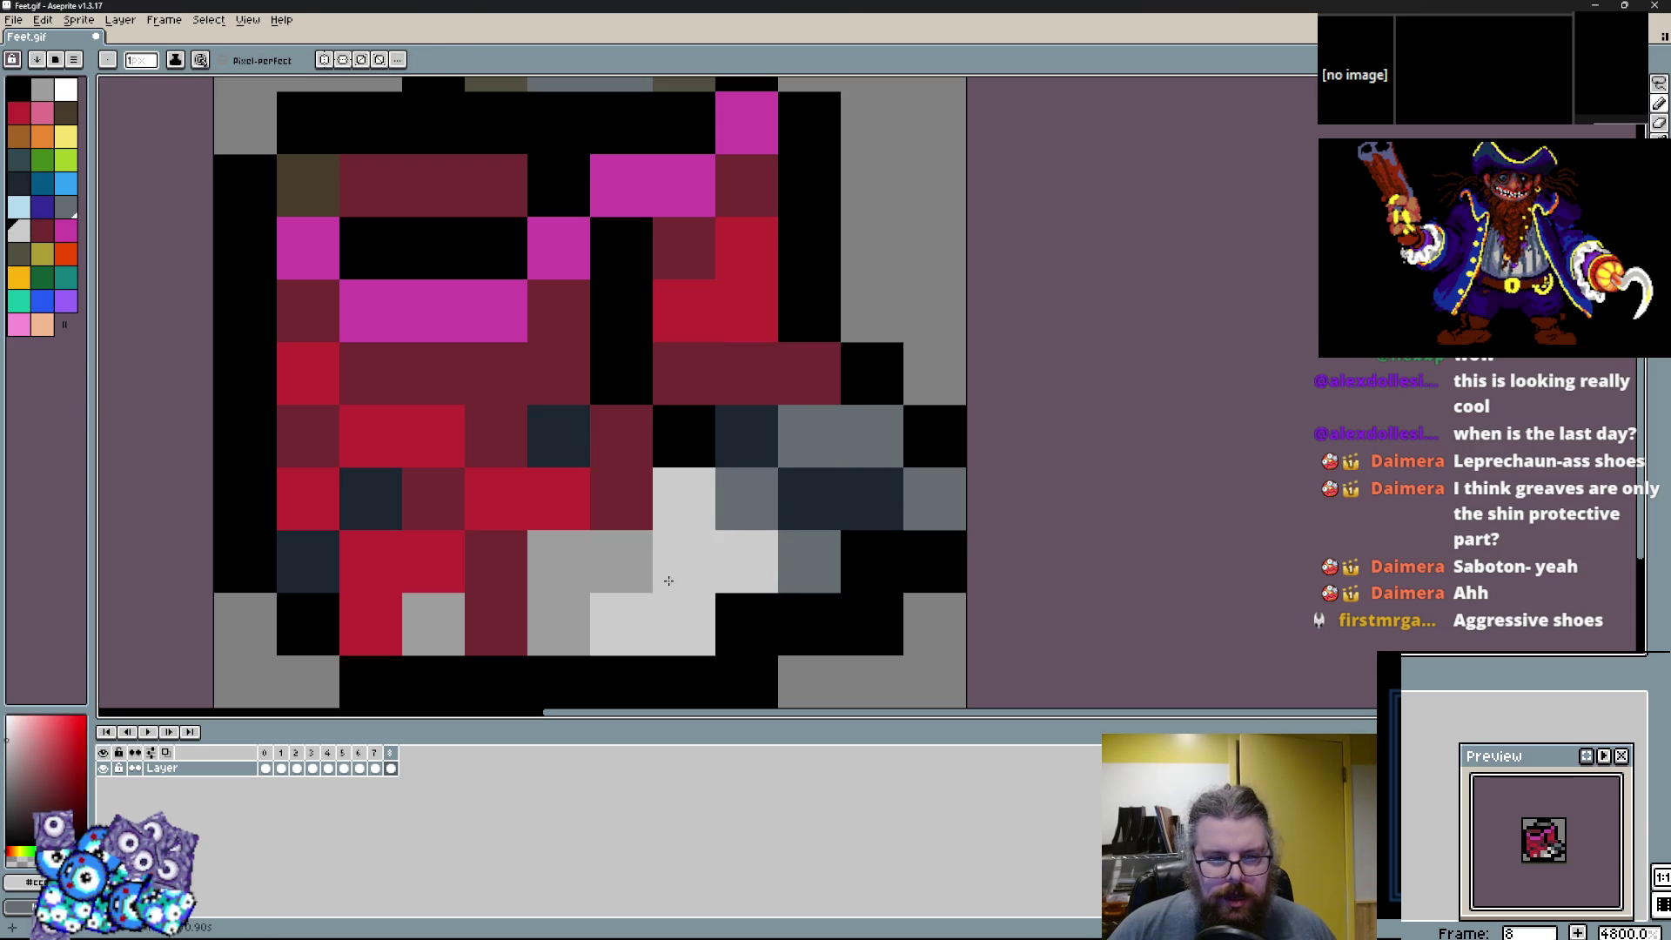
{"action": "scroll", "coordinate": [869, 436], "scroll_direction": "down", "scroll_amount": 2}
{"action": "scroll", "coordinate": [850, 473], "scroll_direction": "up", "scroll_amount": 2}
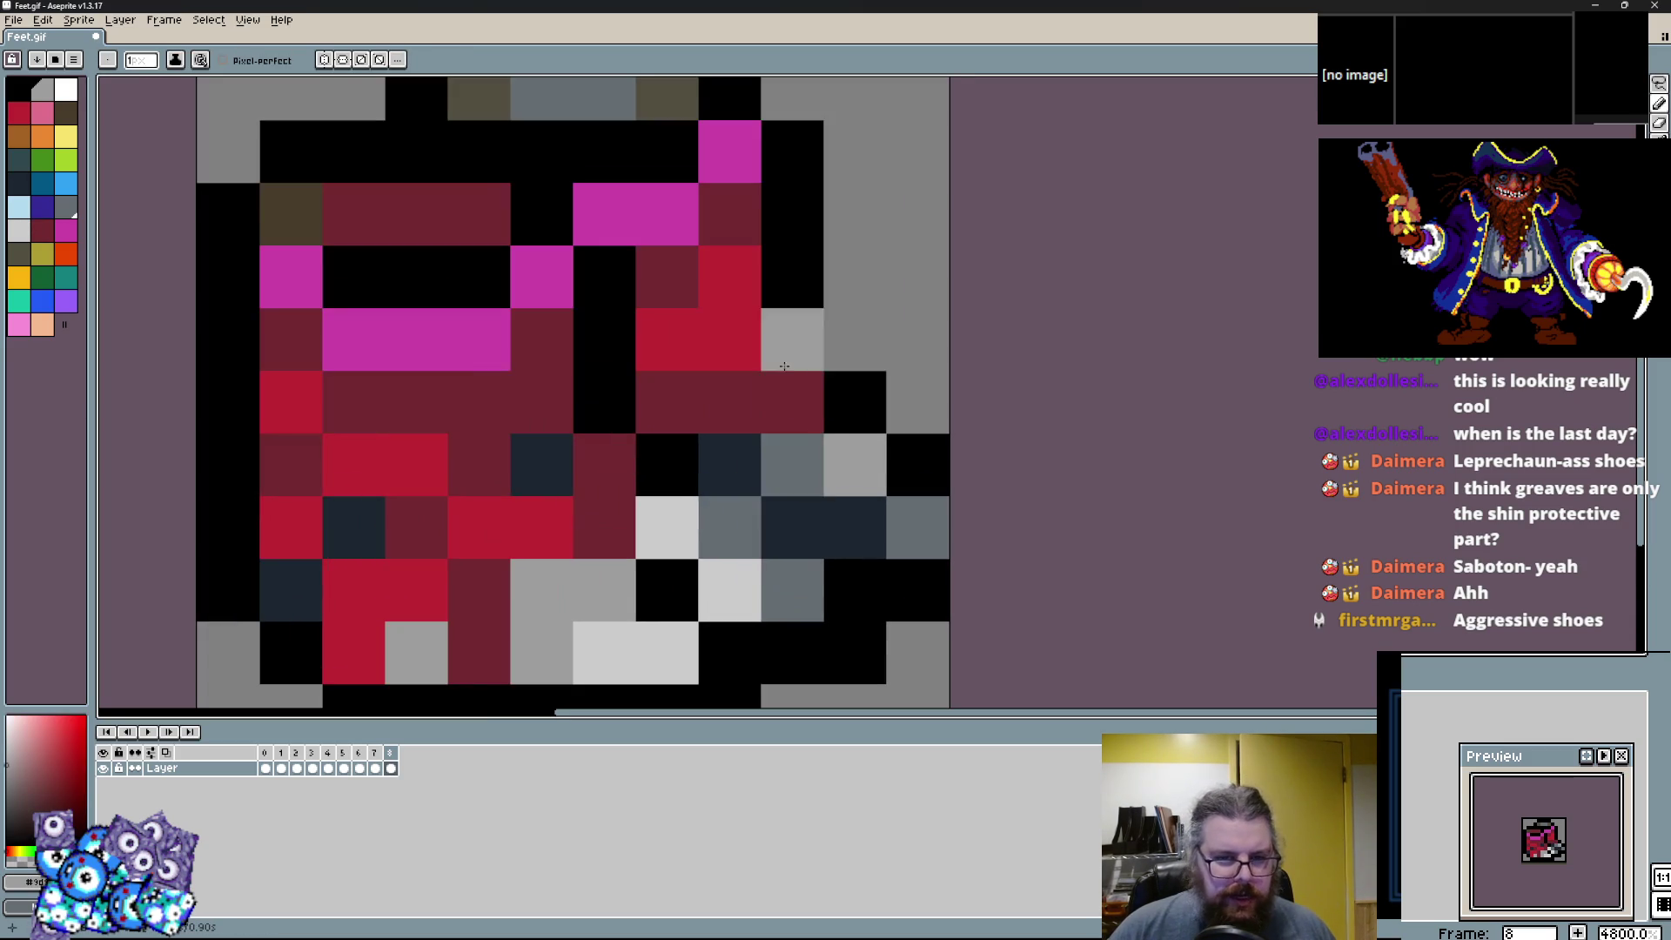
{"action": "left_click", "coordinate": [735, 514], "text": "alt"}
{"action": "key", "text": "x"}
{"action": "left_click", "coordinate": [783, 345]}
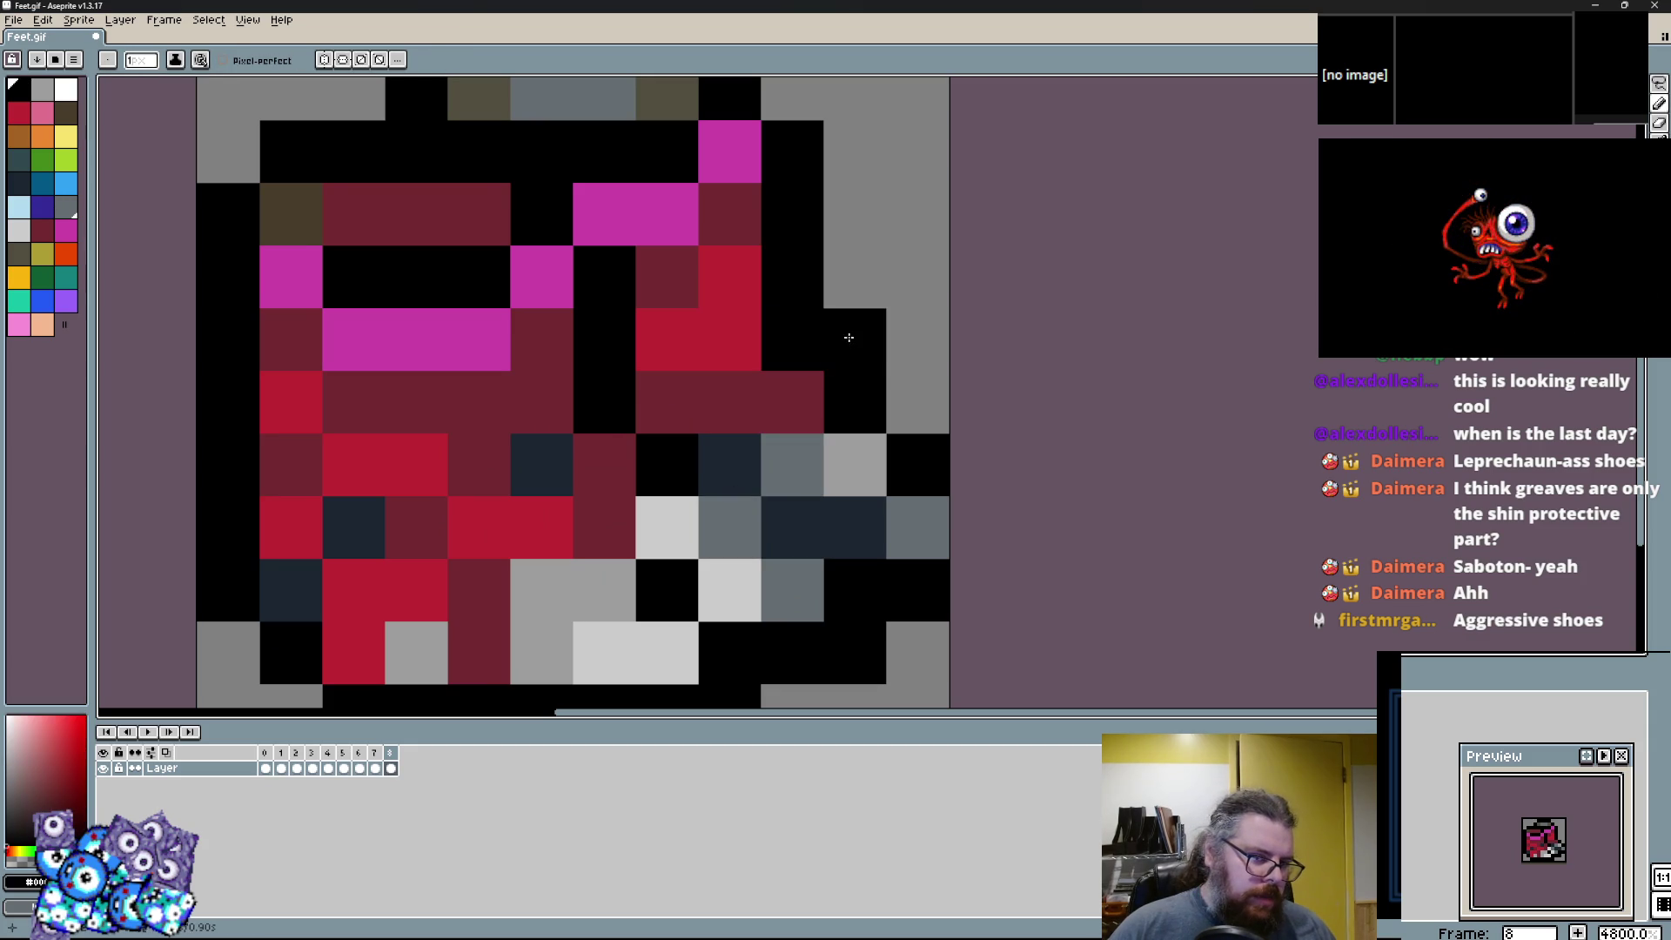
Insert a new tenth frame with Frame > New Frame and move to that copied boot.
{"action": "scroll", "coordinate": [850, 336], "scroll_direction": "down", "scroll_amount": 3}
{"action": "scroll", "coordinate": [796, 375], "scroll_direction": "up", "scroll_amount": 1}
{"action": "scroll", "coordinate": [796, 375], "scroll_direction": "up", "scroll_amount": 1}
{"action": "scroll", "coordinate": [645, 488], "scroll_direction": "down", "scroll_amount": 1}
{"action": "scroll", "coordinate": [682, 436], "scroll_direction": "up", "scroll_amount": 1}
{"action": "scroll", "coordinate": [721, 460], "scroll_direction": "down", "scroll_amount": 2}
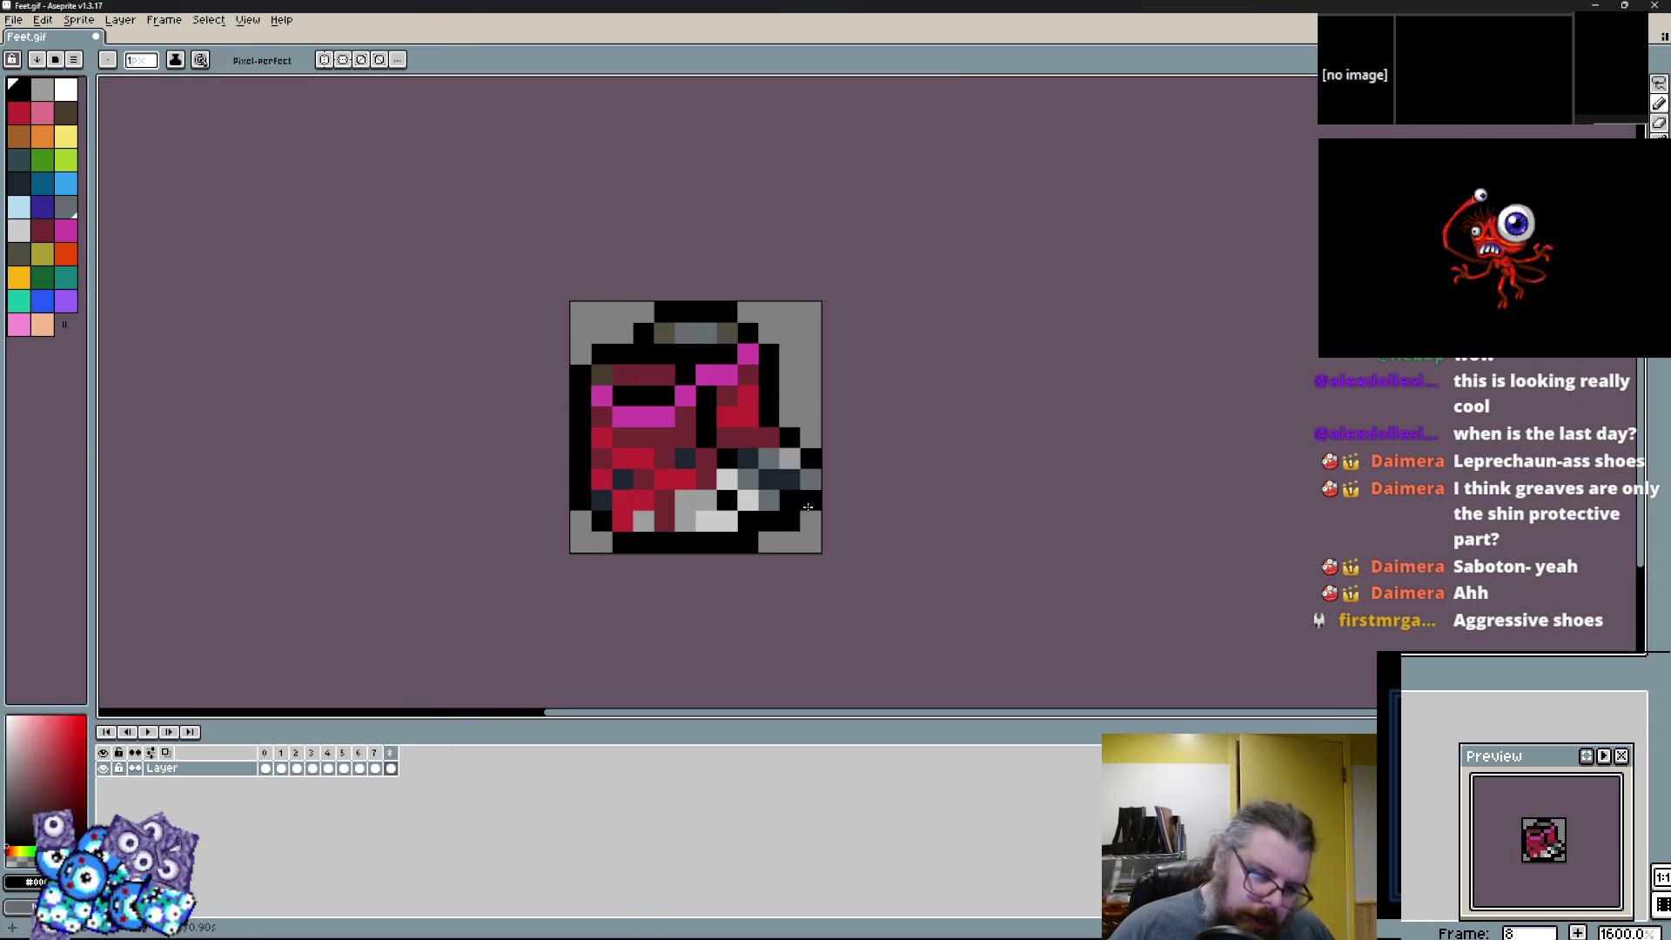
{"action": "scroll", "coordinate": [746, 474], "scroll_direction": "up", "scroll_amount": 1}
{"action": "scroll", "coordinate": [766, 473], "scroll_direction": "down", "scroll_amount": 1}
{"action": "scroll", "coordinate": [784, 471], "scroll_direction": "up", "scroll_amount": 1}
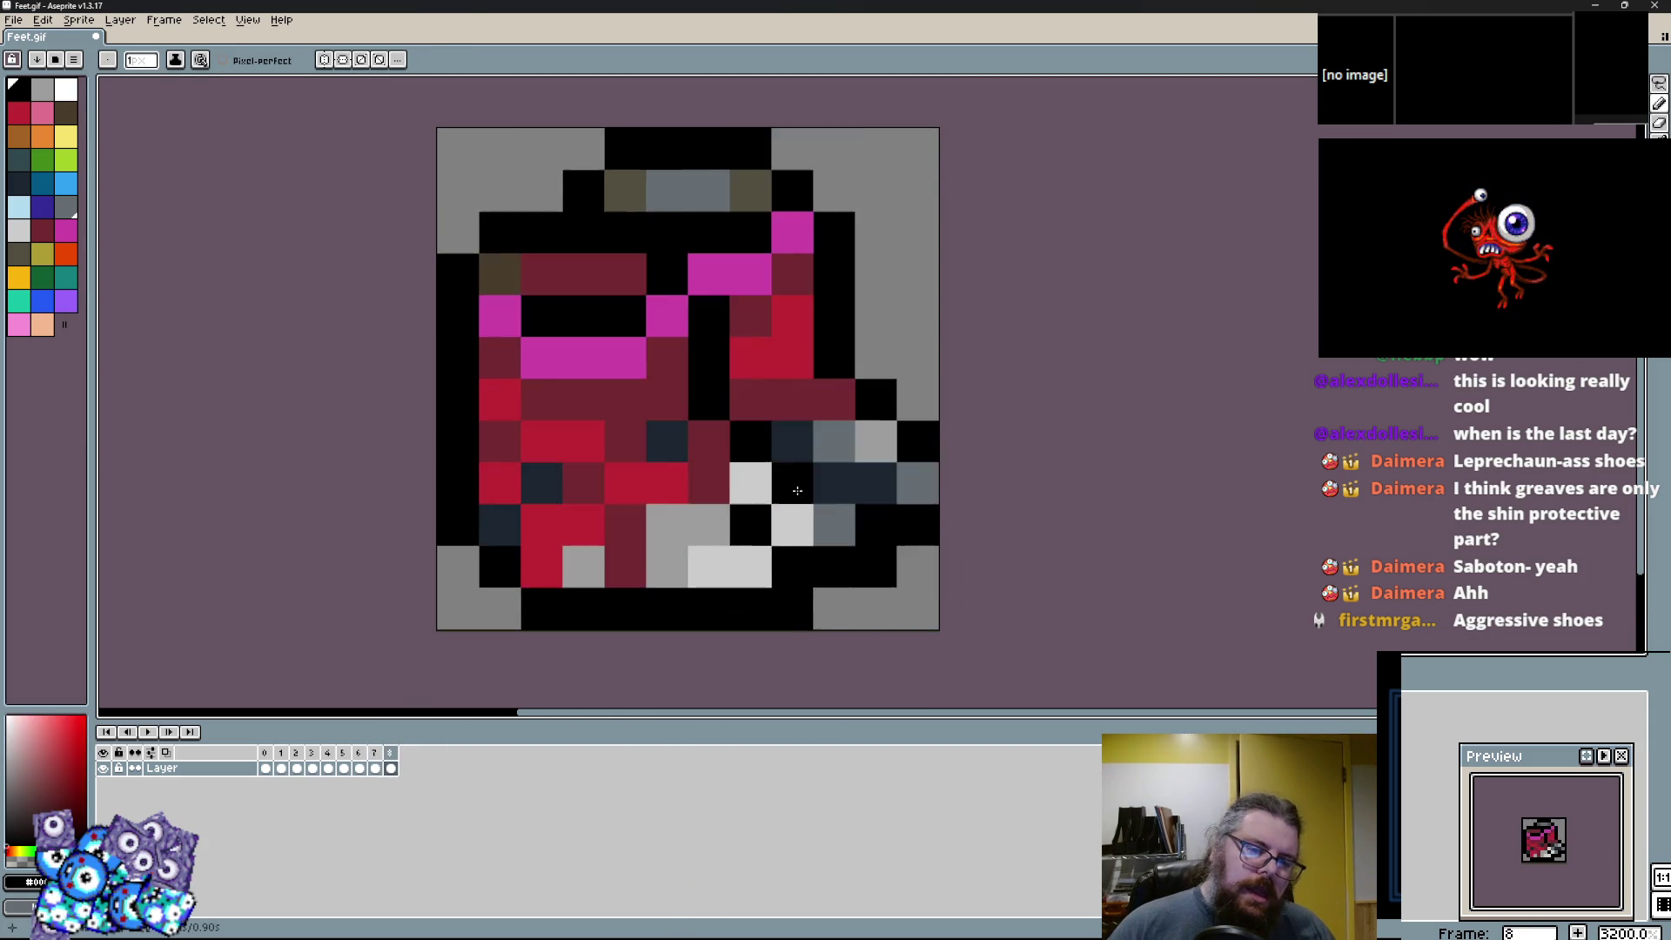
{"action": "scroll", "coordinate": [809, 469], "scroll_direction": "down", "scroll_amount": 1}
{"action": "scroll", "coordinate": [826, 468], "scroll_direction": "up", "scroll_amount": 1}
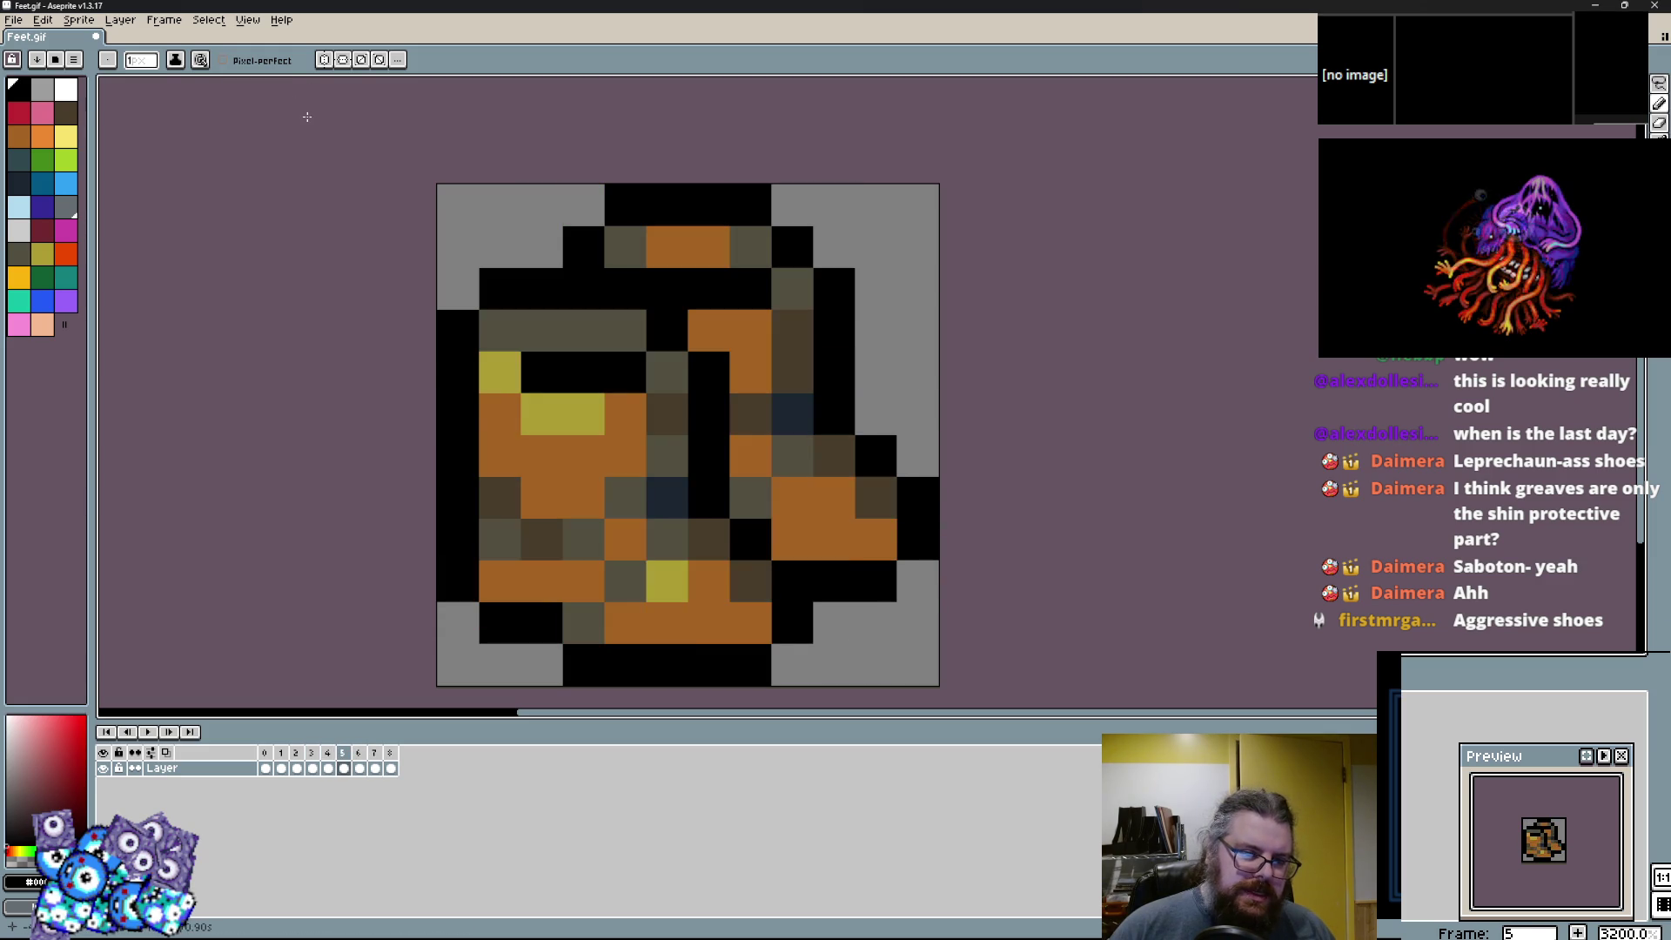
{"action": "left_click", "coordinate": [182, 21]}
{"action": "left_click", "coordinate": [185, 73]}
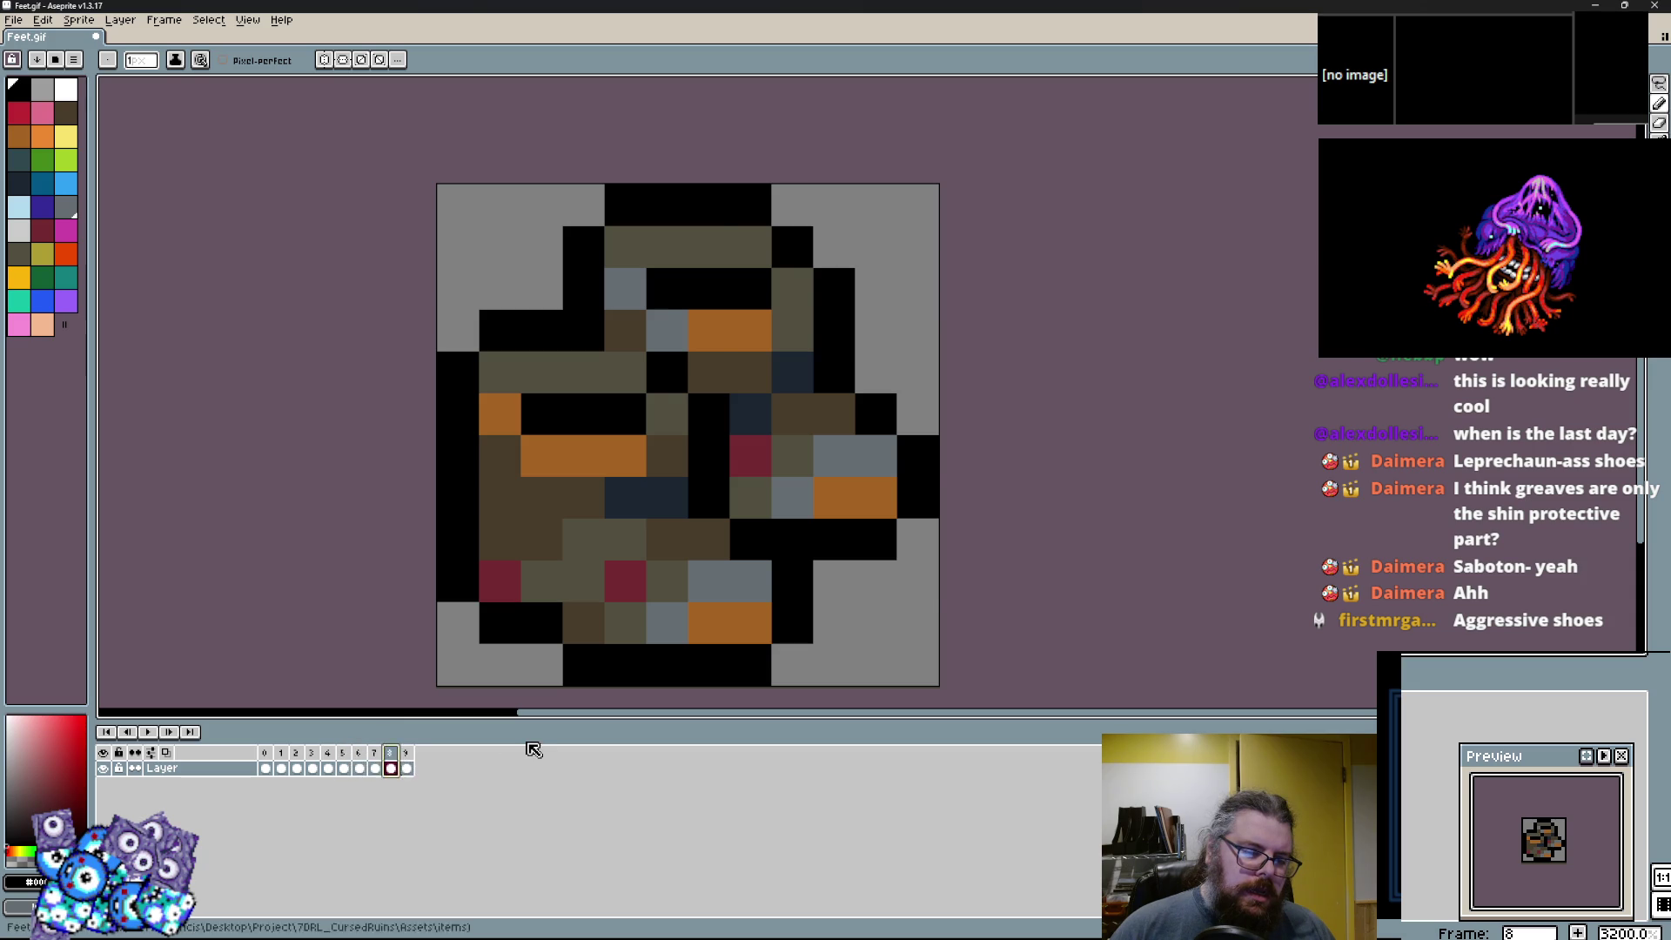
{"action": "key", "text": "Left"}
{"action": "left_click", "coordinate": [384, 761]}
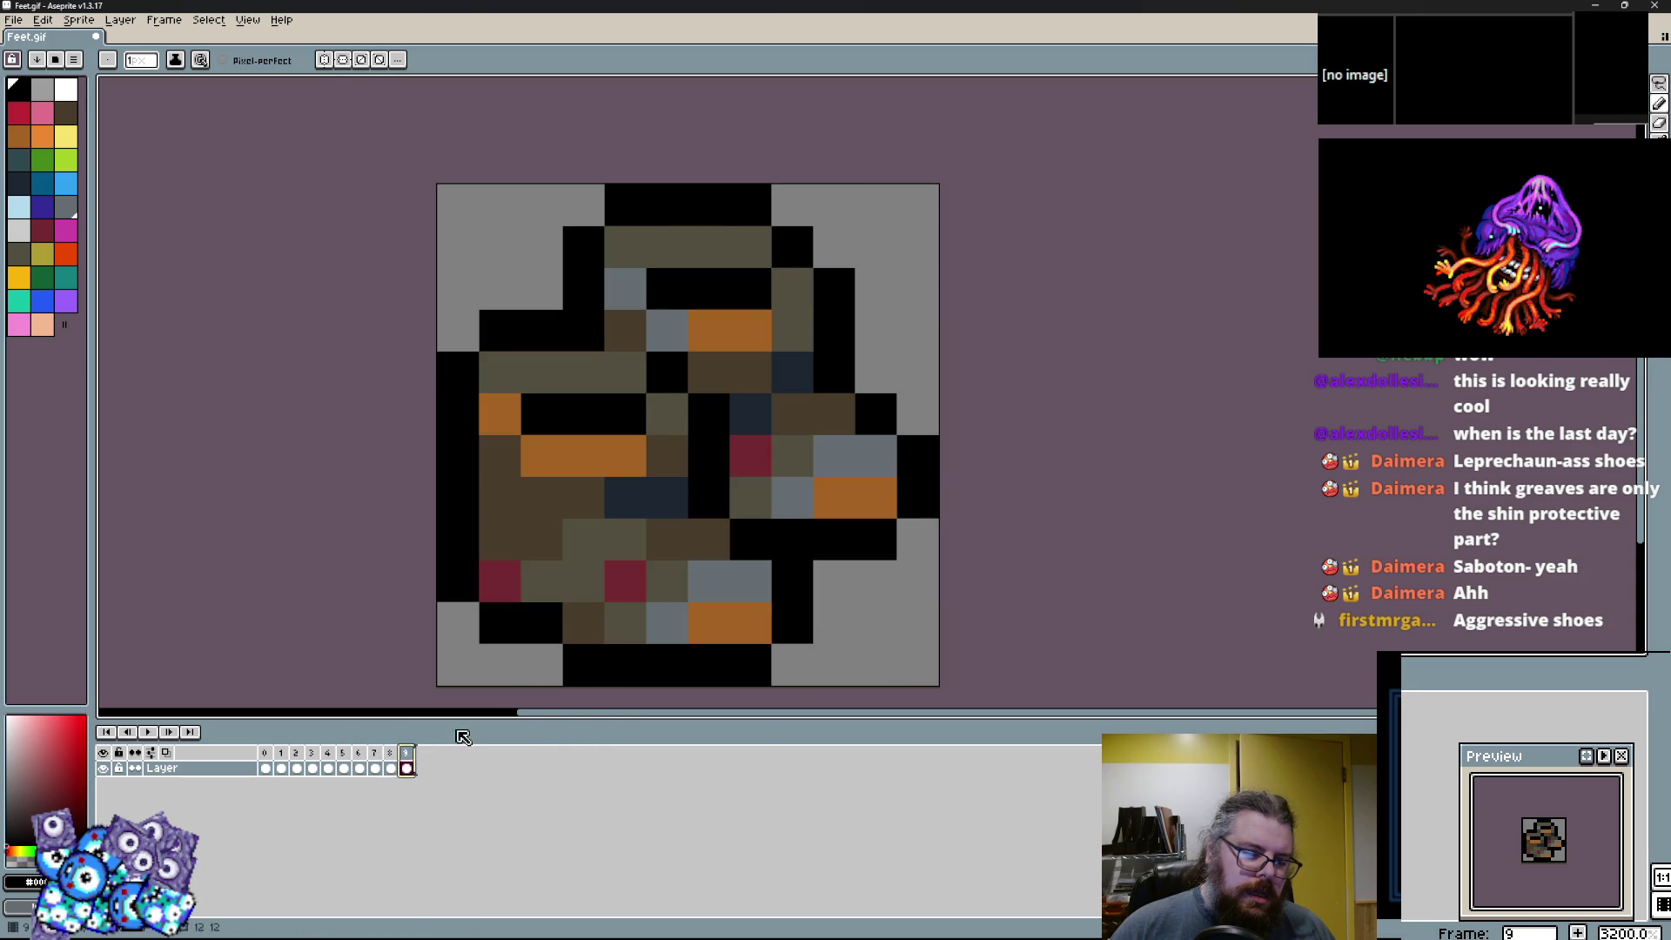
Lasso the boot's body and nudge it one pixel to the right, then deselect.
{"action": "left_click", "coordinate": [66, 276]}
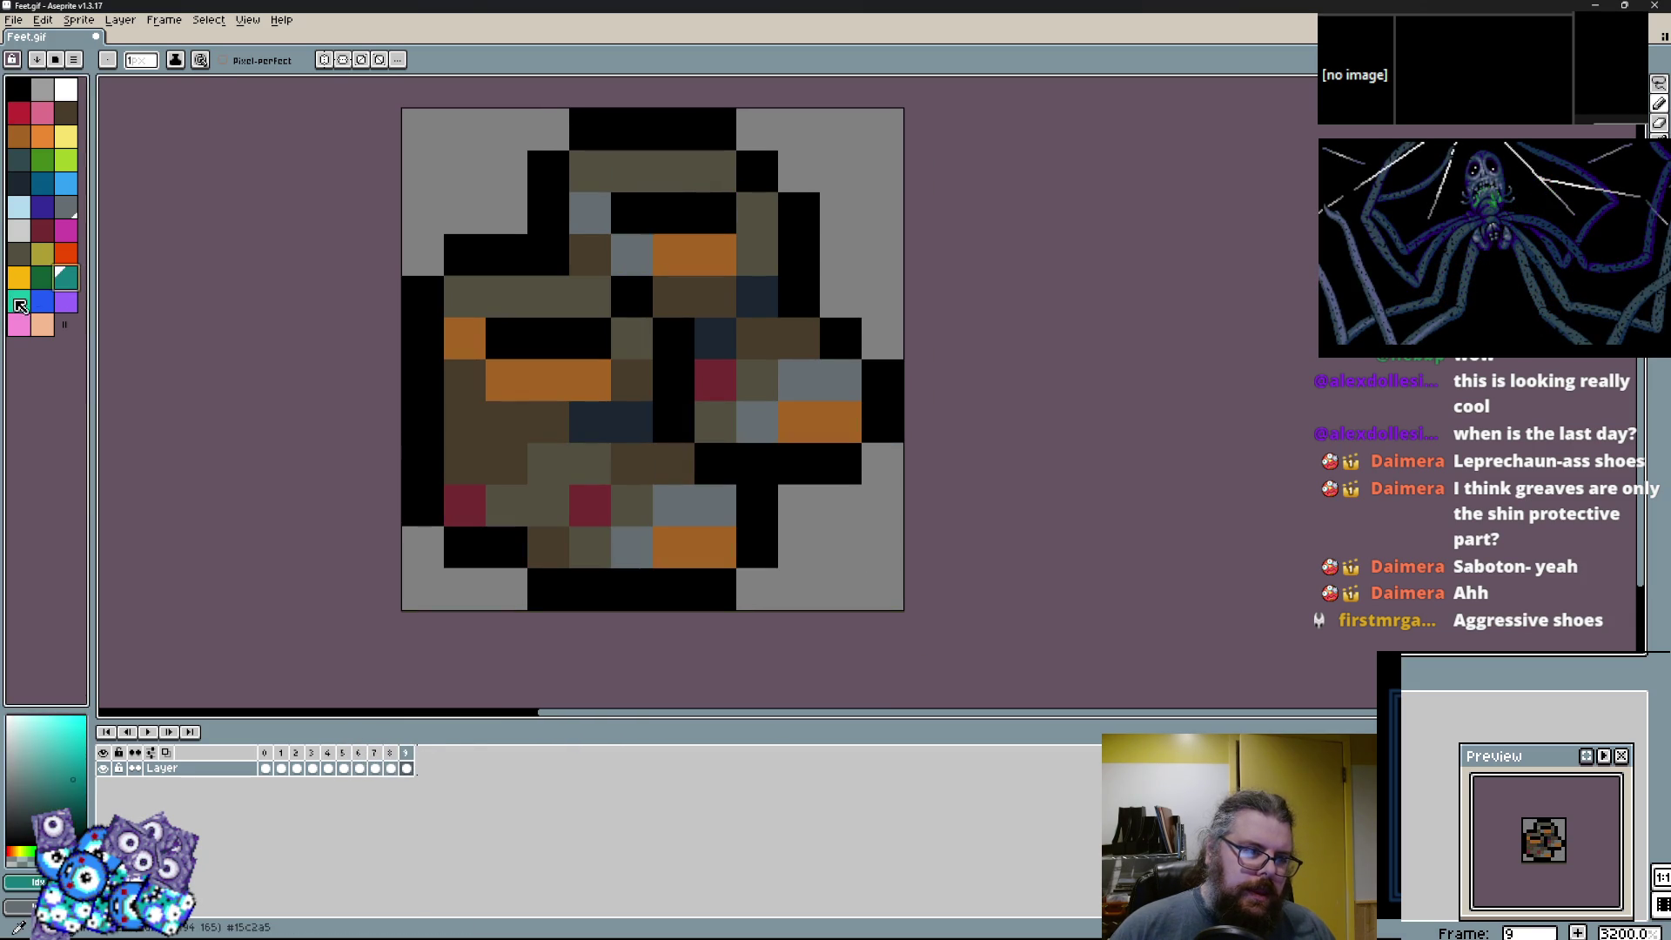
{"action": "scroll", "coordinate": [554, 475], "scroll_direction": "up", "scroll_amount": 1}
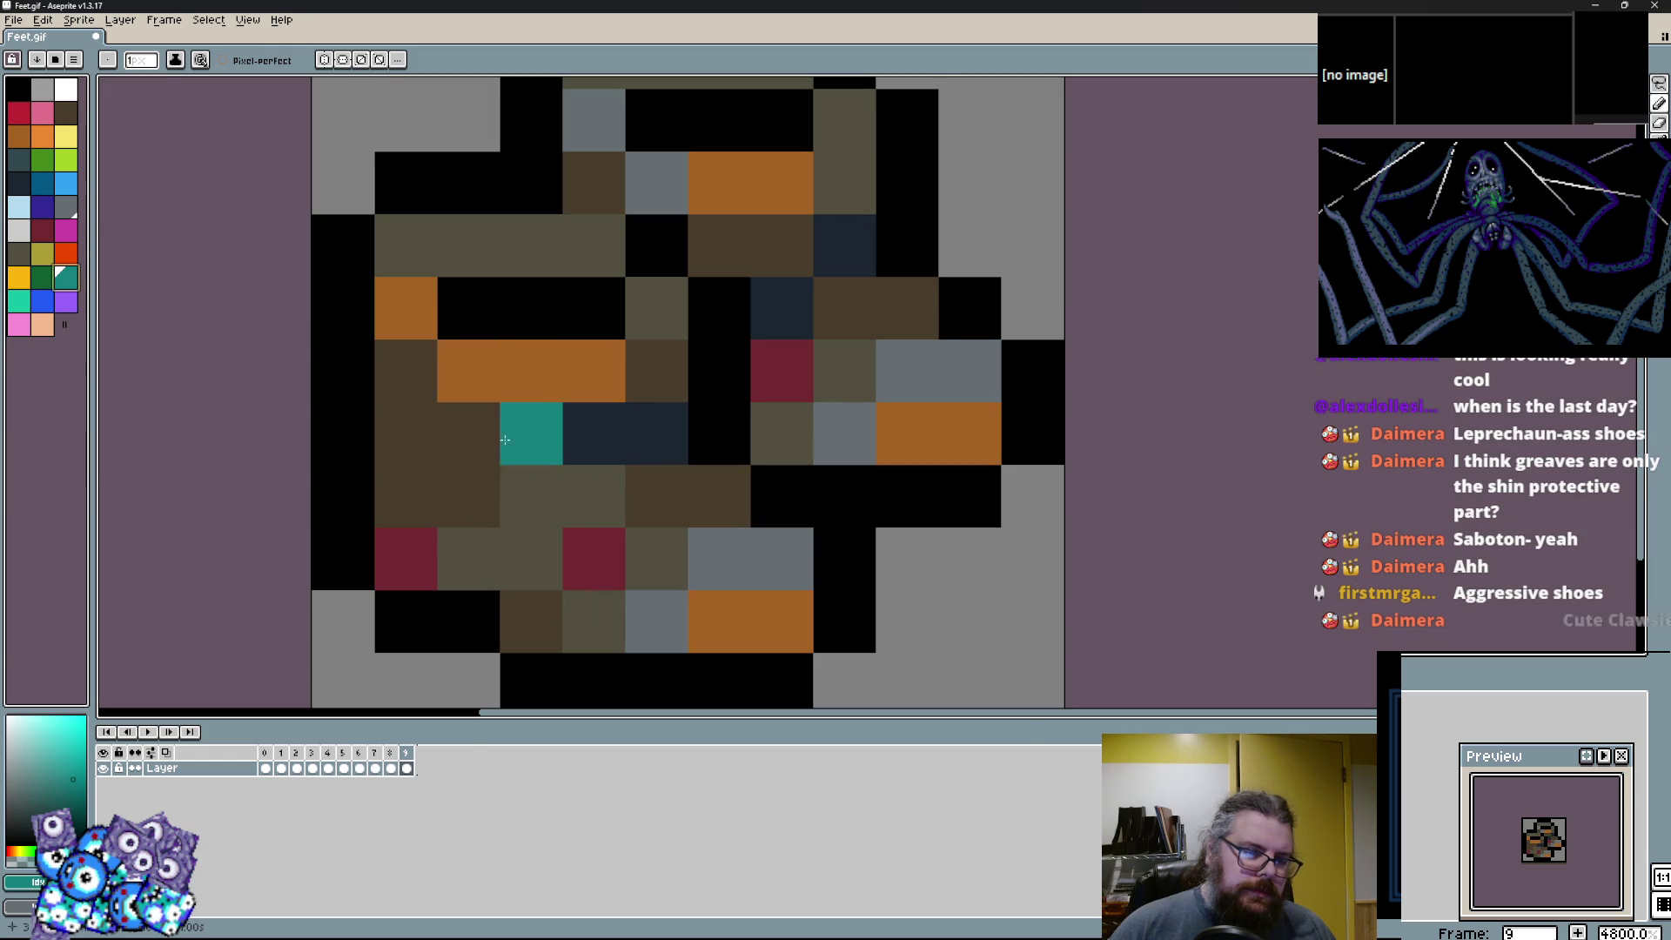
{"action": "scroll", "coordinate": [471, 430], "scroll_direction": "down", "scroll_amount": 1}
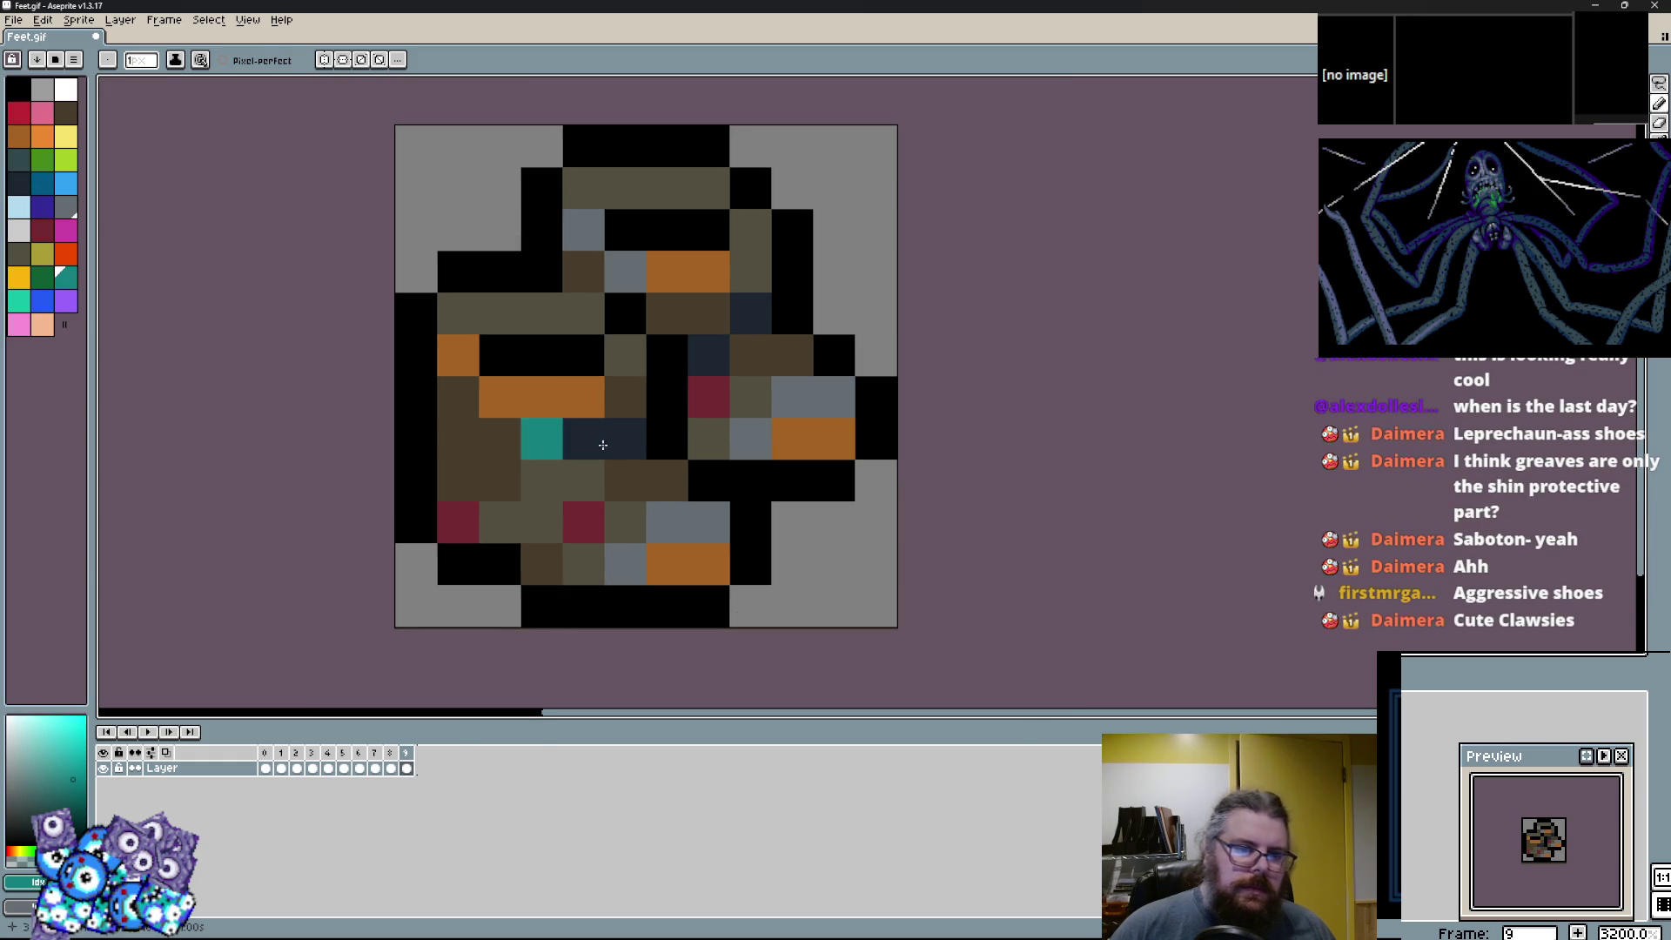
{"action": "left_click", "coordinate": [1660, 84]}
{"action": "left_click_drag", "start_coordinate": [416, 522], "coordinate": [416, 435]}
{"action": "mouse_move", "coordinate": [416, 313]}
{"action": "left_mouse_down"}
{"action": "mouse_move", "coordinate": [565, 313]}
{"action": "mouse_move", "coordinate": [625, 355]}
{"action": "mouse_move", "coordinate": [793, 610]}
{"action": "left_mouse_up"}
{"action": "key", "text": "Right"}
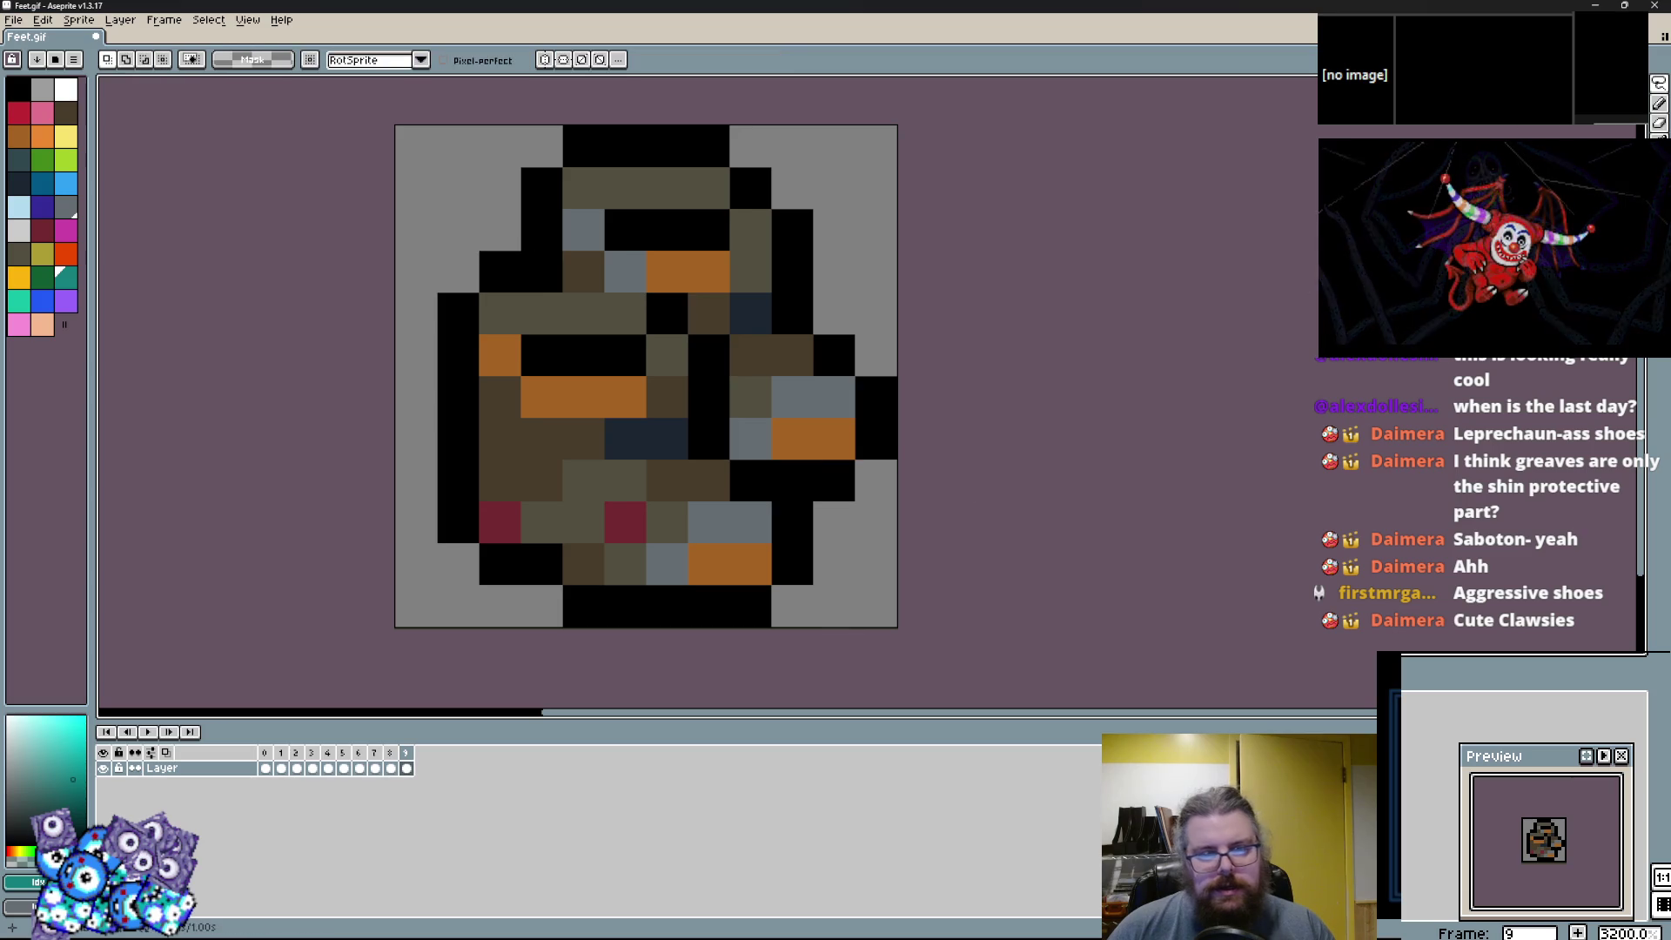
{"action": "key", "text": "ctrl+d"}
Paint the boot's lower middle and the brown and maroon left cells teal.
{"action": "key", "text": "b"}
{"action": "scroll", "coordinate": [748, 543], "scroll_direction": "up", "scroll_amount": 3}
{"action": "mouse_move", "coordinate": [623, 566]}
{"action": "left_mouse_down"}
{"action": "mouse_move", "coordinate": [487, 609]}
{"action": "mouse_move", "coordinate": [724, 460]}
{"action": "left_mouse_up"}
{"action": "mouse_move", "coordinate": [832, 553]}
{"action": "left_mouse_down"}
{"action": "mouse_move", "coordinate": [383, 487]}
{"action": "mouse_move", "coordinate": [474, 380]}
{"action": "mouse_move", "coordinate": [331, 279]}
{"action": "left_mouse_up"}
{"action": "left_click", "coordinate": [422, 369], "text": "alt"}
Paint the right-centre cells teal and the lower-middle navy cells dark green.
{"action": "left_click", "coordinate": [505, 365], "text": "alt"}
{"action": "left_click", "coordinate": [672, 281]}
{"action": "left_click_drag", "start_coordinate": [672, 280], "coordinate": [613, 423]}
{"action": "left_click", "coordinate": [778, 423]}
{"action": "left_click_drag", "start_coordinate": [862, 339], "coordinate": [745, 367]}
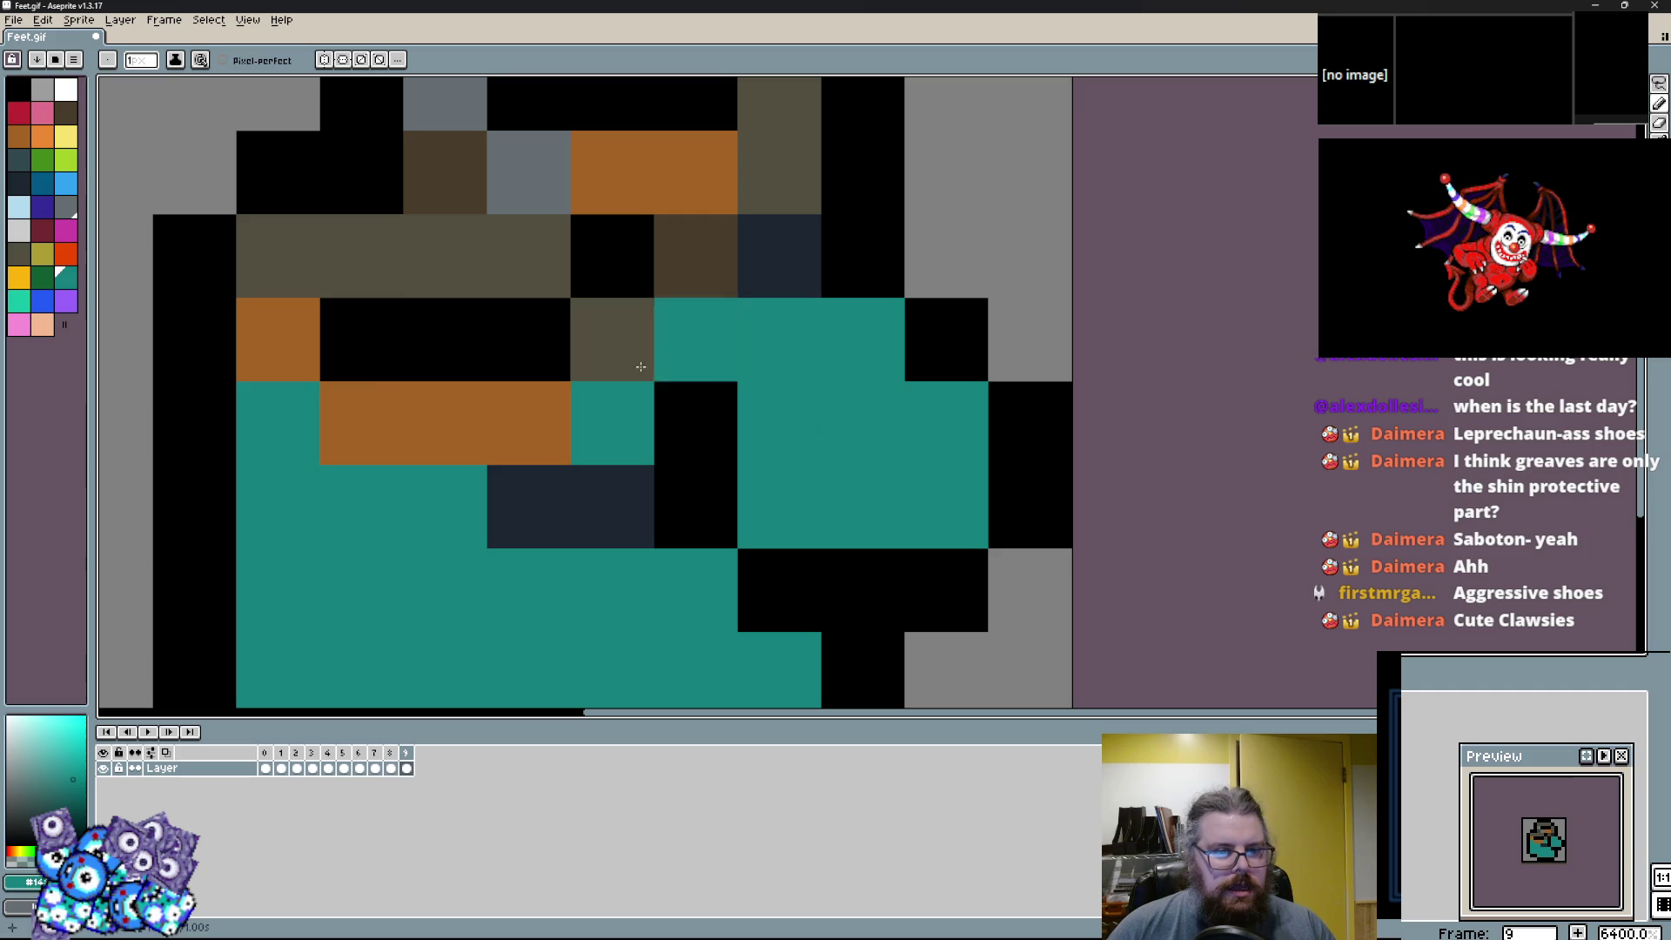
{"action": "left_click", "coordinate": [42, 277]}
{"action": "left_click_drag", "start_coordinate": [613, 505], "coordinate": [444, 505]}
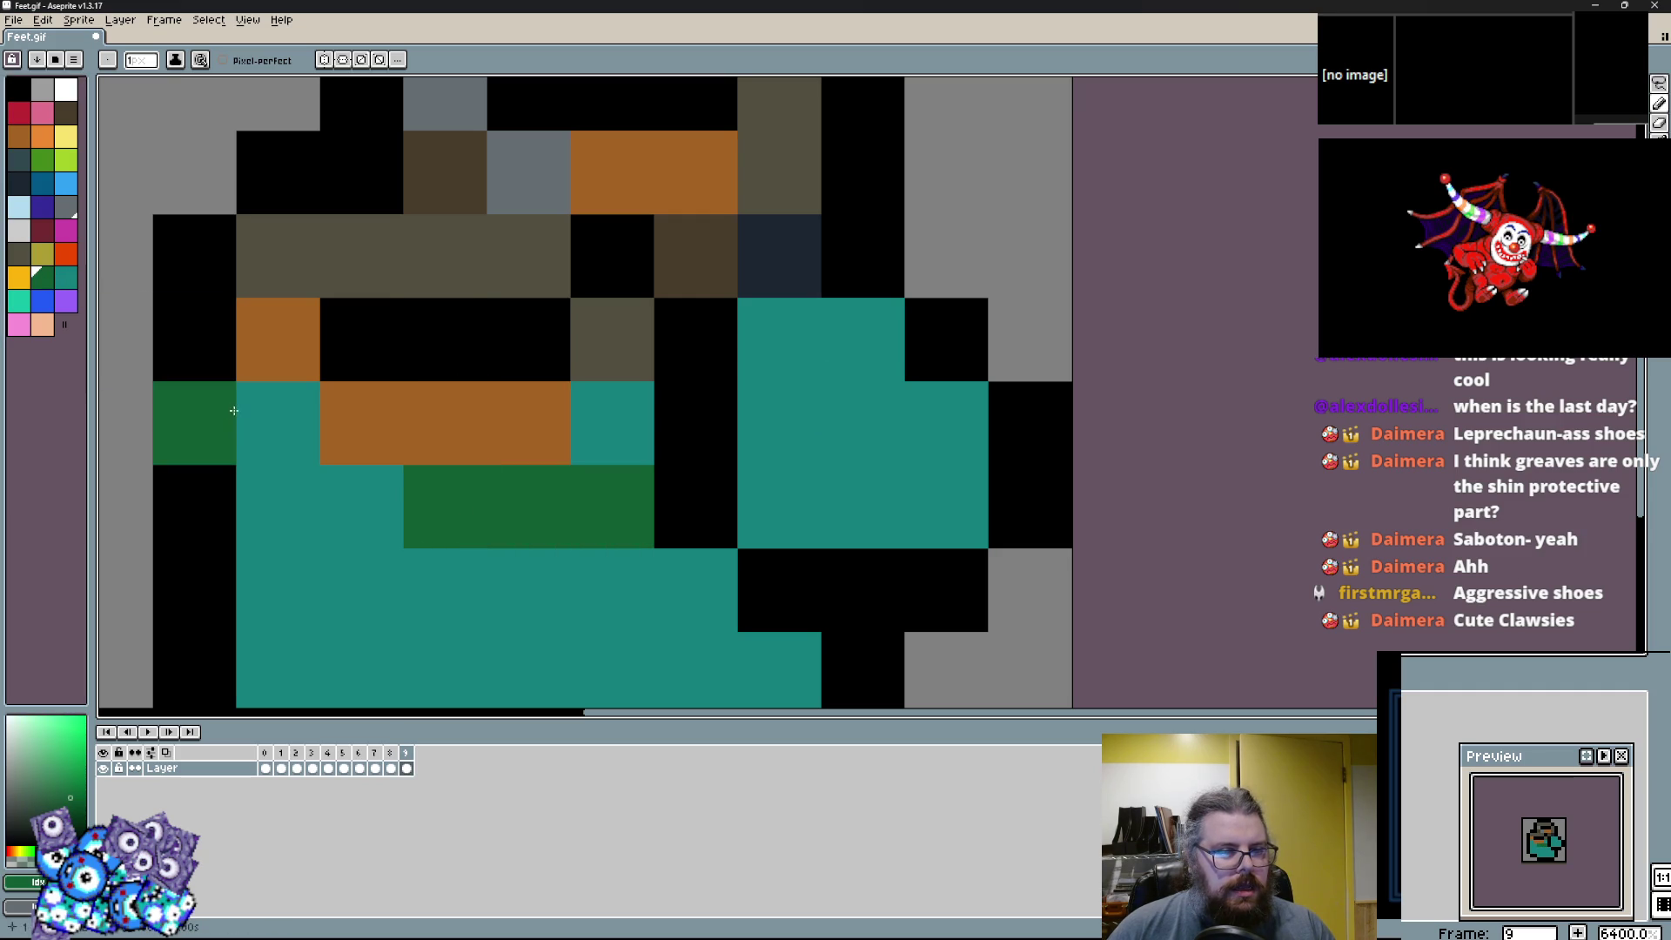
{"action": "left_click", "coordinate": [277, 421]}
Turn the remaining olive, brown, grey and orange cells teal.
{"action": "left_click", "coordinate": [361, 506]}
{"action": "scroll", "coordinate": [694, 473], "scroll_direction": "up", "scroll_amount": 2}
{"action": "left_click", "coordinate": [722, 488], "text": "alt"}
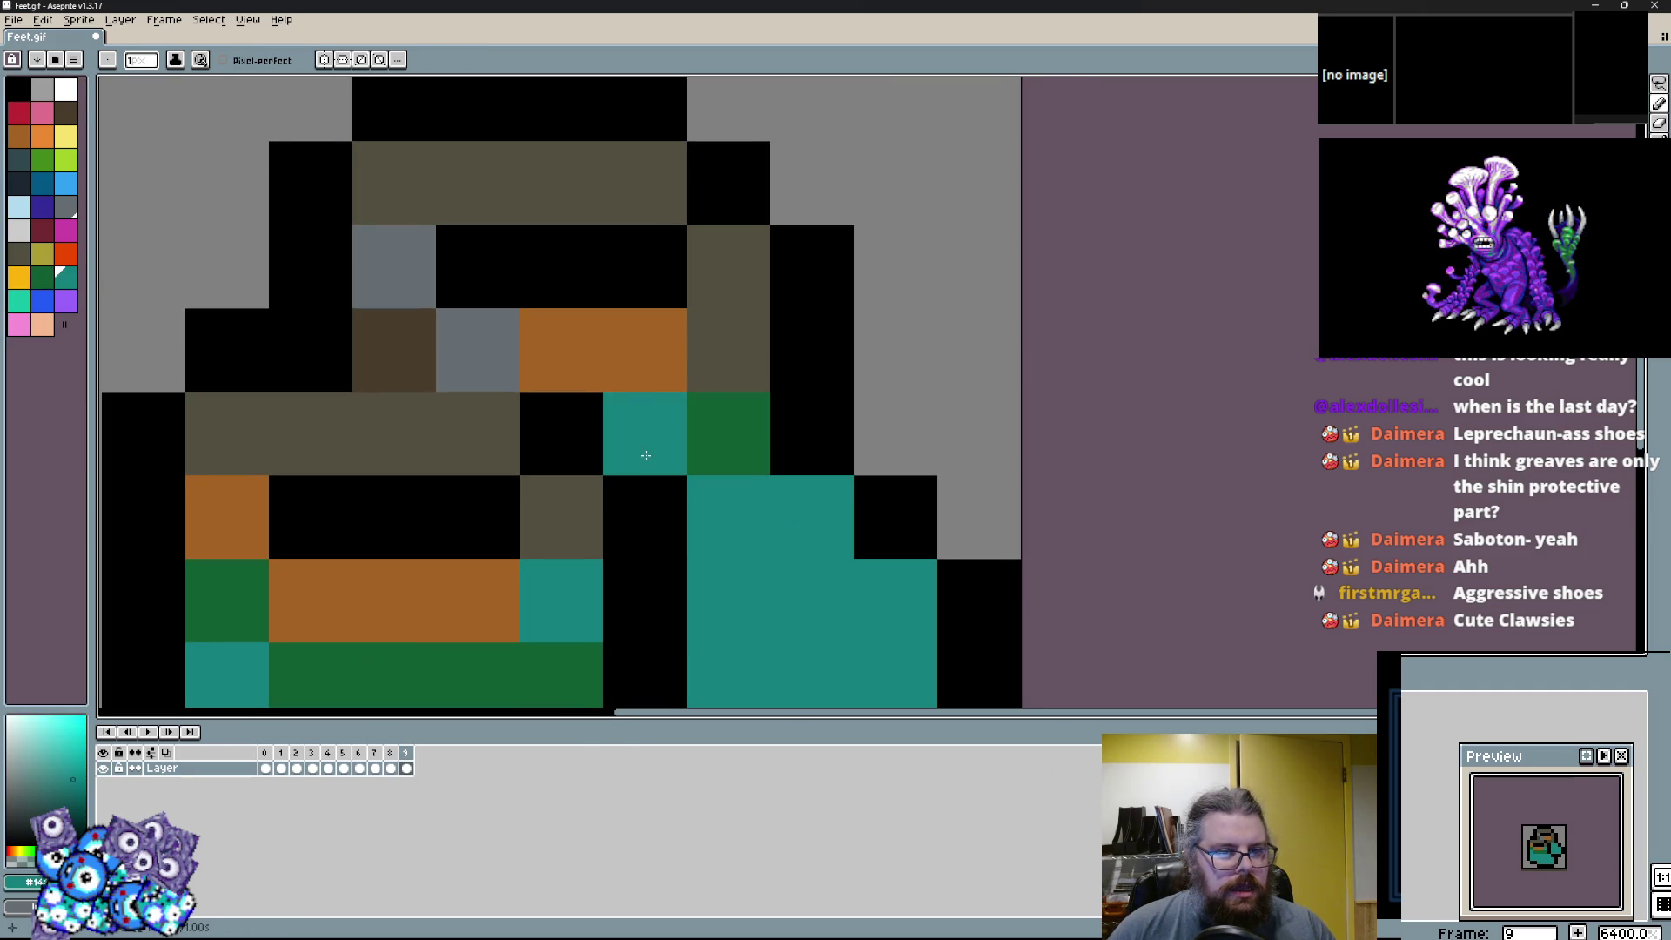
{"action": "left_click_drag", "start_coordinate": [728, 361], "coordinate": [731, 300]}
{"action": "left_click_drag", "start_coordinate": [436, 346], "coordinate": [615, 171]}
{"action": "left_click", "coordinate": [489, 606]}
{"action": "left_click_drag", "start_coordinate": [489, 606], "coordinate": [624, 489]}
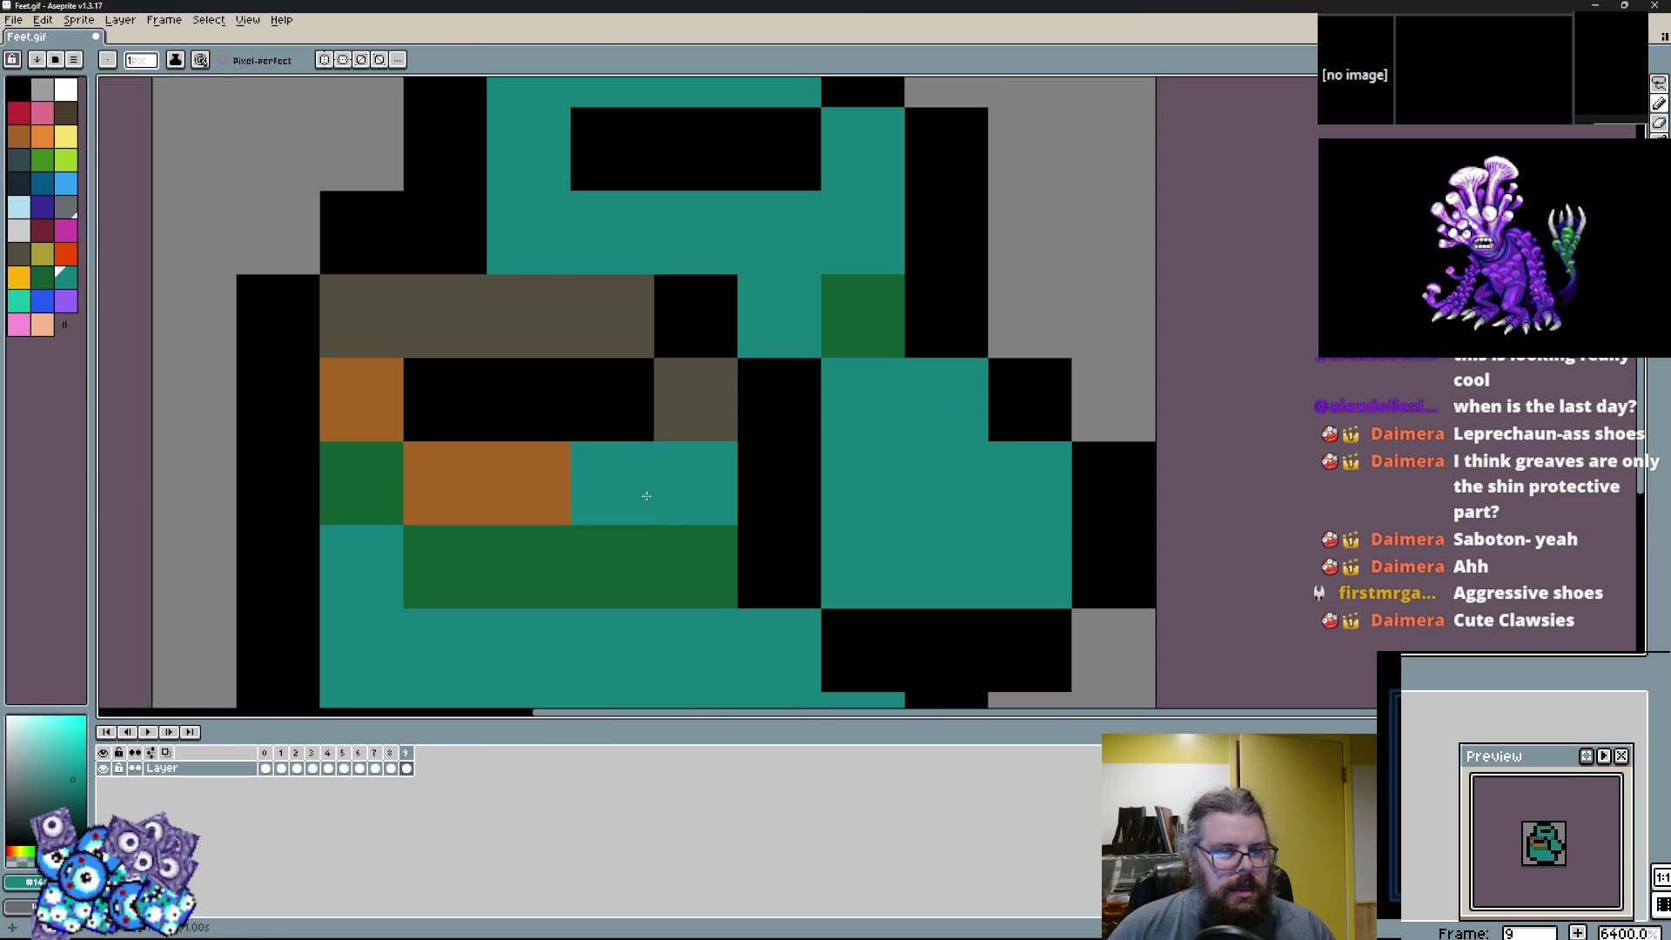
{"action": "left_click_drag", "start_coordinate": [383, 398], "coordinate": [609, 315]}
Fix the outline with black pixels and paint the brown cell below teal.
{"action": "left_click", "coordinate": [697, 400]}
{"action": "left_click", "coordinate": [670, 321], "text": "alt"}
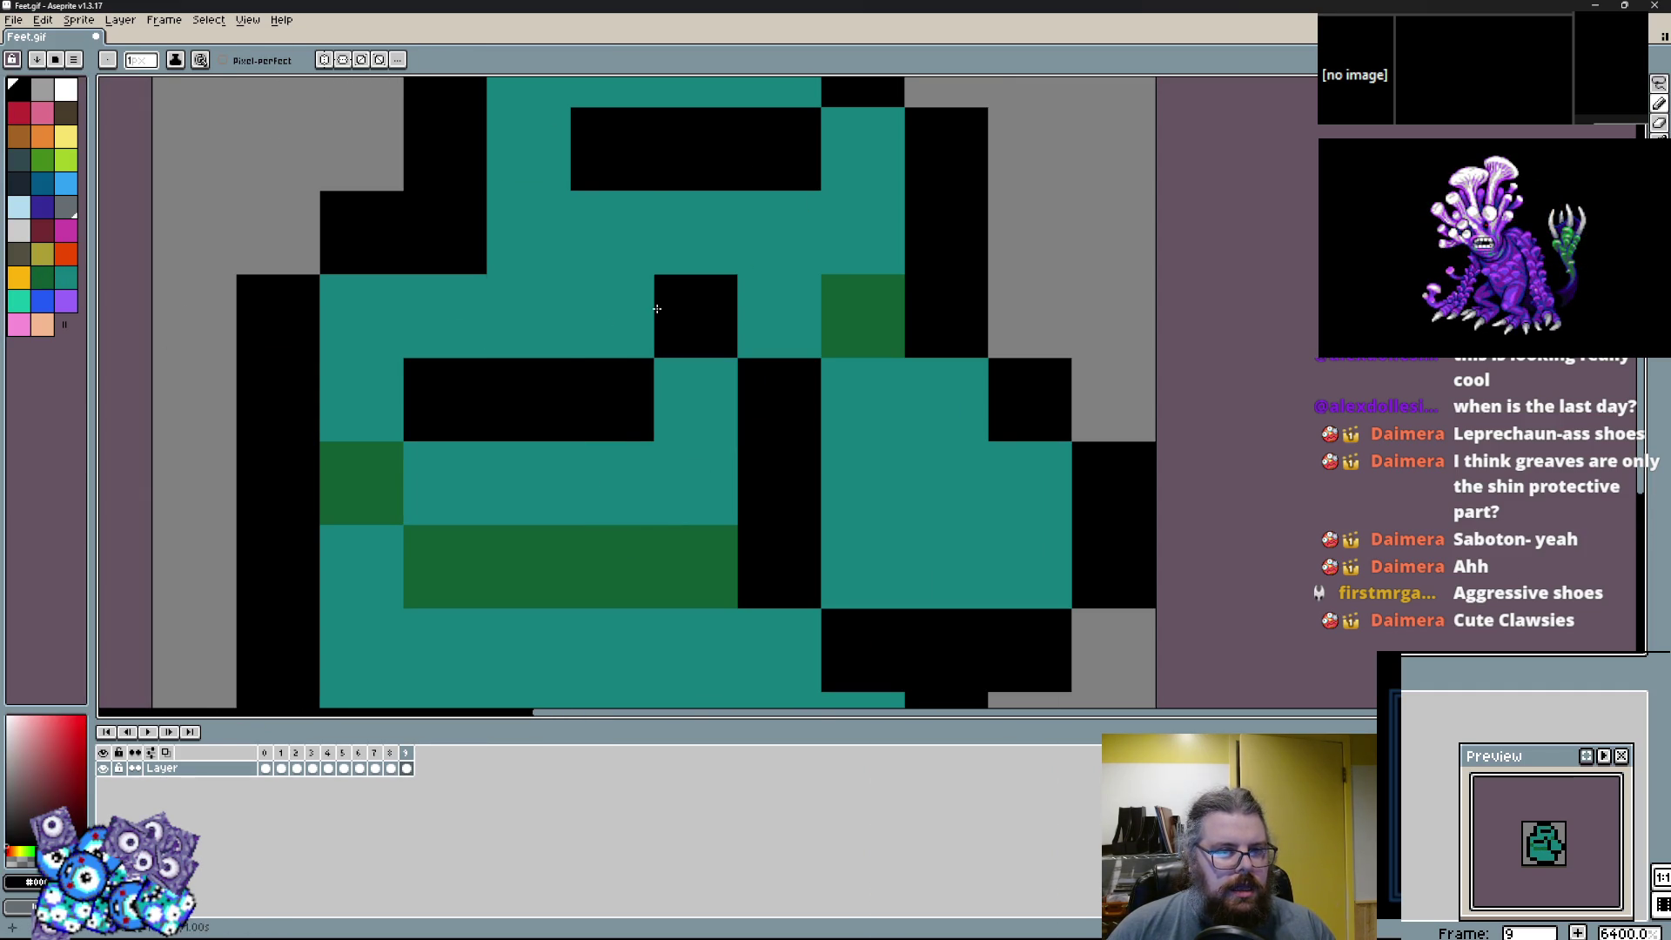
{"action": "left_click_drag", "start_coordinate": [627, 232], "coordinate": [522, 231]}
{"action": "left_click", "coordinate": [522, 321], "text": "alt"}
Add mint highlights across the boot's top, shin, right side and lower middle.
{"action": "left_click", "coordinate": [19, 300]}
{"action": "mouse_move", "coordinate": [612, 482]}
{"action": "left_mouse_down"}
{"action": "mouse_move", "coordinate": [439, 483]}
{"action": "mouse_move", "coordinate": [361, 400]}
{"action": "left_mouse_up"}
{"action": "left_click_drag", "start_coordinate": [485, 417], "coordinate": [443, 553]}
{"action": "mouse_move", "coordinate": [557, 362]}
{"action": "left_mouse_down"}
{"action": "mouse_move", "coordinate": [824, 287]}
{"action": "mouse_move", "coordinate": [824, 365]}
{"action": "left_mouse_up"}
{"action": "left_click_drag", "start_coordinate": [800, 447], "coordinate": [795, 152]}
{"action": "left_click", "coordinate": [983, 397]}
{"action": "left_click_drag", "start_coordinate": [899, 320], "coordinate": [983, 403]}
{"action": "left_click_drag", "start_coordinate": [899, 487], "coordinate": [953, 340]}
{"action": "left_click_drag", "start_coordinate": [787, 422], "coordinate": [871, 507]}
Add dark green to the lower-left cells and touch up teal and black outline pixels.
{"action": "scroll", "coordinate": [687, 444], "scroll_direction": "down", "scroll_amount": 1}
{"action": "right_click", "coordinate": [640, 339]}
{"action": "left_click", "coordinate": [551, 477]}
{"action": "left_click_drag", "start_coordinate": [449, 428], "coordinate": [511, 428]}
{"action": "scroll", "coordinate": [552, 480], "scroll_direction": "down", "scroll_amount": 4}
{"action": "right_click", "coordinate": [535, 462]}
{"action": "scroll", "coordinate": [507, 394], "scroll_direction": "up", "scroll_amount": 2}
{"action": "left_click", "coordinate": [703, 344], "text": "alt"}
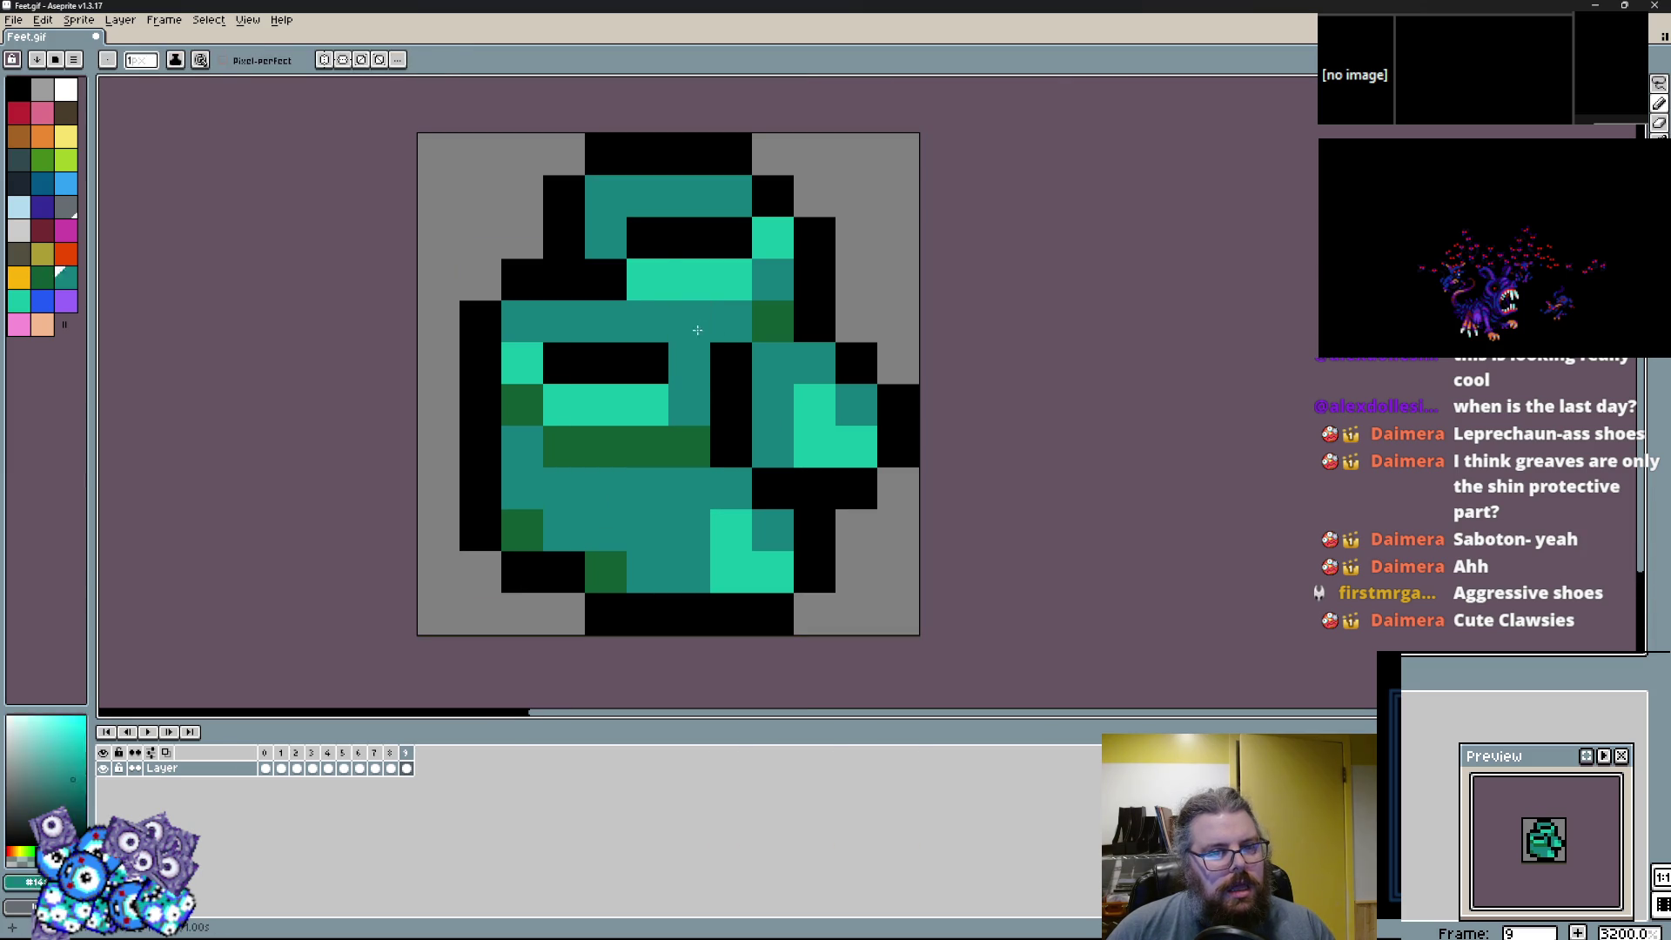
{"action": "right_click", "coordinate": [649, 275]}
{"action": "left_click", "coordinate": [679, 275]}
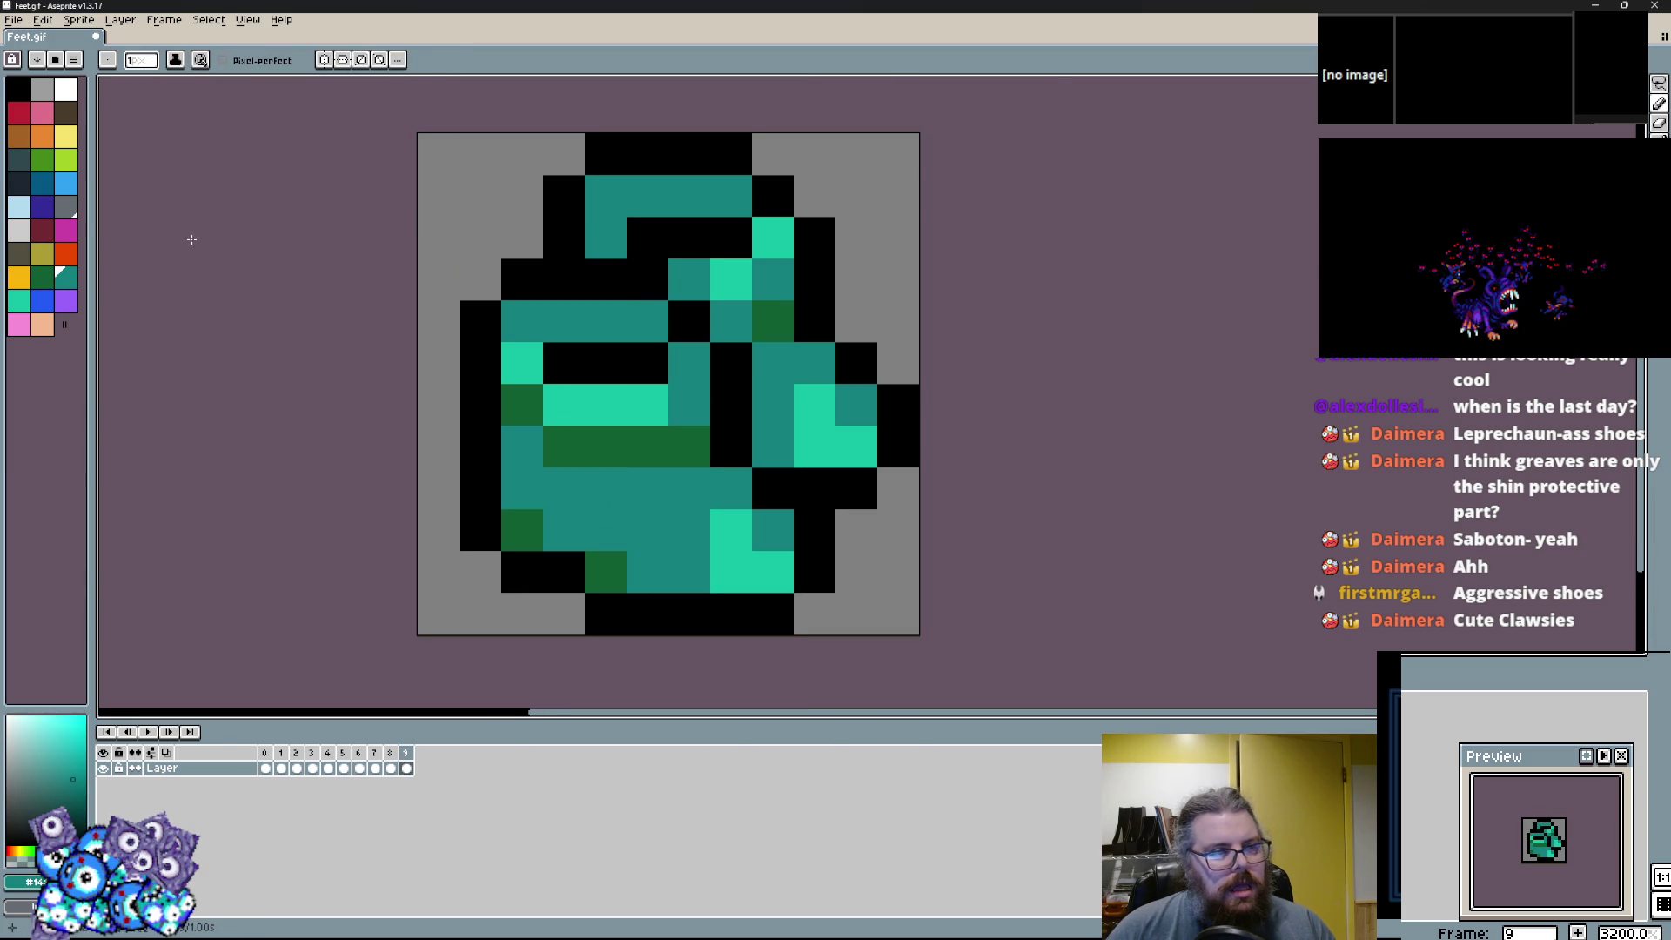
Paint a jagged yellow stroke on the left and a dark green cell at the left edge.
{"action": "left_click", "coordinate": [66, 136]}
{"action": "scroll", "coordinate": [478, 529], "scroll_direction": "up", "scroll_amount": 1}
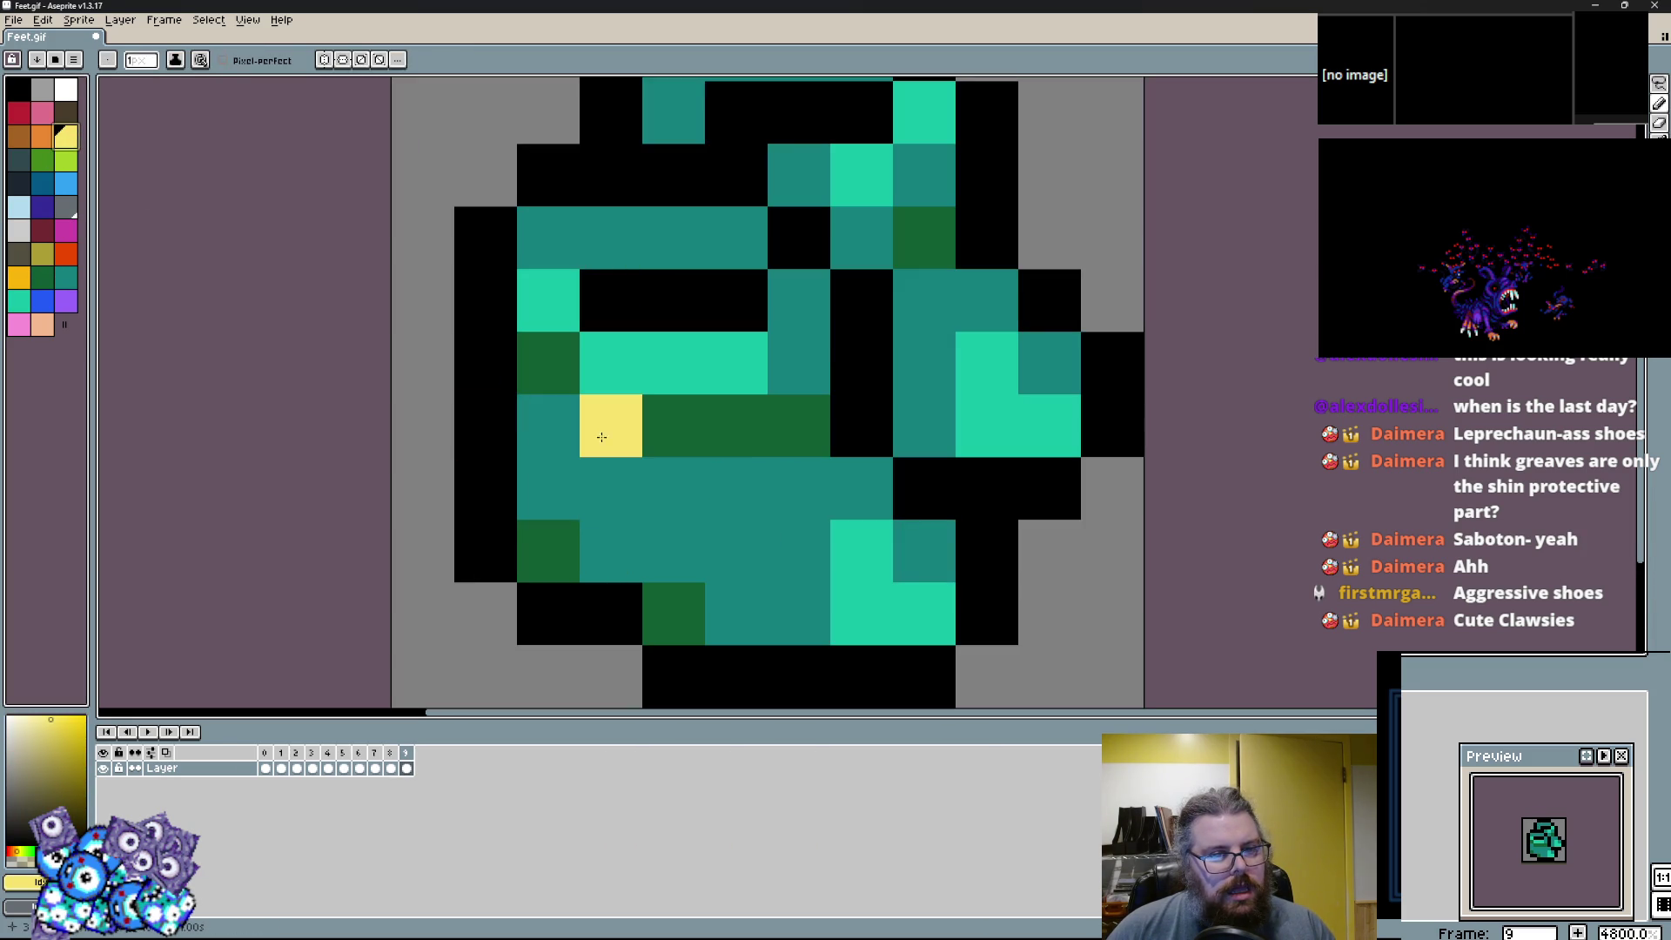
{"action": "mouse_move", "coordinate": [611, 488]}
{"action": "left_mouse_down"}
{"action": "mouse_move", "coordinate": [486, 363]}
{"action": "mouse_move", "coordinate": [423, 363]}
{"action": "left_mouse_up"}
{"action": "left_click", "coordinate": [423, 488]}
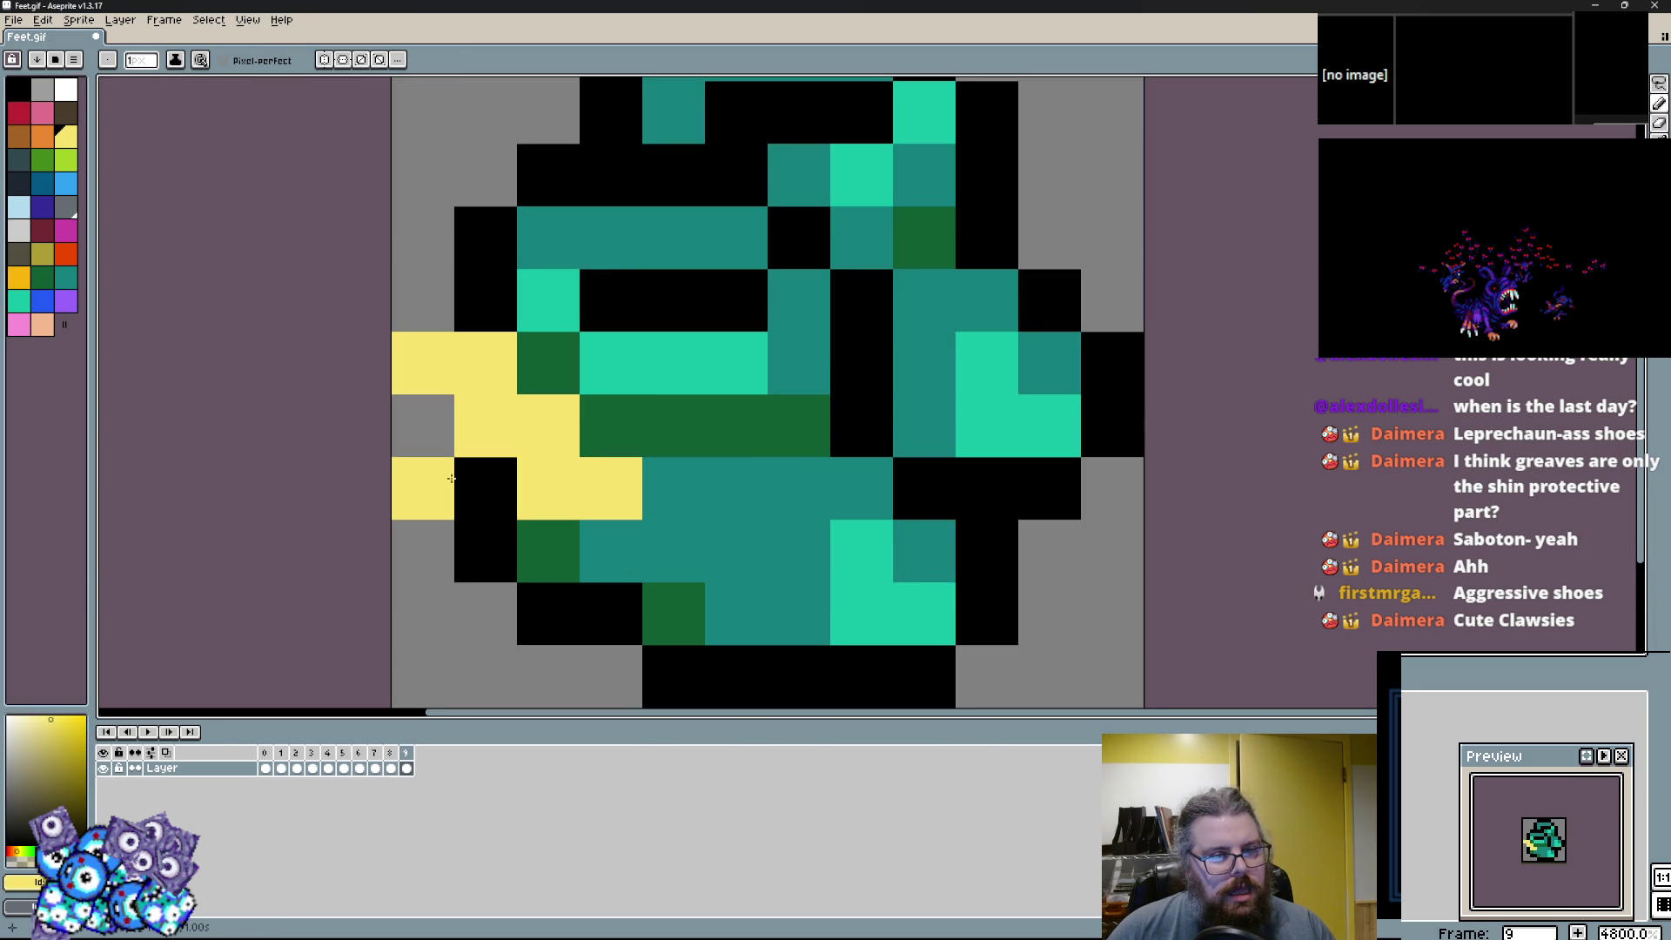
{"action": "left_click", "coordinate": [722, 440], "text": "alt"}
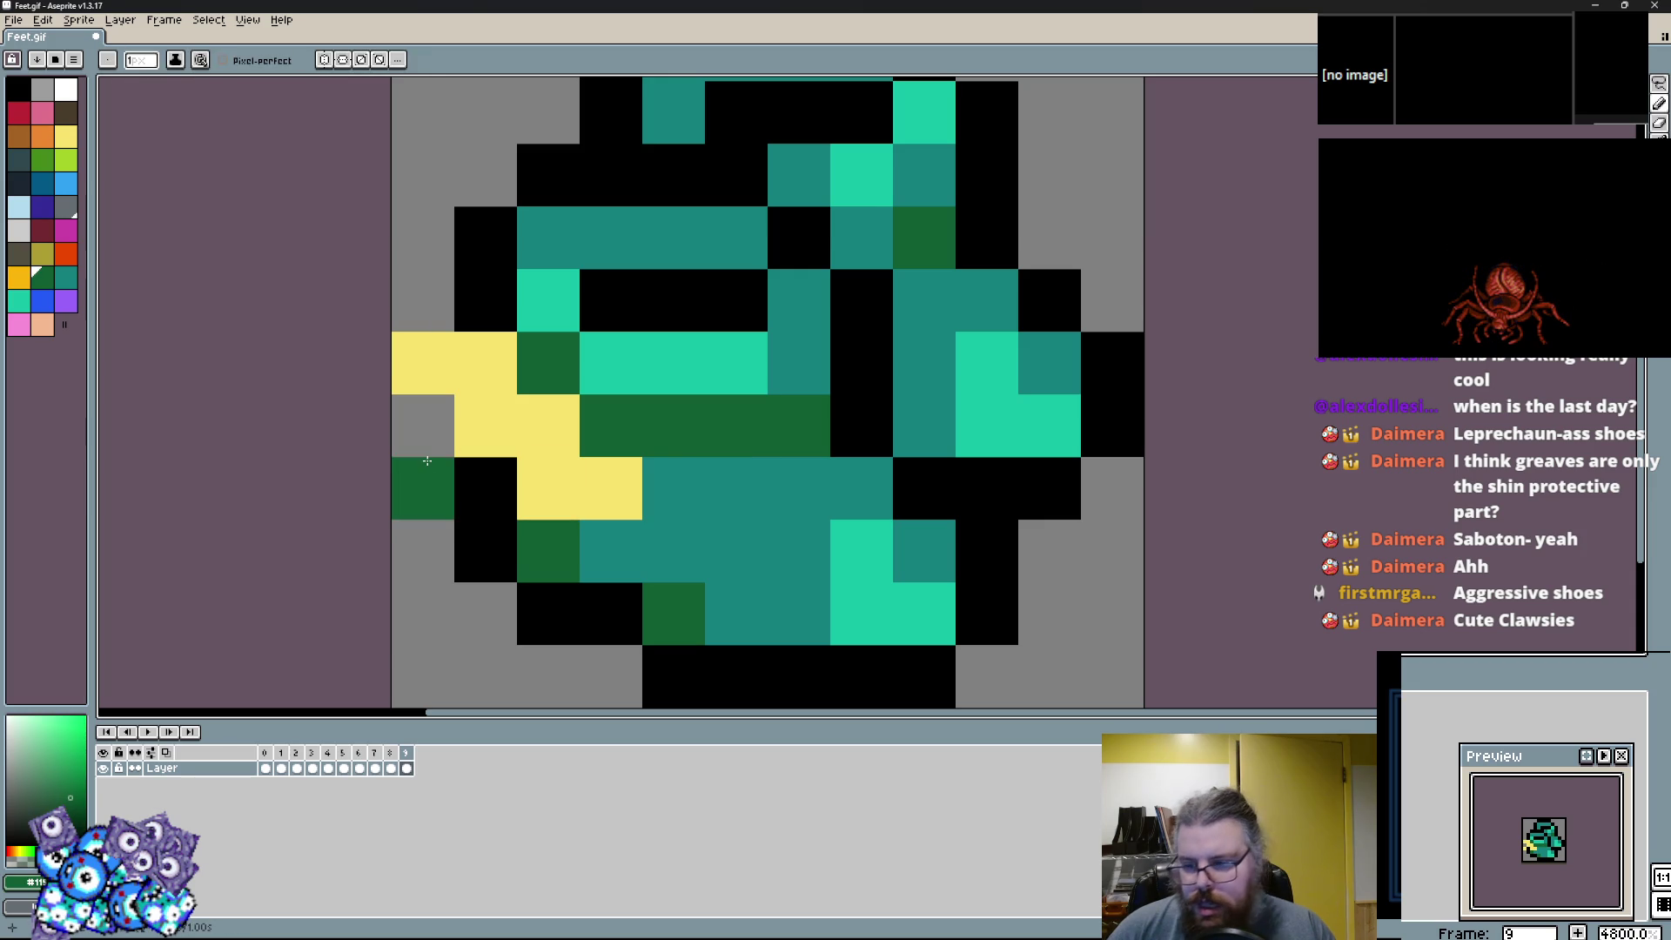
{"action": "left_click", "coordinate": [502, 446], "text": "alt"}
Add two orange cells within the yellow stroke.
{"action": "left_click", "coordinate": [41, 136]}
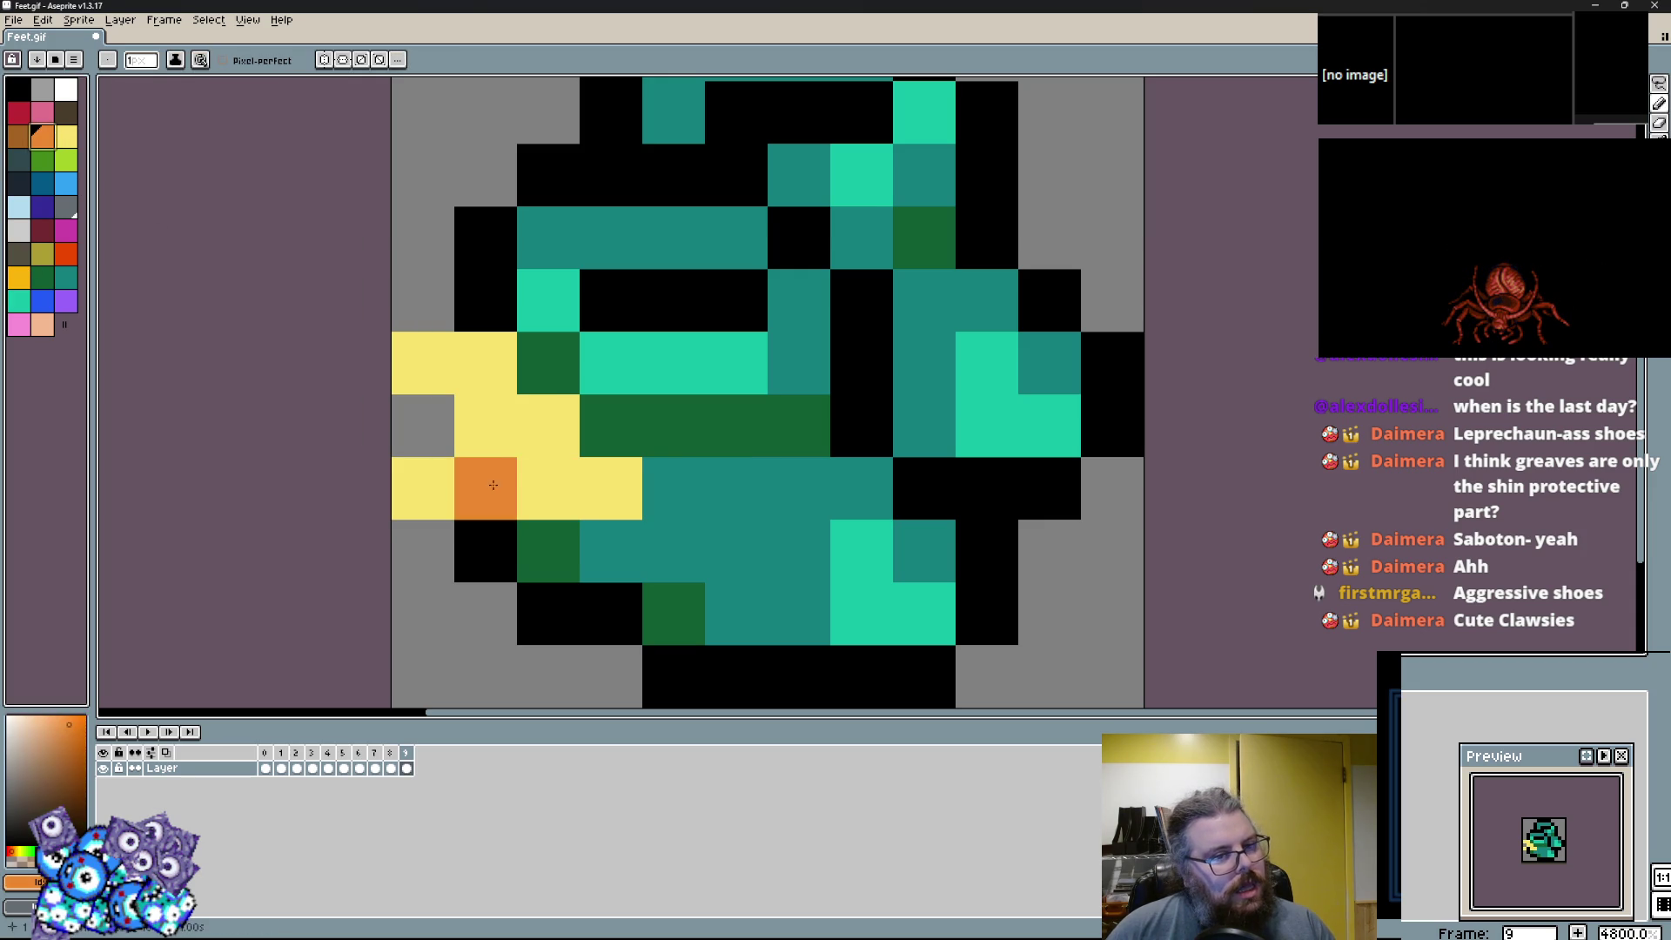
{"action": "left_click", "coordinate": [548, 488]}
{"action": "left_click", "coordinate": [602, 539]}
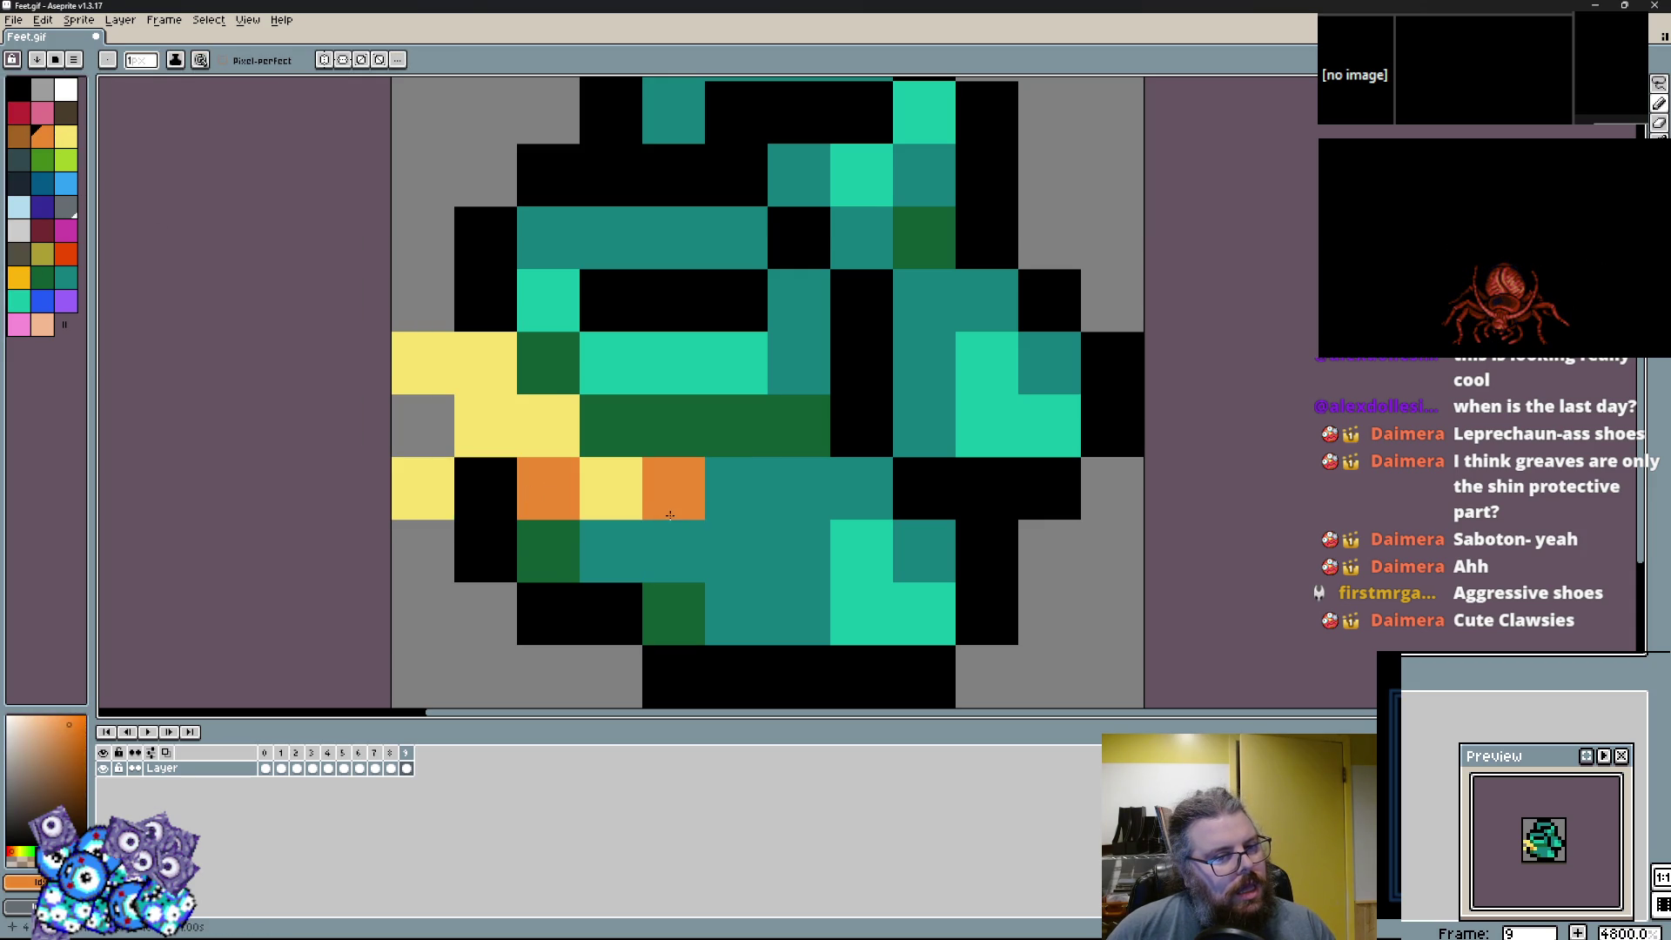
{"action": "left_click", "coordinate": [670, 548]}
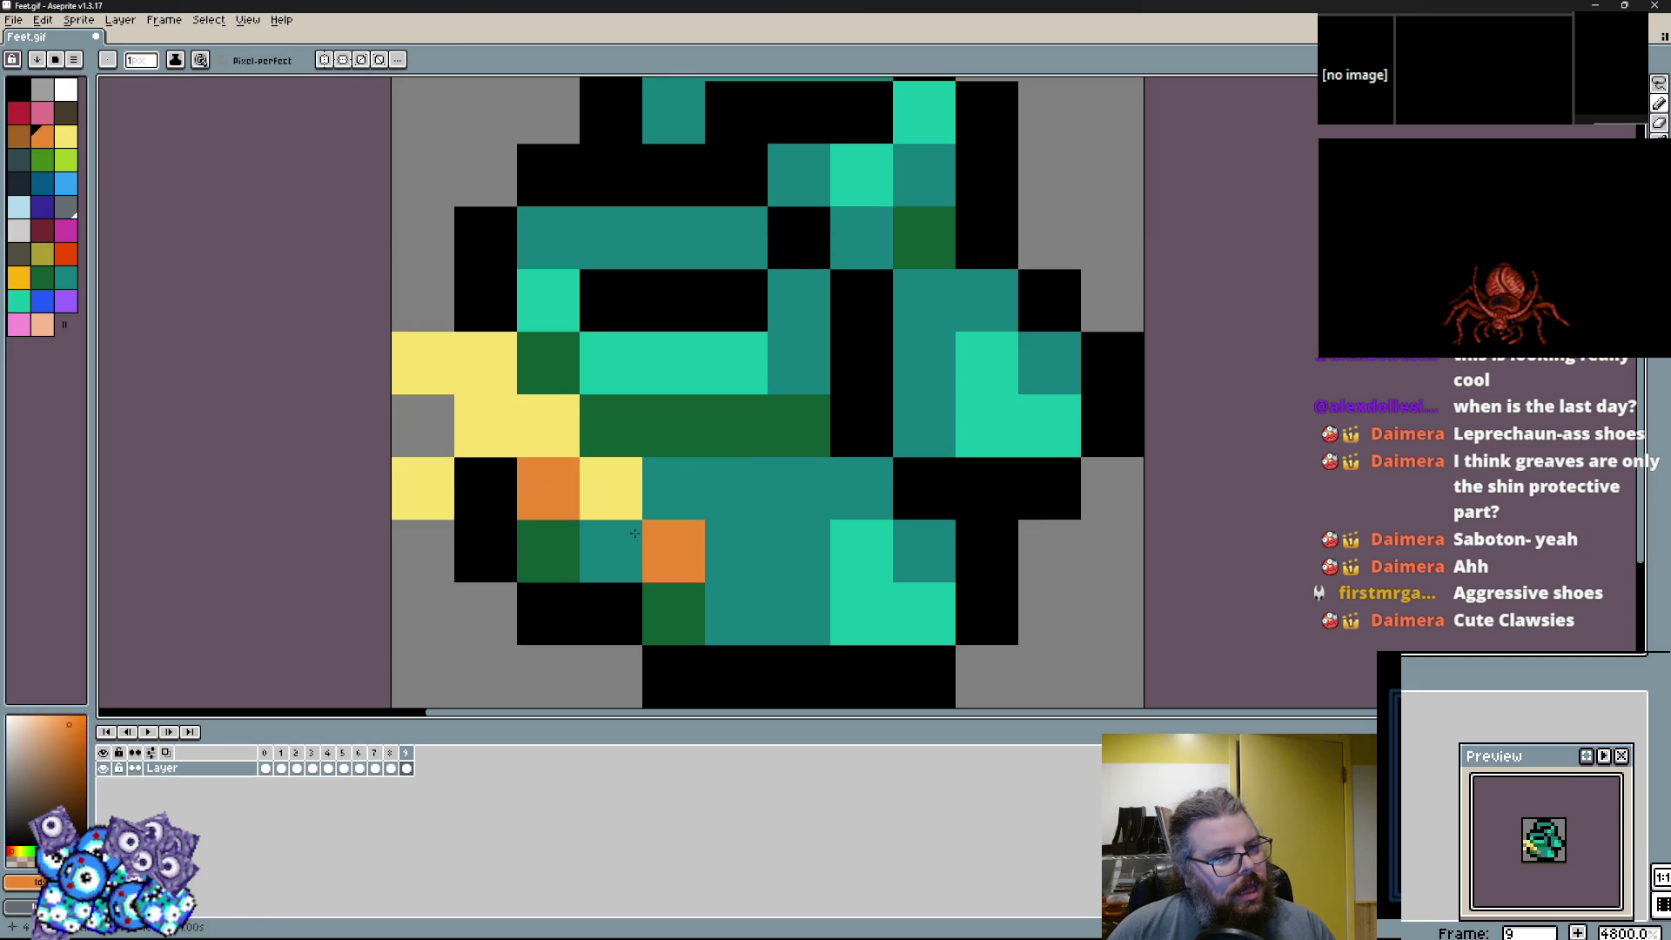
Repaint the yellow cells white as highlights.
{"action": "left_click", "coordinate": [66, 89]}
{"action": "left_click_drag", "start_coordinate": [426, 374], "coordinate": [462, 392]}
{"action": "left_click", "coordinate": [548, 425]}
{"action": "left_click", "coordinate": [423, 488]}
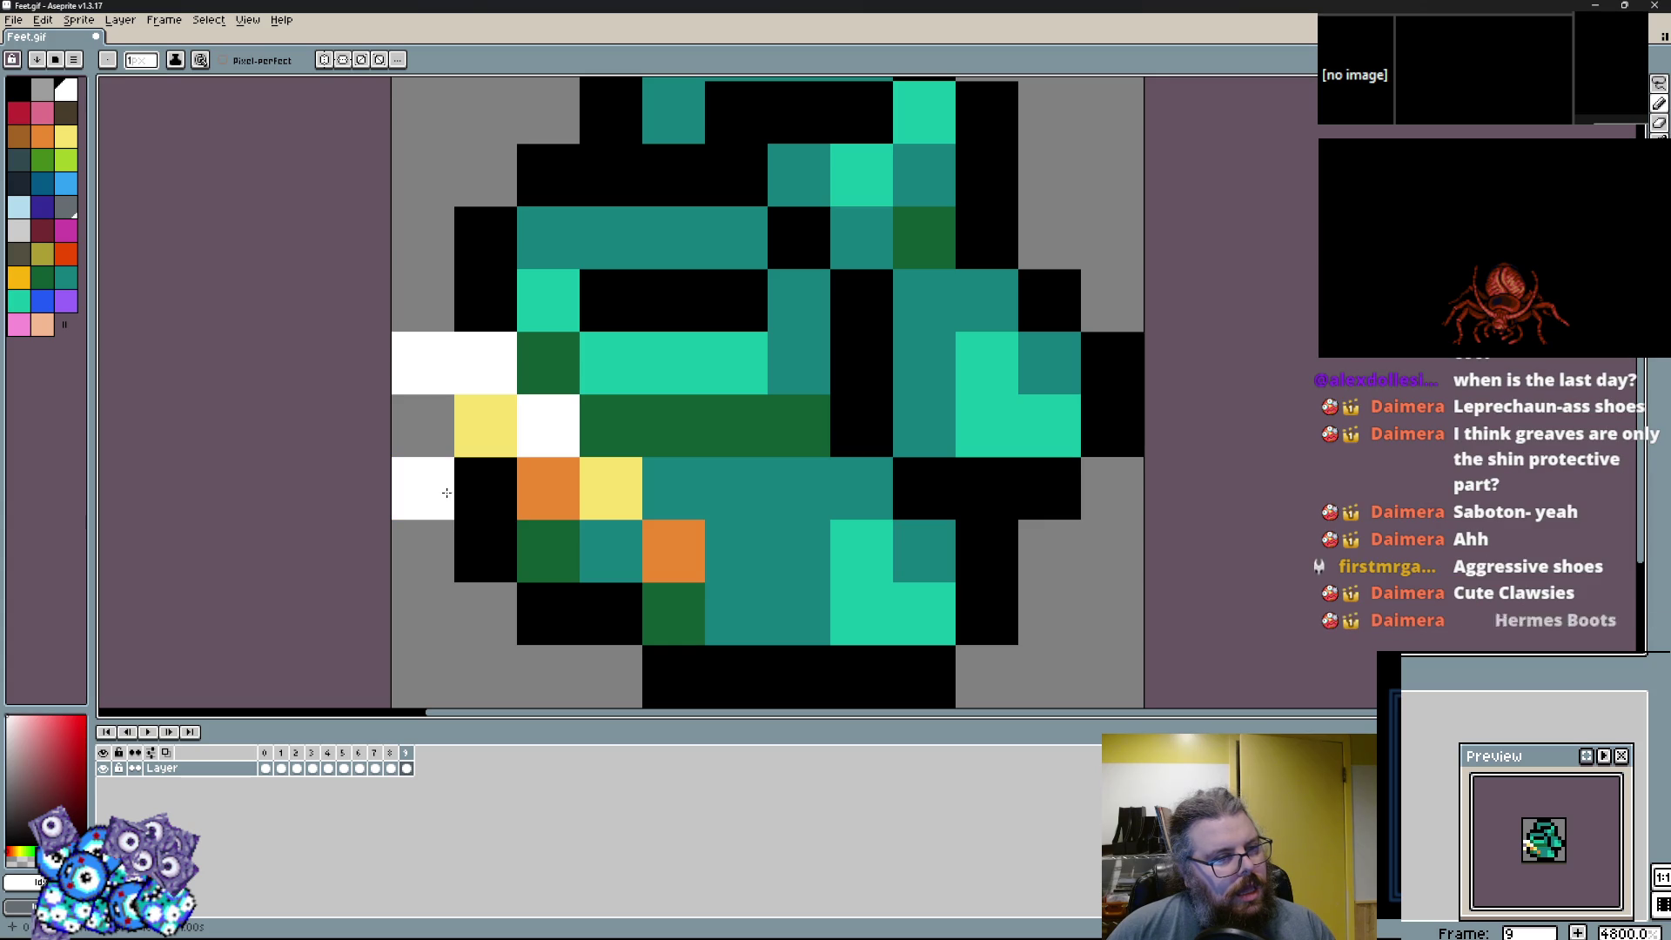
{"action": "scroll", "coordinate": [562, 572], "scroll_direction": "right", "scroll_amount": 2}
Paint the lower band cells grey.
{"action": "left_click", "coordinate": [17, 300]}
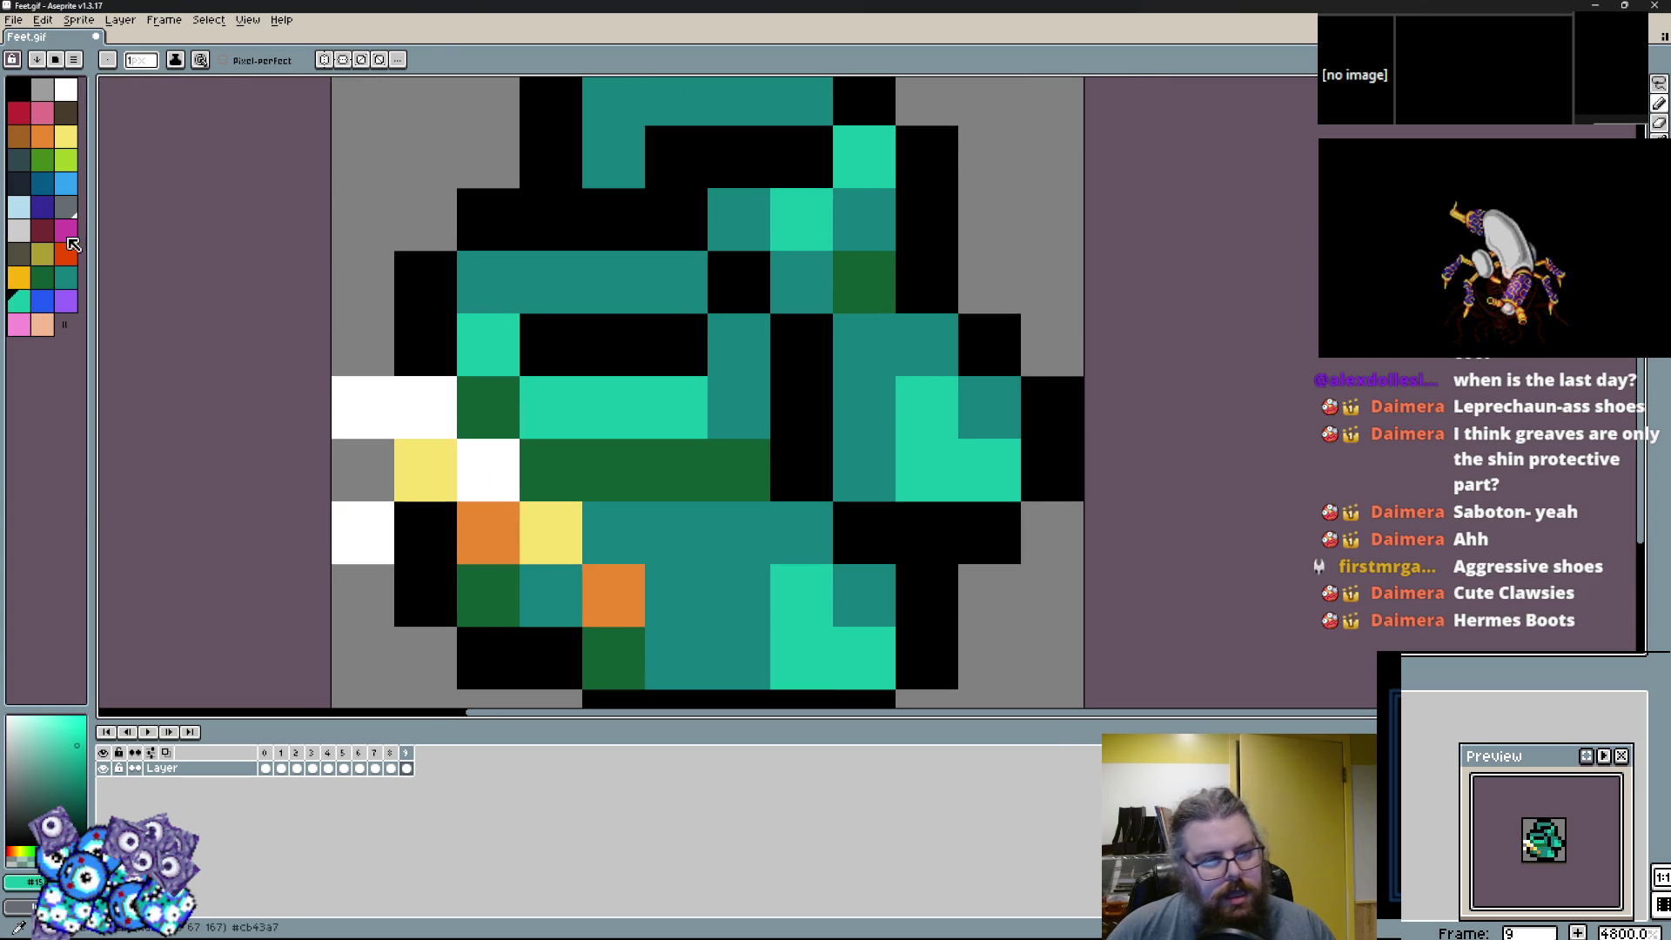
{"action": "left_click", "coordinate": [44, 96]}
{"action": "left_click", "coordinate": [739, 596]}
{"action": "left_click", "coordinate": [802, 595]}
Paint a centre cell dark green and three cells dark slate near the boot's centre.
{"action": "left_click", "coordinate": [66, 206]}
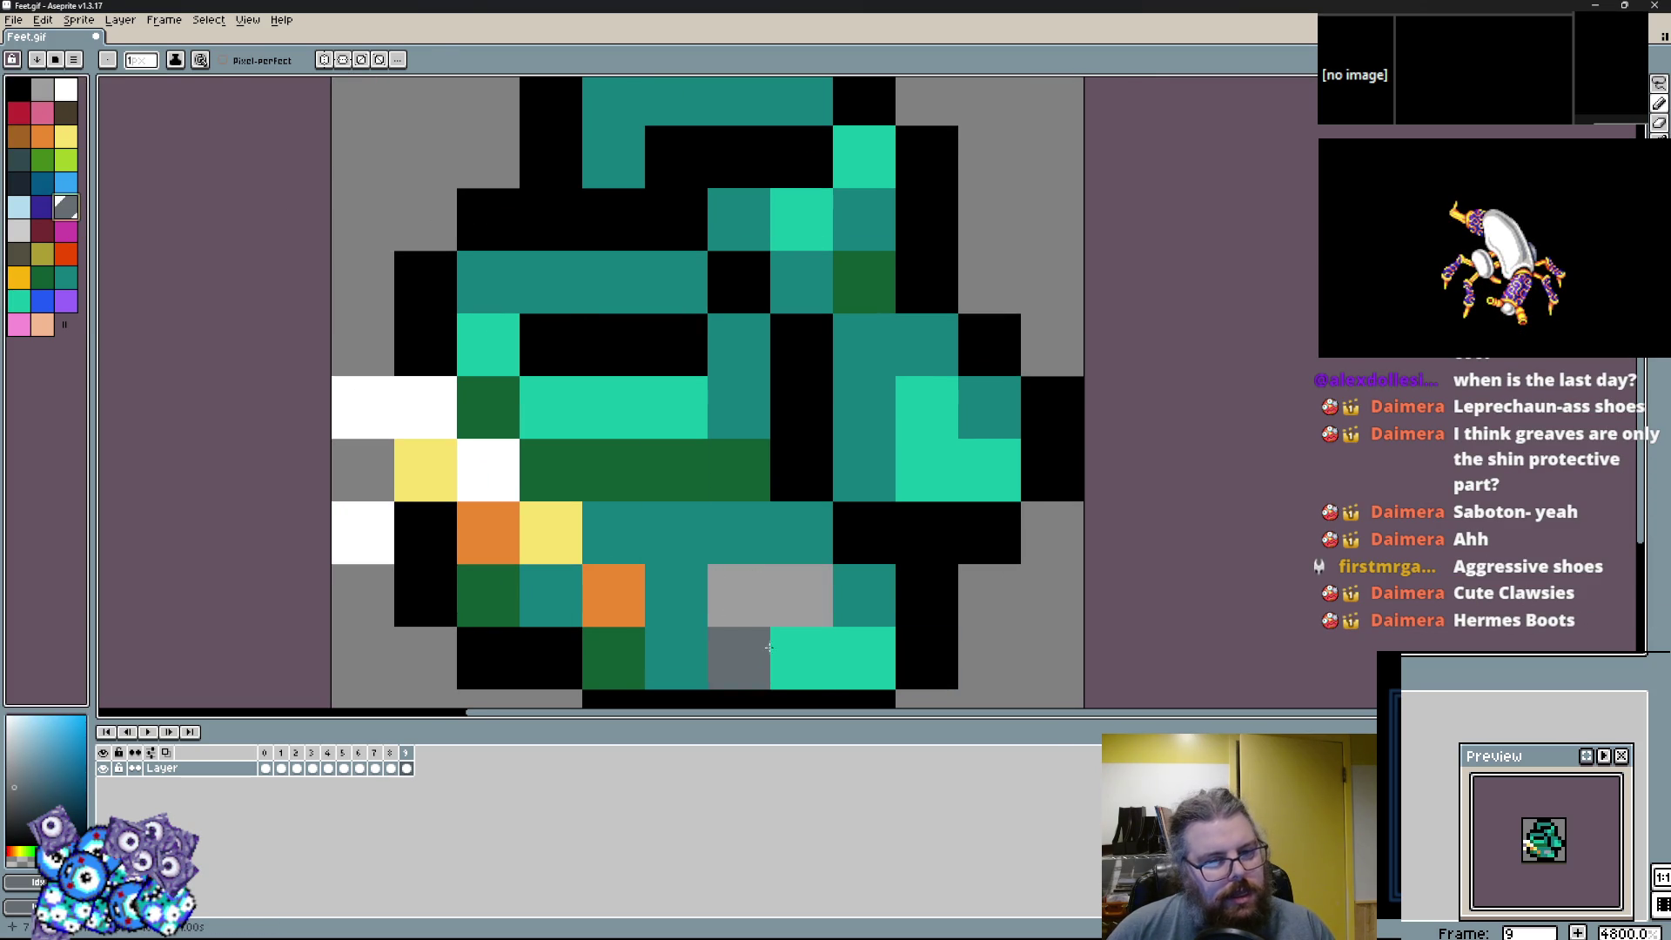
{"action": "left_click", "coordinate": [42, 277]}
{"action": "left_click", "coordinate": [802, 533]}
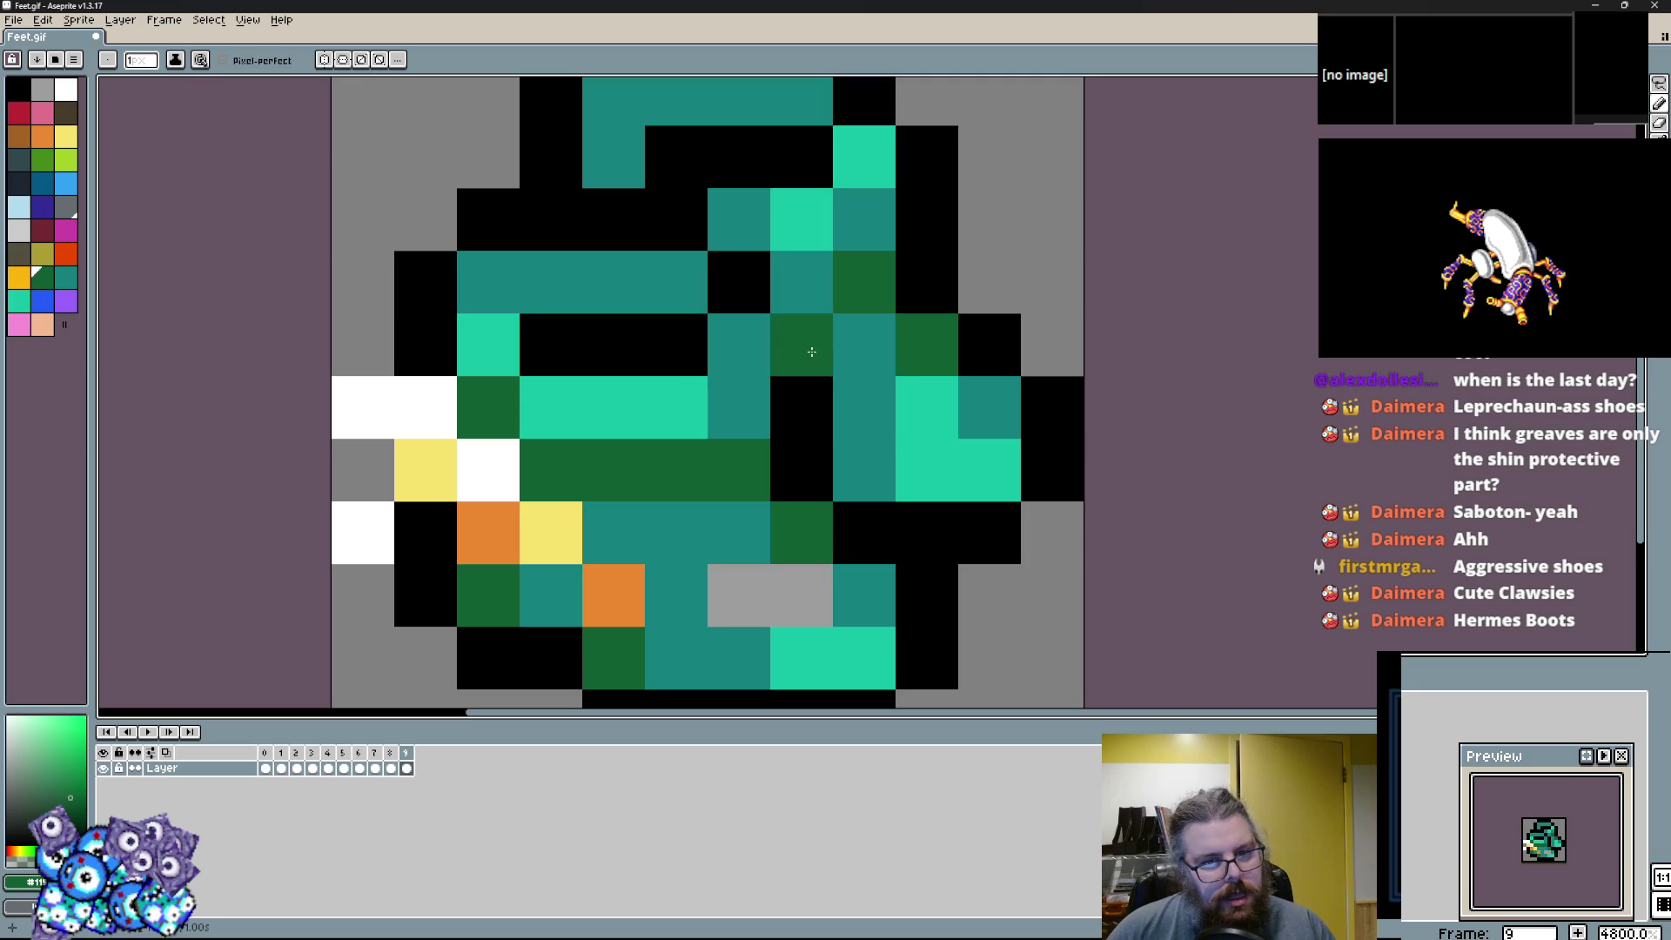
{"action": "left_click", "coordinate": [19, 161]}
{"action": "left_click_drag", "start_coordinate": [858, 343], "coordinate": [794, 417]}
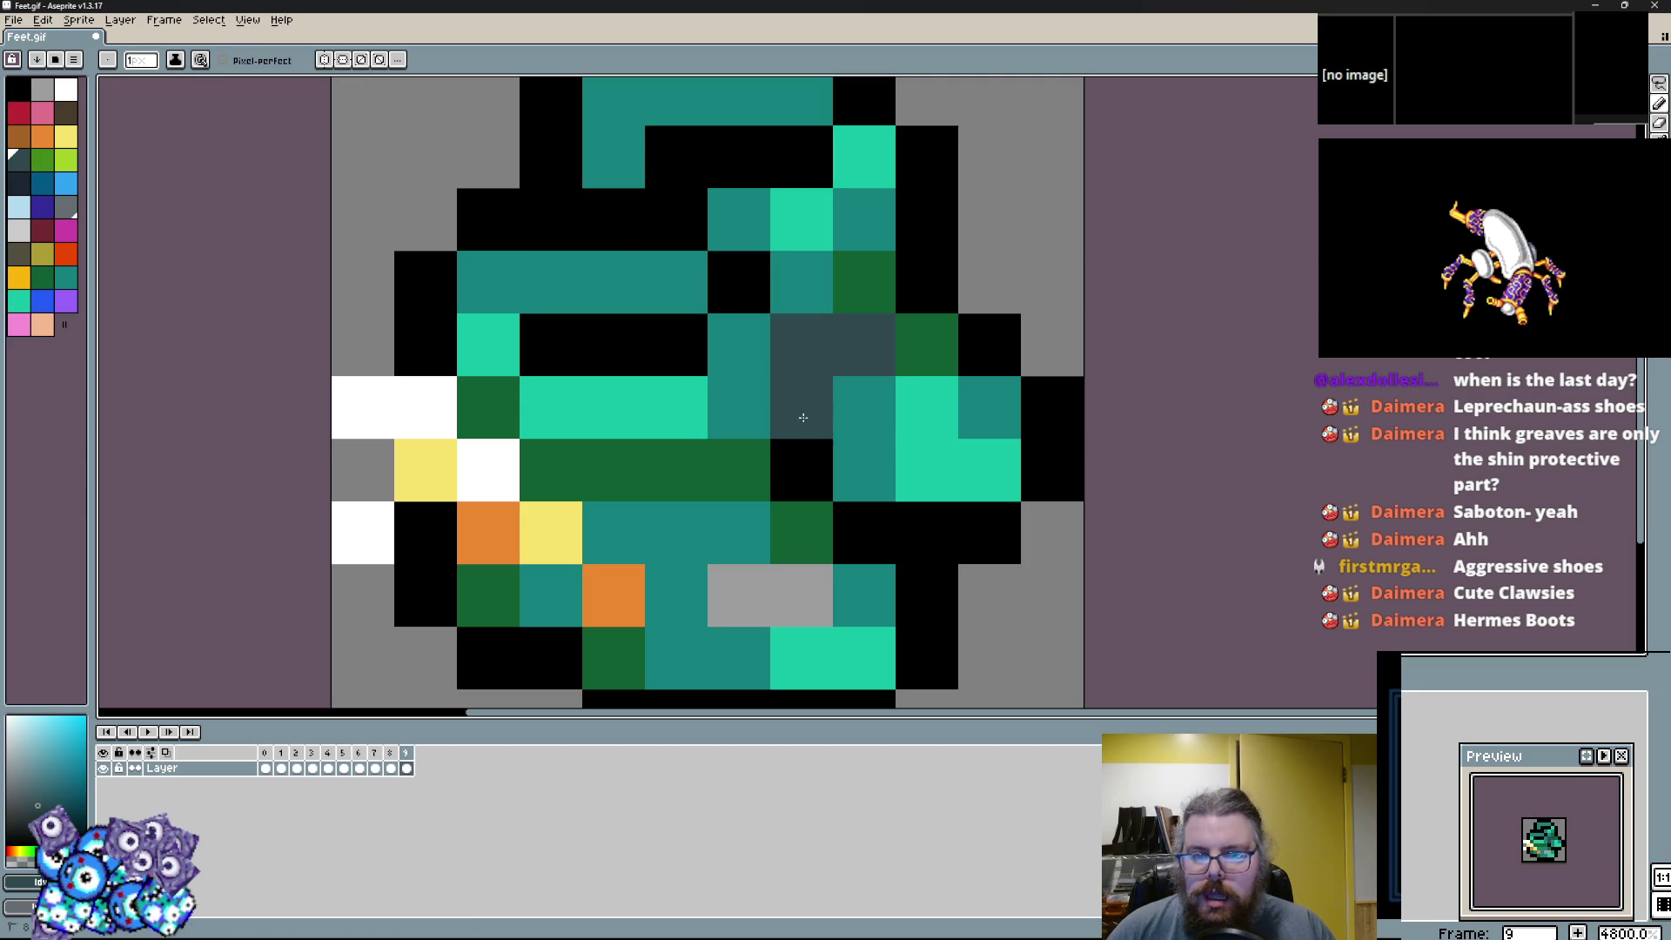
{"action": "scroll", "coordinate": [865, 441], "scroll_direction": "down", "scroll_amount": 3}
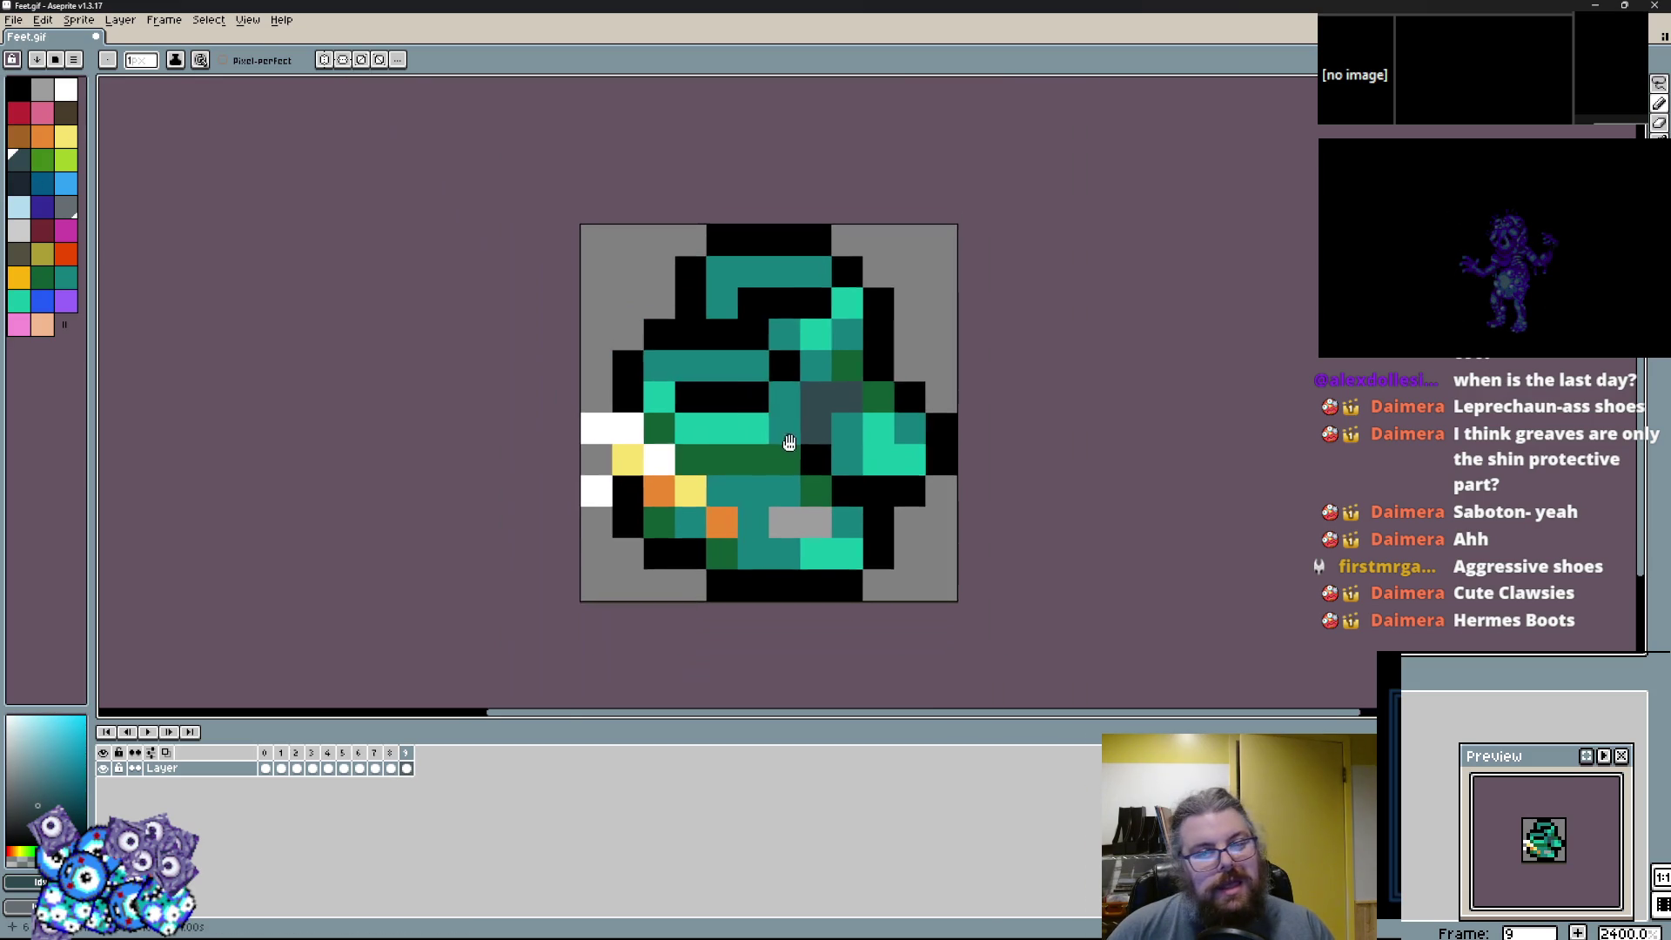
Touch up the teal boot's top with dark slate and black outline pixels, erasing and undoing strays.
{"action": "left_click", "coordinate": [721, 354]}
{"action": "left_click", "coordinate": [750, 261], "text": "alt"}
{"action": "left_click", "coordinate": [719, 287]}
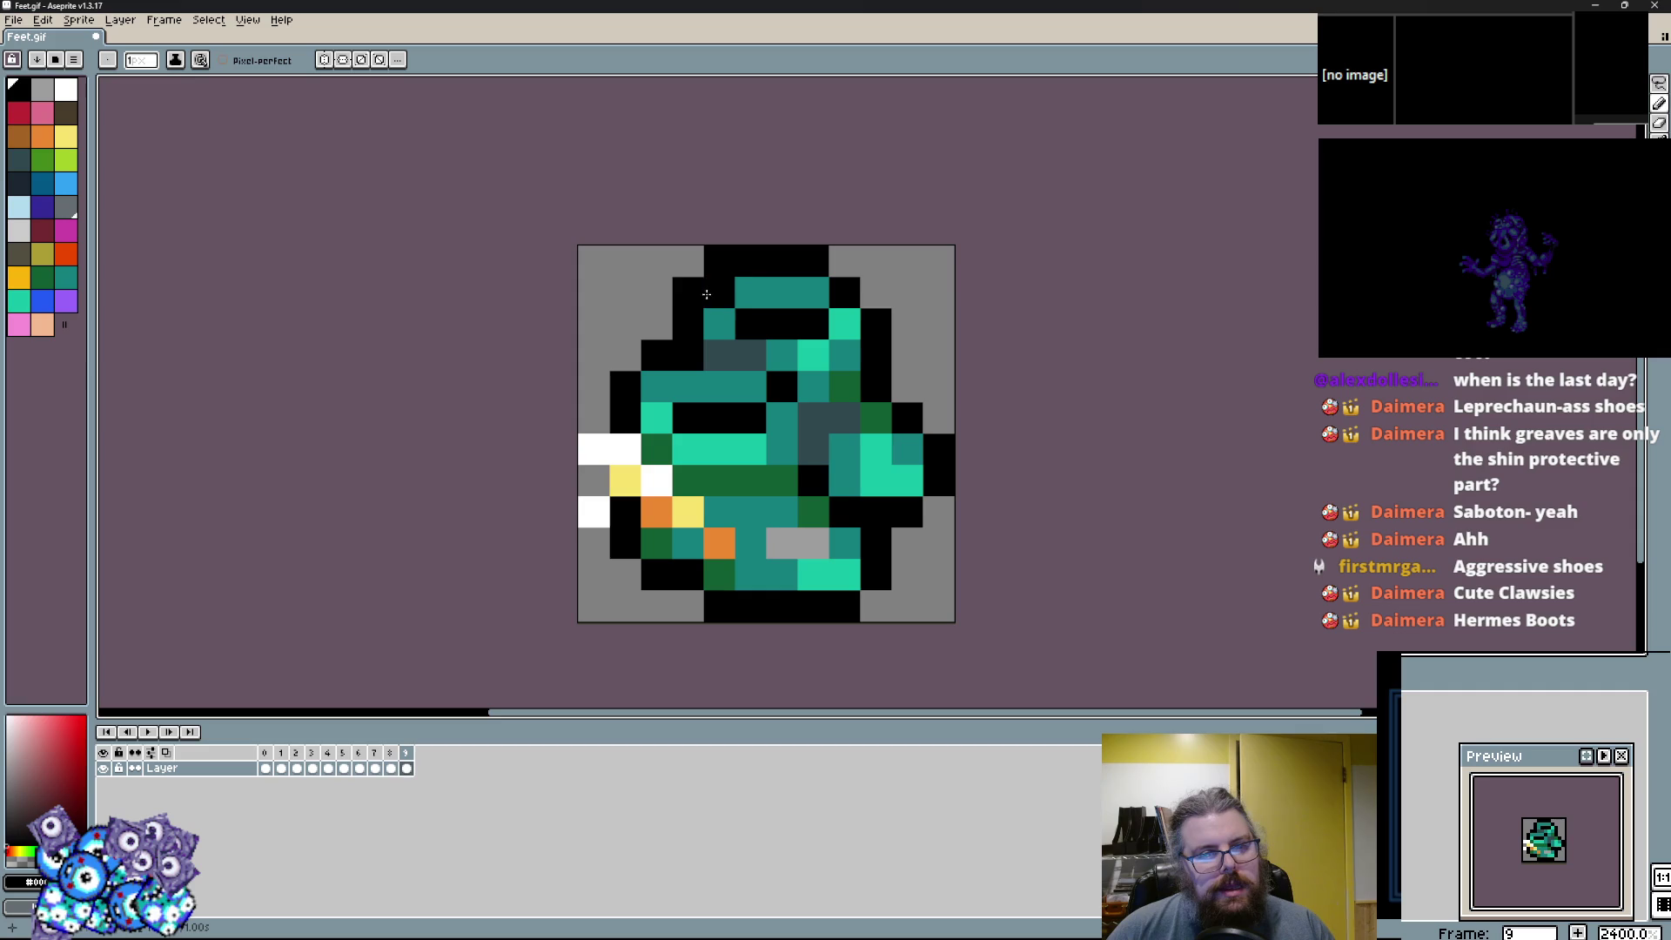
{"action": "right_click", "coordinate": [694, 292]}
{"action": "right_click", "coordinate": [718, 261]}
{"action": "left_click", "coordinate": [658, 382]}
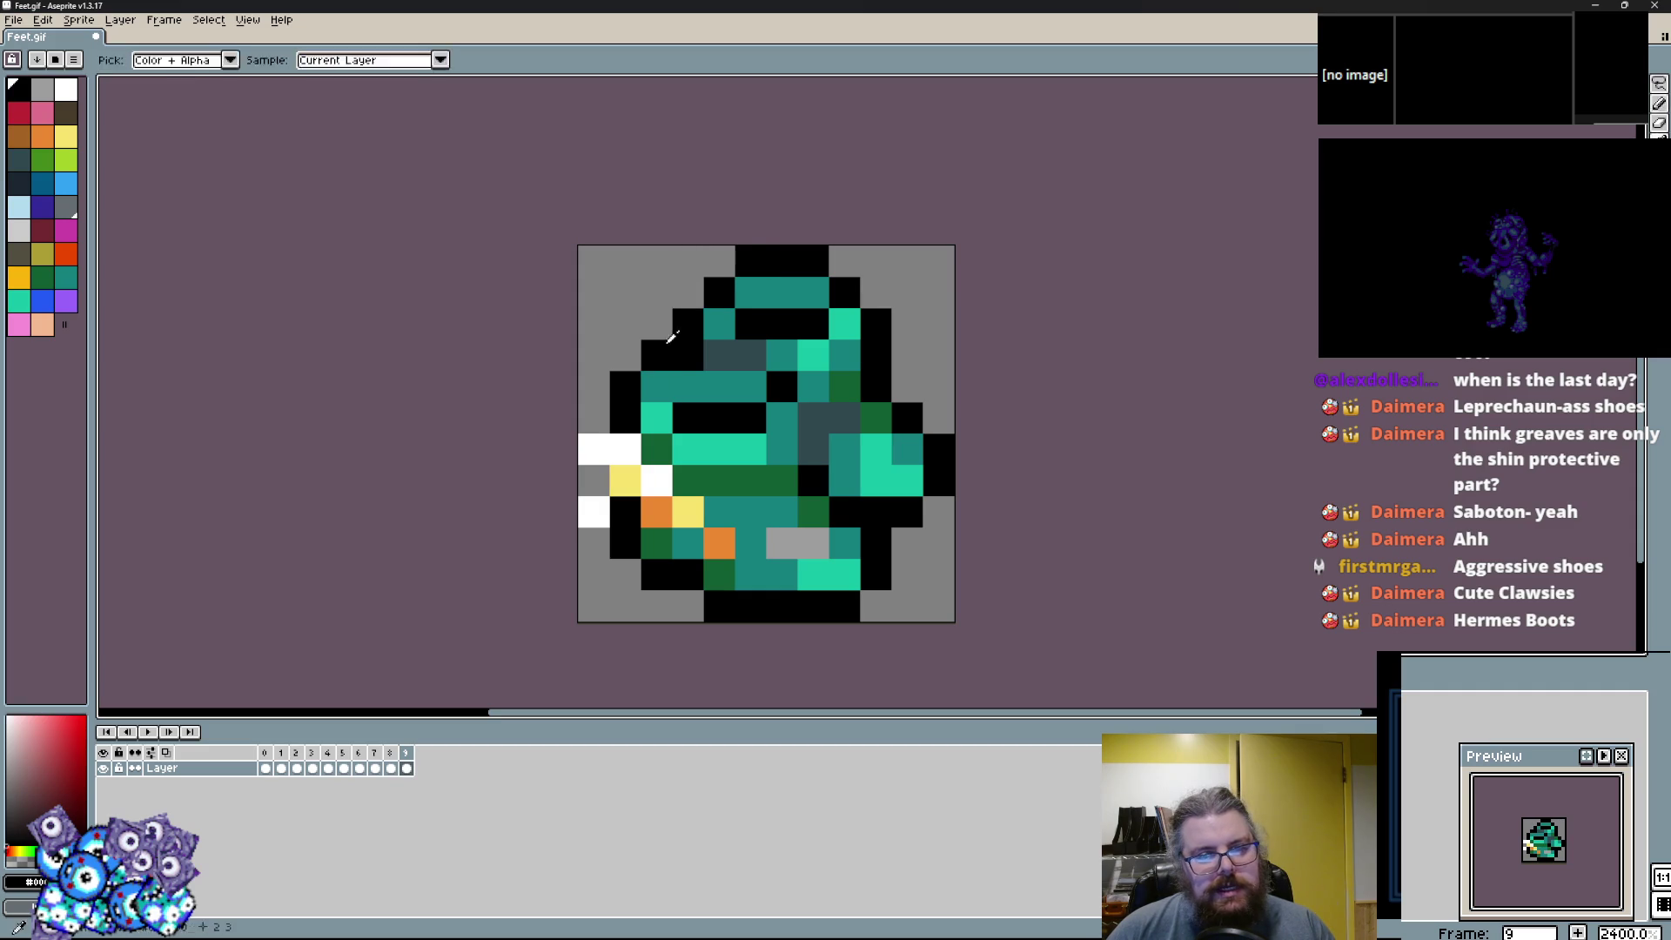
{"action": "key", "text": "ctrl+z"}
Try an orange pixel on the sprite, then return to the teal colour.
{"action": "scroll", "coordinate": [765, 435], "scroll_direction": "down", "scroll_amount": 1}
{"action": "scroll", "coordinate": [783, 435], "scroll_direction": "up", "scroll_amount": 2}
{"action": "left_click", "coordinate": [733, 500], "text": "alt"}
{"action": "left_click", "coordinate": [829, 486]}
{"action": "left_click", "coordinate": [774, 499], "text": "alt"}
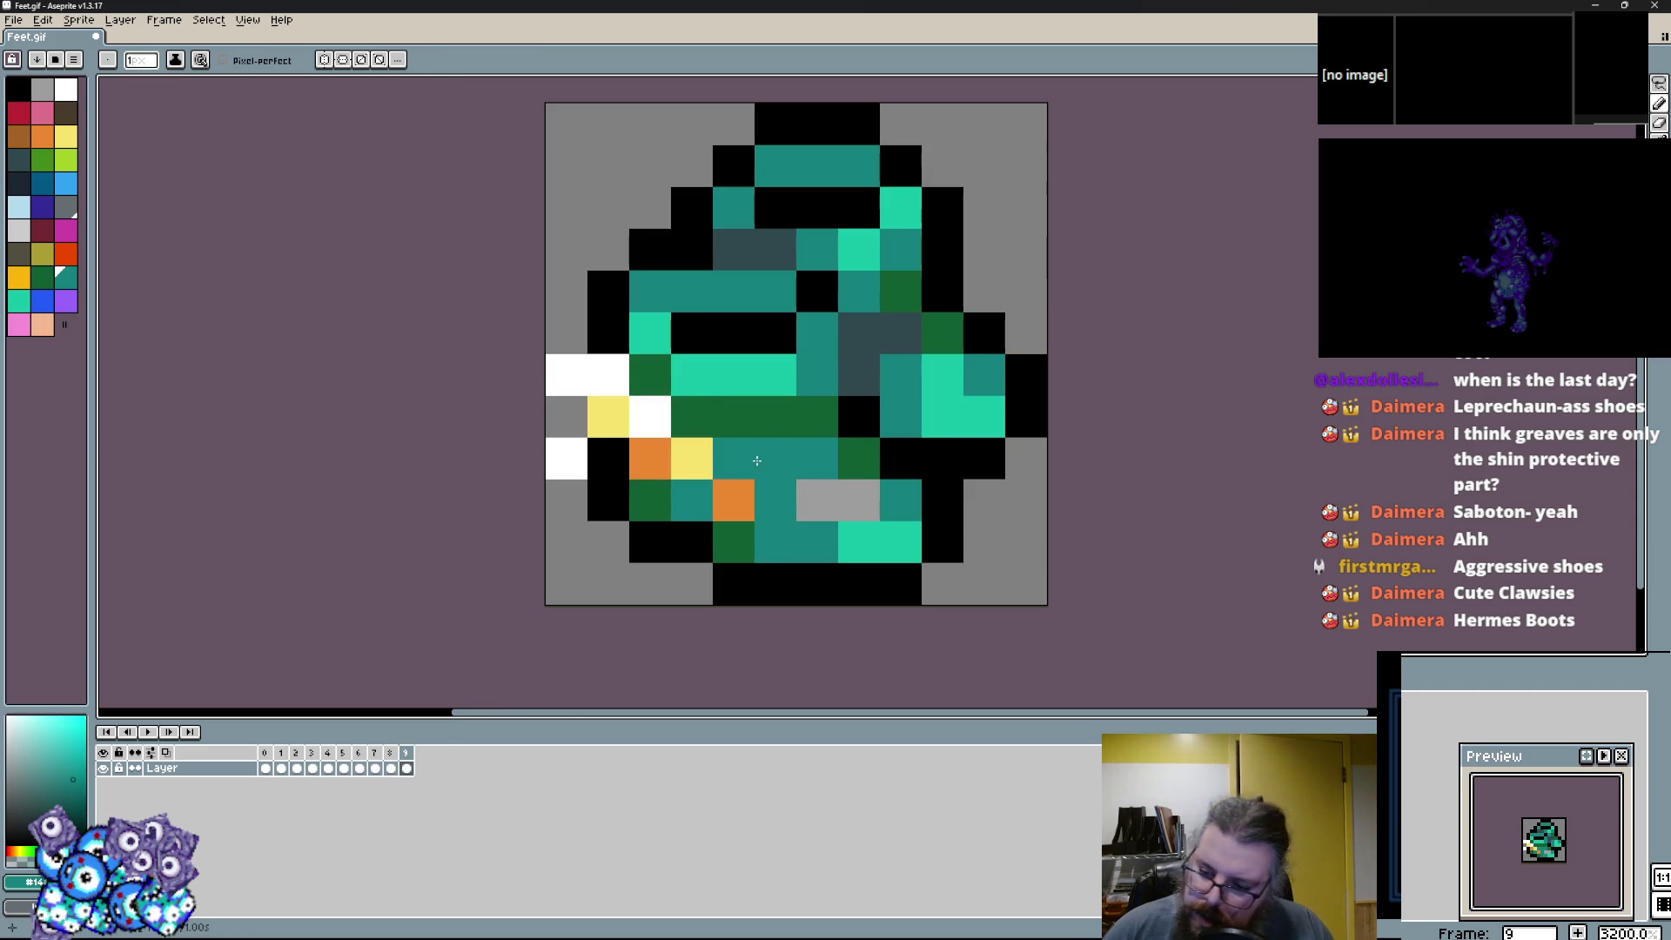
Step back through the boot frames, past red frame 8 and brown-grey frame 6, to frame 0.
{"action": "scroll", "coordinate": [769, 456], "scroll_direction": "down", "scroll_amount": 2}
{"action": "key", "text": "Left"}
{"action": "key", "text": "Right"}
{"action": "key", "text": "Left"}
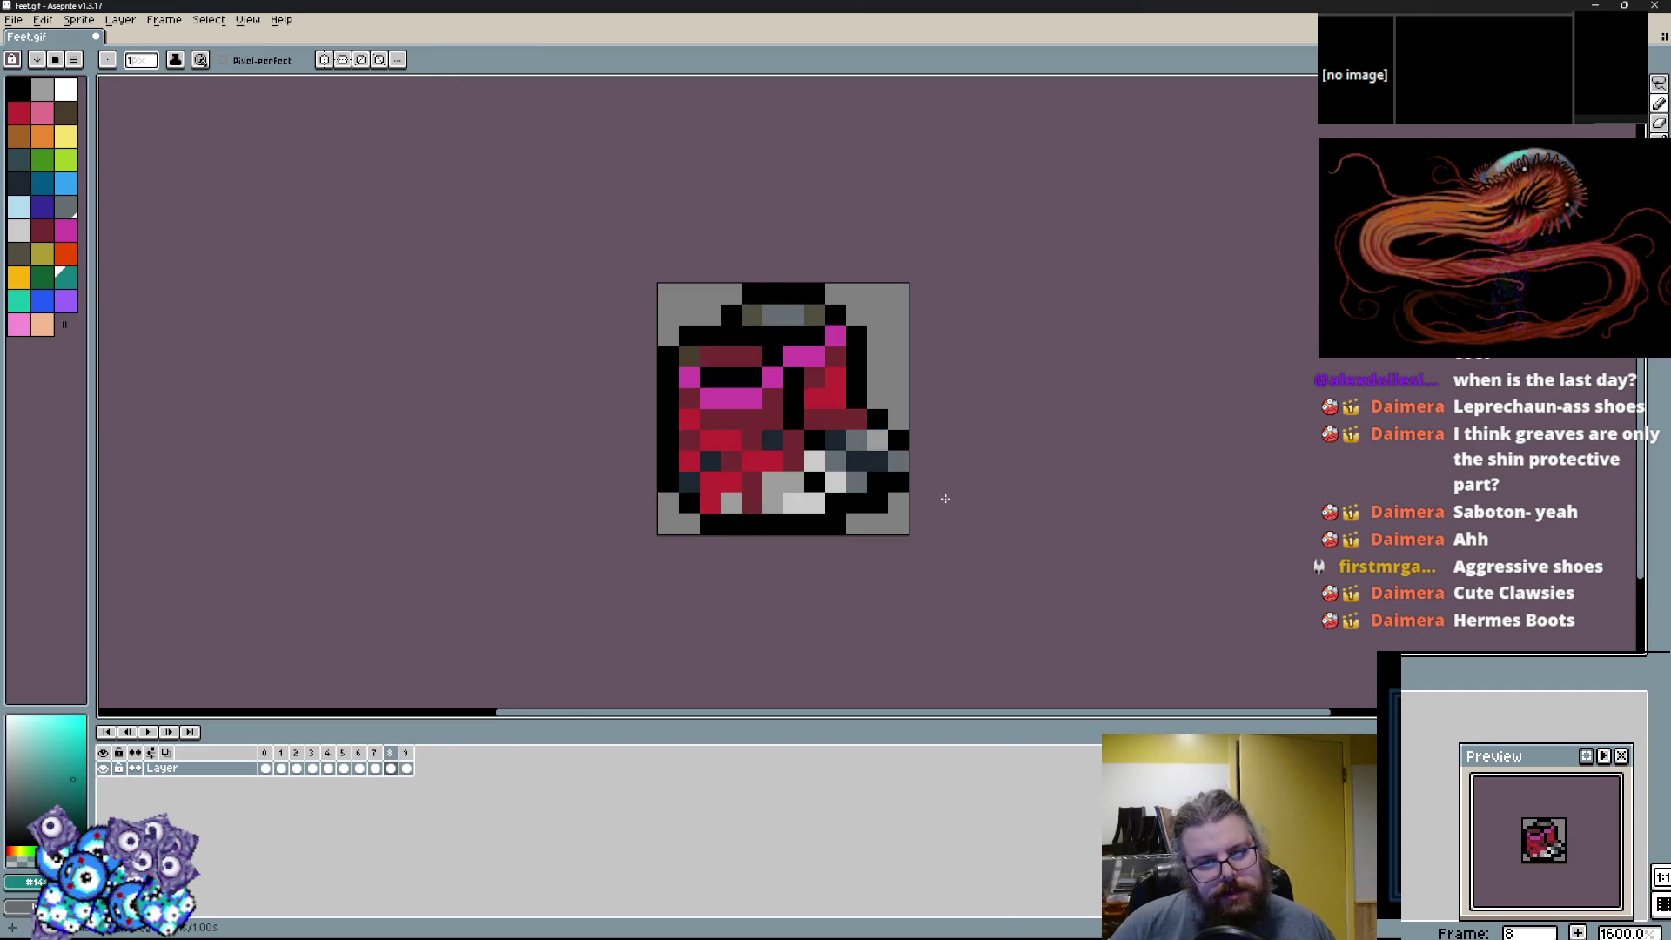
{"action": "scroll", "coordinate": [961, 492], "scroll_direction": "up", "scroll_amount": 1}
{"action": "key", "text": "Left"}
{"action": "mouse_move", "coordinate": [961, 493]}
{"action": "left_mouse_down"}
{"action": "mouse_move", "coordinate": [1001, 491]}
{"action": "mouse_move", "coordinate": [987, 517]}
{"action": "left_mouse_up"}
{"action": "key", "text": "Left"}
{"action": "key", "text": "Right"}
{"action": "key", "text": "Left"}
{"action": "key", "text": "Left"}
{"action": "key", "text": "Left"}
{"action": "key", "text": "Left"}
{"action": "key", "text": "Left"}
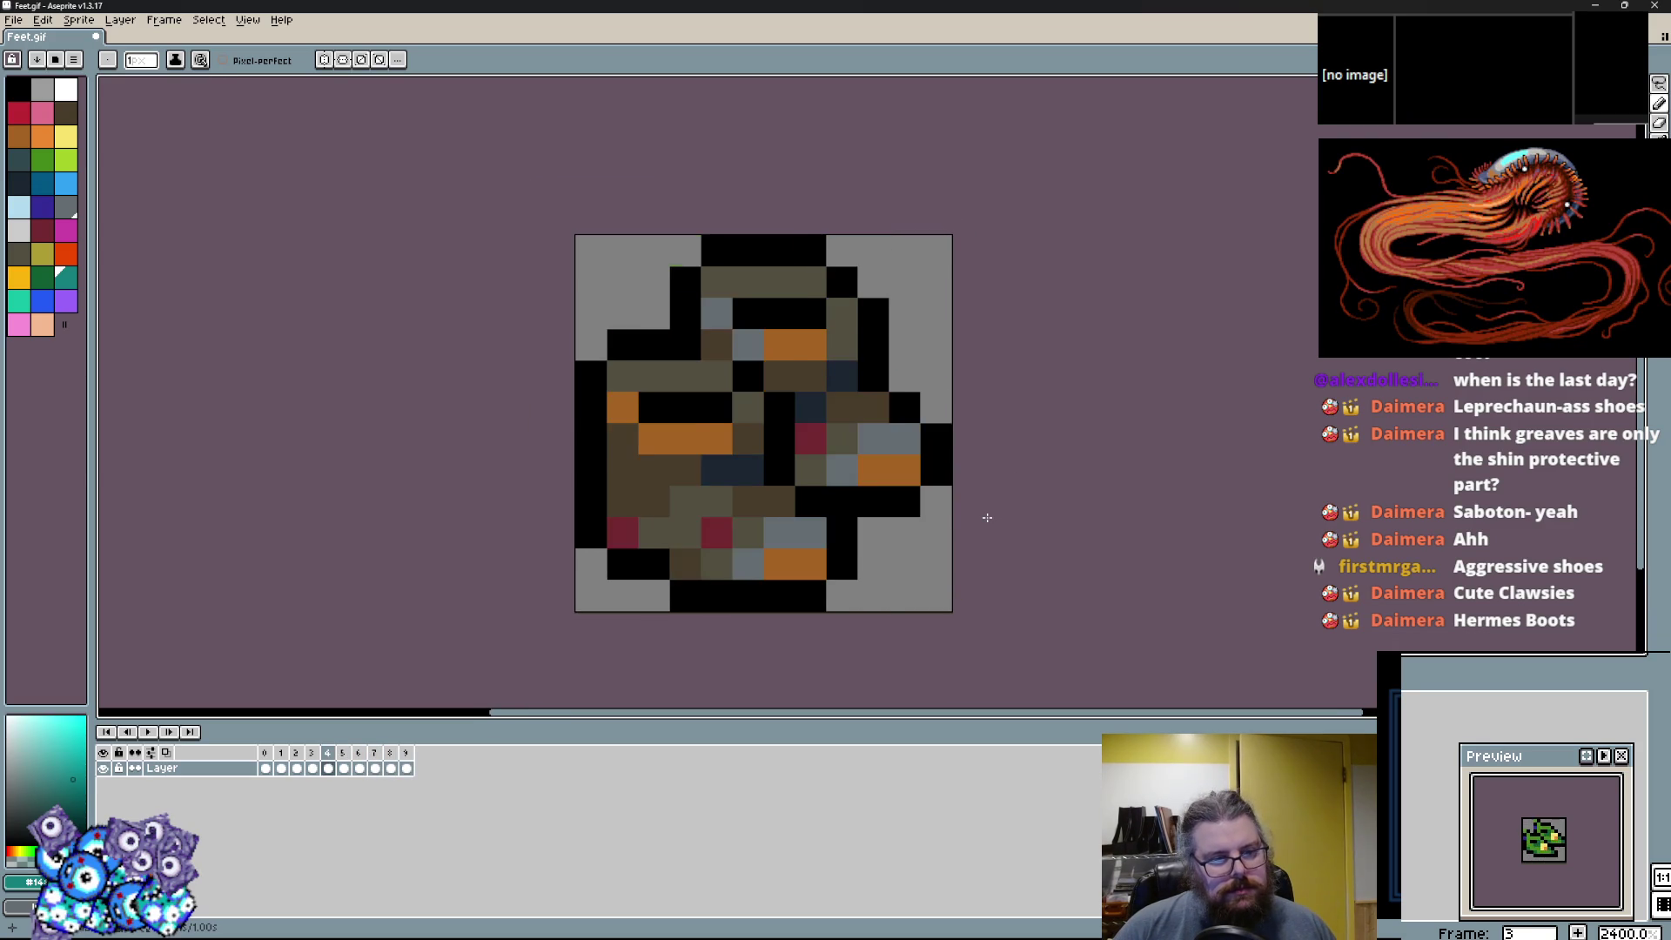
{"action": "scroll", "coordinate": [986, 517], "scroll_direction": "up", "scroll_amount": 1}
{"action": "key", "text": "Left"}
{"action": "key", "text": "Left"}
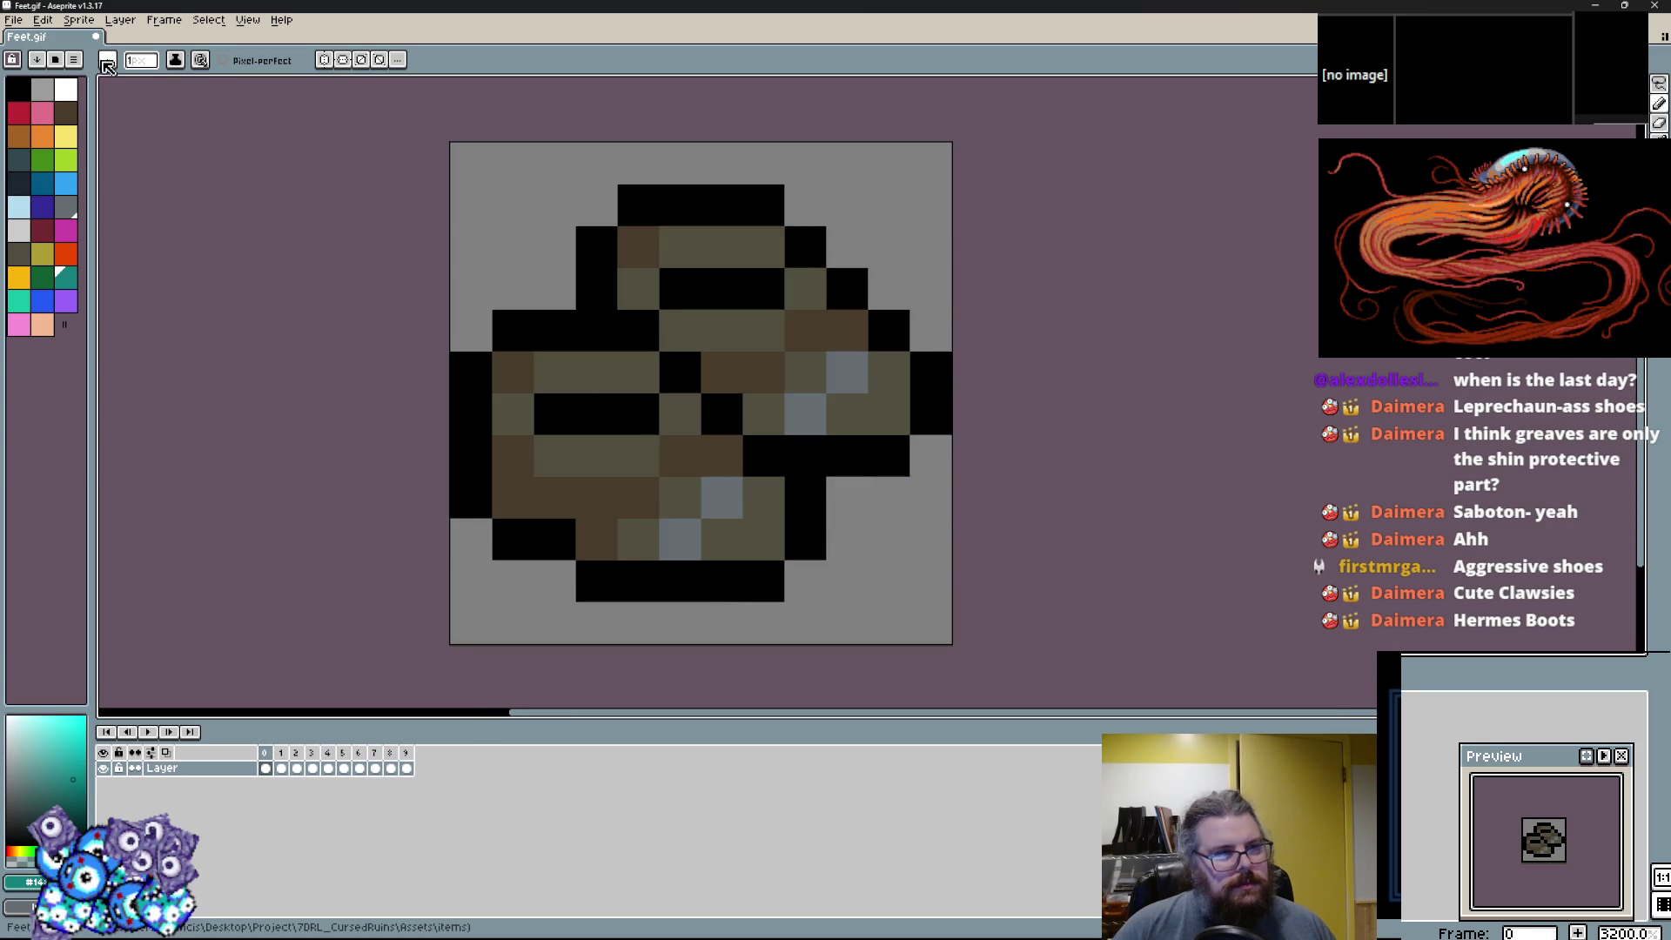
Restore the Aseprite window so GameMaker shows behind it.
{"action": "left_click", "coordinate": [13, 19]}
{"action": "left_click", "coordinate": [96, 4]}
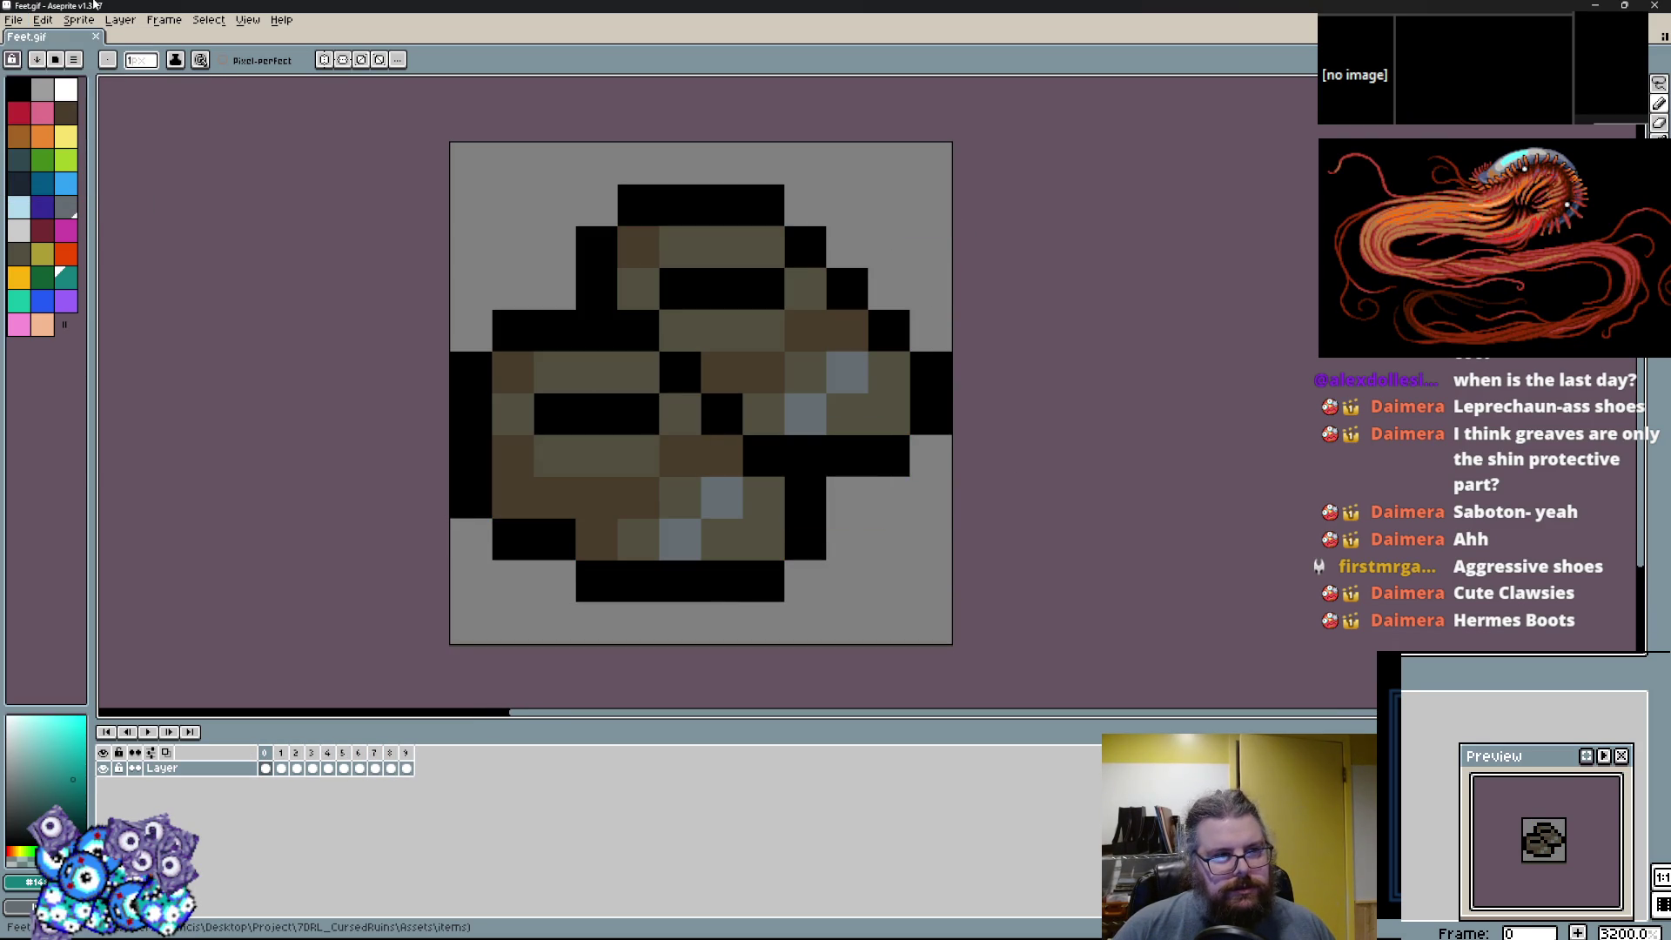
{"action": "double_click", "coordinate": [96, 4]}
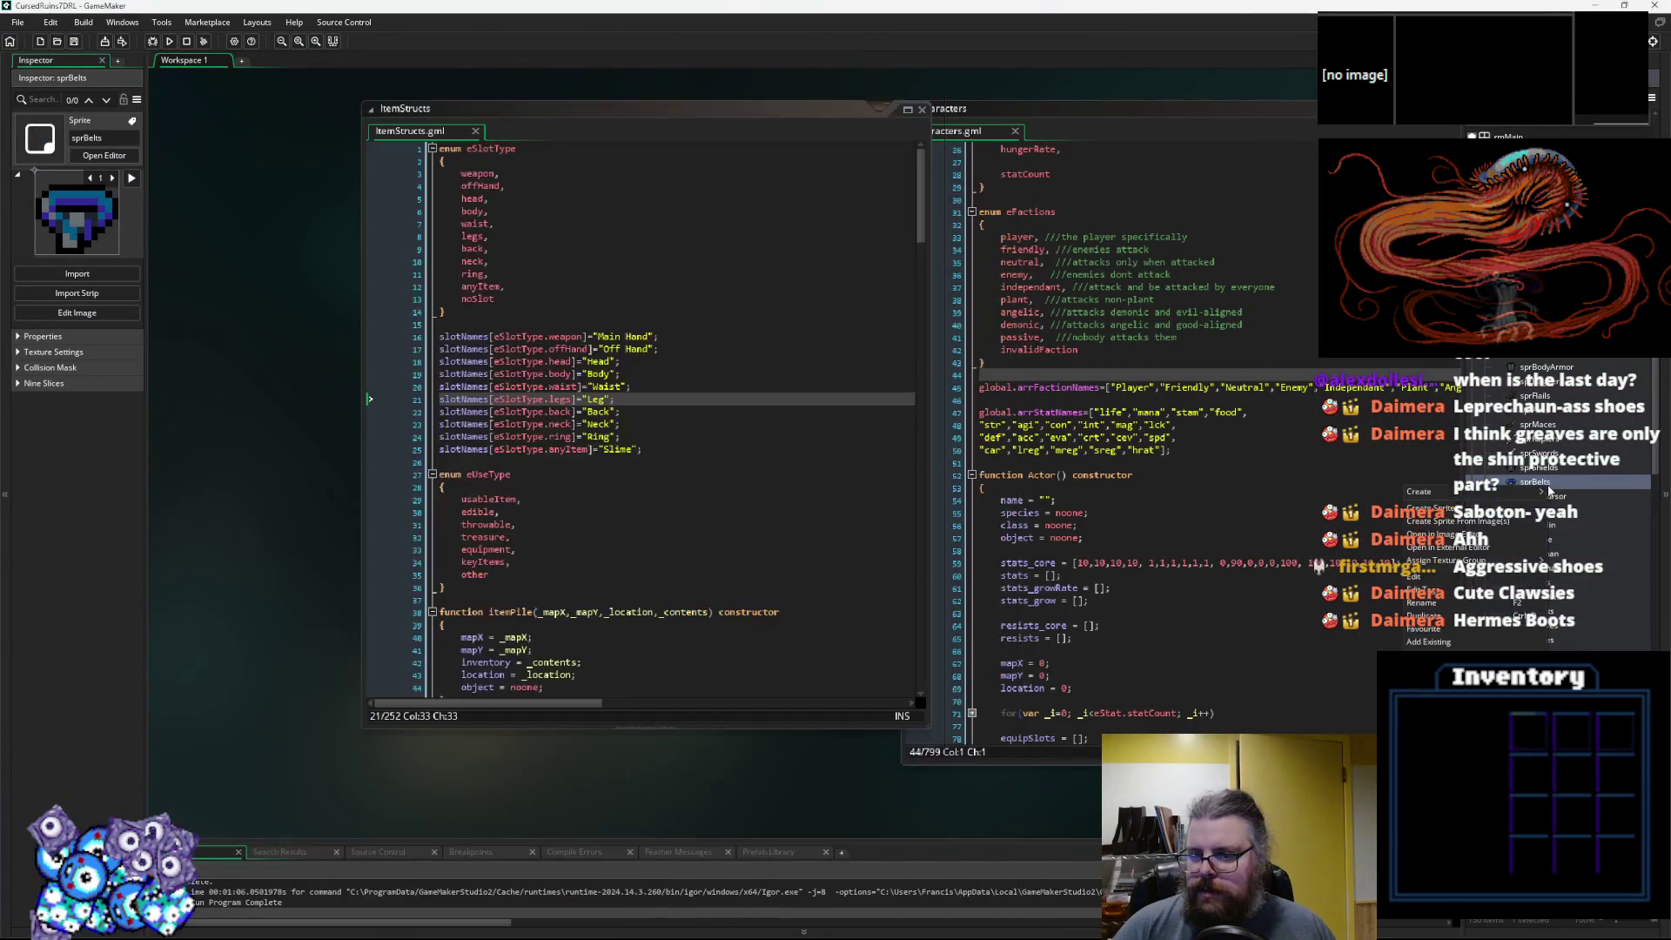
Create a new sprite asset in GameMaker named sprFeet.
{"action": "left_click", "coordinate": [1536, 475]}
{"action": "key", "text": "alt+s"}
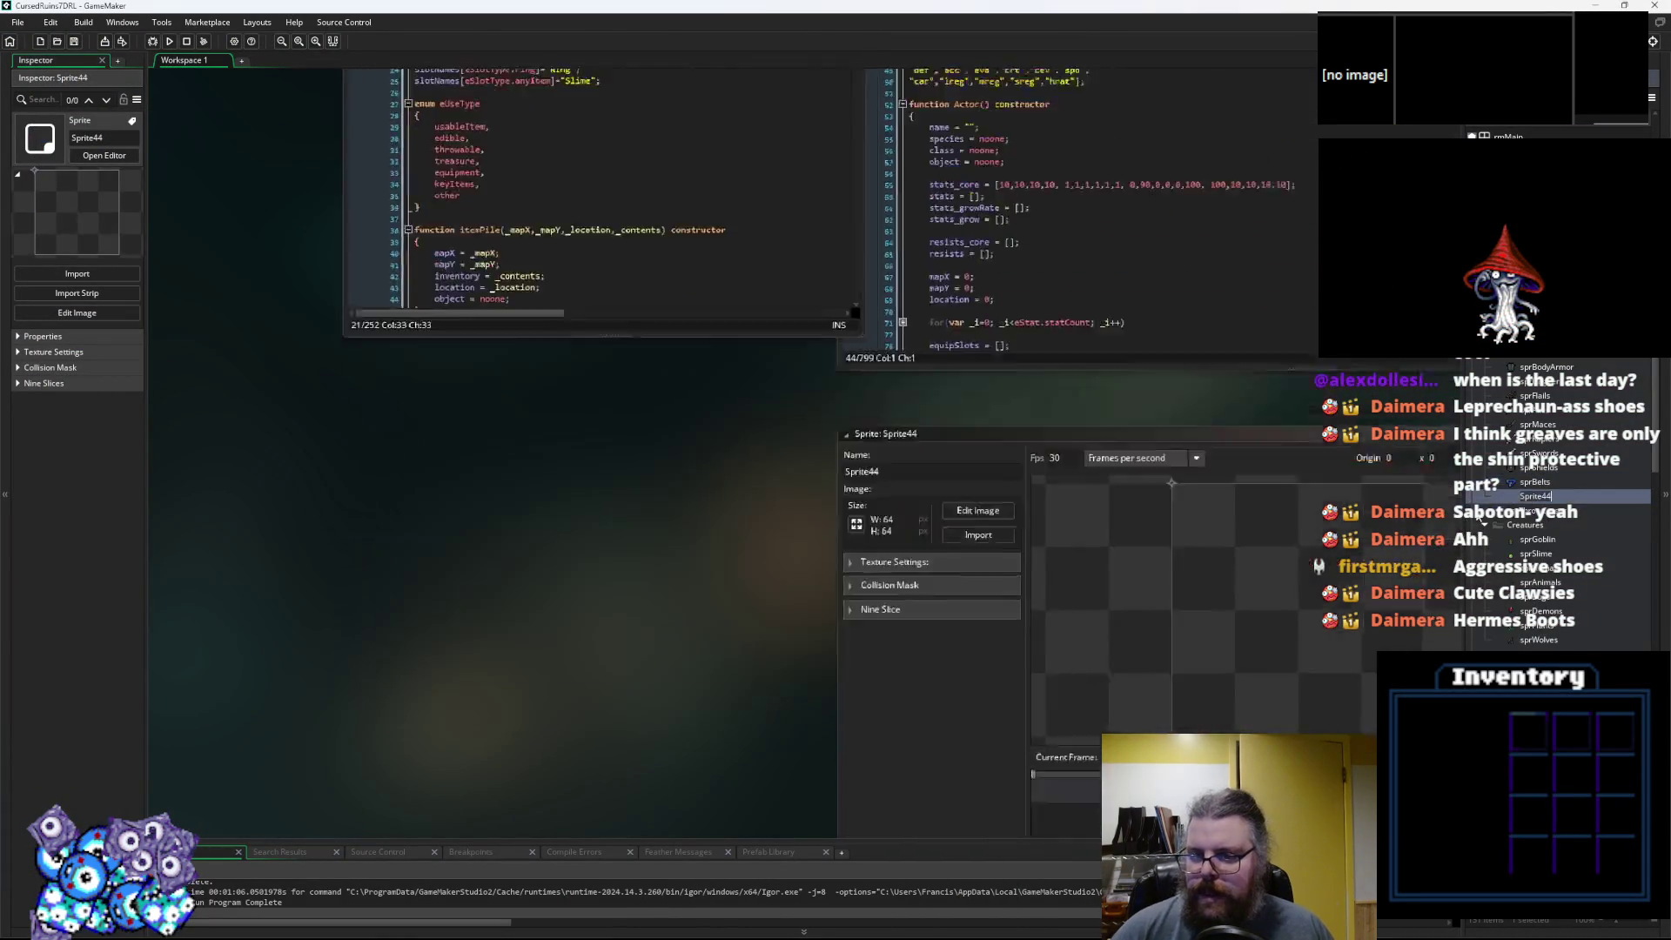
{"action": "type", "text": "sprFeet"}
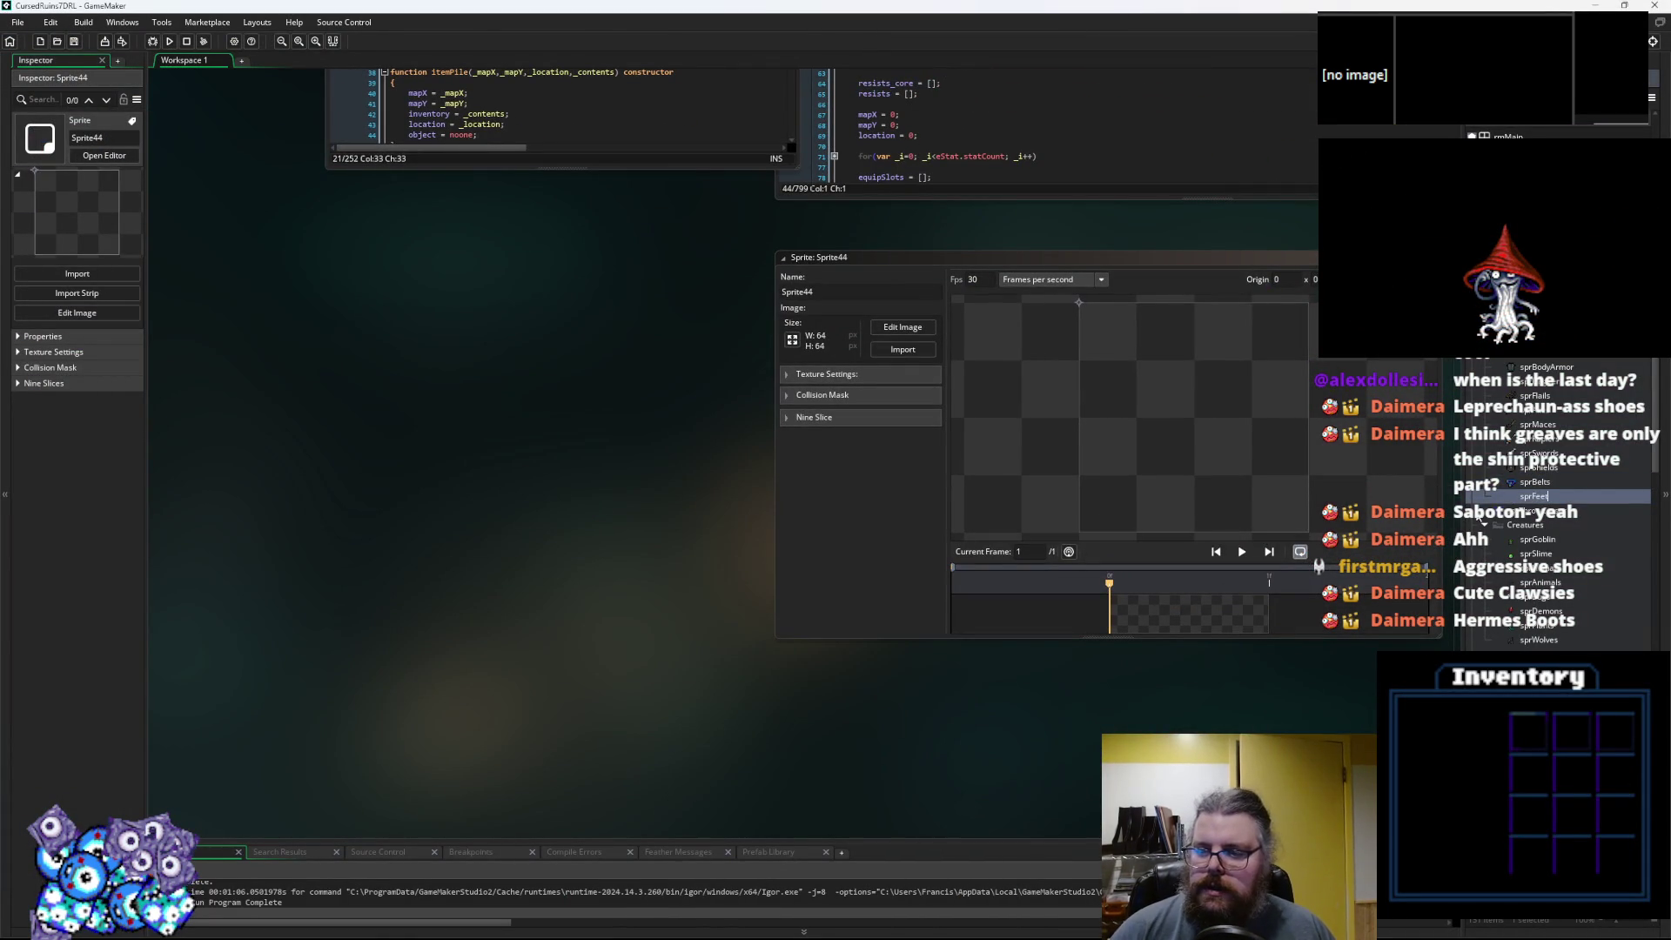
{"action": "key", "text": "Return"}
Import Feet.gif from the Assets/items folder into sprFeet.
{"action": "left_click", "coordinate": [902, 348]}
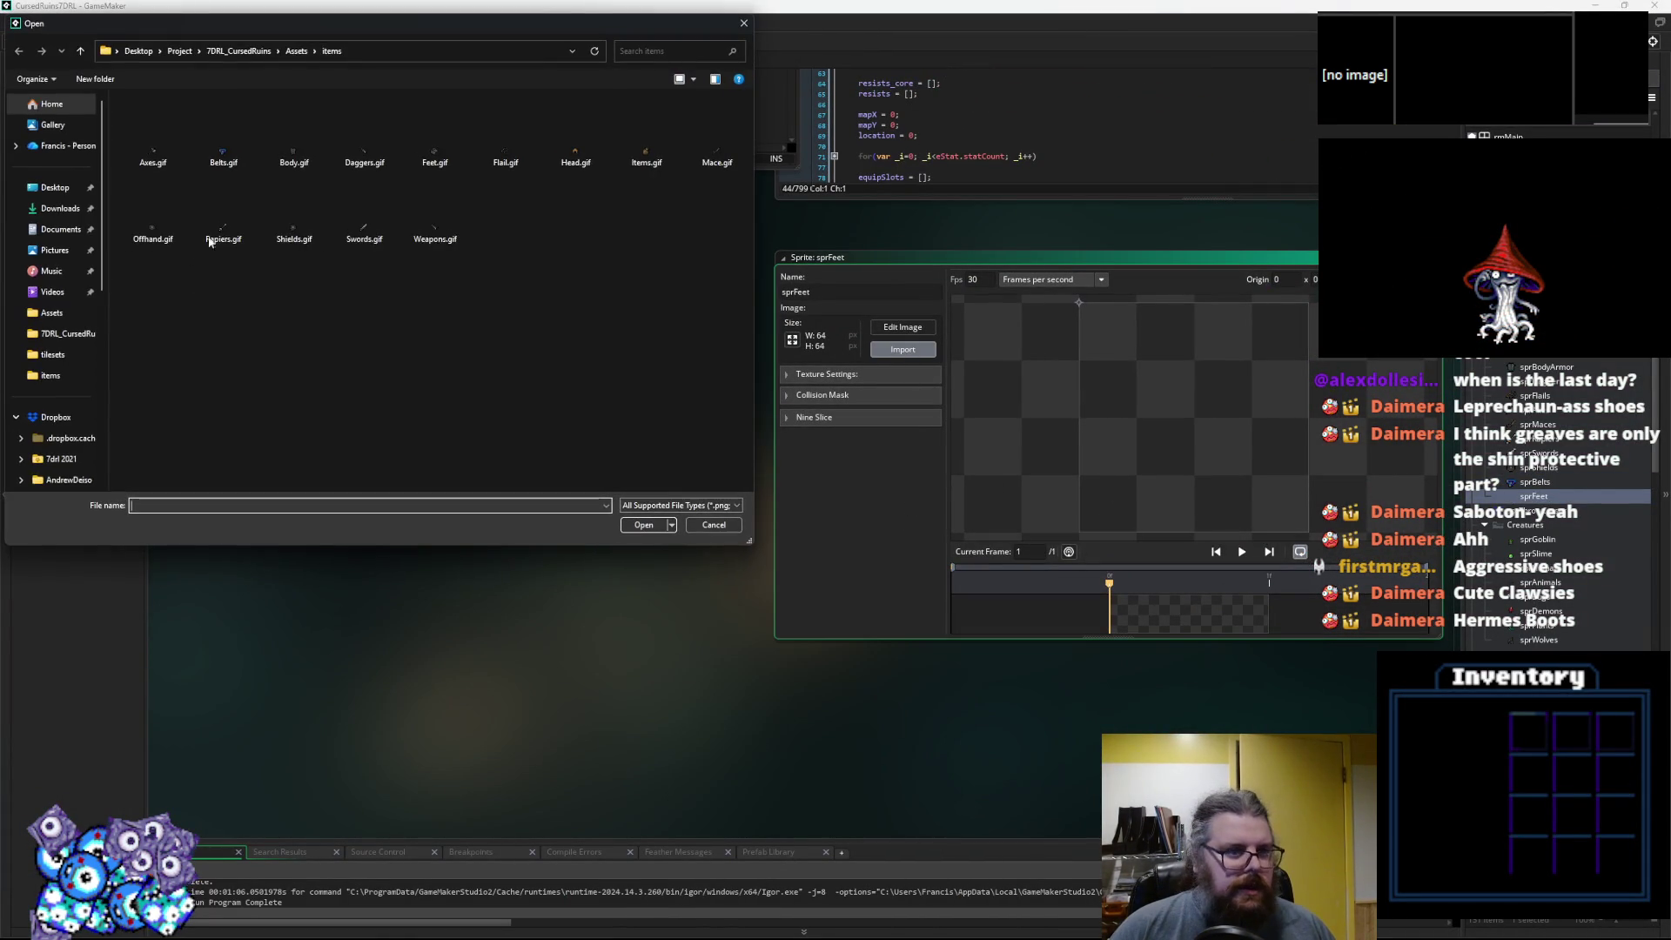
{"action": "left_click", "coordinate": [156, 228]}
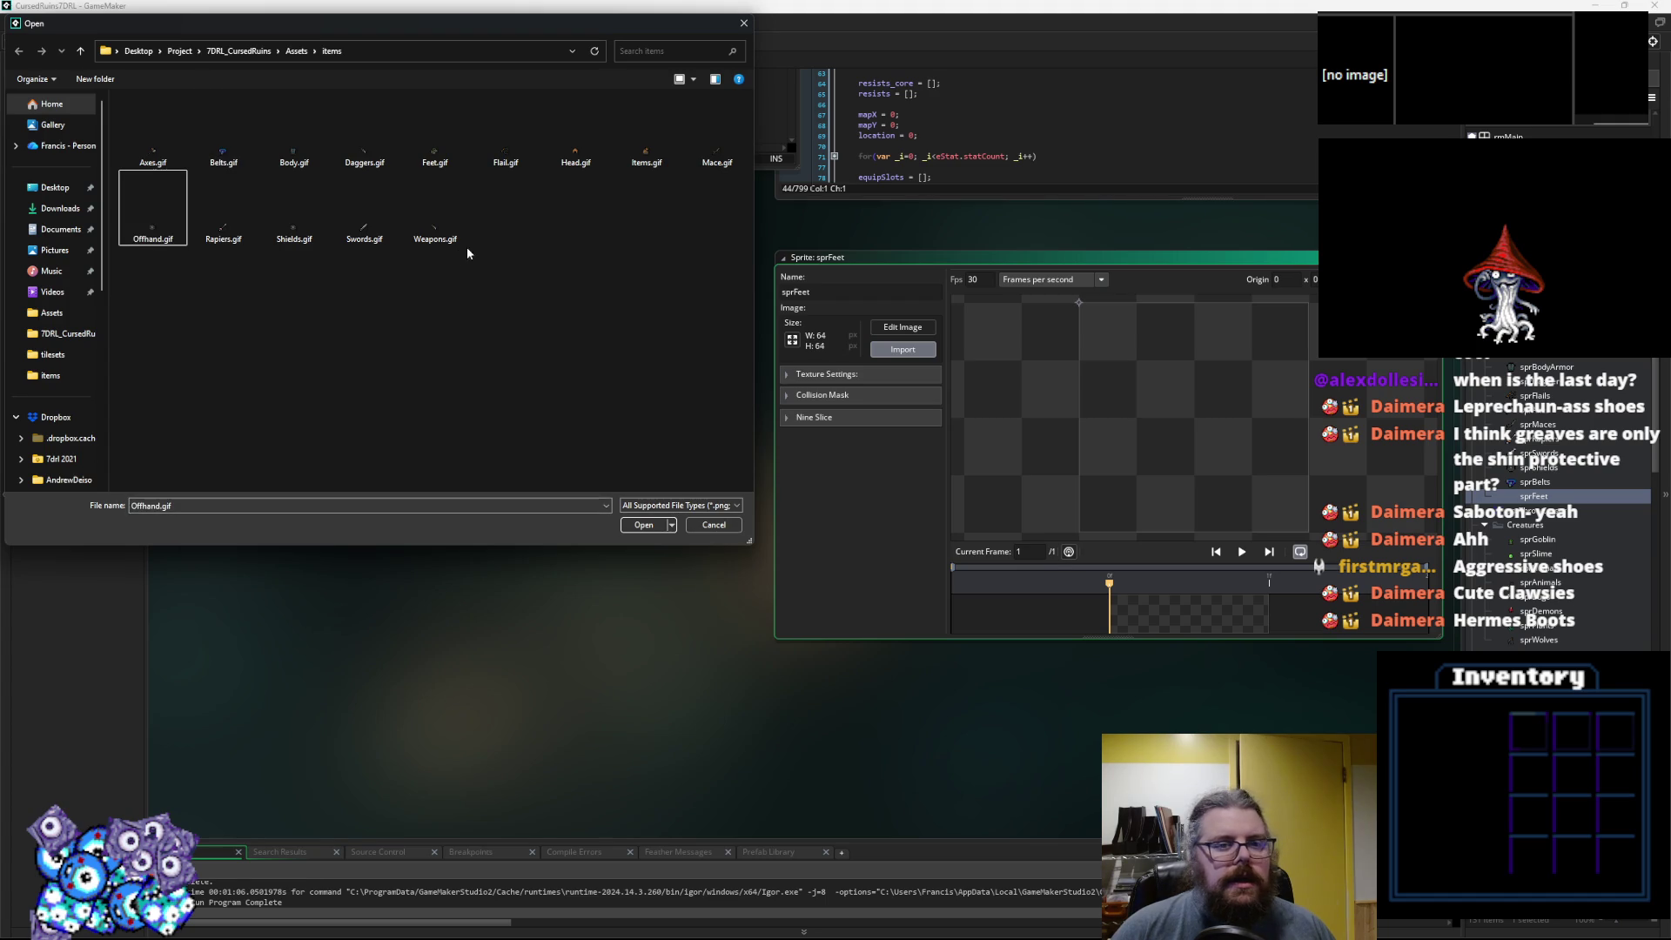
{"action": "left_click", "coordinate": [597, 165]}
{"action": "left_click", "coordinate": [642, 148]}
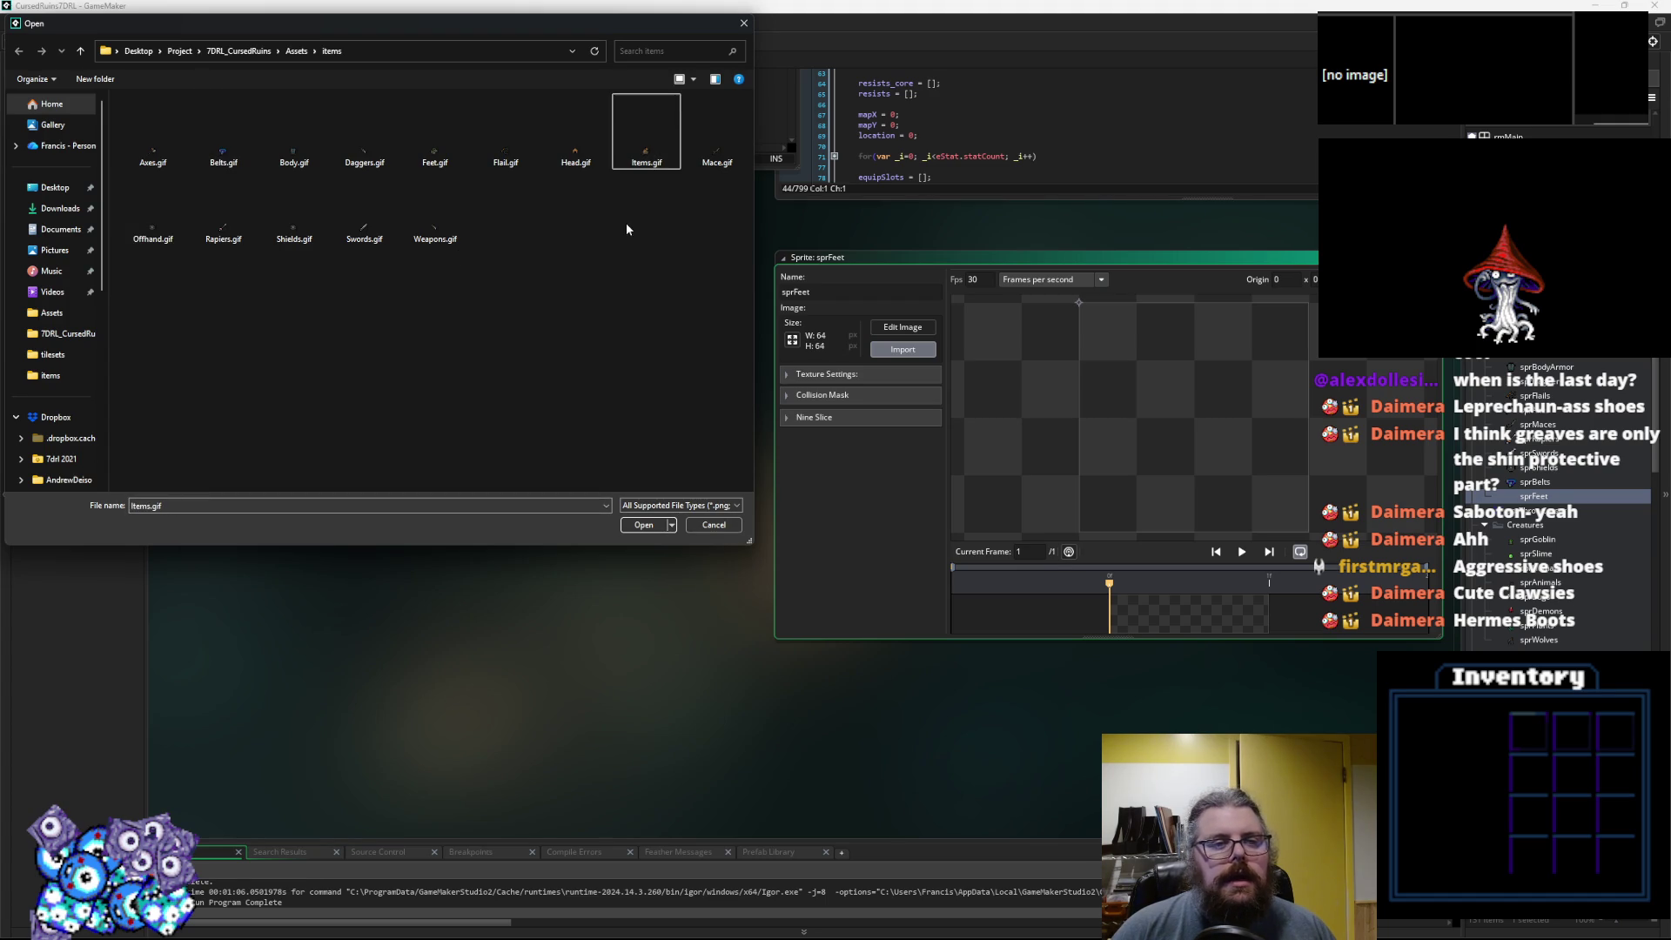
{"action": "left_click", "coordinate": [434, 144]}
{"action": "left_click", "coordinate": [651, 525]}
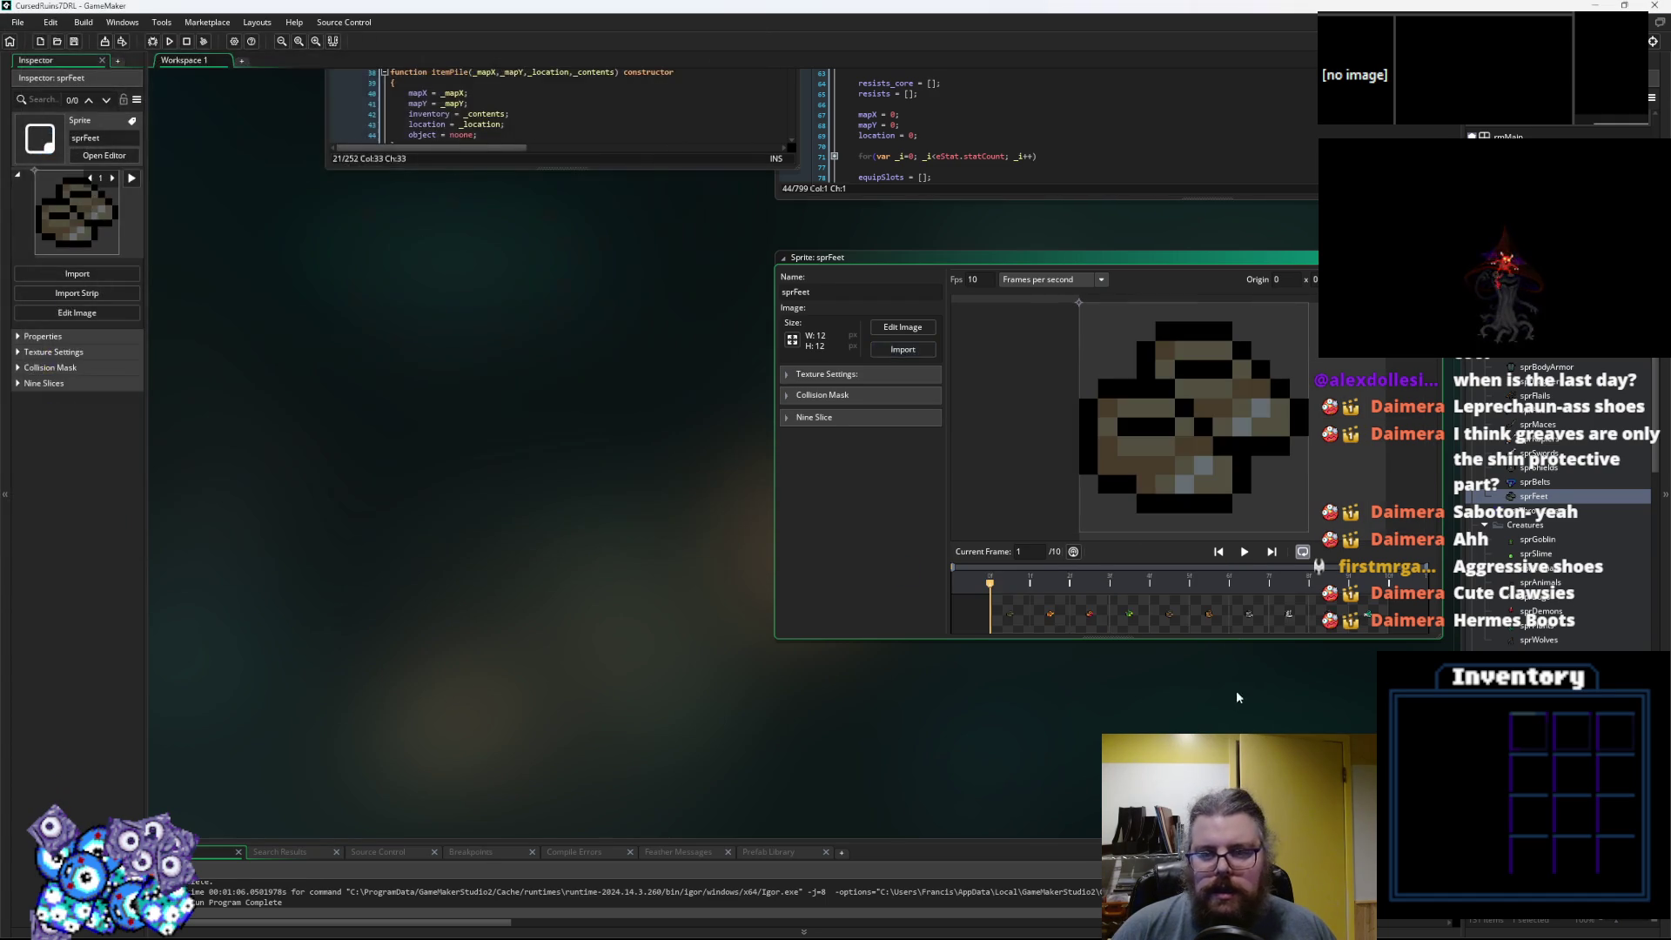
Close the sprFeet editor and move the Aseprite window aside to view the boot art.
{"action": "key", "text": "ctrl+w"}
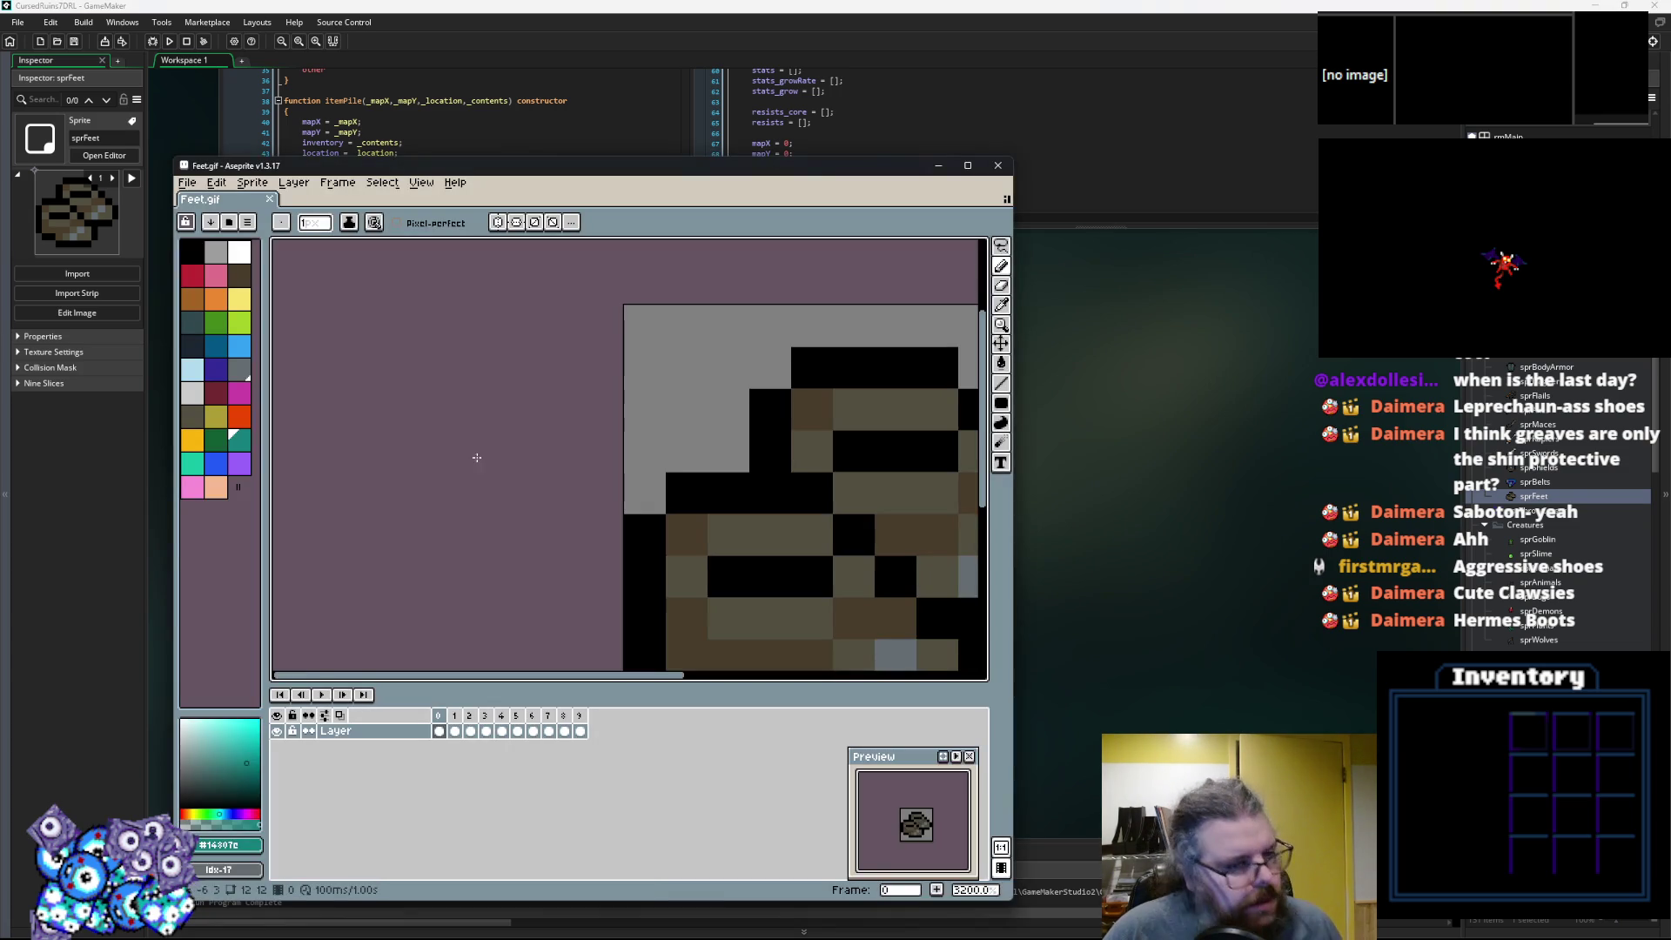
{"action": "scroll", "coordinate": [634, 447], "scroll_direction": "down", "scroll_amount": 3}
{"action": "mouse_move", "coordinate": [515, 167]}
{"action": "left_mouse_down"}
{"action": "mouse_move", "coordinate": [1159, 155]}
{"action": "mouse_move", "coordinate": [1127, 155]}
{"action": "left_mouse_up"}
{"action": "mouse_move", "coordinate": [1183, 383]}
{"action": "left_mouse_down"}
{"action": "mouse_move", "coordinate": [1235, 383]}
{"action": "mouse_move", "coordinate": [1196, 335]}
{"action": "left_mouse_up"}
Switch to LibreOffice Calc with alt+Tab, move the gameData.ods window left and narrow it.
{"action": "key", "text": "alt+Tab"}
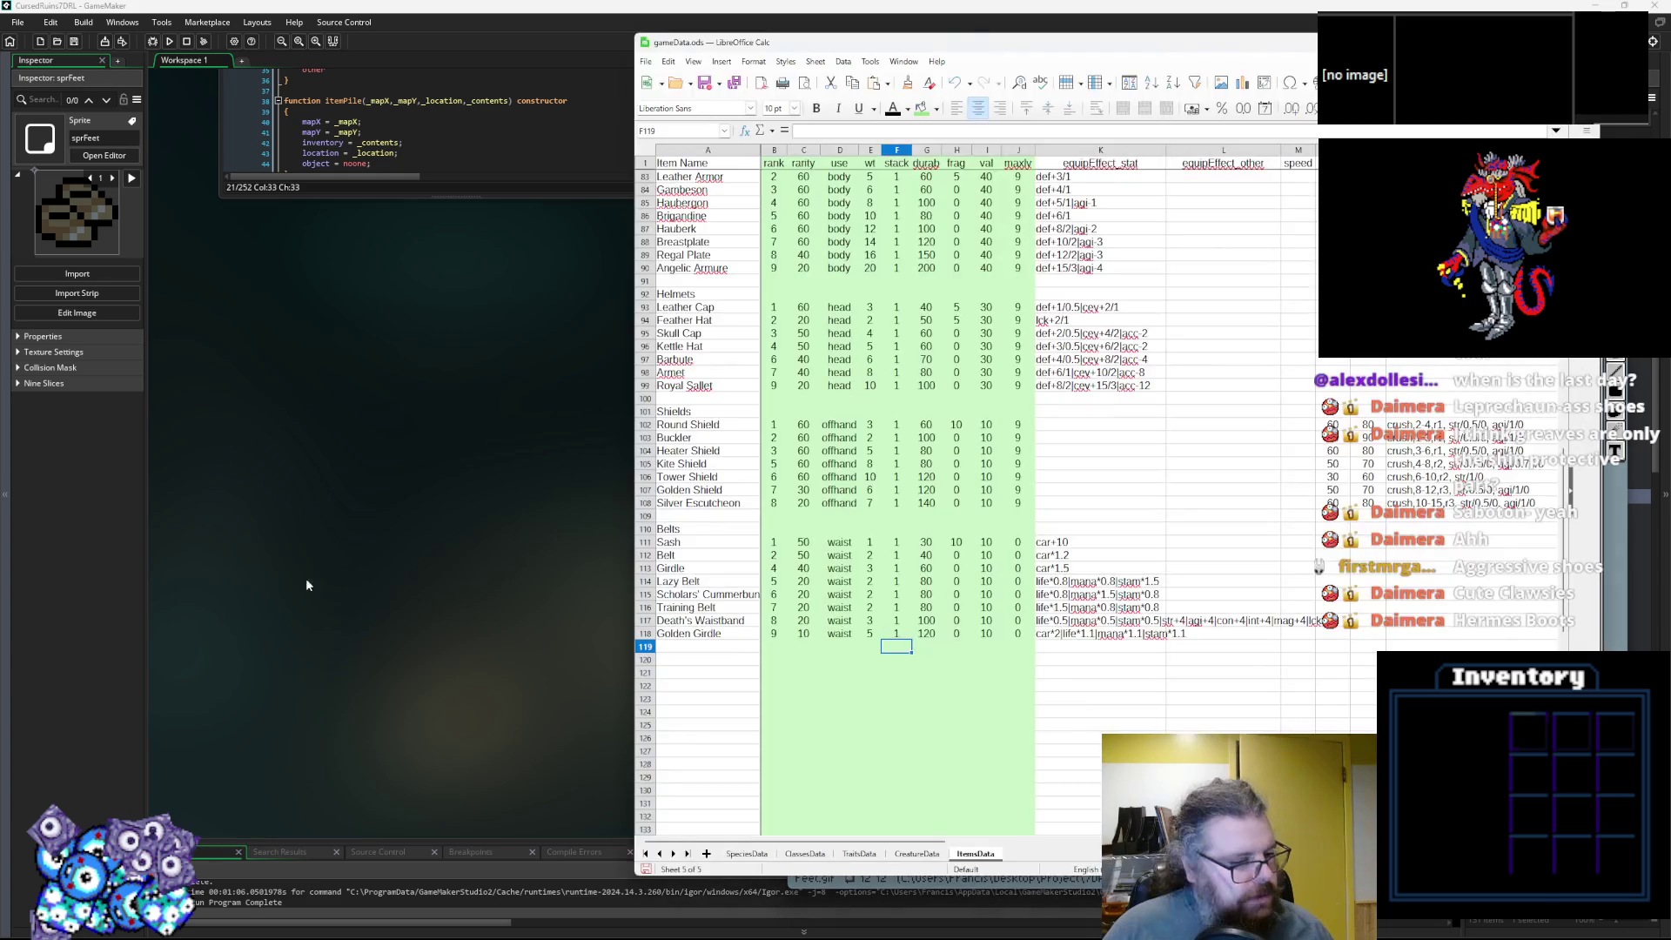
{"action": "left_click_drag", "start_coordinate": [991, 44], "coordinate": [790, 39]}
{"action": "left_click_drag", "start_coordinate": [478, 435], "coordinate": [149, 435]}
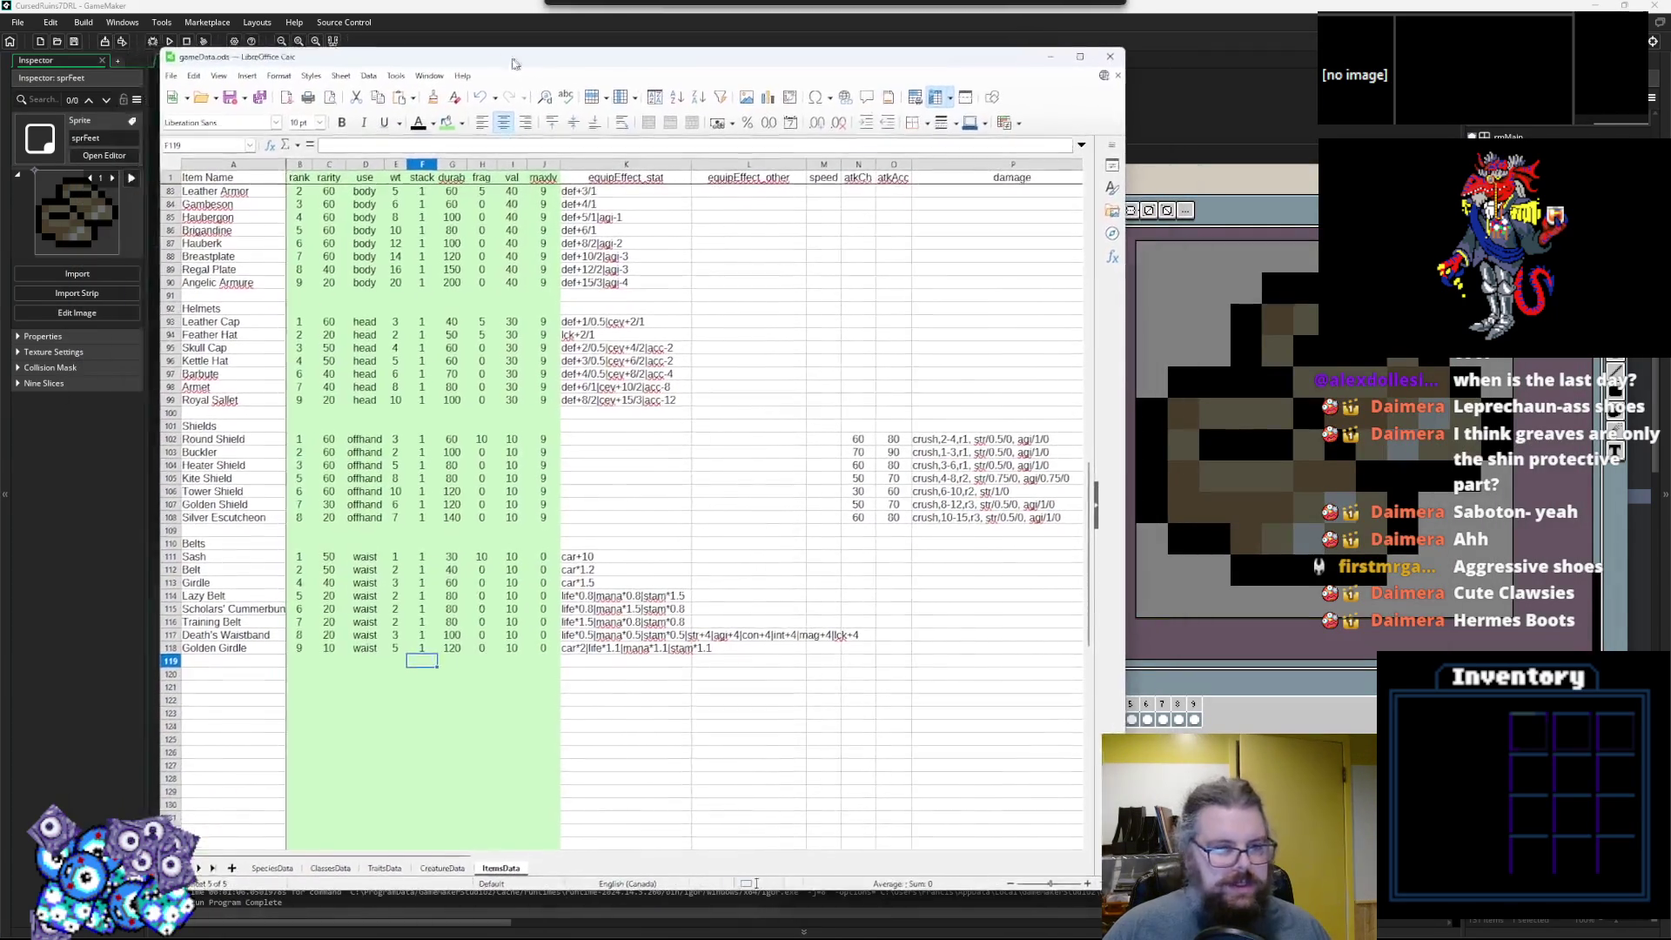
{"action": "left_click_drag", "start_coordinate": [609, 35], "coordinate": [554, 29]}
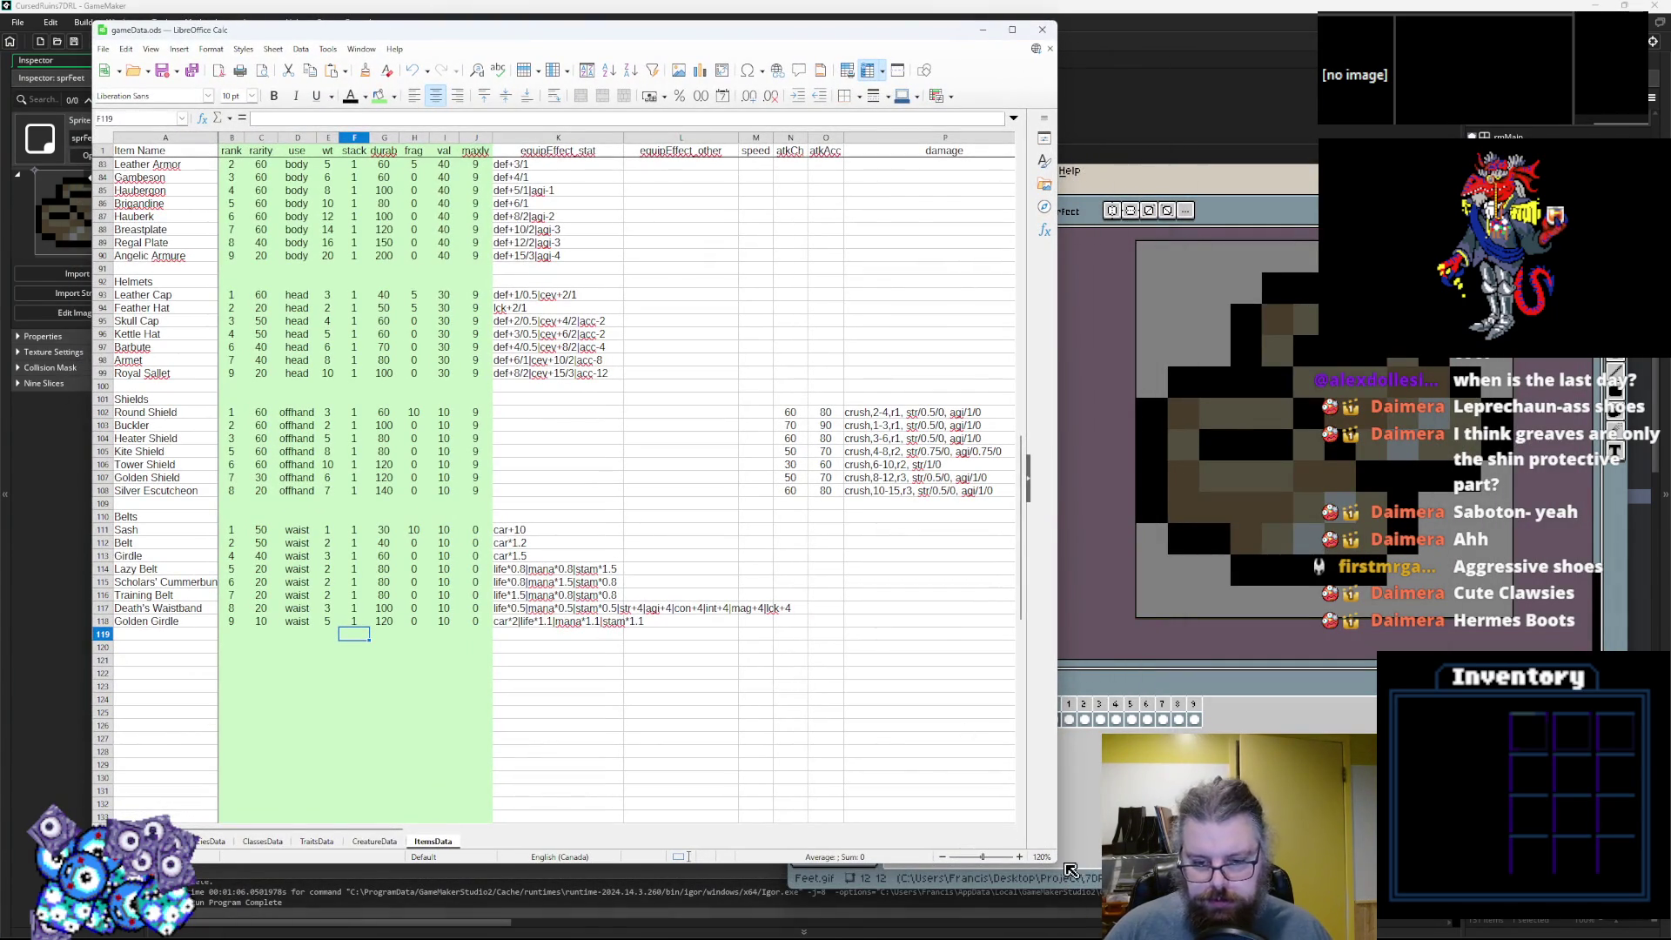
{"action": "mouse_move", "coordinate": [1051, 859]}
{"action": "left_mouse_down"}
{"action": "mouse_move", "coordinate": [977, 921]}
{"action": "mouse_move", "coordinate": [939, 912]}
{"action": "mouse_move", "coordinate": [972, 870]}
{"action": "left_mouse_up"}
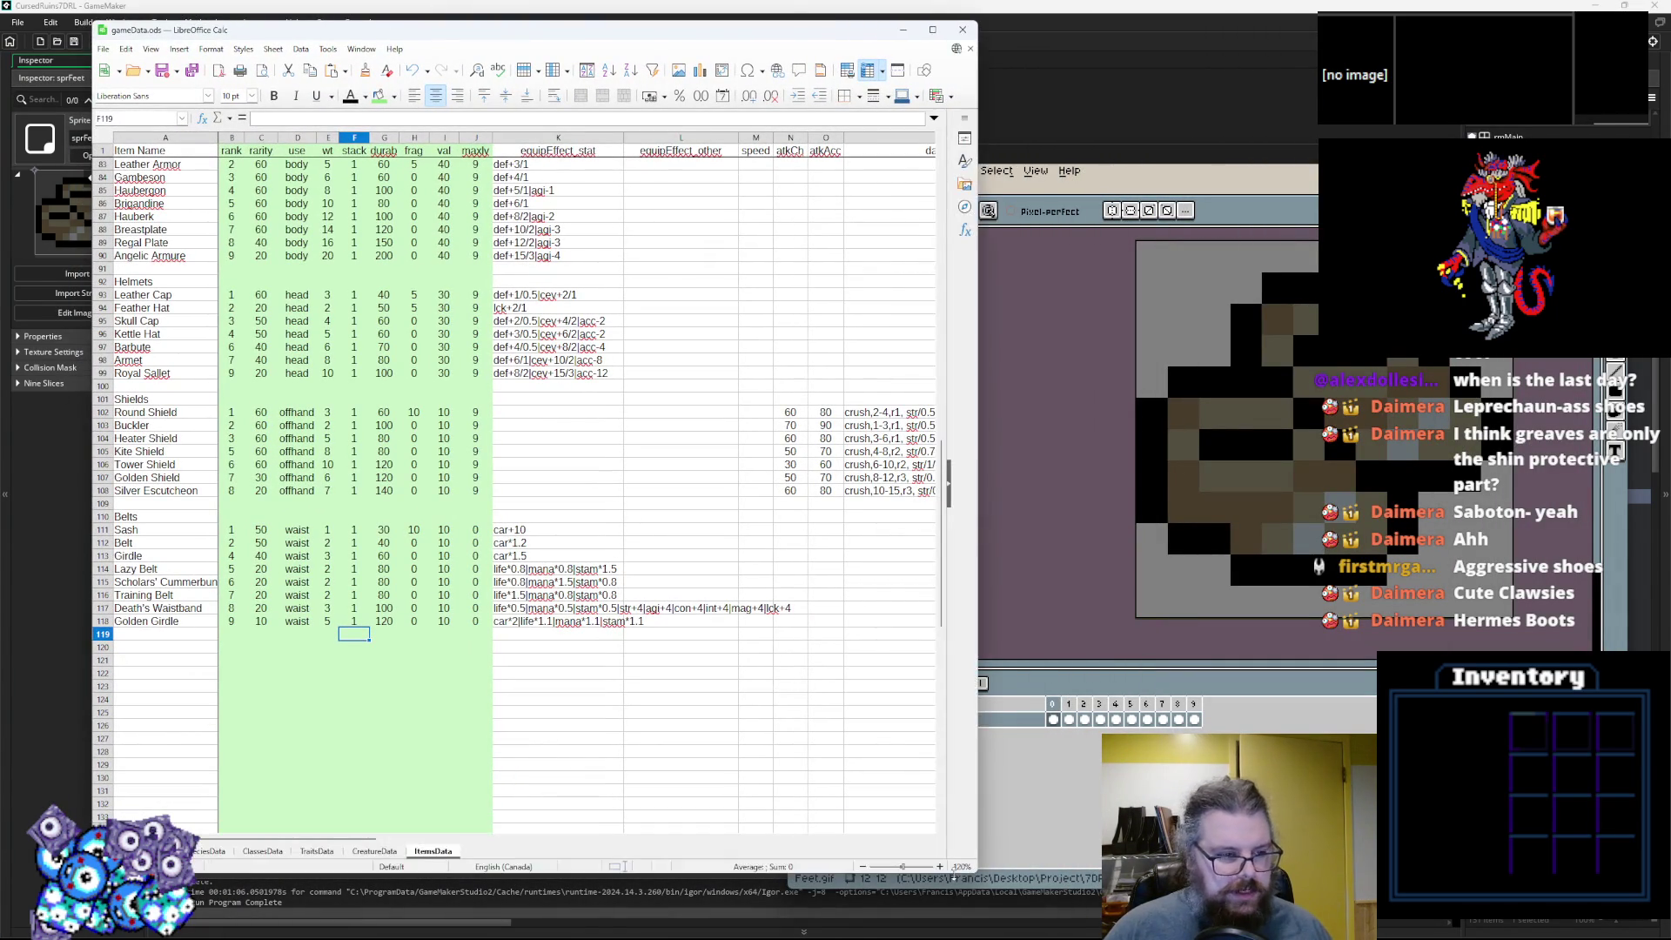
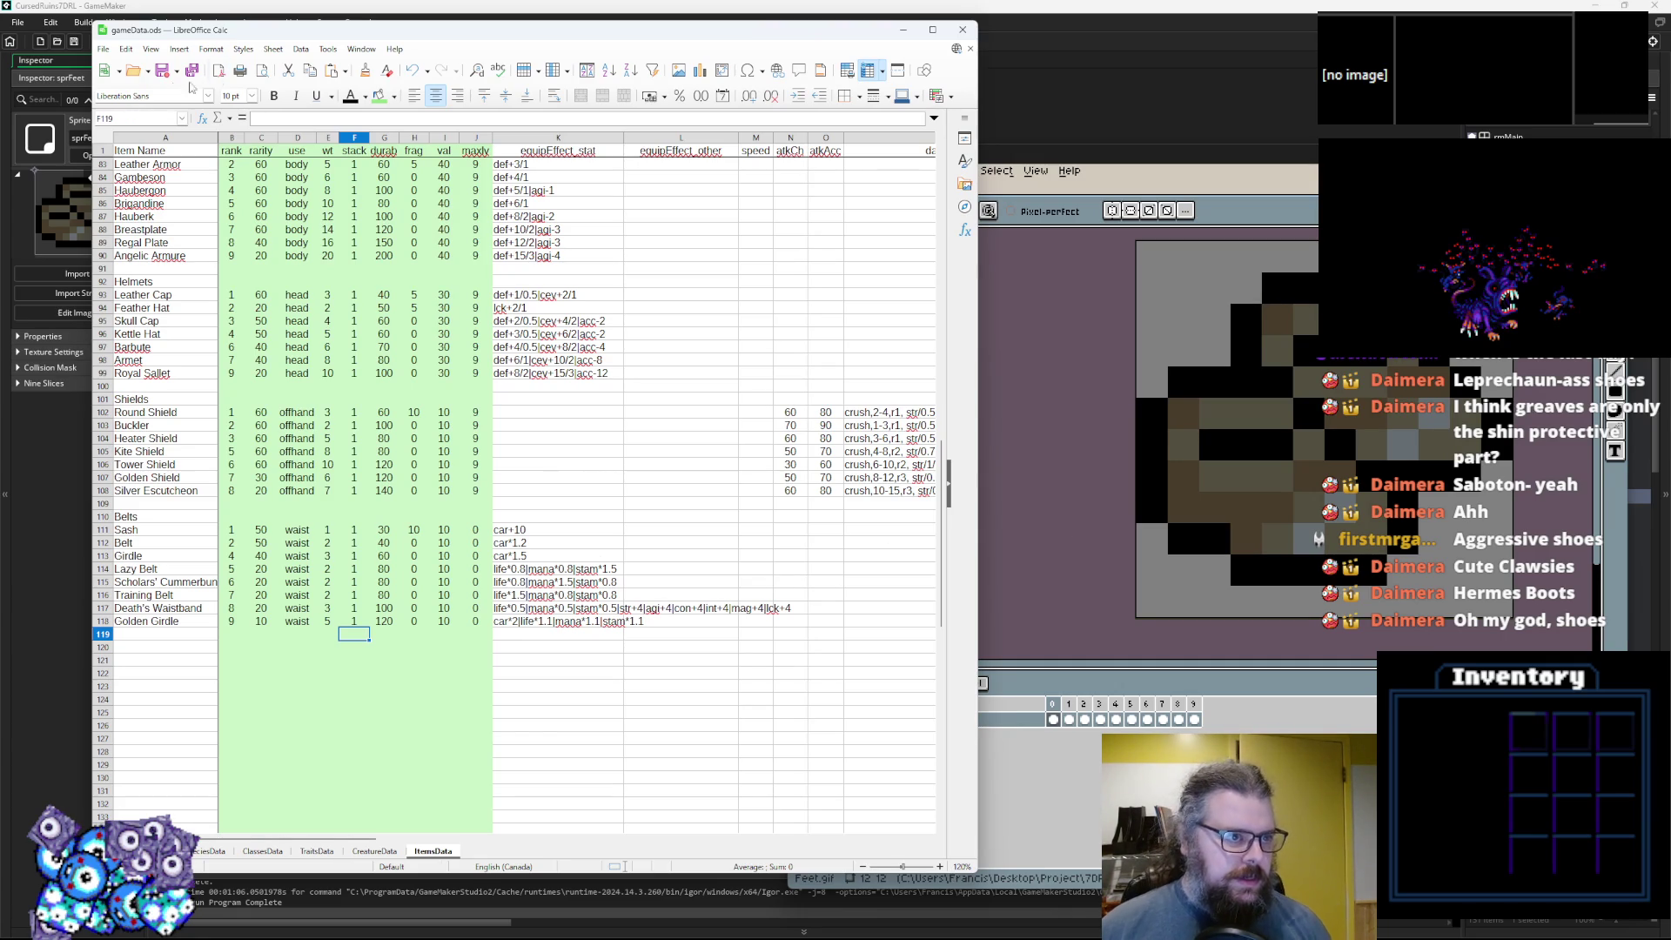
Export the item sheets to CSV, confirm the notice, and start editing cell A120 below Belts.
{"action": "left_click", "coordinate": [162, 77]}
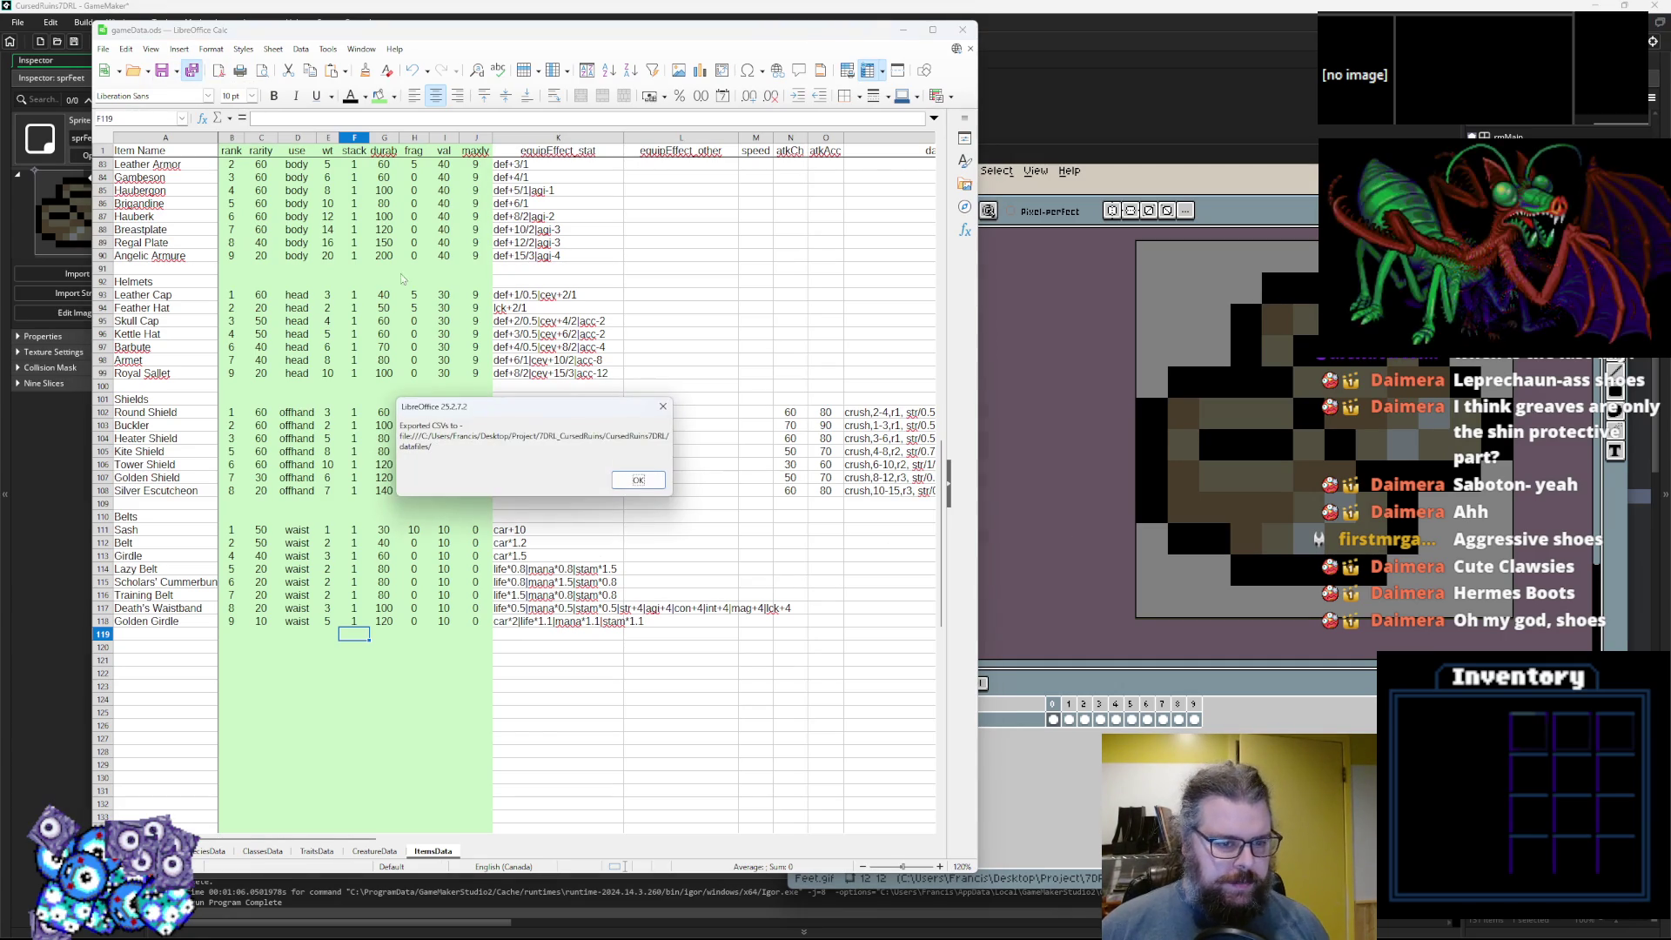
{"action": "left_click", "coordinate": [637, 479]}
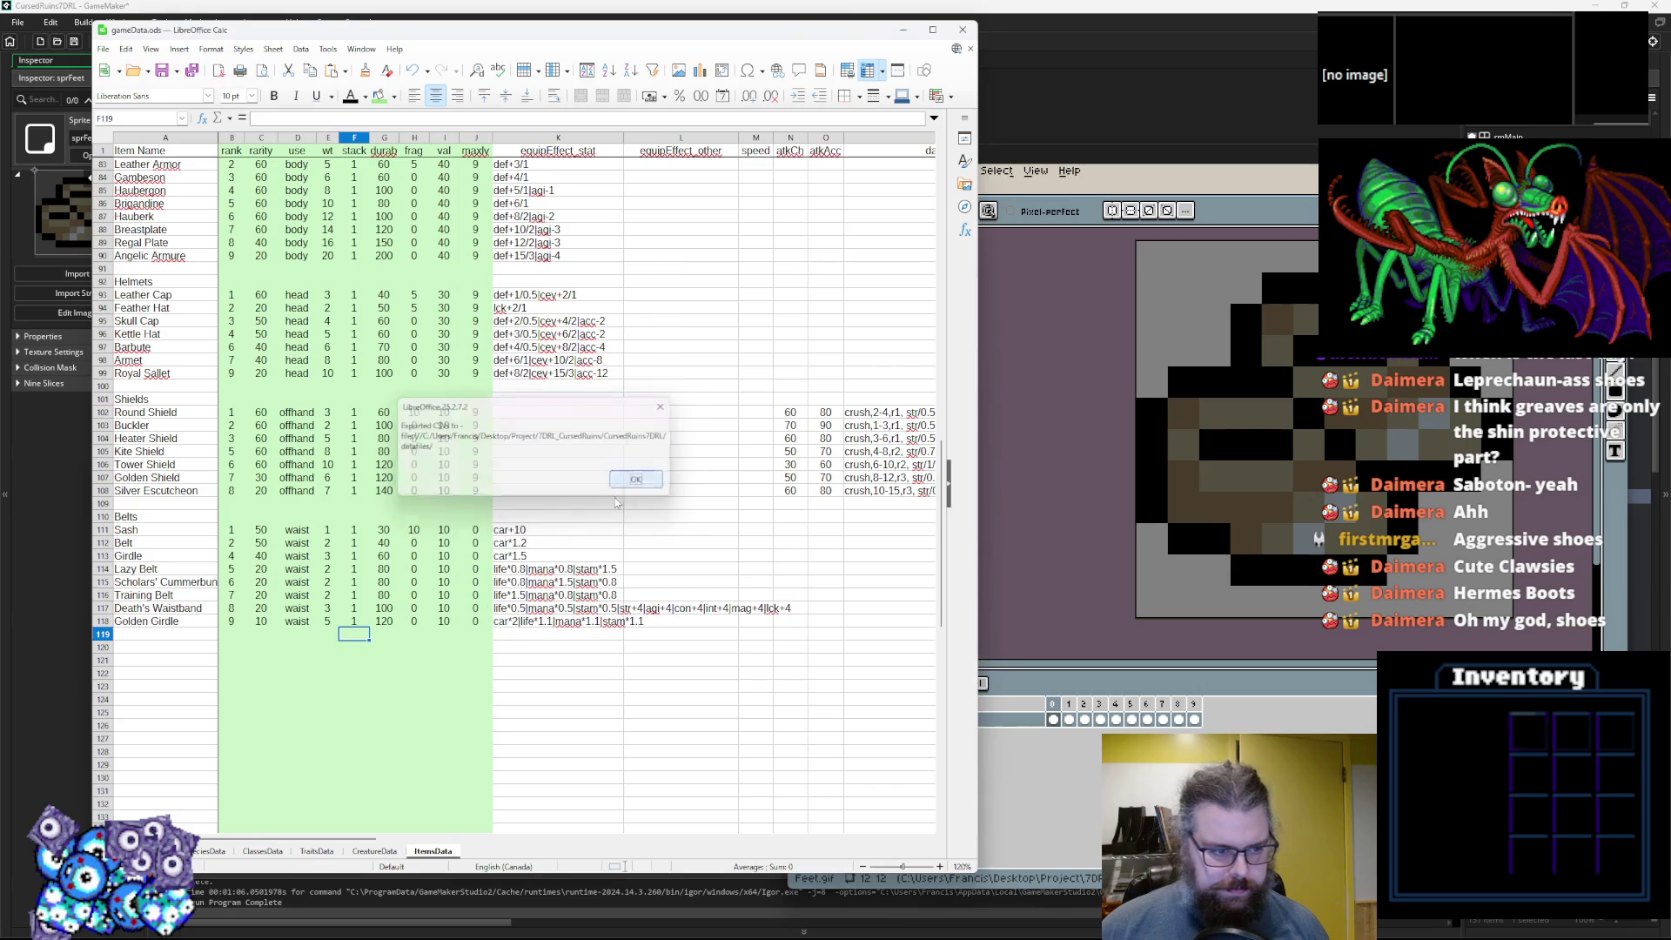
{"action": "left_click", "coordinate": [173, 648]}
{"action": "double_click", "coordinate": [172, 655]}
{"action": "type", "text": "Shoes/Boots"}
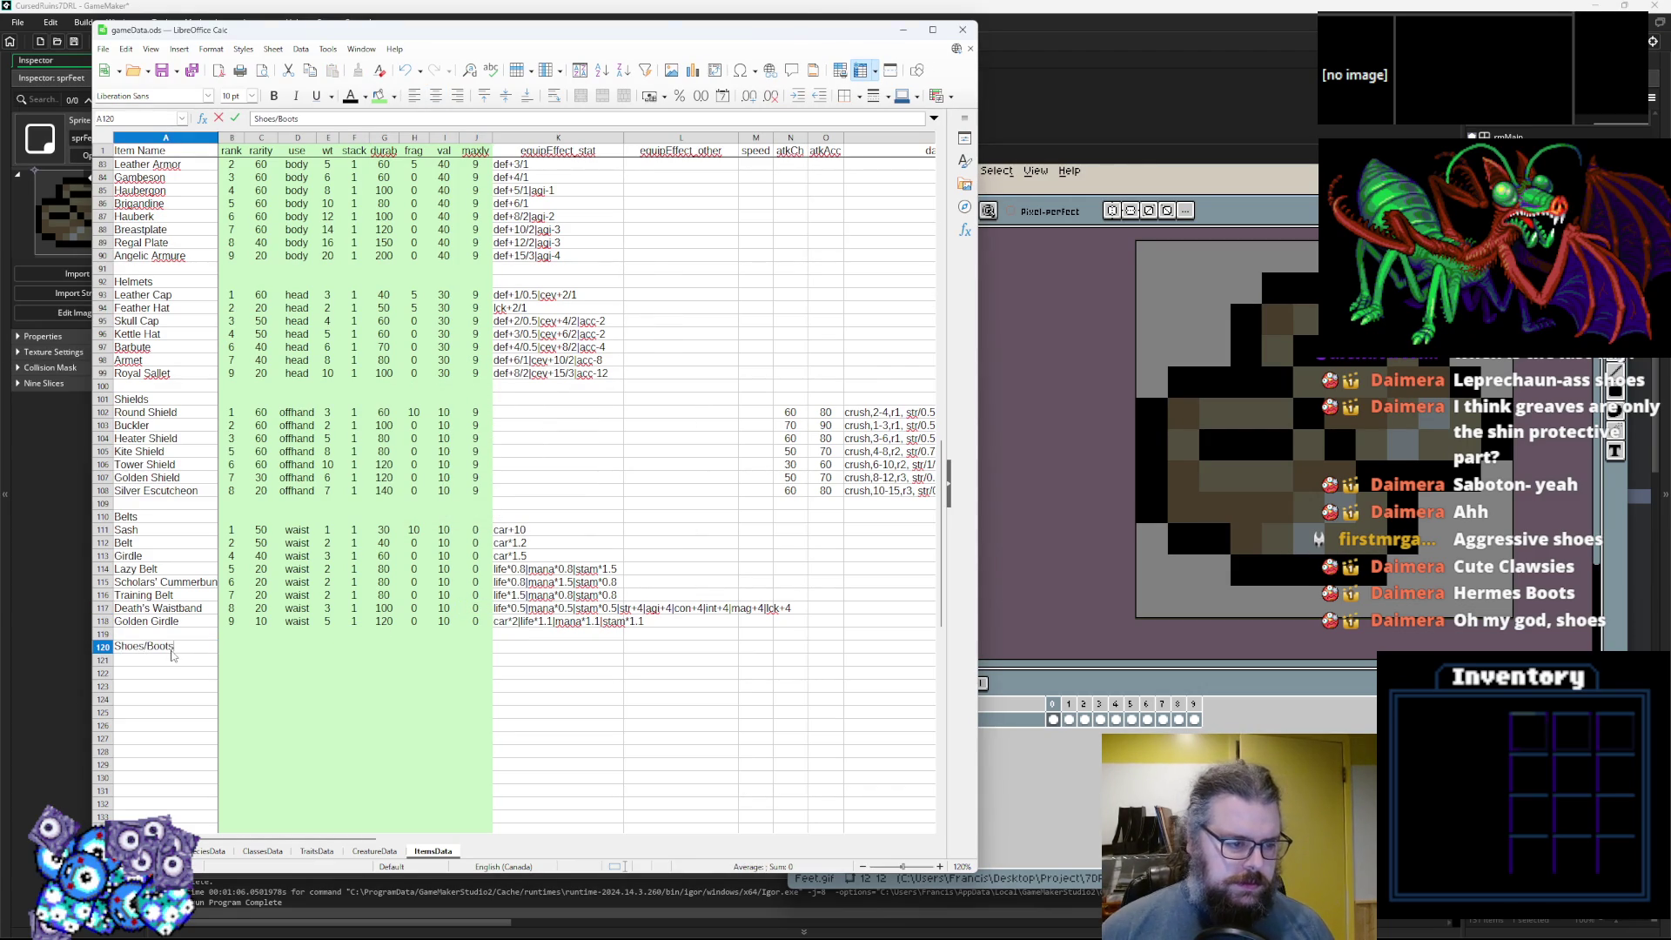
Commit the 'Shoes/Boots' heading, then enter Shoes in A121 and Clogs in A122.
{"action": "key", "text": "Return"}
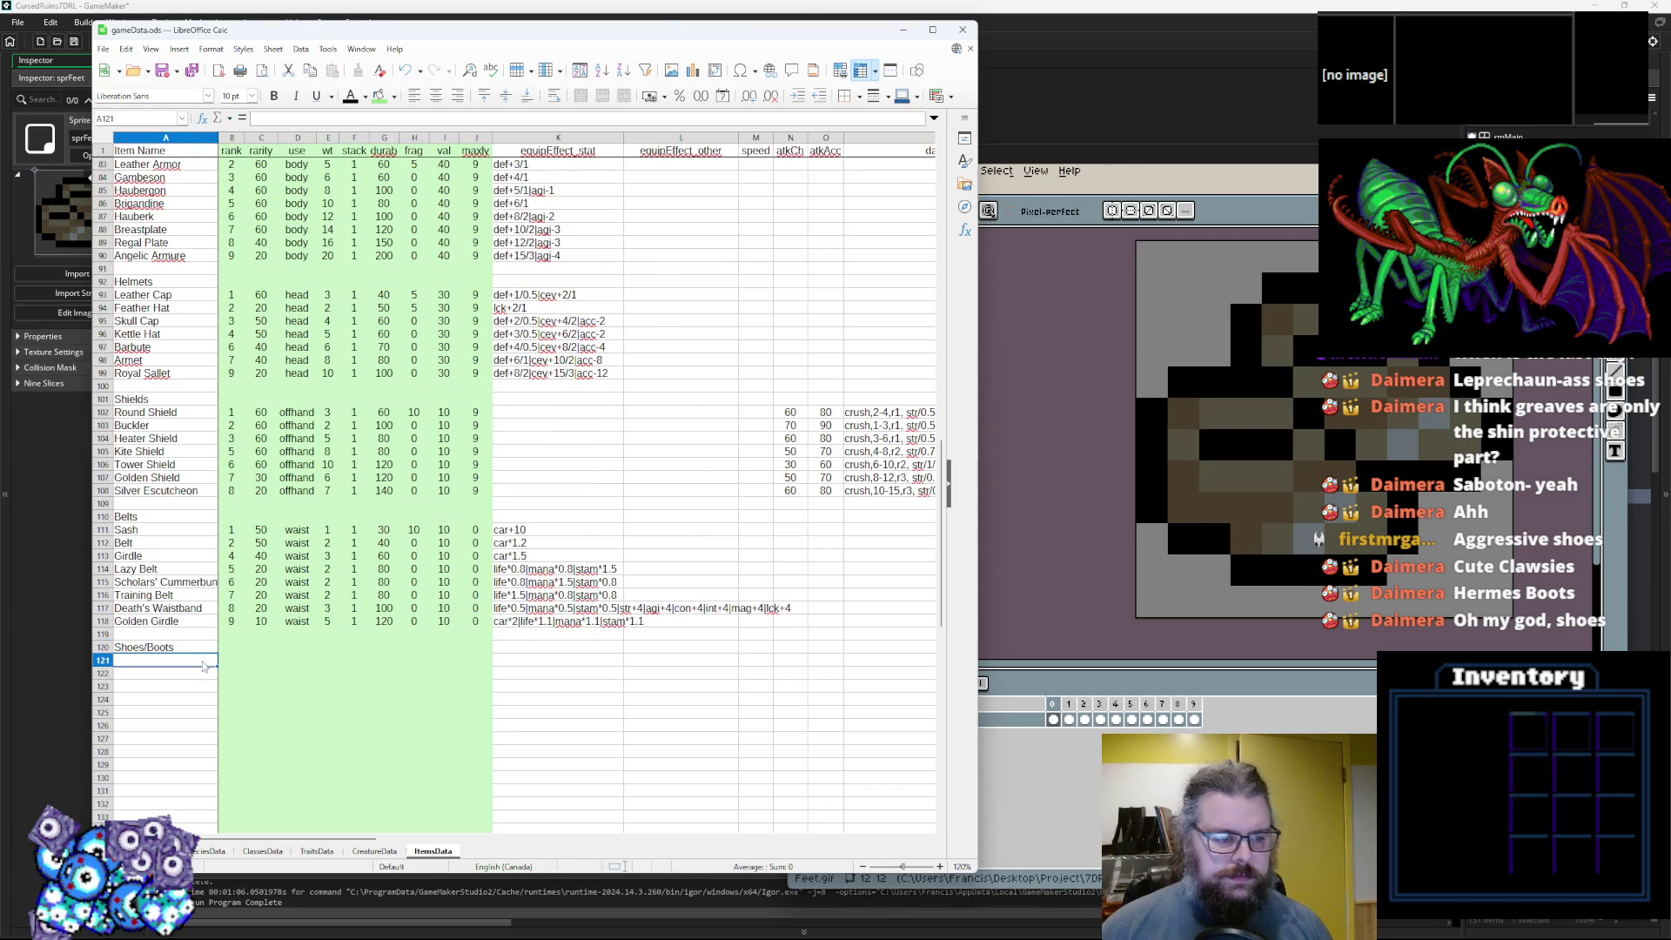
{"action": "key", "text": "Down"}
{"action": "key", "text": "Down"}
{"action": "key", "text": "Down"}
{"action": "left_click", "coordinate": [162, 663]}
{"action": "type", "text": "Shoes/Boots"}
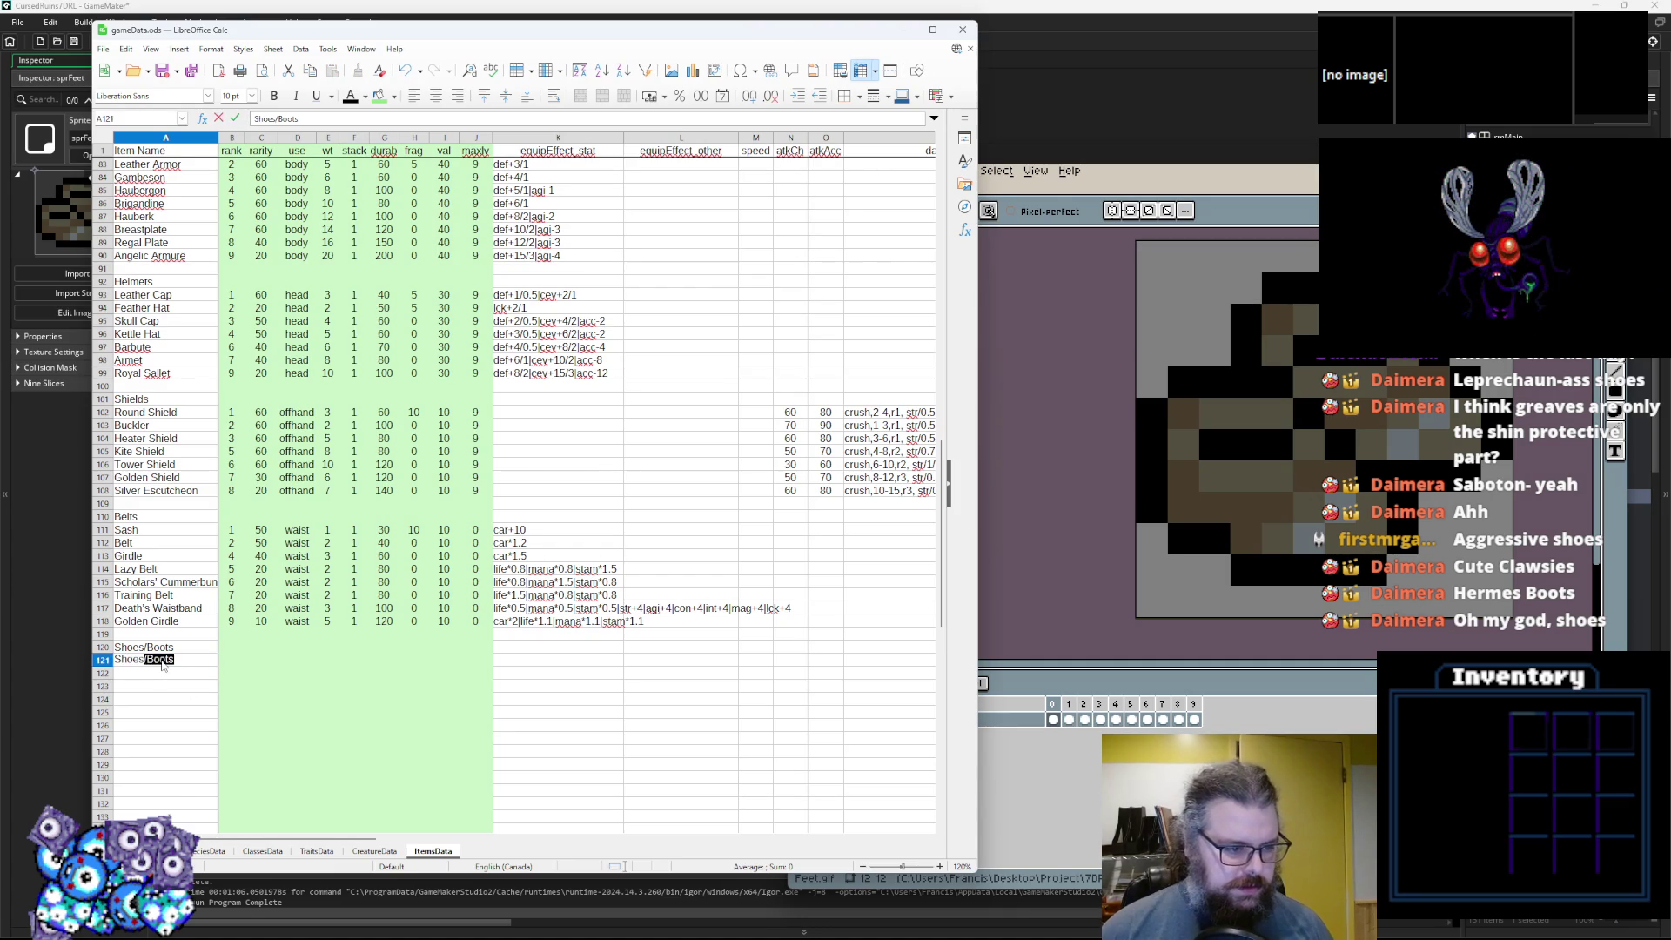
{"action": "key", "text": "Return"}
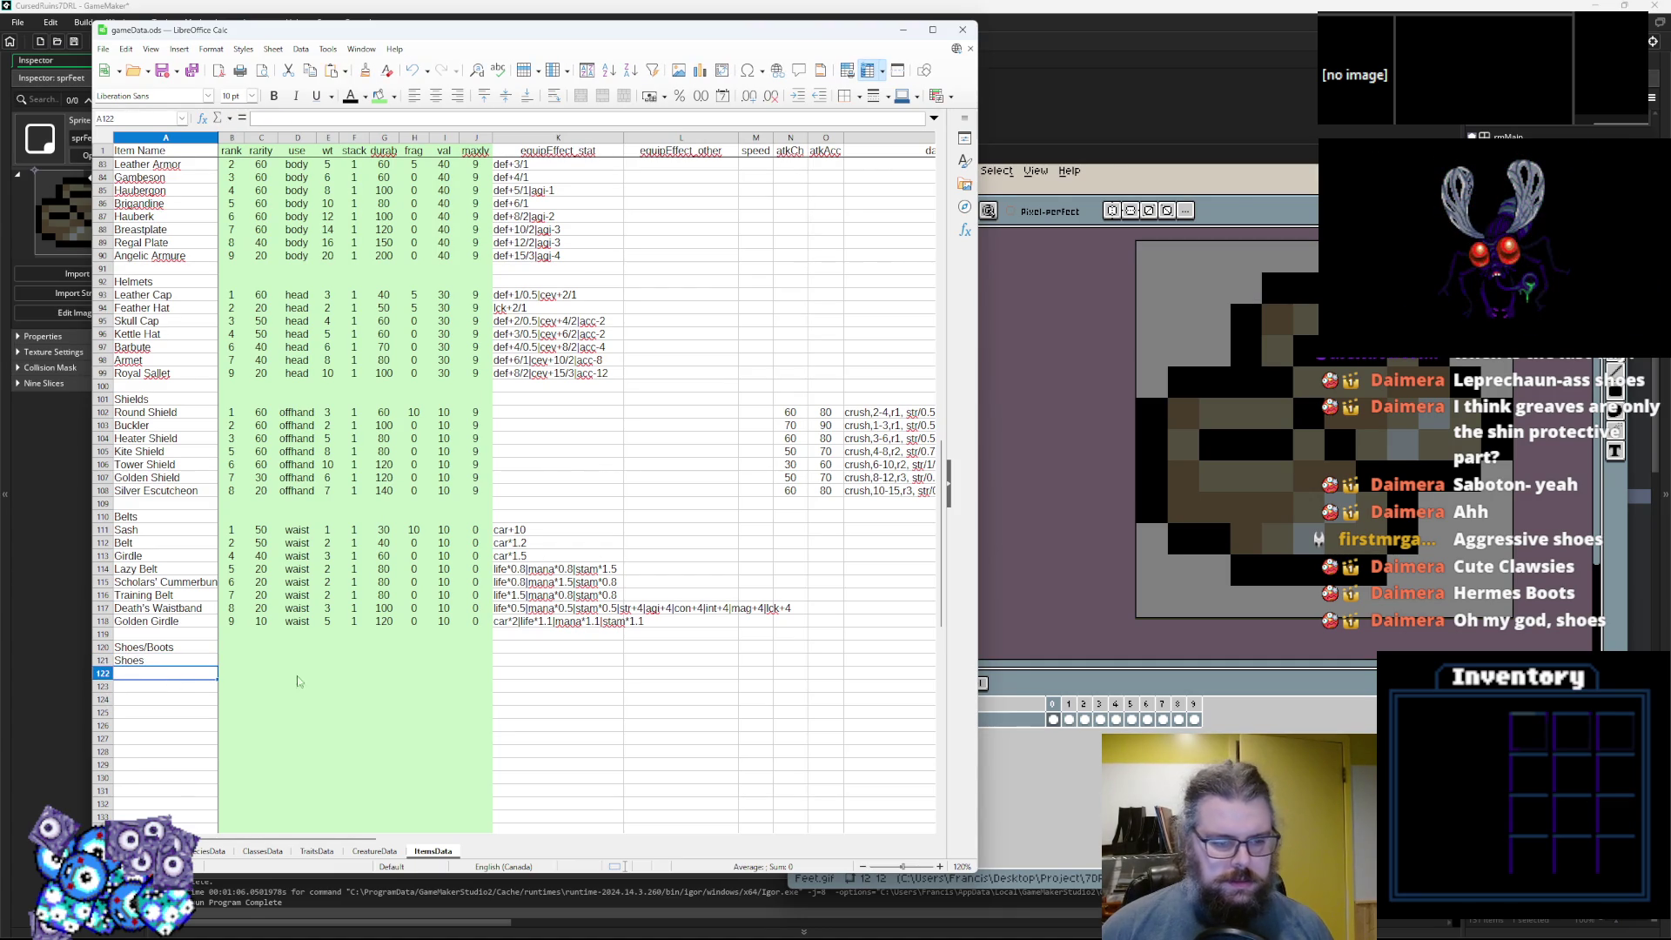
{"action": "key", "text": "alt+Tab"}
{"action": "left_click", "coordinate": [165, 676]}
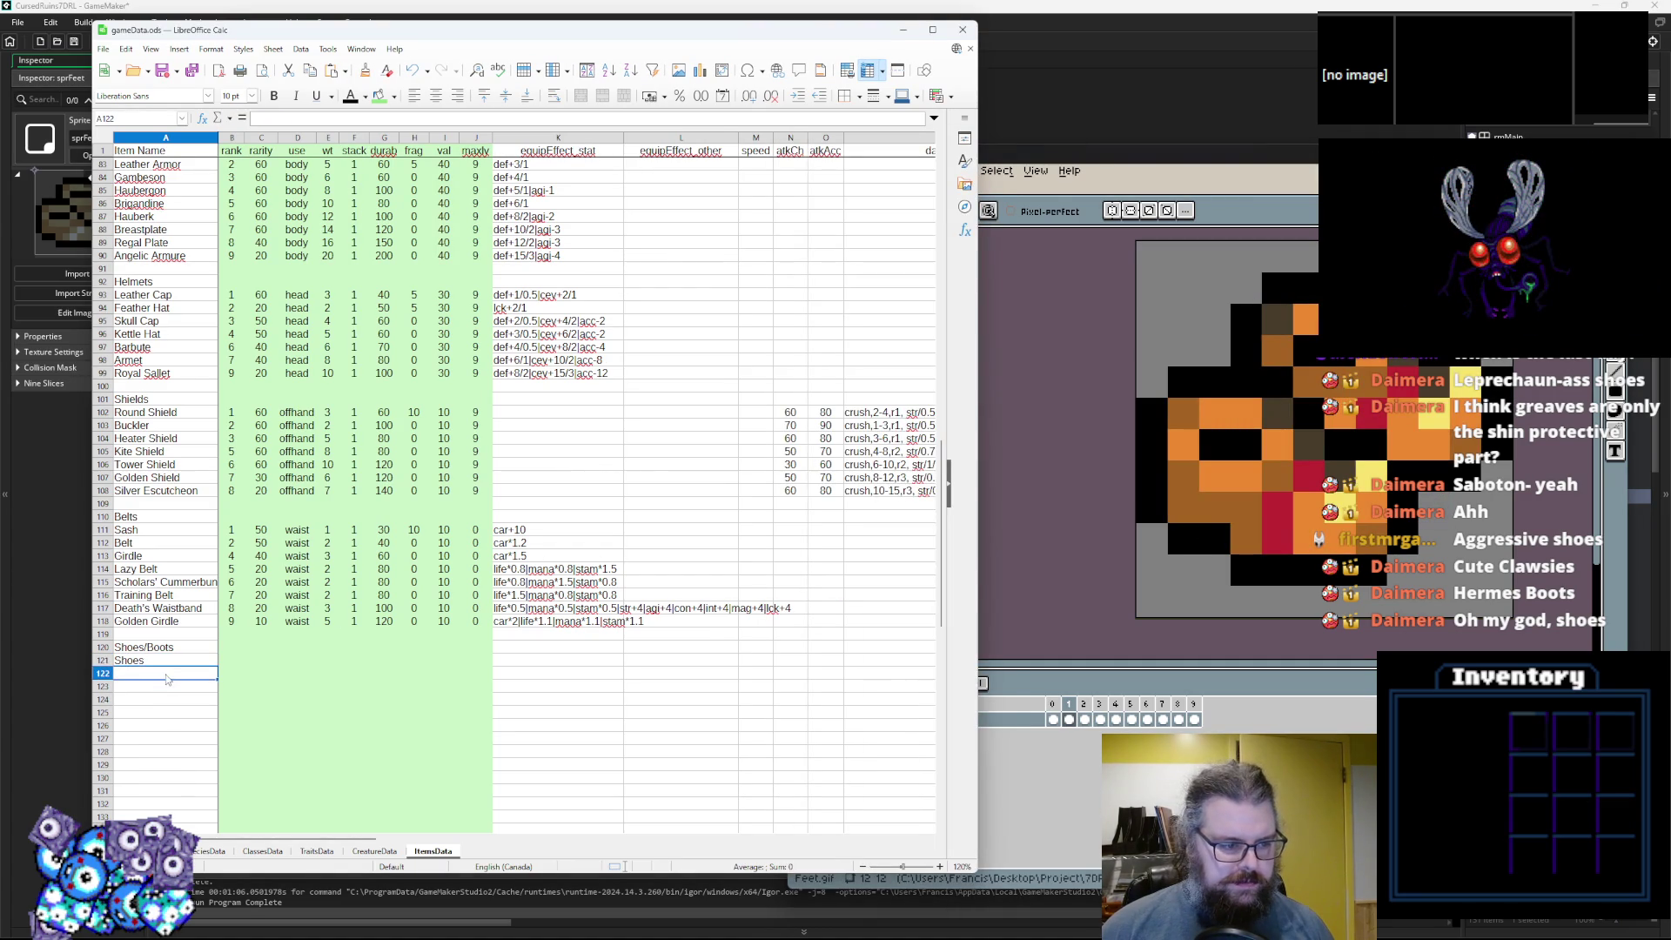
{"action": "type", "text": "Clogs"}
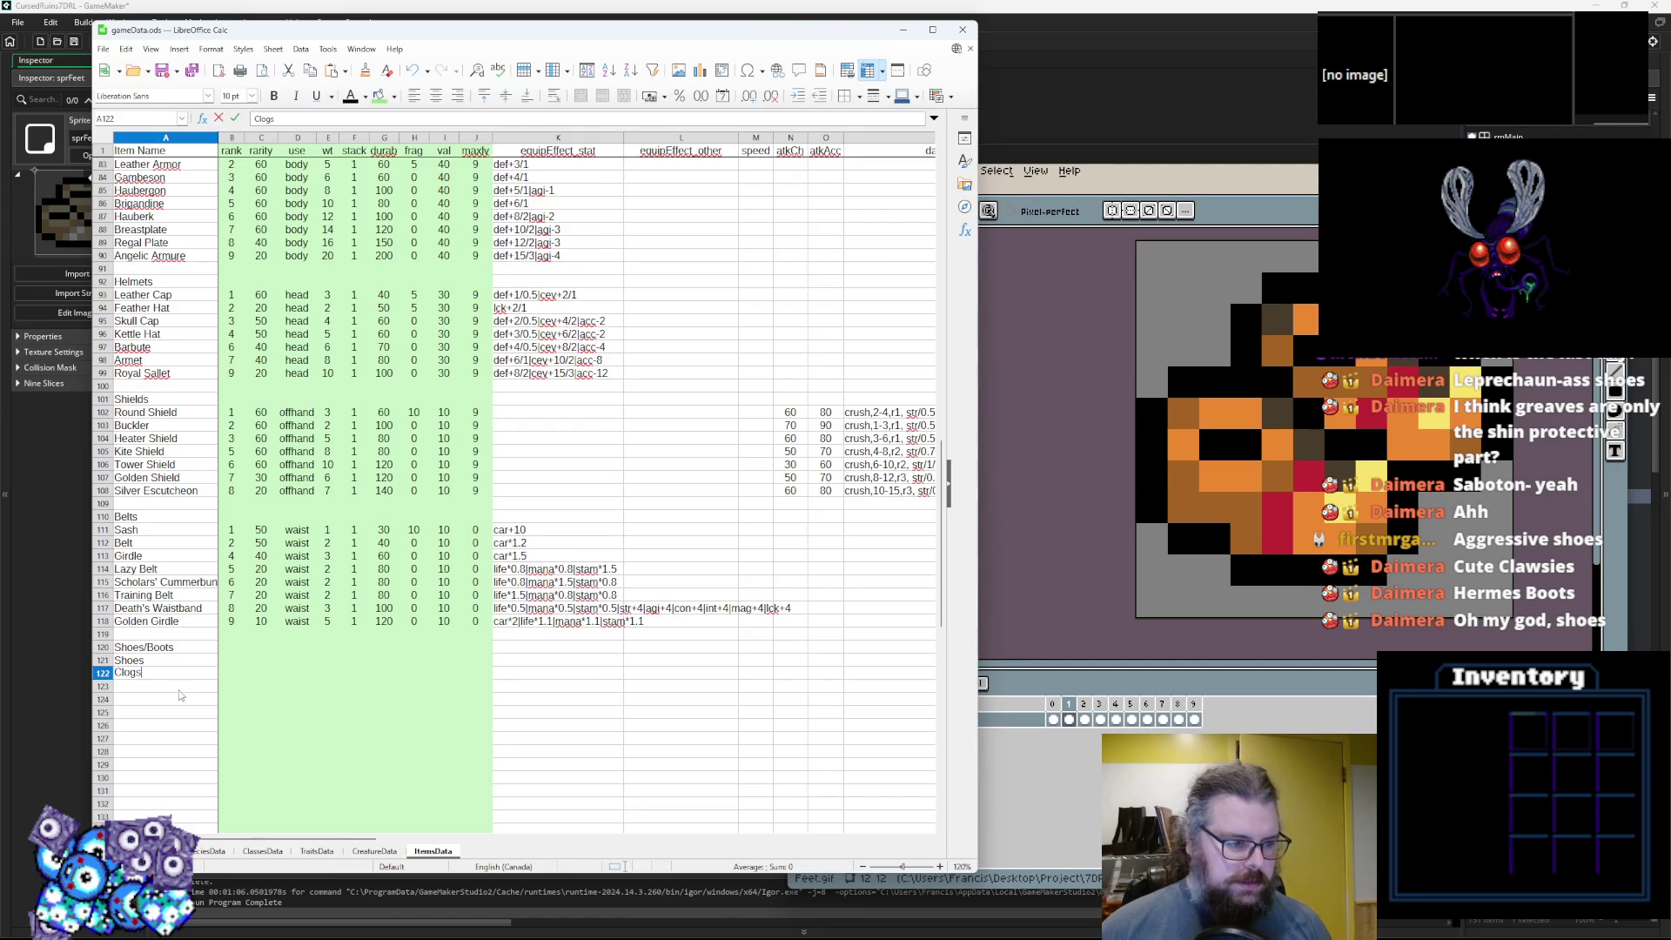
{"action": "key", "text": "Return"}
After checking the feet sprites, enter Noble Shoes in A123 and rename it Elegant Shoes.
{"action": "key", "text": "alt+Tab"}
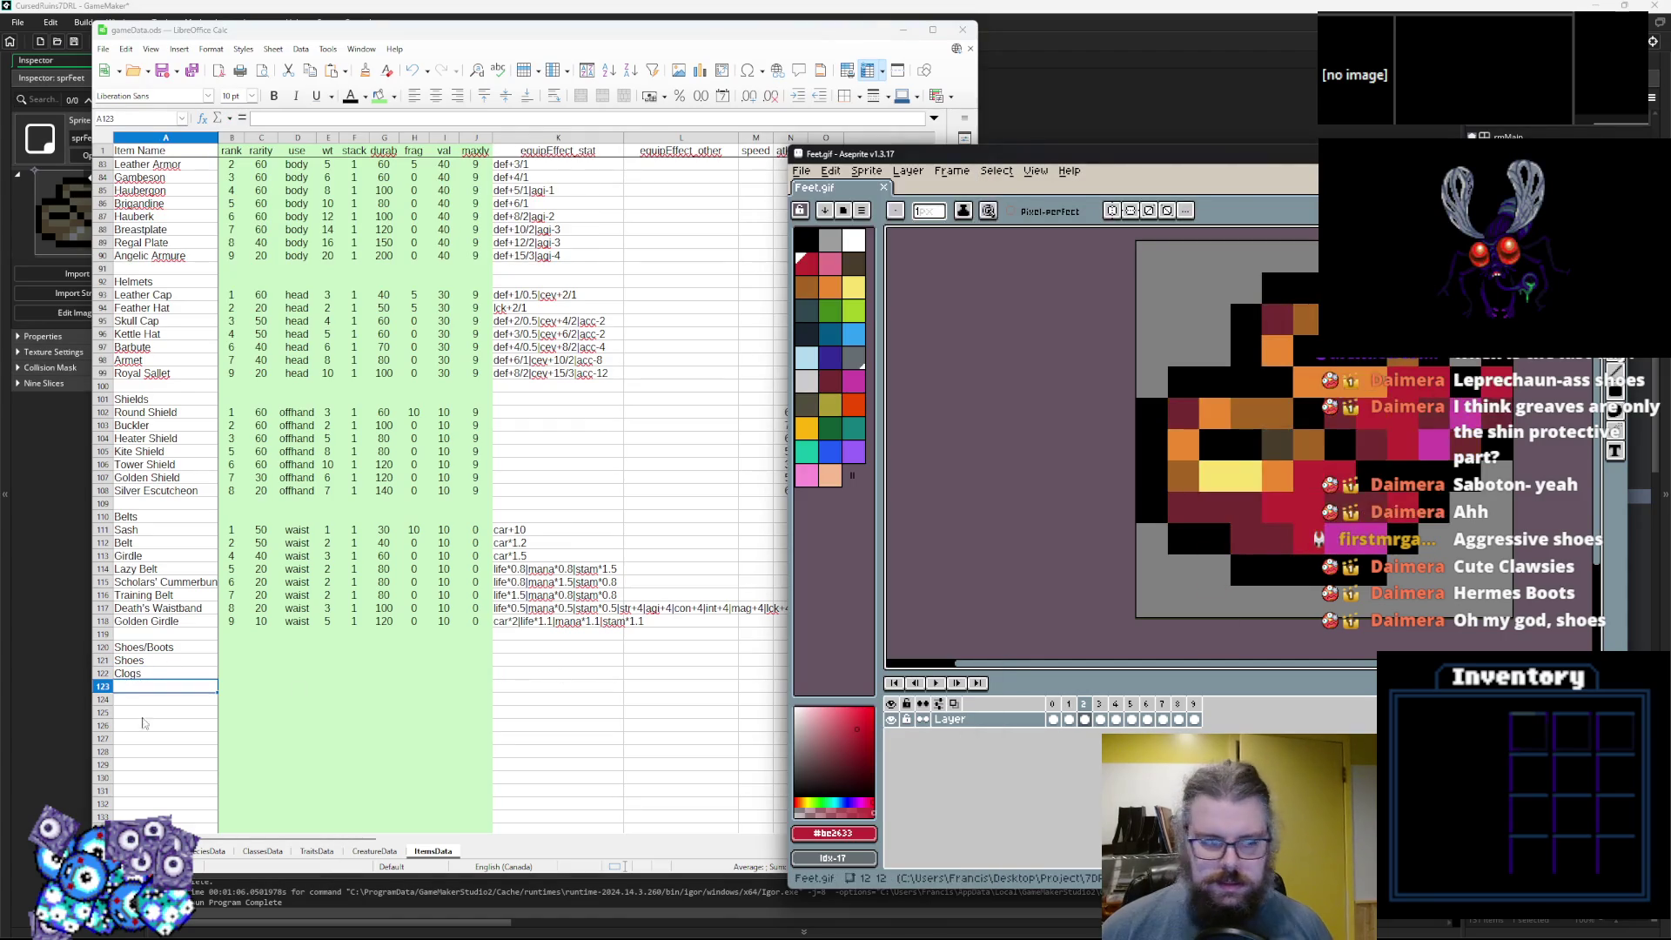
{"action": "key", "text": "alt+Tab"}
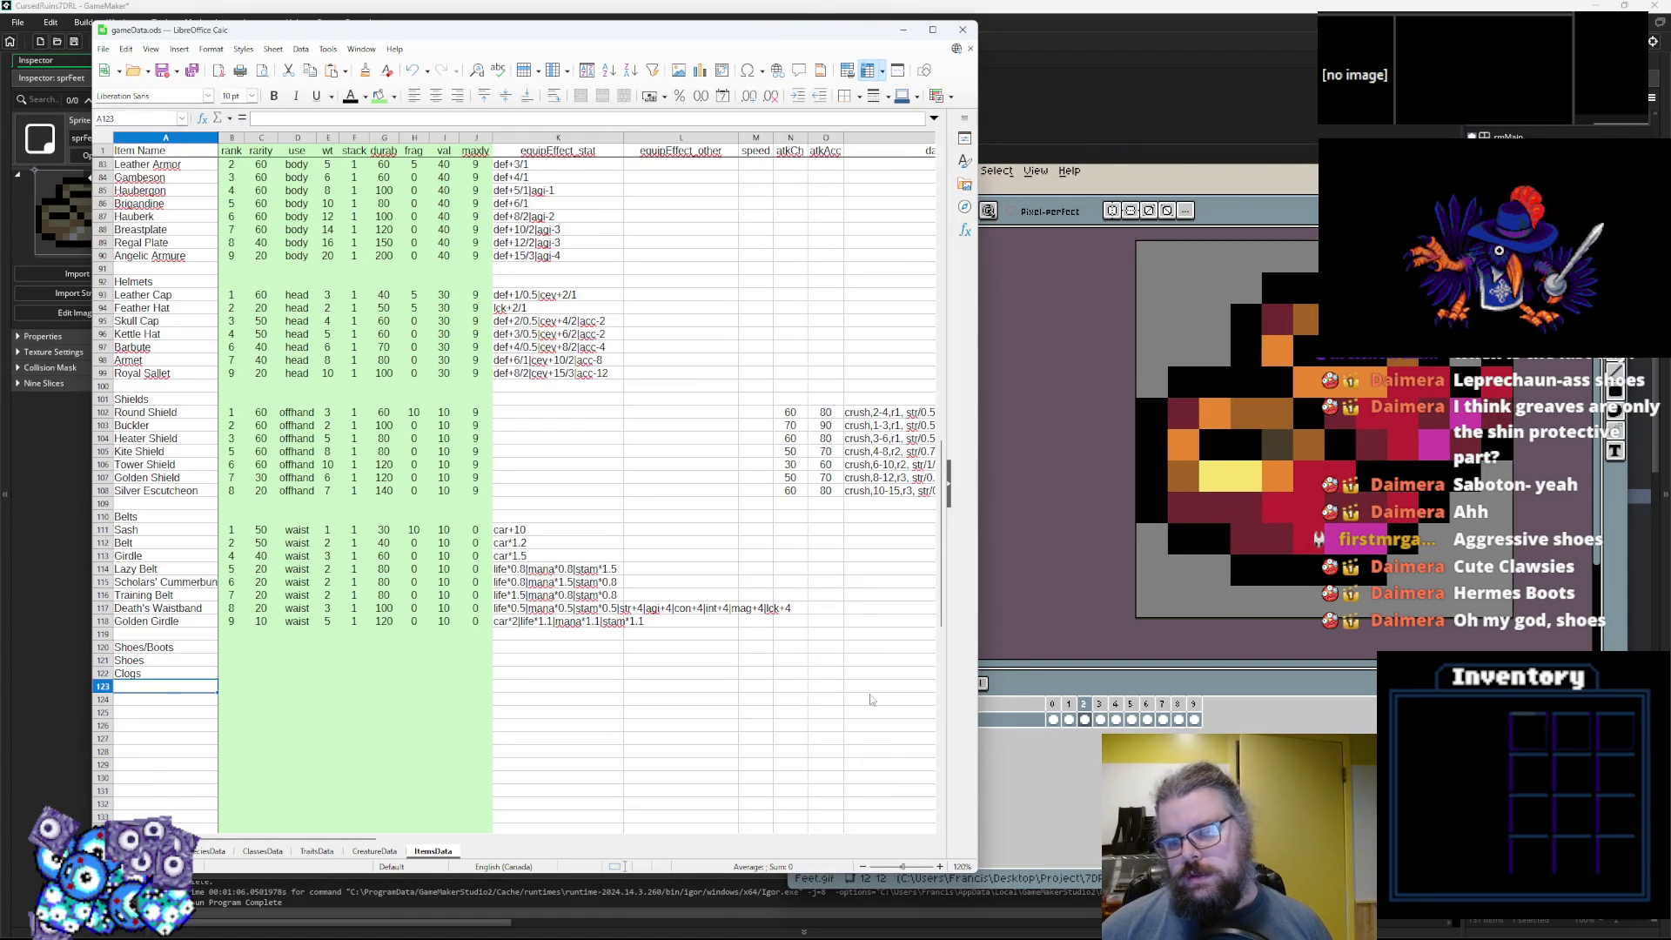
{"action": "key", "text": "alt+Tab"}
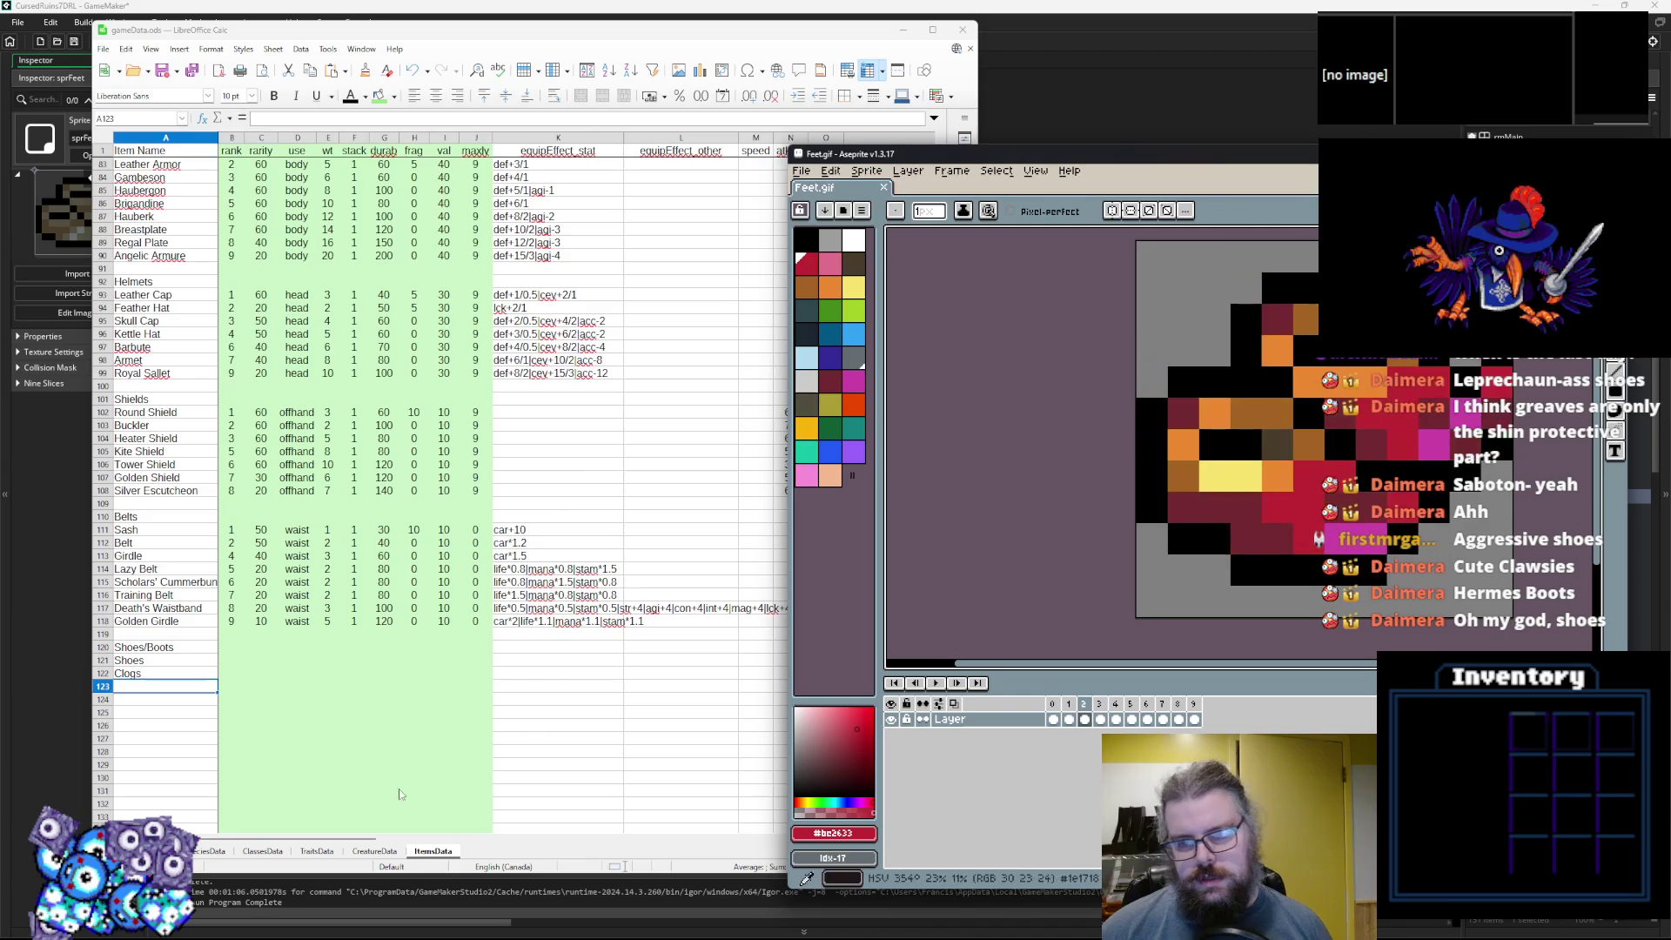
{"action": "key", "text": "alt+Tab"}
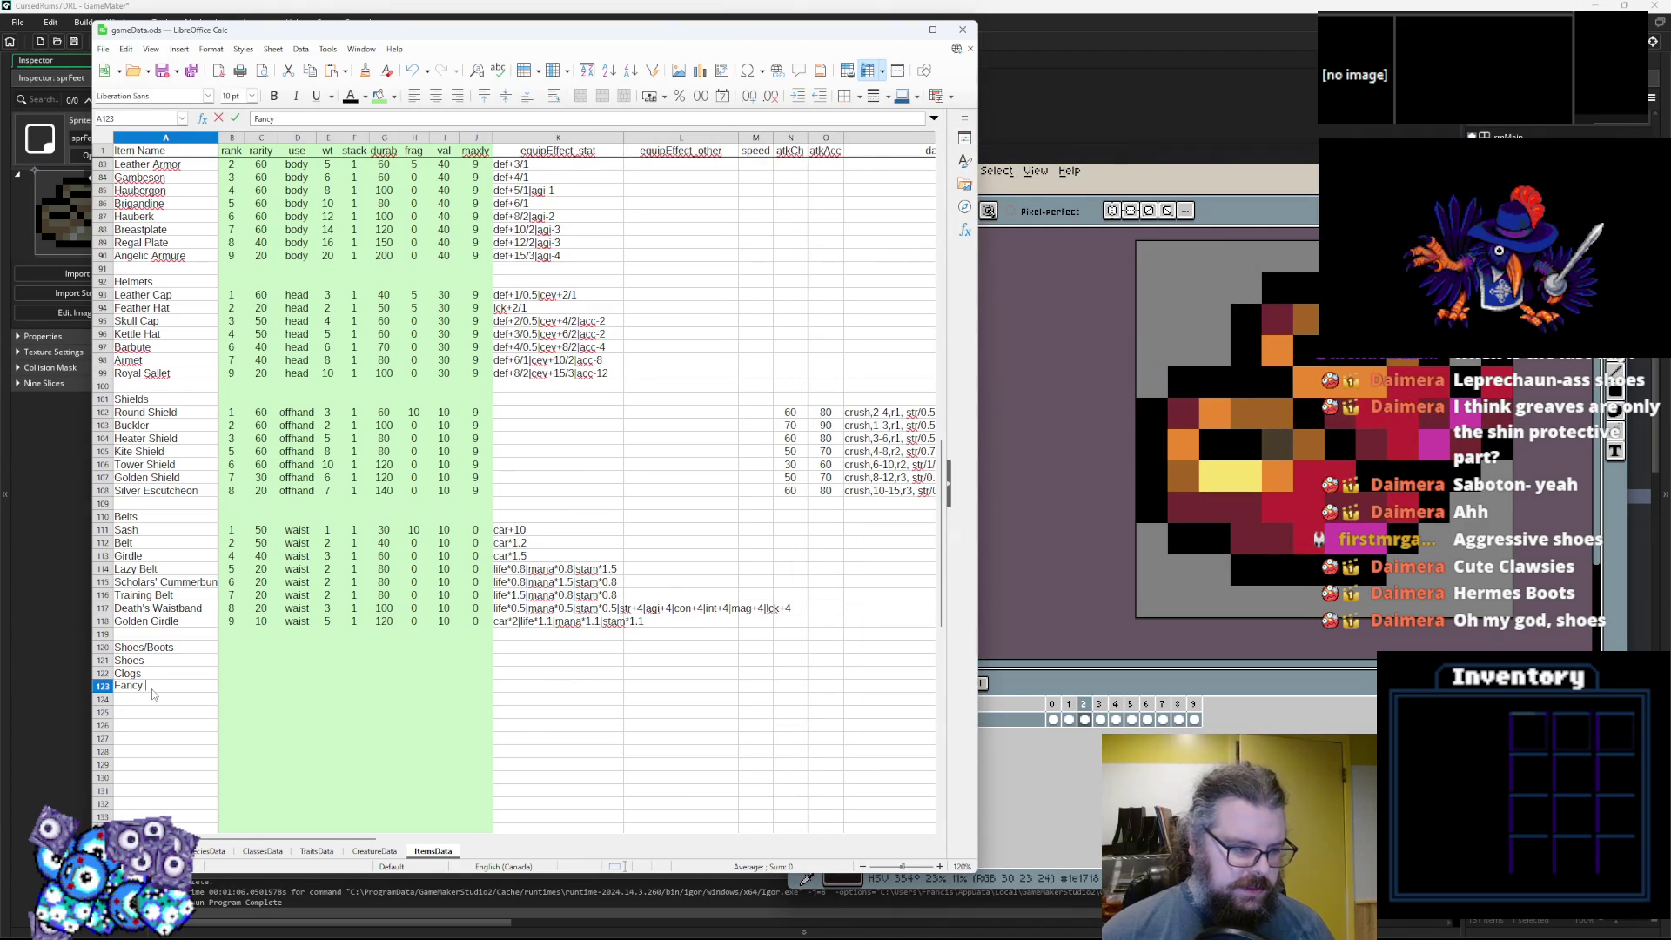
{"action": "key", "text": "BackSpace"}
{"action": "key", "text": "BackSpace"}
{"action": "type", "text": "ble Shoes"}
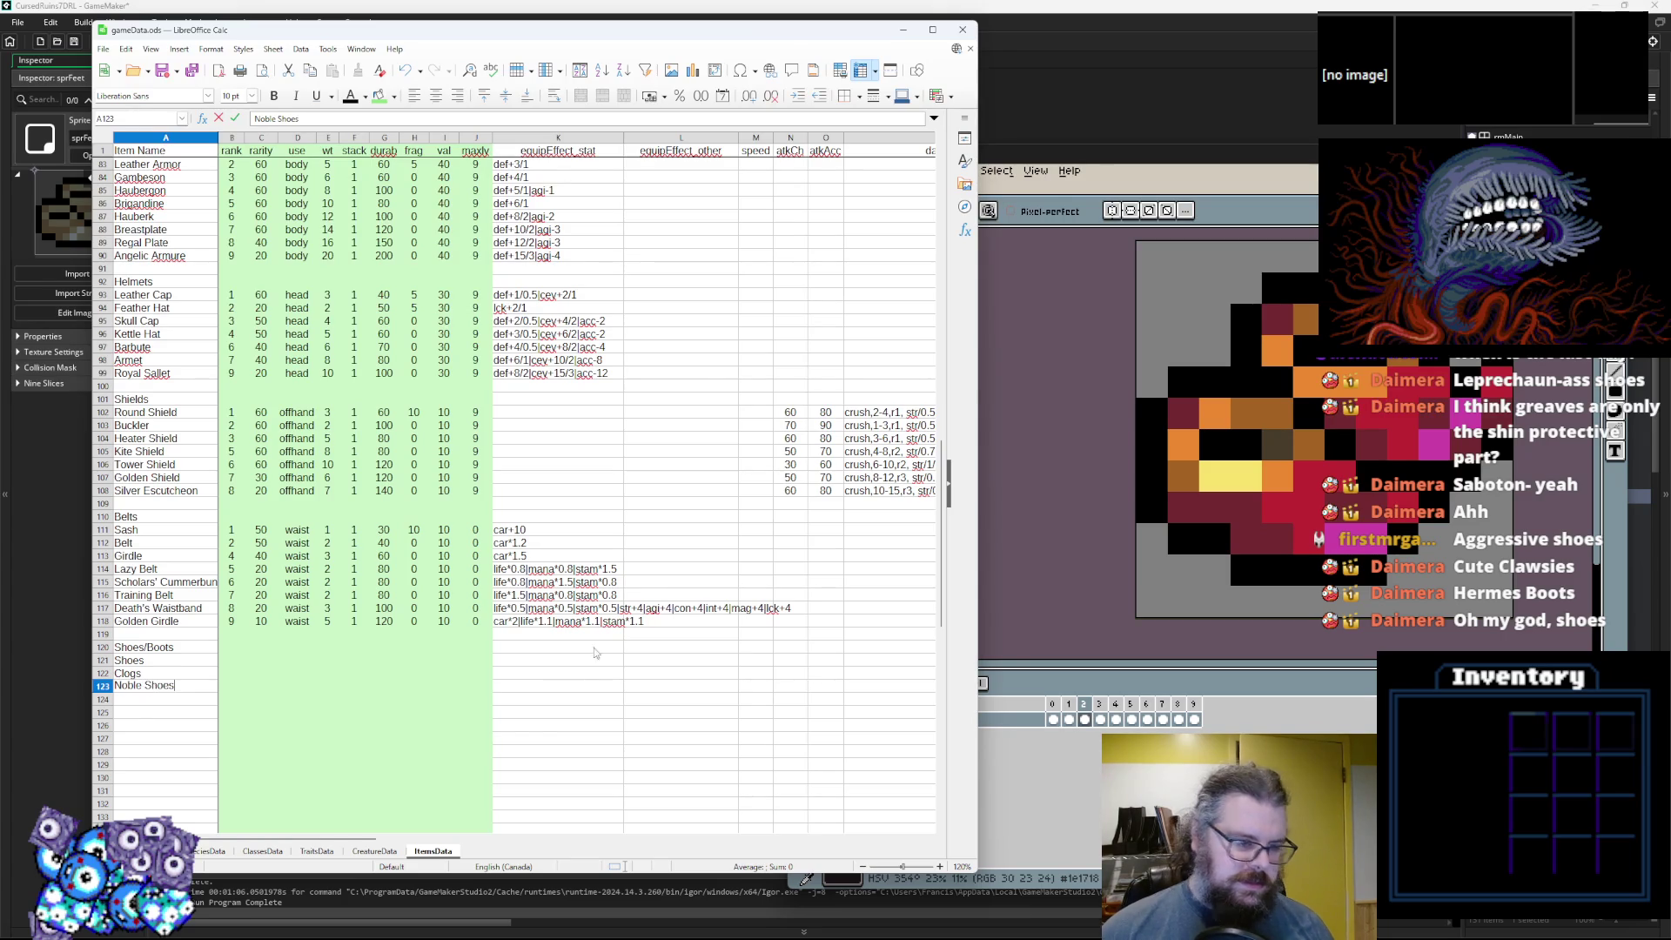
{"action": "key", "text": "alt+Tab"}
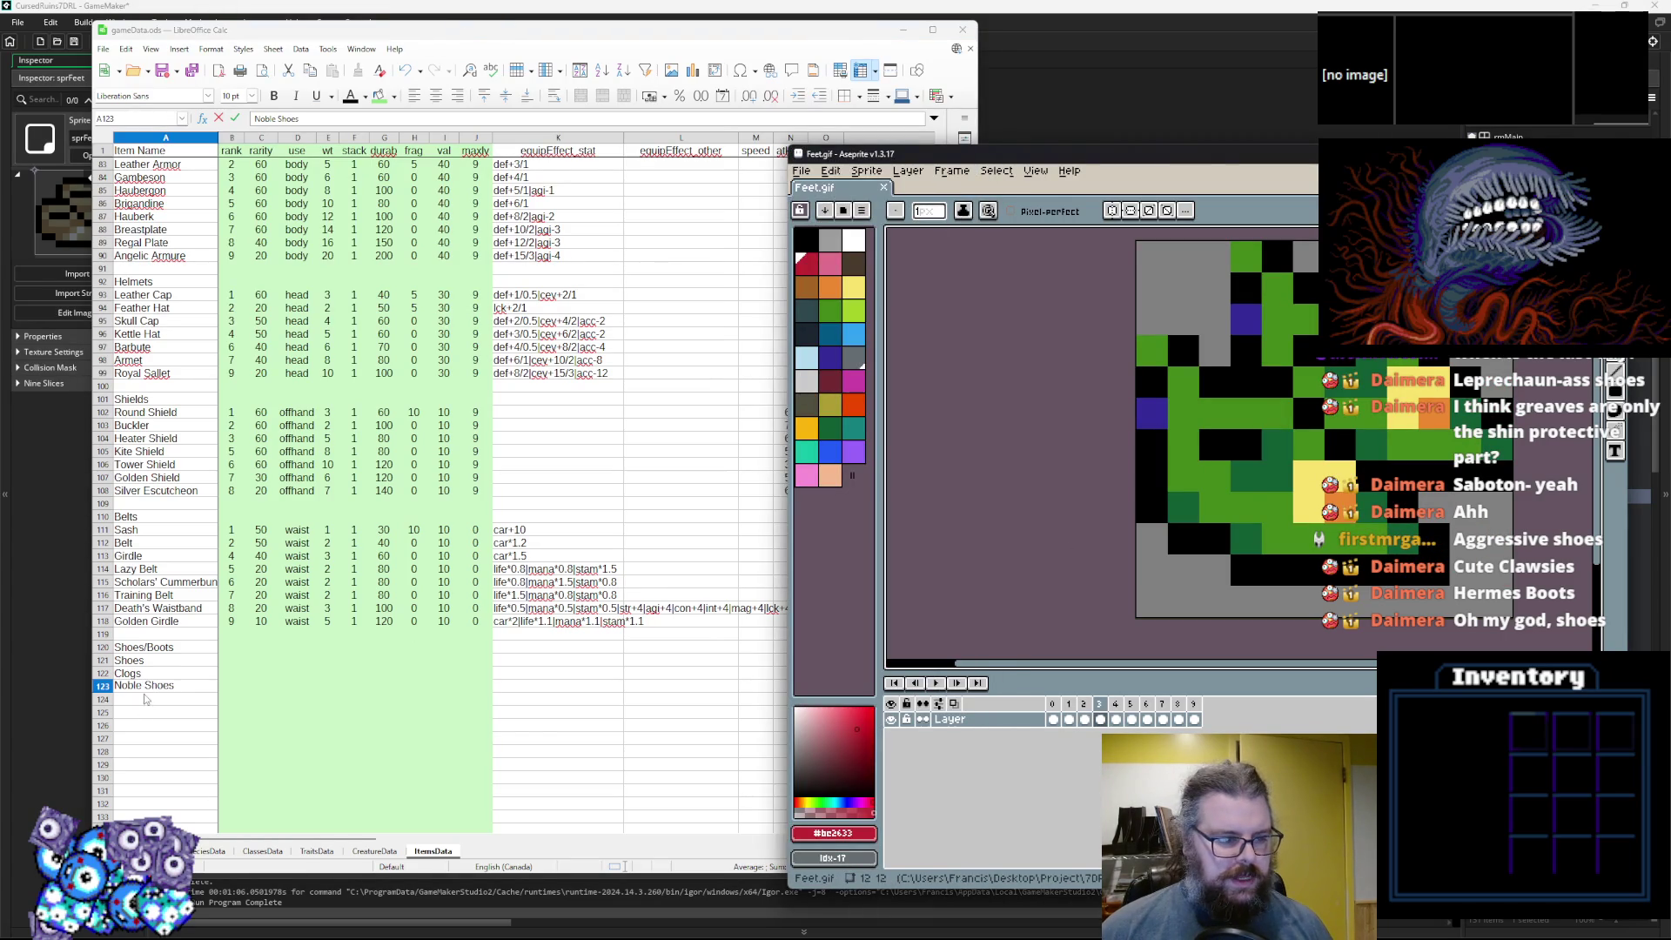
{"action": "left_click", "coordinate": [162, 689]}
{"action": "left_click", "coordinate": [152, 703]}
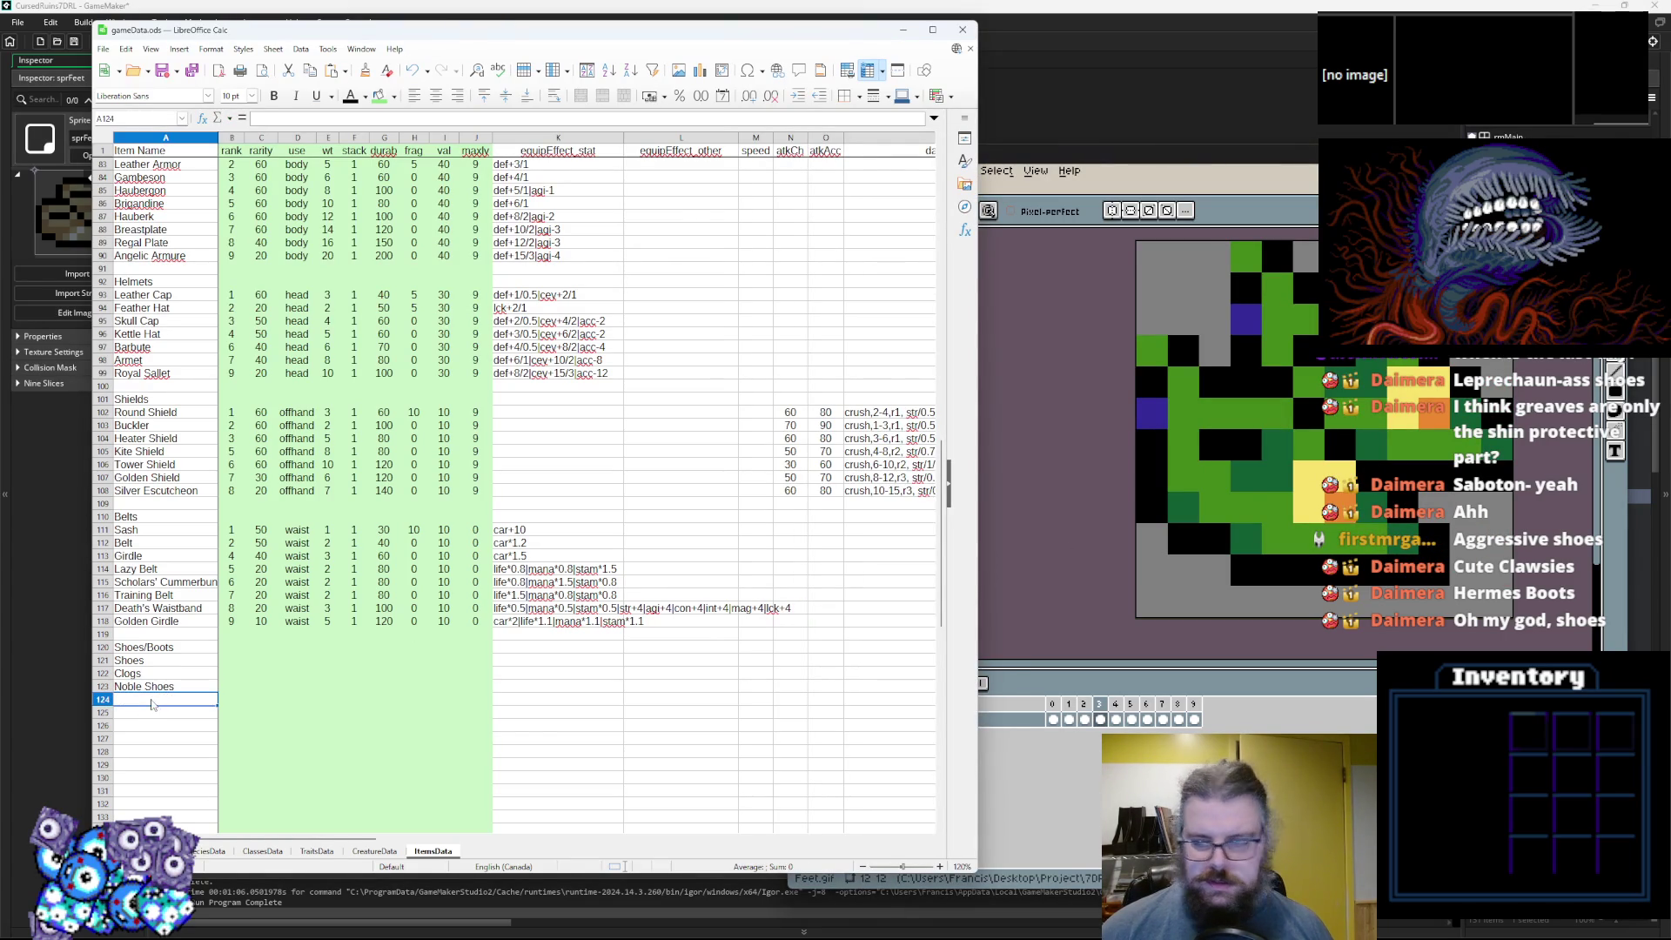
{"action": "left_click", "coordinate": [154, 692]}
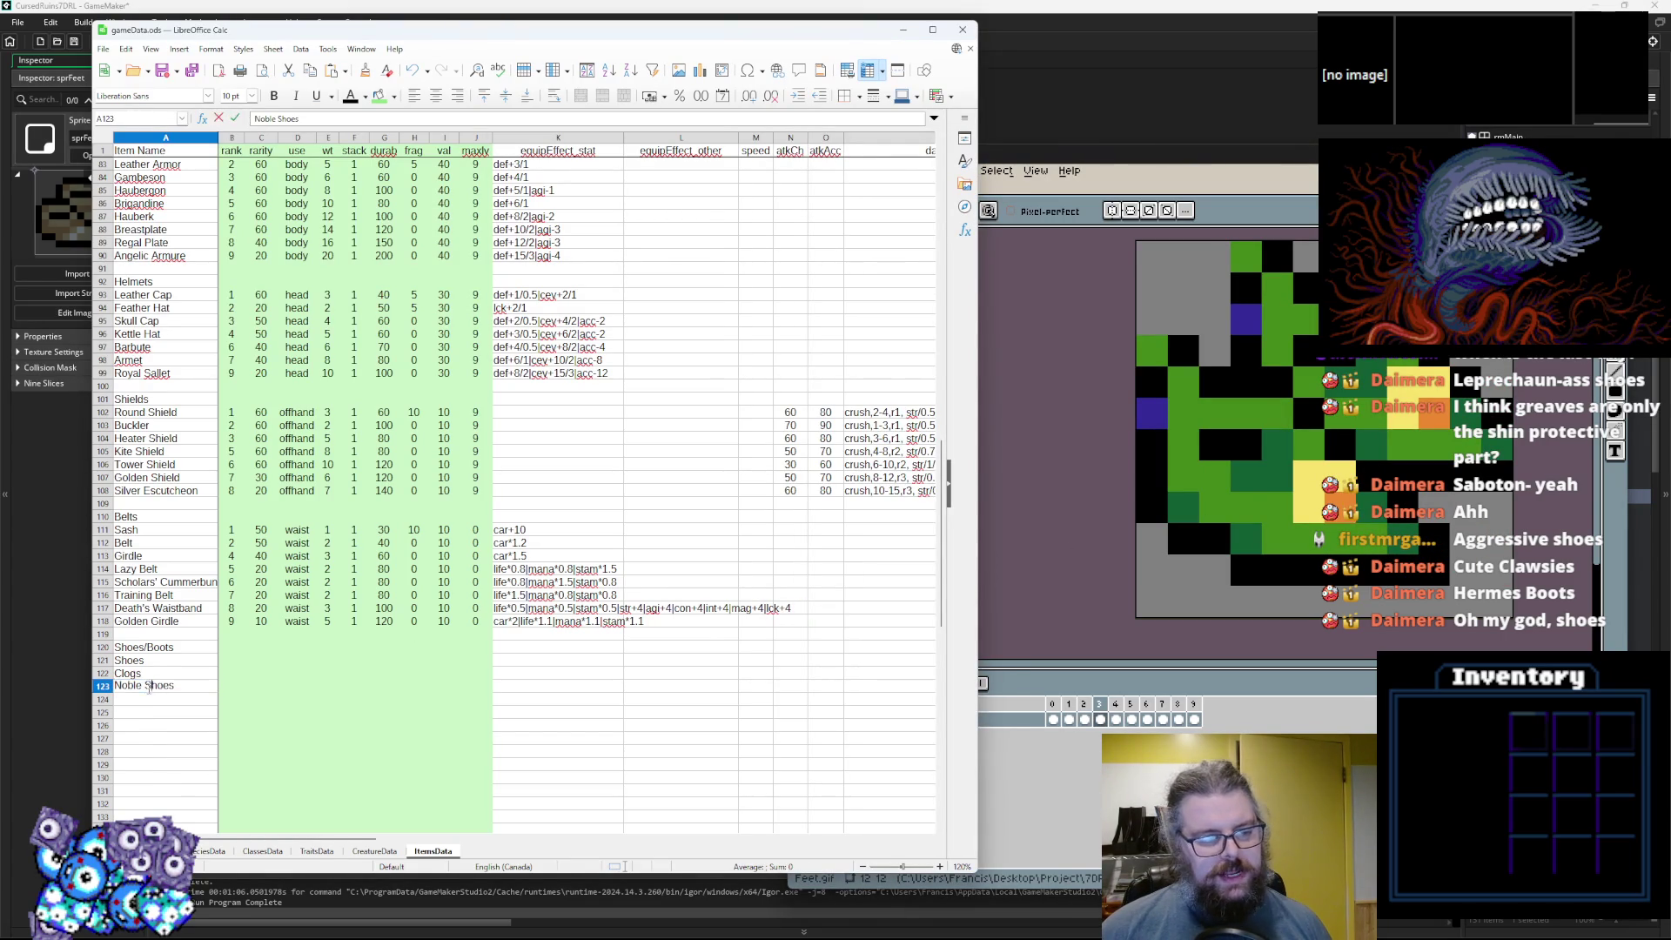
{"action": "key", "text": "BackSpace"}
{"action": "key", "text": "BackSpace"}
{"action": "key", "text": "BackSpace"}
{"action": "type", "text": "Elegant"}
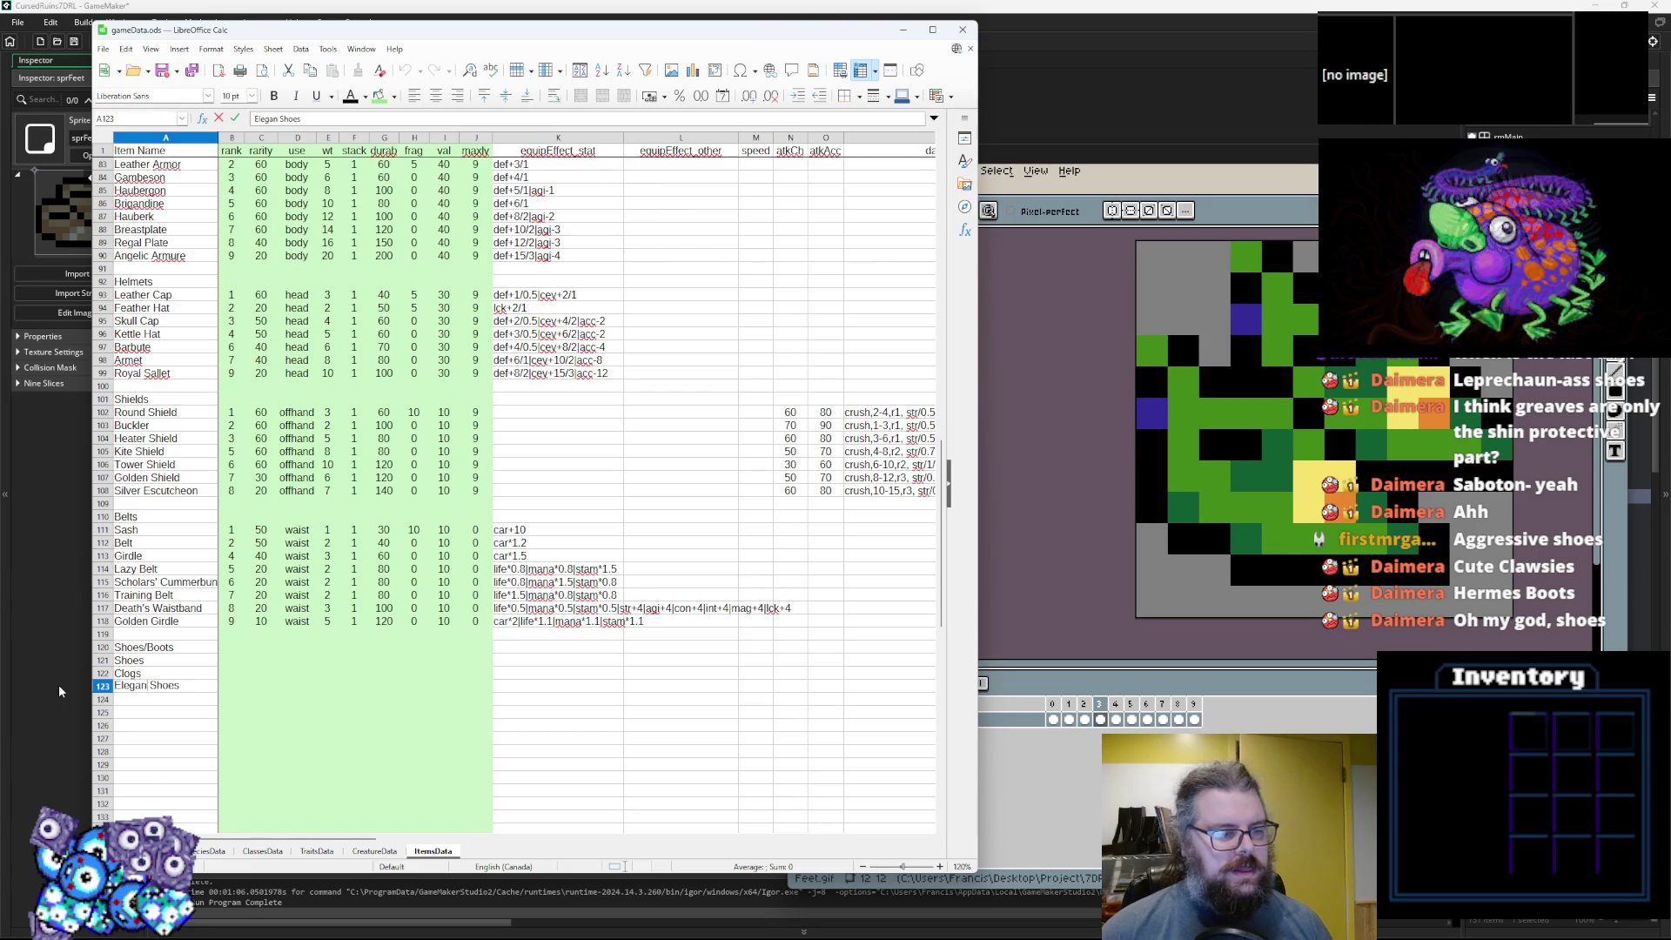
{"action": "left_click", "coordinate": [123, 703]}
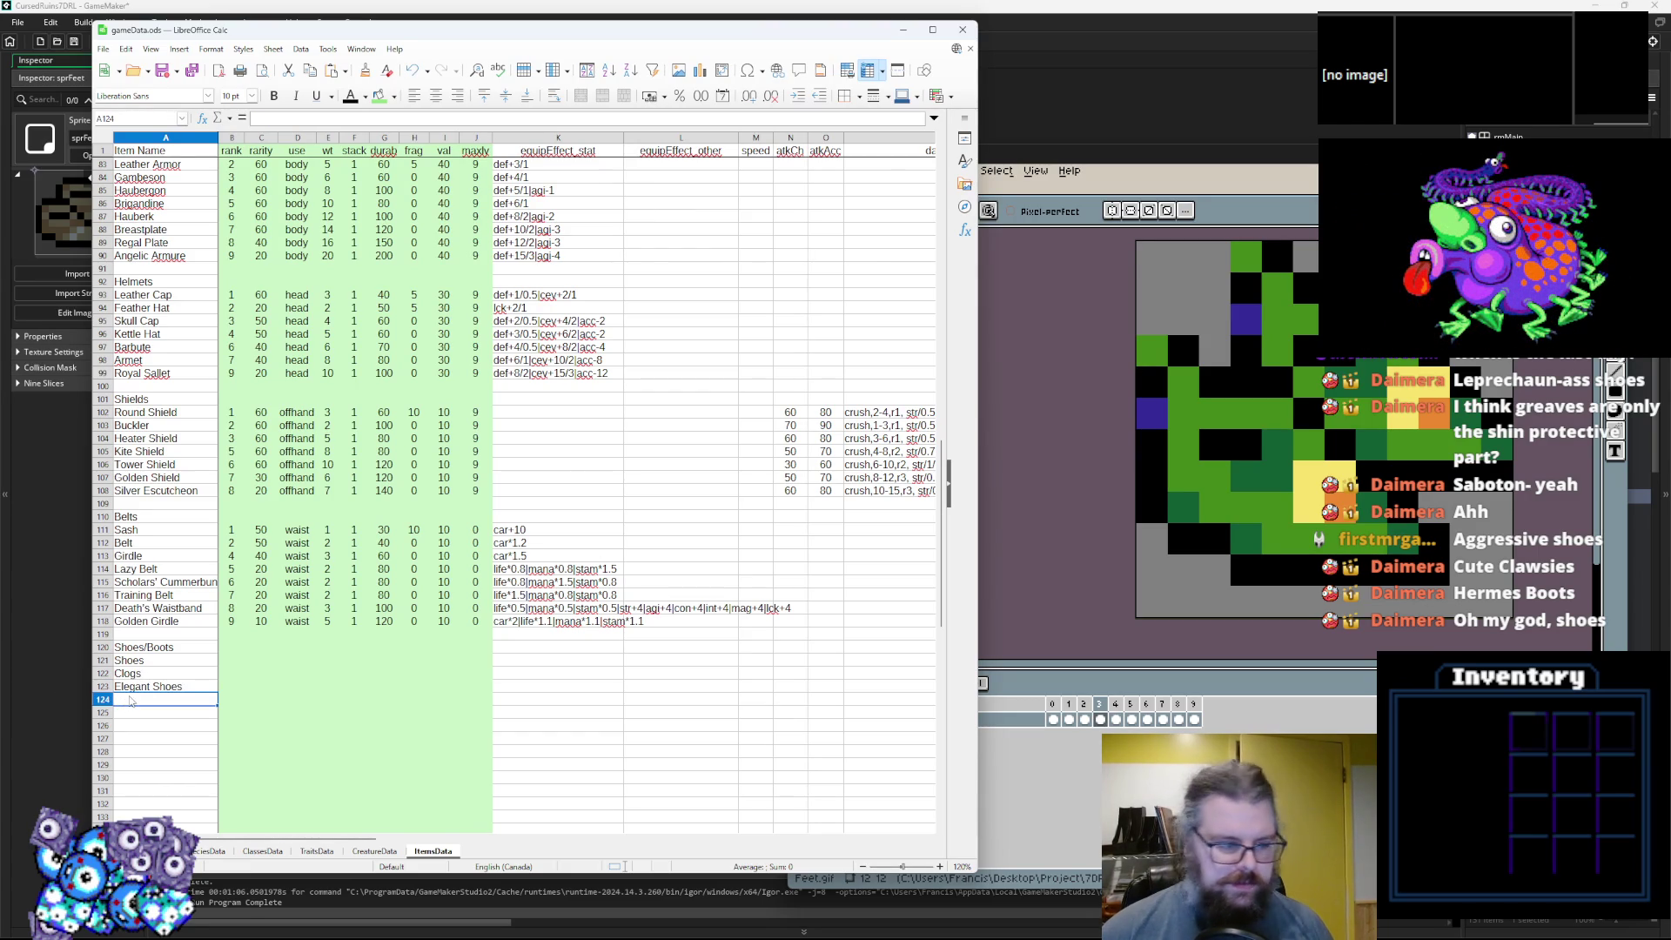
Enter Lucky Shoes in A124 and Boots in A125.
{"action": "type", "text": "Lcu"}
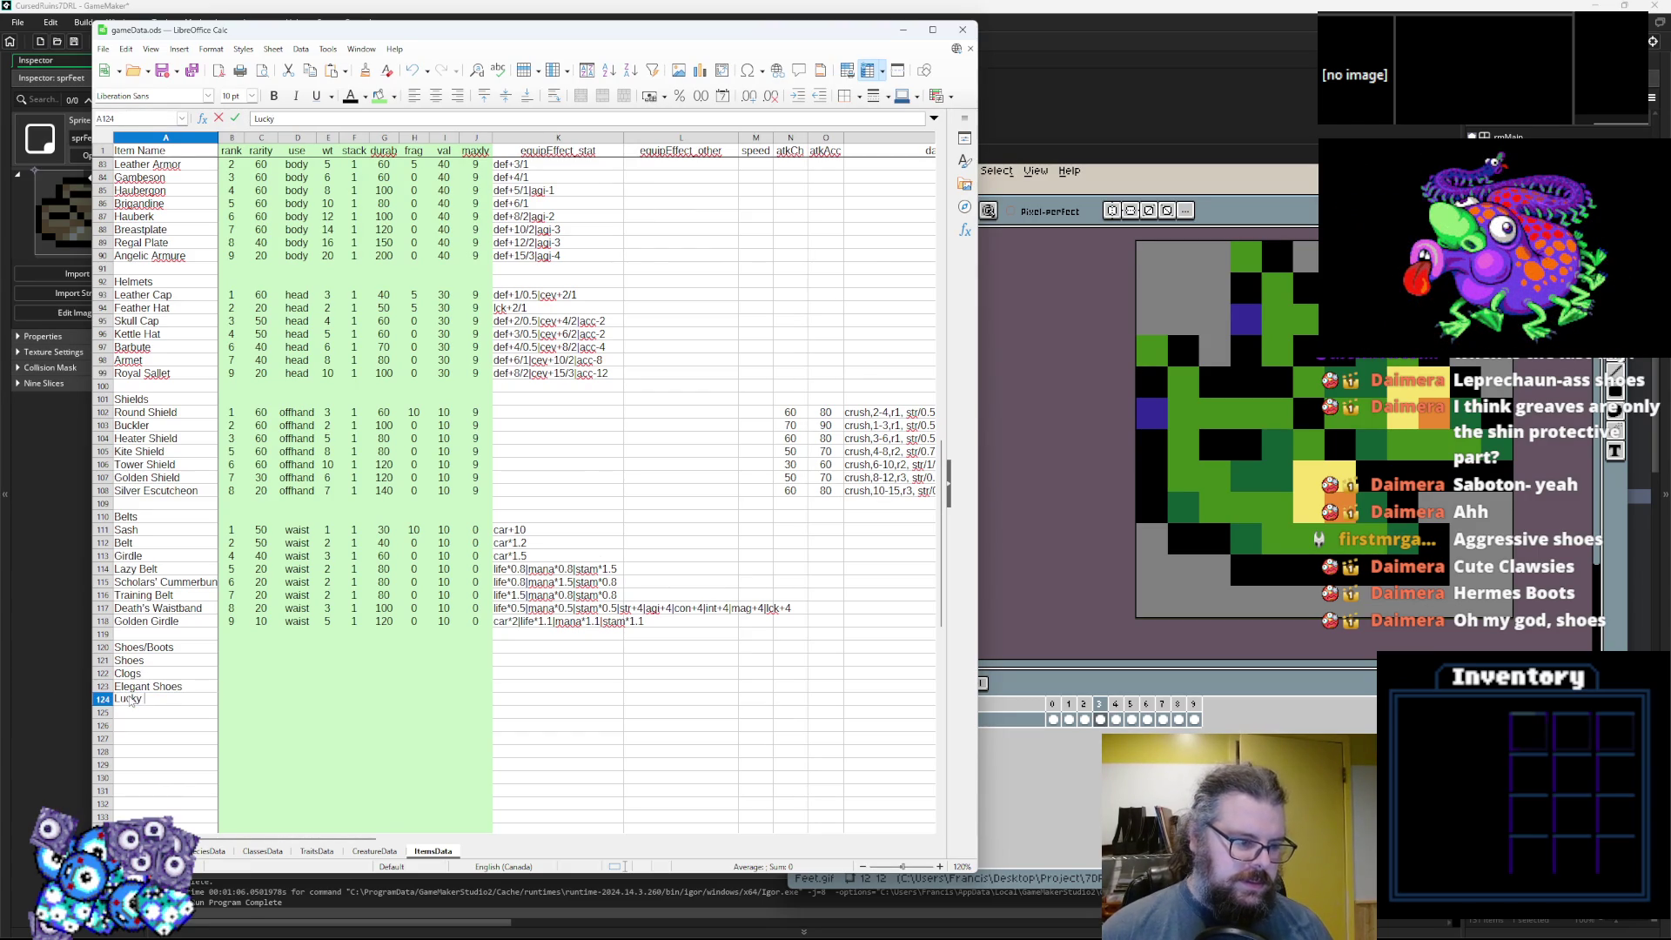
{"action": "type", "text": "s"}
{"action": "key", "text": "alt+Tab"}
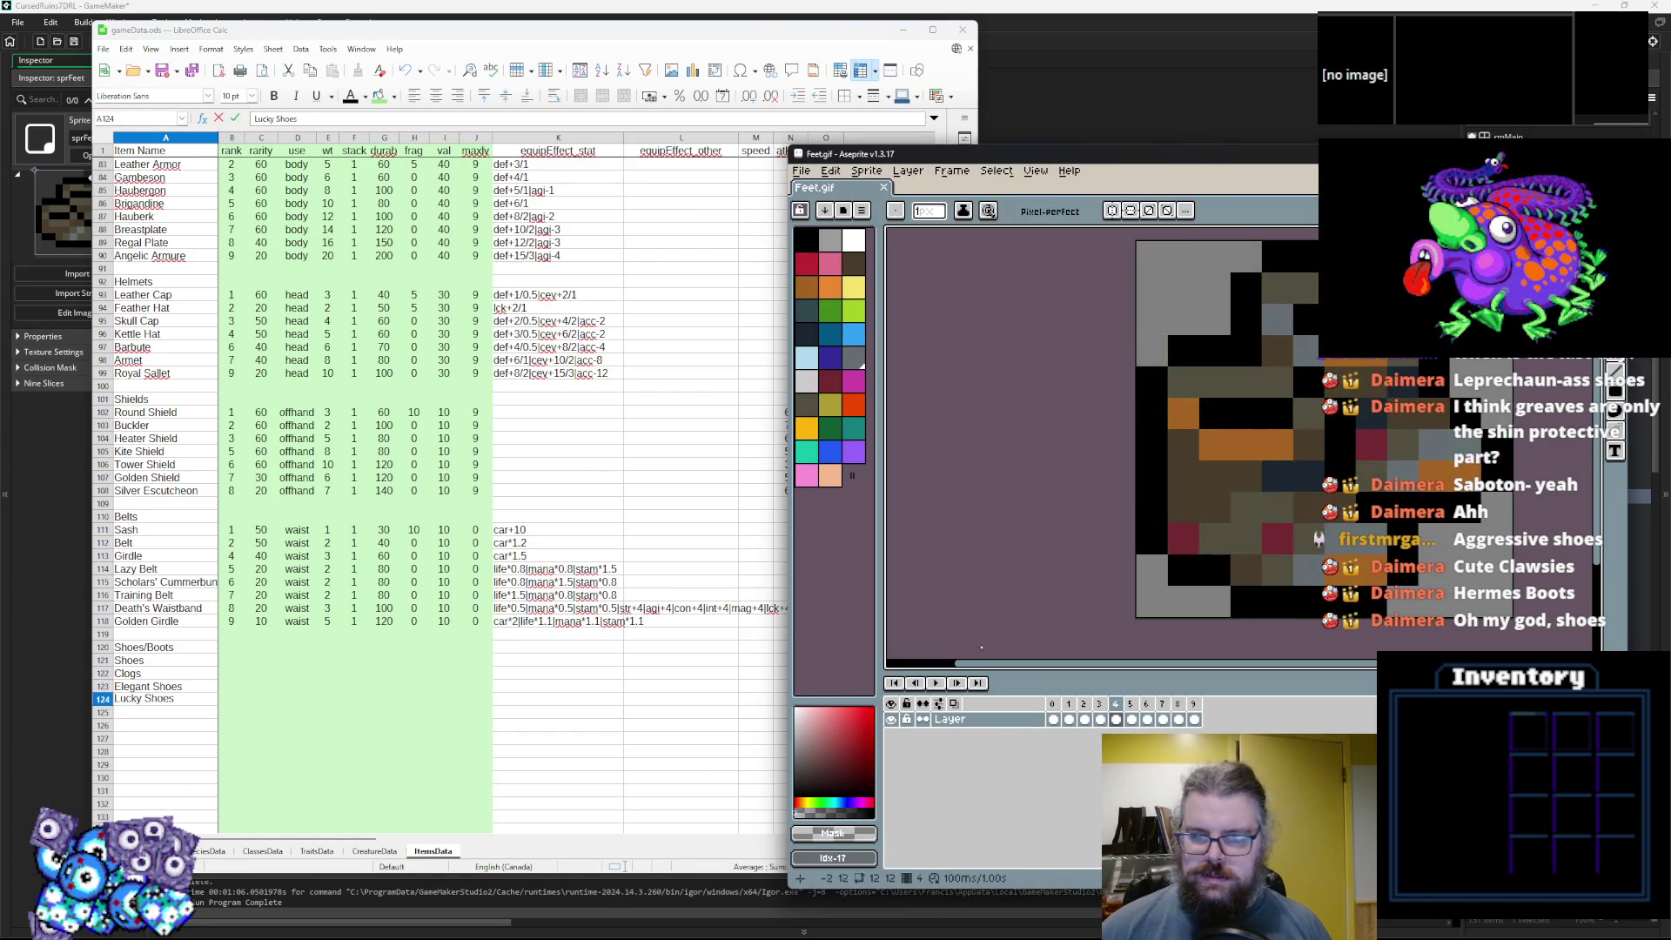
{"action": "key", "text": "alt+Tab"}
{"action": "key", "text": "Return"}
{"action": "type", "text": "Bo"}
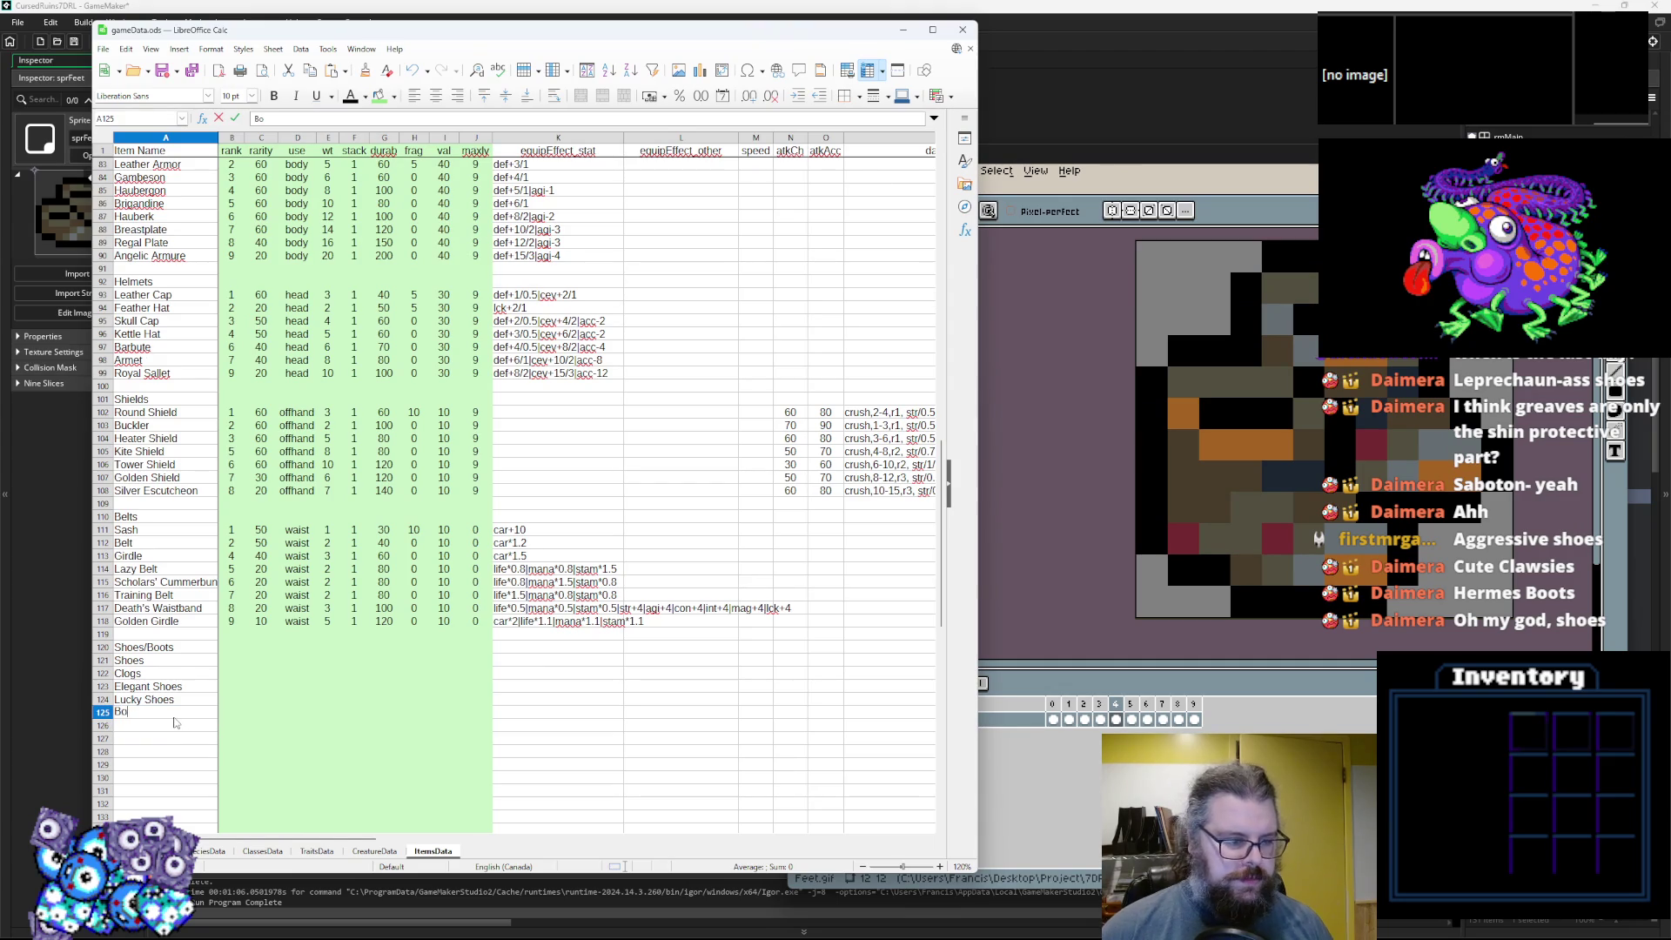
{"action": "key", "text": "alt+Tab"}
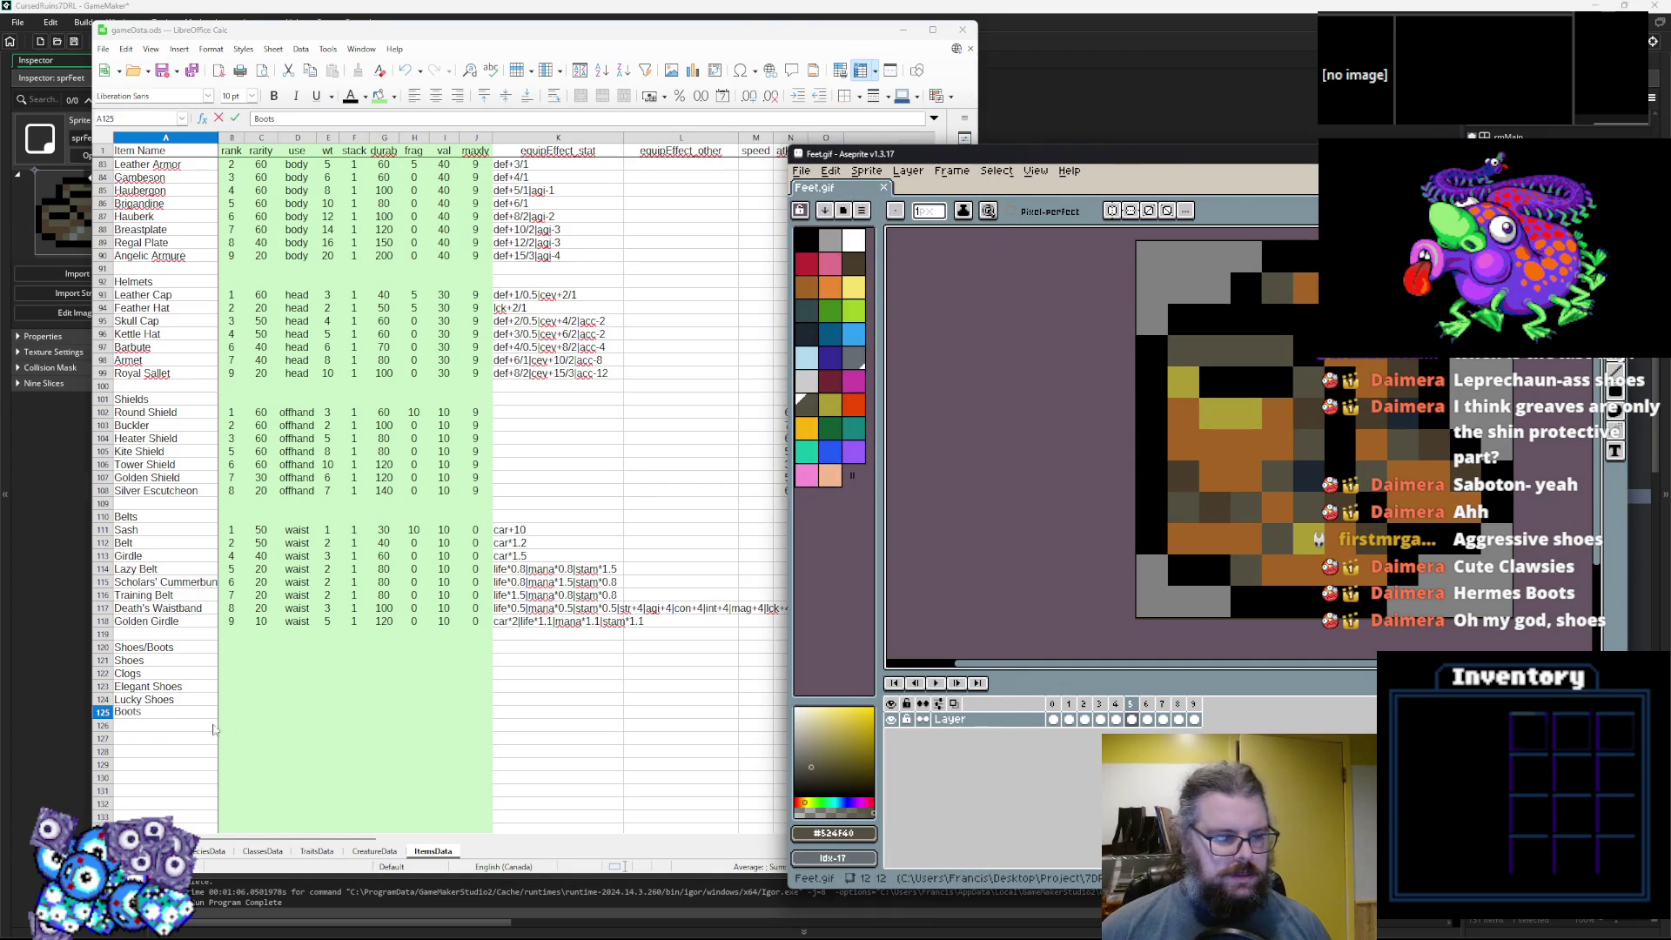
{"action": "key", "text": "alt+Tab"}
Enter Travelling Boots in A126 and Armored Boots in A127.
{"action": "left_click", "coordinate": [168, 727]}
{"action": "type", "text": "Travelin"}
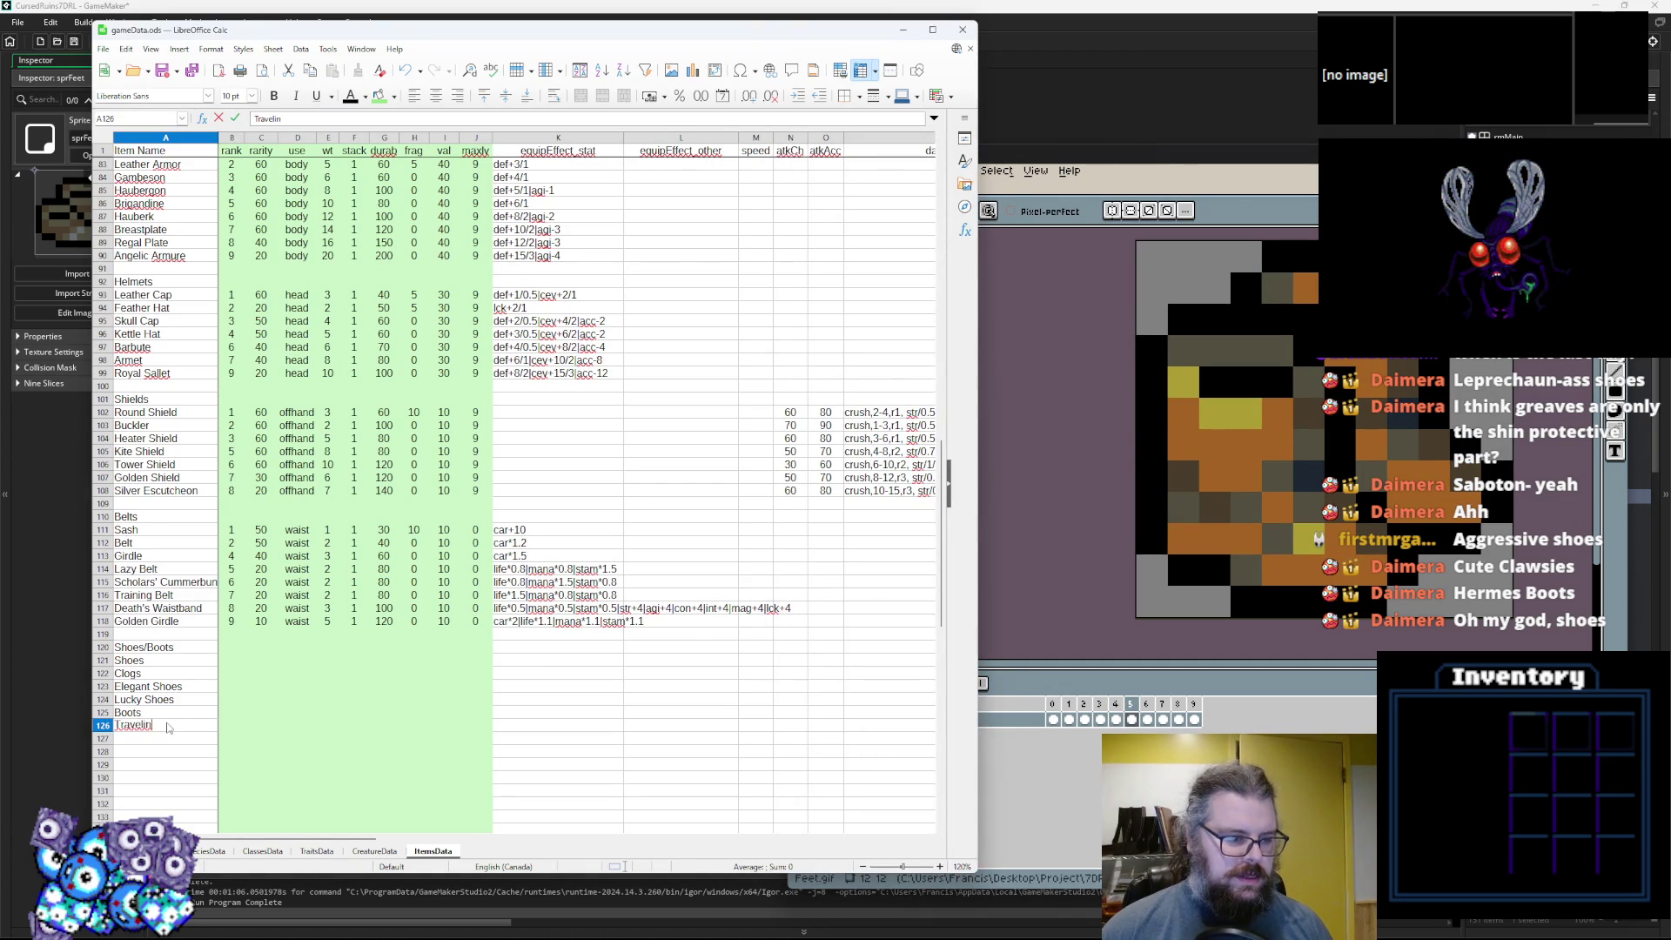
{"action": "type", "text": "s"}
{"action": "key", "text": "alt+Tab"}
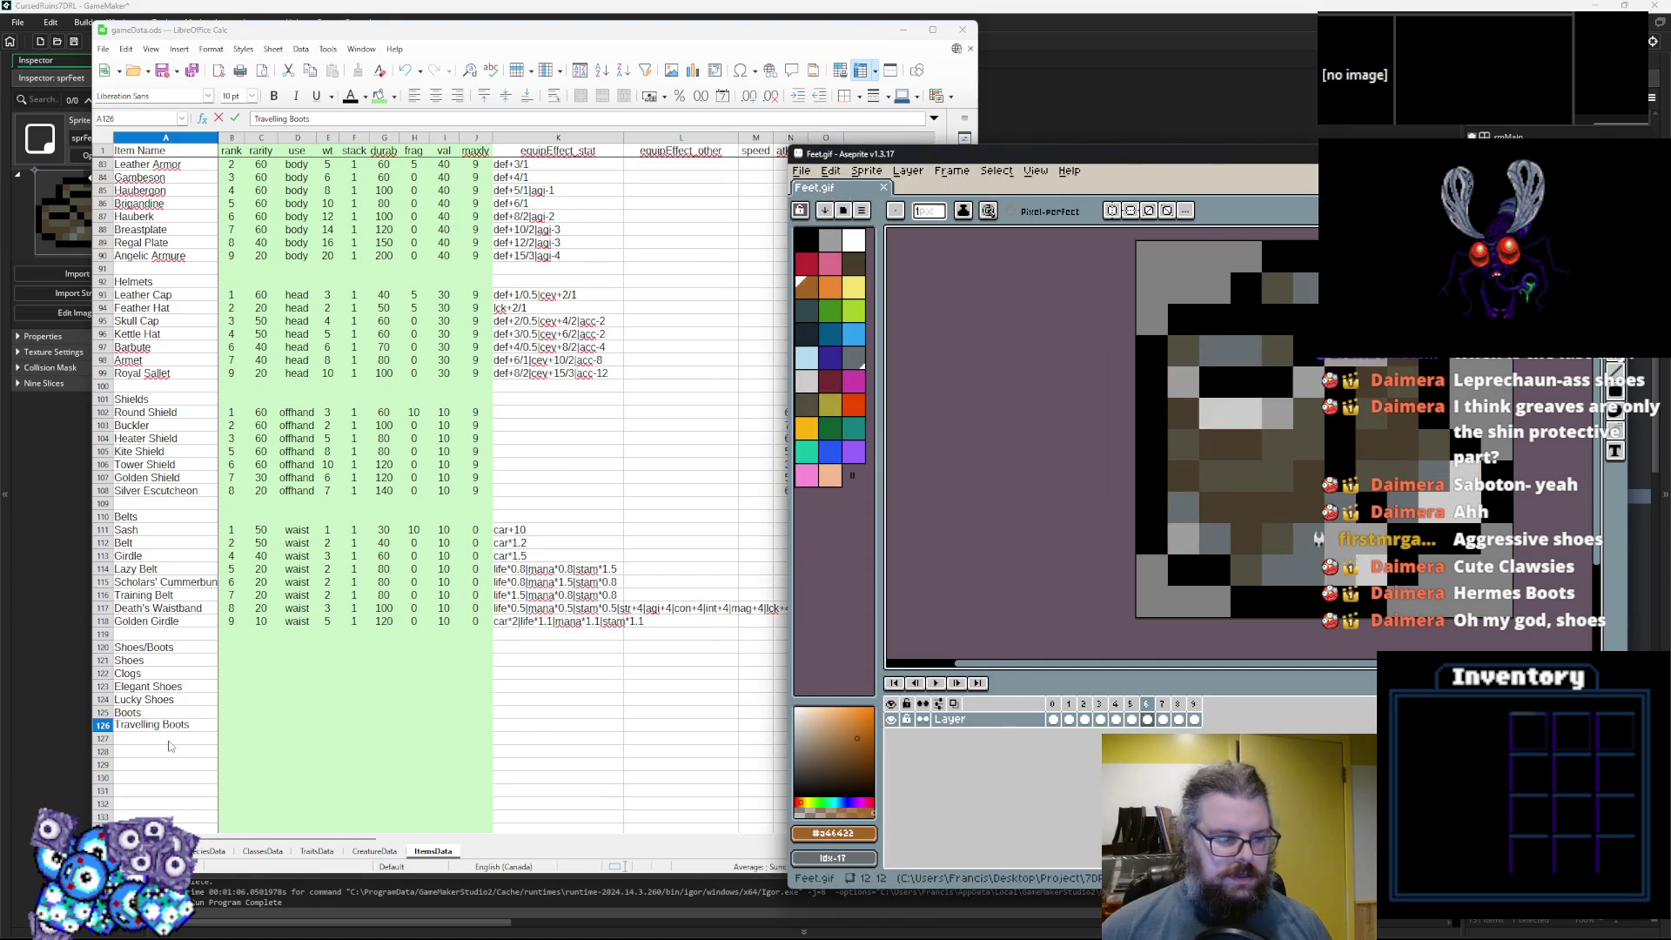
{"action": "left_click", "coordinate": [169, 741]}
{"action": "type", "text": "Armored"}
{"action": "key", "text": "Return"}
{"action": "right_click", "coordinate": [169, 748]}
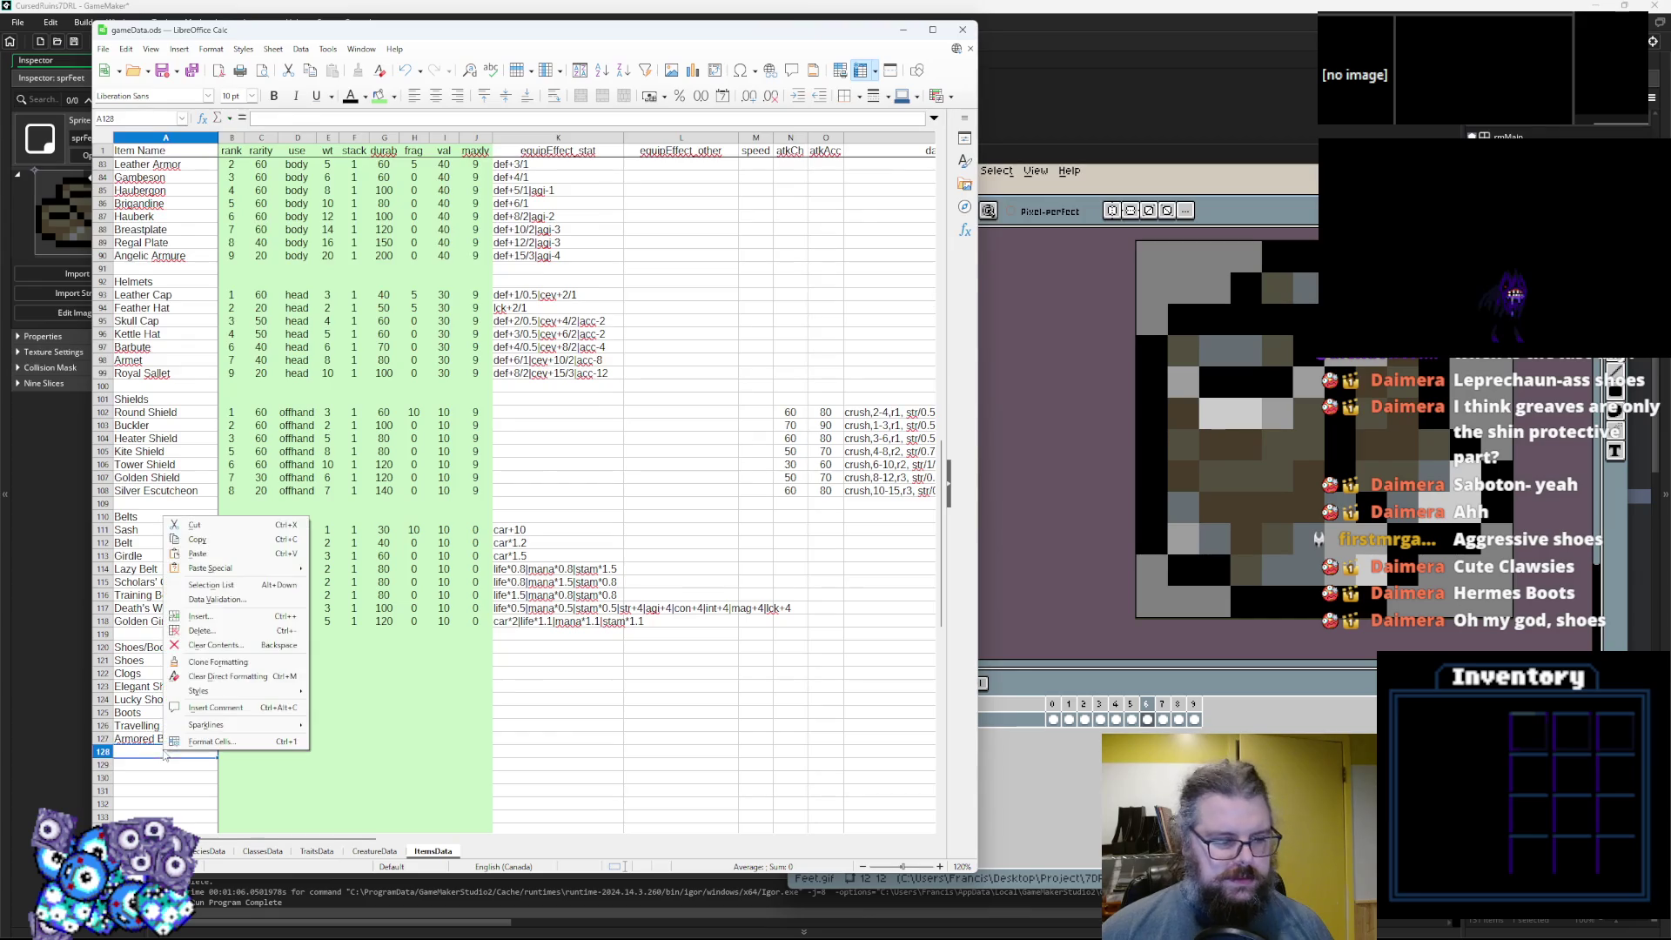
Step through the feet sprite frames and add Sabatons in A128.
{"action": "left_click", "coordinate": [1522, 423]}
{"action": "key", "text": "b"}
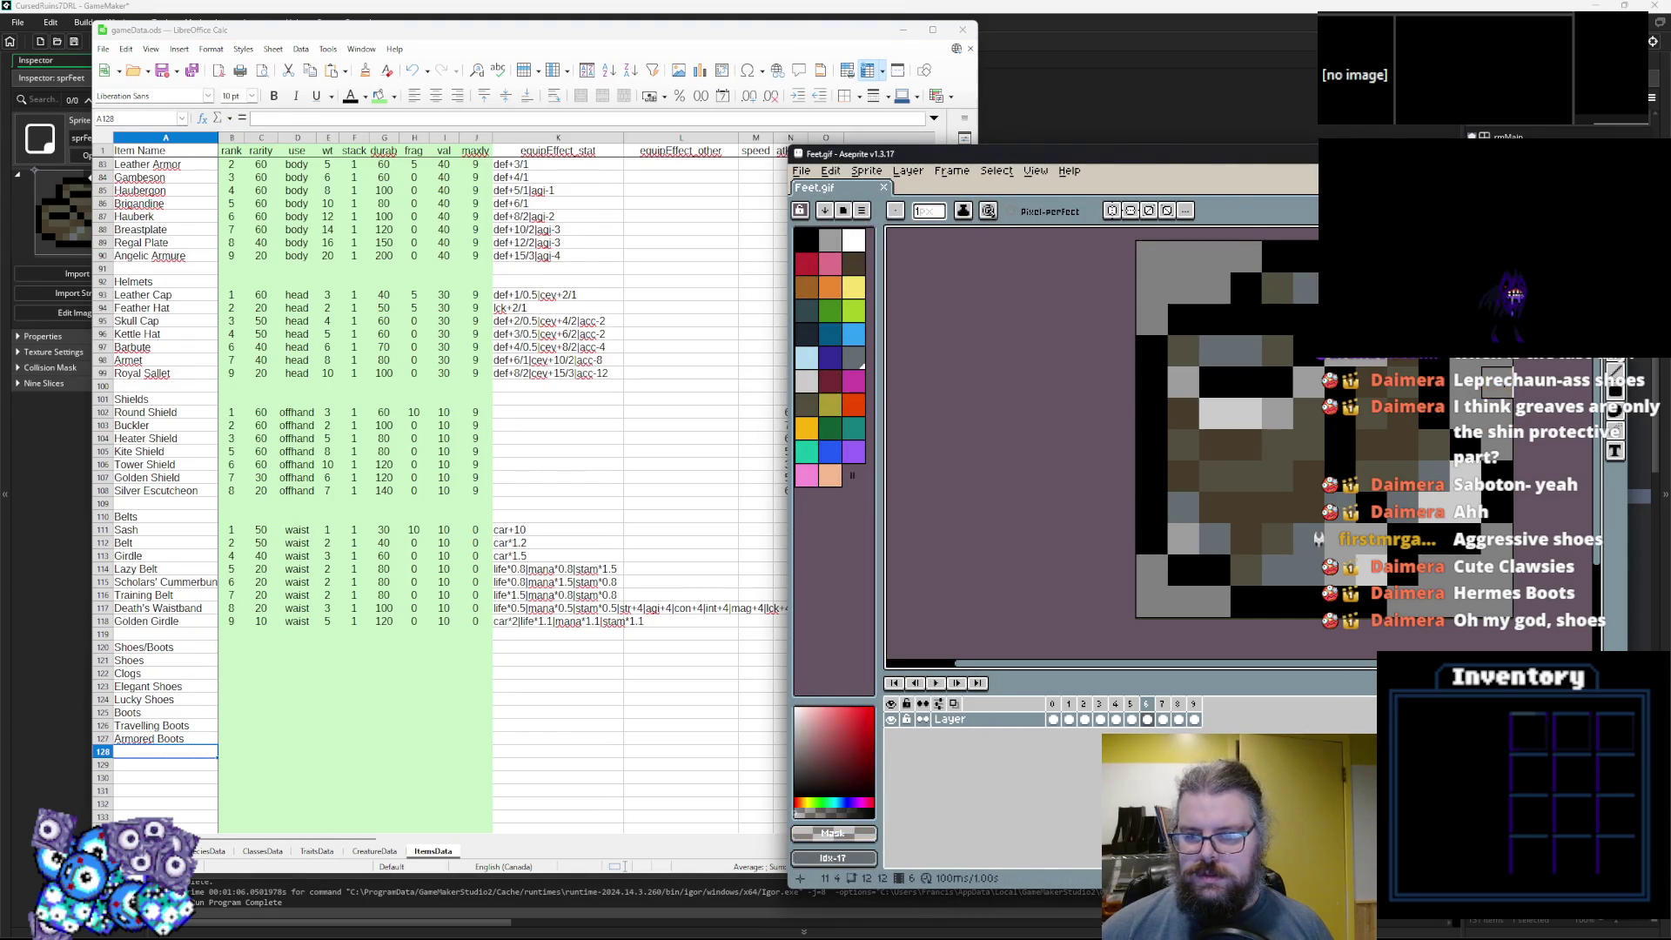
{"action": "key", "text": "Right"}
{"action": "key", "text": "alt+Tab"}
{"action": "type", "text": "S"}
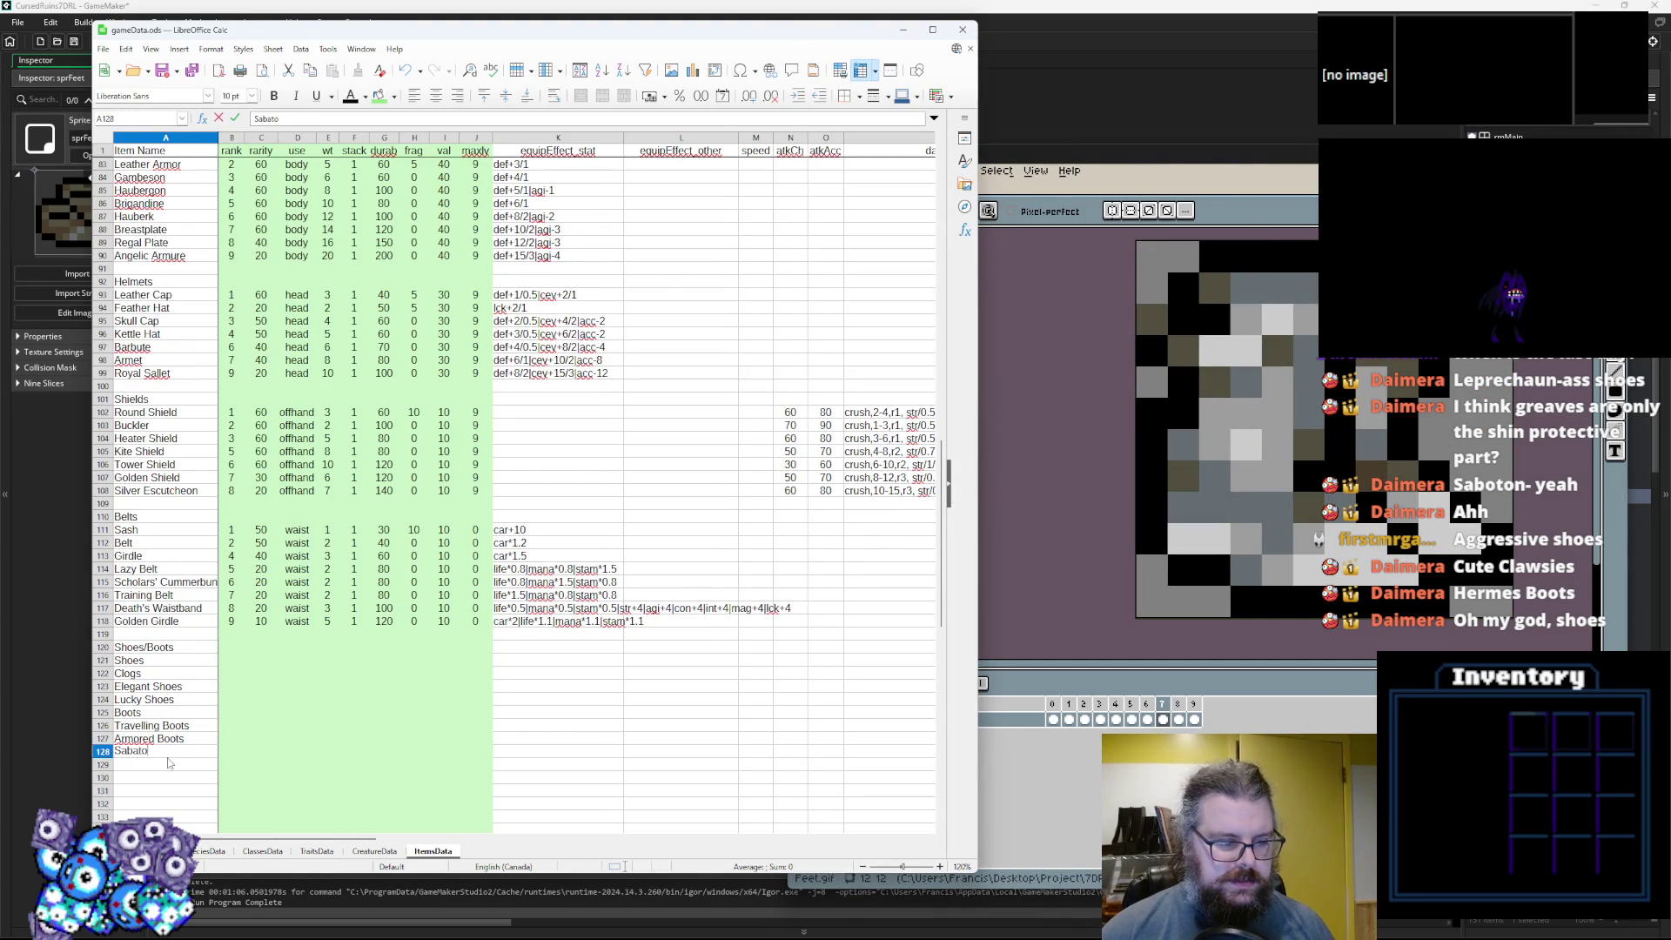
{"action": "key", "text": "alt+Tab"}
{"action": "key", "text": "Right"}
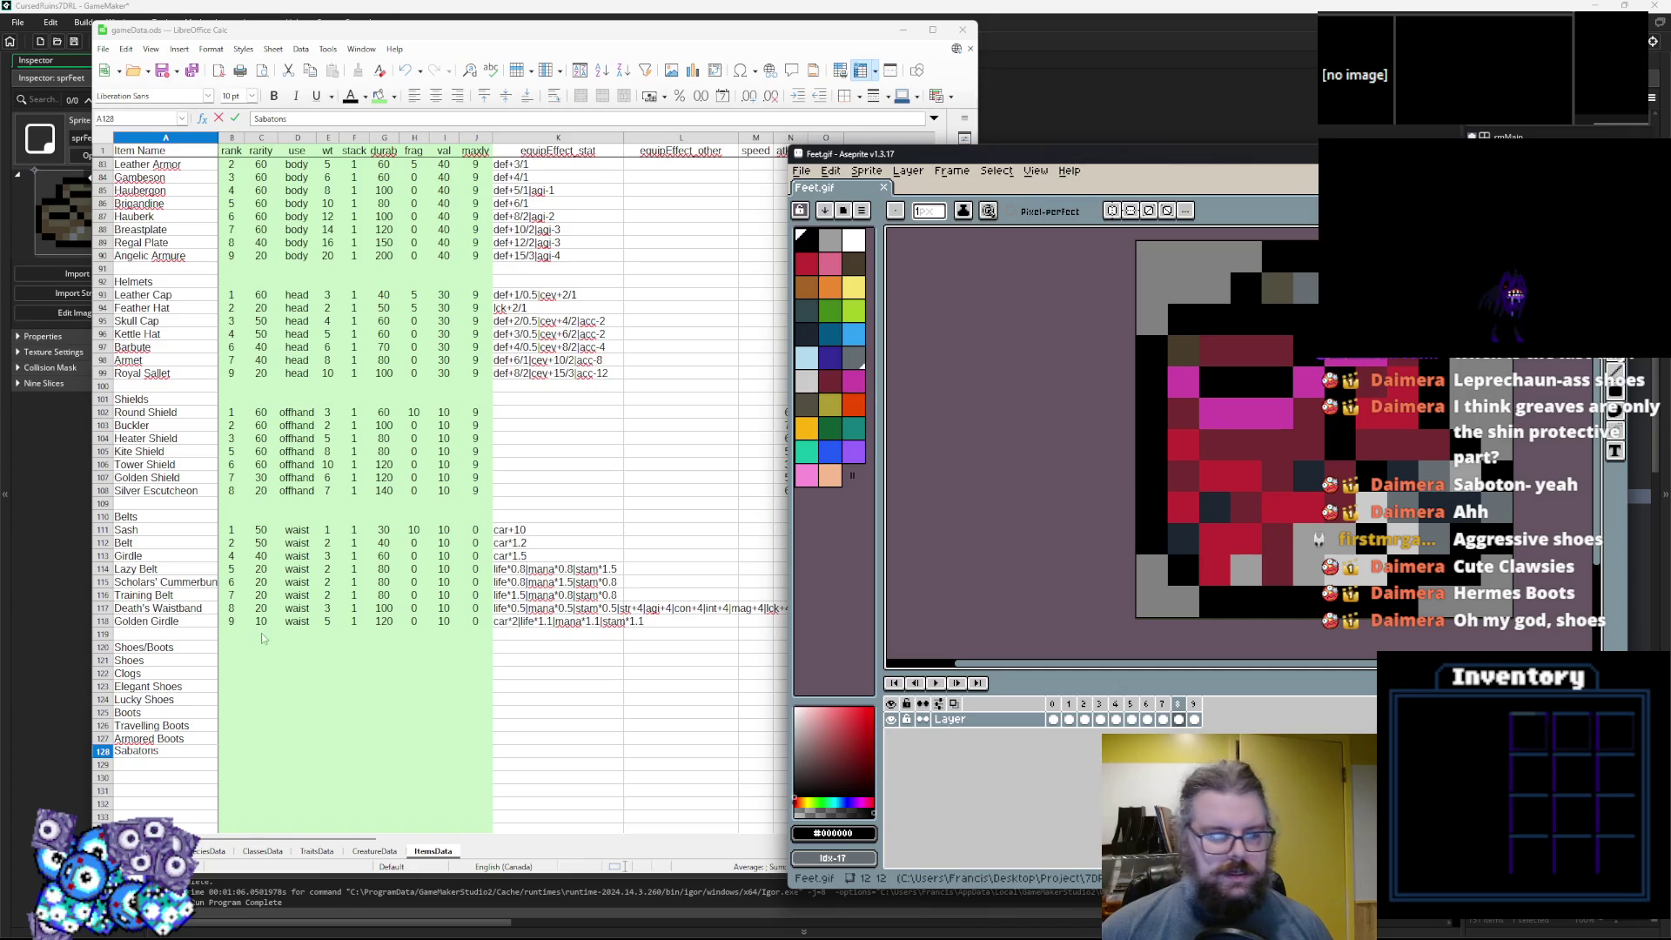
{"action": "key", "text": "alt+Tab"}
{"action": "key", "text": "Return"}
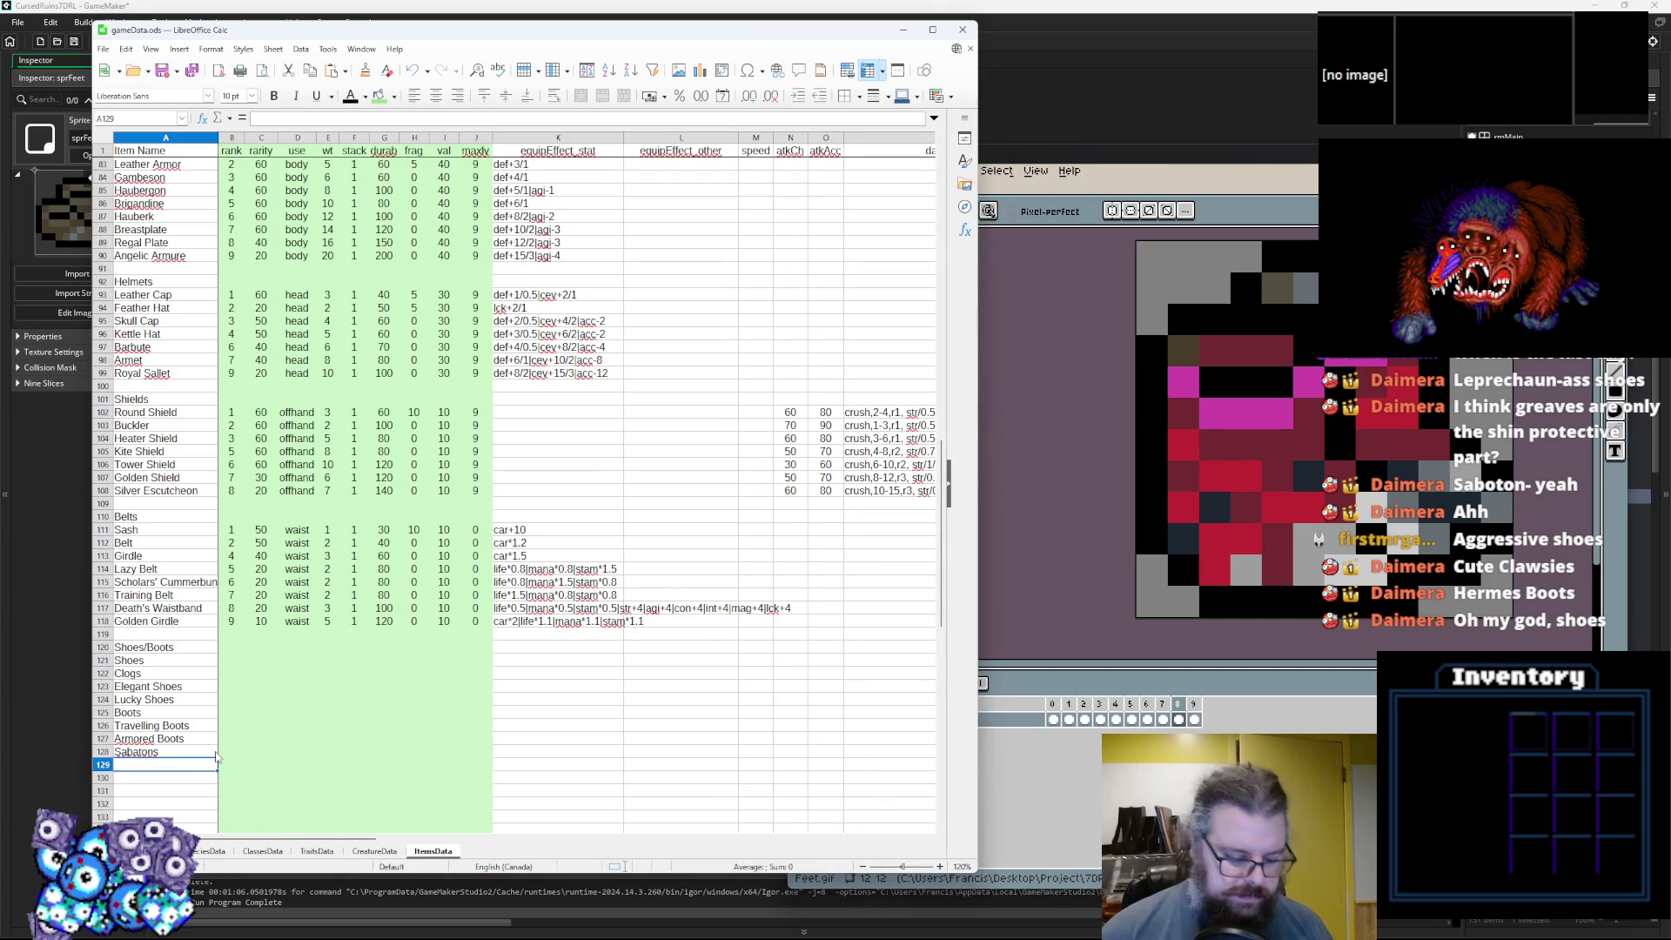
Add Demon Talon Boots in A129 and Boots of Speed in A130.
{"action": "type", "text": "Demon Talon Boots"}
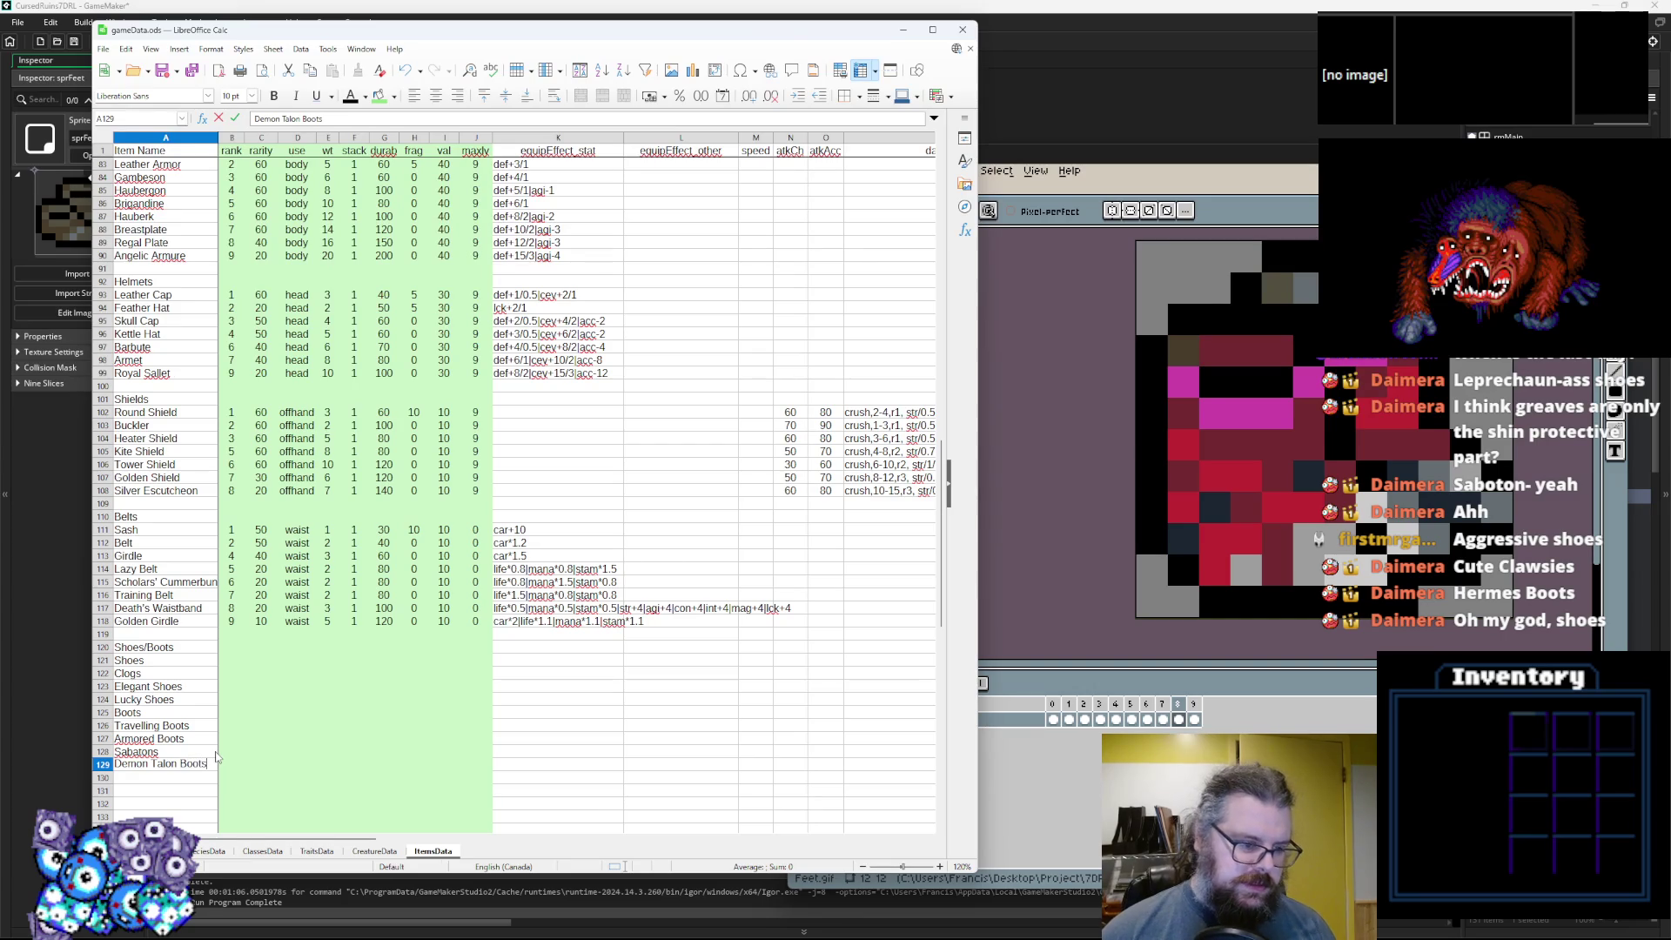
{"action": "left_click", "coordinate": [297, 725]}
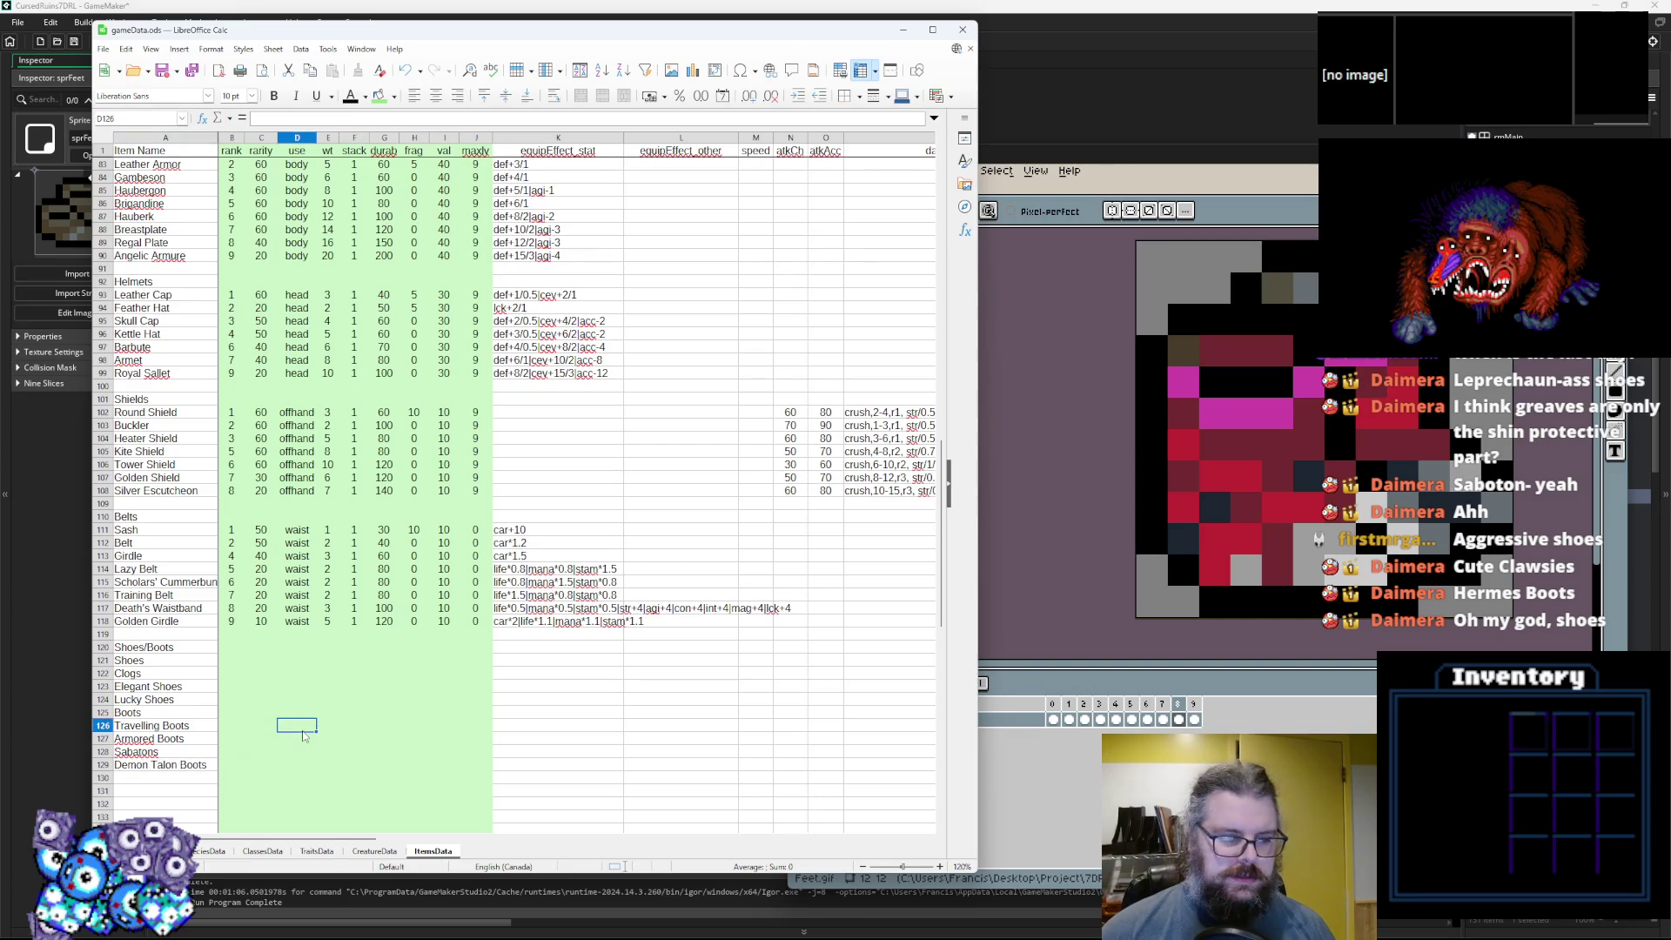
{"action": "key", "text": "alt+Tab"}
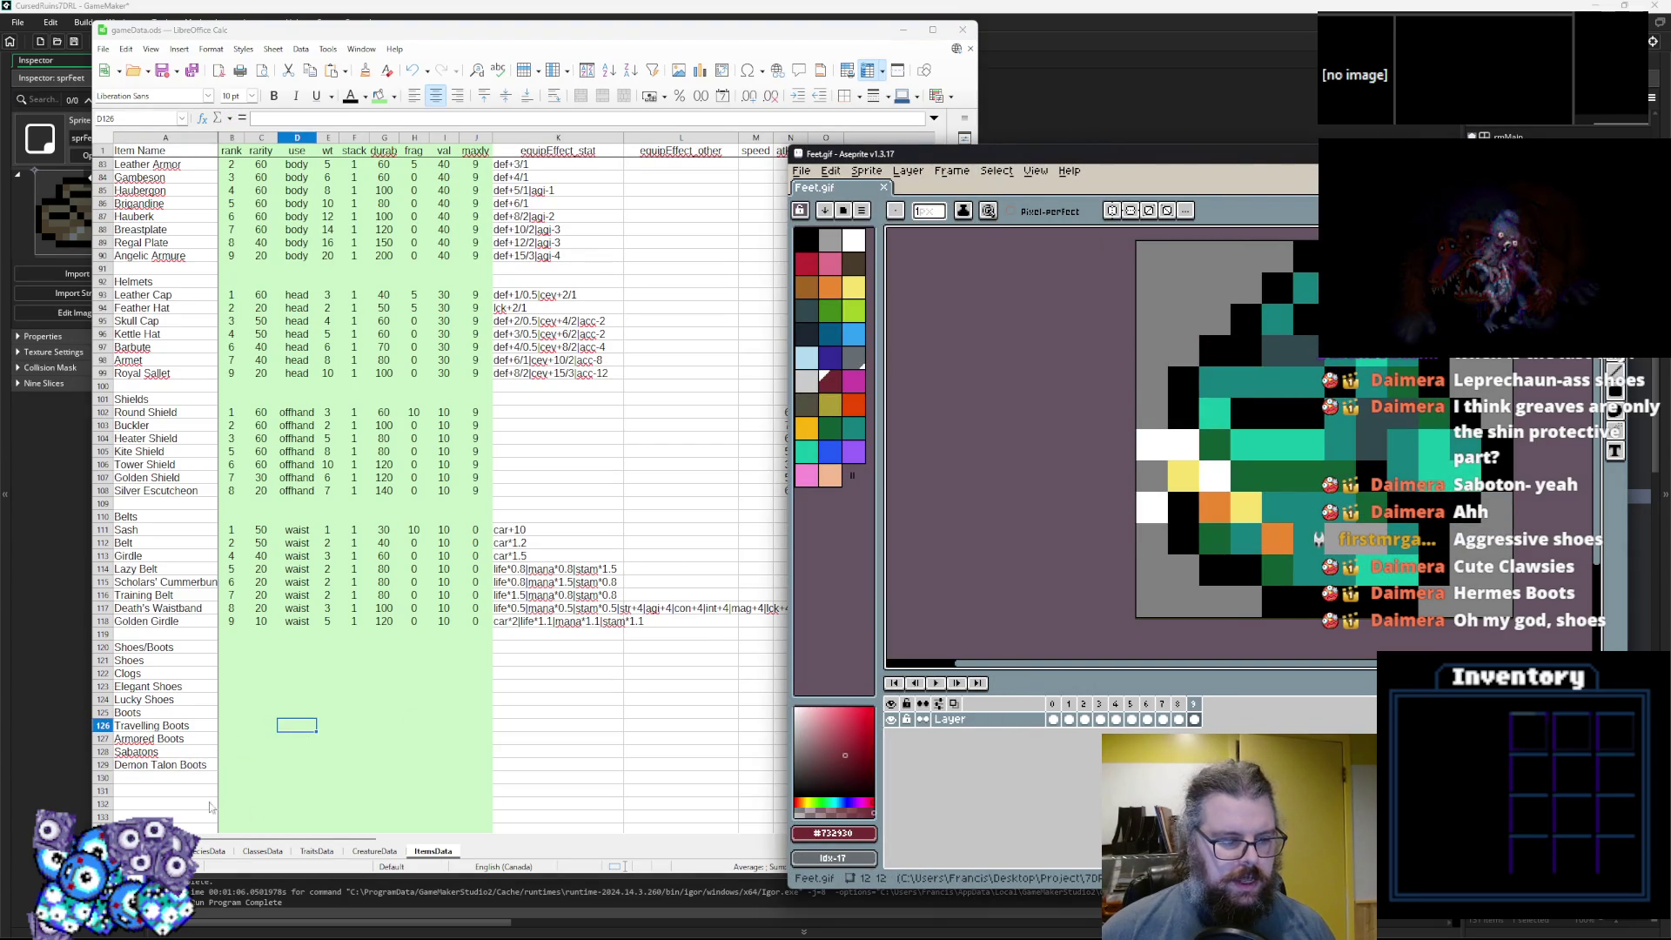
{"action": "left_click", "coordinate": [181, 779]}
{"action": "type", "text": "Boots "}
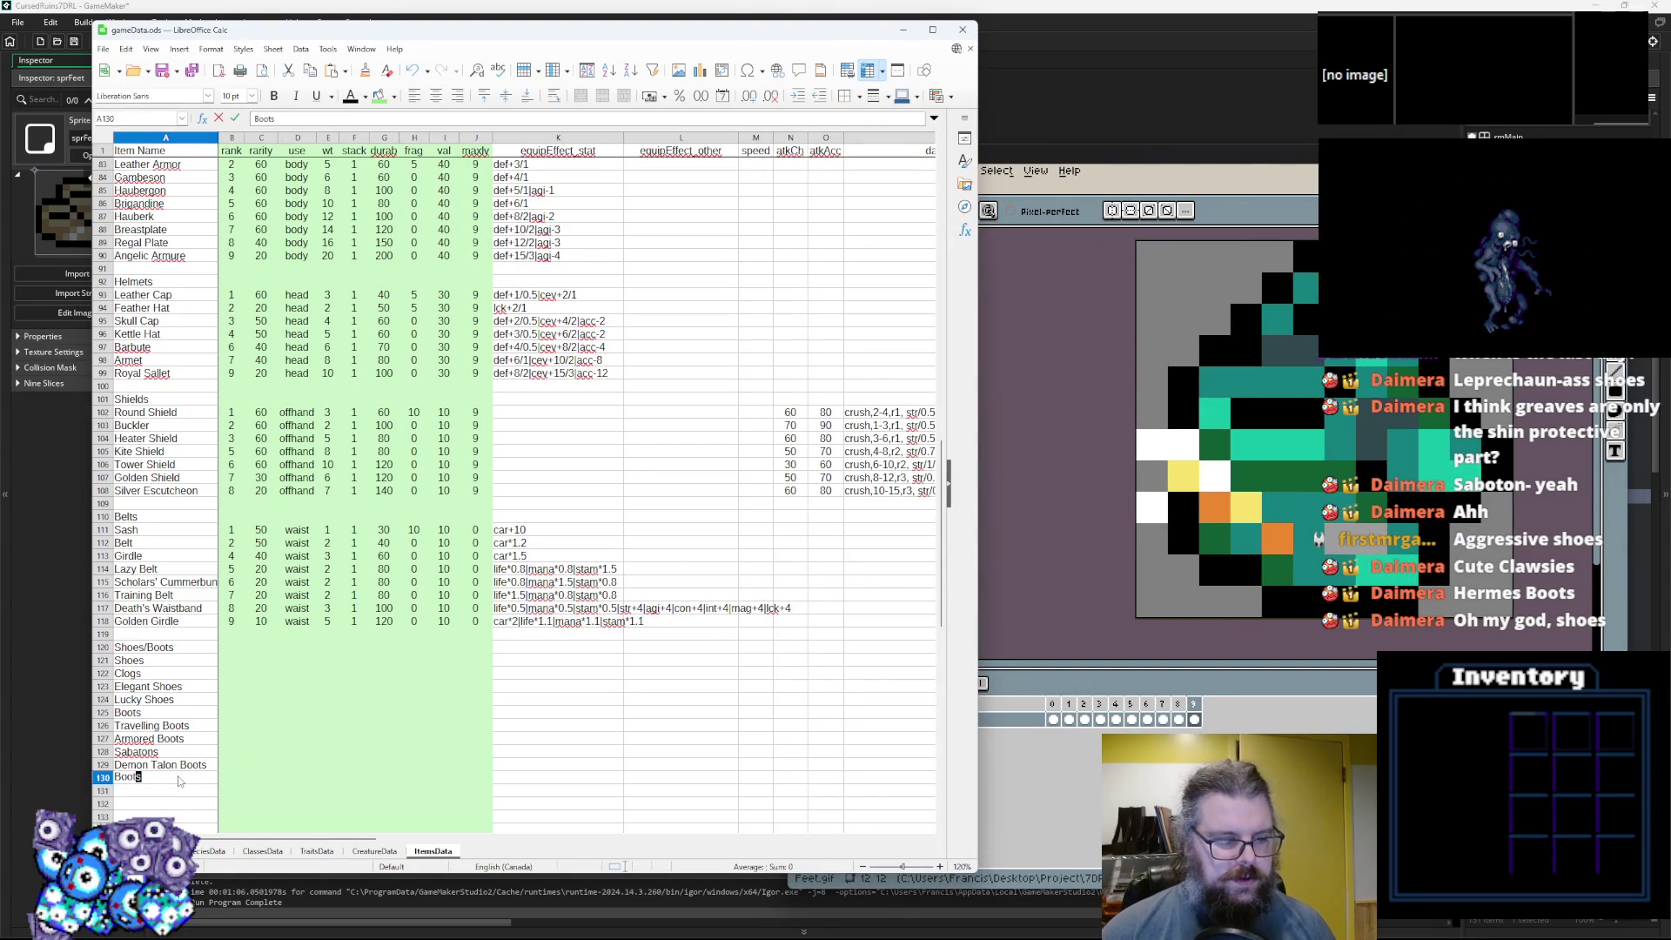
{"action": "type", "text": "of Speed"}
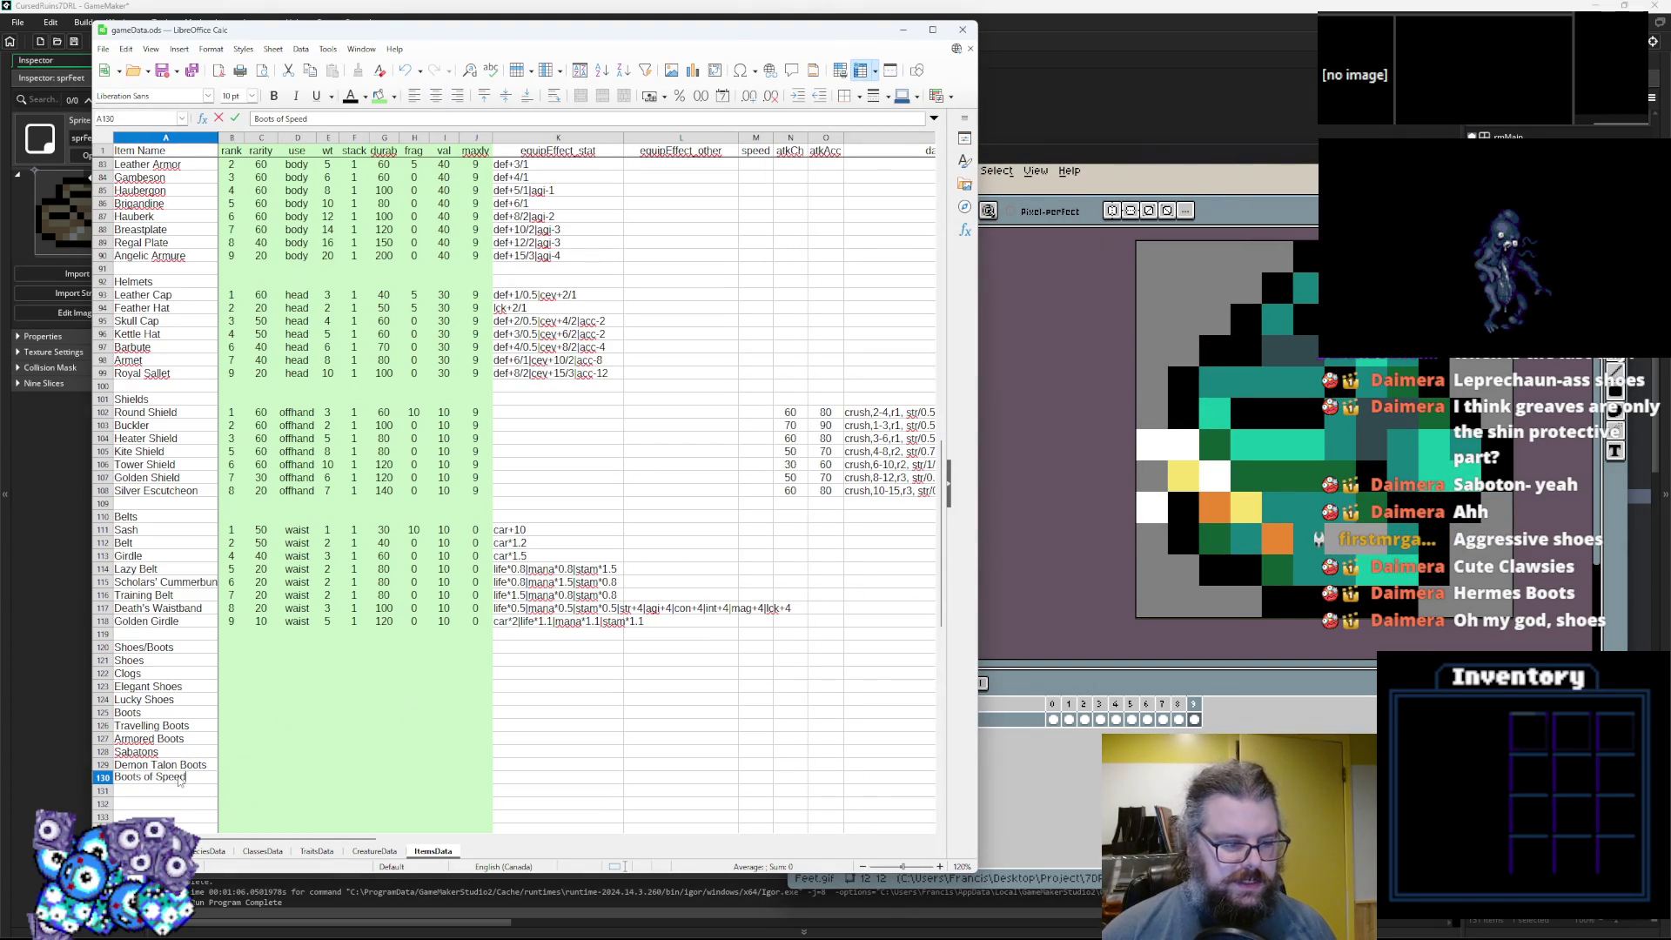
{"action": "left_click", "coordinate": [467, 805]}
{"action": "left_click", "coordinate": [235, 647]}
{"action": "left_click", "coordinate": [234, 660]}
Enter first-pass ranks: Shoes 1, Clogs 2, Elegant Shoes 5, Lucky Shoes 7.
{"action": "type", "text": "1"}
{"action": "key", "text": "Return"}
{"action": "type", "text": "2"}
{"action": "key", "text": "Return"}
{"action": "type", "text": "3"}
{"action": "key", "text": "Escape"}
{"action": "key", "text": "Up"}
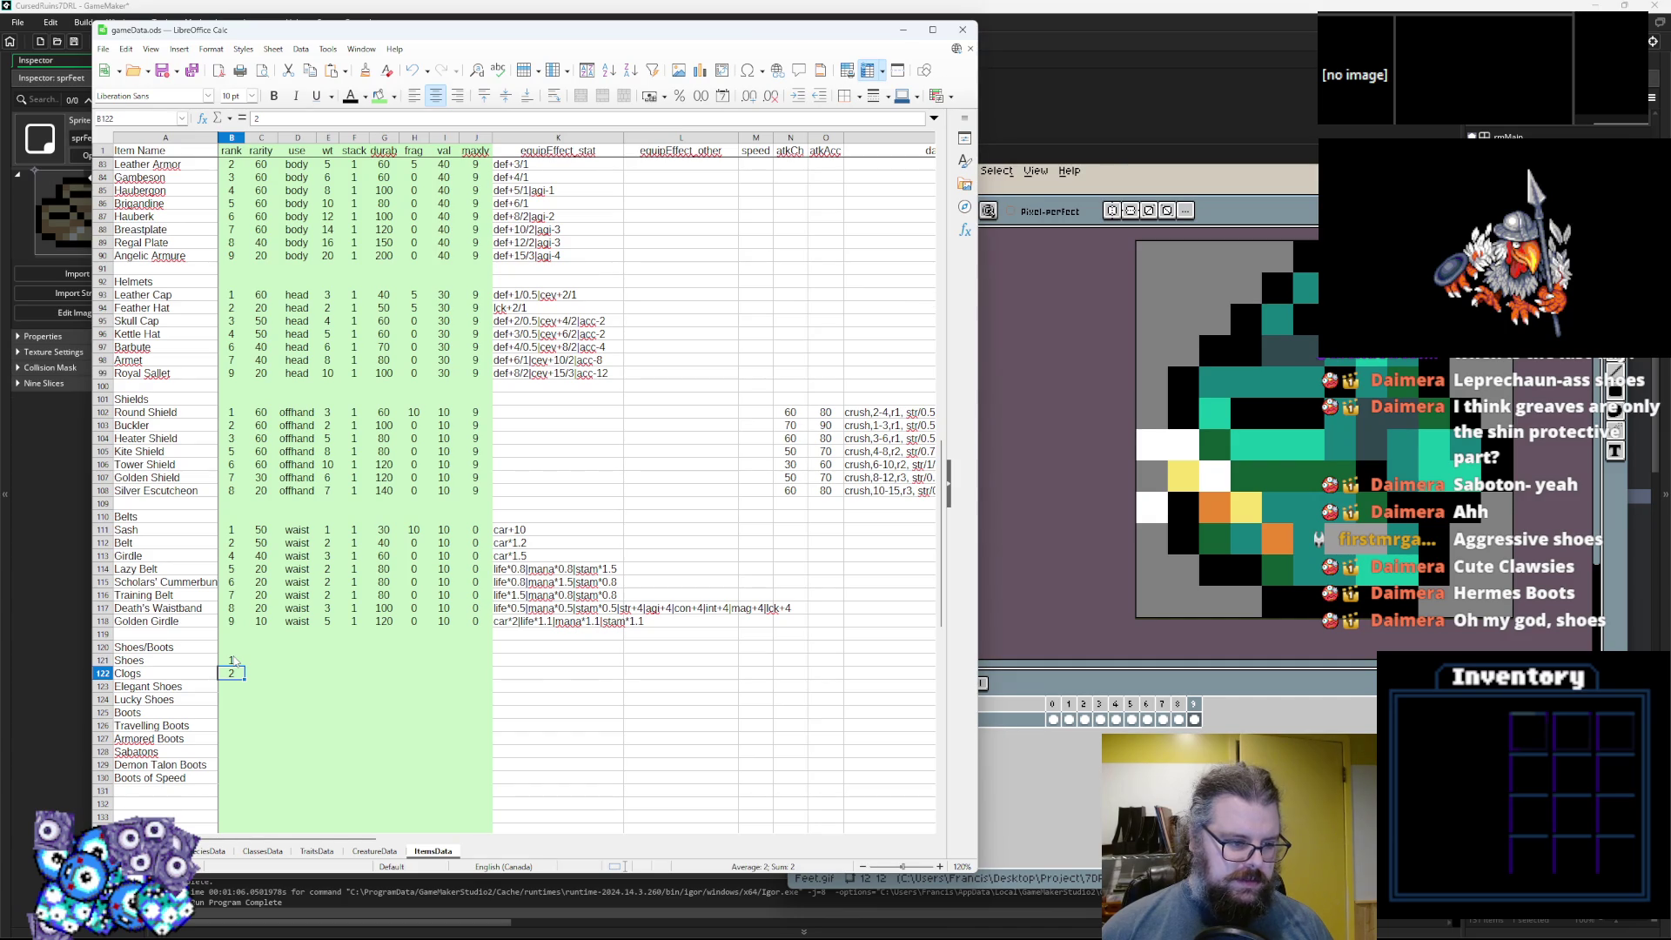
{"action": "key", "text": "Return"}
{"action": "type", "text": "5"}
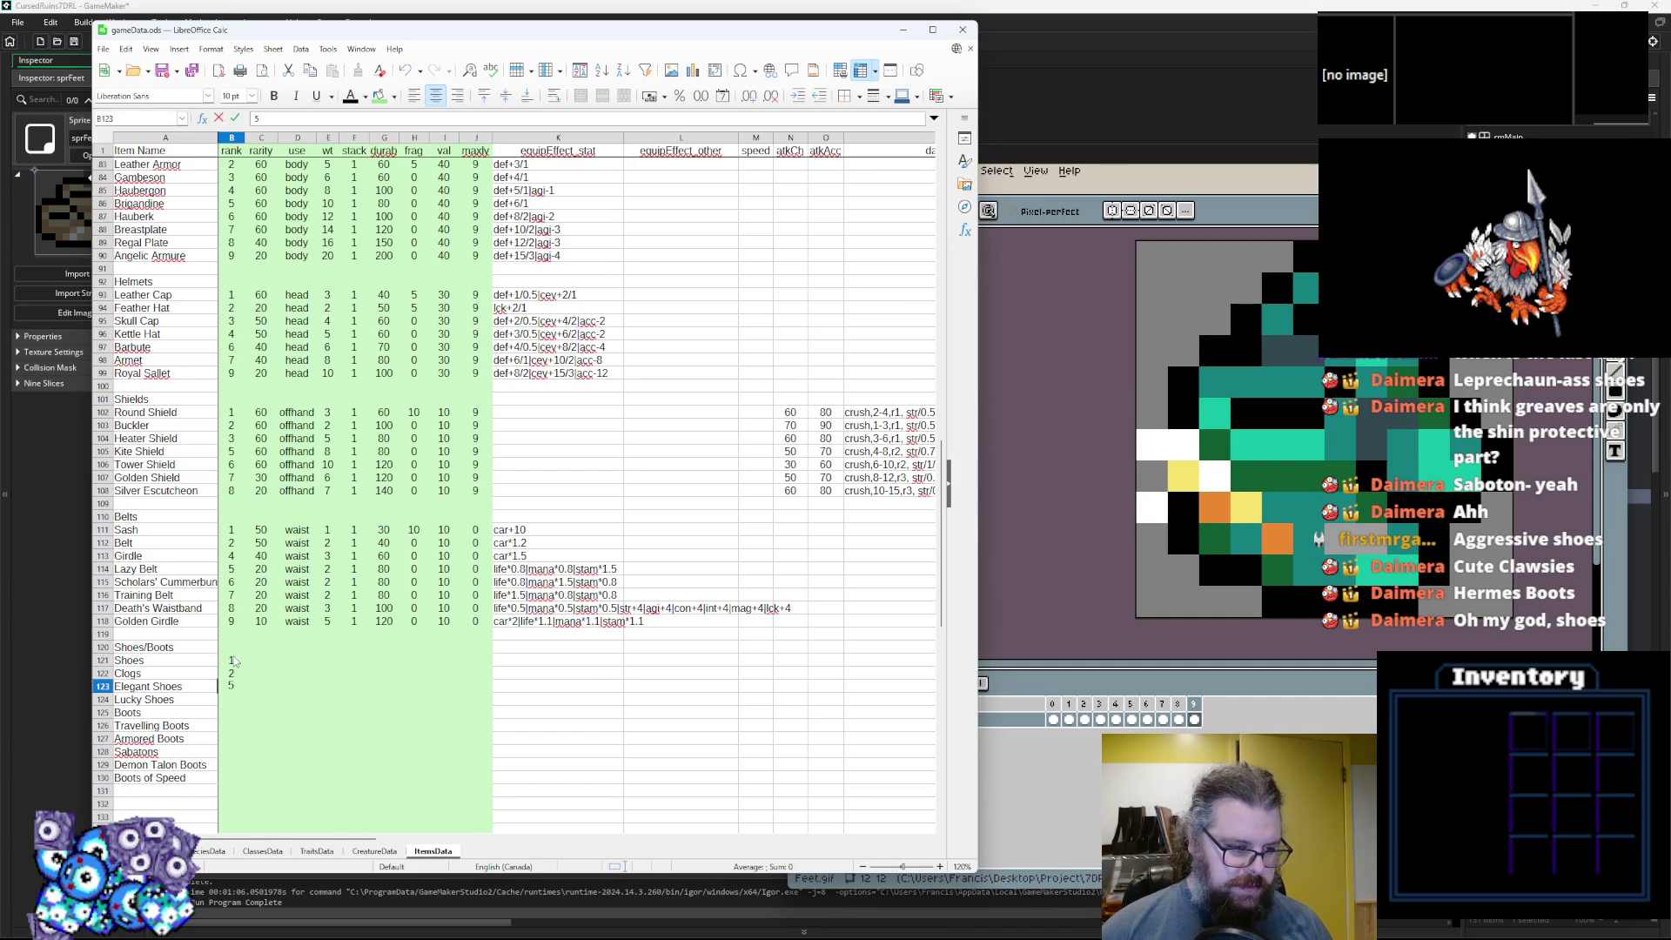
{"action": "key", "text": "Return"}
{"action": "type", "text": "6"}
{"action": "type", "text": "7"}
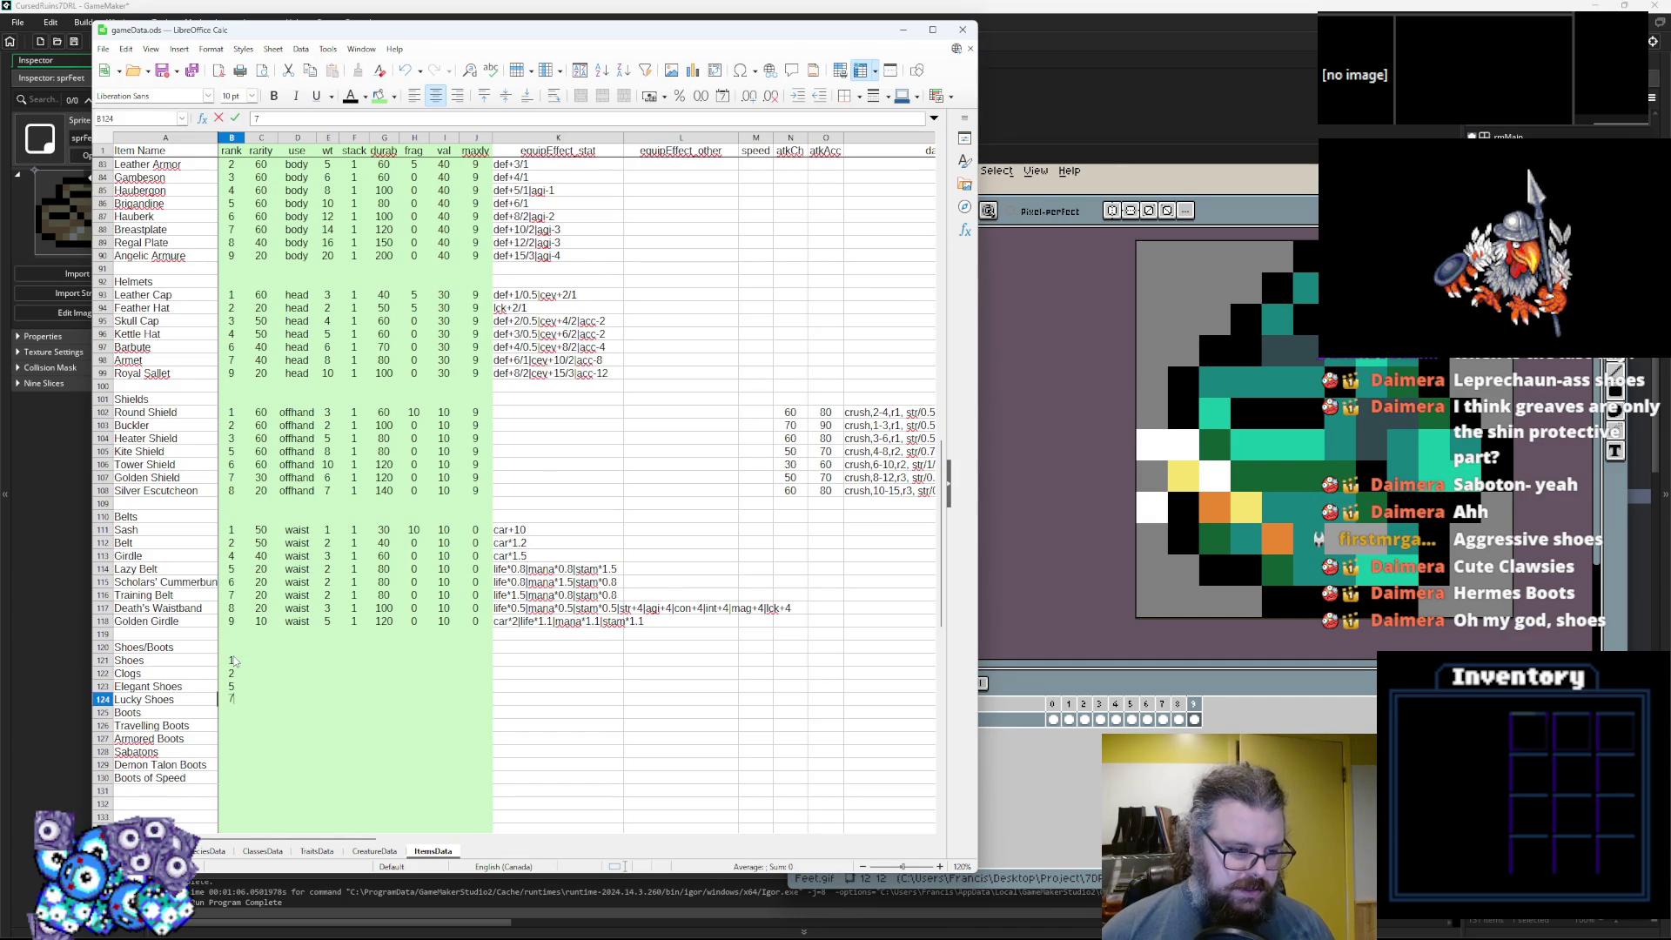
{"action": "key", "text": "Return"}
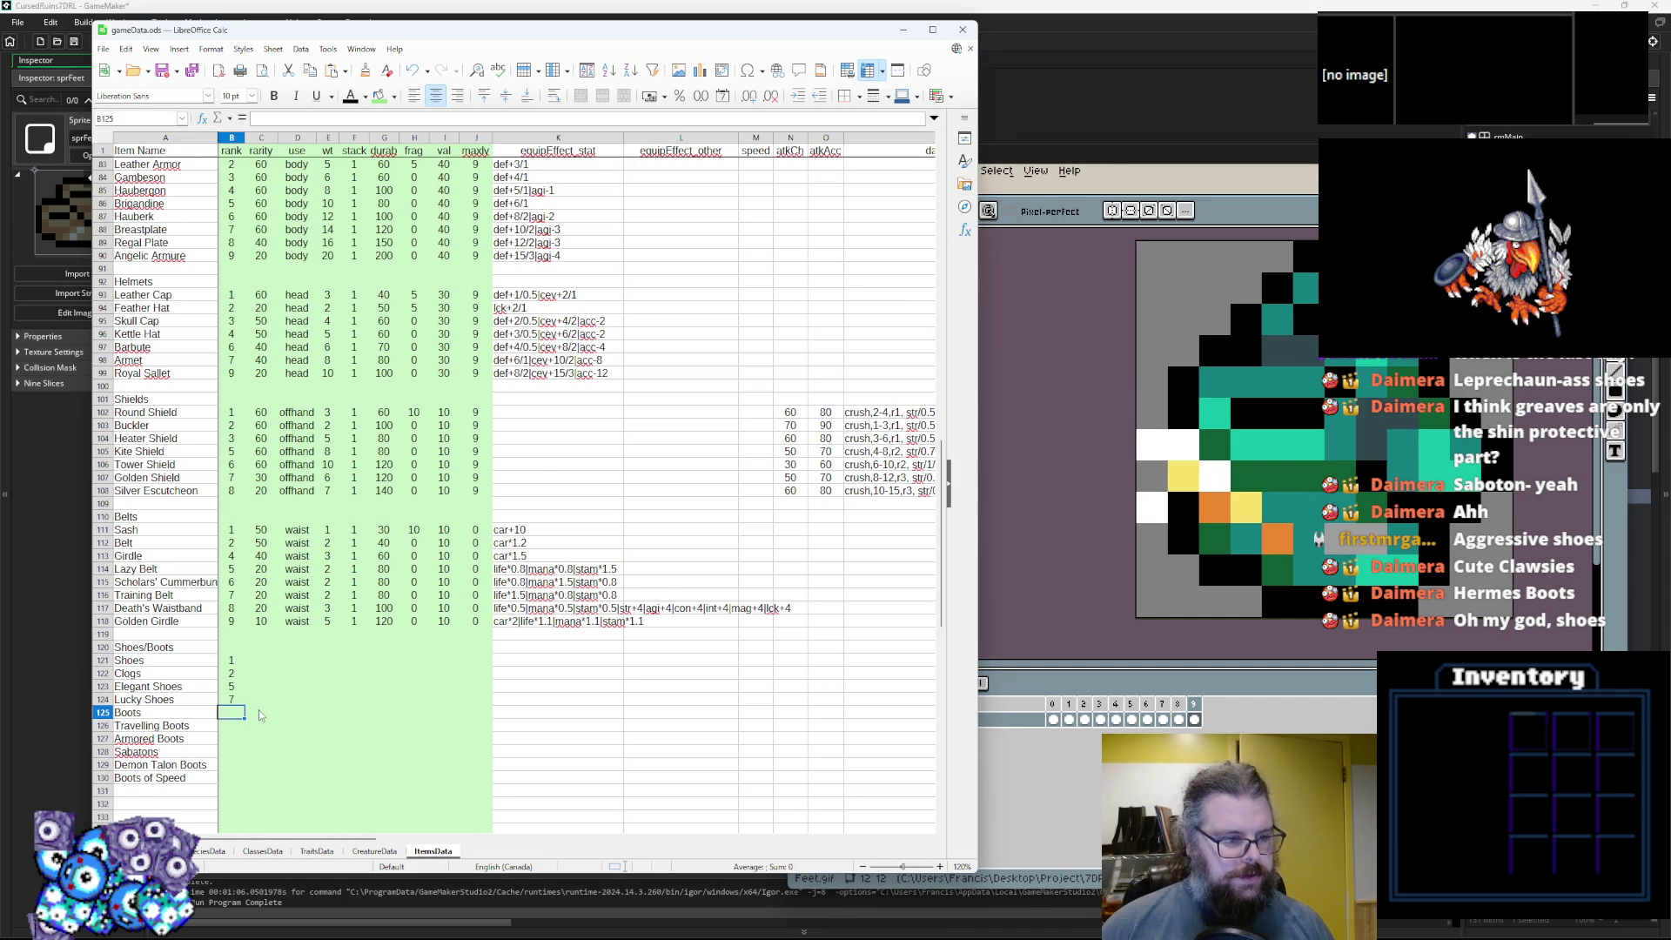
Try alternative ranks of 3 and 4 for Clogs and a rank for Boots.
{"action": "left_click", "coordinate": [235, 674]}
{"action": "type", "text": "3"}
{"action": "key", "text": "Return"}
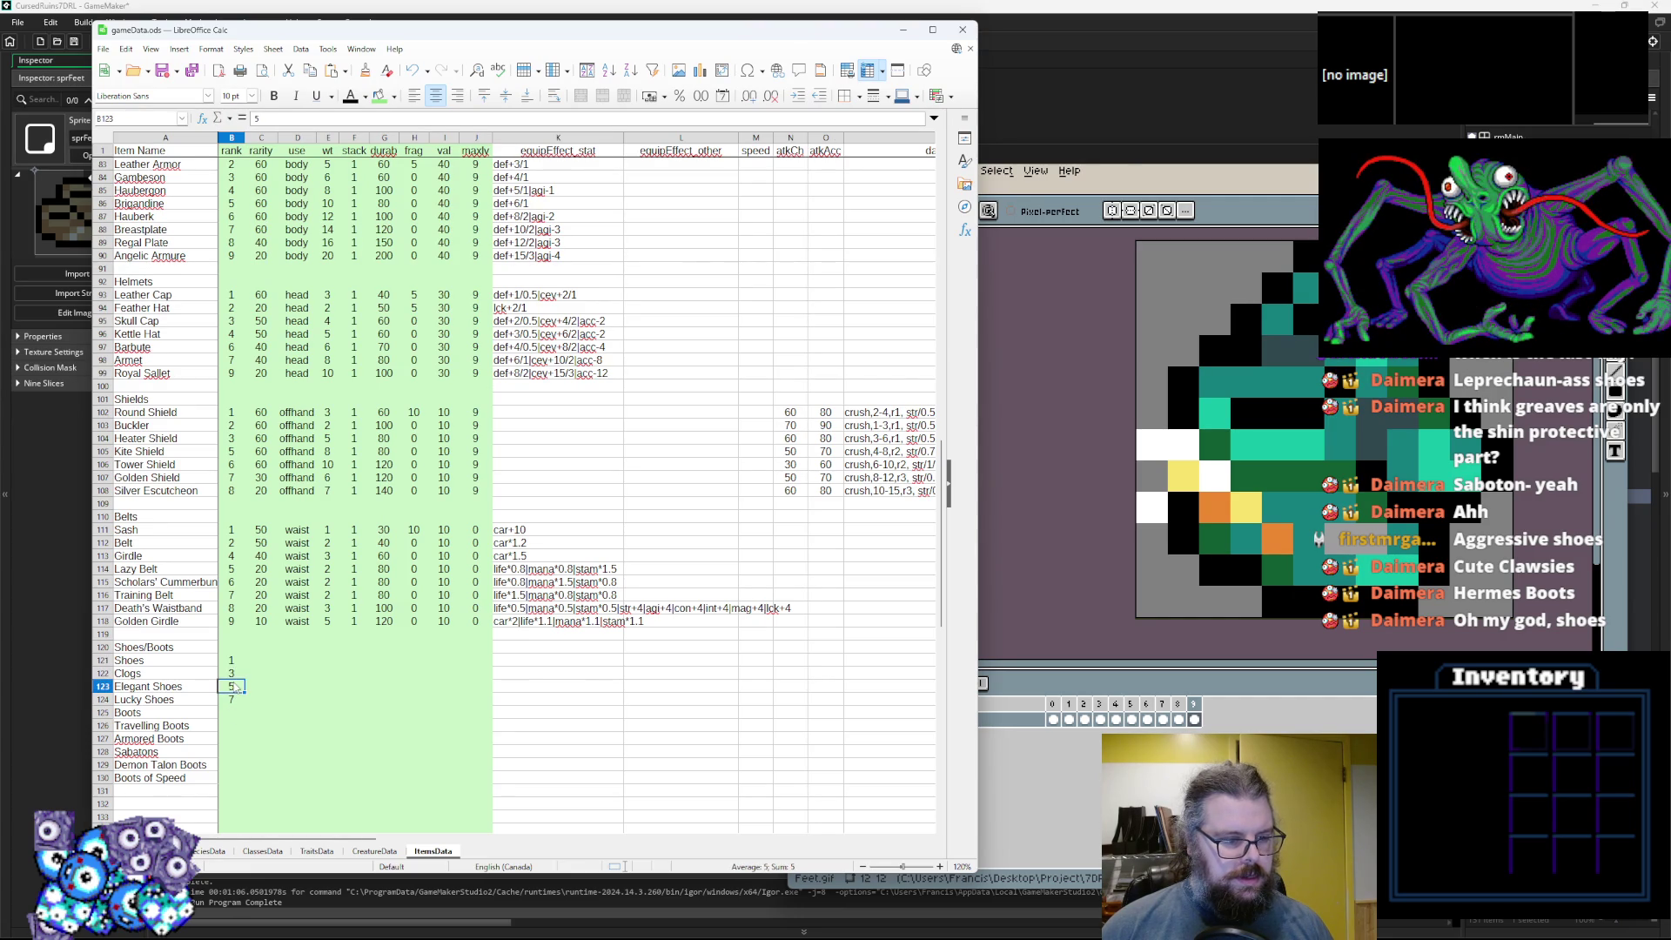
{"action": "left_click", "coordinate": [230, 674]}
{"action": "type", "text": "4"}
{"action": "left_click", "coordinate": [235, 714]}
{"action": "type", "text": "3"}
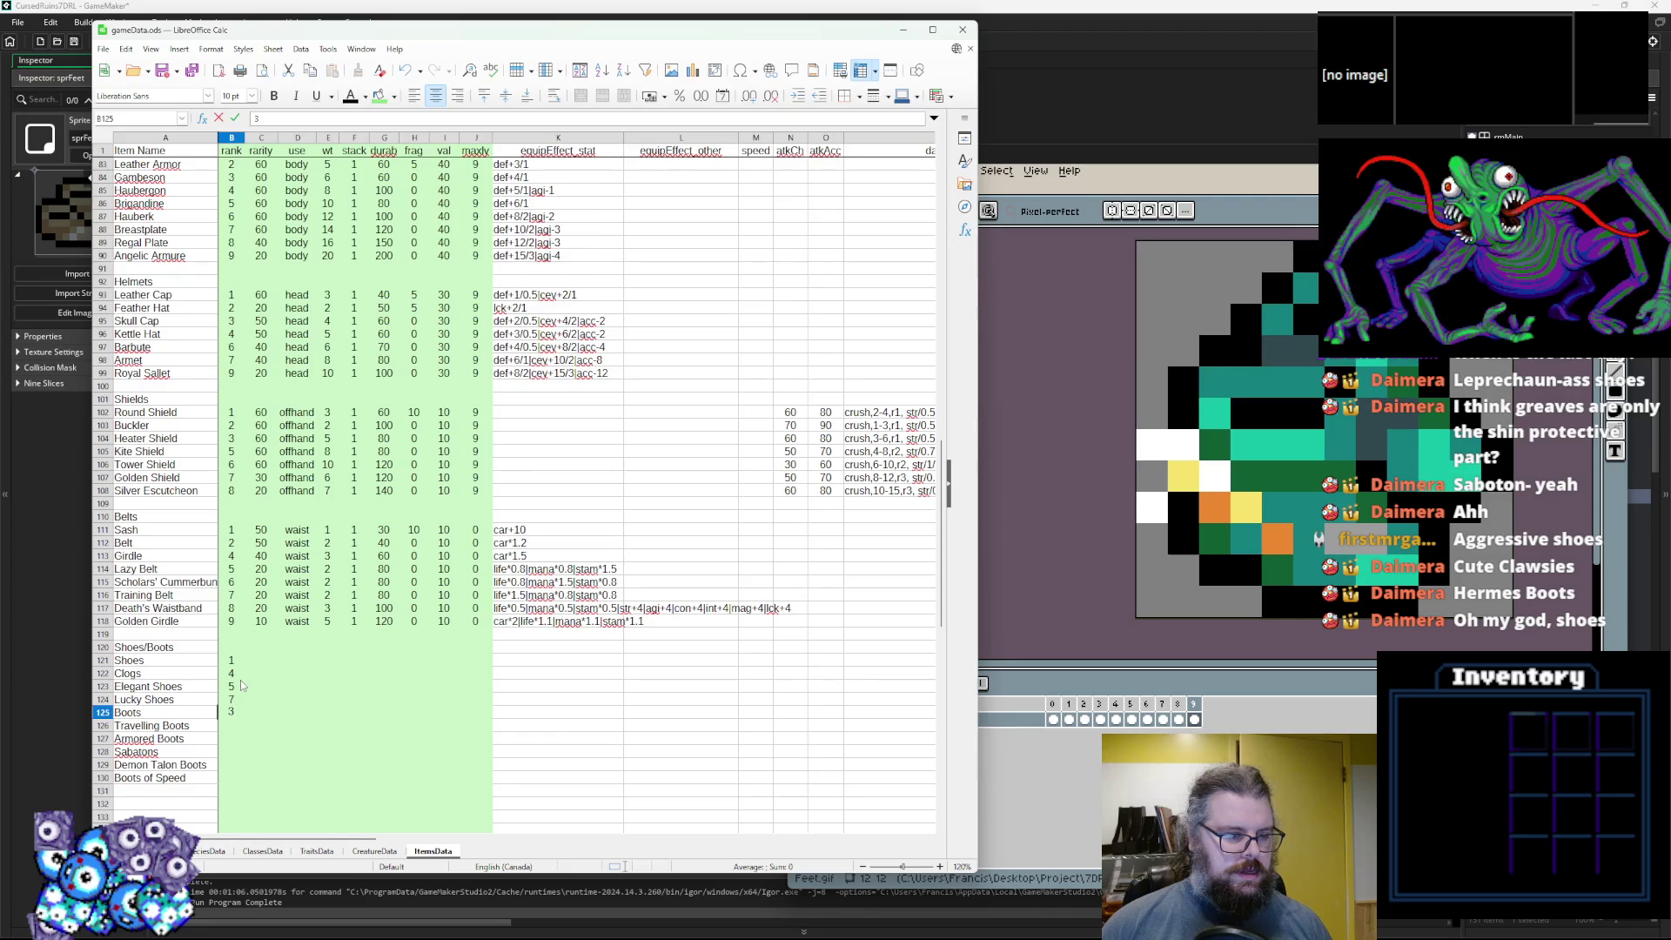
{"action": "key", "text": "Escape"}
{"action": "type", "text": "2"}
{"action": "key", "text": "Return"}
Undo those changes, keeping Clogs at rank 2, and set Boots to rank 3.
{"action": "key", "text": "ctrl+z"}
{"action": "left_click", "coordinate": [235, 714]}
{"action": "key", "text": "ctrl+z"}
{"action": "type", "text": "2"}
{"action": "left_click", "coordinate": [235, 715]}
{"action": "type", "text": "3"}
{"action": "key", "text": "Return"}
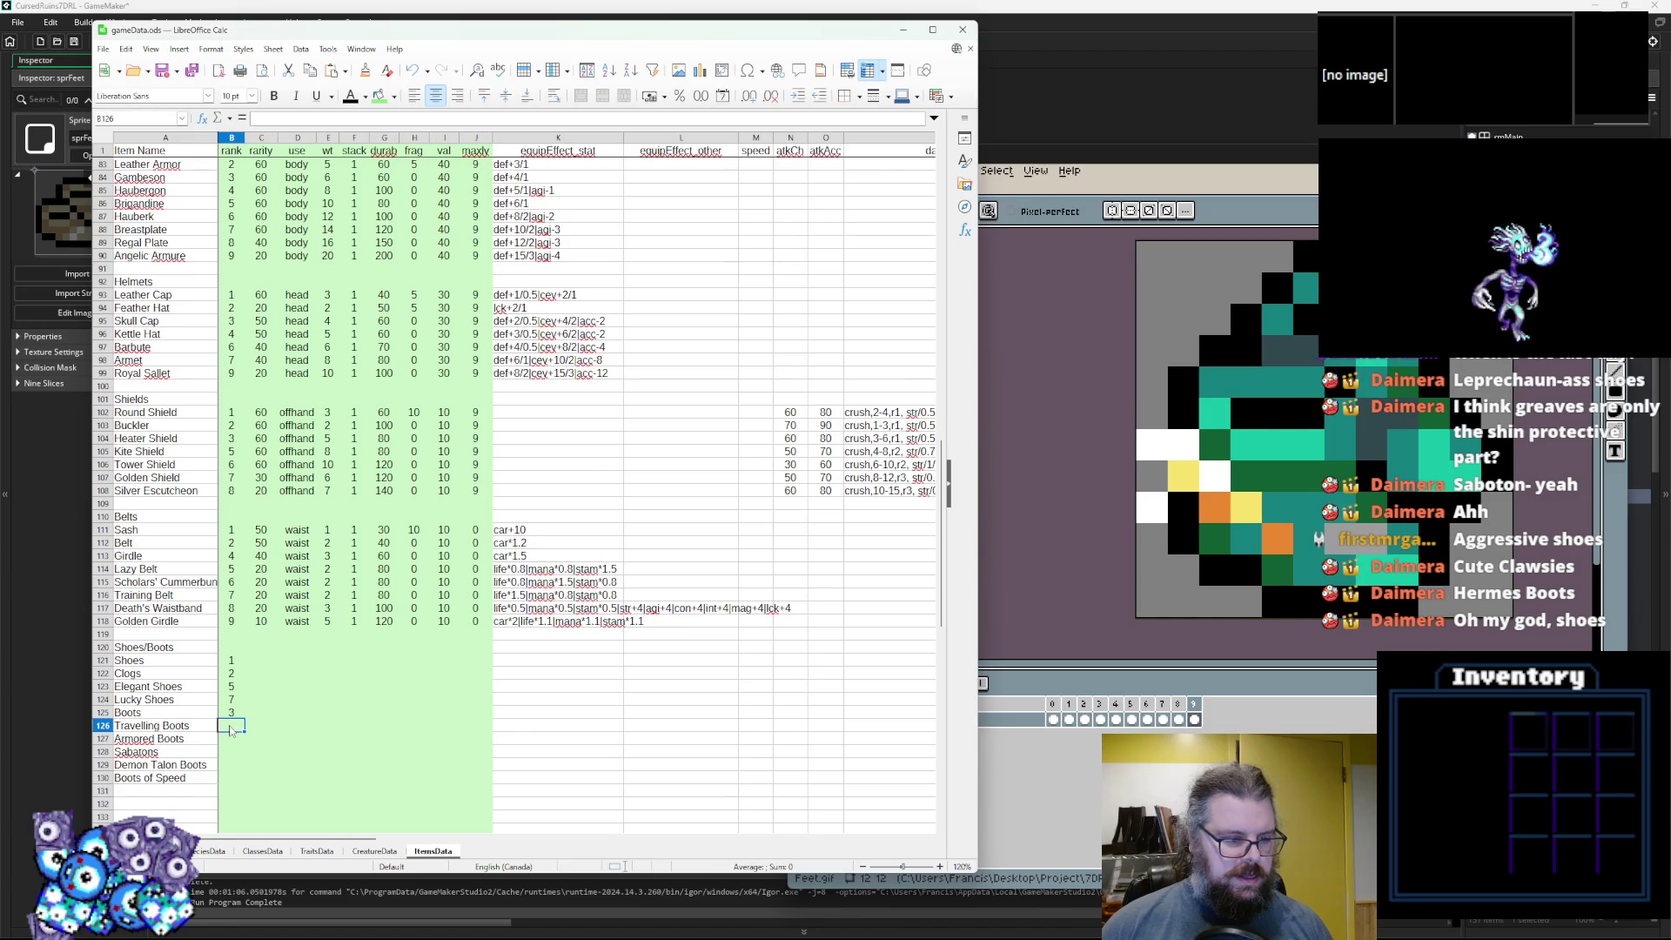
Rank Travelling Boots 5, change Elegant Shoes to 4, and rank Armored Boots 6.
{"action": "double_click", "coordinate": [231, 729]}
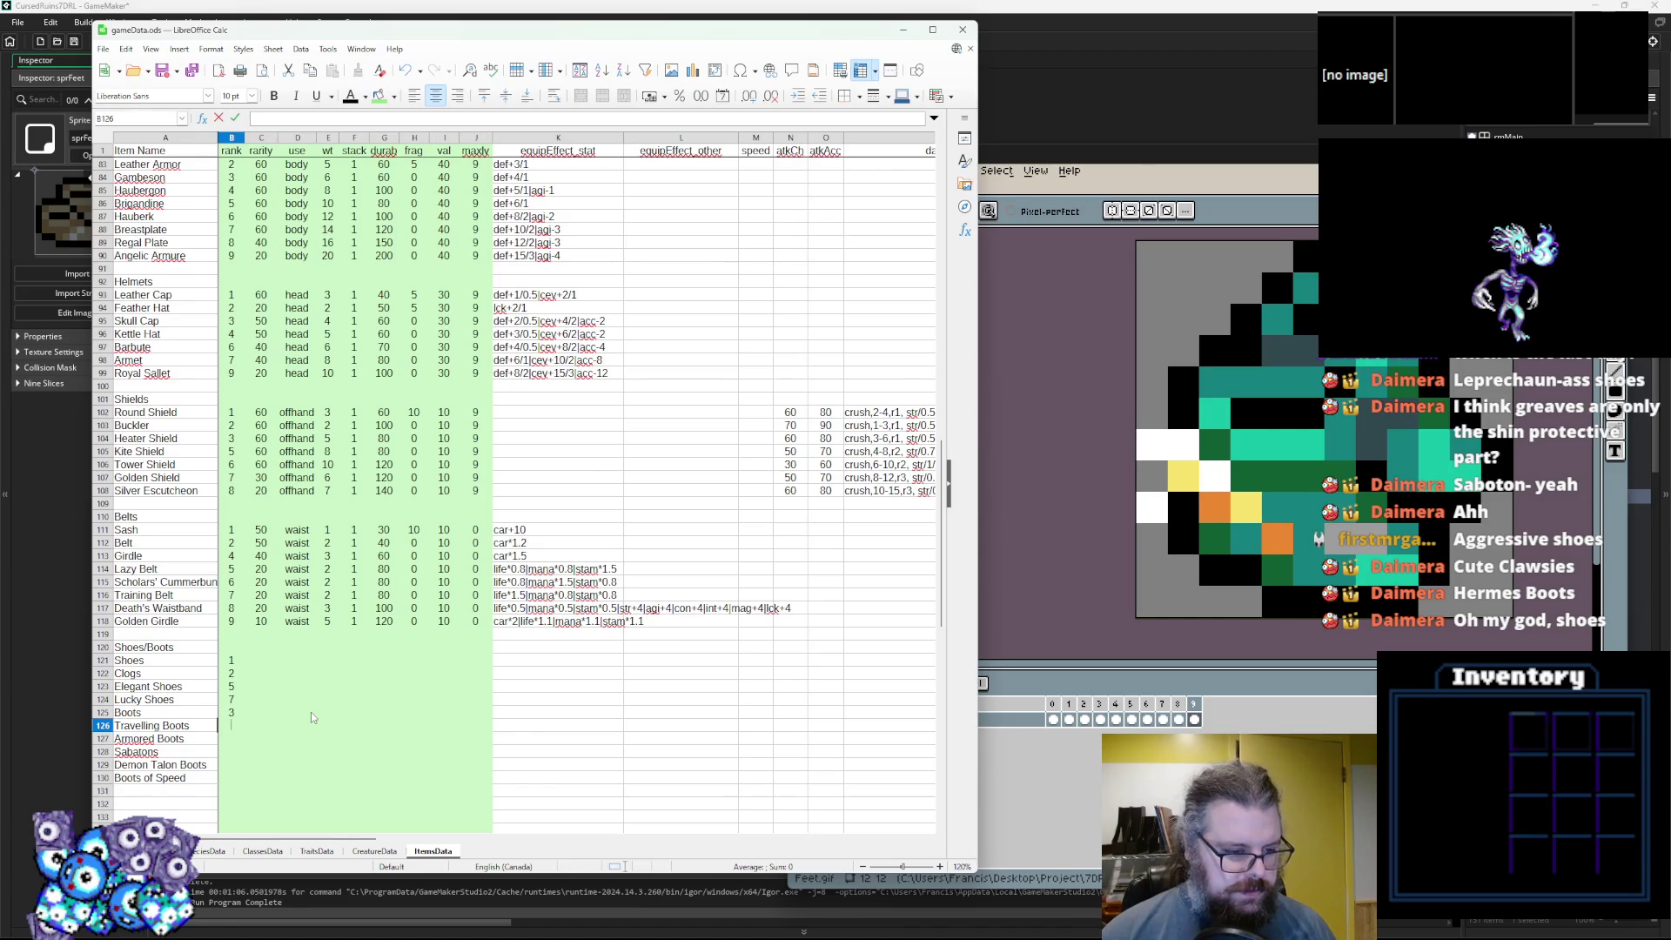
{"action": "type", "text": "65"}
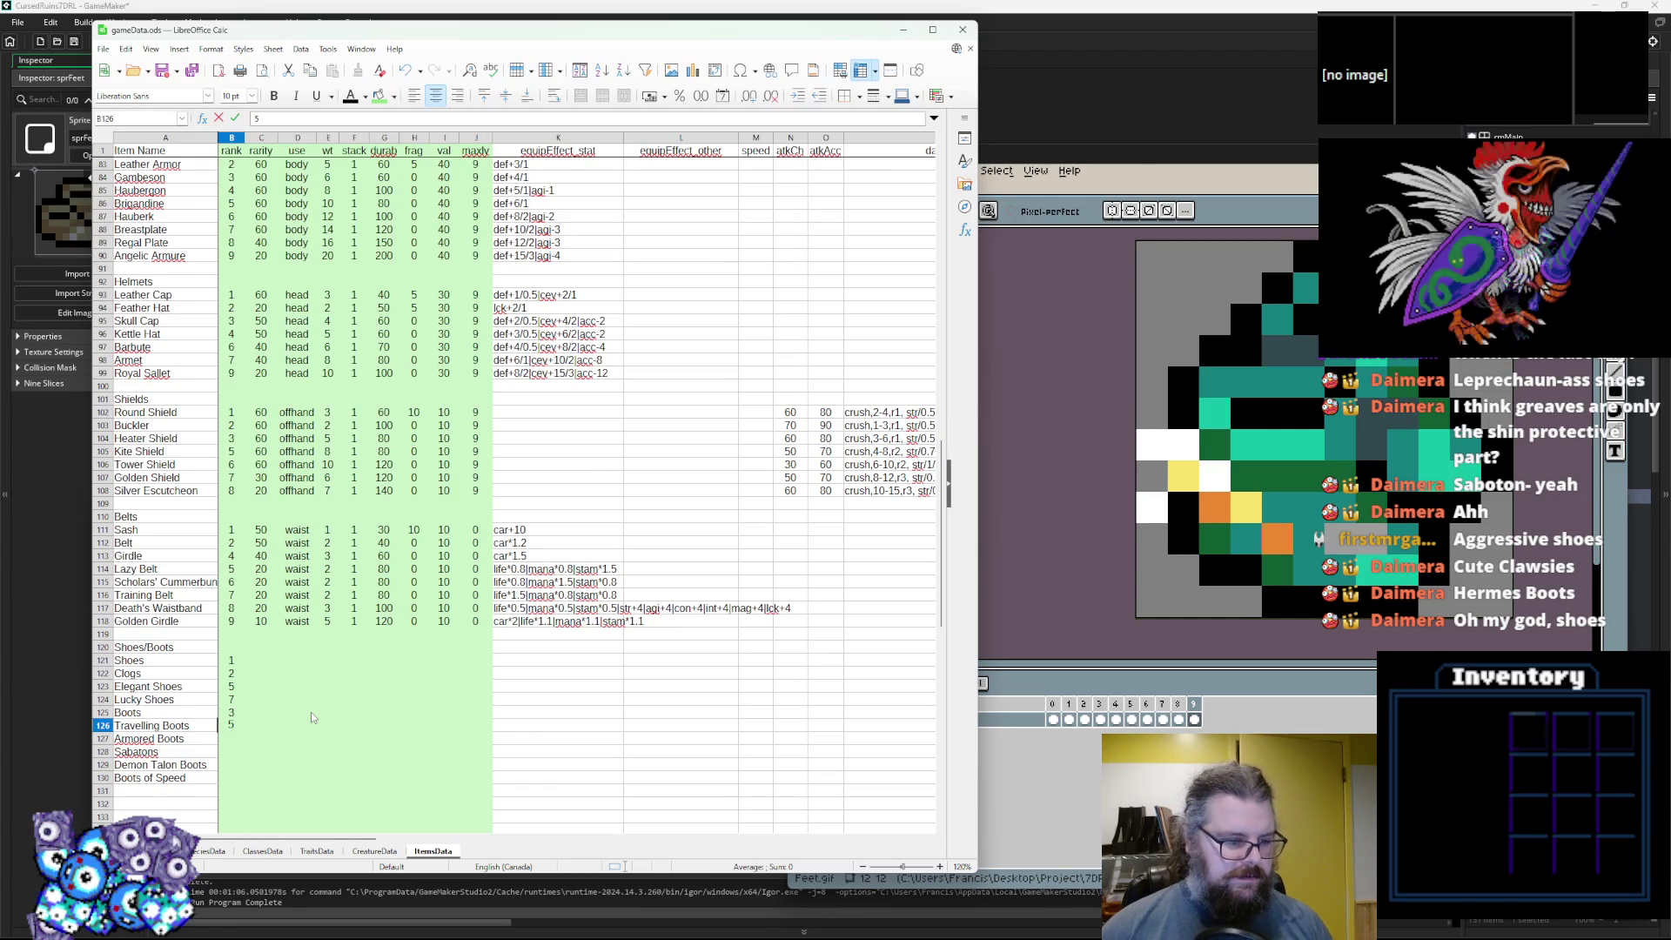
{"action": "left_click", "coordinate": [231, 686]}
{"action": "type", "text": "4"}
{"action": "left_click", "coordinate": [230, 739]}
{"action": "key", "text": "Up"}
{"action": "key", "text": "Down"}
{"action": "key", "text": "Up"}
{"action": "left_click", "coordinate": [233, 738]}
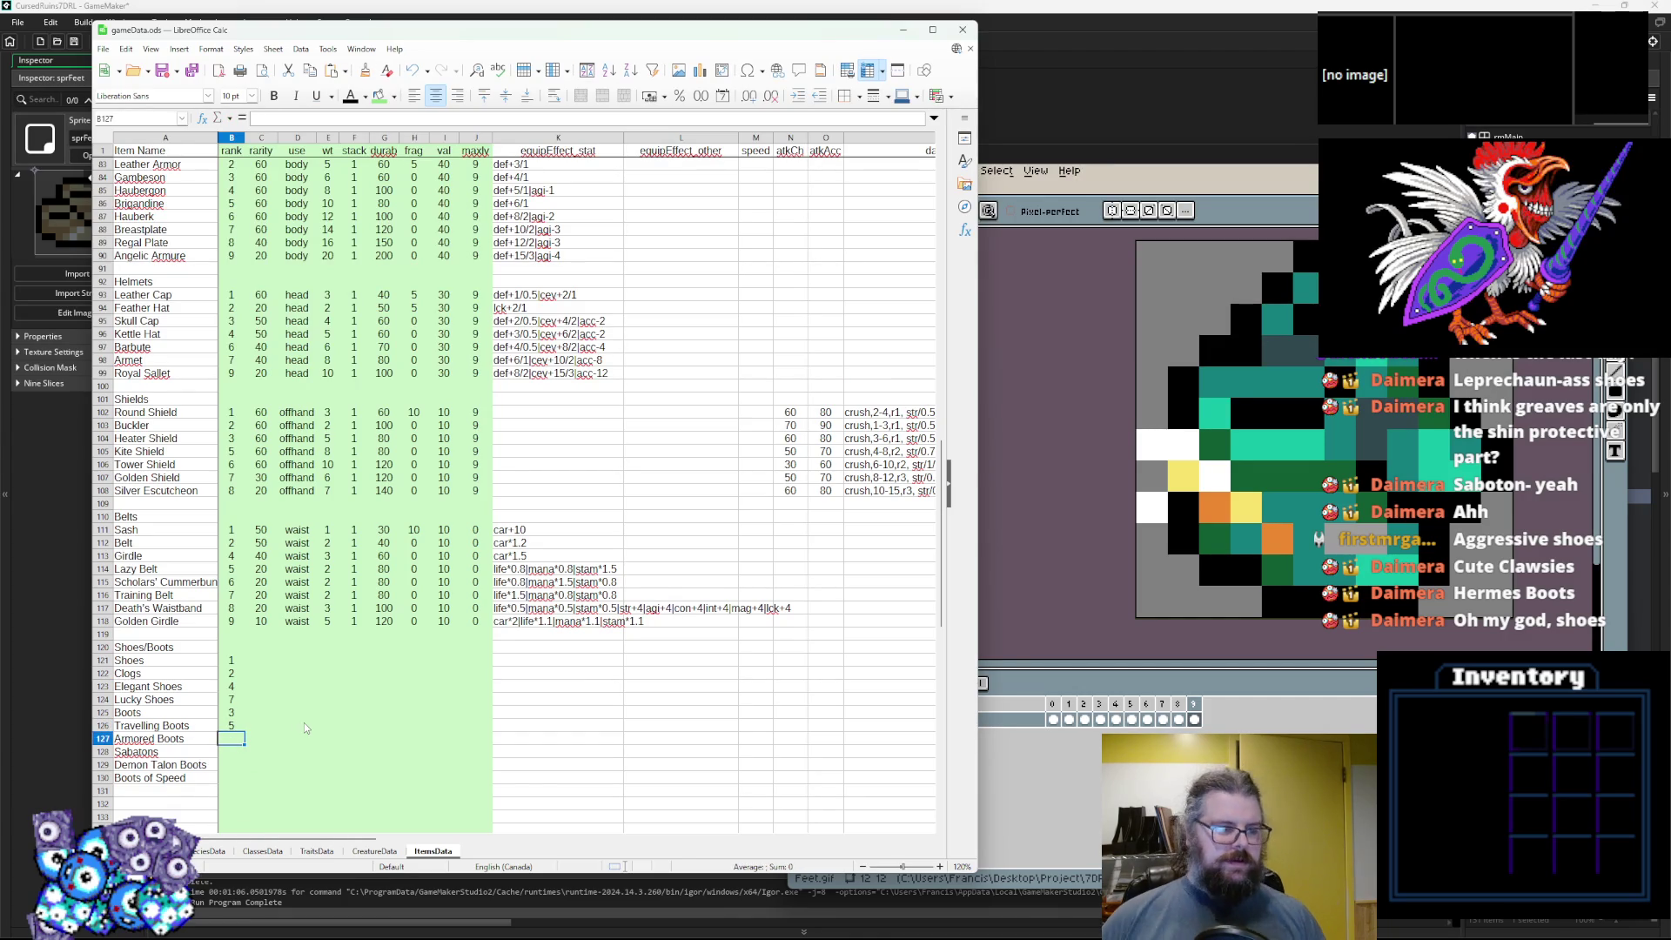
{"action": "type", "text": "6"}
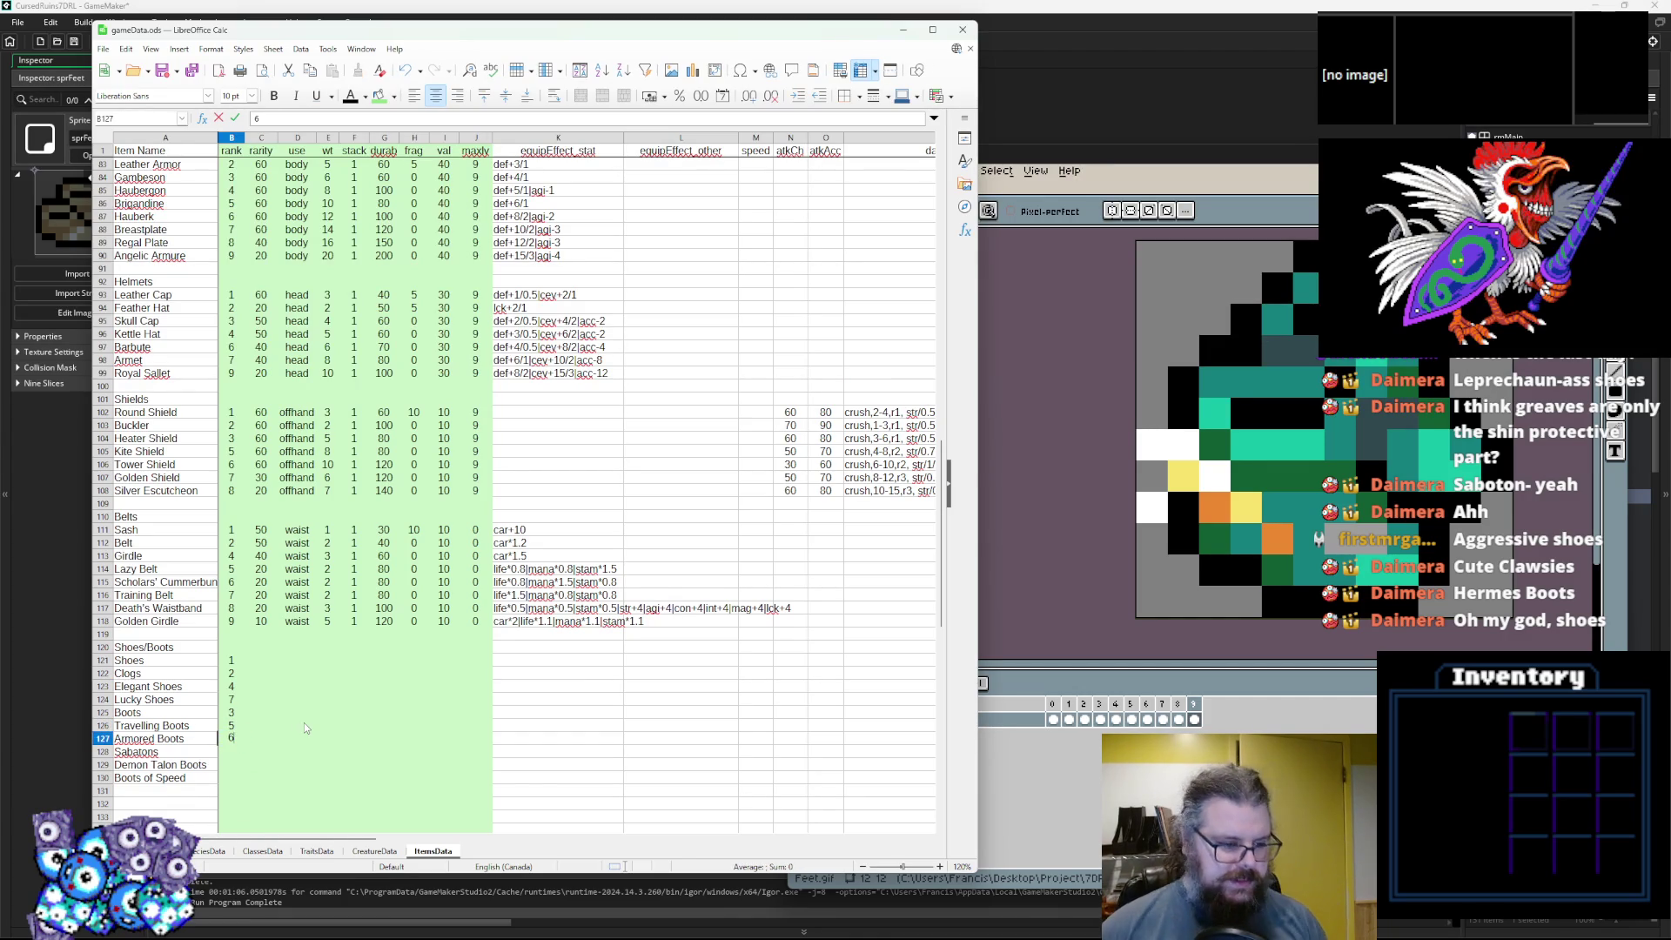
{"action": "key", "text": "Return"}
Rank Sabatons 8, Demon Talon Boots 9, and Boots of Speed 8.
{"action": "type", "text": "8"}
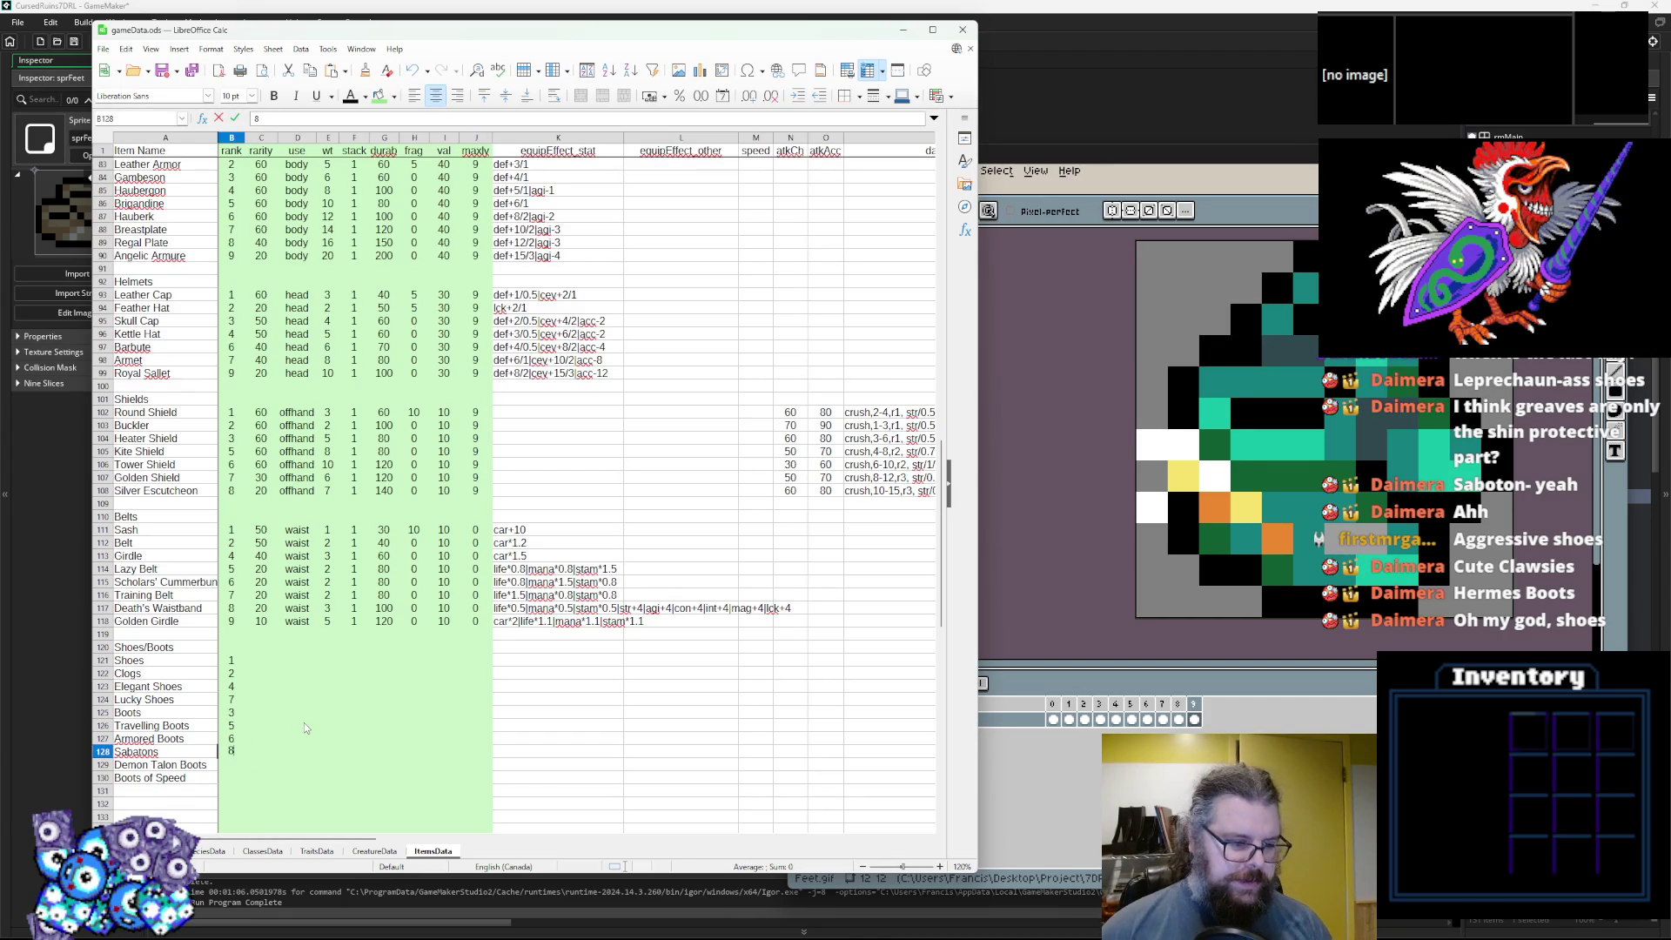
{"action": "key", "text": "Return"}
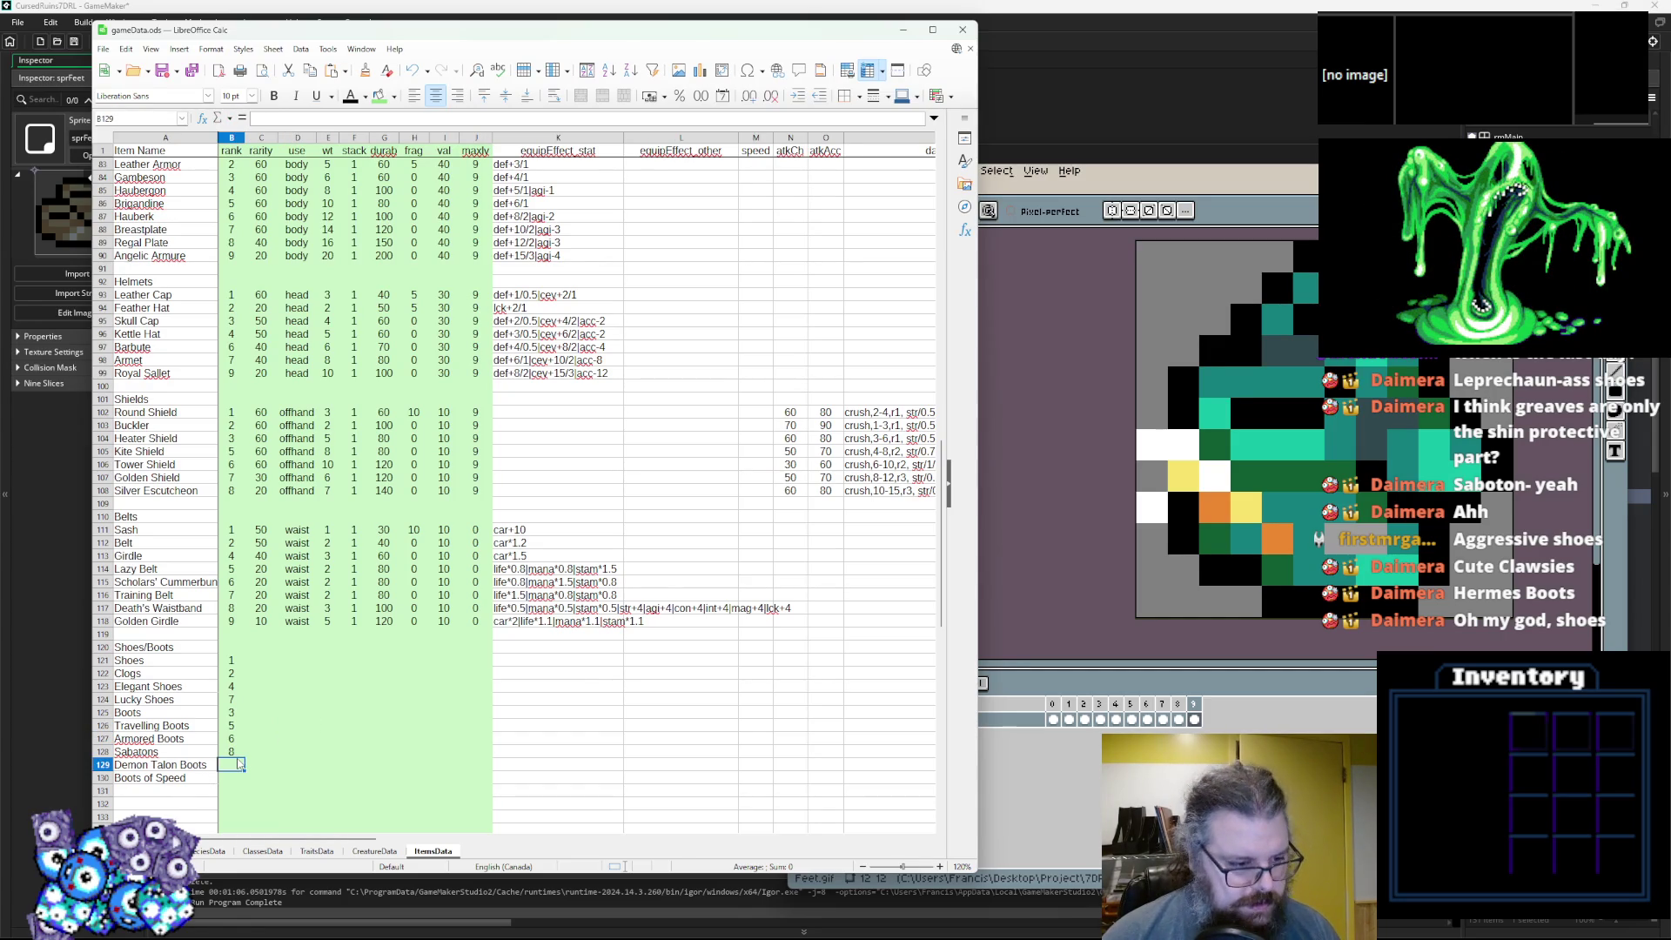
{"action": "type", "text": "8"}
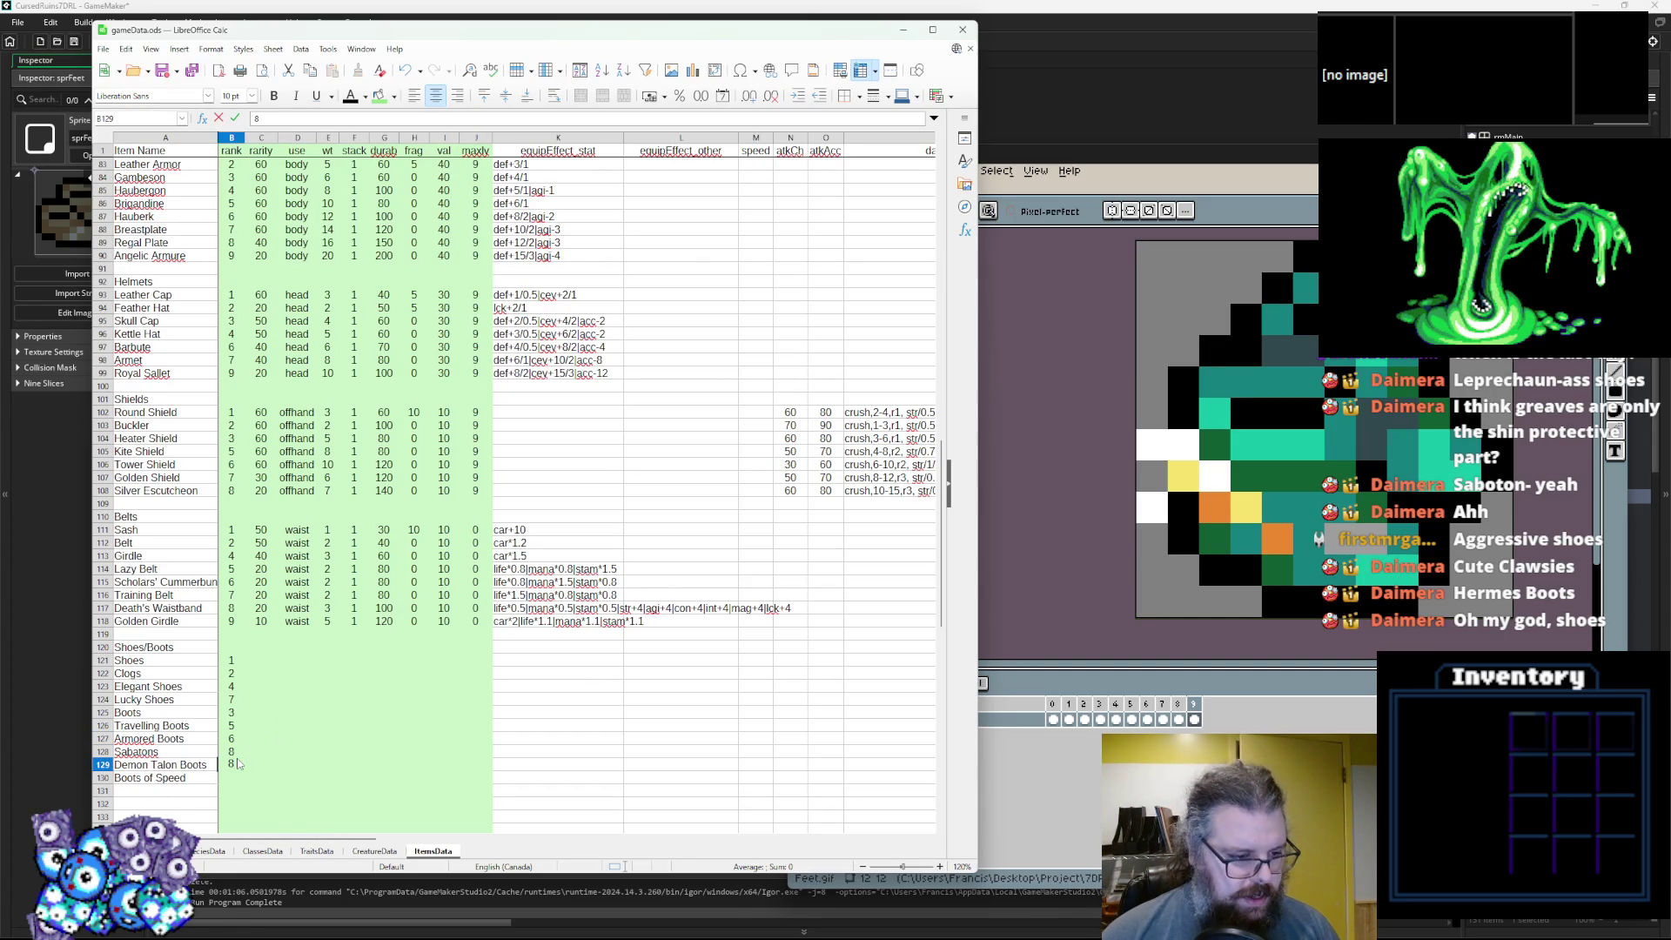
{"action": "key", "text": "Return"}
{"action": "key", "text": "Up"}
{"action": "type", "text": "9"}
{"action": "key", "text": "Return"}
{"action": "type", "text": "8"}
{"action": "key", "text": "Return"}
{"action": "left_click", "coordinate": [230, 780]}
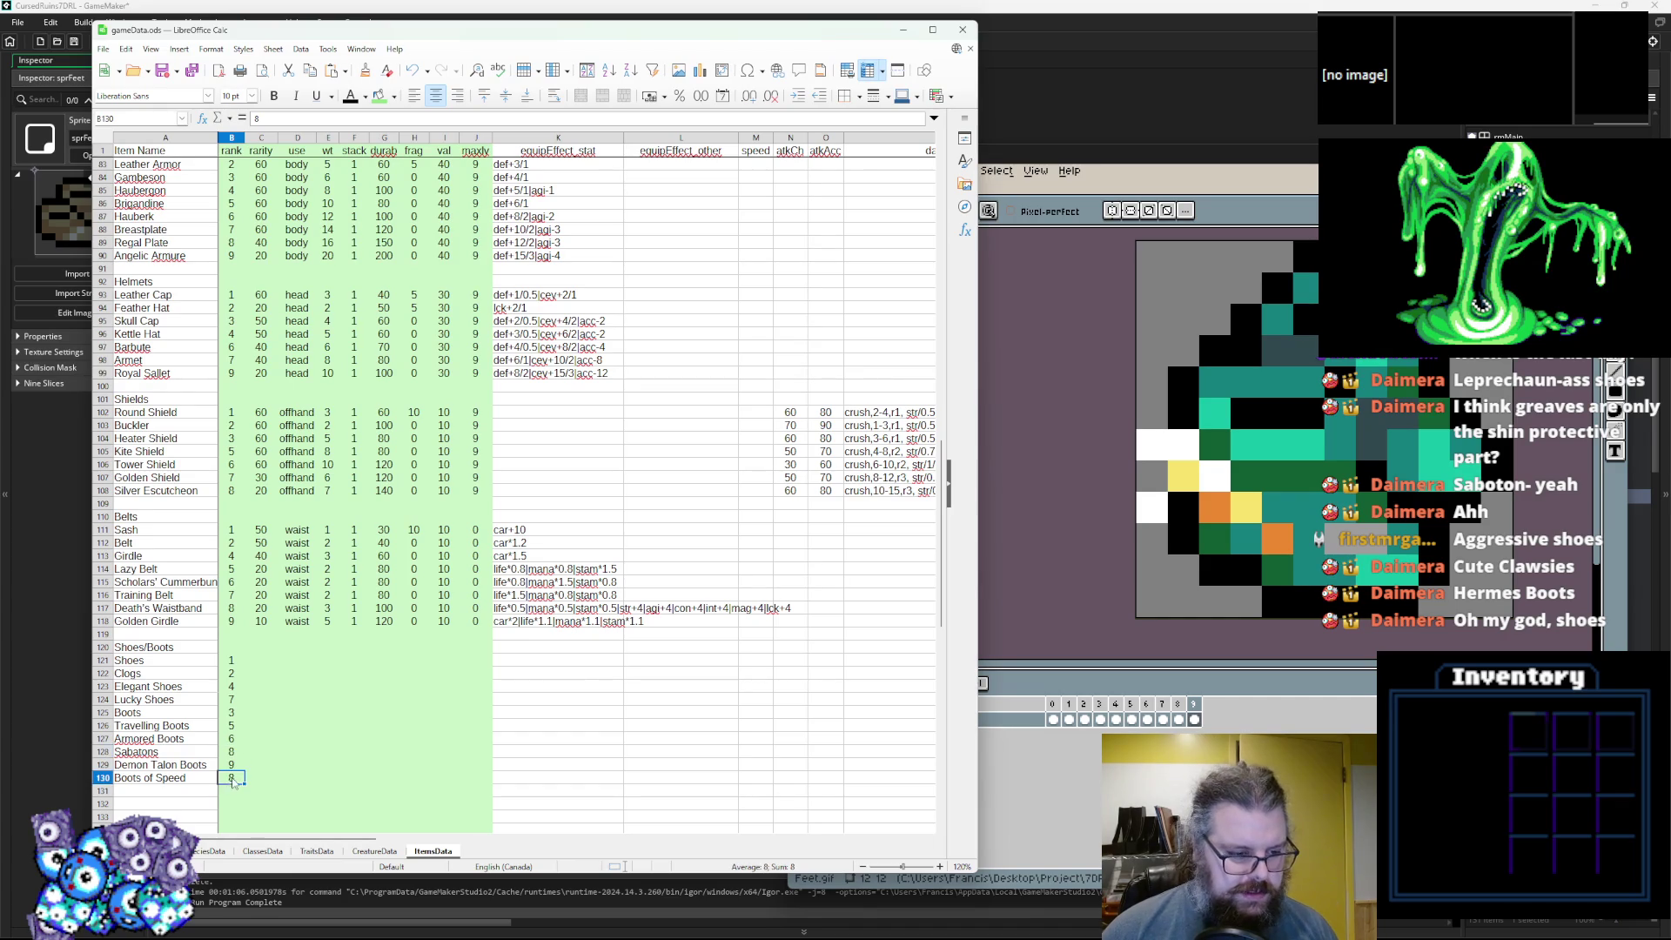
{"action": "left_click", "coordinate": [273, 660]}
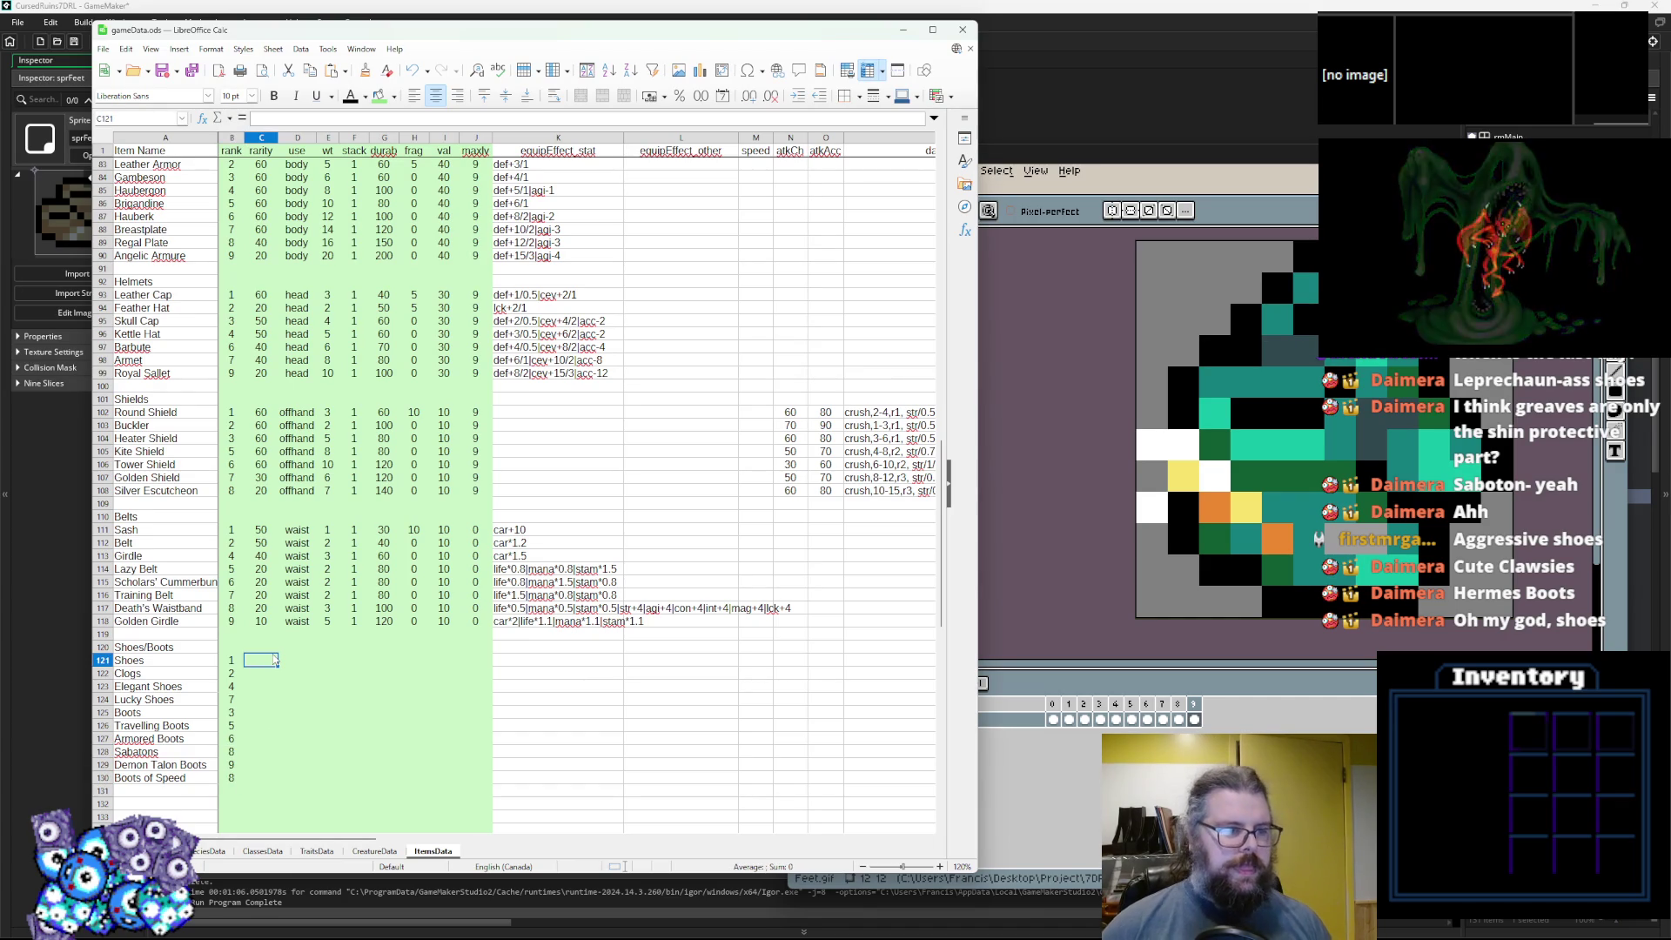
Set rarity for Shoes 50, Clogs 50, Elegant Shoes 40, Lucky Shoes 20.
{"action": "type", "text": "50"}
{"action": "key", "text": "Return"}
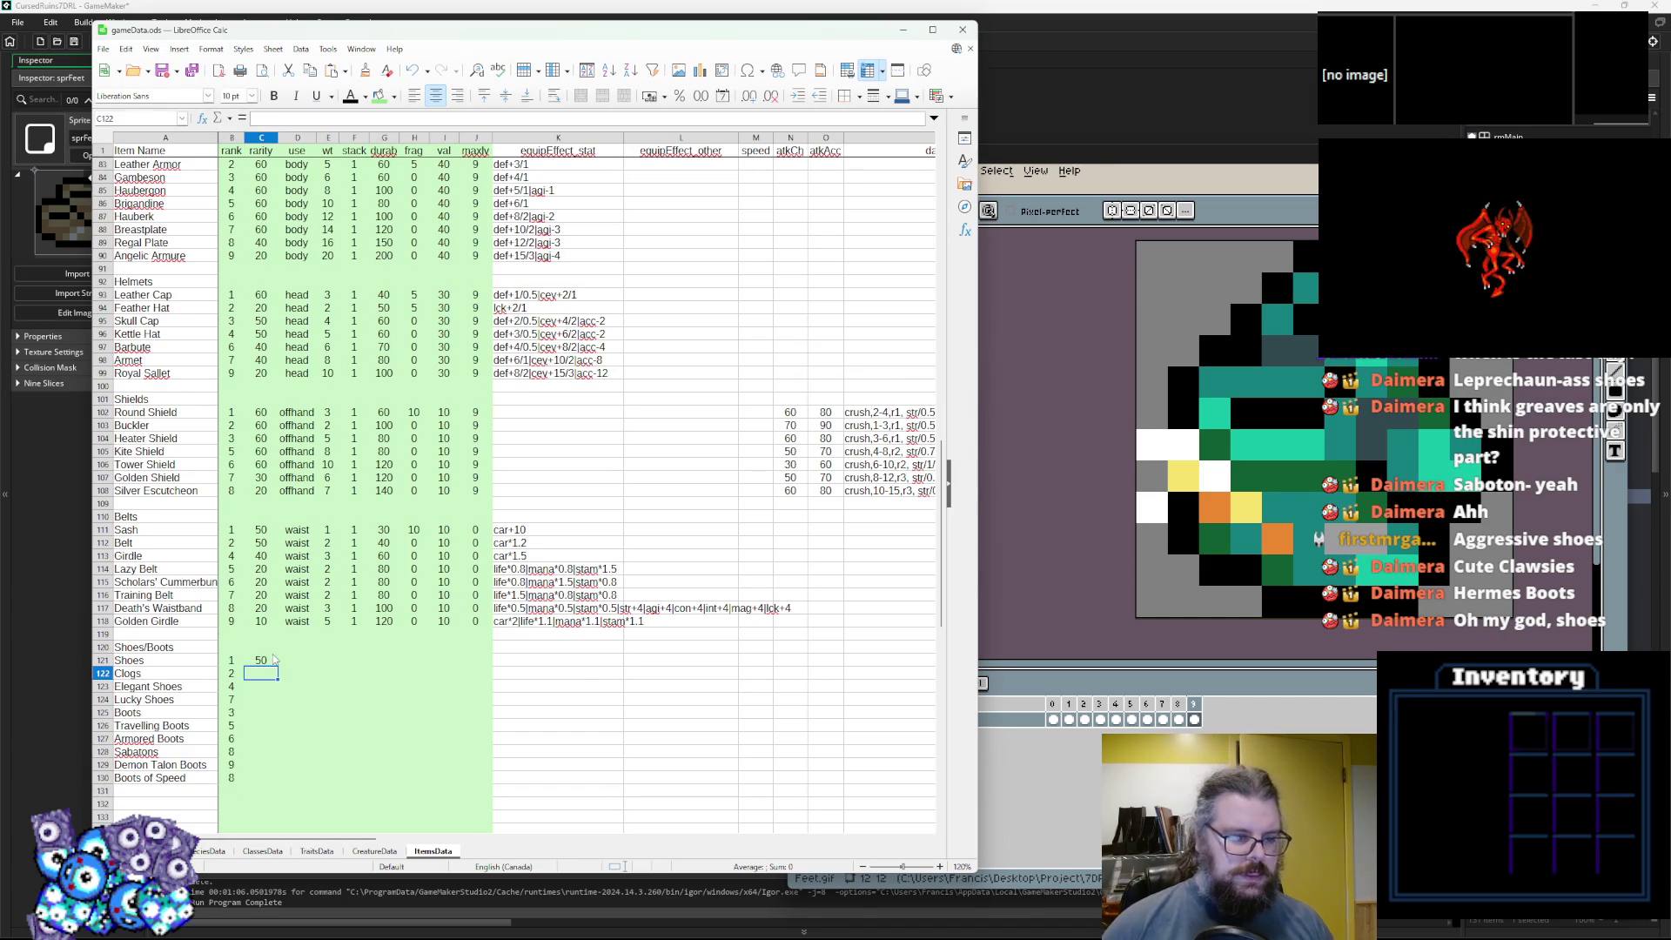
{"action": "type", "text": "50"}
{"action": "key", "text": "Return"}
{"action": "type", "text": "40"}
{"action": "key", "text": "Return"}
{"action": "type", "text": "3"}
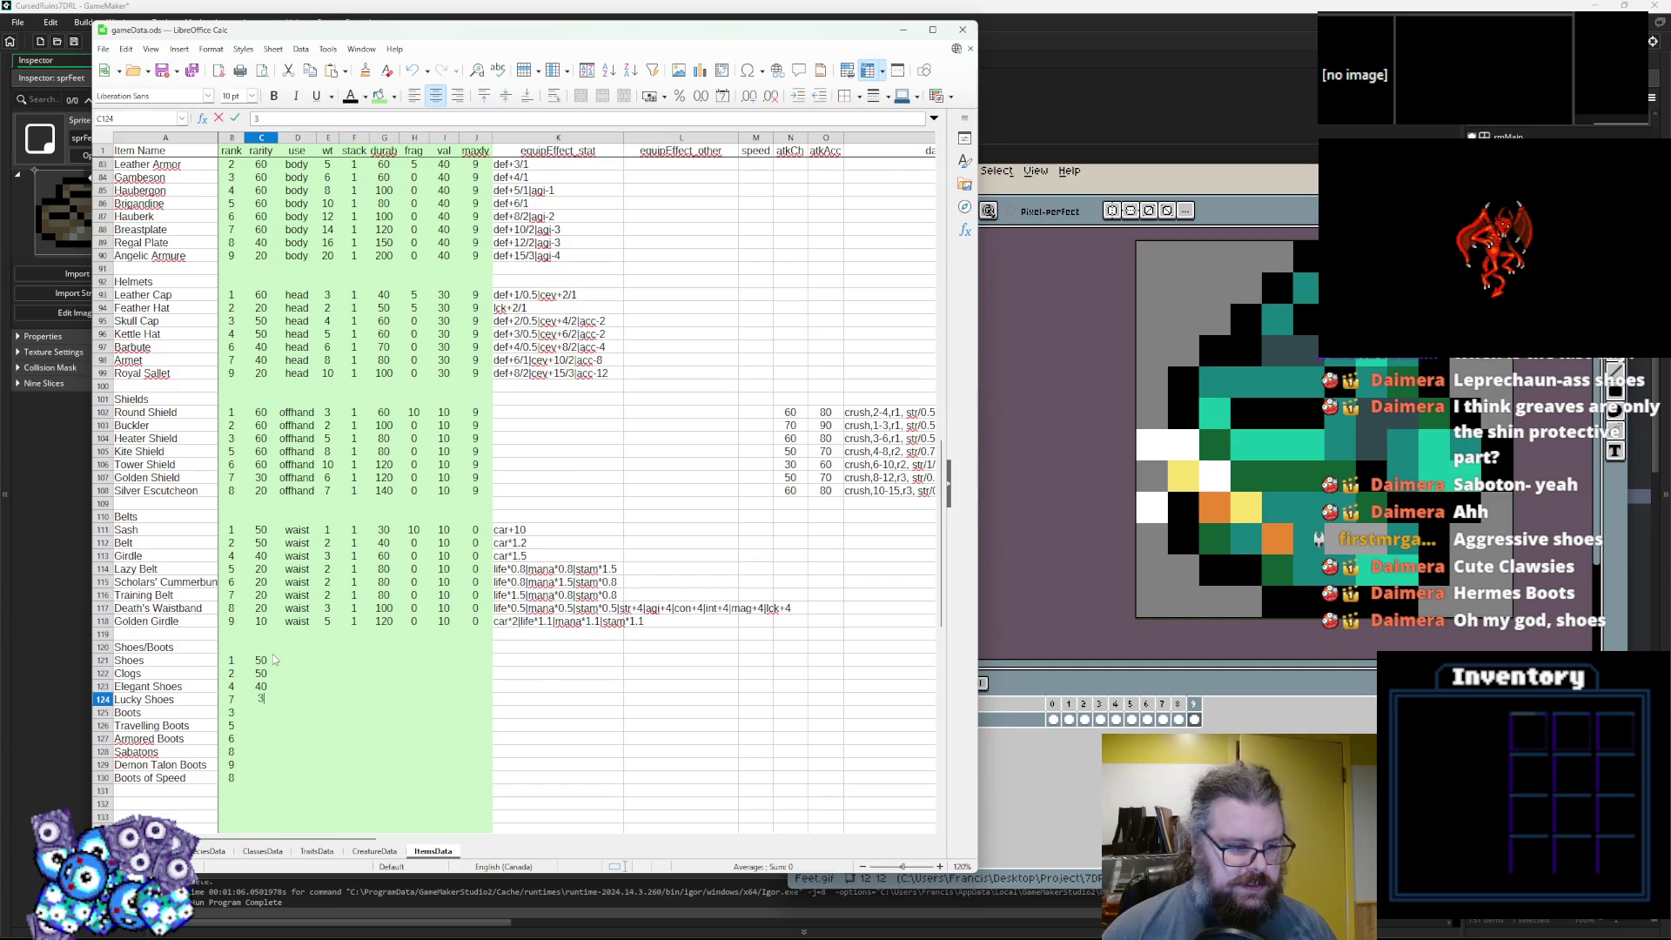
{"action": "type", "text": "20"}
{"action": "key", "text": "Return"}
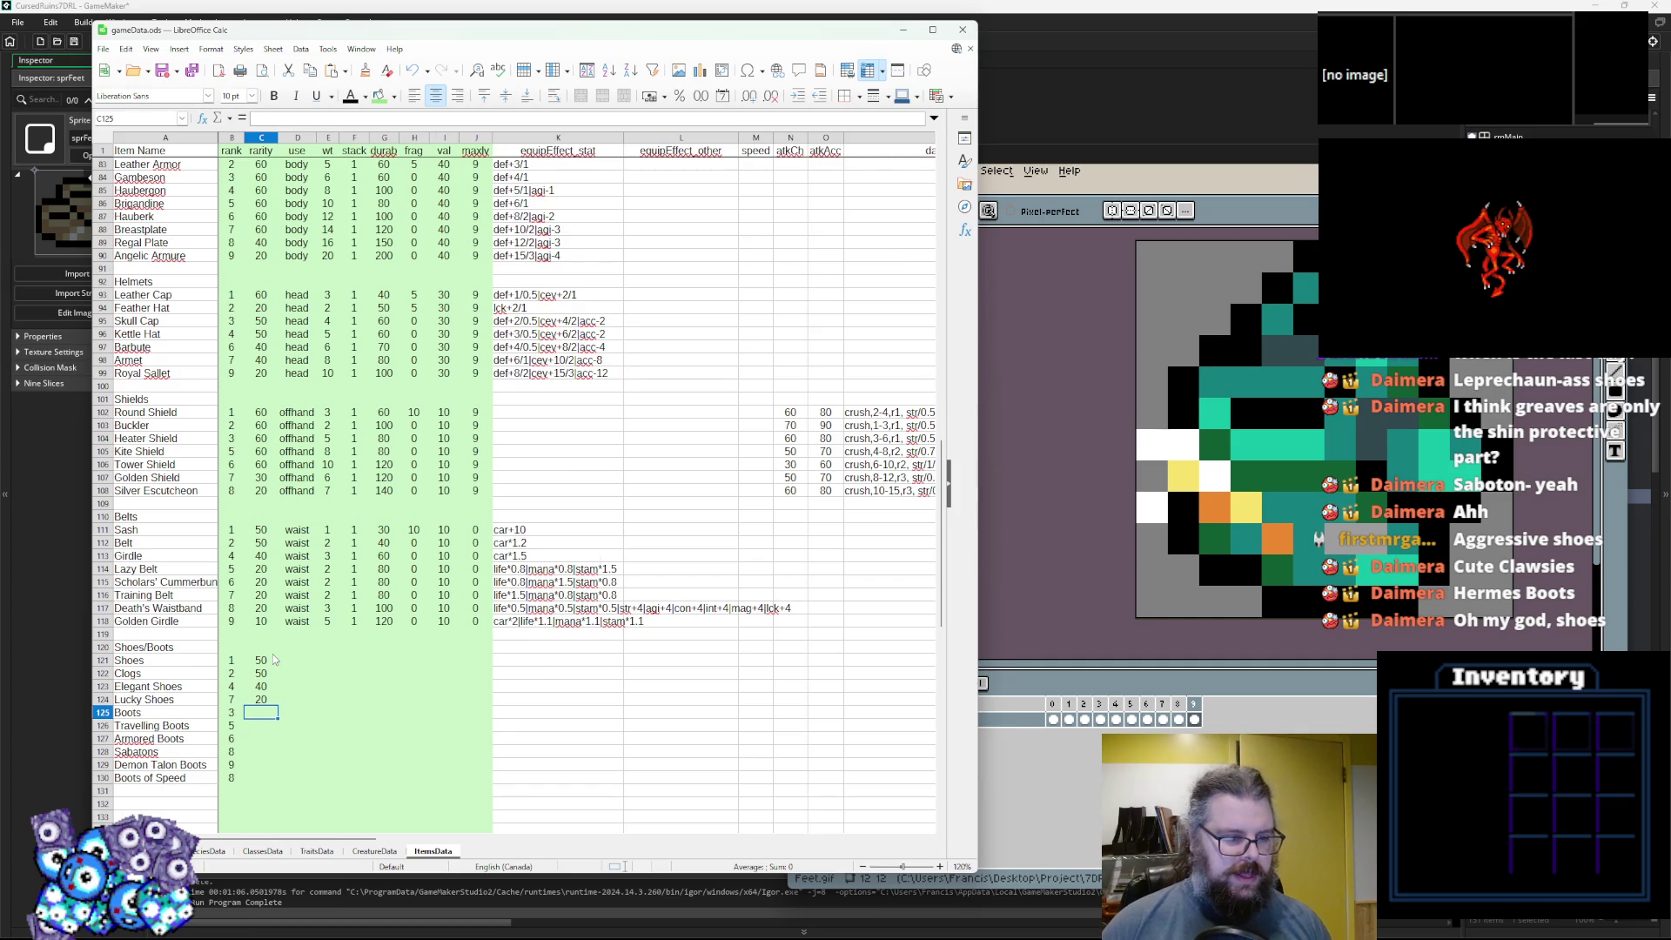
Set rarity for Boots 50, Travelling Boots 50, Armored Boots 40, Sabatons 40, Demon Talon Boots 20, Boots of Speed 20.
{"action": "type", "text": "50"}
{"action": "key", "text": "Return"}
{"action": "type", "text": "4"}
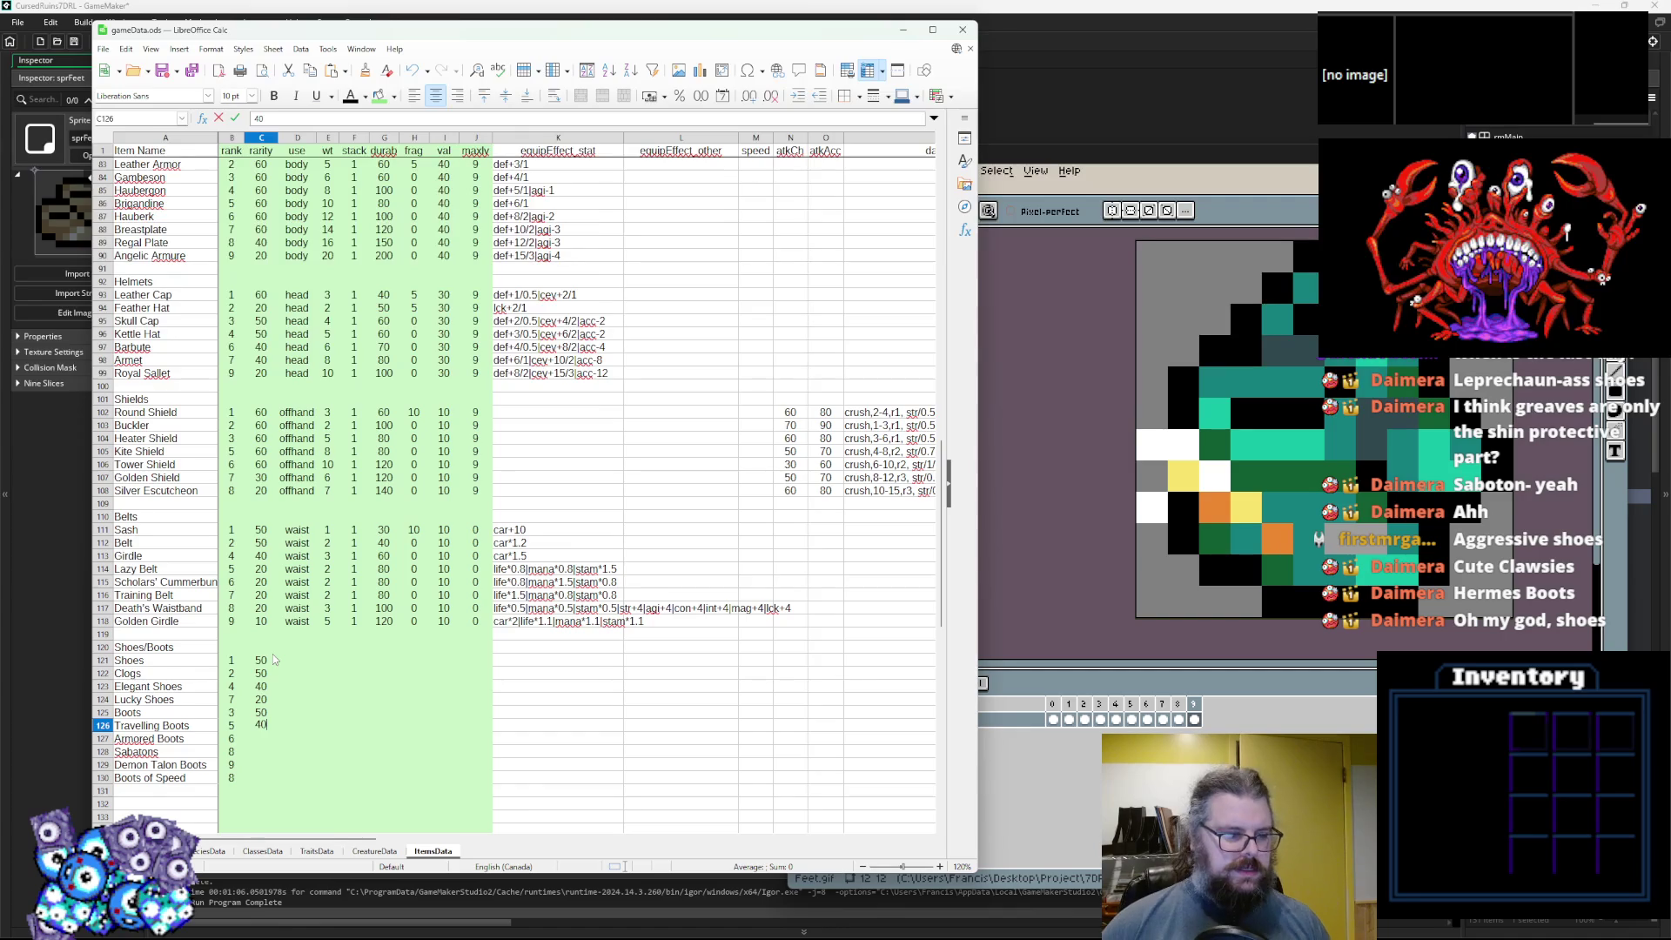
{"action": "type", "text": "0"}
{"action": "key", "text": "Return"}
{"action": "type", "text": "40"}
{"action": "key", "text": "Return"}
{"action": "type", "text": "3"}
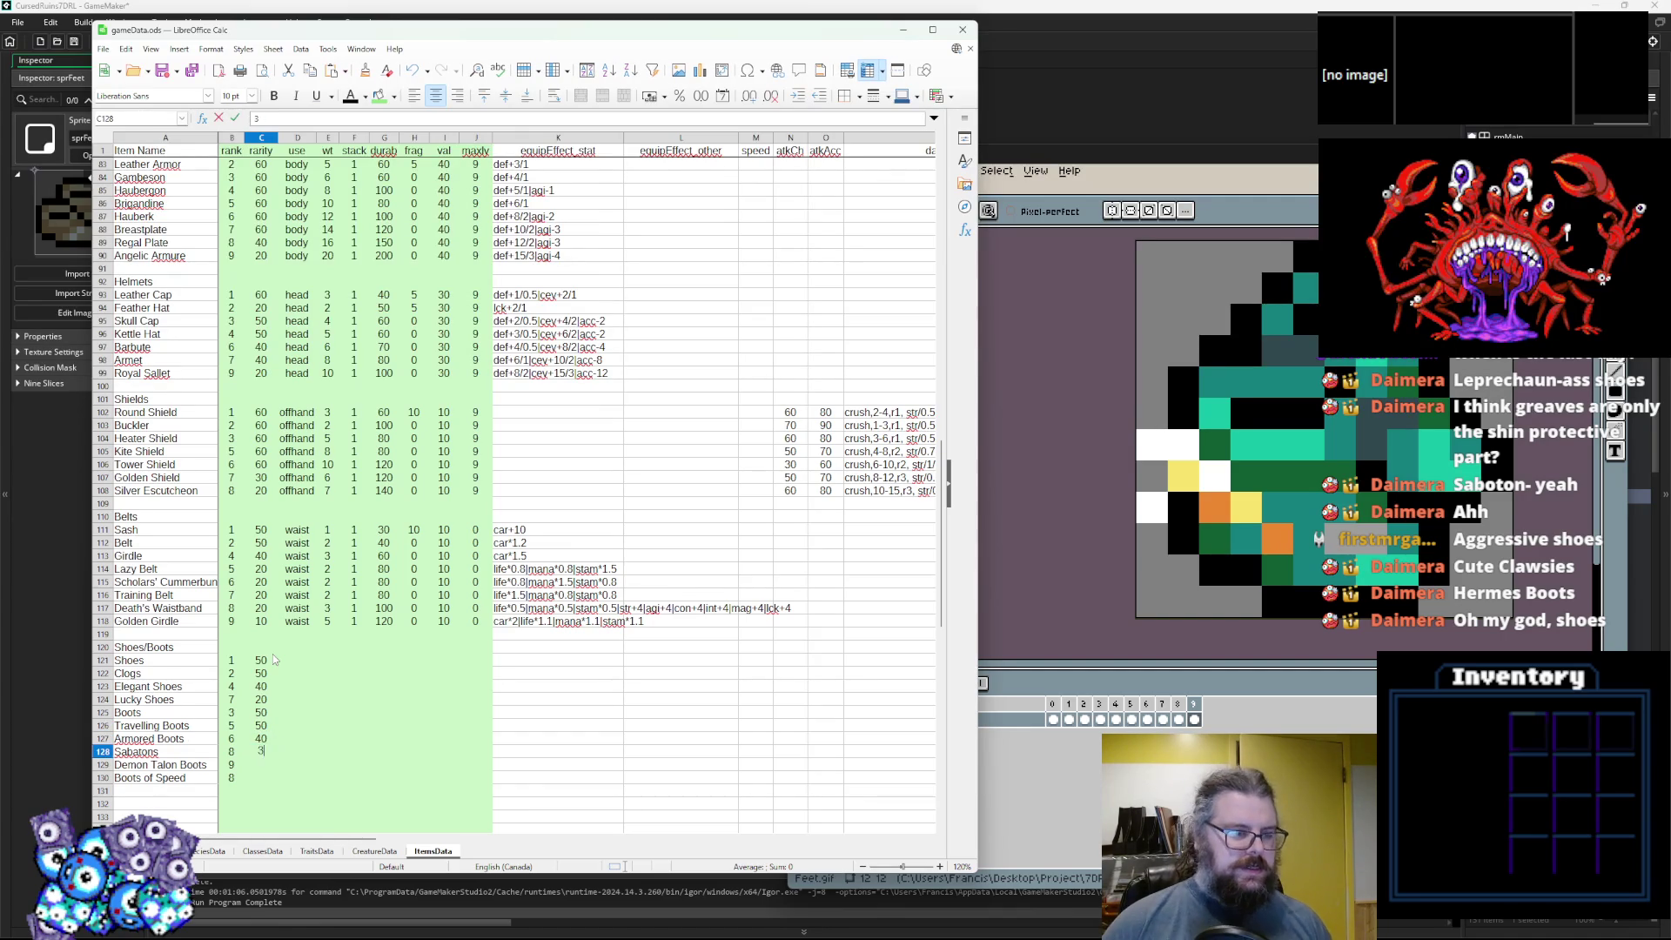
{"action": "key", "text": "Return"}
{"action": "type", "text": "2"}
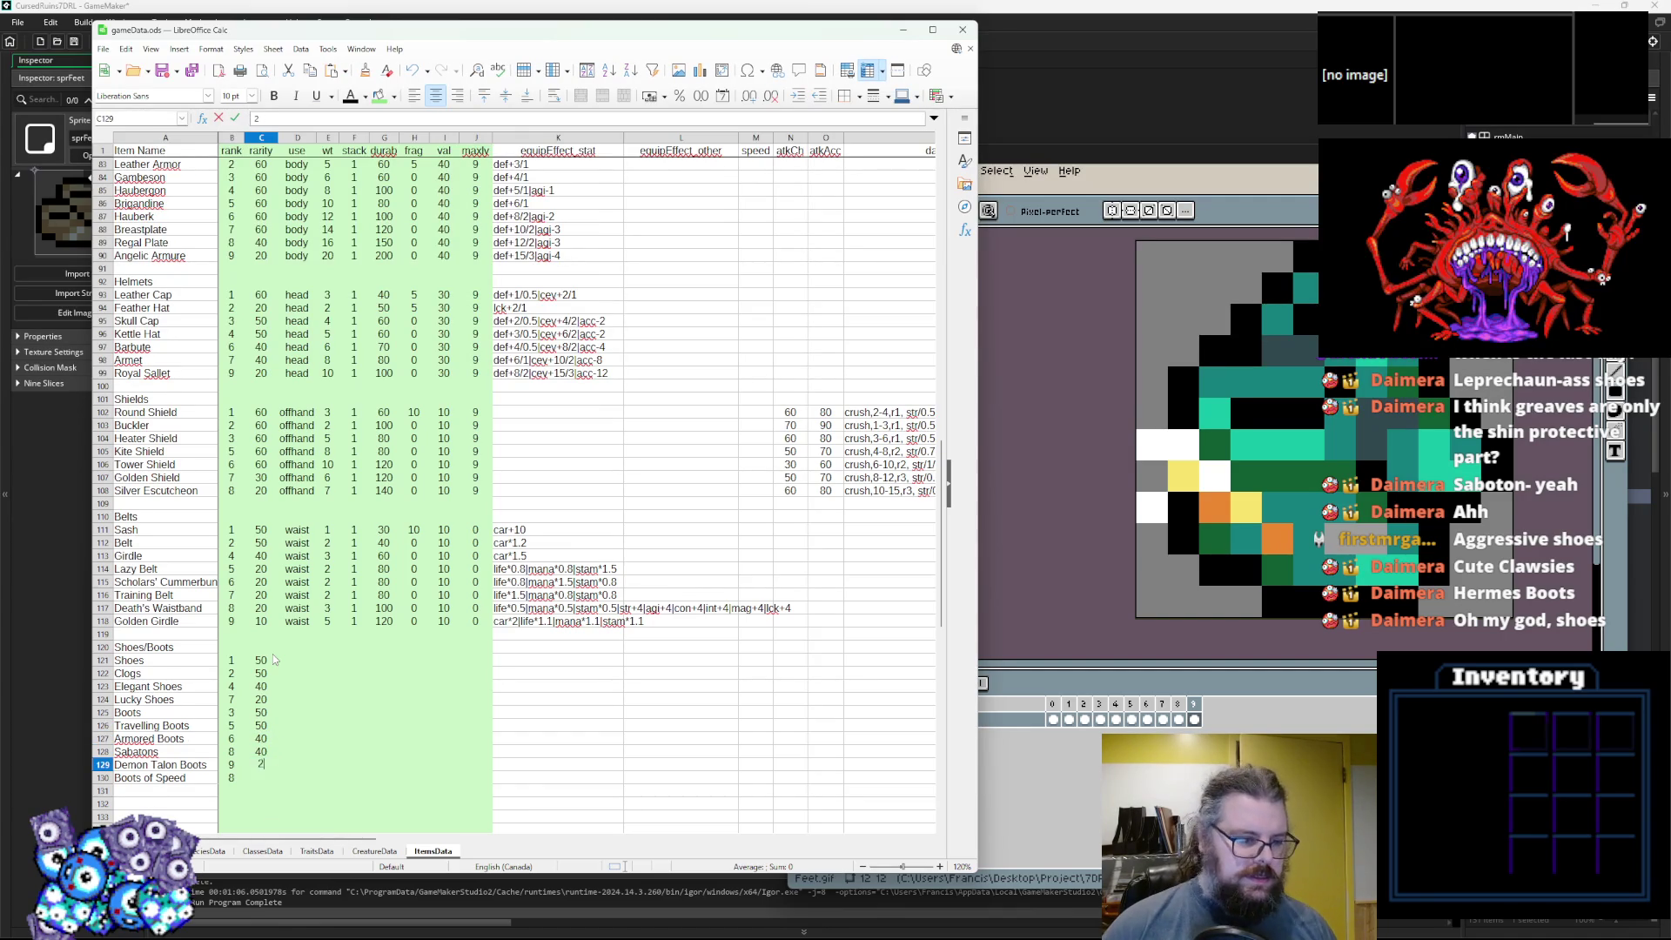
{"action": "type", "text": "0"}
{"action": "key", "text": "Return"}
{"action": "type", "text": "20"}
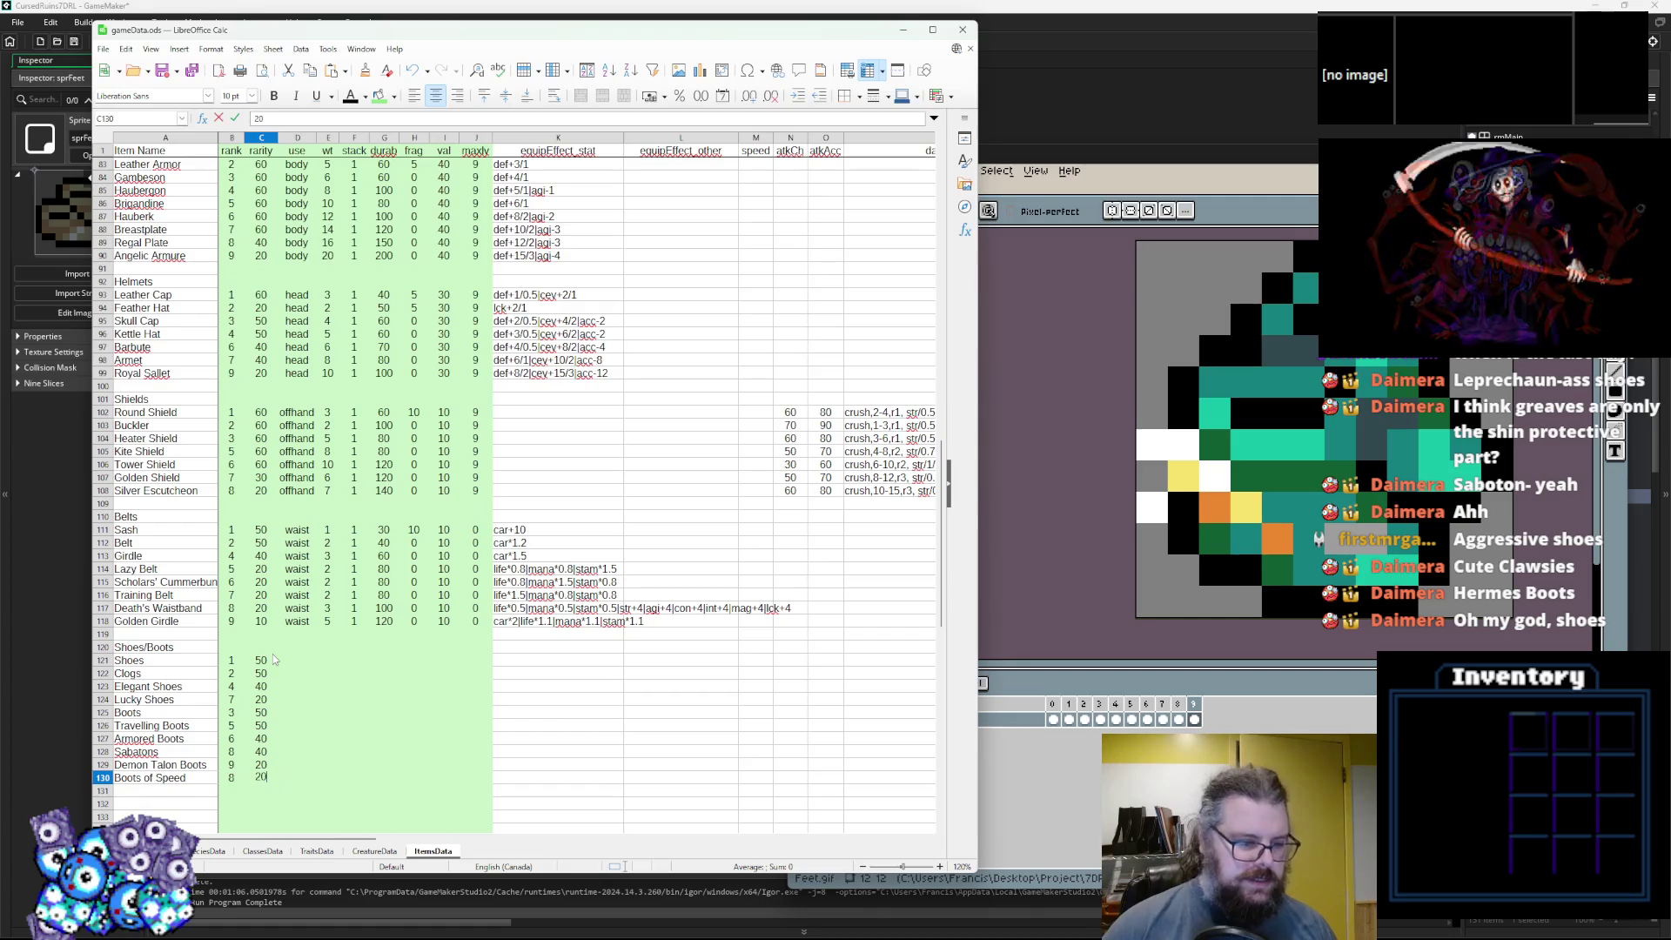
{"action": "left_click", "coordinate": [297, 659]}
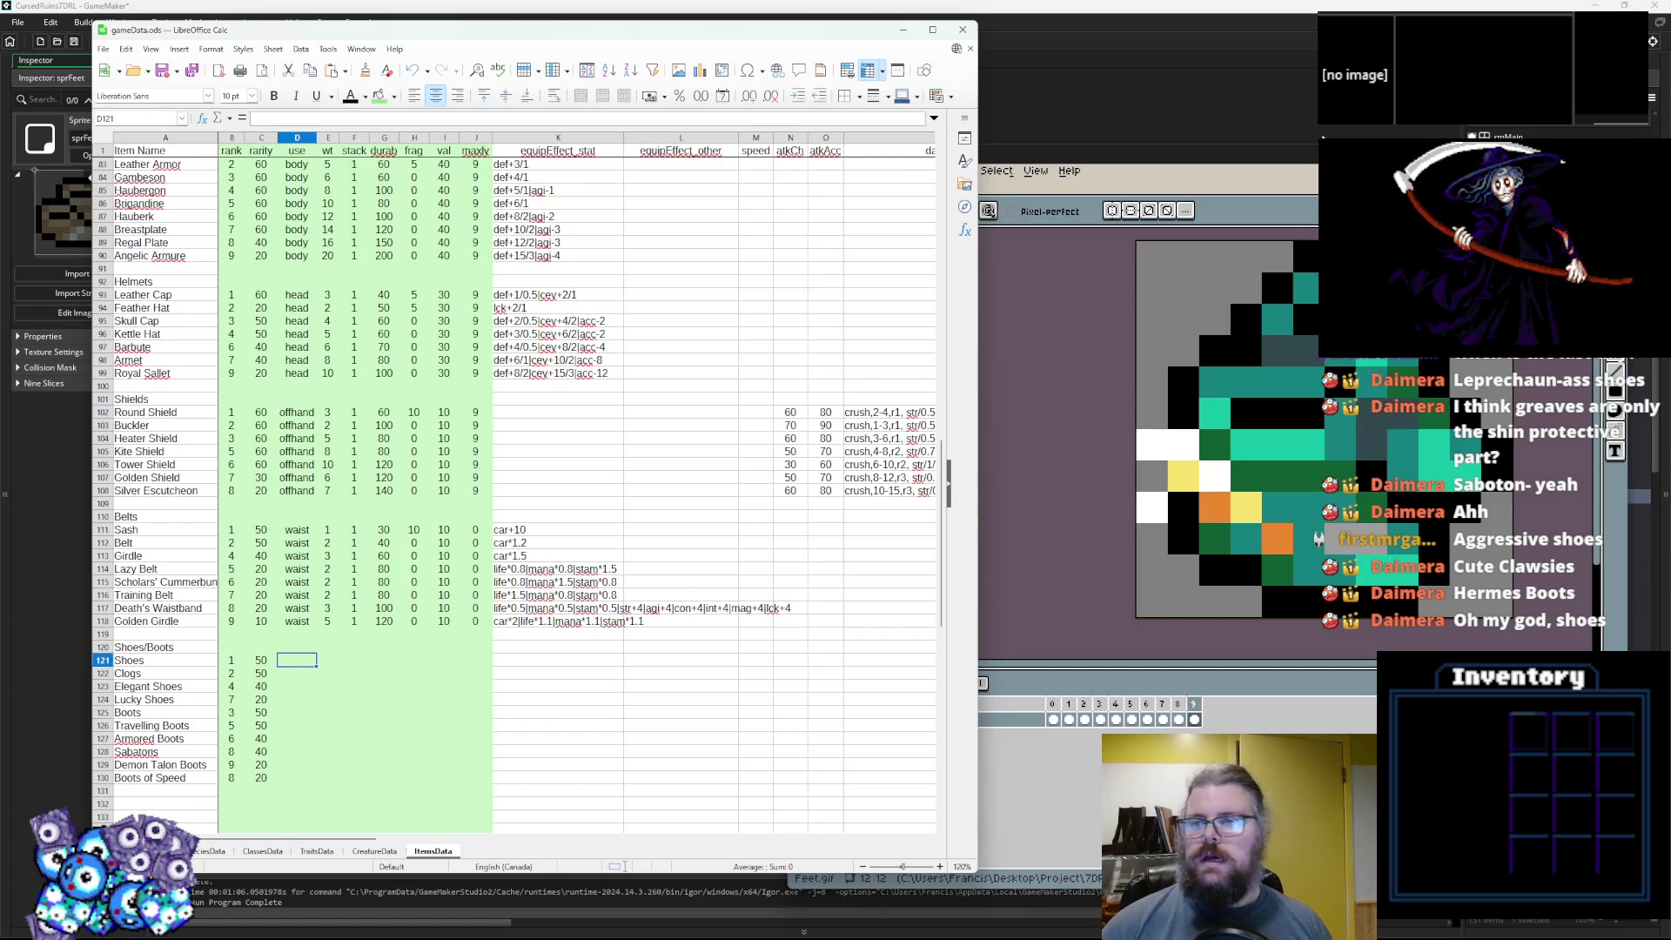
Bring GameMaker forward and scroll through itemStructs.gml to find the eSlotType names.
{"action": "left_click", "coordinate": [1230, 125]}
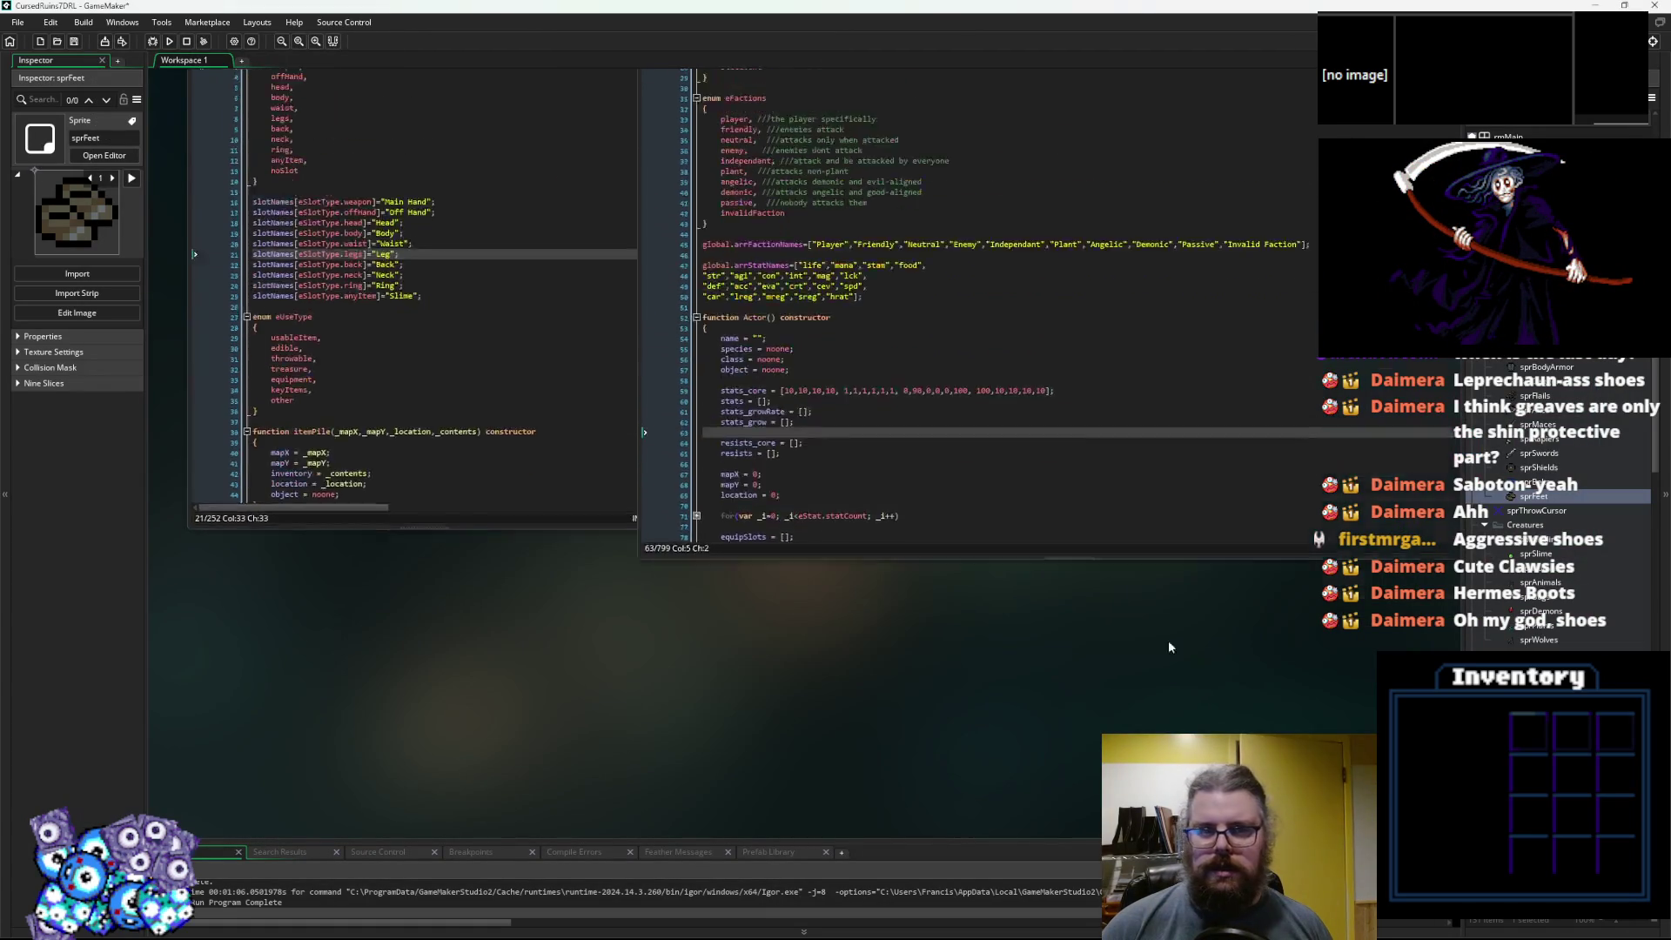
{"action": "scroll", "coordinate": [999, 417], "scroll_direction": "up", "scroll_amount": 1}
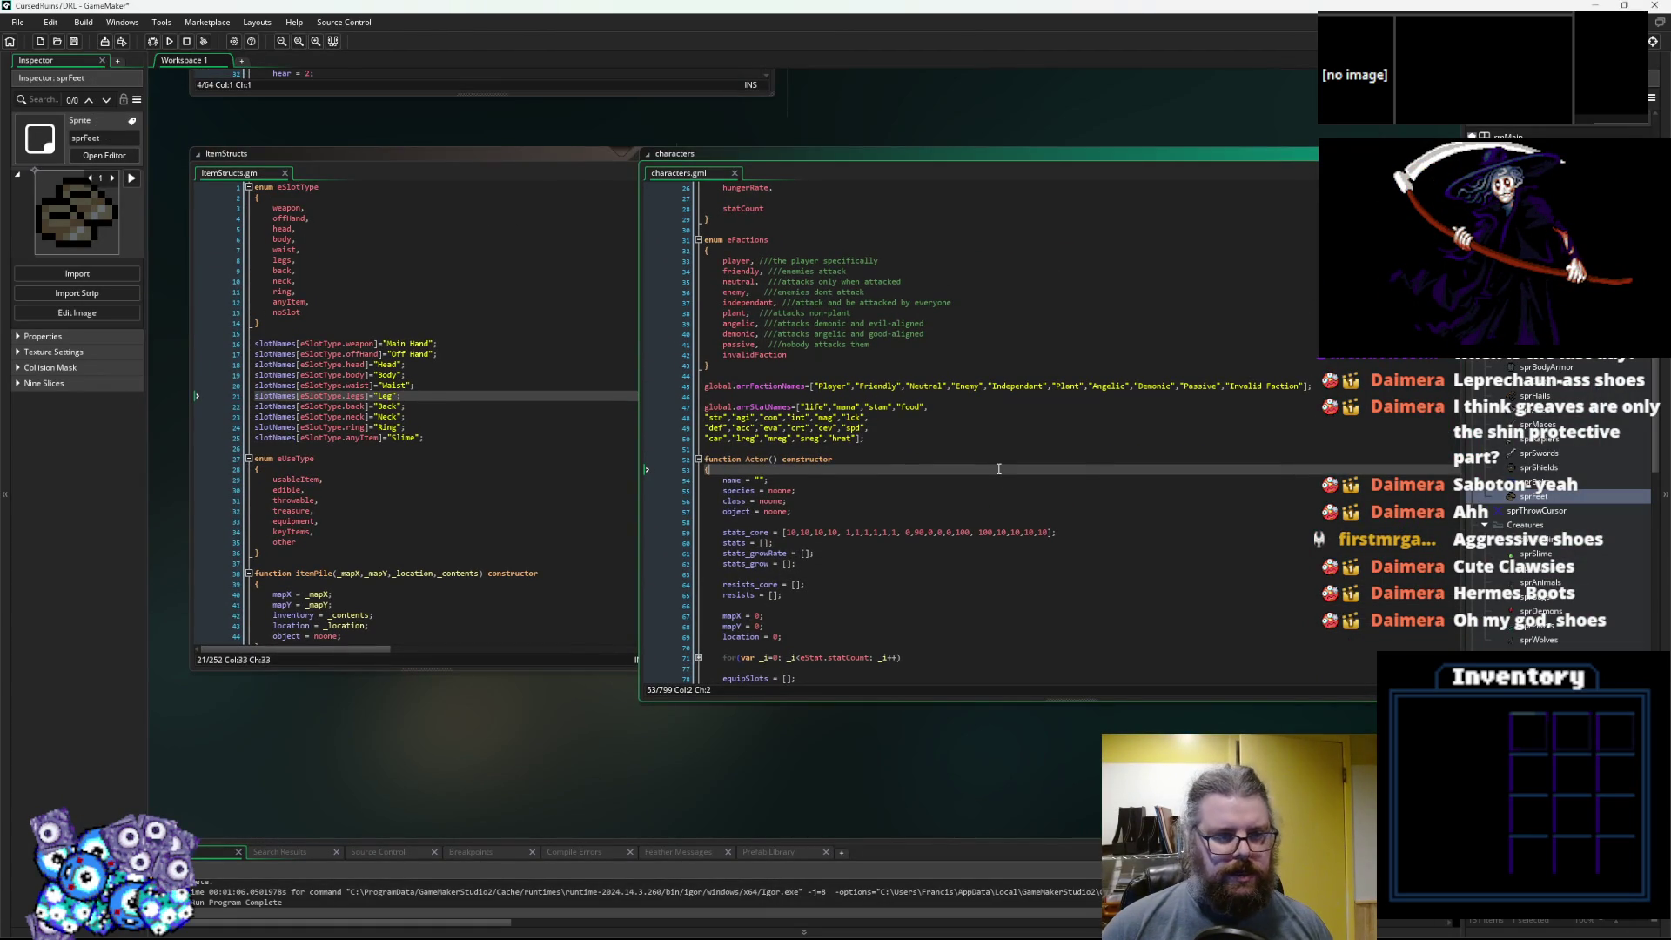
{"action": "scroll", "coordinate": [999, 469], "scroll_direction": "up", "scroll_amount": 5}
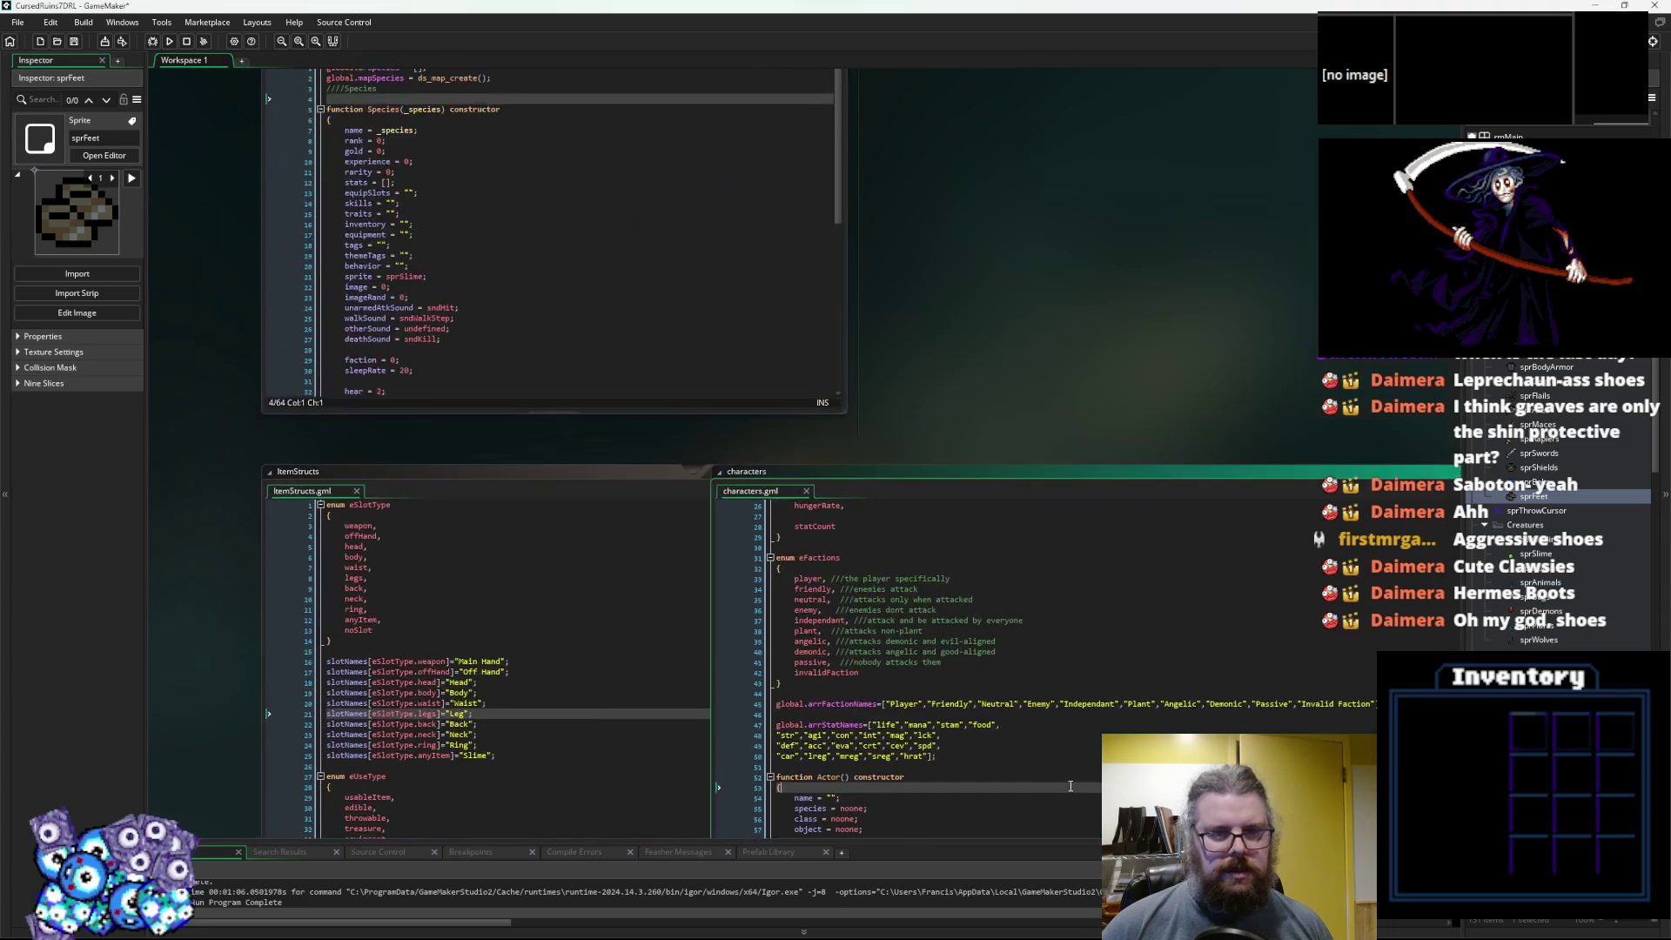
{"action": "scroll", "coordinate": [904, 470], "scroll_direction": "down", "scroll_amount": 3}
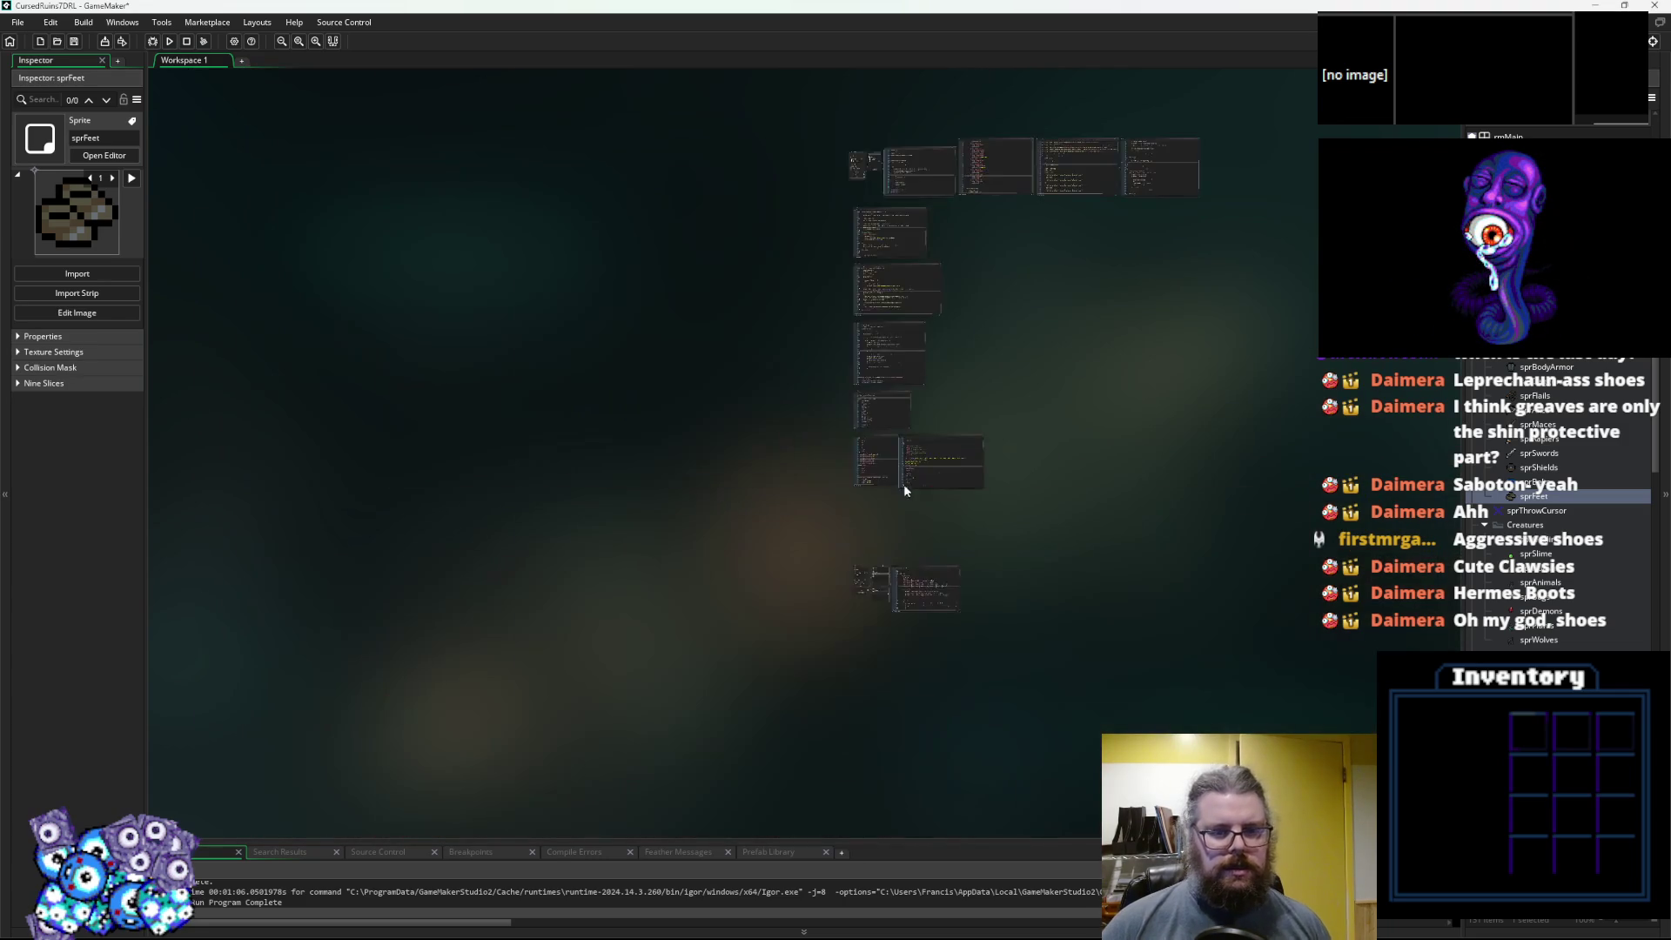
{"action": "scroll", "coordinate": [902, 566], "scroll_direction": "up", "scroll_amount": 3}
{"action": "scroll", "coordinate": [766, 478], "scroll_direction": "down", "scroll_amount": 2}
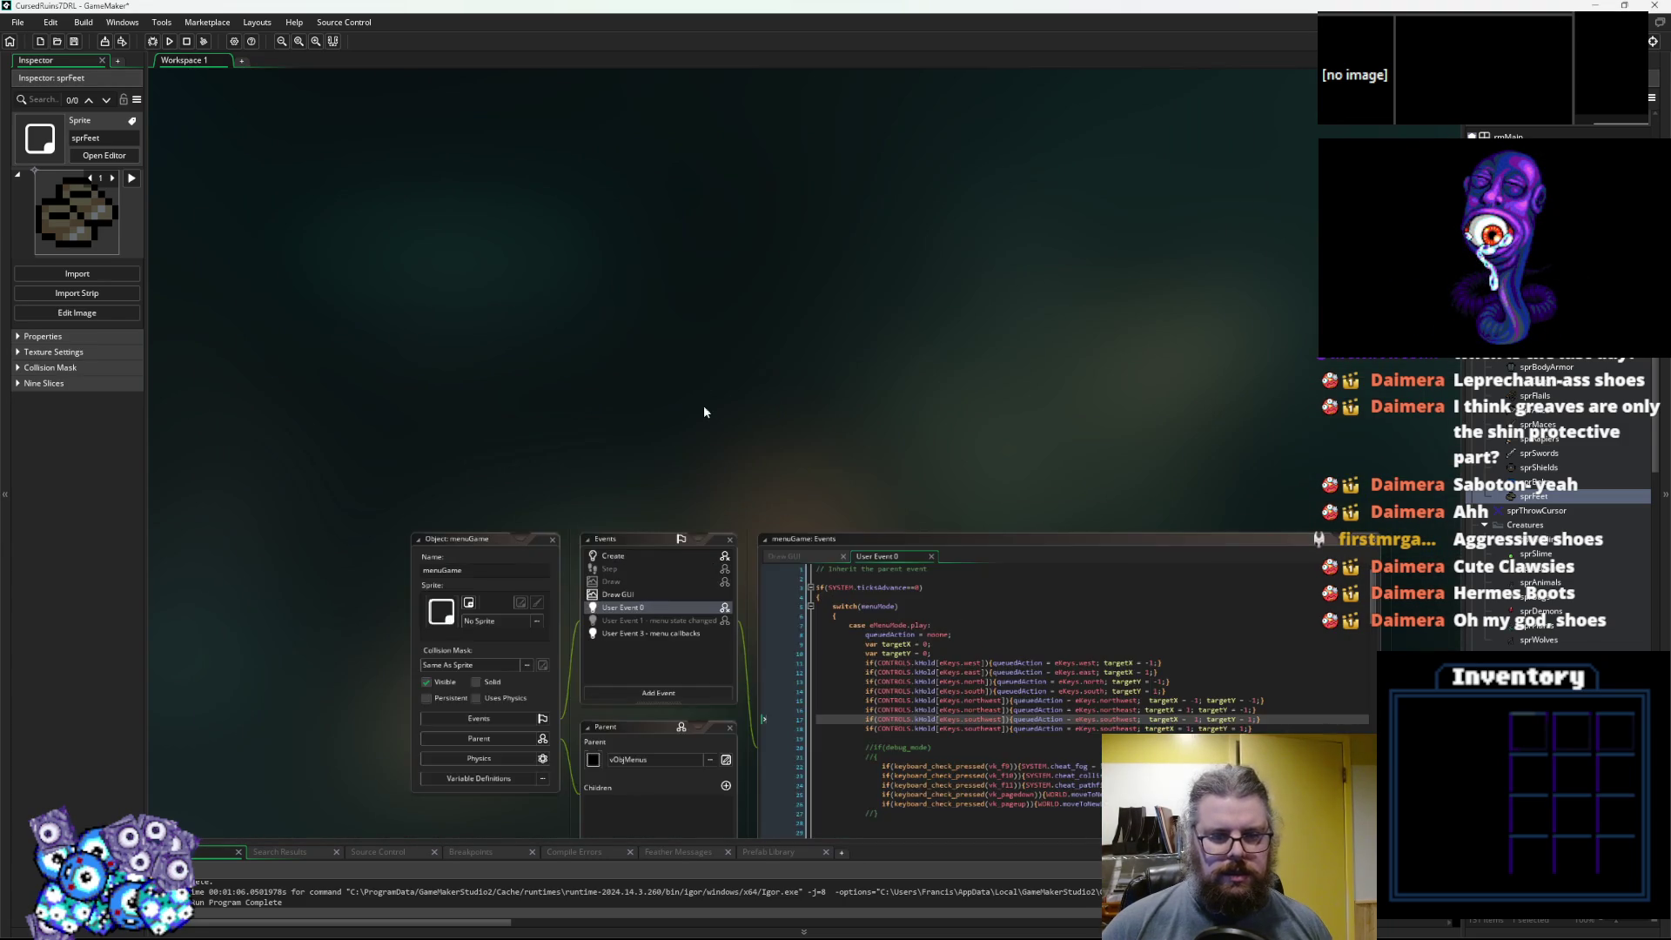
{"action": "scroll", "coordinate": [712, 374], "scroll_direction": "up", "scroll_amount": 3}
{"action": "scroll", "coordinate": [592, 726], "scroll_direction": "down", "scroll_amount": 3}
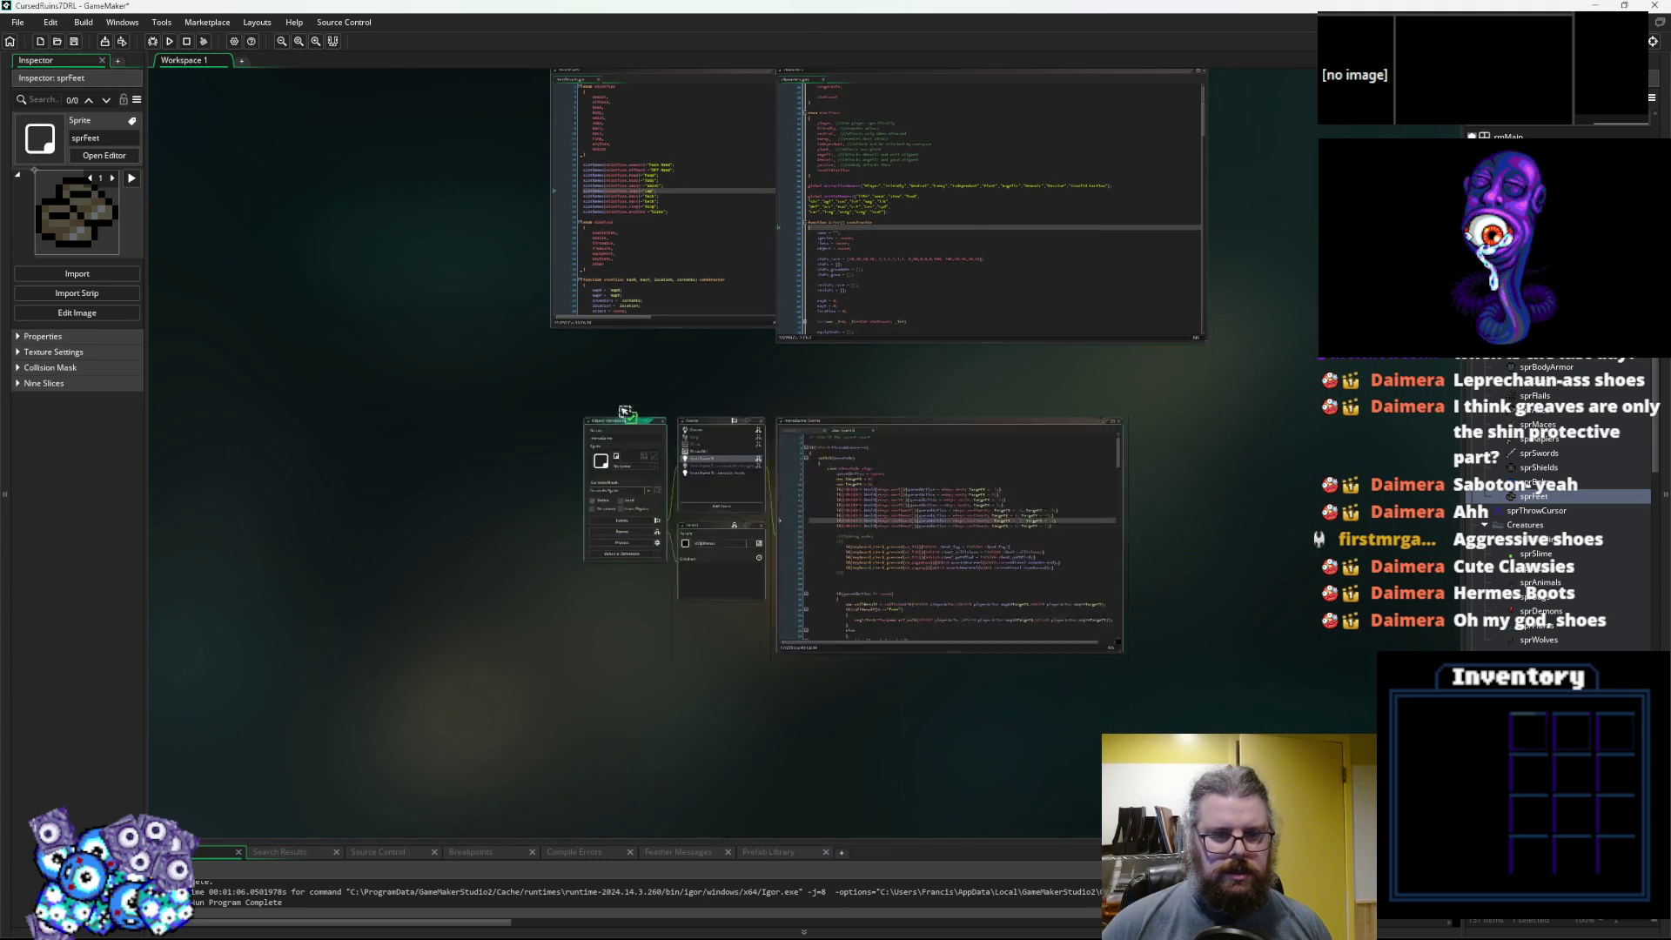
{"action": "scroll", "coordinate": [487, 452], "scroll_direction": "up", "scroll_amount": 3}
{"action": "scroll", "coordinate": [384, 379], "scroll_direction": "down", "scroll_amount": 1}
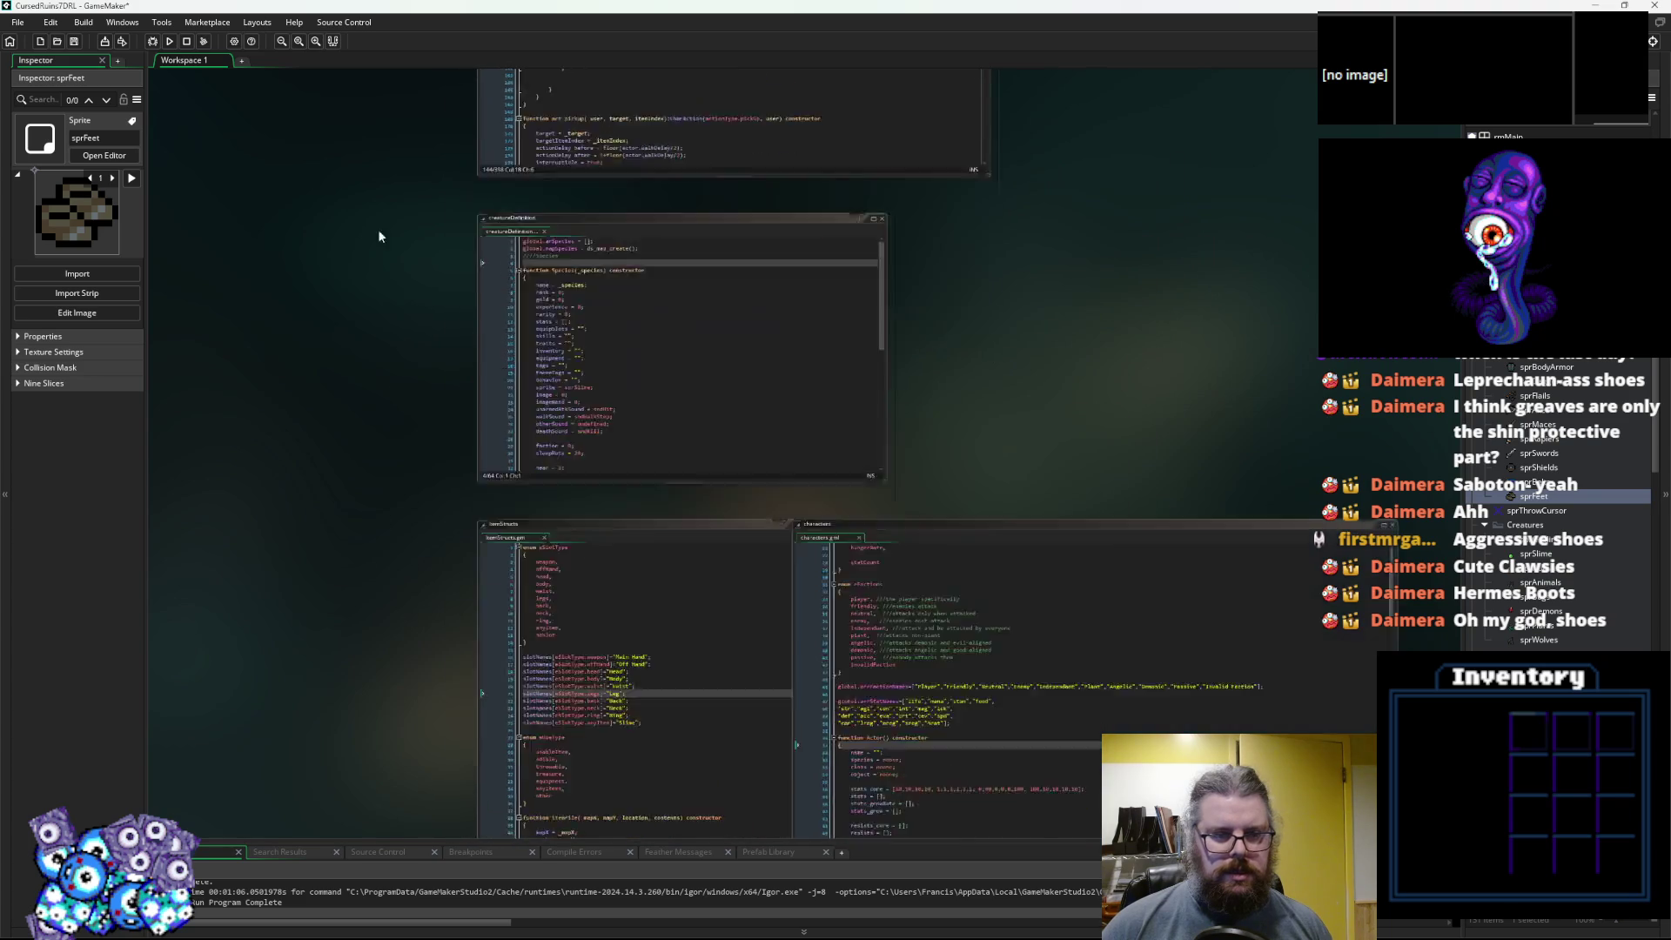
{"action": "scroll", "coordinate": [368, 431], "scroll_direction": "up", "scroll_amount": 5}
Read the slot names, item type enum and itemPile function, then return to Calc.
{"action": "left_click", "coordinate": [527, 466]}
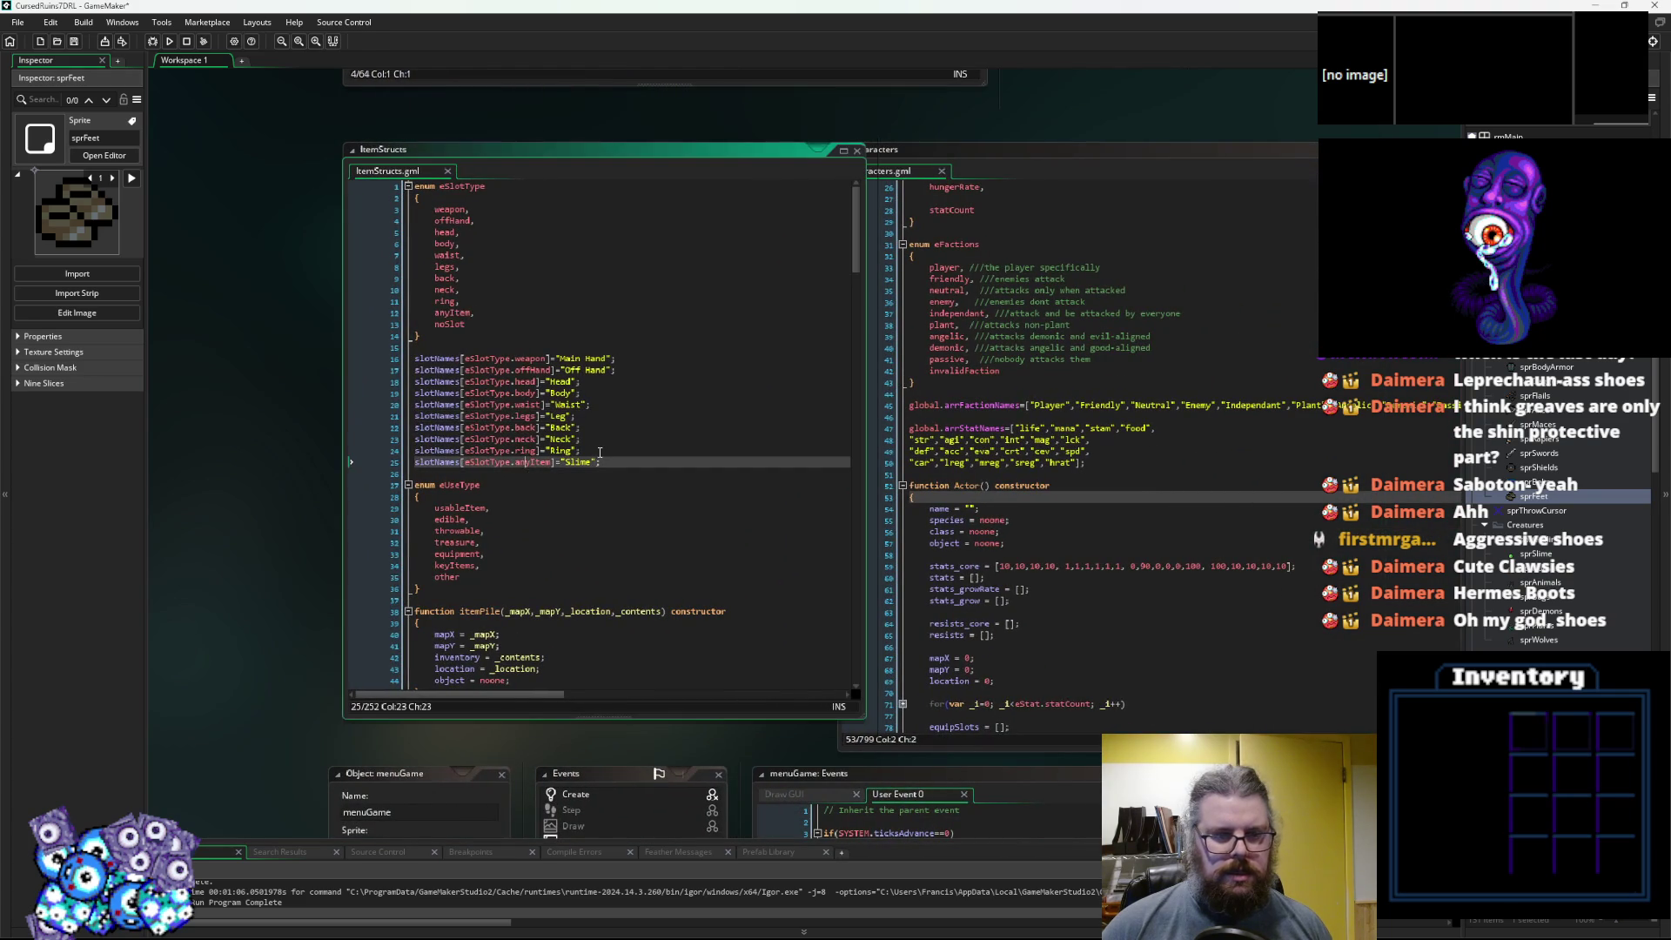
{"action": "scroll", "coordinate": [603, 450], "scroll_direction": "right", "scroll_amount": 2}
{"action": "key", "text": "Down"}
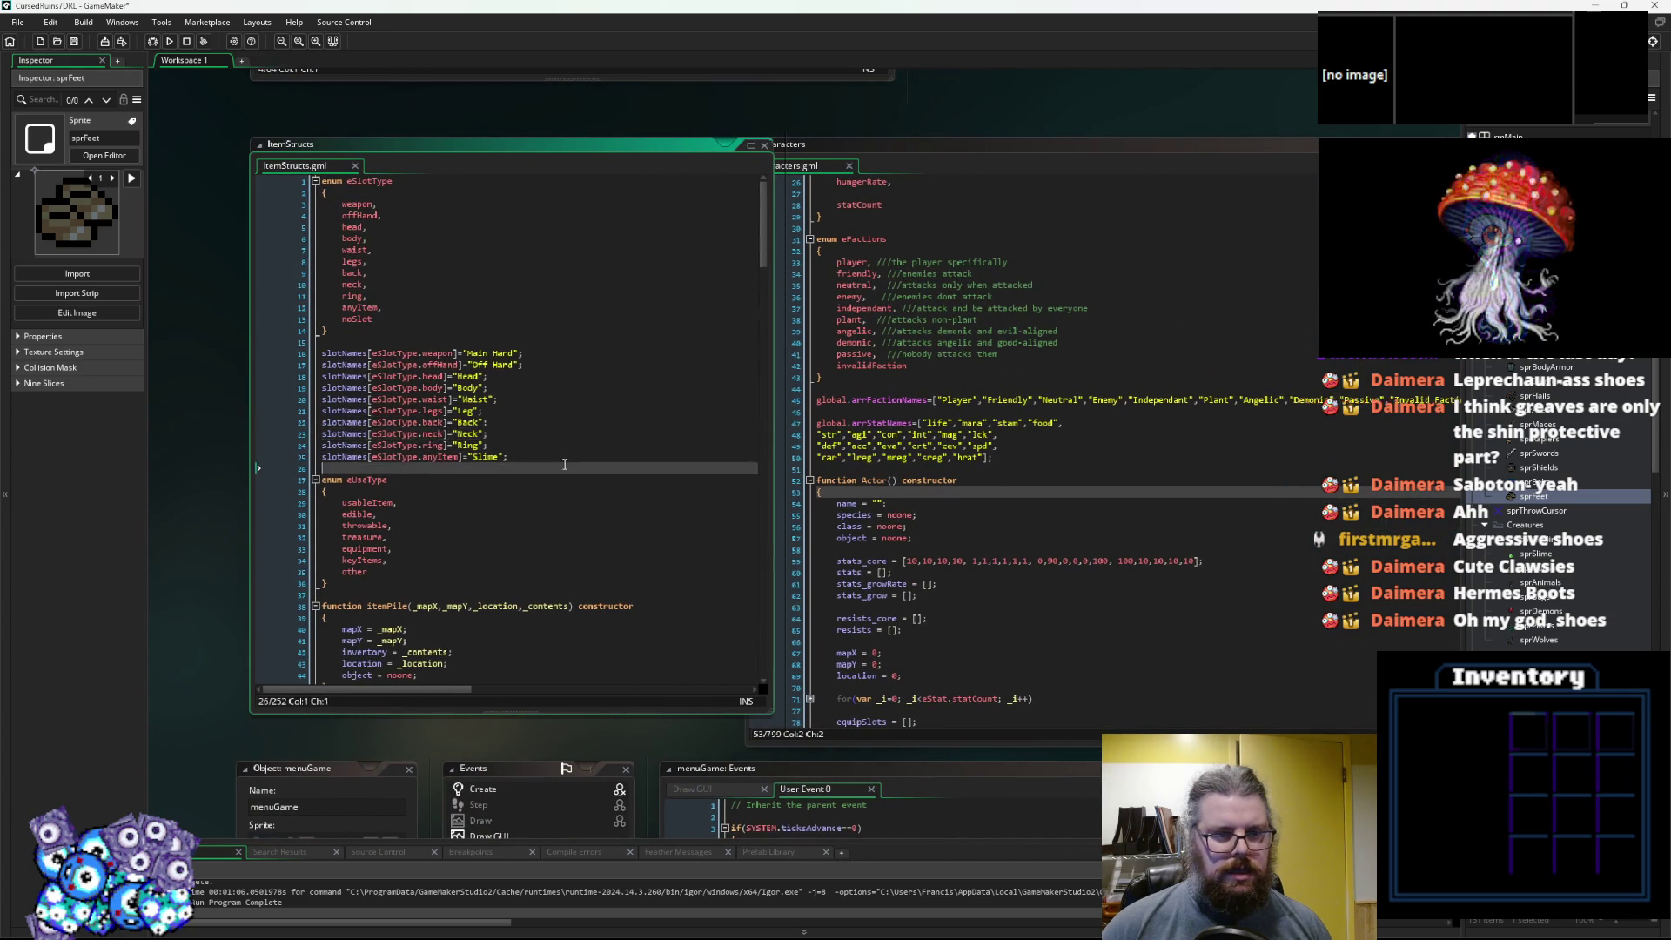
{"action": "left_click", "coordinate": [600, 492]}
{"action": "scroll", "coordinate": [605, 498], "scroll_direction": "left", "scroll_amount": 1}
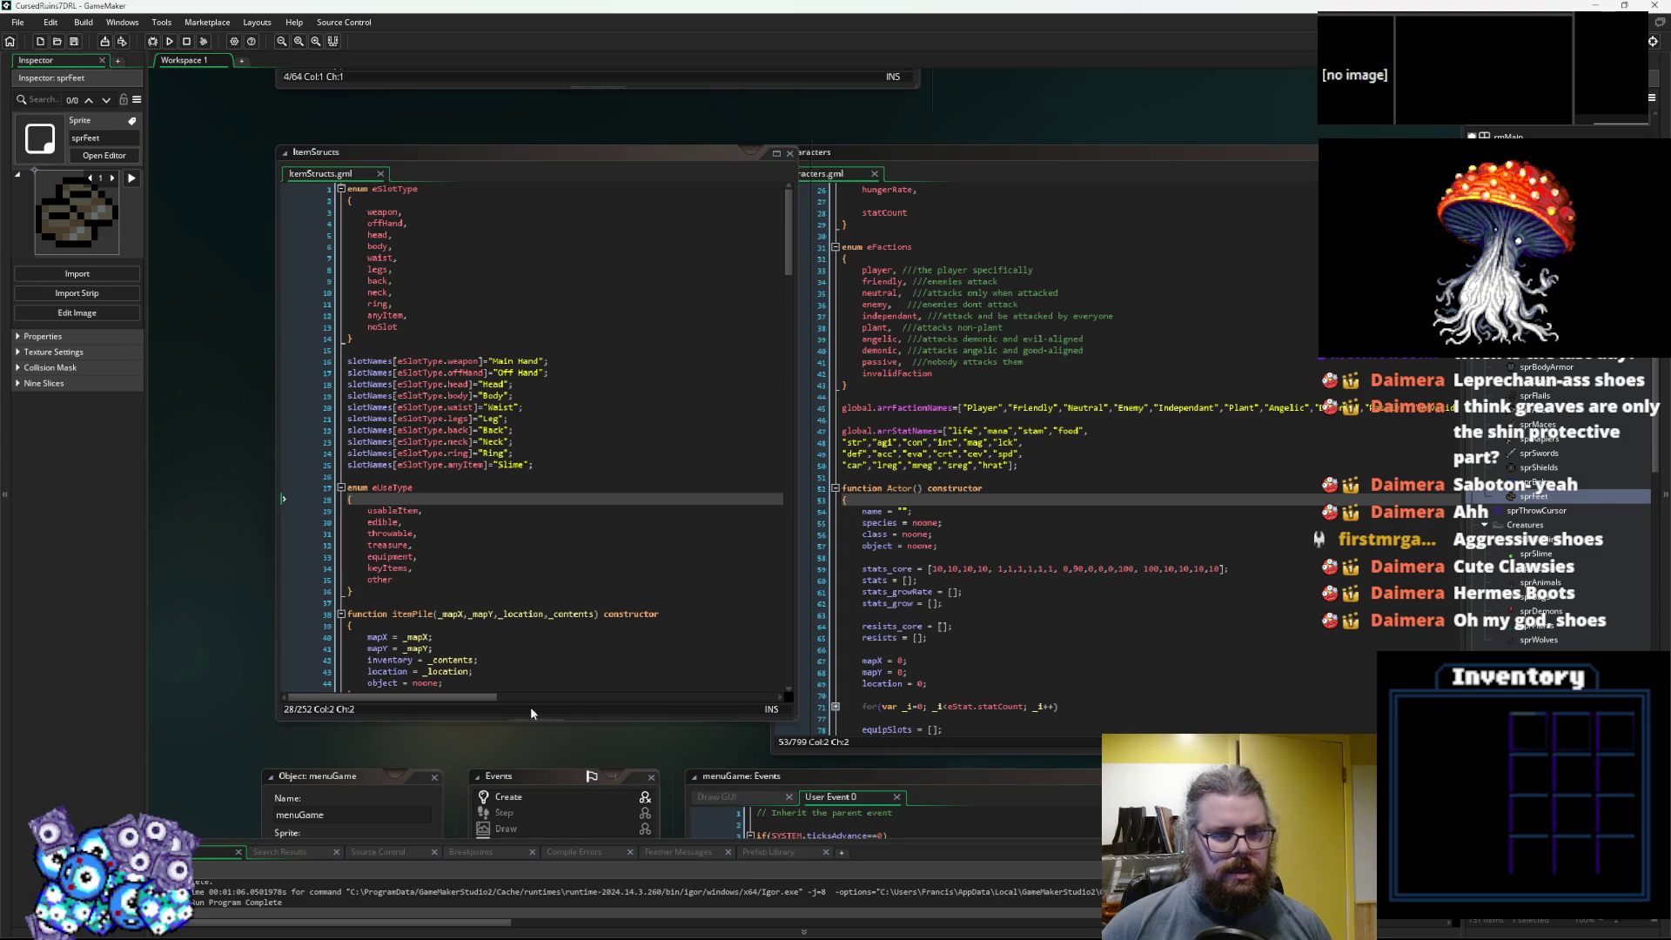
{"action": "scroll", "coordinate": [574, 630], "scroll_direction": "down", "scroll_amount": 1}
{"action": "left_click", "coordinate": [574, 630]}
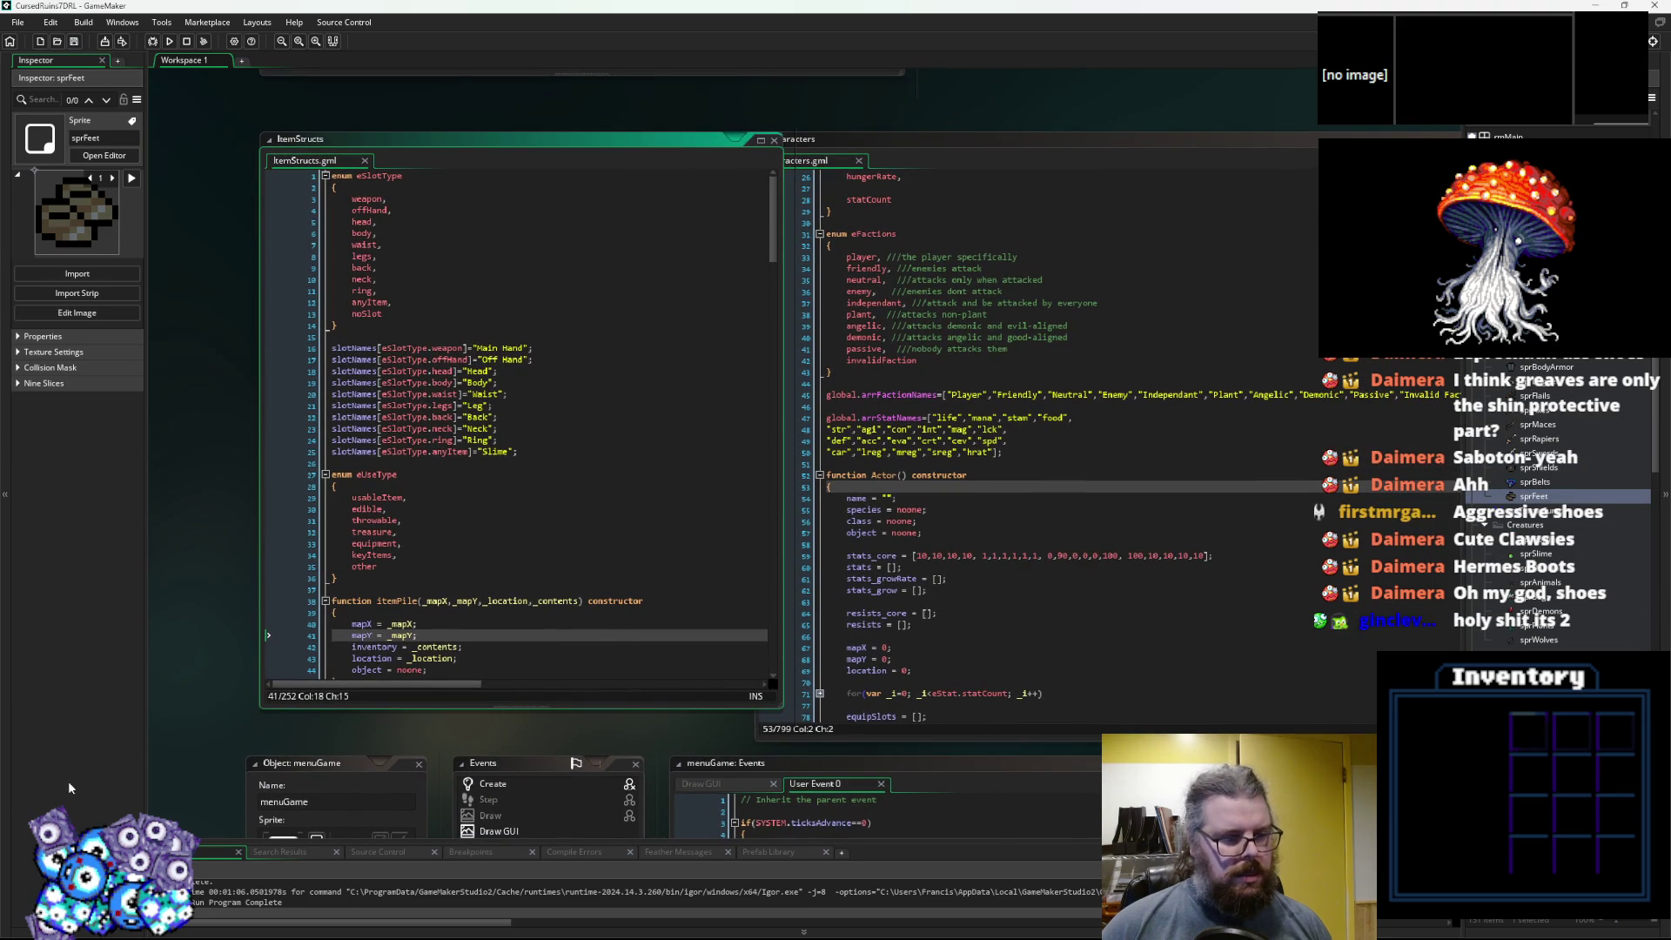
{"action": "key", "text": "alt+Tab"}
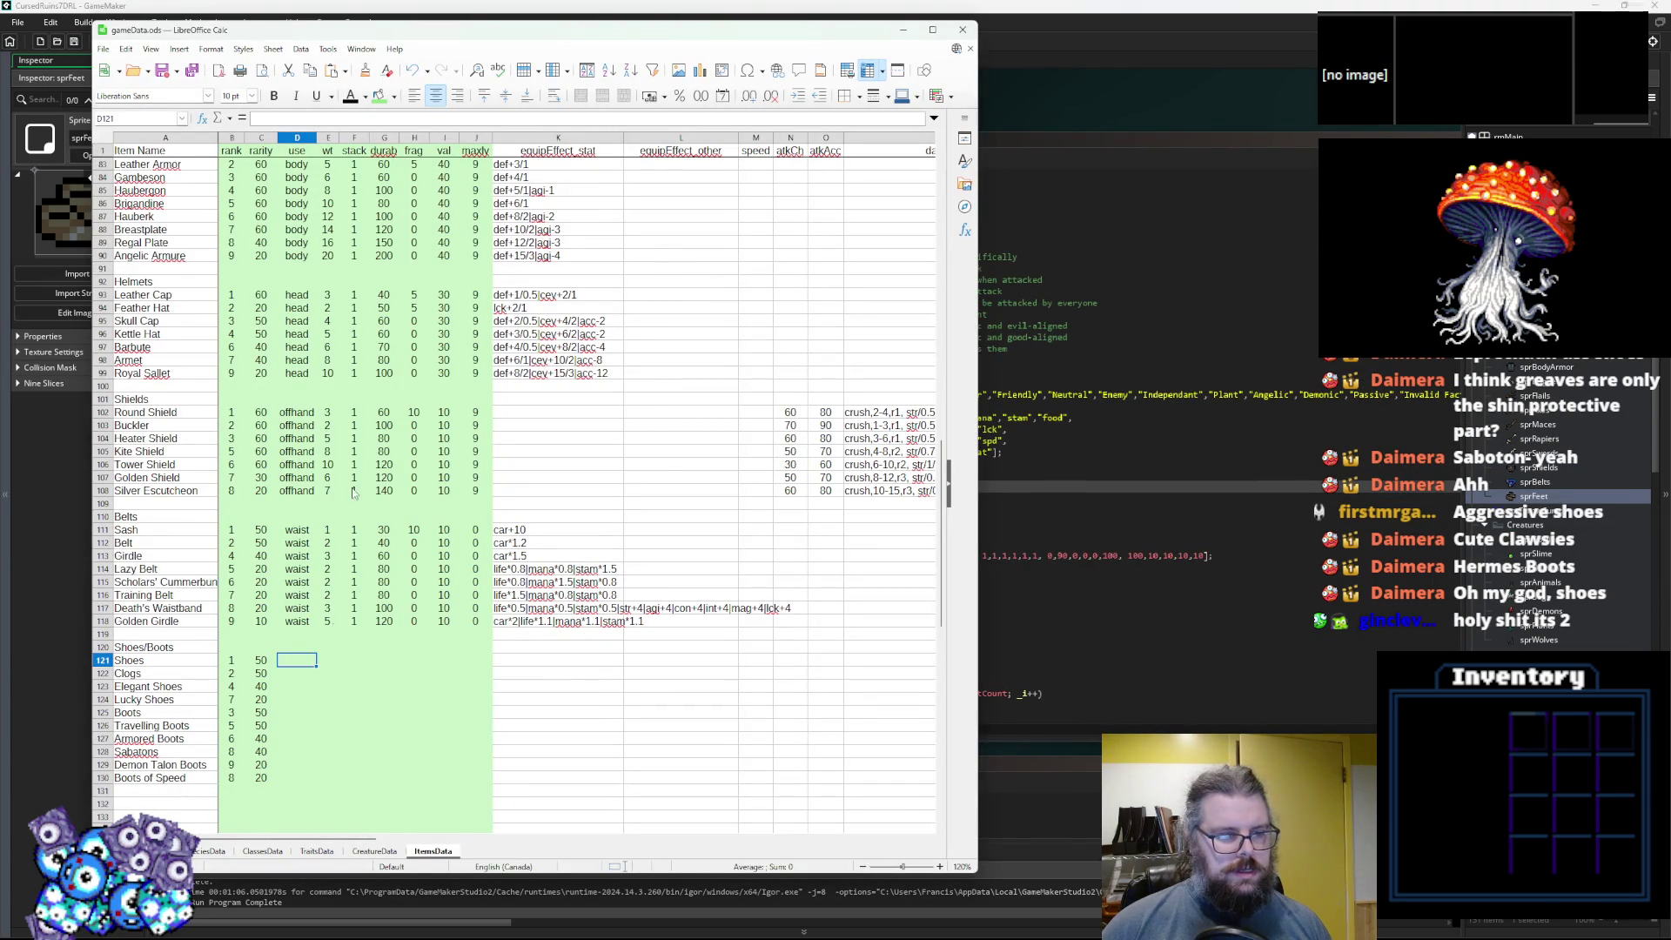
Drag the Calc window right, glance over the Shoes/Boots rows, and bring GameMaker forward.
{"action": "mouse_move", "coordinate": [333, 35]}
{"action": "left_mouse_down"}
{"action": "mouse_move", "coordinate": [875, 112]}
{"action": "mouse_move", "coordinate": [803, 83]}
{"action": "left_mouse_up"}
{"action": "scroll", "coordinate": [972, 550], "scroll_direction": "up", "scroll_amount": 20}
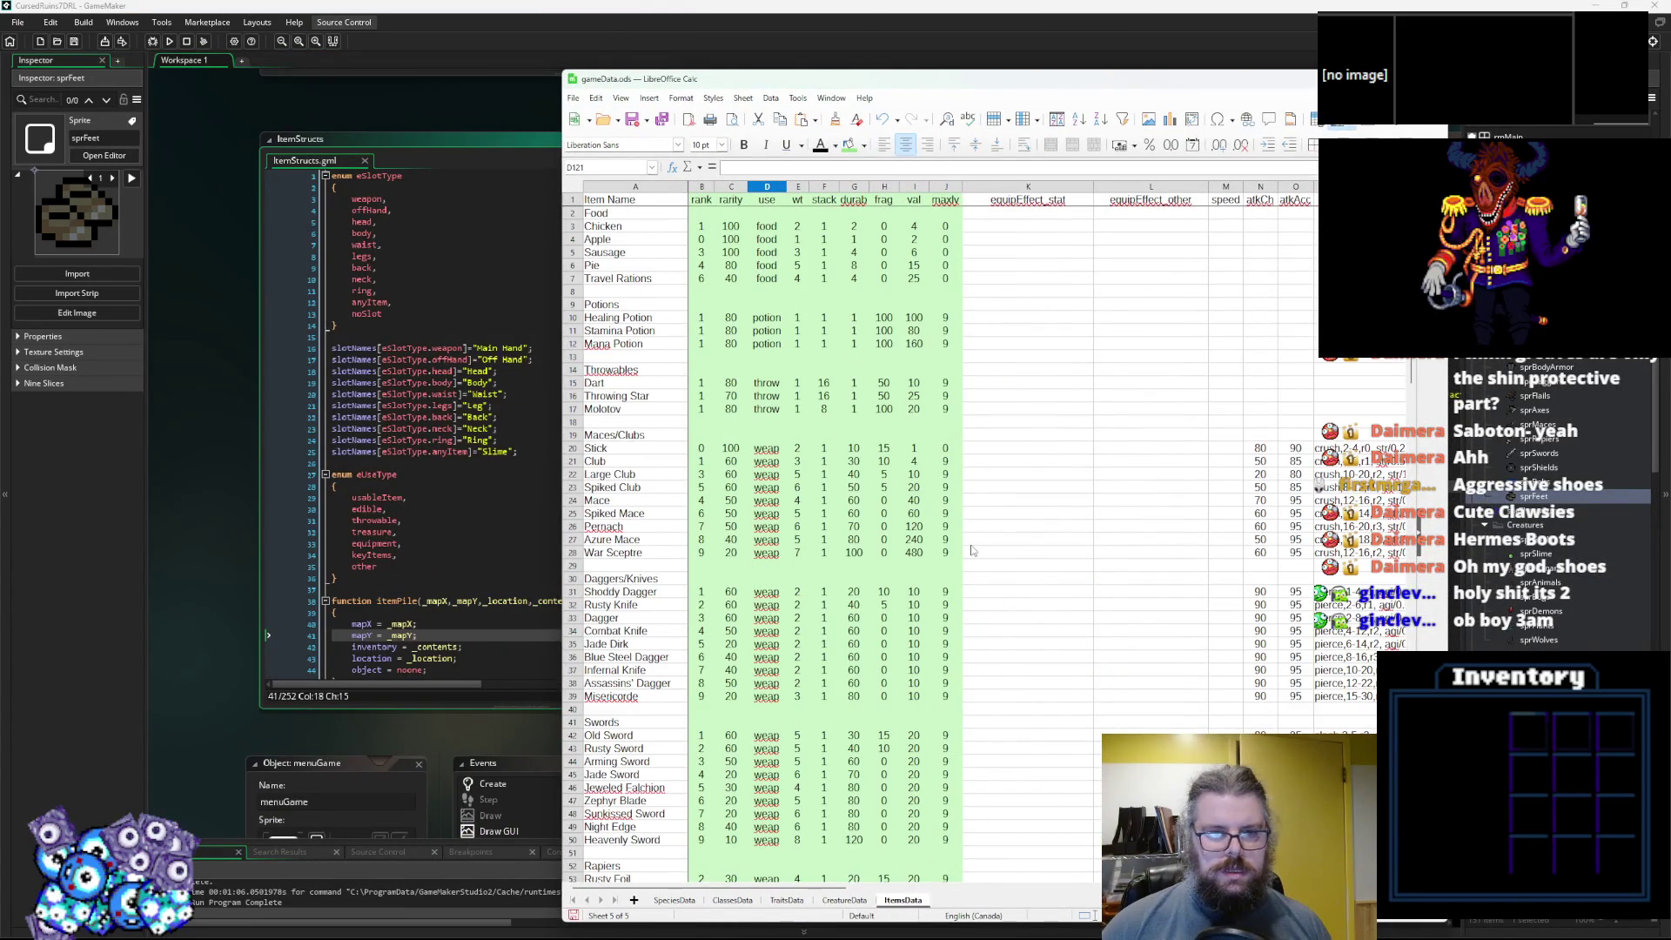
{"action": "scroll", "coordinate": [955, 546], "scroll_direction": "down", "scroll_amount": 20}
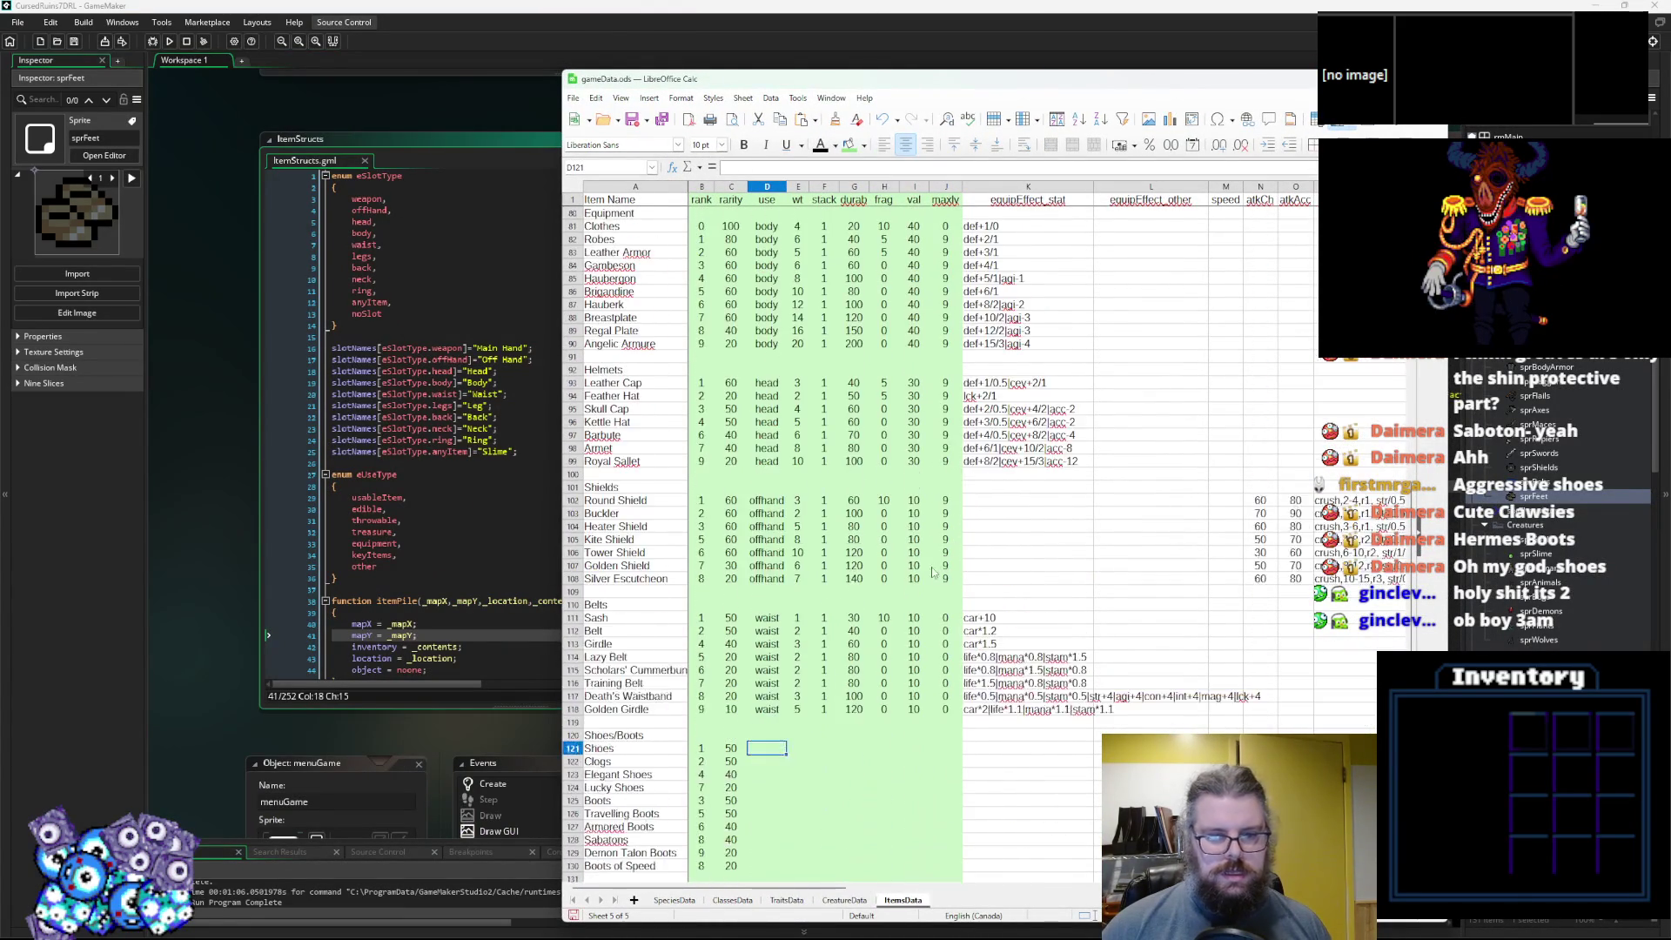
{"action": "left_click", "coordinate": [1532, 609]}
{"action": "scroll", "coordinate": [1531, 635], "scroll_direction": "down", "scroll_amount": 3}
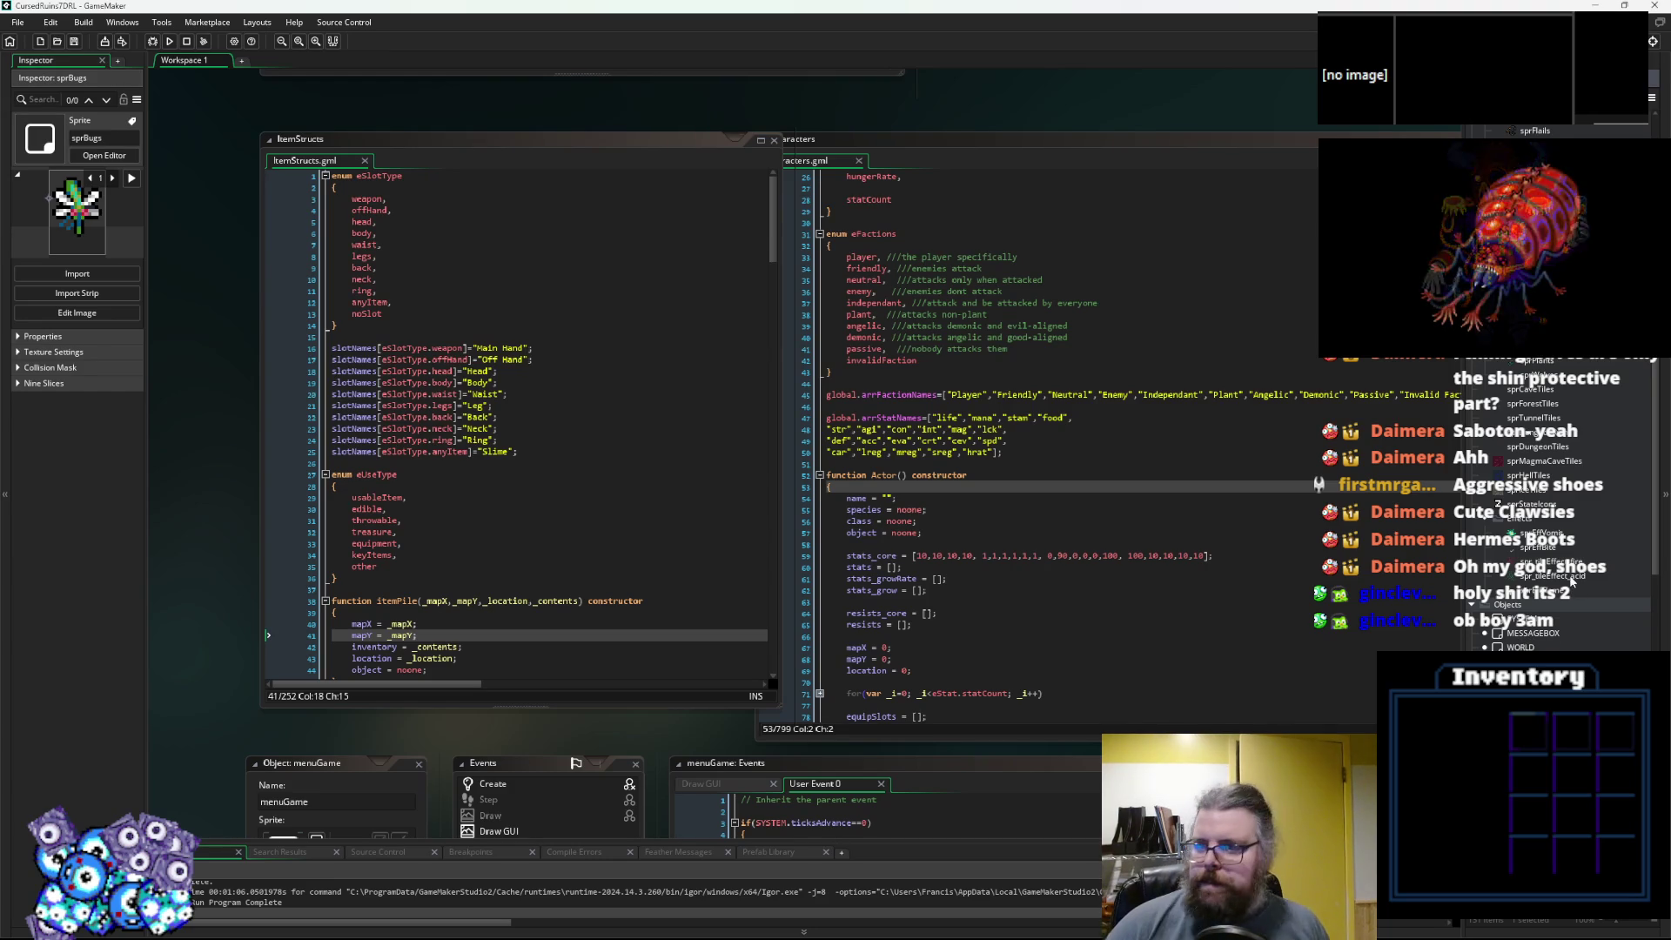
Open loadGameData and check the itemSubtype back and legs cases before returning to Calc.
{"action": "scroll", "coordinate": [1557, 585], "scroll_direction": "up", "scroll_amount": 3}
{"action": "scroll", "coordinate": [1558, 586], "scroll_direction": "down", "scroll_amount": 8}
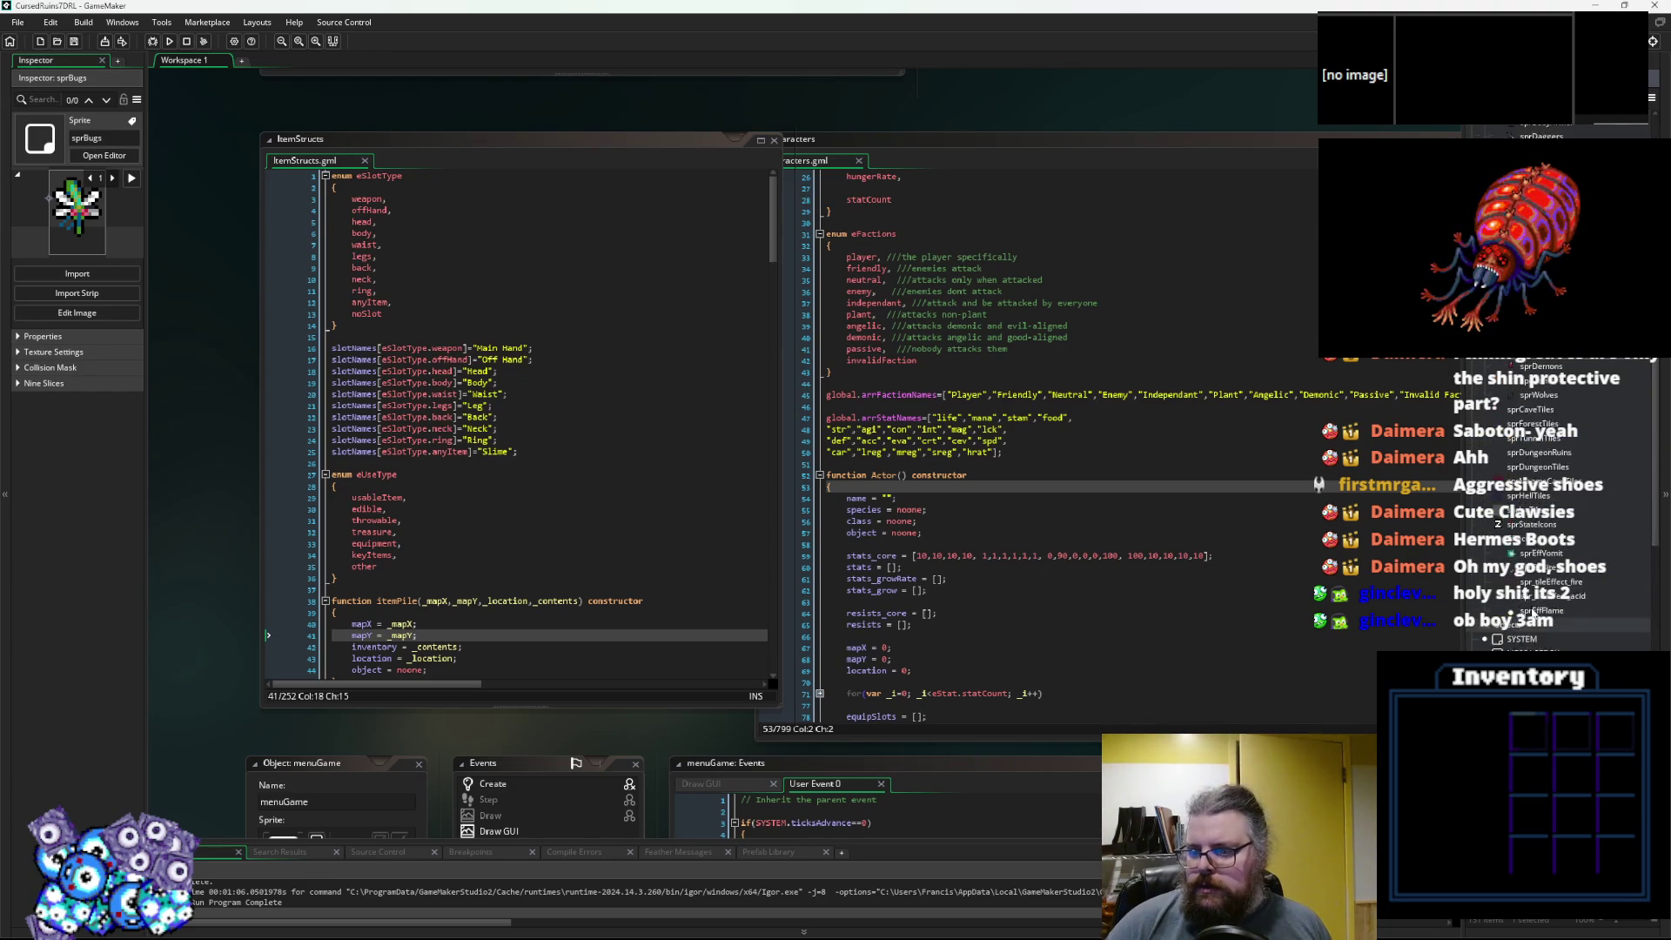
{"action": "scroll", "coordinate": [1536, 625], "scroll_direction": "down", "scroll_amount": 10}
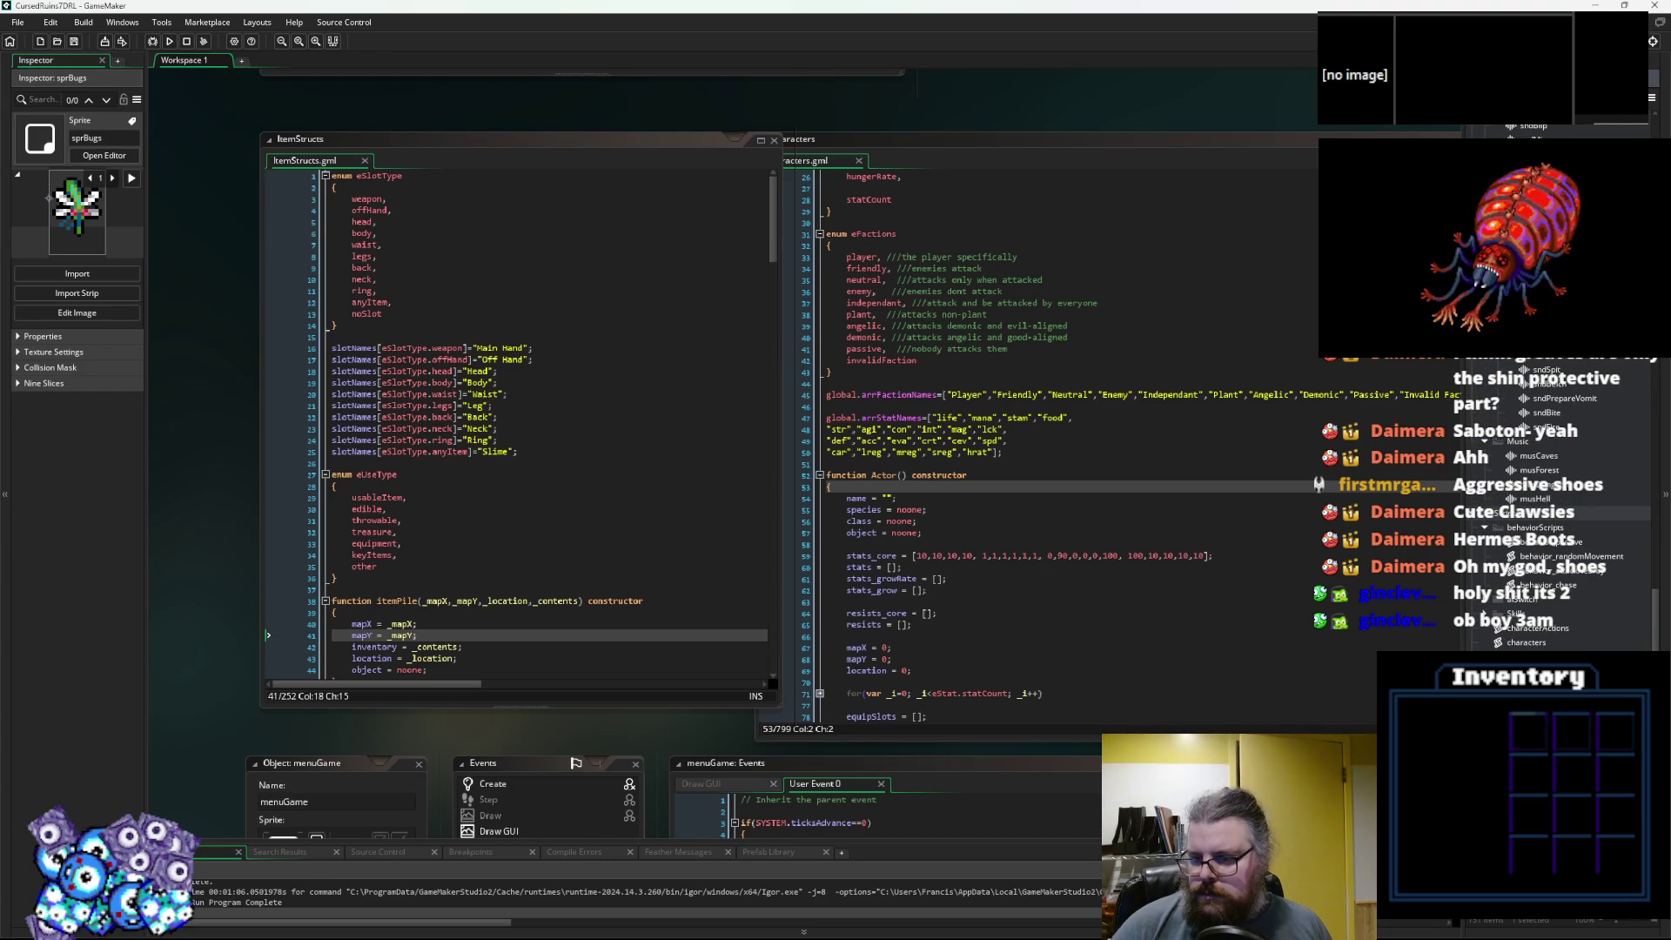
{"action": "double_click", "coordinate": [1531, 636]}
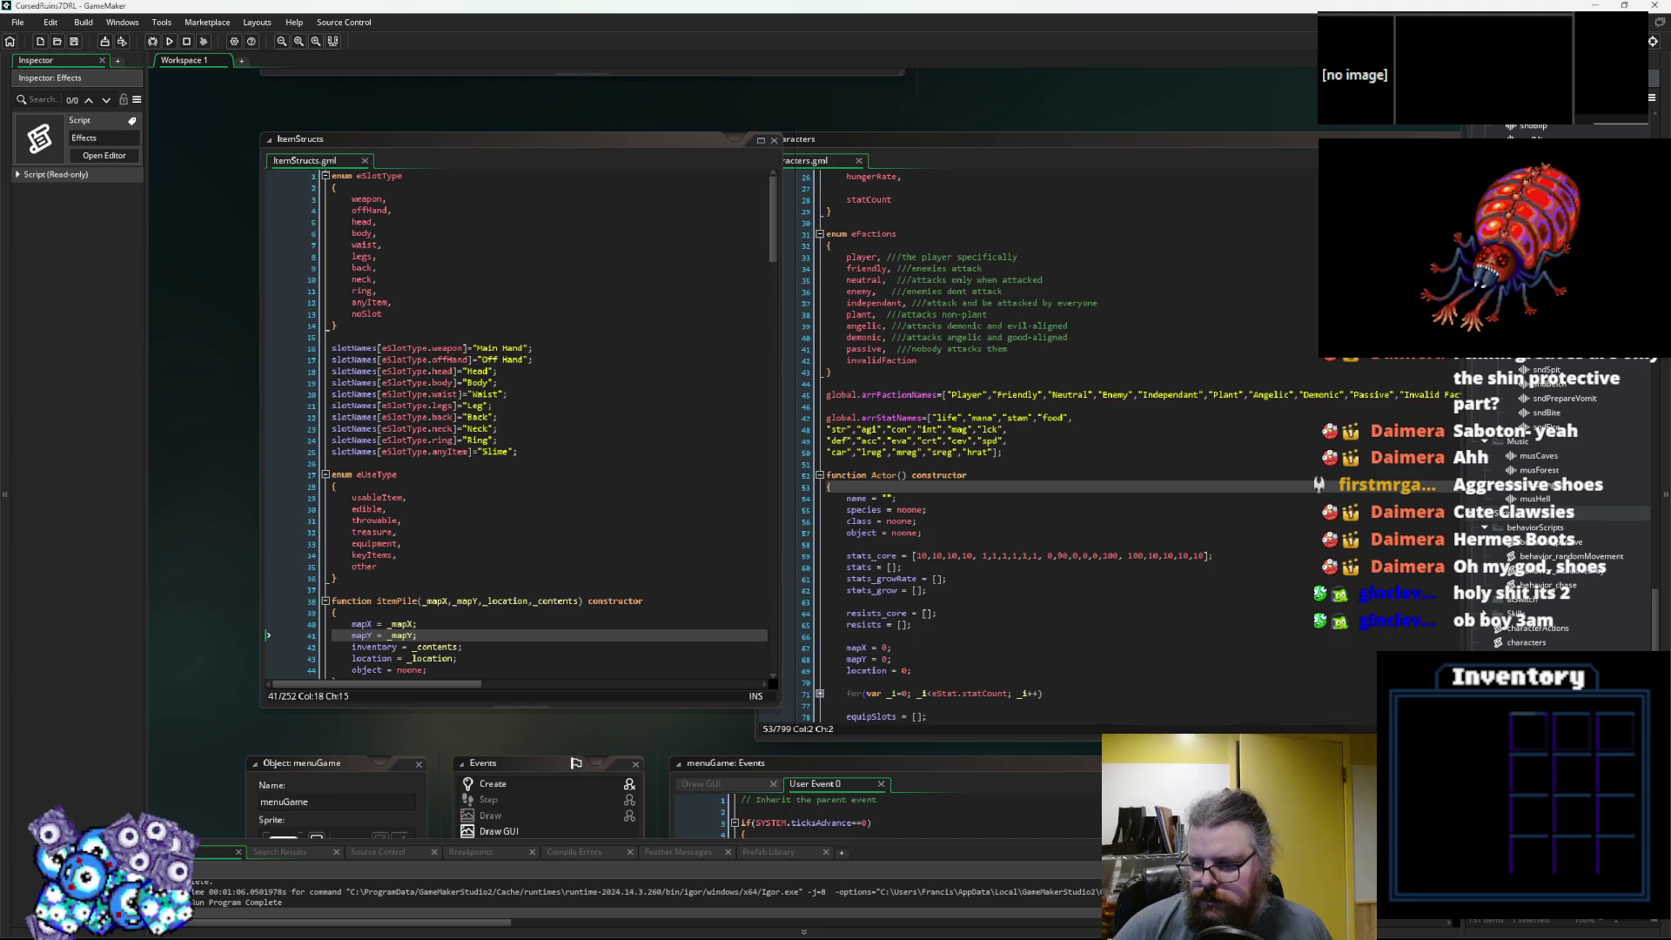
{"action": "scroll", "coordinate": [886, 524], "scroll_direction": "up", "scroll_amount": 20}
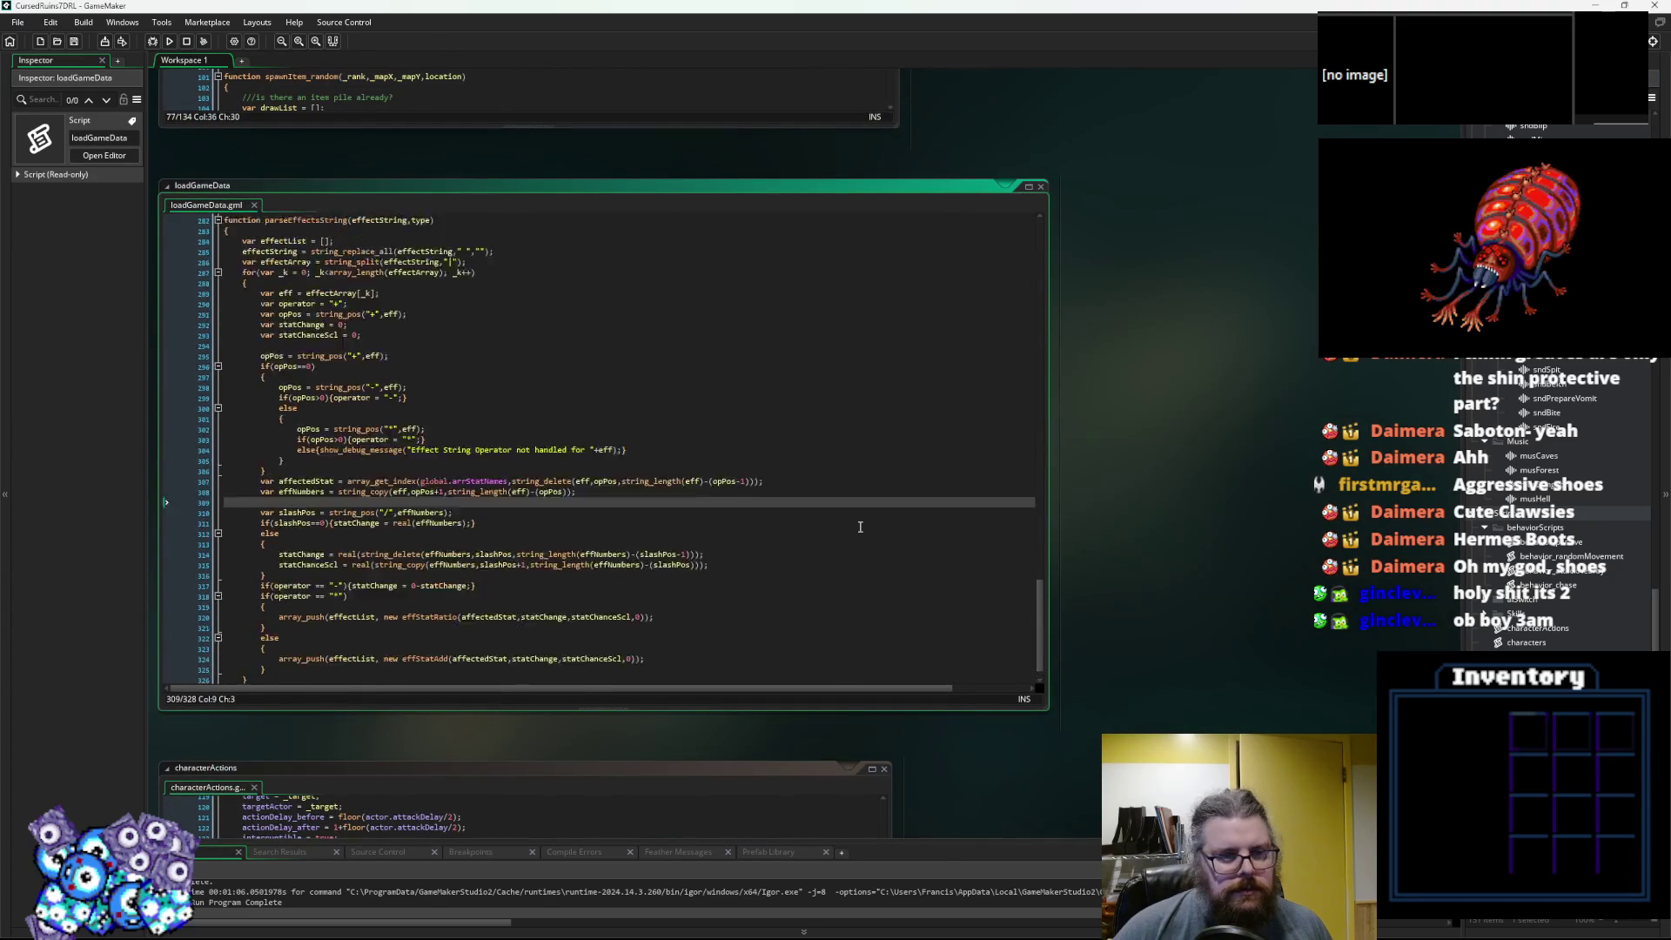
{"action": "scroll", "coordinate": [862, 526], "scroll_direction": "up", "scroll_amount": 20}
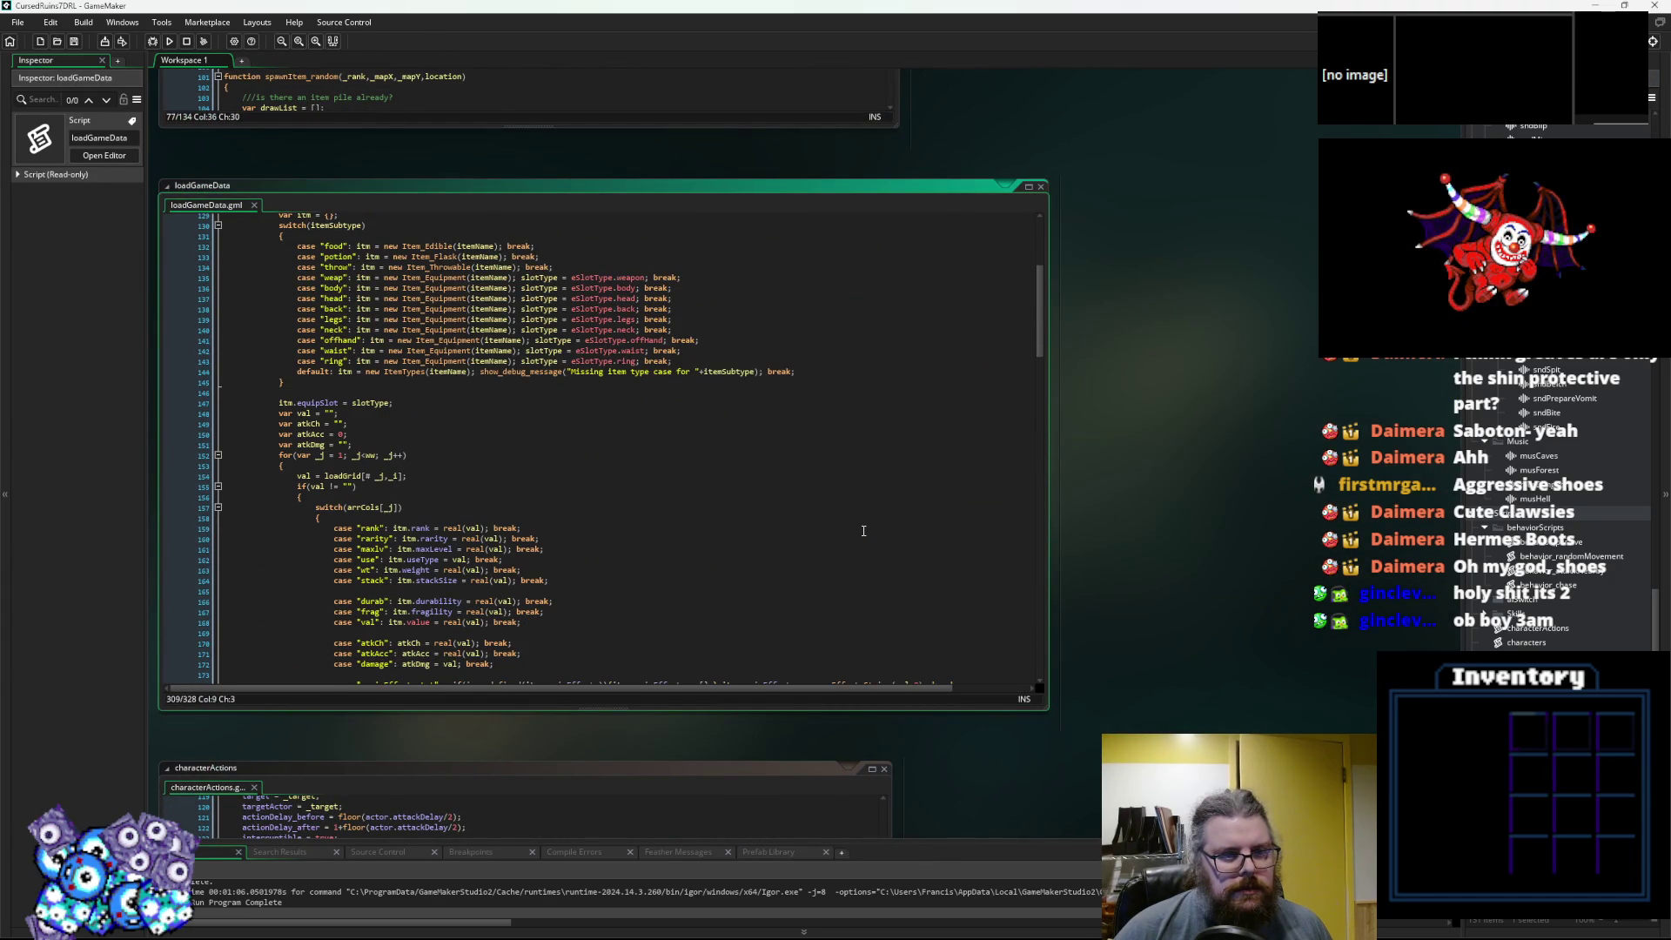
{"action": "scroll", "coordinate": [863, 530], "scroll_direction": "up", "scroll_amount": 2}
{"action": "left_click", "coordinate": [864, 530]}
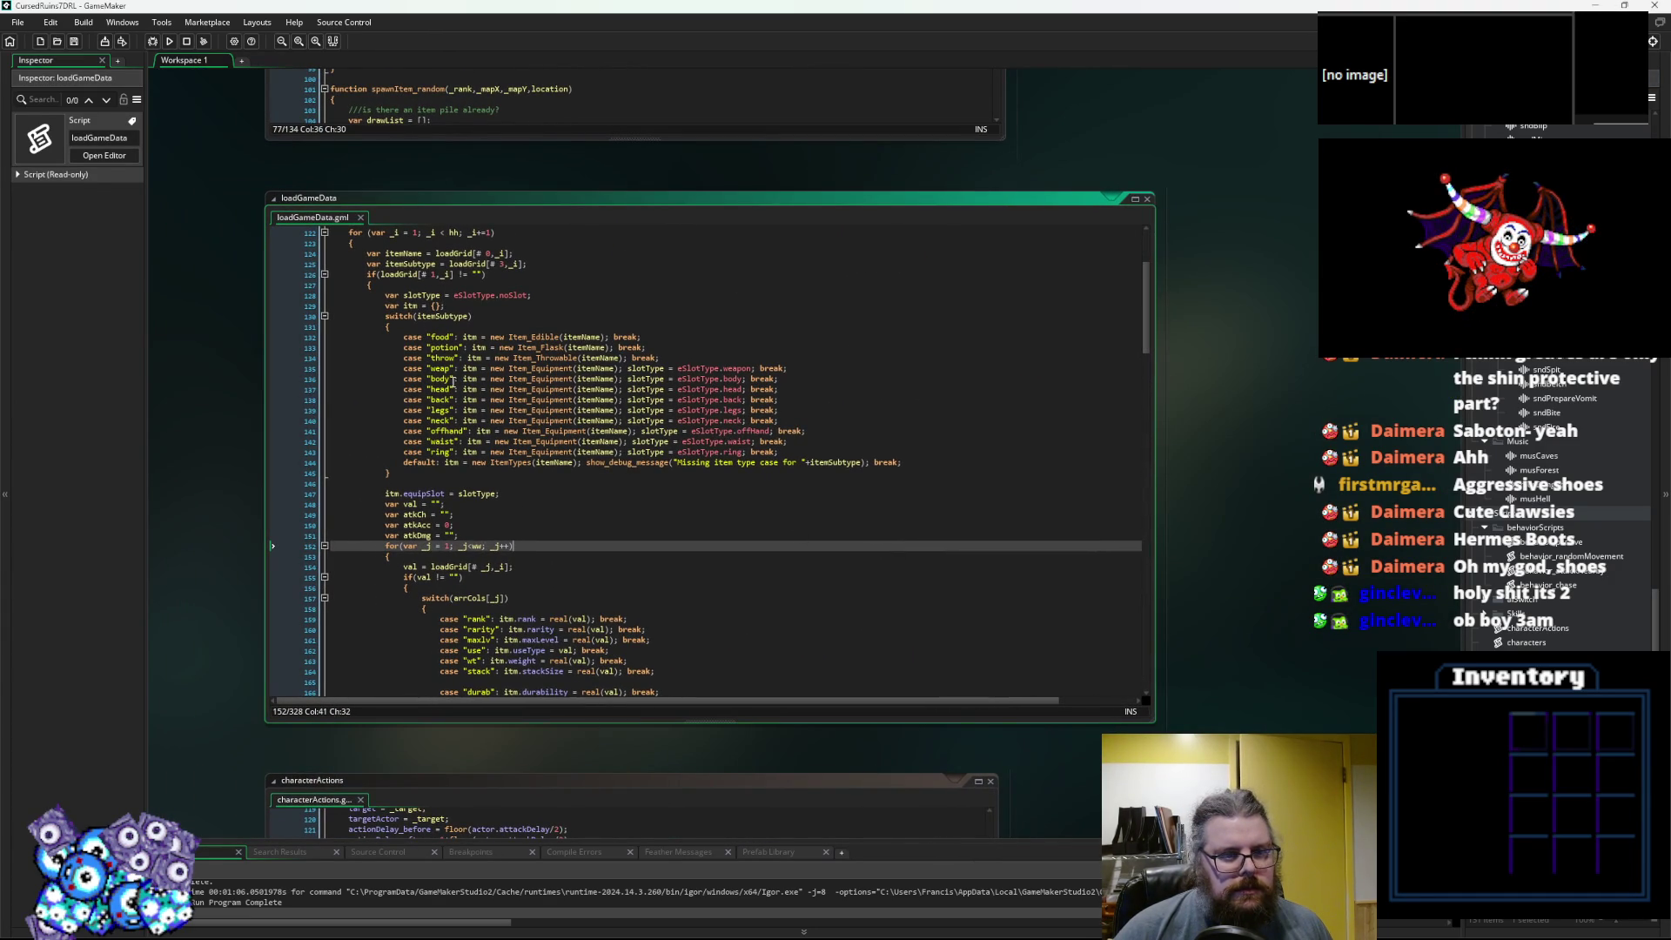
{"action": "left_click", "coordinate": [443, 399]}
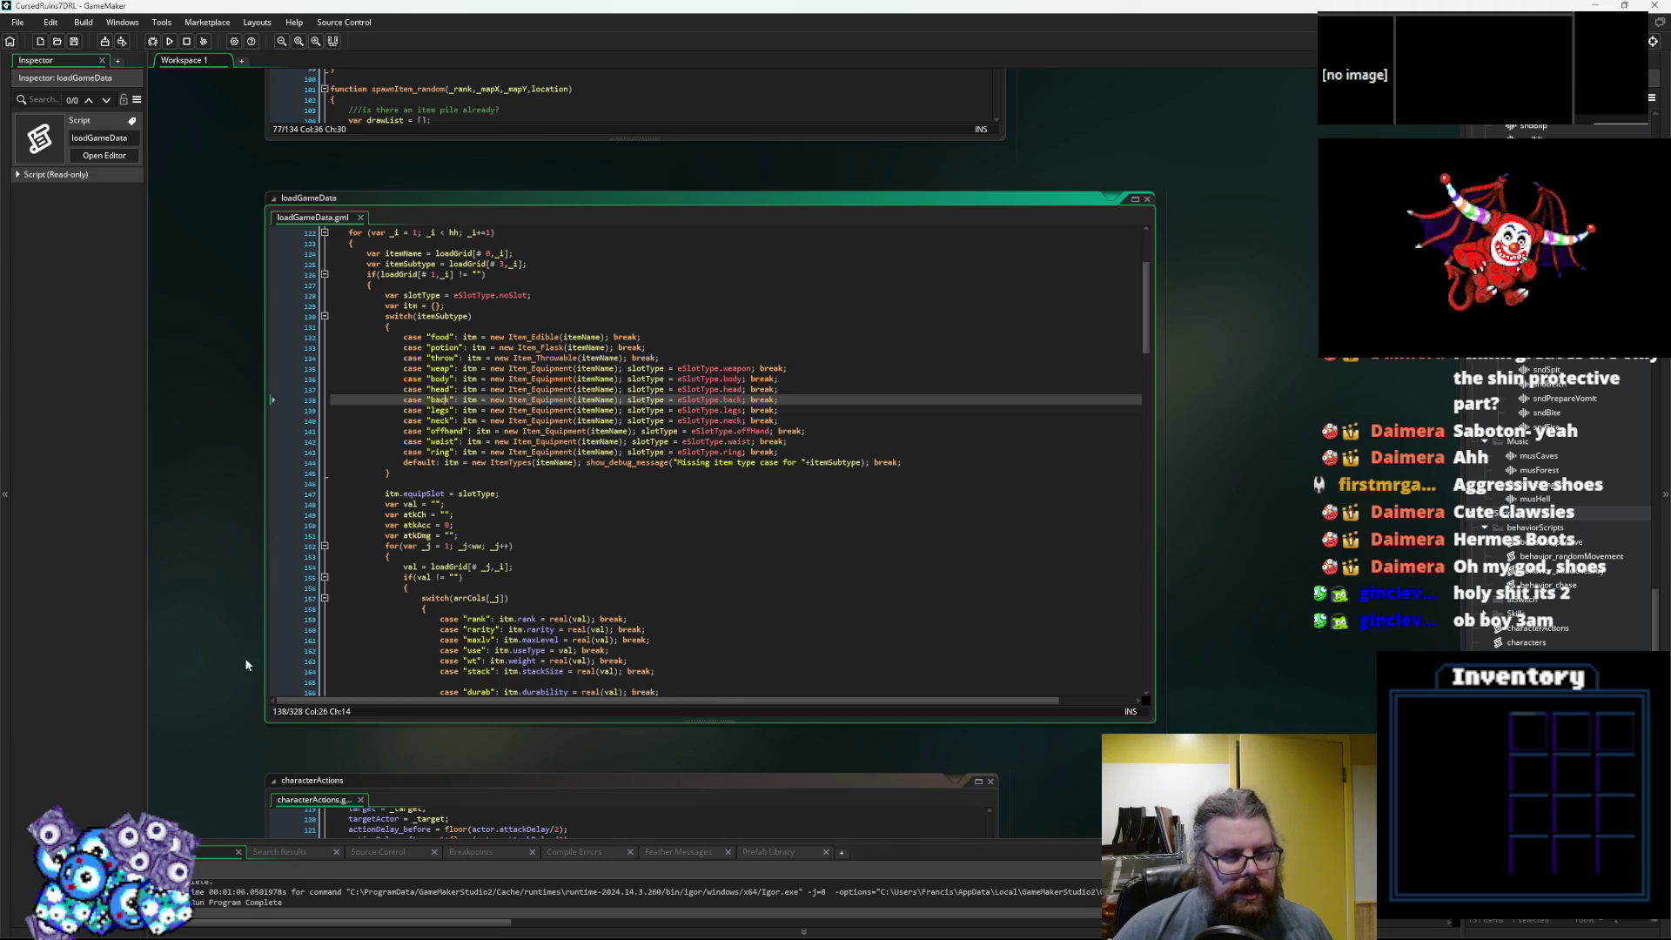
{"action": "key", "text": "alt+Tab"}
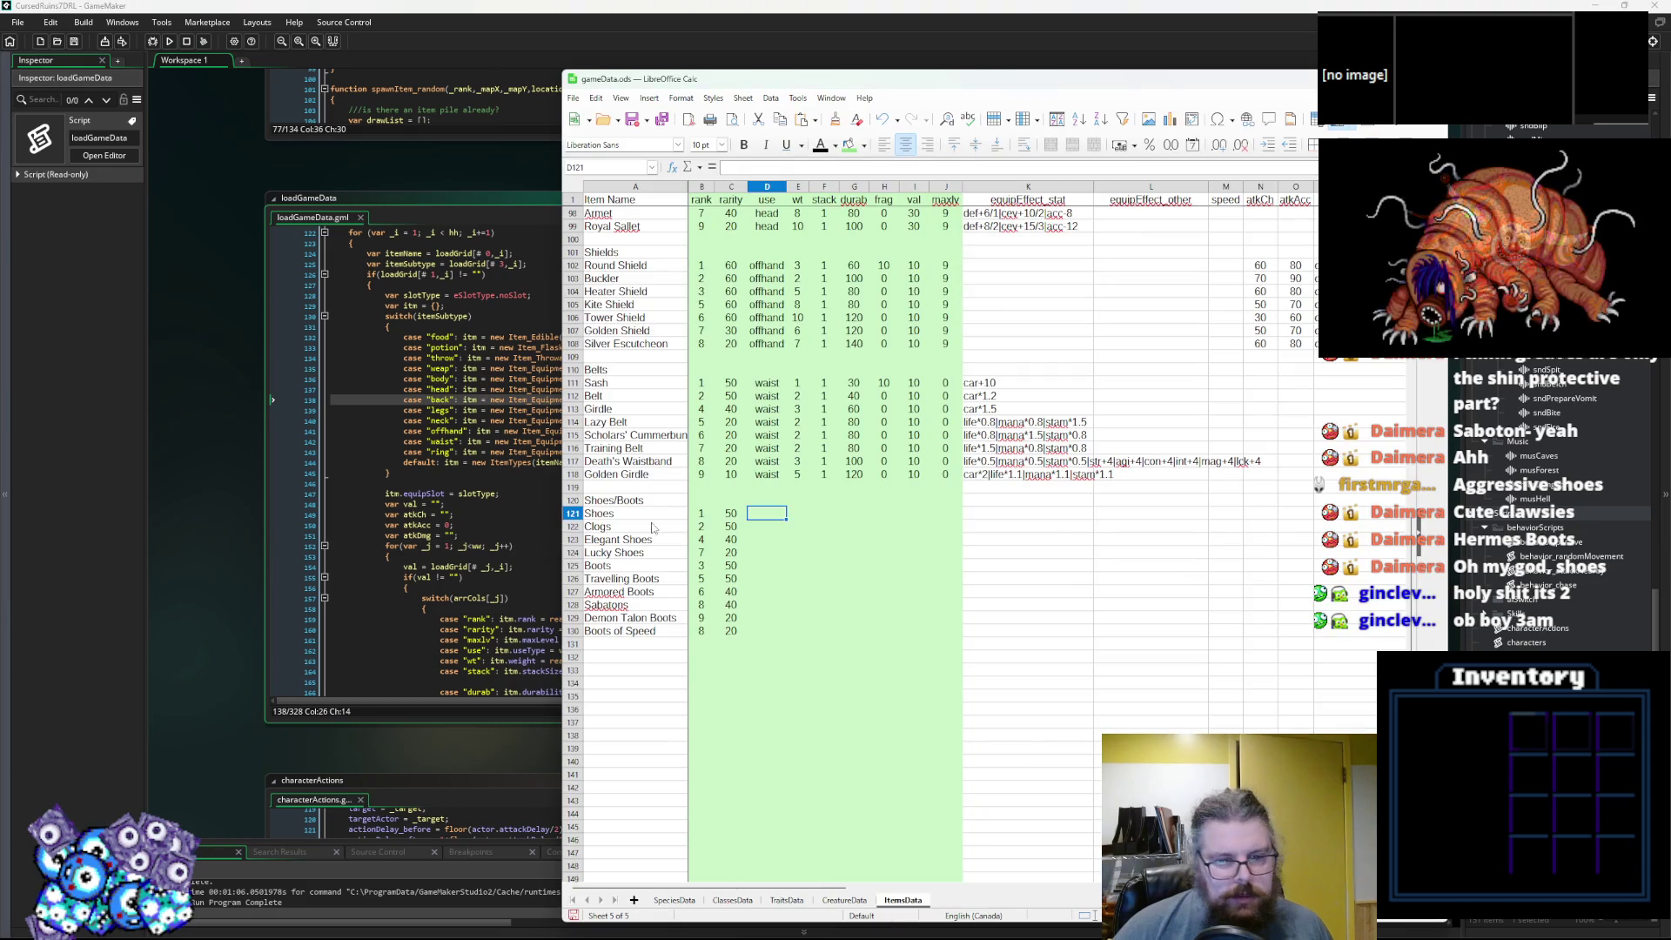
Enter legs as the Shoes use type and paste it into the following footwear rows.
{"action": "type", "text": "legs"}
{"action": "left_click", "coordinate": [769, 552]}
{"action": "left_click", "coordinate": [768, 514]}
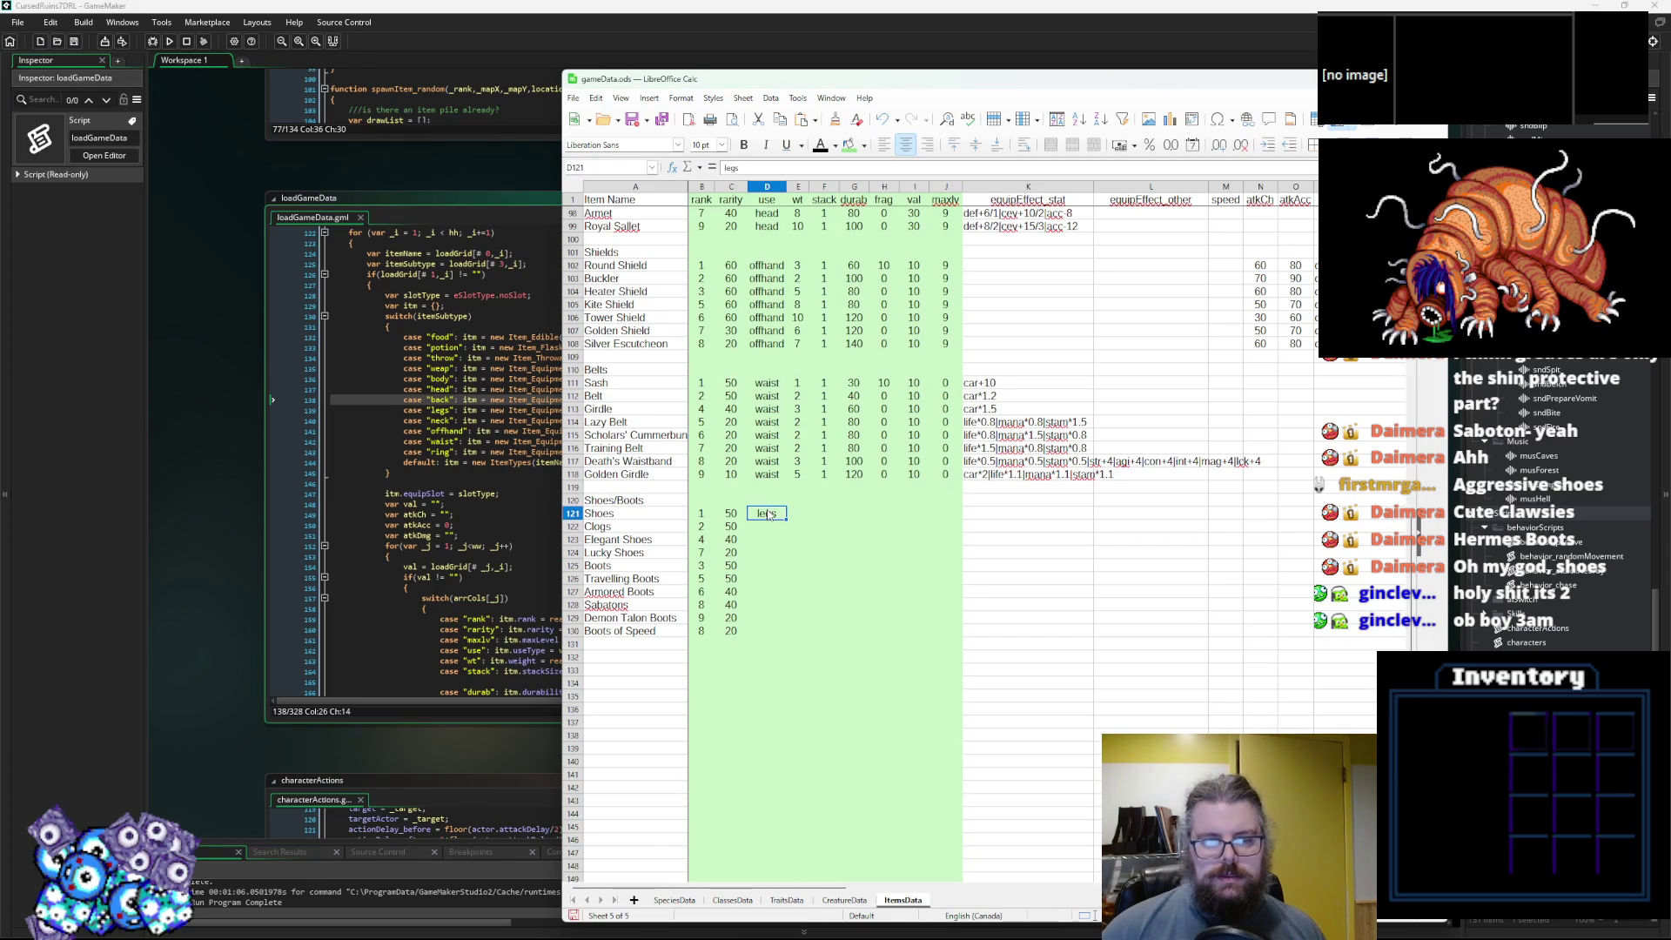
{"action": "key", "text": "Down"}
{"action": "type", "text": "legs"}
{"action": "key", "text": "Down"}
{"action": "type", "text": "legs"}
{"action": "key", "text": "Down"}
{"action": "type", "text": "legs"}
{"action": "key", "text": "Down"}
{"action": "type", "text": "legs"}
{"action": "key", "text": "Down"}
{"action": "key", "text": "ctrl+v"}
{"action": "key", "text": "ctrl+Down"}
{"action": "type", "text": "legs"}
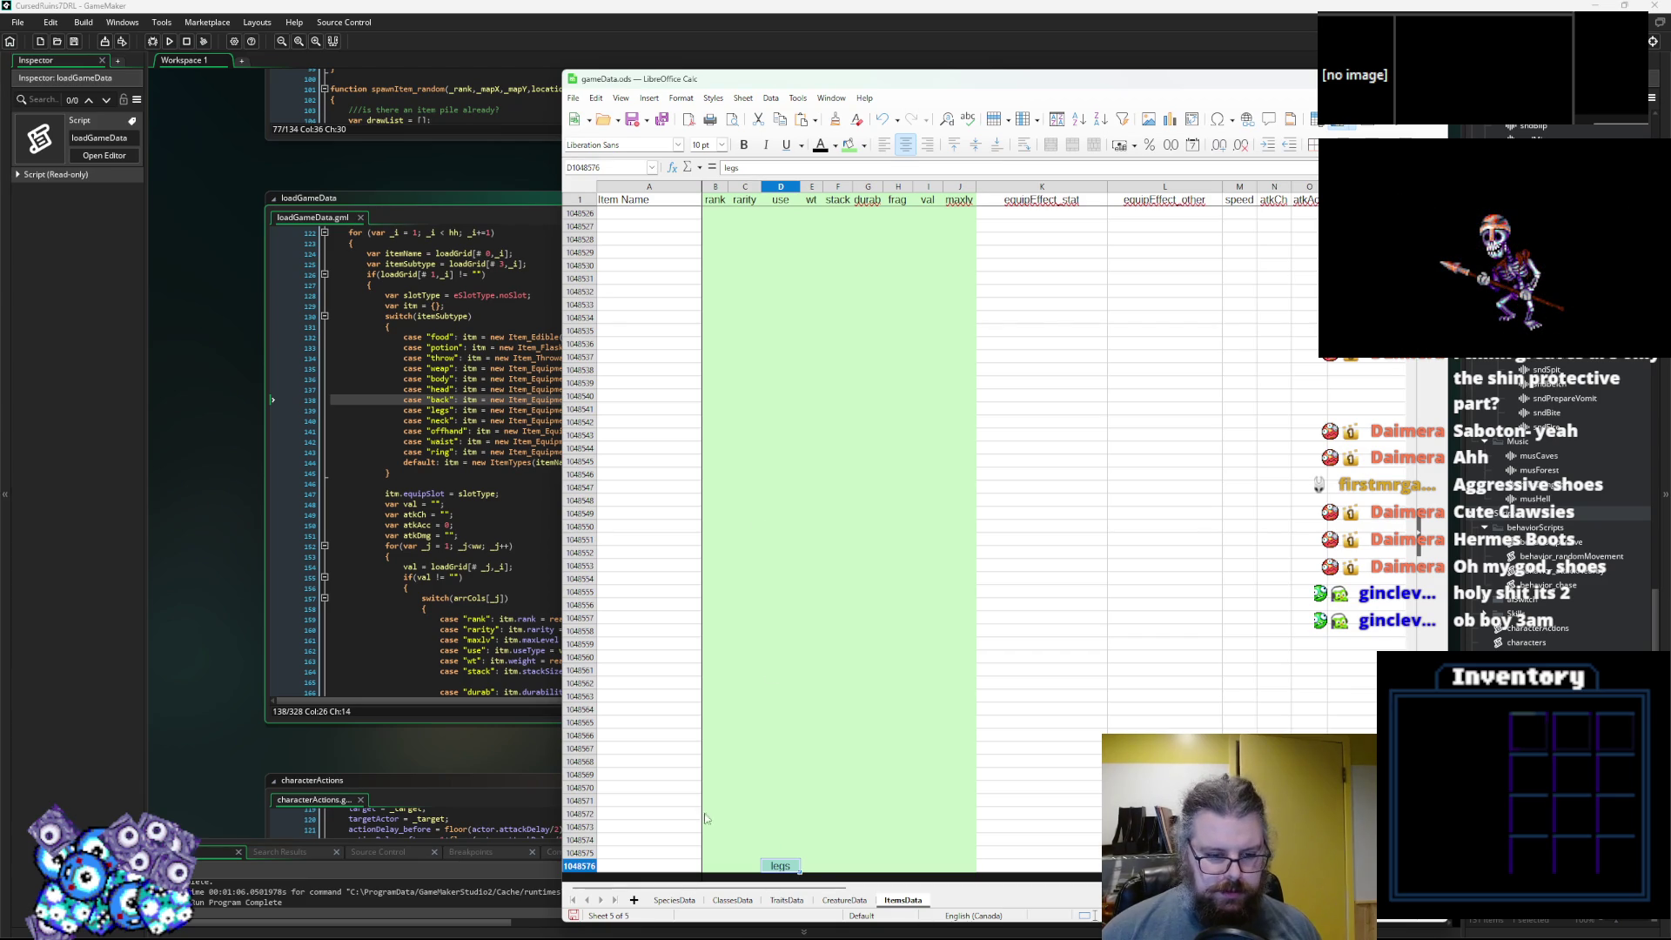
Undo the stray paste, then paste legs for Sabatons, Demon Talon Boots and Boots of Speed.
{"action": "key", "text": "ctrl+z"}
{"action": "left_click", "coordinate": [879, 723]}
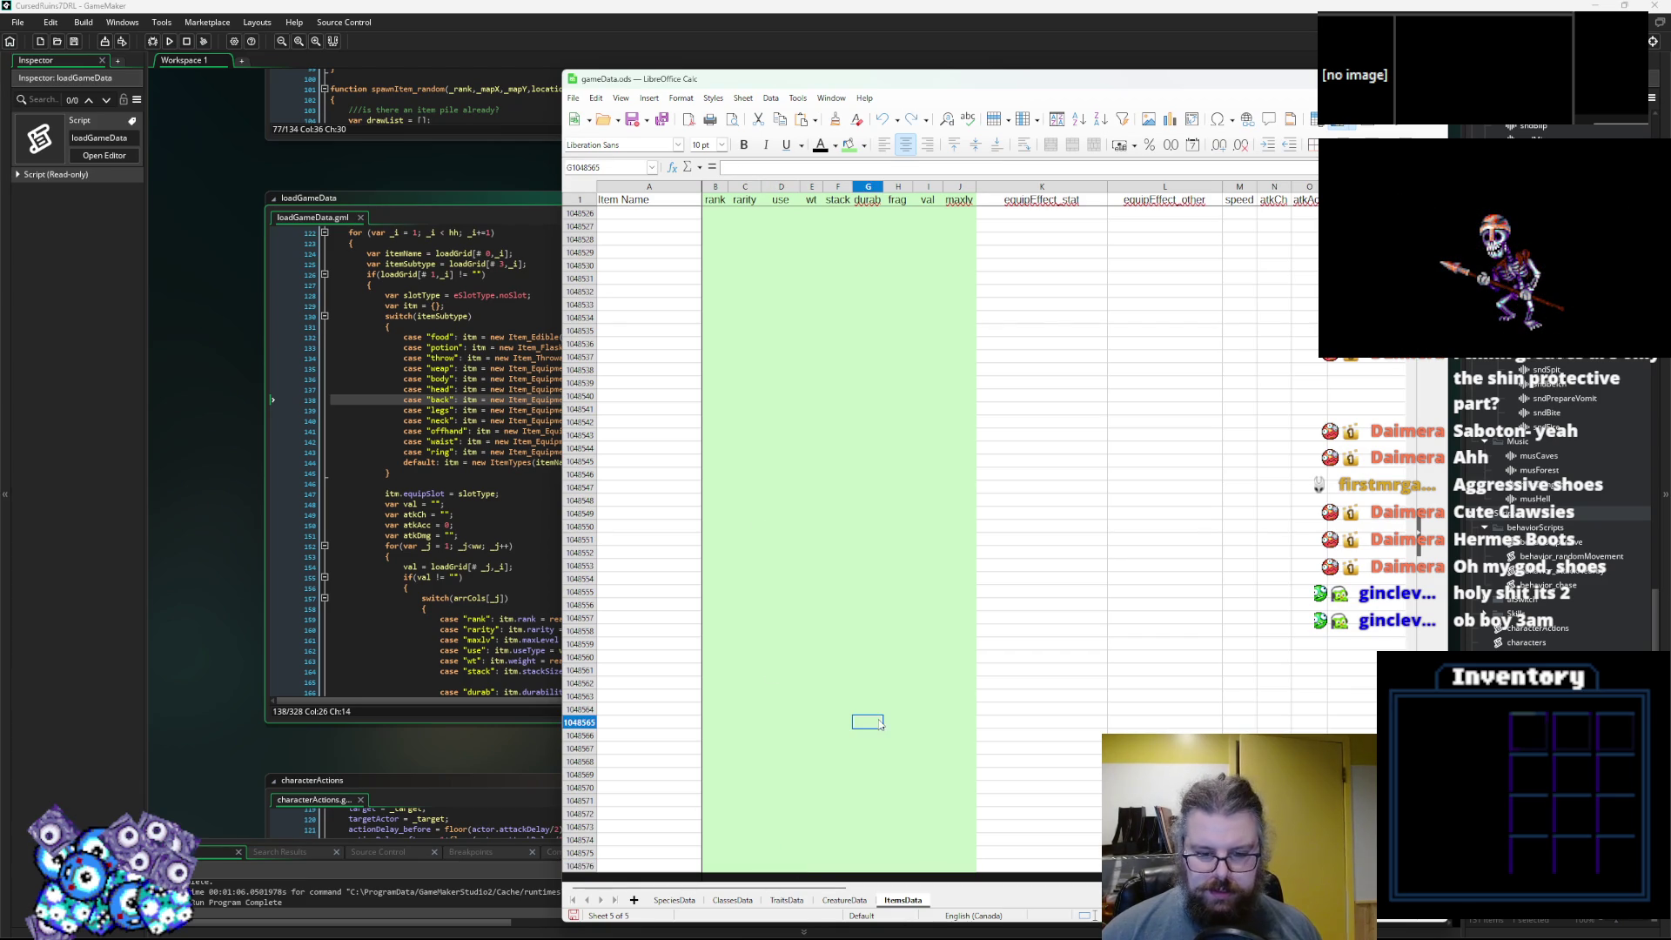
{"action": "scroll", "coordinate": [840, 540], "scroll_direction": "up", "scroll_amount": 15}
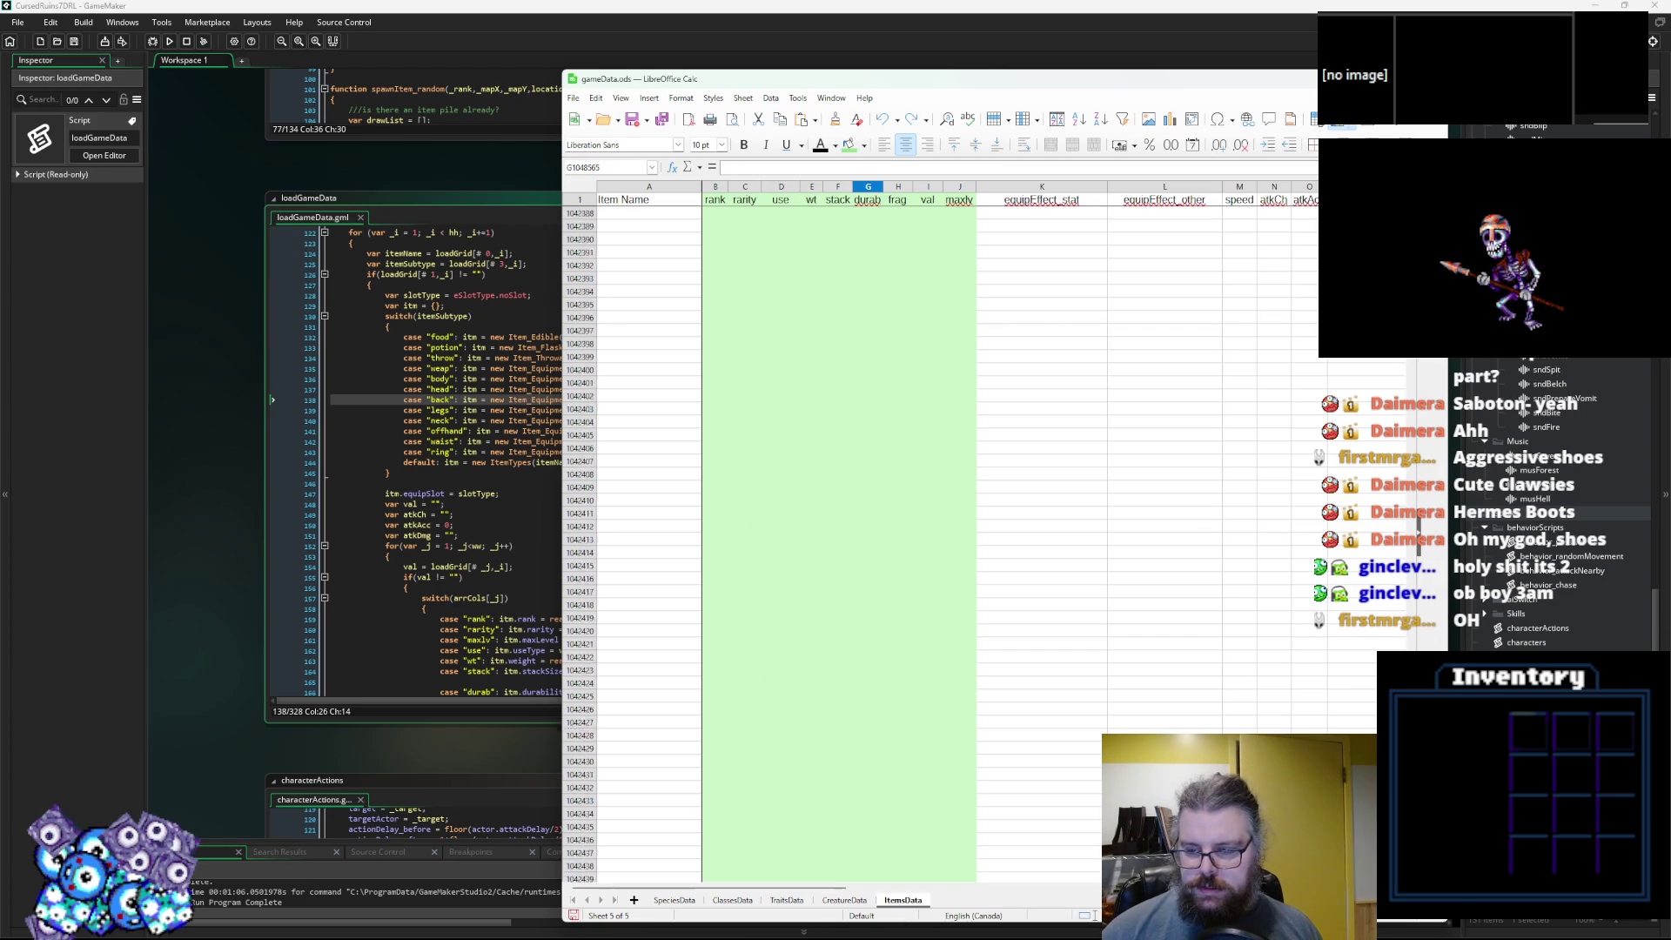
{"action": "scroll", "coordinate": [839, 539], "scroll_direction": "up", "scroll_amount": 10}
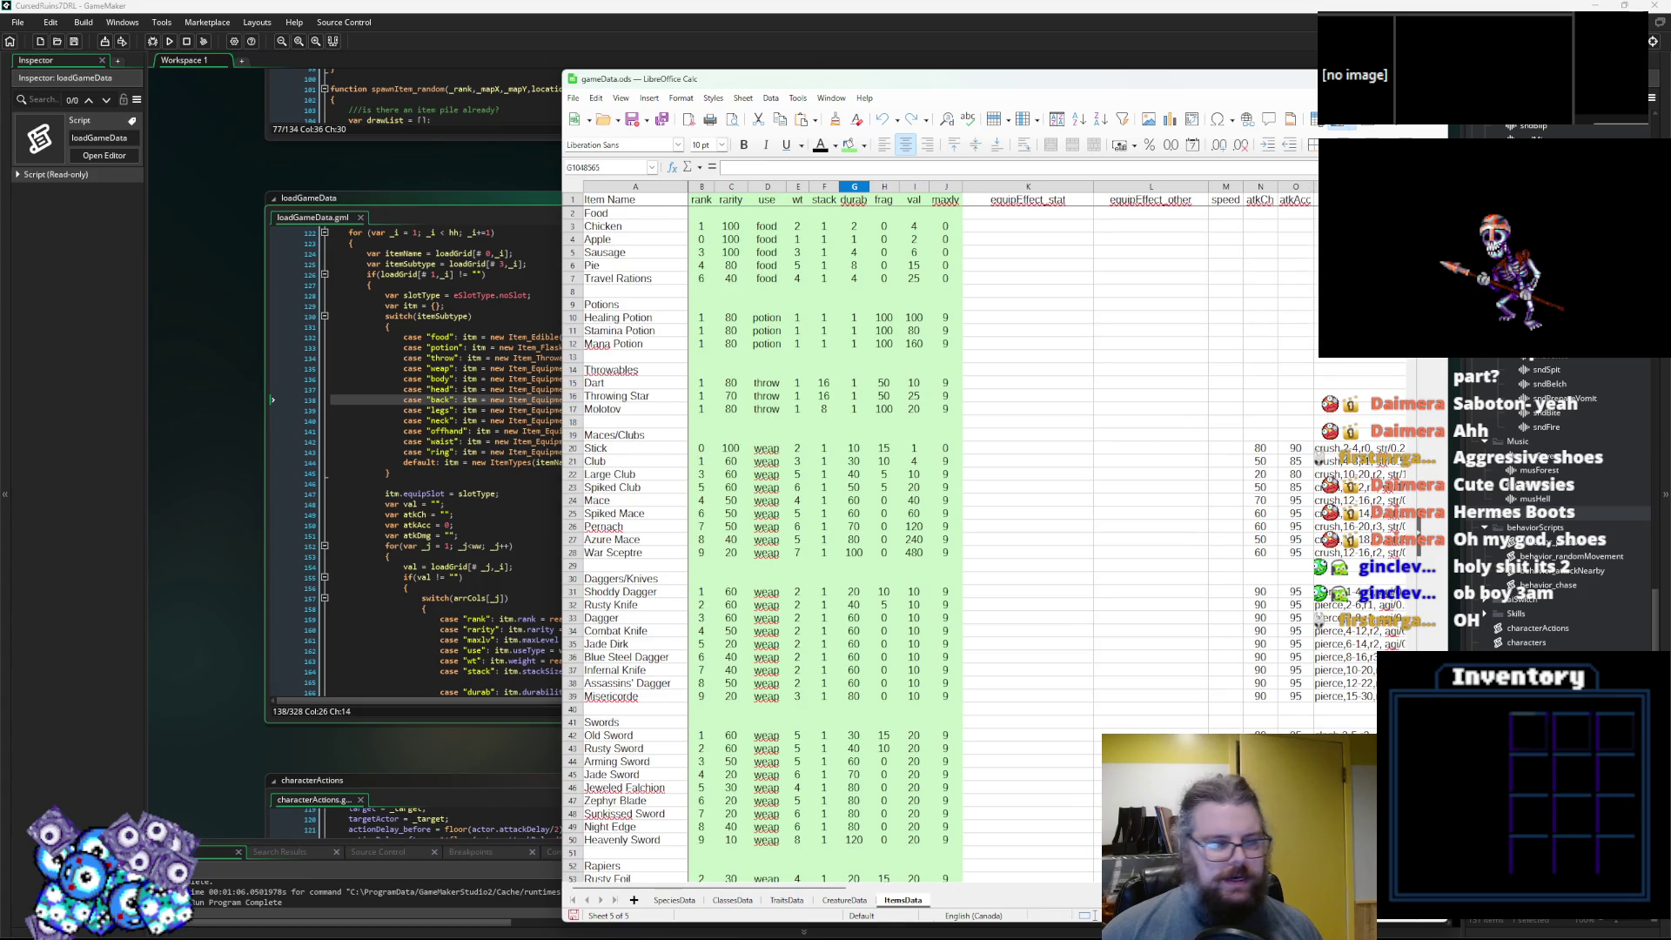
{"action": "left_click", "coordinate": [701, 696]}
{"action": "scroll", "coordinate": [707, 698], "scroll_direction": "down", "scroll_amount": 20}
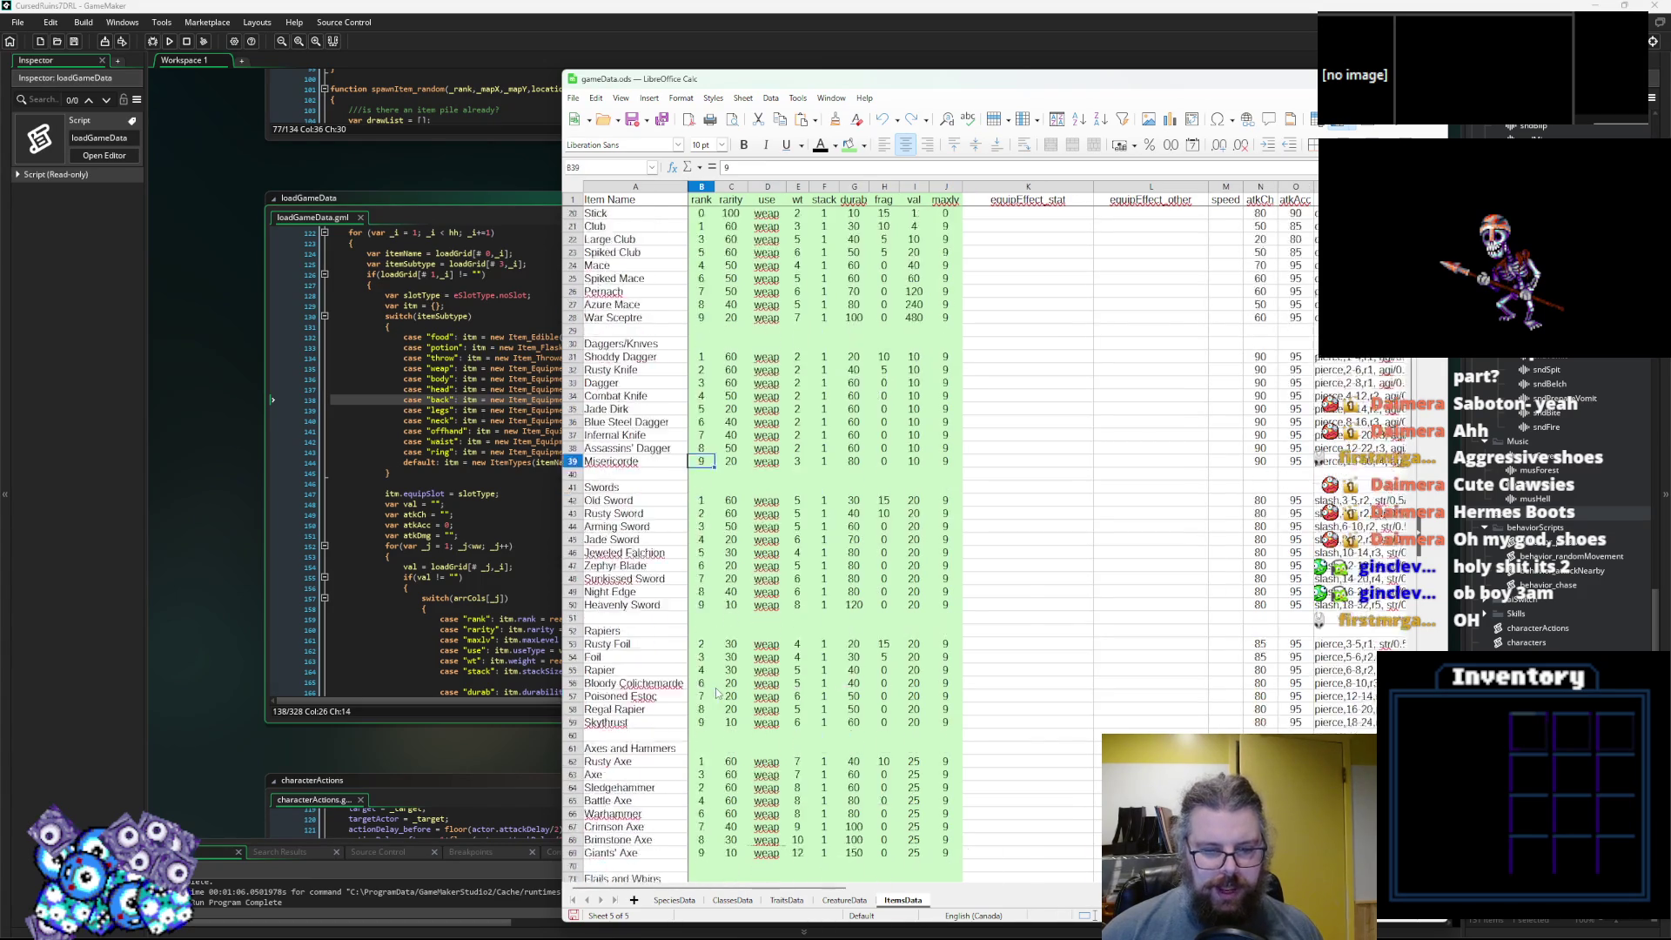
{"action": "left_click", "coordinate": [775, 723]}
{"action": "type", "text": "legs"}
{"action": "left_click", "coordinate": [767, 737]}
{"action": "type", "text": "legs"}
{"action": "left_click", "coordinate": [767, 750]}
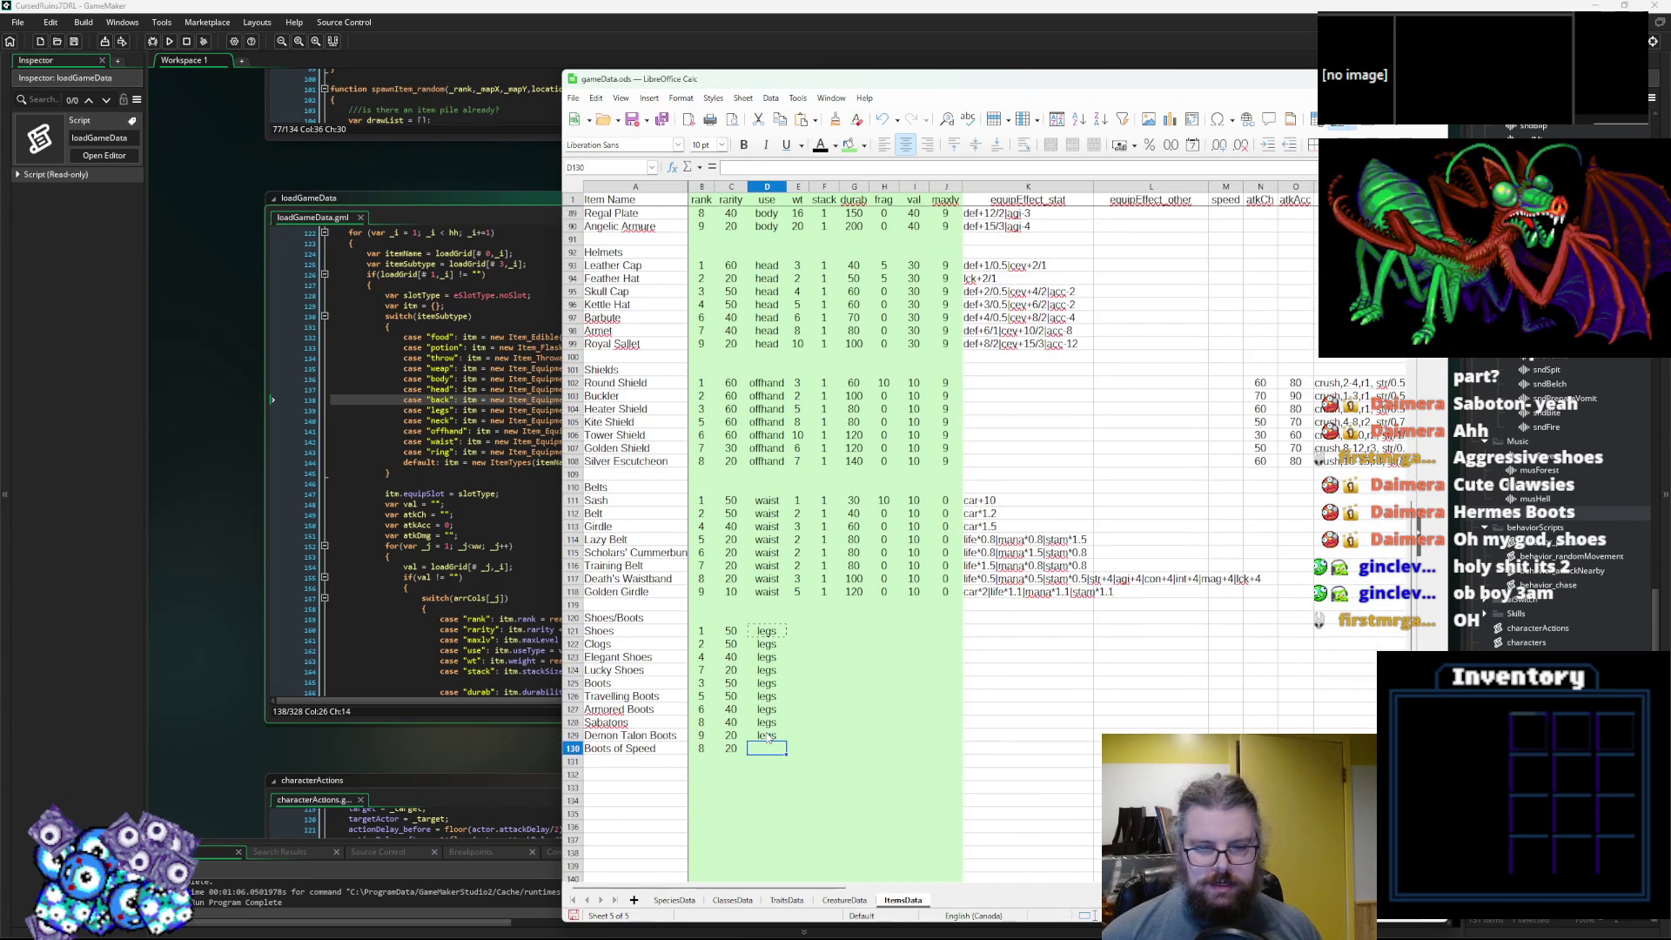
{"action": "type", "text": "legs"}
{"action": "left_click", "coordinate": [913, 683]}
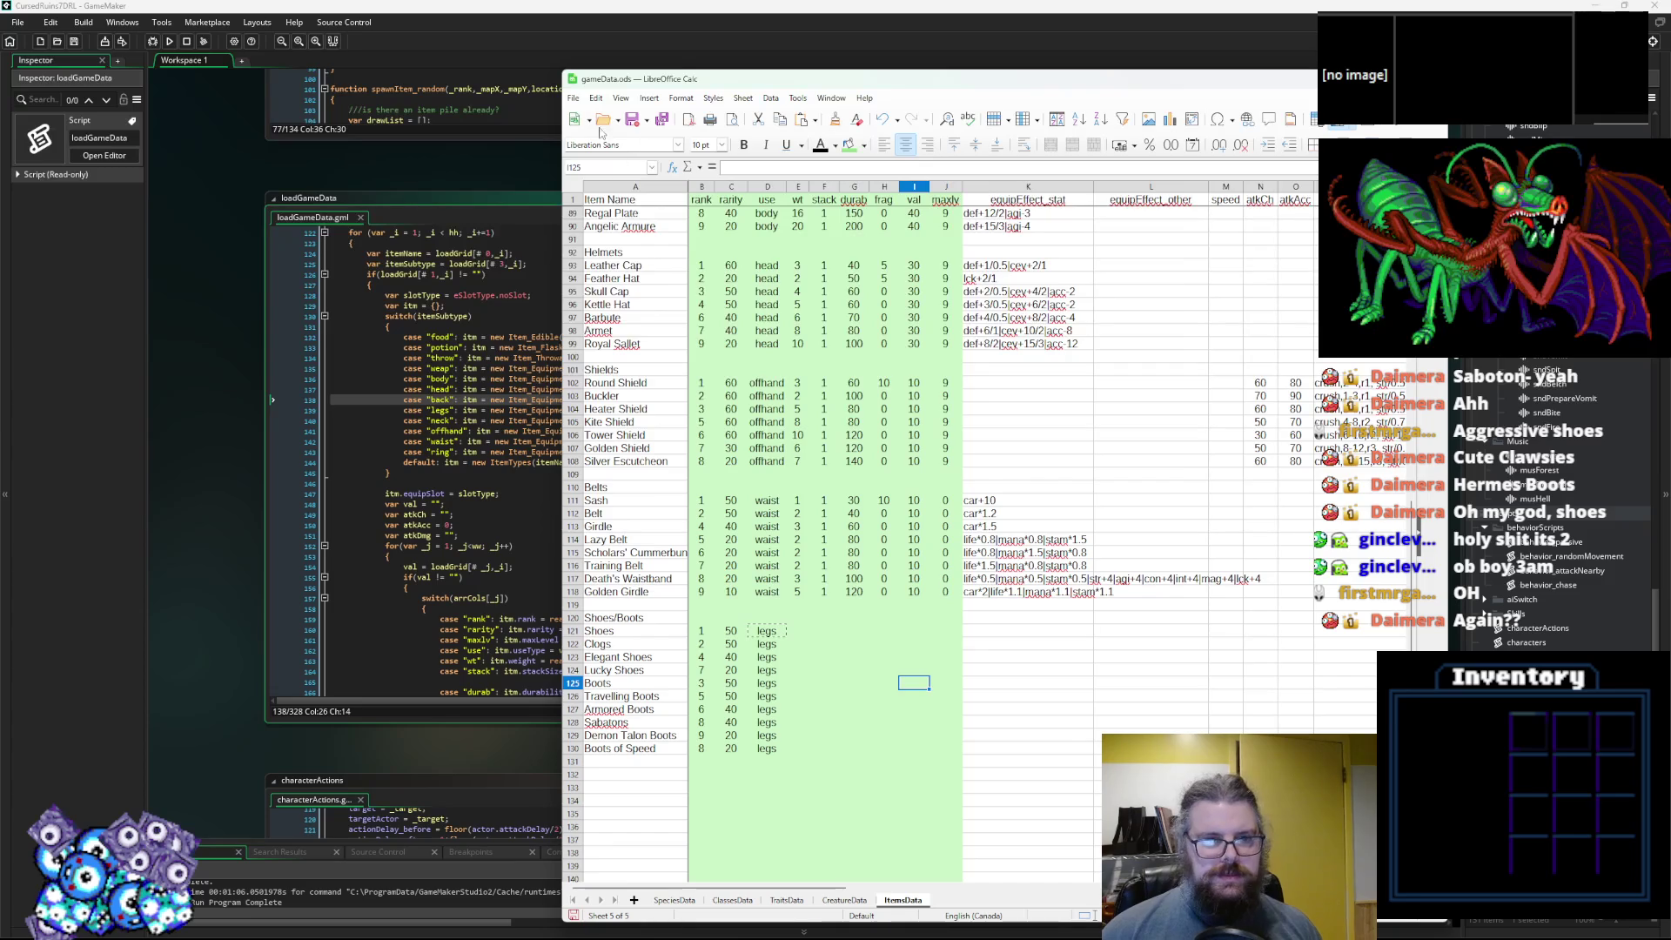
Enter weights for Shoes 3, Clogs 5, Elegant Shoes 3 and Lucky Shoes 3.
{"action": "left_click_drag", "start_coordinate": [658, 84], "coordinate": [612, 59]}
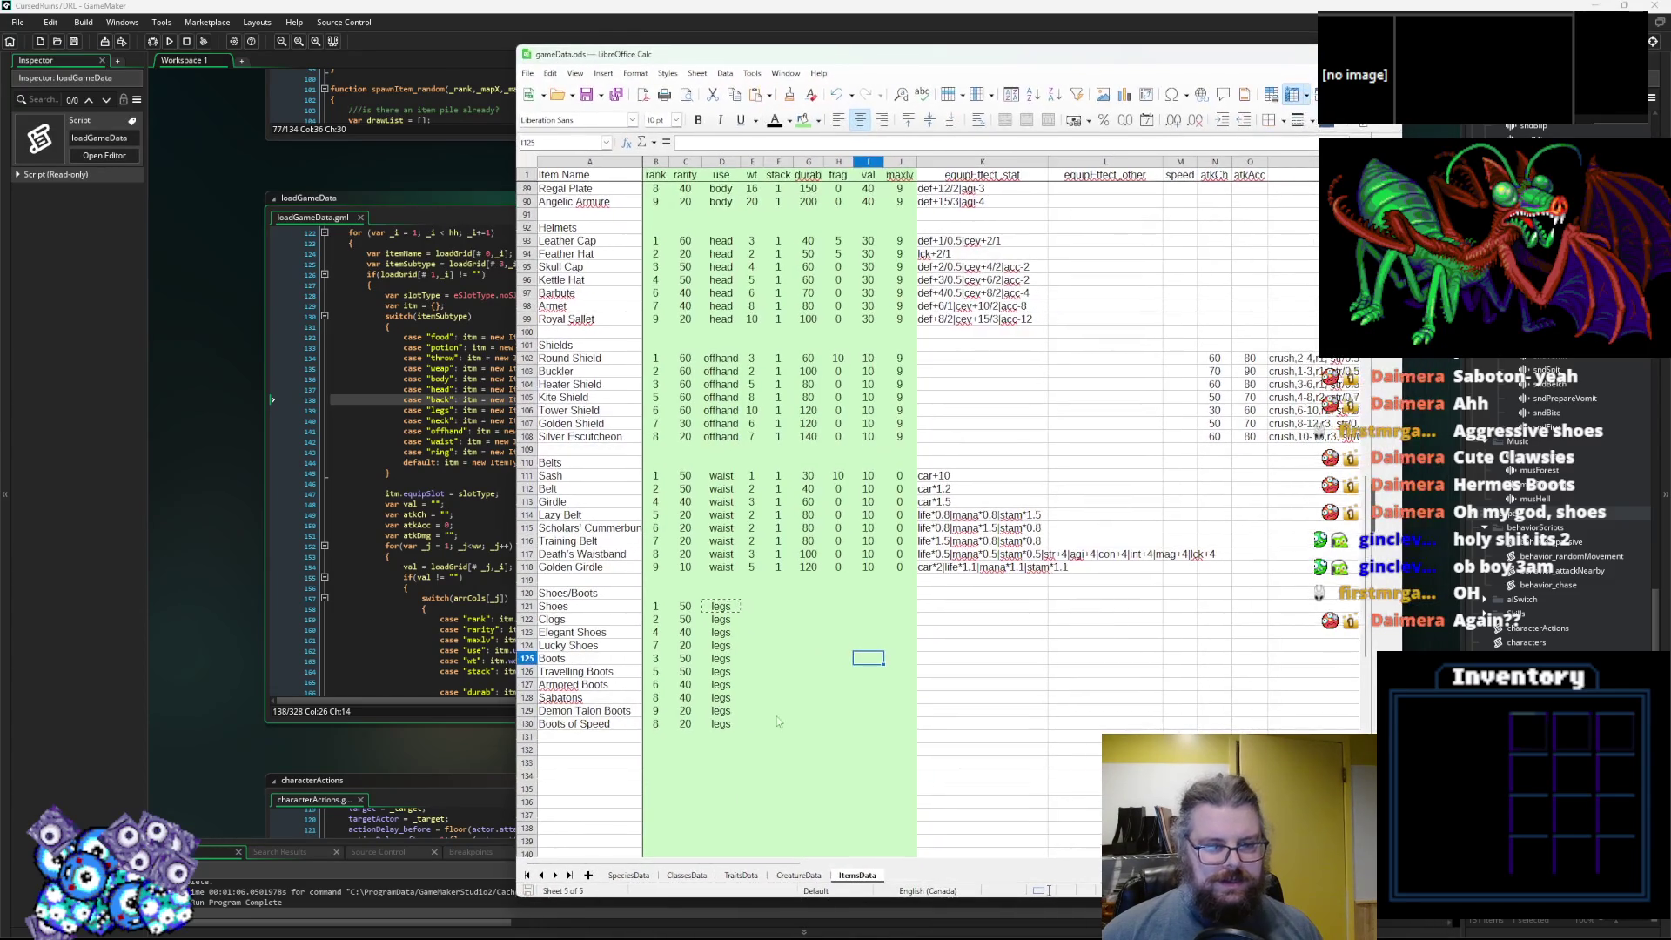
{"action": "left_click_drag", "start_coordinate": [808, 658], "coordinate": [774, 659]}
{"action": "left_click", "coordinate": [751, 628]}
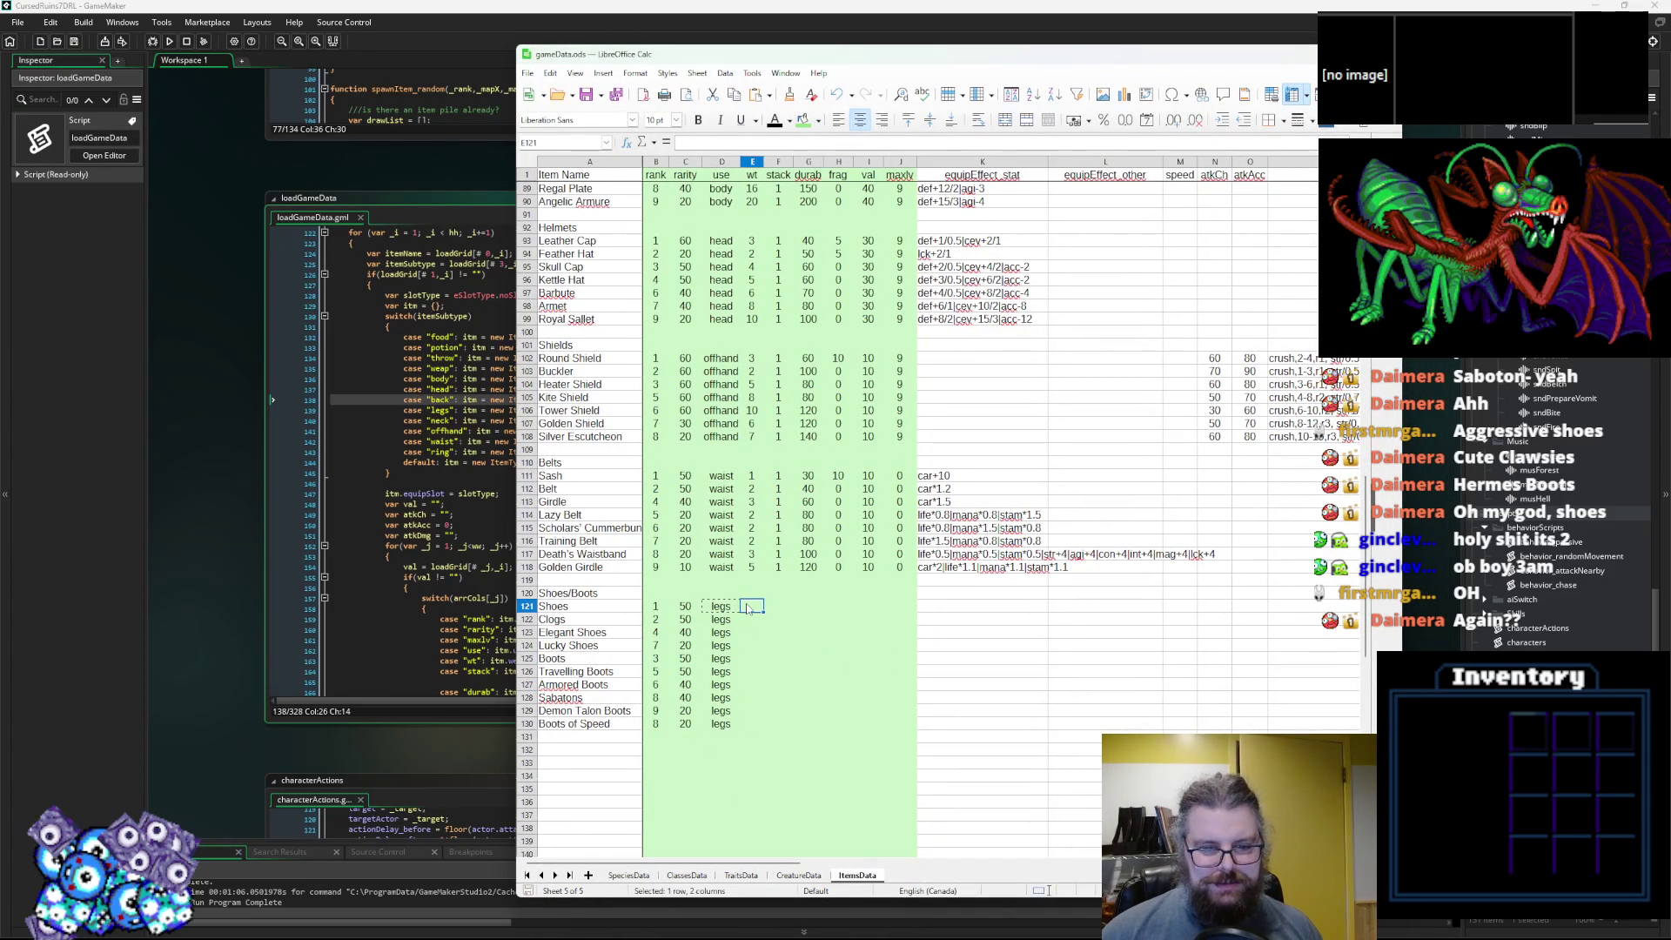
{"action": "left_click", "coordinate": [749, 609]}
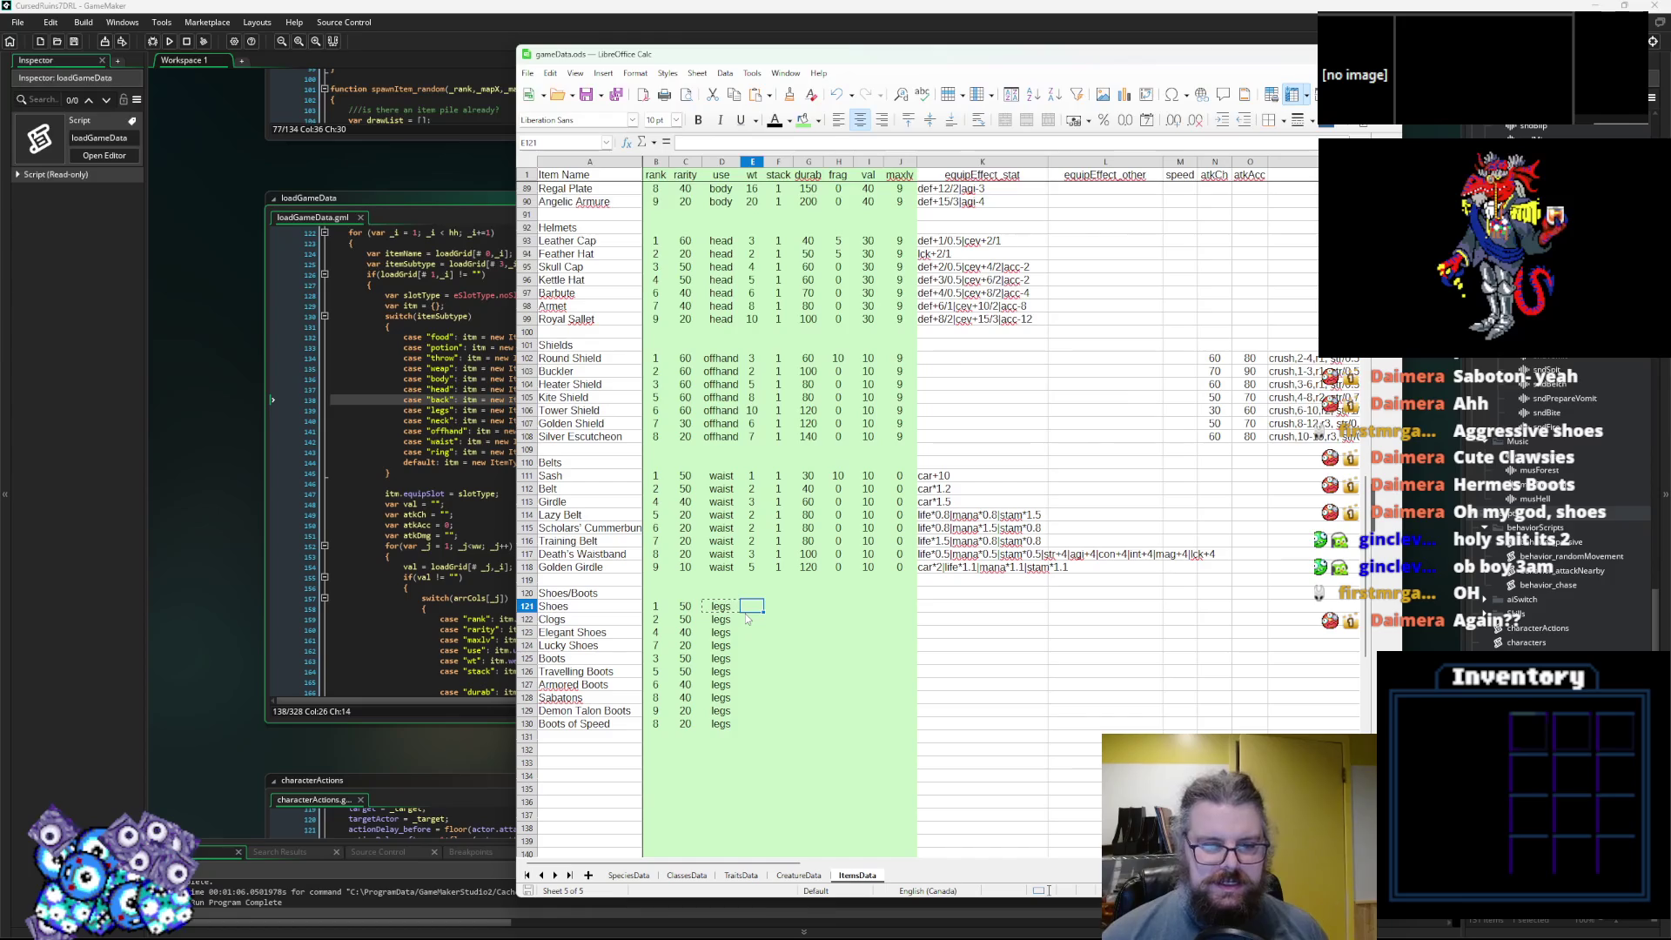
{"action": "type", "text": "3"}
{"action": "key", "text": "Return"}
{"action": "type", "text": "5"}
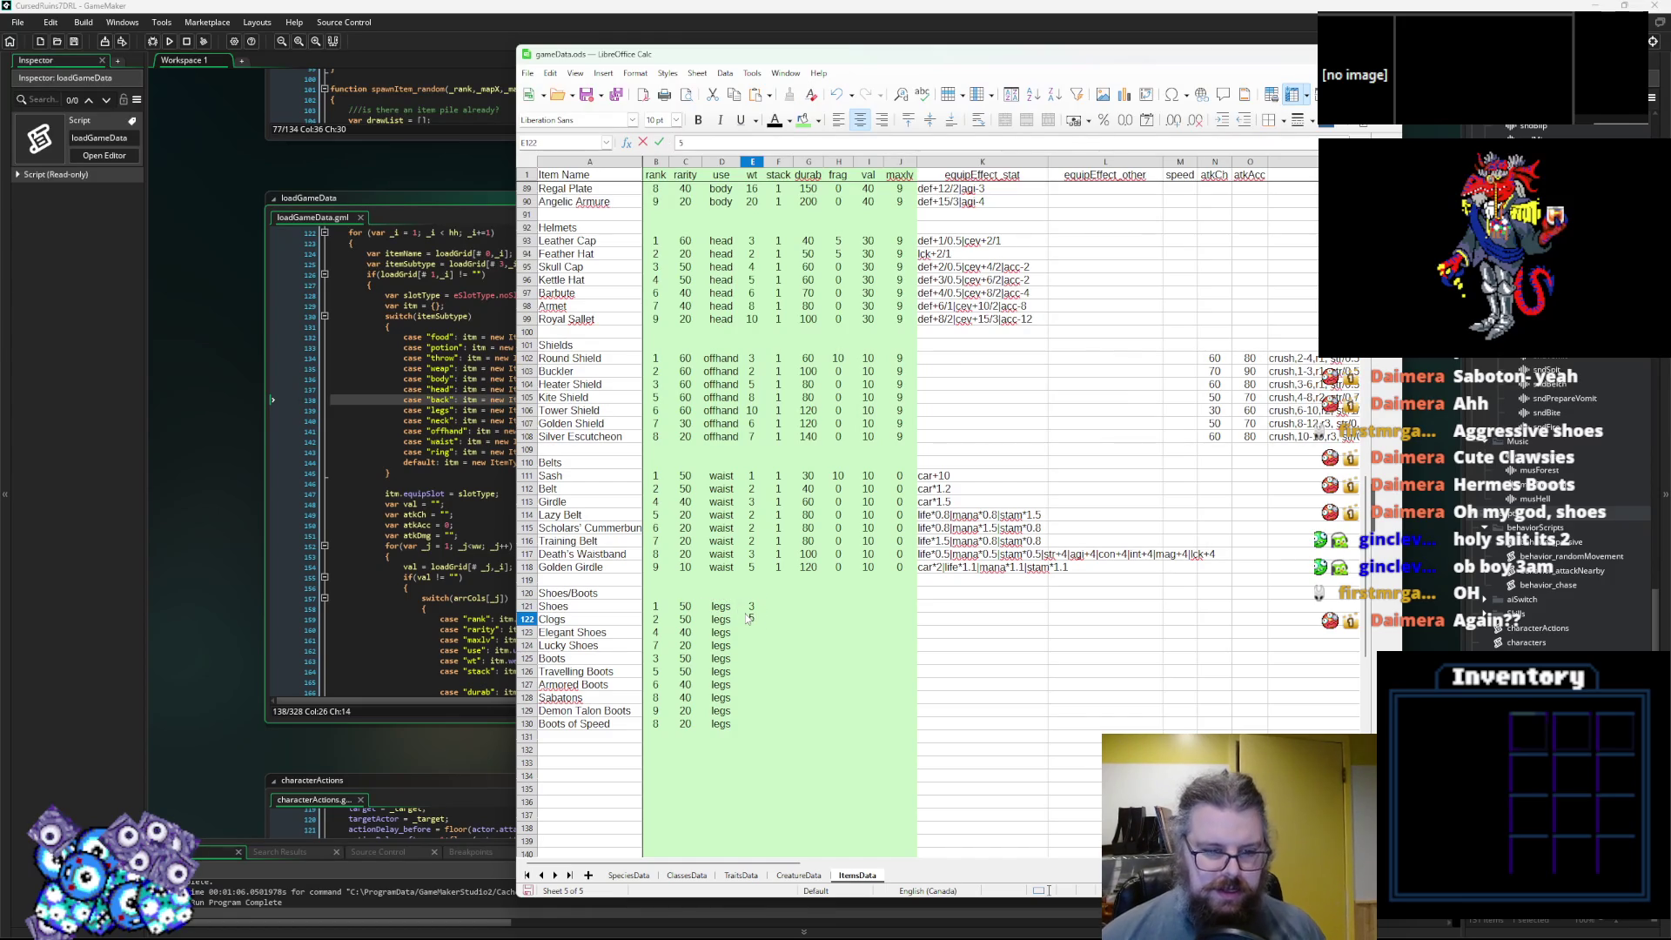
{"action": "key", "text": "Return"}
{"action": "type", "text": "4"}
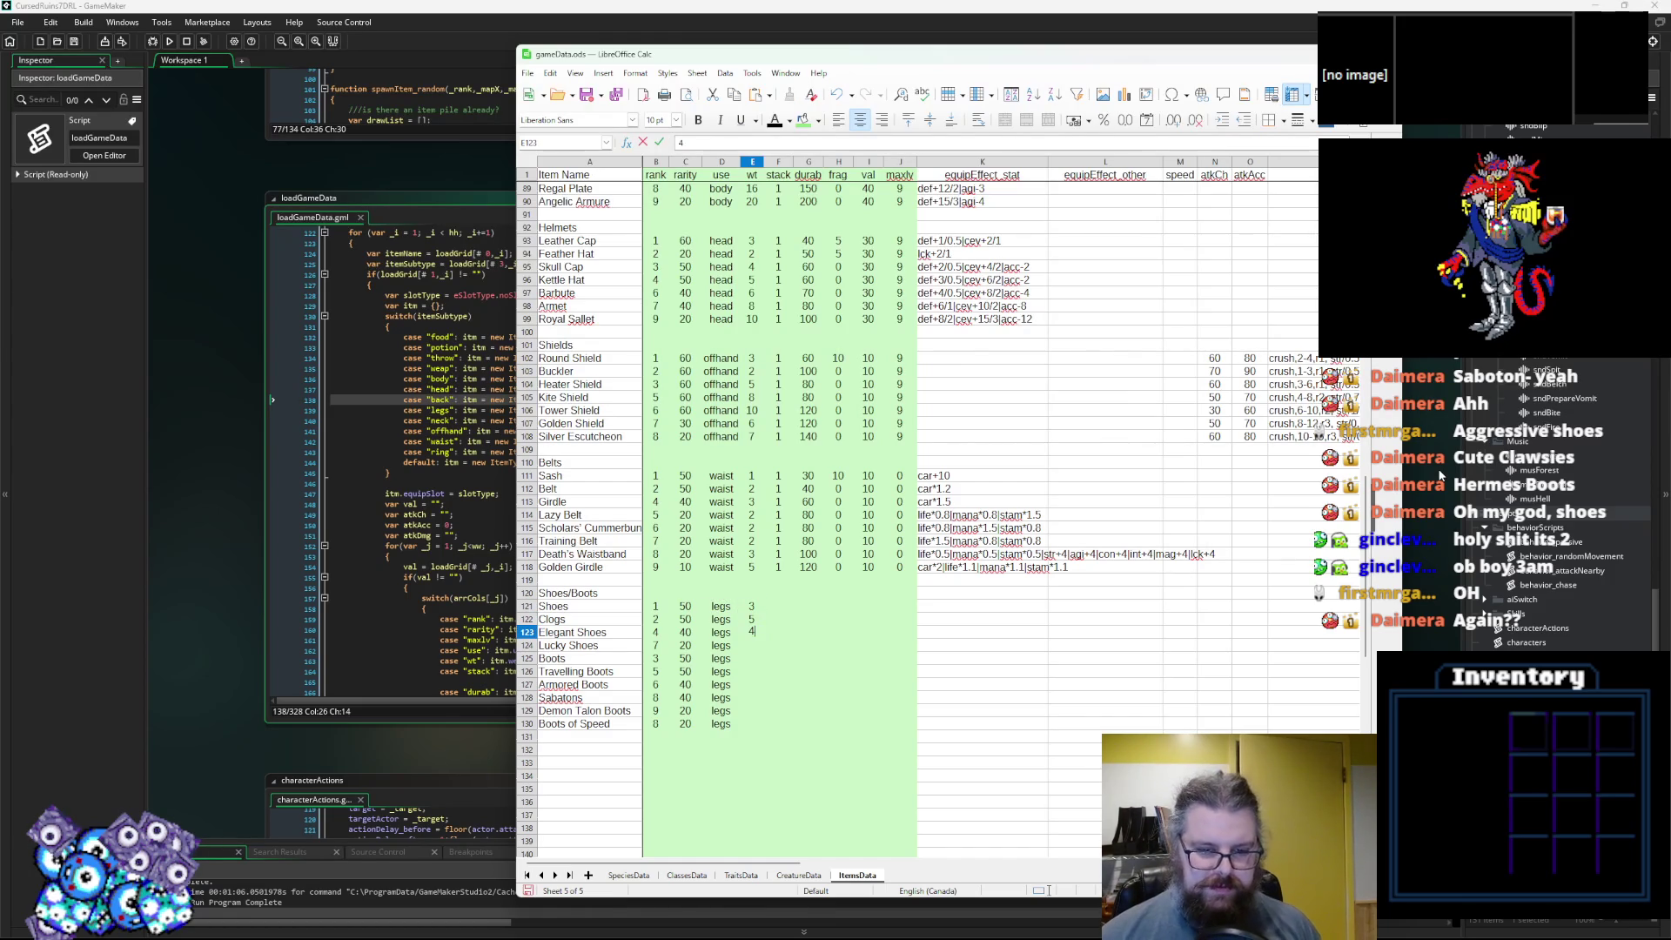
{"action": "type", "text": "3"}
{"action": "key", "text": "Return"}
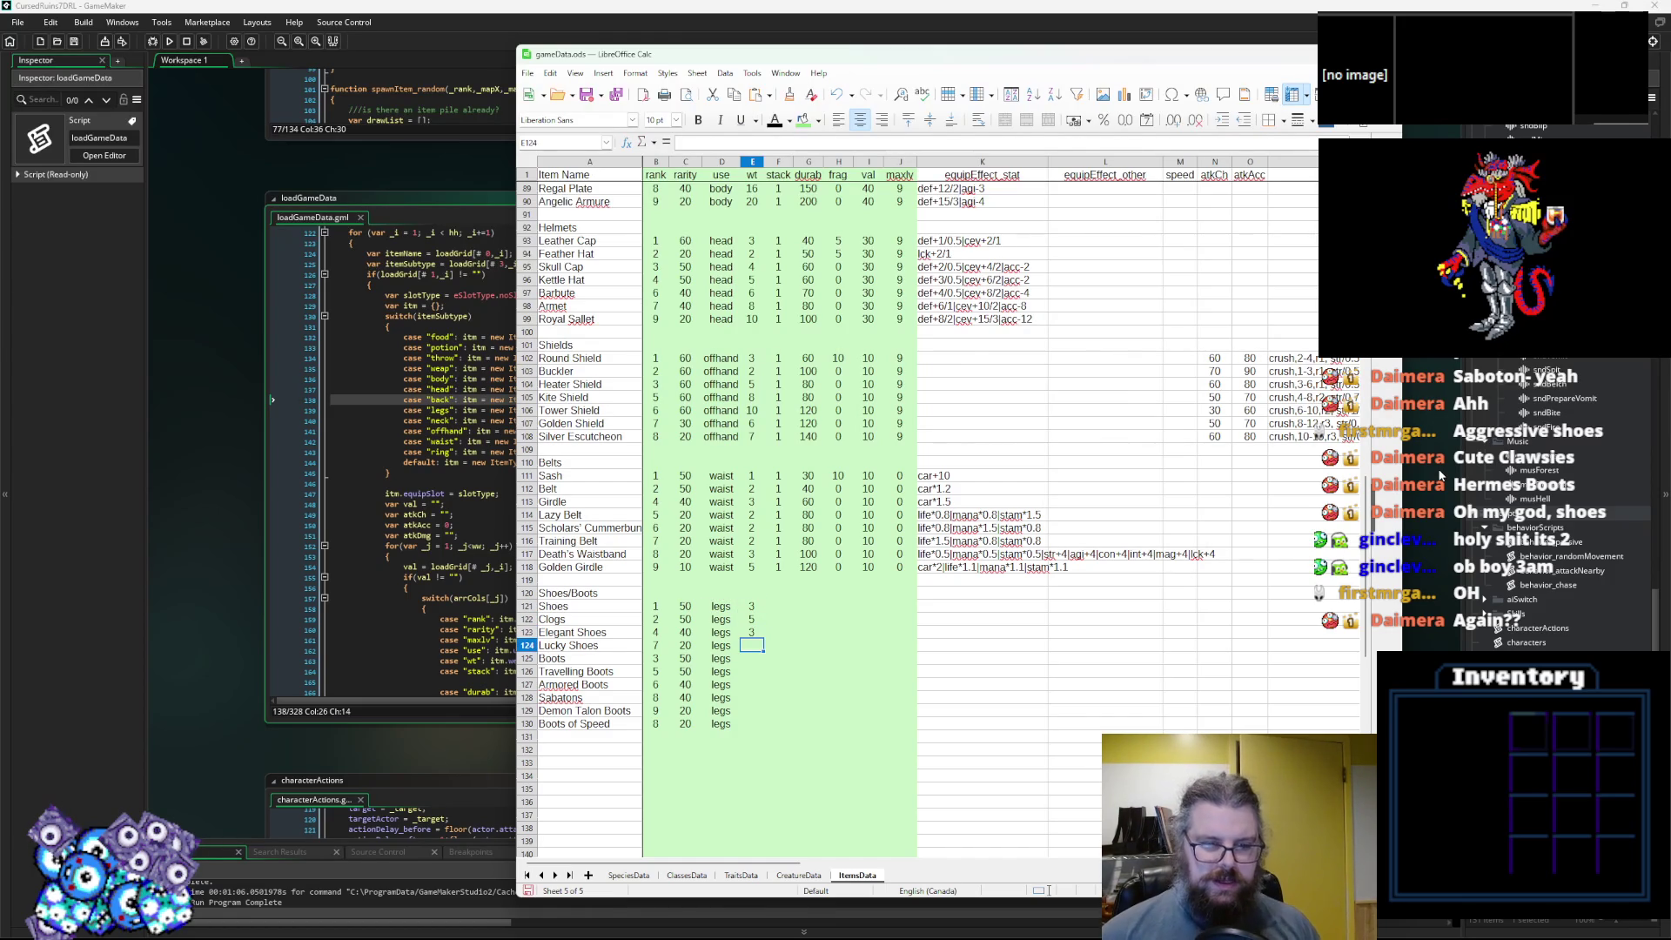
{"action": "type", "text": "3"}
{"action": "key", "text": "Return"}
Set weights for Boots 5, Travelling Boots 6 and Armored Boots 8.
{"action": "type", "text": "5"}
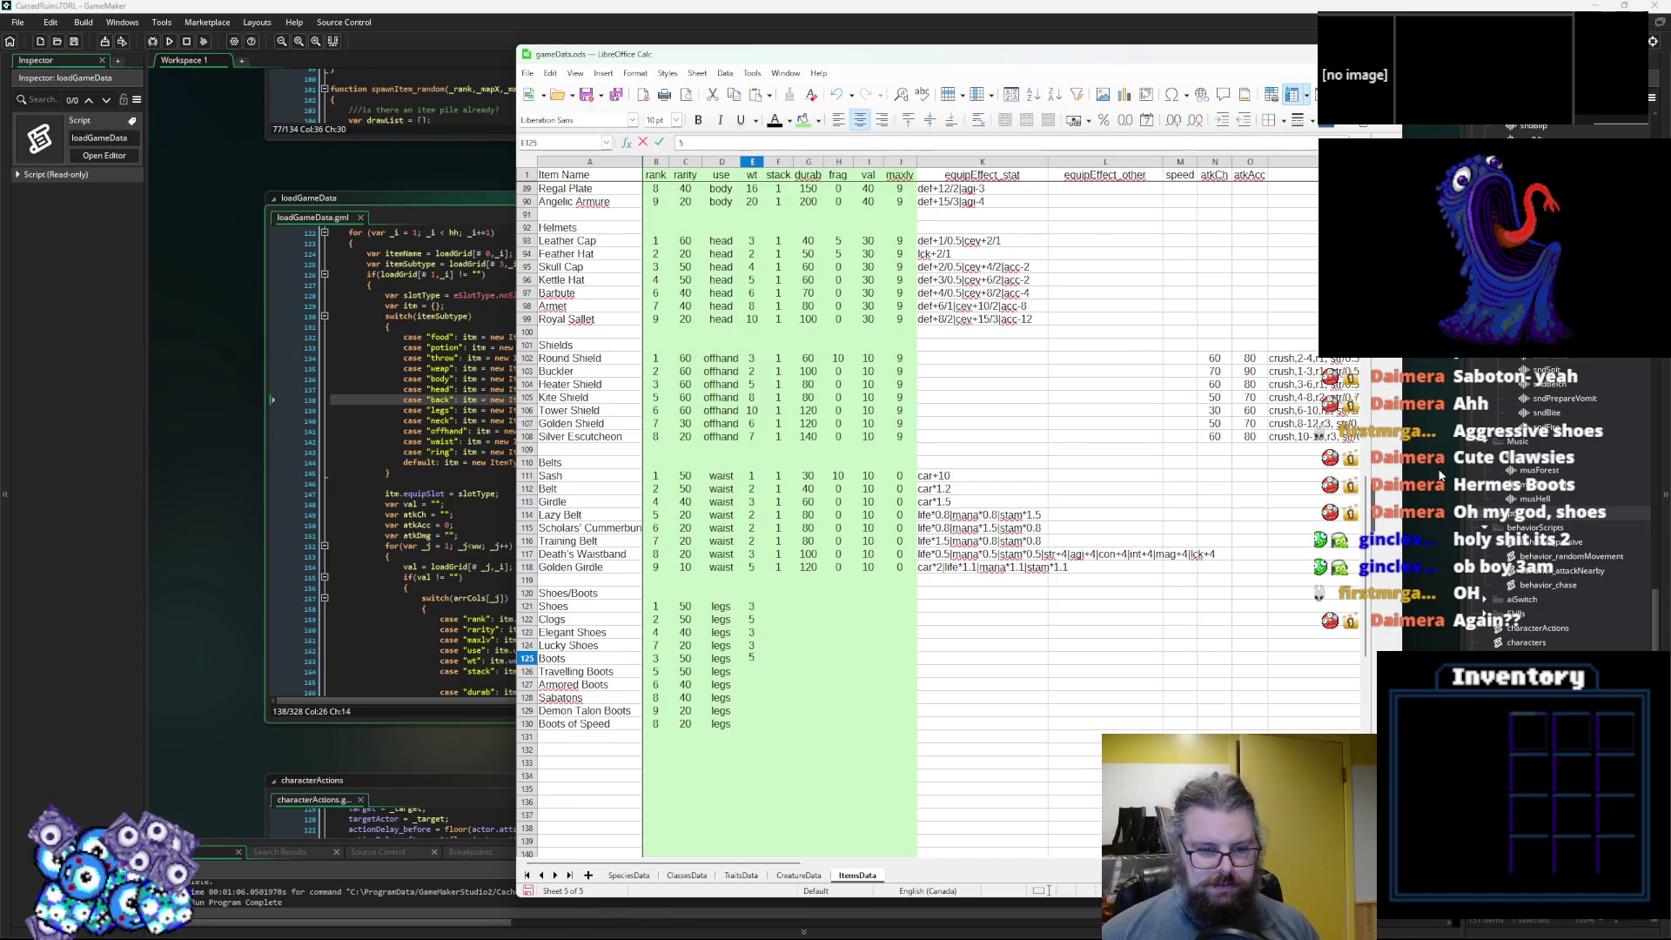
{"action": "key", "text": "Return"}
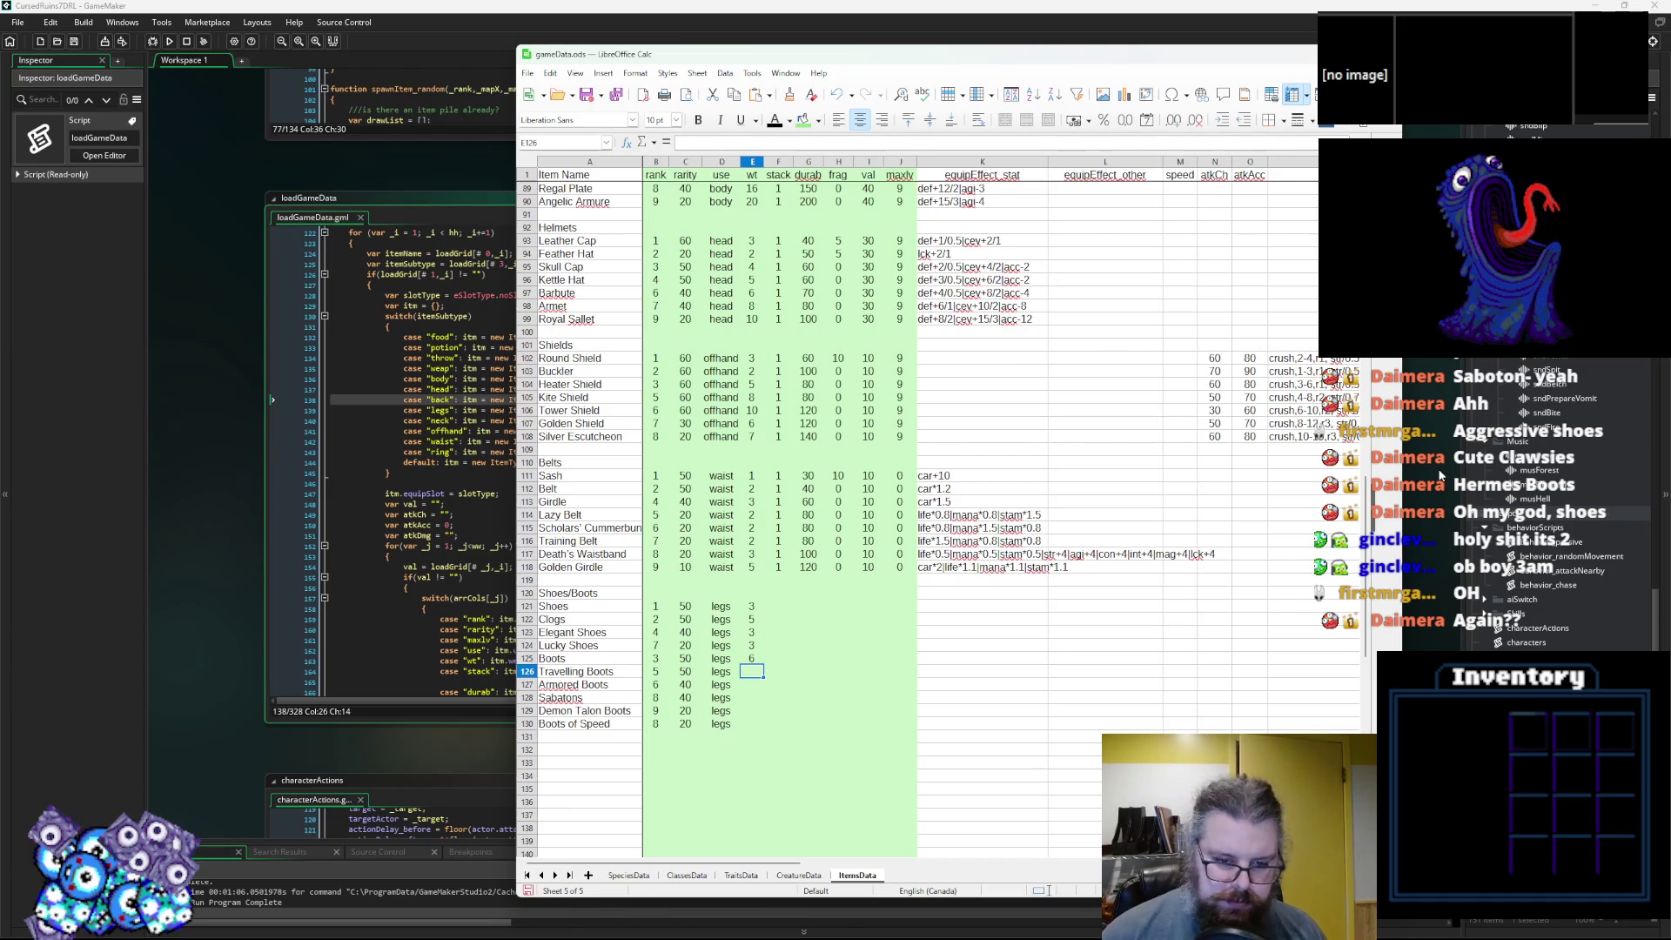
{"action": "type", "text": "7"}
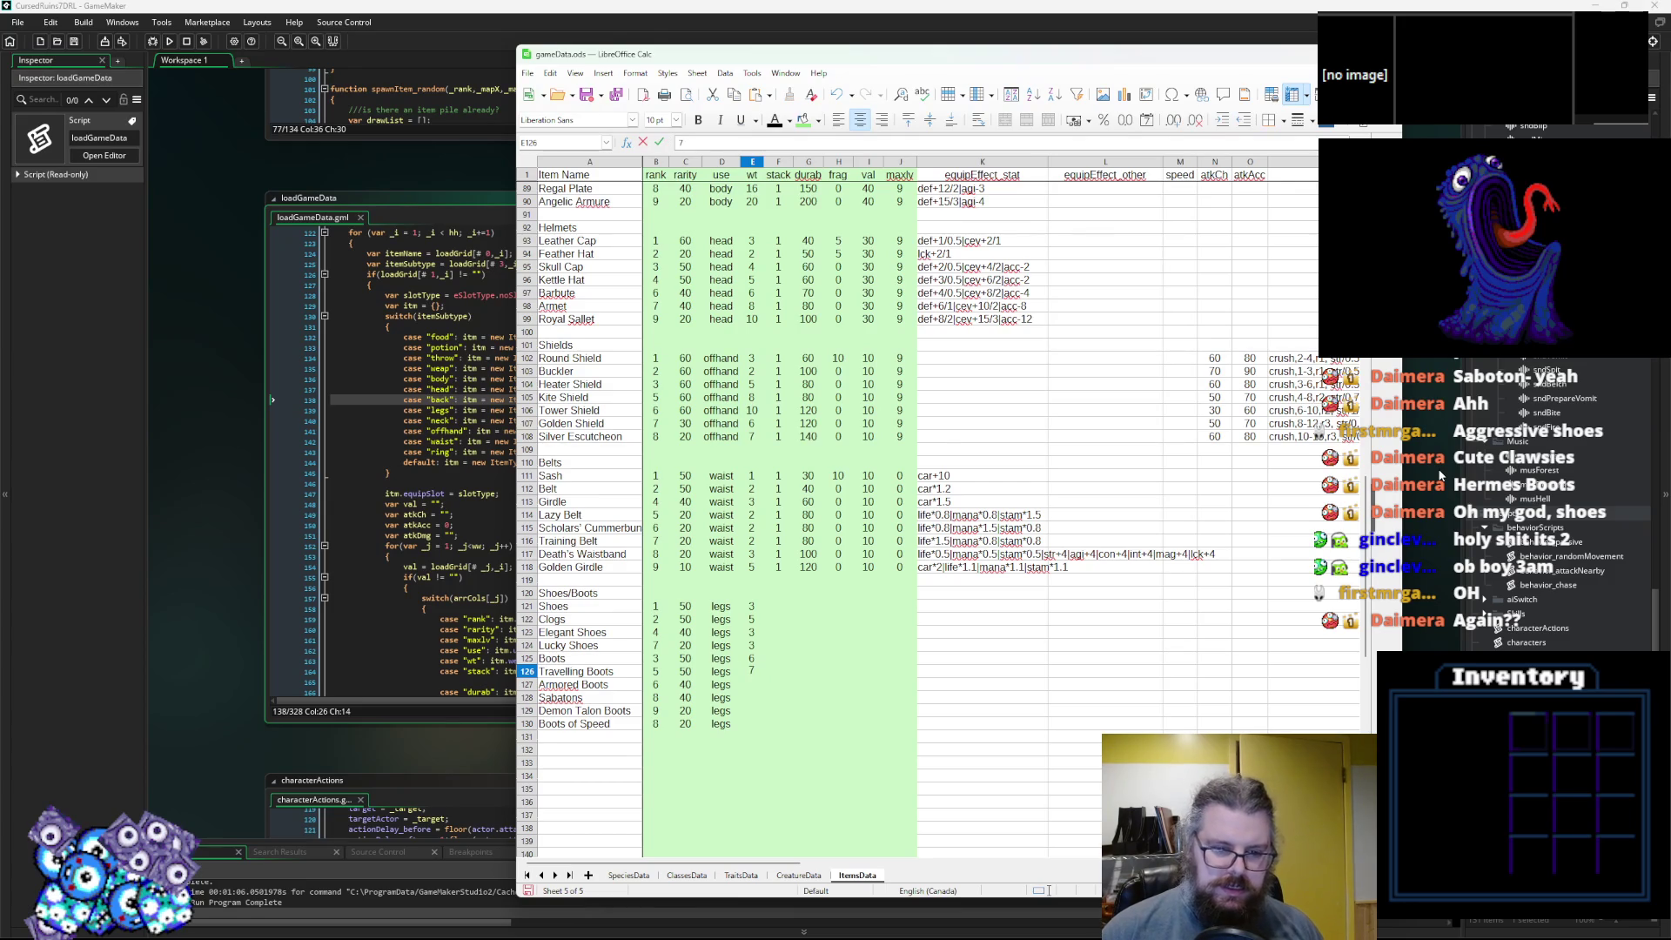
{"action": "key", "text": "Up"}
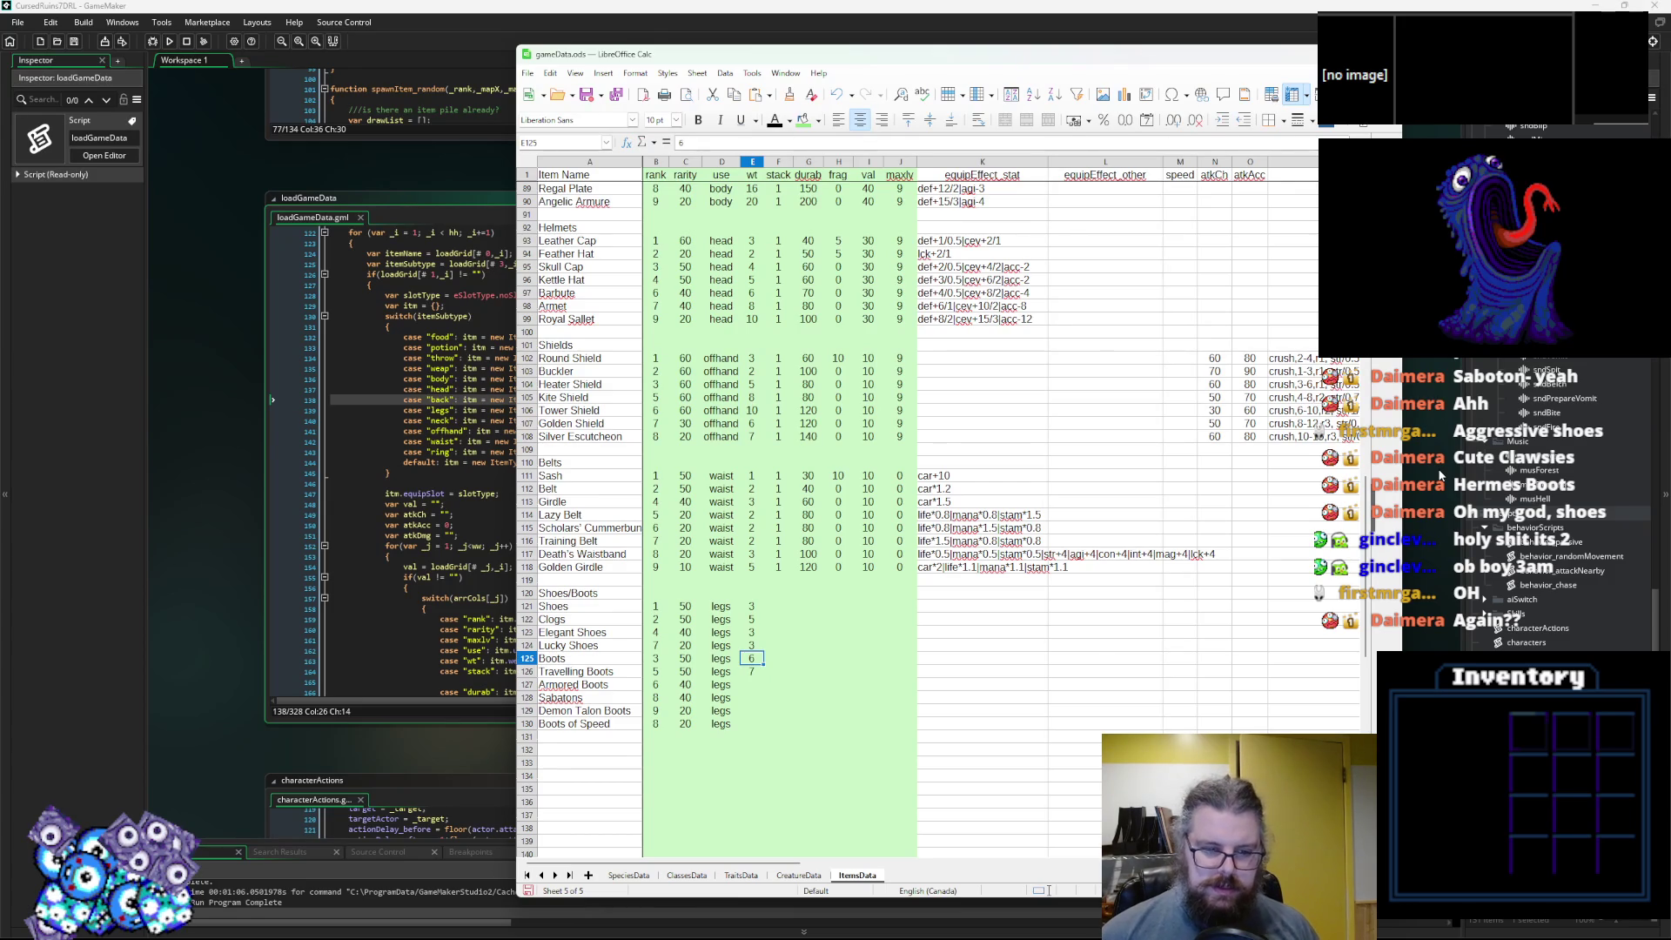
{"action": "key", "text": "Down"}
{"action": "key", "text": "Down"}
{"action": "type", "text": "8"}
{"action": "key", "text": "Up"}
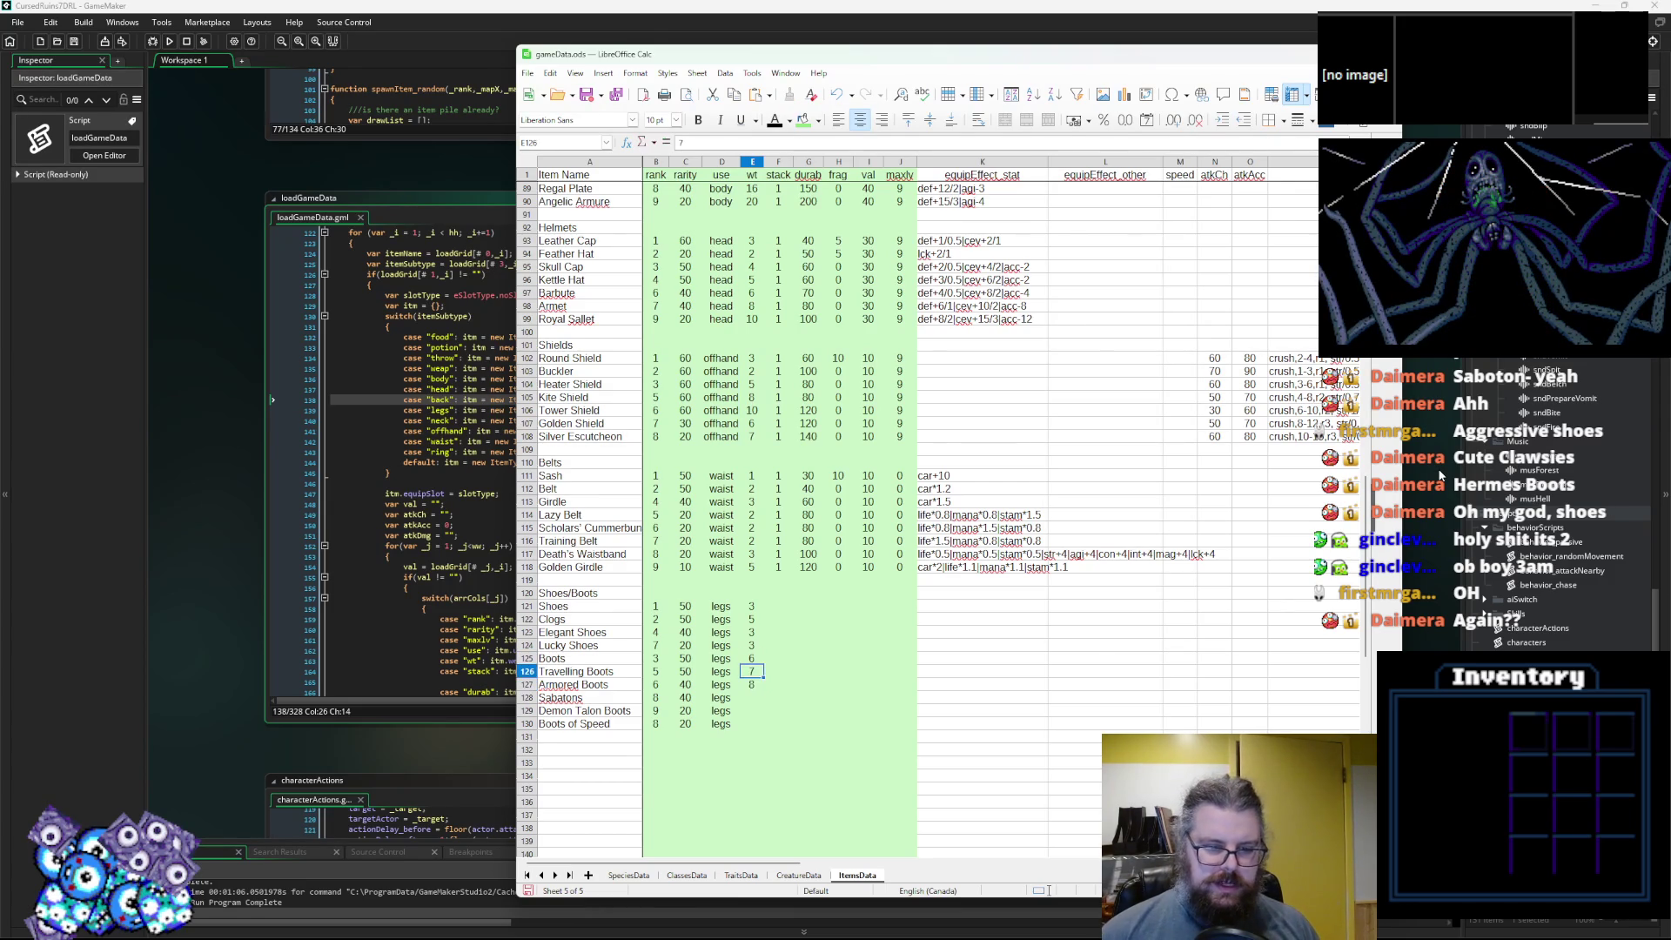
{"action": "type", "text": "6"}
{"action": "key", "text": "Up"}
{"action": "type", "text": "5"}
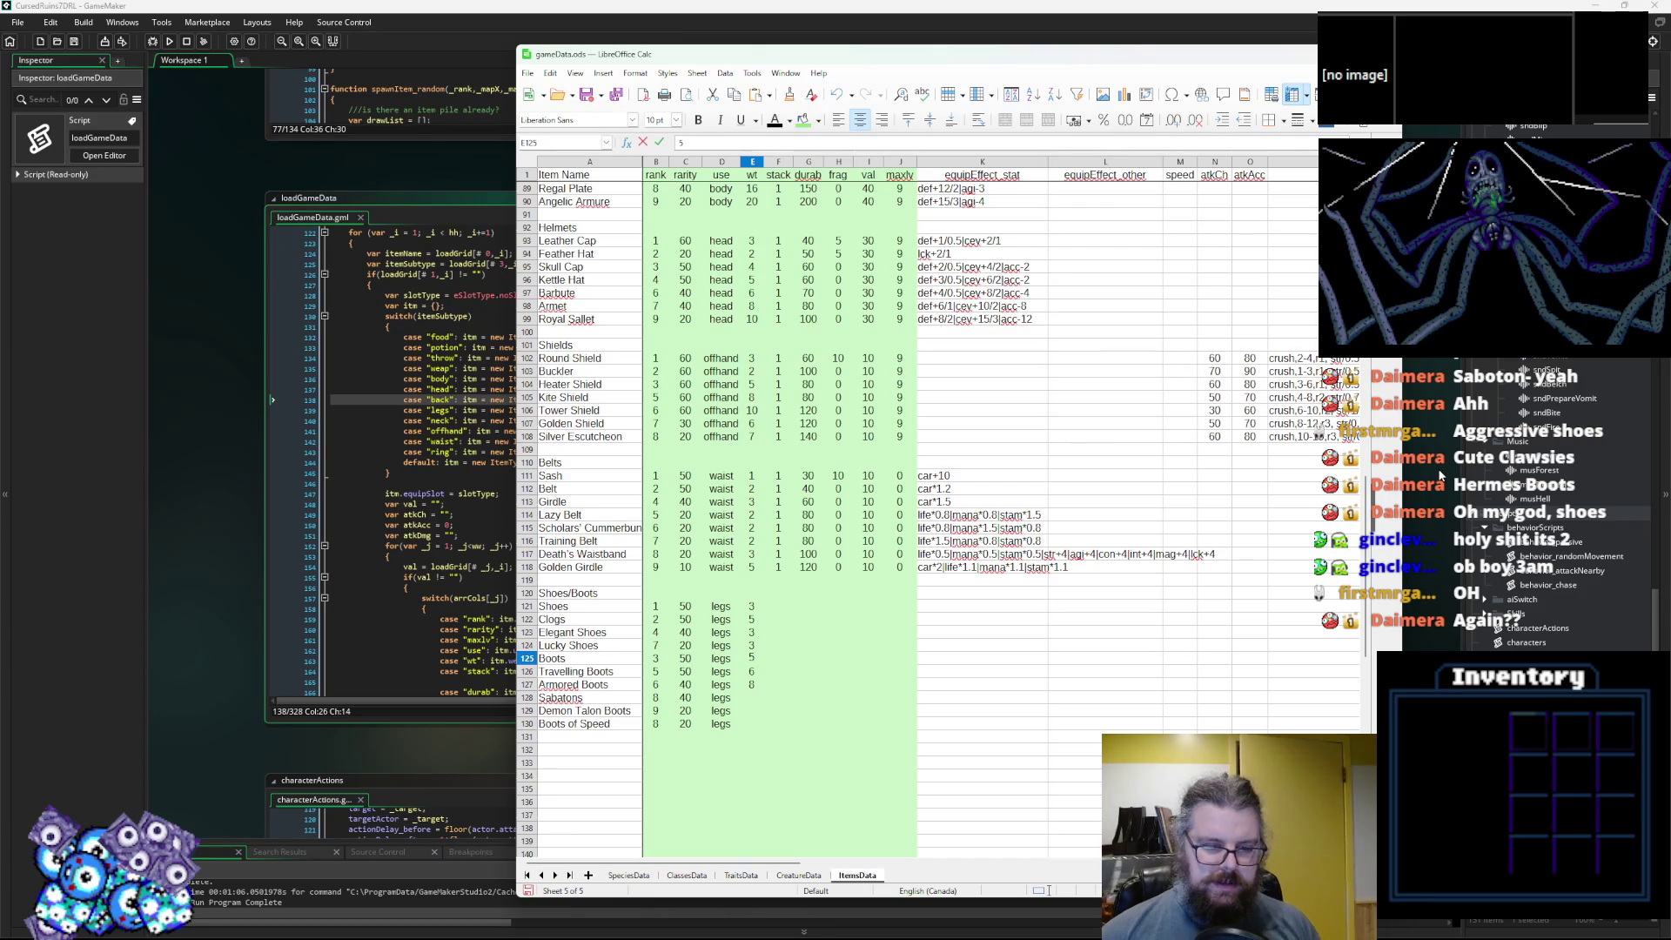
{"action": "key", "text": "Return"}
Change the Clogs weight to 4, then add Sabatons 10, Demon Talon Boots 6, Boots of Speed 7.
{"action": "key", "text": "Up"}
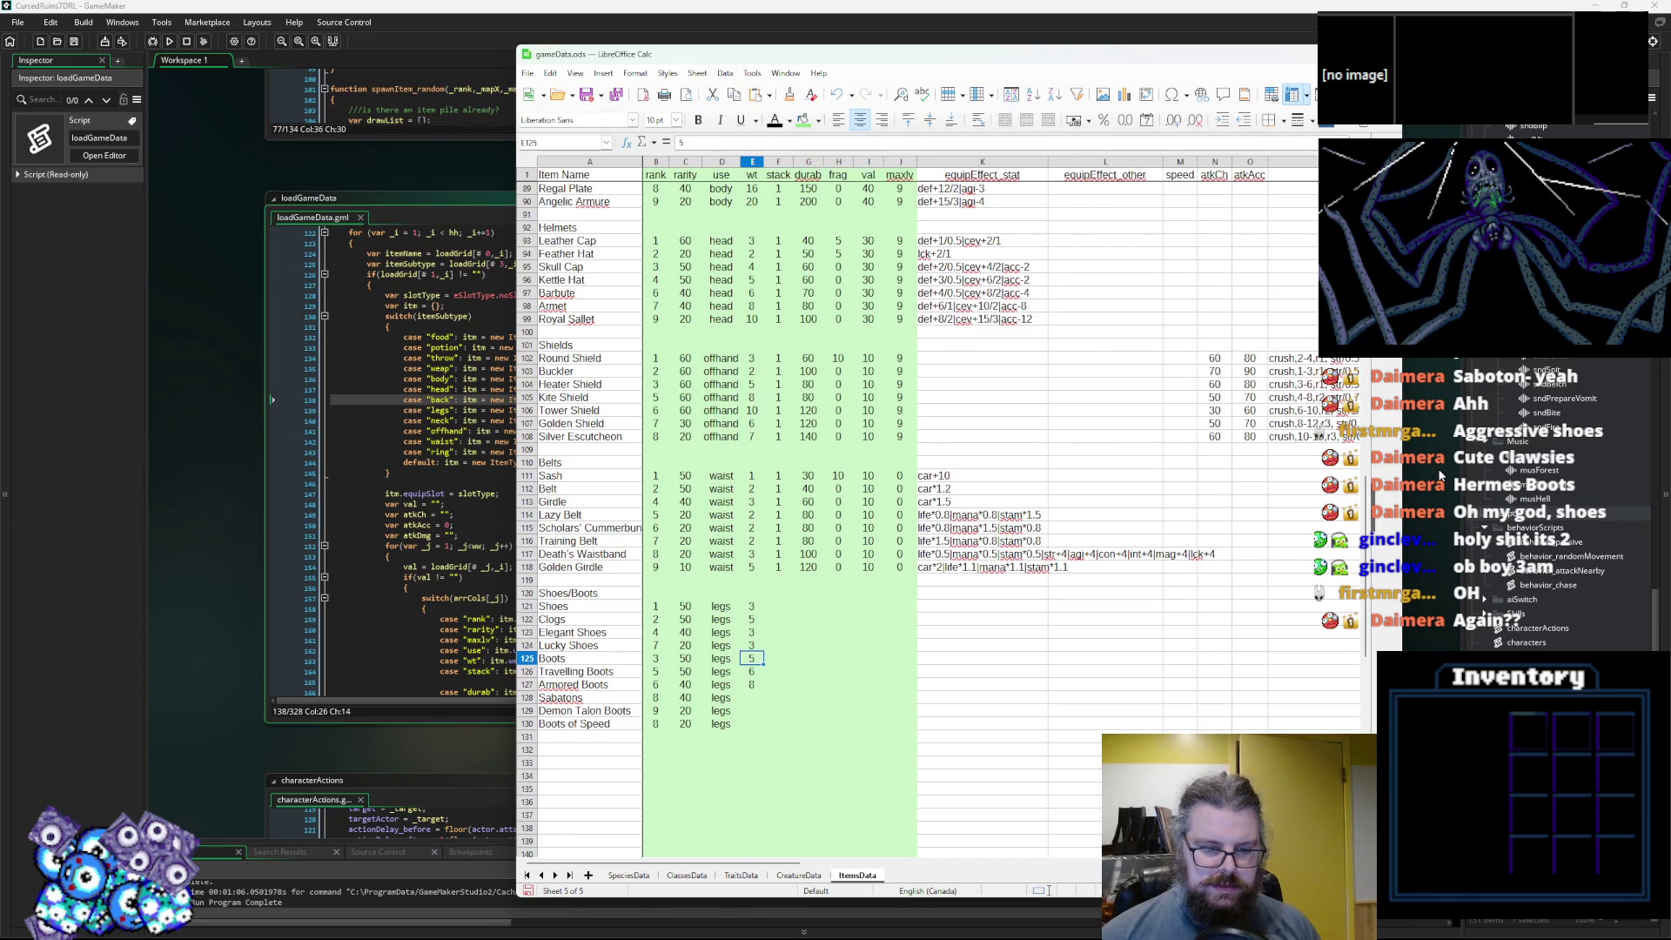
{"action": "key", "text": "Up"}
{"action": "key", "text": "Up"}
{"action": "key", "text": "Up"}
{"action": "type", "text": "4"}
{"action": "key", "text": "Return"}
{"action": "key", "text": "Down"}
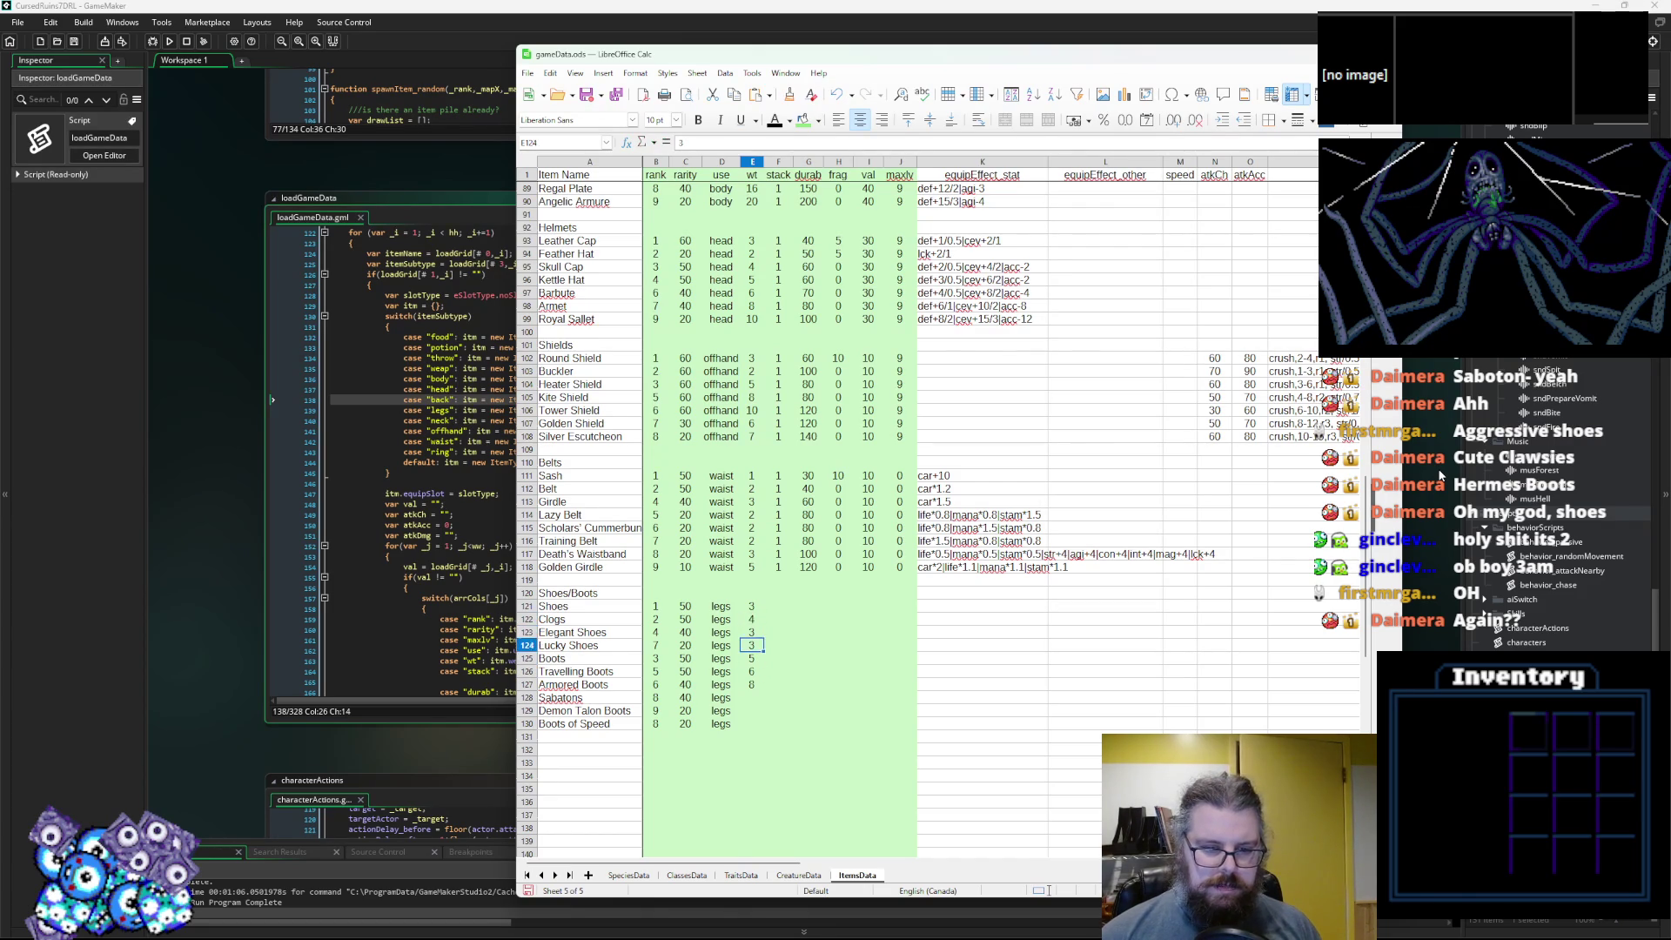
{"action": "key", "text": "Up"}
{"action": "key", "text": "Up"}
{"action": "key", "text": "Down"}
{"action": "key", "text": "Down"}
{"action": "key", "text": "Down"}
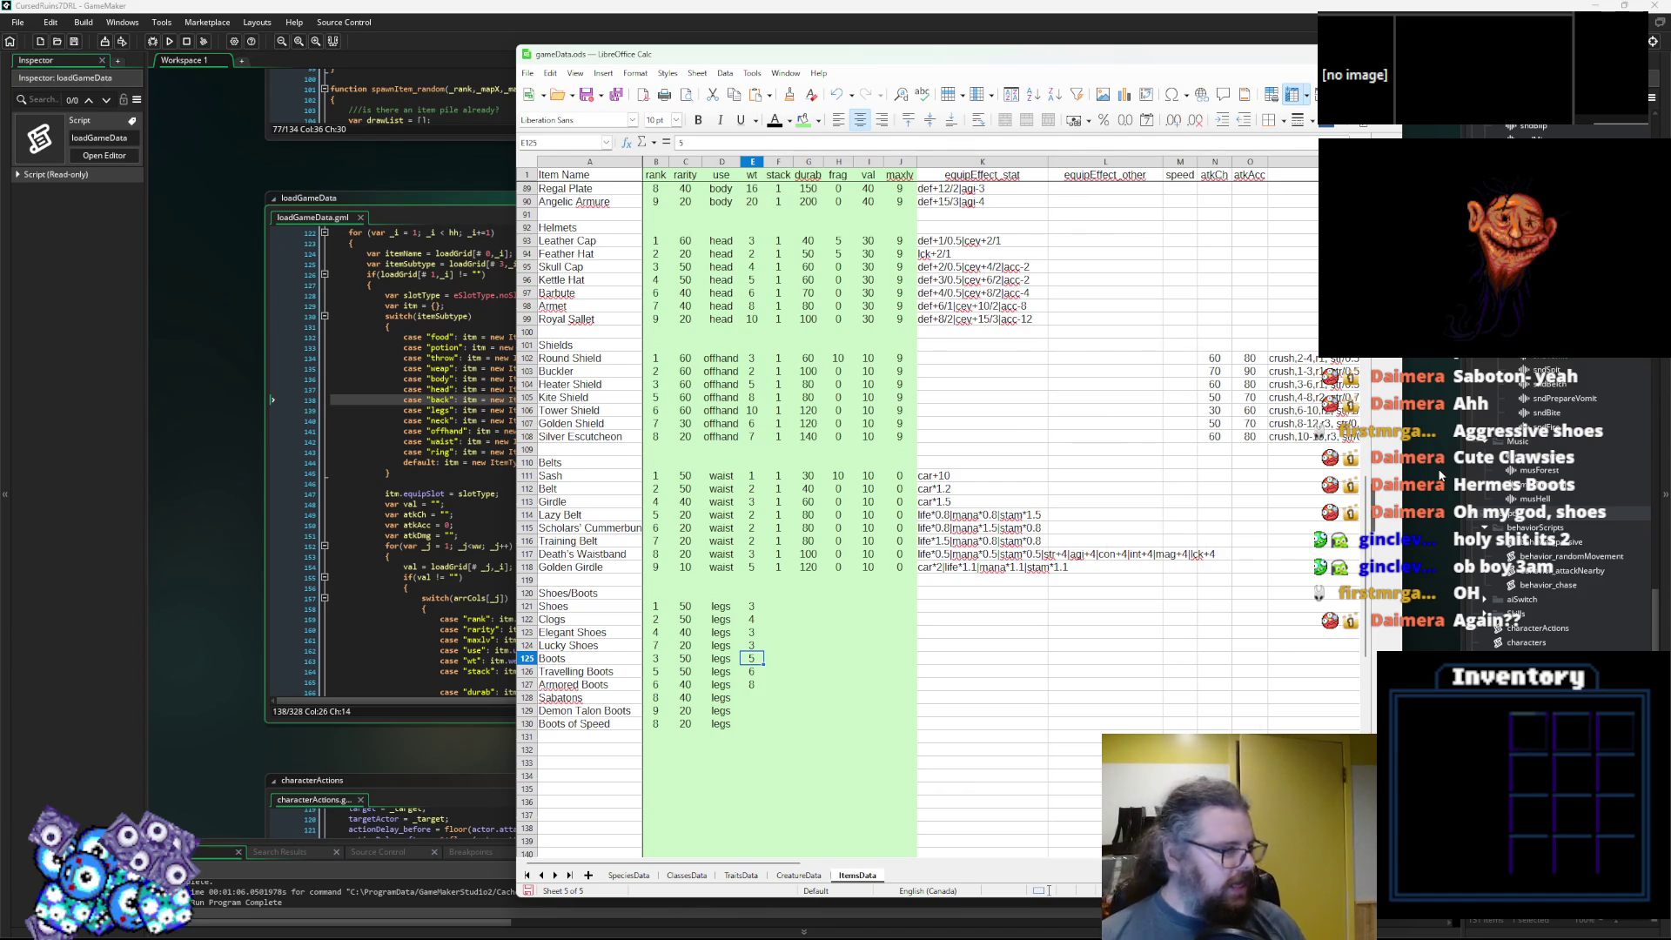
{"action": "key", "text": "Down"}
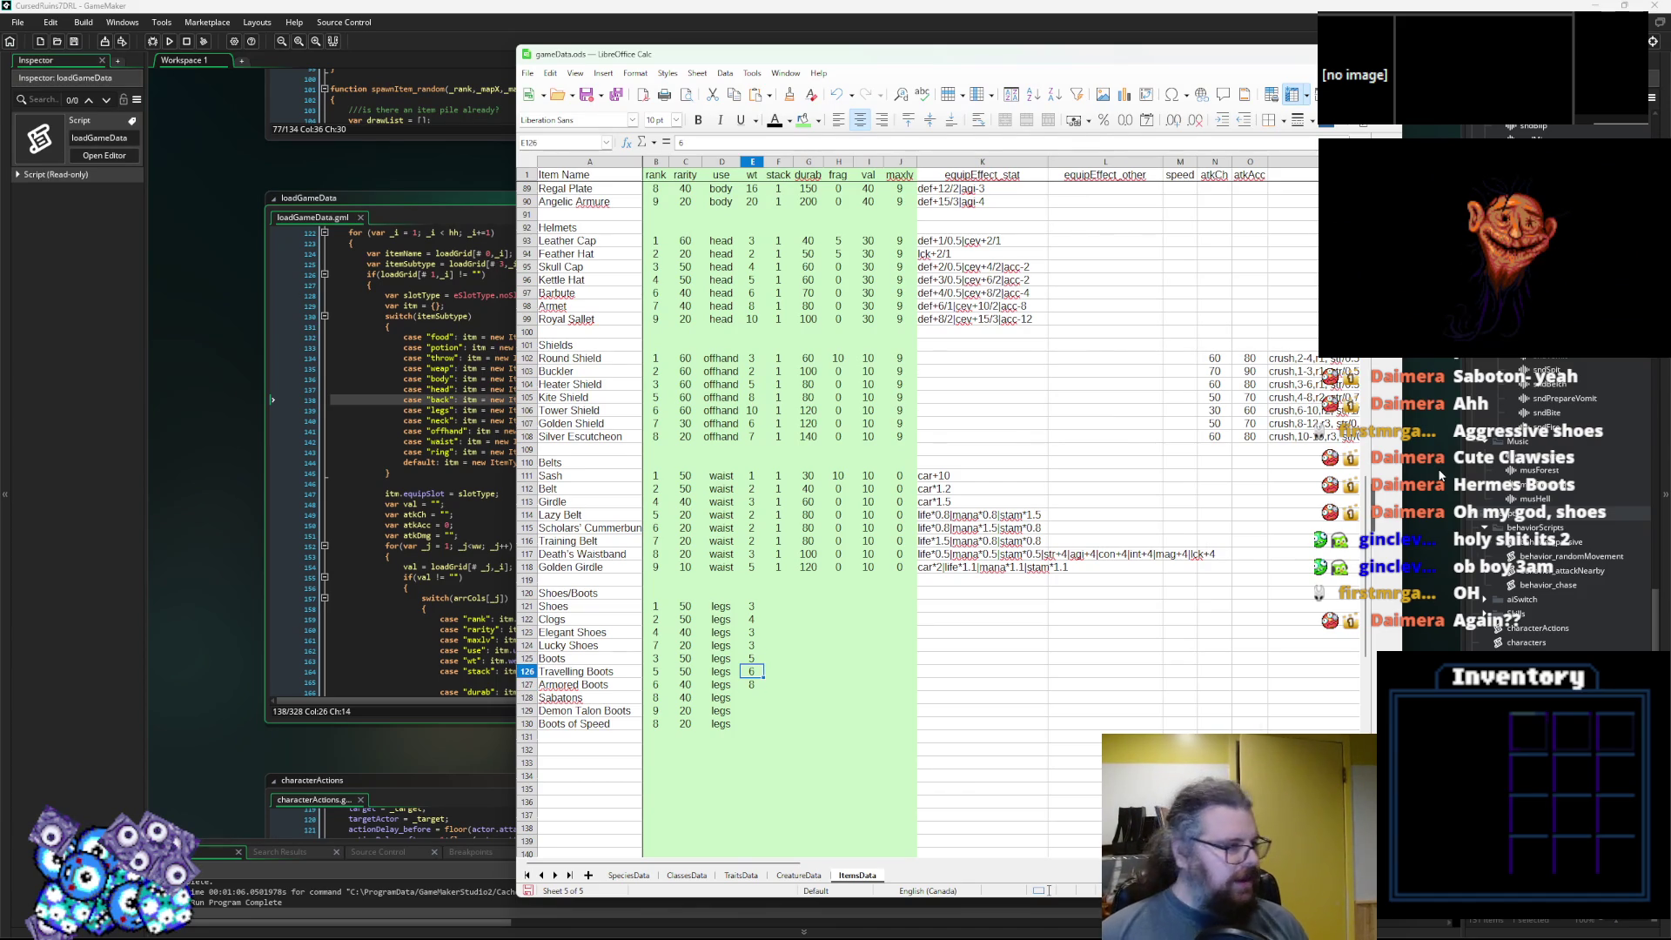
{"action": "key", "text": "Down"}
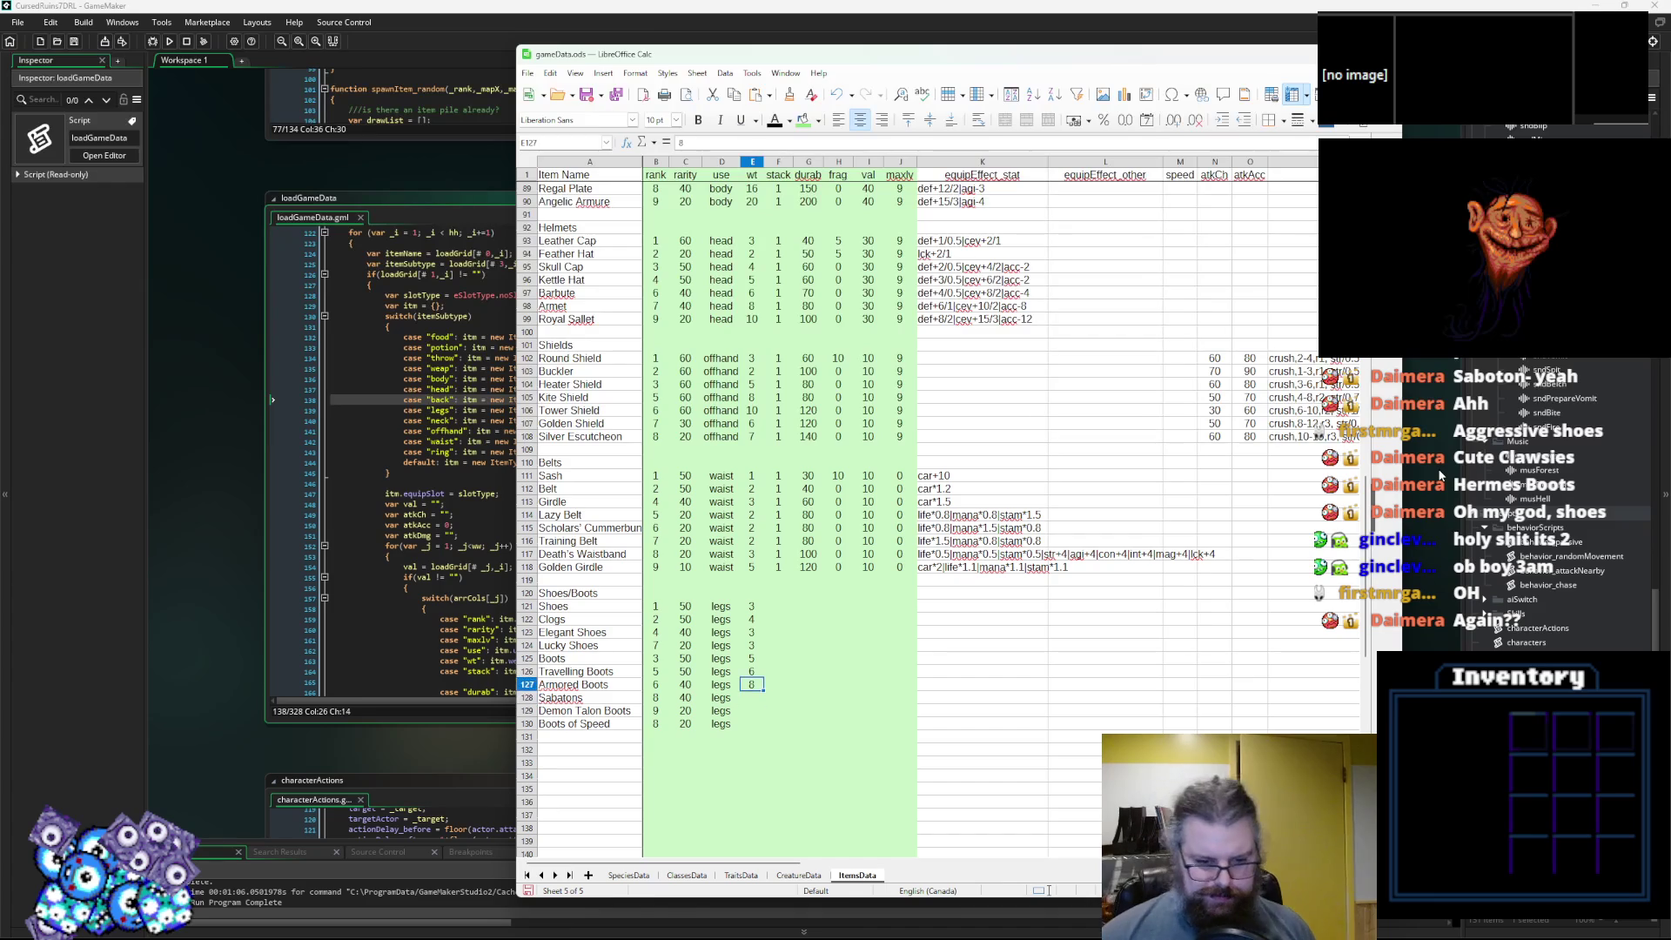
{"action": "key", "text": "Down"}
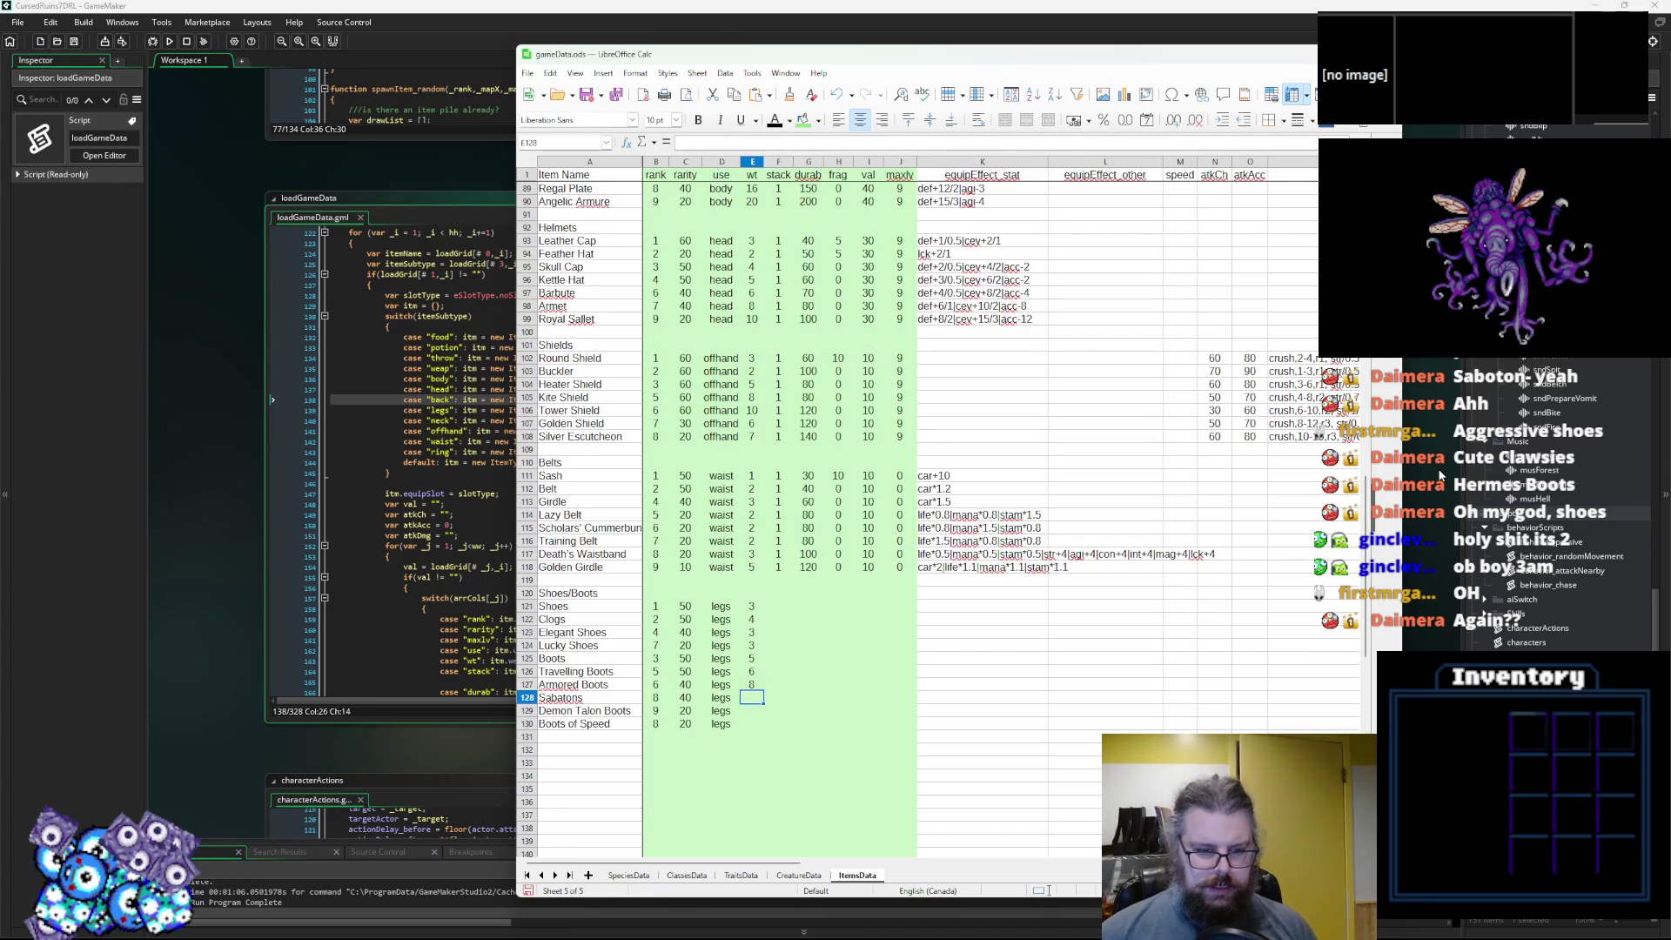
{"action": "type", "text": "10"}
{"action": "key", "text": "Return"}
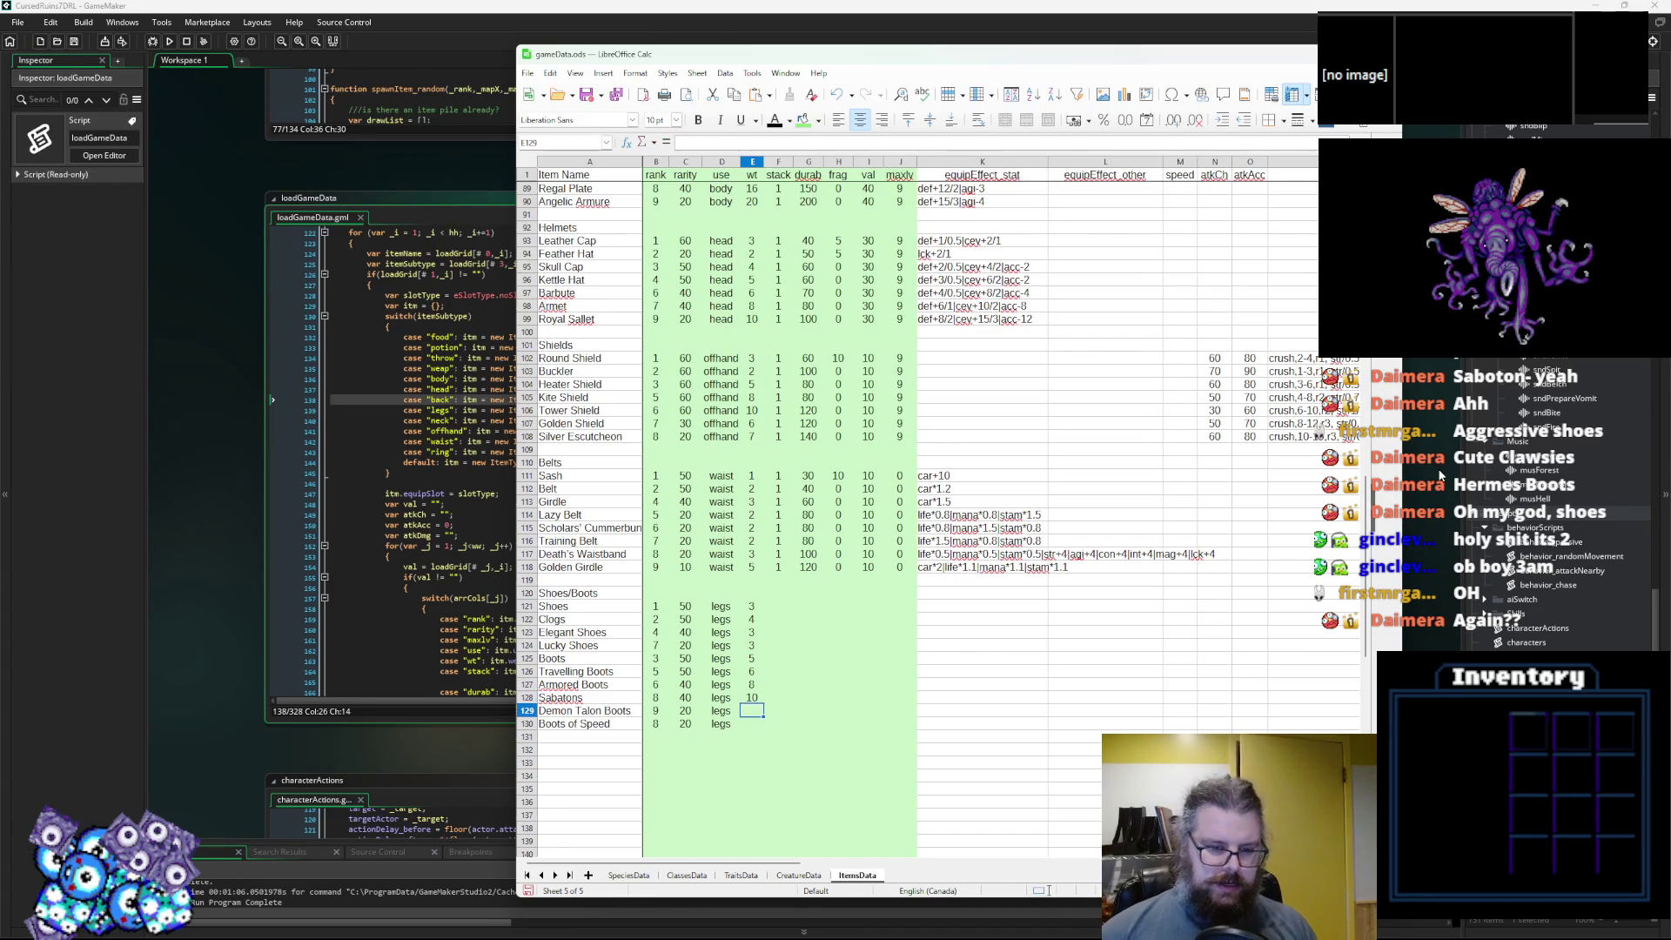
{"action": "type", "text": "6"}
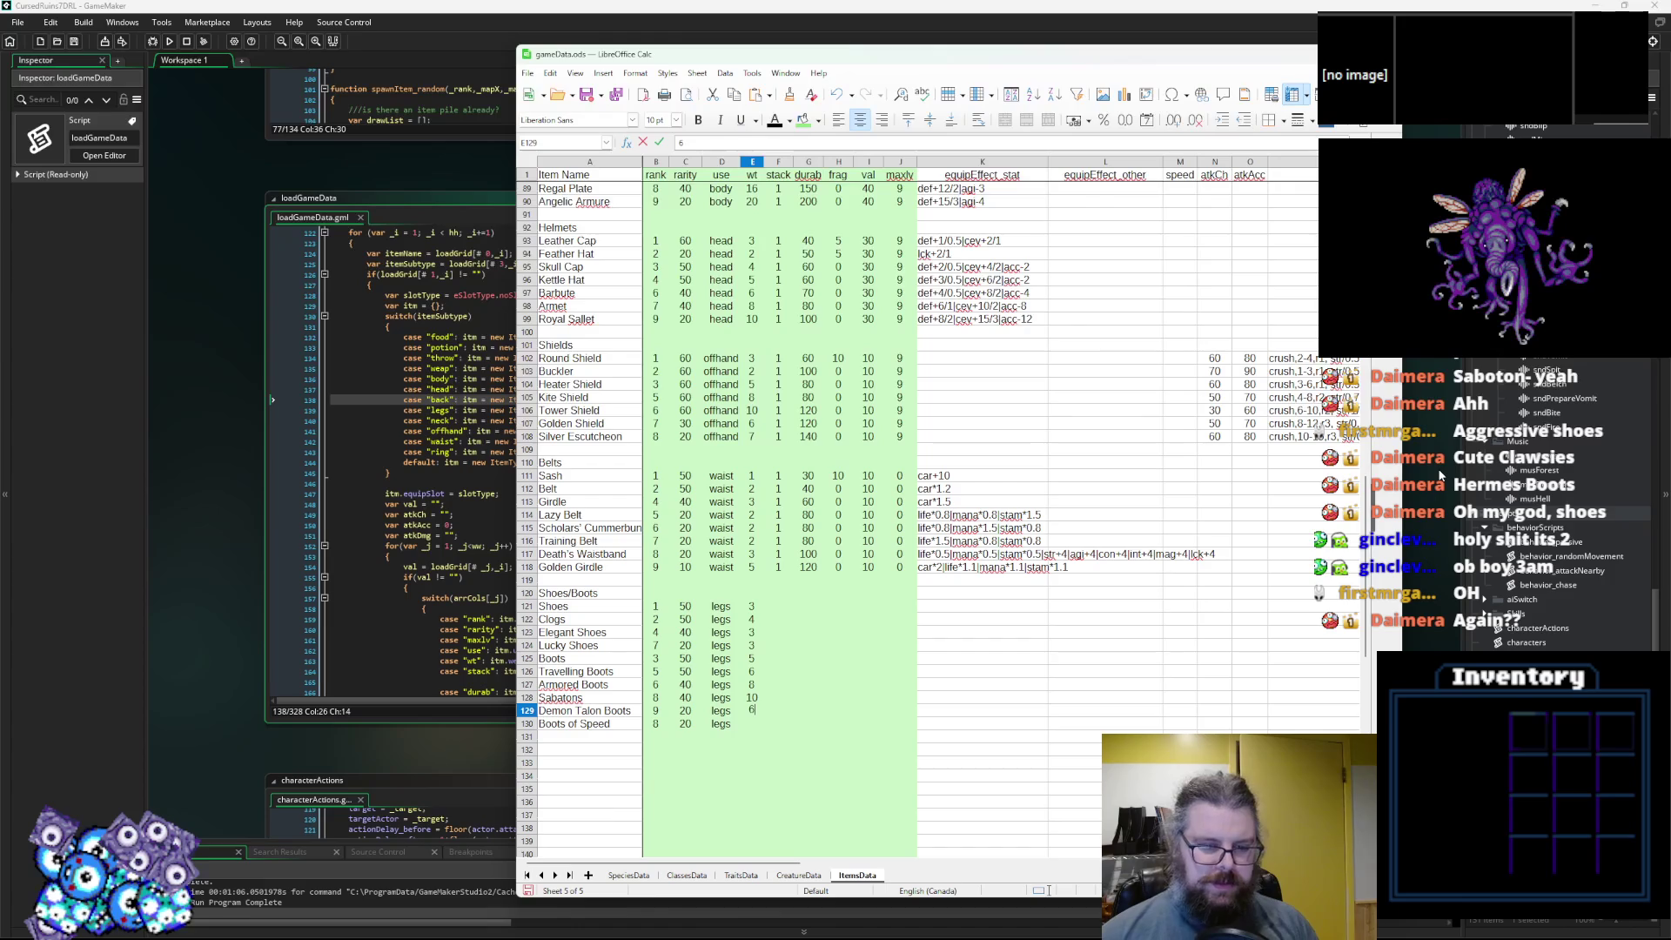
{"action": "key", "text": "Return"}
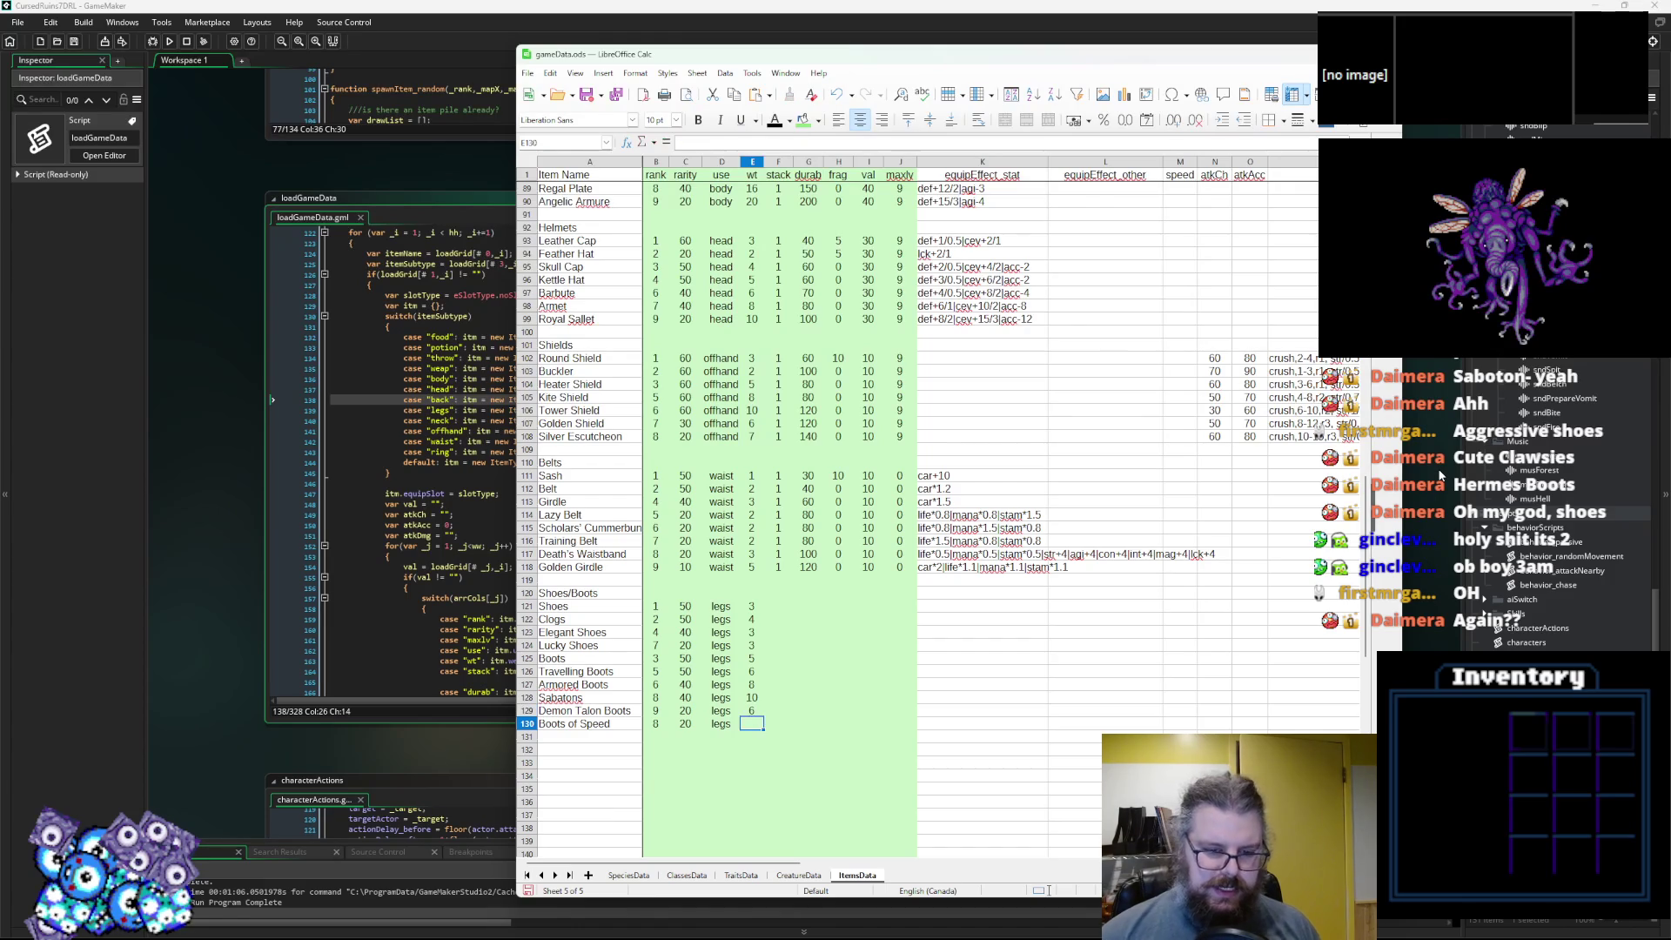
{"action": "type", "text": "7"}
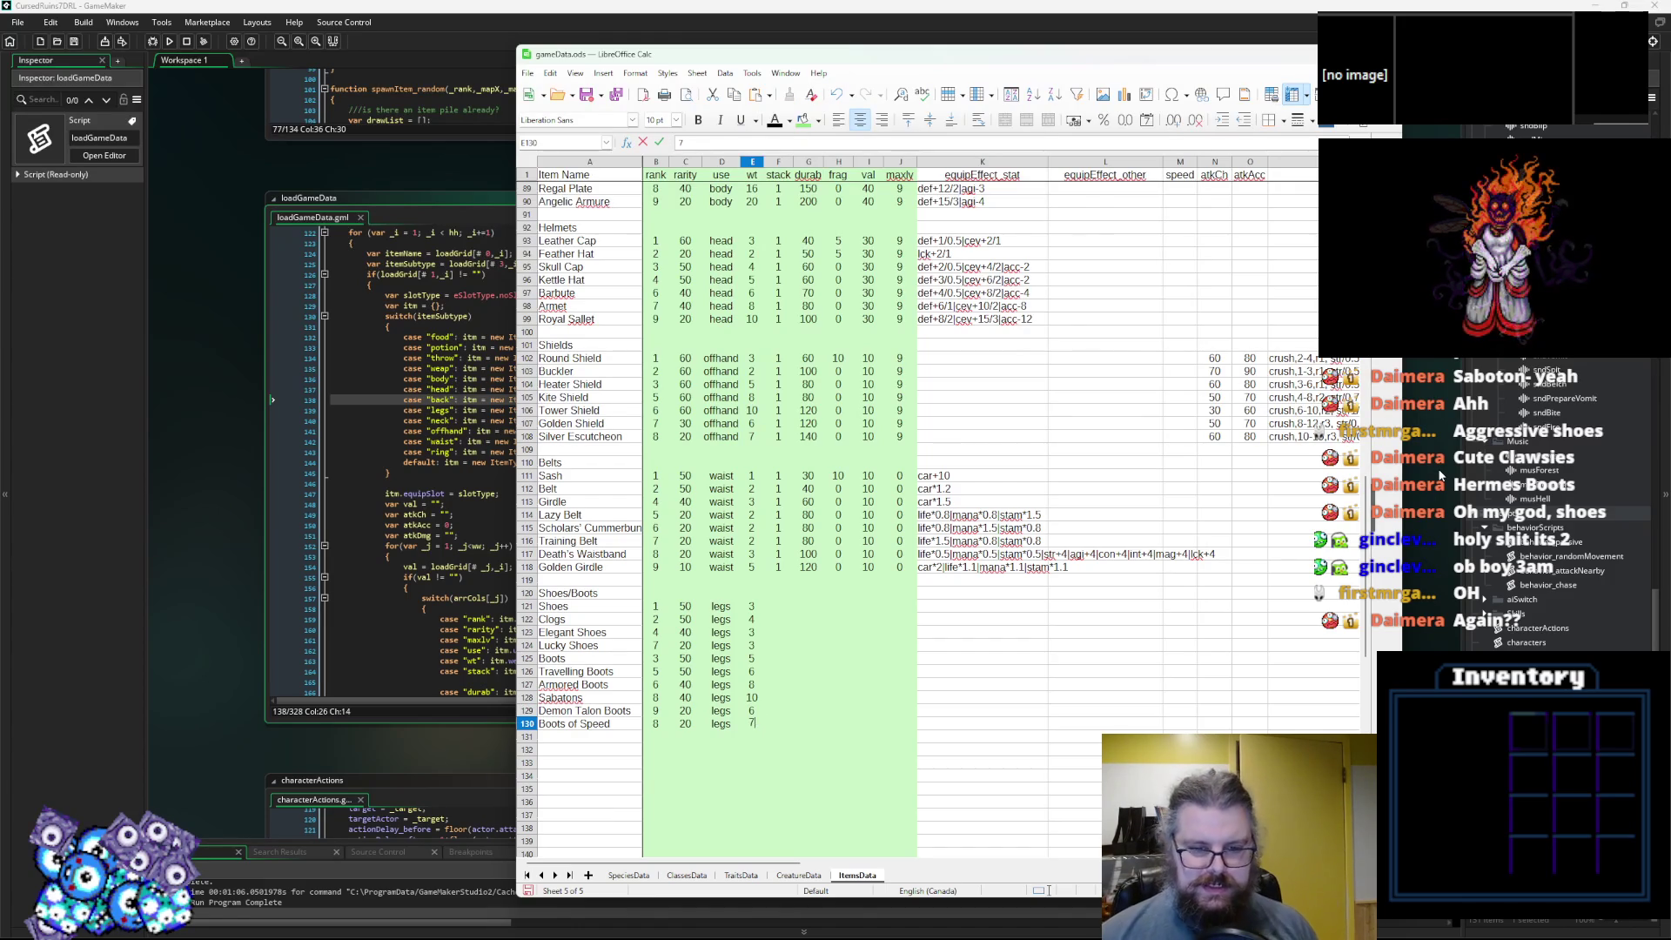
Give all ten footwear items a stack of 1.
{"action": "left_click", "coordinate": [783, 607]}
{"action": "type", "text": "1 1 1 1 1 1 1 1 1 1"}
{"action": "key", "text": "Tab"}
{"action": "key", "text": "Up"}
{"action": "key", "text": "Up"}
{"action": "key", "text": "Up"}
{"action": "key", "text": "Up"}
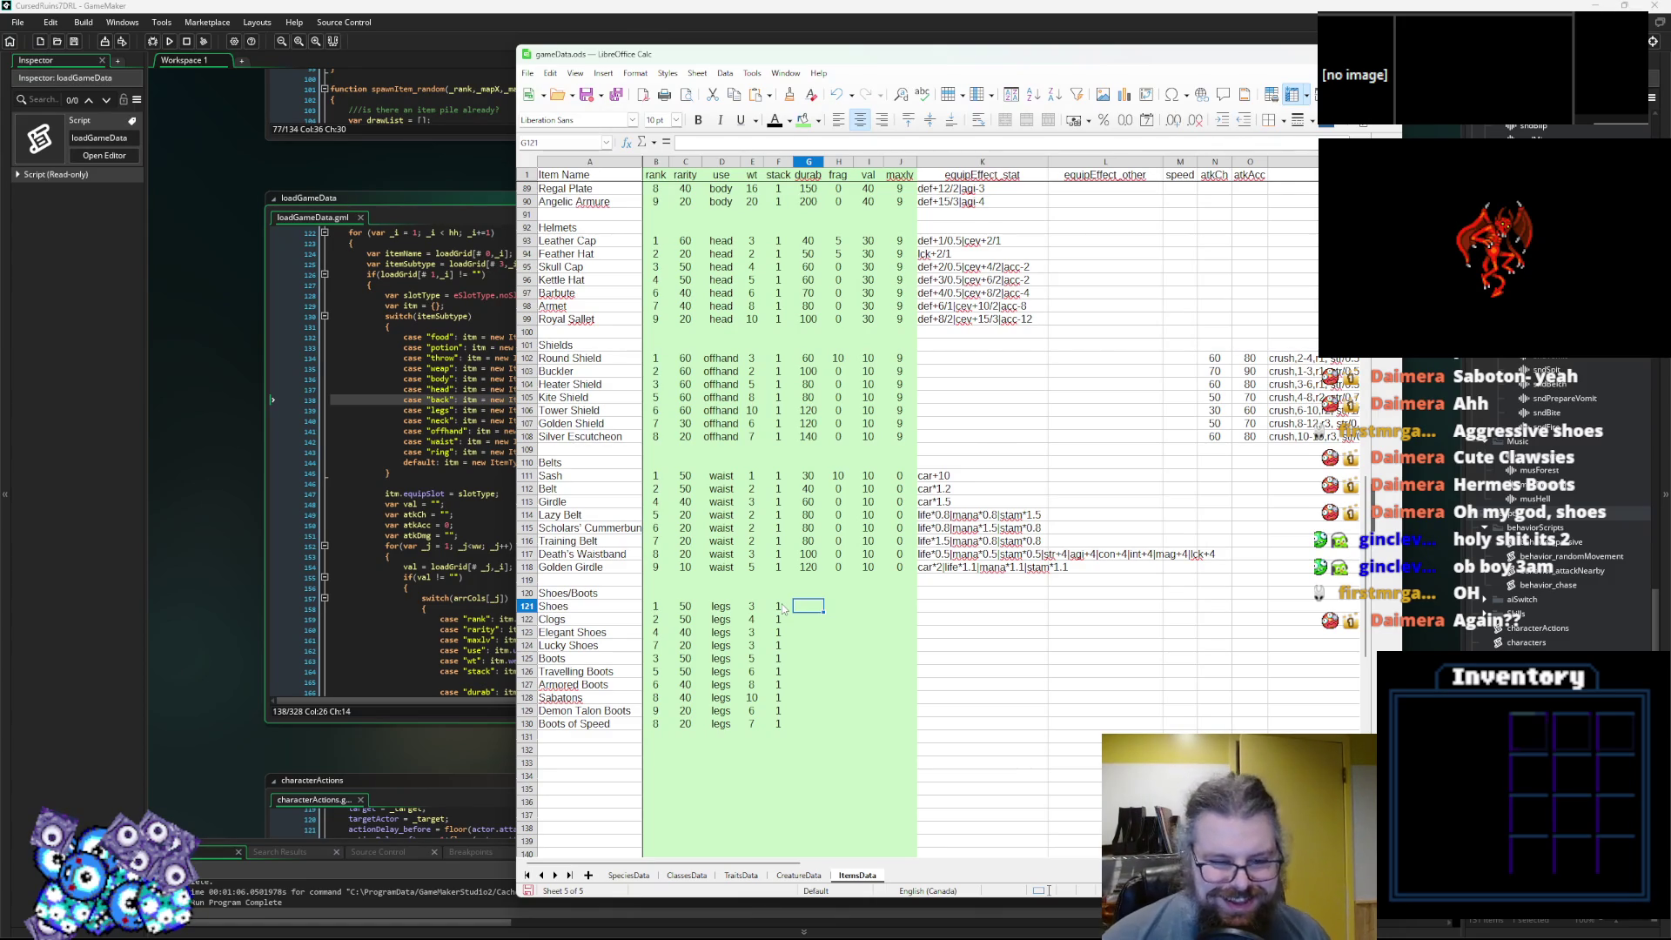
Enter durability 40, 60 and 40 for Shoes, Clogs and Elegant Shoes.
{"action": "type", "text": "40"}
{"action": "key", "text": "Return"}
{"action": "type", "text": "60"}
{"action": "key", "text": "Return"}
{"action": "type", "text": "40"}
{"action": "key", "text": "Tab"}
Set frag to 10 for Shoes and copy 0 into the frag cells of all other footwear.
{"action": "key", "text": "Up"}
{"action": "key", "text": "Up"}
{"action": "type", "text": "10"}
{"action": "key", "text": "Return"}
{"action": "type", "text": "0"}
{"action": "key", "text": "Return"}
{"action": "type", "text": "0"}
{"action": "key", "text": "Return"}
{"action": "key", "text": "Up"}
{"action": "key", "text": "ctrl+c"}
{"action": "key", "text": "Down"}
{"action": "key", "text": "ctrl+v"}
{"action": "key", "text": "Down"}
{"action": "key", "text": "ctrl+v"}
{"action": "key", "text": "Down"}
{"action": "key", "text": "ctrl+v"}
{"action": "key", "text": "Down"}
{"action": "key", "text": "ctrl+v"}
{"action": "key", "text": "Down"}
{"action": "key", "text": "ctrl+v"}
{"action": "key", "text": "Down"}
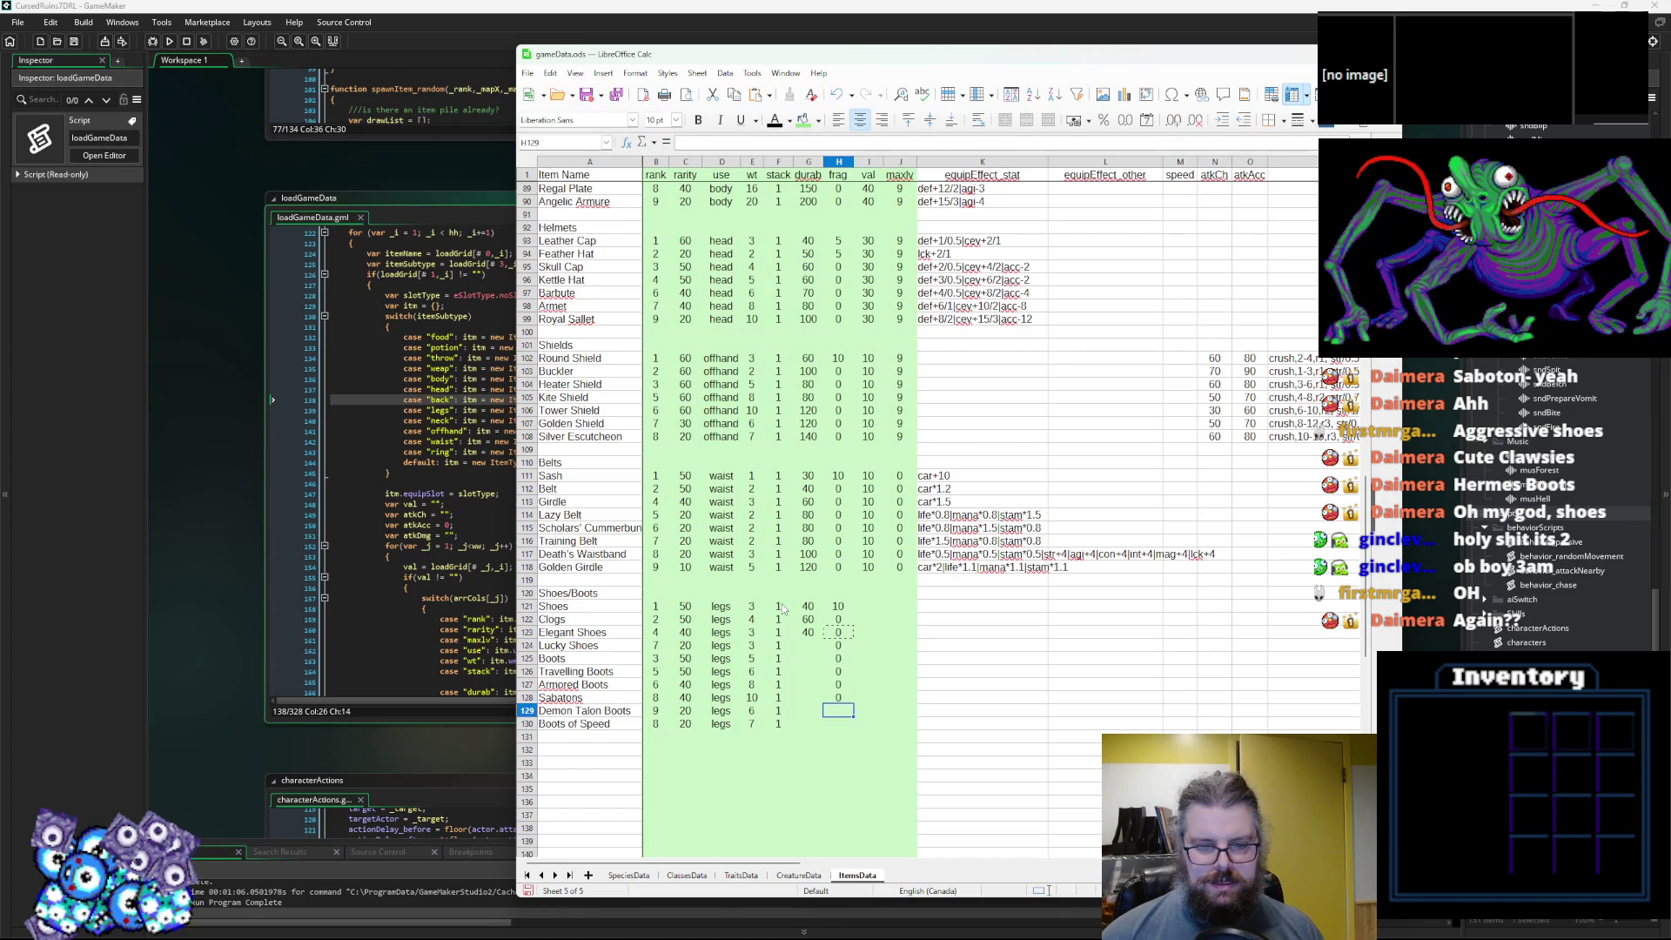
{"action": "key", "text": "shift+Down"}
{"action": "key", "text": "ctrl+v"}
Enter durability 60, 80, 100, 120 and 140 for Lucky Shoes through Sabatons.
{"action": "key", "text": "Left"}
{"action": "key", "text": "Up"}
{"action": "key", "text": "Up"}
{"action": "key", "text": "Up"}
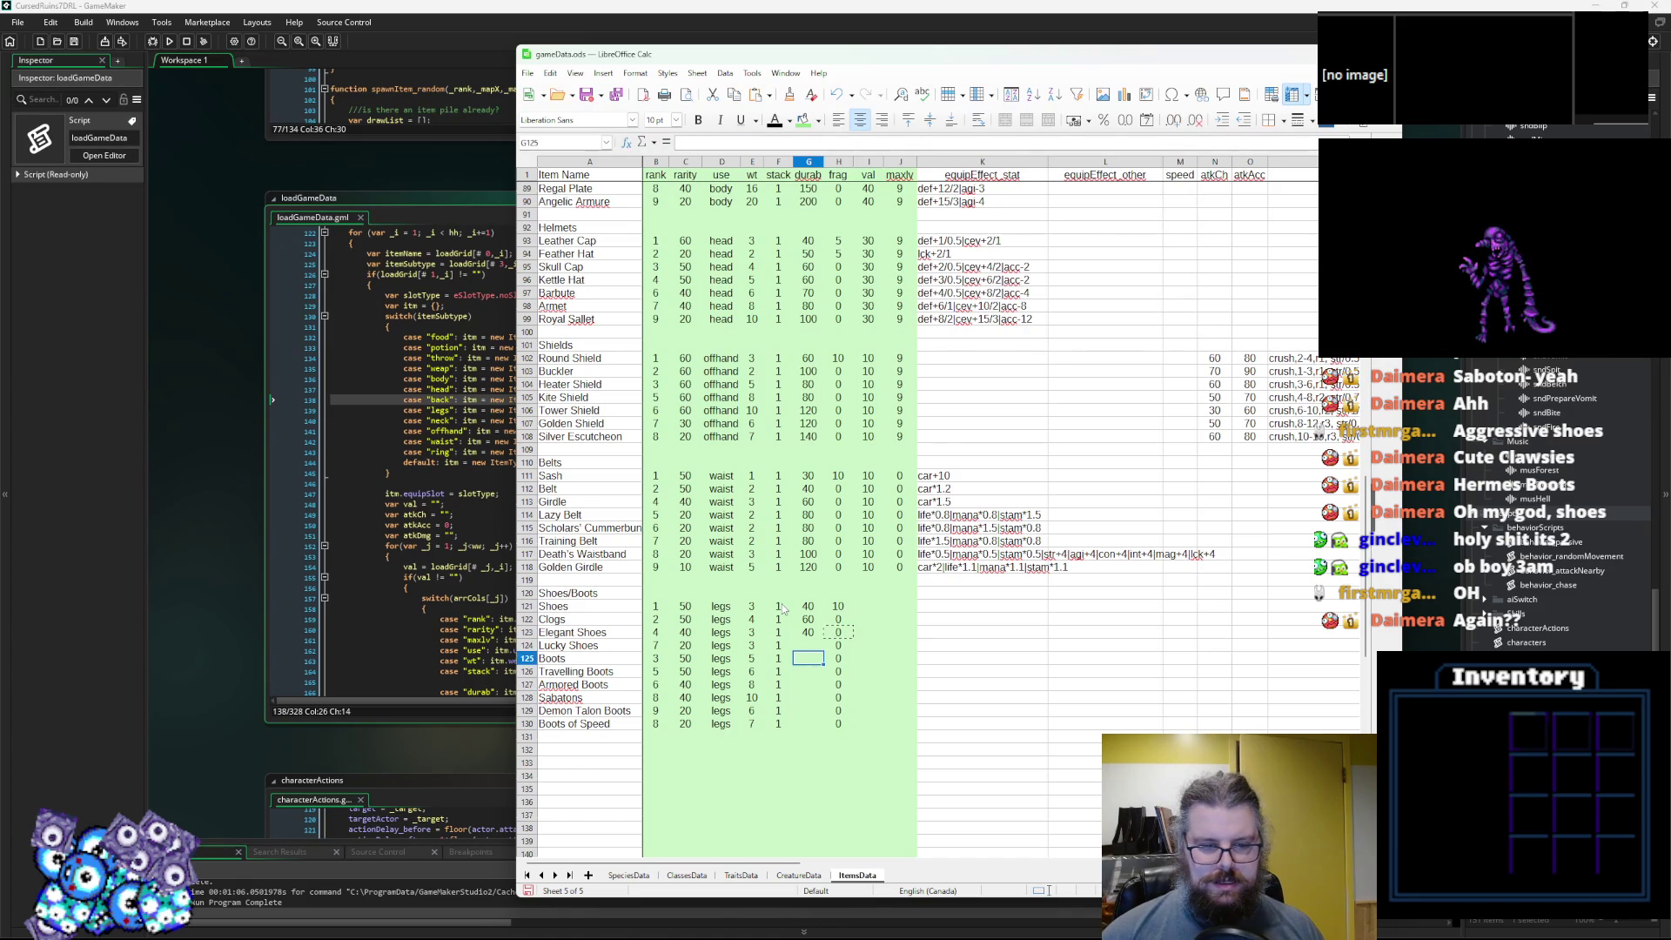
{"action": "type", "text": "60"}
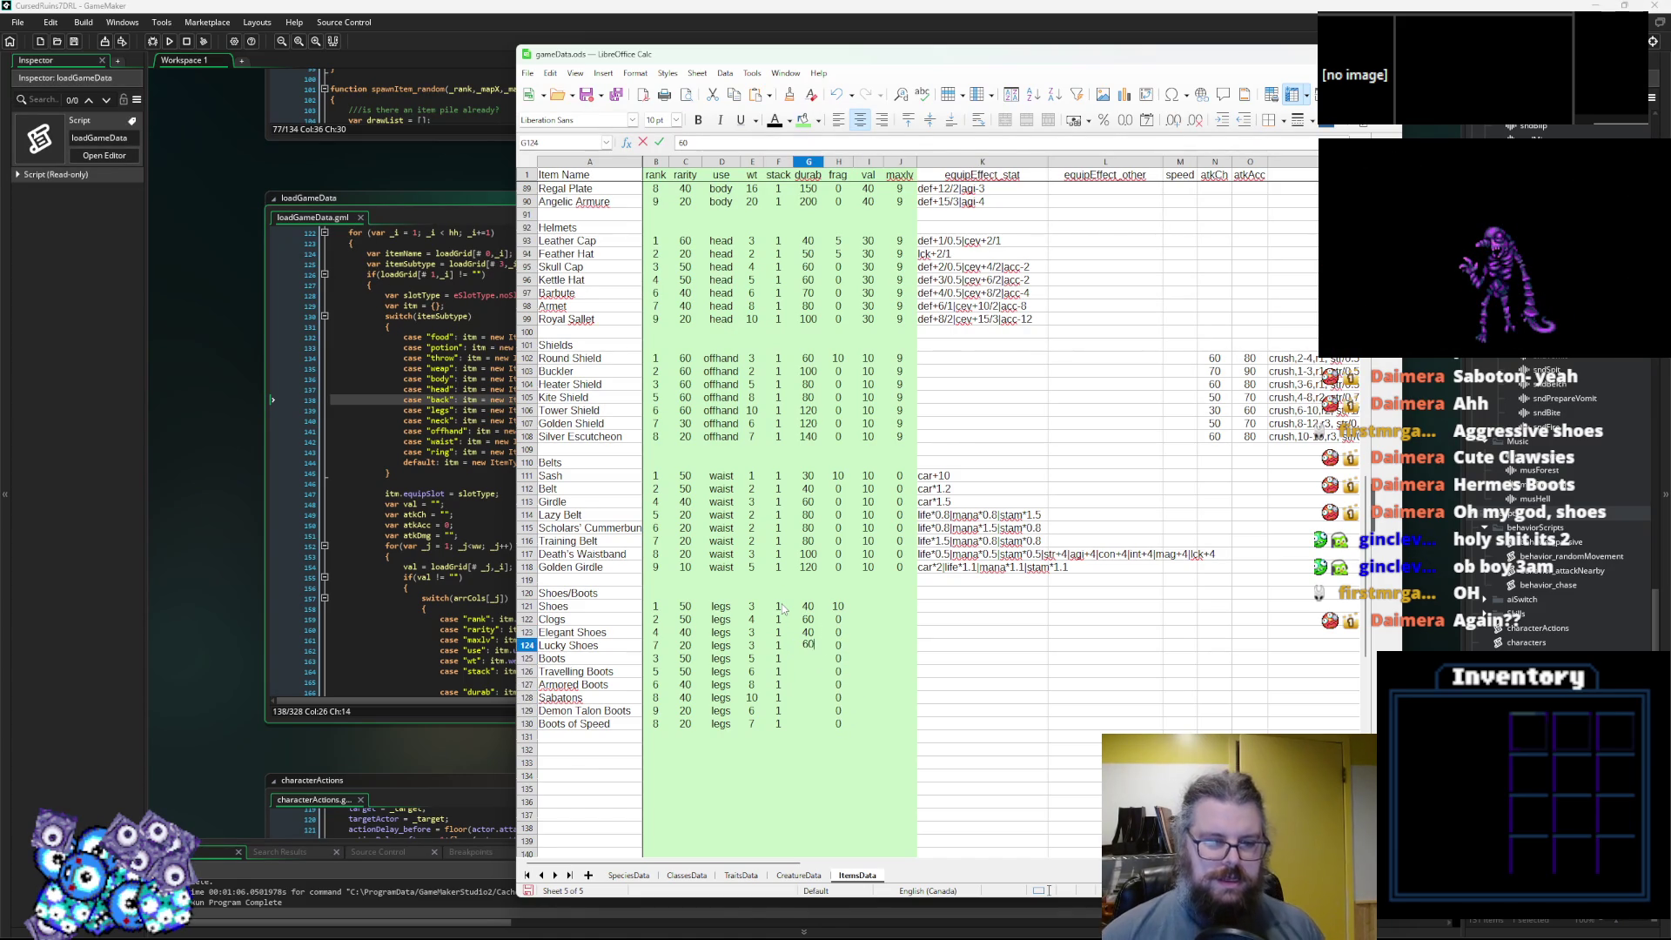
{"action": "key", "text": "Return"}
{"action": "type", "text": "80"}
{"action": "key", "text": "Return"}
{"action": "type", "text": "9"}
{"action": "type", "text": "00"}
{"action": "key", "text": "Return"}
{"action": "type", "text": "120"}
{"action": "key", "text": "Return"}
{"action": "type", "text": "140"}
{"action": "key", "text": "Return"}
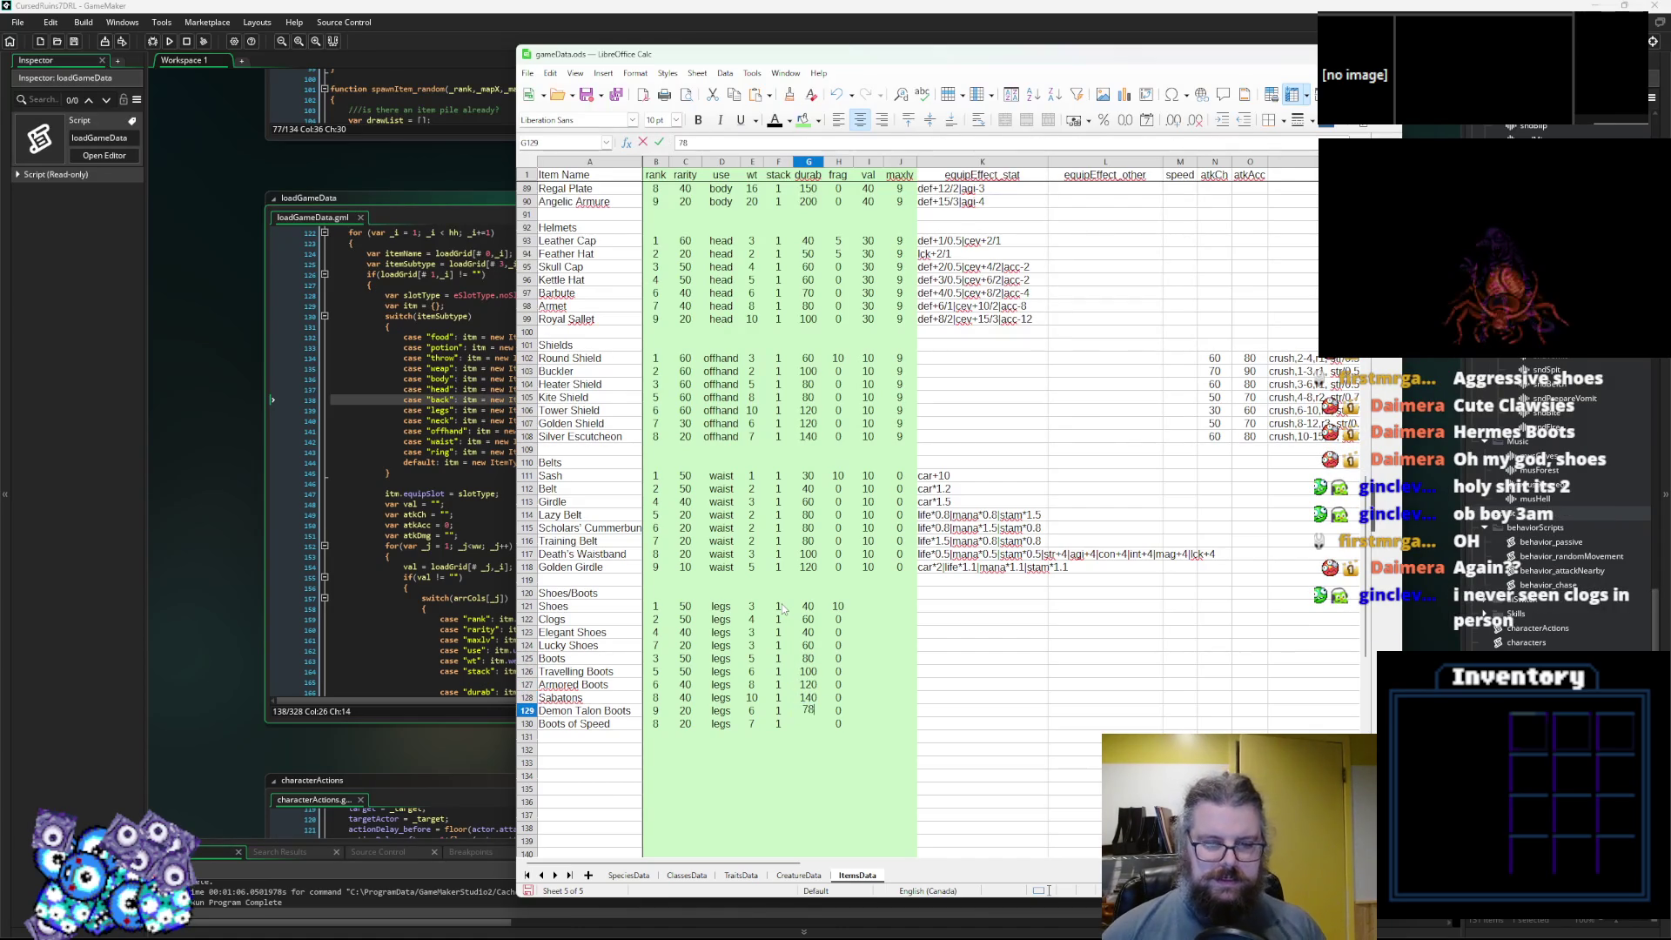
Give Demon Talon Boots durability 100 and Boots of Speed durability 120.
{"action": "key", "text": "F2"}
{"action": "type", "text": "100"}
{"action": "key", "text": "Return"}
{"action": "type", "text": "80"}
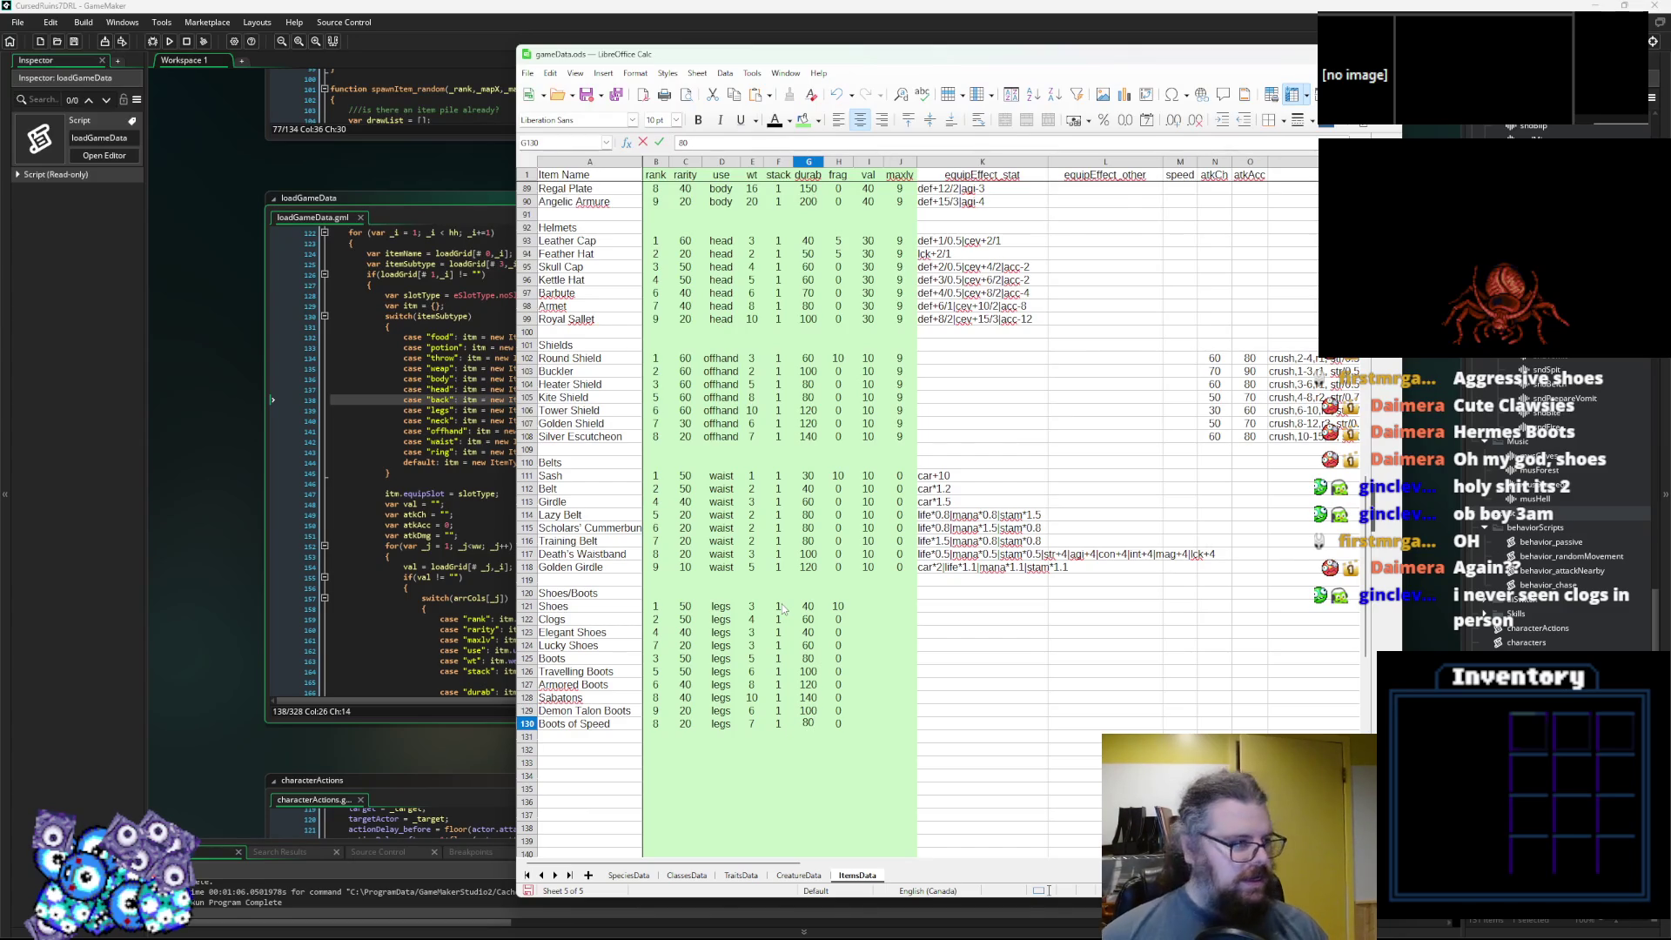
{"action": "key", "text": "BackSpace"}
{"action": "key", "text": "BackSpace"}
{"action": "type", "text": "120"}
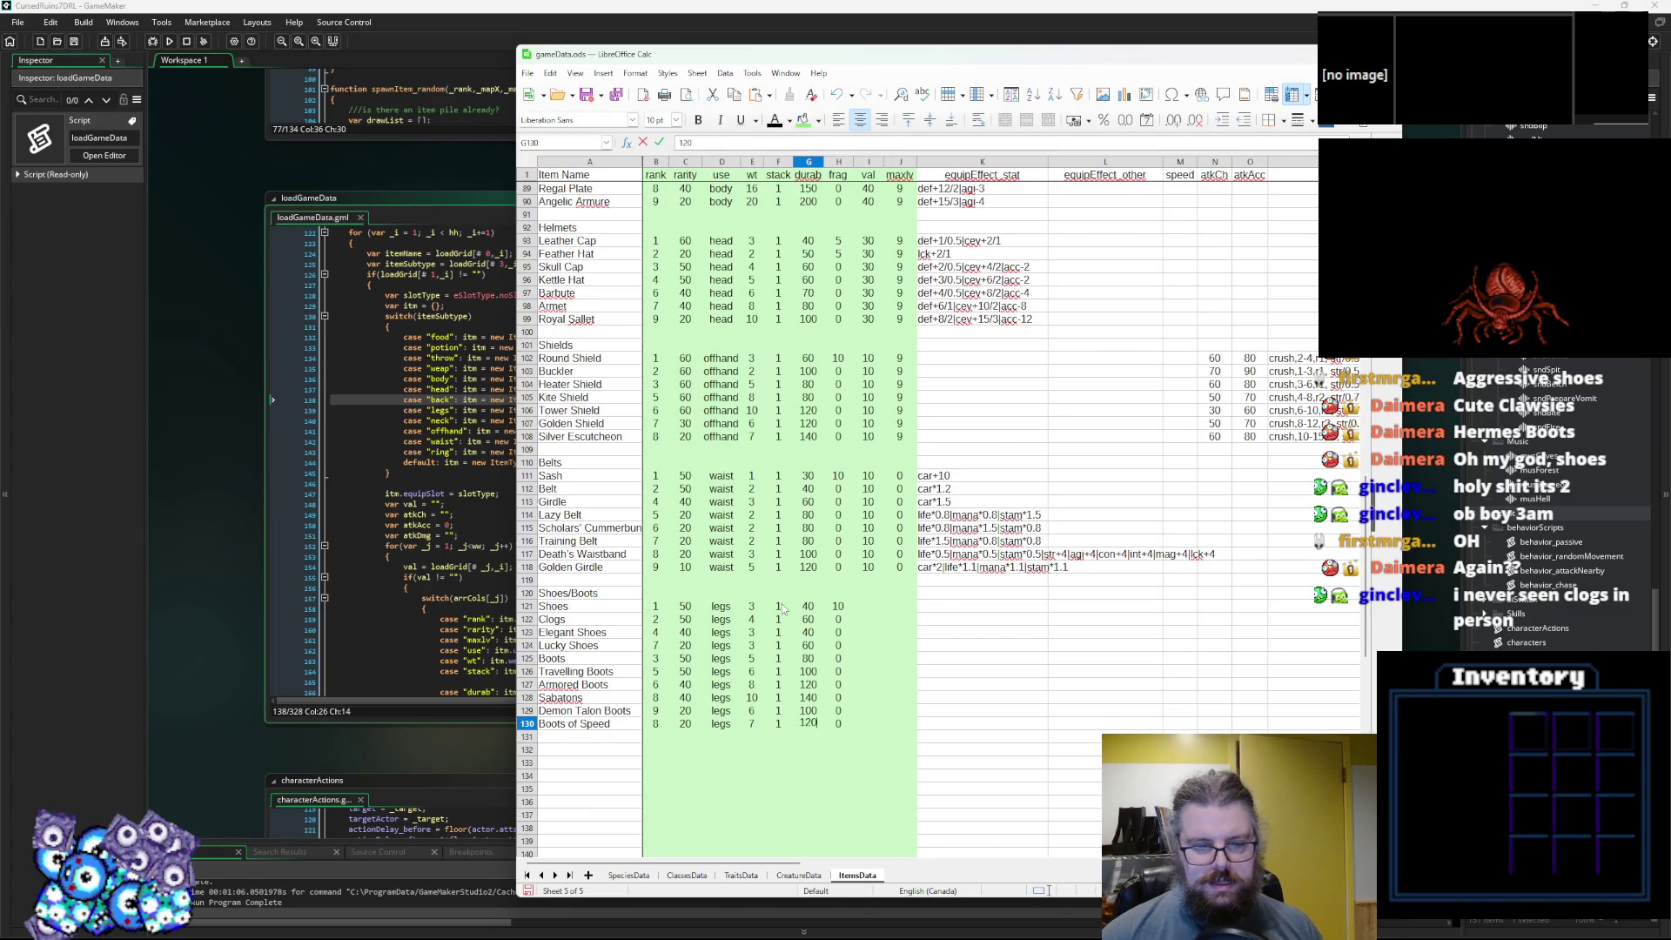
{"action": "left_click", "coordinate": [836, 606]}
Give every Shoes/Boots item a val of 10.
{"action": "left_click", "coordinate": [870, 612]}
{"action": "type", "text": "10"}
{"action": "key", "text": "Return"}
{"action": "key", "text": "Up"}
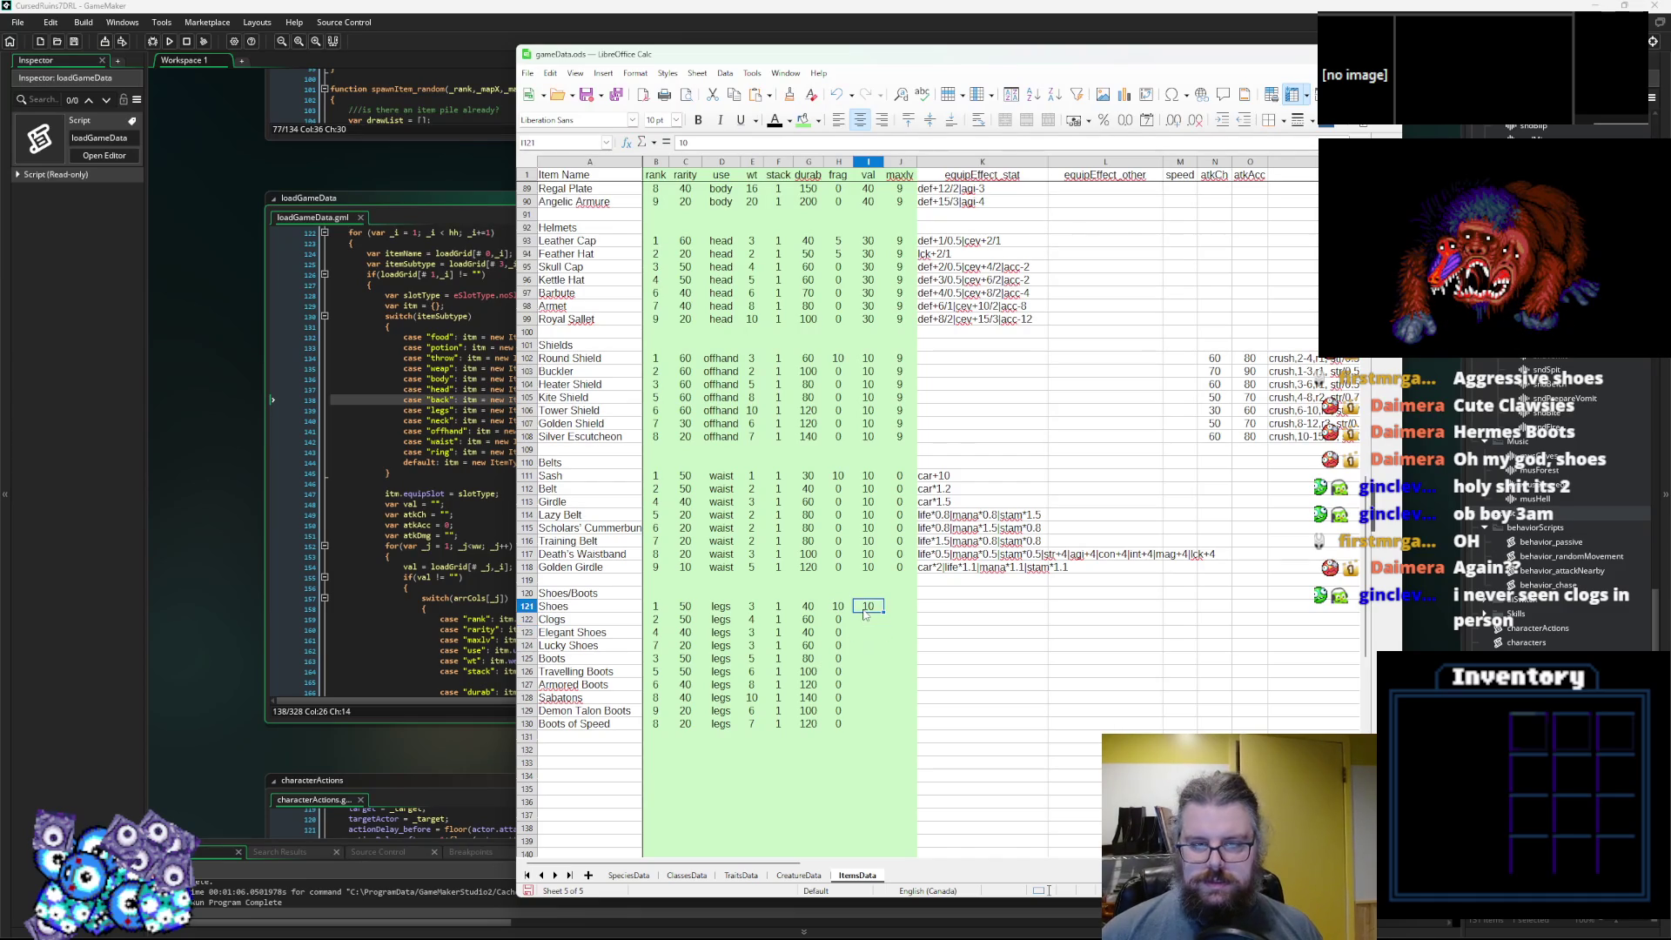
{"action": "key", "text": "Down"}
{"action": "type", "text": "10"}
{"action": "key", "text": "Down"}
{"action": "type", "text": "10"}
{"action": "key", "text": "Down"}
{"action": "key", "text": "ctrl+v"}
{"action": "key", "text": "Down"}
{"action": "key", "text": "ctrl+v"}
{"action": "key", "text": "Down"}
{"action": "key", "text": "ctrl+v"}
{"action": "key", "text": "Down"}
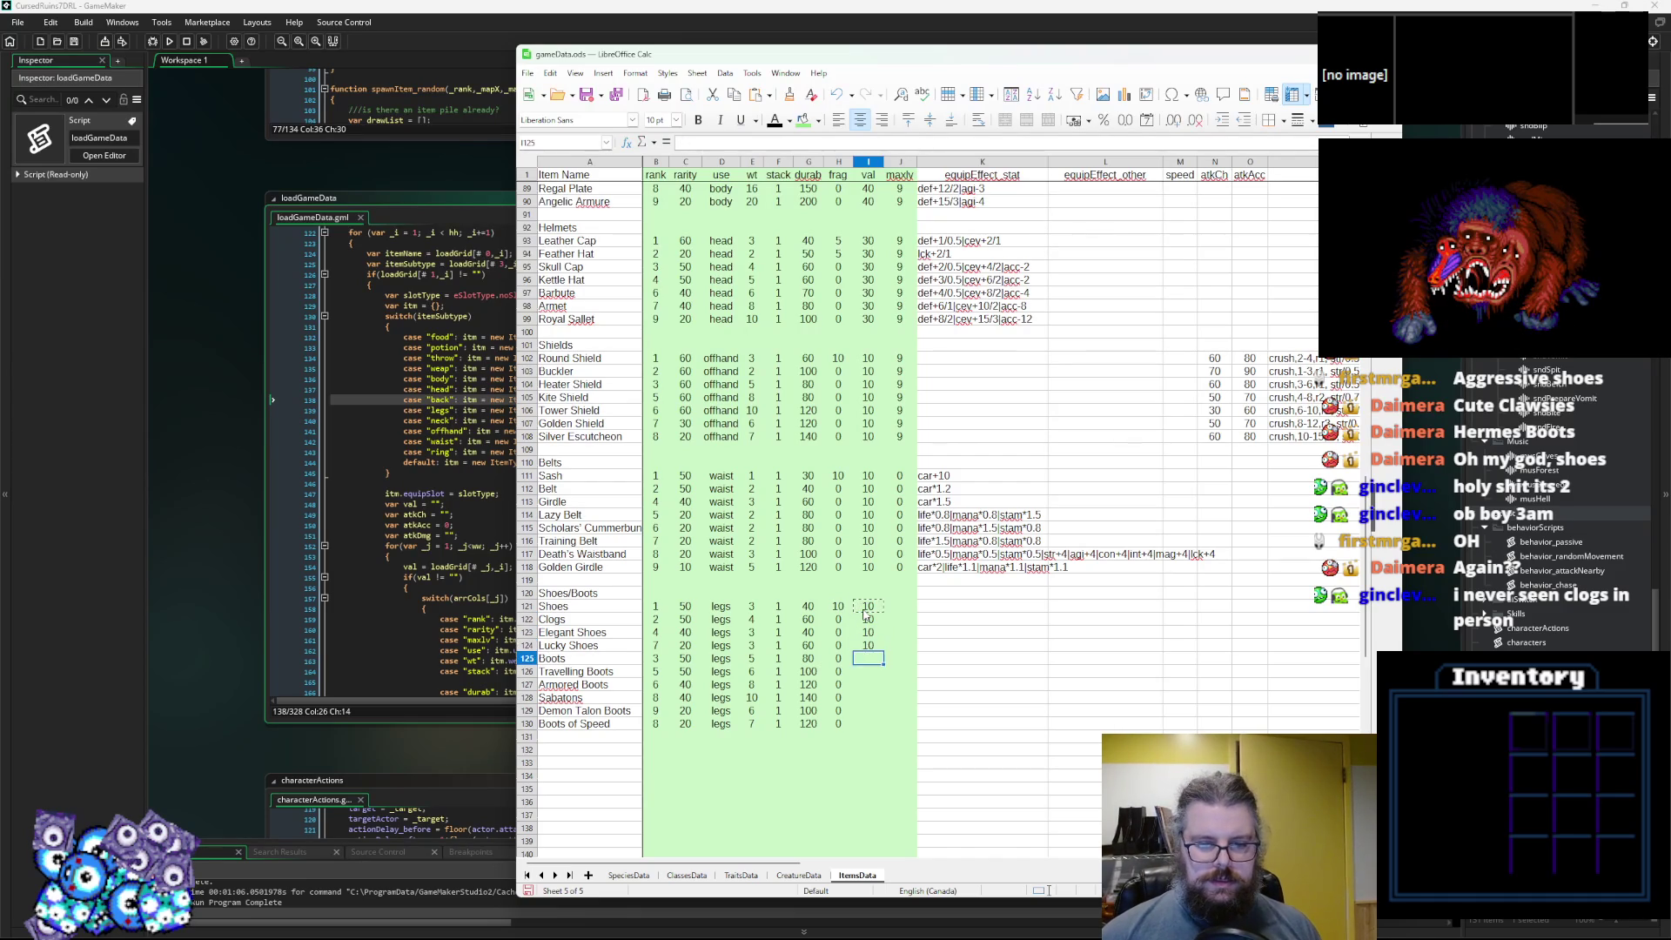
{"action": "key", "text": "ctrl+v"}
{"action": "key", "text": "Down"}
{"action": "key", "text": "ctrl+v"}
{"action": "key", "text": "Down"}
{"action": "key", "text": "ctrl+v"}
{"action": "key", "text": "Down"}
{"action": "key", "text": "ctrl+v"}
Compare against the belts' maxdy values and type a run of 9s in the column.
{"action": "key", "text": "Right"}
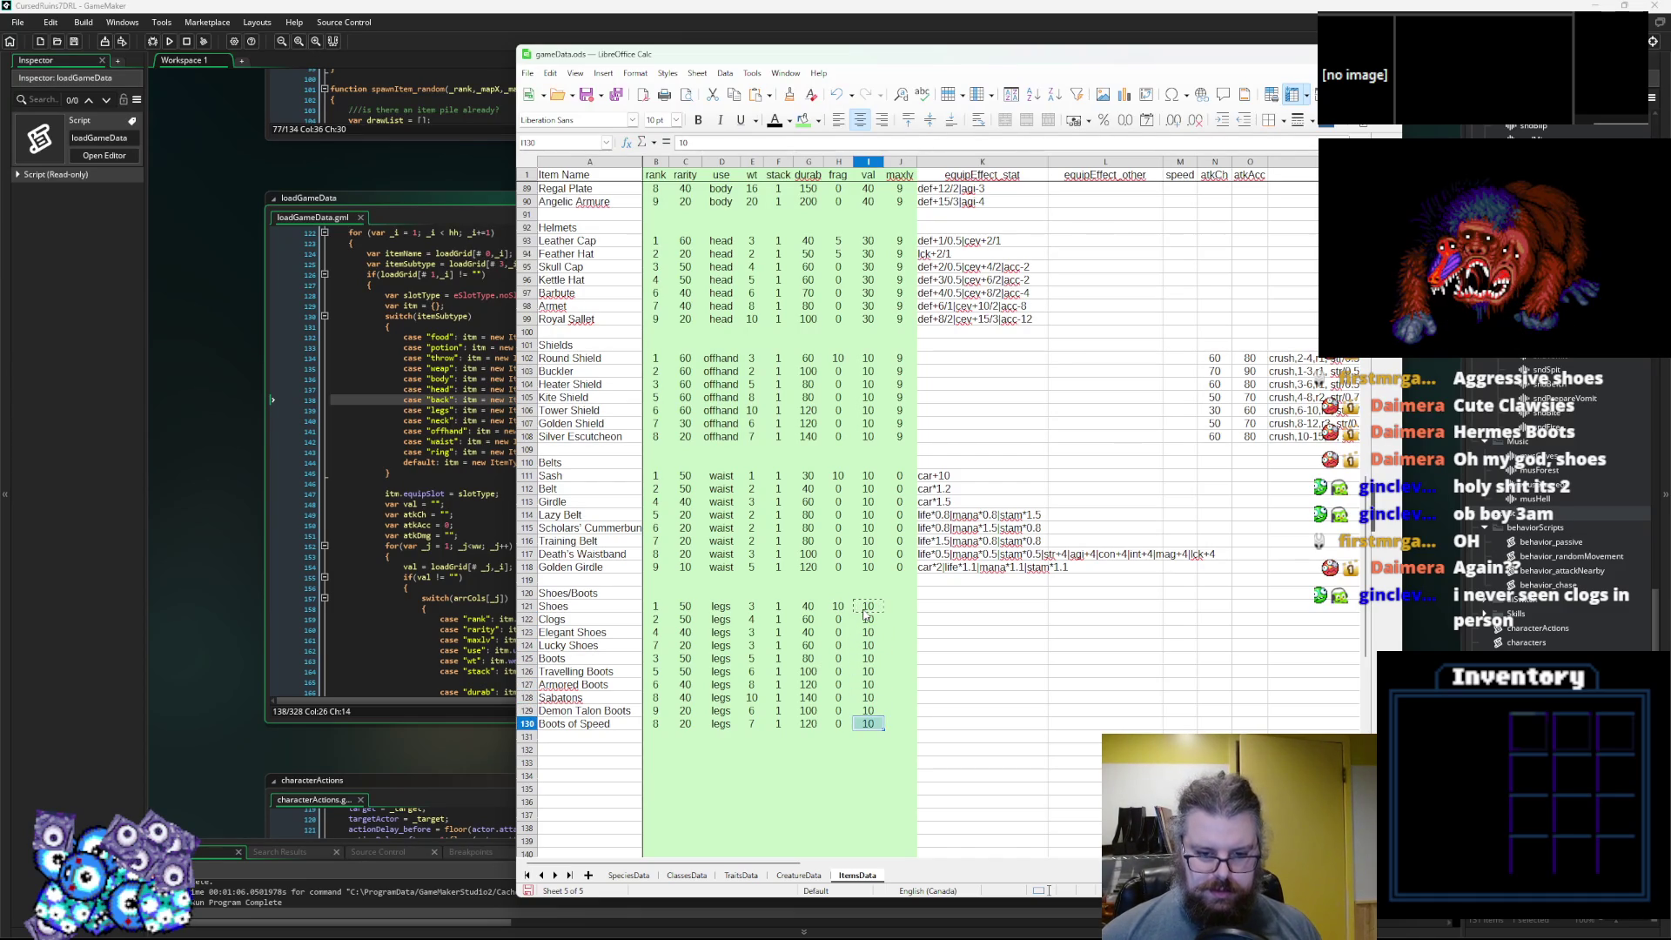
{"action": "key", "text": "Up"}
{"action": "key", "text": "Up"}
{"action": "key", "text": "Up"}
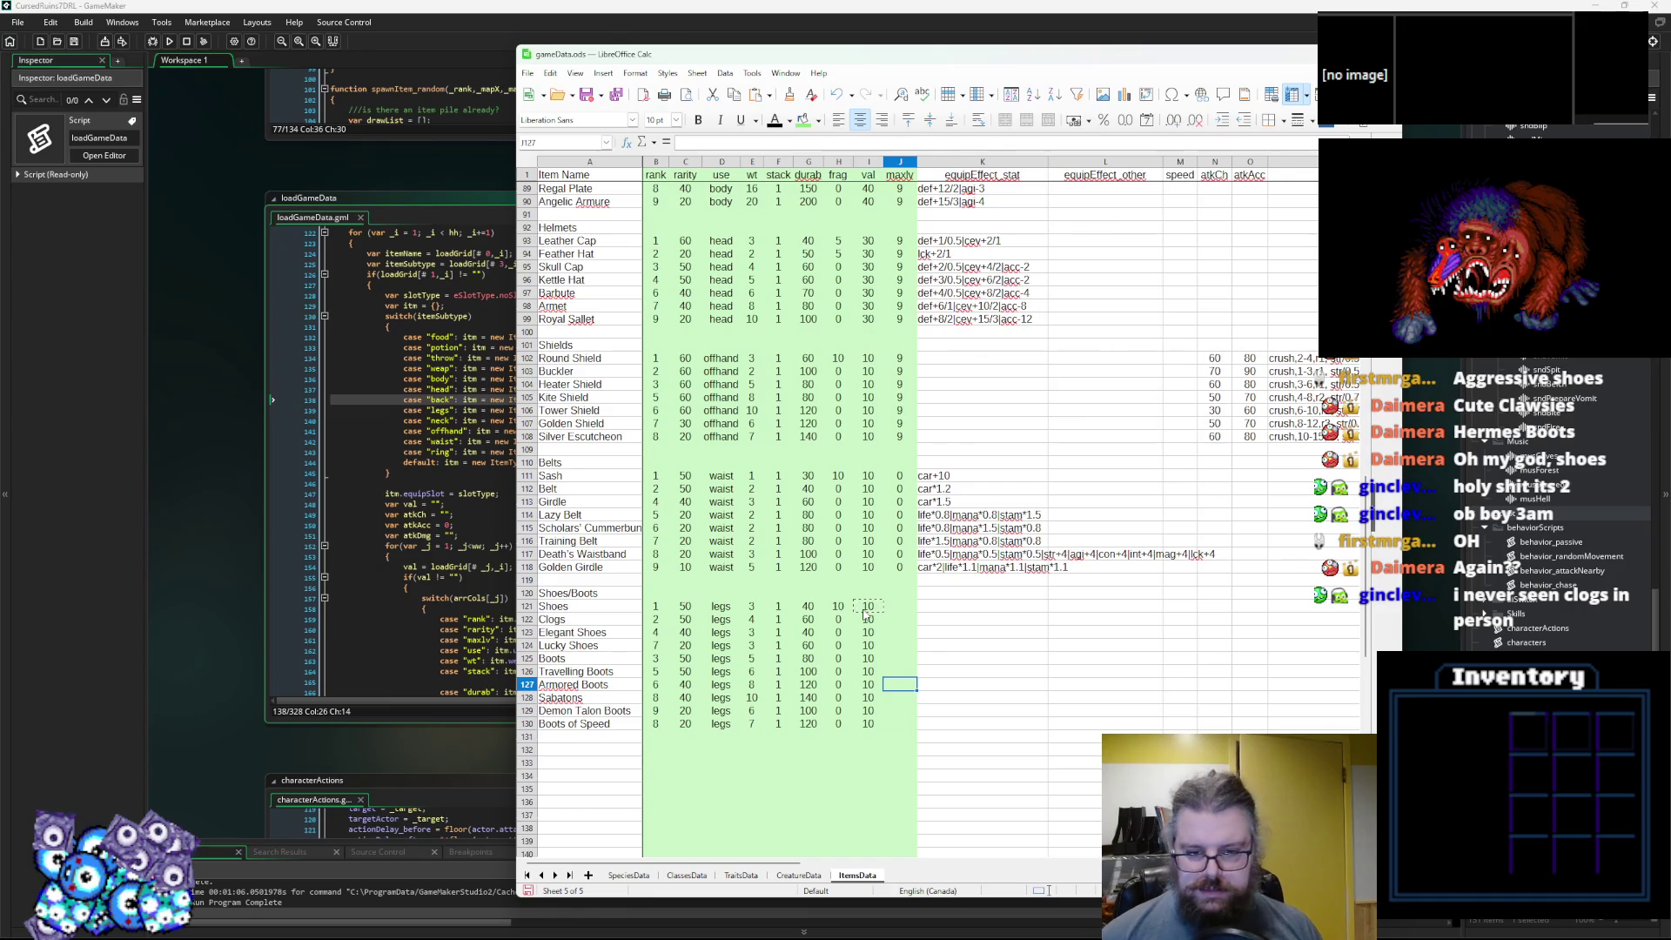
{"action": "left_click", "coordinate": [907, 608]}
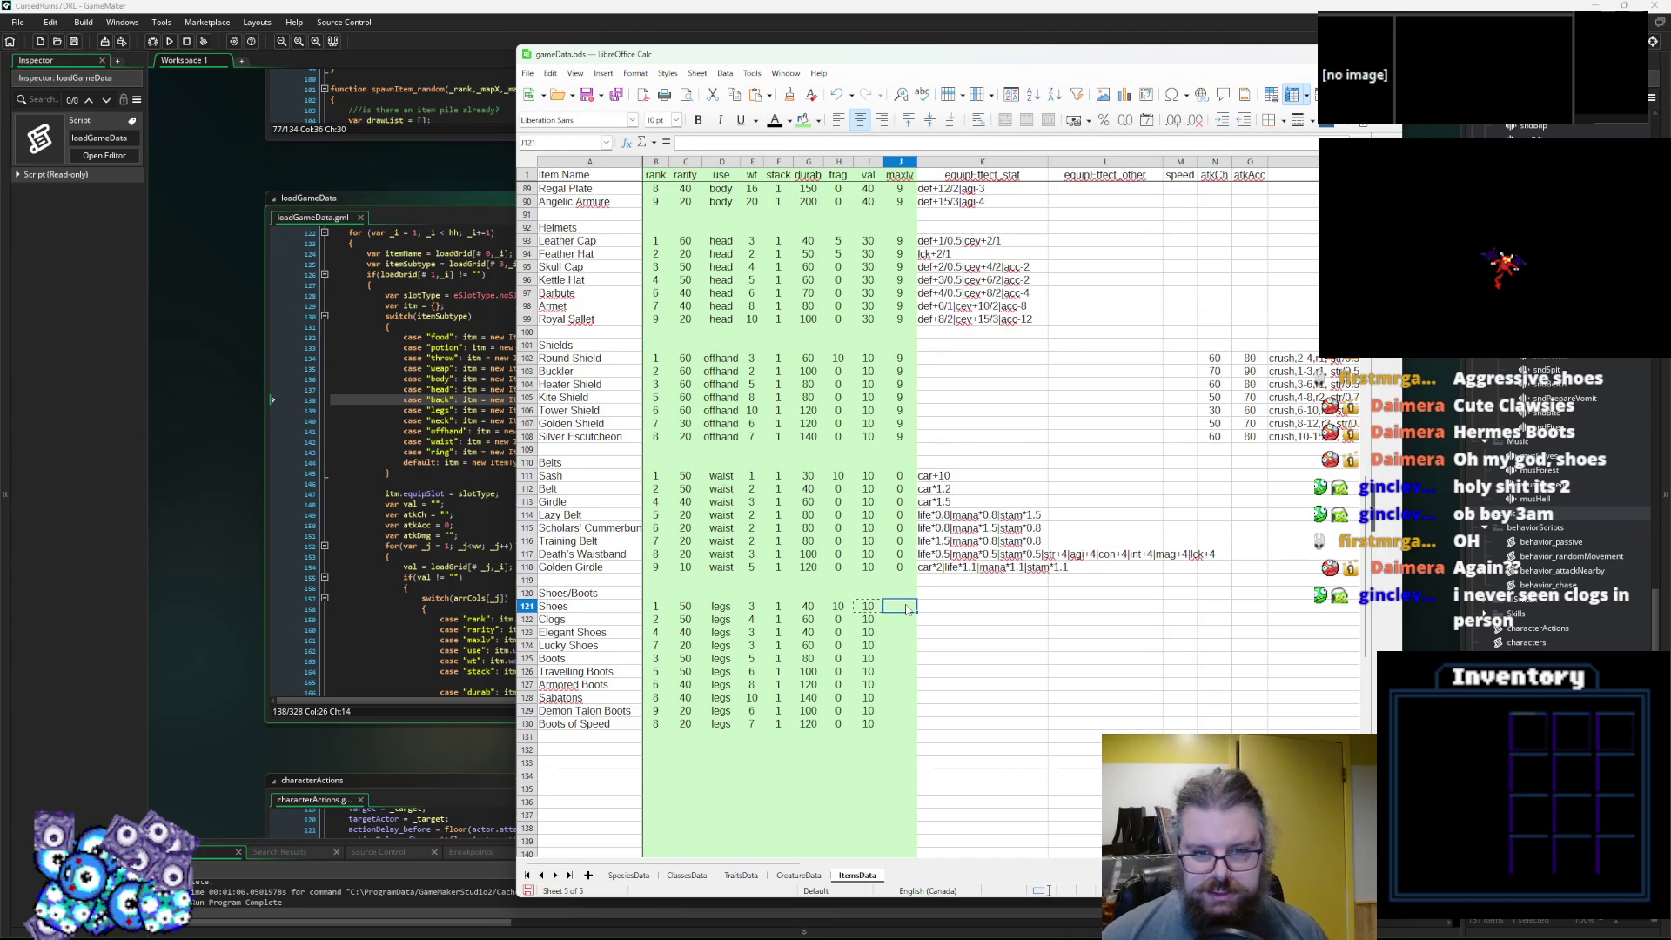
{"action": "key", "text": "Up"}
{"action": "key", "text": "Up"}
{"action": "key", "text": "Up"}
{"action": "key", "text": "Up"}
{"action": "key", "text": "Up"}
{"action": "key", "text": "Up"}
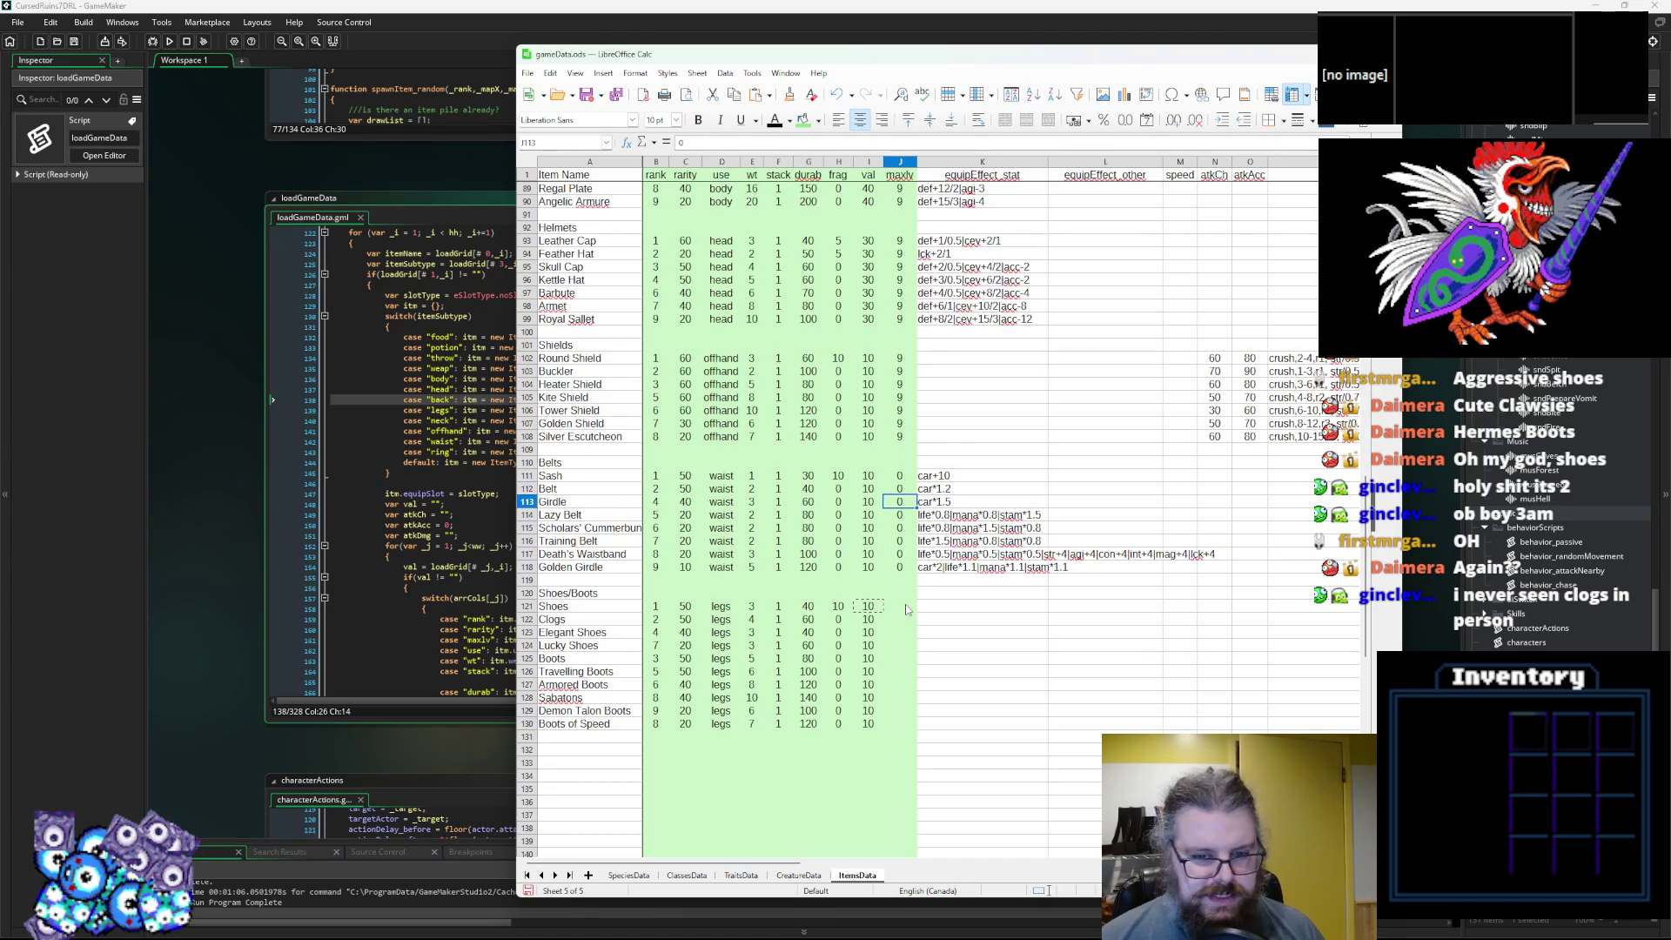
{"action": "key", "text": "Up"}
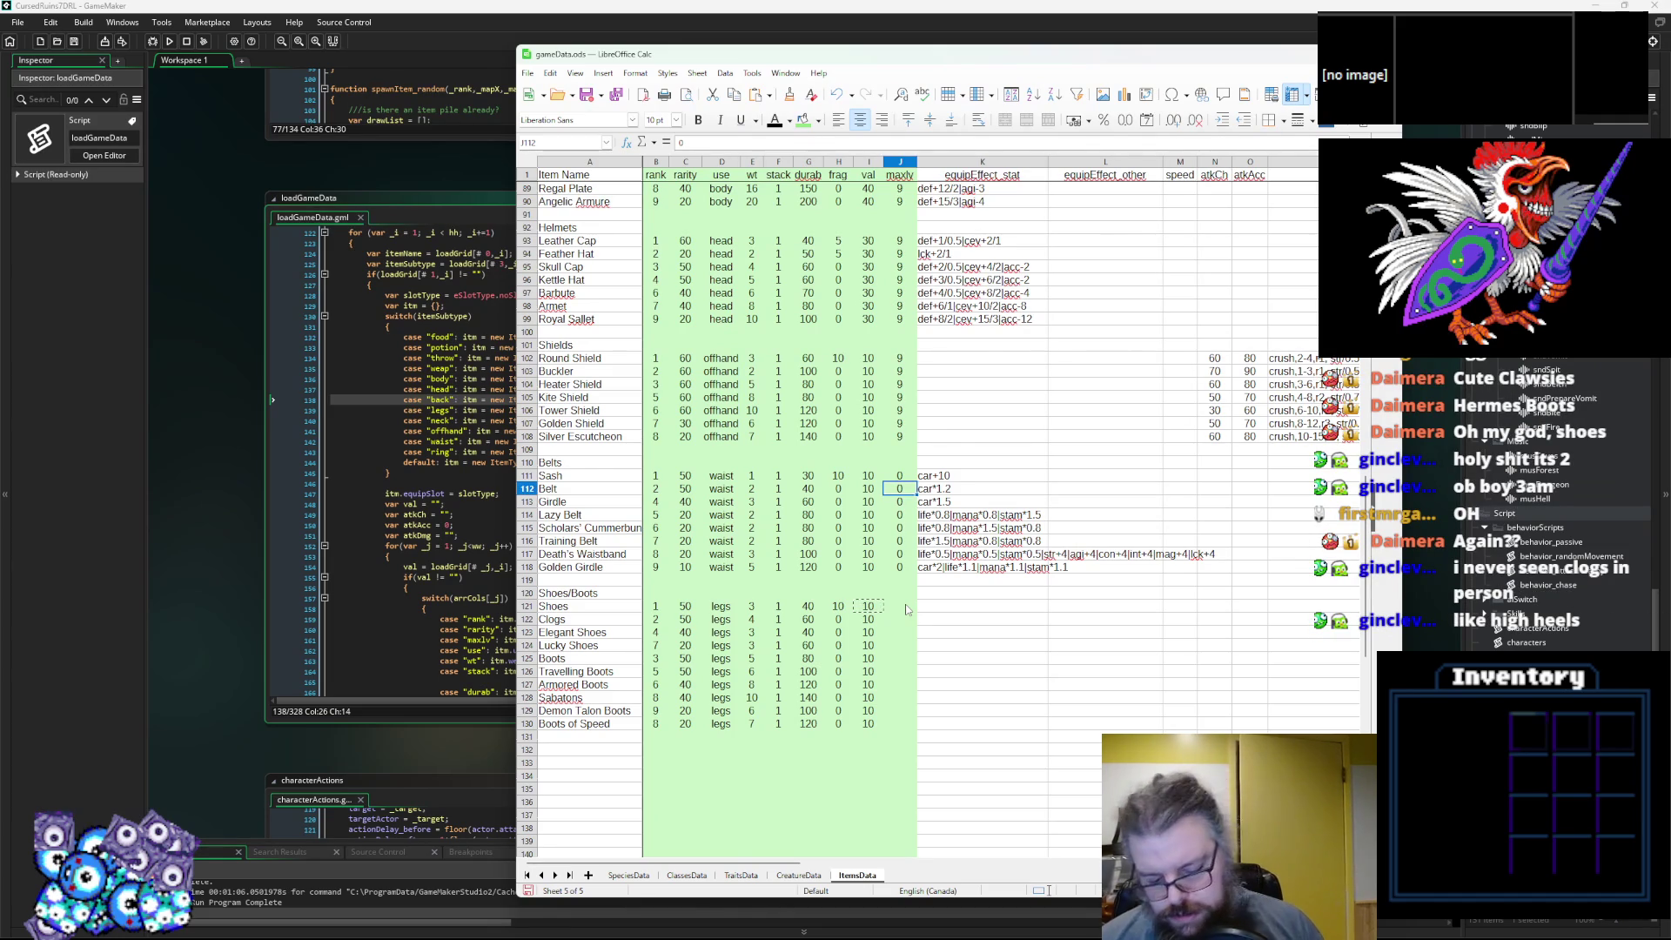
{"action": "key", "text": "Down"}
{"action": "key", "text": "Up"}
{"action": "type", "text": "9"}
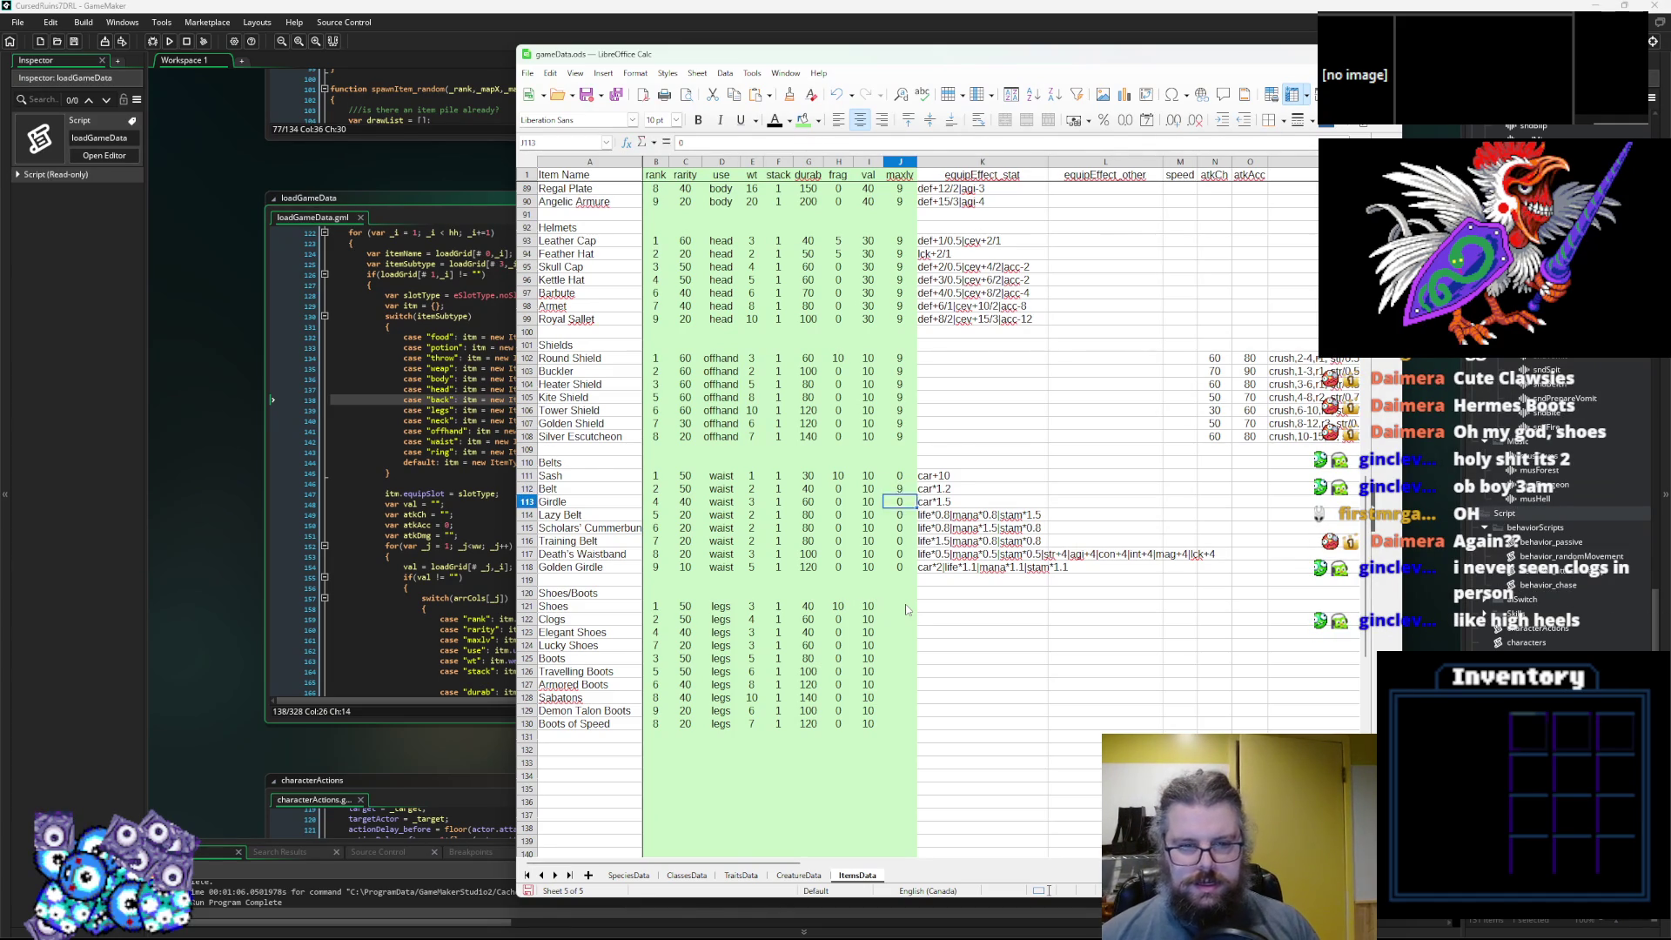
{"action": "type", "text": " 9 9 9 9 9 9"}
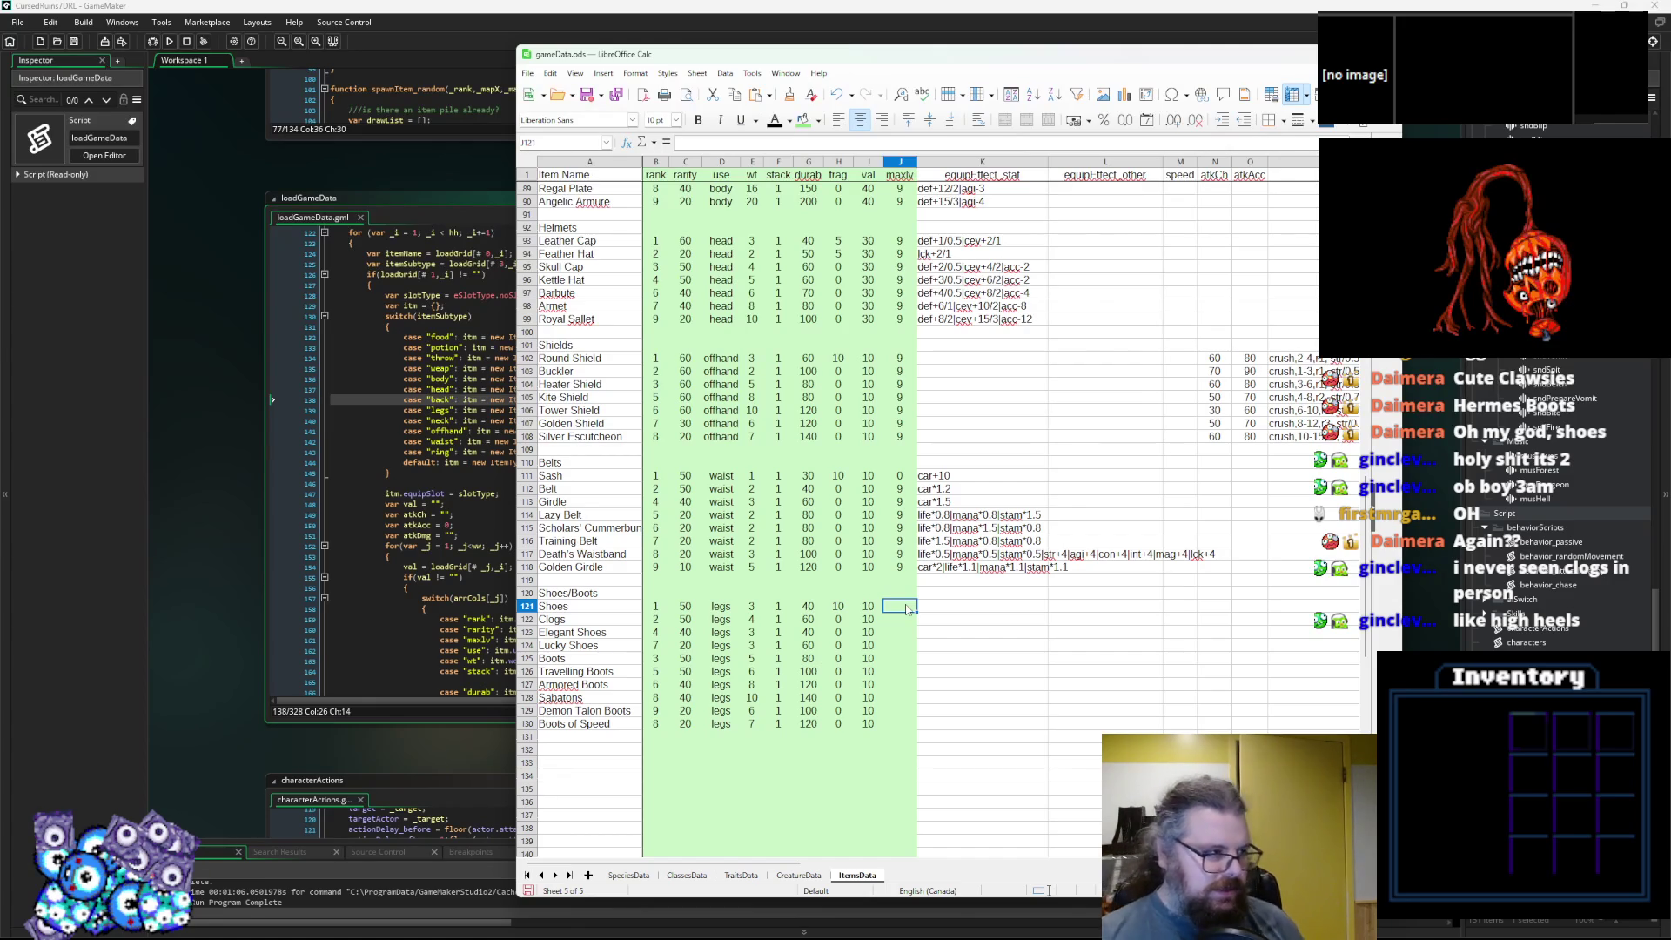
{"action": "key", "text": "Down"}
{"action": "key", "text": "Up"}
{"action": "key", "text": "Down"}
{"action": "key", "text": "Up"}
{"action": "key", "text": "Down"}
Set maxlv to 9 for Shoes, Clogs, Elegant Shoes and the remaining boots.
{"action": "key", "text": "Up"}
{"action": "key", "text": "Down"}
{"action": "key", "text": "Up"}
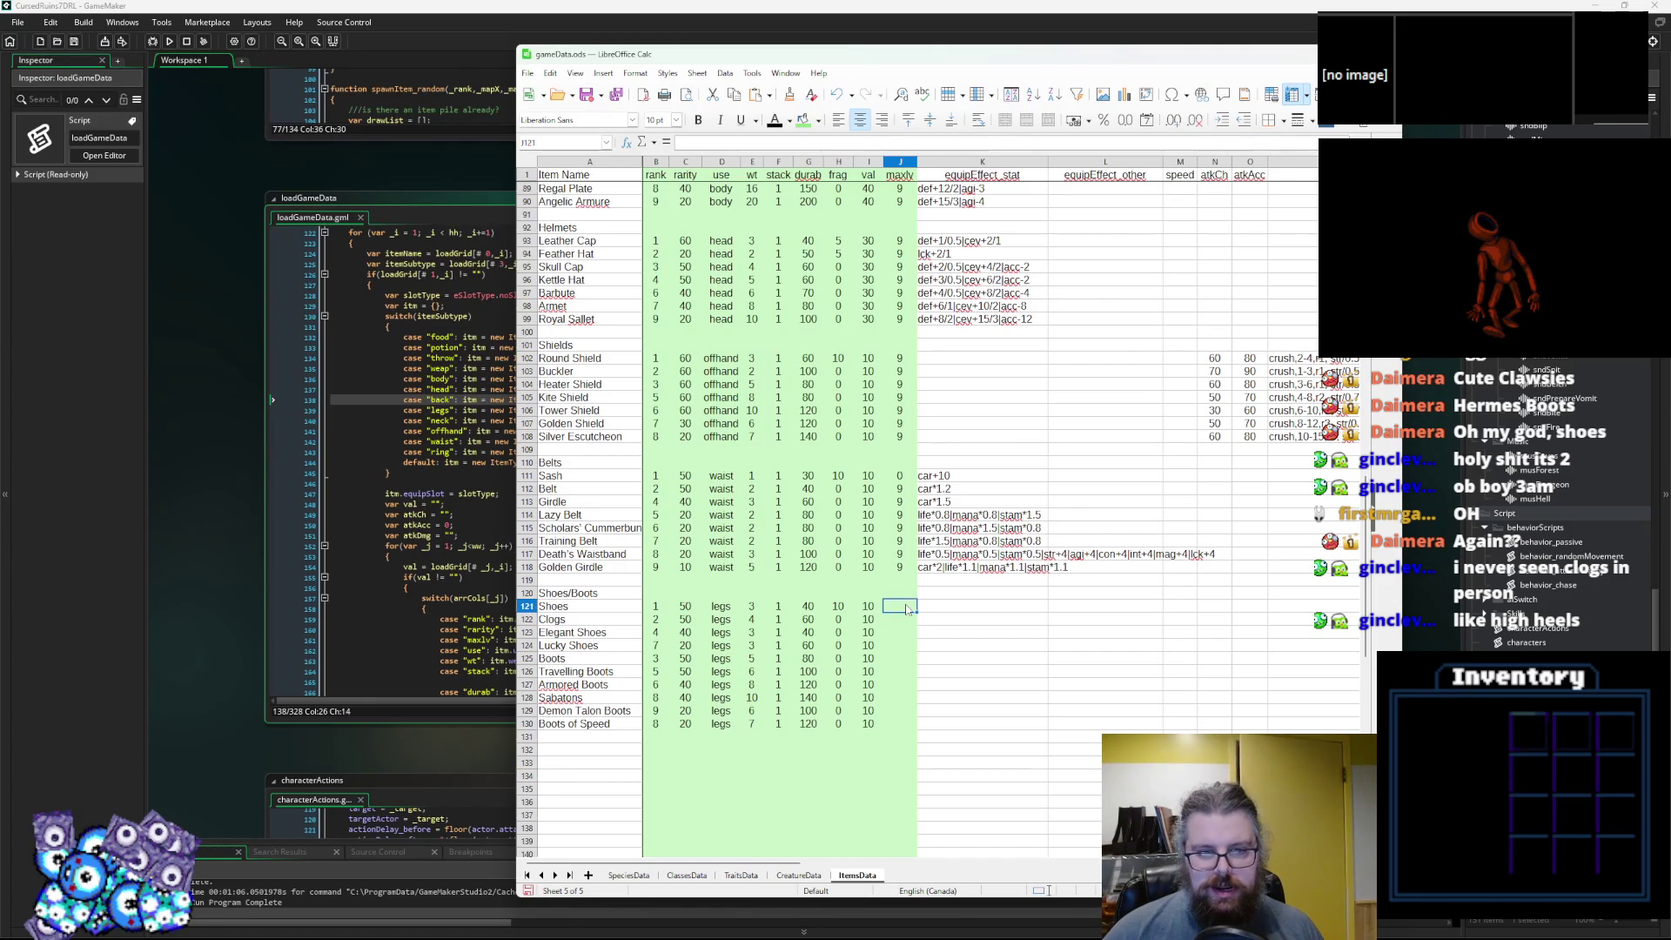
{"action": "key", "text": "Up"}
{"action": "key", "text": "Down"}
{"action": "key", "text": "Down"}
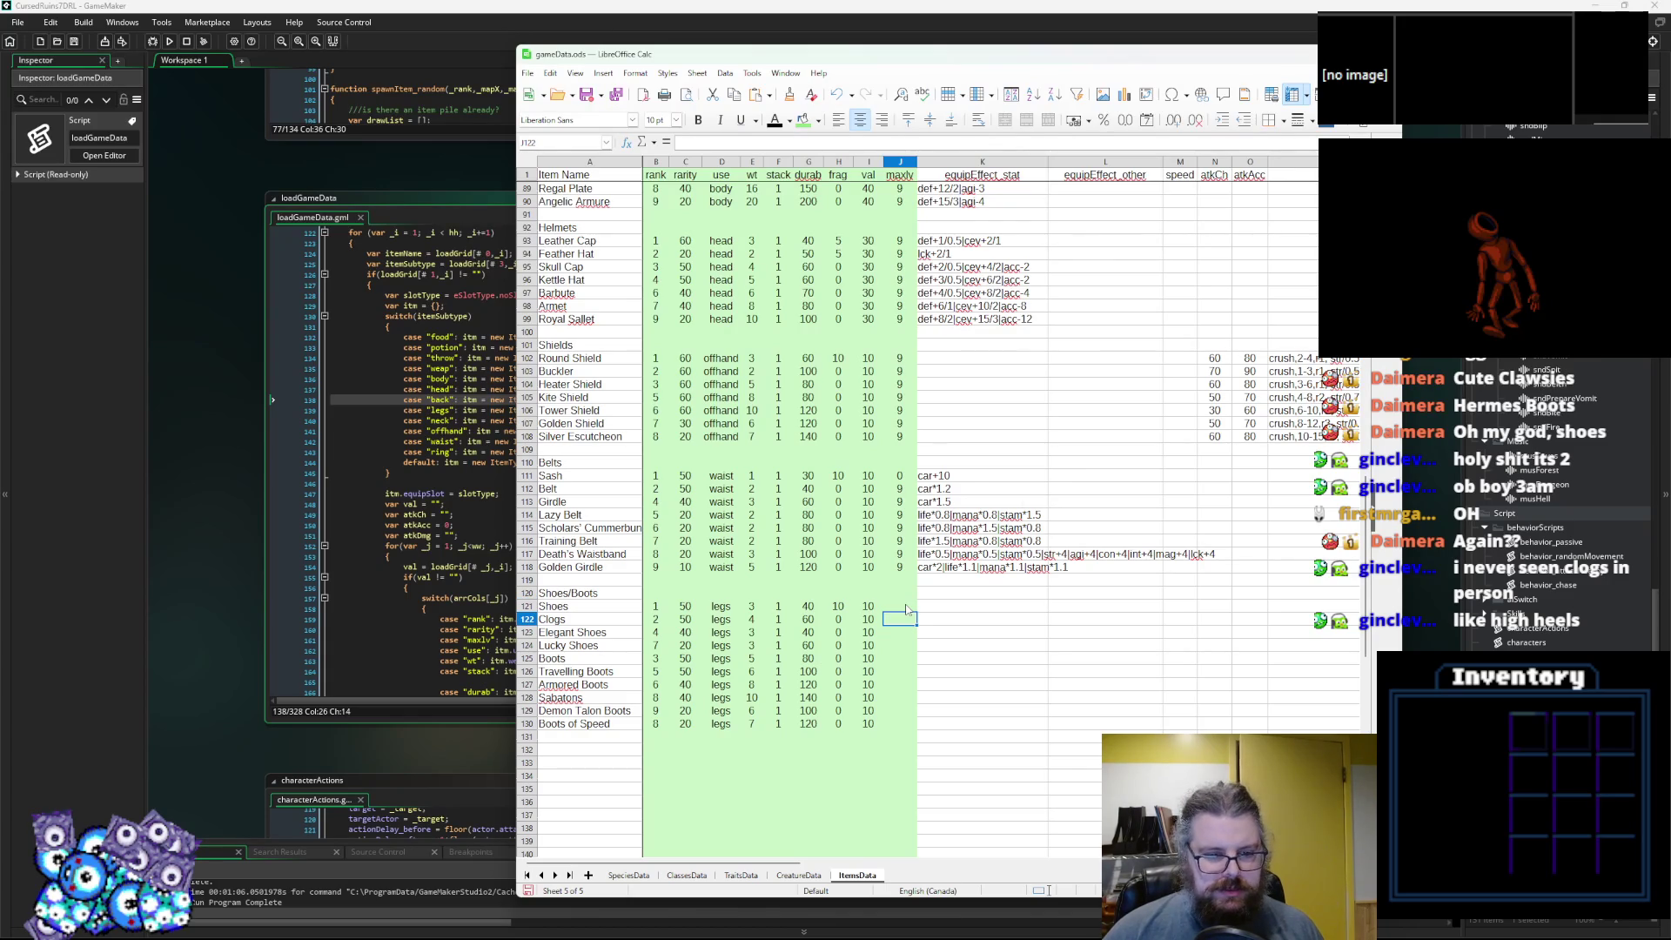
{"action": "key", "text": "Up"}
{"action": "key", "text": "Down"}
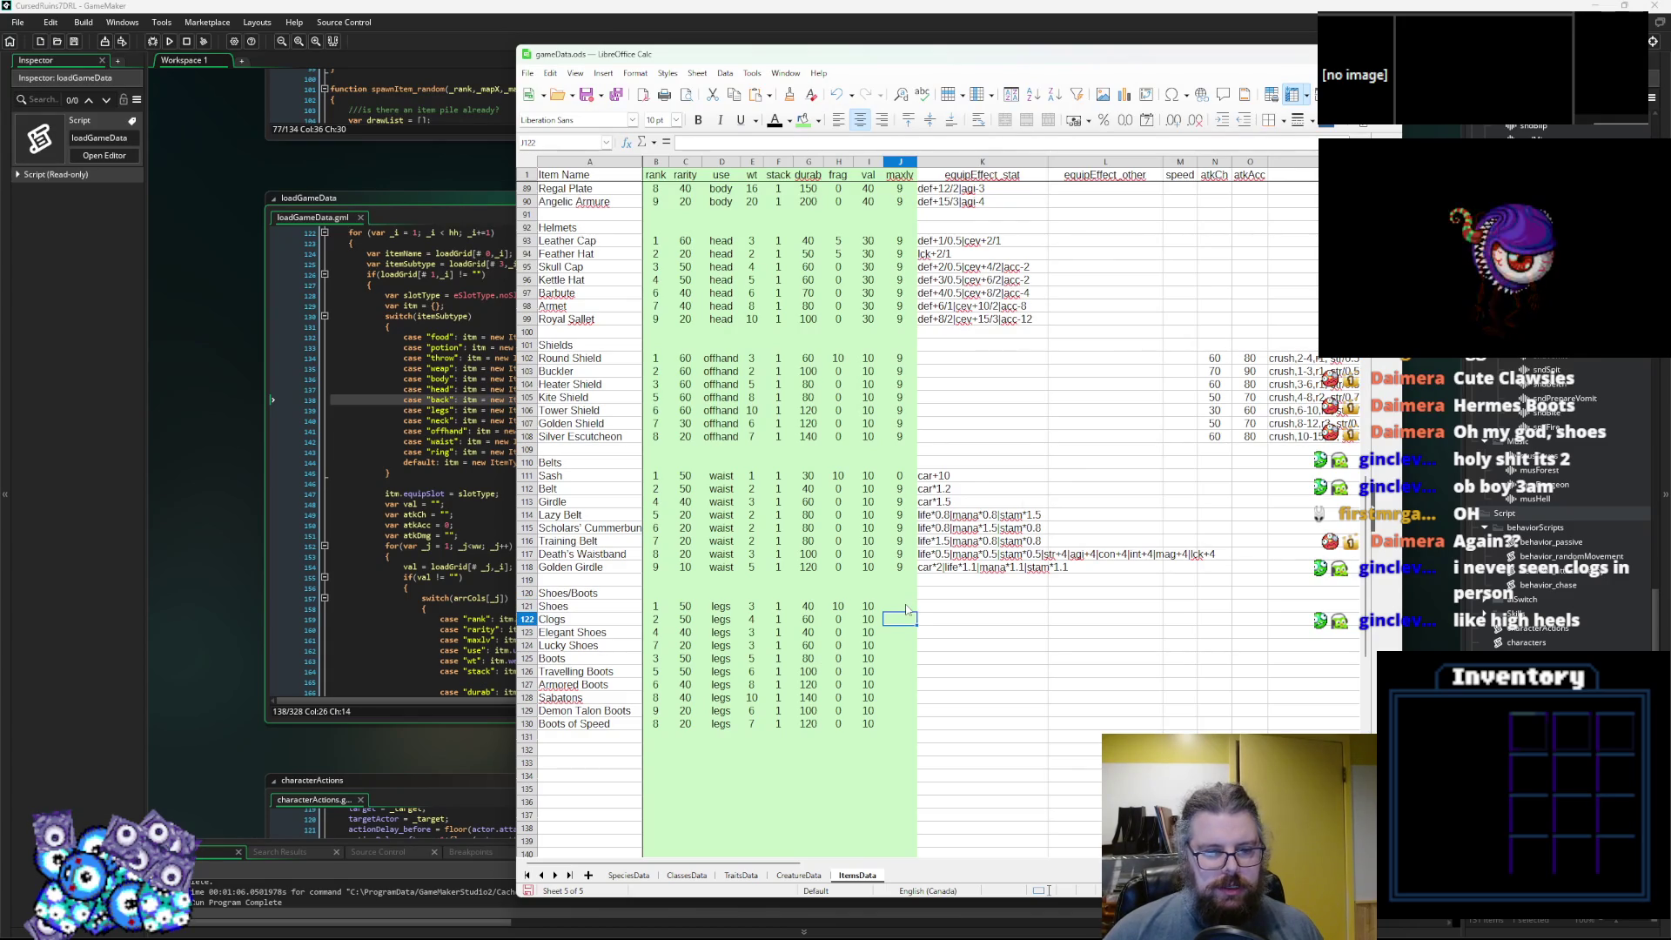
{"action": "key", "text": "Up"}
{"action": "key", "text": "Down"}
{"action": "key", "text": "Up"}
{"action": "key", "text": "Down"}
{"action": "key", "text": "Up"}
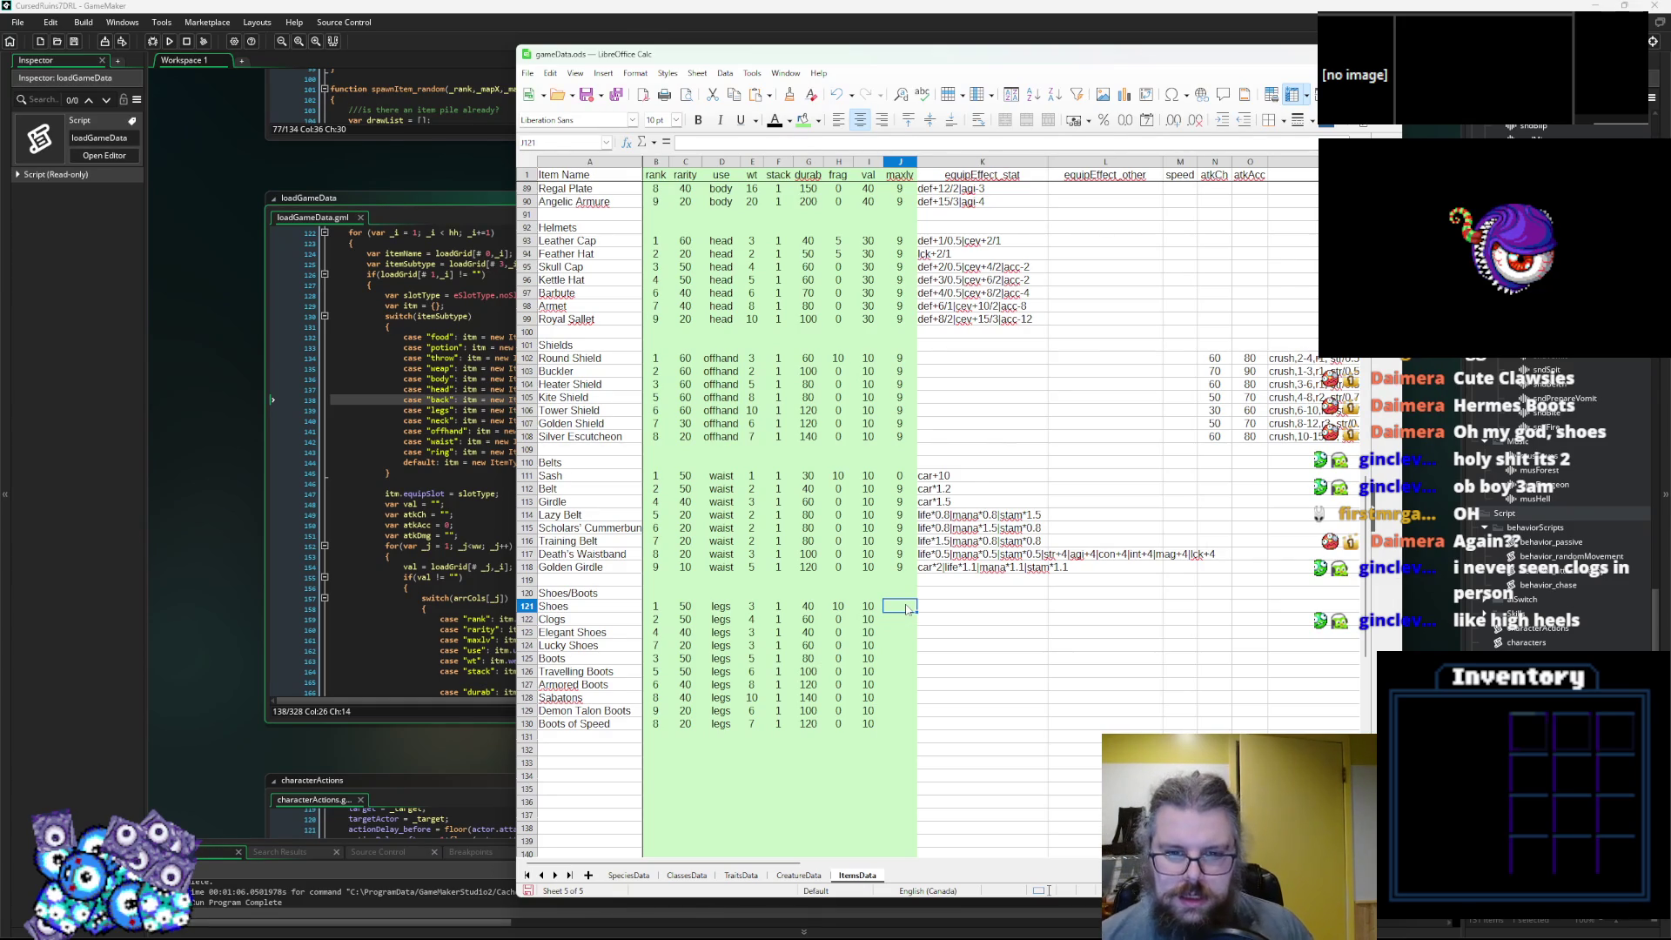
{"action": "type", "text": "9"}
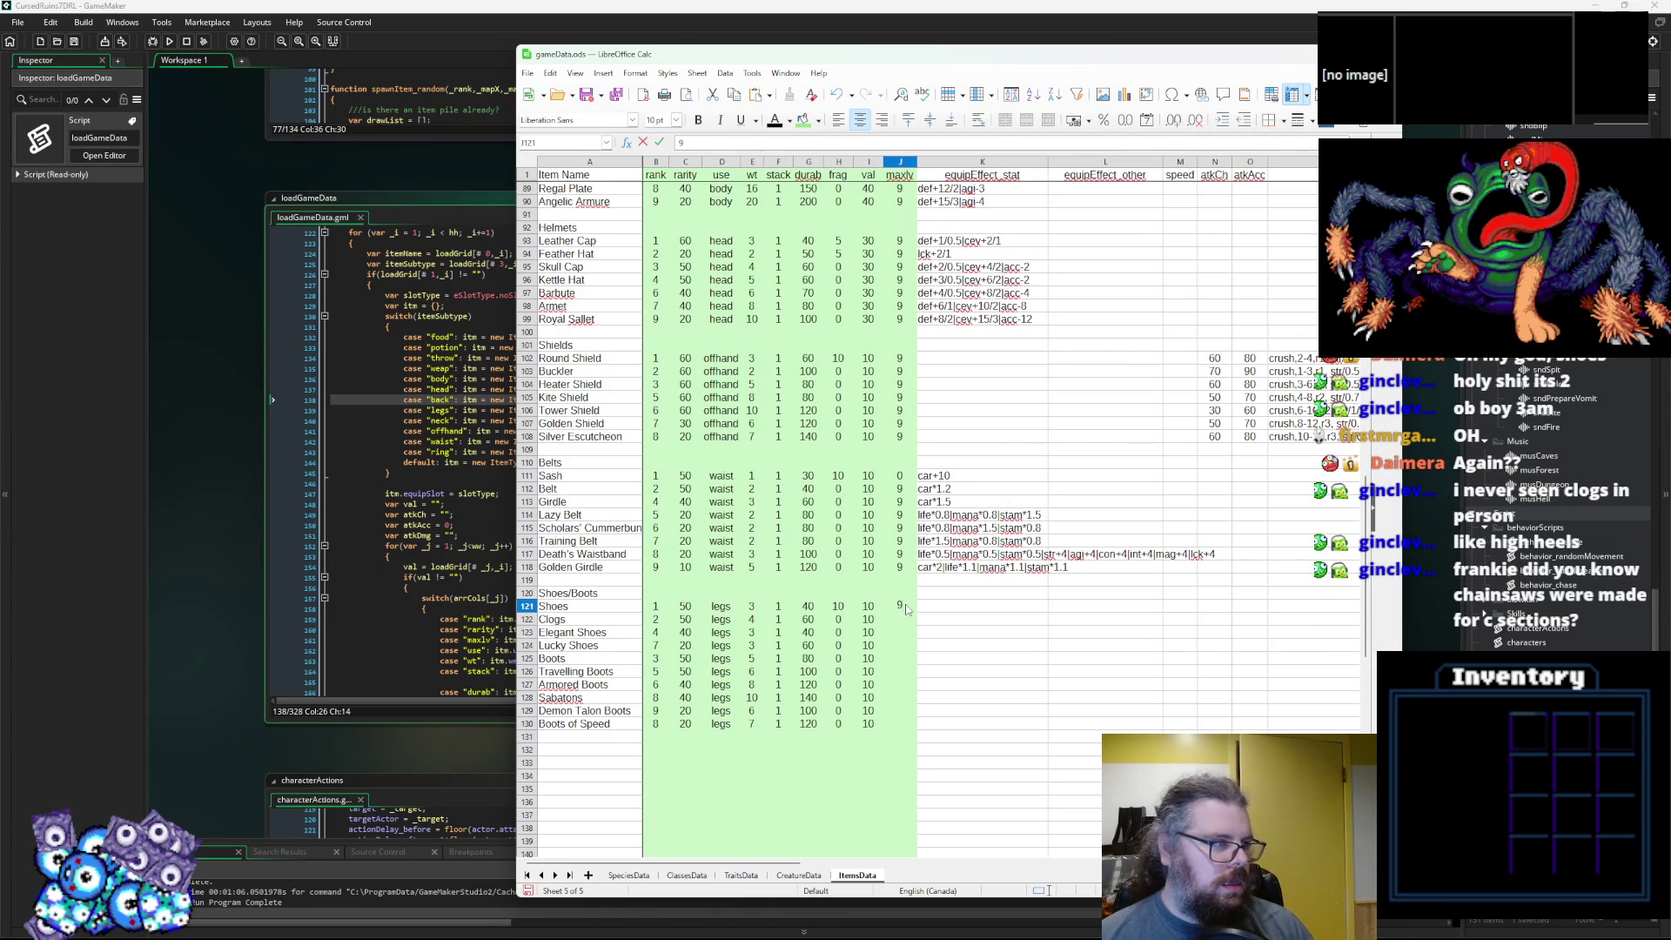
{"action": "key", "text": "Return"}
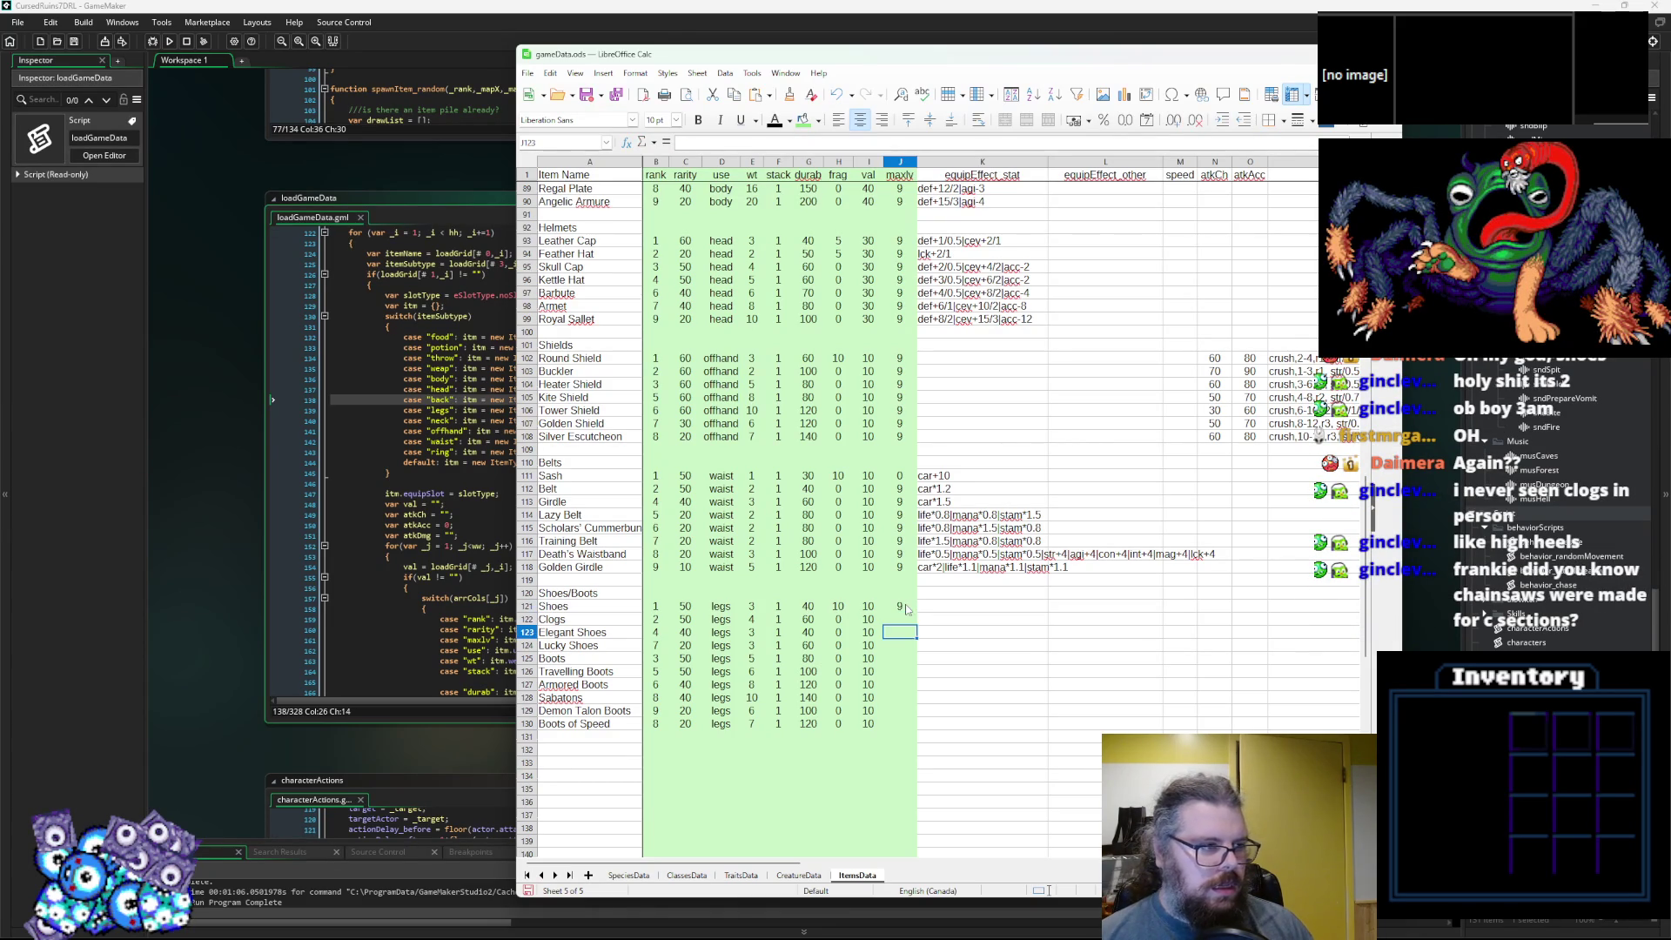
{"action": "type", "text": "9"}
{"action": "key", "text": "Return"}
{"action": "type", "text": "9"}
{"action": "key", "text": "Return"}
{"action": "type", "text": "9 9 9 9 9 9 9"}
{"action": "left_click", "coordinate": [955, 609]}
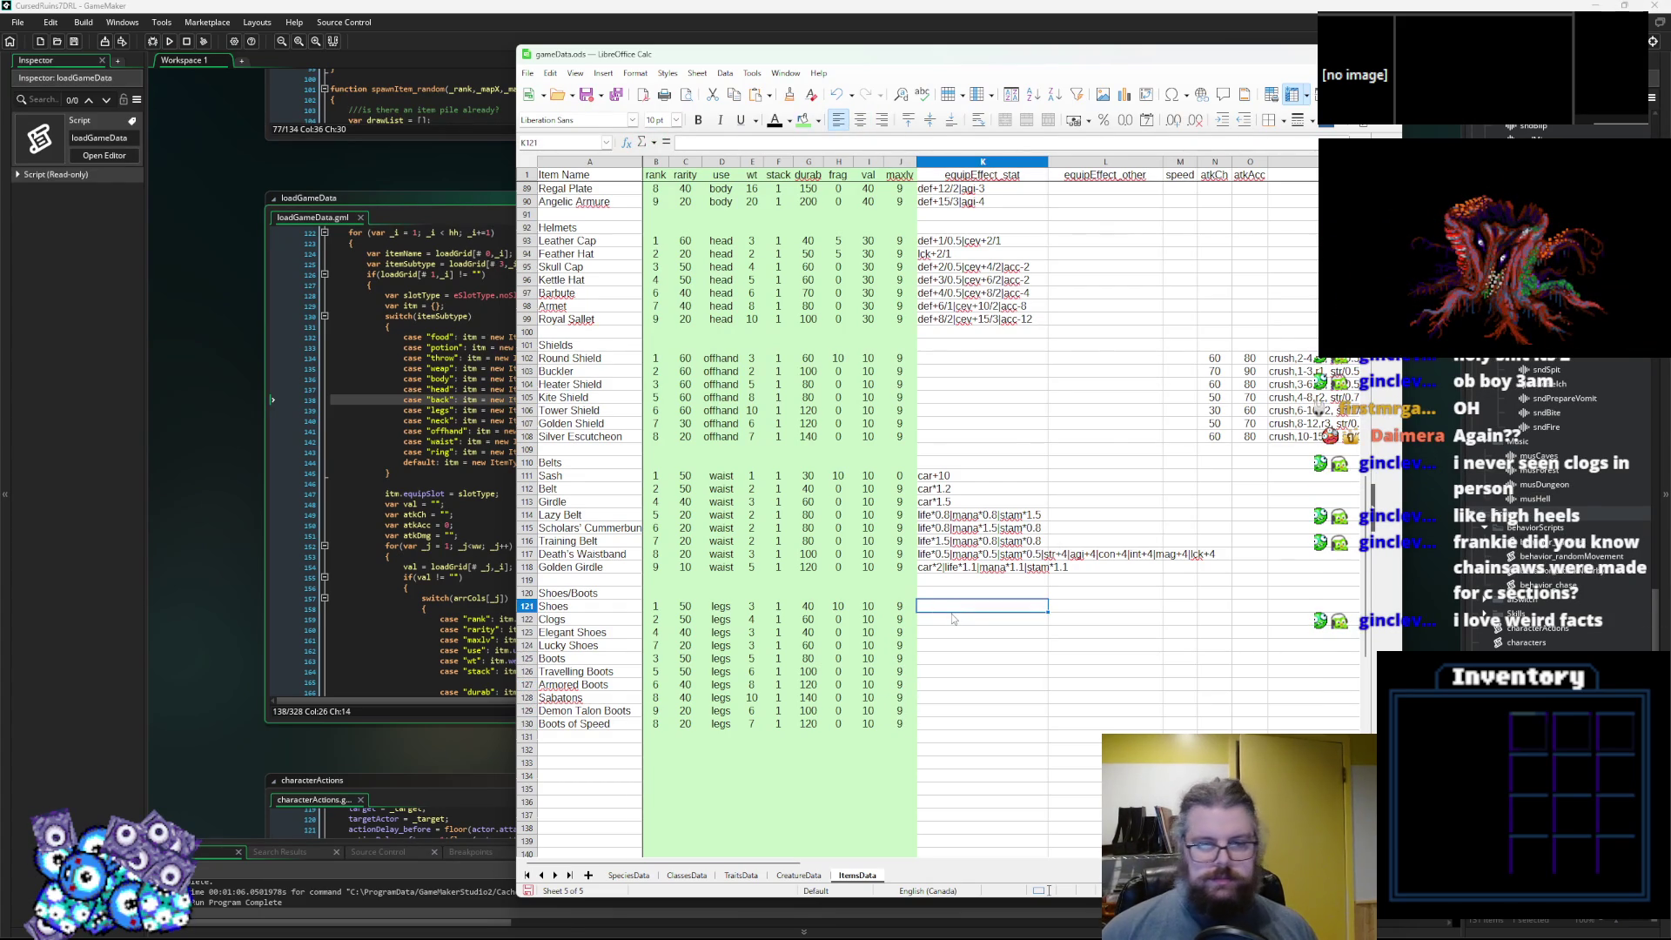
Enter stat effects agi+1 for Shoes, agi-1|def+2 for Clogs, agi+1|con+1 for Elegant Shoes.
{"action": "type", "text": "agi+1"}
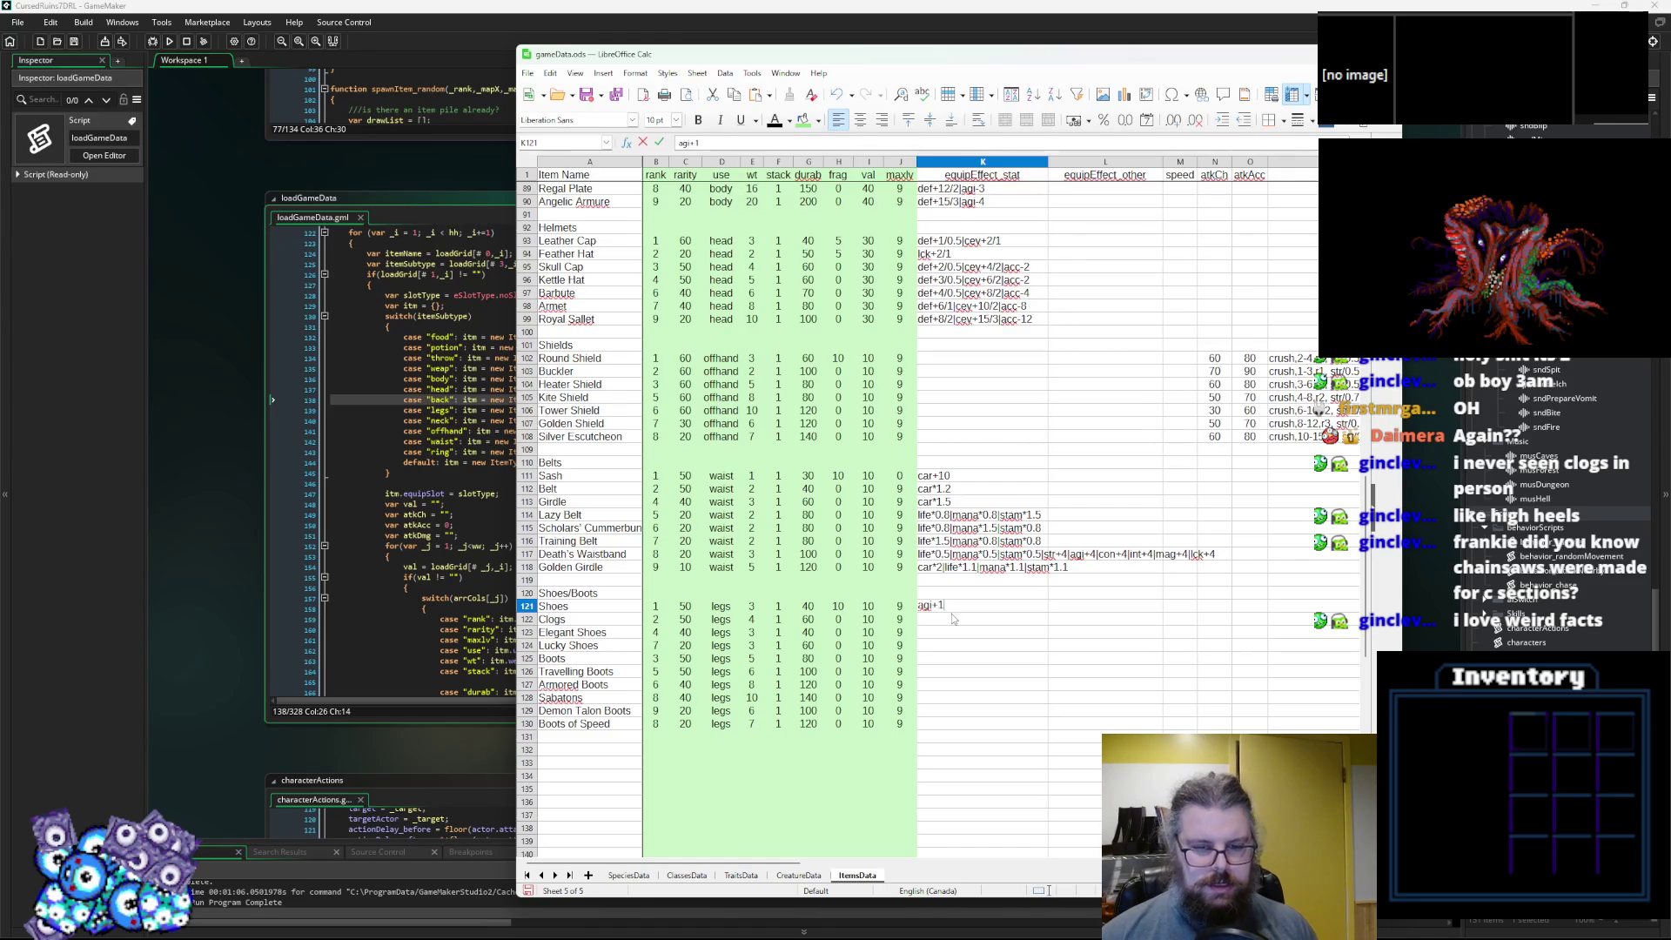
{"action": "key", "text": "Return"}
{"action": "type", "text": "ag"}
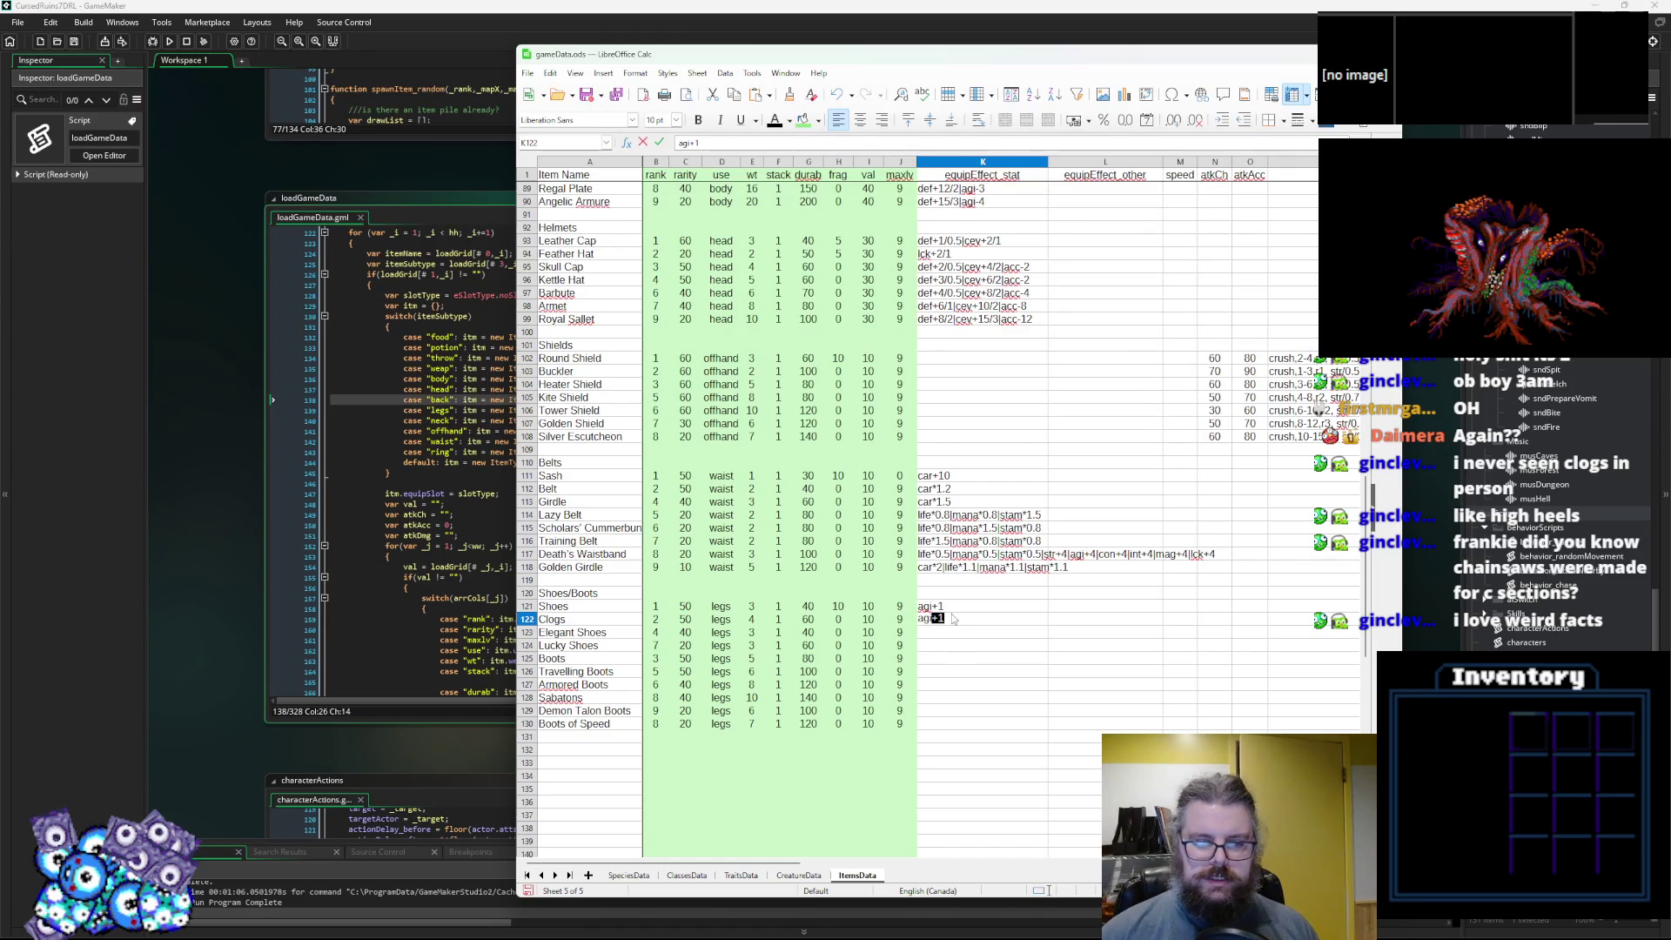
{"action": "type", "text": "i*2"}
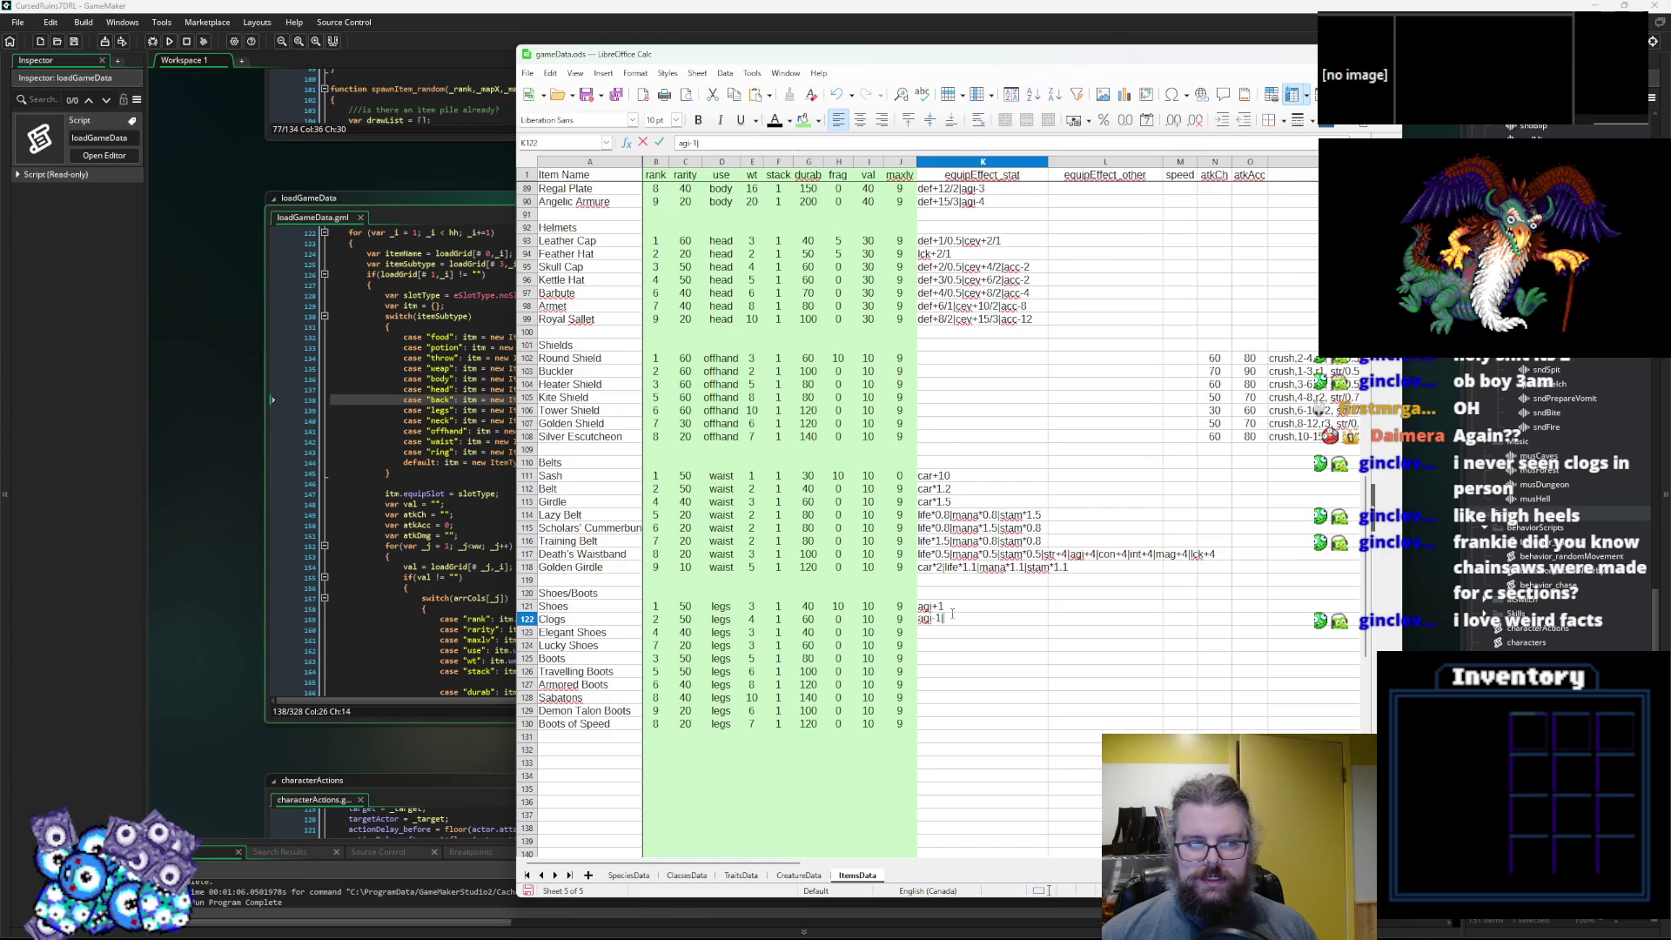
{"action": "type", "text": "ef+2"}
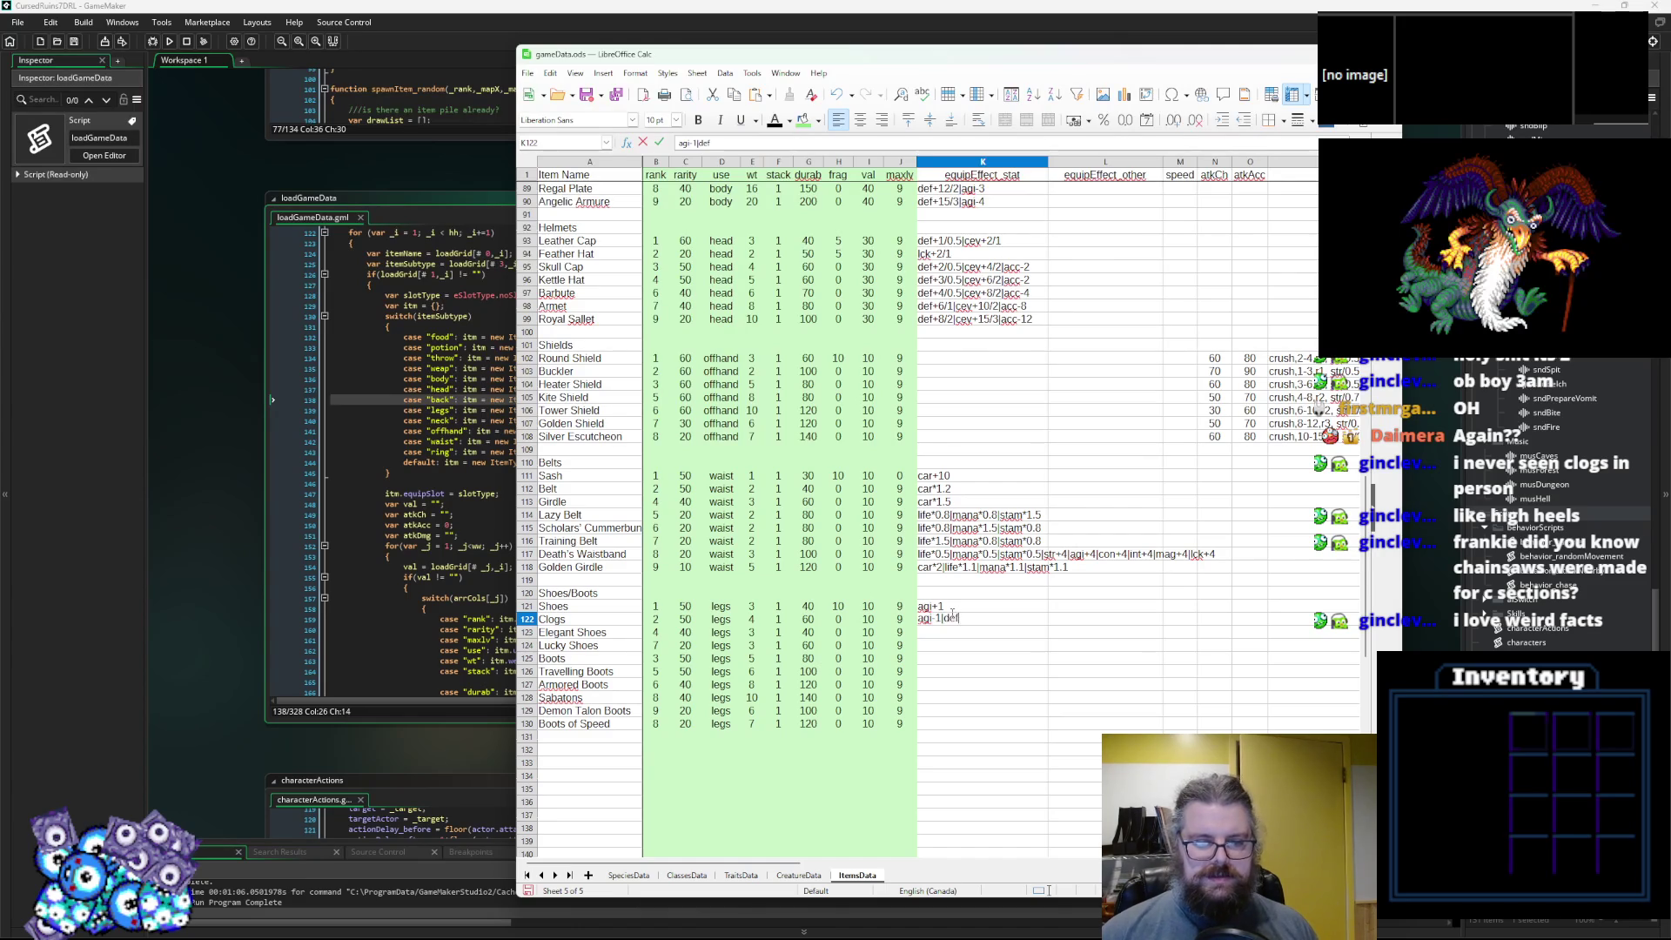
{"action": "key", "text": "Return"}
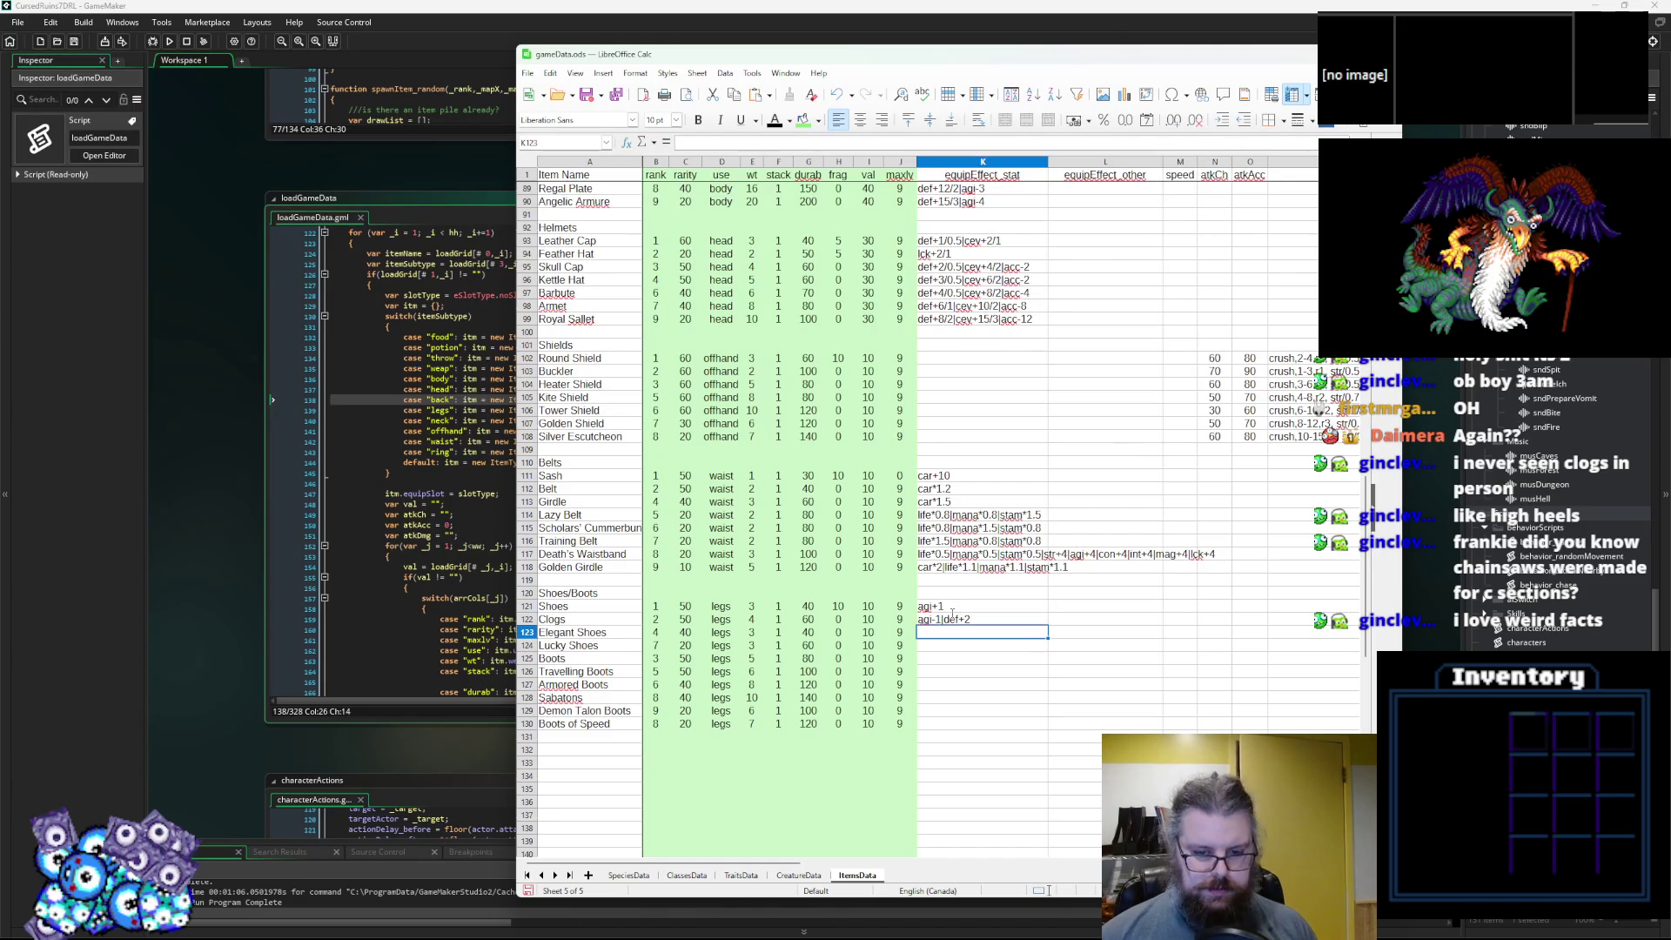
{"action": "type", "text": "agi"}
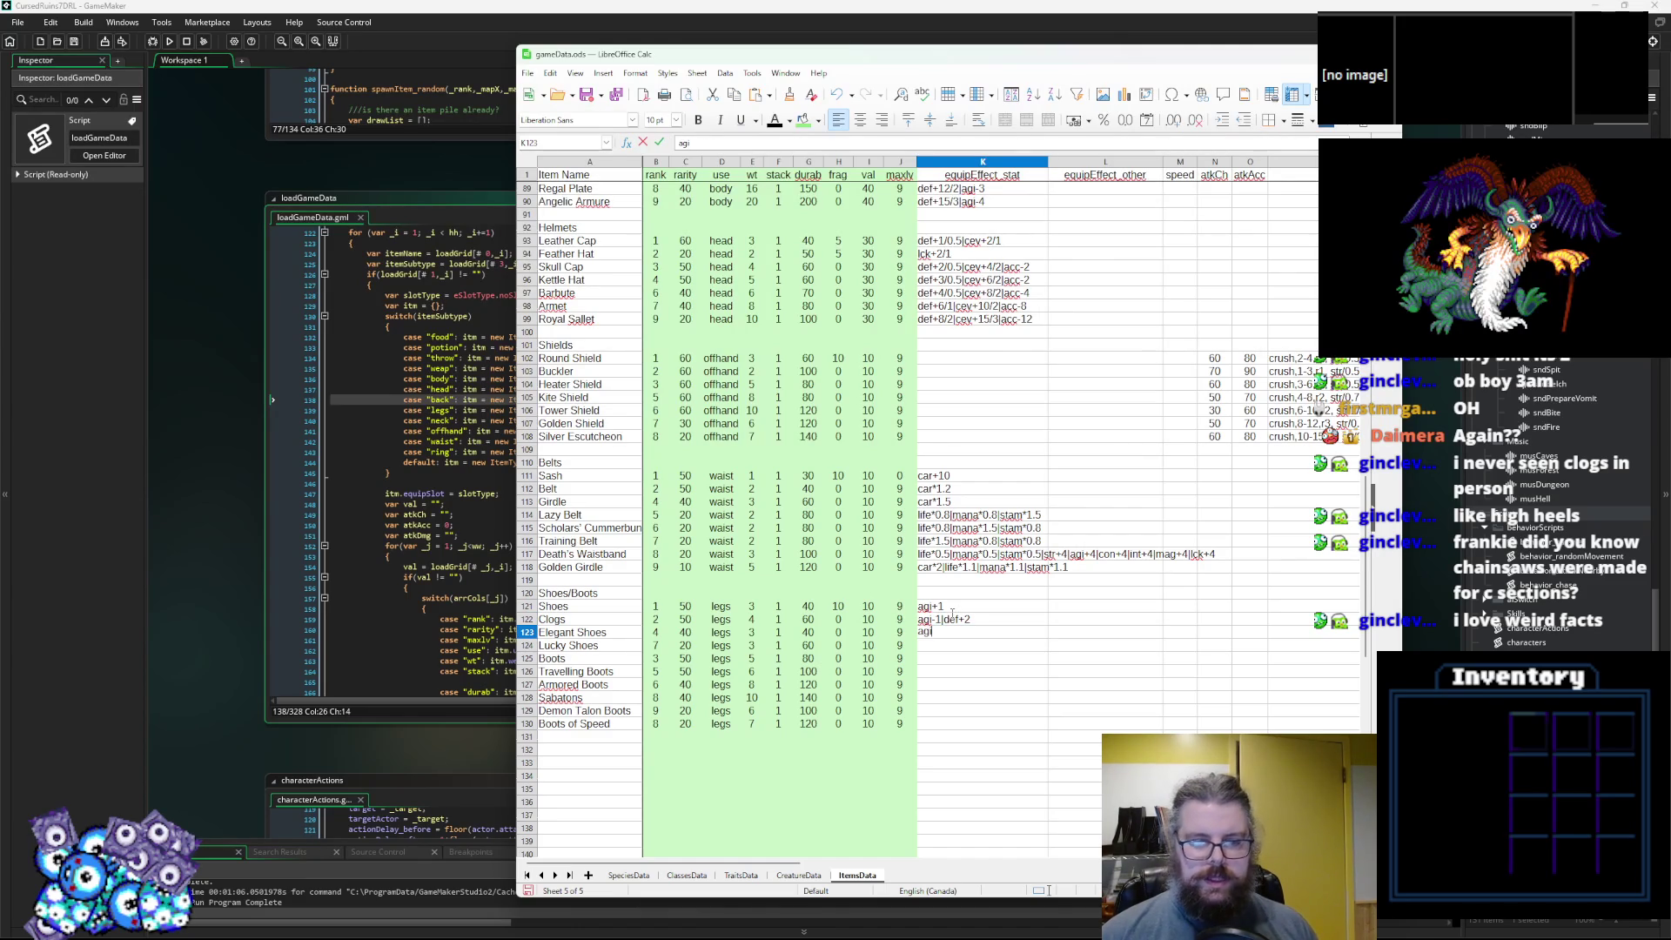
{"action": "type", "text": "+1"}
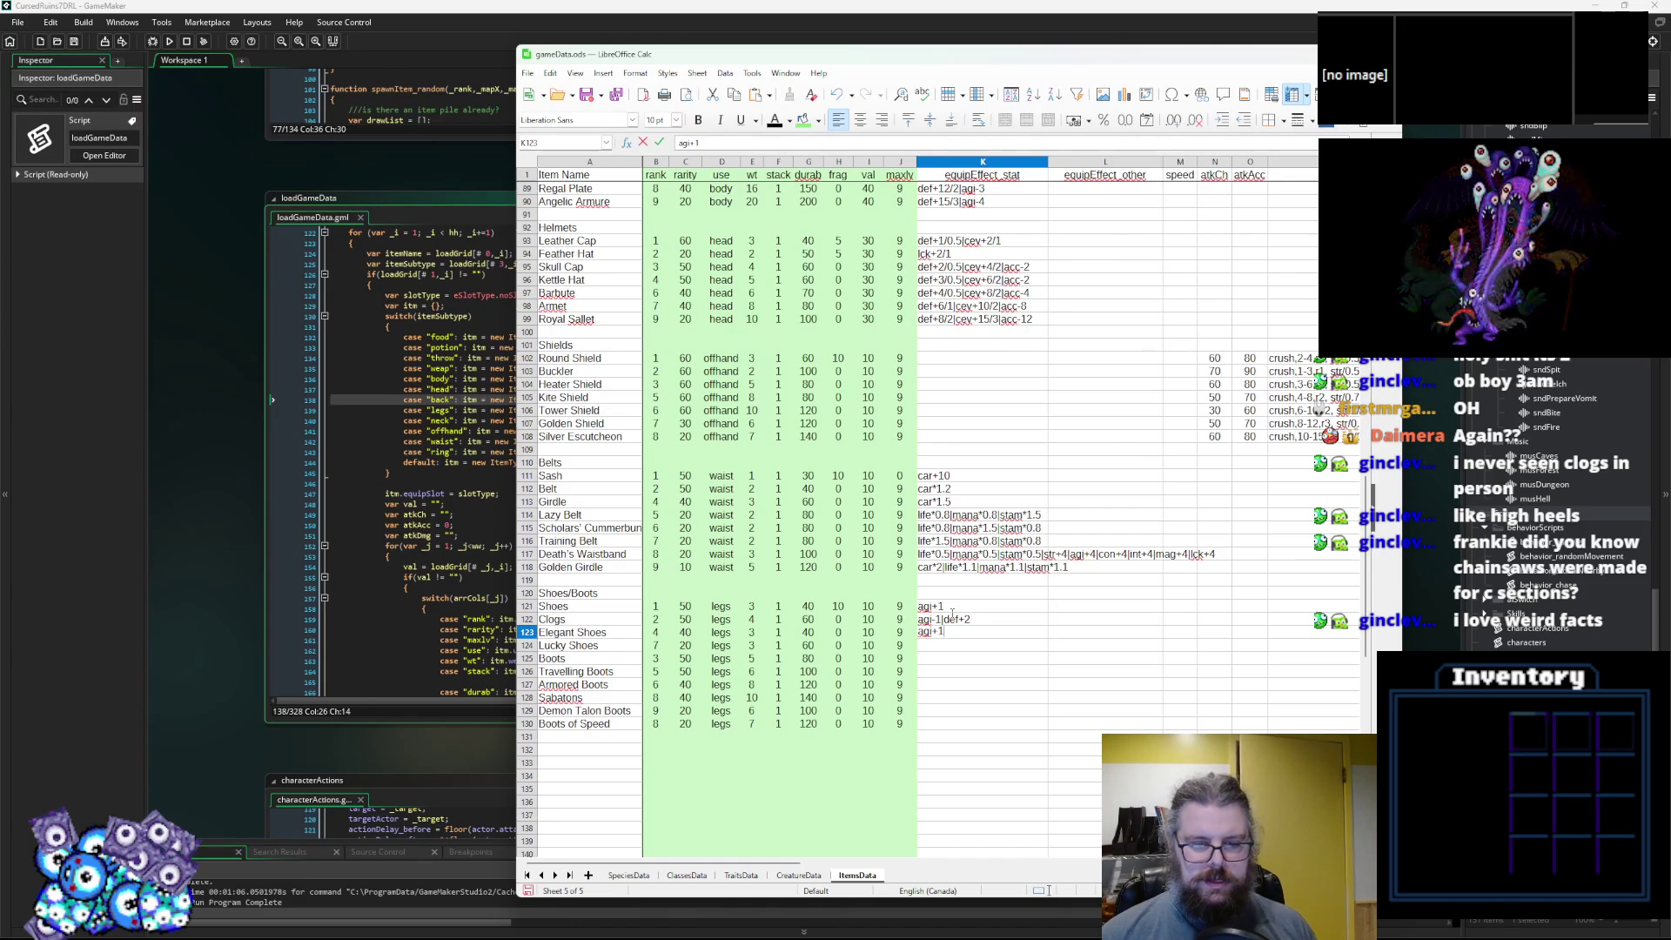
{"action": "type", "text": "|con+1"}
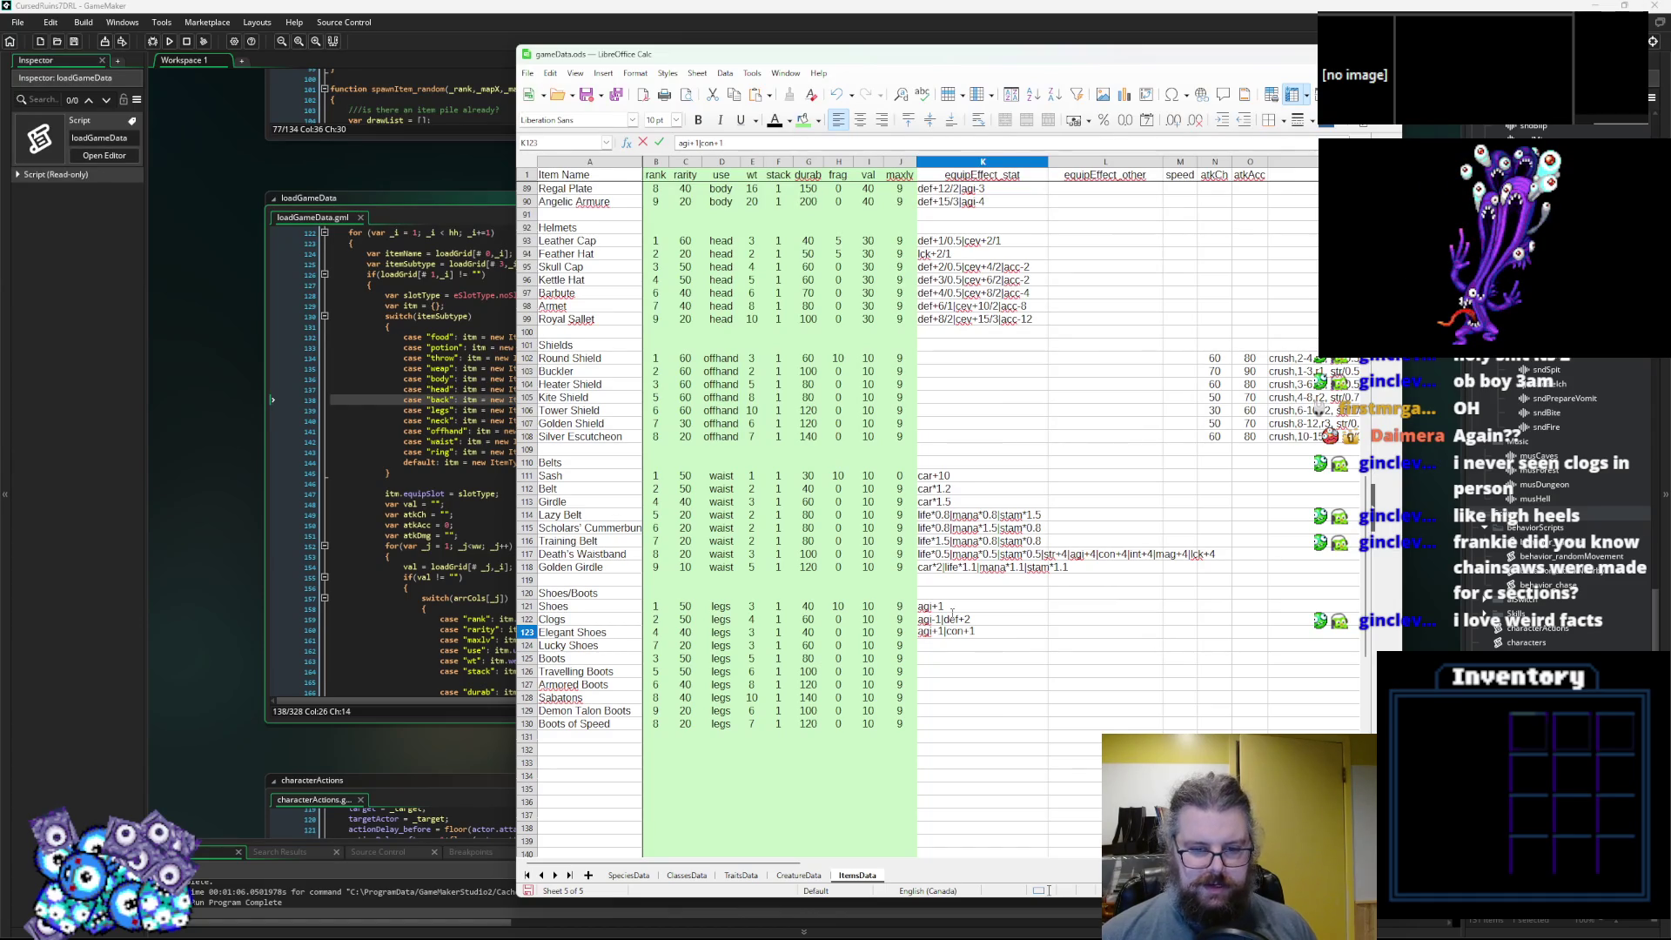
{"action": "key", "text": "Return"}
Give Lucky Shoes the stat effect lck+2/1.
{"action": "type", "text": "l"}
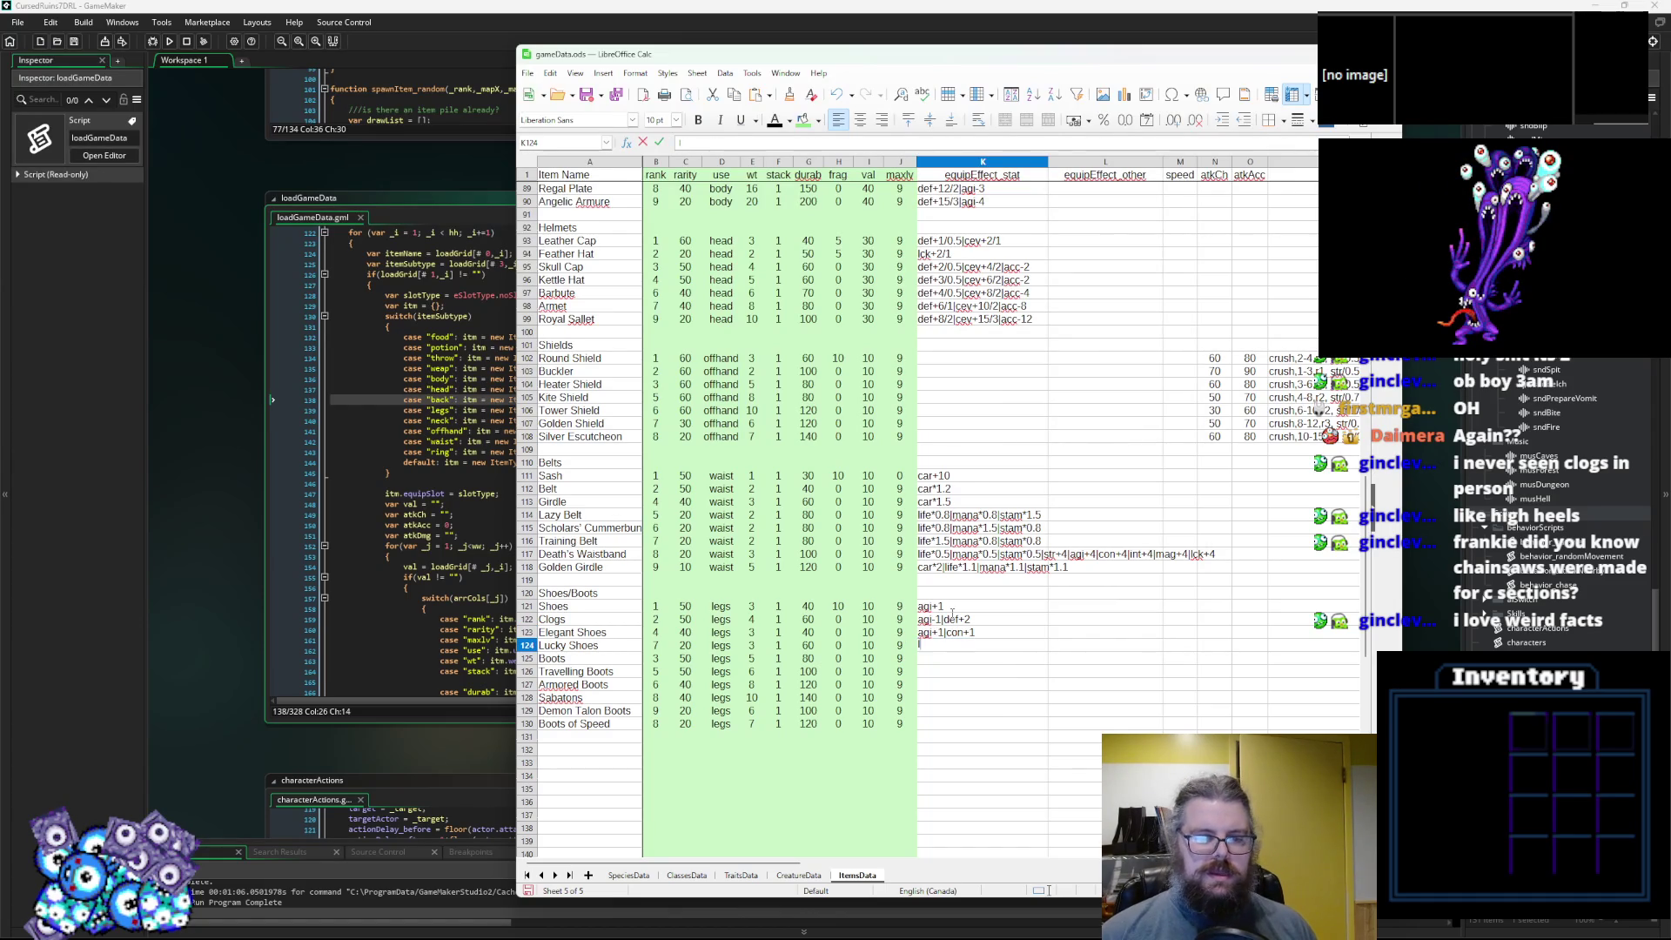
{"action": "key", "text": "BackSpace"}
{"action": "key", "text": "BackSpace"}
{"action": "type", "text": "ck+2"}
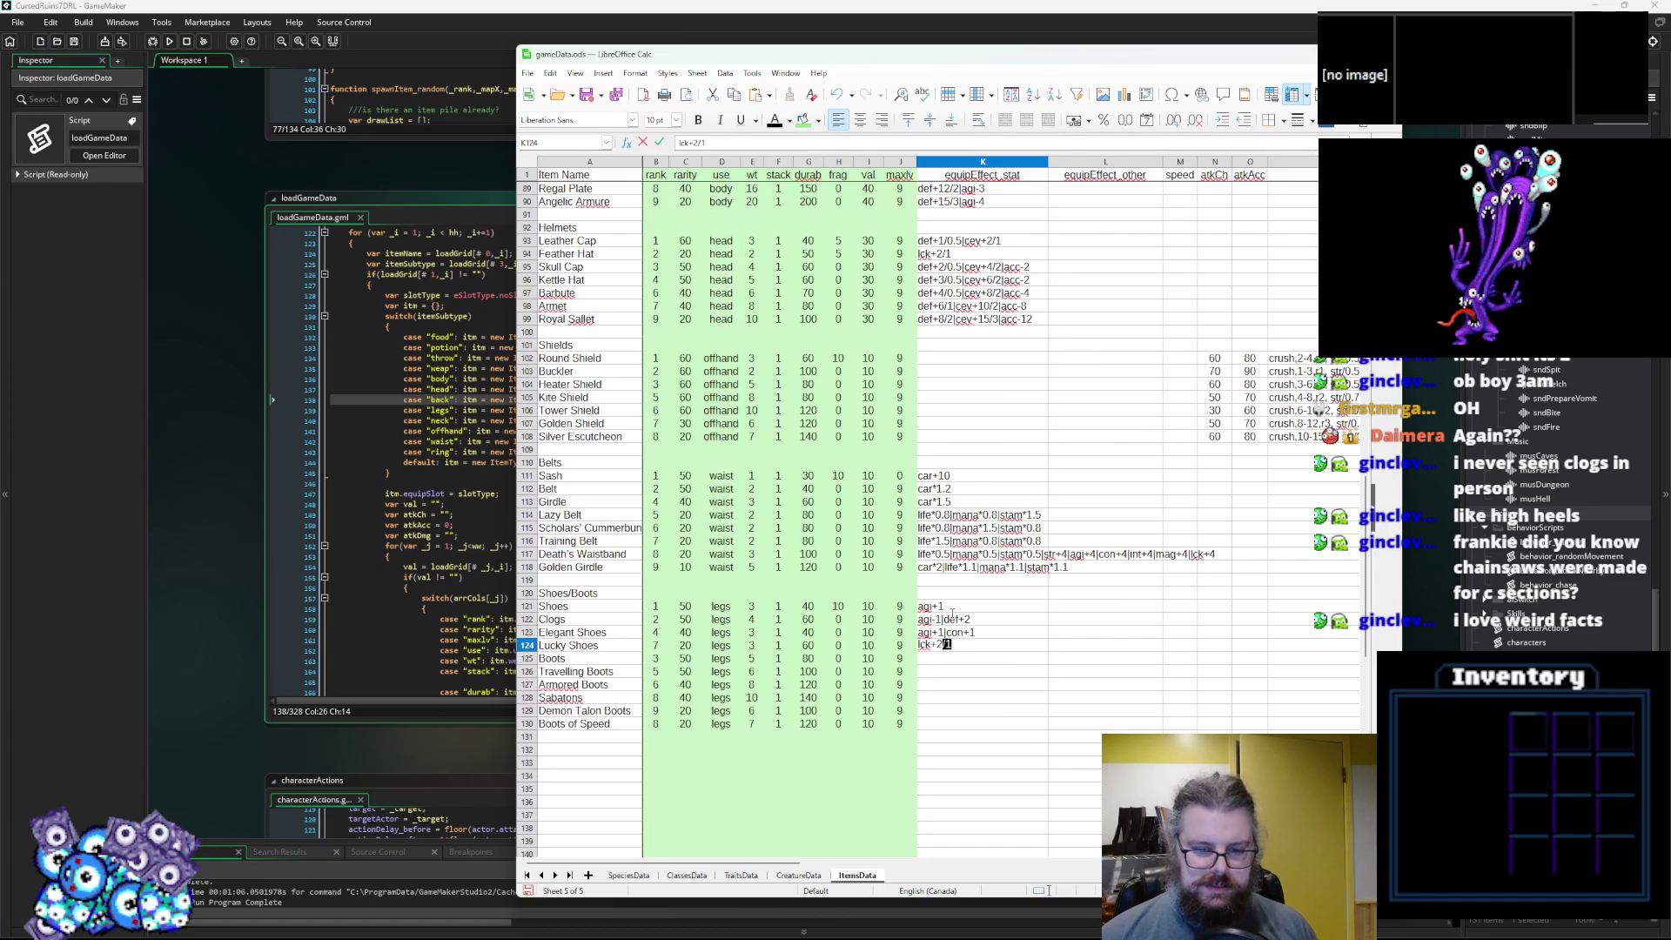
{"action": "key", "text": "Delete"}
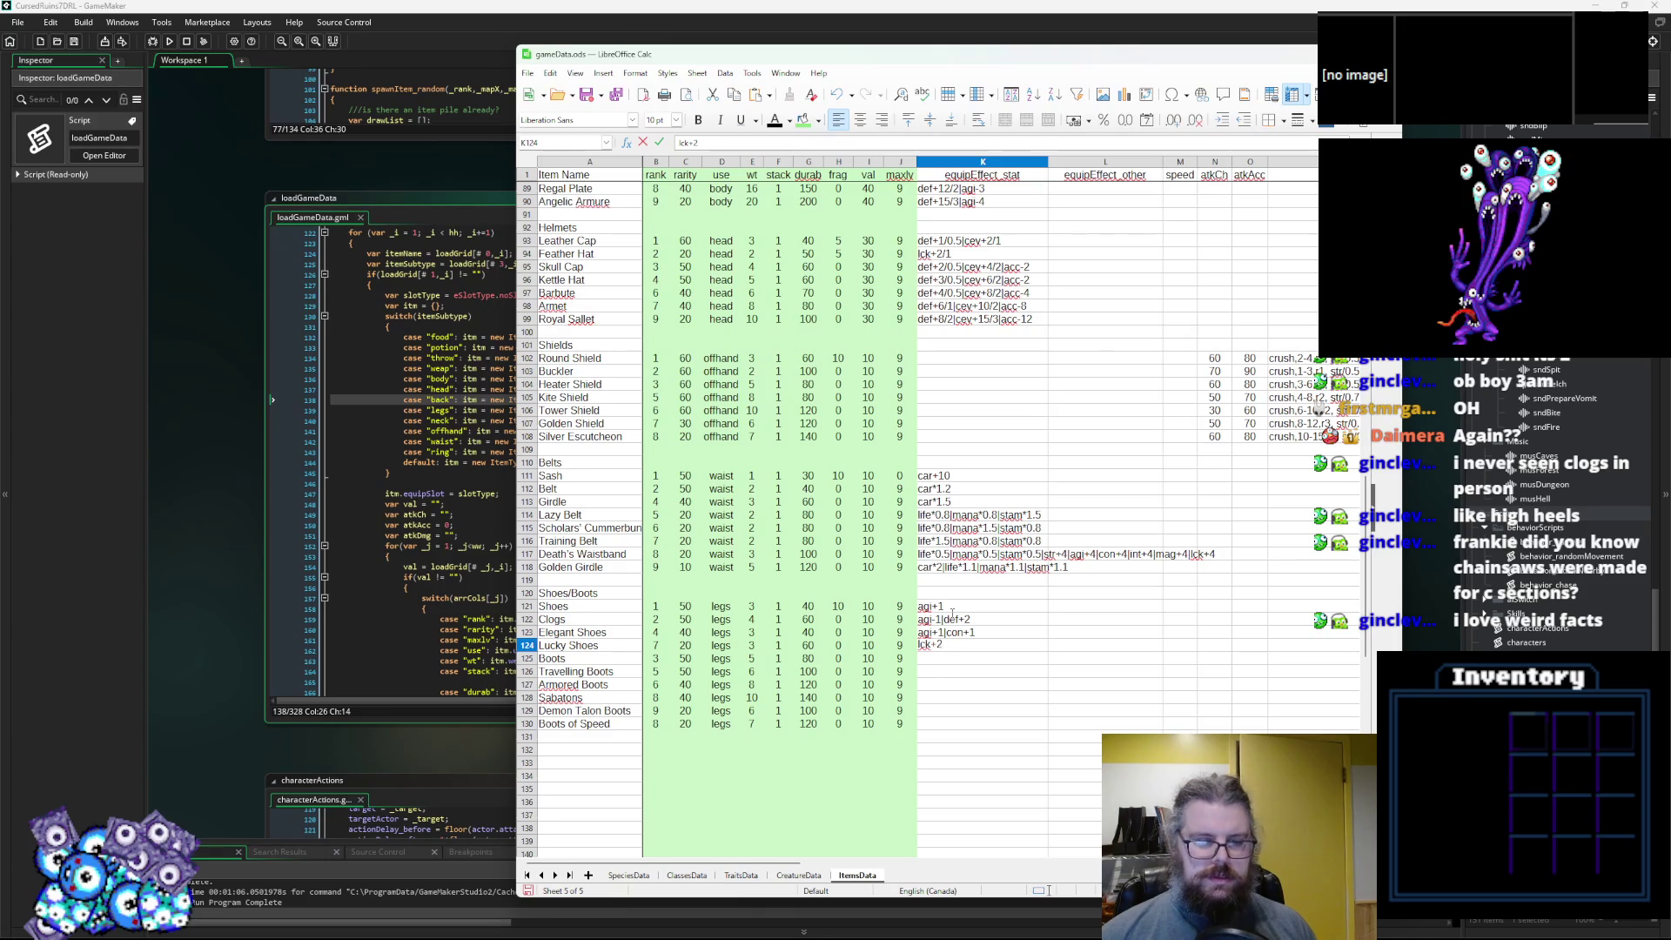
{"action": "type", "text": "/1"}
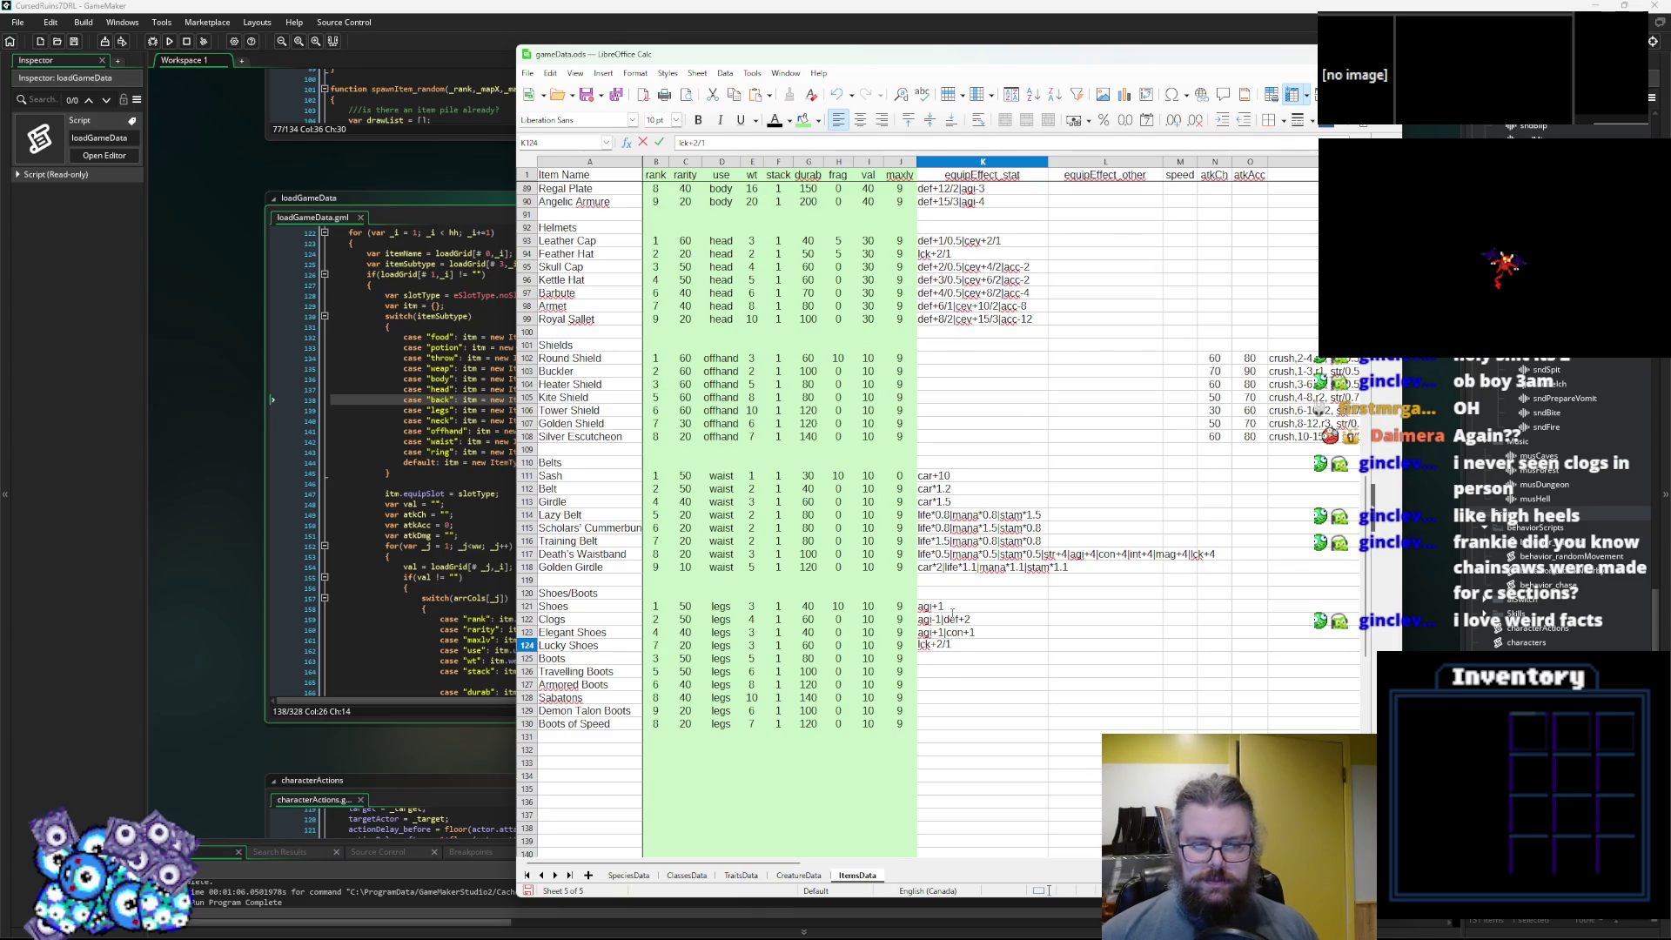
{"action": "left_click", "coordinate": [957, 618]}
Append /1 to the Clogs and Elegant Shoes effects and set Boots to agi+1|def+1/1.
{"action": "double_click", "coordinate": [981, 617]}
{"action": "type", "text": "1"}
{"action": "left_click", "coordinate": [929, 630]}
{"action": "double_click", "coordinate": [929, 630]}
{"action": "type", "text": "/1"}
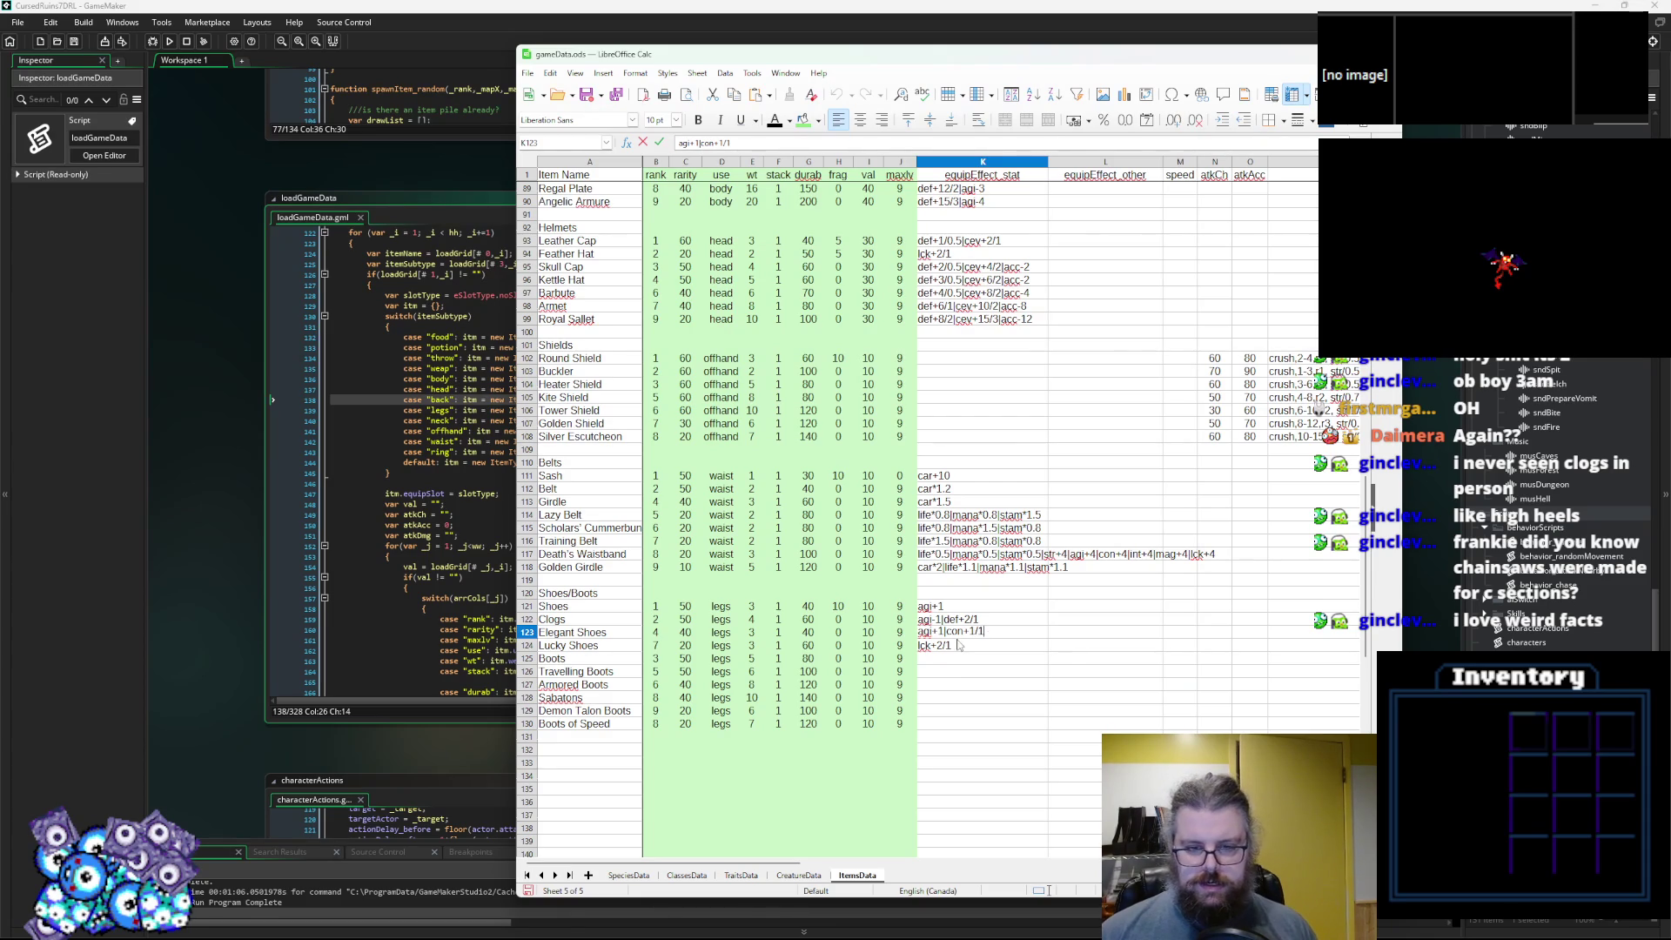
{"action": "left_click", "coordinate": [960, 644]}
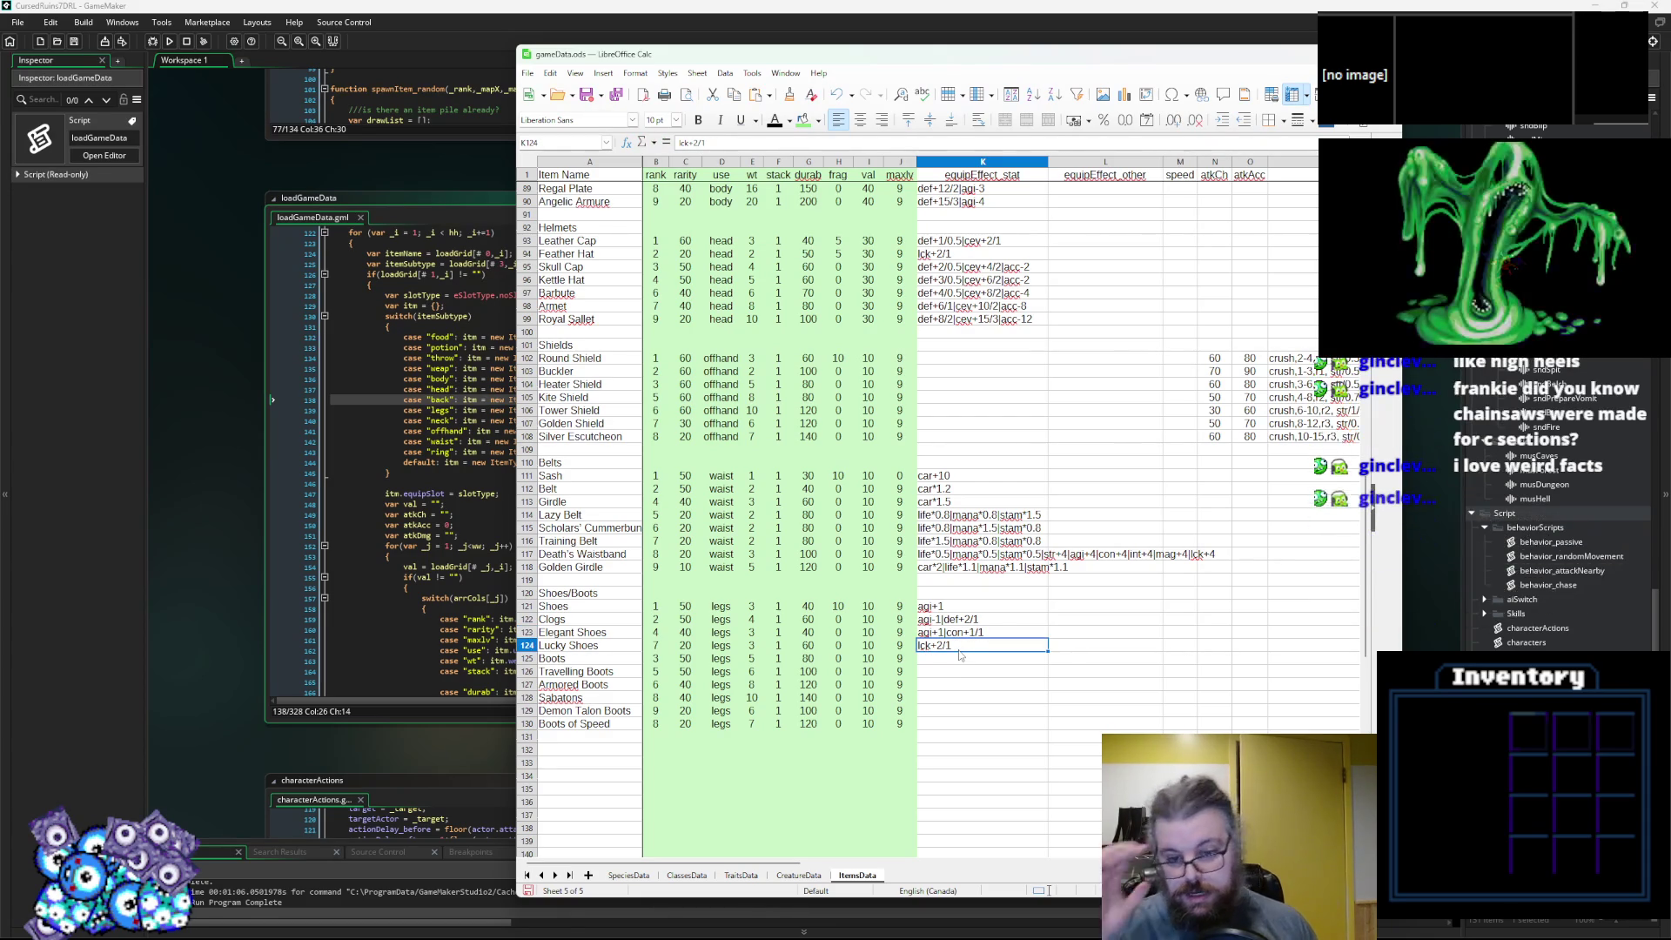
{"action": "left_click", "coordinate": [961, 657]}
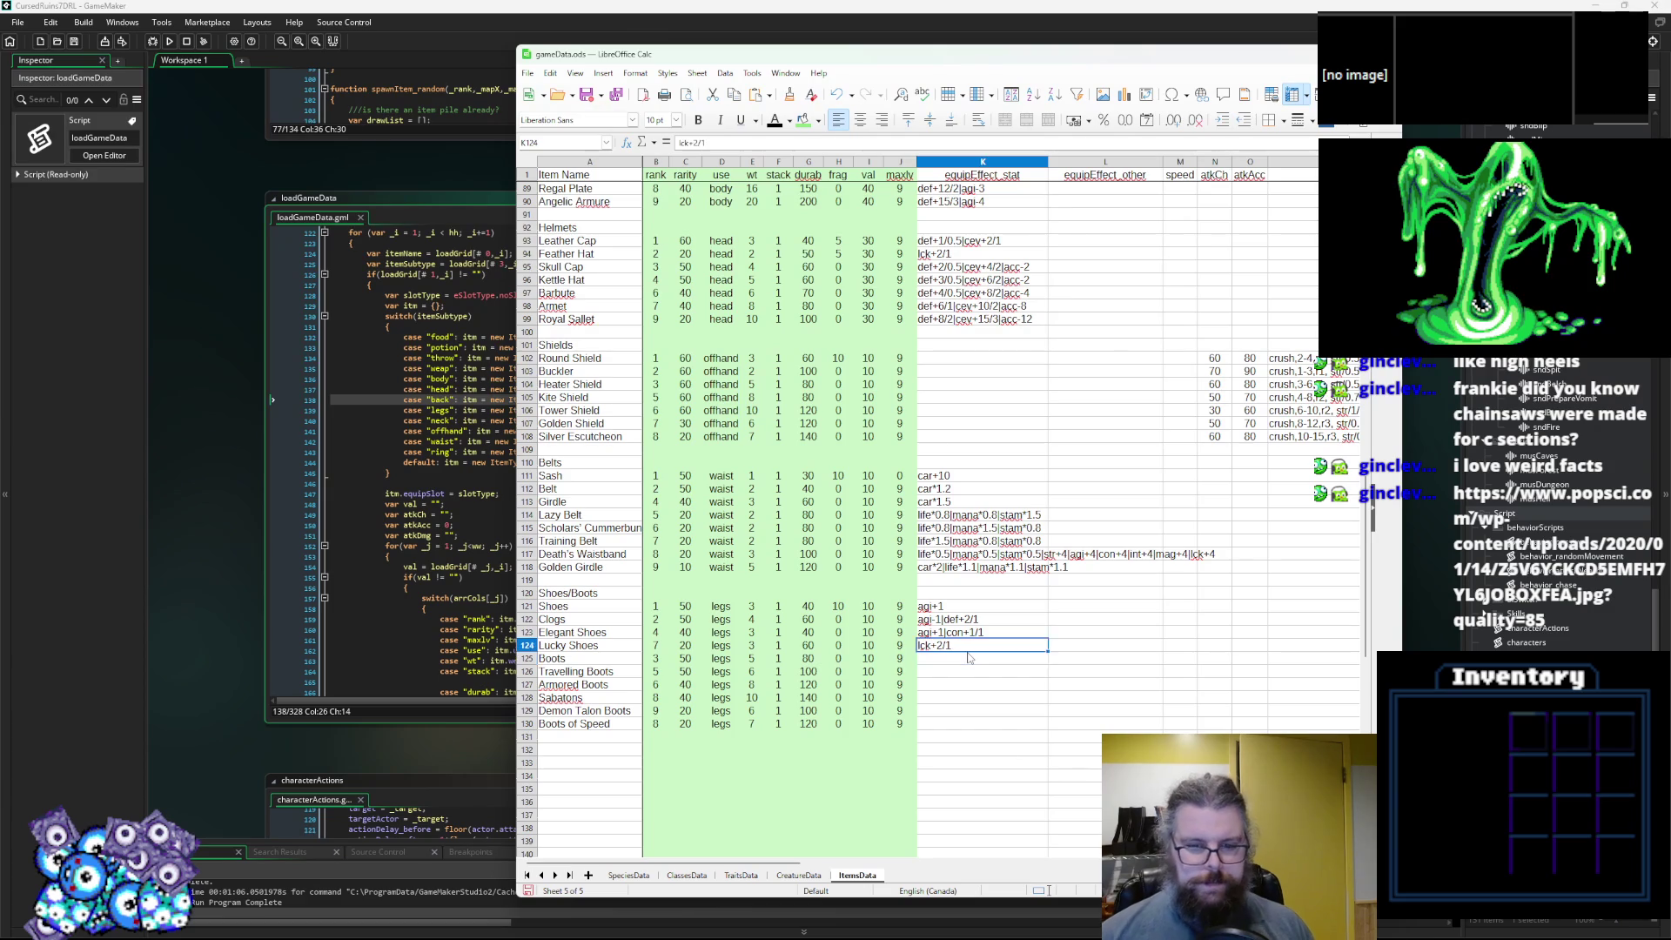
{"action": "type", "text": "agi"}
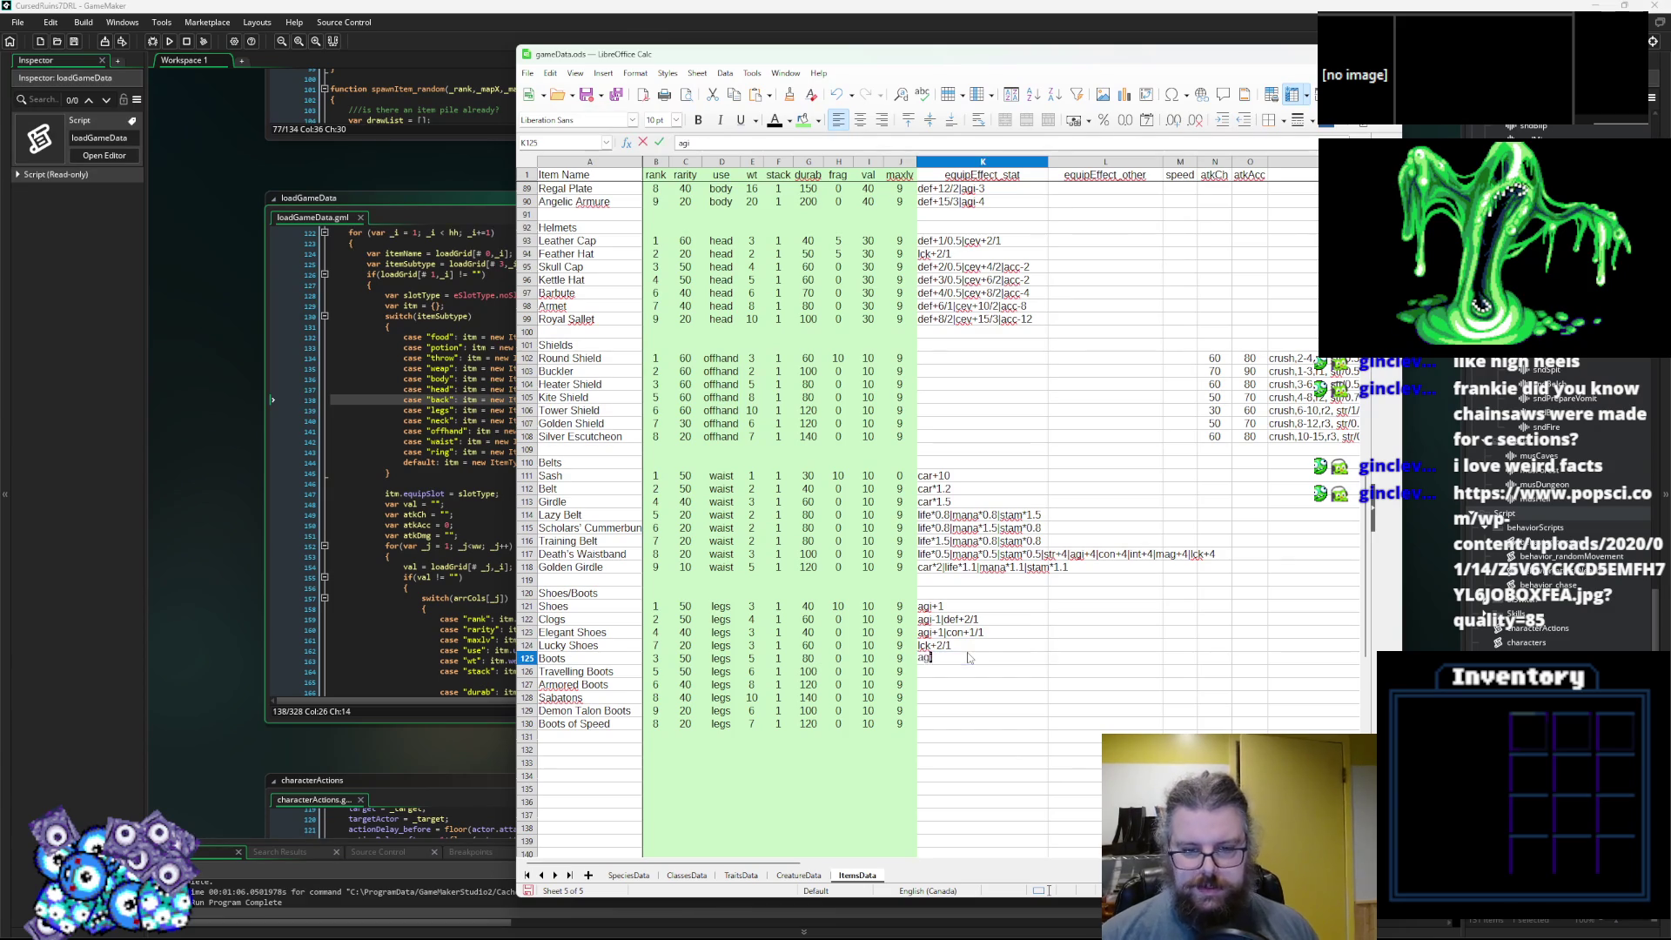
{"action": "type", "text": "+1"}
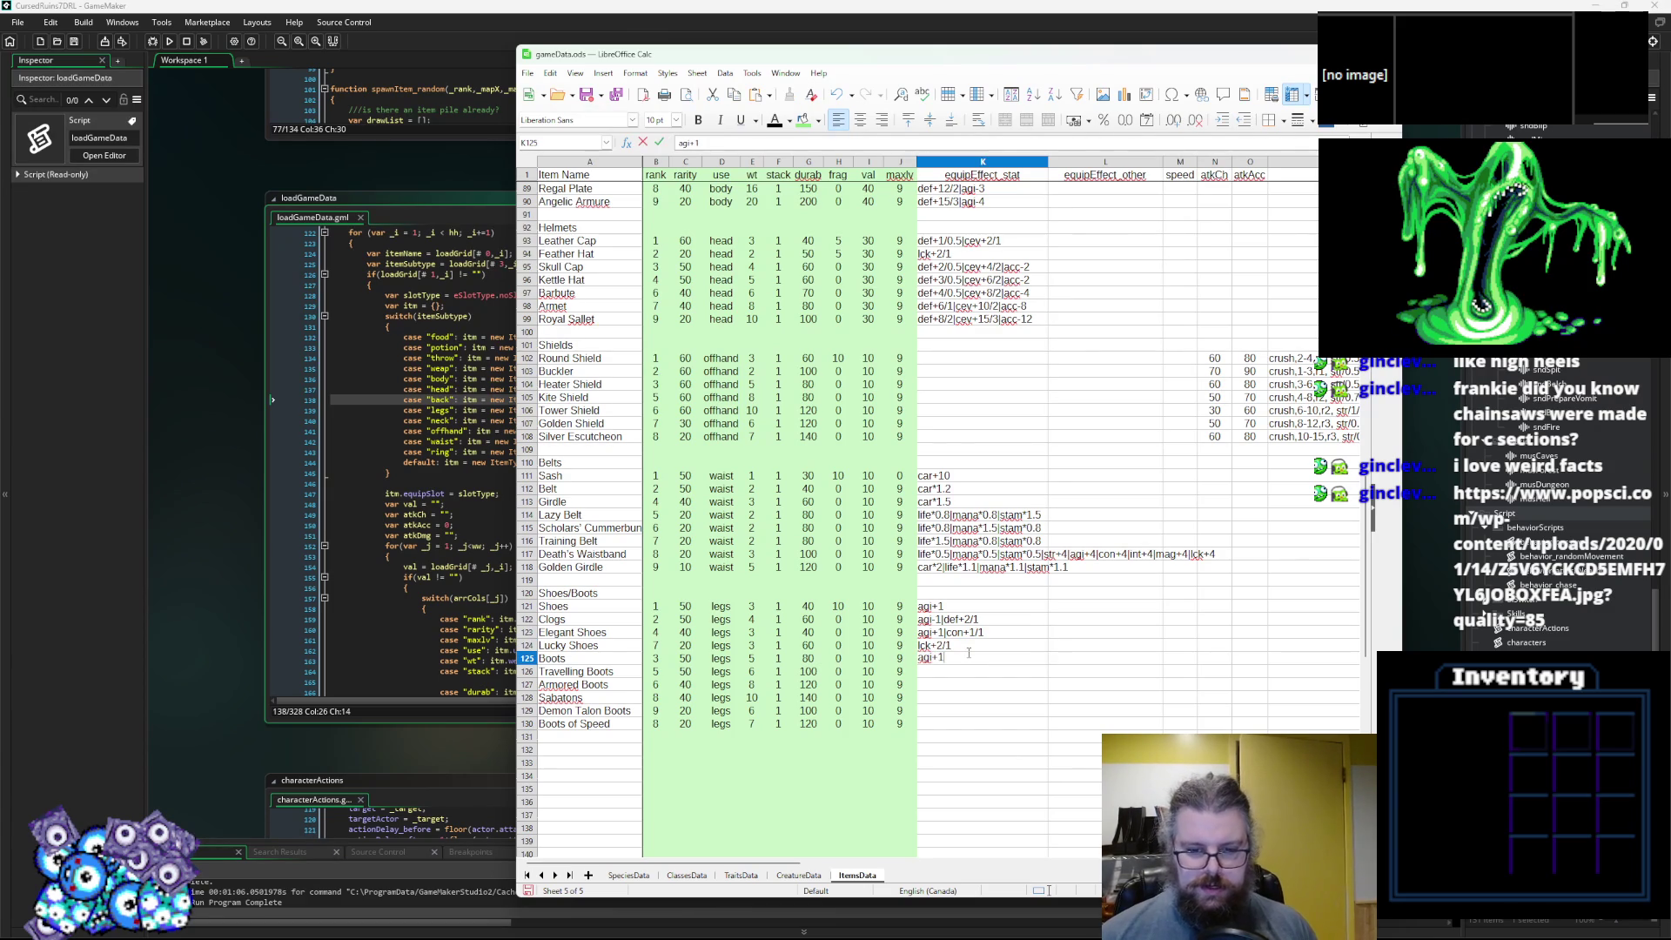
{"action": "type", "text": "|"}
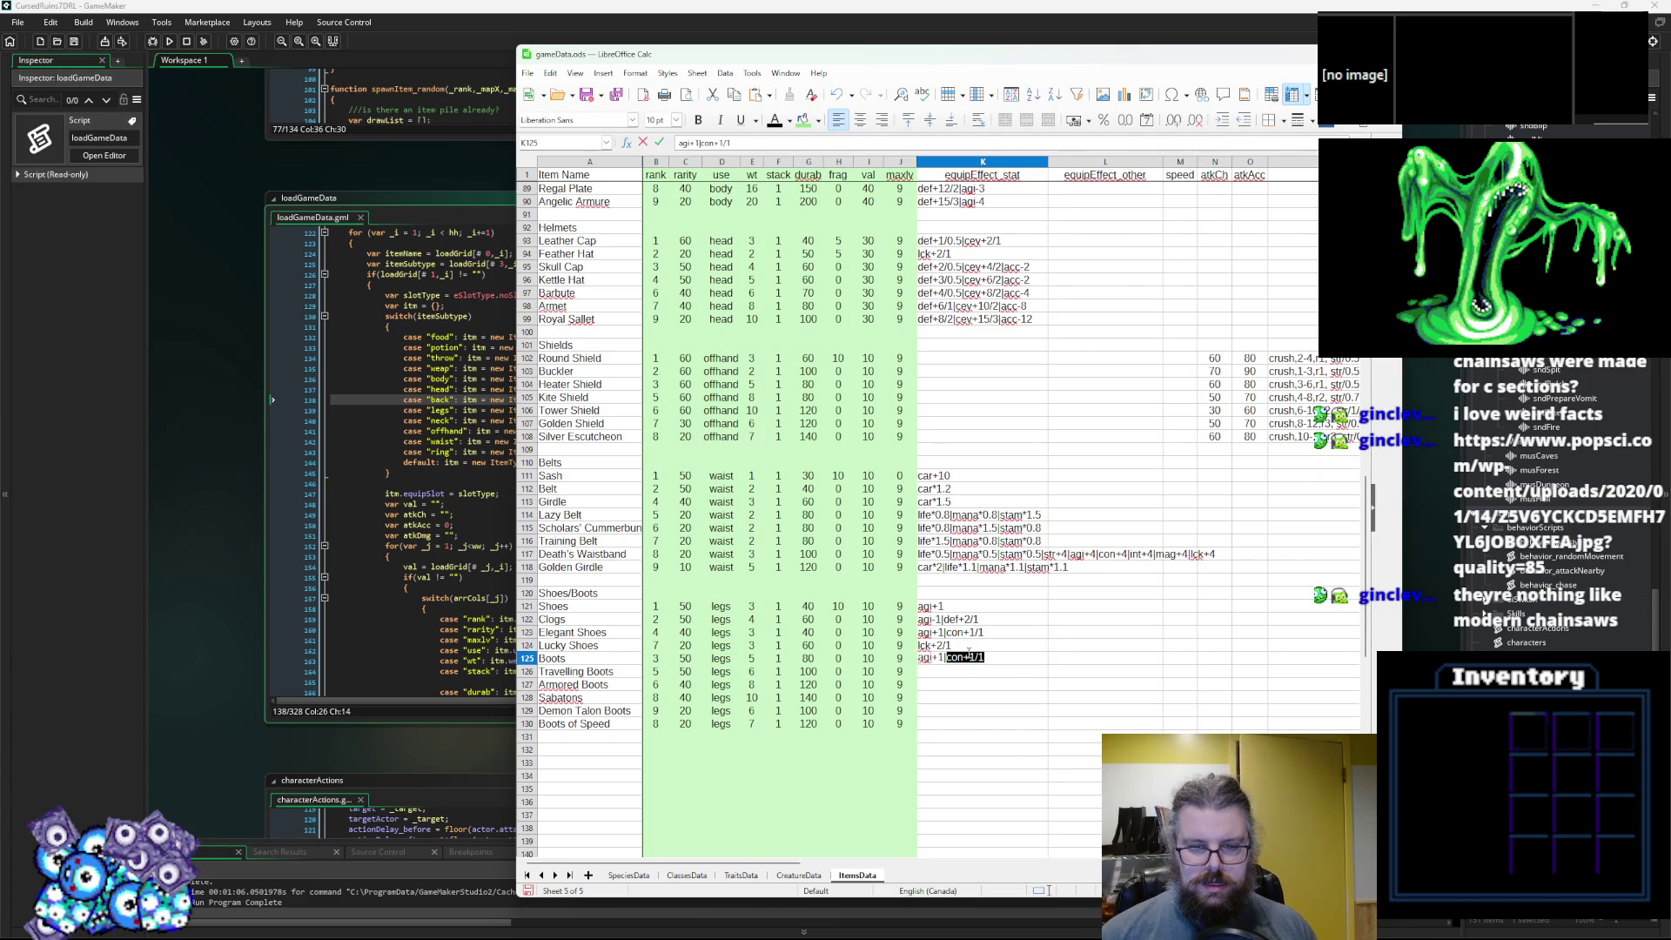
{"action": "type", "text": "de"}
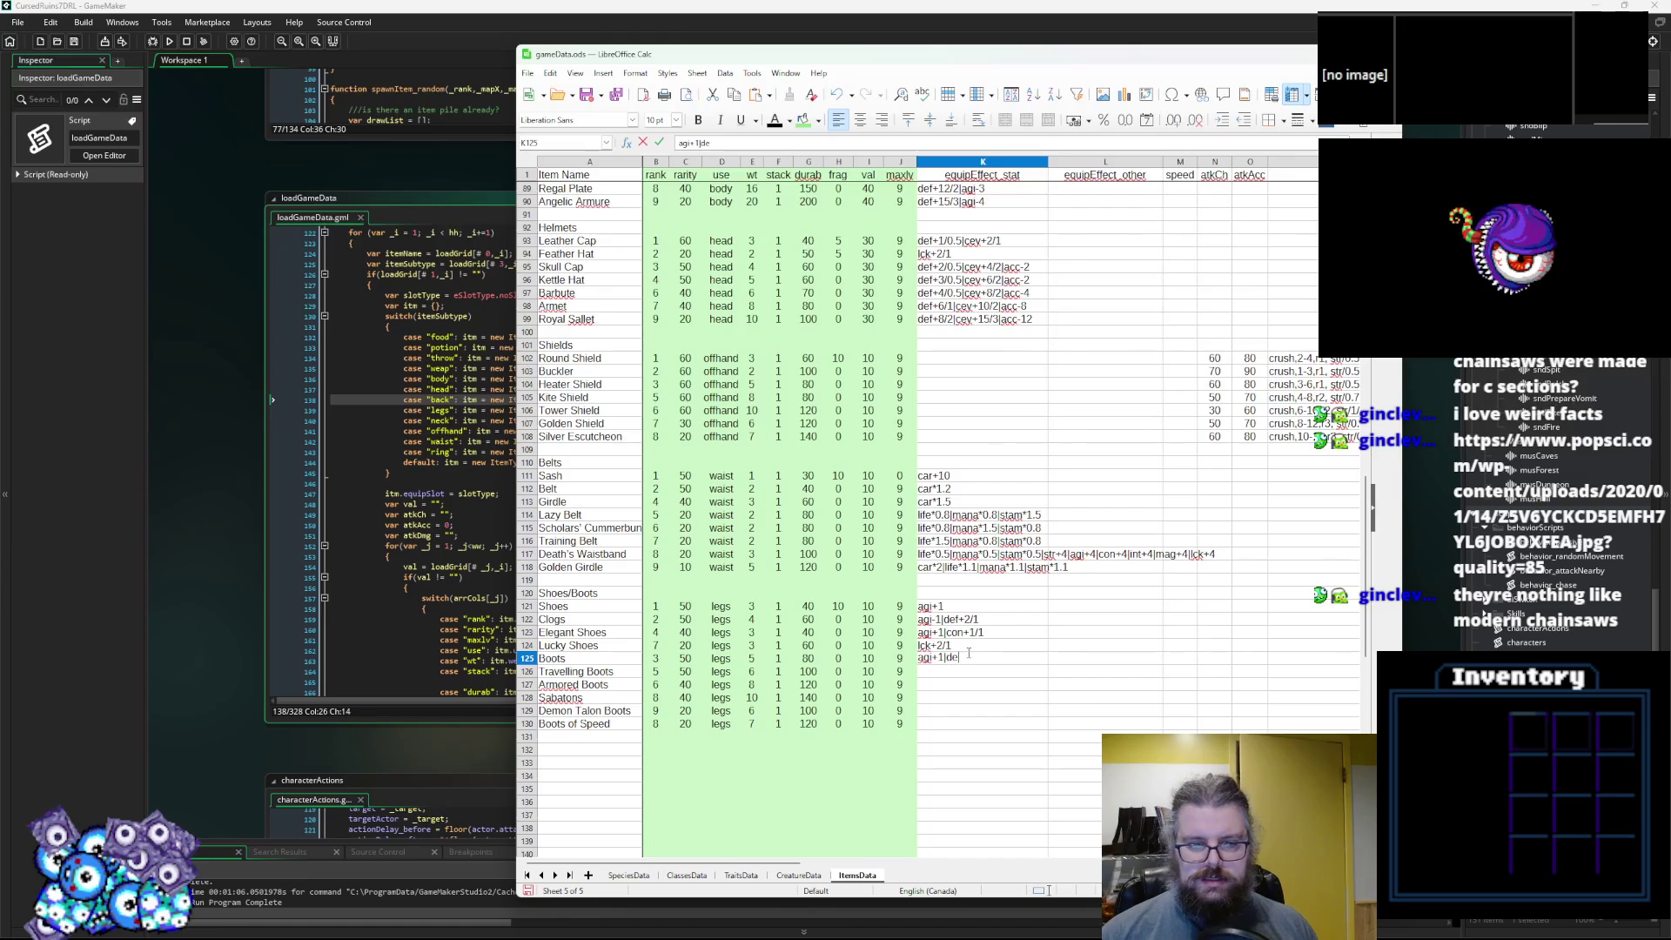
{"action": "type", "text": "f+"}
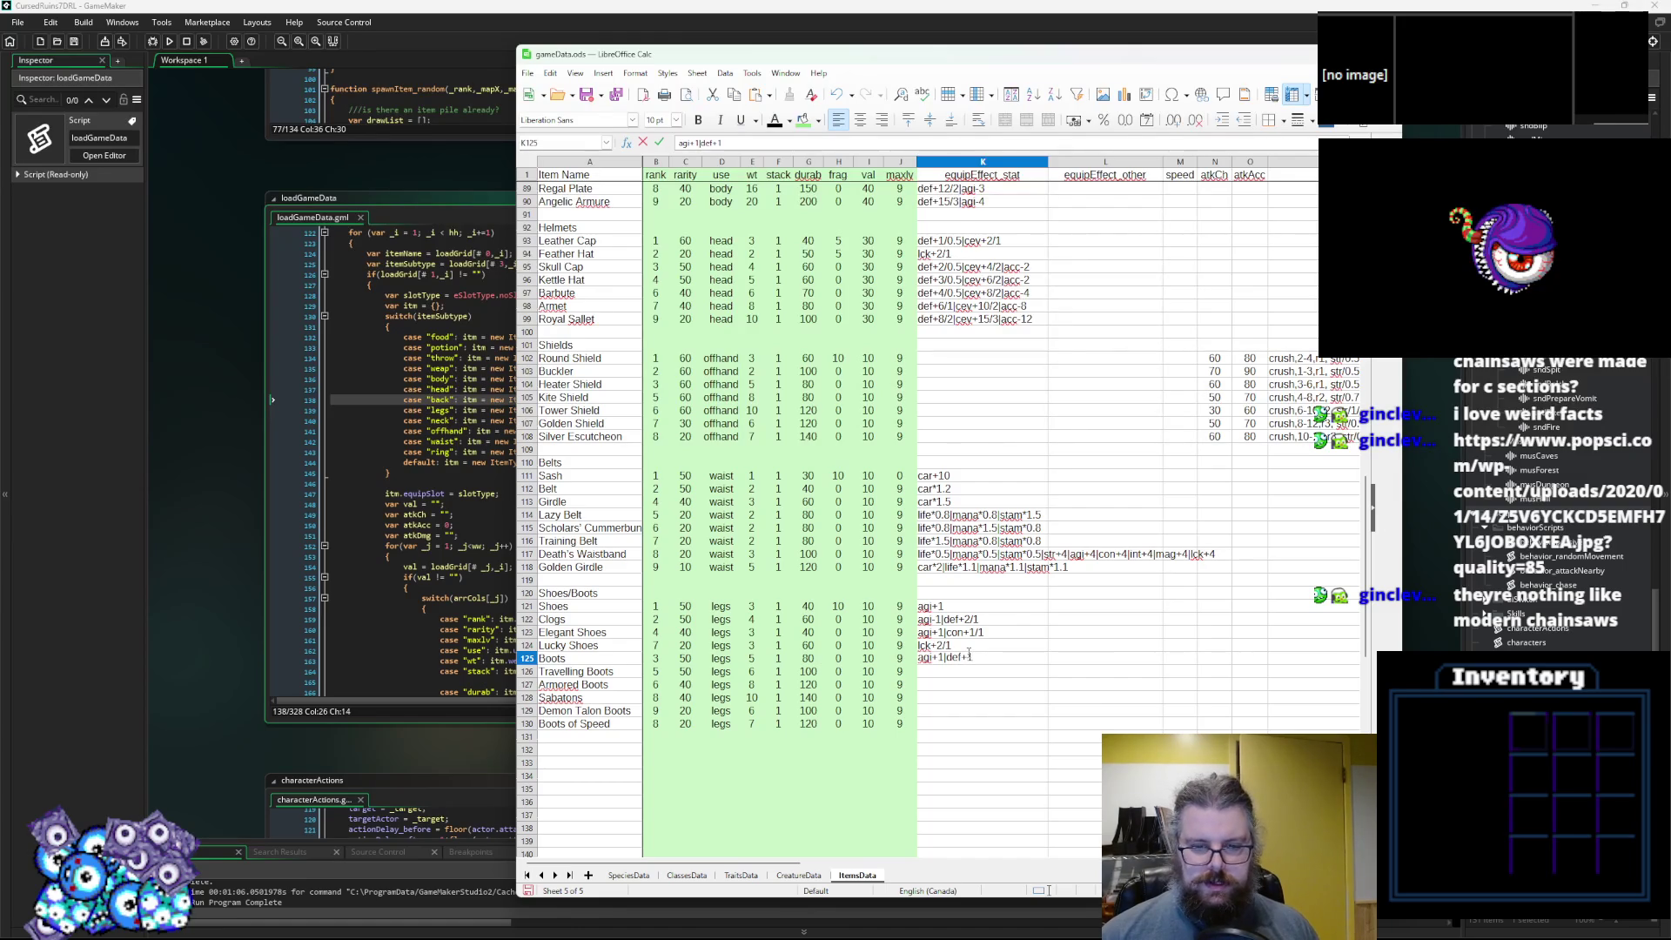
{"action": "type", "text": "1"}
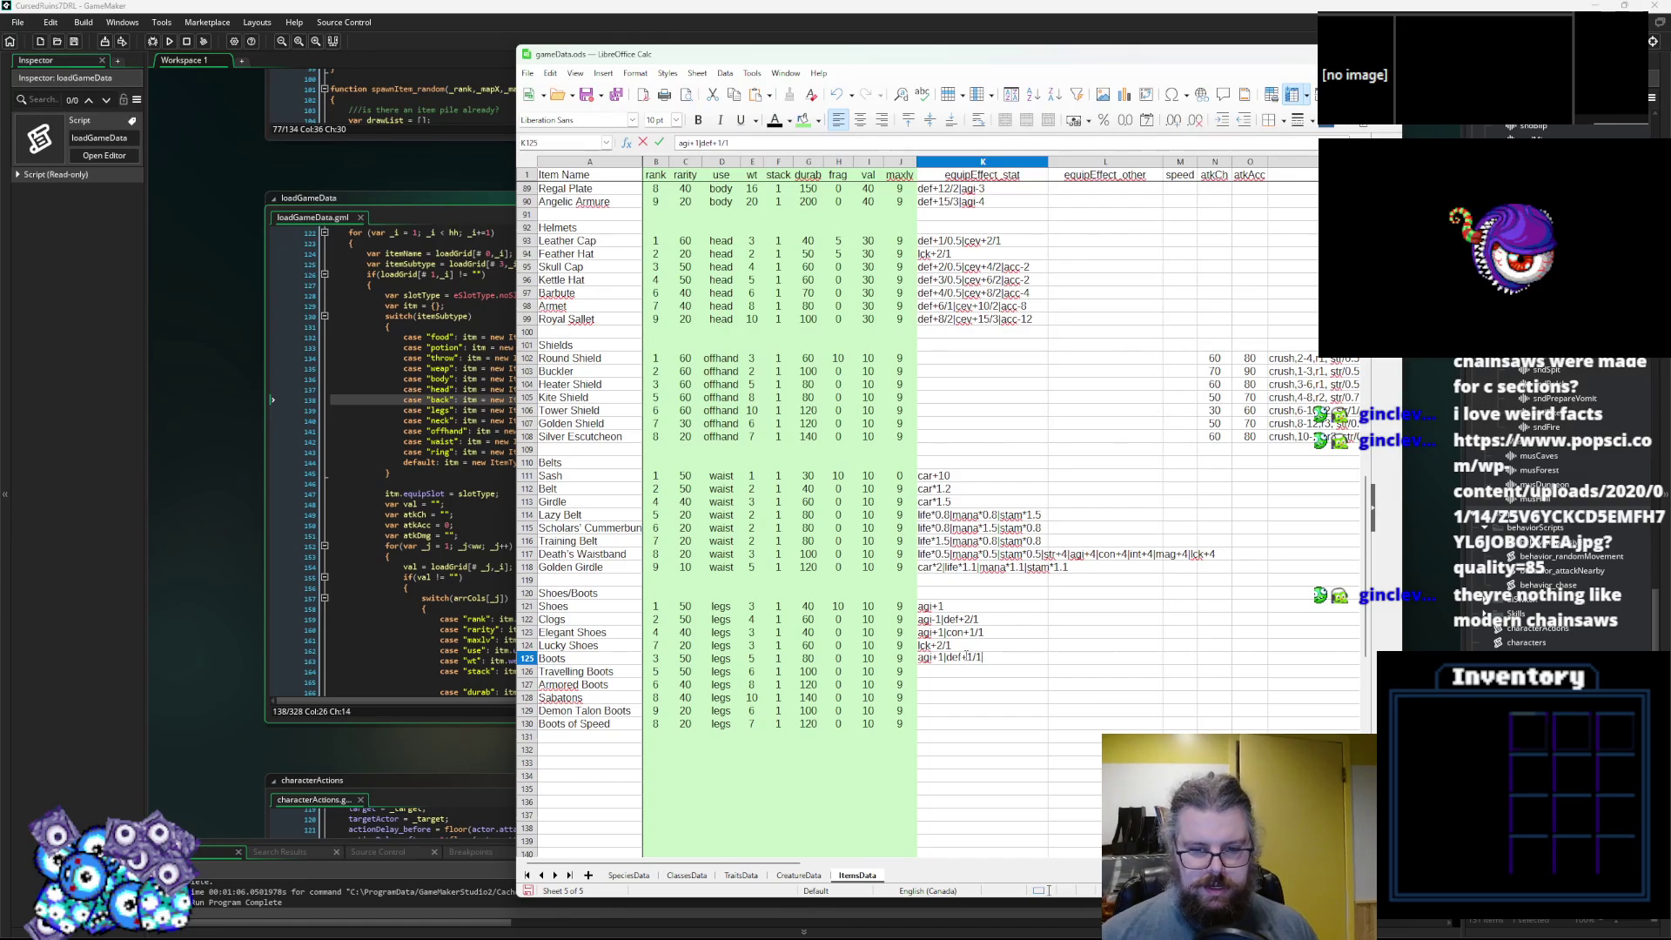
{"action": "left_click", "coordinate": [964, 678]}
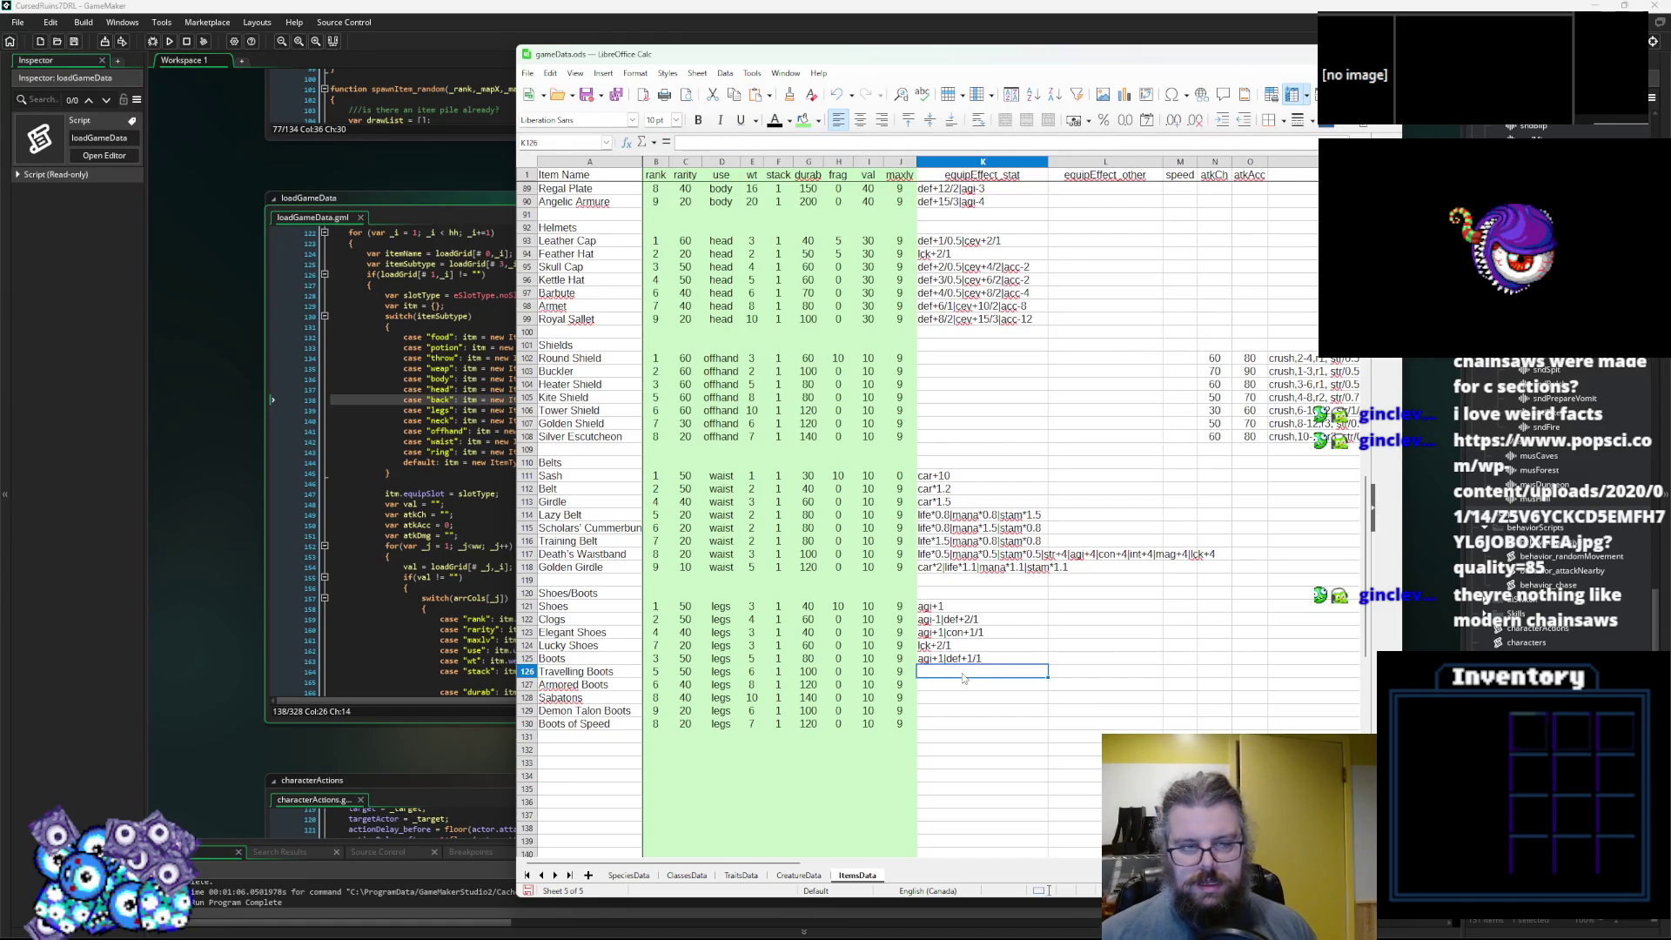
Give Travelling Boots the stat effect agi+2|def+1/2.
{"action": "type", "text": "agi+2"}
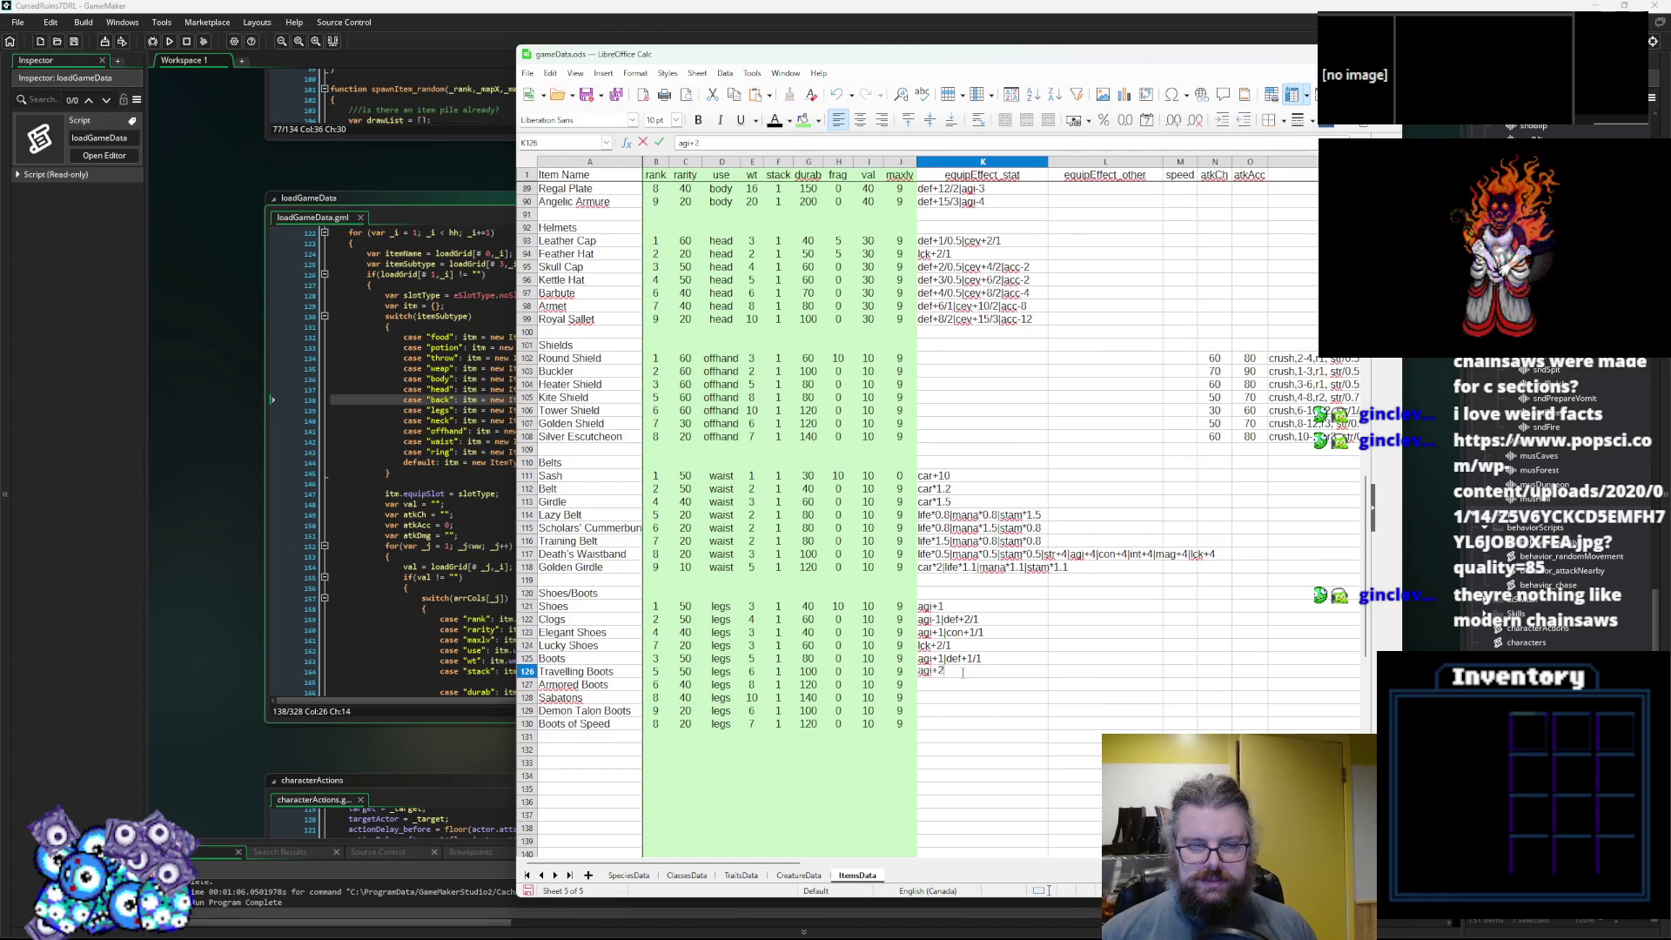
{"action": "type", "text": "|def+1"}
{"action": "key", "text": "Left"}
{"action": "key", "text": "Left"}
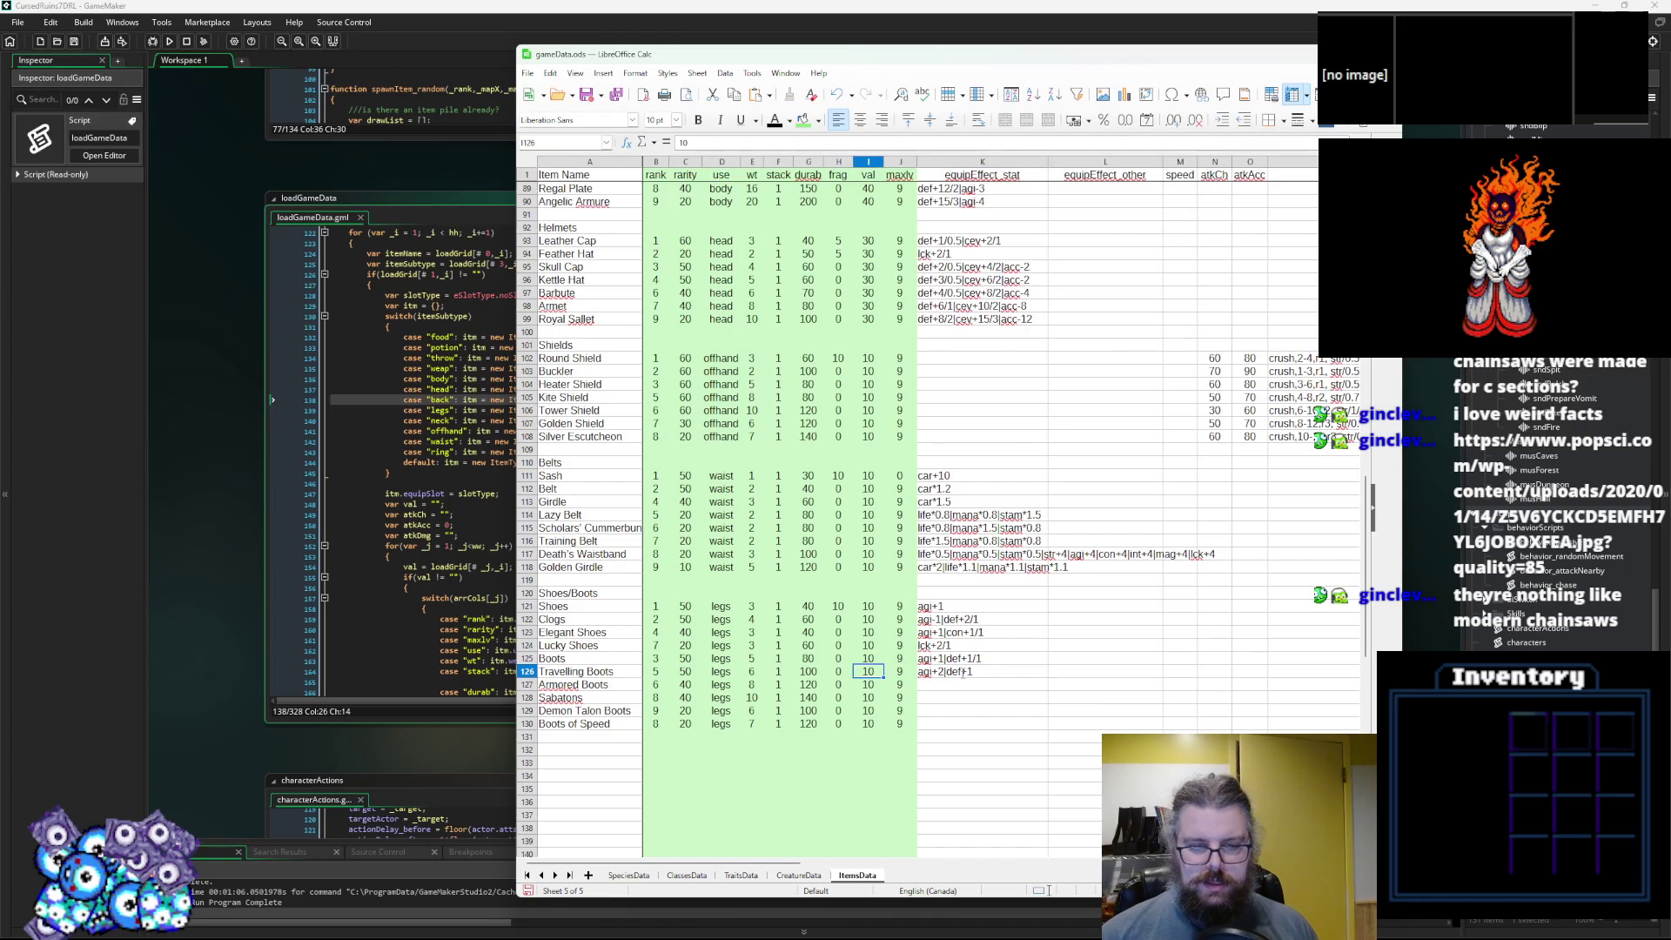
{"action": "left_click", "coordinate": [963, 675]}
{"action": "double_click", "coordinate": [978, 675]}
{"action": "type", "text": "/2"}
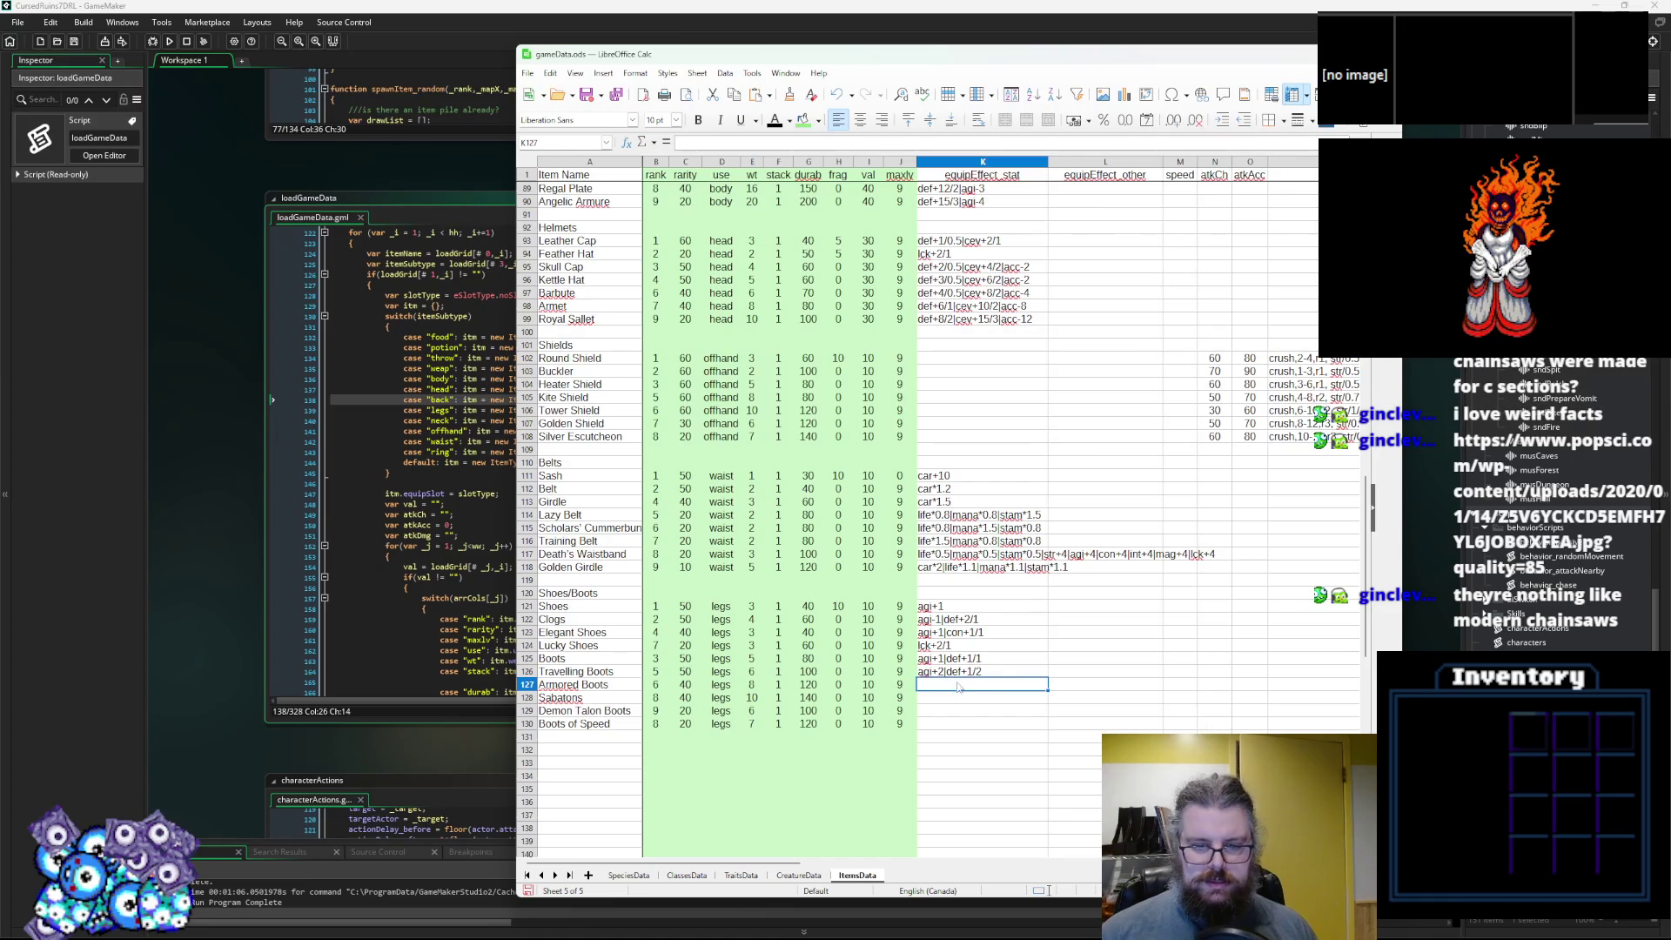
{"action": "left_click", "coordinate": [963, 687]}
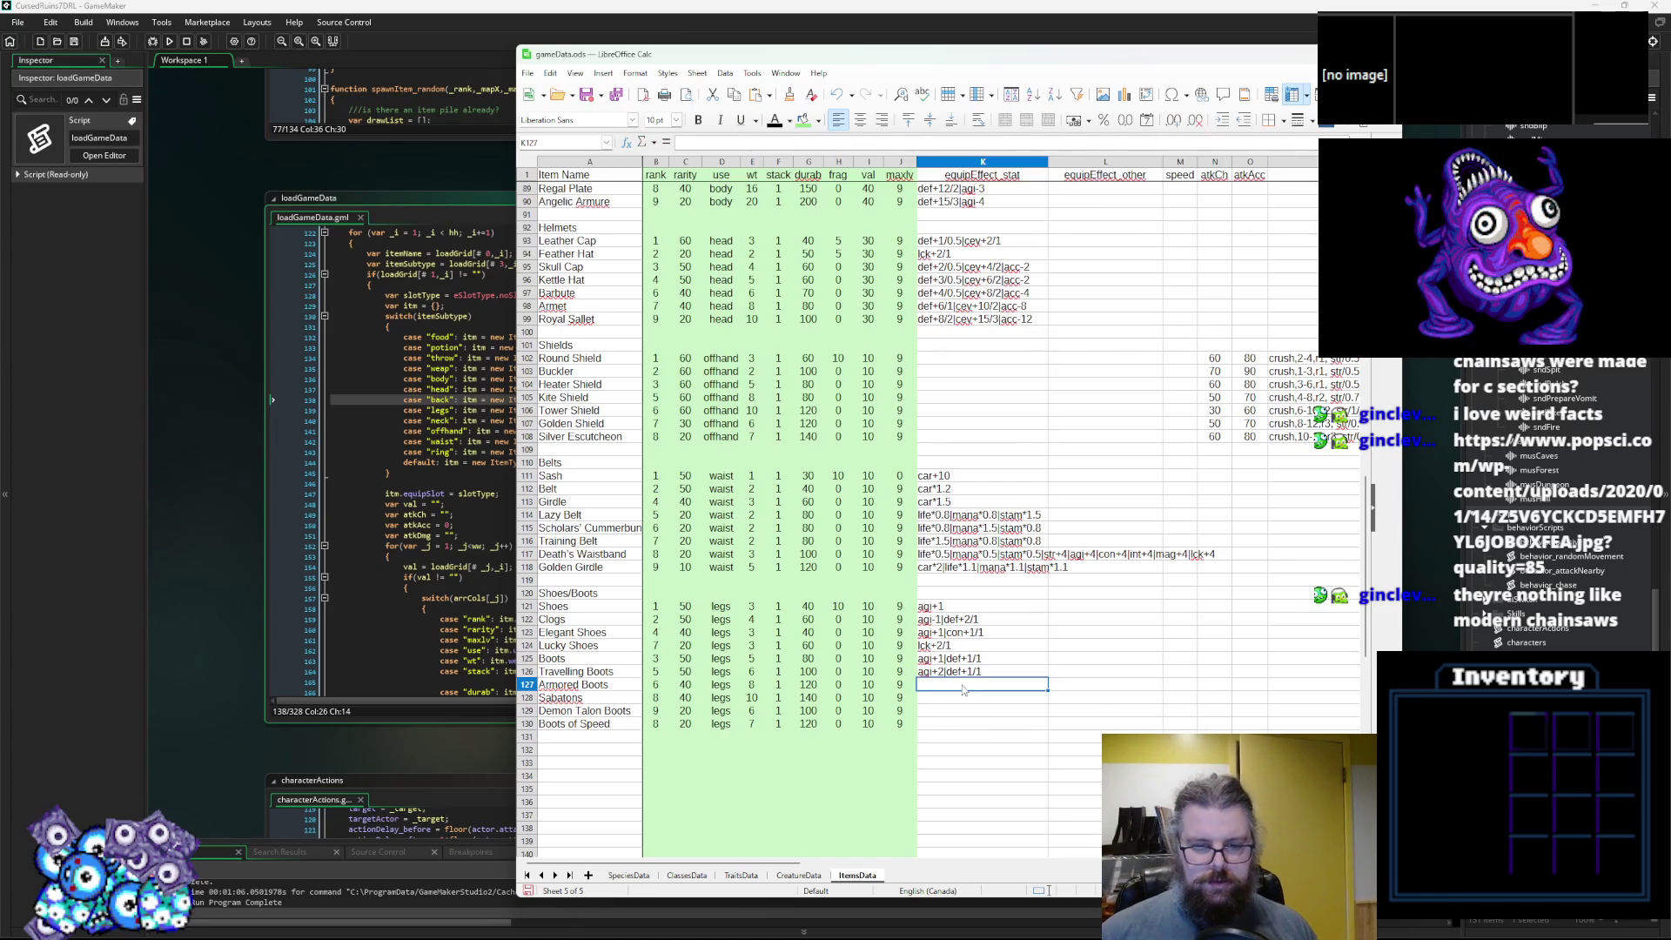
Set the Armored Boots stat effect to def+3/1.
{"action": "type", "text": "agi"}
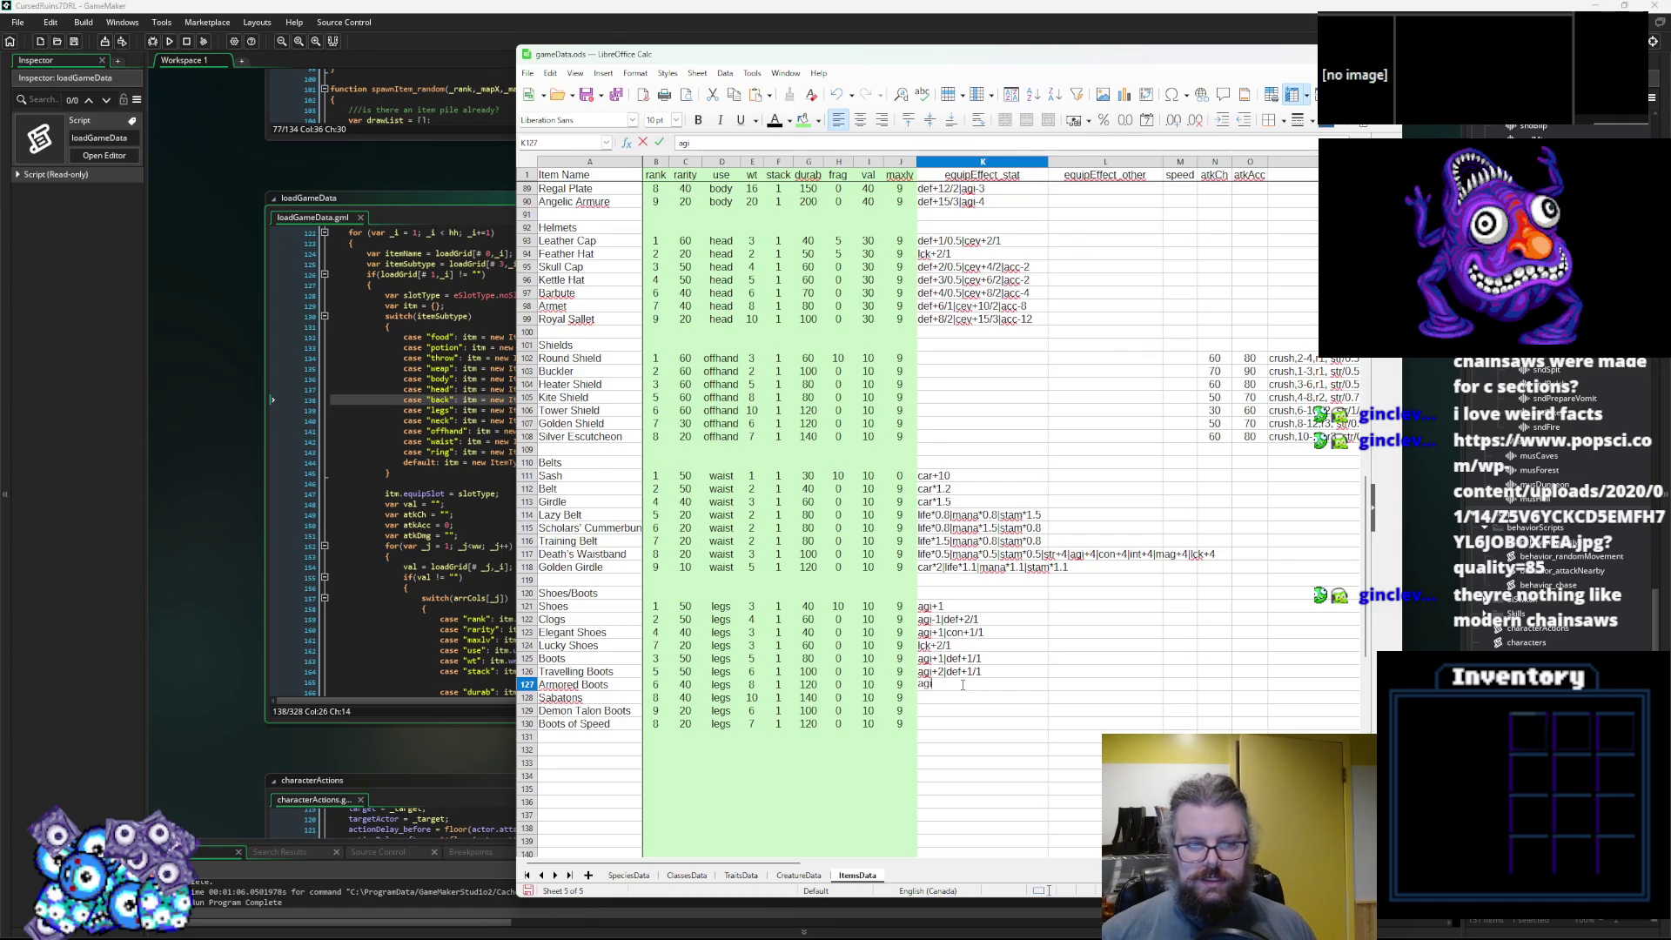
{"action": "key", "text": "BackSpace"}
{"action": "key", "text": "BackSpace"}
{"action": "key", "text": "BackSpace"}
{"action": "type", "text": "def+"}
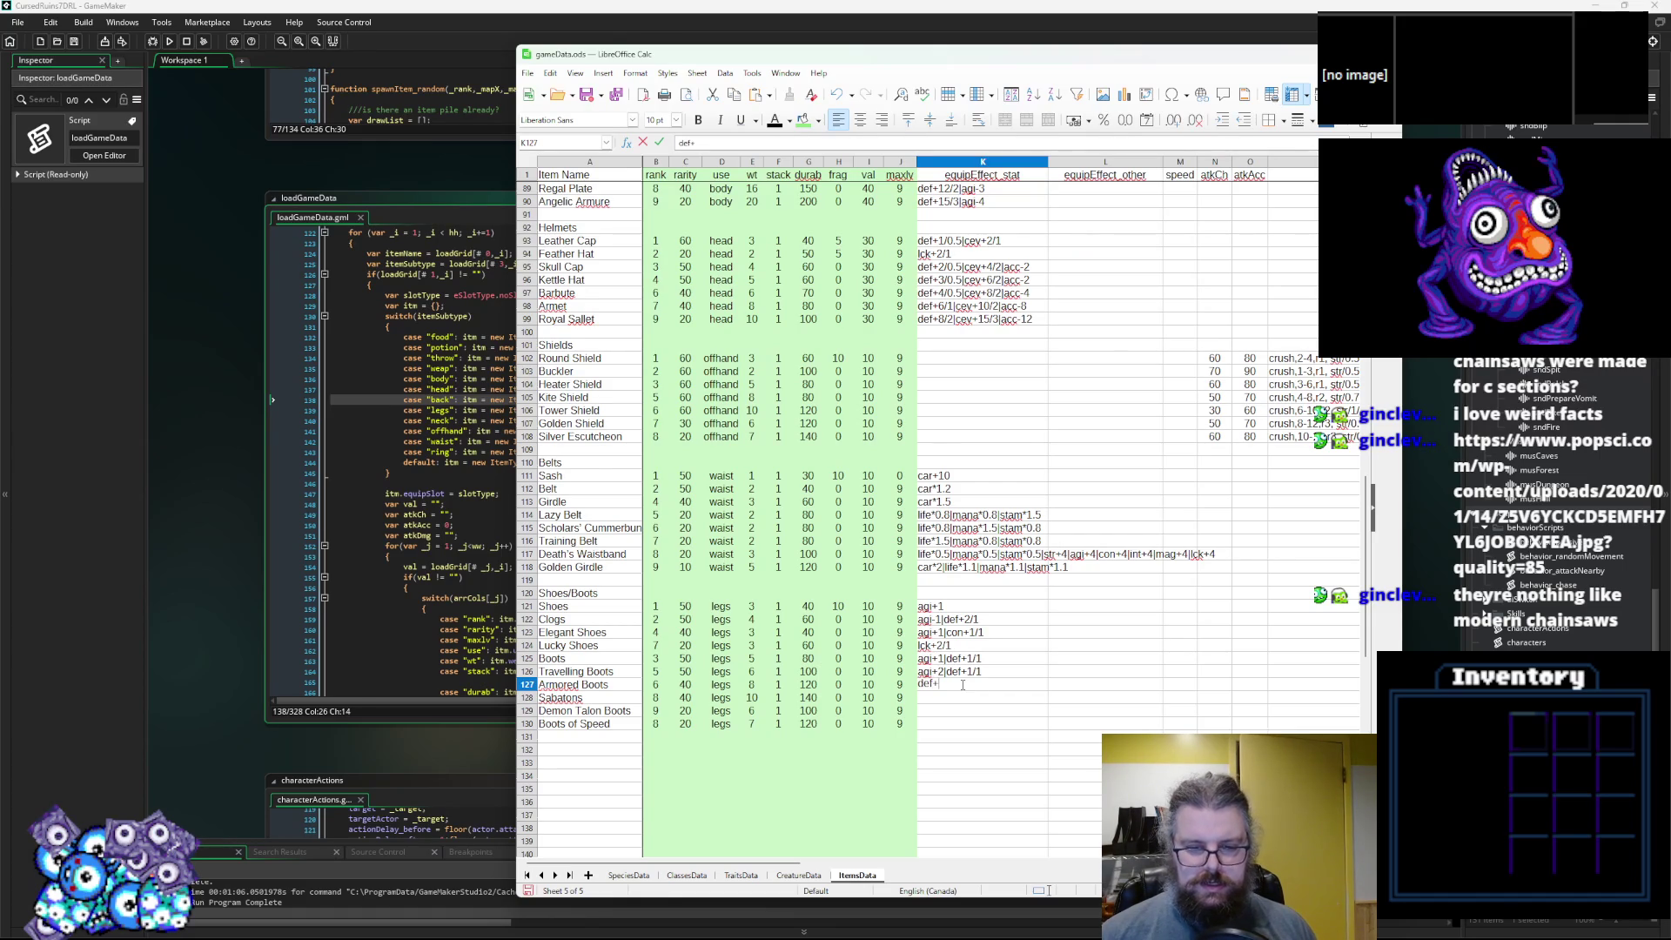
{"action": "type", "text": "3/"}
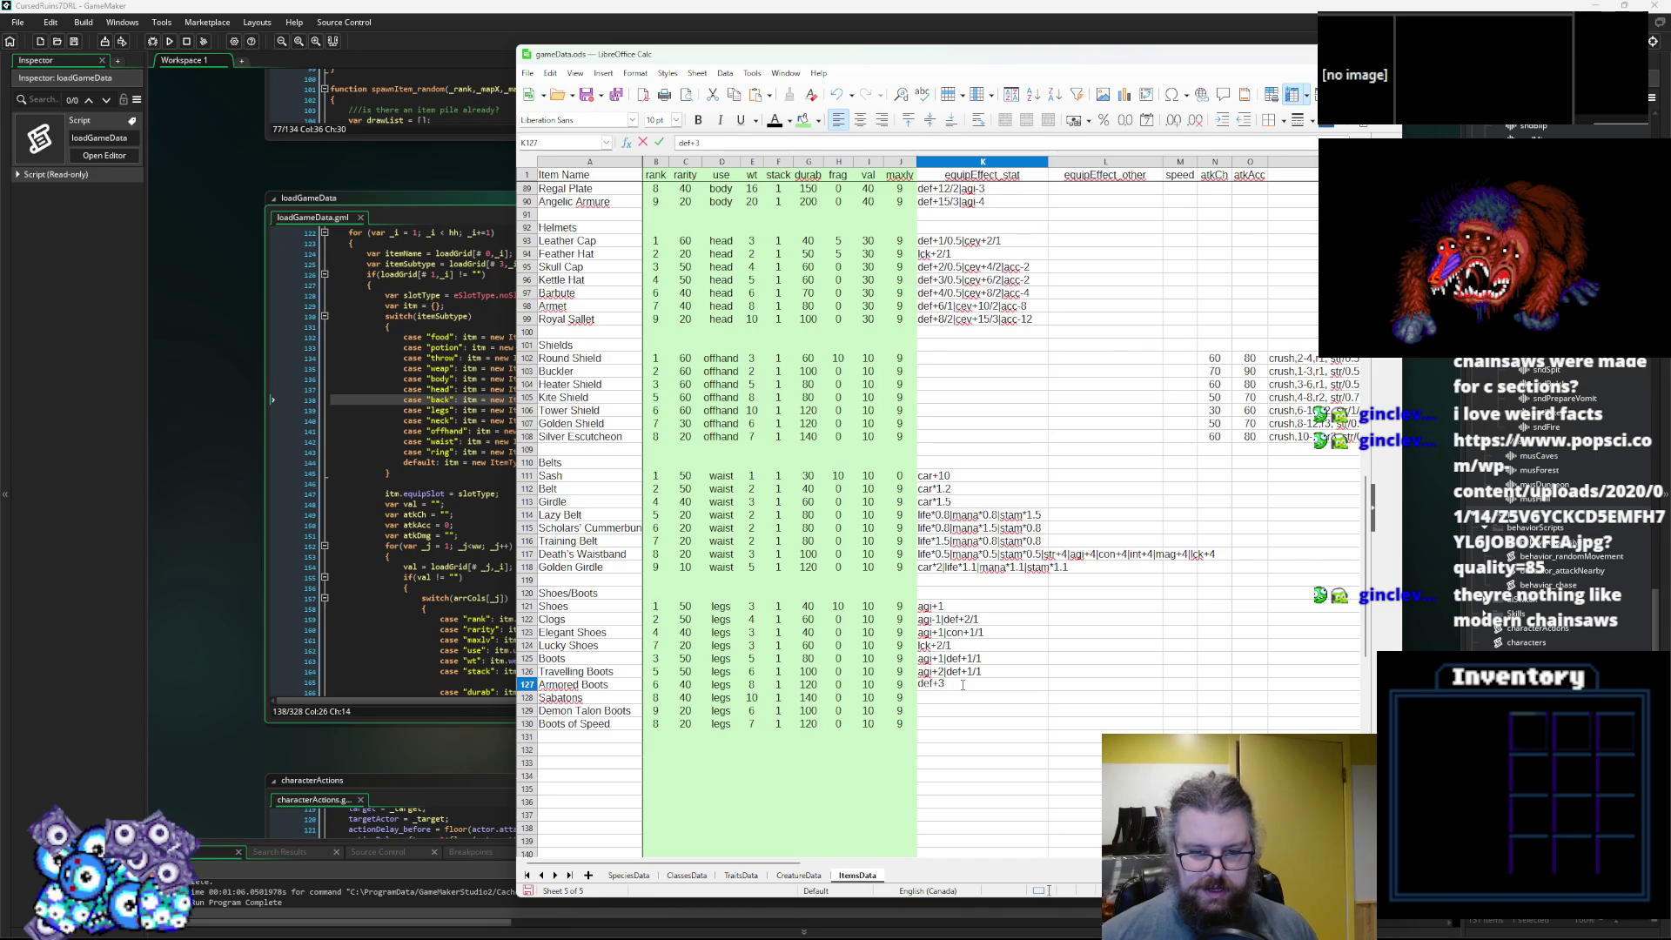
{"action": "key", "text": "Left"}
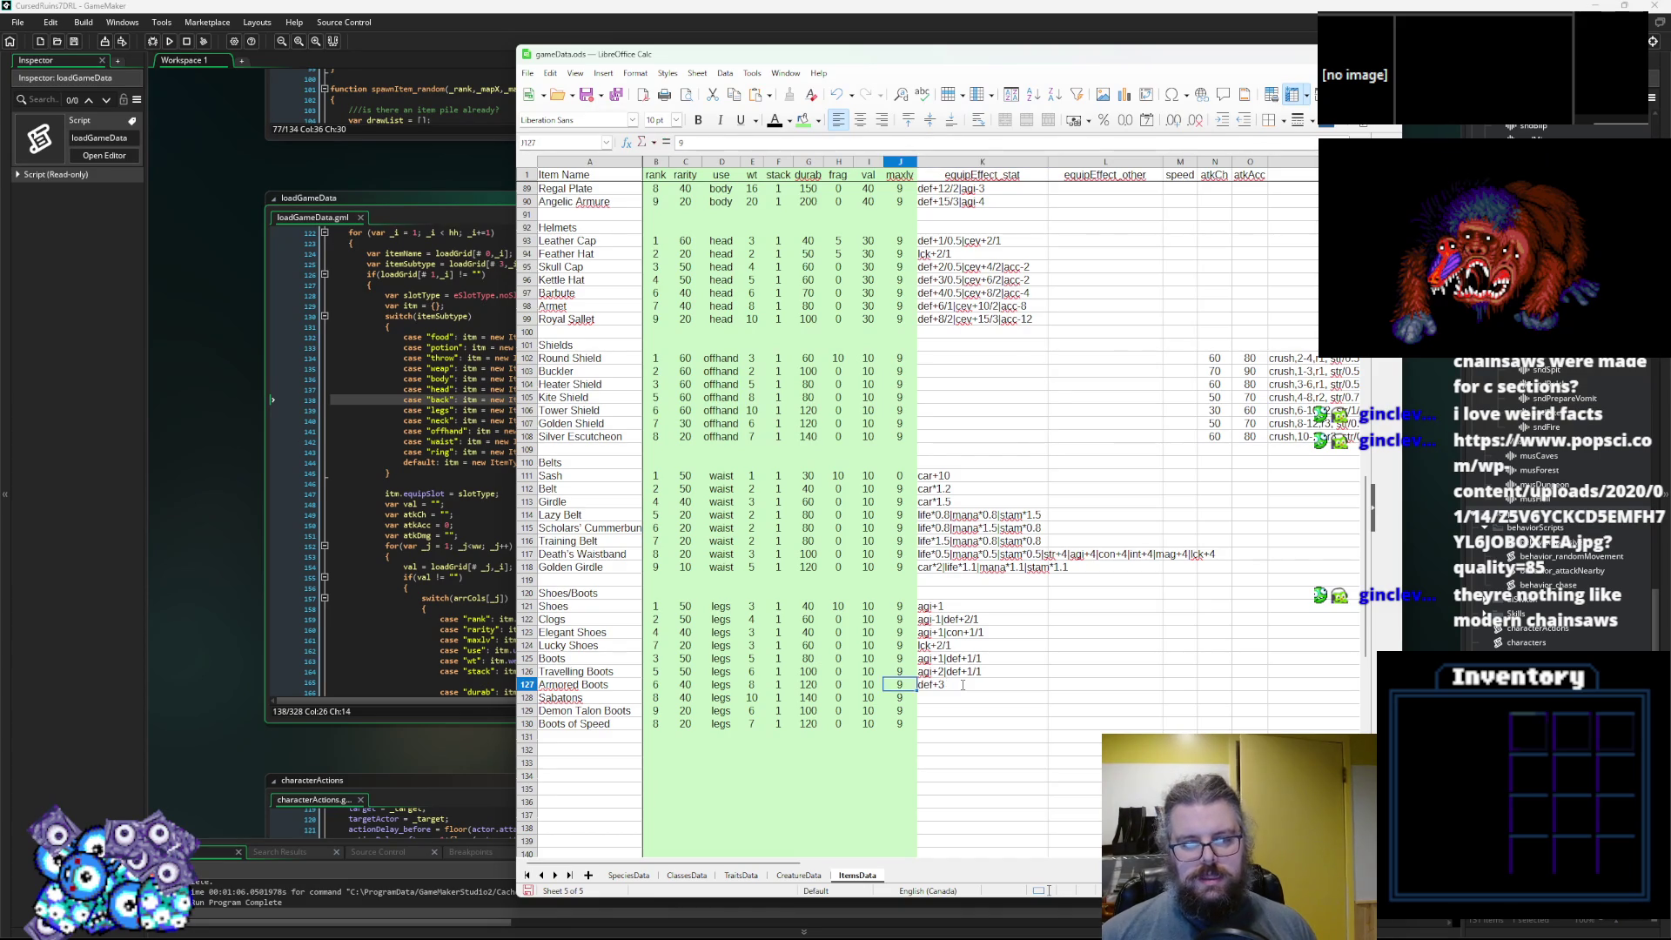
{"action": "double_click", "coordinate": [962, 684]}
{"action": "type", "text": "/1"}
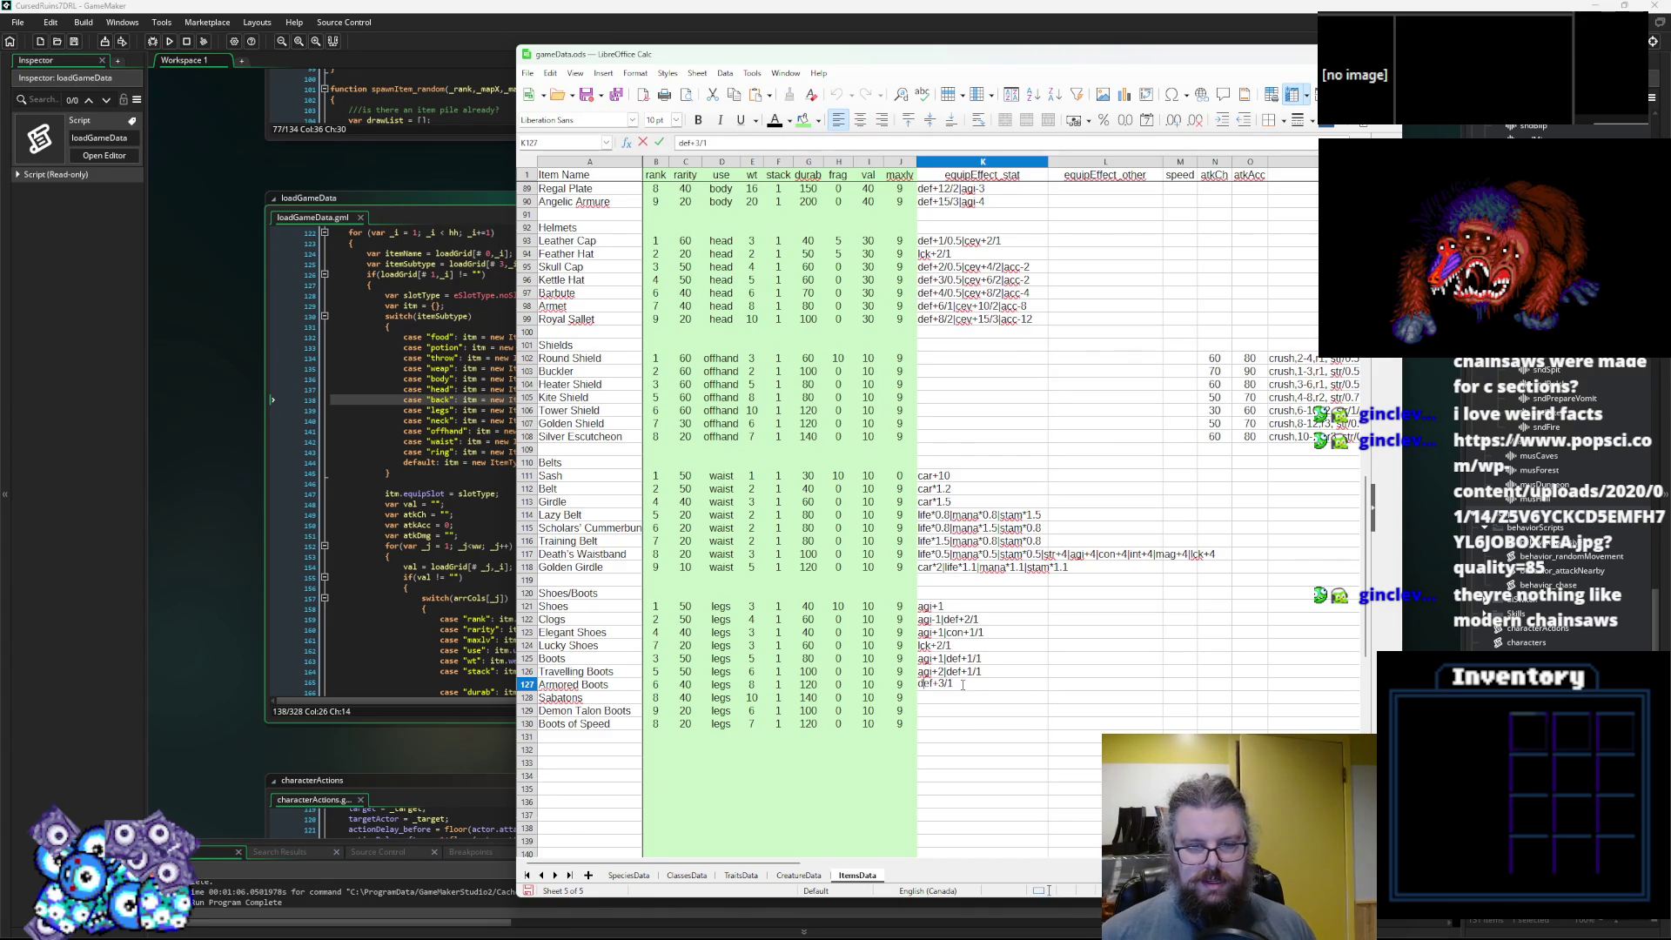
{"action": "left_click", "coordinate": [958, 705]}
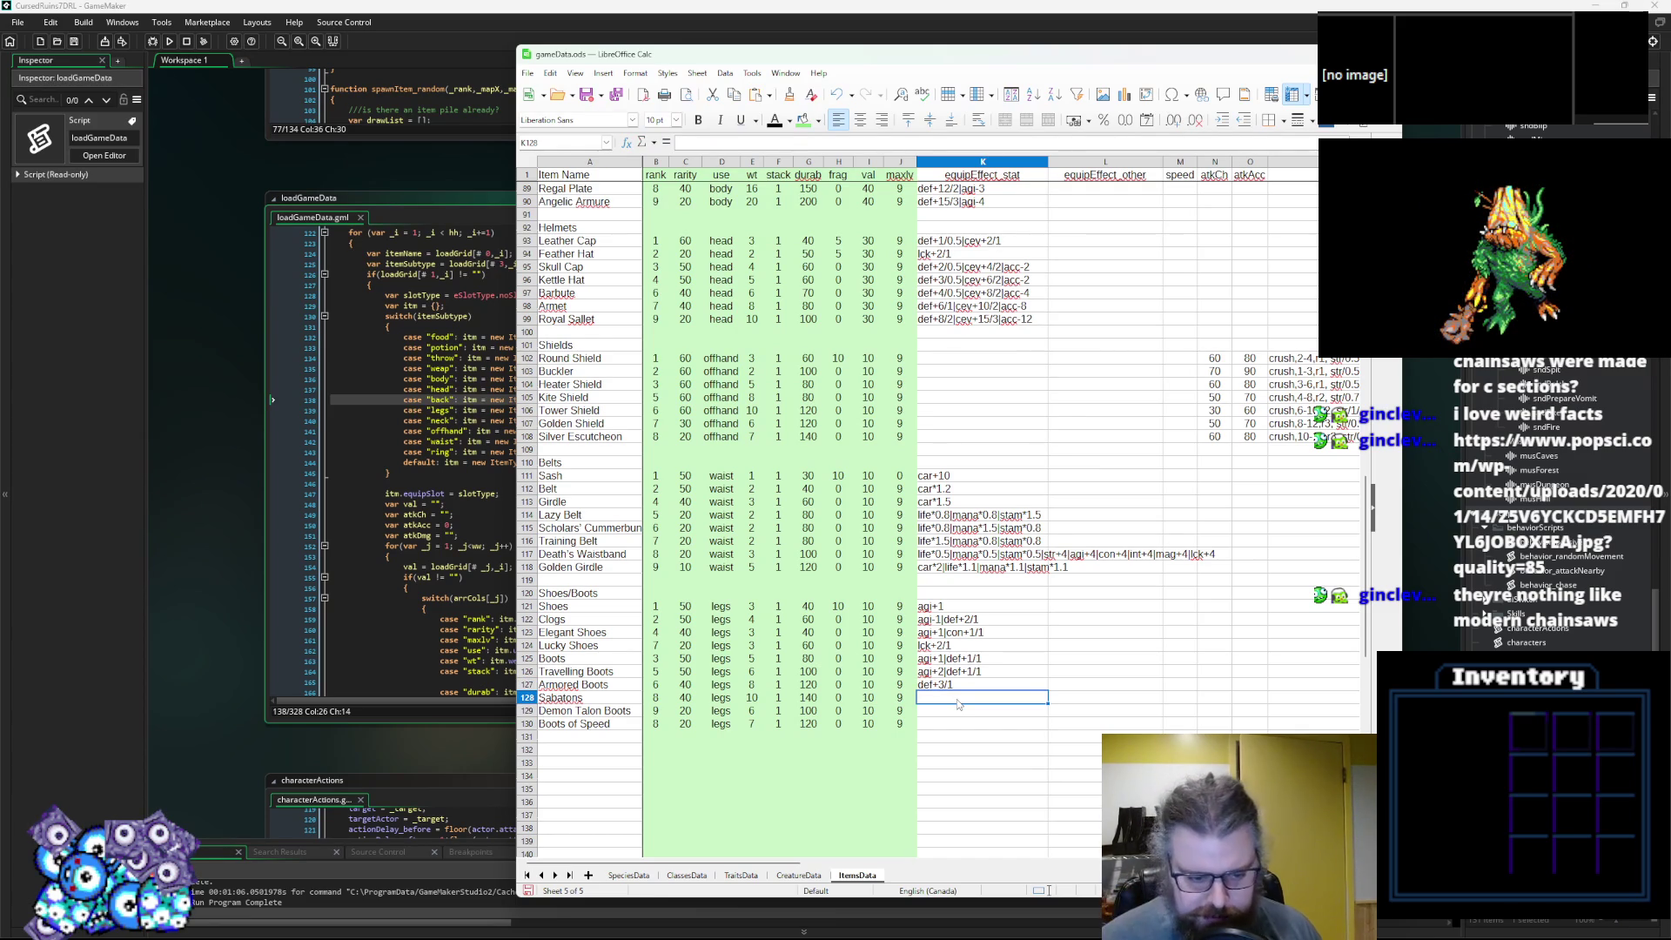
Enter def+5/1 for Sabatons, def+2 for Demon Talon Boots and spd+50 for Boots of Speed.
{"action": "type", "text": "def+"}
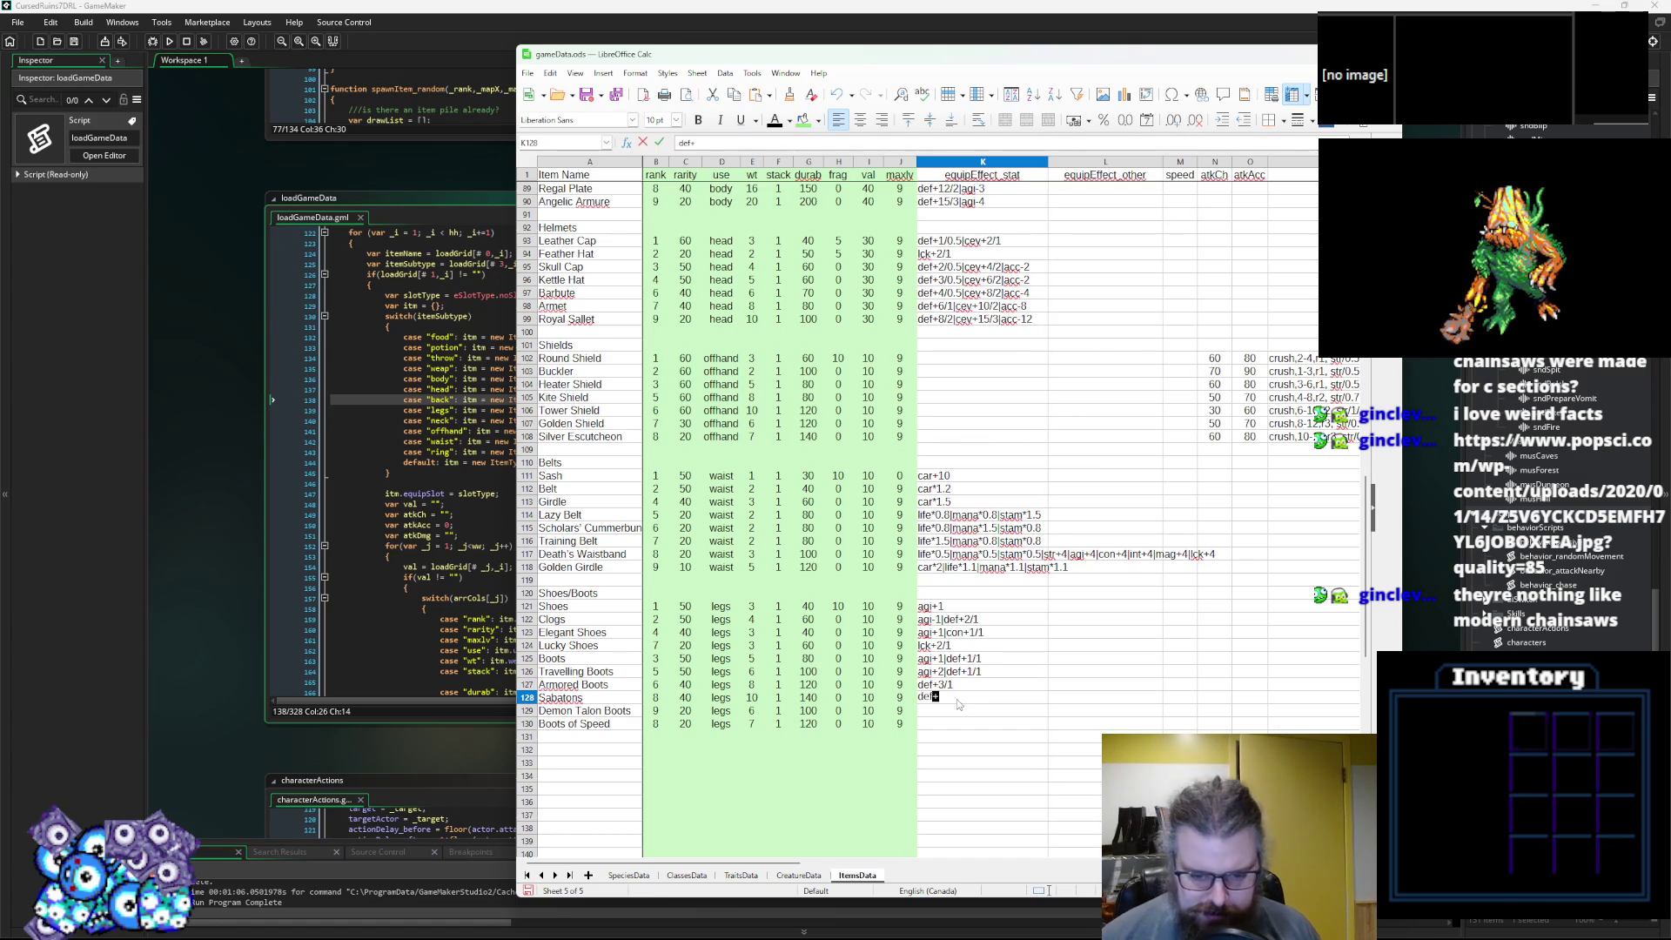
{"action": "type", "text": "5/2"}
{"action": "key", "text": "BackSpace"}
{"action": "type", "text": "1"}
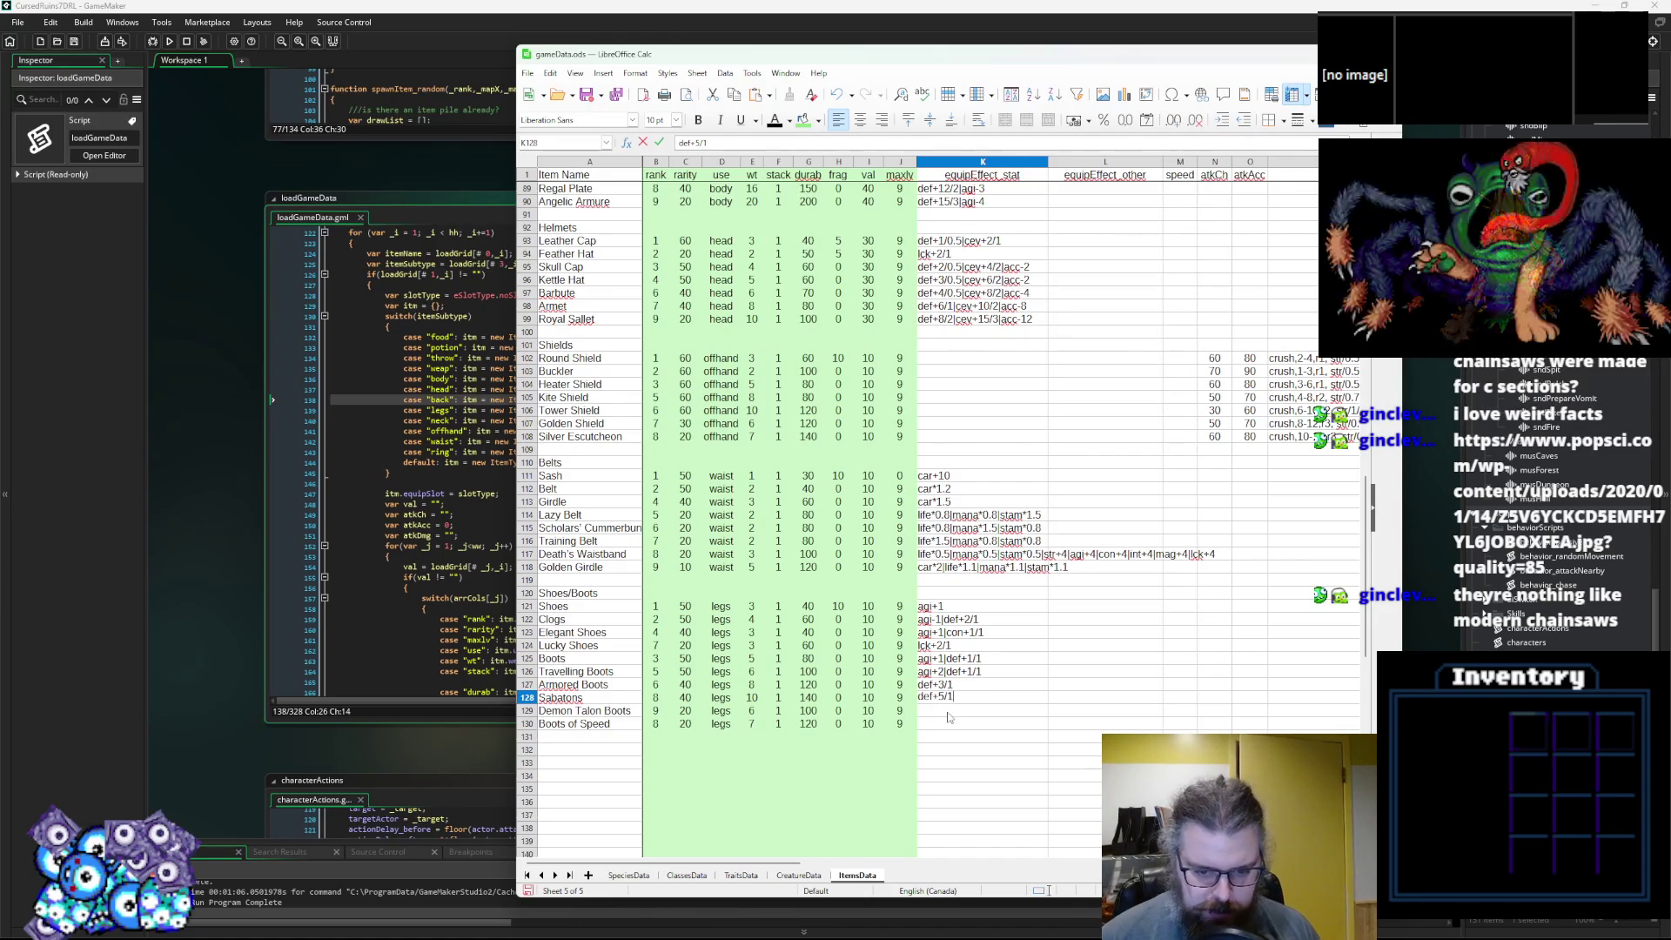
{"action": "key", "text": "Return"}
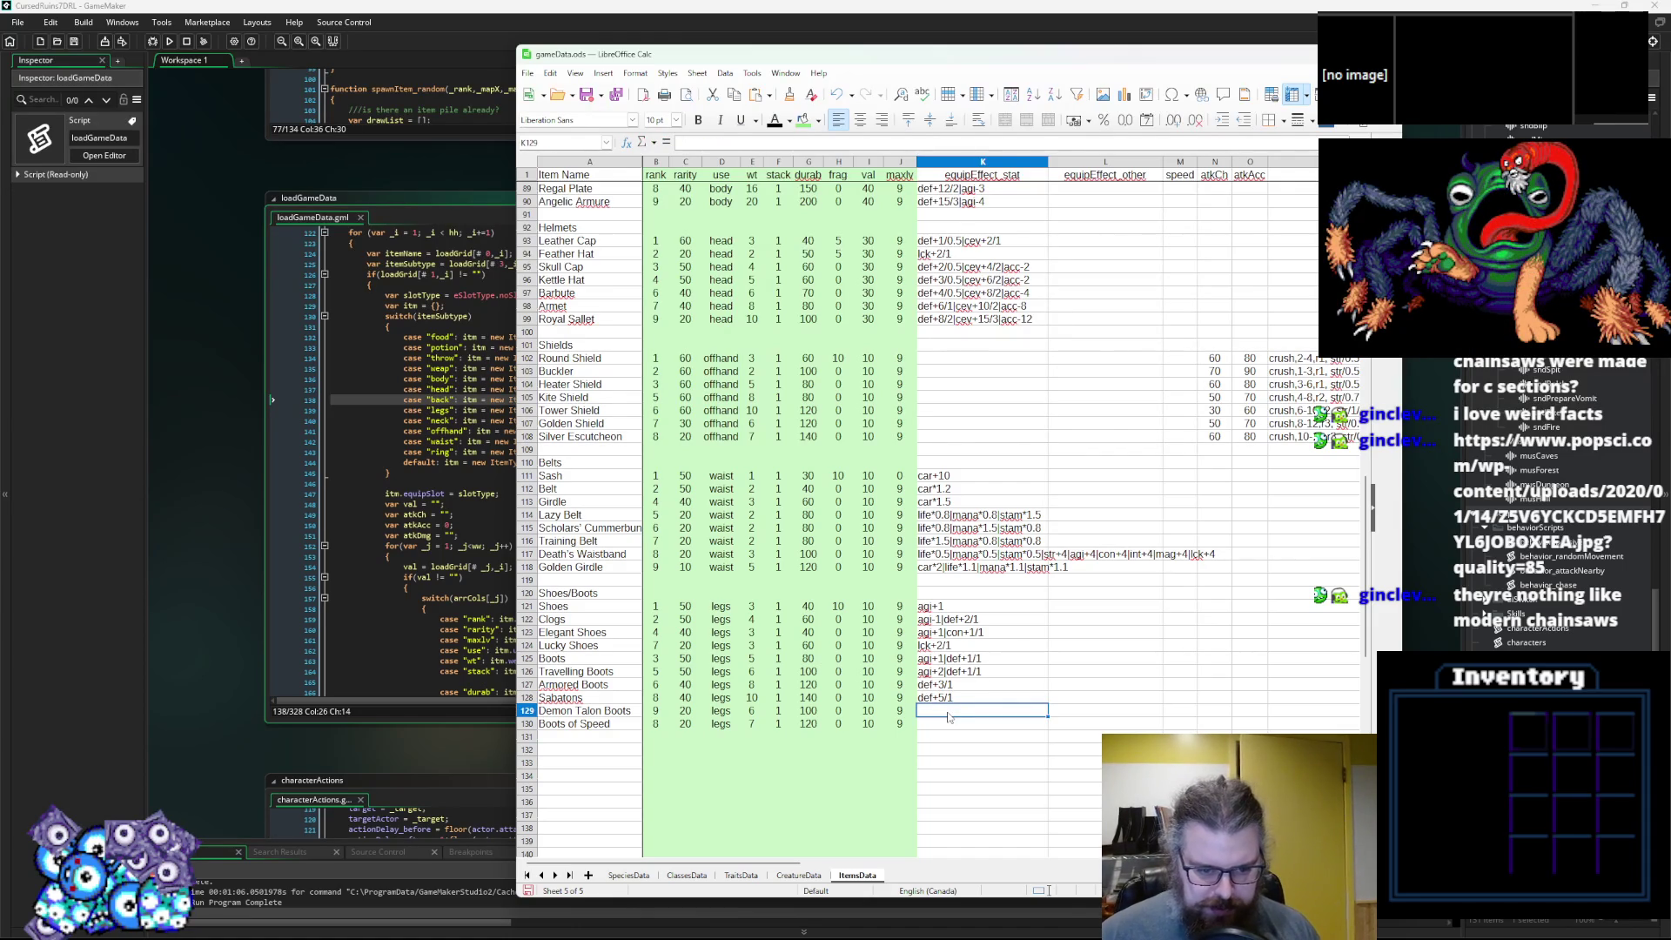
{"action": "type", "text": "def+"}
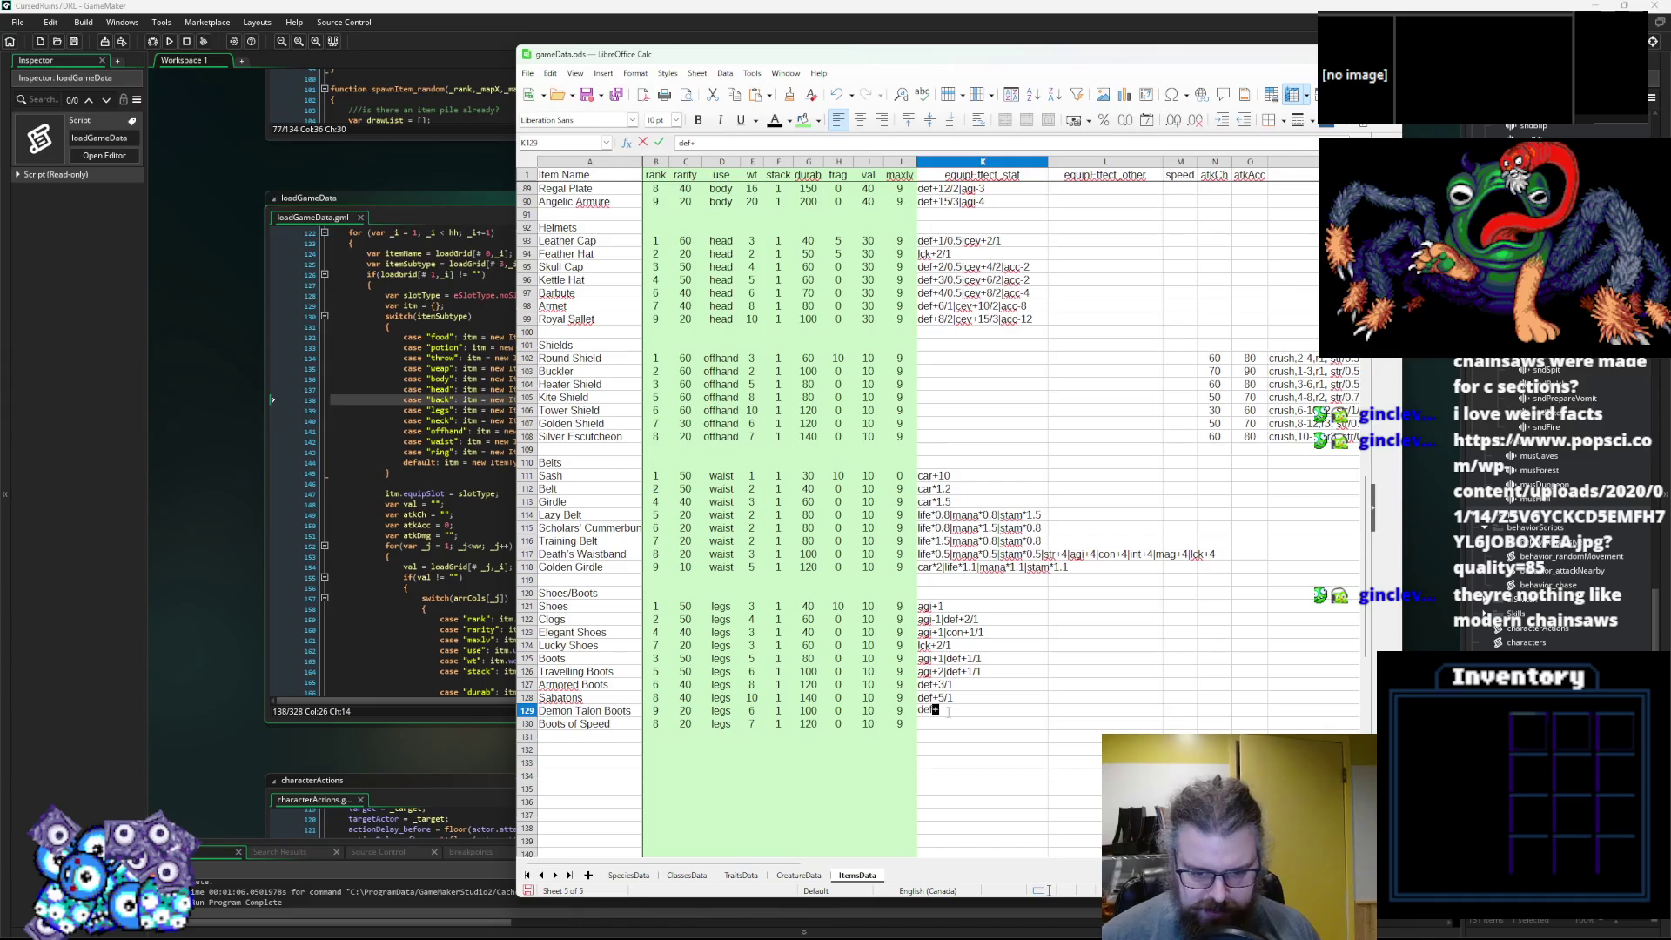
{"action": "type", "text": "2/"}
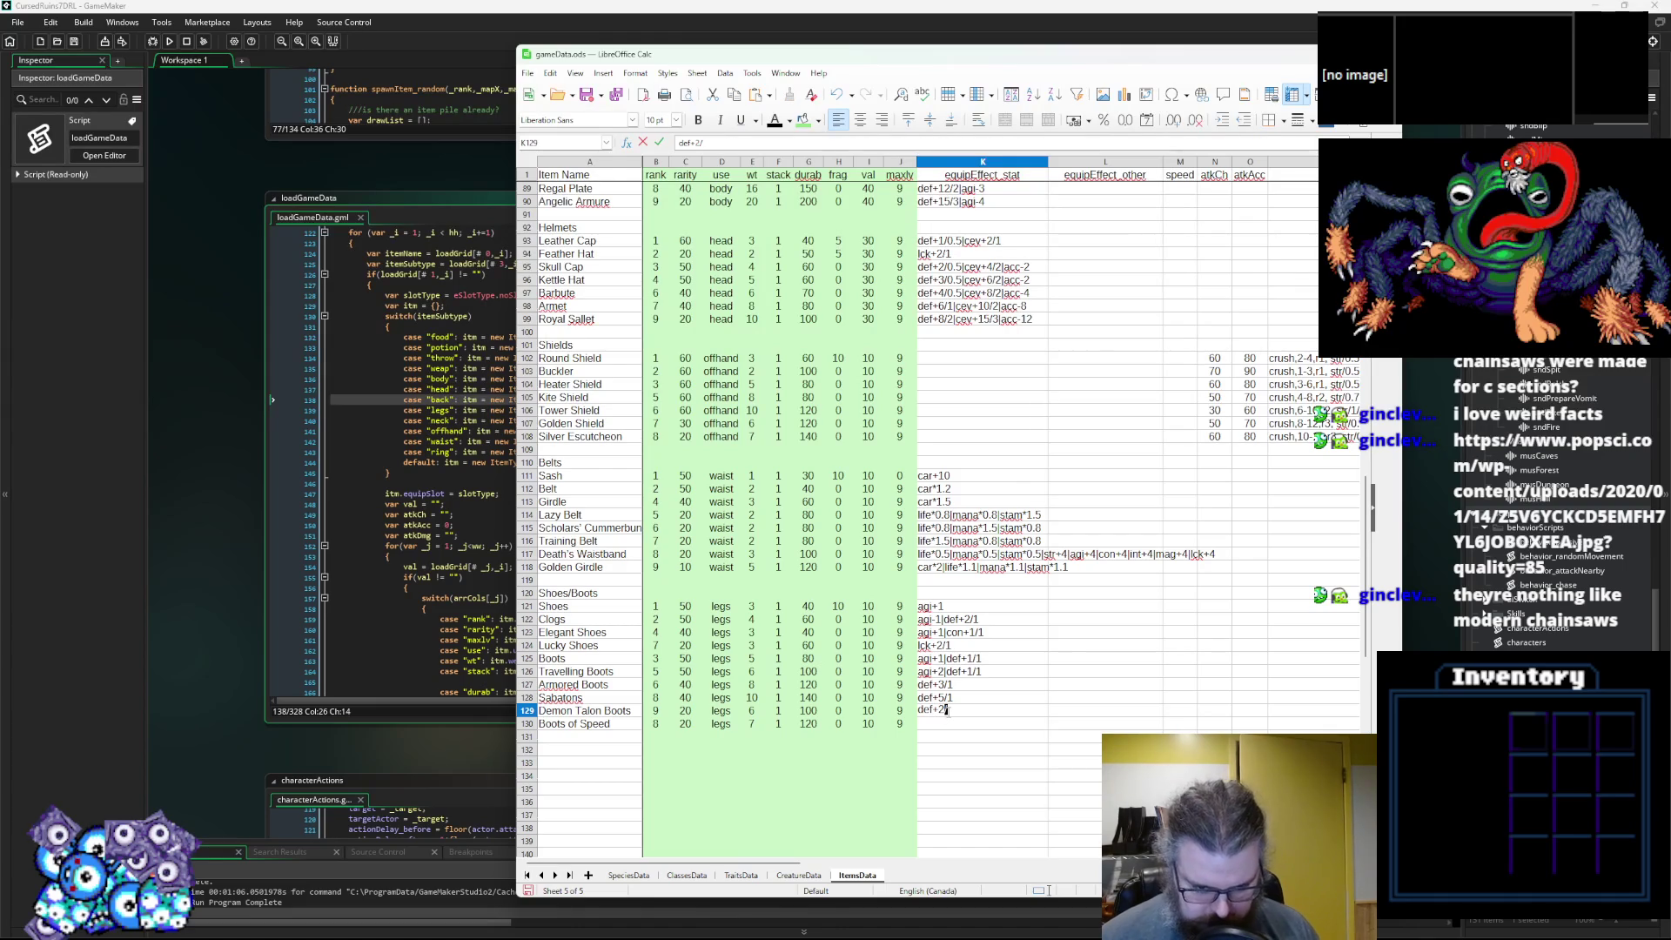
{"action": "key", "text": "Return"}
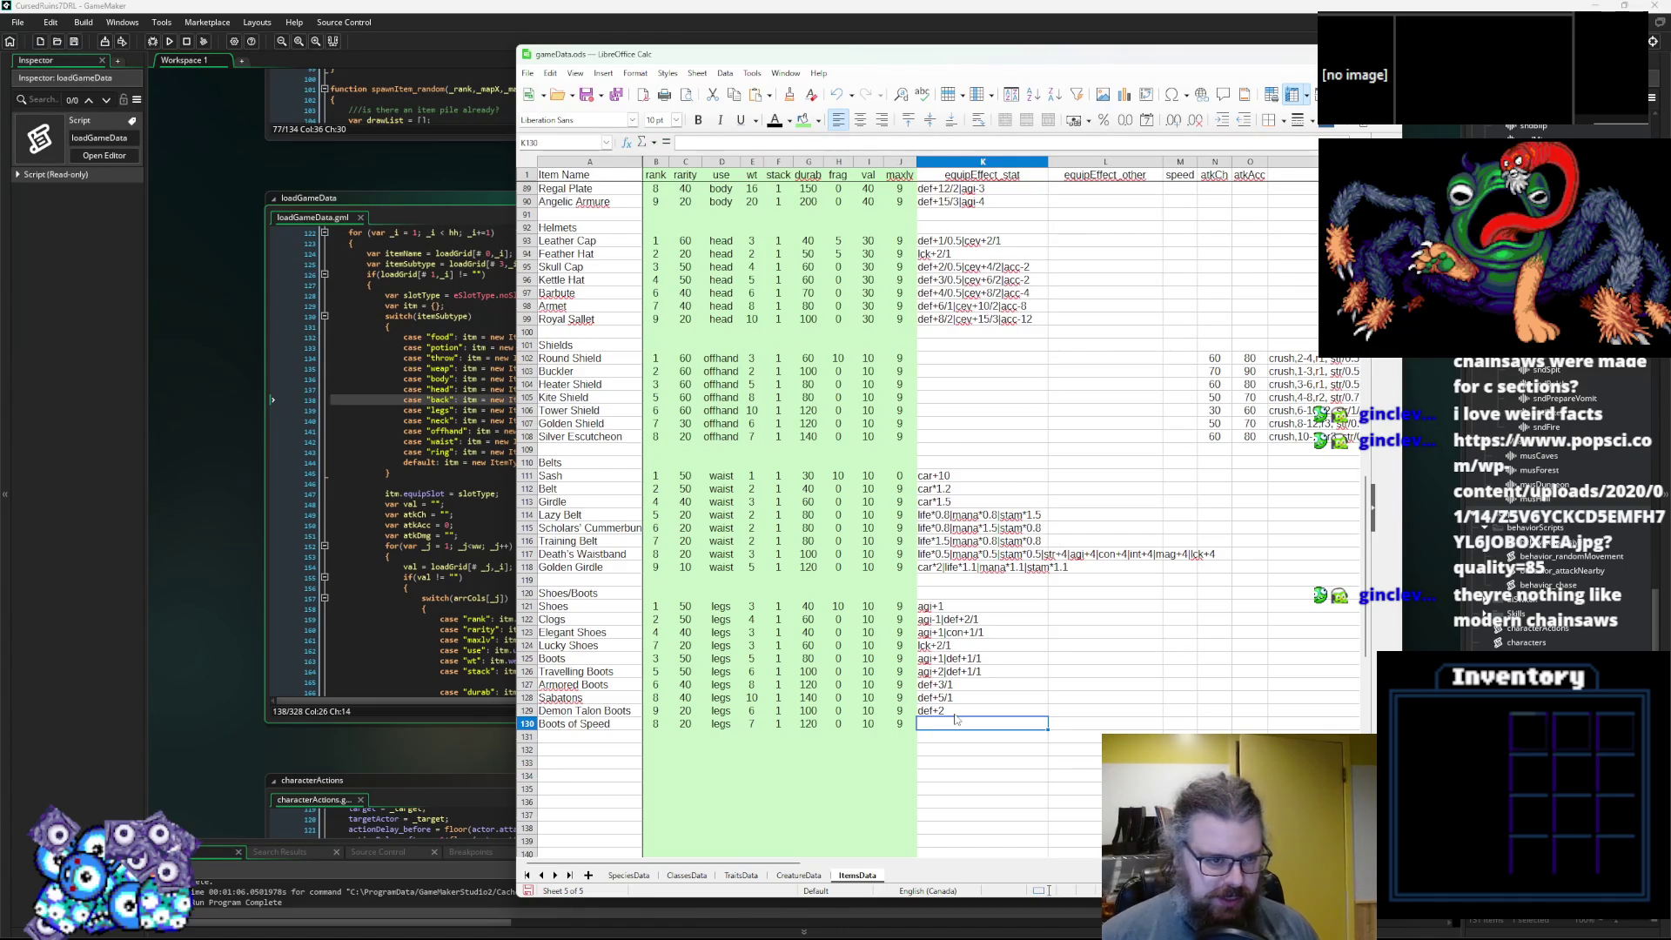
{"action": "type", "text": "spd+50"}
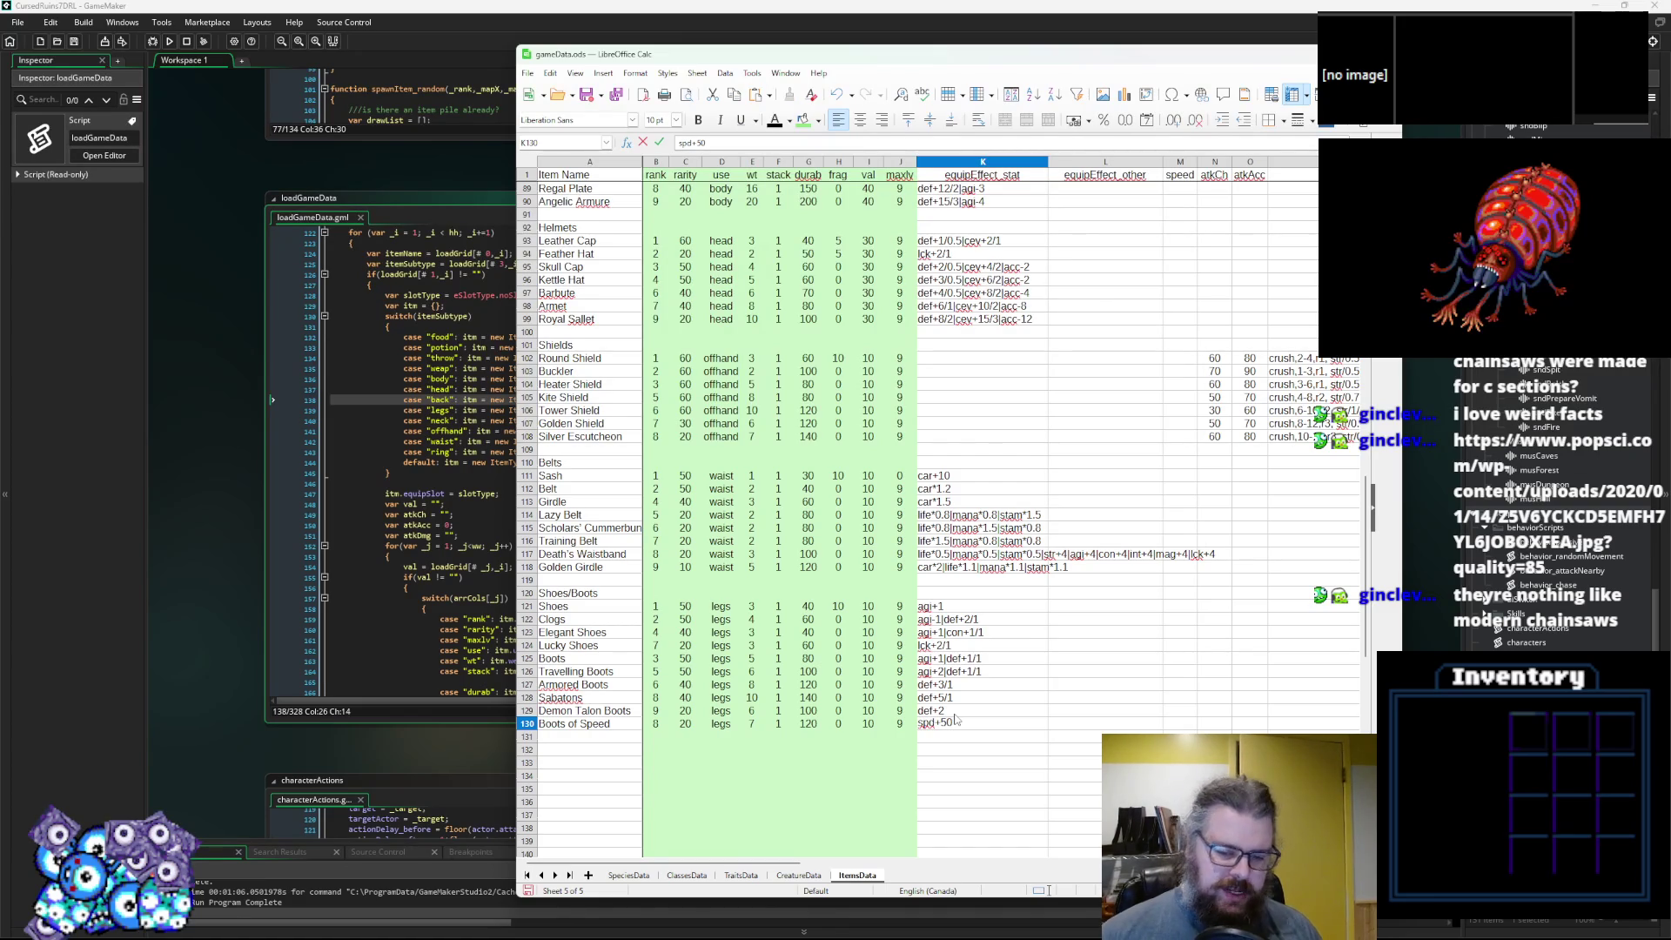
{"action": "left_click", "coordinate": [1054, 646]}
{"action": "key", "text": "alt+Tab"}
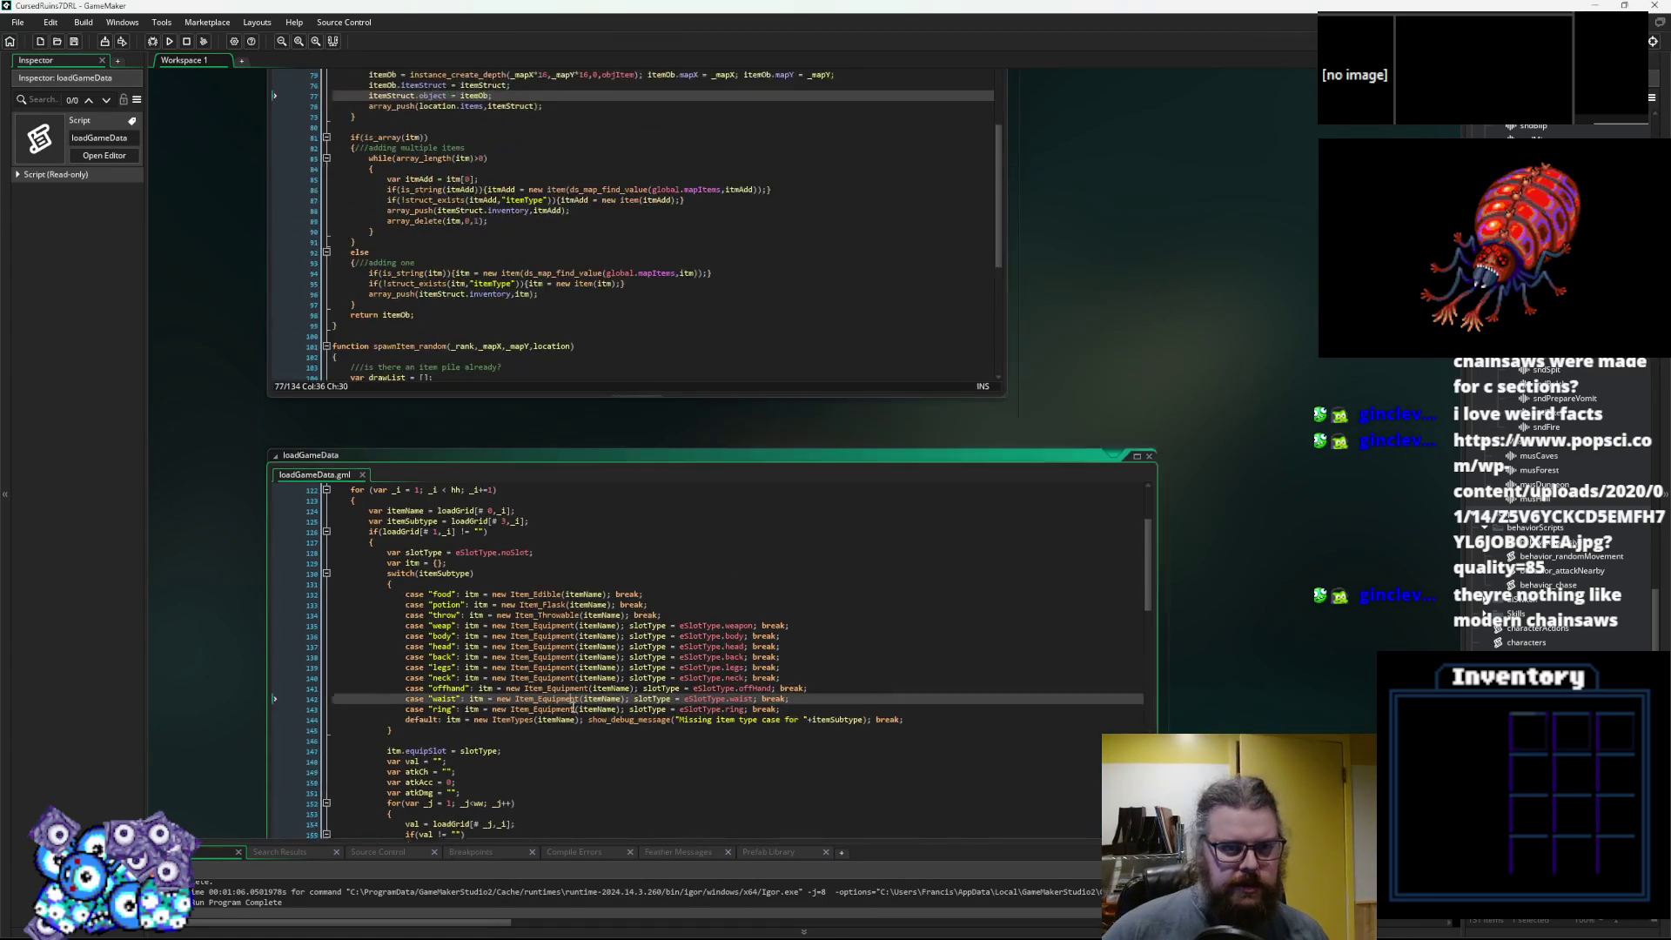
Review the ItemStructs slot list and characters.gml Actor constructor, then return to gameData.
{"action": "scroll", "coordinate": [815, 402], "scroll_direction": "down", "scroll_amount": 10}
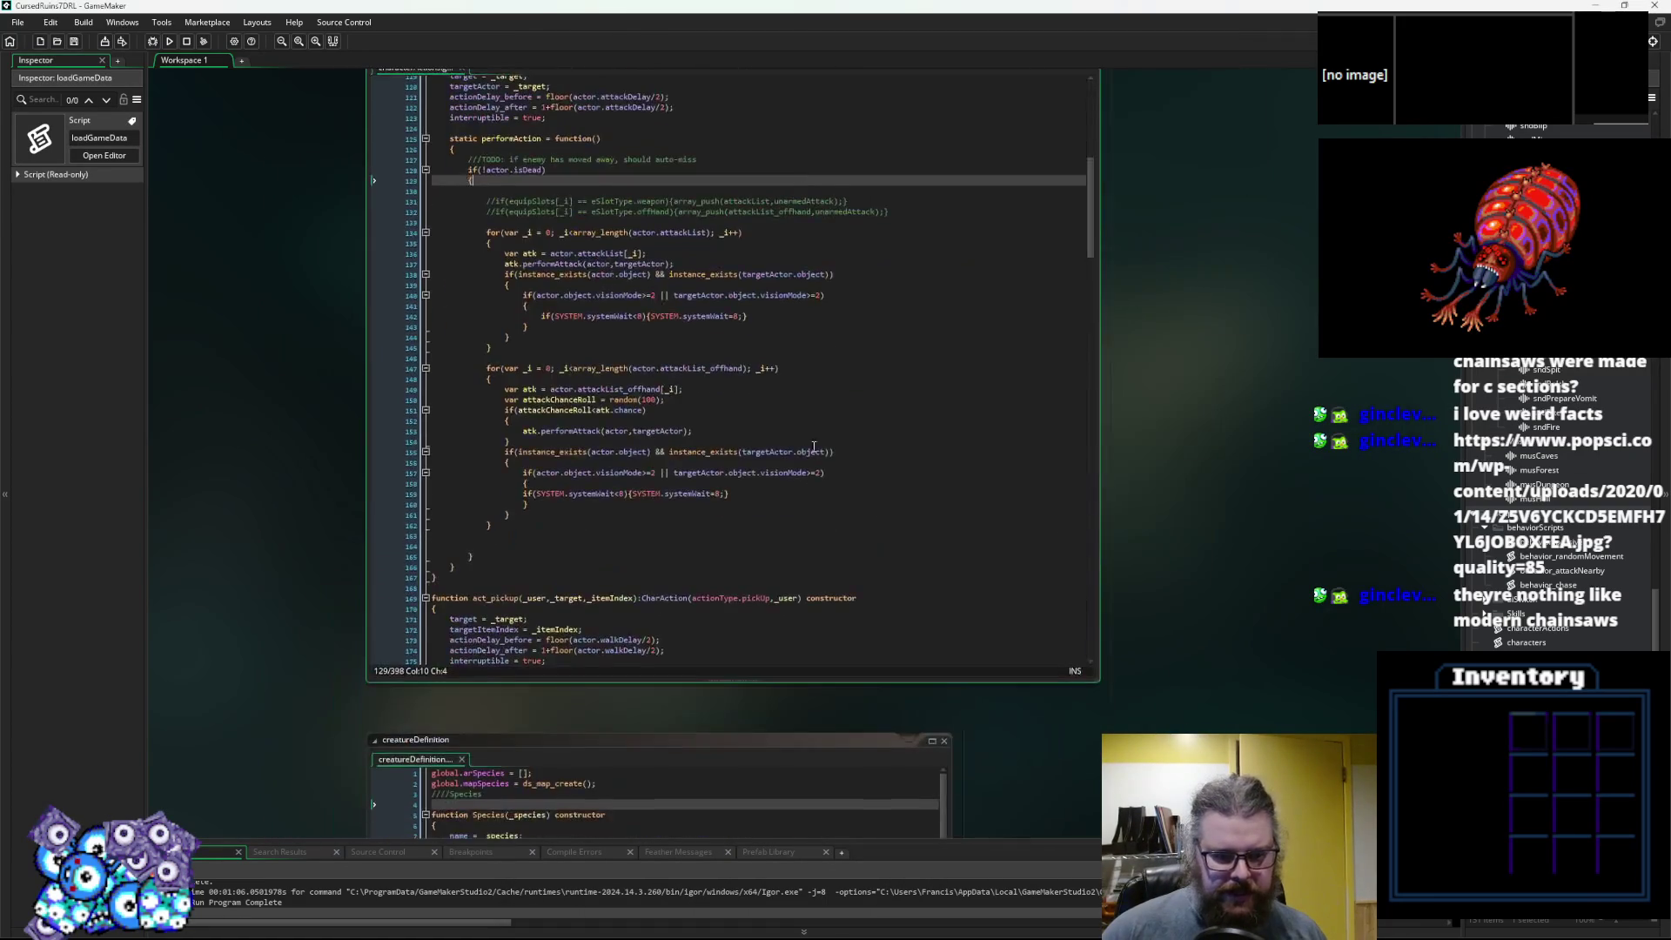
{"action": "scroll", "coordinate": [815, 402], "scroll_direction": "down", "scroll_amount": 10}
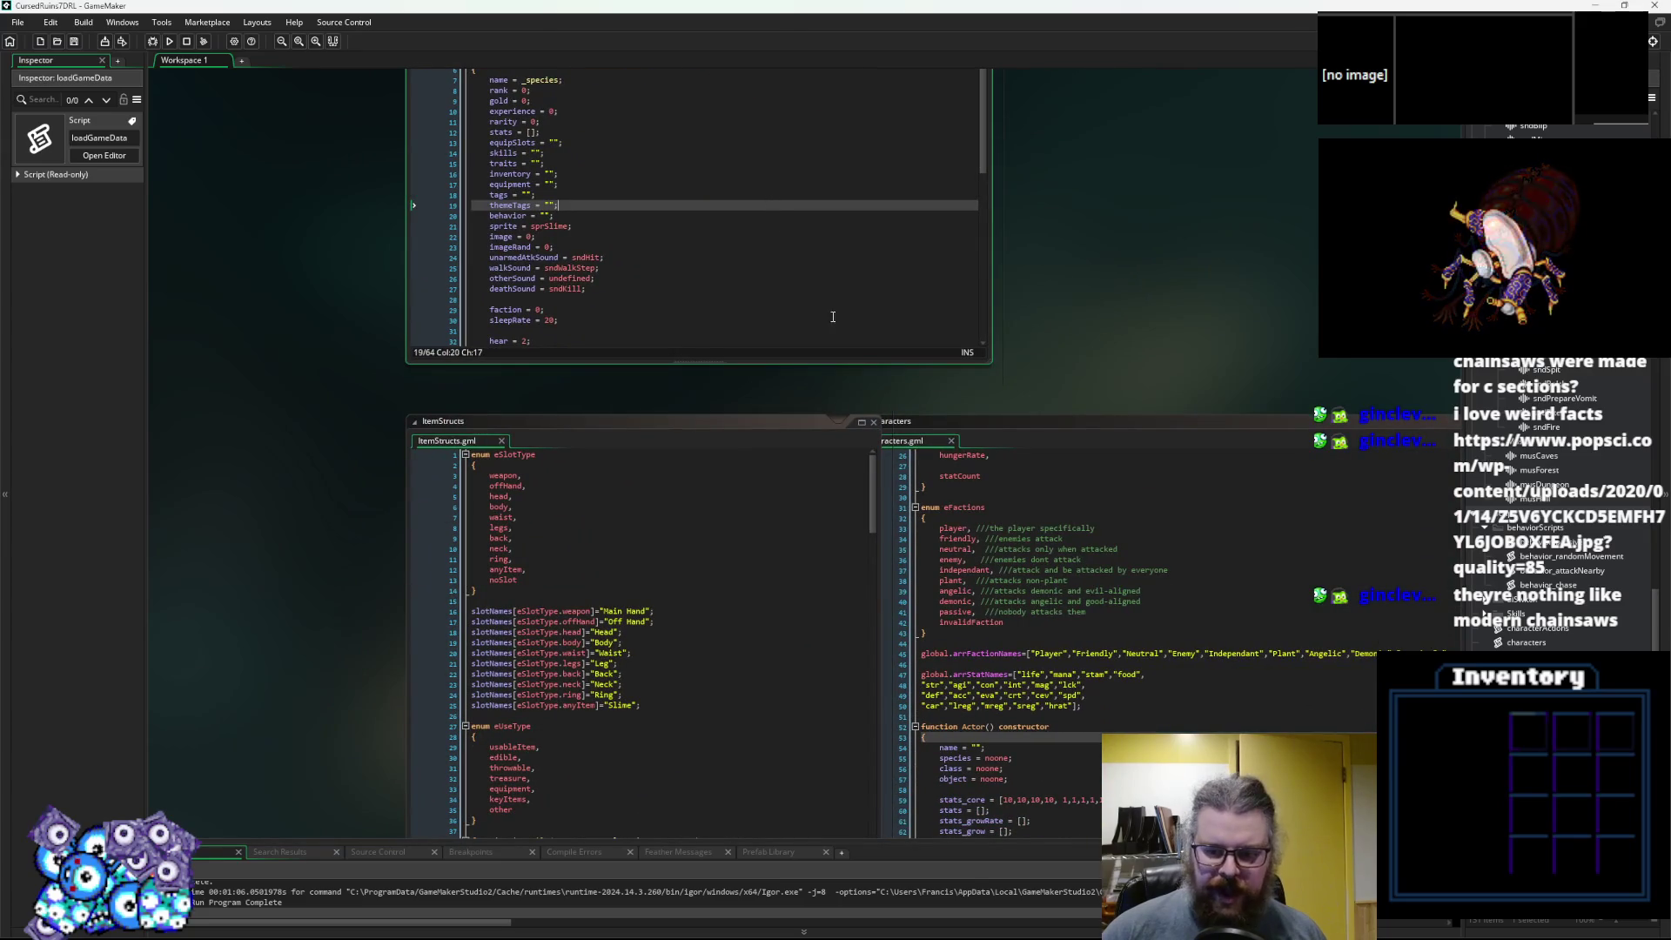
{"action": "scroll", "coordinate": [781, 237], "scroll_direction": "down", "scroll_amount": 5}
{"action": "scroll", "coordinate": [1013, 655], "scroll_direction": "up", "scroll_amount": 4}
{"action": "left_click", "coordinate": [1011, 643]}
{"action": "scroll", "coordinate": [684, 525], "scroll_direction": "up", "scroll_amount": 1}
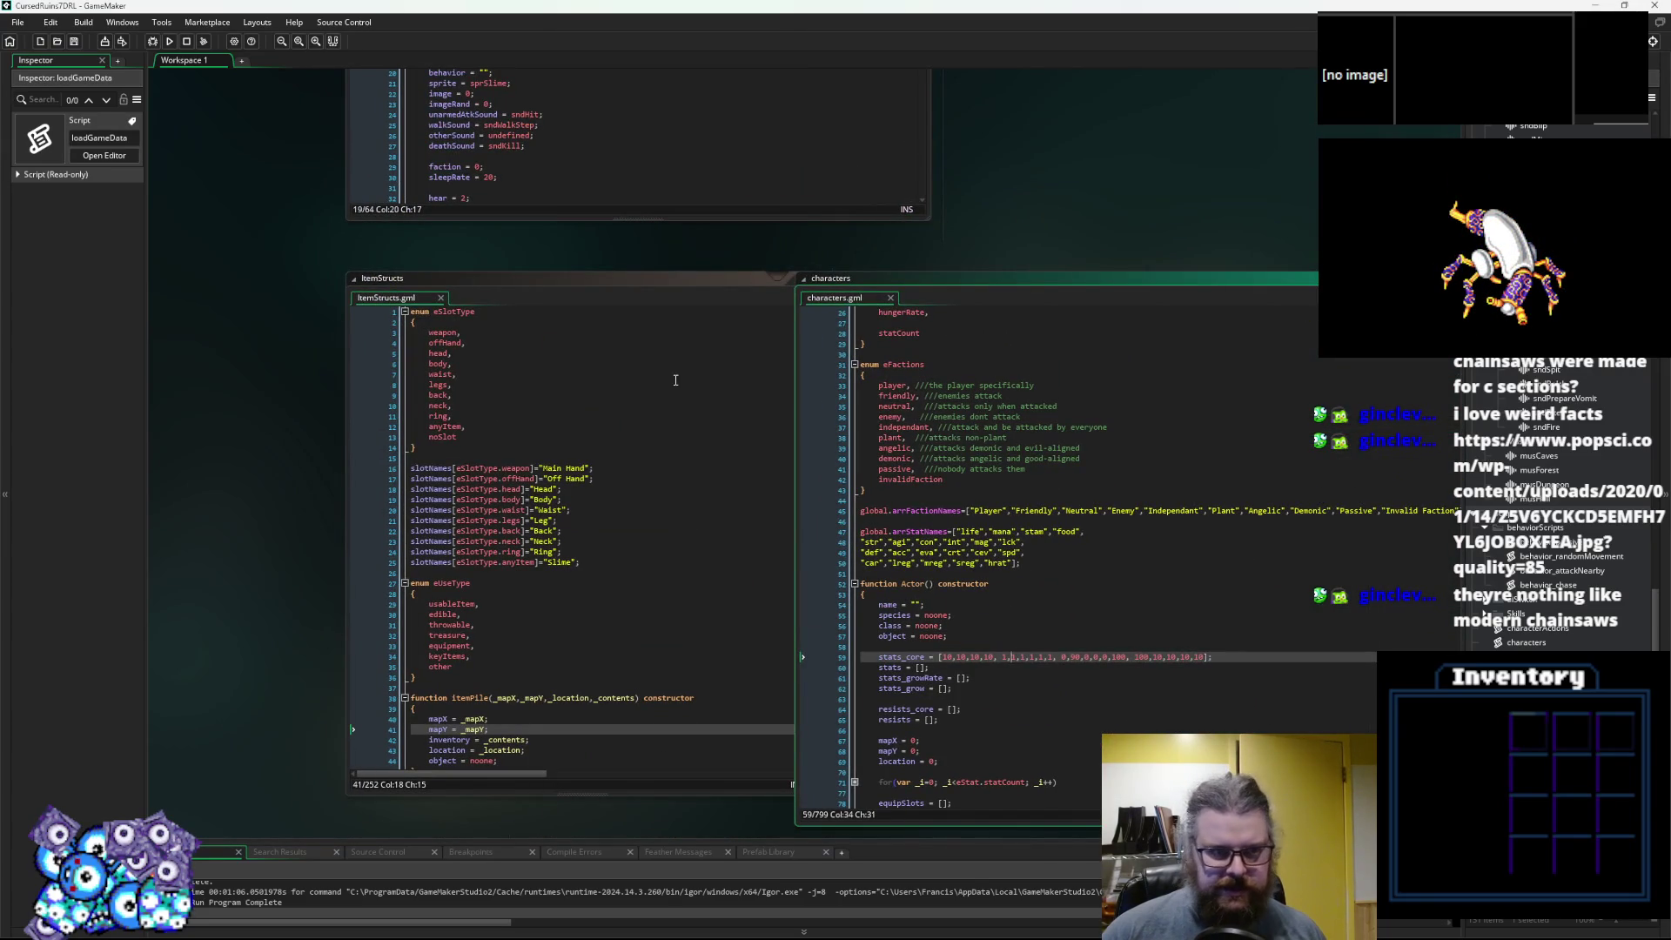
{"action": "scroll", "coordinate": [676, 383], "scroll_direction": "up", "scroll_amount": 3}
{"action": "scroll", "coordinate": [741, 284], "scroll_direction": "down", "scroll_amount": 4}
{"action": "left_click", "coordinate": [742, 284]}
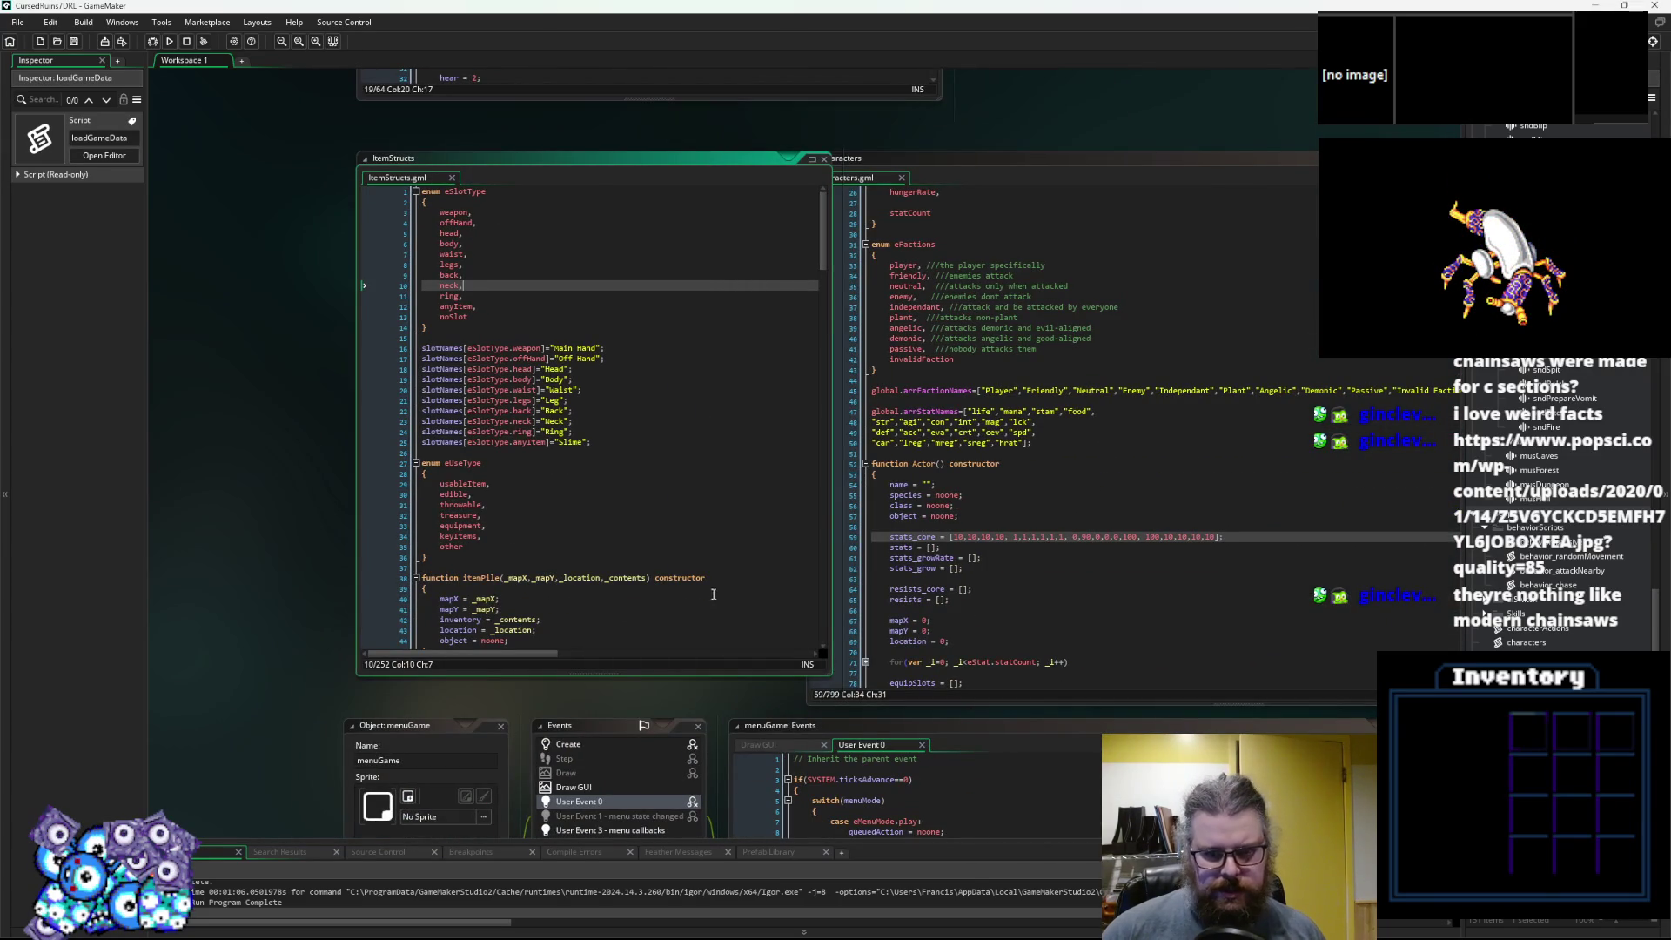
{"action": "scroll", "coordinate": [712, 597], "scroll_direction": "up", "scroll_amount": 2}
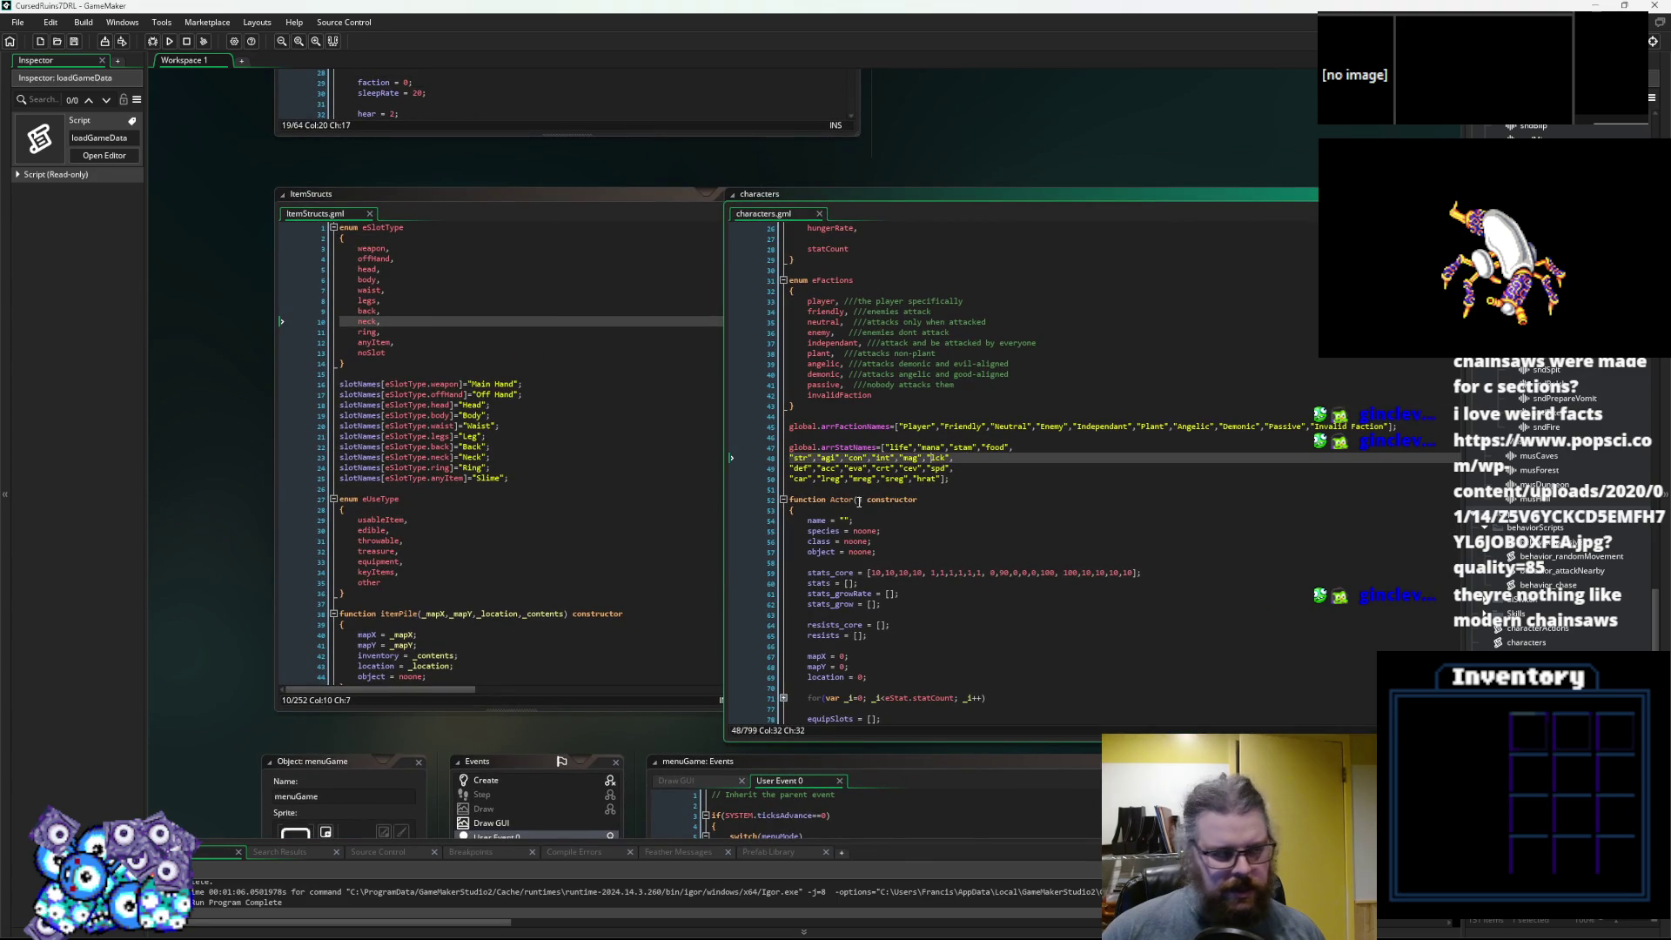
{"action": "left_click", "coordinate": [932, 523]}
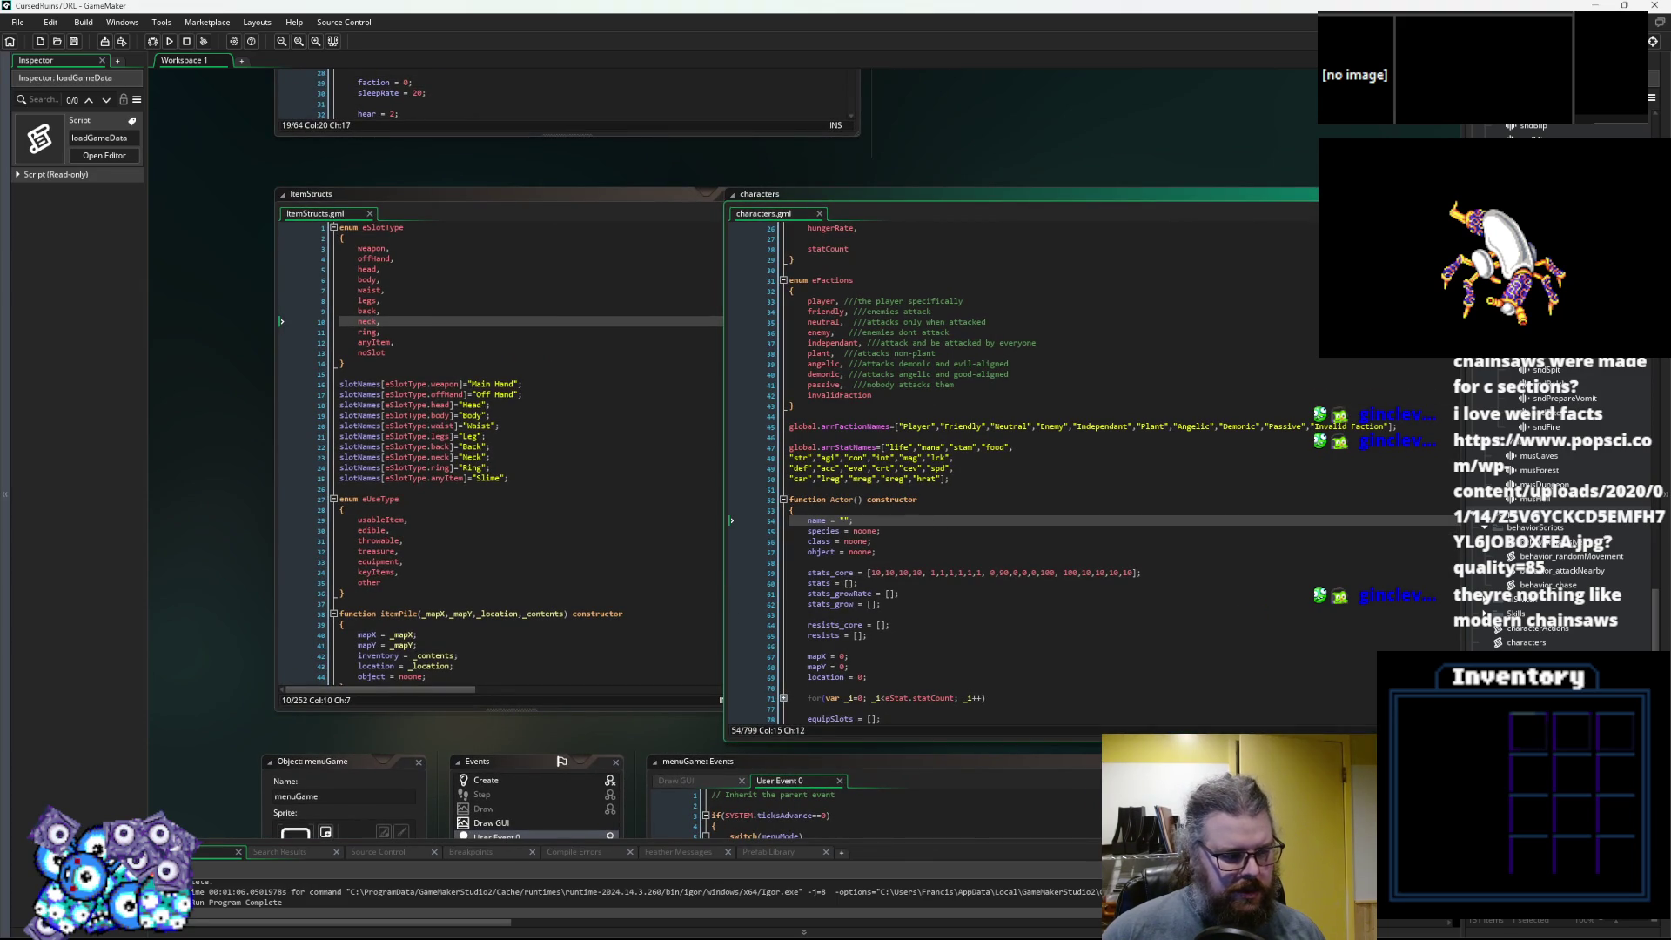
{"action": "key", "text": "alt+Tab"}
{"action": "left_click", "coordinate": [922, 736]}
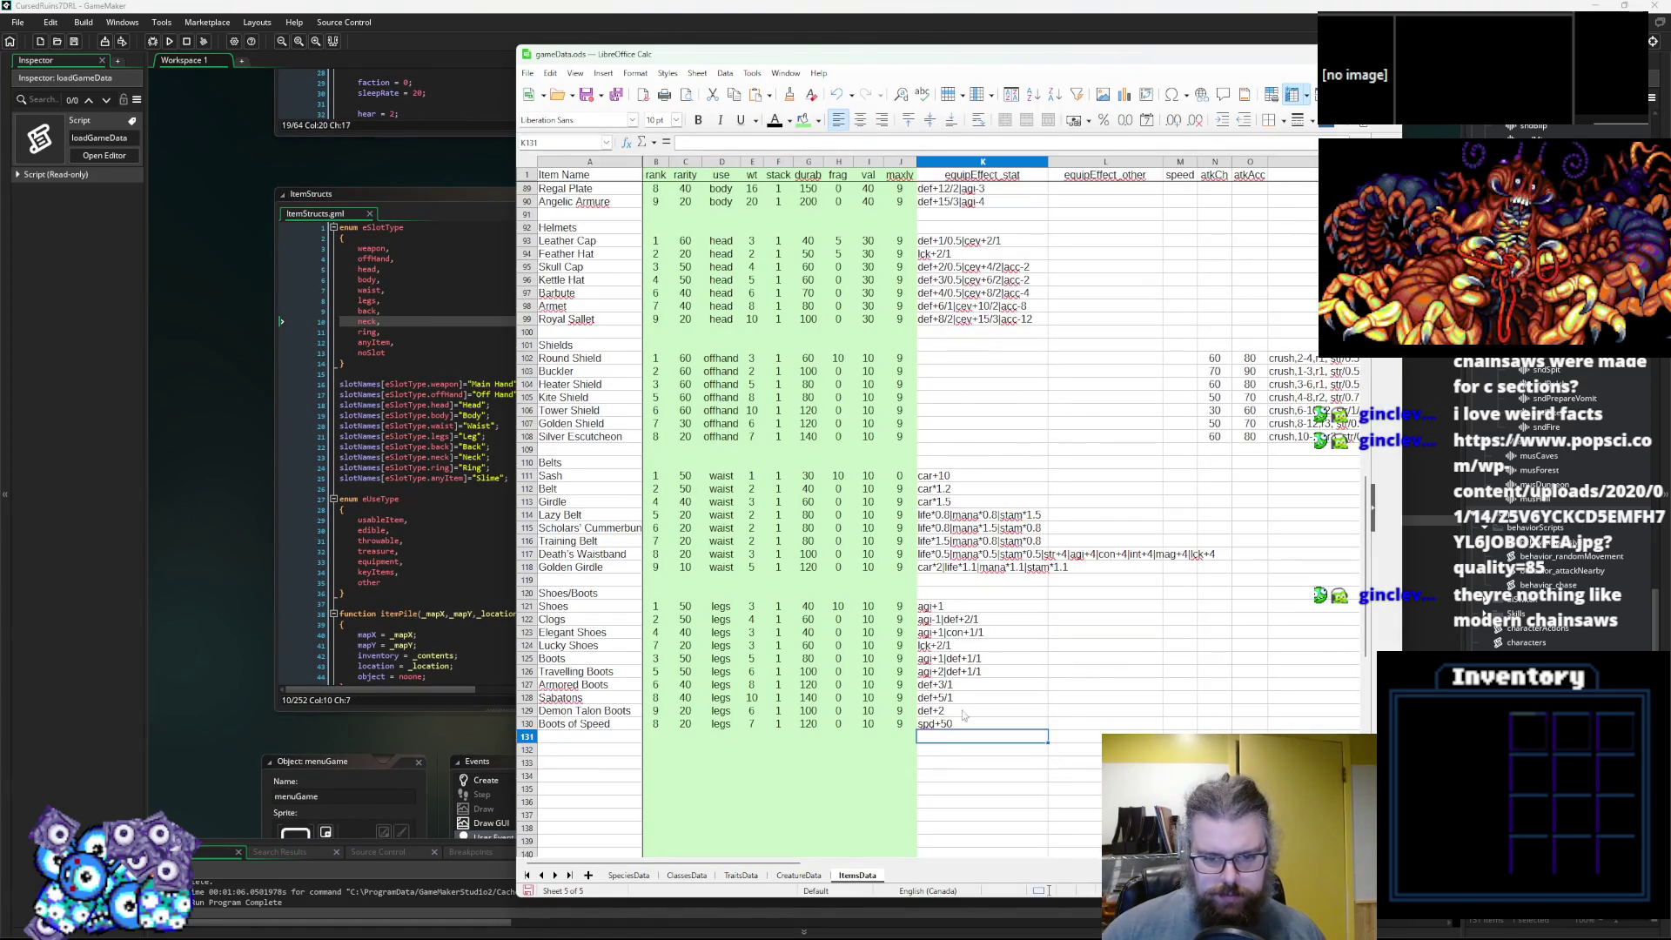
Open Demon Talon Boots' def+2 stat entry and leave it unchanged.
{"action": "double_click", "coordinate": [963, 710]}
{"action": "key", "text": "Return"}
{"action": "left_click", "coordinate": [970, 715]}
{"action": "double_click", "coordinate": [970, 712]}
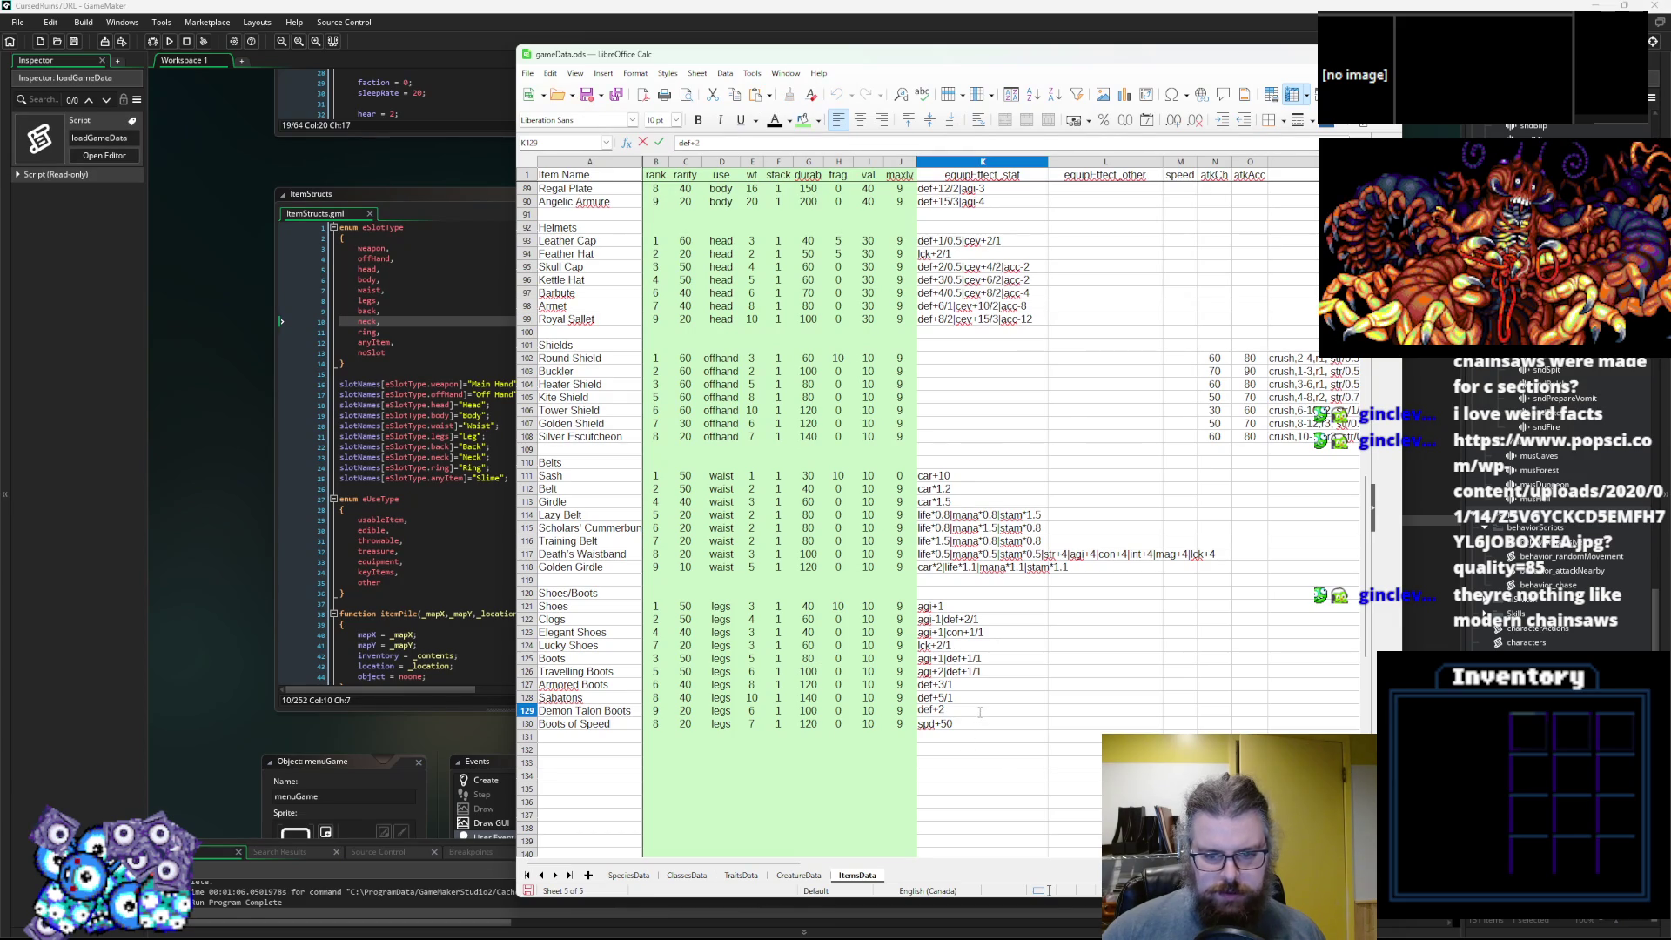
{"action": "mouse_move", "coordinate": [816, 864]}
{"action": "left_mouse_down"}
{"action": "mouse_move", "coordinate": [787, 866]}
{"action": "mouse_move", "coordinate": [984, 867]}
{"action": "mouse_move", "coordinate": [966, 867]}
{"action": "left_mouse_up"}
Copy the Battle Axe's attack cells (60, 90, slash,6-18,r4-2) into Demon Talon Boots' row.
{"action": "scroll", "coordinate": [968, 650], "scroll_direction": "up", "scroll_amount": 12}
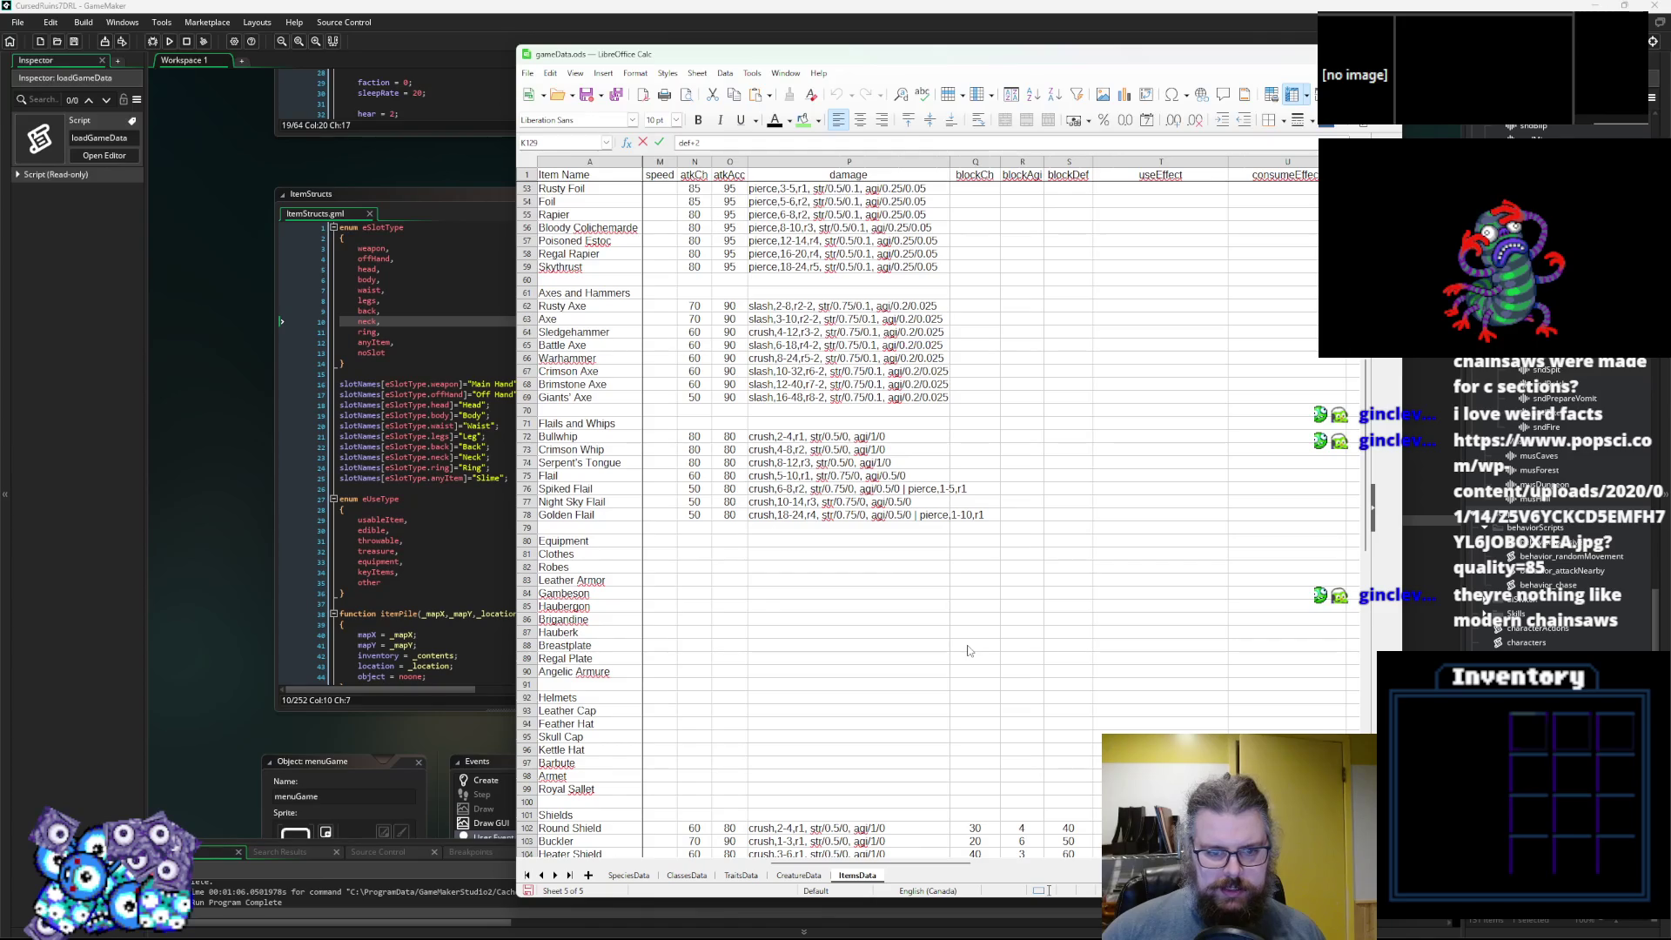
{"action": "scroll", "coordinate": [856, 603], "scroll_direction": "up", "scroll_amount": 4}
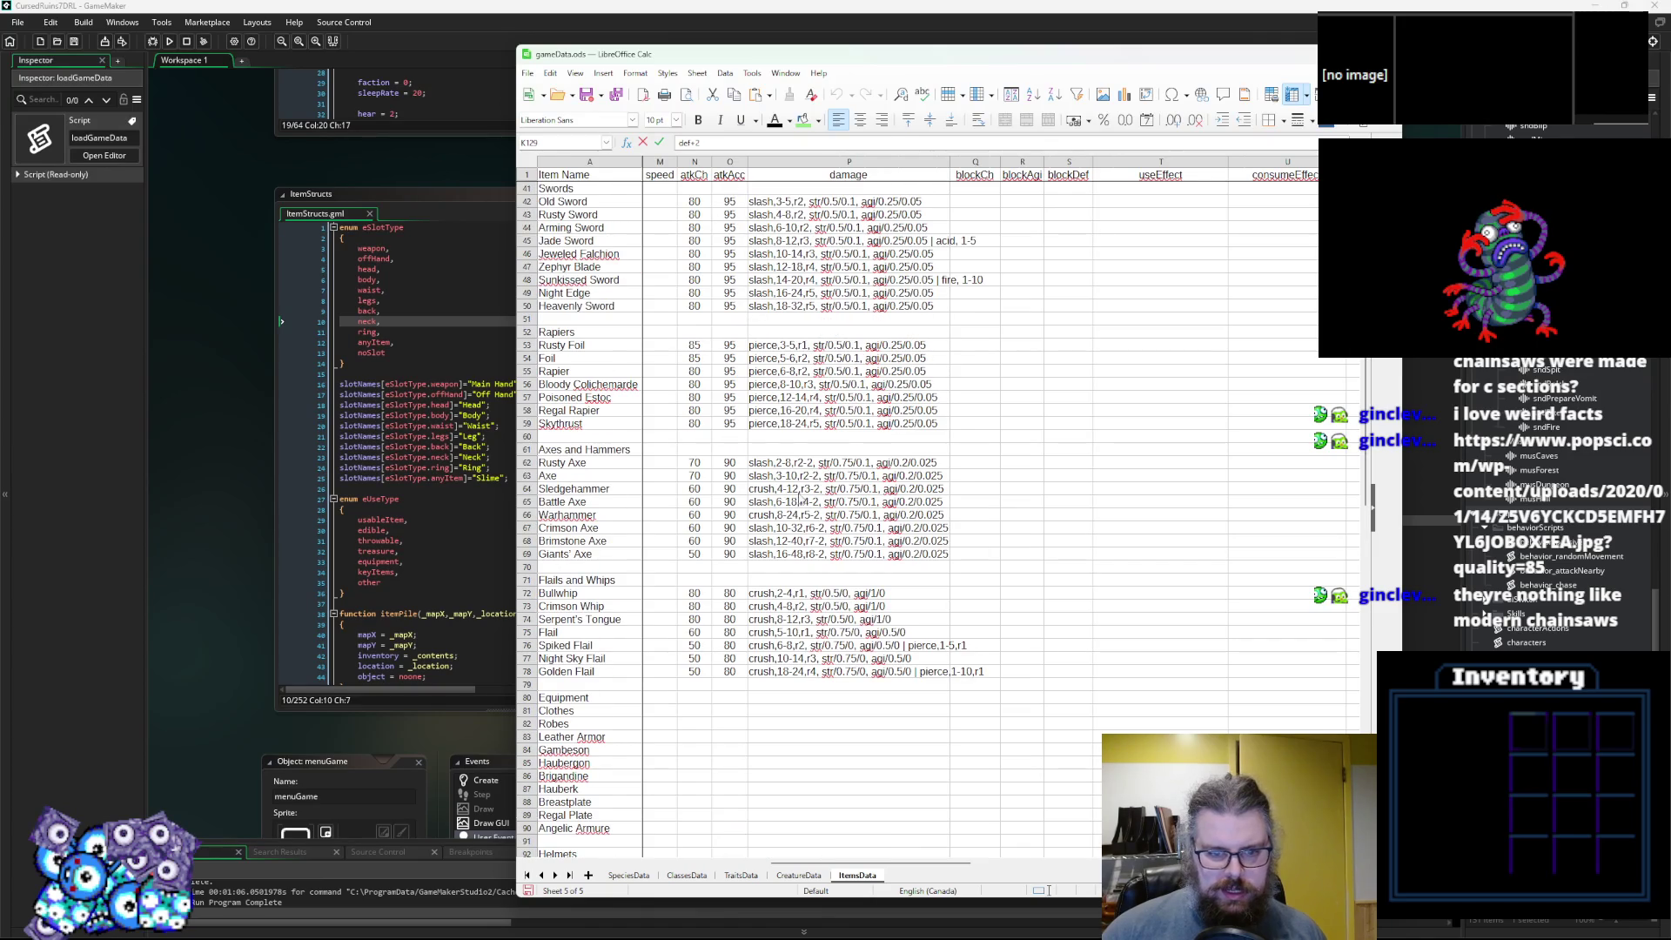
{"action": "left_click", "coordinate": [871, 477]}
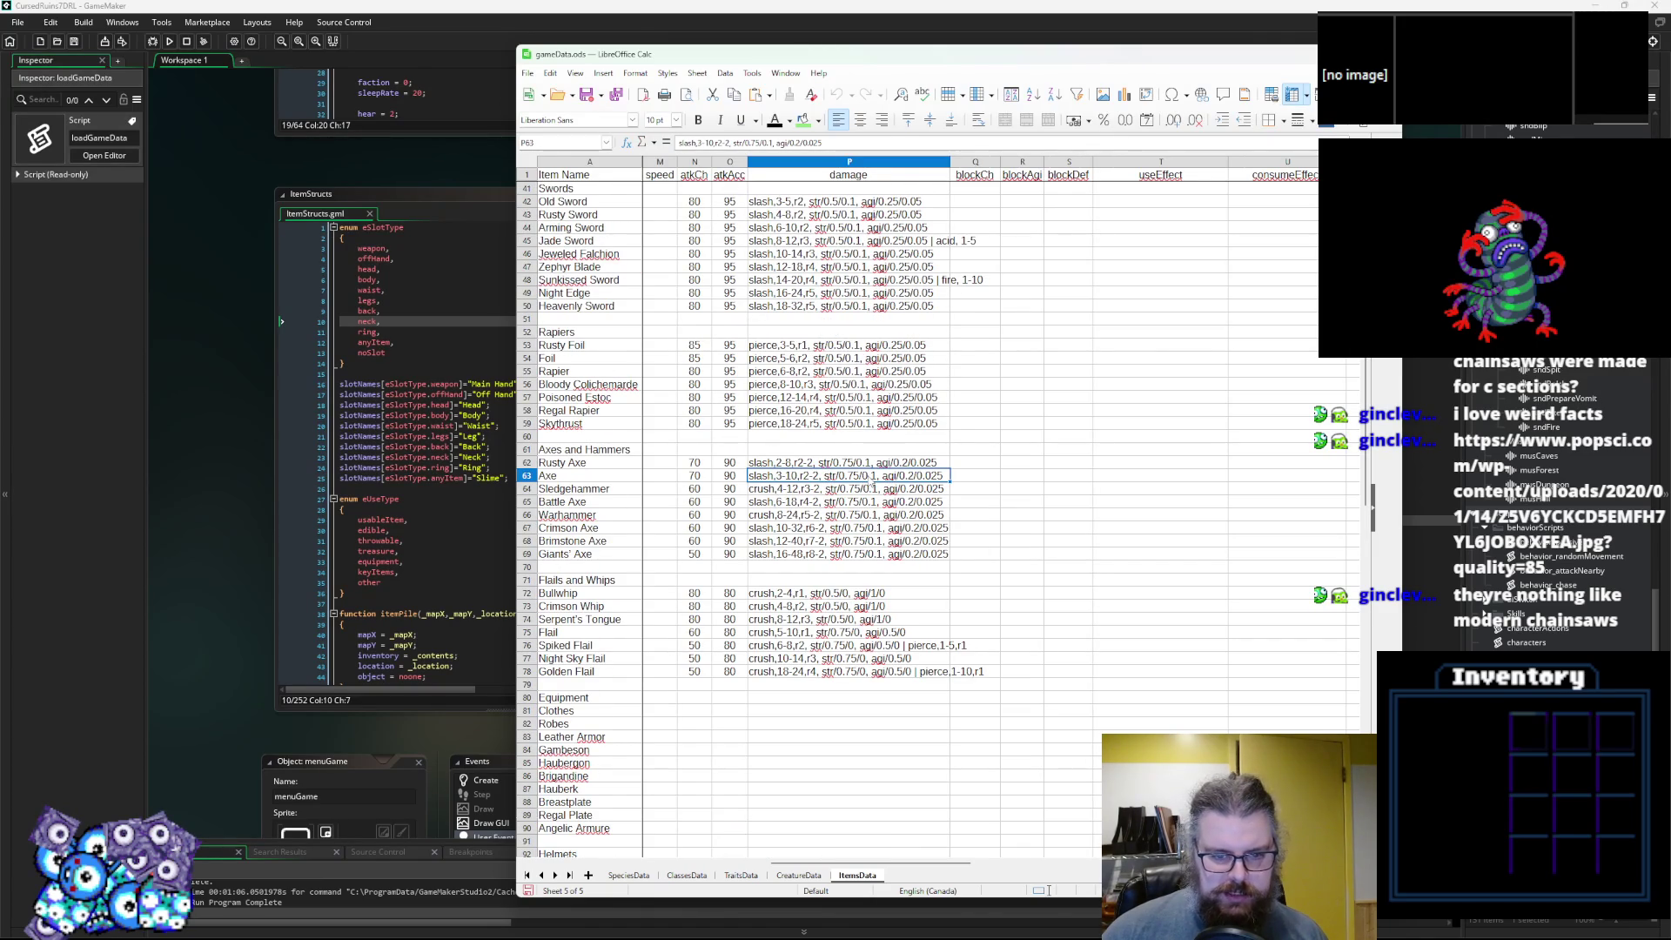
{"action": "left_click", "coordinate": [786, 503]}
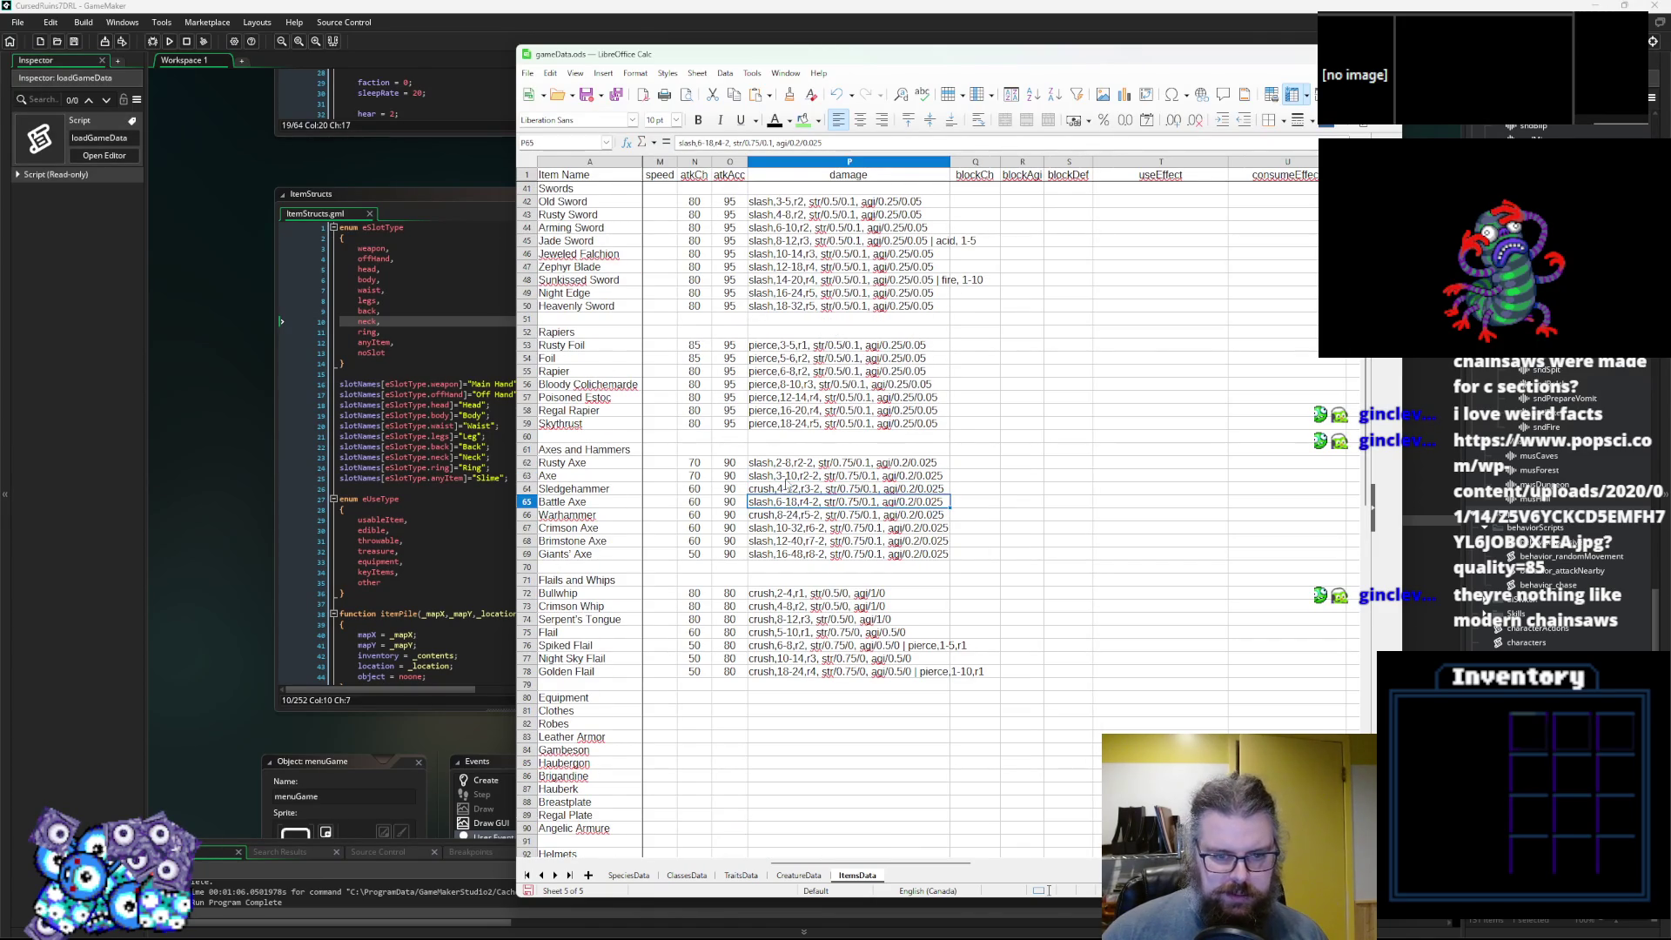
{"action": "mouse_move", "coordinate": [788, 478]}
{"action": "left_mouse_down"}
{"action": "mouse_move", "coordinate": [666, 479]}
{"action": "mouse_move", "coordinate": [731, 502]}
{"action": "mouse_move", "coordinate": [700, 504]}
{"action": "left_mouse_up"}
{"action": "key", "text": "ctrl+c"}
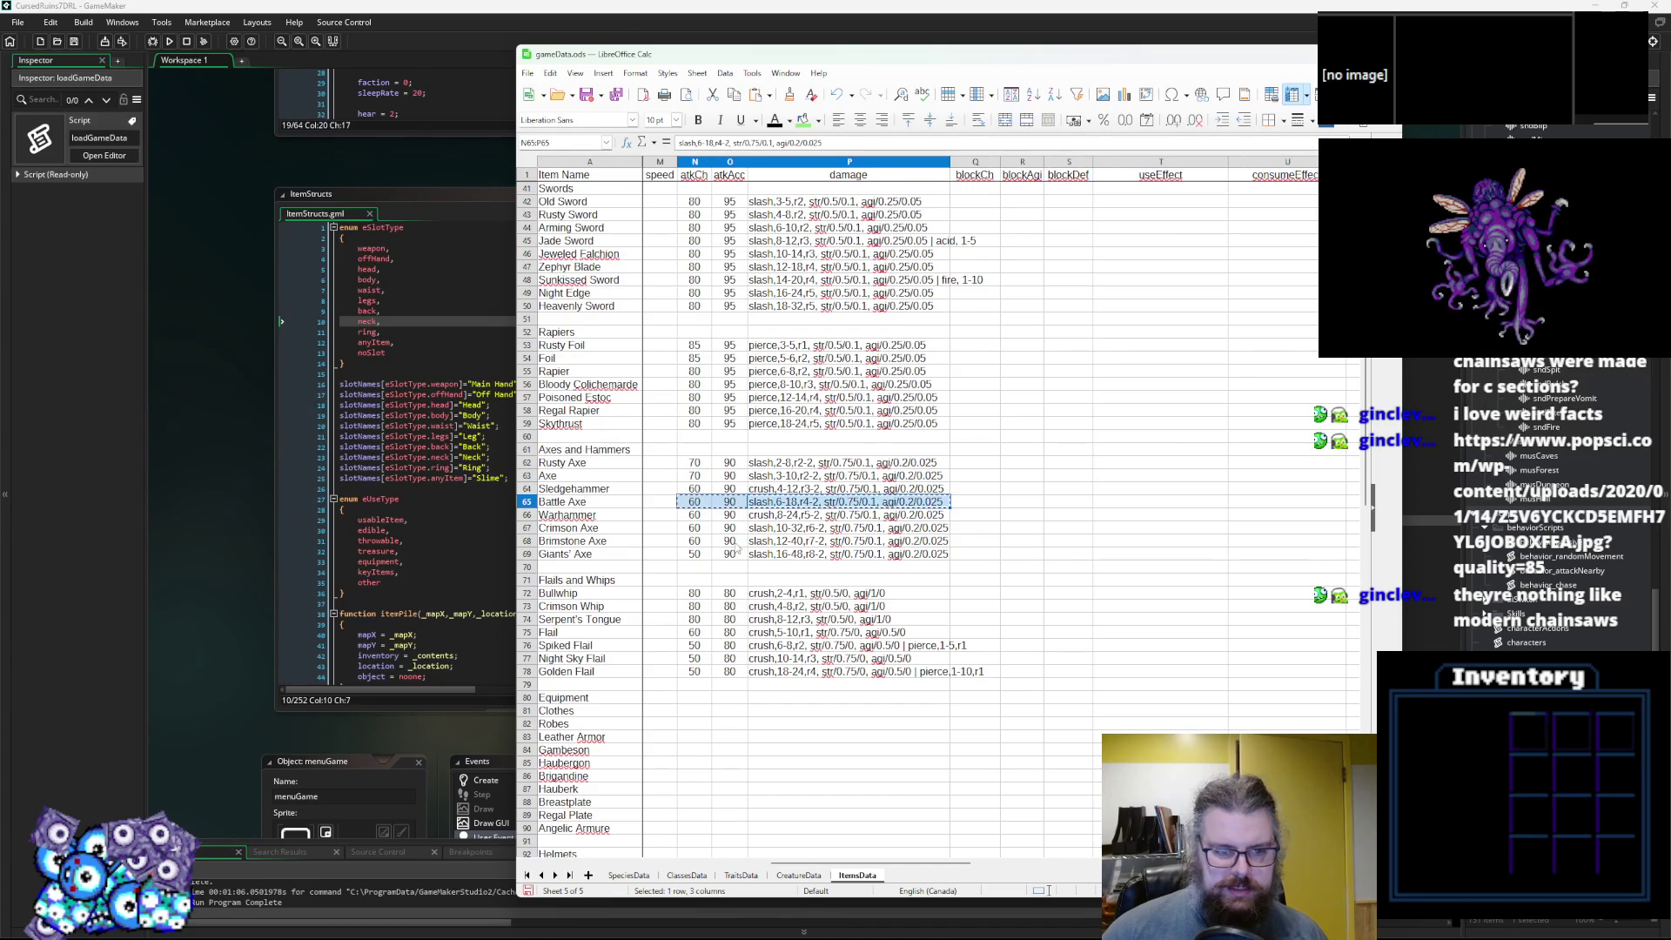
{"action": "scroll", "coordinate": [731, 541], "scroll_direction": "down", "scroll_amount": 16}
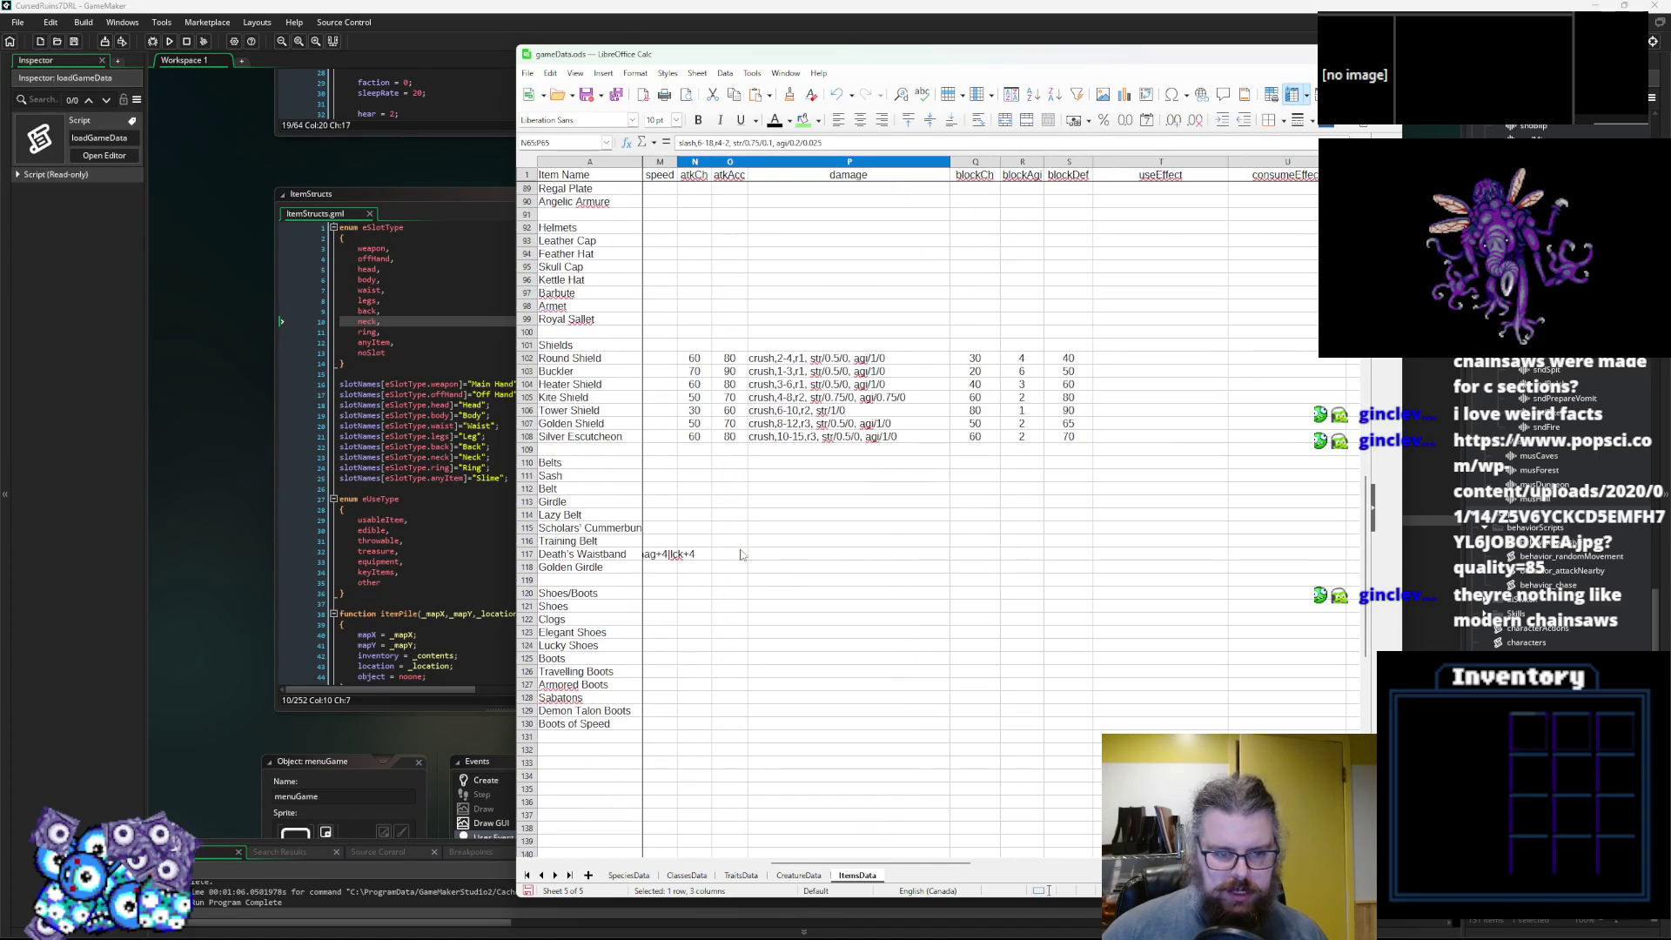
{"action": "left_click", "coordinate": [694, 709]}
{"action": "key", "text": "ctrl+v"}
{"action": "left_click", "coordinate": [729, 775]}
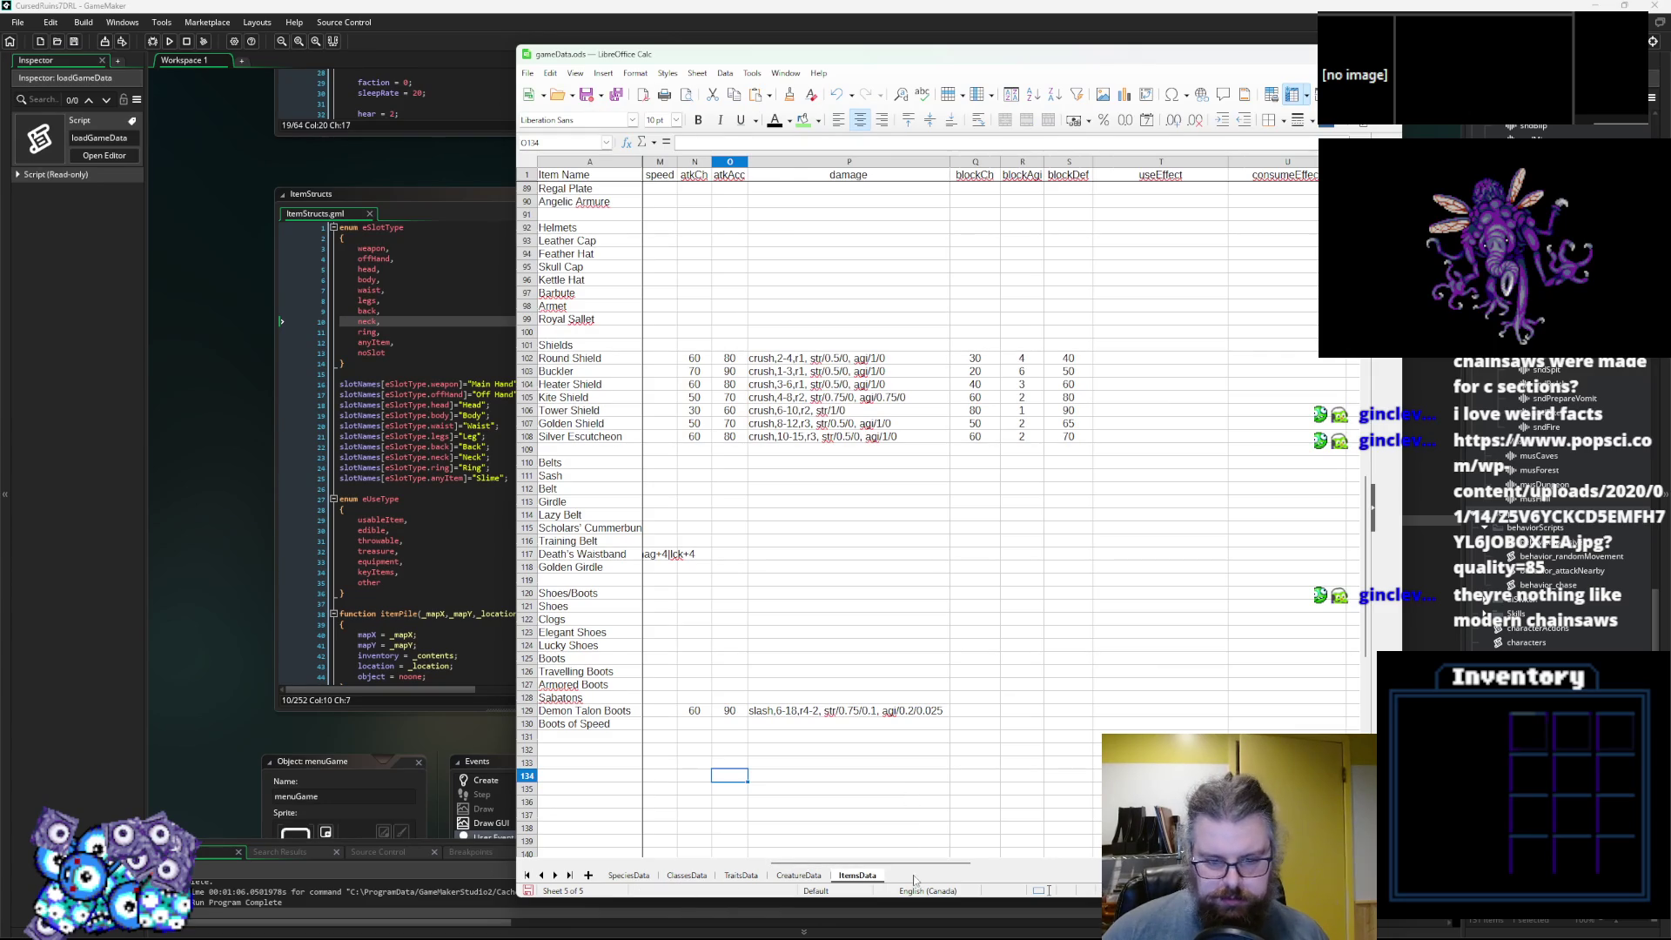
{"action": "mouse_move", "coordinate": [922, 870]}
{"action": "left_mouse_down"}
{"action": "mouse_move", "coordinate": [937, 870]}
{"action": "mouse_move", "coordinate": [670, 870]}
{"action": "mouse_move", "coordinate": [1070, 870]}
{"action": "mouse_move", "coordinate": [1035, 870]}
{"action": "left_mouse_up"}
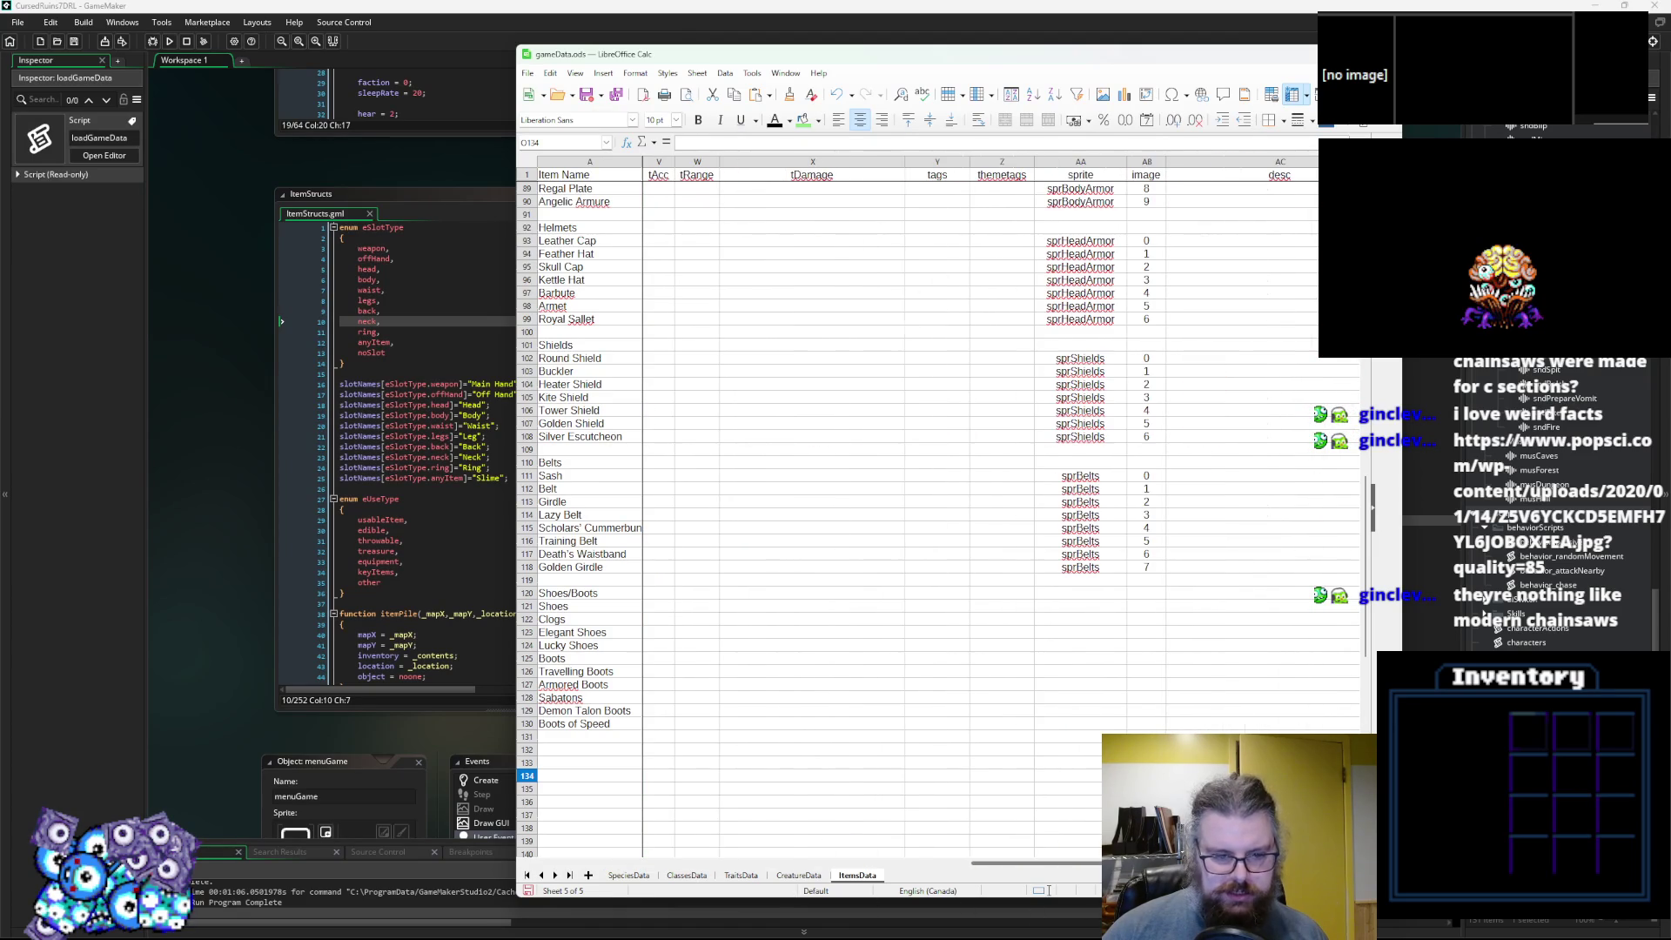
Set the sprite to sprFeet for Shoes and every boot row below it.
{"action": "left_click", "coordinate": [1086, 609]}
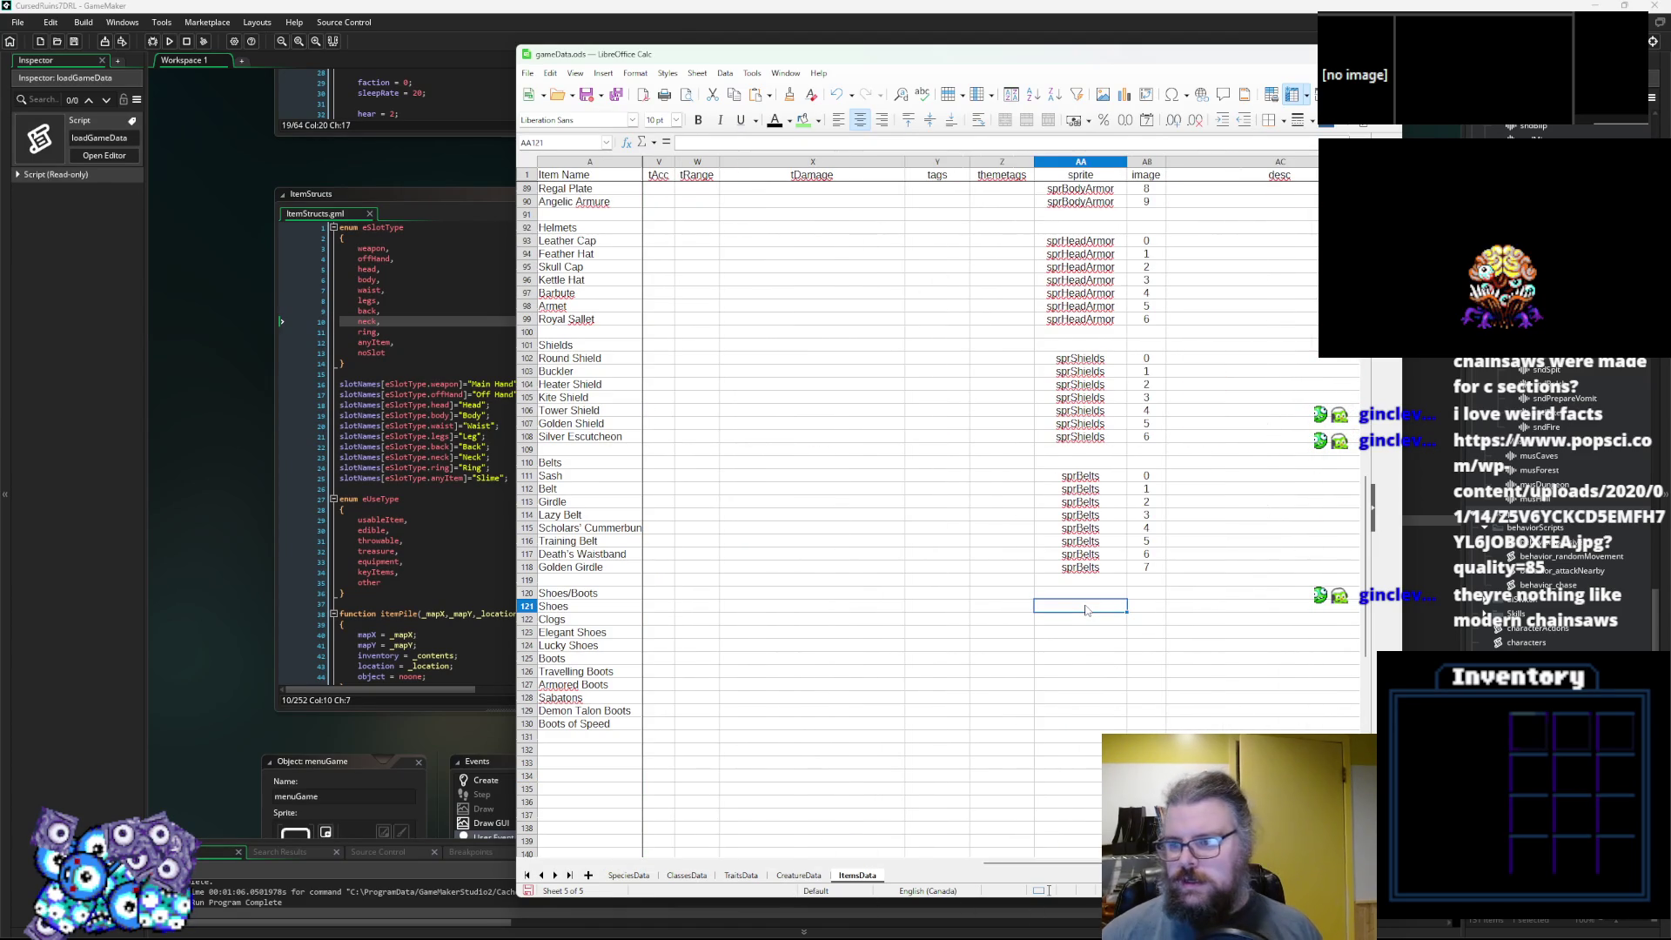
{"action": "type", "text": "sprFeet"}
{"action": "left_click", "coordinate": [1146, 614]}
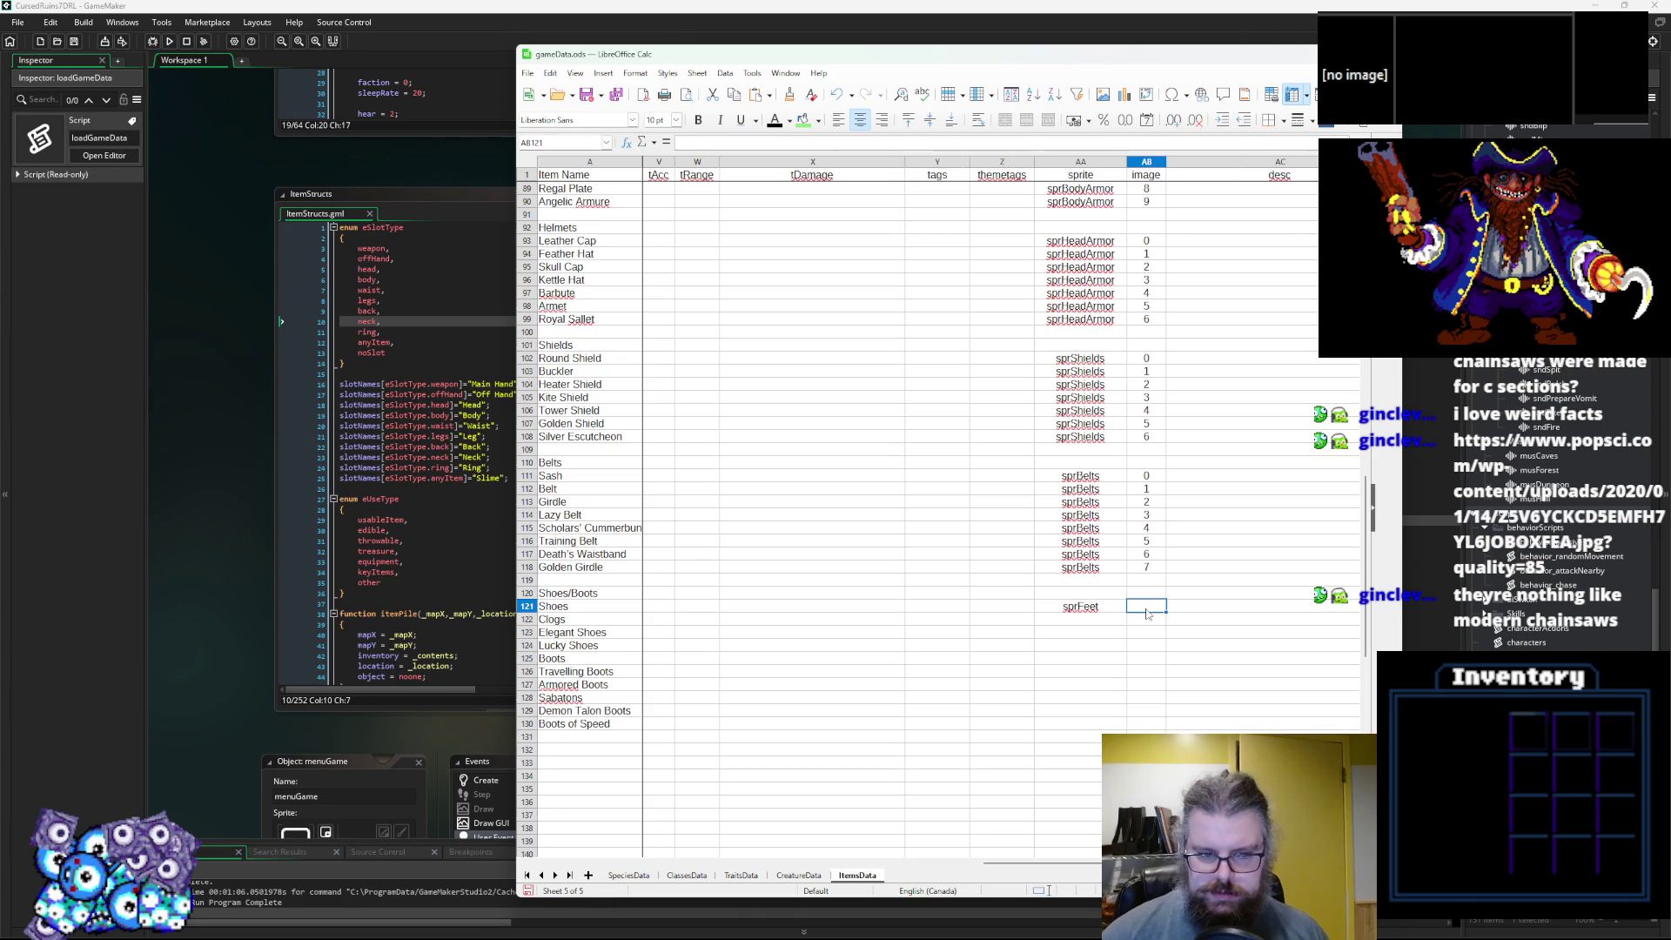
{"action": "key", "text": "Left"}
{"action": "key", "text": "ctrl+c"}
{"action": "key", "text": "Down"}
{"action": "key", "text": "ctrl+v"}
{"action": "key", "text": "Down"}
{"action": "key", "text": "ctrl+v"}
{"action": "key", "text": "Down"}
{"action": "key", "text": "ctrl+v"}
{"action": "key", "text": "Down"}
{"action": "key", "text": "ctrl+v"}
{"action": "key", "text": "Down"}
{"action": "key", "text": "ctrl+v"}
{"action": "key", "text": "Down"}
{"action": "key", "text": "ctrl+v"}
{"action": "key", "text": "Down"}
{"action": "key", "text": "ctrl+v"}
{"action": "key", "text": "Down"}
{"action": "key", "text": "ctrl+v"}
{"action": "key", "text": "Down"}
{"action": "key", "text": "ctrl+v"}
Enter image numbers 0 through 9 for the ten footwear rows.
{"action": "key", "text": "Right"}
{"action": "key", "text": "Up"}
{"action": "key", "text": "Up"}
{"action": "key", "text": "Up"}
{"action": "key", "text": "Up"}
{"action": "type", "text": "0 1 2 3 4 5 6 7 8 9"}
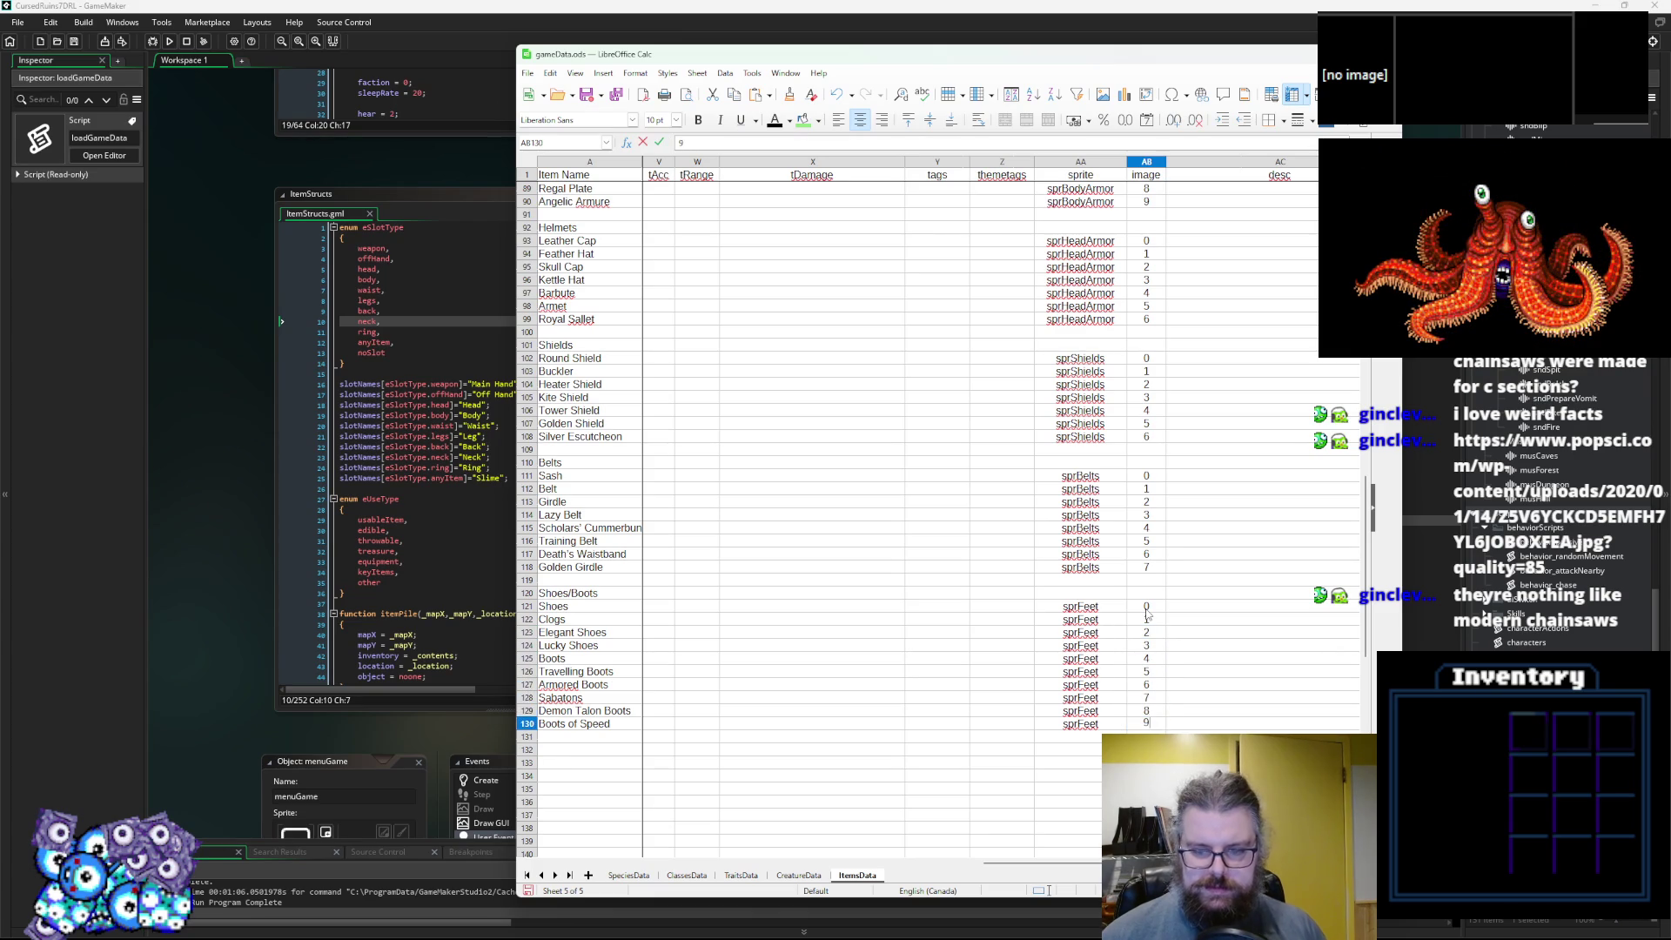
{"action": "left_click", "coordinate": [1146, 609]}
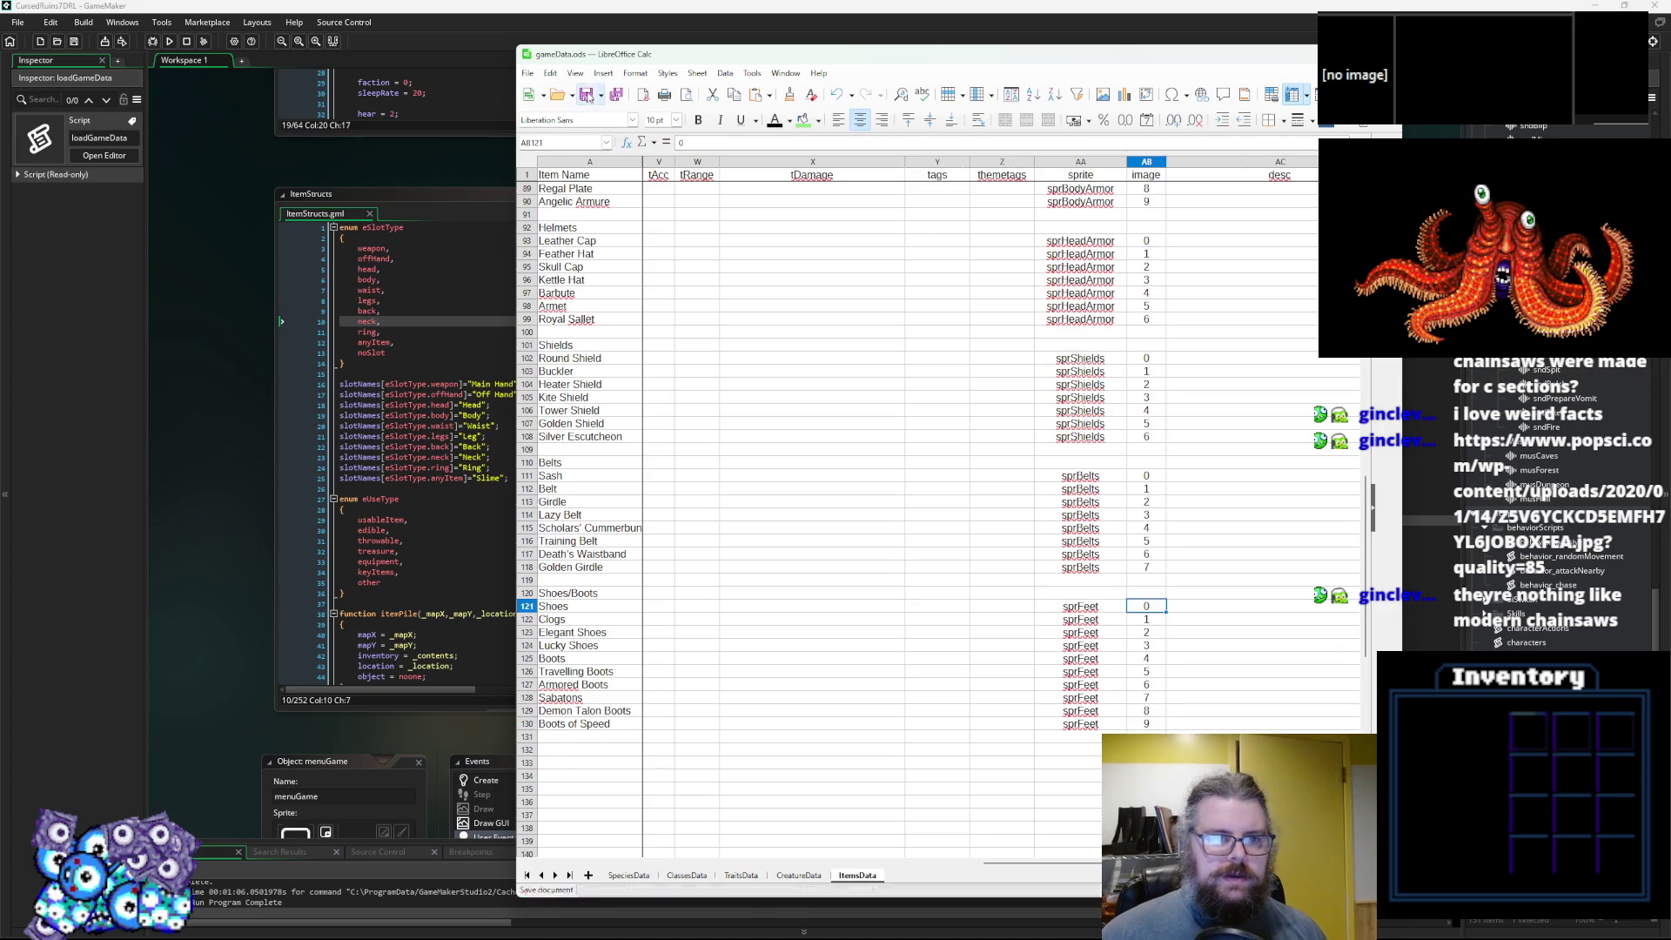
Run the CSV export macro and confirm the export.
{"action": "left_click", "coordinate": [616, 94]}
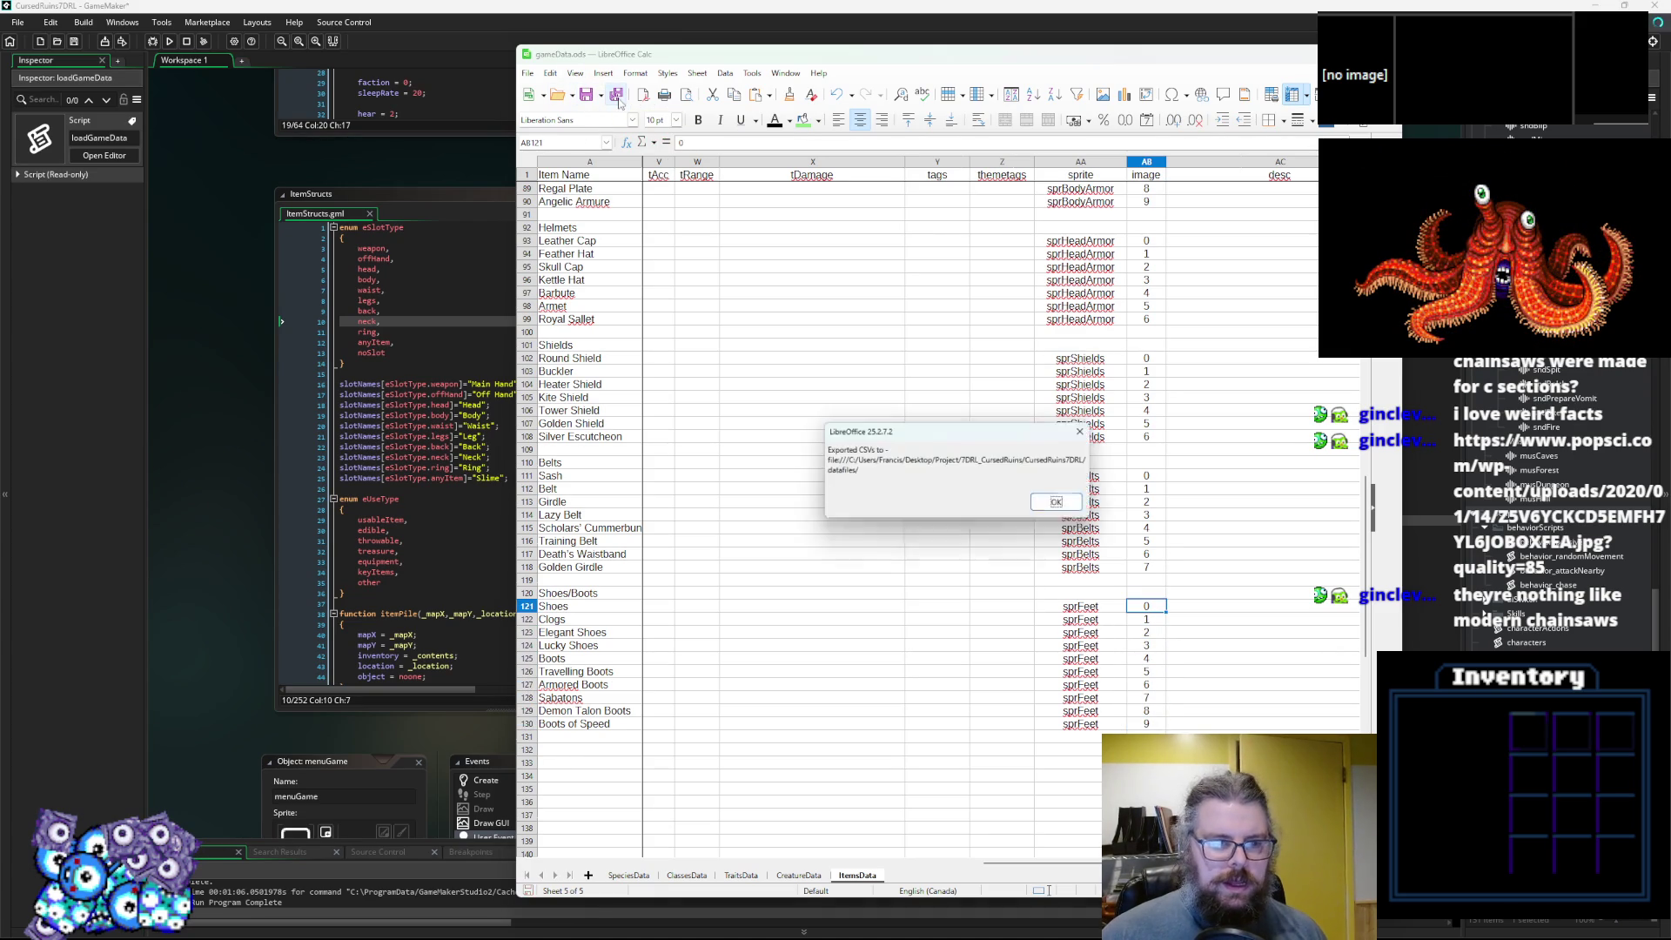
{"action": "left_click", "coordinate": [1061, 504]}
{"action": "left_click", "coordinate": [376, 512]}
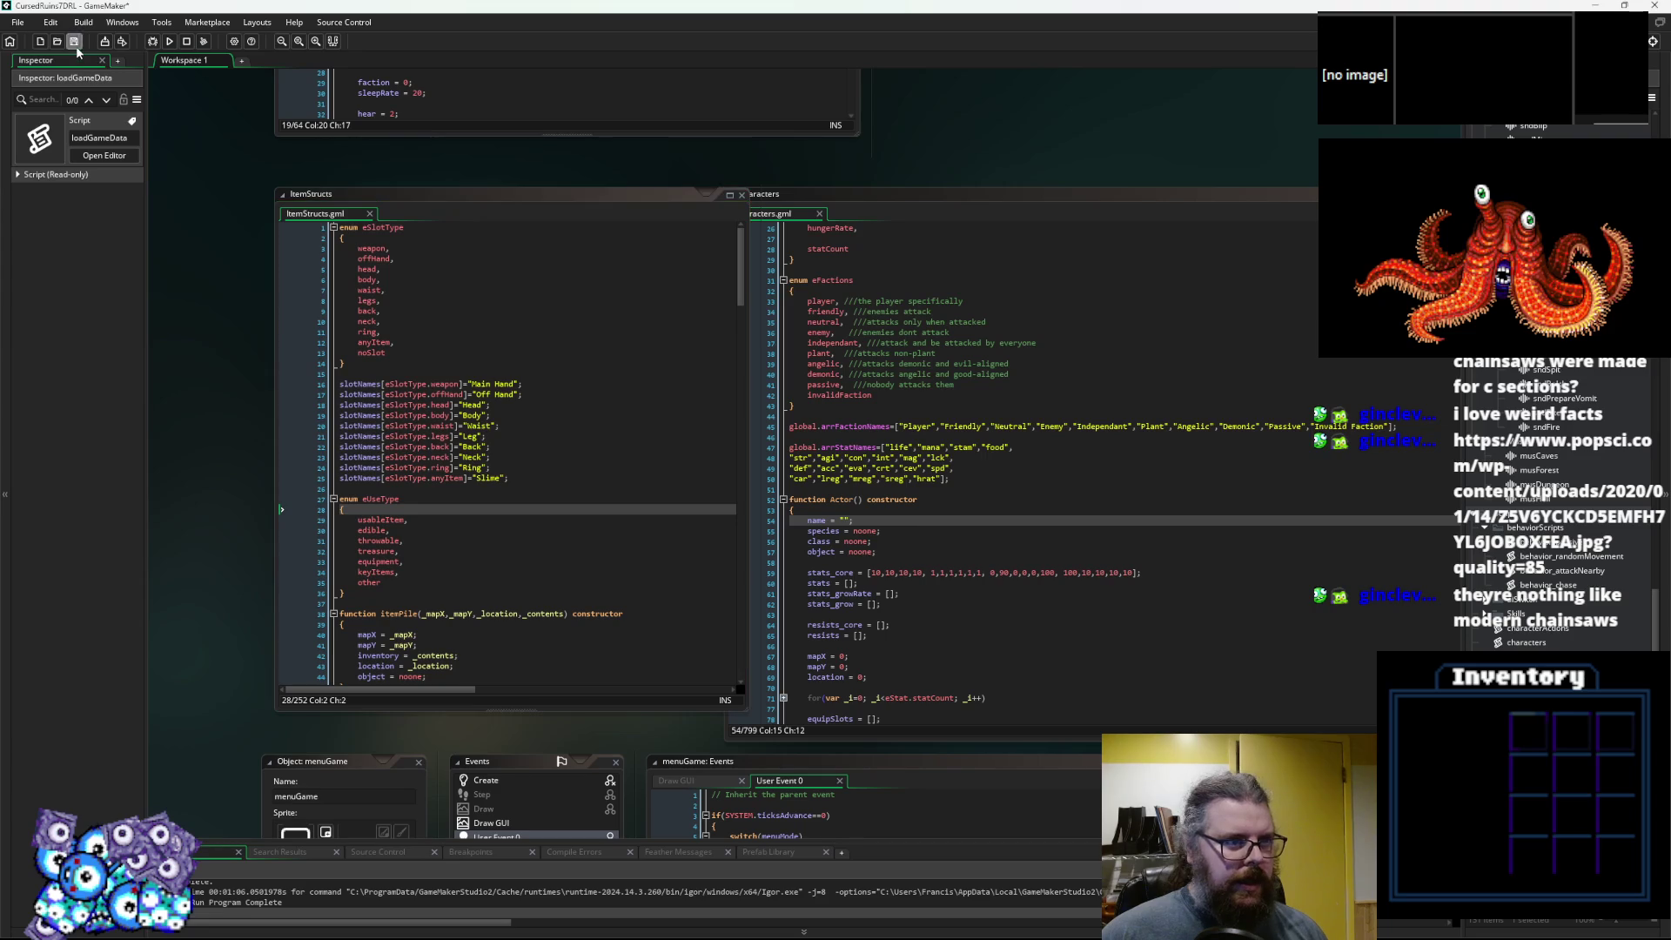
Run the game, start a new game, go down a level and walk down through the cave.
{"action": "left_click", "coordinate": [170, 42]}
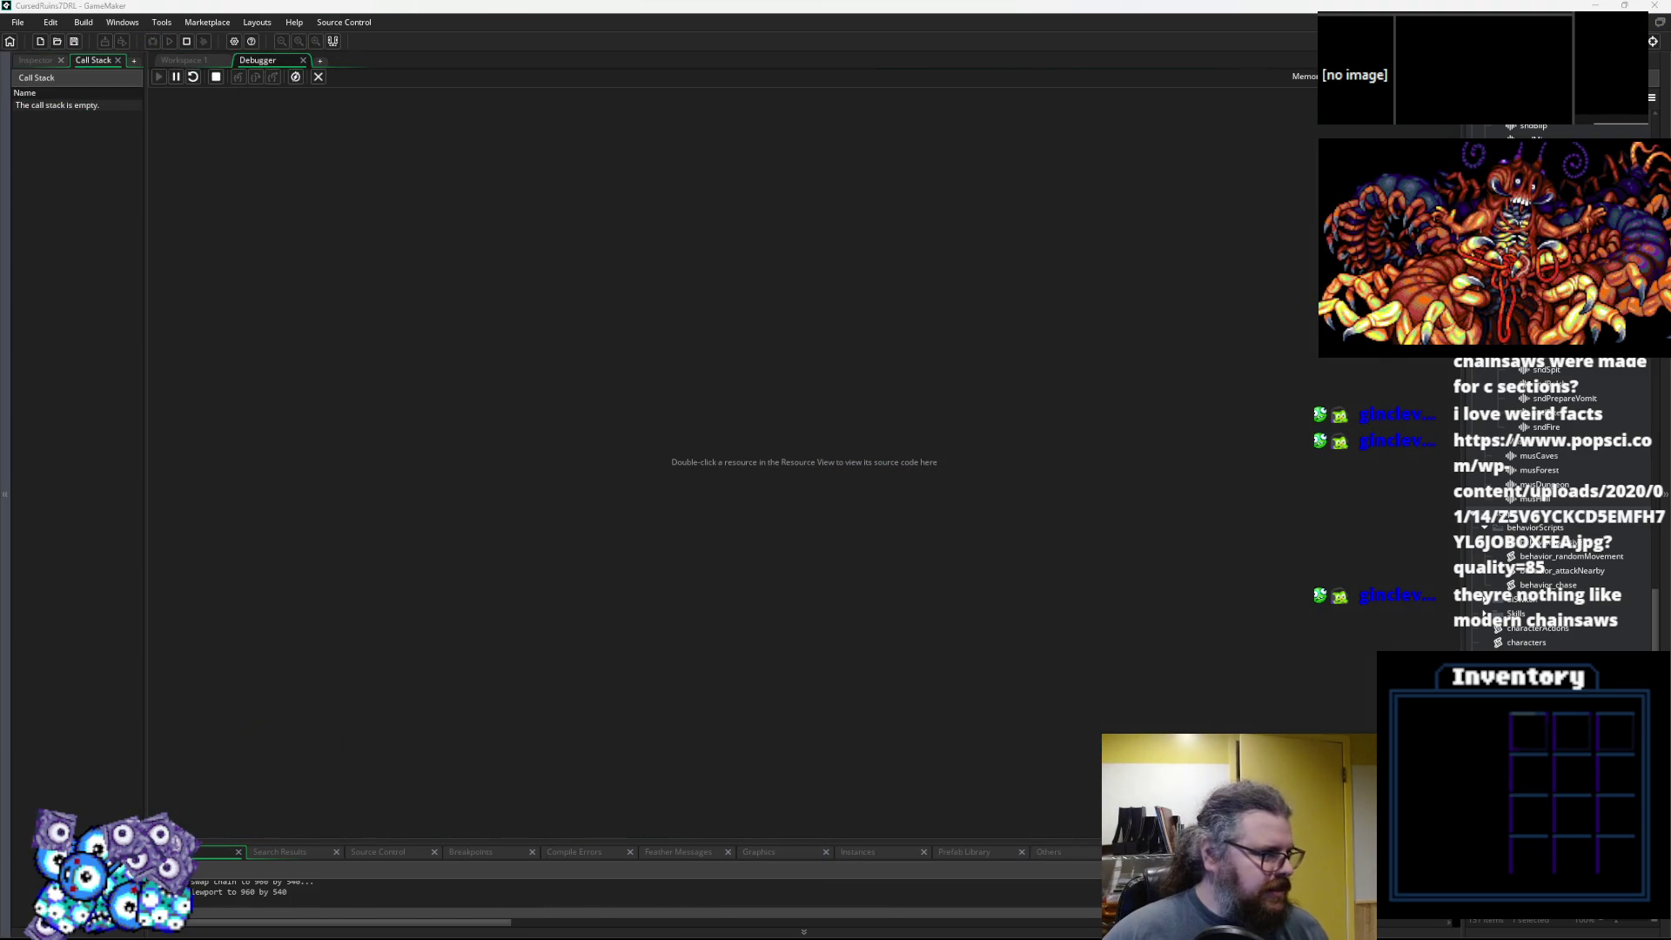
{"action": "key", "text": "Return"}
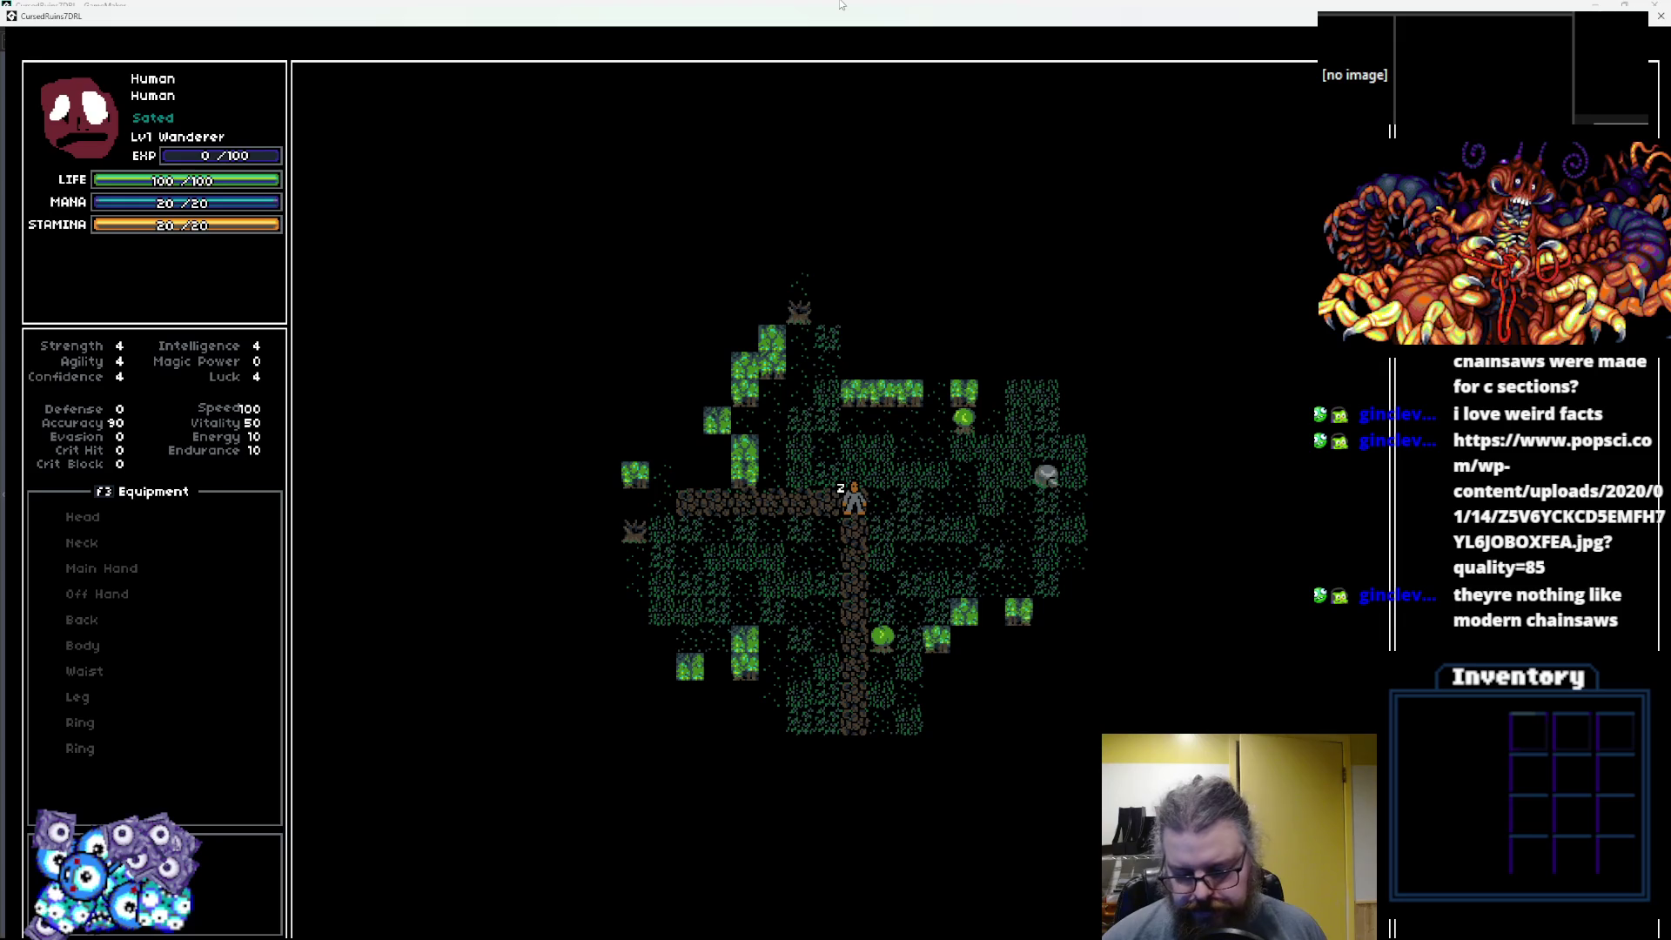
{"action": "key", "text": "r"}
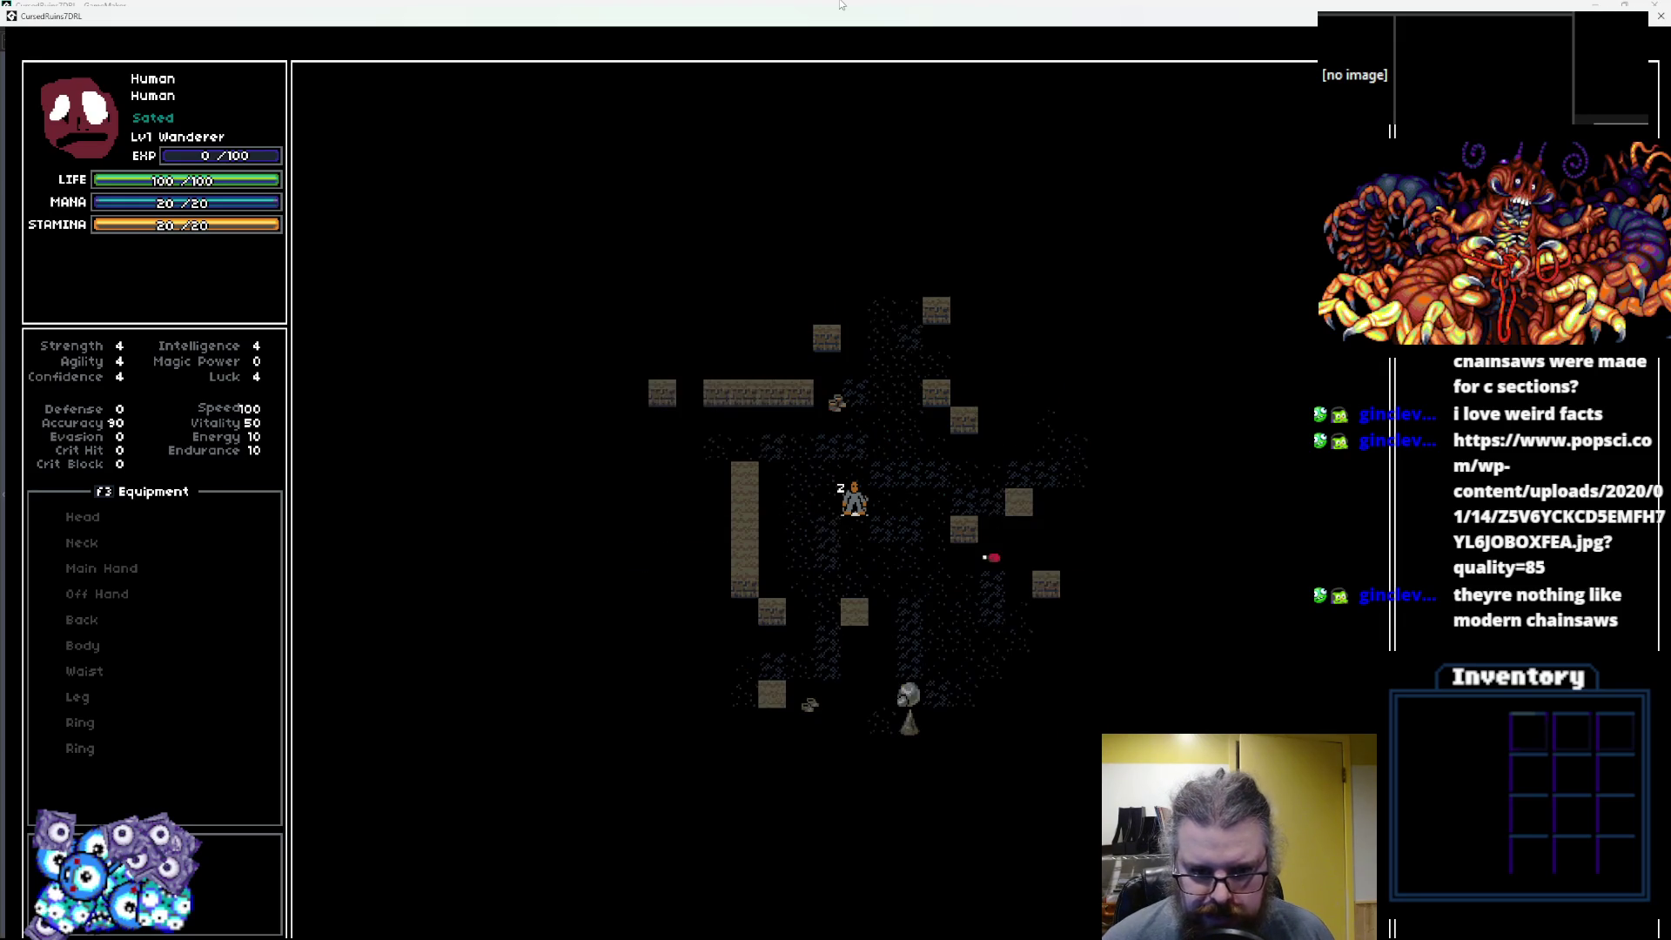
{"action": "key", "text": "Right"}
{"action": "key", "text": "Down"}
{"action": "key", "text": "Down"}
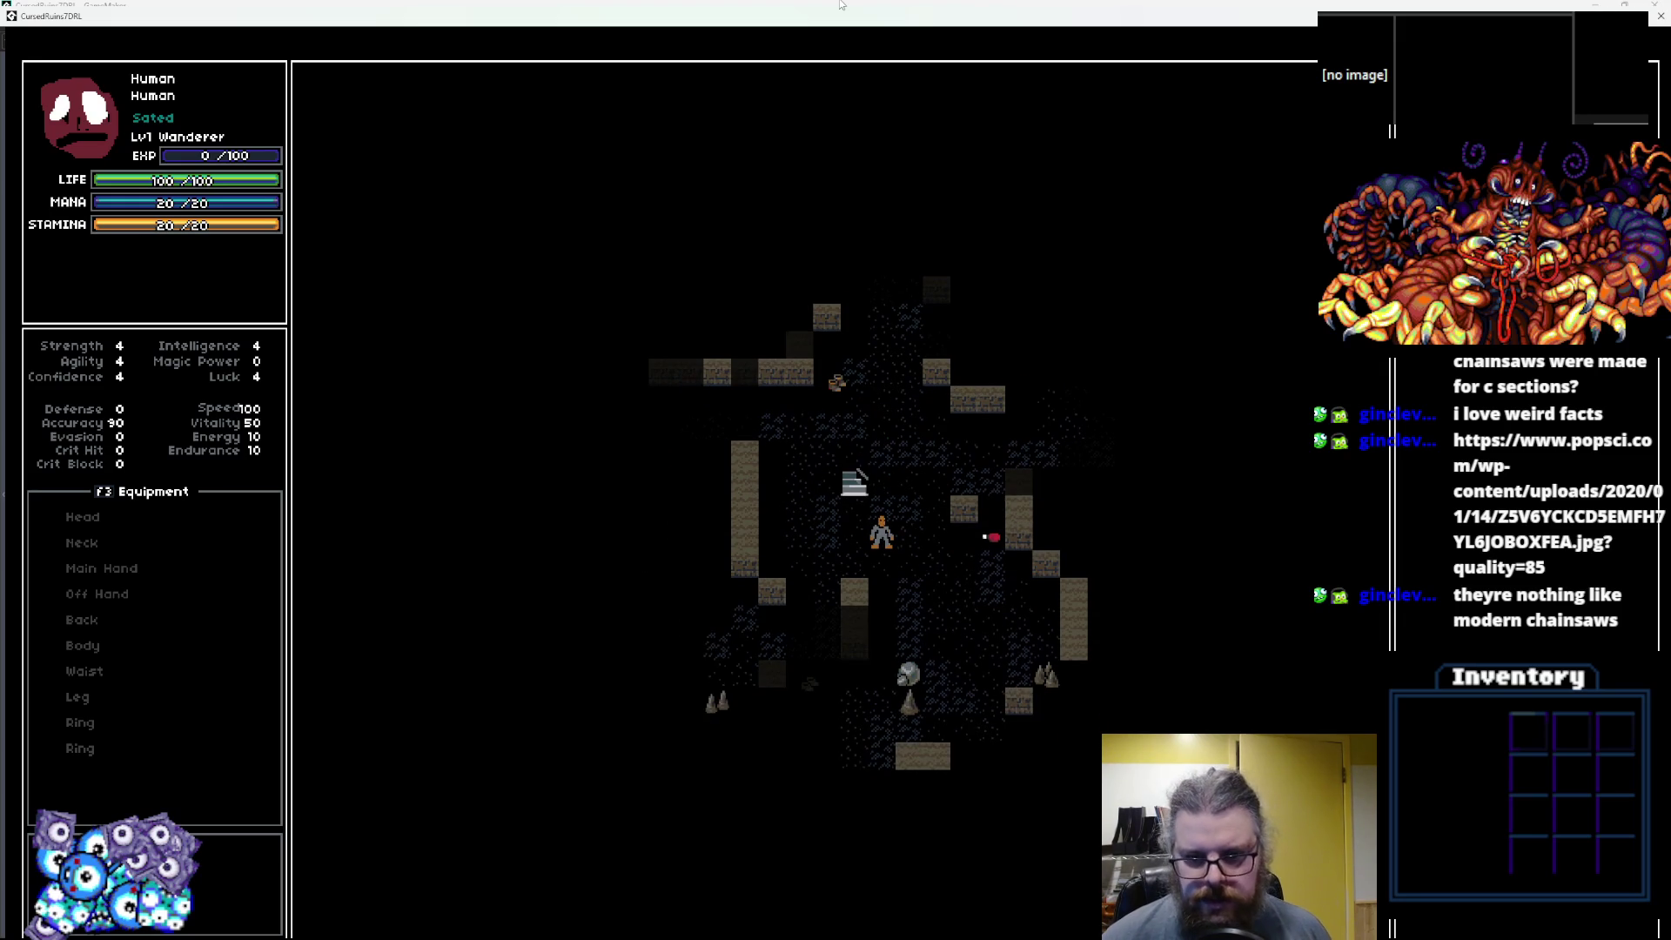
{"action": "key", "text": "Right"}
{"action": "key", "text": "Down"}
{"action": "key", "text": "Down"}
{"action": "key", "text": "Down"}
{"action": "key", "text": "Down"}
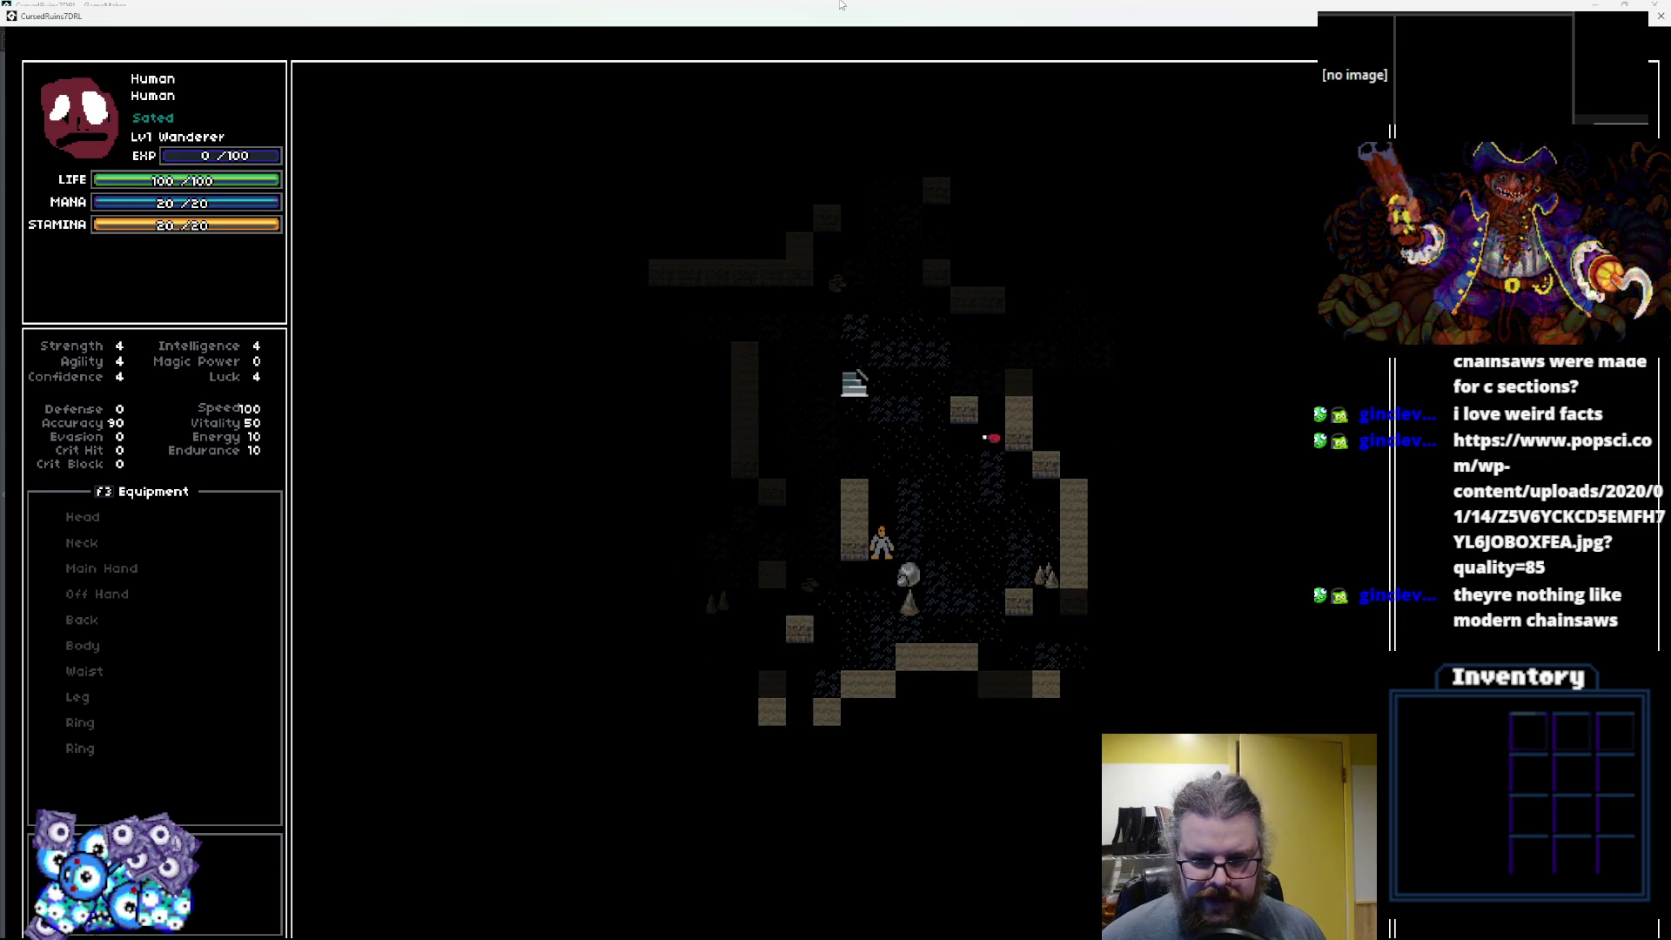
{"action": "key", "text": "Down"}
{"action": "key", "text": "Left"}
{"action": "key", "text": "Left"}
{"action": "key", "text": "Down"}
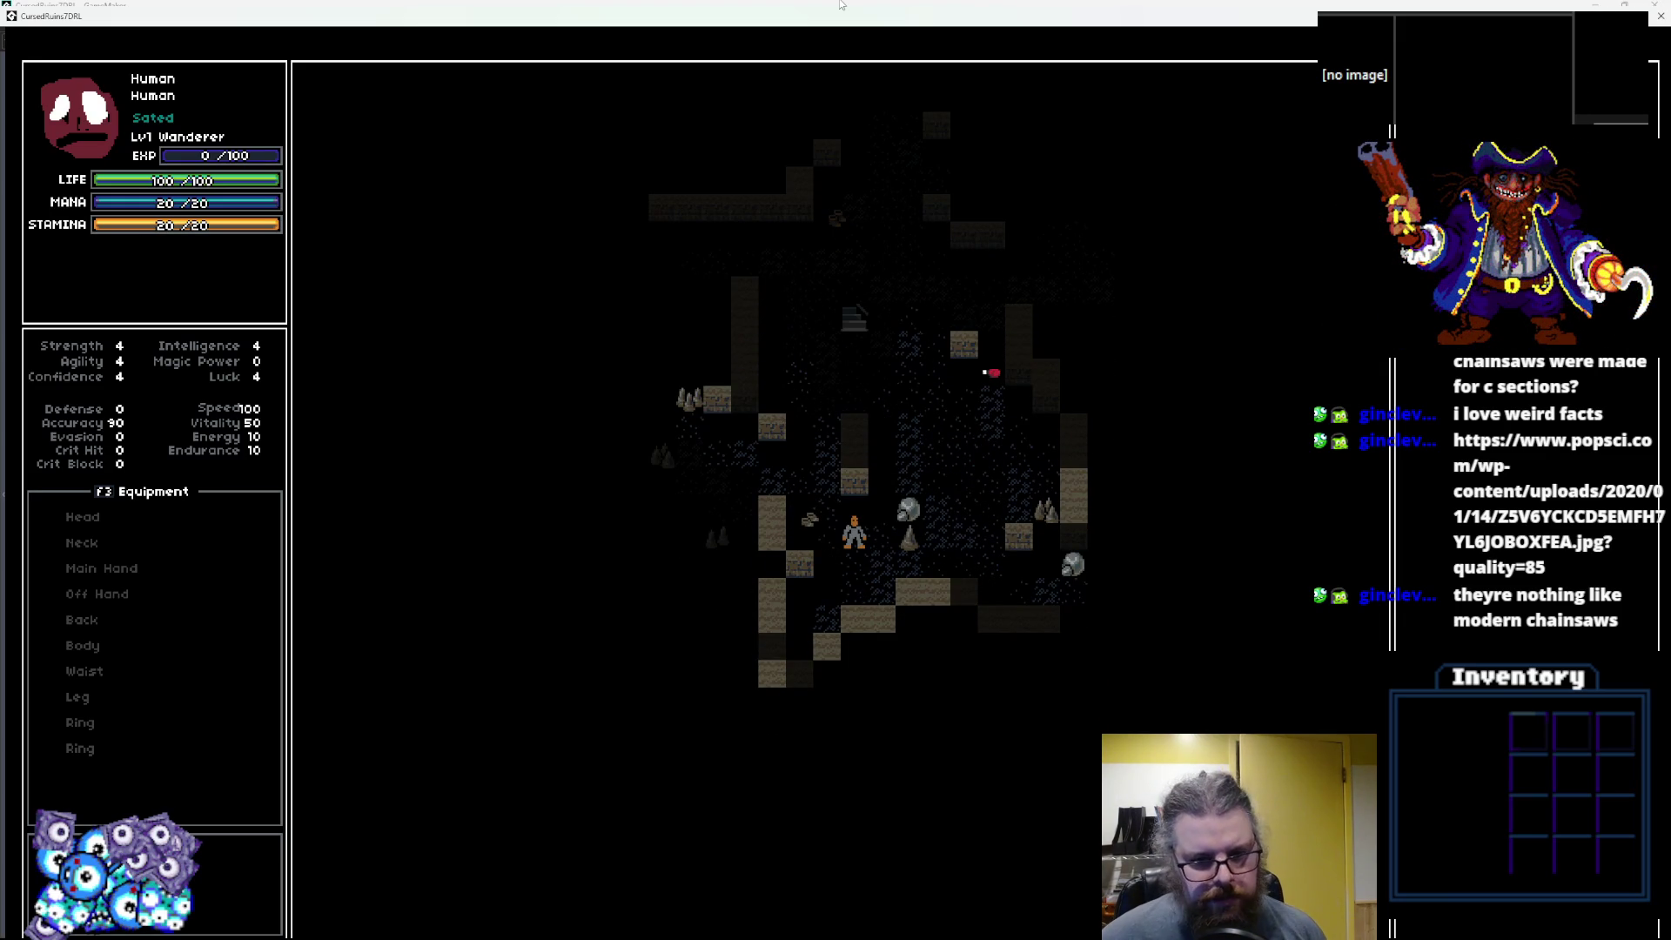
{"action": "key", "text": "Left"}
{"action": "key", "text": "Up"}
{"action": "key", "text": "Left"}
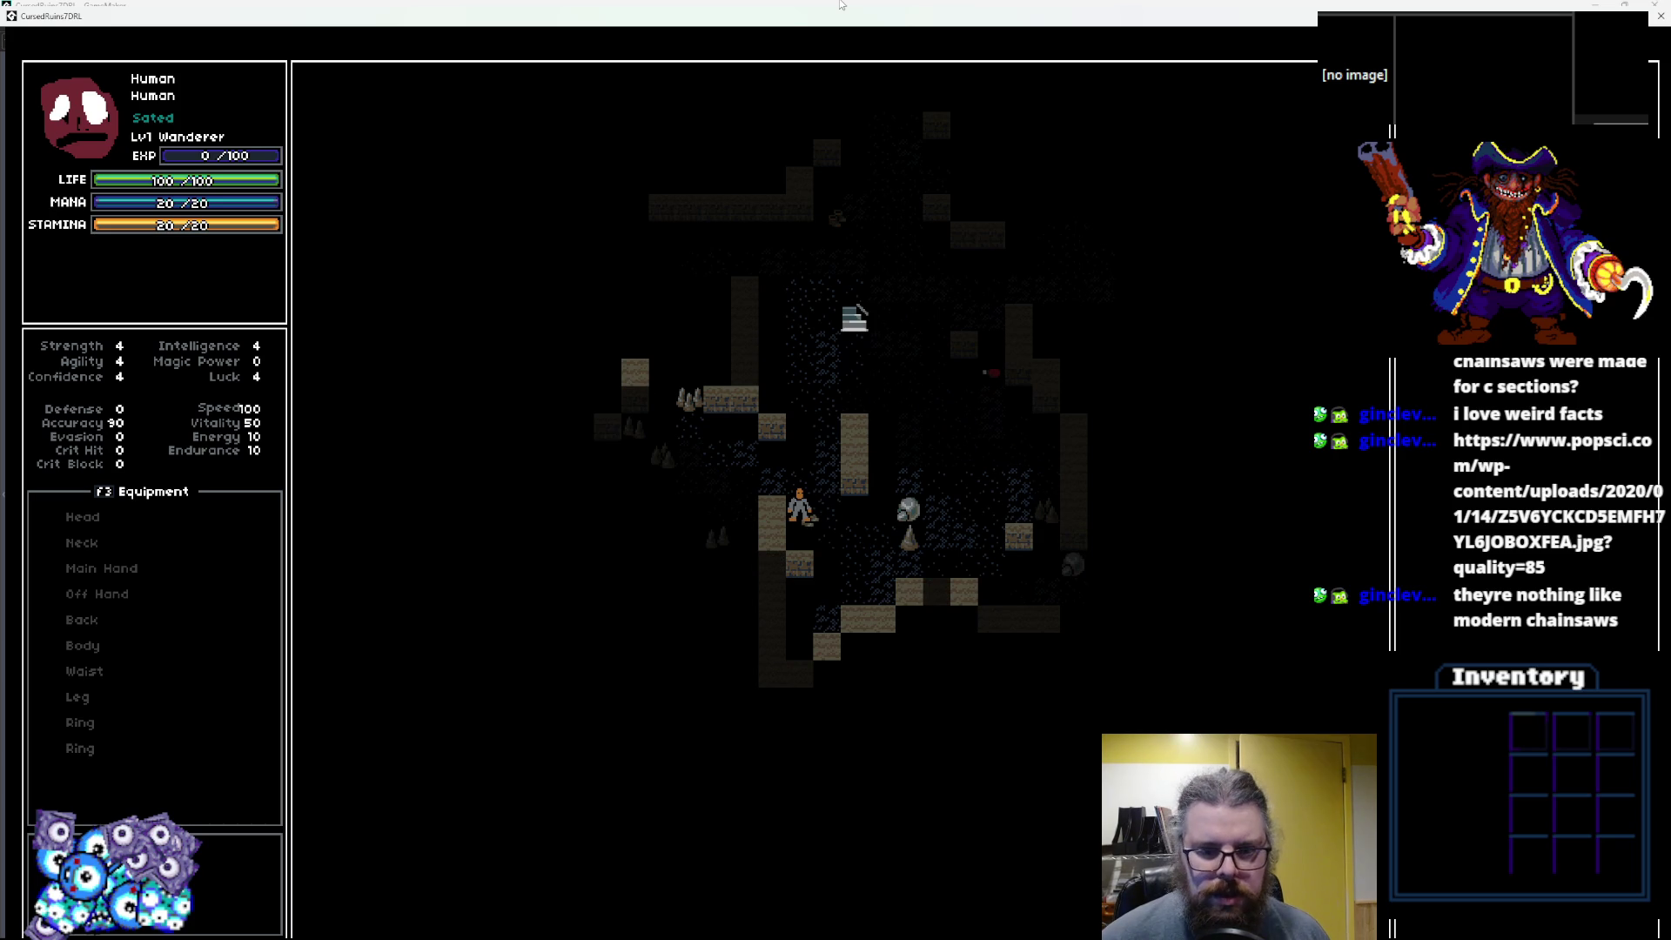
Walk the character left and up through the cave to beside the boulder.
{"action": "key", "text": "Right"}
{"action": "key", "text": "Left"}
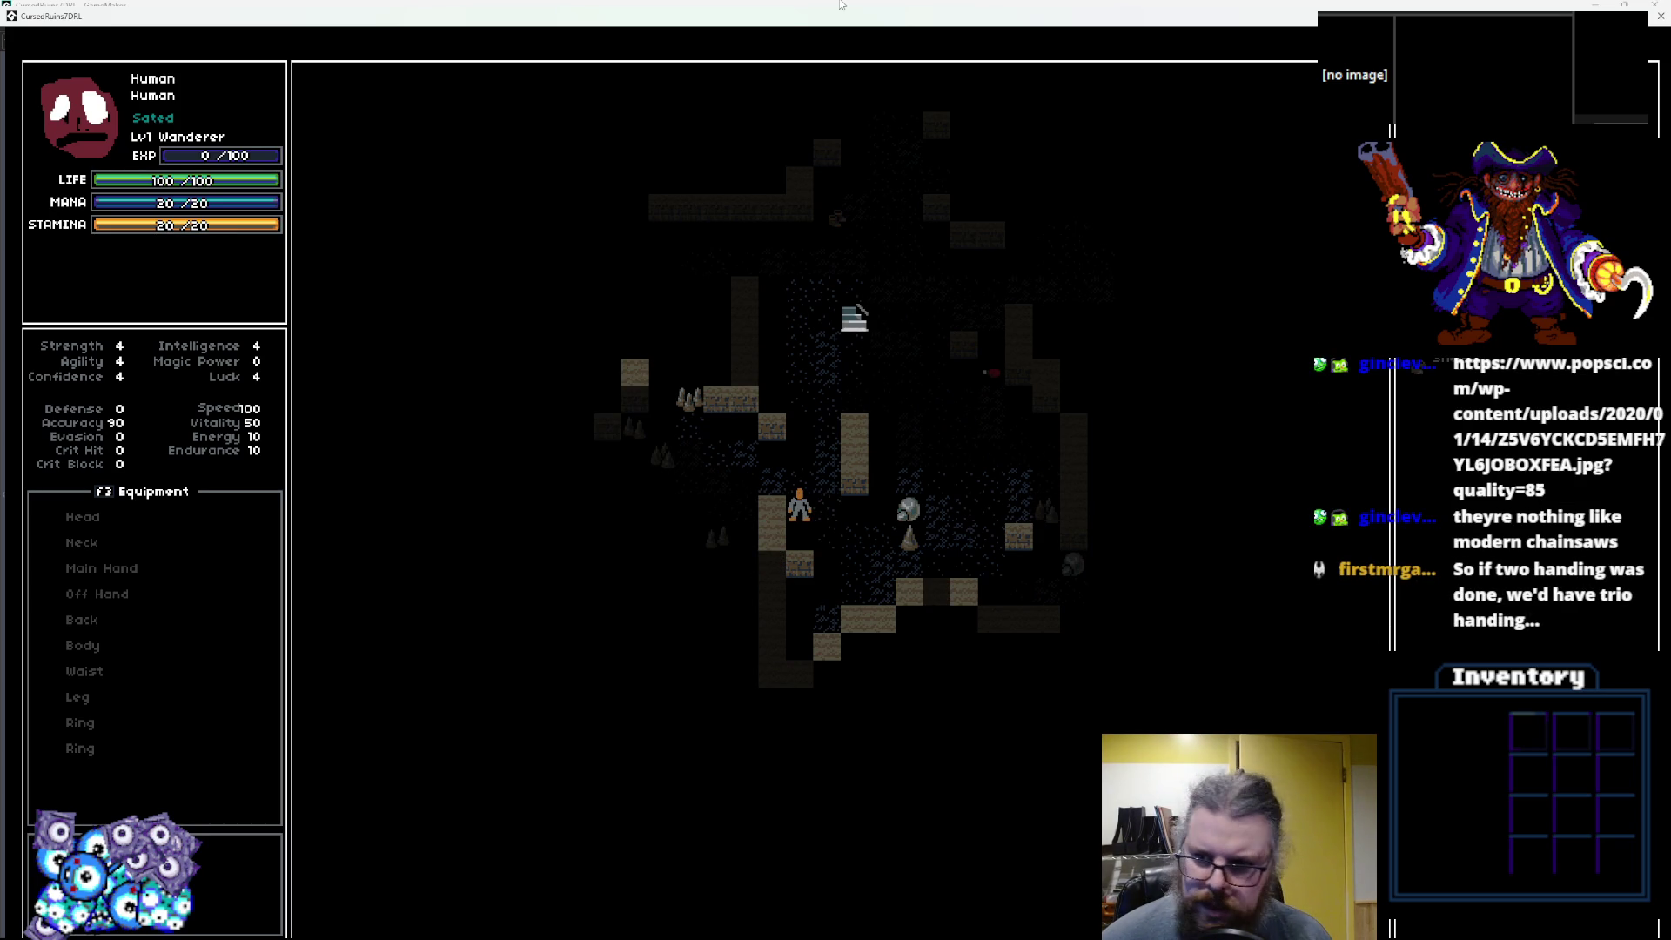
{"action": "key", "text": "Left"}
{"action": "key", "text": "Left"}
{"action": "key", "text": "Left"}
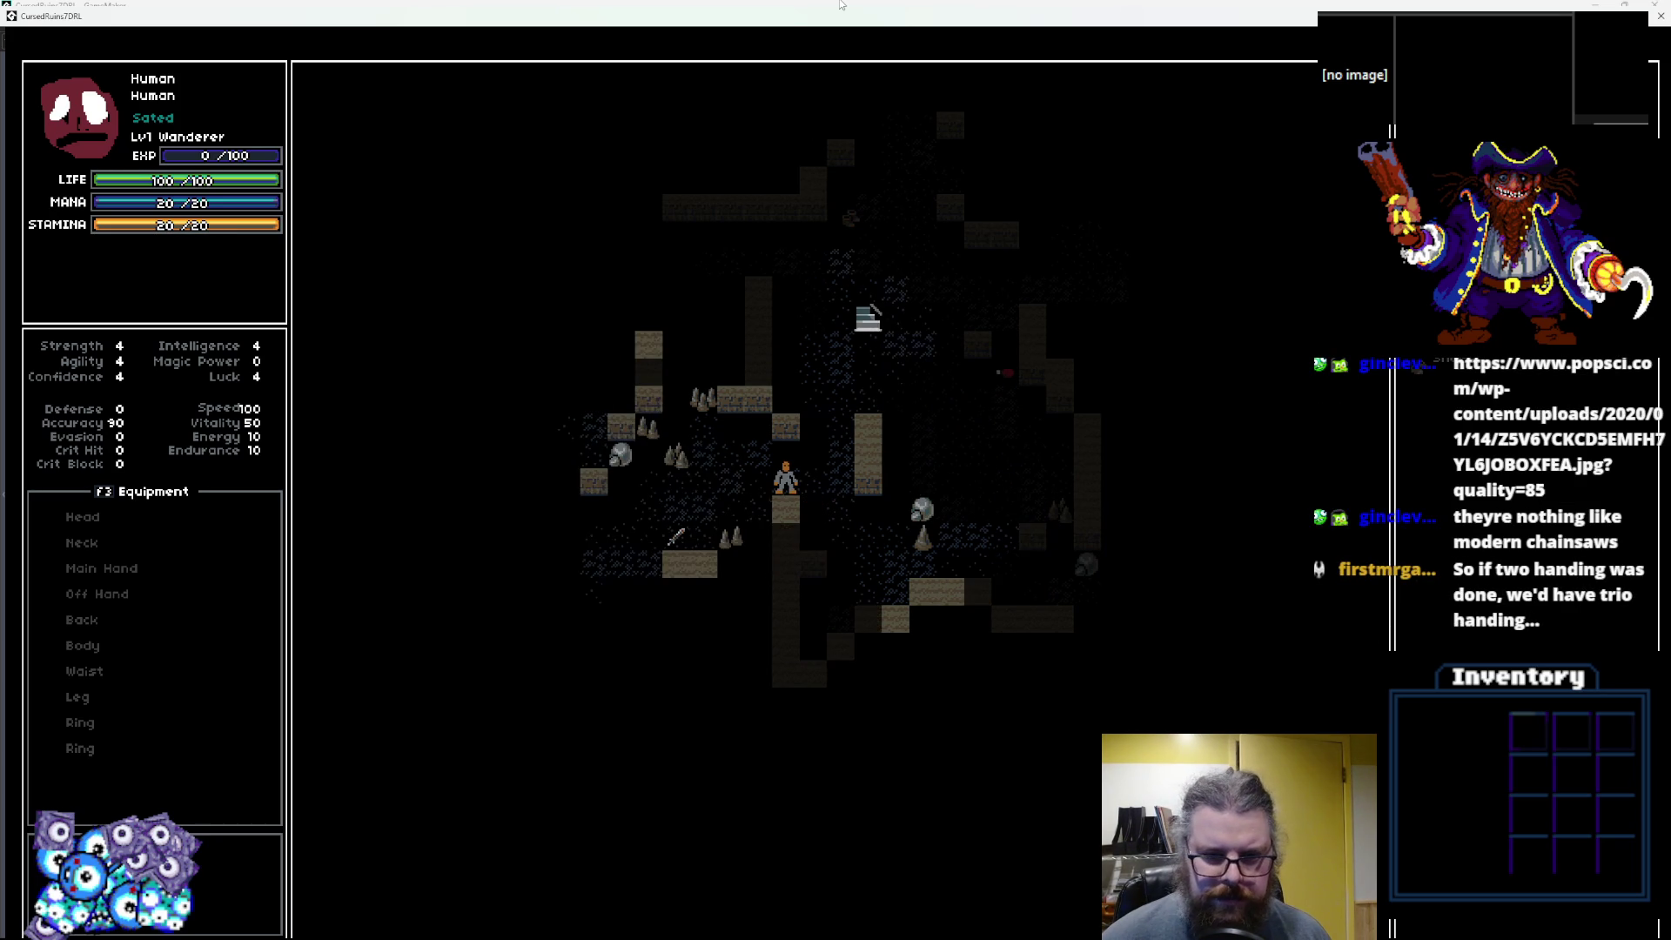
{"action": "key", "text": "Down"}
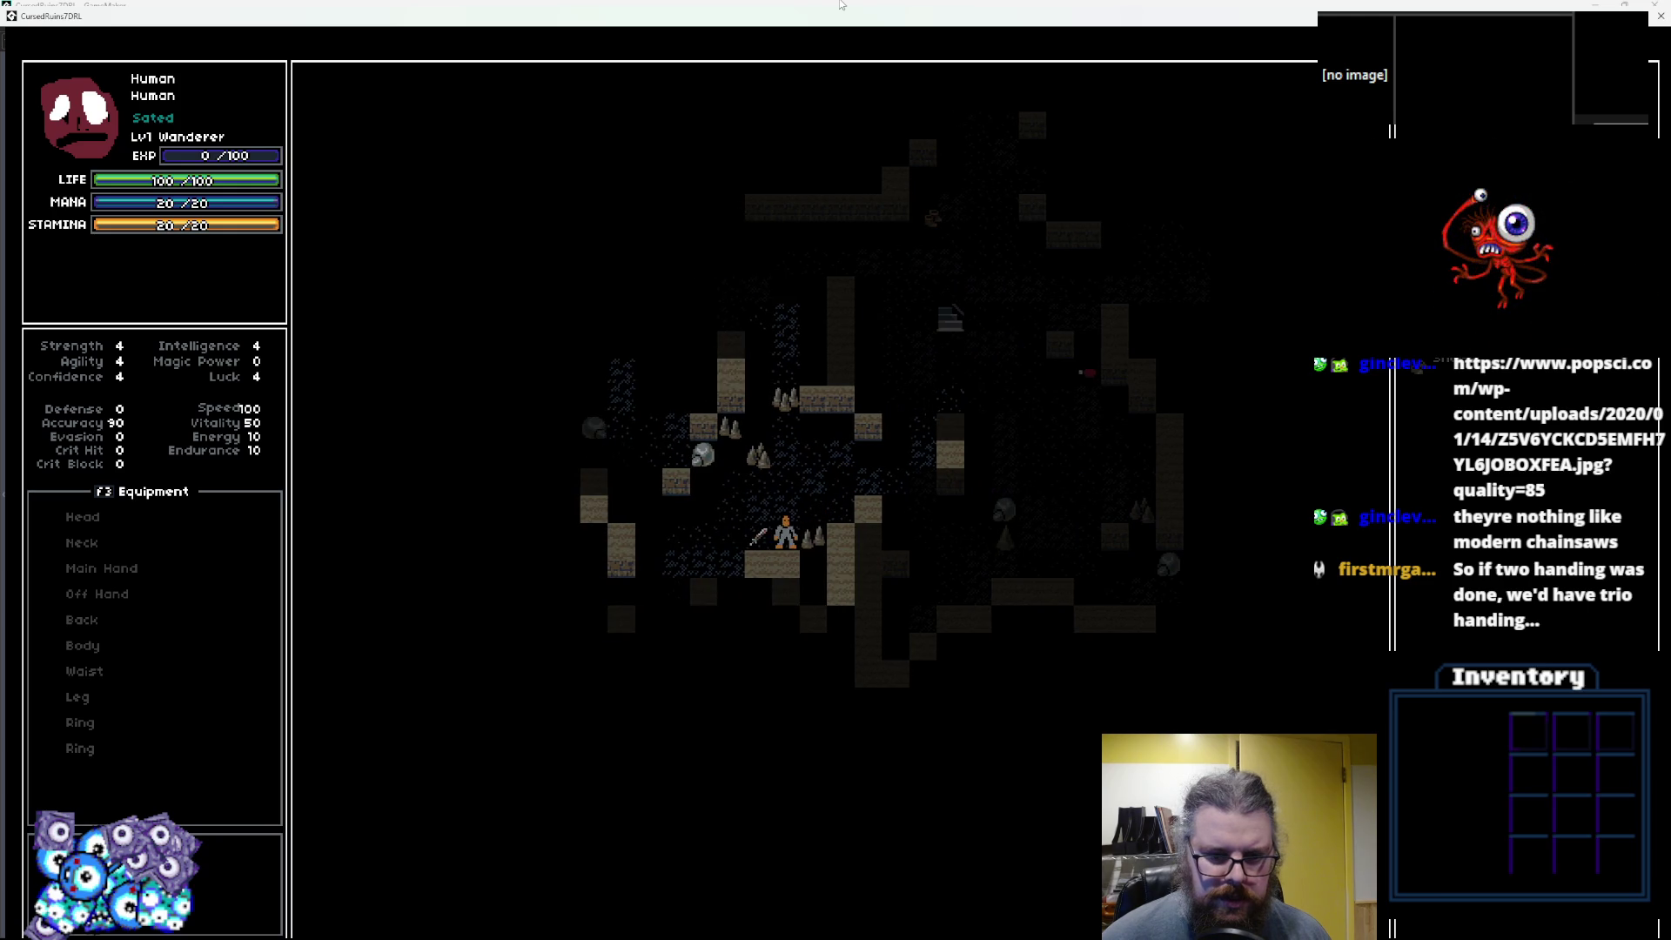
{"action": "key", "text": "Left"}
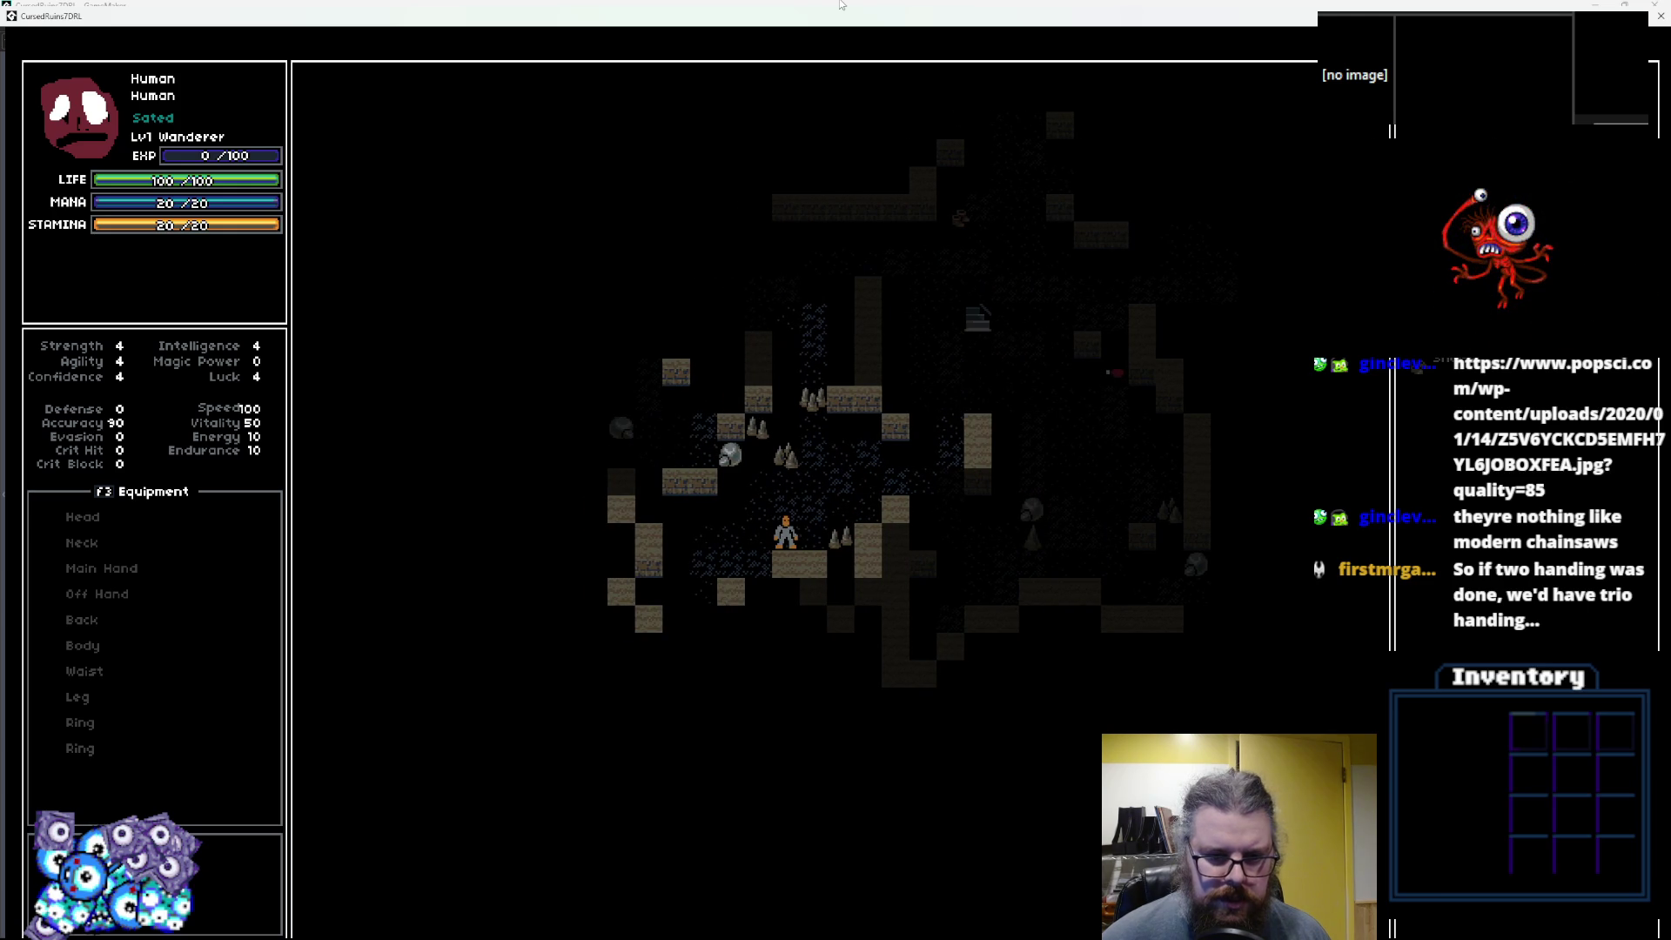
{"action": "key", "text": "Up"}
{"action": "key", "text": "Left"}
{"action": "key", "text": "Up"}
{"action": "key", "text": "Left"}
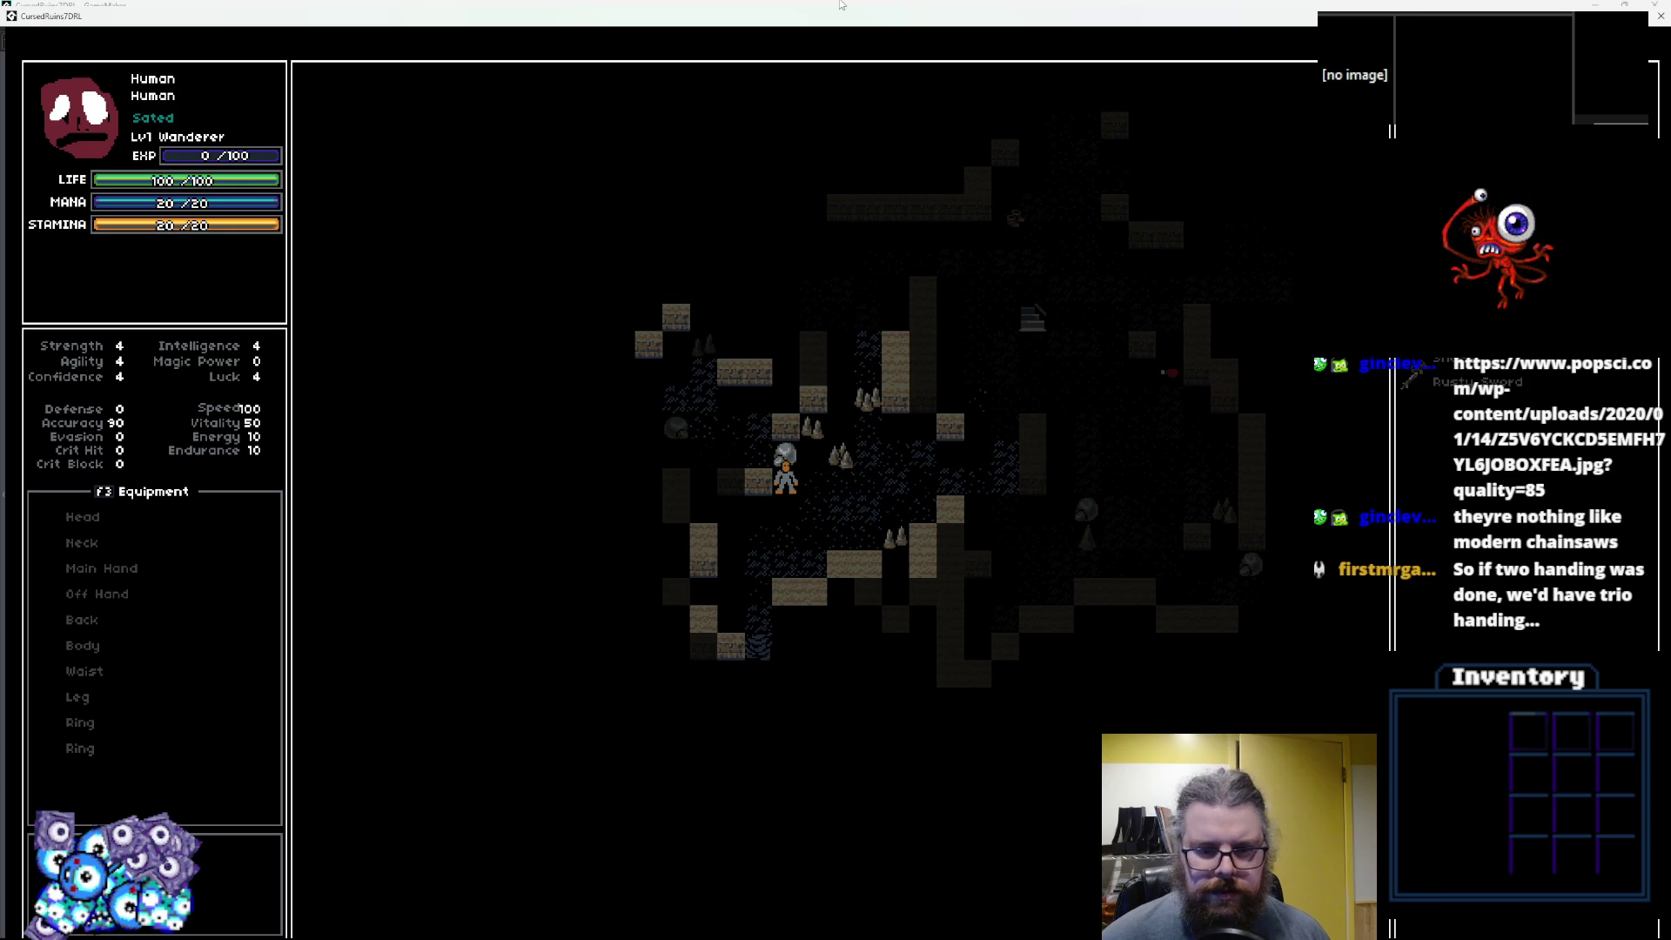
{"action": "key", "text": "Left"}
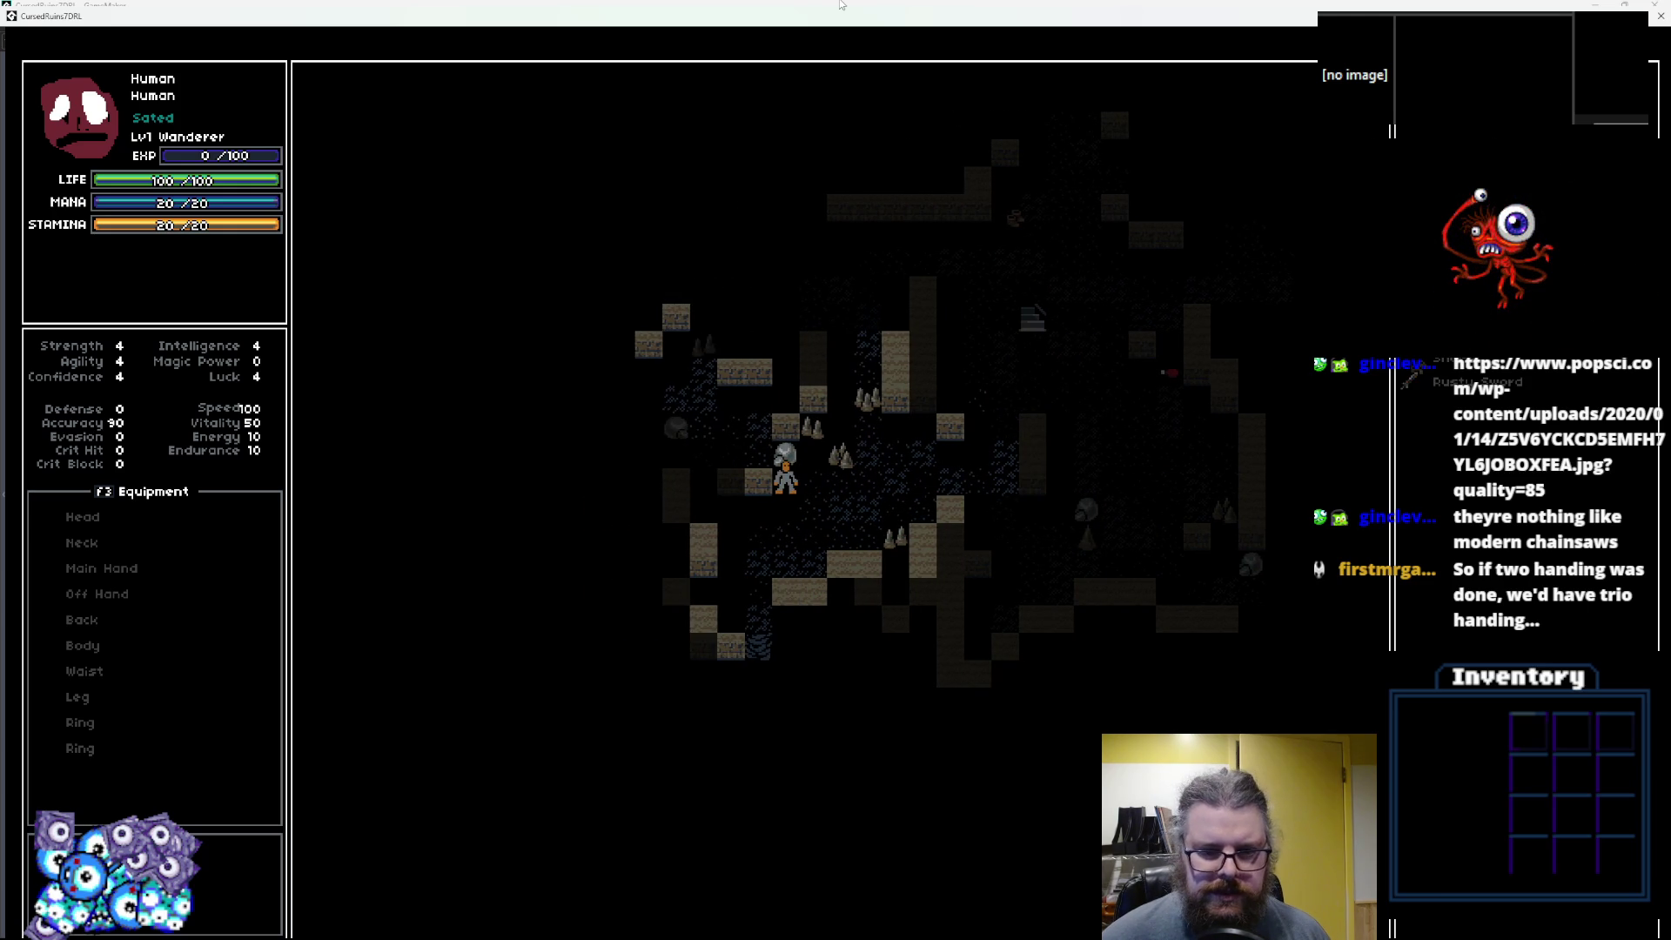
{"action": "key", "text": "Down"}
{"action": "key", "text": "Down"}
{"action": "key", "text": "Down"}
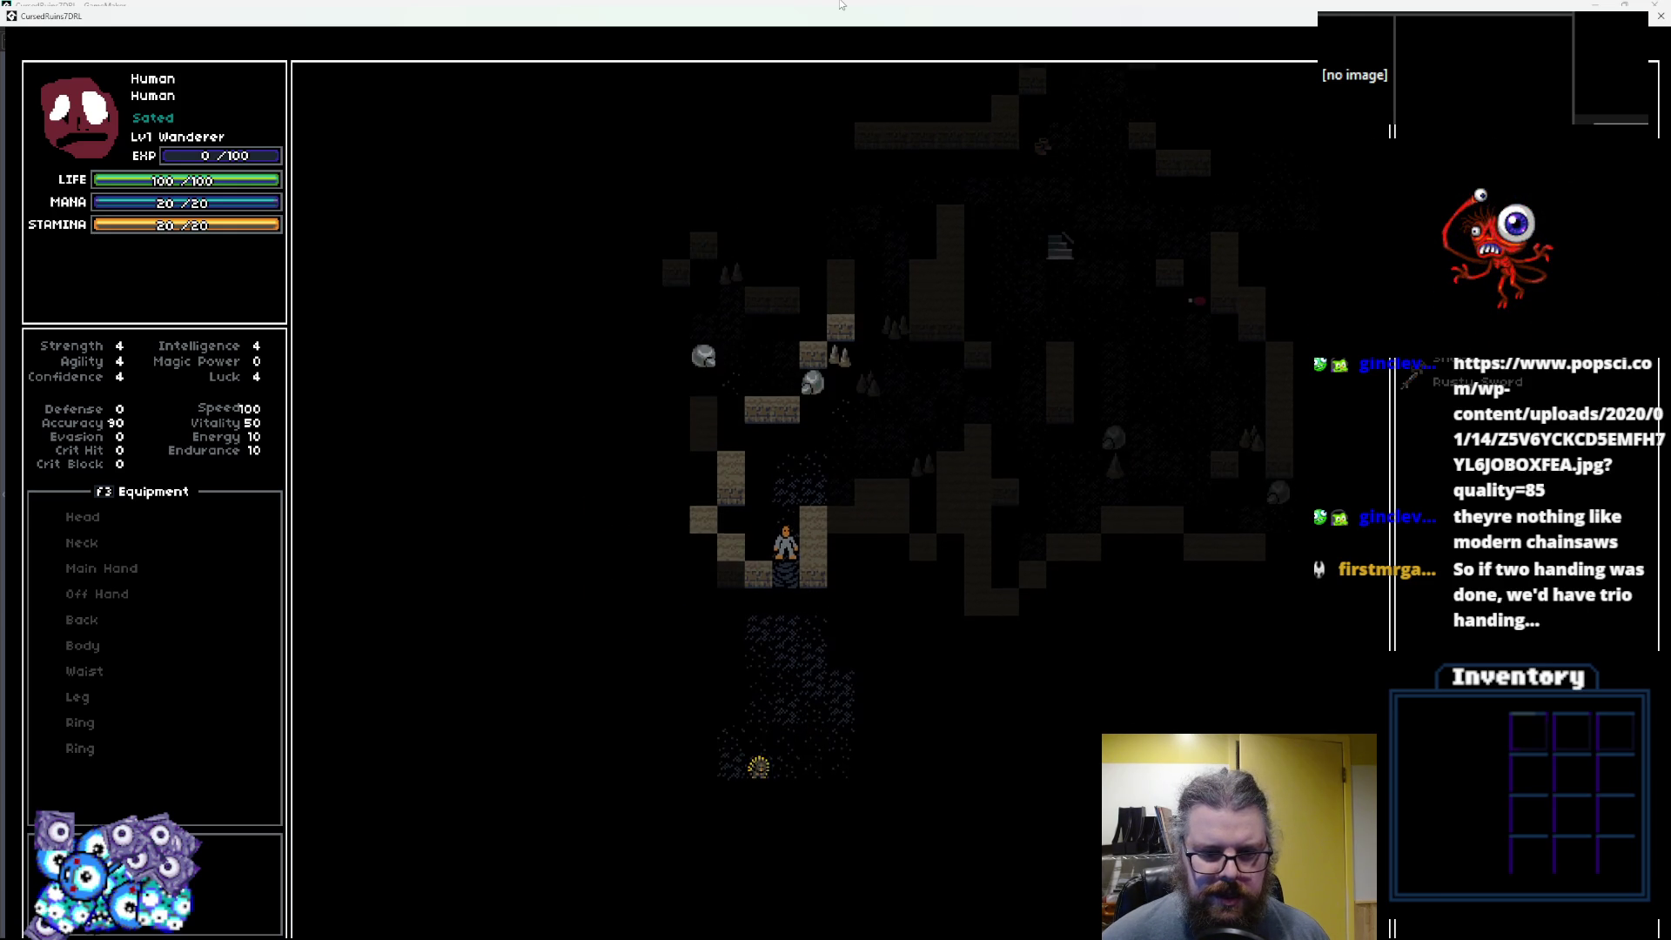
{"action": "key", "text": "Down"}
{"action": "key", "text": "Down"}
{"action": "key", "text": "Down"}
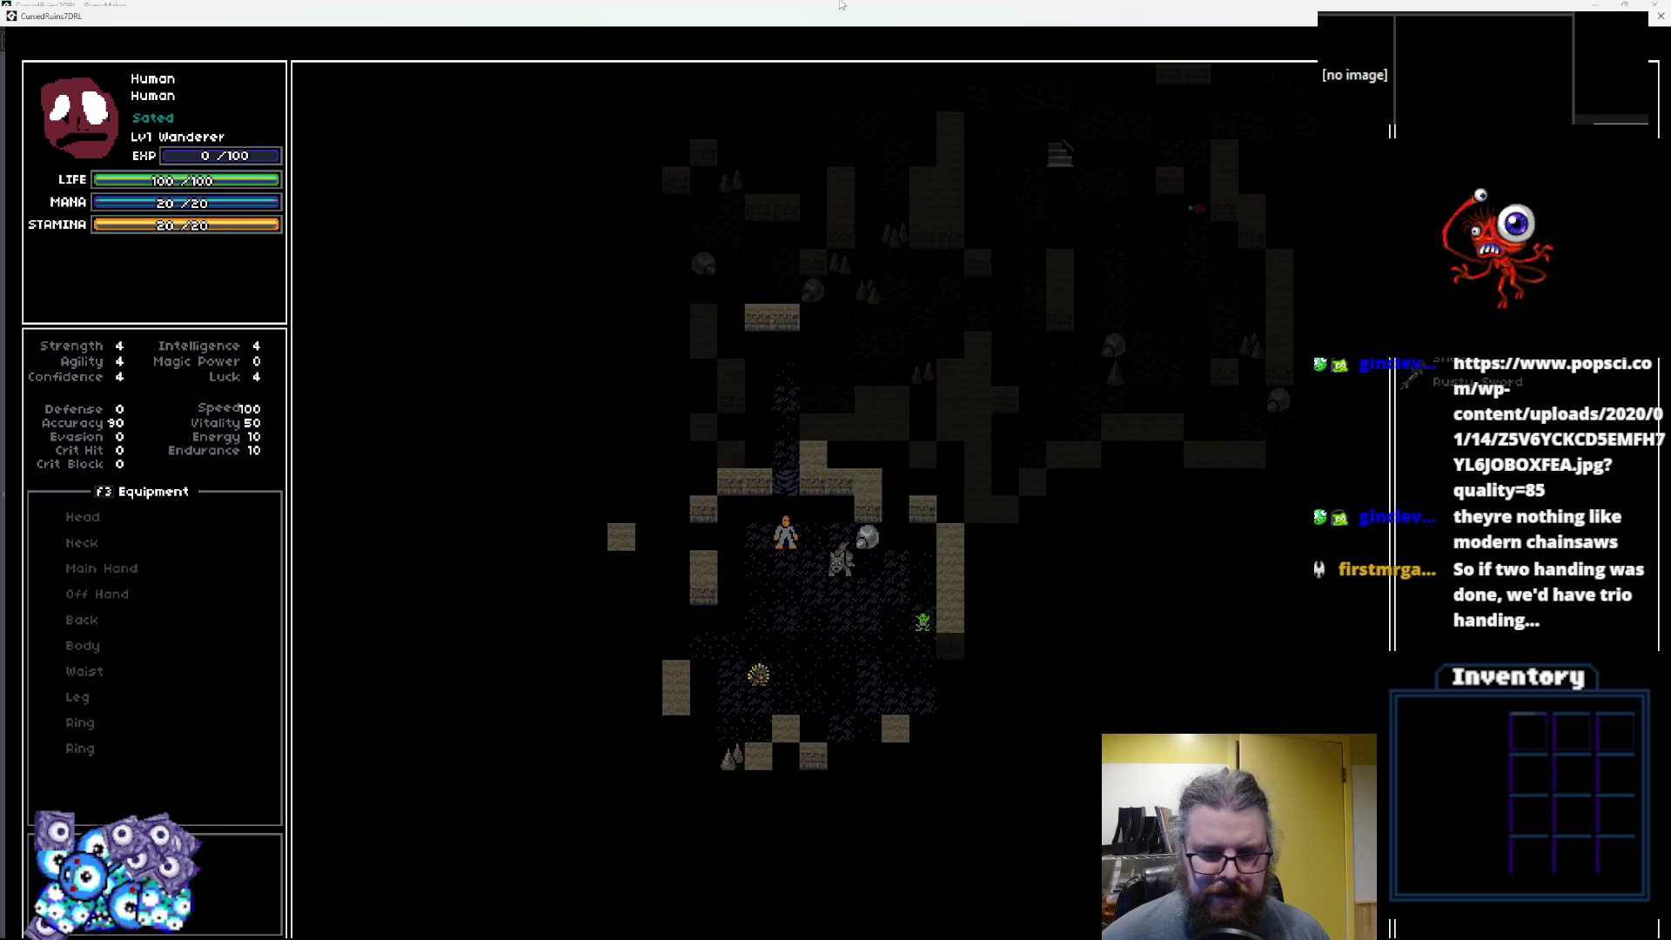
{"action": "key", "text": "Up"}
{"action": "key", "text": "Right"}
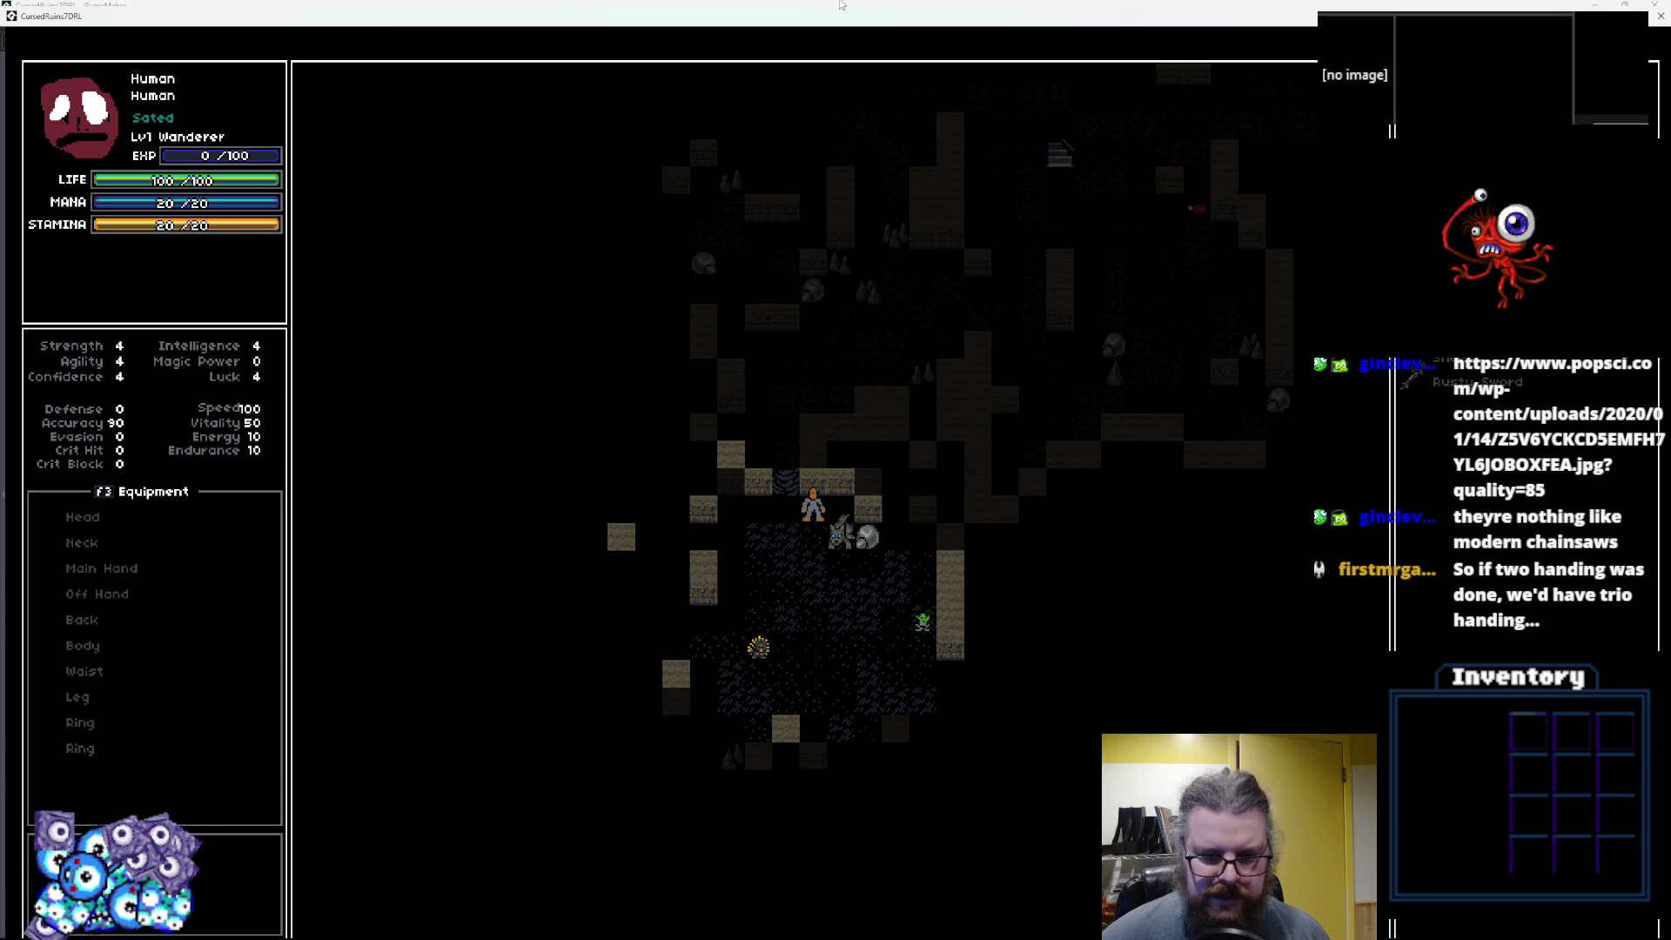
{"action": "key", "text": "Left"}
{"action": "key", "text": "Up"}
{"action": "key", "text": "Up"}
{"action": "key", "text": "Up"}
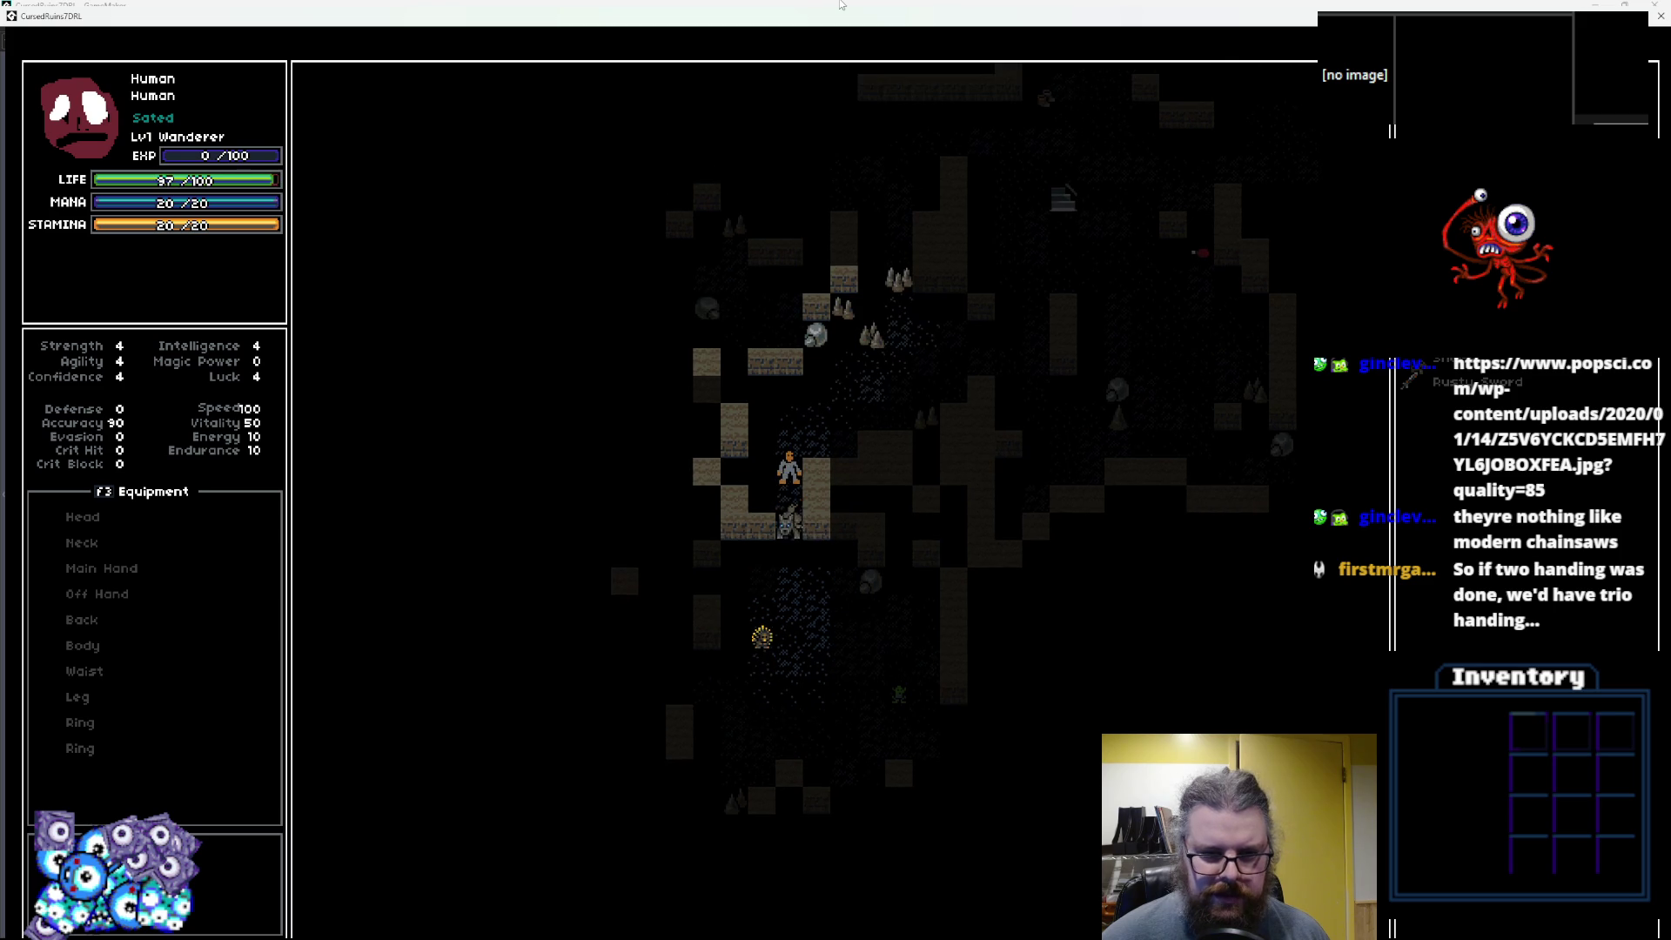
{"action": "key", "text": "Up"}
{"action": "key", "text": "Up"}
{"action": "key", "text": "Left"}
{"action": "key", "text": "Left"}
{"action": "key", "text": "Left"}
{"action": "key", "text": "Up"}
{"action": "key", "text": "Up"}
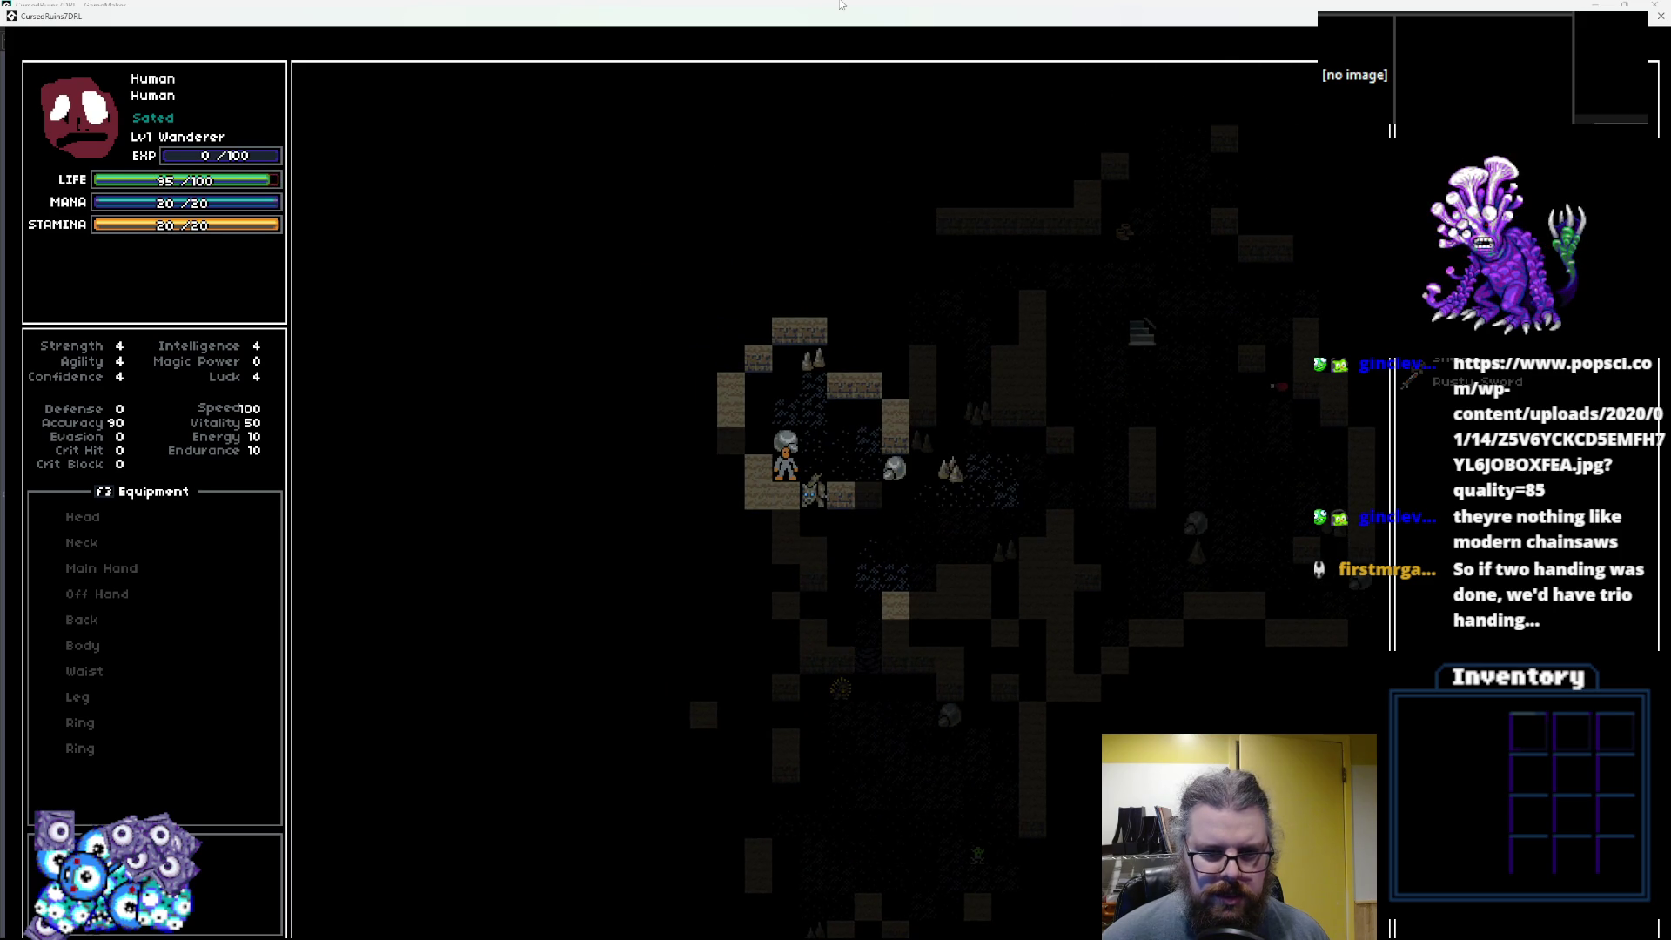
{"action": "key", "text": "Up"}
{"action": "key", "text": "Right"}
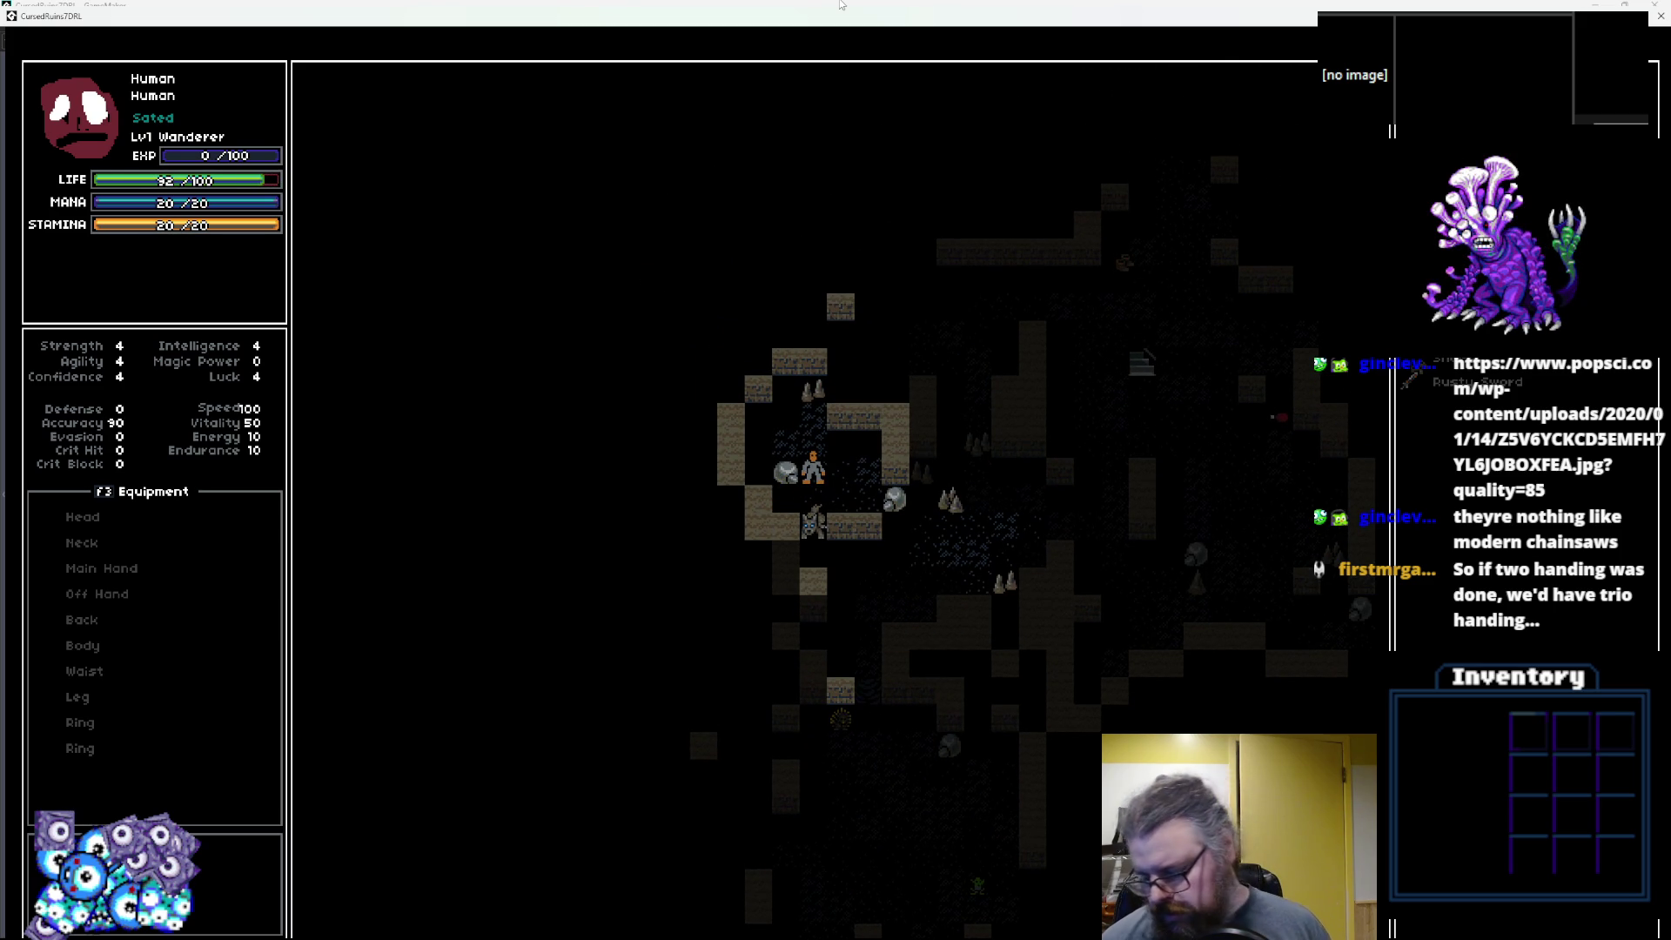
Descend to the next level and equip the Shoes, raising Agility from 4 to 5.
{"action": "key", "text": "shift+period"}
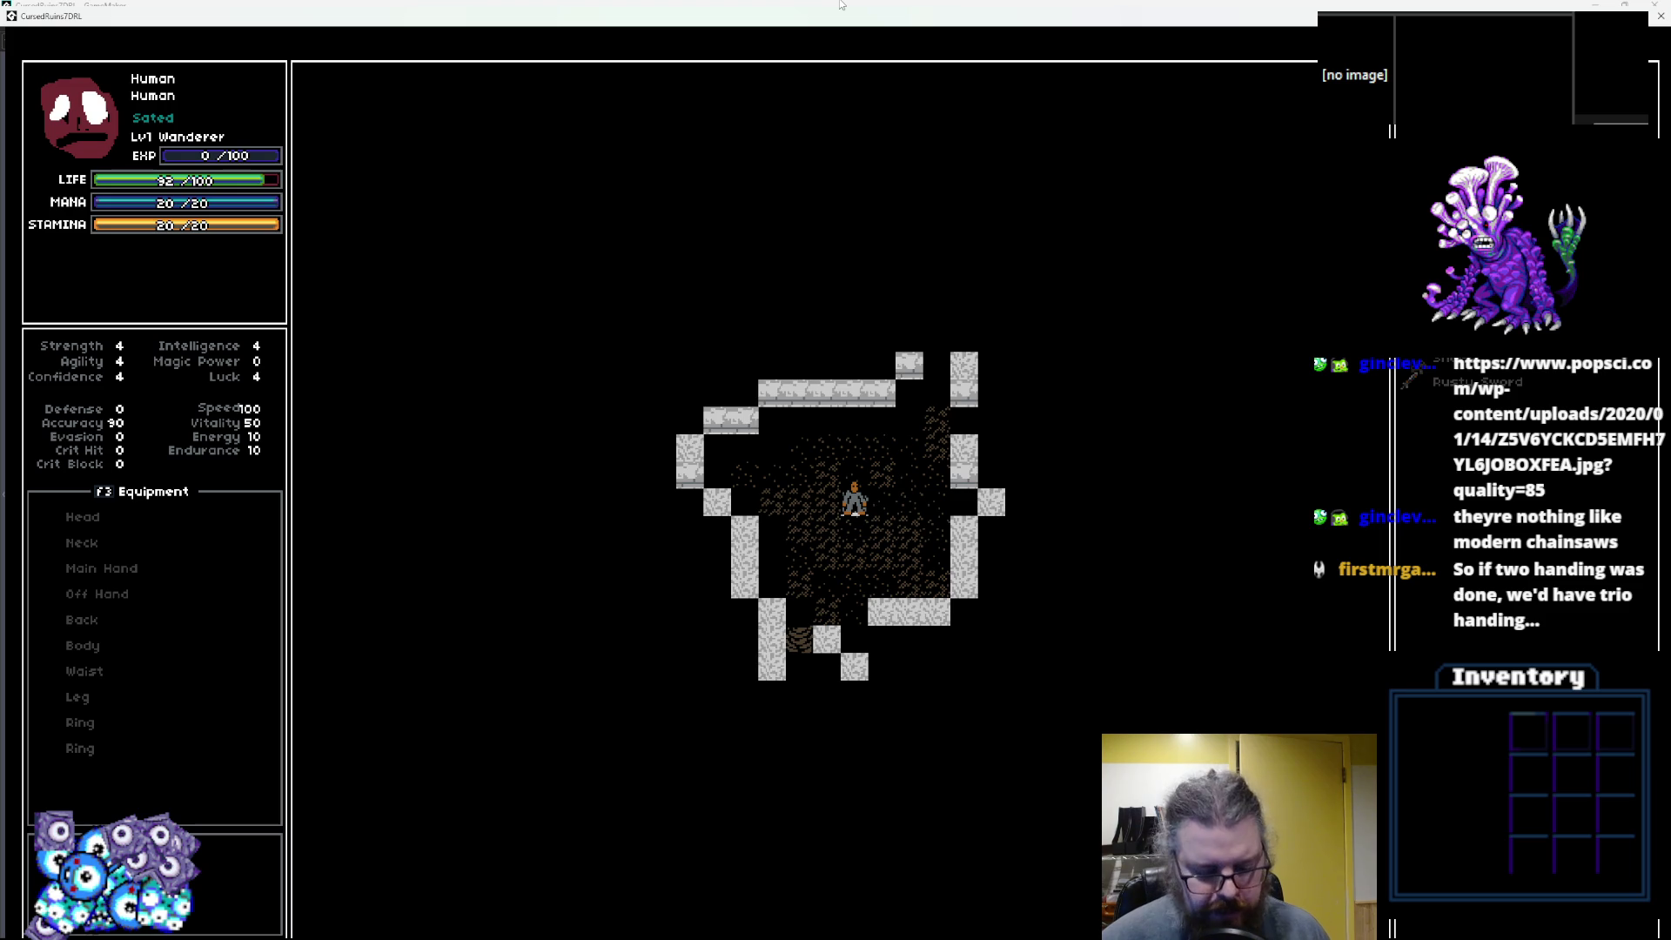
{"action": "key", "text": "g"}
{"action": "key", "text": "Return"}
{"action": "key", "text": "Return"}
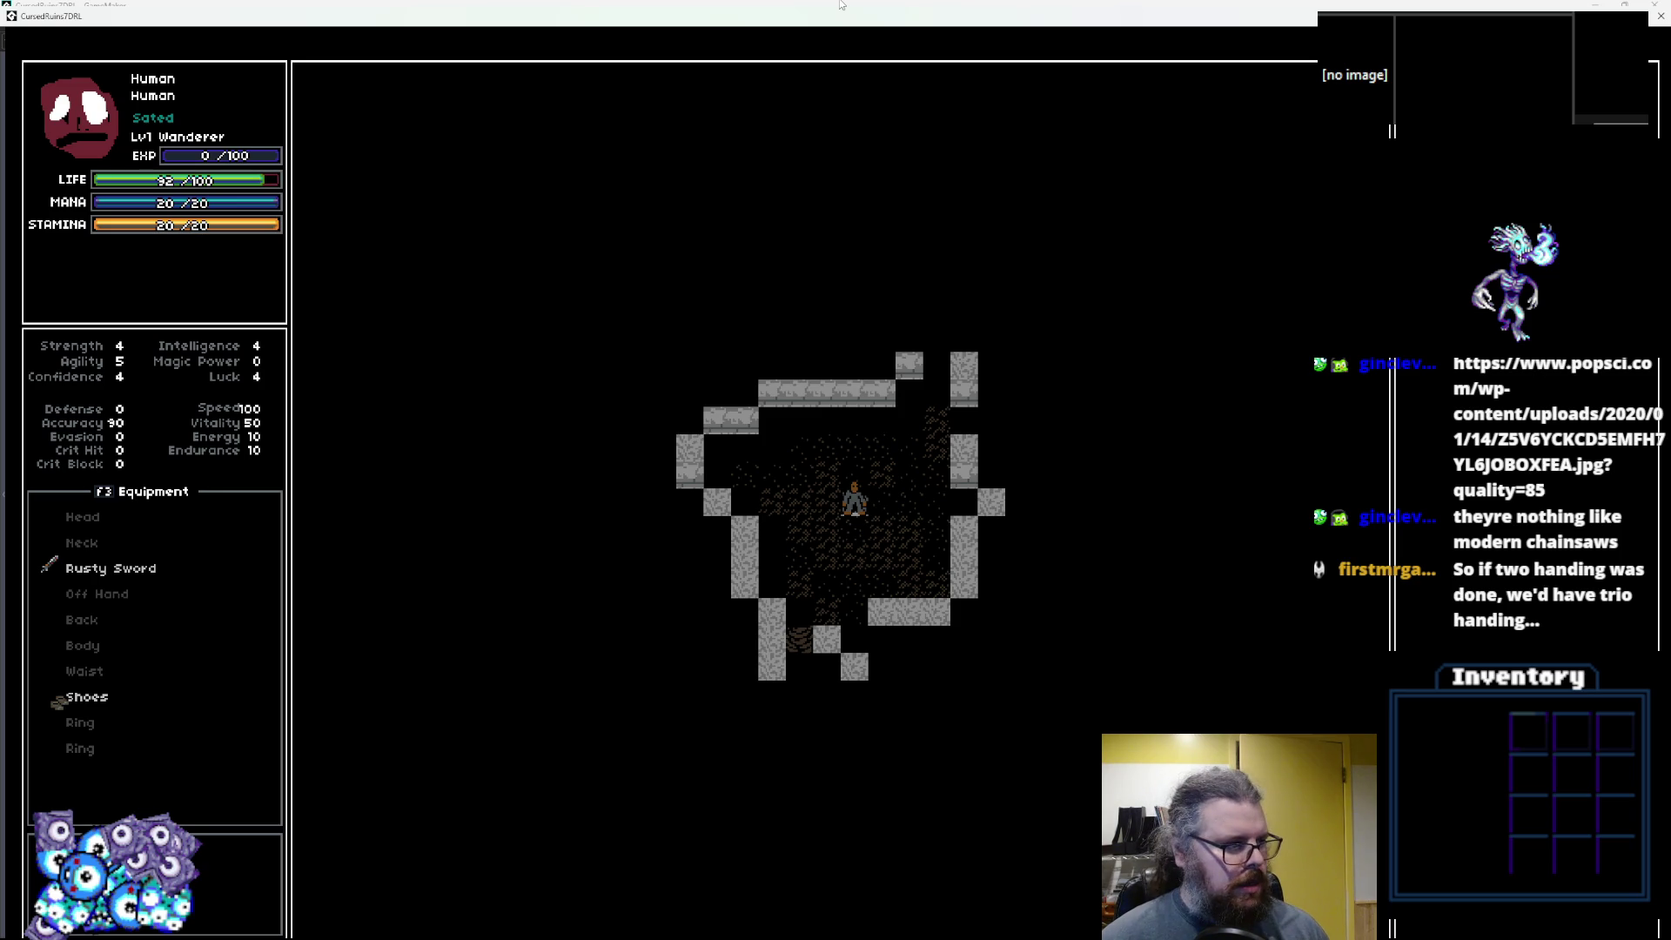
Walk the character up-right past the stairs and down the narrow corridor.
{"action": "key", "text": "KP_9"}
{"action": "key", "text": "KP_9"}
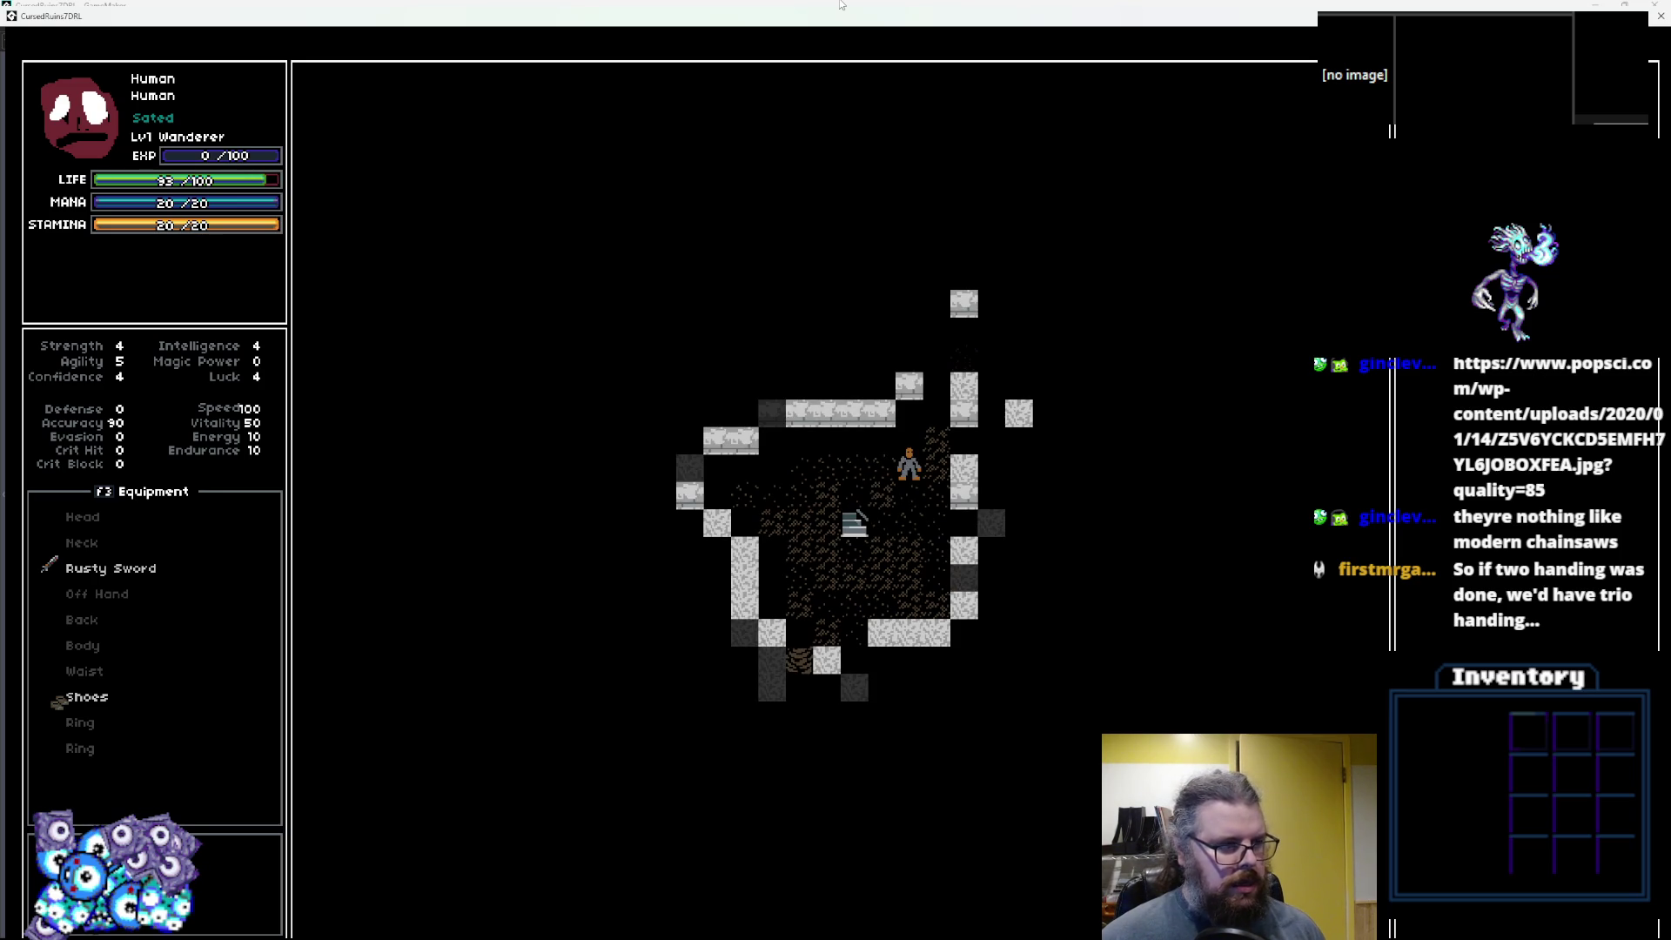
{"action": "key", "text": "KP_9"}
{"action": "key", "text": "KP_6"}
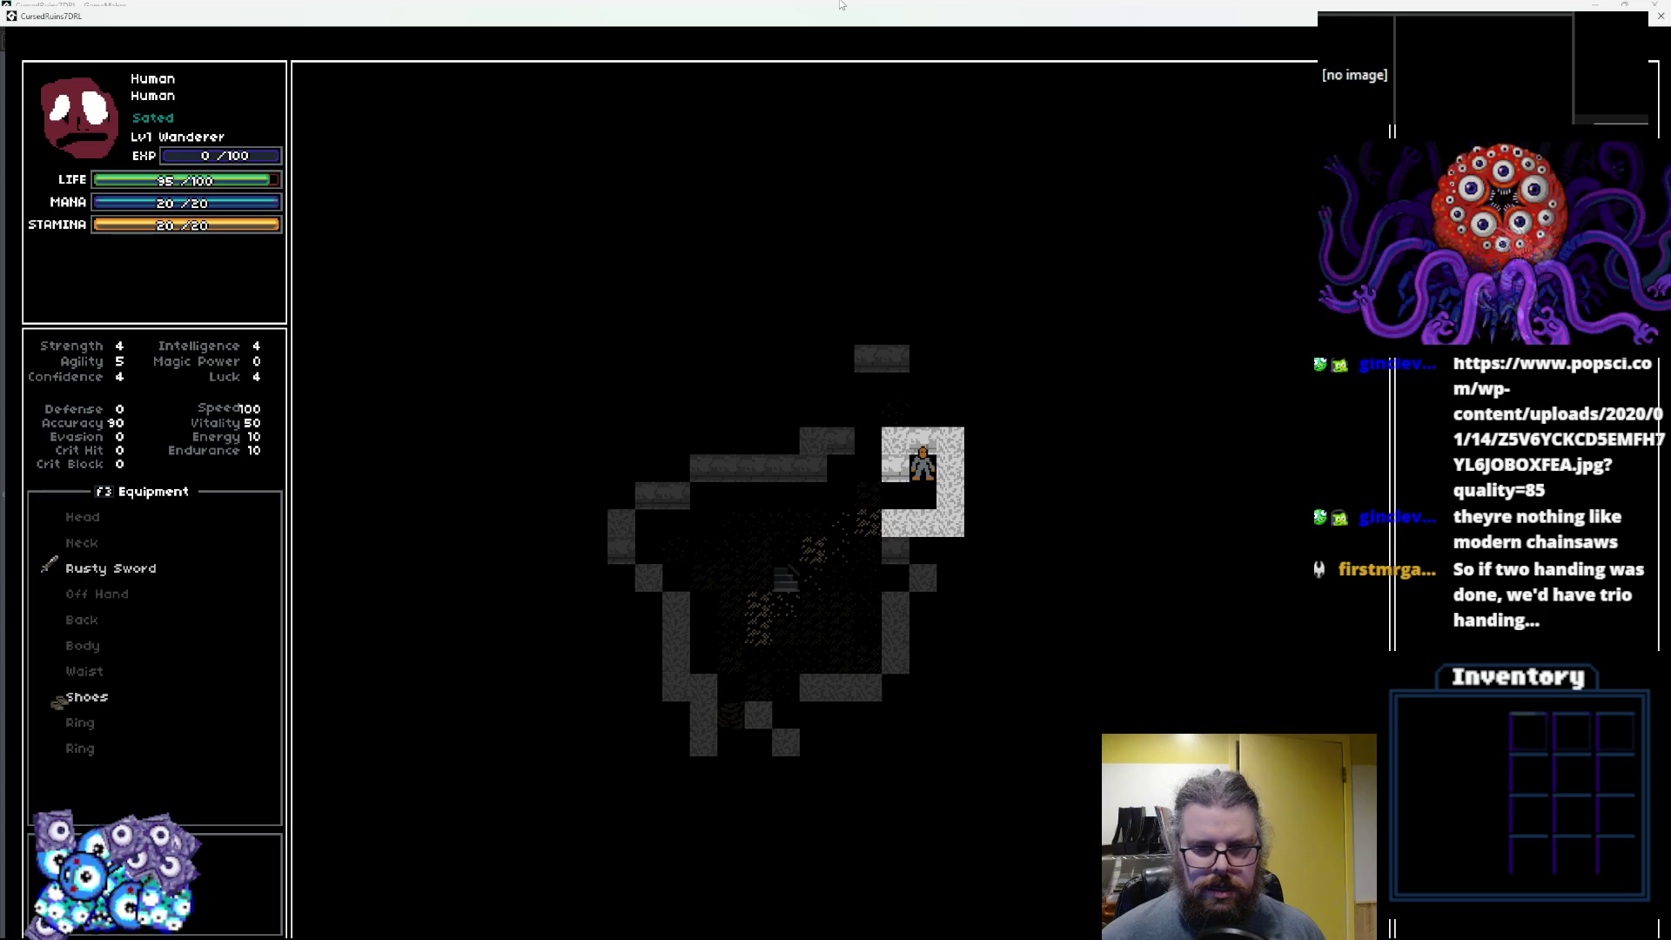
{"action": "key", "text": "KP_8"}
{"action": "key", "text": "KP_7"}
{"action": "key", "text": "KP_7"}
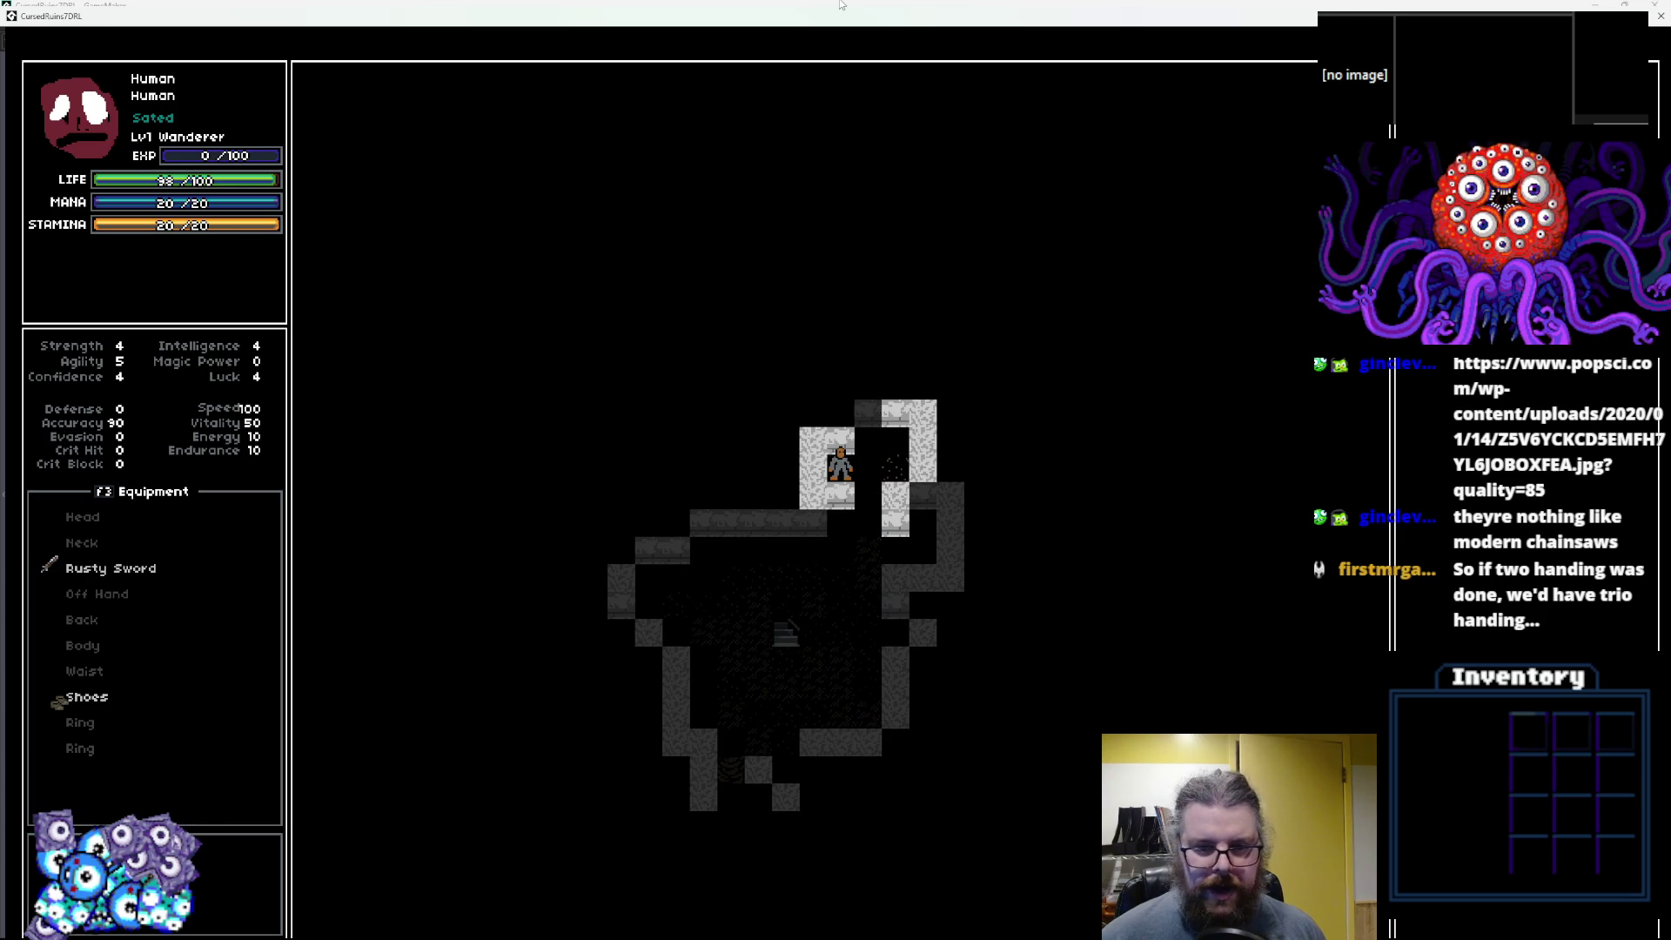
{"action": "key", "text": "KP_1"}
{"action": "key", "text": "KP_1"}
{"action": "key", "text": "KP_2"}
{"action": "key", "text": "KP_2"}
{"action": "key", "text": "KP_2"}
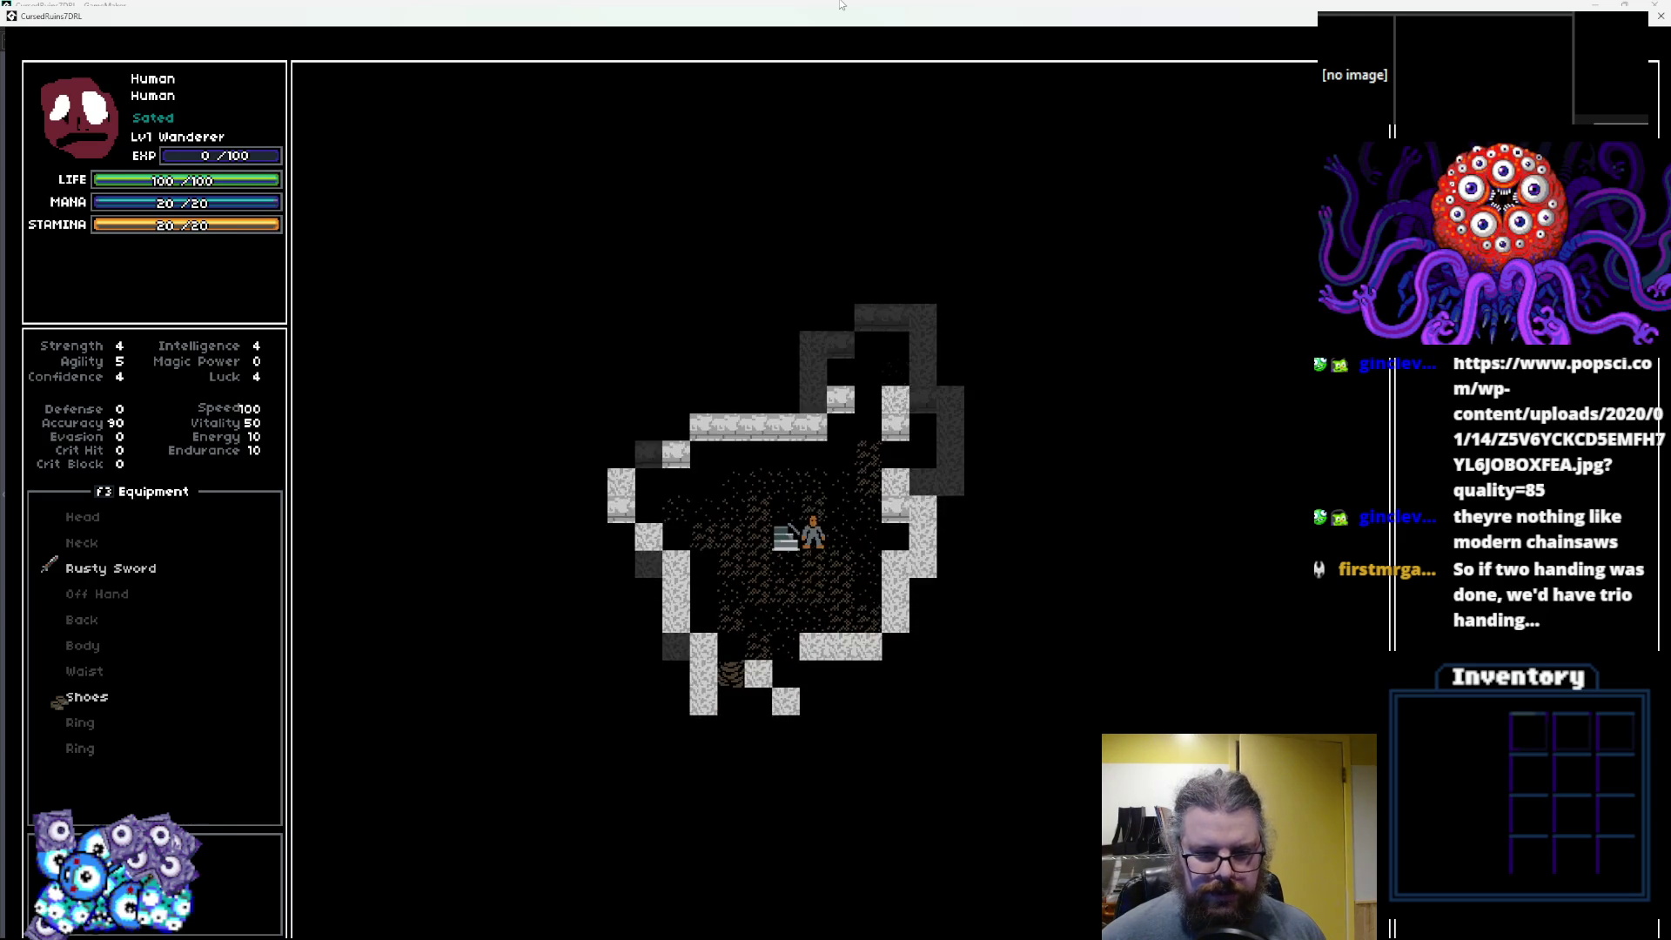
{"action": "key", "text": "KP_1"}
{"action": "key", "text": "KP_1"}
{"action": "key", "text": "KP_2"}
{"action": "key", "text": "KP_2"}
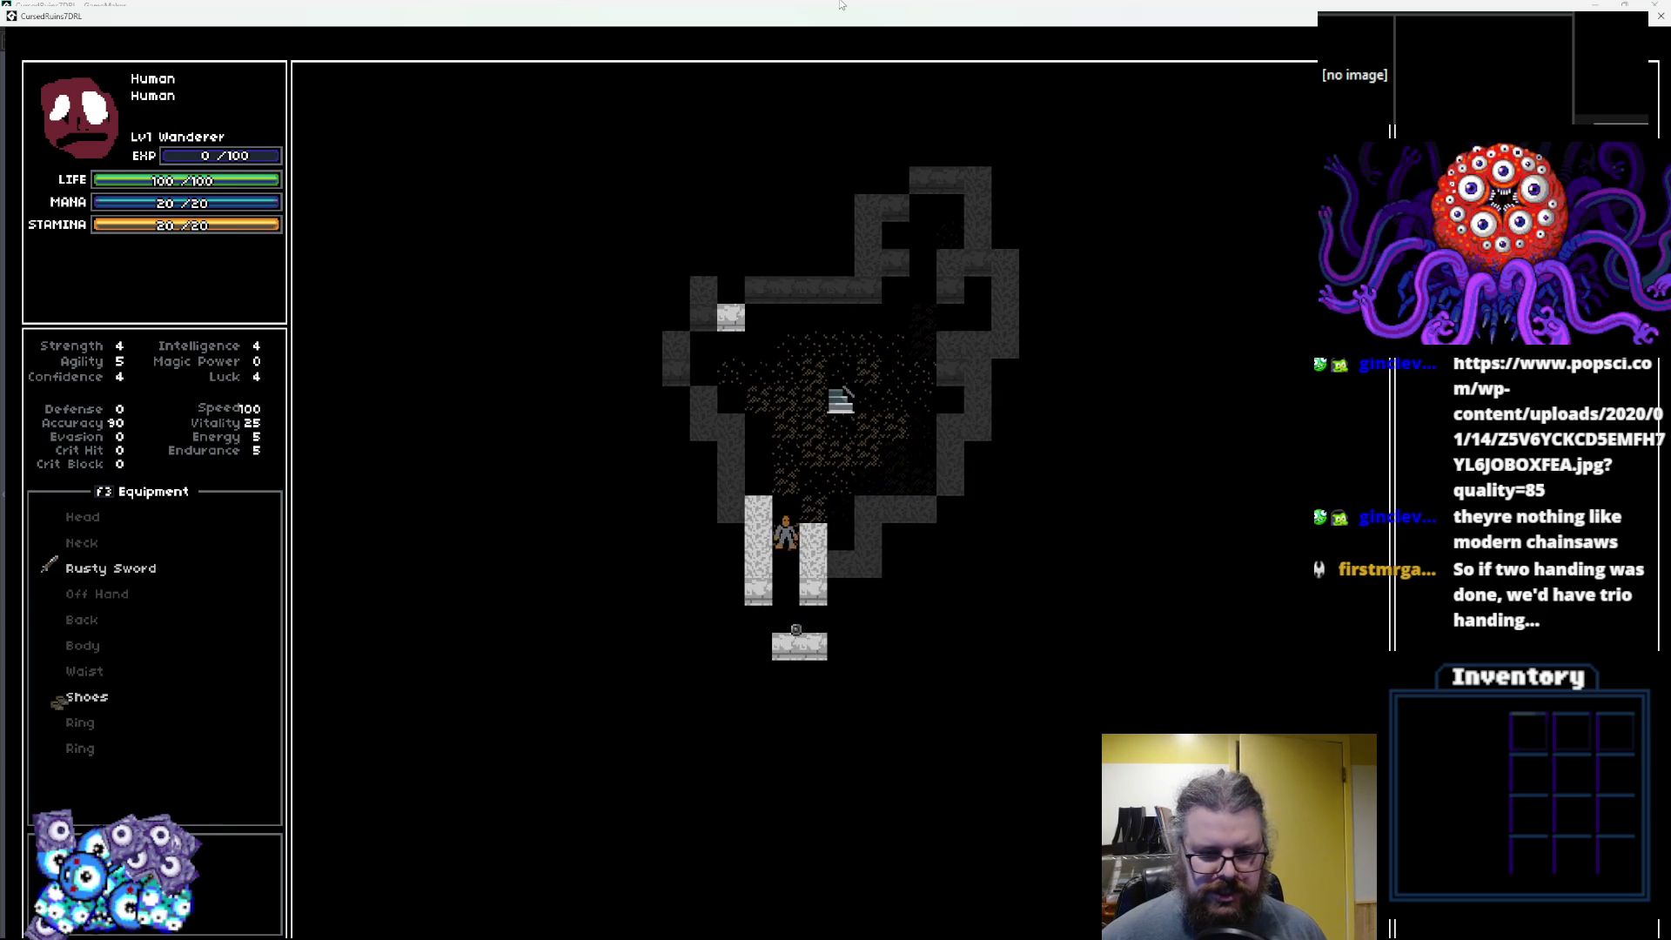
{"action": "key", "text": "KP_2"}
{"action": "key", "text": "KP_2"}
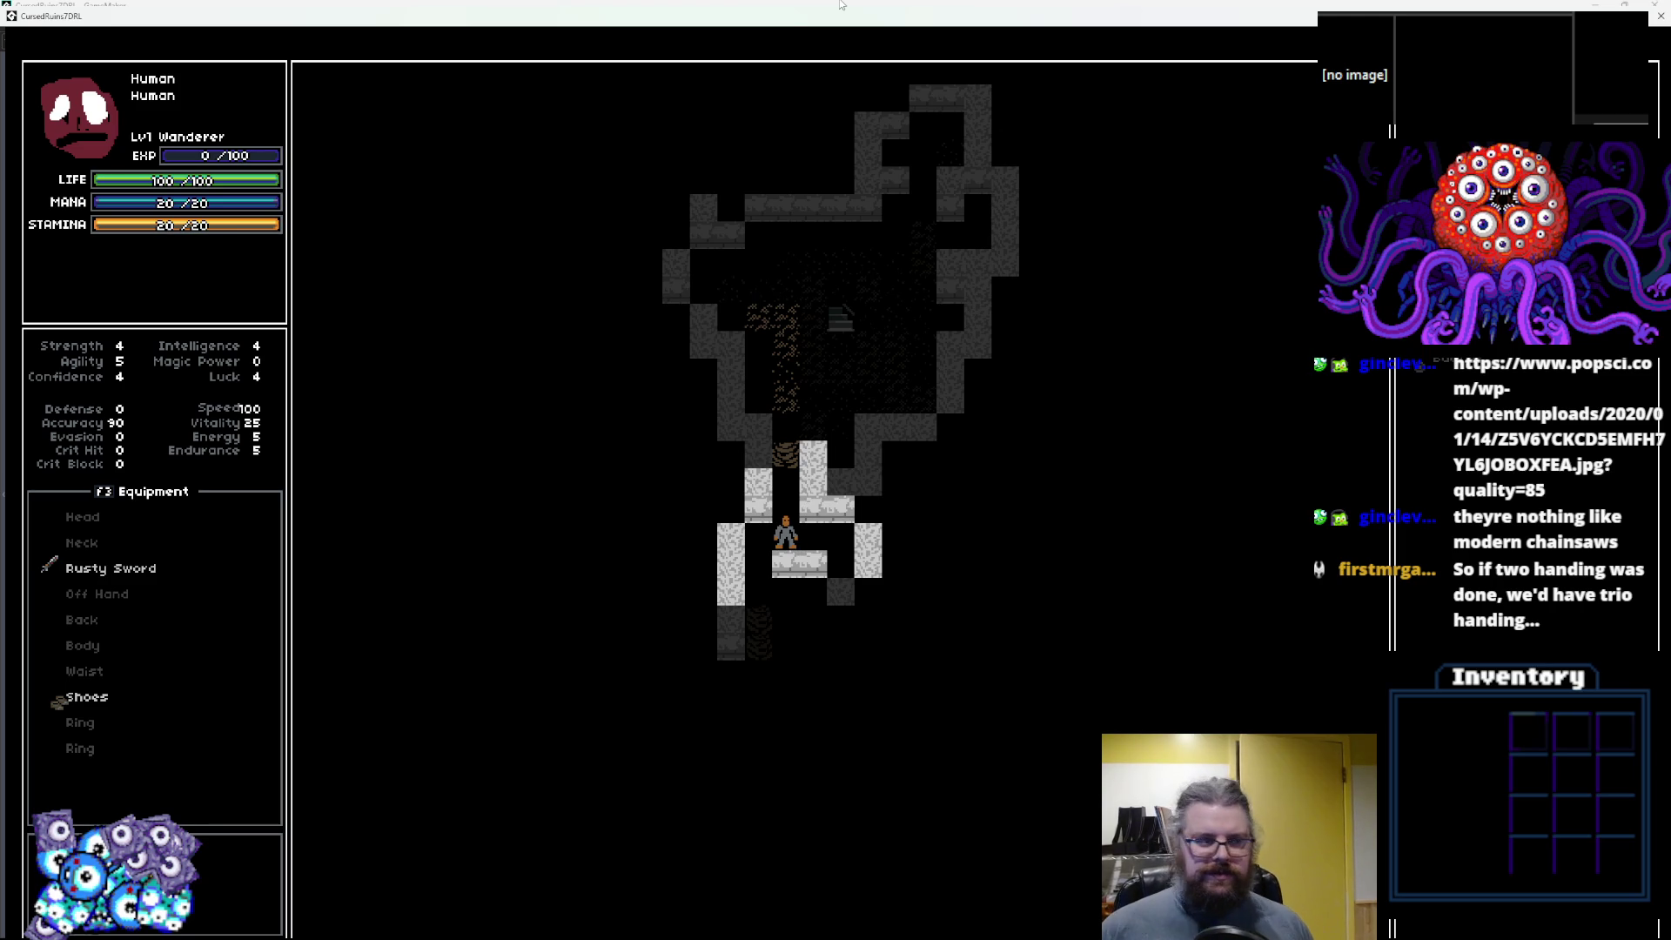
Pause the game and equip the Buckler in the off hand.
{"action": "key", "text": "Escape"}
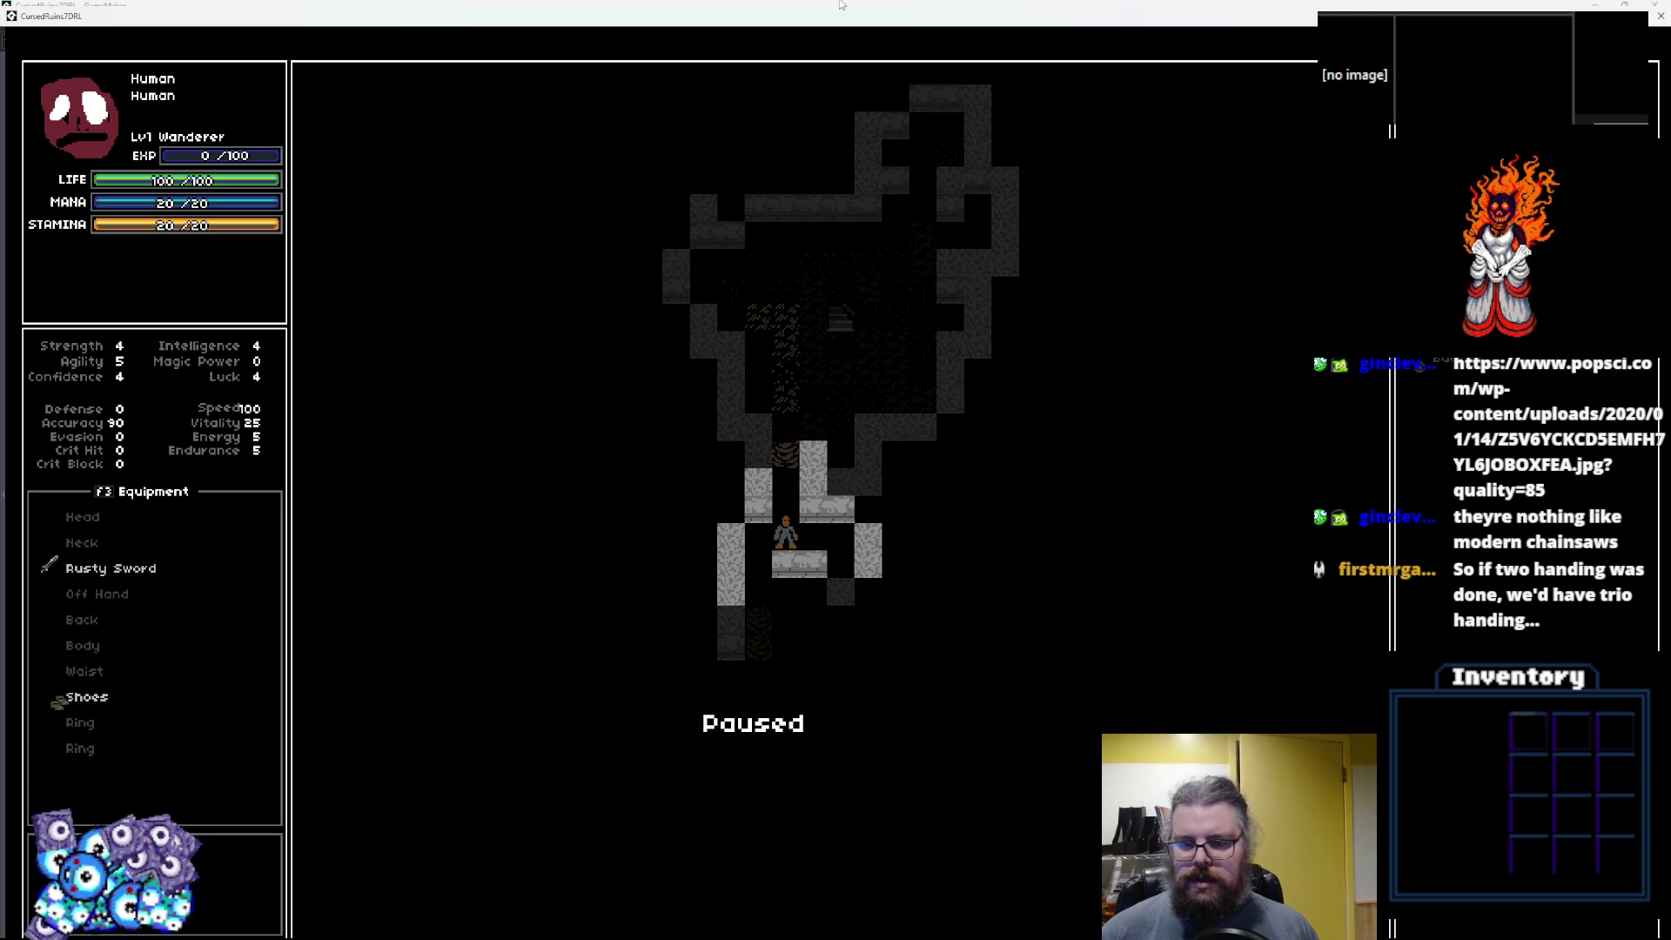
{"action": "key", "text": "Return"}
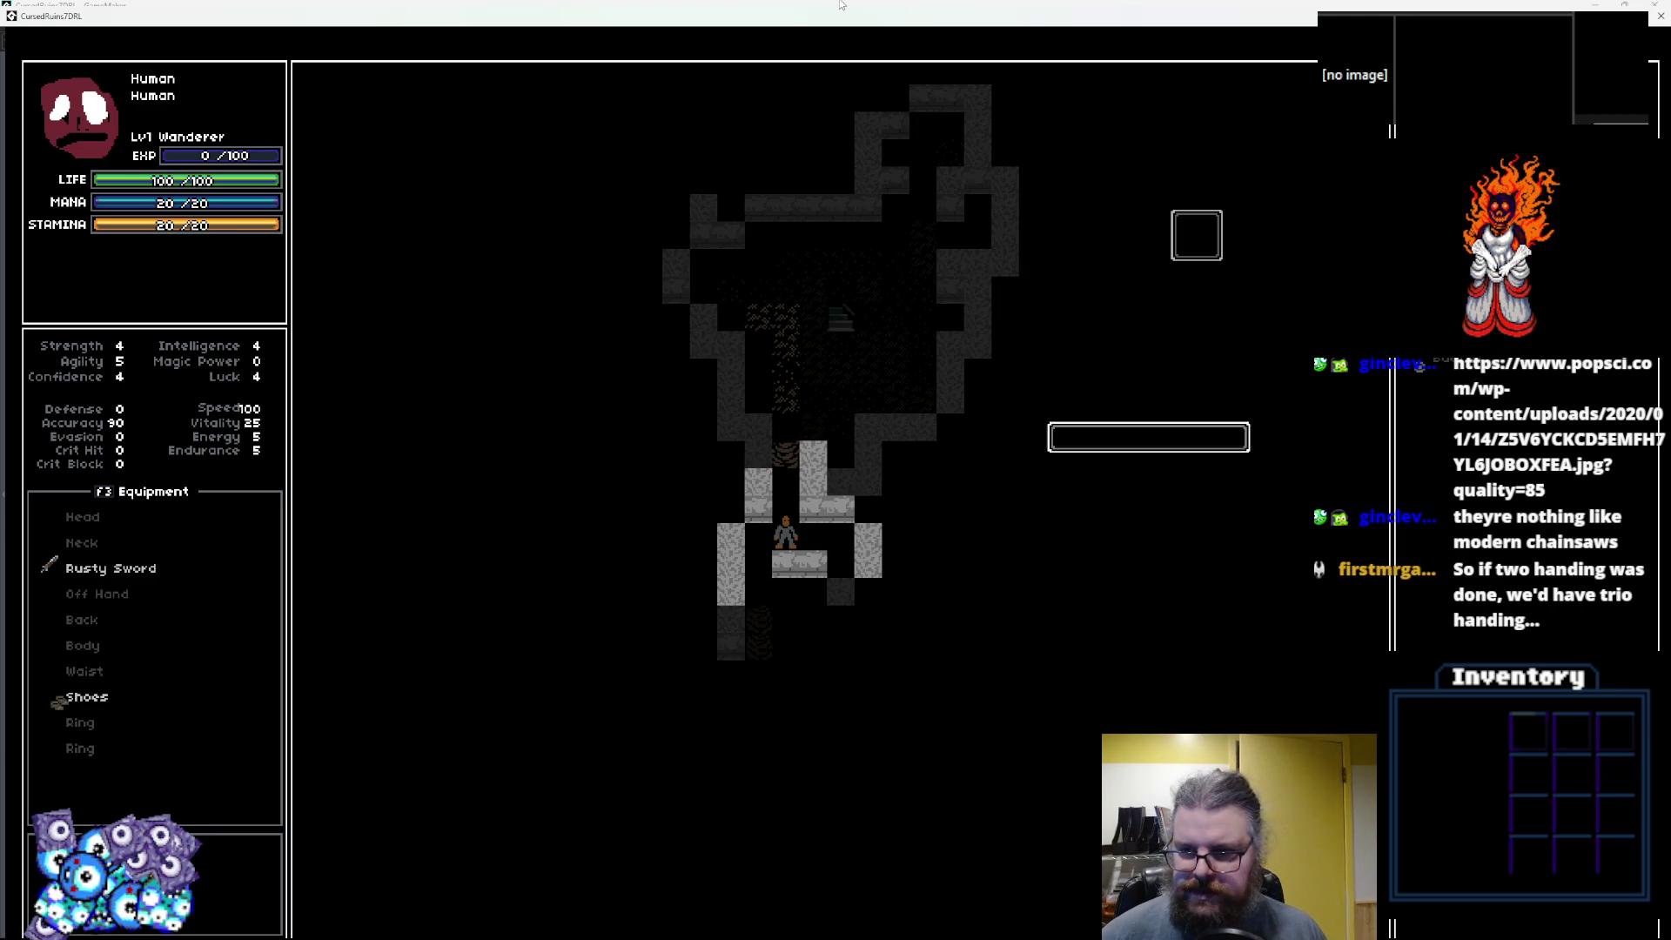
{"action": "key", "text": "Return"}
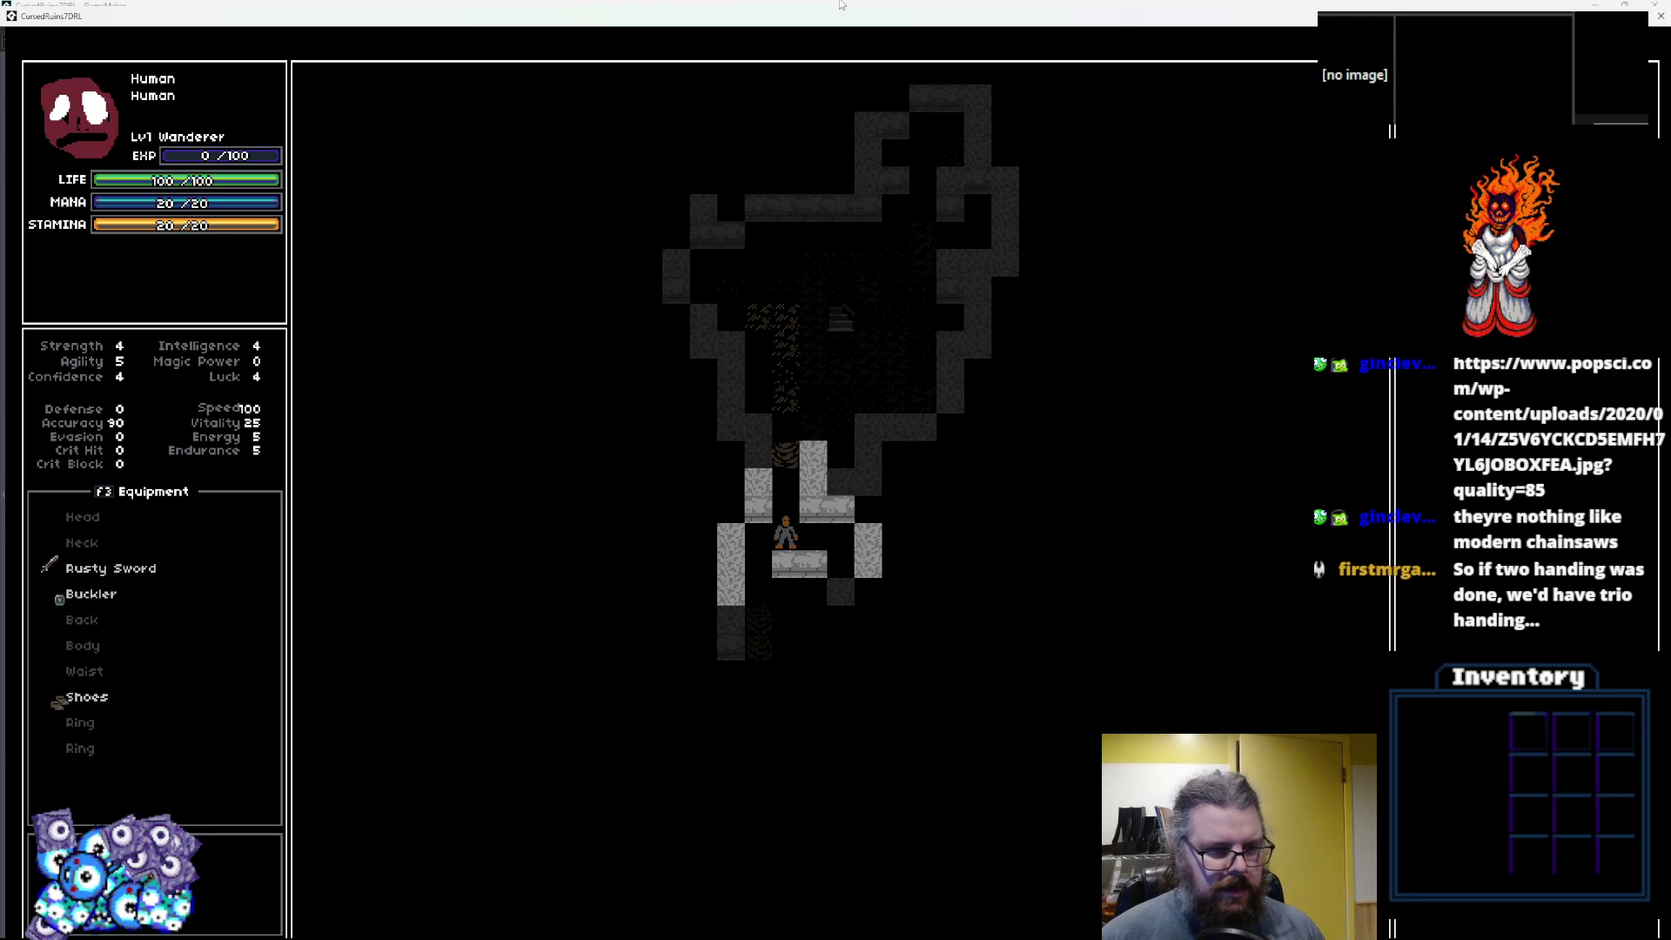
Walk the hero down and left through the rooms, then back right and down.
{"action": "key", "text": "Left"}
{"action": "key", "text": "Down"}
{"action": "key", "text": "Down"}
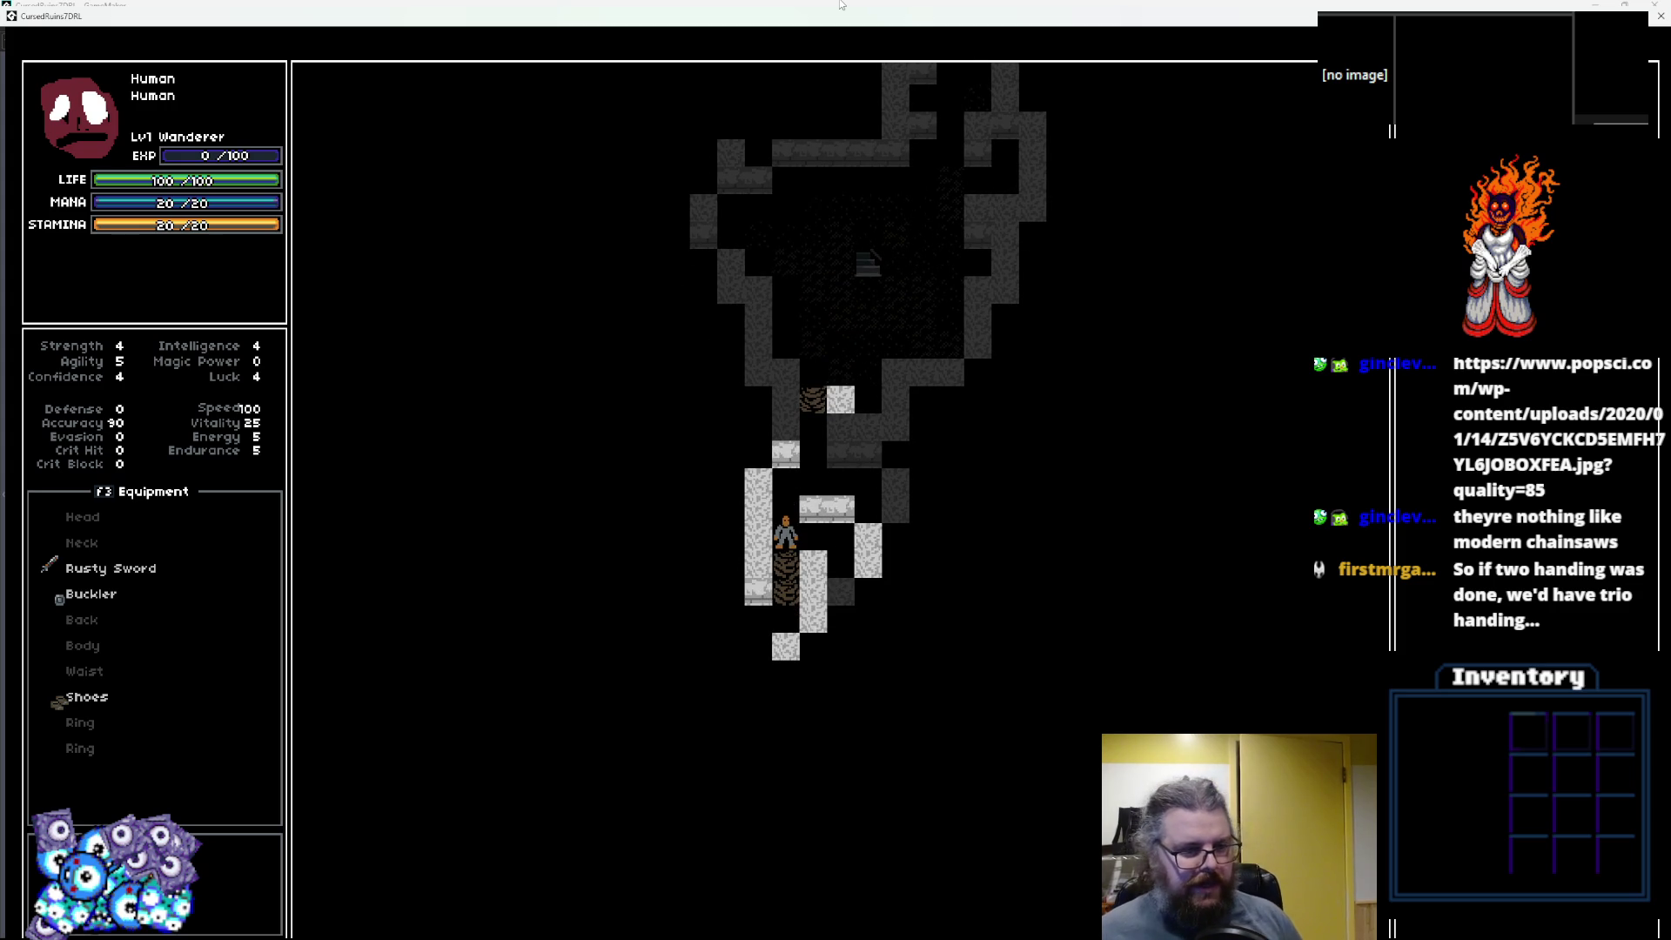
{"action": "key", "text": "Down"}
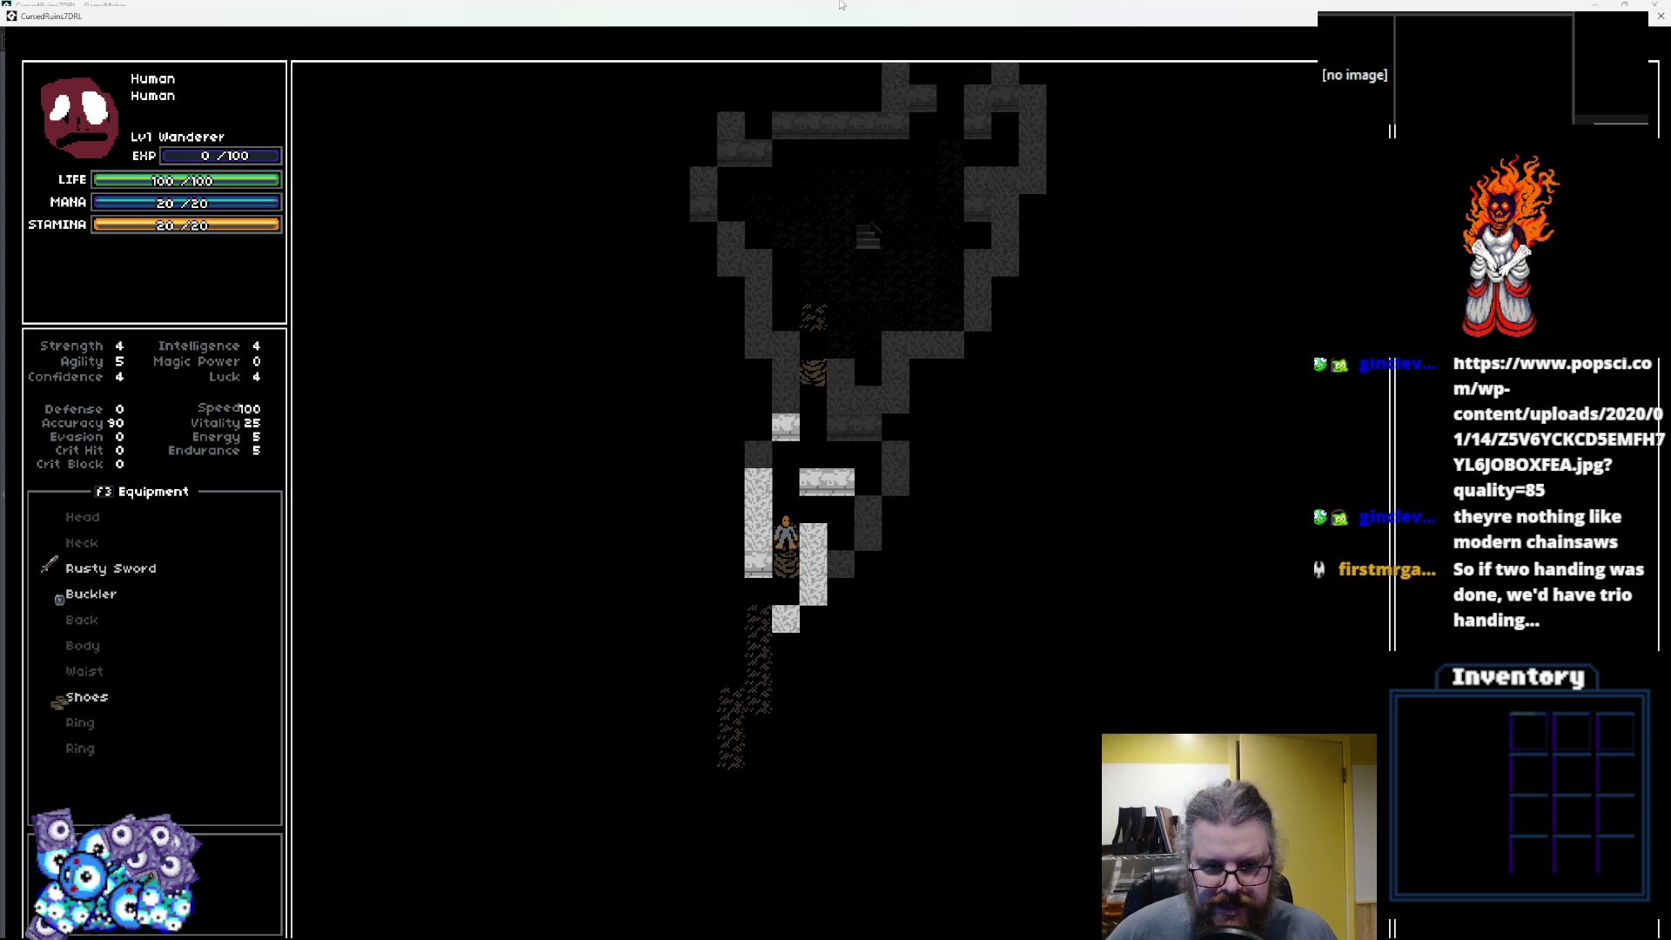
{"action": "key", "text": "Left"}
{"action": "key", "text": "Down"}
{"action": "key", "text": "Down"}
{"action": "key", "text": "Left"}
{"action": "key", "text": "Down"}
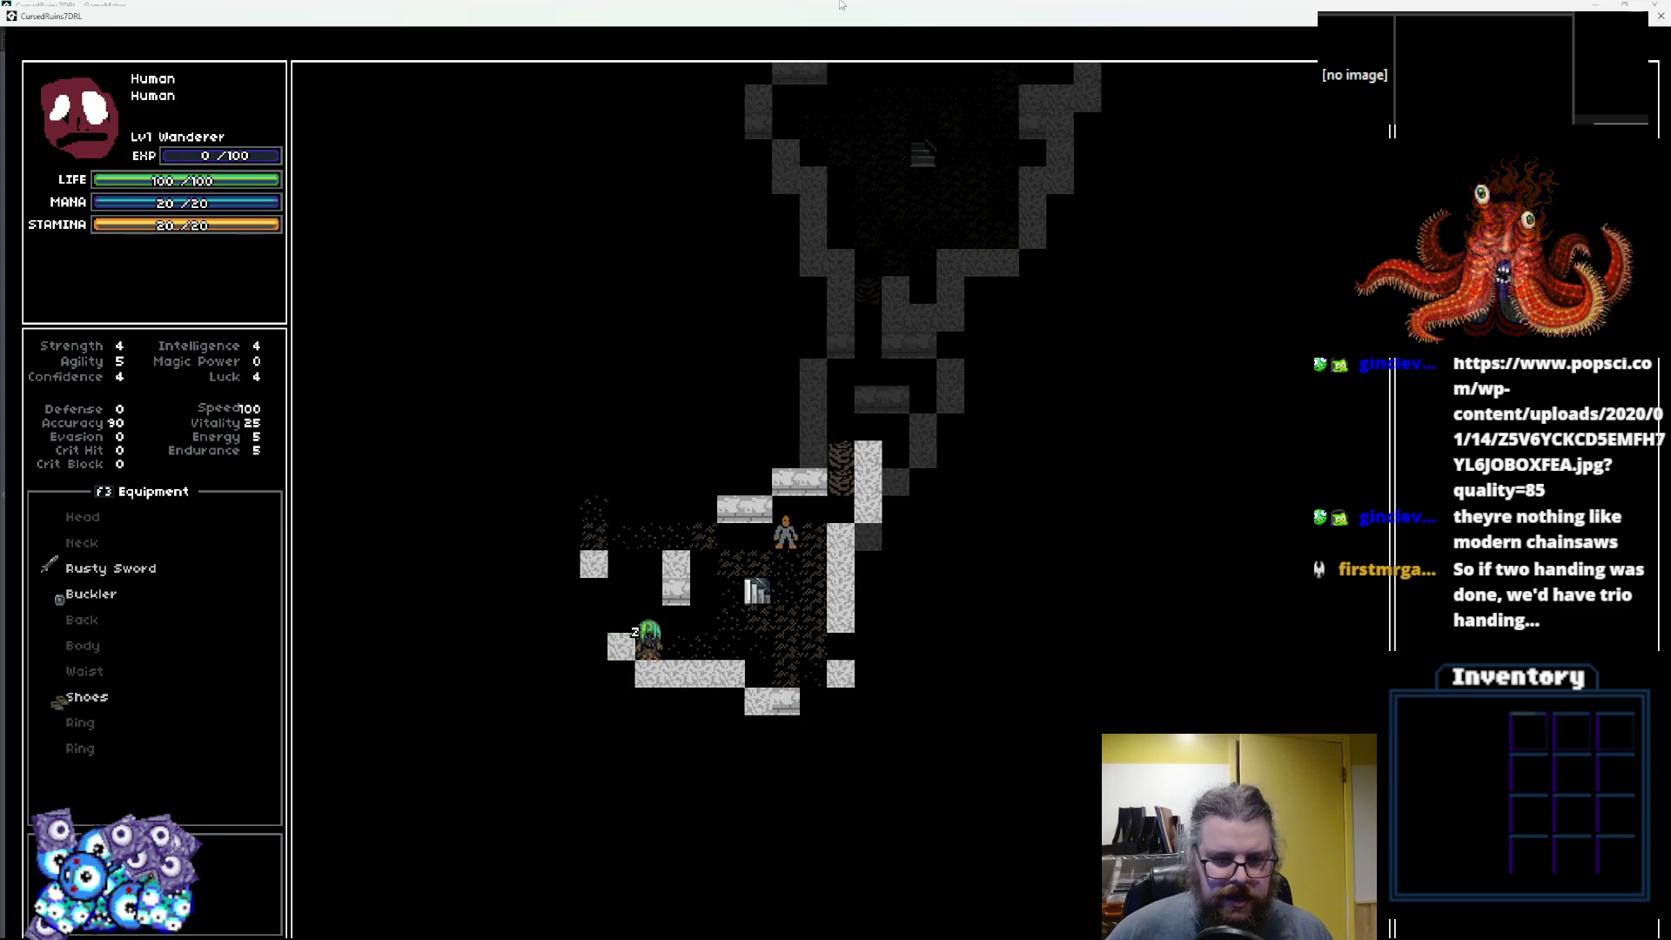
{"action": "key", "text": "Left"}
{"action": "key", "text": "Left"}
{"action": "key", "text": "Left"}
{"action": "key", "text": "Left"}
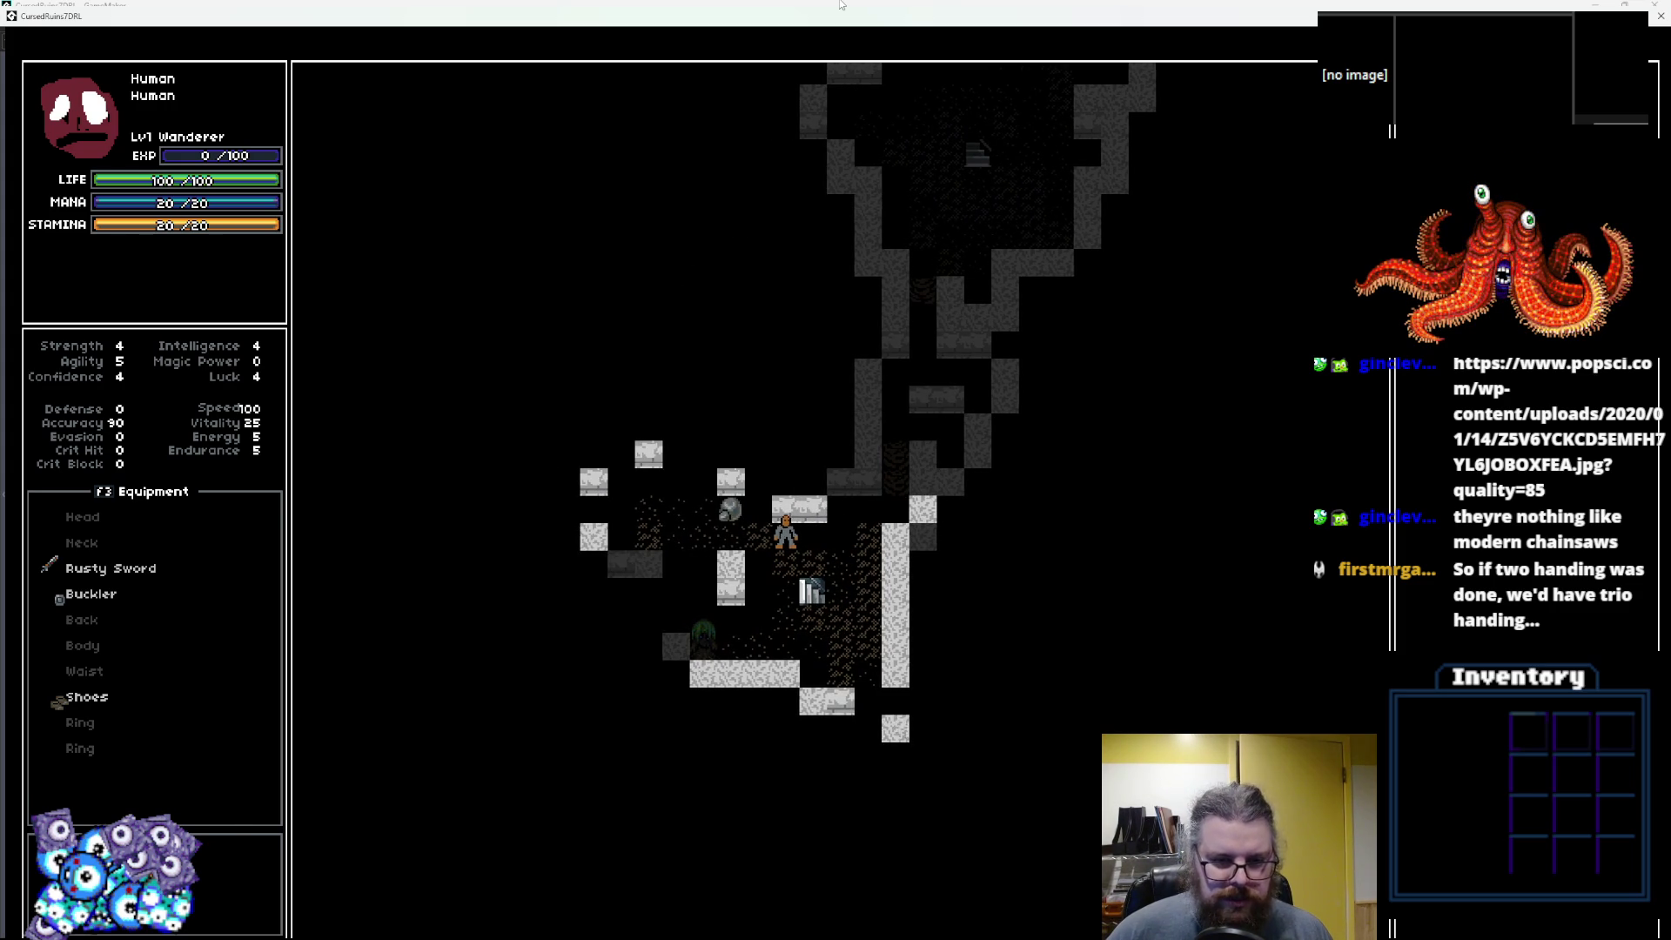
{"action": "key", "text": "Up"}
{"action": "key", "text": "Up"}
{"action": "key", "text": "Left"}
{"action": "key", "text": "Left"}
{"action": "key", "text": "Left"}
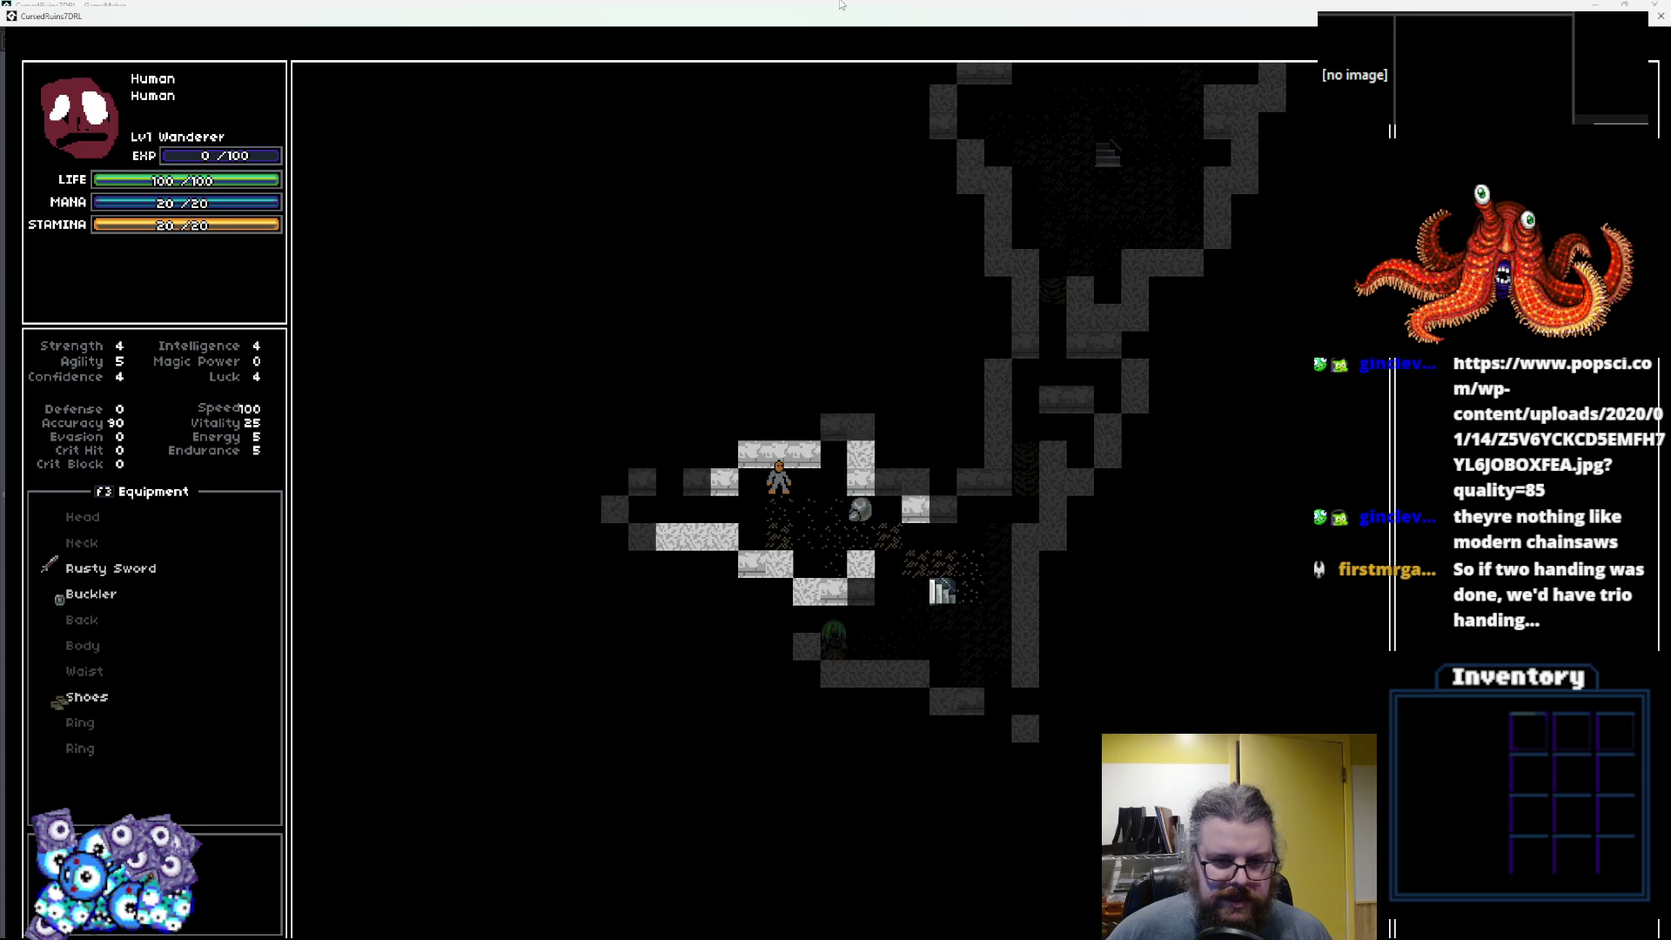
{"action": "key", "text": "Down"}
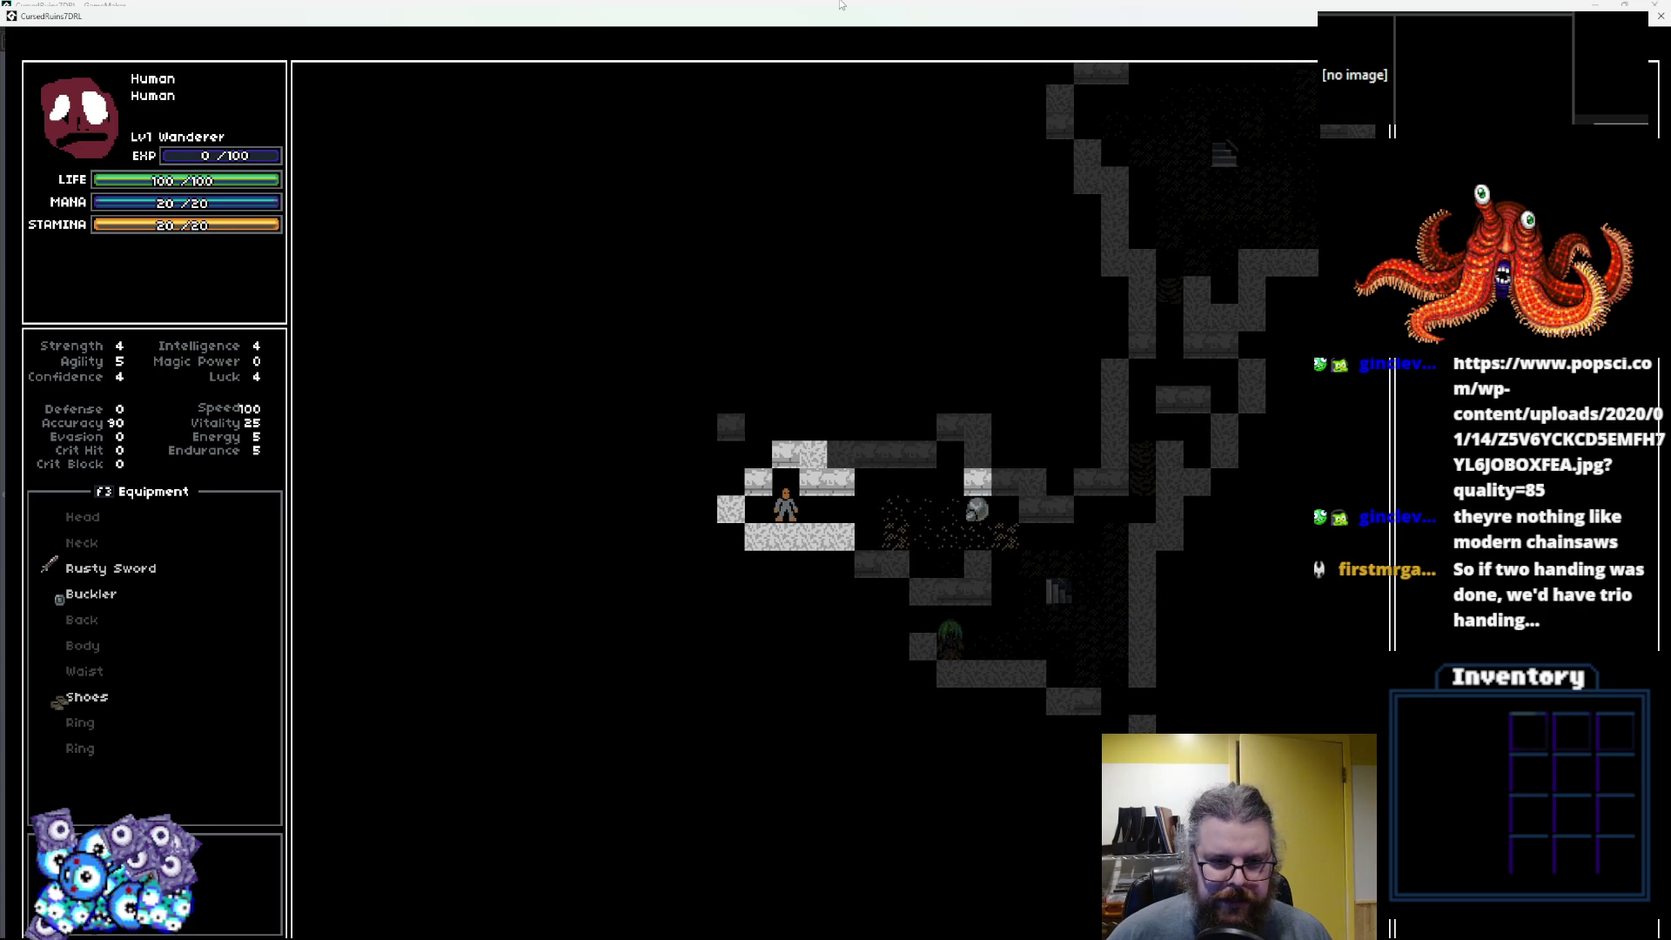
{"action": "key", "text": "Left"}
{"action": "key", "text": "Up"}
{"action": "key", "text": "Up"}
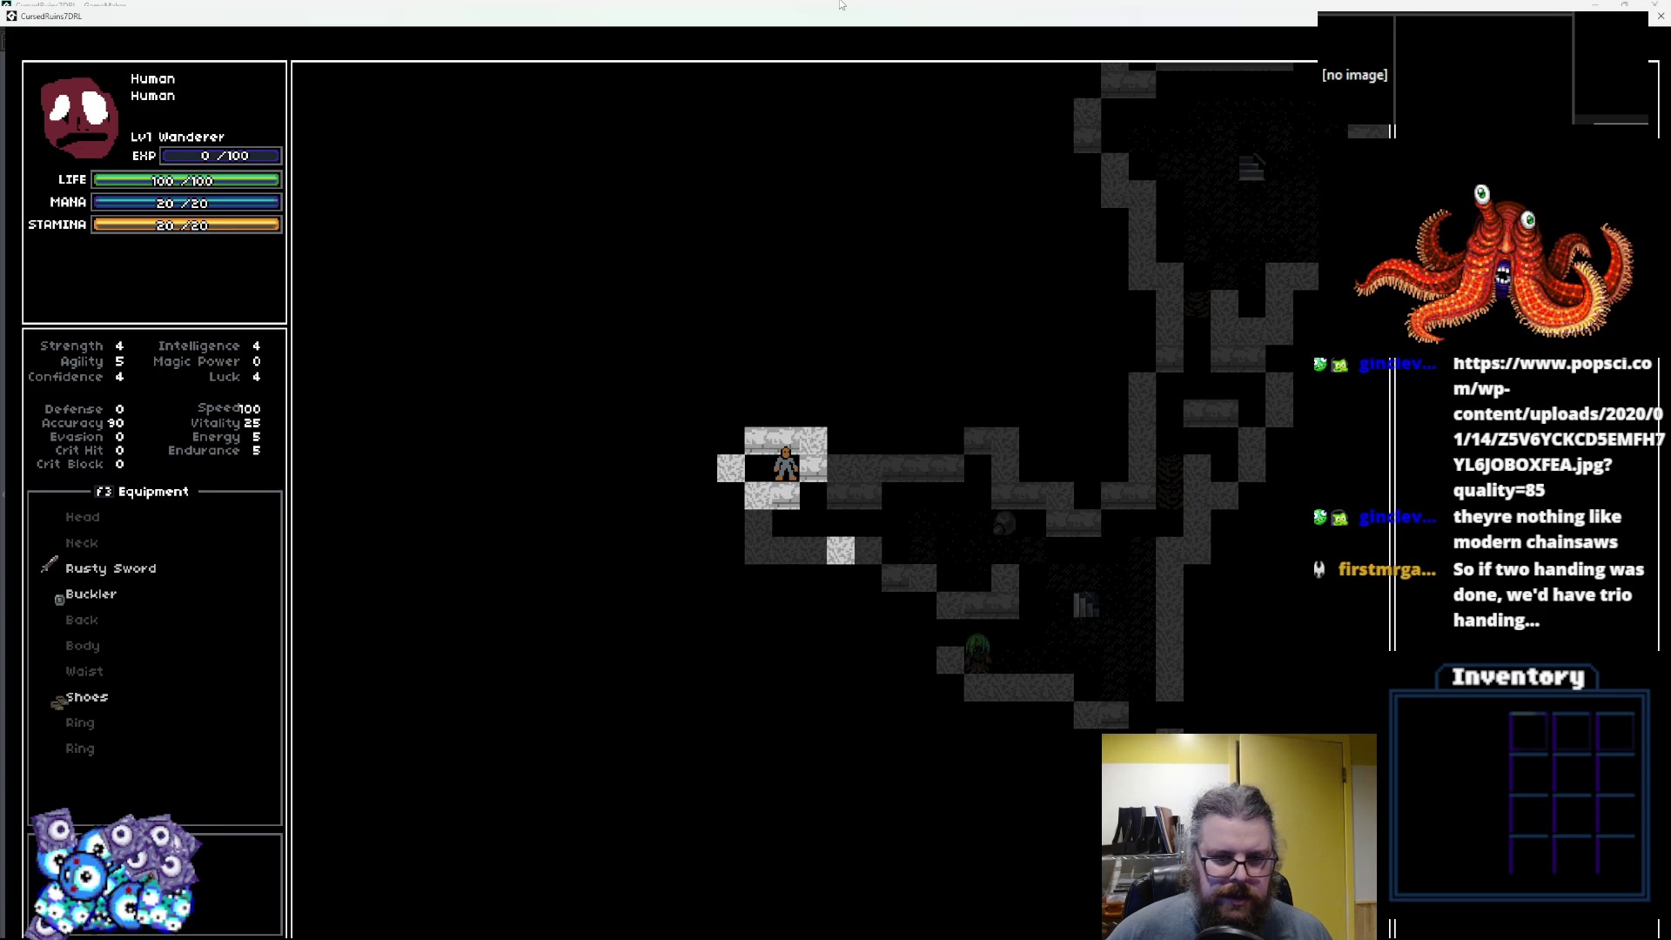
{"action": "key", "text": "Left"}
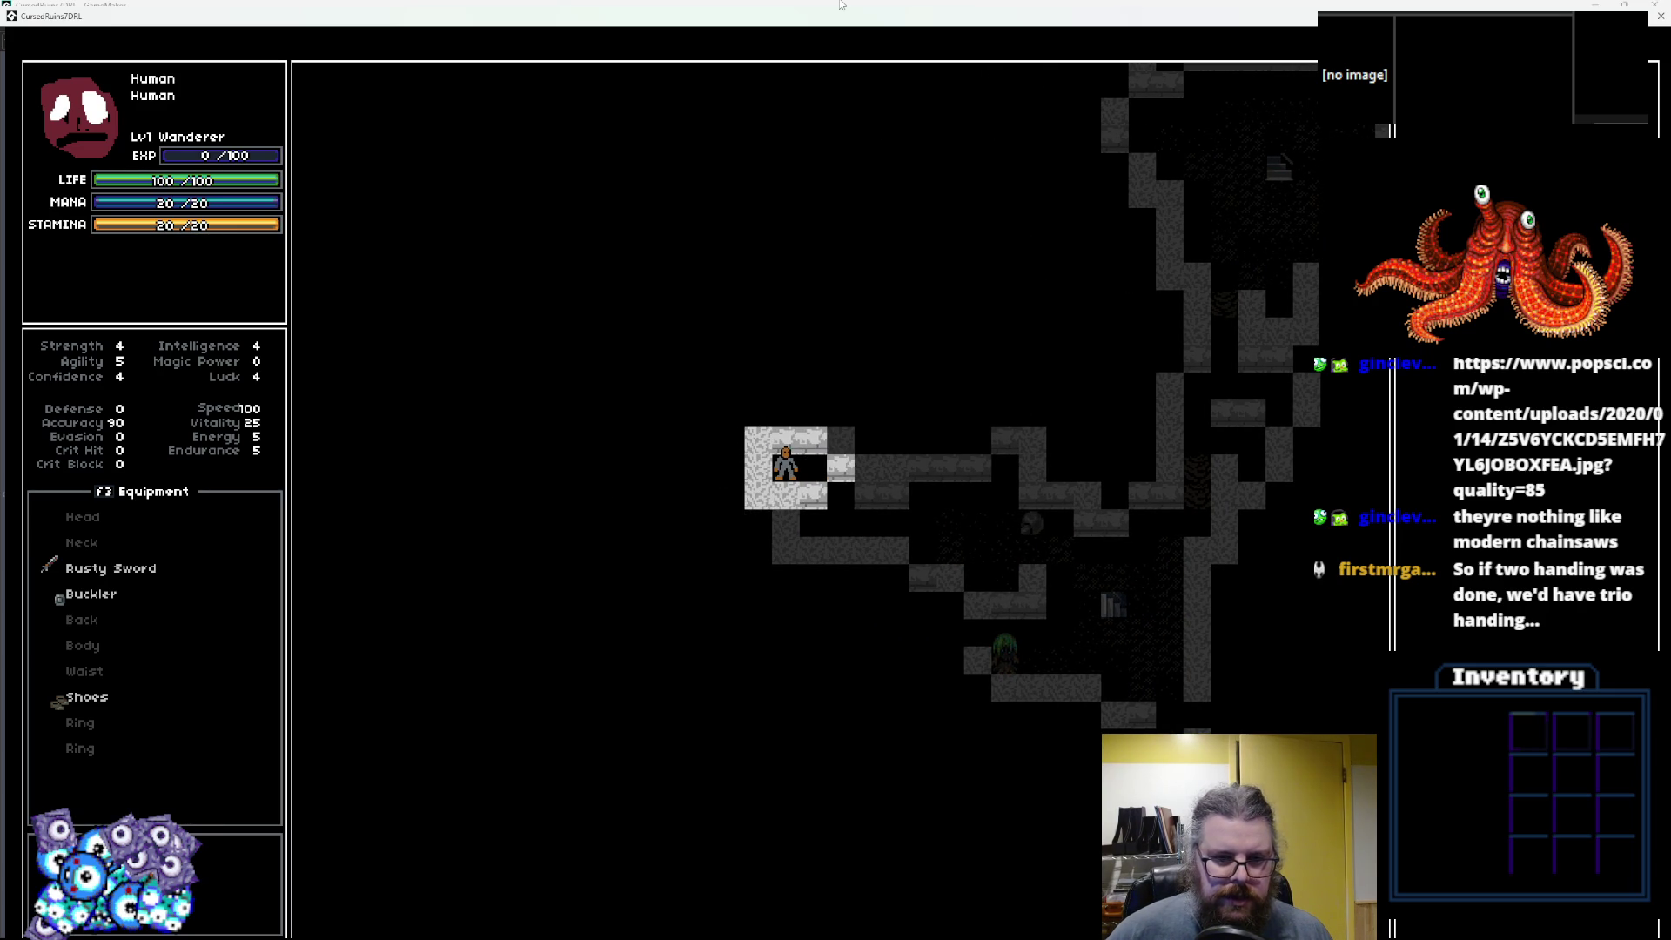
{"action": "key", "text": "Right"}
{"action": "key", "text": "Right"}
{"action": "key", "text": "Right"}
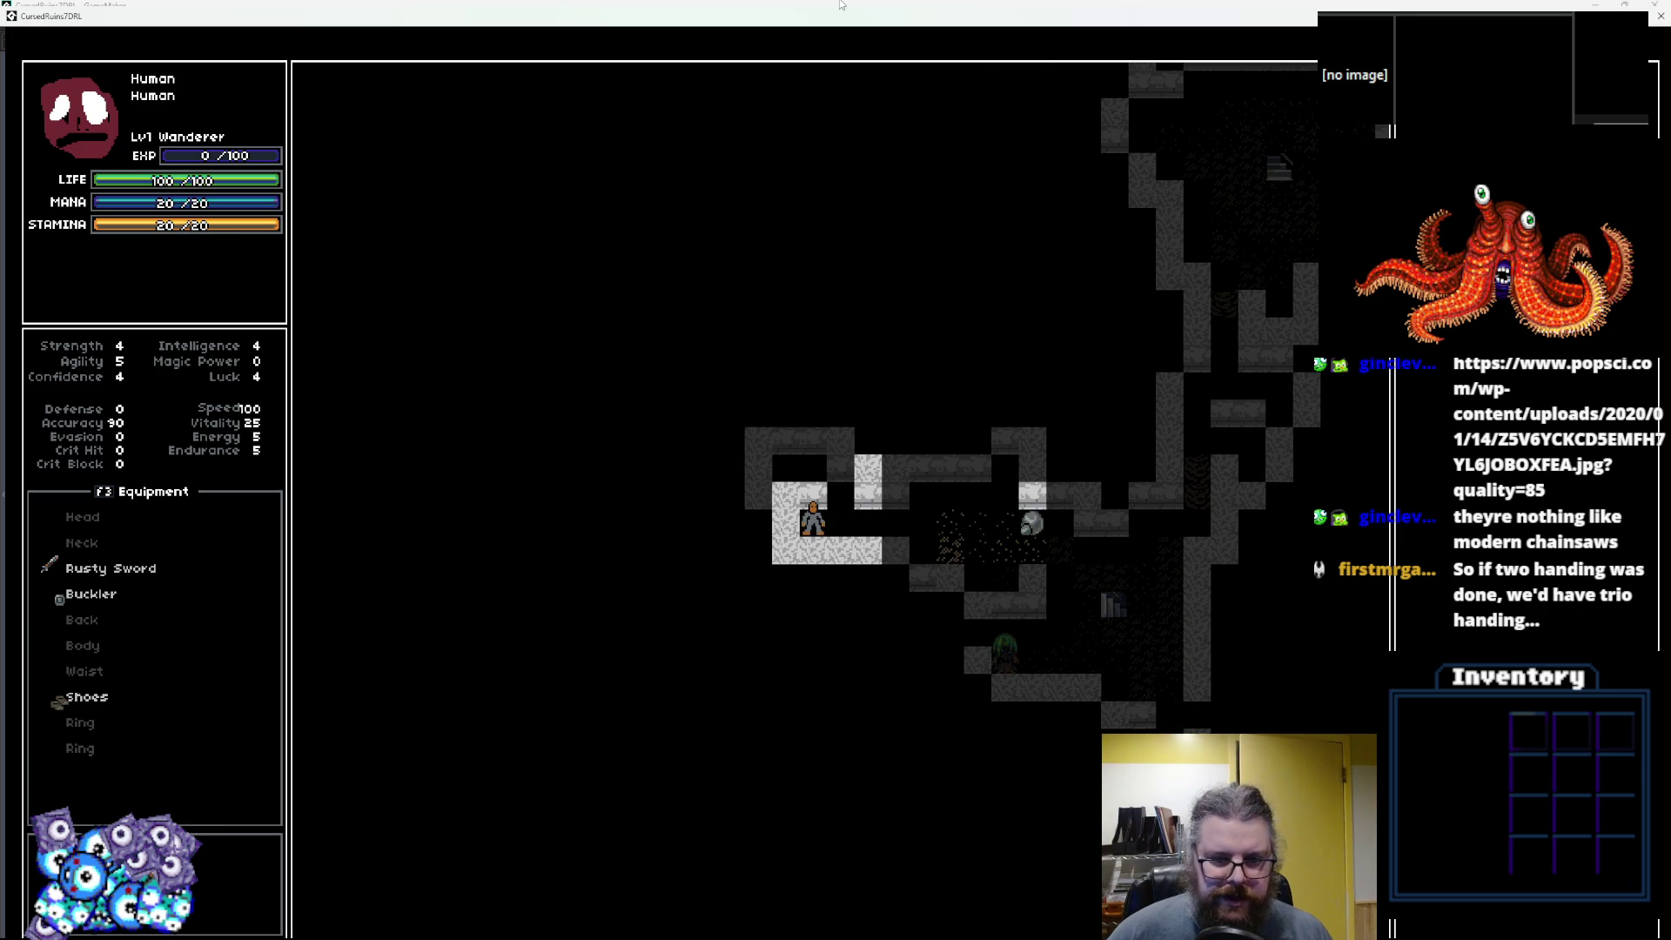
{"action": "key", "text": "Down"}
{"action": "key", "text": "Down"}
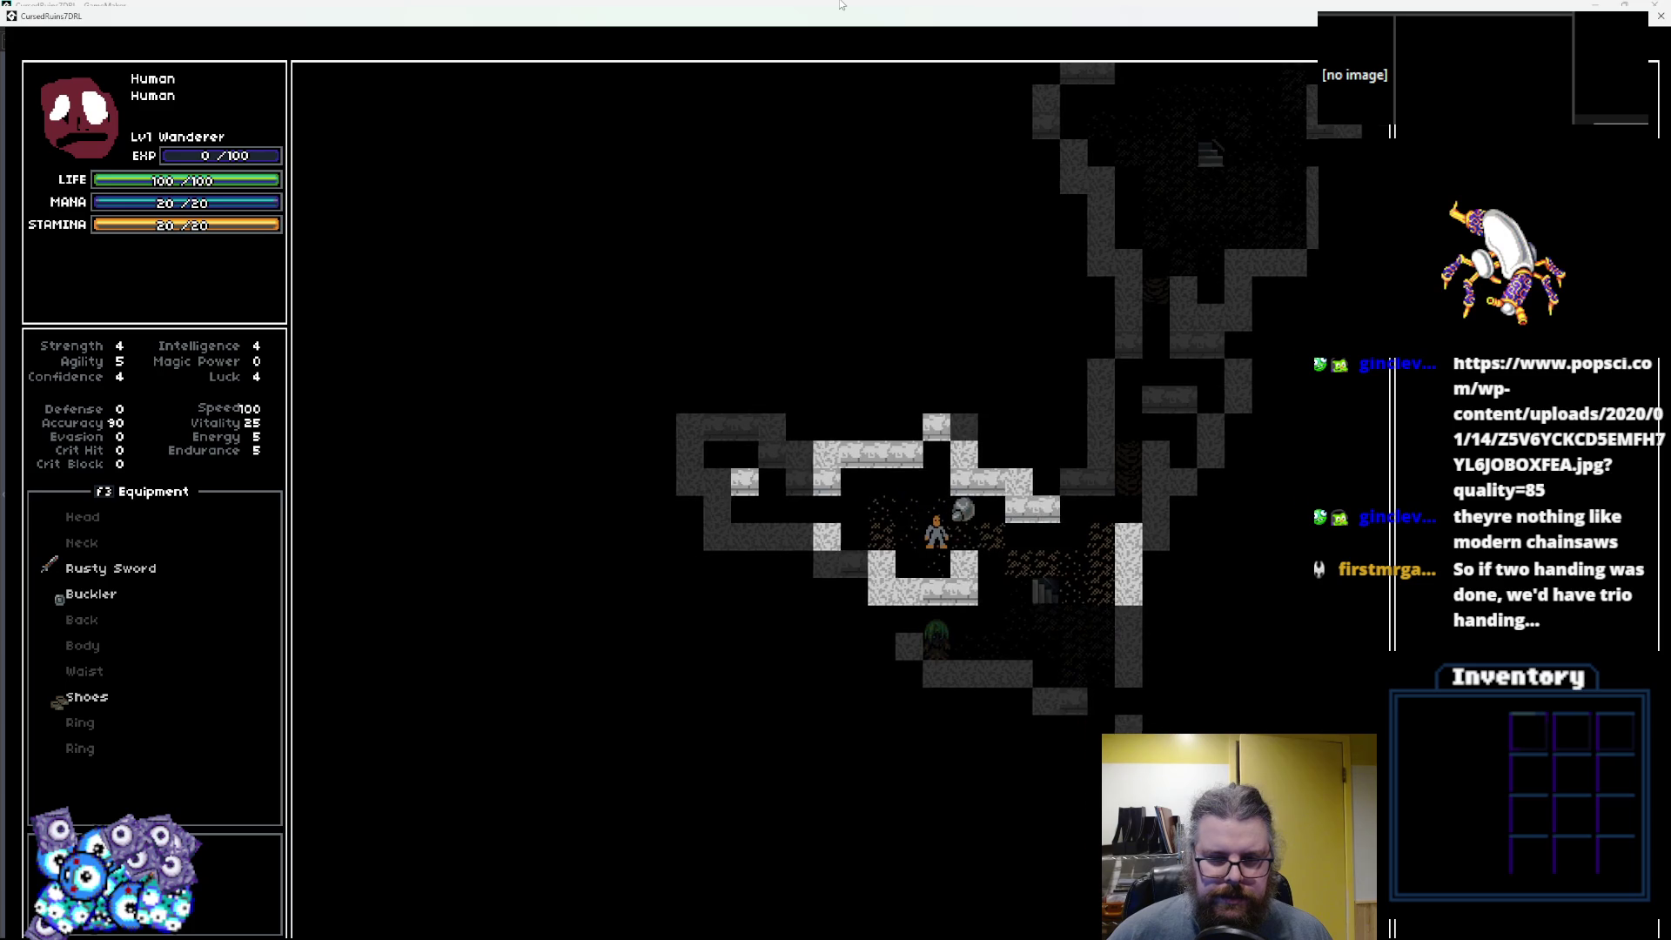
{"action": "key", "text": "Right"}
{"action": "key", "text": "Right"}
{"action": "key", "text": "Right"}
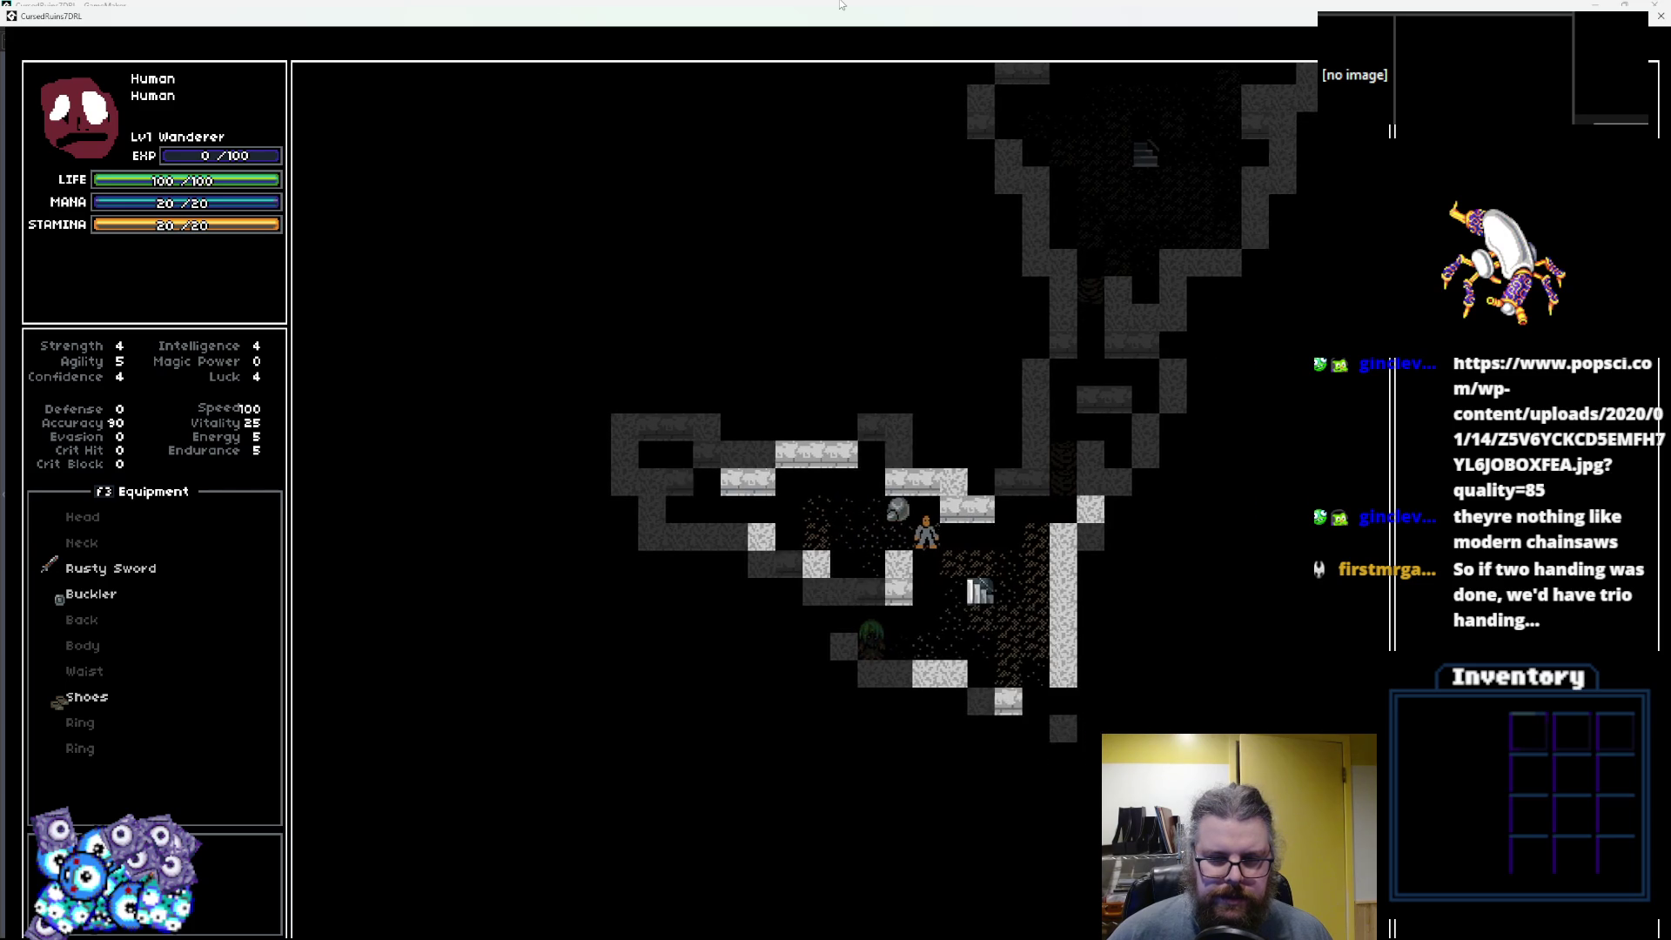
{"action": "key", "text": "Down"}
{"action": "key", "text": "Down"}
{"action": "key", "text": "Down"}
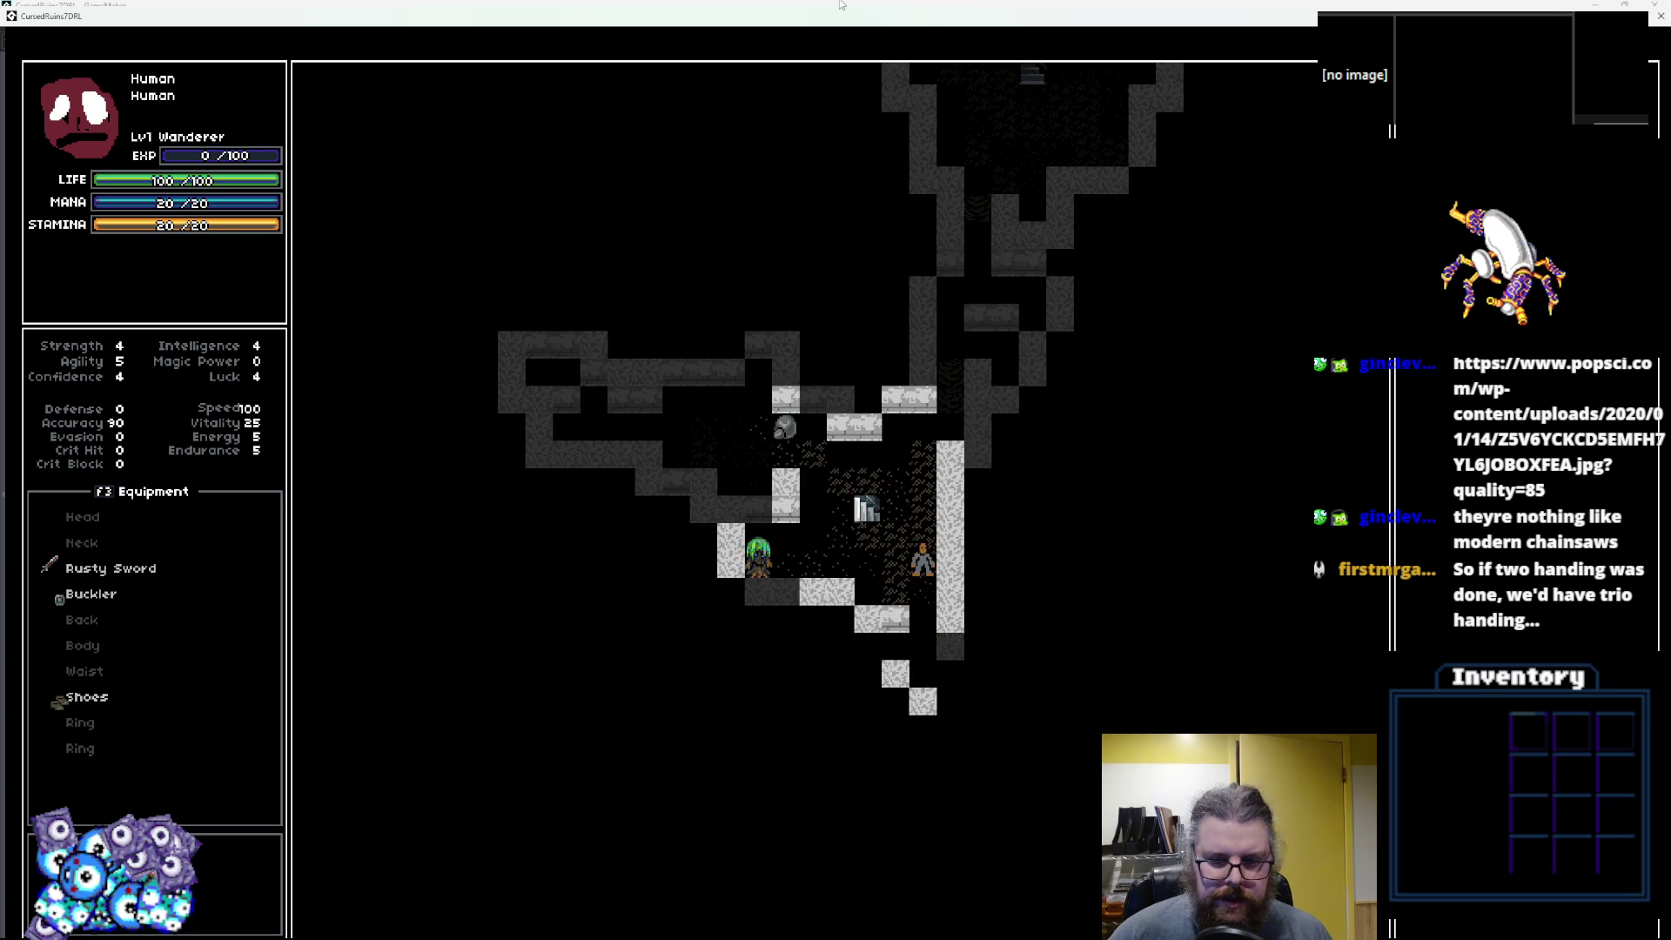
Walk the hero through the lit room onto the staircase and descend.
{"action": "key", "text": "Down"}
{"action": "key", "text": "Down"}
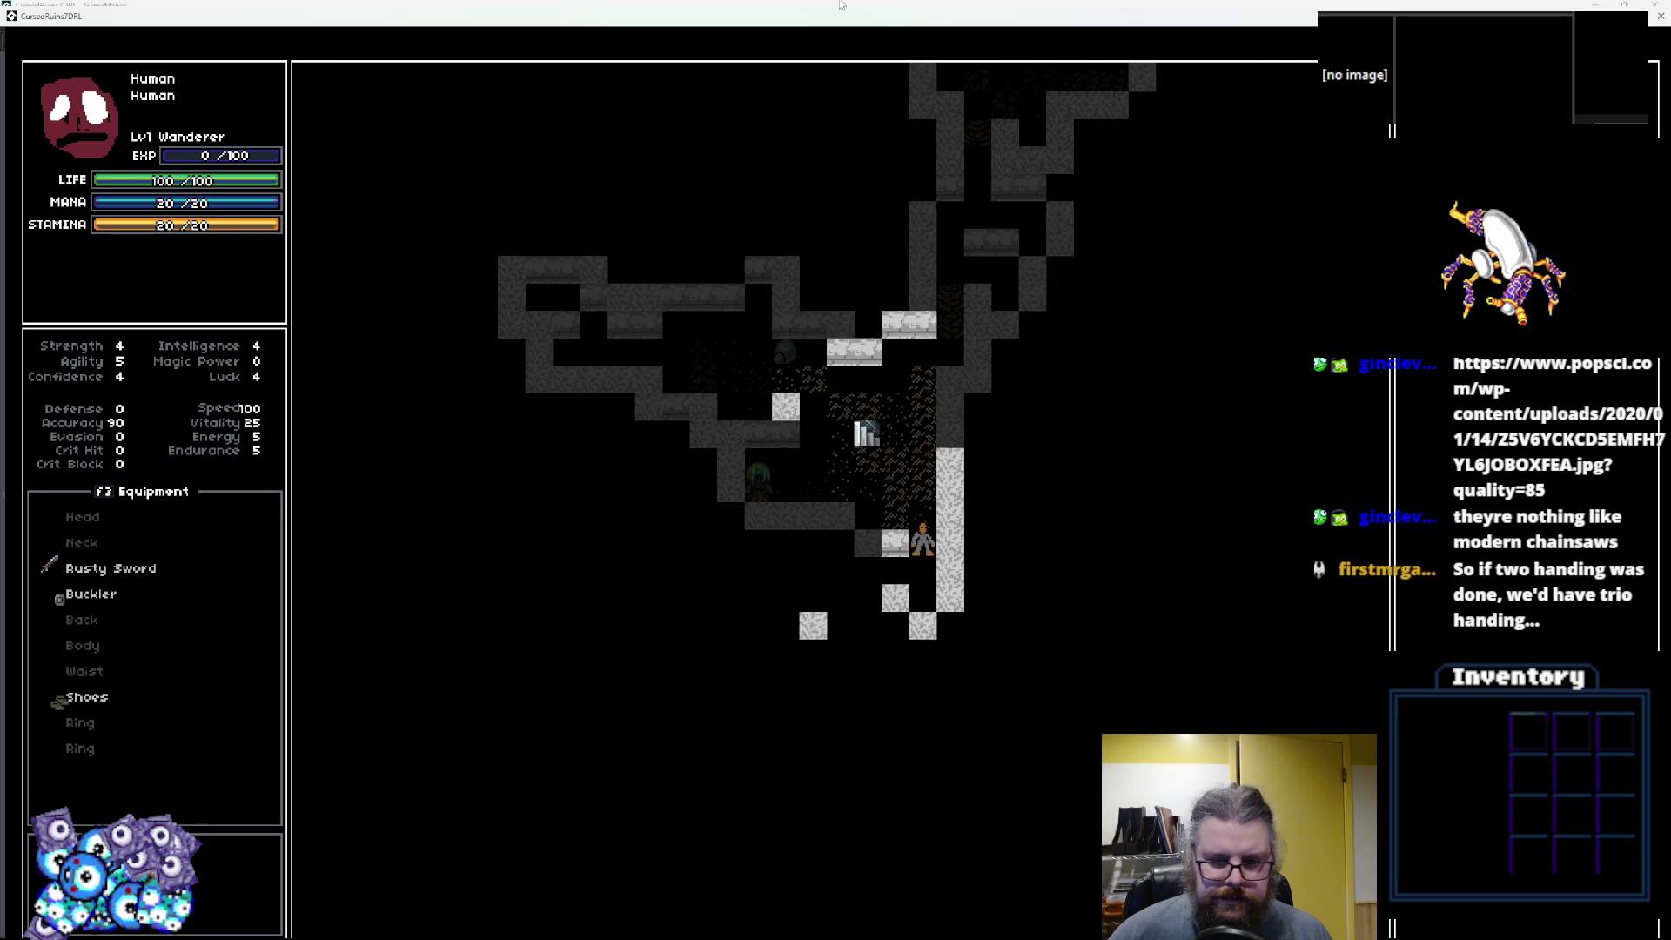
{"action": "key", "text": "KP_End"}
{"action": "key", "text": "KP_End"}
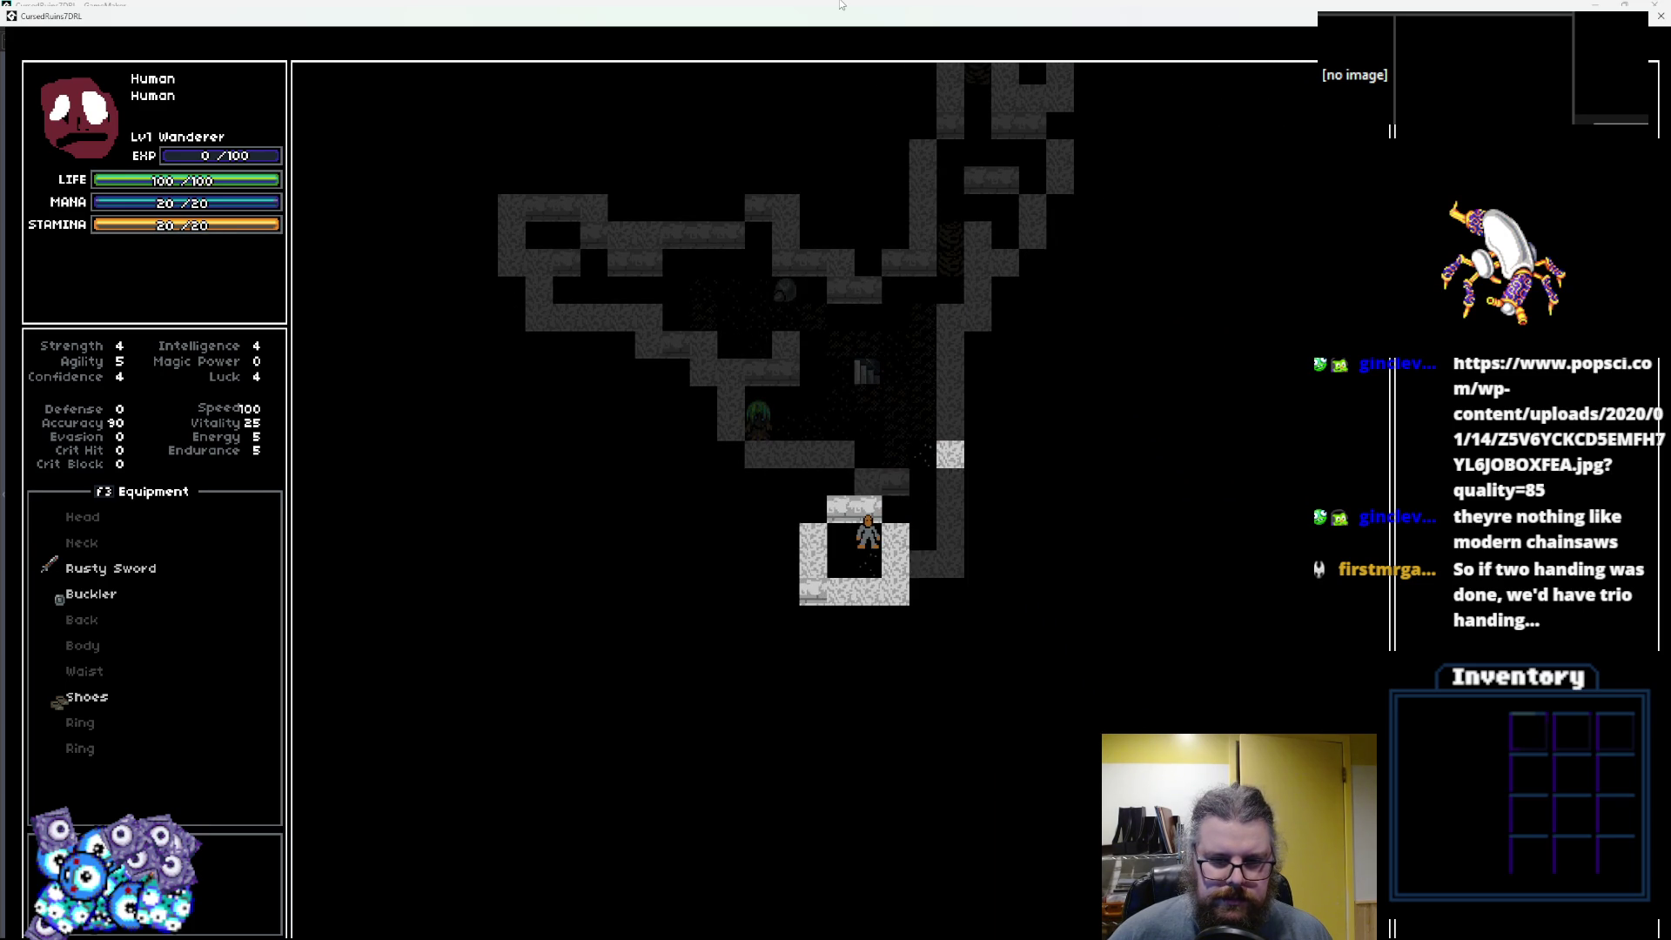
{"action": "key", "text": "Down"}
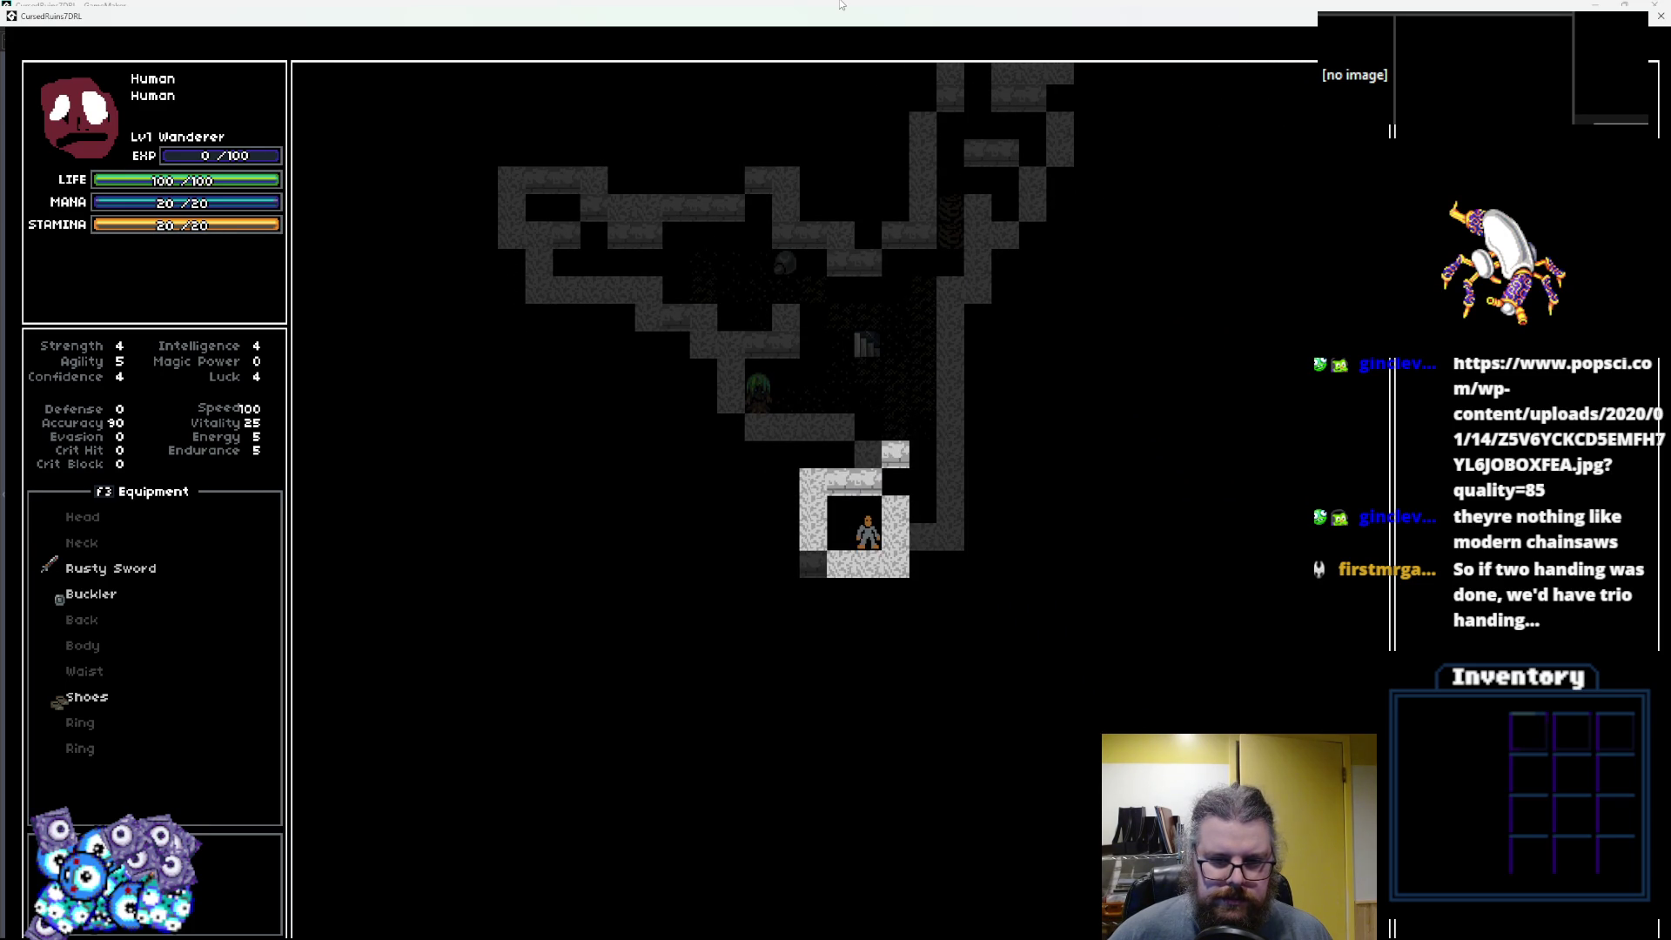
{"action": "key", "text": "Up"}
{"action": "key", "text": "Up"}
{"action": "key", "text": "Up"}
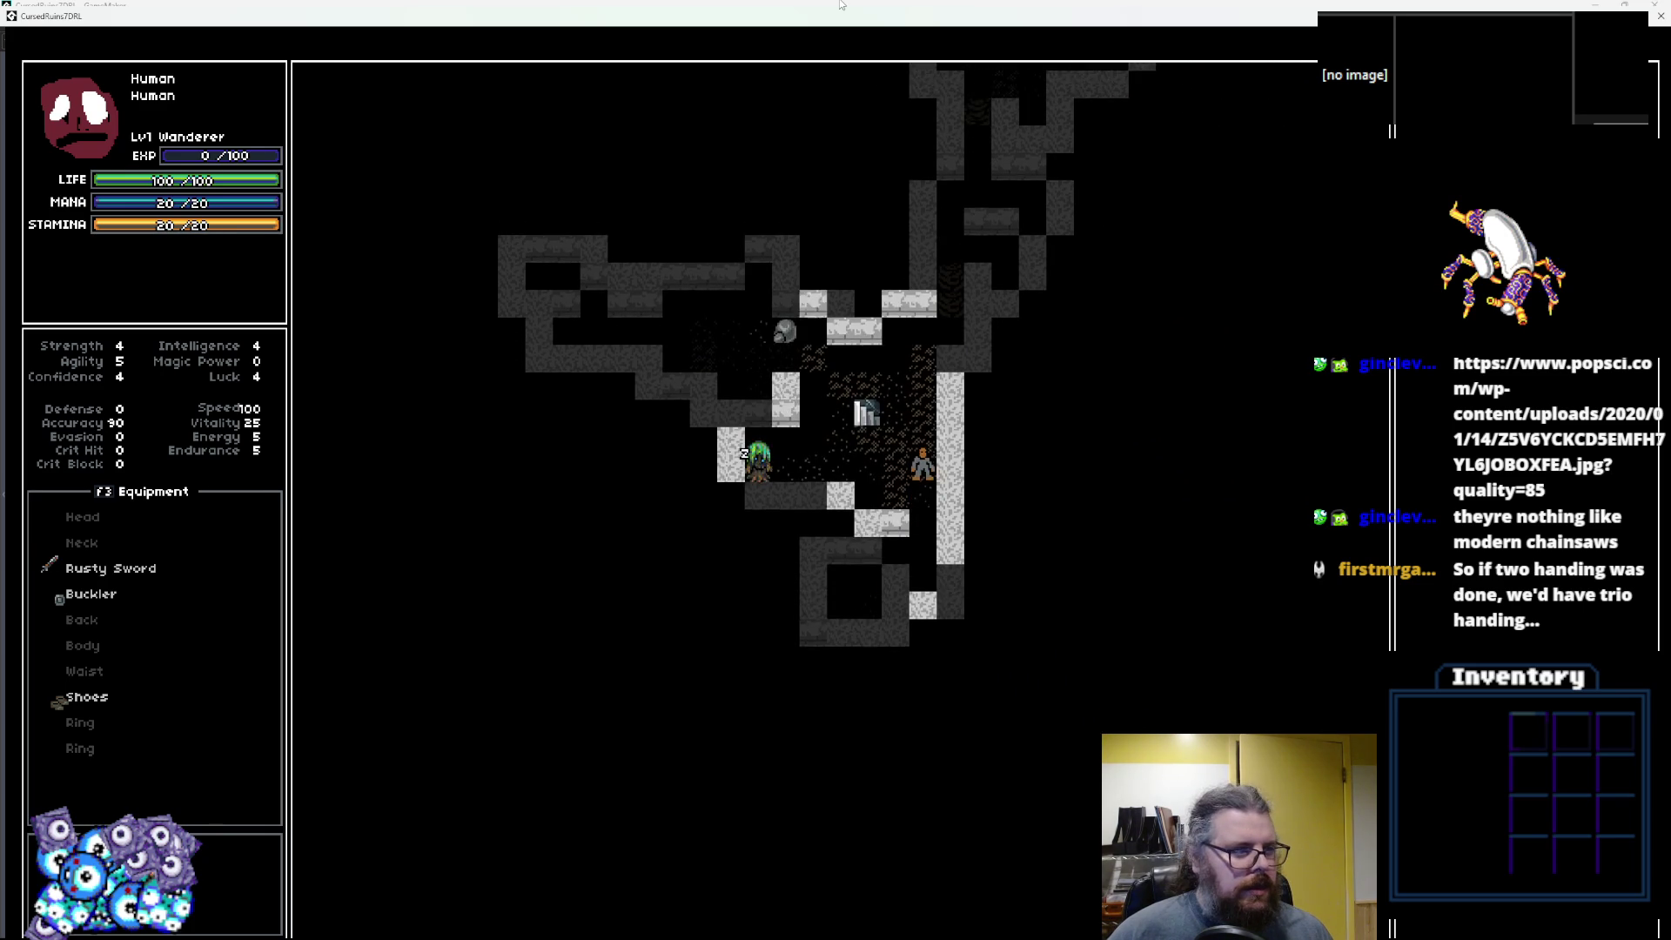
{"action": "key", "text": "Right"}
{"action": "key", "text": "Up"}
{"action": "key", "text": "Up"}
{"action": "key", "text": "Up"}
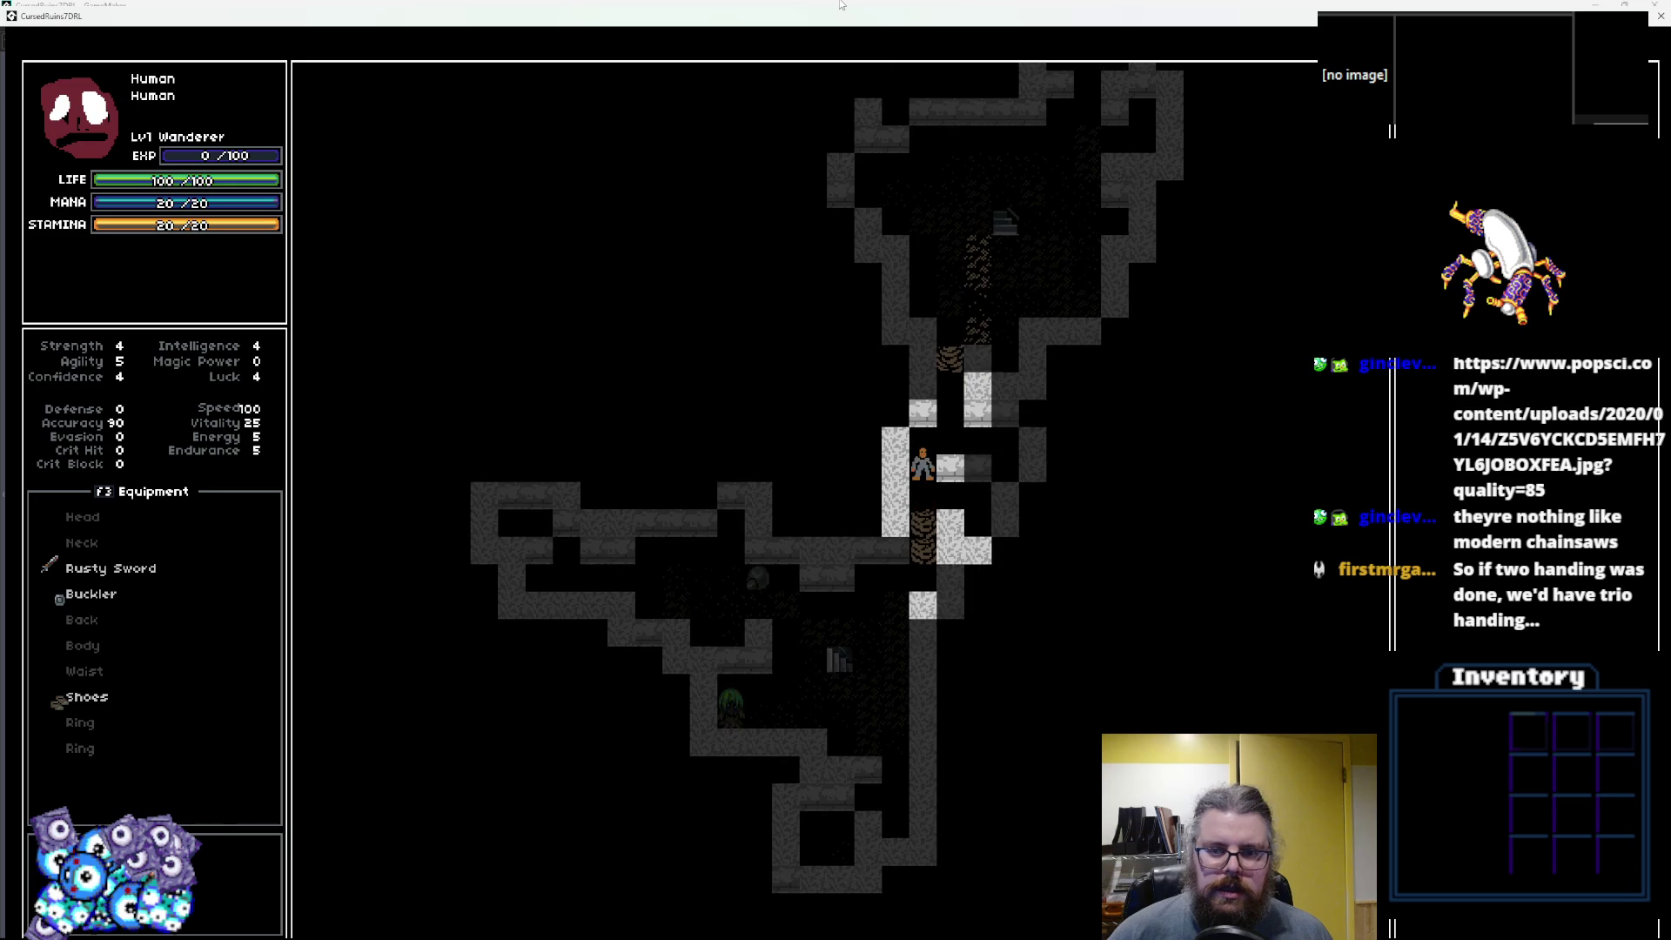
{"action": "key", "text": "Right"}
{"action": "key", "text": "Up"}
{"action": "key", "text": "Up"}
{"action": "key", "text": "Up"}
{"action": "key", "text": "Right"}
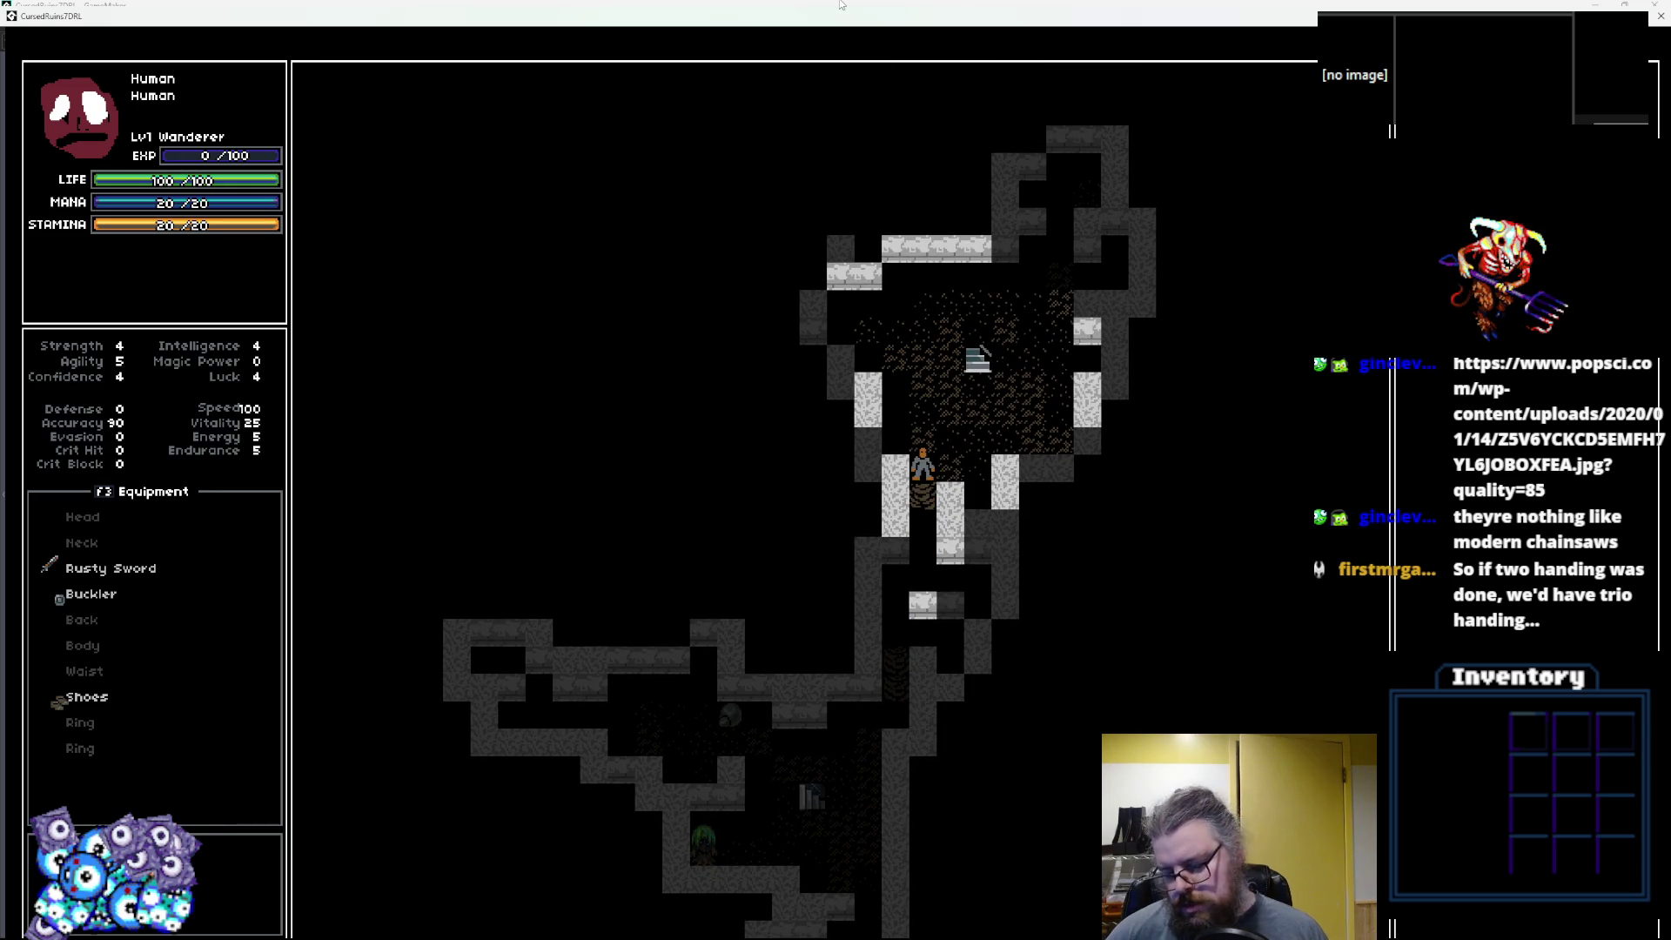
{"action": "key", "text": "greater"}
Walk the hero left into the cobblestone room and descend to the fully lit level.
{"action": "key", "text": "Left"}
{"action": "key", "text": "Left"}
{"action": "key", "text": "Left"}
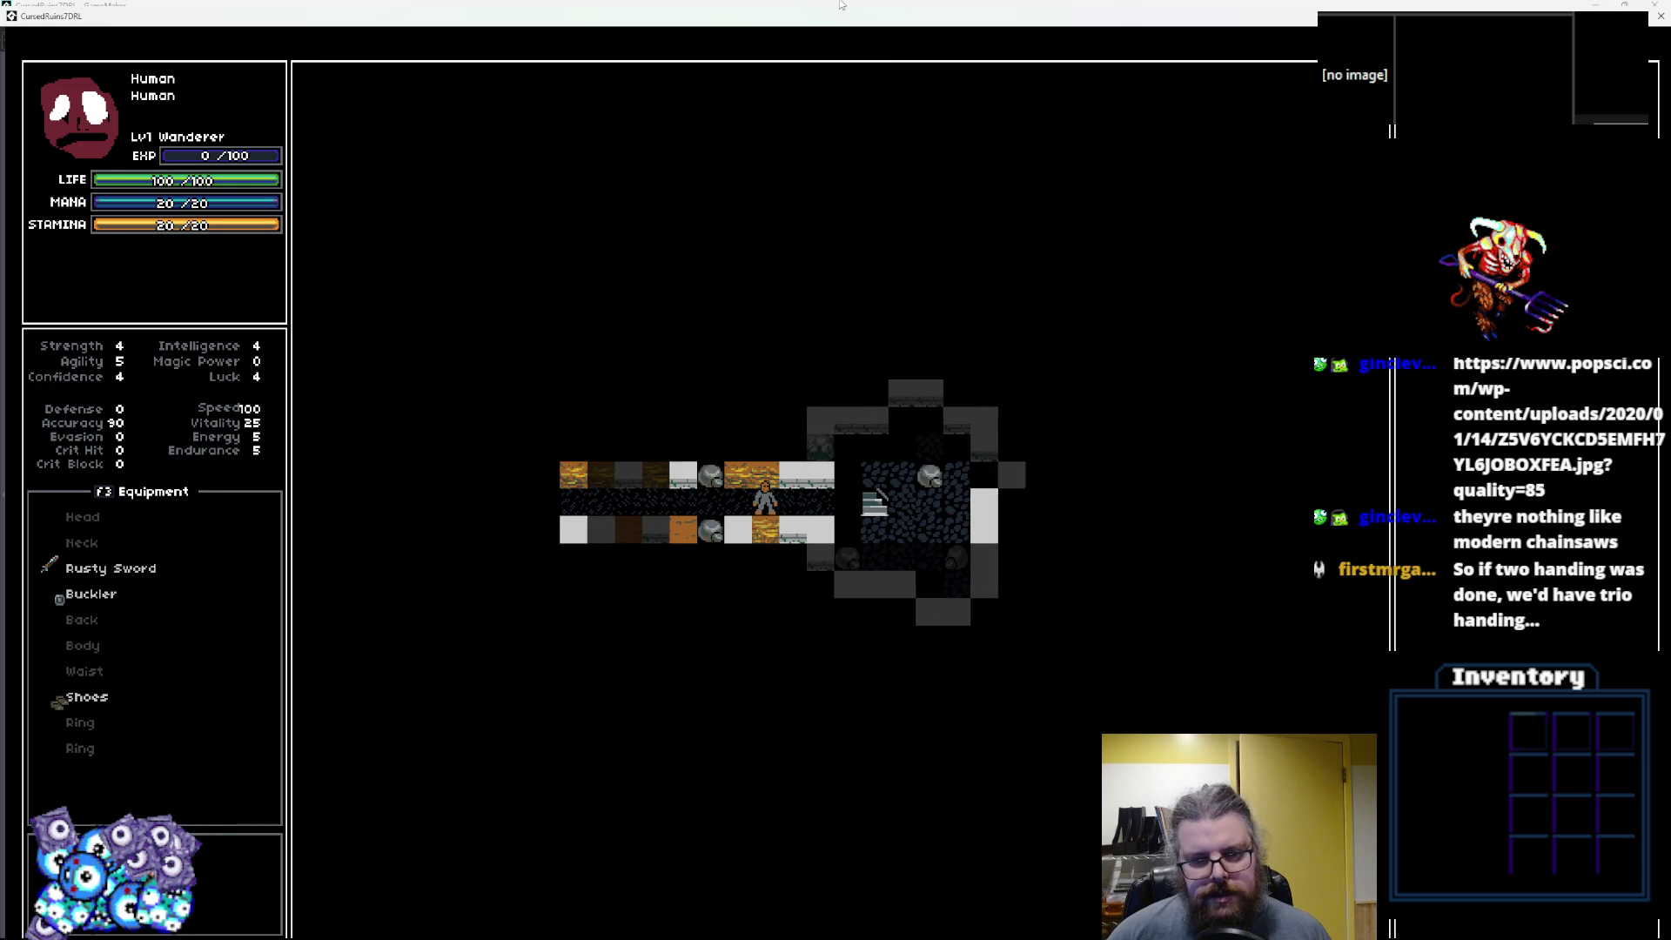
{"action": "key", "text": "Left"}
{"action": "key", "text": "Left"}
{"action": "key", "text": "Left"}
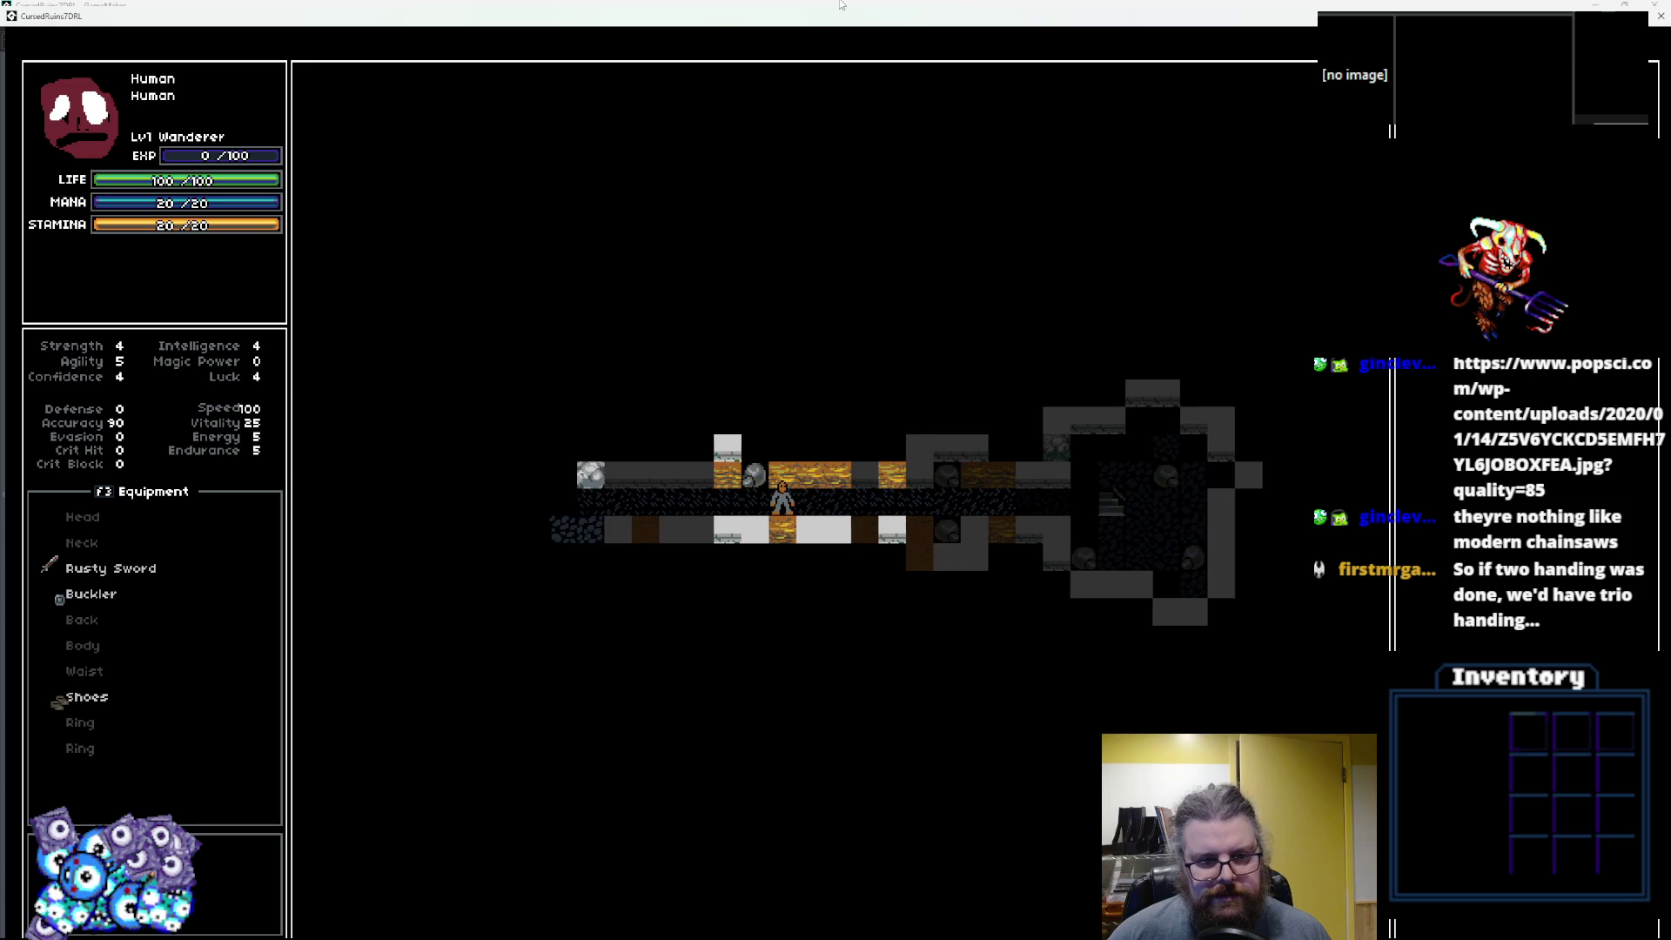
{"action": "key", "text": "Left"}
{"action": "key", "text": "Left"}
{"action": "key", "text": "Left"}
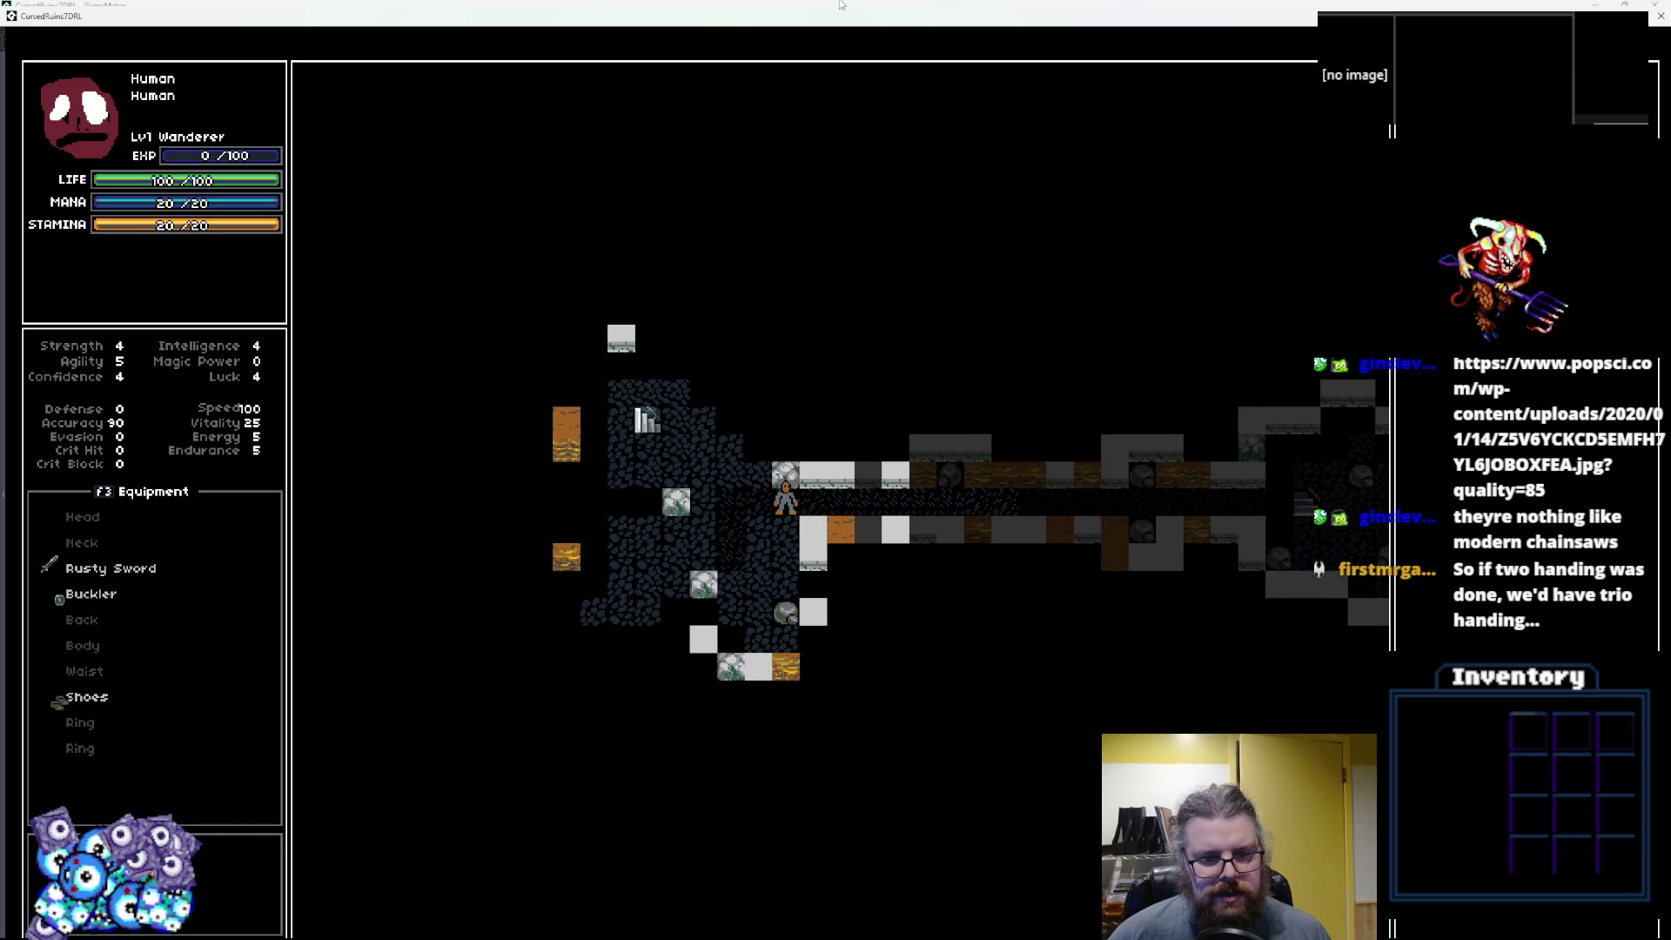
{"action": "key", "text": "Up"}
{"action": "key", "text": "Right"}
{"action": "key", "text": "Up"}
{"action": "key", "text": "Right"}
{"action": "key", "text": "Up"}
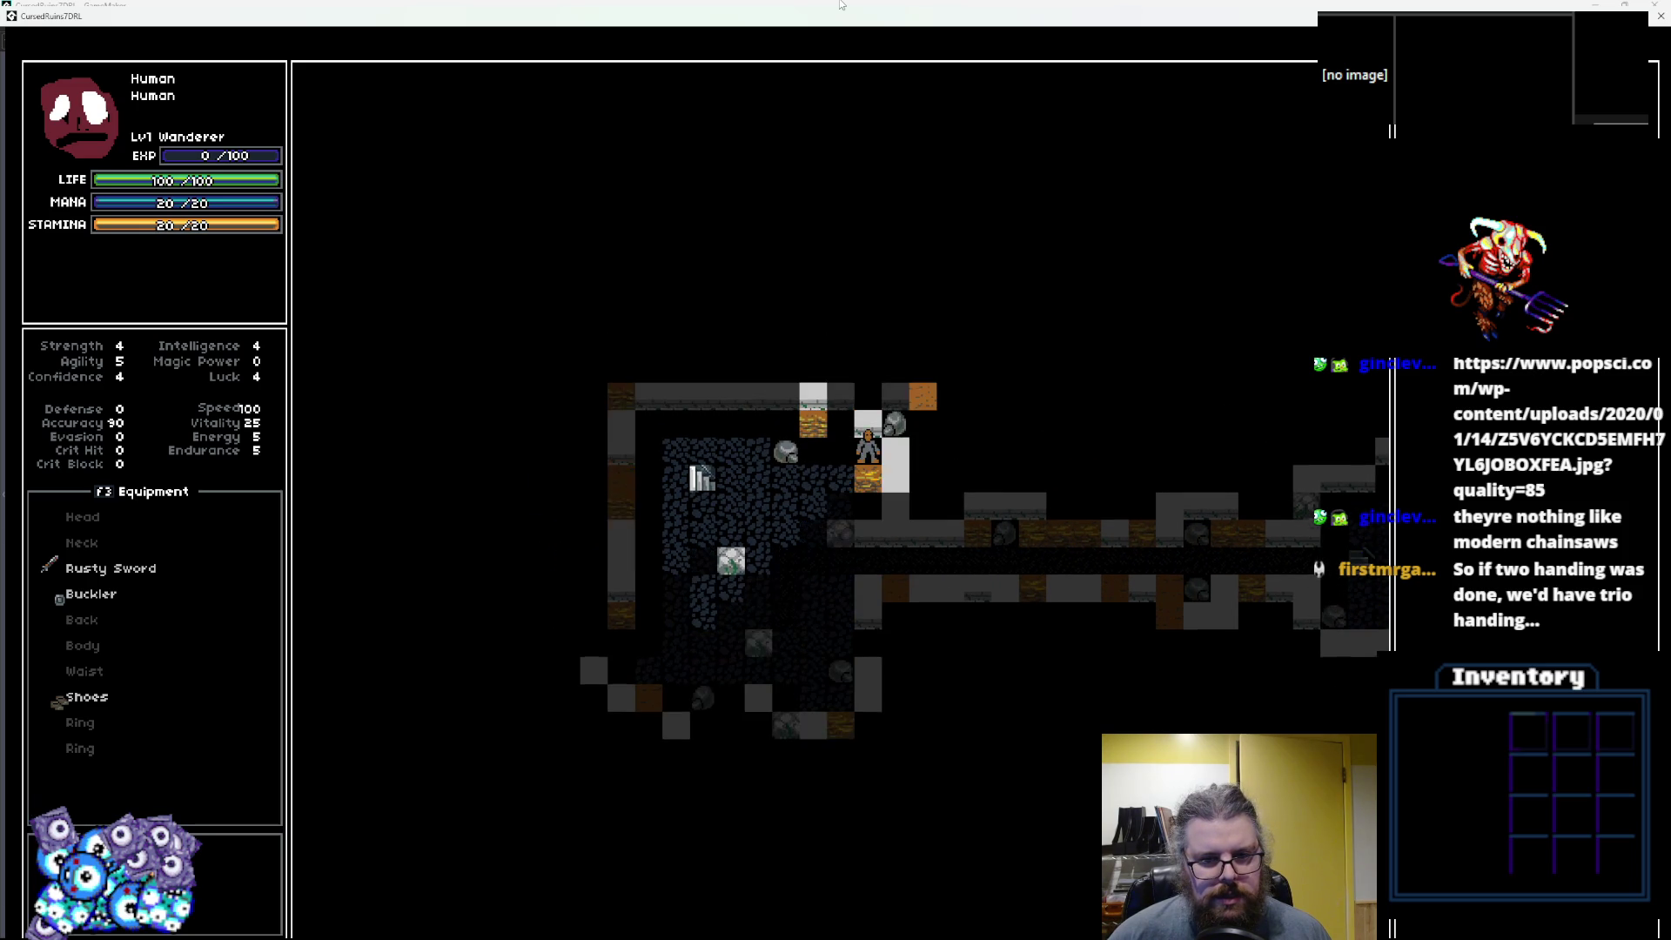
{"action": "key", "text": "Down"}
{"action": "key", "text": "Left"}
{"action": "key", "text": "Down"}
{"action": "key", "text": "Left"}
{"action": "key", "text": "Down"}
{"action": "key", "text": "Left"}
{"action": "key", "text": "Down"}
{"action": "key", "text": "Left"}
{"action": "key", "text": "Down"}
{"action": "key", "text": "Left"}
{"action": "key", "text": "Down"}
{"action": "key", "text": "Left"}
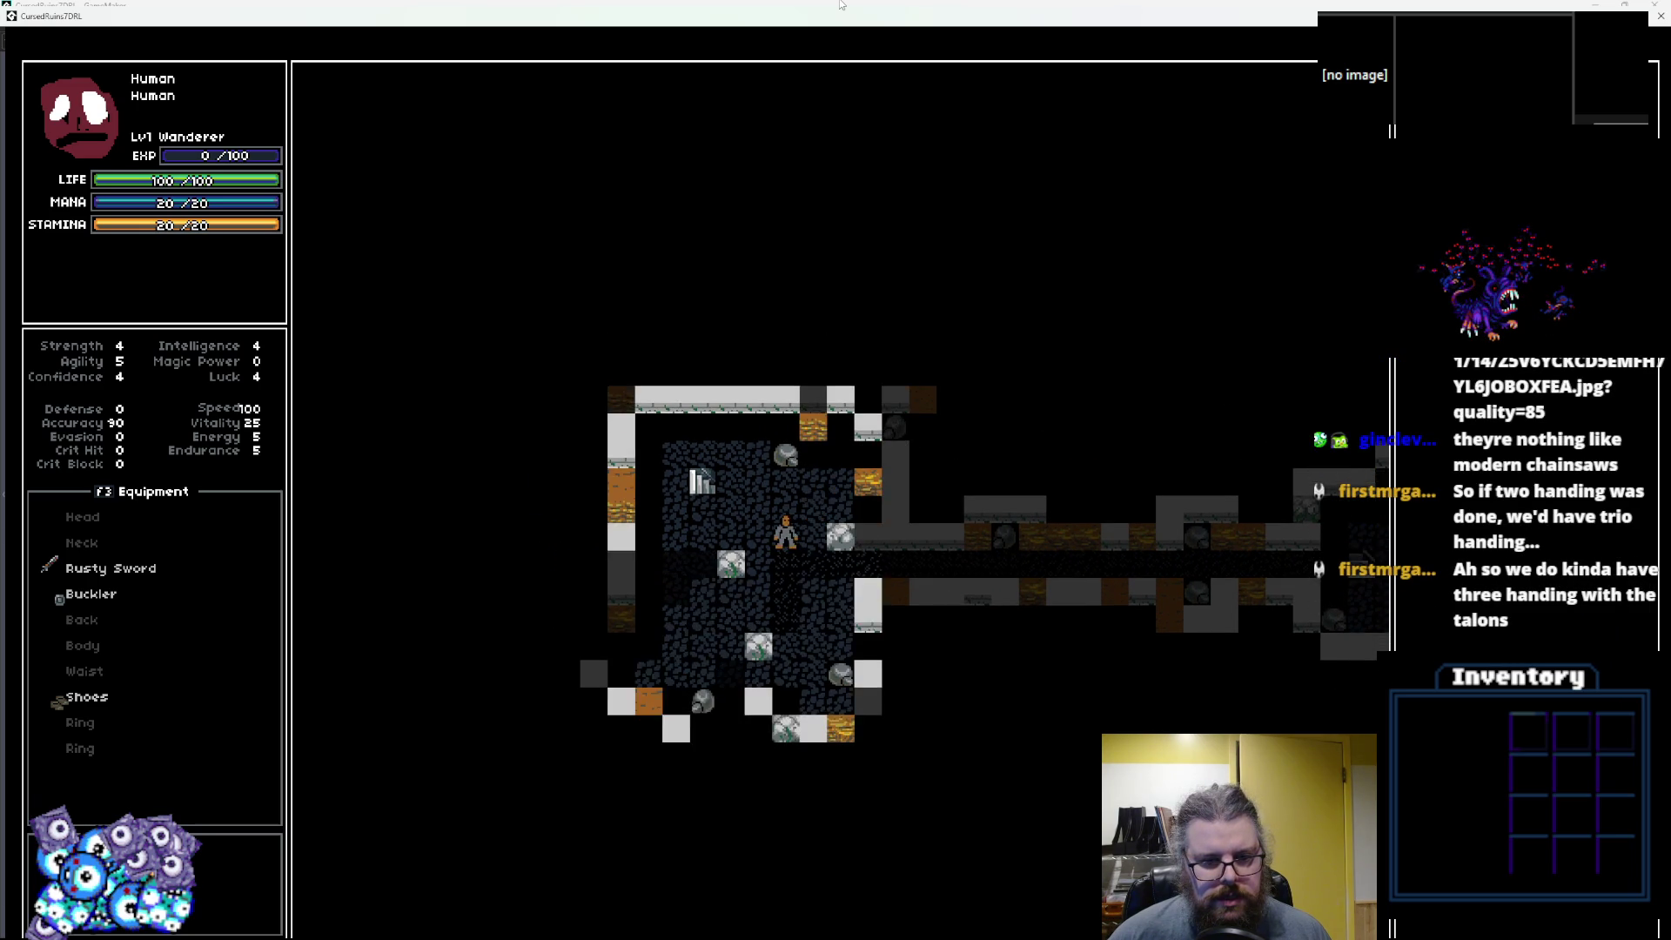
{"action": "key", "text": "Left"}
{"action": "key", "text": "Left"}
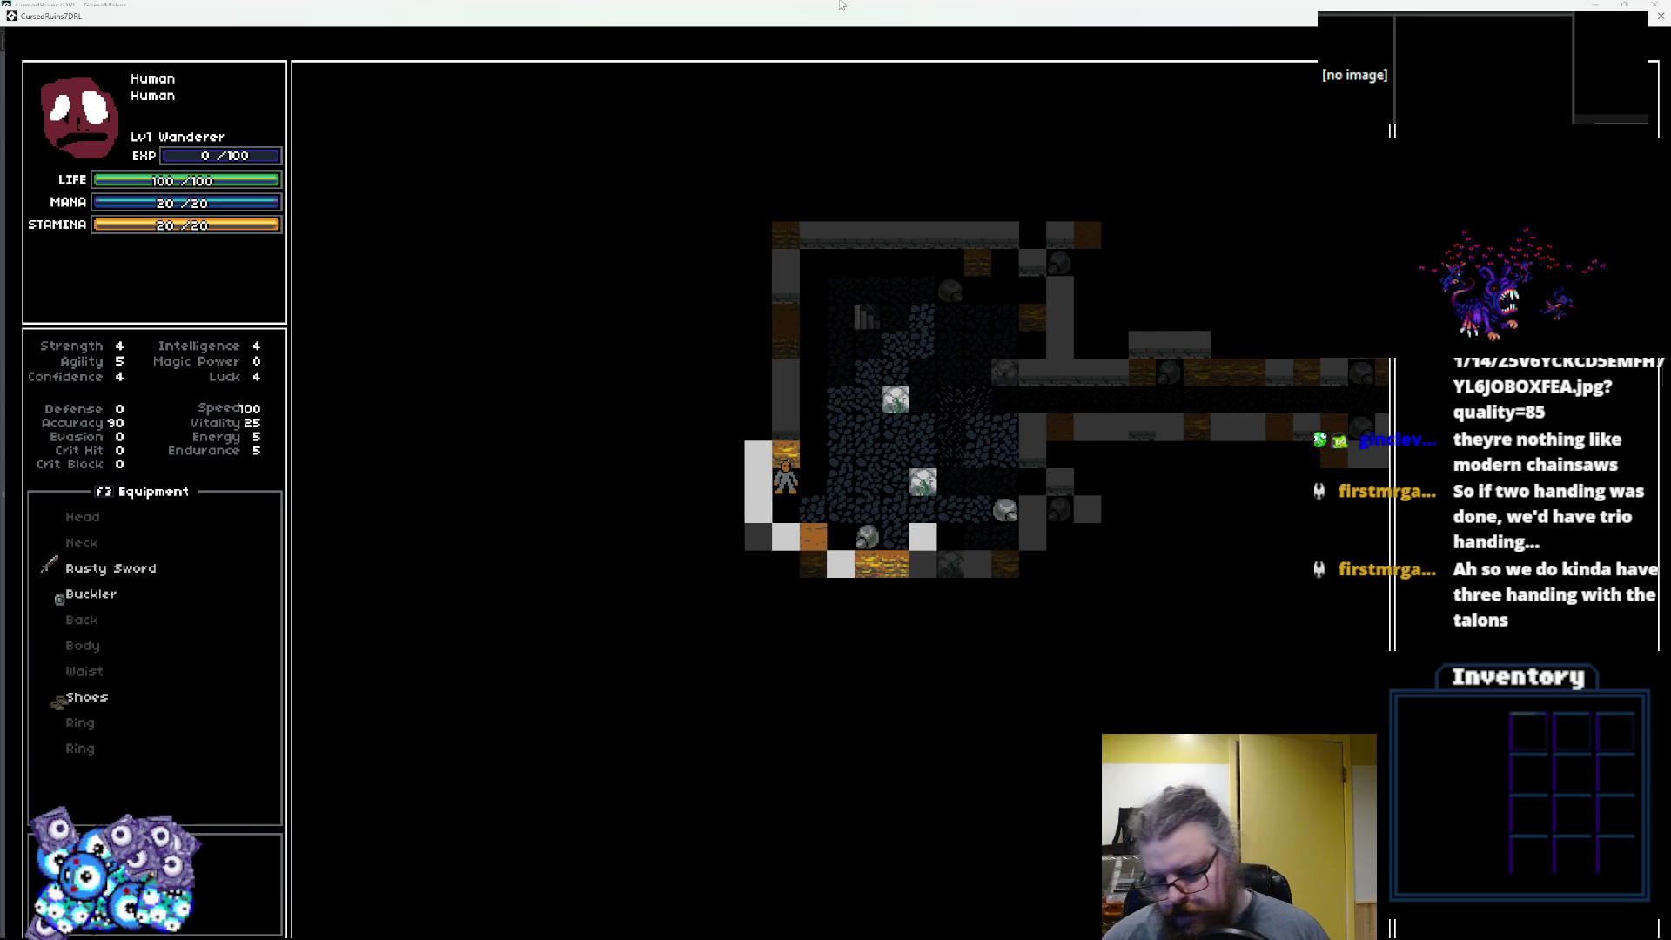
{"action": "key", "text": "r"}
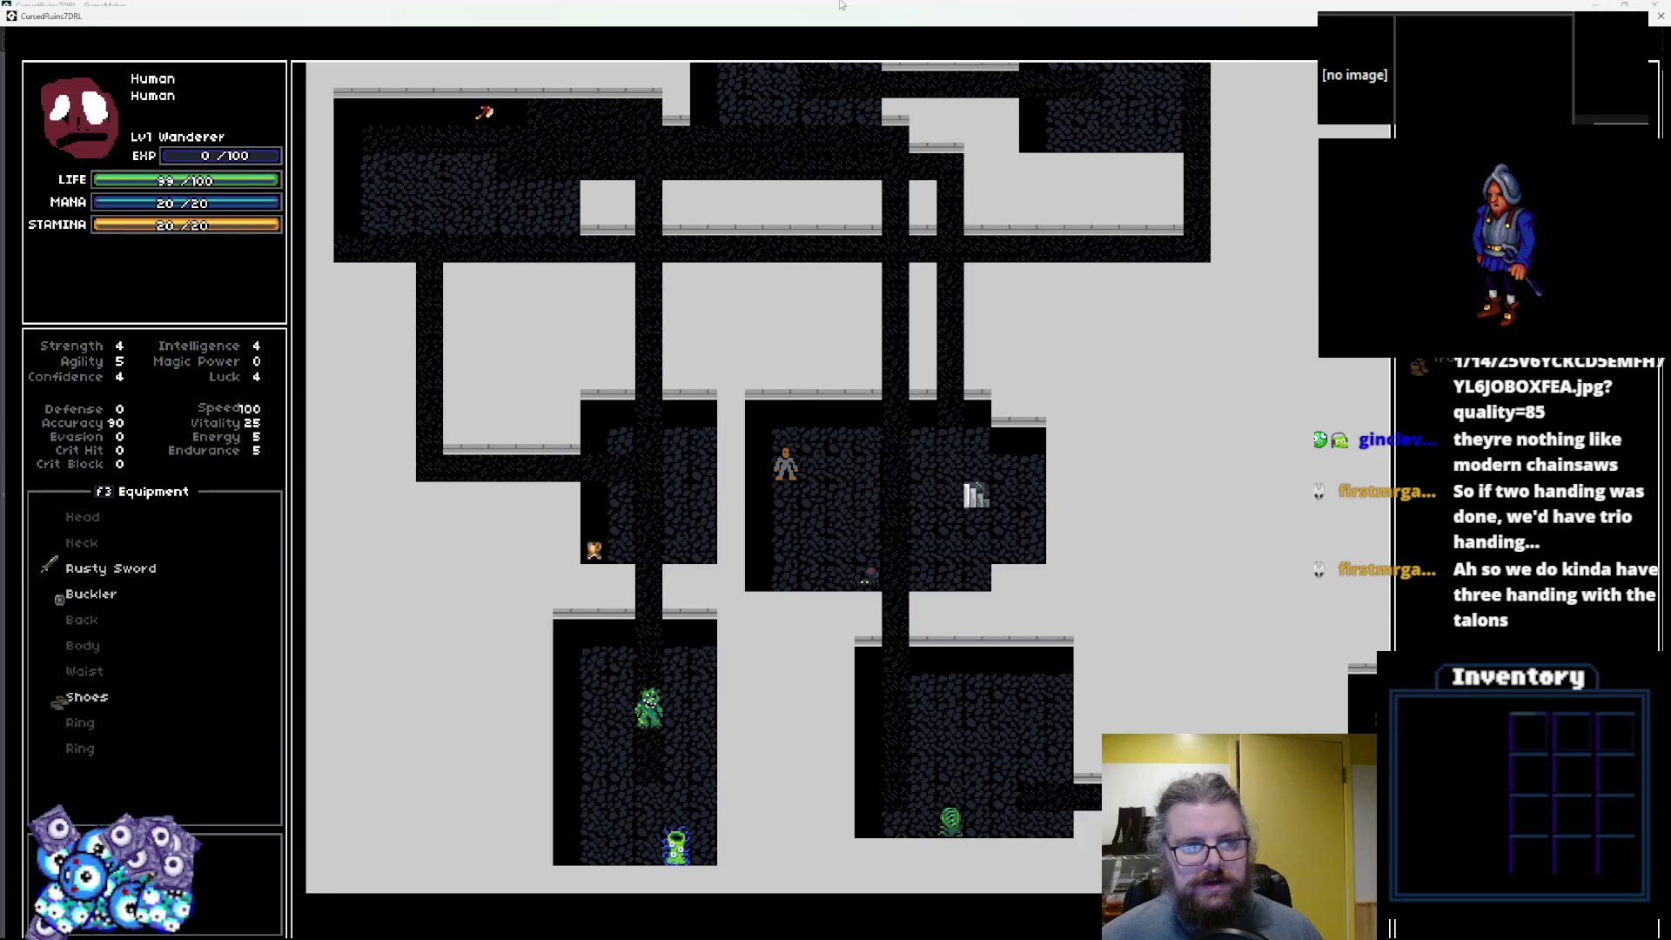
Walk left toward the green monster and show the distance-number debug overlay.
{"action": "key", "text": "Down"}
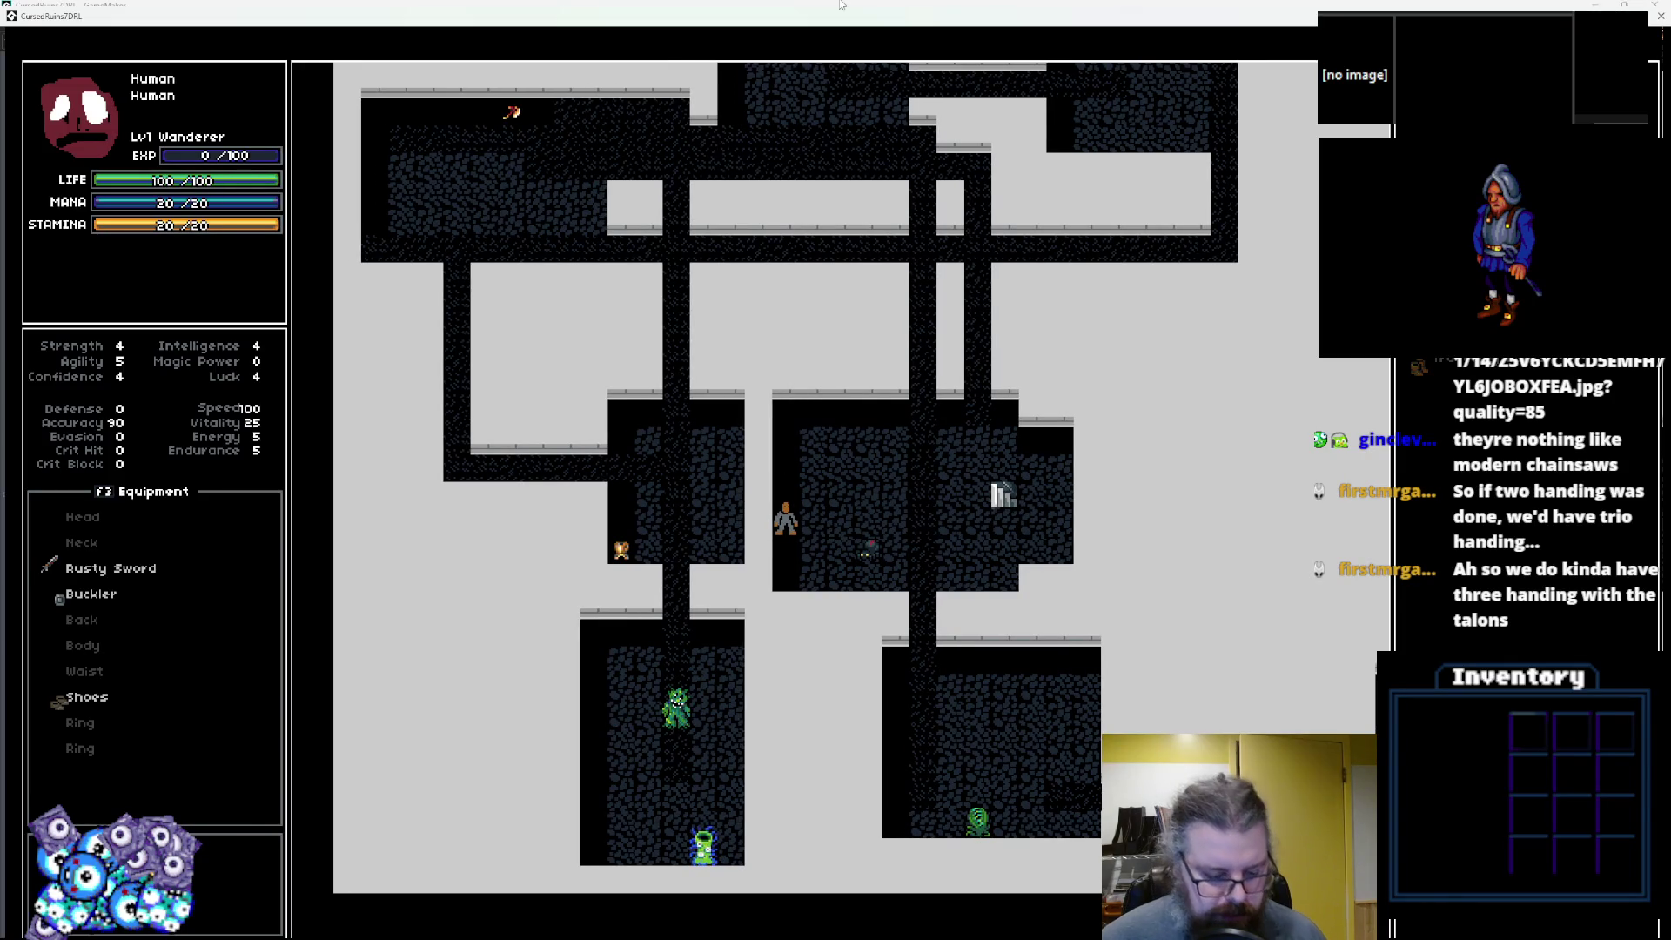
{"action": "key", "text": "Left"}
{"action": "key", "text": "Left"}
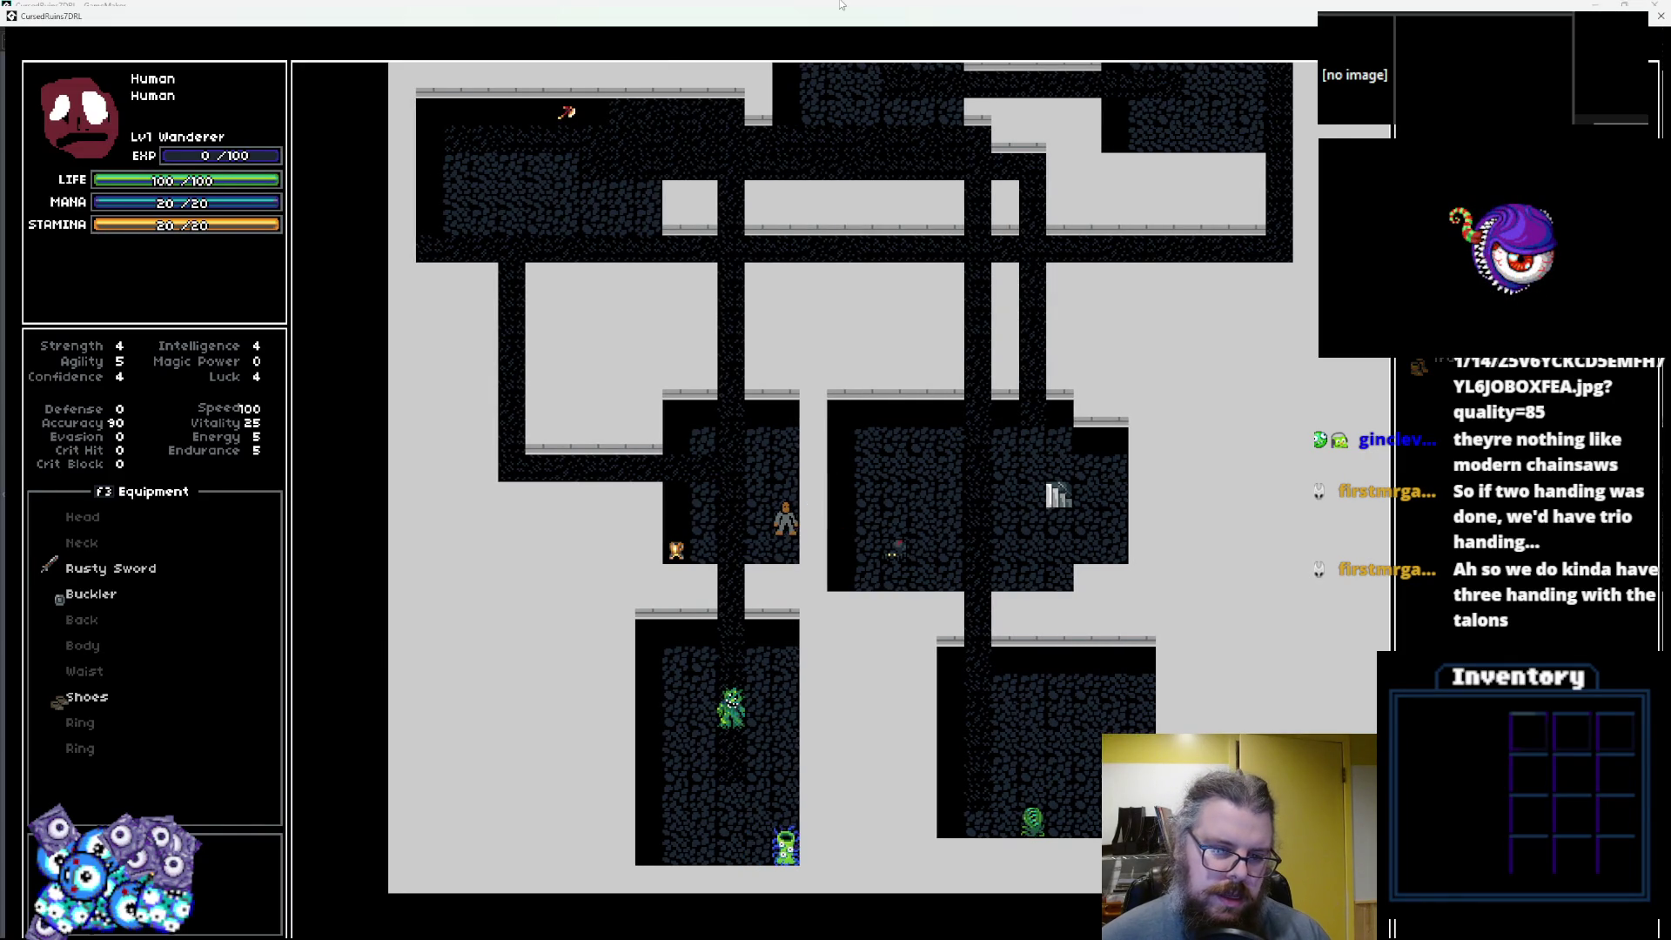
{"action": "key", "text": "Left"}
{"action": "key", "text": "Left"}
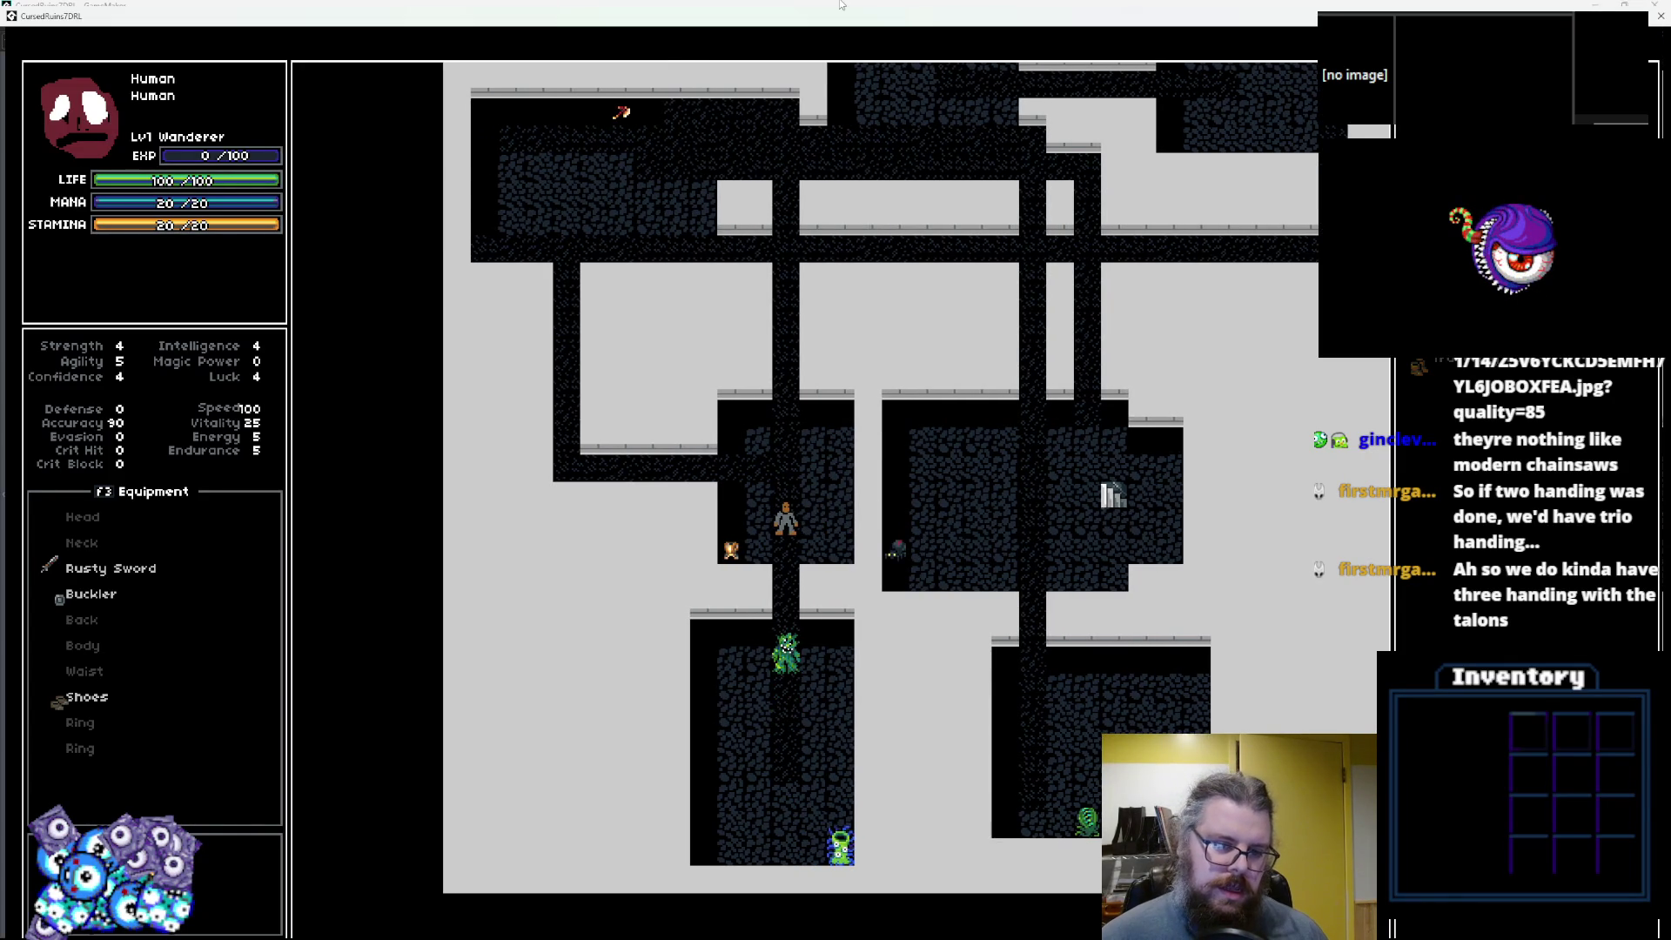
{"action": "key", "text": "Left"}
{"action": "key", "text": "Left"}
{"action": "key", "text": "d"}
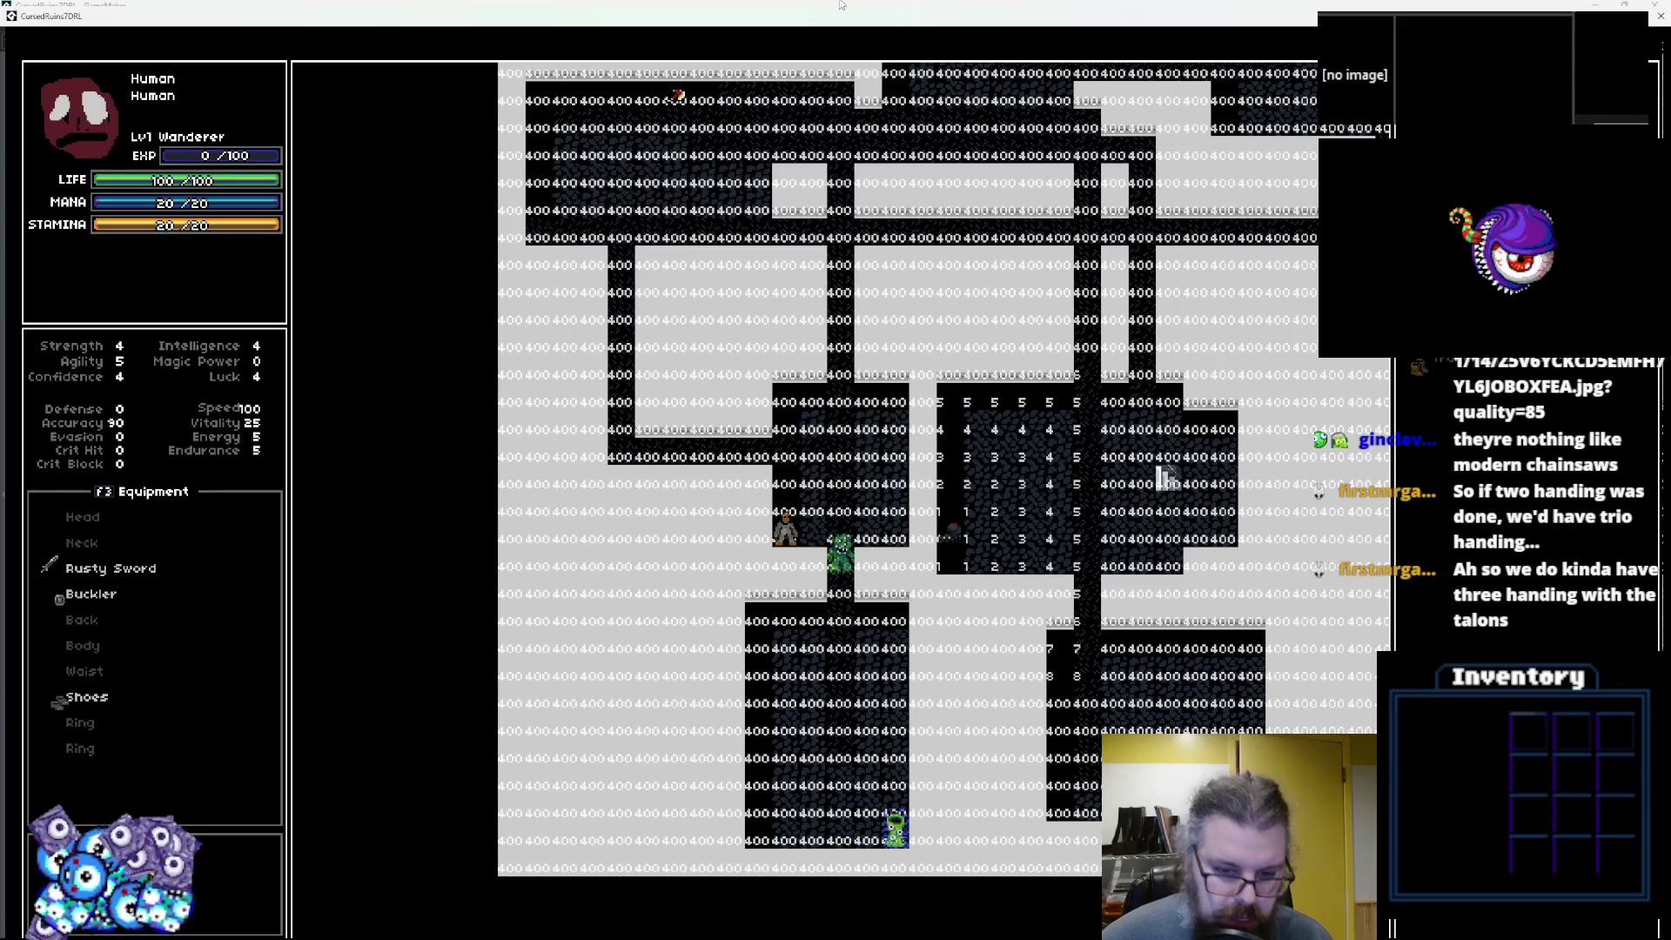
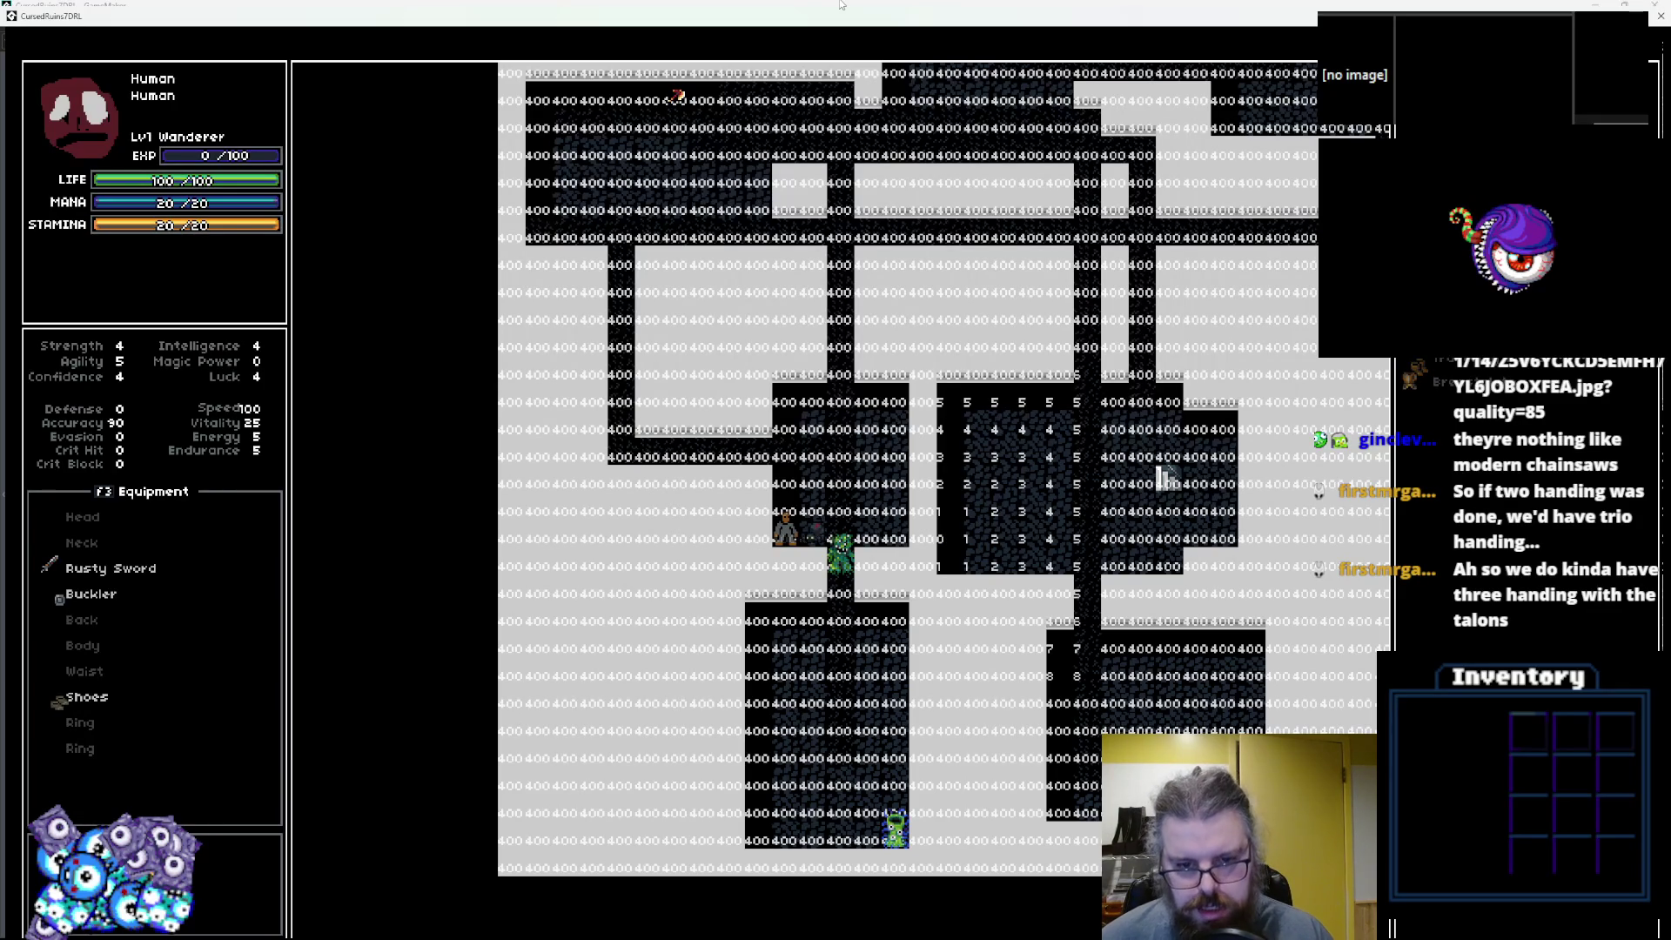
Walk up the corridor and equip the Breastplate and Travelling Boots, bringing Defense to 11.
{"action": "key", "text": "Up"}
{"action": "key", "text": "Up"}
{"action": "key", "text": "Left"}
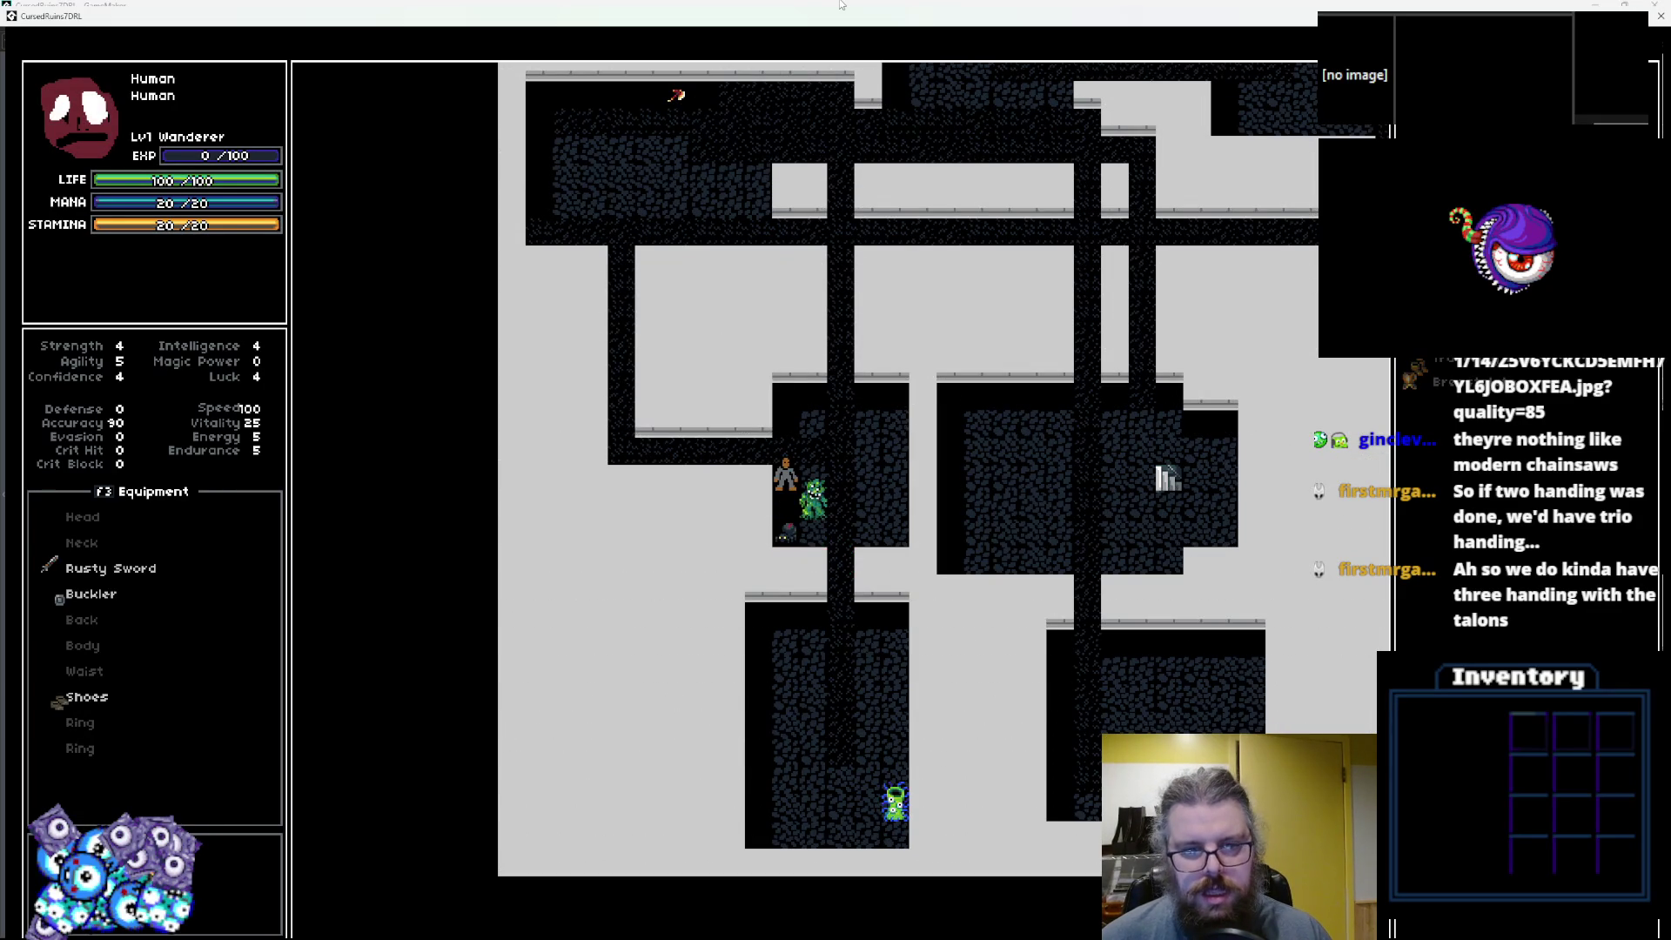
{"action": "key", "text": "d"}
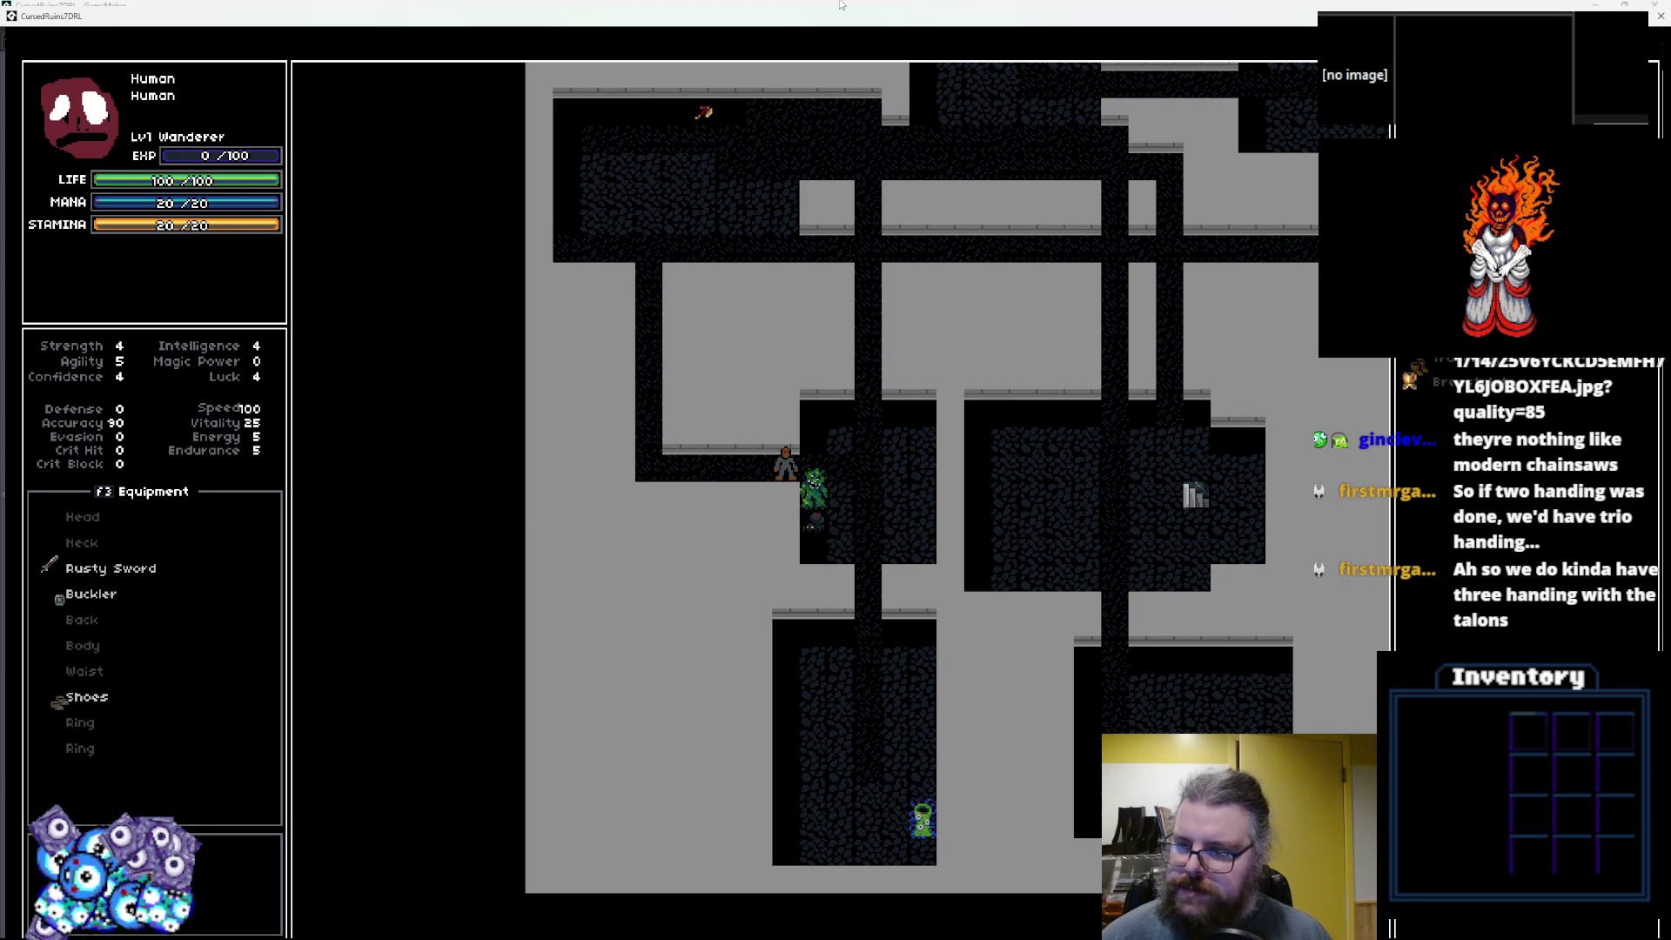
{"action": "key", "text": "Return"}
{"action": "key", "text": "Return"}
{"action": "key", "text": "Return"}
{"action": "key", "text": "Return"}
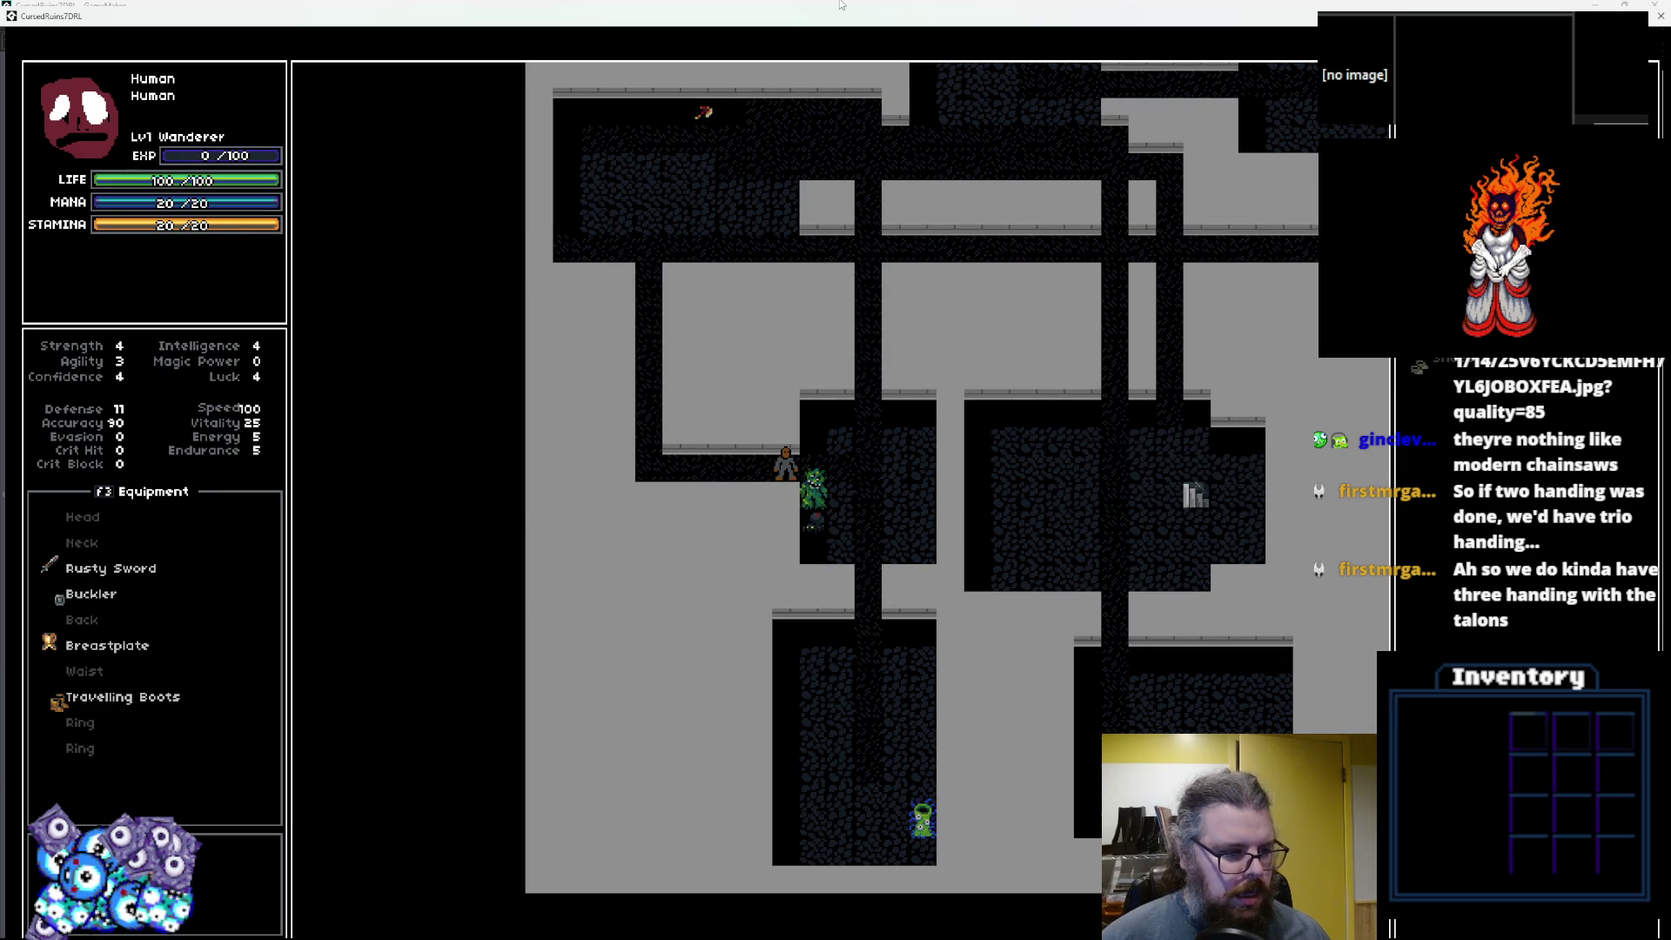
{"action": "key", "text": "Left"}
{"action": "key", "text": "Left"}
{"action": "key", "text": "Left"}
{"action": "key", "text": "Left"}
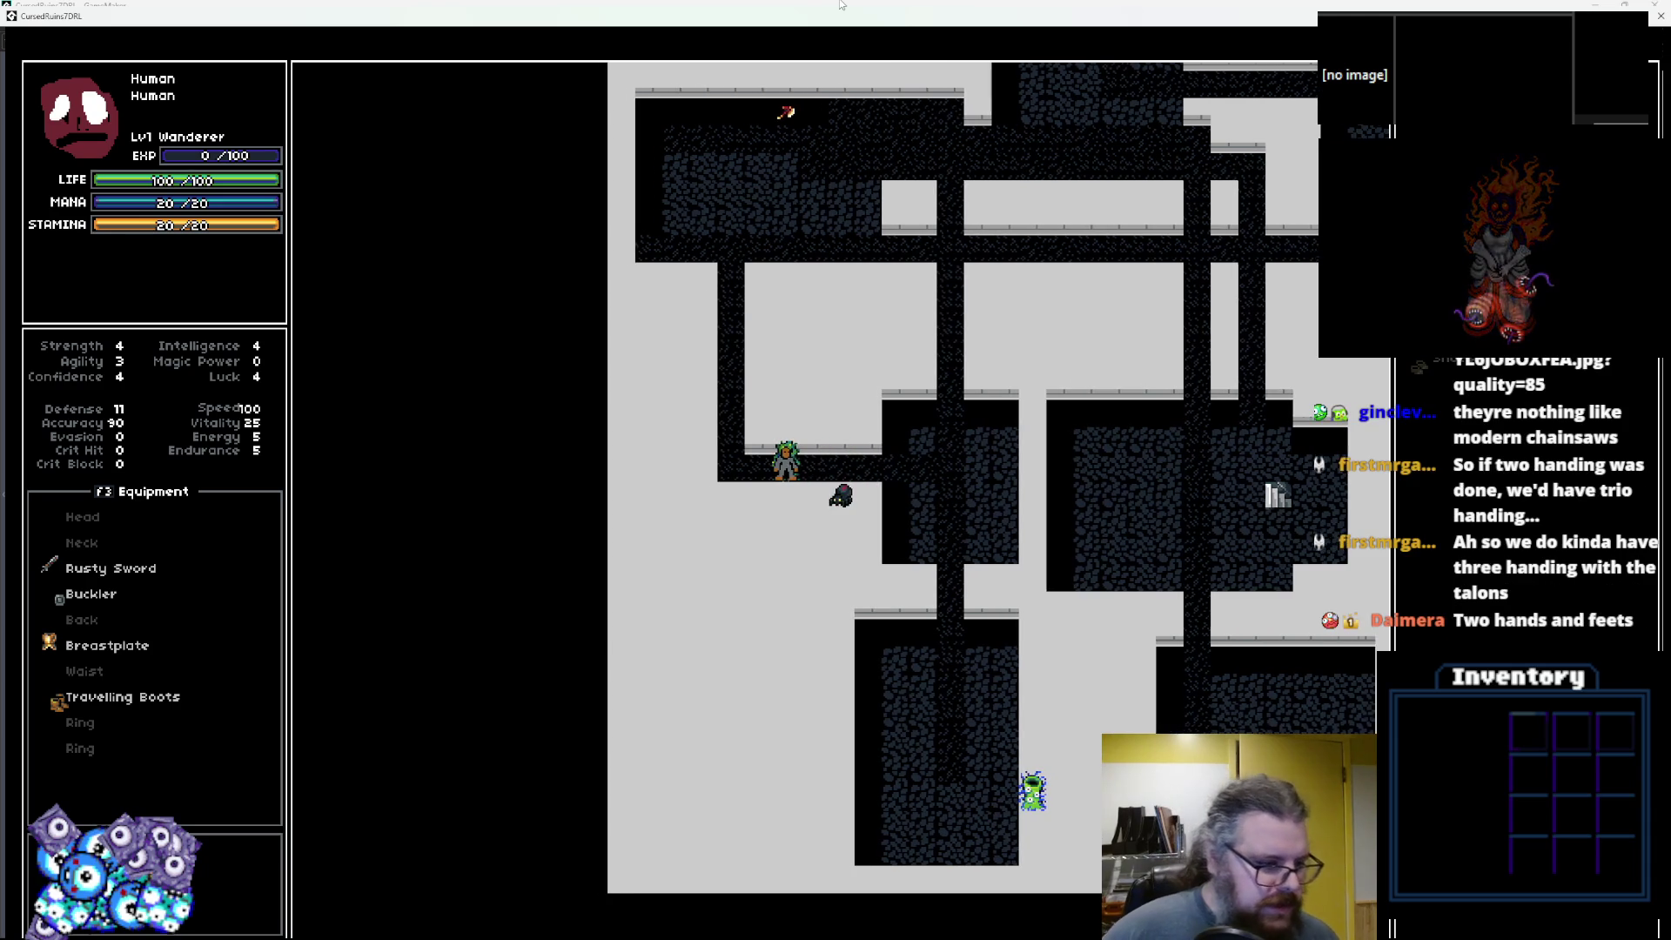
Walk up the corridor into the upper room and wander around its top row.
{"action": "key", "text": "Up"}
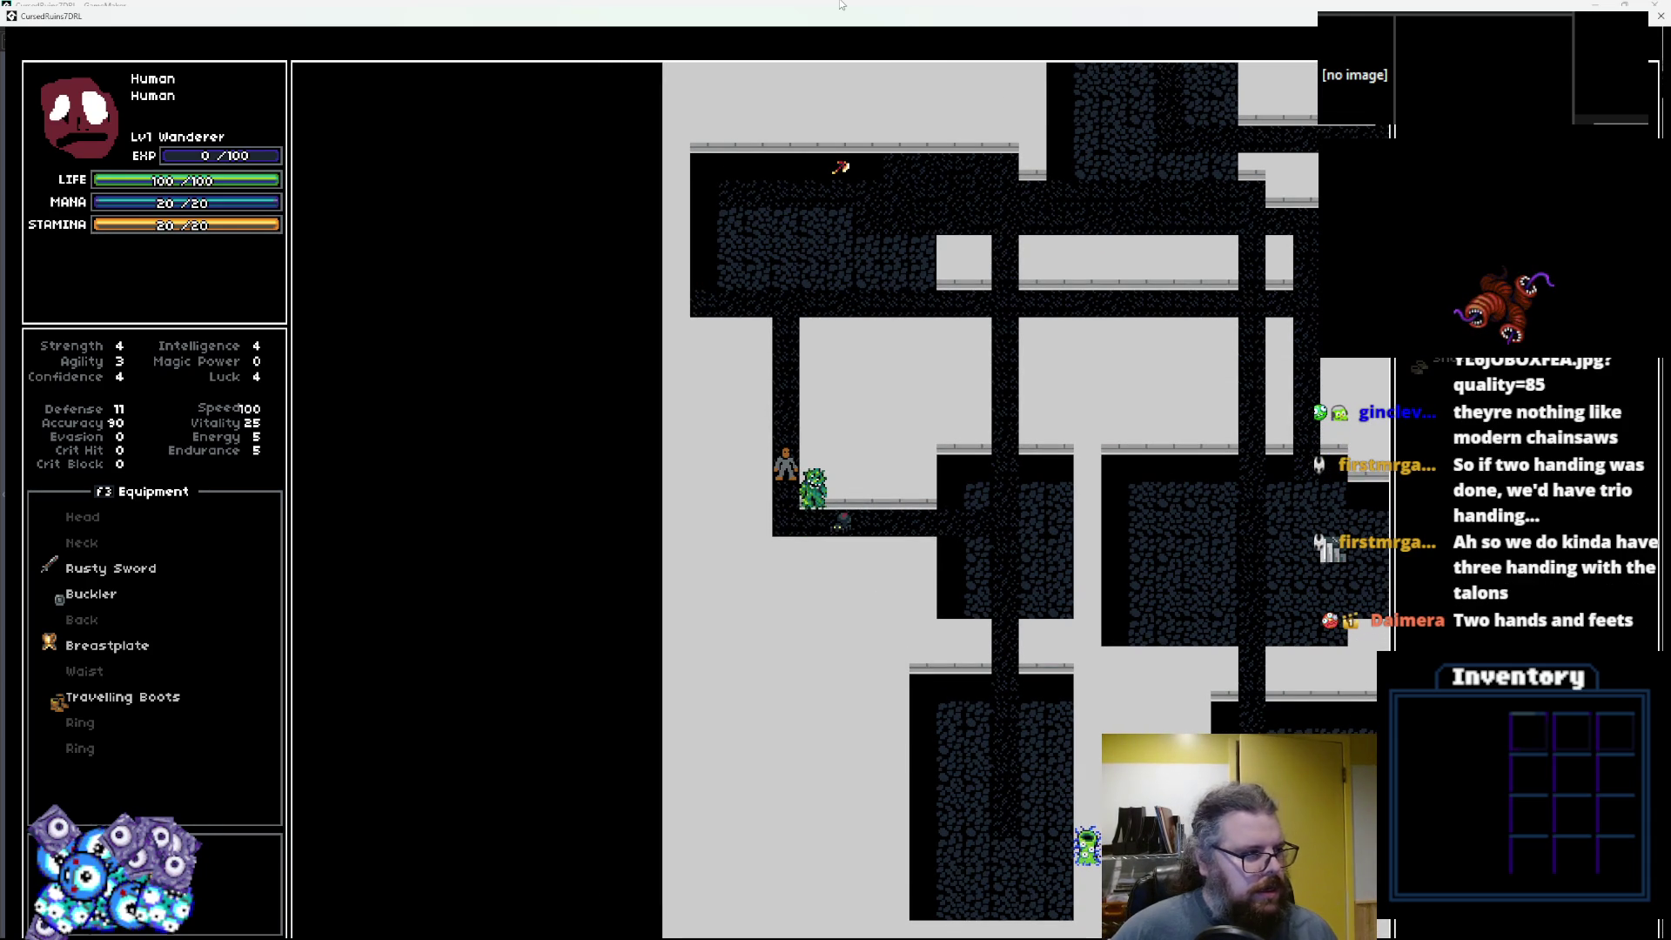
{"action": "key", "text": "Up"}
{"action": "key", "text": "Up"}
{"action": "key", "text": "Up"}
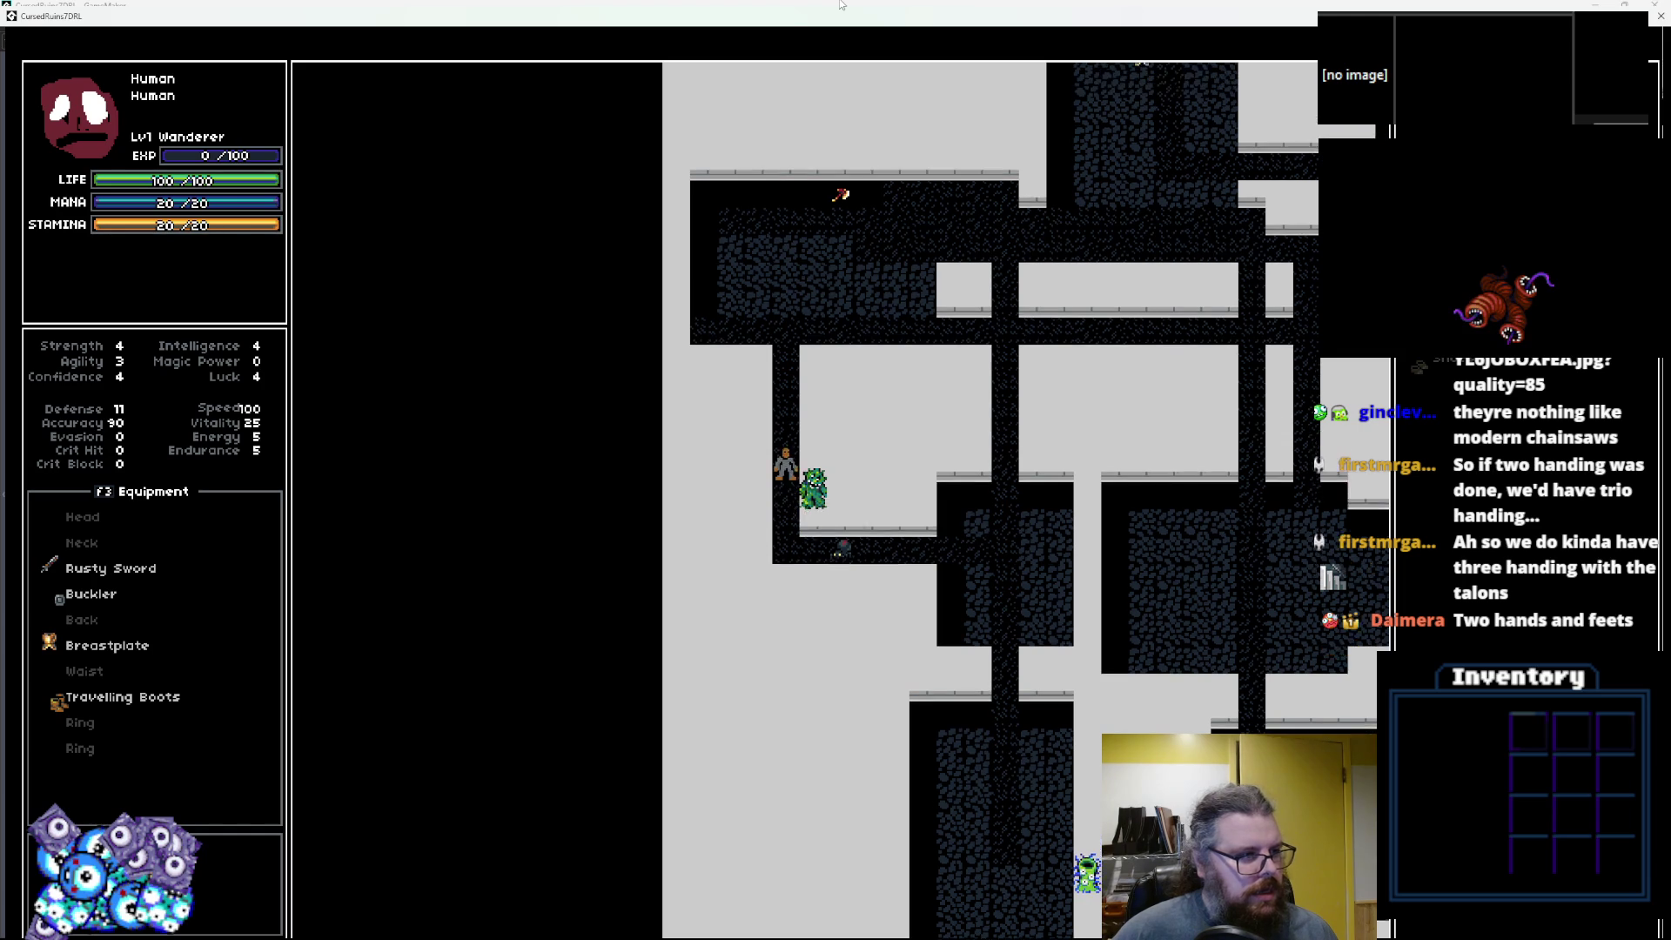
{"action": "key", "text": "Up"}
{"action": "key", "text": "Up"}
{"action": "key", "text": "Right"}
{"action": "key", "text": "Up"}
{"action": "key", "text": "Right"}
{"action": "key", "text": "Up"}
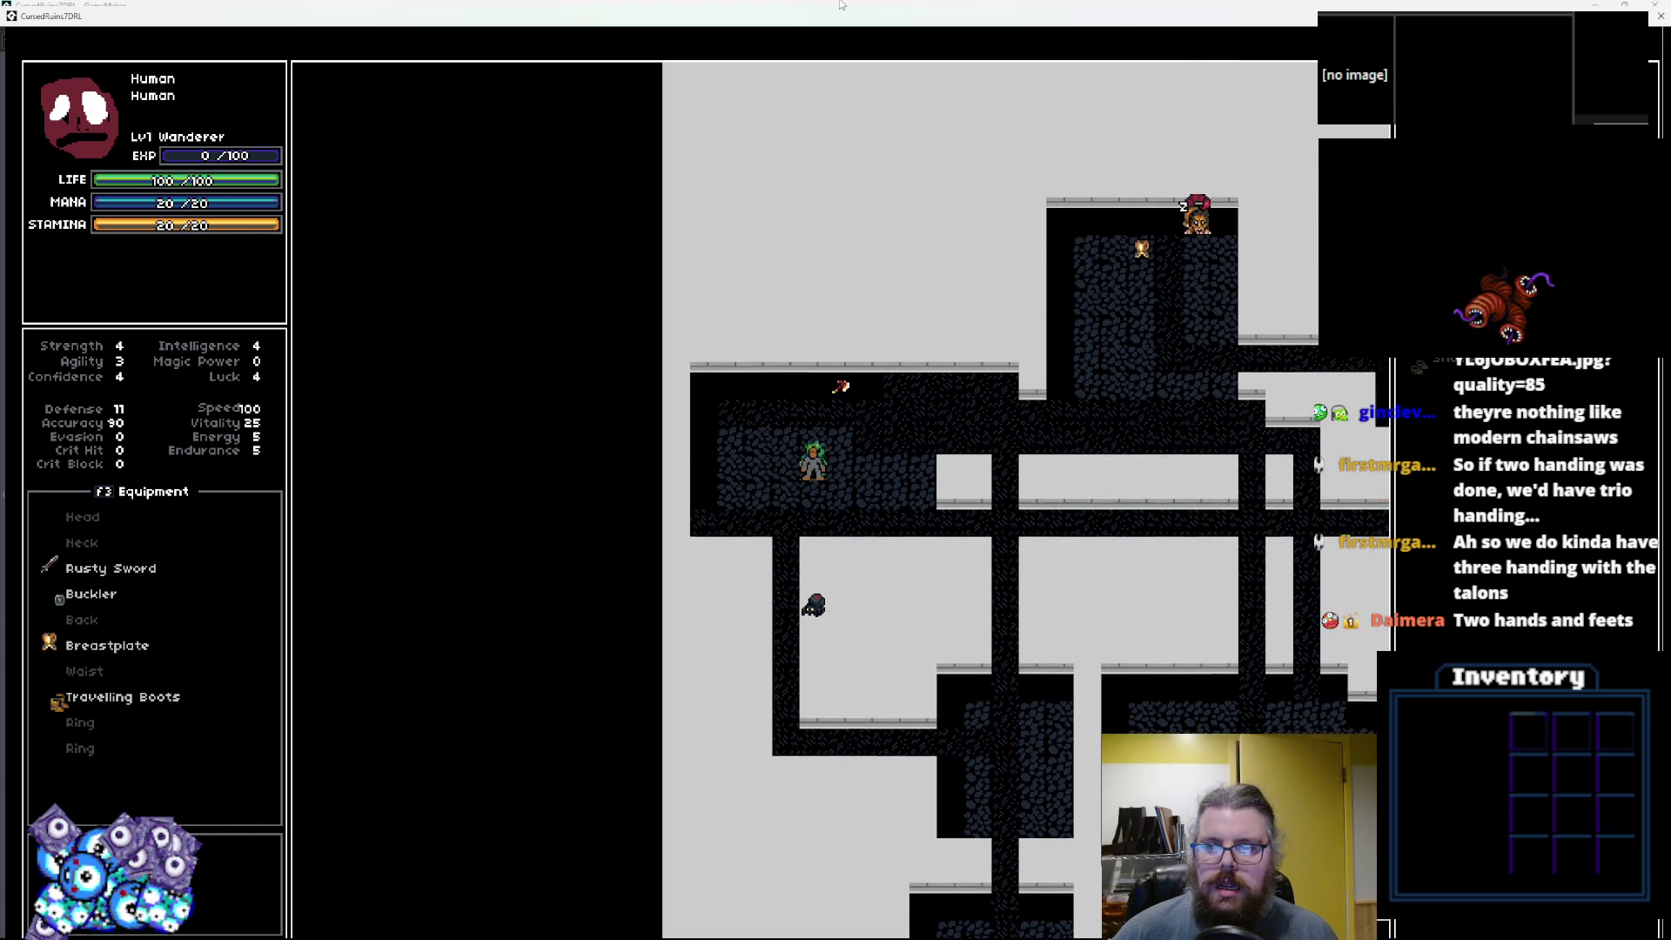
{"action": "key", "text": "Up"}
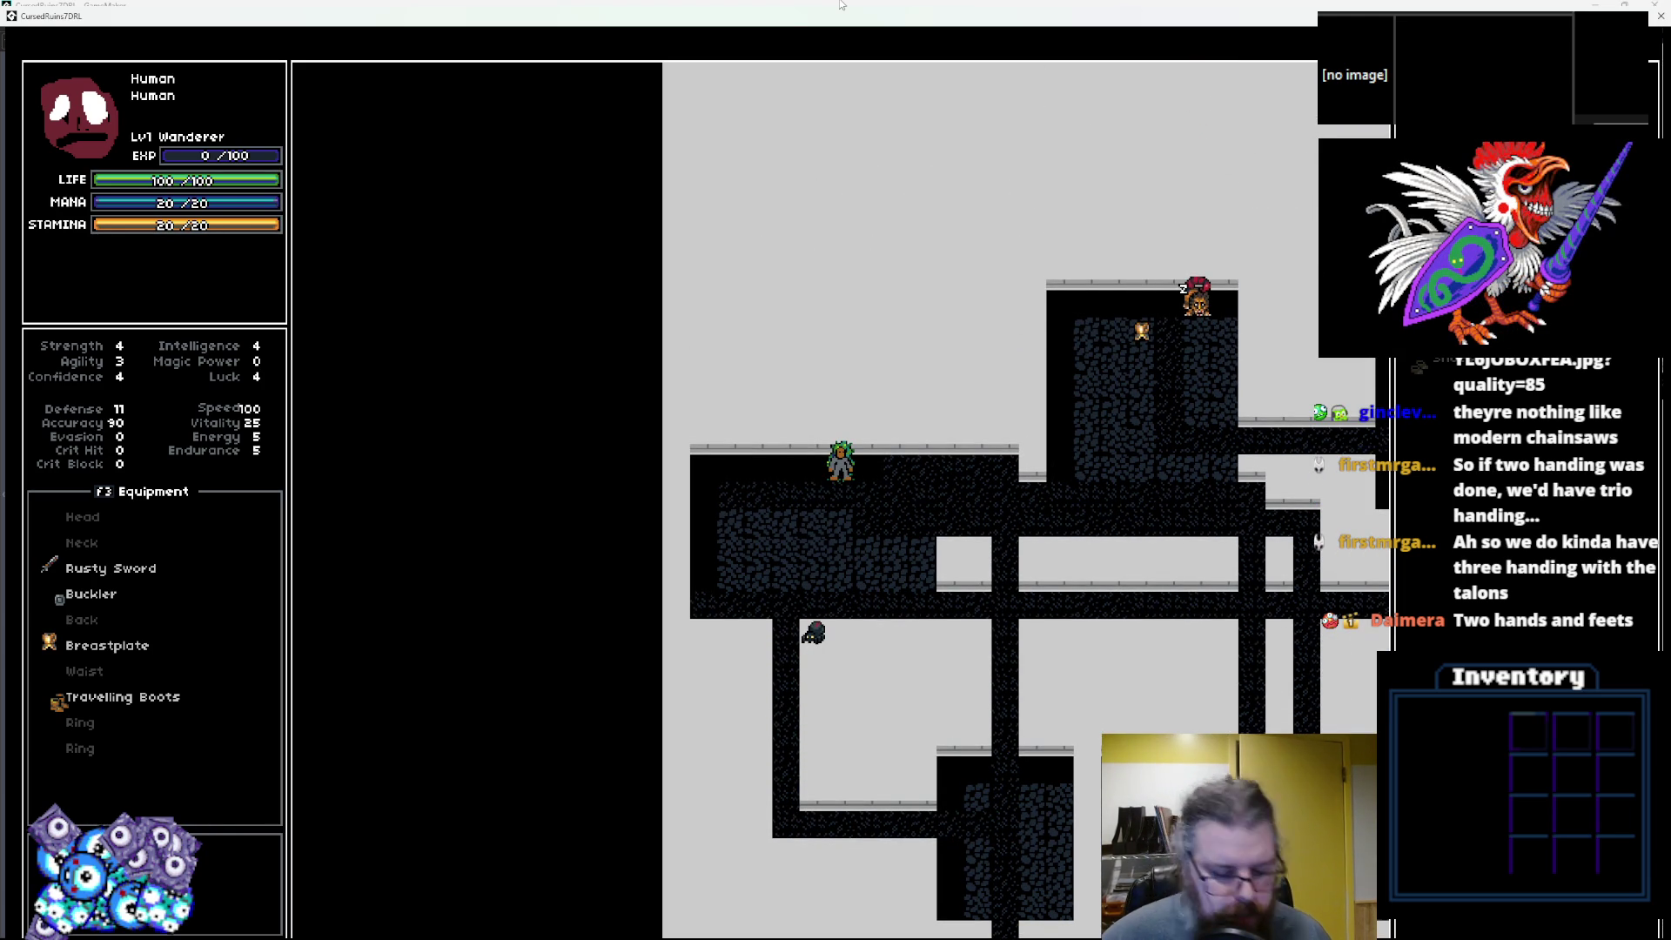
{"action": "key", "text": "Right"}
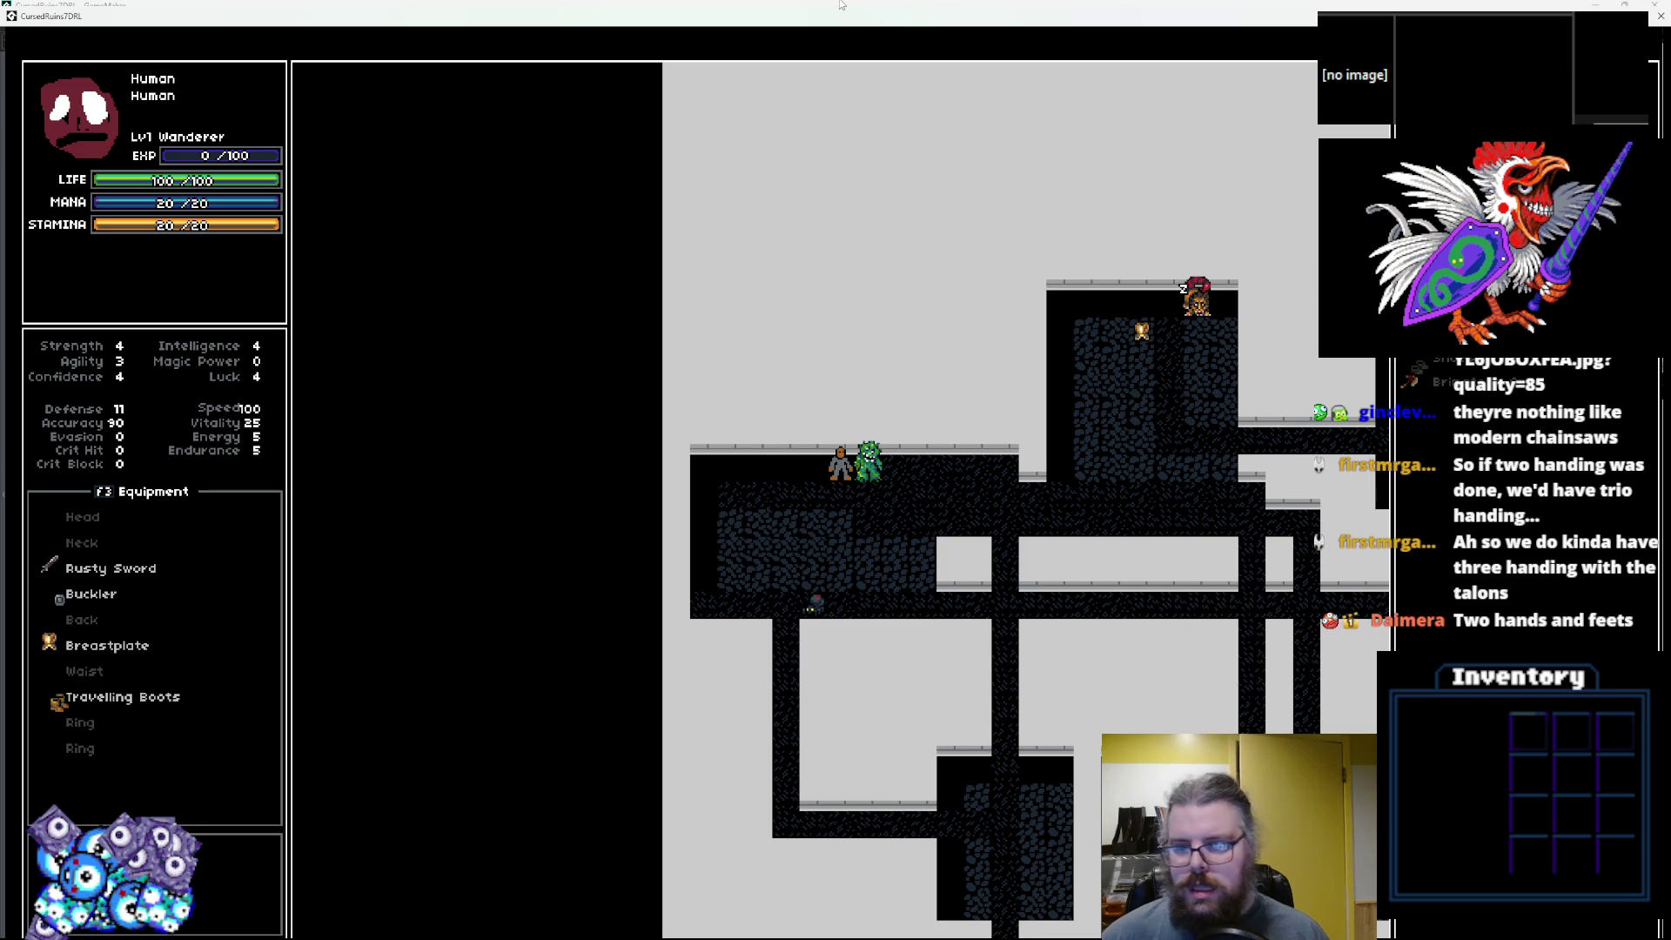
{"action": "key", "text": "Left"}
{"action": "key", "text": "Down"}
{"action": "key", "text": "Left"}
{"action": "key", "text": "Down"}
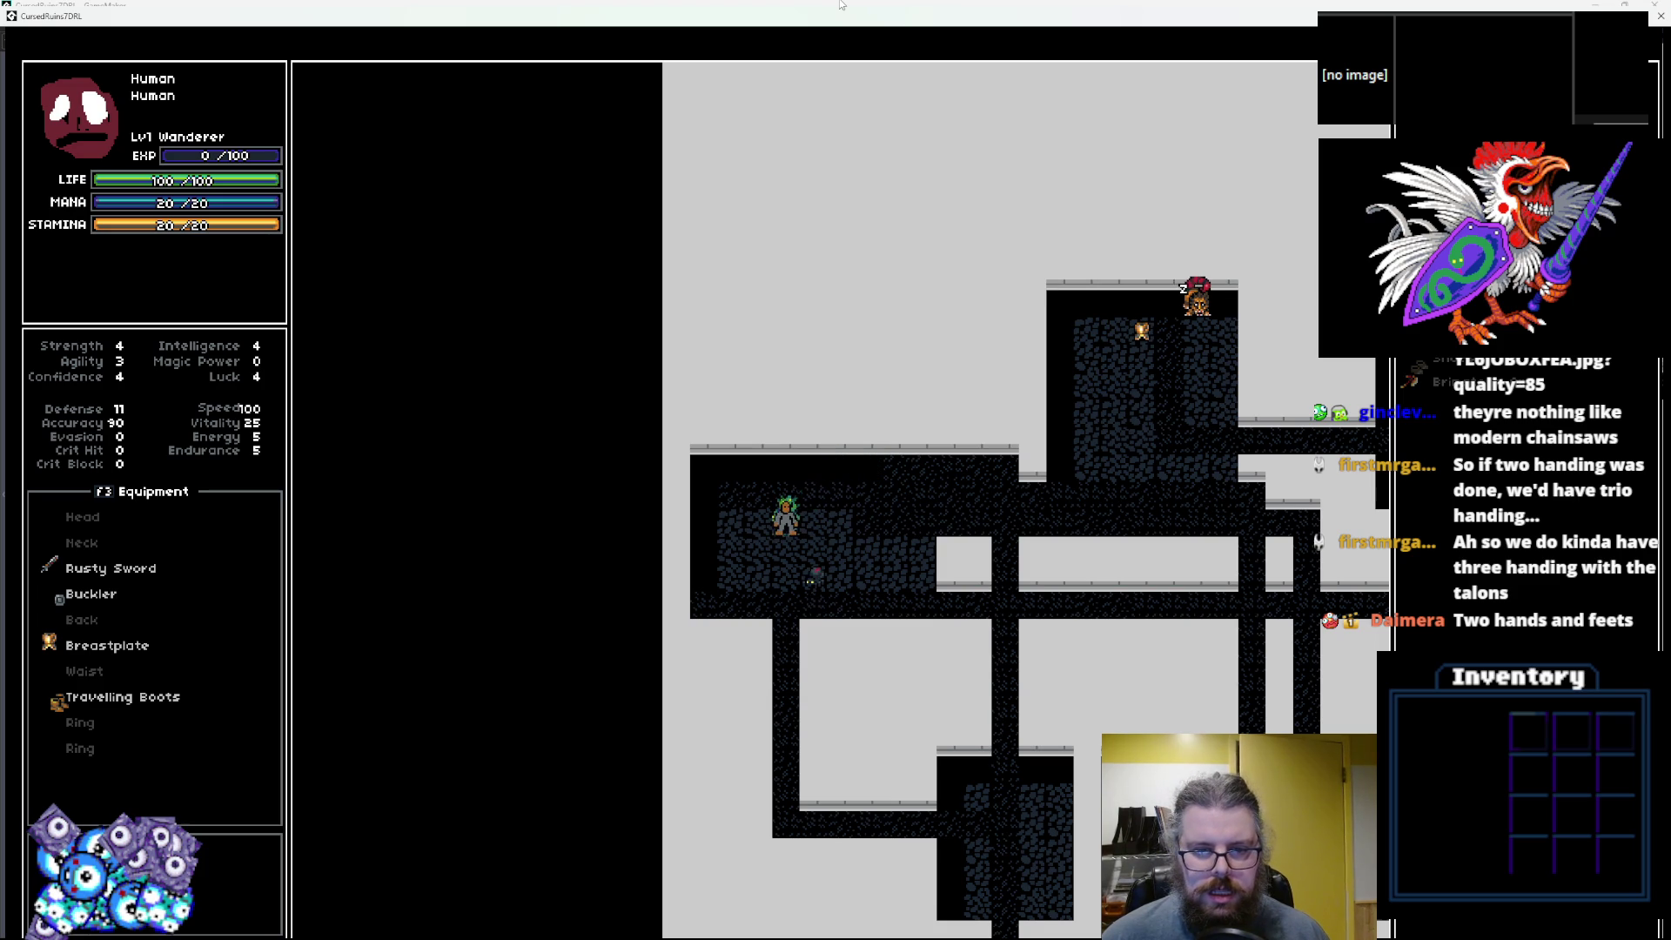
{"action": "key", "text": "Down"}
{"action": "key", "text": "Right"}
{"action": "key", "text": "Right"}
{"action": "key", "text": "Up"}
{"action": "key", "text": "Up"}
{"action": "key", "text": "Right"}
{"action": "key", "text": "Up"}
{"action": "key", "text": "Right"}
Move right along the room, then down-left into the corridor.
{"action": "key", "text": "Down"}
{"action": "key", "text": "Right"}
{"action": "key", "text": "Right"}
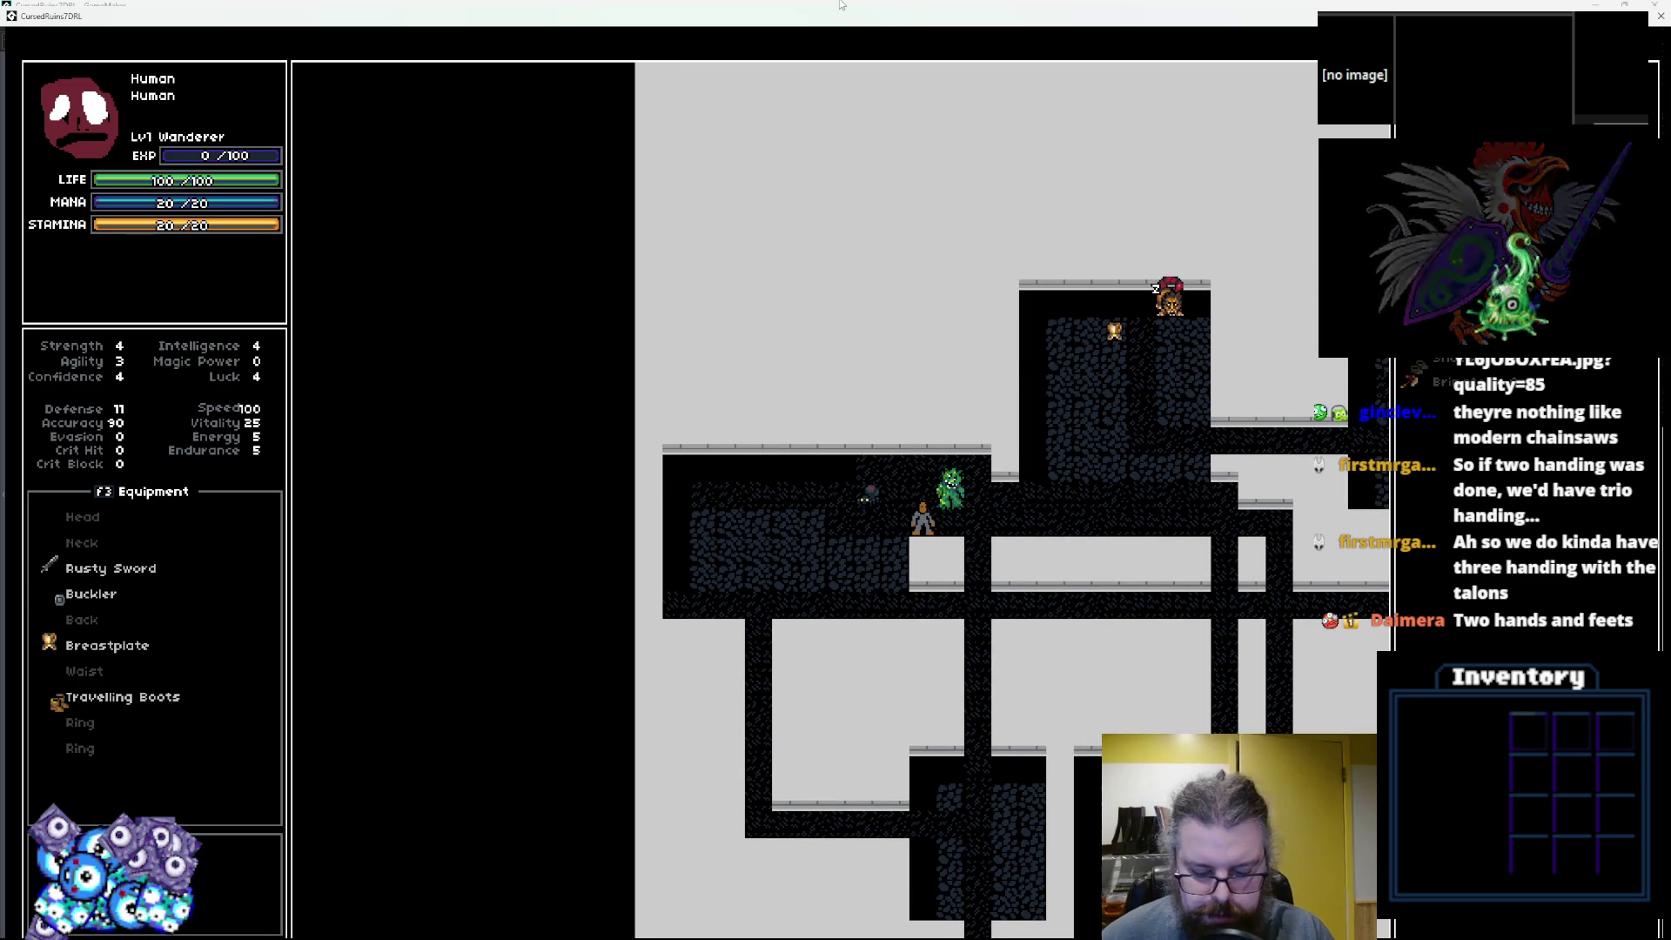
{"action": "key", "text": "Down"}
{"action": "key", "text": "Left"}
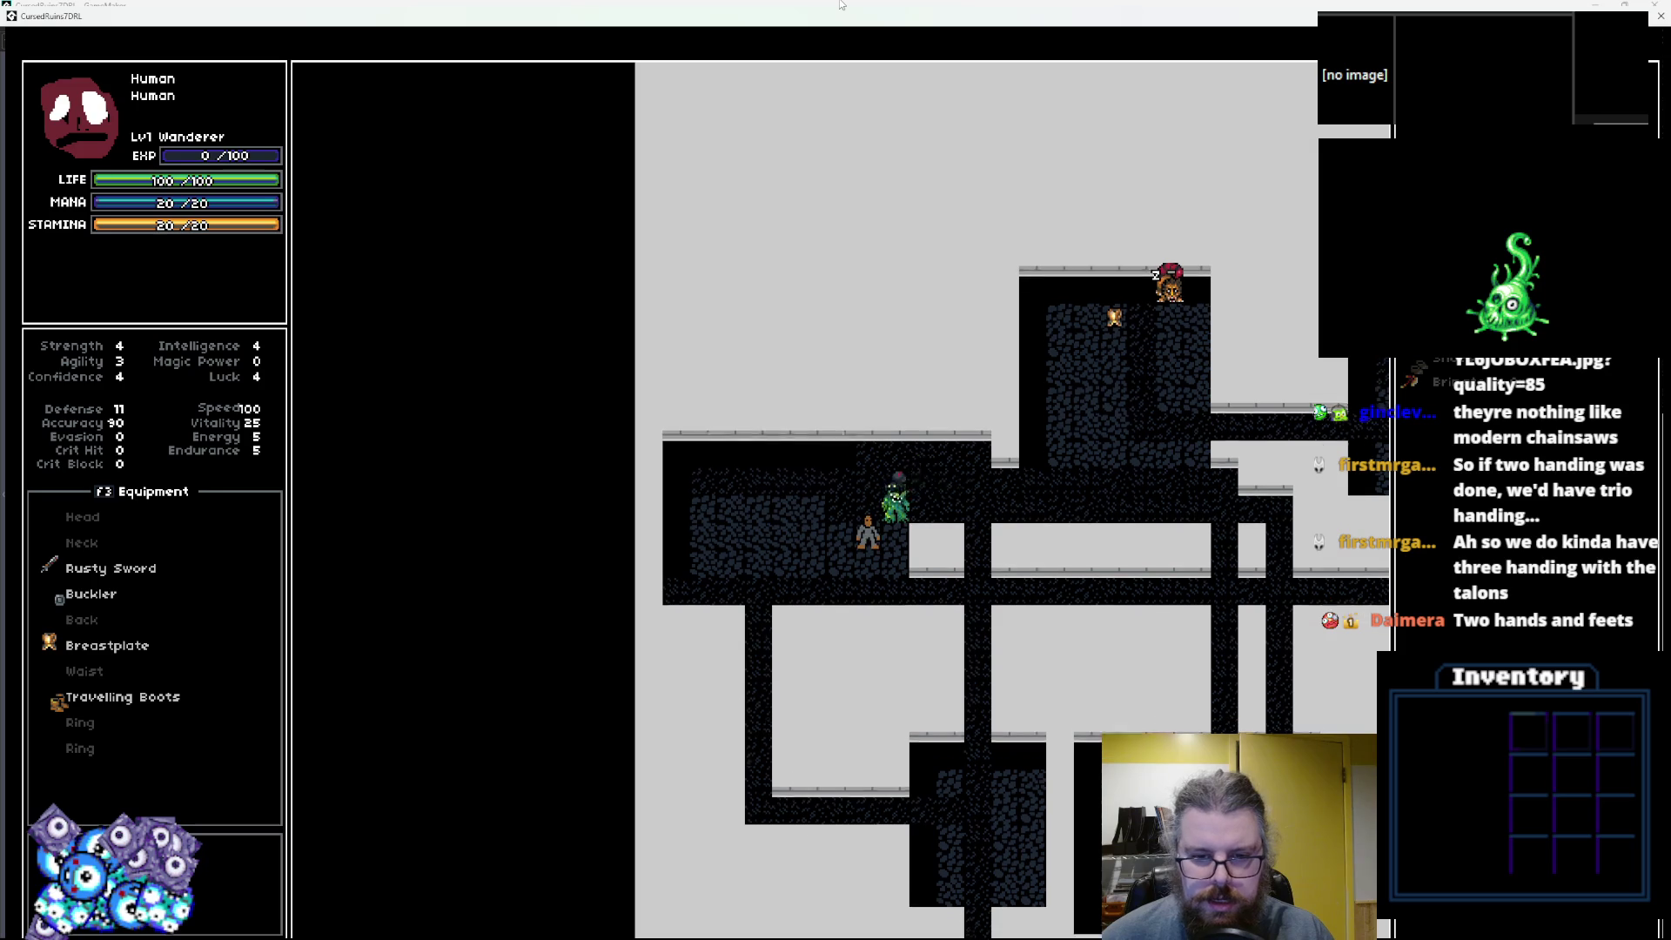
{"action": "key", "text": "Down"}
{"action": "key", "text": "Left"}
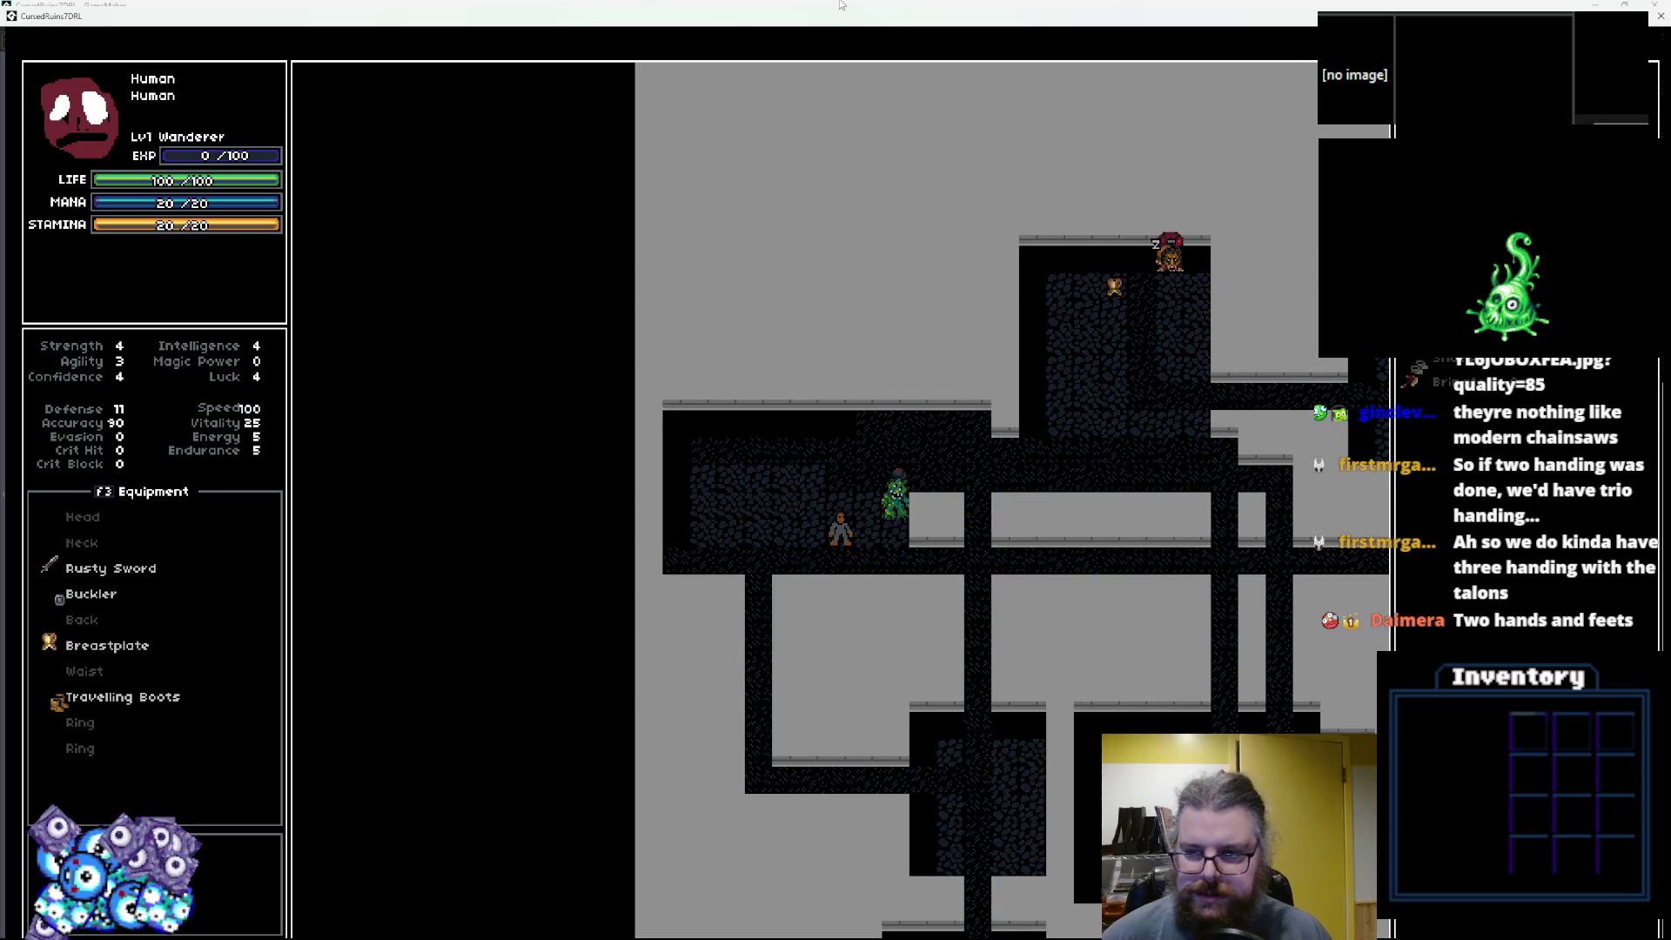
Equip the Brimstone Axe in place of the Rusty Sword.
{"action": "key", "text": "Return"}
{"action": "key", "text": "Escape"}
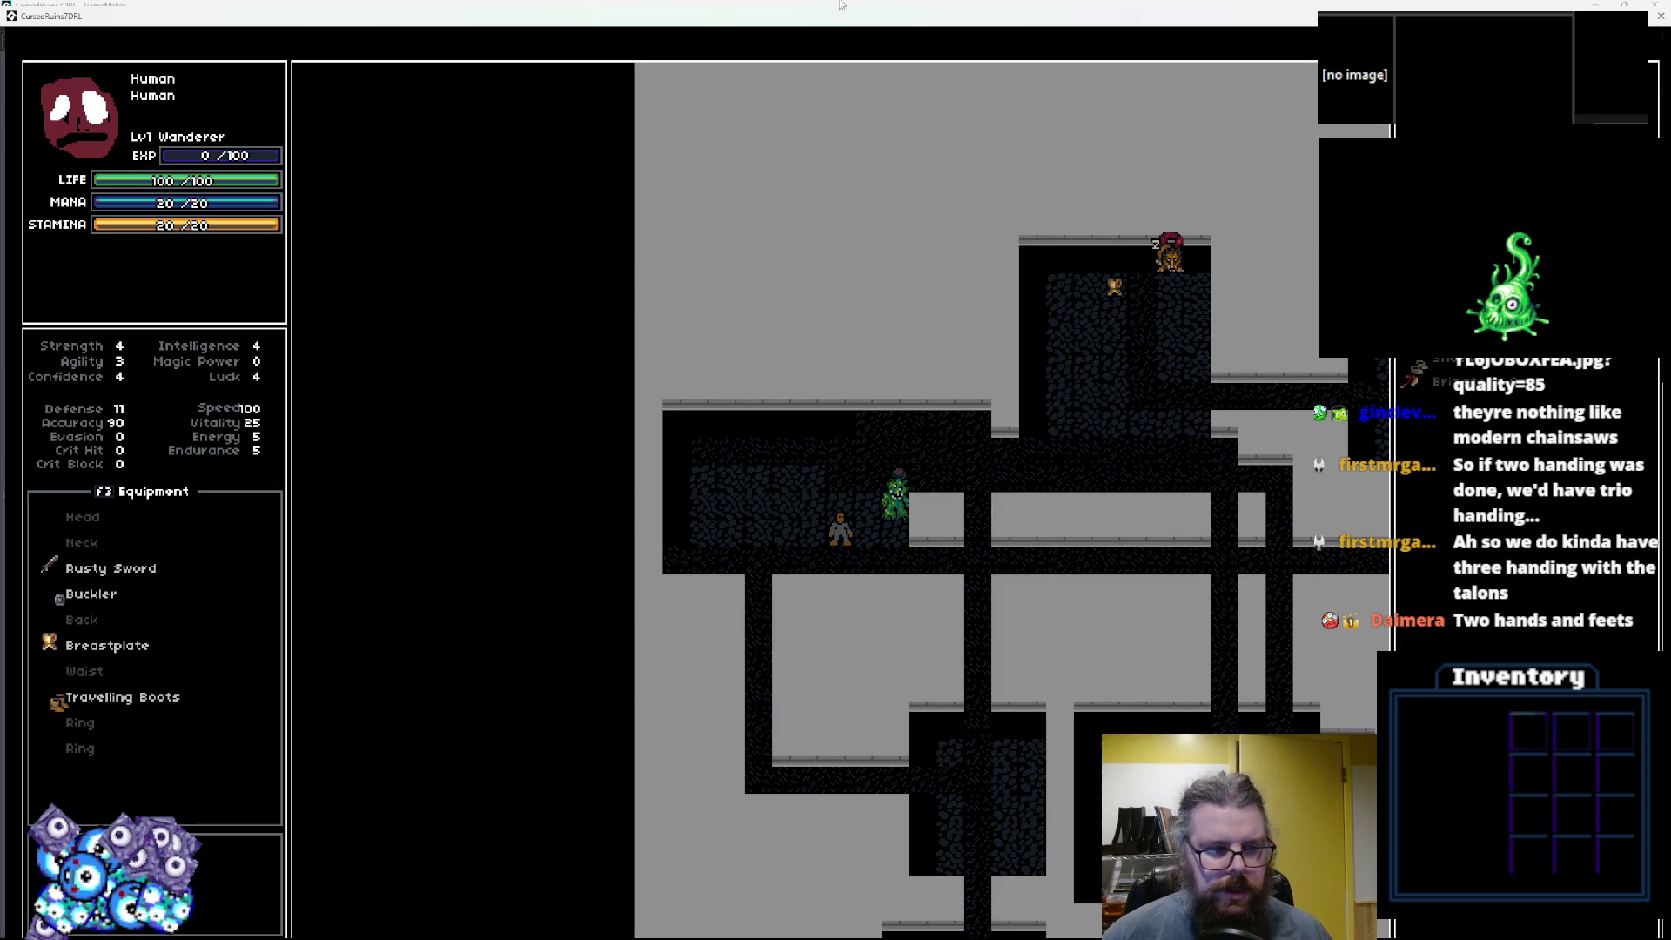
{"action": "key", "text": "Return"}
{"action": "key", "text": "Return"}
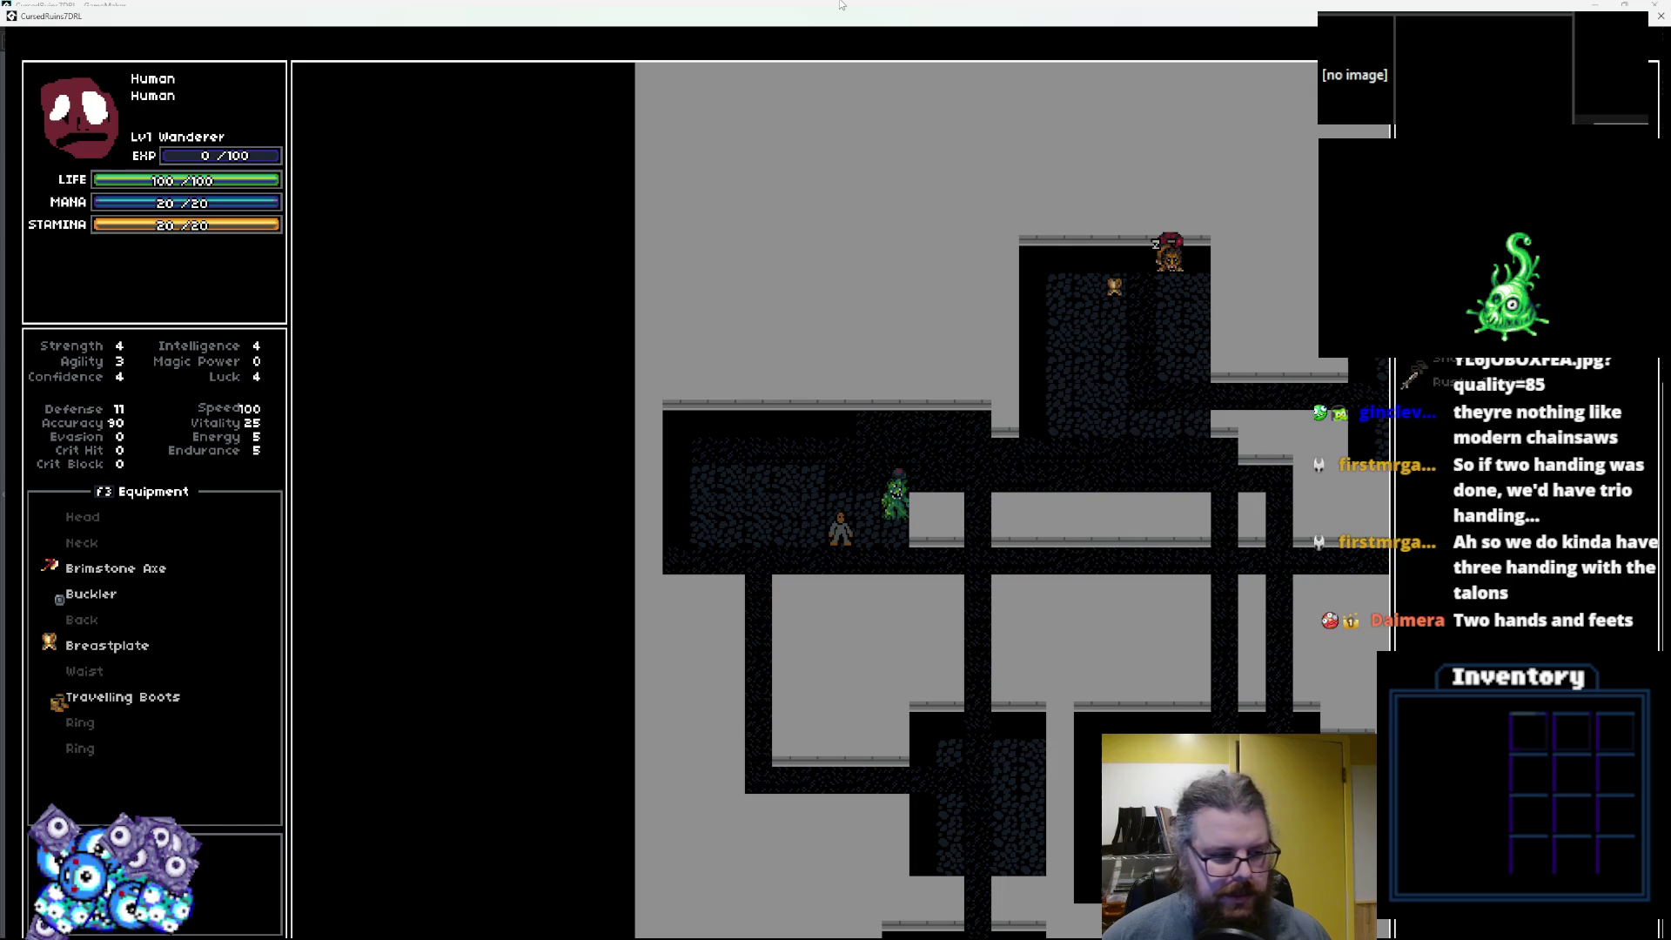
Bump-attack the green monster until it dies, raising the wanderer to Lv5.
{"action": "key", "text": "Right"}
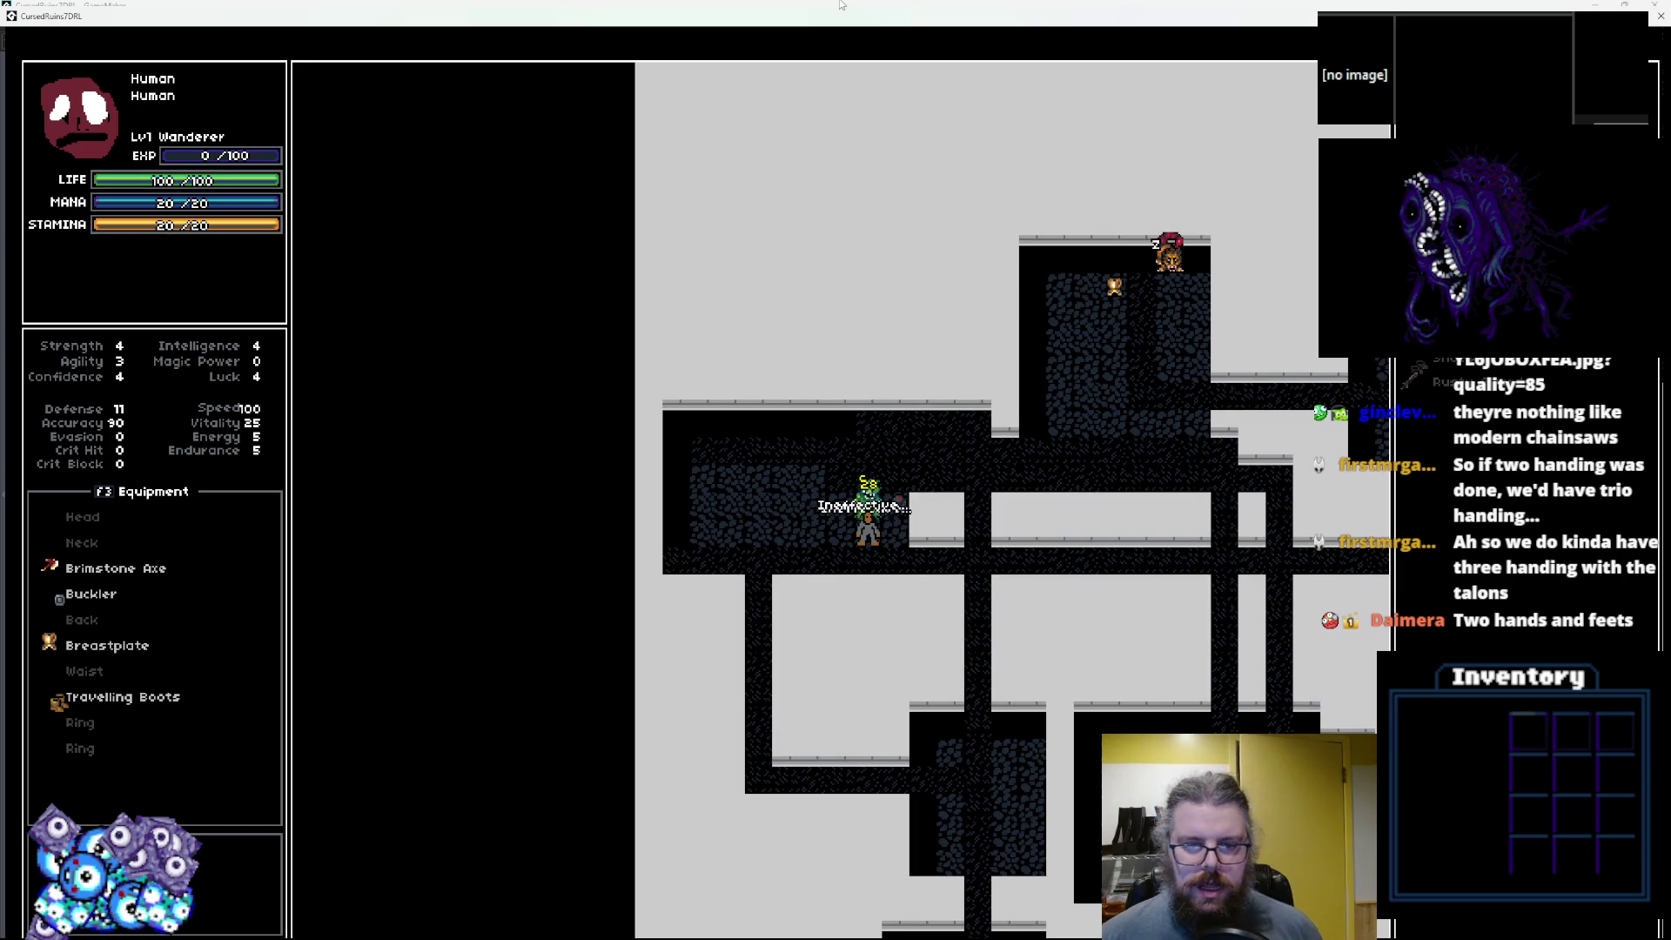
{"action": "key", "text": "Right"}
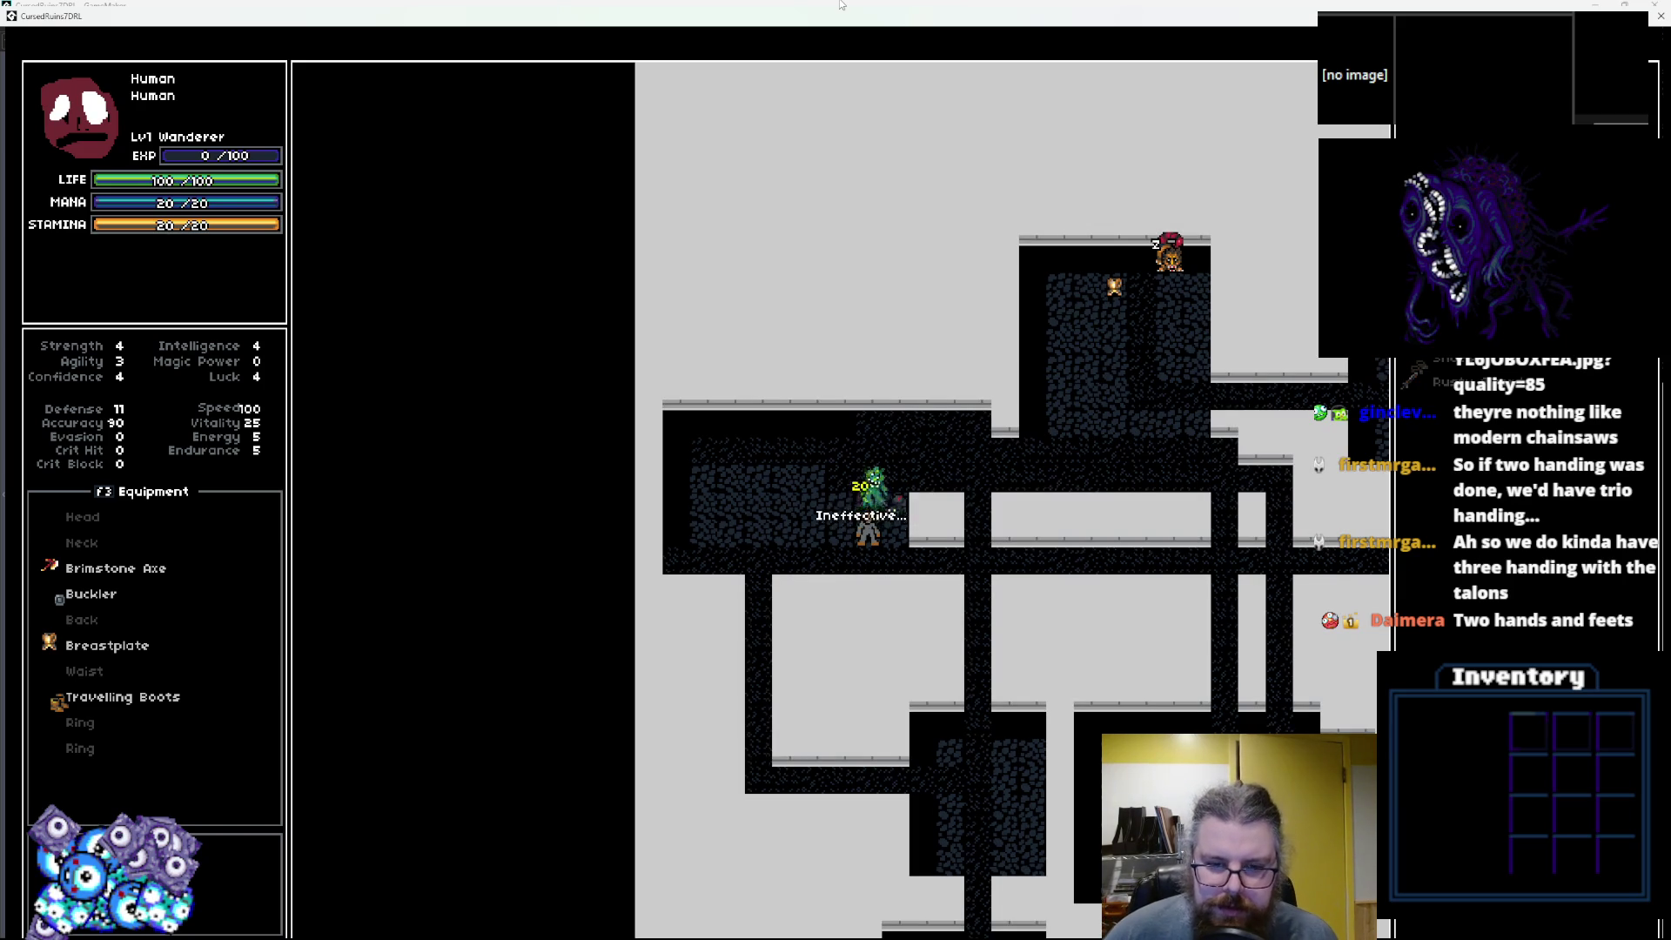
{"action": "key", "text": "Right"}
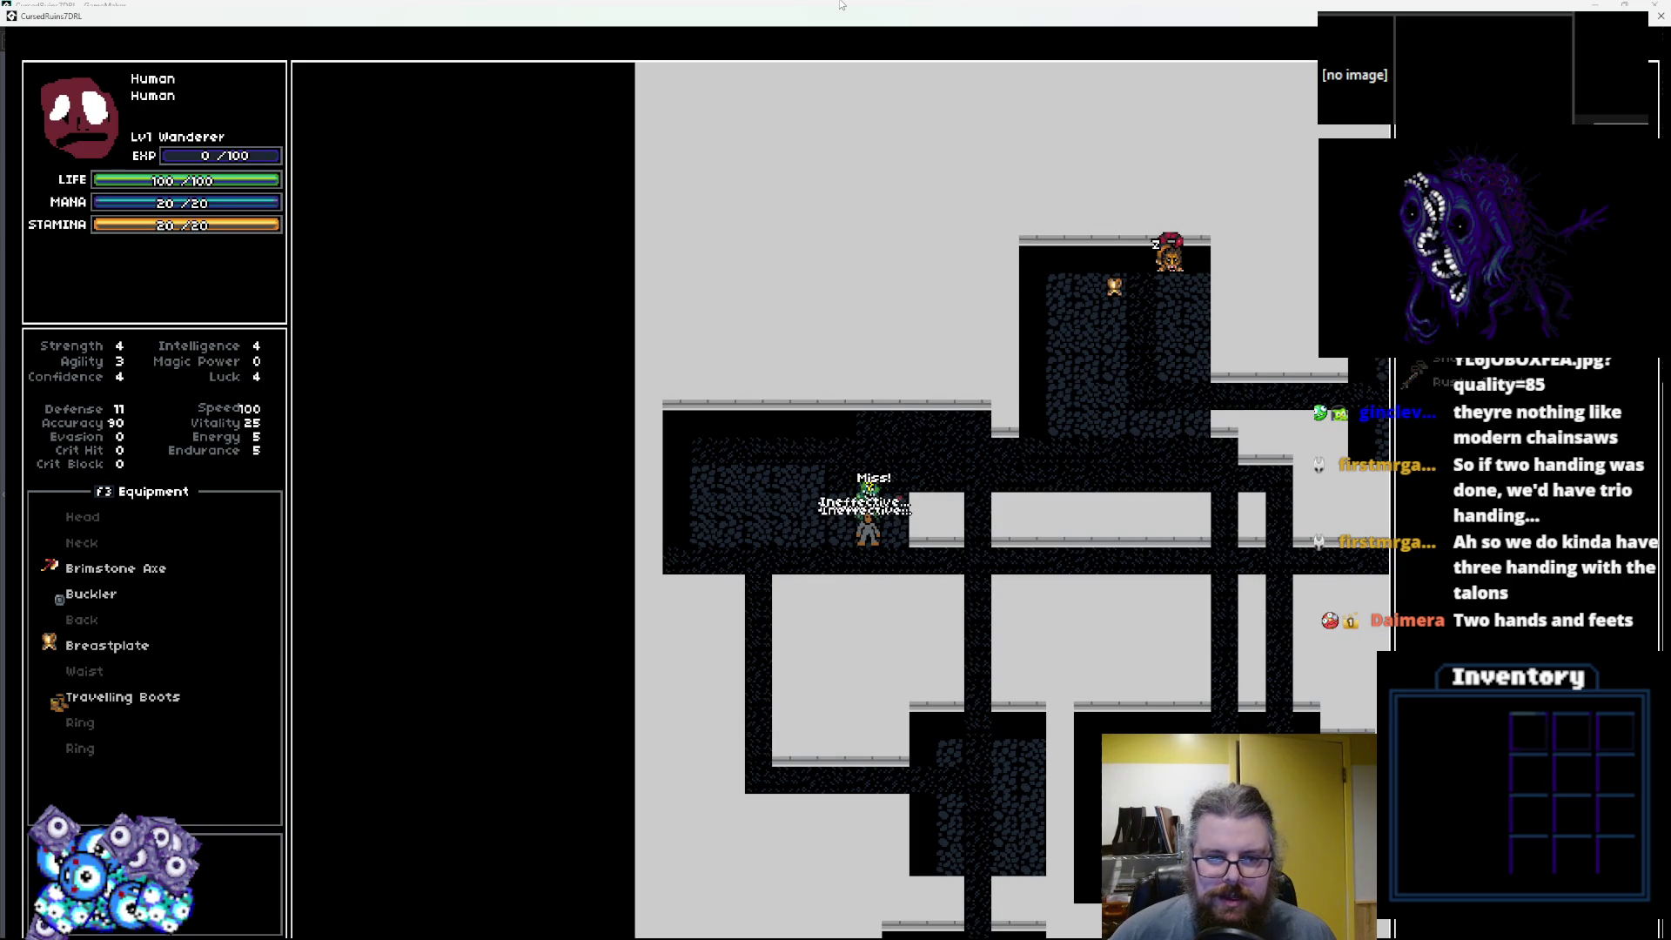
{"action": "key", "text": "Right"}
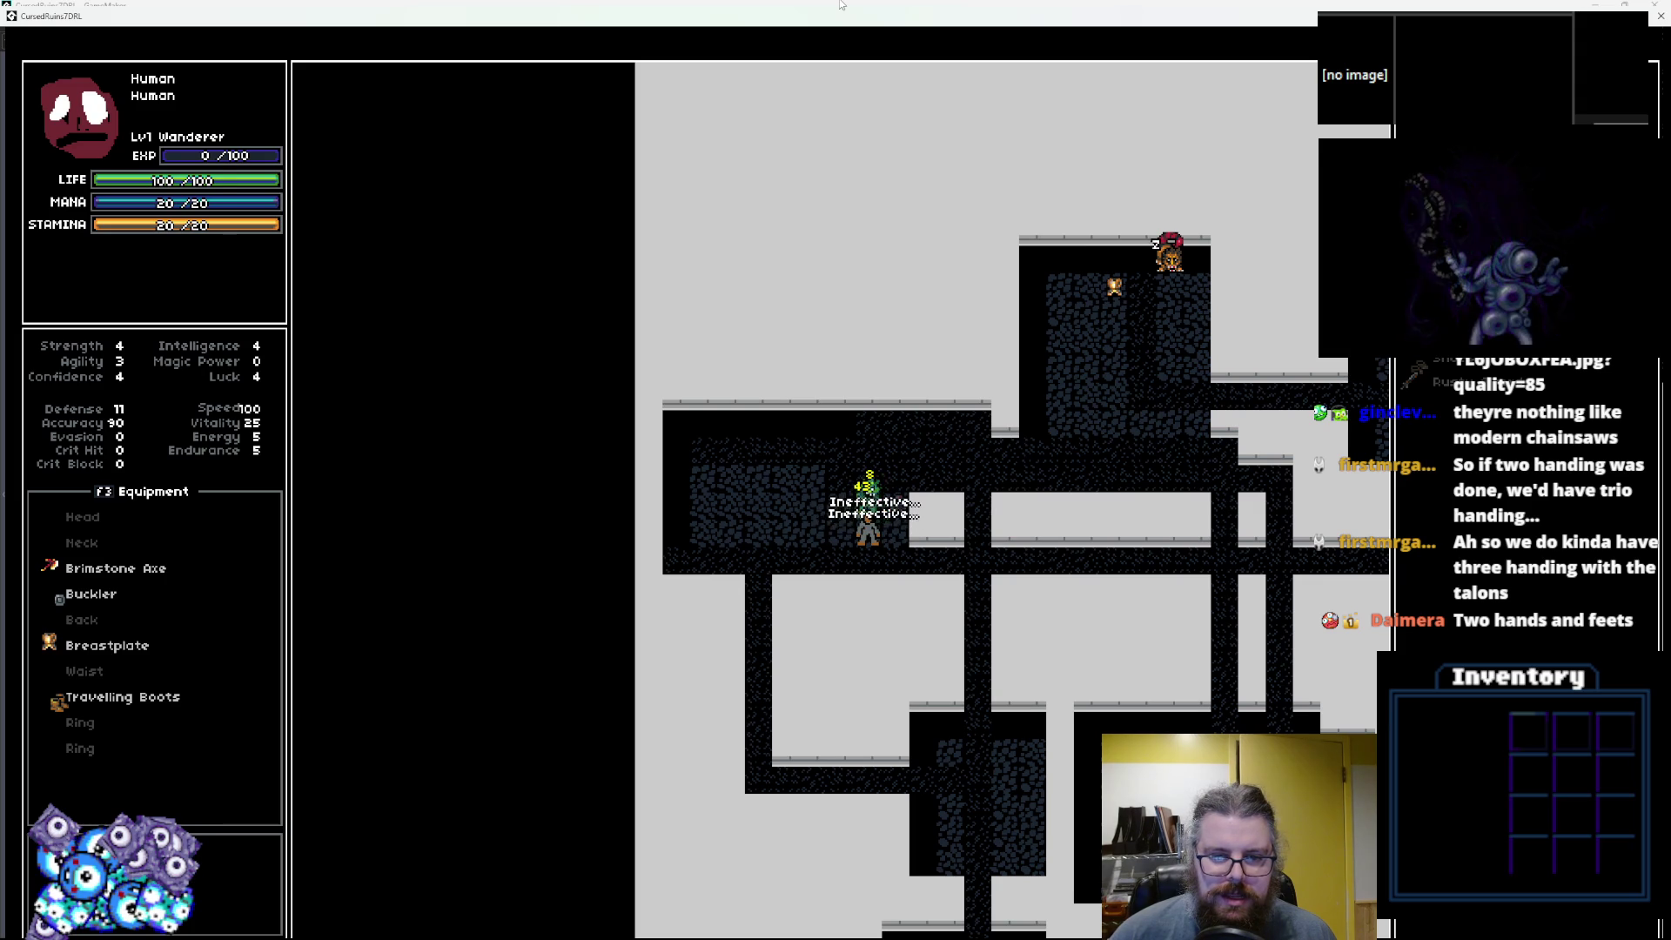
{"action": "key", "text": "Right"}
{"action": "key", "text": "Right"}
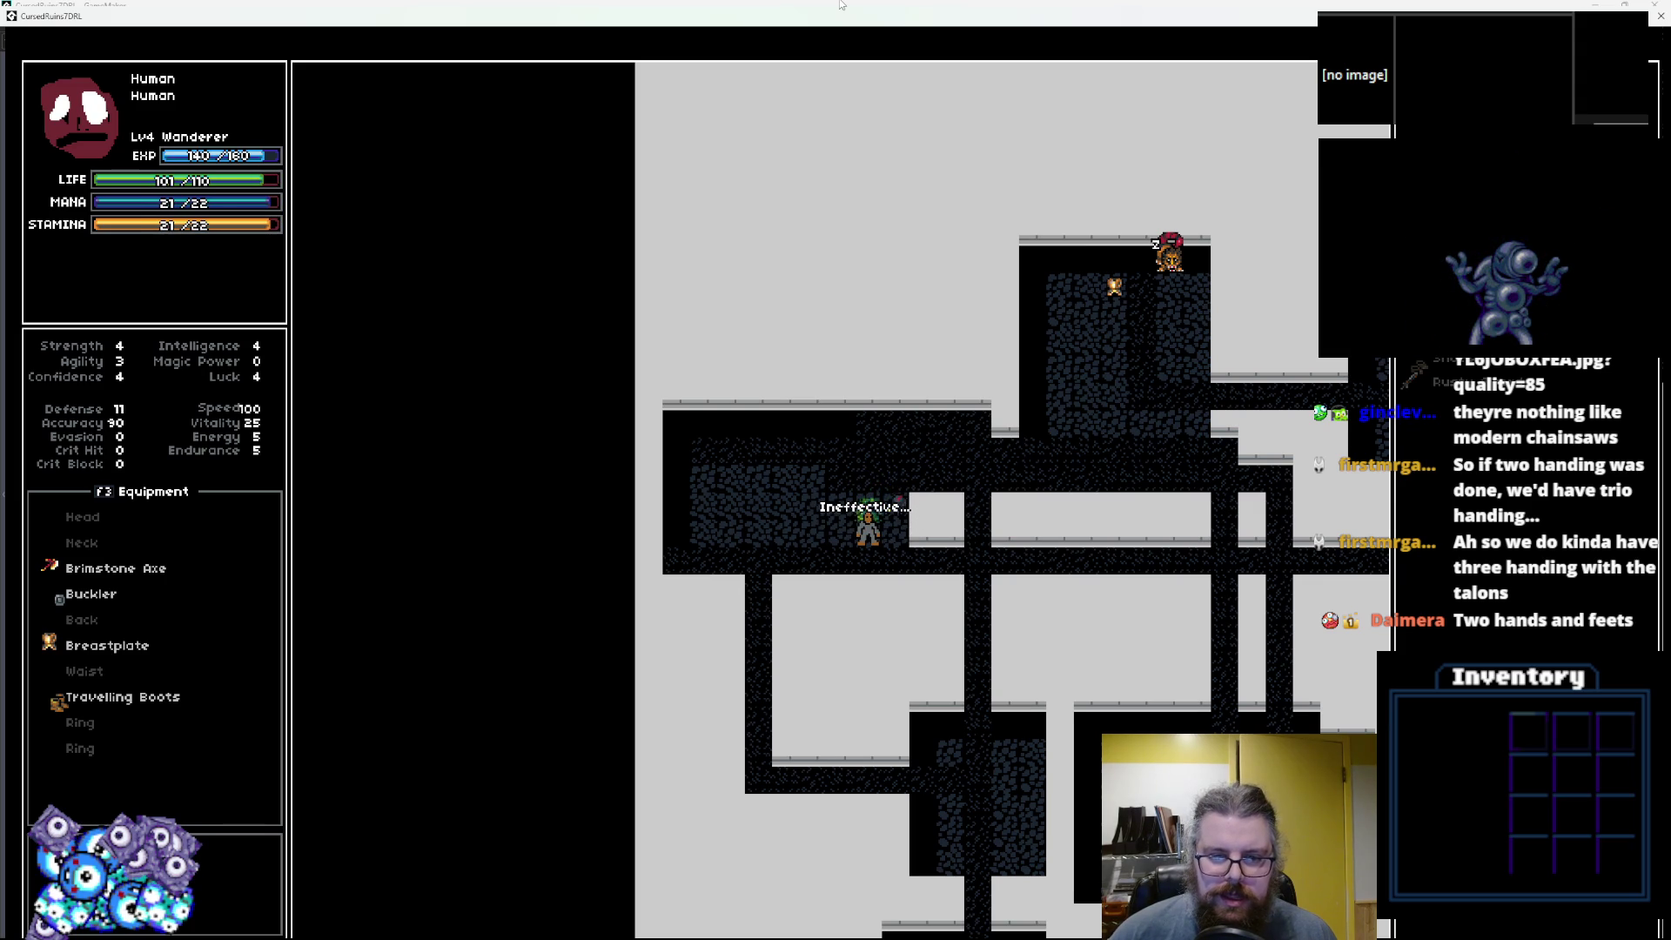
{"action": "key", "text": "Right"}
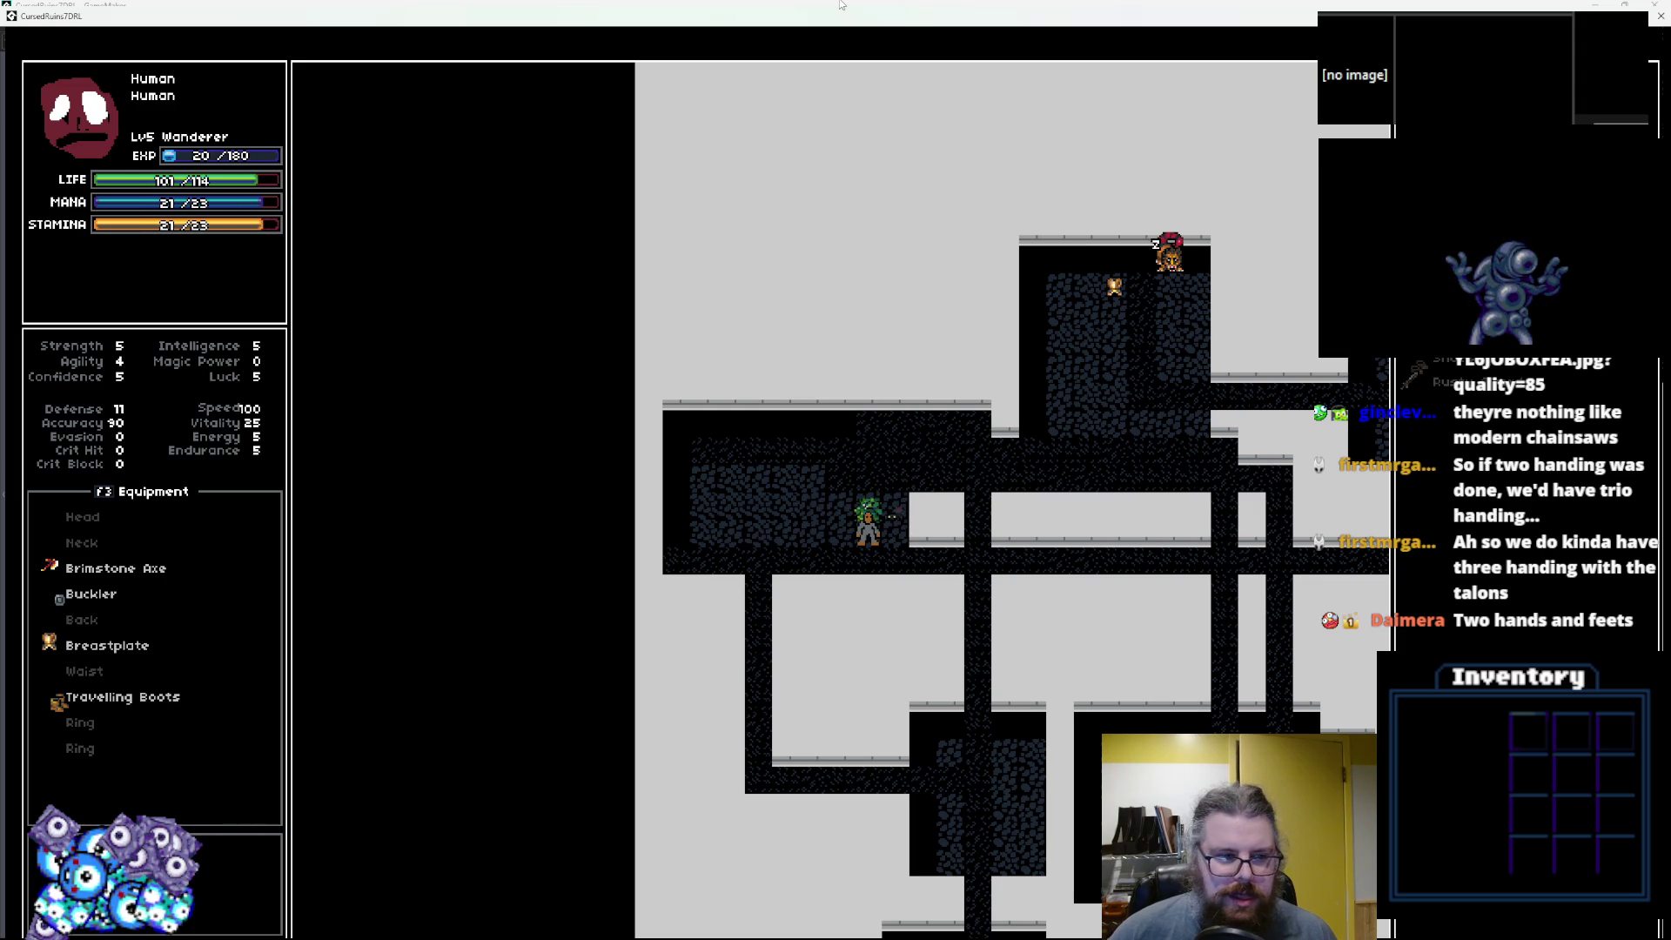
Walk right along the corridor toward the northeast room.
{"action": "key", "text": "Right"}
{"action": "key", "text": "Right"}
{"action": "key", "text": "Right"}
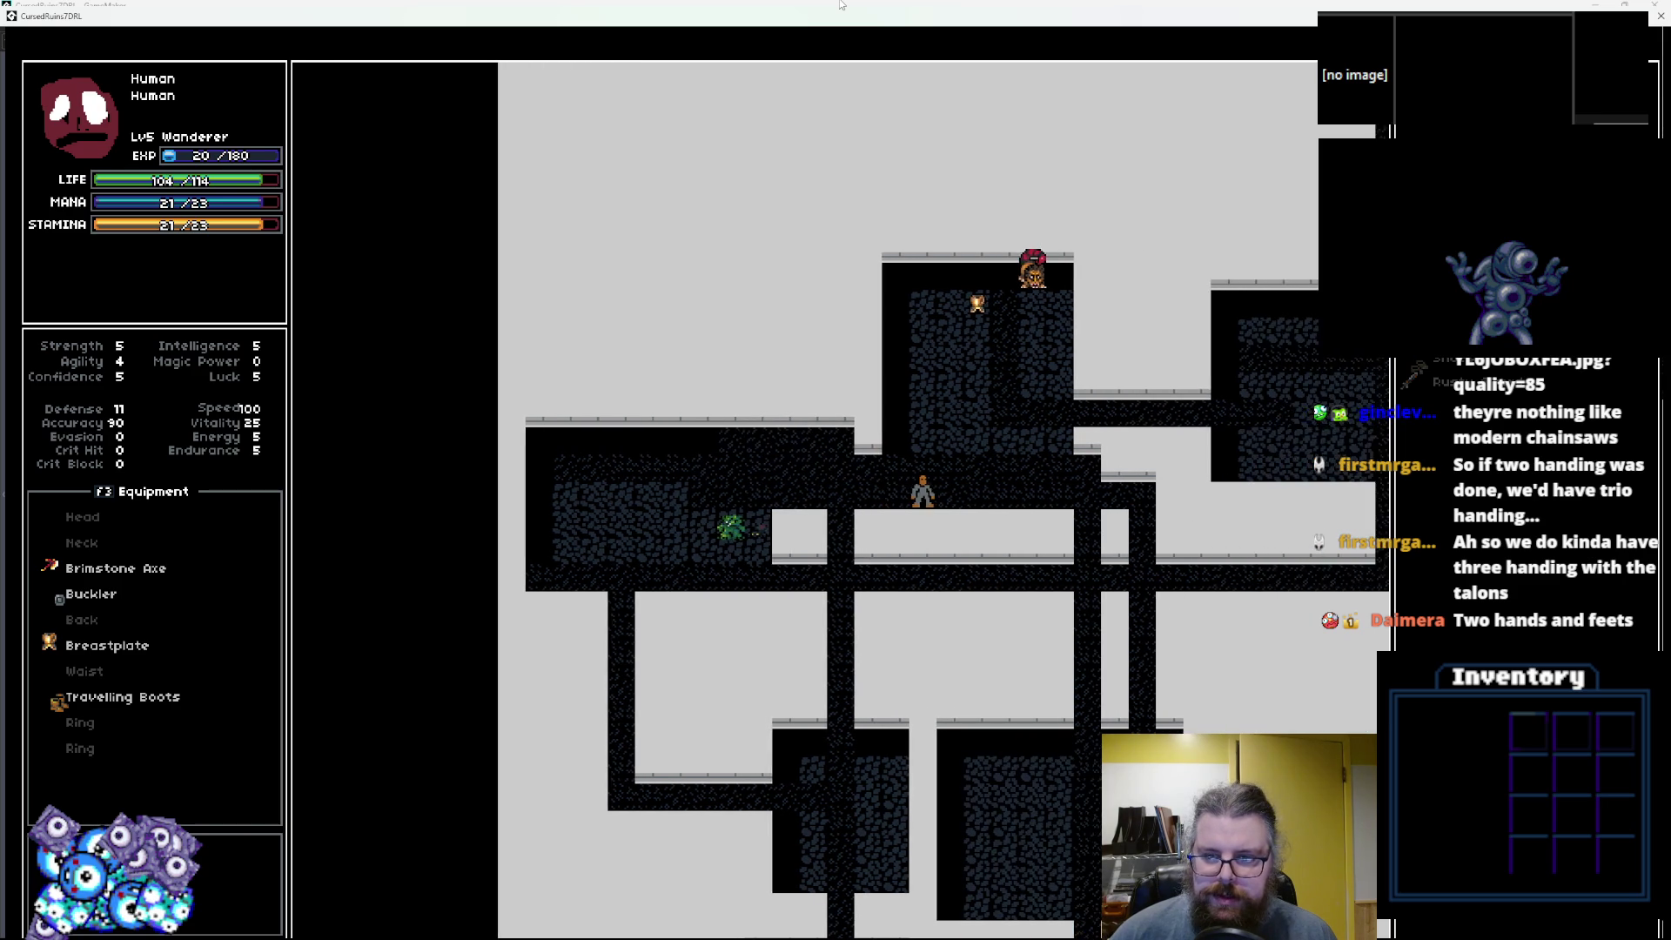
{"action": "key", "text": "Up"}
{"action": "key", "text": "Right"}
{"action": "key", "text": "Up"}
{"action": "key", "text": "Right"}
{"action": "key", "text": "Up"}
{"action": "key", "text": "Right"}
{"action": "key", "text": "Right"}
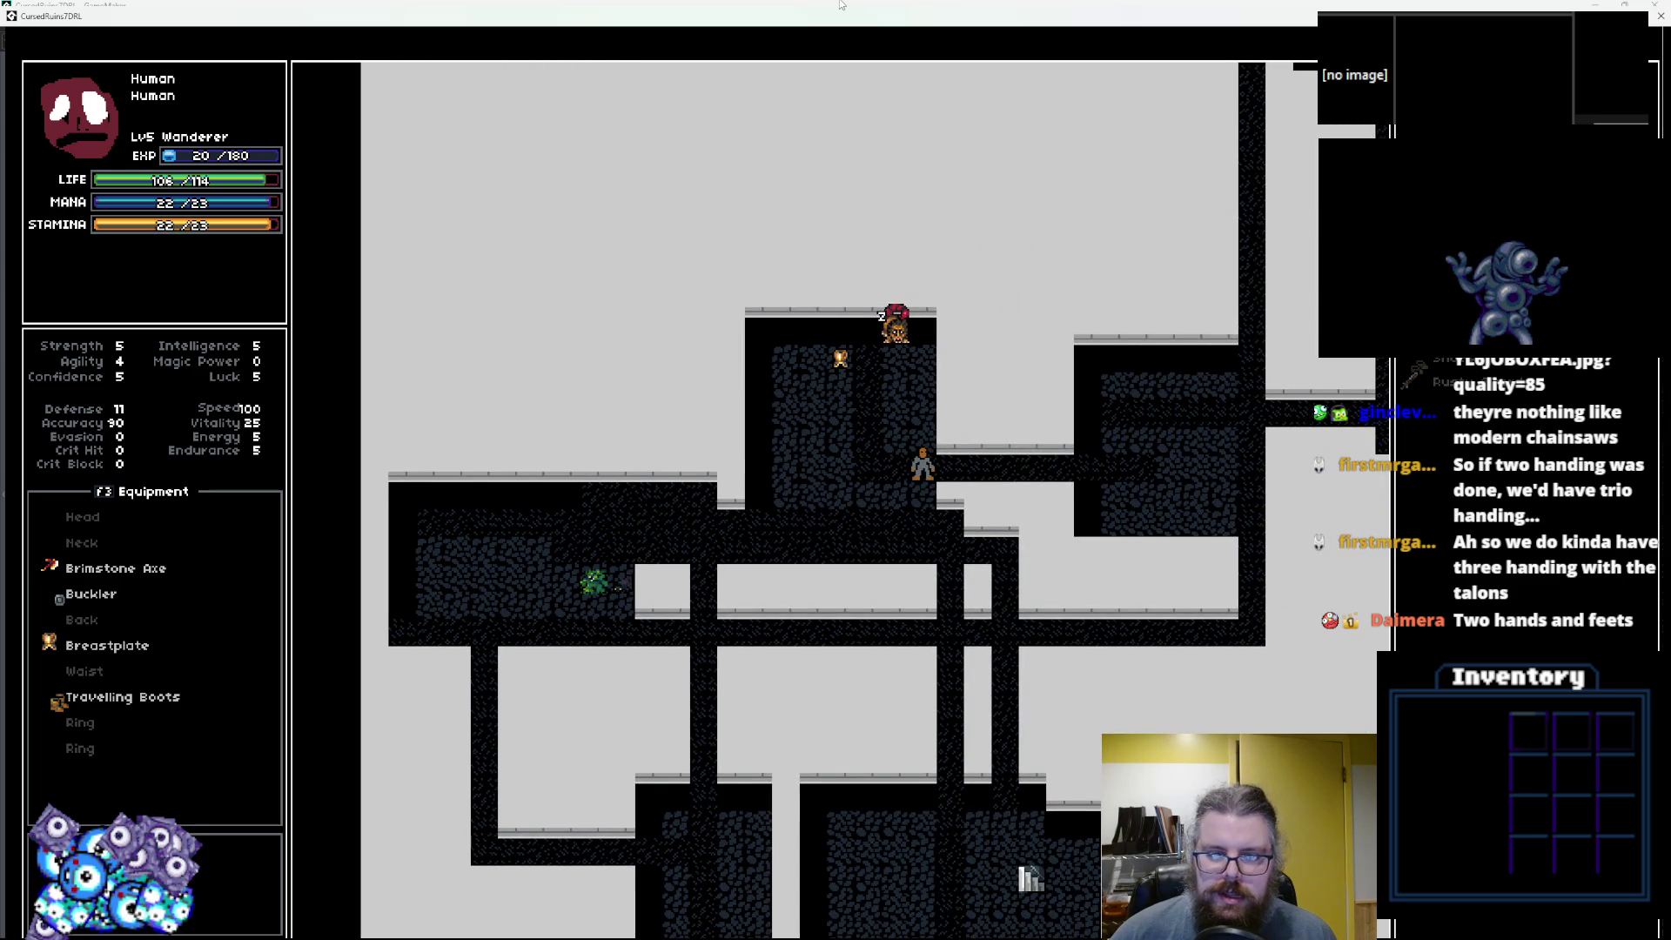
Walk through the east room and up the corridor, then descend the stairs.
{"action": "key", "text": "Right"}
{"action": "key", "text": "Right"}
{"action": "key", "text": "Right"}
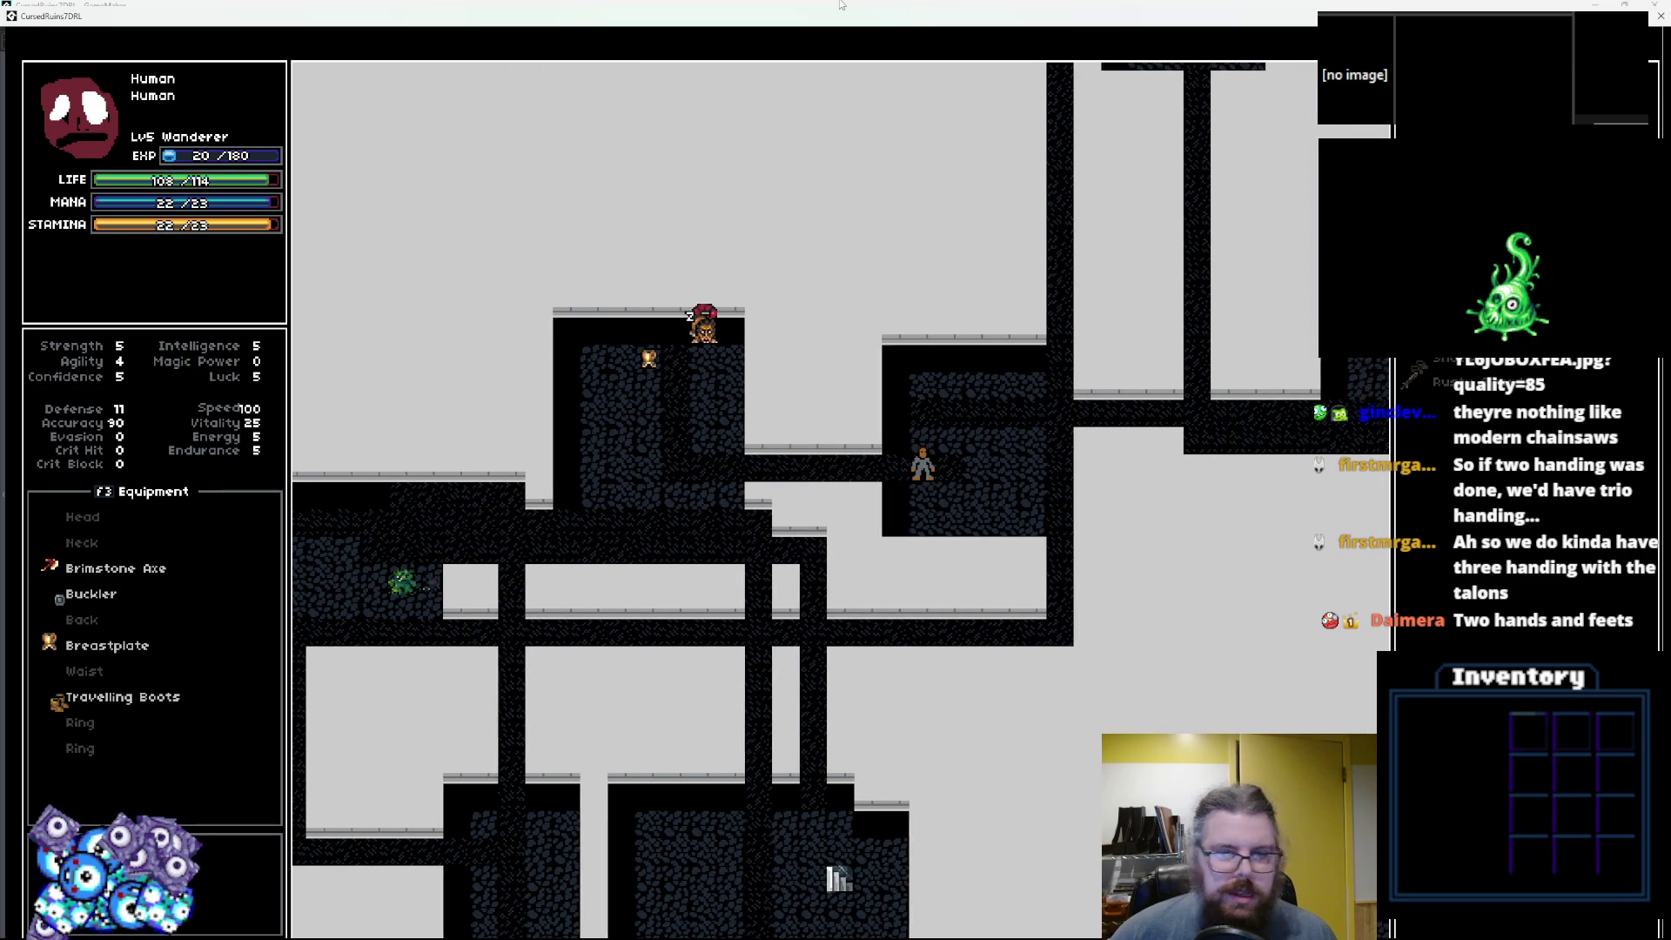
{"action": "key", "text": "Right"}
{"action": "key", "text": "Right"}
{"action": "key", "text": "Right"}
{"action": "key", "text": "Up"}
{"action": "key", "text": "Up"}
{"action": "key", "text": "Up"}
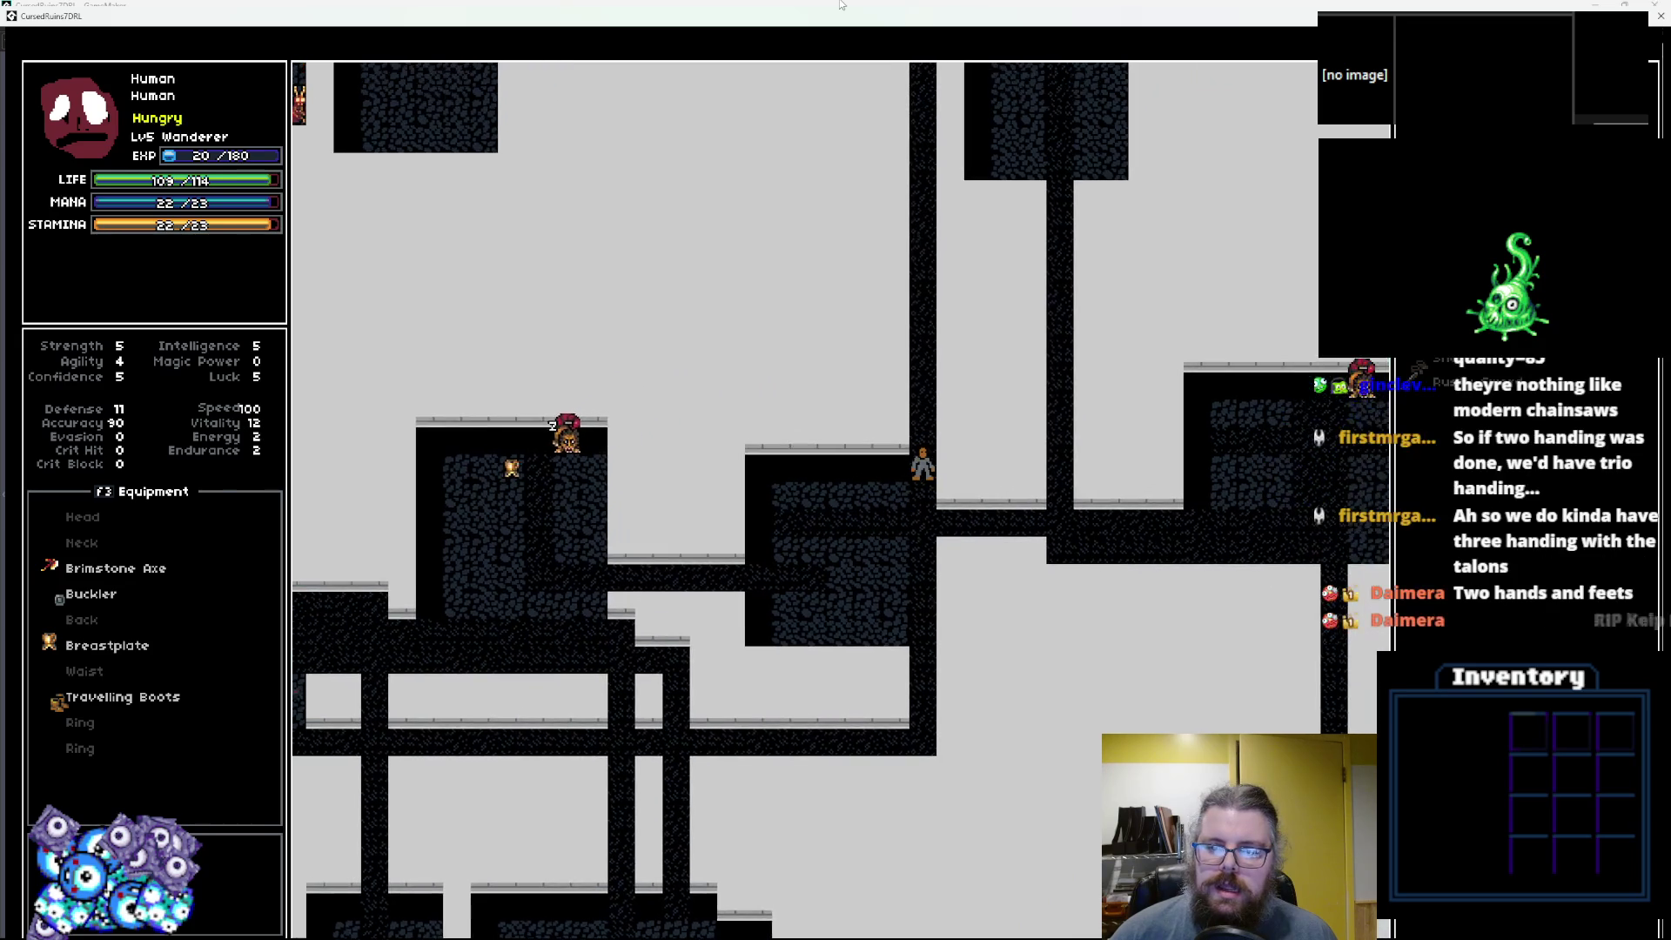
{"action": "key", "text": "Up"}
{"action": "key", "text": "Up"}
{"action": "key", "text": "Up"}
{"action": "key", "text": "Up"}
{"action": "key", "text": "Up"}
{"action": "key", "text": "Up"}
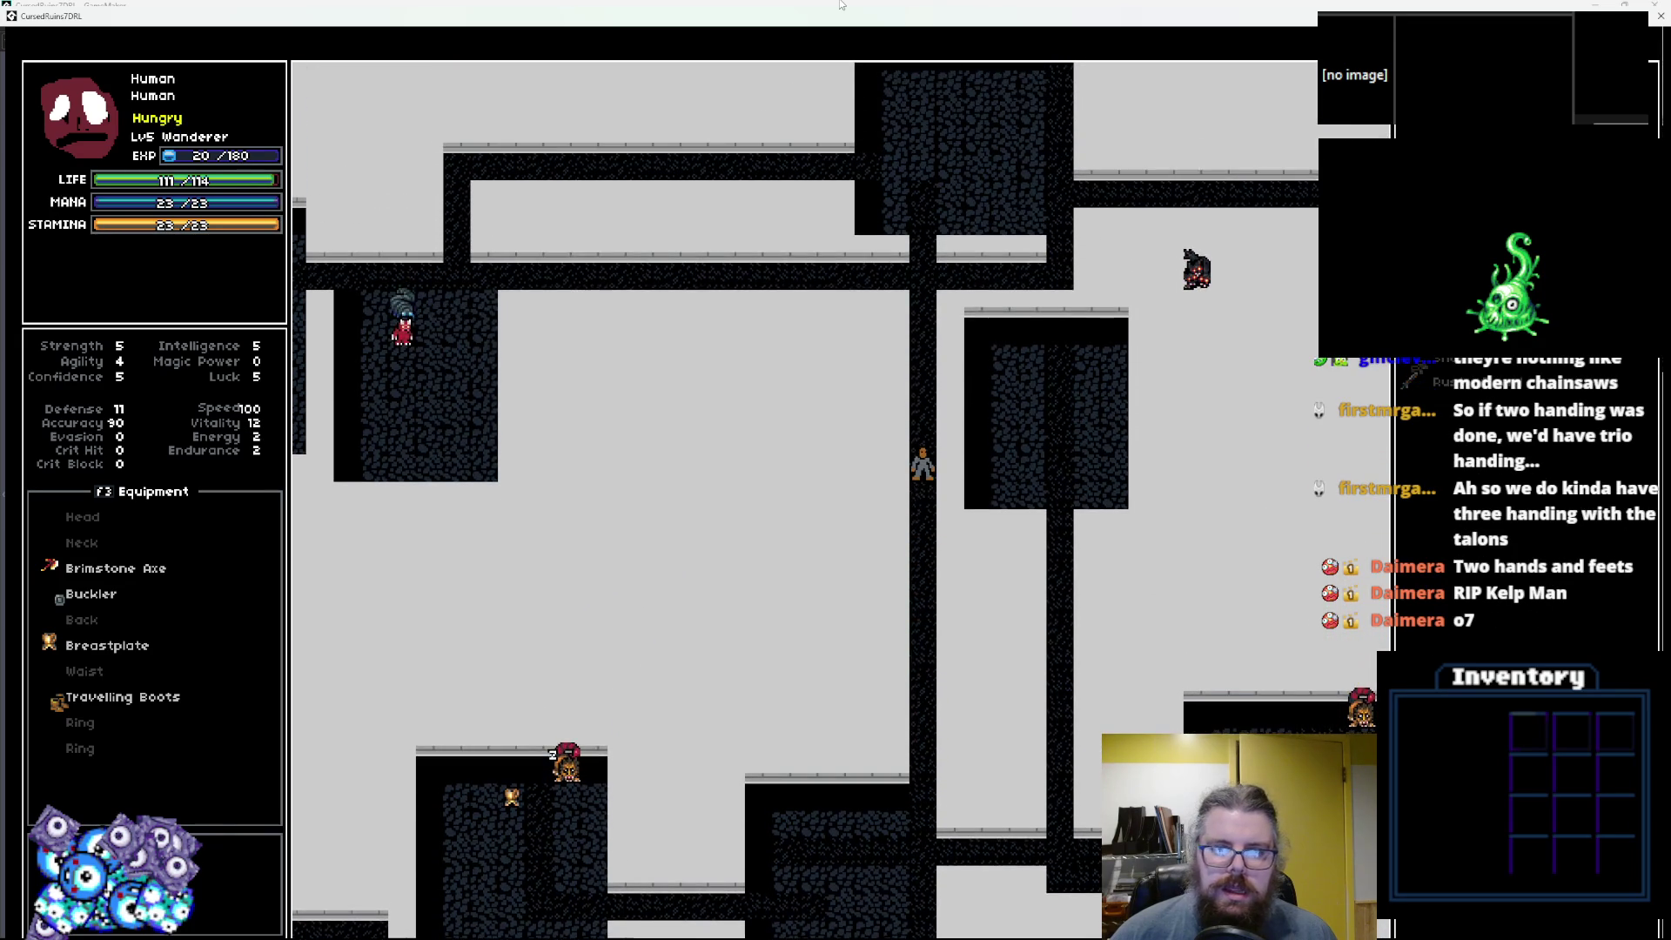
{"action": "key", "text": "Up"}
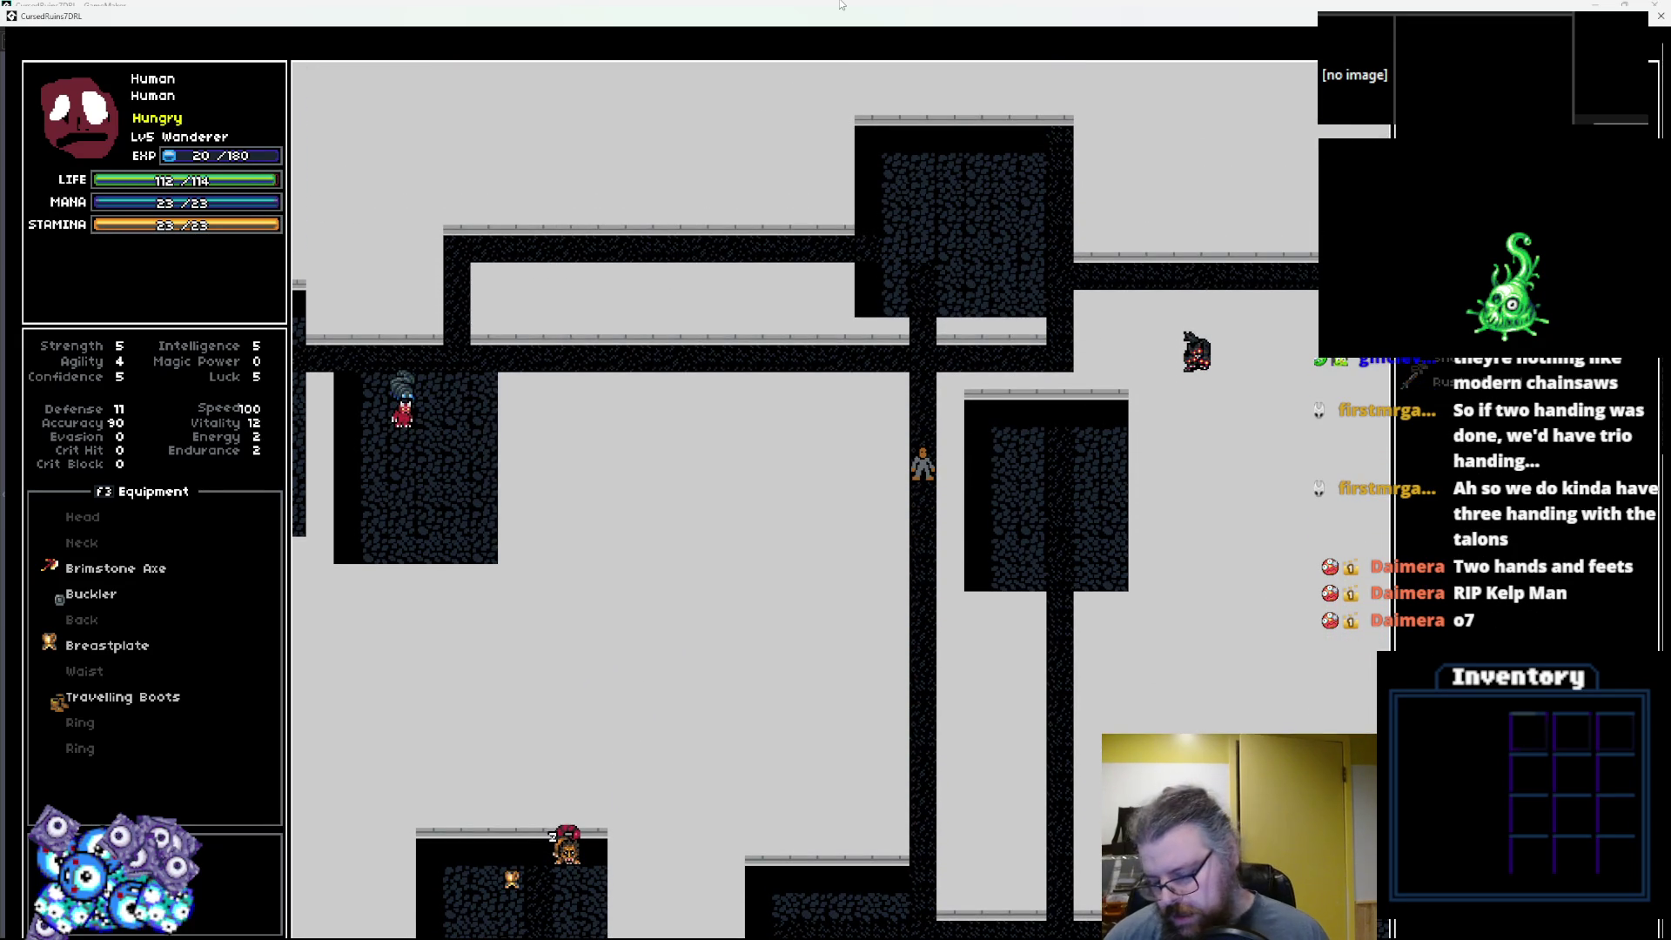
{"action": "key", "text": "greater"}
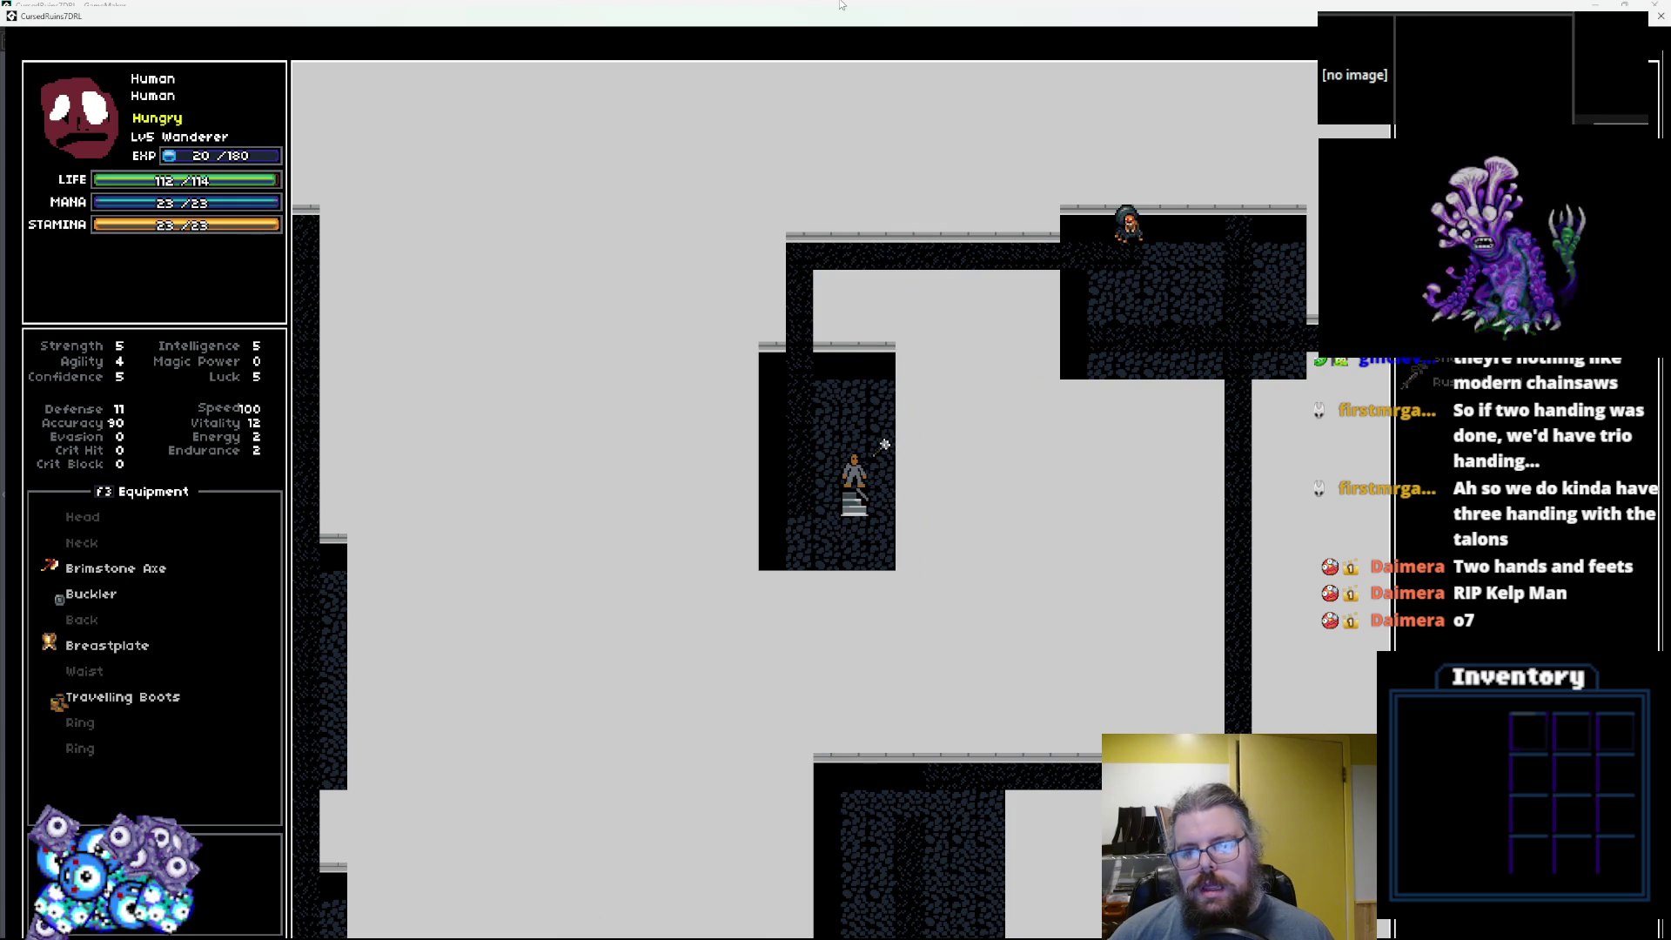
Step off the staircase onto the red cave floor.
{"action": "key", "text": "Left"}
{"action": "key", "text": "Left"}
{"action": "key", "text": "Left"}
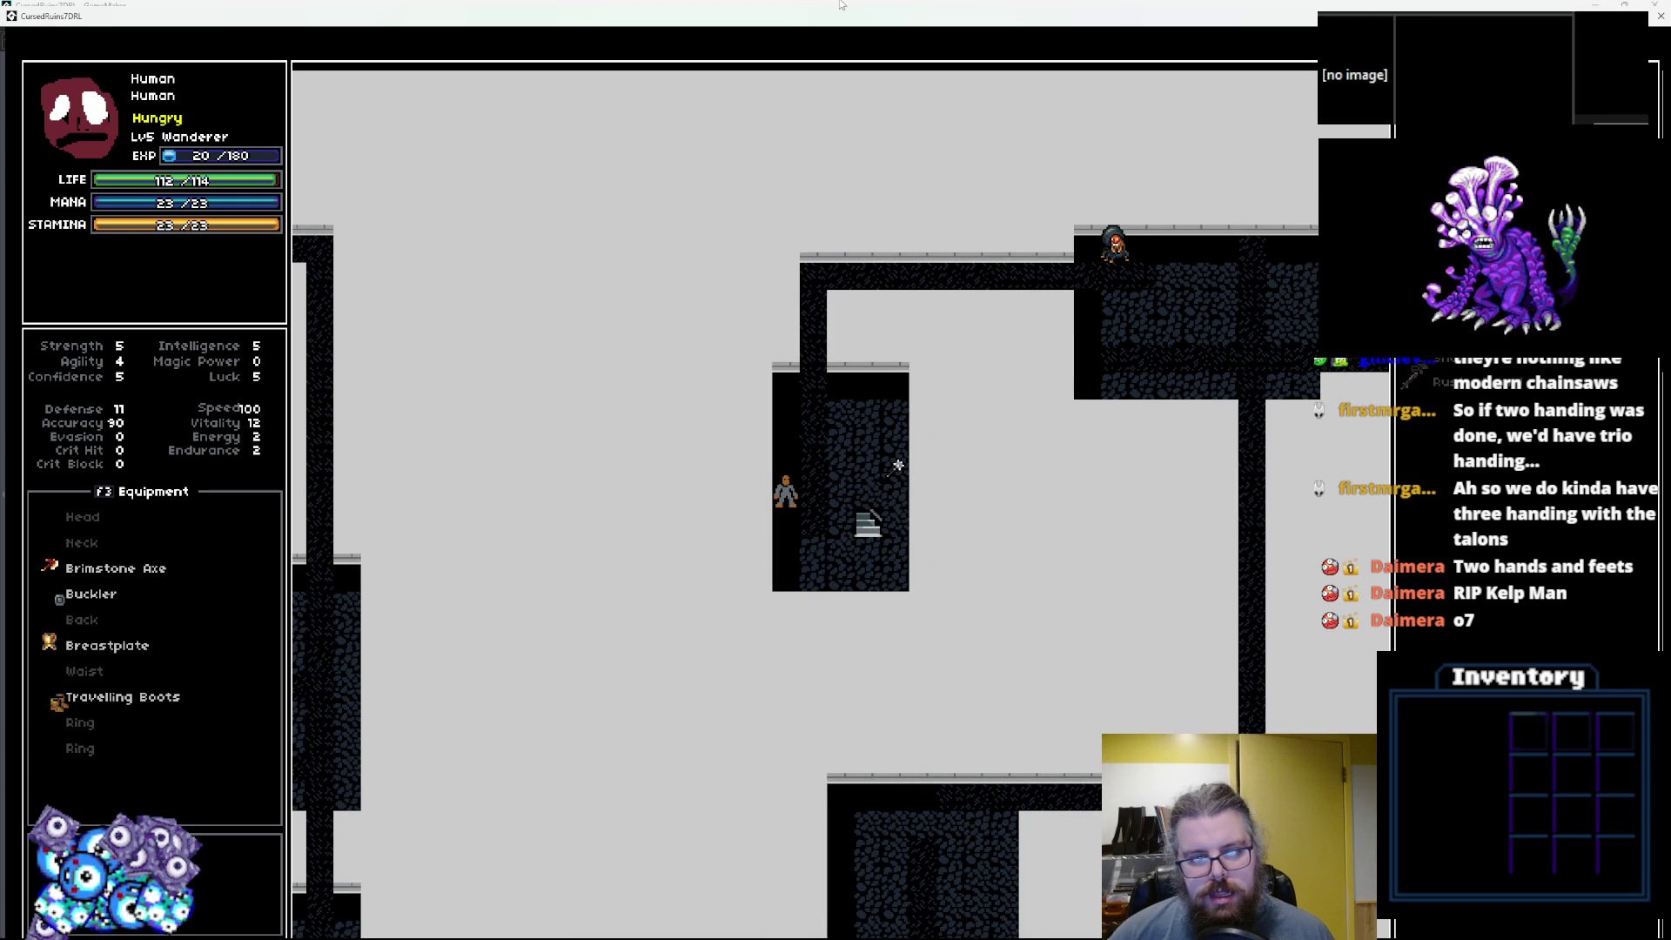
{"action": "key", "text": "Right"}
{"action": "key", "text": "Right"}
{"action": "key", "text": "Down"}
{"action": "key", "text": "Down"}
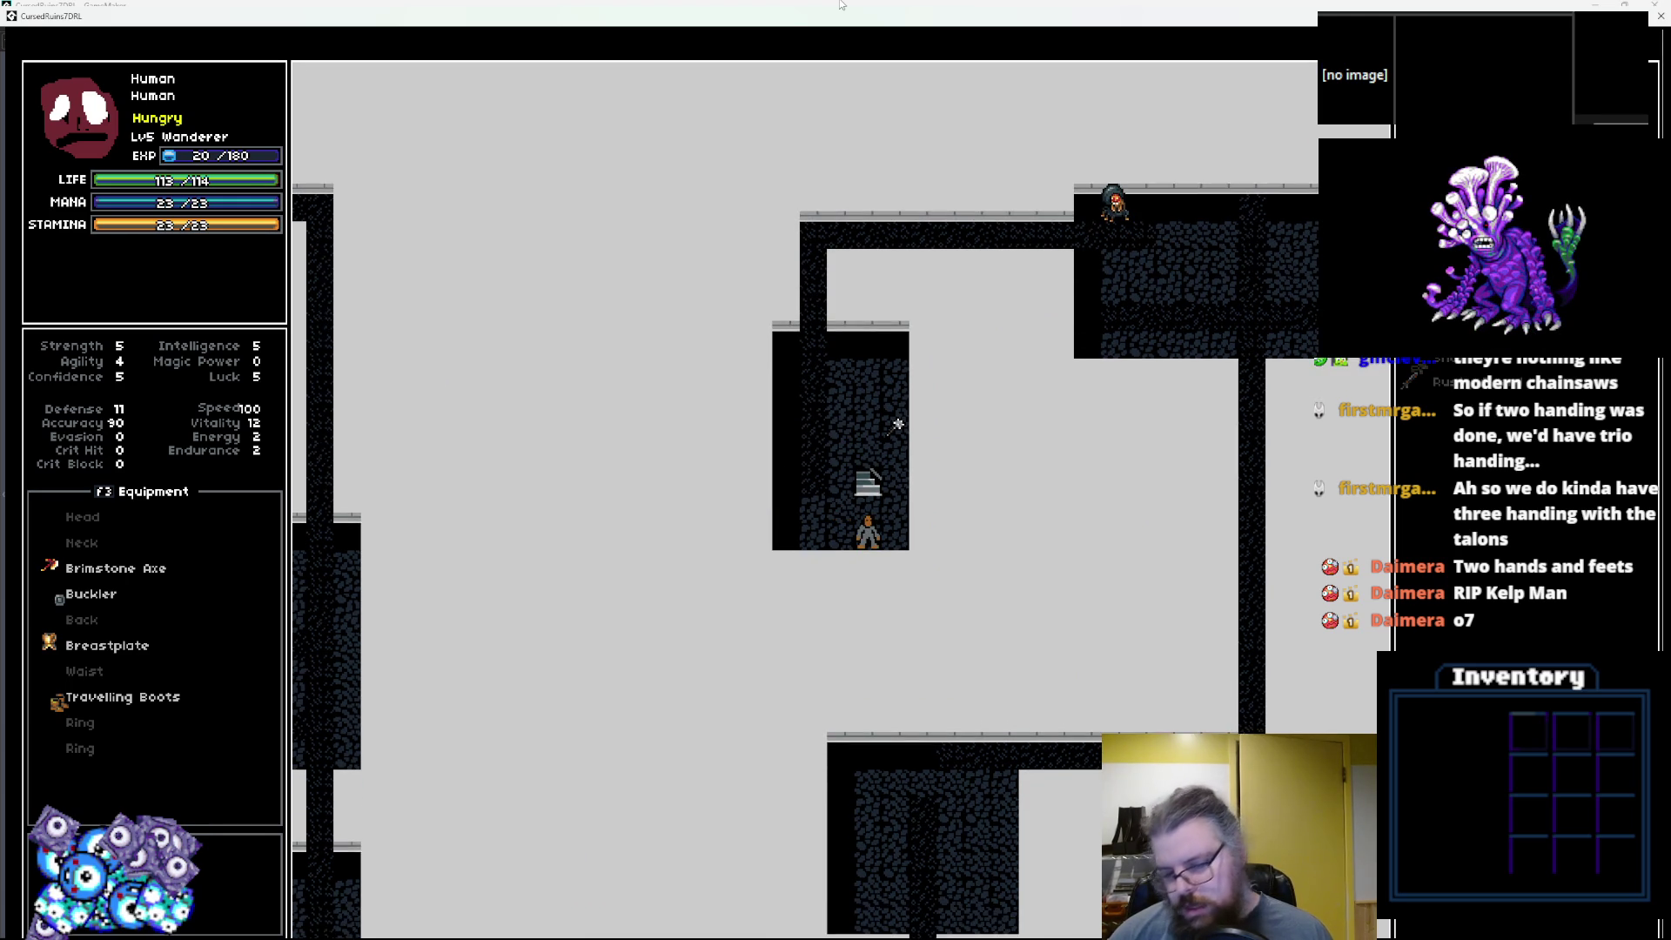
{"action": "key", "text": "Left"}
{"action": "key", "text": "Left"}
{"action": "key", "text": "Left"}
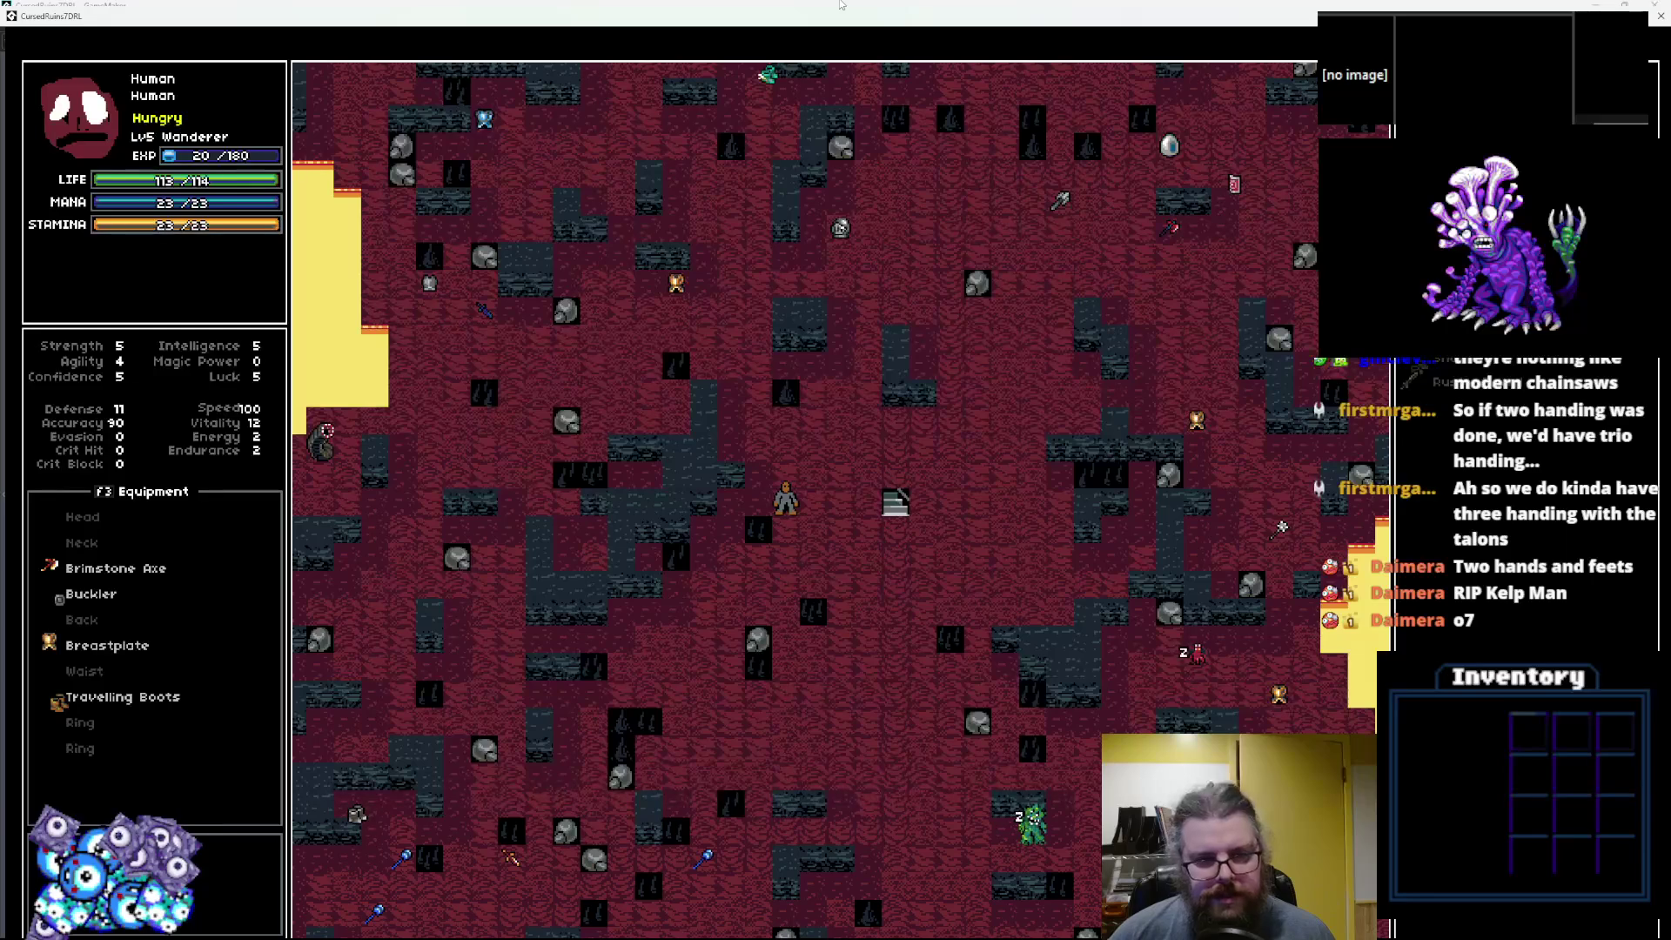
Walk south through the red cave toward the lava pool.
{"action": "key", "text": "Down"}
{"action": "key", "text": "KP_1"}
{"action": "key", "text": "KP_1"}
{"action": "key", "text": "KP_1"}
{"action": "key", "text": "Down"}
{"action": "key", "text": "KP_1"}
{"action": "key", "text": "Down"}
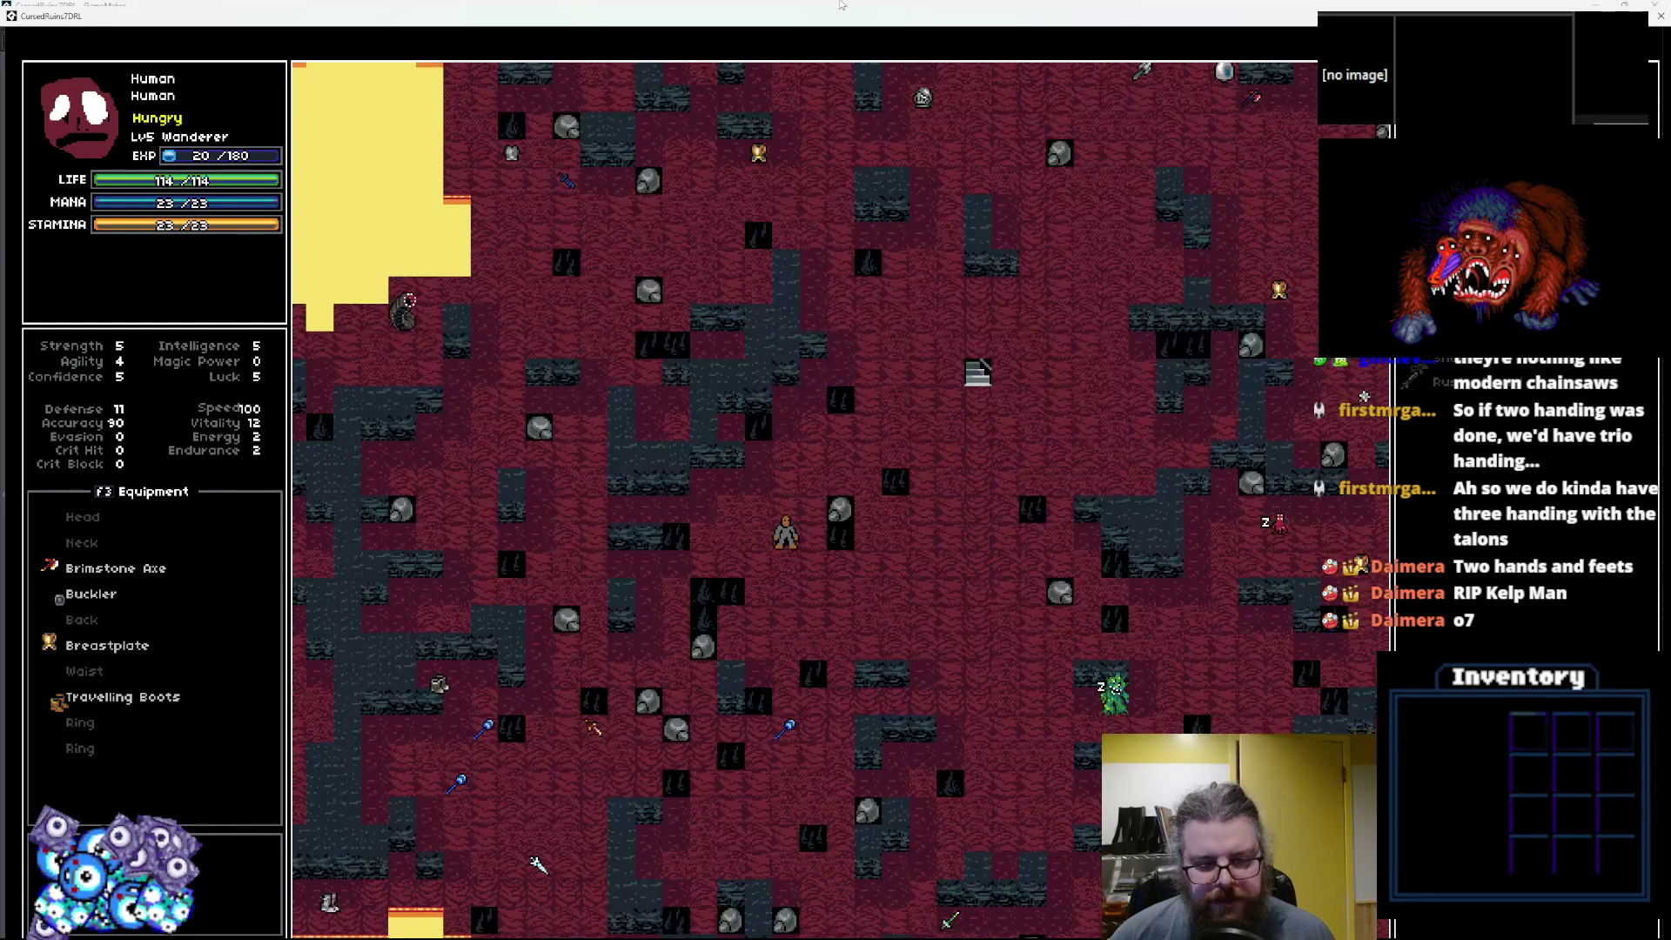
{"action": "key", "text": "Down"}
{"action": "key", "text": "Down"}
{"action": "key", "text": "KP_3"}
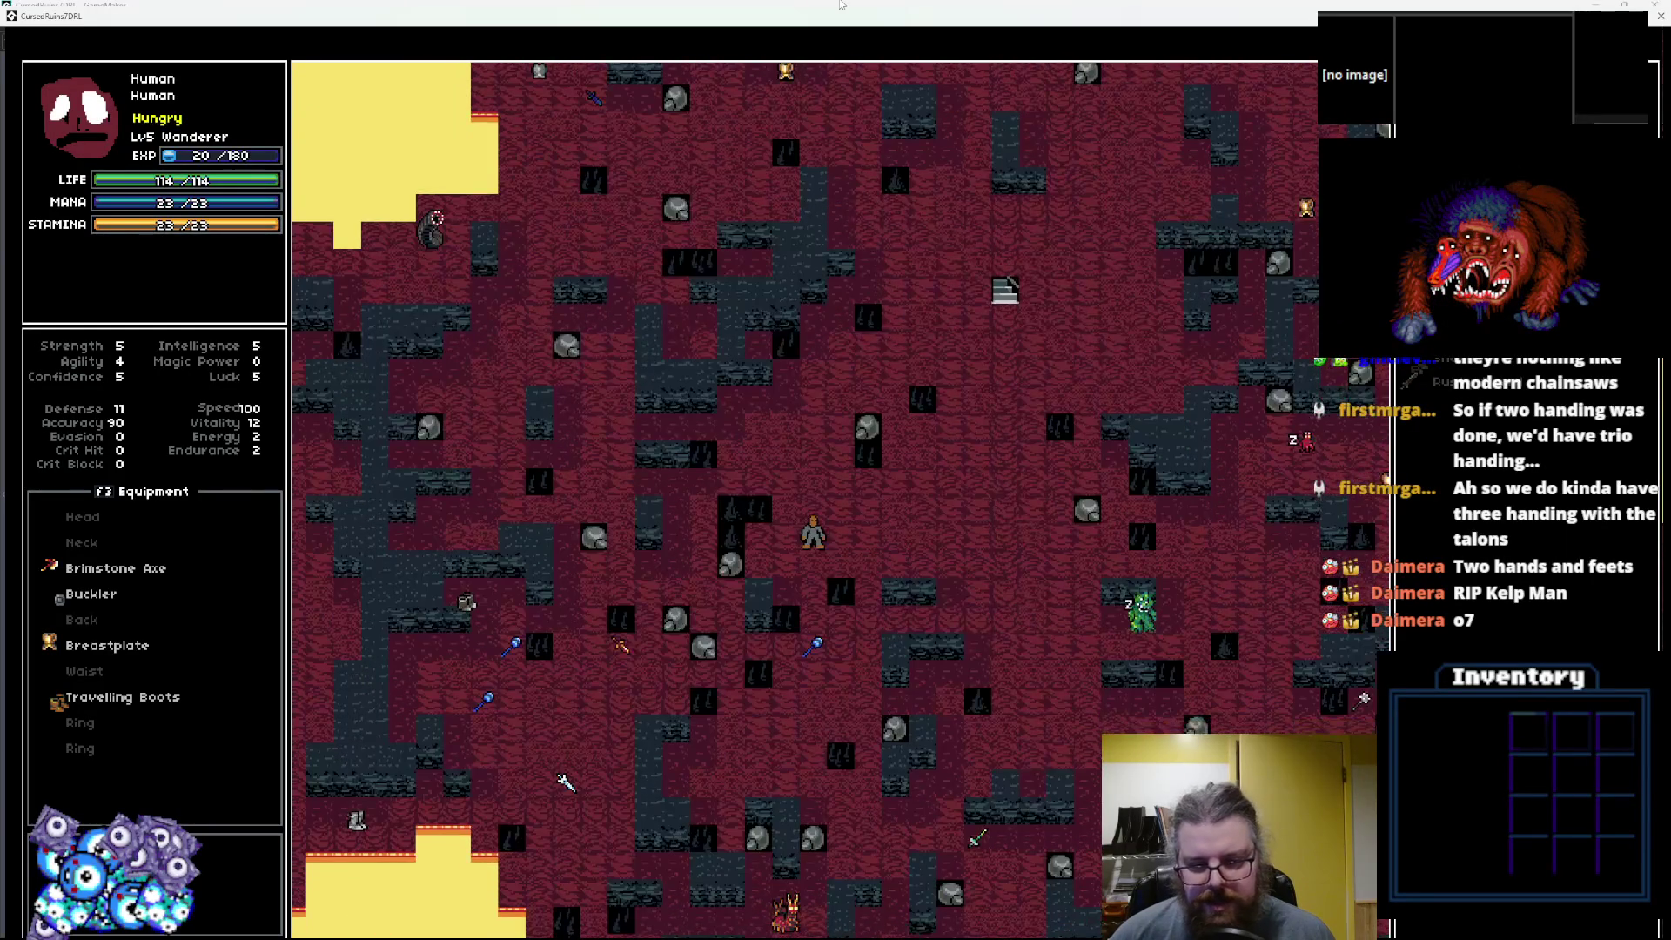
{"action": "key", "text": "Right"}
{"action": "key", "text": "KP_1"}
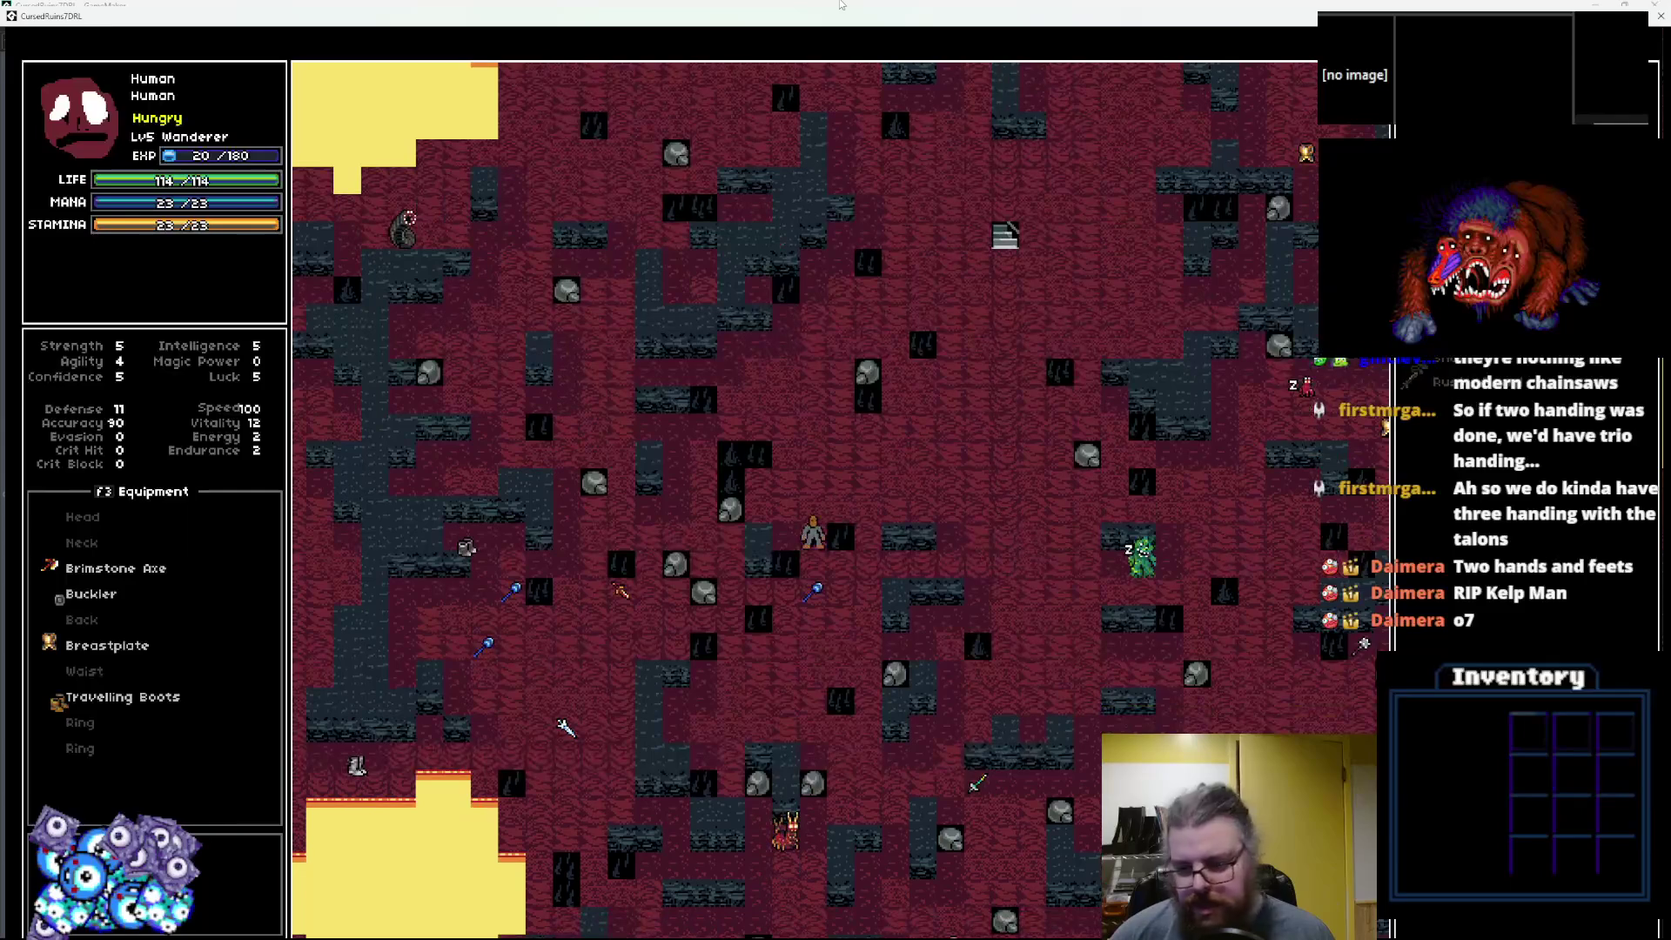
{"action": "key", "text": "KP_1"}
{"action": "key", "text": "Down"}
{"action": "key", "text": "Down"}
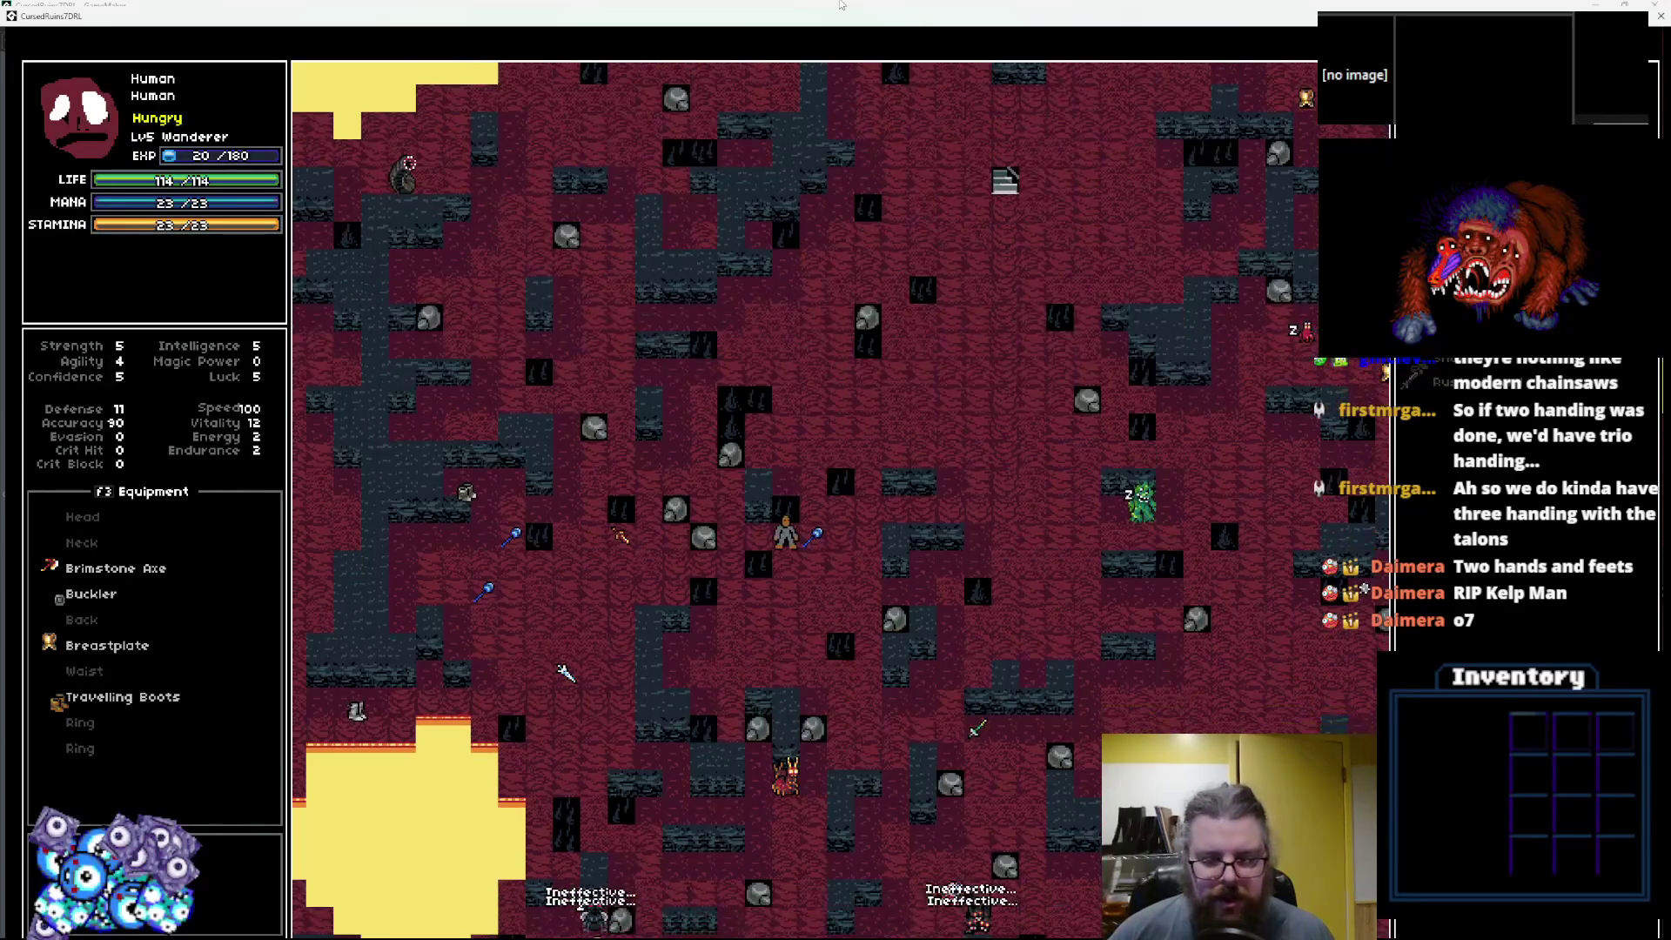
Slip past the nearby monsters and head west around the lava pool.
{"action": "key", "text": "KP_1"}
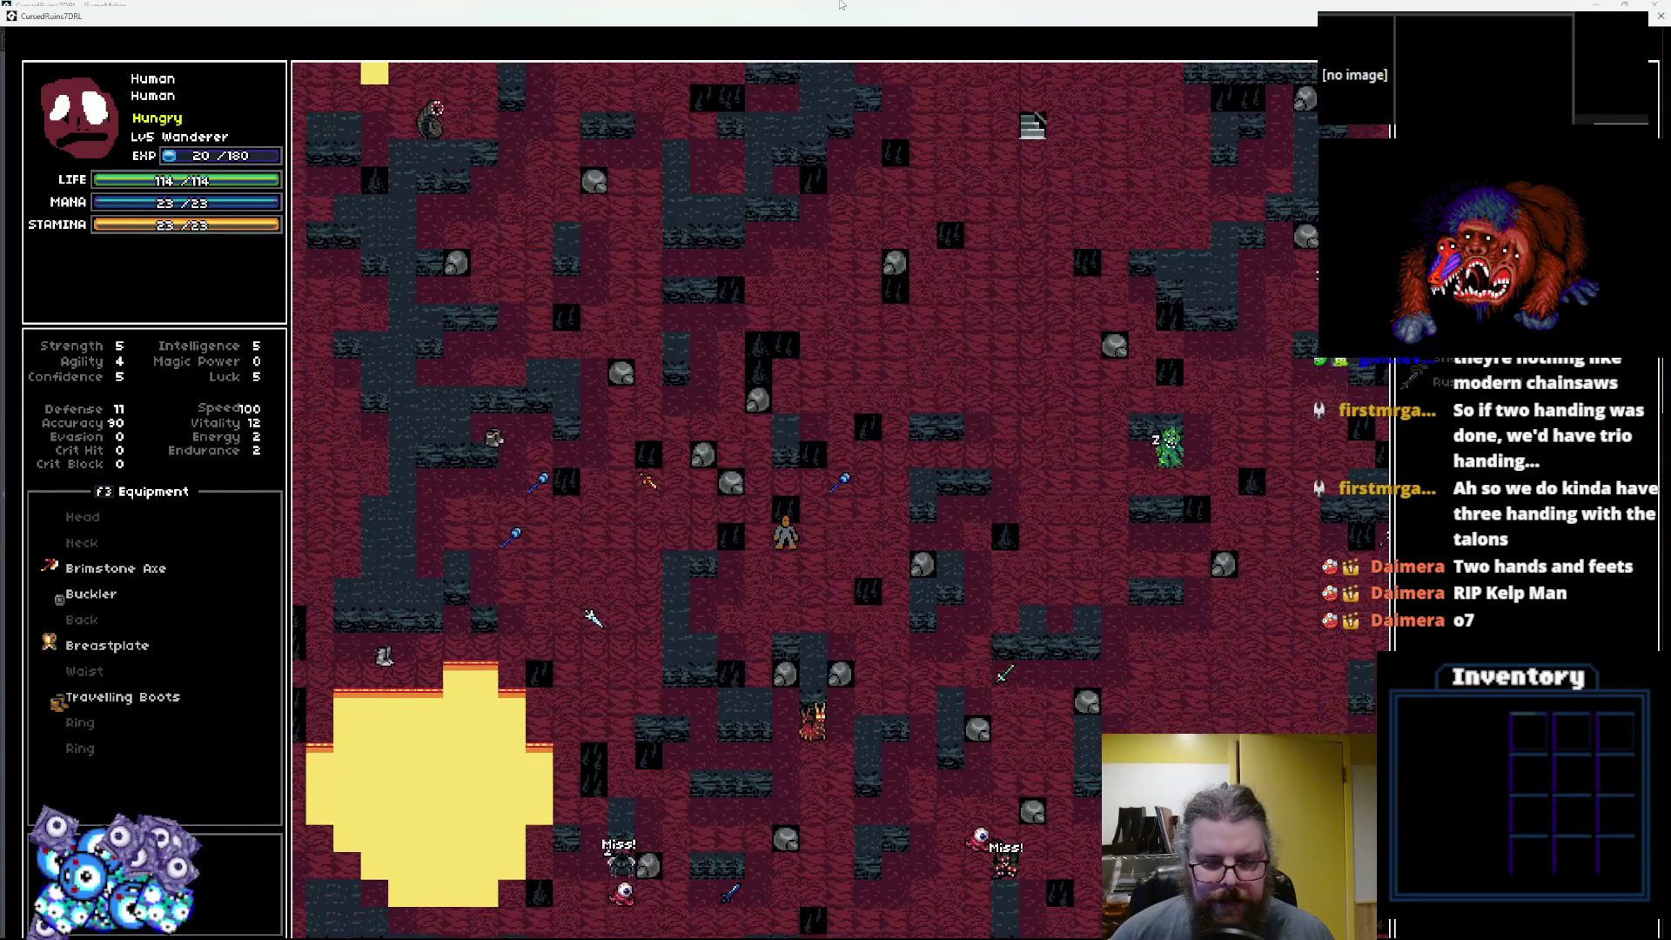
{"action": "key", "text": "KP_1"}
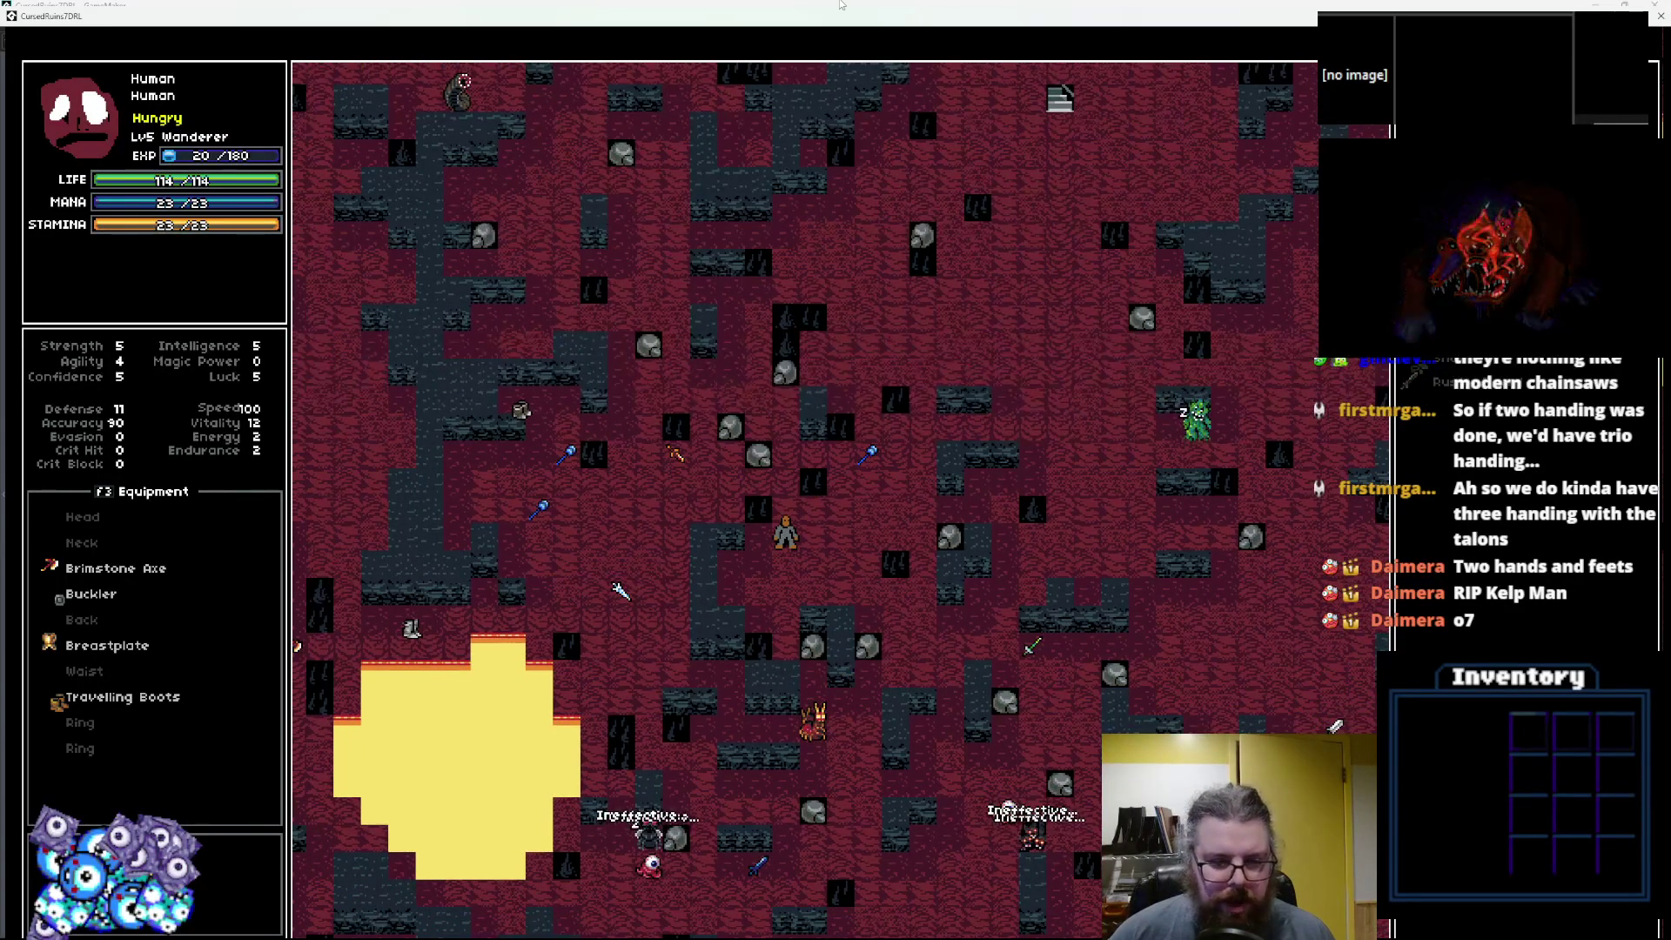
{"action": "key", "text": "Up"}
{"action": "key", "text": "Left"}
{"action": "key", "text": "Left"}
{"action": "key", "text": "Left"}
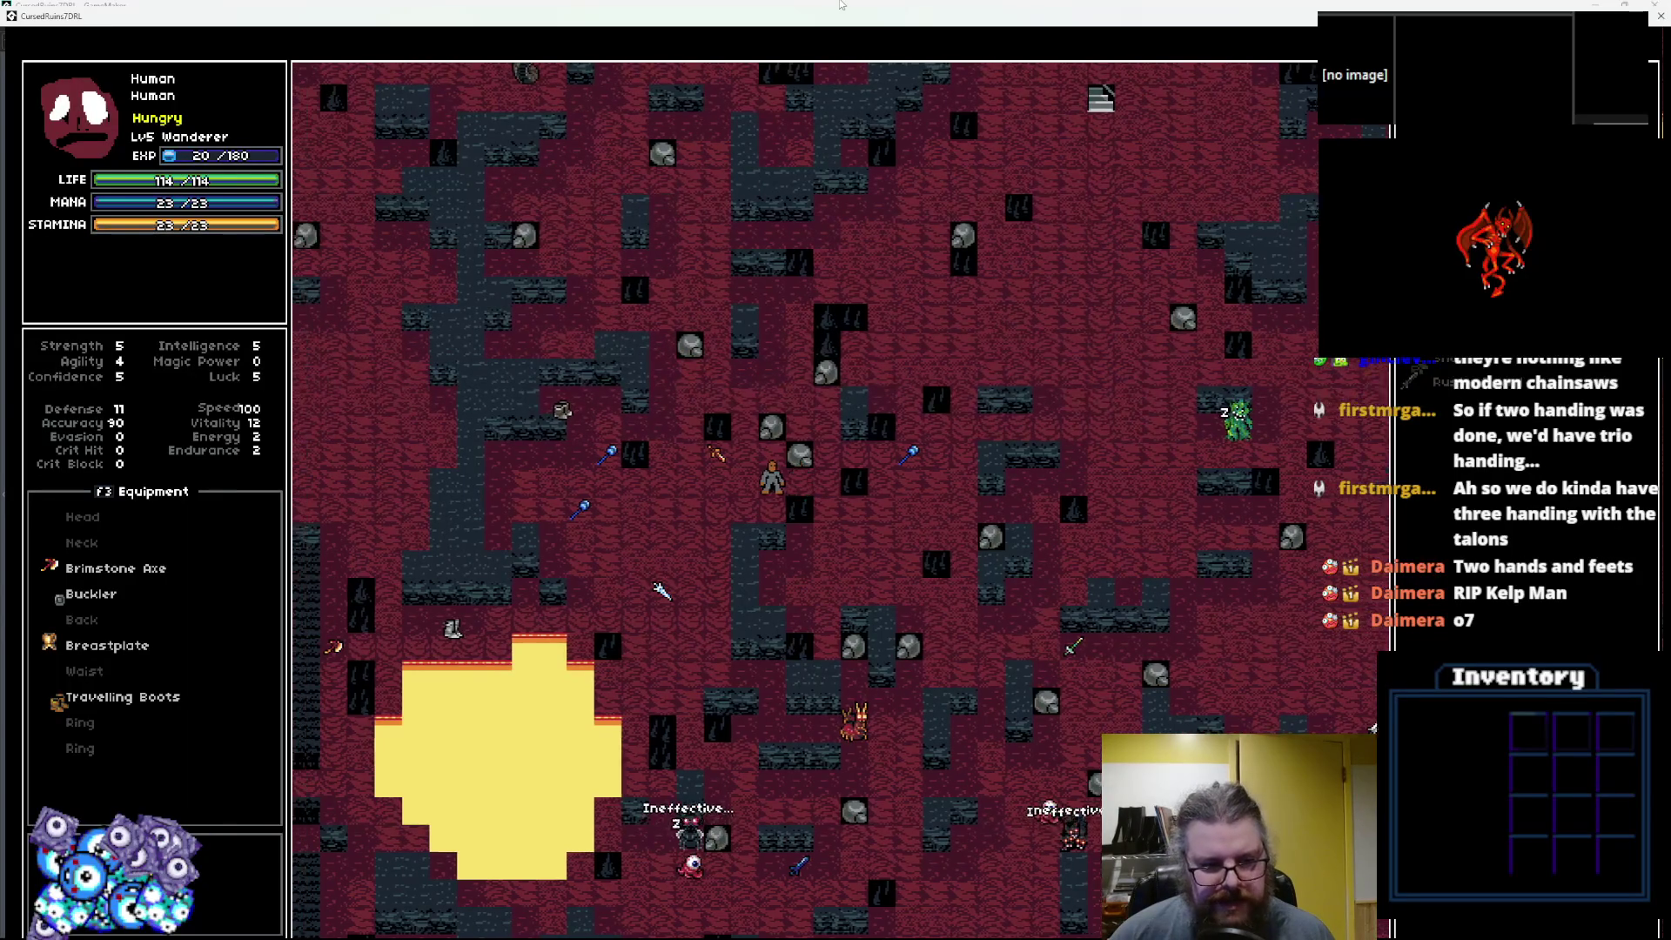
{"action": "key", "text": "KP_1"}
{"action": "key", "text": "KP_1"}
{"action": "key", "text": "KP_1"}
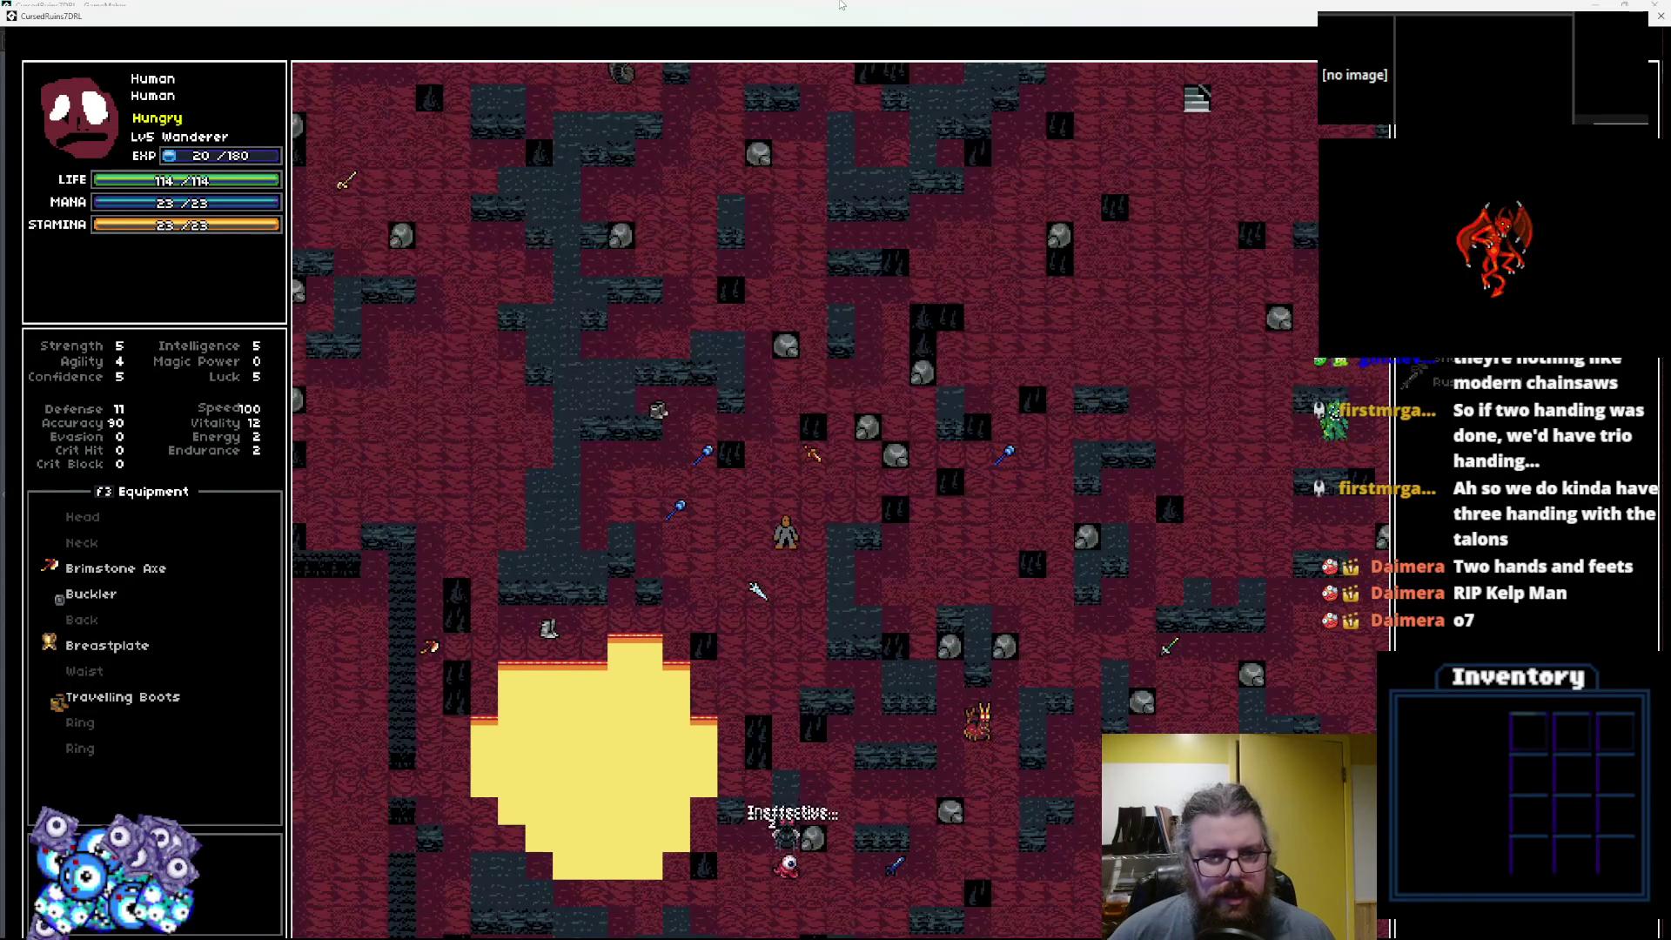
{"action": "key", "text": "KP_1"}
{"action": "key", "text": "Left"}
{"action": "key", "text": "Left"}
{"action": "key", "text": "Left"}
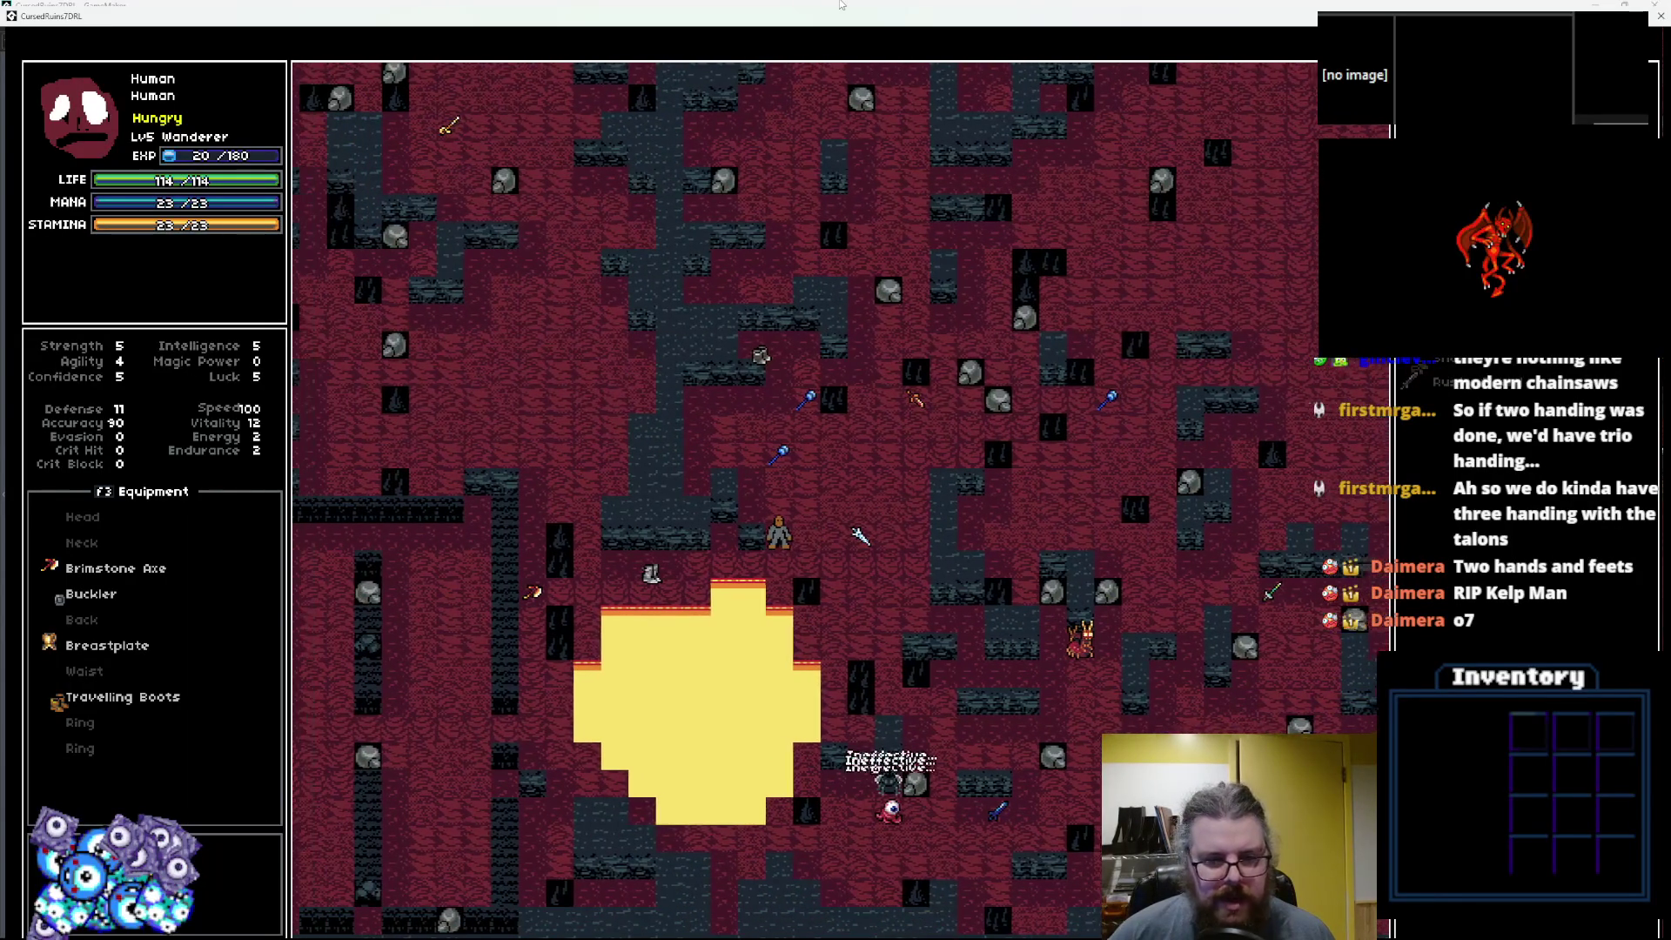
{"action": "key", "text": "Left"}
{"action": "key", "text": "Left"}
{"action": "key", "text": "Left"}
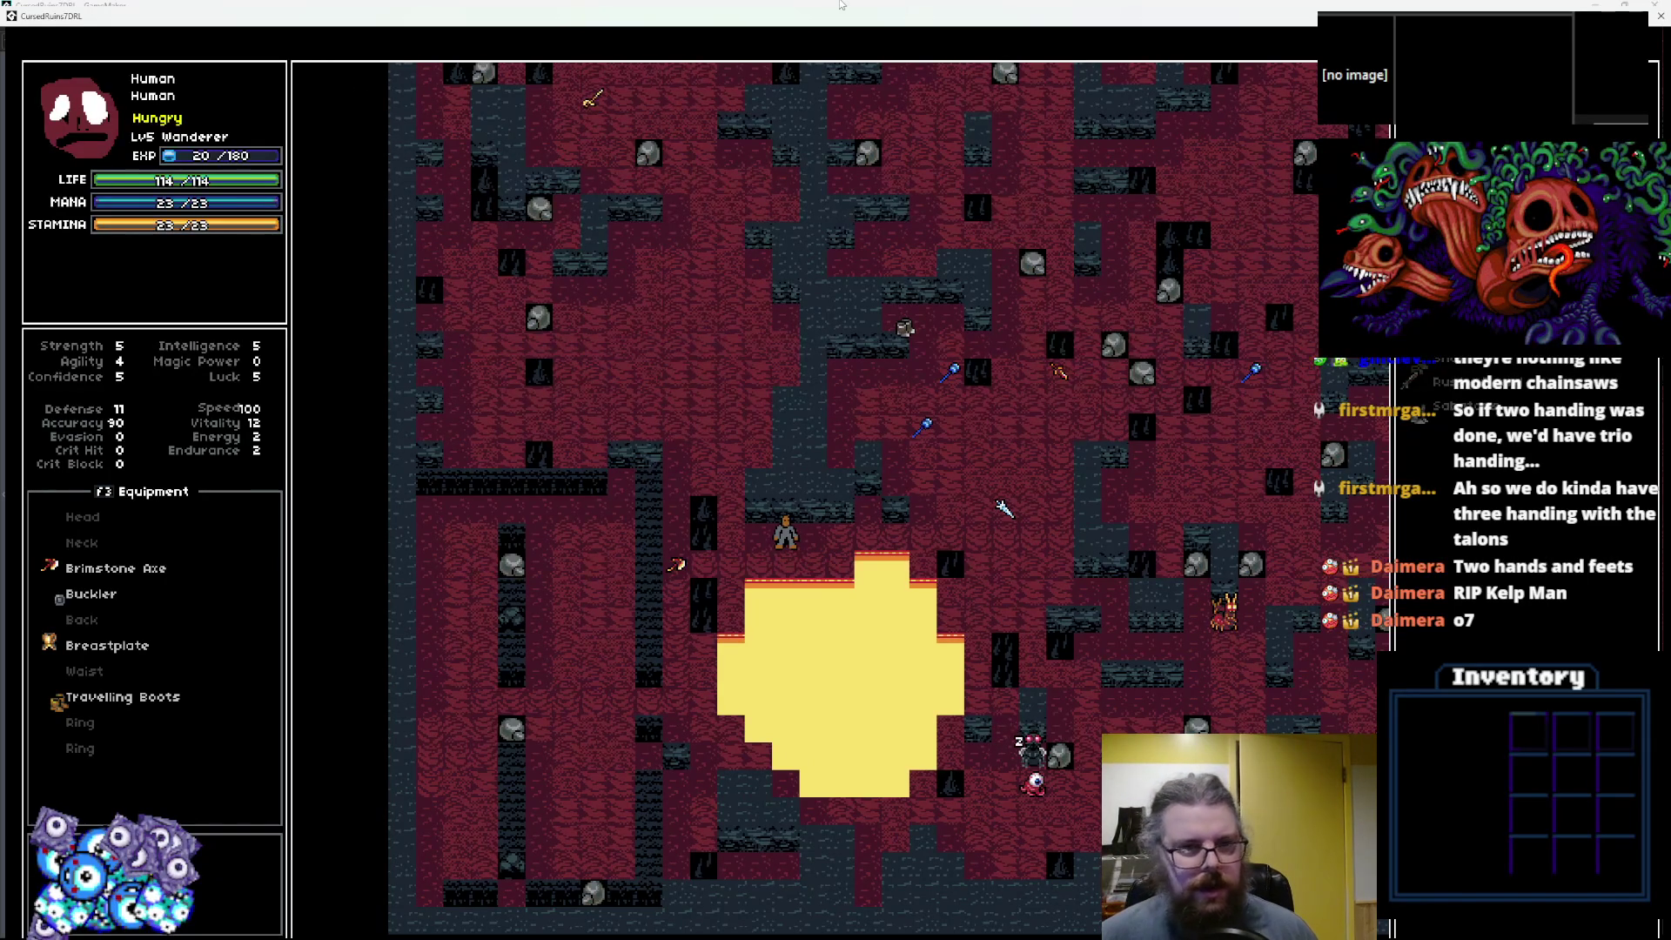
Head north-west up the cave passage.
{"action": "key", "text": "KP_Home"}
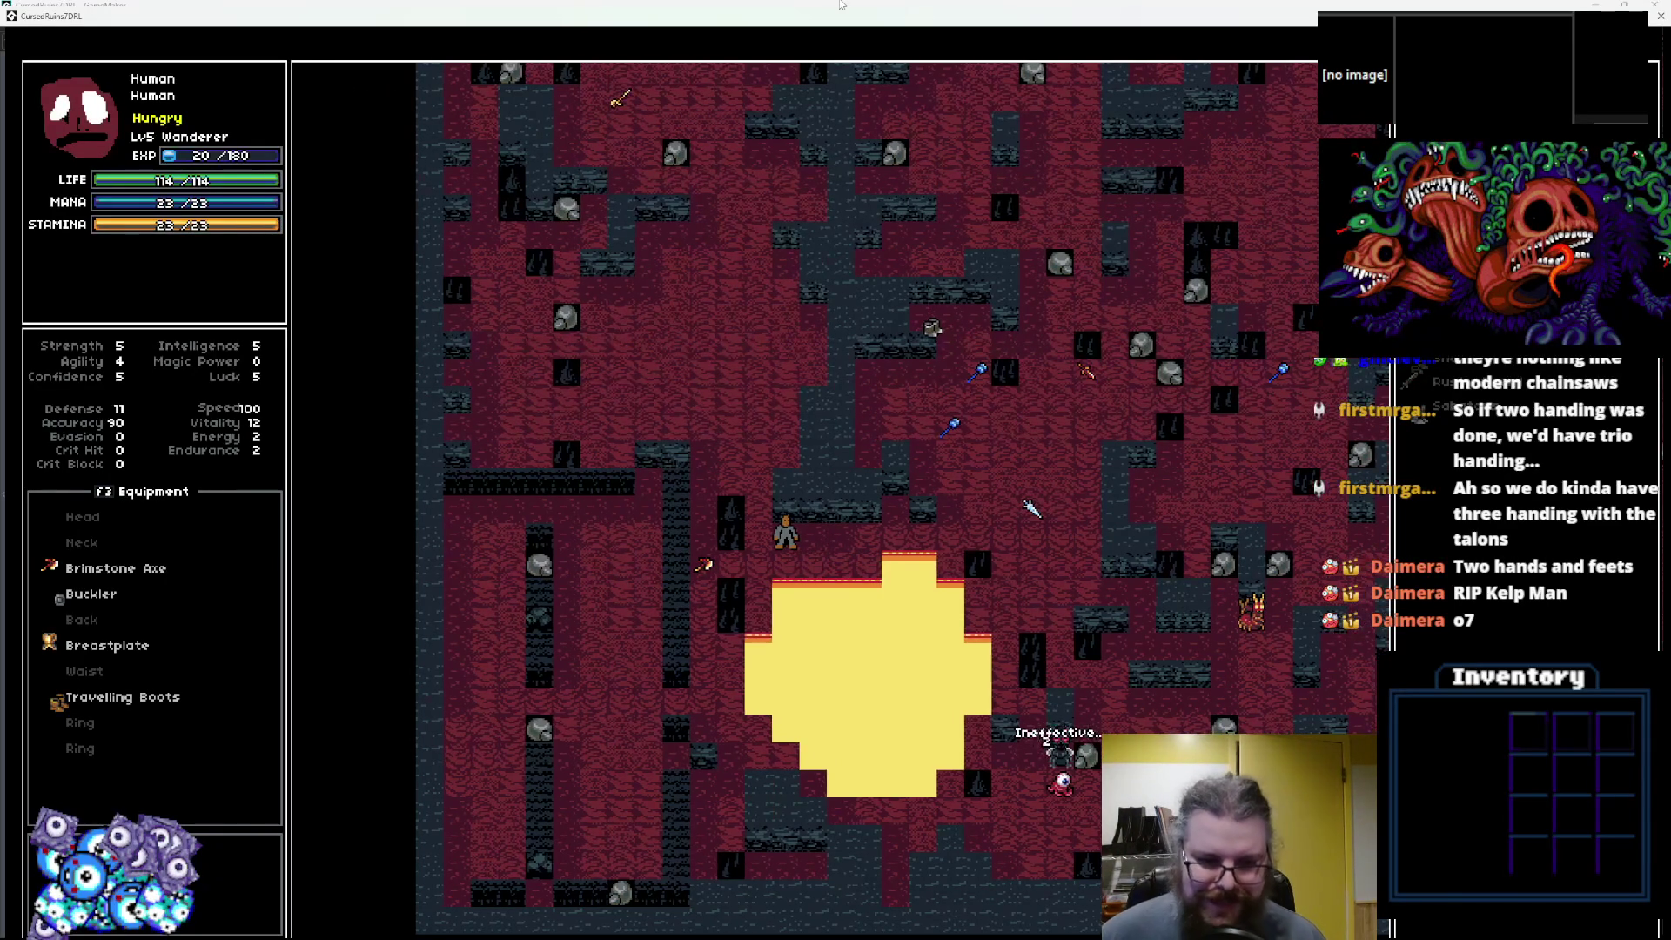
{"action": "key", "text": "KP_Home"}
{"action": "key", "text": "KP_Up"}
{"action": "key", "text": "KP_Up"}
{"action": "key", "text": "KP_Up"}
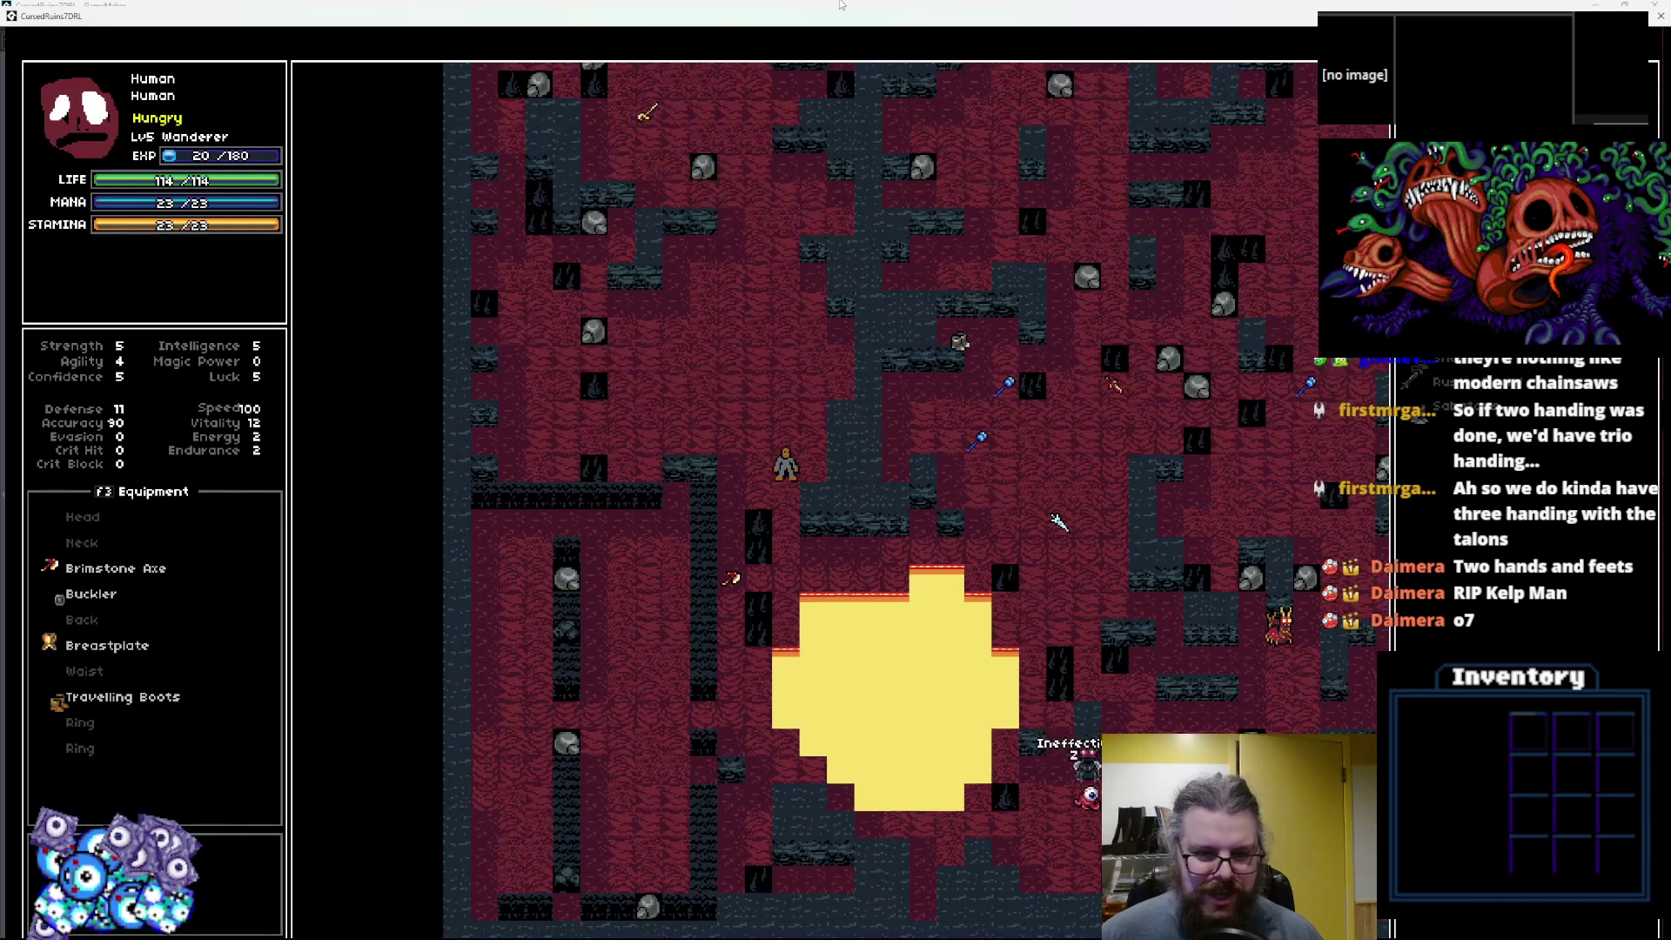
{"action": "key", "text": "KP_Home"}
{"action": "key", "text": "KP_Home"}
{"action": "key", "text": "KP_Up"}
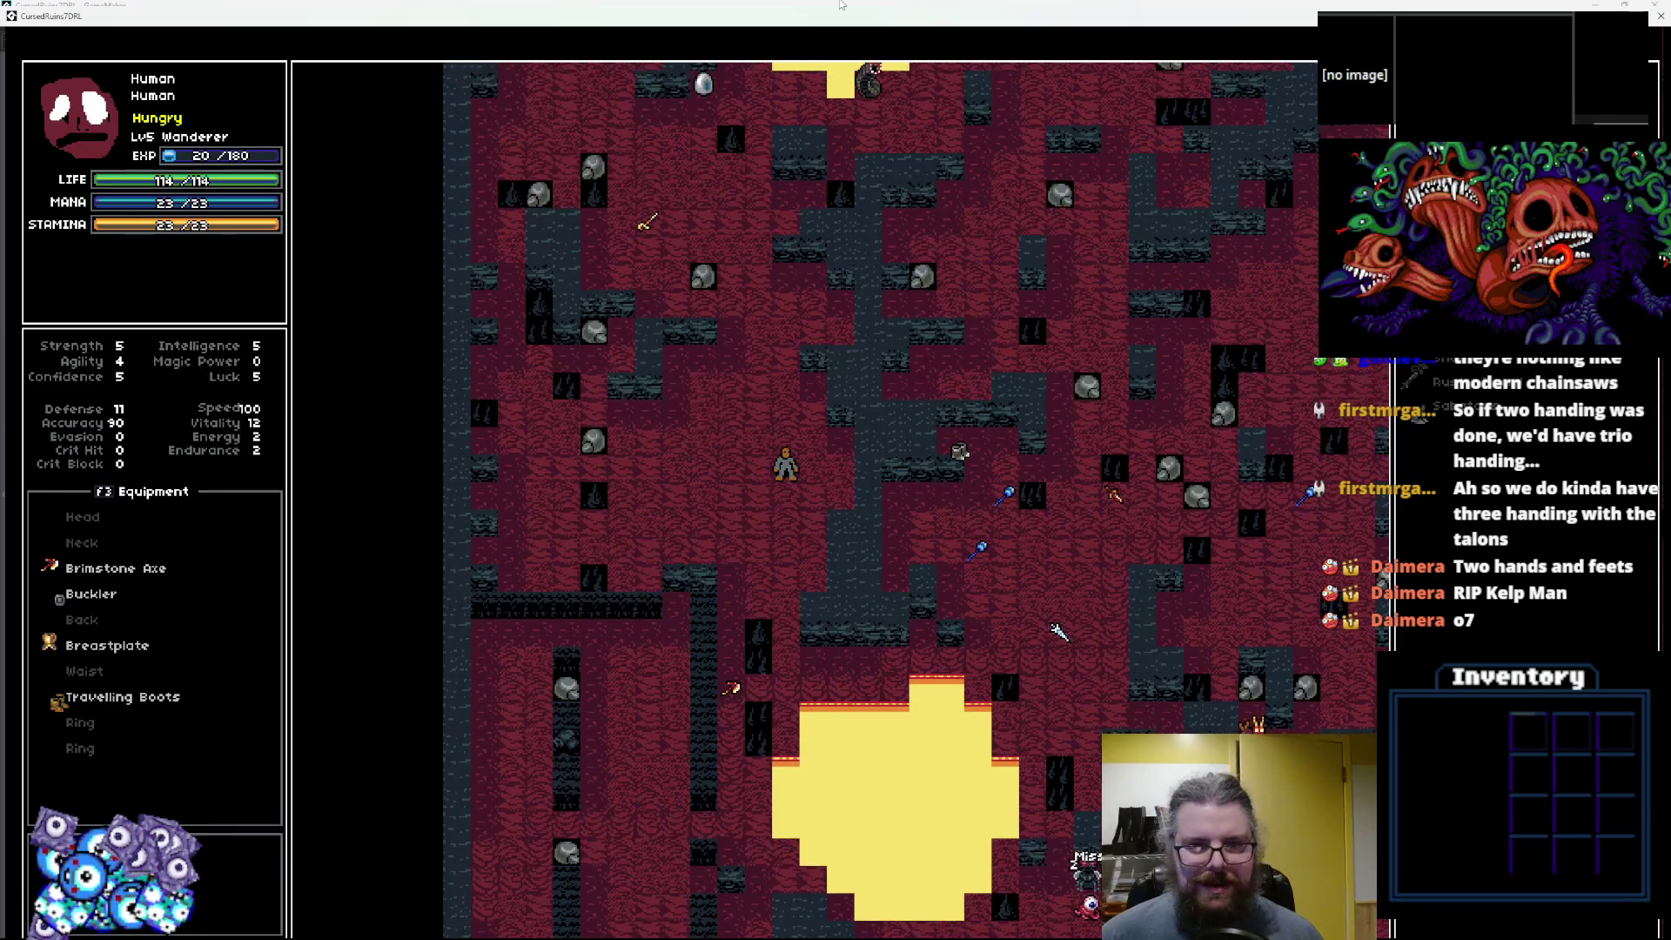
{"action": "key", "text": "KP_Prior"}
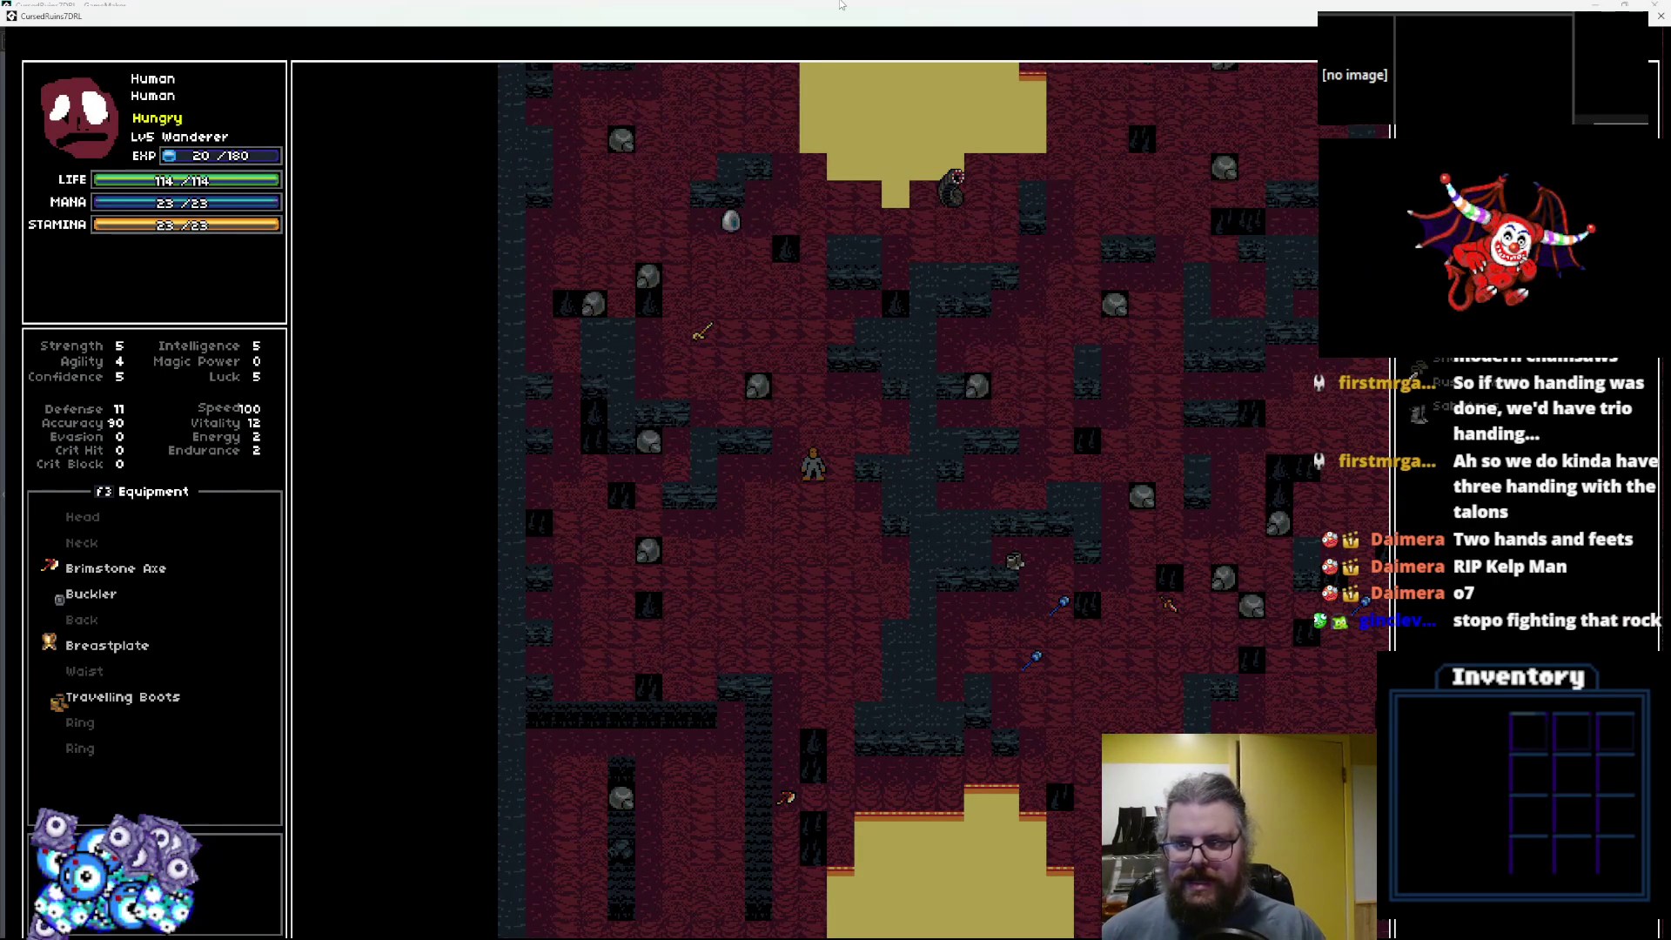
Equip the found Sabatons in place of the Travelling Boots.
{"action": "key", "text": "i"}
{"action": "key", "text": "a"}
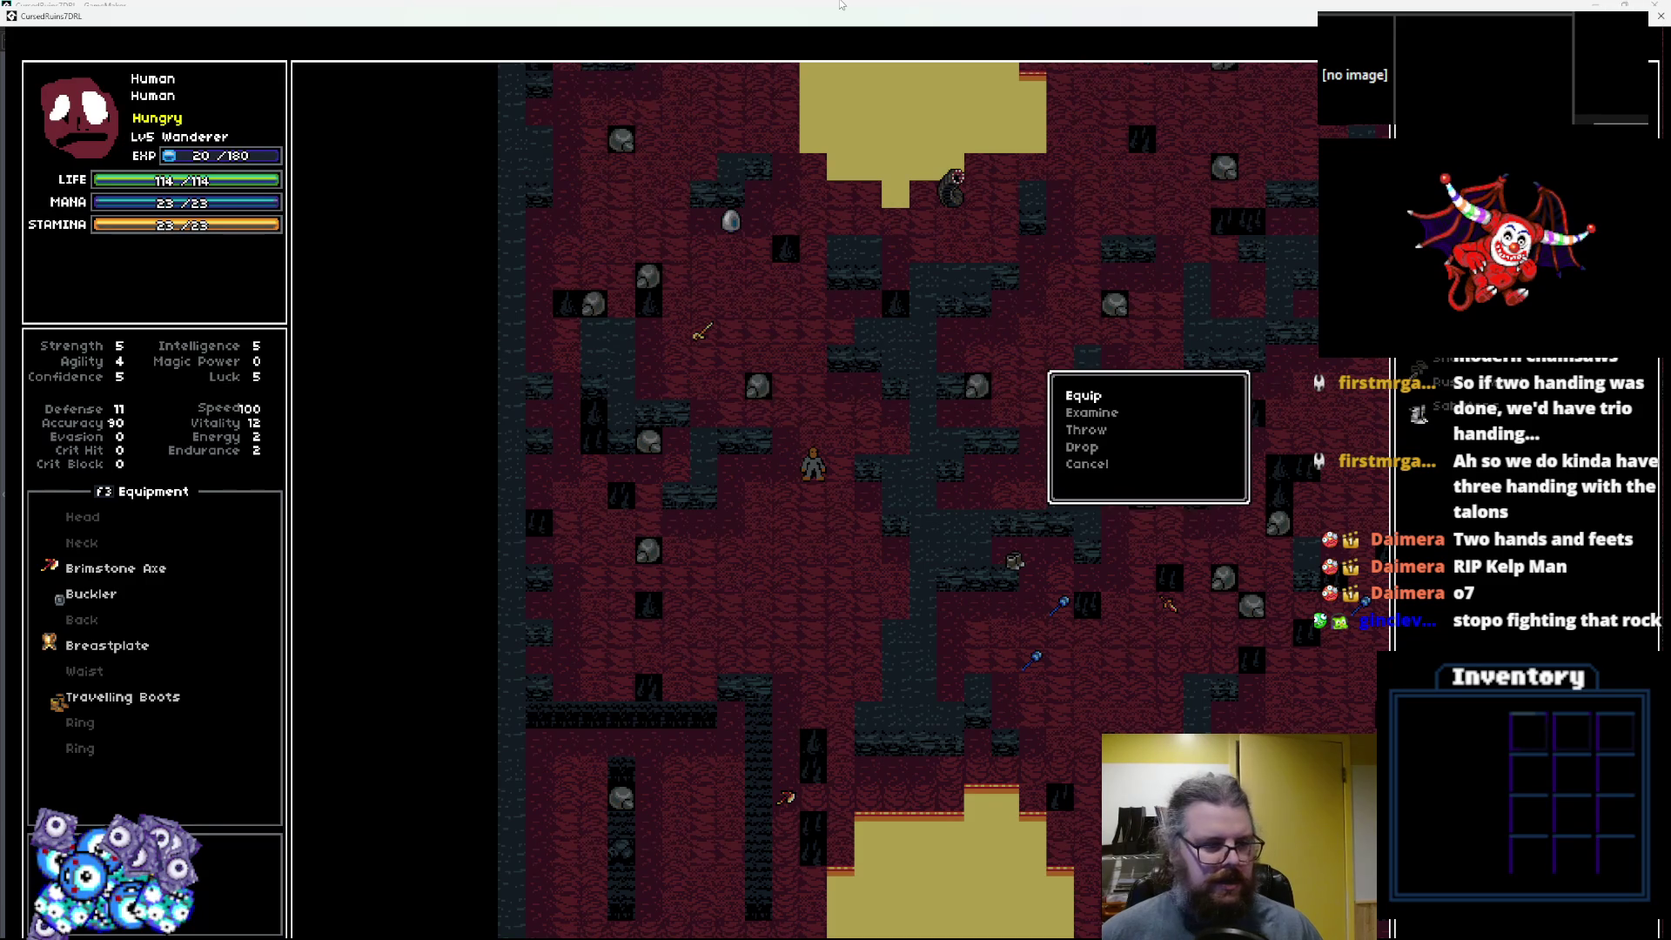
{"action": "key", "text": "Return"}
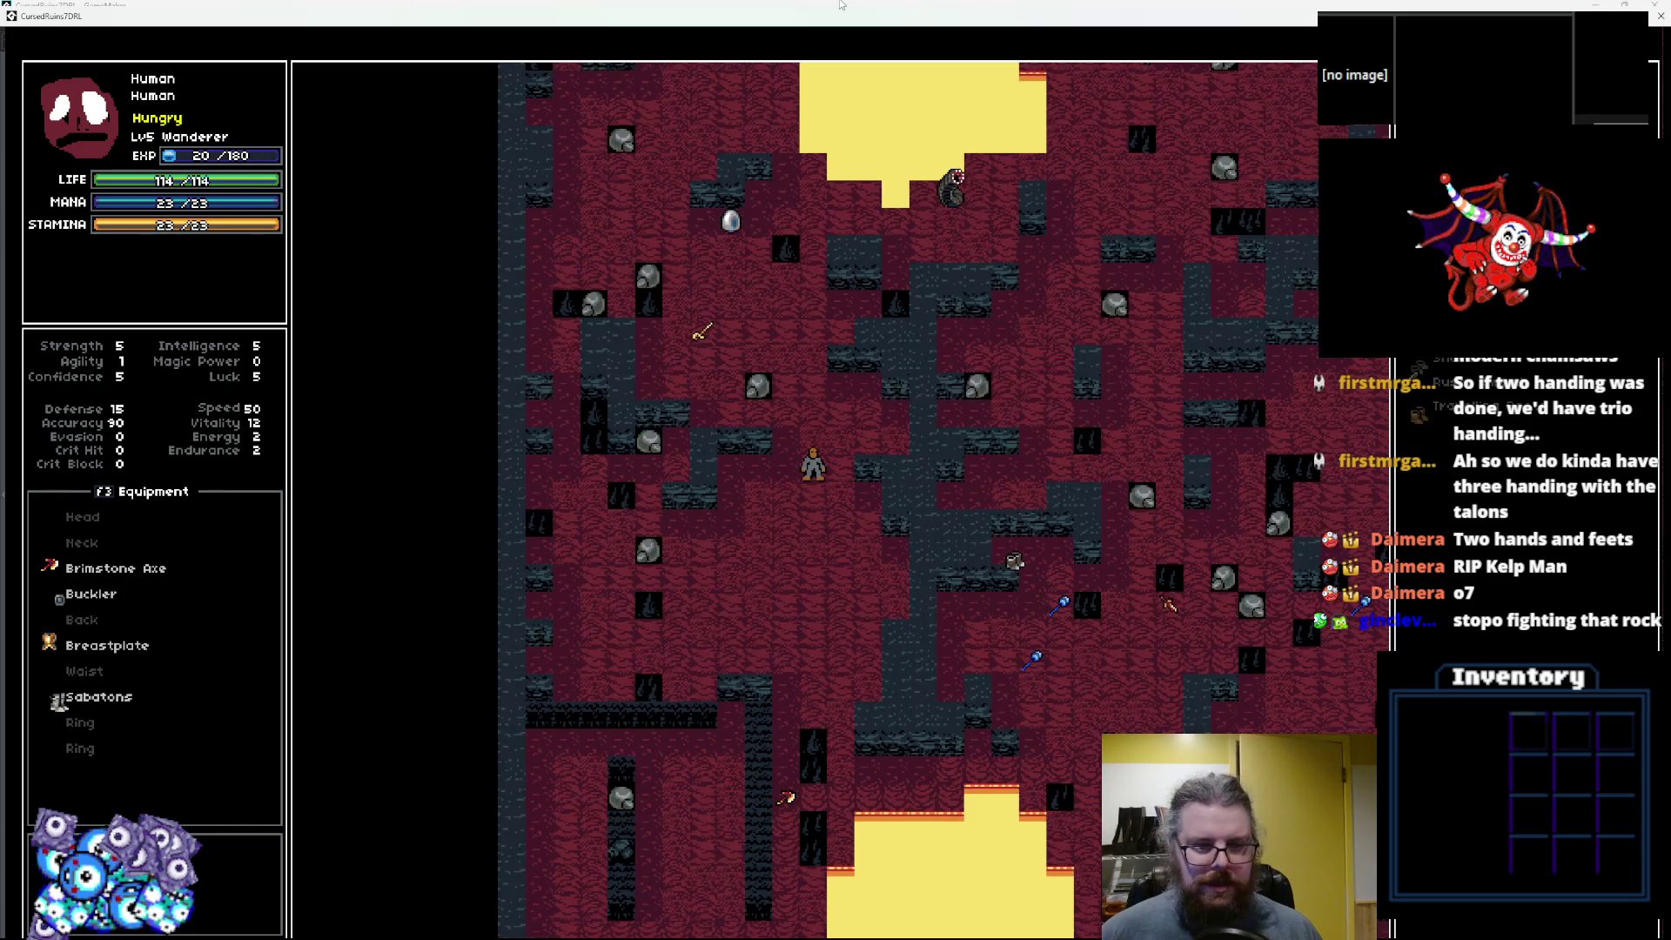
Walk north past the egg and bump-attack the pink creature beside the lava pool.
{"action": "key", "text": "Up"}
{"action": "key", "text": "Up"}
{"action": "key", "text": "Up"}
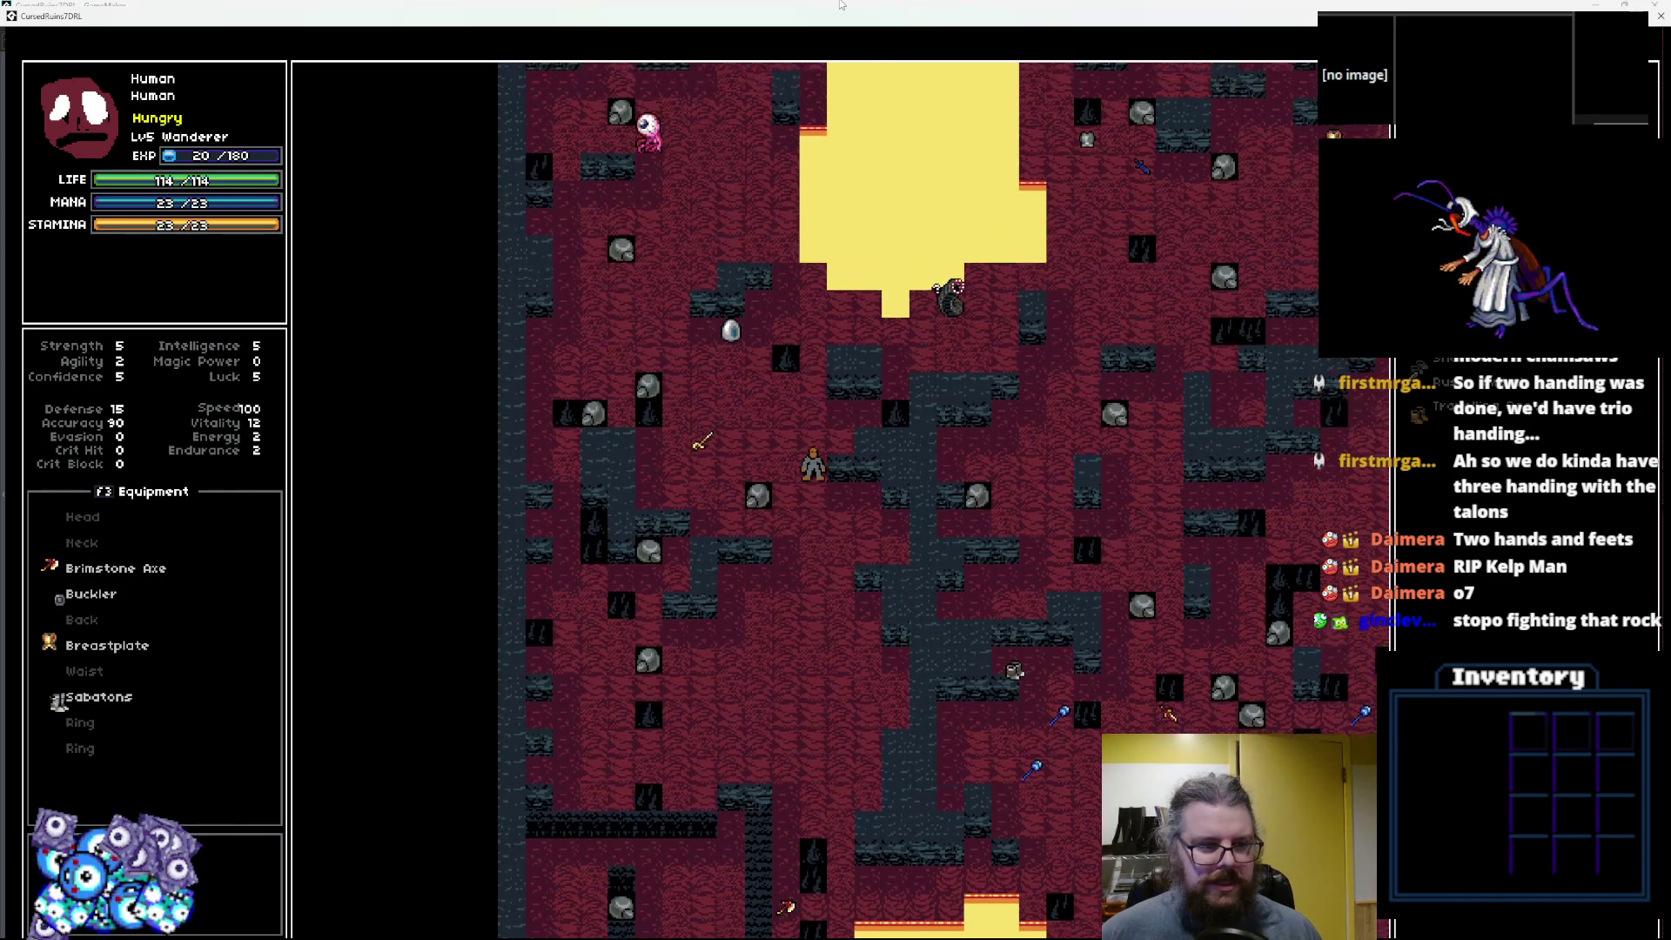
{"action": "key", "text": "Home"}
{"action": "key", "text": "Home"}
{"action": "key", "text": "Home"}
{"action": "key", "text": "Up"}
{"action": "key", "text": "Page_Up"}
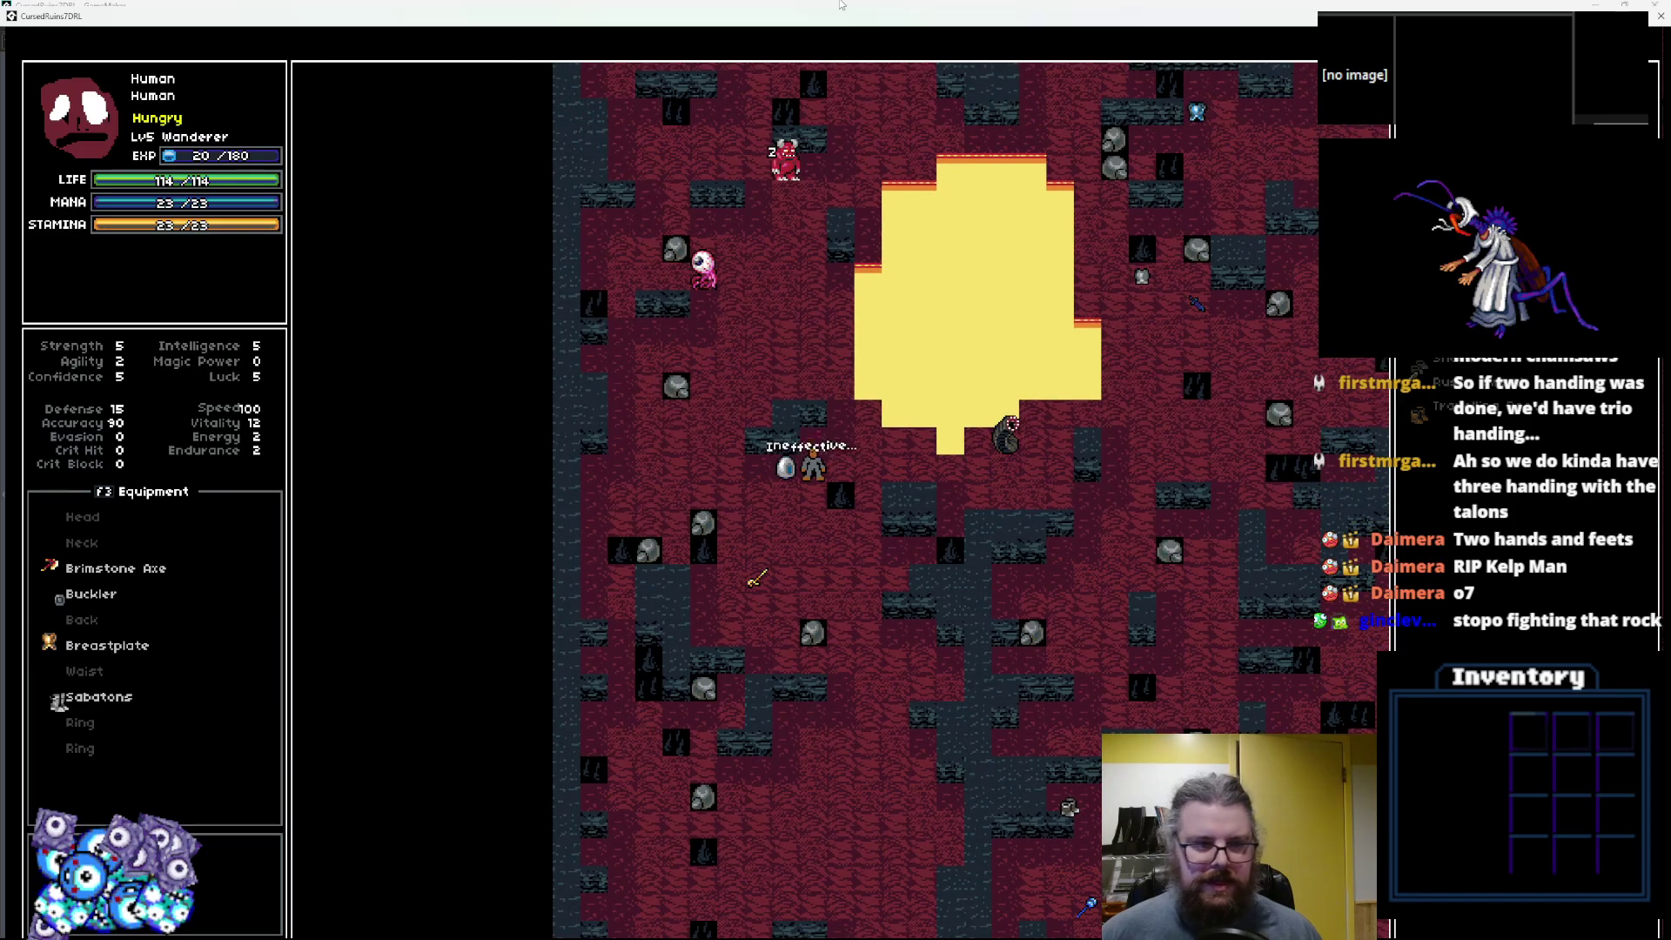
{"action": "key", "text": "Page_Up"}
{"action": "key", "text": "Right"}
{"action": "key", "text": "Right"}
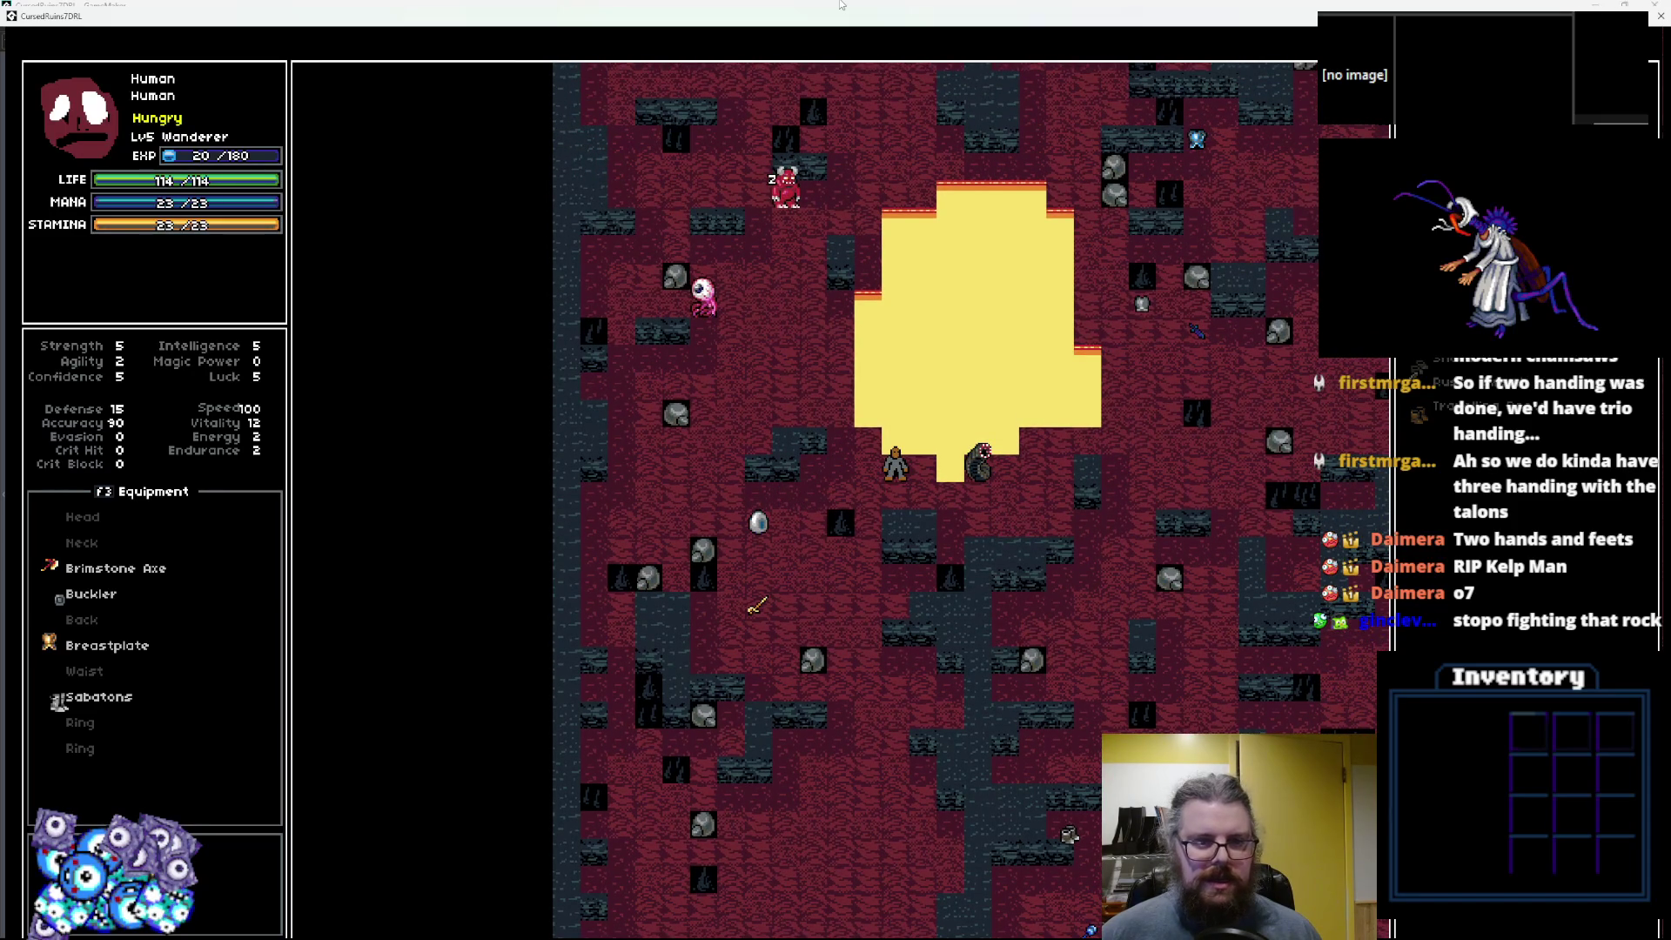
{"action": "key", "text": "Home"}
{"action": "key", "text": "Home"}
{"action": "key", "text": "Home"}
{"action": "key", "text": "Home"}
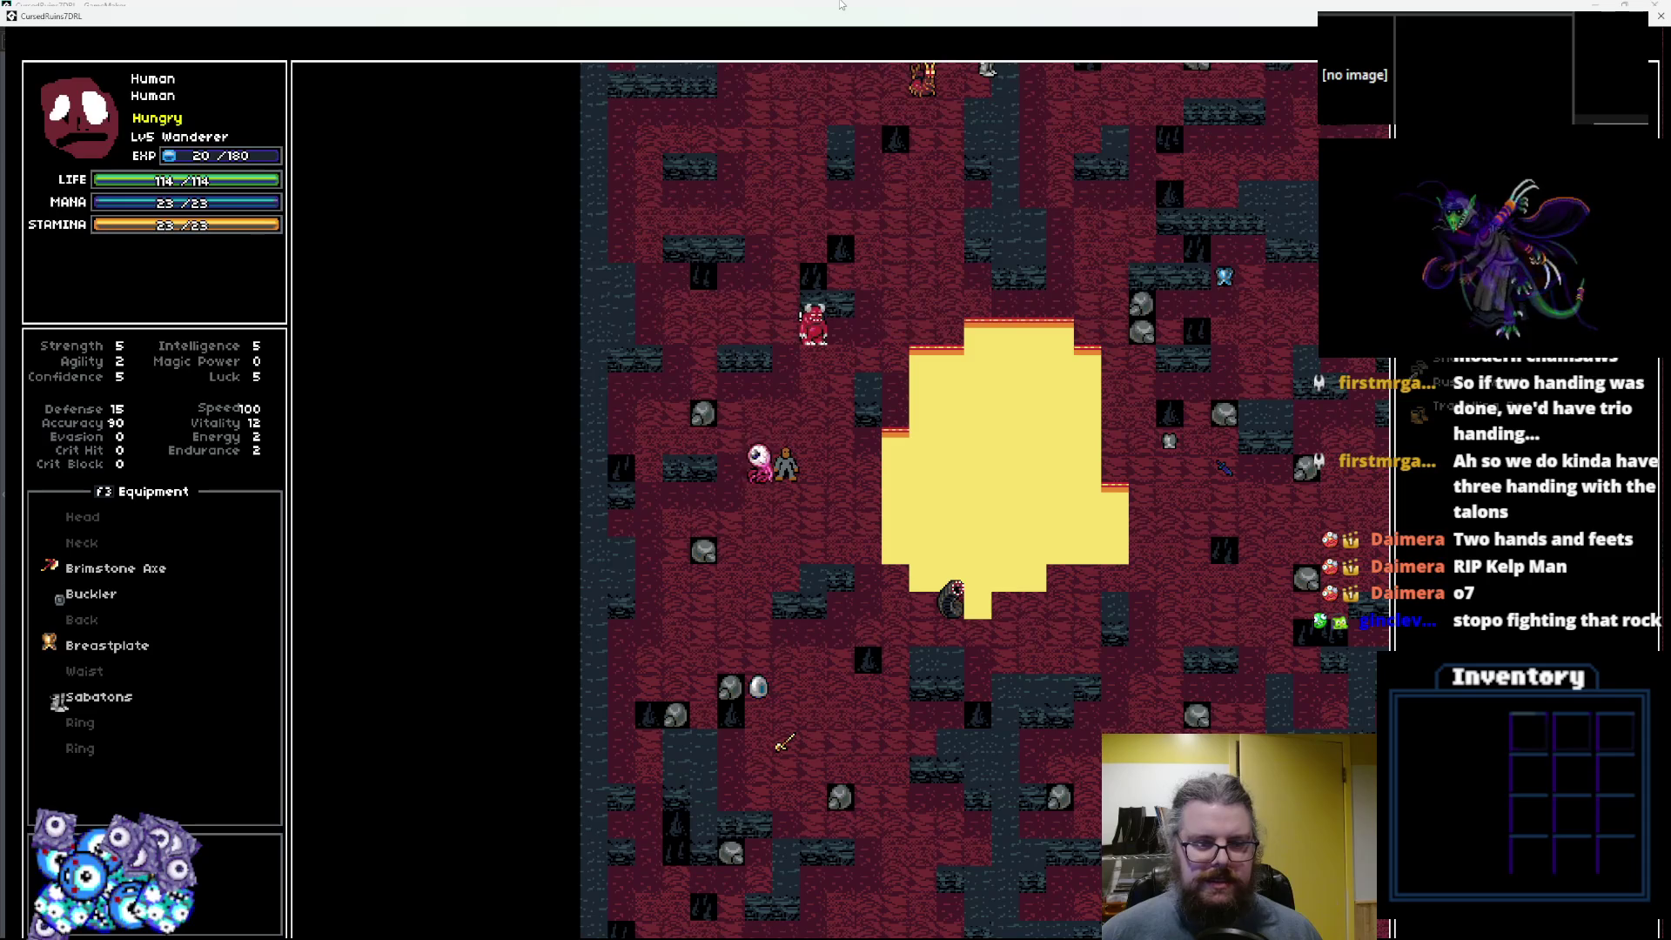
{"action": "key", "text": "Left"}
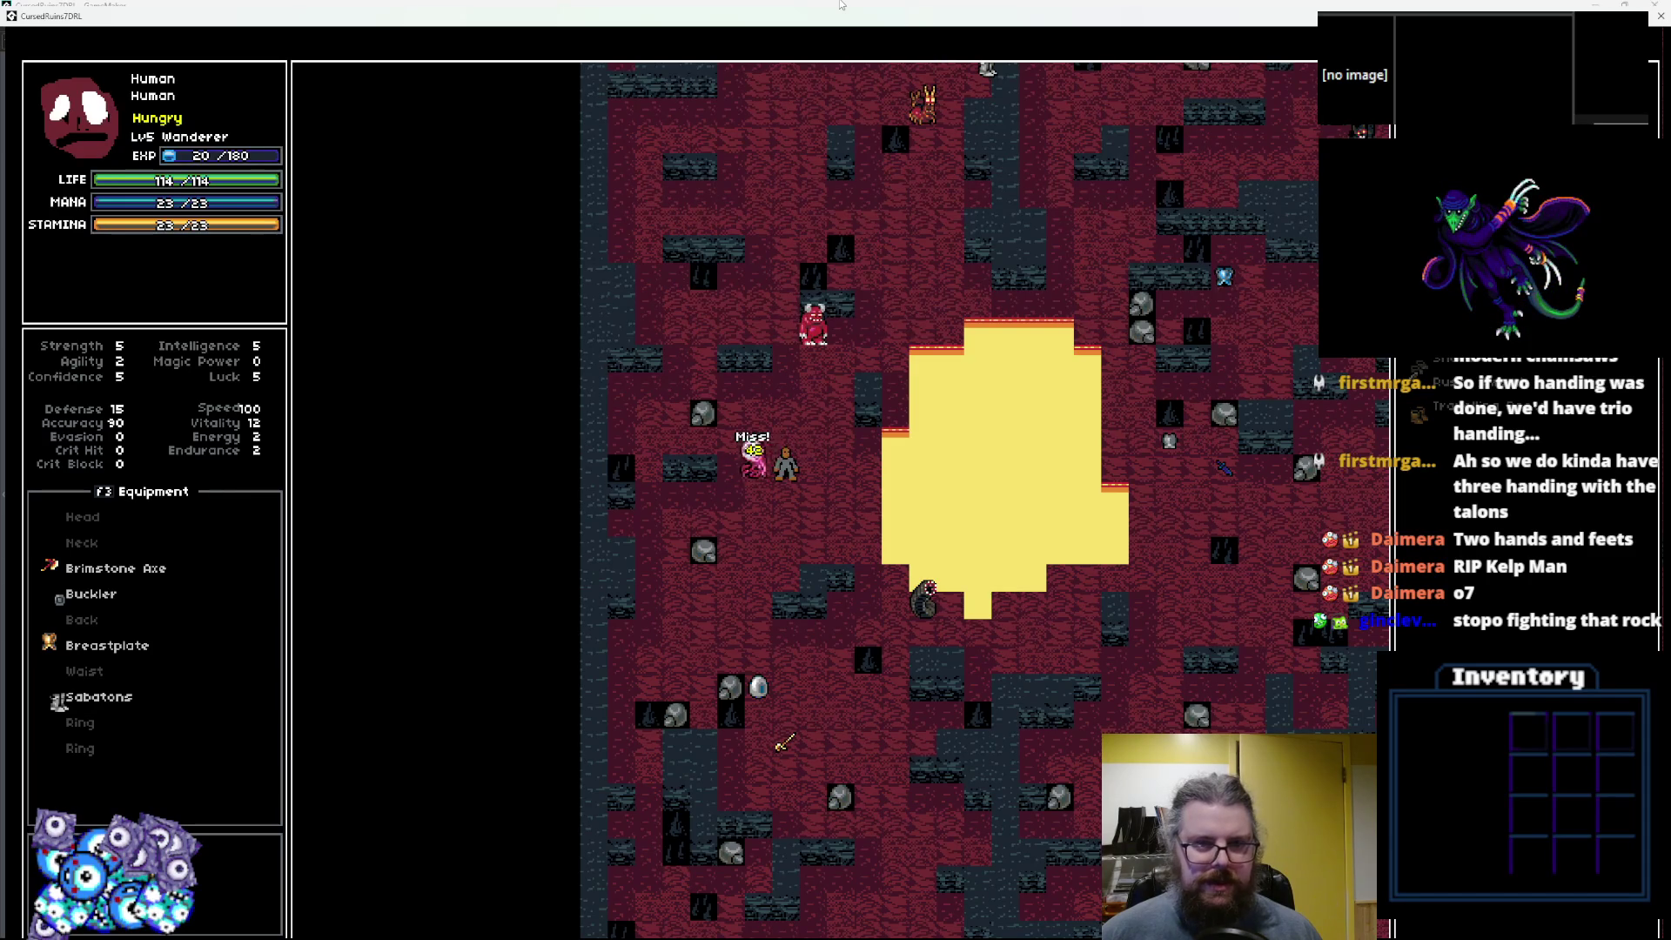
{"action": "key", "text": "Left"}
{"action": "key", "text": "Left"}
{"action": "key", "text": "Left"}
{"action": "key", "text": "Left"}
{"action": "key", "text": "Left"}
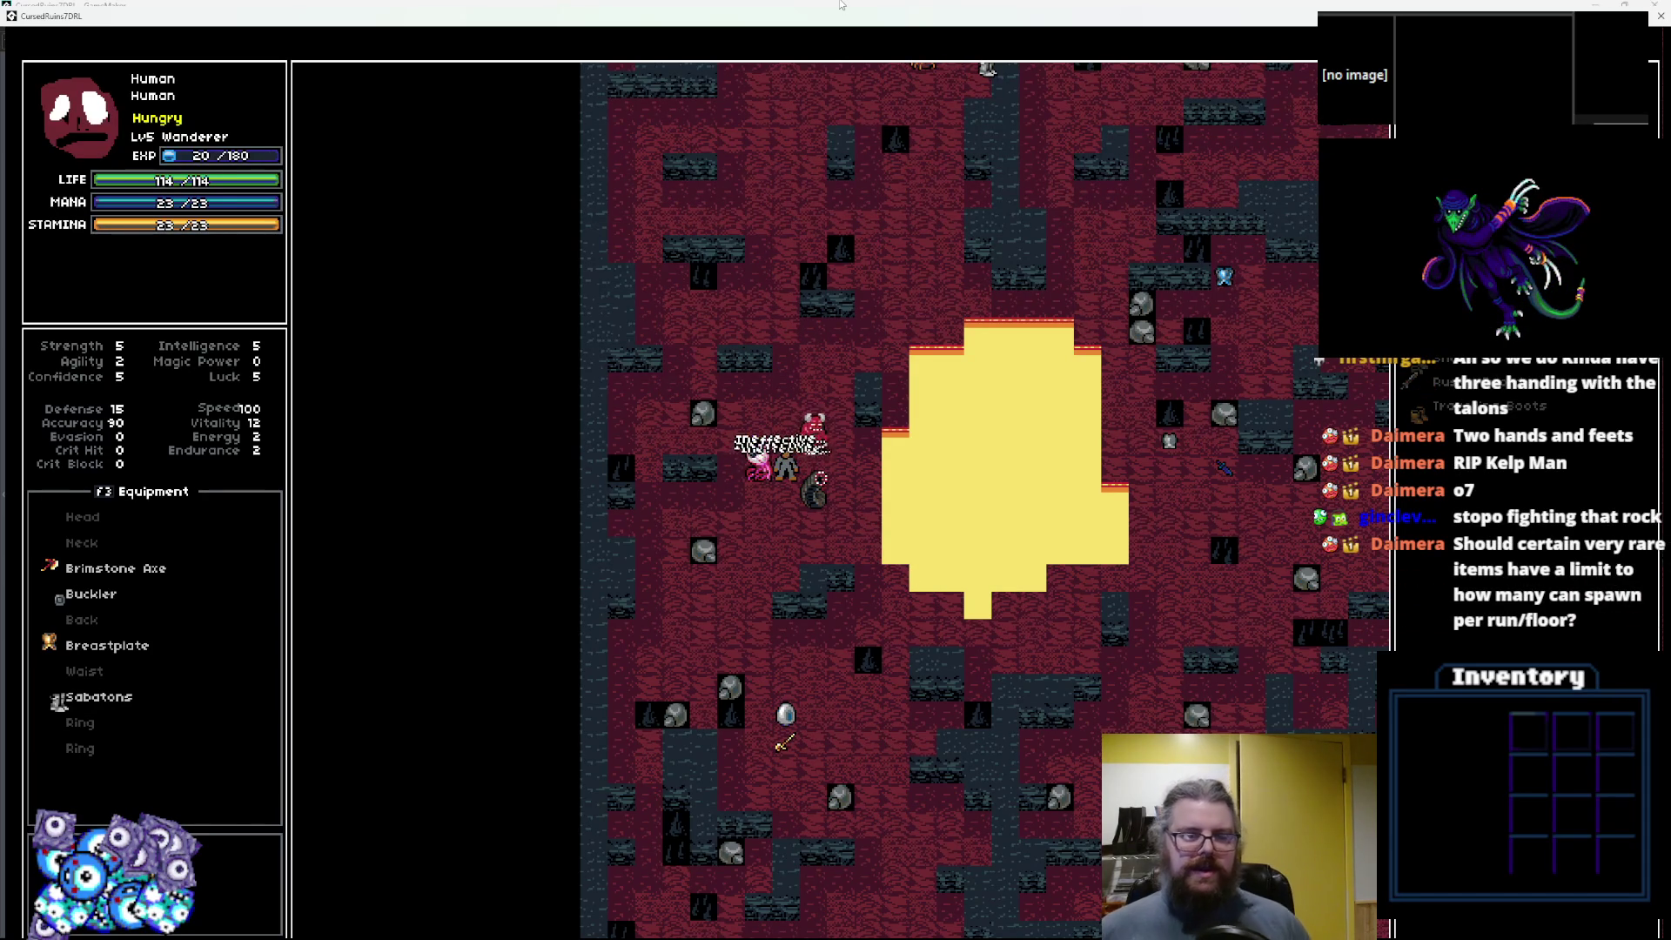
Keep fighting the pink creature, the demon and the egg beside the lava pool.
{"action": "key", "text": "Left"}
{"action": "key", "text": "Left"}
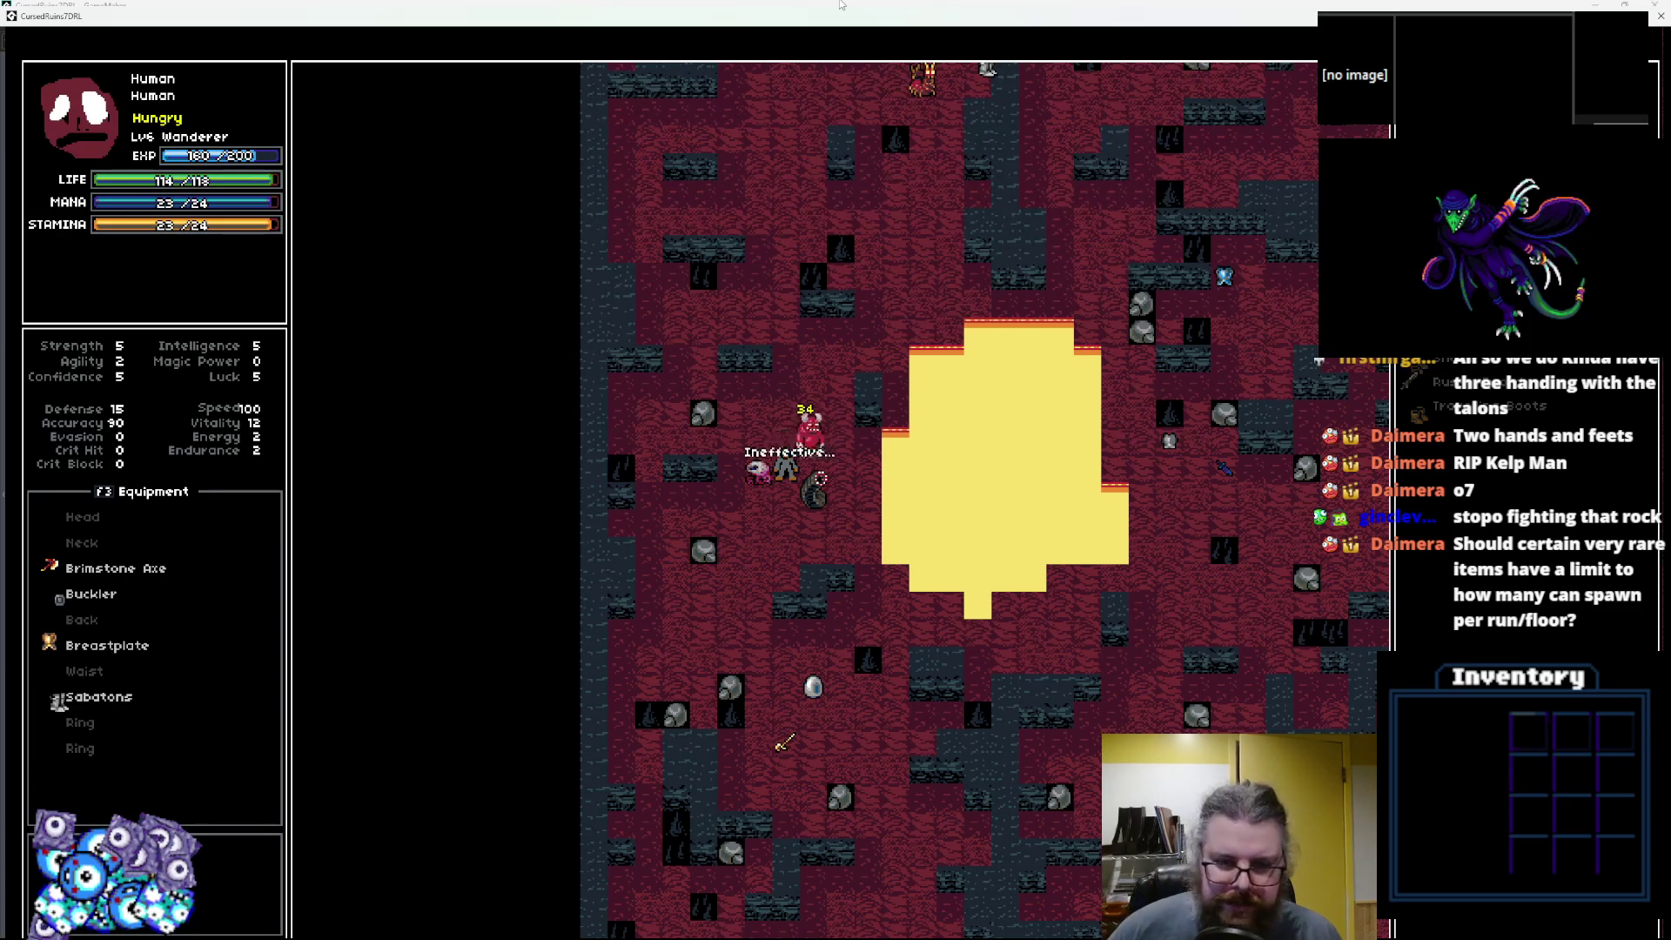
{"action": "key", "text": "Left"}
{"action": "key", "text": "Left"}
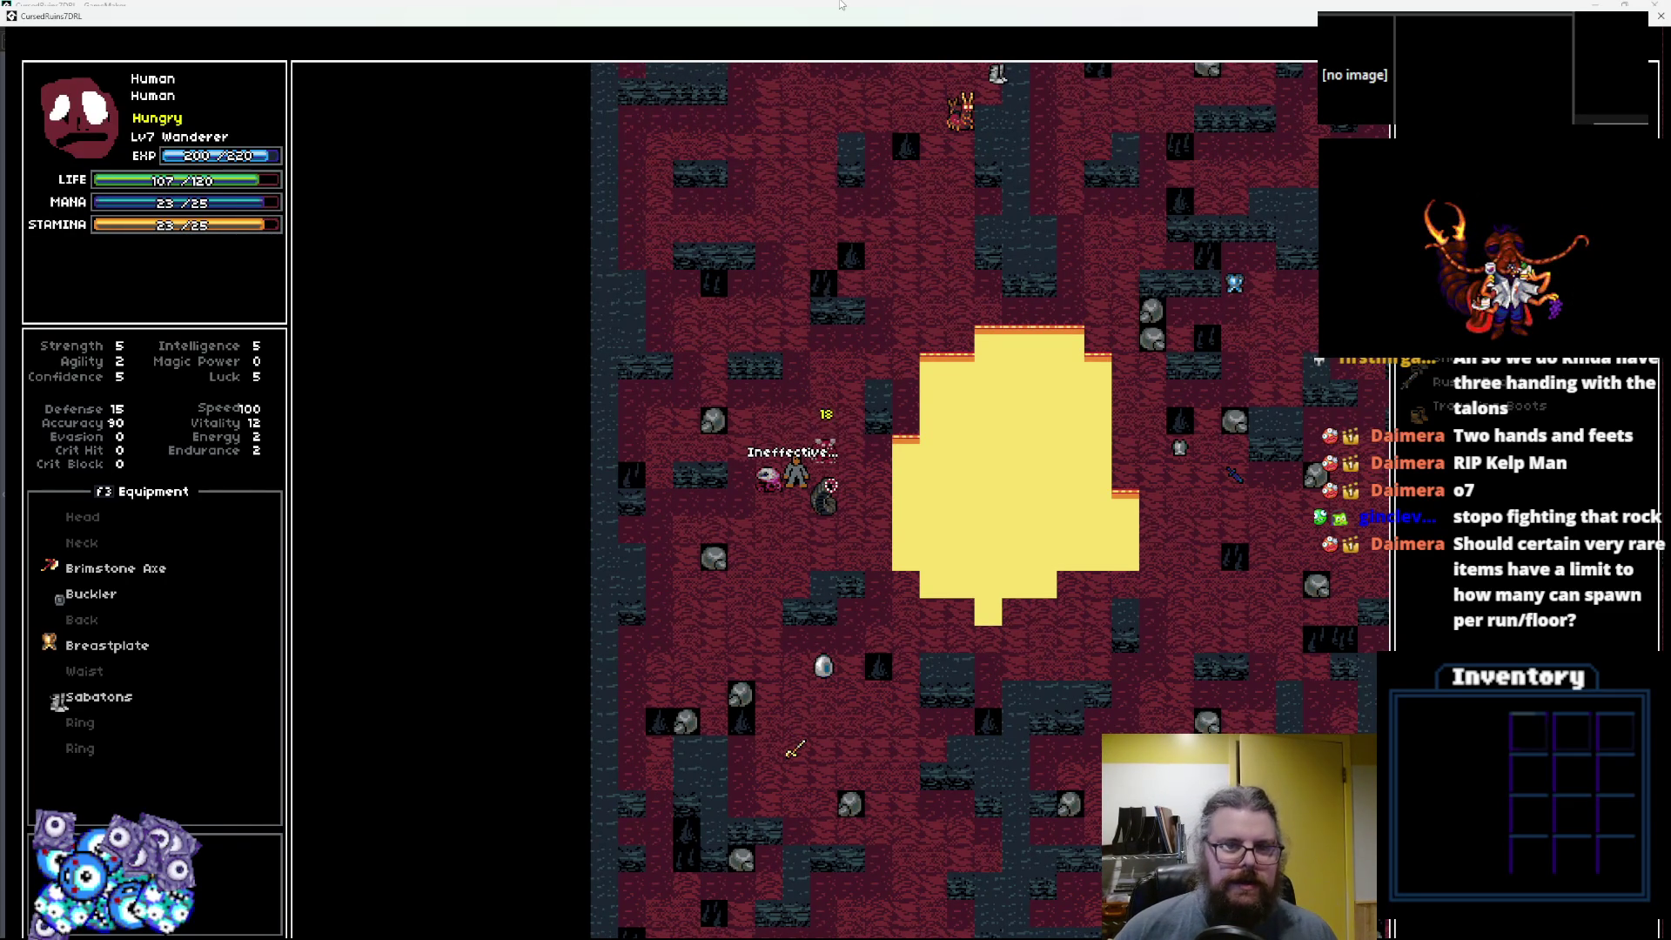
{"action": "key", "text": "KP_9"}
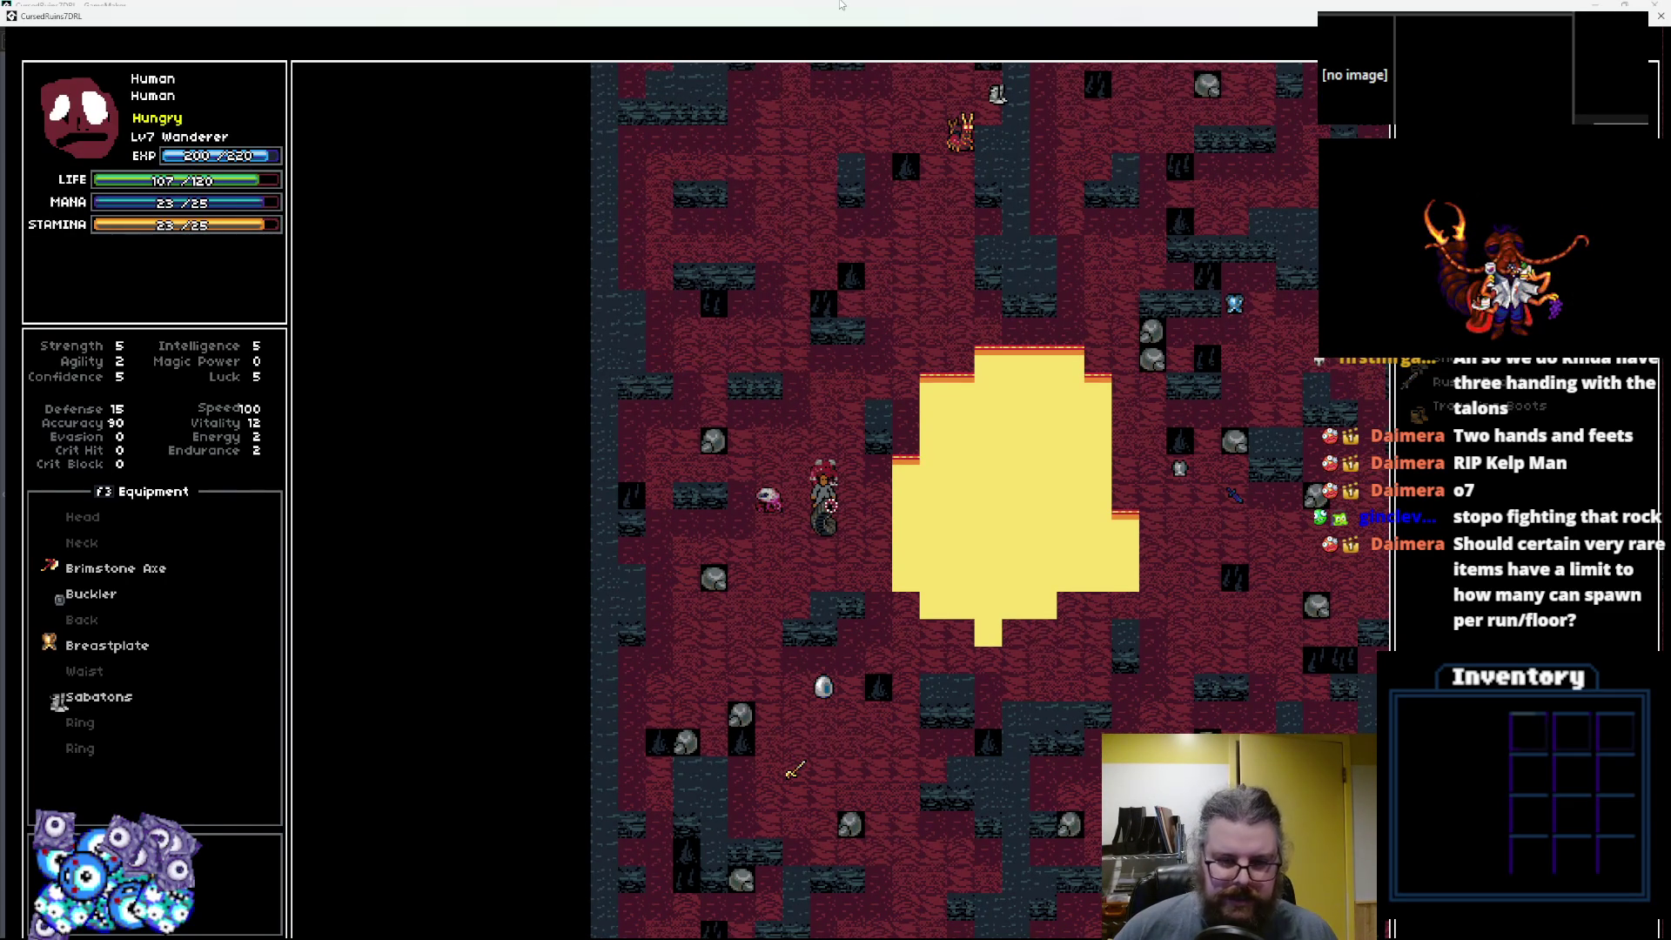
{"action": "key", "text": "Left"}
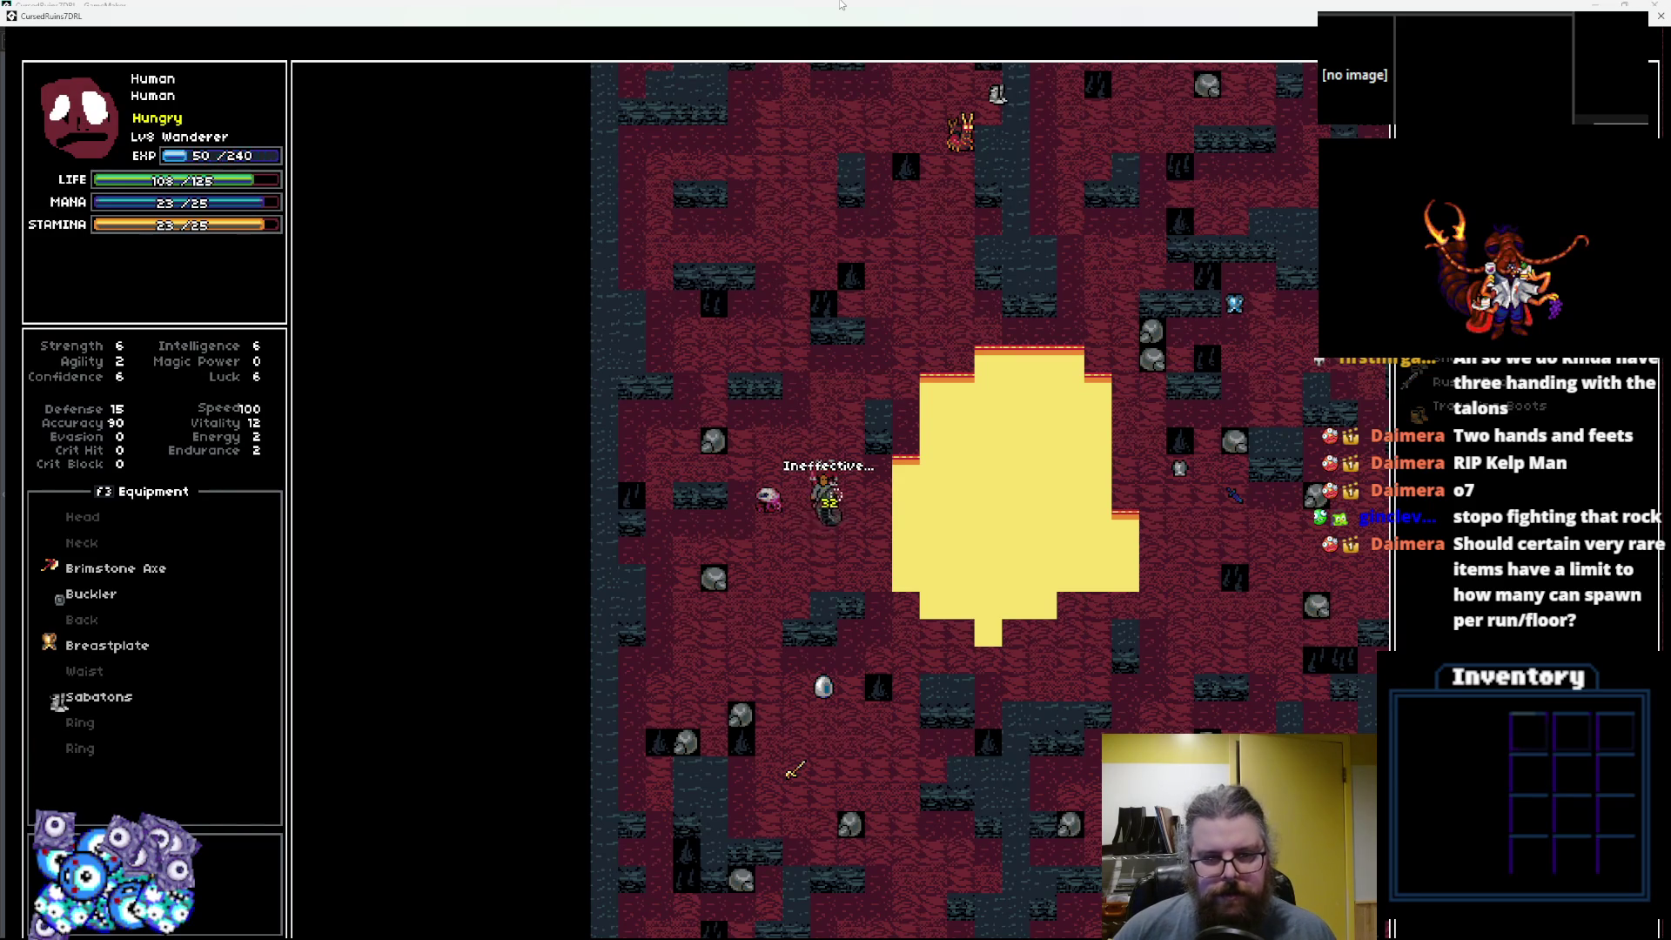
{"action": "key", "text": "Down"}
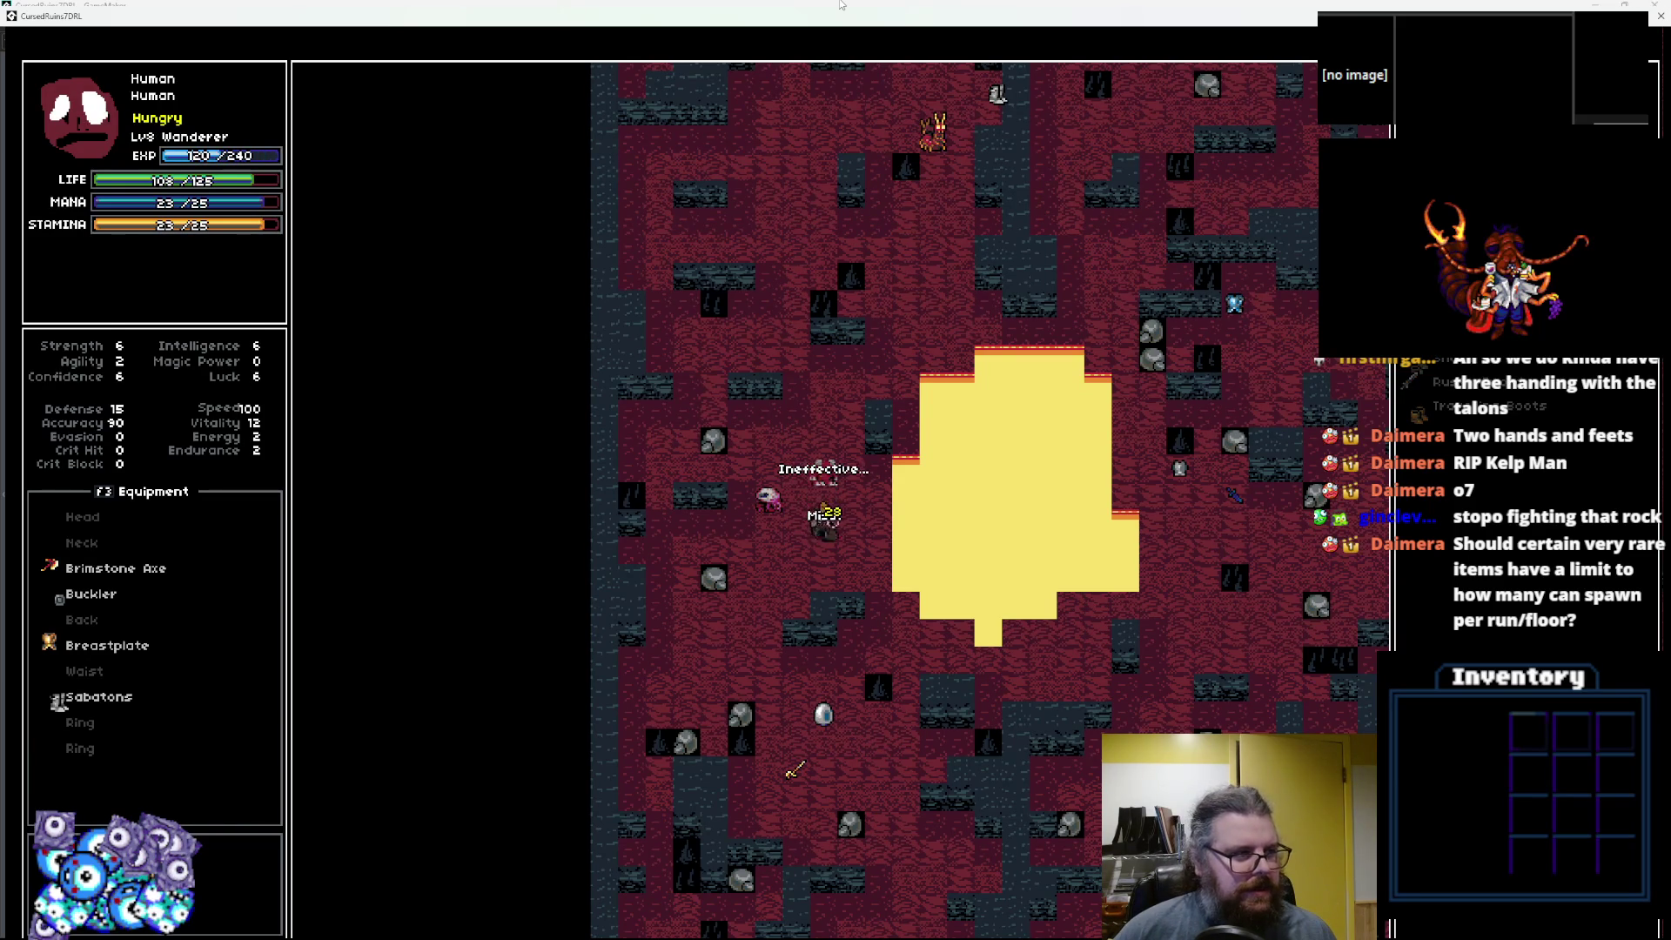
Walk north-east, then right across the cave past the yellow pool toward the monsters.
{"action": "key", "text": "KP_9"}
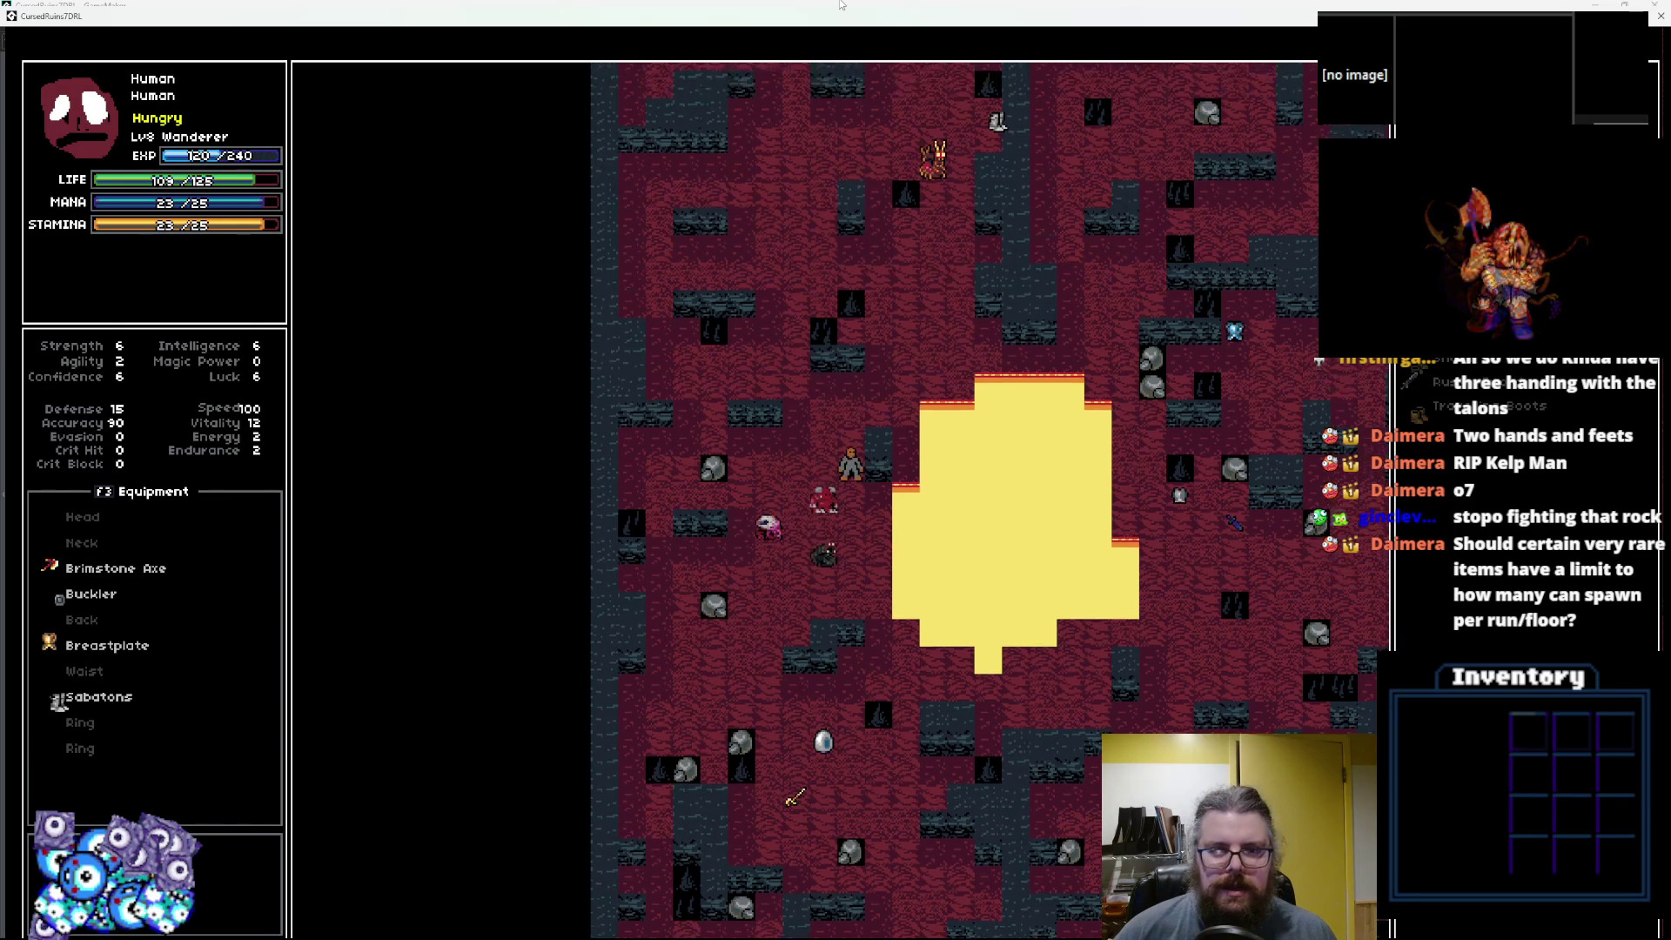
{"action": "key", "text": "KP_9"}
{"action": "key", "text": "KP_9"}
{"action": "key", "text": "KP_9"}
{"action": "key", "text": "KP_8"}
{"action": "key", "text": "KP_8"}
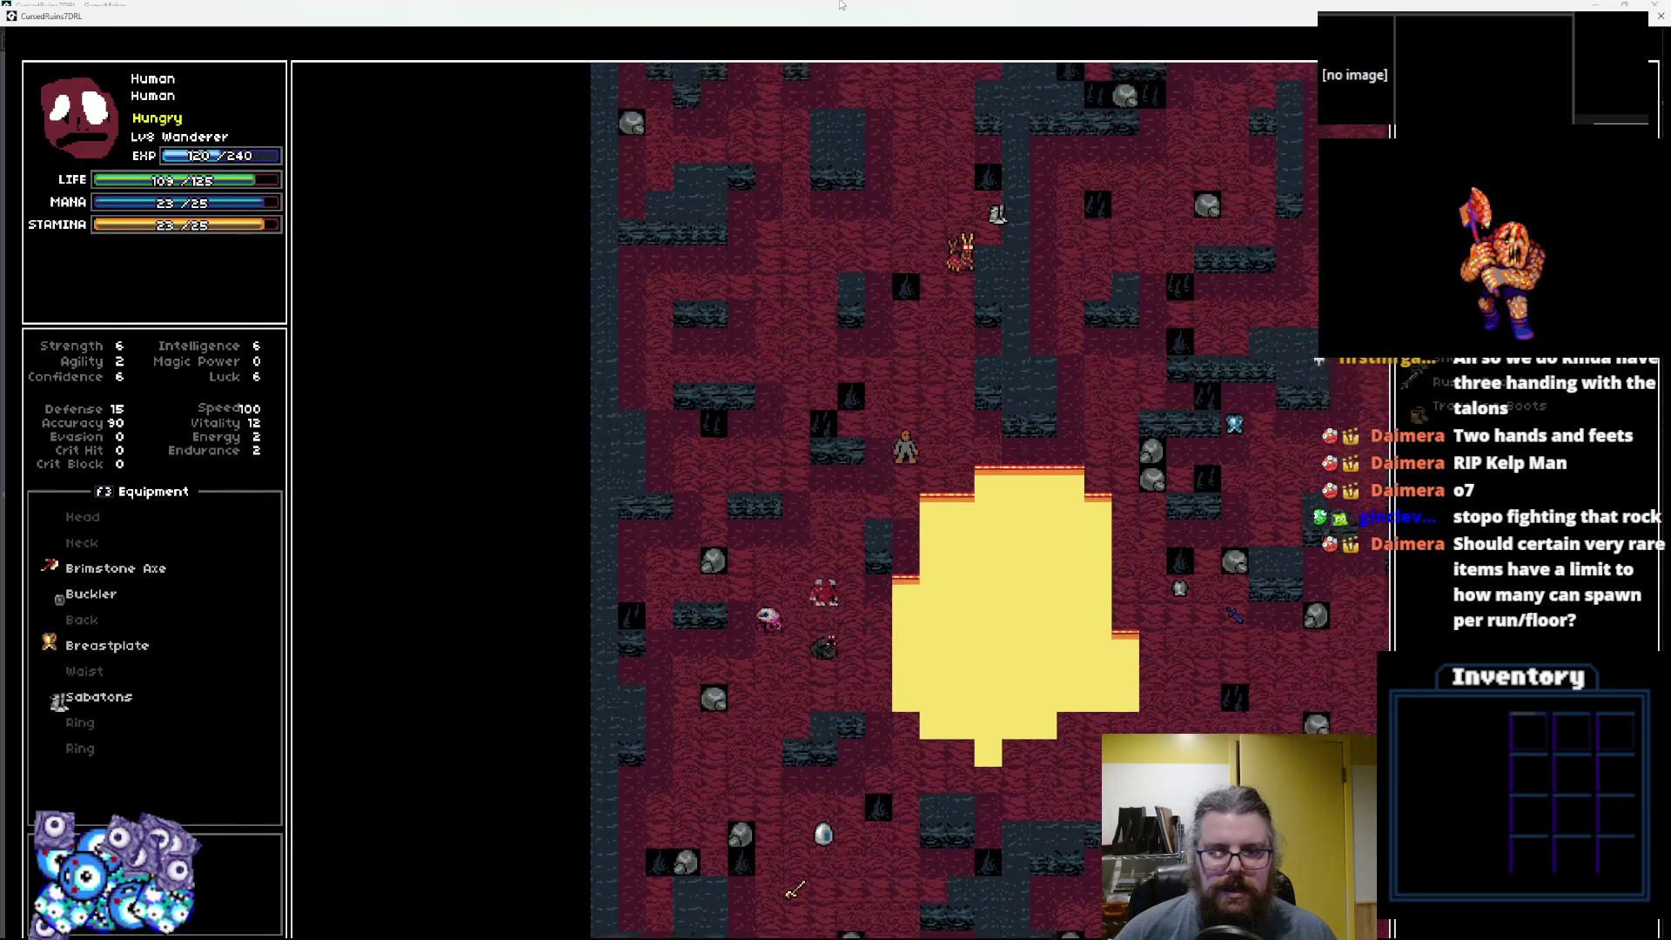
{"action": "key", "text": "KP_3"}
{"action": "key", "text": "KP_6"}
{"action": "key", "text": "KP_6"}
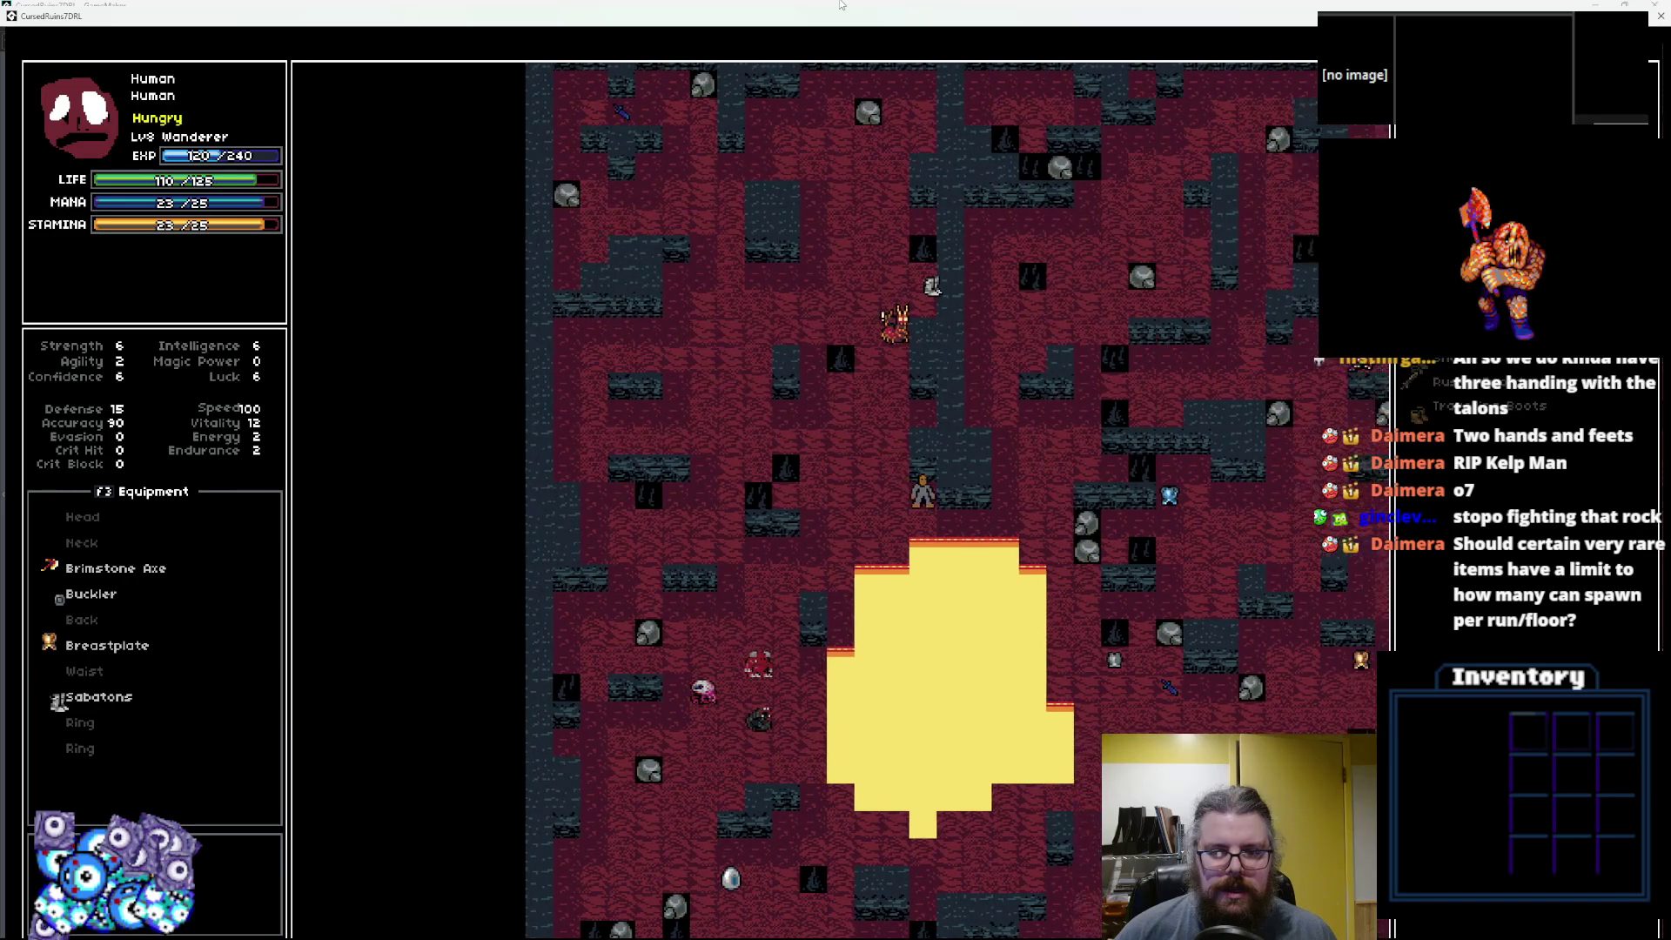
{"action": "key", "text": "KP_3"}
{"action": "key", "text": "KP_3"}
{"action": "key", "text": "KP_6"}
{"action": "key", "text": "KP_6"}
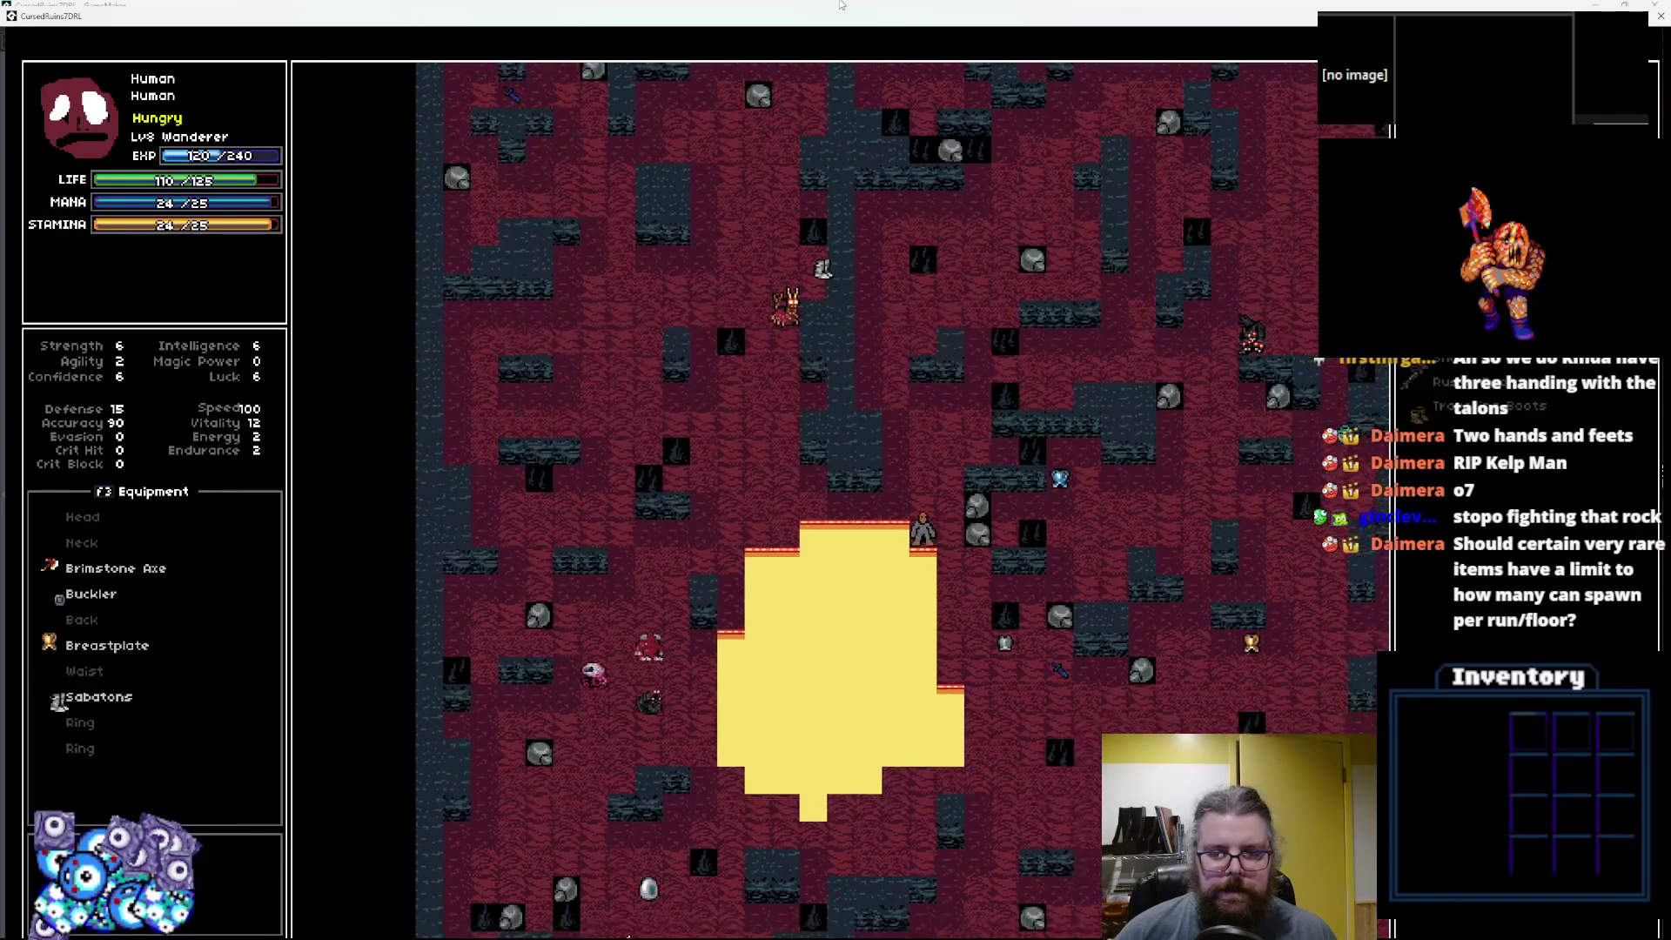
{"action": "key", "text": "KP_3"}
{"action": "key", "text": "KP_9"}
{"action": "key", "text": "KP_6"}
{"action": "key", "text": "KP_6"}
{"action": "key", "text": "KP_6"}
{"action": "key", "text": "KP_6"}
{"action": "key", "text": "KP_9"}
{"action": "key", "text": "KP_6"}
{"action": "key", "text": "KP_6"}
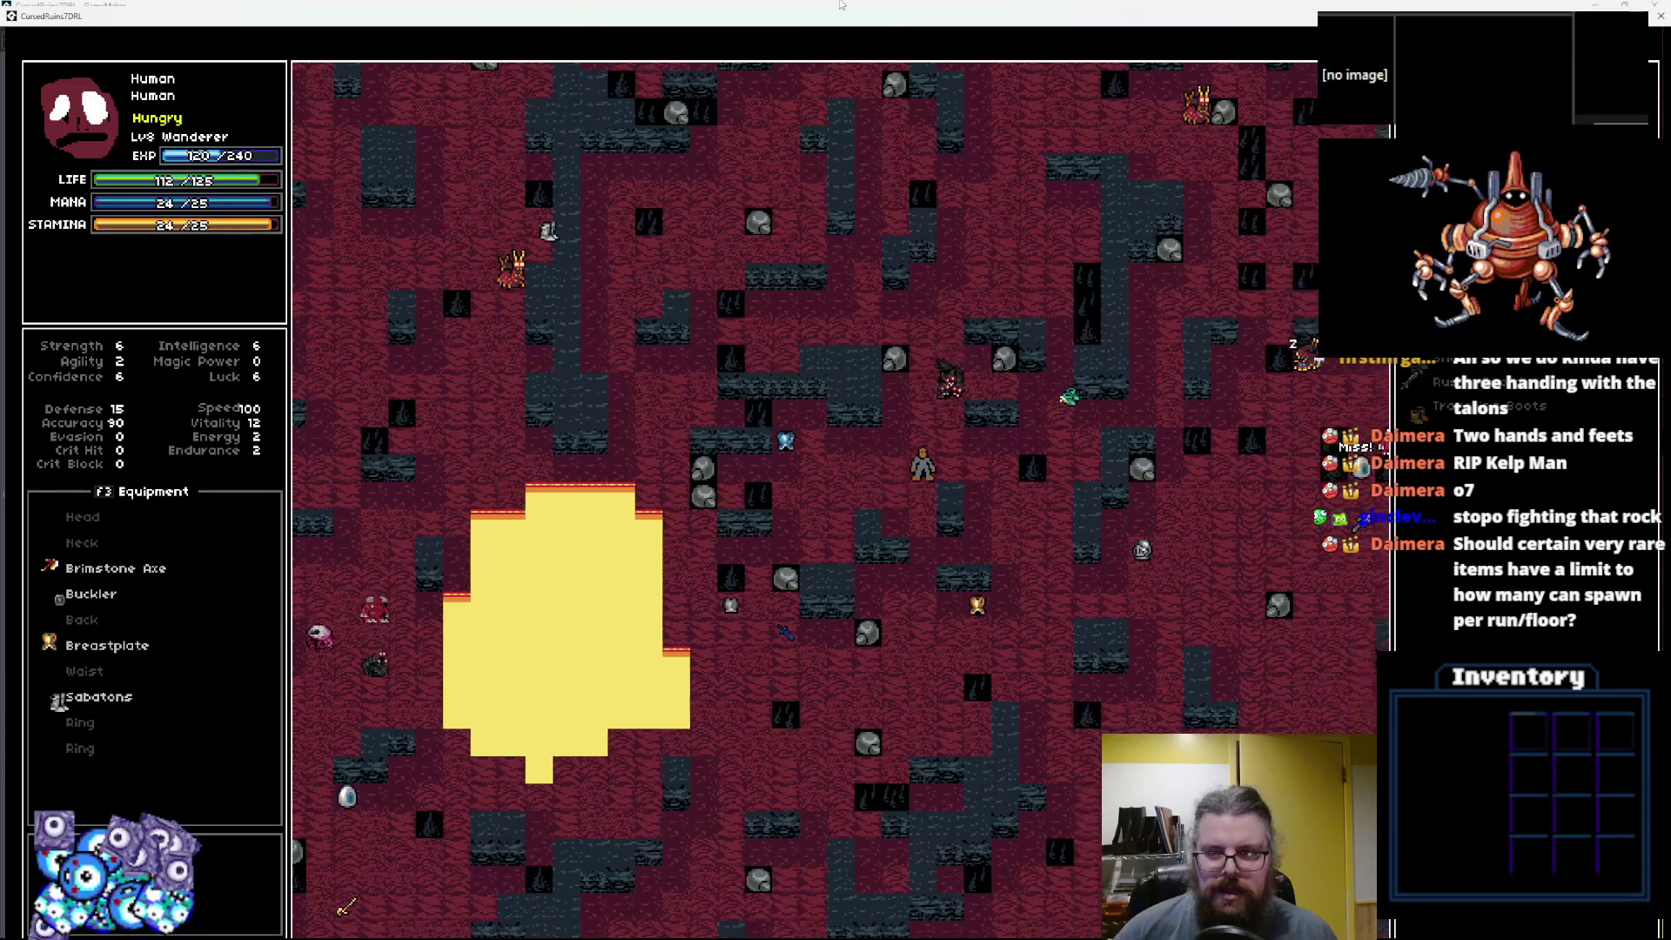
{"action": "key", "text": "KP_6"}
{"action": "key", "text": "KP_6"}
{"action": "key", "text": "KP_6"}
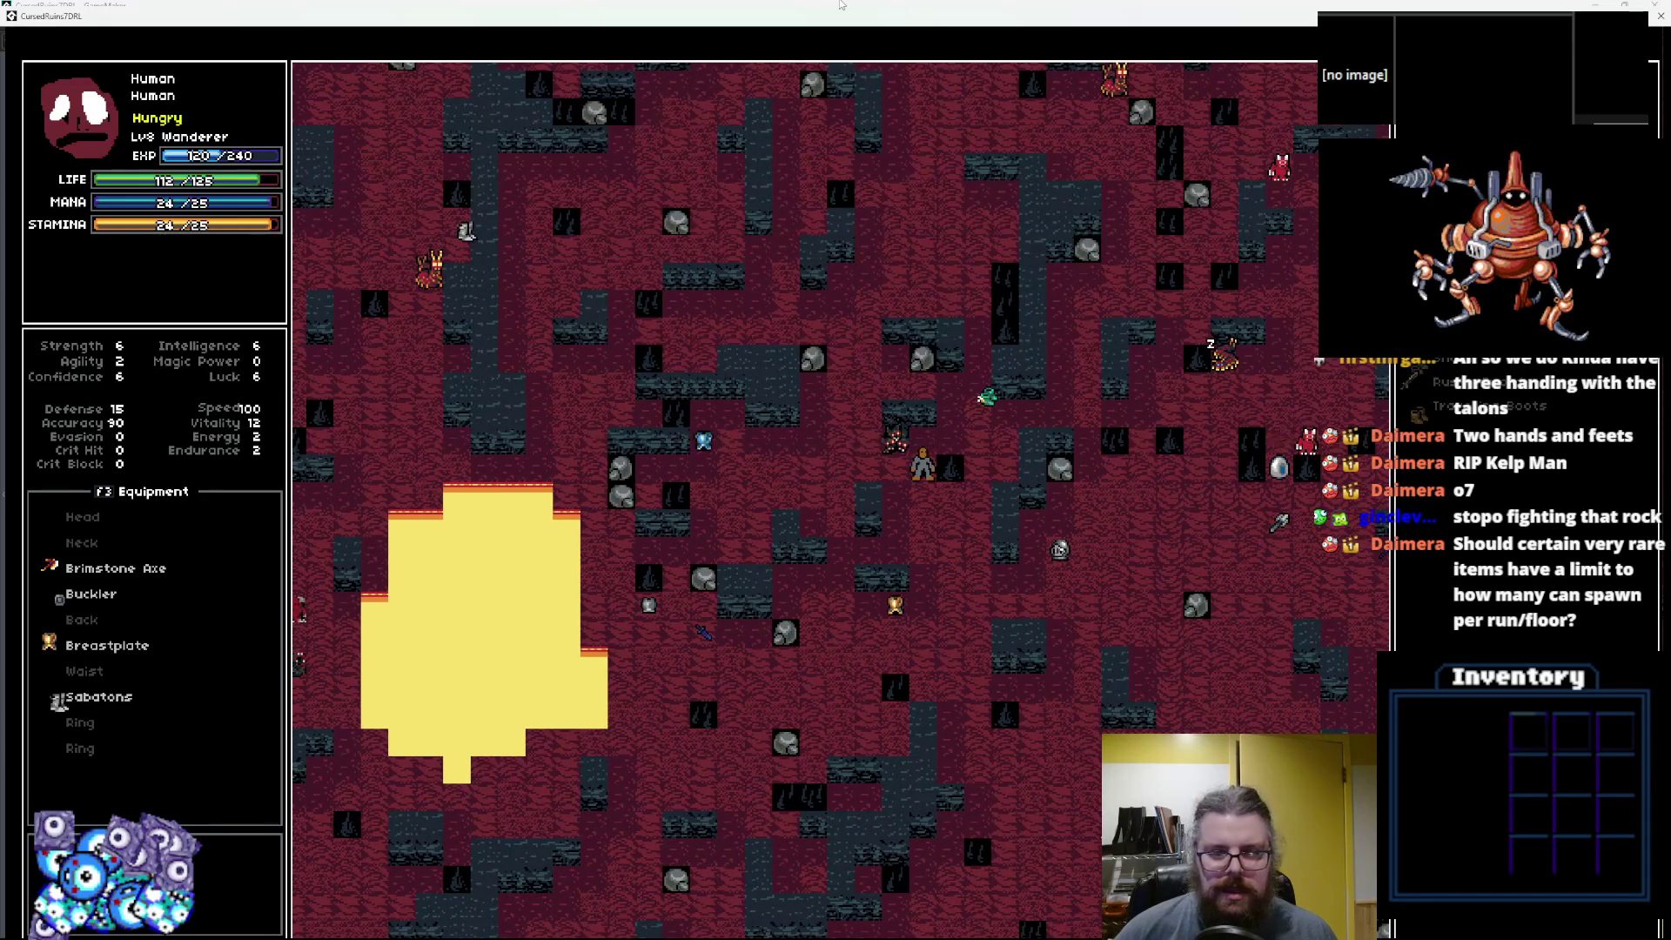
Fight the adjacent monsters until reaching Lv9 with max Life 130, then step left.
{"action": "key", "text": "KP_9"}
{"action": "key", "text": "KP_9"}
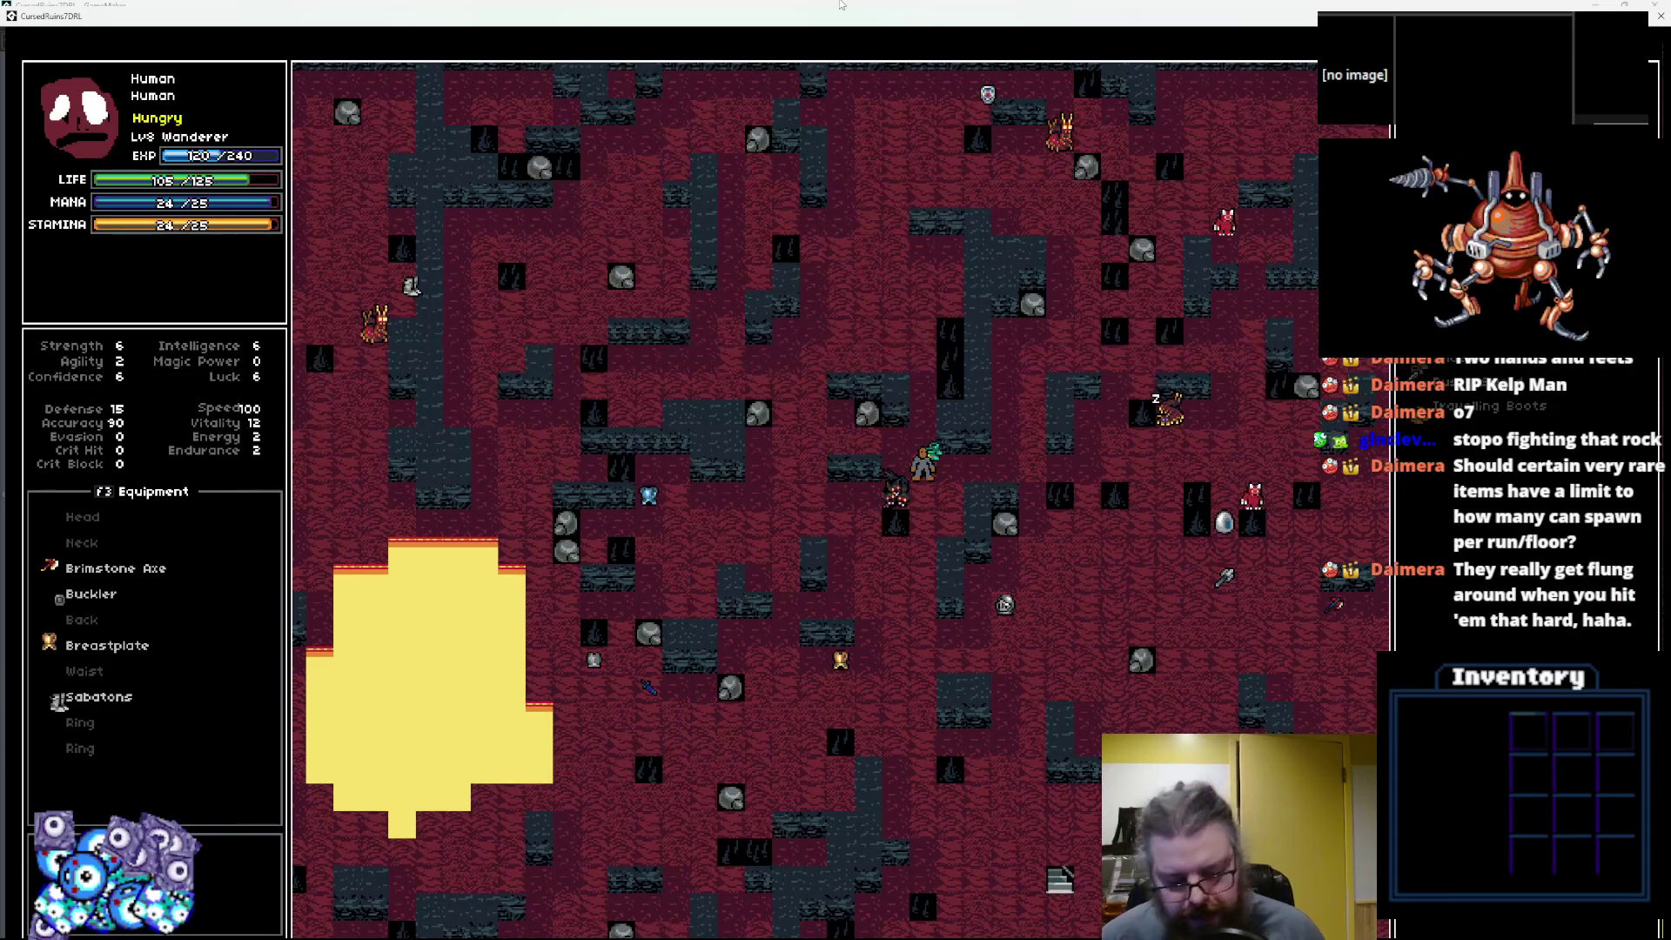
{"action": "key", "text": "KP_8"}
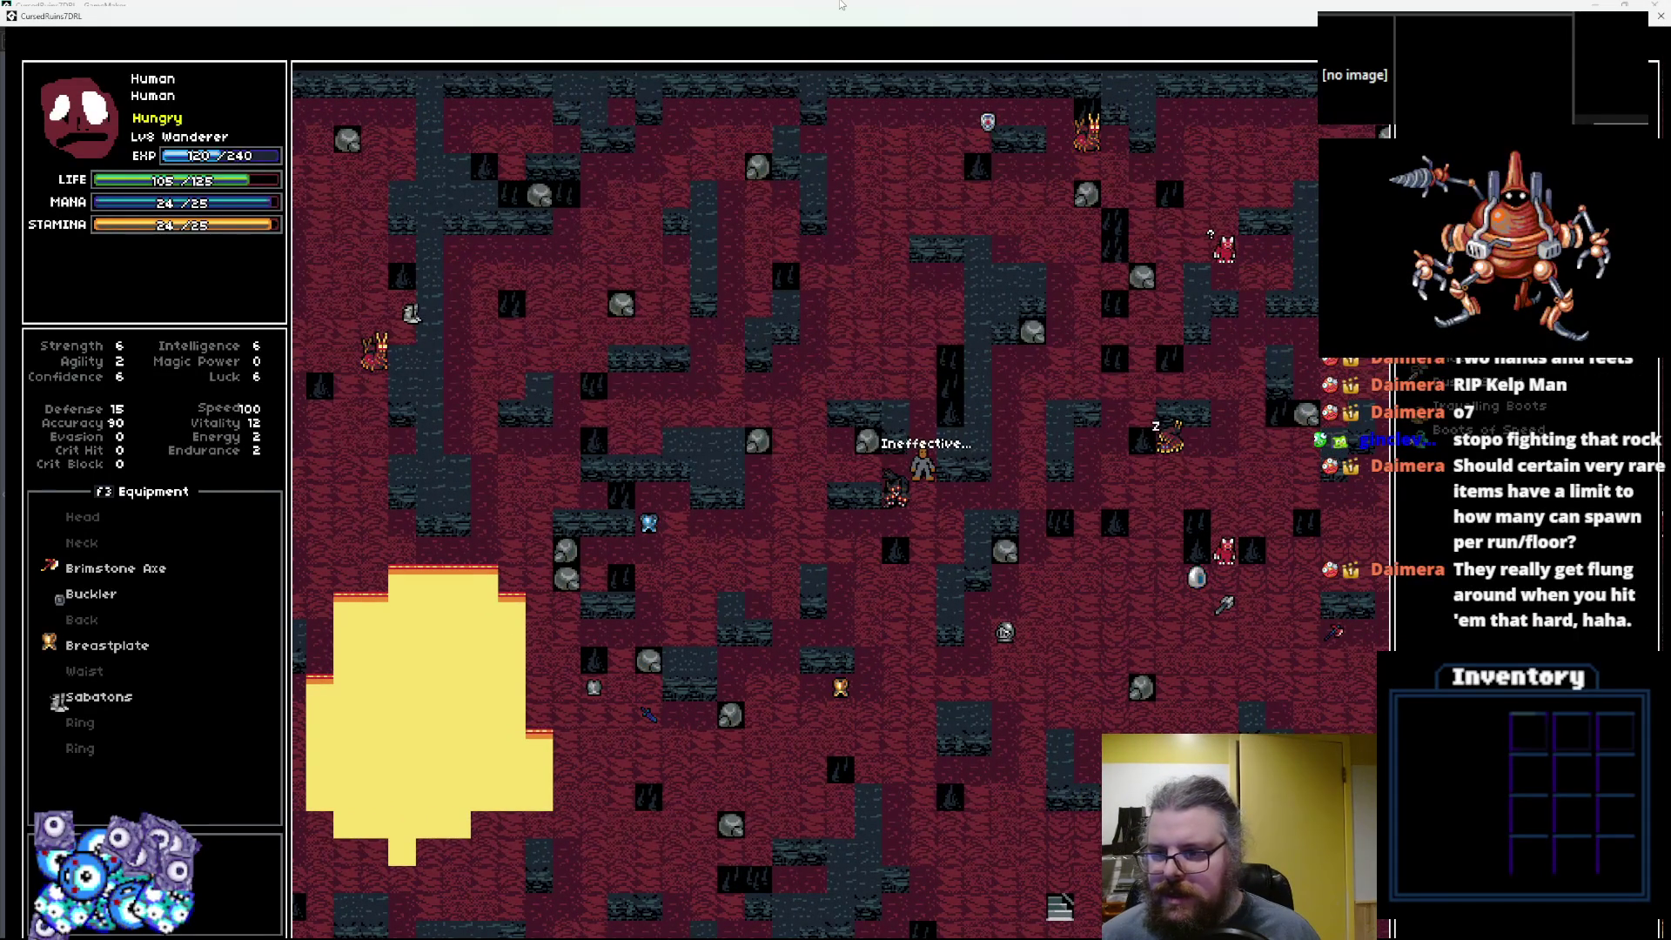
{"action": "key", "text": "KP_8"}
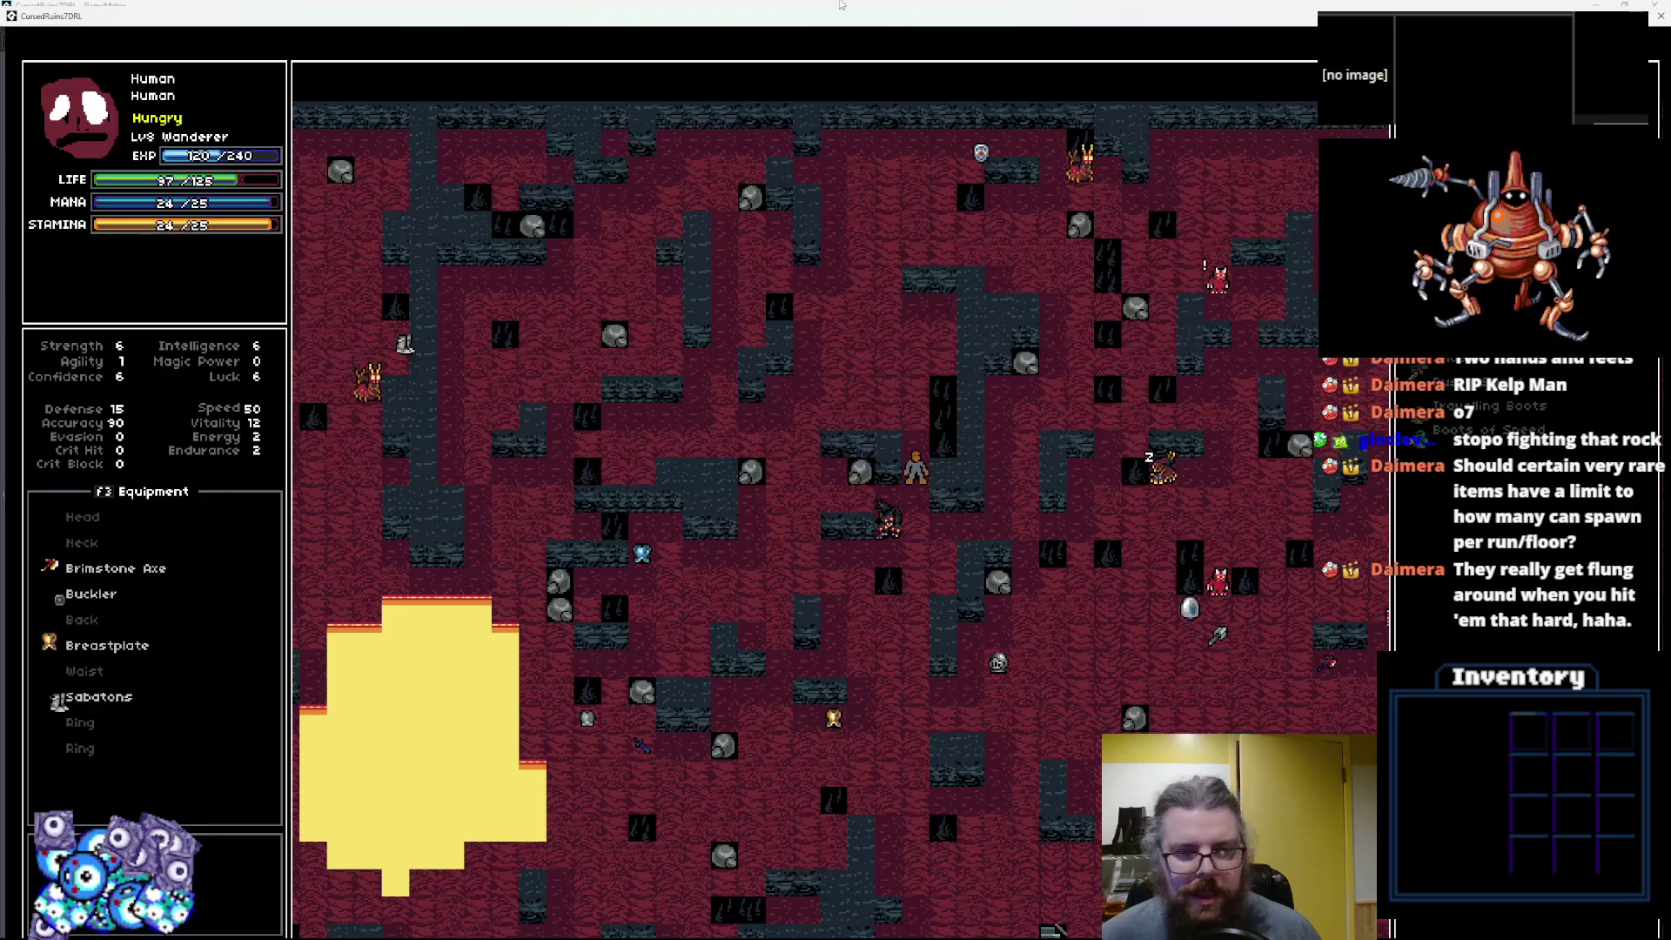
{"action": "key", "text": "KP_8"}
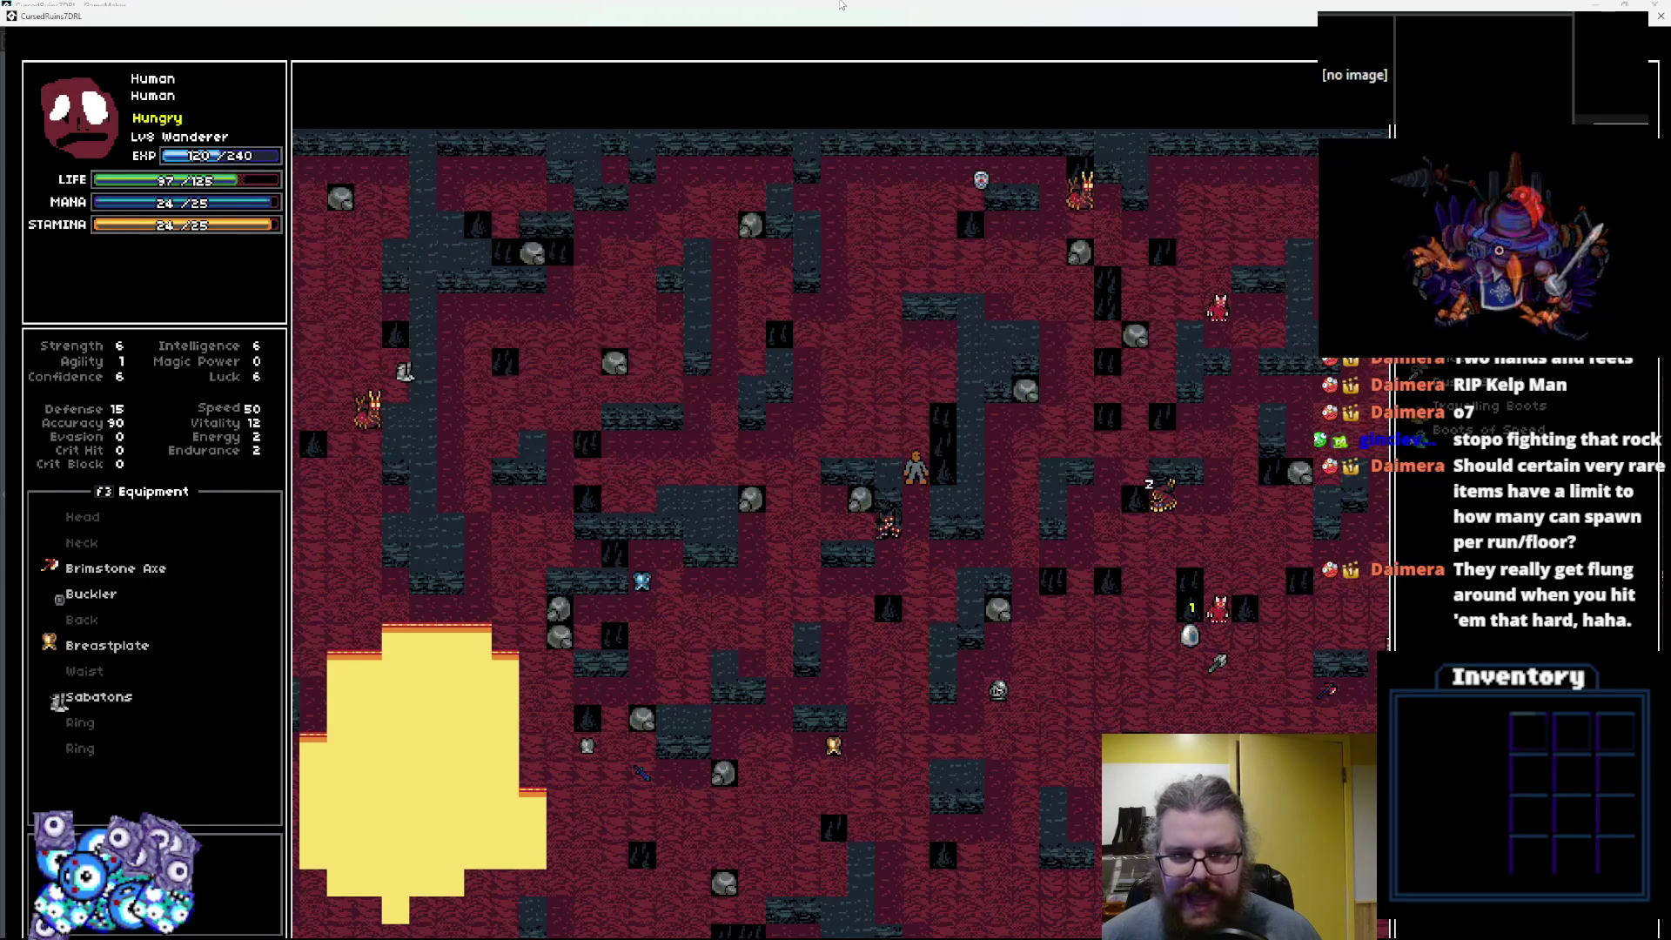
{"action": "key", "text": "KP_8"}
{"action": "key", "text": "KP_5"}
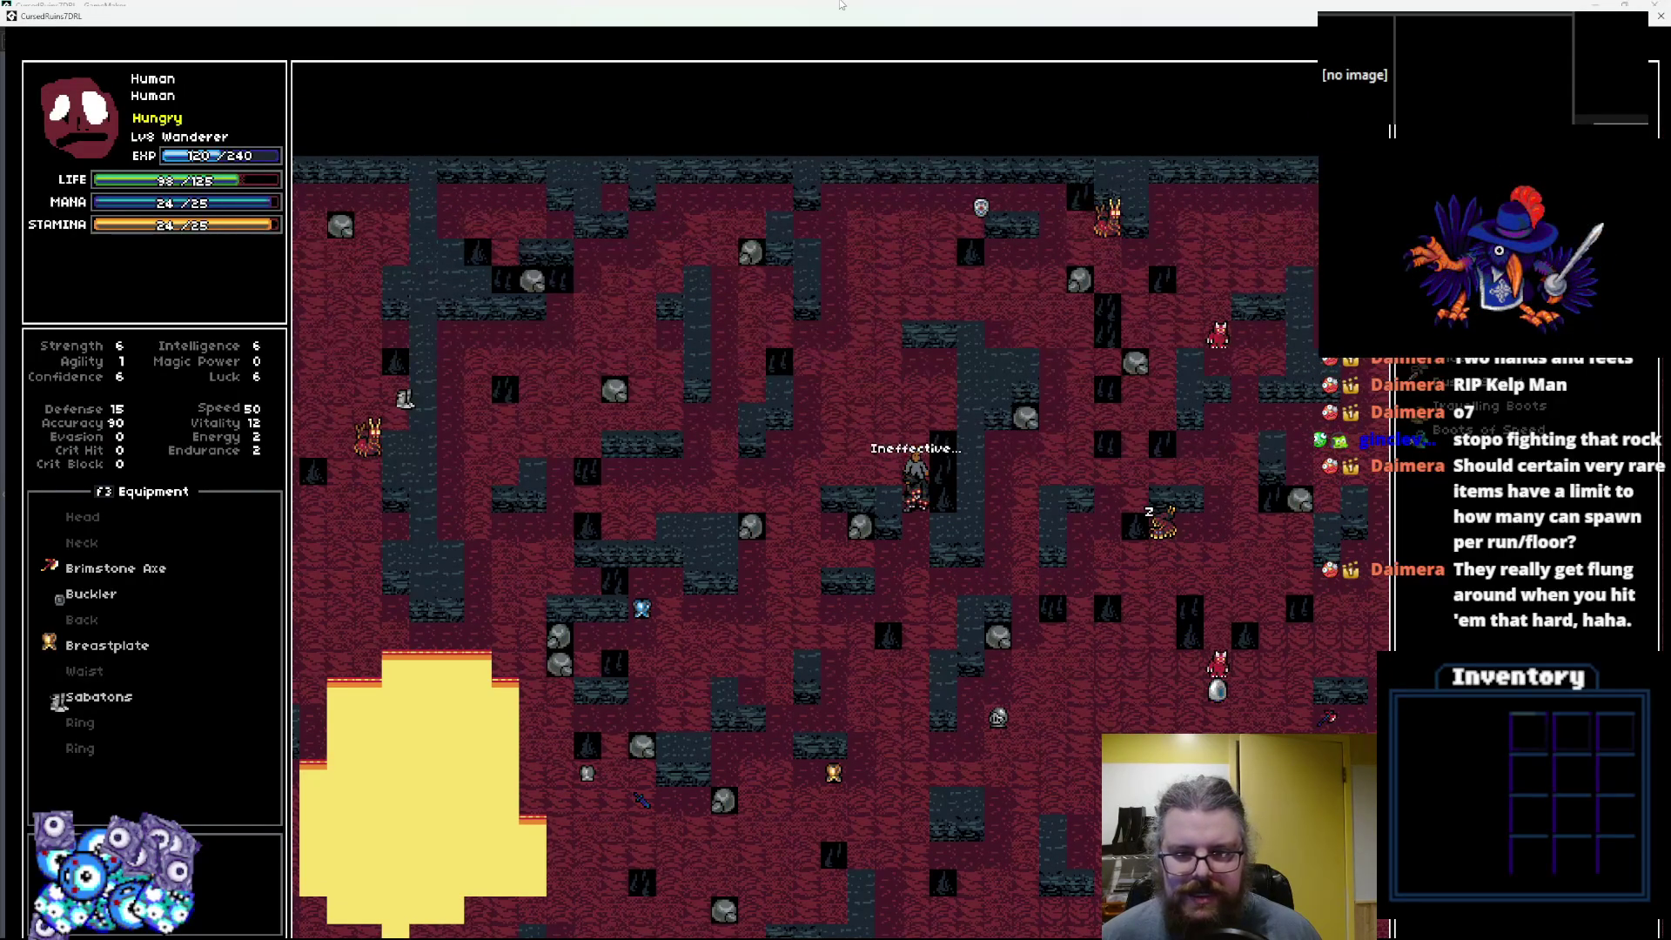
{"action": "key", "text": "KP_5"}
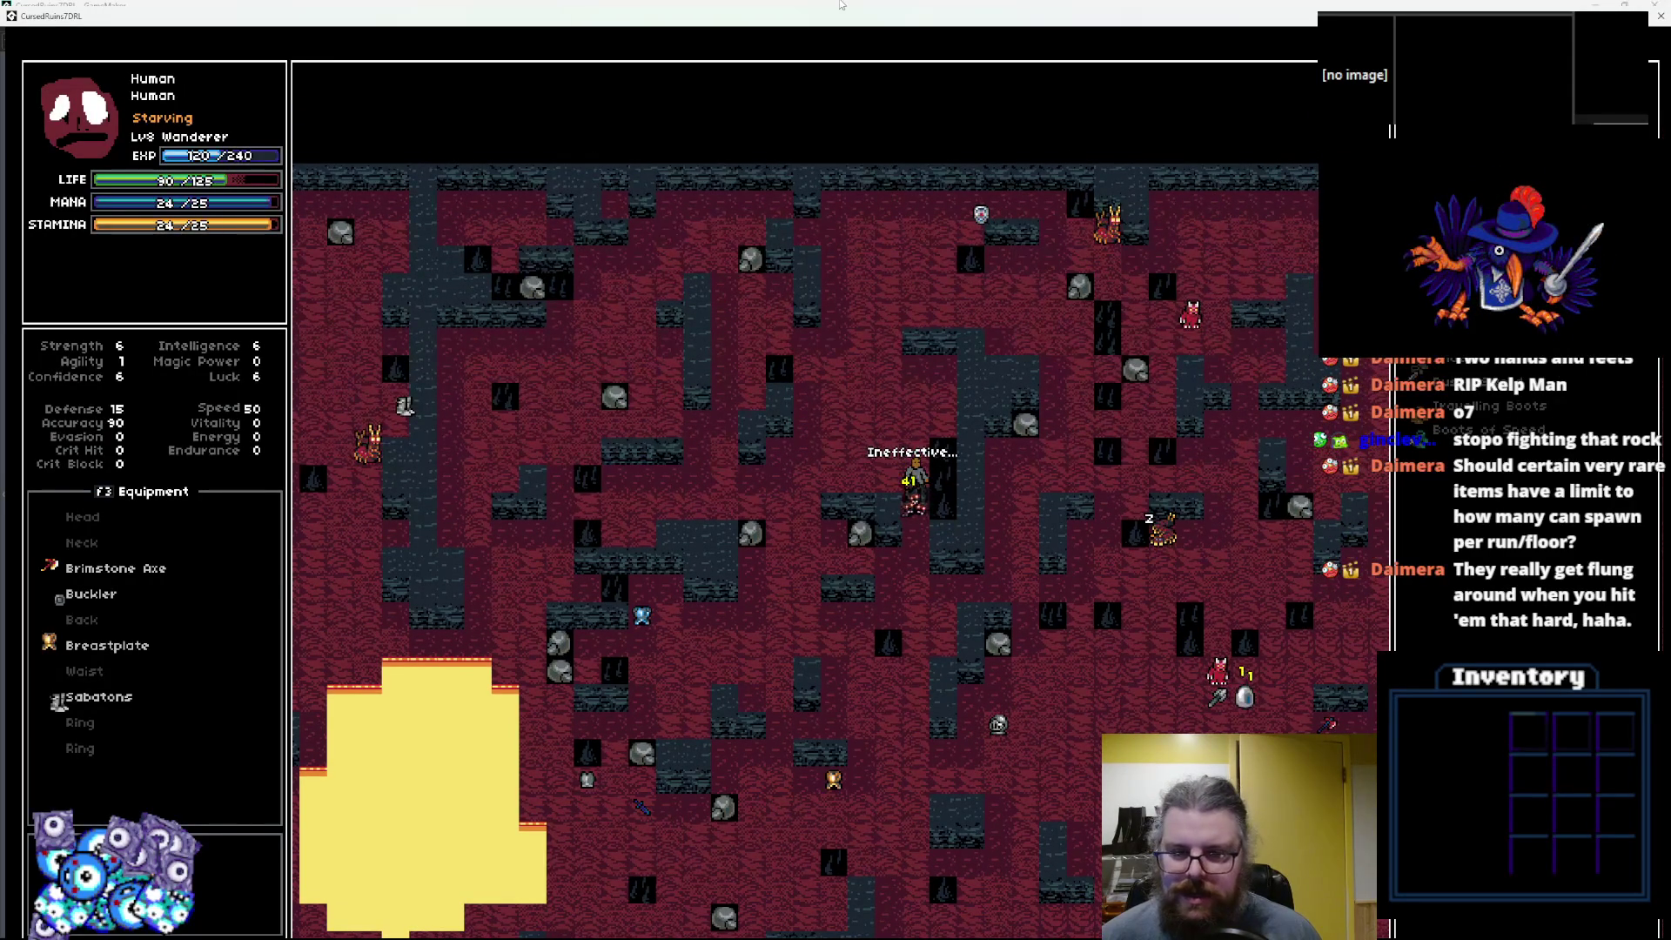
{"action": "key", "text": "KP_5"}
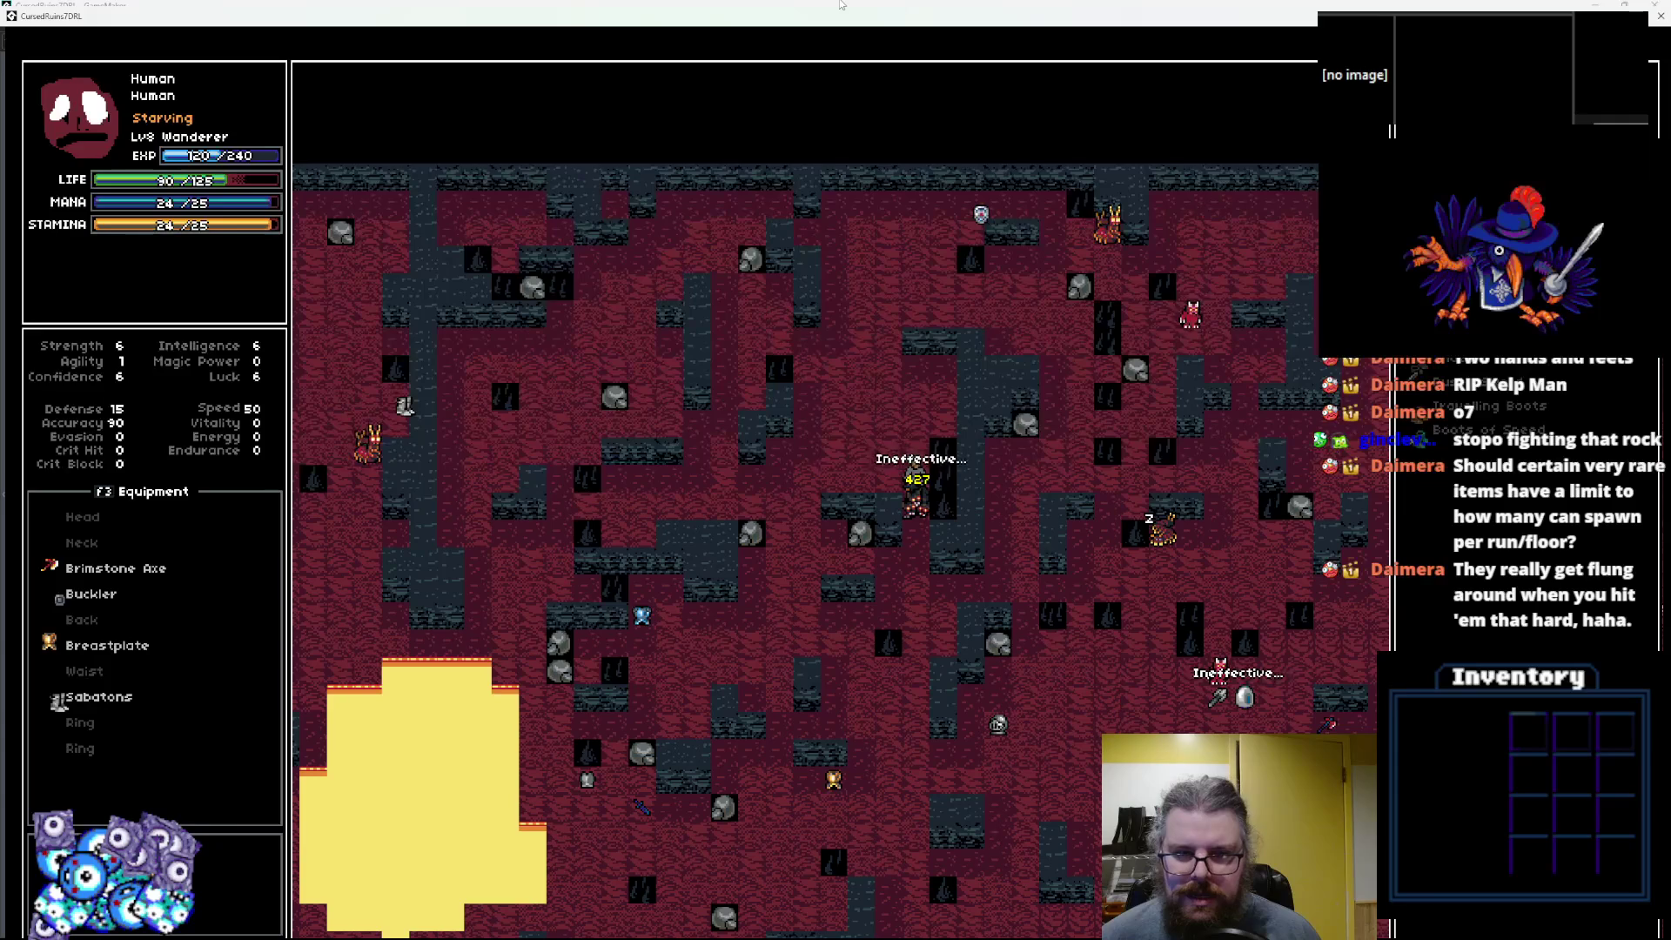
{"action": "key", "text": "KP_5"}
{"action": "key", "text": "KP_5"}
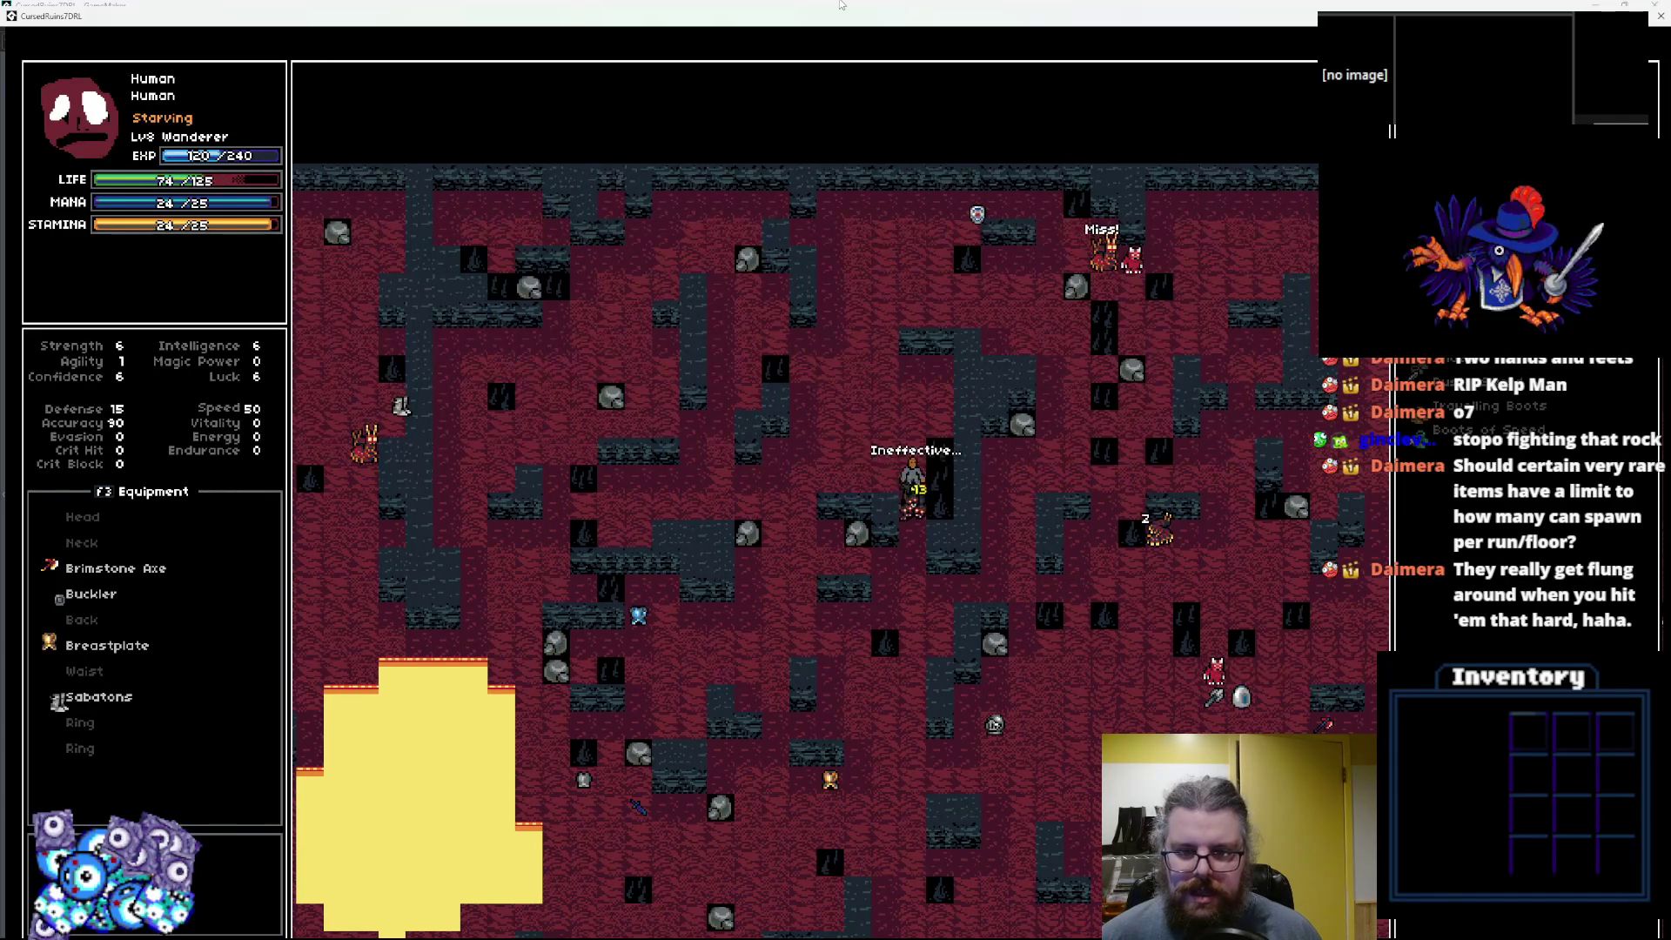
{"action": "key", "text": "KP_5"}
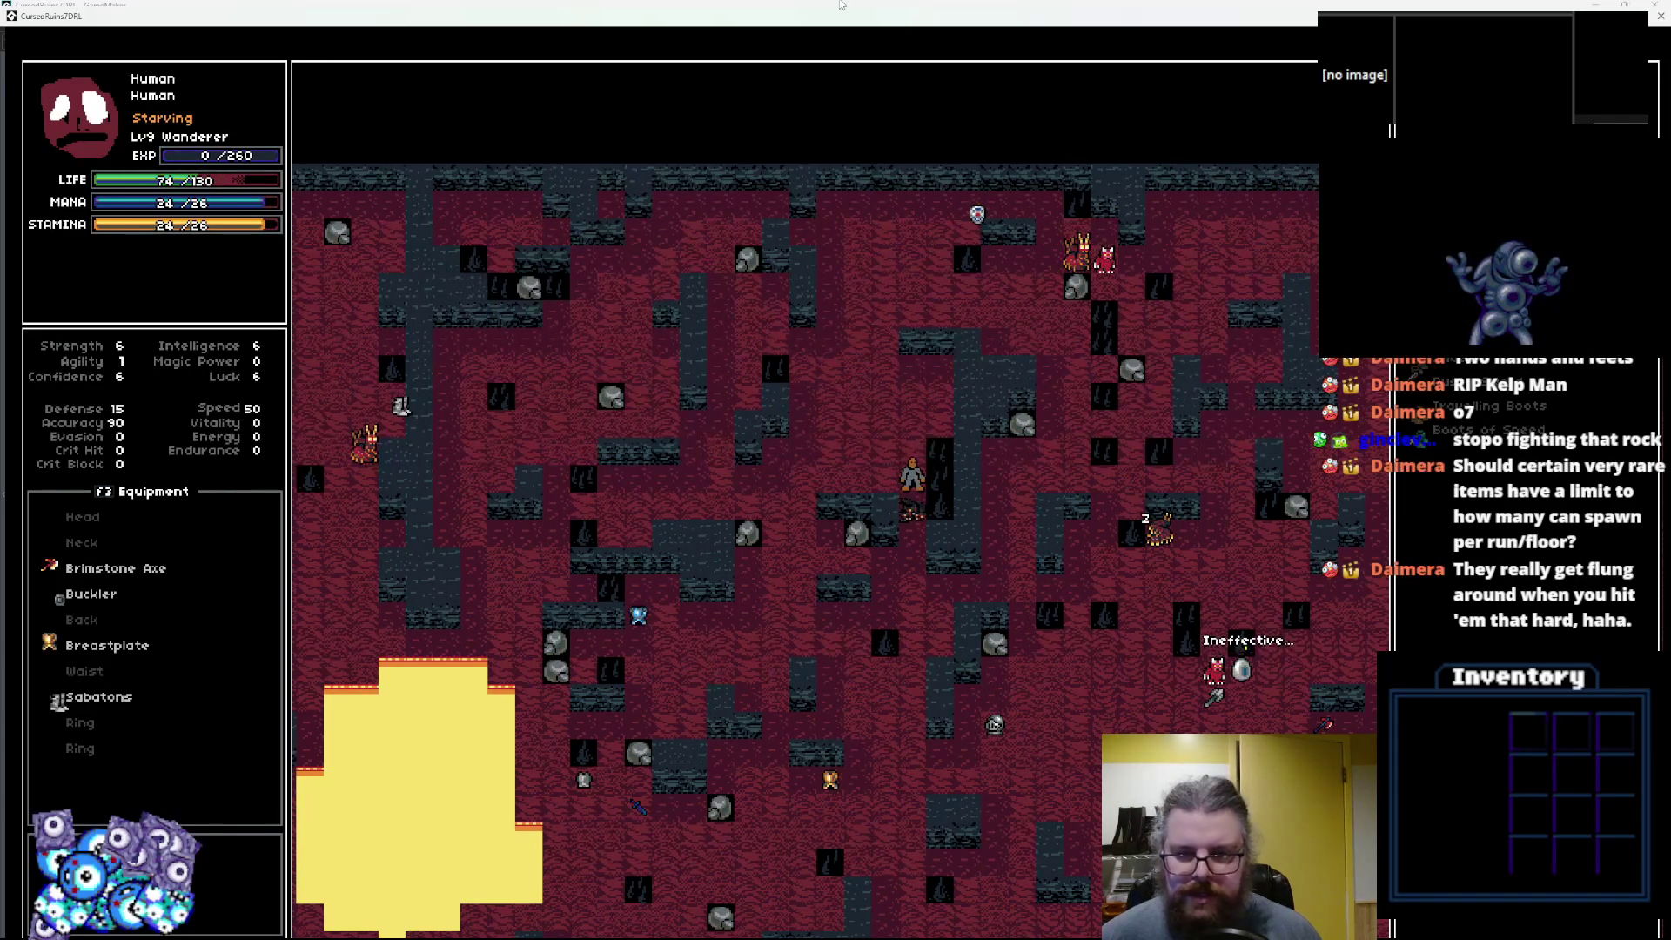
{"action": "key", "text": "Left"}
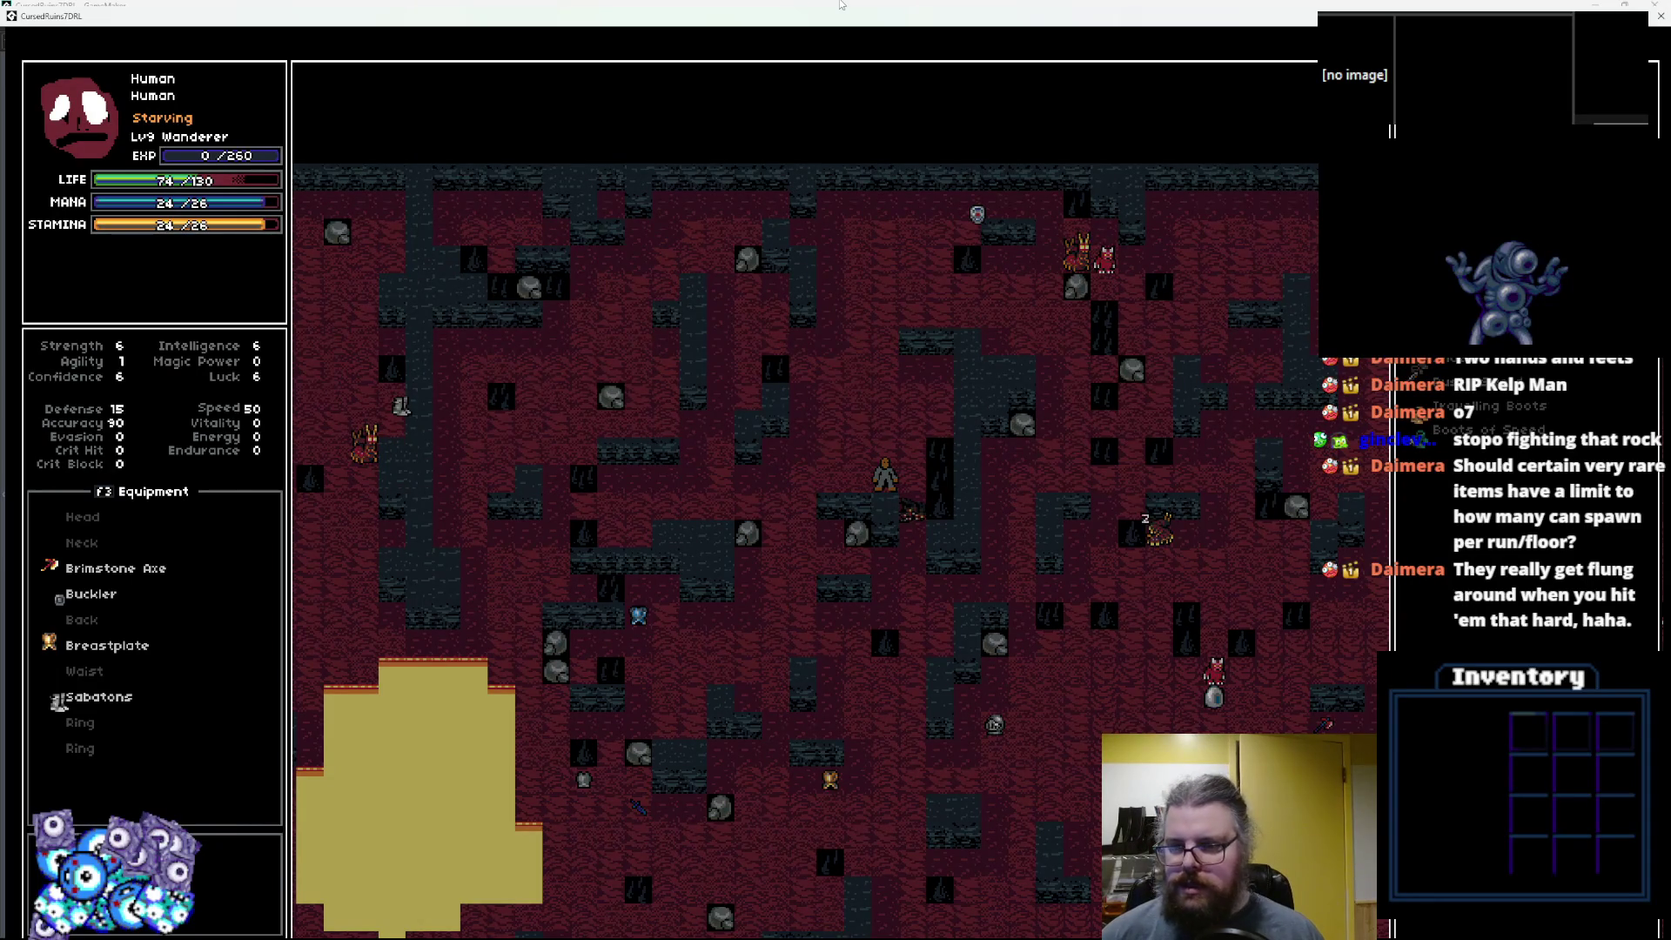
{"action": "key", "text": "Return"}
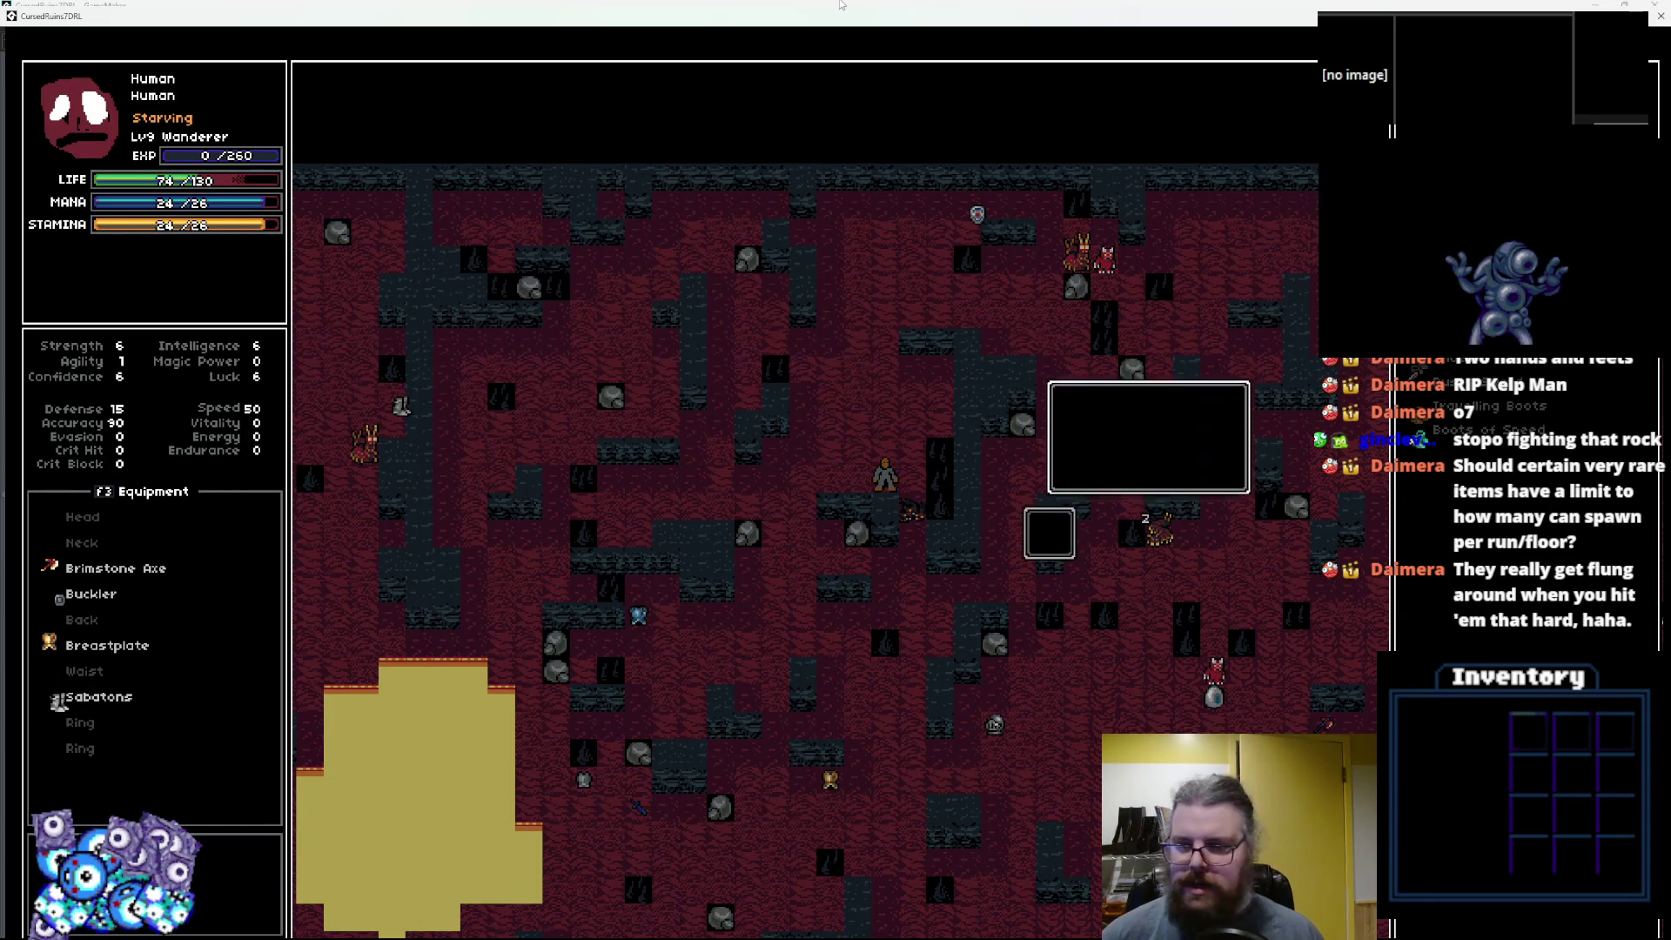
Equip the Boots of Speed instead of the Sabatons and drop two unneeded items.
{"action": "key", "text": "Return"}
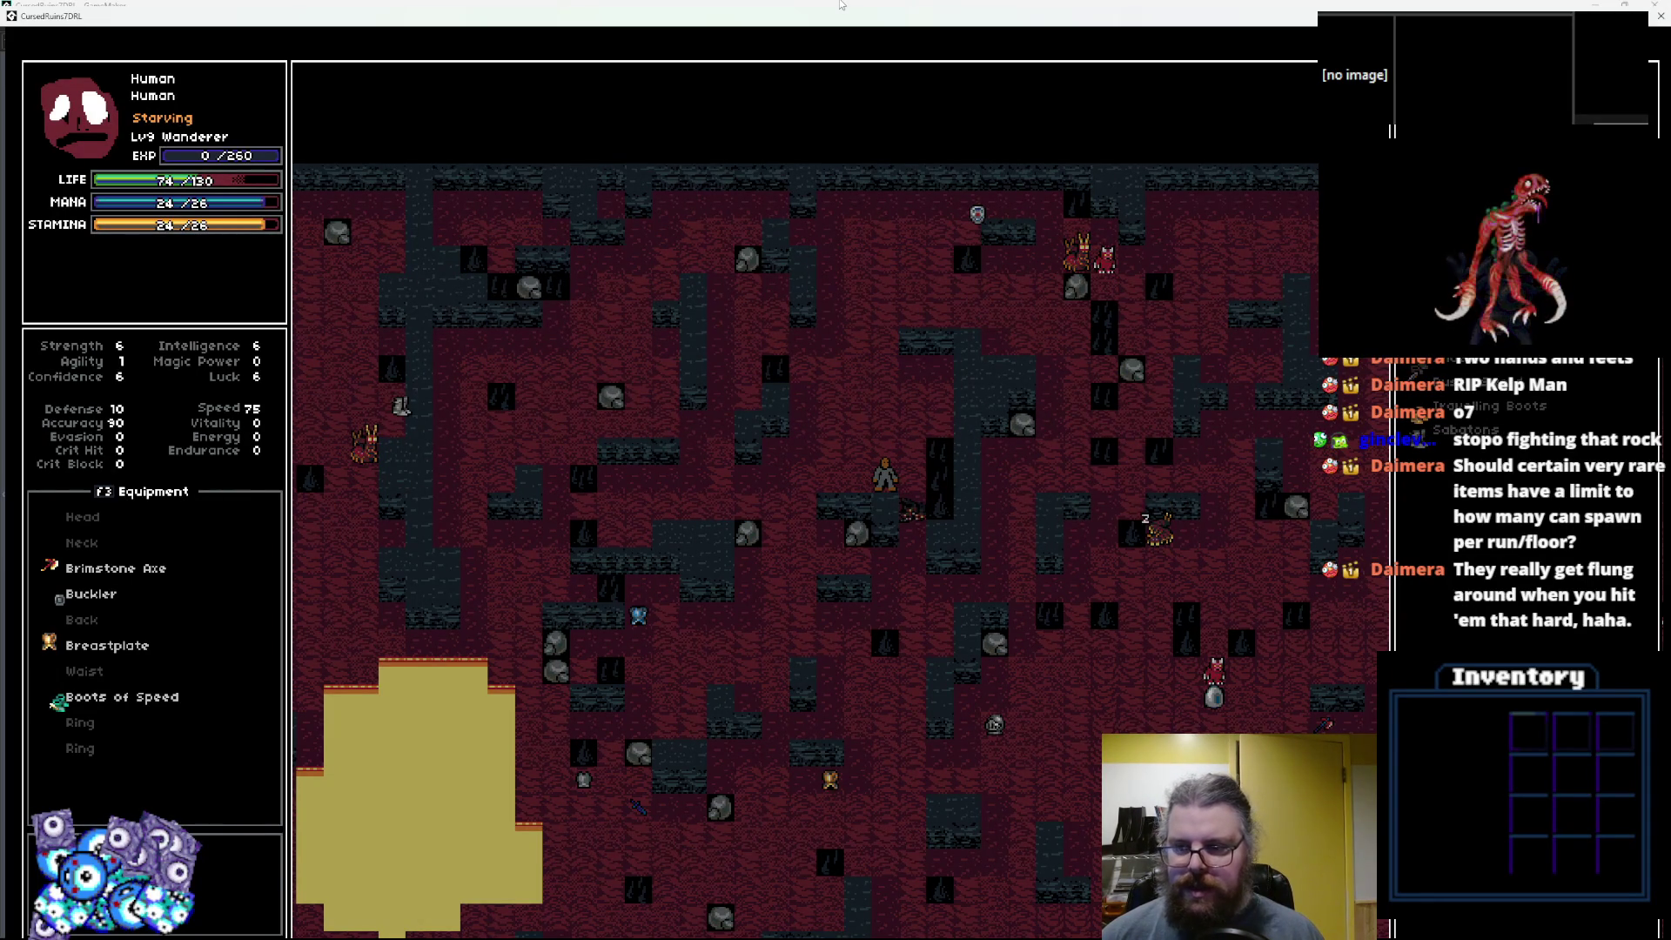
{"action": "key", "text": "Return"}
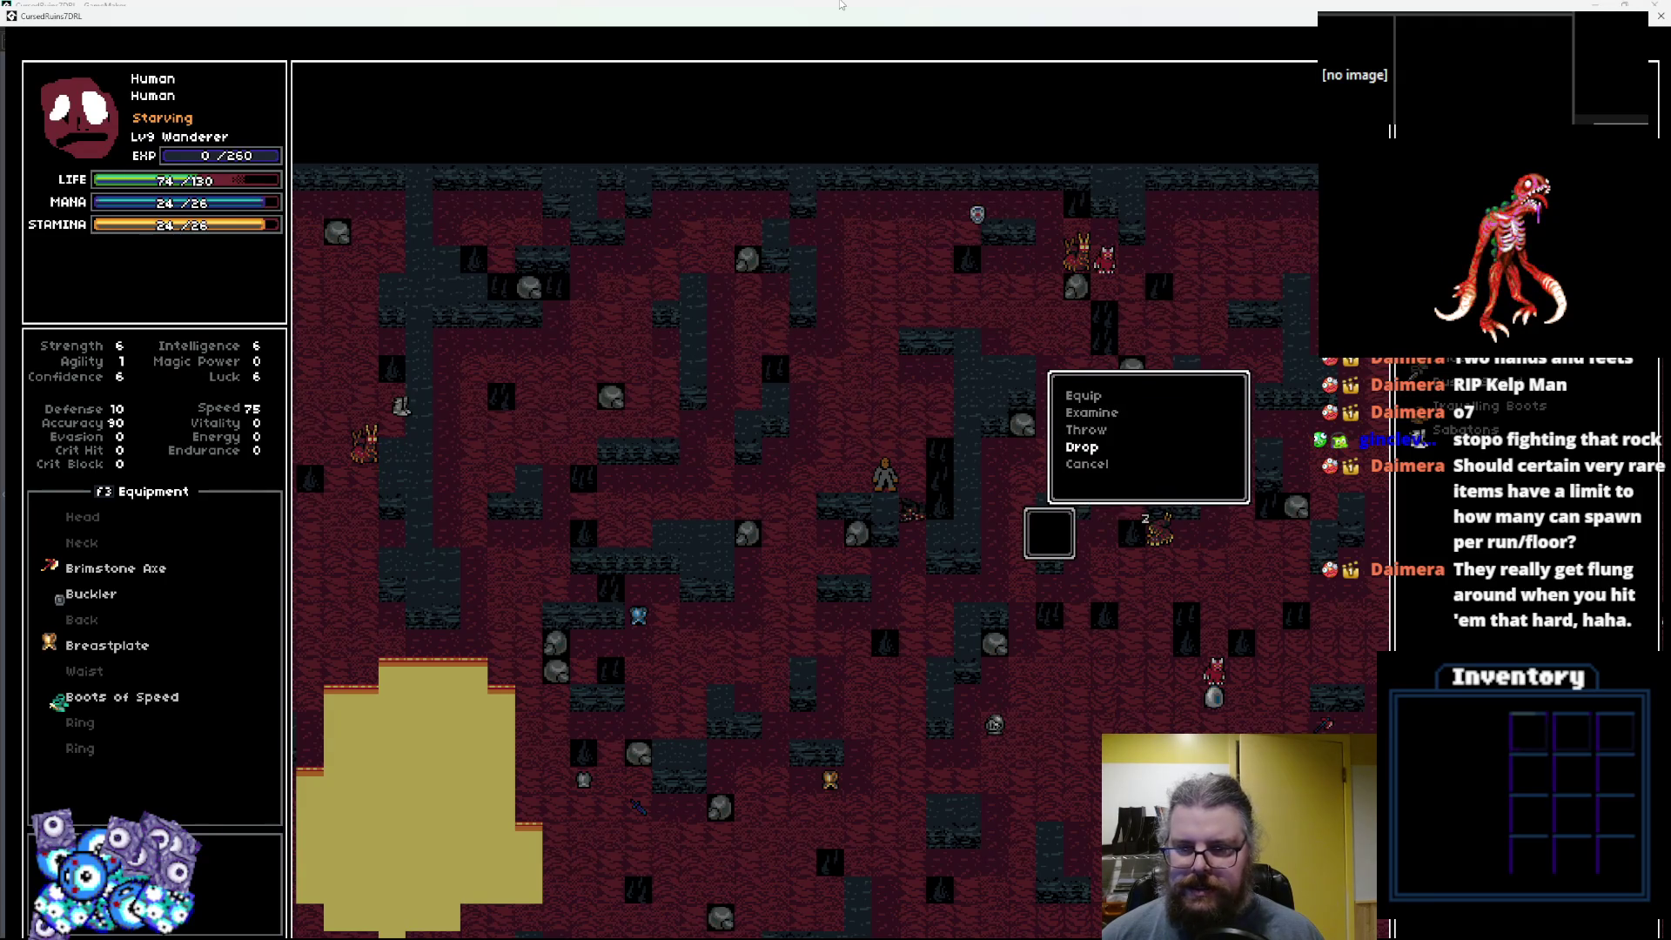
{"action": "key", "text": "Return"}
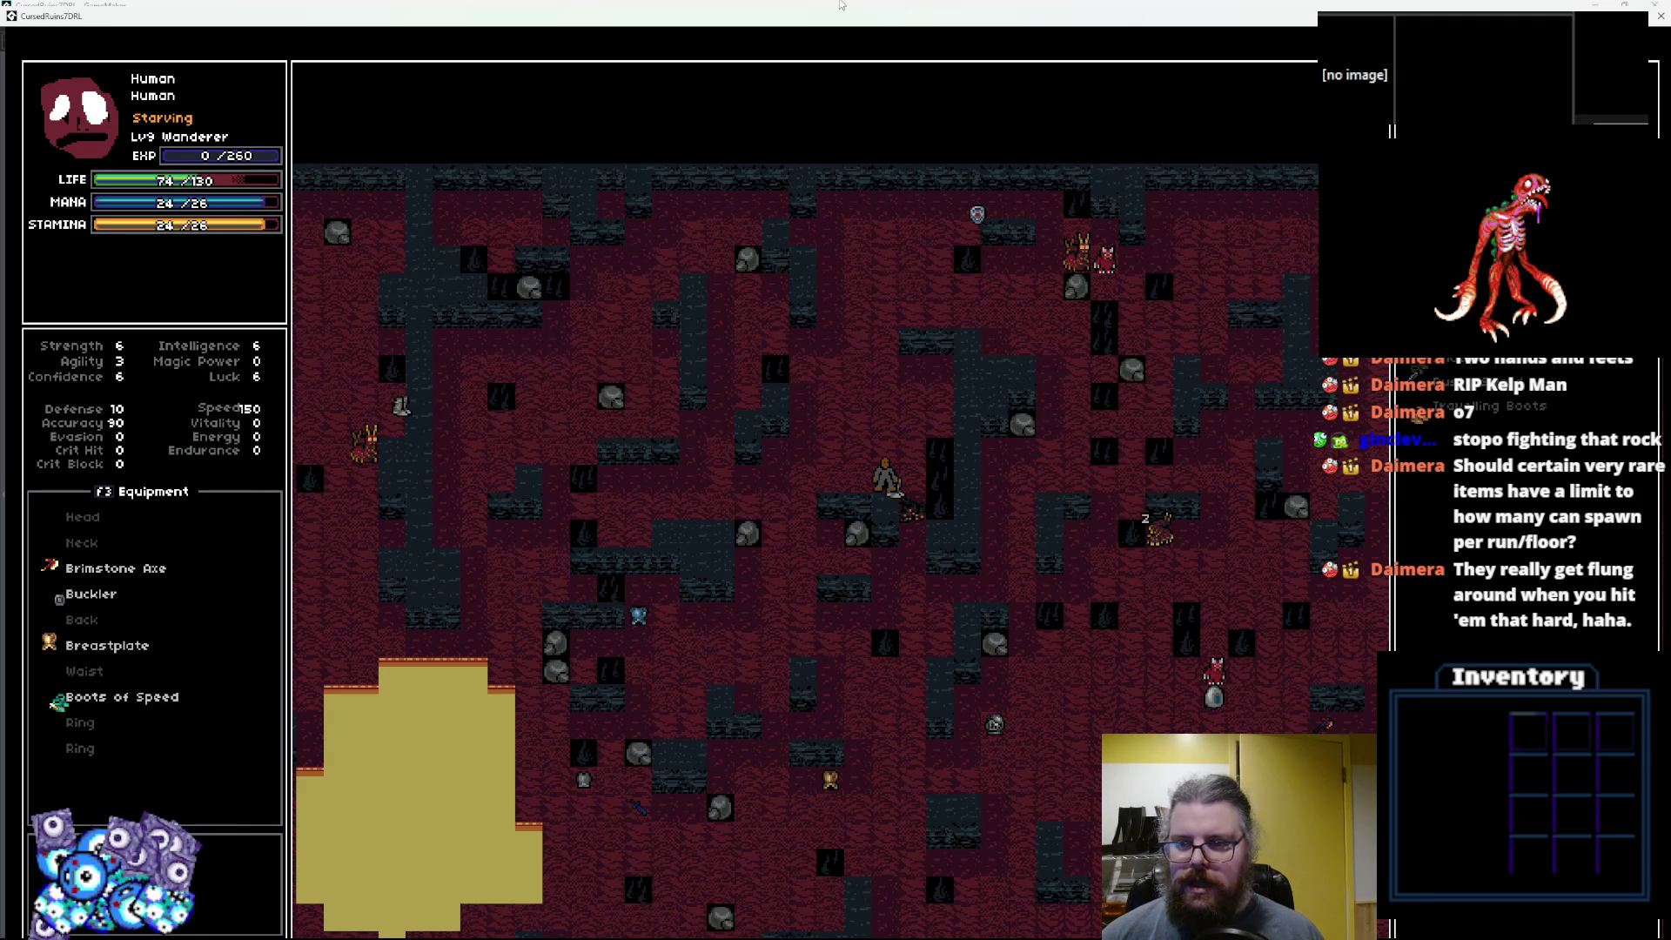
{"action": "key", "text": "Return"}
{"action": "key", "text": "Down"}
{"action": "key", "text": "Return"}
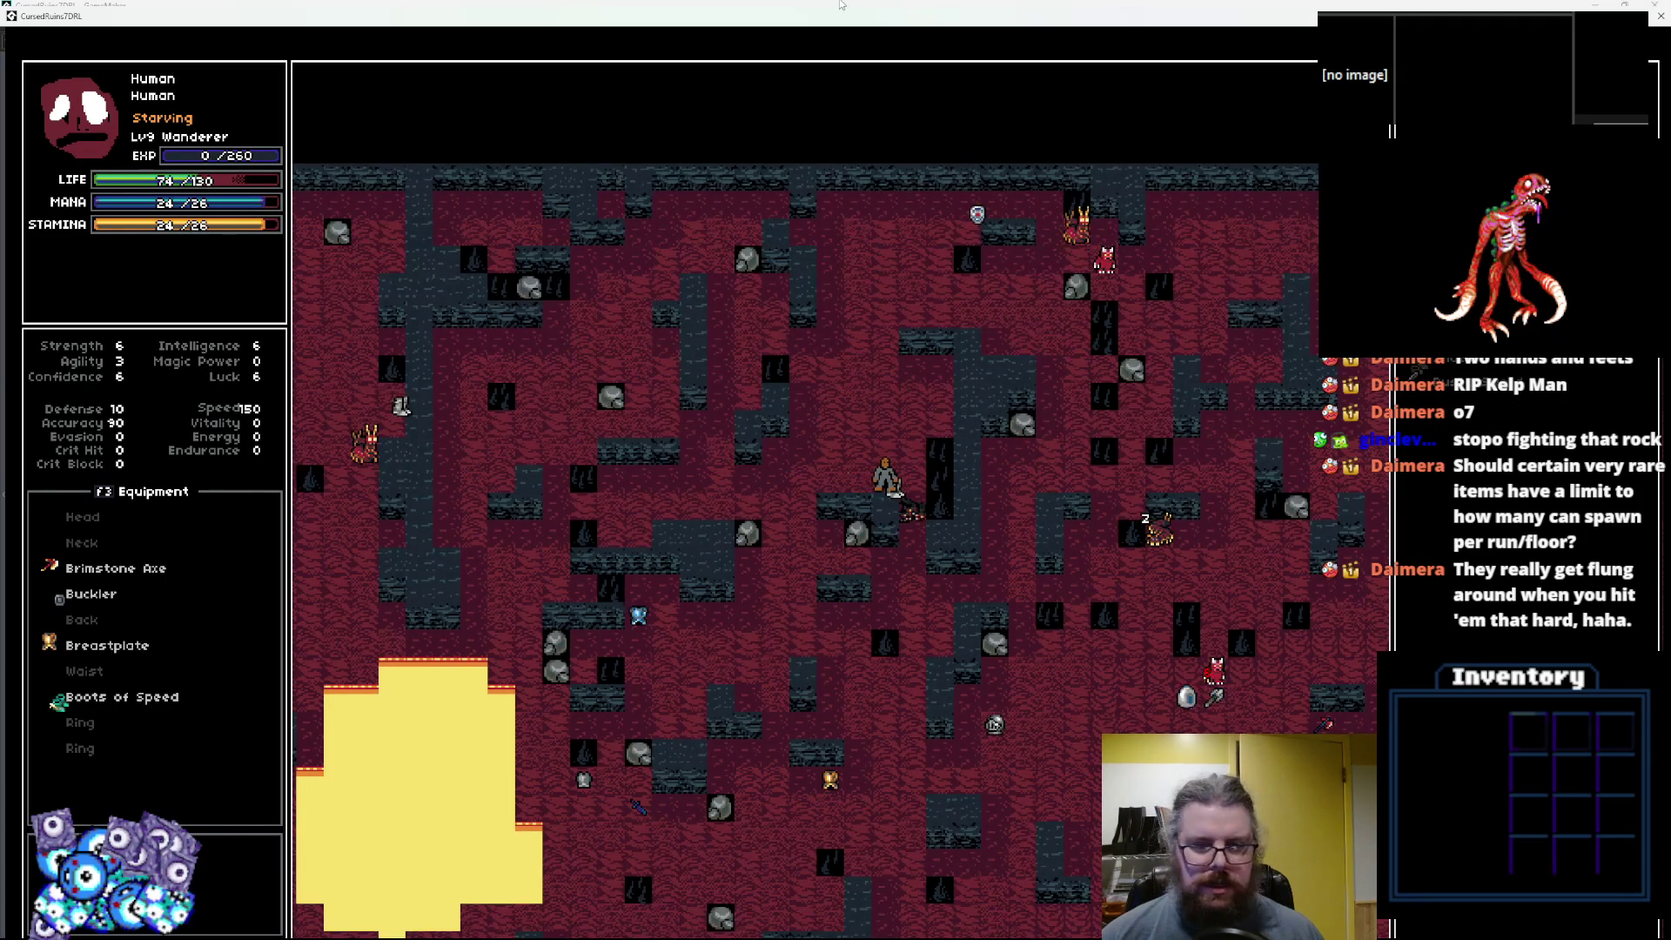
Walk up-left, then right through the cave.
{"action": "key", "text": "Up"}
{"action": "key", "text": "Up"}
{"action": "key", "text": "Left"}
{"action": "key", "text": "Up"}
{"action": "key", "text": "Left"}
{"action": "key", "text": "Up"}
{"action": "key", "text": "Up"}
{"action": "key", "text": "Up"}
{"action": "key", "text": "Up"}
{"action": "key", "text": "Right"}
{"action": "key", "text": "Right"}
{"action": "key", "text": "Right"}
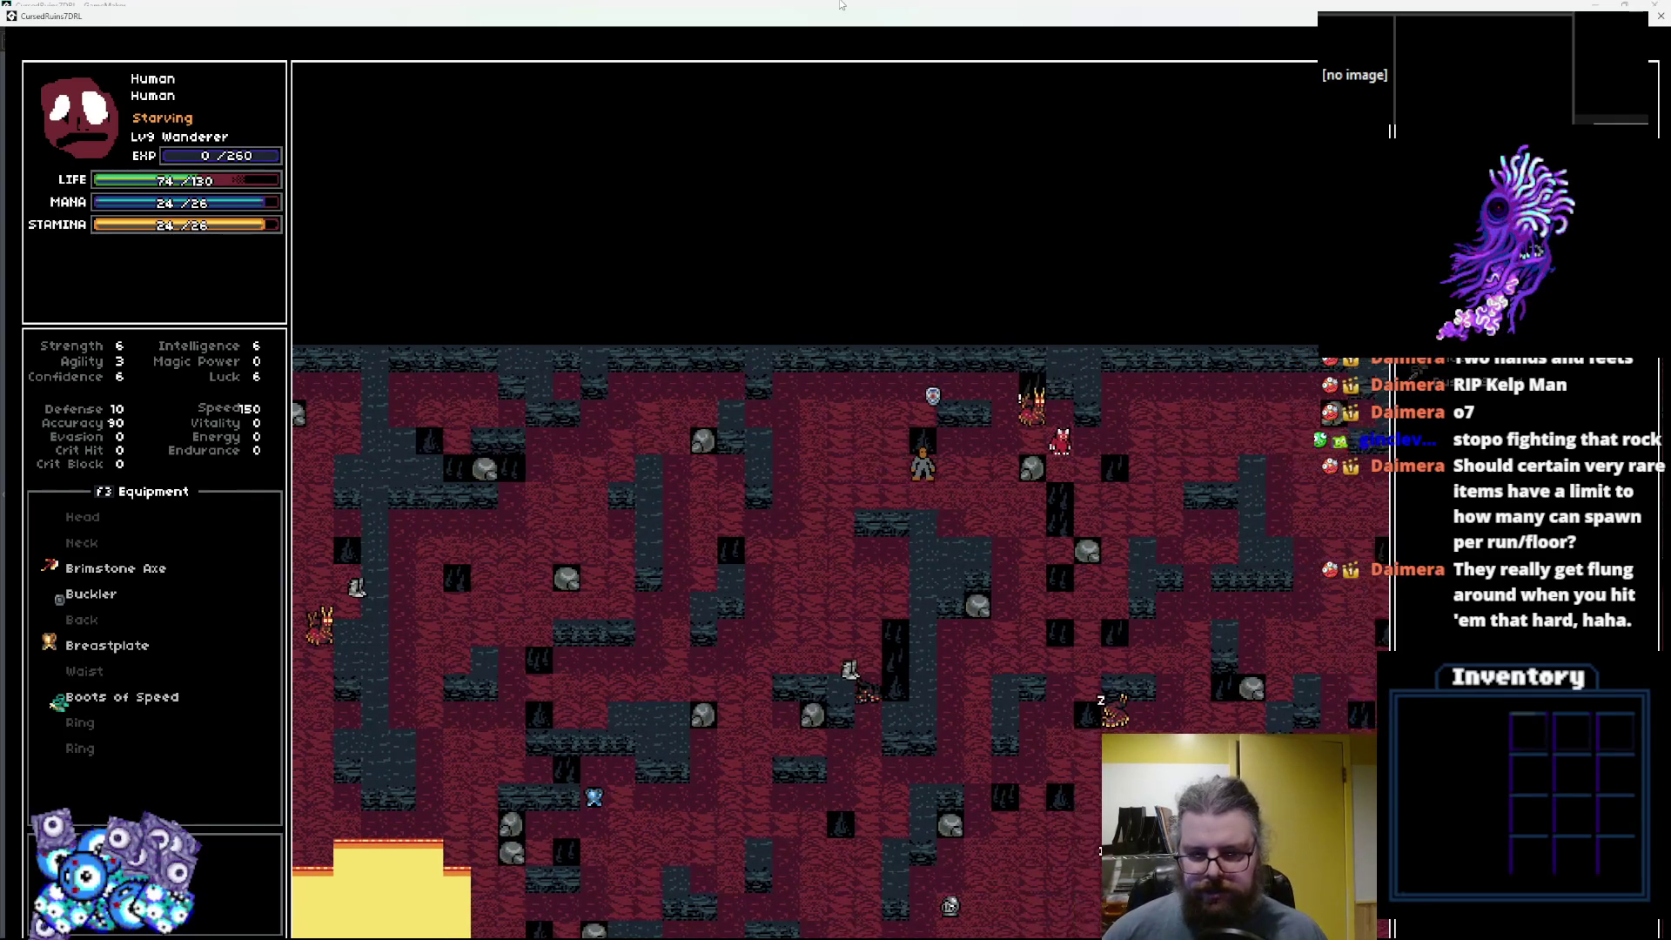
Walk down past the egg and further down-left through the cave.
{"action": "key", "text": "Down"}
{"action": "key", "text": "Down"}
{"action": "key", "text": "Right"}
{"action": "key", "text": "Down"}
{"action": "key", "text": "Right"}
{"action": "key", "text": "Down"}
{"action": "key", "text": "Right"}
{"action": "key", "text": "Down"}
{"action": "key", "text": "Right"}
{"action": "key", "text": "Down"}
{"action": "key", "text": "Down"}
{"action": "key", "text": "Down"}
{"action": "key", "text": "Down"}
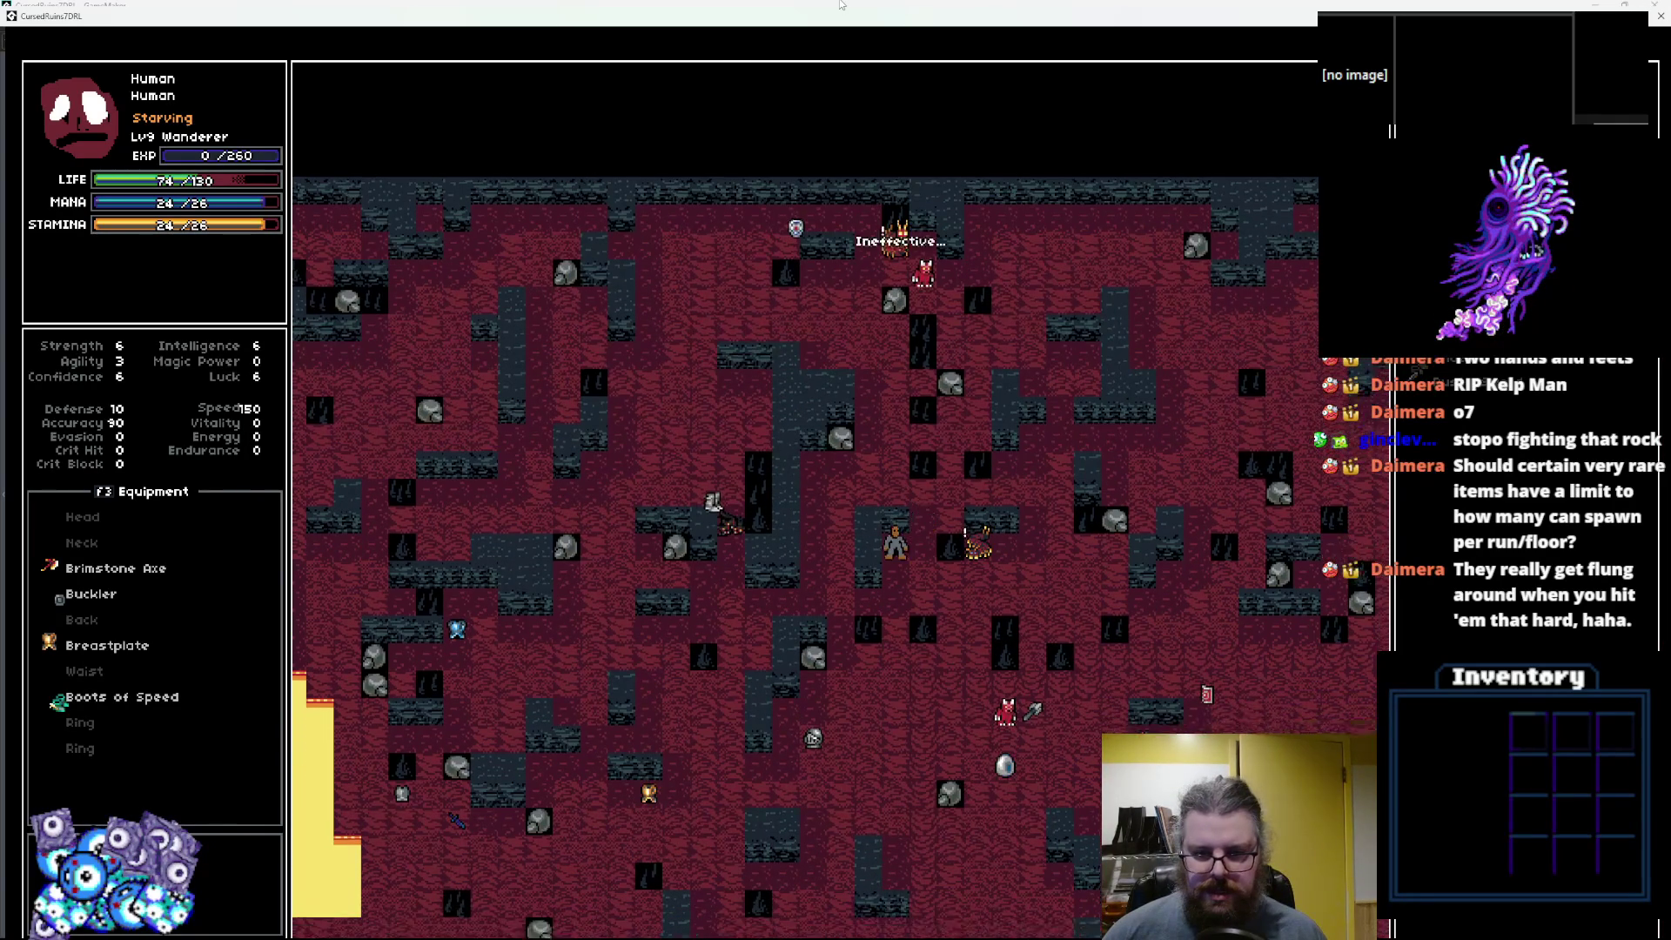
{"action": "key", "text": "Down"}
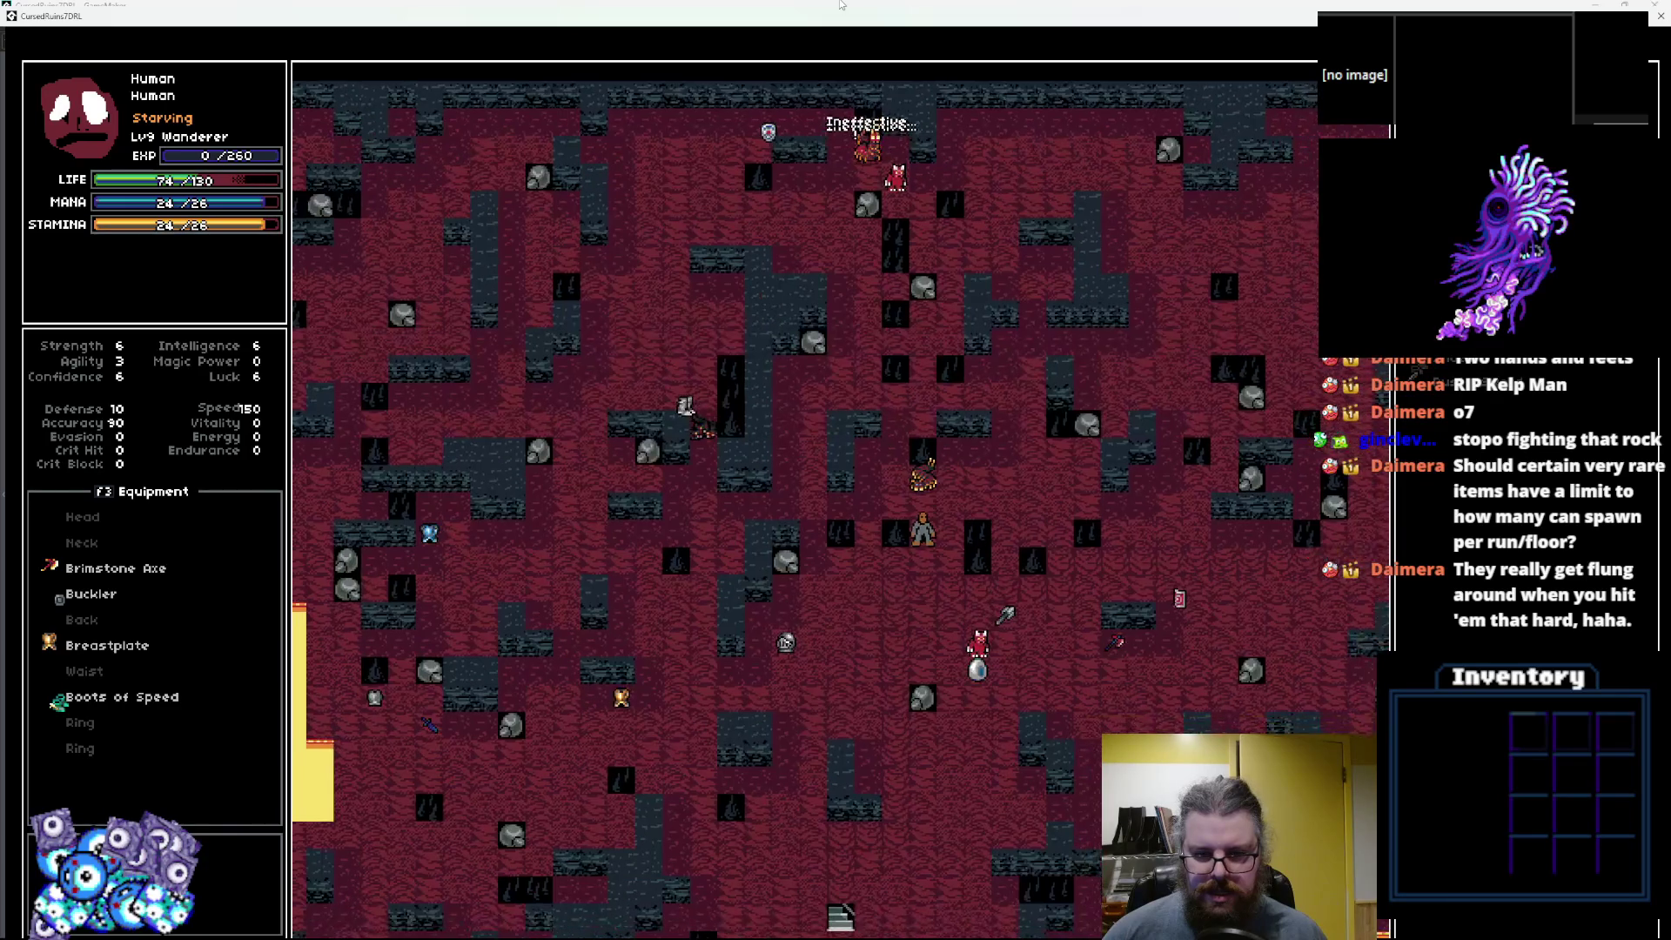
{"action": "key", "text": "Down"}
{"action": "key", "text": "Down"}
{"action": "key", "text": "Down"}
{"action": "key", "text": "Left"}
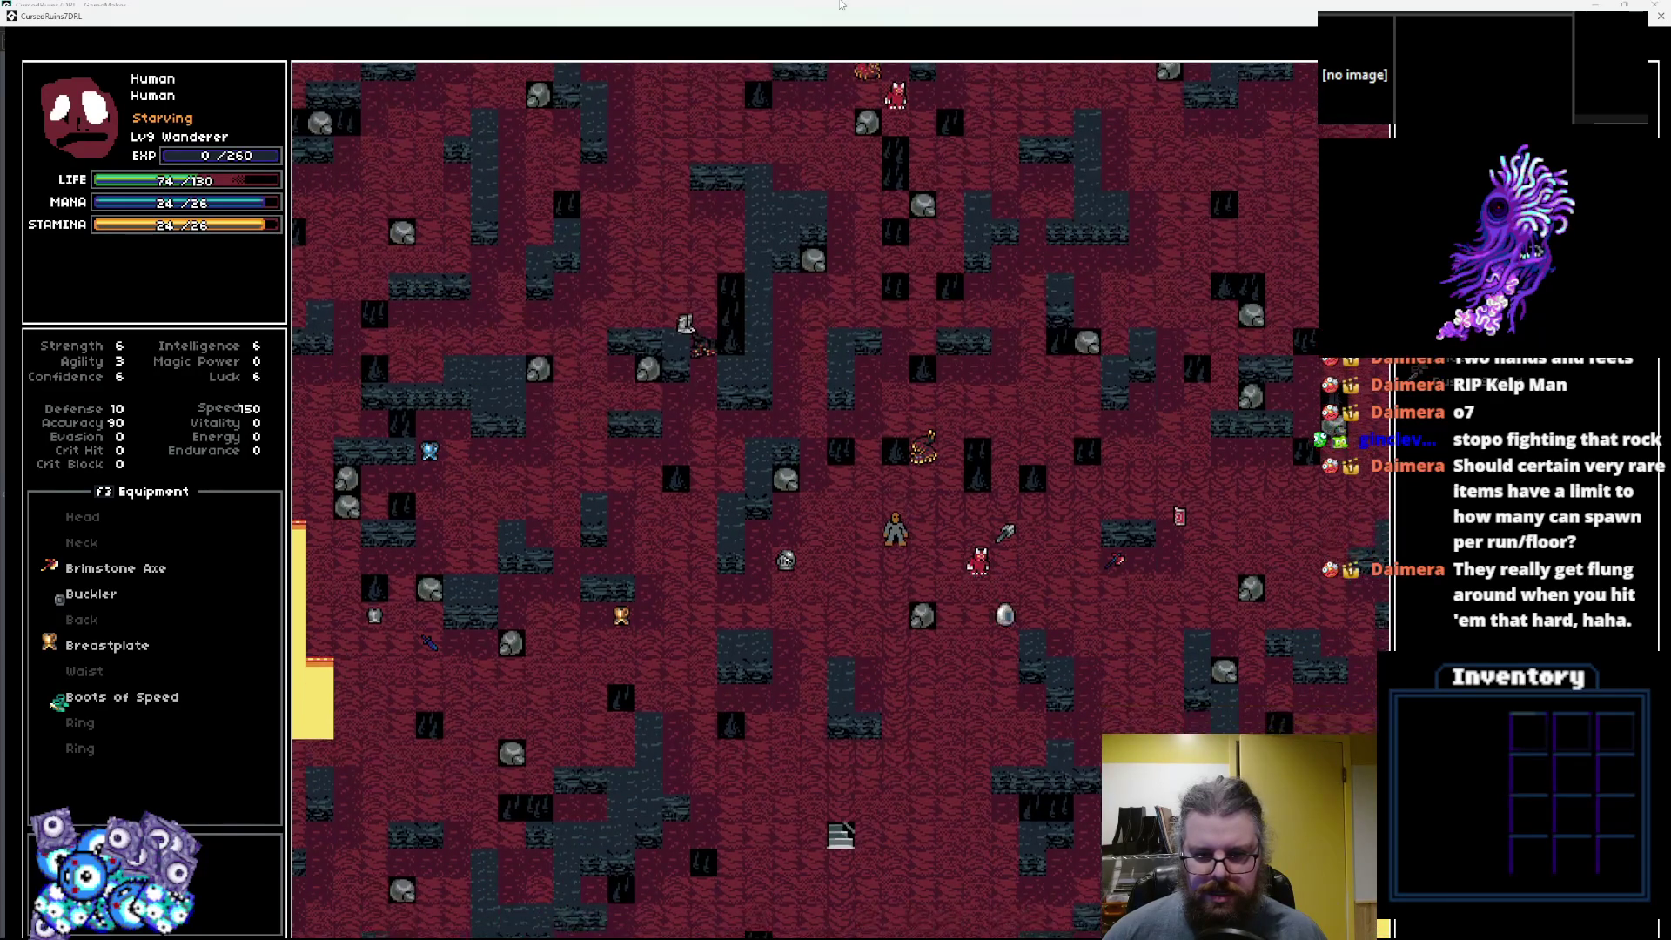
{"action": "key", "text": "Down"}
{"action": "key", "text": "Down"}
{"action": "key", "text": "Down"}
{"action": "key", "text": "Left"}
{"action": "key", "text": "Left"}
Reach the helmet tile, step off it, then shrink the game window over GameMaker.
{"action": "key", "text": "Up"}
{"action": "key", "text": "Left"}
{"action": "key", "text": "Left"}
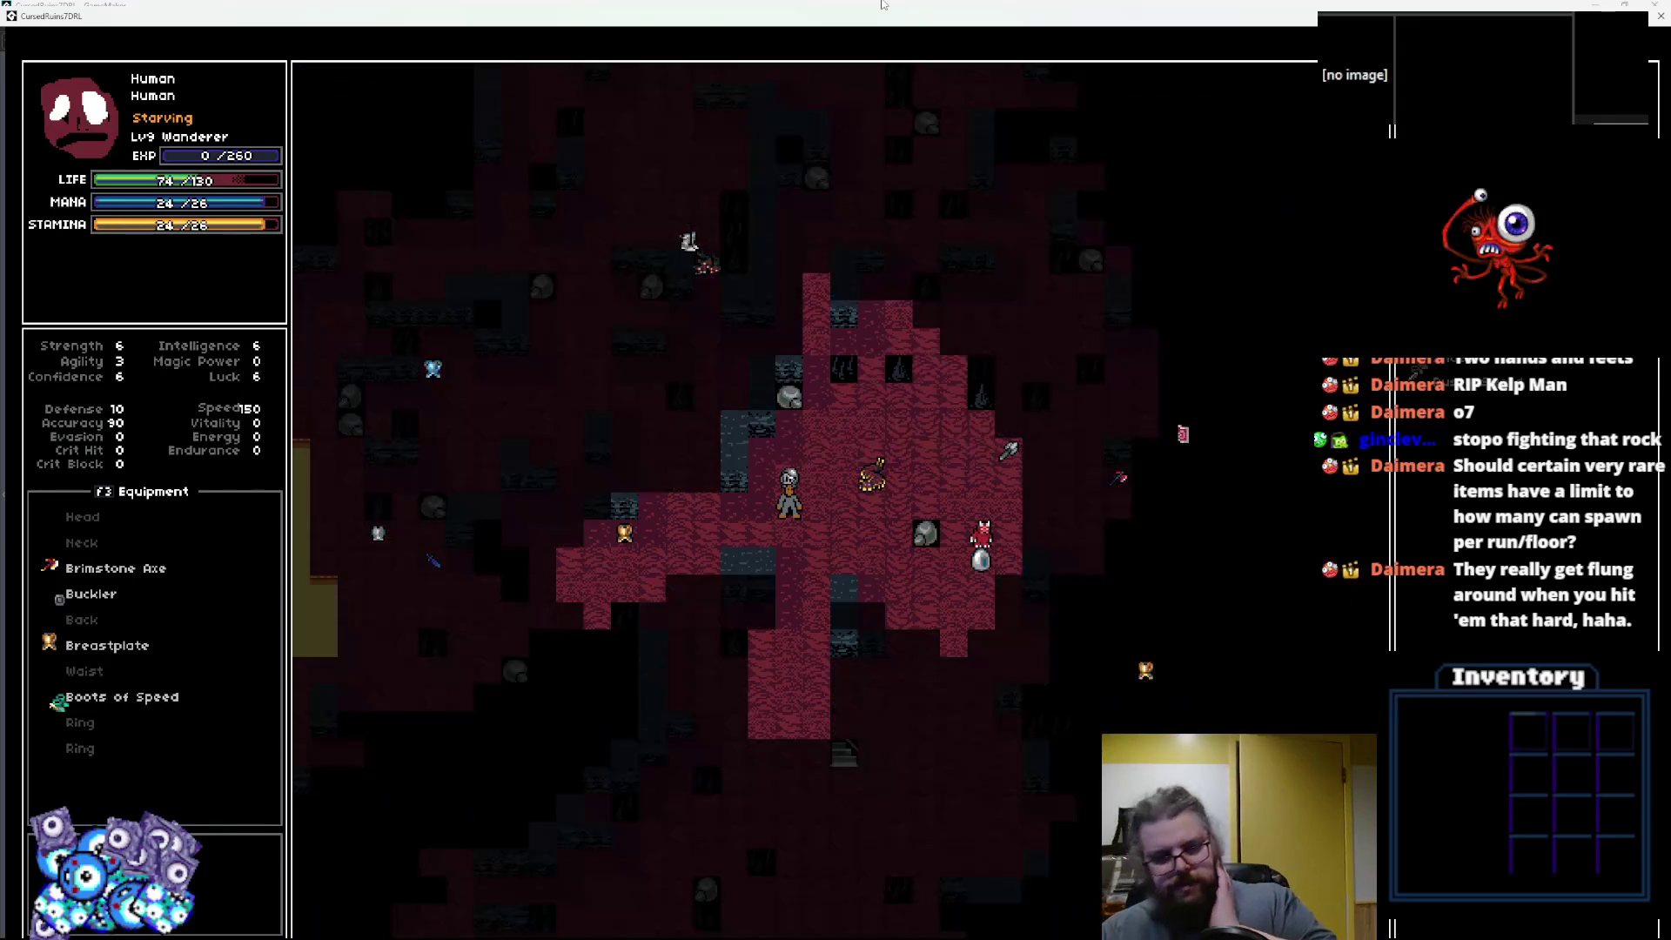
{"action": "key", "text": "Left"}
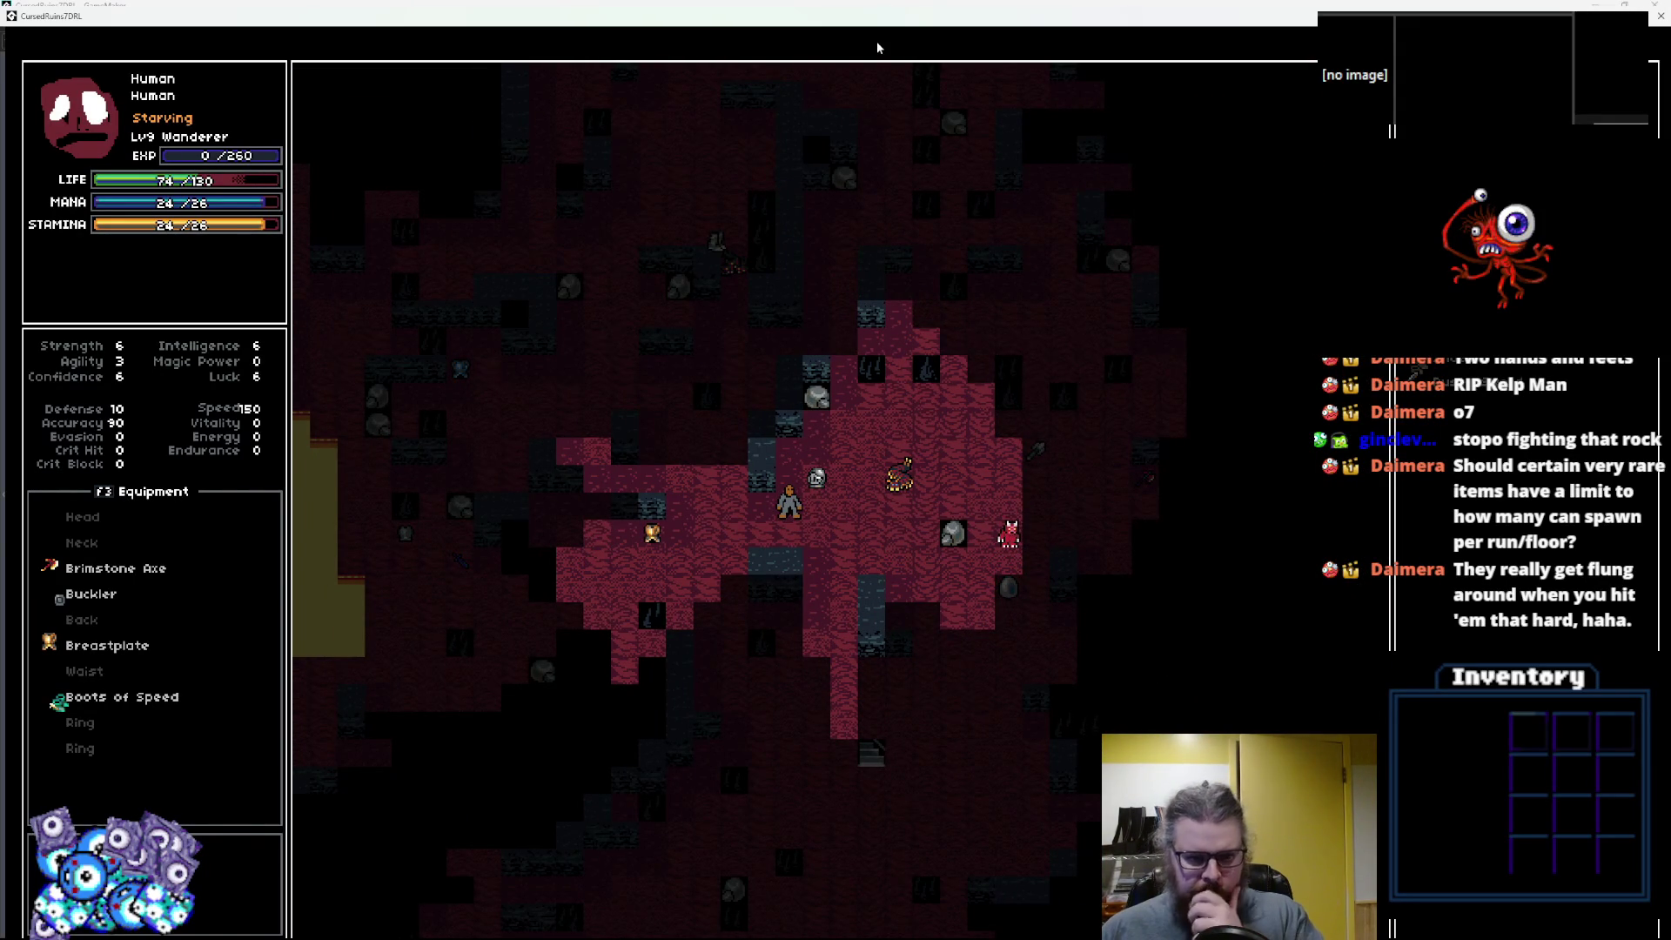
{"action": "left_click_drag", "start_coordinate": [997, 15], "coordinate": [946, 131]}
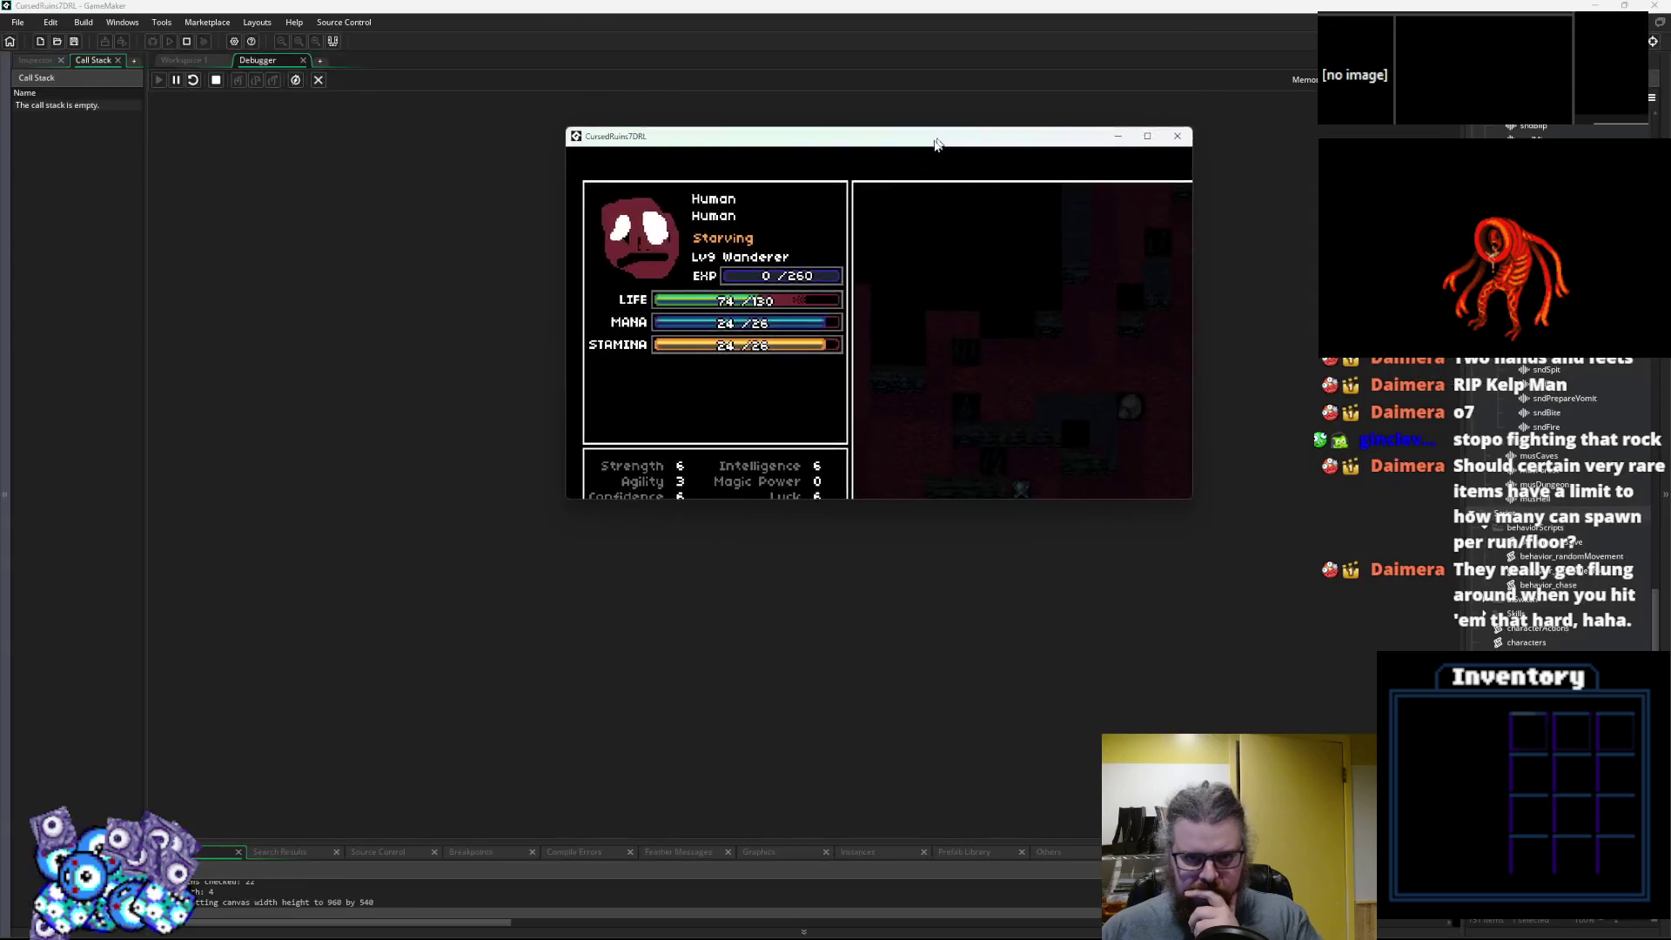
Close the running game and the Debugger, returning to the itemStructs and characters script editors.
{"action": "left_click", "coordinate": [1142, 162]}
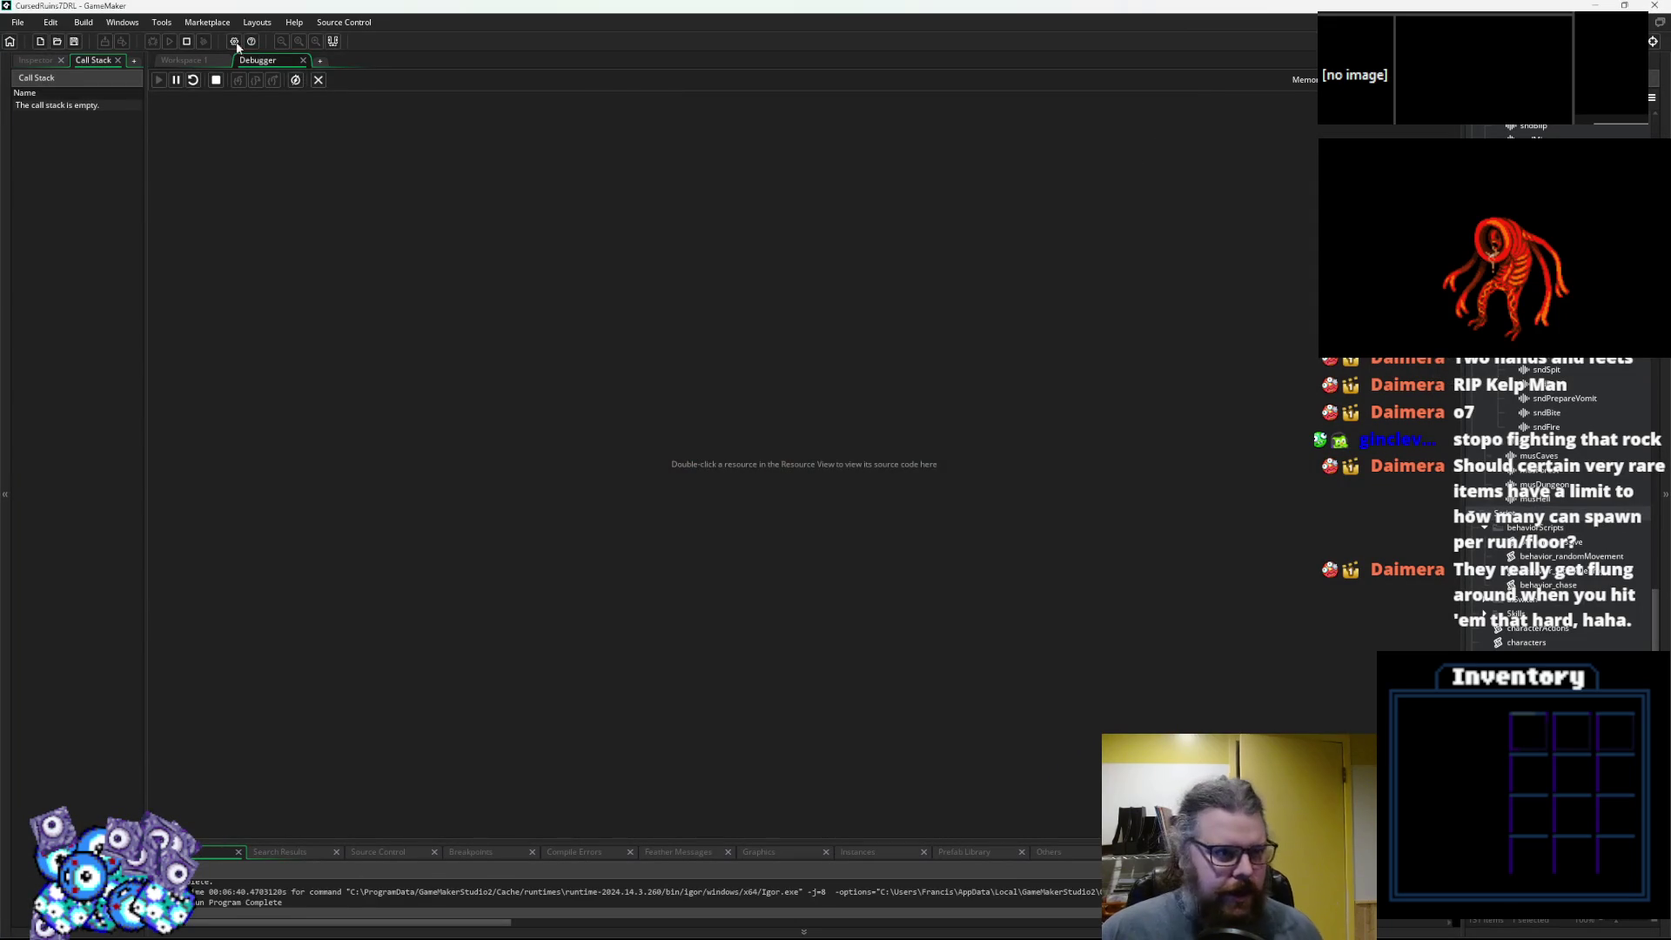
{"action": "left_click", "coordinate": [318, 81]}
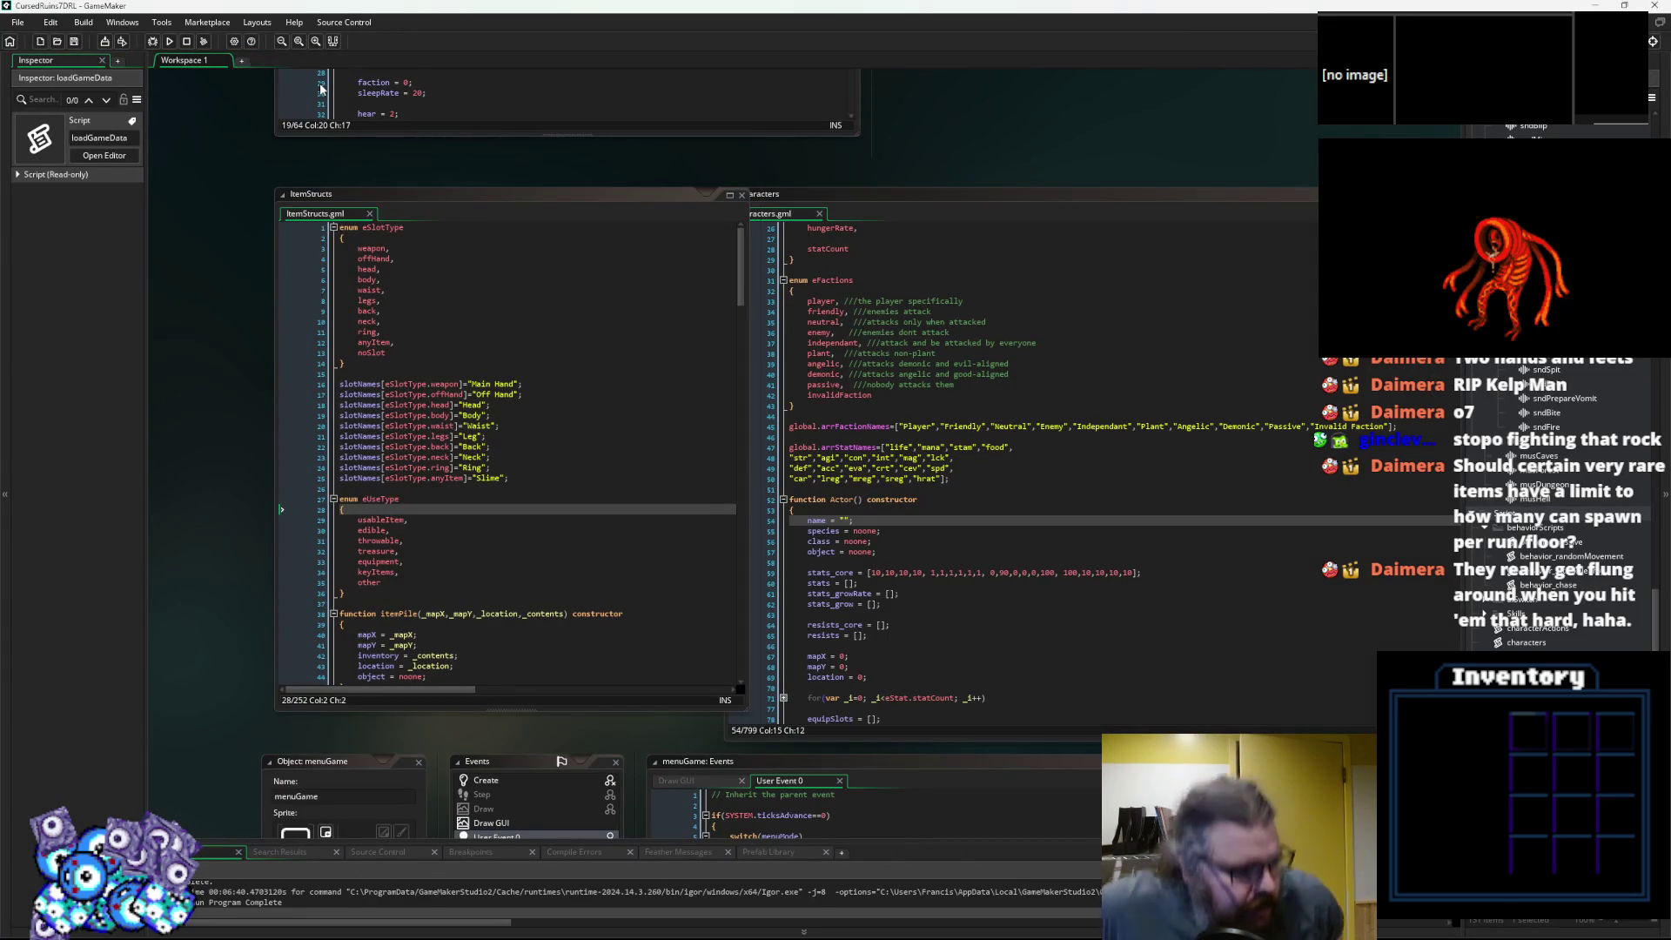